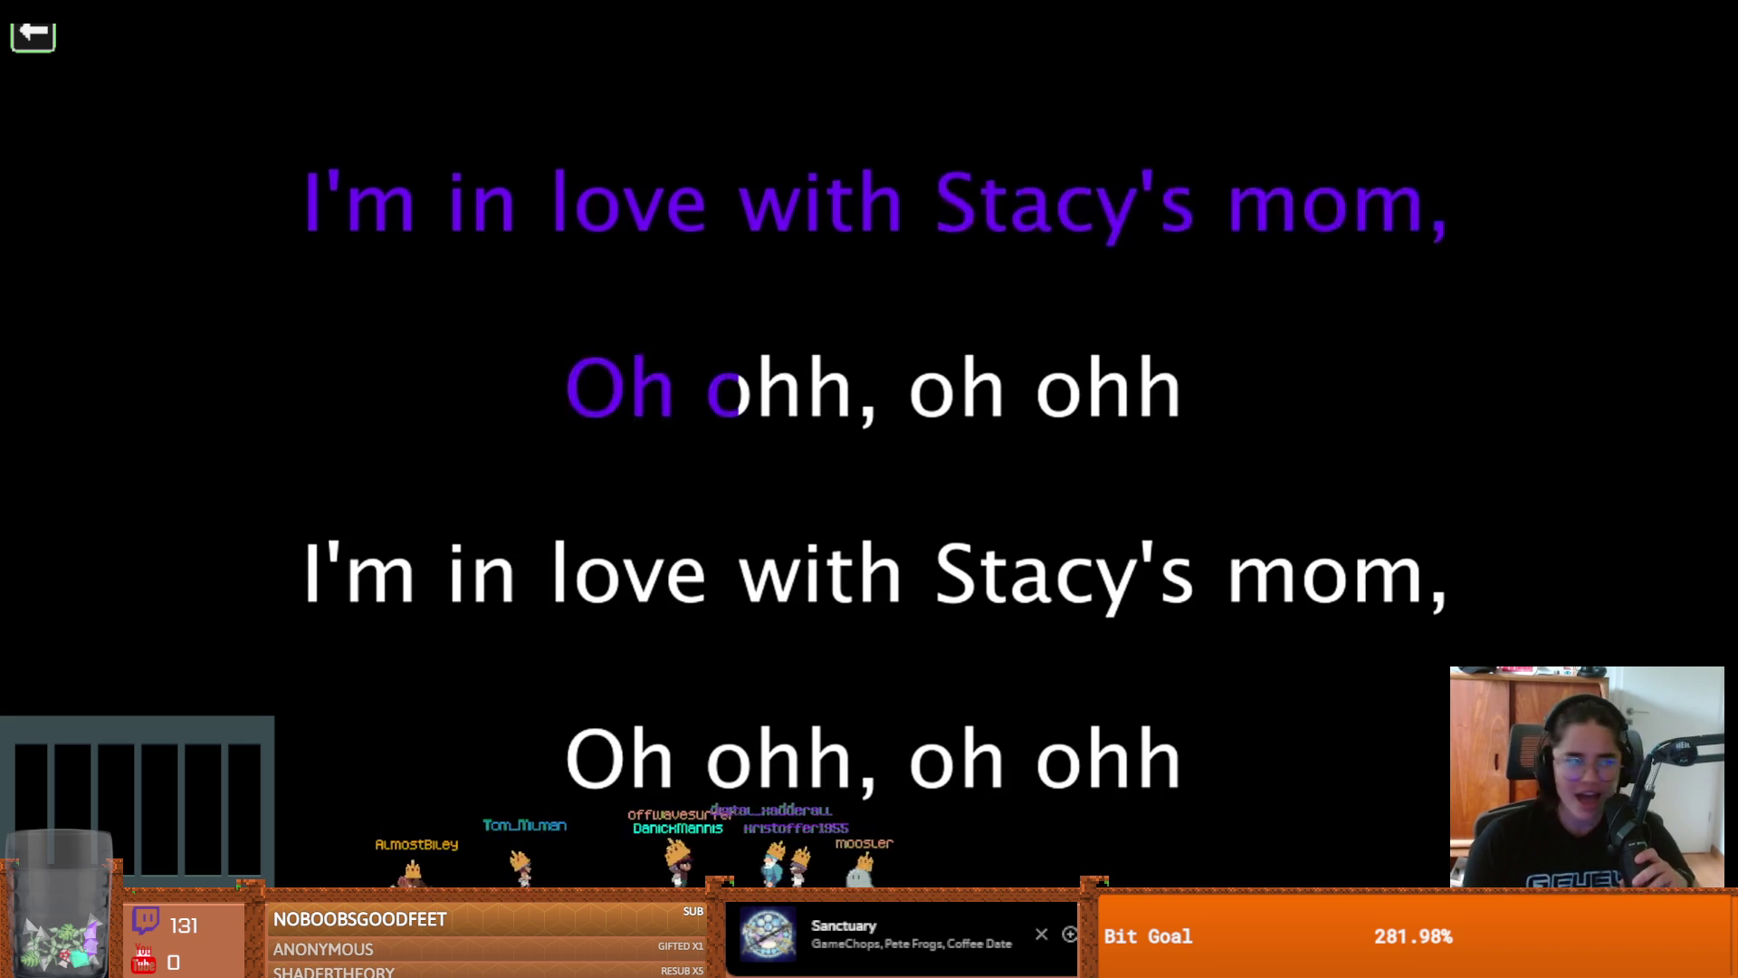
- Exit fullscreen on the karaoke video, check Godot, then return to the browser karaoke
left_click(1163, 22)
key("Escape")
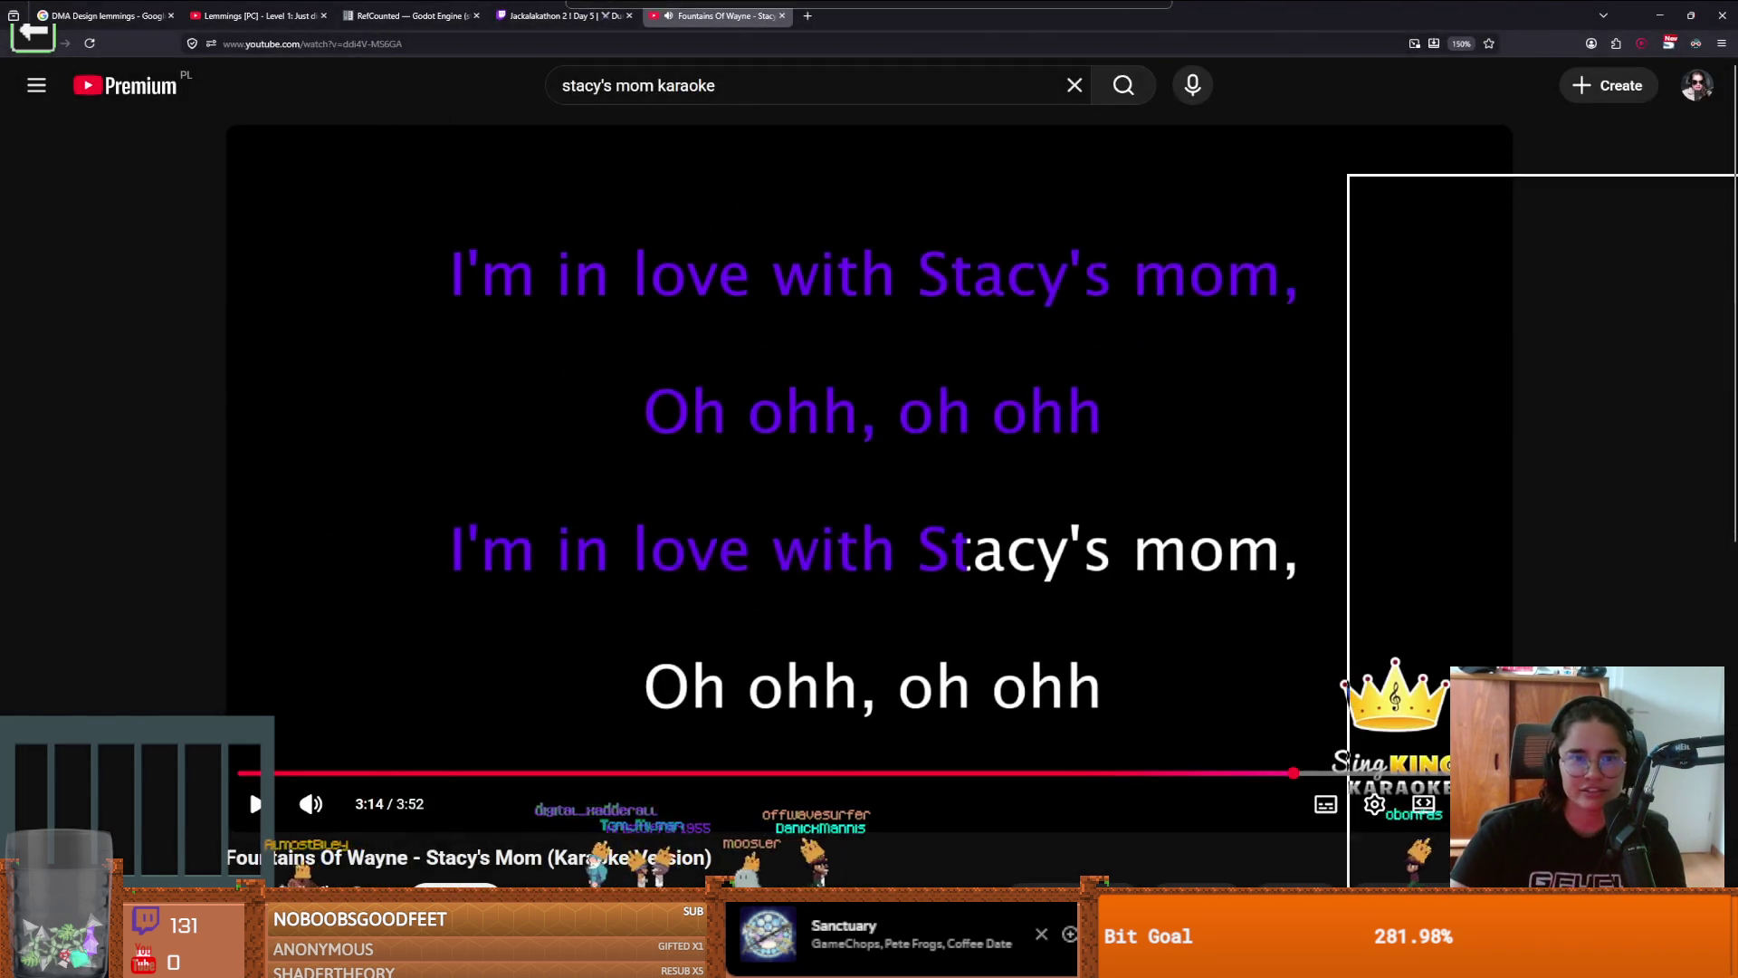
key("alt+Tab")
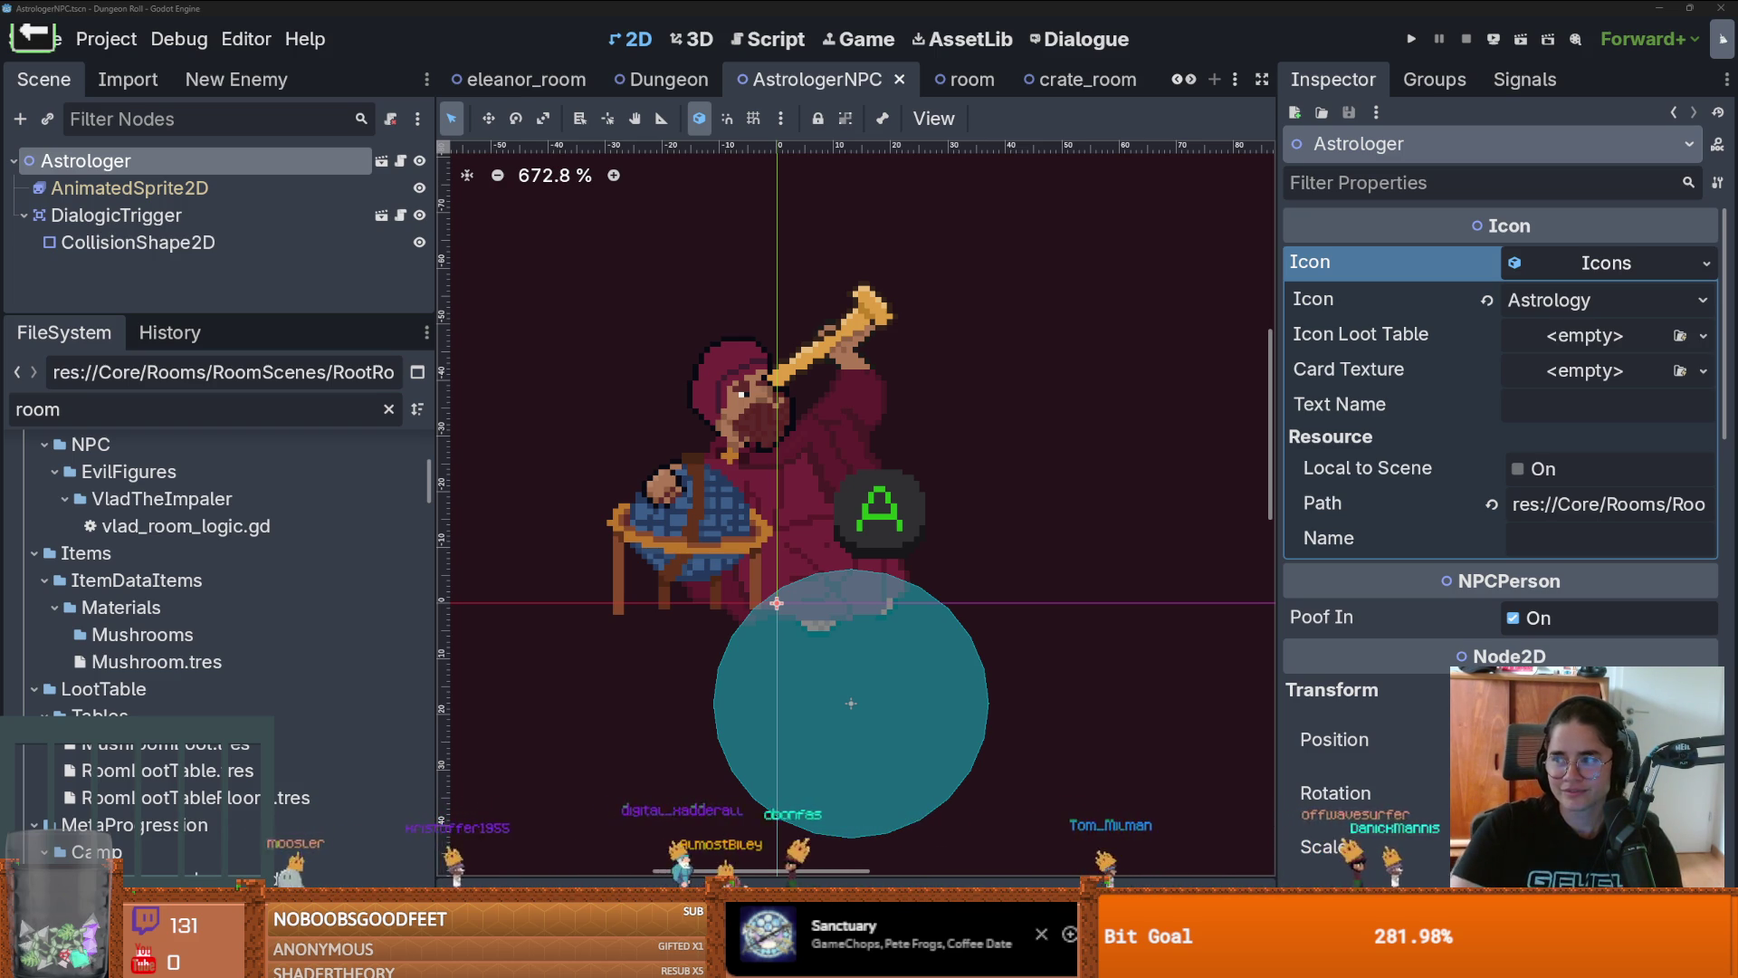
key("alt+Tab")
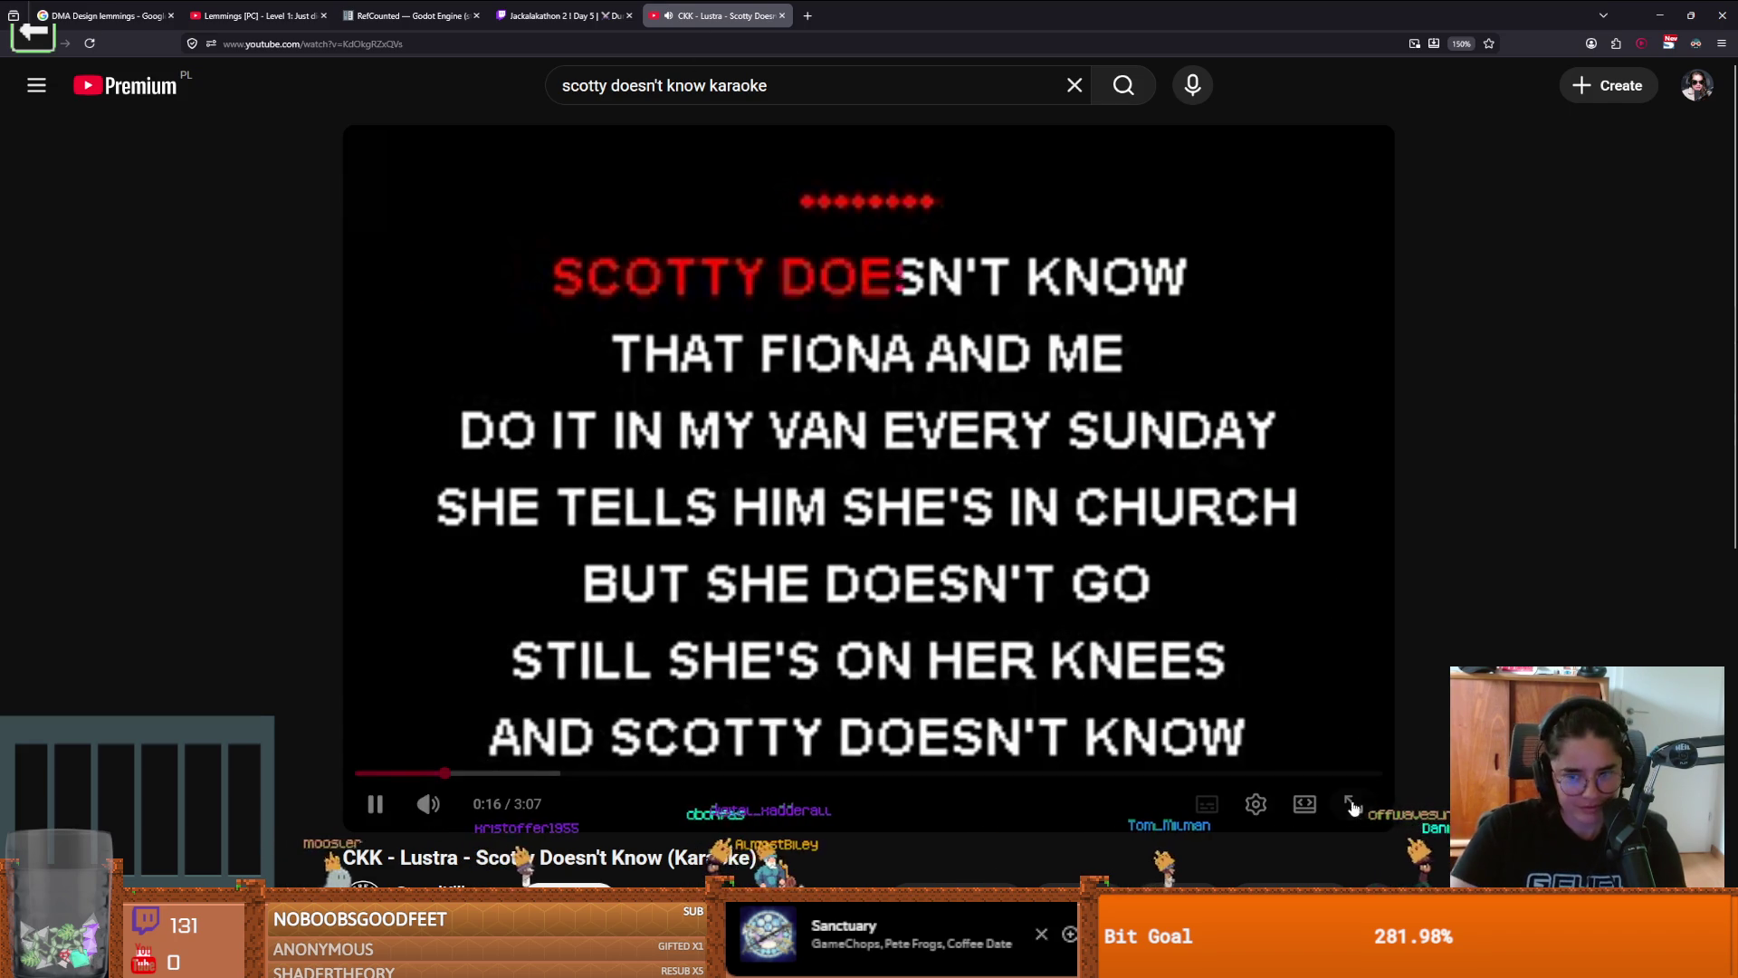
- Play the Scotty Doesn't Know karaoke fullscreen until about 1:41, then exit fullscreen
left_click(1350, 804)
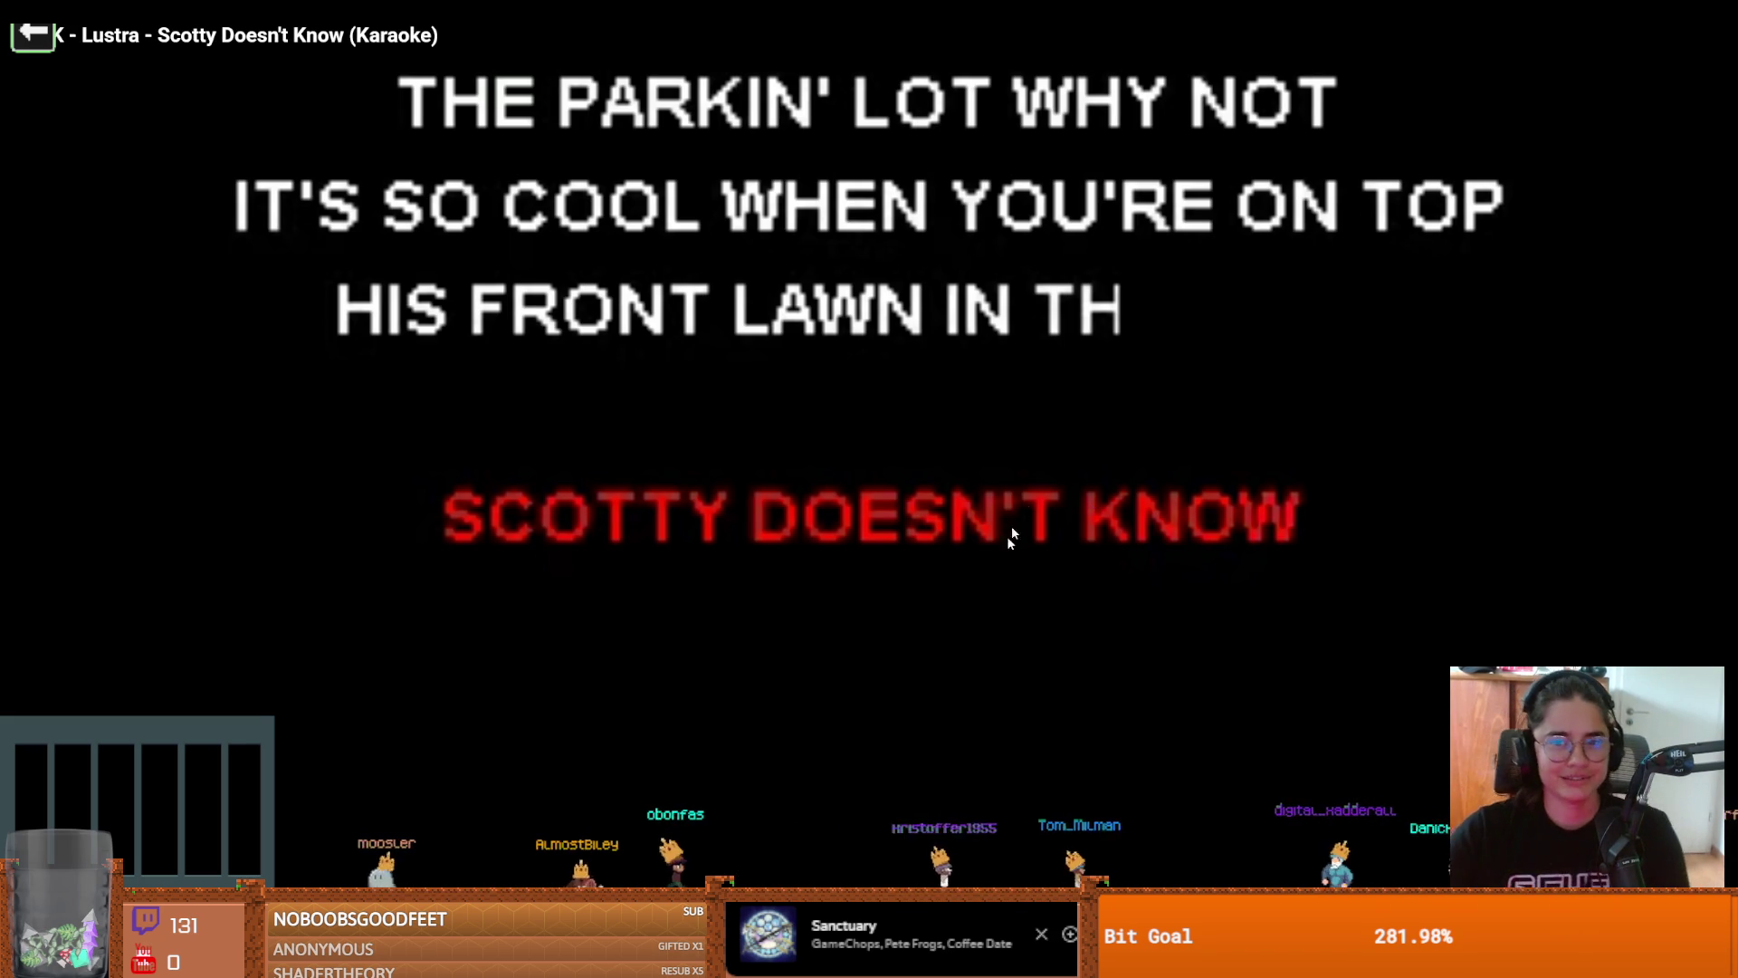
key("Escape")
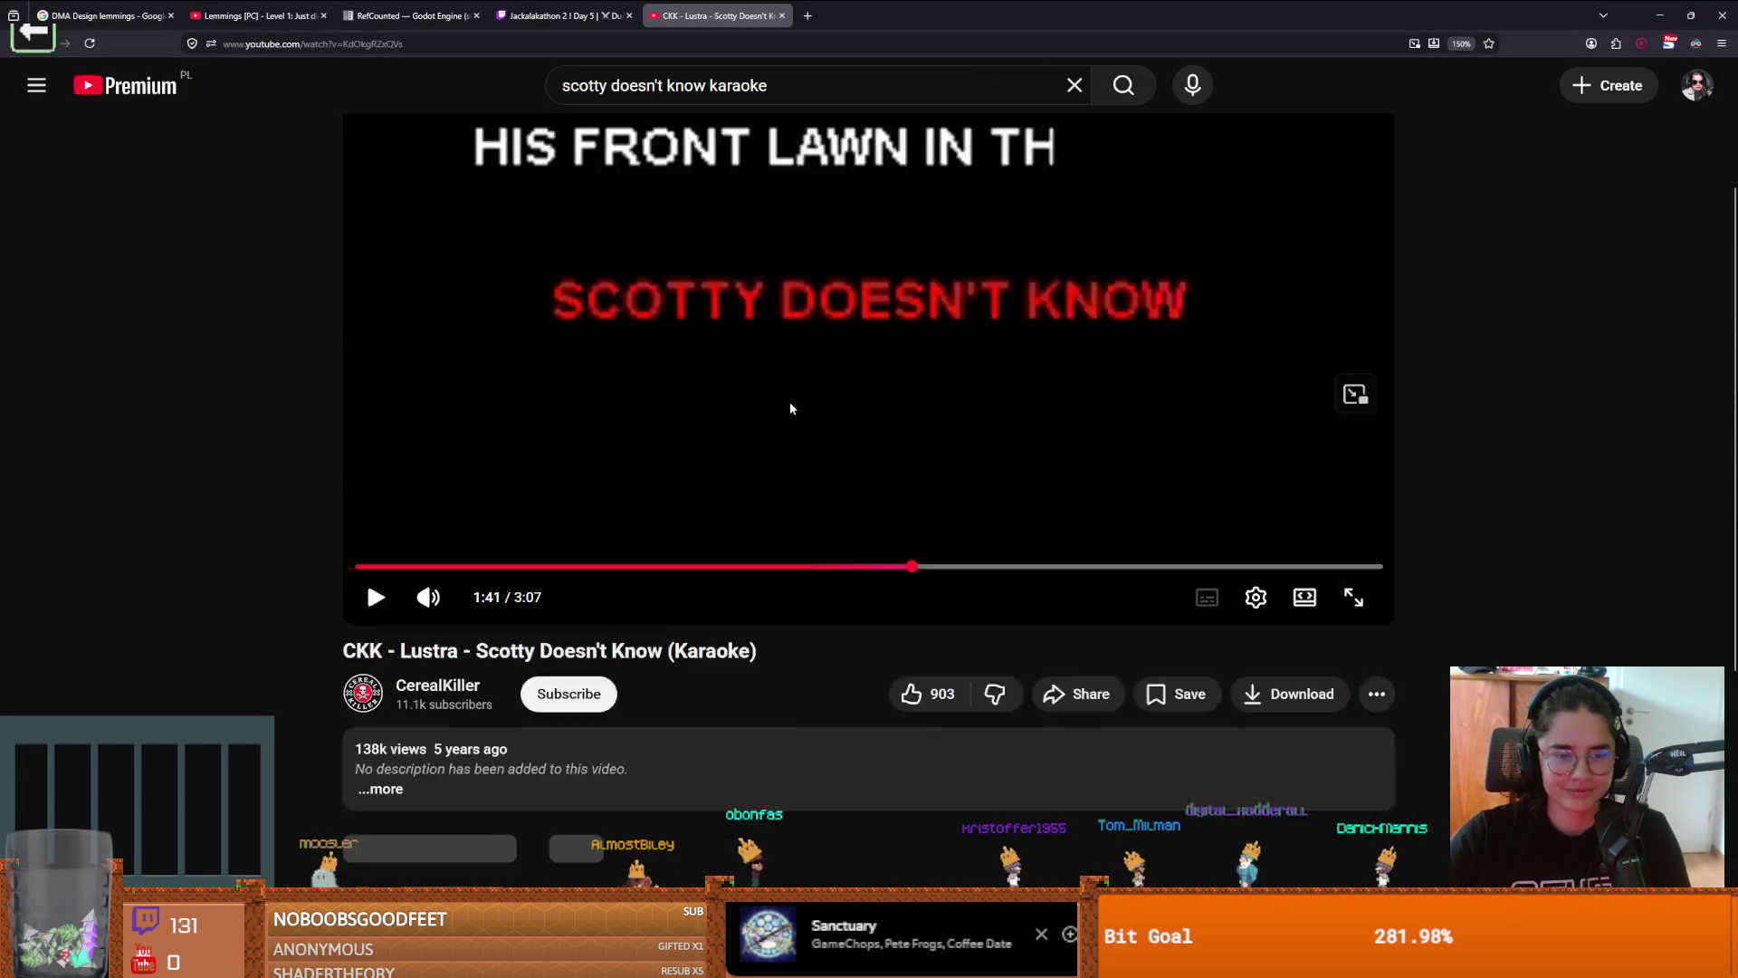
- Scroll the YouTube page down slightly and switch to Godot's AstrologerNPC scene
scroll(779, 416, "down", 1)
key("alt+Tab")
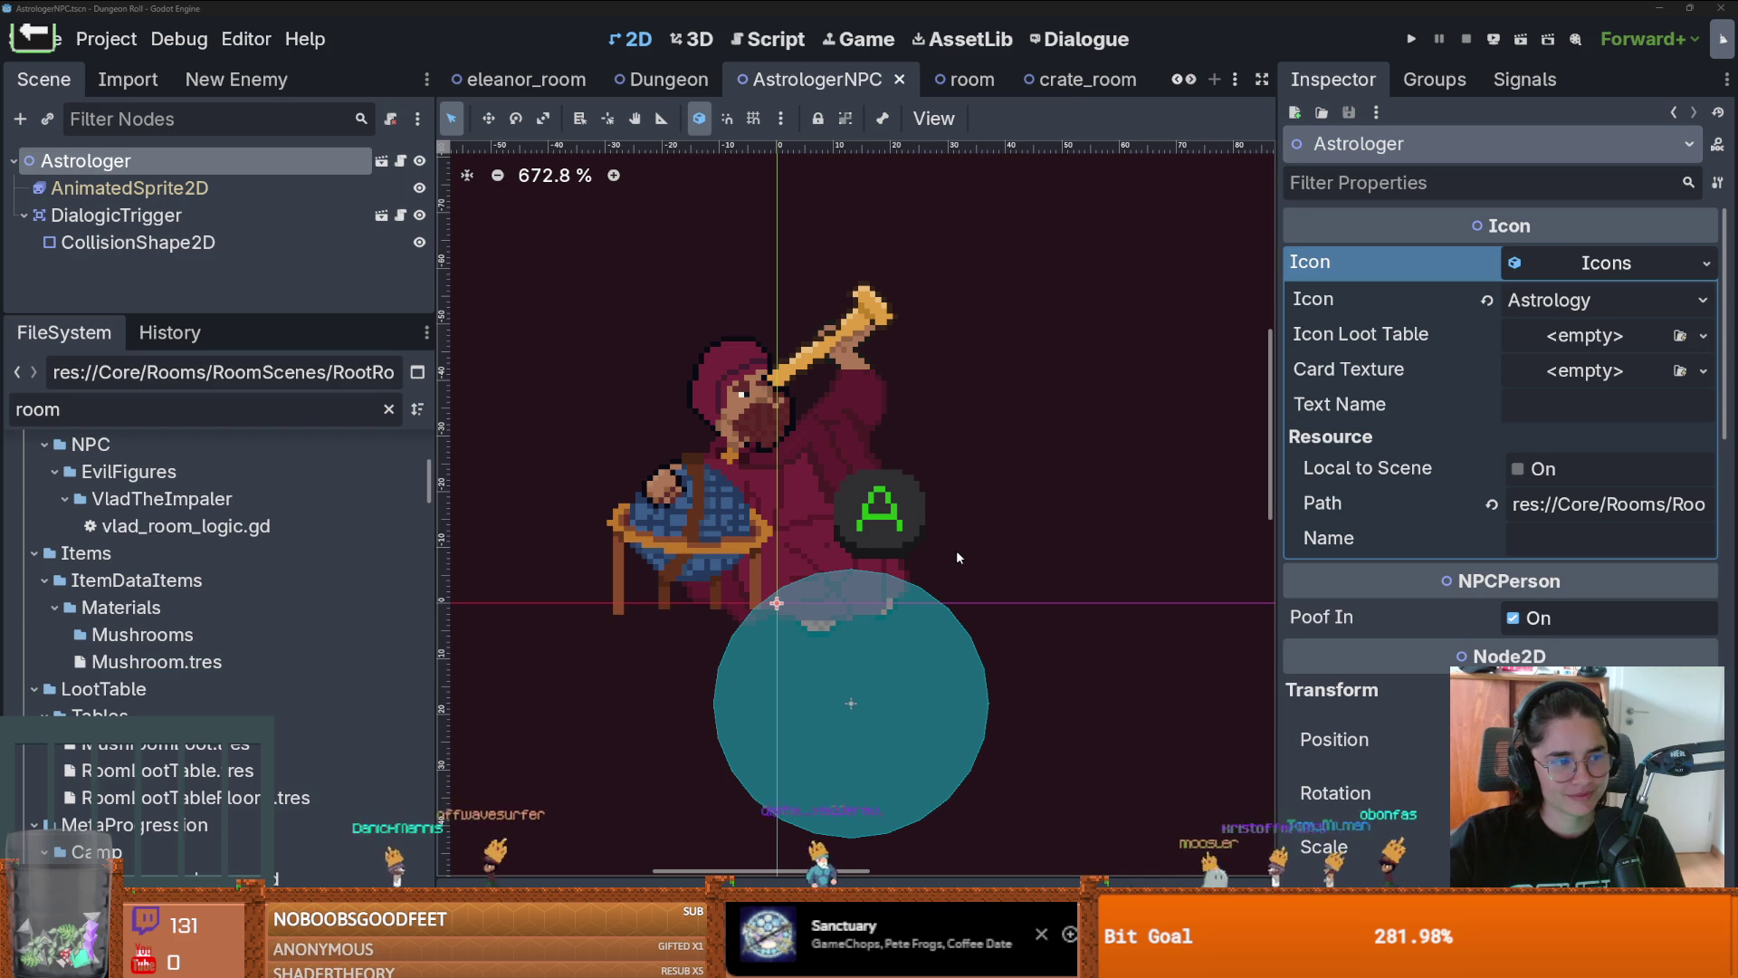
- Zoom the 2D canvas in and out around the Astrologer sprite
scroll(720, 551, "down", 3)
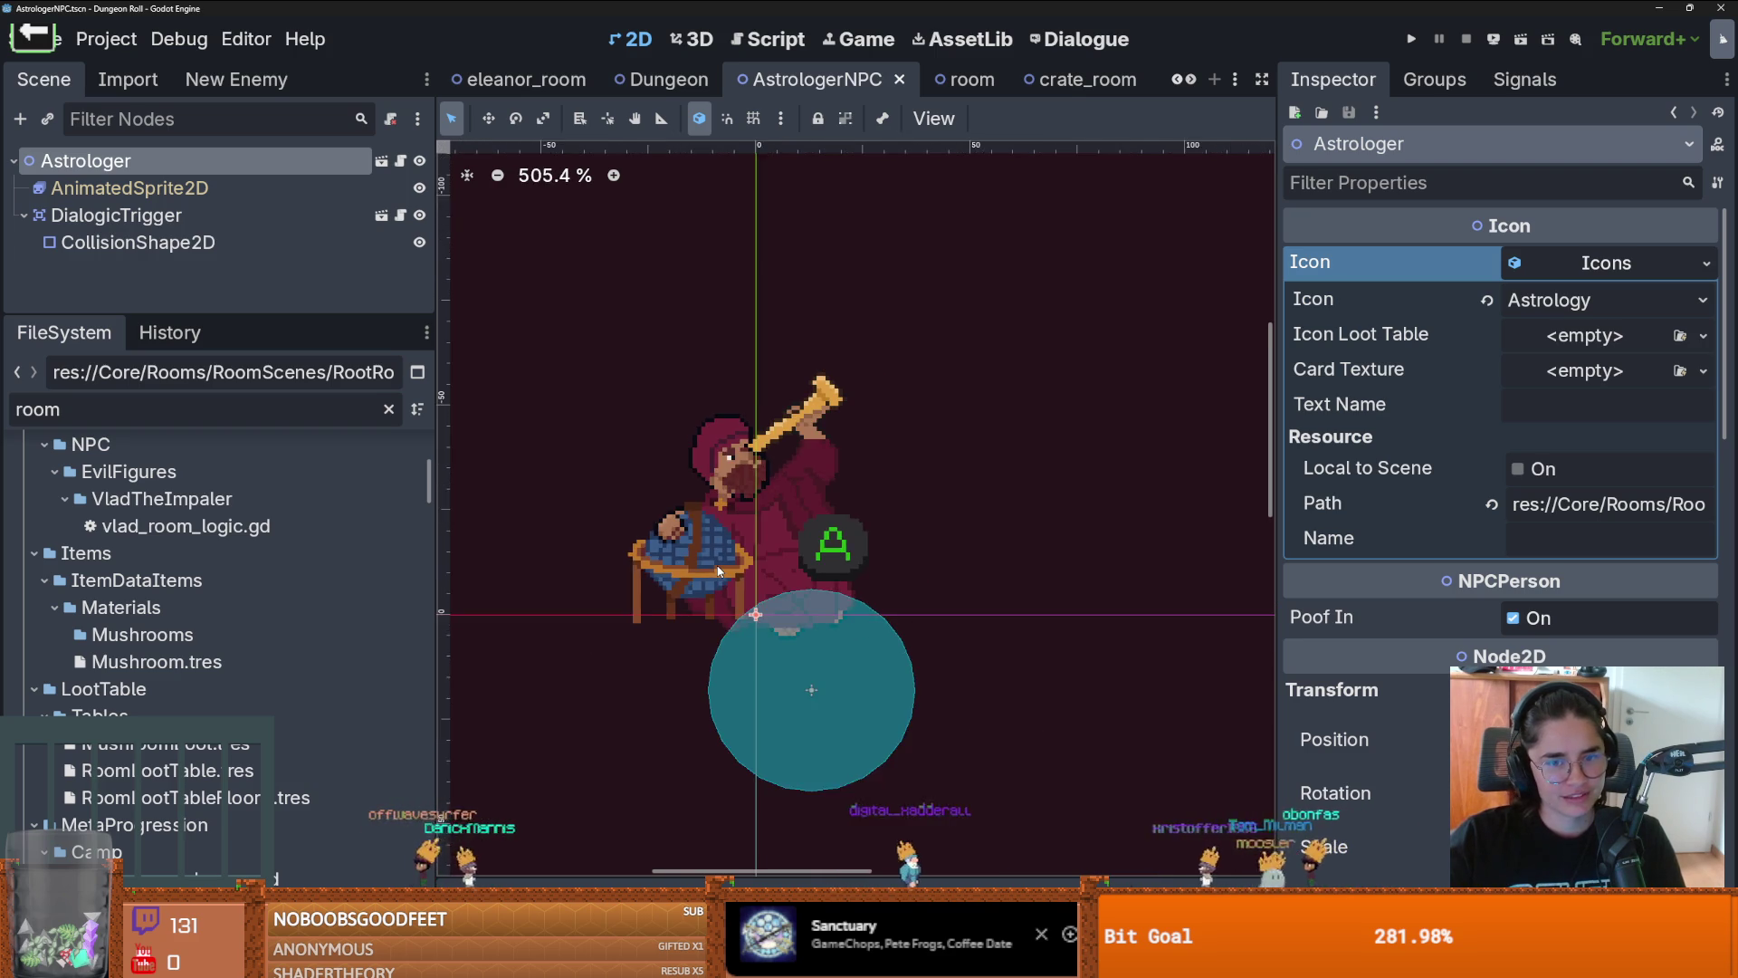
scroll(769, 570, "up", 1)
scroll(818, 596, "down", 1)
scroll(818, 596, "up", 4)
scroll(827, 597, "up", 1)
scroll(828, 597, "down", 2)
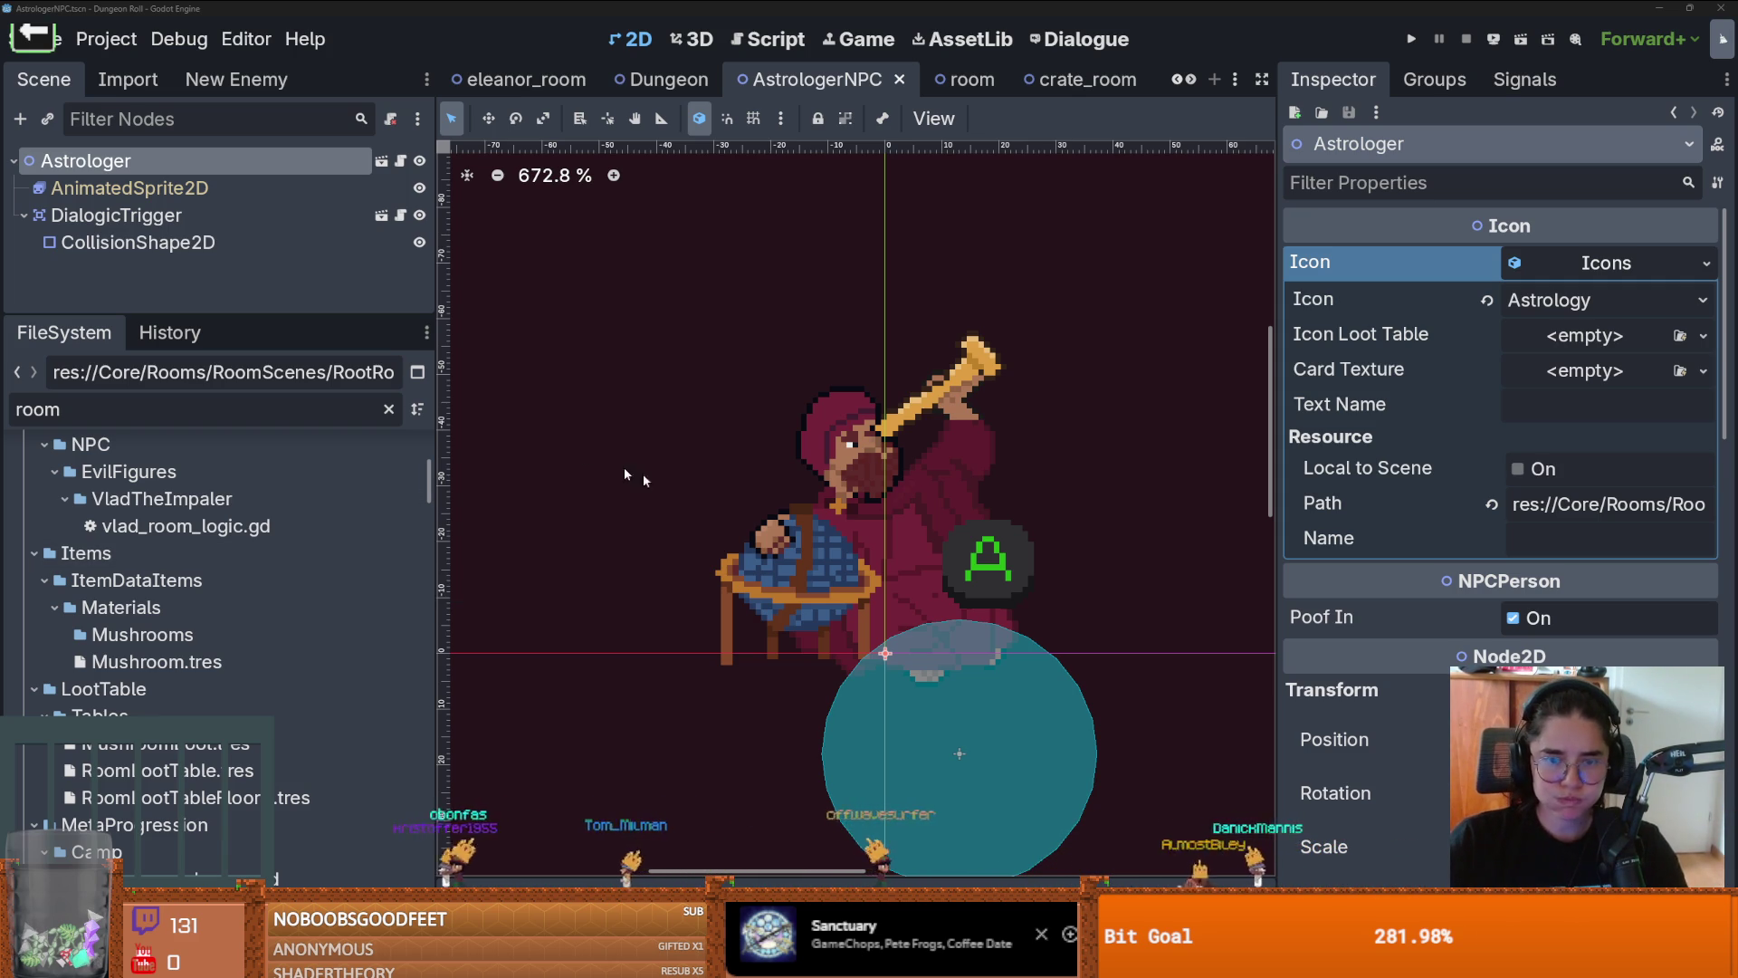
scroll(587, 453, "down", 6)
scroll(606, 539, "left", 2)
scroll(606, 539, "down", 1)
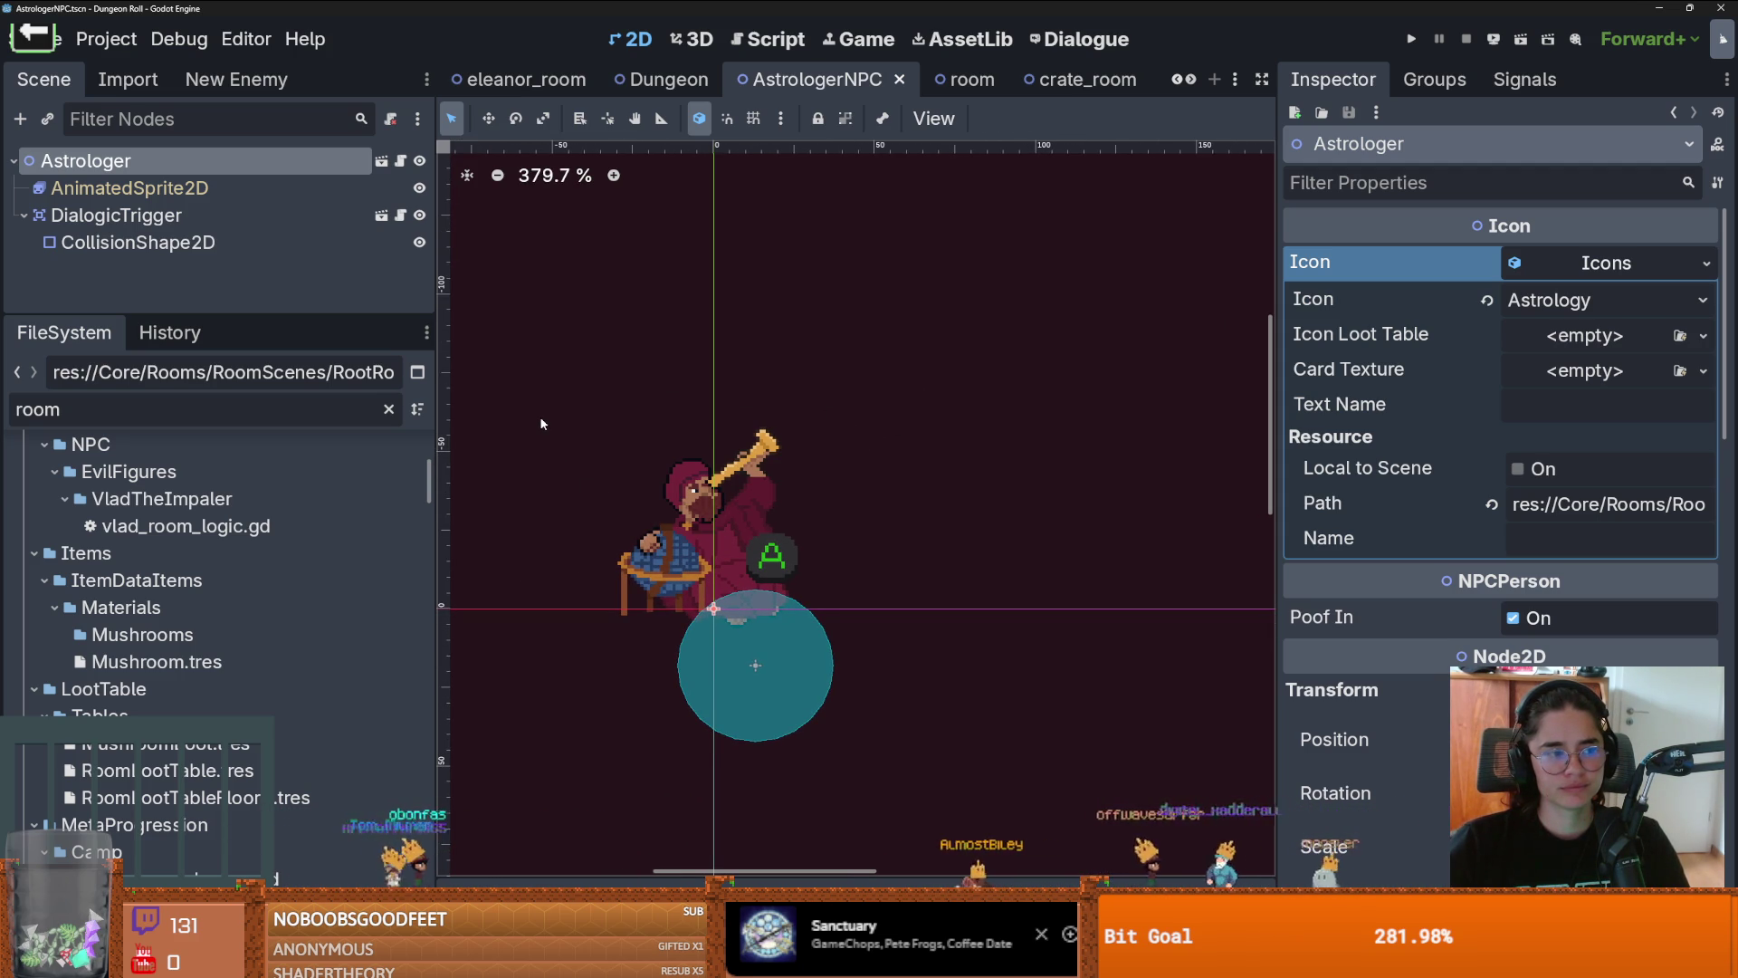
scroll(543, 424, "up", 1)
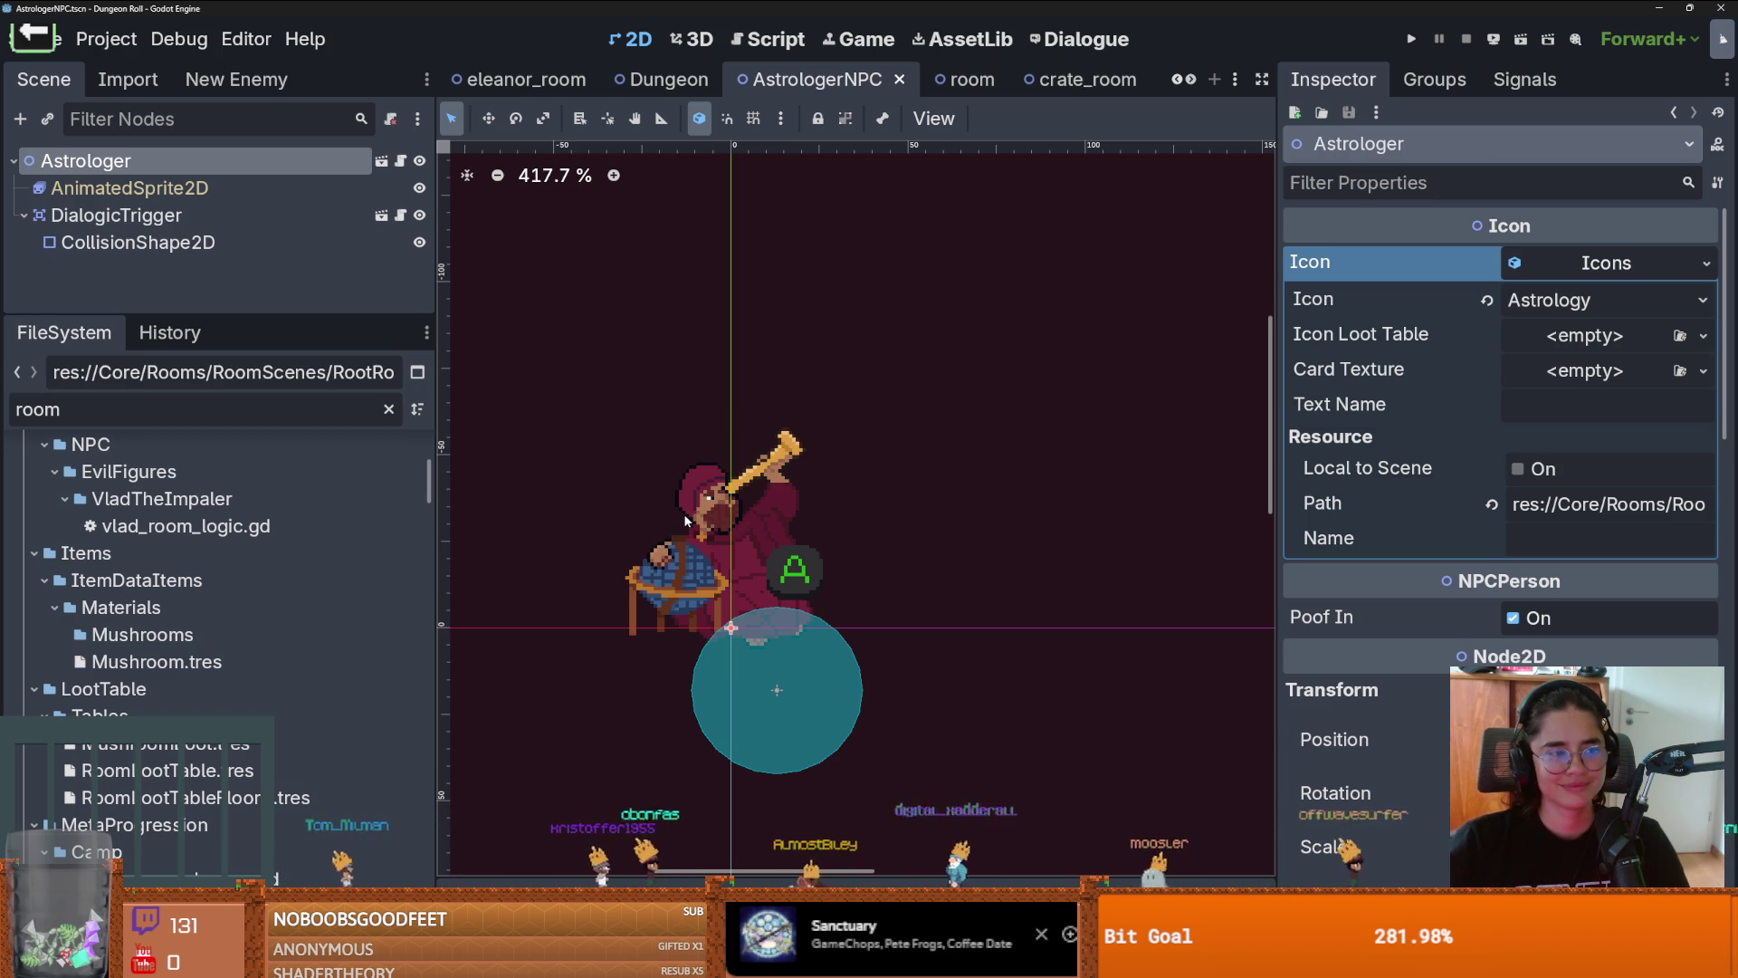
scroll(683, 513, "up", 1)
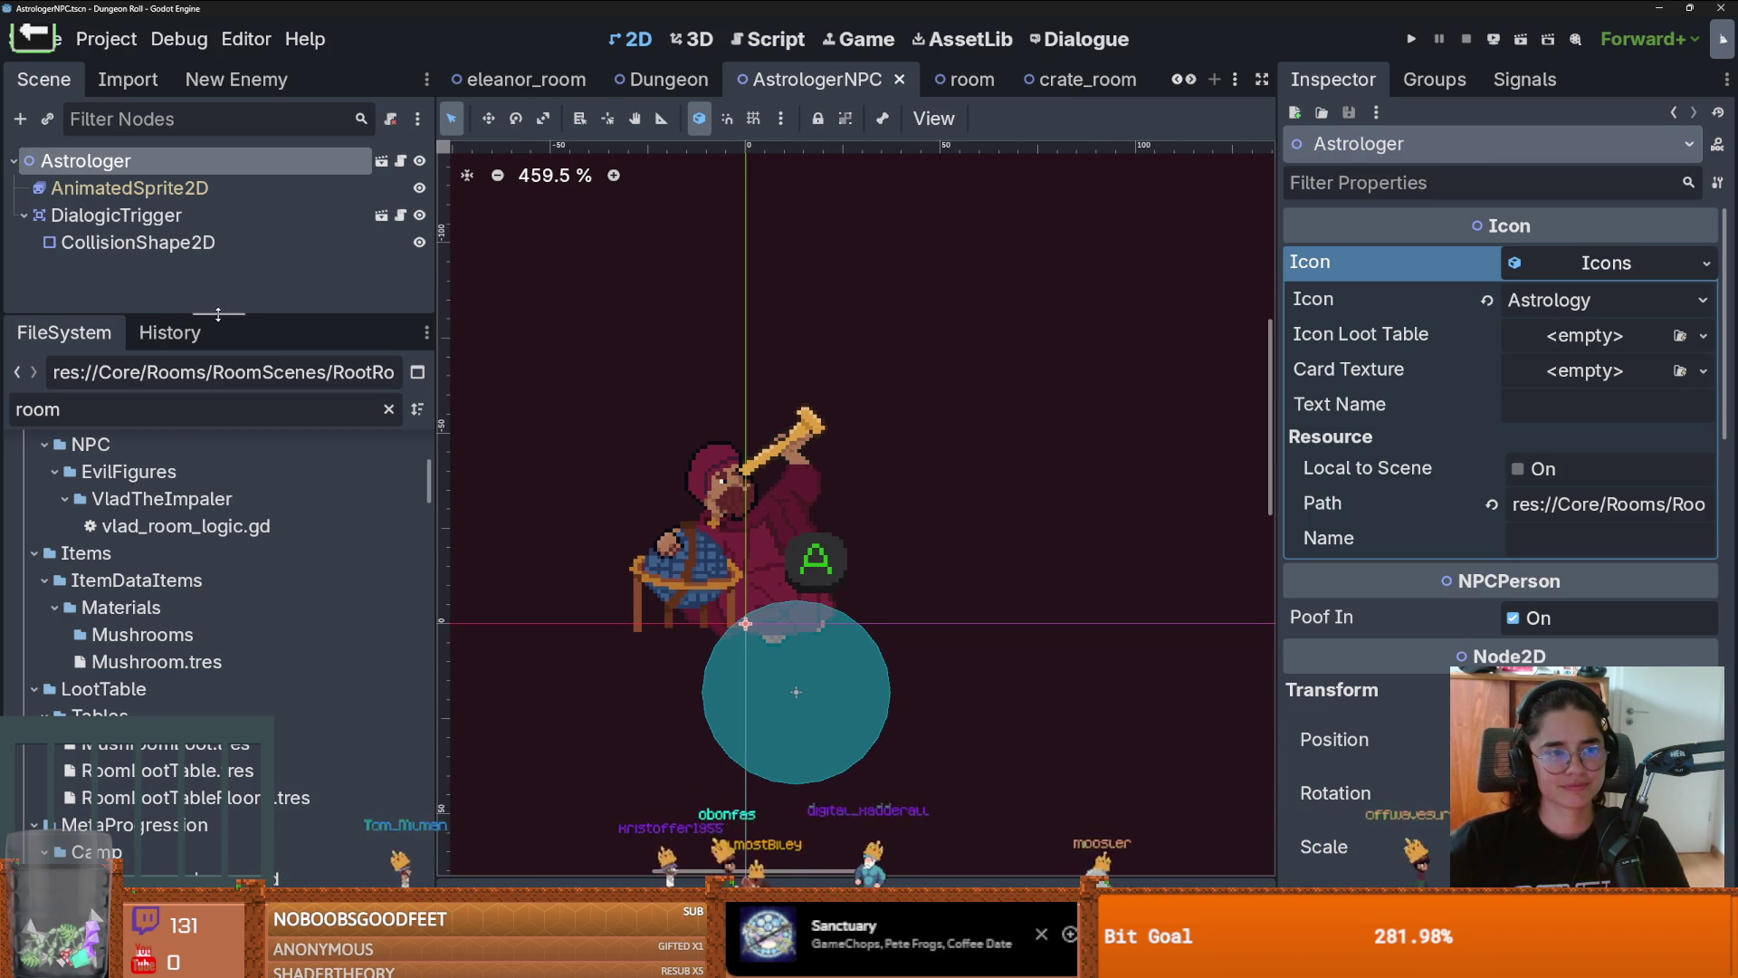
- Make the Scene dock taller and select the 'room' filter text in FileSystem
left_click_drag(218, 314, 218, 384)
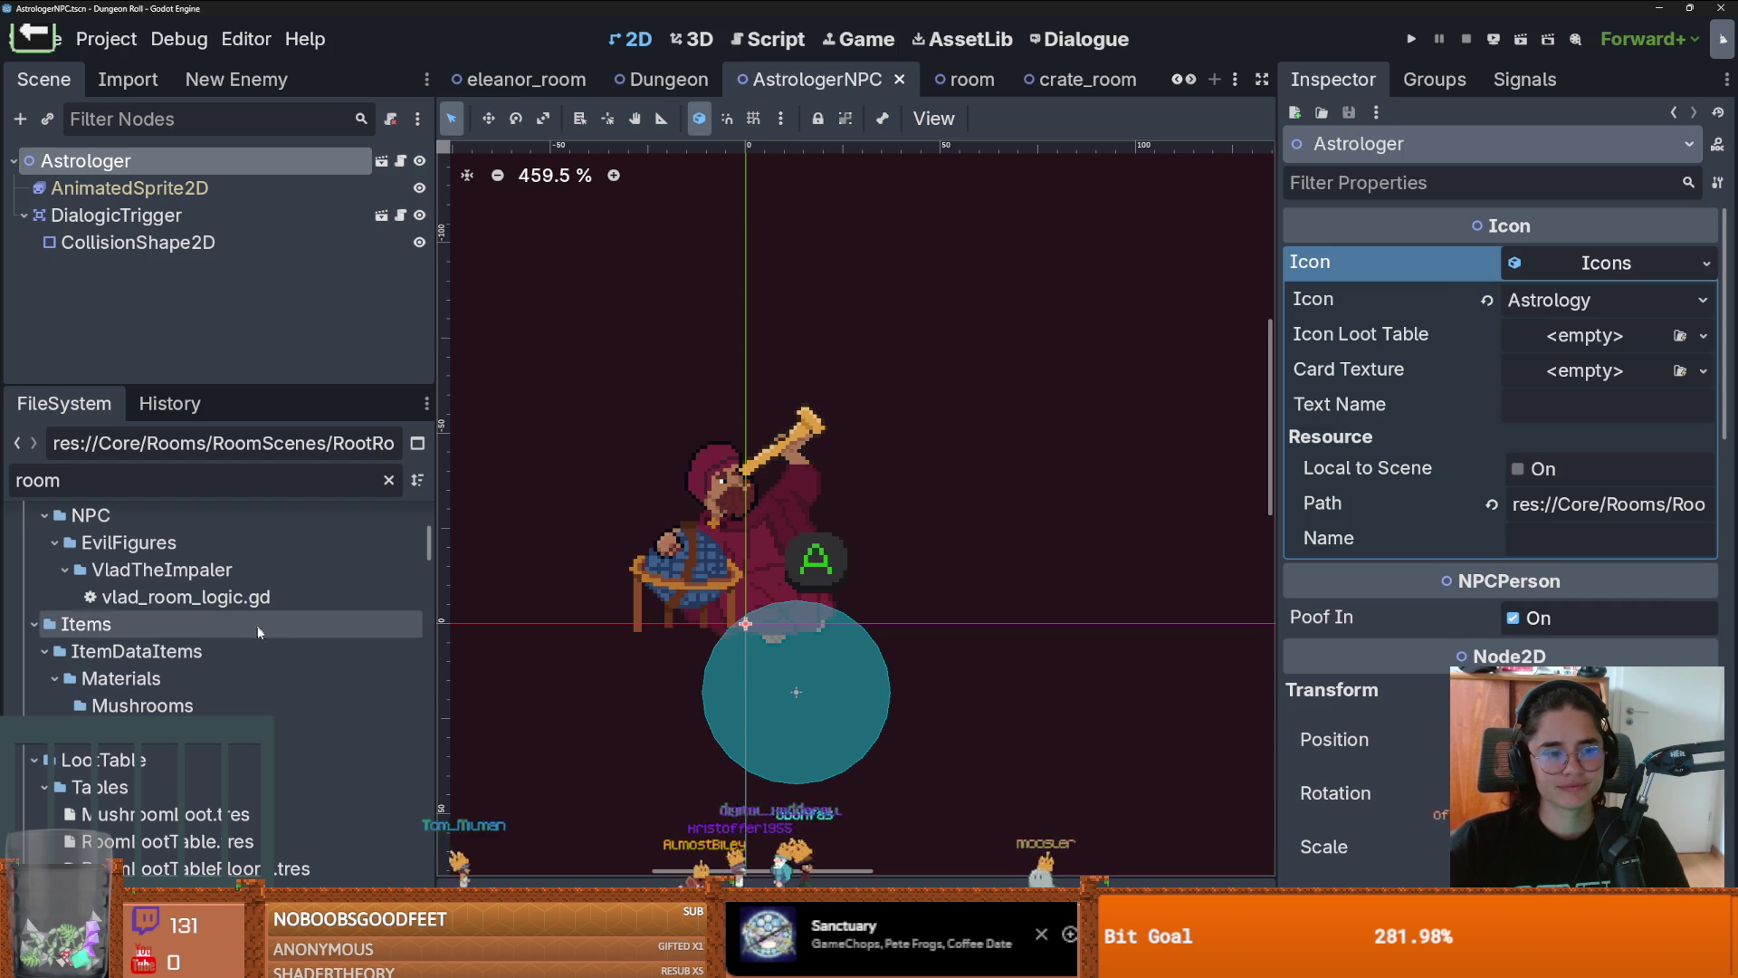
scroll(212, 665, "up", 5)
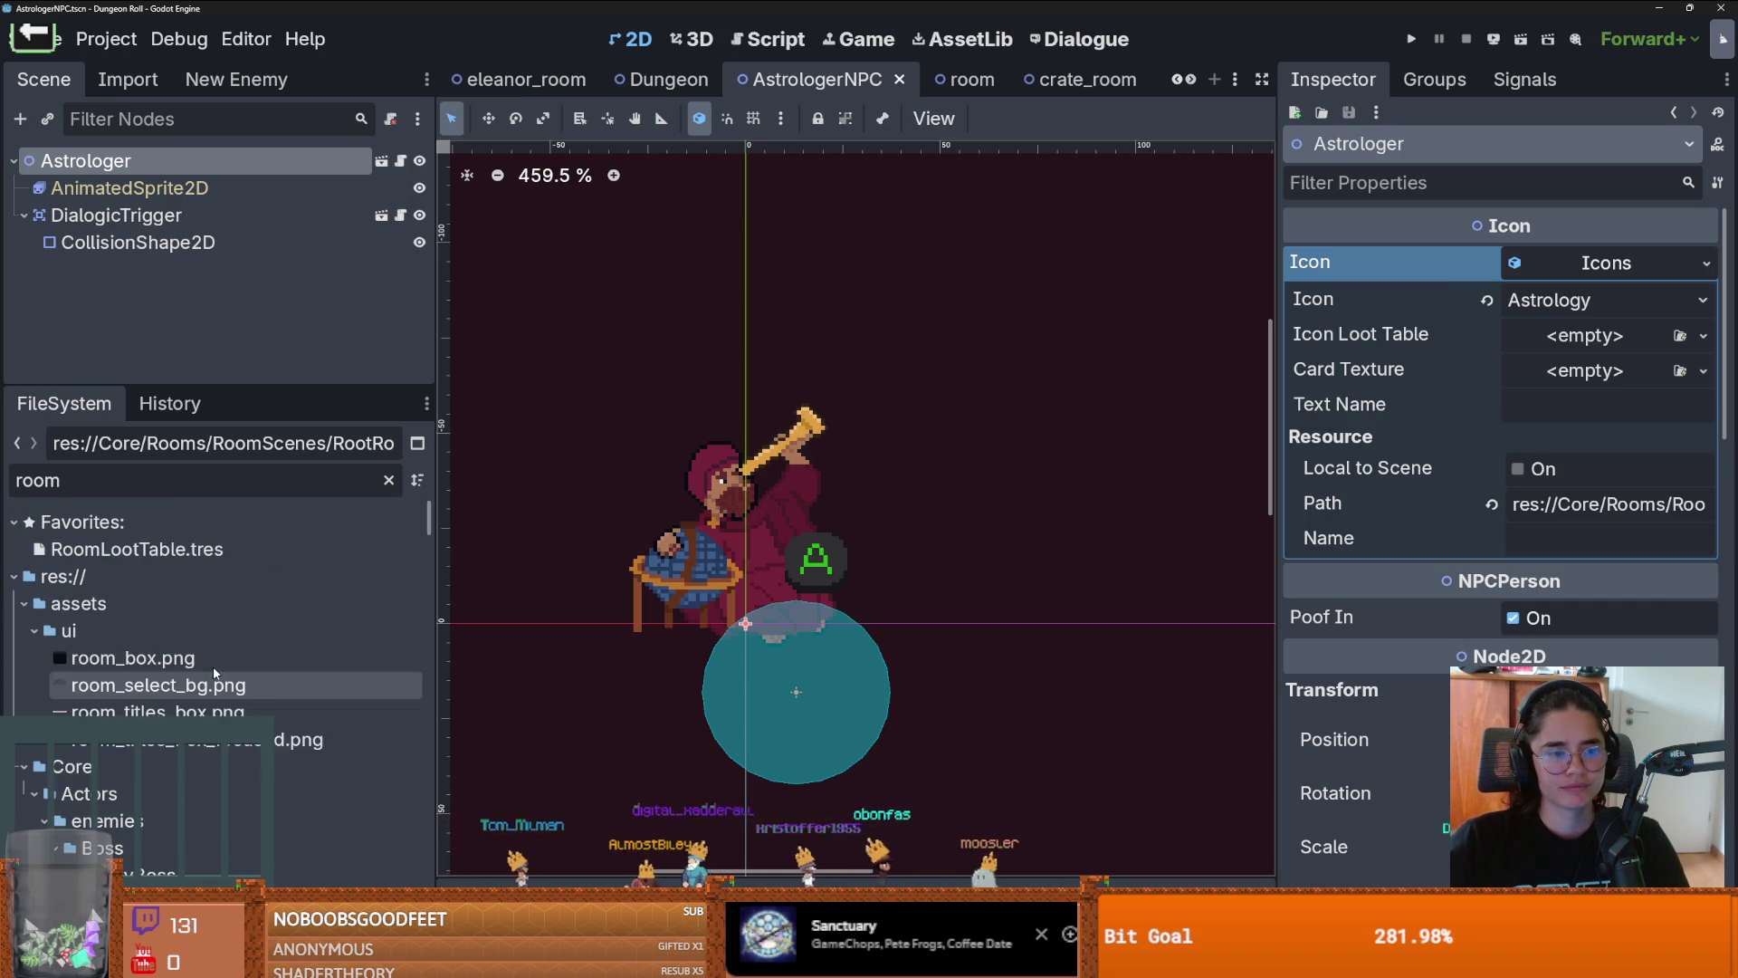
scroll(214, 672, "down", 4)
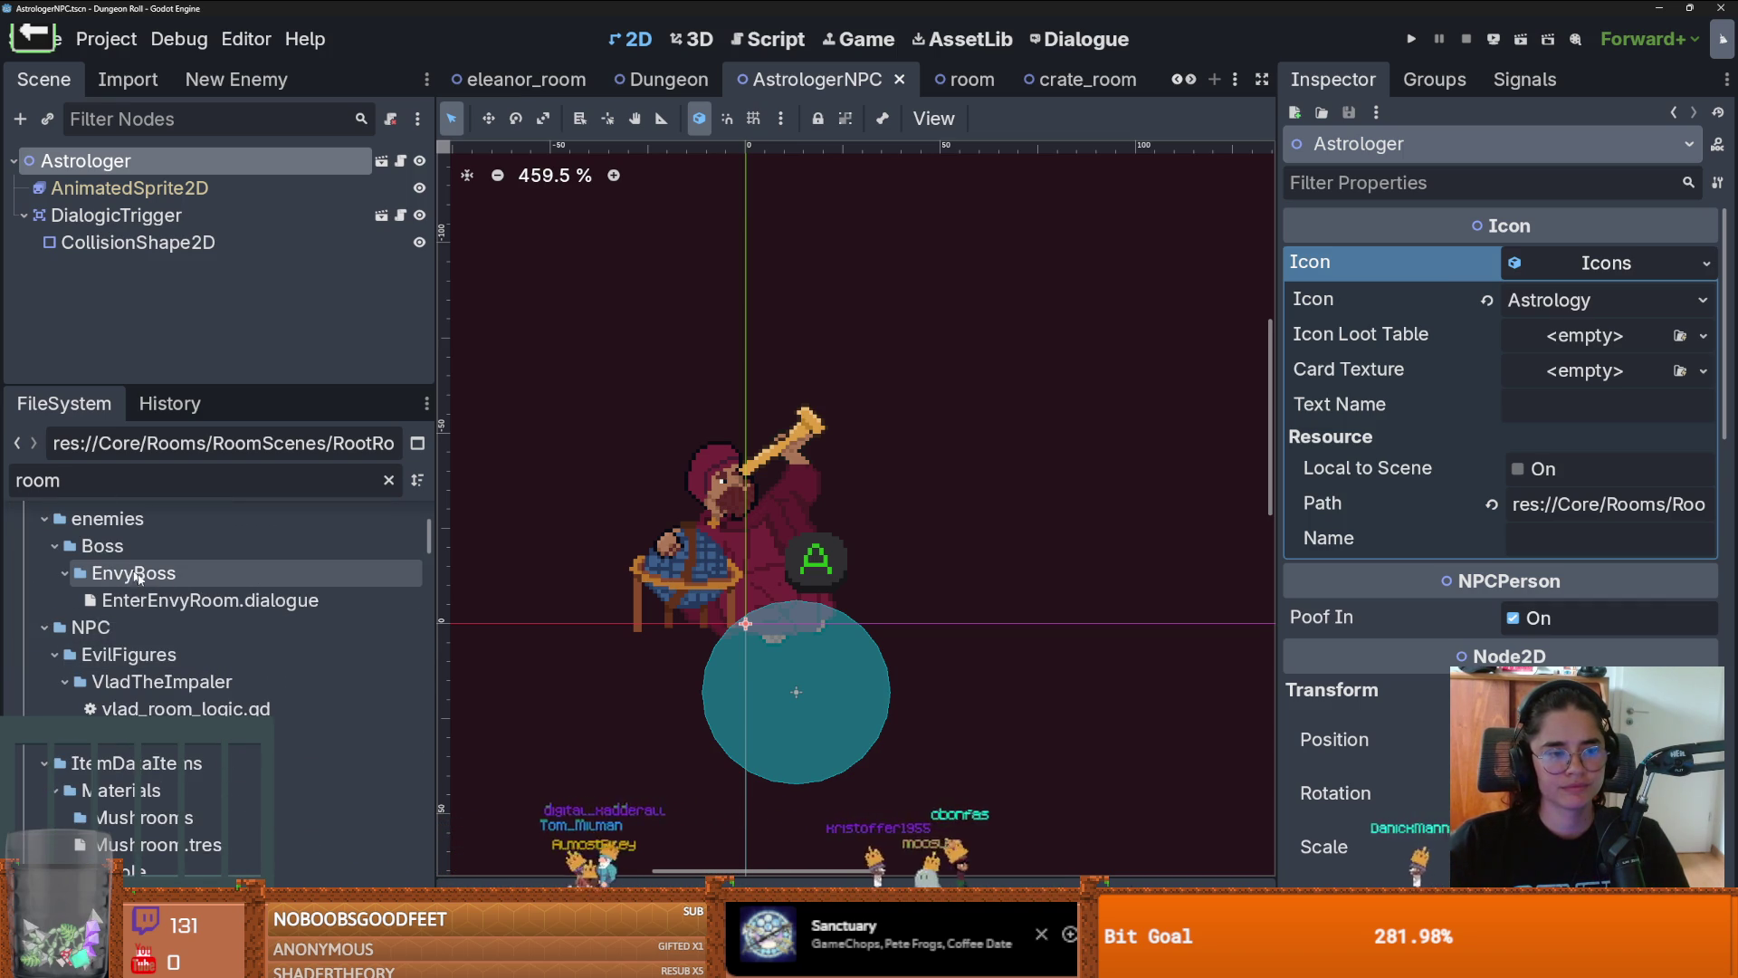
scroll(202, 667, "down", 10)
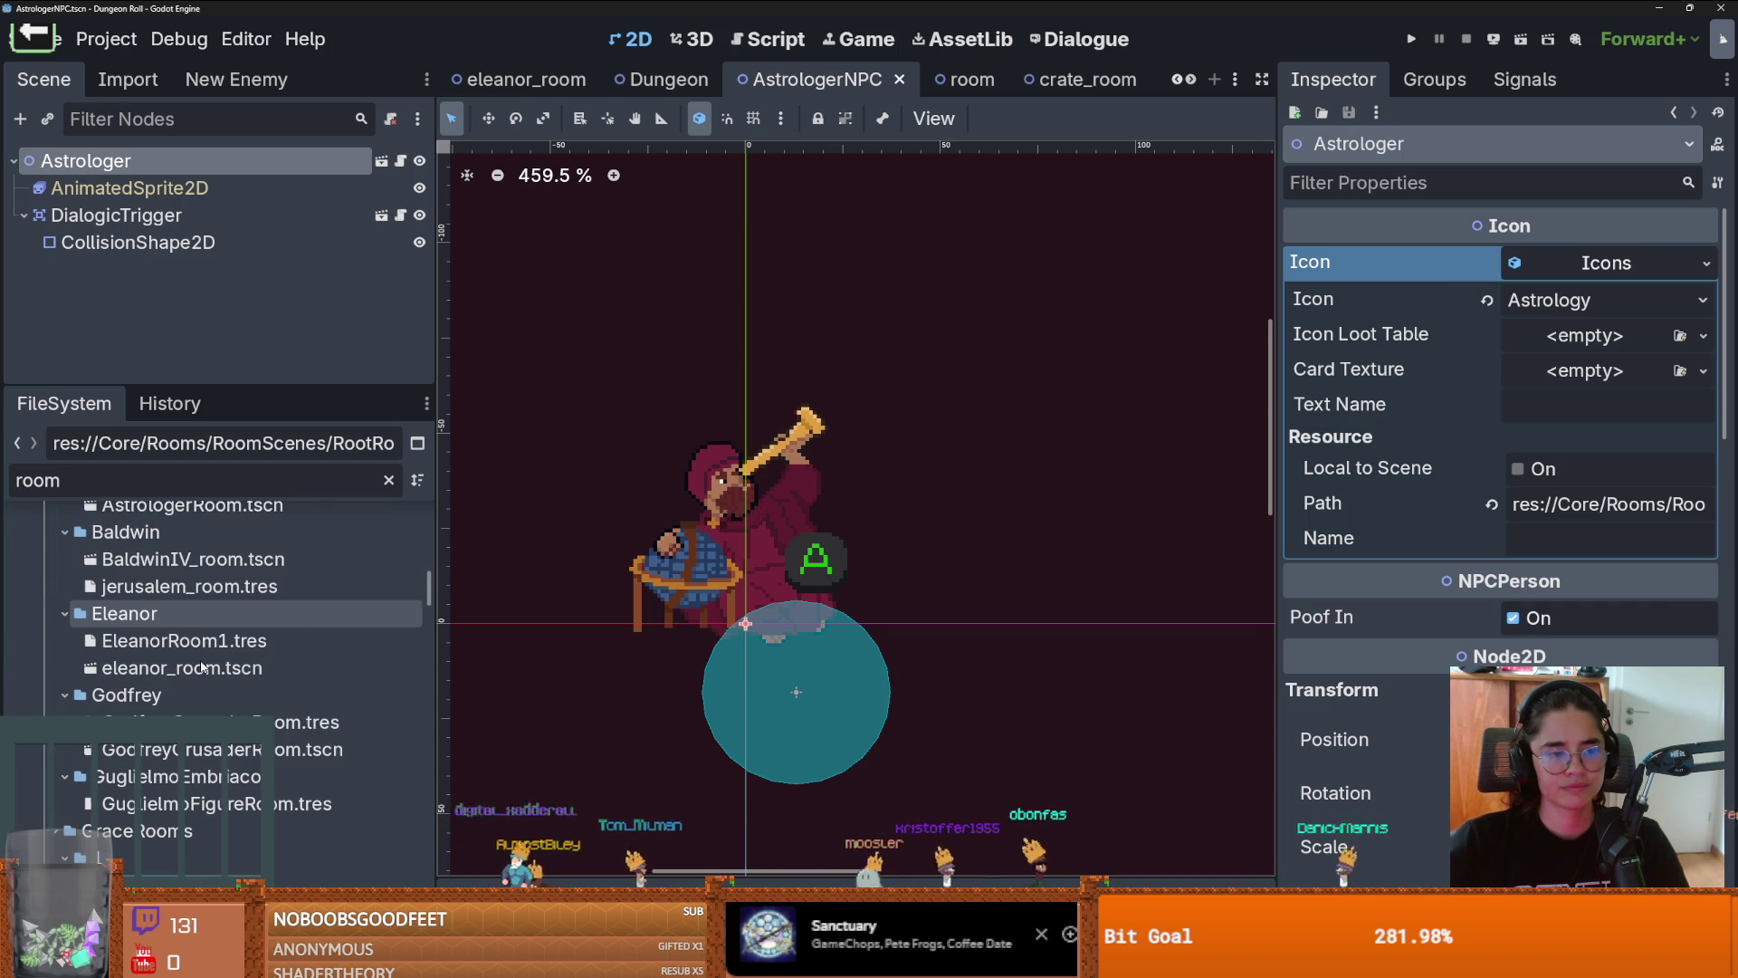
scroll(201, 667, "down", 4)
scroll(201, 661, "up", 6)
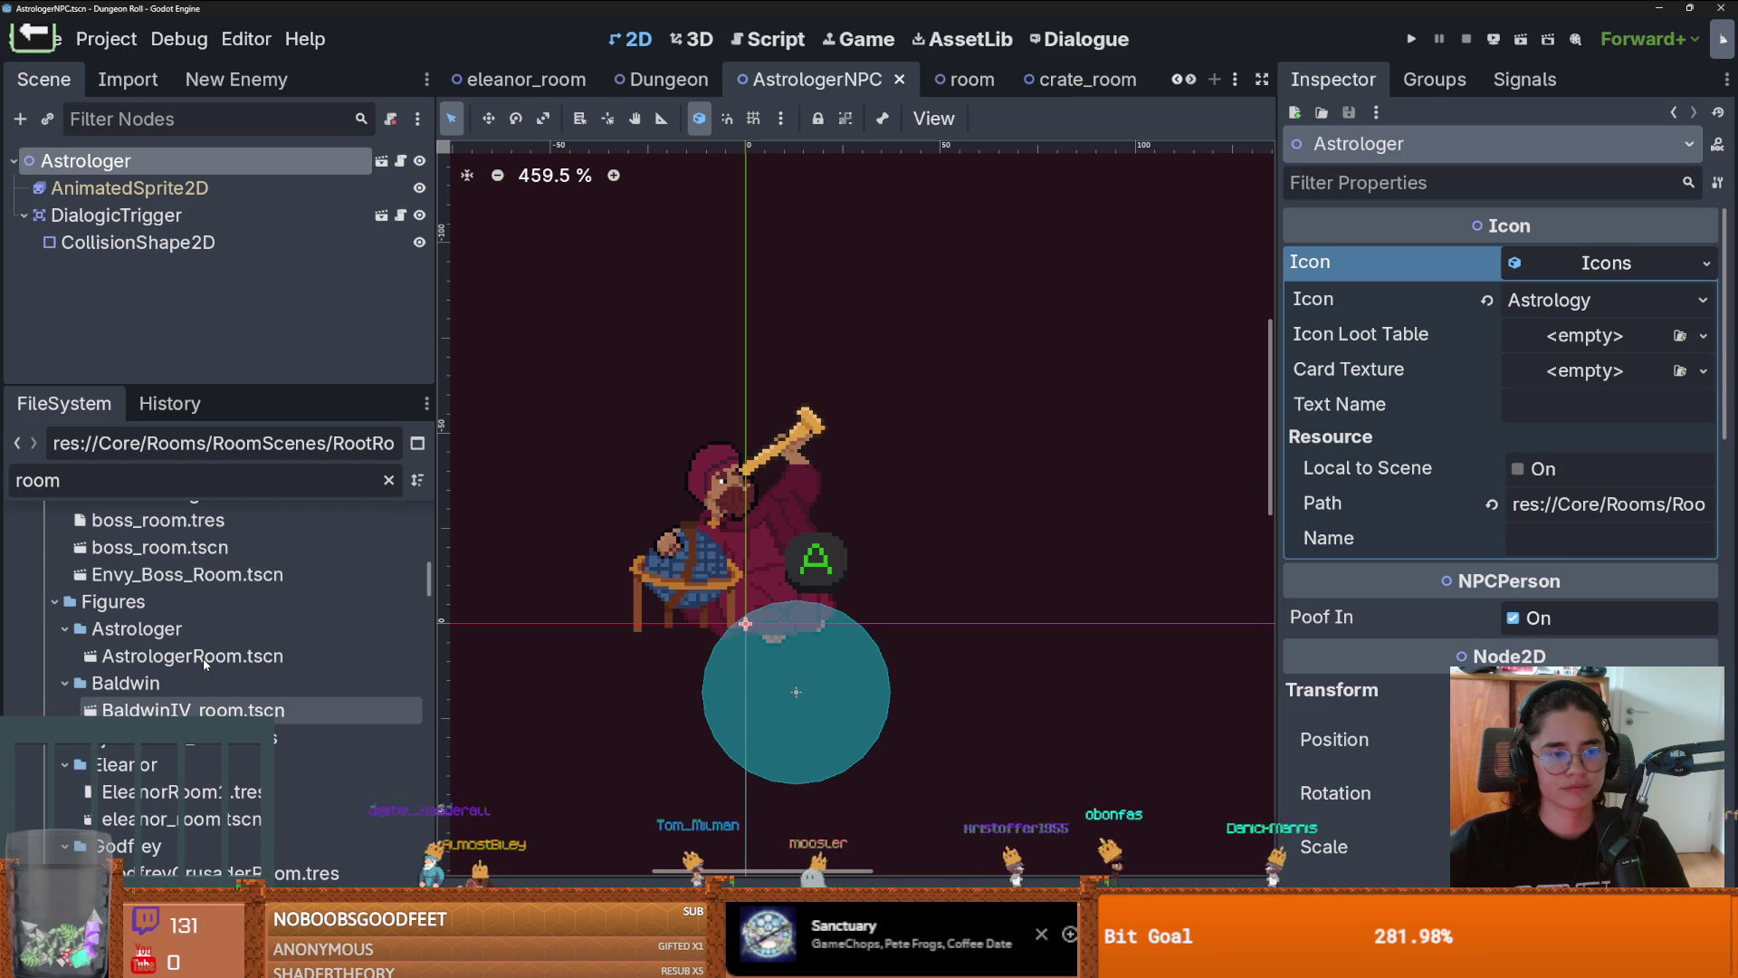
double_click(150, 486)
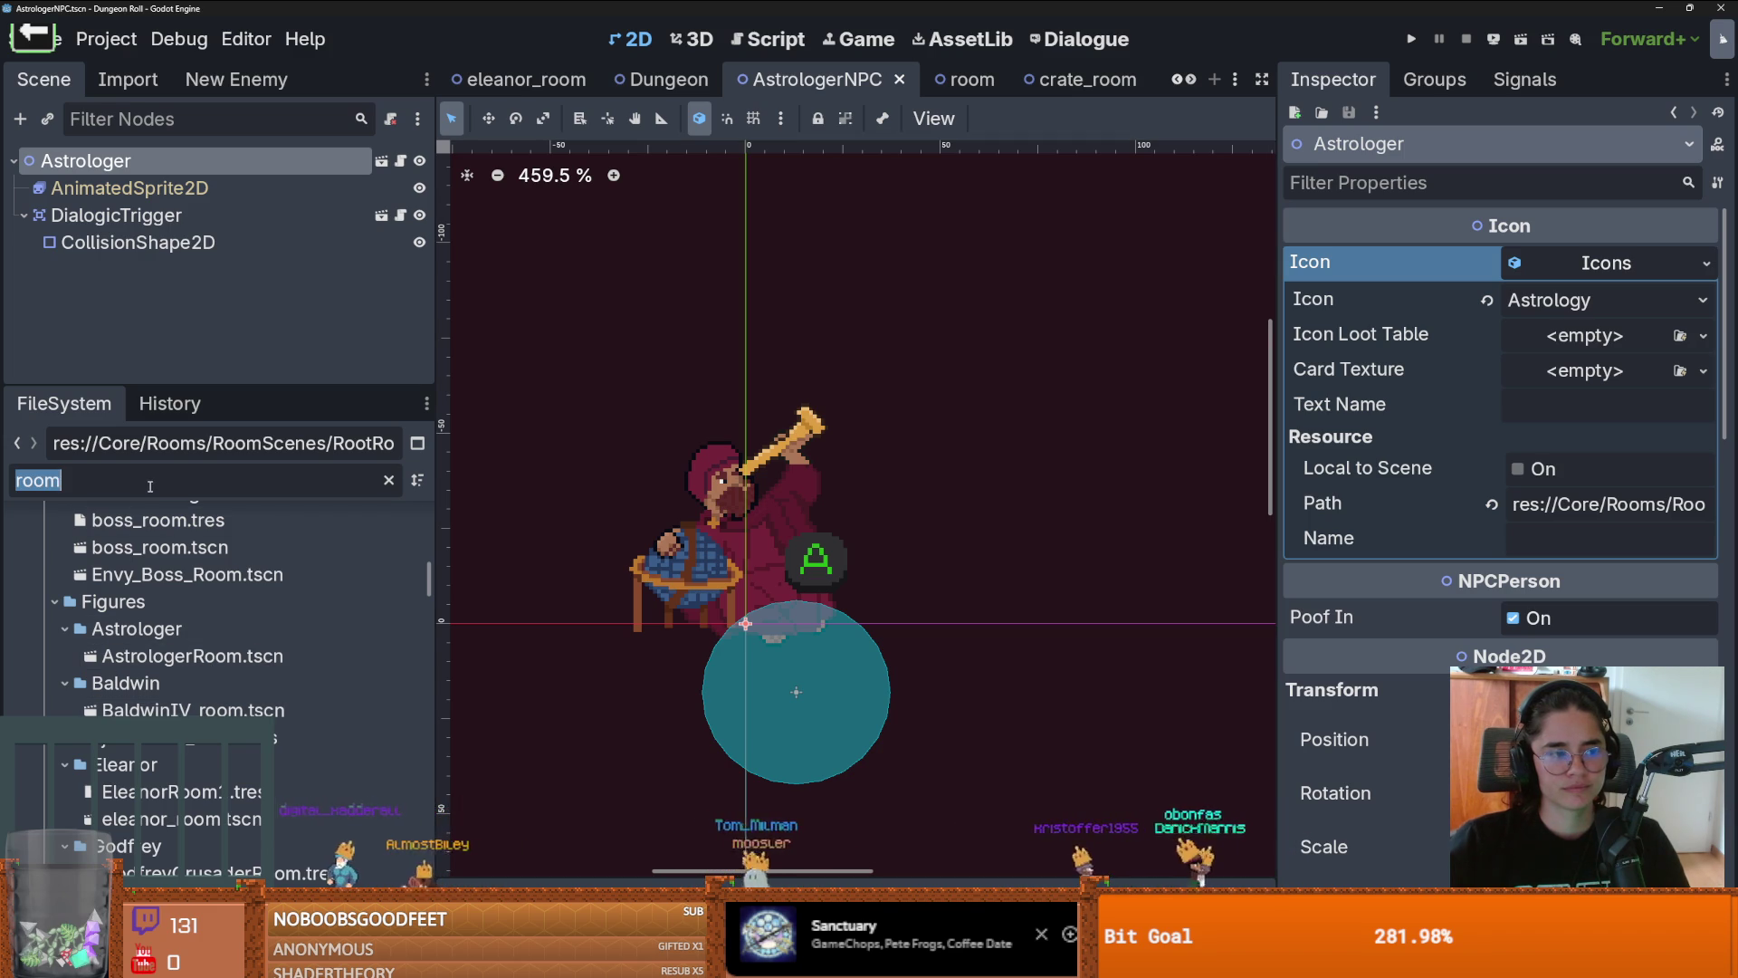
- Filter FileSystem for 'astrolog' and inspect the AstrologerUpgradeTable resource
type("astrolog")
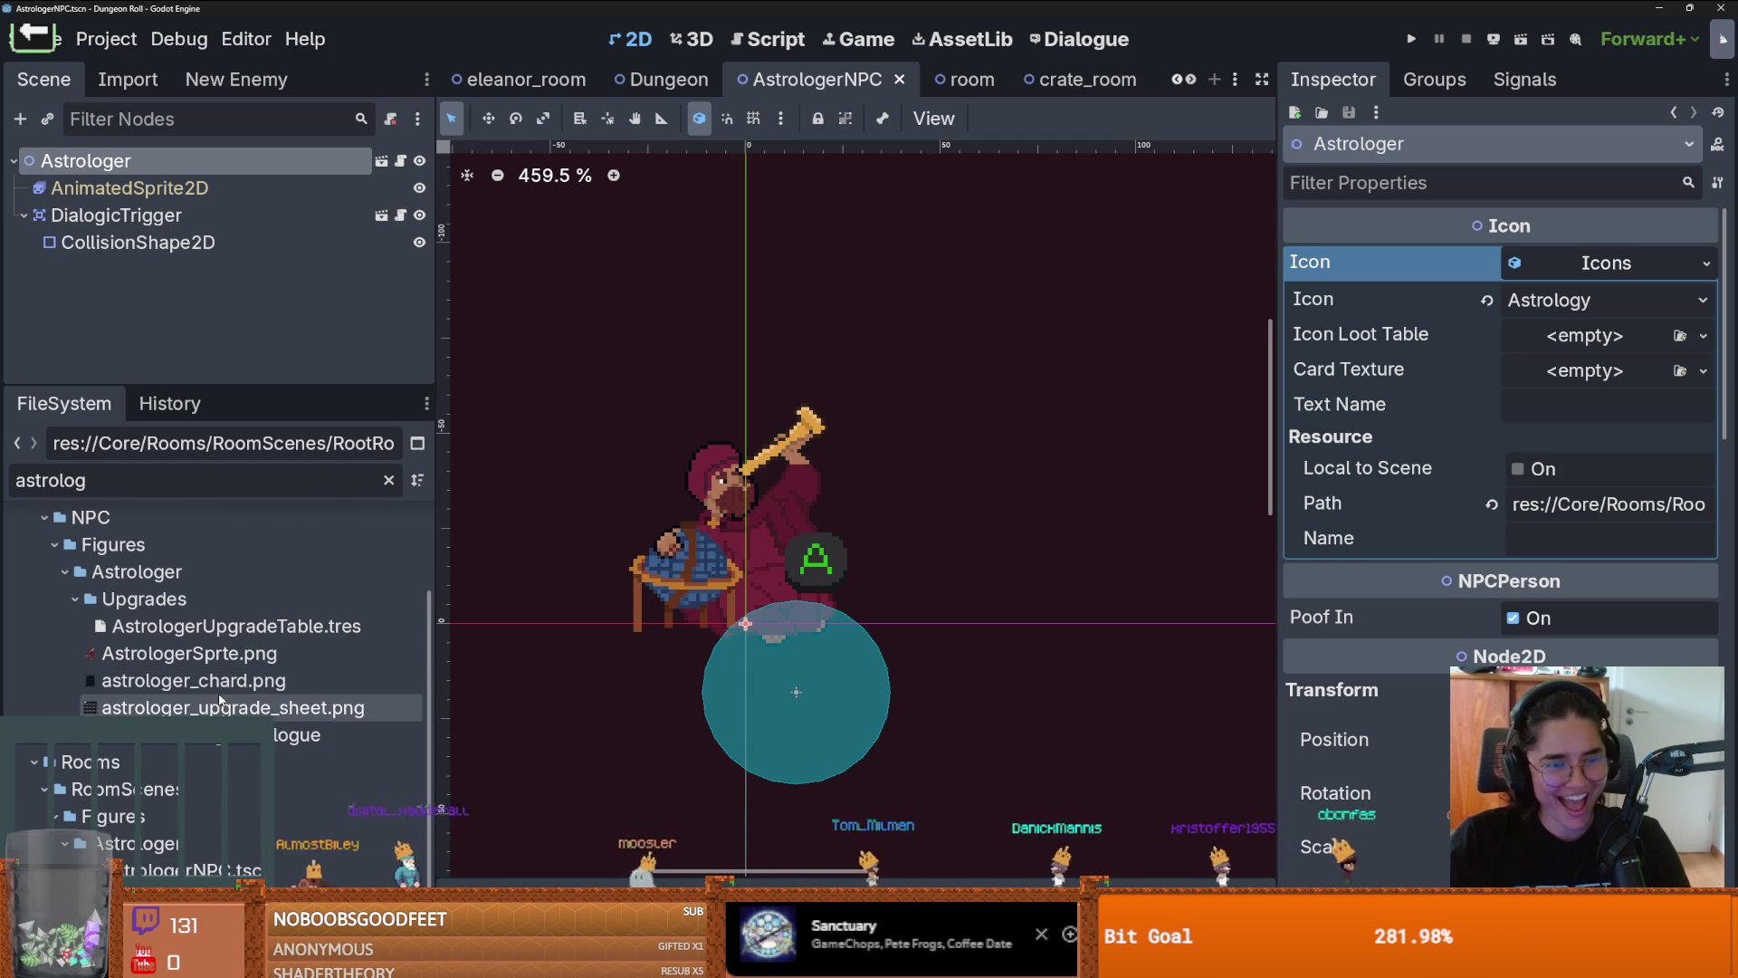
mouse_move(226, 672)
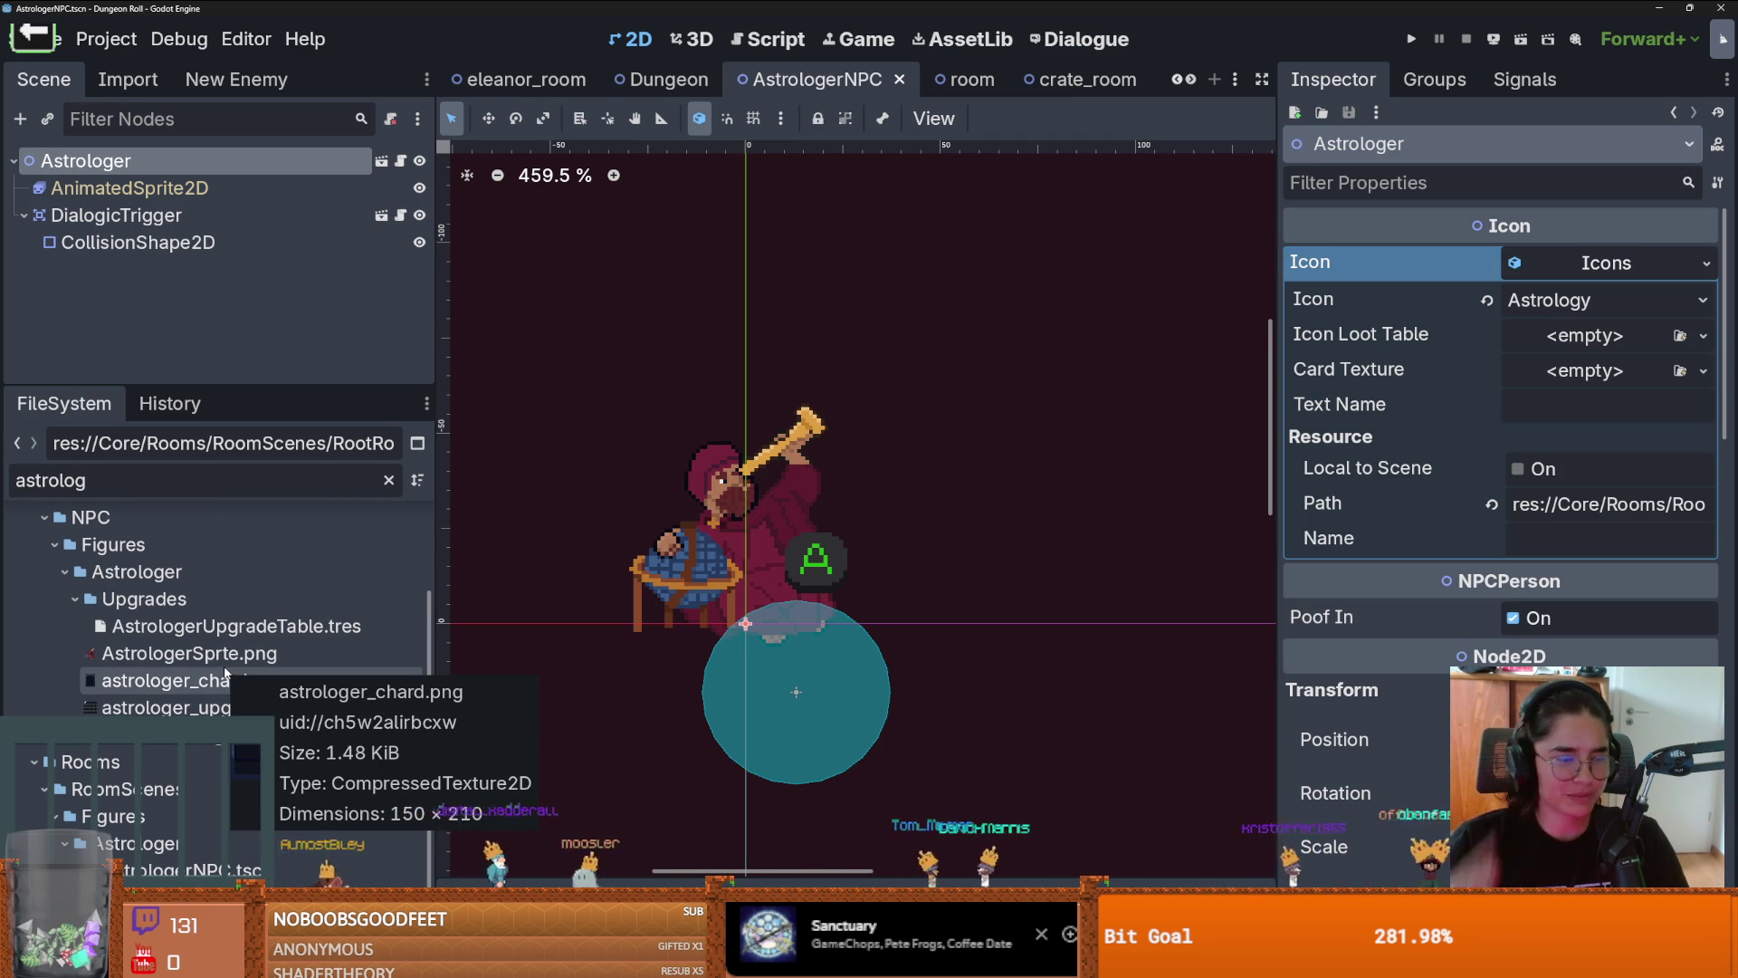
left_click(258, 626)
key("ctrl+s")
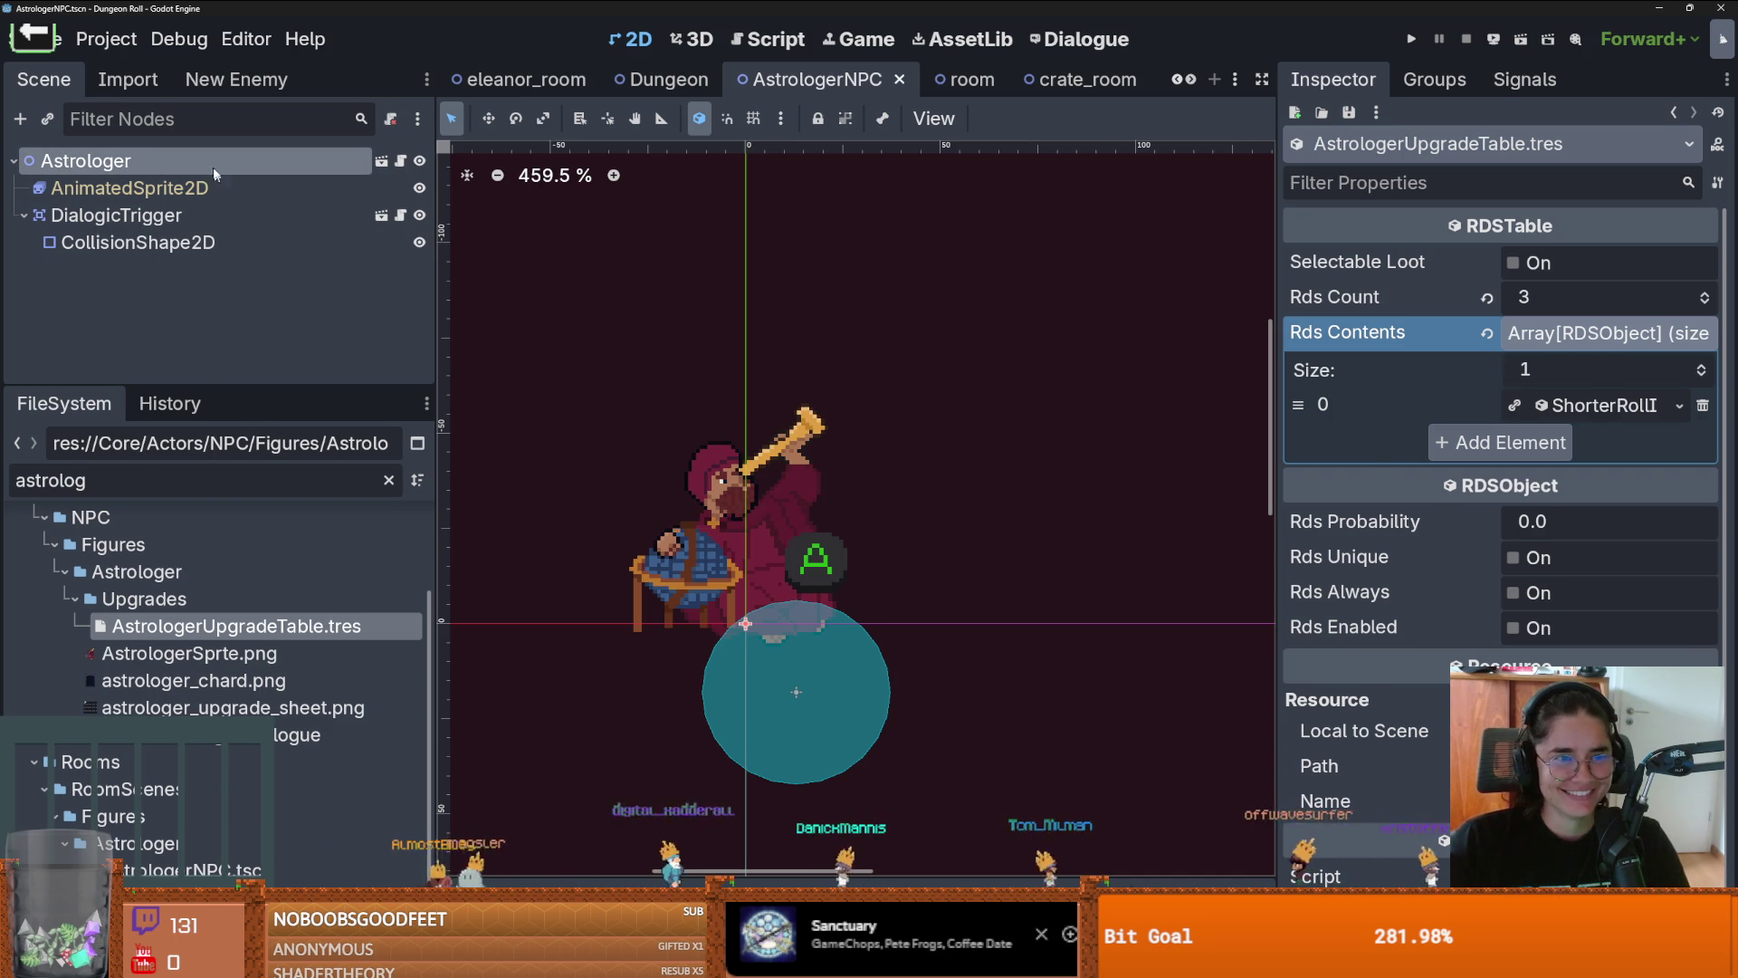
- Assign AstrologerUpgradeTable as loot table, astrologer_chard.png as card texture, and Text Name 'The Astrology'
left_click(210, 160)
mouse_move(235, 625)
left_mouse_down()
mouse_move(1095, 583)
mouse_move(1449, 333)
mouse_move(1584, 334)
left_mouse_up()
left_click_drag(194, 680, 1577, 366)
key("ctrl+s")
left_click(1566, 431)
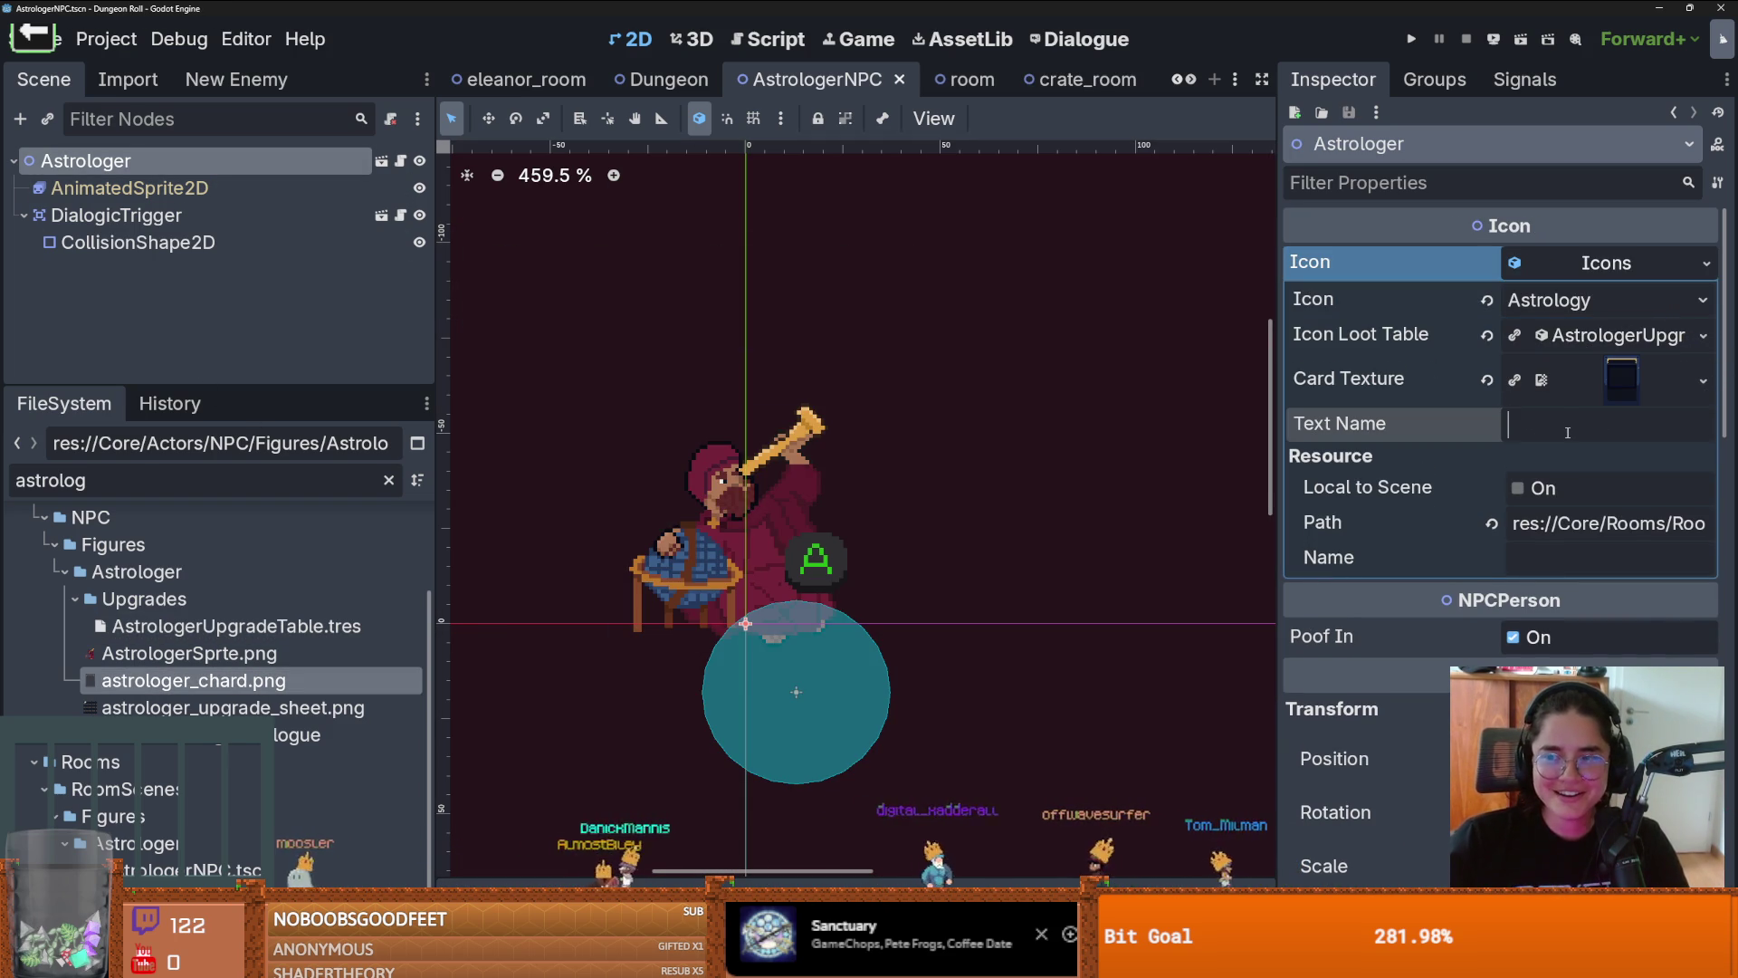
type("The Astrology")
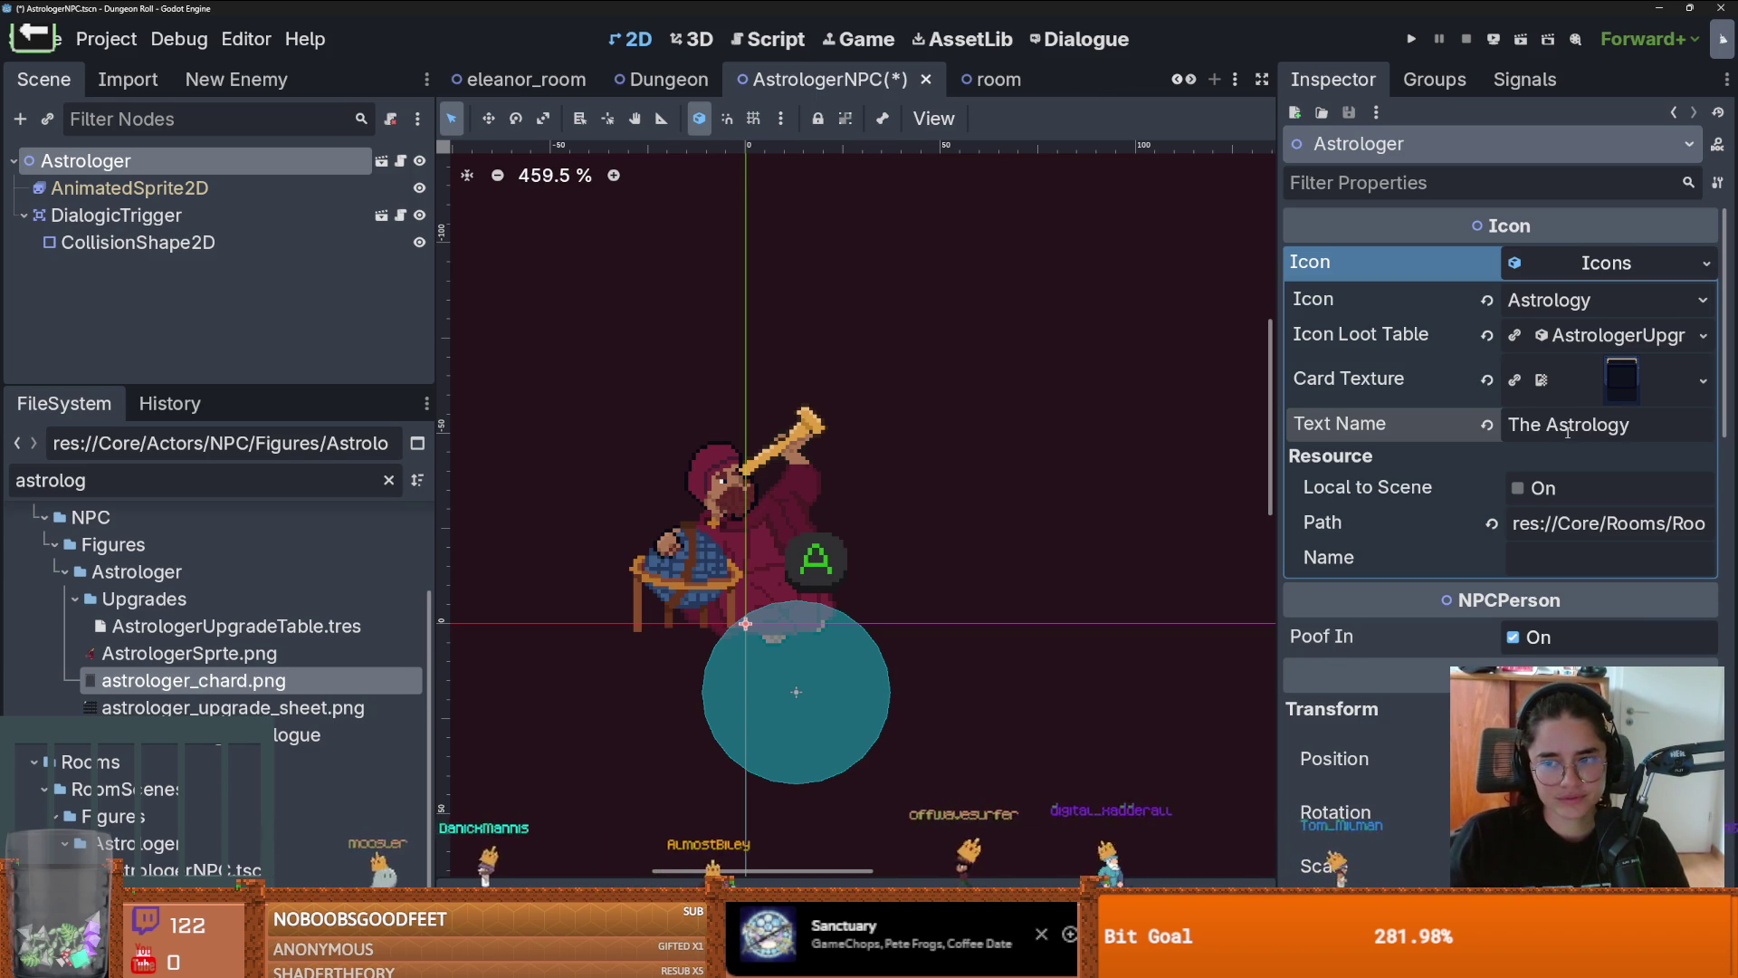
key("ctrl+s")
- Save the Icons resource as AstrologerIcon.tres and save the scene
left_click(1699, 266)
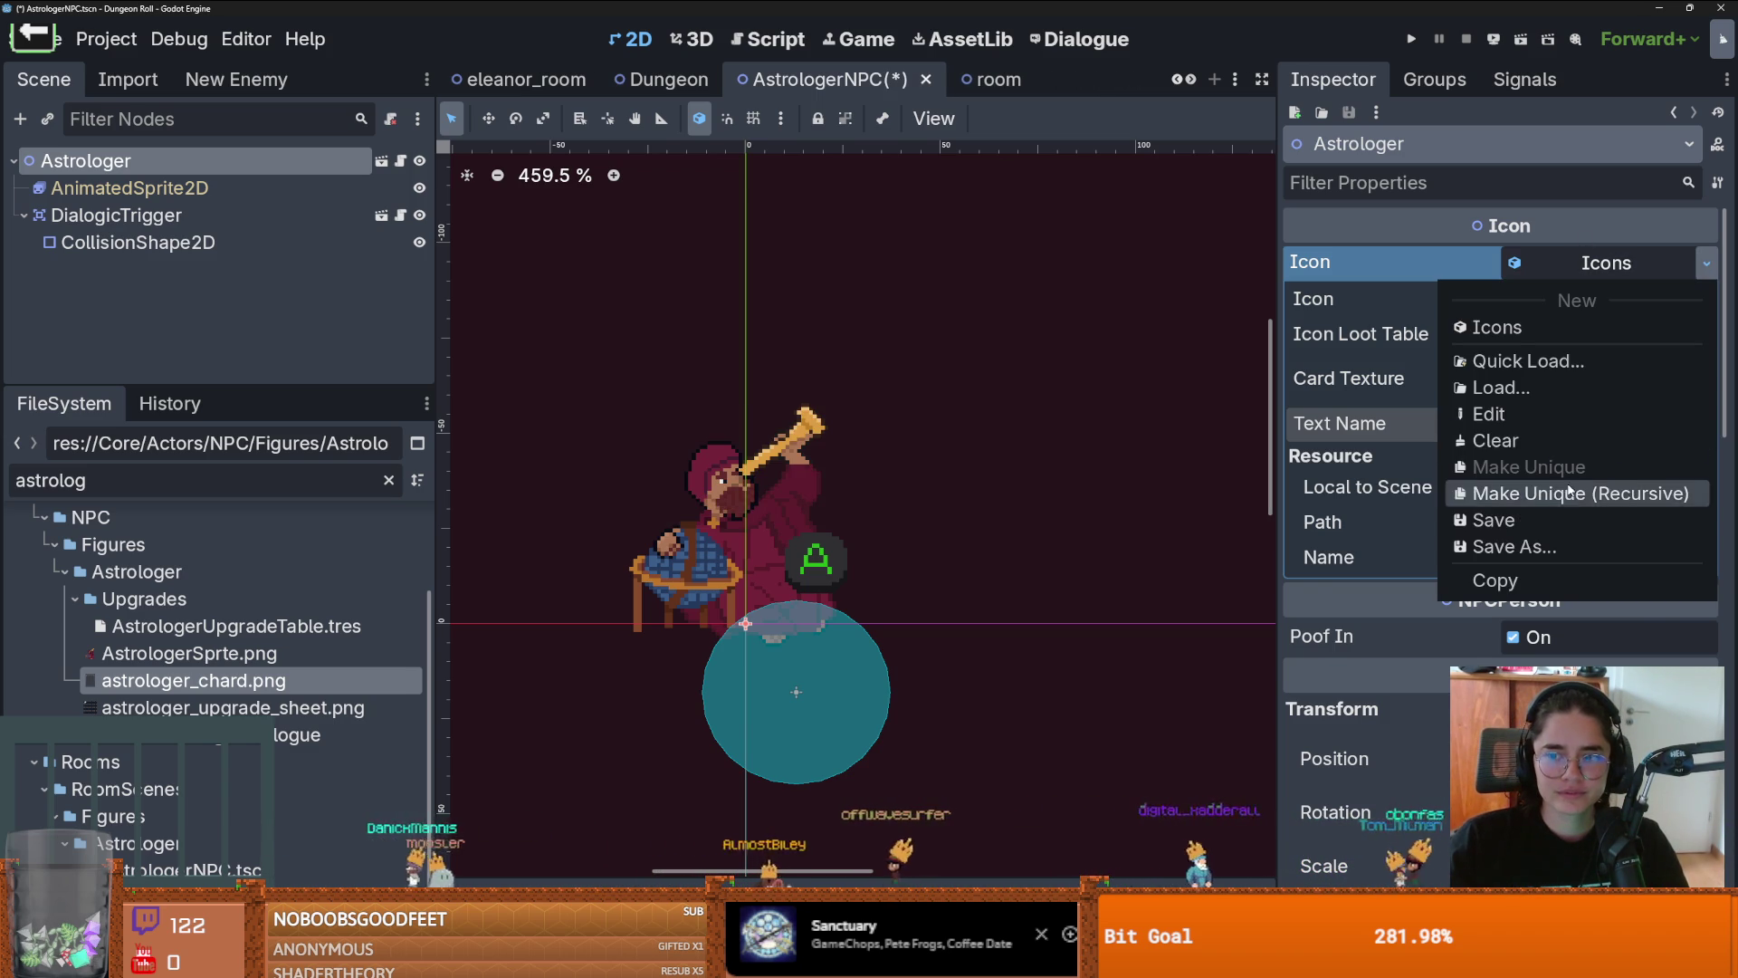
left_click(1550, 543)
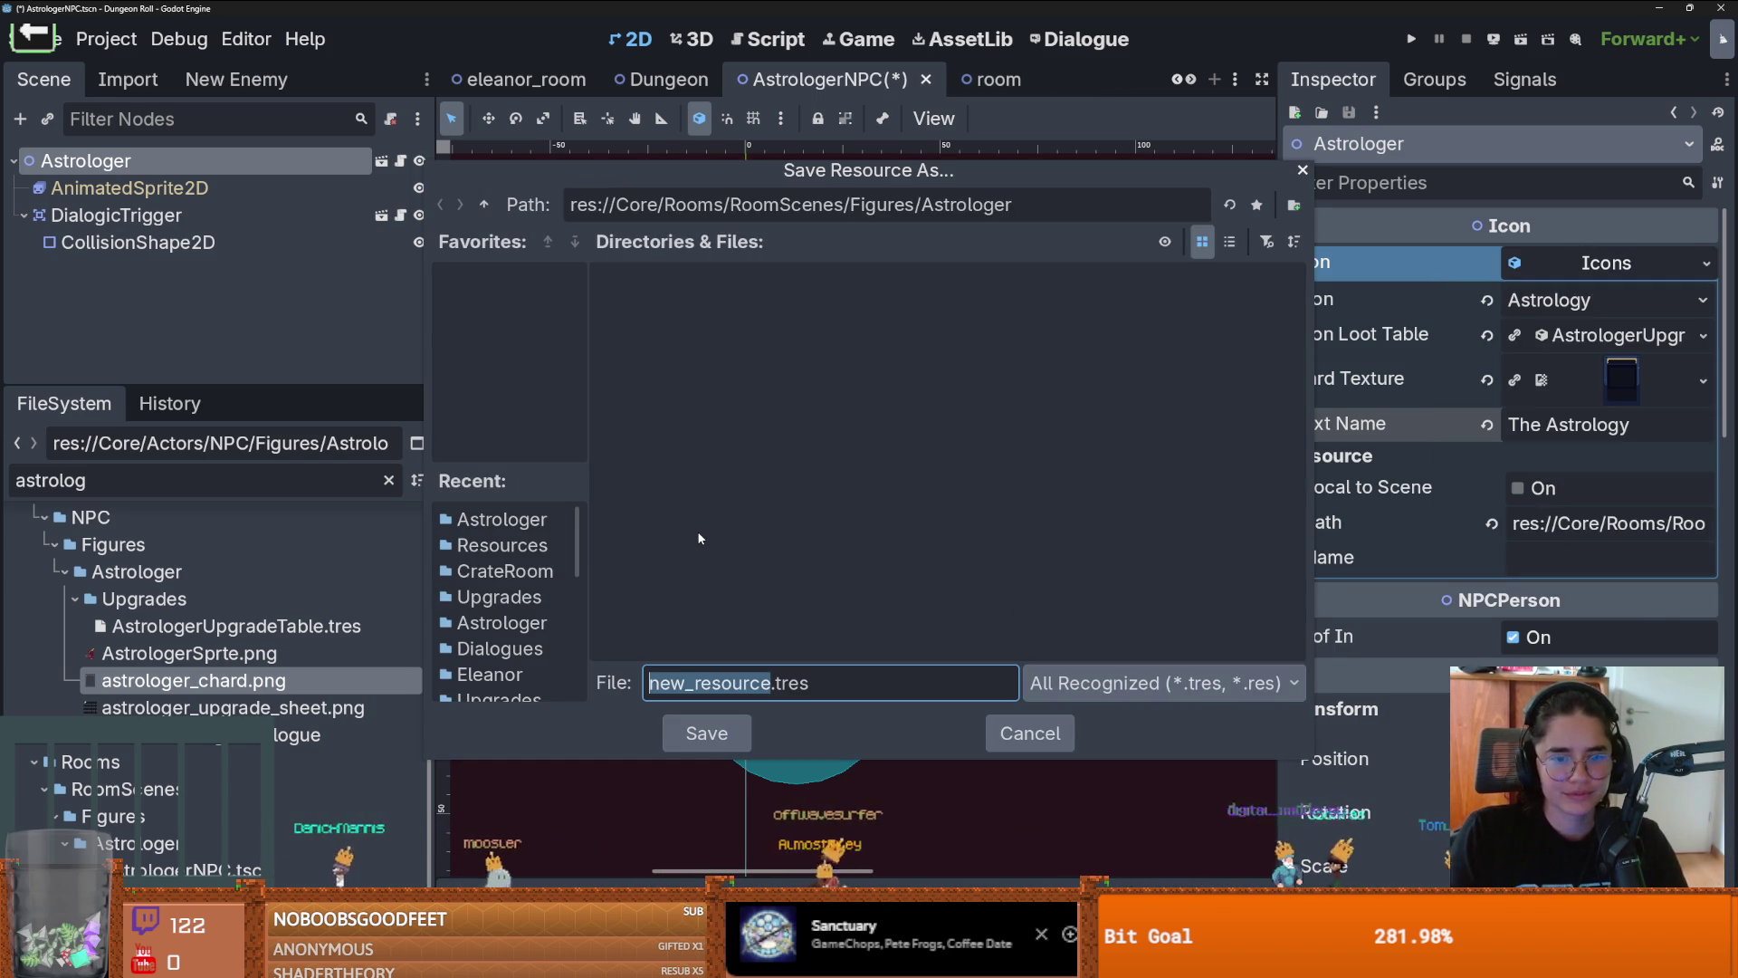
type("Astrology")
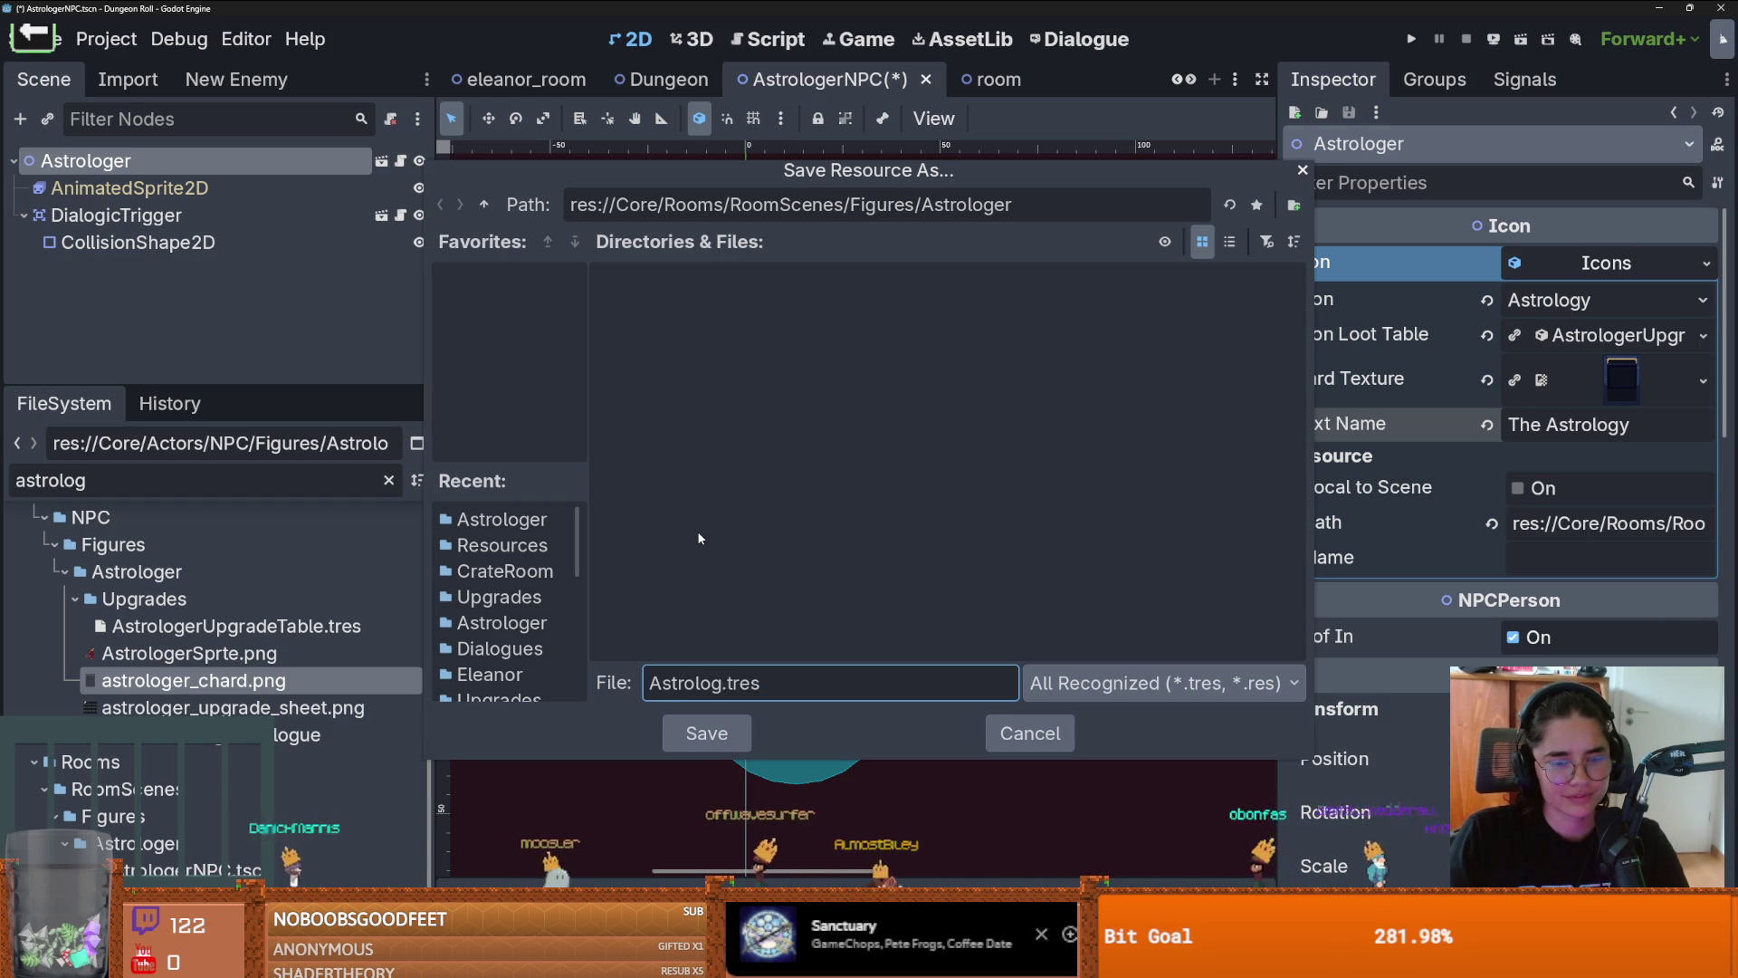
key("BackSpace")
type("erIcon")
key("Return")
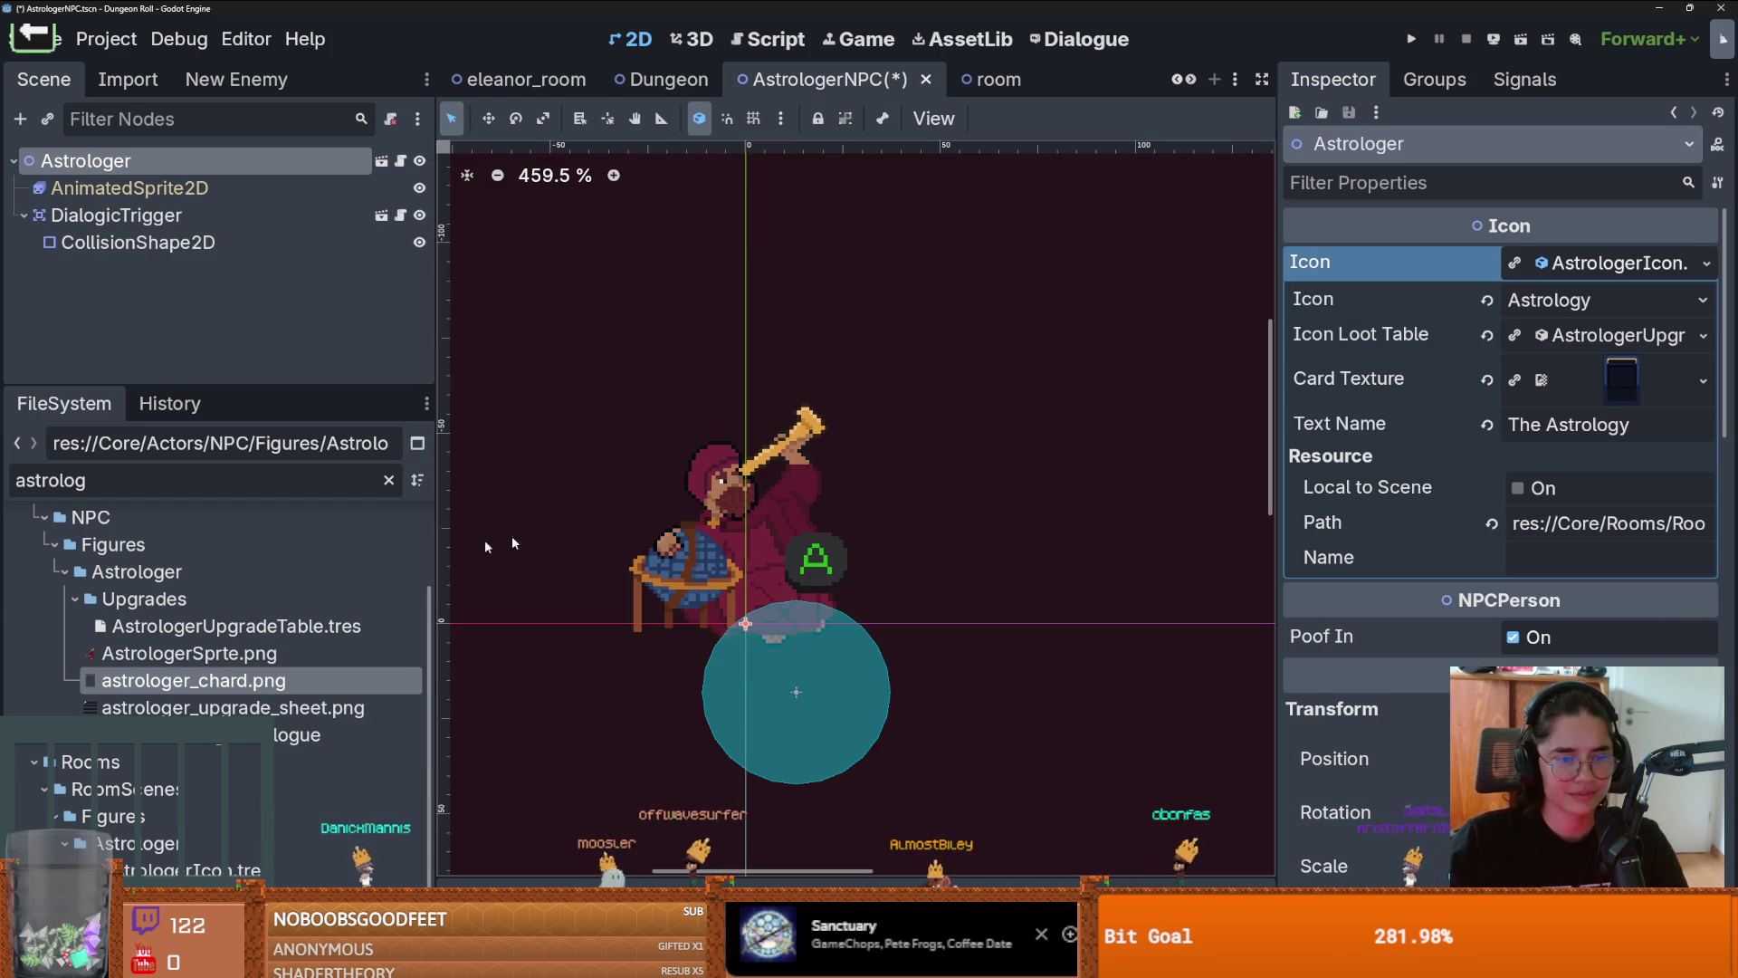
key("ctrl+s")
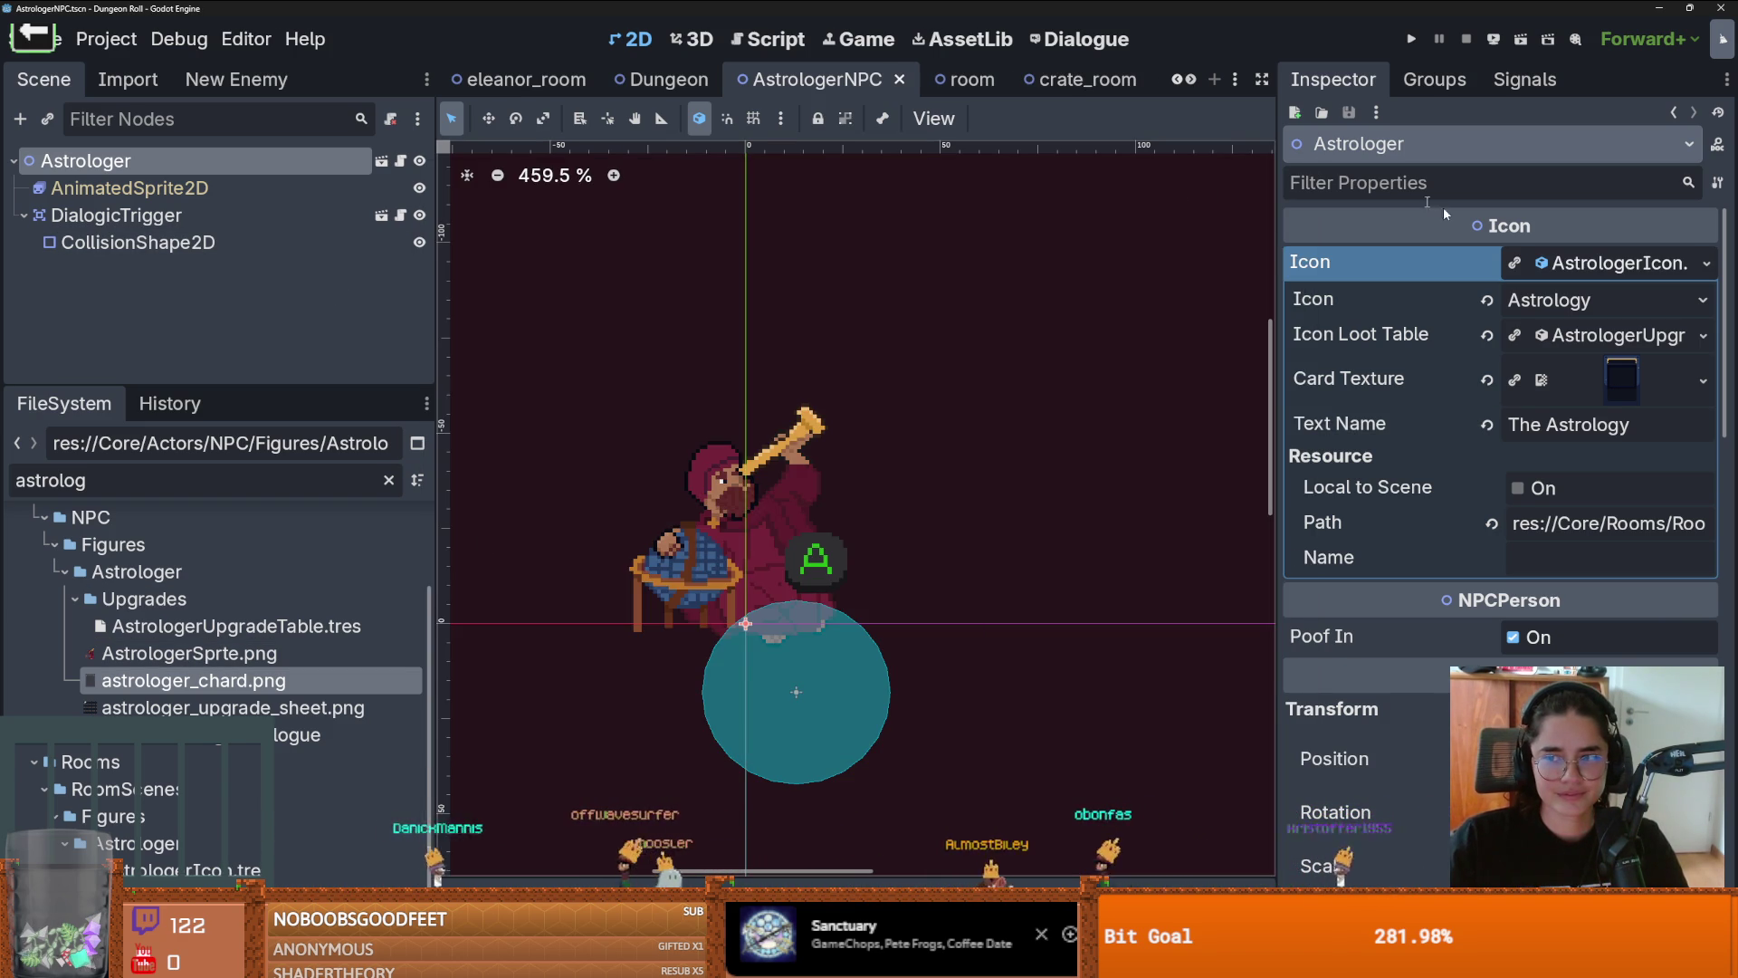
- Select the DialogicTrigger node and browse the Astrologer files with the filter cleared
left_click(319, 217)
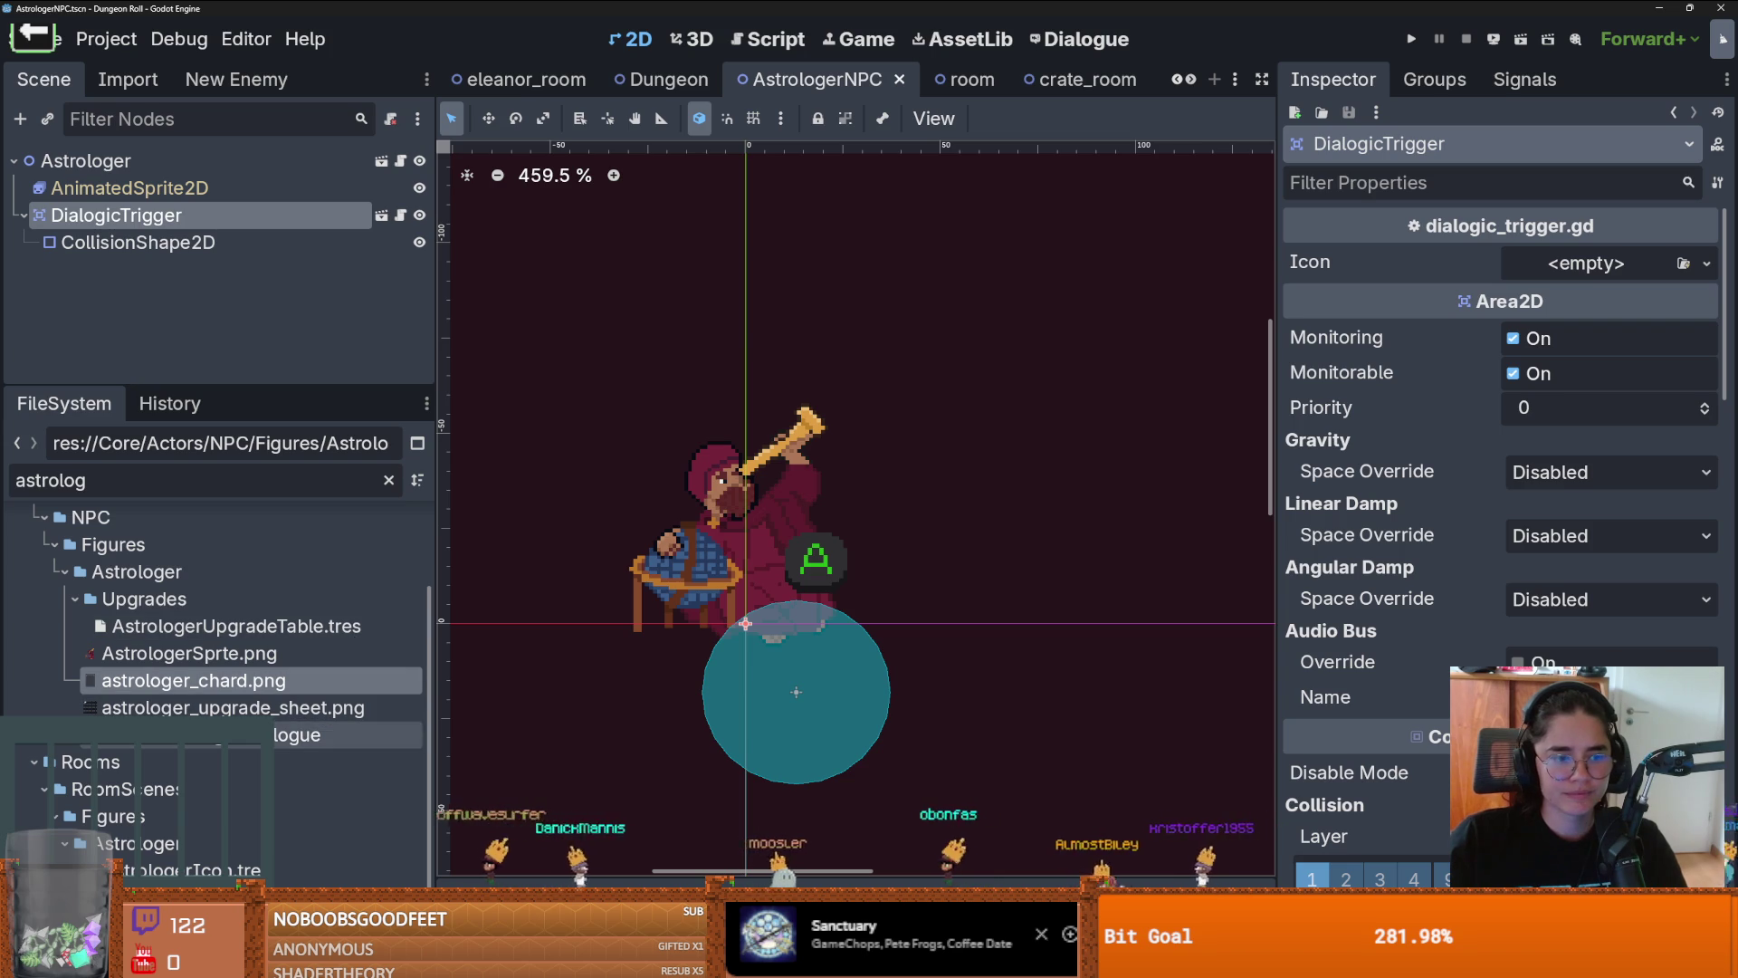
left_click(299, 734)
scroll(151, 635, "down", 1)
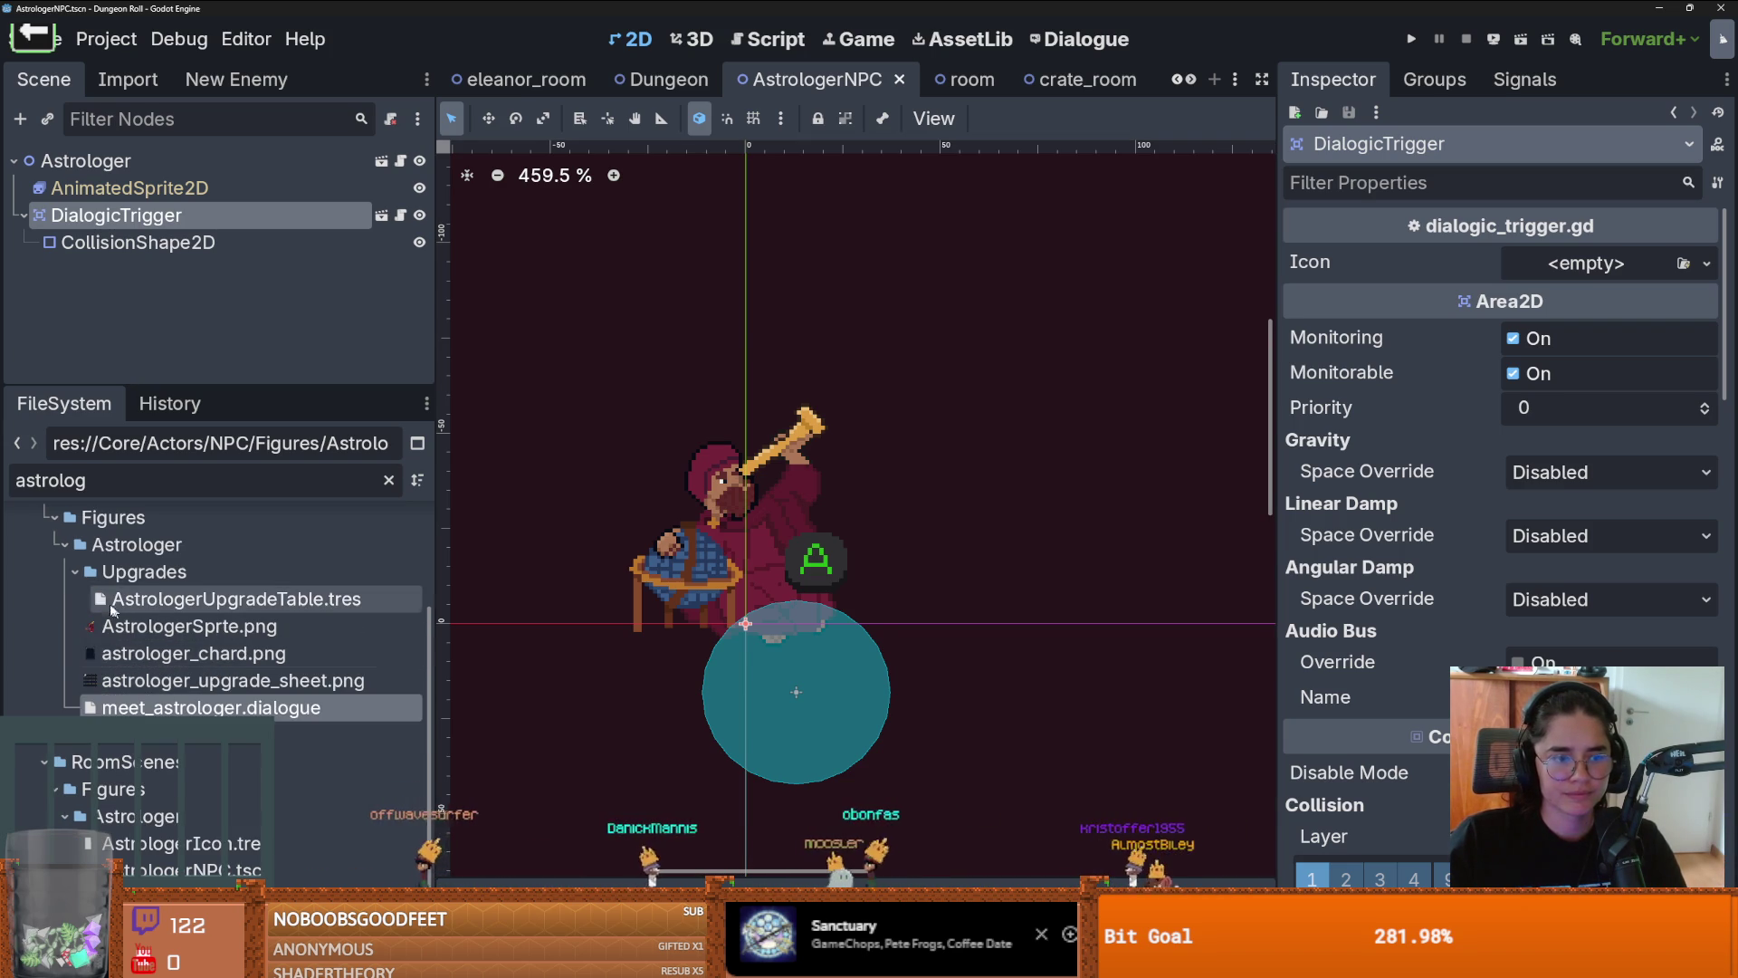
left_click(151, 569)
left_click(386, 480)
scroll(357, 688, "down", 5)
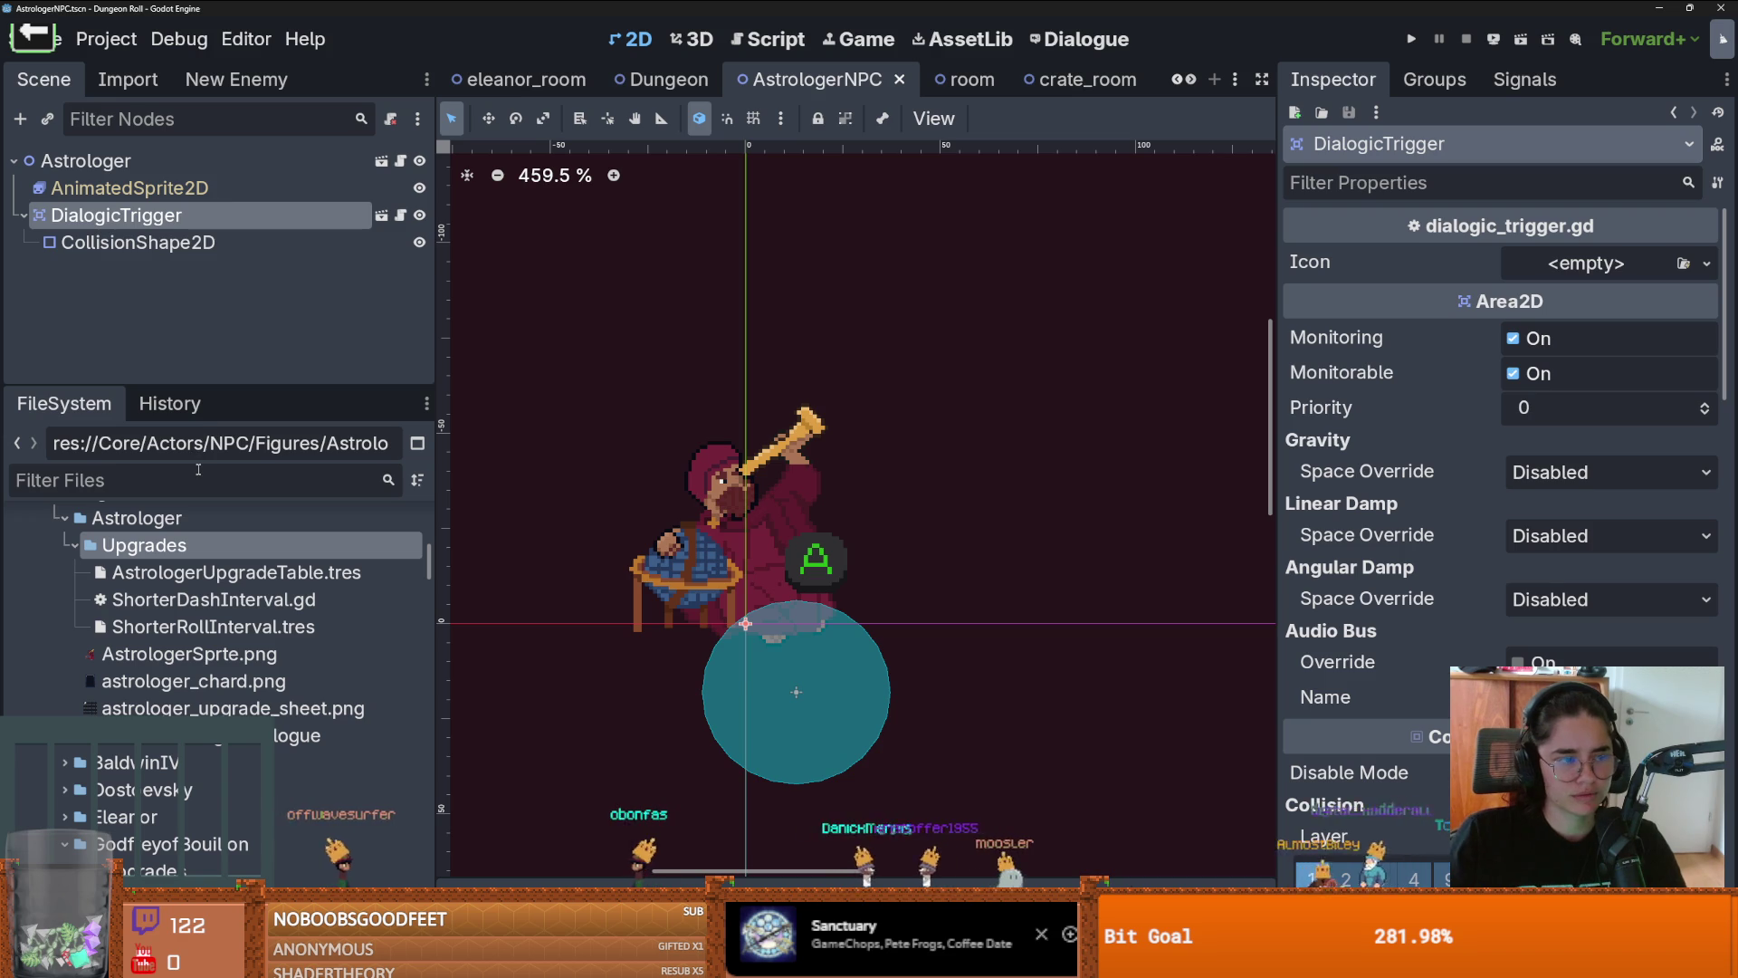
- Move AstrologerIcon.tres into the Astrologer figures folder and set it as the DialogicTrigger's Icon
left_click(196, 477)
type("Astrologer")
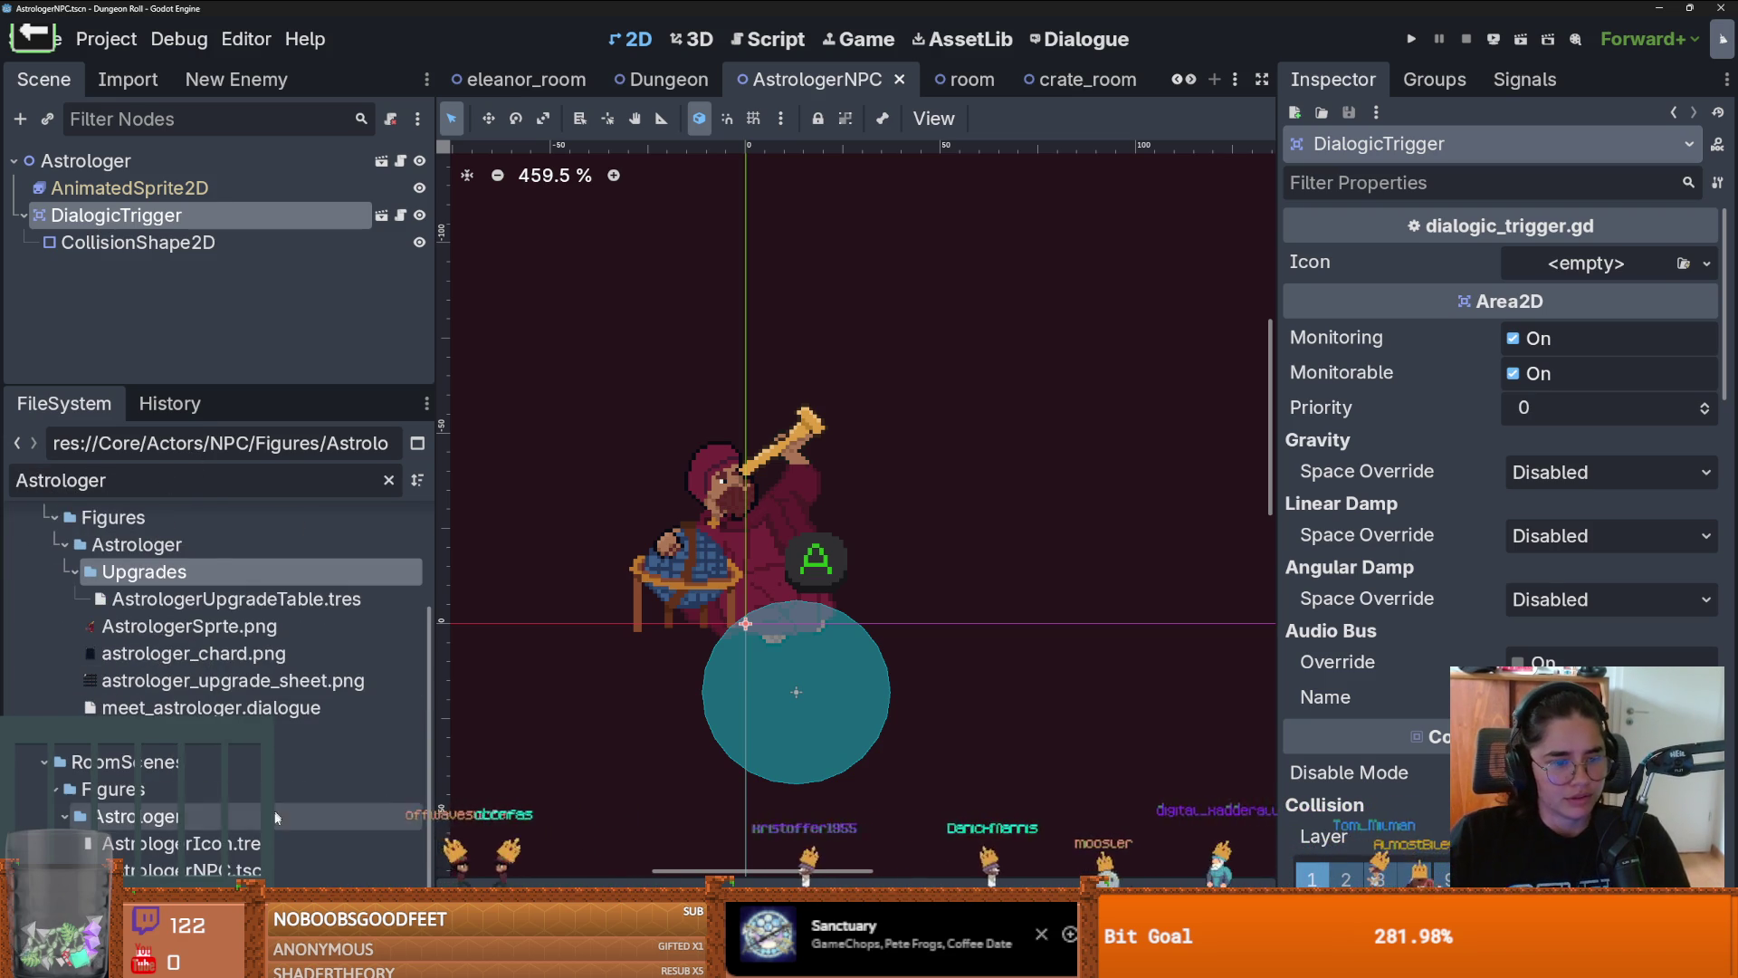
mouse_move(181, 843)
left_mouse_down()
mouse_move(389, 747)
mouse_move(145, 580)
mouse_move(171, 546)
left_mouse_up()
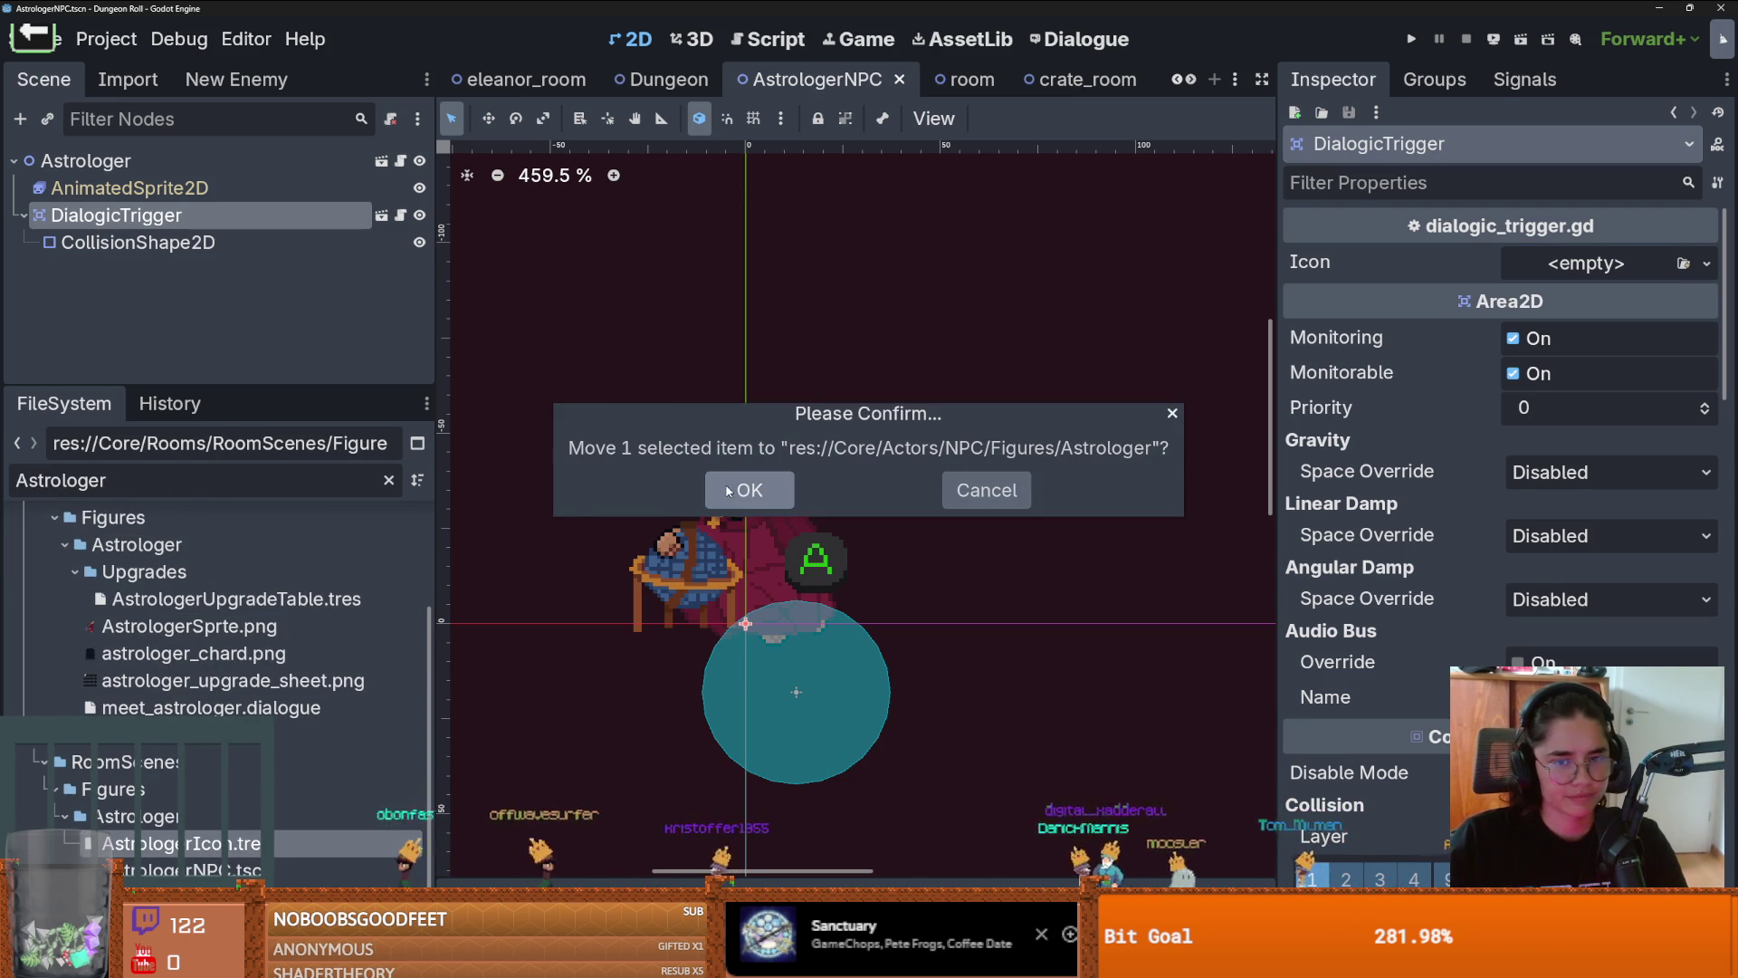
key("Return")
mouse_move(185, 625)
left_mouse_down()
mouse_move(1607, 344)
mouse_move(1583, 273)
left_mouse_up()
key("ctrl+s")
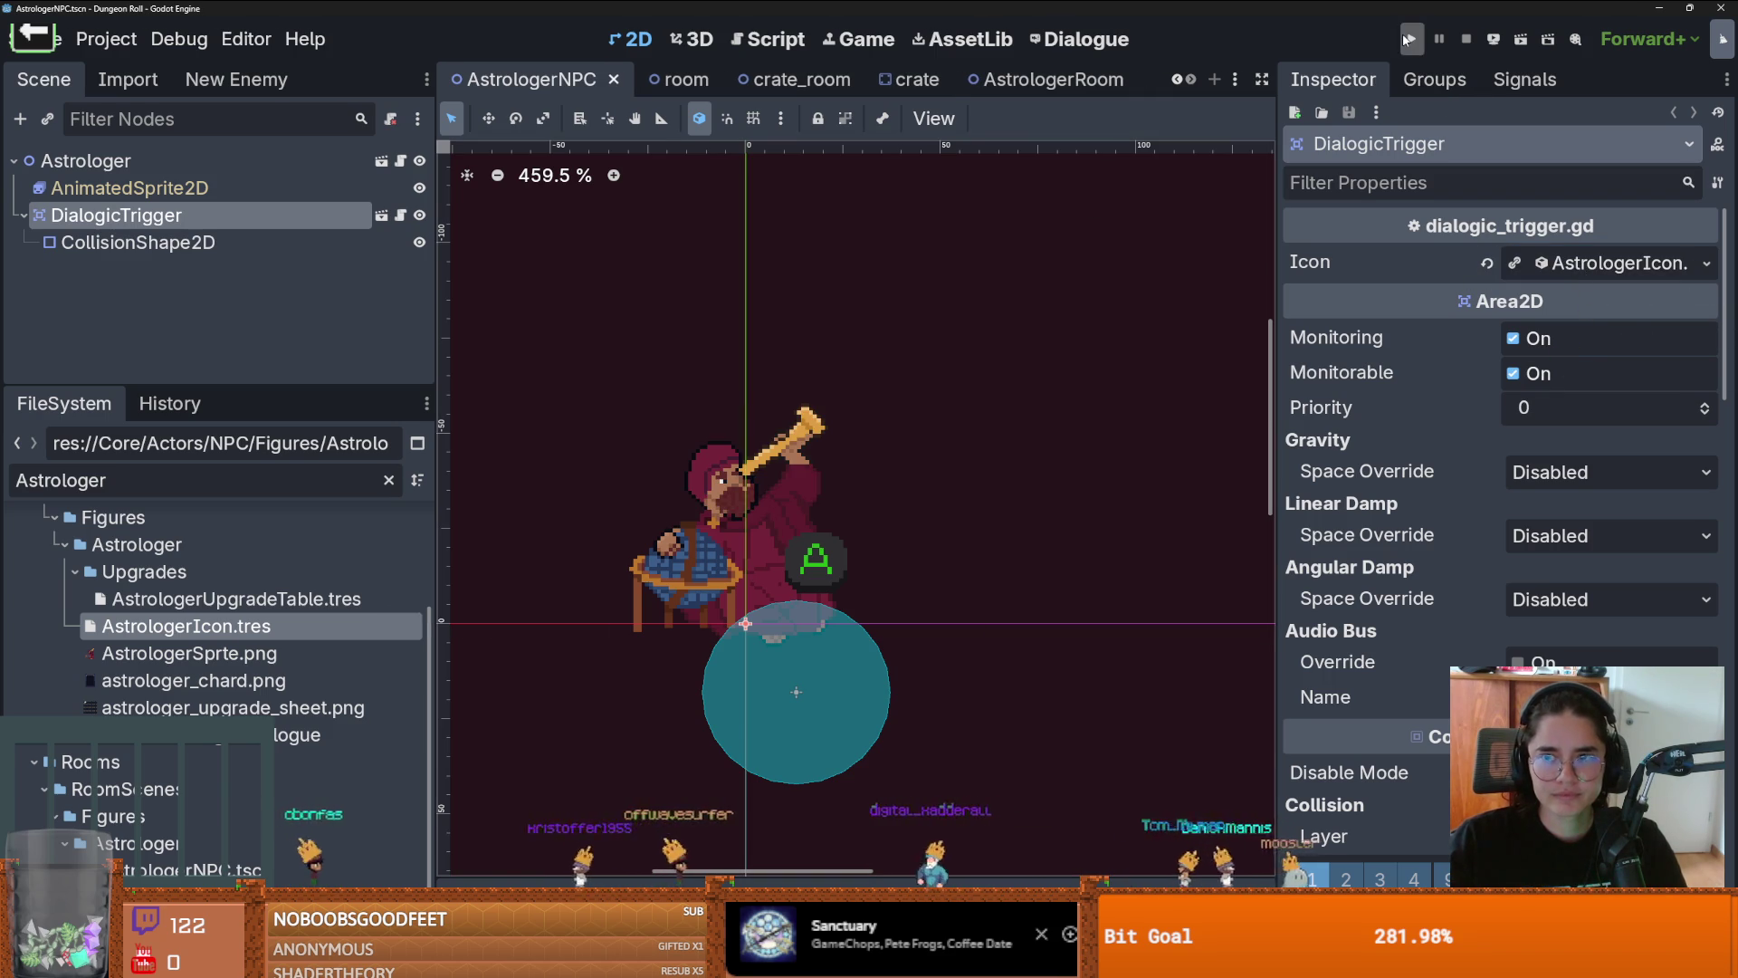
- Test-run the game, stop it, and open the AstrologerRoom scene
left_click(1409, 39)
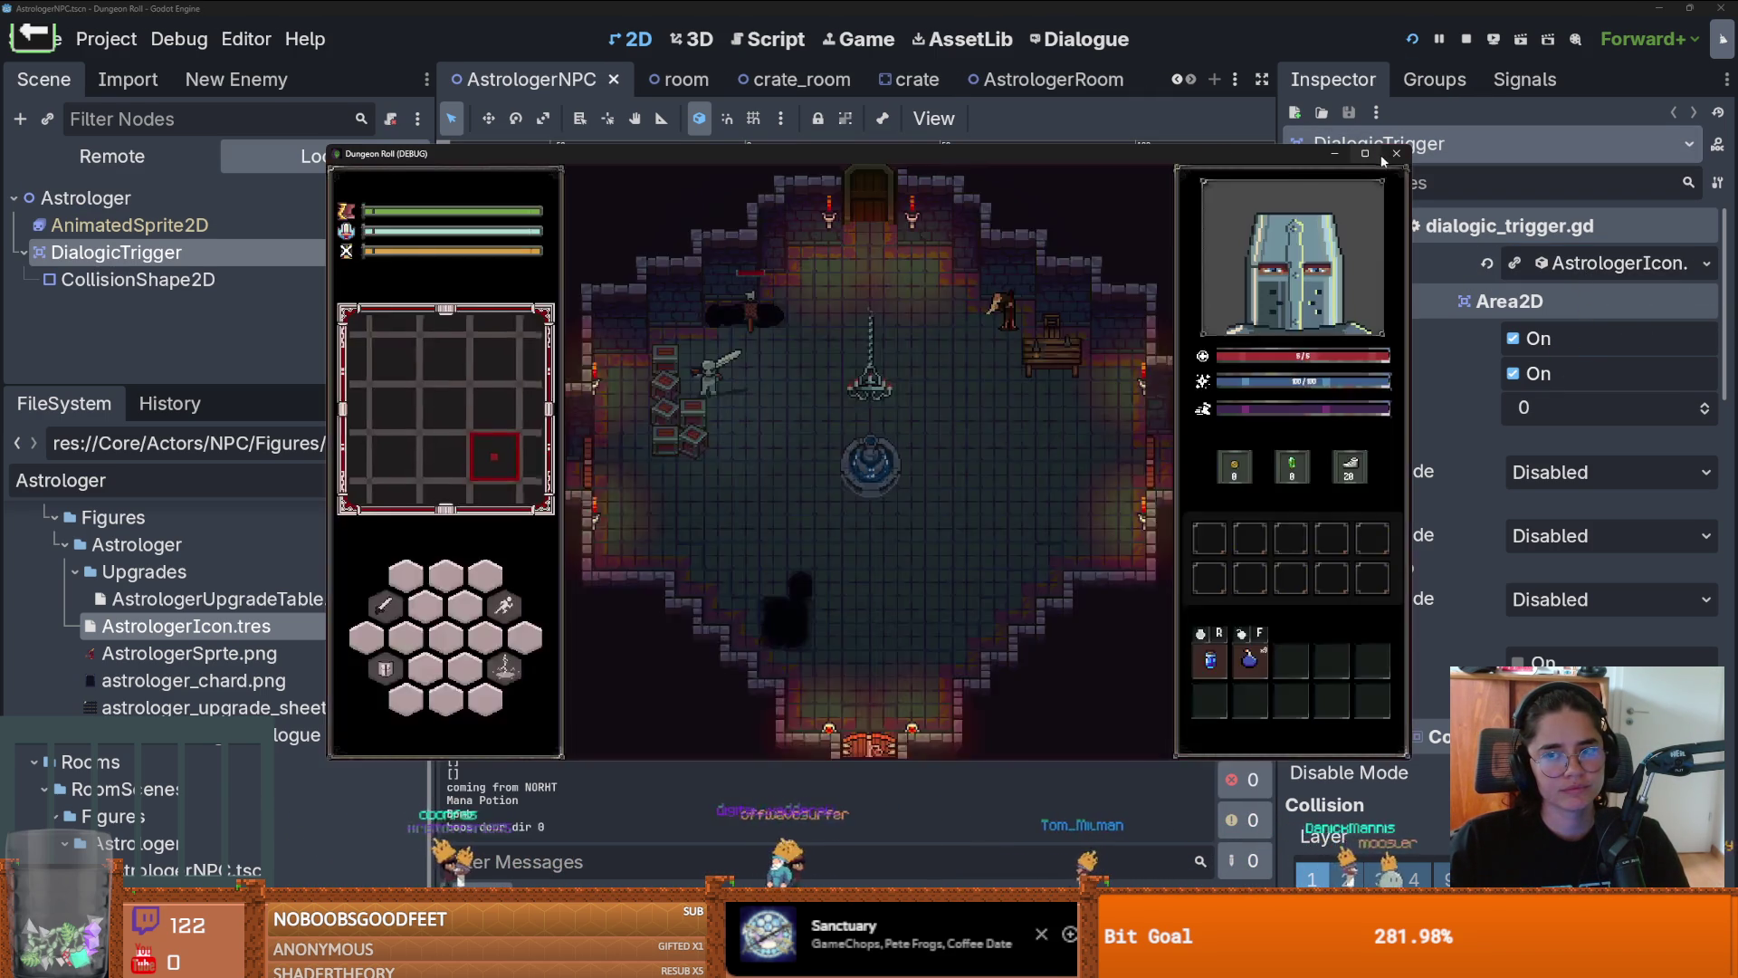
left_click(1396, 153)
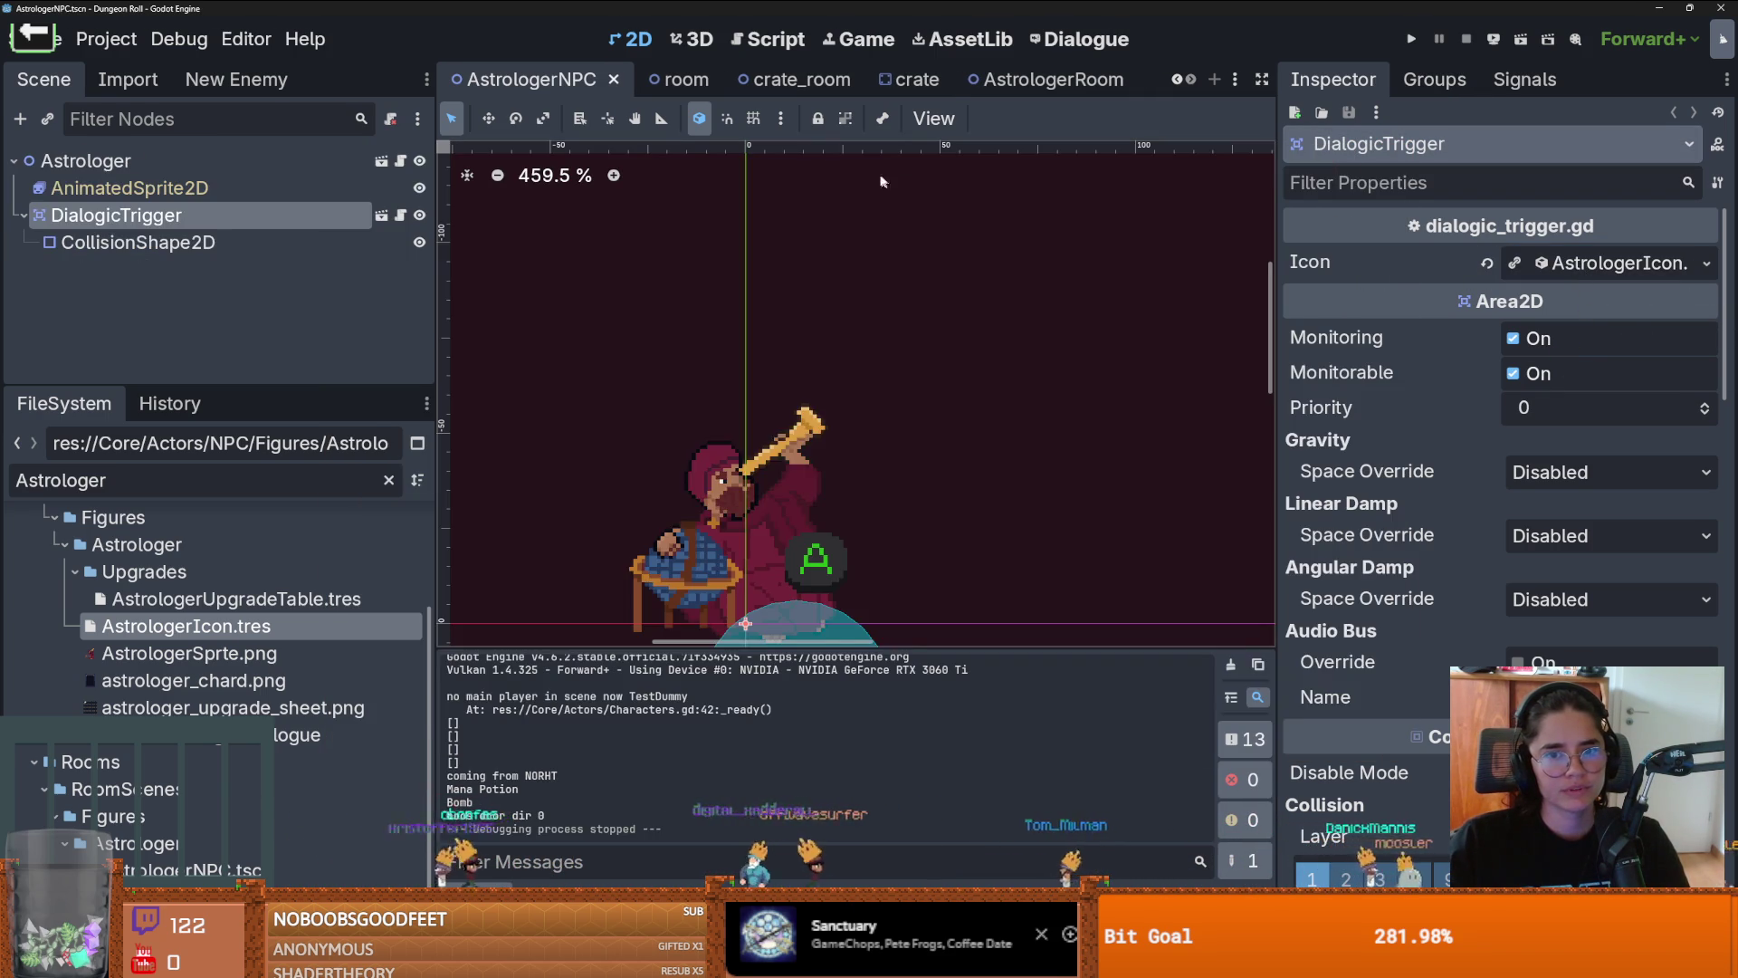
left_click(1029, 79)
left_click(256, 381)
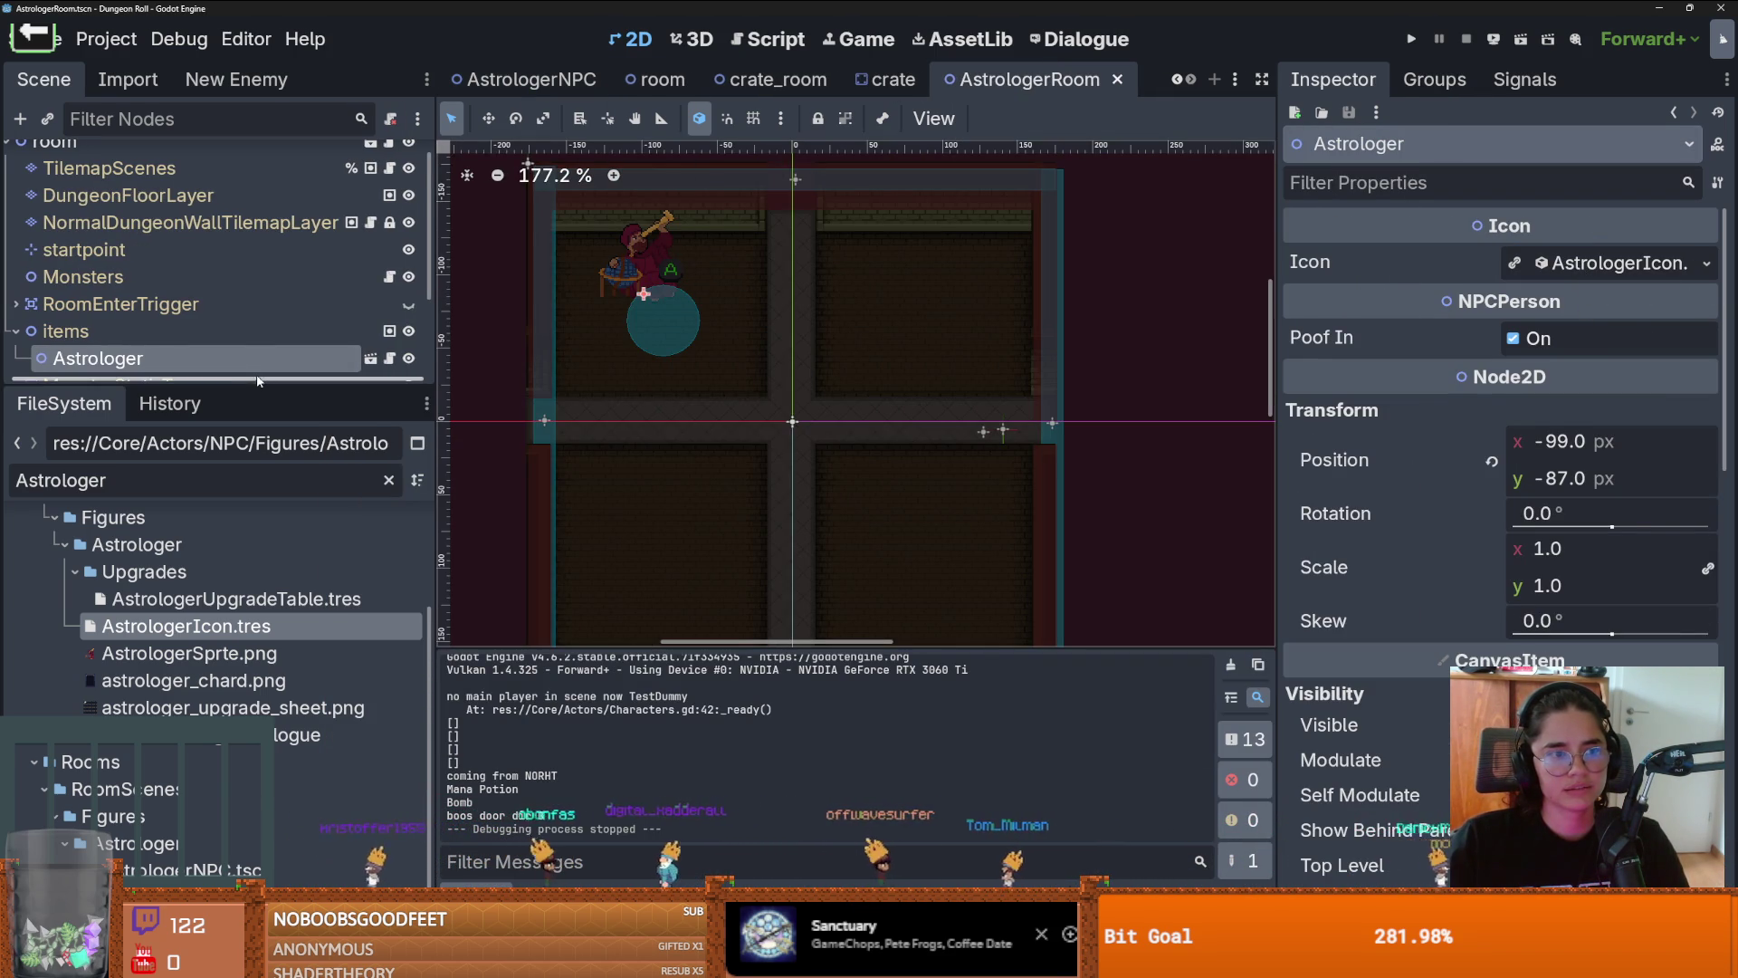
- Select the TilemapScenes layer and show the Decorative collection with Brazier in the tile palette
left_click_drag(258, 381, 258, 742)
left_click(131, 432)
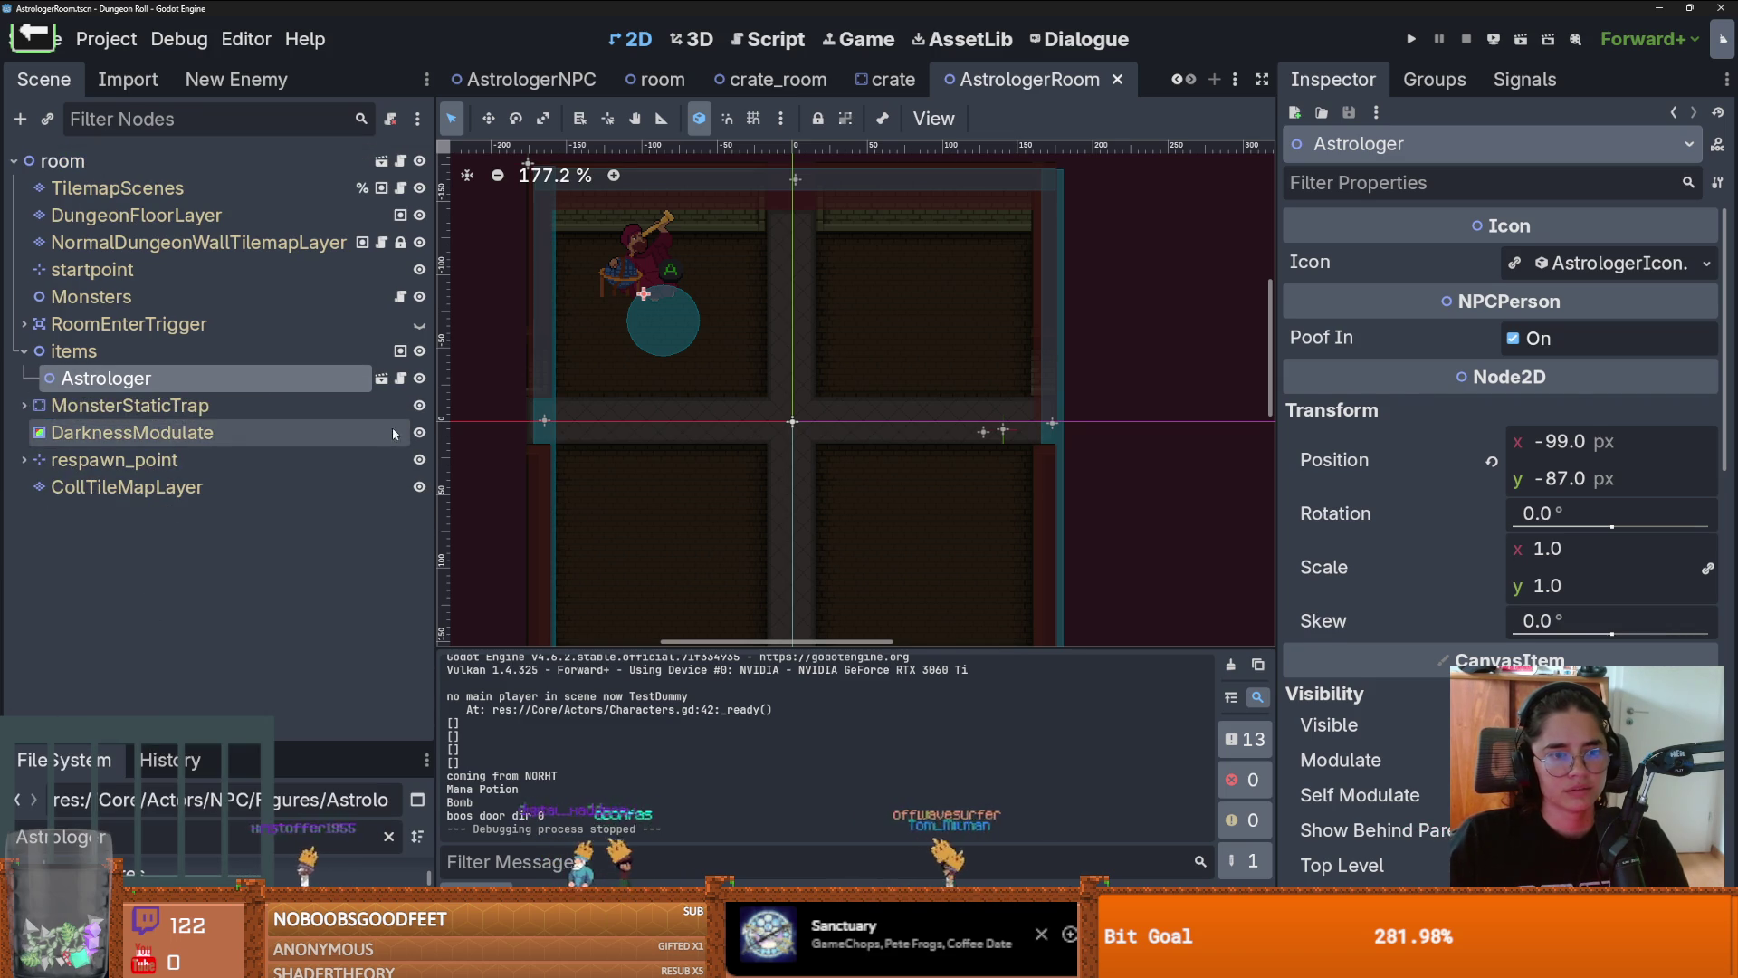
scroll(737, 438, "down", 3)
left_click(247, 190)
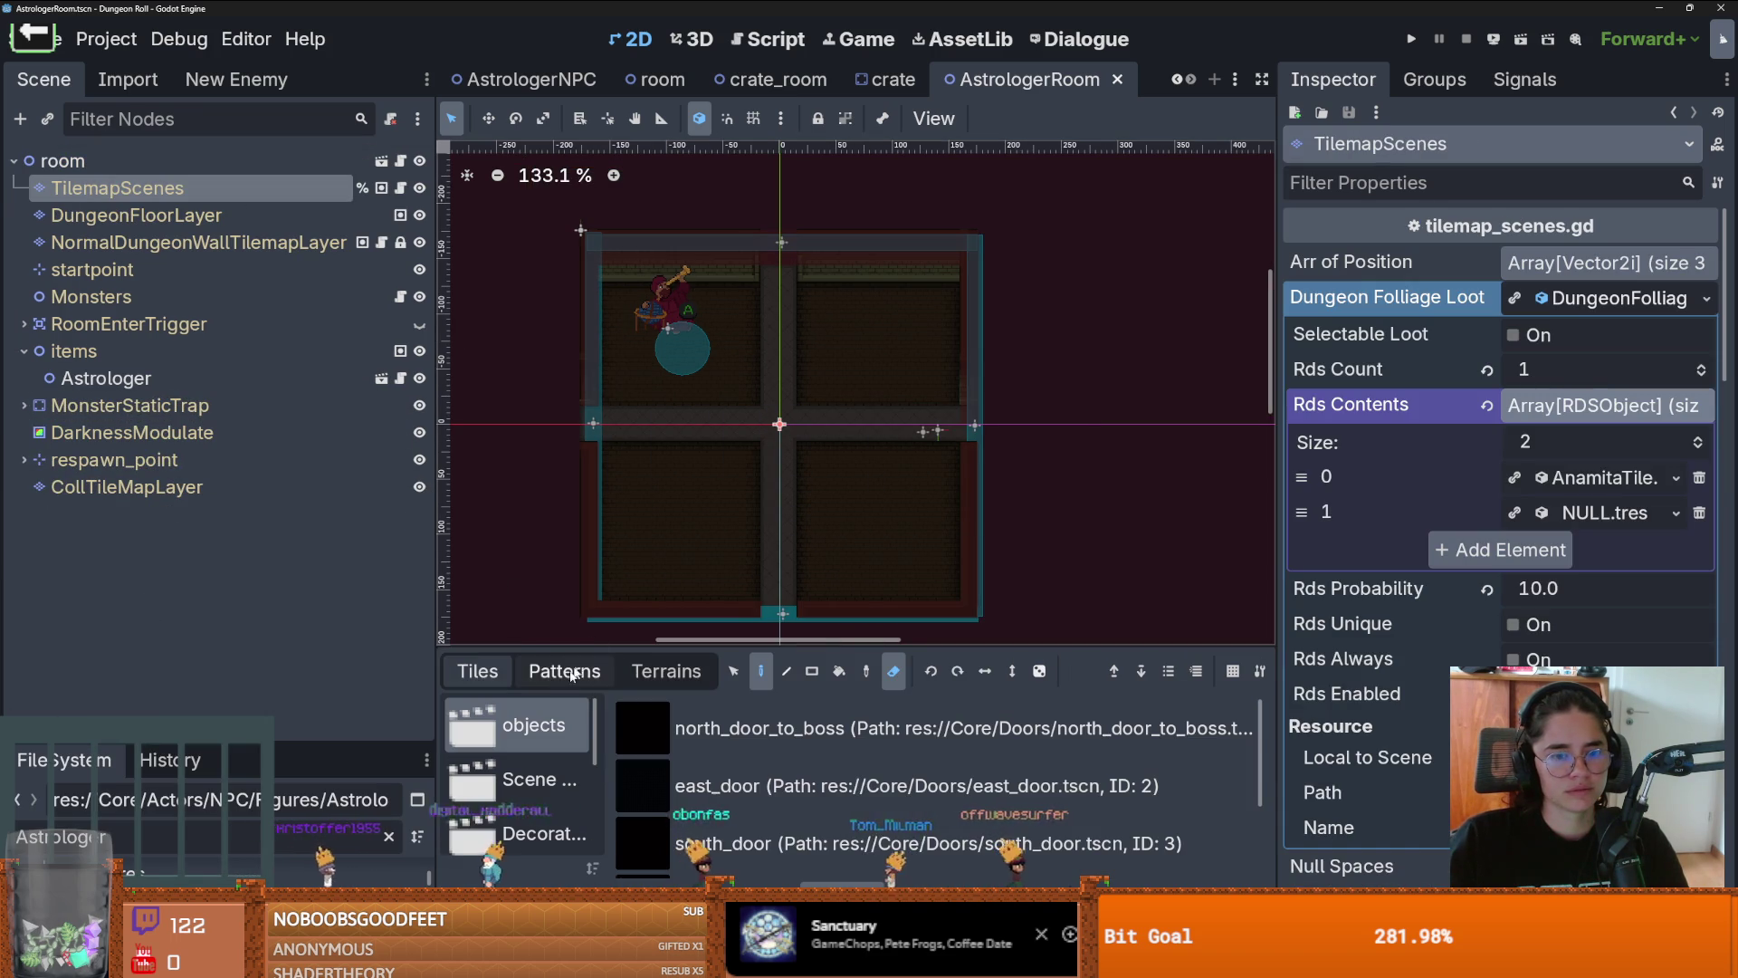
left_click_drag(657, 658, 696, 425)
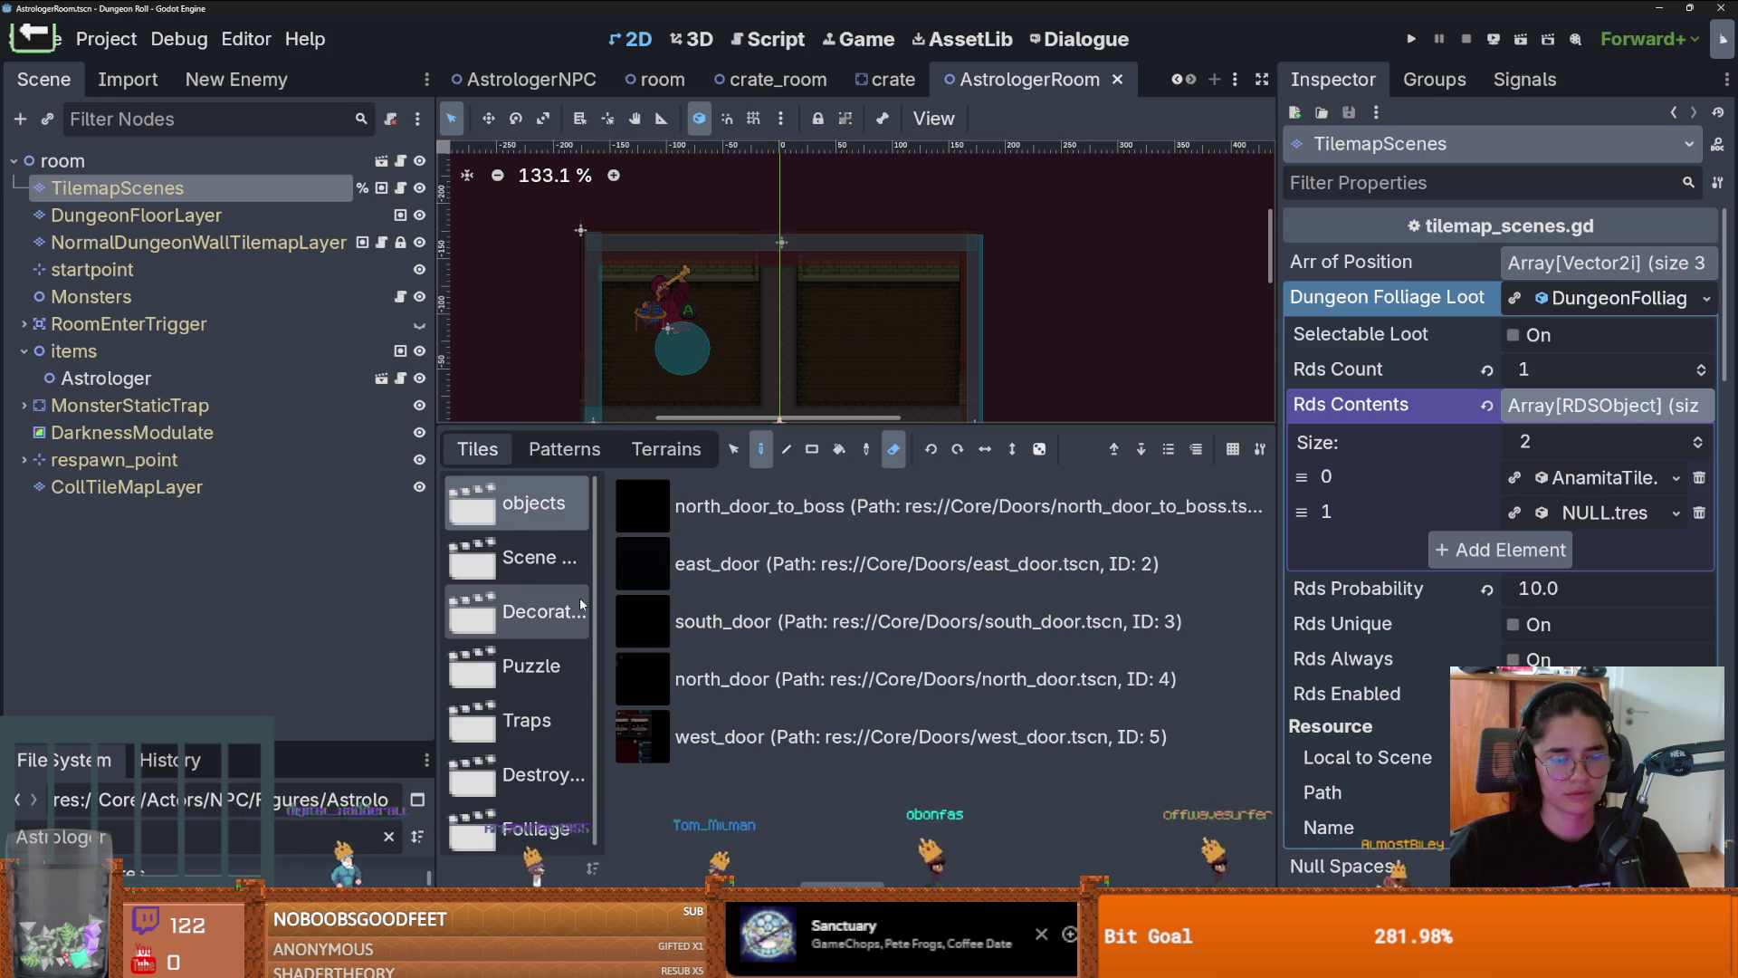
left_click_drag(604, 617, 679, 617)
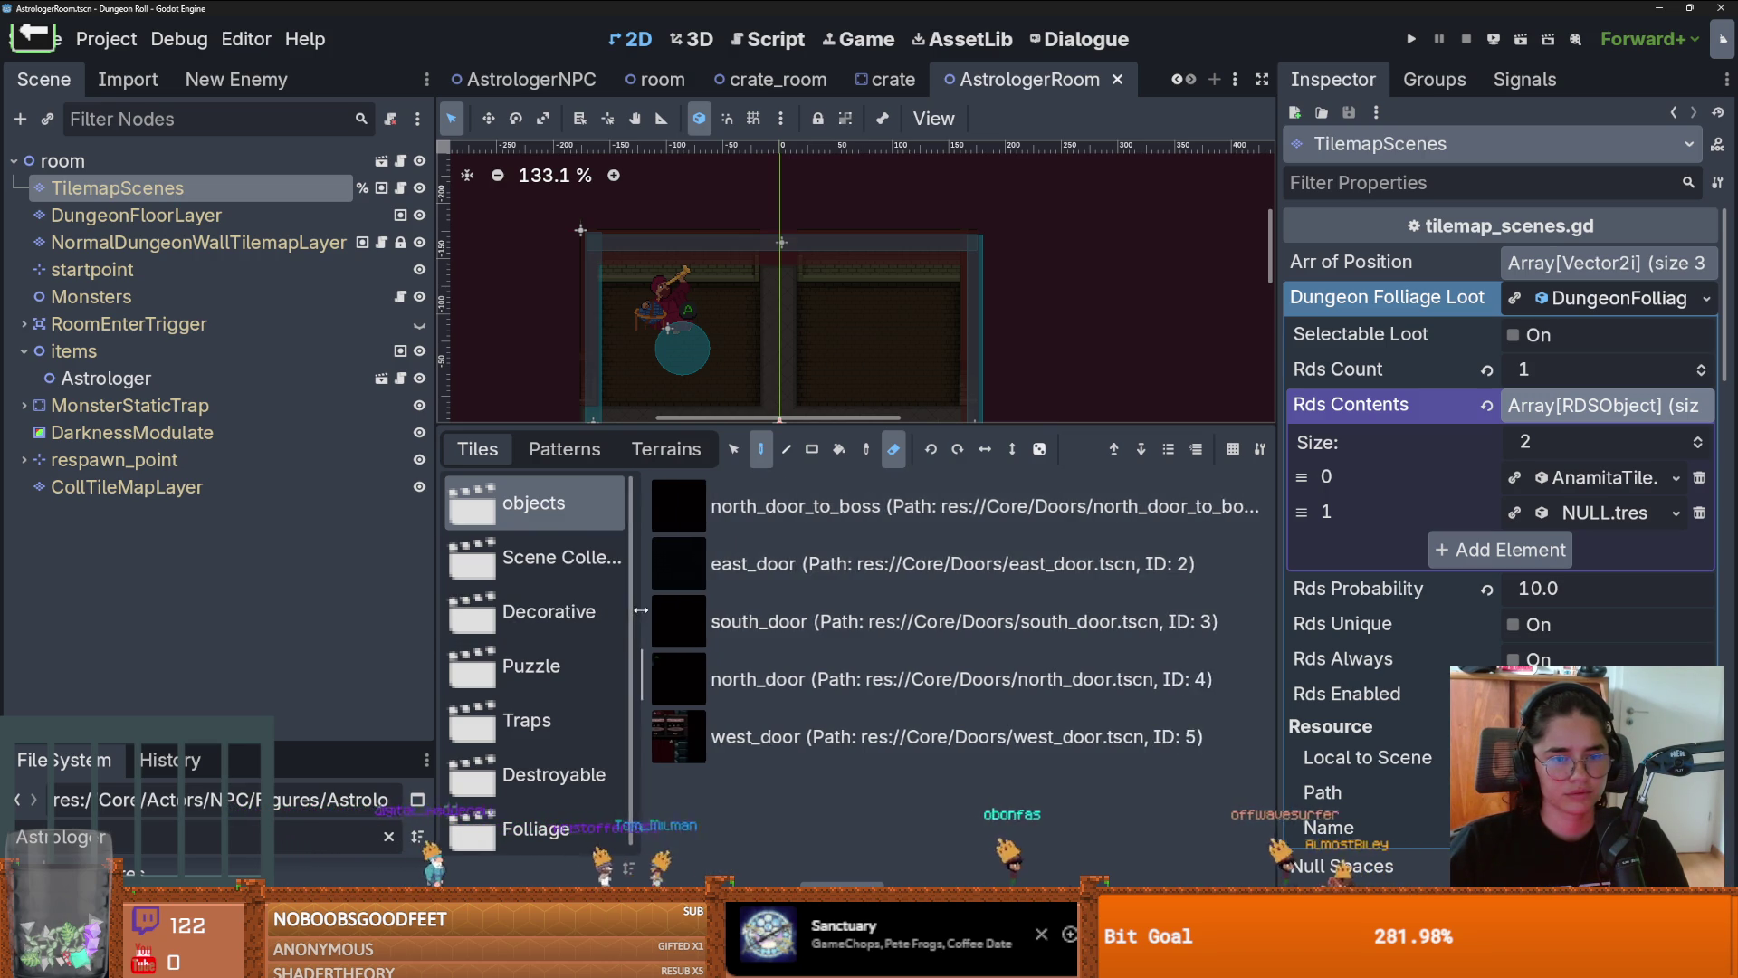
left_click(549, 611)
scroll(865, 586, "down", 3)
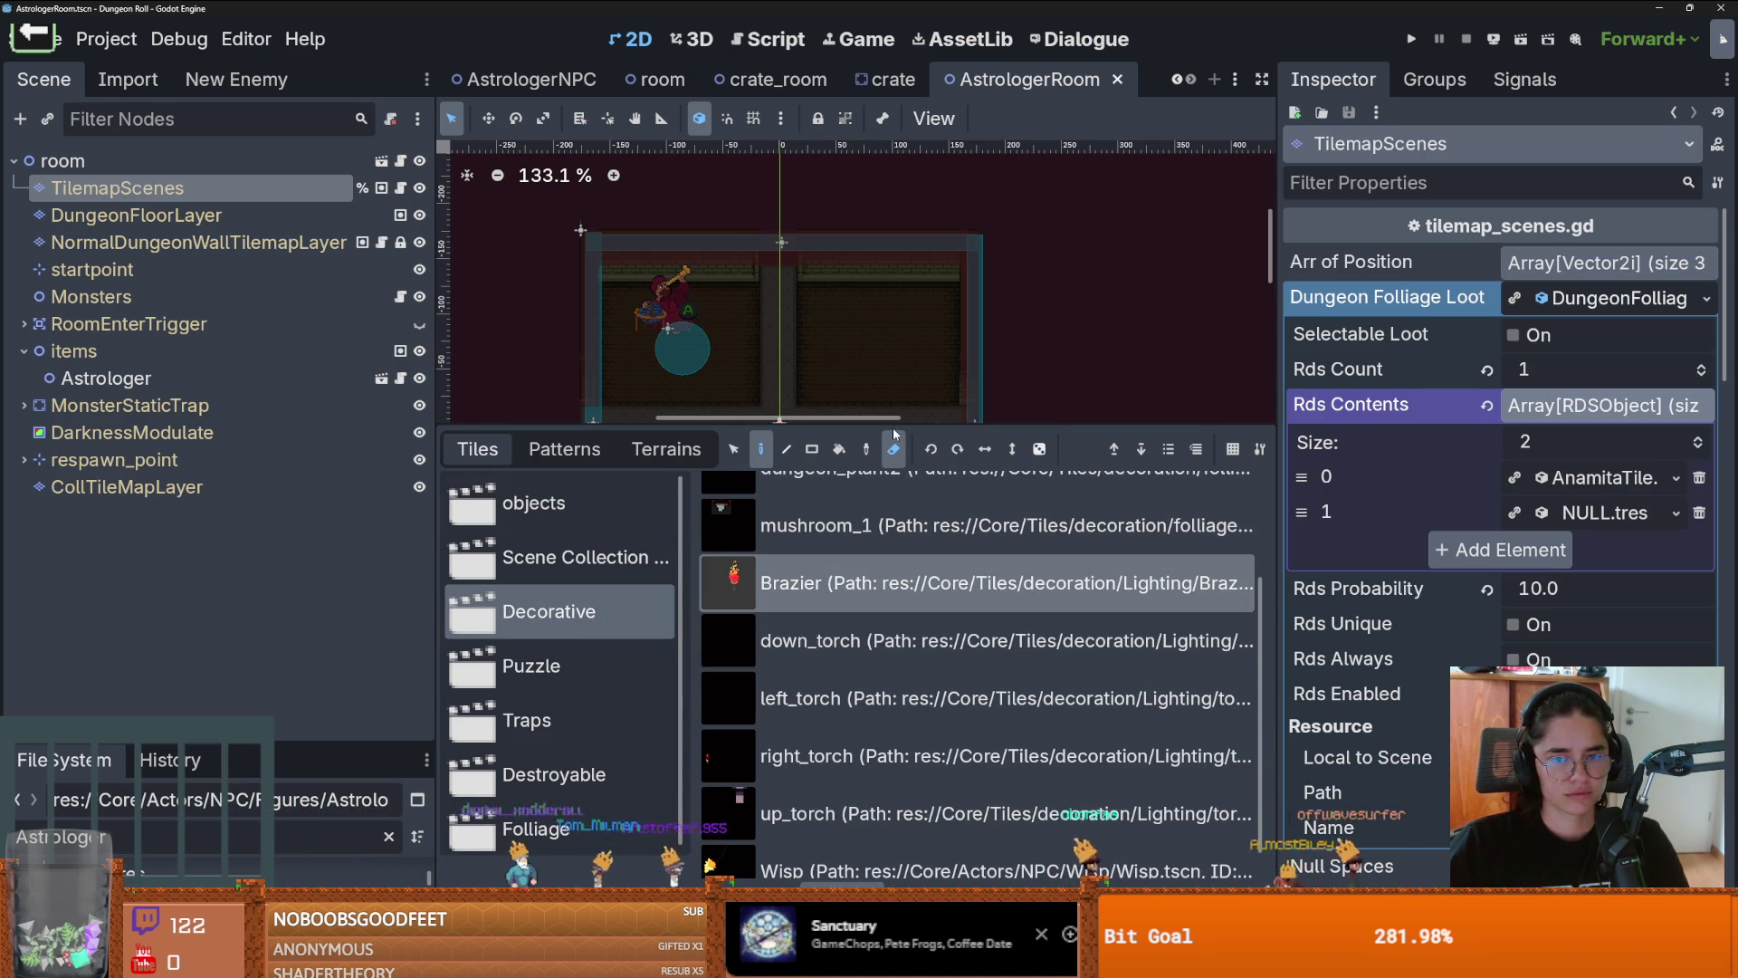
left_click_drag(864, 424, 864, 675)
scroll(874, 525, "up", 2)
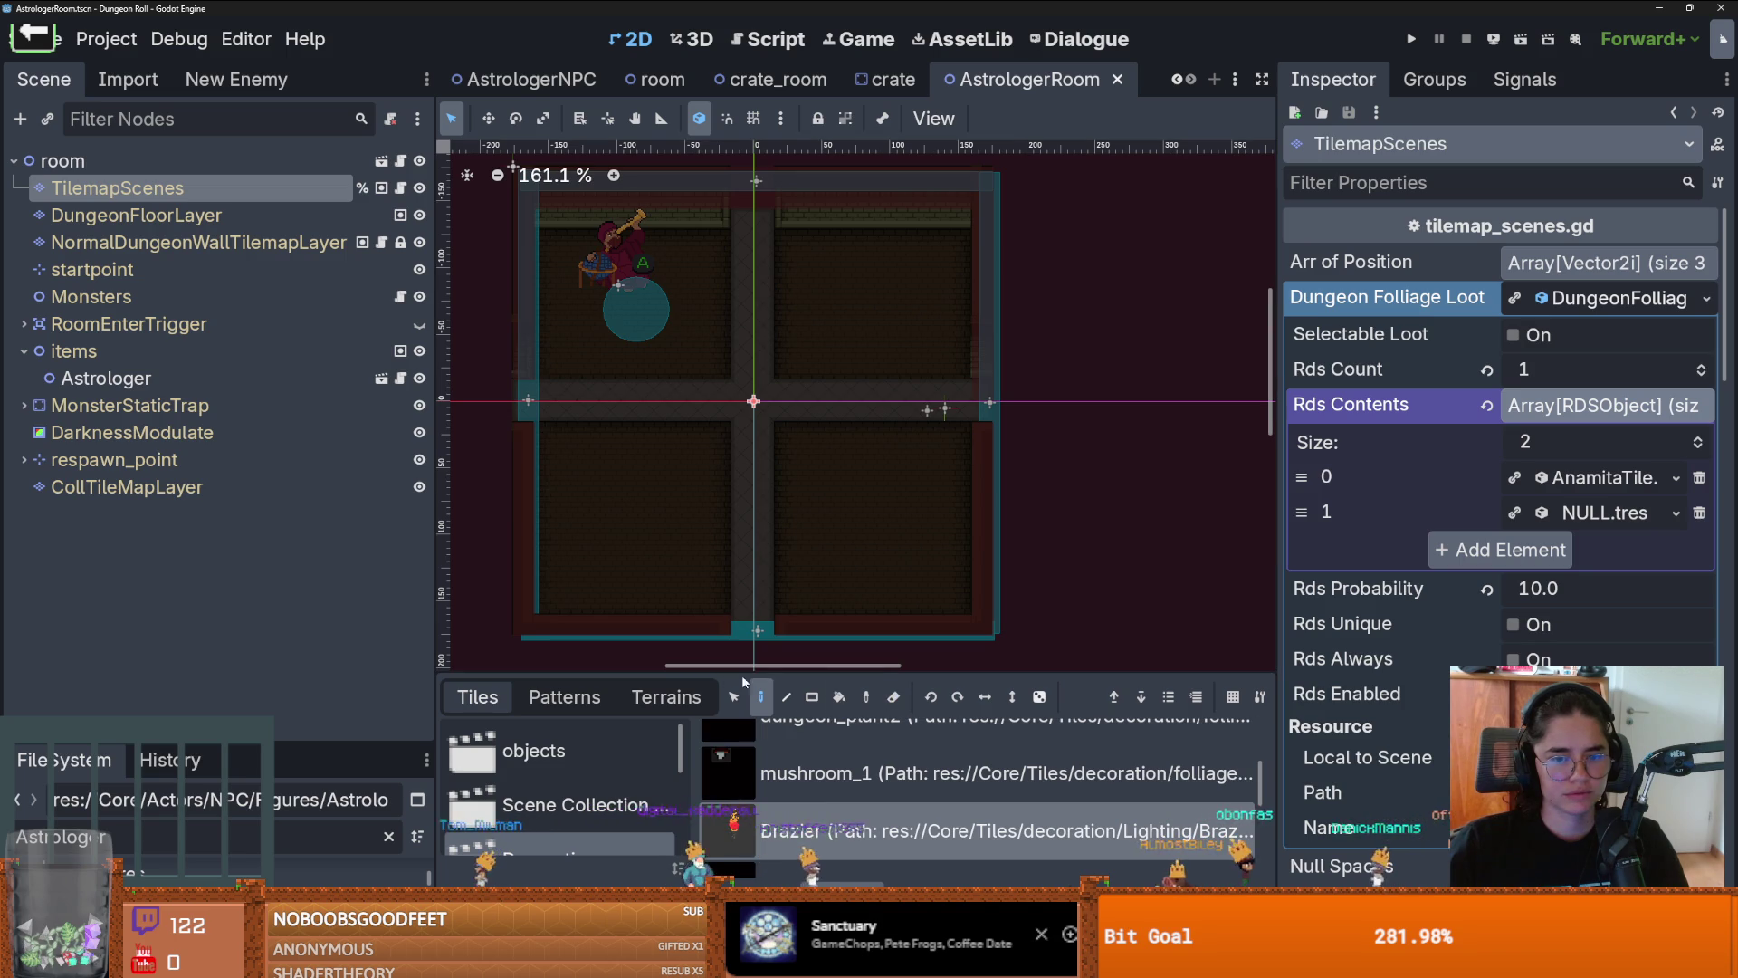
- Paint braziers along the left, right, bottom and top walls of the room
left_click(548, 394)
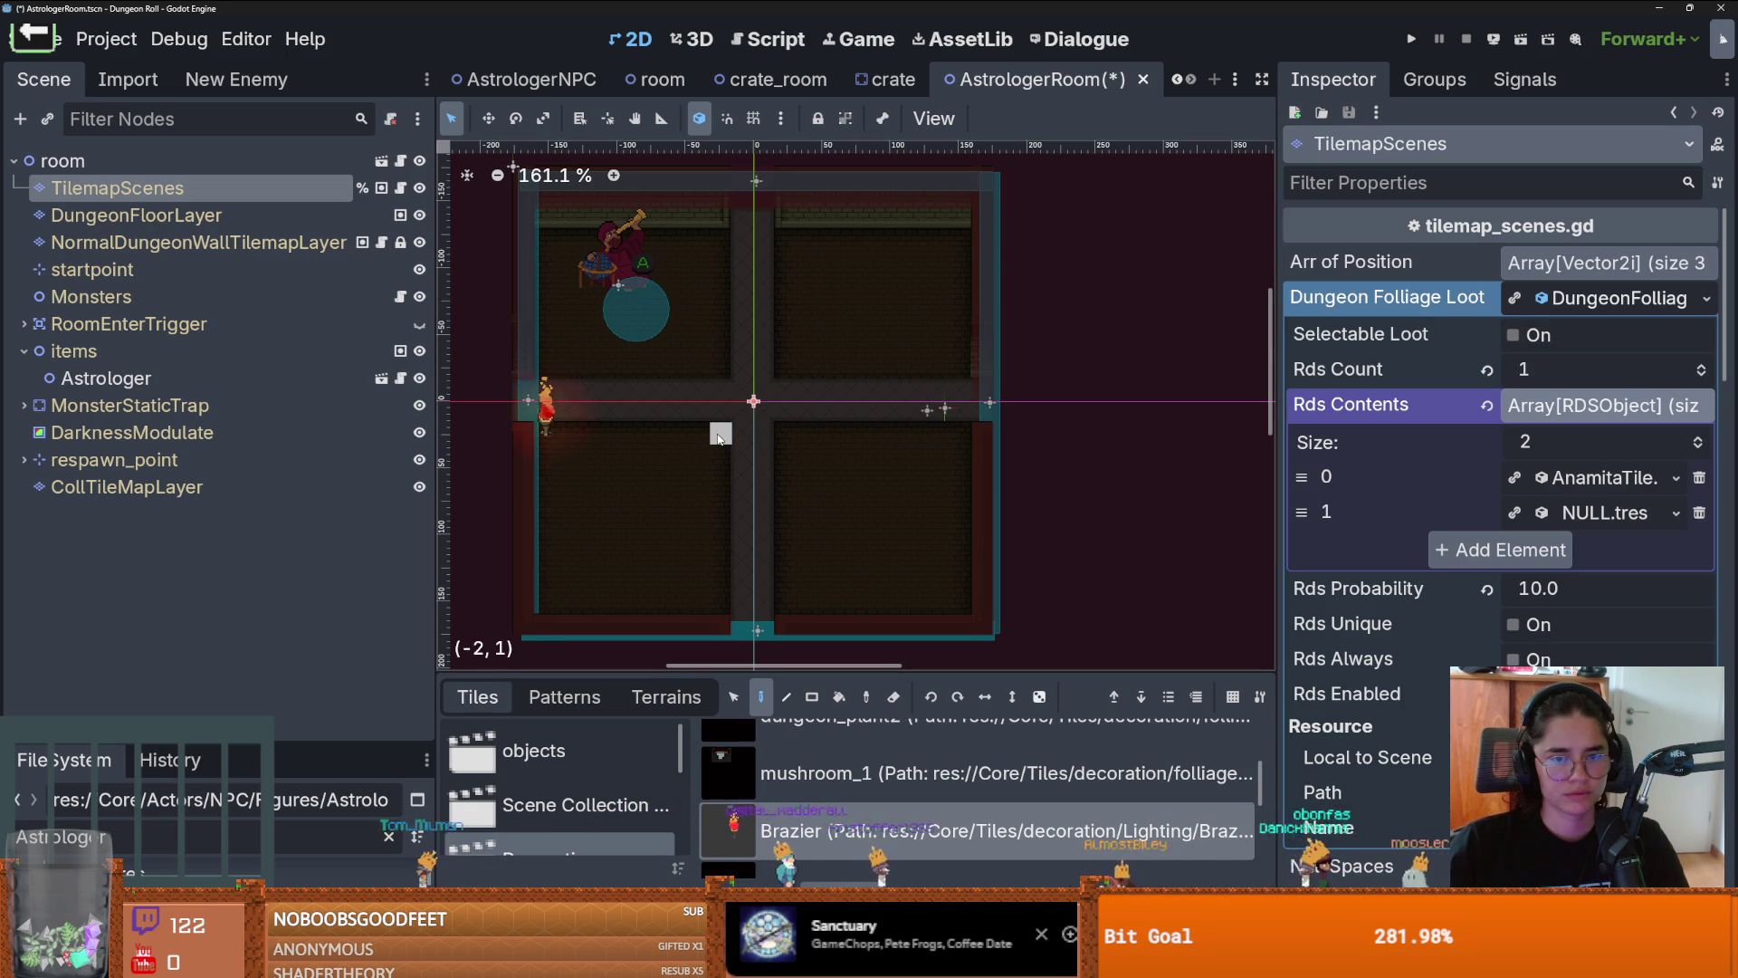
left_click(958, 428)
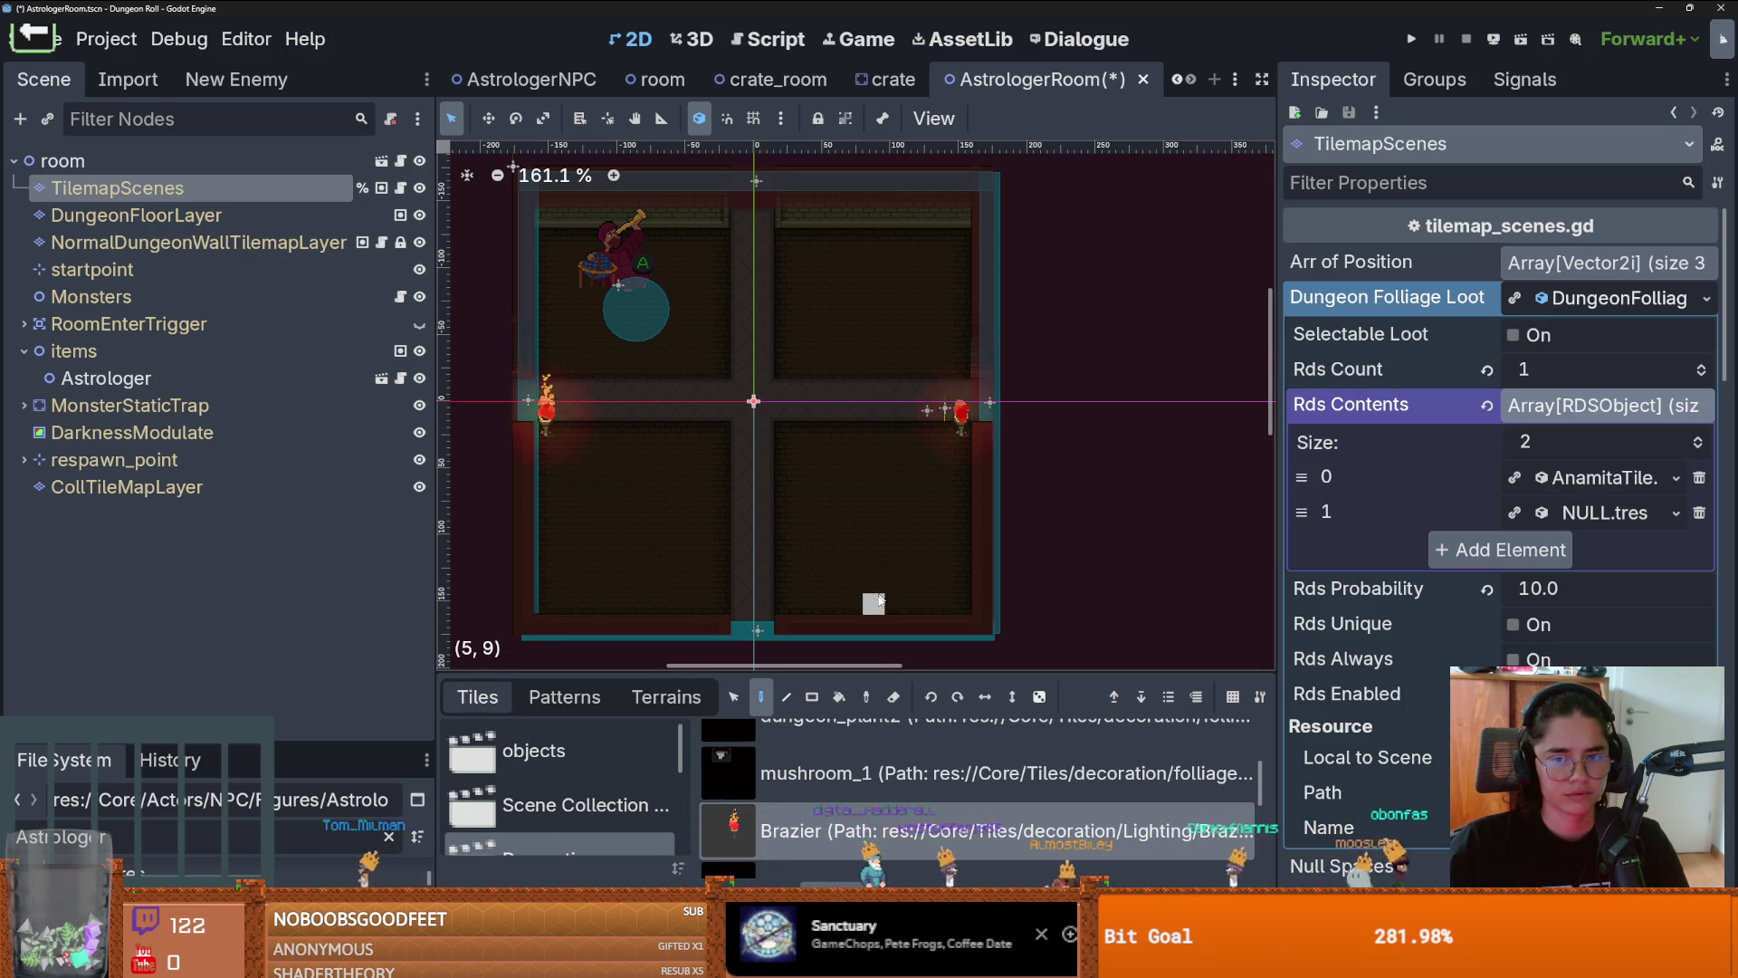
left_click(718, 607)
scroll(812, 517, "up", 2)
left_click(992, 332)
left_click(513, 337)
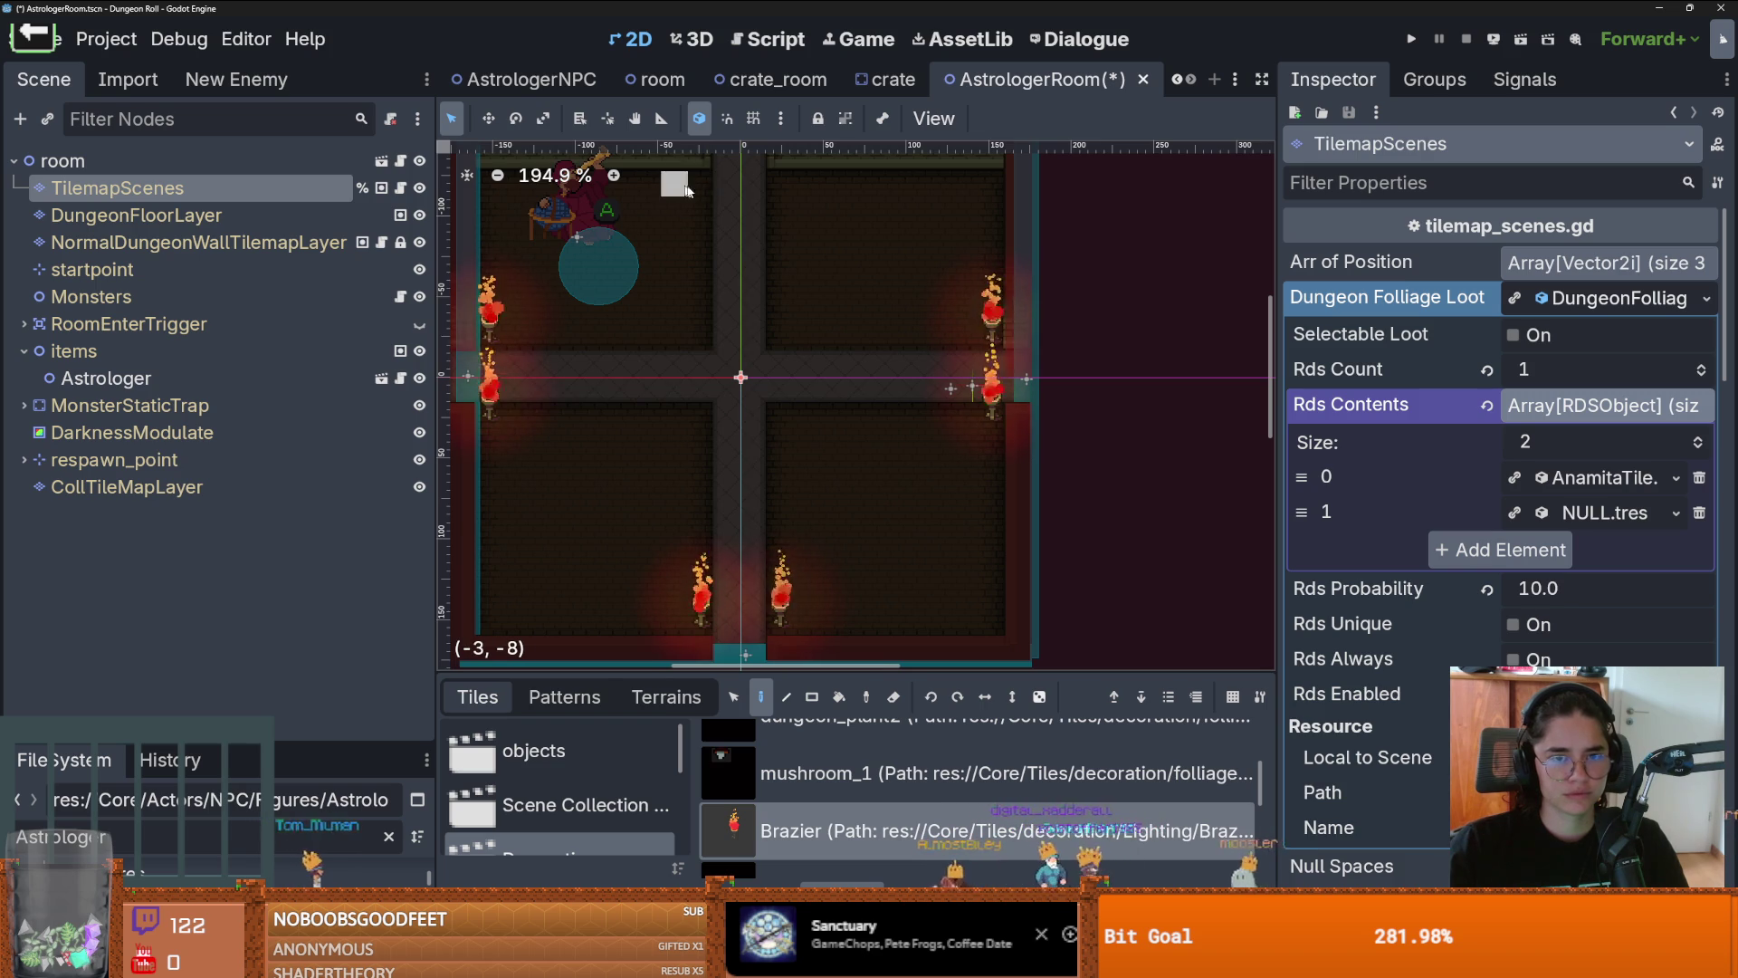
left_click(698, 194)
left_click(782, 194)
- Add braziers in all four corners of the room and launch a test run
scroll(808, 377, "down", 1)
left_click(524, 598)
left_click(976, 597)
scroll(942, 462, "down", 1)
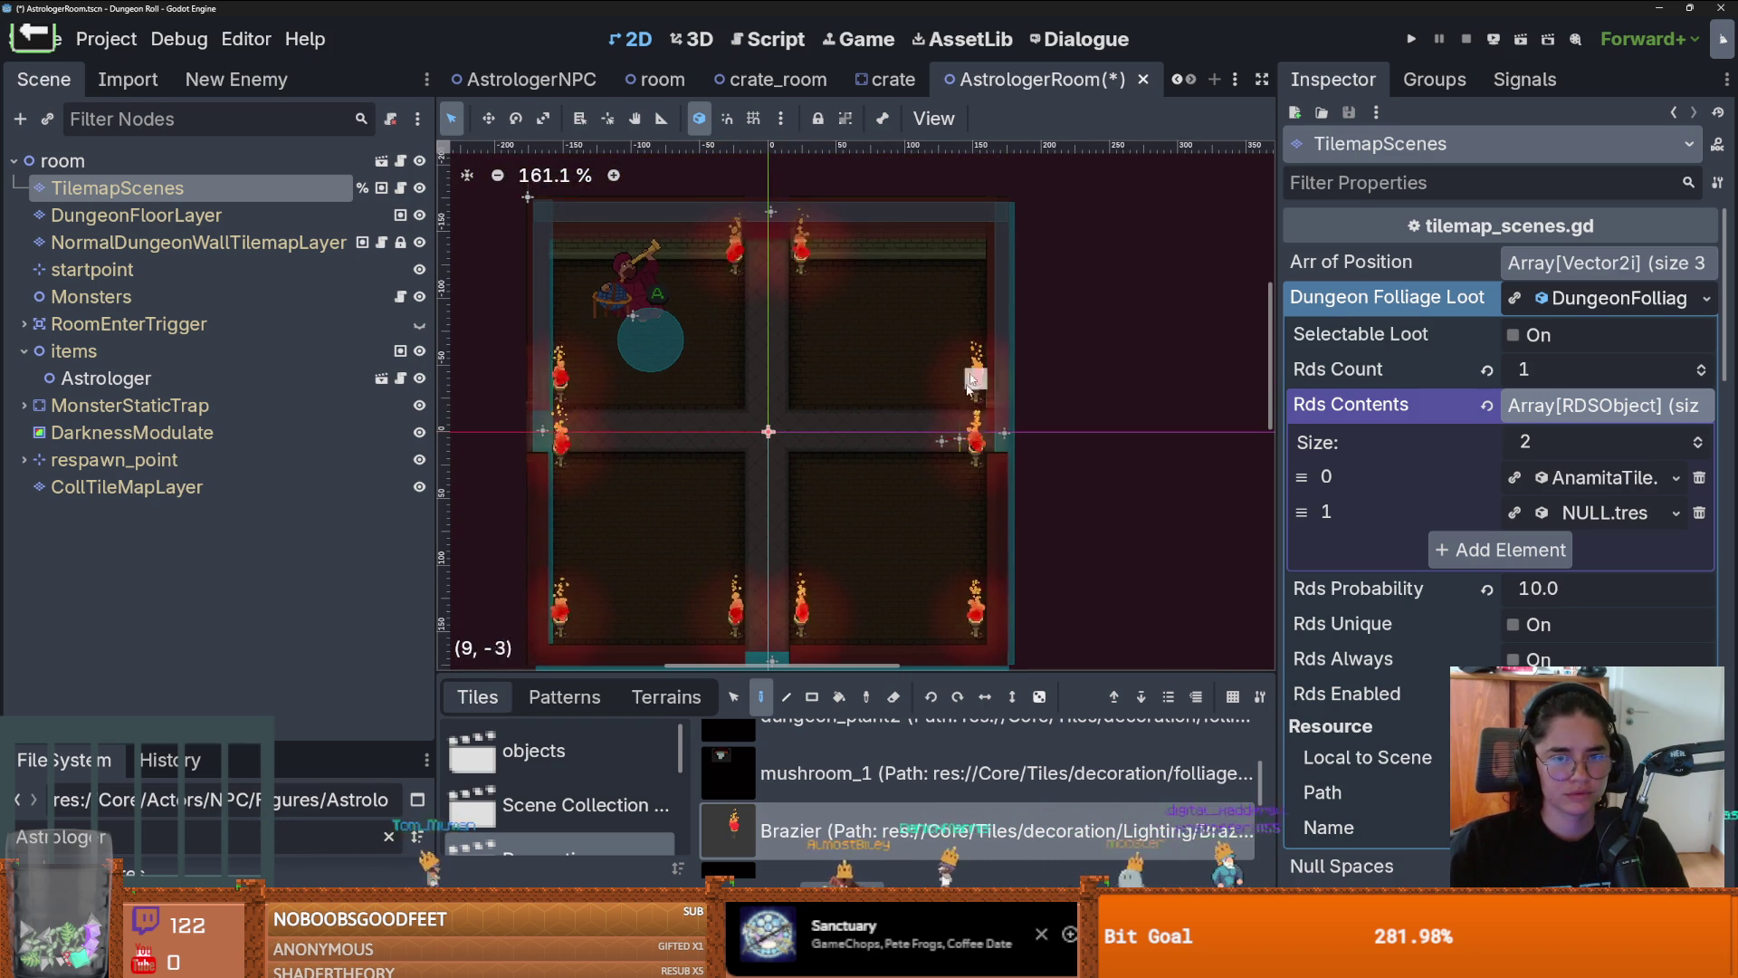
left_click(978, 258)
left_click(562, 269)
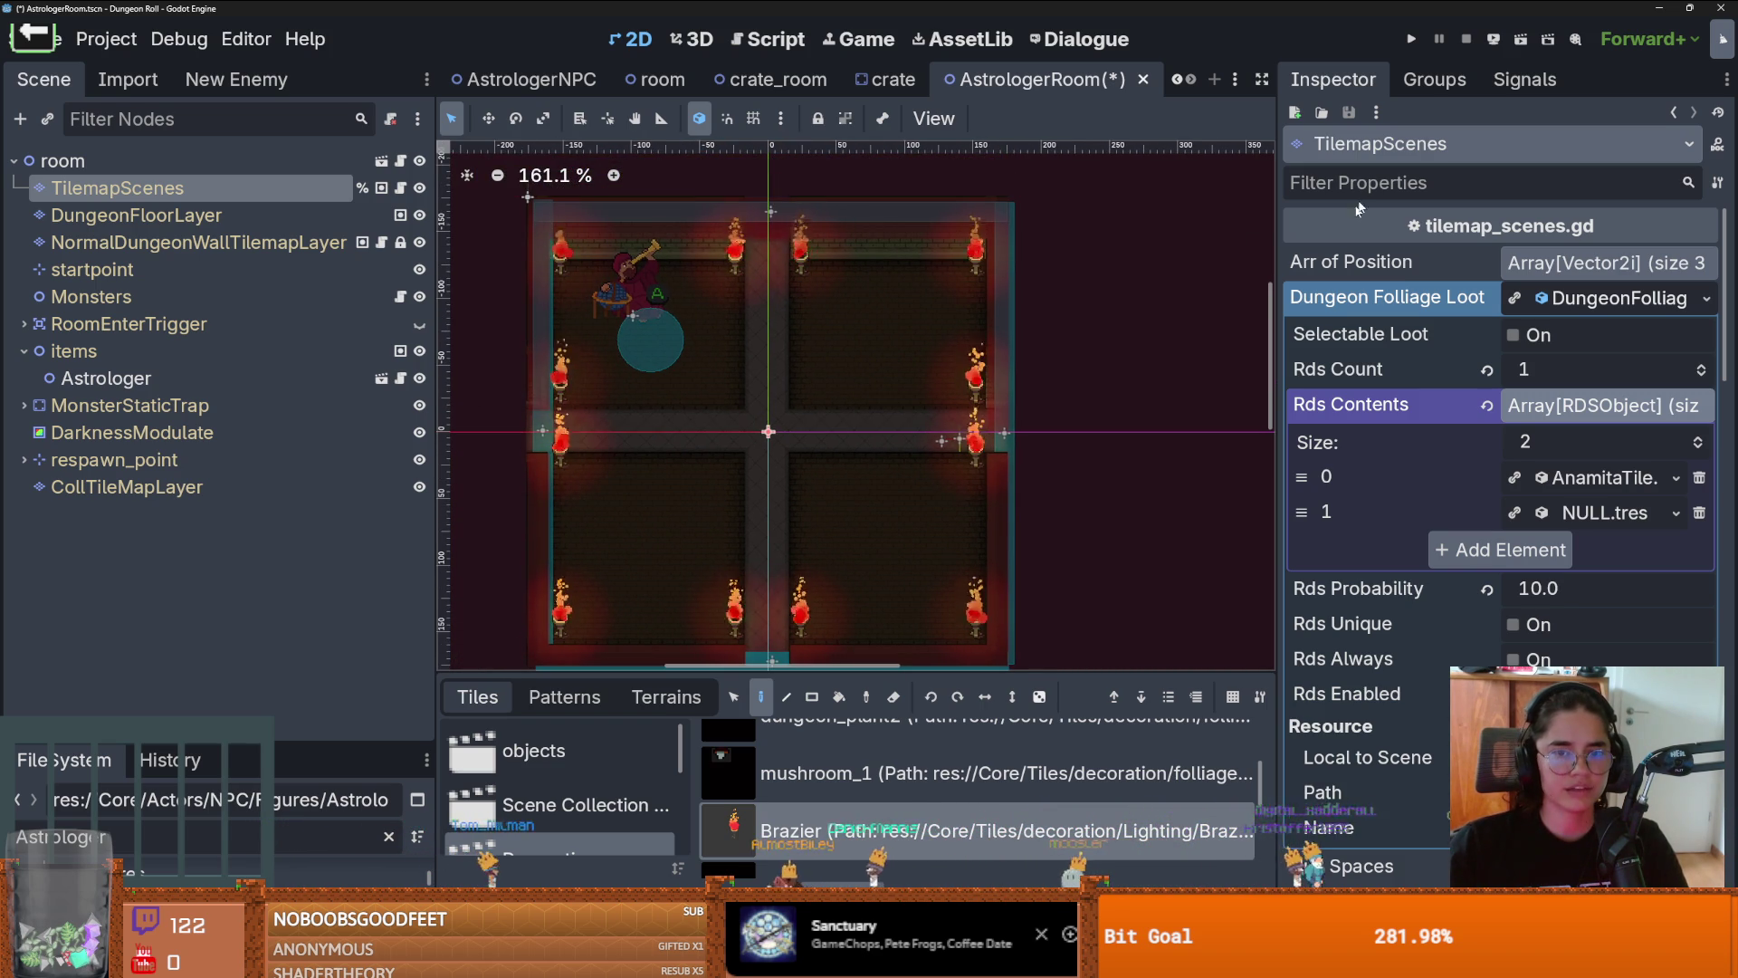
left_click(1409, 41)
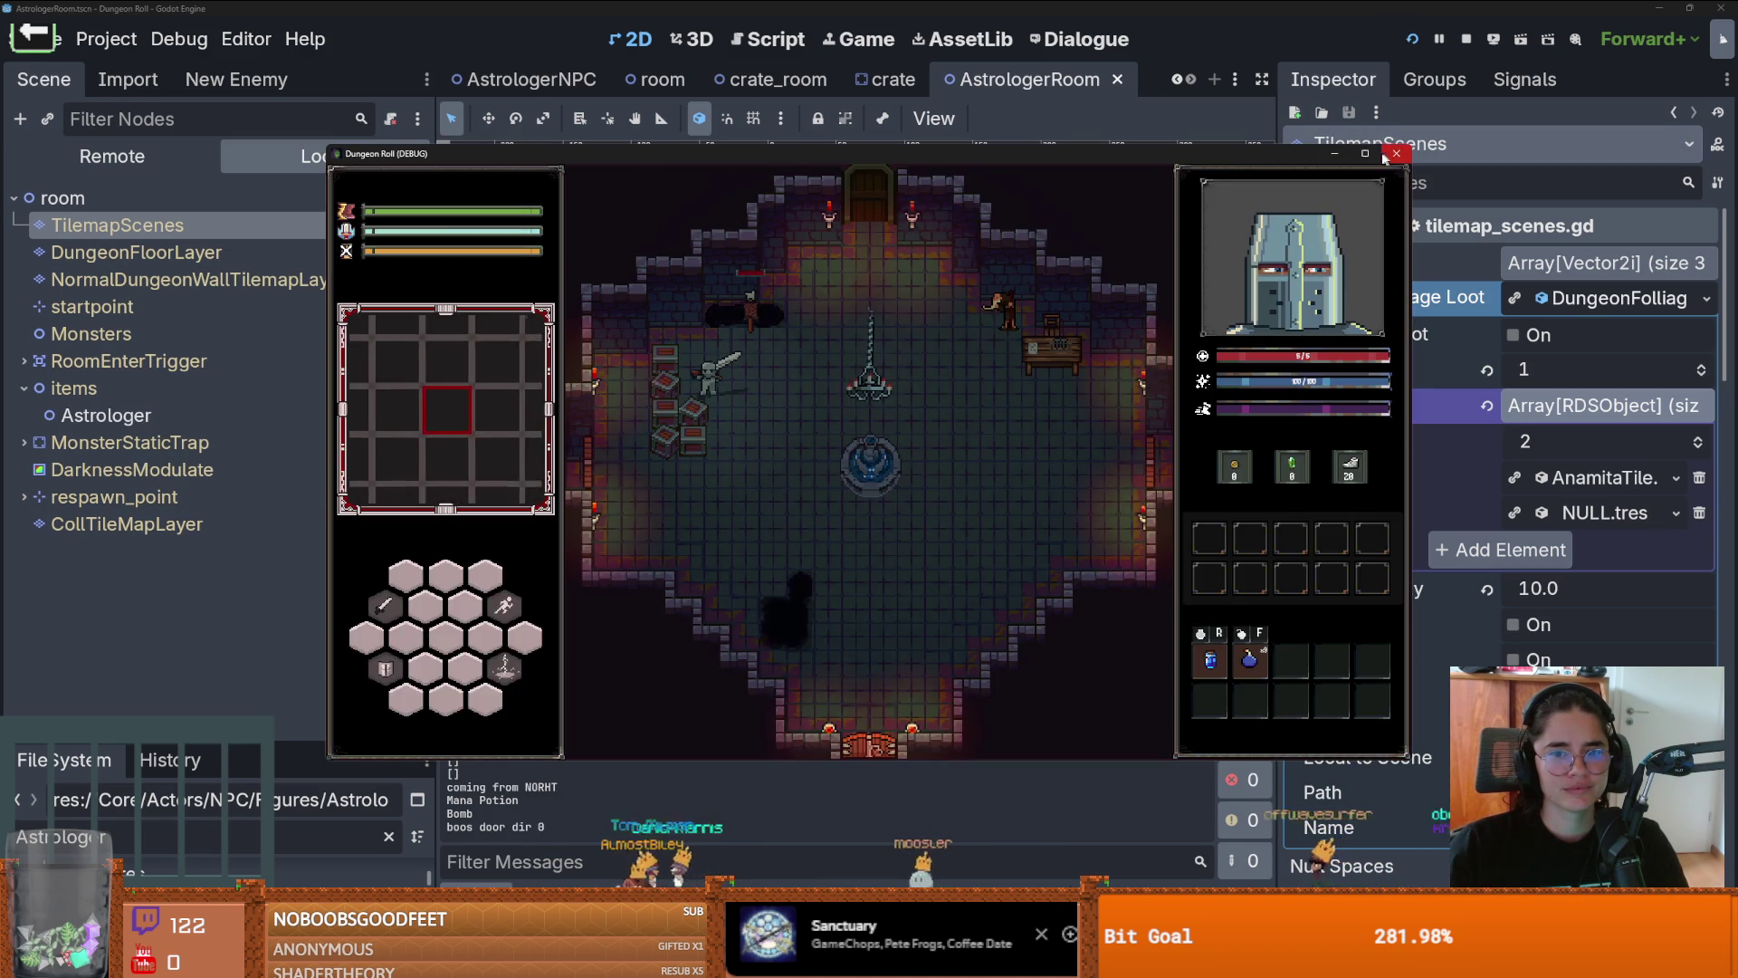
- Maximize the running game, check its room selection offering Puzzle Room 4, then stop it
left_click(1365, 154)
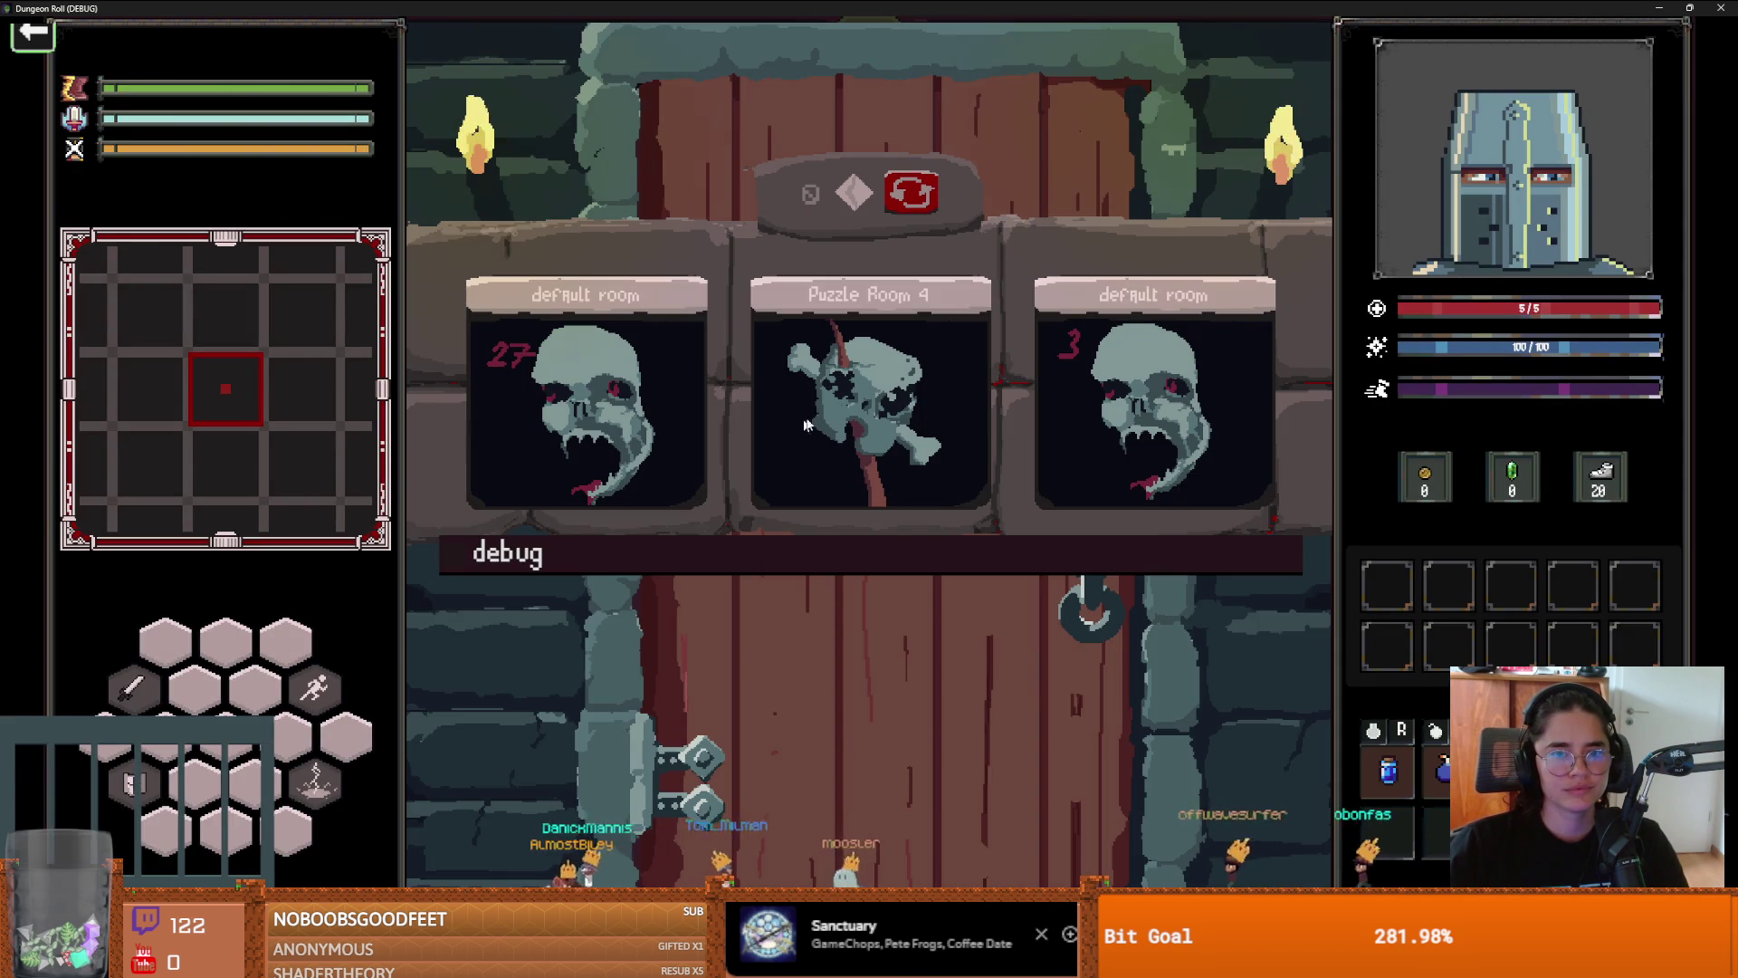
key("super+Down")
key("F8")
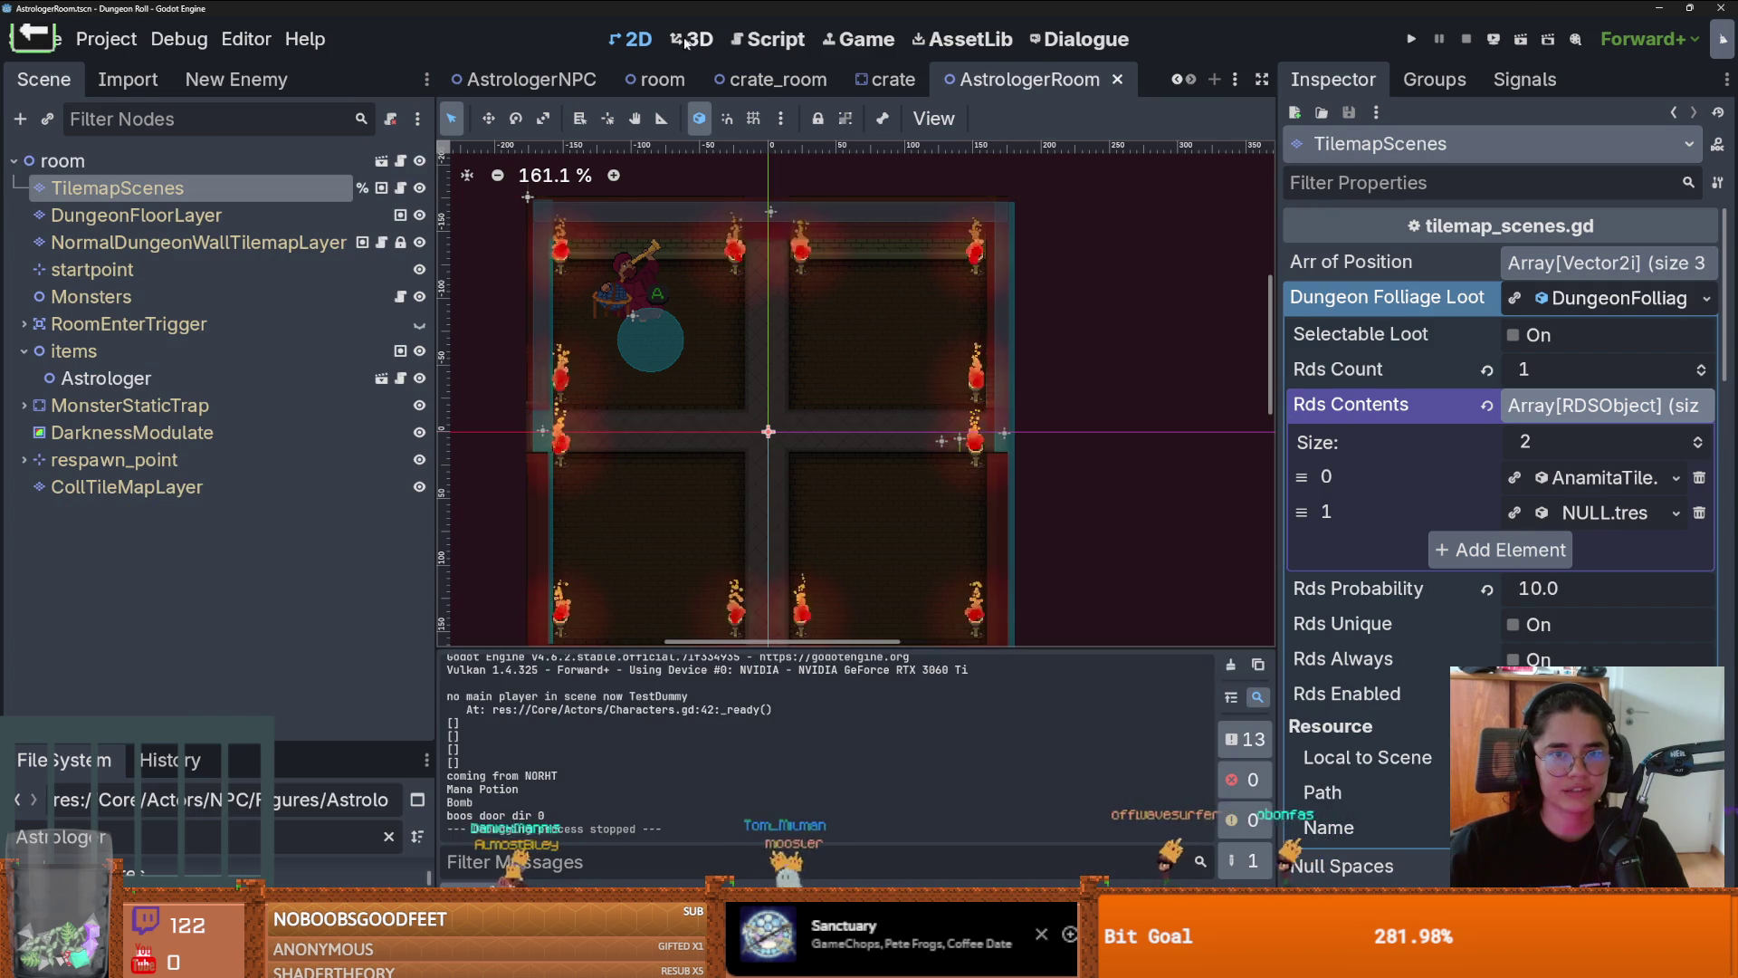
key("Down")
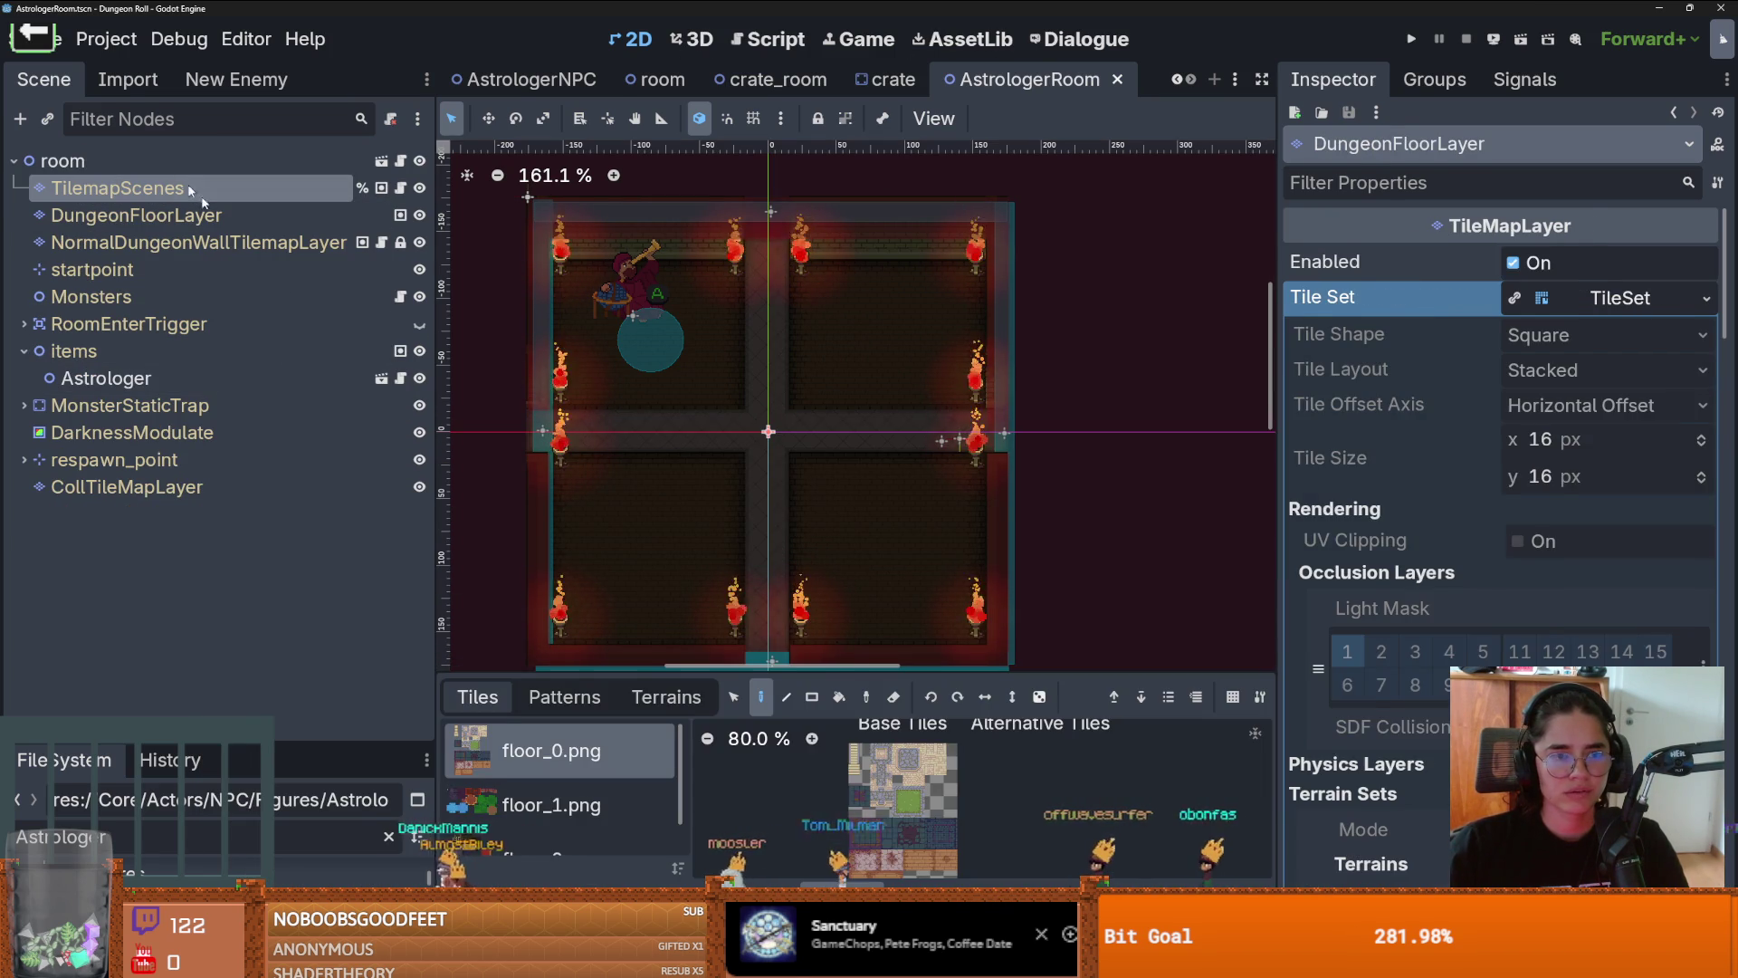
- Reselect TilemapScenes and browse the palette's Decorative and Scene Collection items
key("Up")
left_click_drag(621, 681, 621, 447)
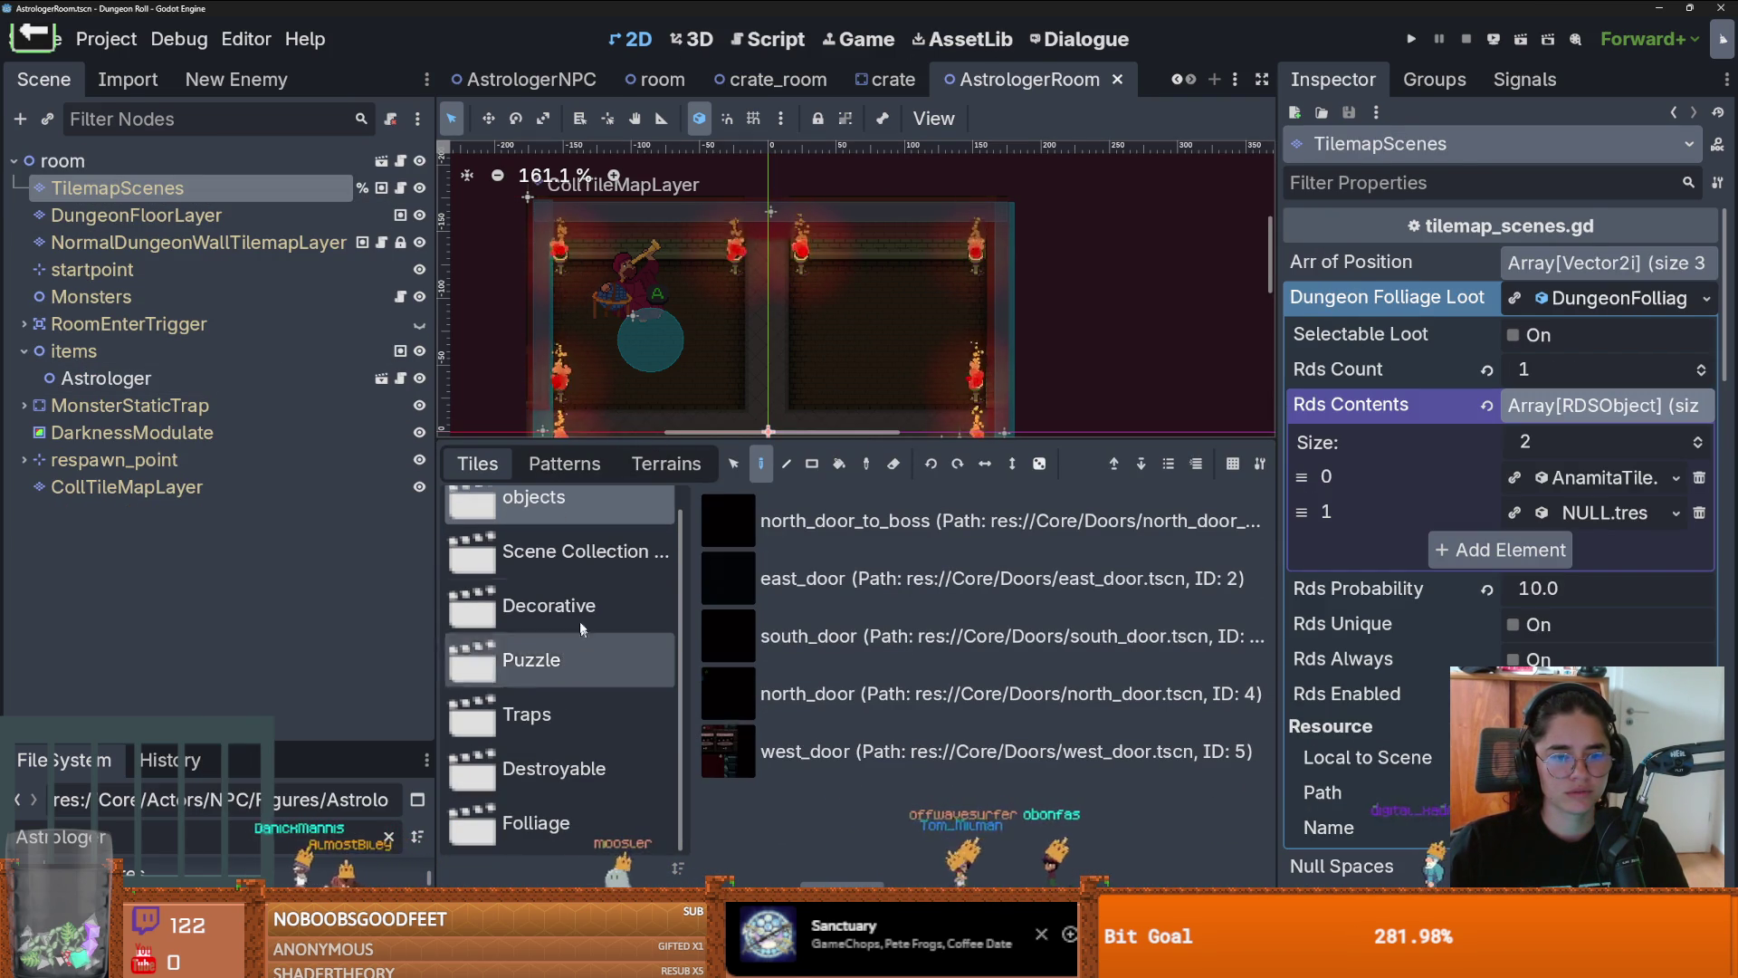
left_click(561, 605)
scroll(863, 742, "down", 3)
scroll(863, 742, "down", 1)
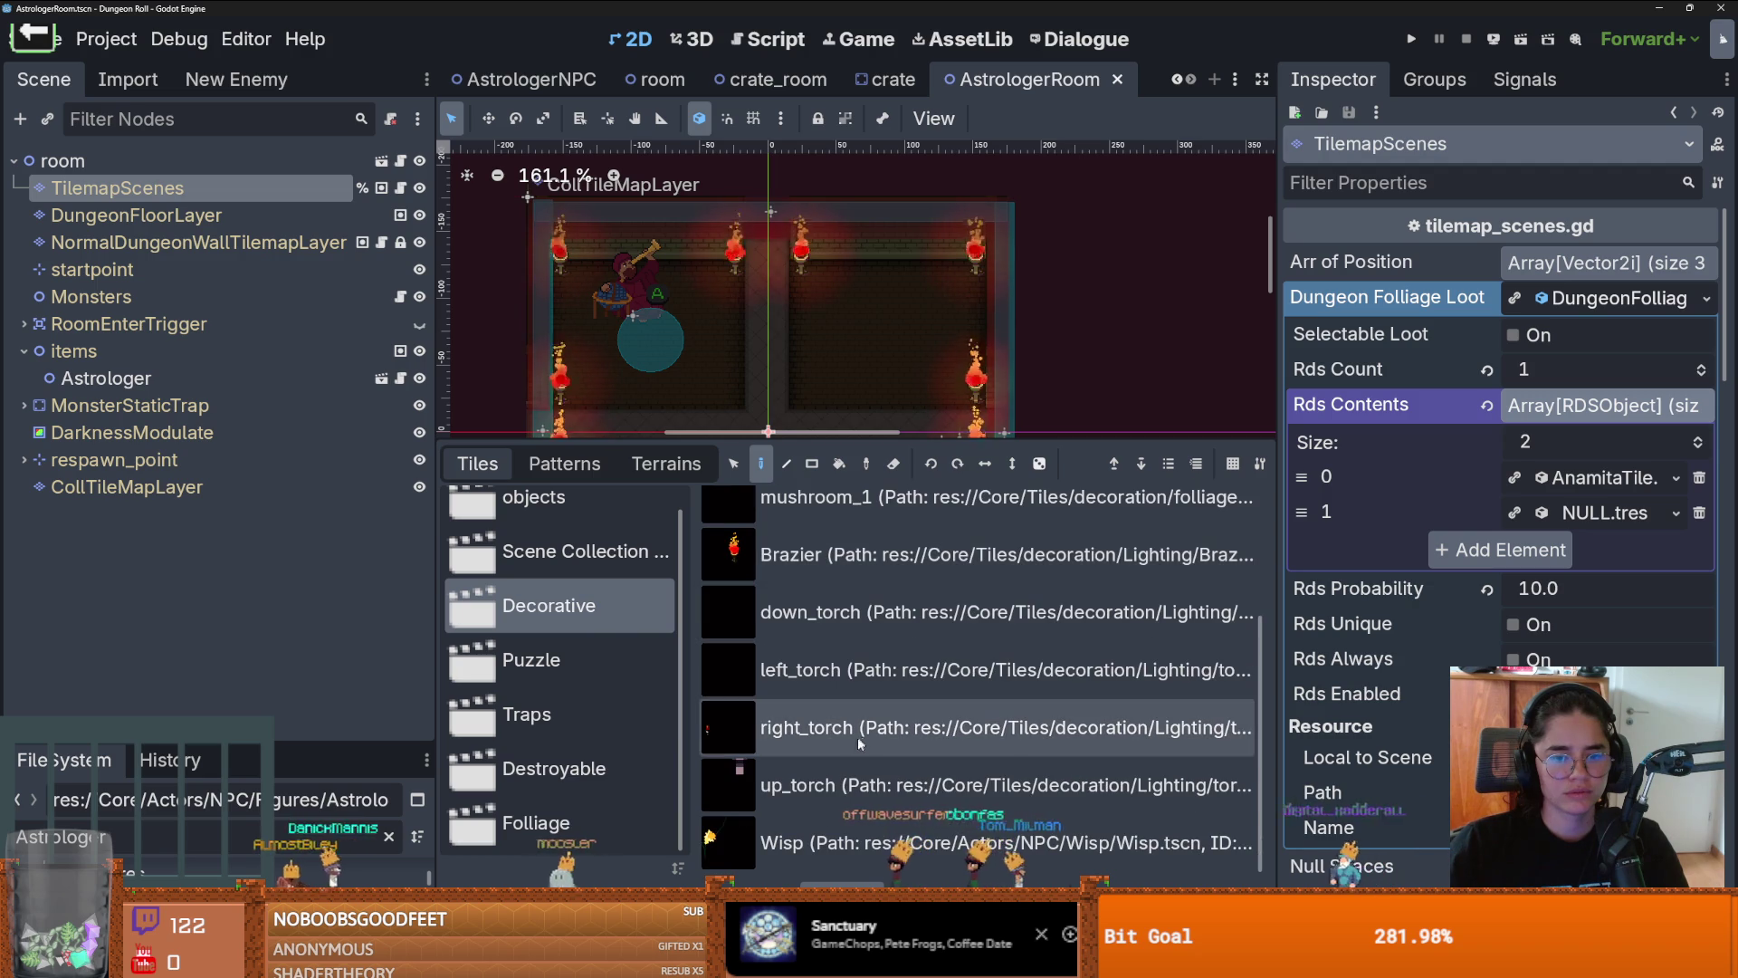
left_click(578, 559)
scroll(848, 710, "down", 5)
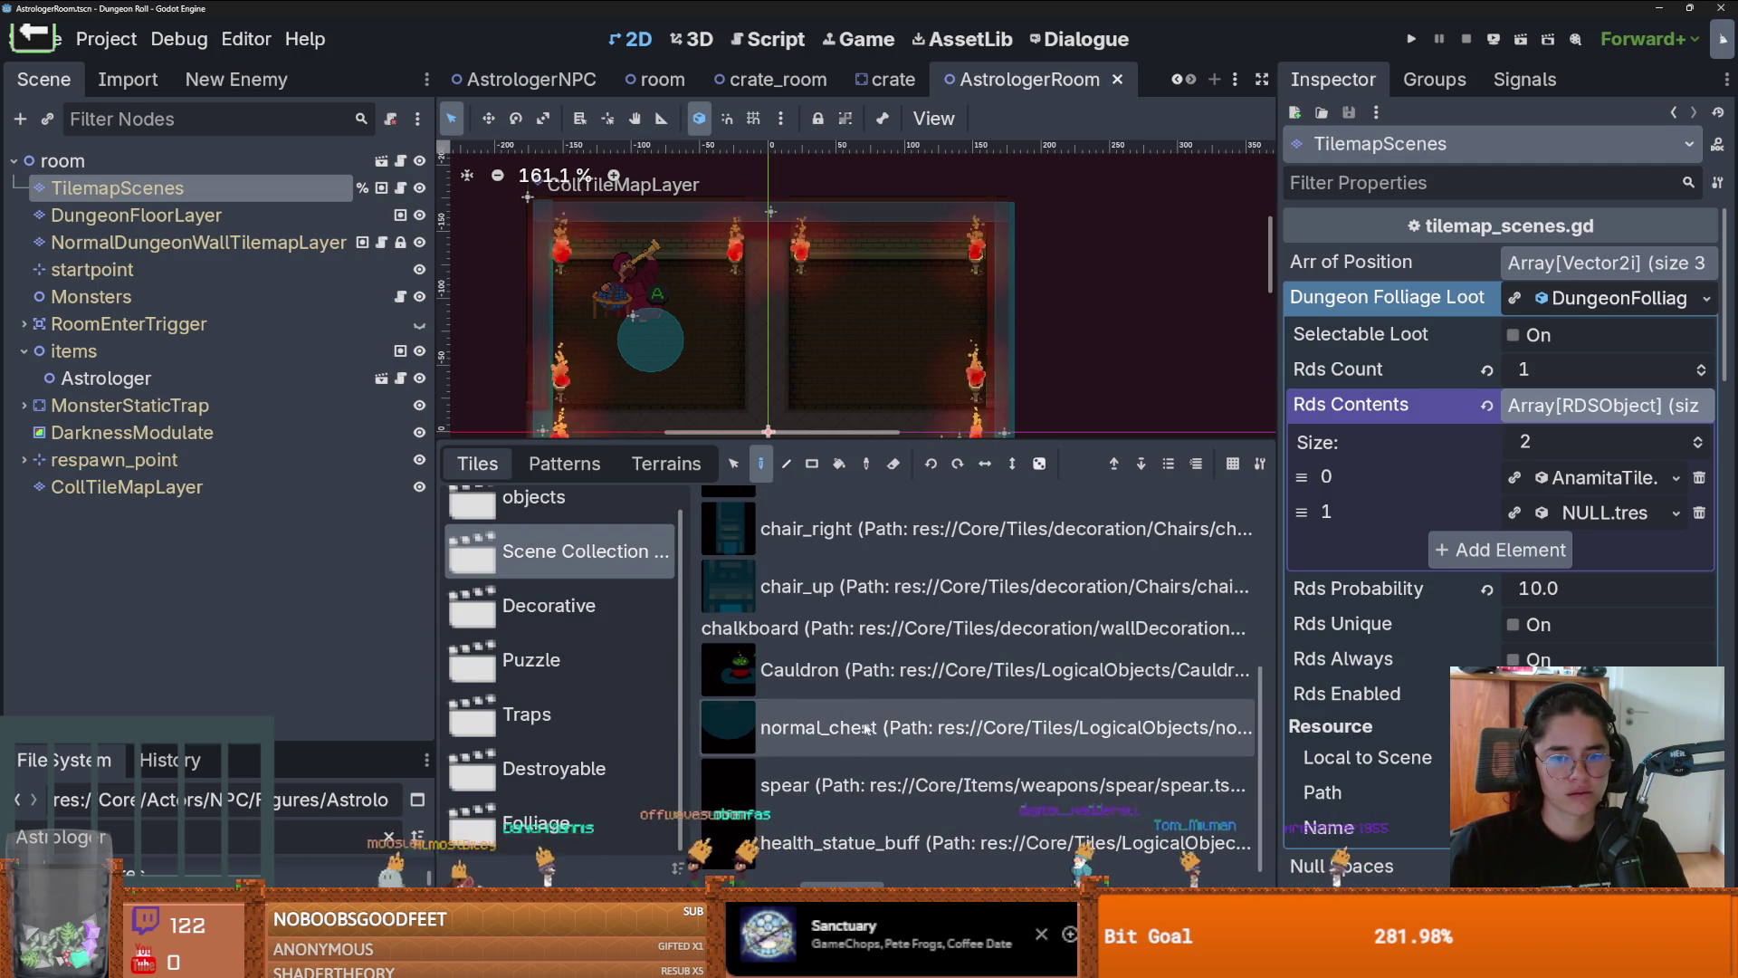
scroll(818, 615, "up", 5)
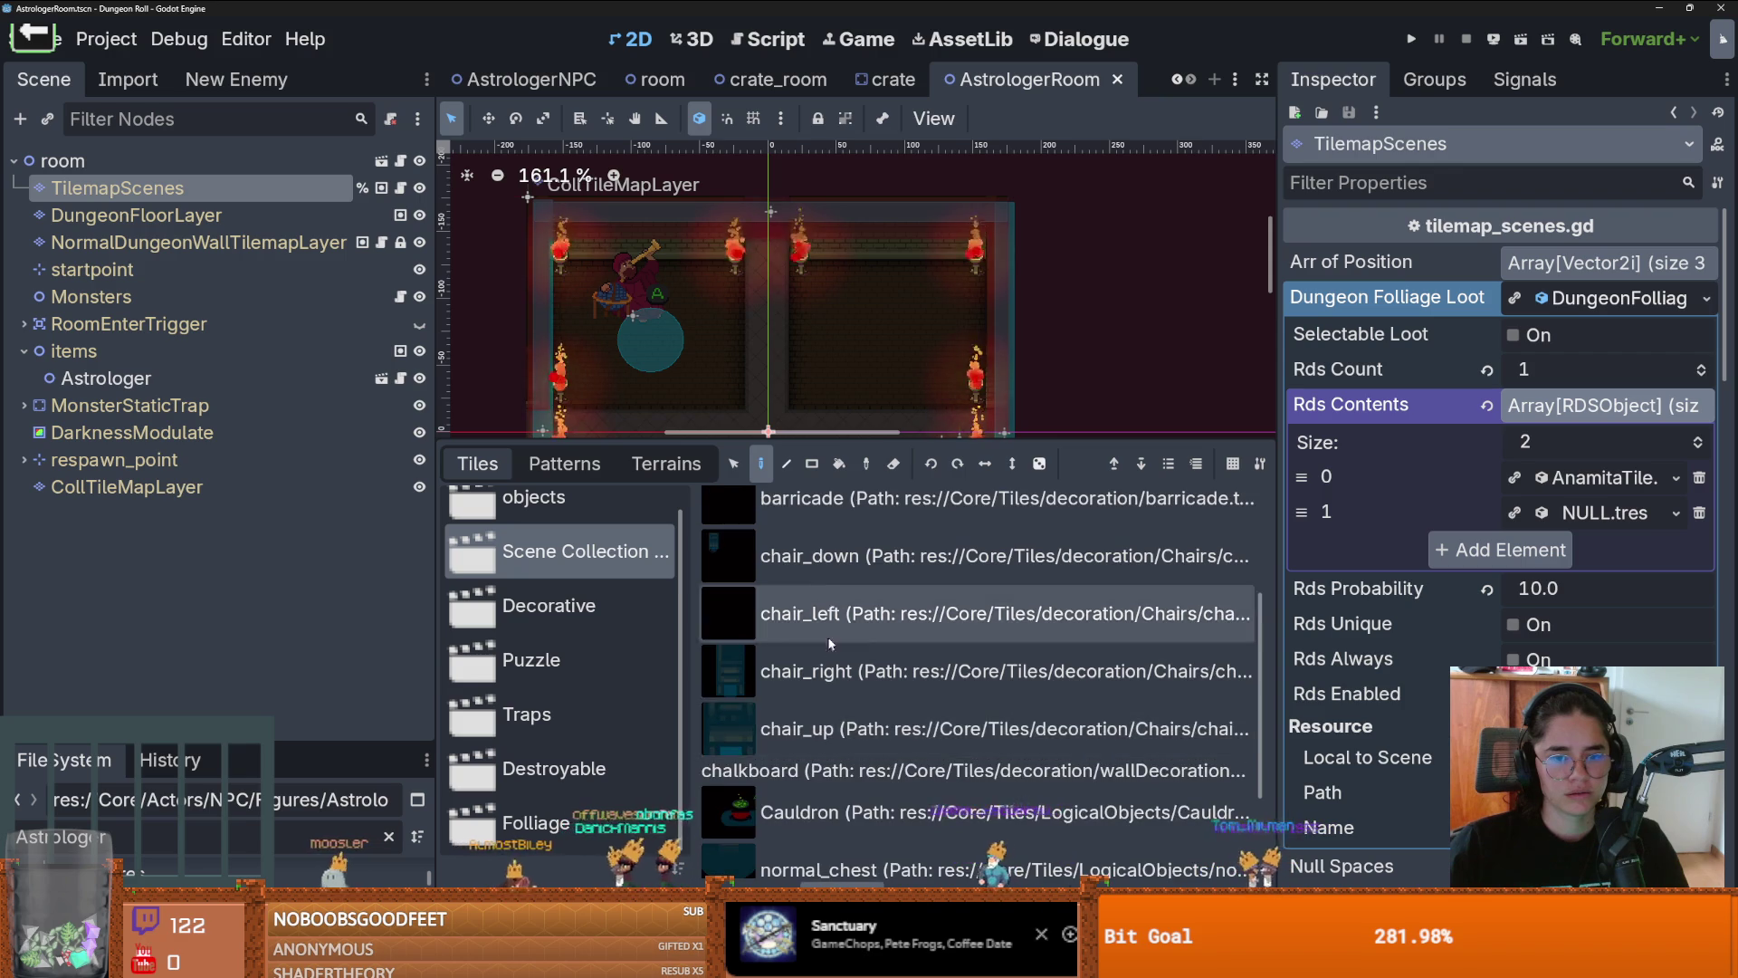
scroll(818, 637, "up", 1)
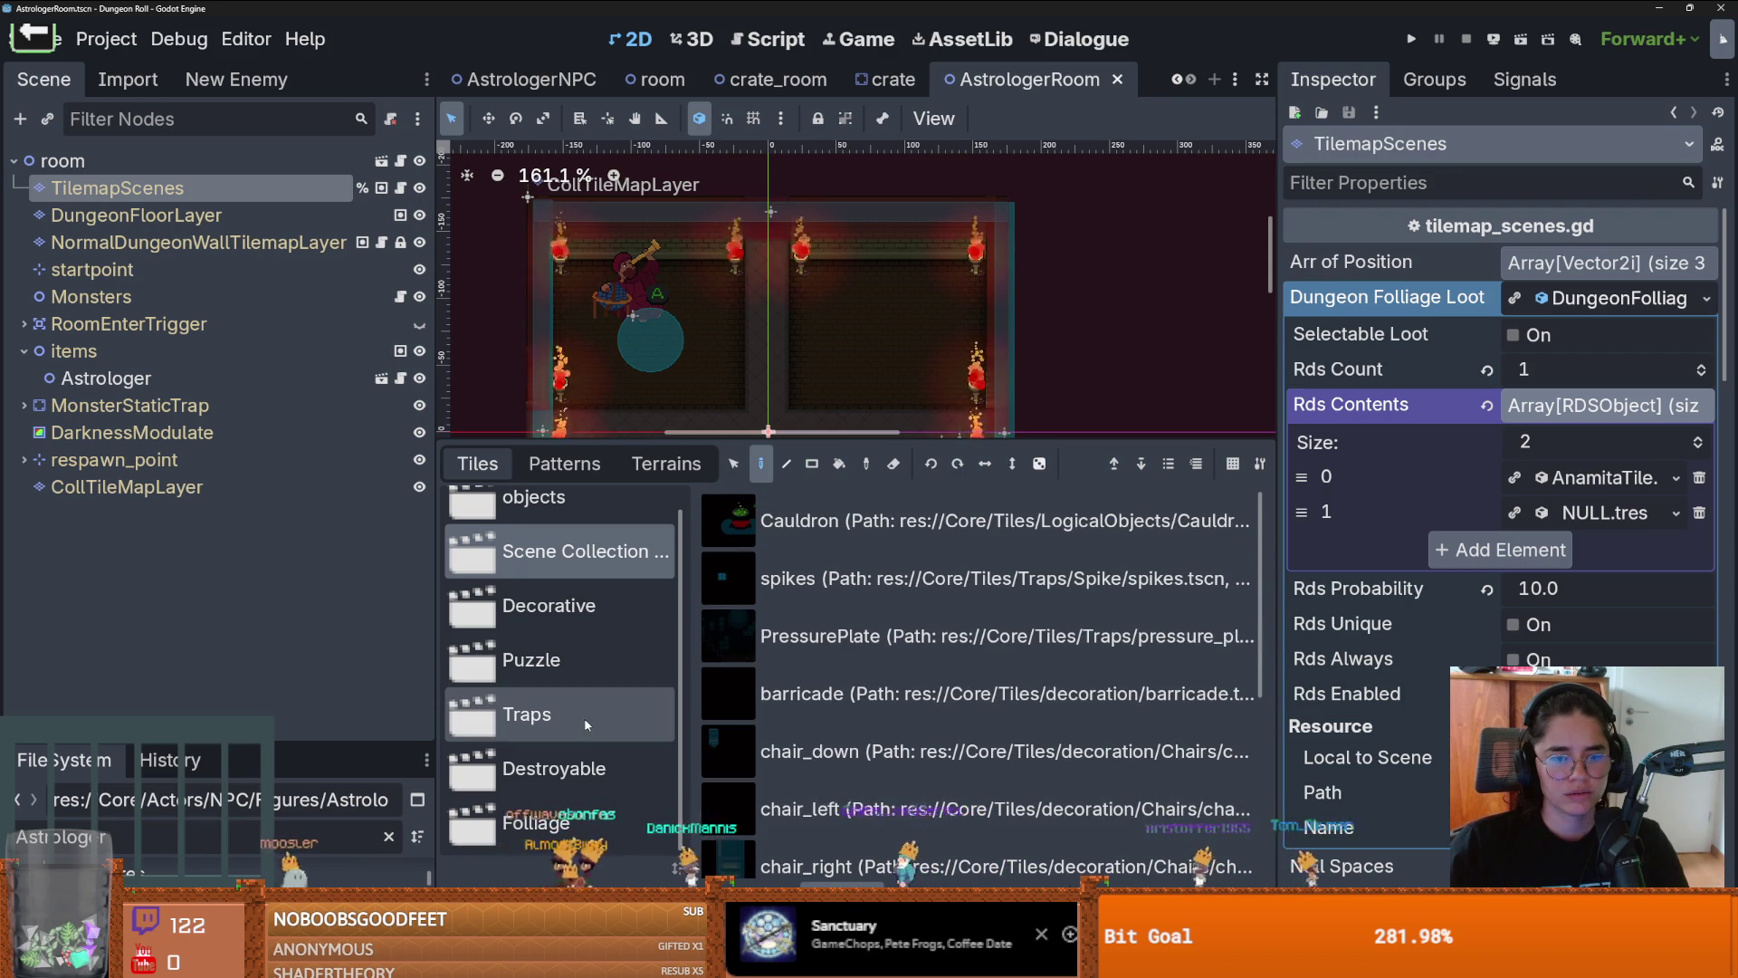
- Open the Destroyable collection and place a bigger_table in the AstrologerRoom
left_click(581, 819)
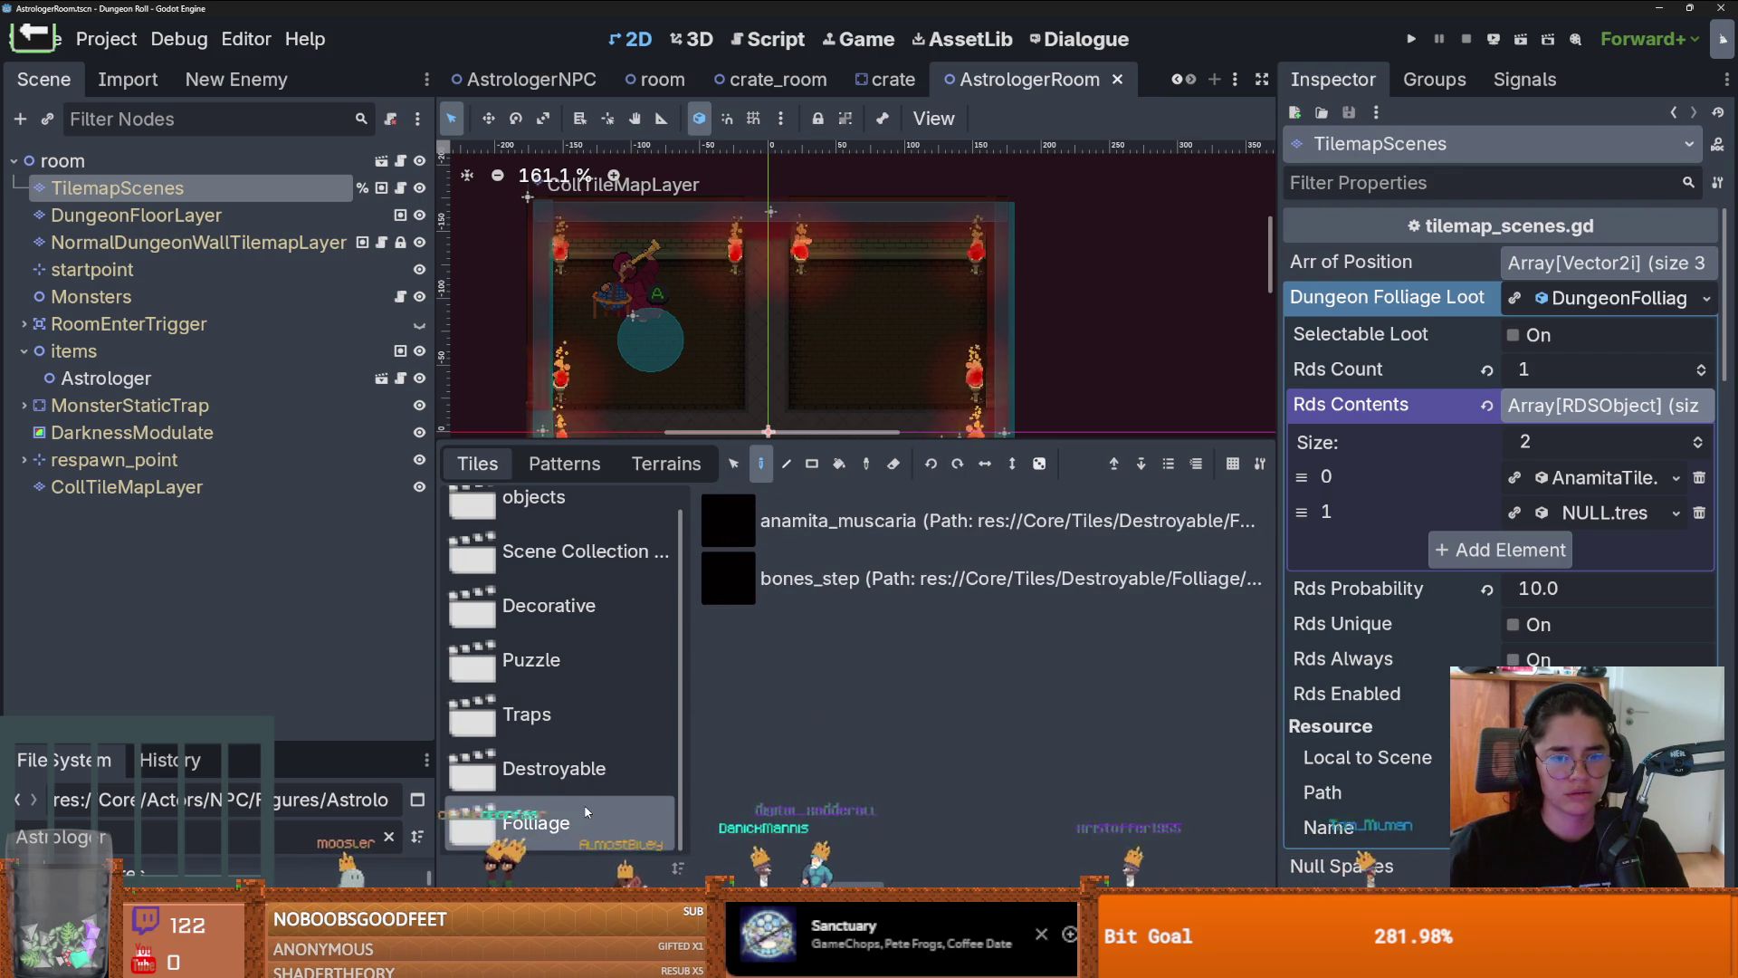
left_click(579, 769)
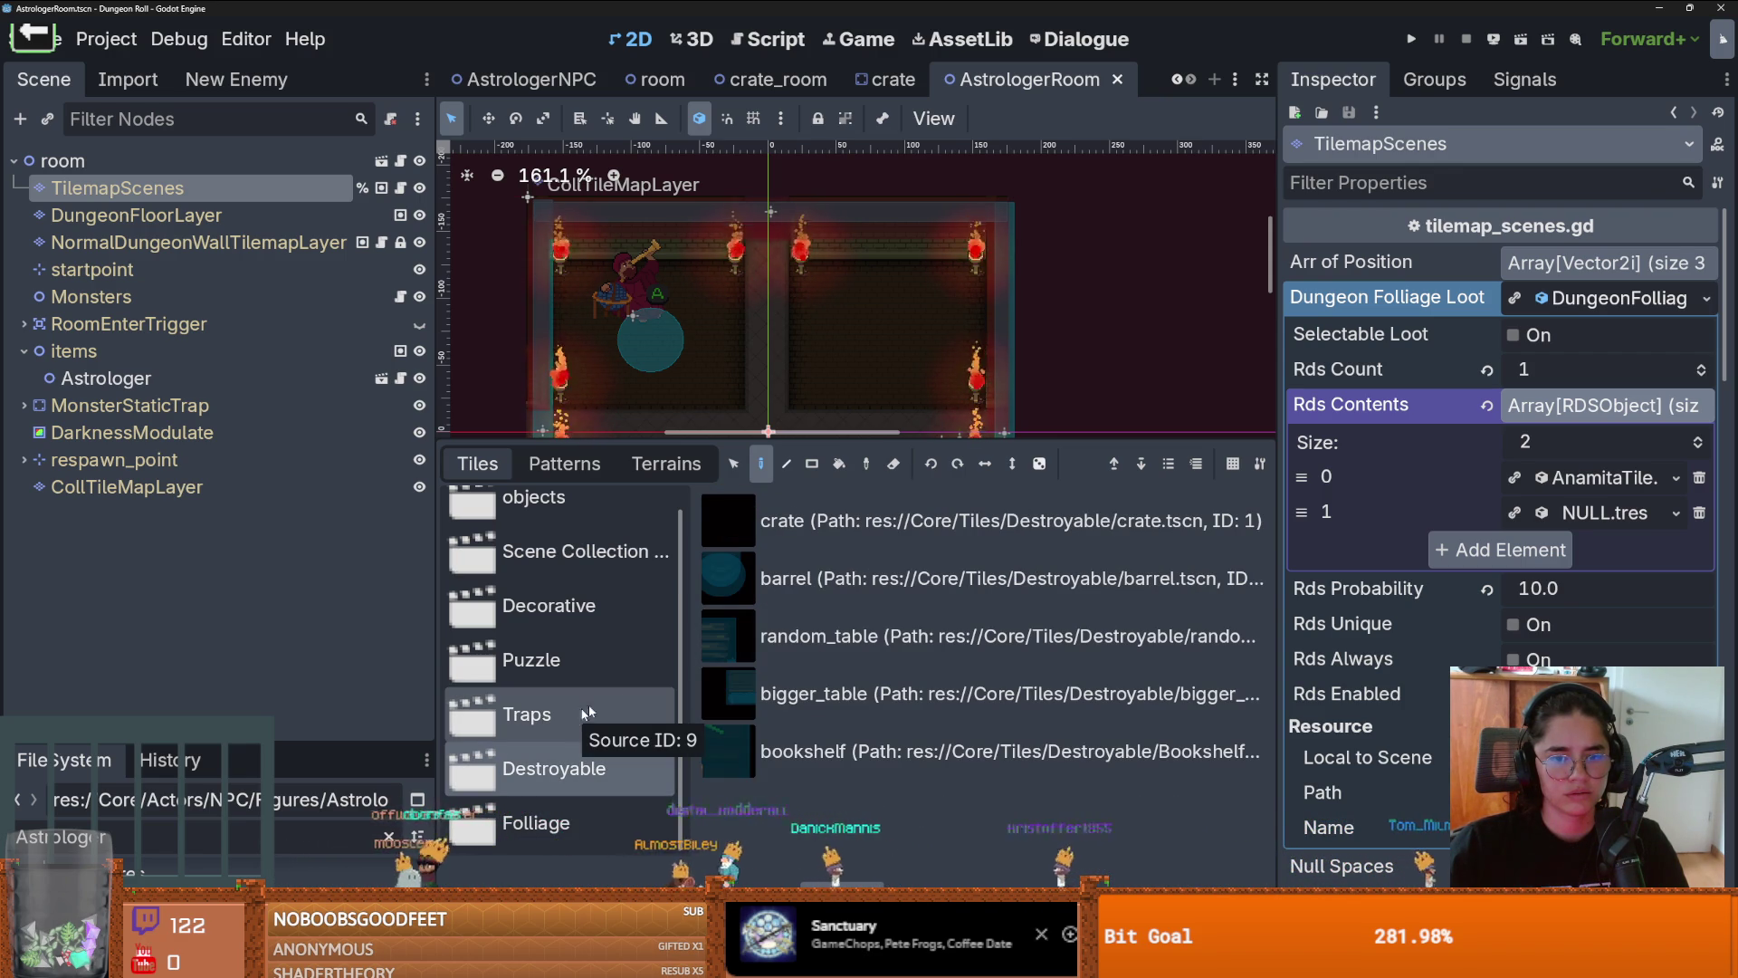
left_click(795, 674)
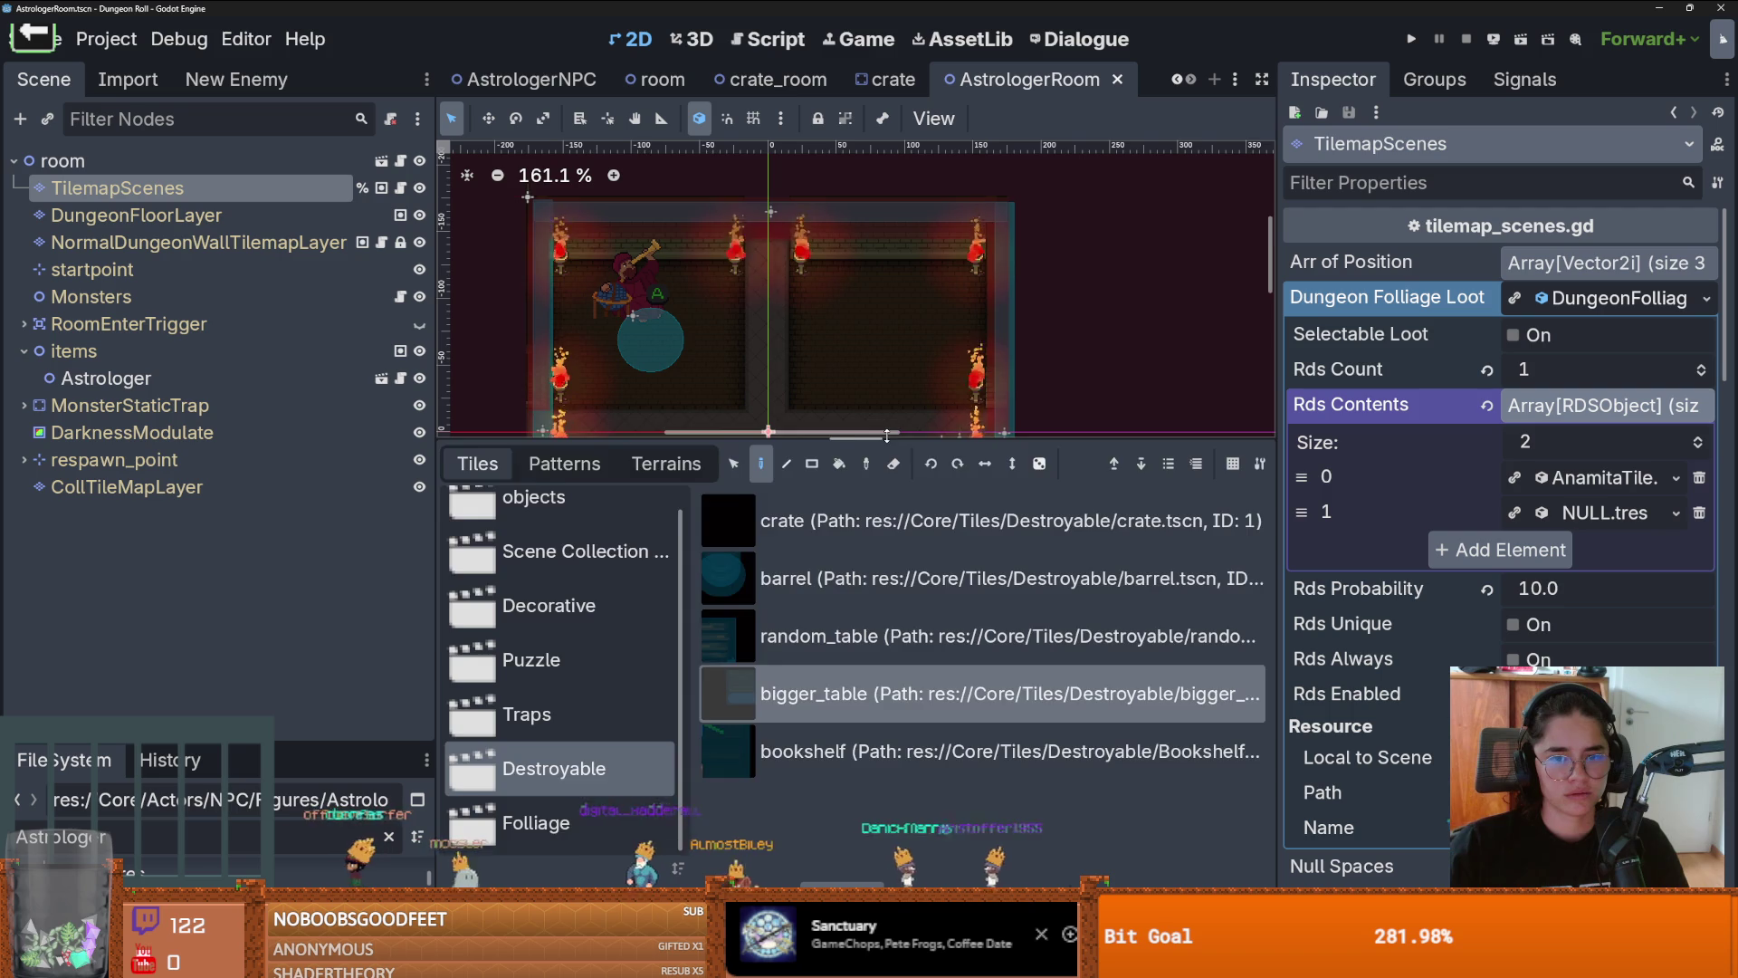
left_click_drag(886, 437, 887, 562)
left_click(886, 354)
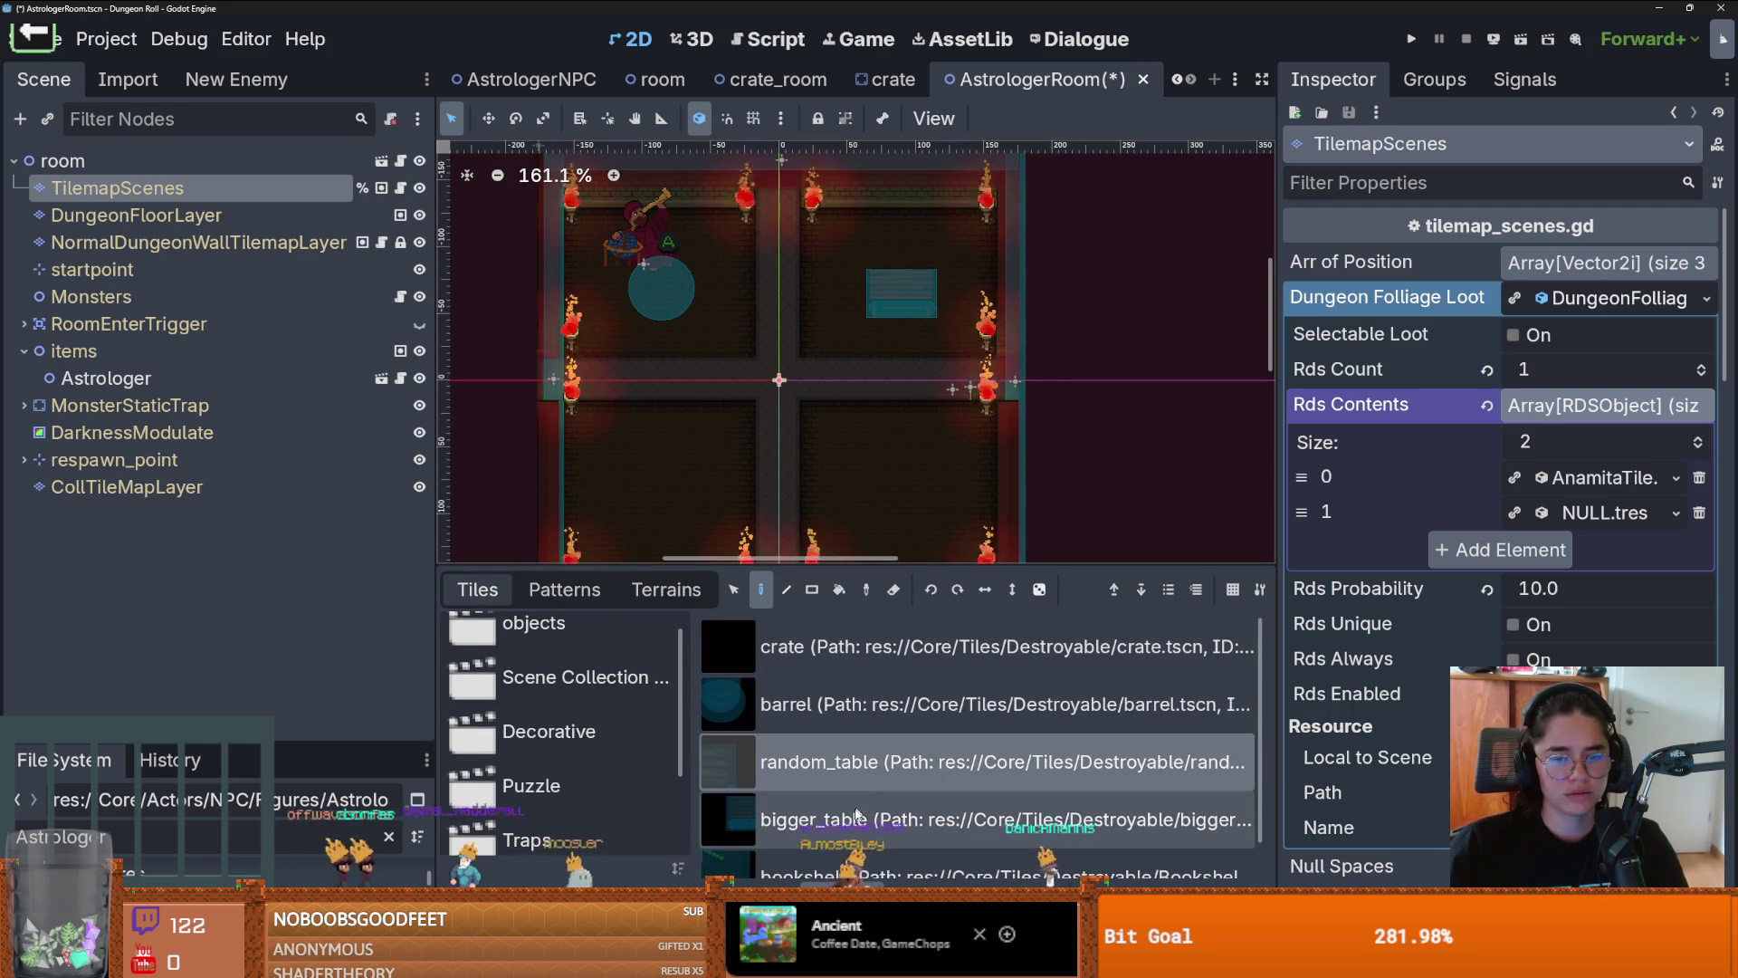
- Place three bookshelves: one in the bottom-right room, two on the upper-left room's wall
left_click(796, 859)
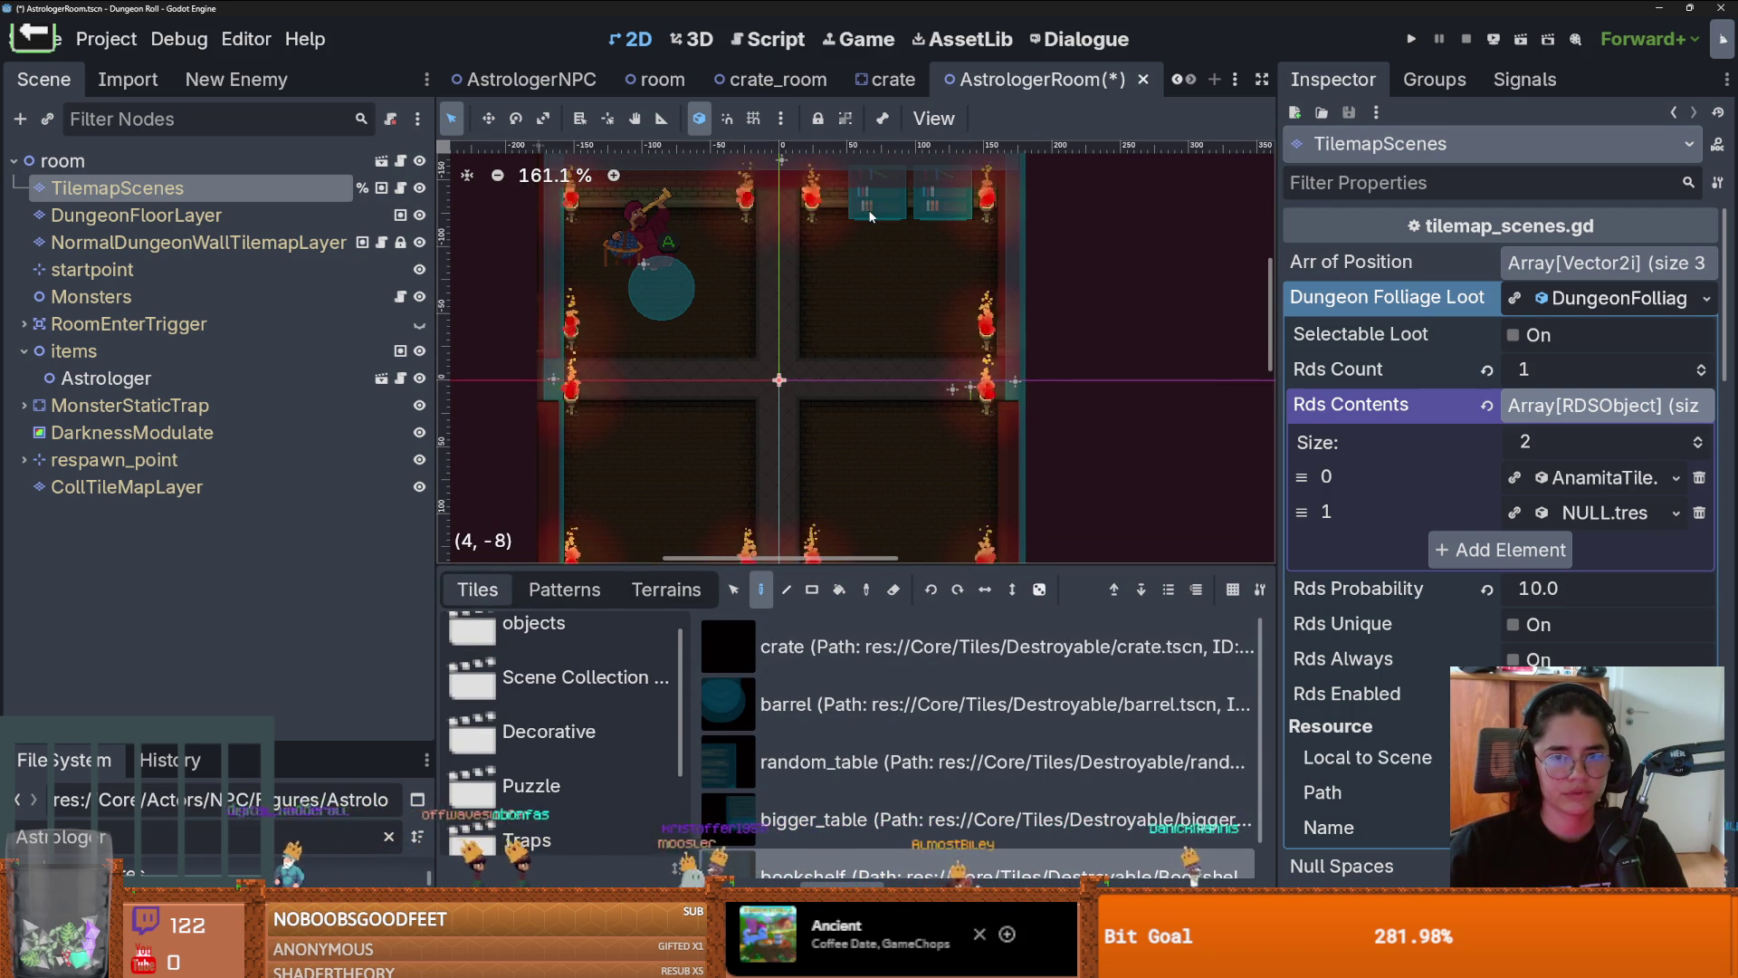
scroll(838, 272, "down", 3)
scroll(905, 407, "down", 1)
left_click(916, 446)
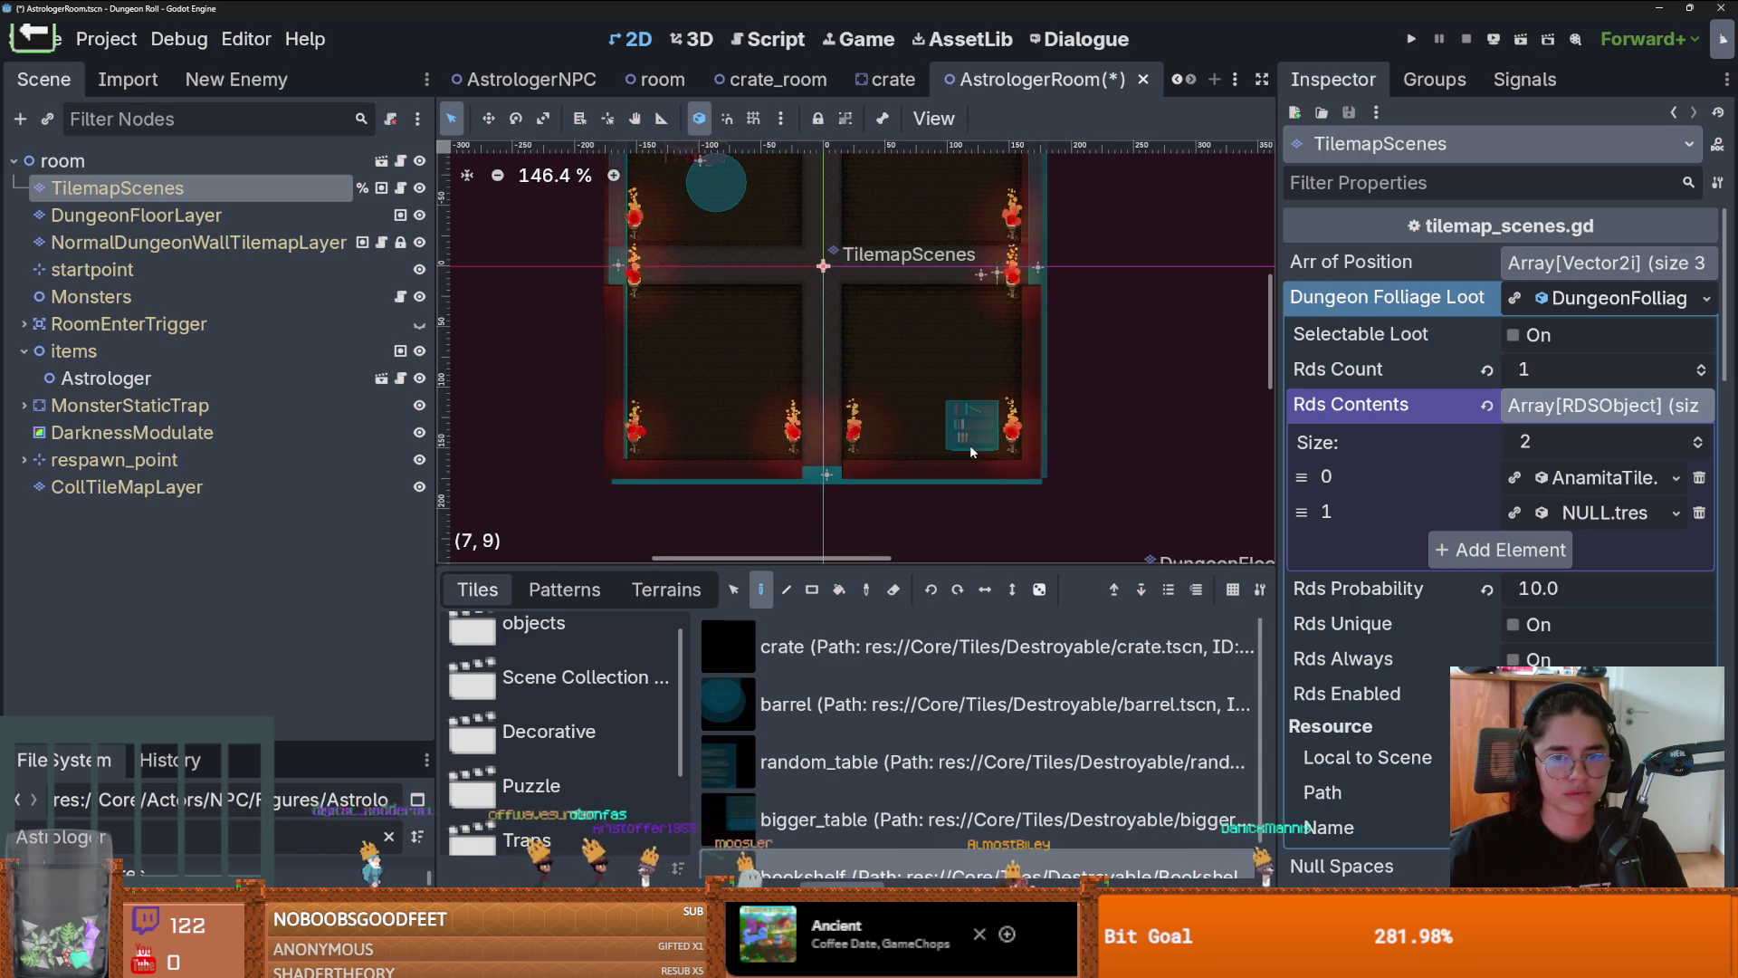
scroll(814, 317, "up", 3)
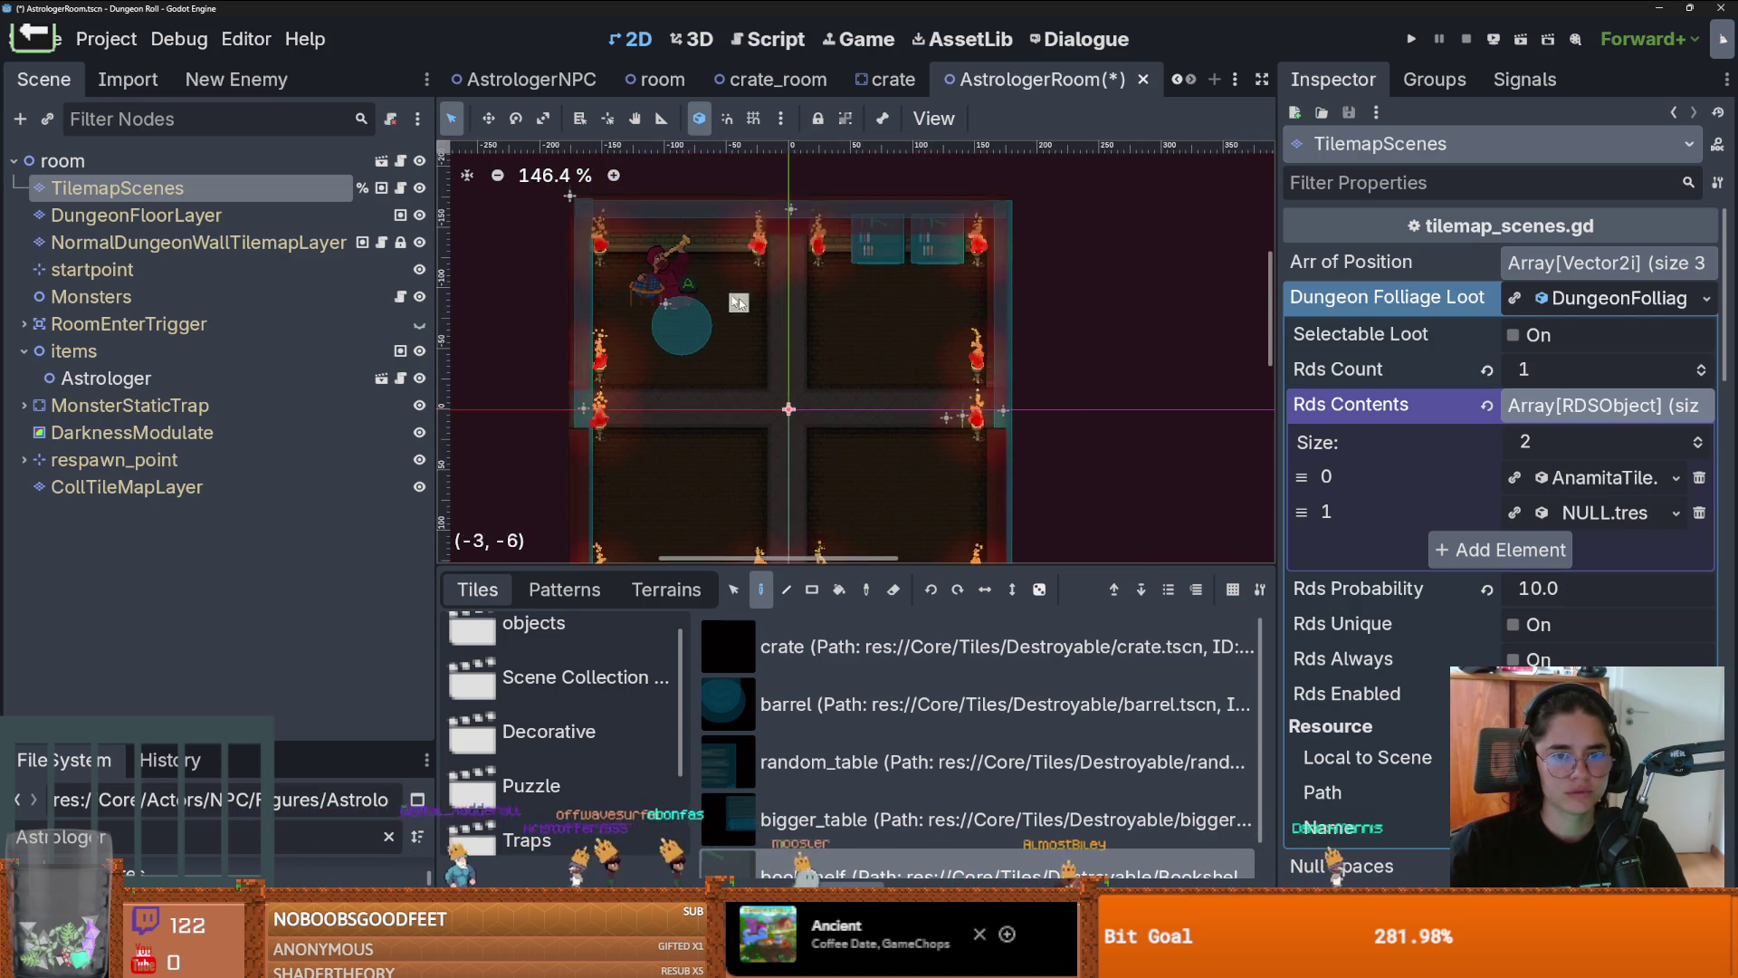
scroll(693, 247, "up", 2)
left_click(694, 247)
left_click(604, 252)
- Add a bigger_table to the upper-right room and select the random_table scene
scroll(715, 312, "down", 3)
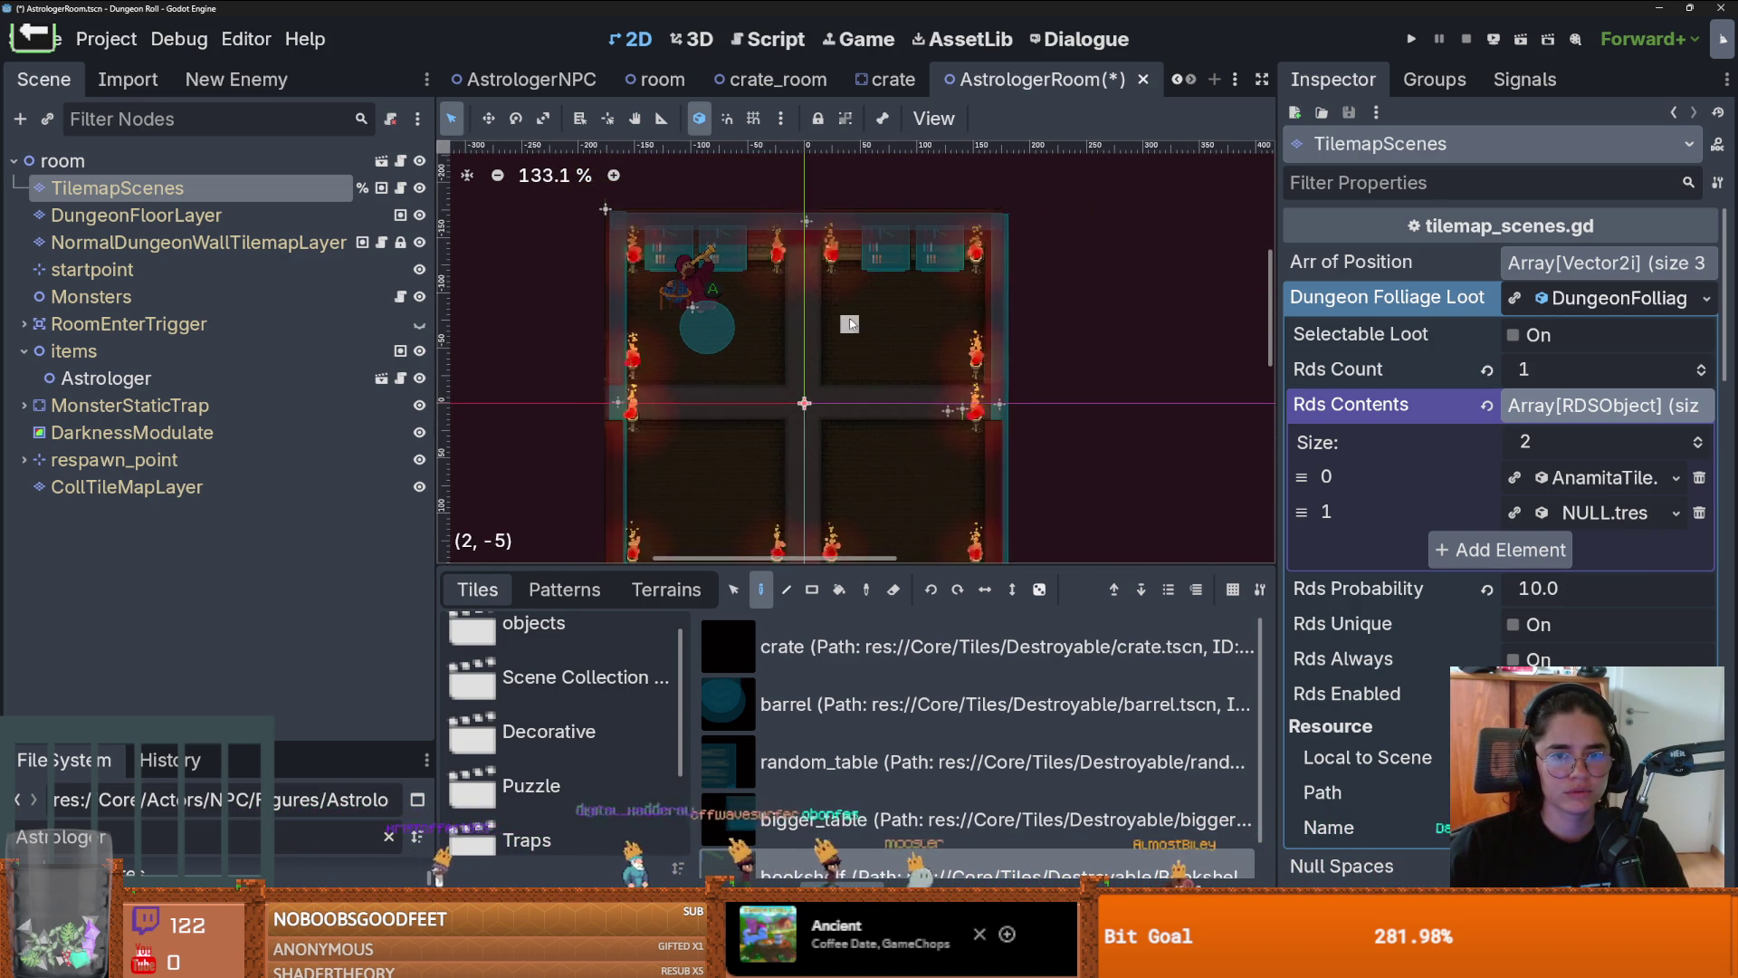
left_click(906, 819)
left_click(886, 334)
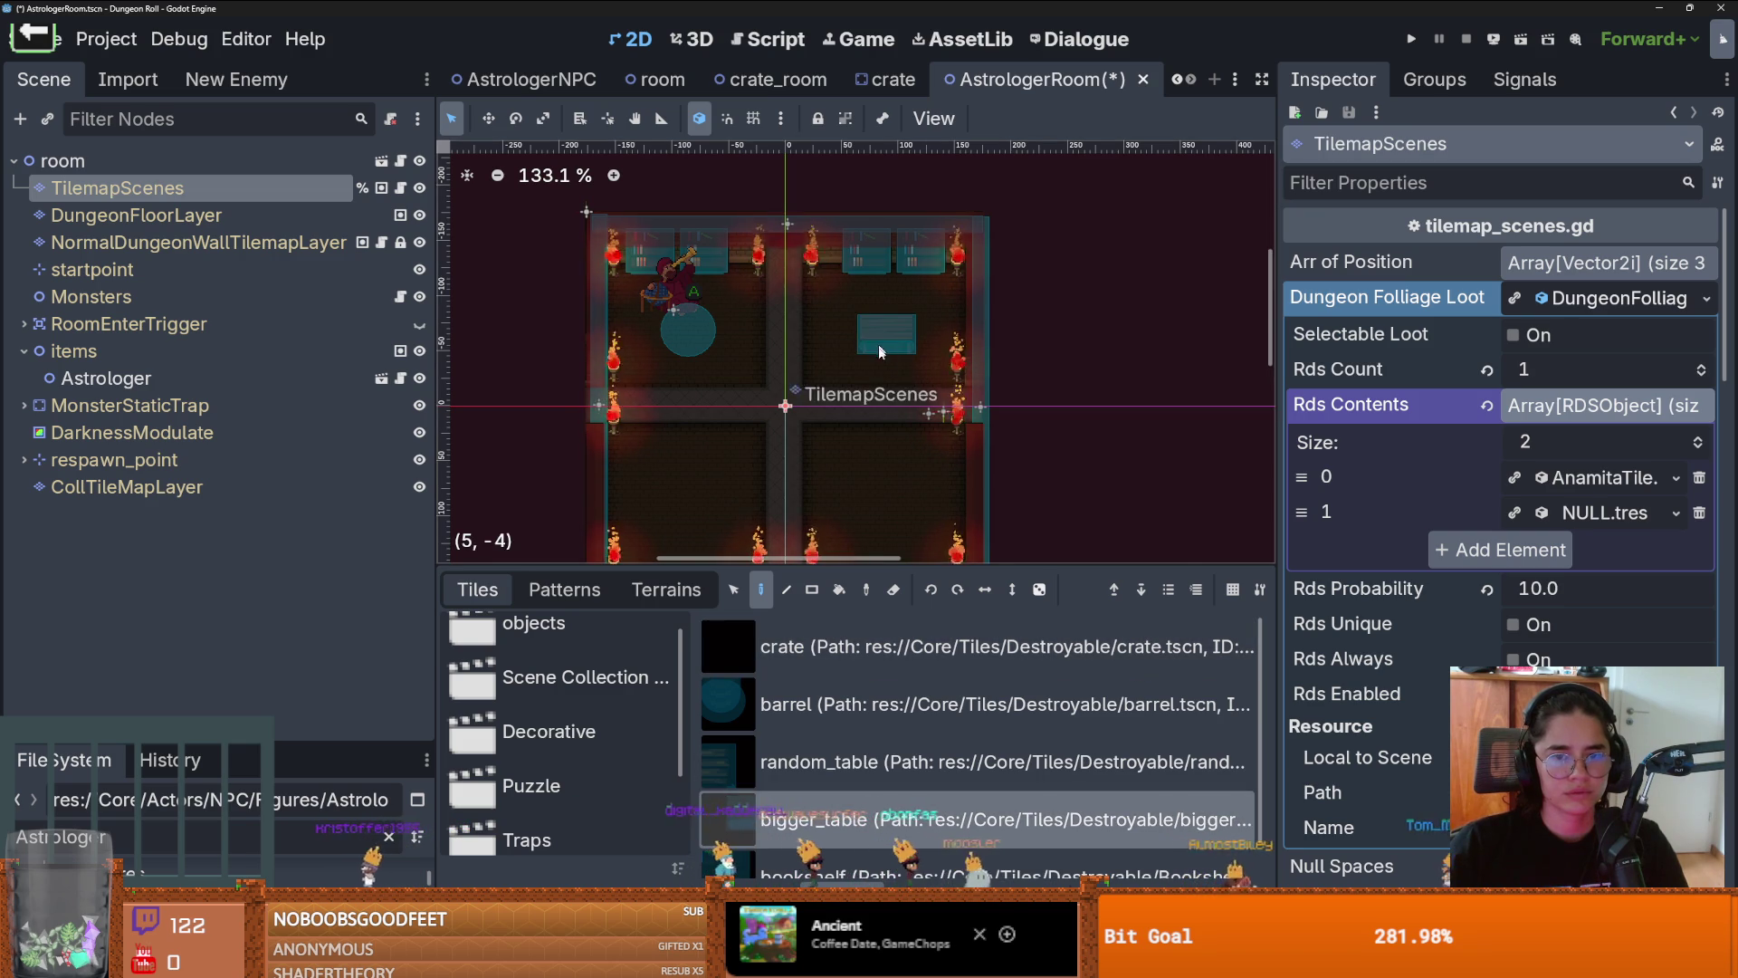
scroll(886, 380, "down", 3)
left_click(905, 762)
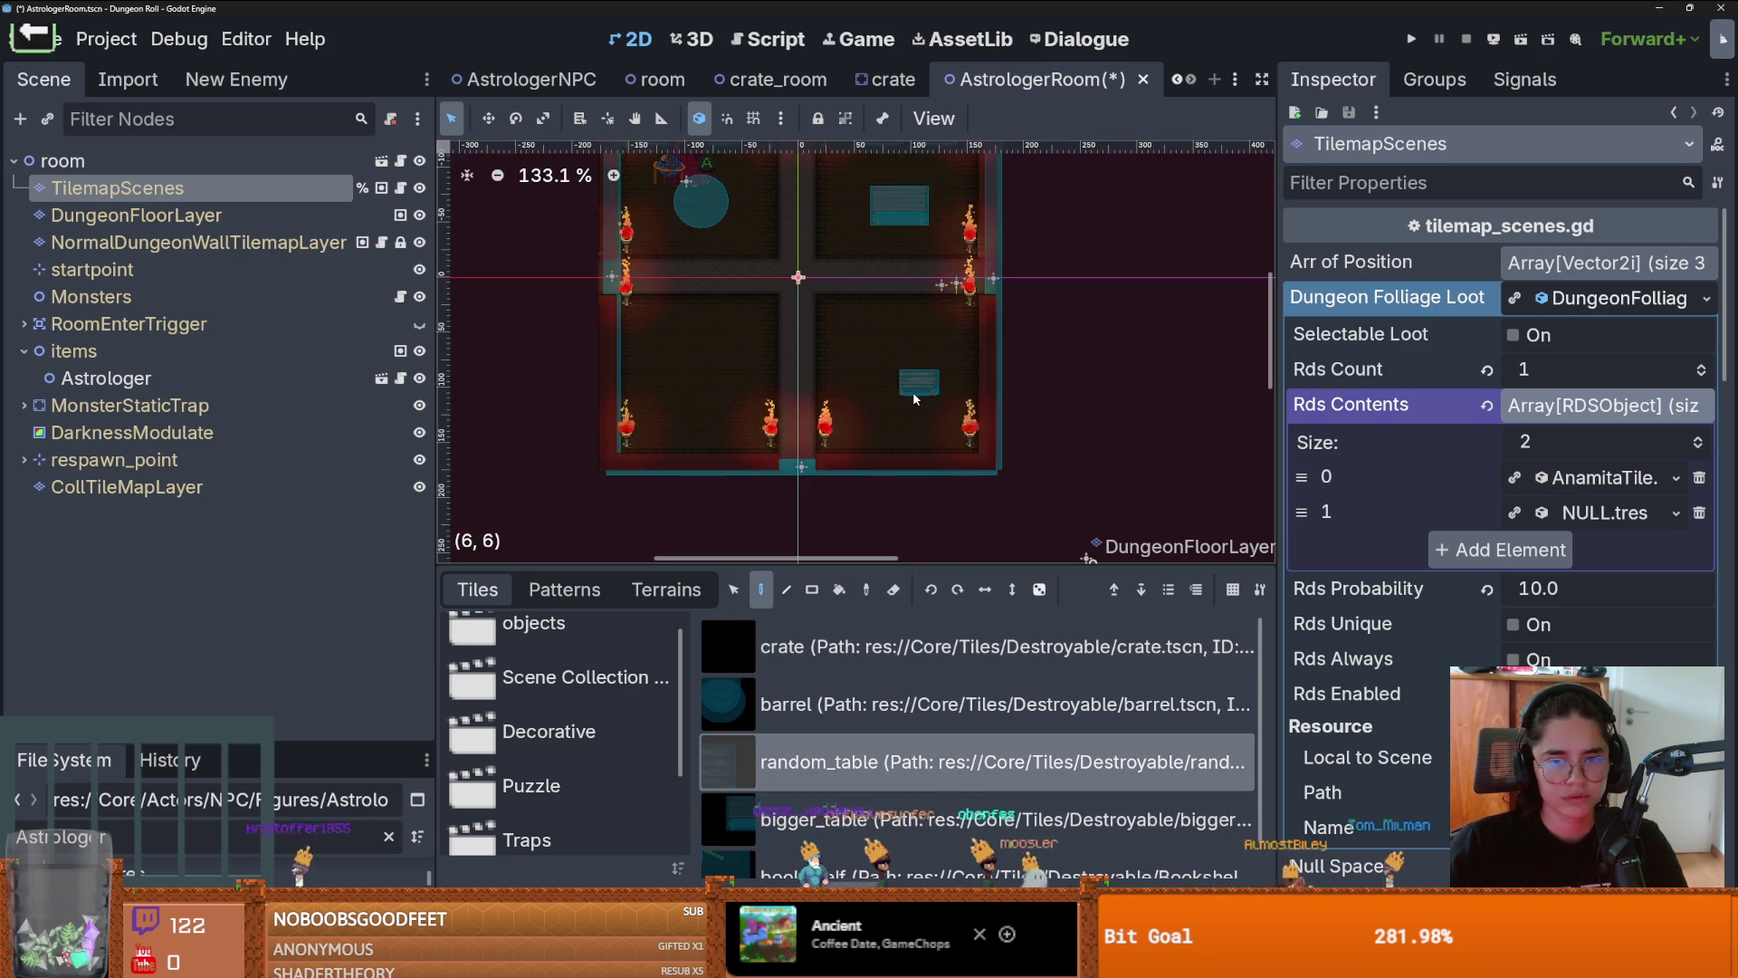
scroll(701, 396, "up", 2)
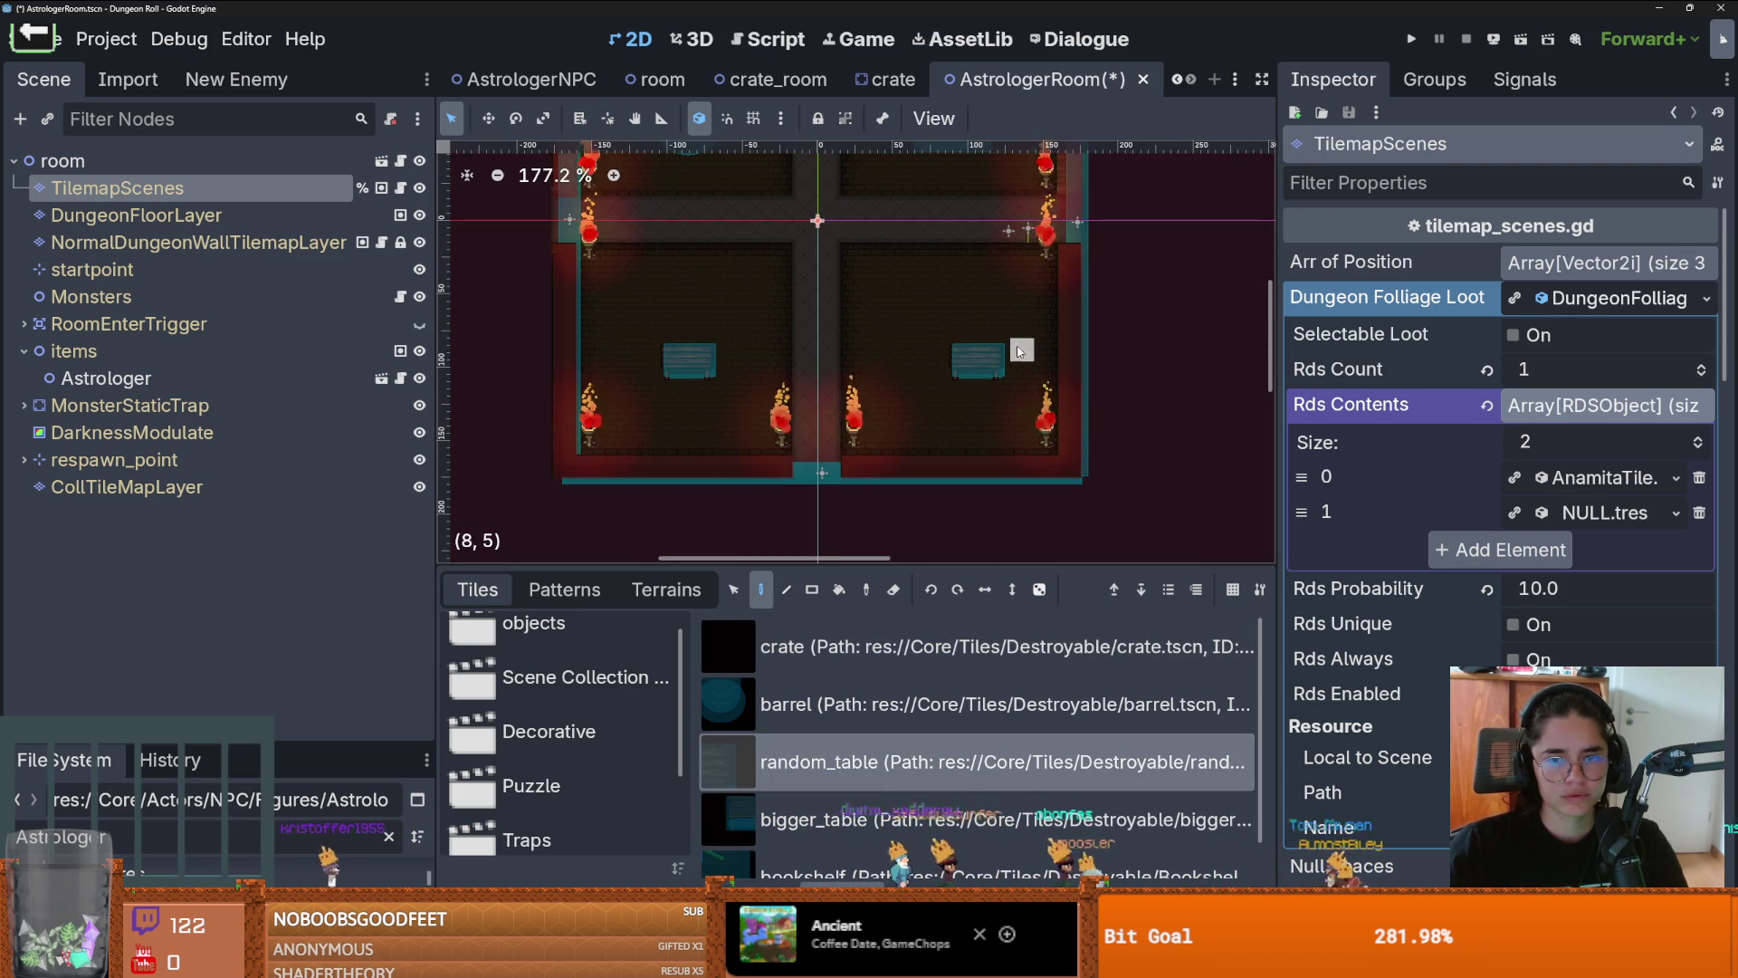
- Fill the lower-left room with a cluster of barrels, save, and launch the game
left_click(833, 723)
left_click(631, 444)
left_click(822, 646)
left_click_drag(631, 399, 678, 398)
left_click(607, 421)
scroll(654, 438, "down", 1)
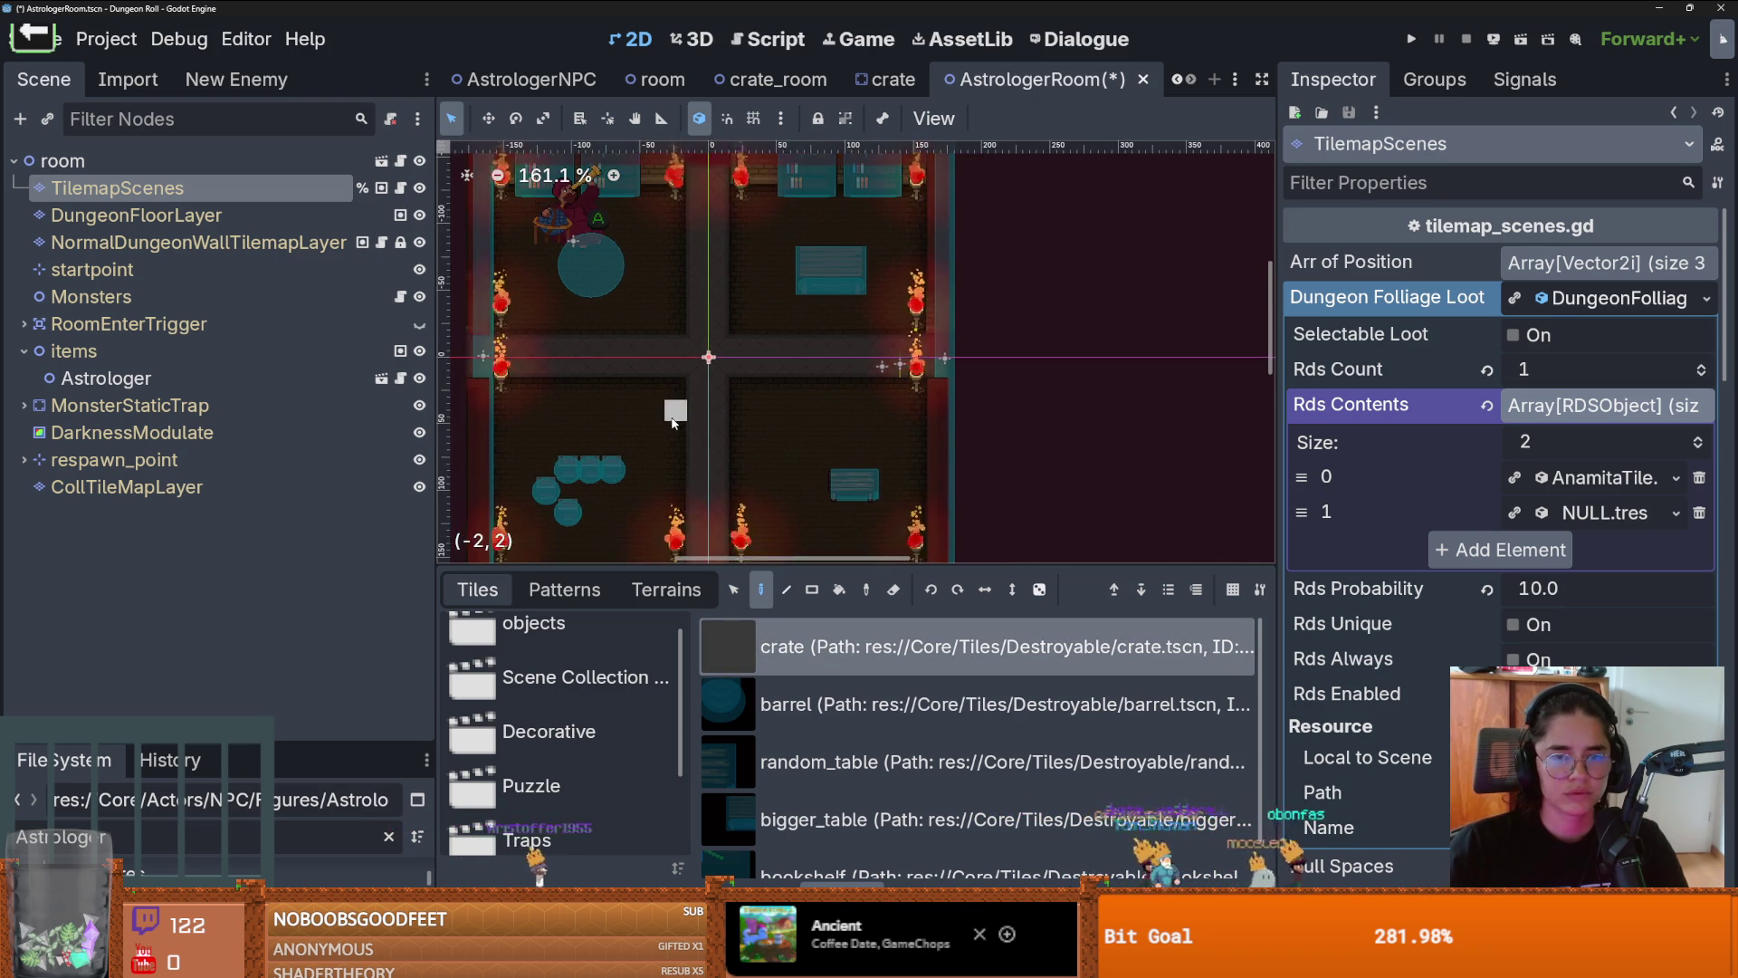
key("ctrl+s")
left_click(1410, 39)
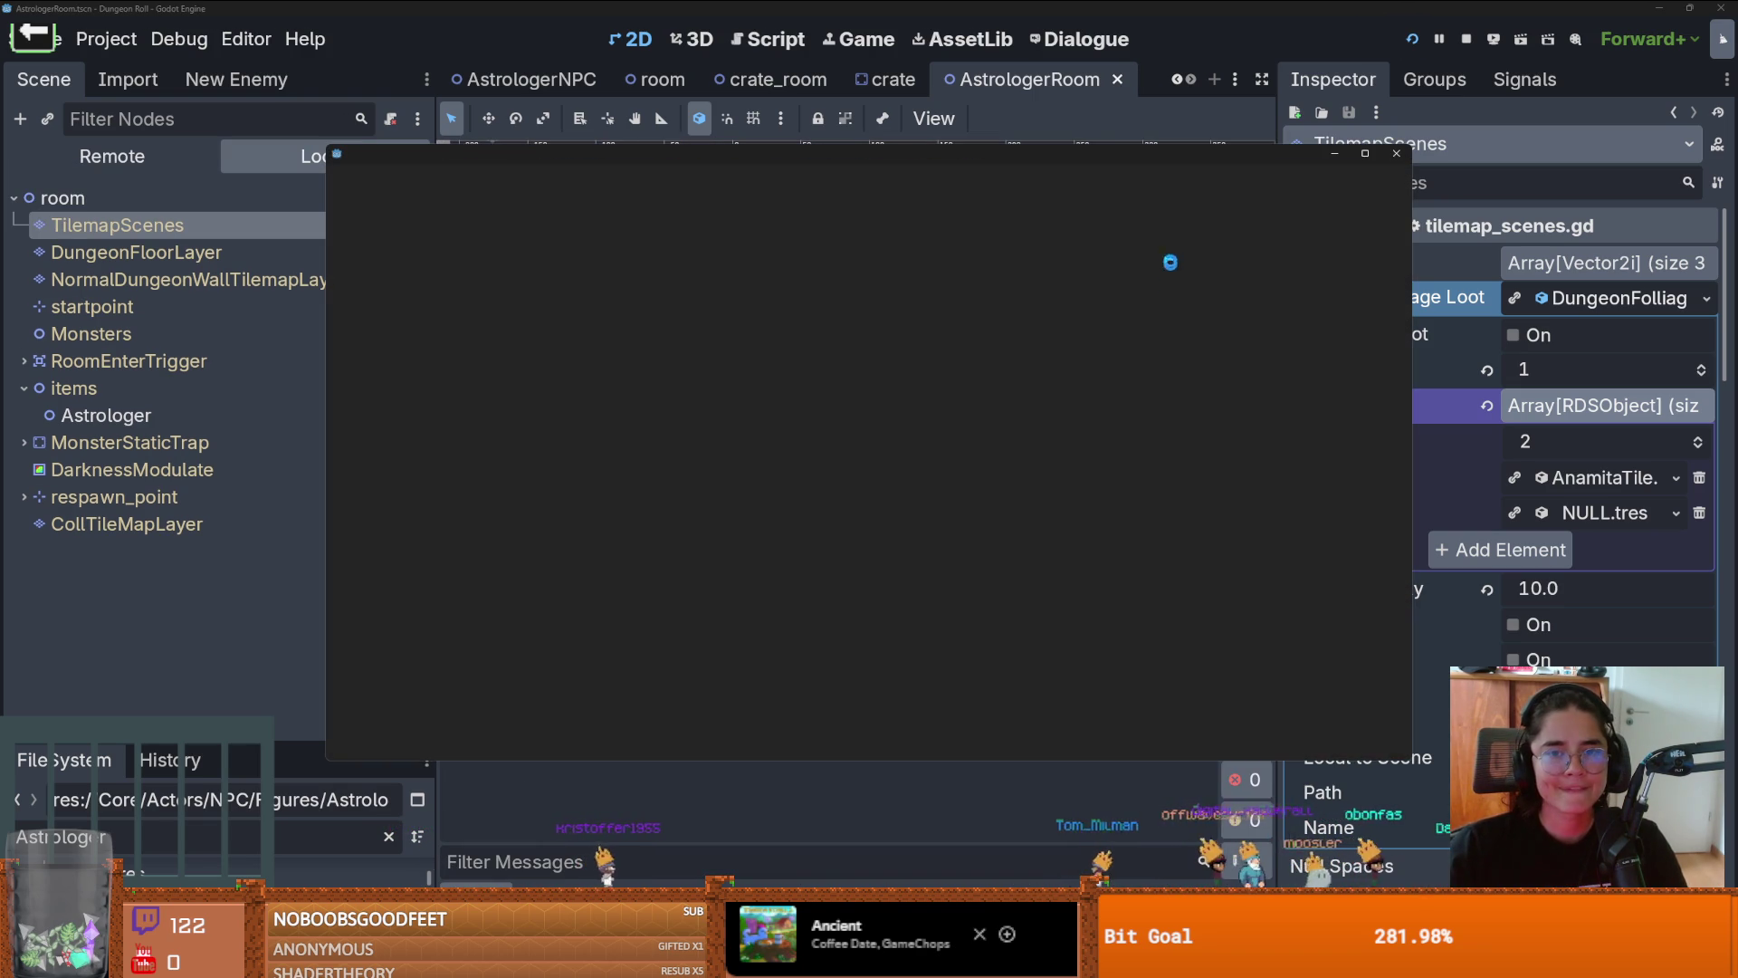
- Maximise the game window, enable debug to list every room, then stop the game
left_click(1366, 154)
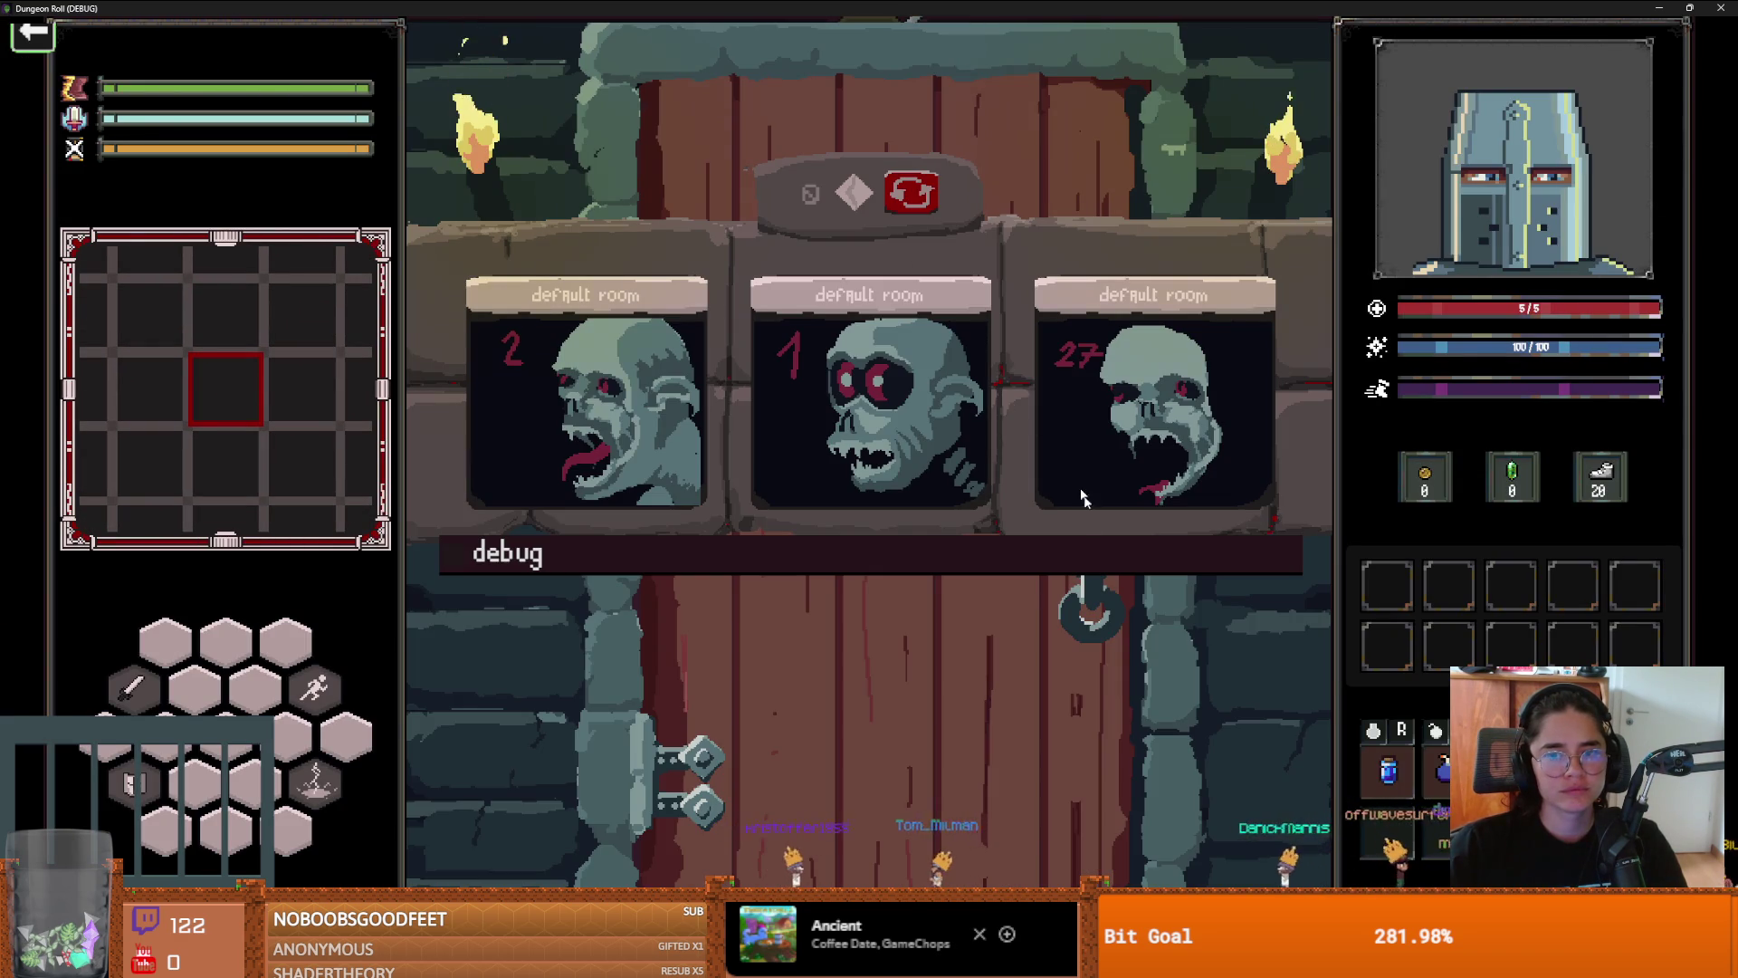
left_click(1168, 554)
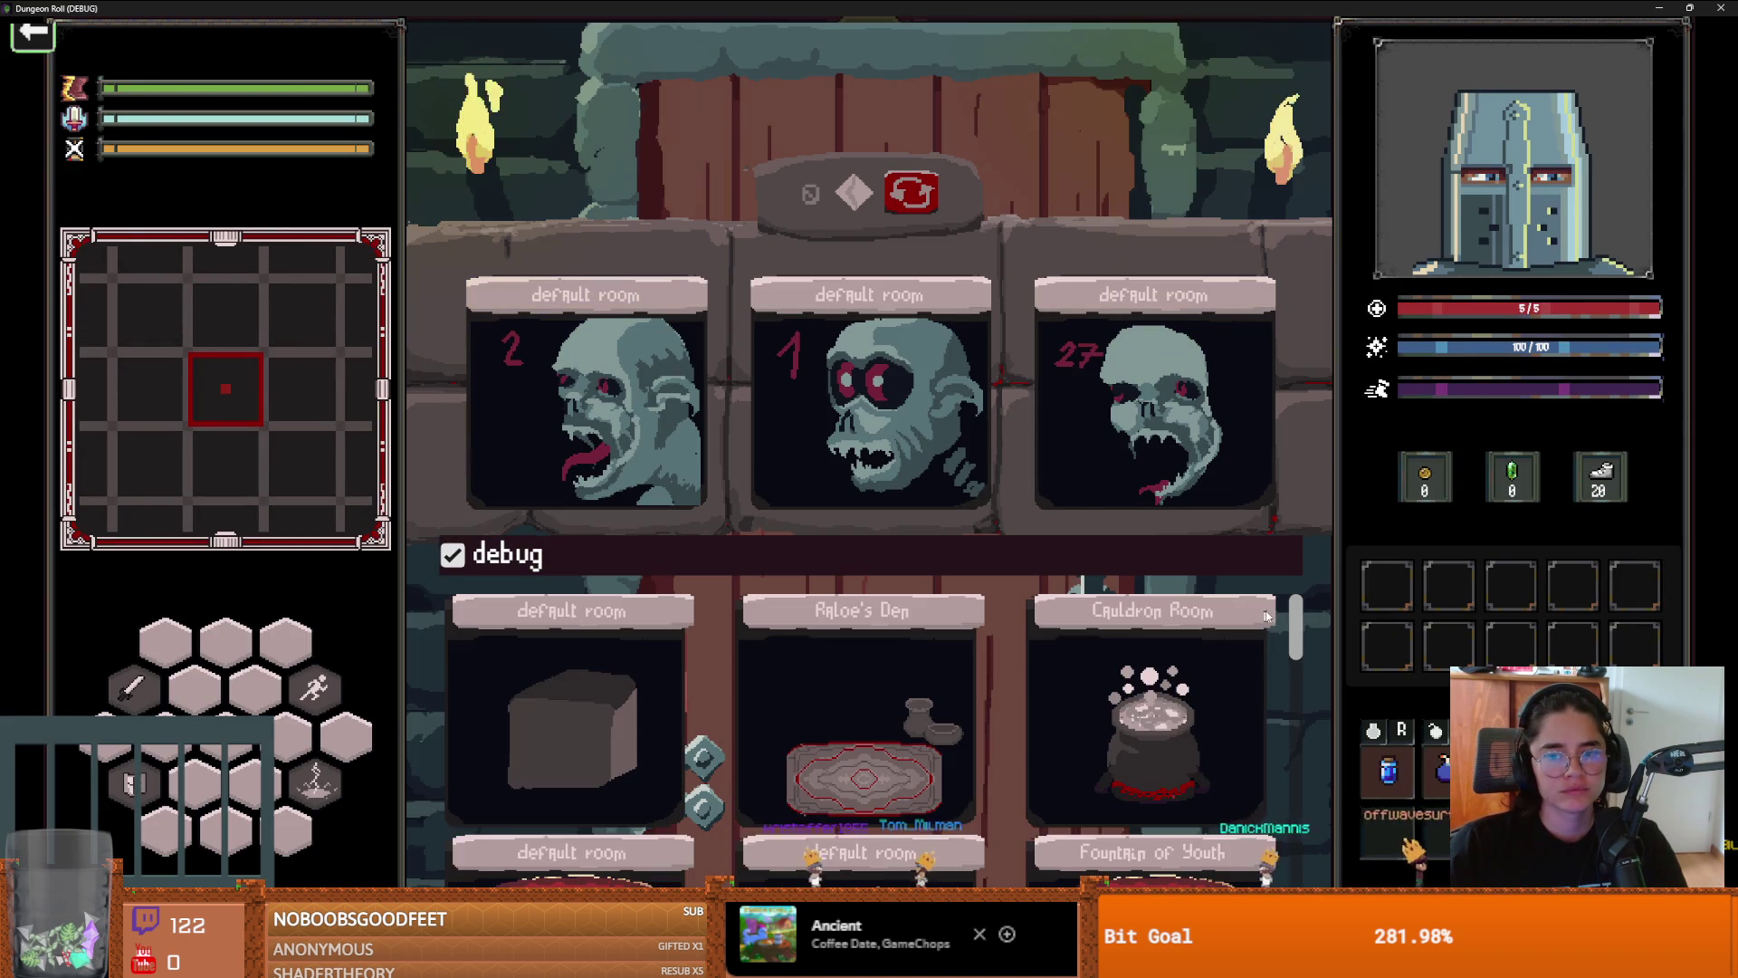
left_click_drag(1298, 639, 1298, 873)
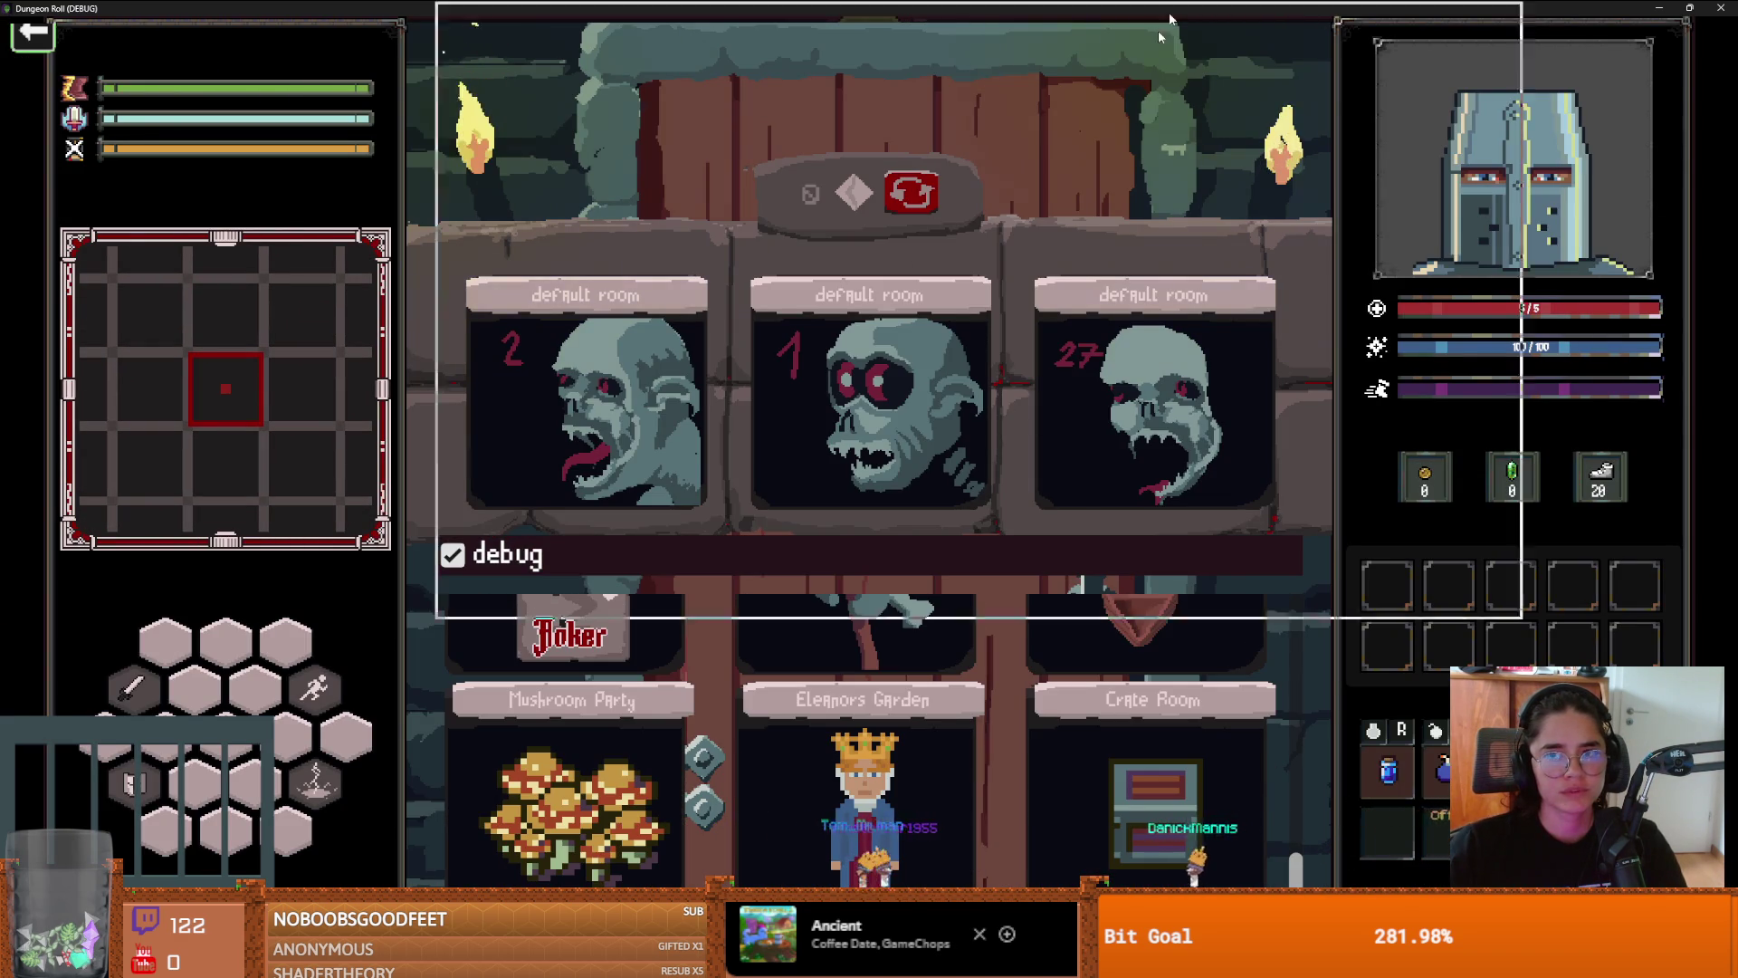
key("alt+F4")
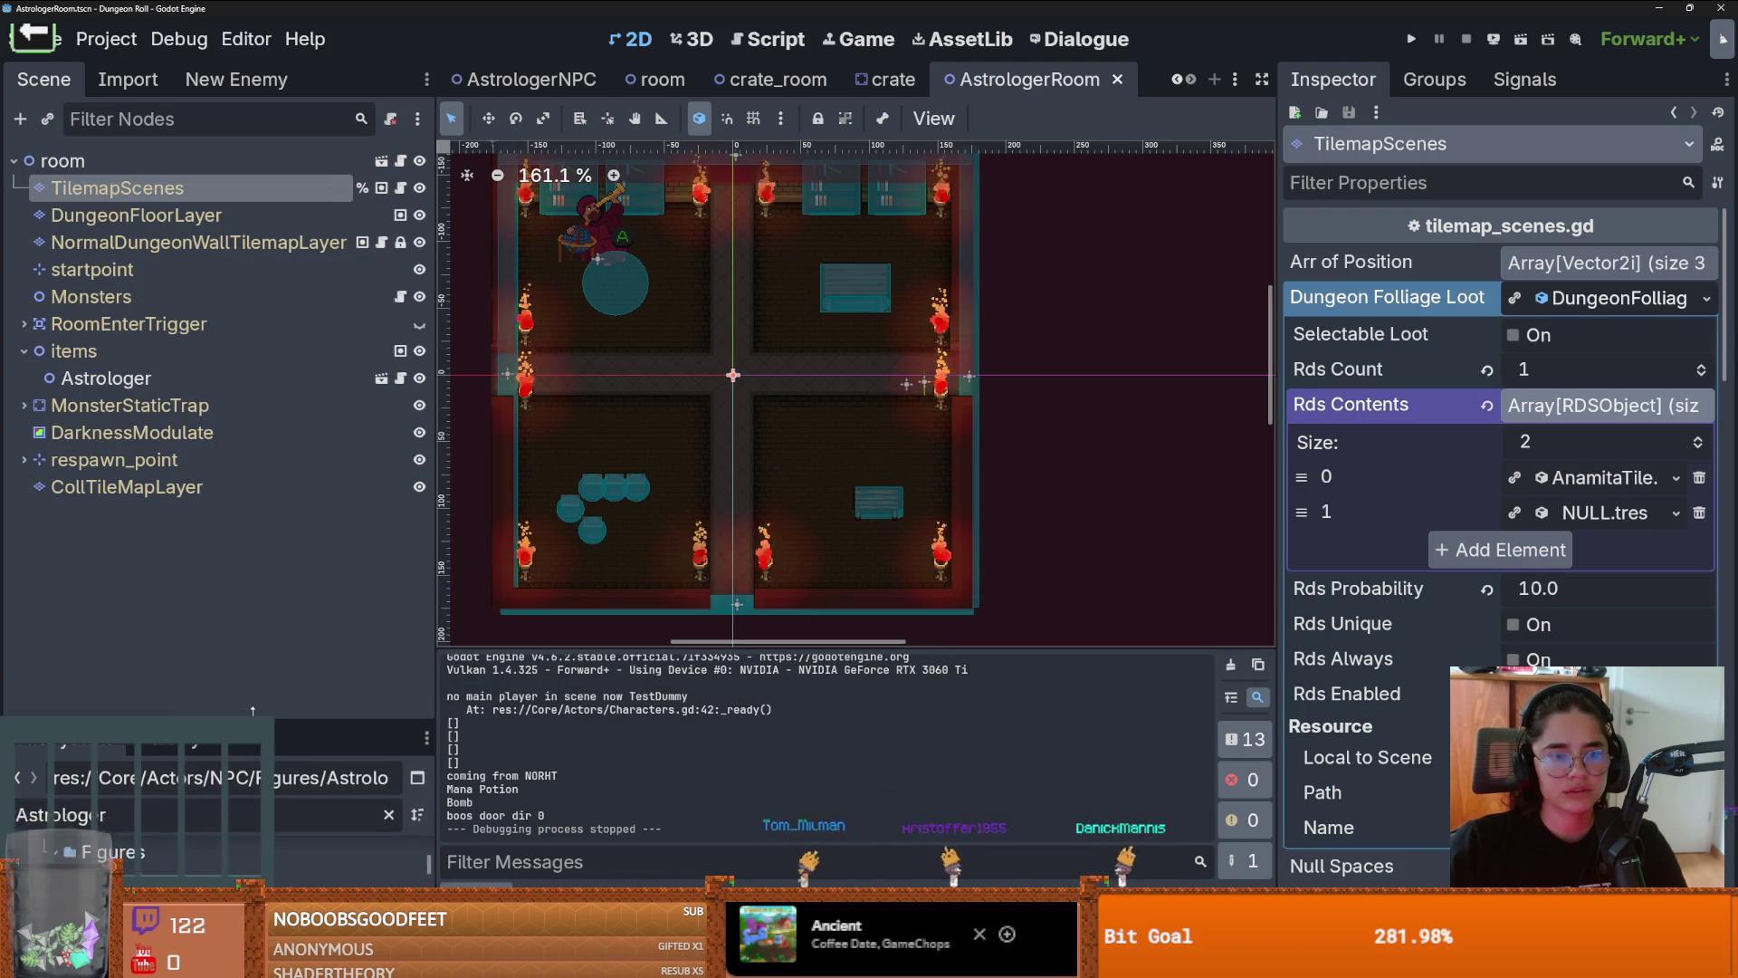
- Inspect the room root node's properties, including its Room Res root_room_final
left_click_drag(238, 740, 882, 194)
left_click(1538, 262)
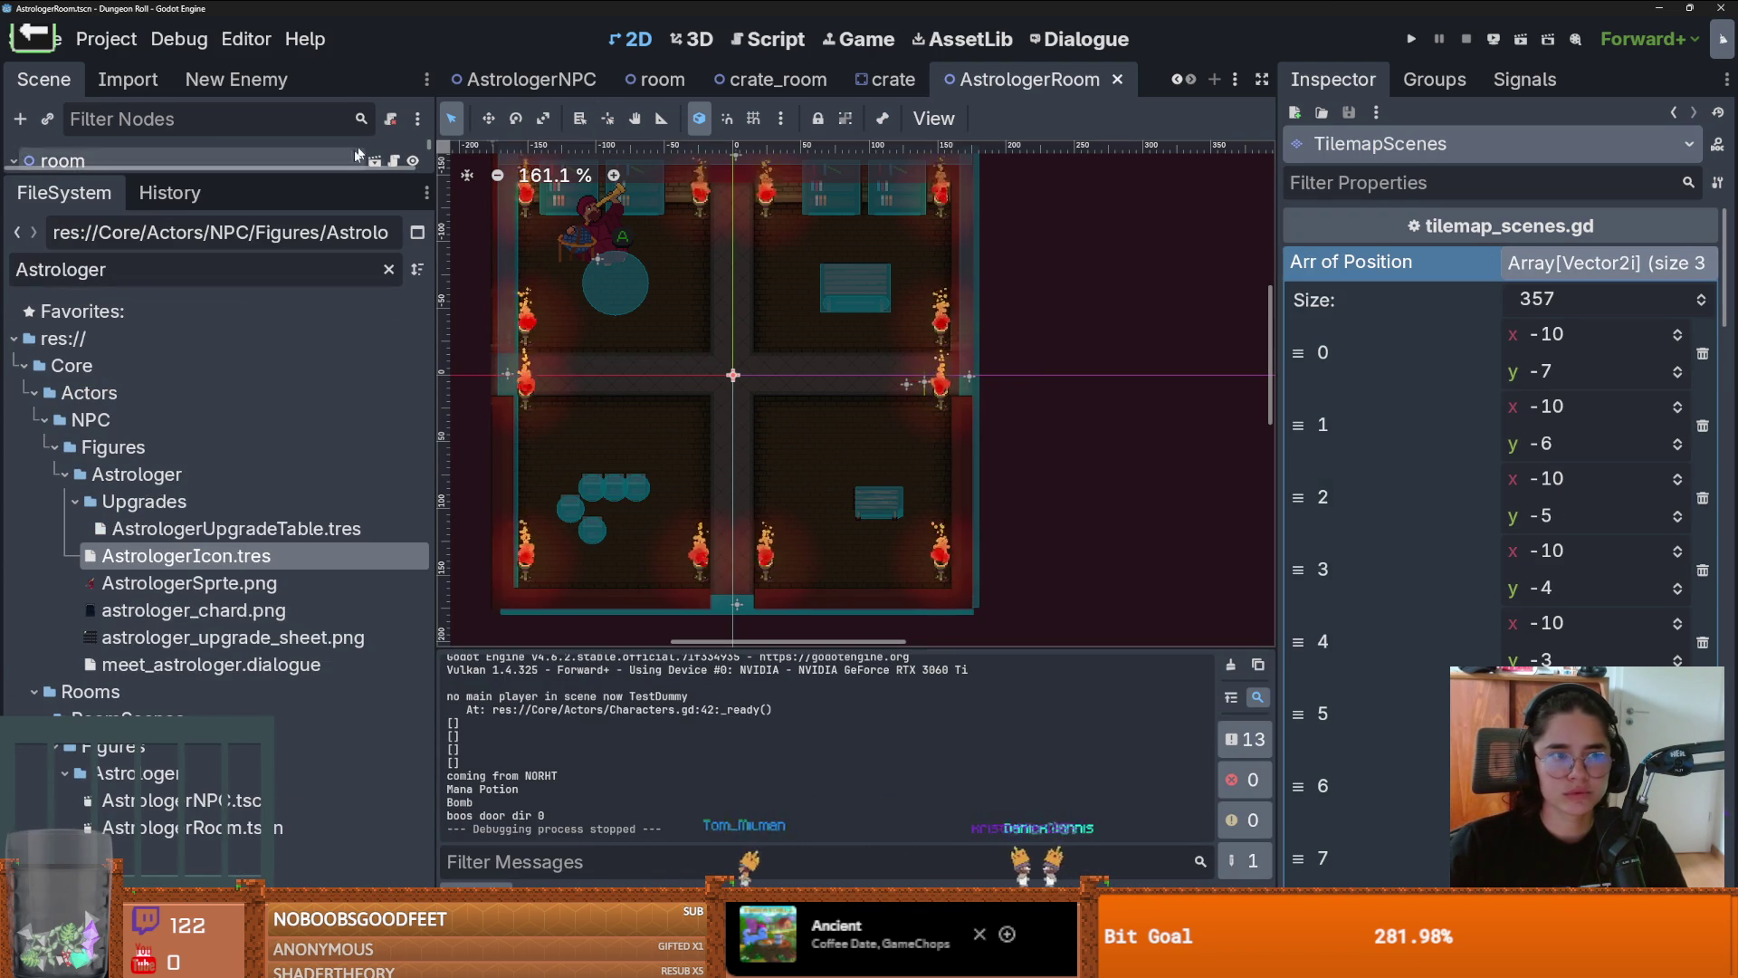
left_click_drag(345, 173, 344, 418)
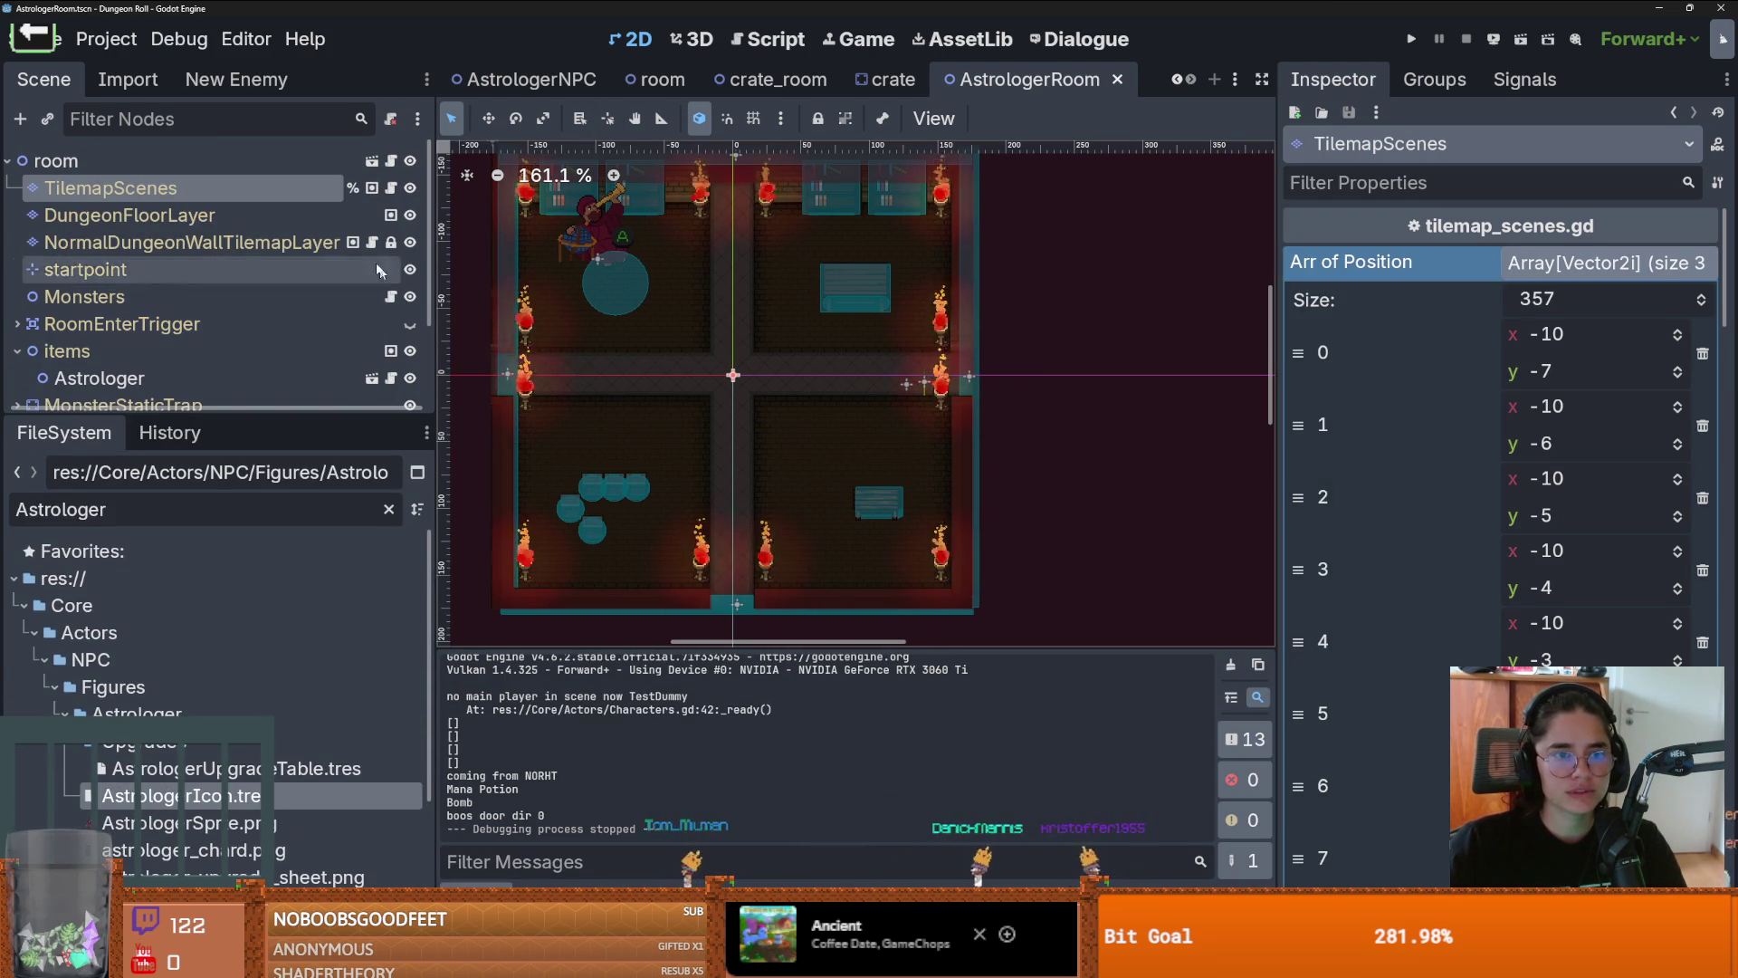
left_click(181, 161)
left_click(1606, 265)
left_click(1605, 266)
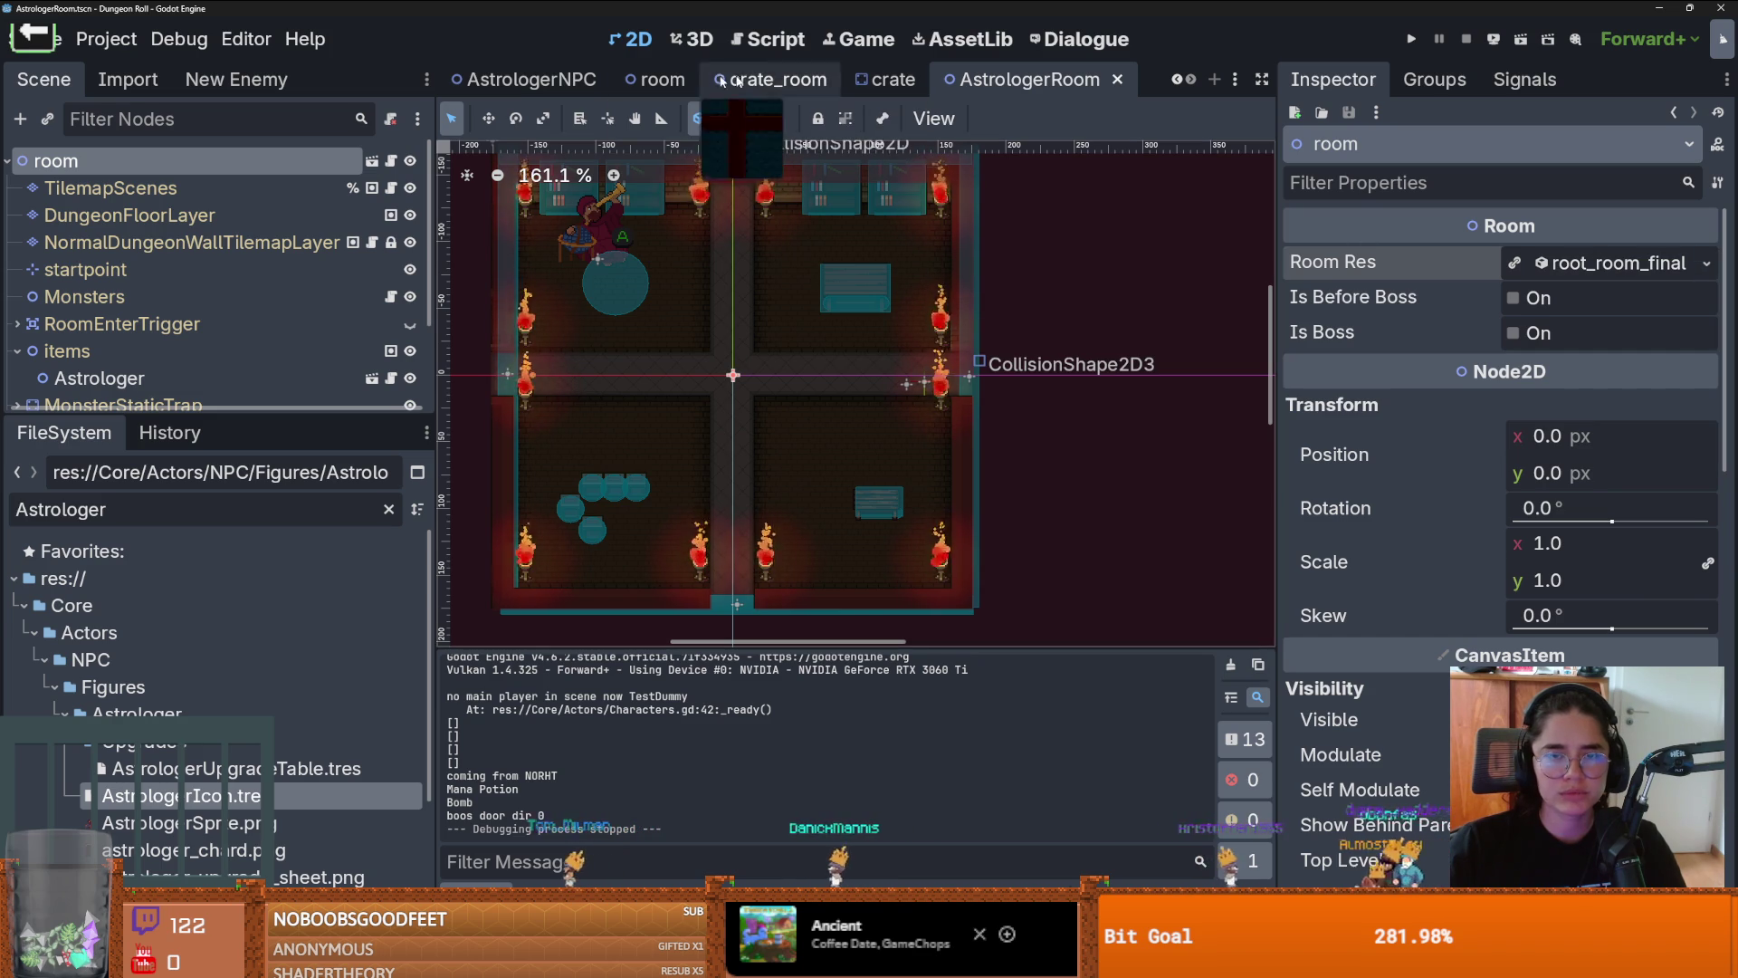
- Scroll the scene tabs left and switch to the Dungeon scene
left_click(1177, 80)
left_click(1177, 80)
left_click(1176, 80)
left_click(1177, 79)
left_click(1176, 80)
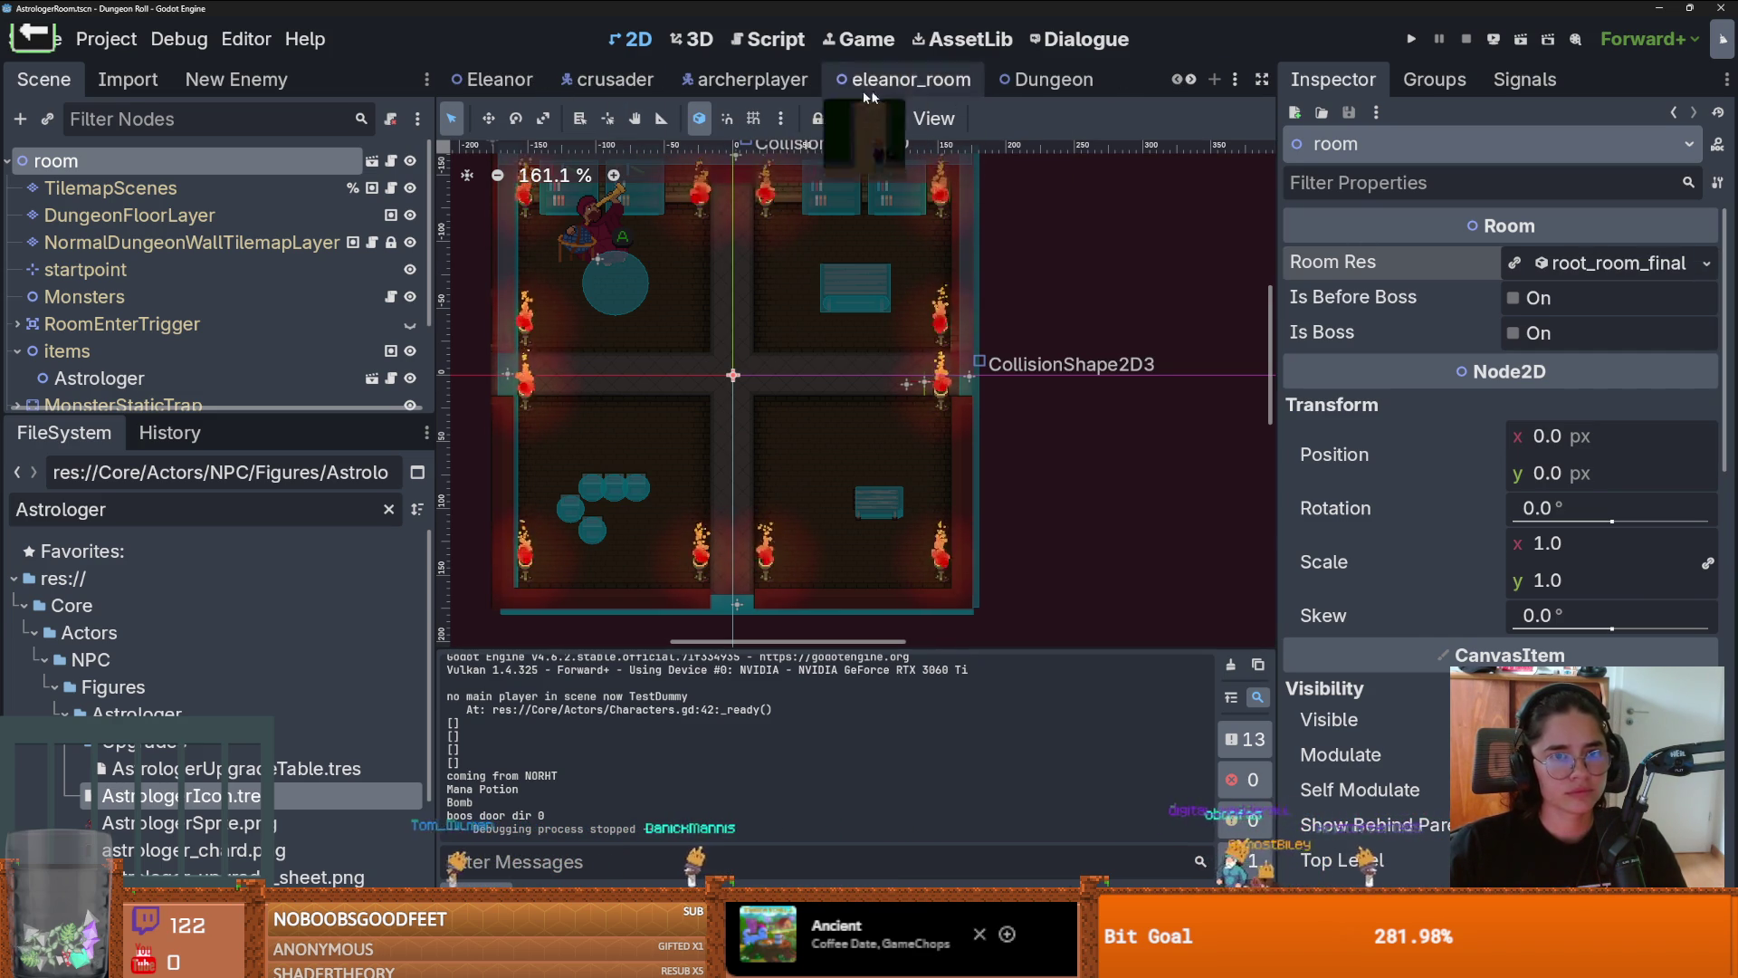
left_click(990, 79)
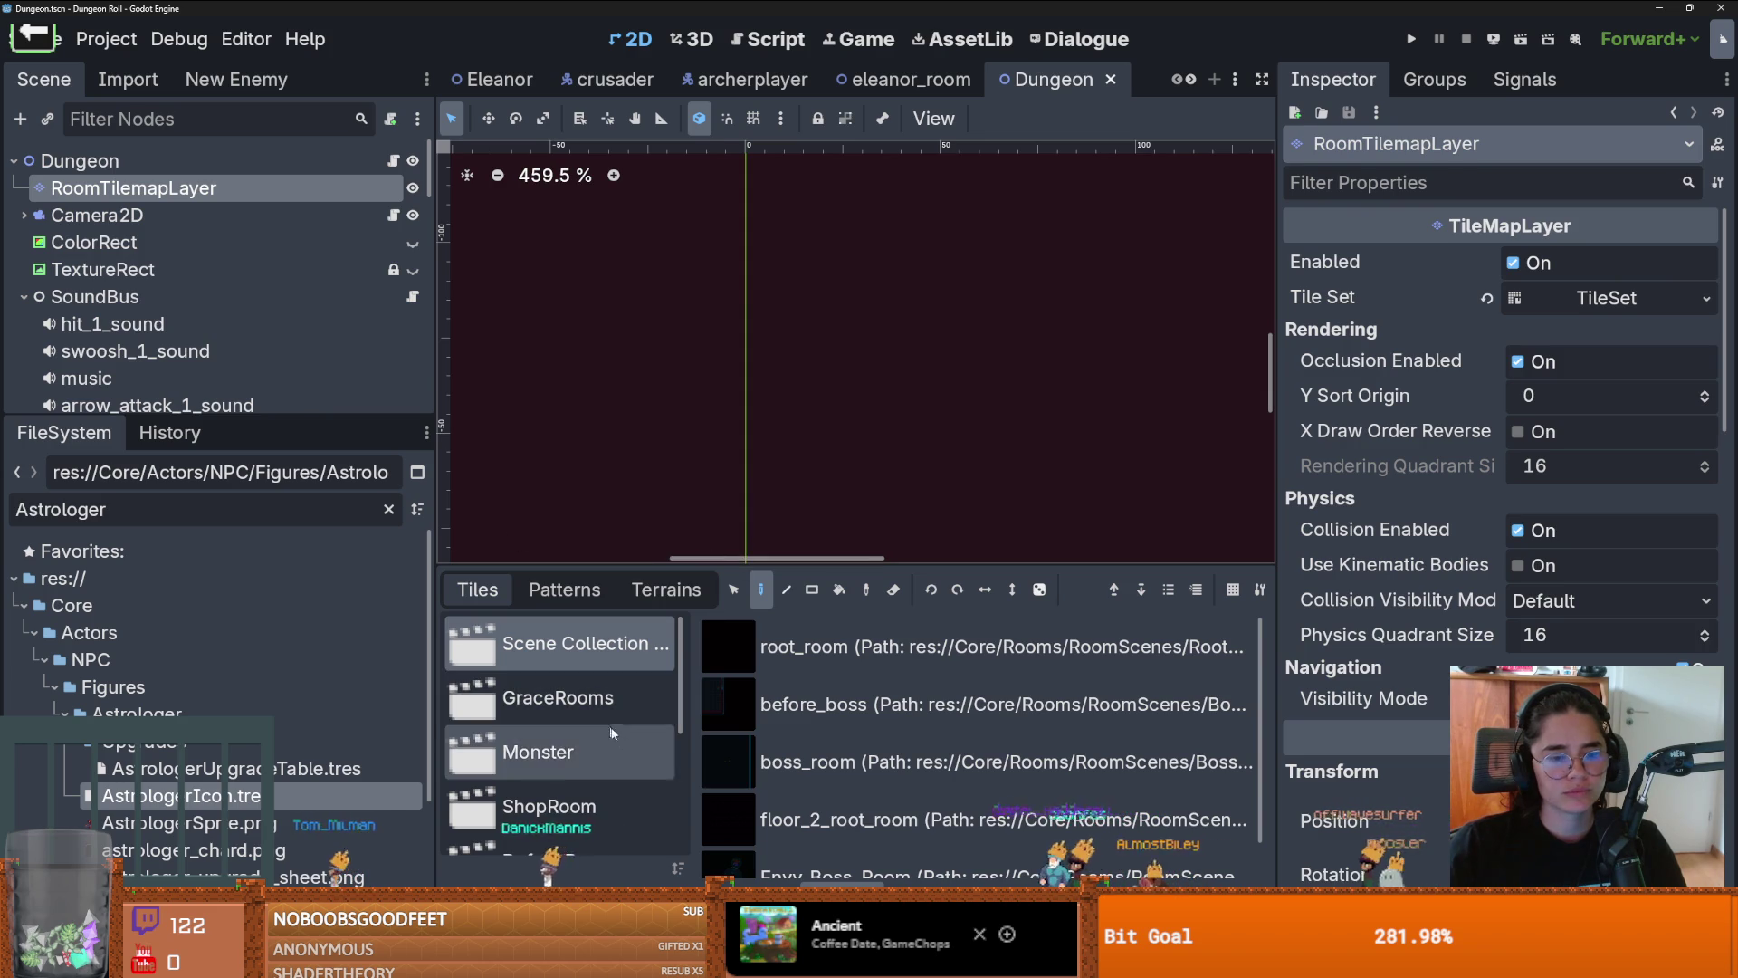
- Show the LoreRooms scene collection in an enlarged tile panel
scroll(604, 738, "down", 3)
left_click(604, 737)
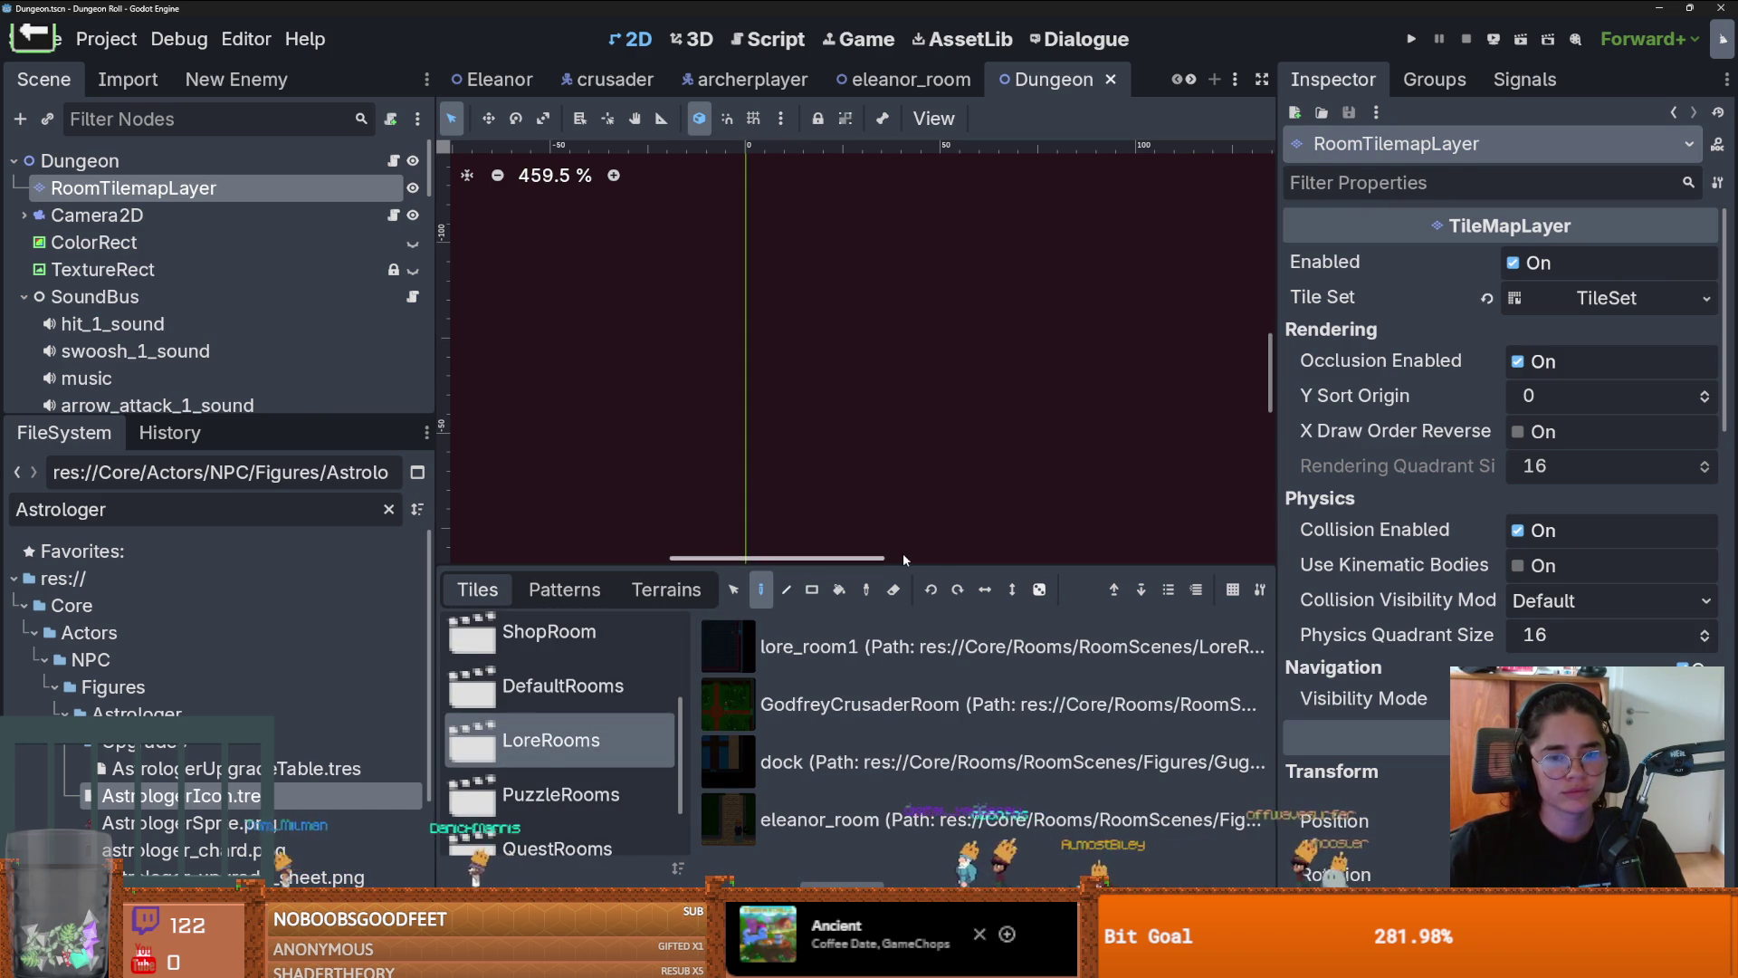
left_click_drag(776, 568, 777, 252)
left_click_drag(692, 534, 566, 534)
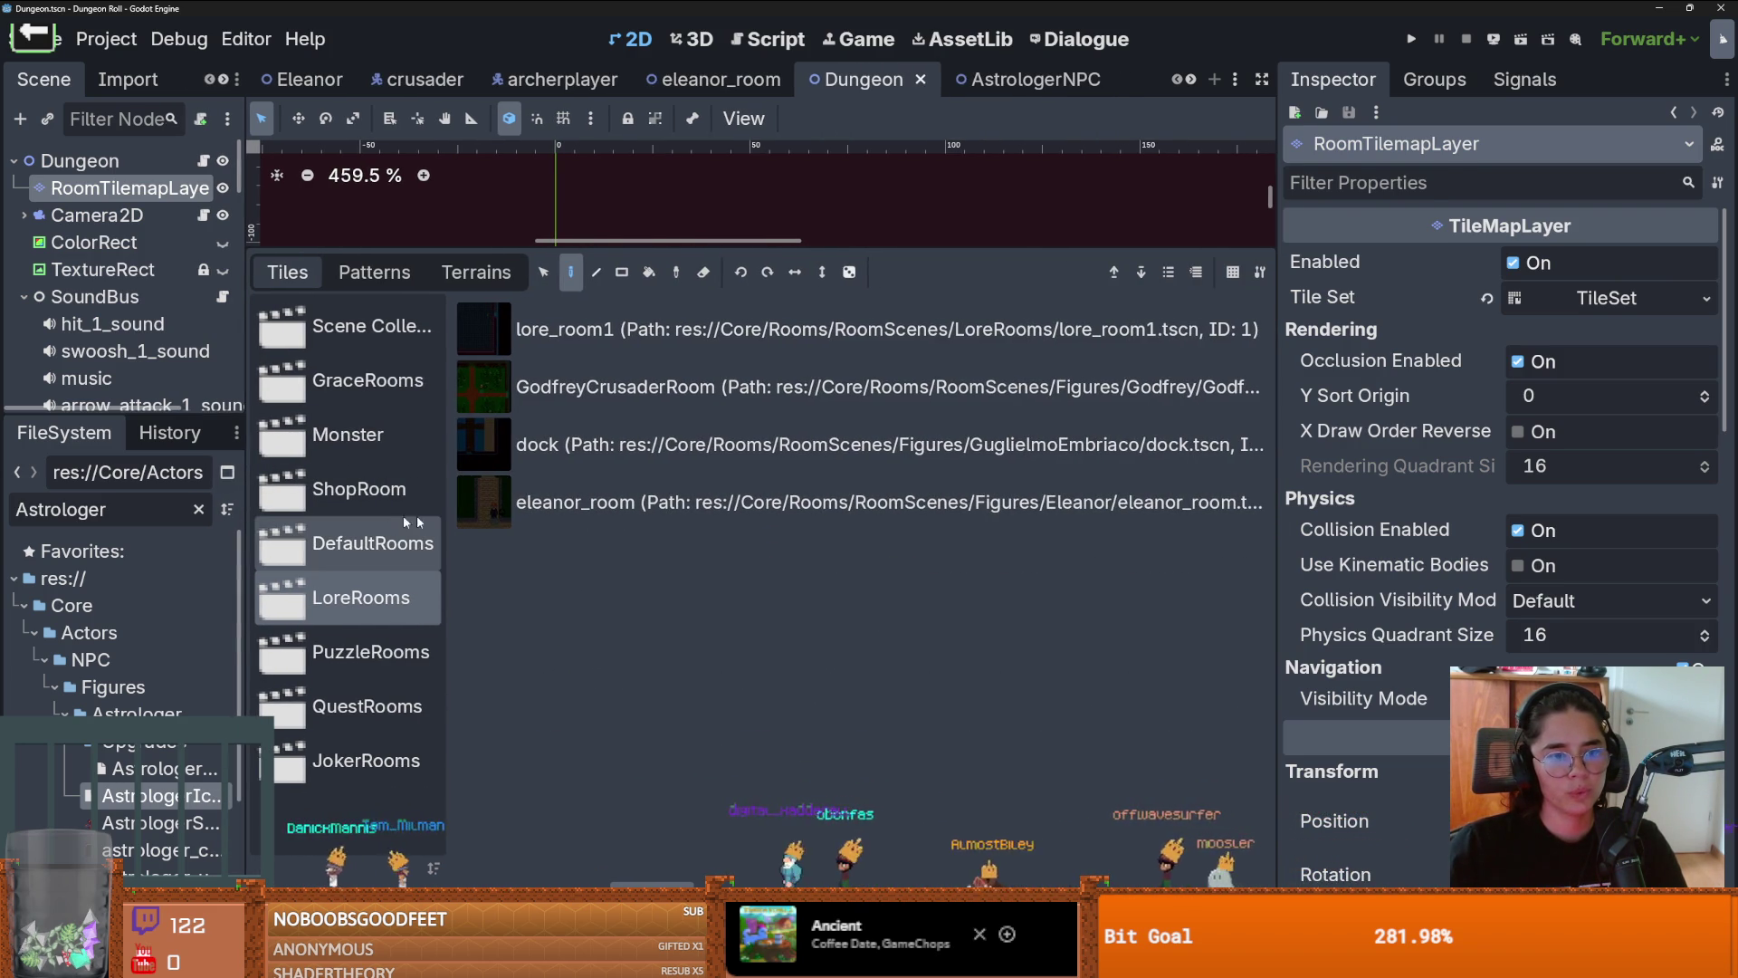
- Add AstrologerRoom from Figures/Astrologer to the LoreRooms collection and save the Dungeon scene
double_click(748, 642)
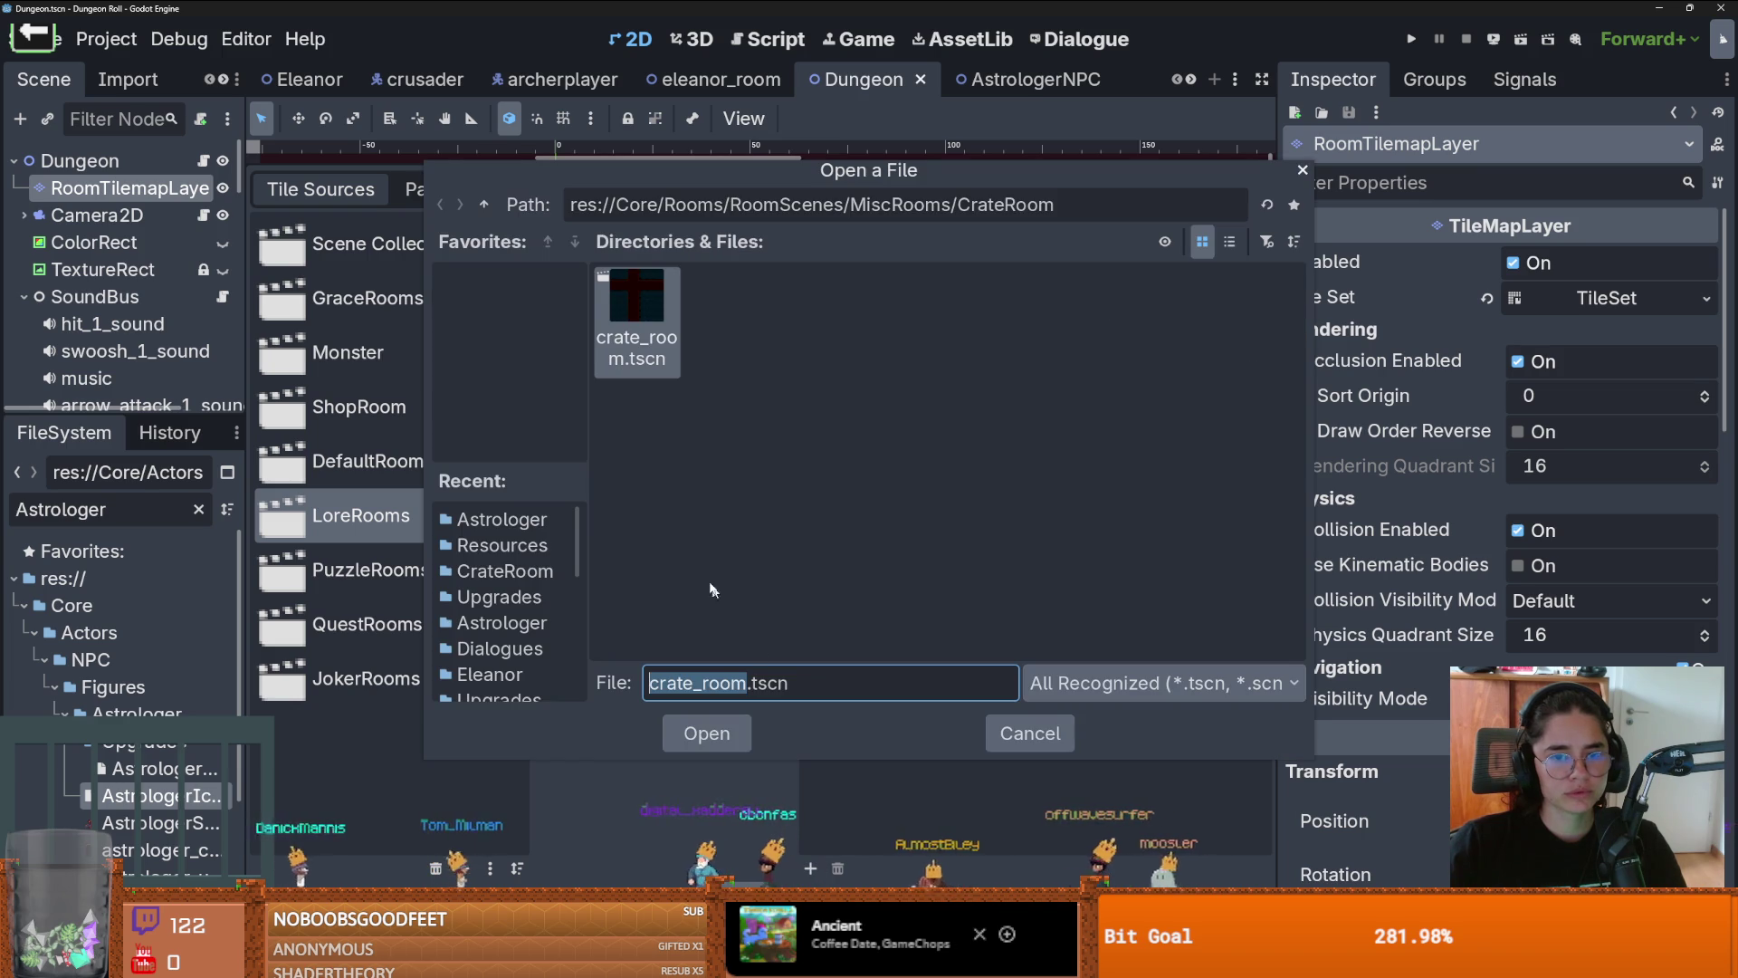
left_click(475, 197)
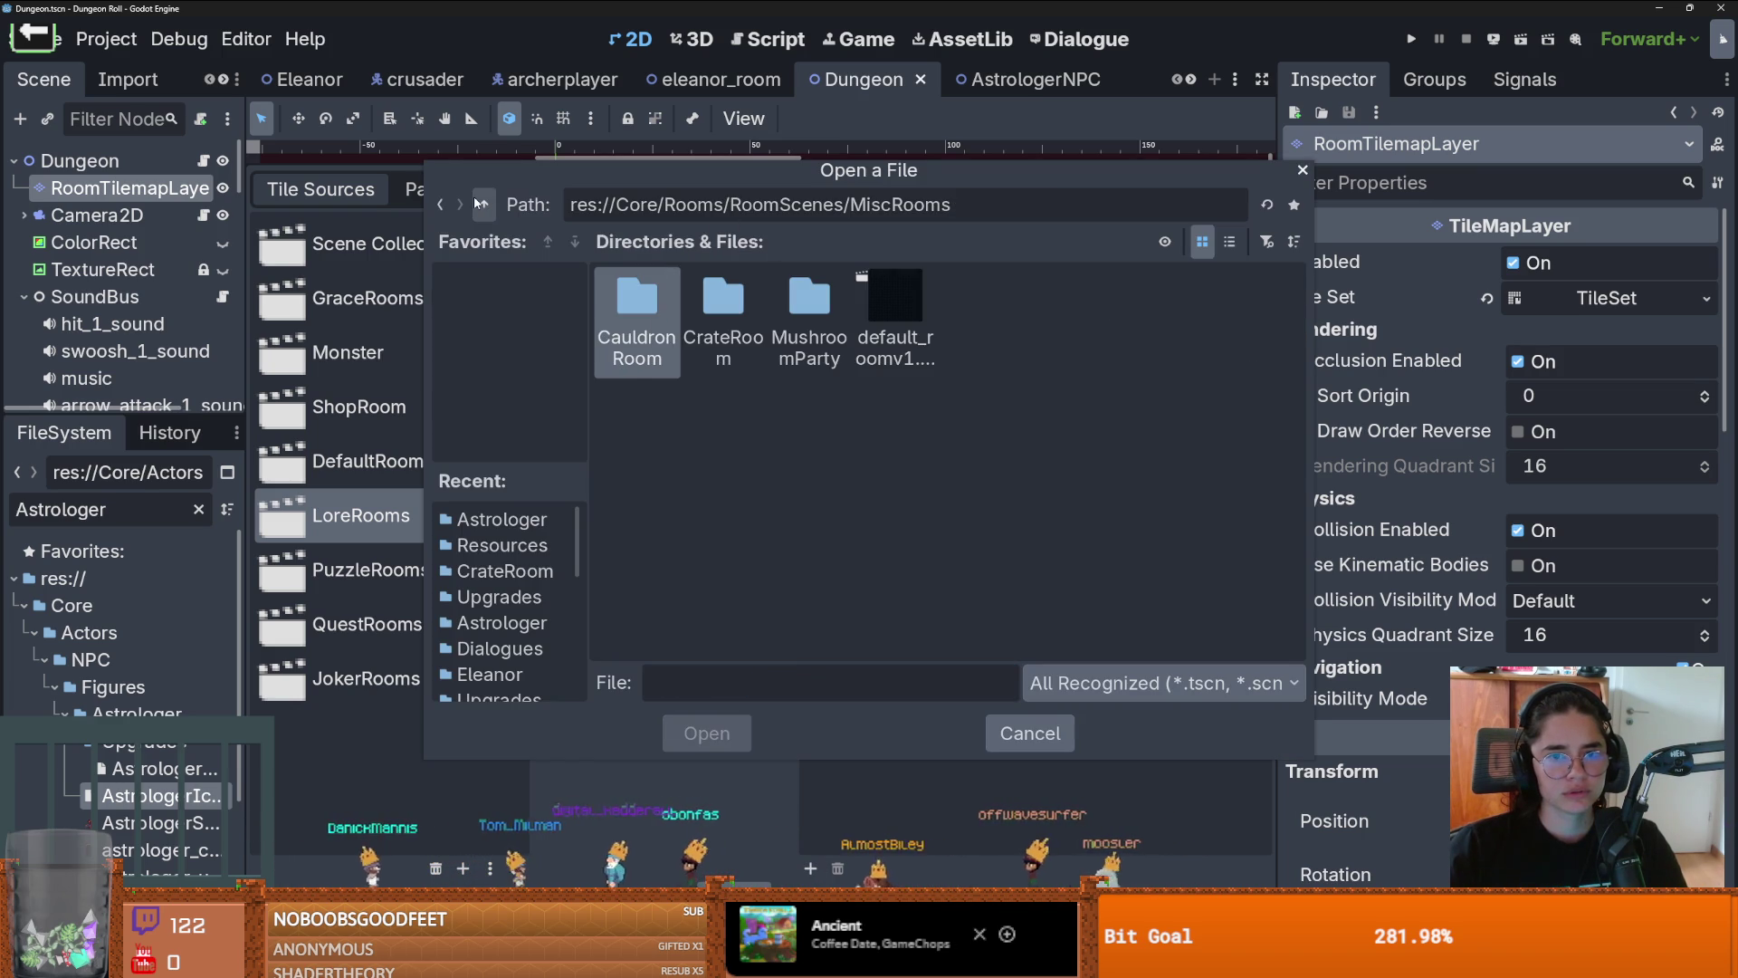
left_click(474, 197)
double_click(722, 299)
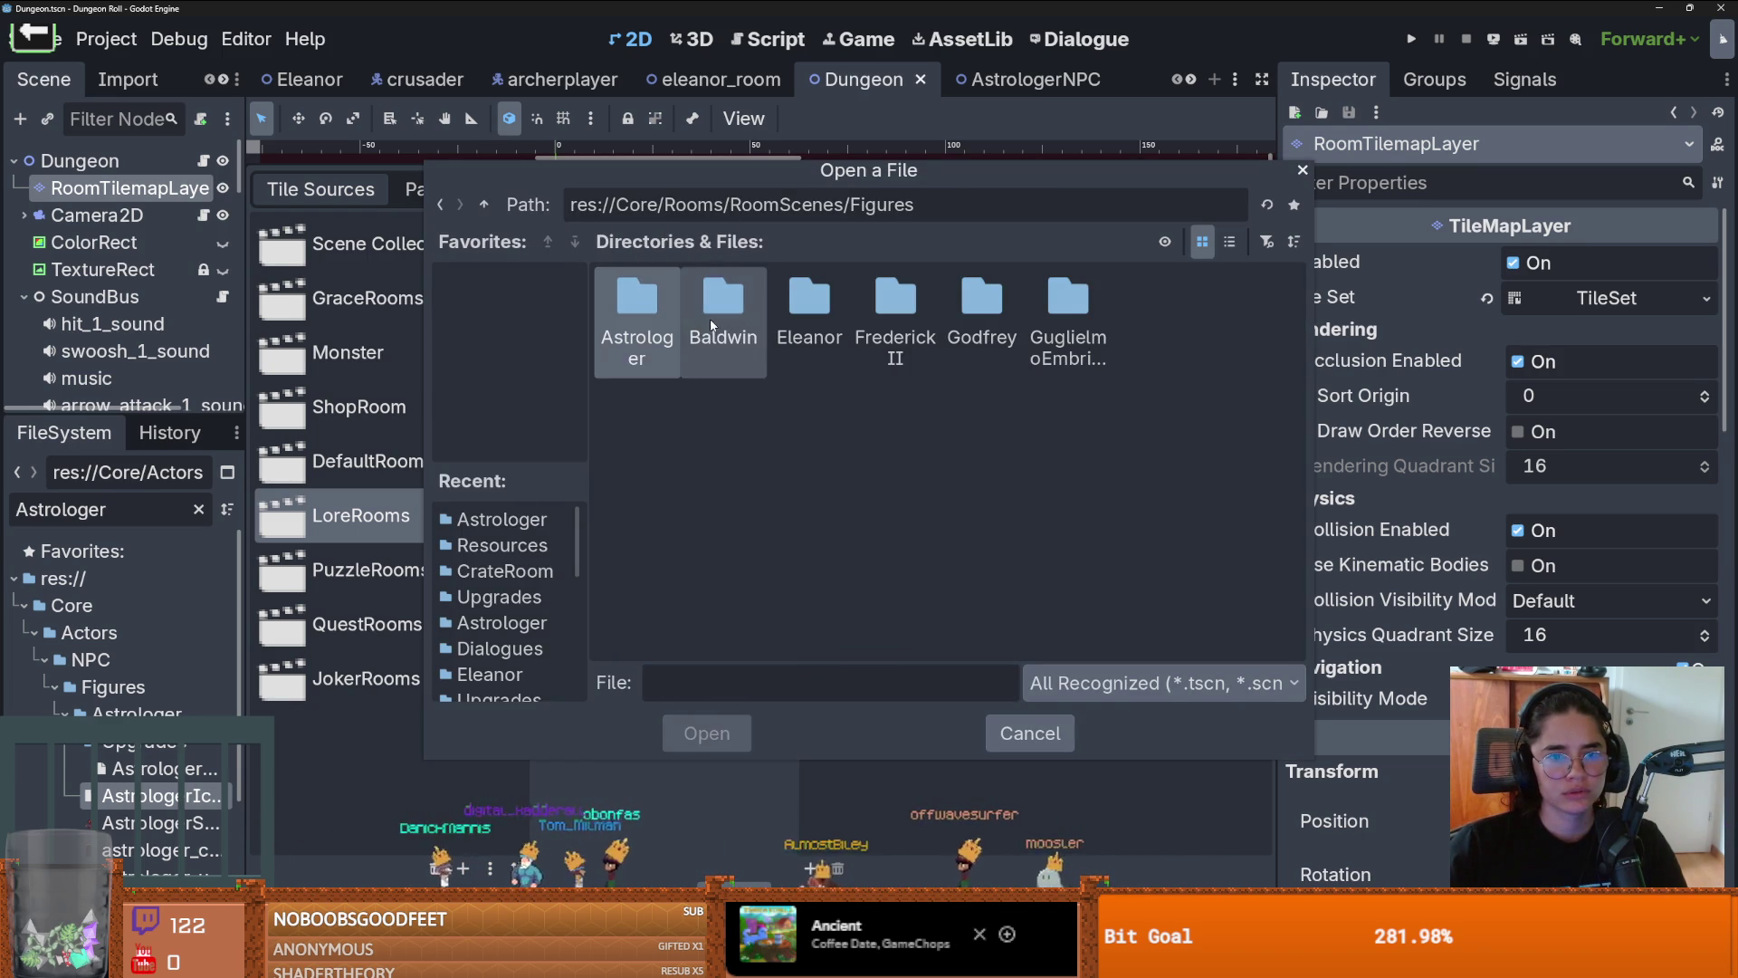
double_click(638, 292)
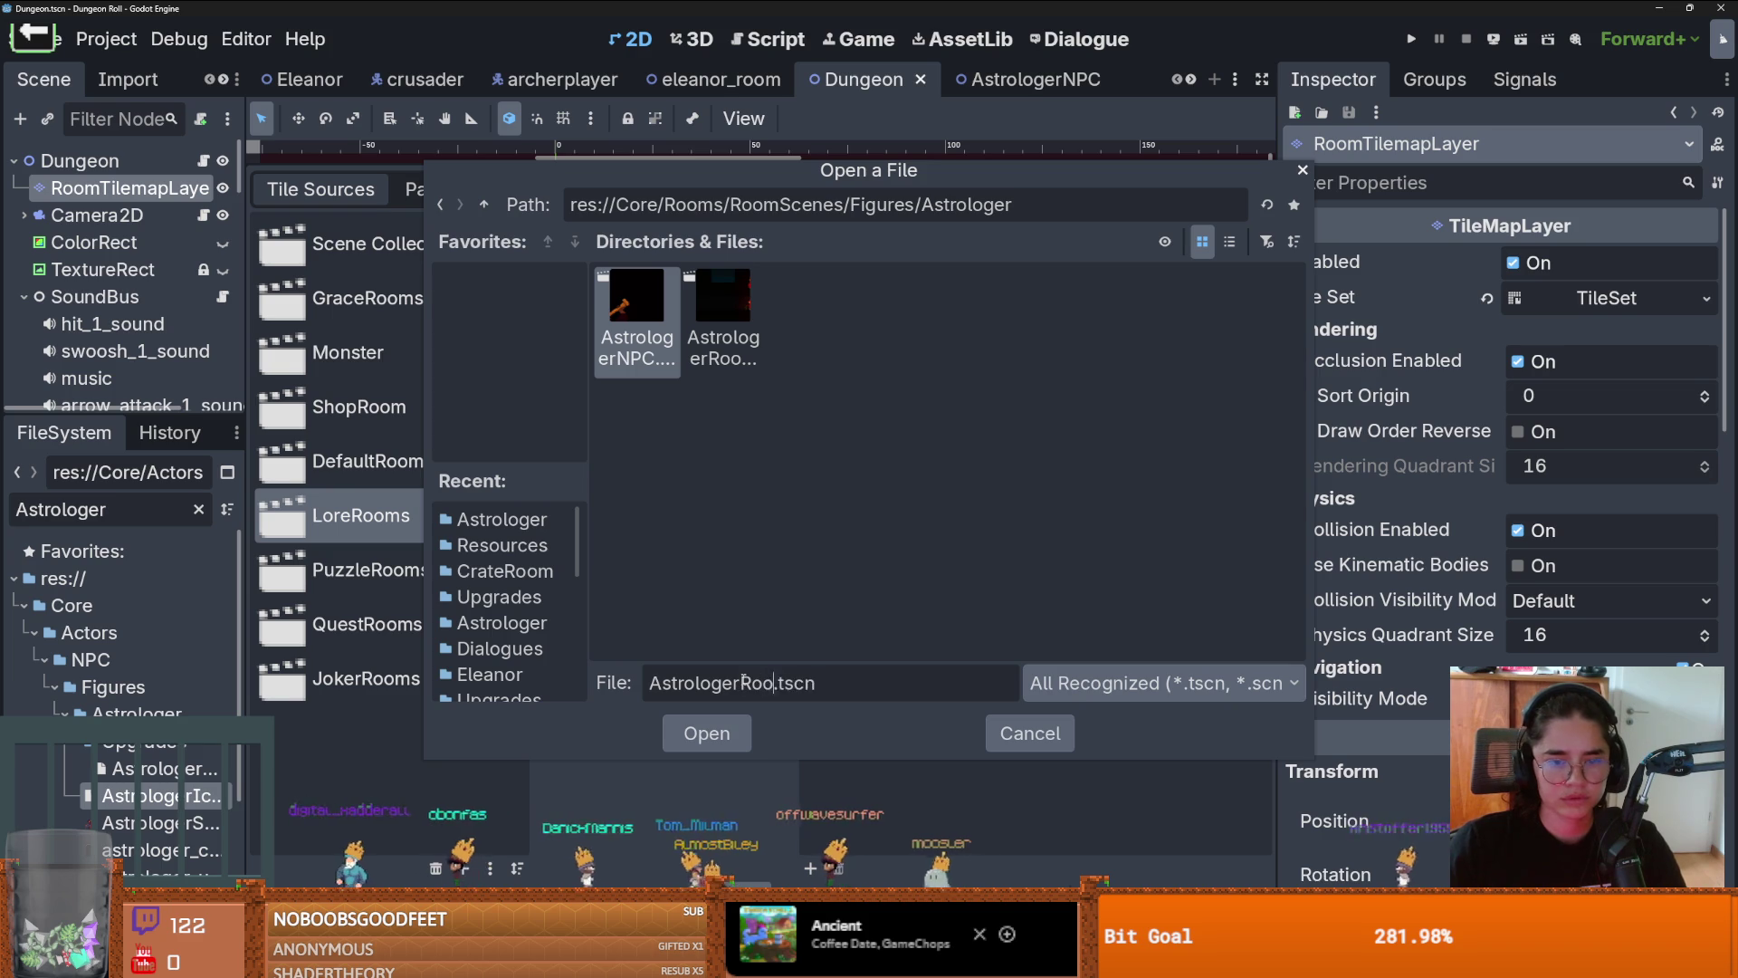
key("Return")
key("ctrl+s")
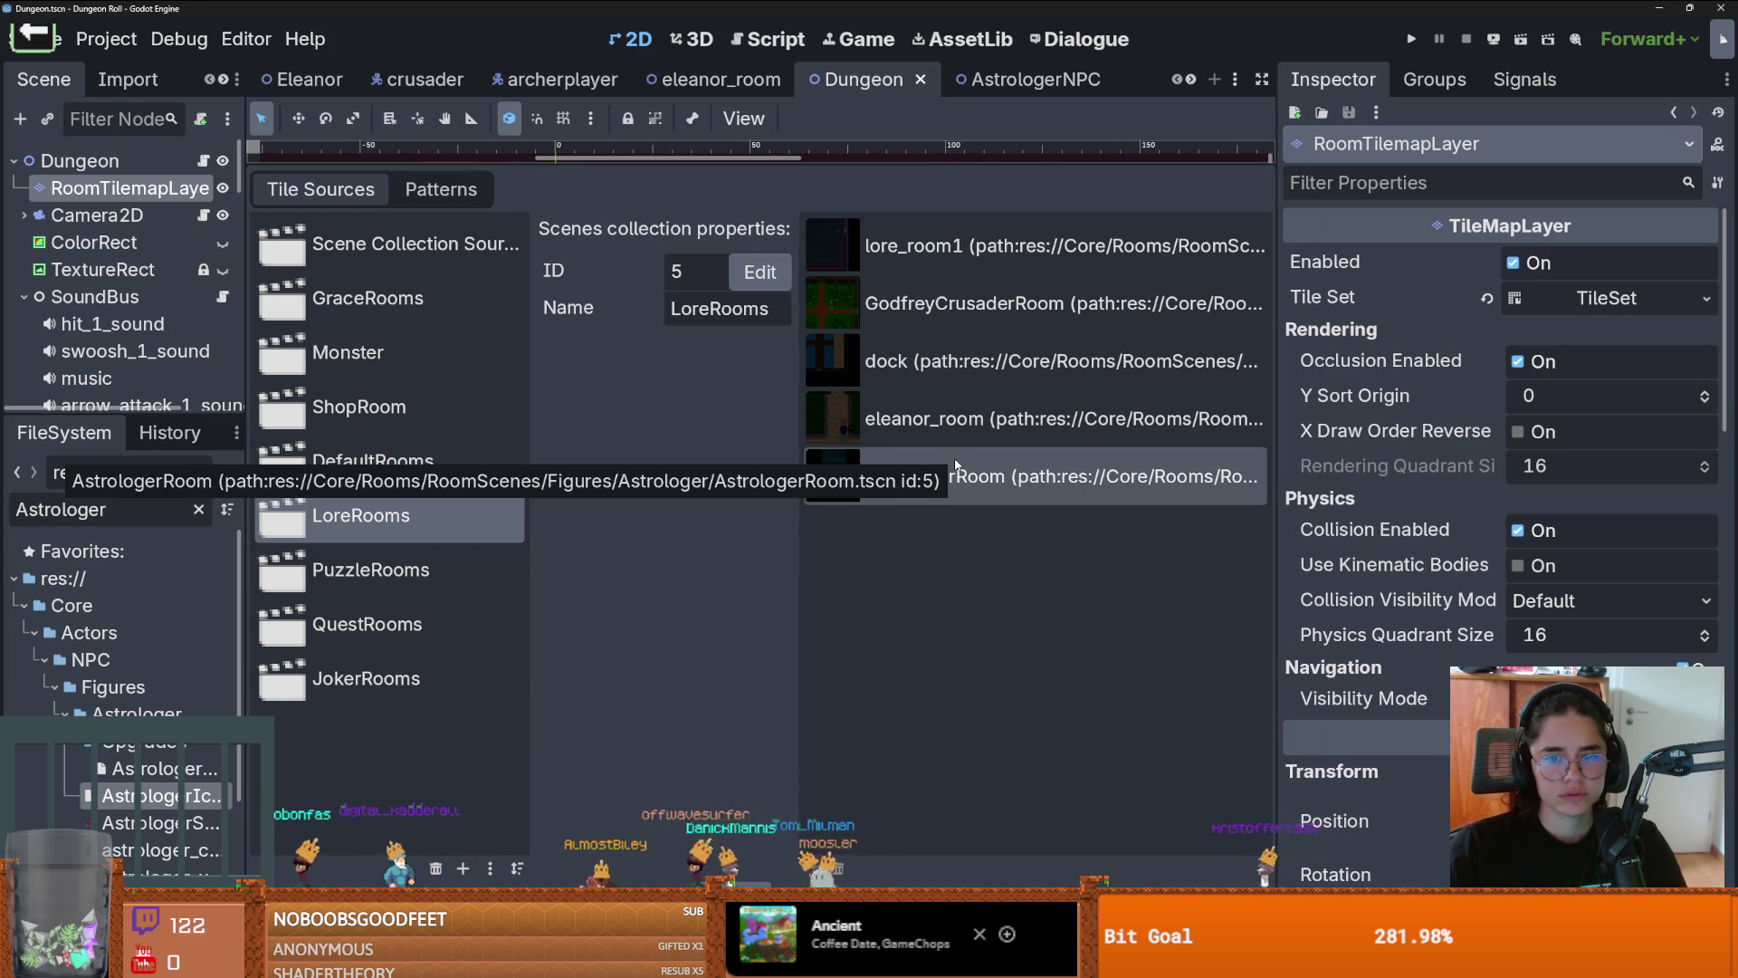
- Inspect the AstrologerNPC scene's root node, then scroll the scene tabs right to AstrologerRoom
left_click(1038, 81)
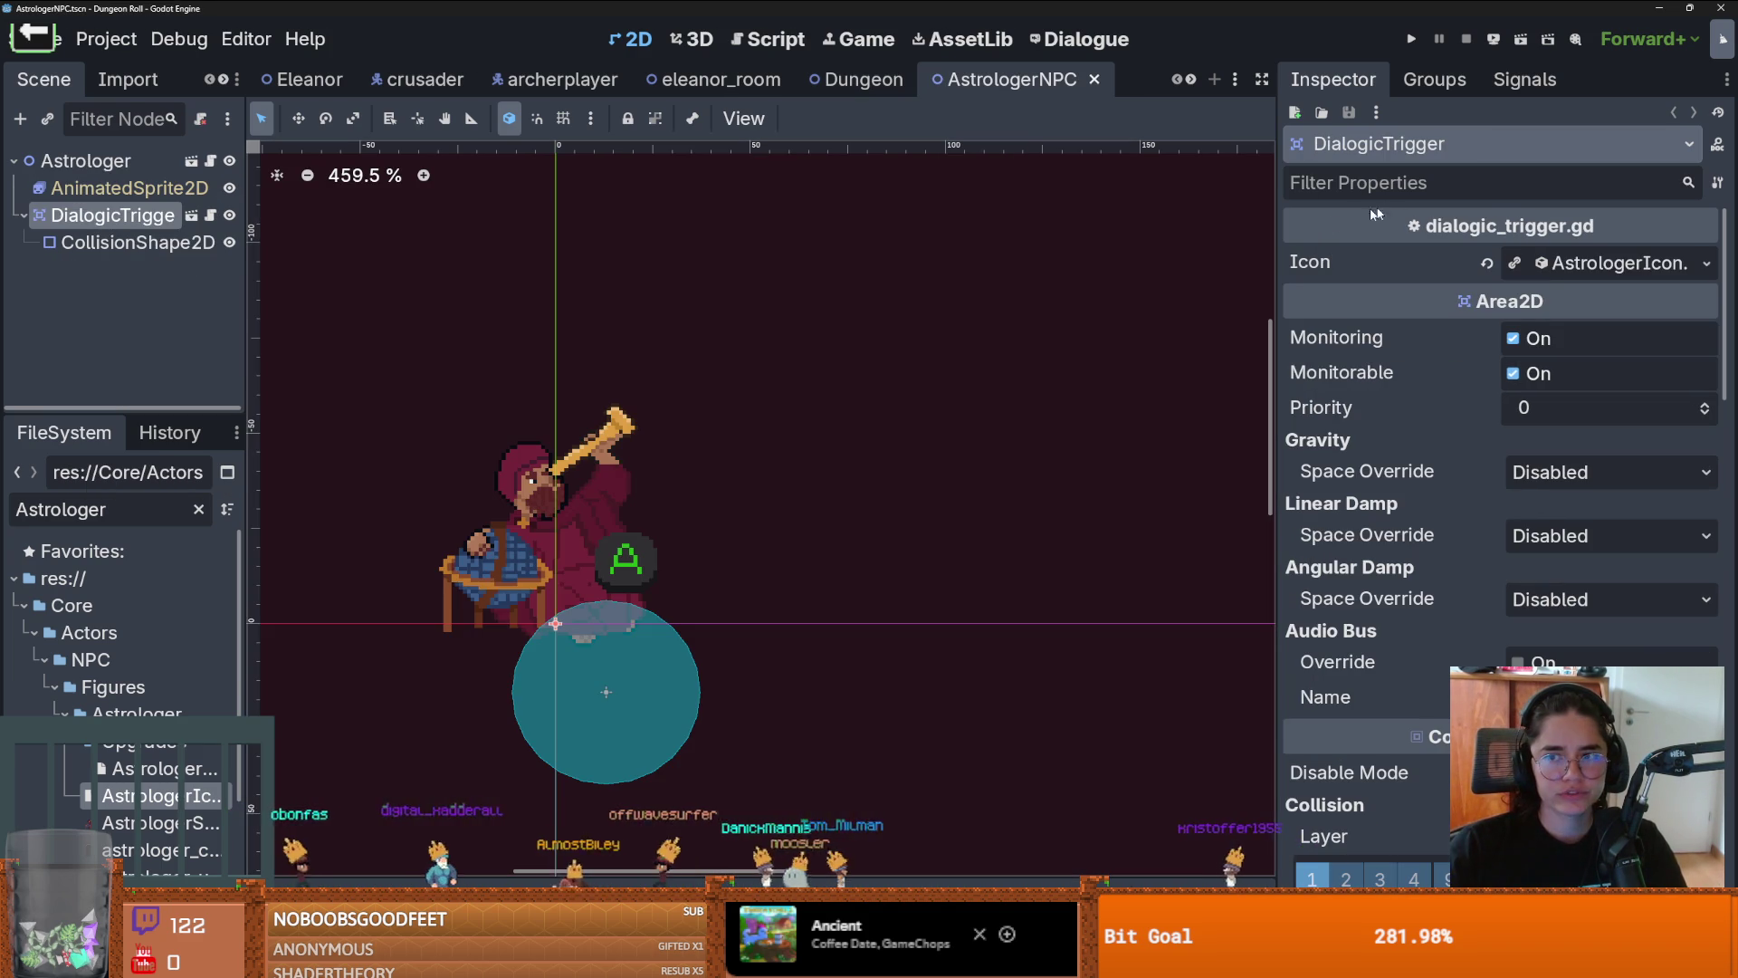
left_click(95, 160)
left_click(1191, 80)
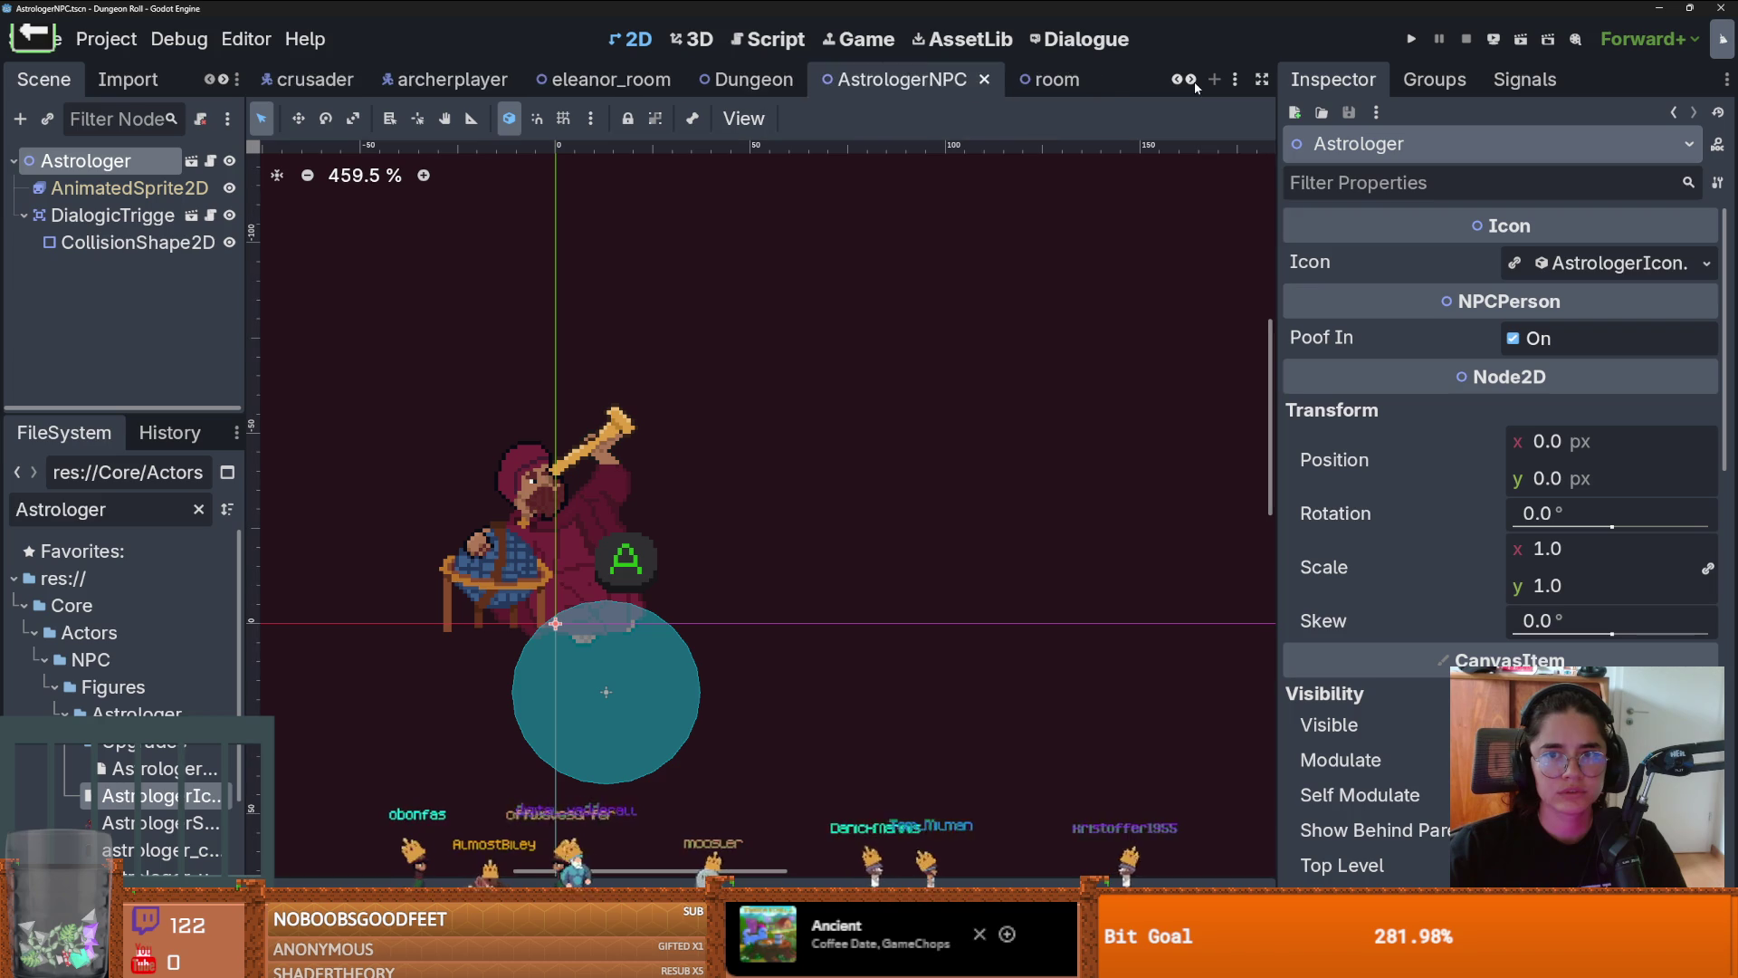
left_click(1191, 80)
left_click(1191, 80)
left_click(1191, 80)
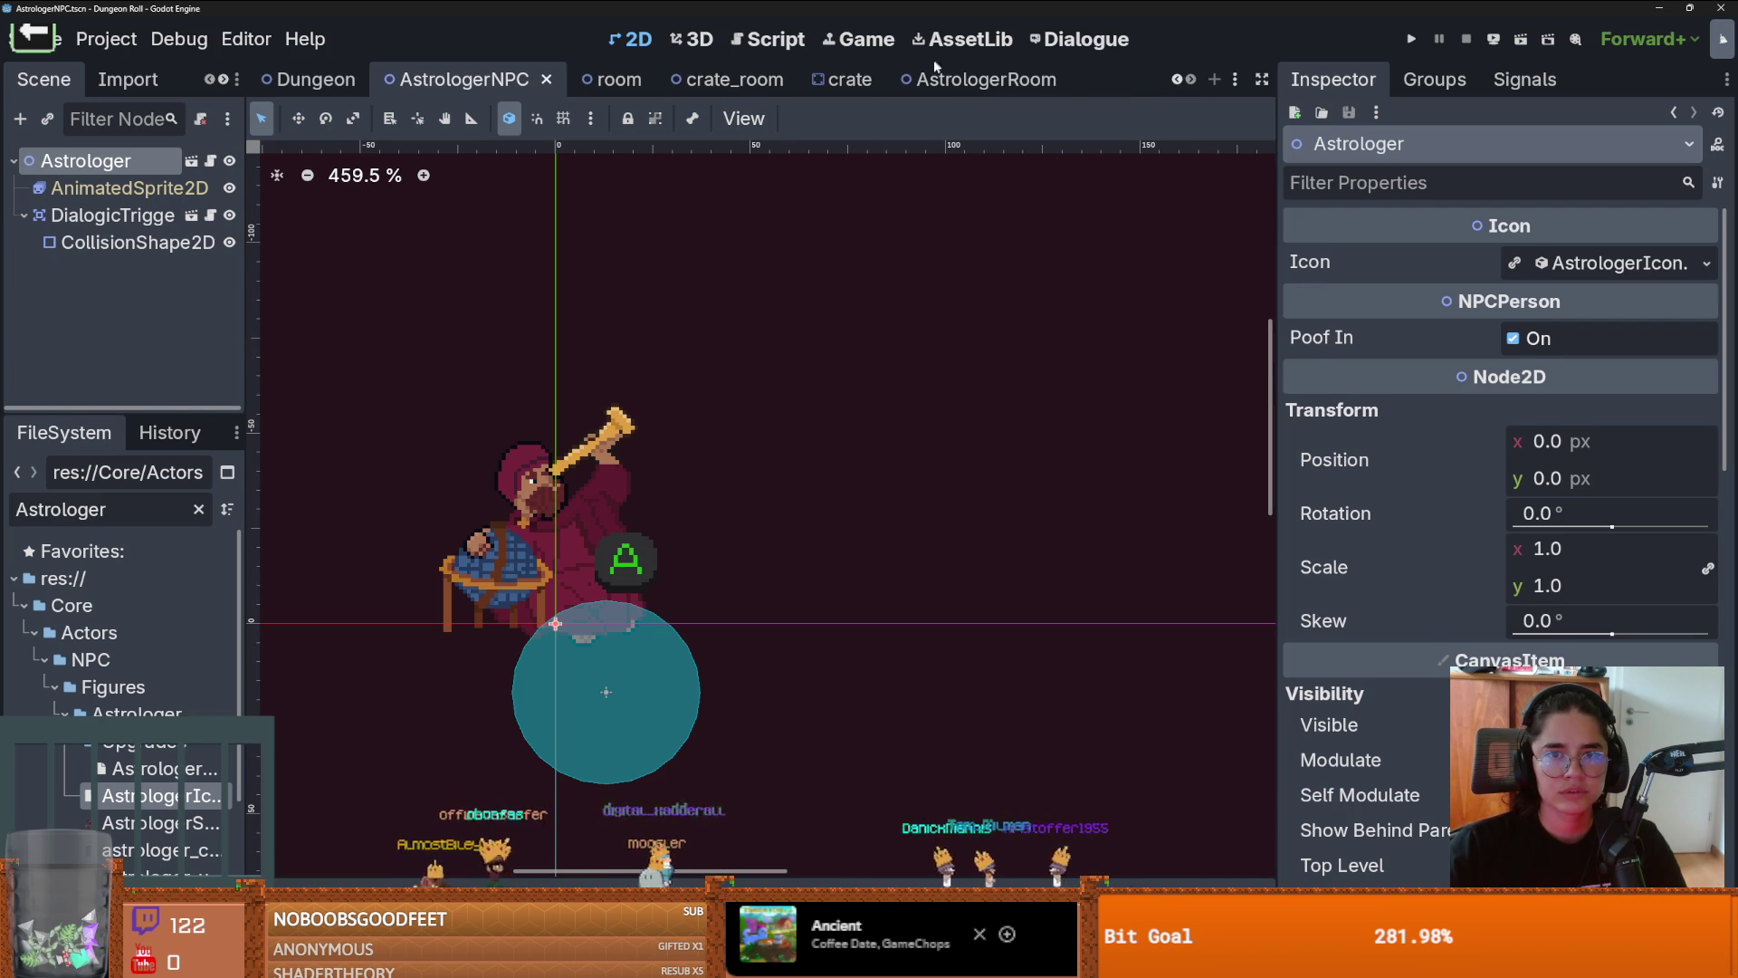
- In AstrologerRoom, replace Room Res with a new RoomRes of type Lore
left_click(937, 68)
left_click(1612, 264)
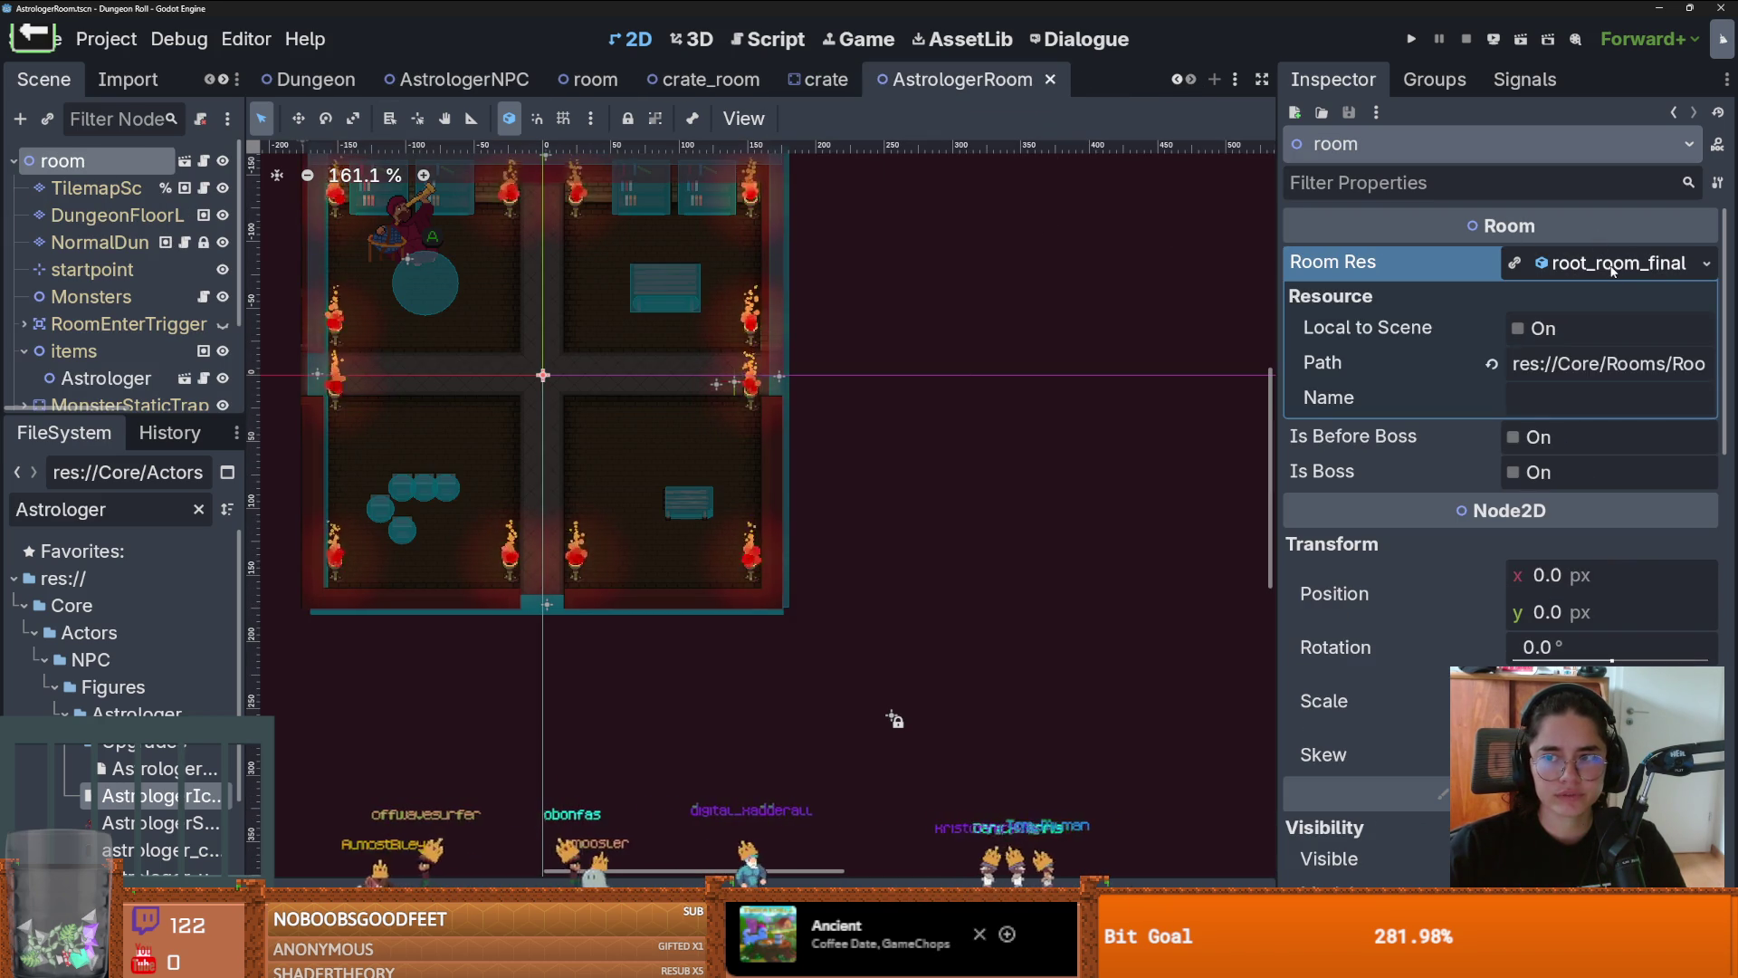
left_click(1708, 265)
left_click(1557, 327)
left_click(1606, 263)
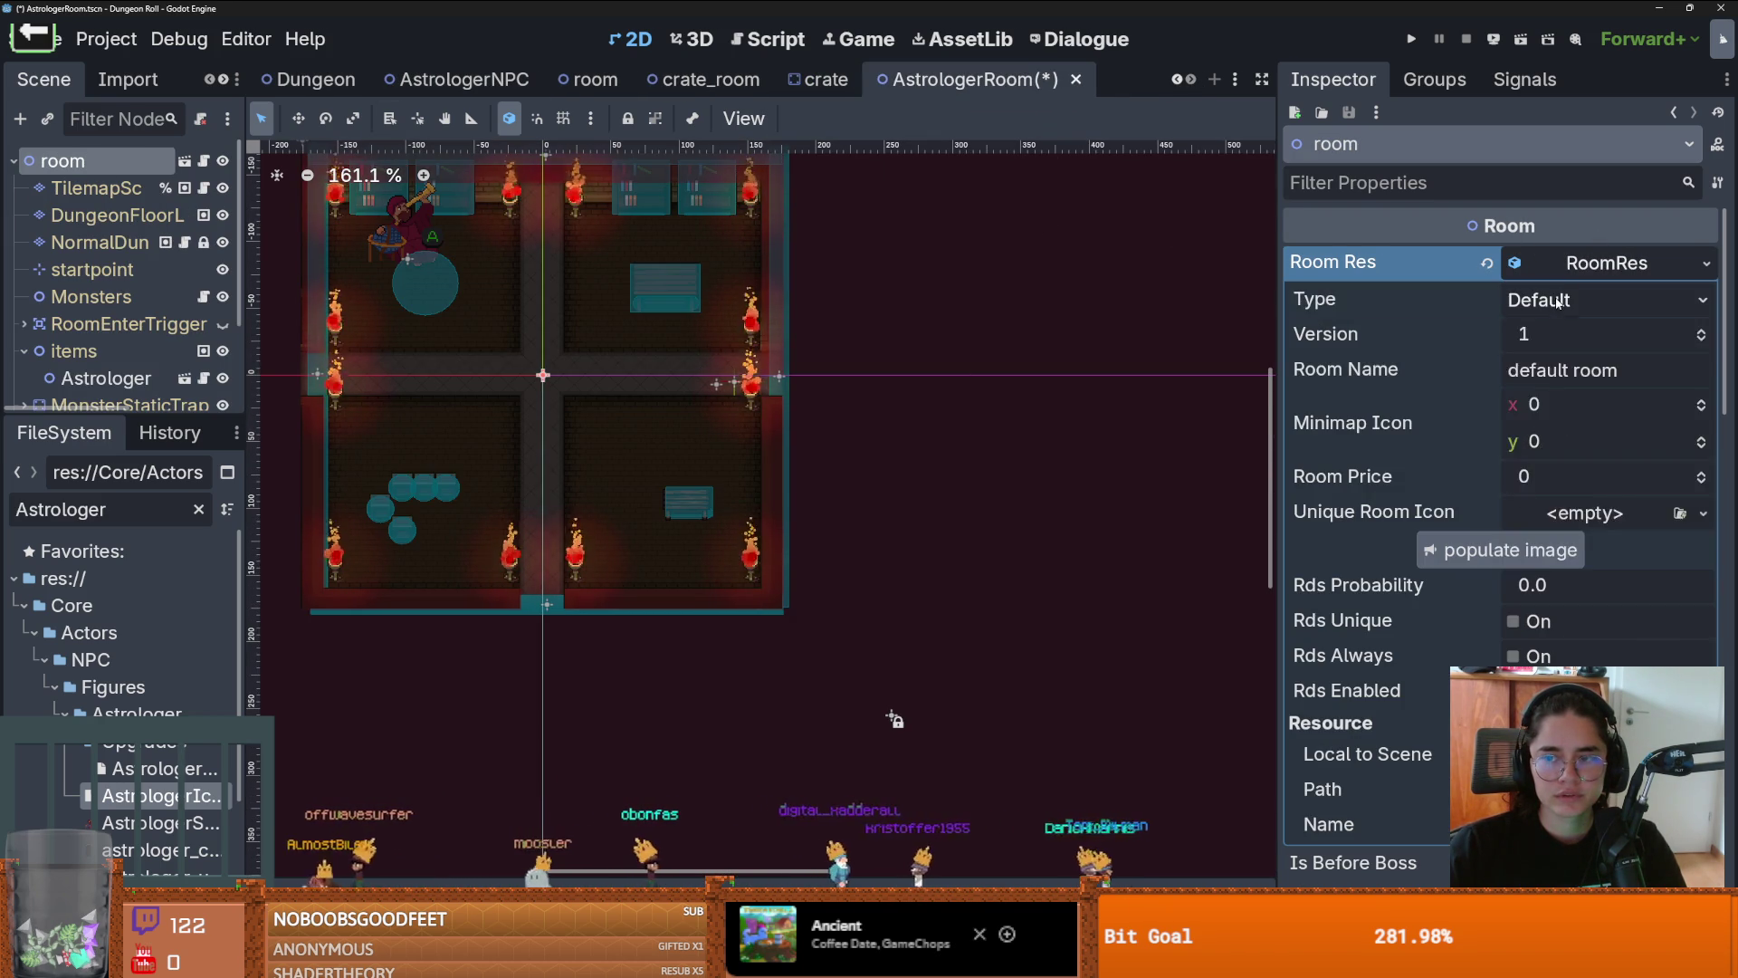
left_click(1607, 299)
left_click(1555, 469)
- Set the room resource's version to 5 and name it 'The Astrologer Room'
left_click(1703, 329)
left_click(1703, 330)
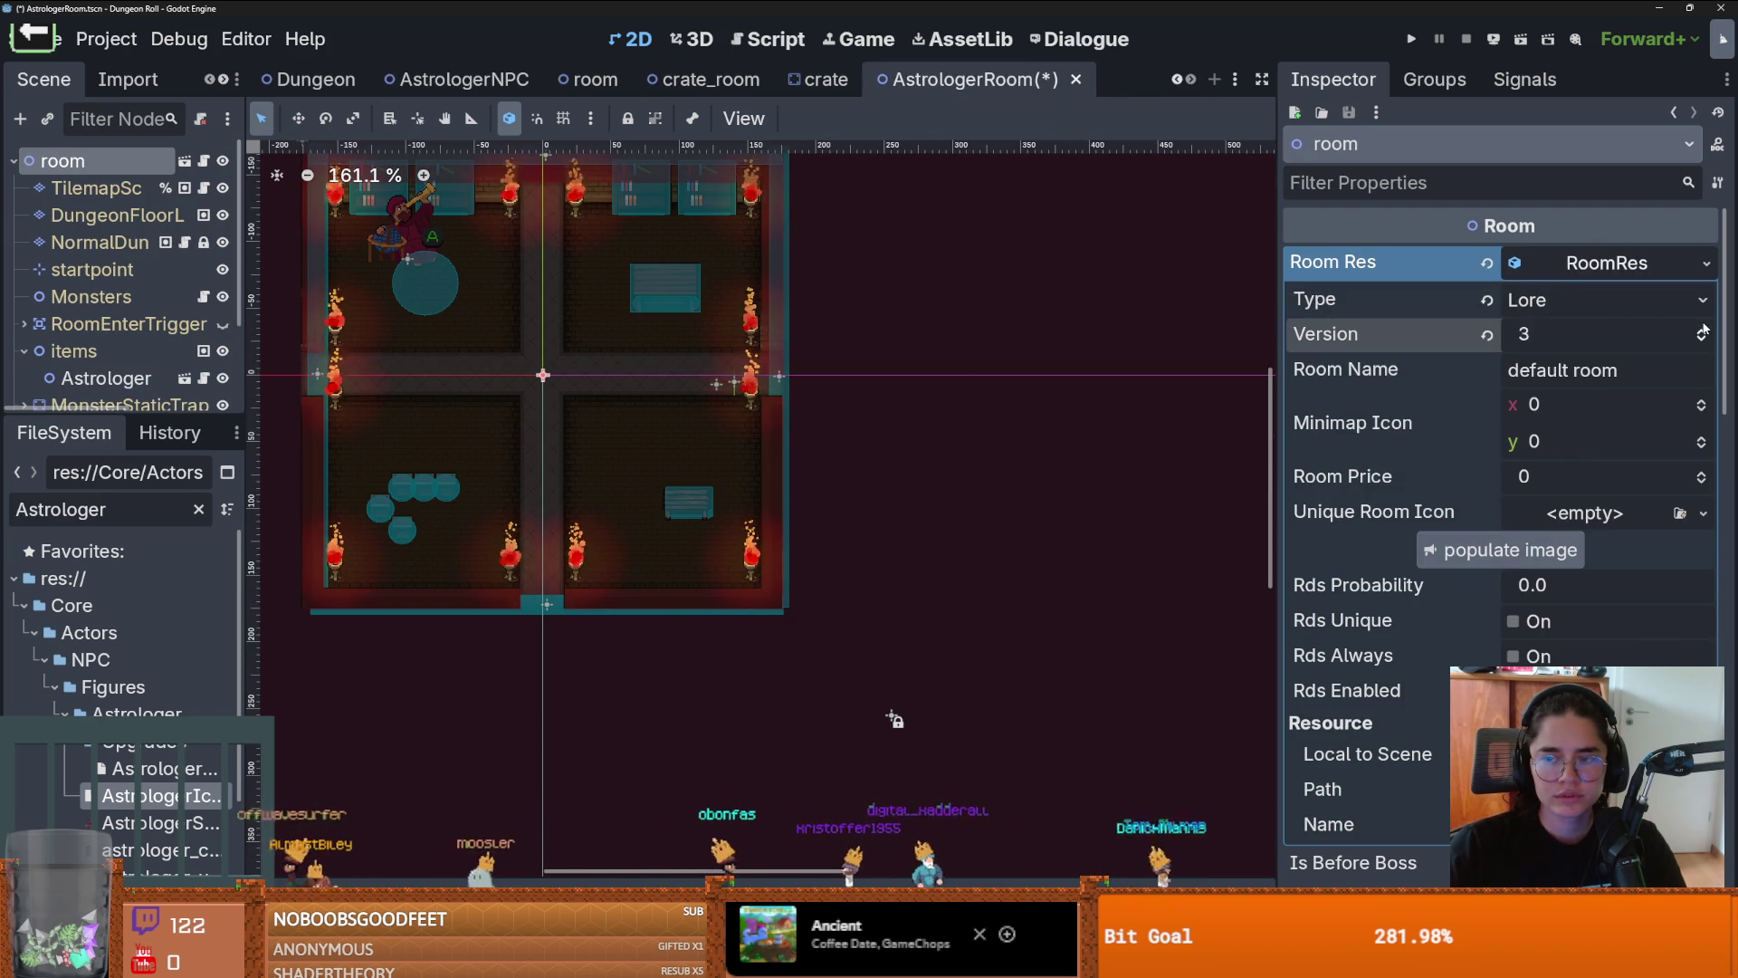
left_click(1617, 372)
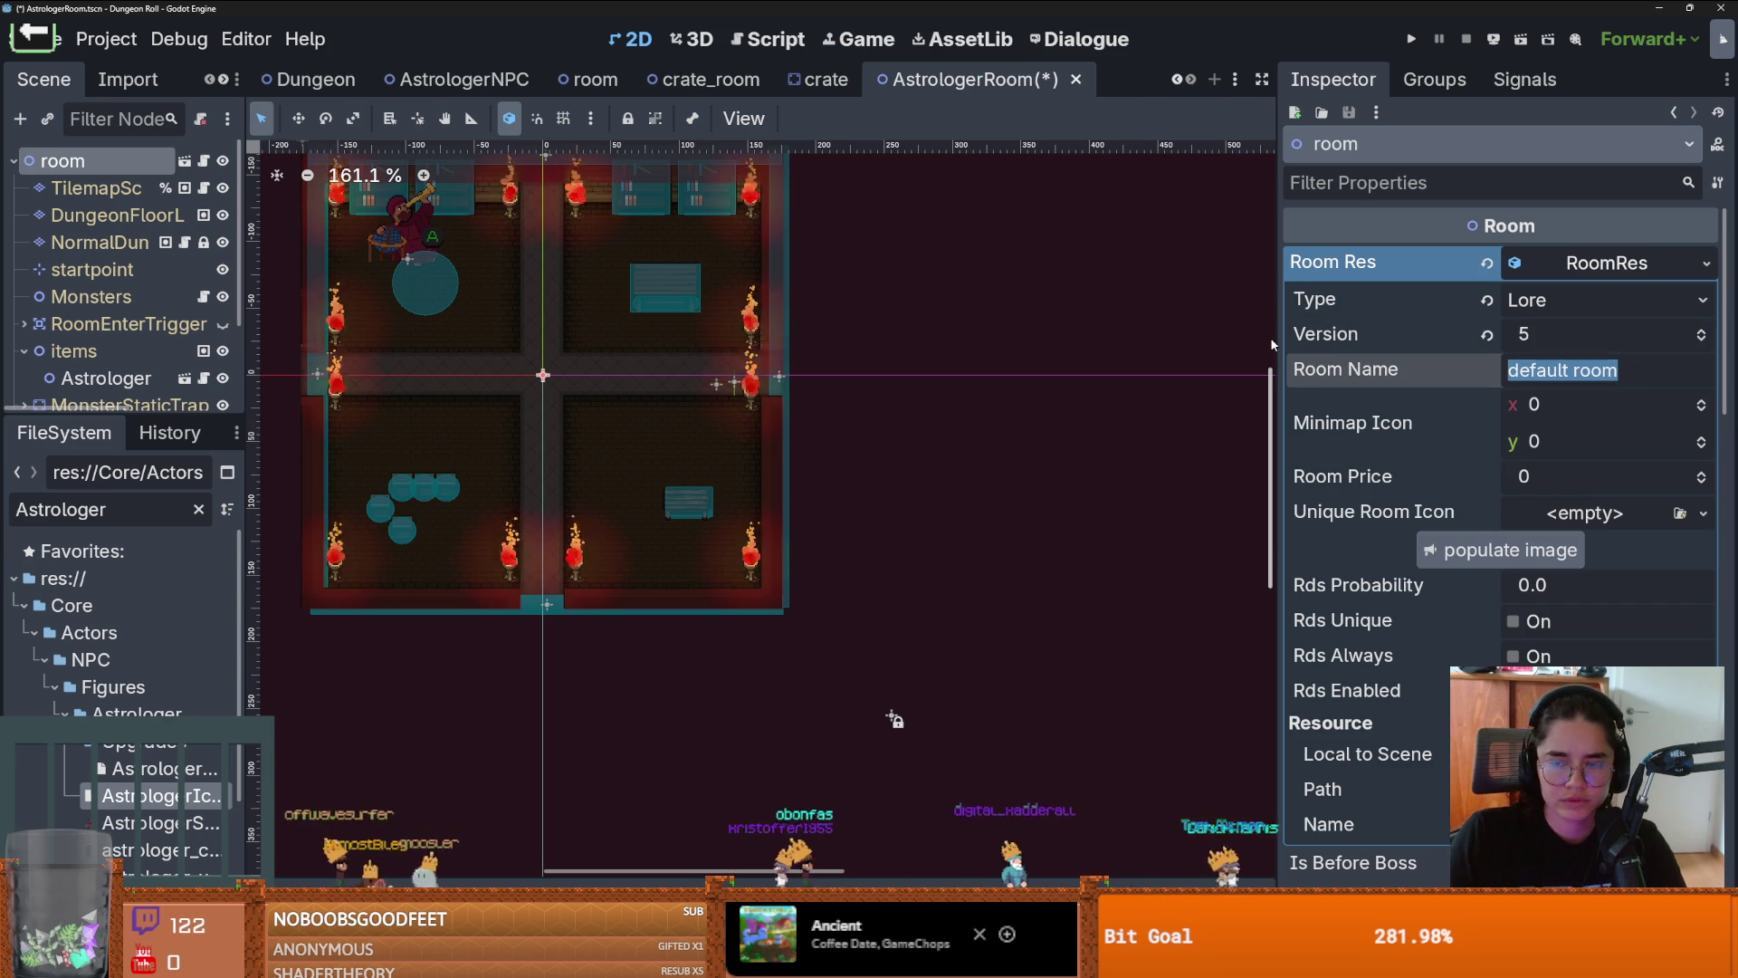
type("Astrolo")
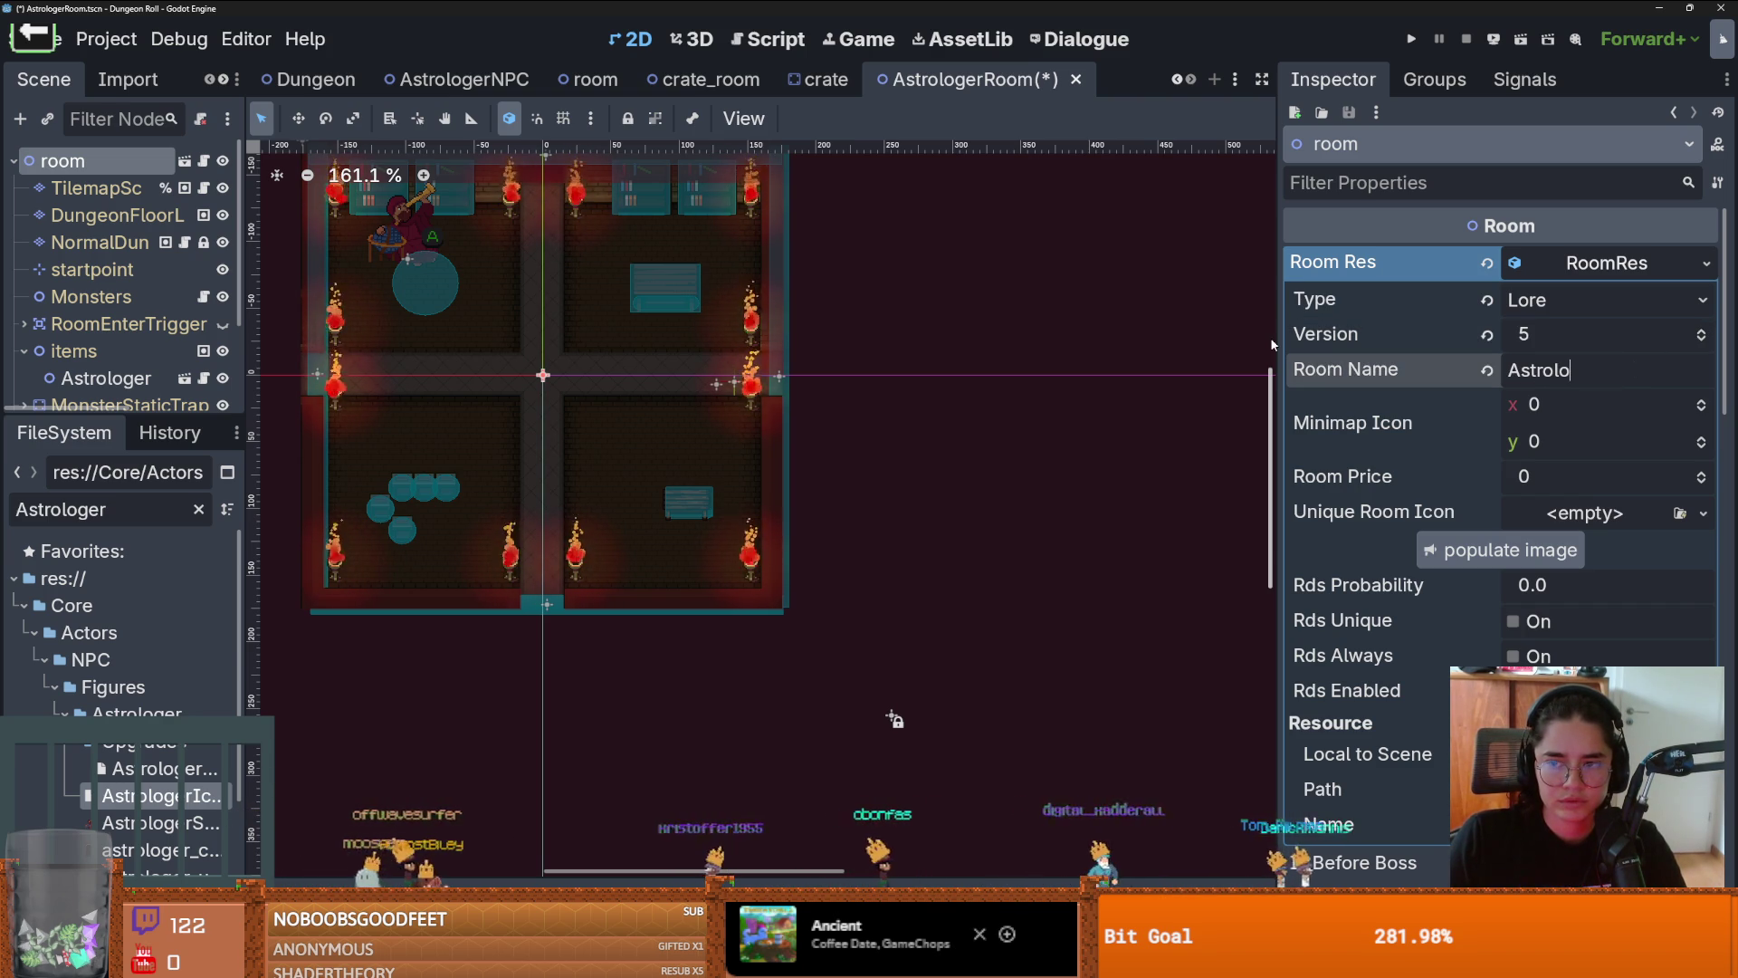
key("ctrl+a")
type("The")
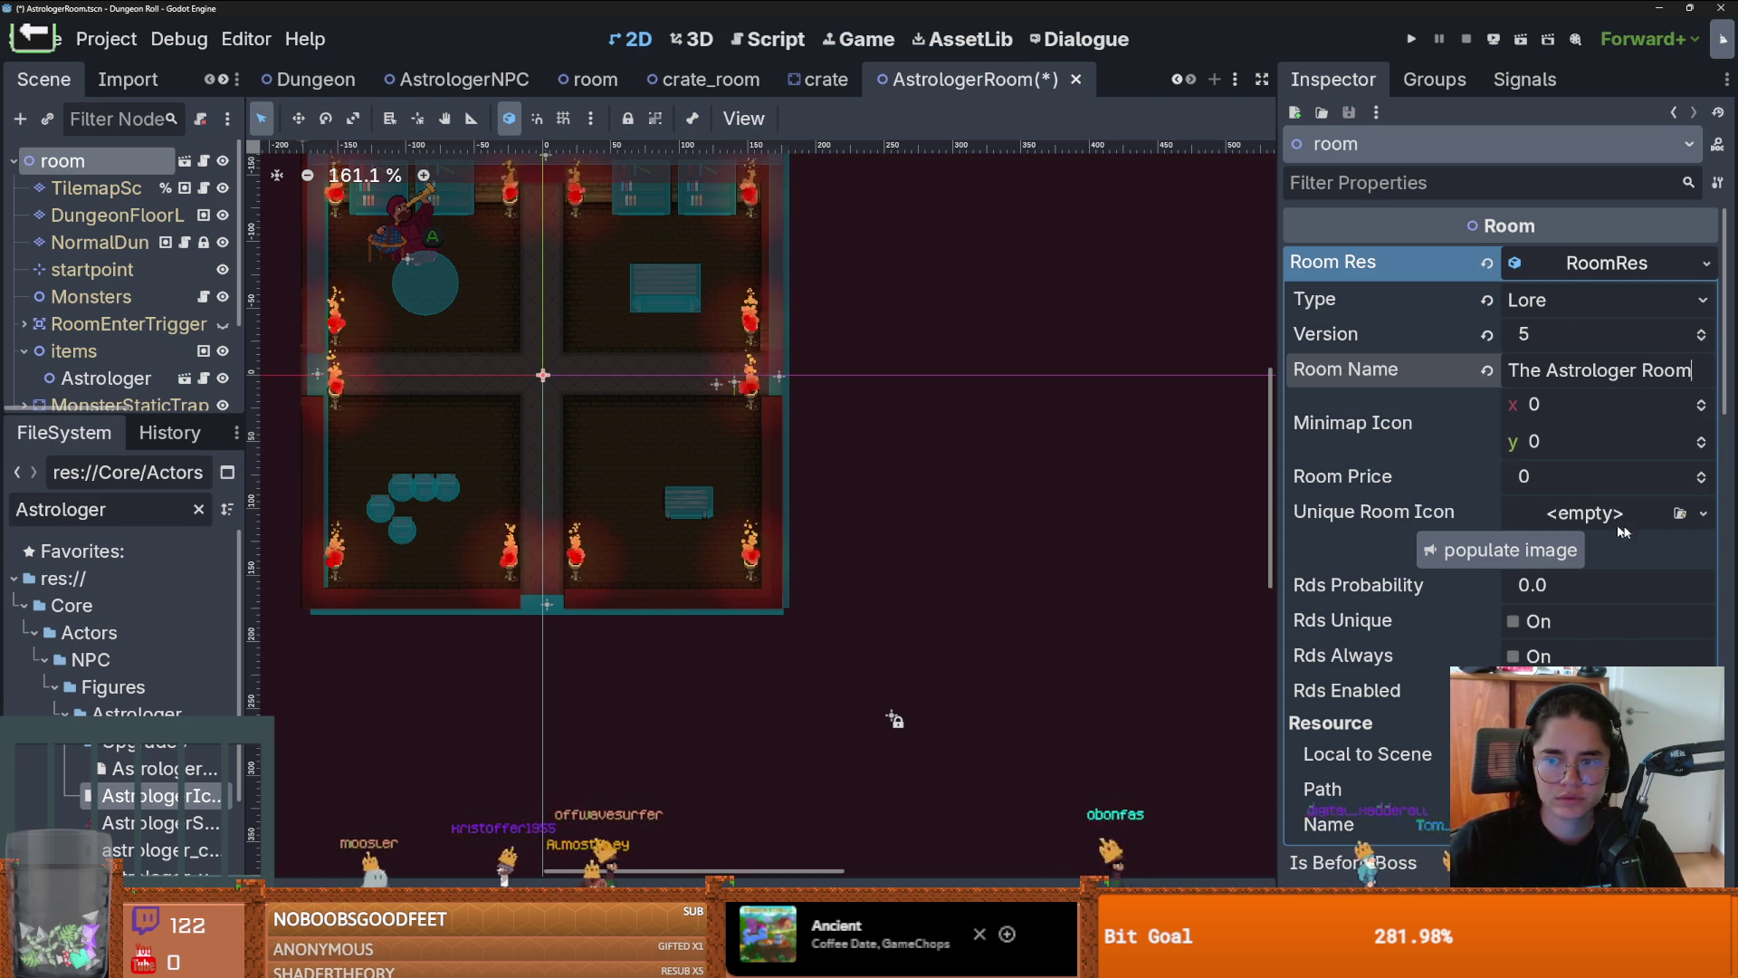
- Quick Load the astrologer sprite as the Unique Room Icon and save
left_click(1702, 514)
scroll(1539, 452, "down", 3)
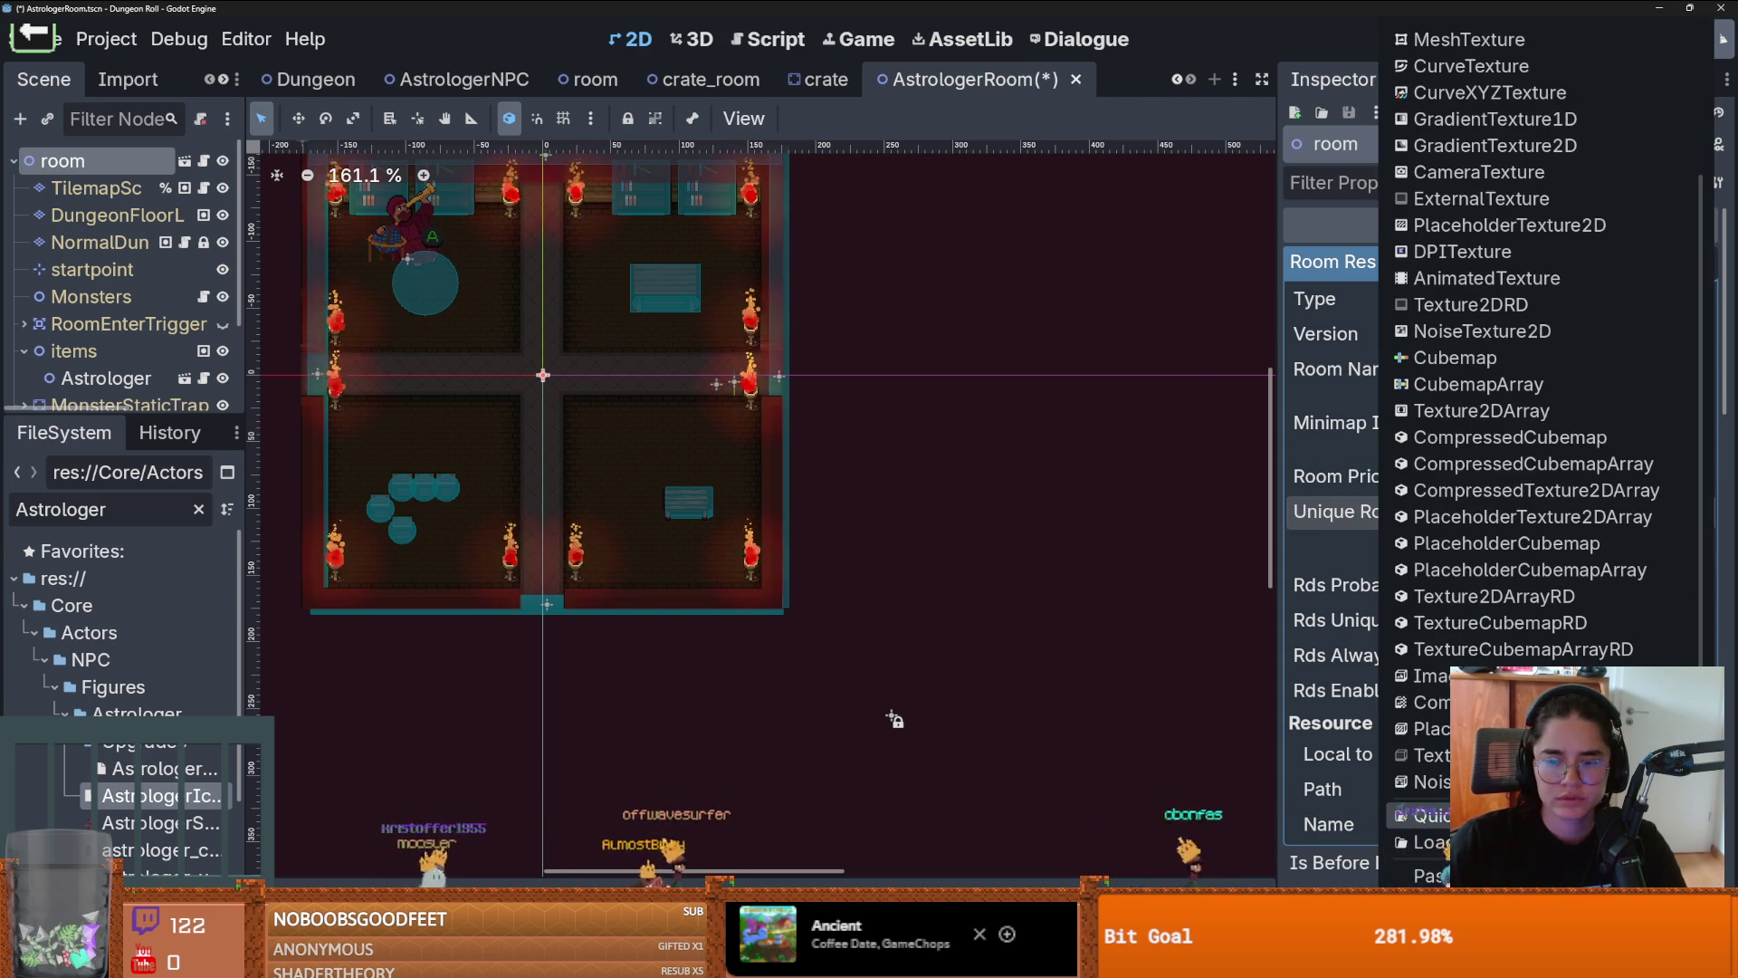
left_click(1428, 814)
type("astro")
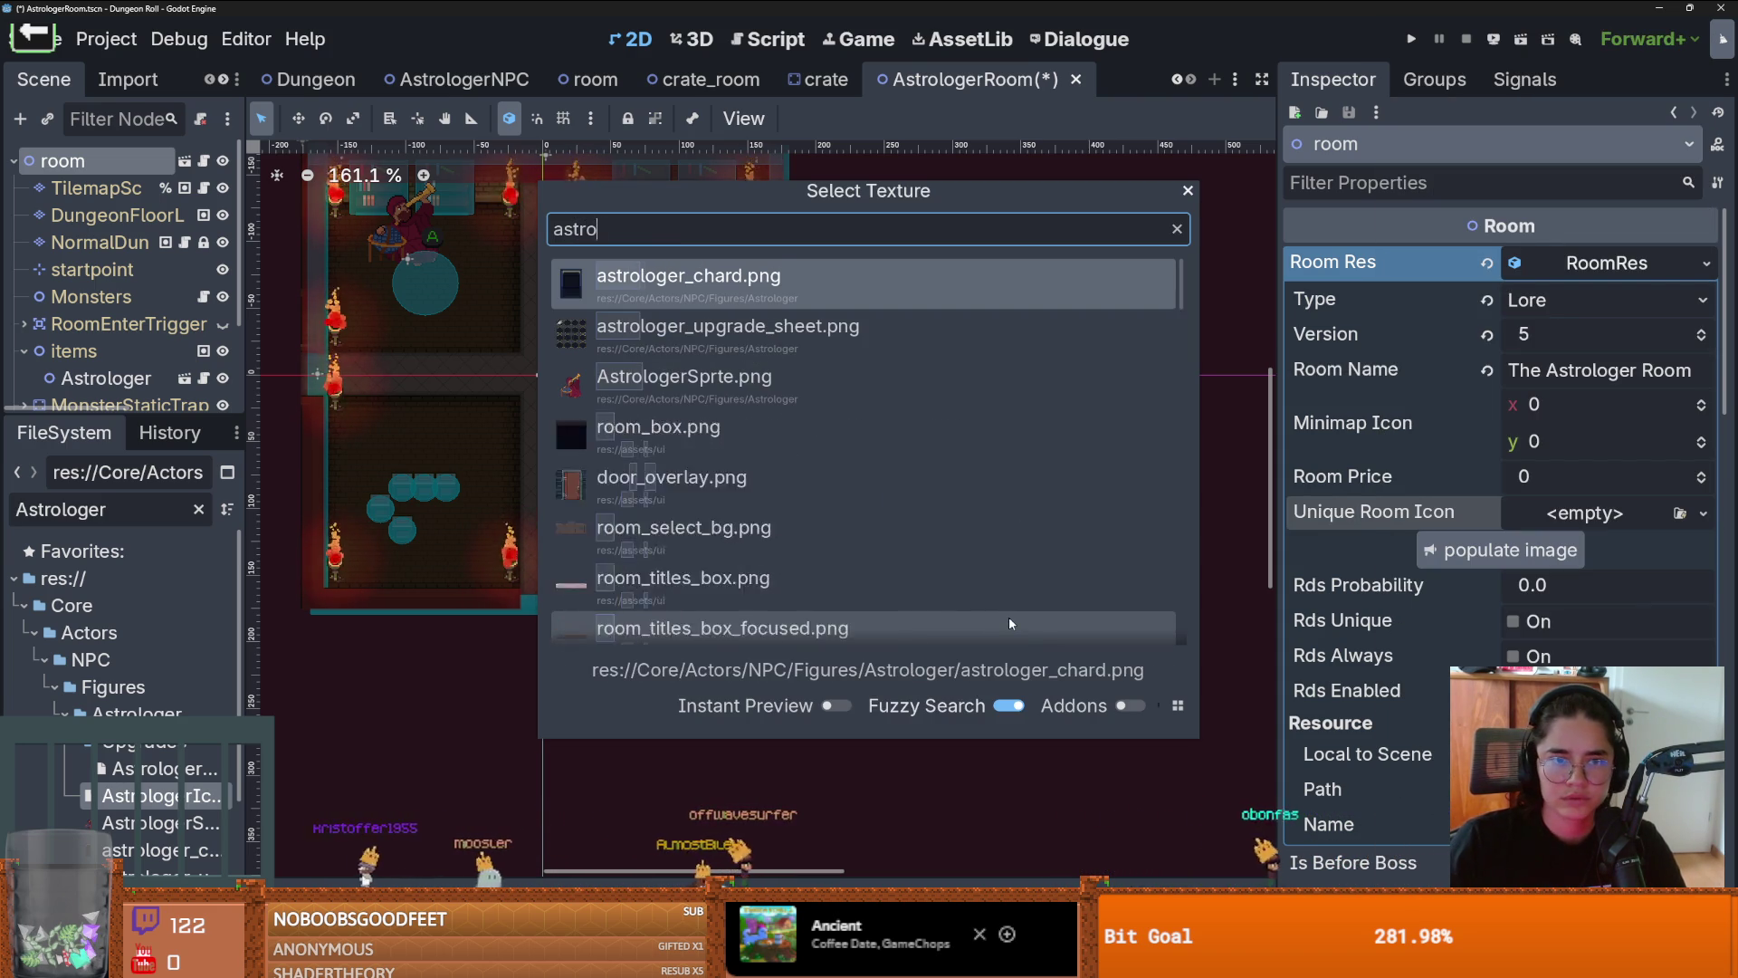
type("loger")
key("Down")
key("Down")
key("Return")
key("ctrl+s")
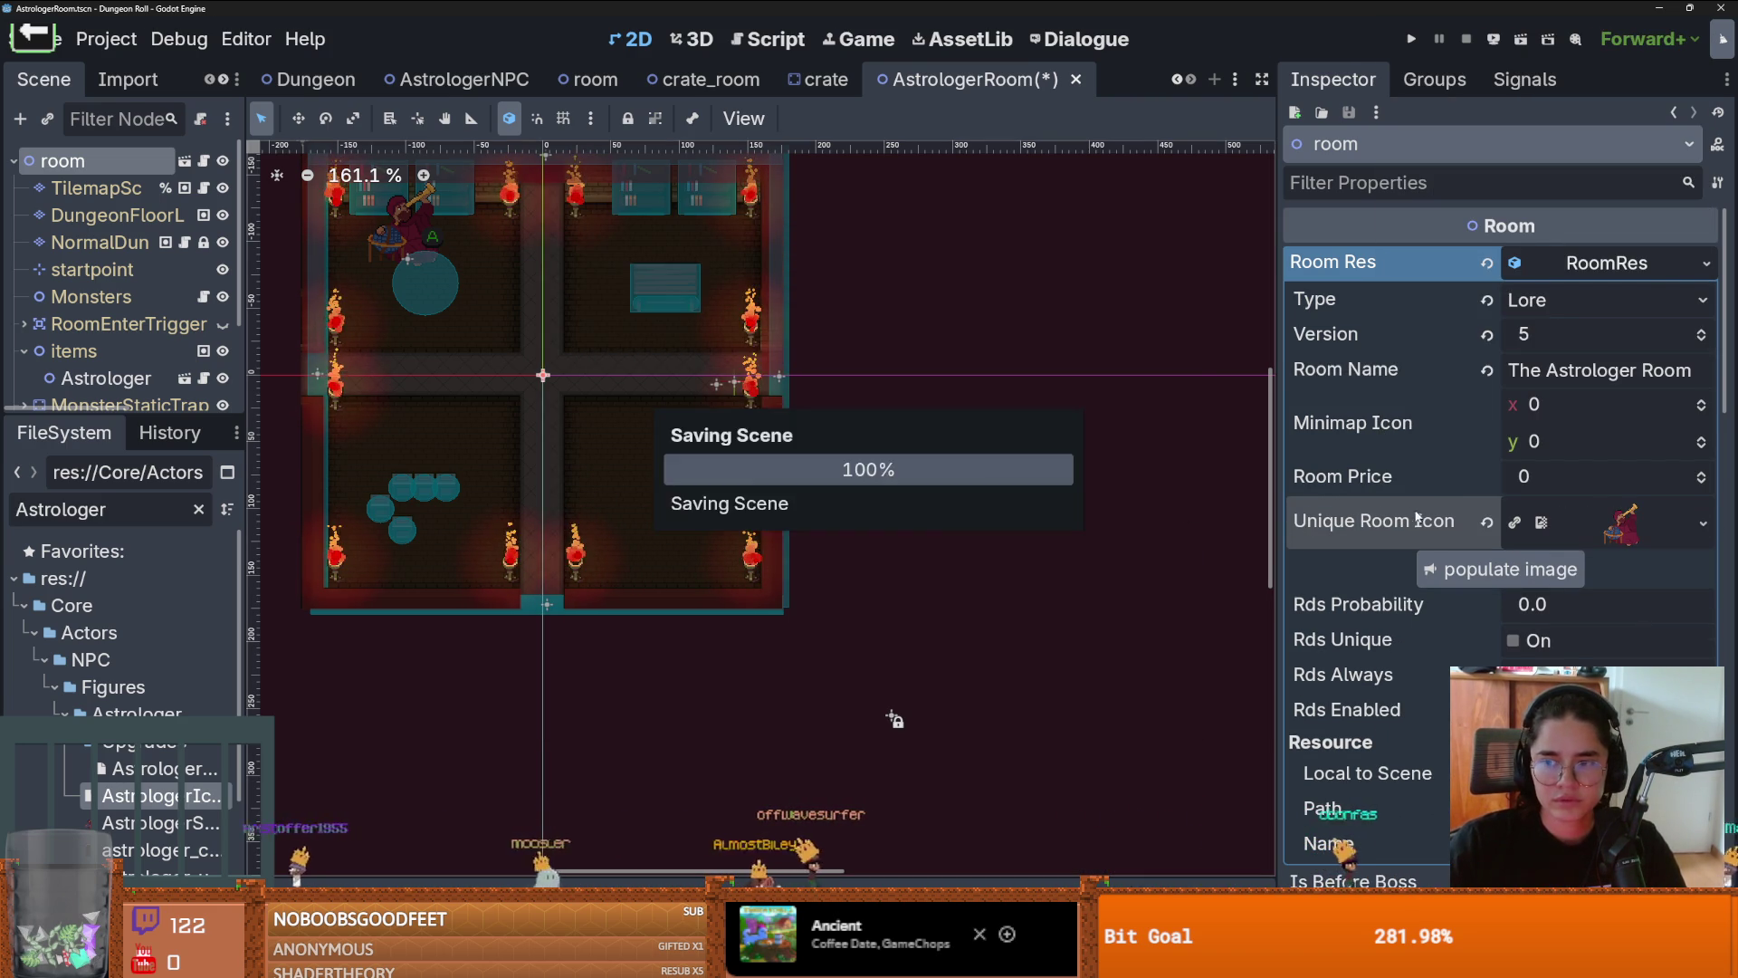
- Set Rds Probability to 1.0, save the scene, and launch a test run
left_click(1534, 605)
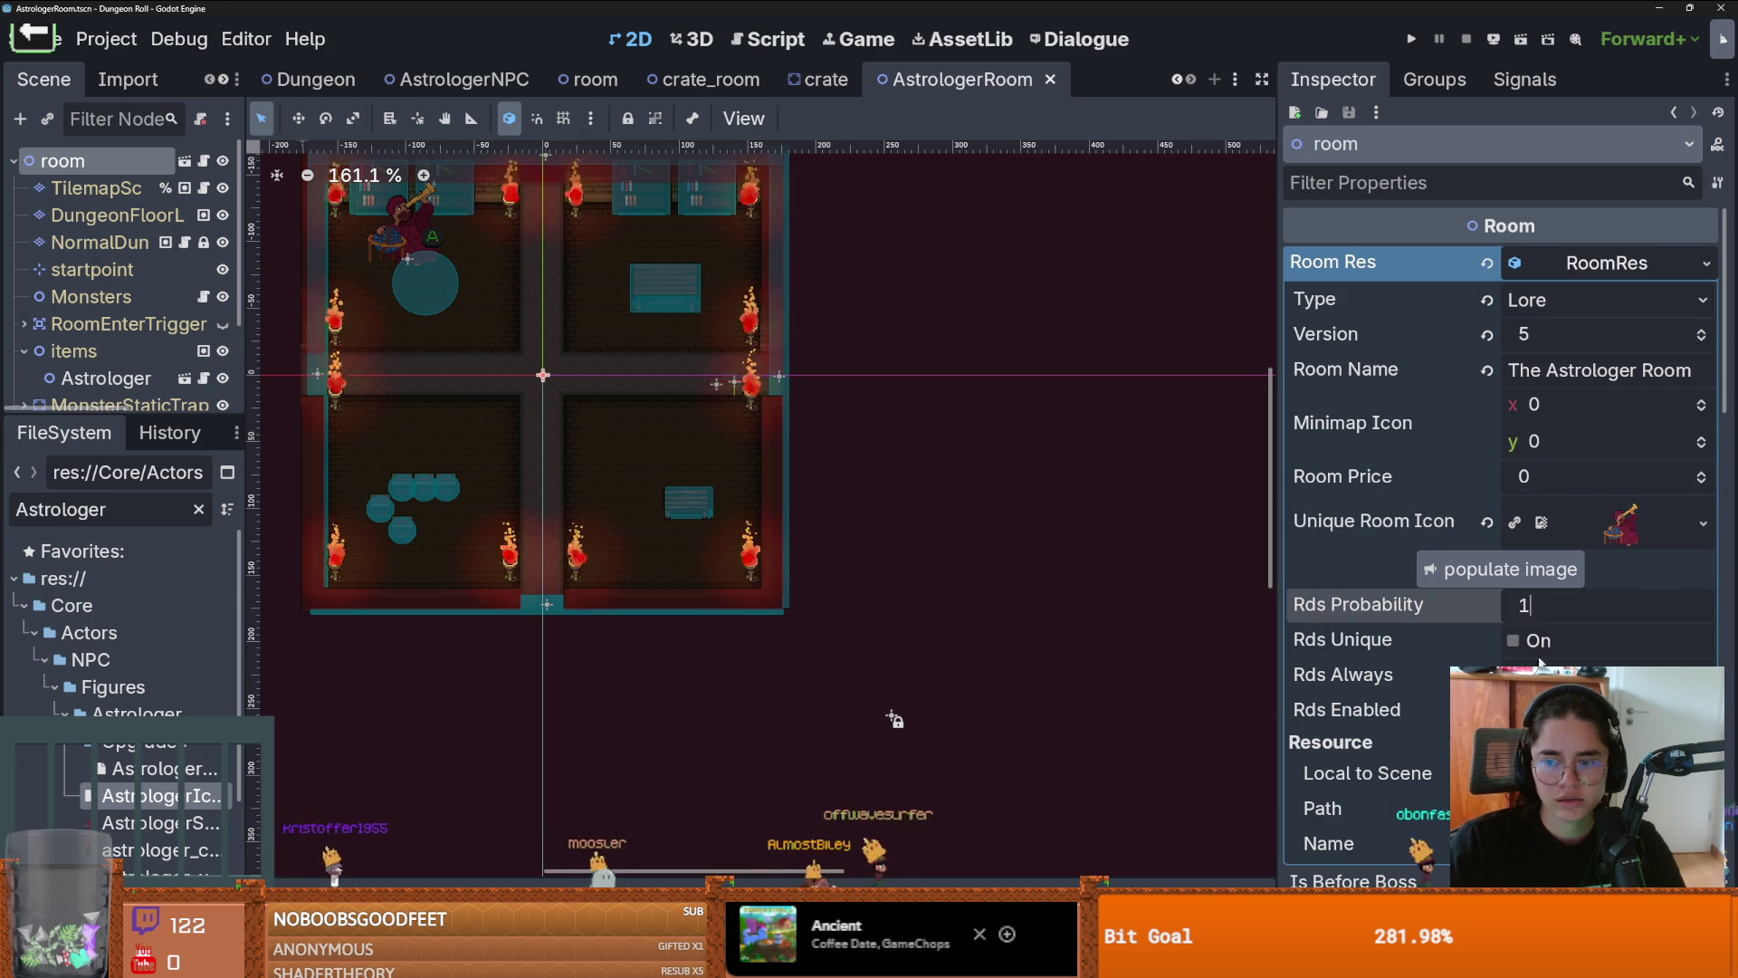
type("1")
key("Return")
key("ctrl+s")
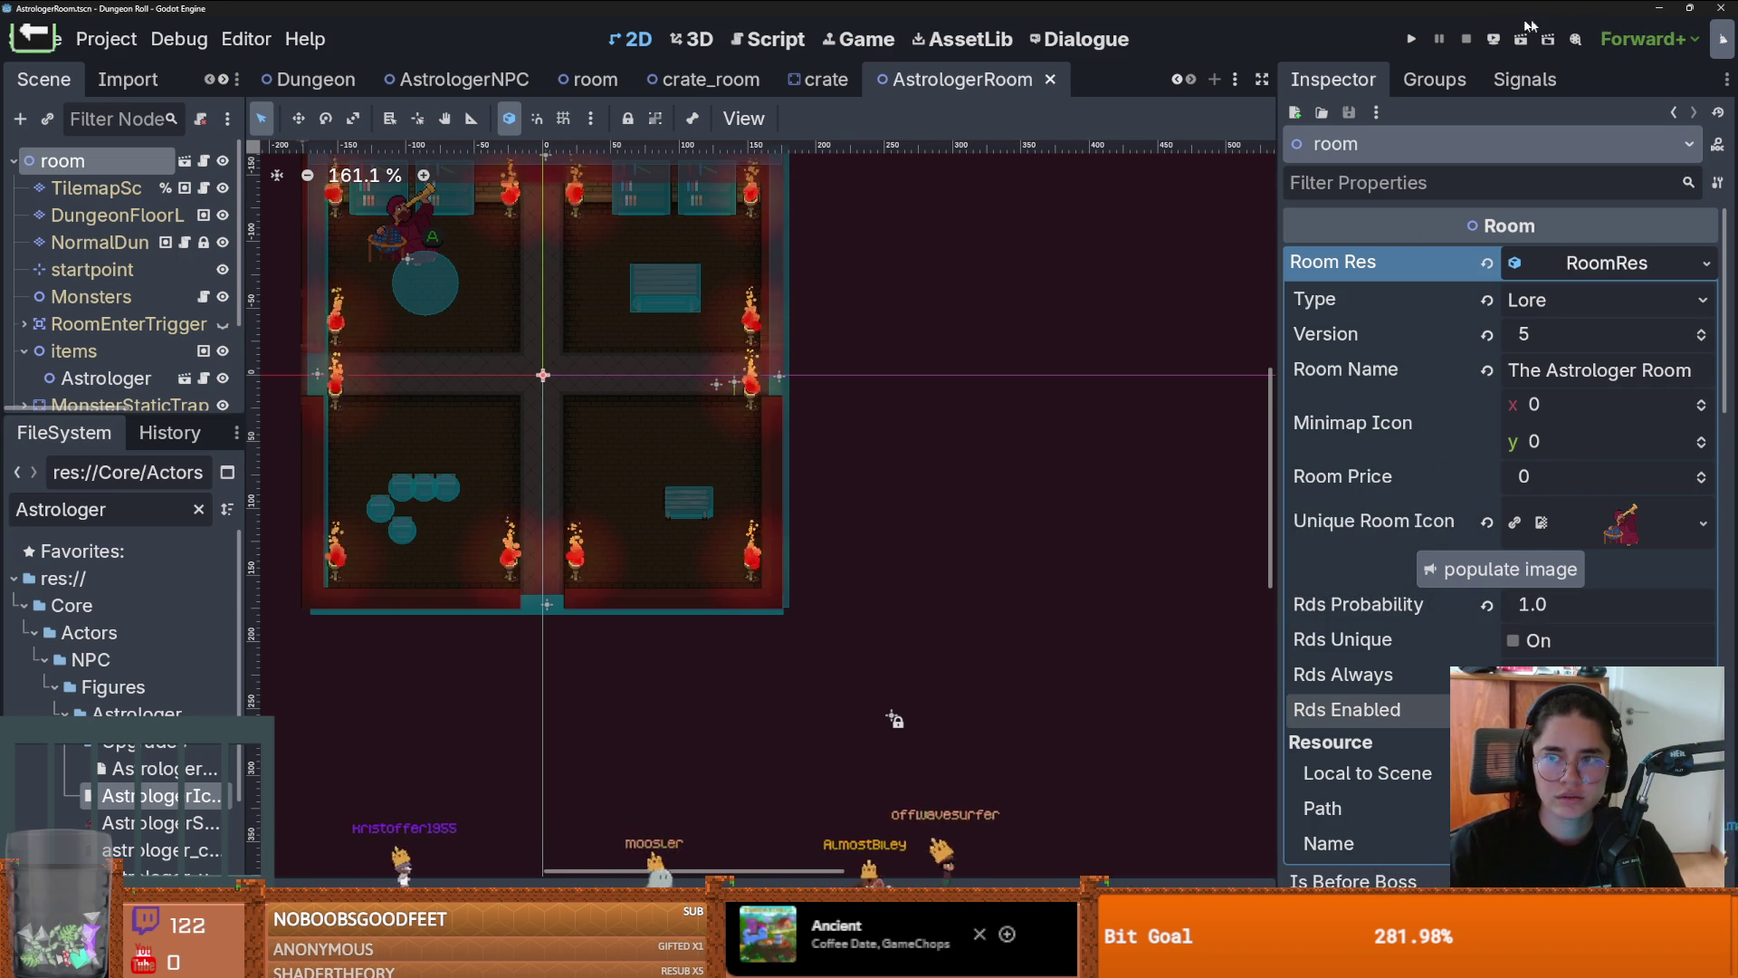
key("F5")
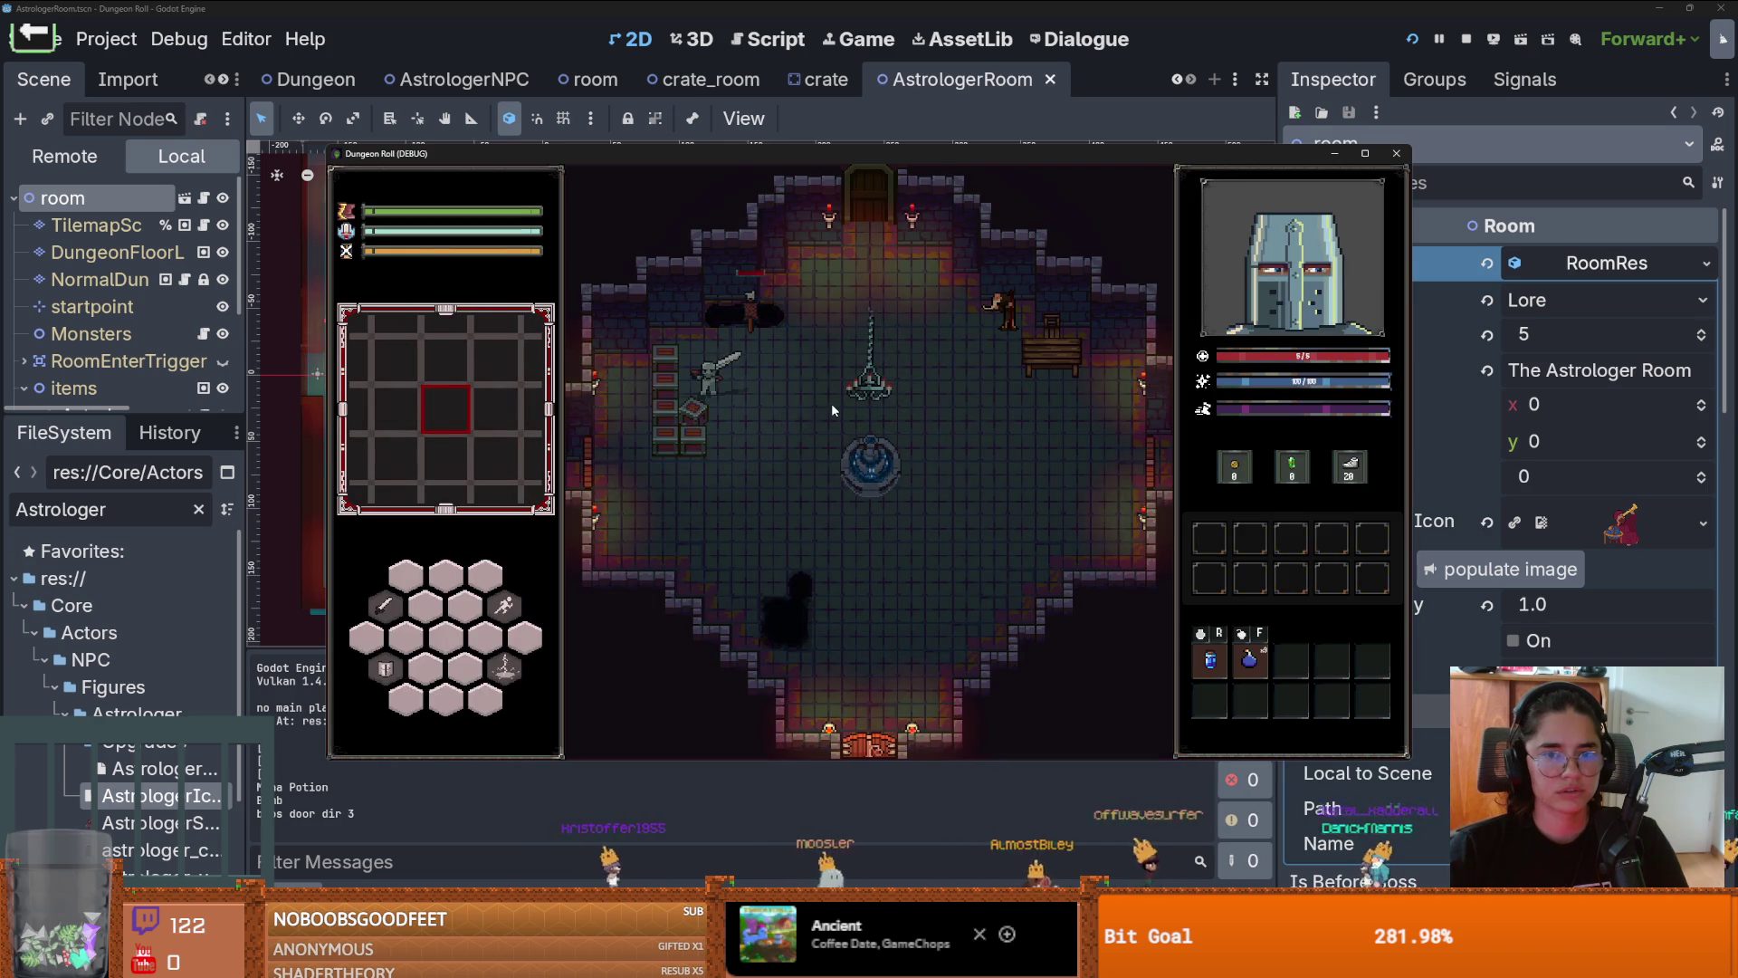
- Walk the knight through the top door, show the debug room cards, and close the game
key("w")
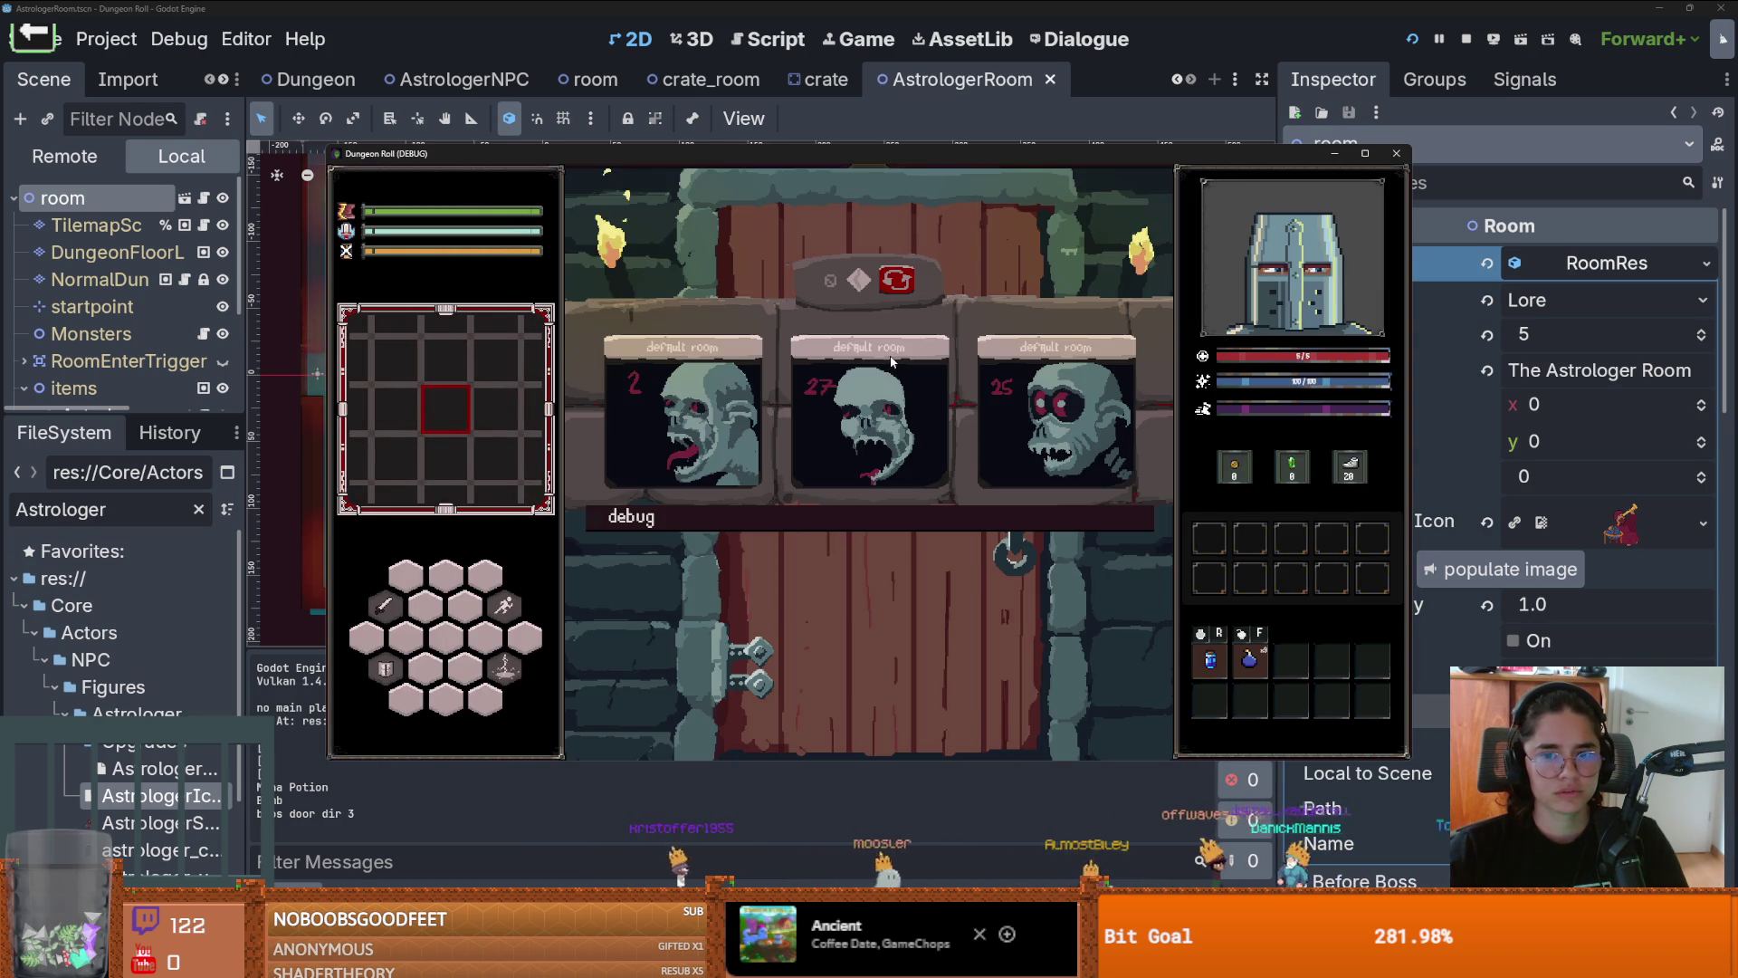
left_click(595, 518)
scroll(1146, 639, "down", 3)
left_click(1405, 155)
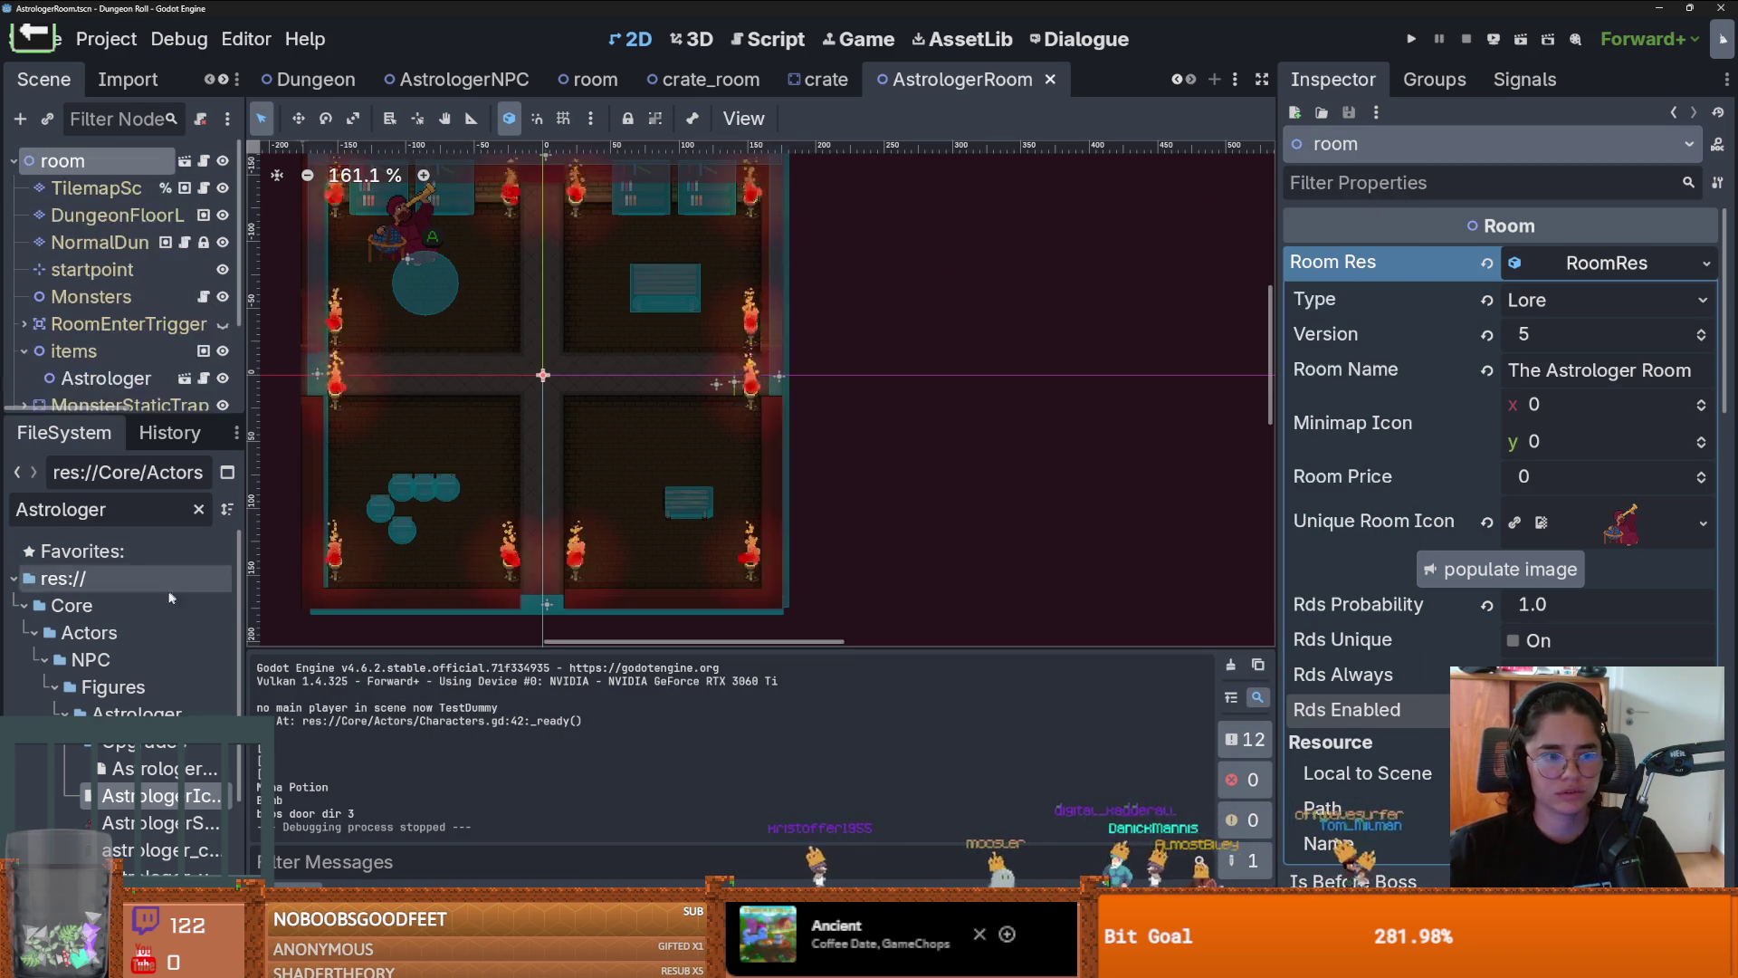
- Save the room resource as AstrologerRoom.tres in Figures/Astrologer, save the scene, and select RoomLootTable
left_click(198, 510)
left_click_drag(240, 535, 236, 535)
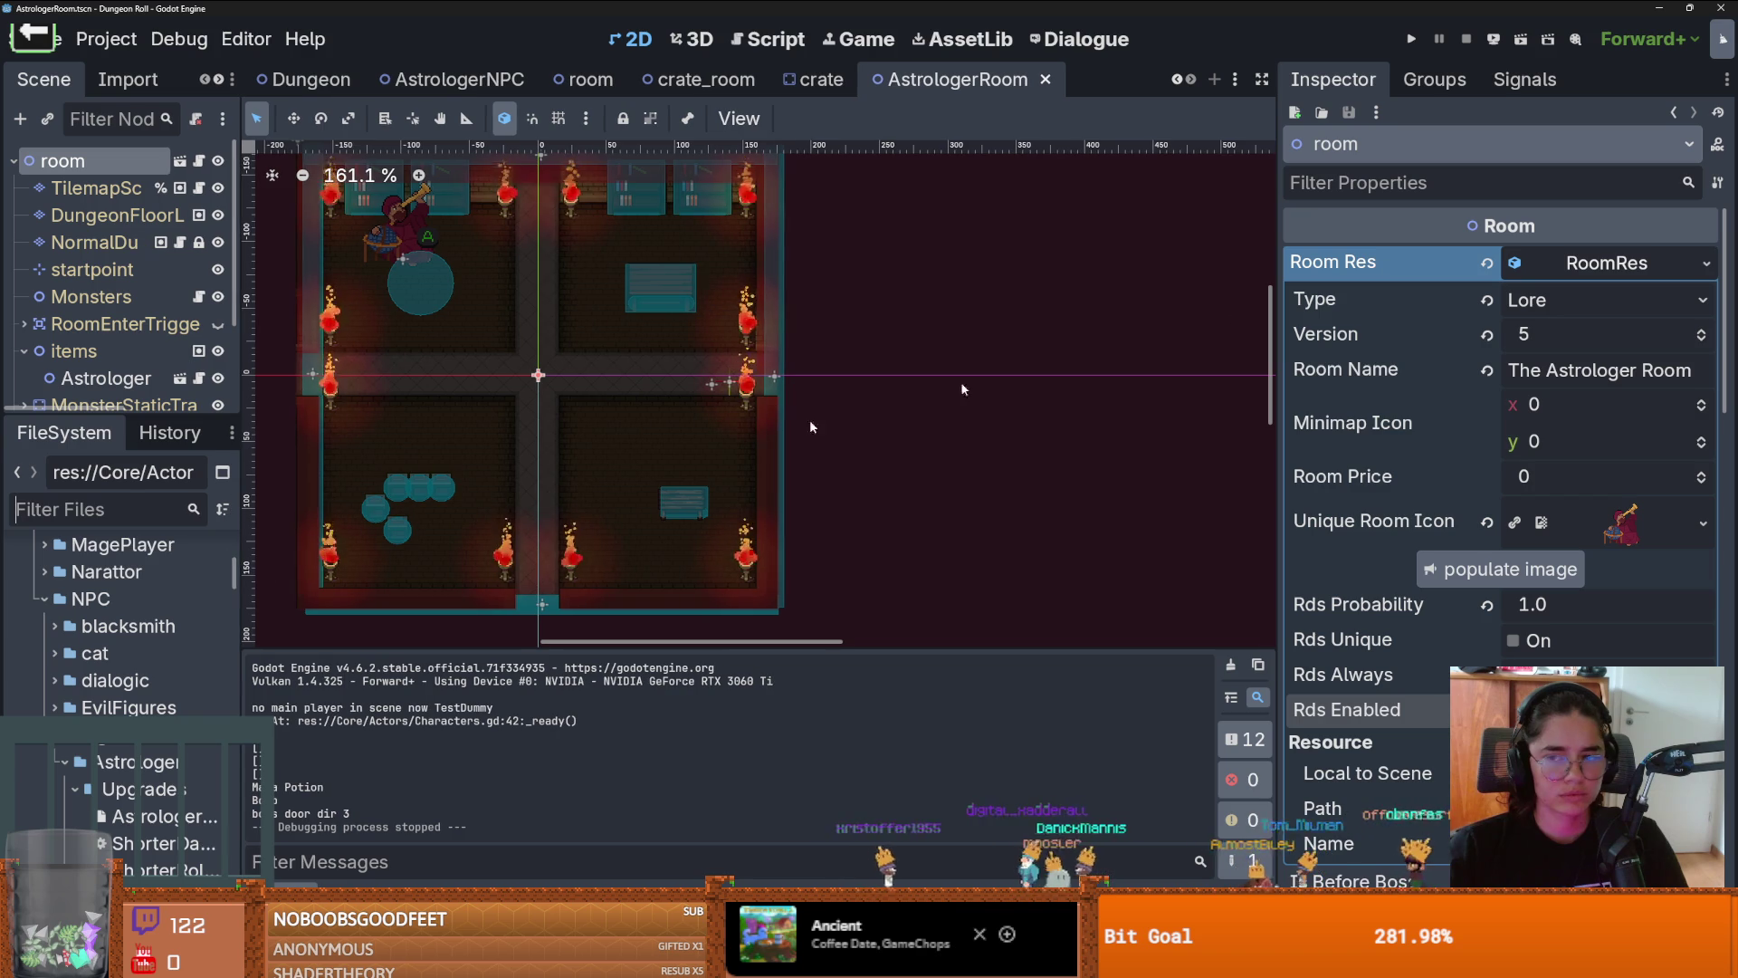
left_click(1707, 263)
left_click(1394, 546)
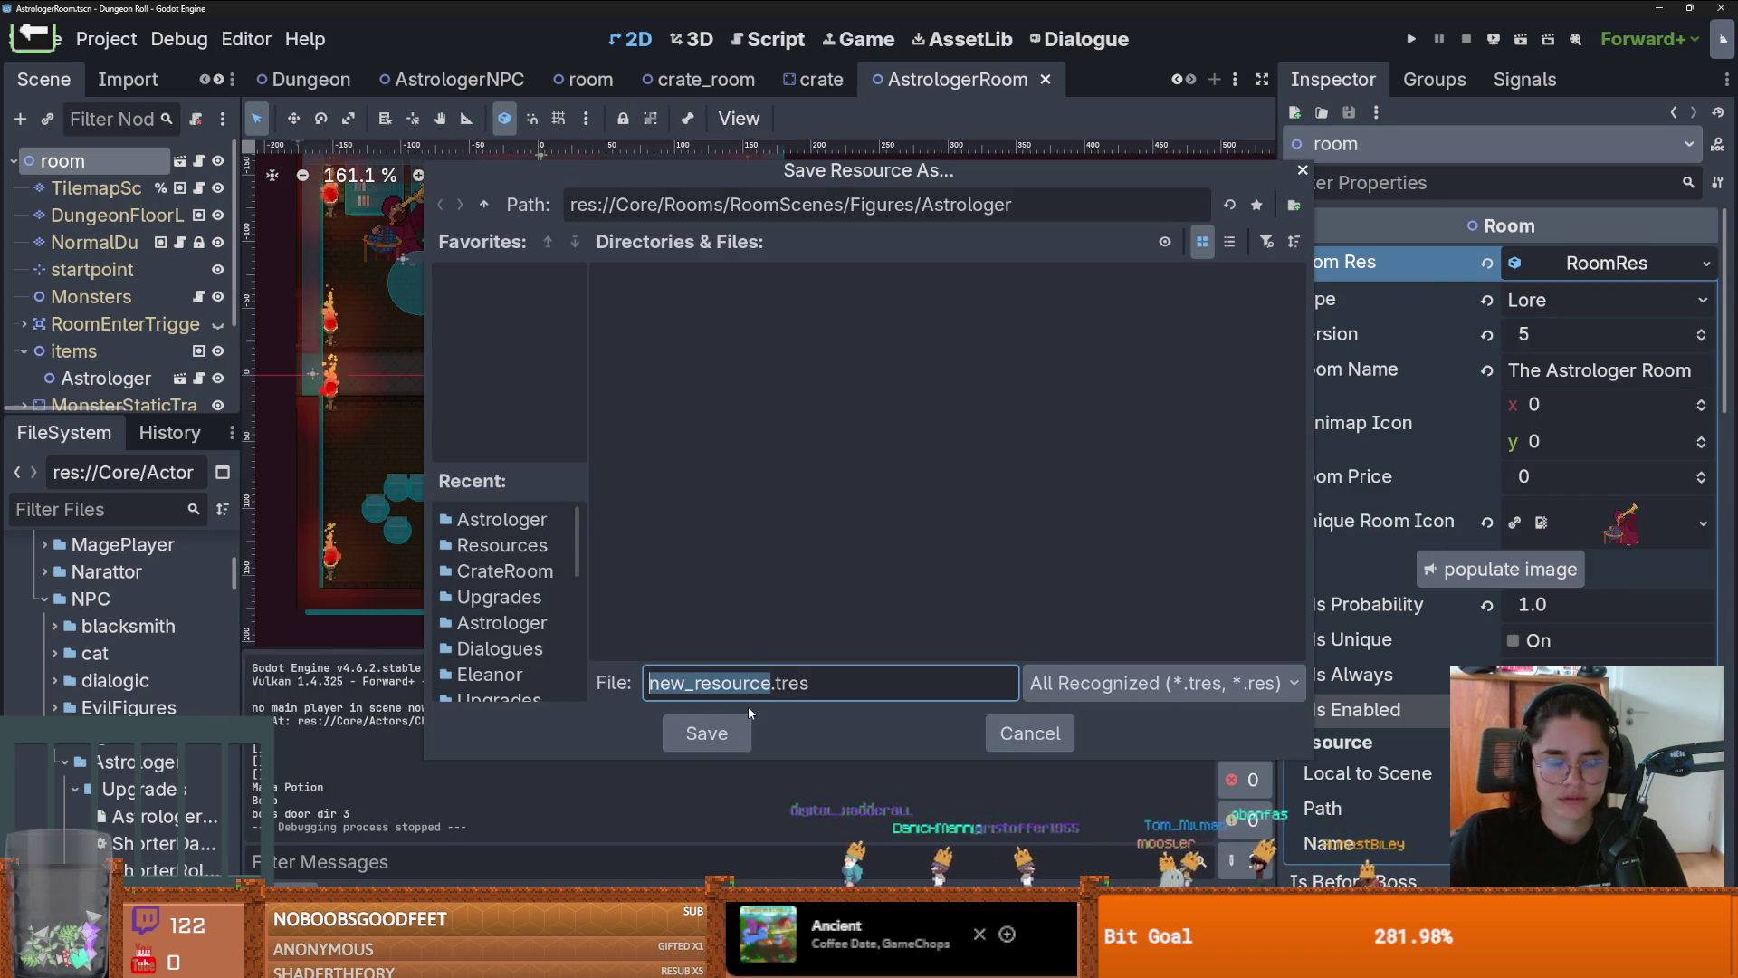
type("AstrologerRoom")
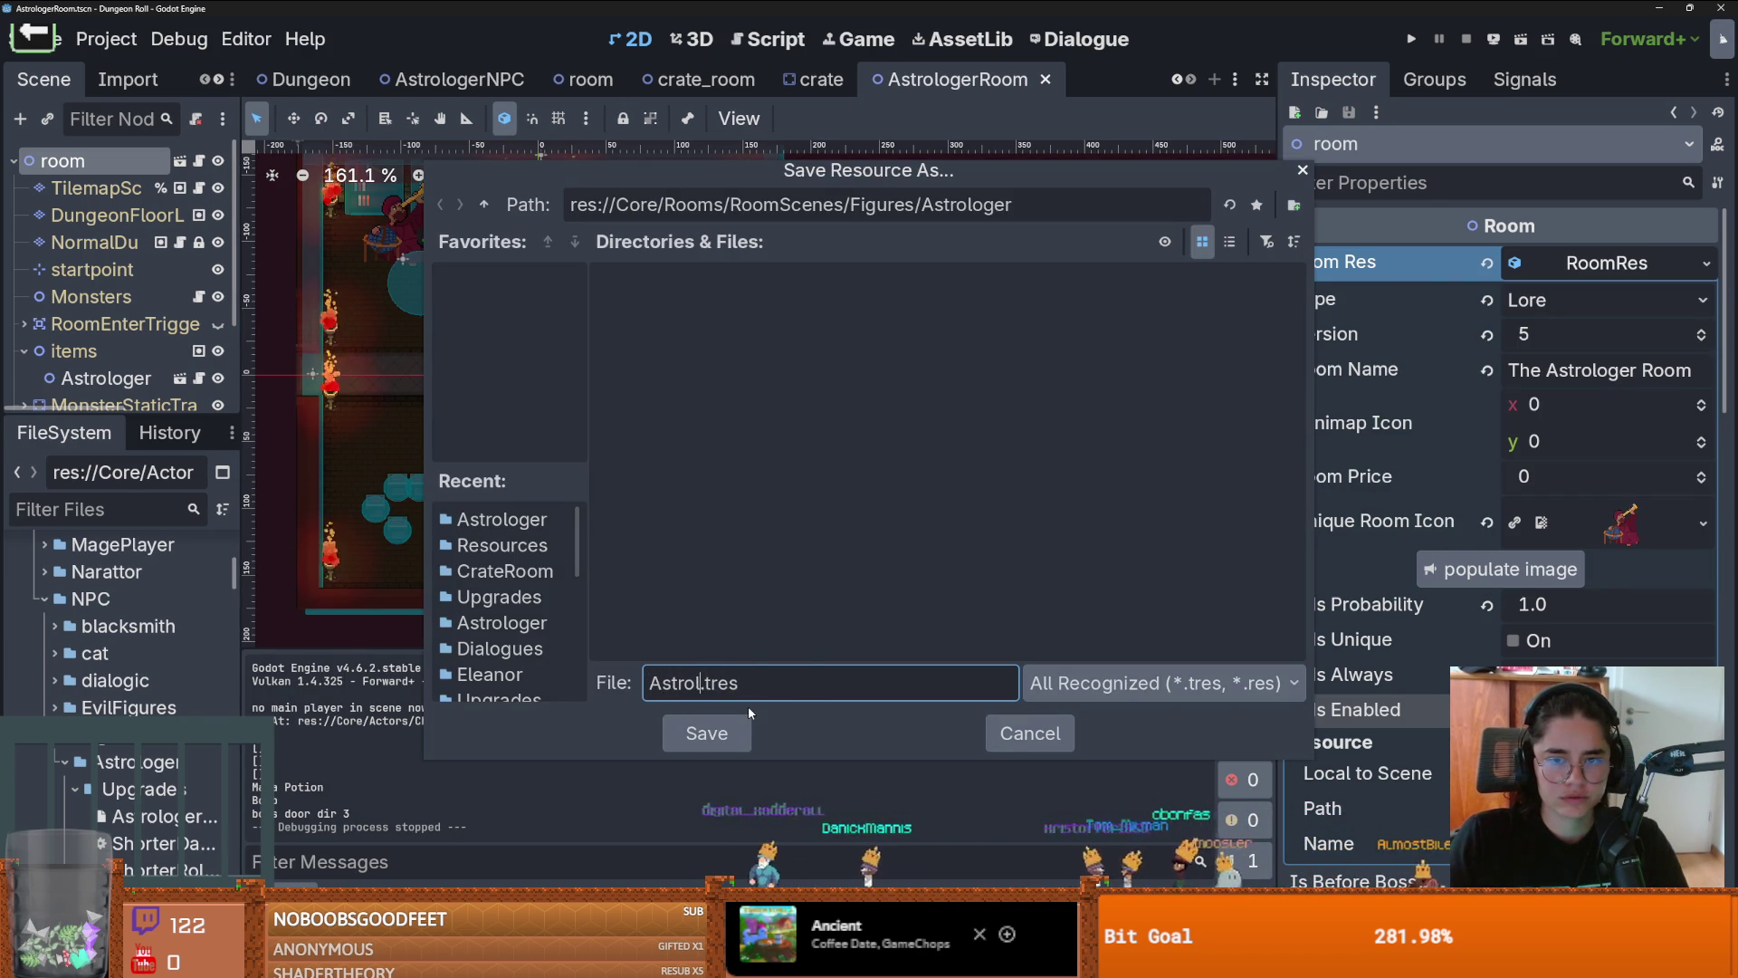
left_click(484, 205)
double_click(678, 288)
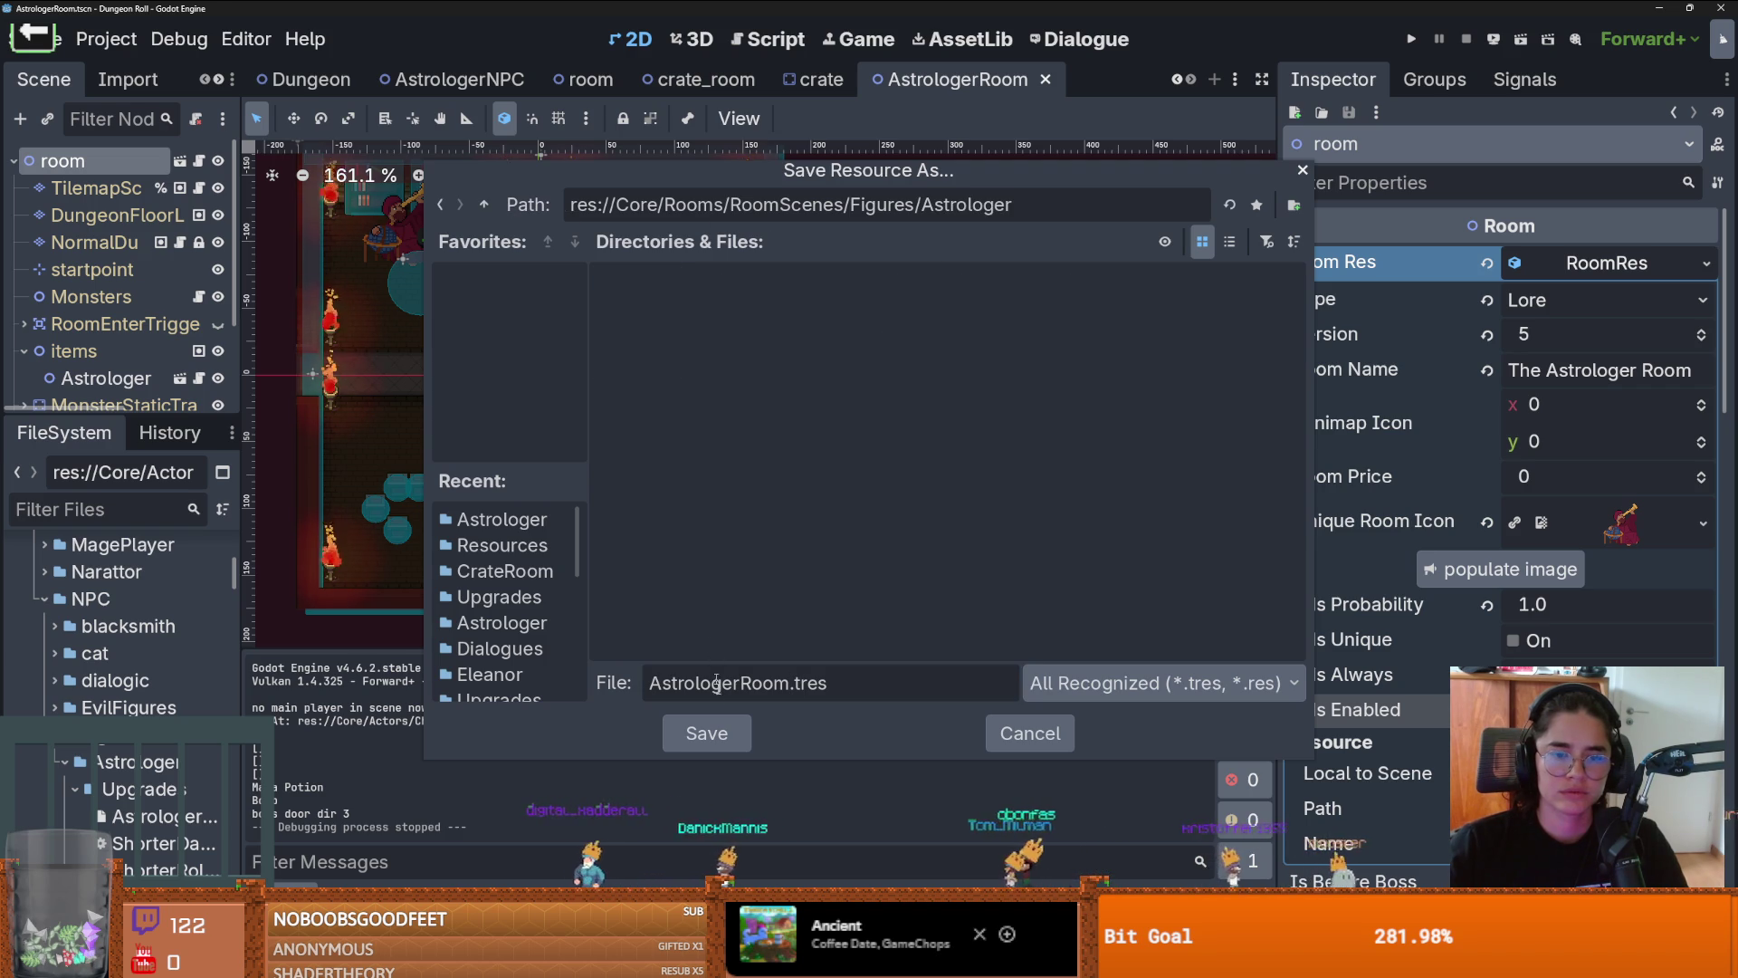
left_click(706, 732)
key("ctrl+s")
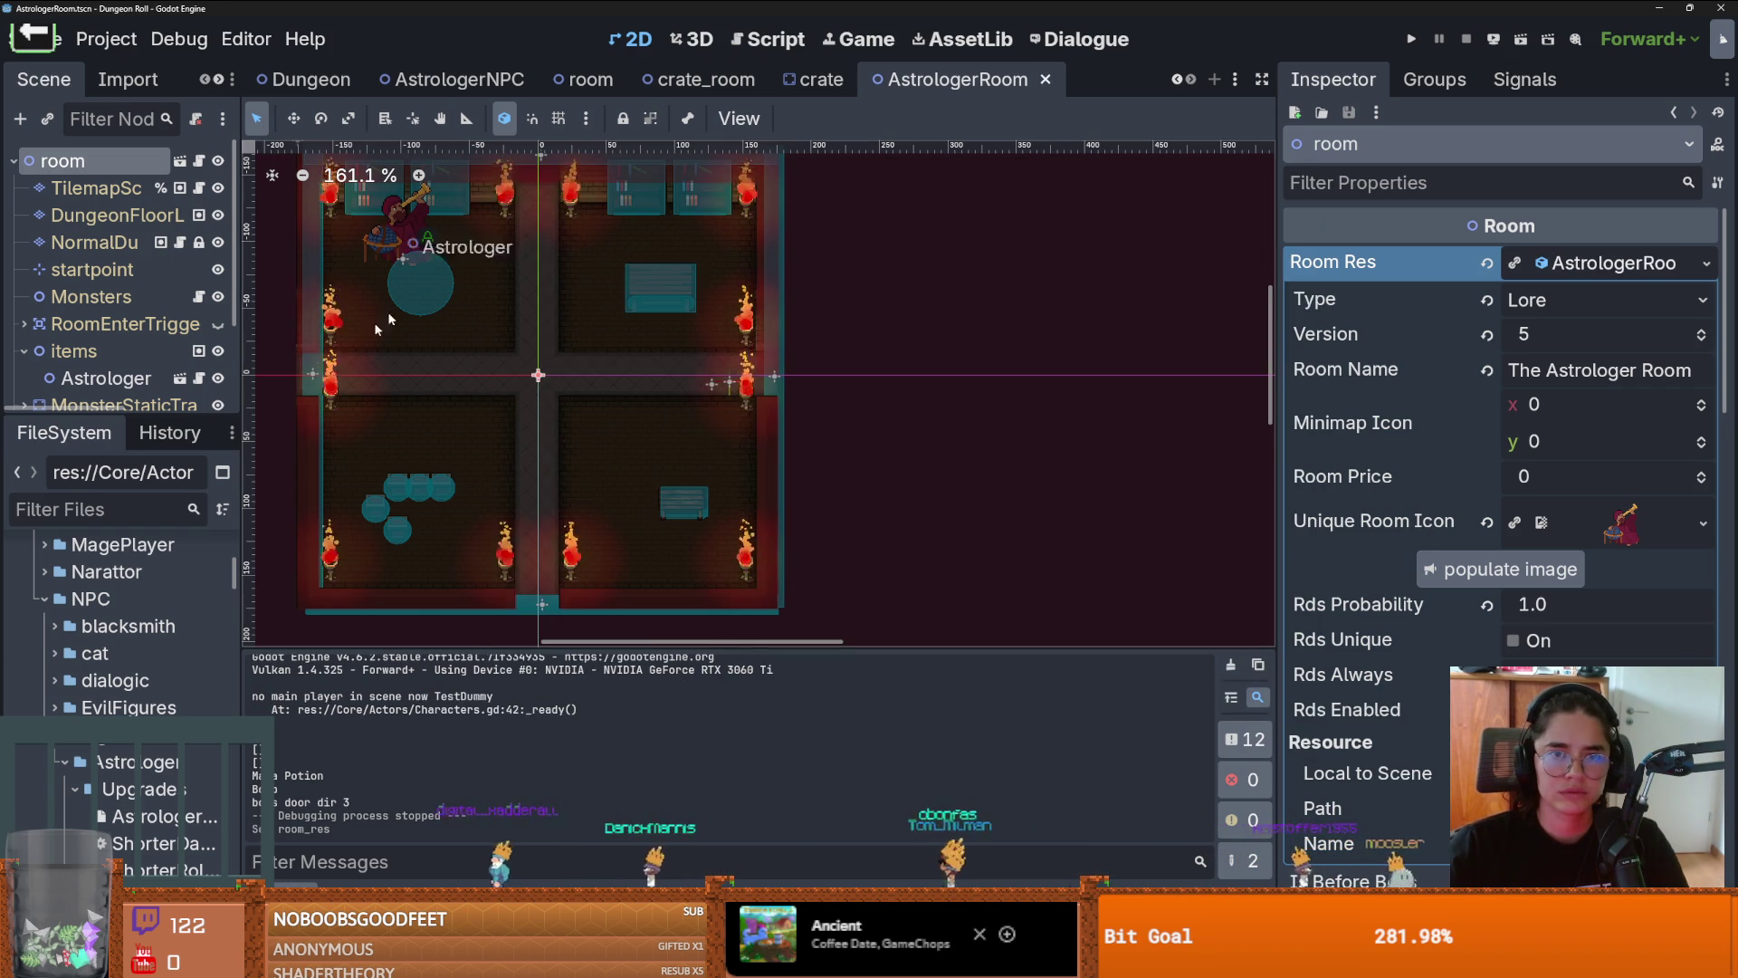
scroll(131, 632, "up", 10)
left_click(131, 660)
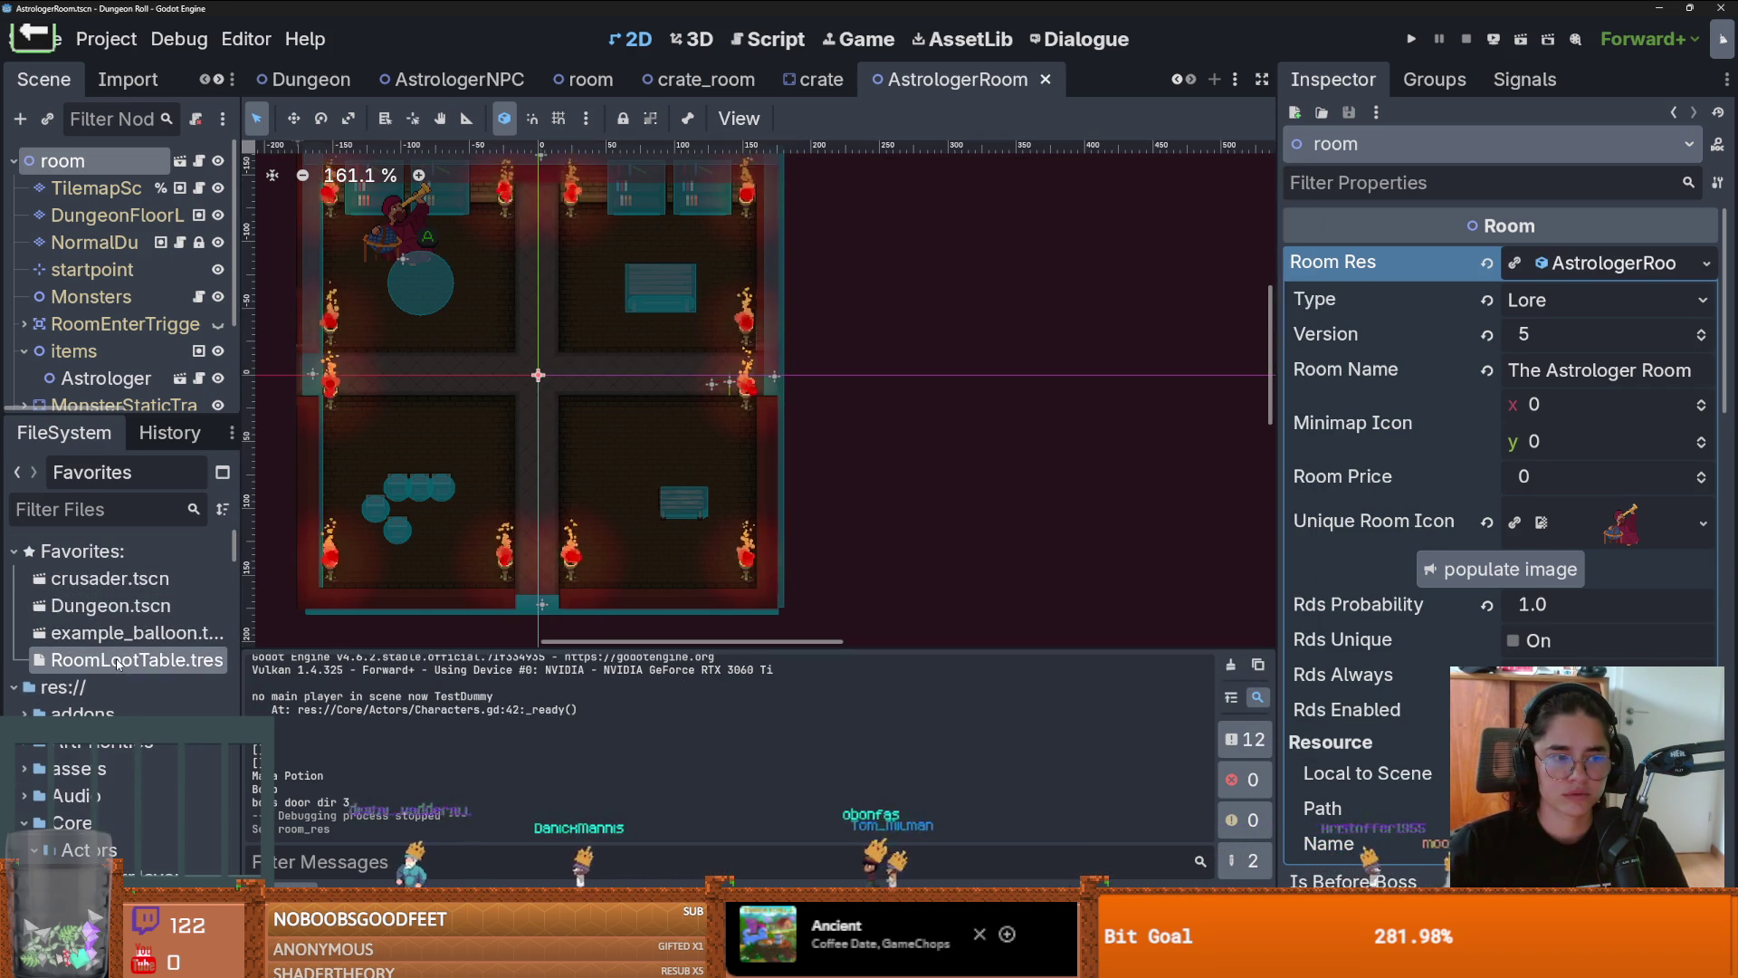
- Quick Load AstrologerRoom into item 24 on page 2 of Rds Contents, then run the game
scroll(1620, 561, "down", 10)
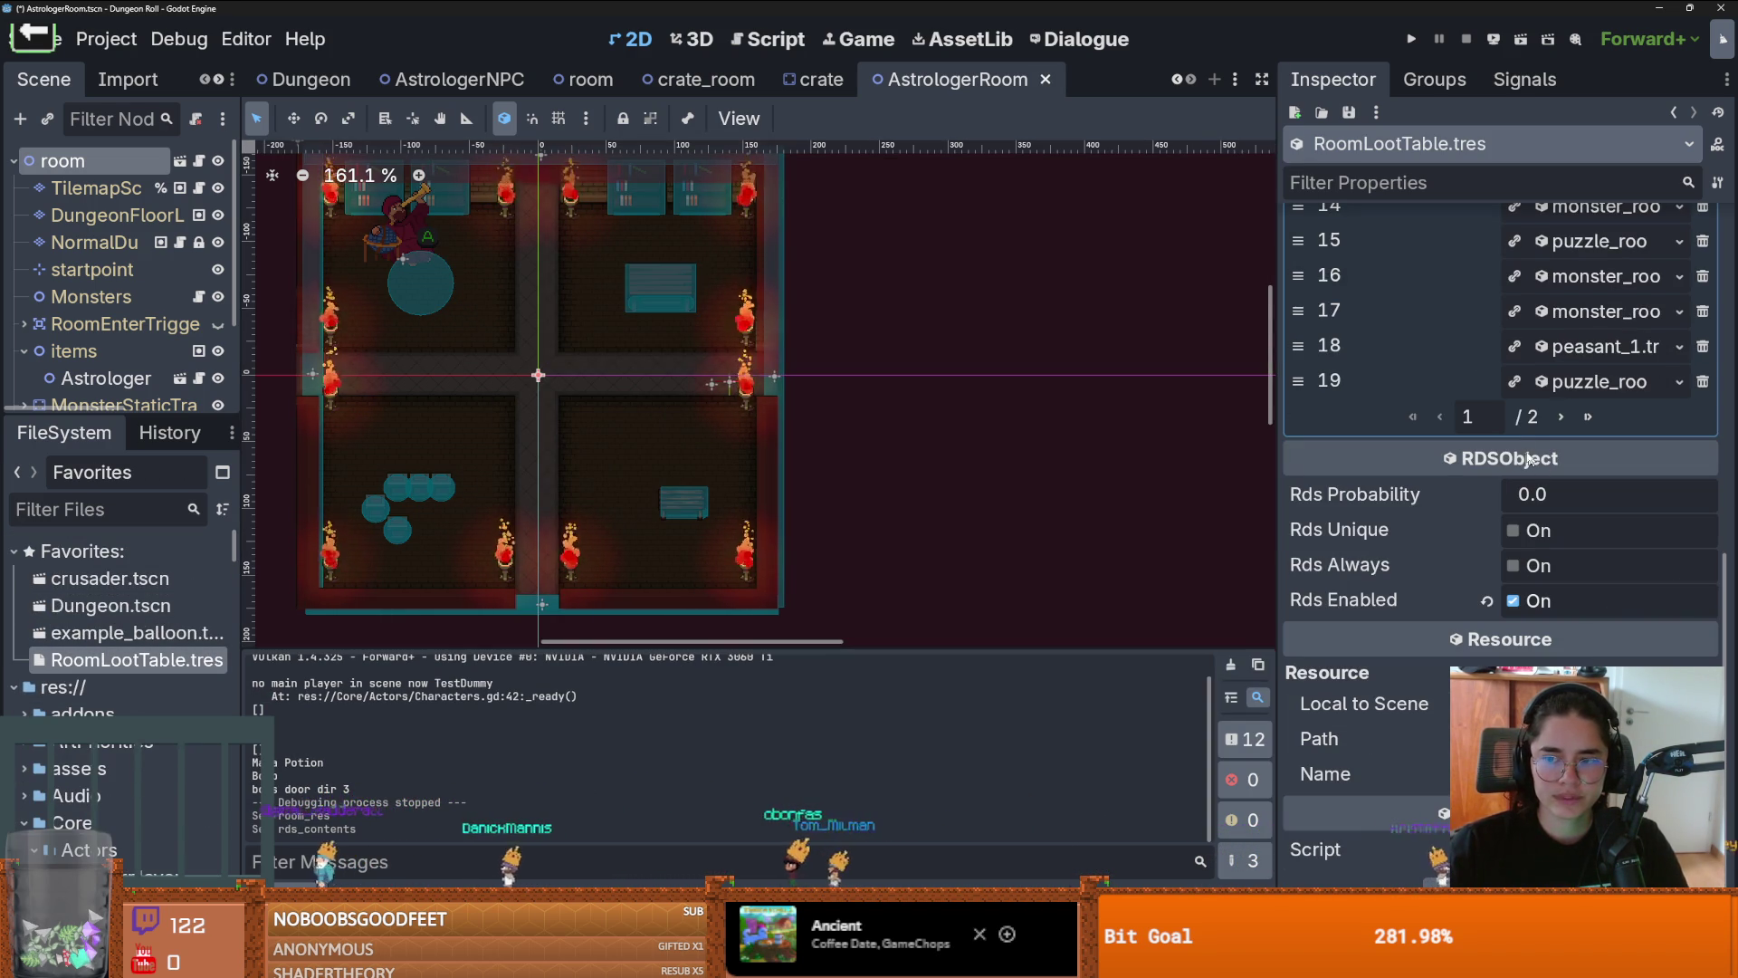
left_click(1630, 380)
left_click(1679, 341)
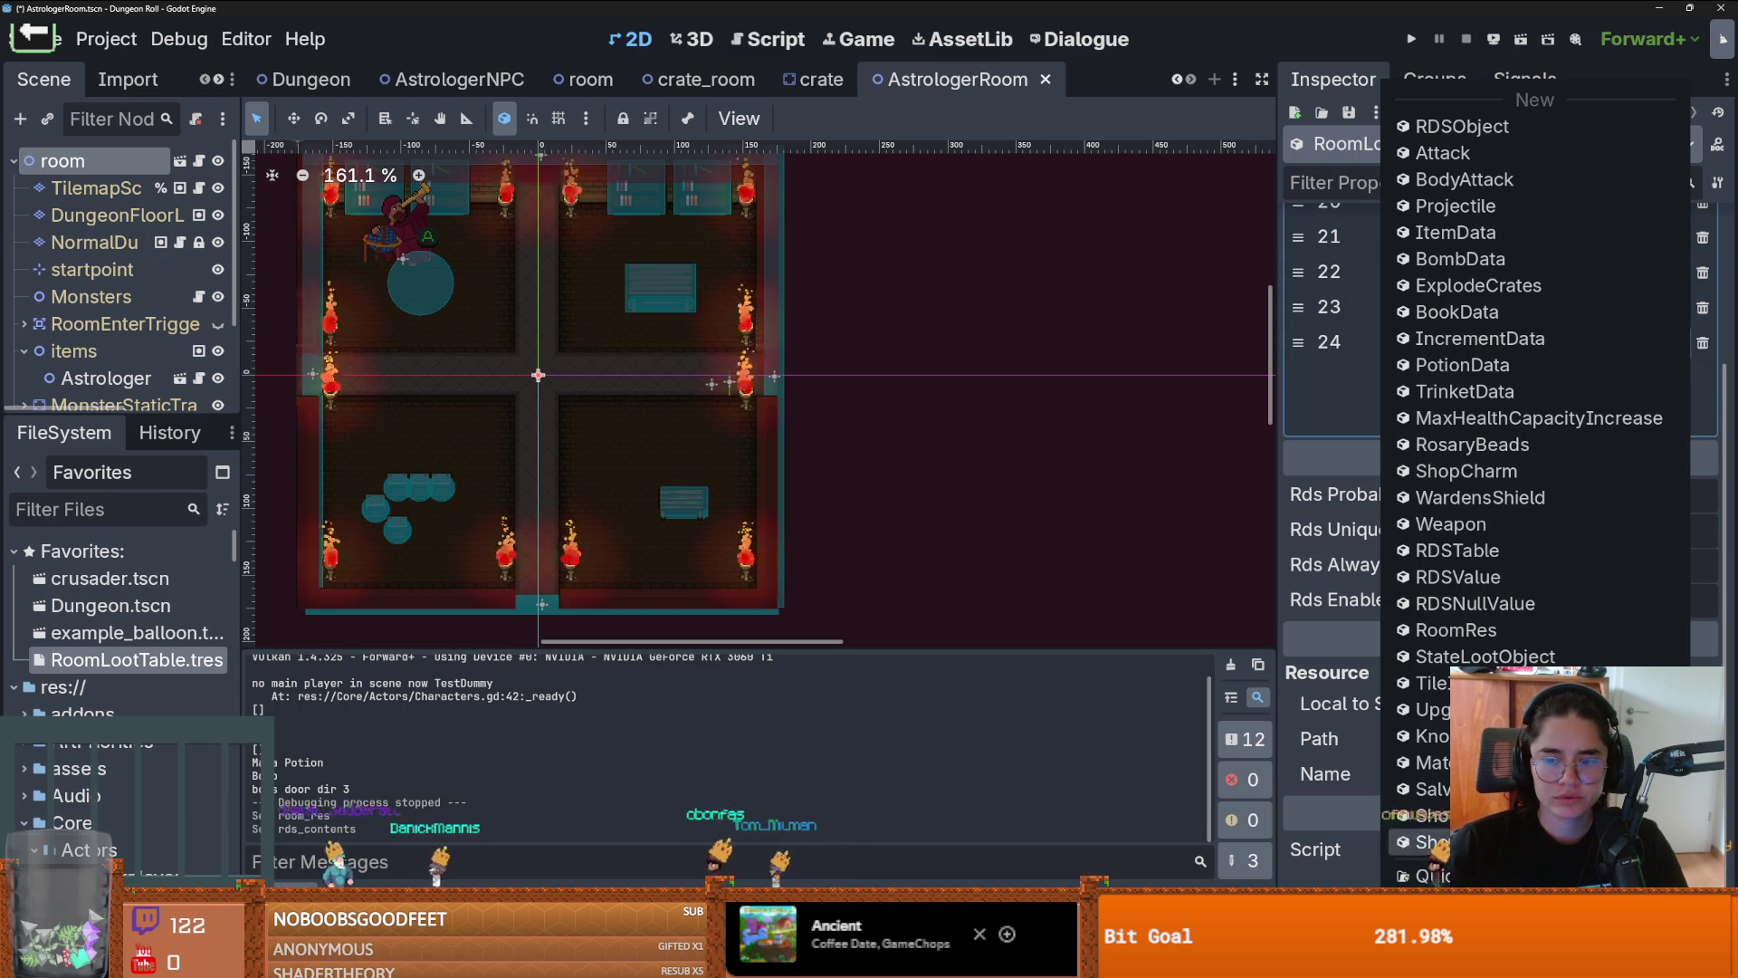
left_click(1448, 875)
type("astro")
key("Return")
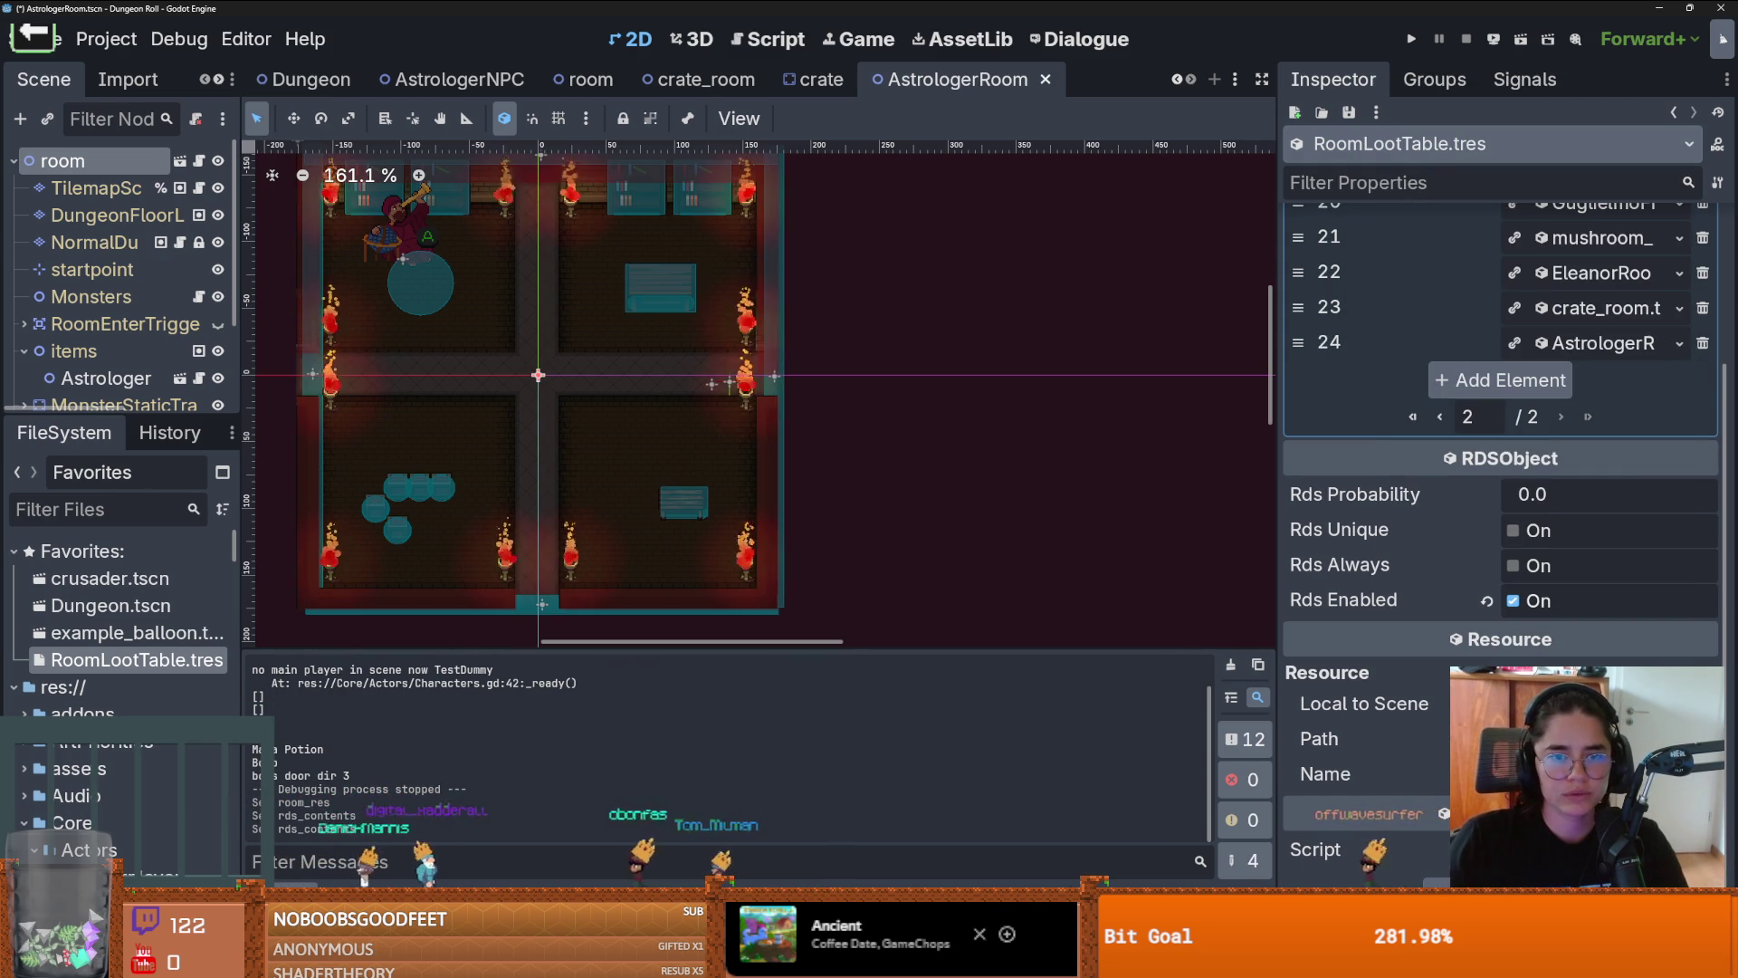
key("F5")
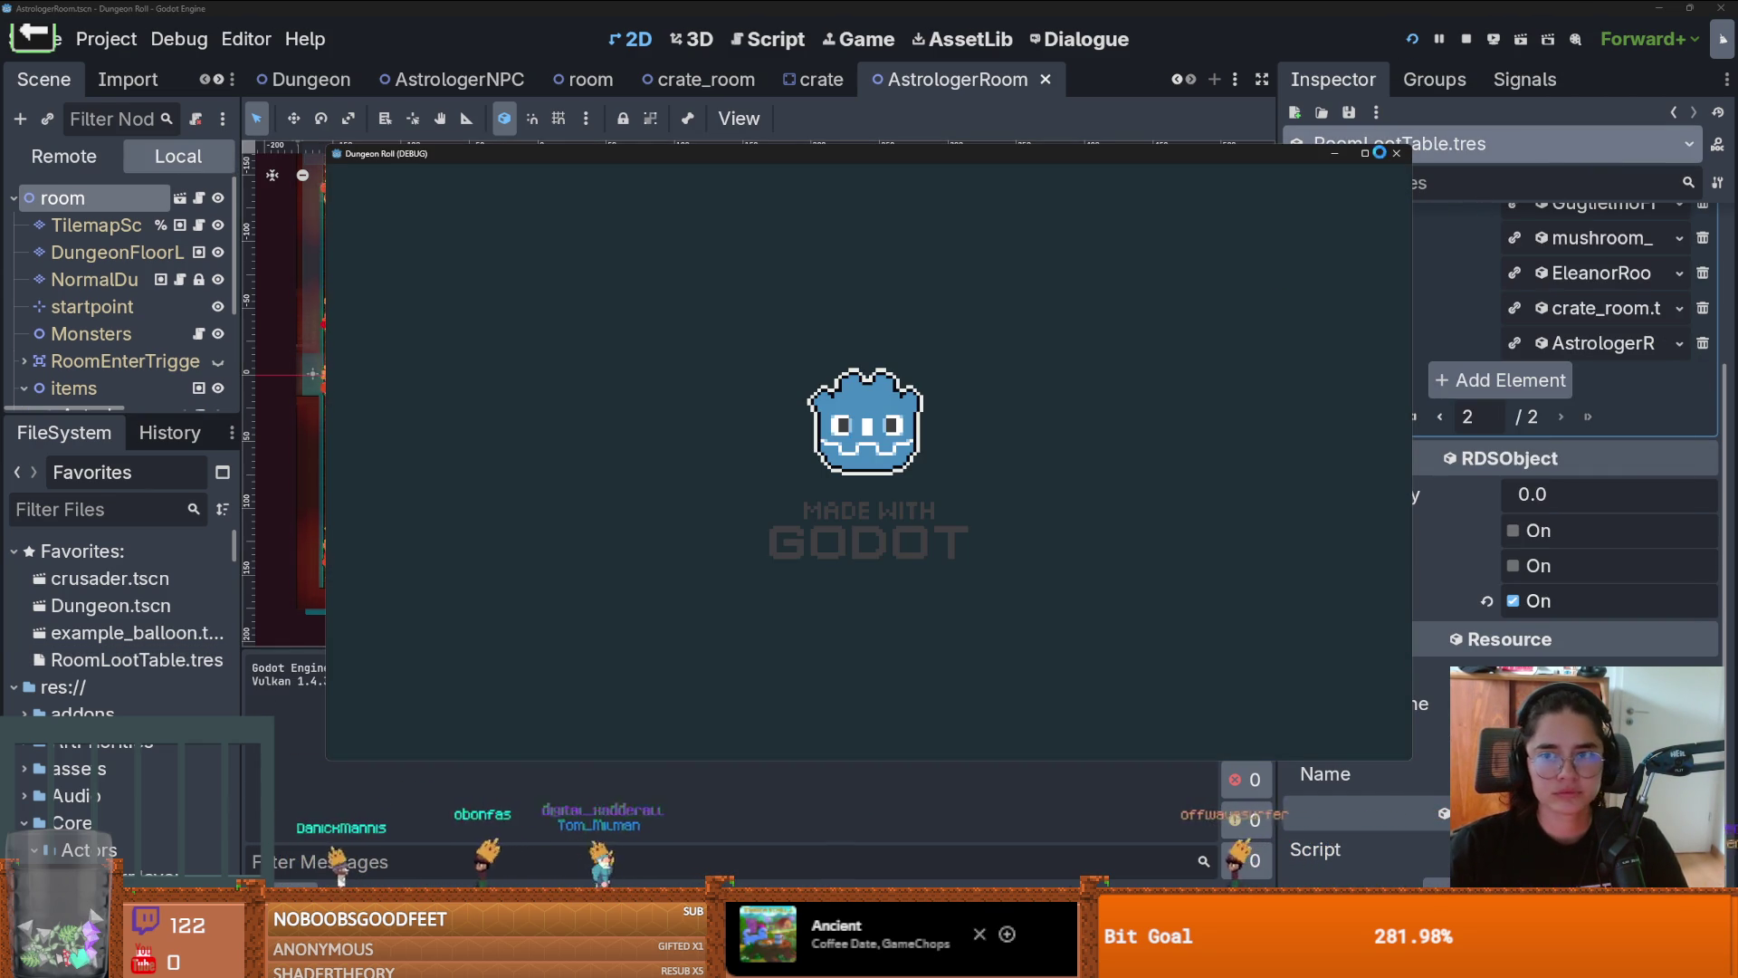
- Go through the top door and enter The Astrologer Room from the debug room cards
left_click(1367, 154)
key("w")
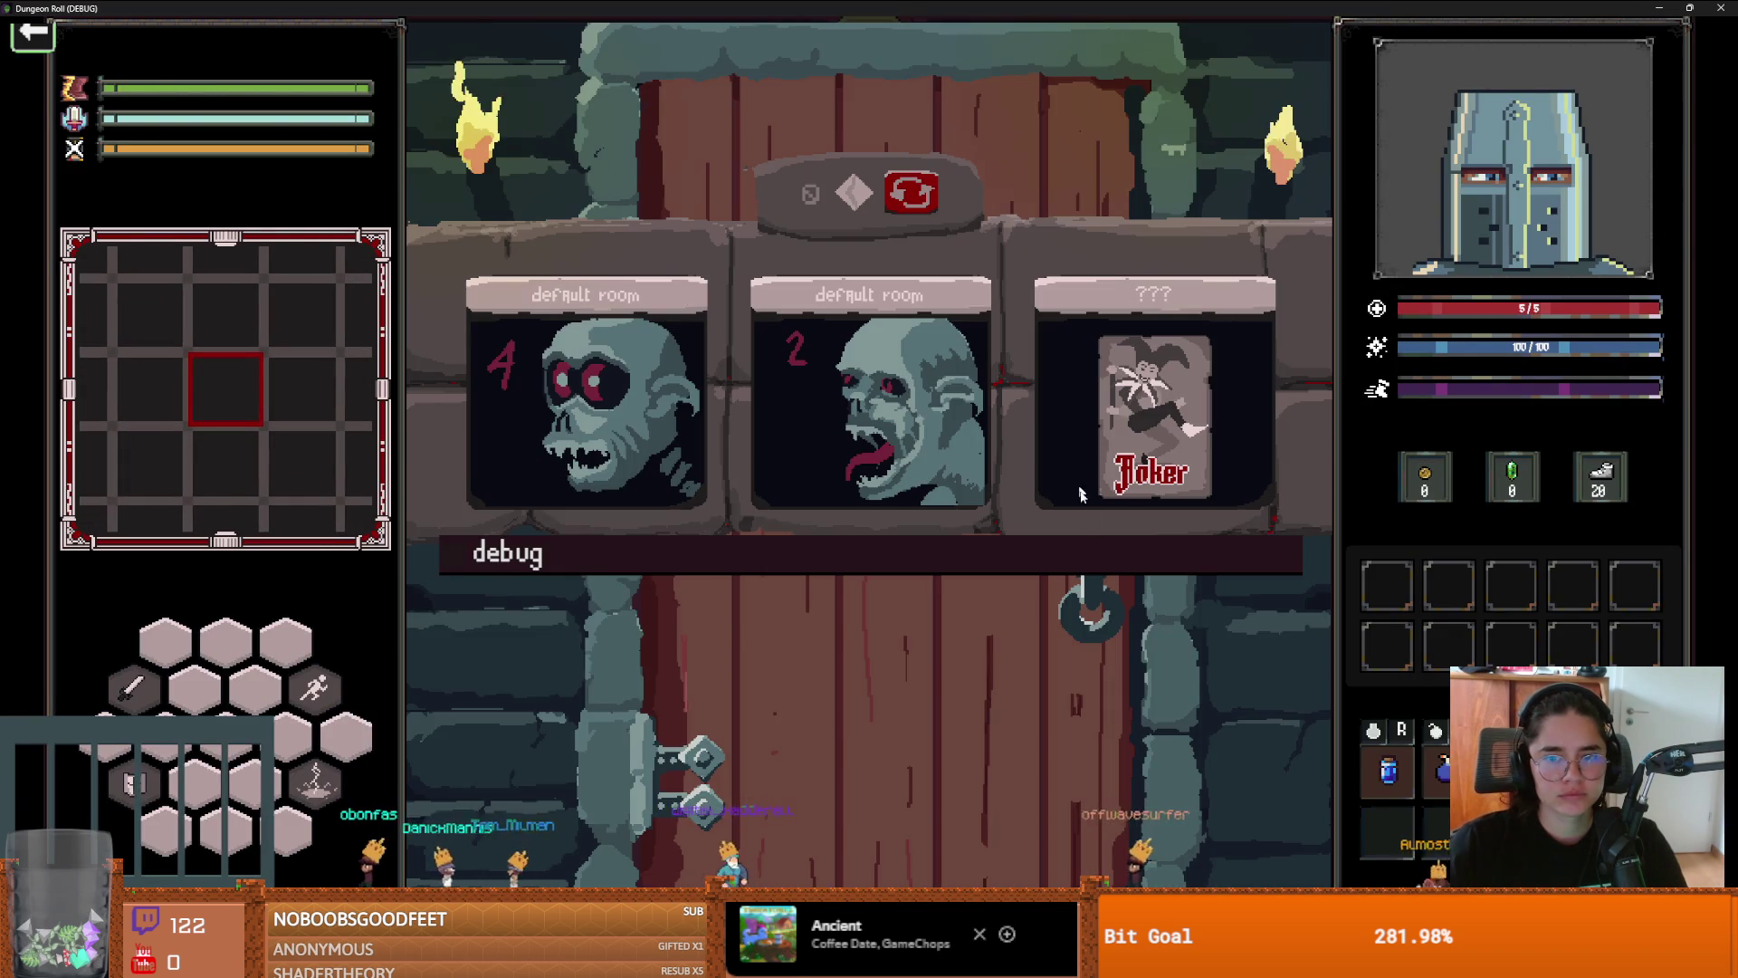
left_click(1080, 554)
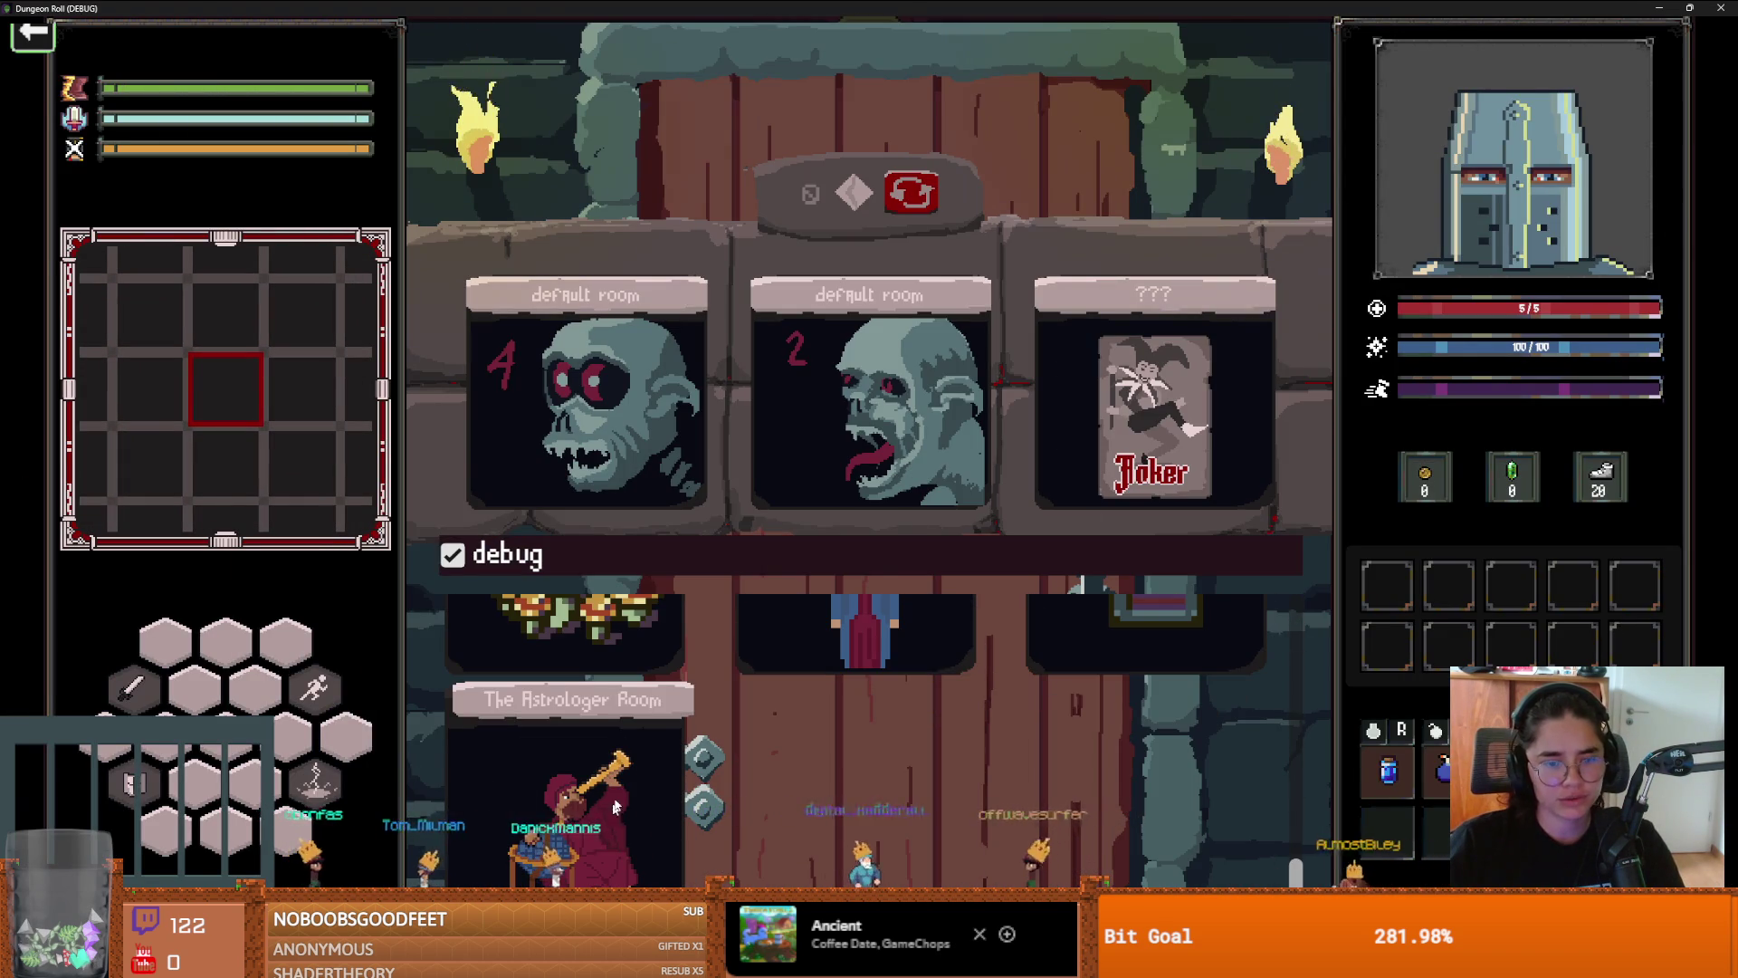
left_click(540, 813)
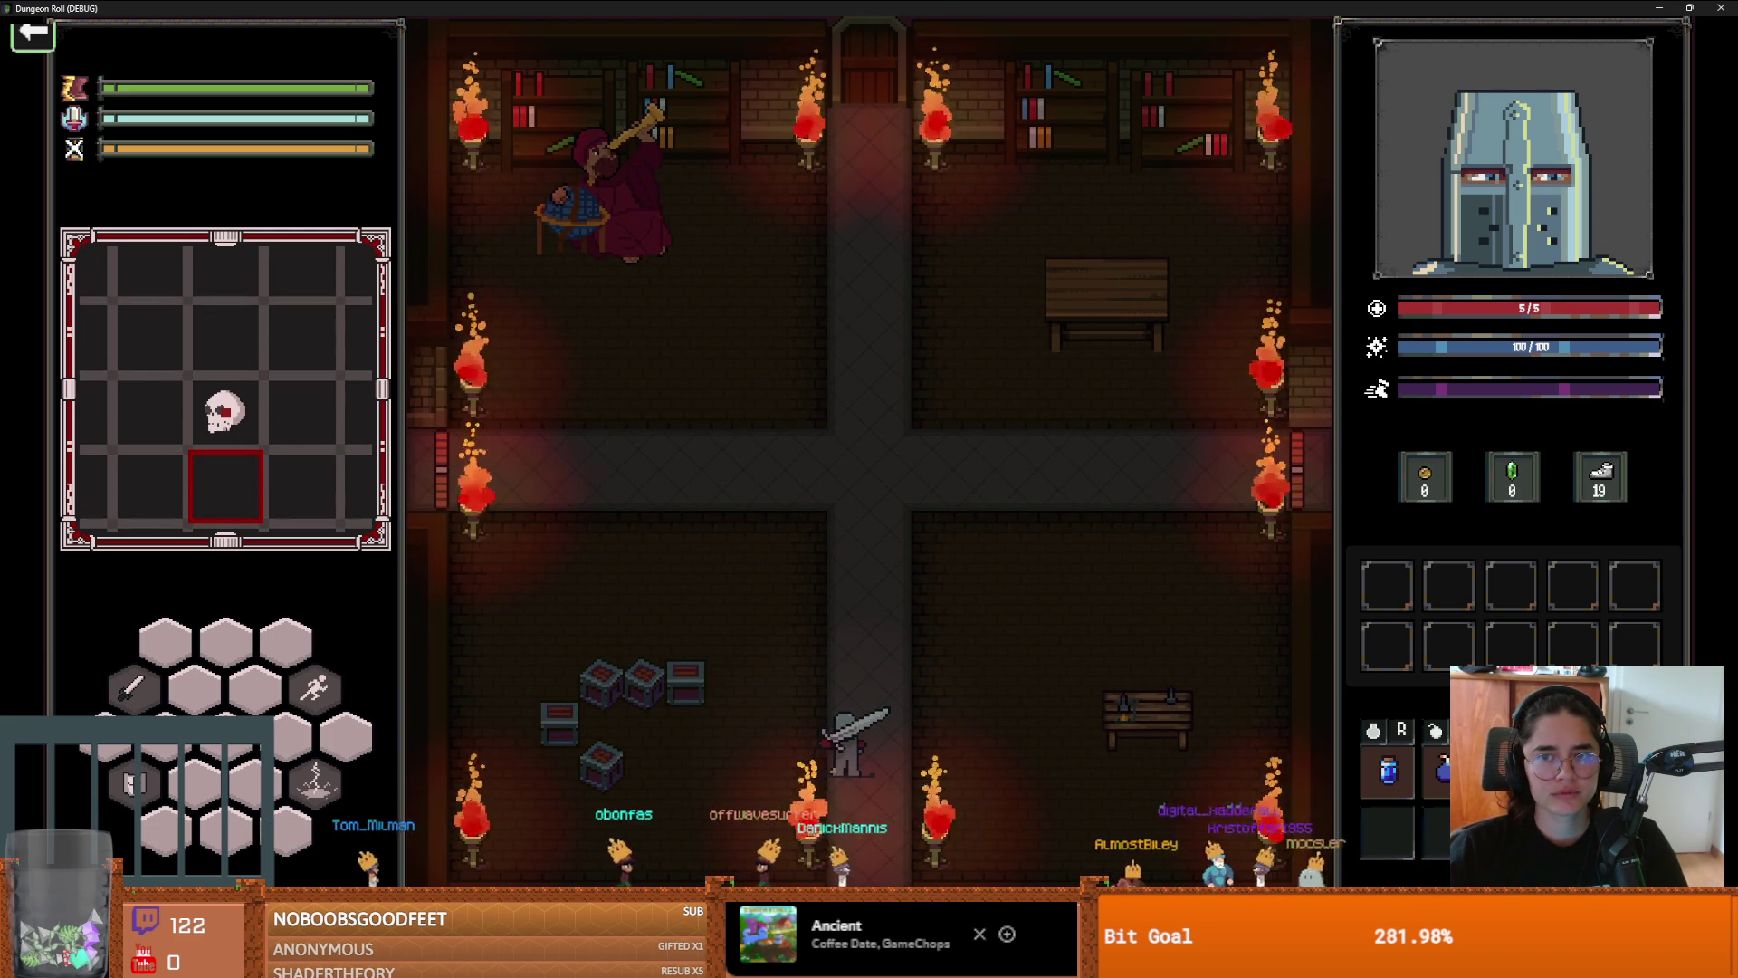
- Break the first bookshelf and read the lore scroll it drops
key("w")
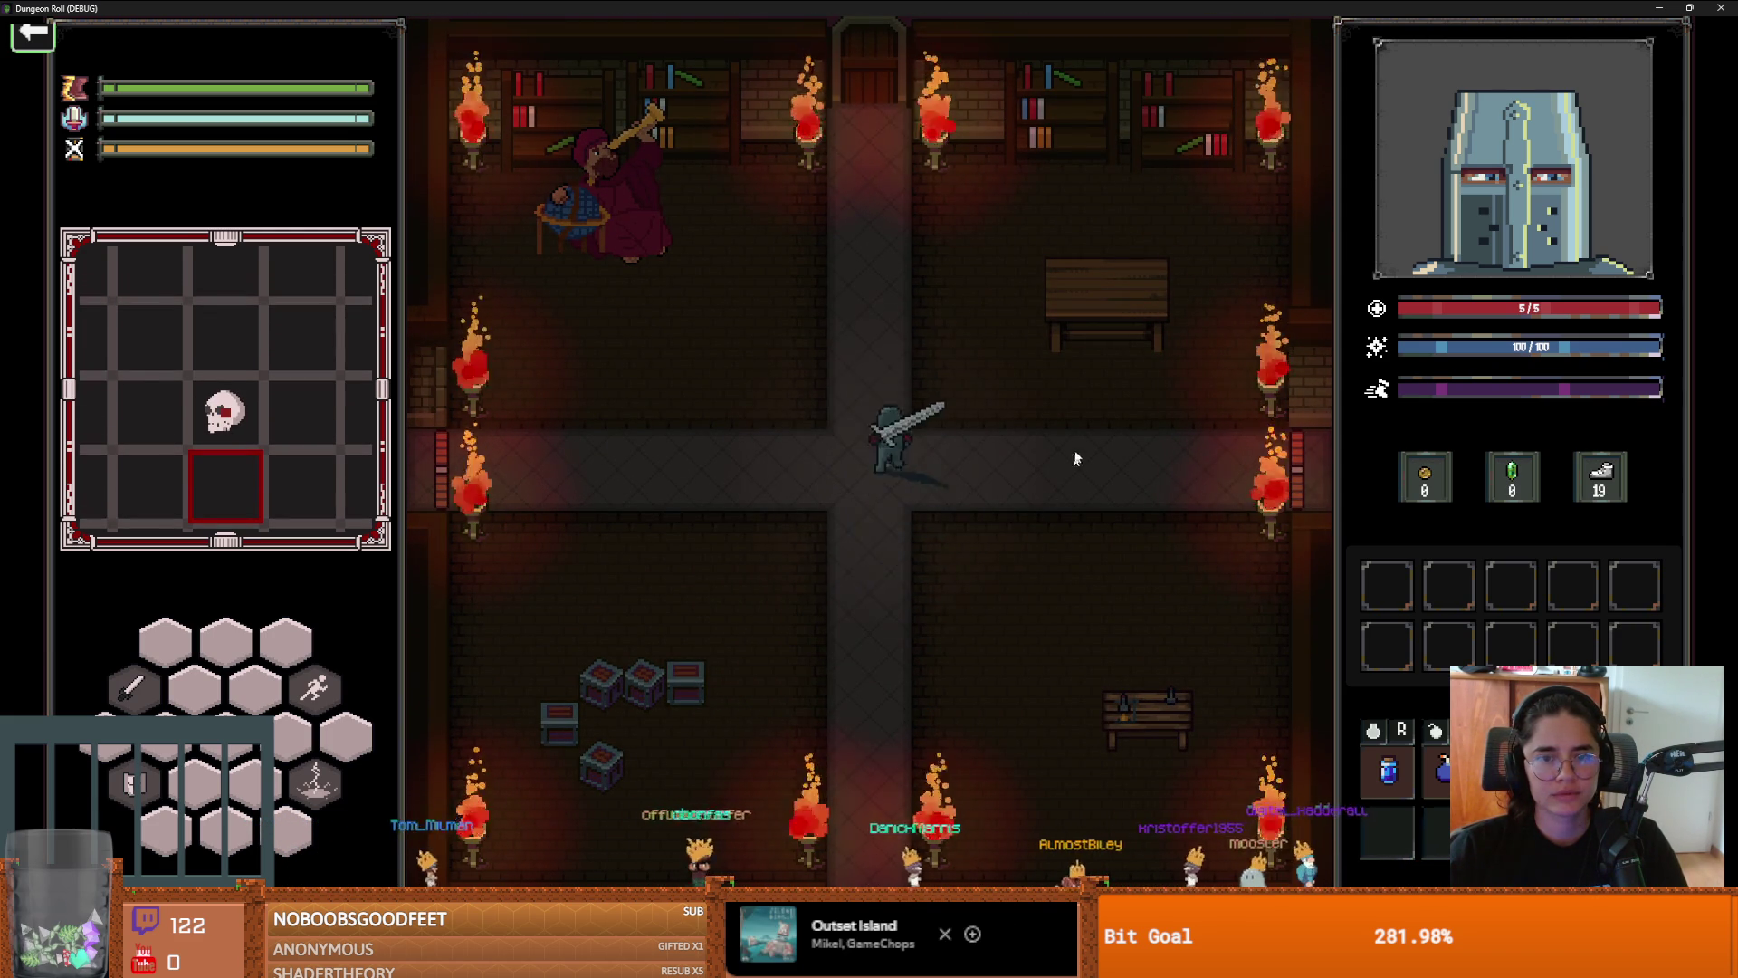
key("w")
left_click(1085, 134)
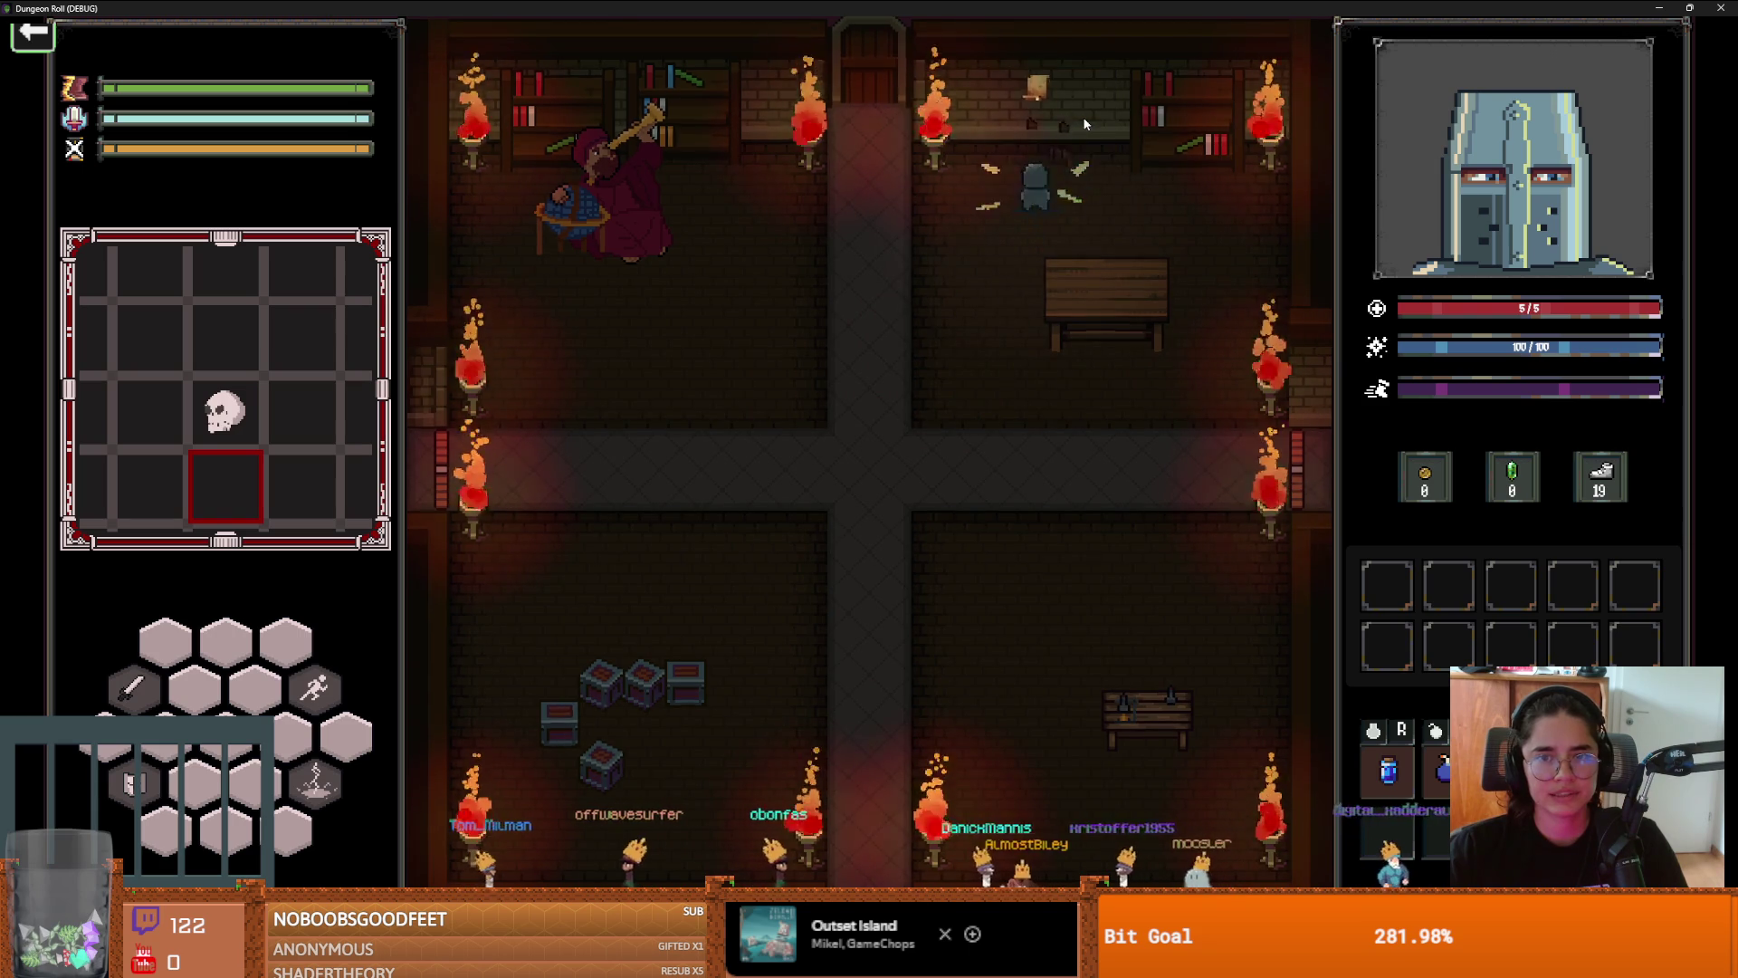
key("w")
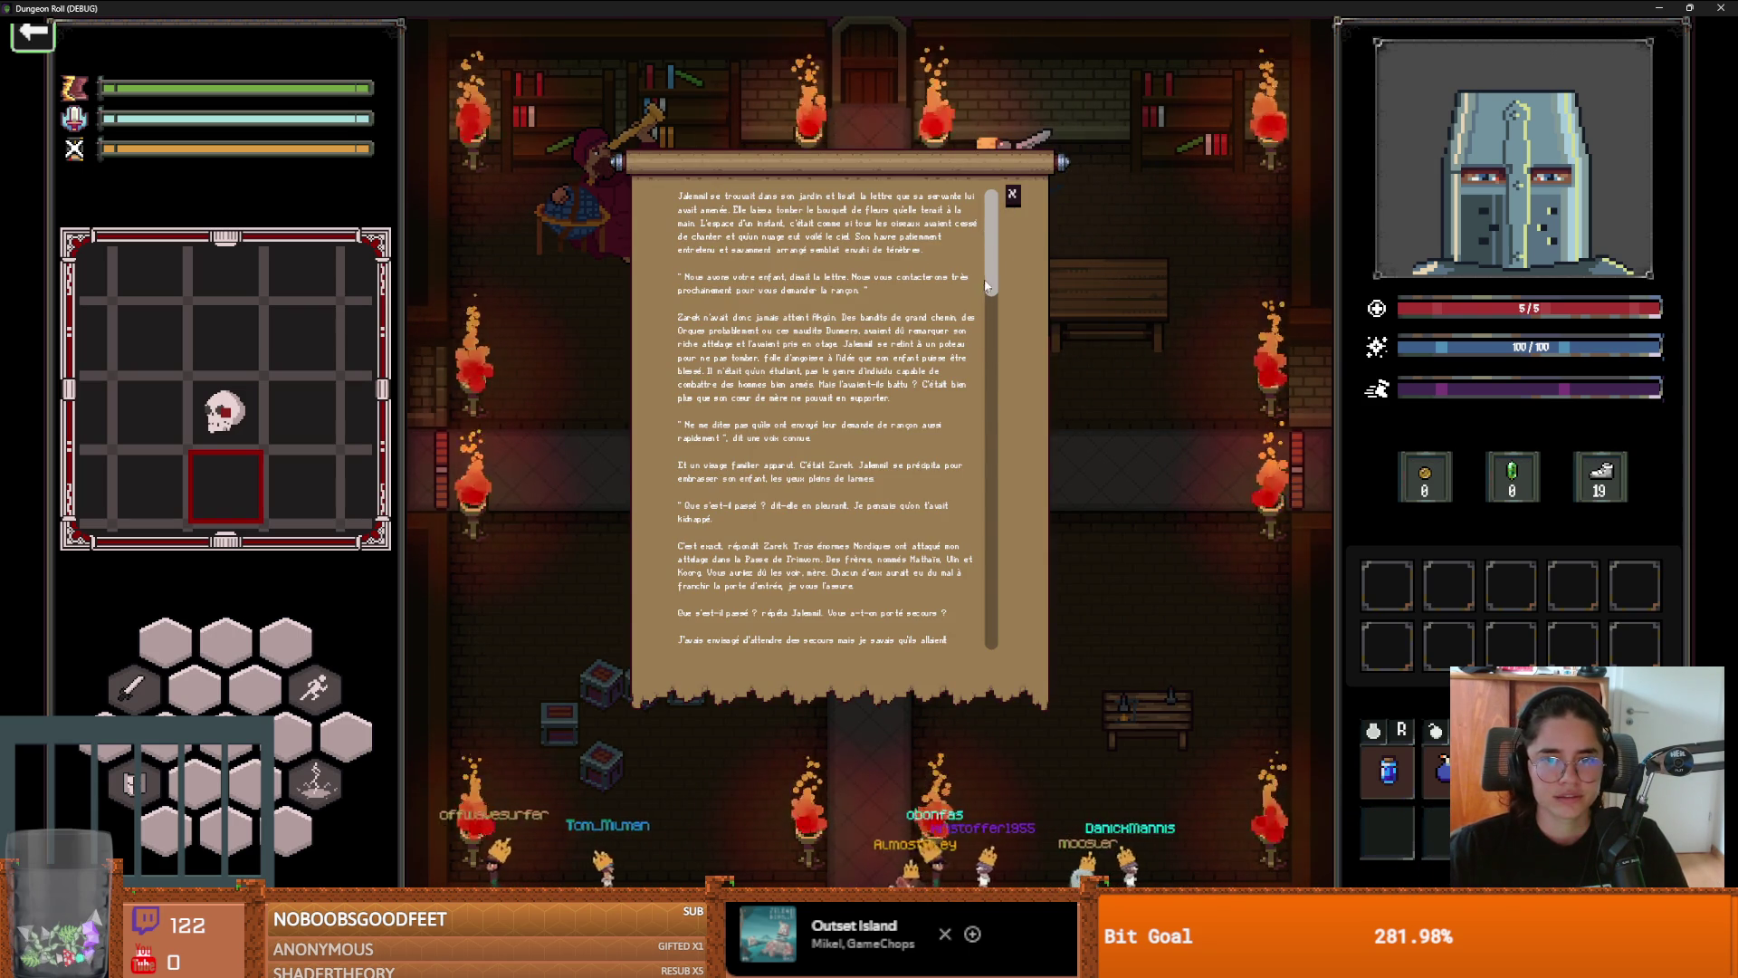
scroll(984, 292, "down", 15)
left_click(1014, 196)
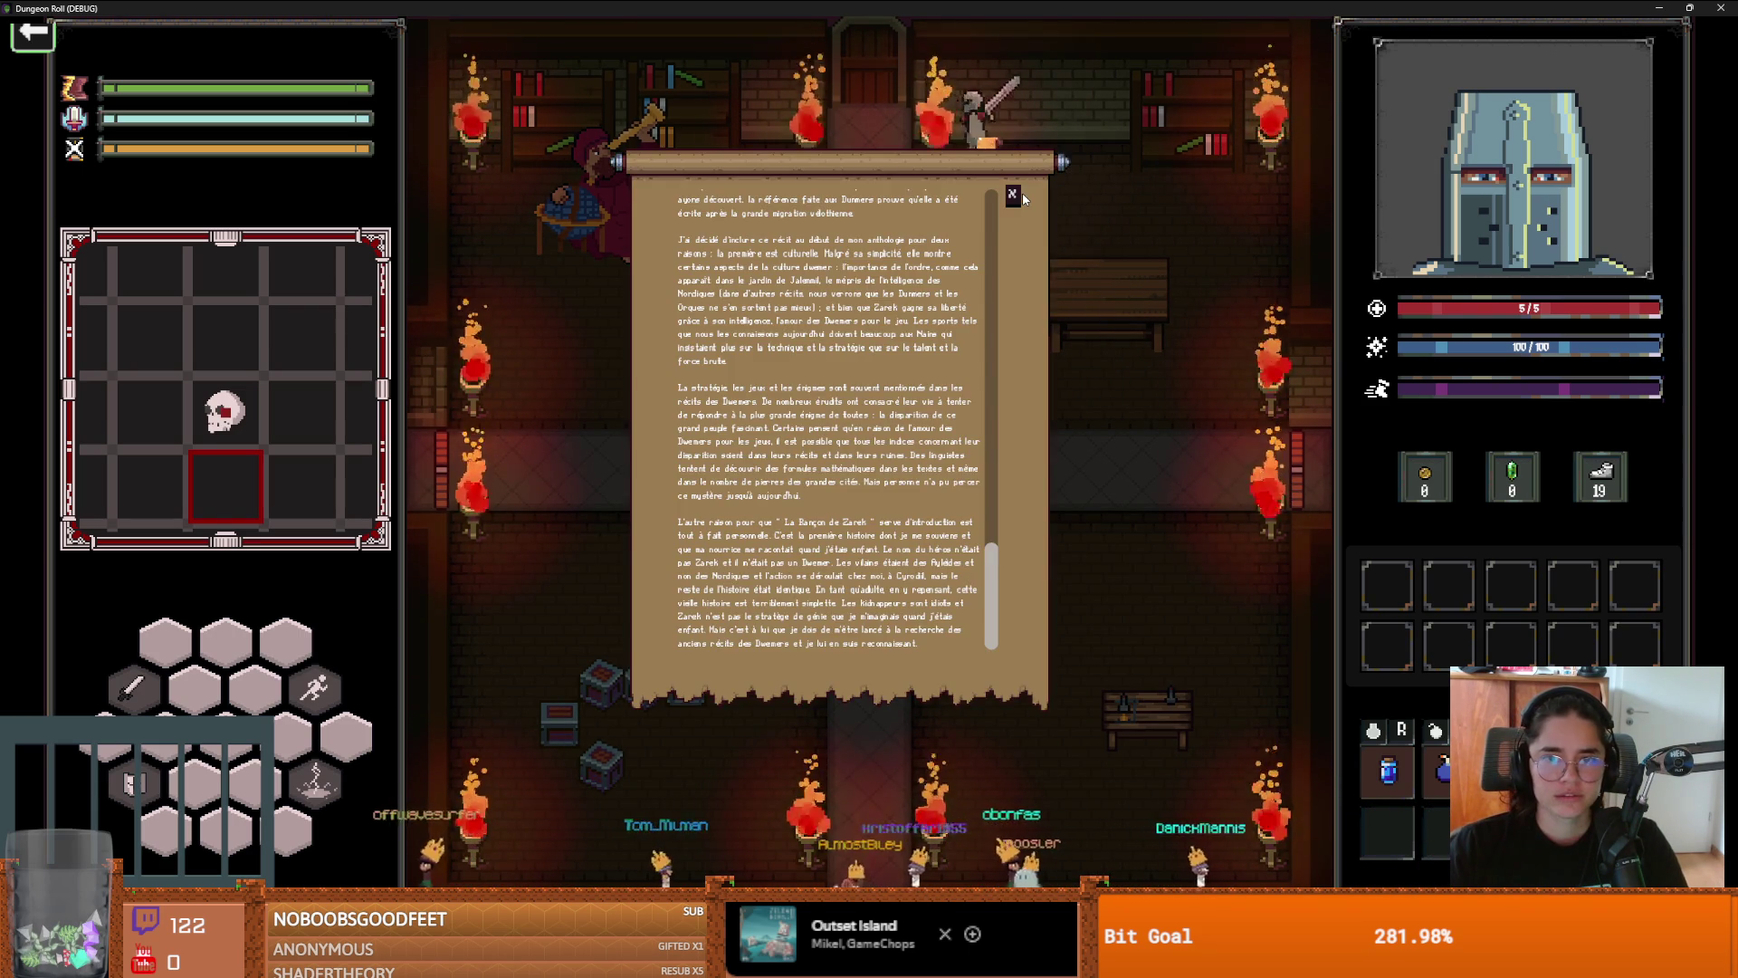
left_click(1021, 193)
- Break the right bookshelf and read the second lore scroll
key("s")
key("a")
key("d")
key("w")
key("d")
left_click(1180, 126)
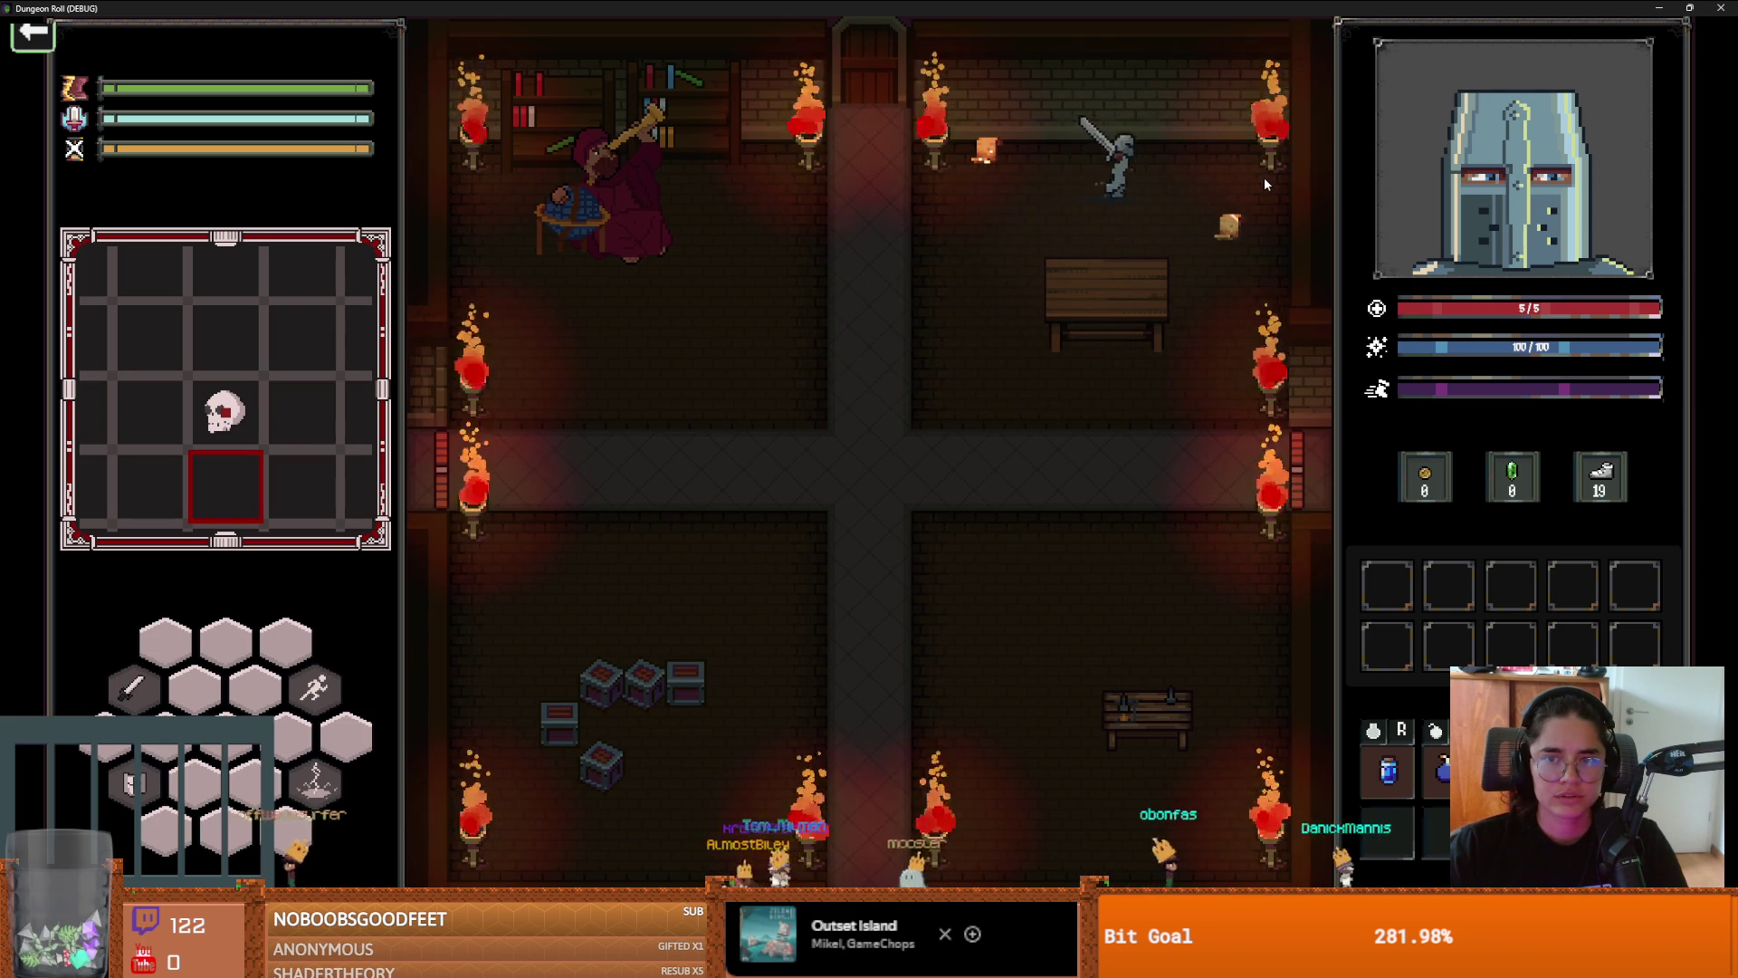
key("d")
key("s")
left_click(1019, 194)
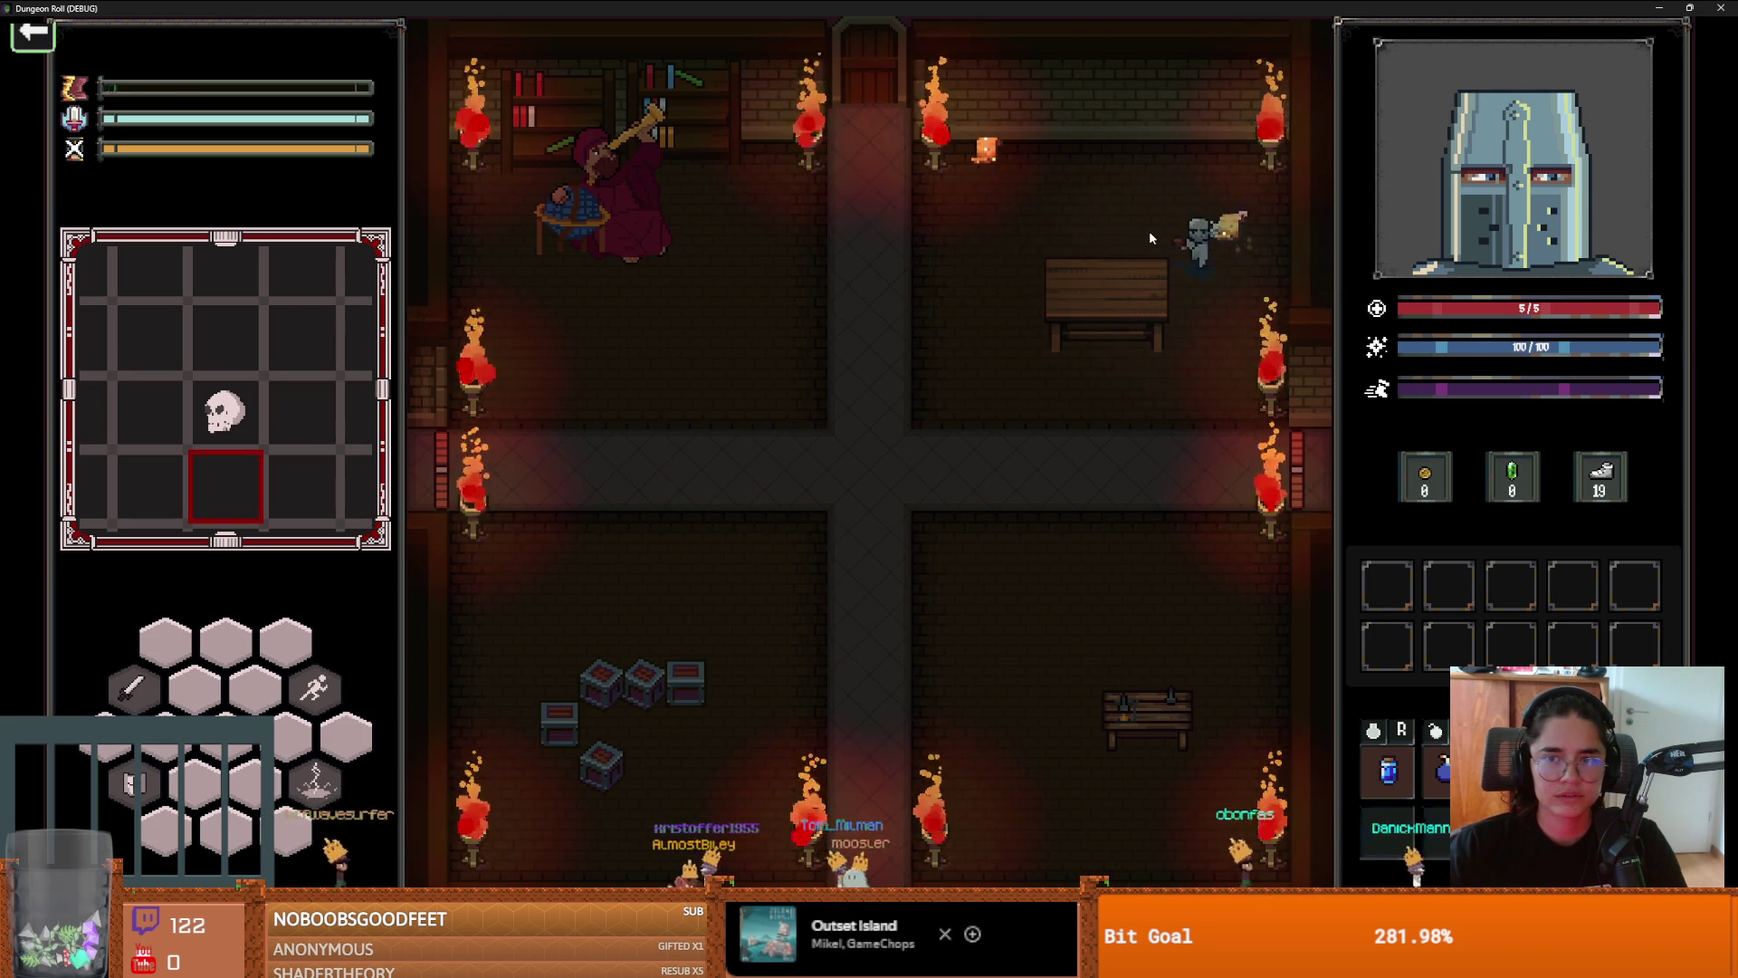
- Talk to King Baldwin, choose Baldwin Upgrades, then leave the game window
key("a")
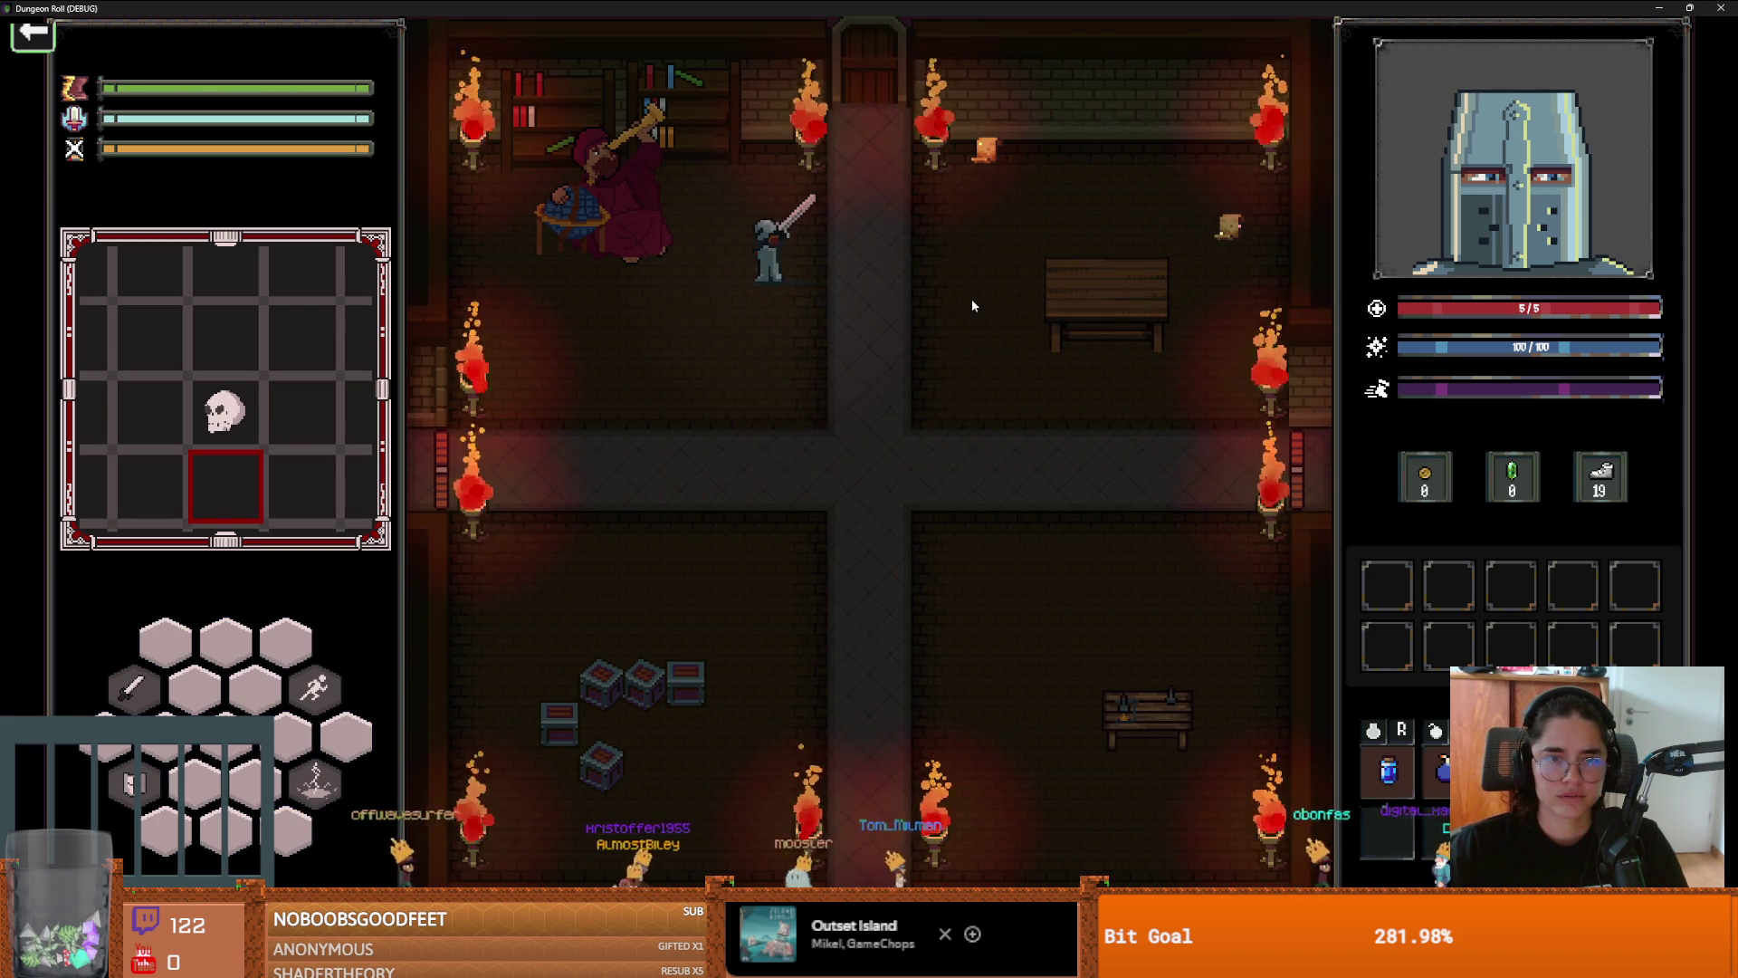
key("a")
key("e")
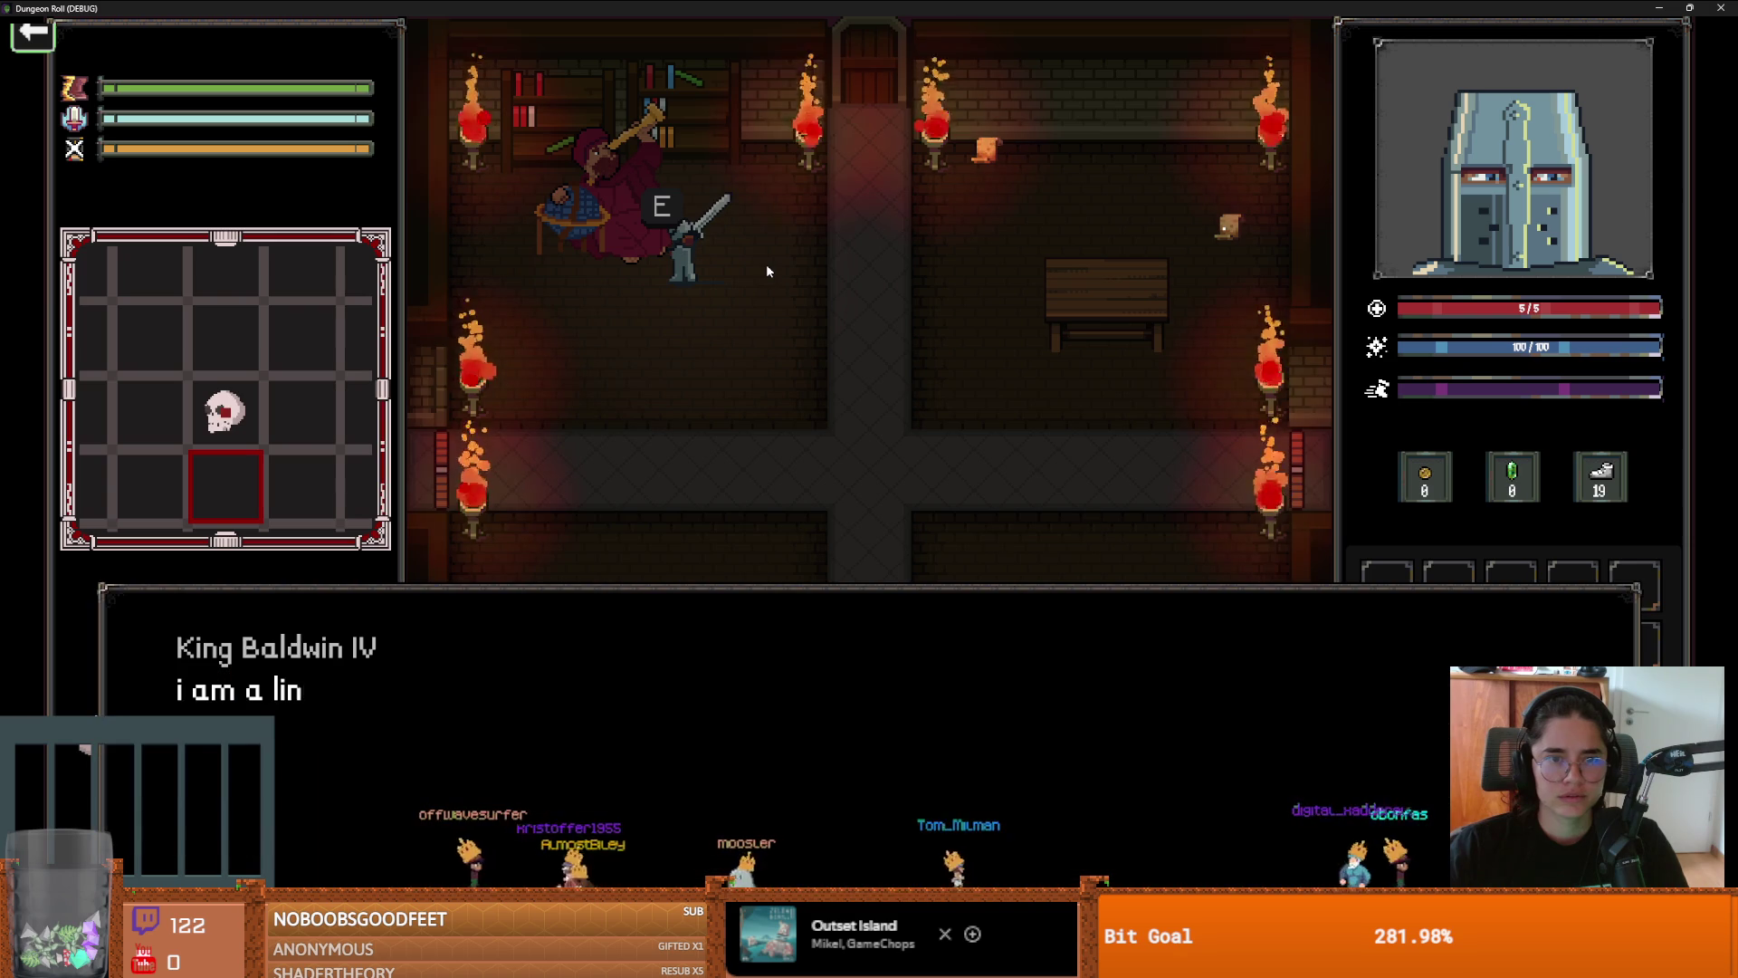
left_click(872, 425)
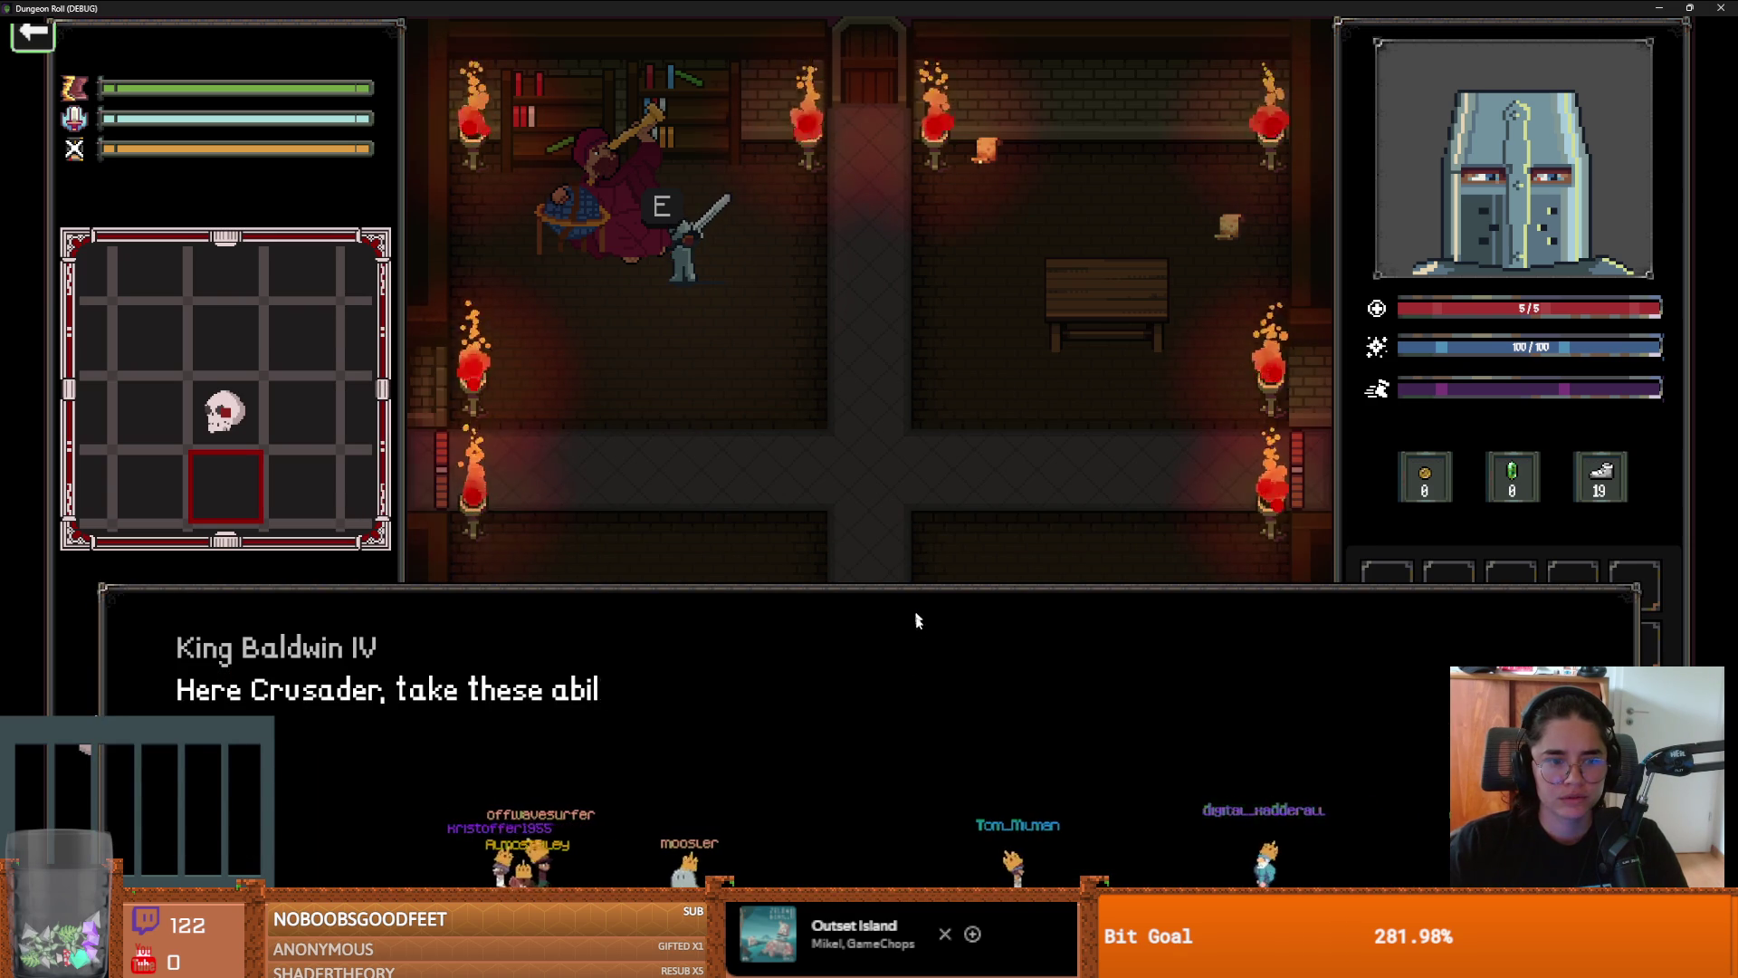
left_click(916, 622)
double_click(987, 7)
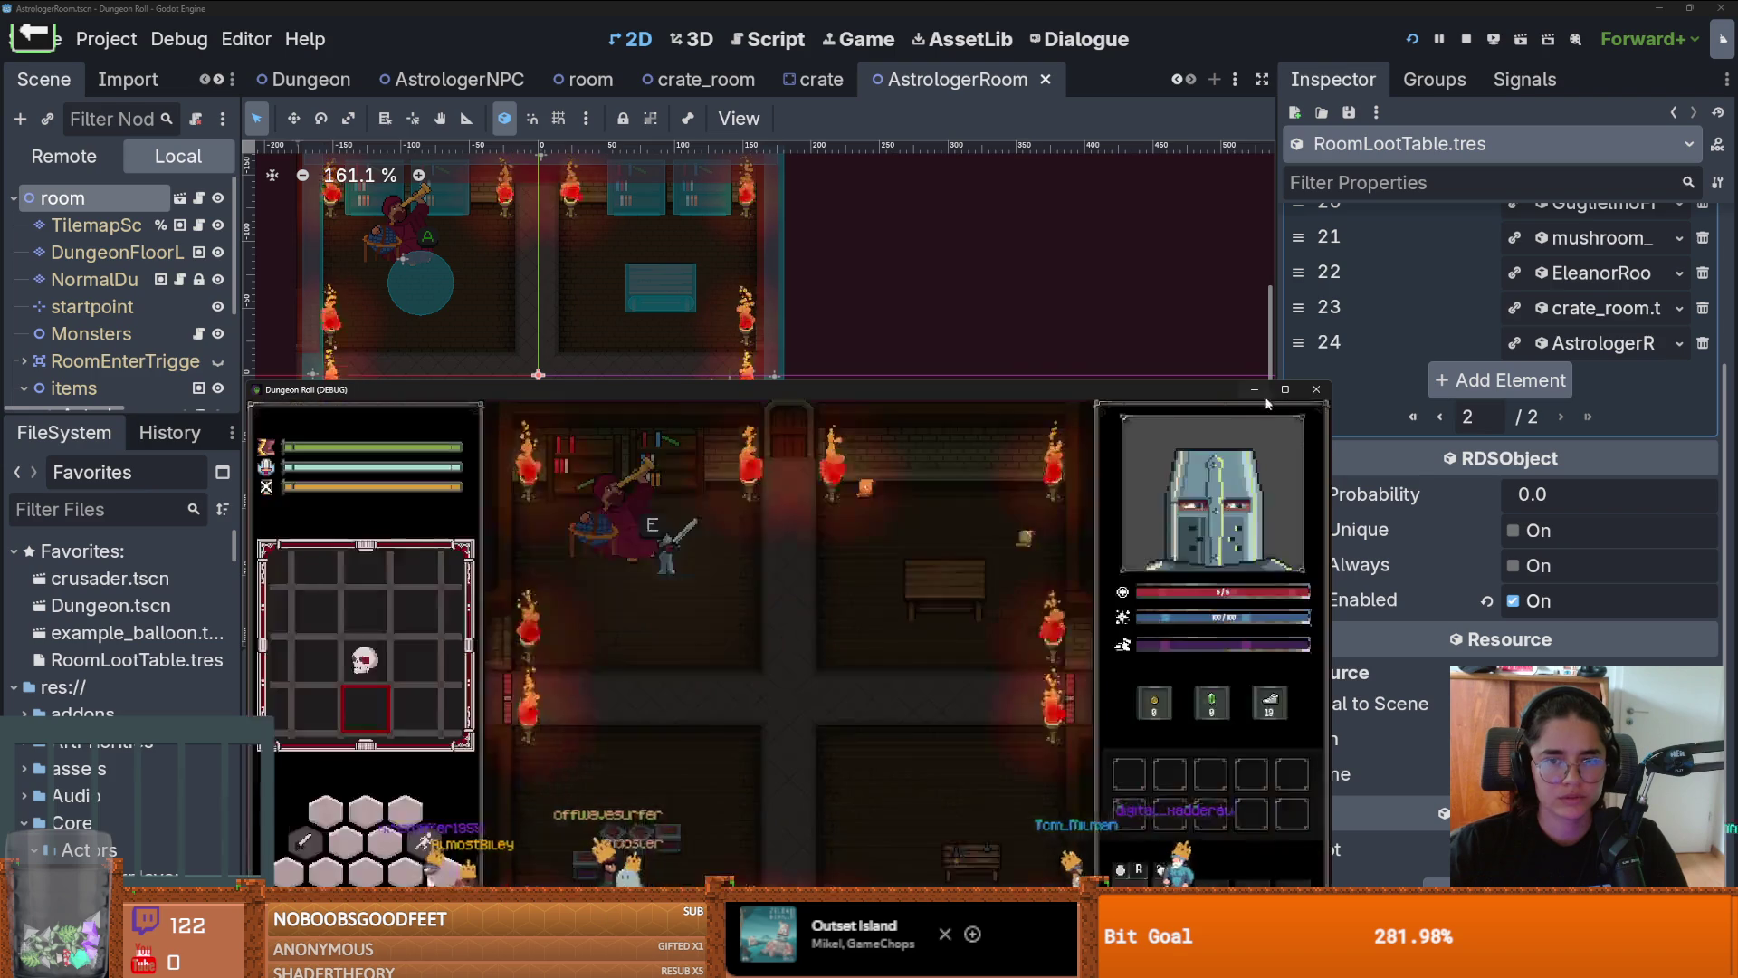
- Stop the game, turn off the Astrologer node's Poof In, and save the scene
key("F8")
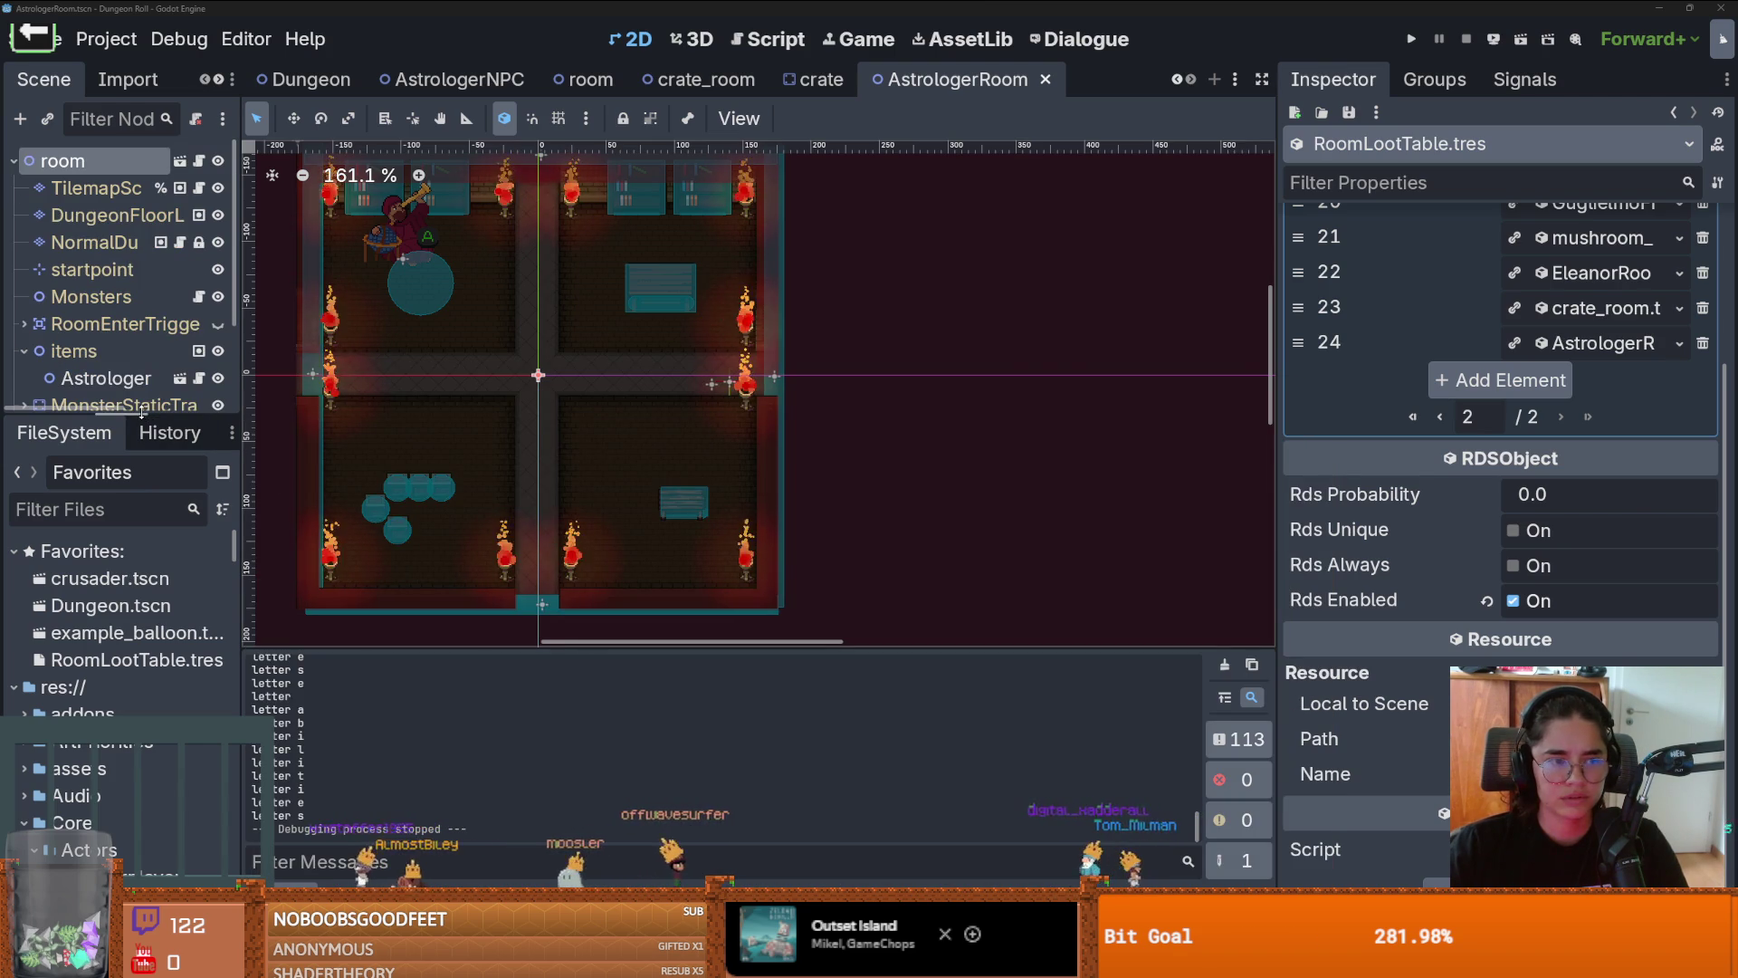
left_click_drag(149, 419, 149, 572)
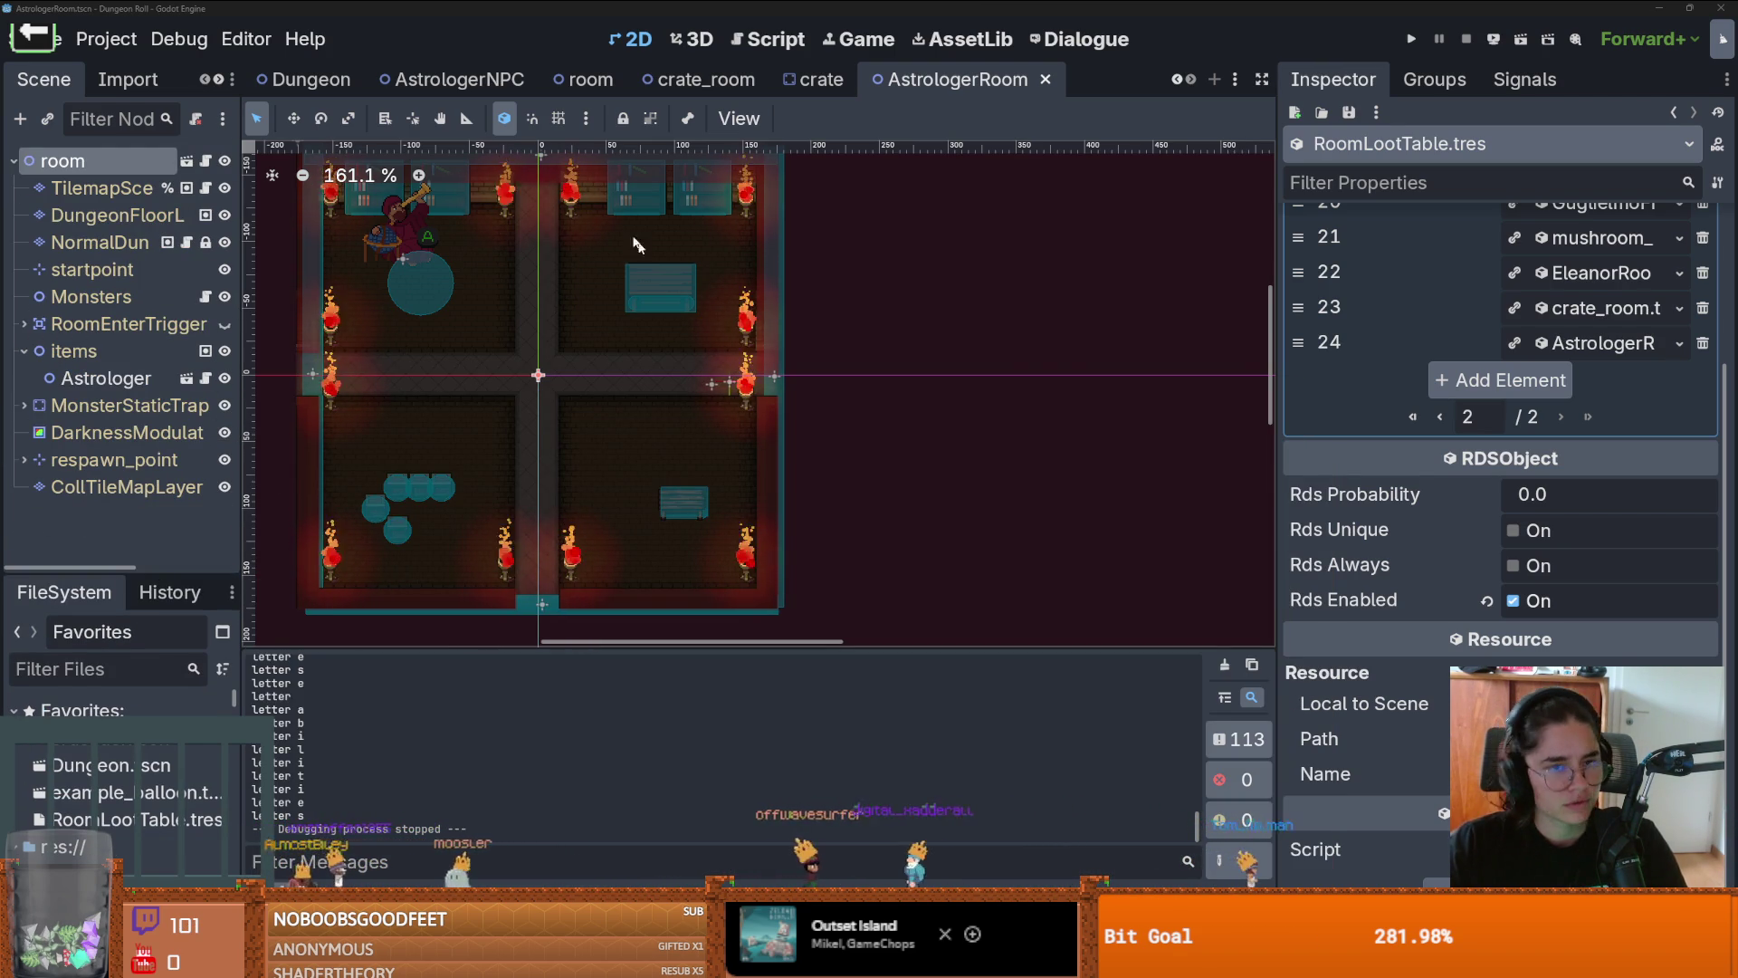
left_click(93, 388)
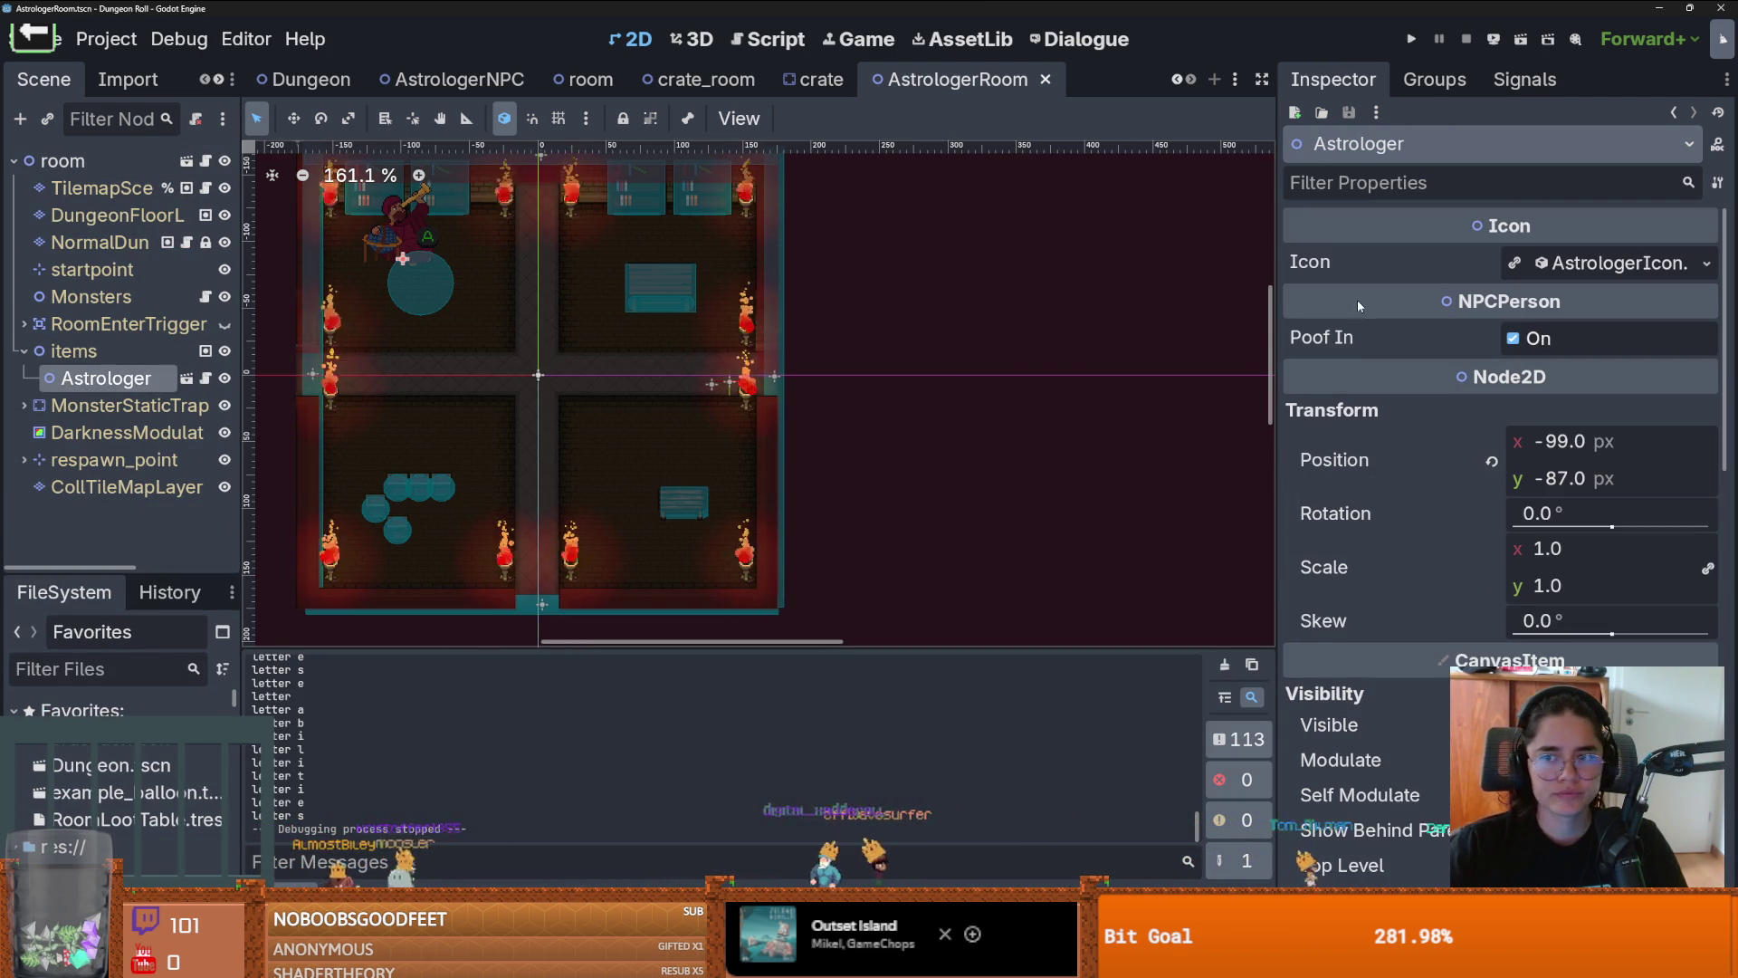
left_click(1539, 337)
left_click(1550, 264)
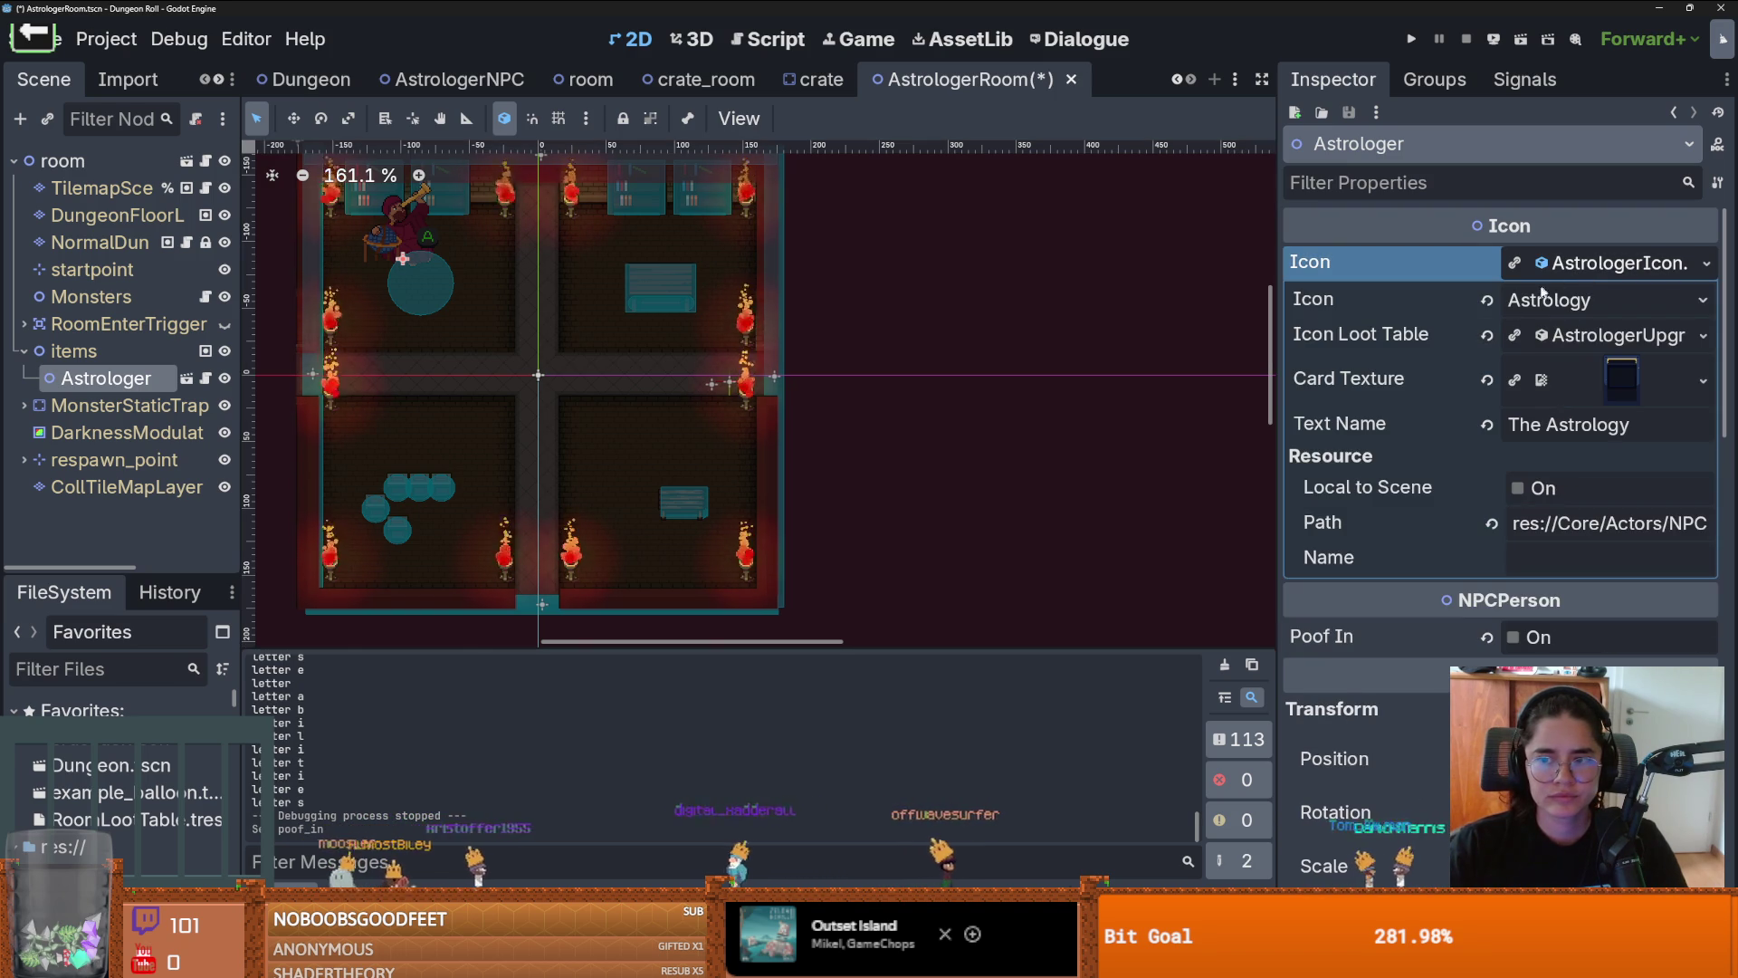
left_click_drag(1278, 387, 1245, 386)
key("ctrl+s")
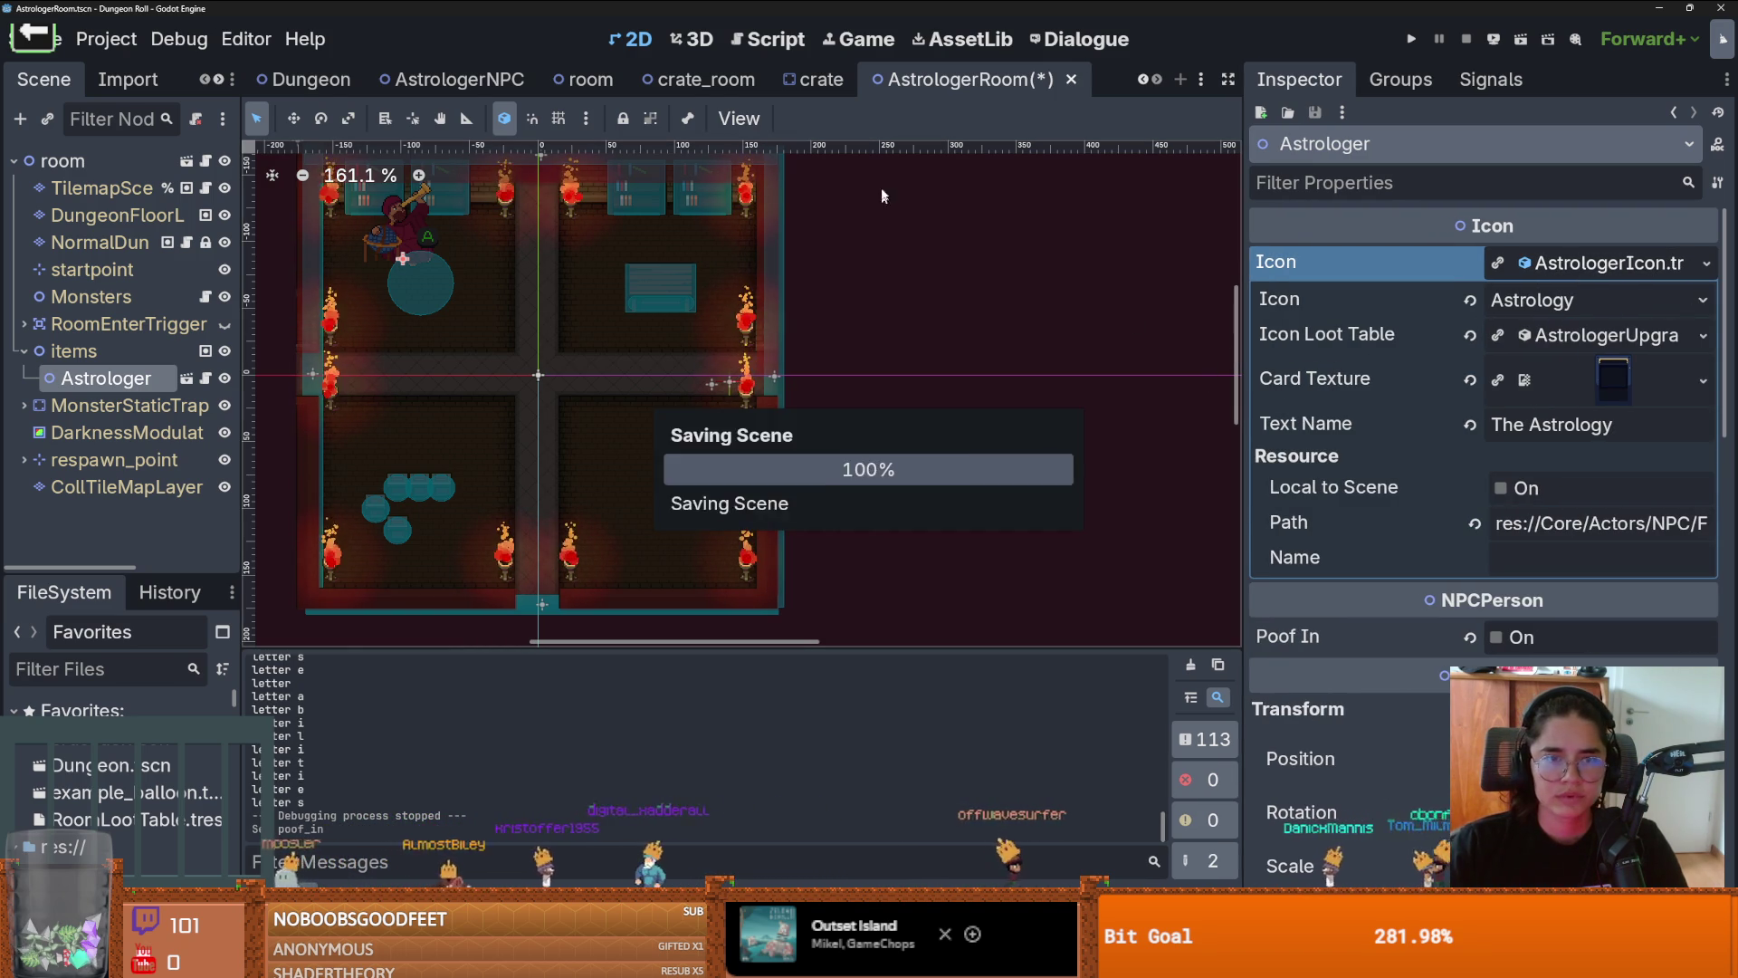
- Replace Eleanor with Astrologer on dialogue line 5 and save
left_click(1077, 39)
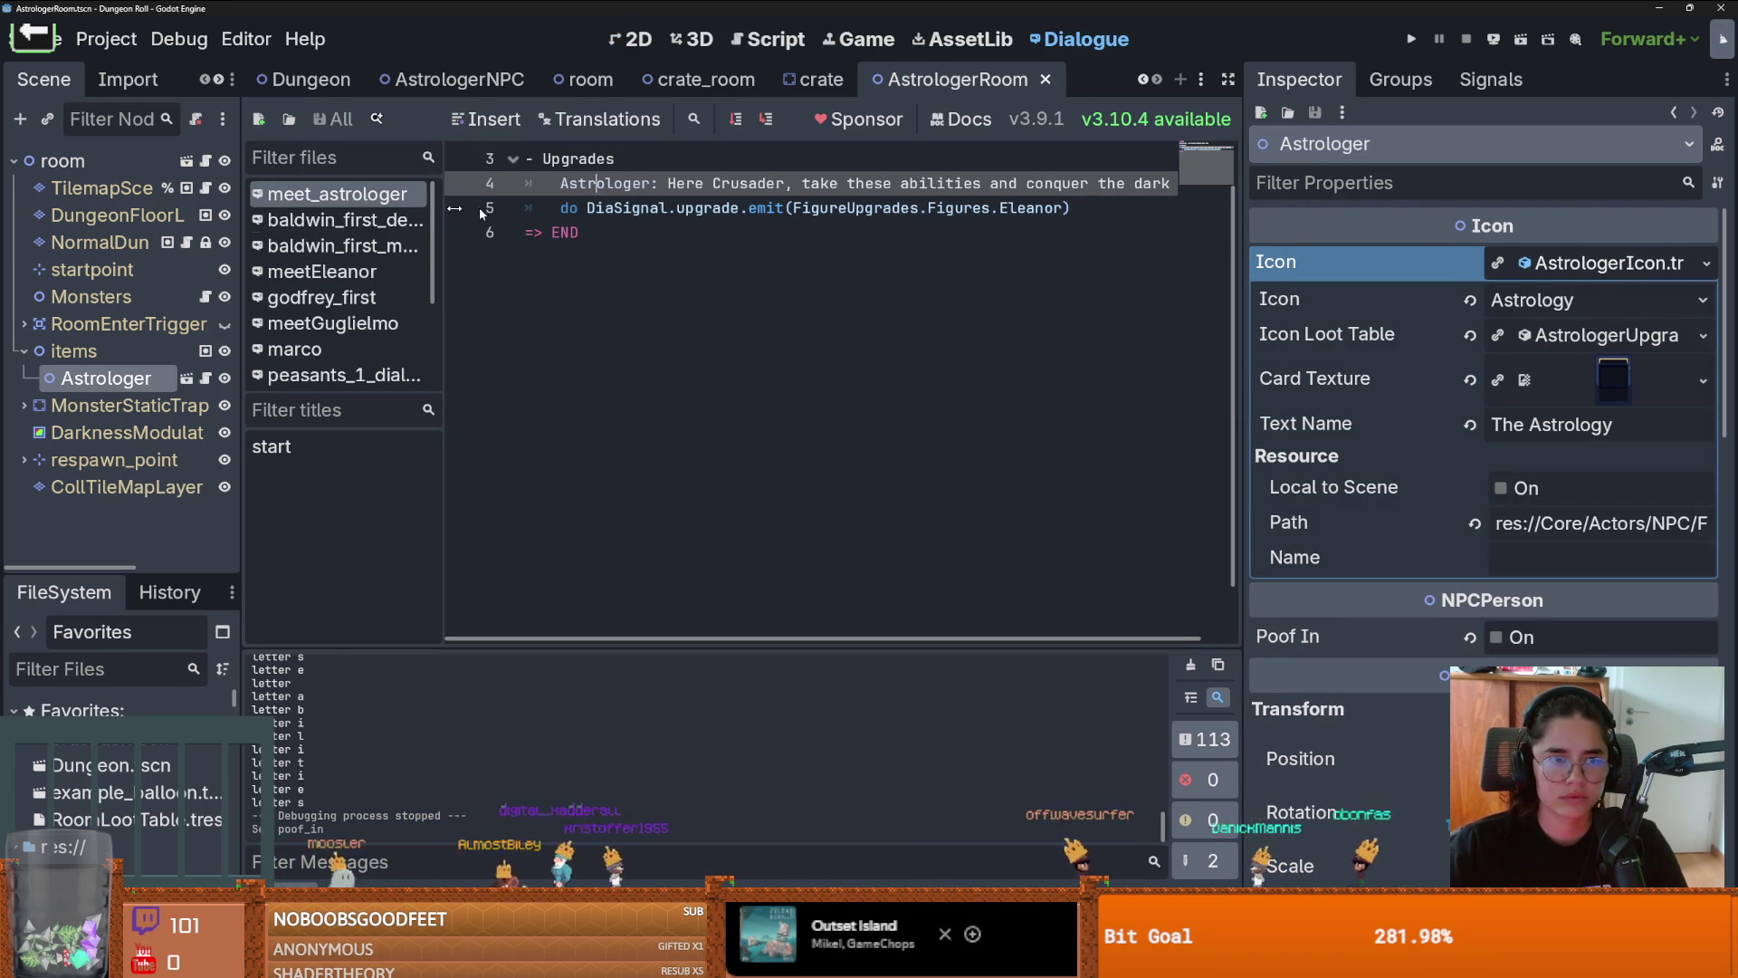
double_click(1031, 208)
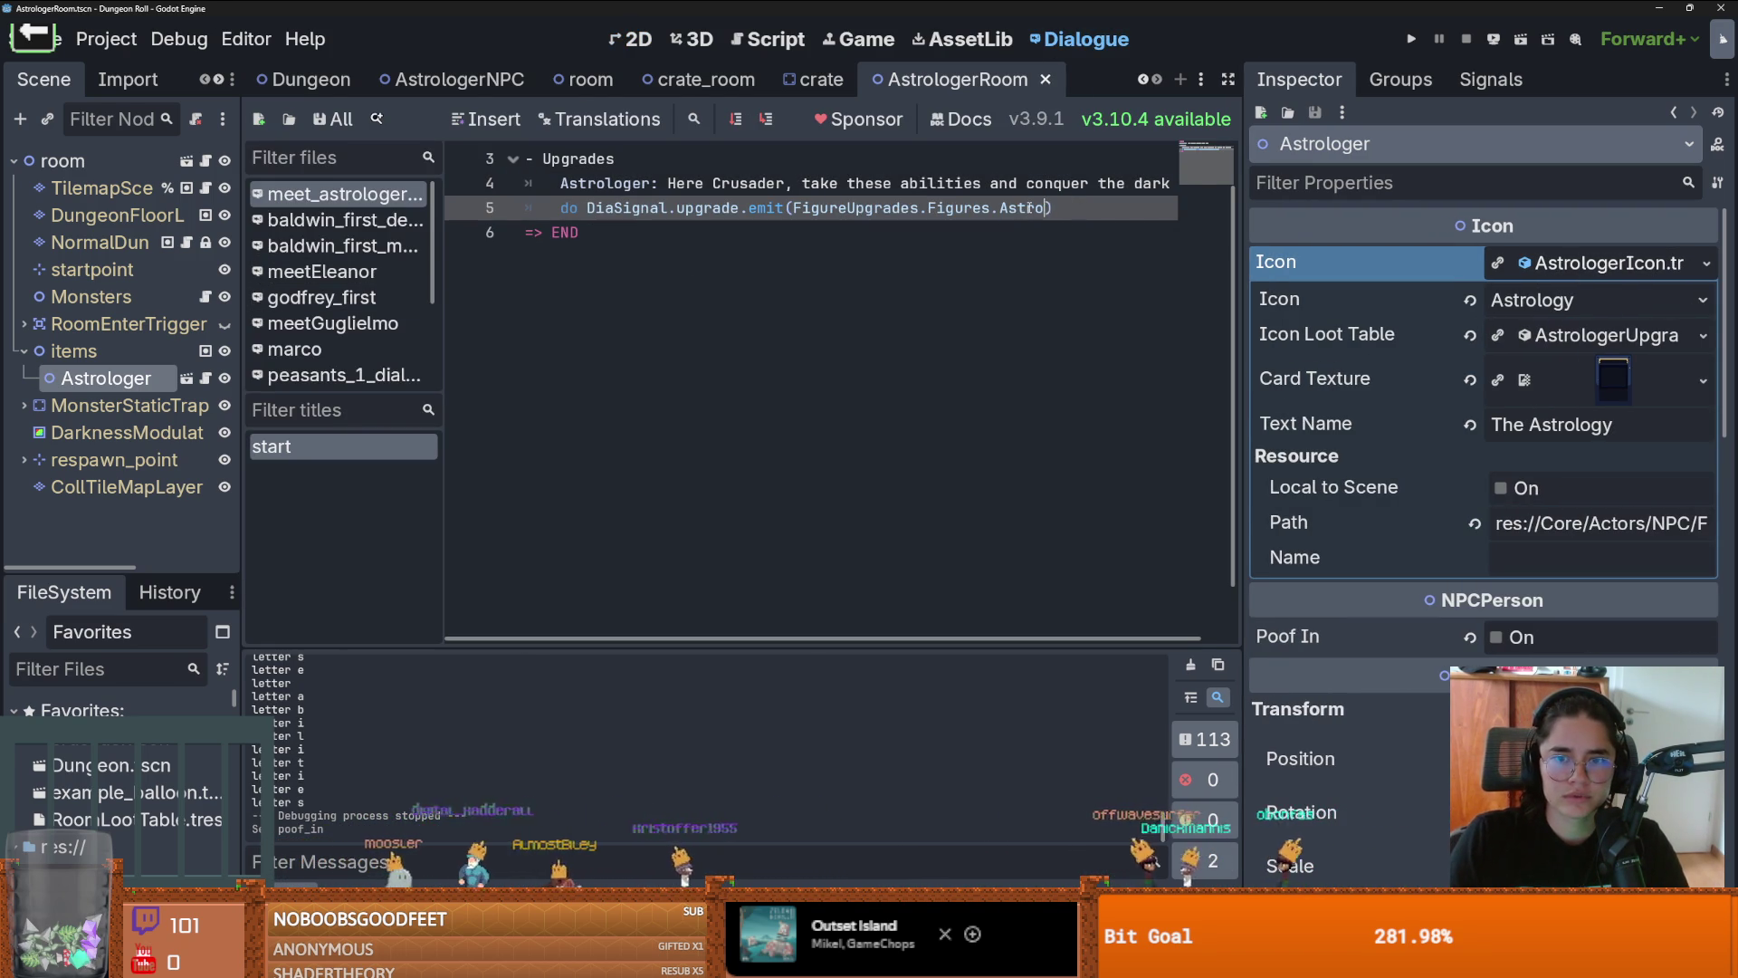
key("ctrl+s")
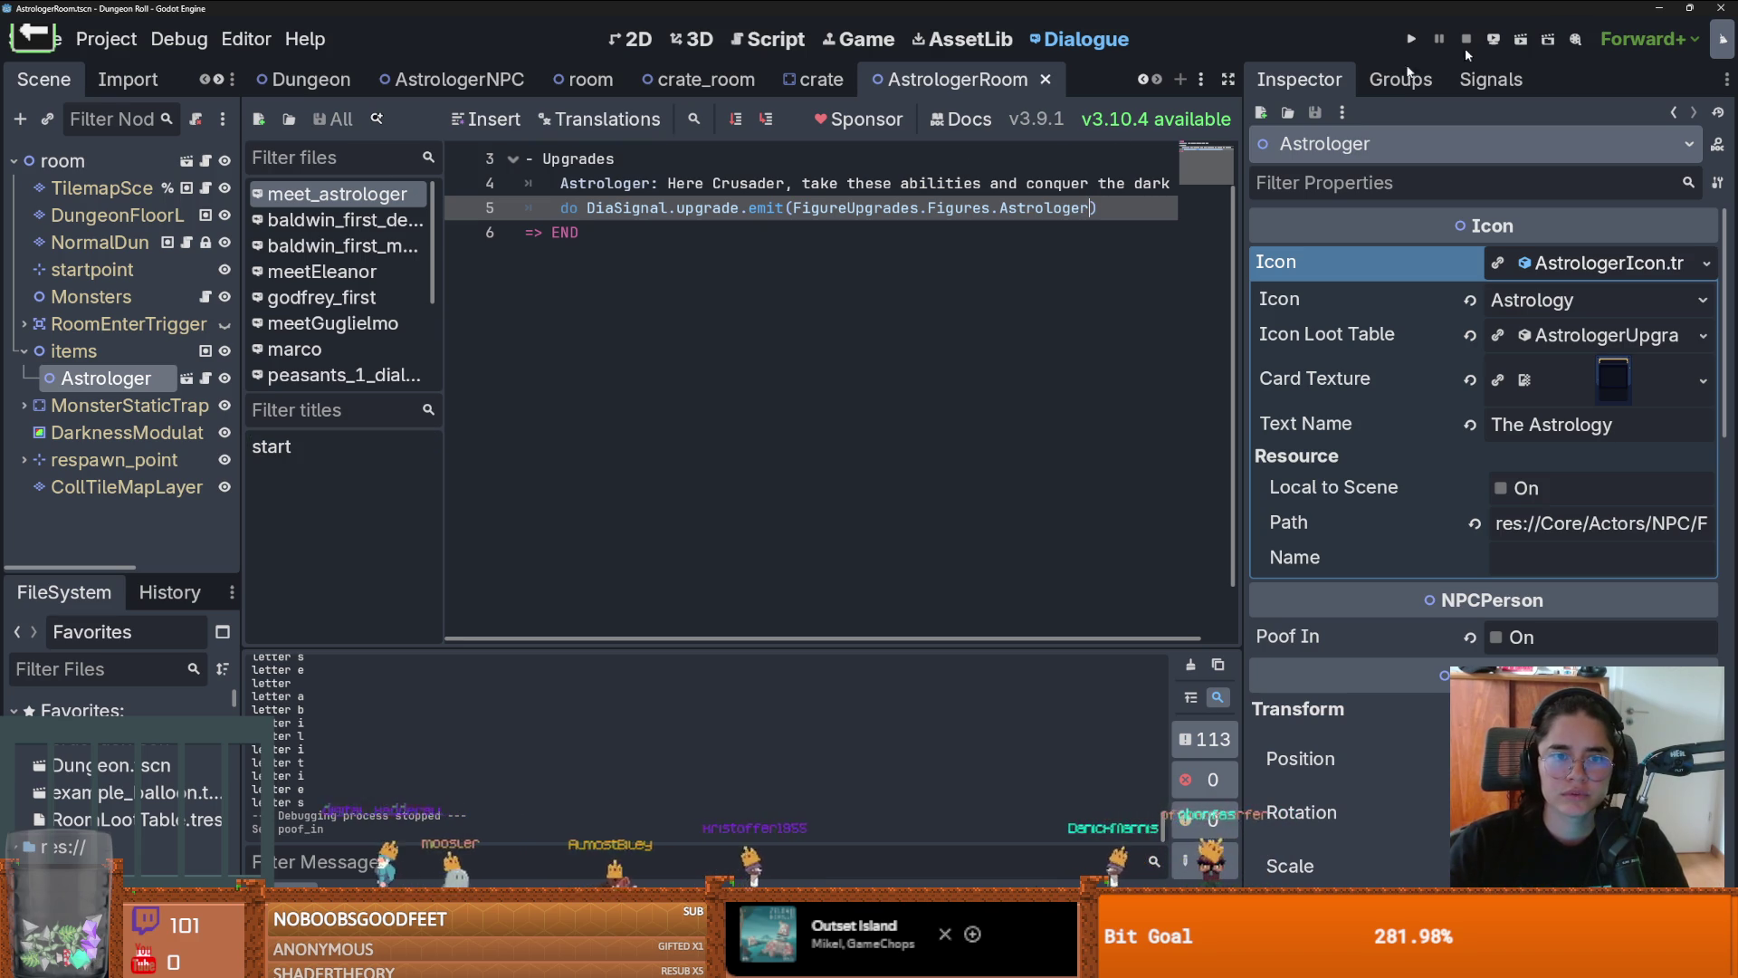
scroll(731, 262, "up", 1)
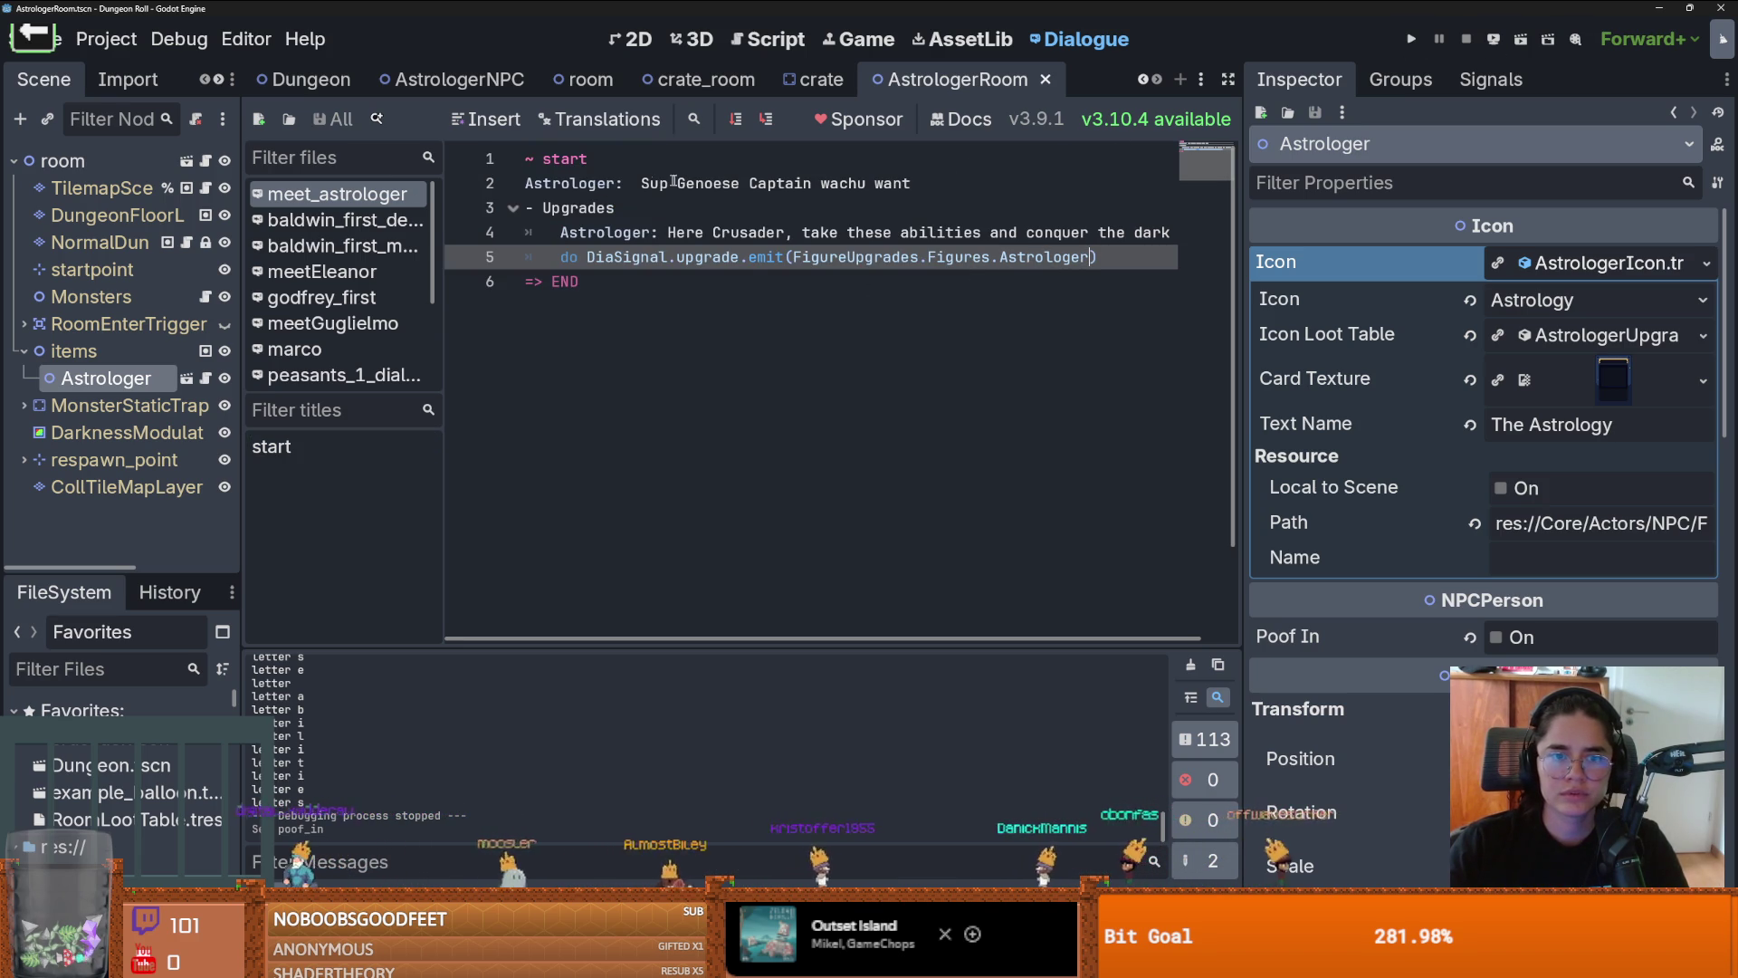
- Rewrite line 2 to "Please don't be long, theres a full moon tonight (Y)" and run the game
left_click_drag(641, 183, 909, 183)
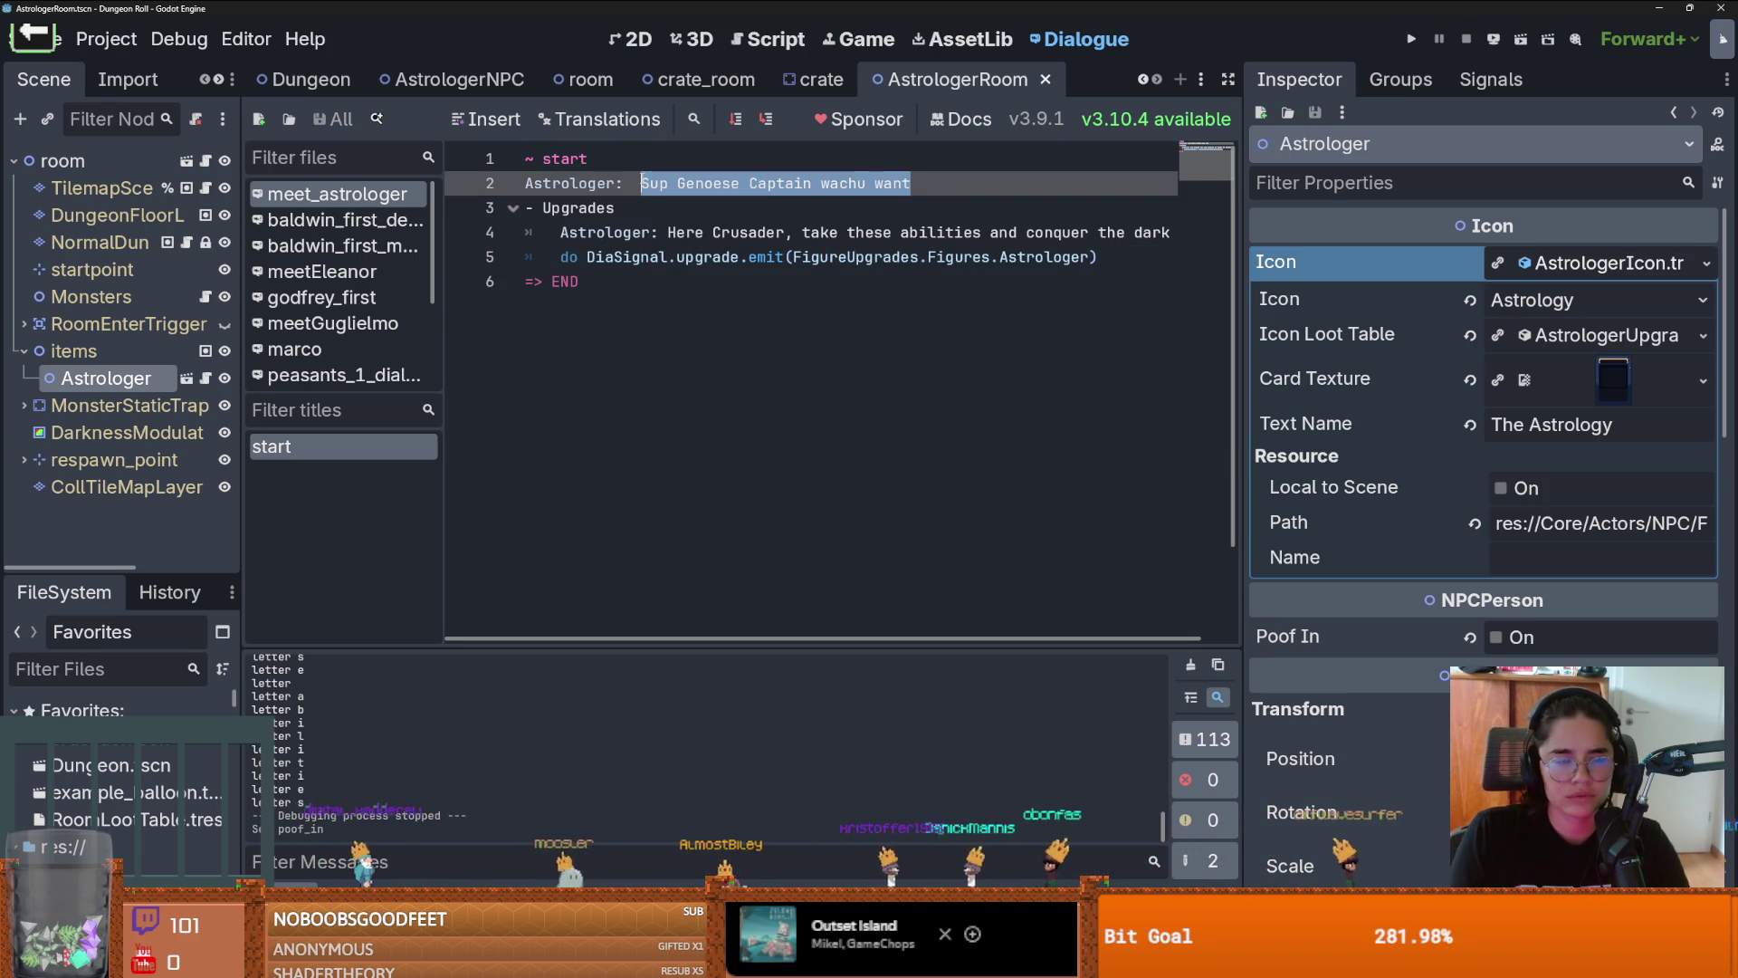
type("Ple")
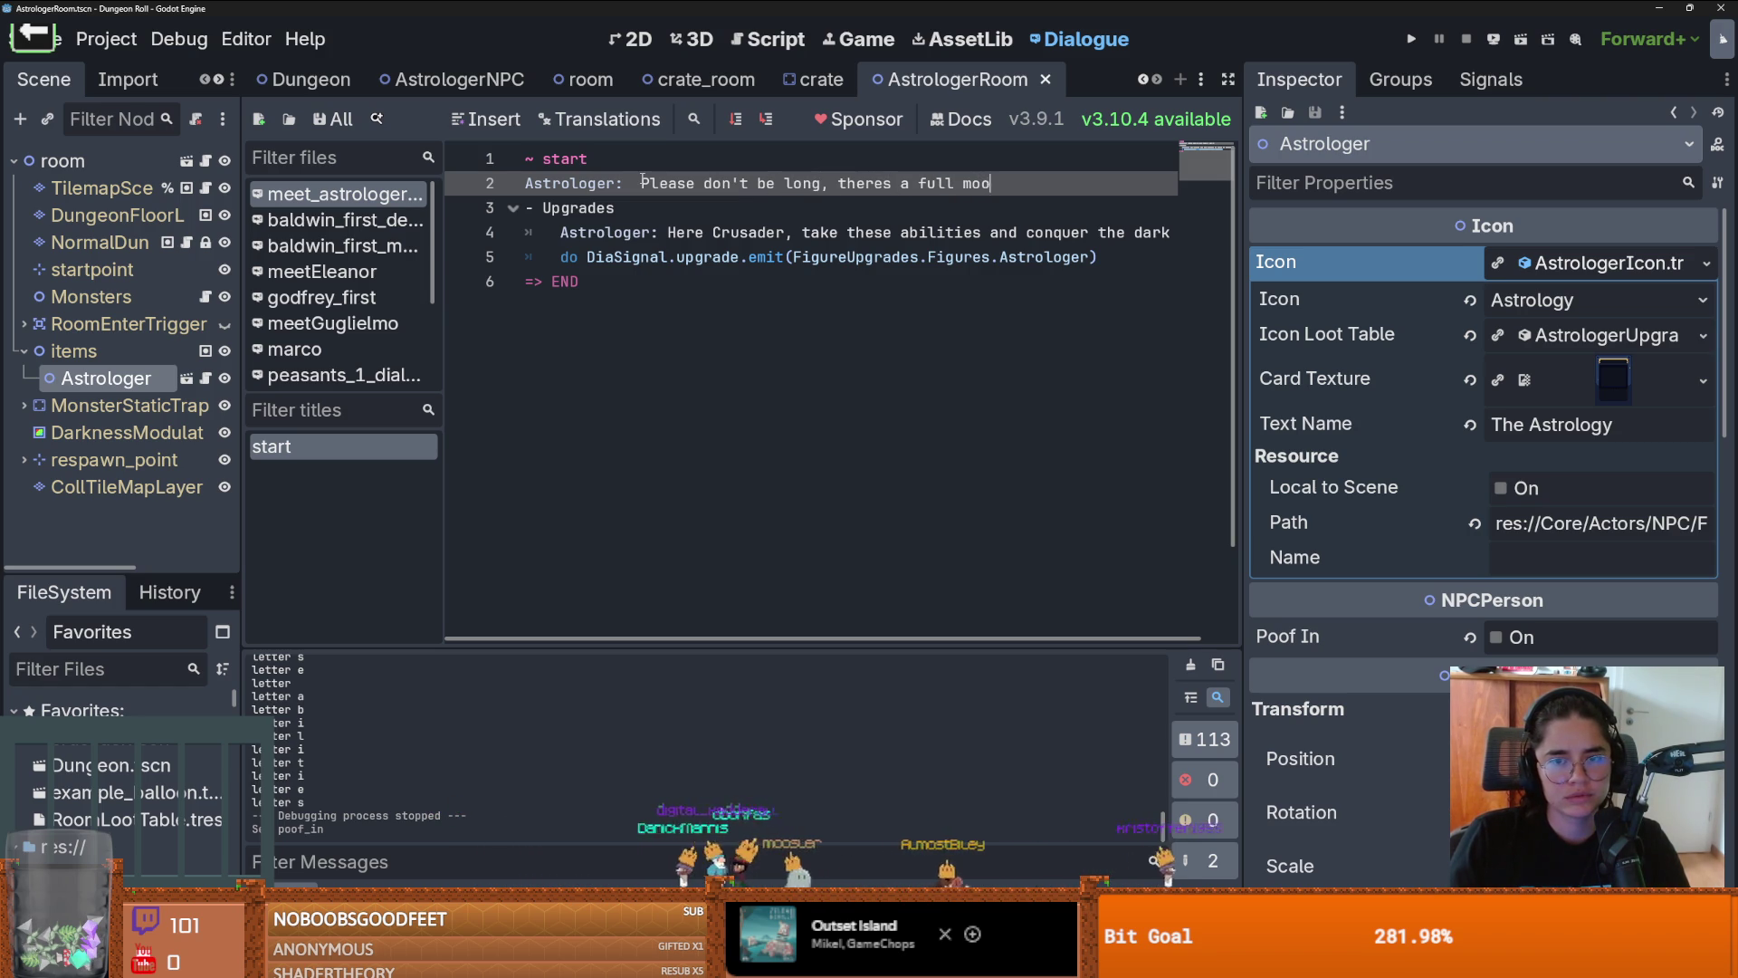
type("tonight ")
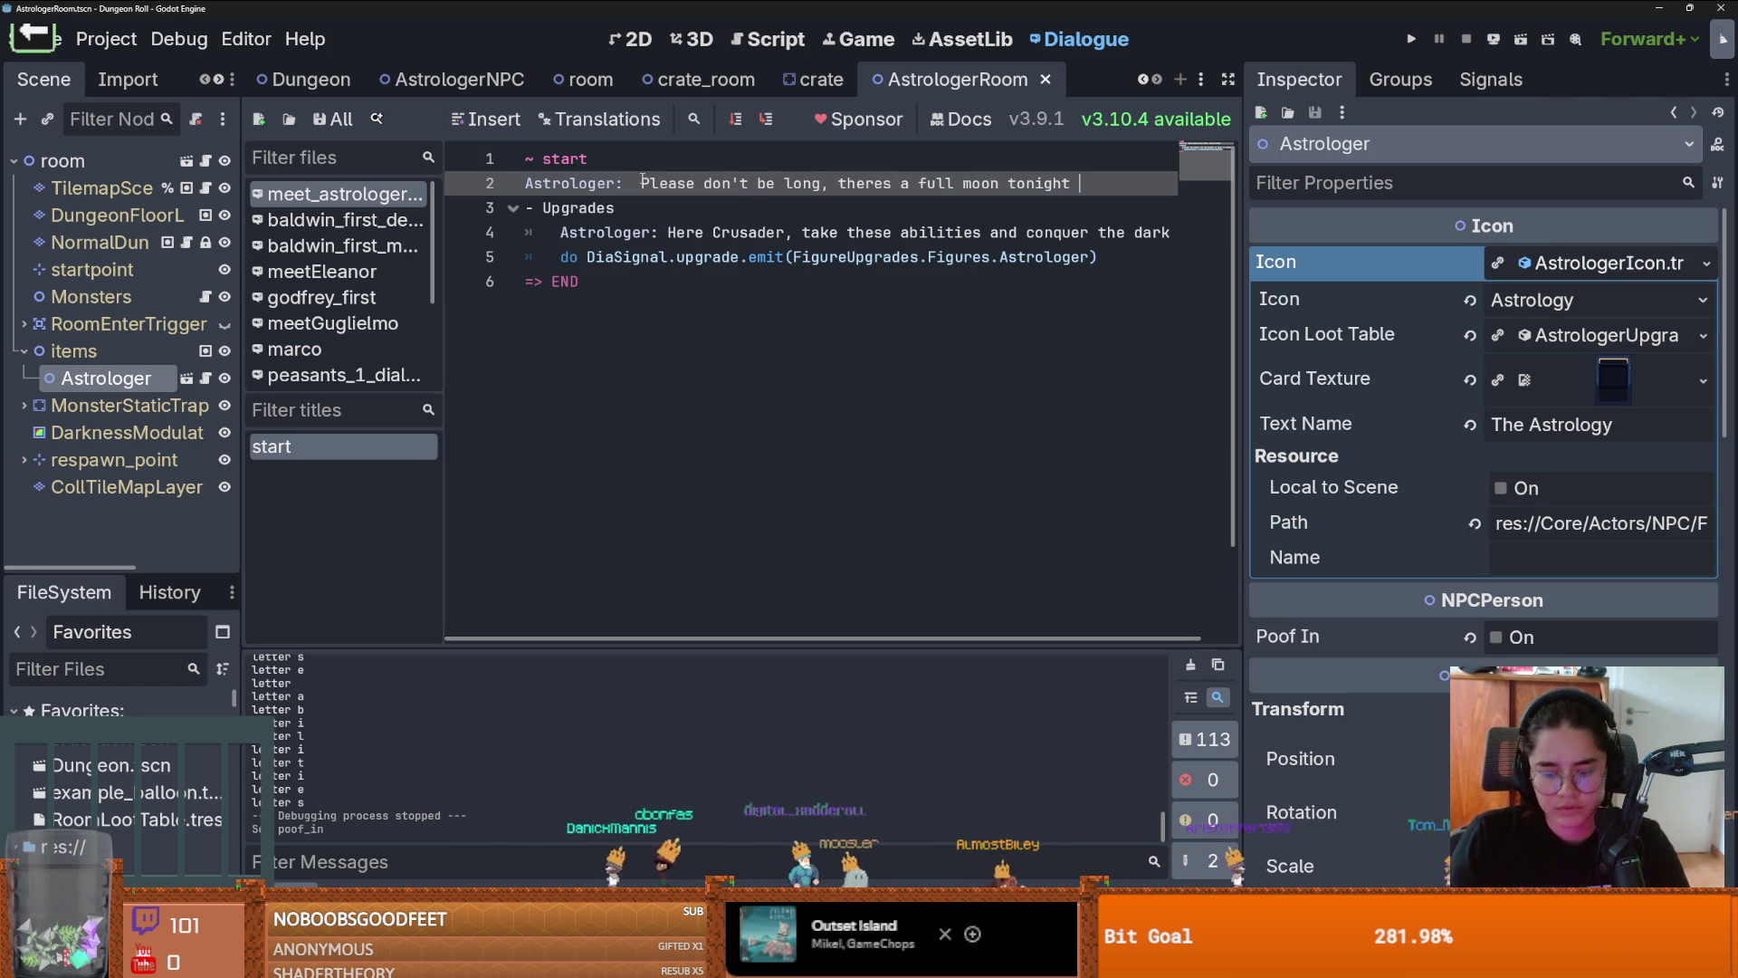
type("<Y")
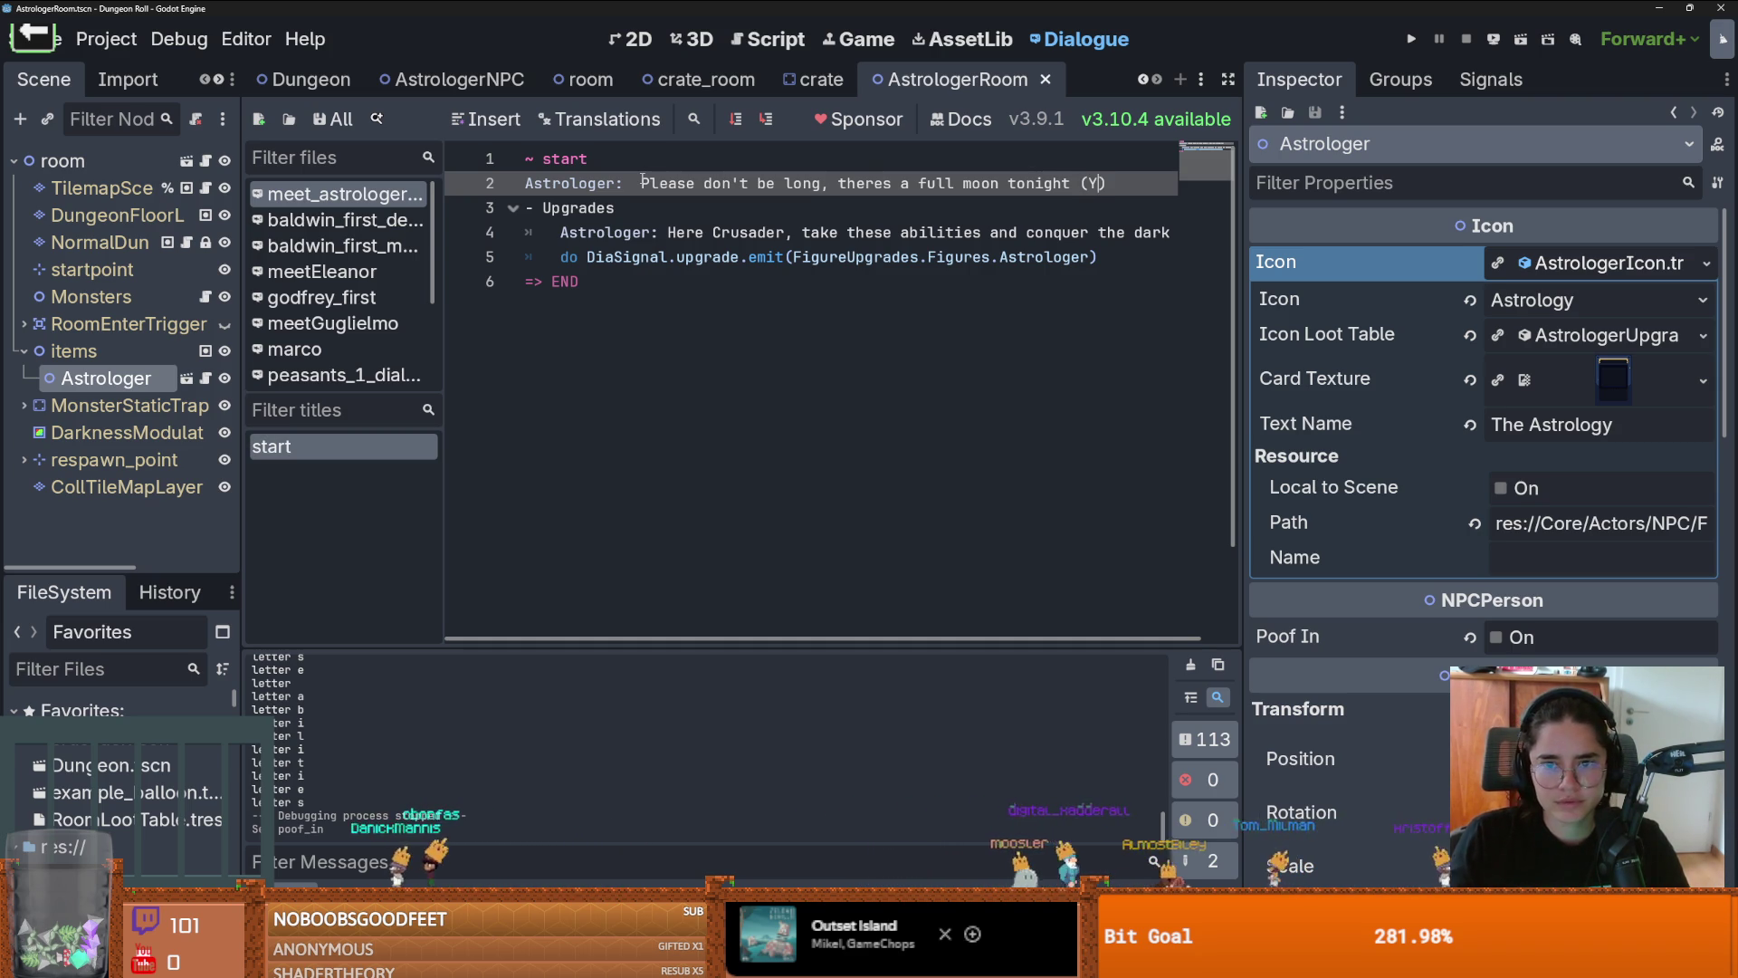
left_click(1421, 42)
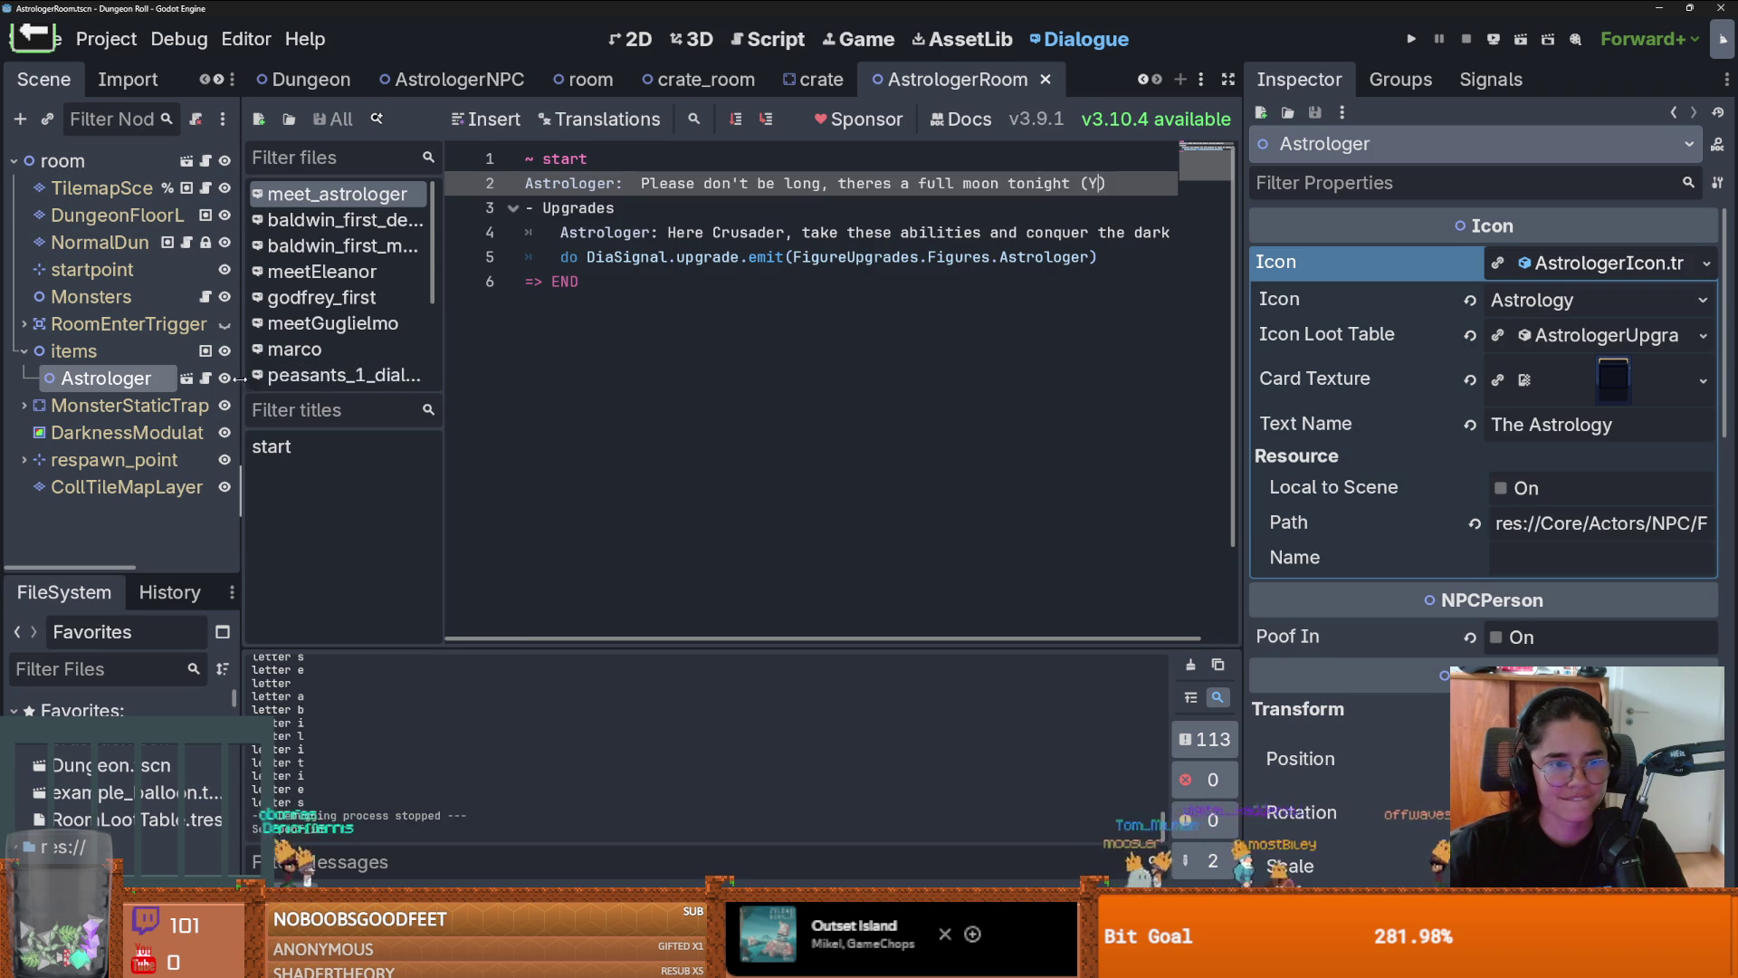
left_click_drag(240, 379, 442, 378)
double_click(375, 376)
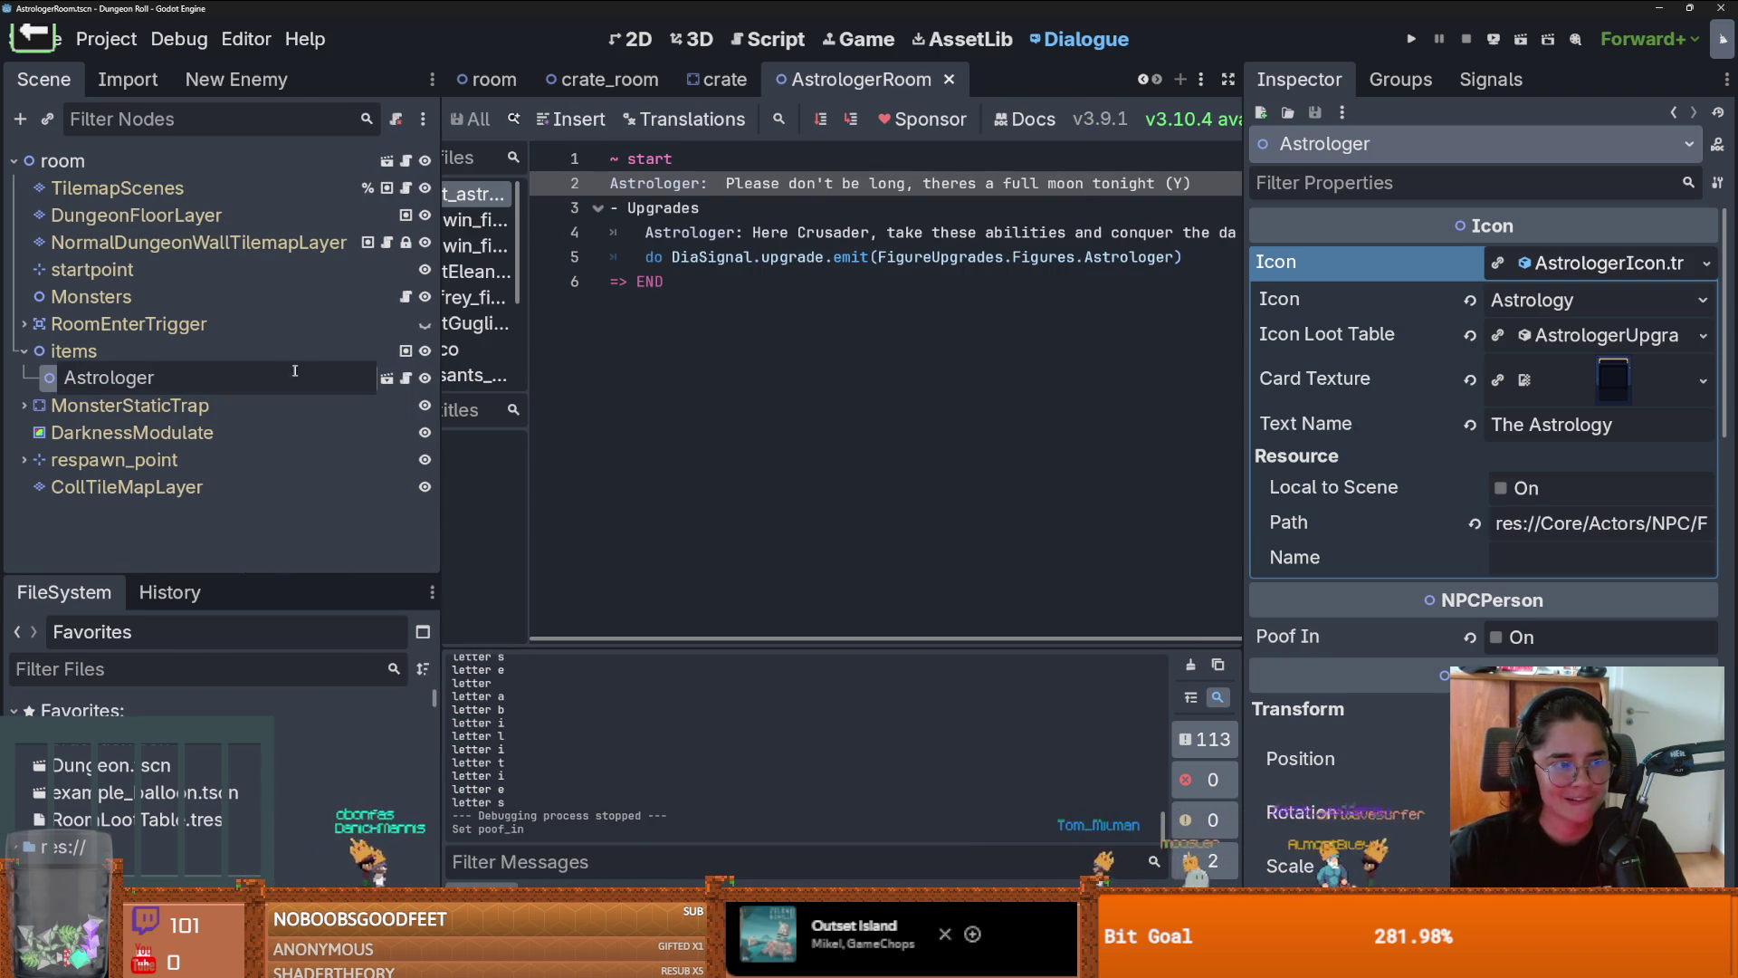
- Finish renaming the Astrologer node and look up the Figures enum in the Icons script
left_click(253, 351)
left_click(259, 380)
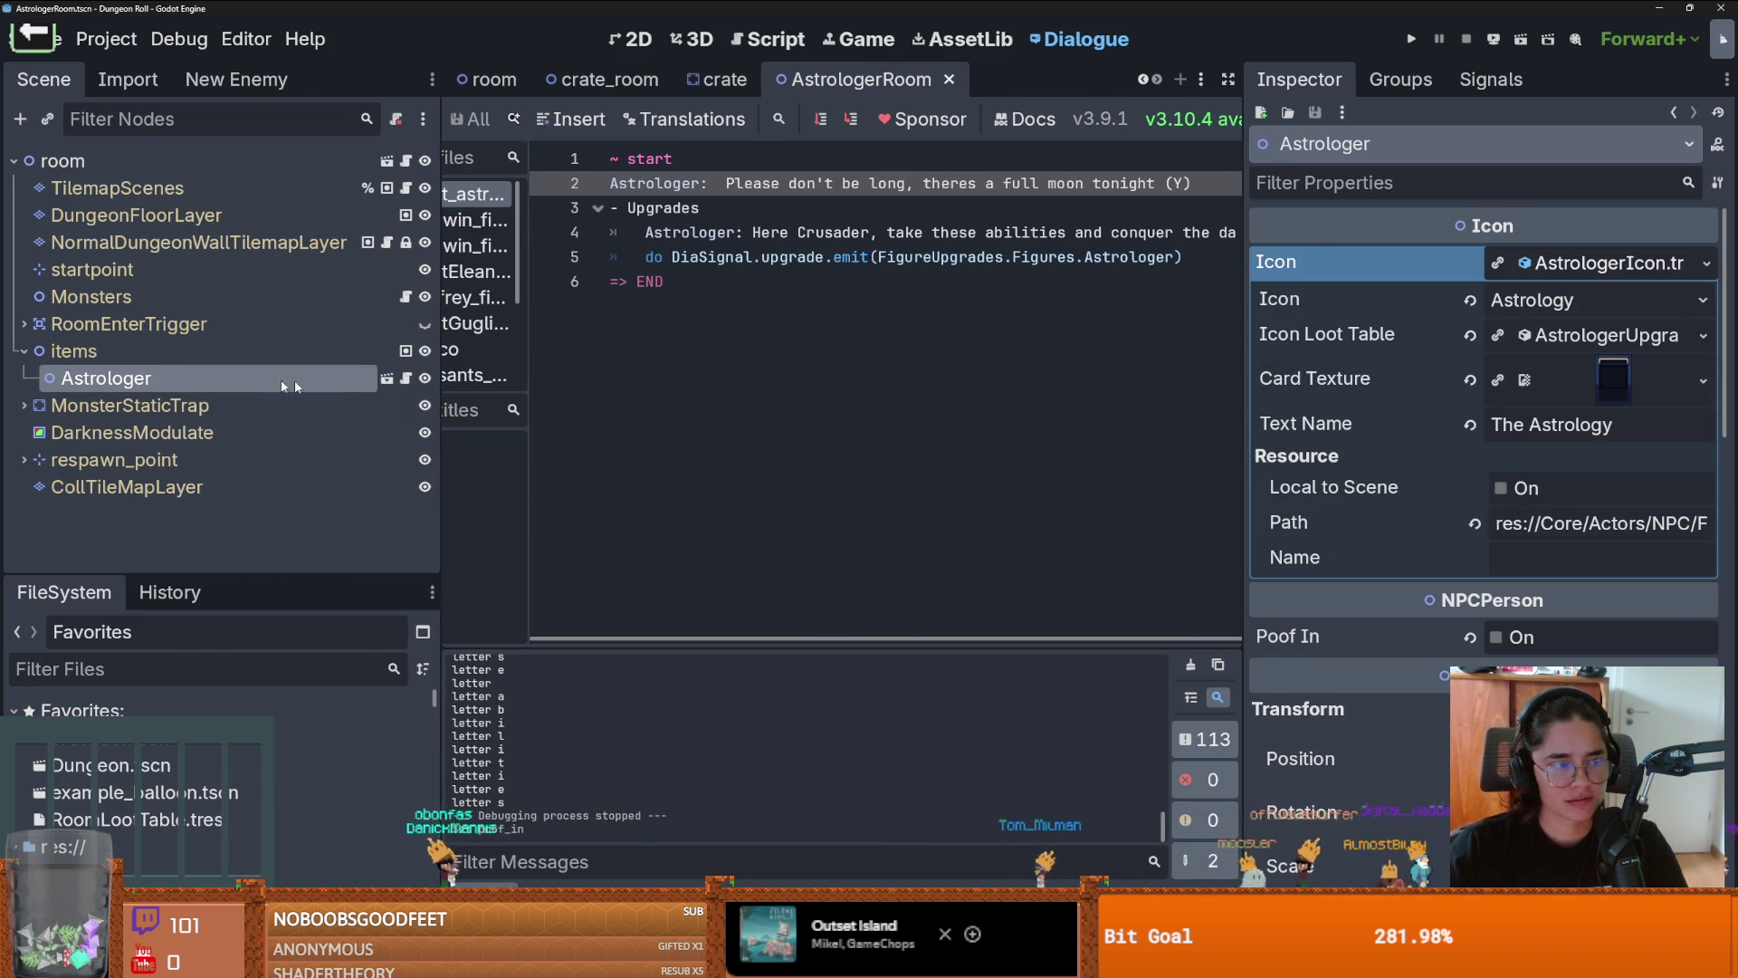
left_click(406, 379)
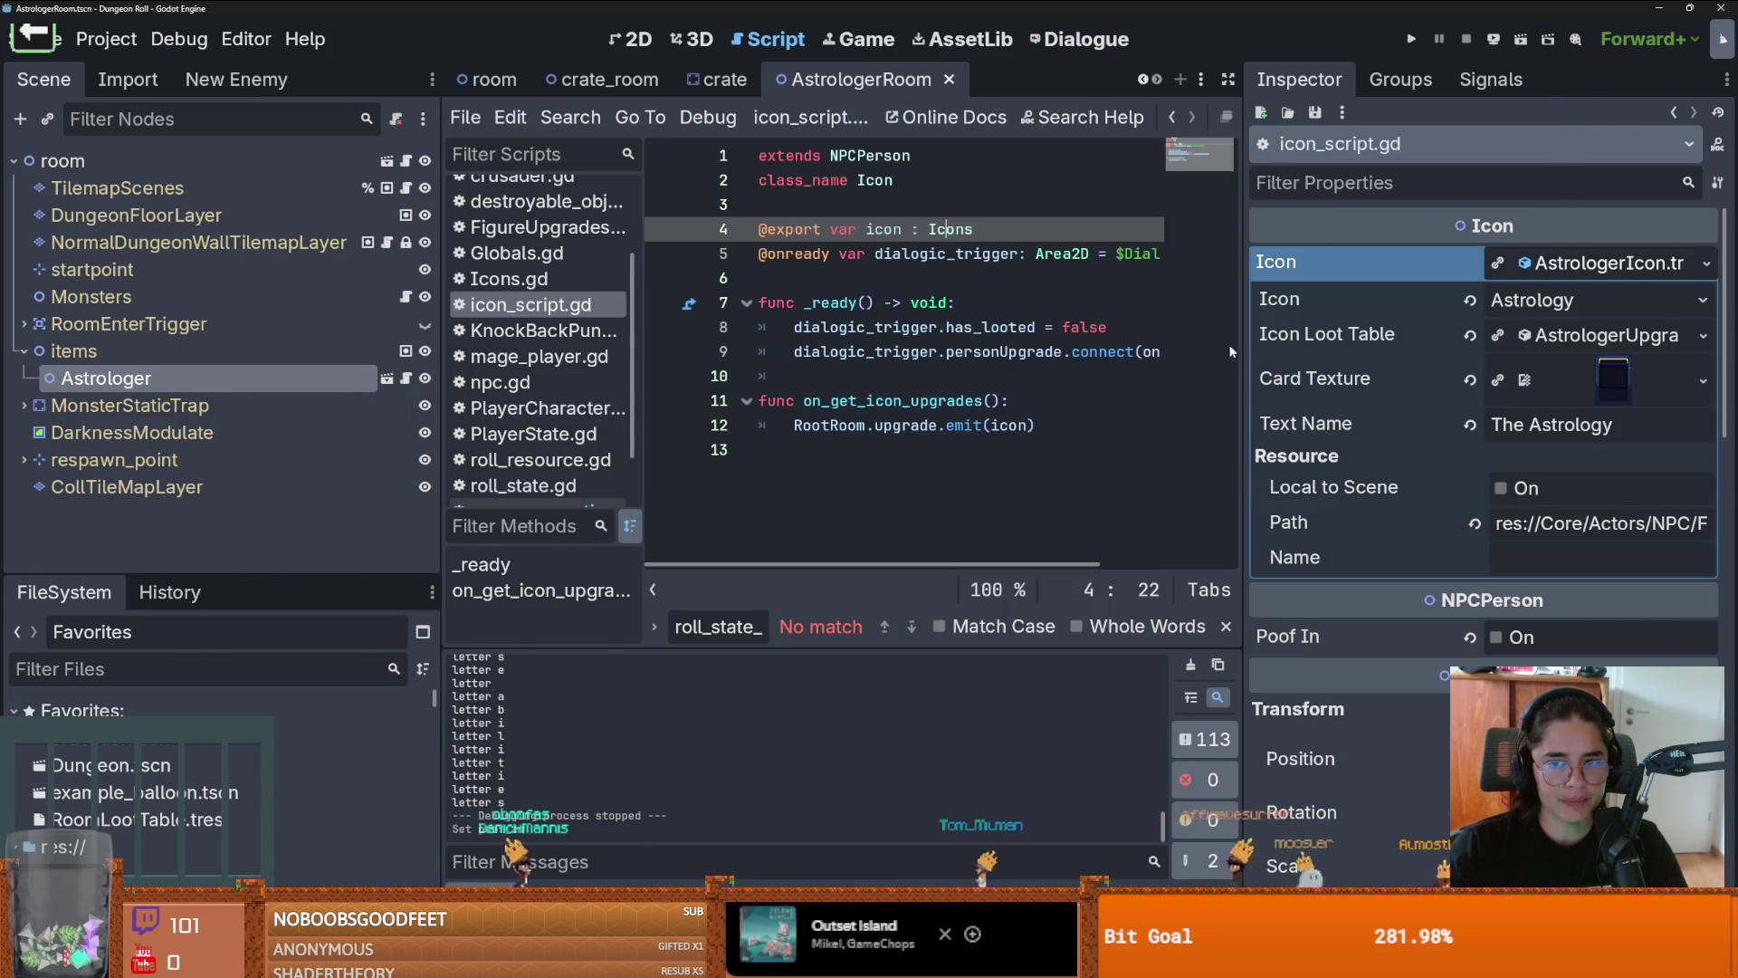
left_click(875, 185, "ctrl")
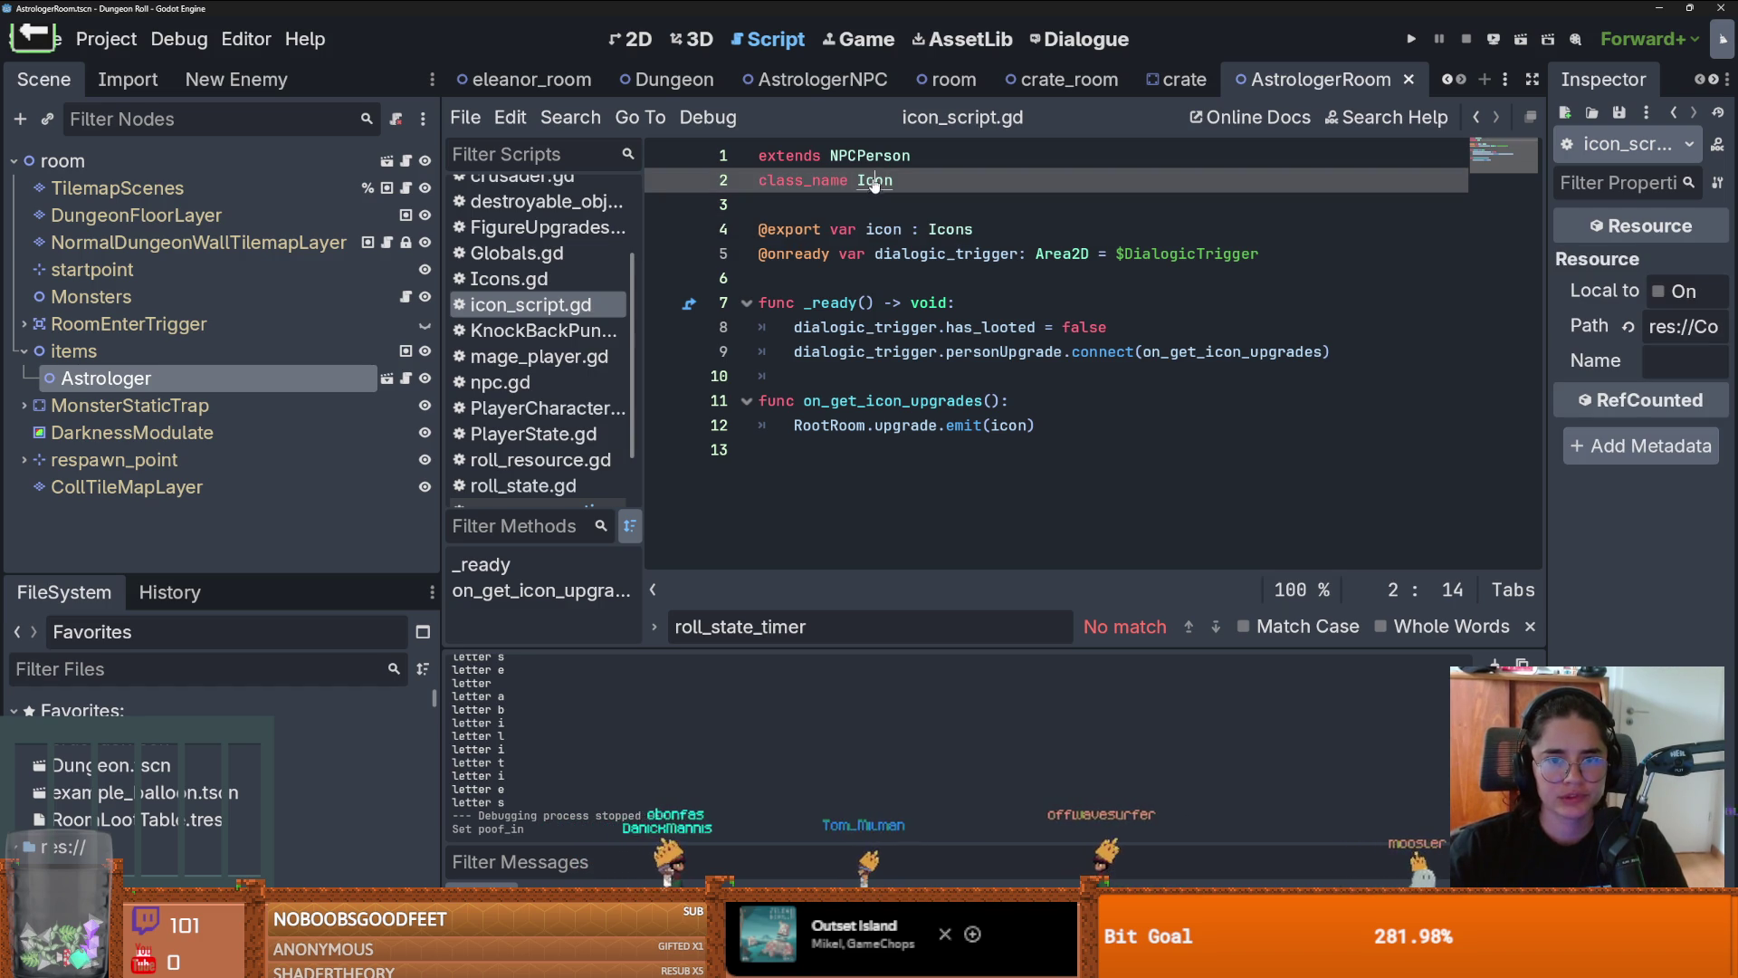
left_click(387, 380)
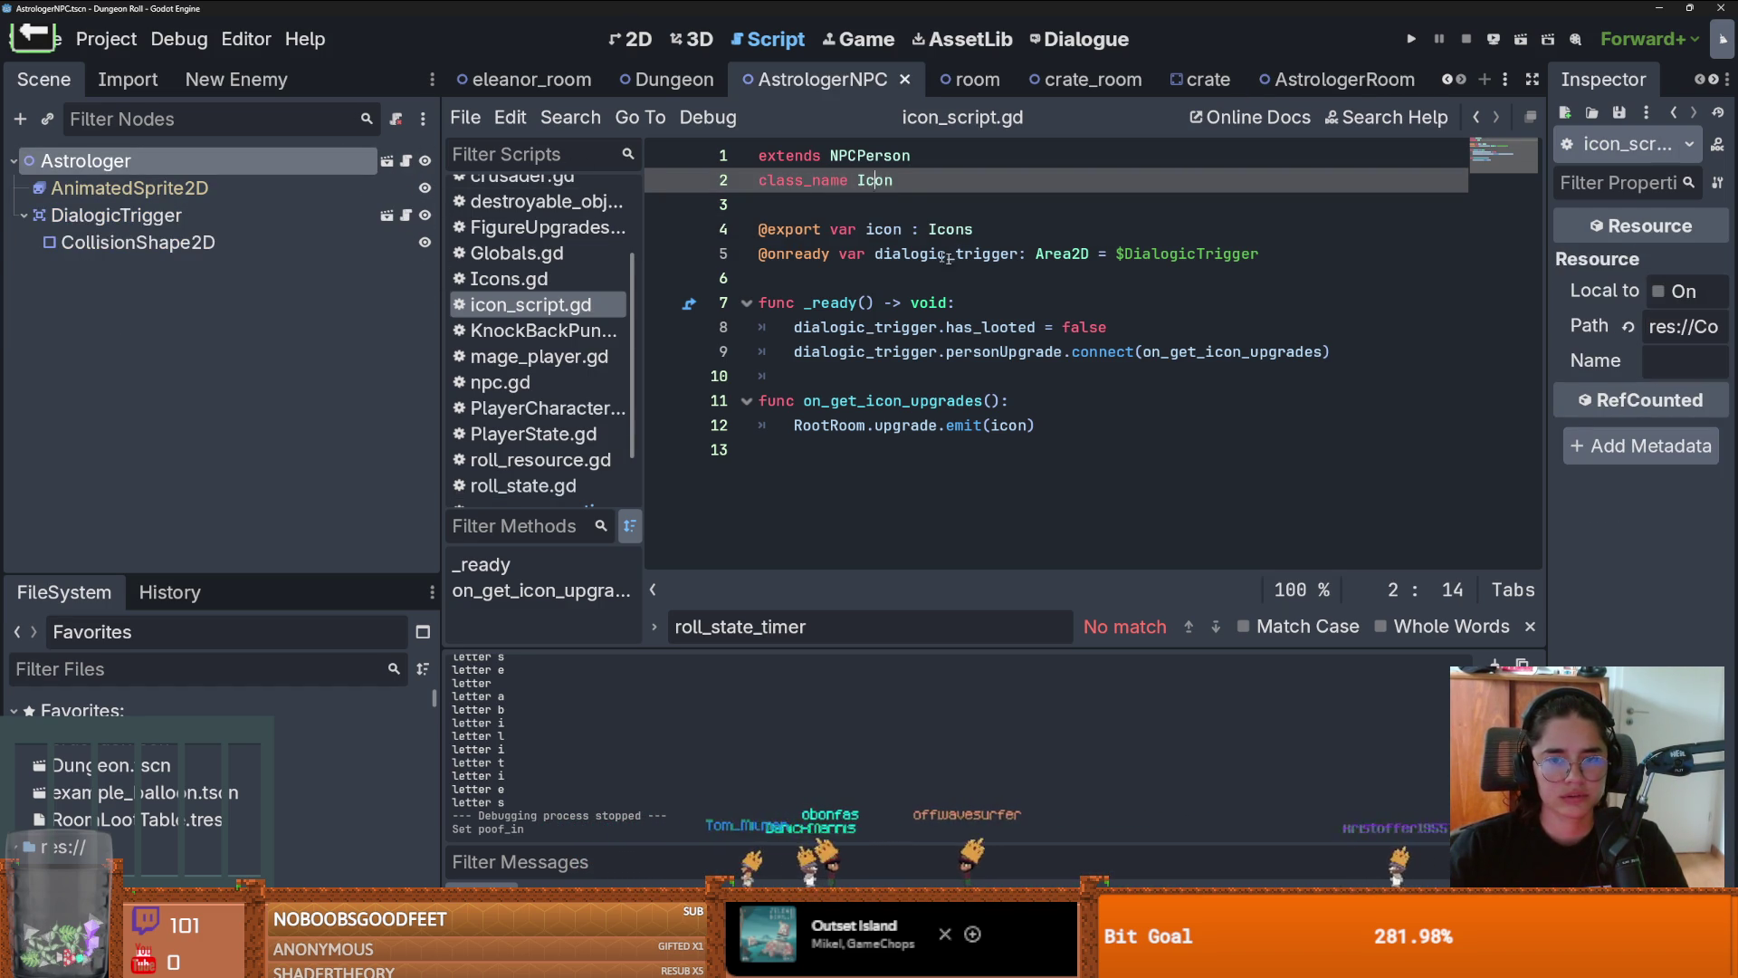
left_click(953, 228)
left_click(955, 229, "ctrl")
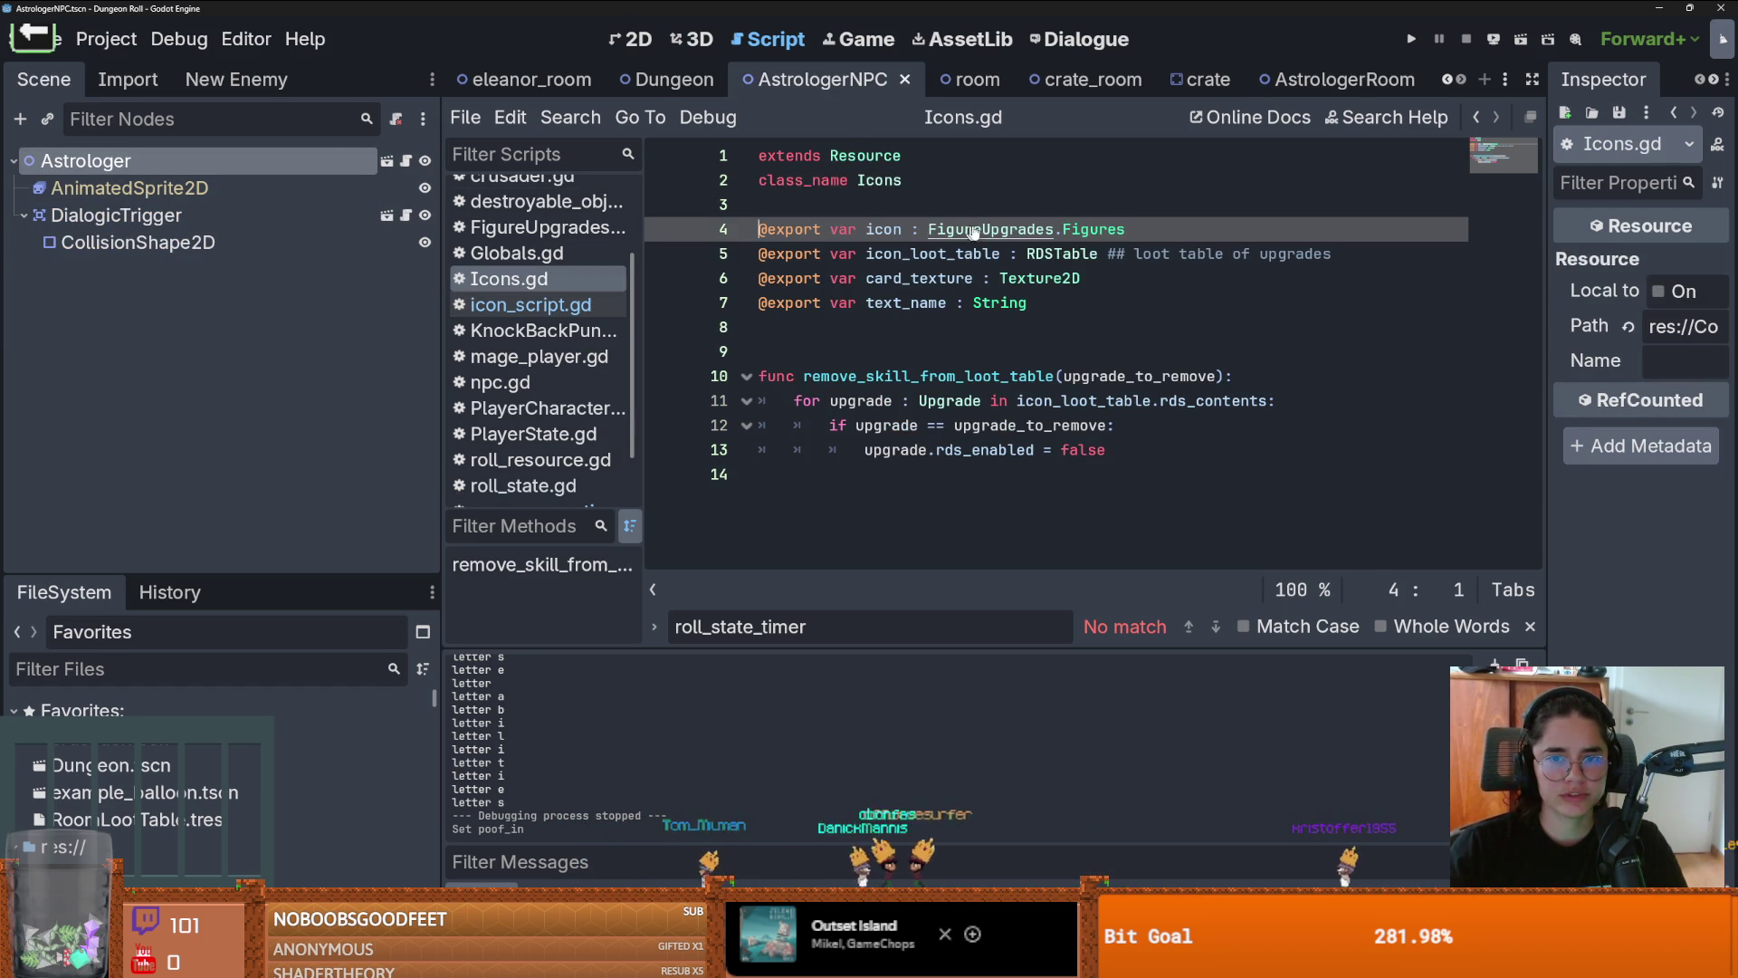
left_click(1091, 232, "ctrl")
scroll(1003, 328, "down", 3)
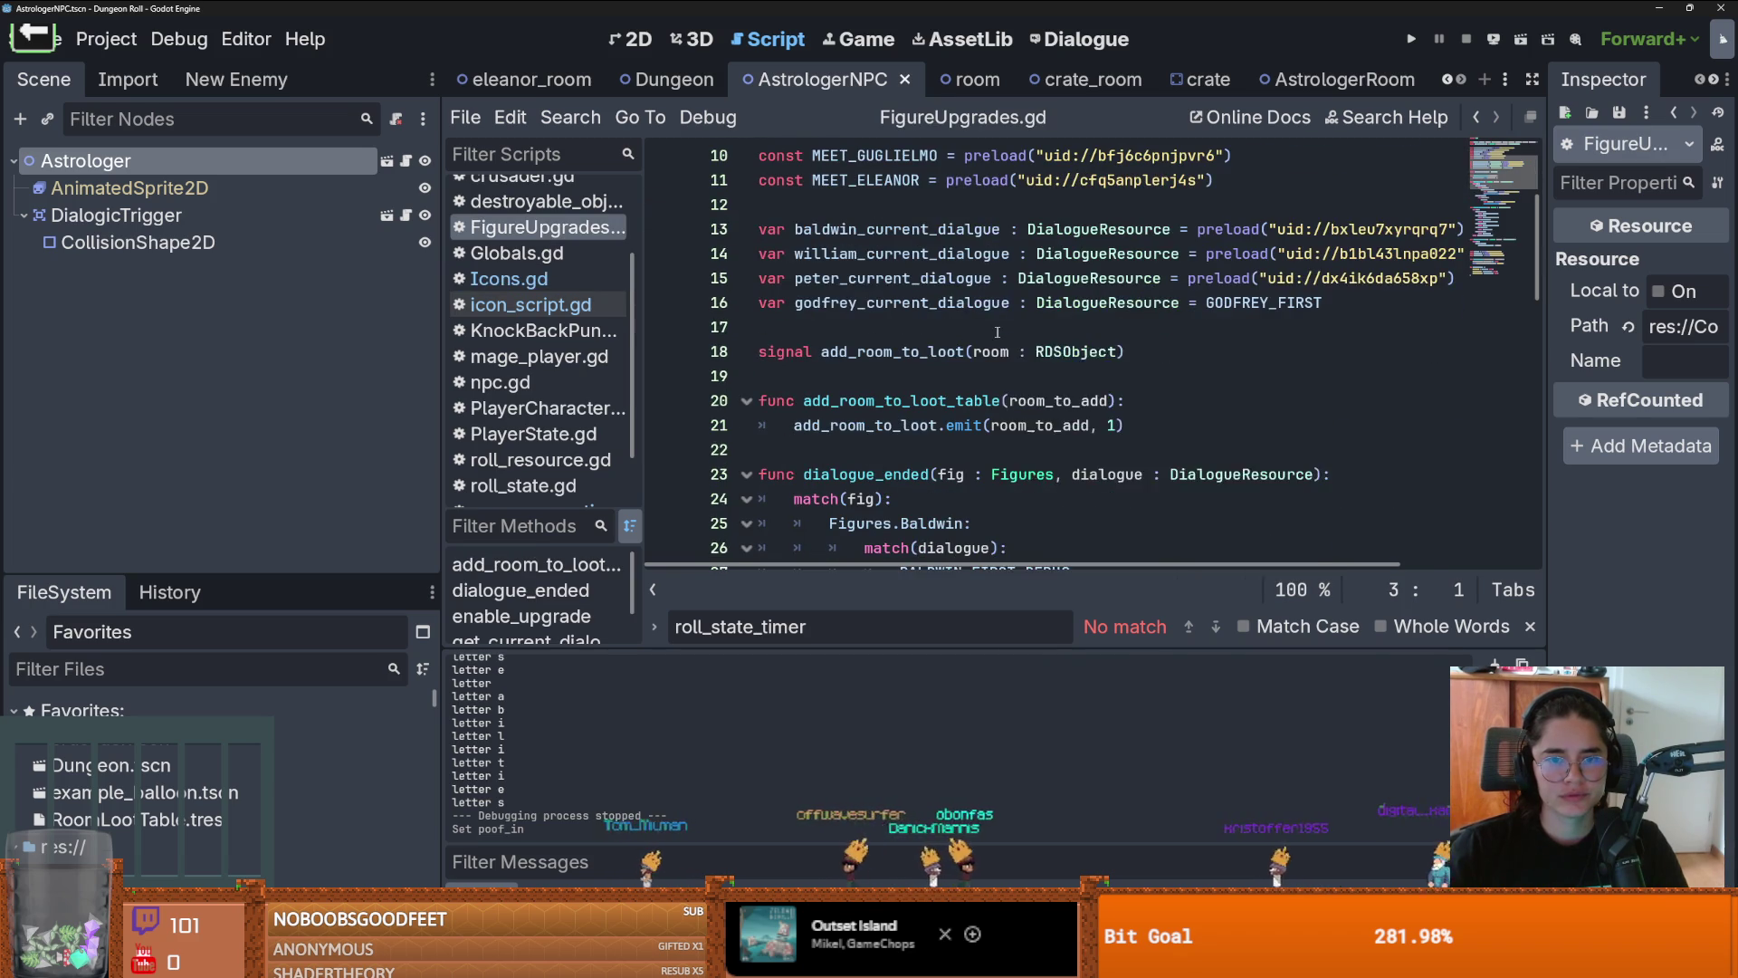
left_click(815, 205)
- Filter files by 'astrolo' and preload meet_astrologer.dialogue into FigureUpgrades.gd at line 12
left_click(152, 669)
type("astrolo")
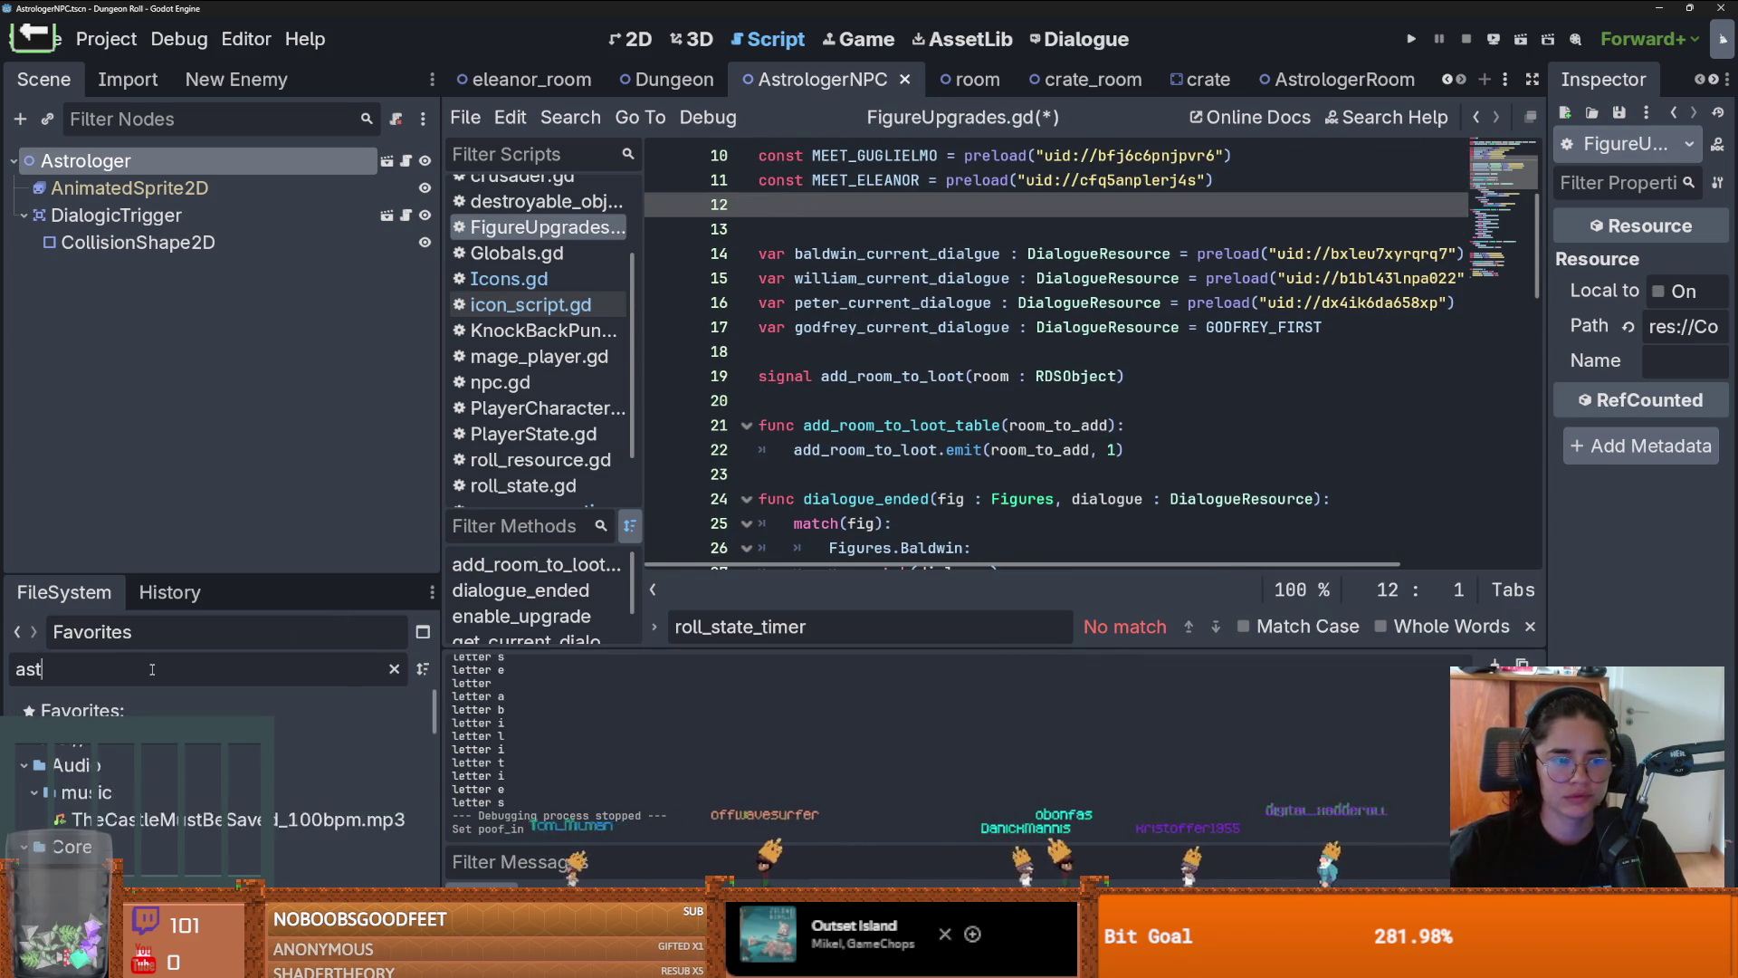
scroll(172, 796, "down", 3)
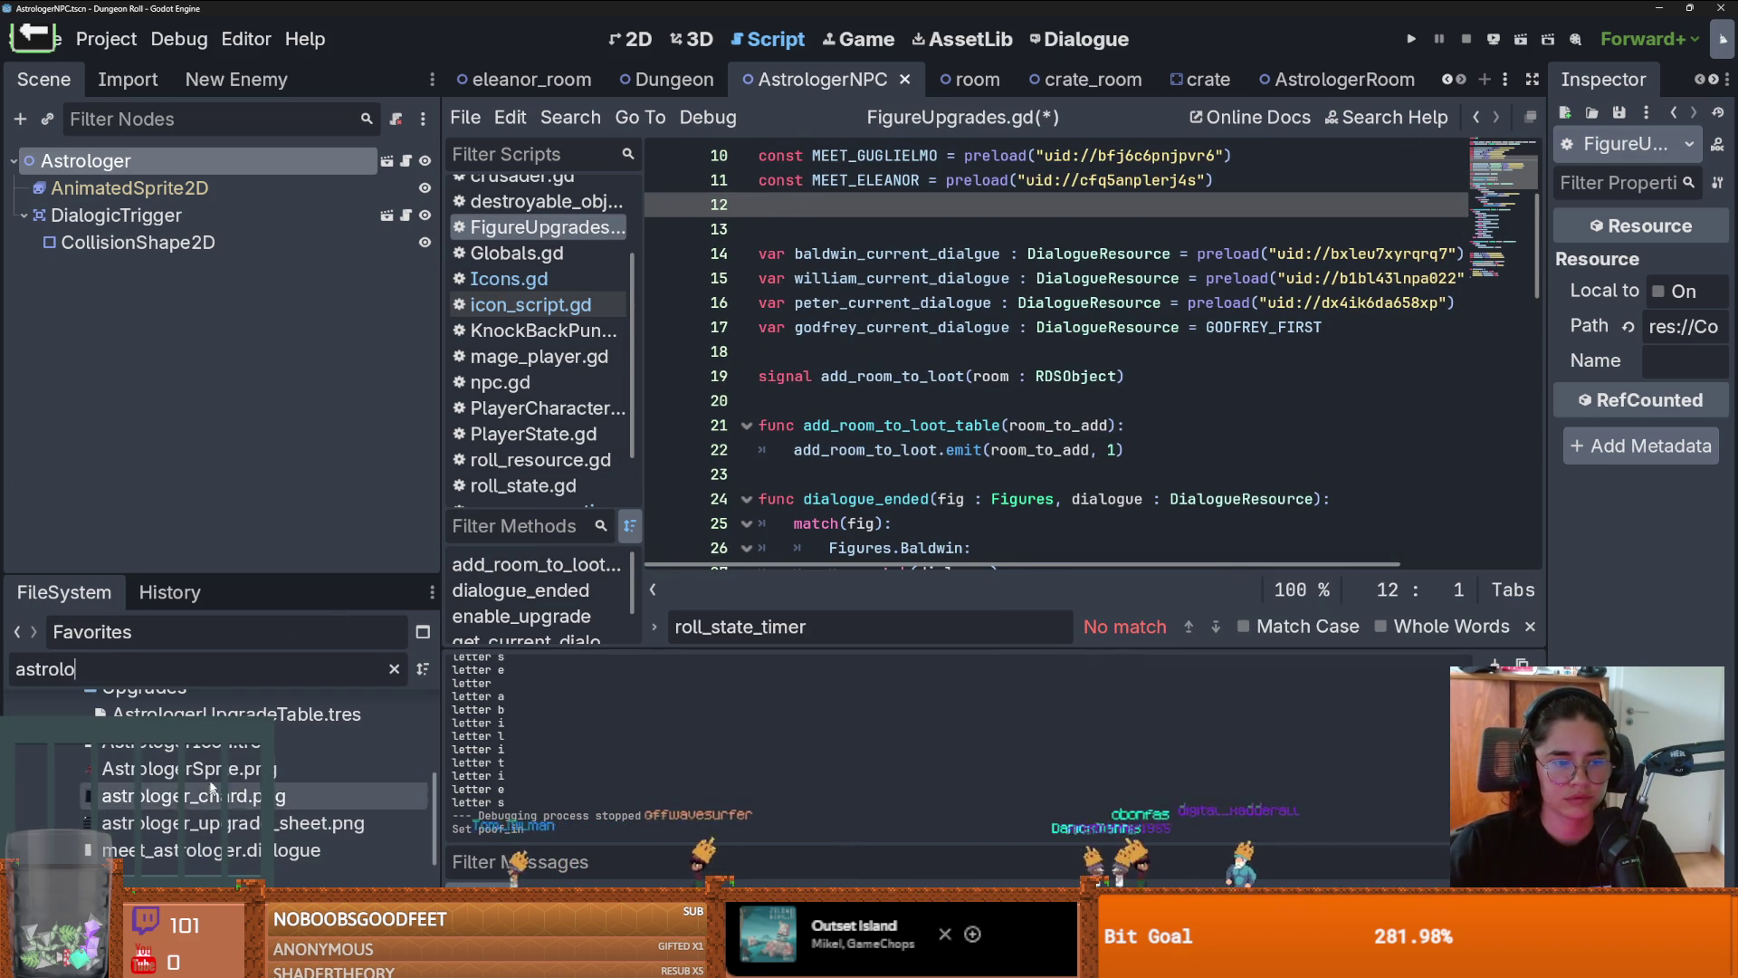
left_click_drag(174, 849, 815, 199)
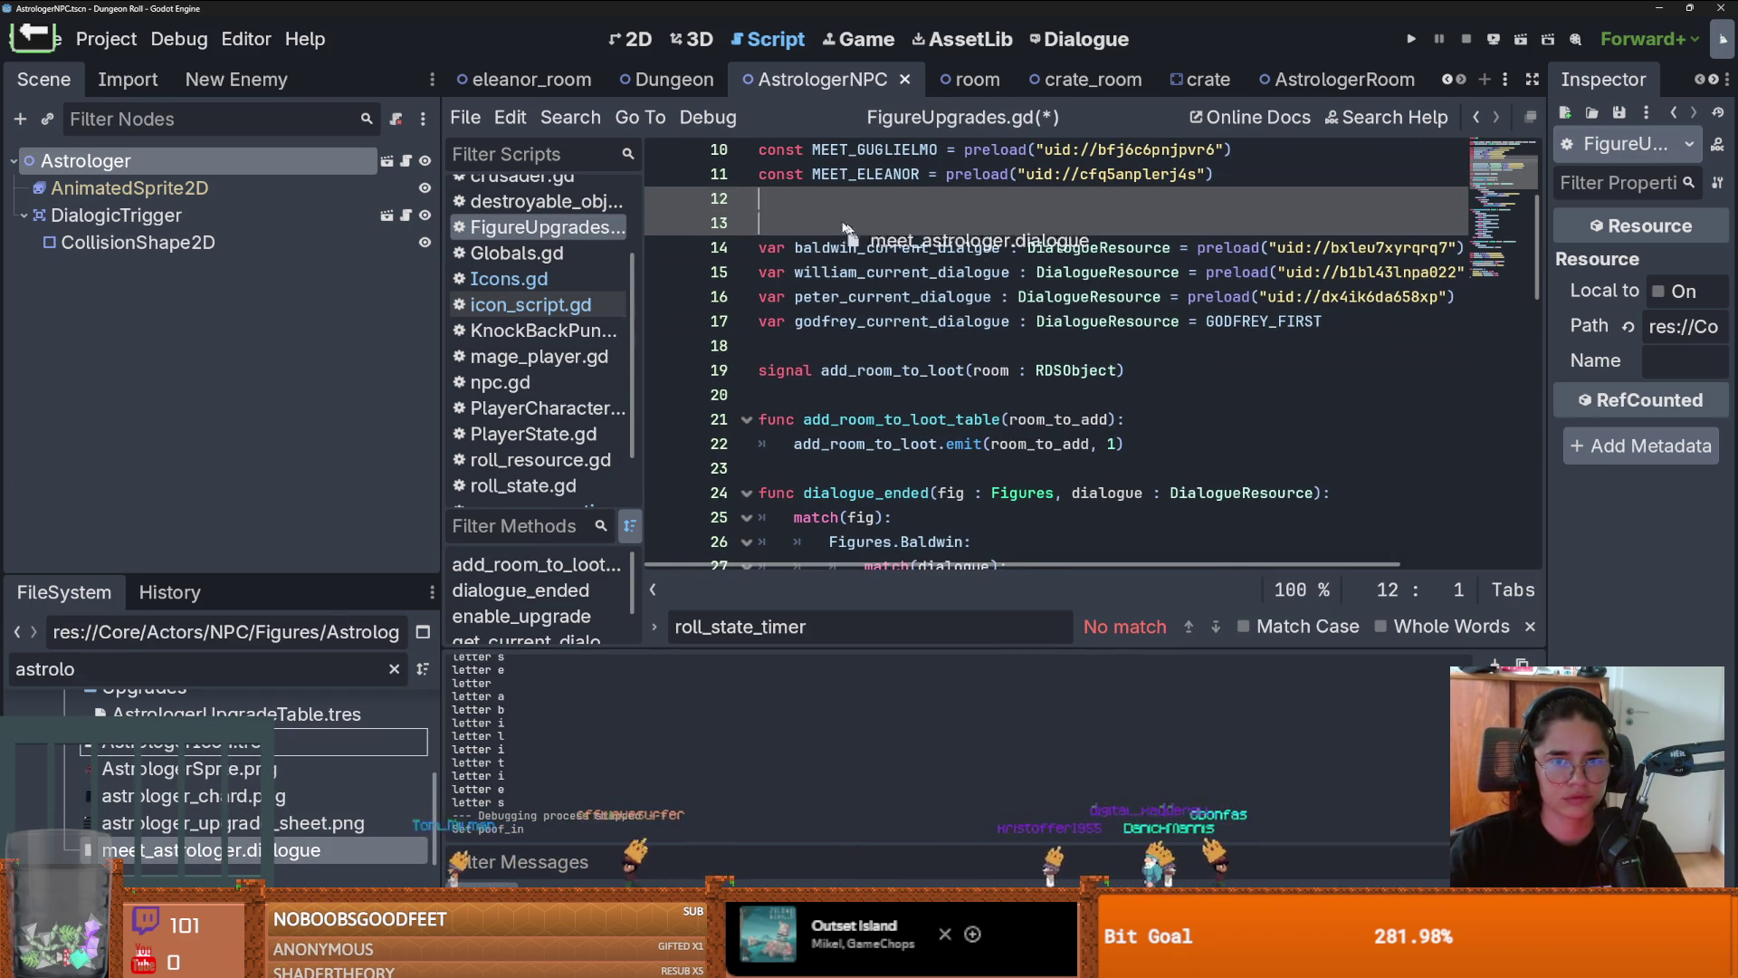
- Add a Figures.Astrology match case returning MEET_ASTROLOGER after the Eleanor case, then save and run
scroll(901, 257, "down", 10)
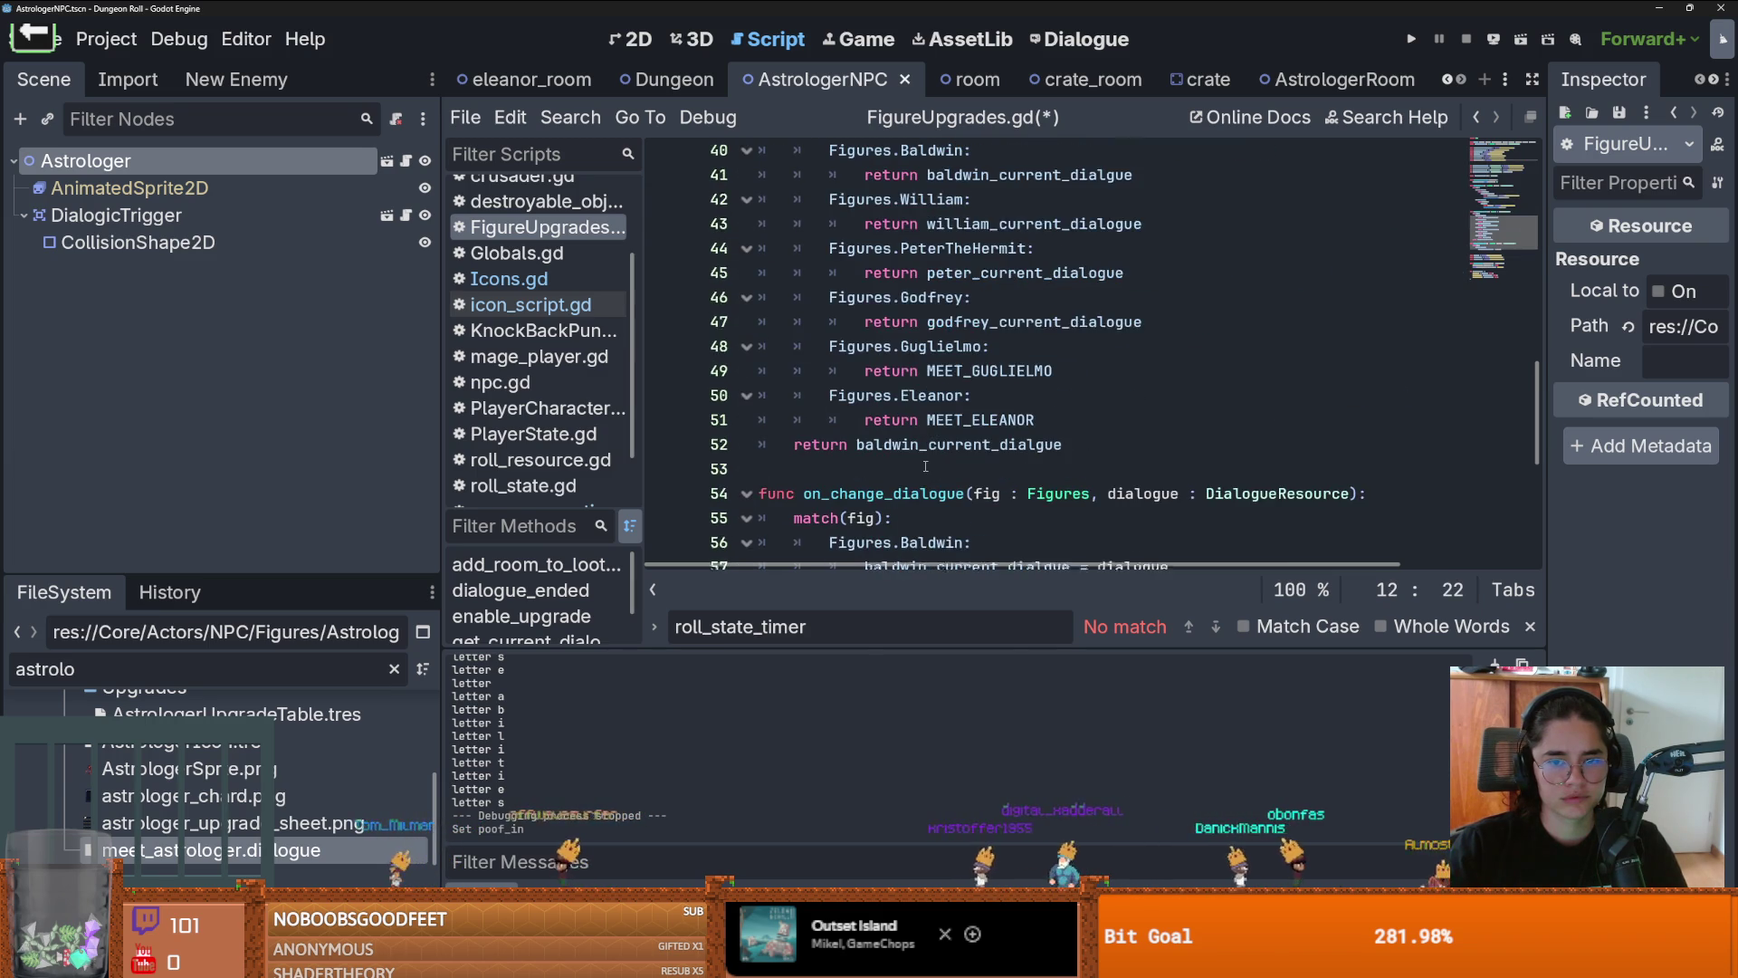
left_click(1056, 418)
key("Return")
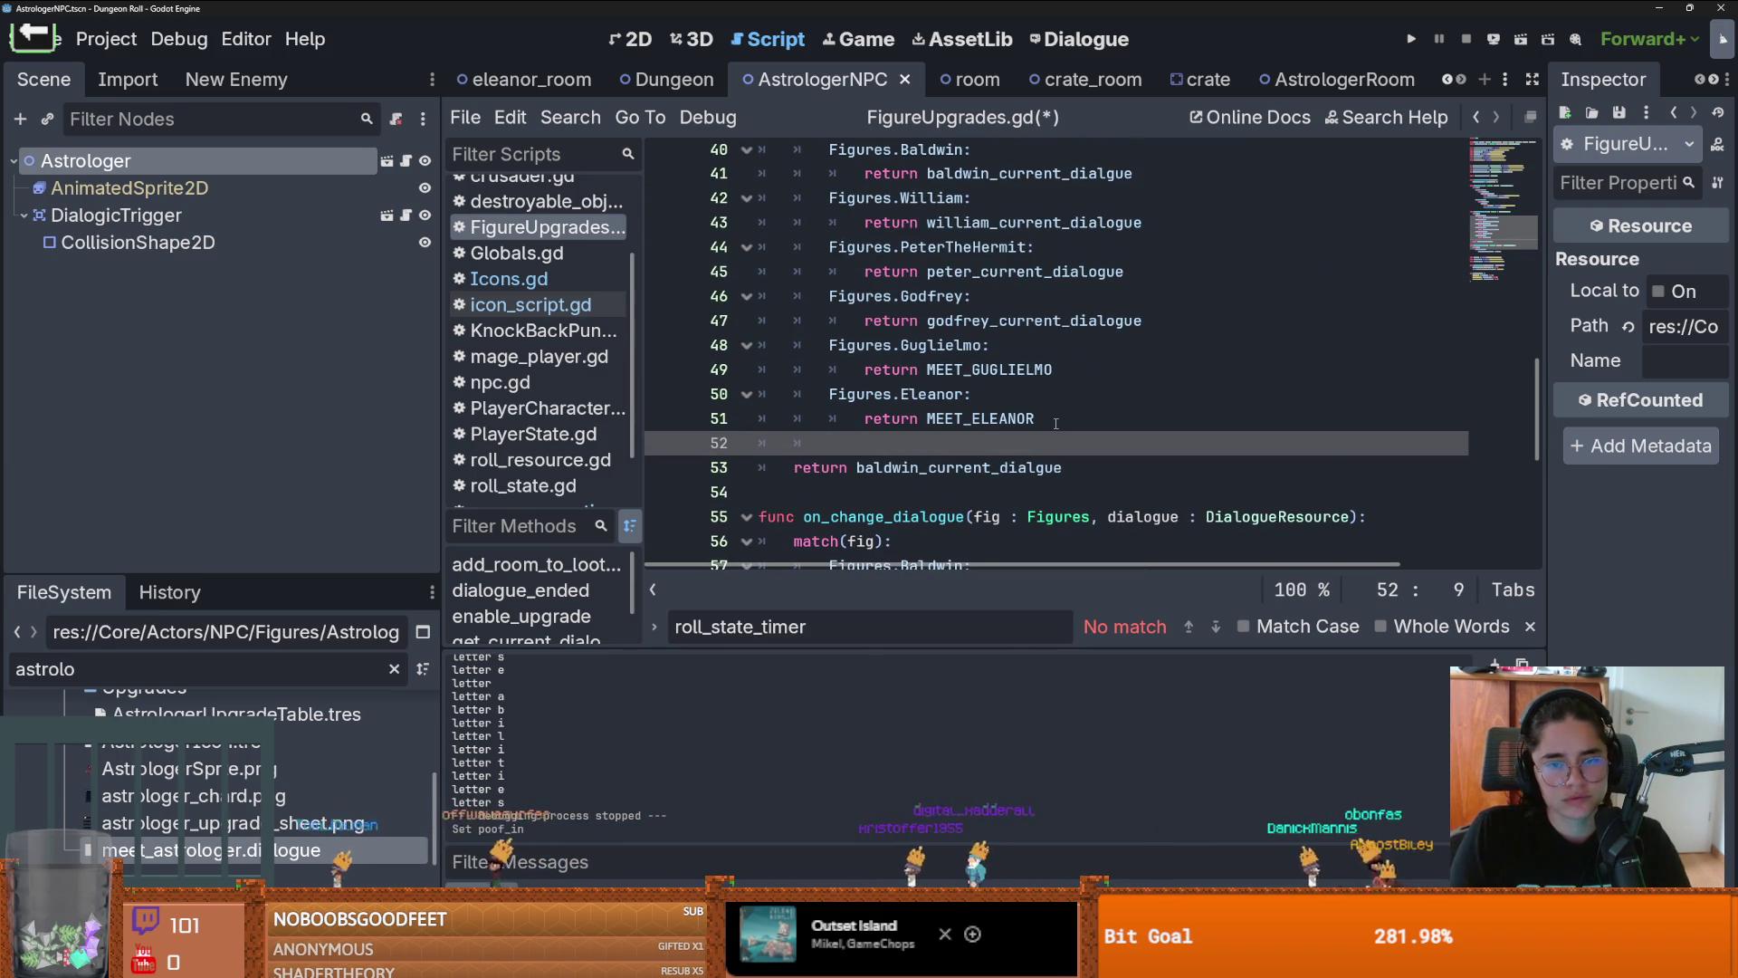
type("Fig")
key("Return")
type(".A")
double_click(1055, 418)
type(":")
key("Return")
type("return")
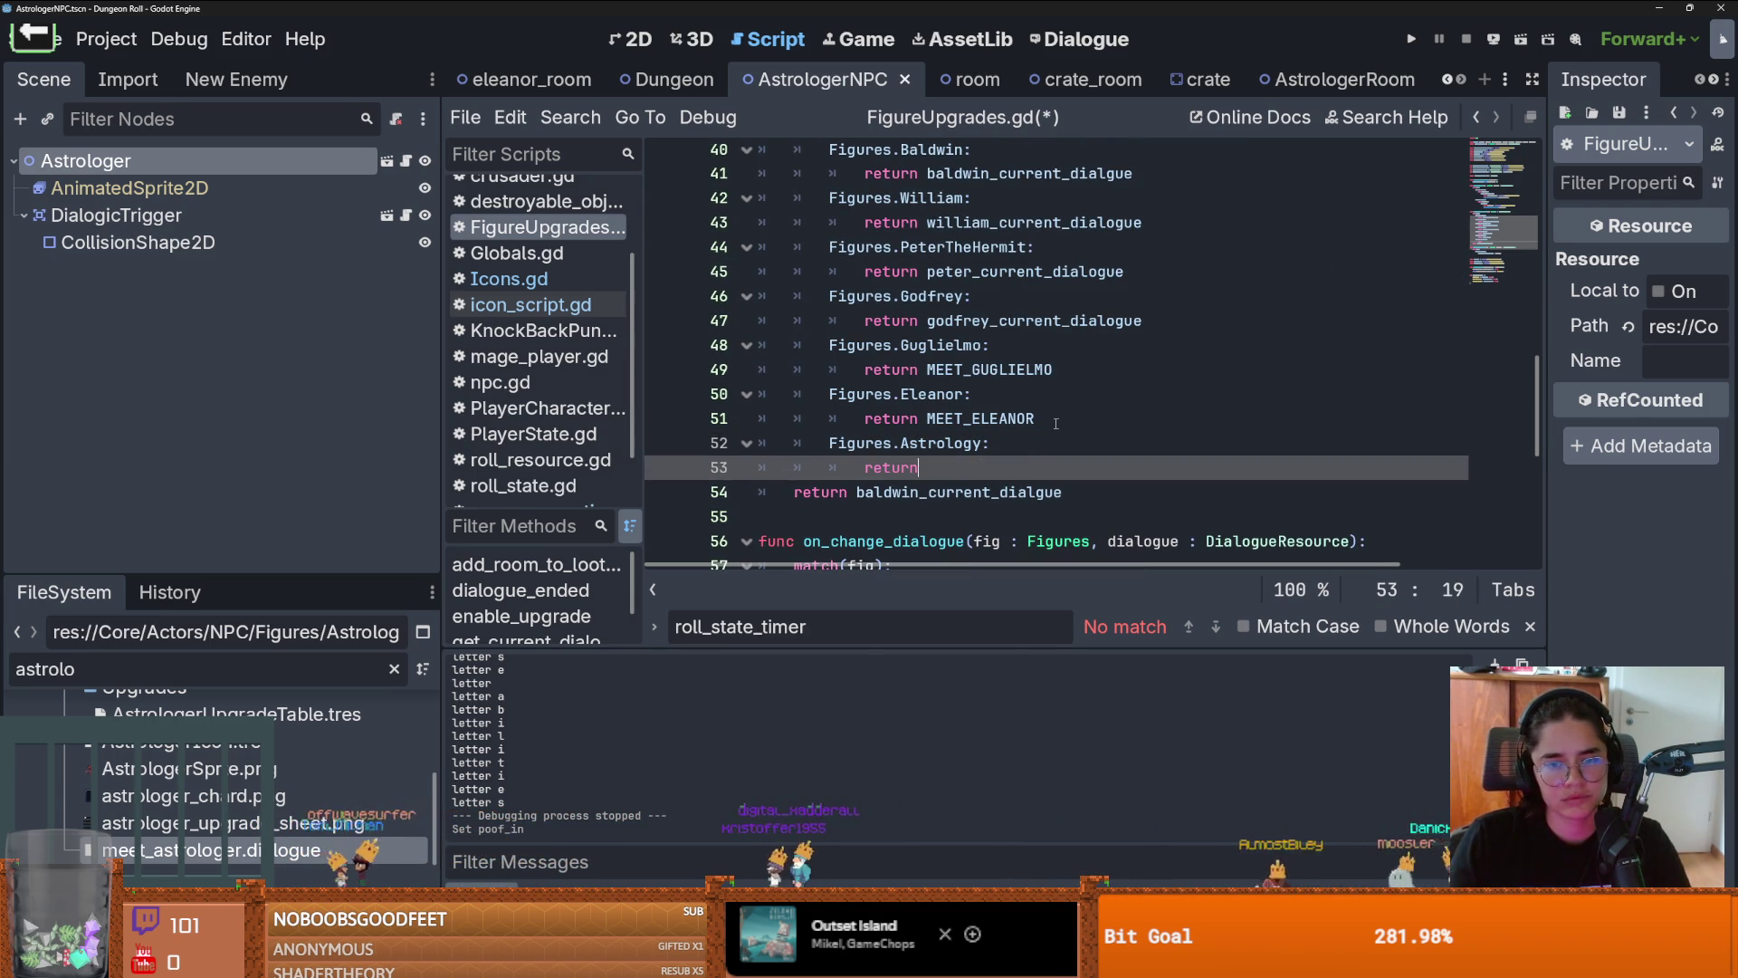
key("Return")
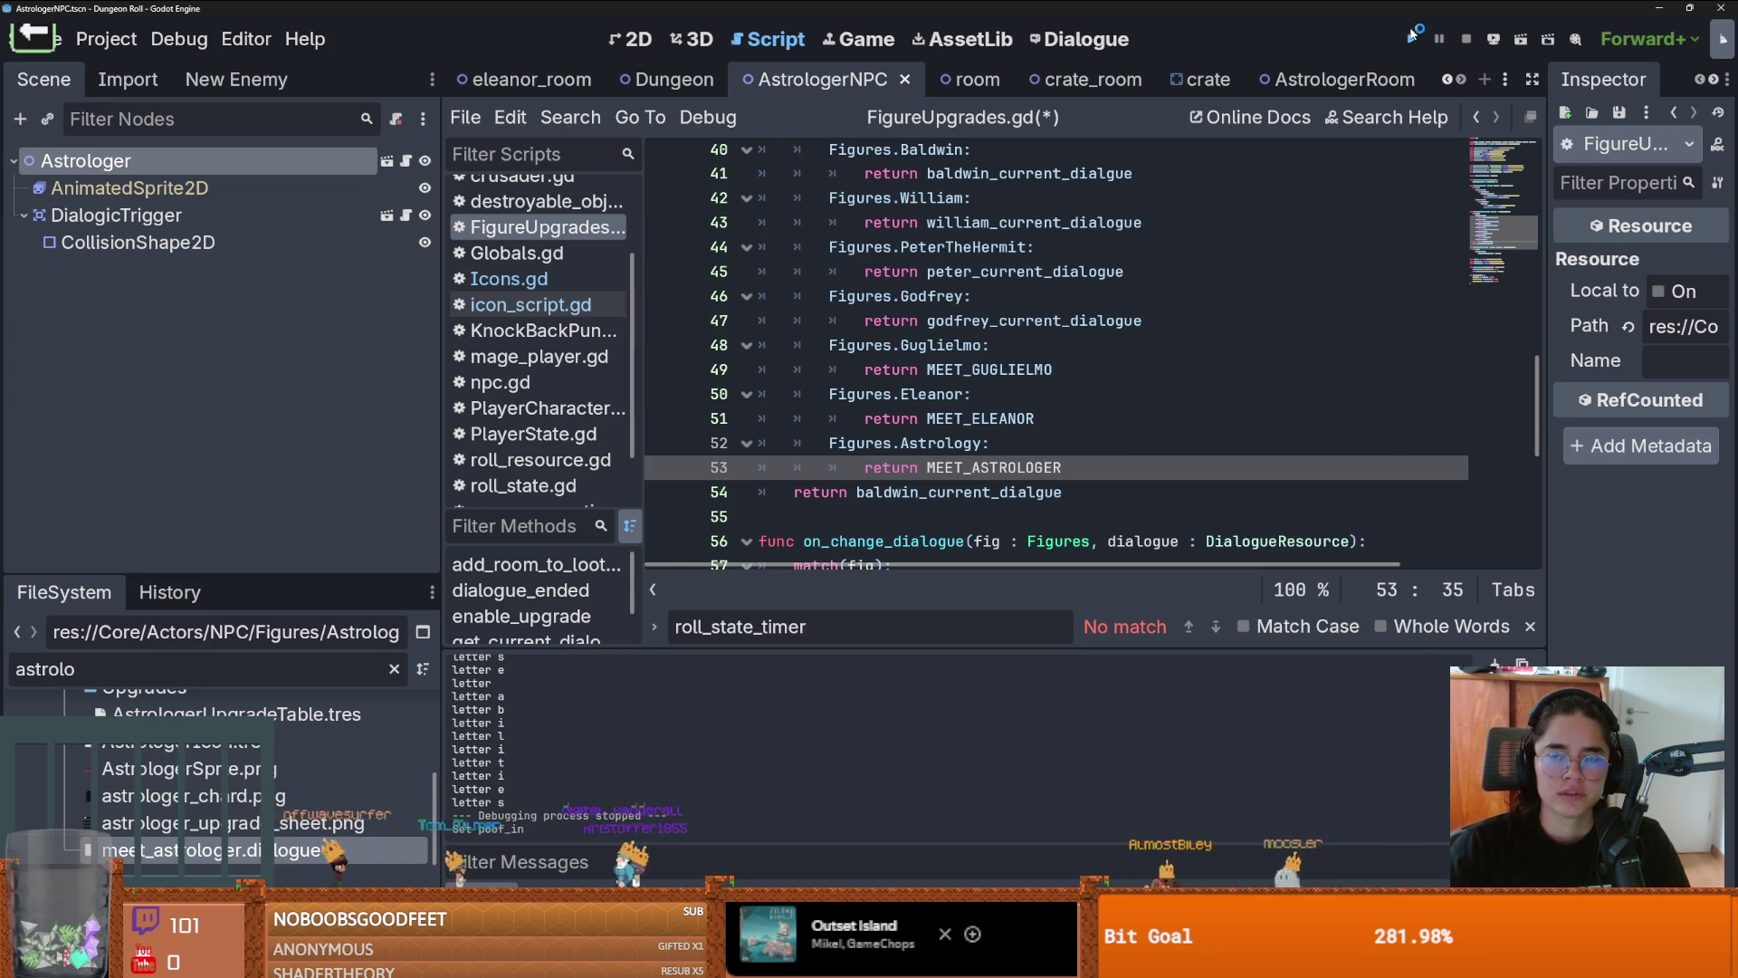
left_click(1409, 36)
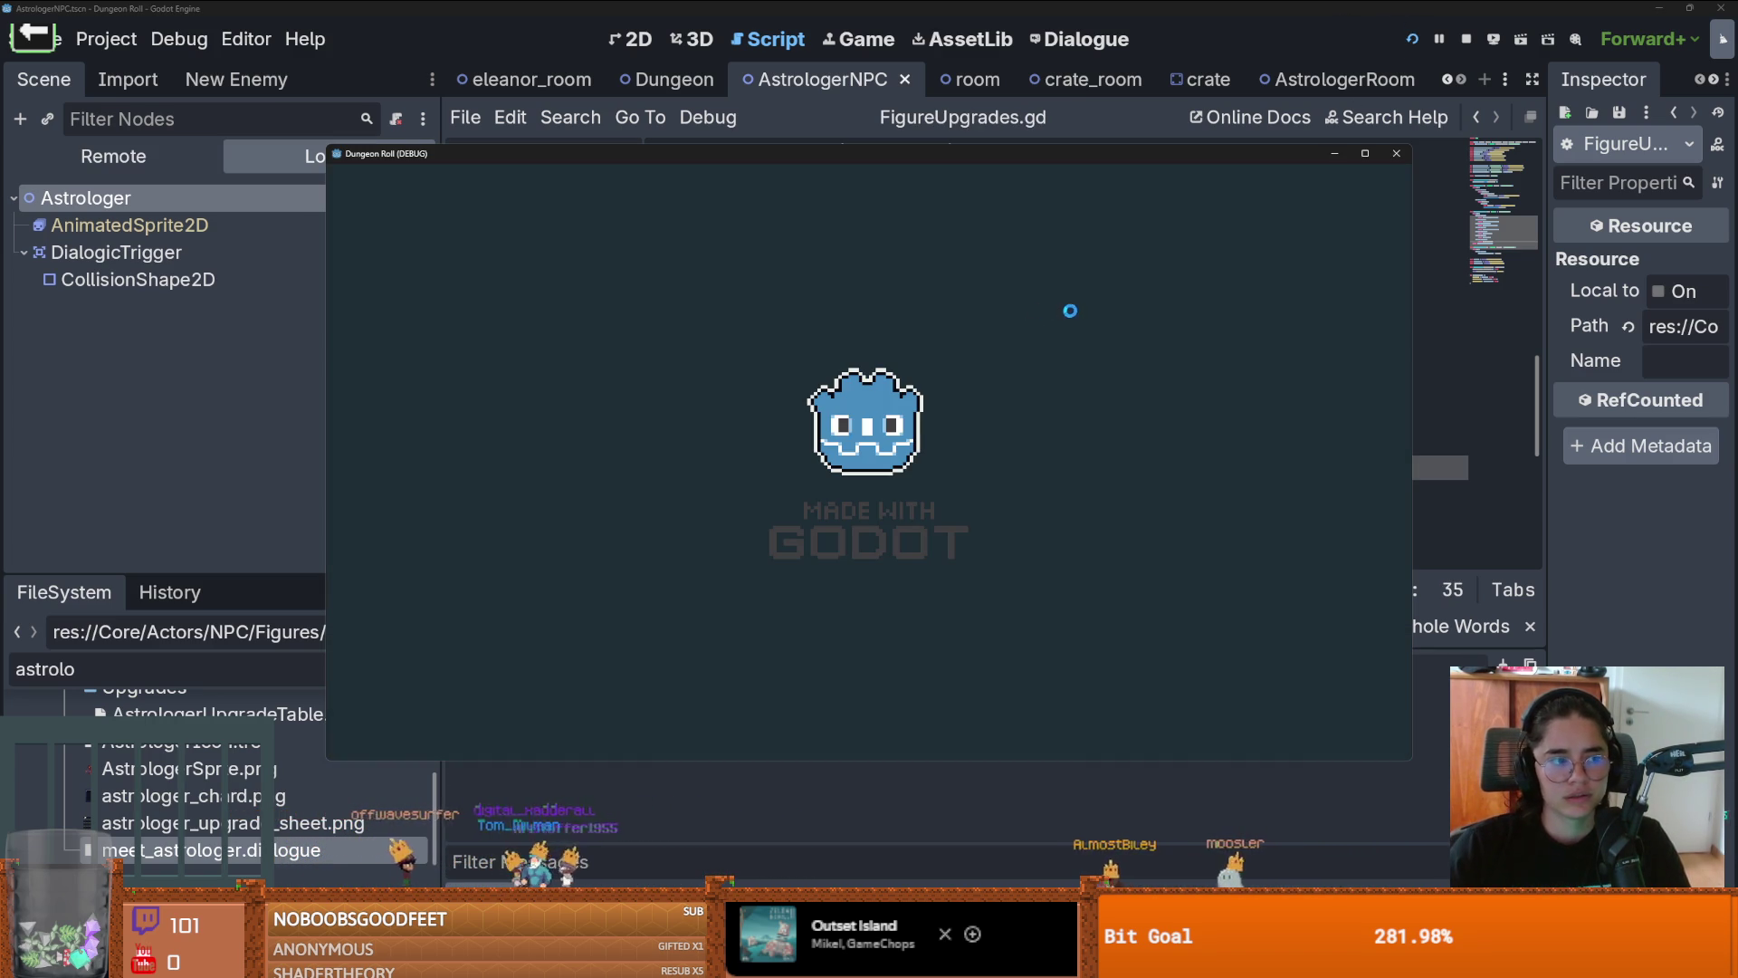
- Turn on debug room selection and load a room from the picker
key("w")
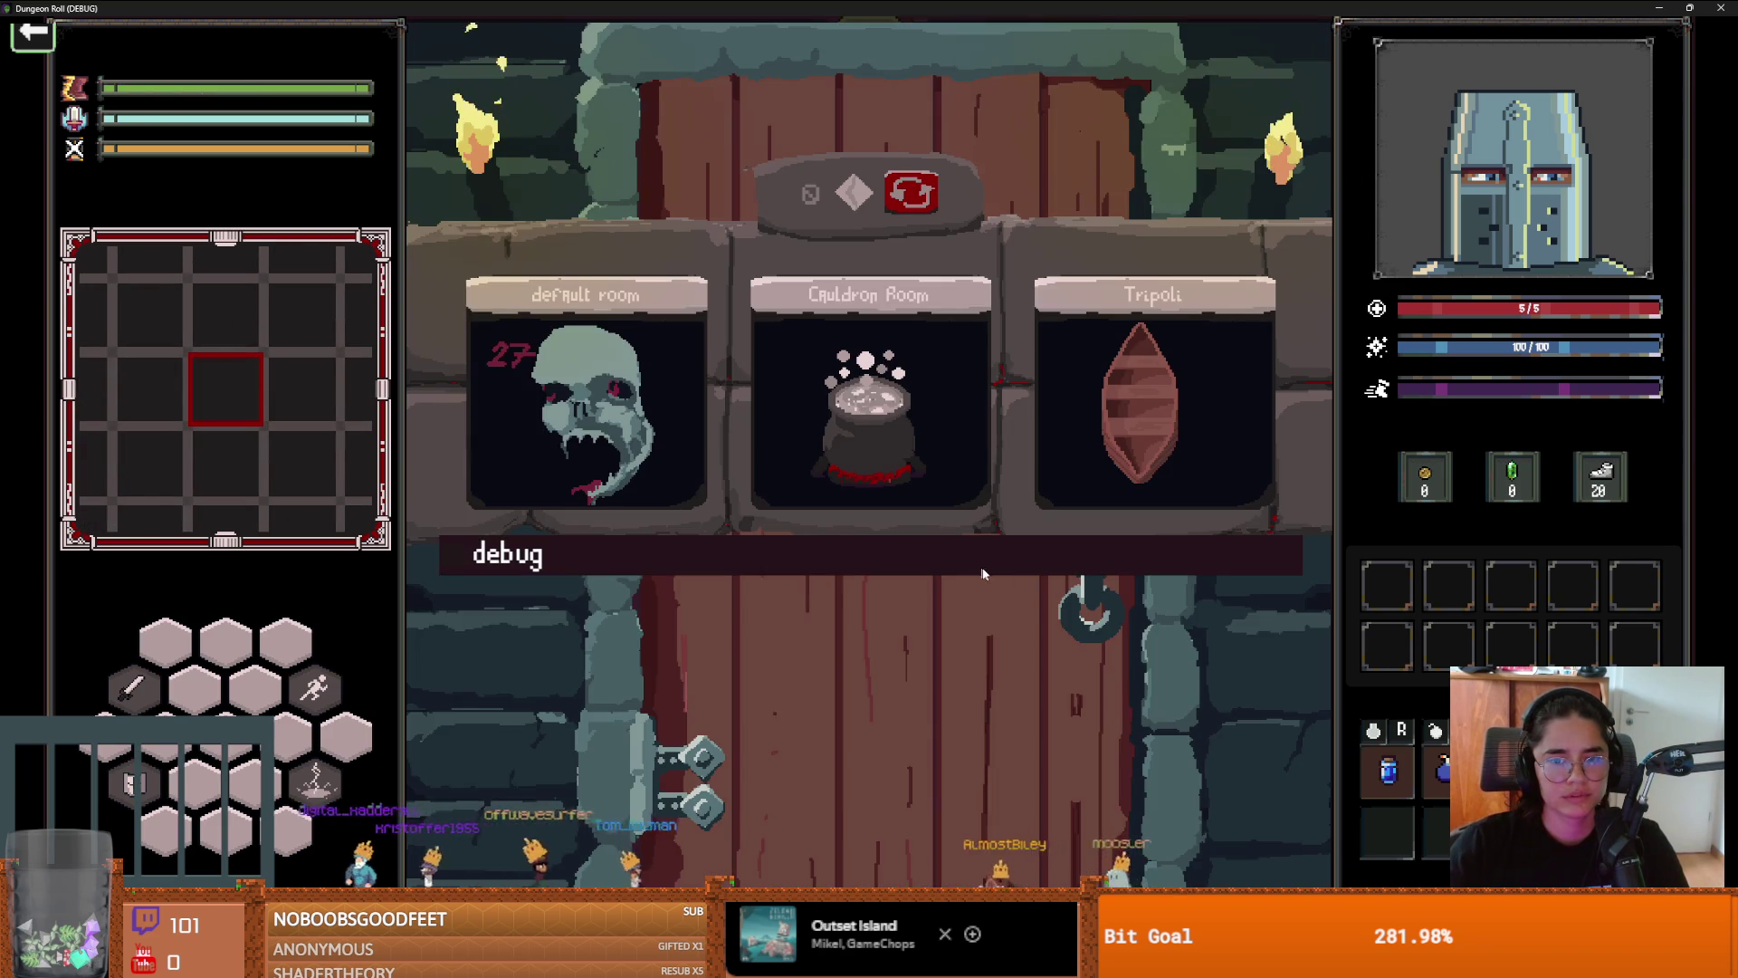
left_click(980, 566)
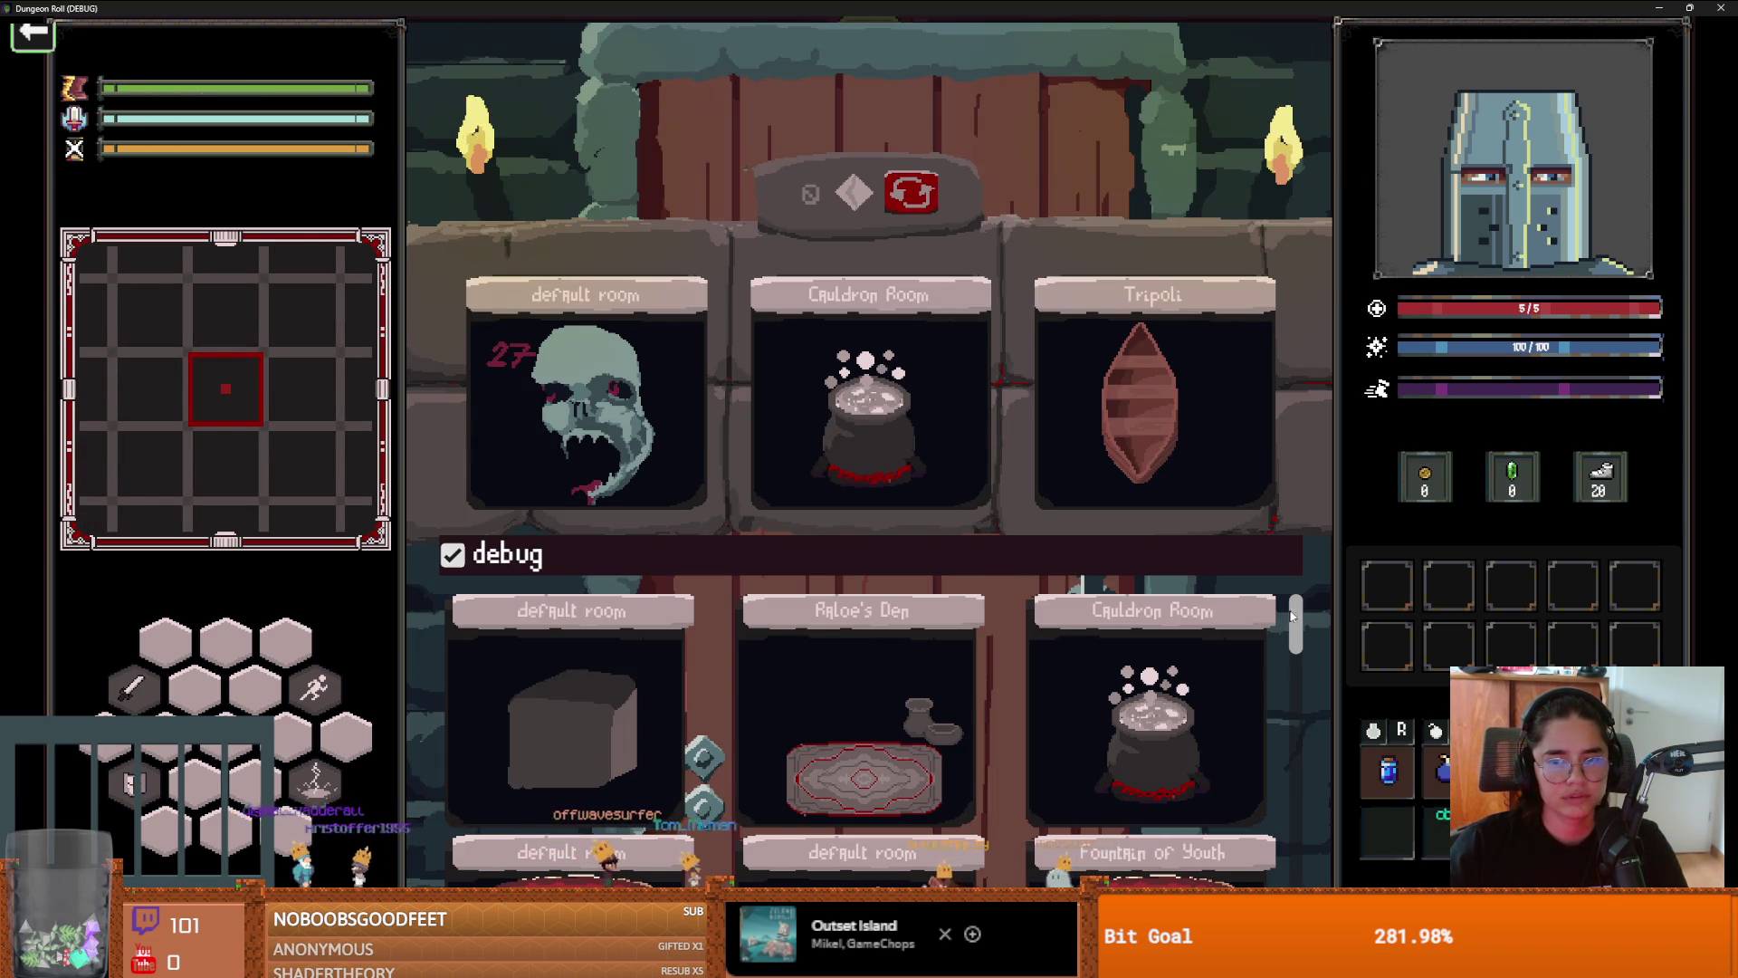
scroll(868, 724, "down", 5)
left_click(482, 773)
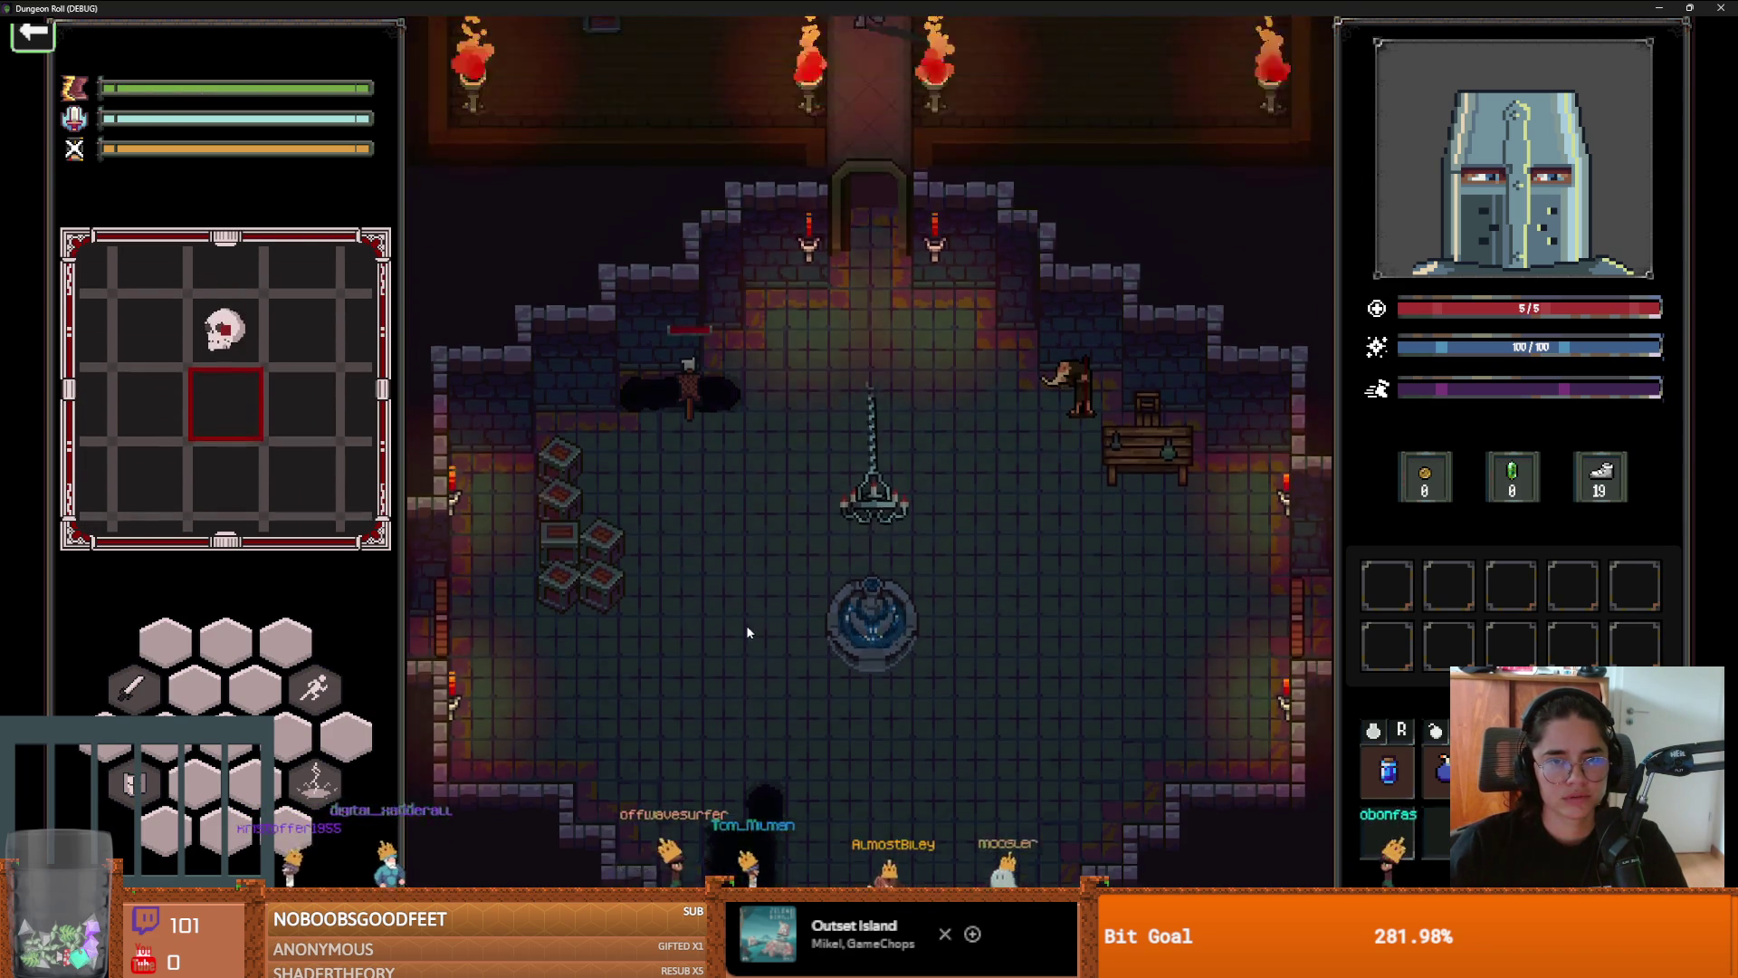
- Walk to the Astrologer, talk through the Upgrades dialogue, then stop the game
key("w")
key("a")
key("e")
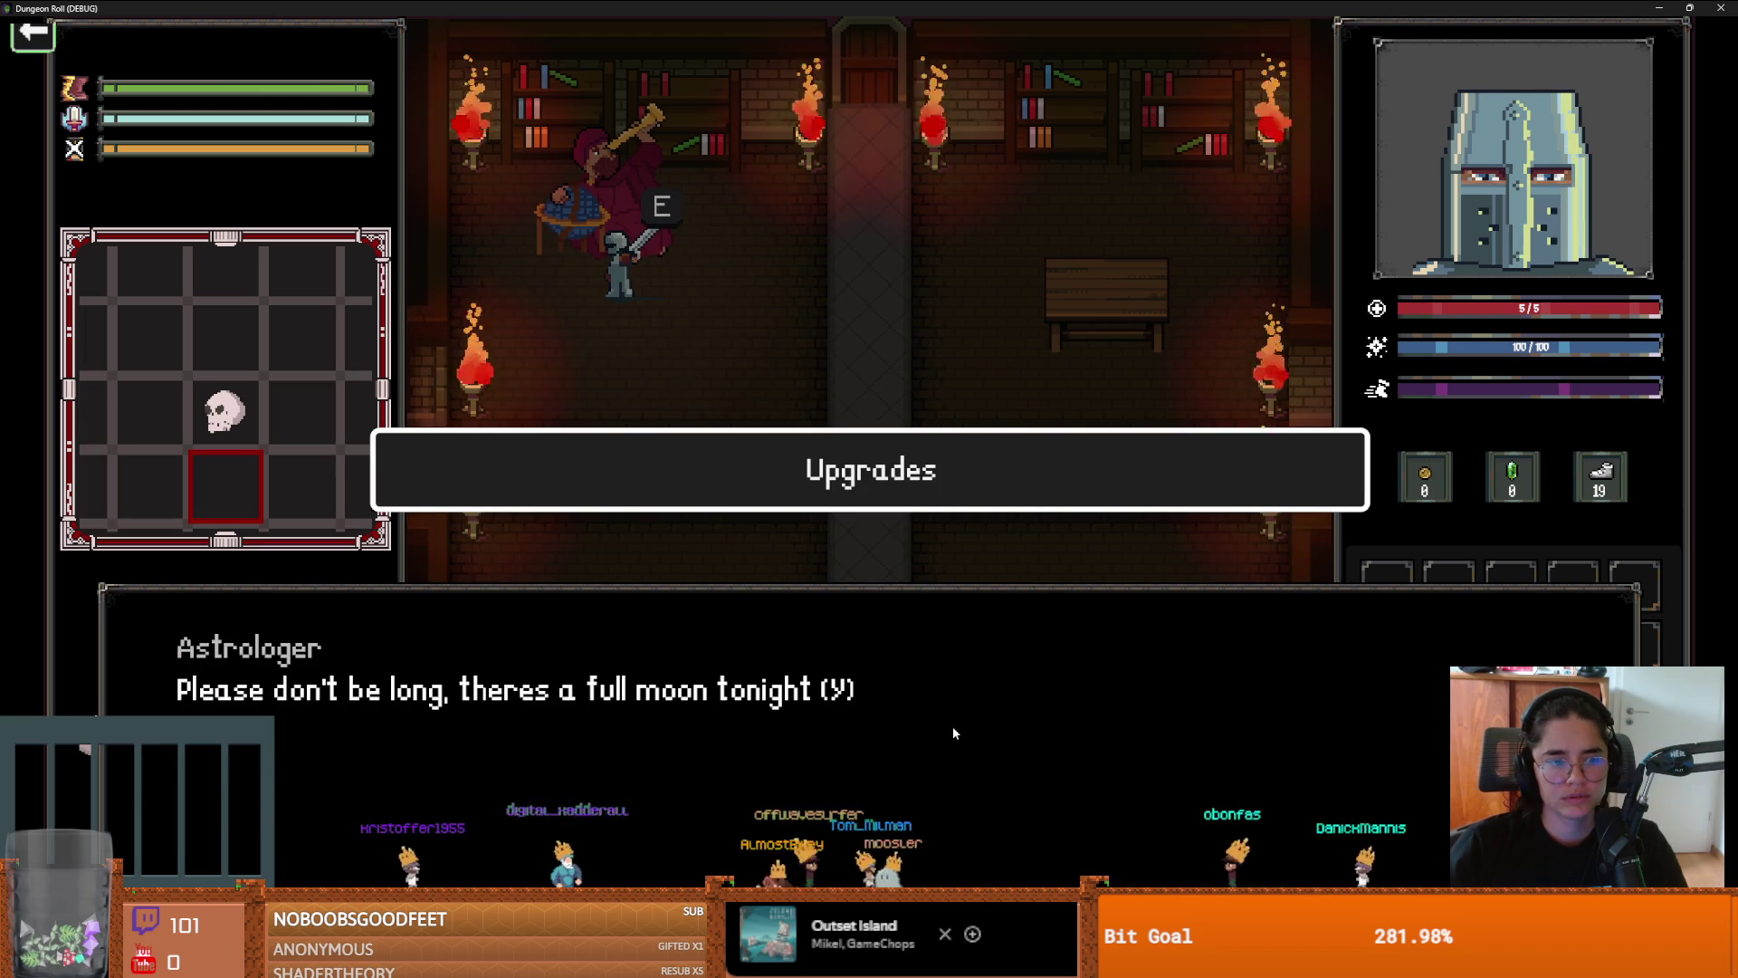
left_click(866, 453)
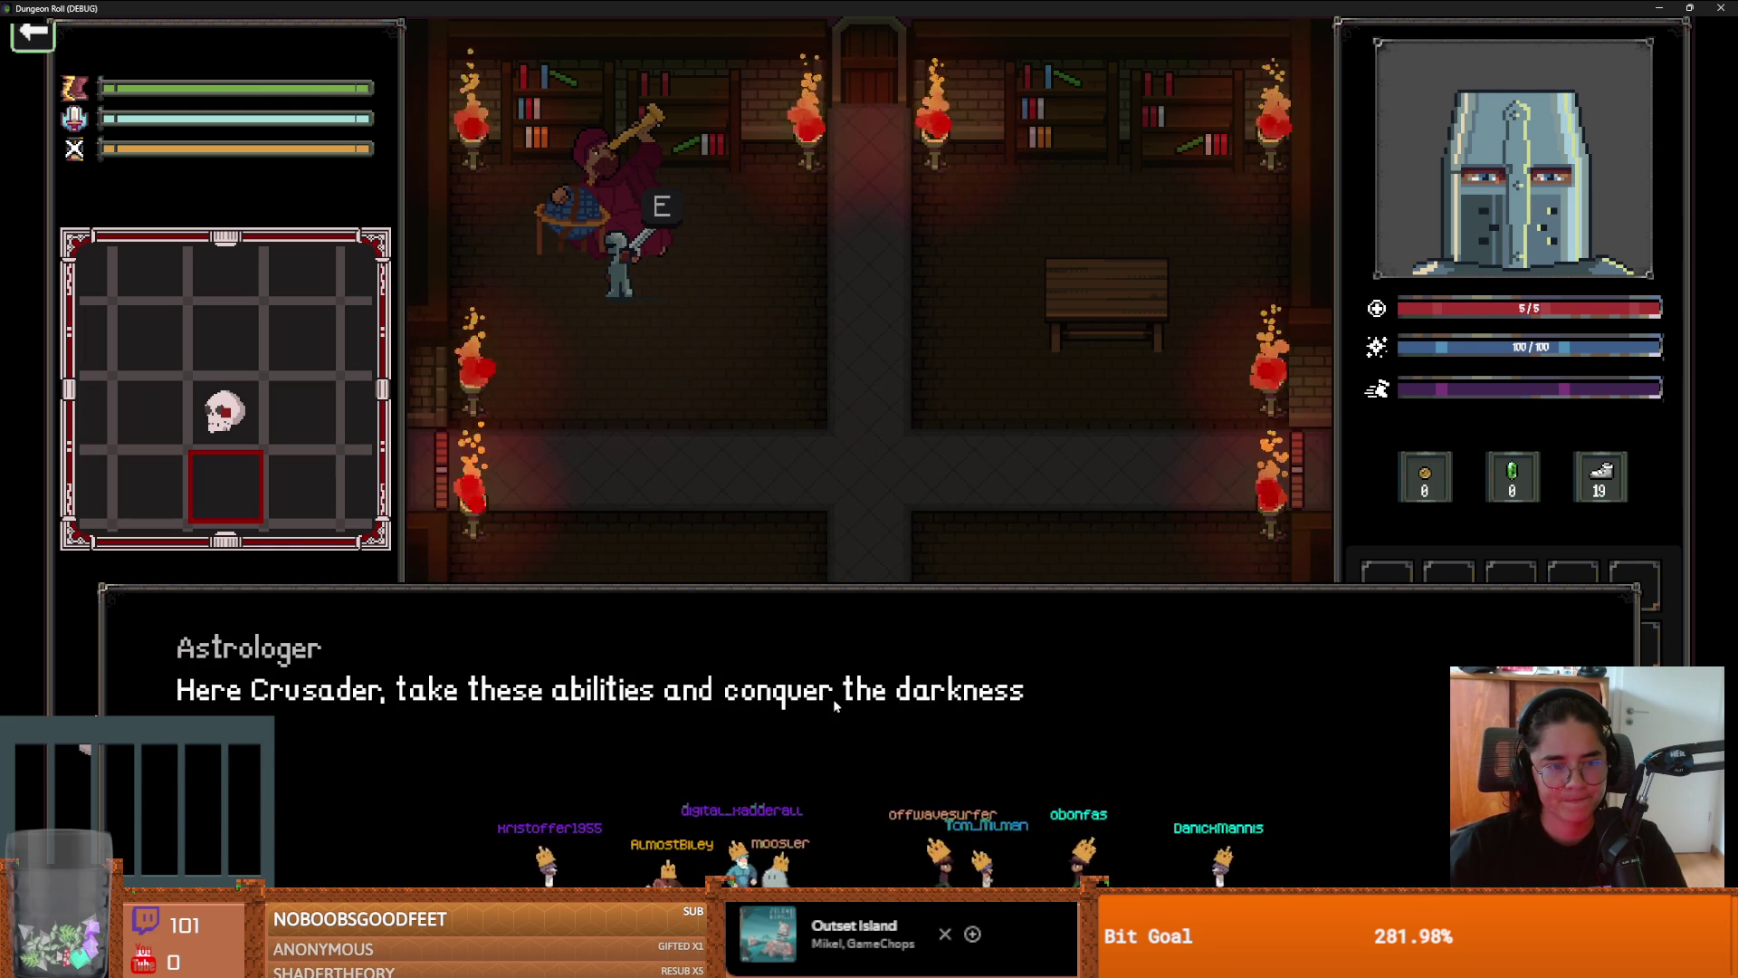
left_click(833, 710)
key("super+Down")
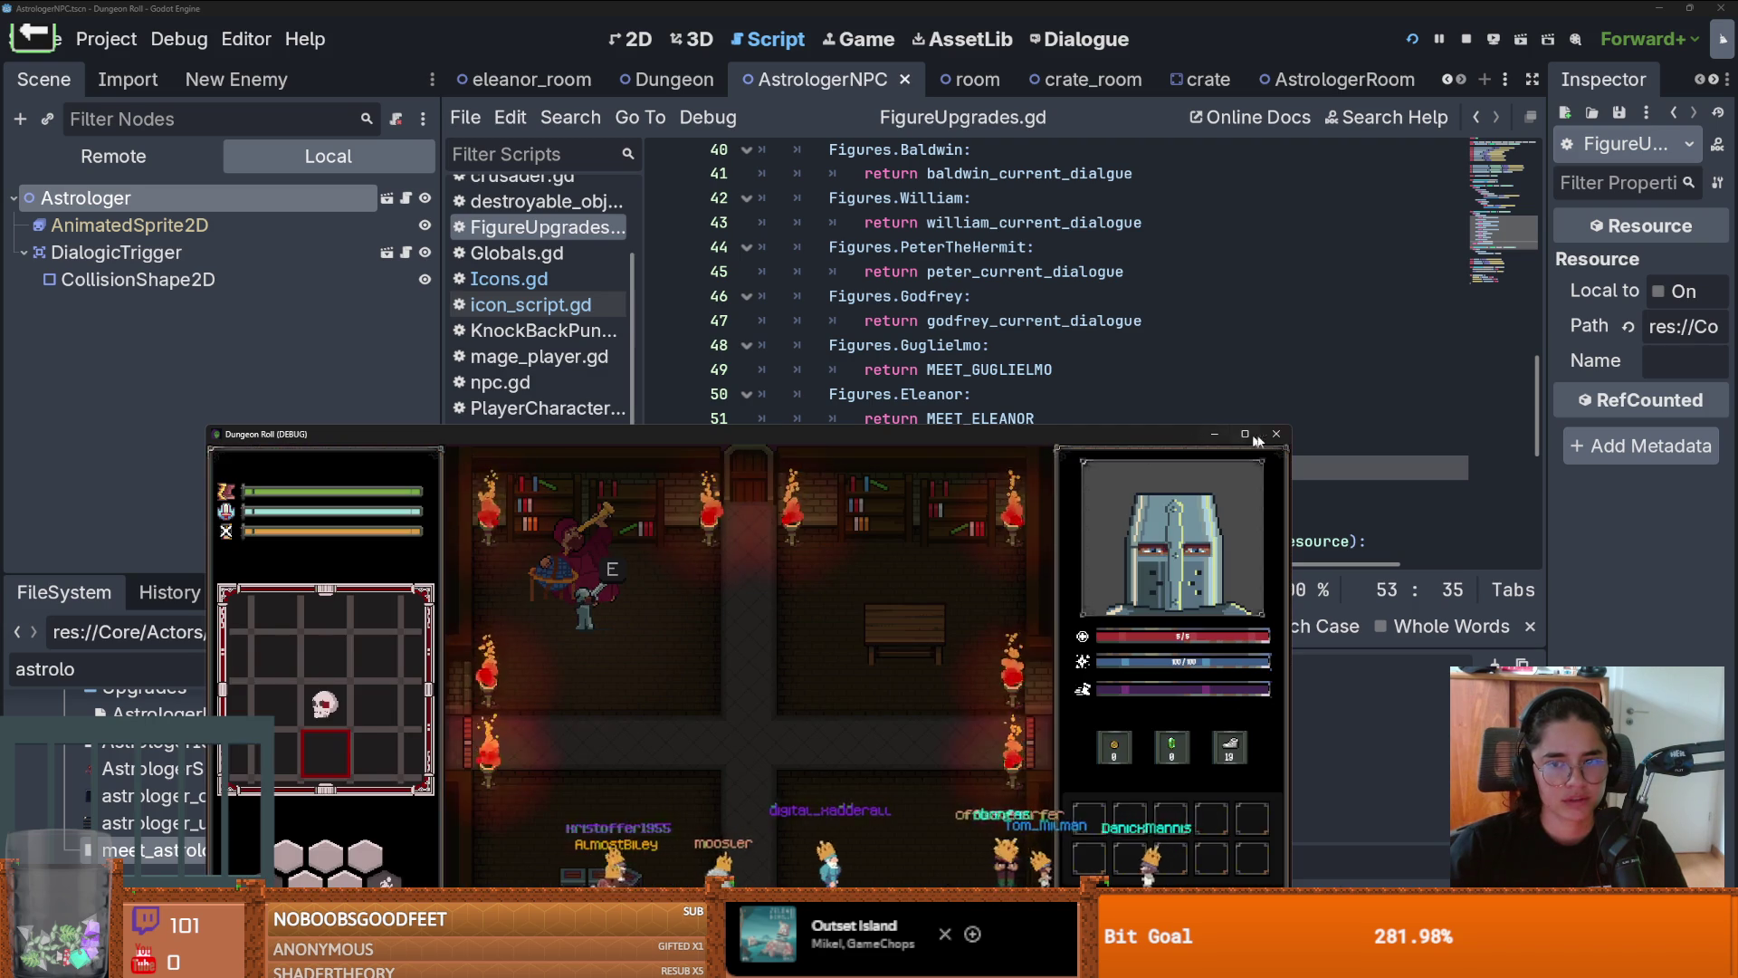
left_click(1277, 434)
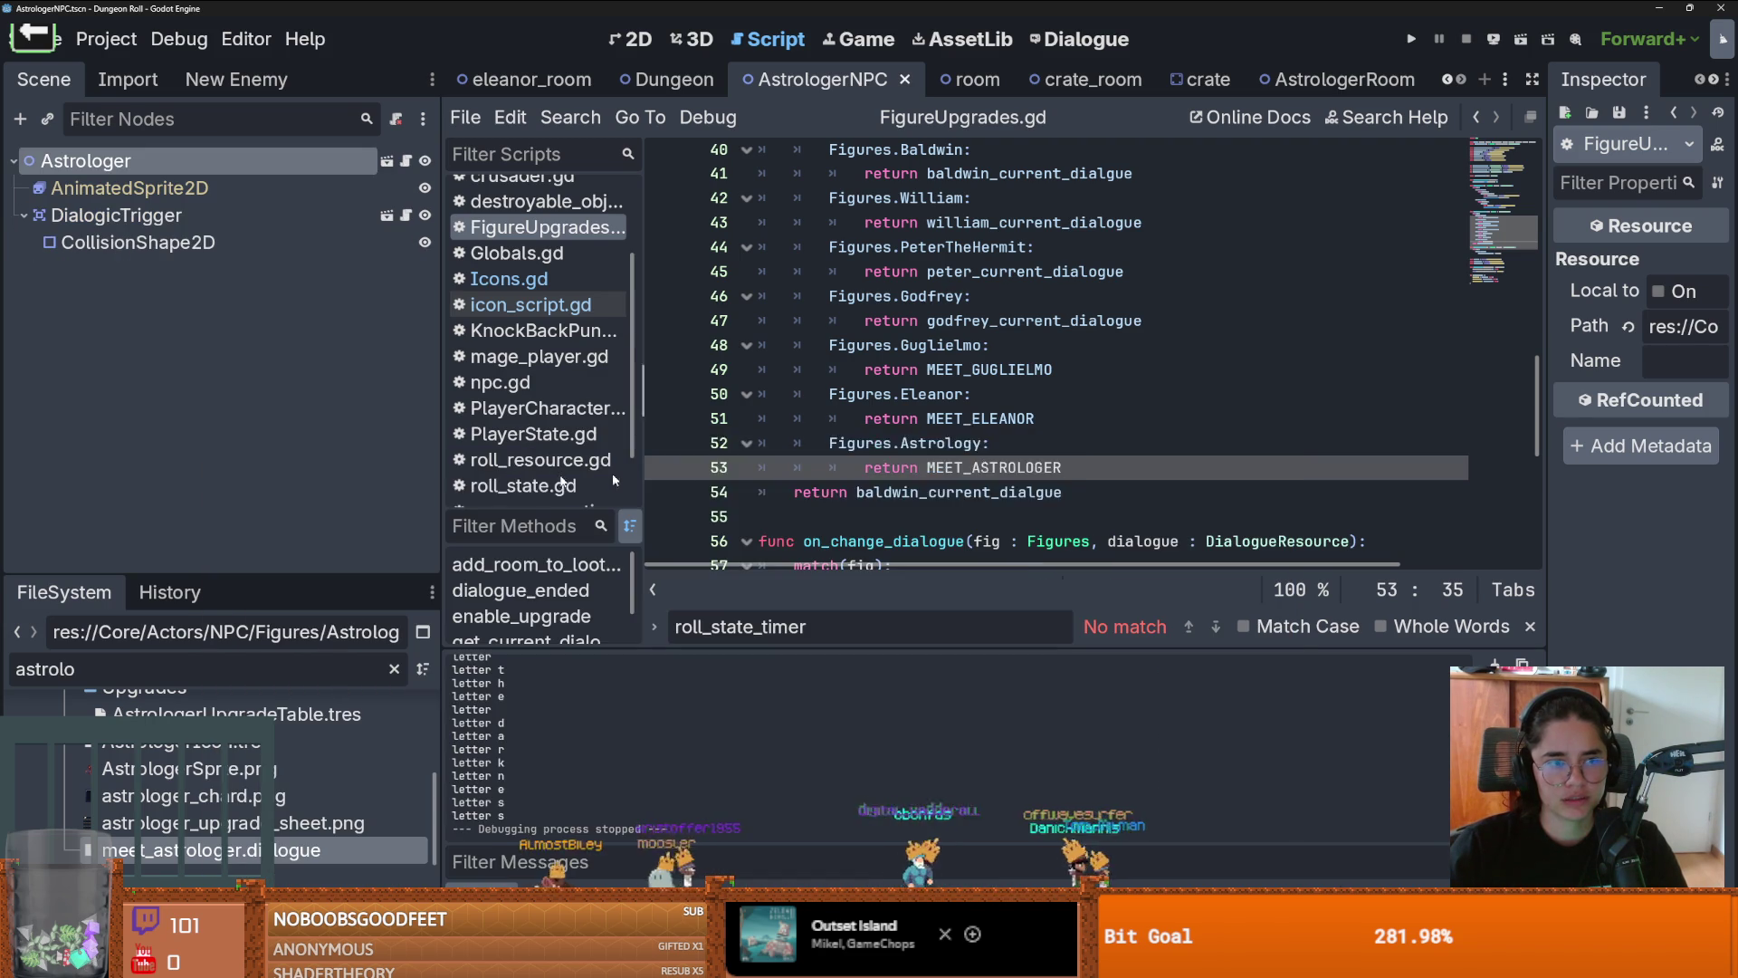
- Inspect DialogicTrigger's AstrologerIcon resource and turn off Poof In on the Astrologer node
left_click(116, 215)
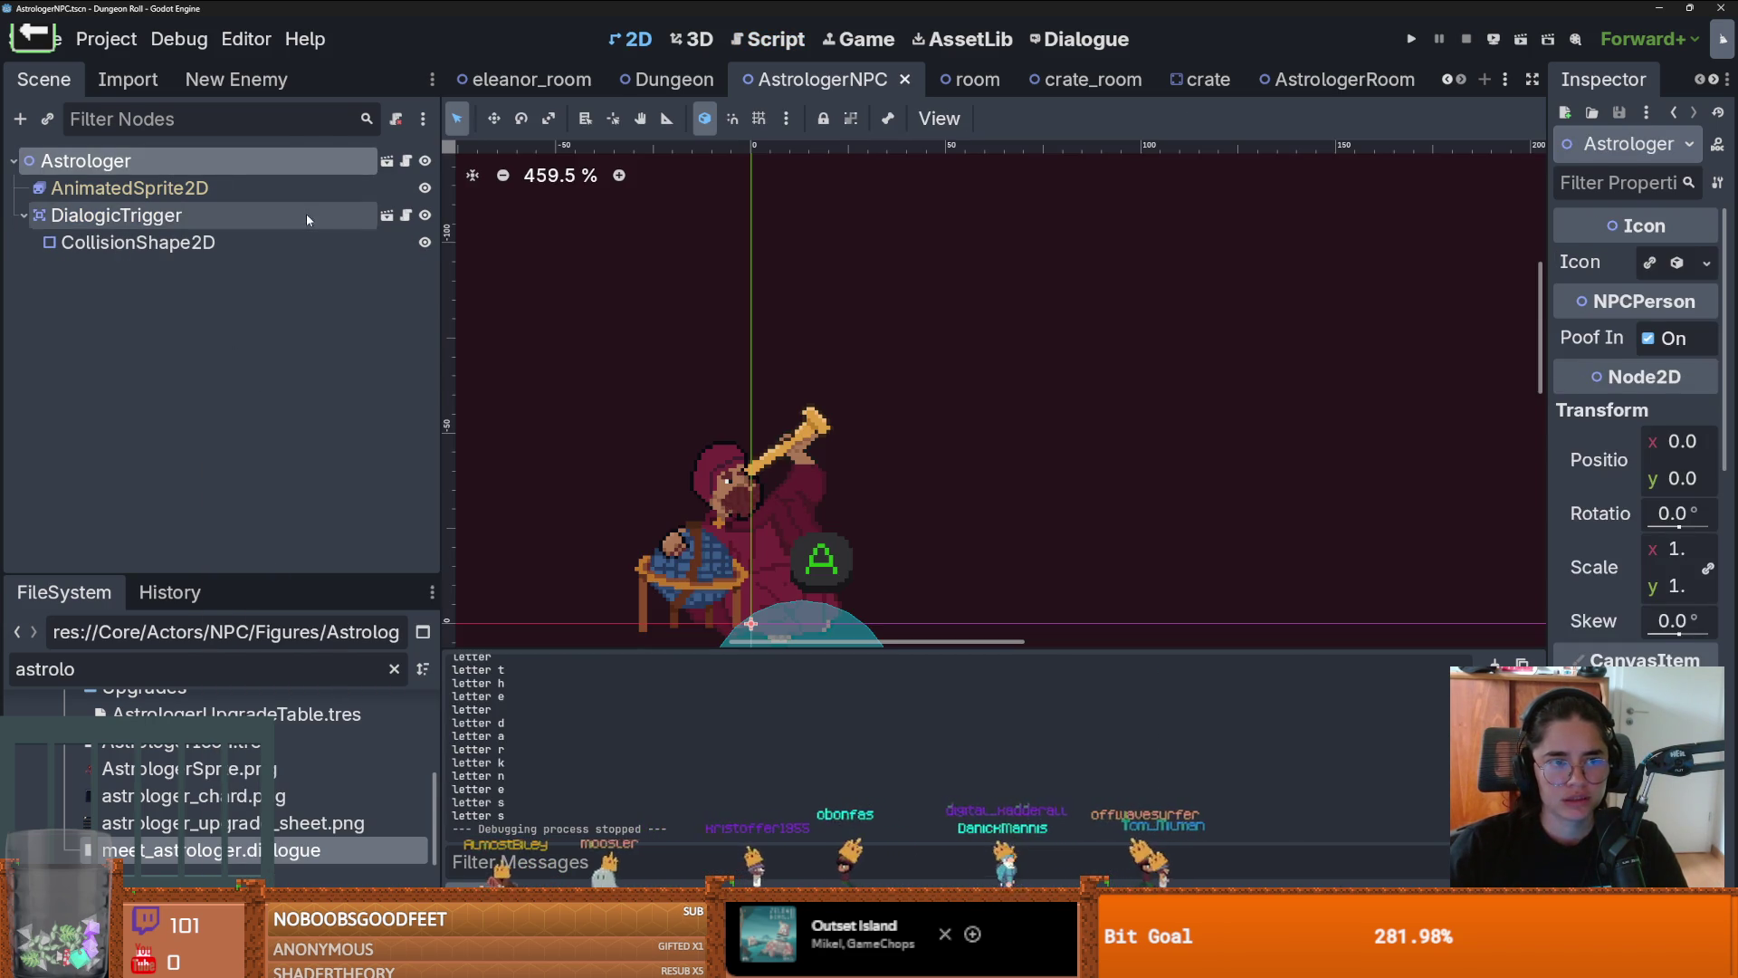
left_click_drag(1548, 244, 1150, 249)
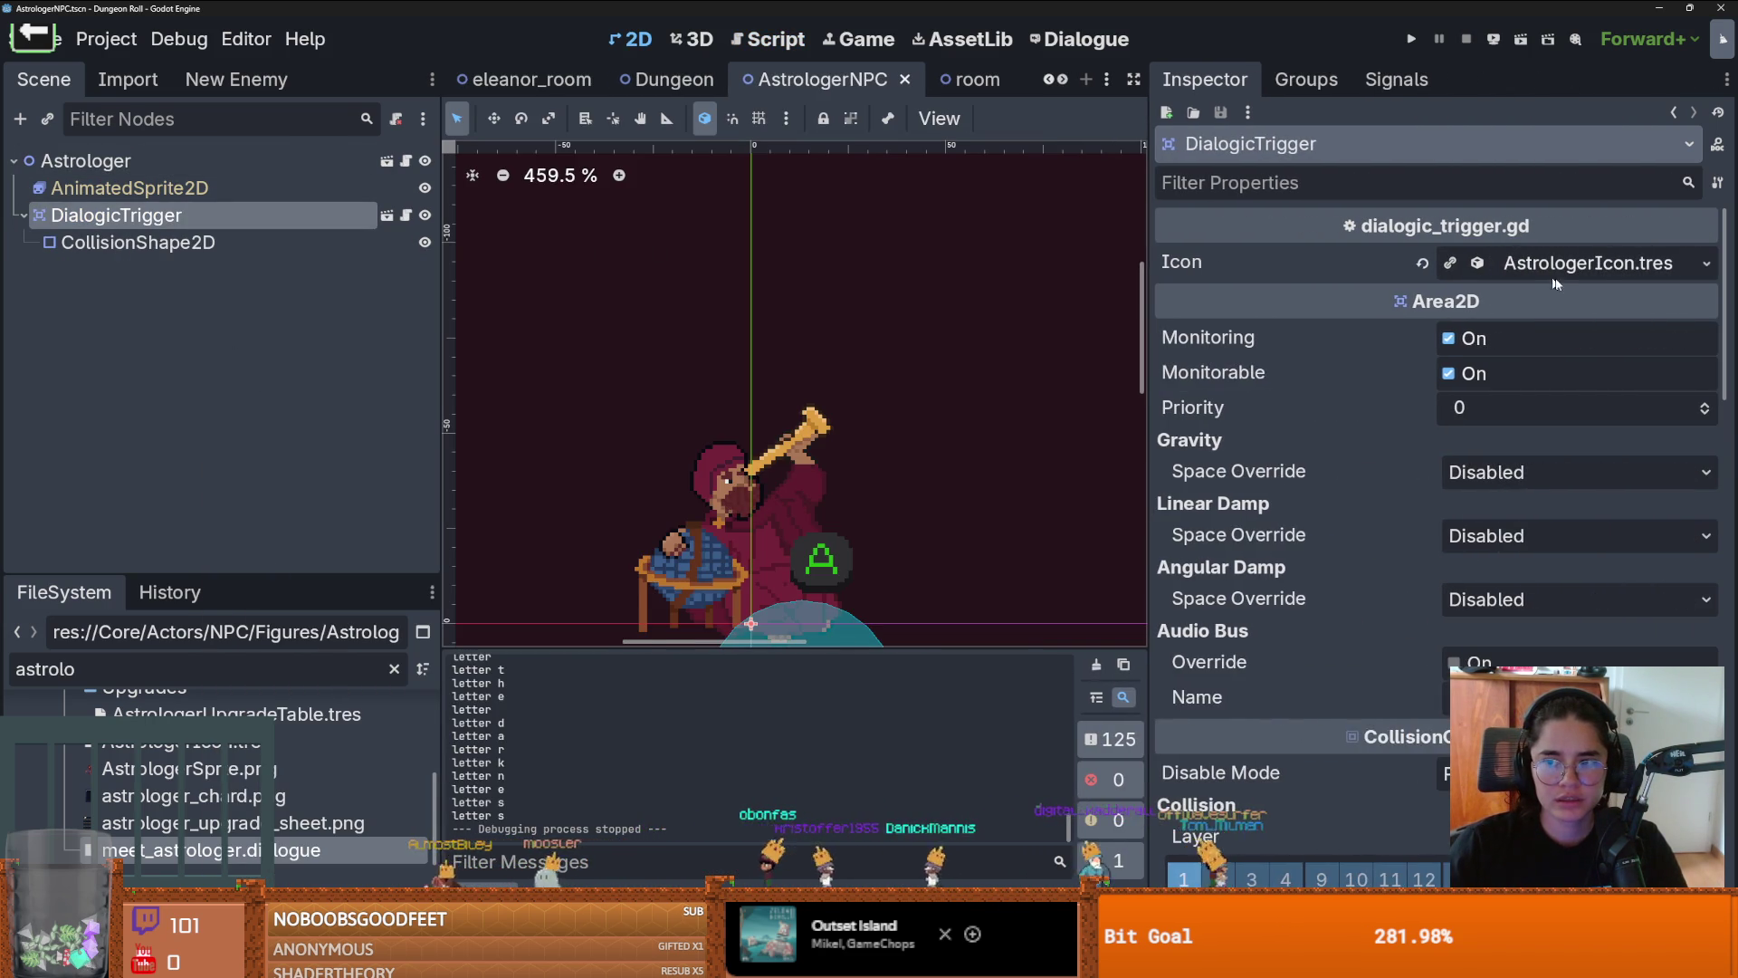
left_click(1584, 263)
left_click(1568, 336)
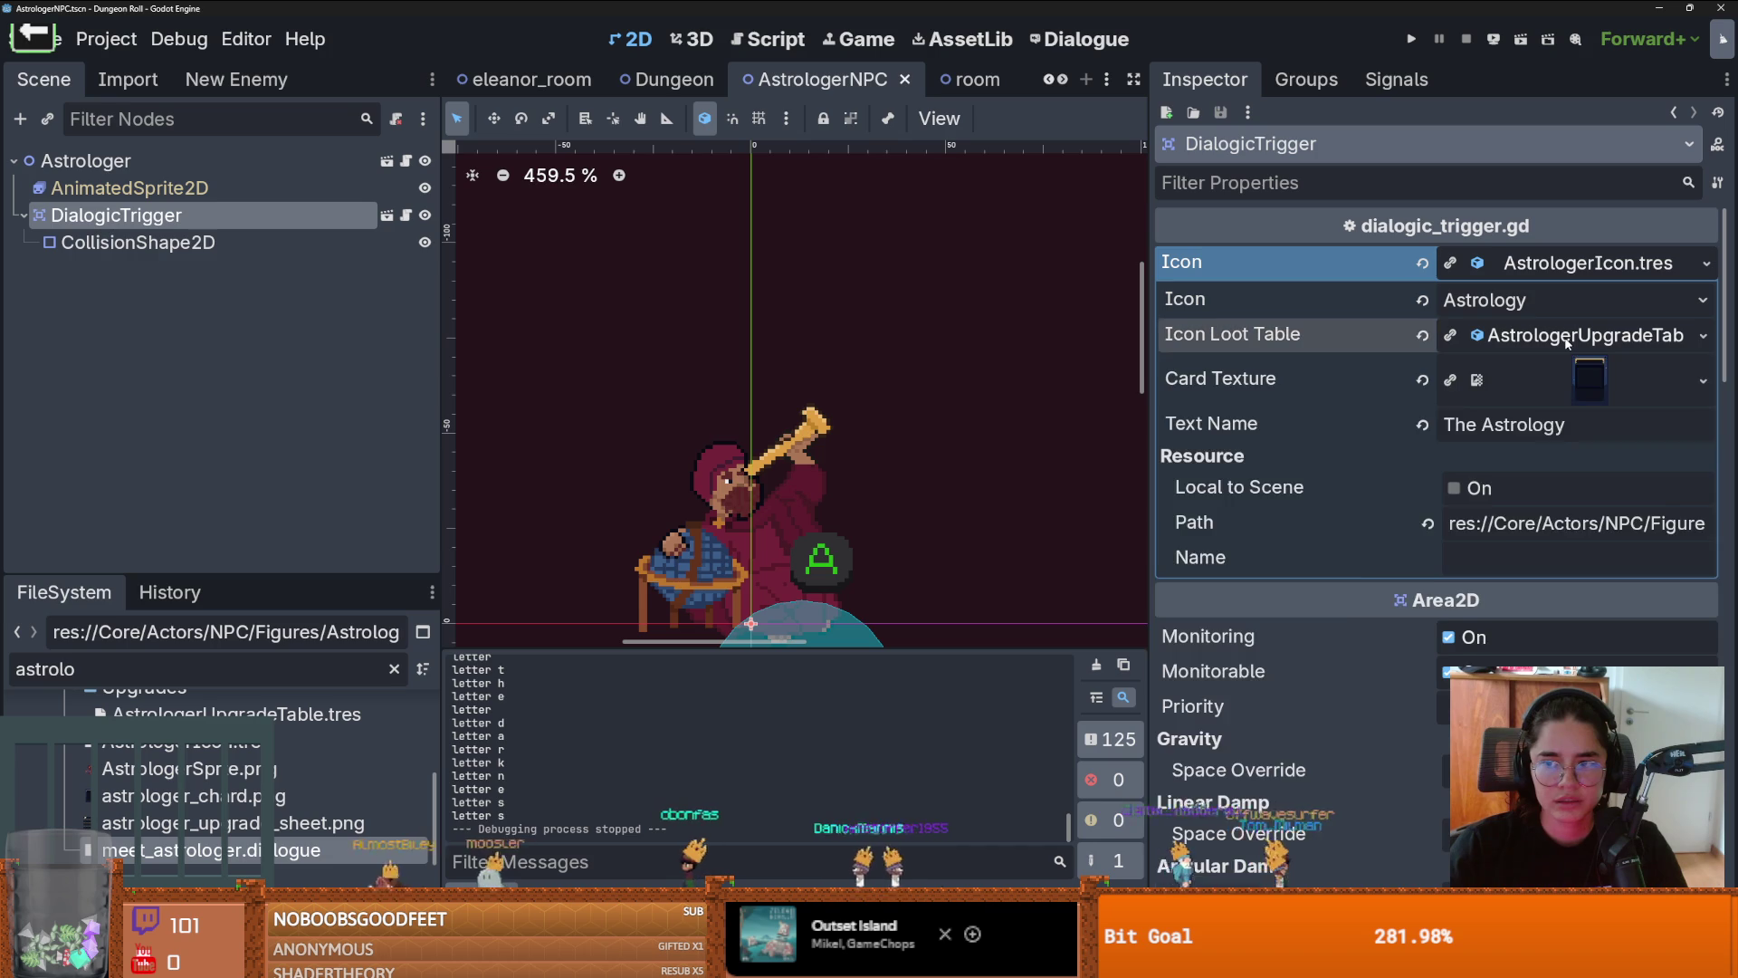
left_click(1567, 337)
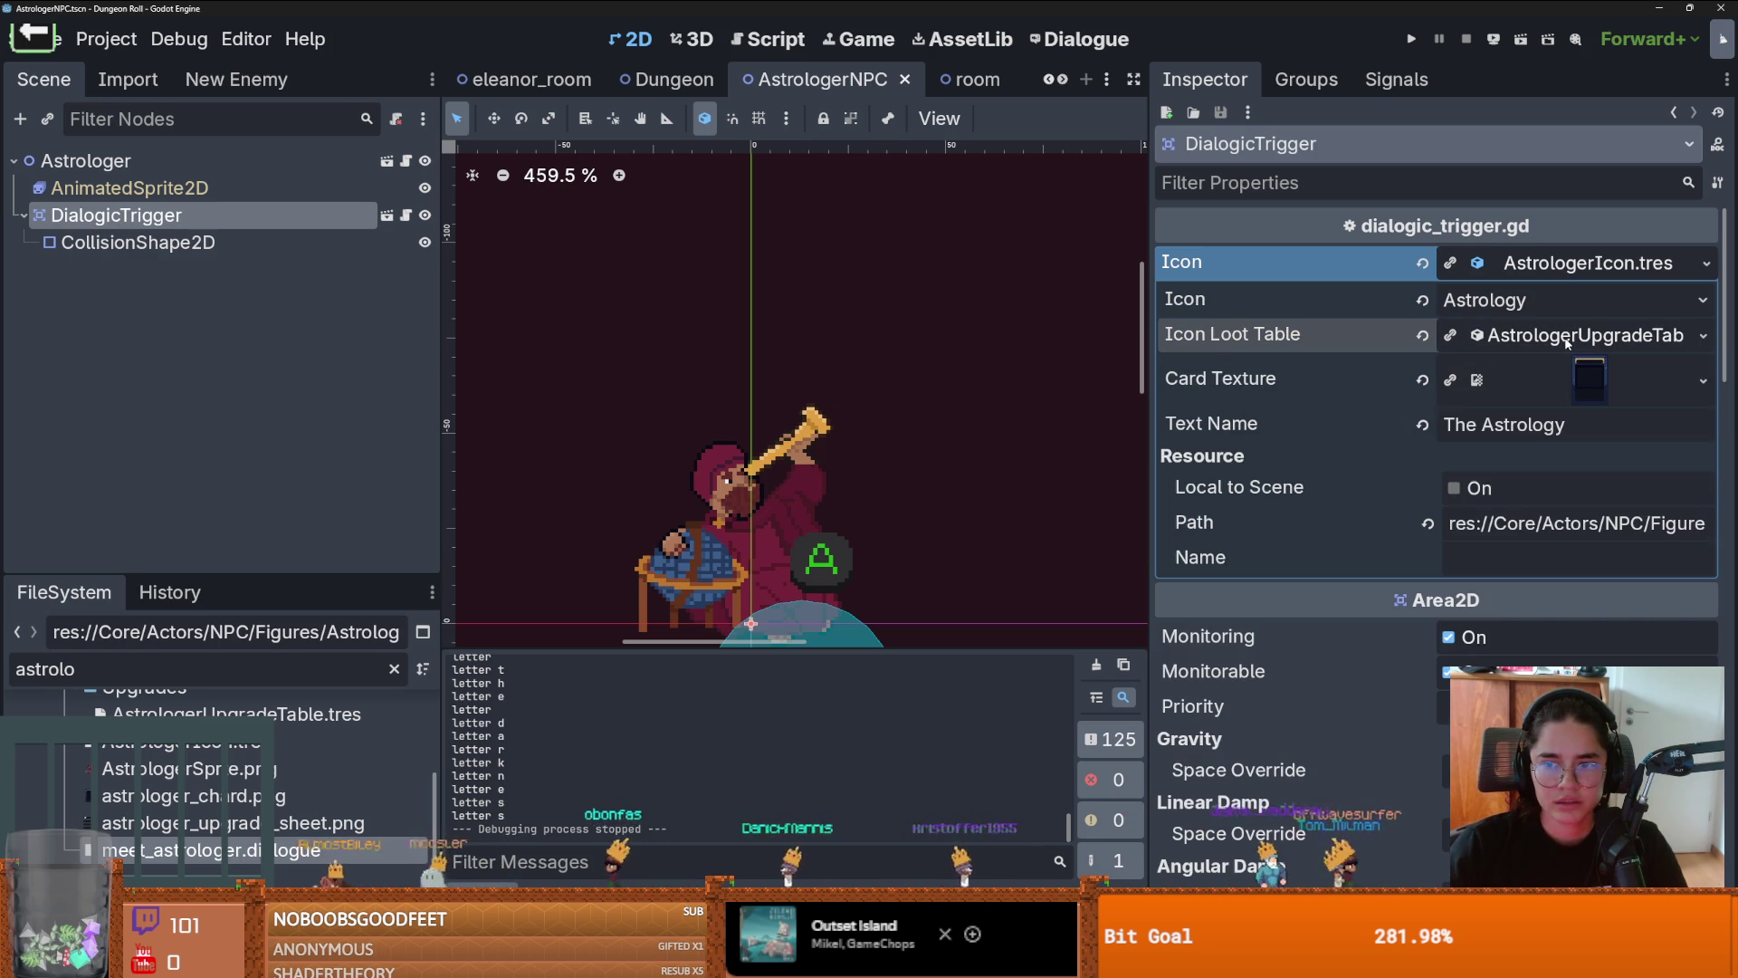
left_click(86, 160)
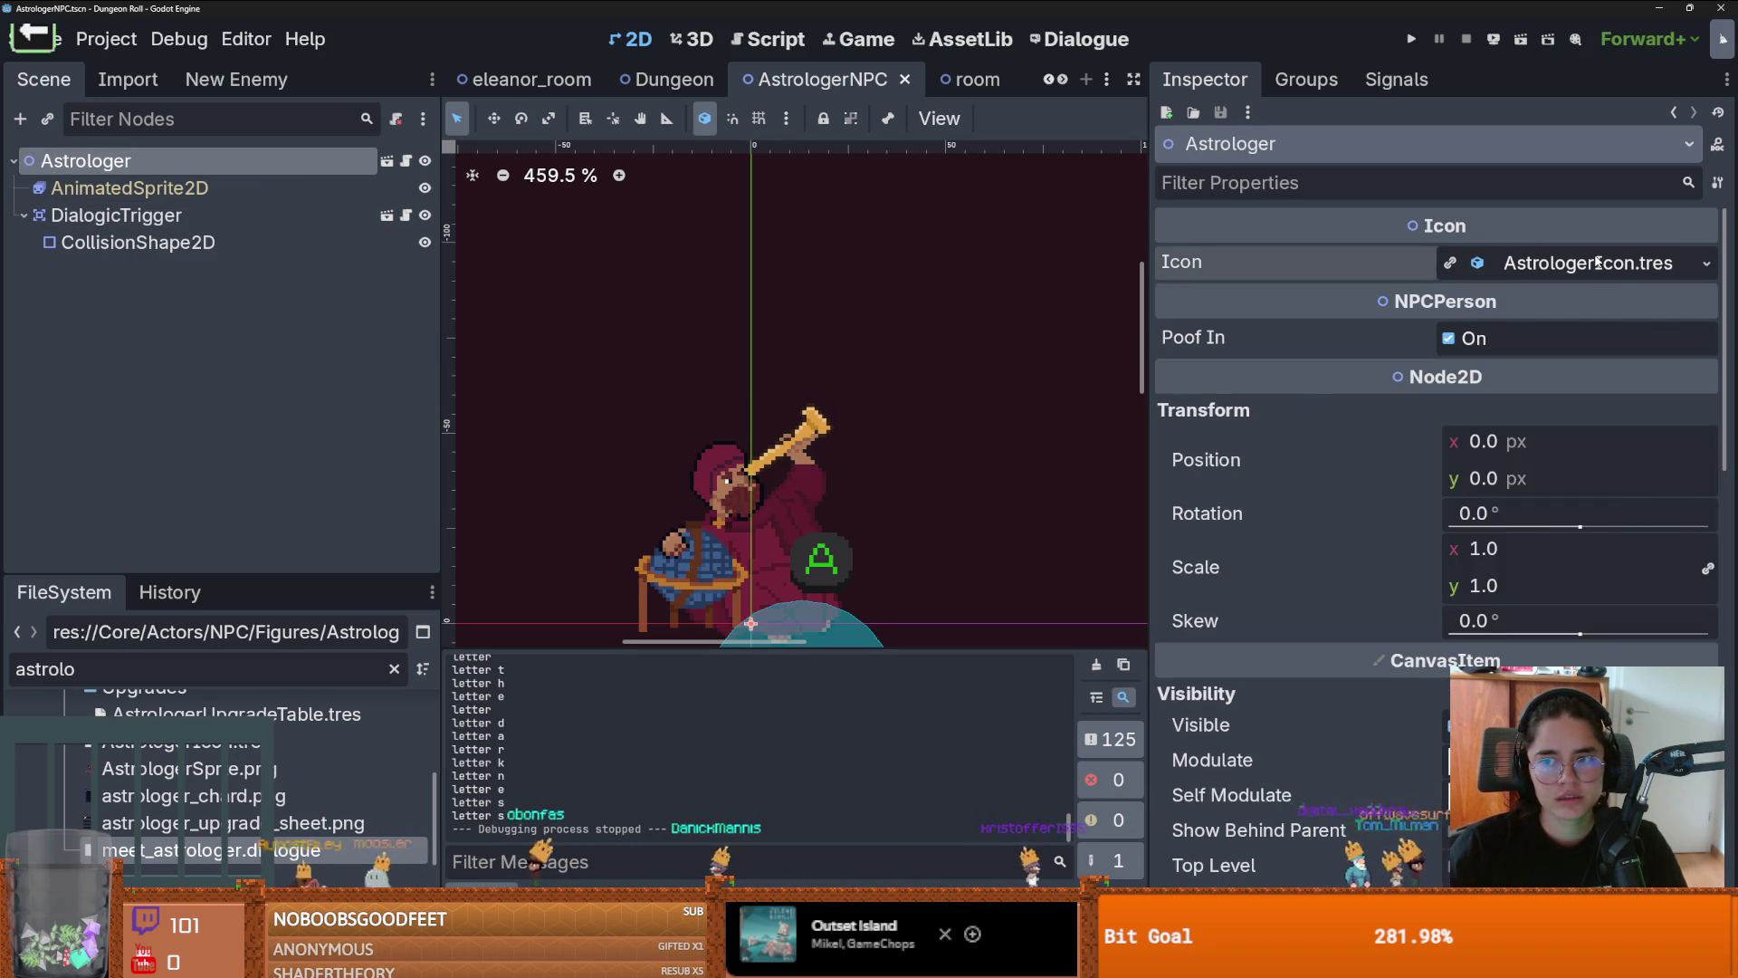
left_click(1597, 263)
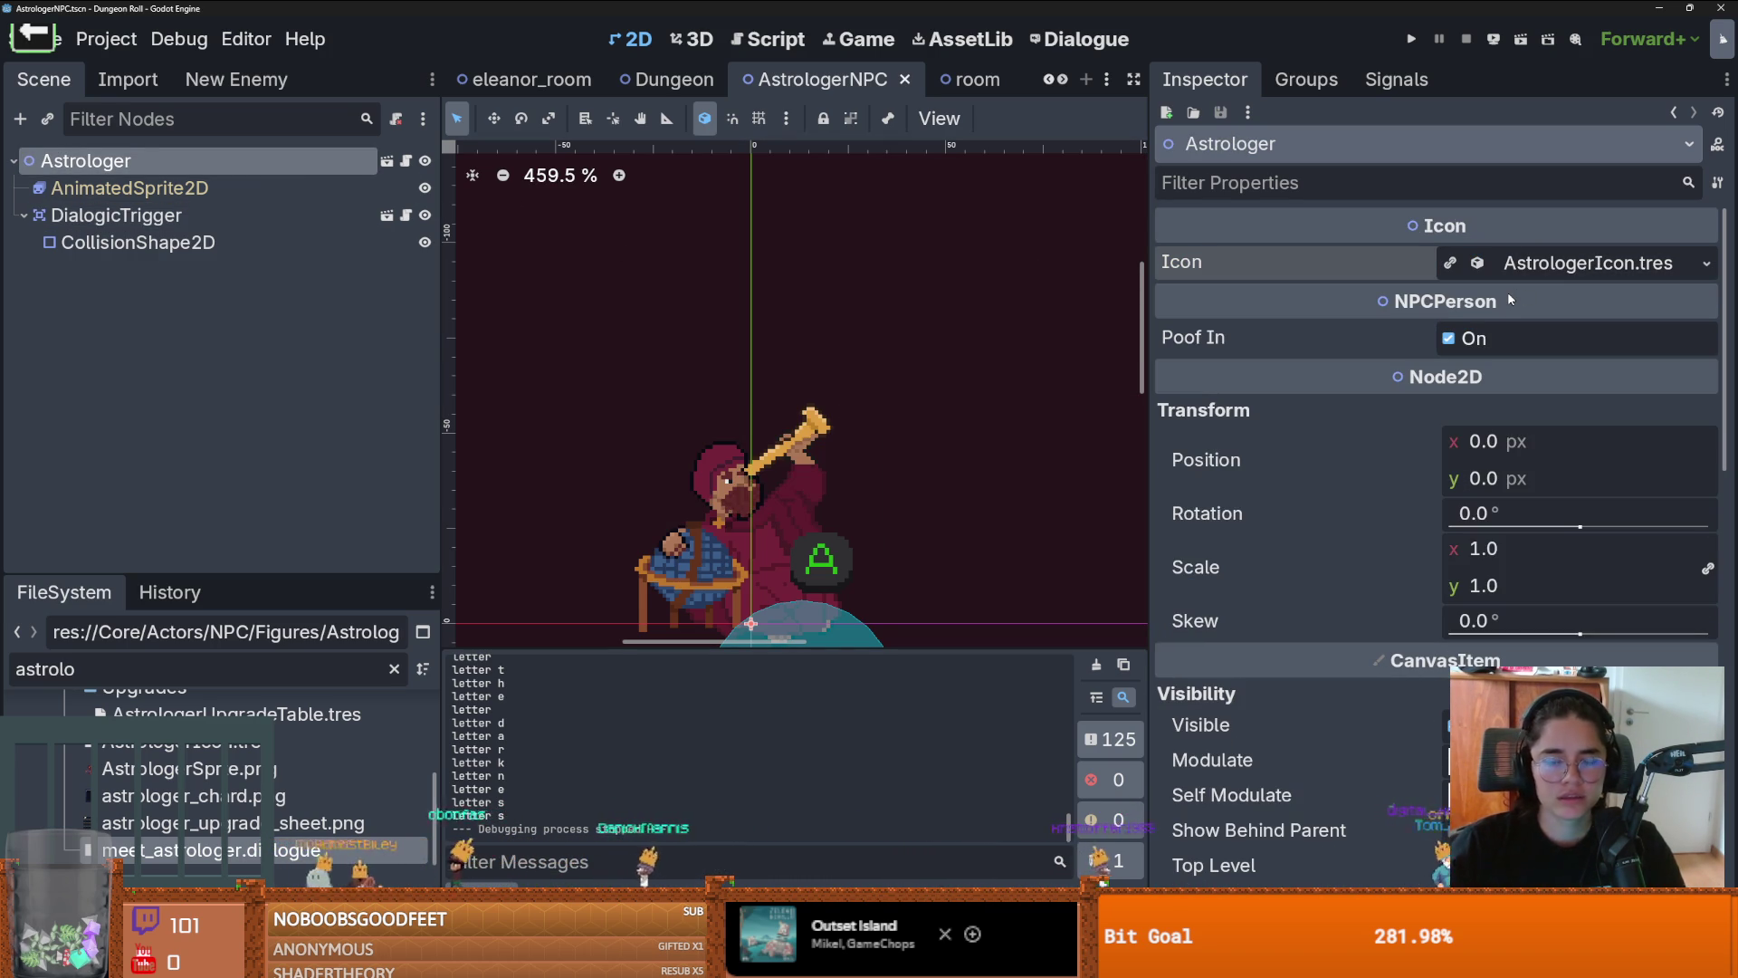
left_click(1453, 340)
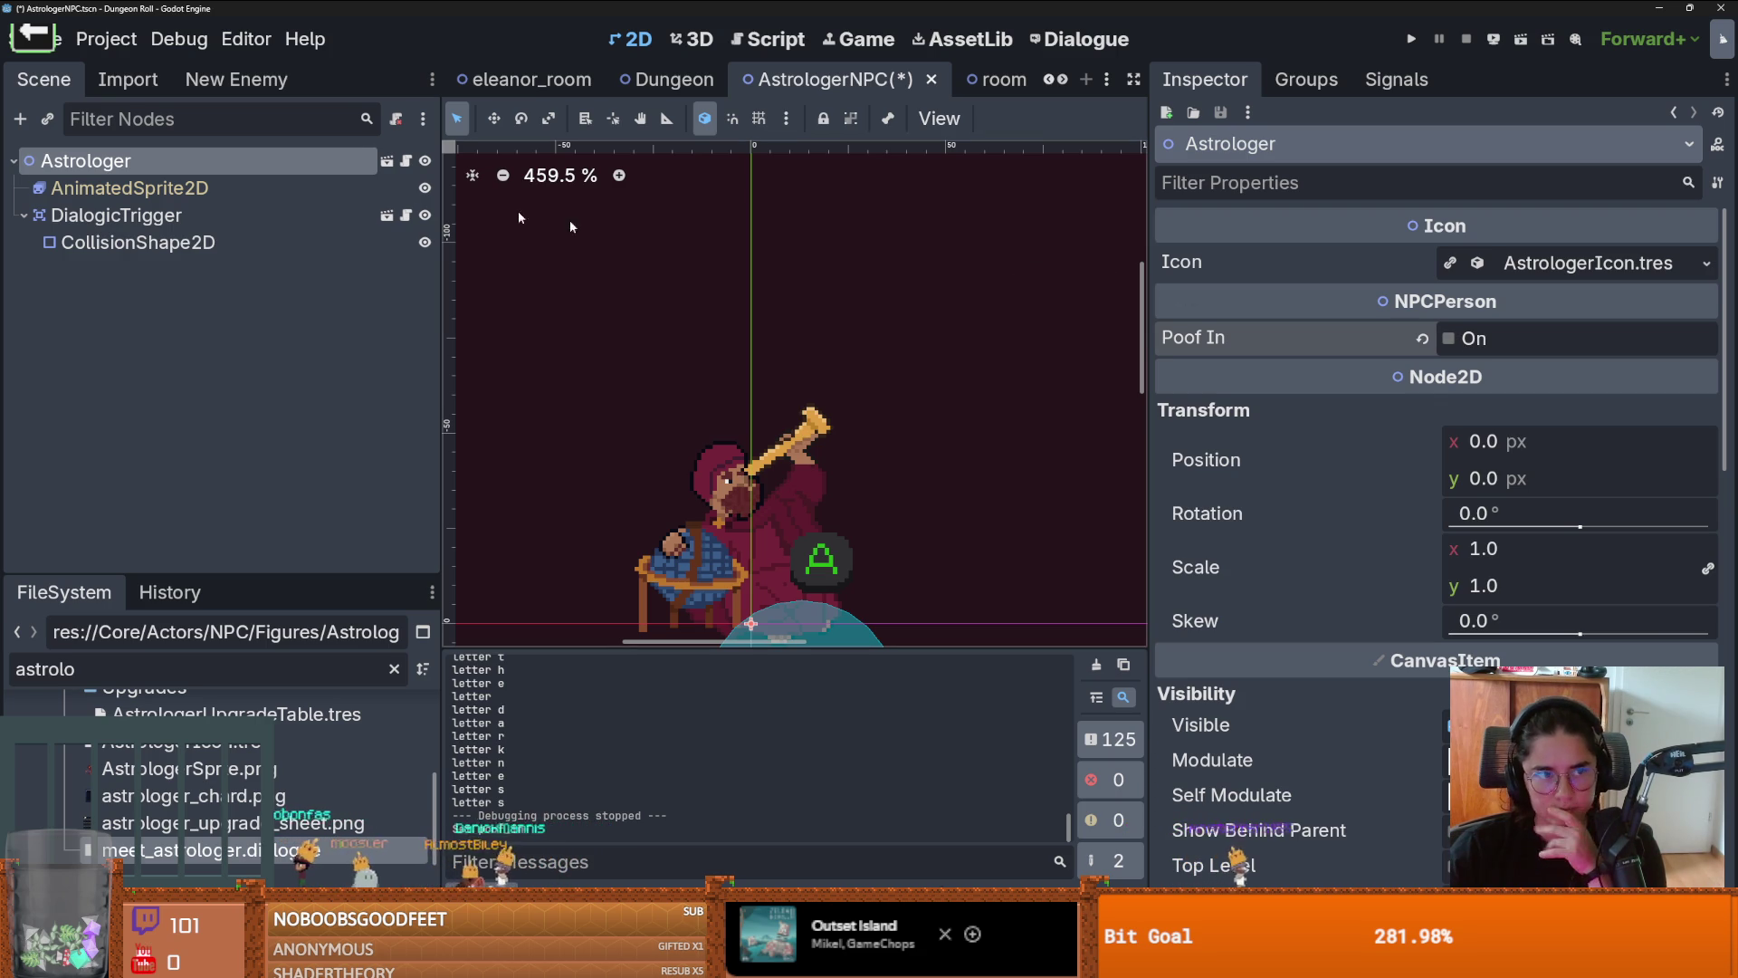
- Set the ShorterRollInterval upgrade's Rds Probability to 1 and enable it, then save and run
left_click(116, 216)
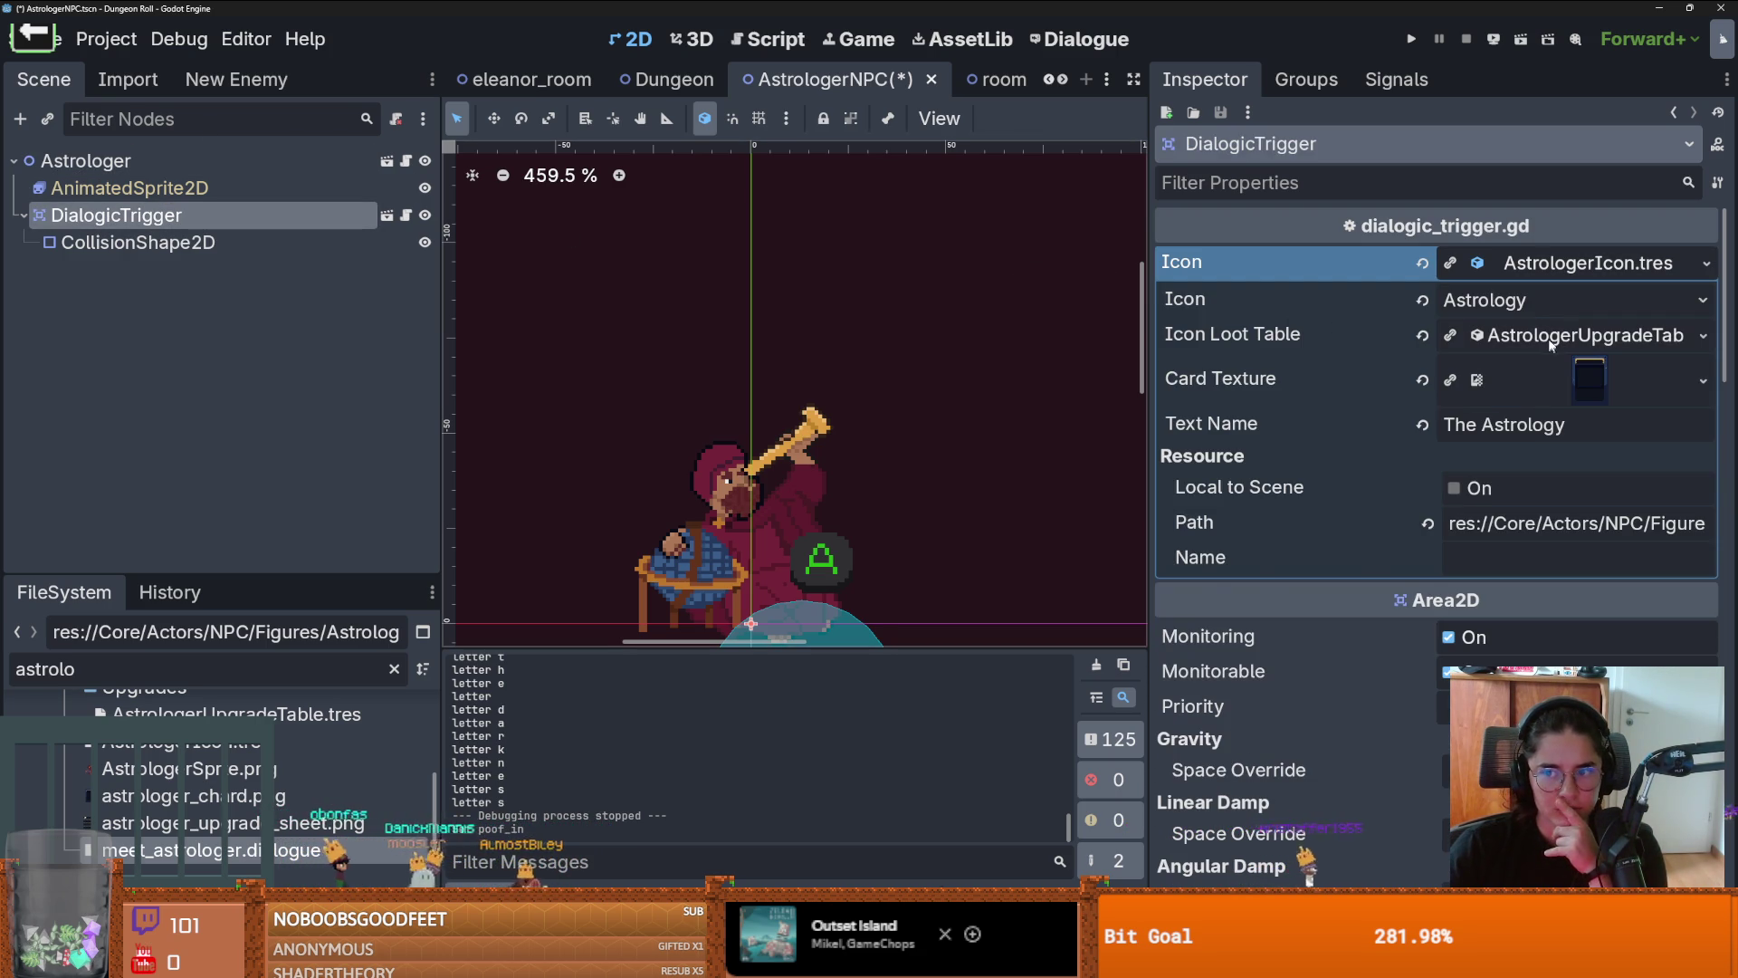
left_click(1549, 335)
left_click(1552, 466)
scroll(1542, 590, "down", 4)
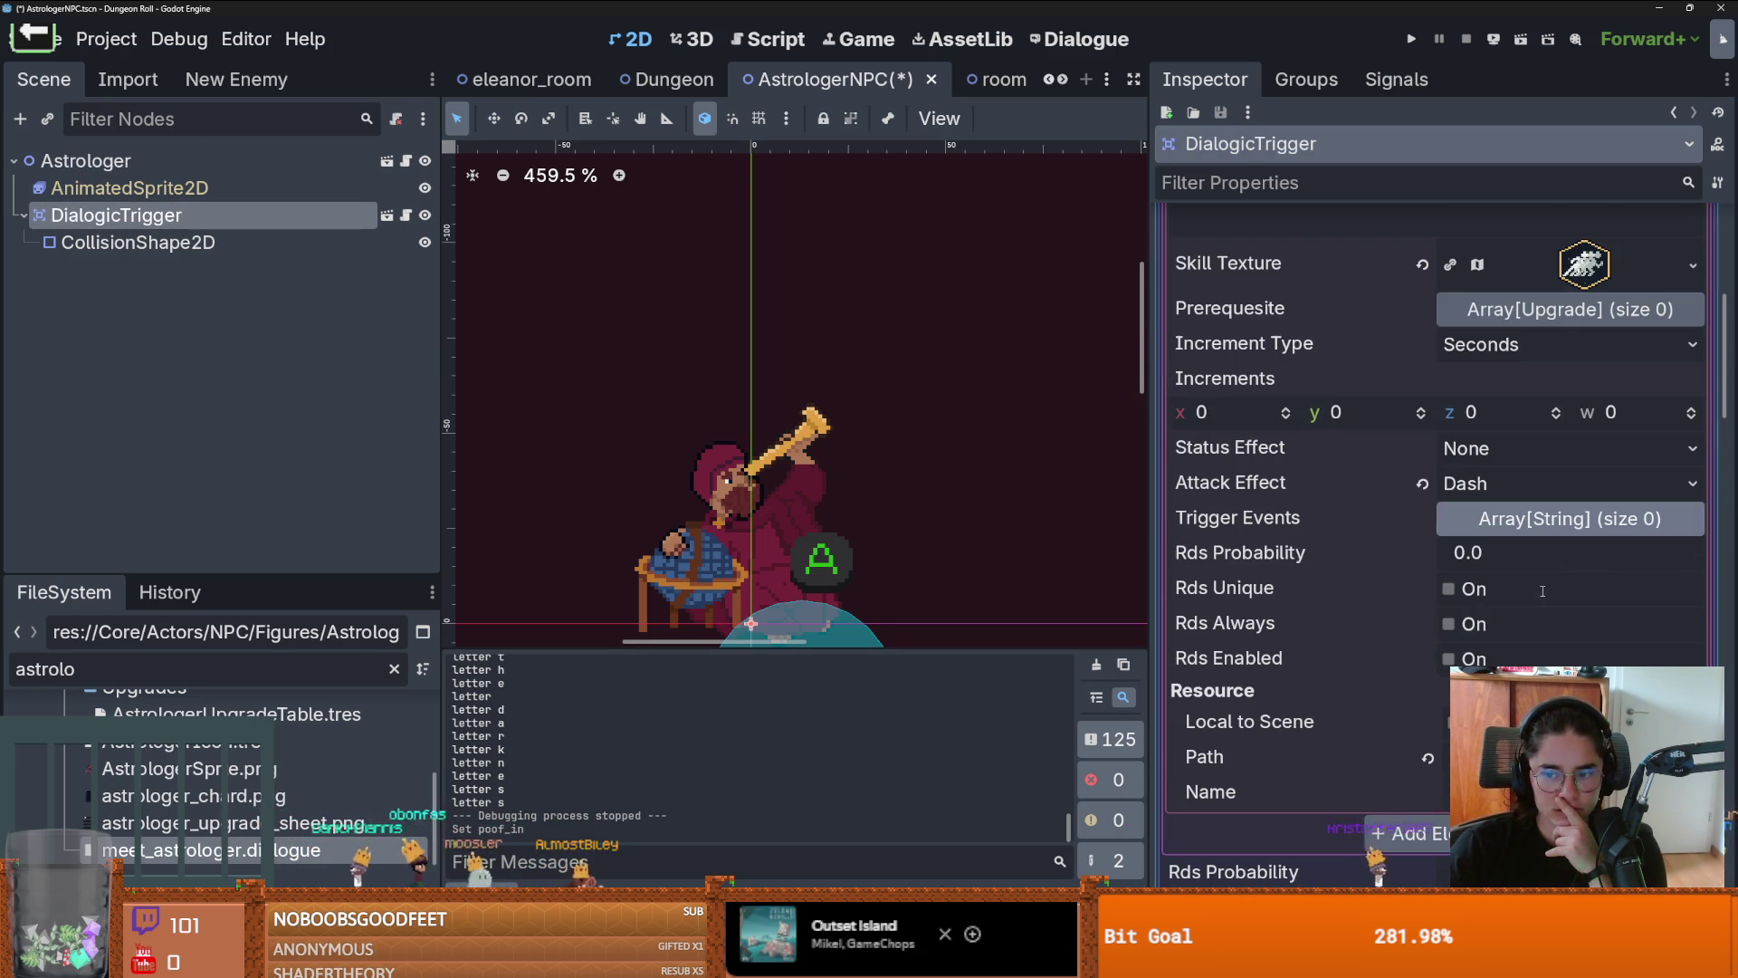
left_click(1501, 562)
type("1")
left_click(1450, 657)
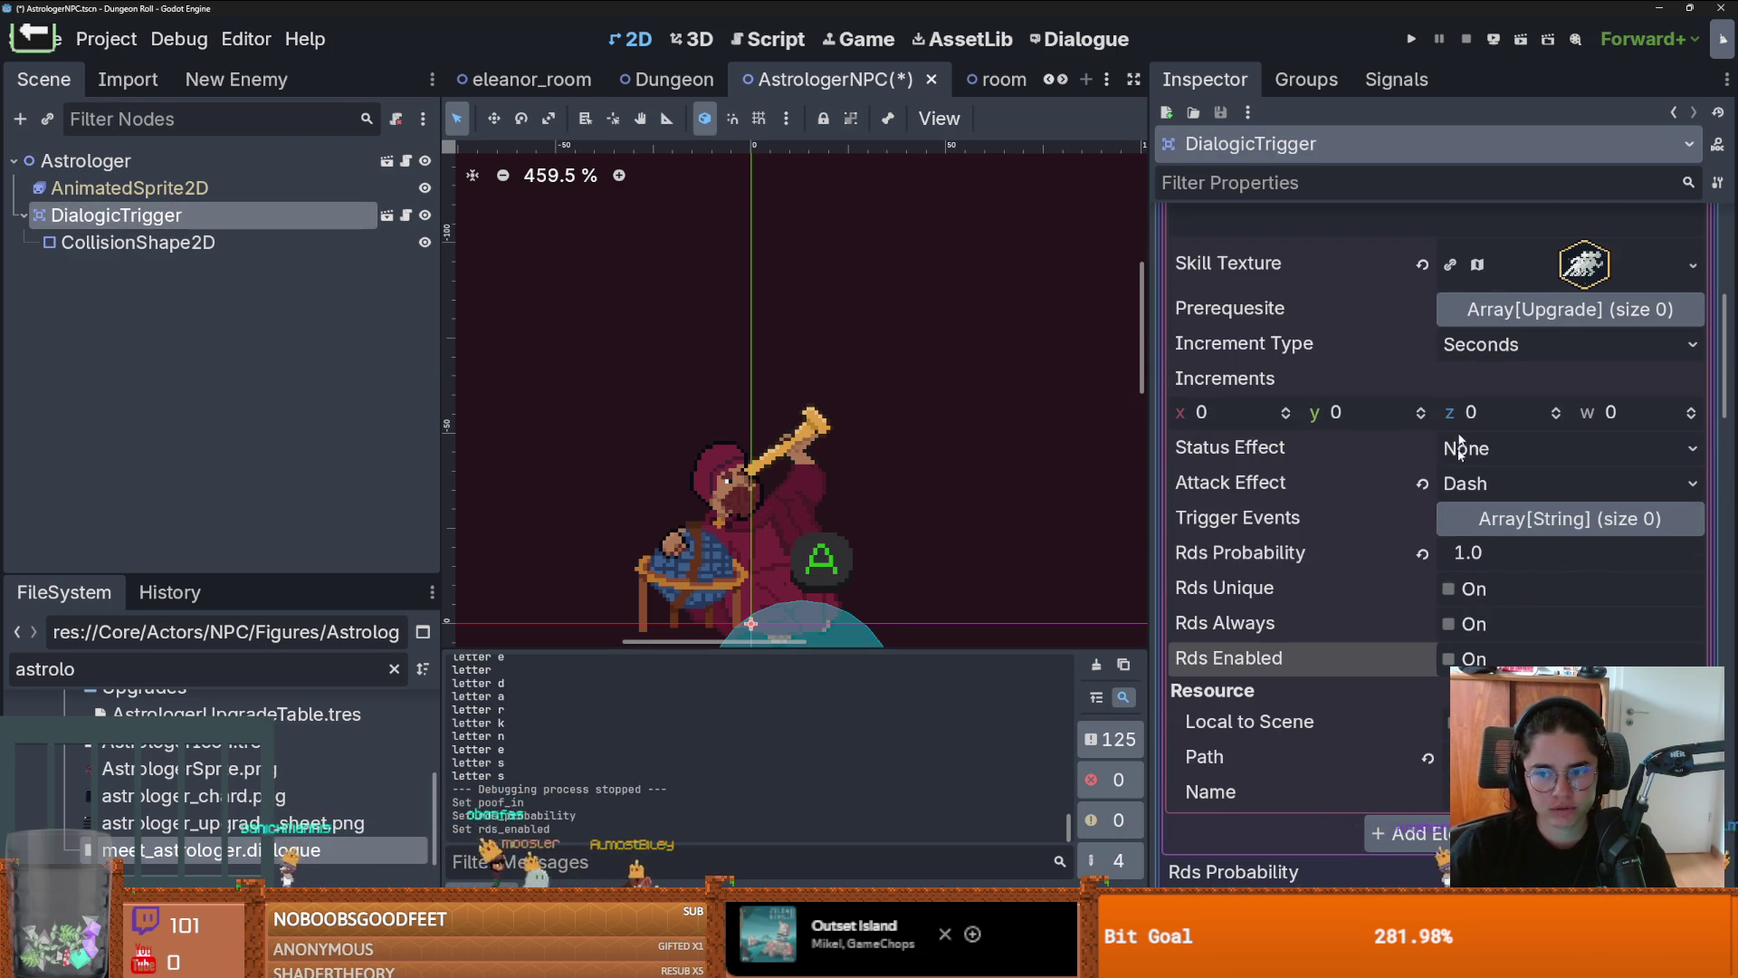
left_click(1410, 39)
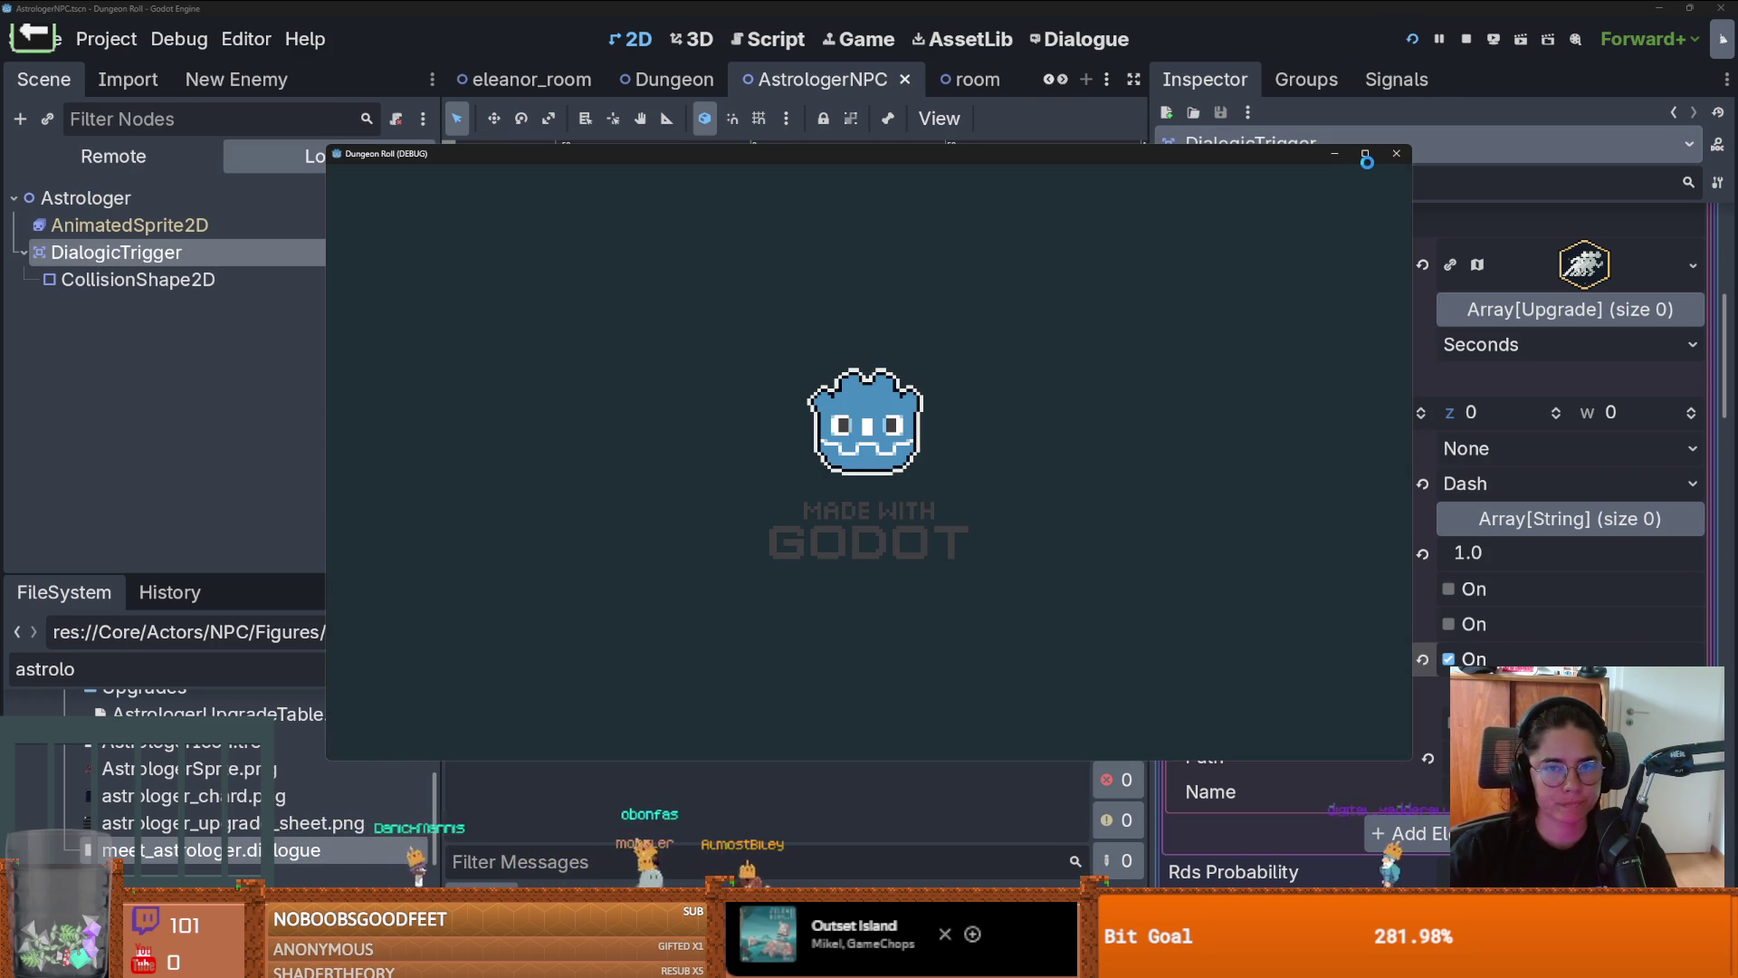
- Go full screen and walk the knight right, left, dash right, and left near the chandelier
left_click(1365, 155)
key("d")
key("a")
key("a")
key("d")
key("a")
key("a")
- Keep moving the knight left and right around the chandelier, then stop the game with F8
key("d")
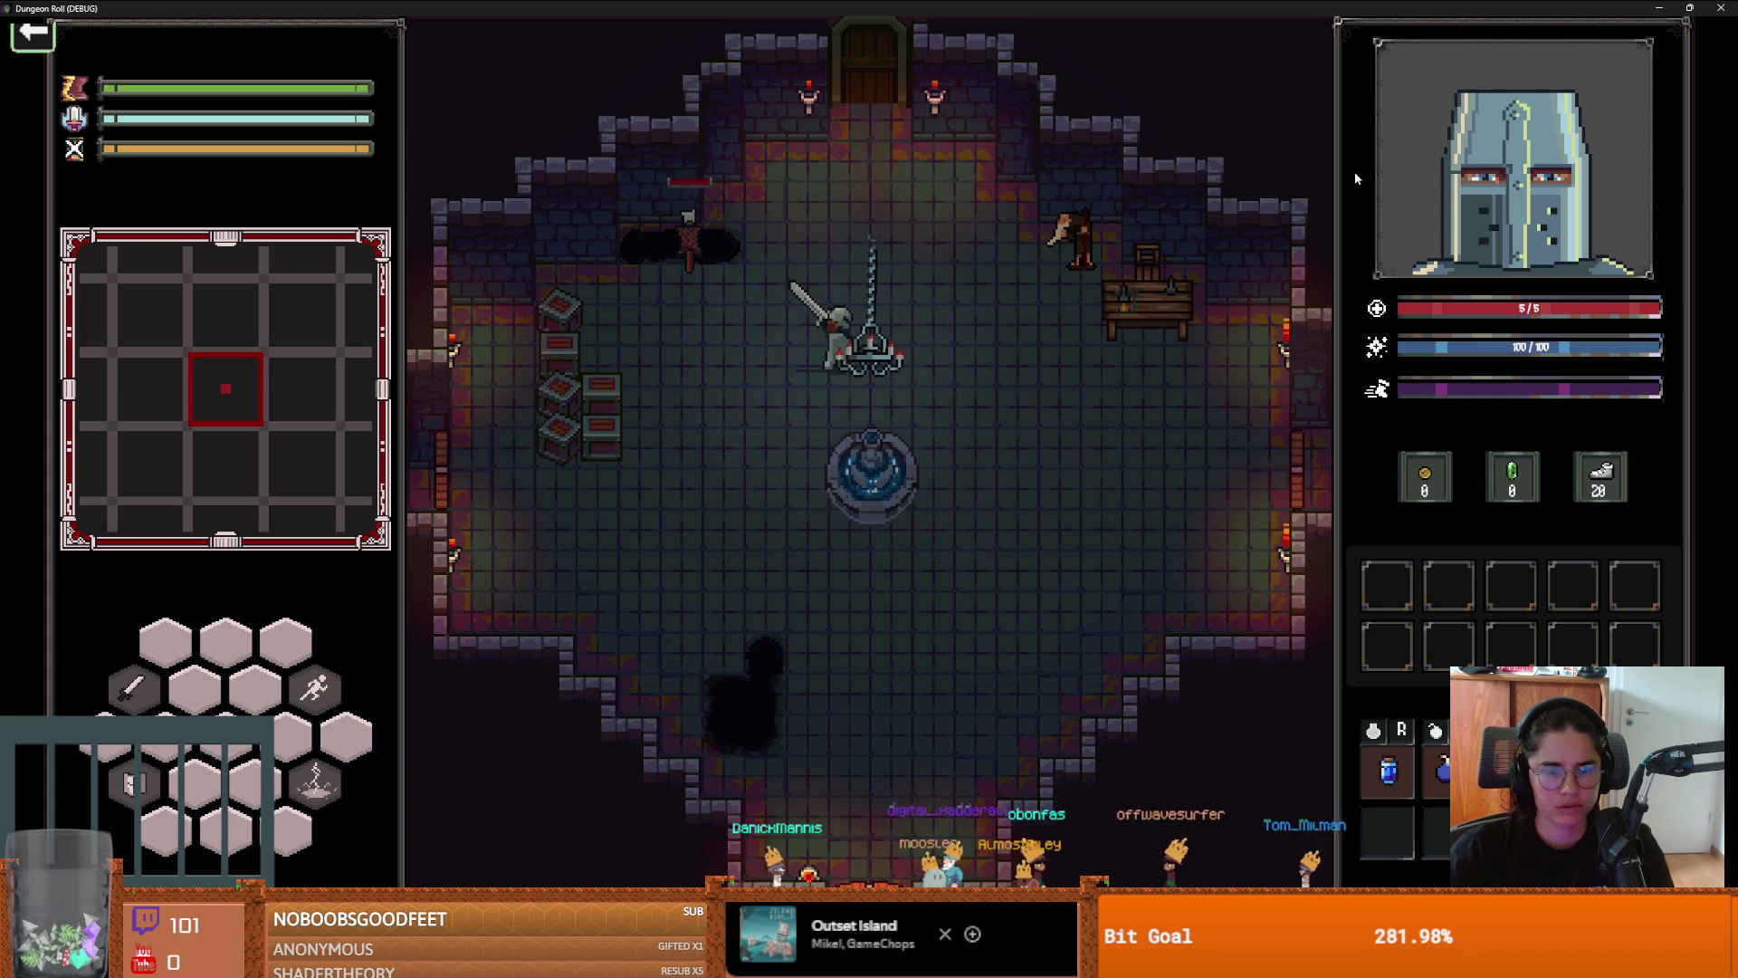
key("d")
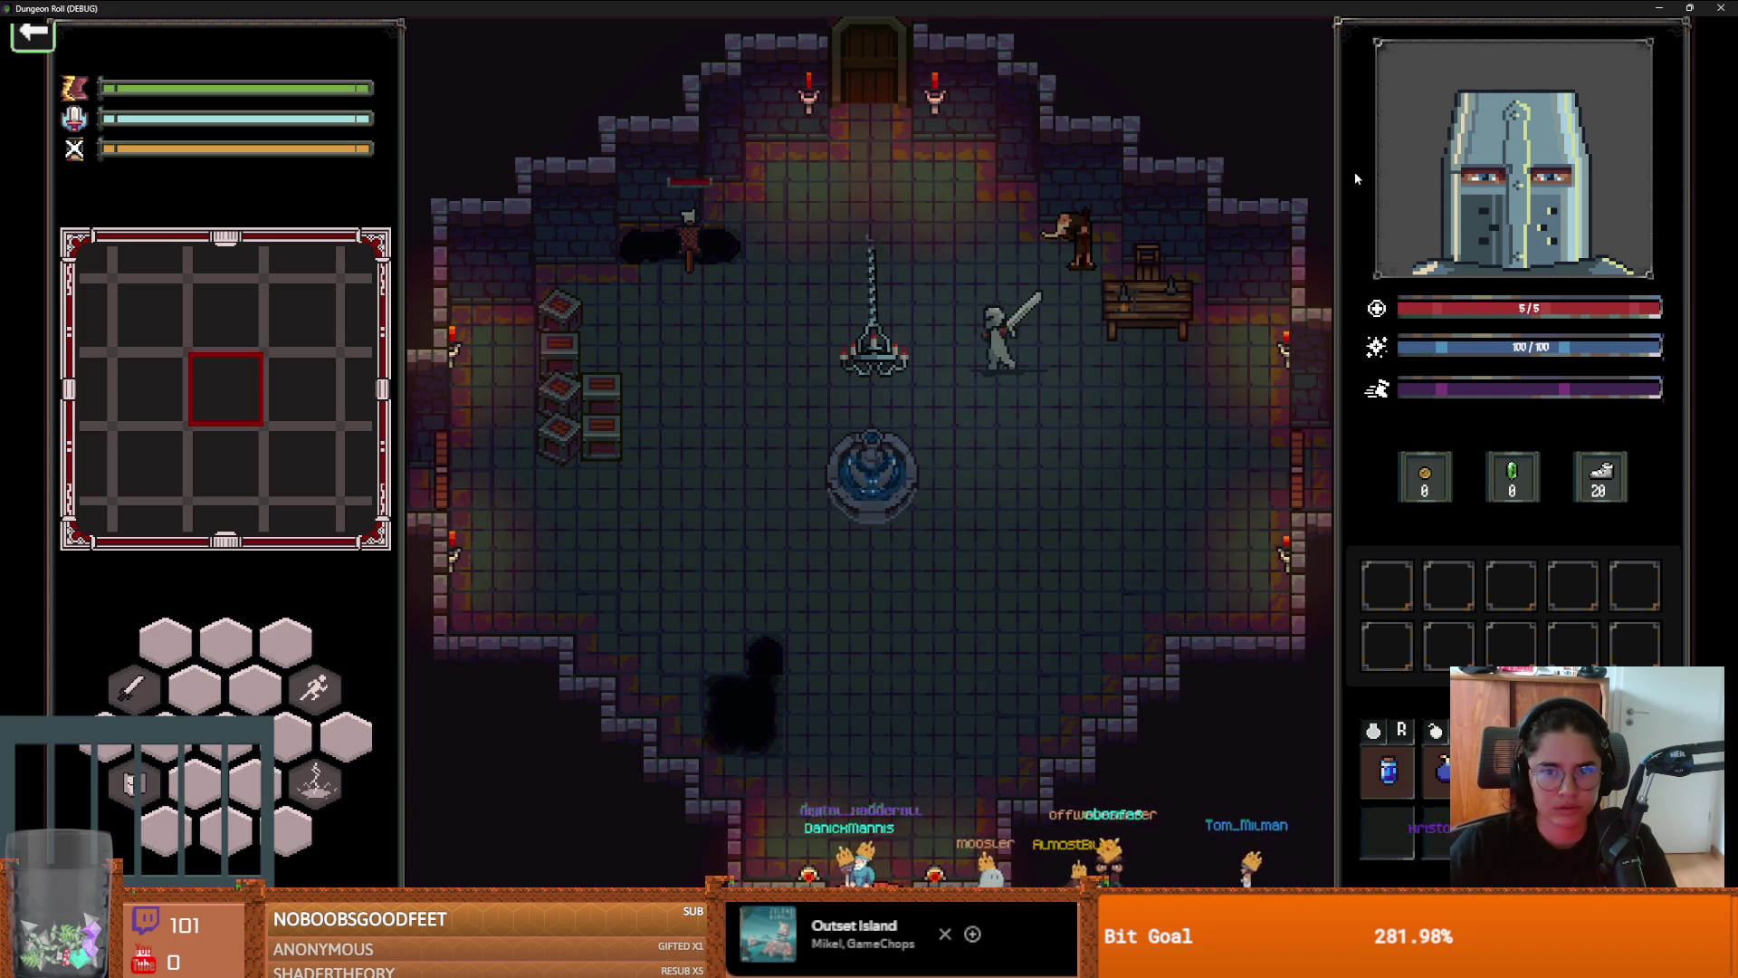
key("a")
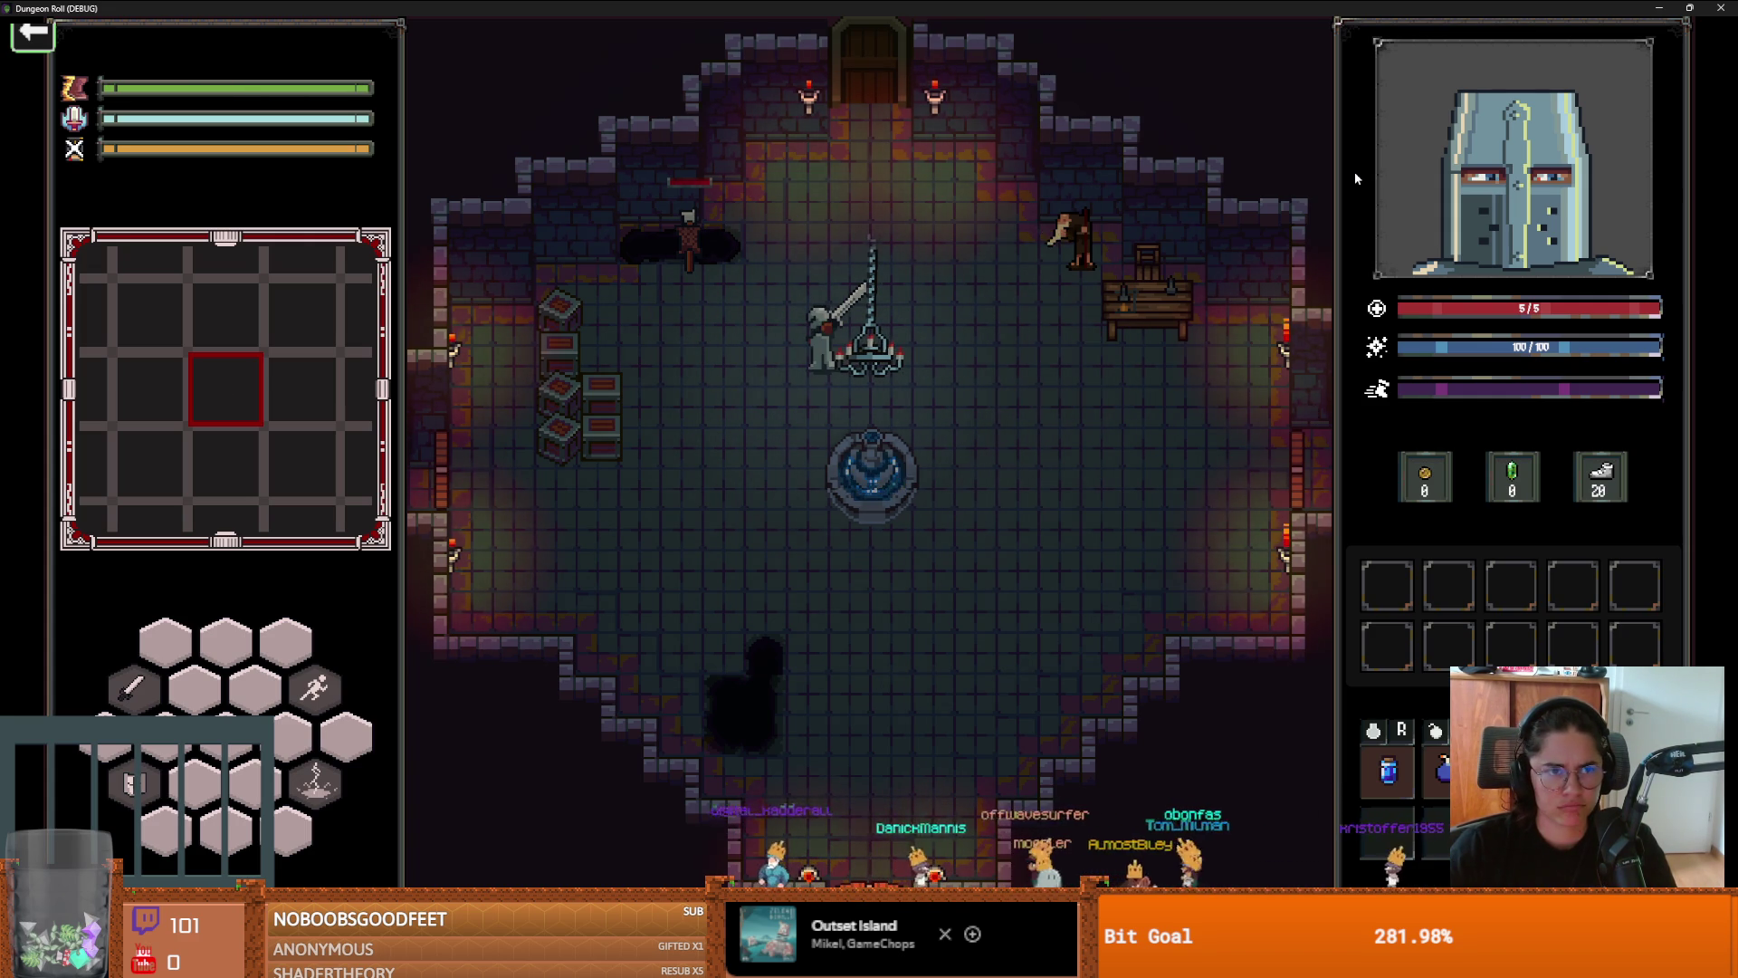
key("d")
key("F8")
- Save the AstrologerNPC scene, resize the docks, and clear the 'astrolo' file filter
key("ctrl+s")
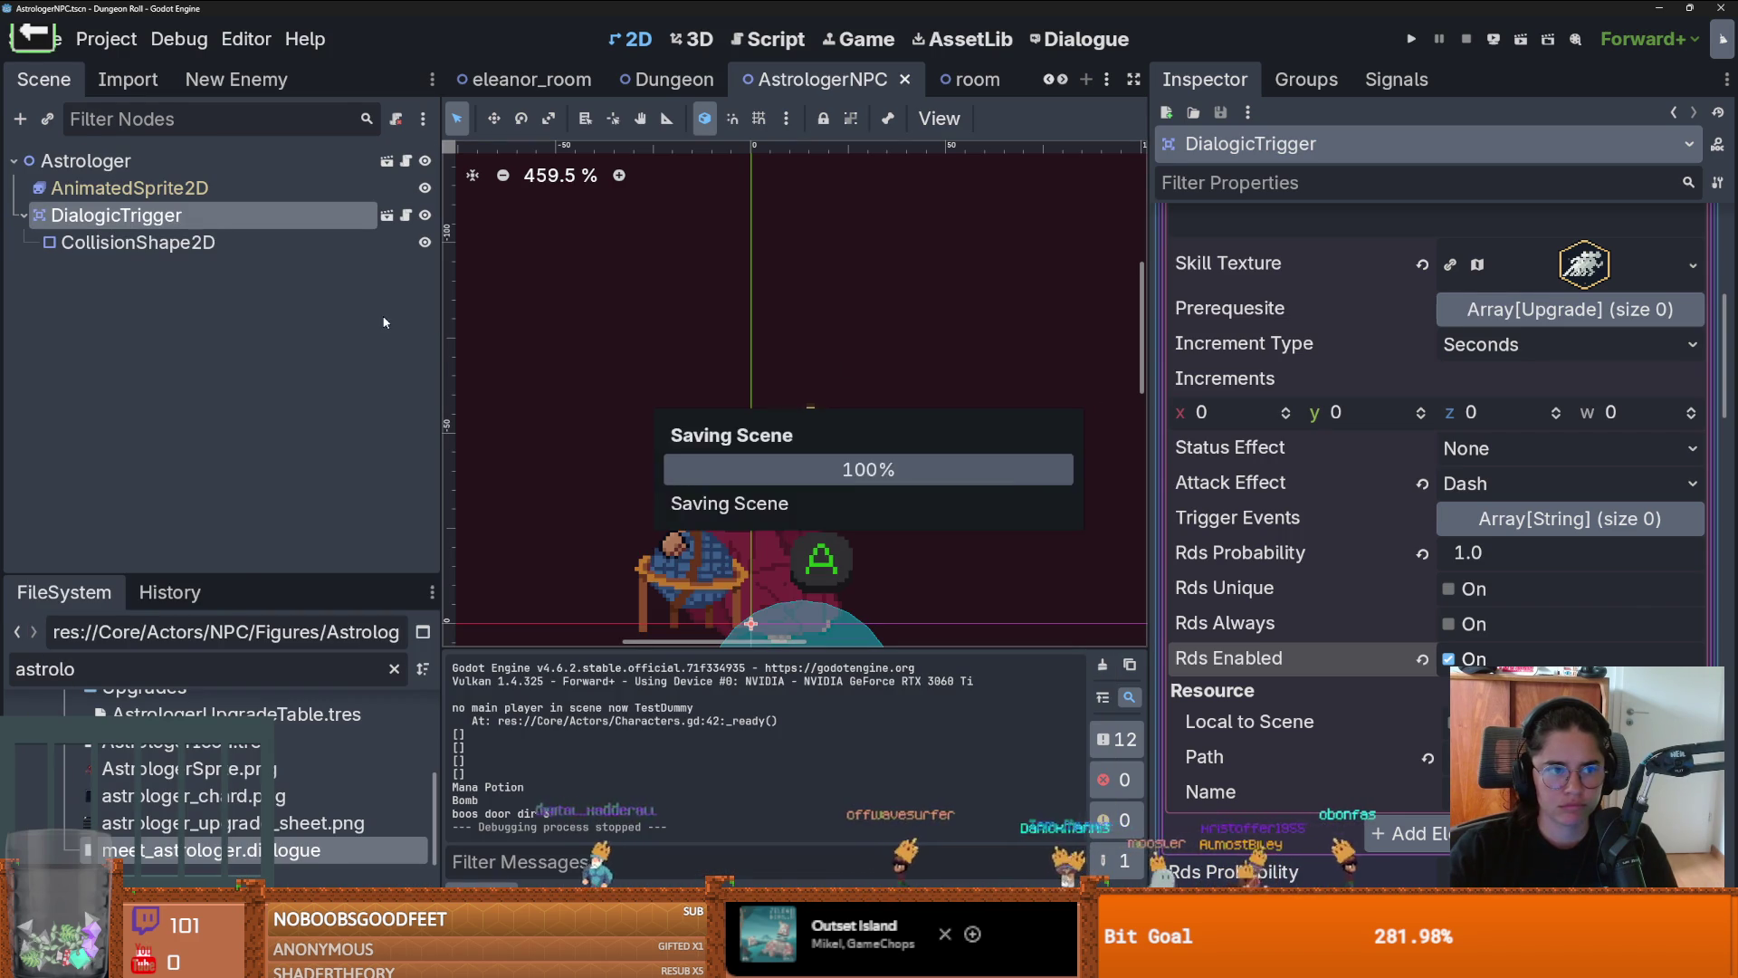
left_click_drag(240, 576, 260, 464)
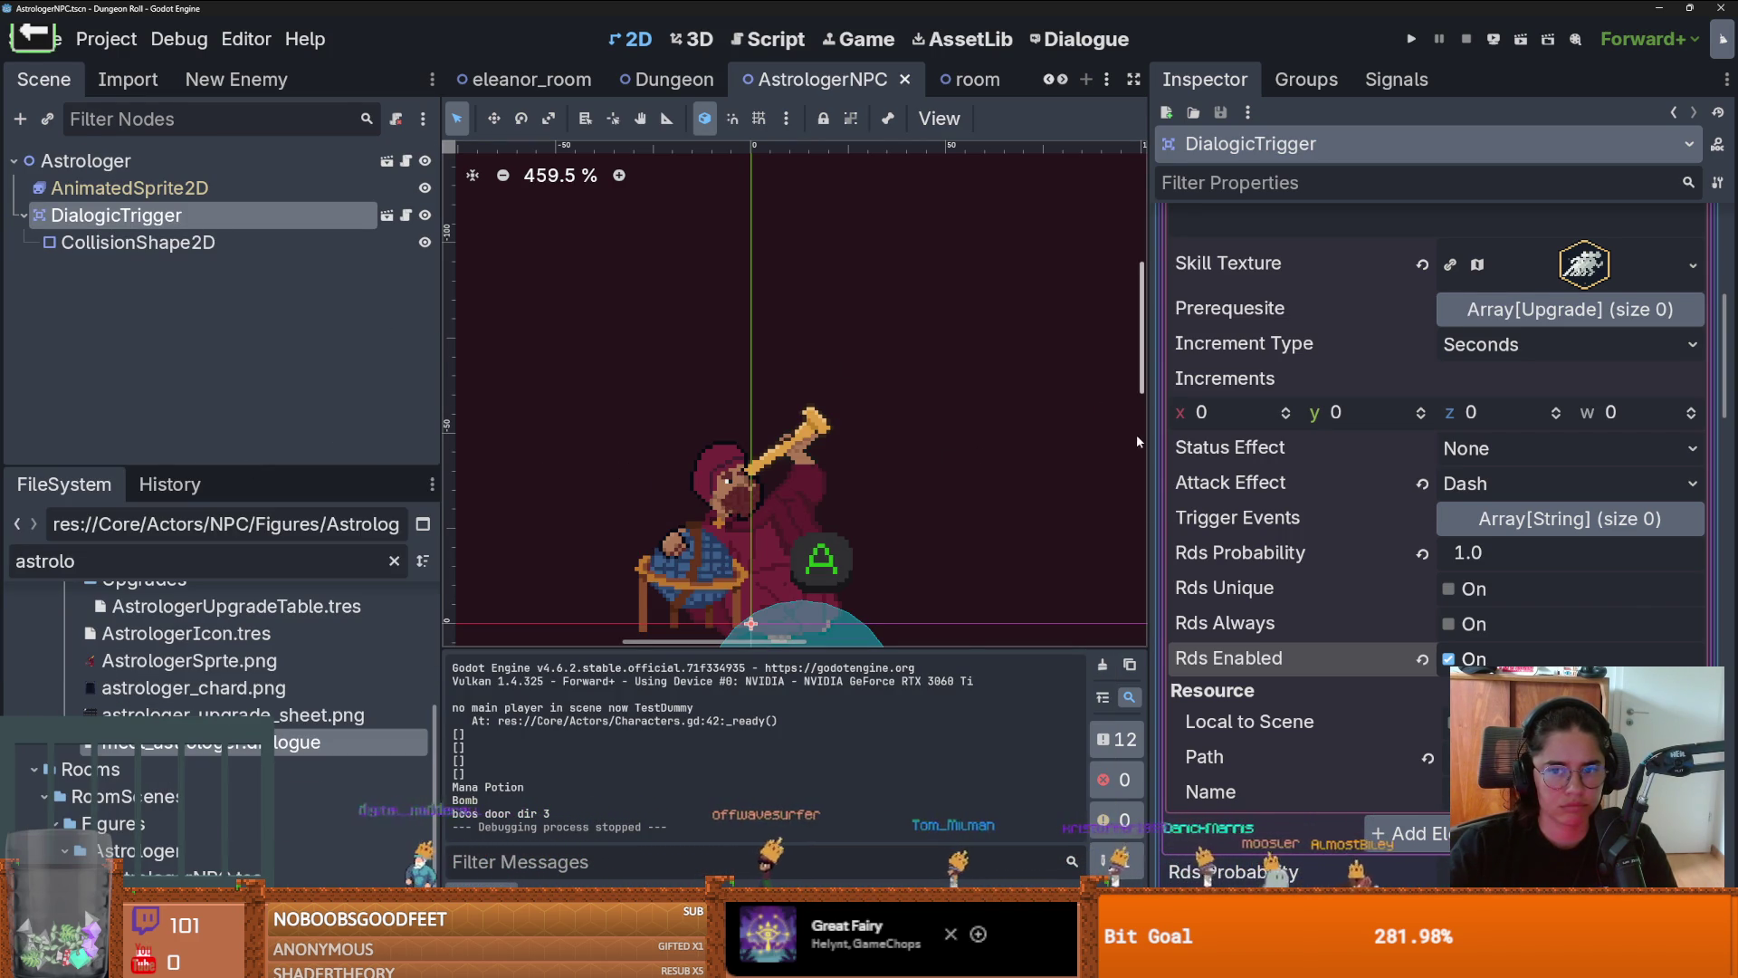
left_click_drag(1148, 441, 1469, 407)
key("ctrl+s")
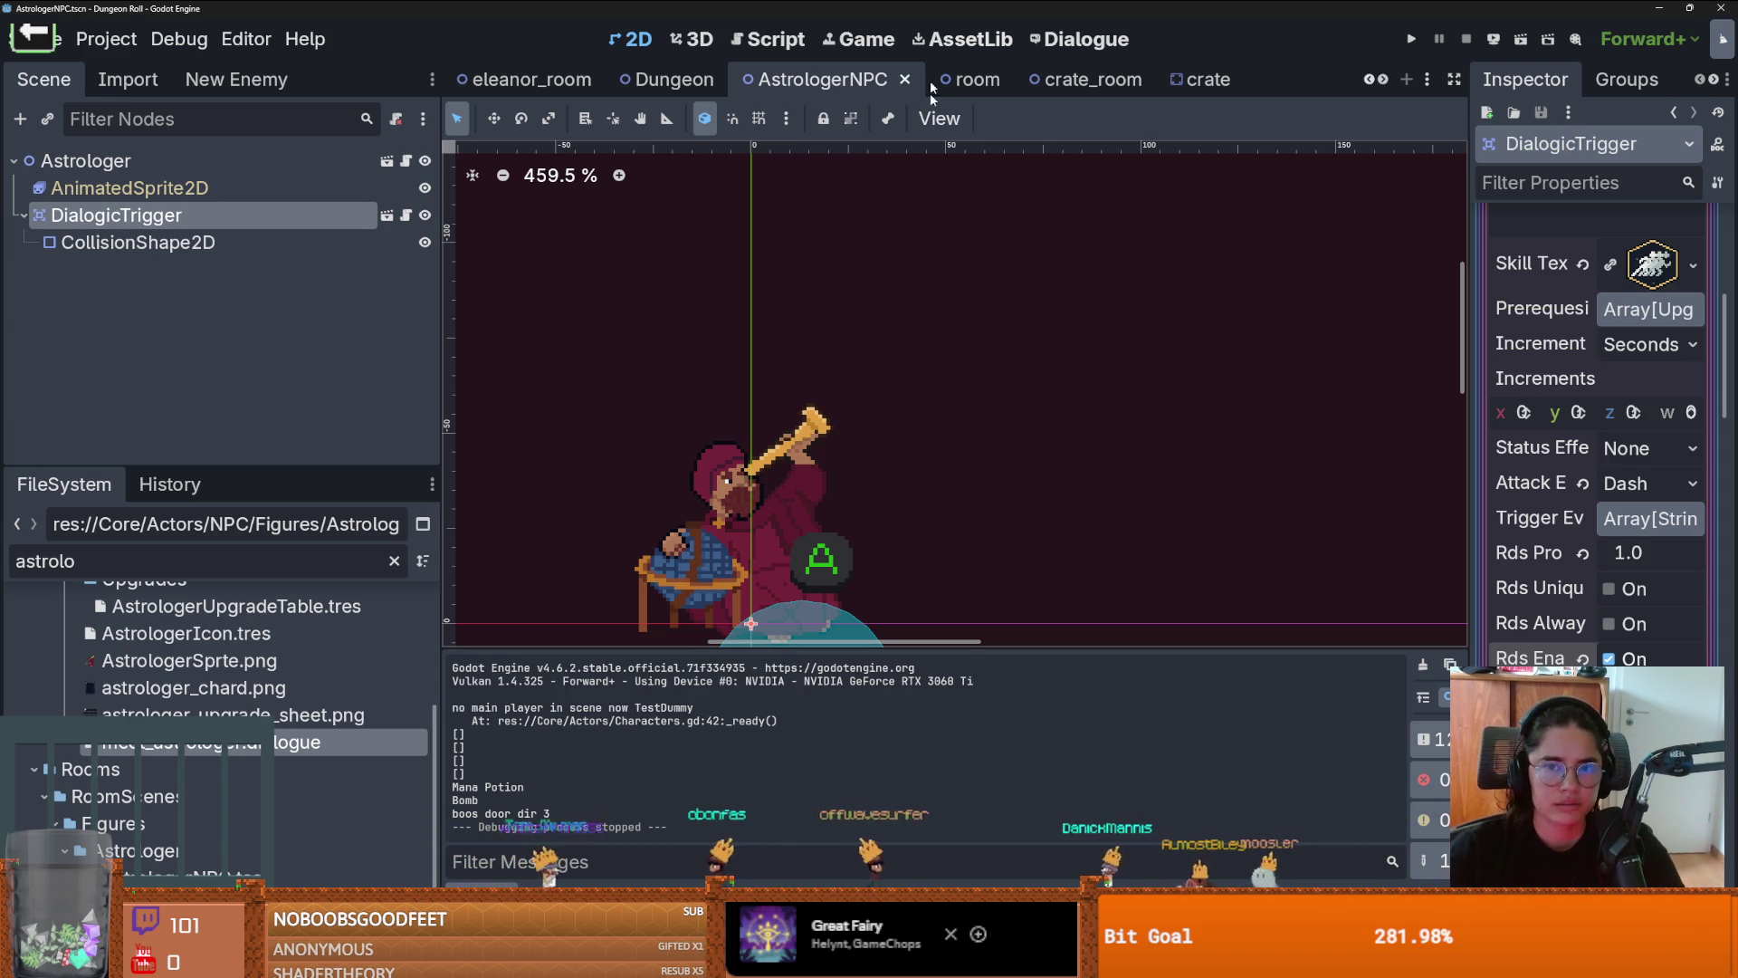
mouse_move(214, 470)
left_mouse_down()
mouse_move(213, 449)
mouse_move(213, 483)
left_mouse_up()
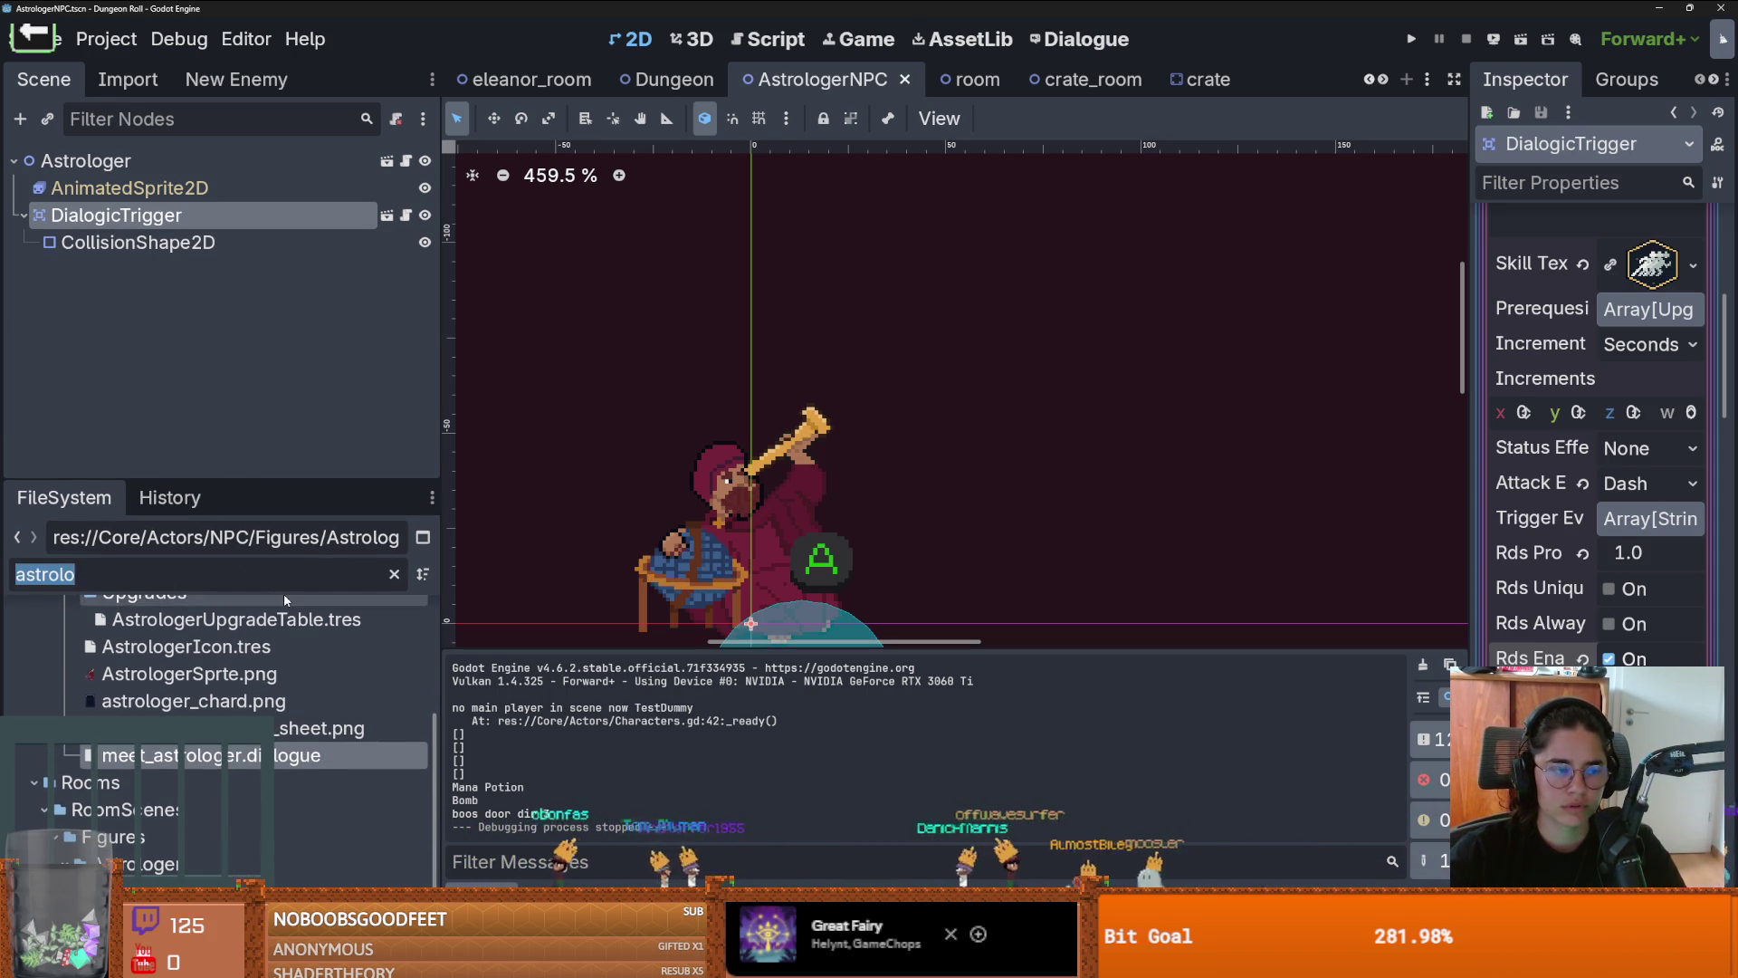
key("BackSpace")
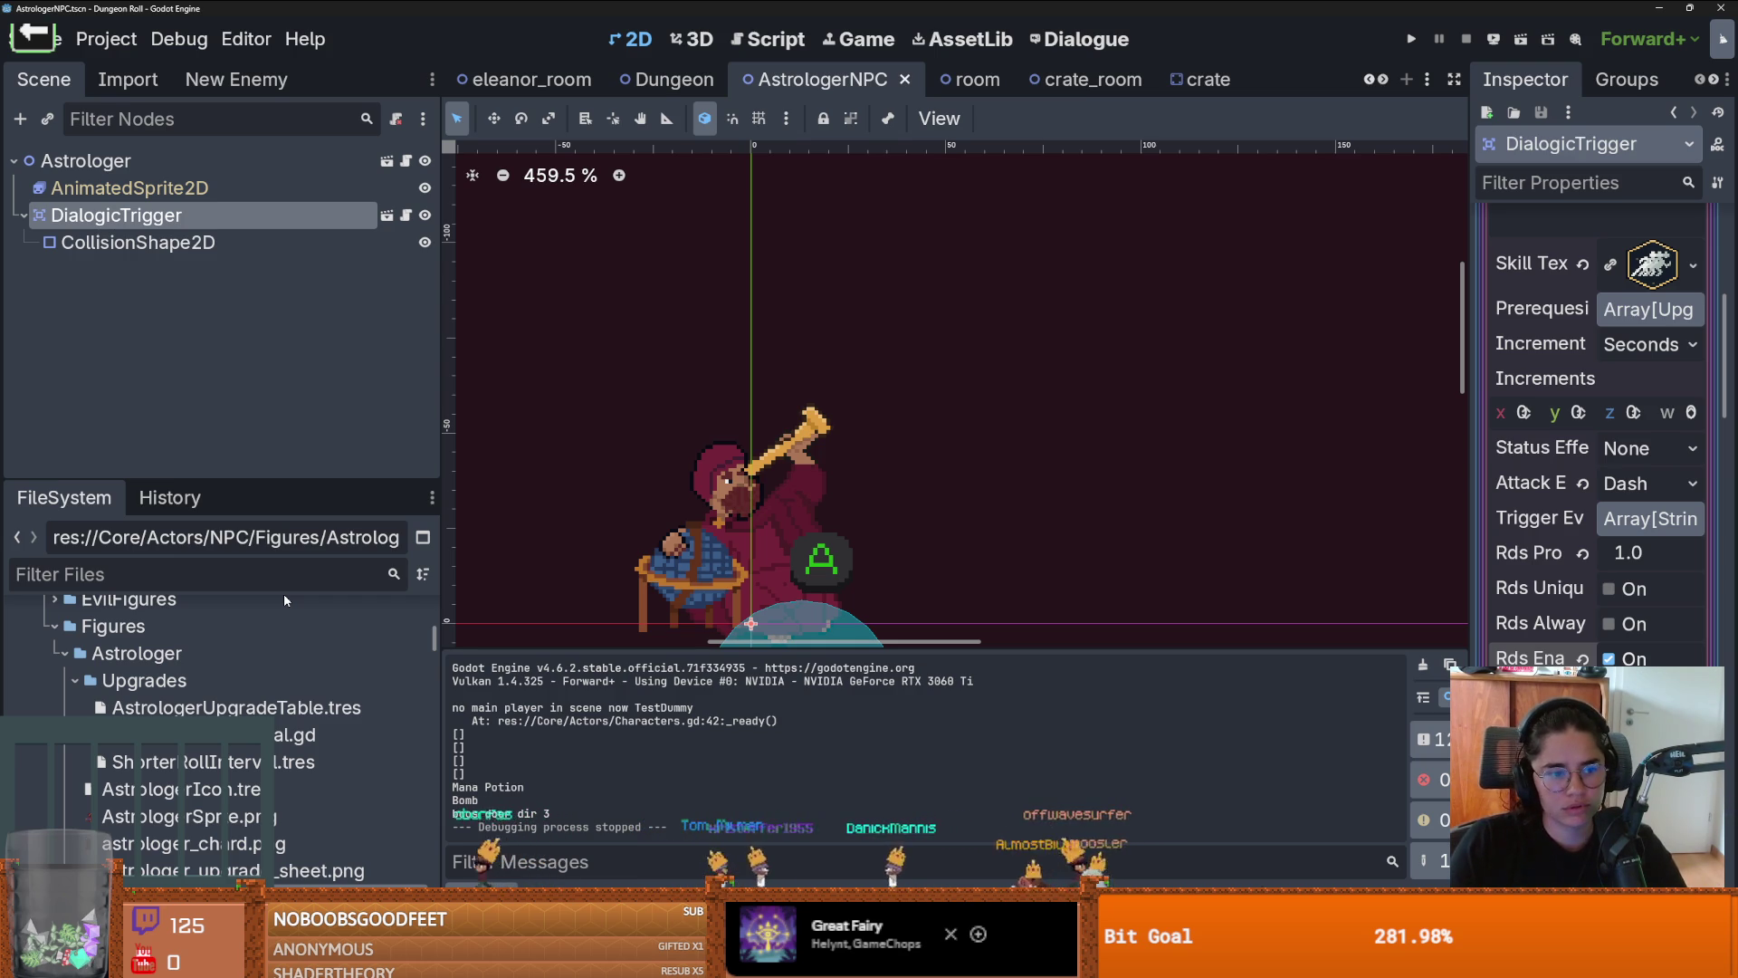
- Switch to the Dungeon scene and open the Overlay node's scene in the editor
left_click(675, 79)
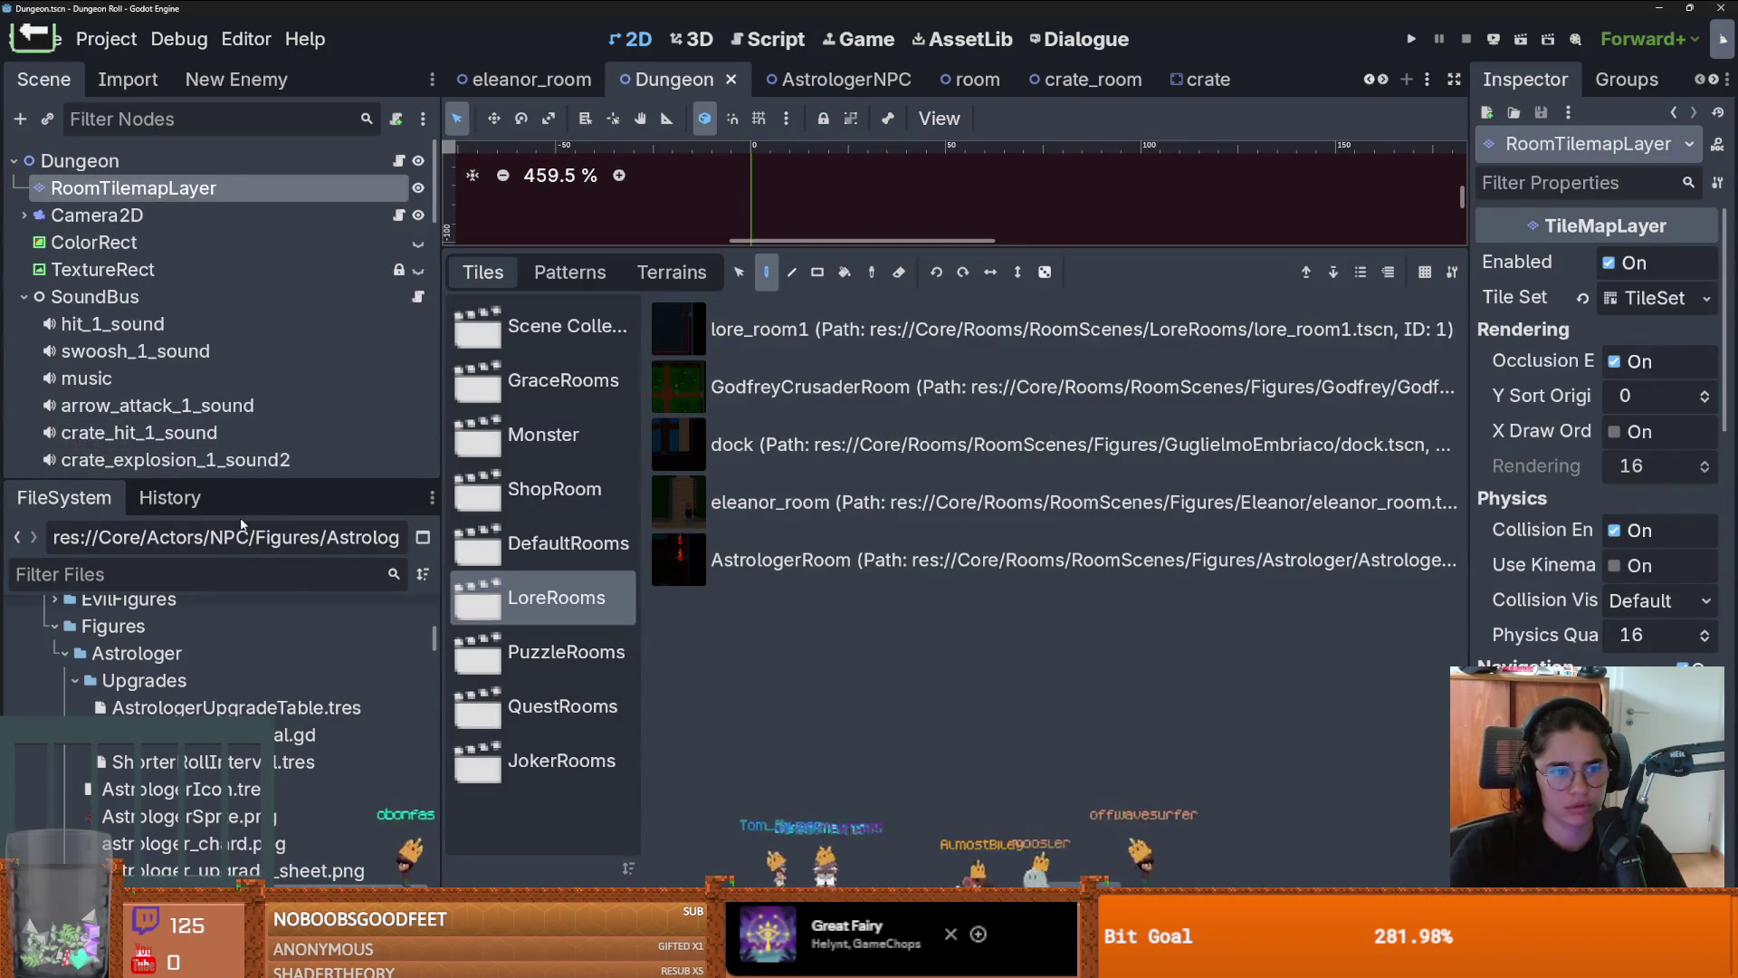
left_click_drag(257, 484, 257, 755)
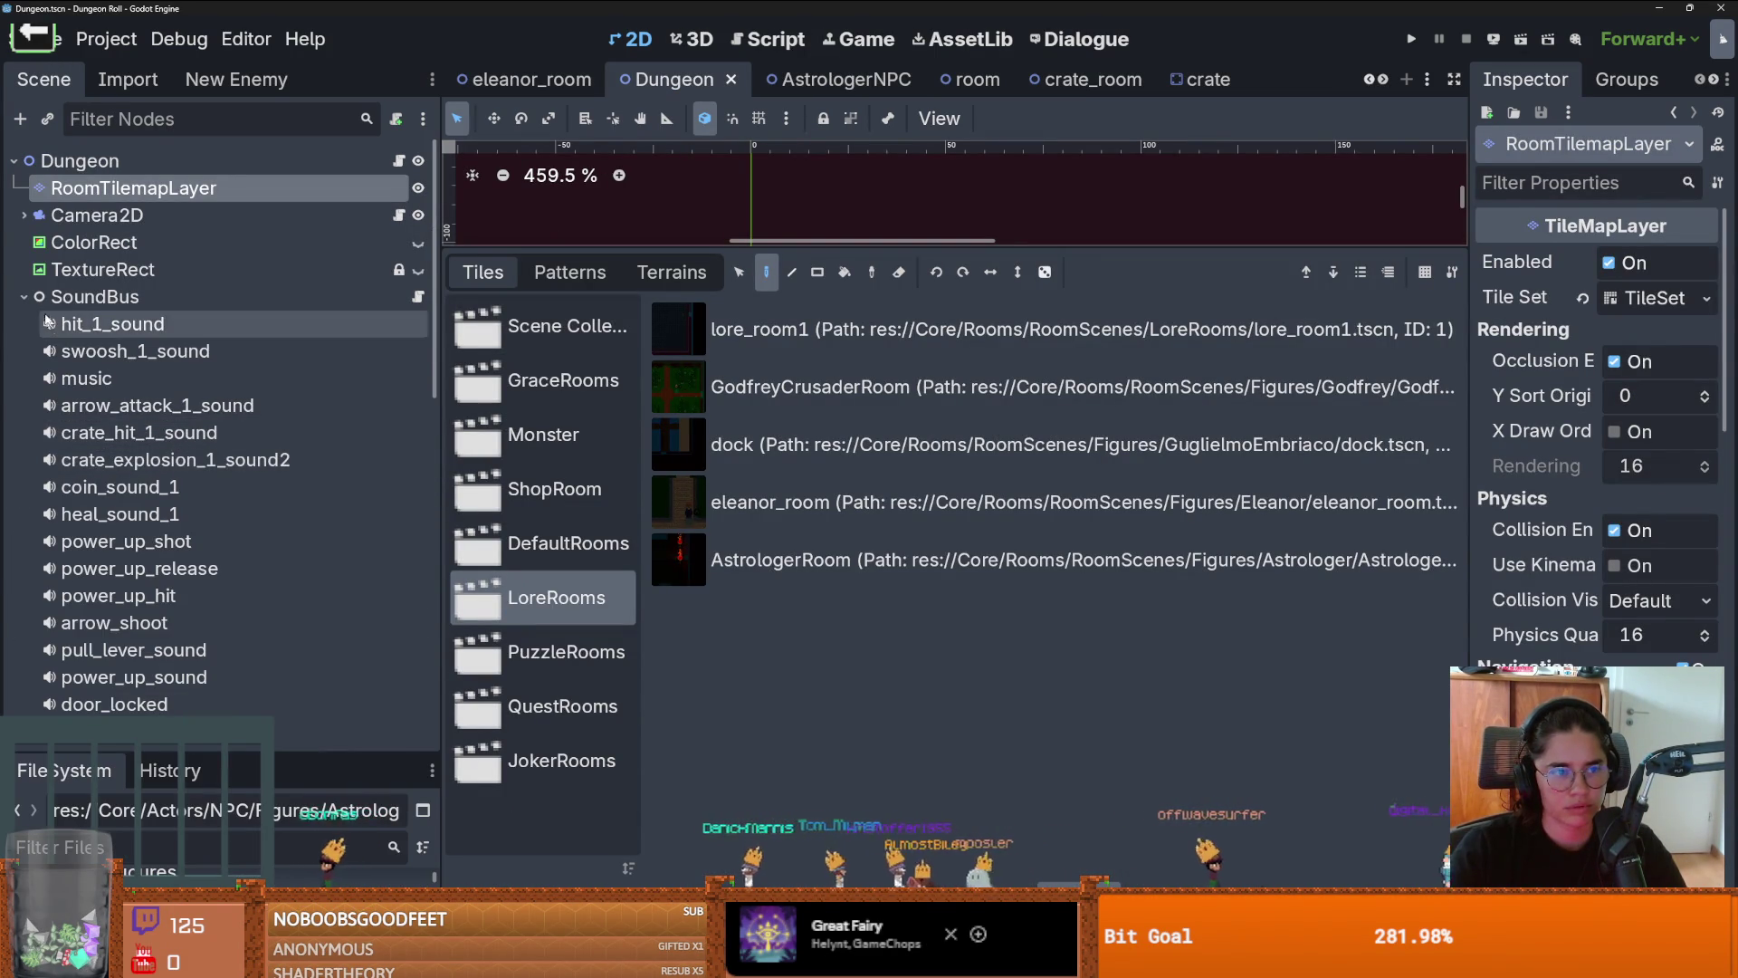
left_click(25, 297)
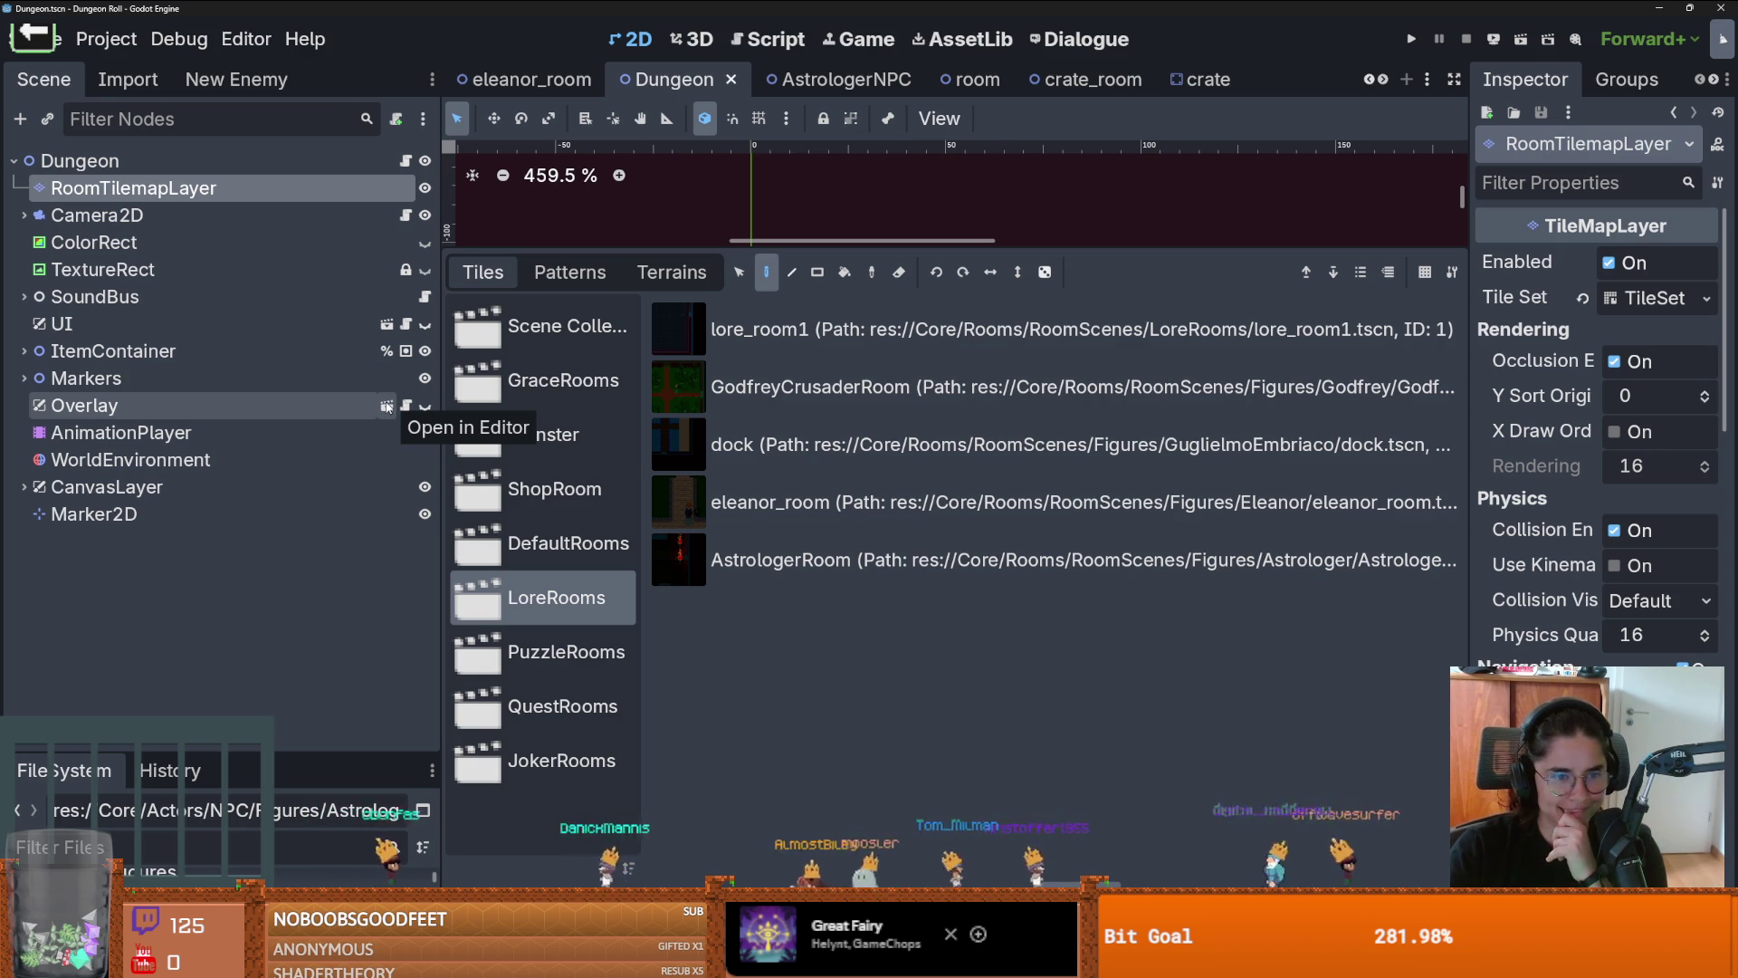
left_click(387, 406)
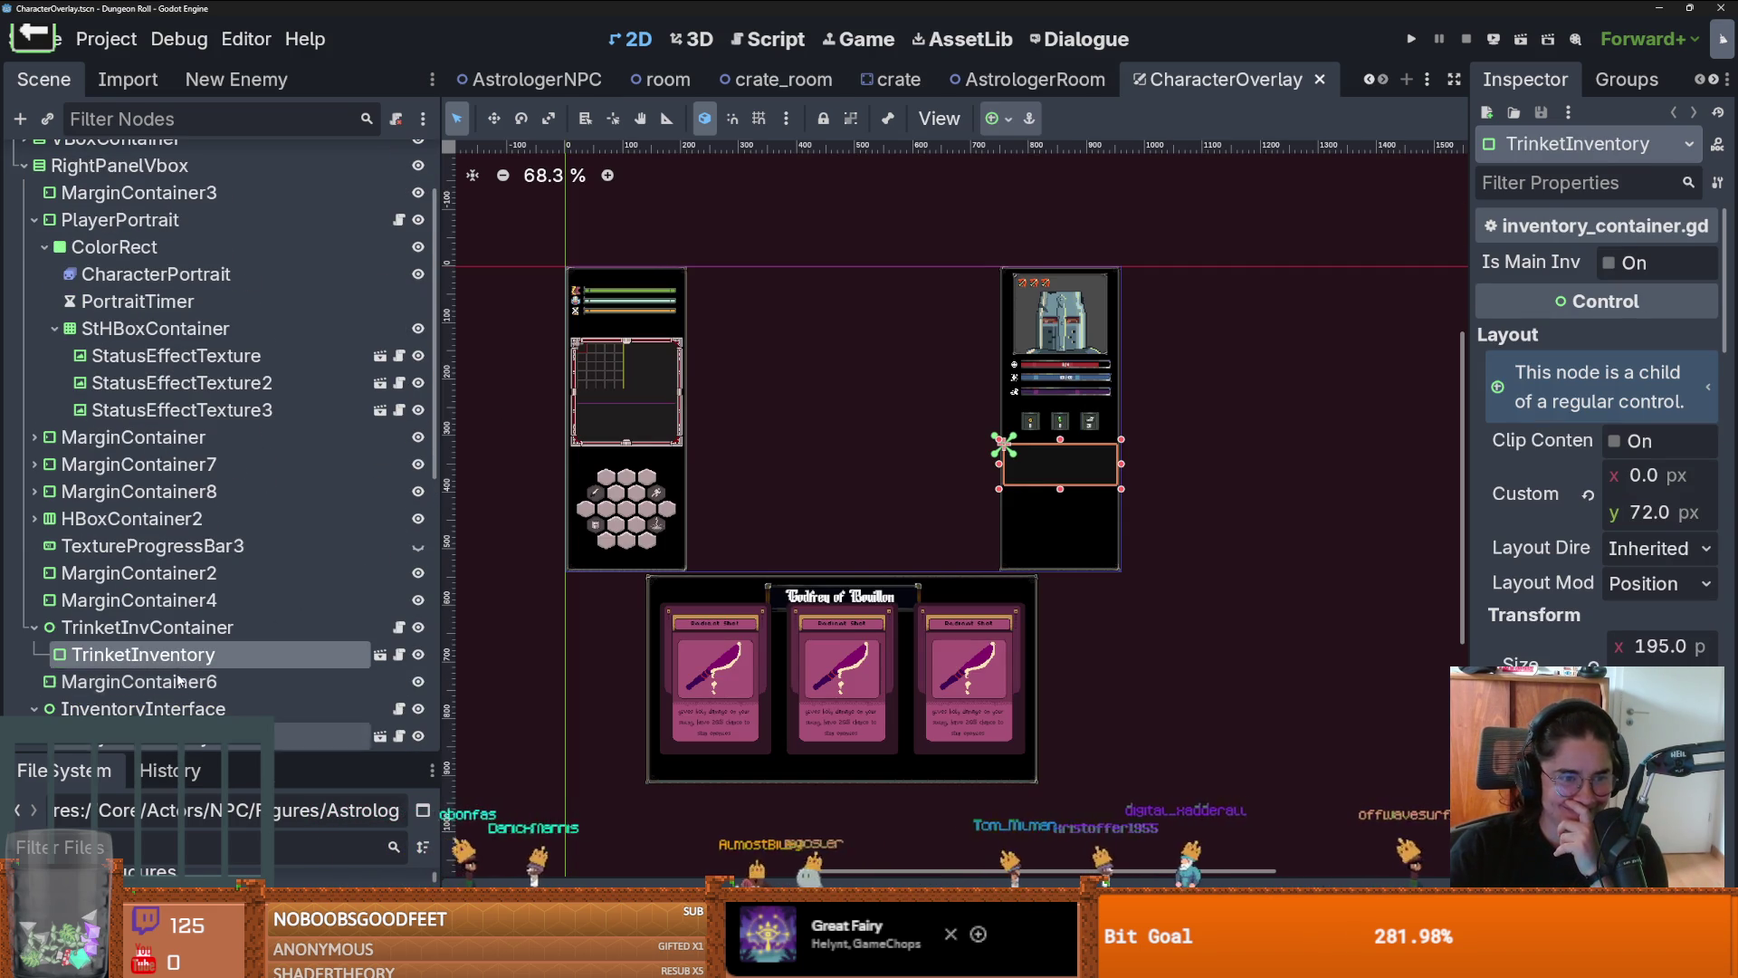
- Collapse the StHBoxContainer and RightPanelVbox nodes, then open character_overlay.gd
scroll(244, 638, "up", 3)
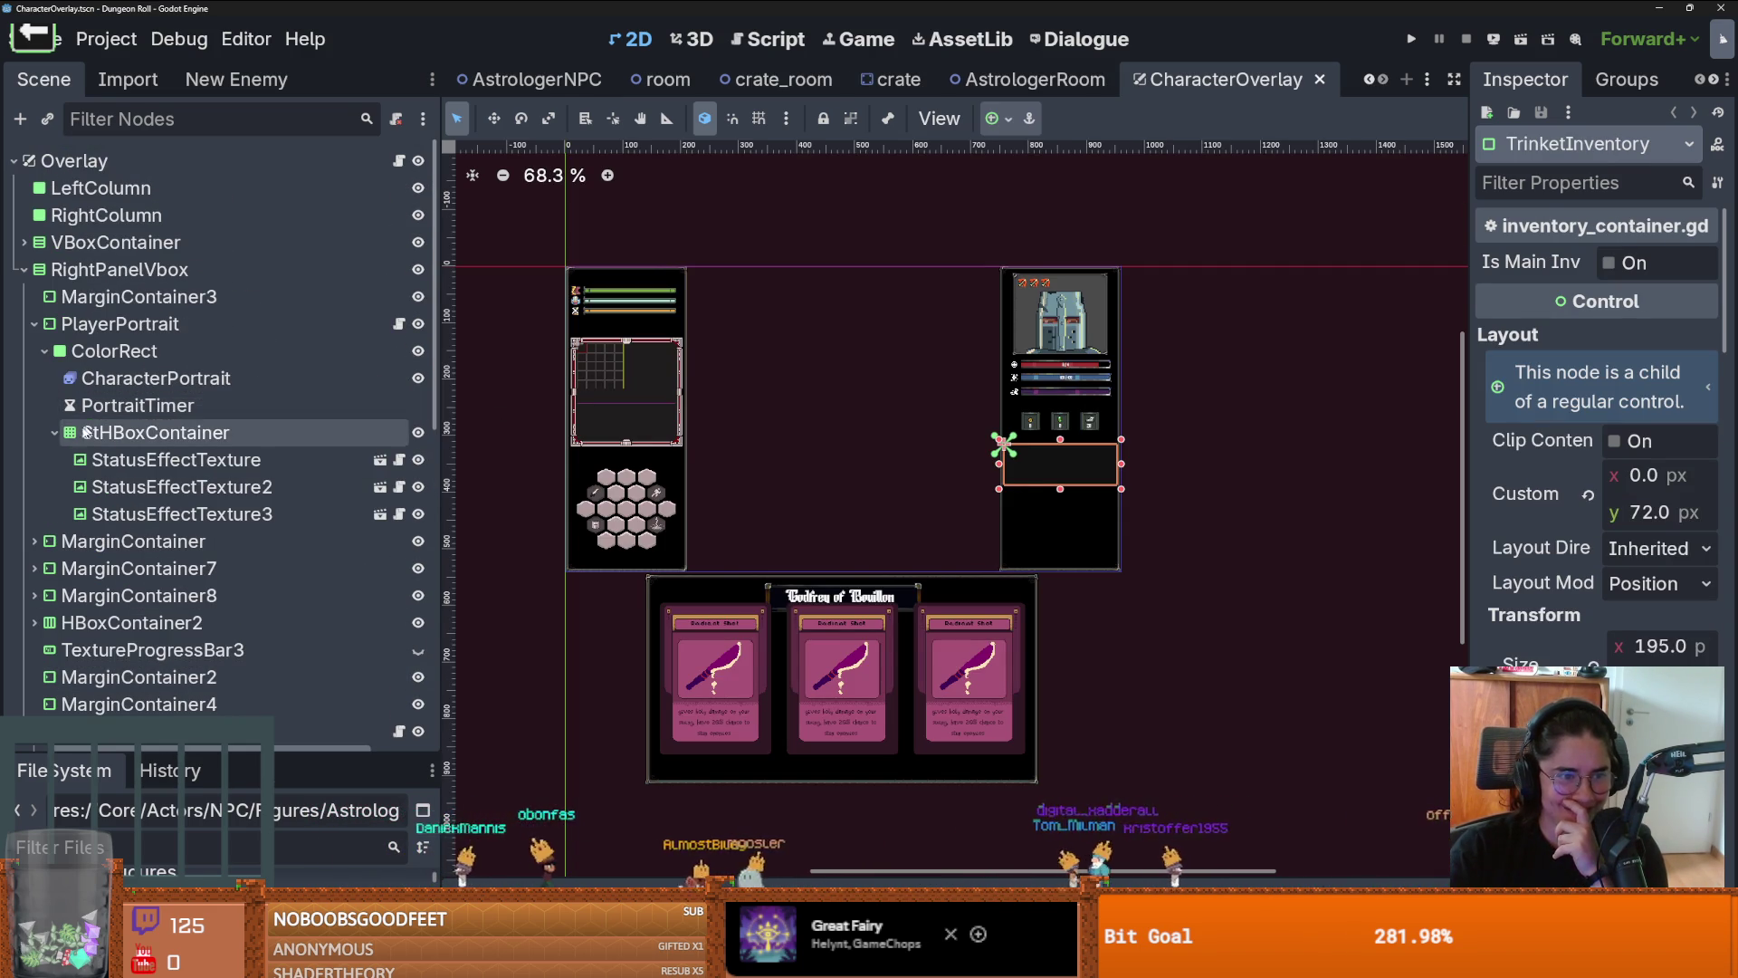
left_click(54, 431)
scroll(809, 477, "up", 2)
left_click(36, 270)
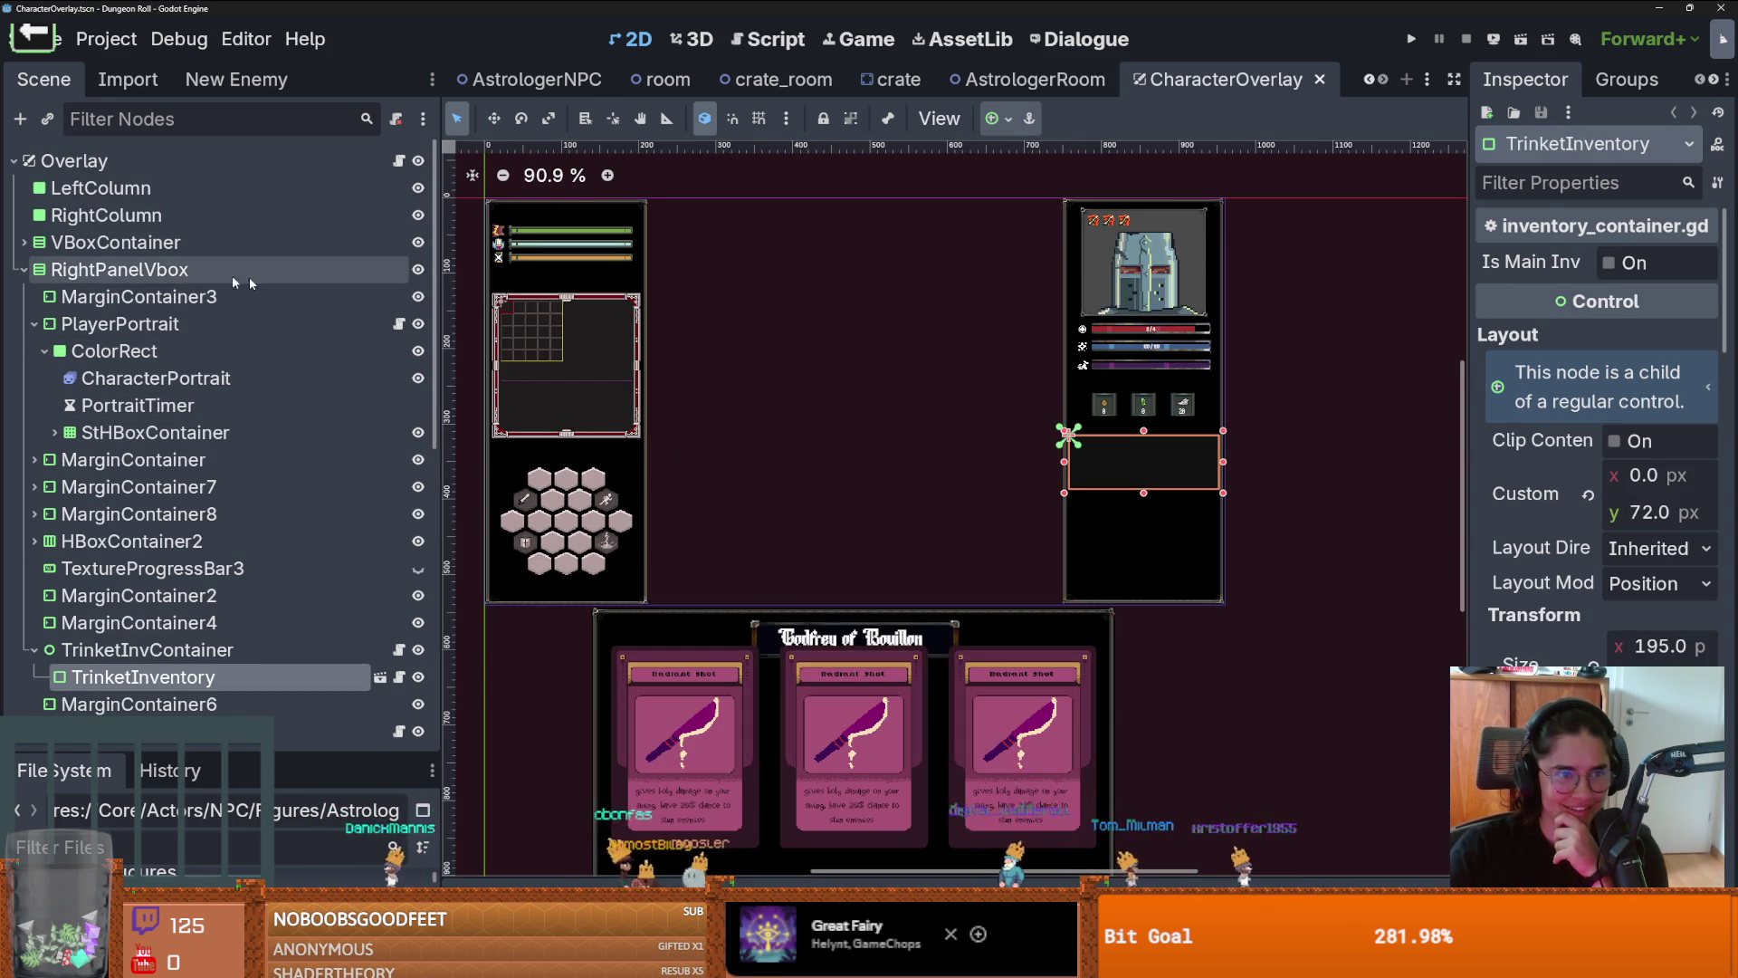
left_click(24, 270)
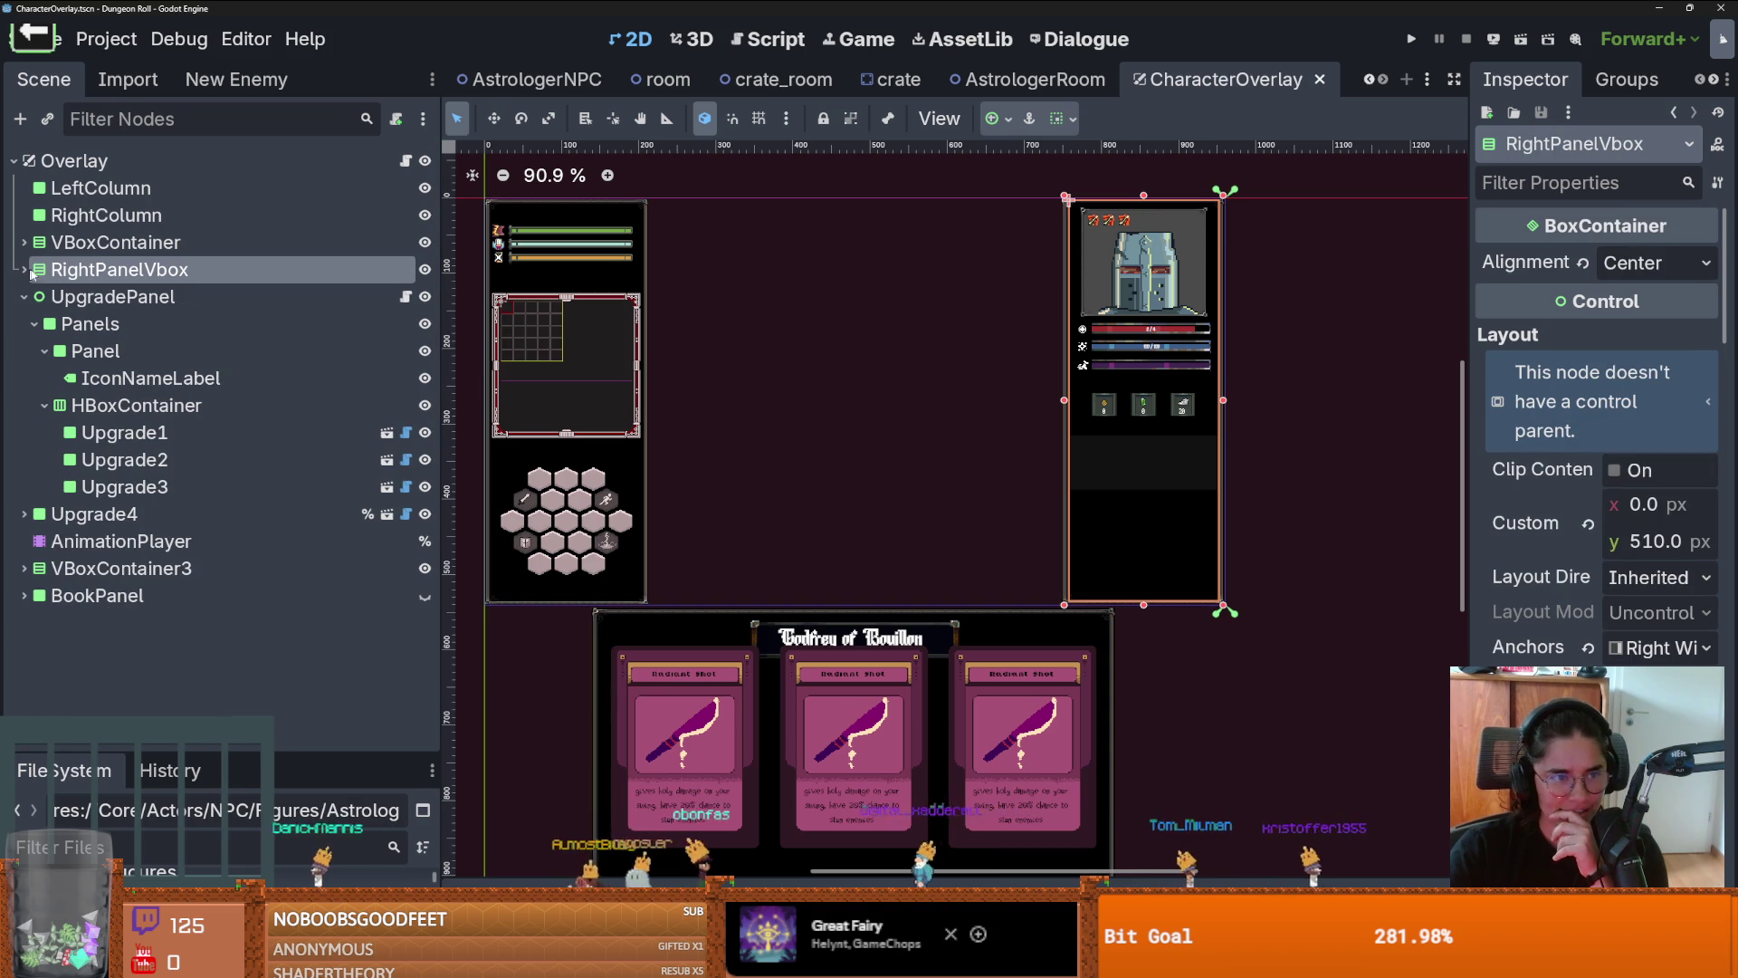
left_click(514, 247)
scroll(334, 208, "up", 3)
scroll(326, 362, "down", 5)
scroll(368, 319, "up", 4)
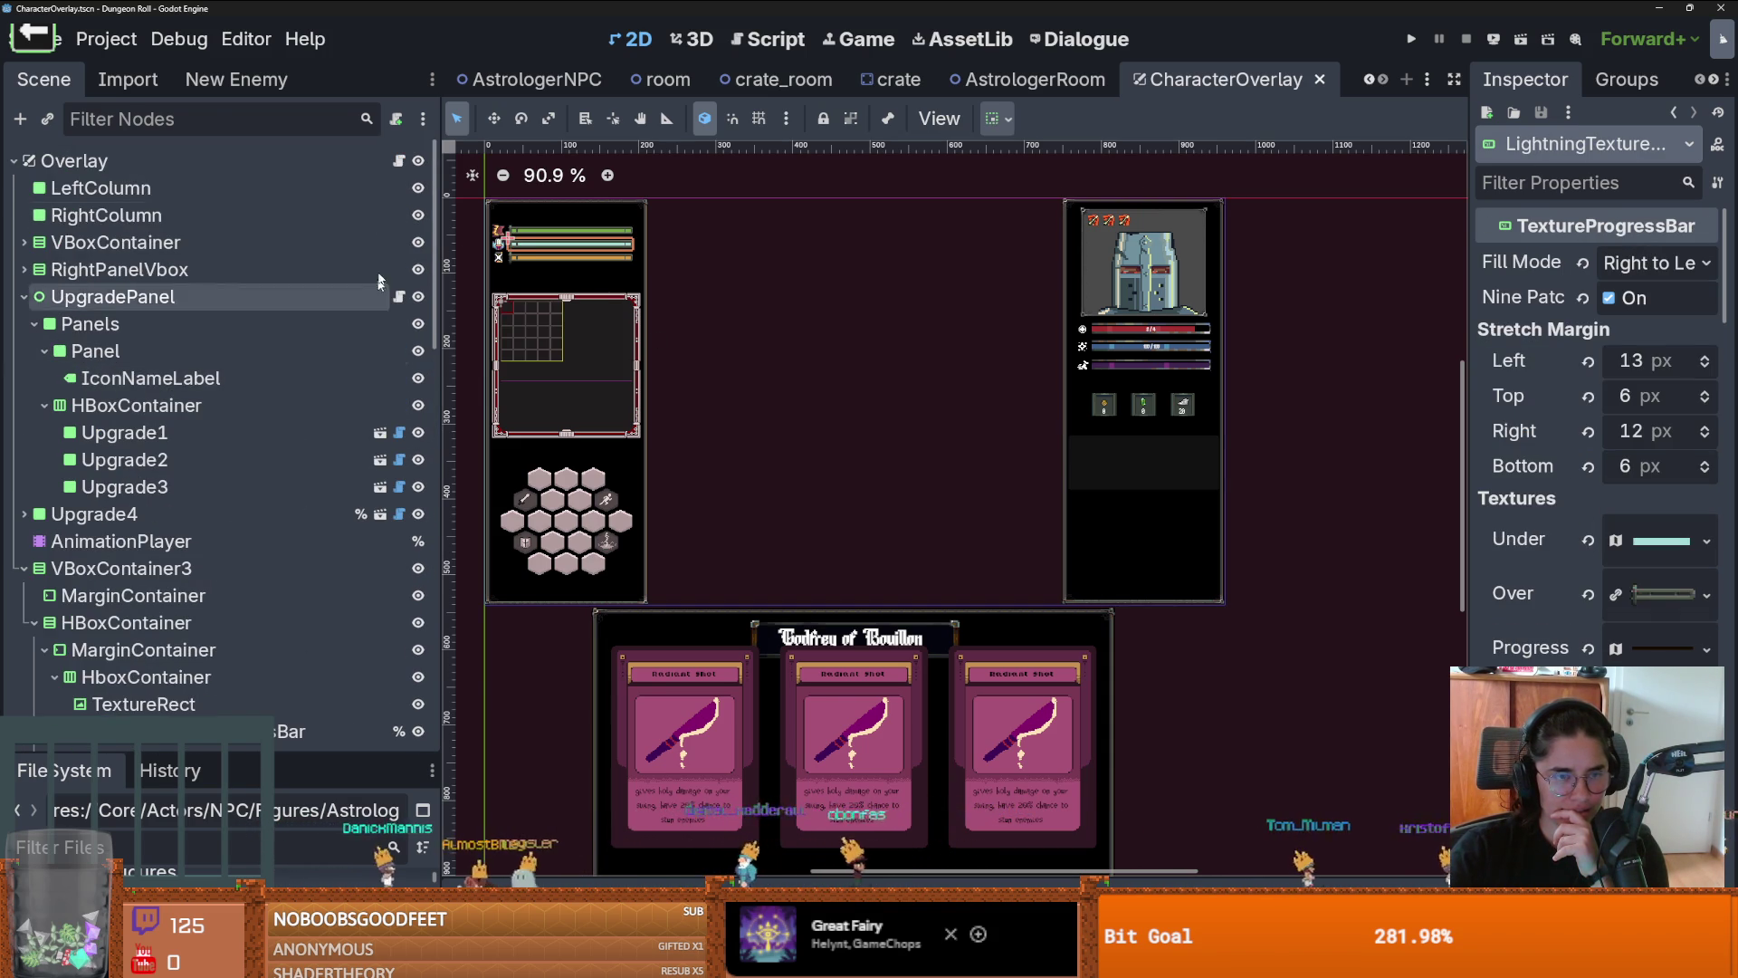
left_click(398, 160)
scroll(869, 299, "up", 6)
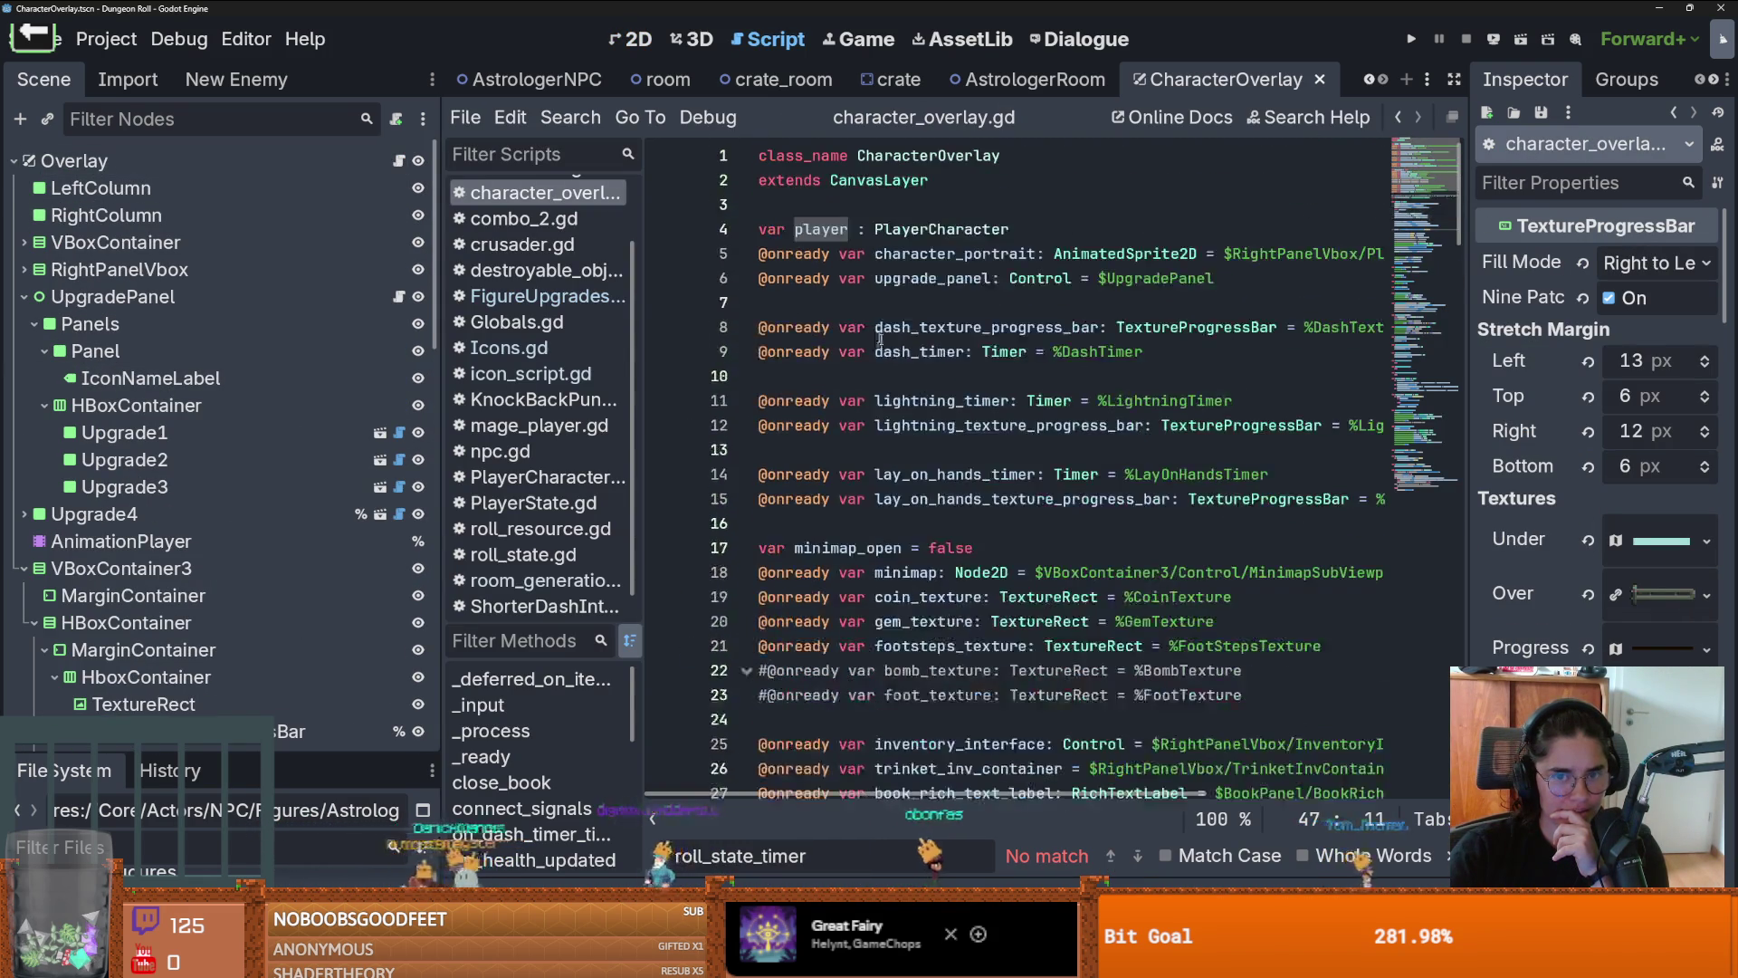
- Find the uses of dash_texture_progress_bar, checking lines 102–103 and the dash_timer declaration
double_click(992, 333)
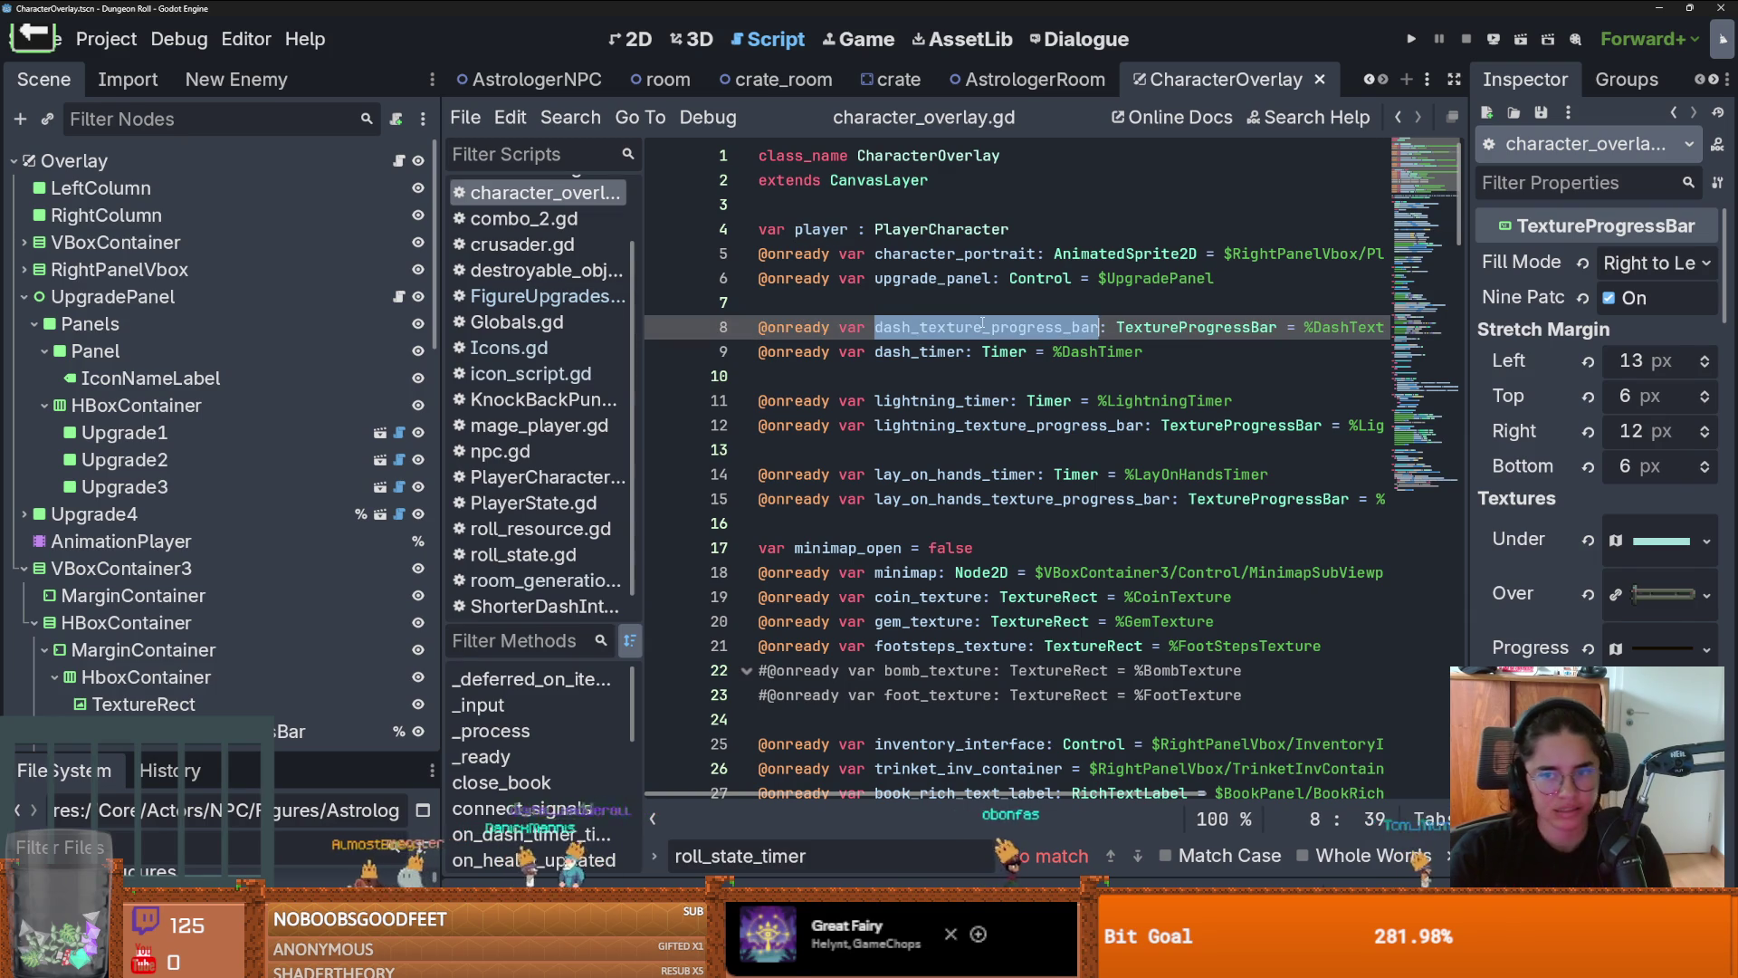
key("ctrl+f")
key("Return")
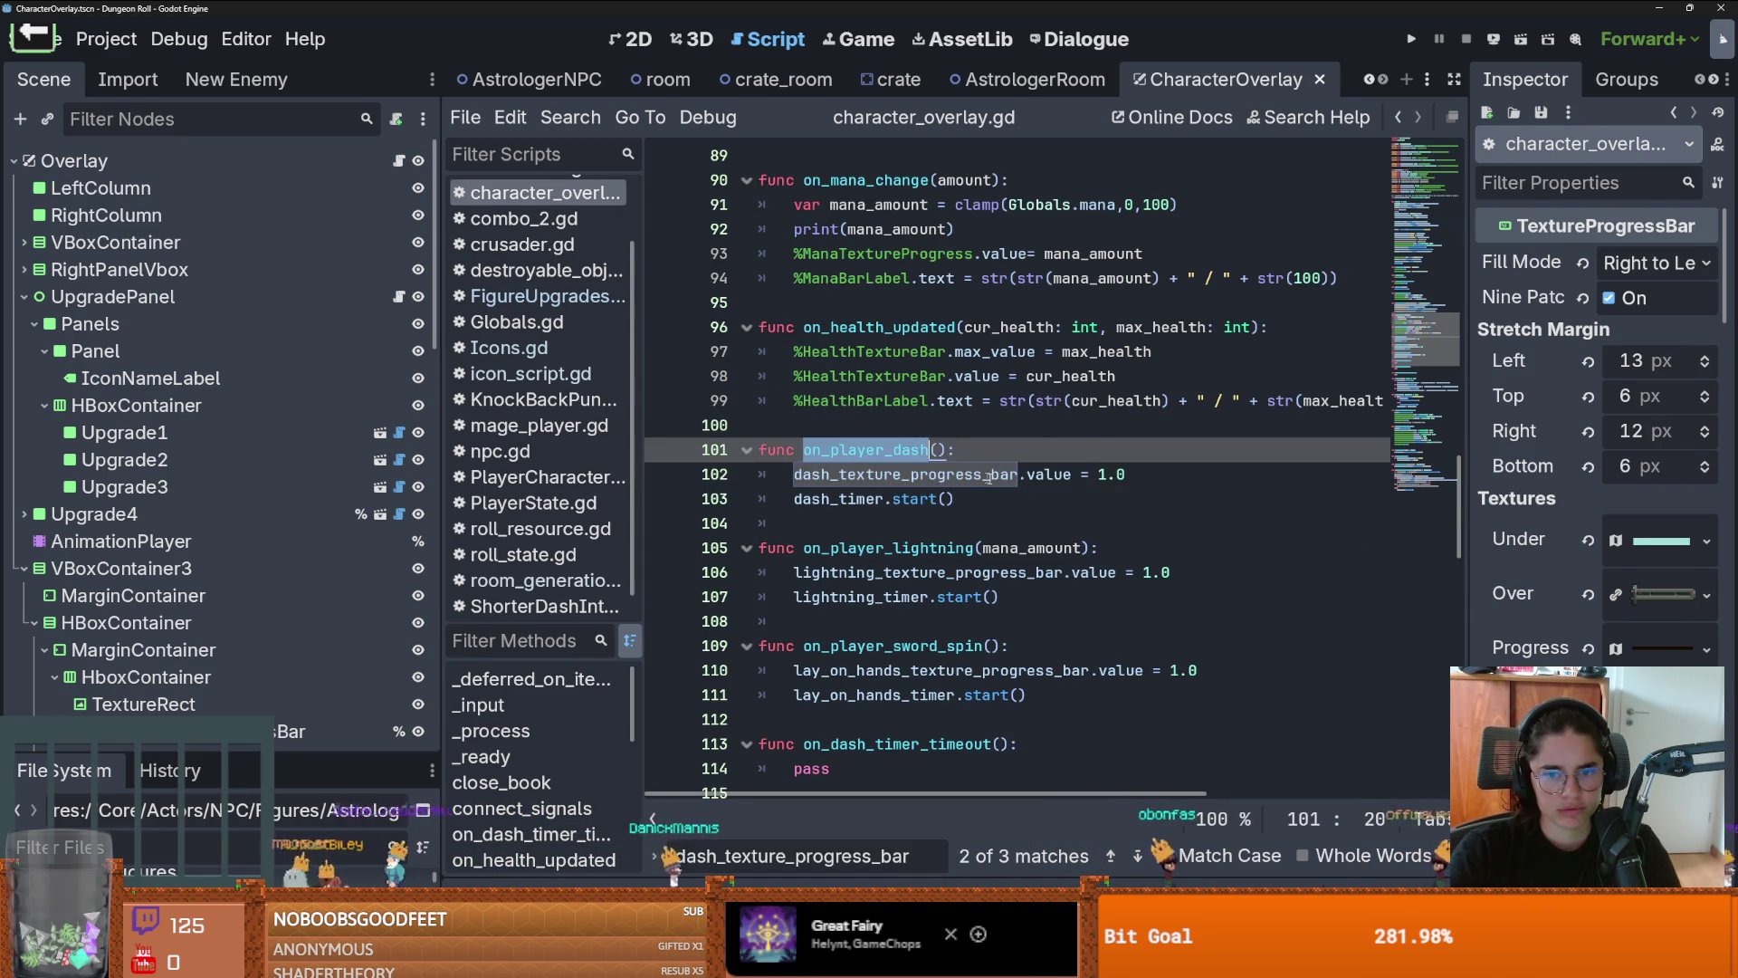
double_click(1050, 475)
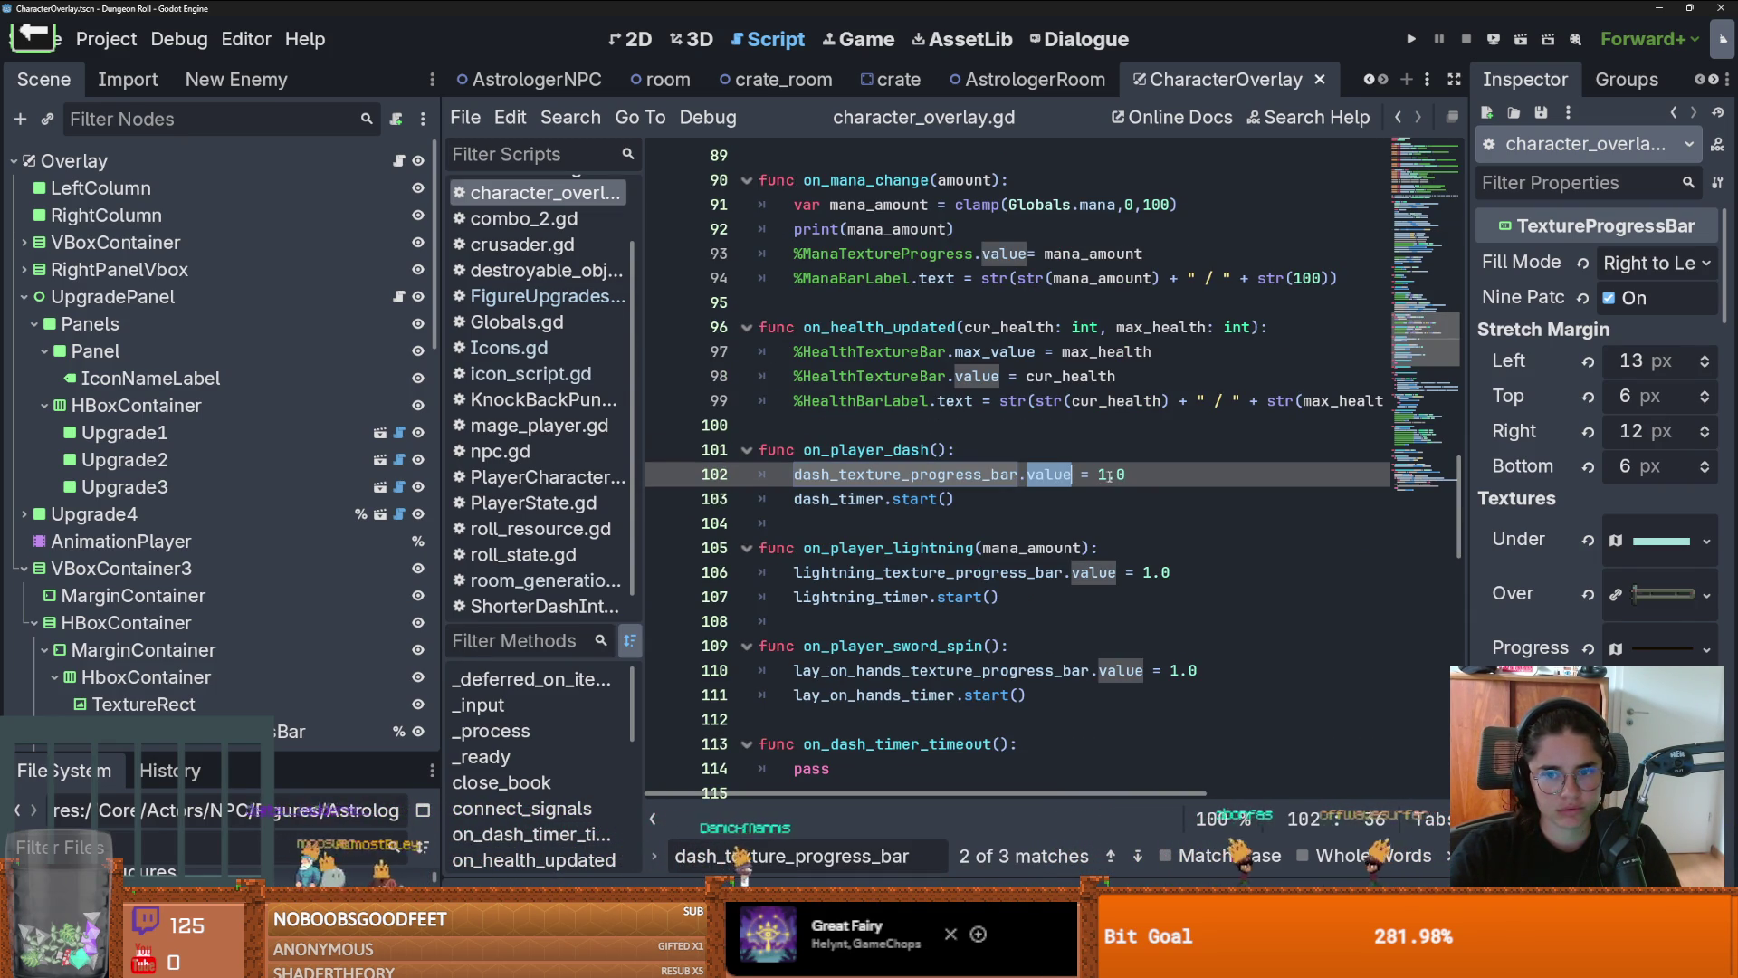
left_click(1111, 476)
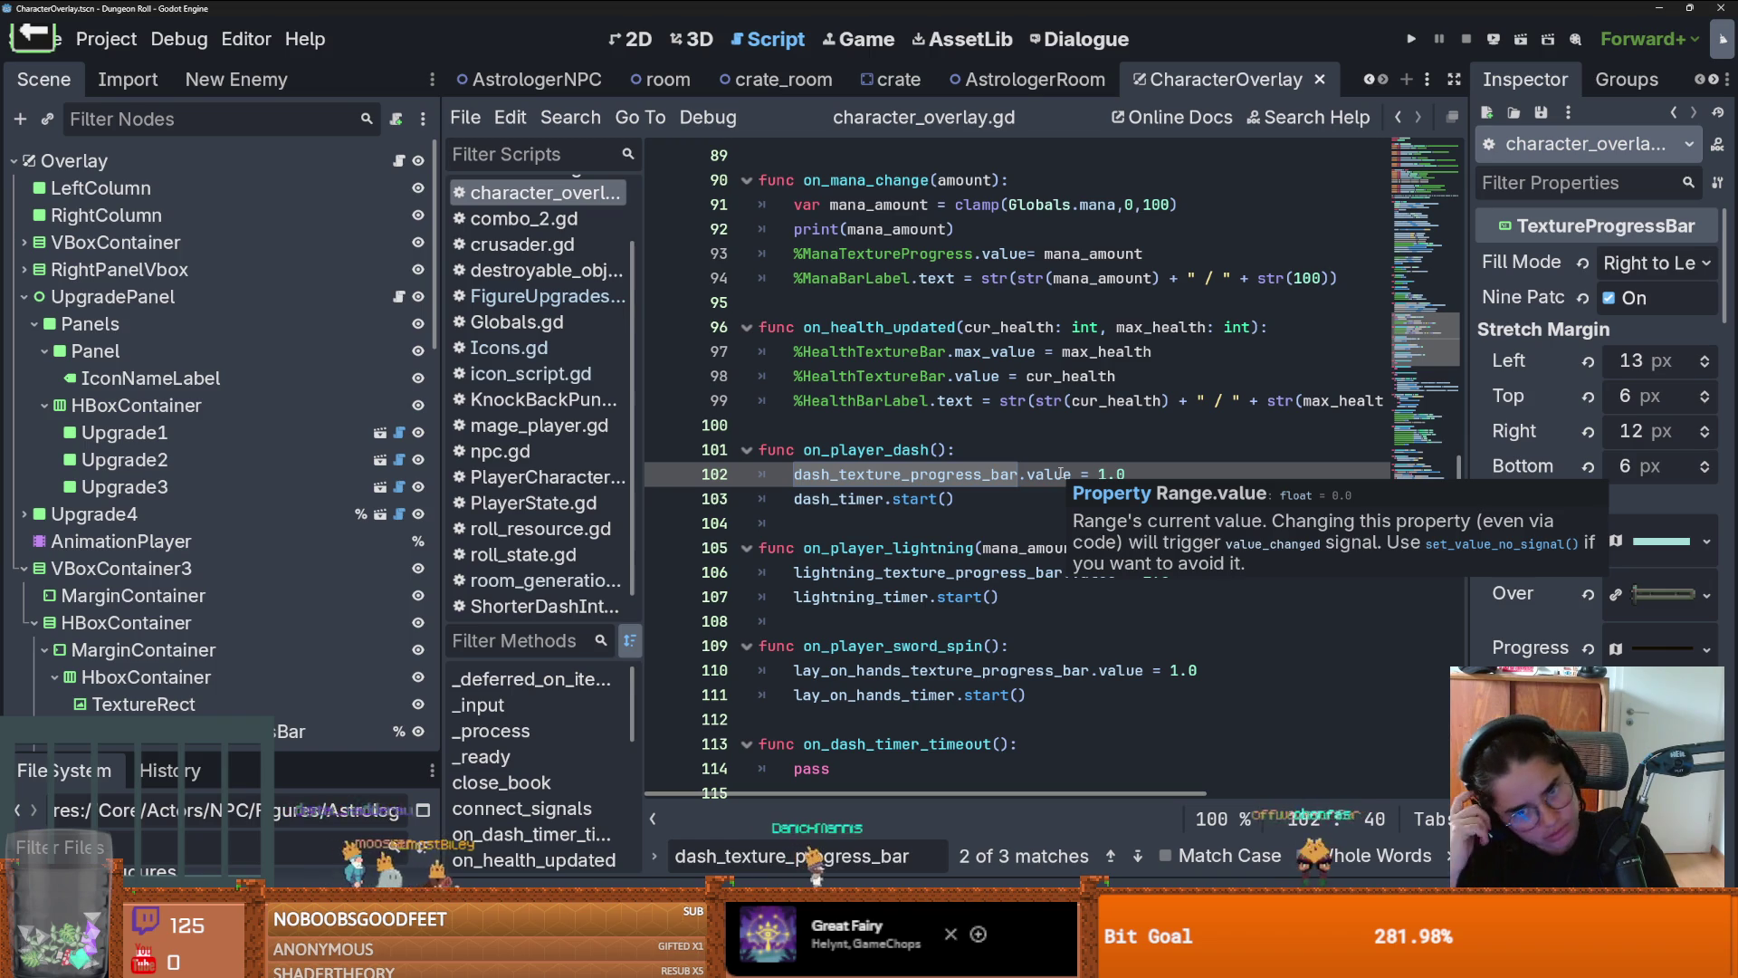
left_click(892, 499)
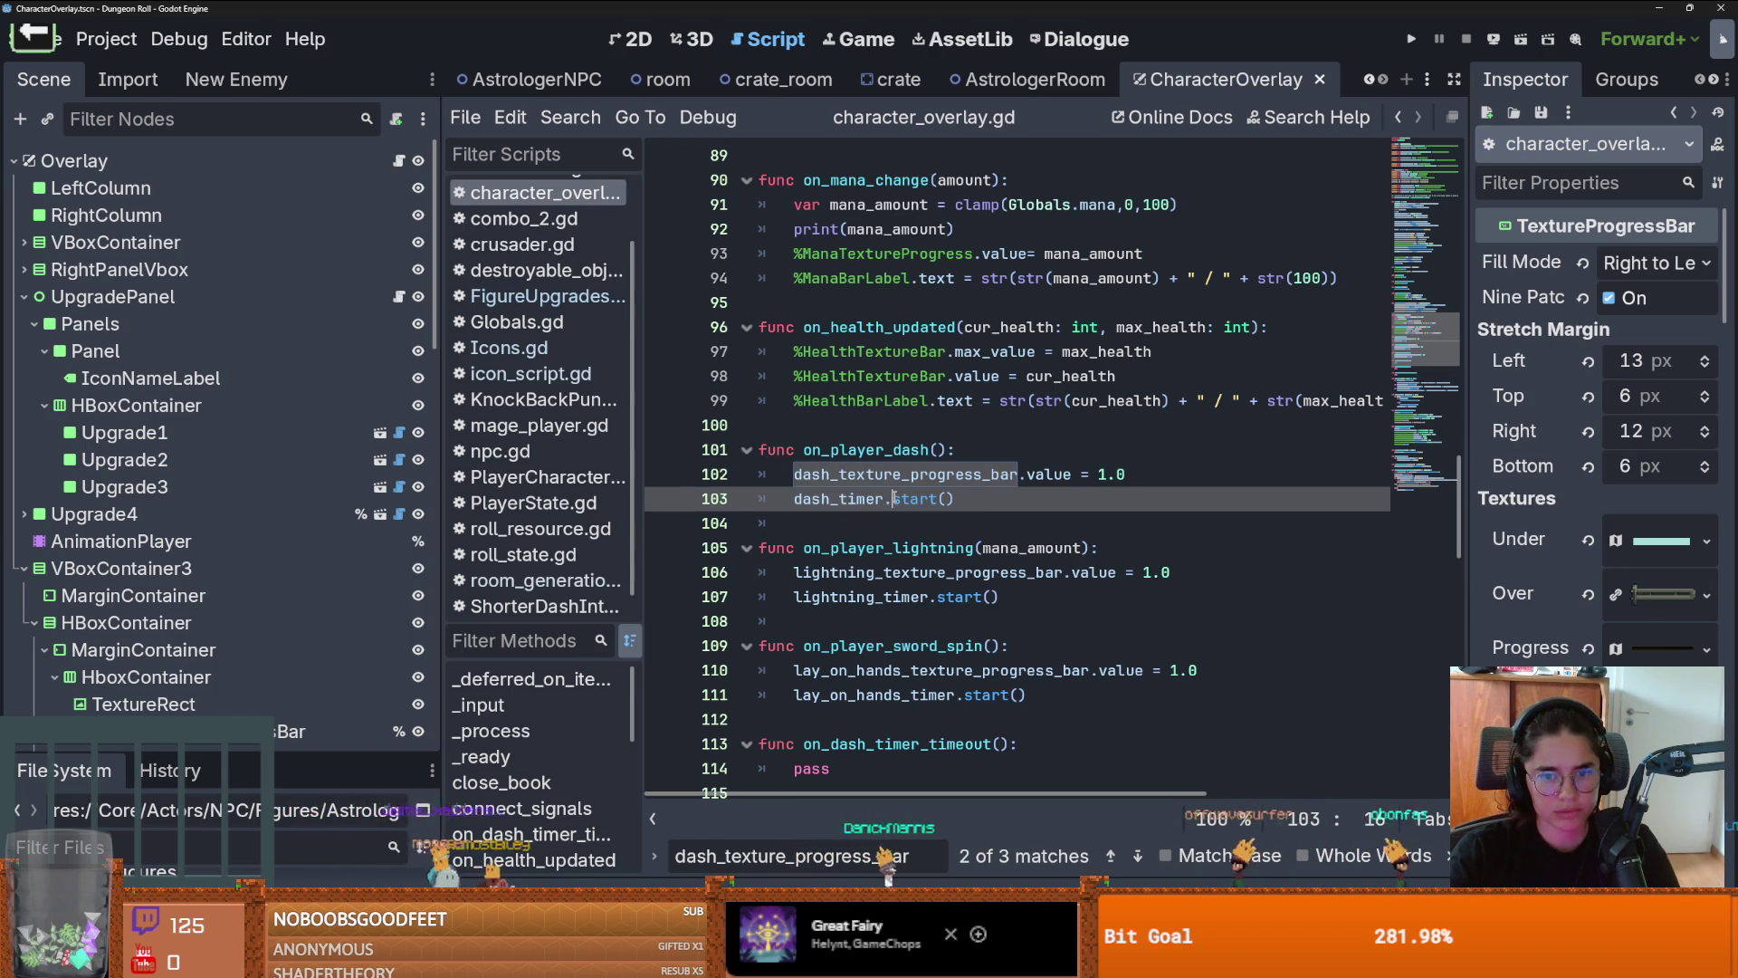
scroll(882, 499, "up", 20)
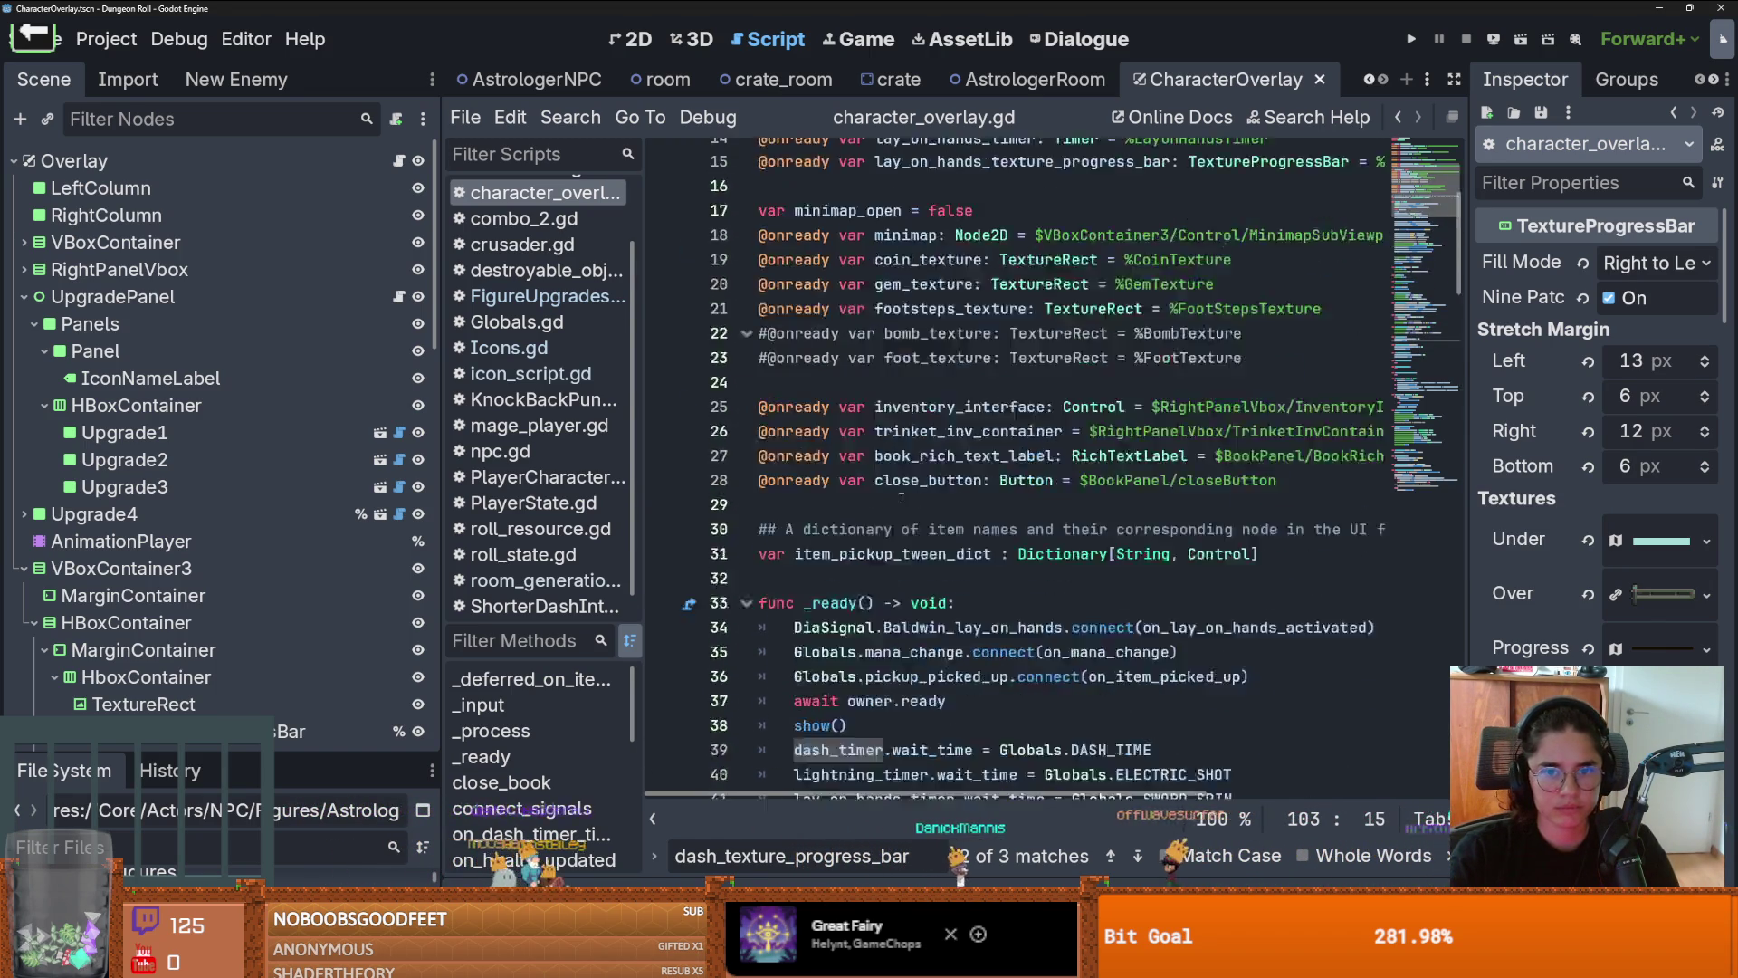
scroll(233, 530, "down", 5)
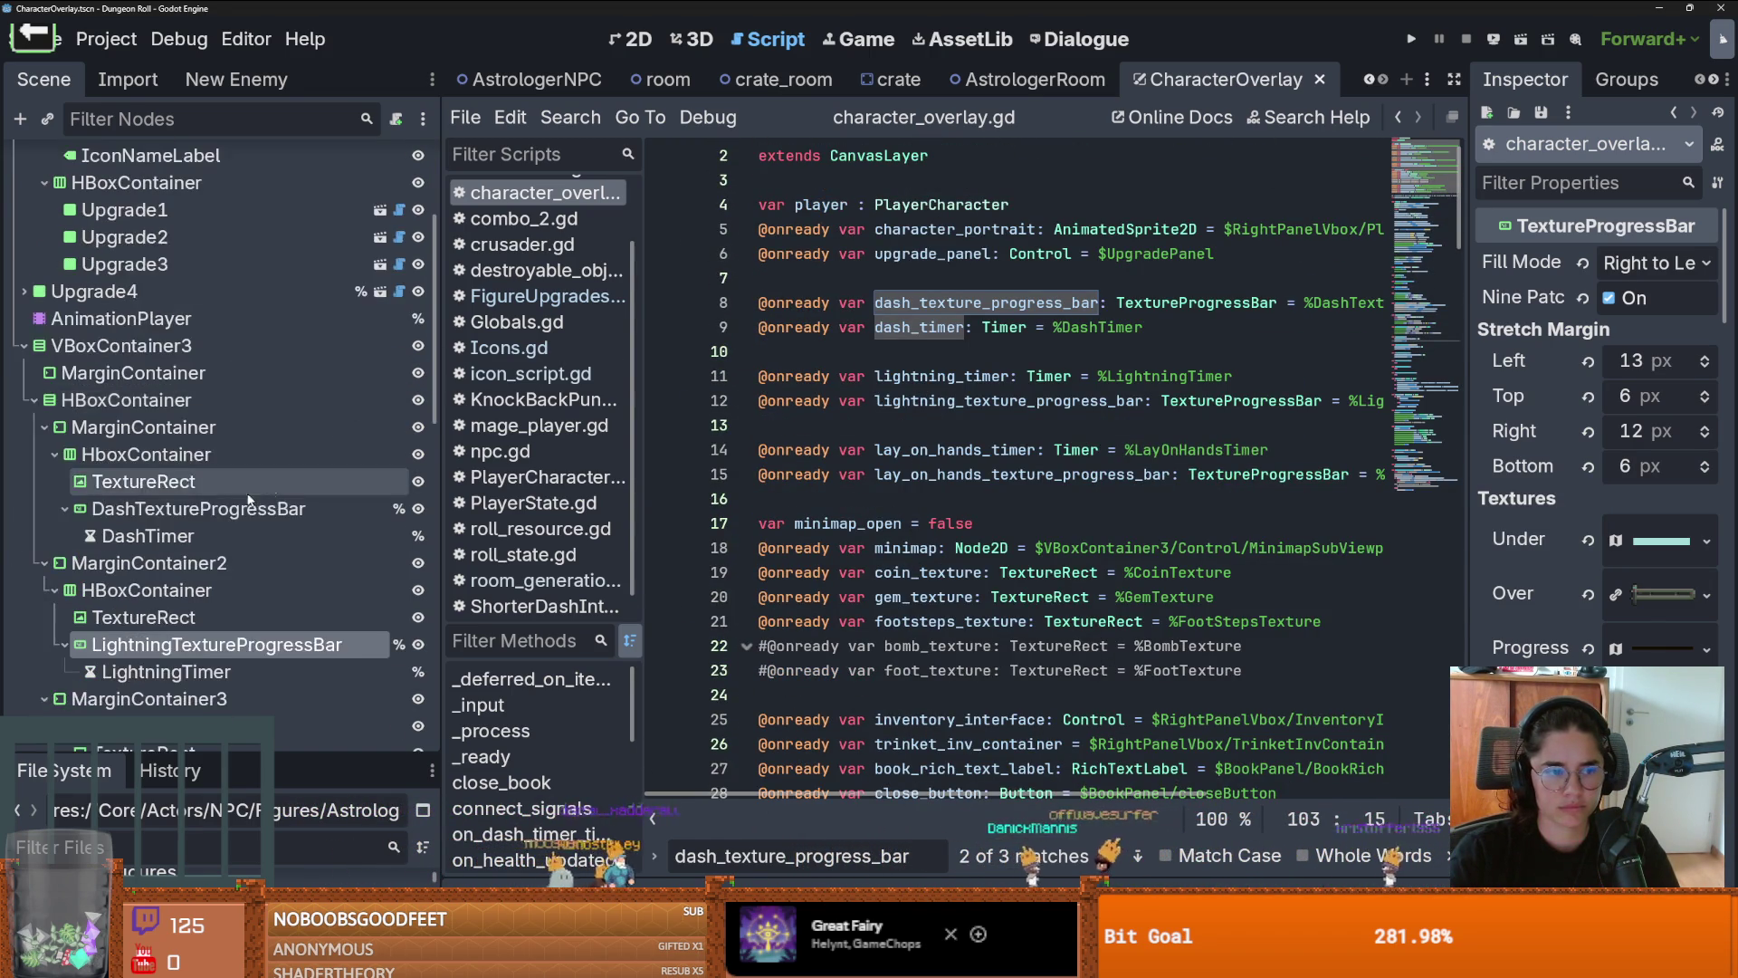
left_click(936, 327)
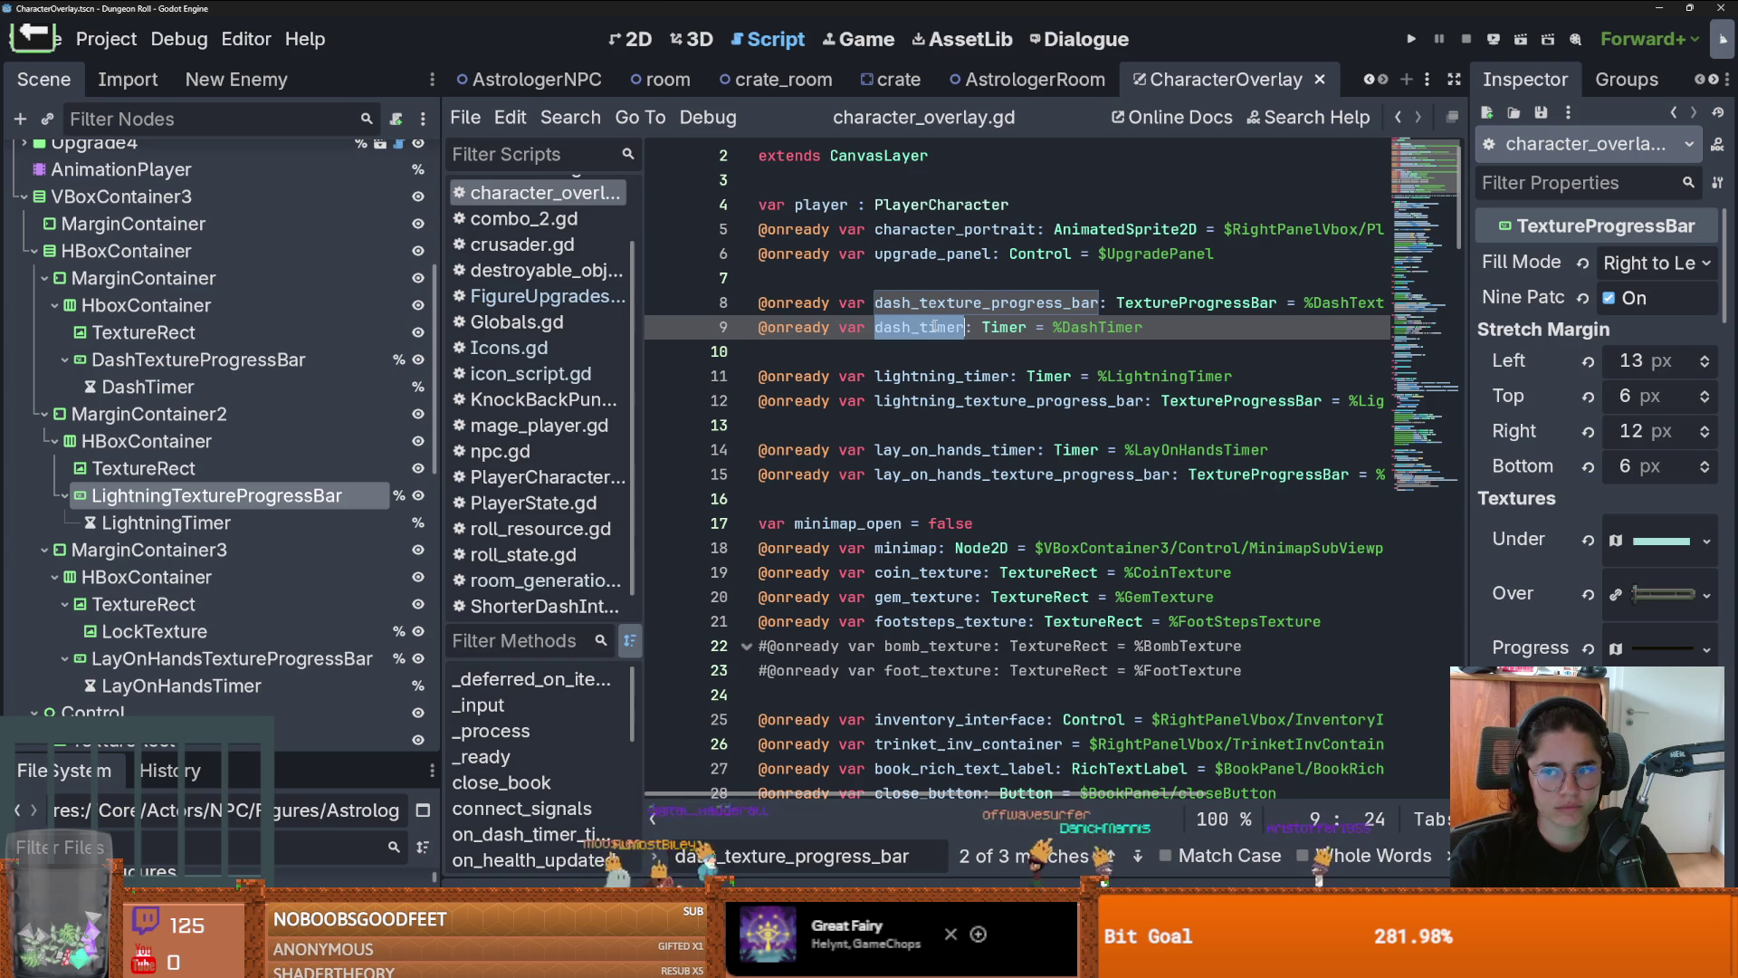
- Check DashTimer's 5.0 s one-shot settings, then go to blank line 42 in _ready
double_click(156, 387)
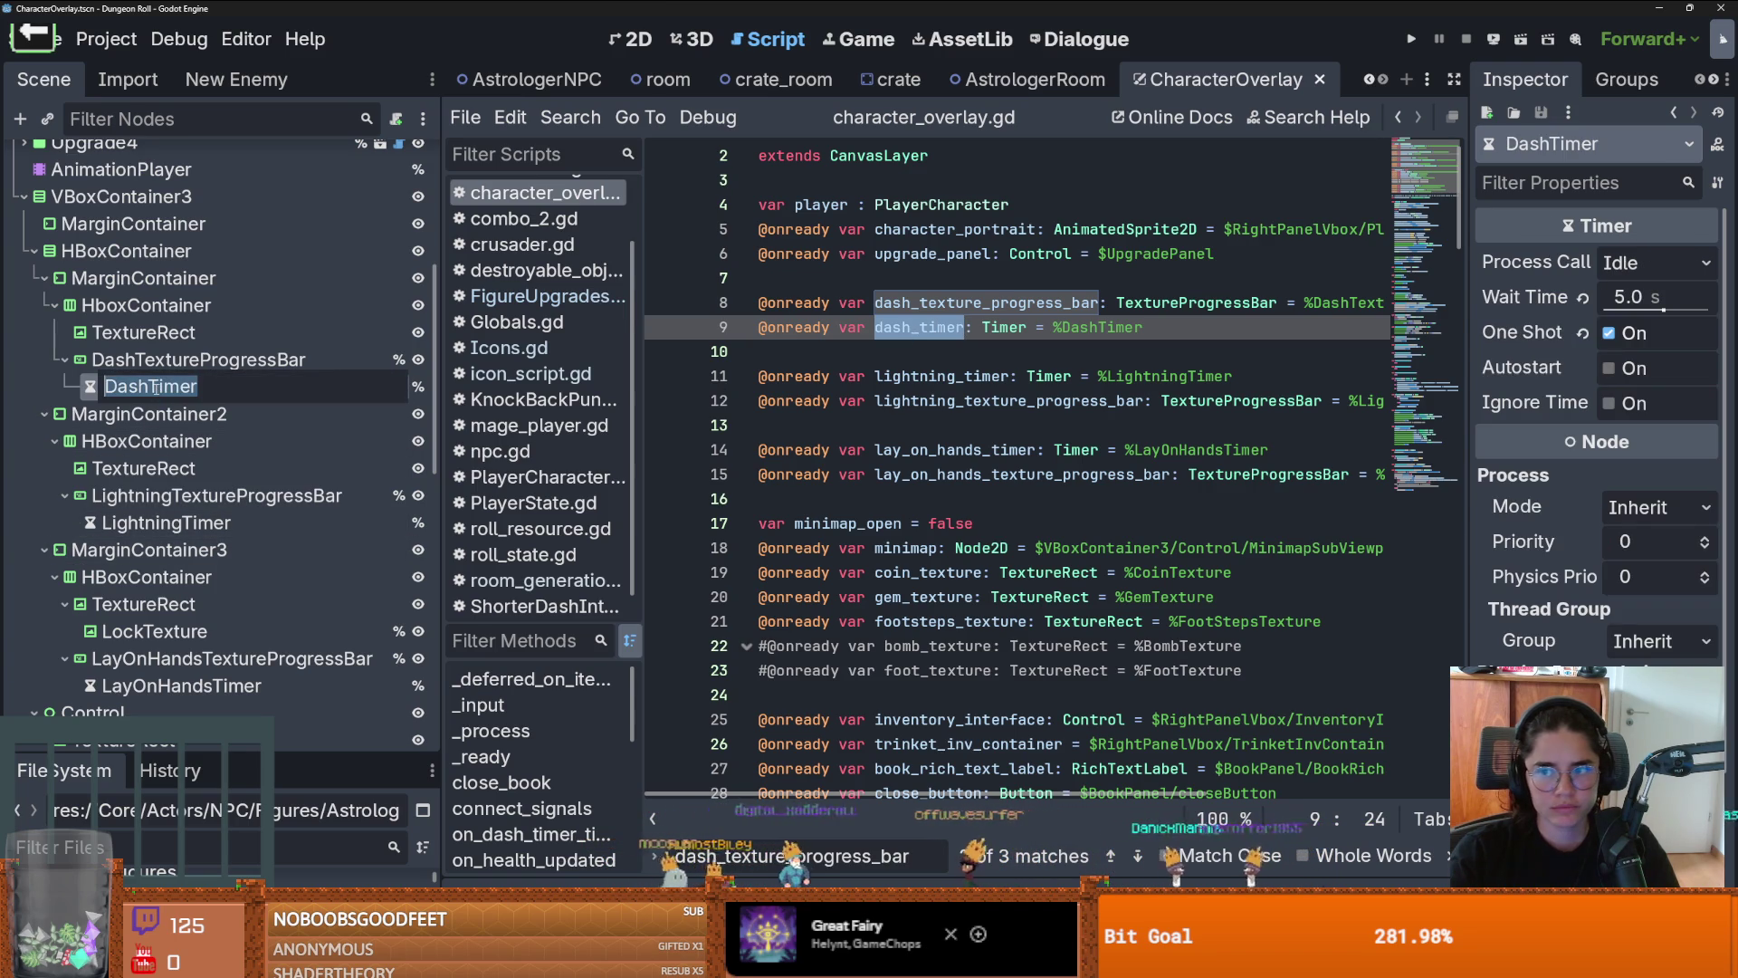
left_click(1044, 532)
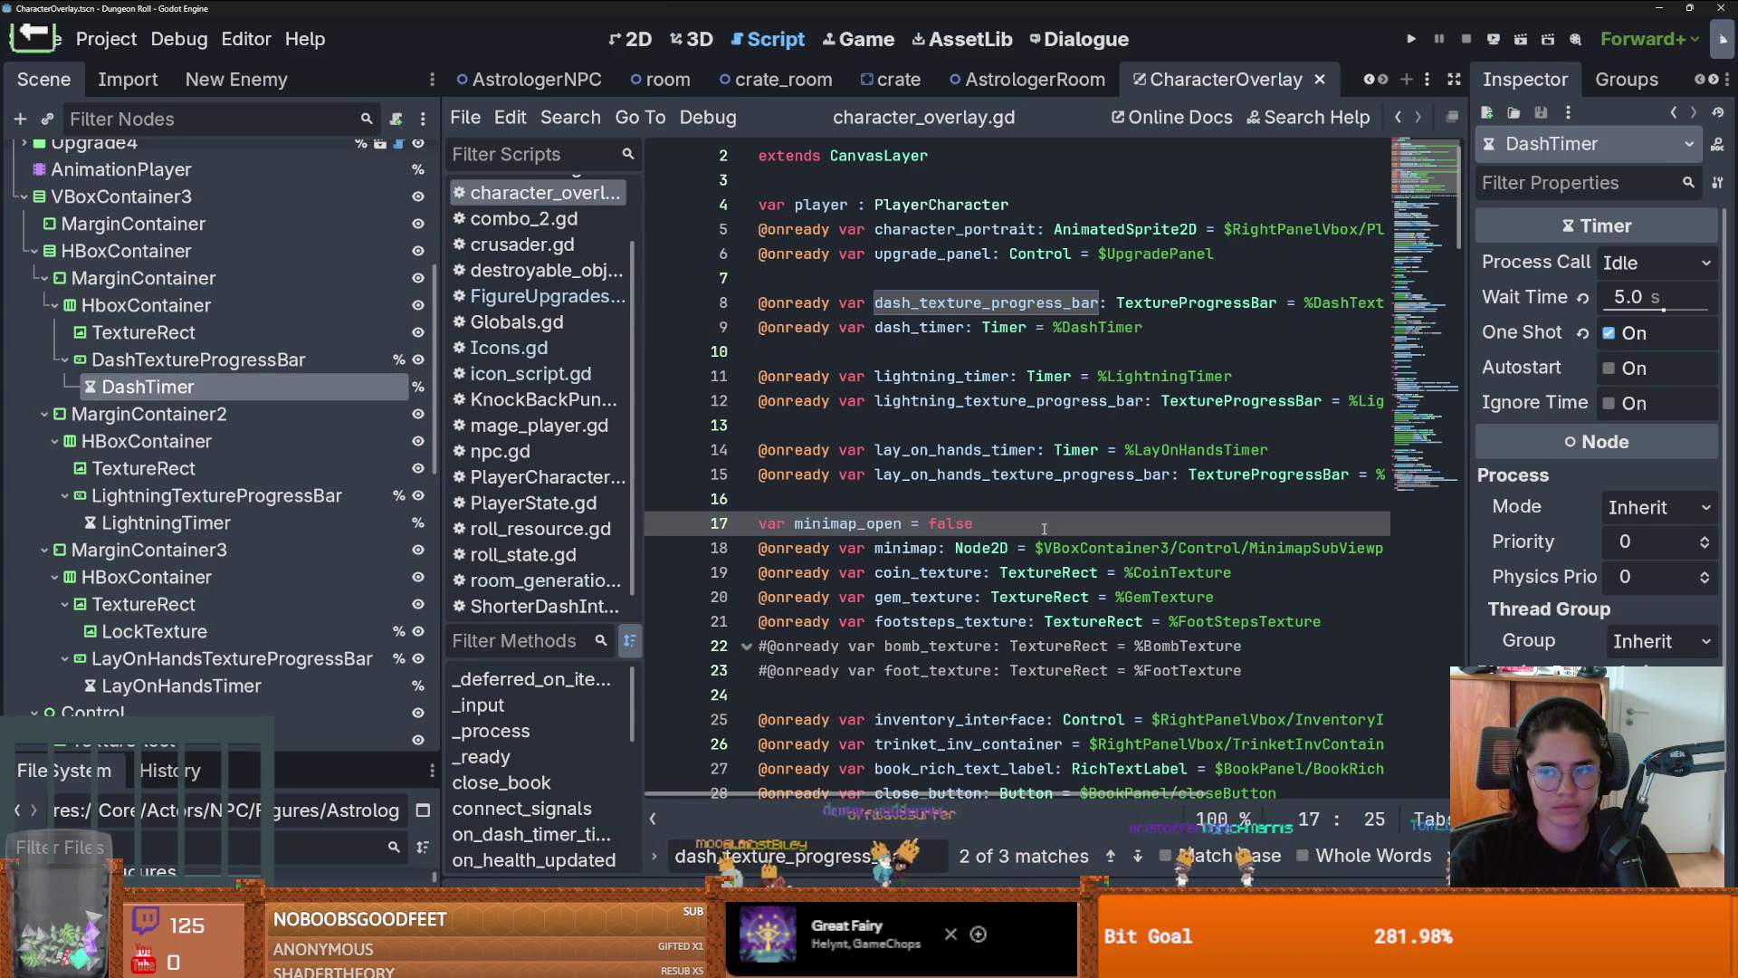
scroll(1044, 529, "down", 8)
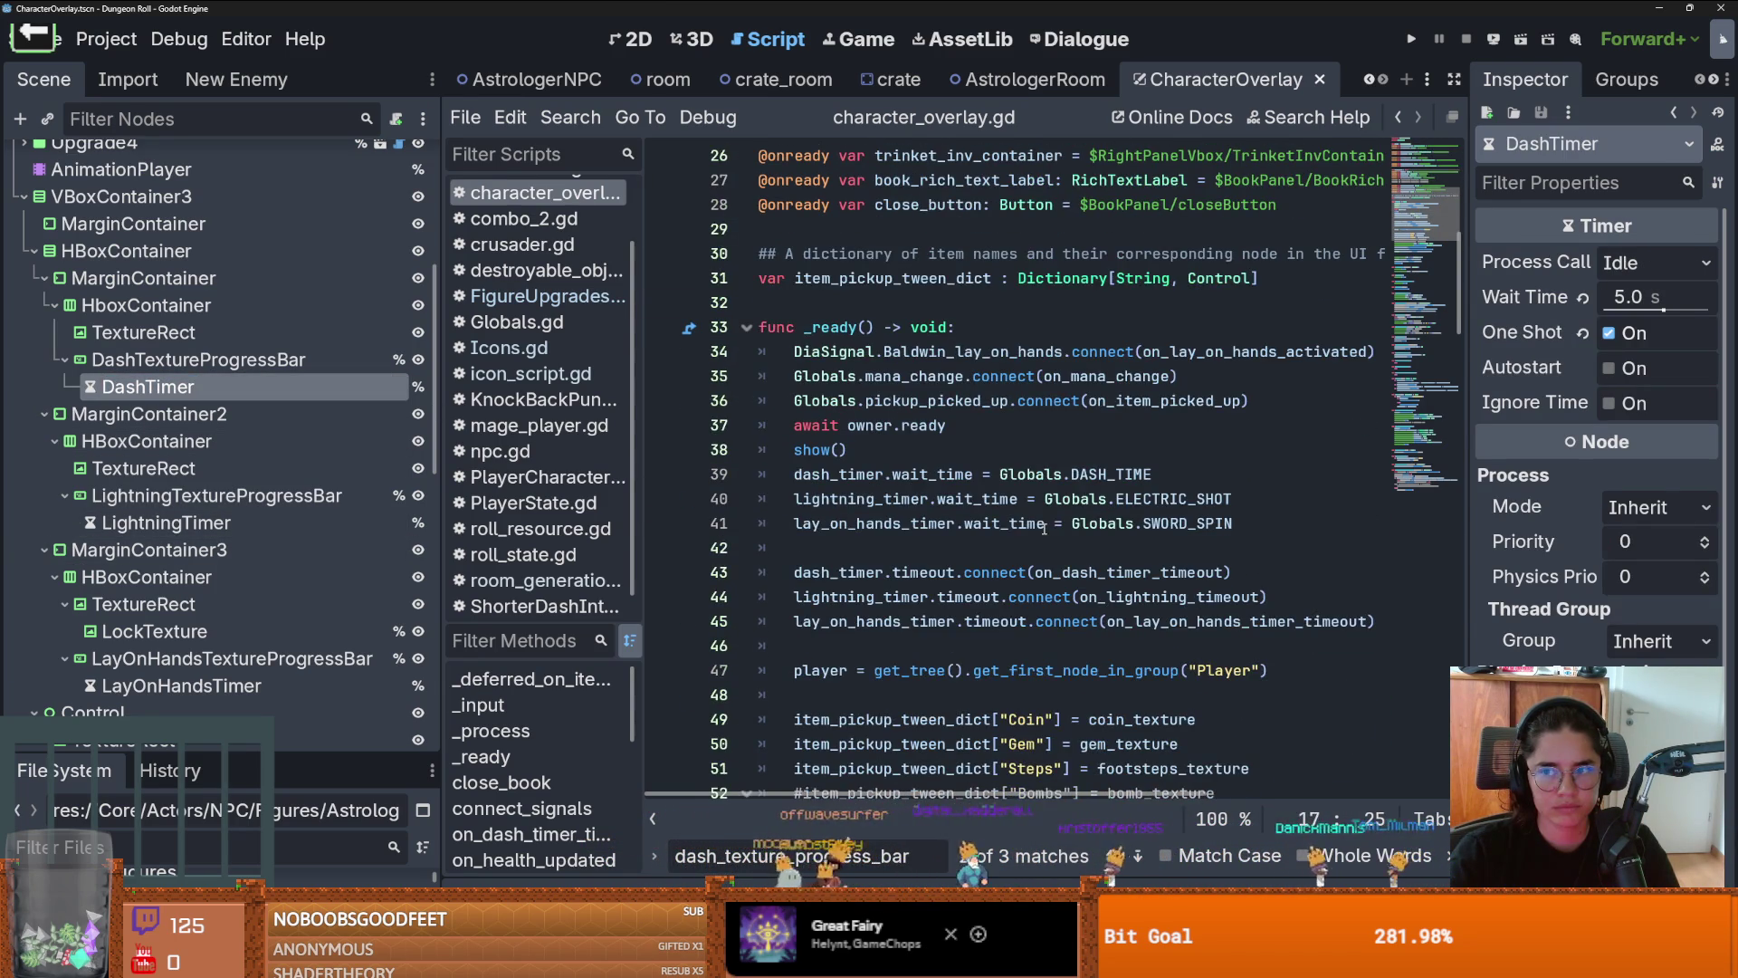
scroll(1044, 530, "up", 1)
left_click(976, 401)
scroll(978, 496, "down", 4)
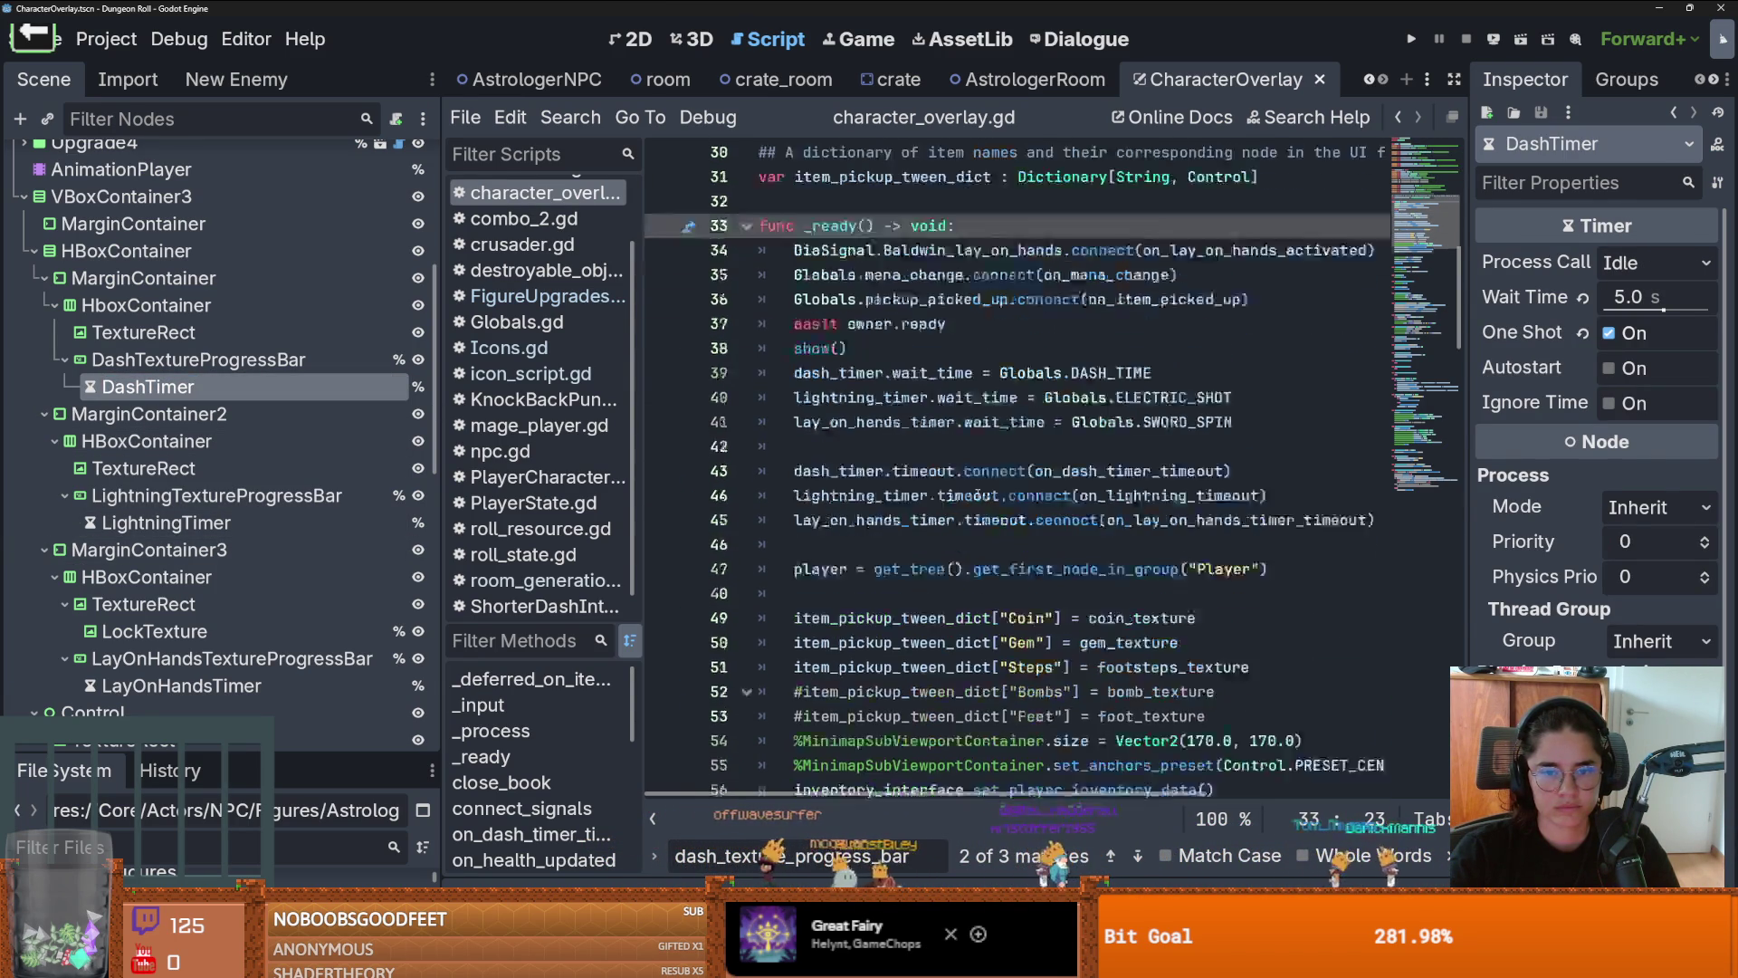
left_click(1234, 353)
left_click(1189, 330)
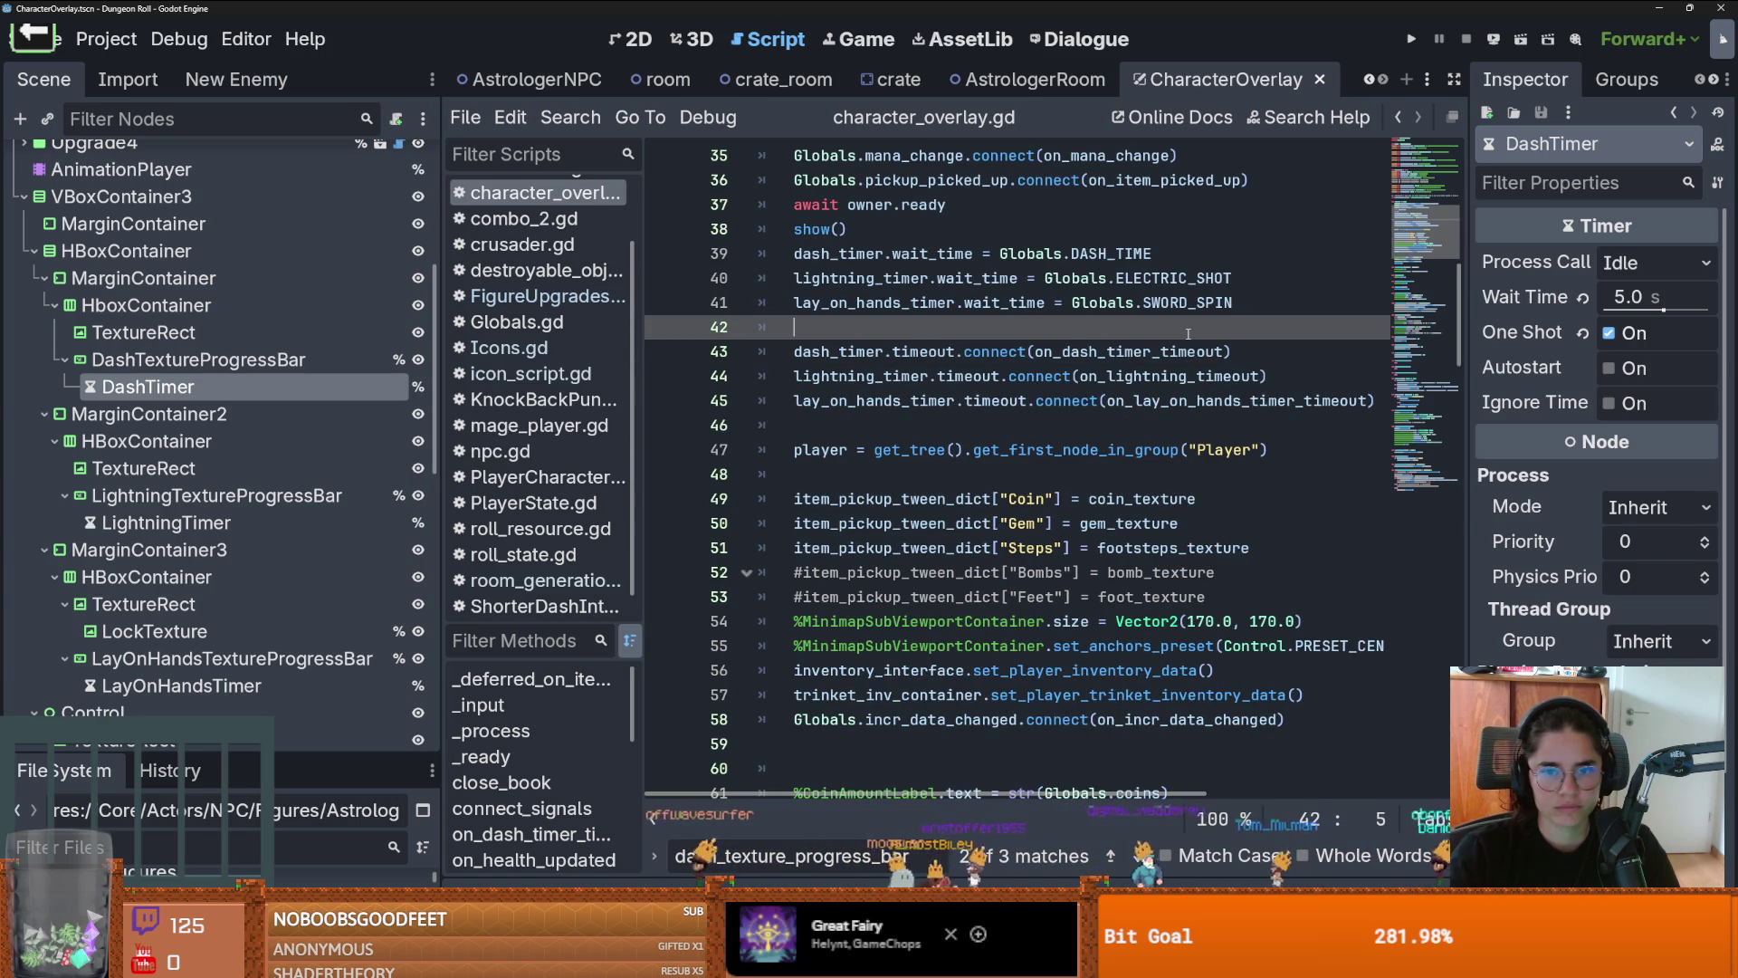
- Start a 'dash_timer.wait_time =' line in _ready below a blank spacer line, and enlarge the file browser
type("h_timer.")
key("Escape")
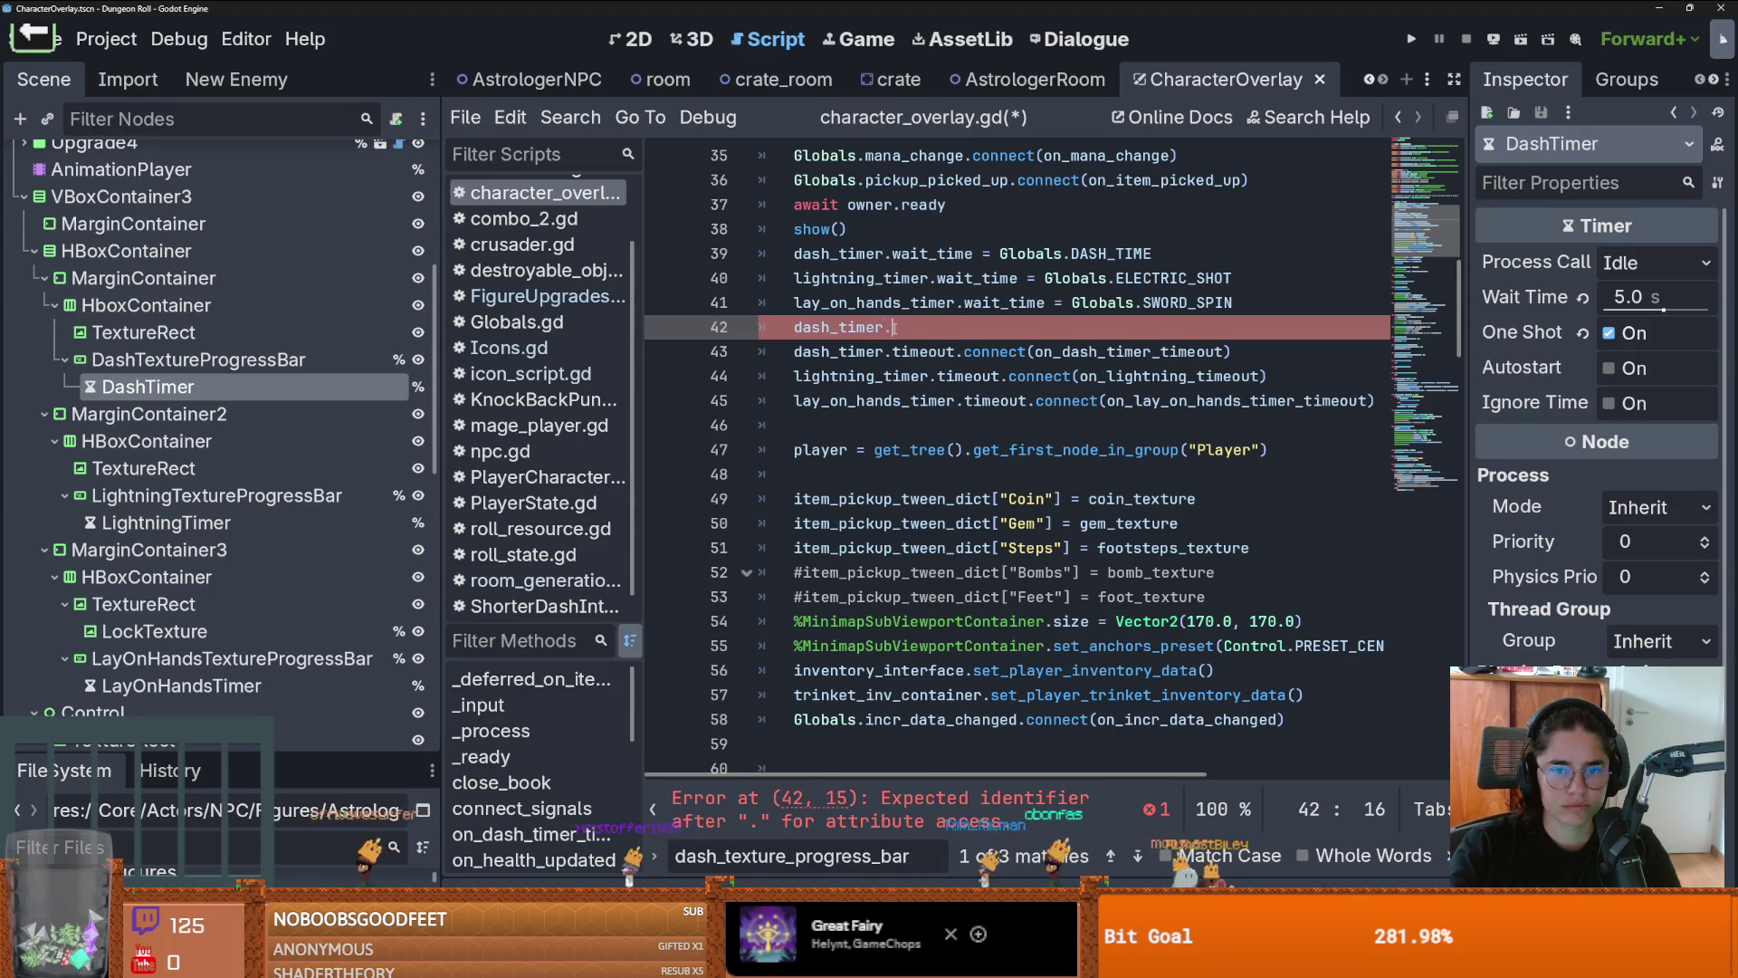
type("w")
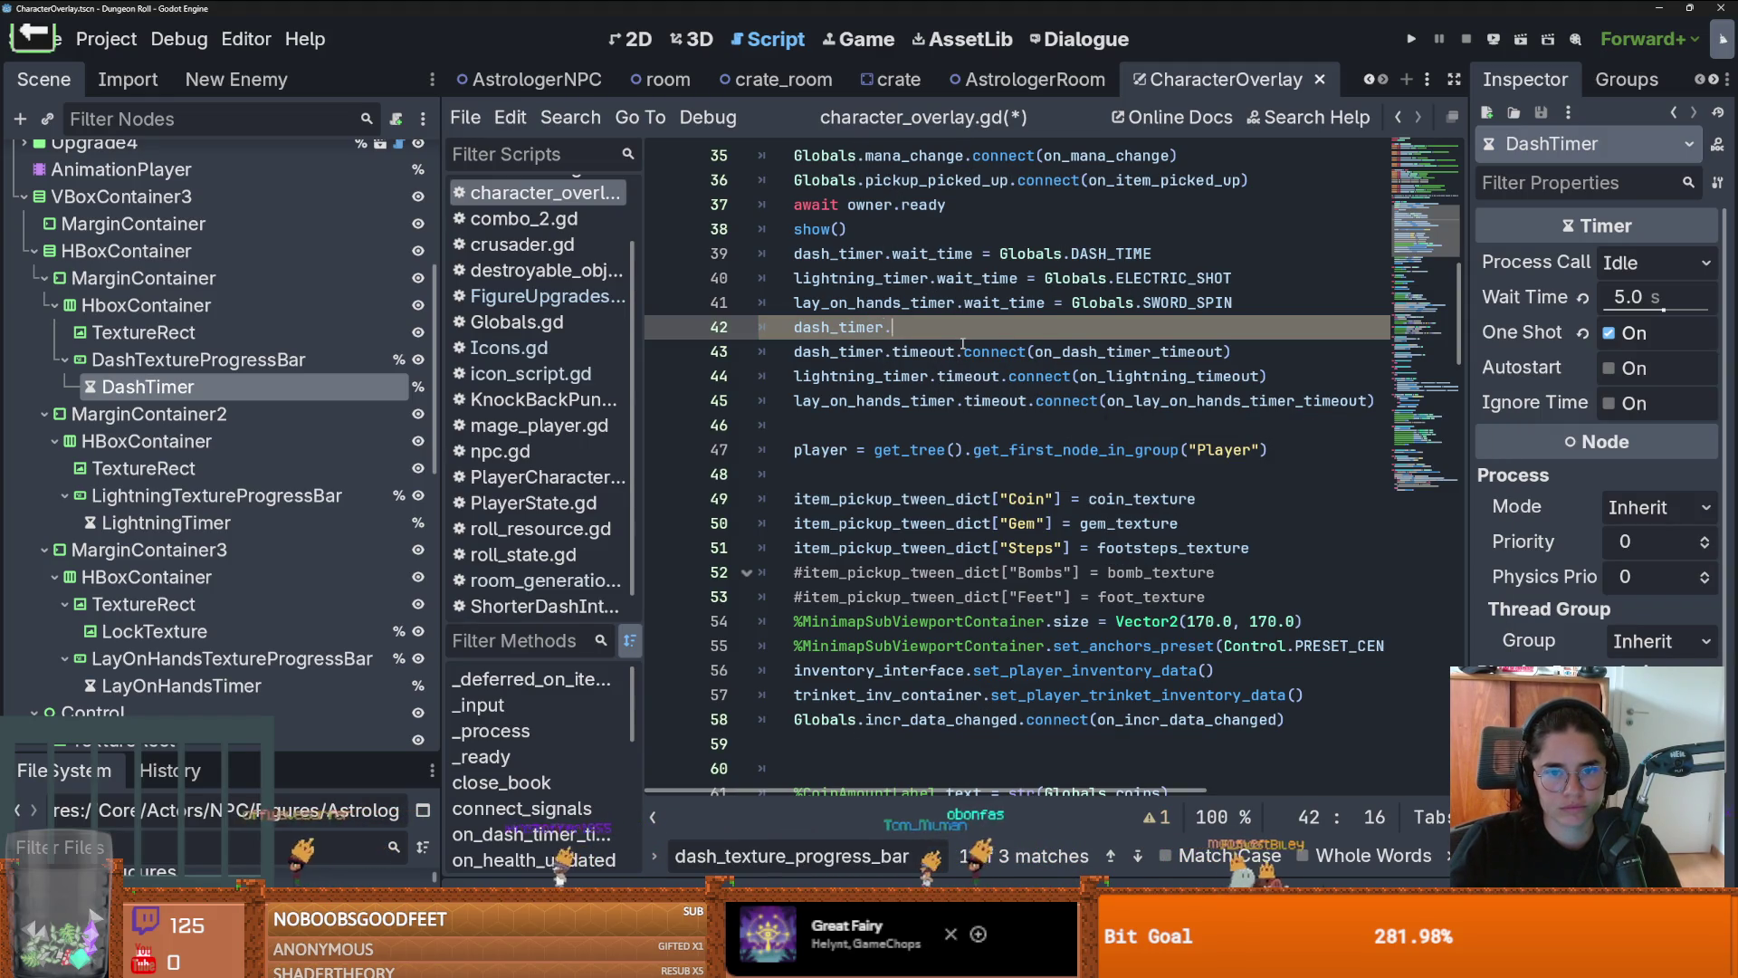
type(".wait_time =")
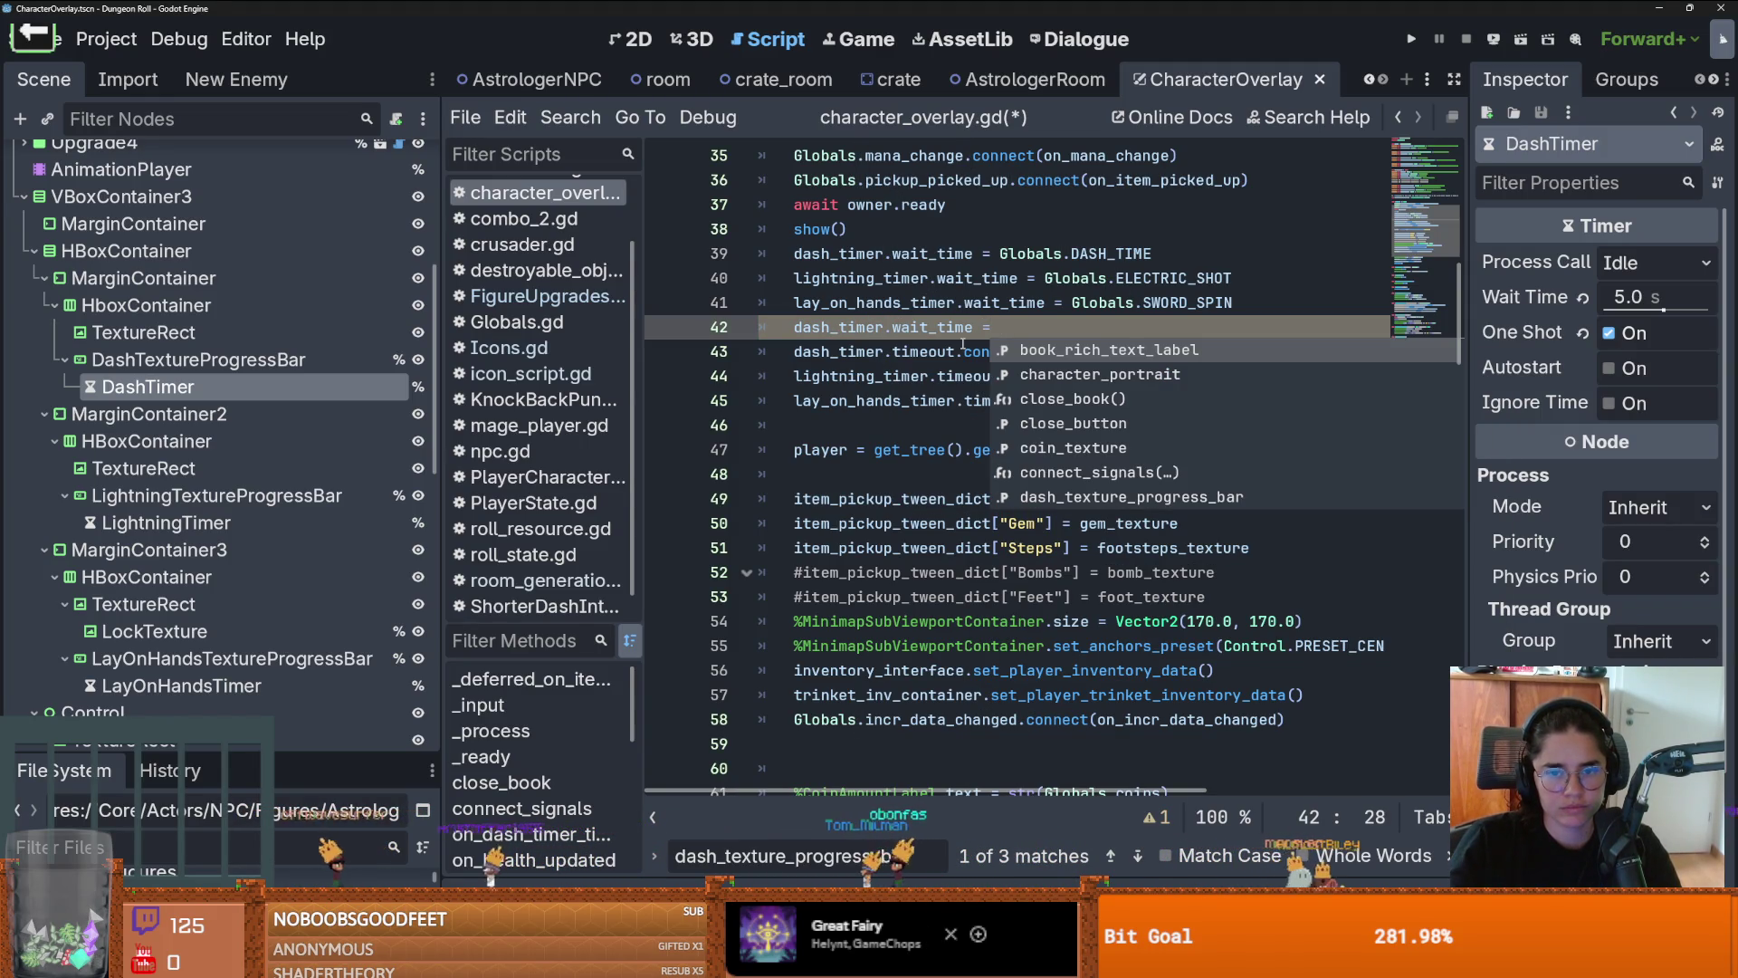
left_click(1259, 279)
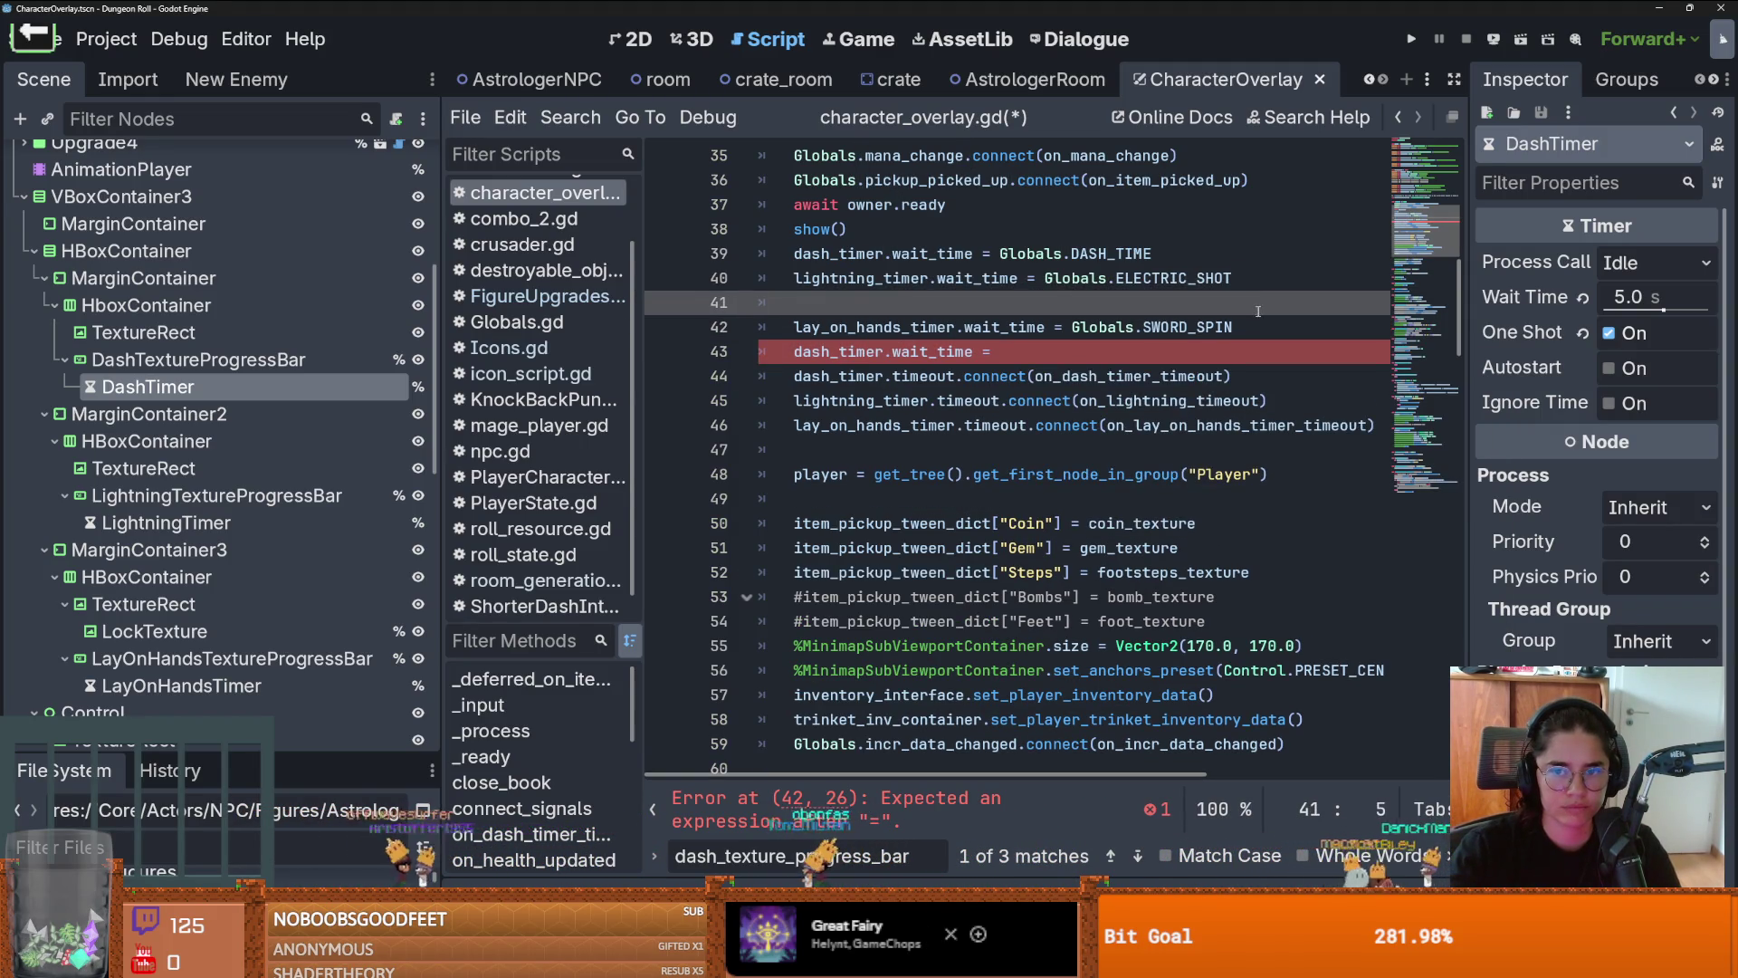
left_click(1262, 308)
key("Return")
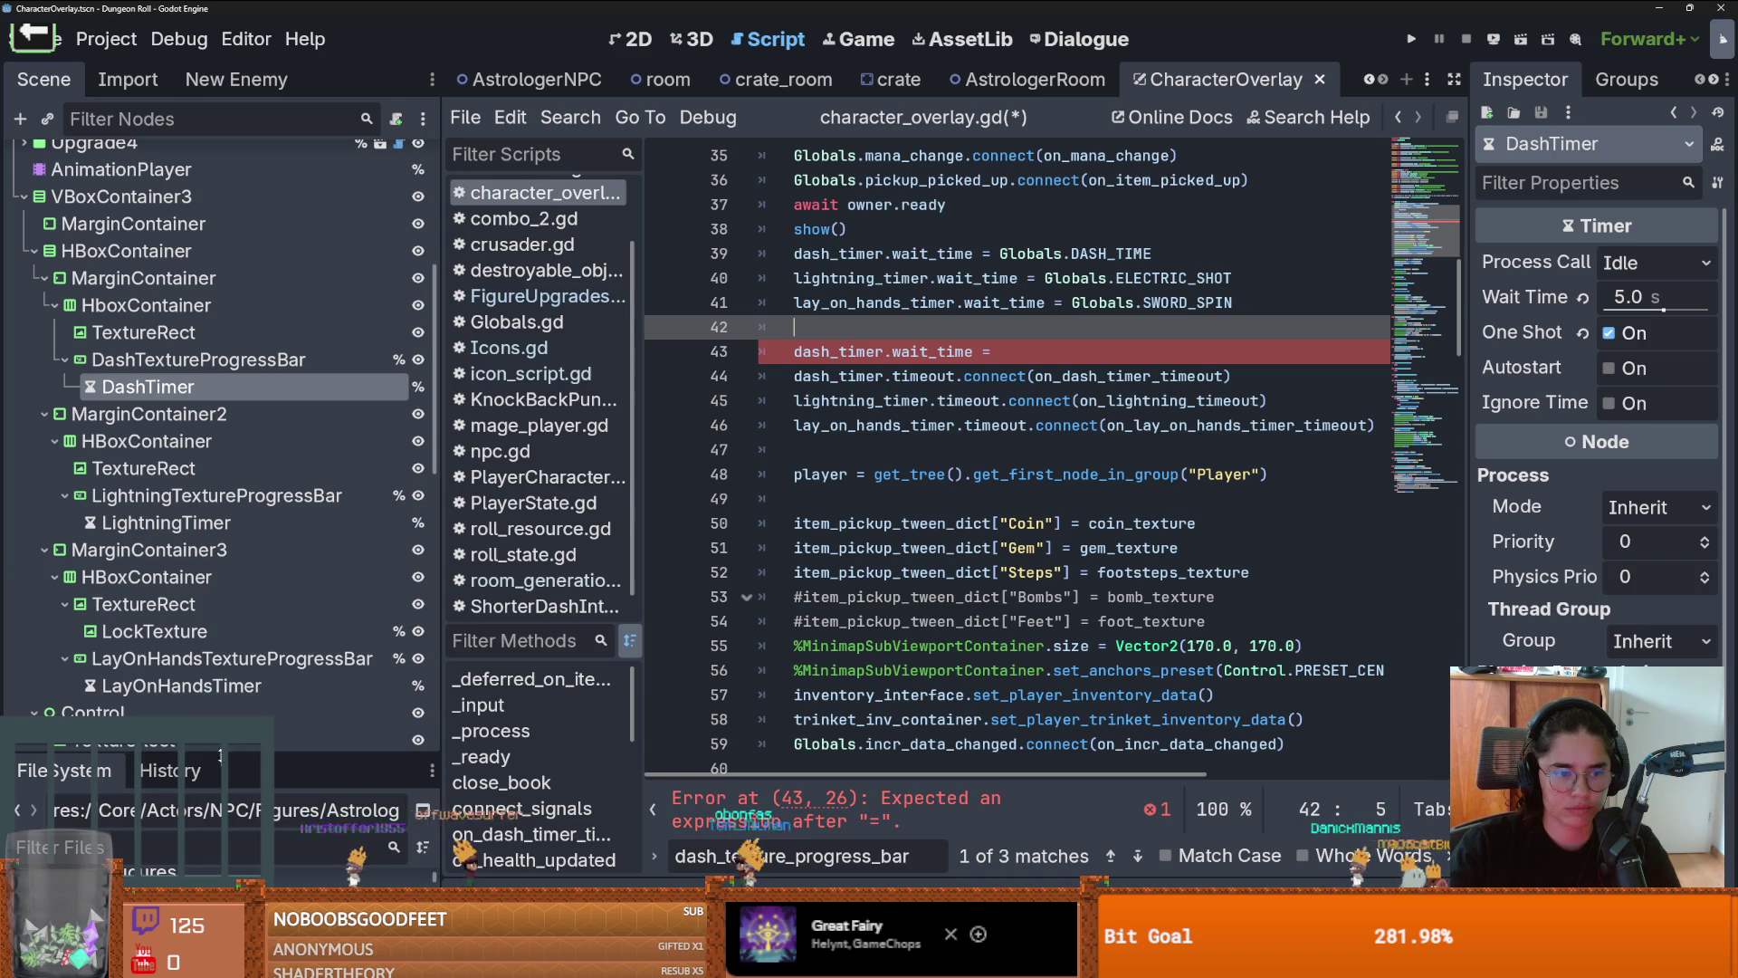
left_click_drag(270, 757, 270, 581)
- Filter FileSystem for 'crusader' and preload crusader_roll.tres as constant CRUSADER_ROLL below dash_timer
type("crusader")
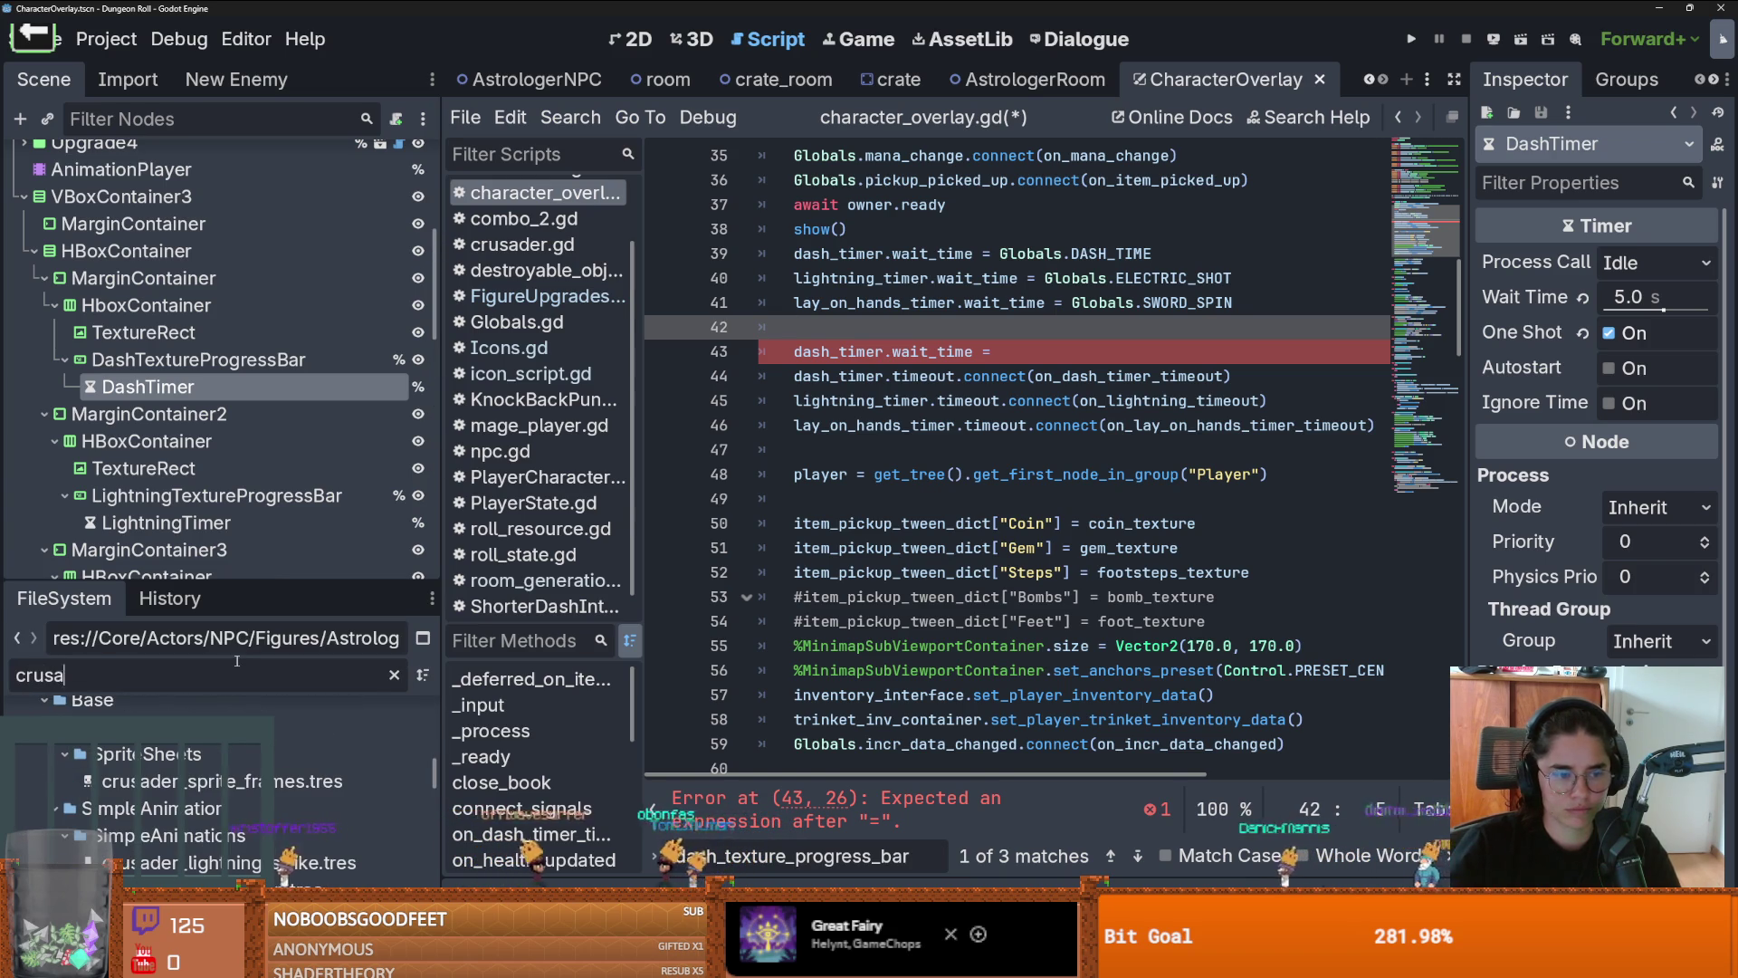
scroll(975, 545, "up", 5)
scroll(975, 545, "up", 2)
scroll(858, 447, "up", 5)
left_click(862, 377)
key("Return")
key("Up")
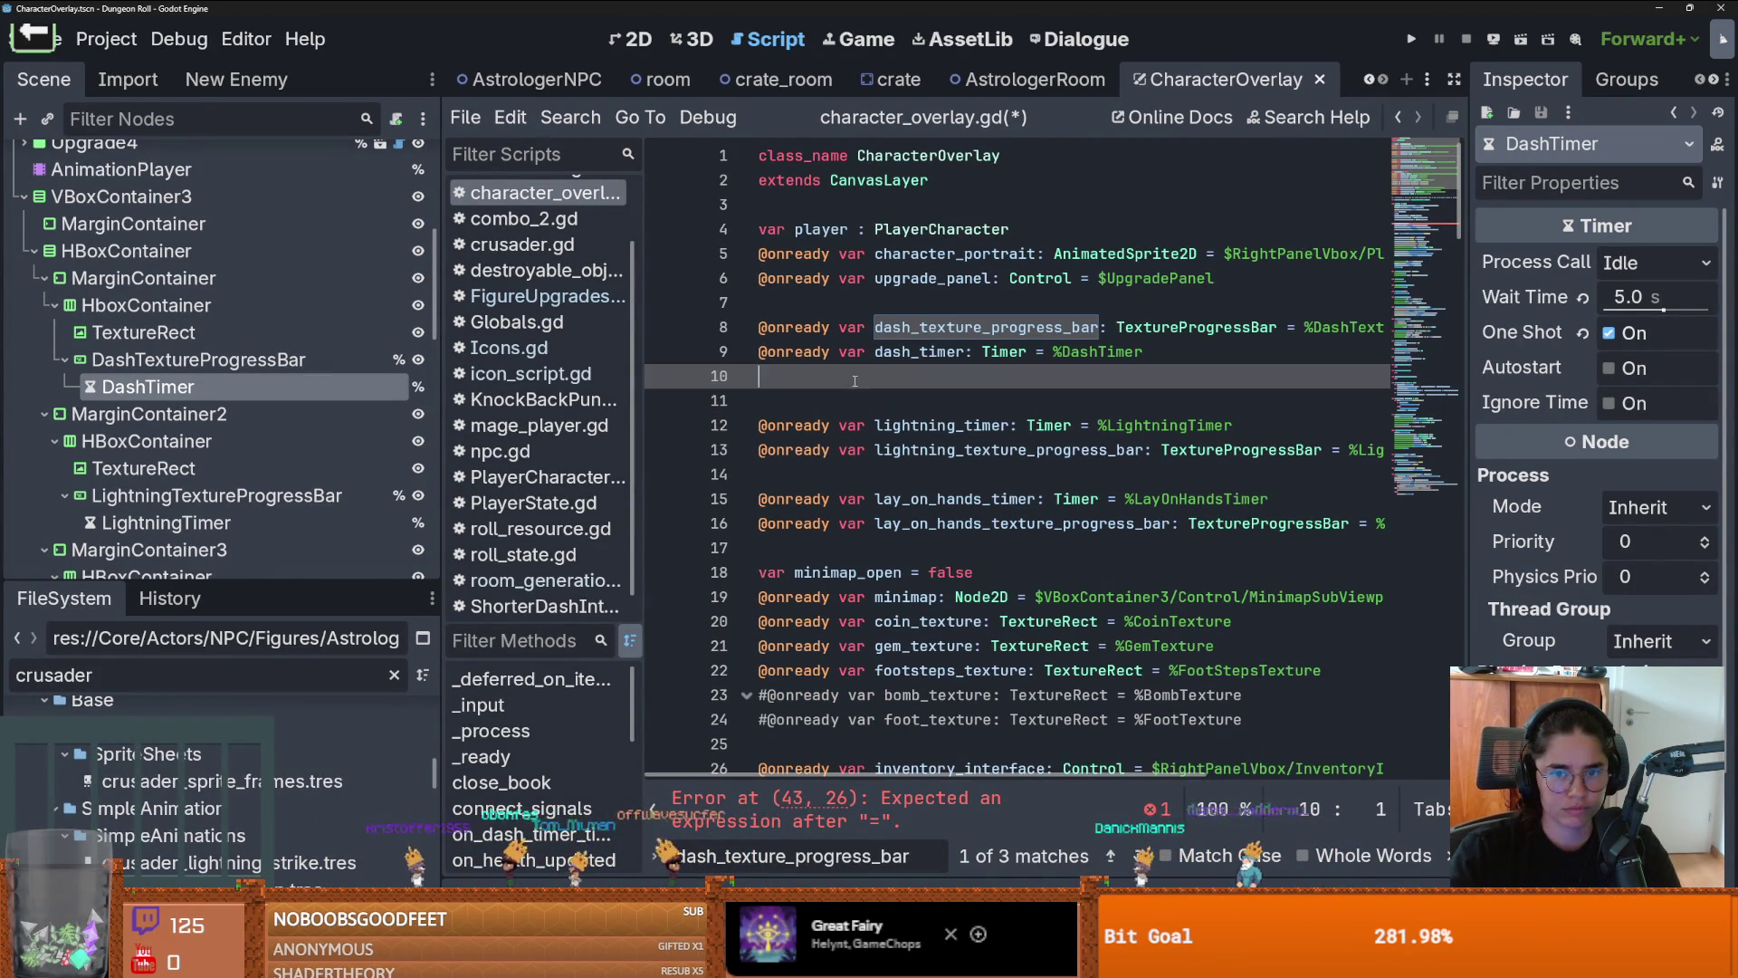
scroll(217, 819, "down", 2)
scroll(226, 837, "down", 3)
mouse_move(181, 777)
left_mouse_down()
mouse_move(765, 565)
mouse_move(765, 380)
mouse_move(891, 377)
left_mouse_up()
- Set dash_timer.wait_time = CRUSADER_ROLL.roll_cooldown on line 45 in _ready
double_click(892, 377)
key("ctrl+c")
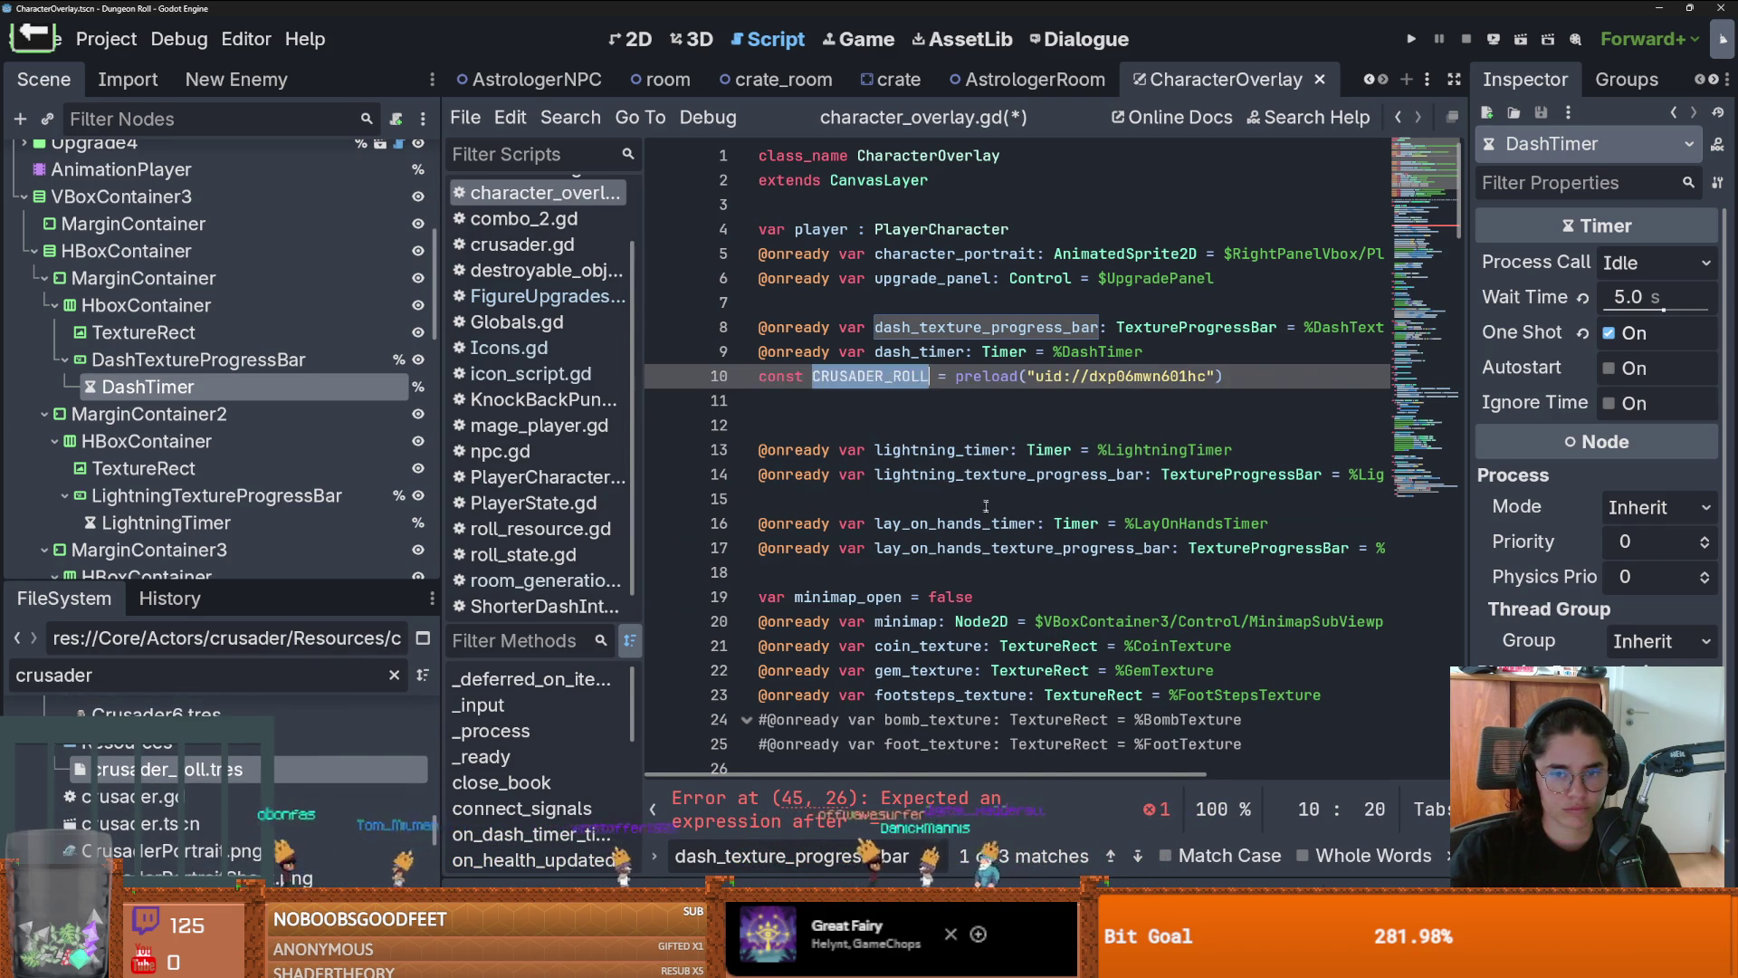
scroll(1011, 453, "down", 9)
left_click(1011, 572)
key("ctrl+v")
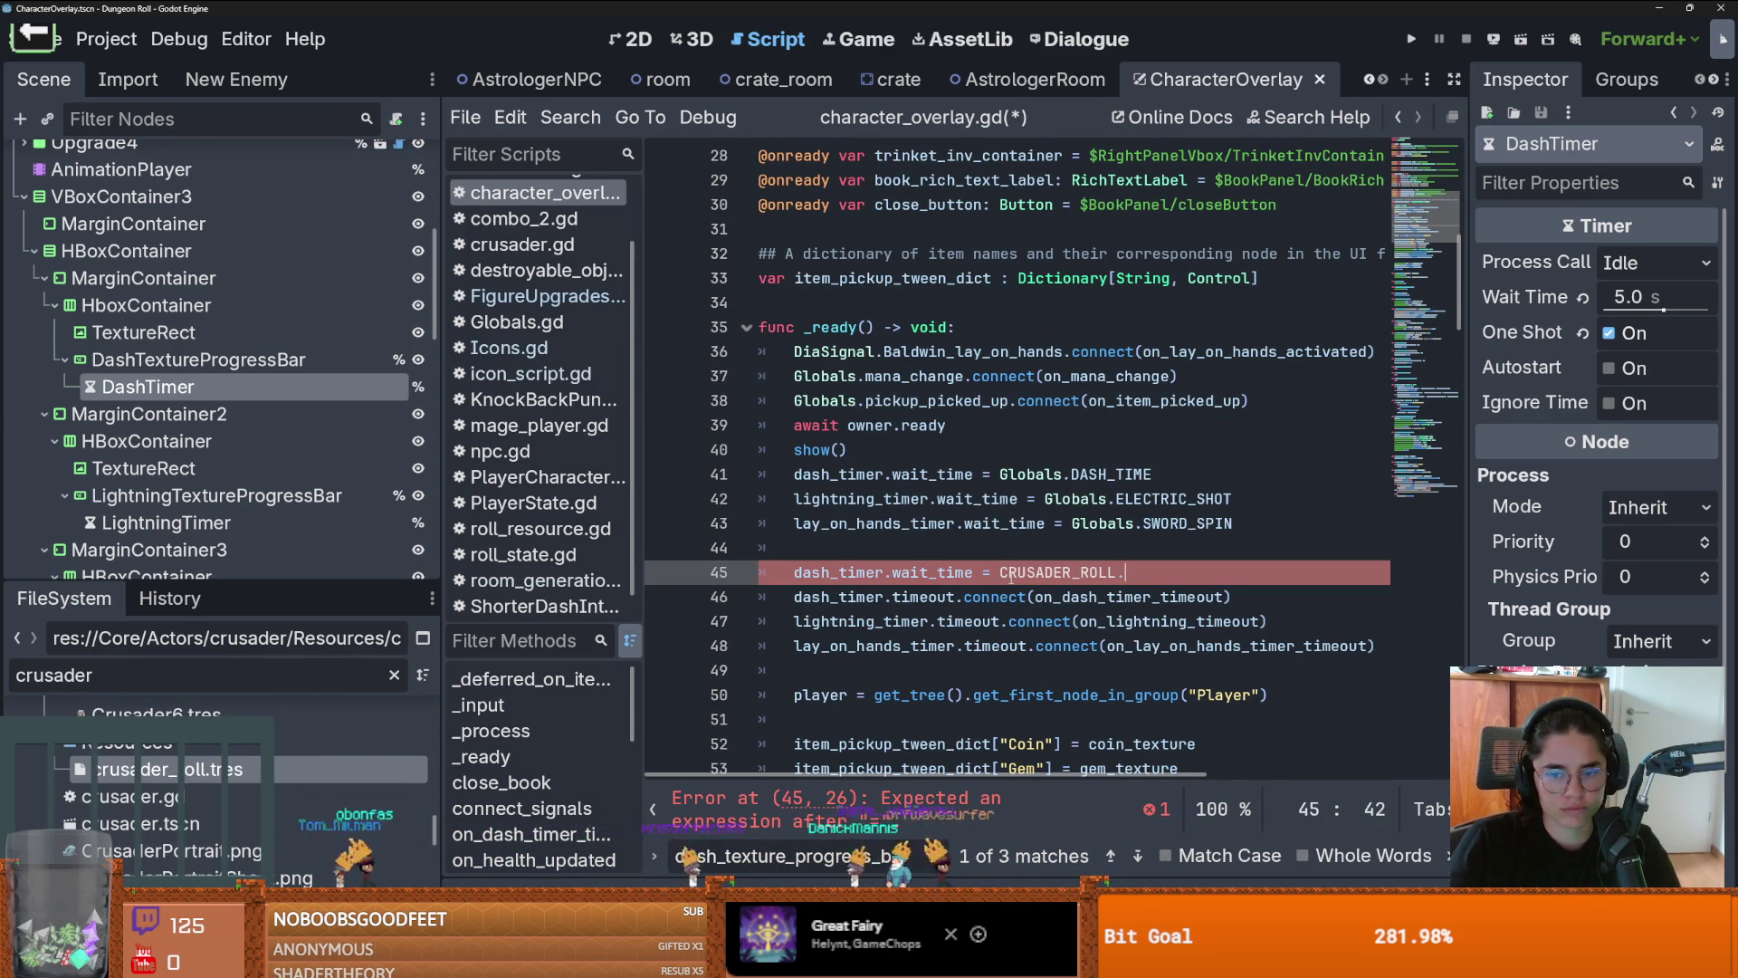
type("roll_cooldown")
key("Return")
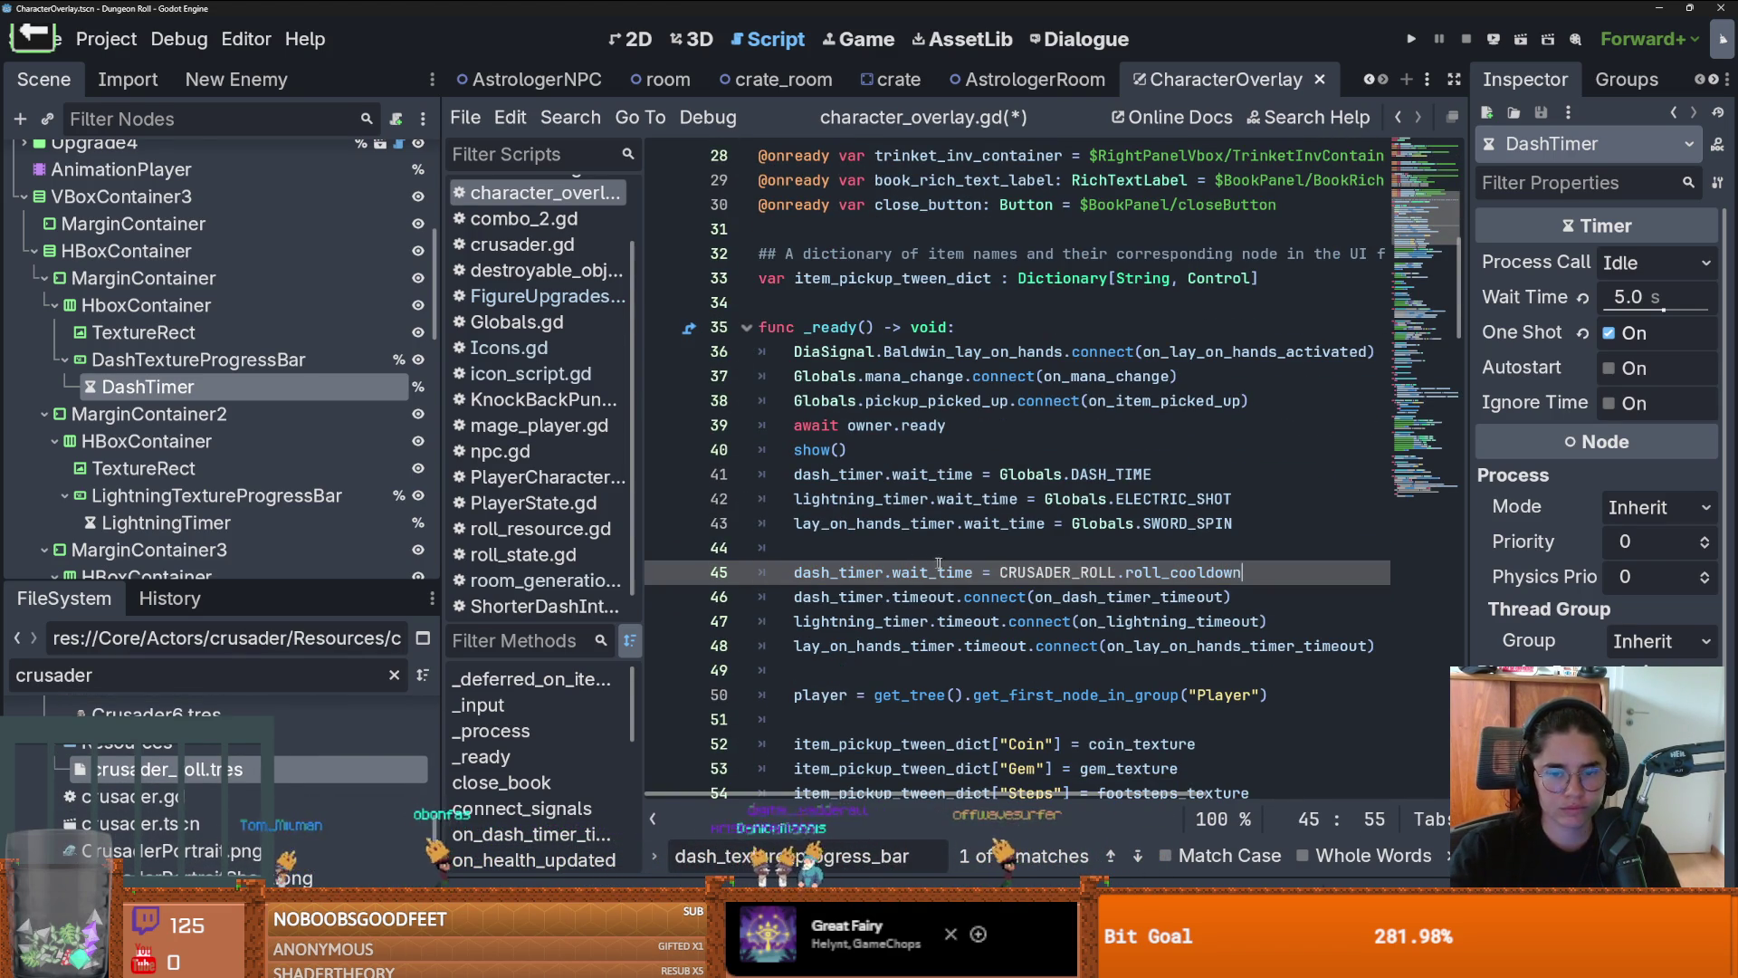
mouse_move(1258, 569)
left_mouse_down()
mouse_move(810, 563)
mouse_move(1273, 568)
left_mouse_up()
- Add dash_timer.wait_time = CRUSADER_ROLL.roll_cooldown in on_player_dash after the dash bar reset
scroll(973, 677, "down", 10)
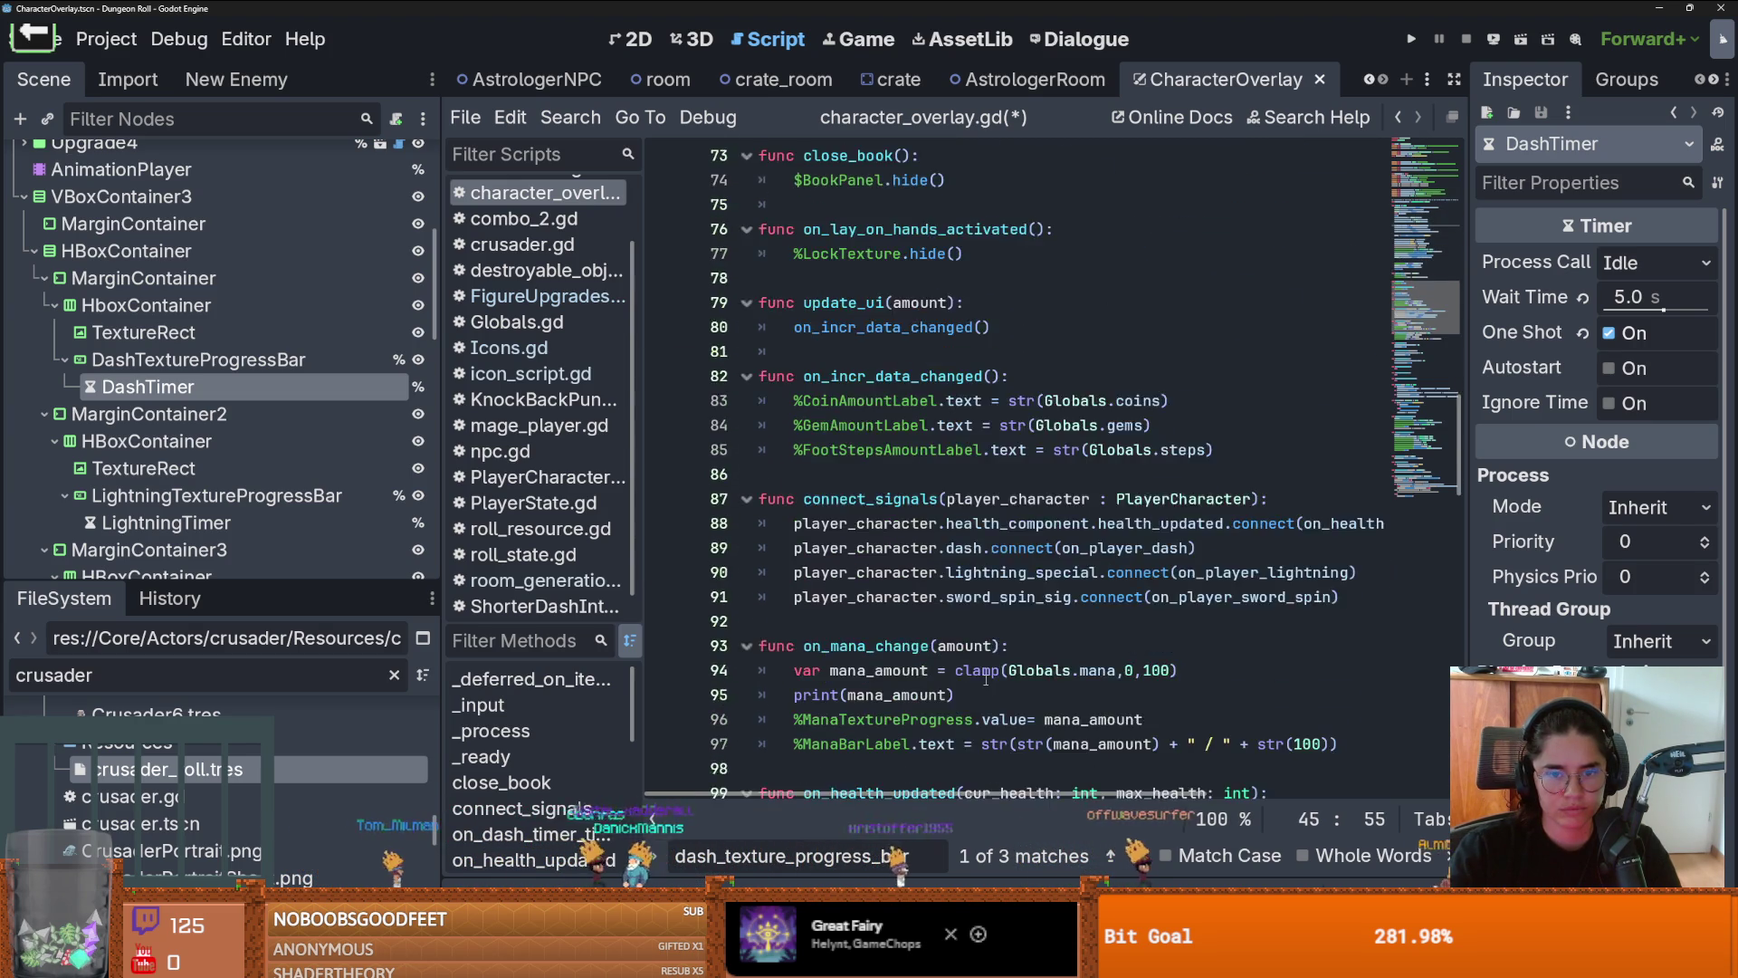
scroll(982, 641, "down", 9)
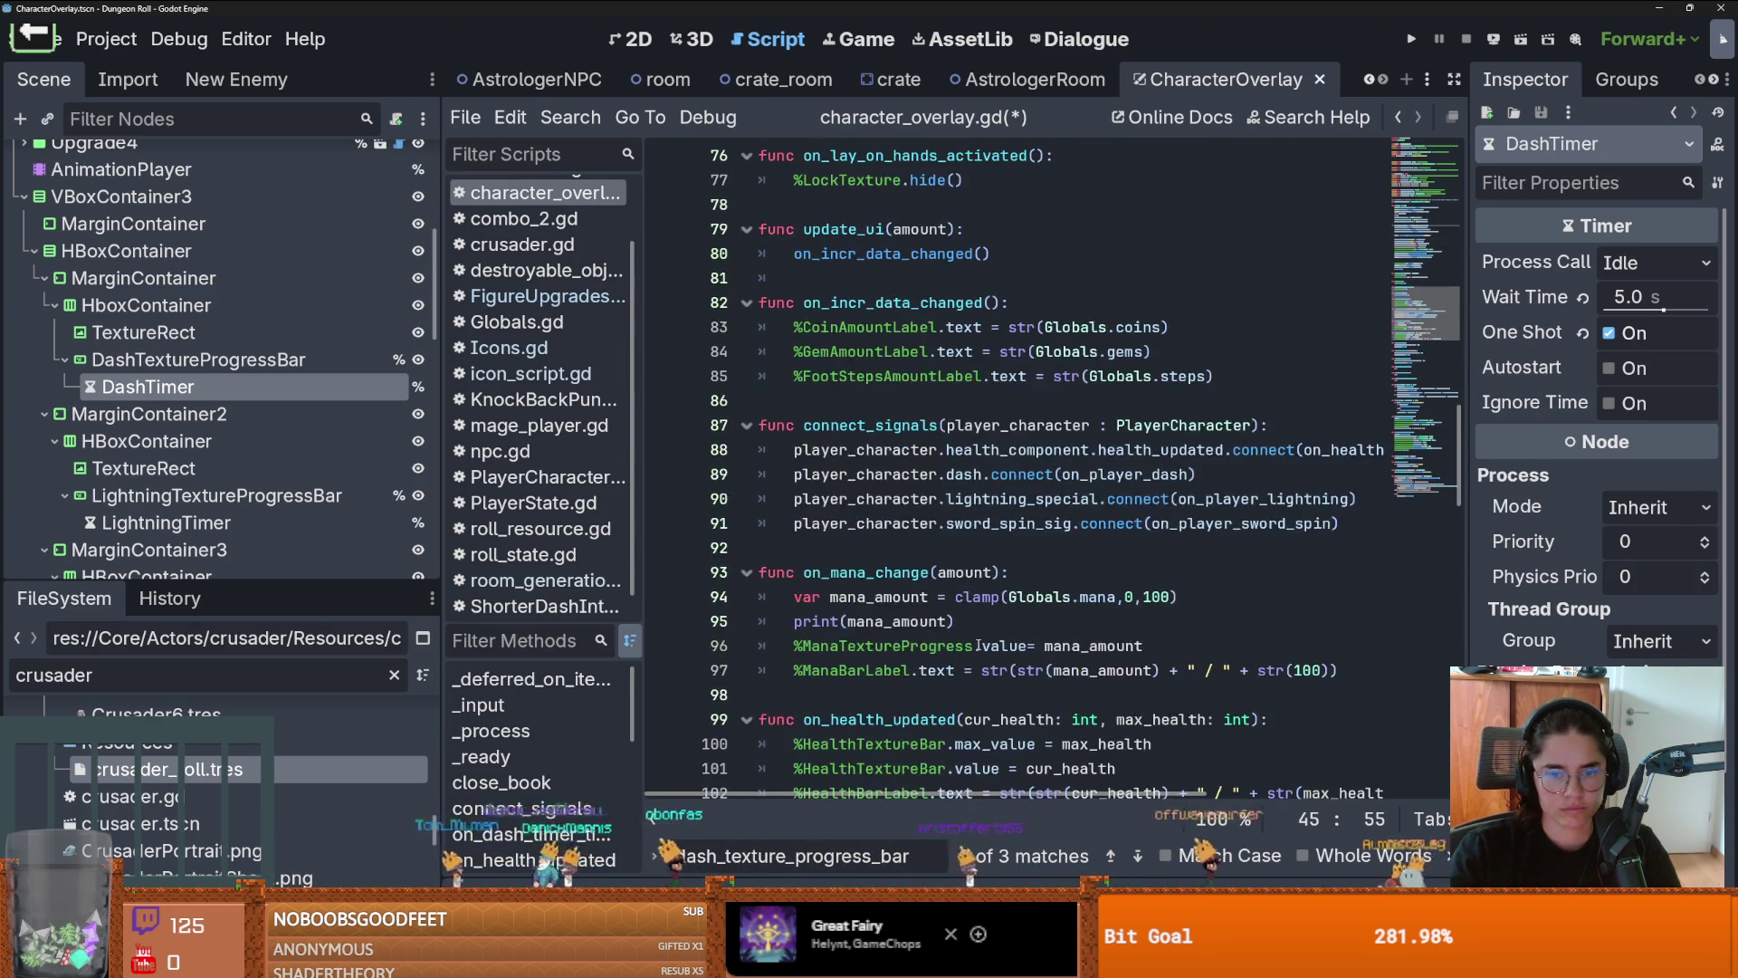
scroll(978, 645, "down", 3)
left_click(1002, 336)
key("Return")
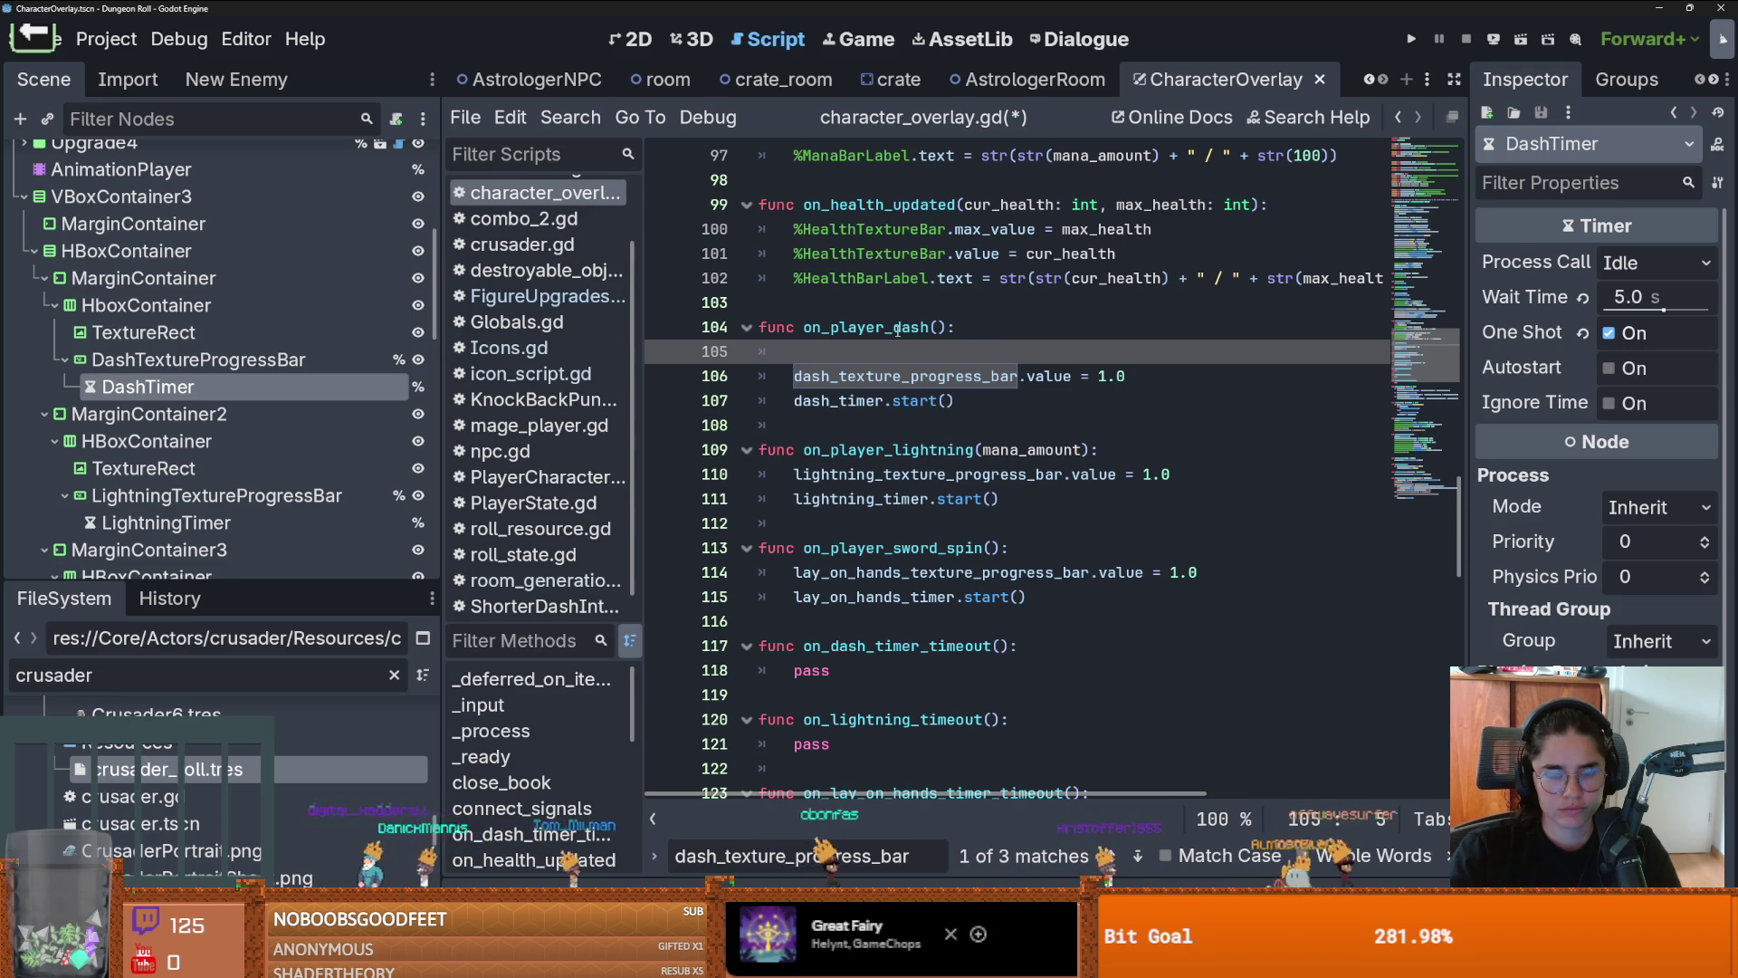
key("alt+Down")
type("dash_timer.wait_time = CRUSADER_ROLL.roll_cooldown")
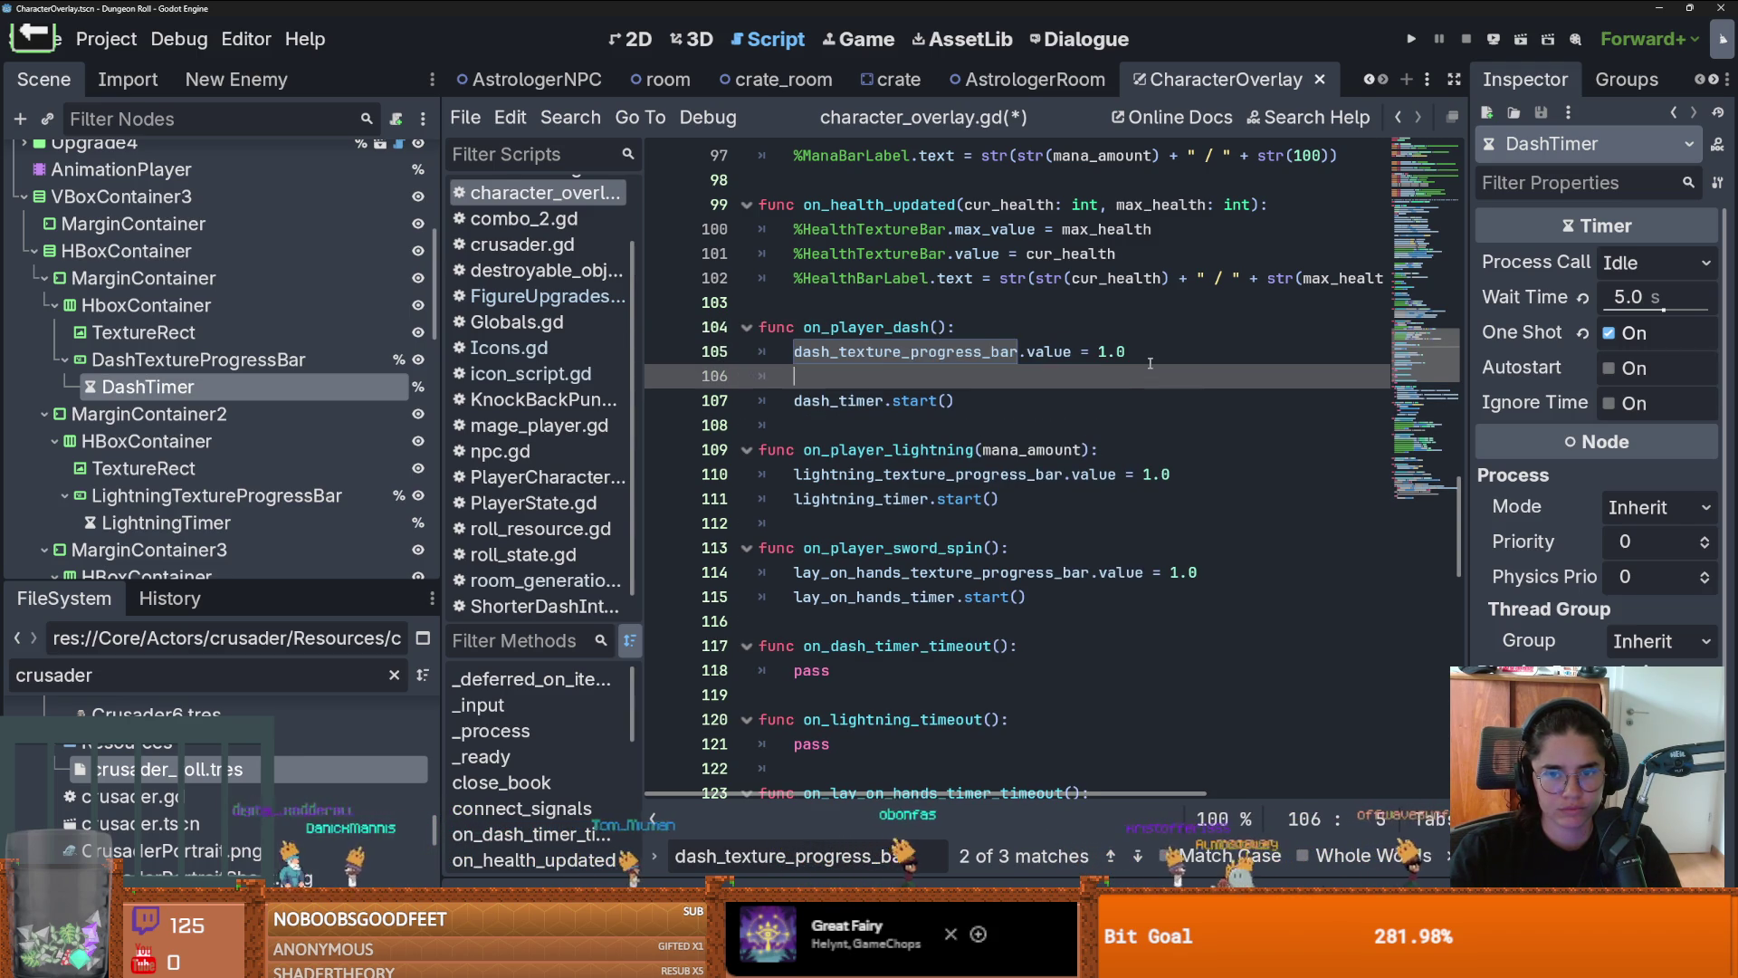
- Check the Timer wait_time documentation, then inspect the dash progress calculation on line 128
left_click(923, 380, "ctrl")
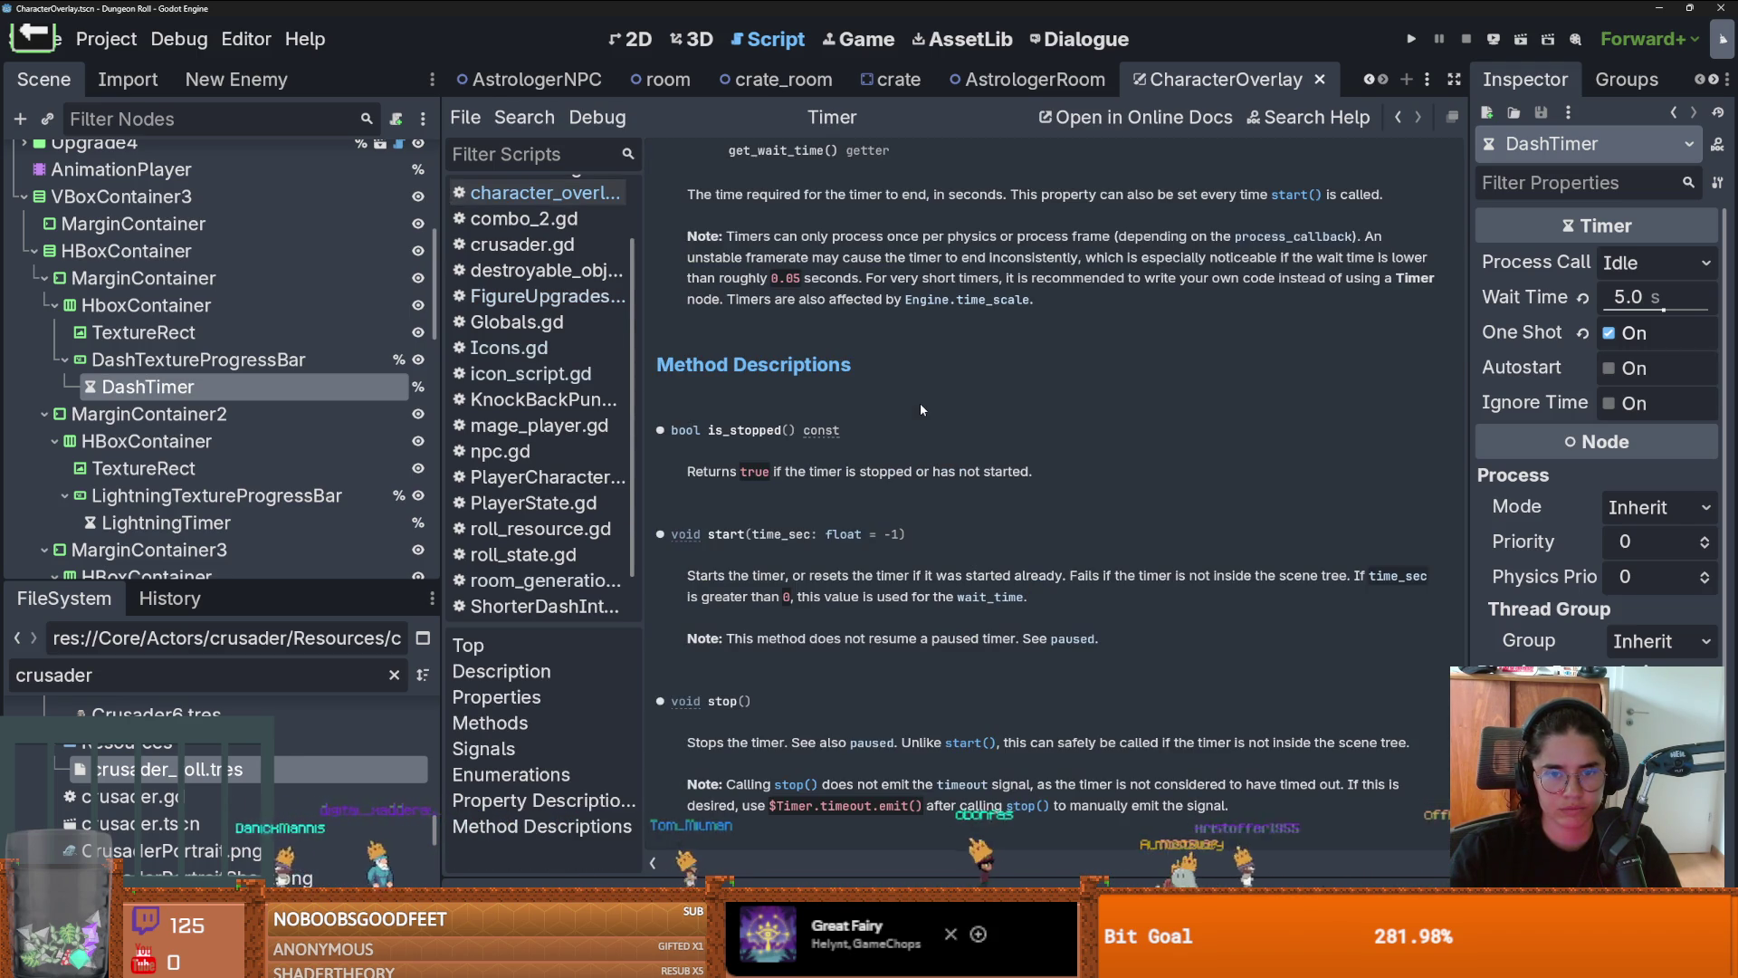
scroll(393, 198, "up", 5)
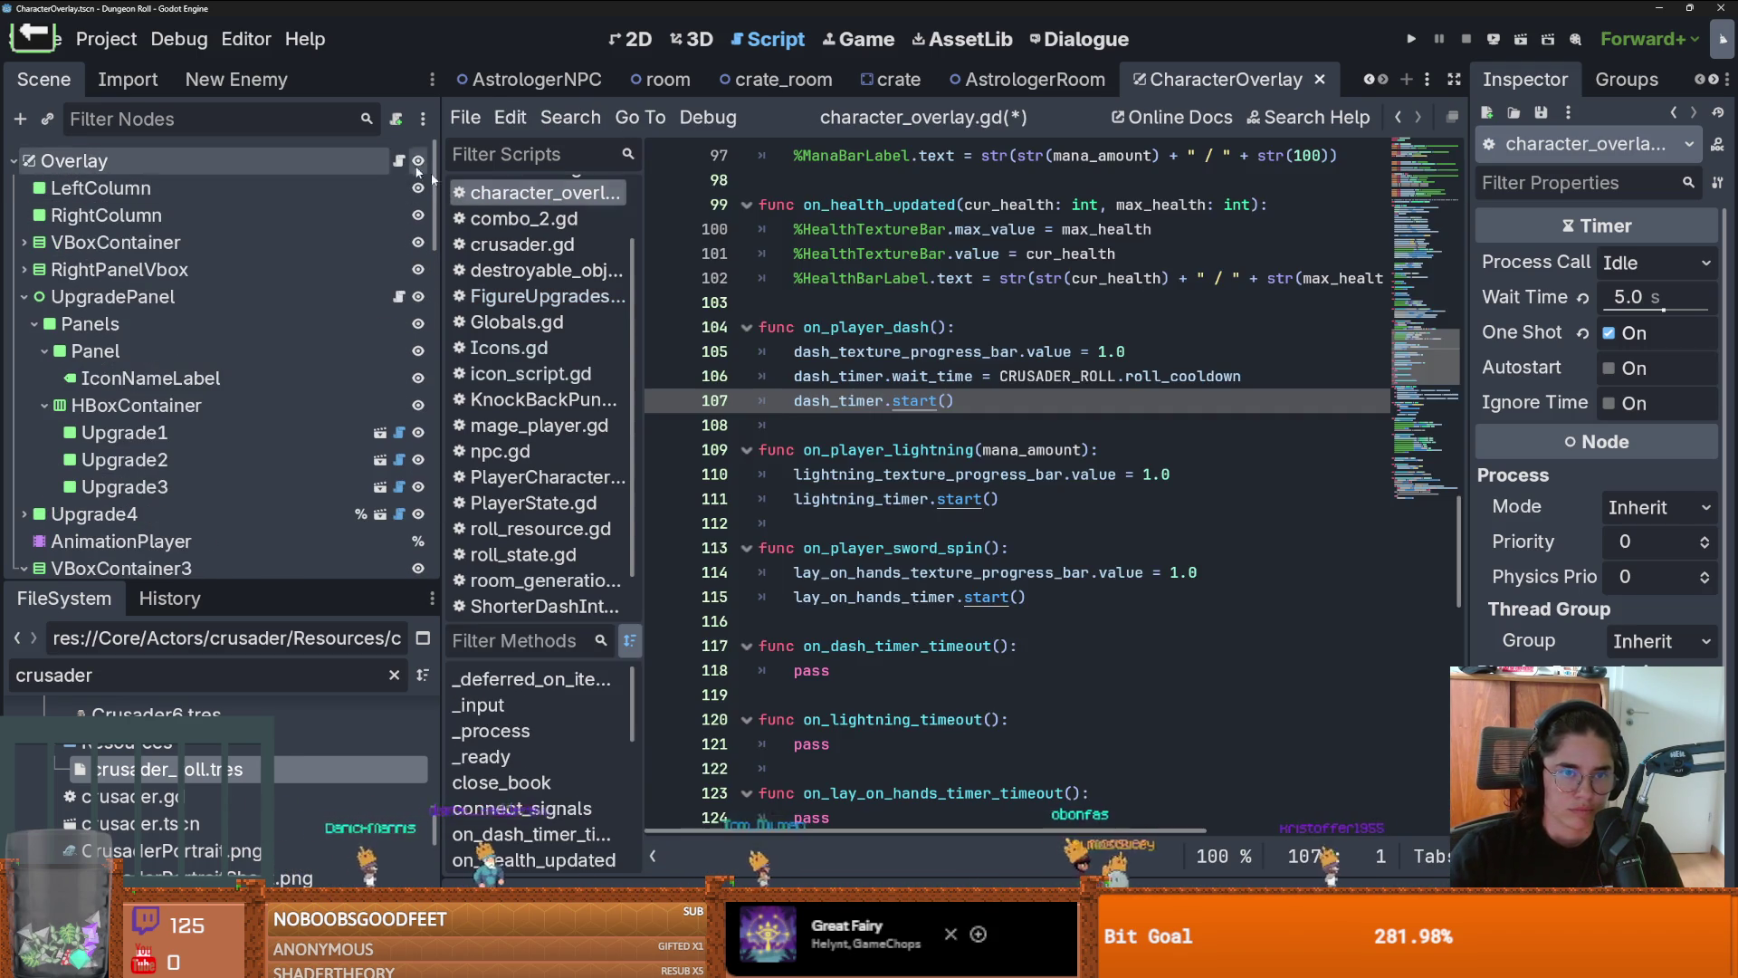
left_click(534, 192)
scroll(917, 382, "up", 10)
scroll(960, 493, "down", 15)
scroll(960, 493, "down", 2)
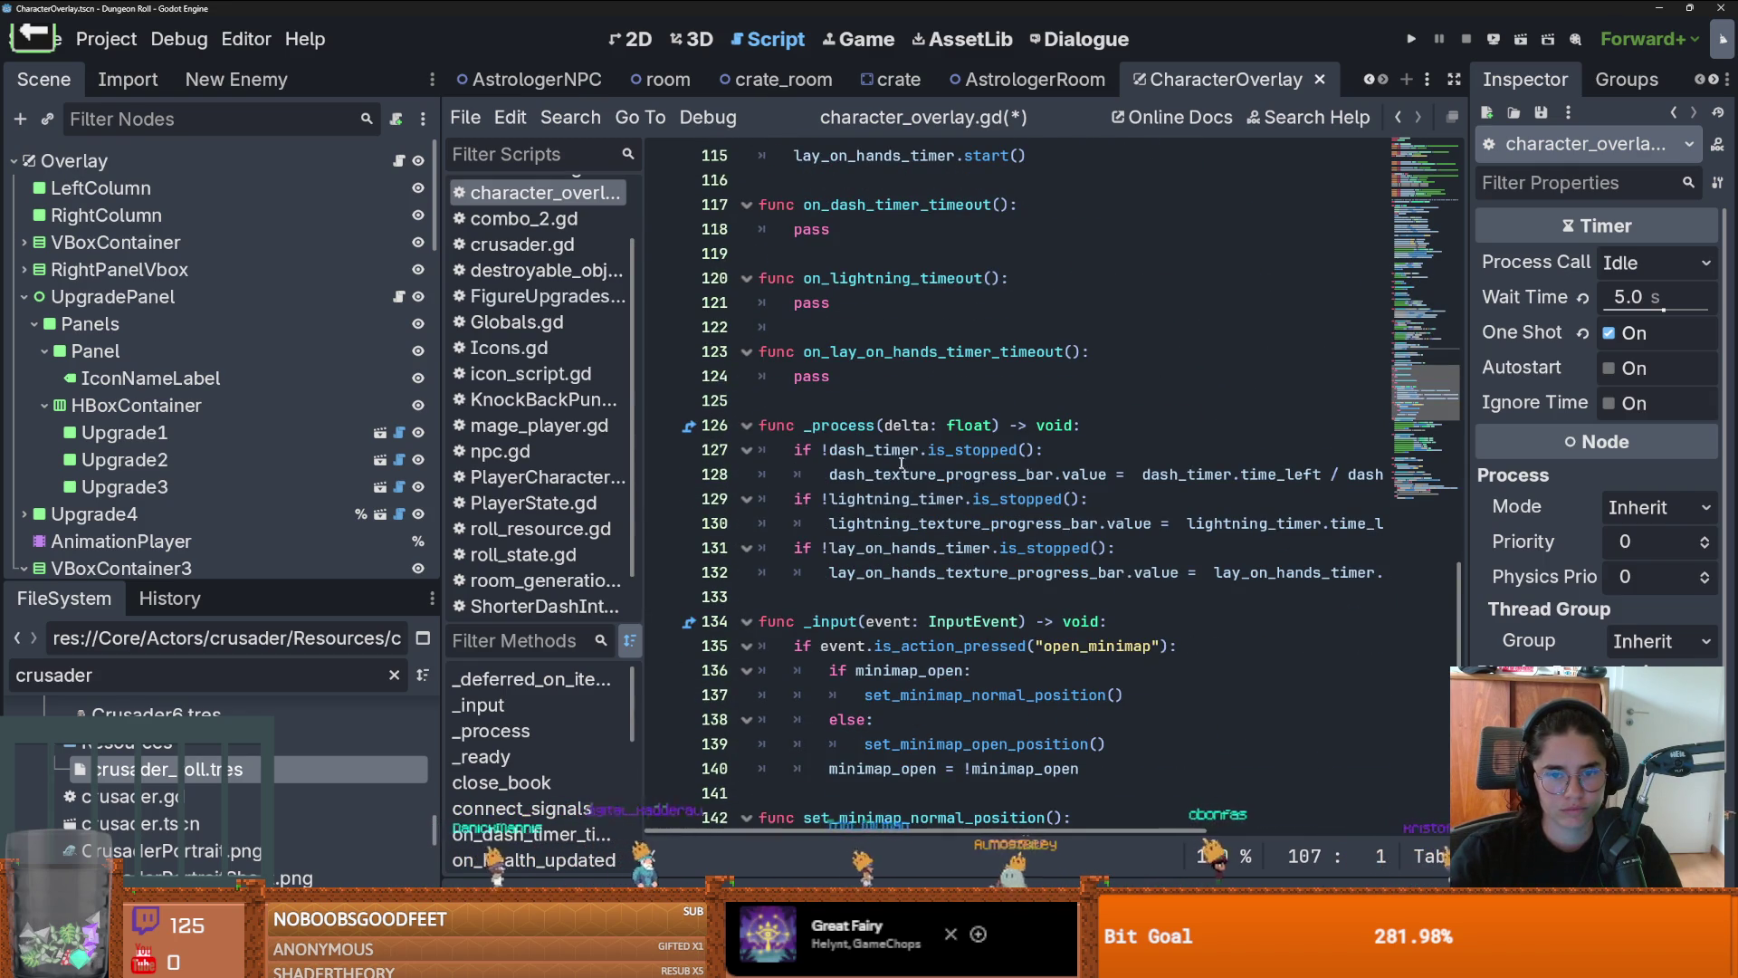
scroll(1116, 484, "right", 3)
left_click(1092, 474)
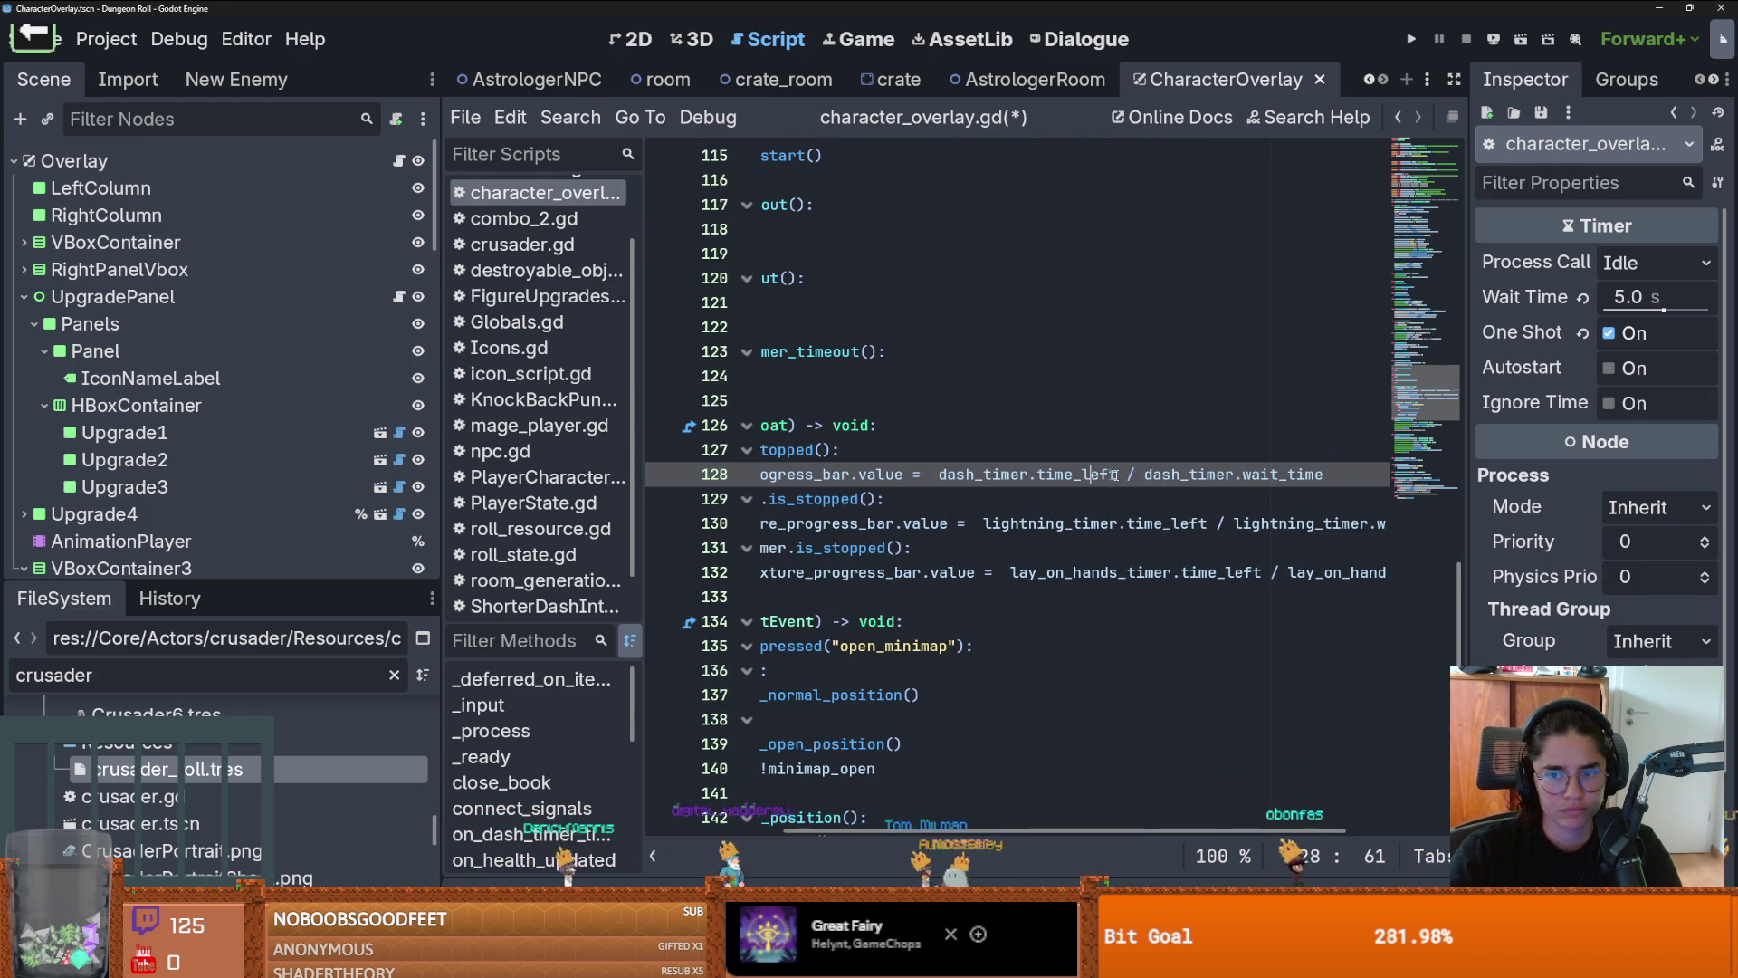
- Run the game with F5, dash left and throw a bomb, then restart after the error
scroll(1162, 458, "left", 3)
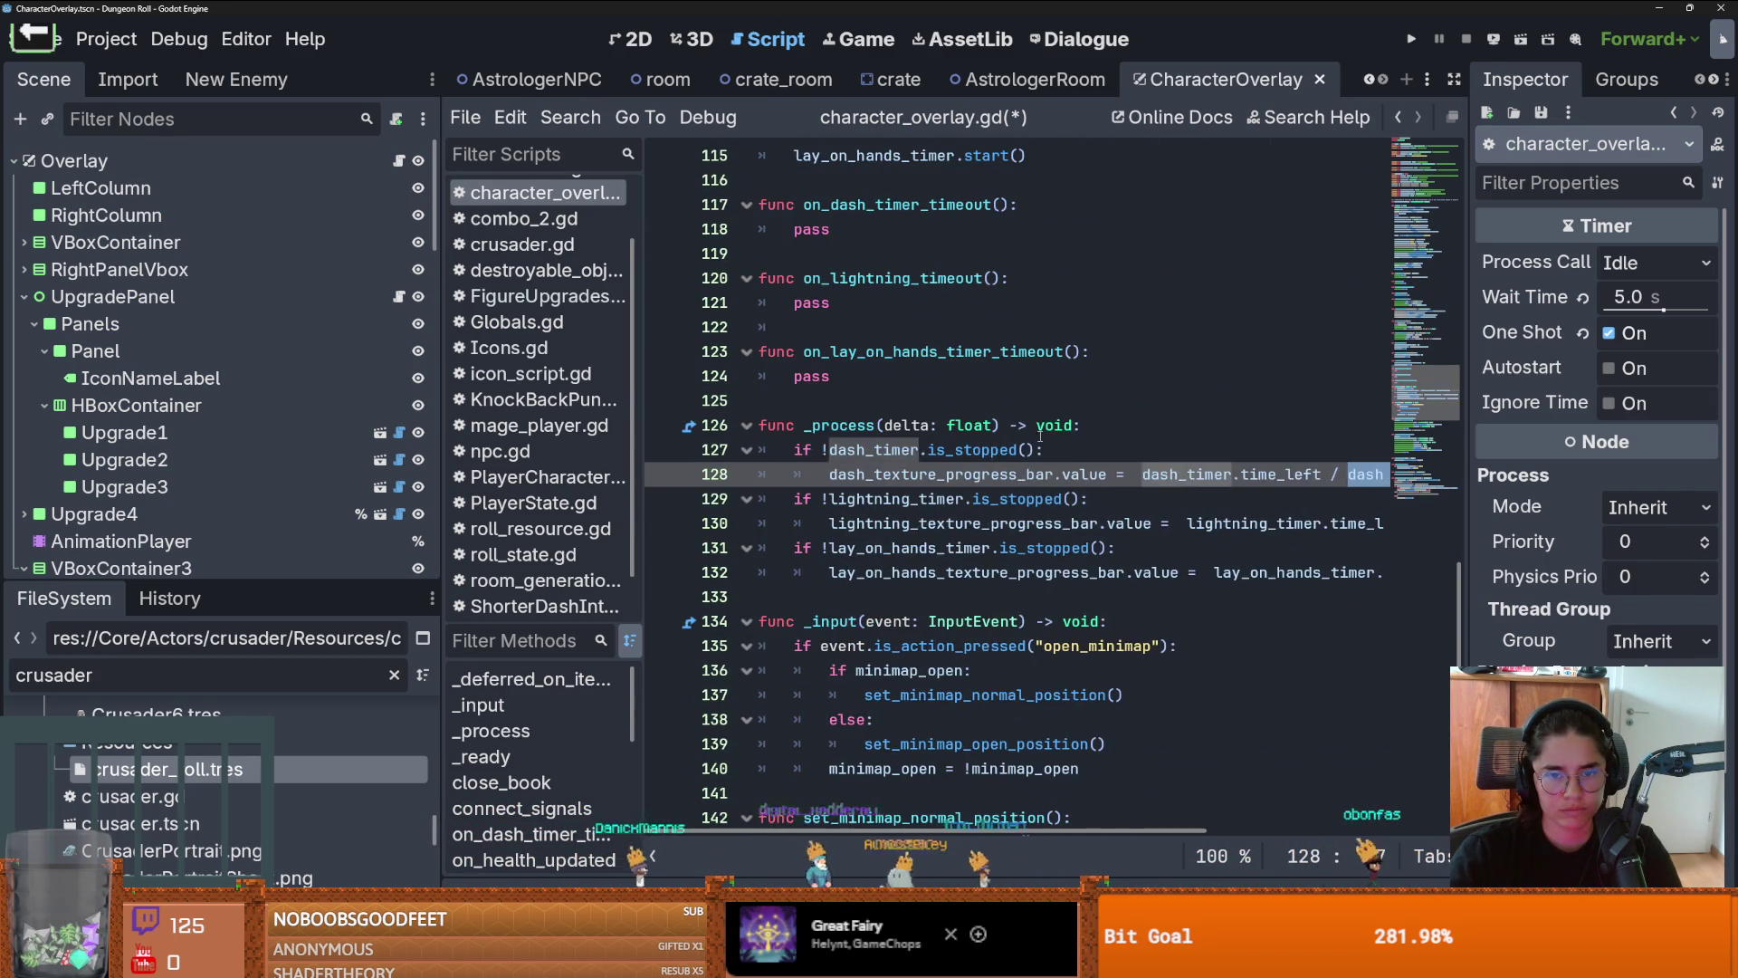
double_click(973, 450)
key("F5")
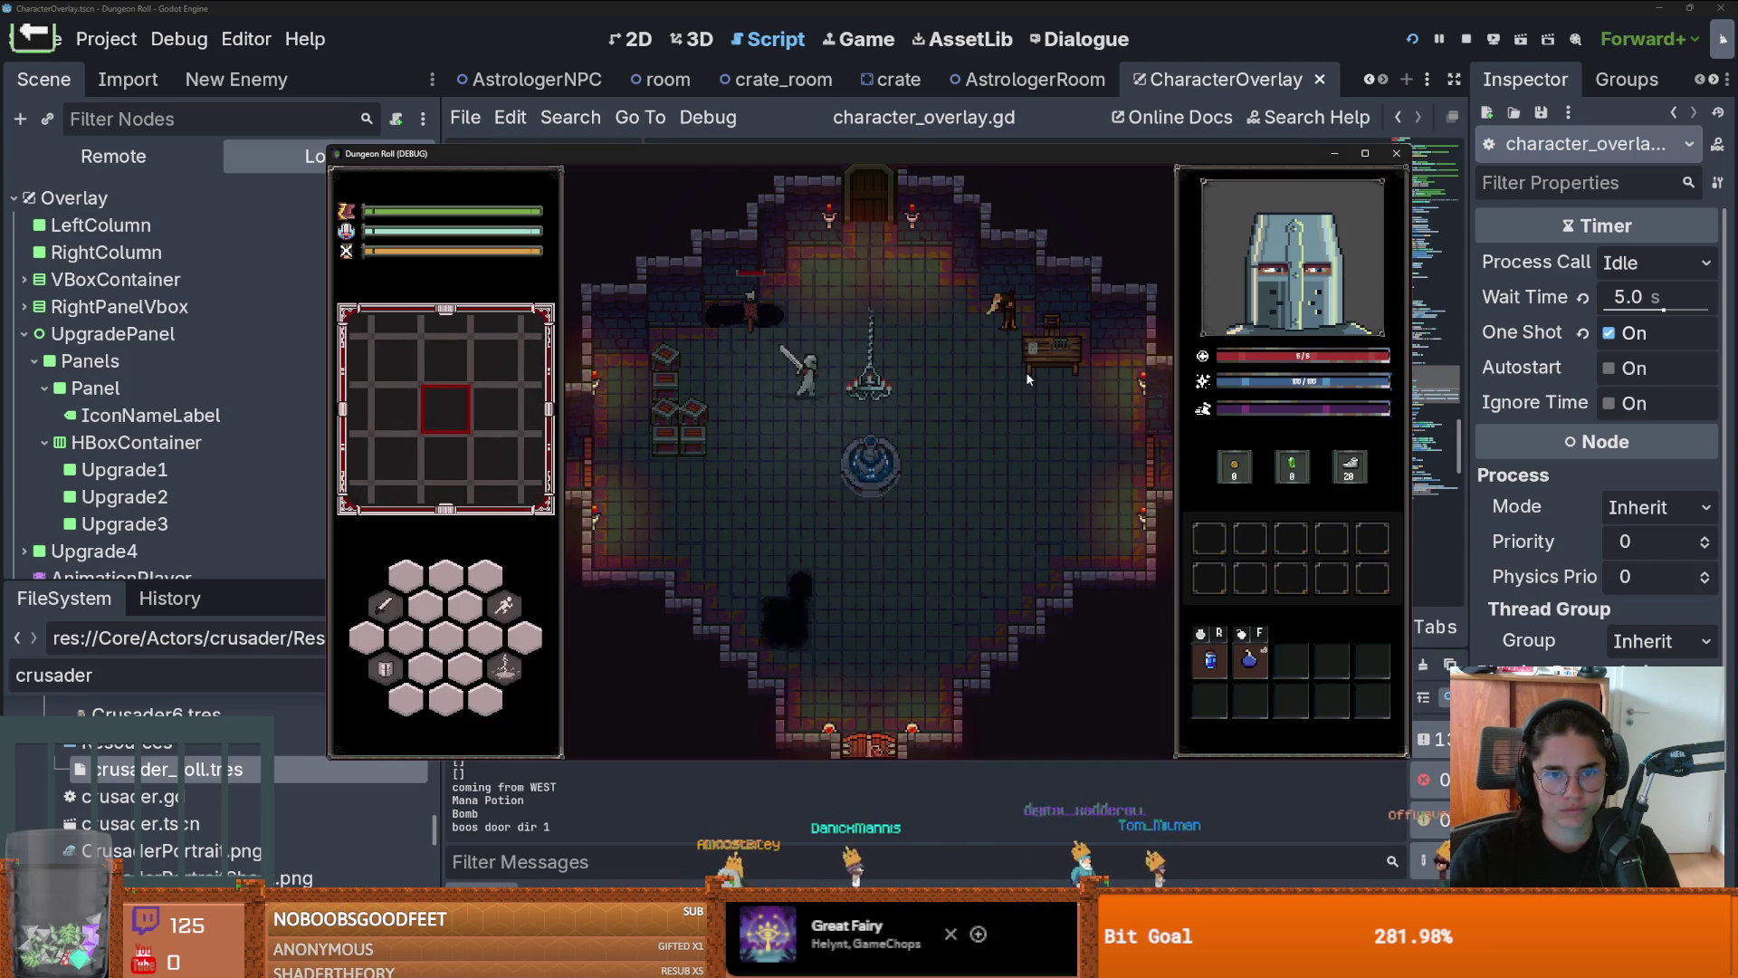
key("a")
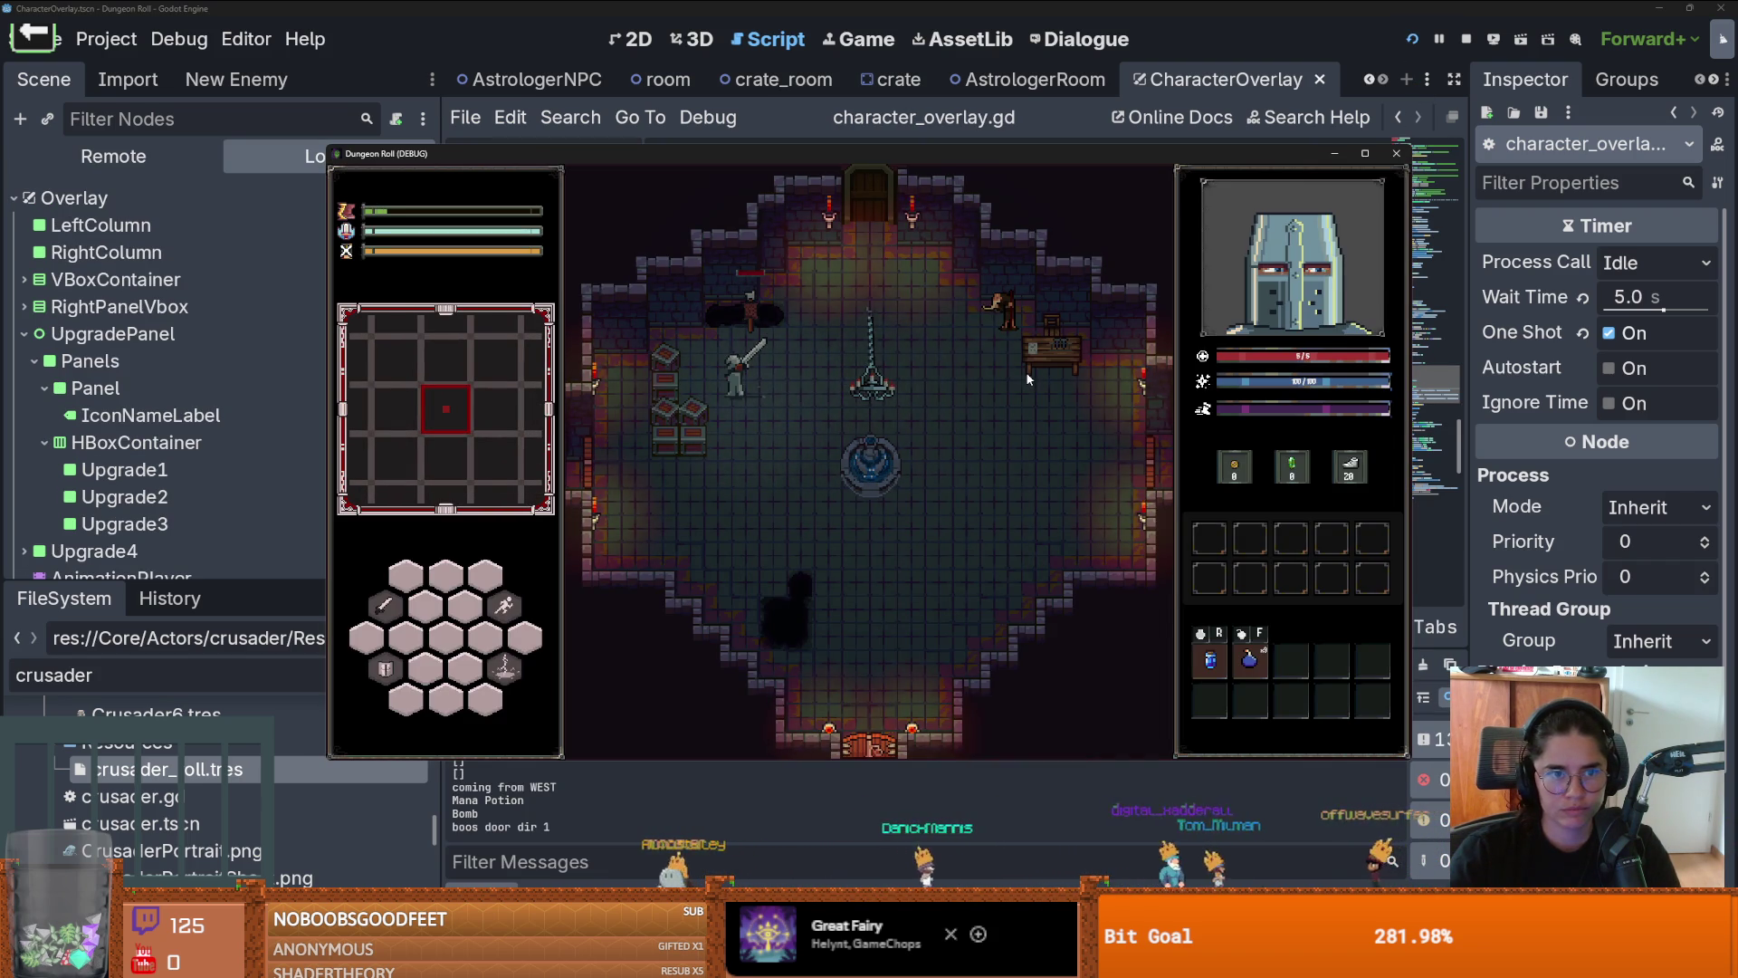
key("f")
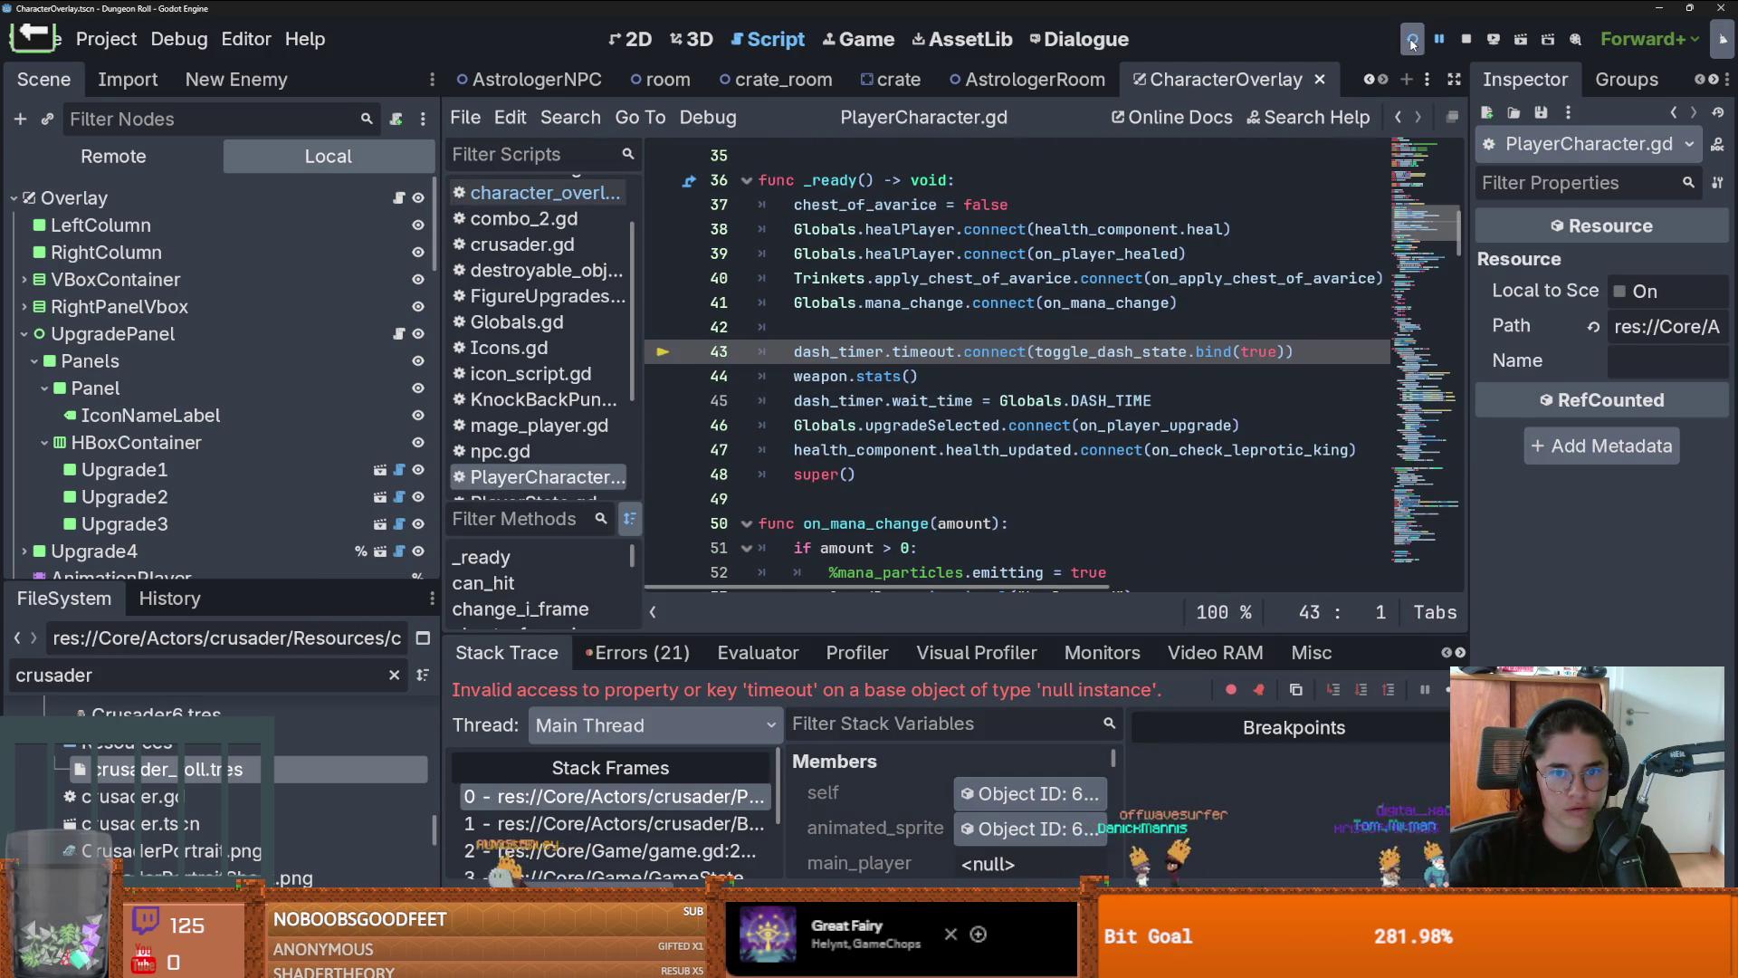
left_click(1412, 41)
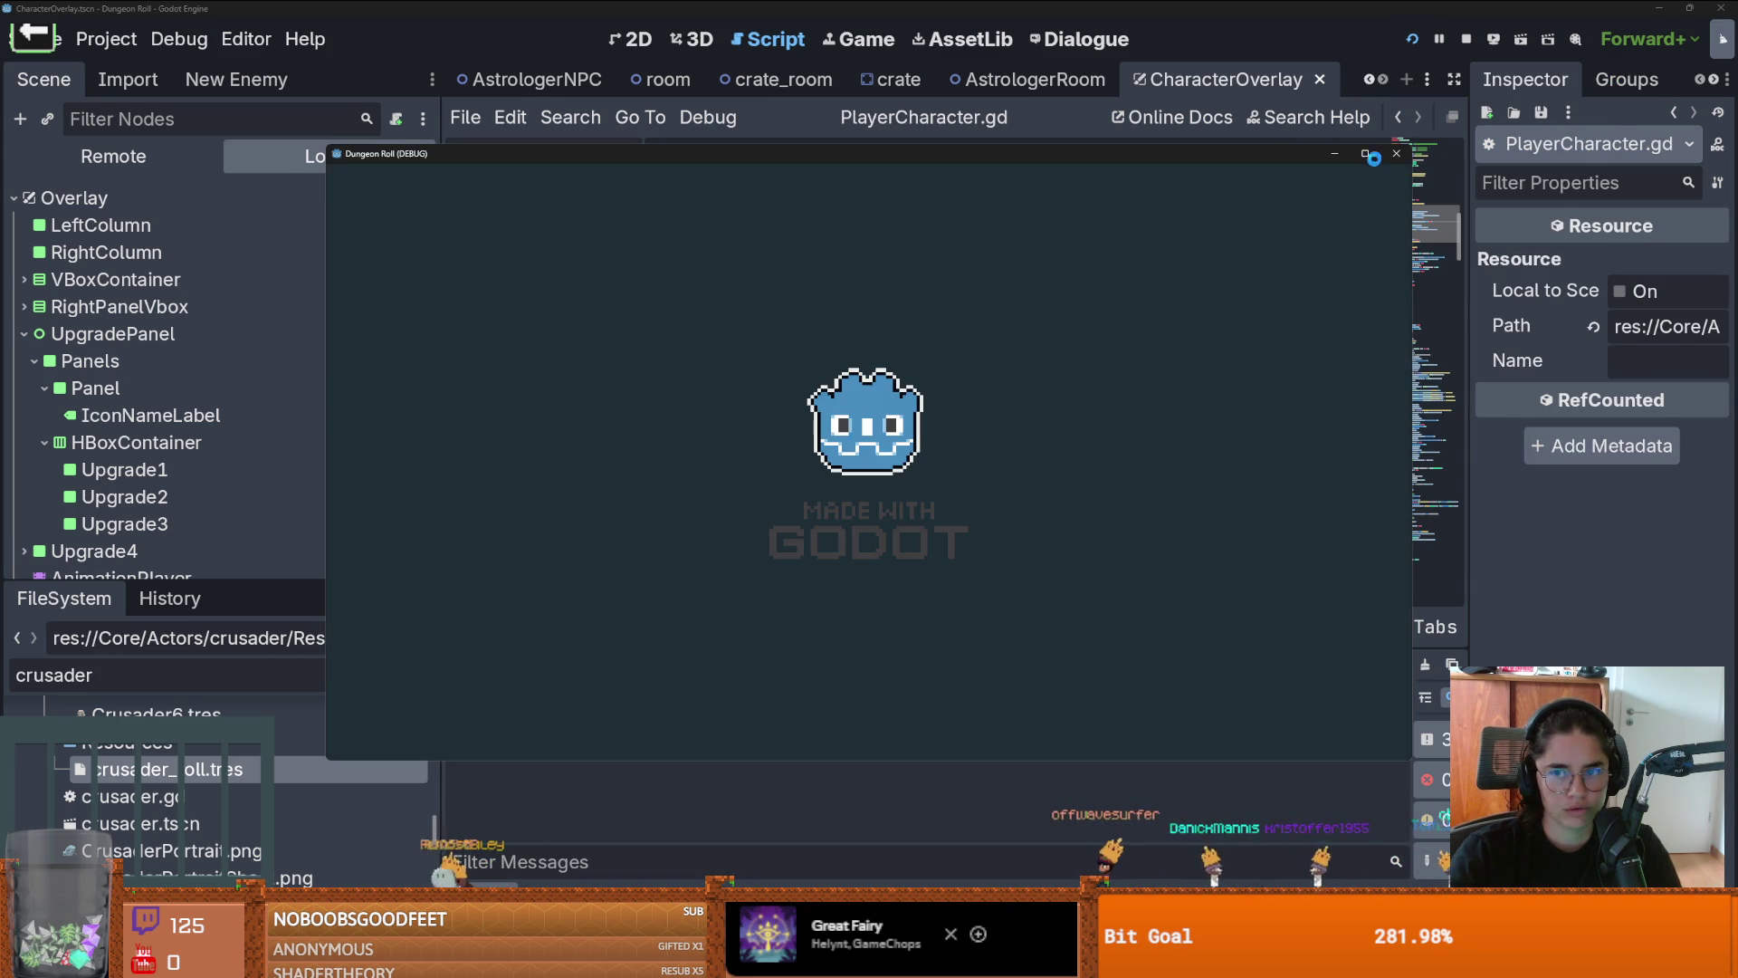
- Maximize the game, walk and dash the knight around the fountain, then close it and save
left_click(1365, 154)
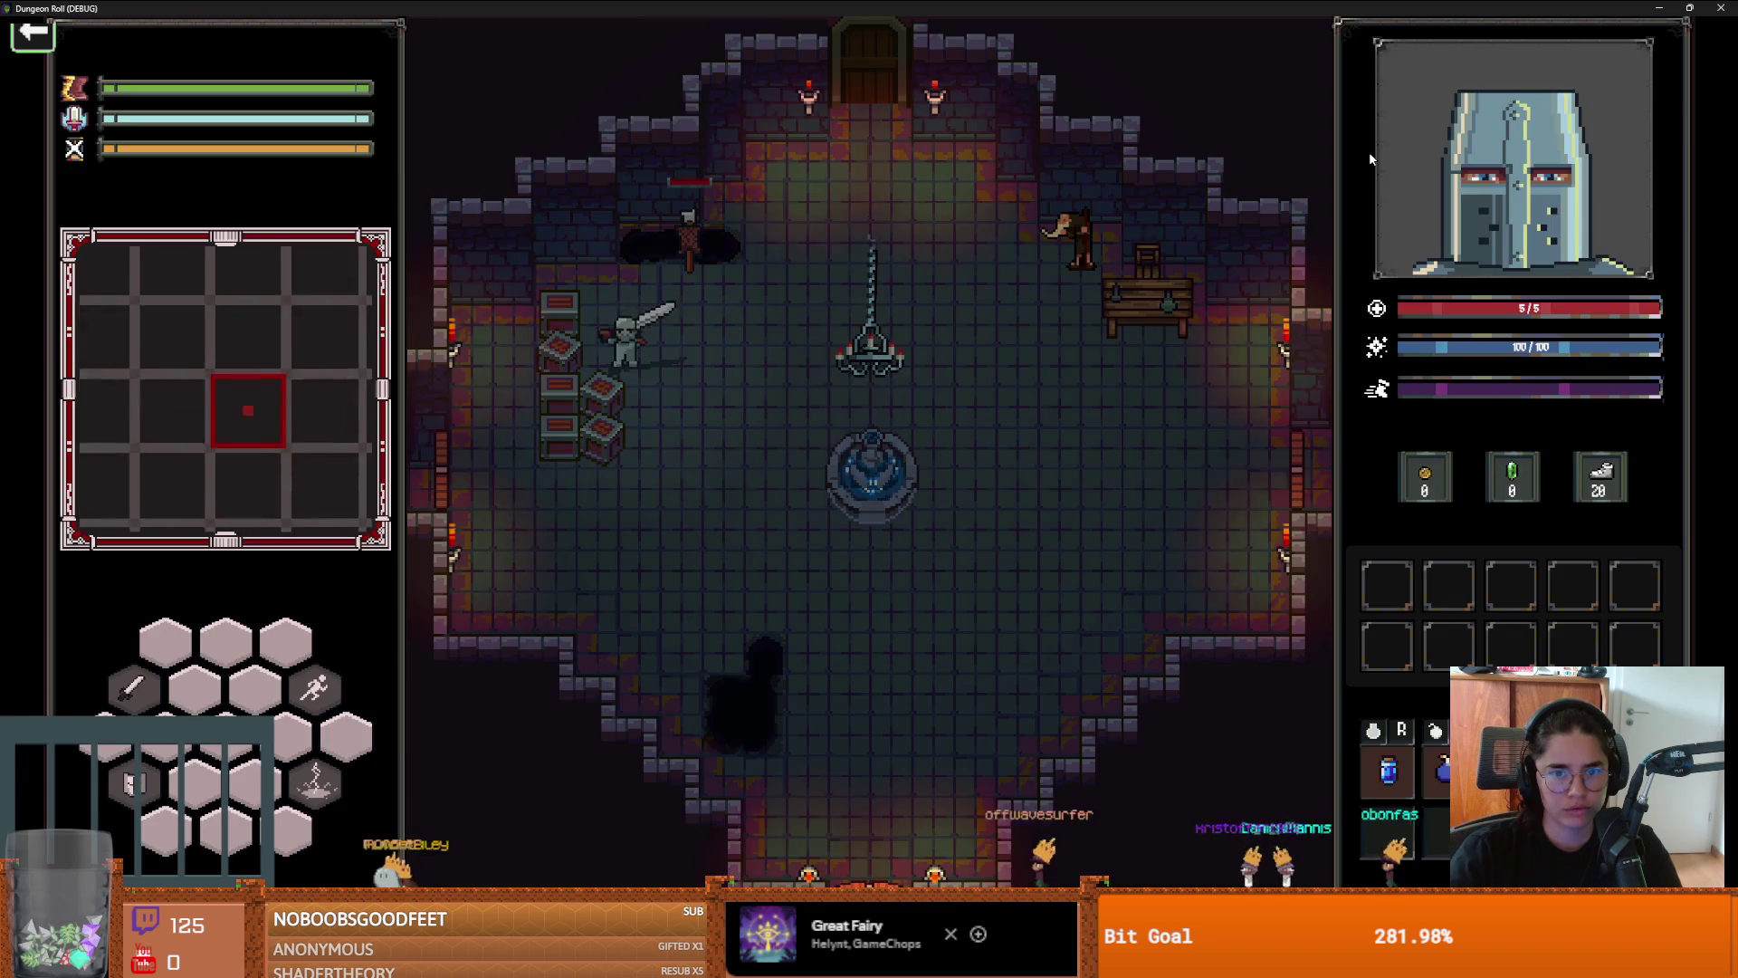
key("s")
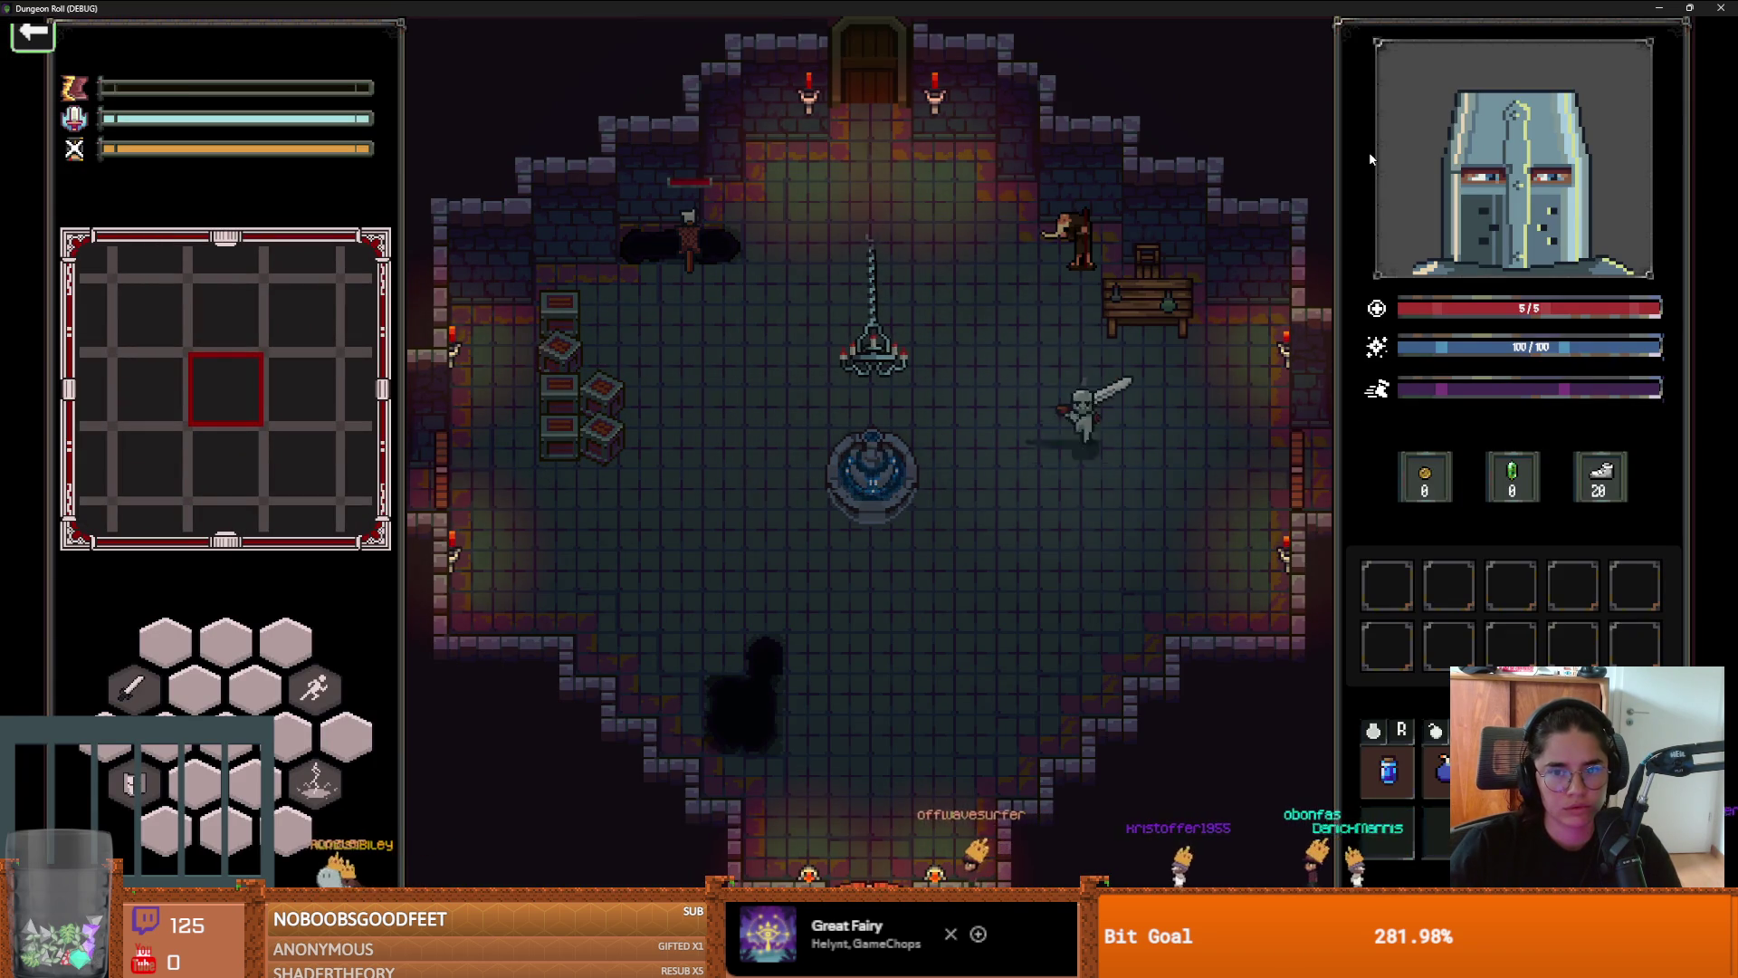
key("a")
key("w")
key("w")
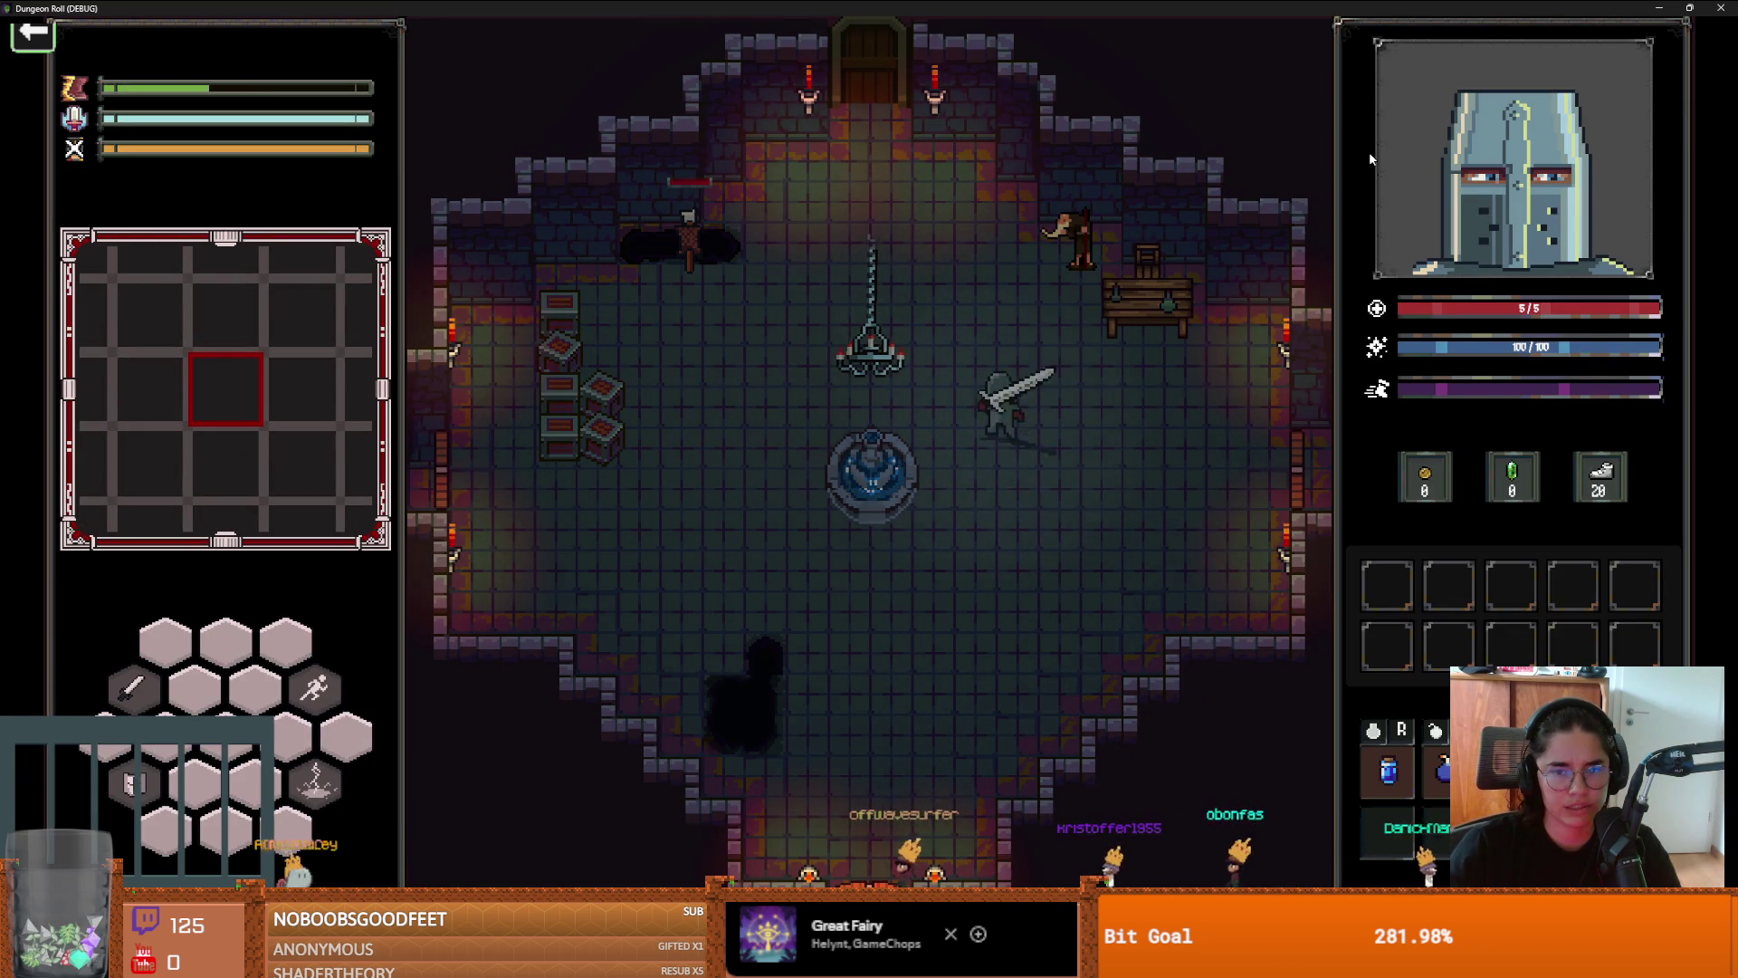
key("a")
key("s")
key("d")
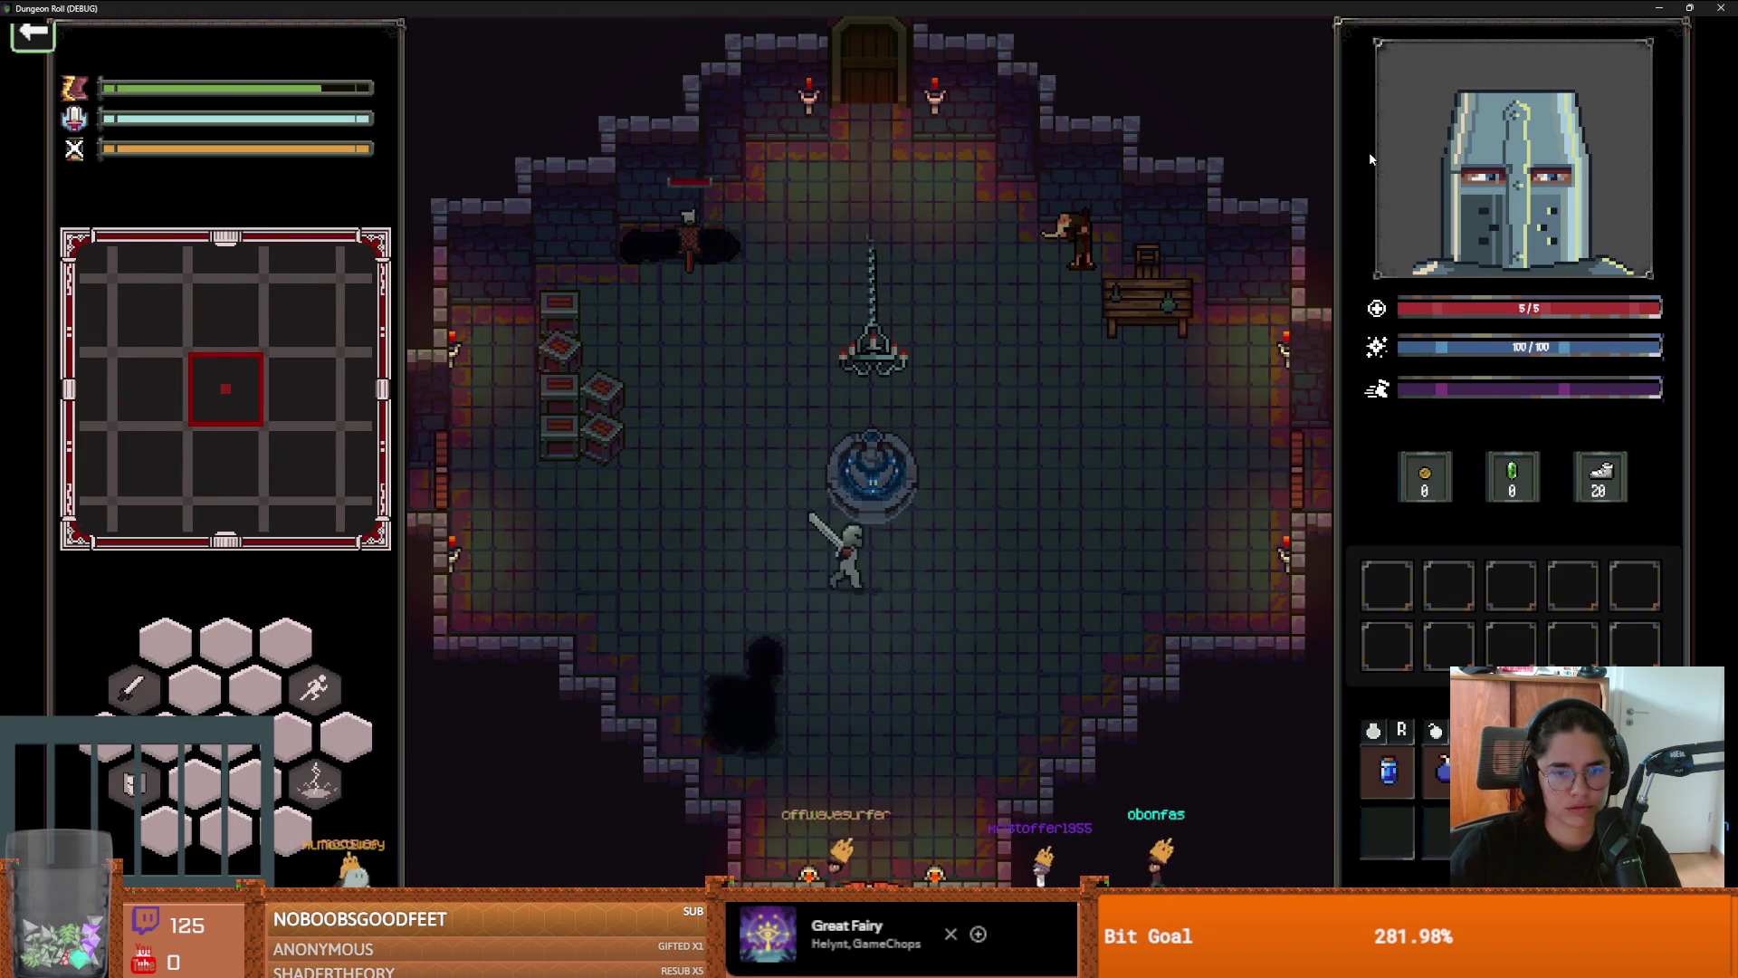
key("w")
key("a")
key("space")
key("a")
key("s")
key("d")
key("F8")
key("ctrl+s")
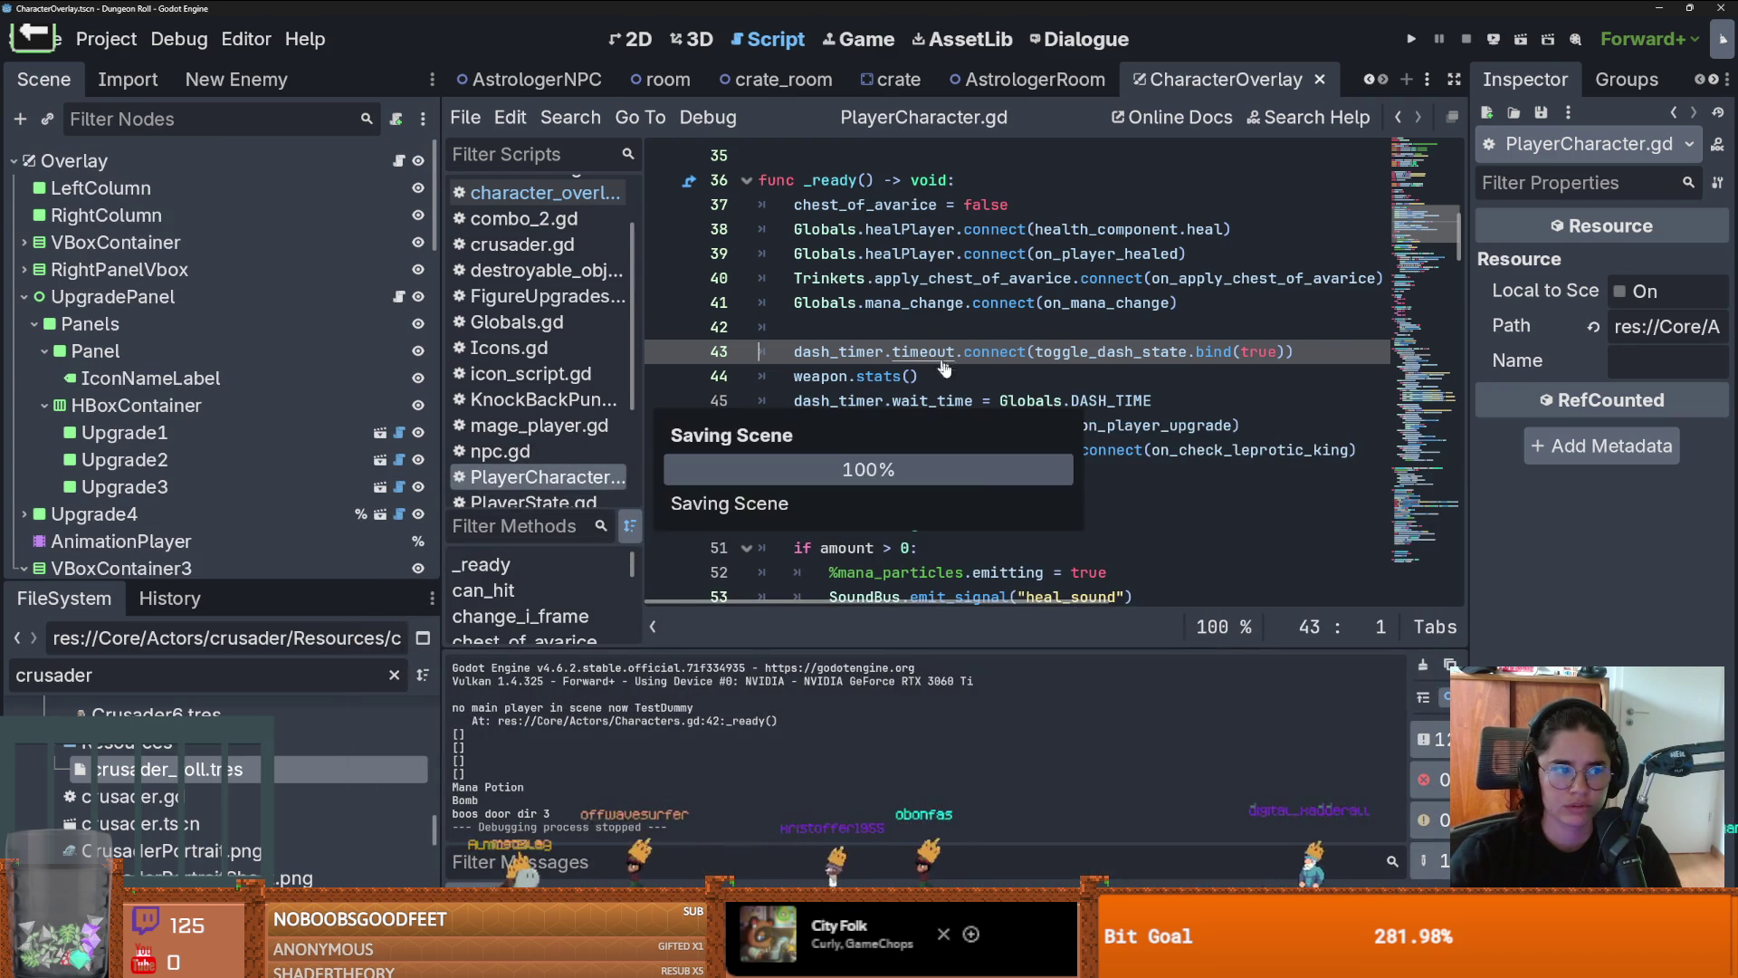
- Switch to character_overlay.gd and scroll to its _ready function
scroll(995, 457, "down", 2)
scroll(995, 457, "up", 2)
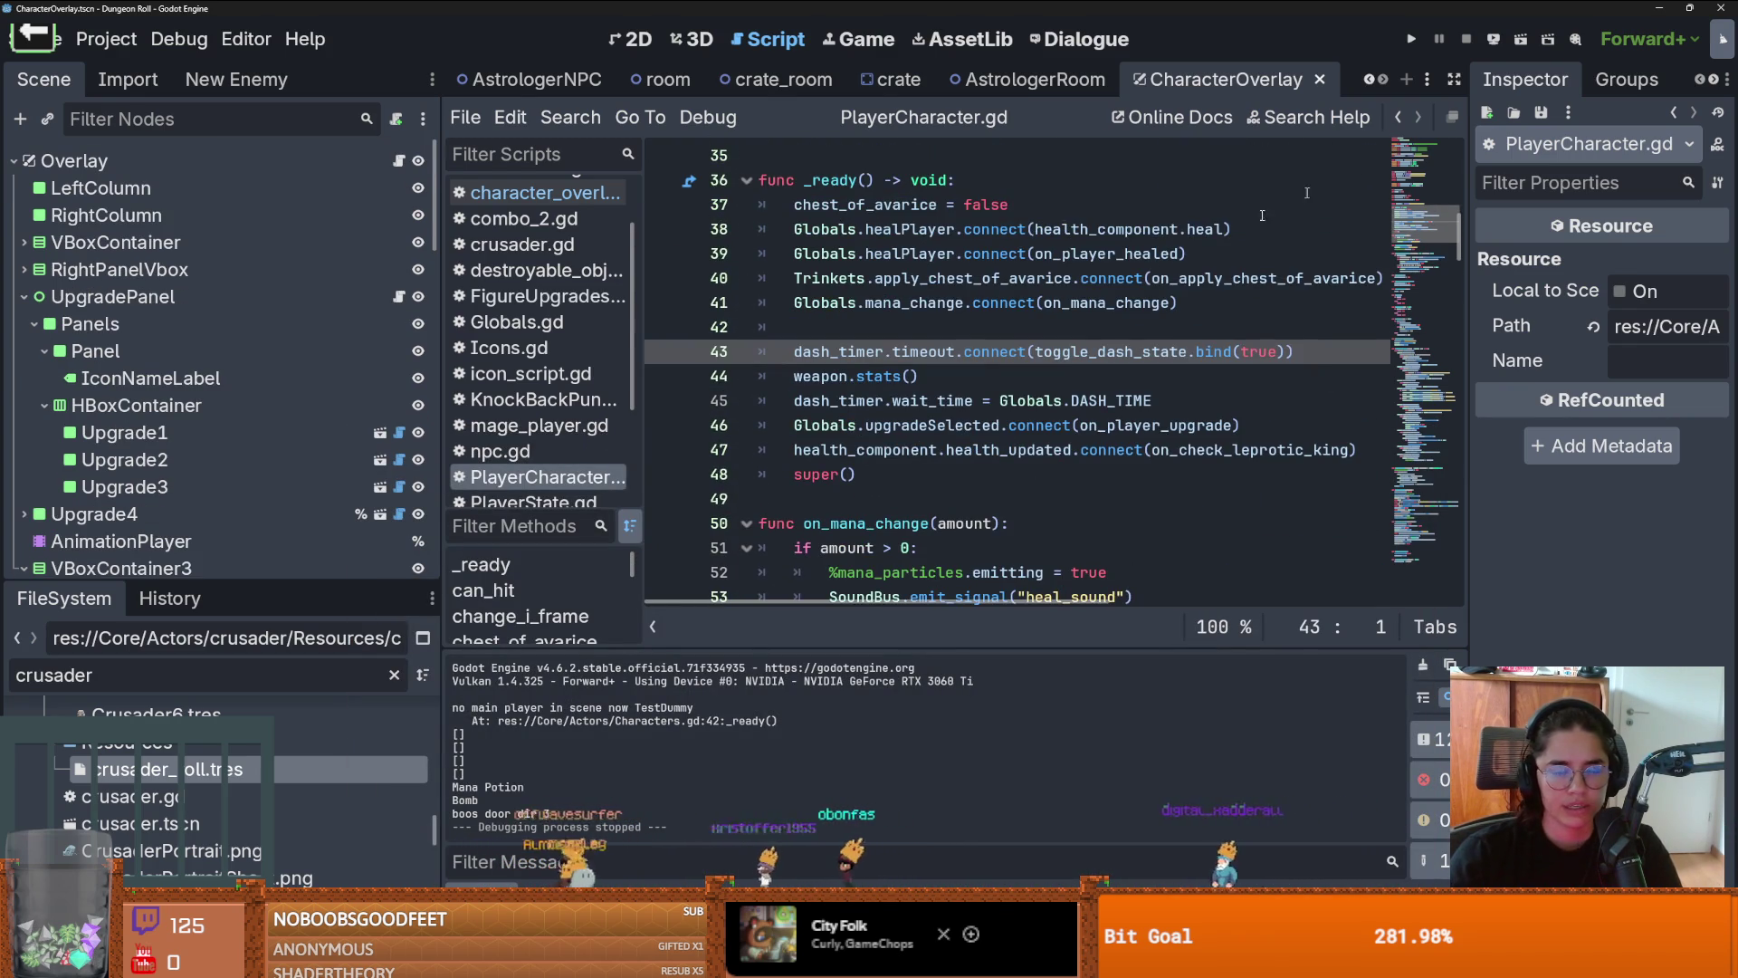
left_click_drag(1470, 373, 1547, 373)
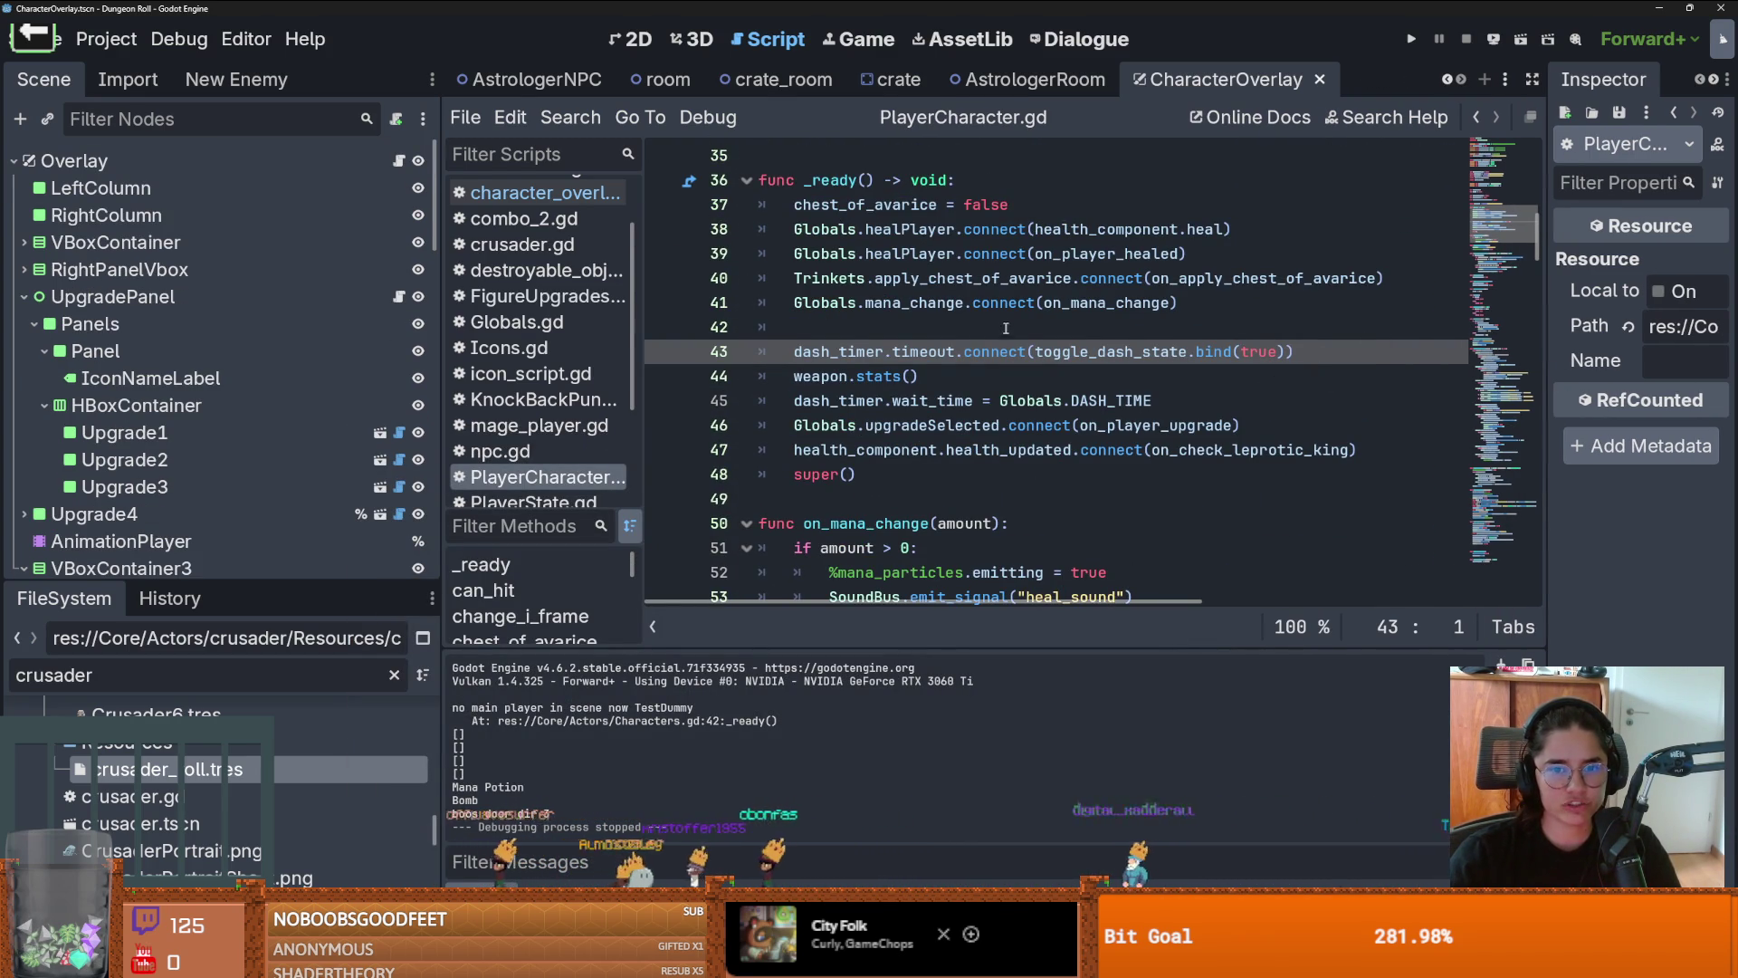
scroll(945, 384, "up", 2)
scroll(945, 384, "up", 3)
scroll(945, 383, "down", 3)
left_click(475, 192)
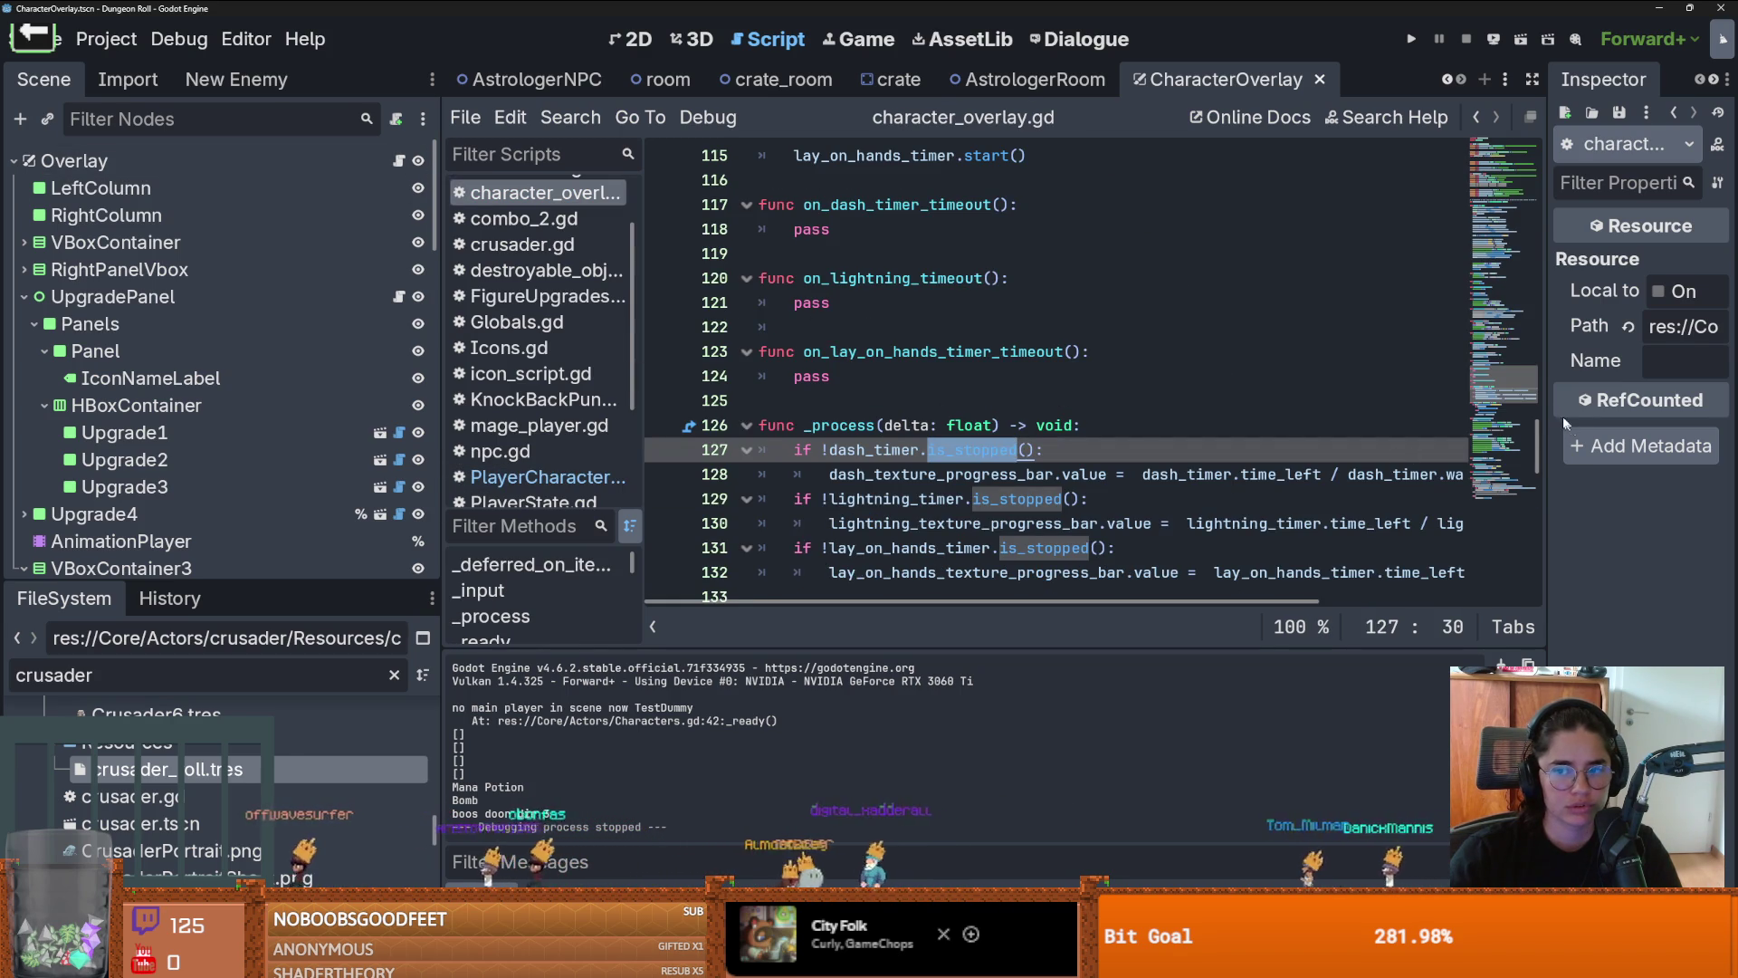
scroll(1521, 249, "up", 20)
scroll(1522, 249, "down", 3)
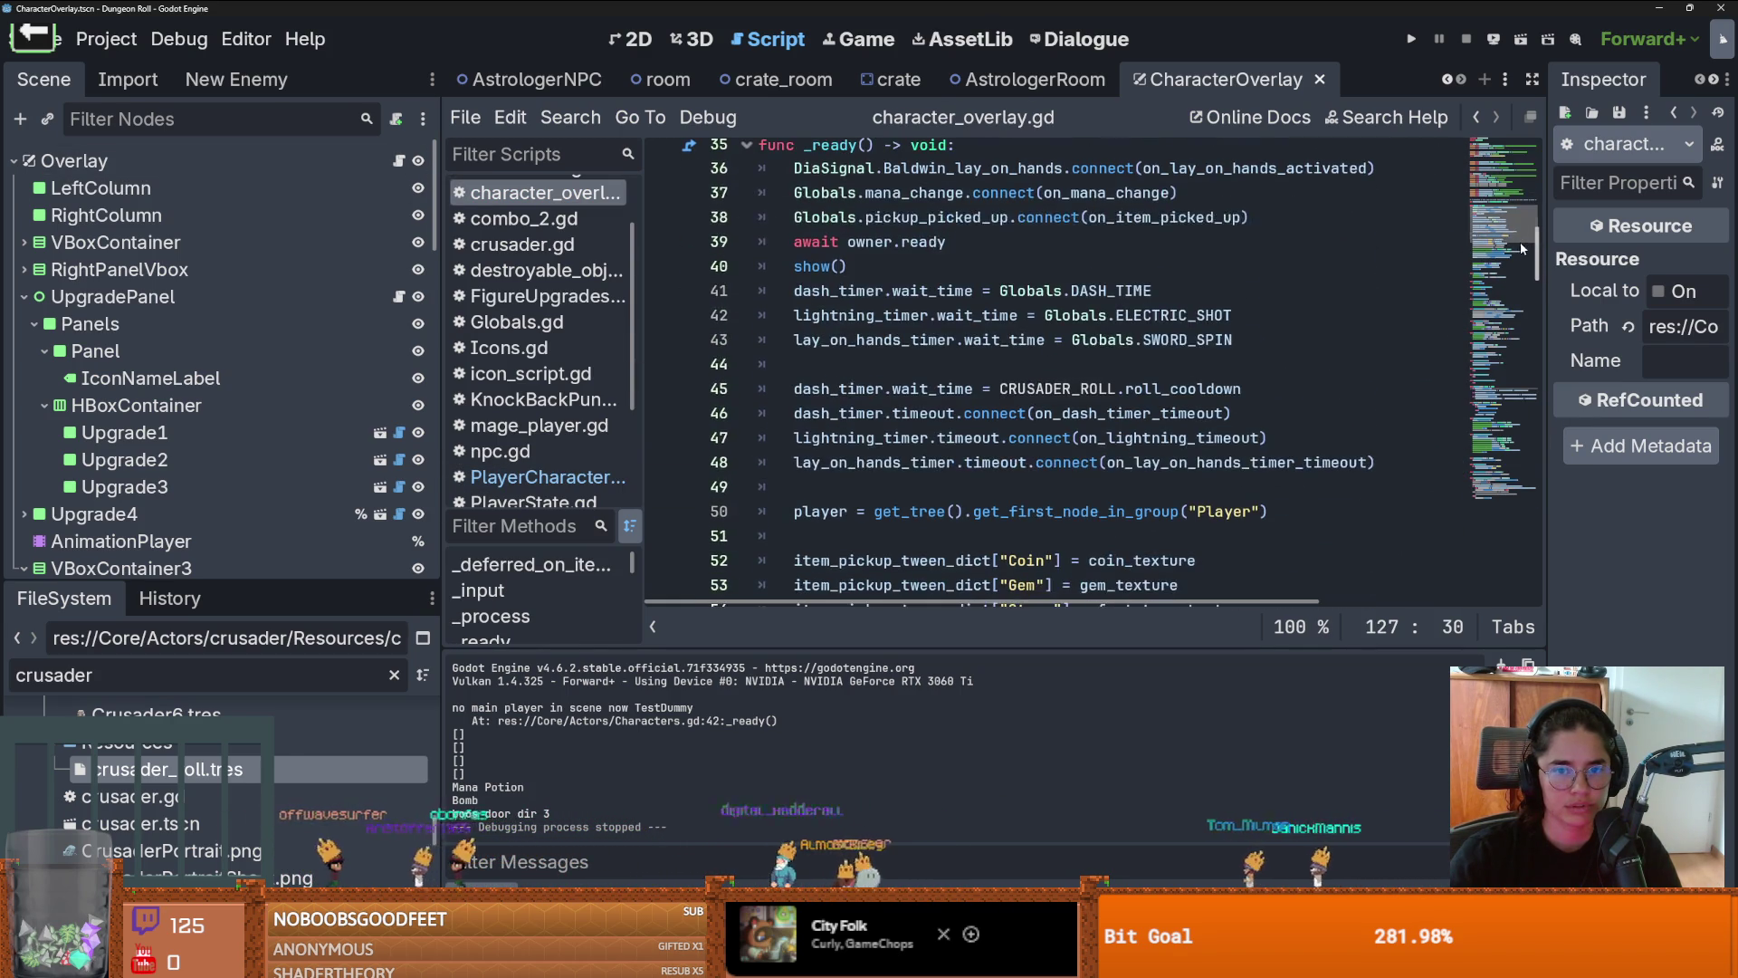
- Select the dash_timer.wait_time assignment on line 45 and save the script
left_click(1297, 388)
key("ctrl+shift+Left")
key("ctrl+s")
left_click_drag(1271, 387, 802, 388)
key("ctrl+s")
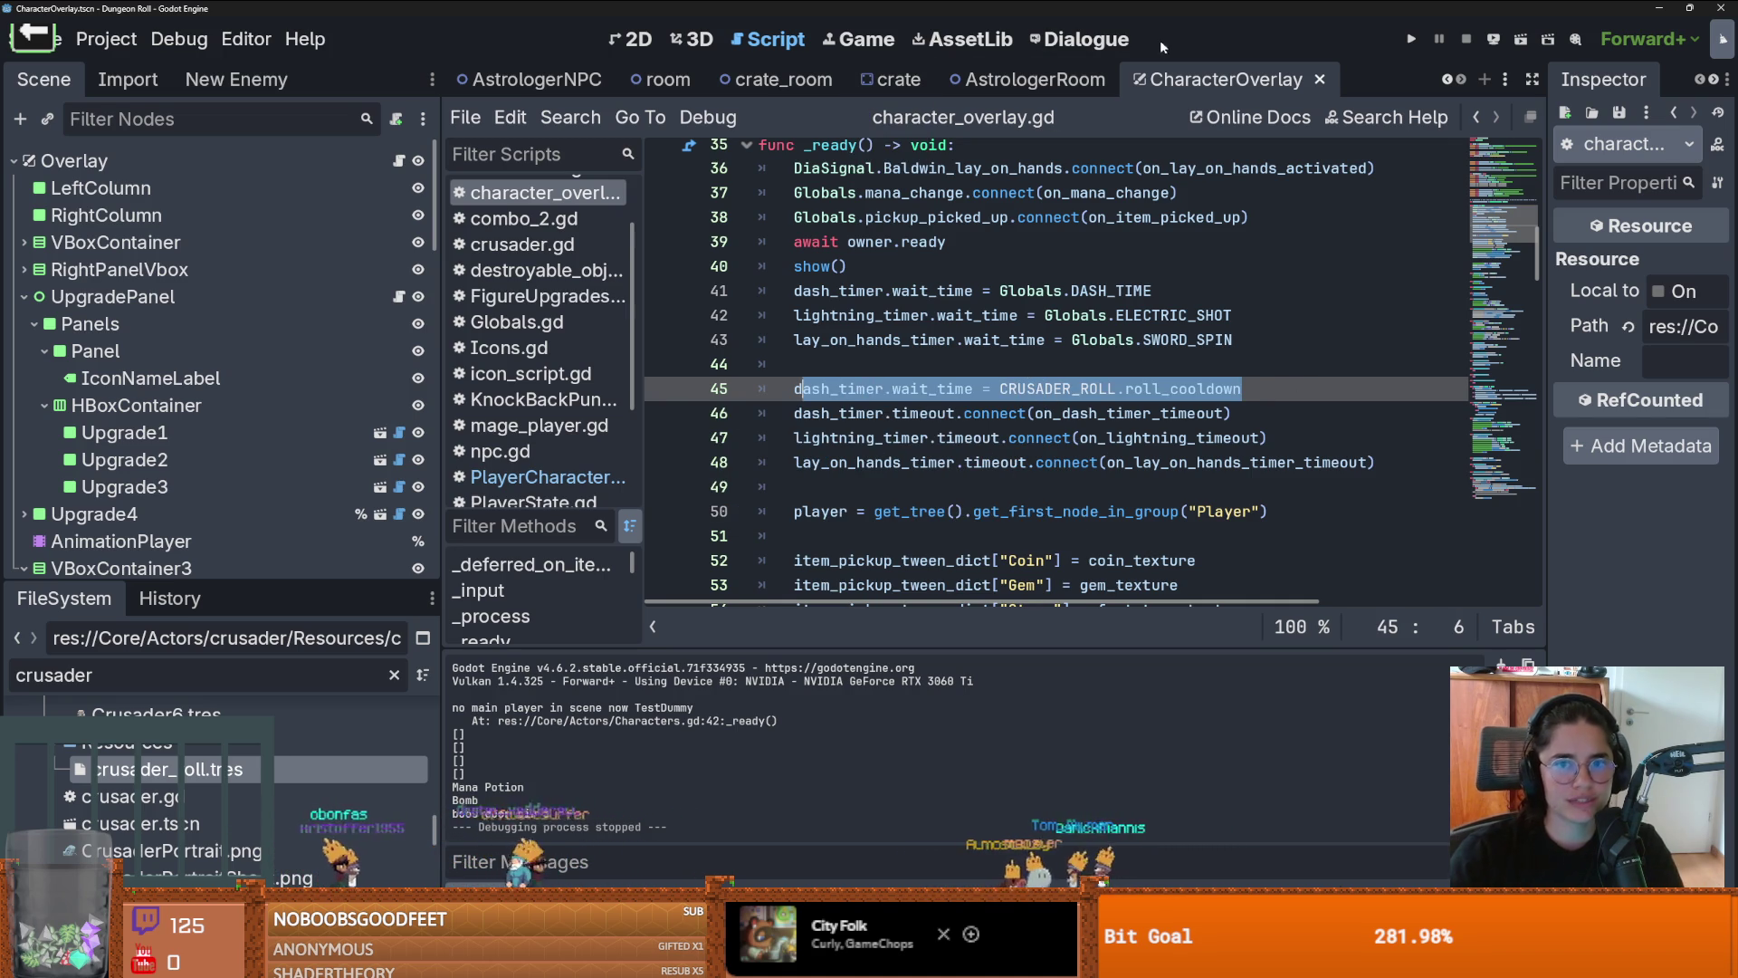
- Scroll the scene tabs left to reveal the earlier scenes
mouse_move(1056, 84)
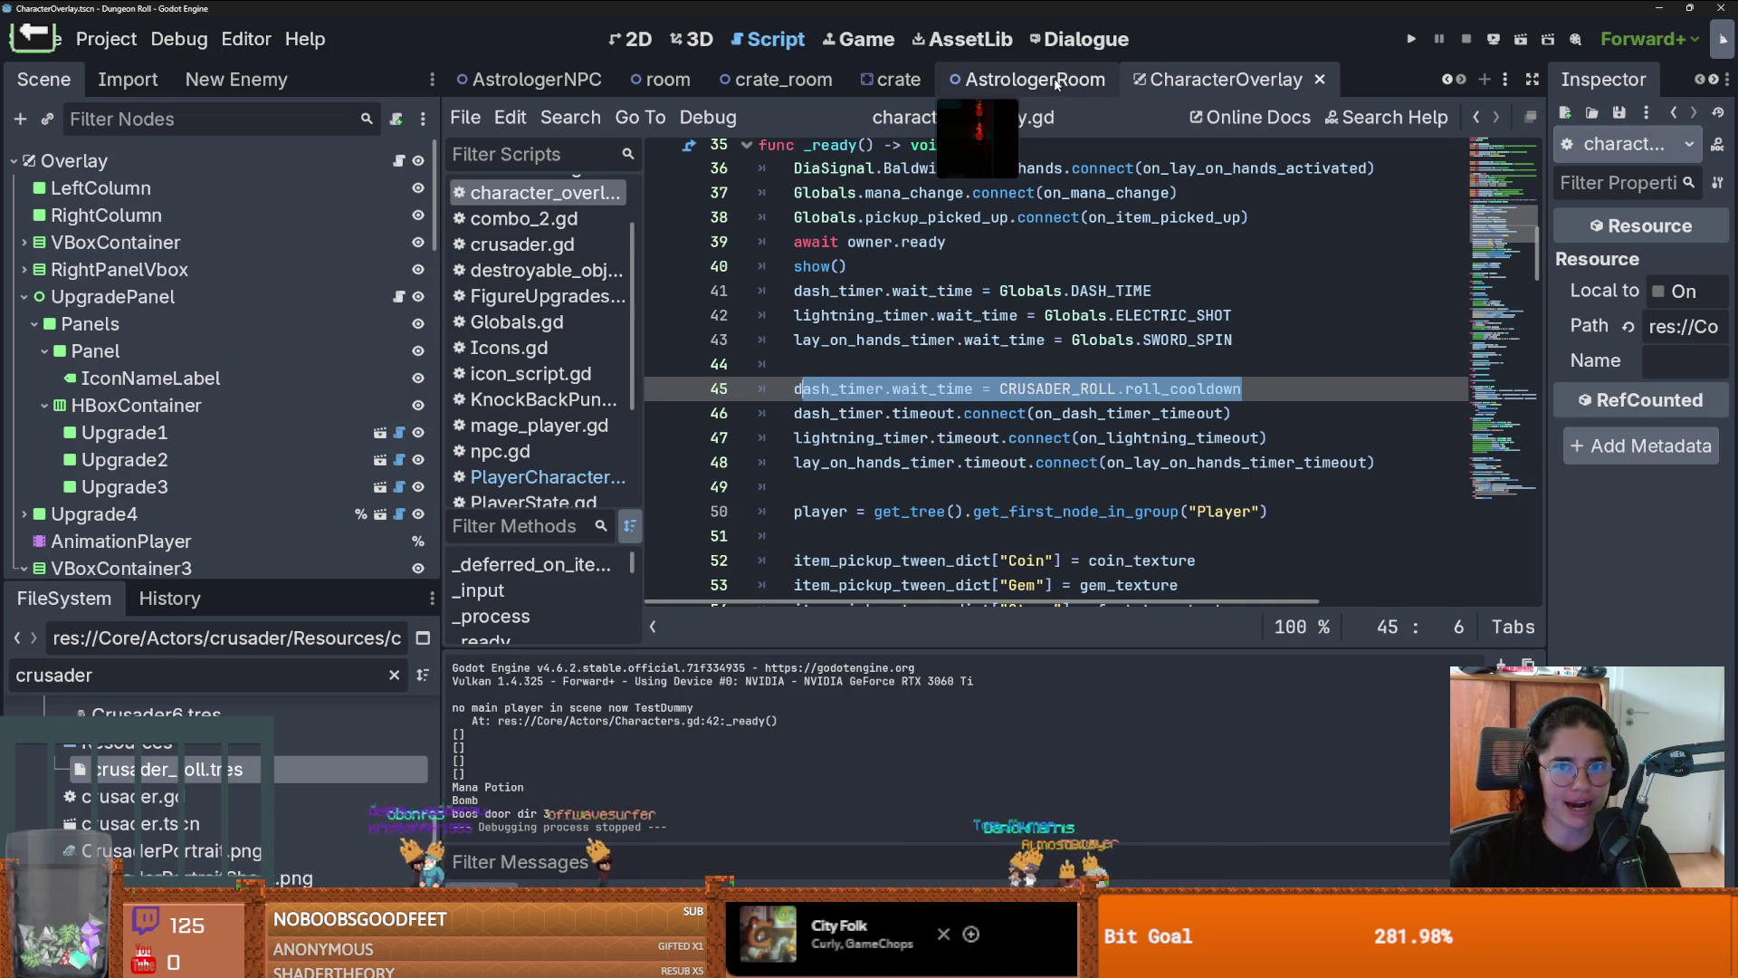
left_click(1447, 79)
left_click(1447, 80)
left_click(1447, 79)
left_click(1447, 80)
left_click(1448, 80)
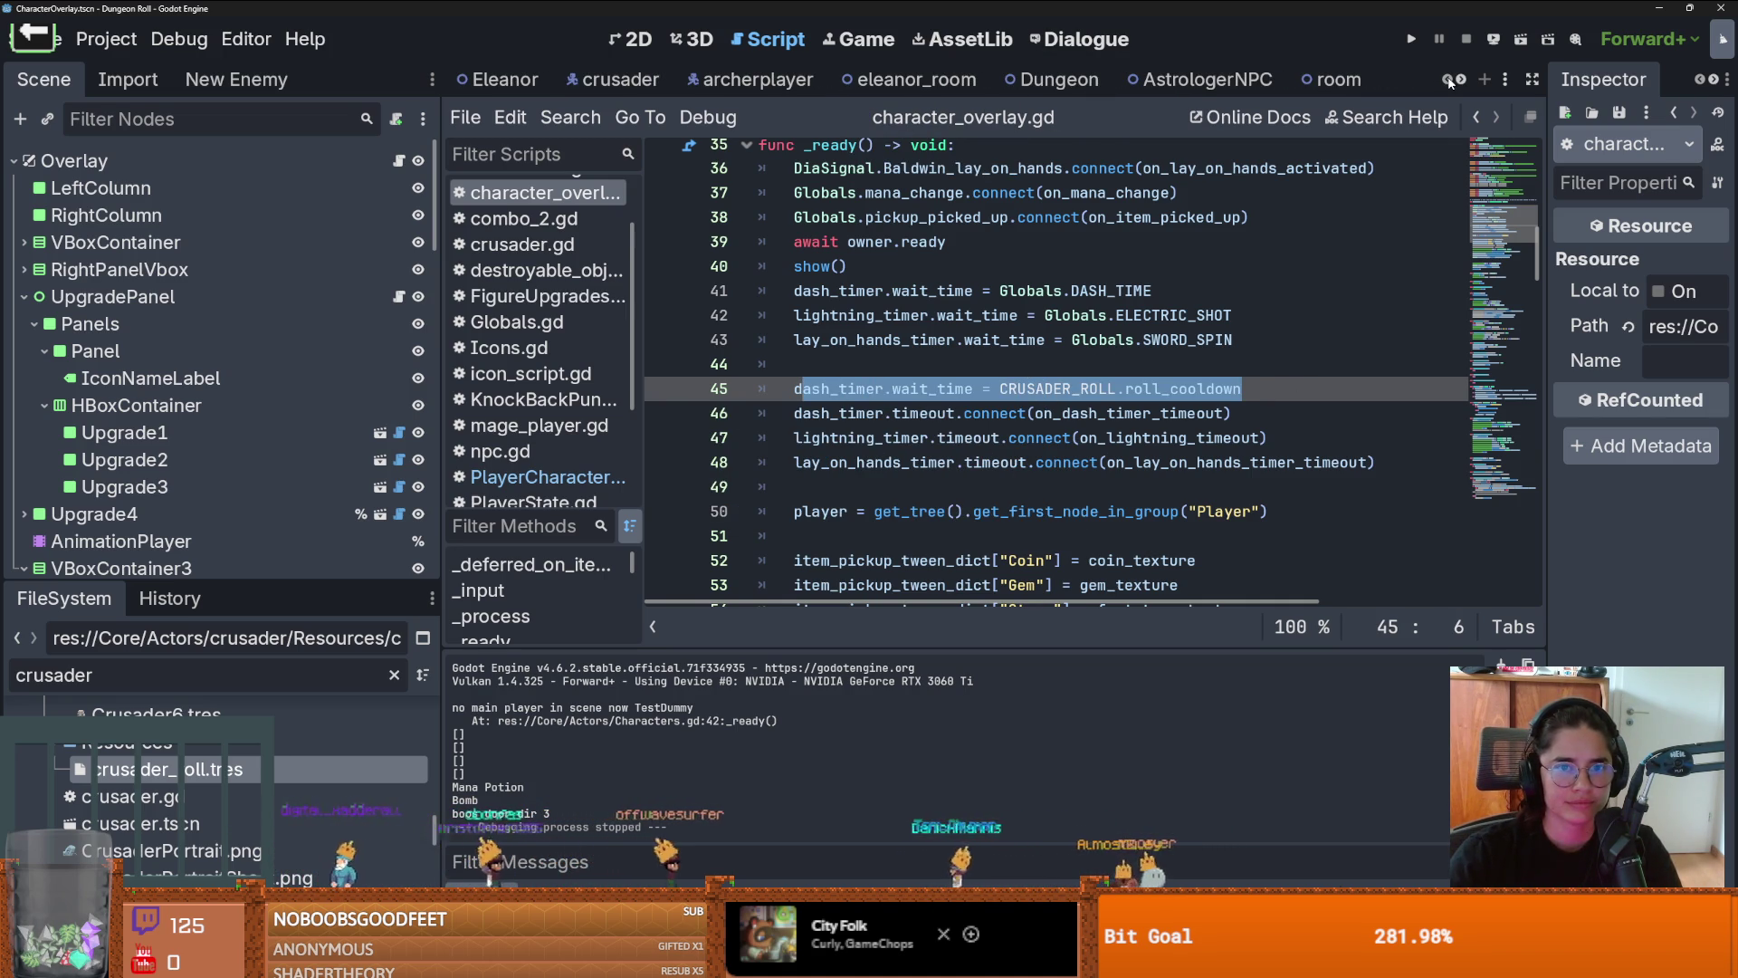
- In the crusader scene, set DashTimer Wait Time to 5.0 with One Shot enabled, and save
left_click(620, 79)
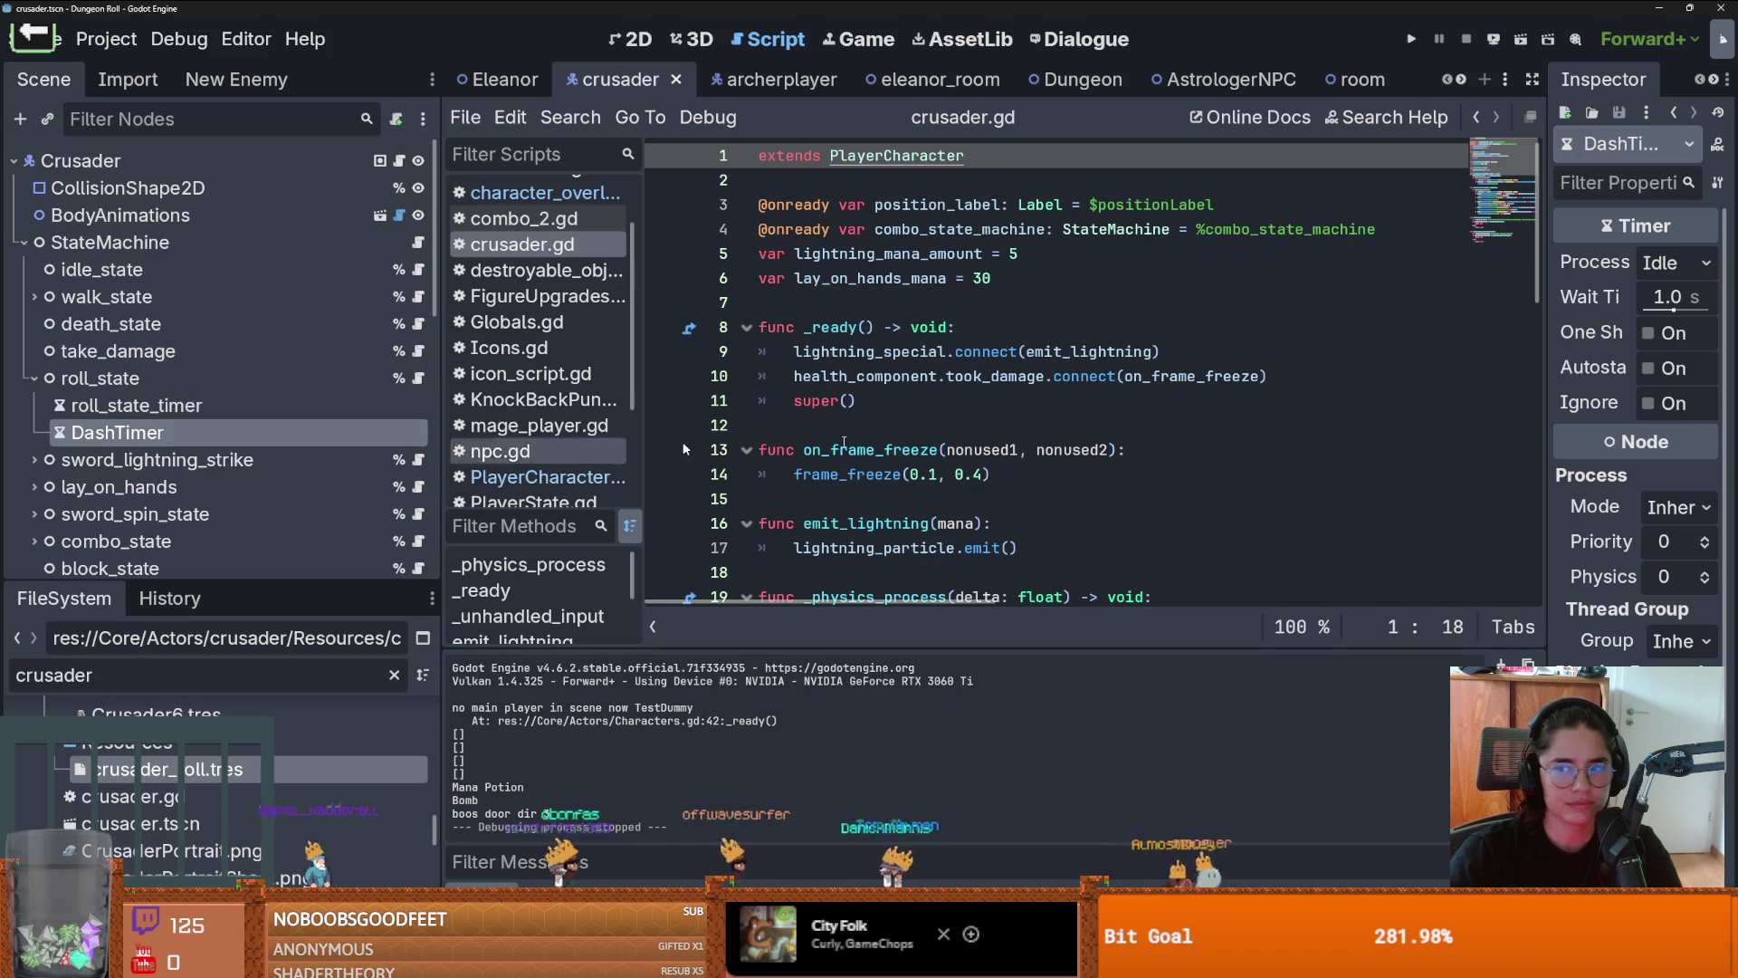
left_click_drag(1544, 335, 1389, 294)
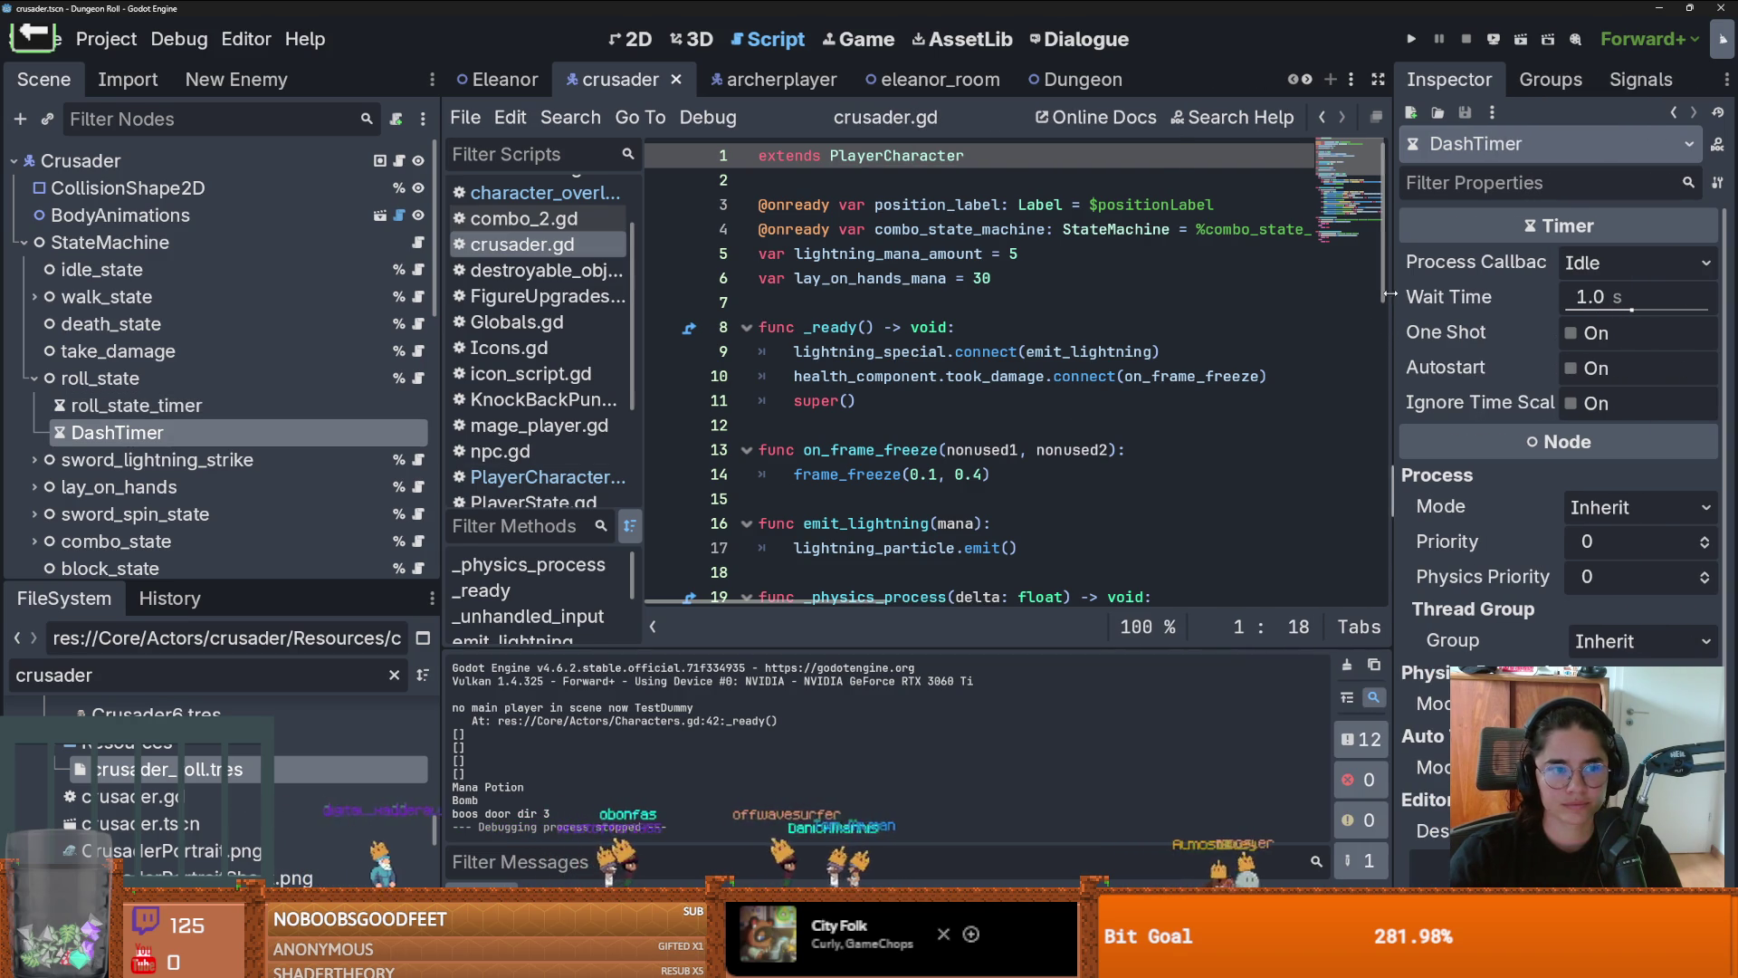
left_click(1608, 292)
type("5")
key("Return")
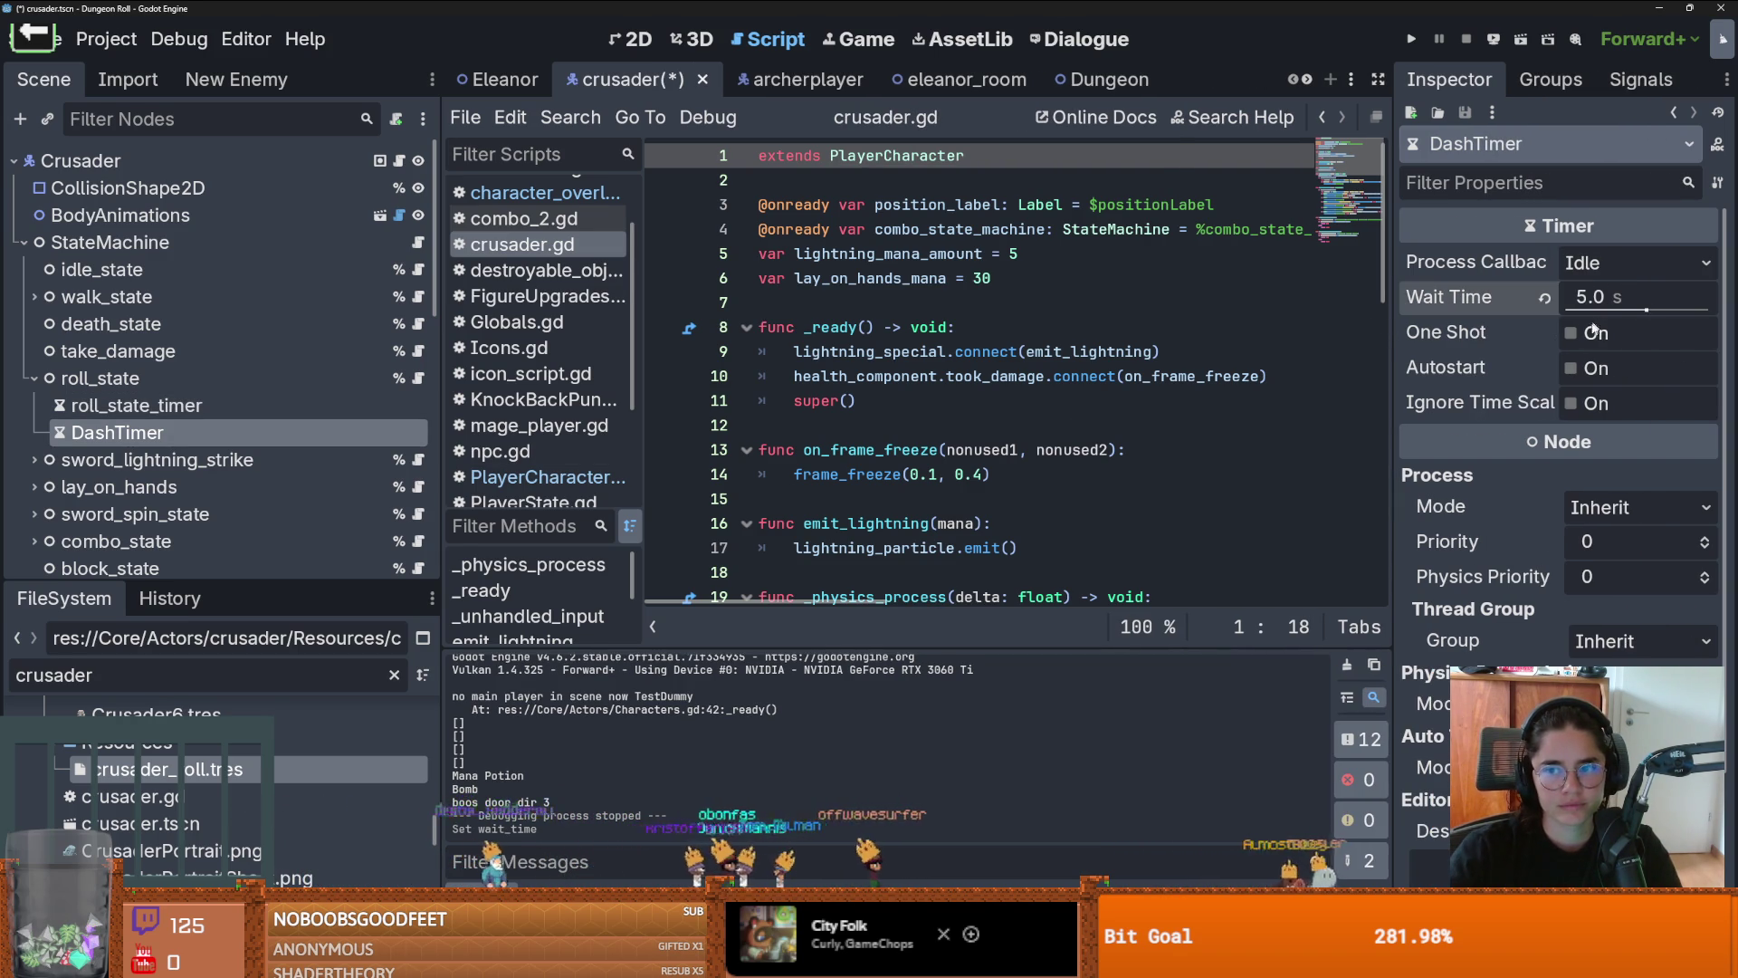
left_click(1595, 332)
key("ctrl+s")
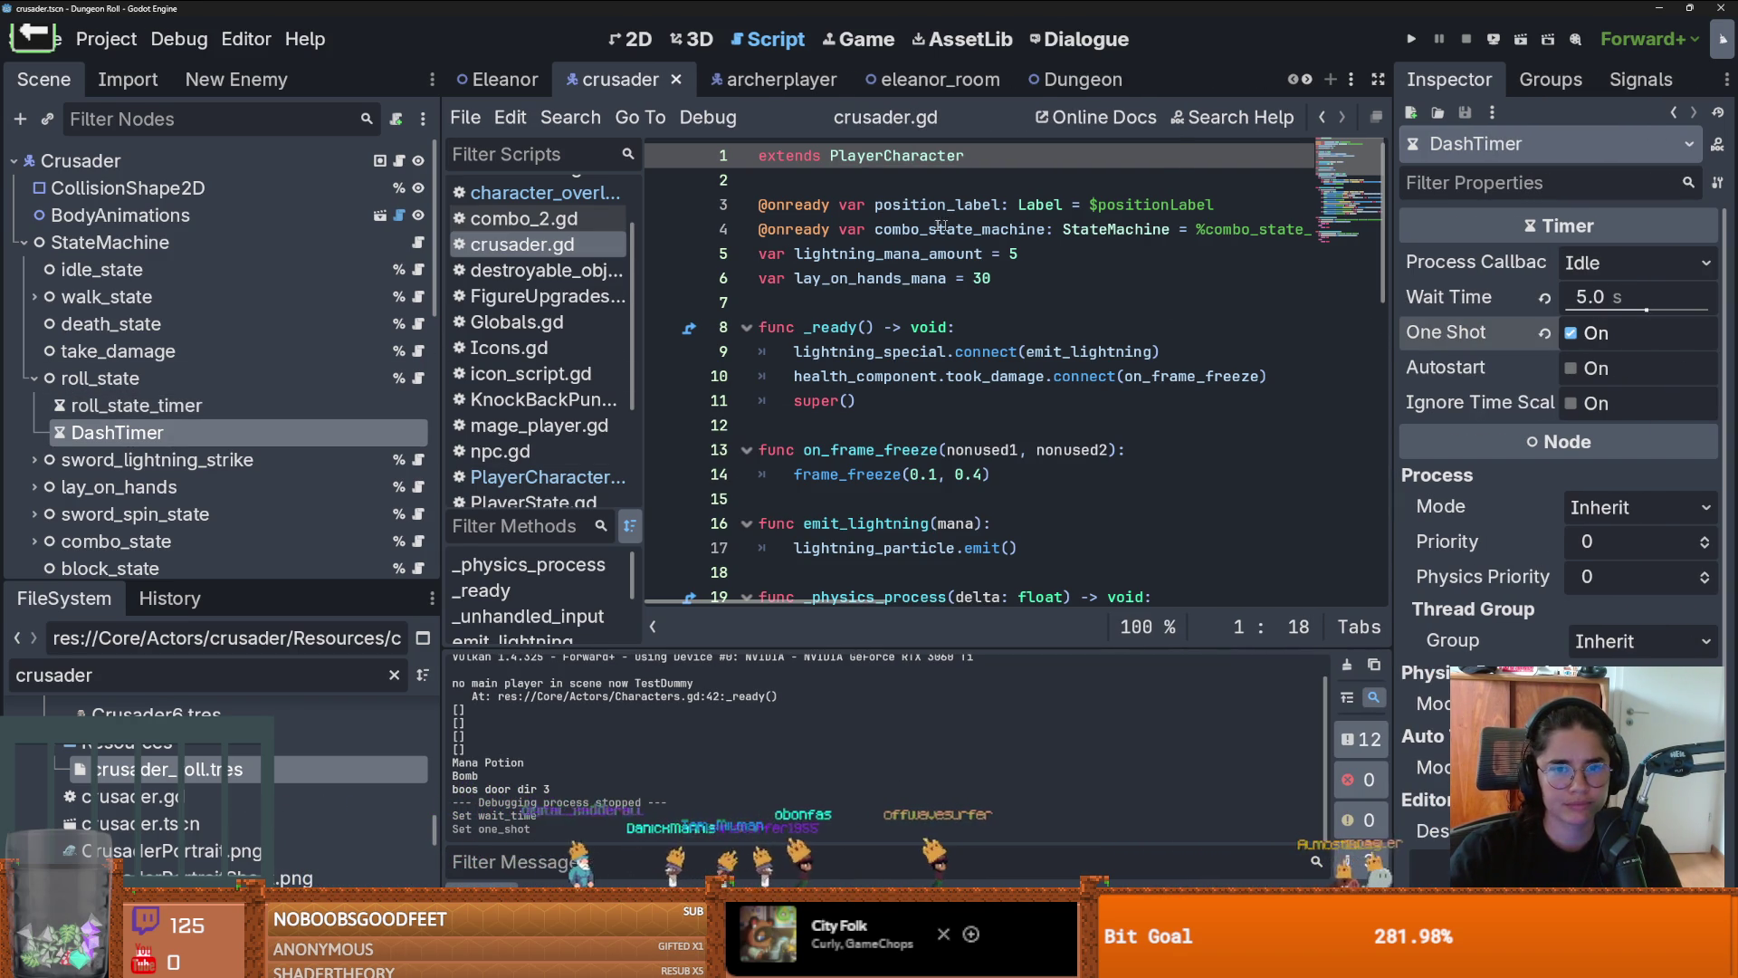
- Begin writing a dash_timer.wait_time assignment on empty line 42 of PlayerCharacter.gd's _ready
left_click(884, 155, "ctrl")
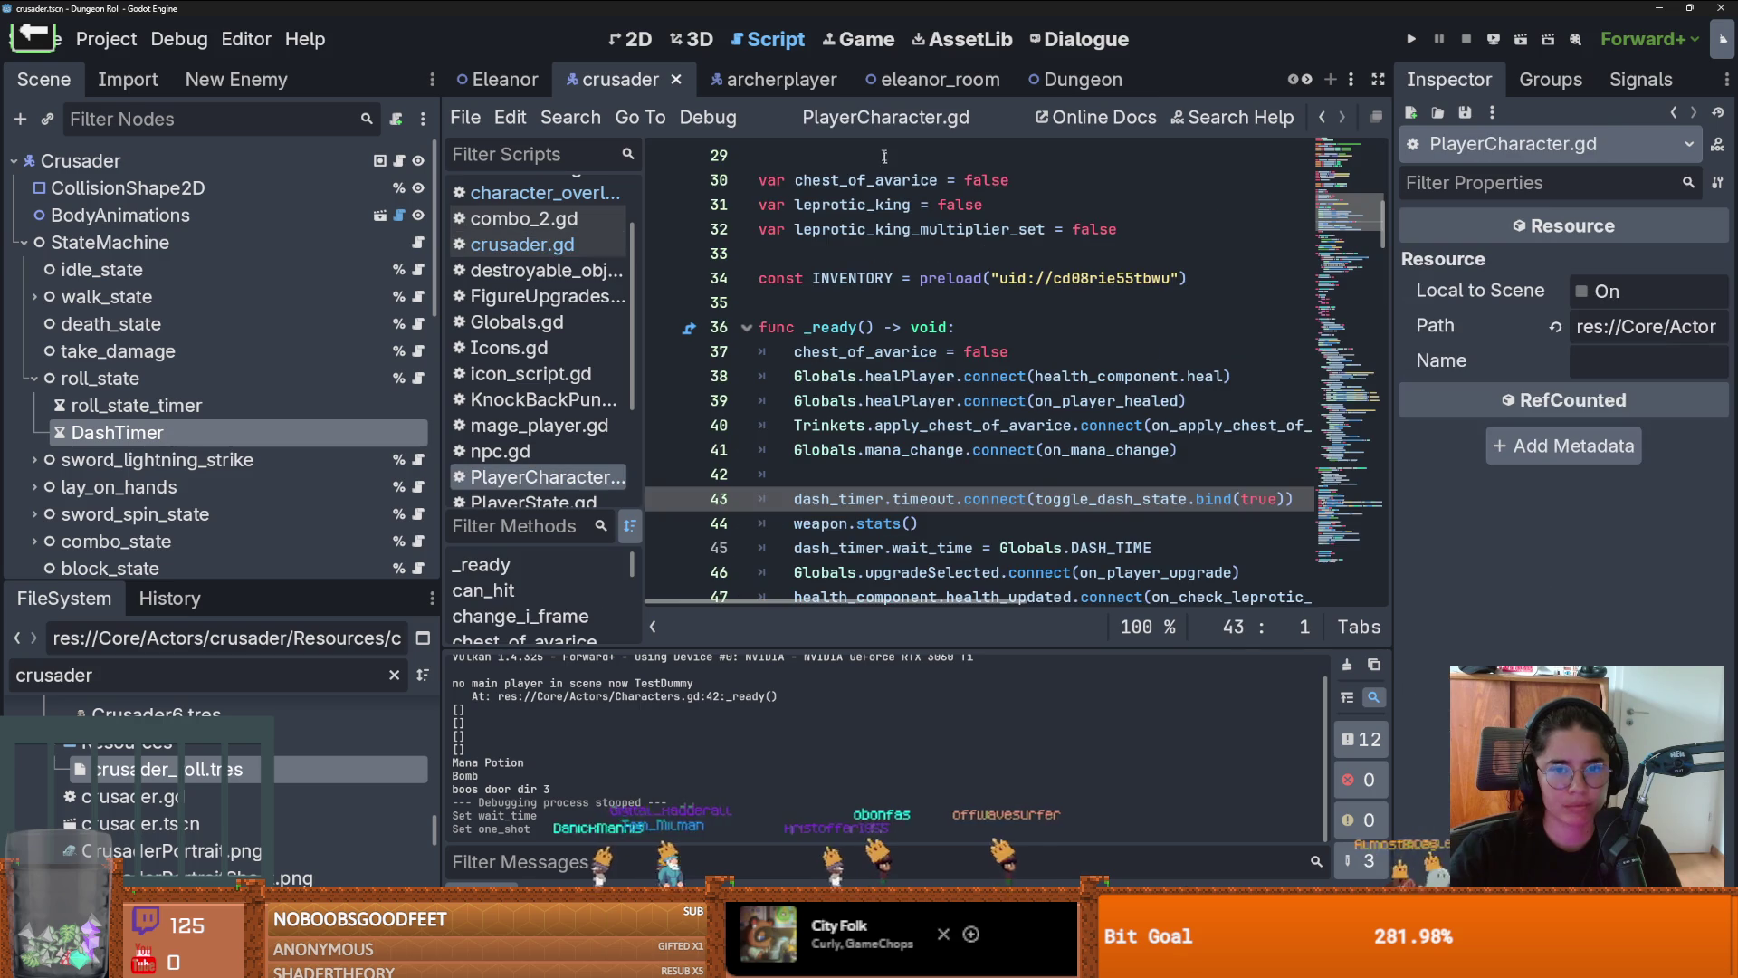
scroll(1041, 407, "down", 1)
left_click(1041, 400)
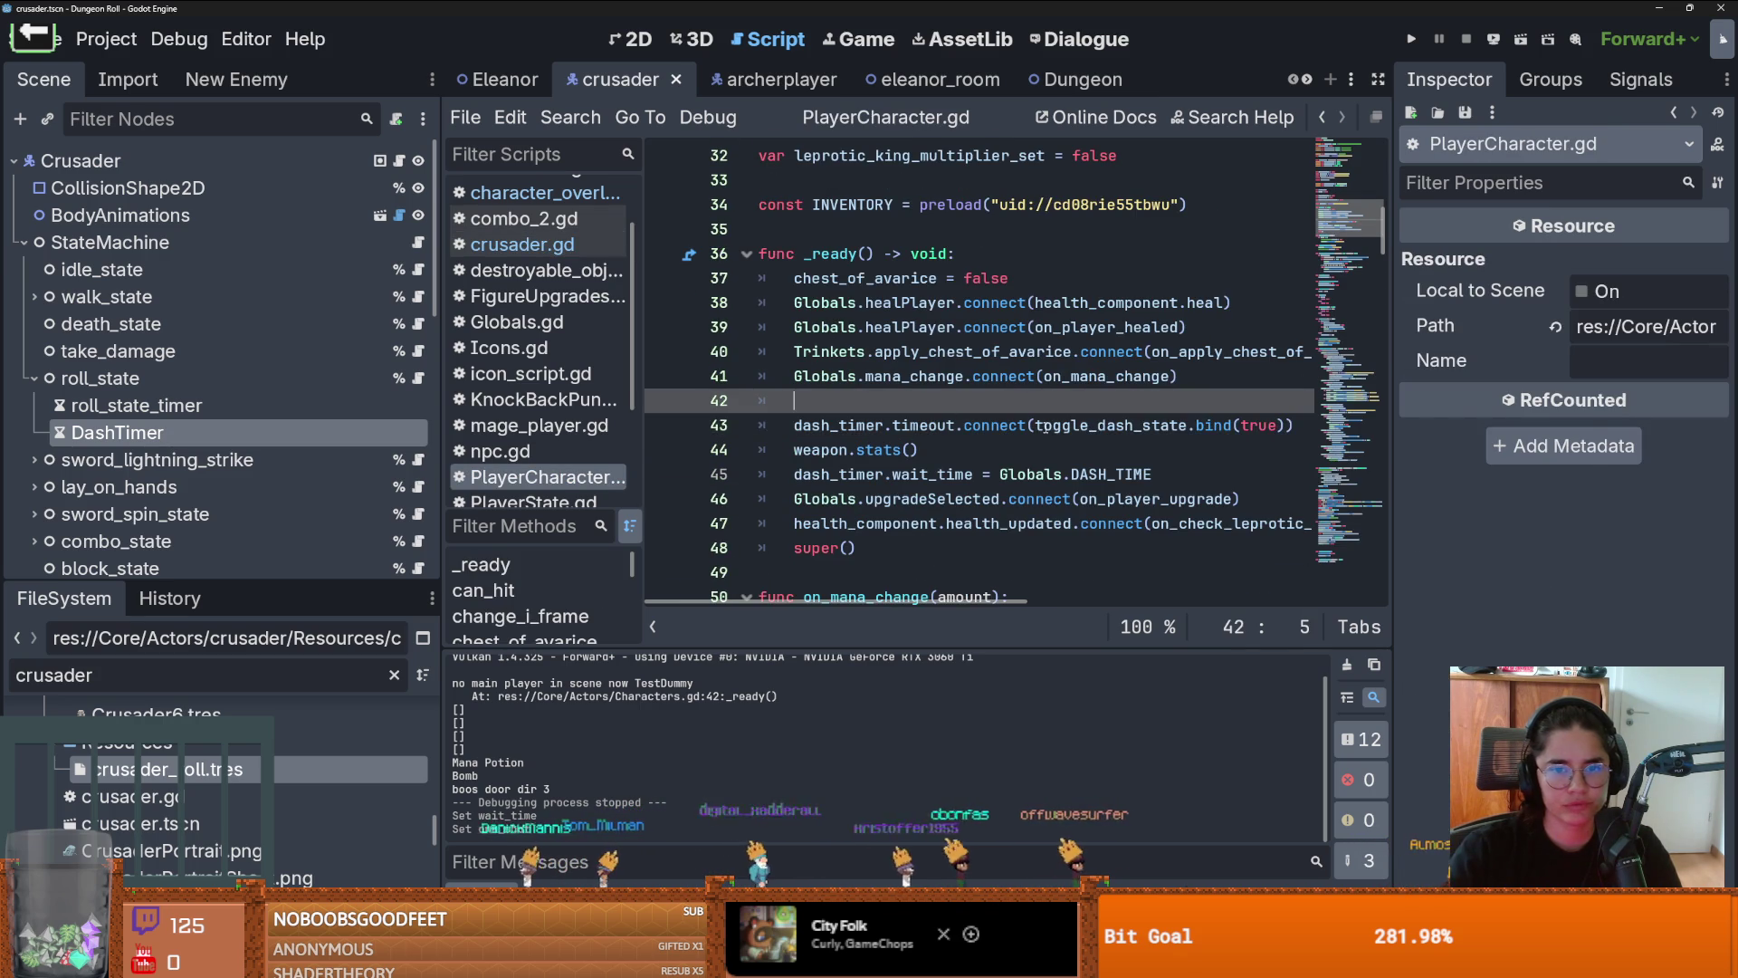
type("ra")
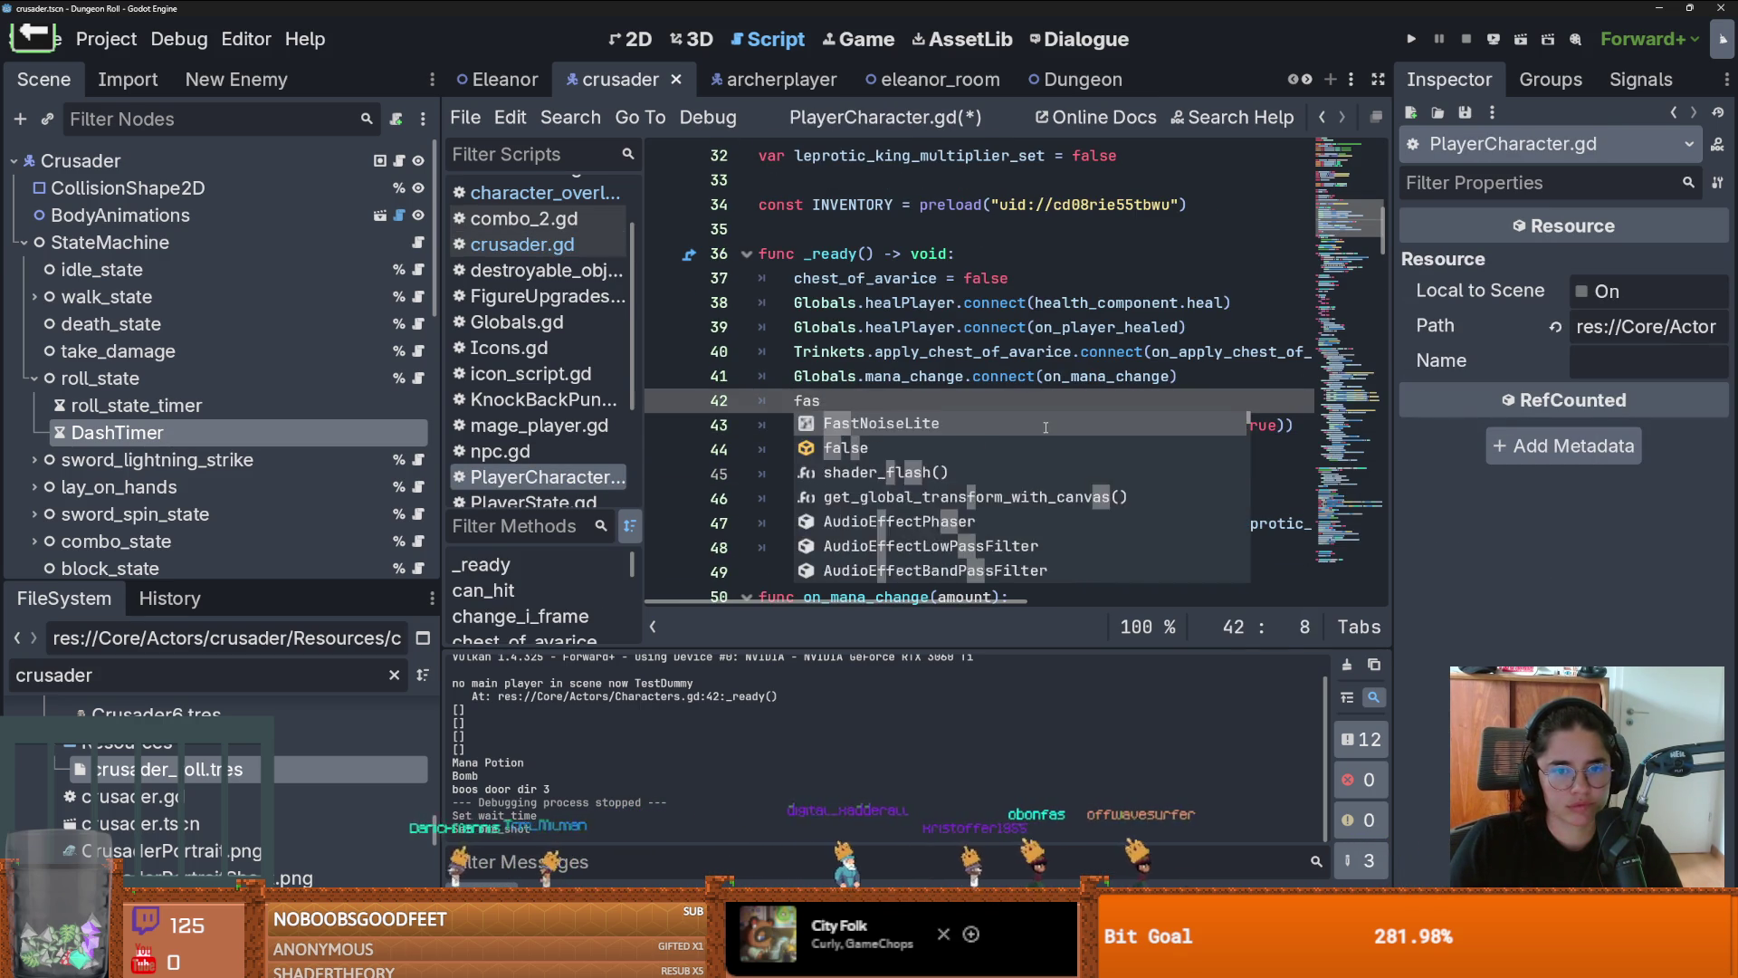
key("BackSpace")
key("BackSpace")
key("BackSpace")
key("BackSpace")
key("BackSpace")
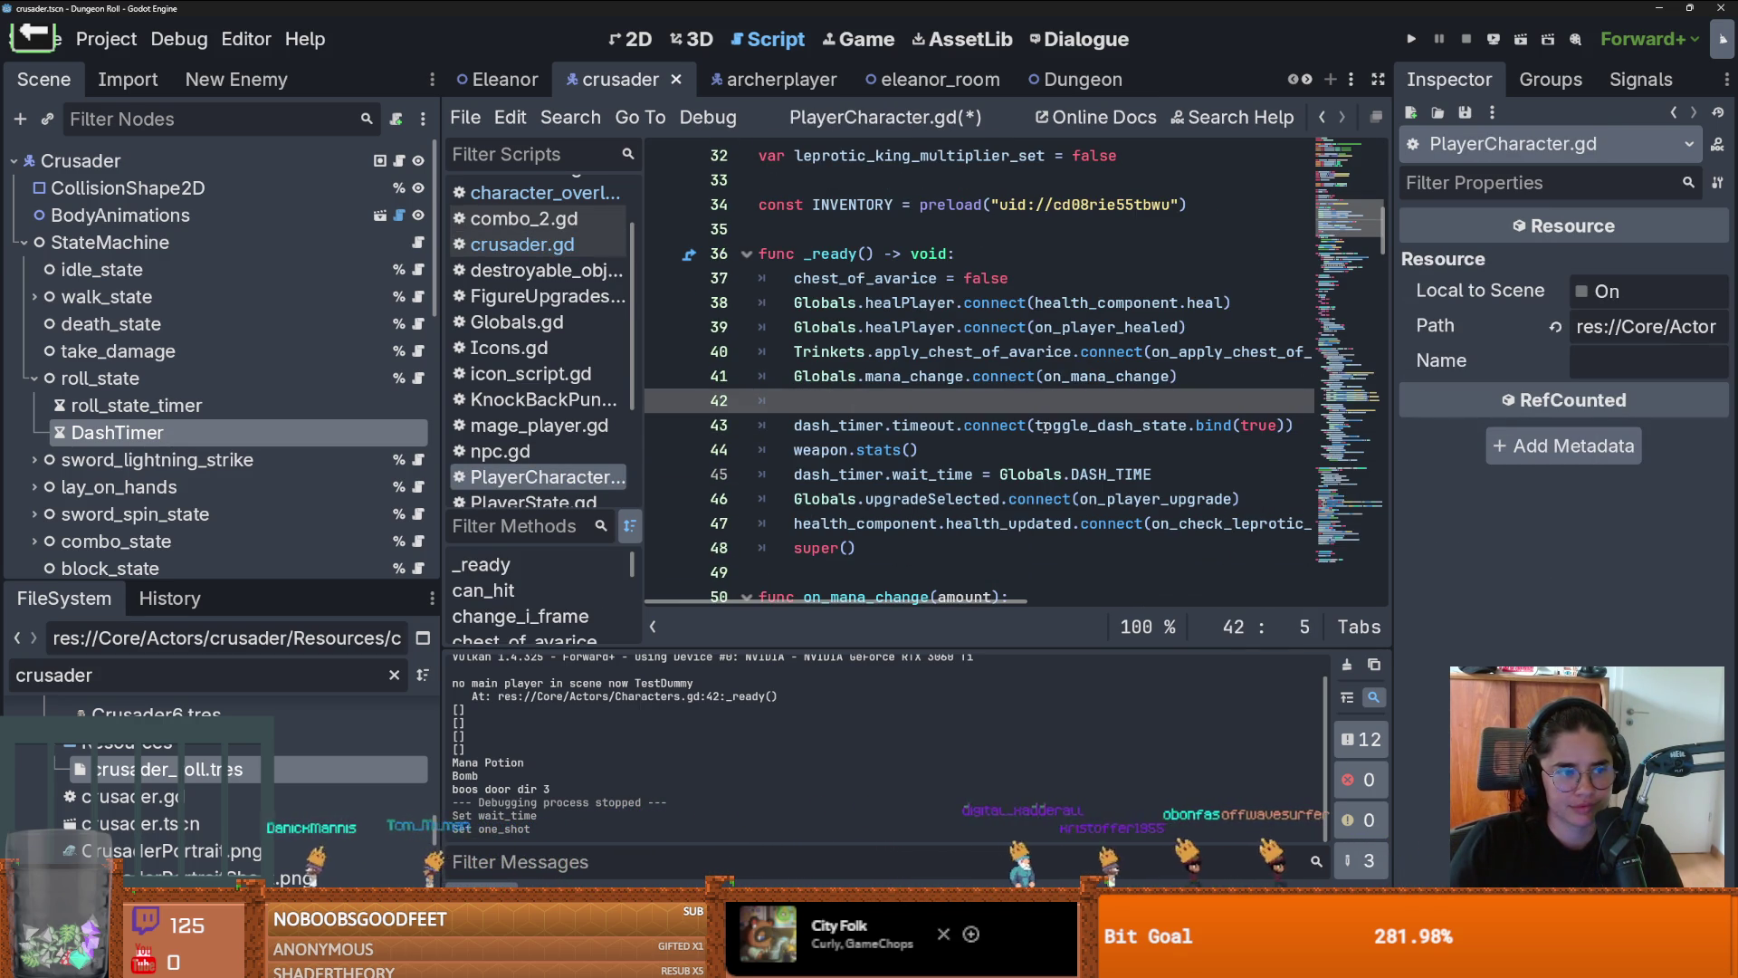
type("dass")
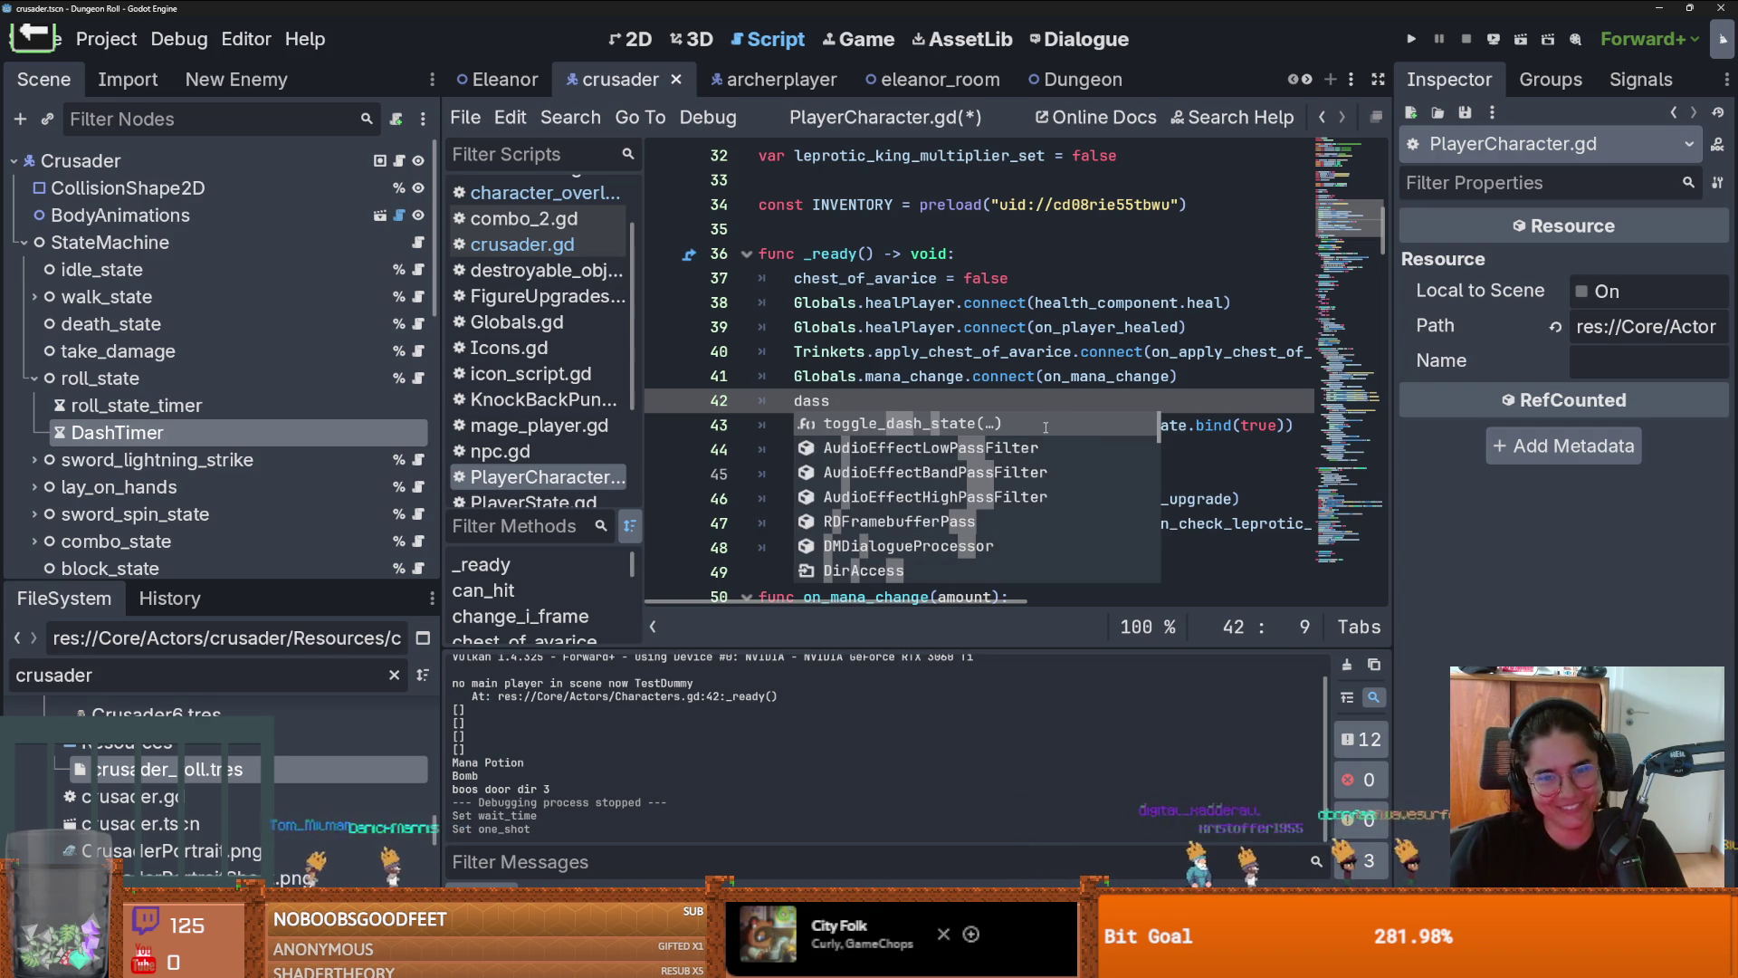
key("BackSpace")
type("h_timer.wa")
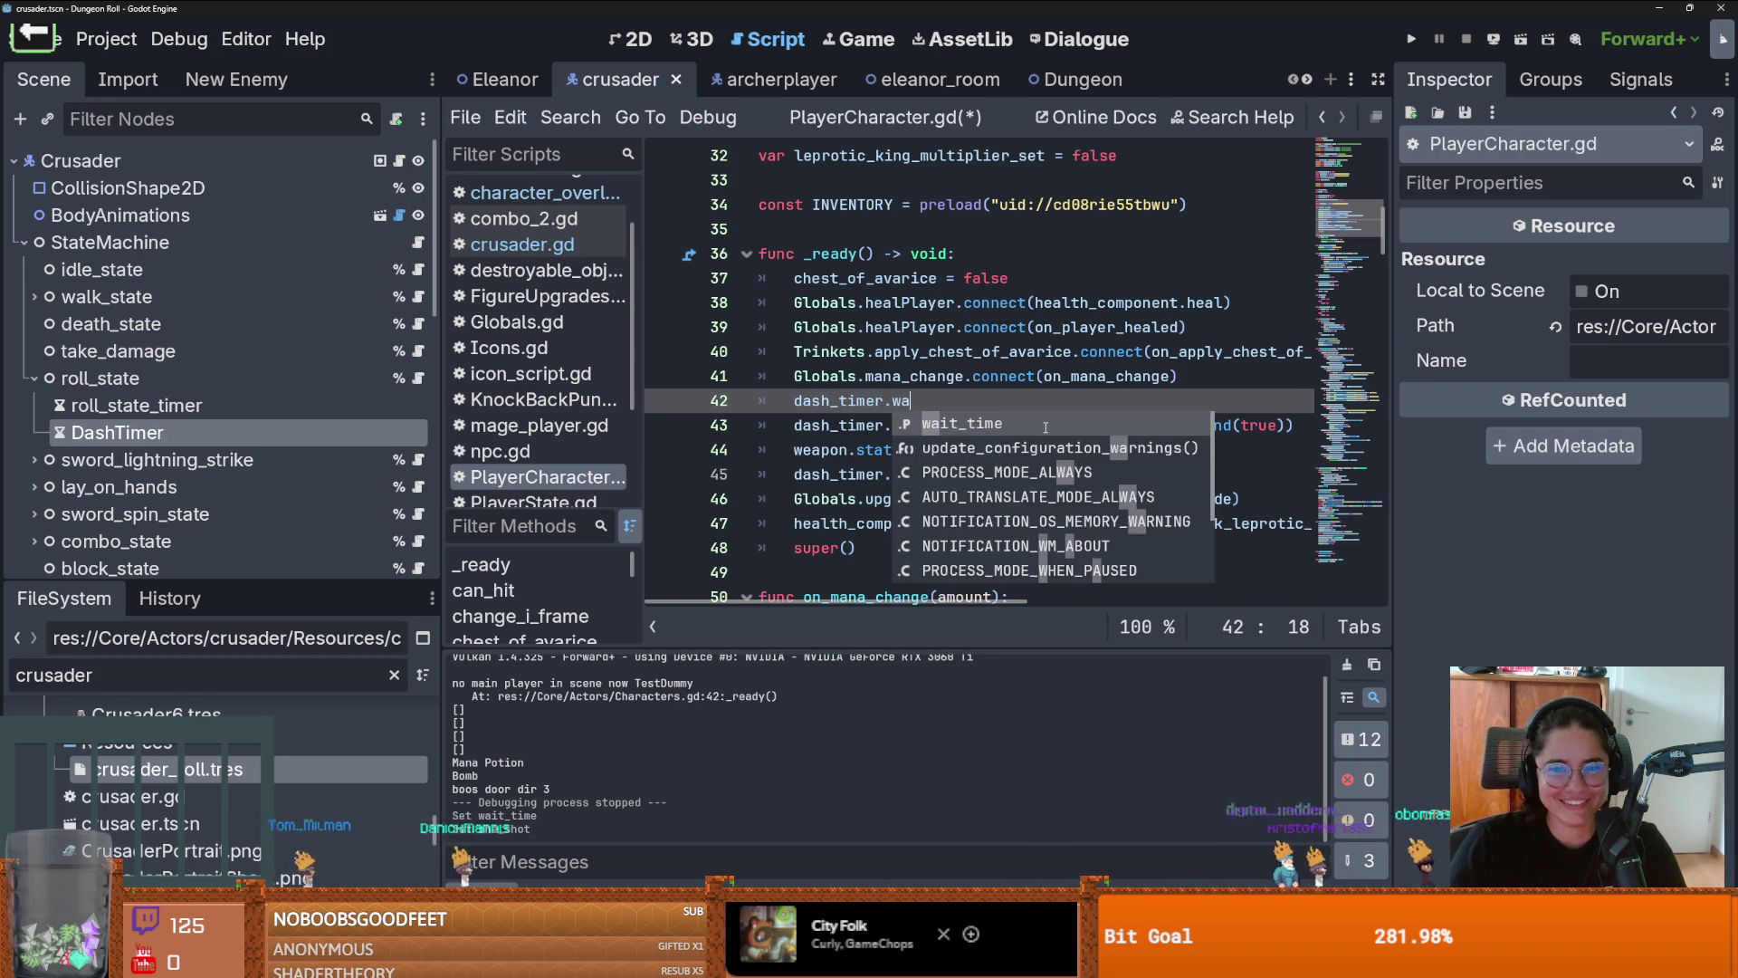
key("Return")
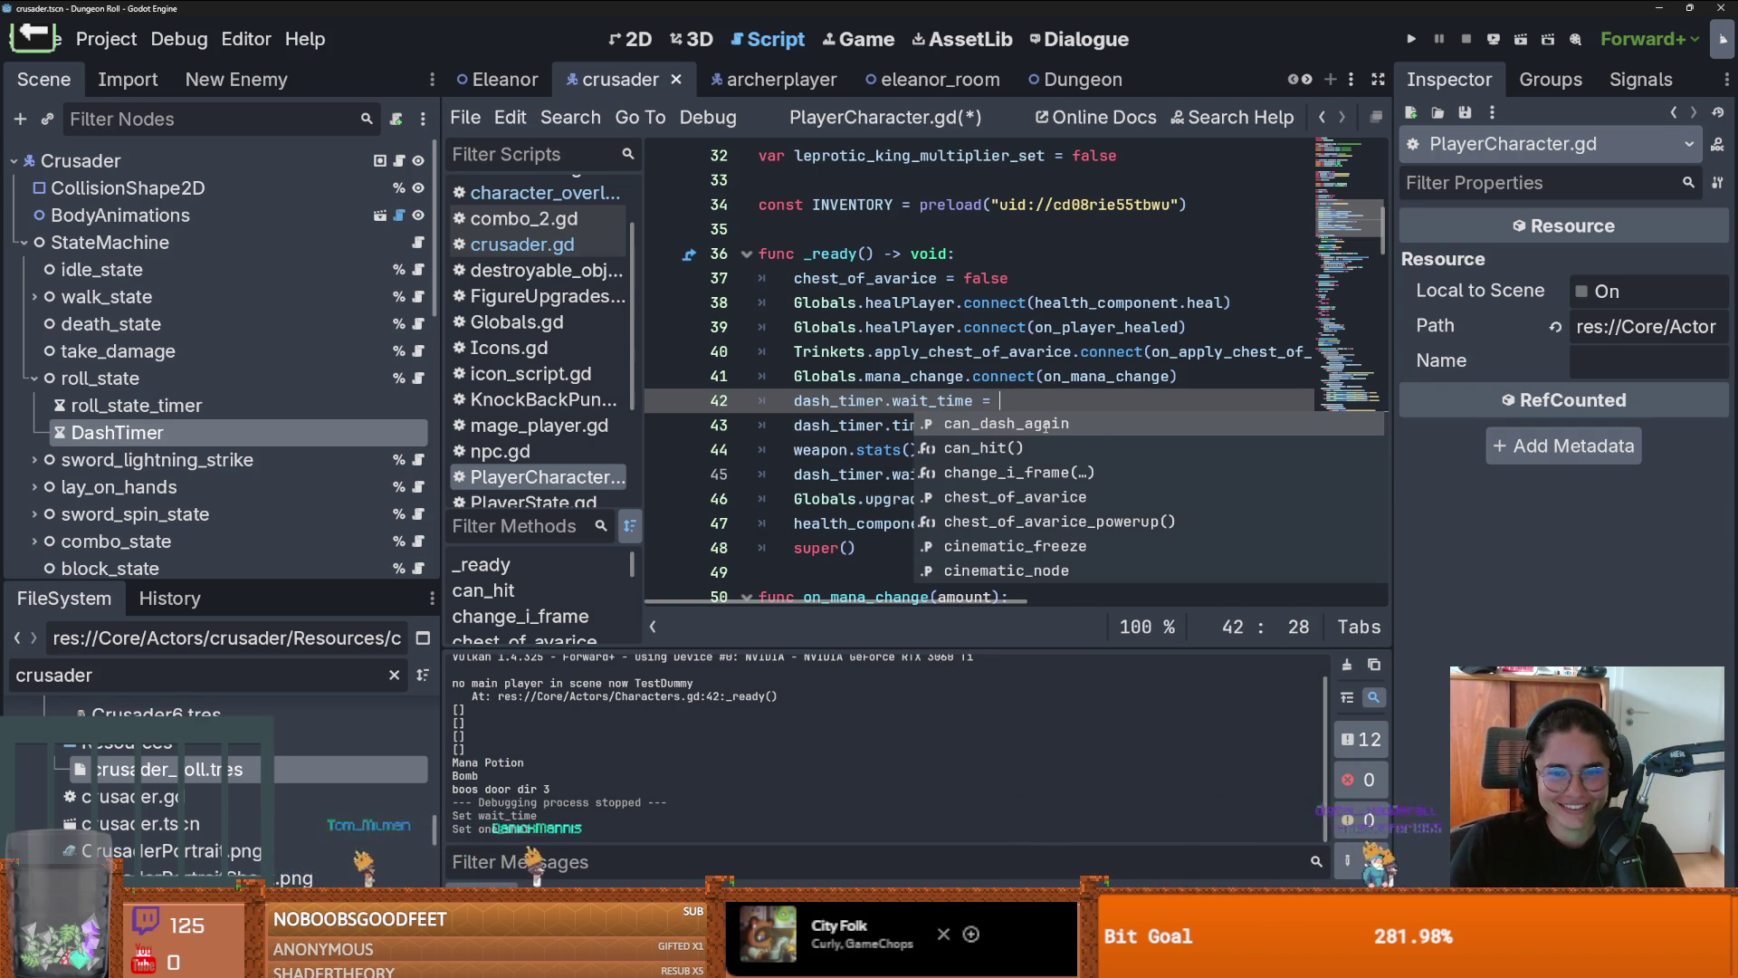
- Abandon the unfinished wait_time line, delete it, and save PlayerCharacter.gd unchanged
type("V")
key("BackSpace")
type("C")
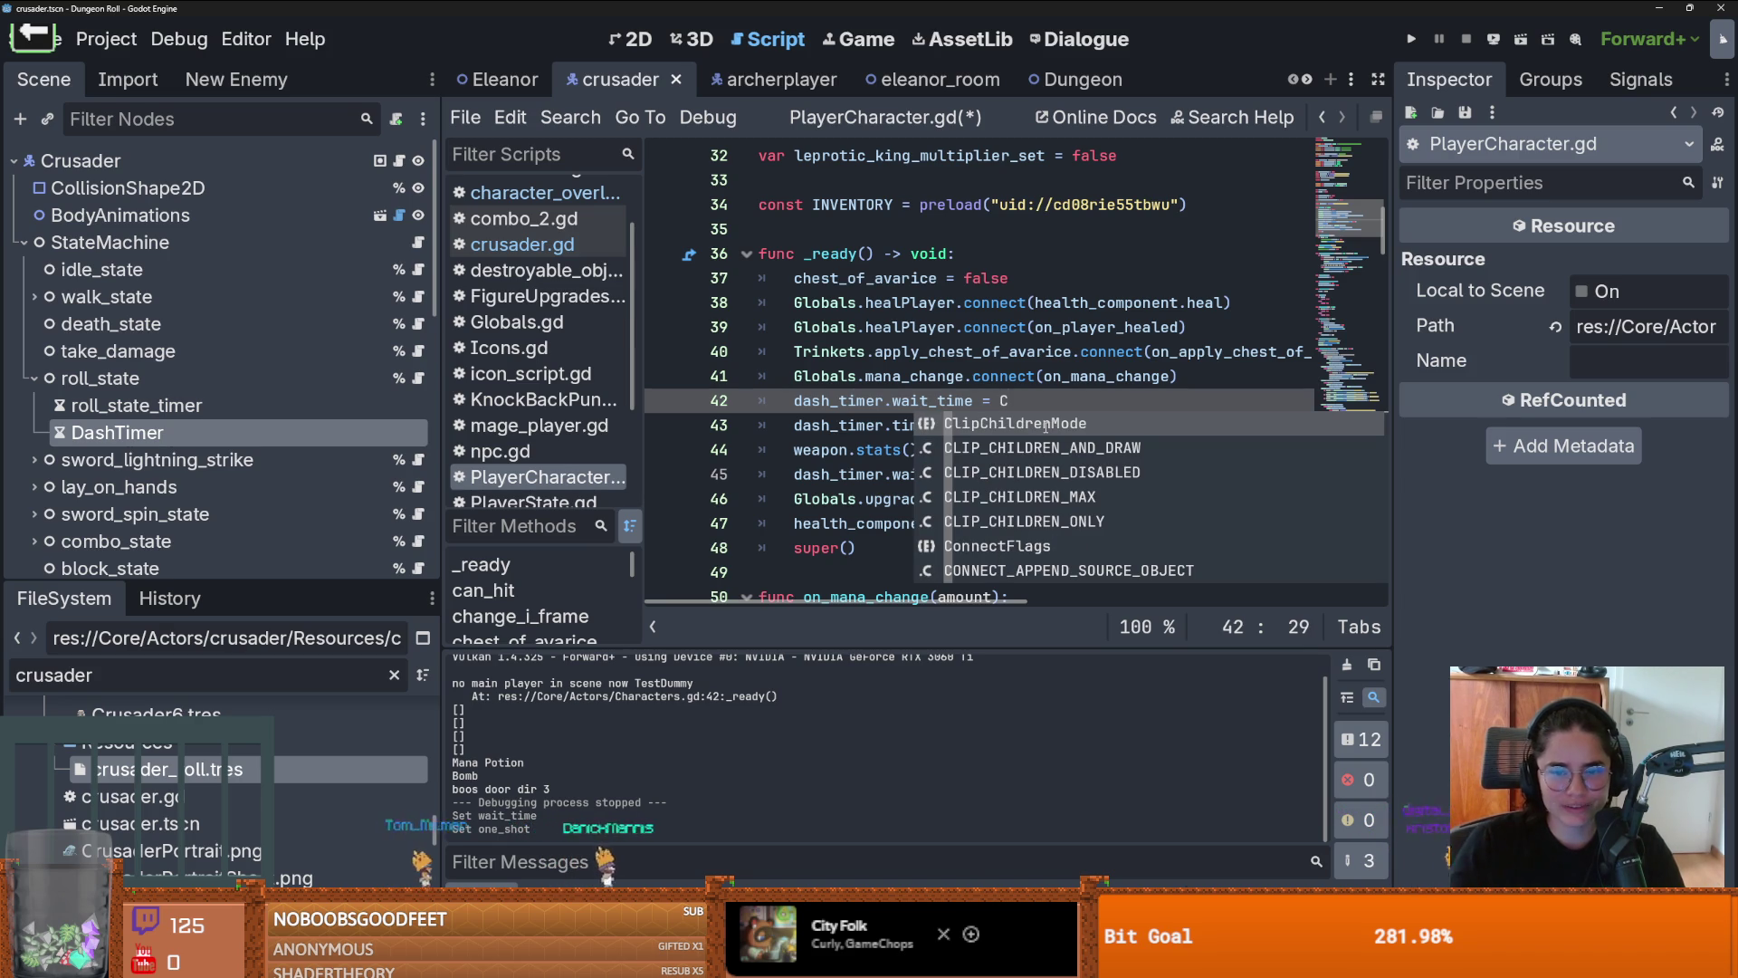
key("Escape")
left_click_drag(1008, 400, 544, 400)
key("BackSpace")
key("ctrl+s")
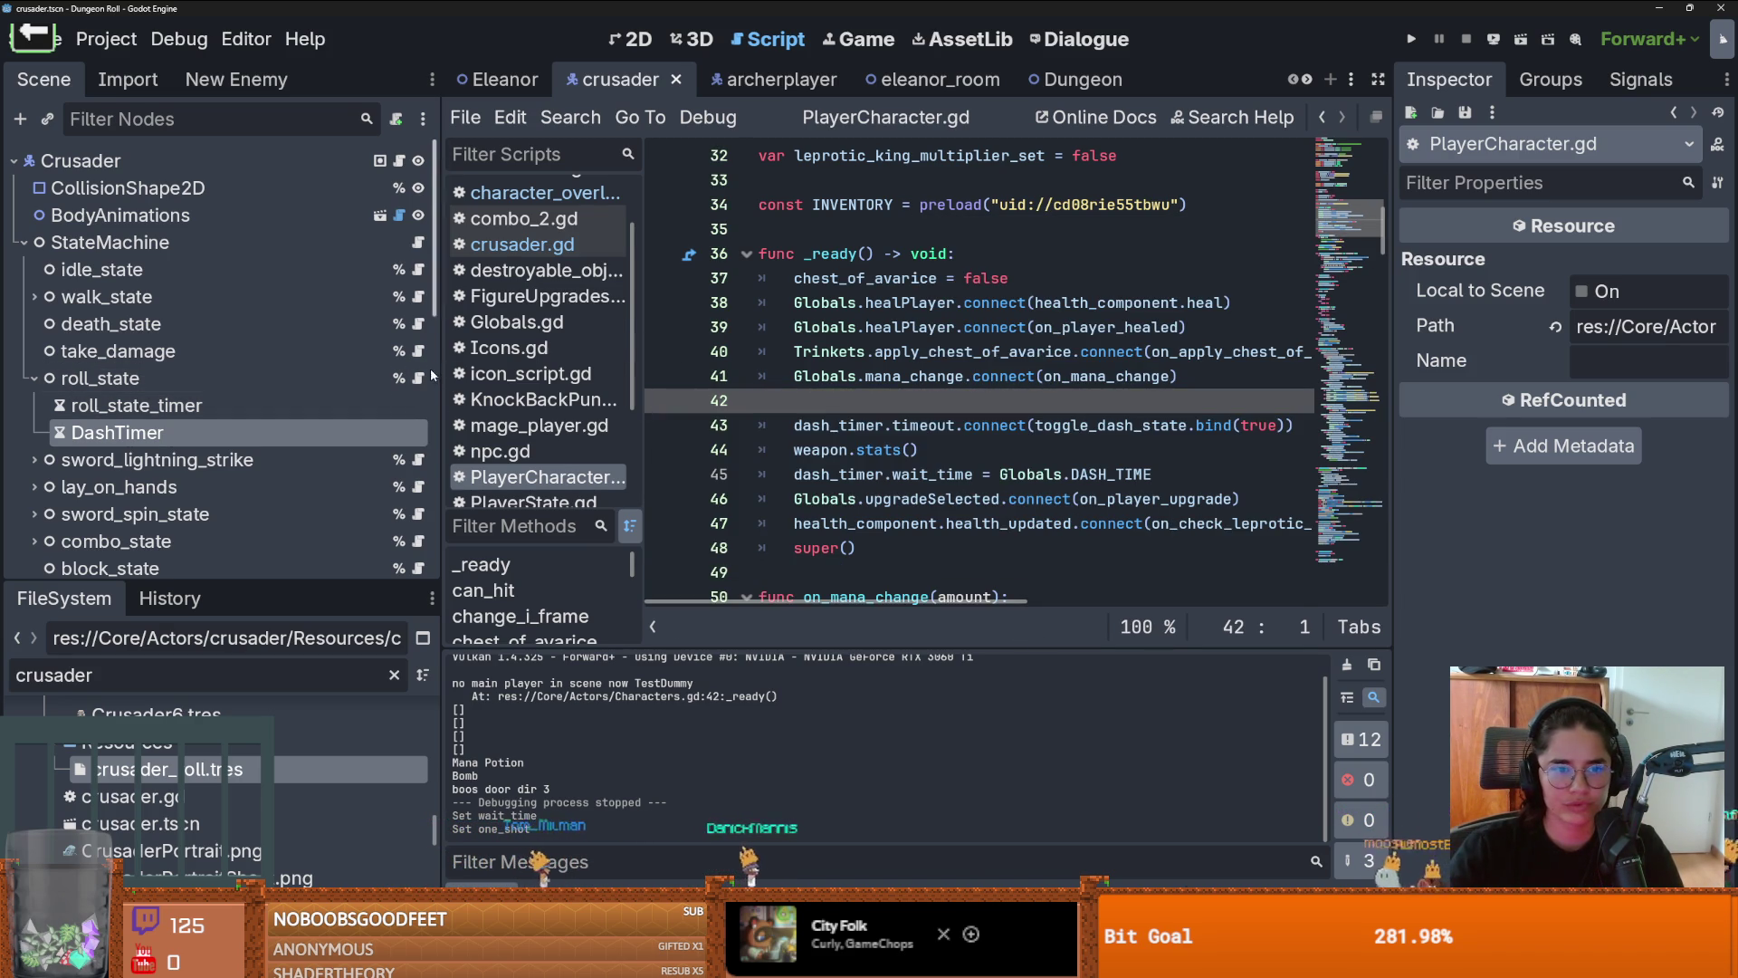
left_click(418, 377)
- Inspect dash_timer and roll_cooldown on line 31 of roll_state.gd and save
double_click(838, 375)
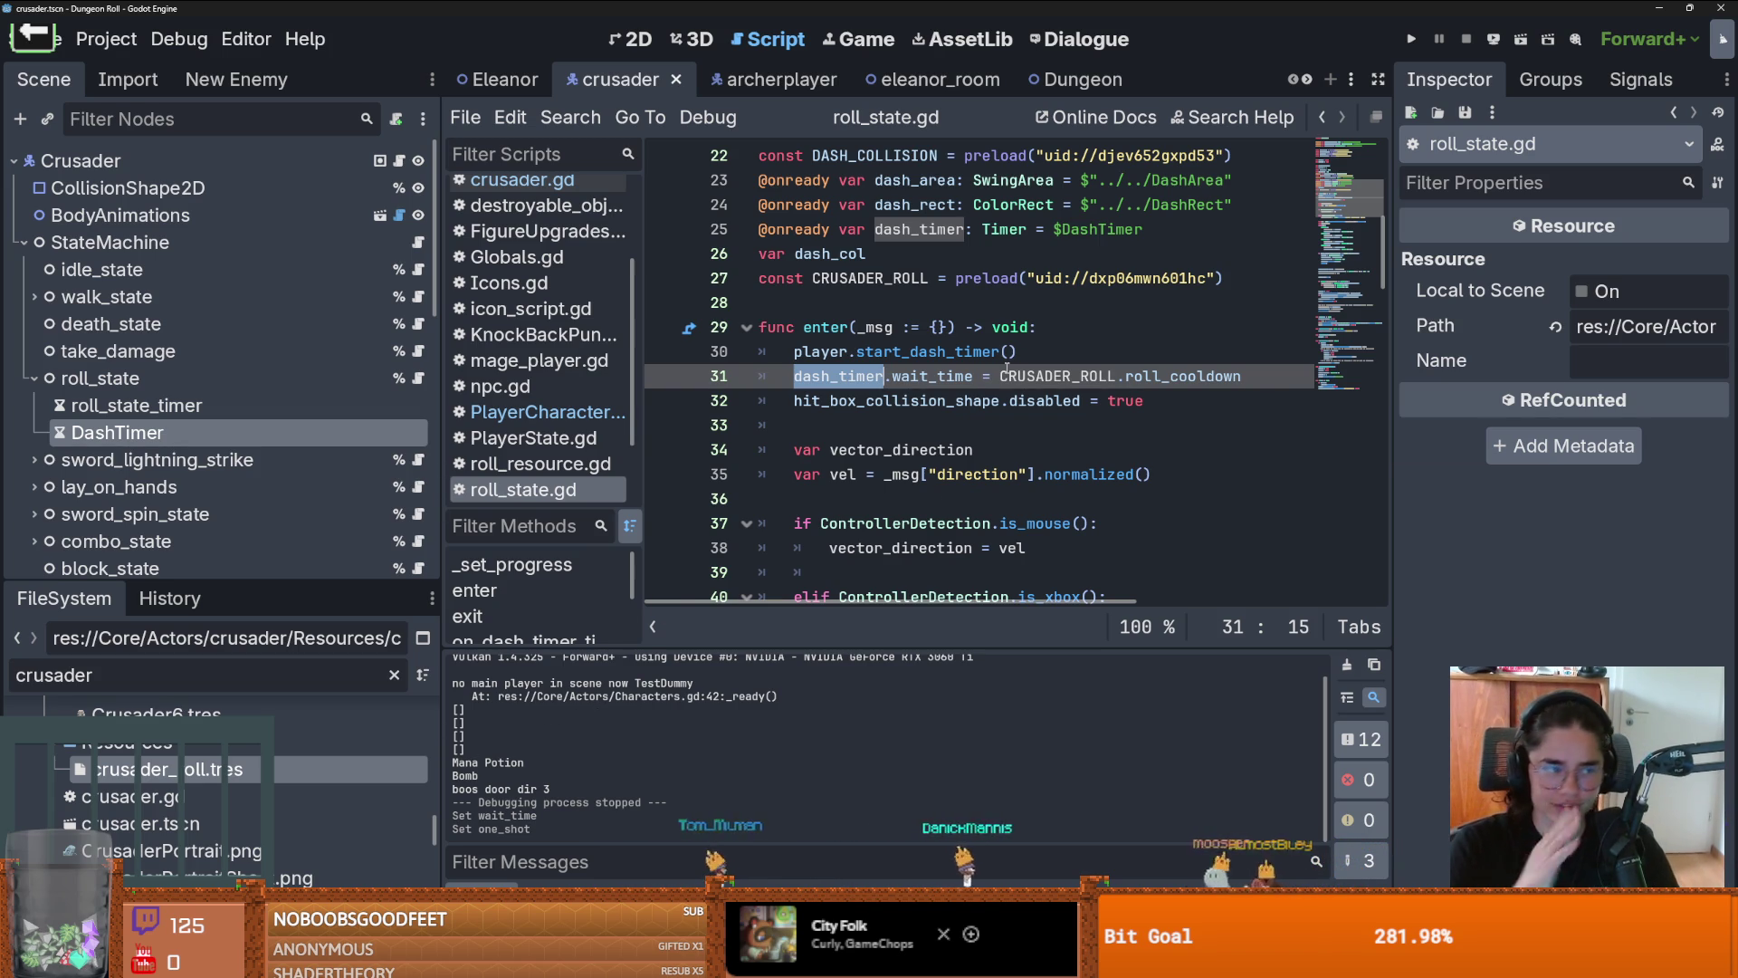
mouse_move(1006, 368)
double_click(1144, 376)
key("ctrl+s")
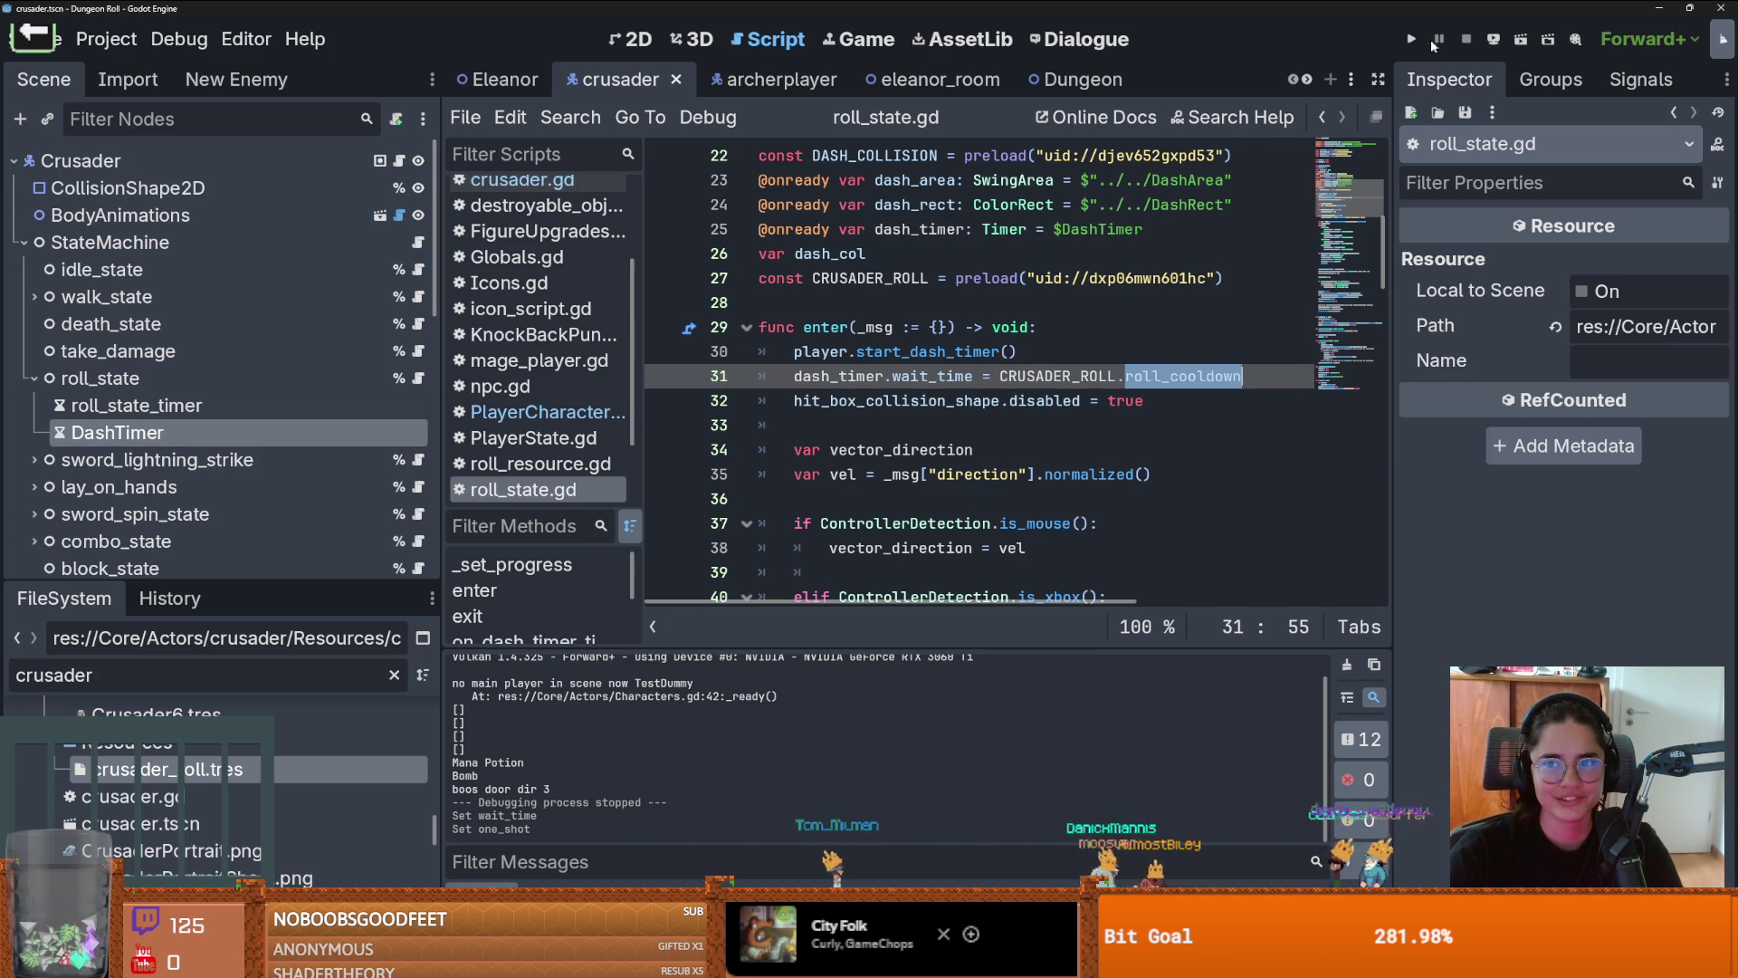
- Test-run the game, dash the knight to the right, then stop the game
left_click(1411, 39)
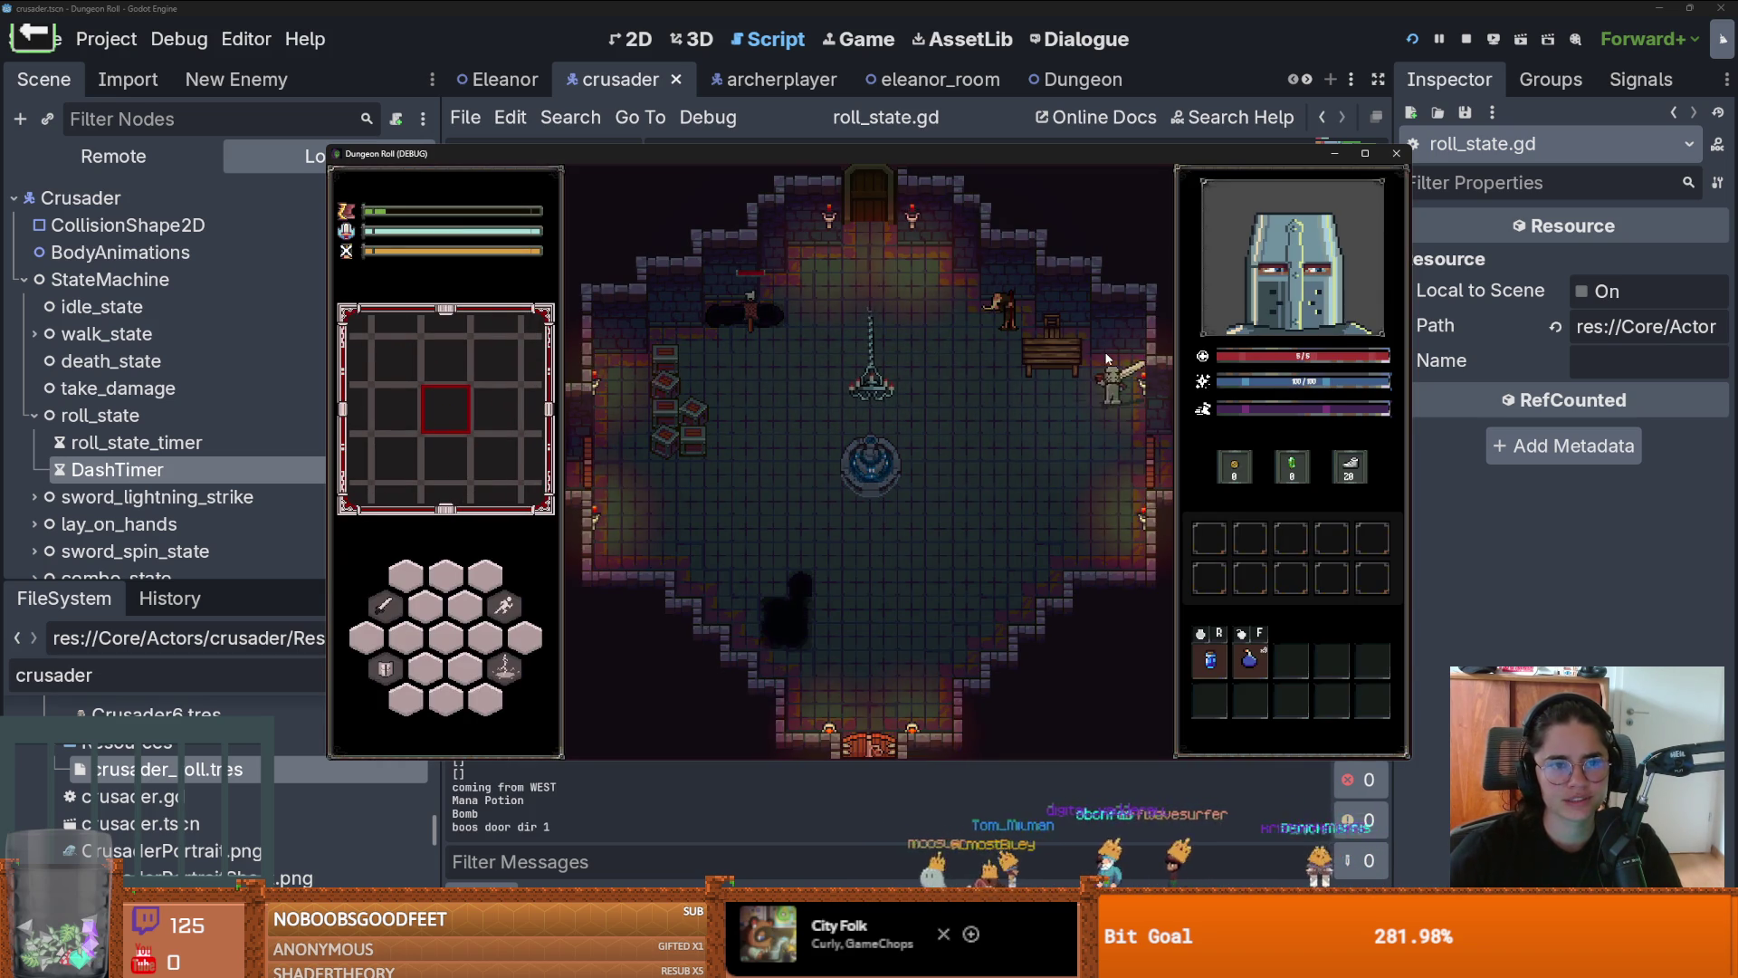
left_click(1394, 154)
key("F5")
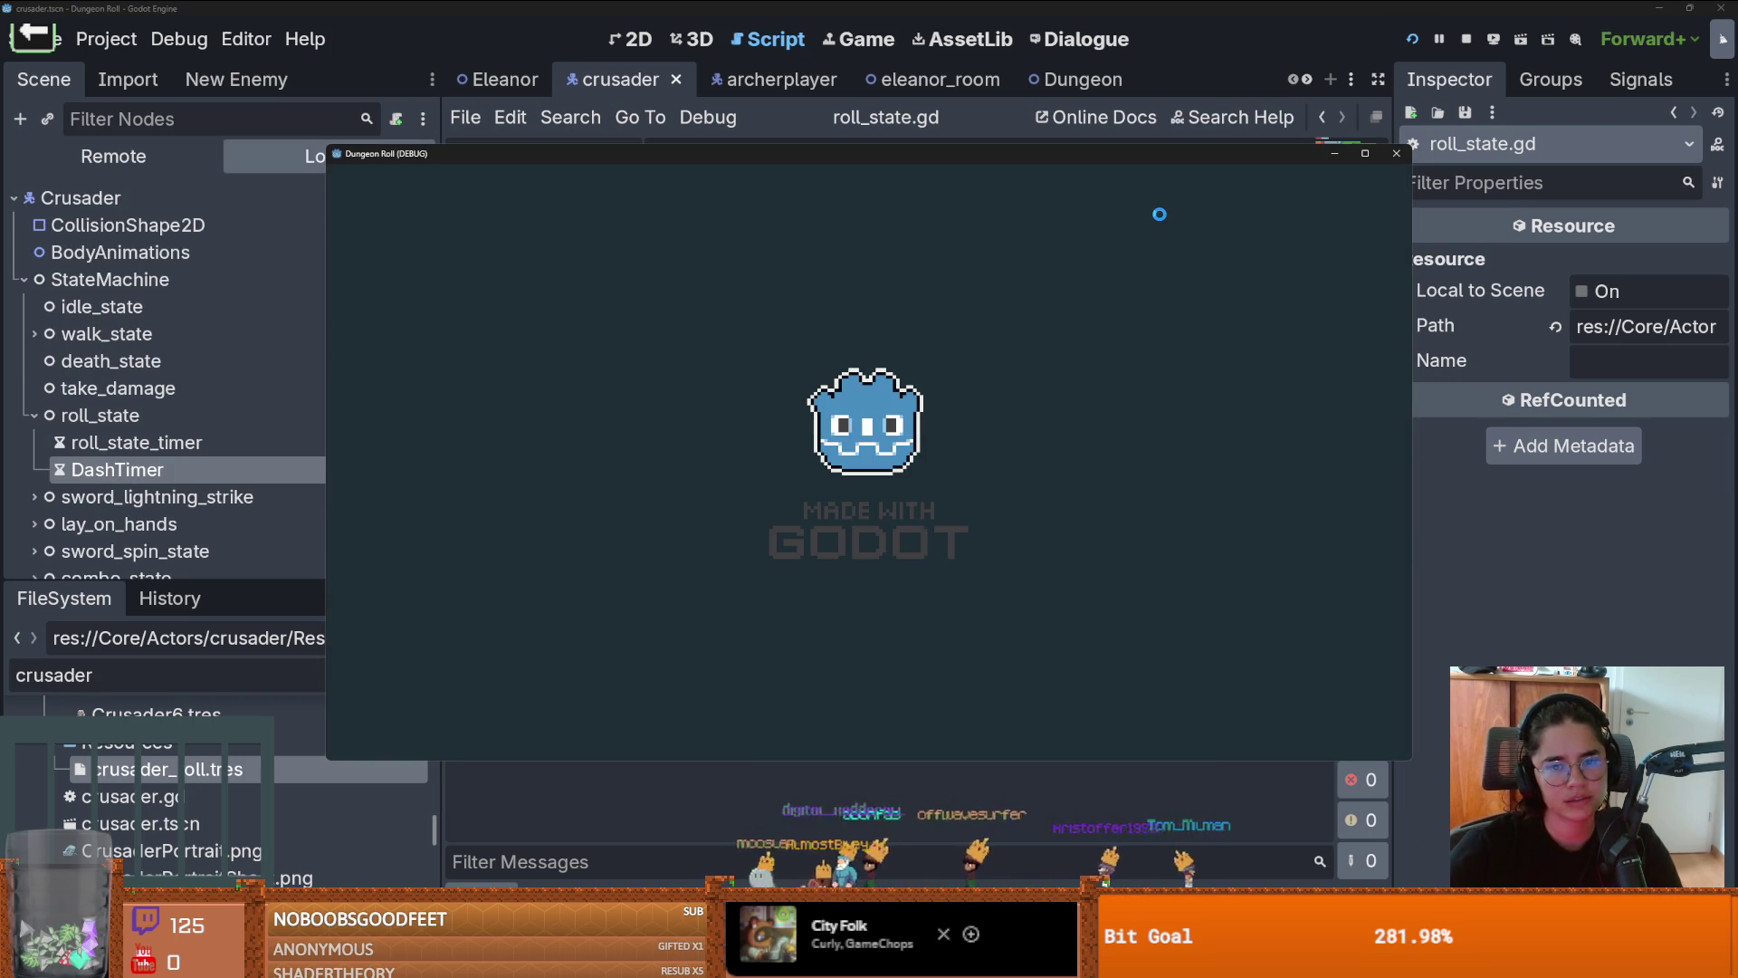
key("d")
key("space")
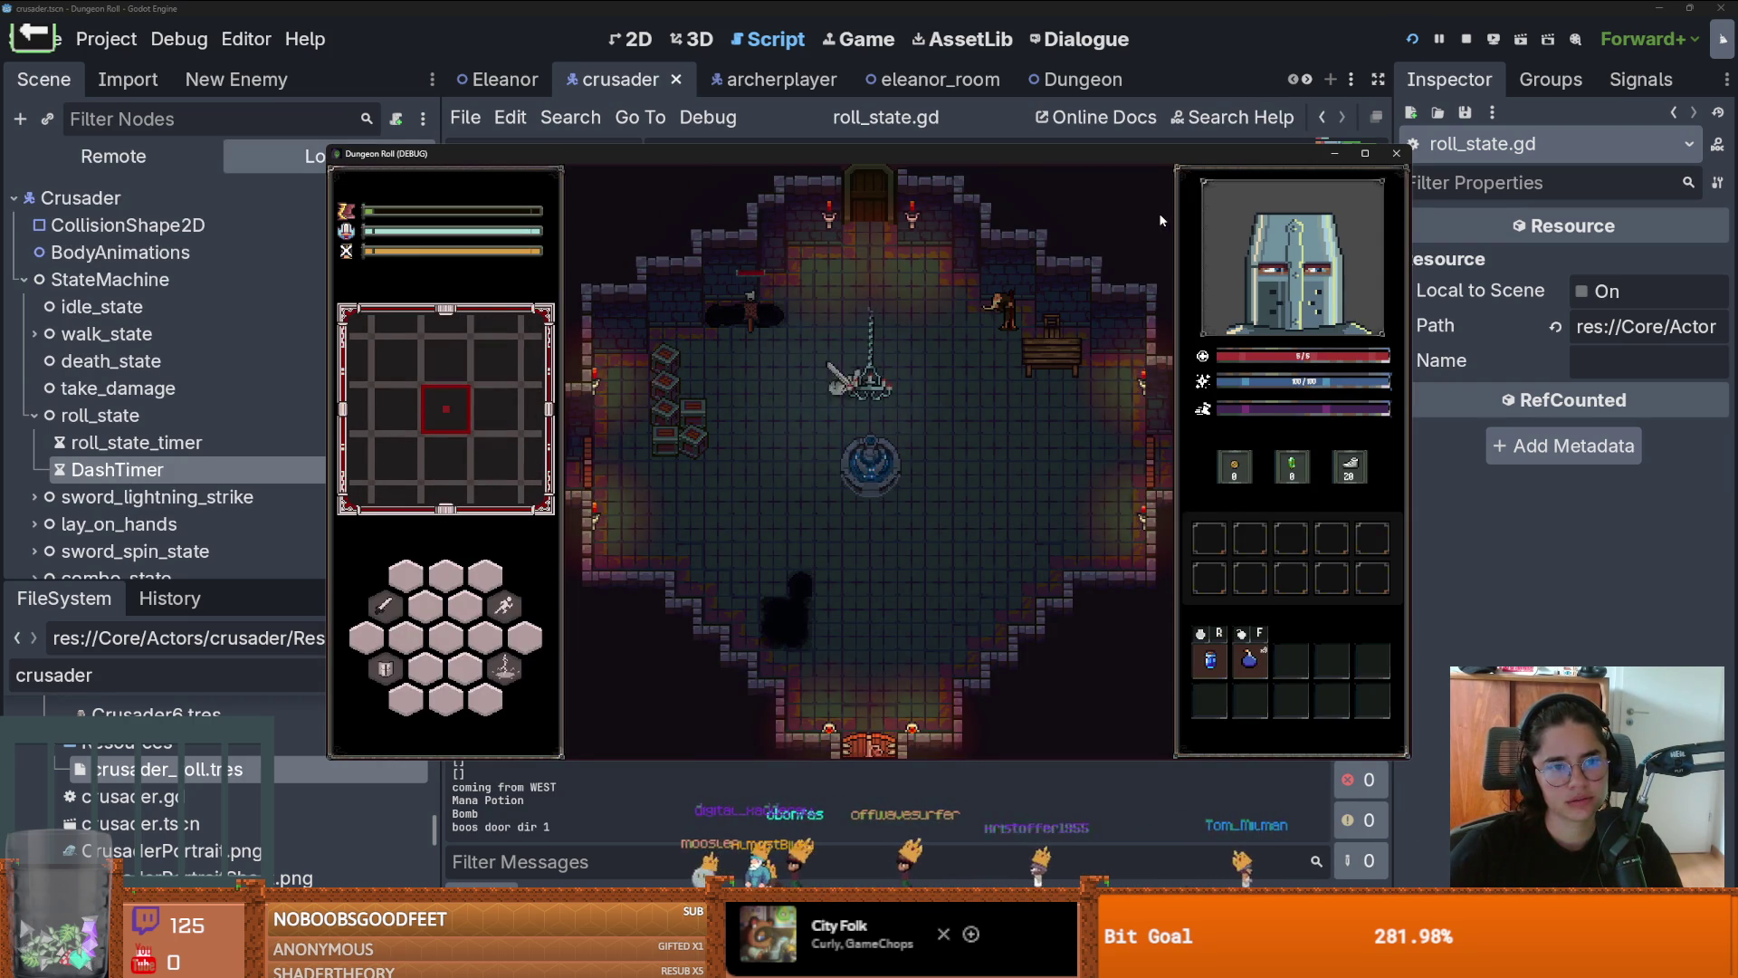
key("d")
left_click(1395, 154)
scroll(996, 371, "down", 3)
- Open crusader.gd at the is_in_disruptable_state functions and narrow the side docks to widen the code
scroll(996, 371, "up", 8)
left_click(399, 160)
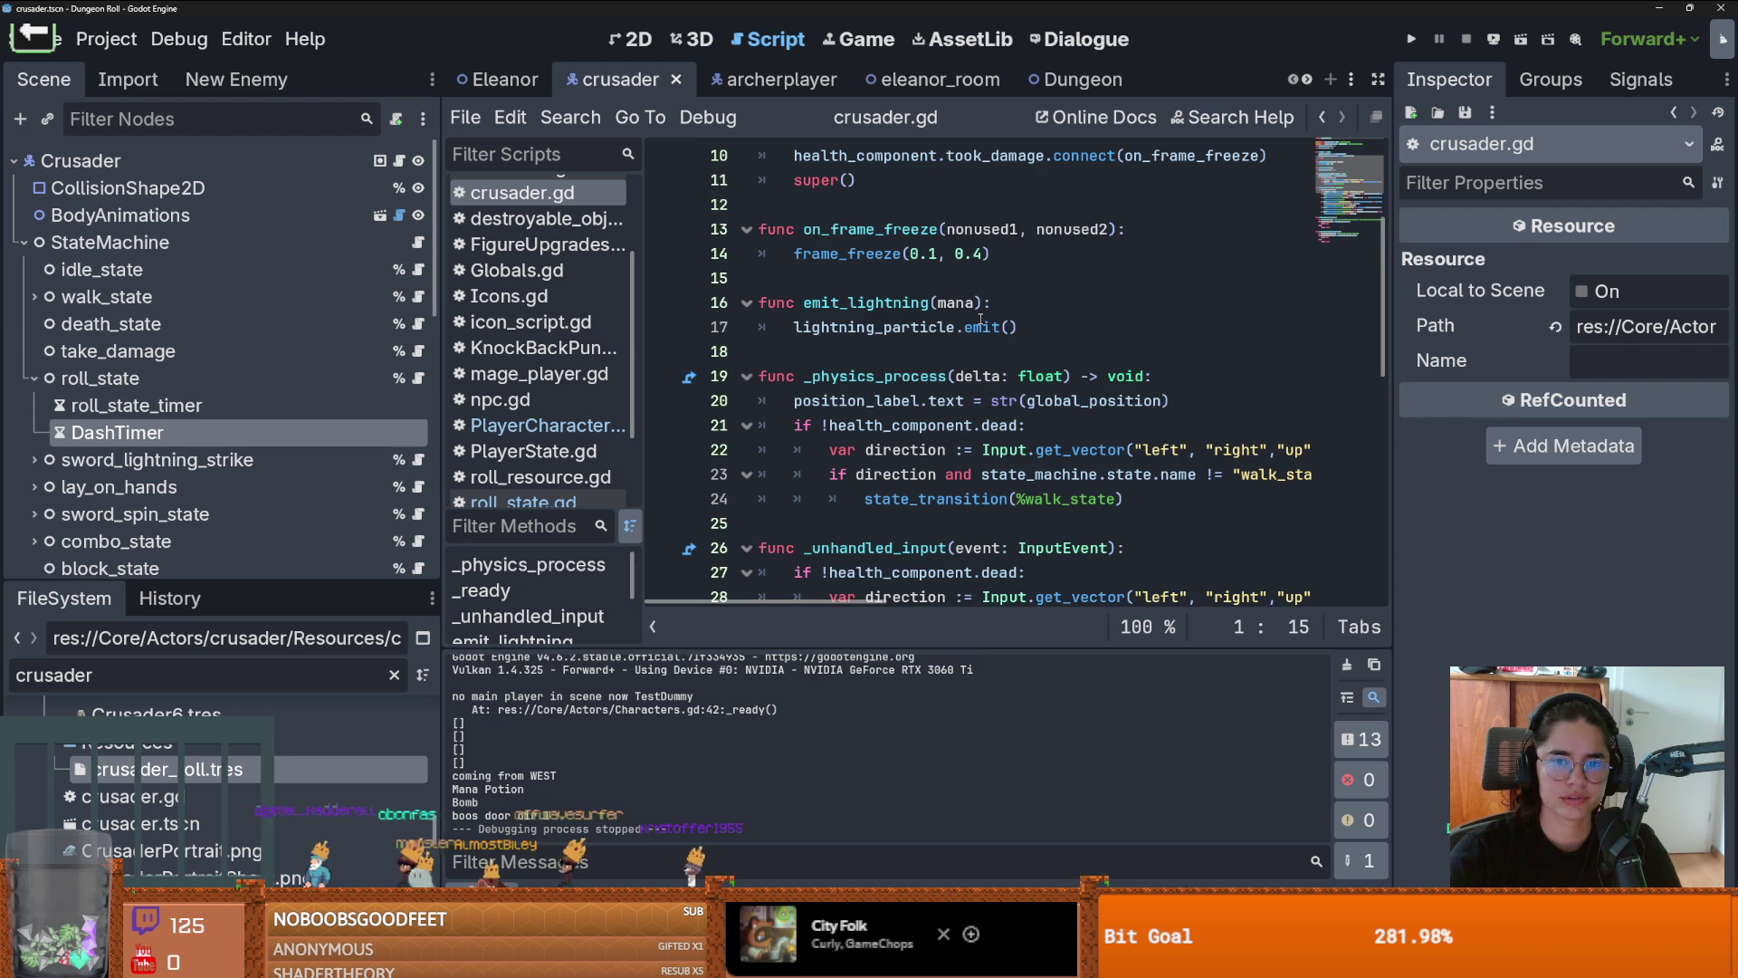
scroll(980, 318, "down", 5)
scroll(980, 318, "down", 2)
left_click_drag(1395, 362, 1547, 362)
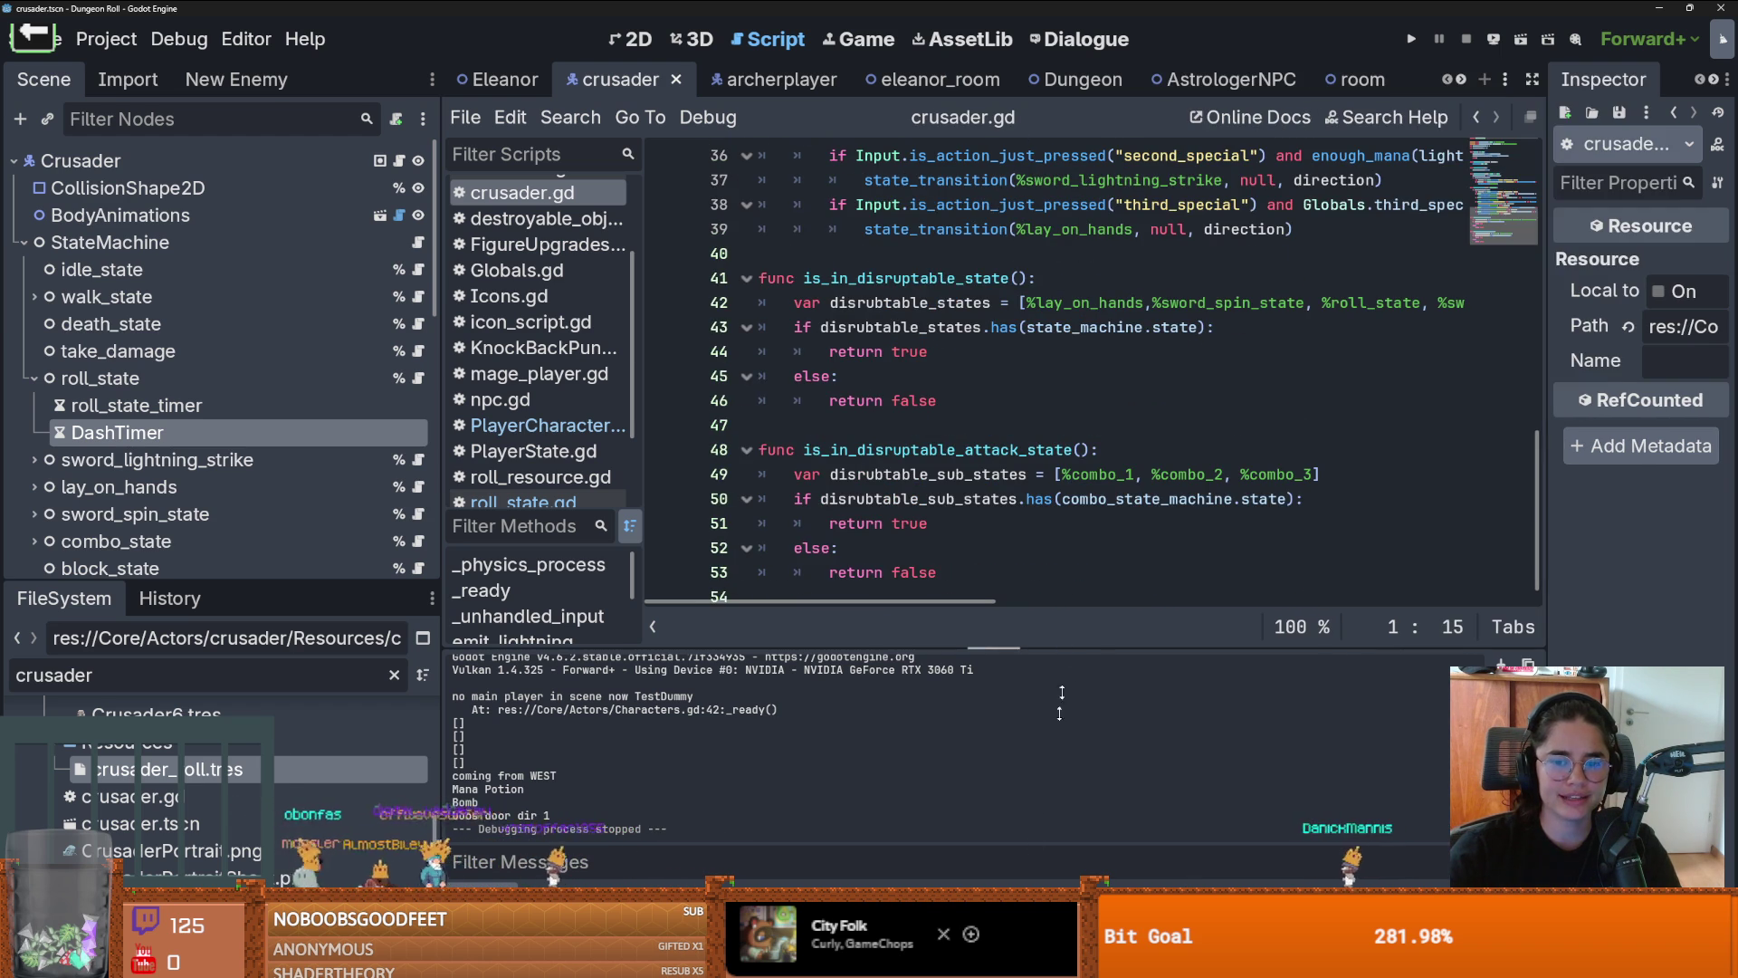
left_click_drag(441, 647, 359, 646)
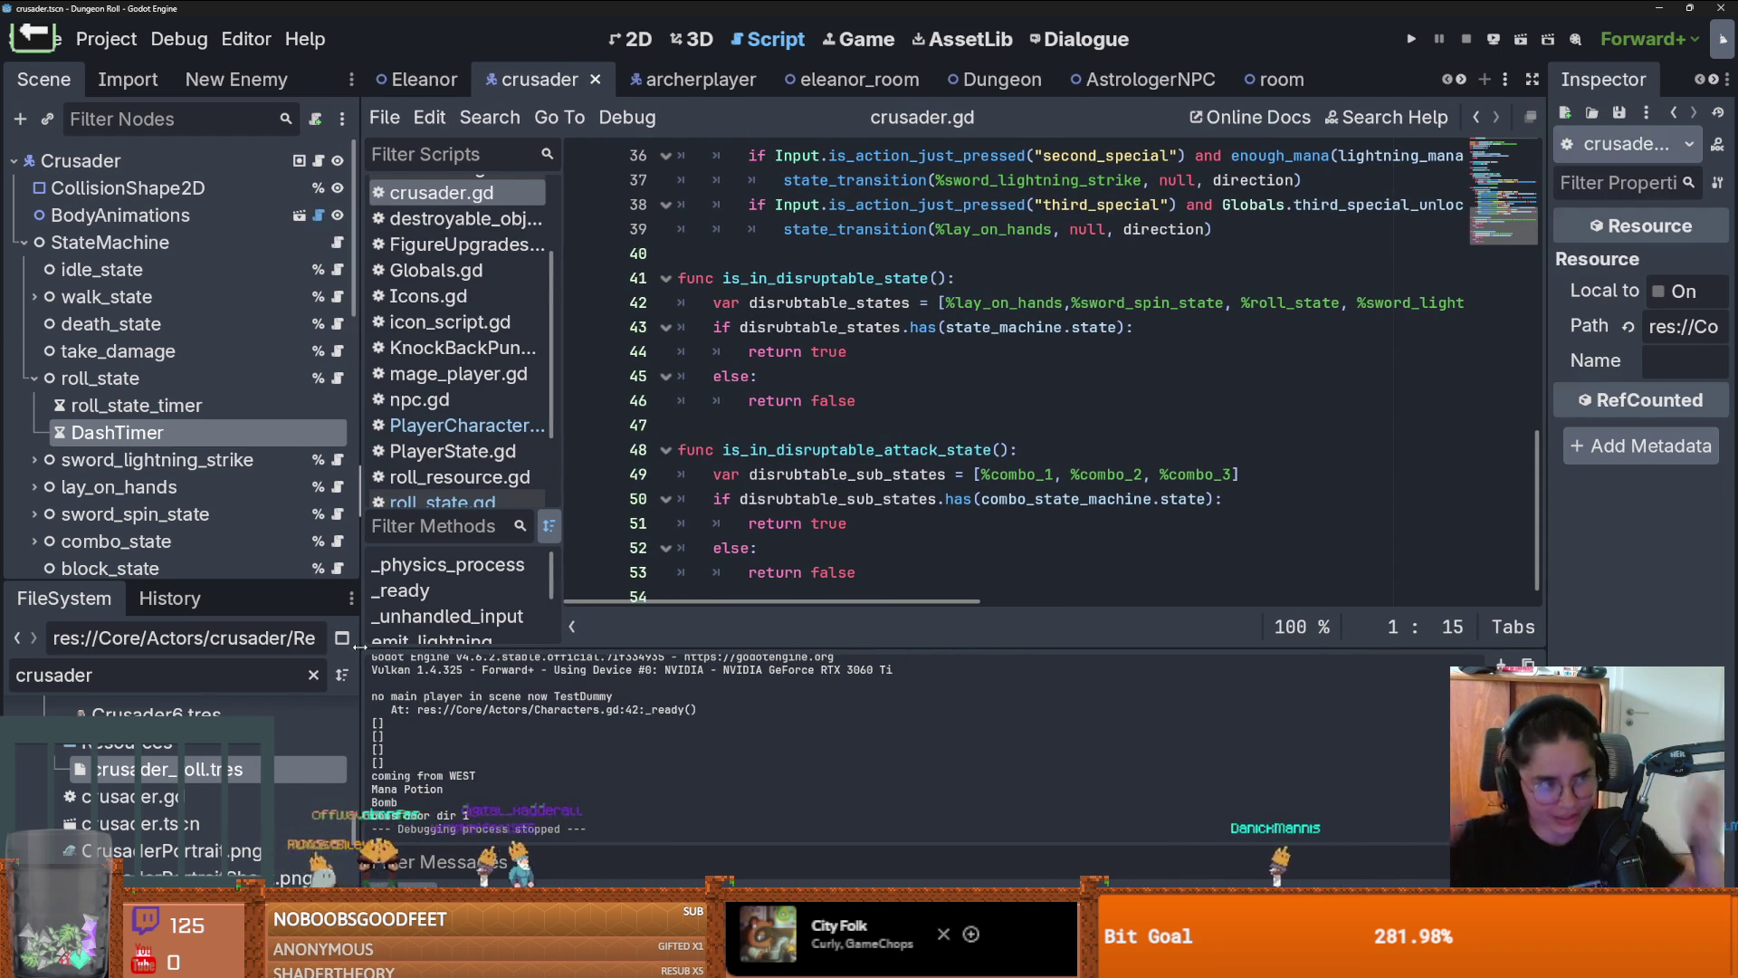
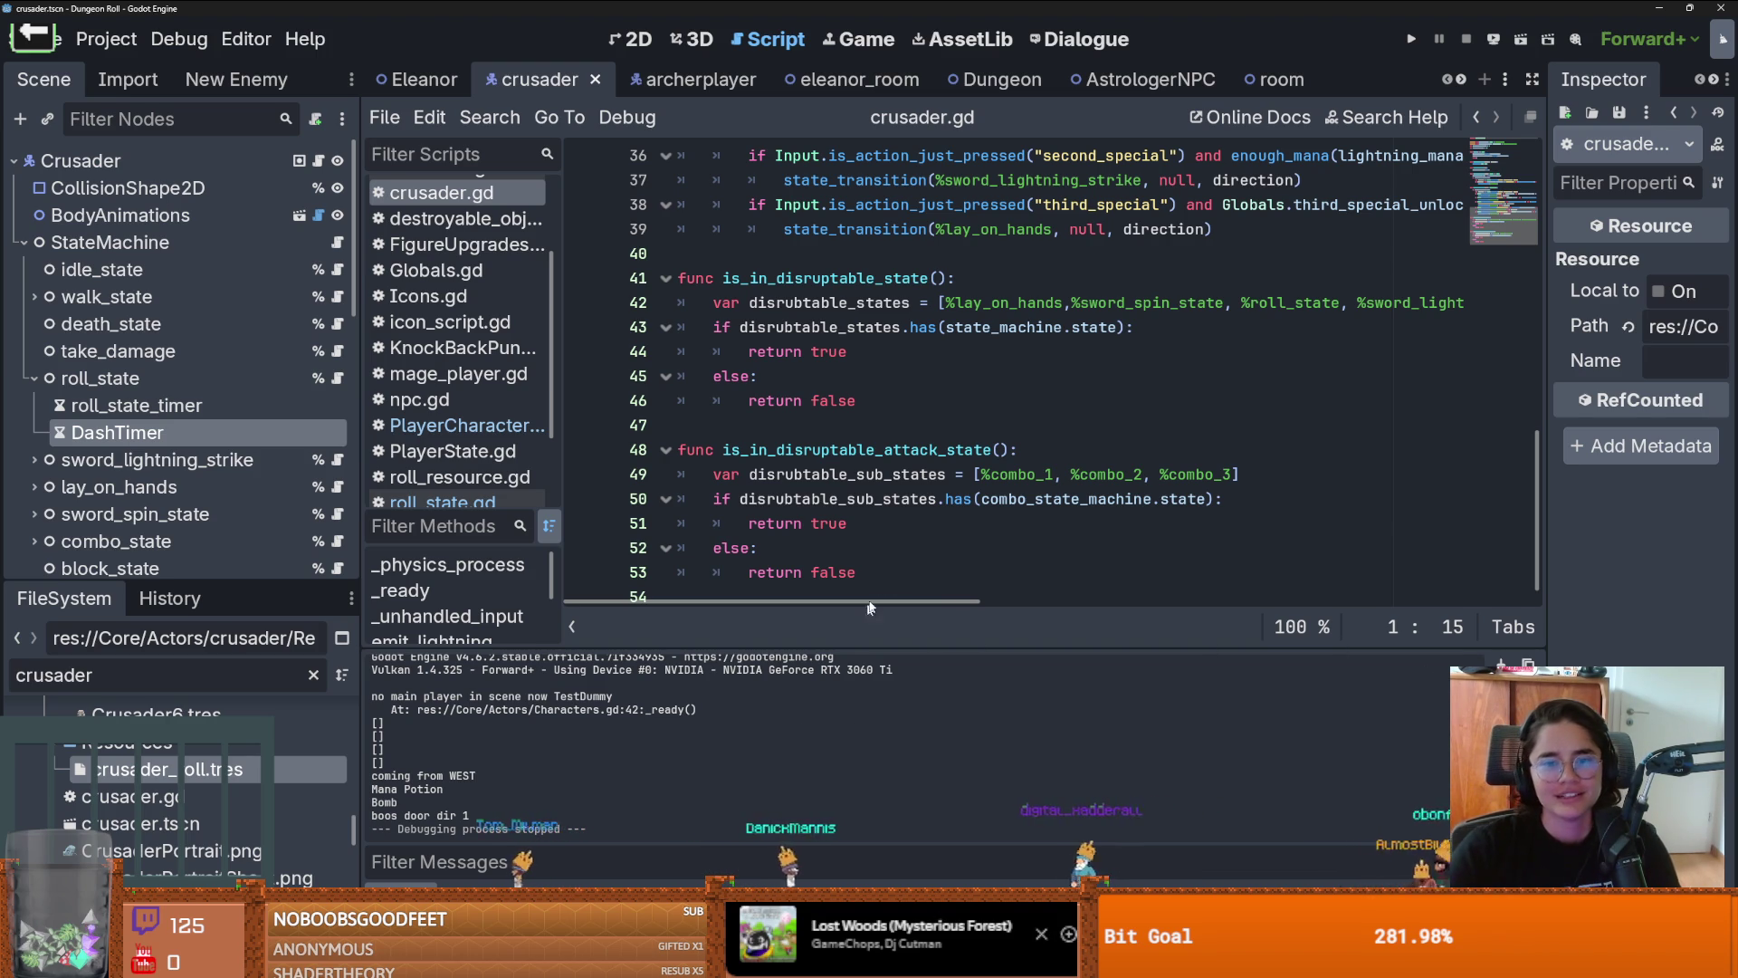
- Save, then open roll_state.gd and inspect the dash_timer wait_time assignment on line 31
scroll(886, 571, "up", 3)
key("ctrl+s")
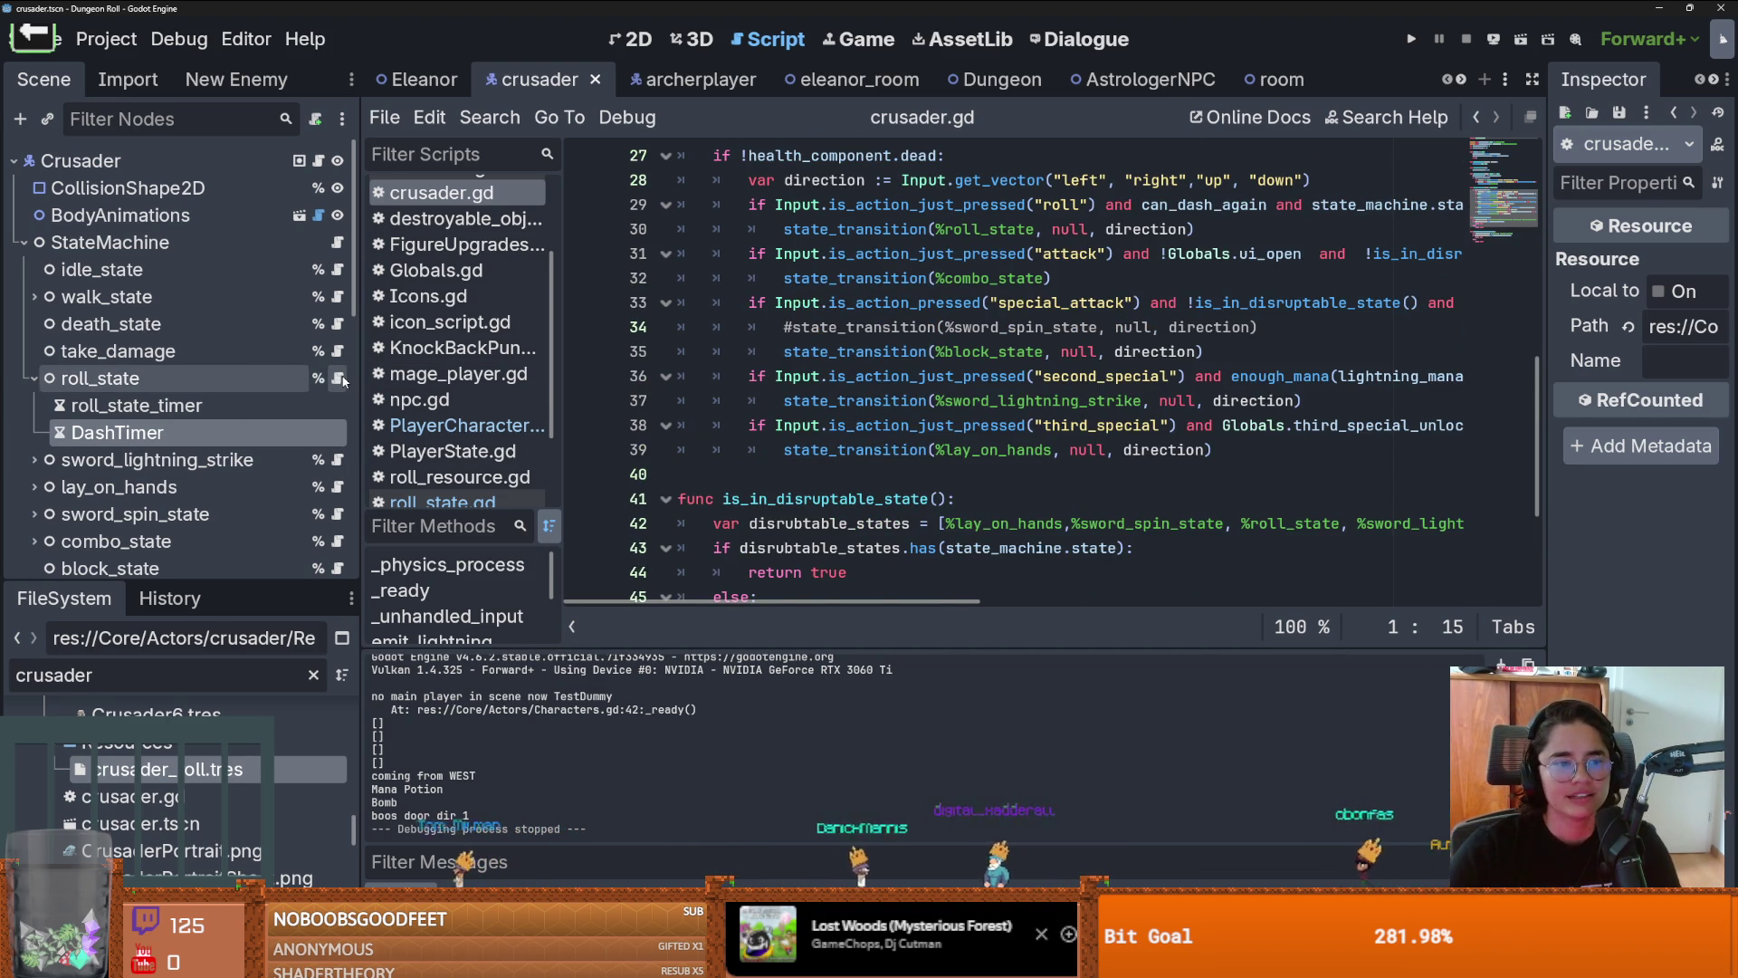
left_click(337, 377)
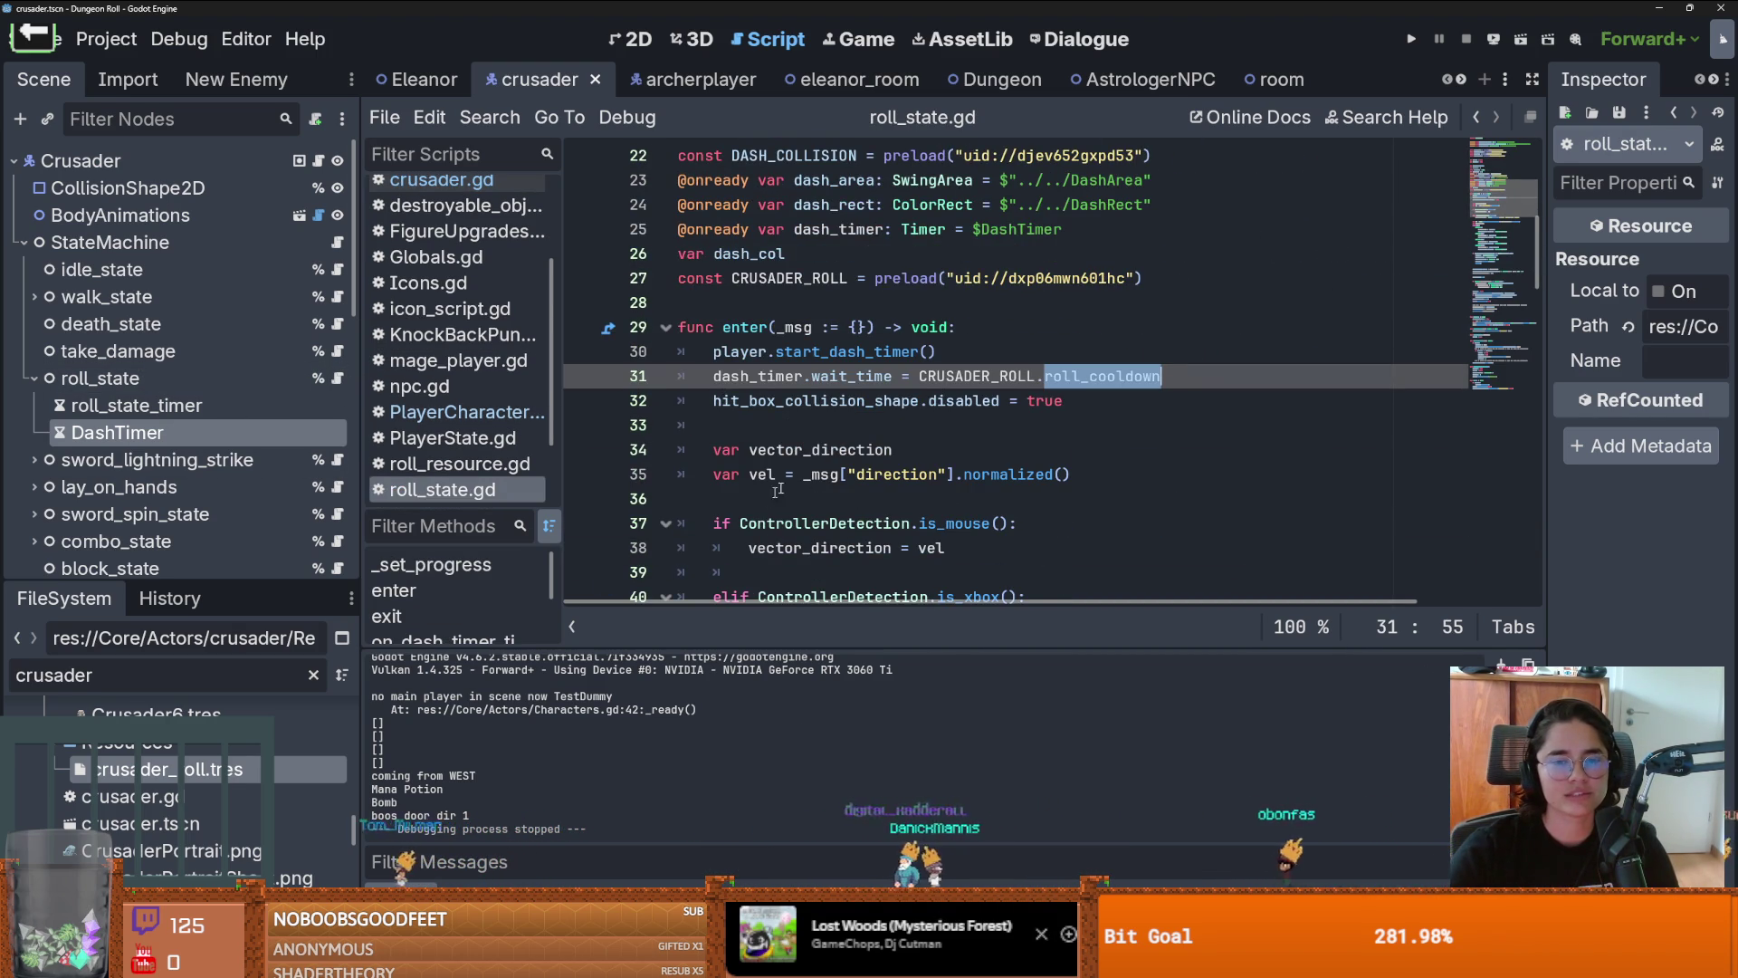
scroll(916, 358, "down", 1)
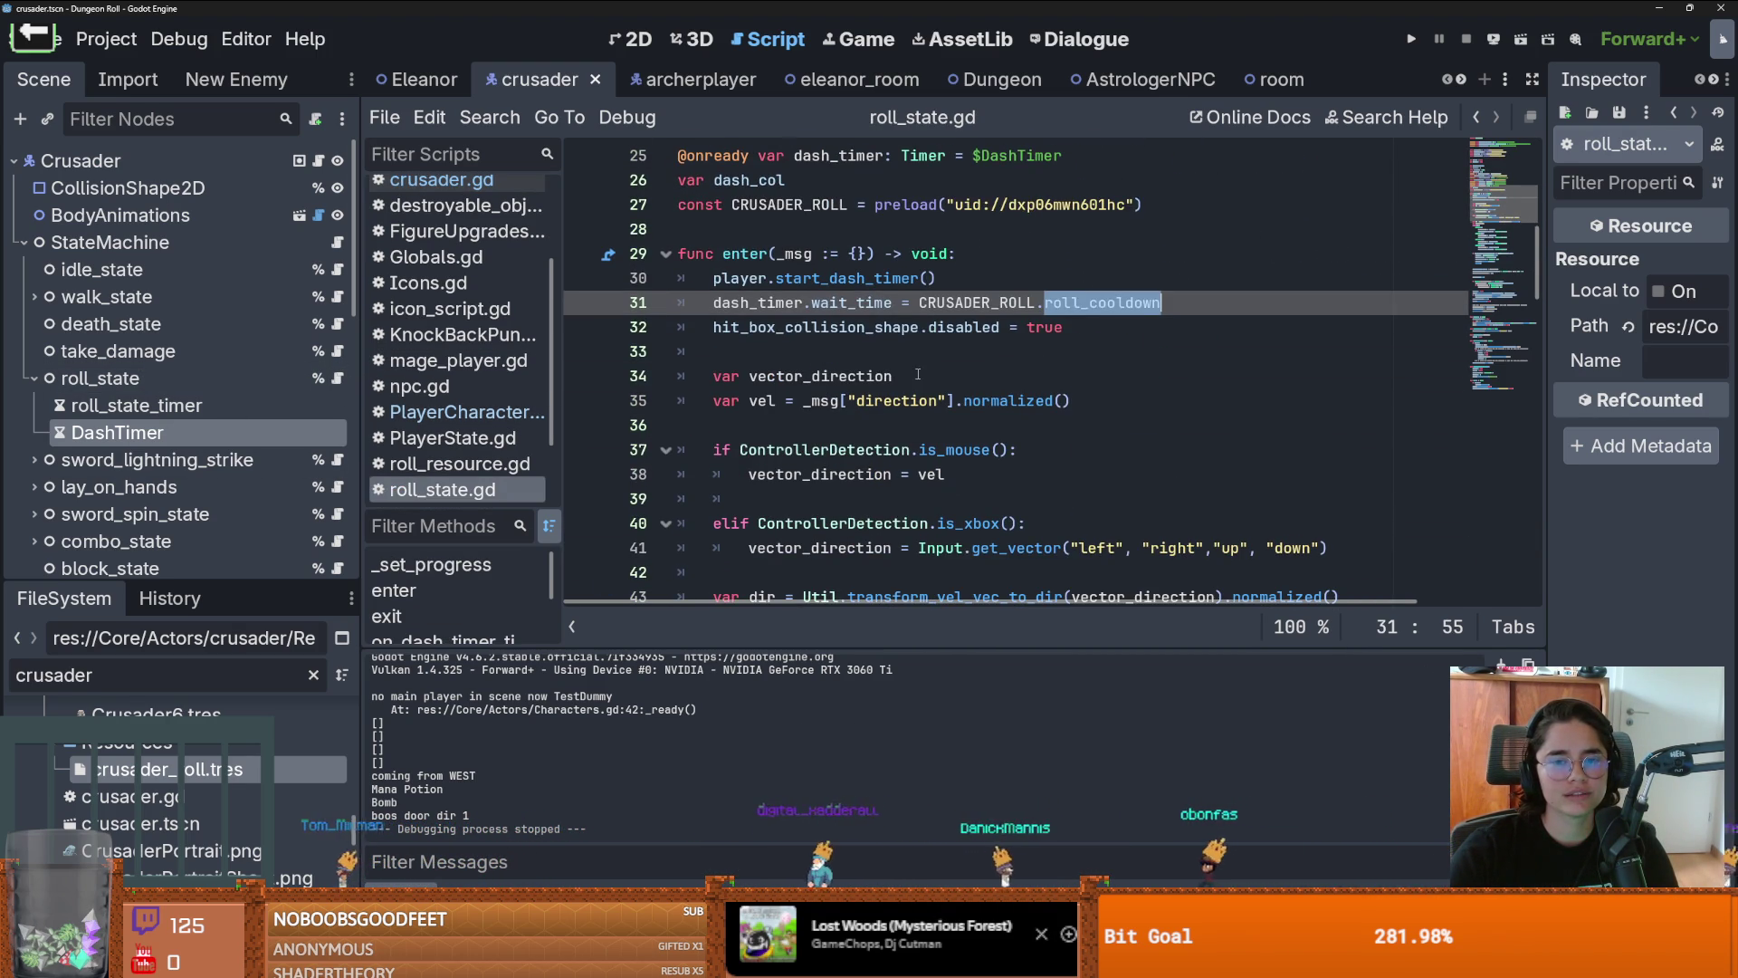
double_click(874, 303)
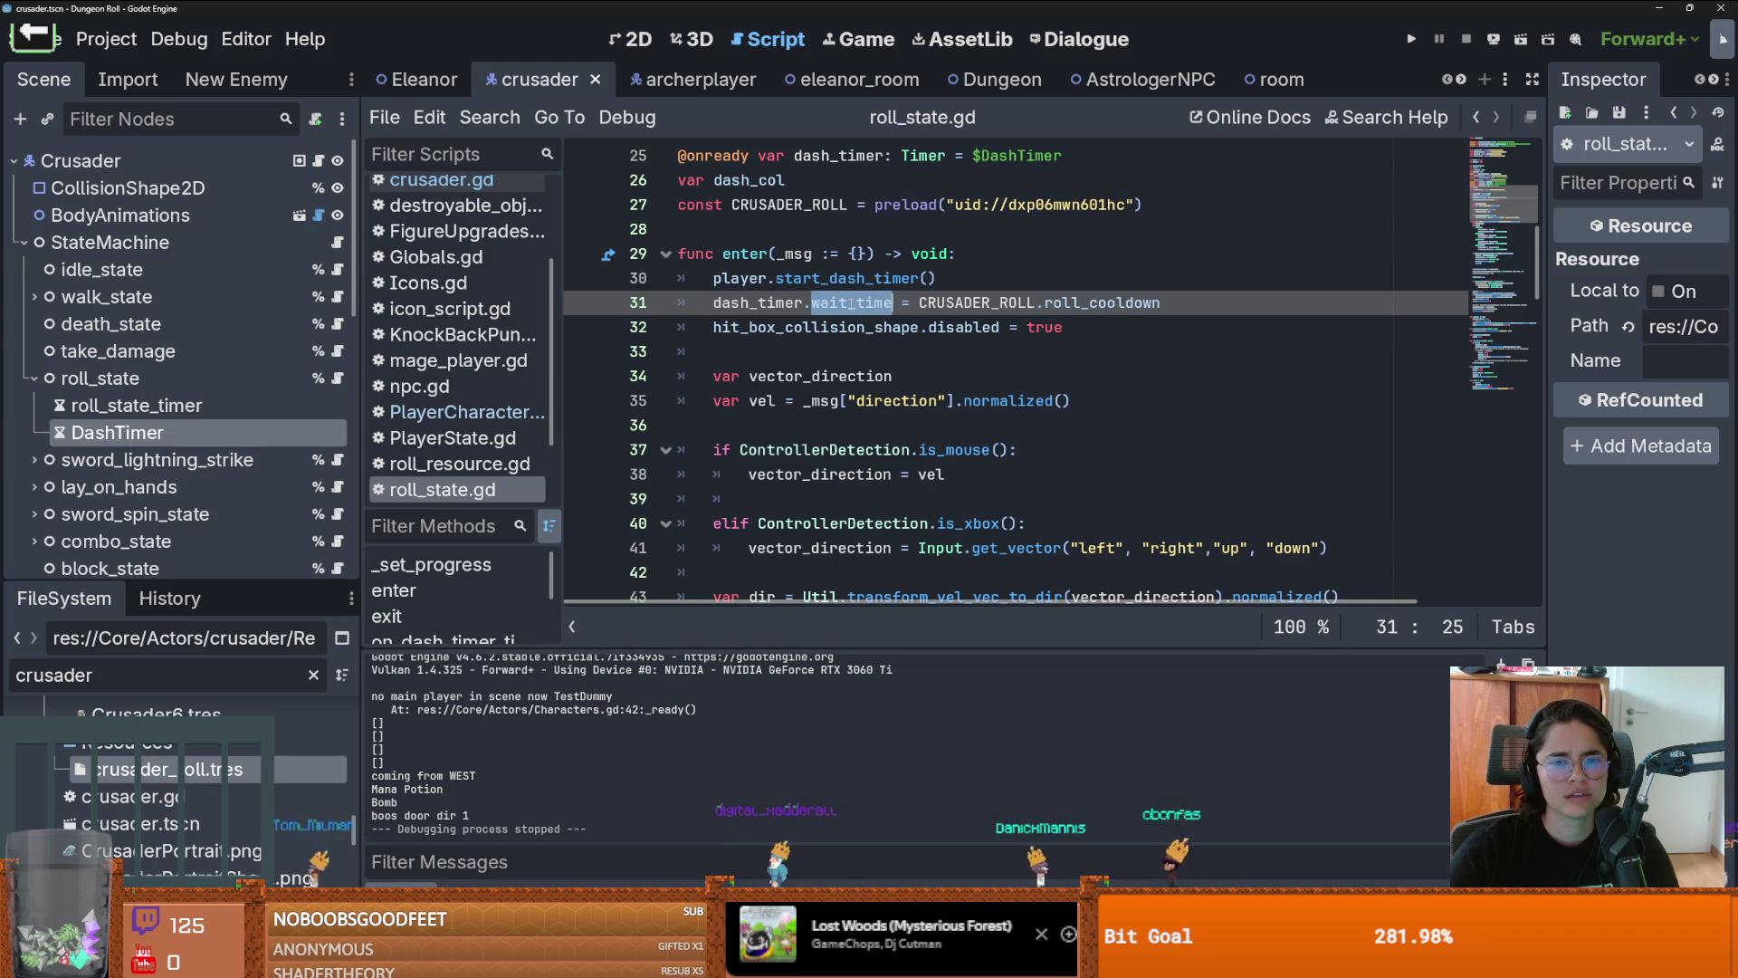
left_click(802, 303)
scroll(793, 455, "down", 4)
scroll(793, 455, "down", 6)
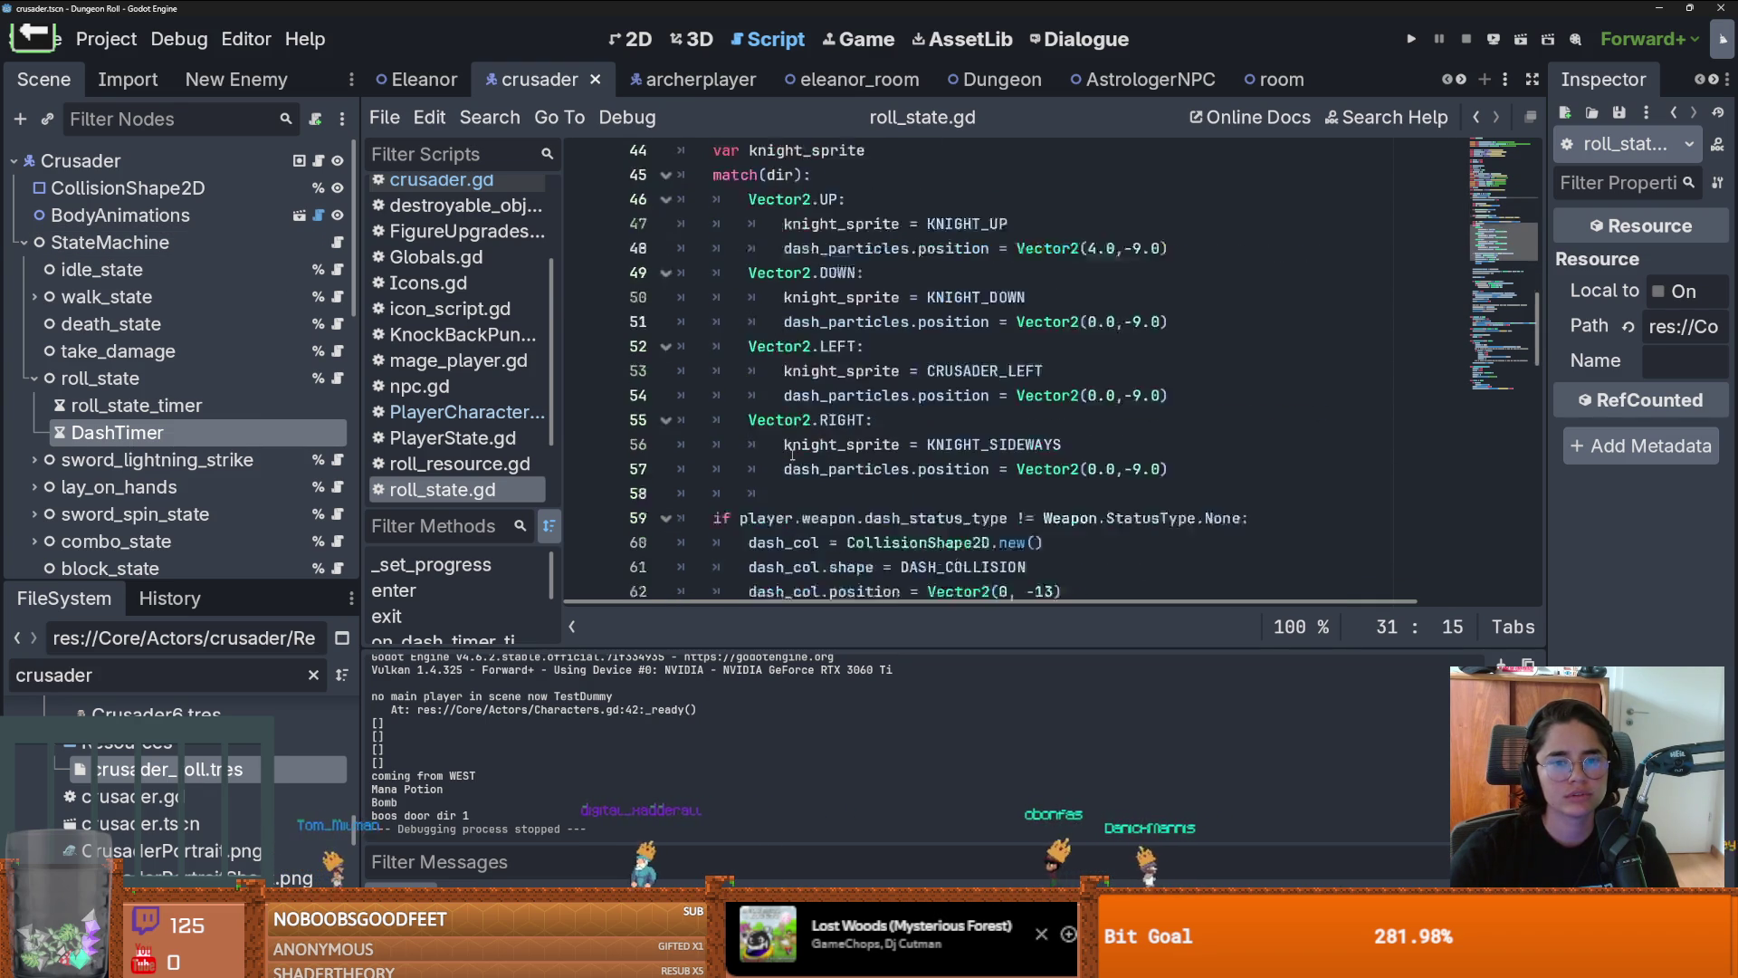
scroll(793, 455, "up", 8)
scroll(793, 455, "up", 9)
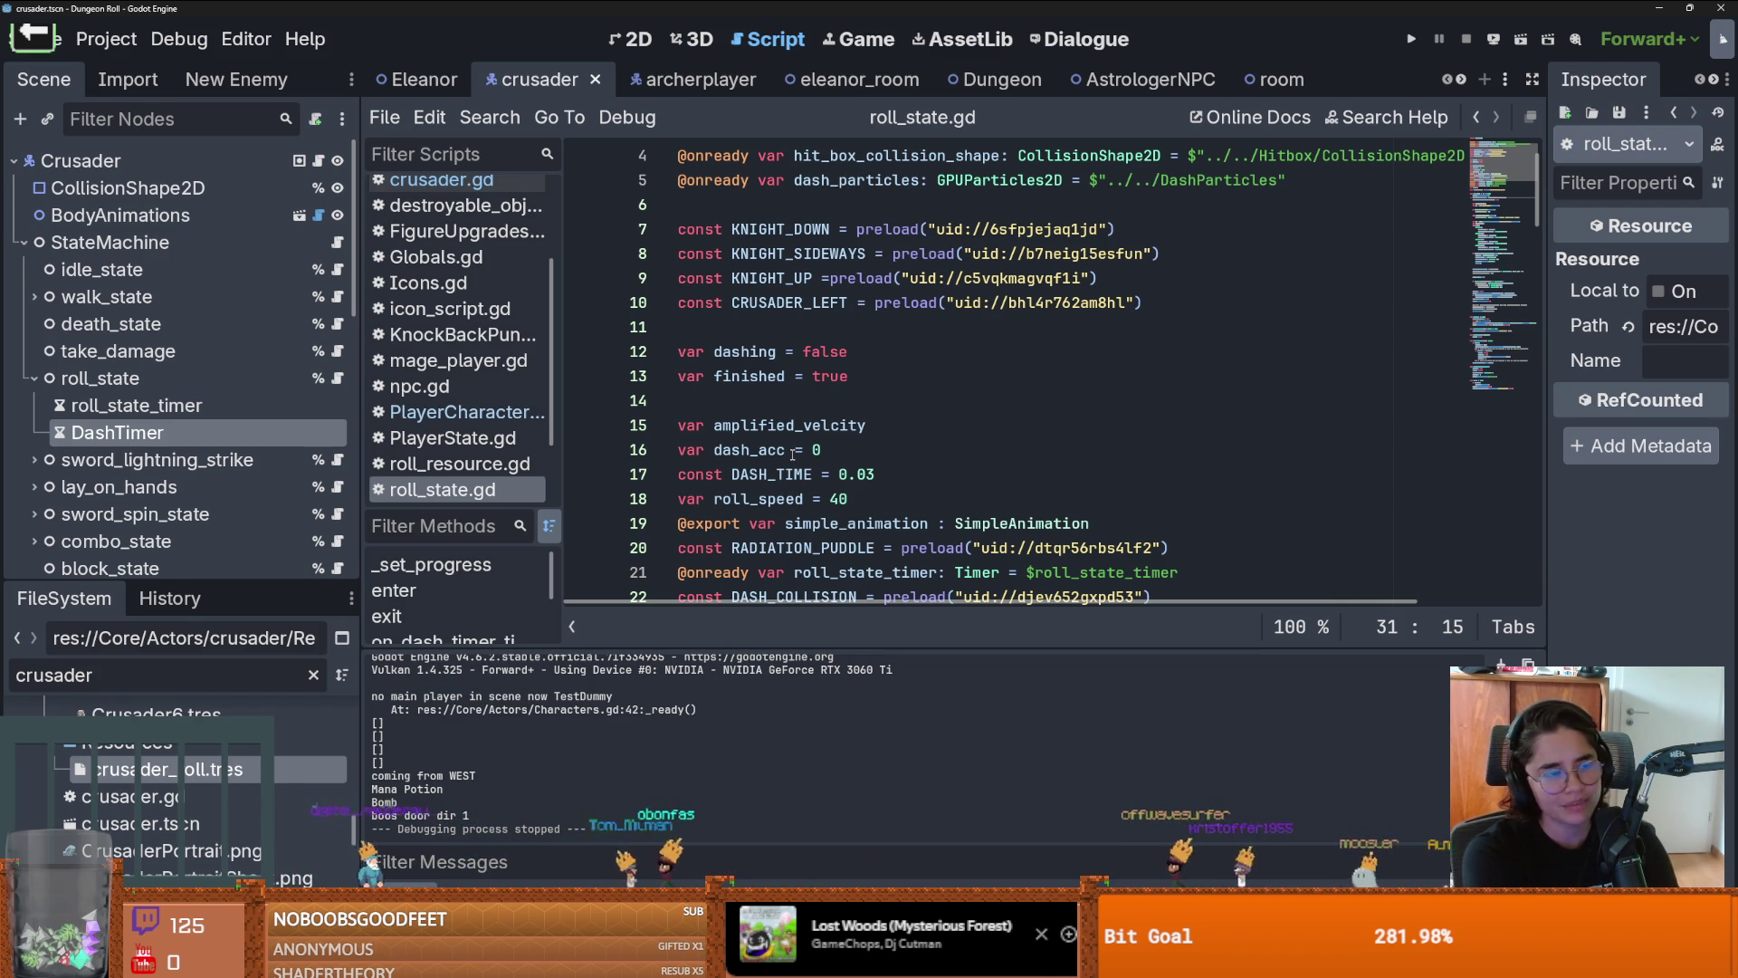
- Collapse the StateMachine node, save the scene, and return to crusader.gd
left_click(23, 242)
key("ctrl+s")
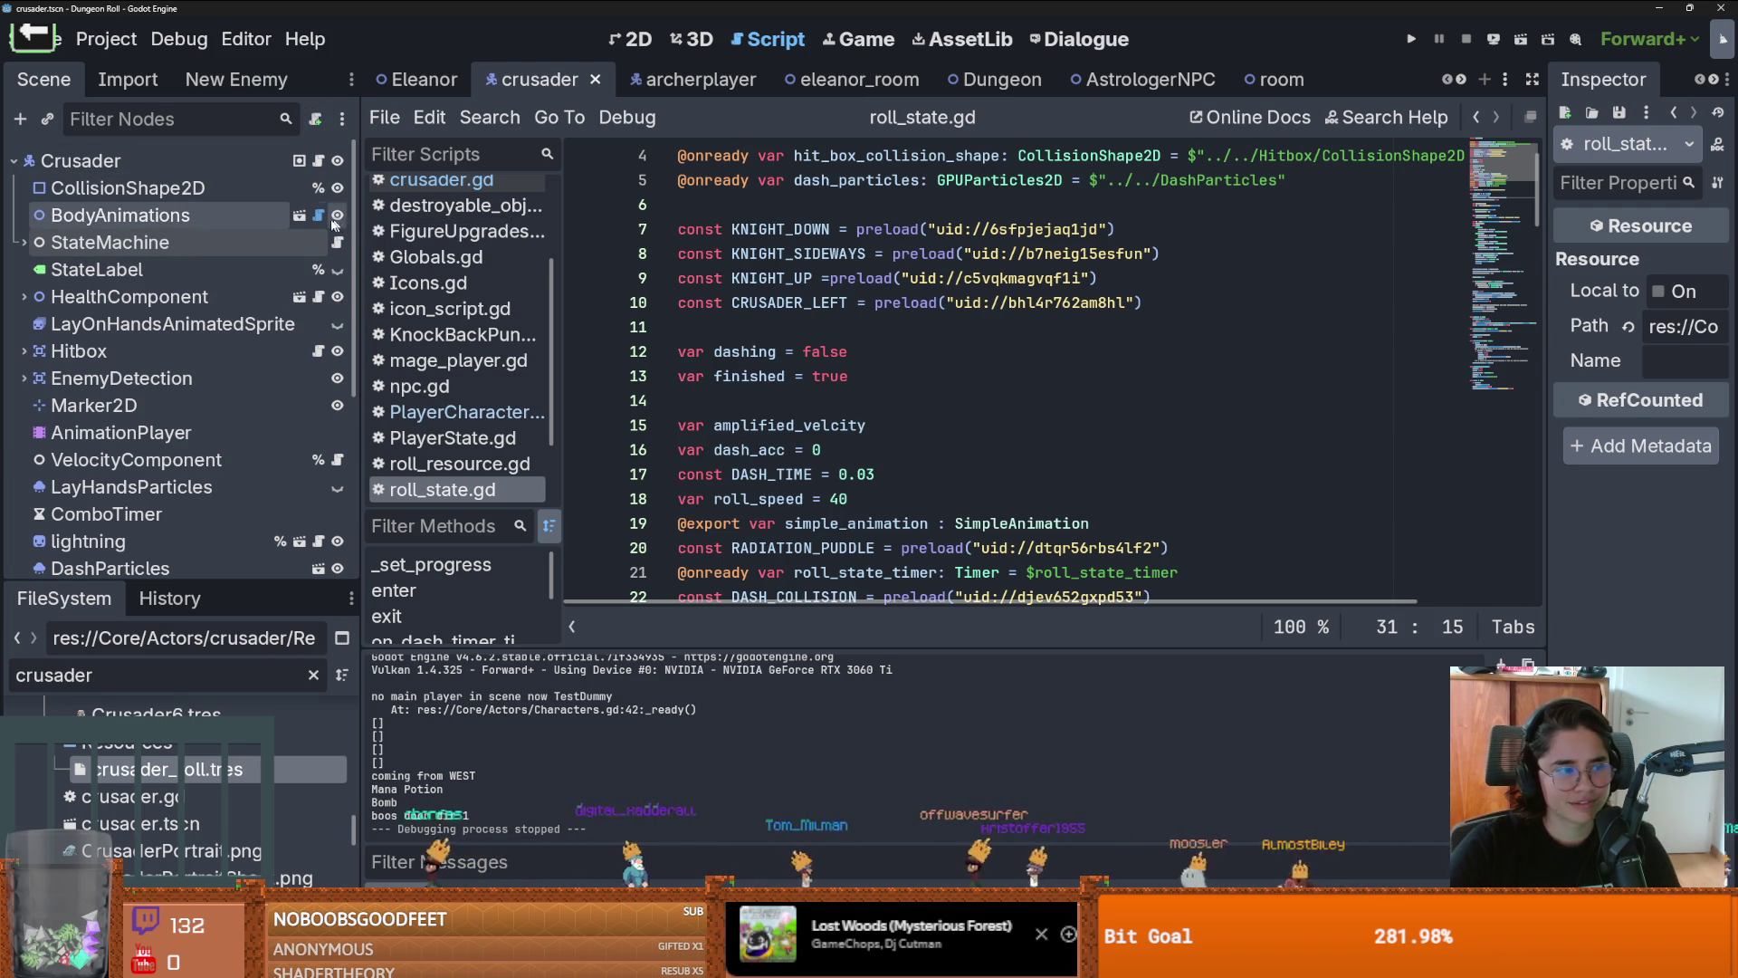
left_click(318, 160)
- Open PlayerCharacter.gd from its reference in crusader.gd and scroll down through it
scroll(883, 241, "up", 10)
left_click(812, 159, "ctrl")
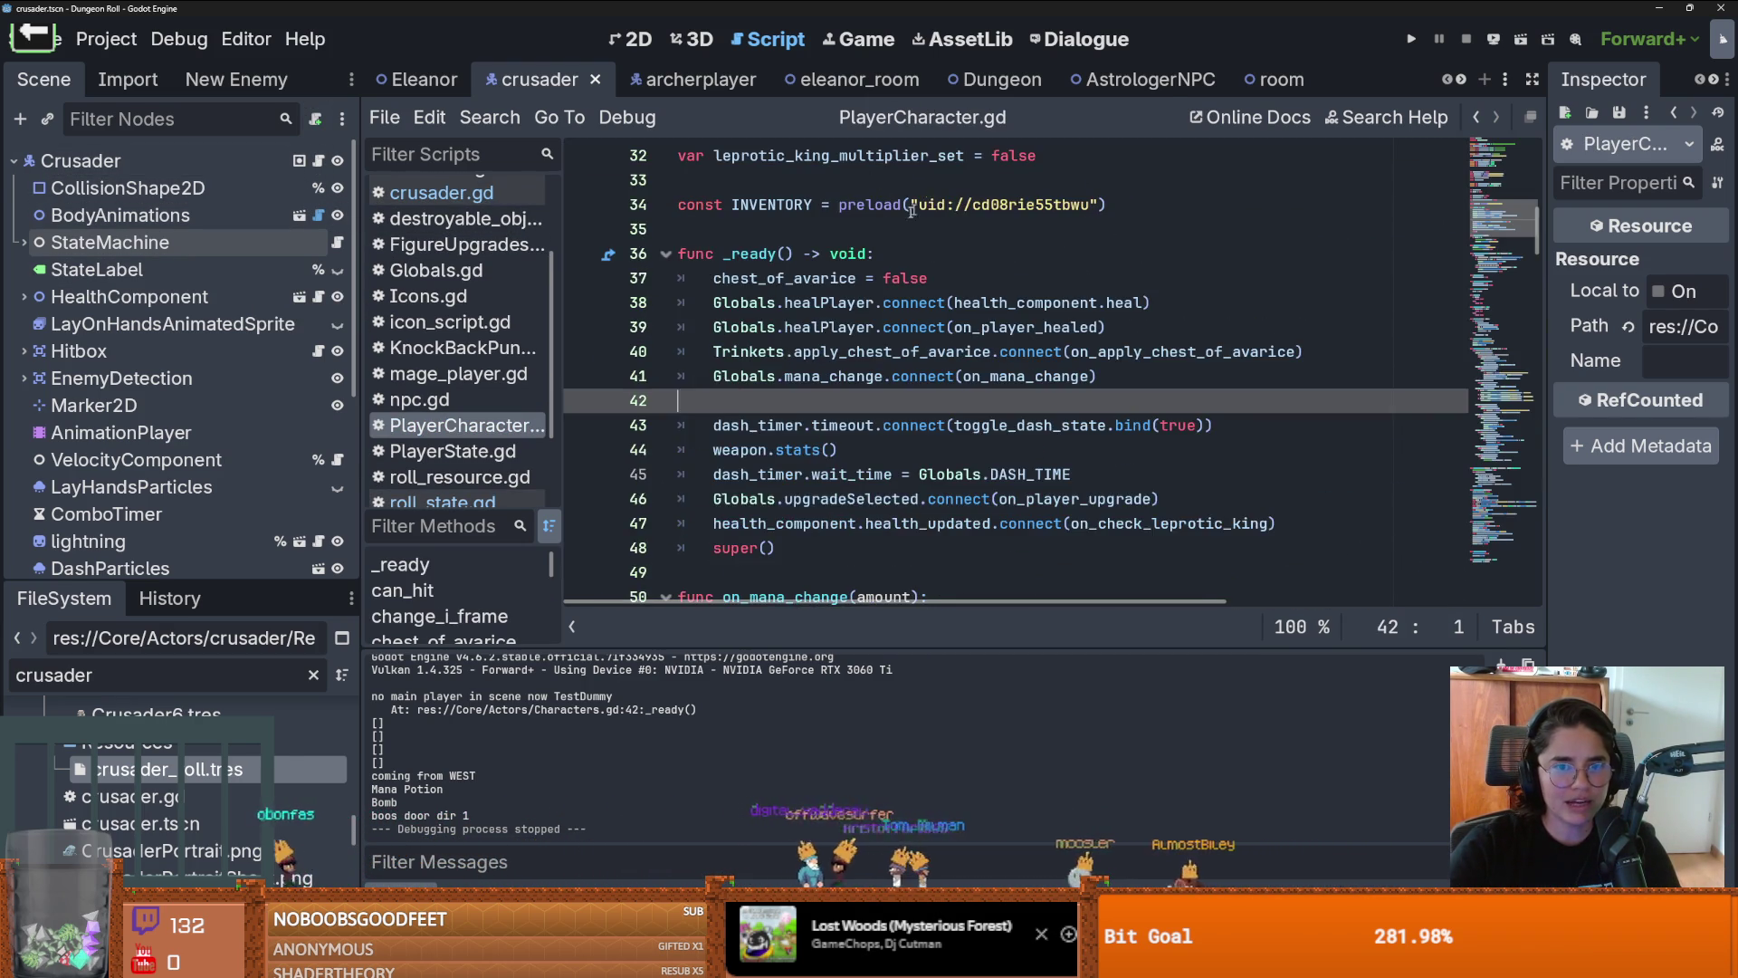
scroll(815, 339, "down", 4)
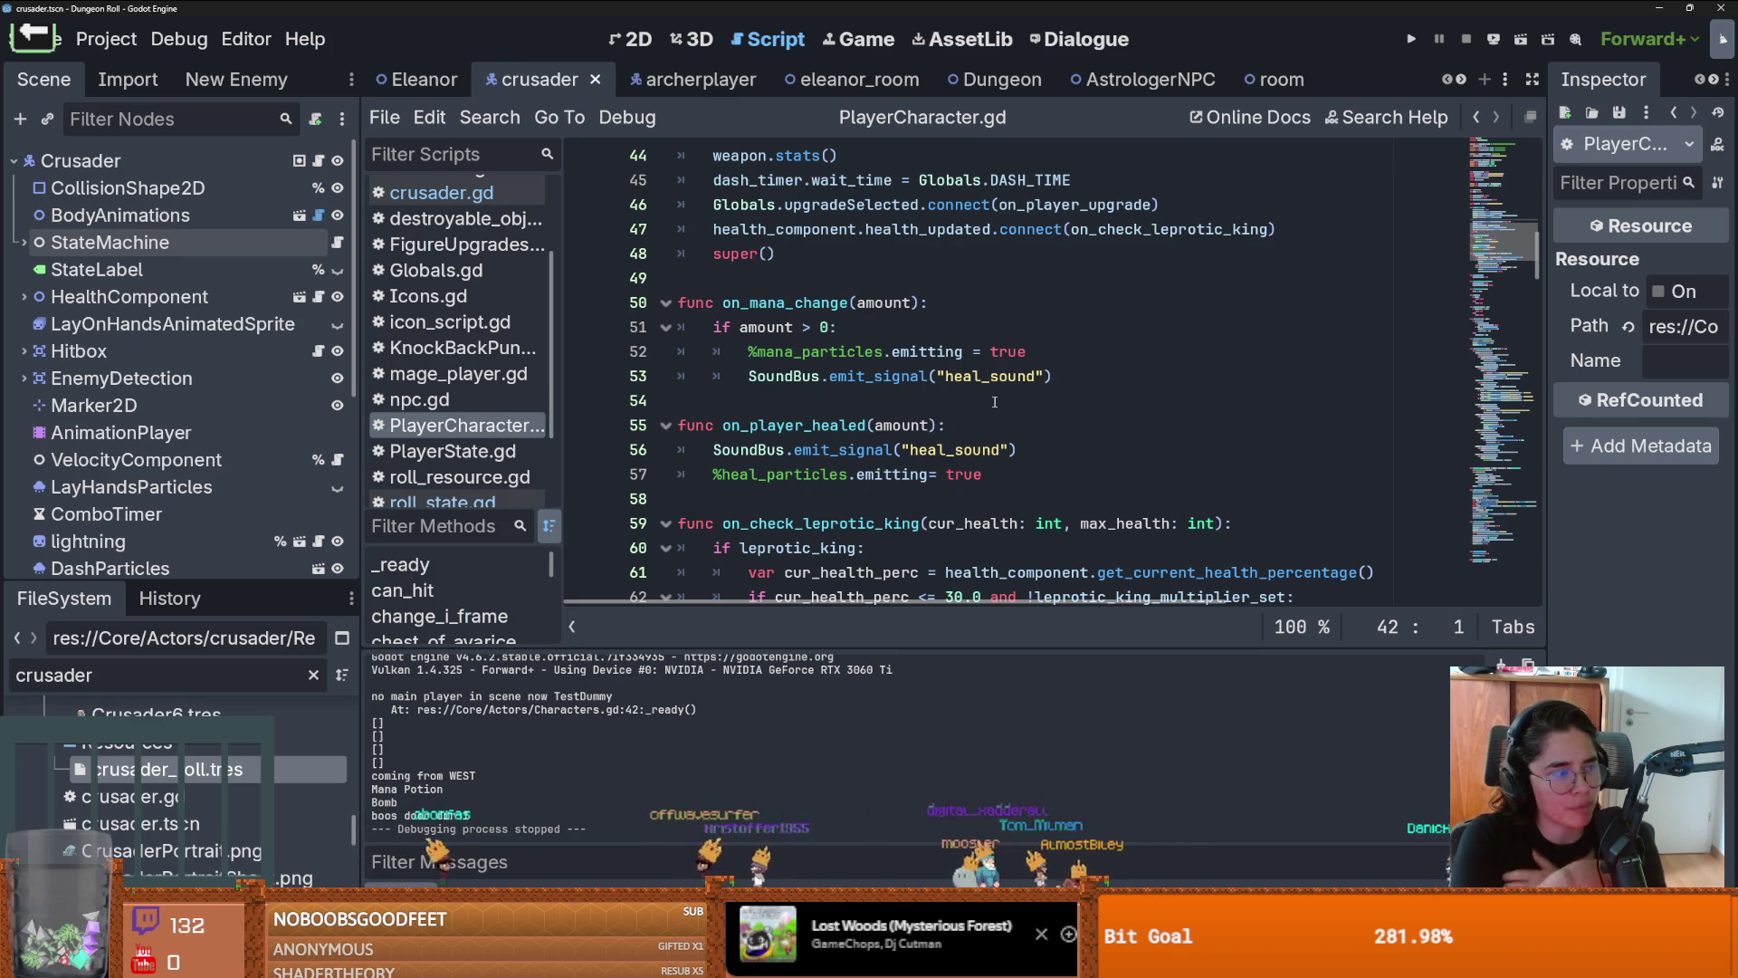
scroll(901, 377, "down", 10)
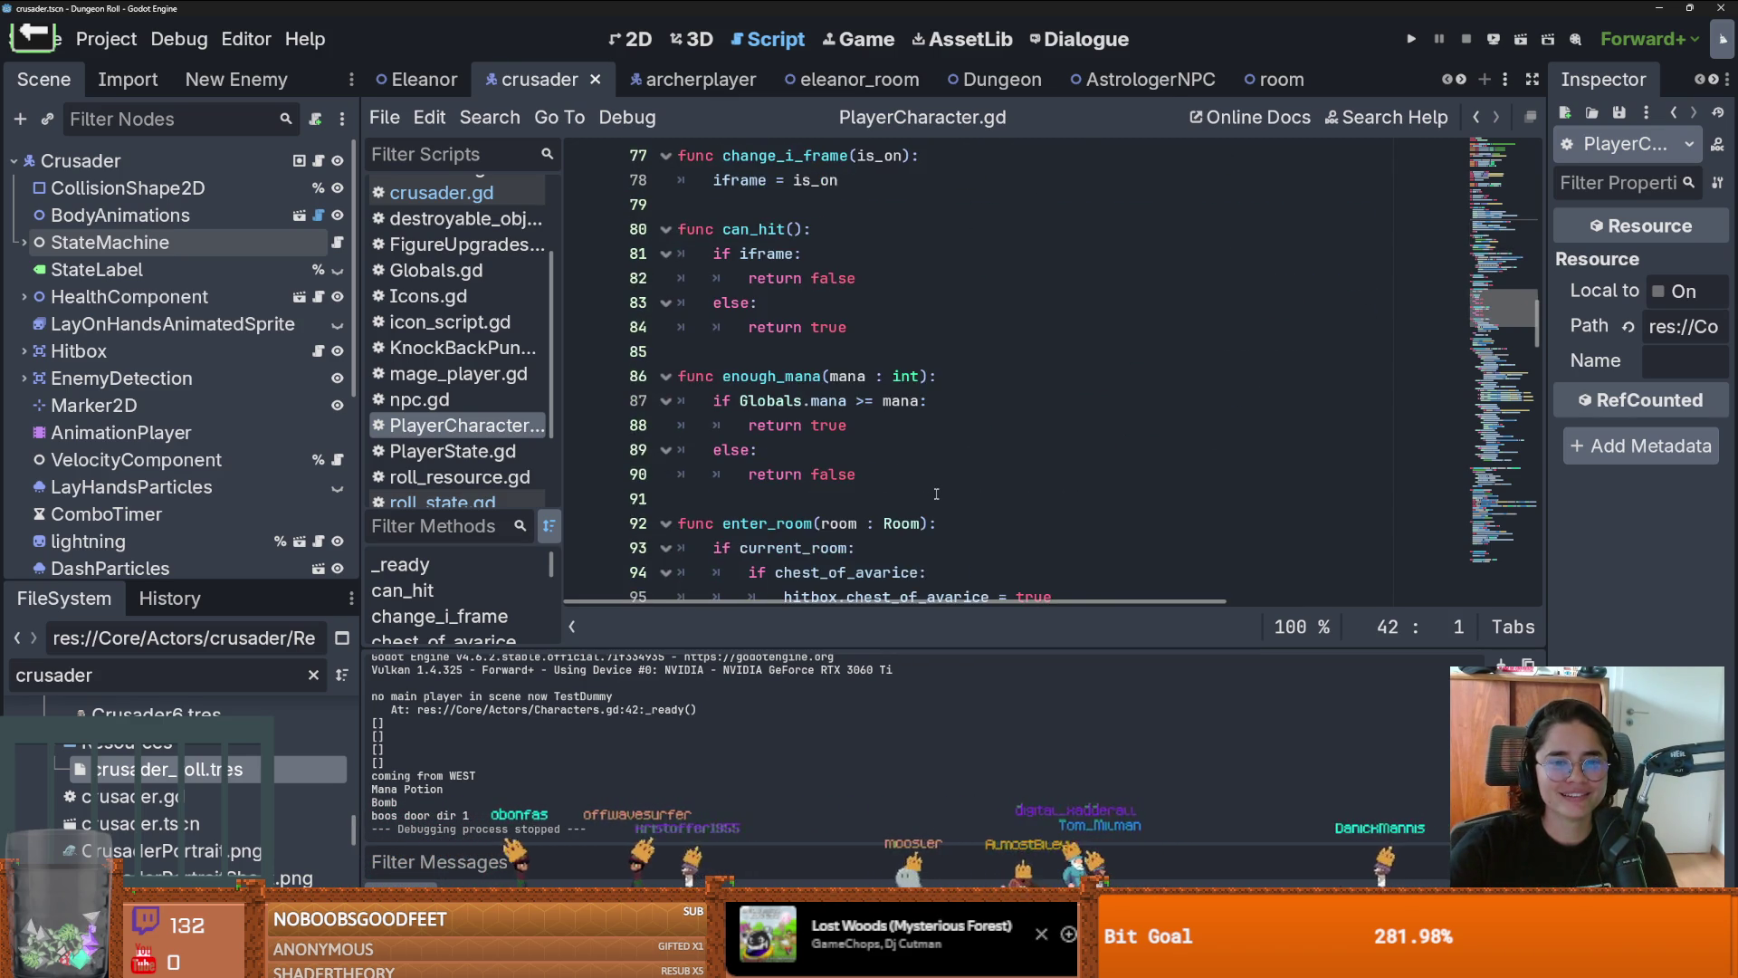
scroll(935, 493, "down", 7)
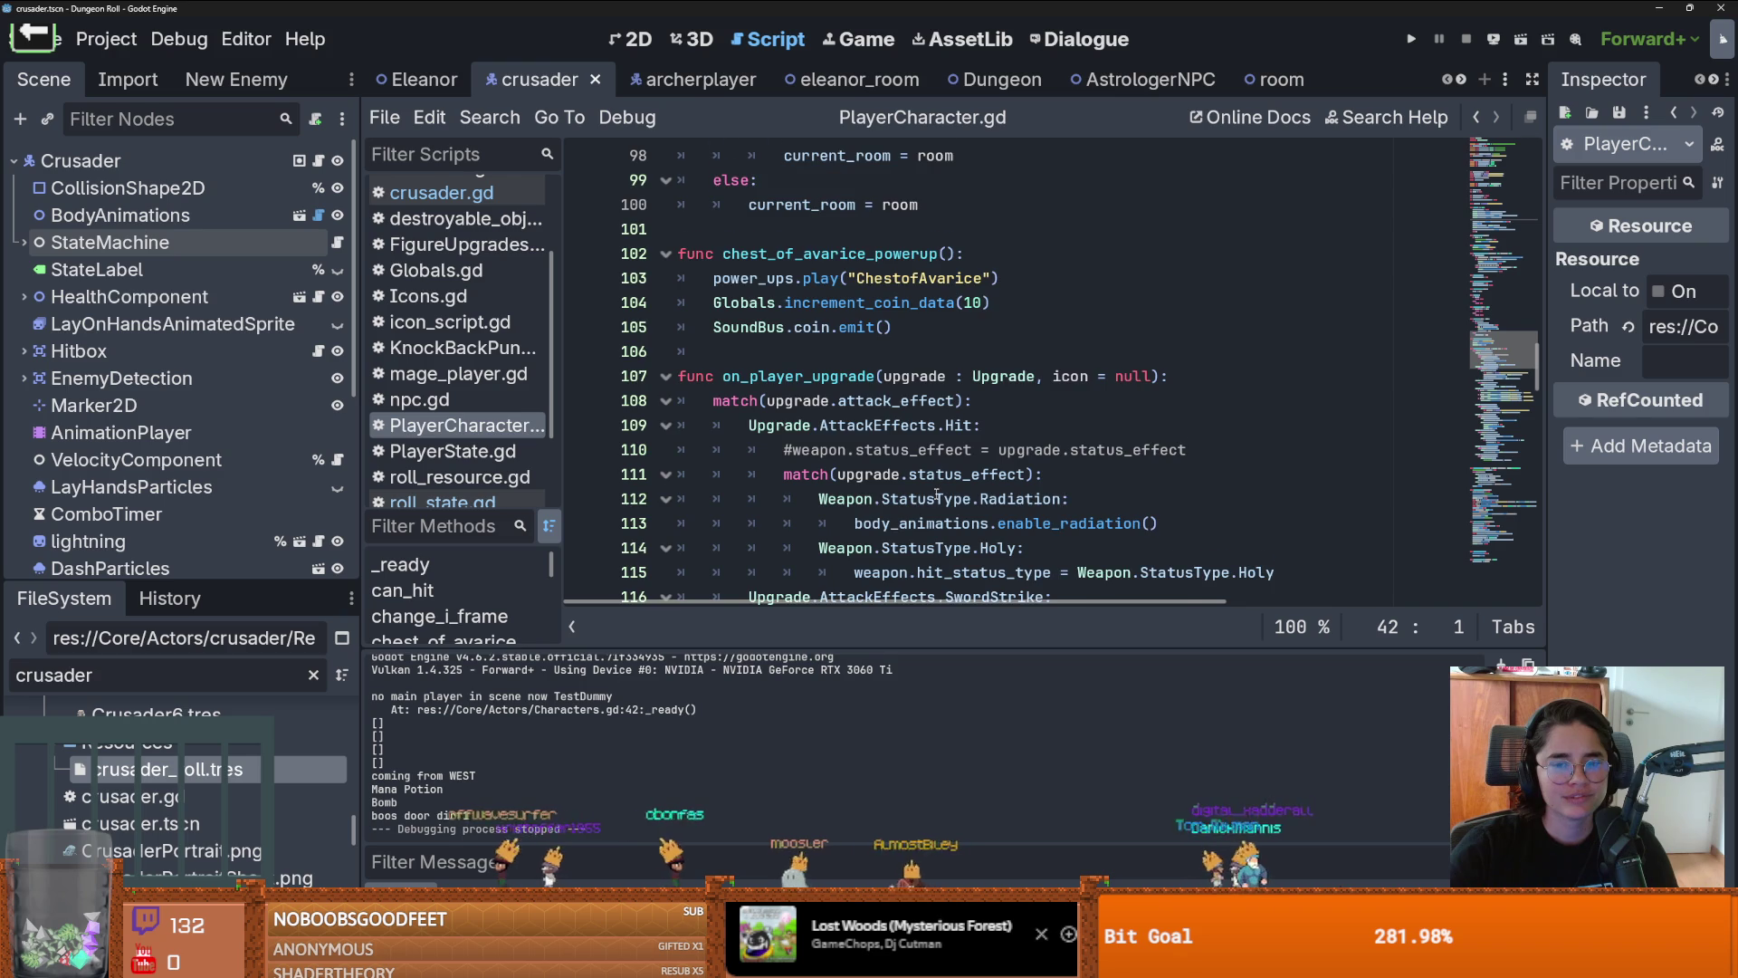
scroll(936, 493, "down", 2)
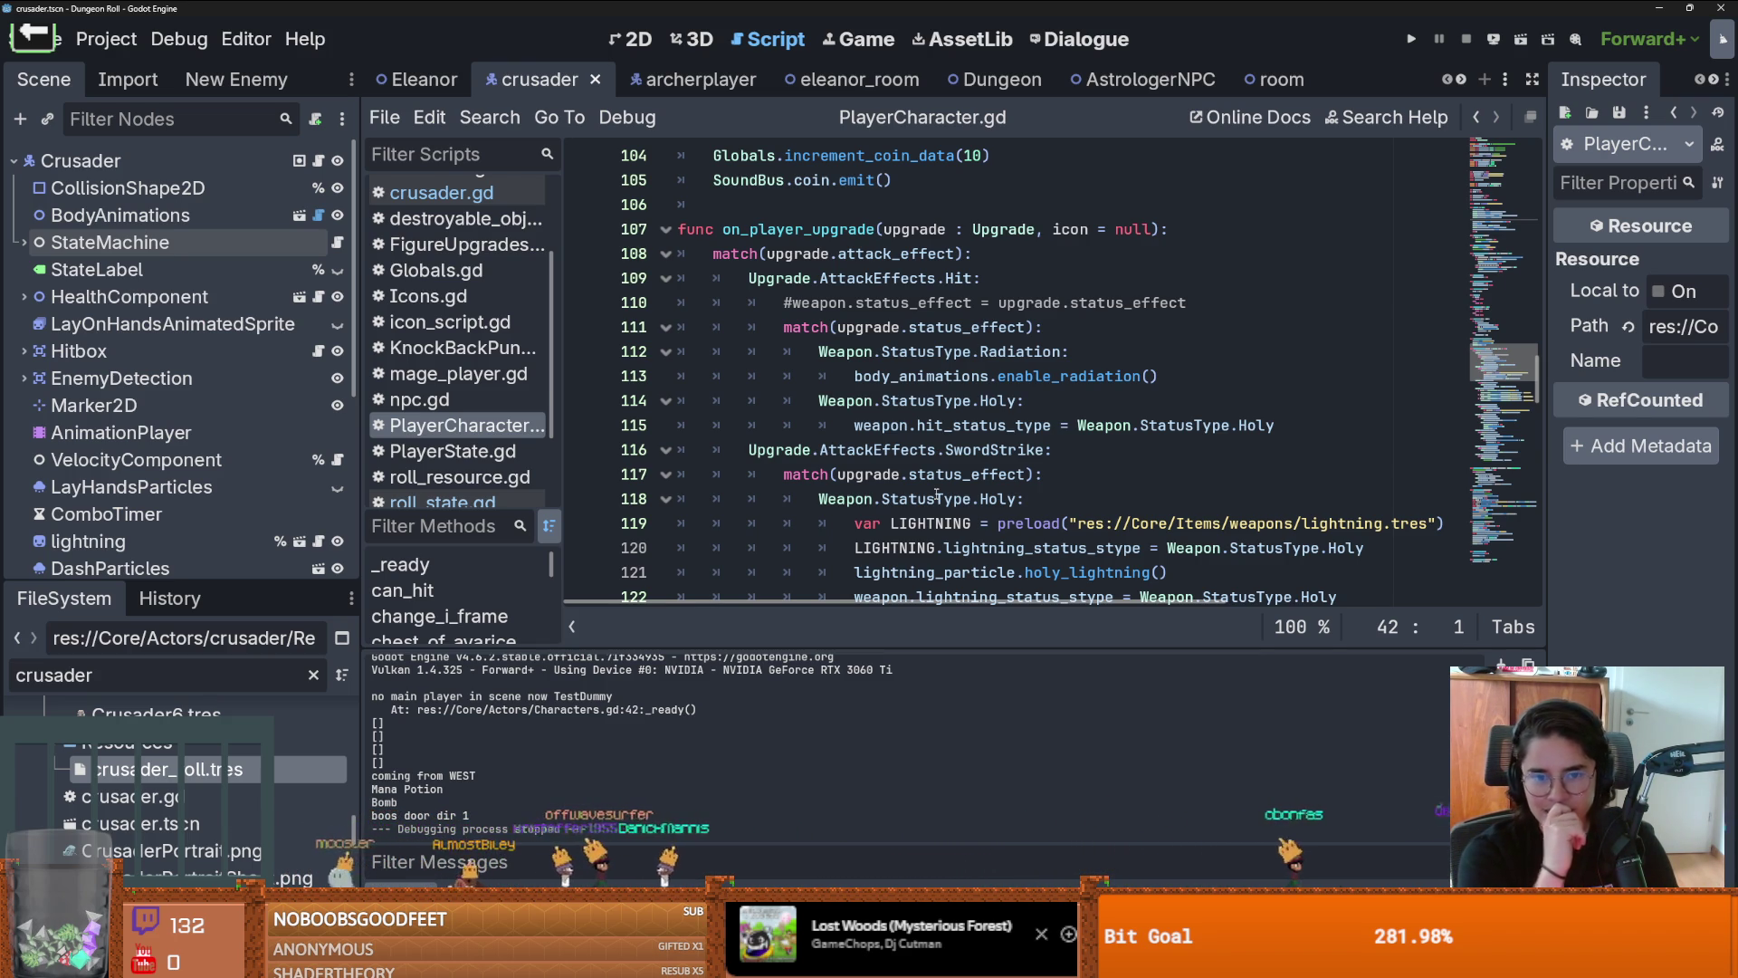
scroll(1022, 450, "down", 6)
scroll(1022, 450, "up", 3)
- Delete the extra blank lines above func upgrade_weapon
left_click(1021, 450)
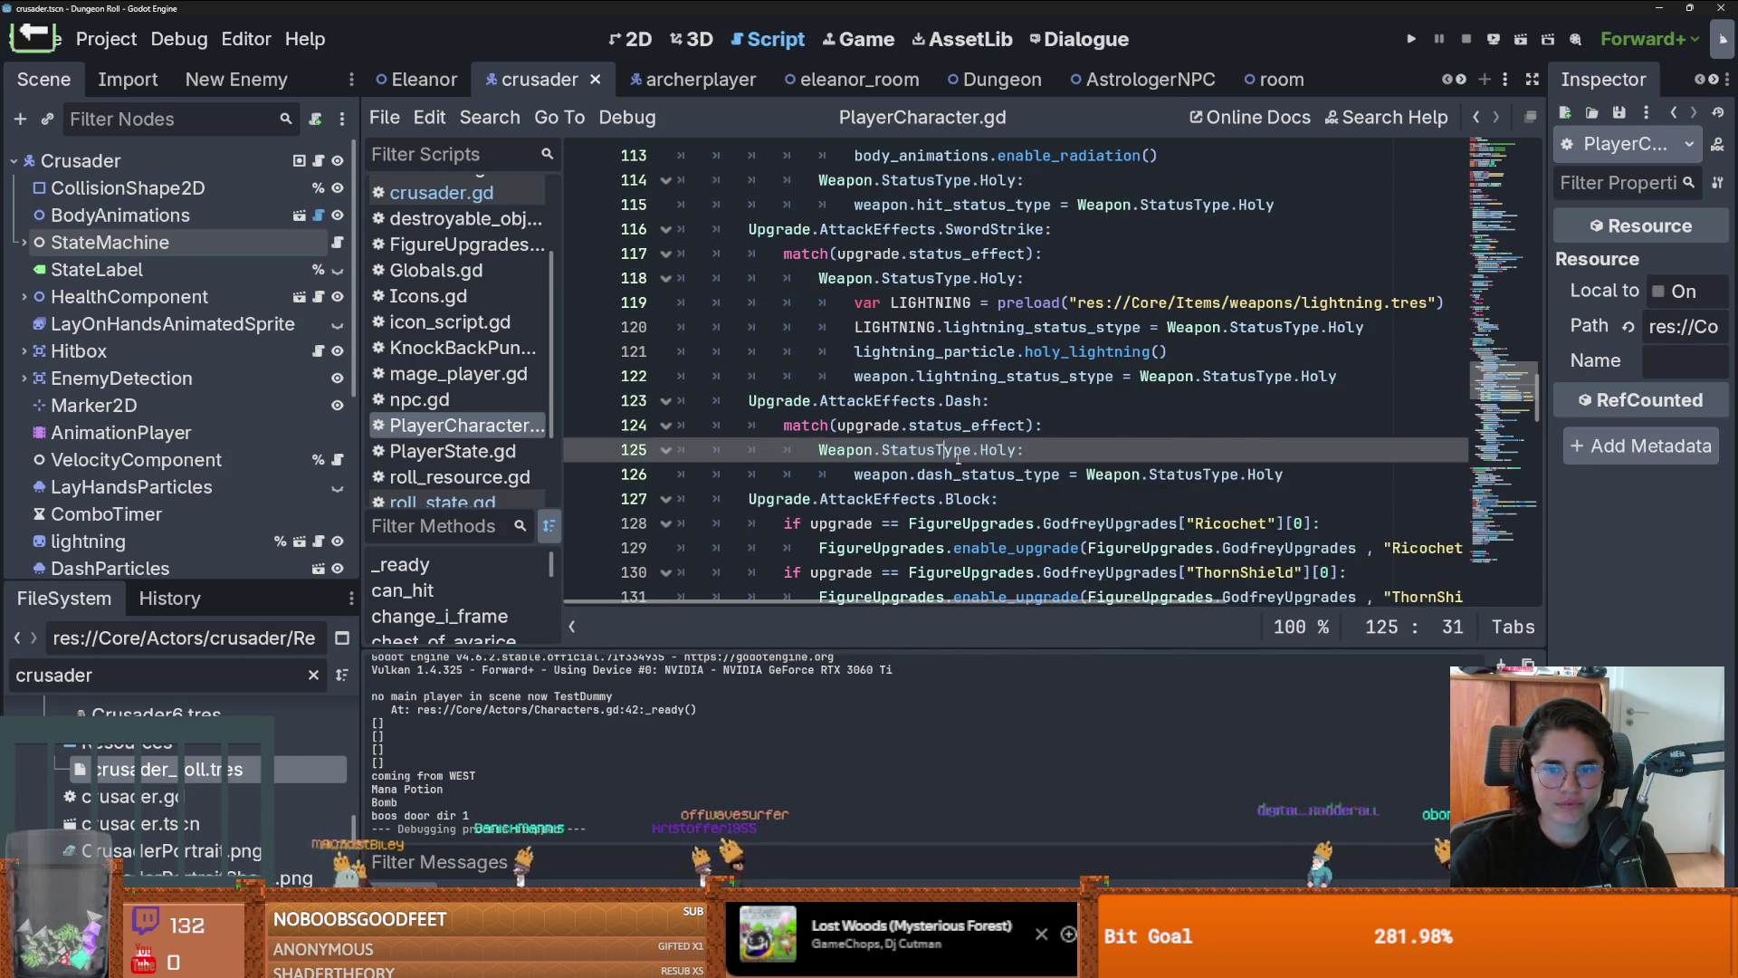
scroll(996, 457, "down", 13)
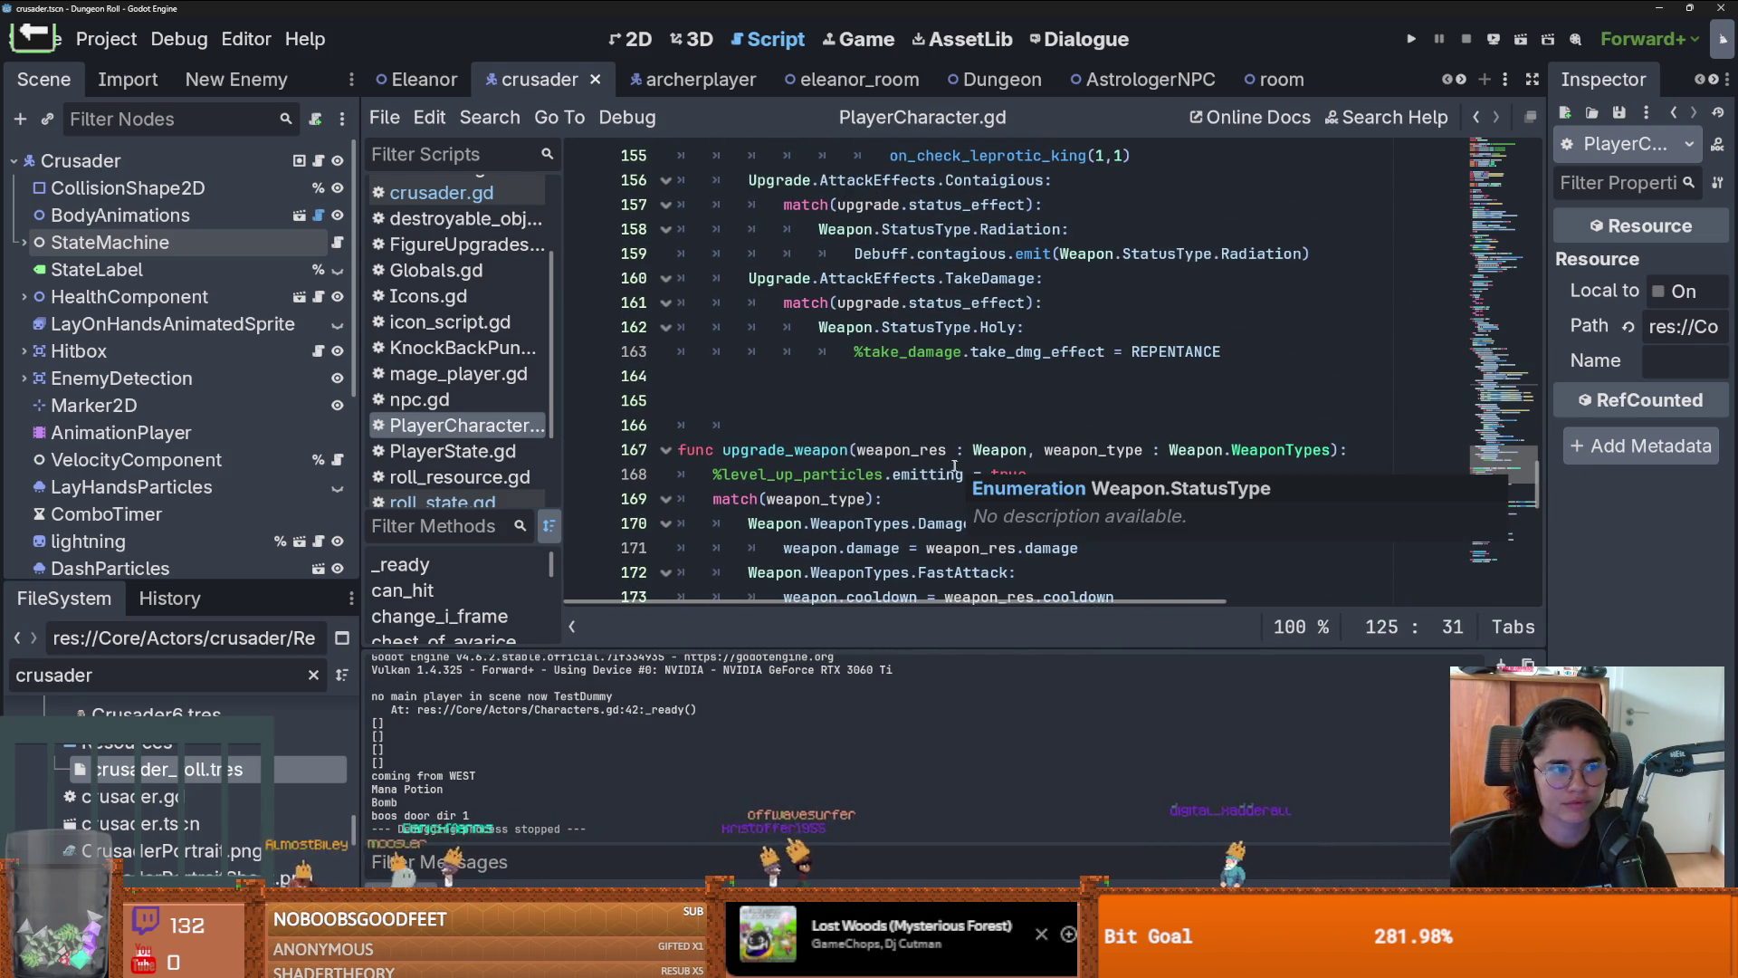
left_click(905, 429)
key("BackSpace")
key("BackSpace")
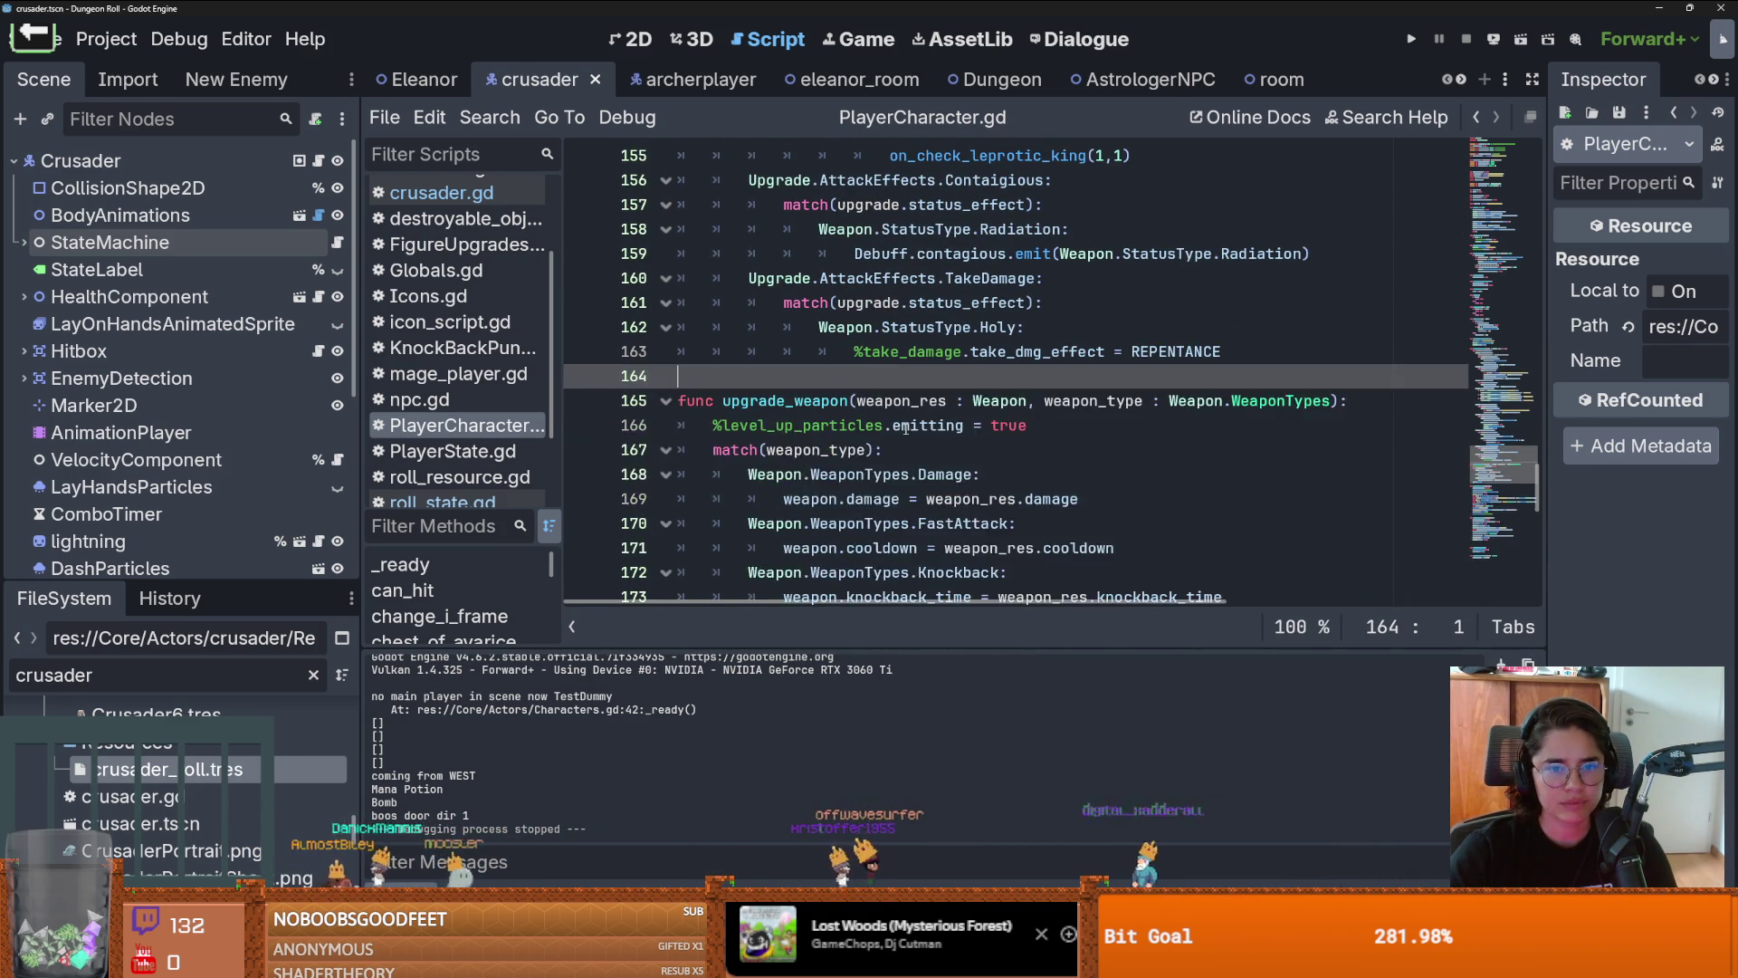
scroll(905, 429, "down", 7)
scroll(906, 429, "up", 5)
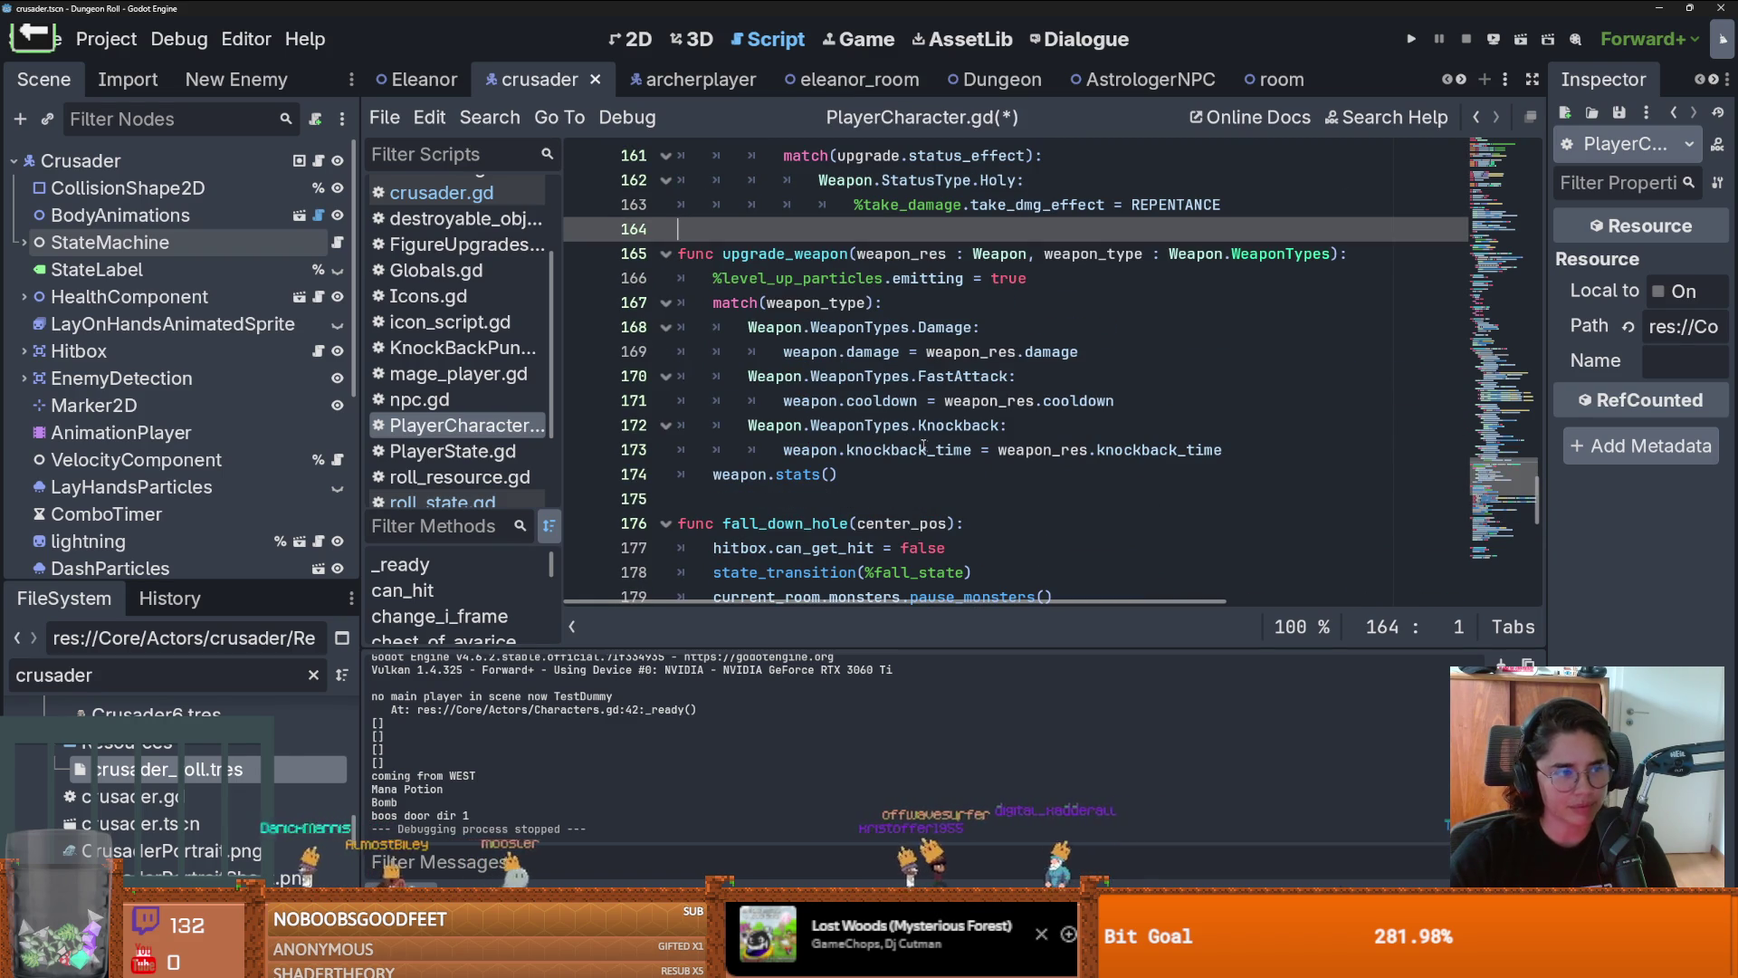
mouse_move(924, 447)
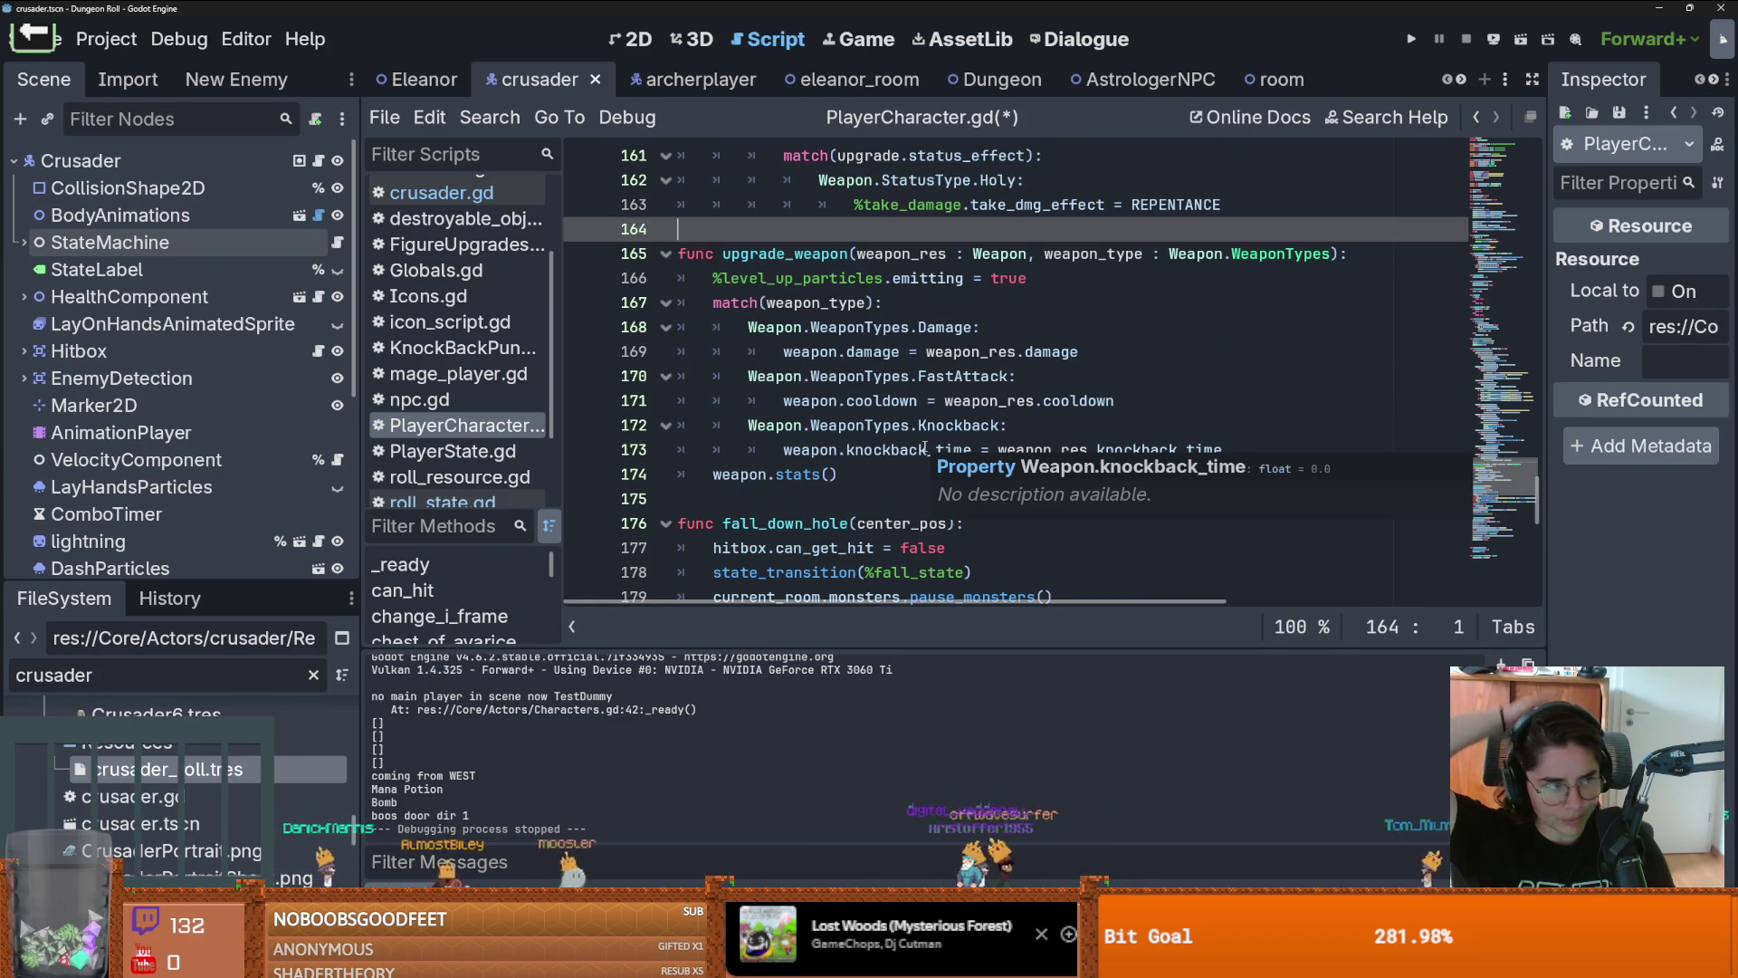
scroll(924, 447, "down", 9)
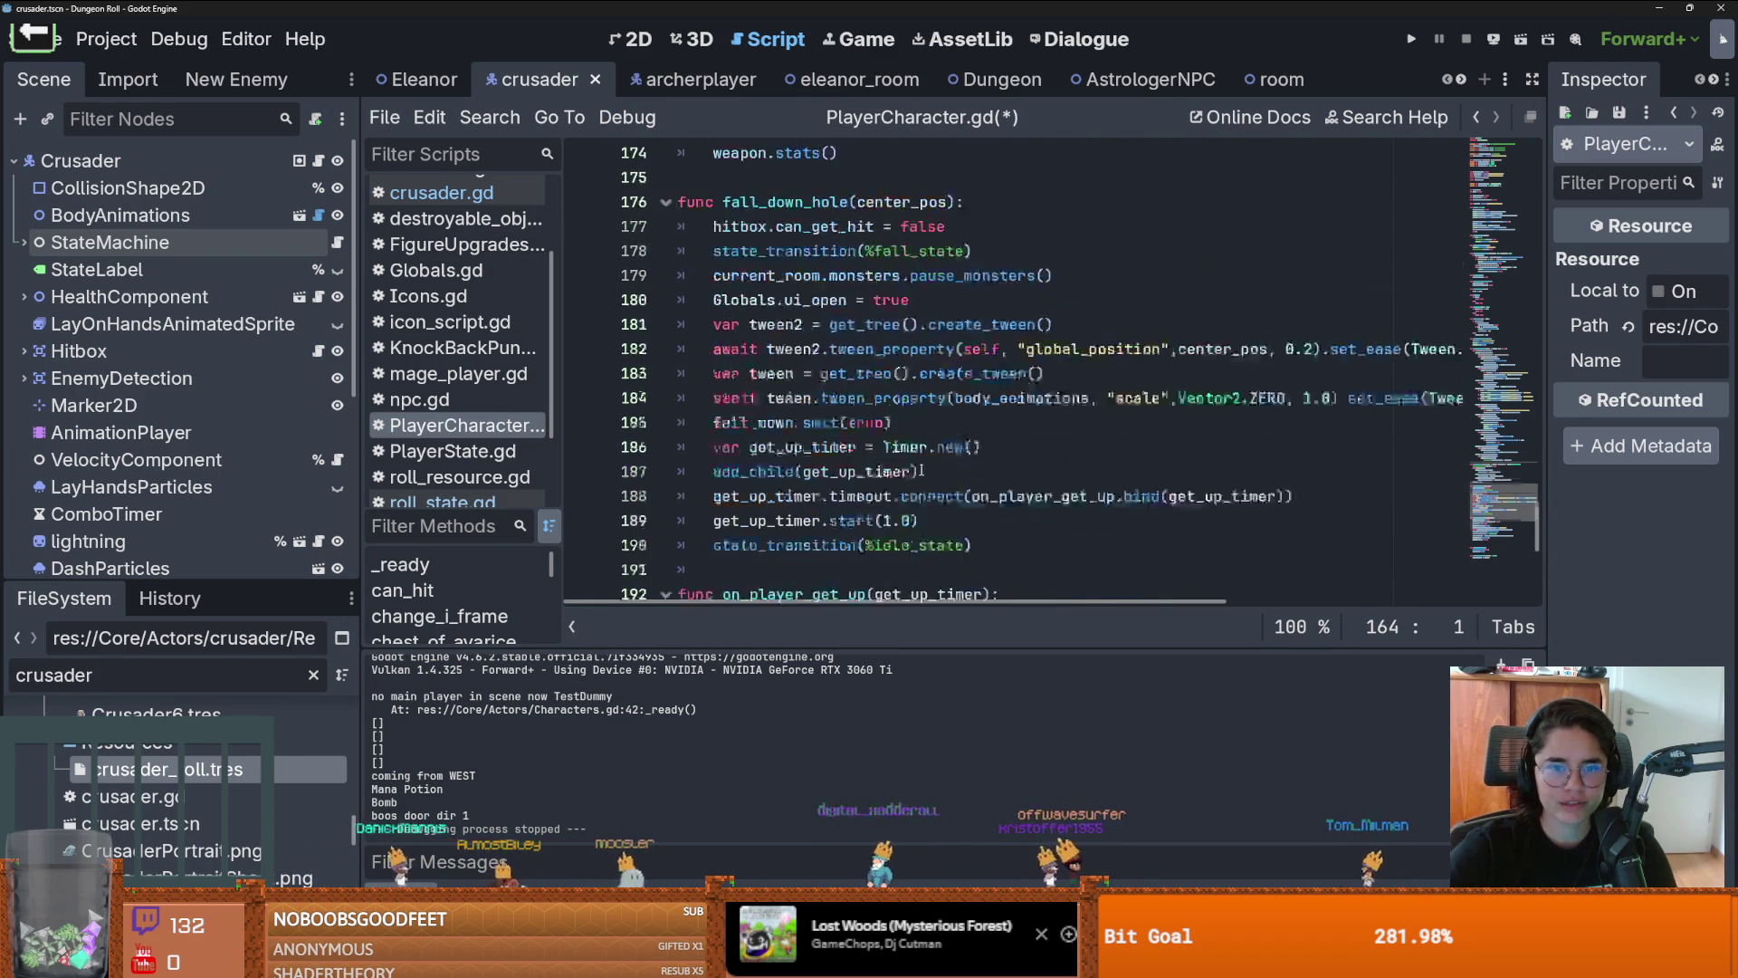
scroll(921, 472, "down", 2)
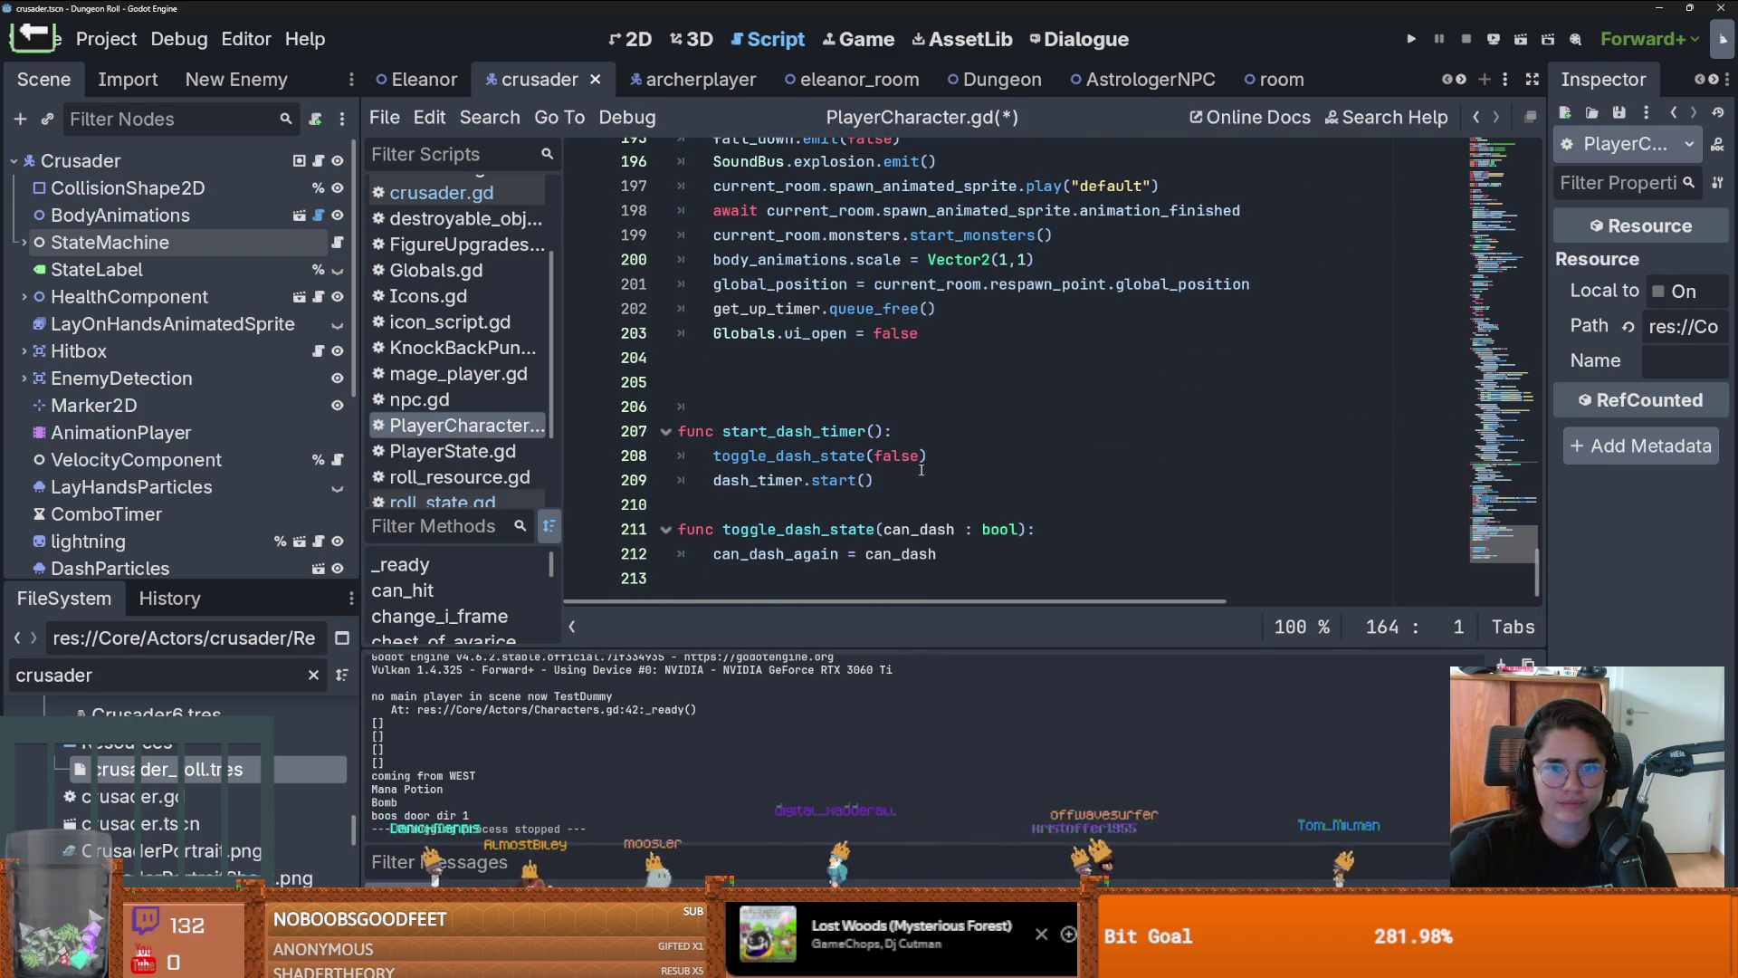
- Trim the blank lines above start_dash_timer, add an empty line after toggle_dash_state(false), and save
left_click(860, 408)
key("Up")
key("BackSpace")
double_click(788, 406)
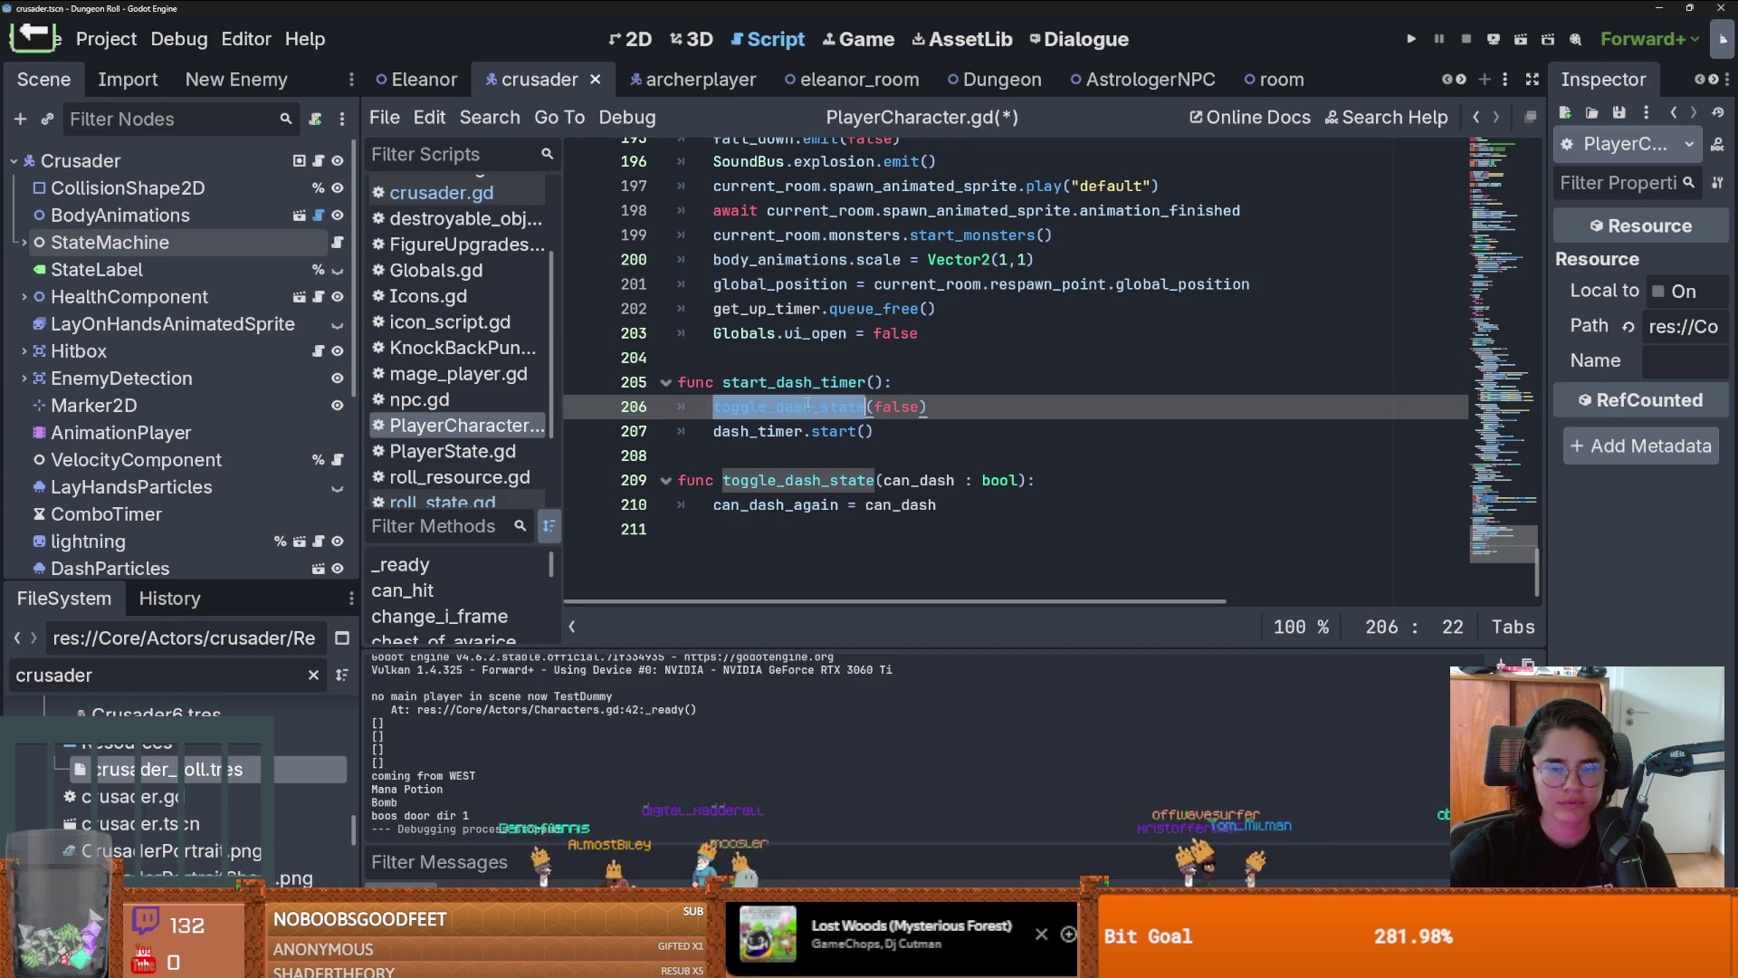
left_click(826, 406)
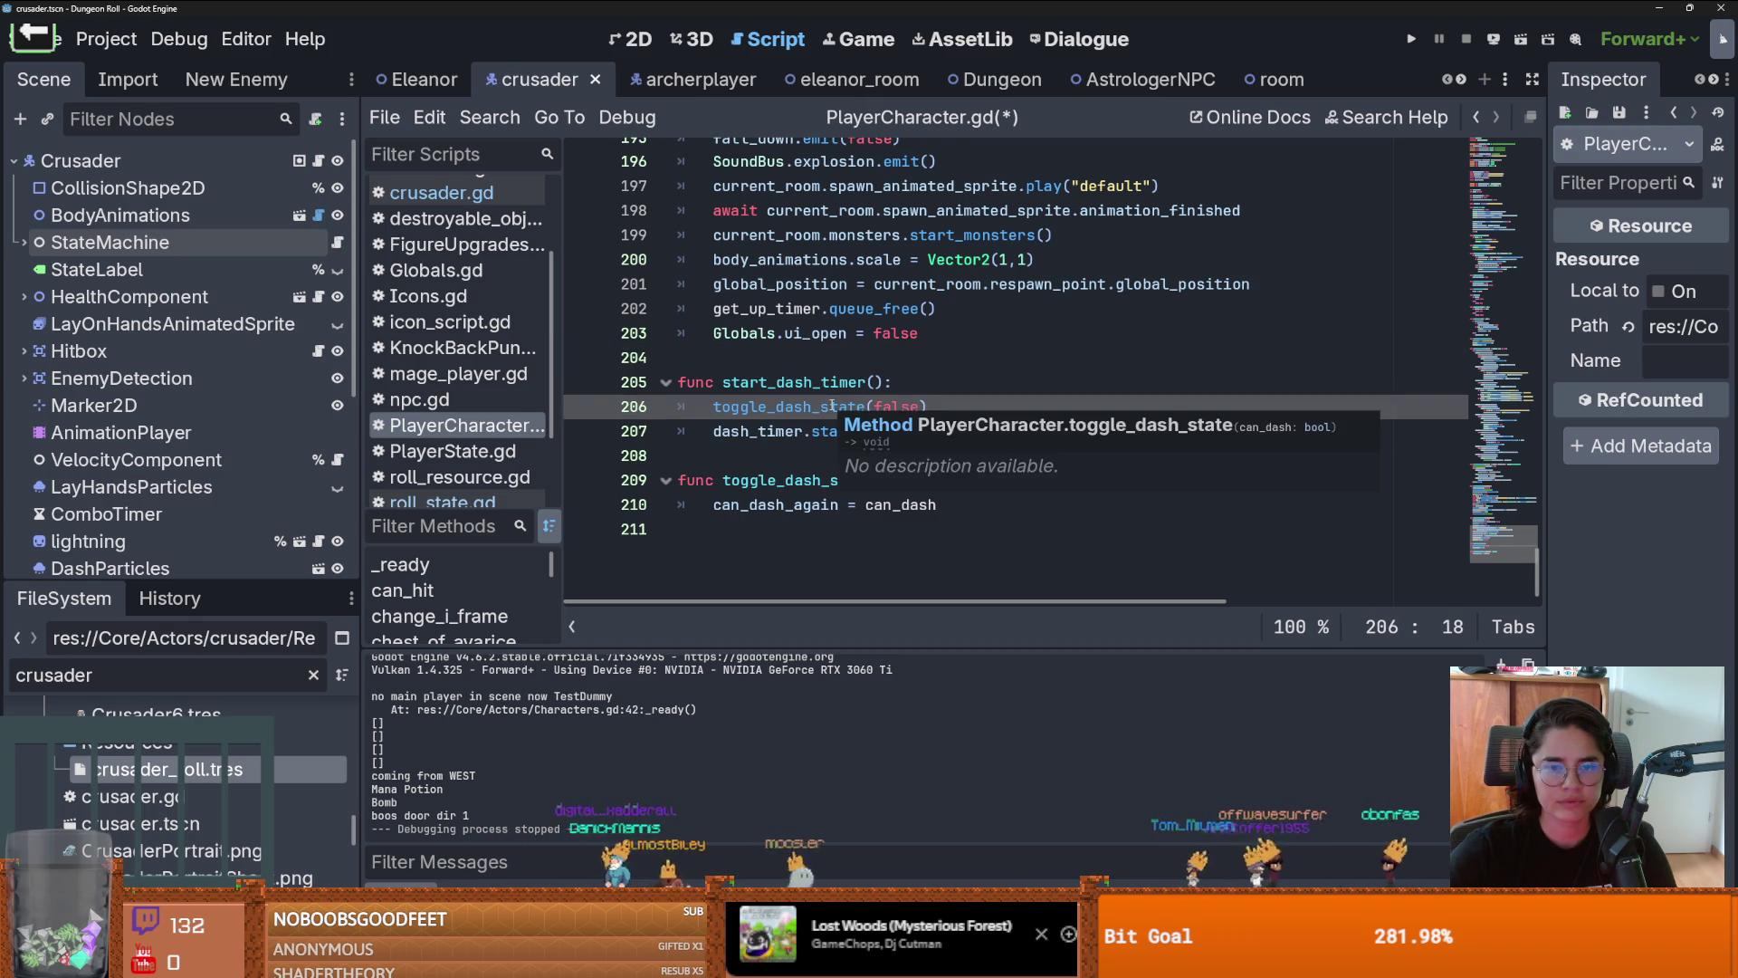
left_click(939, 405)
key("Return")
key("ctrl+s")
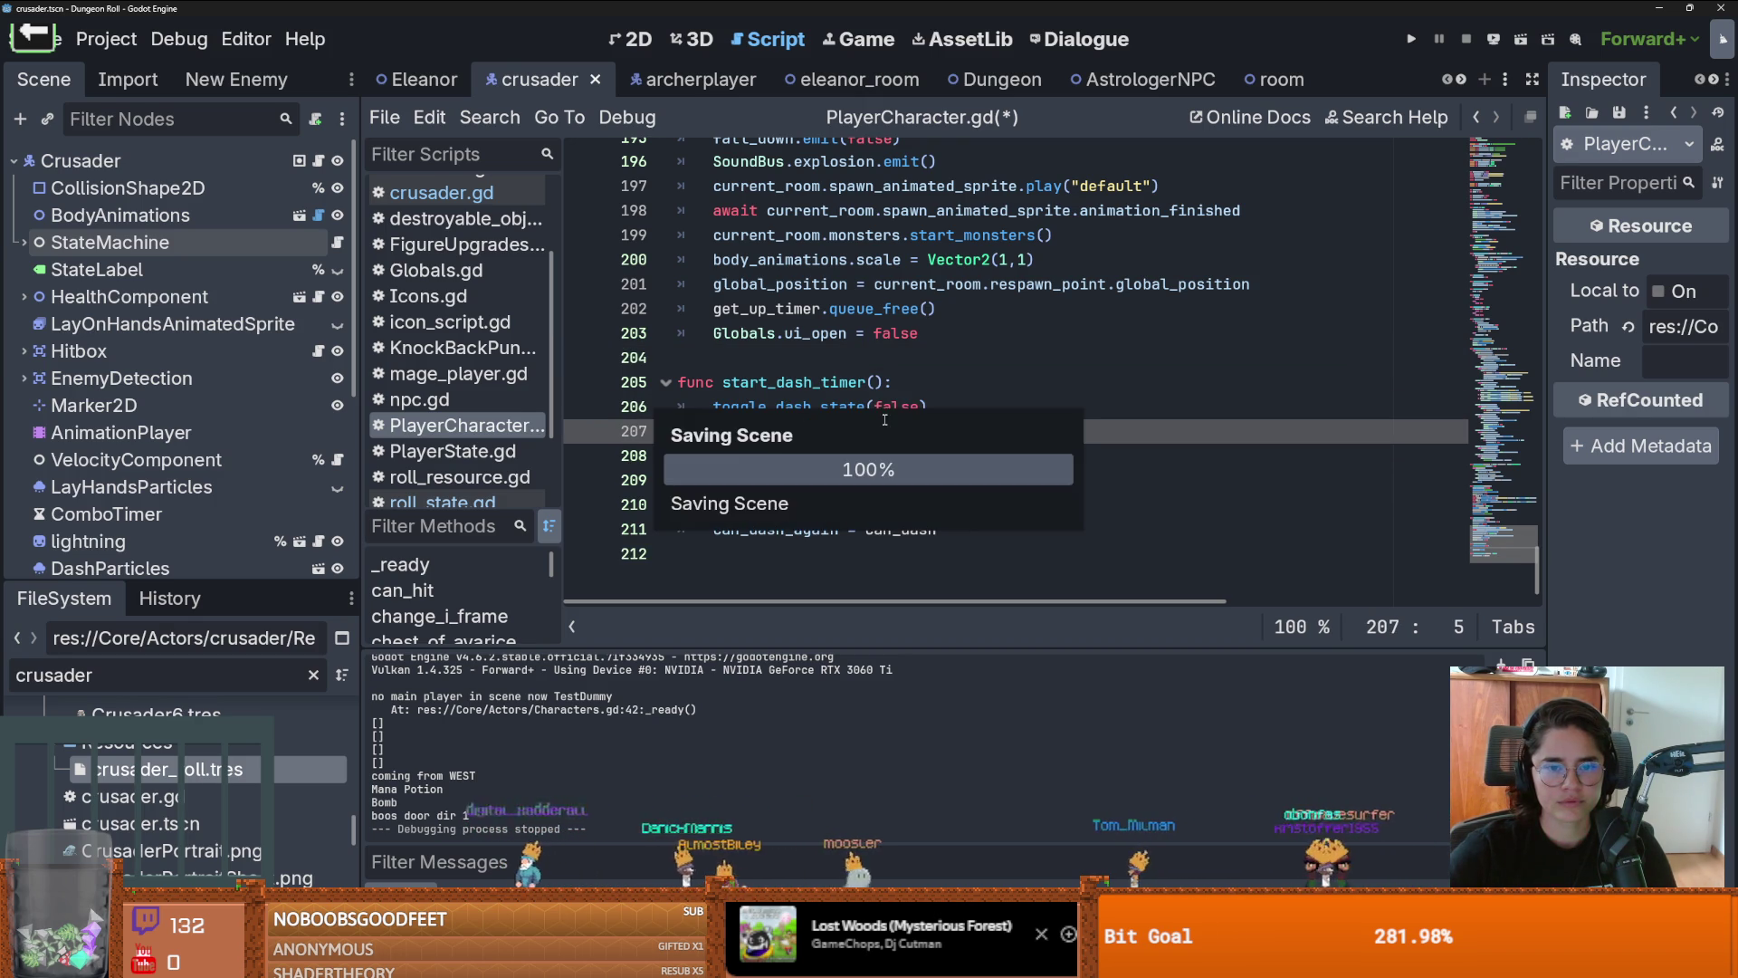
- Put the caret on new line 207 and expand StateMachine in the Scene tree
double_click(820, 407)
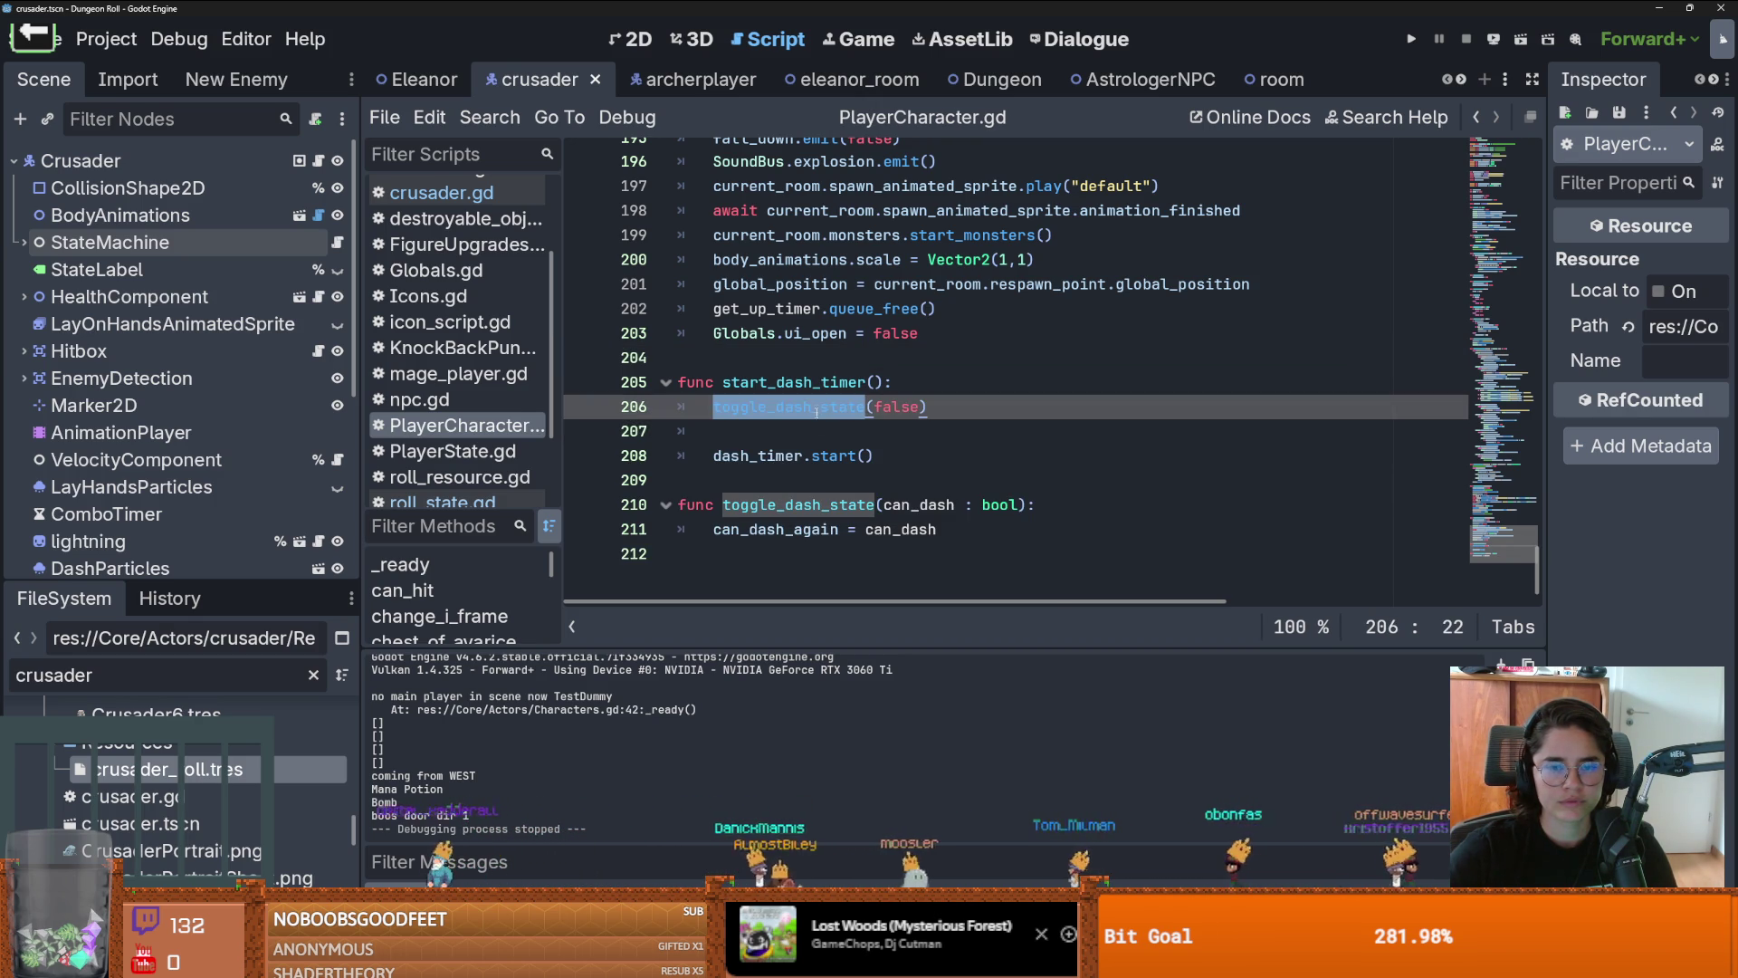
left_click(817, 424)
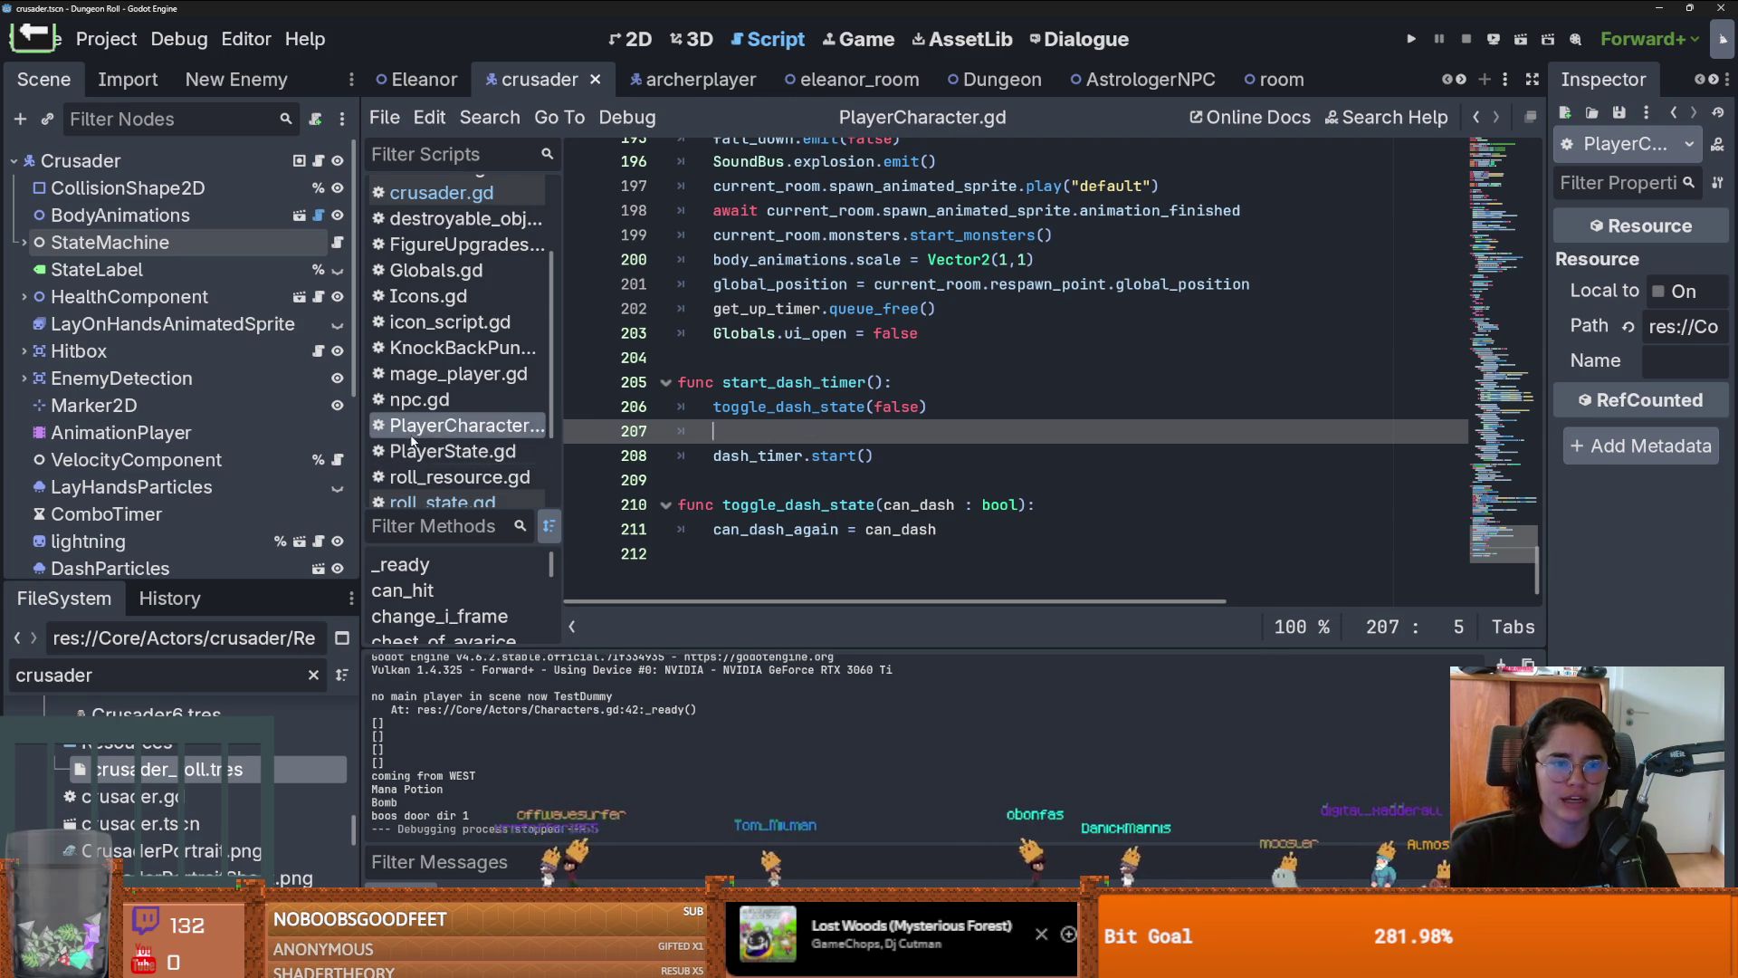
left_click(24, 243)
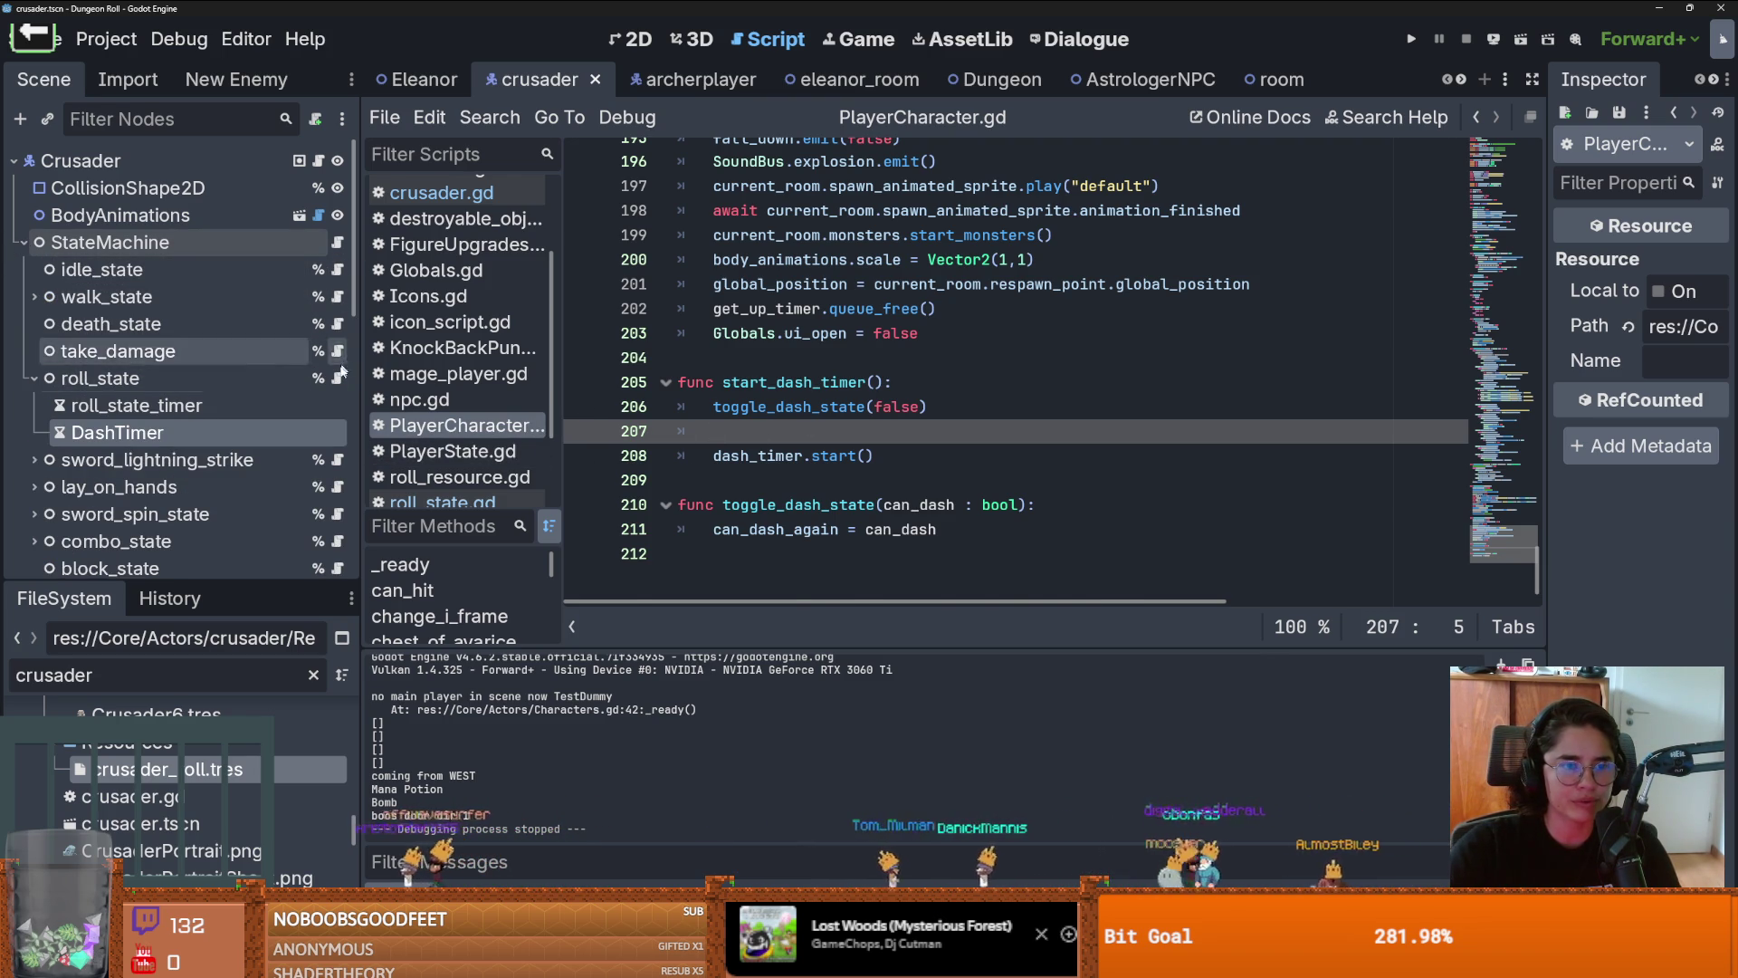
- Take the roll_cooldown wait_time line from roll_state.gd and paste it into start_dash_timer
left_click(338, 377)
scroll(969, 436, "down", 6)
left_click(1161, 450)
key("shift+Home")
key("ctrl+c")
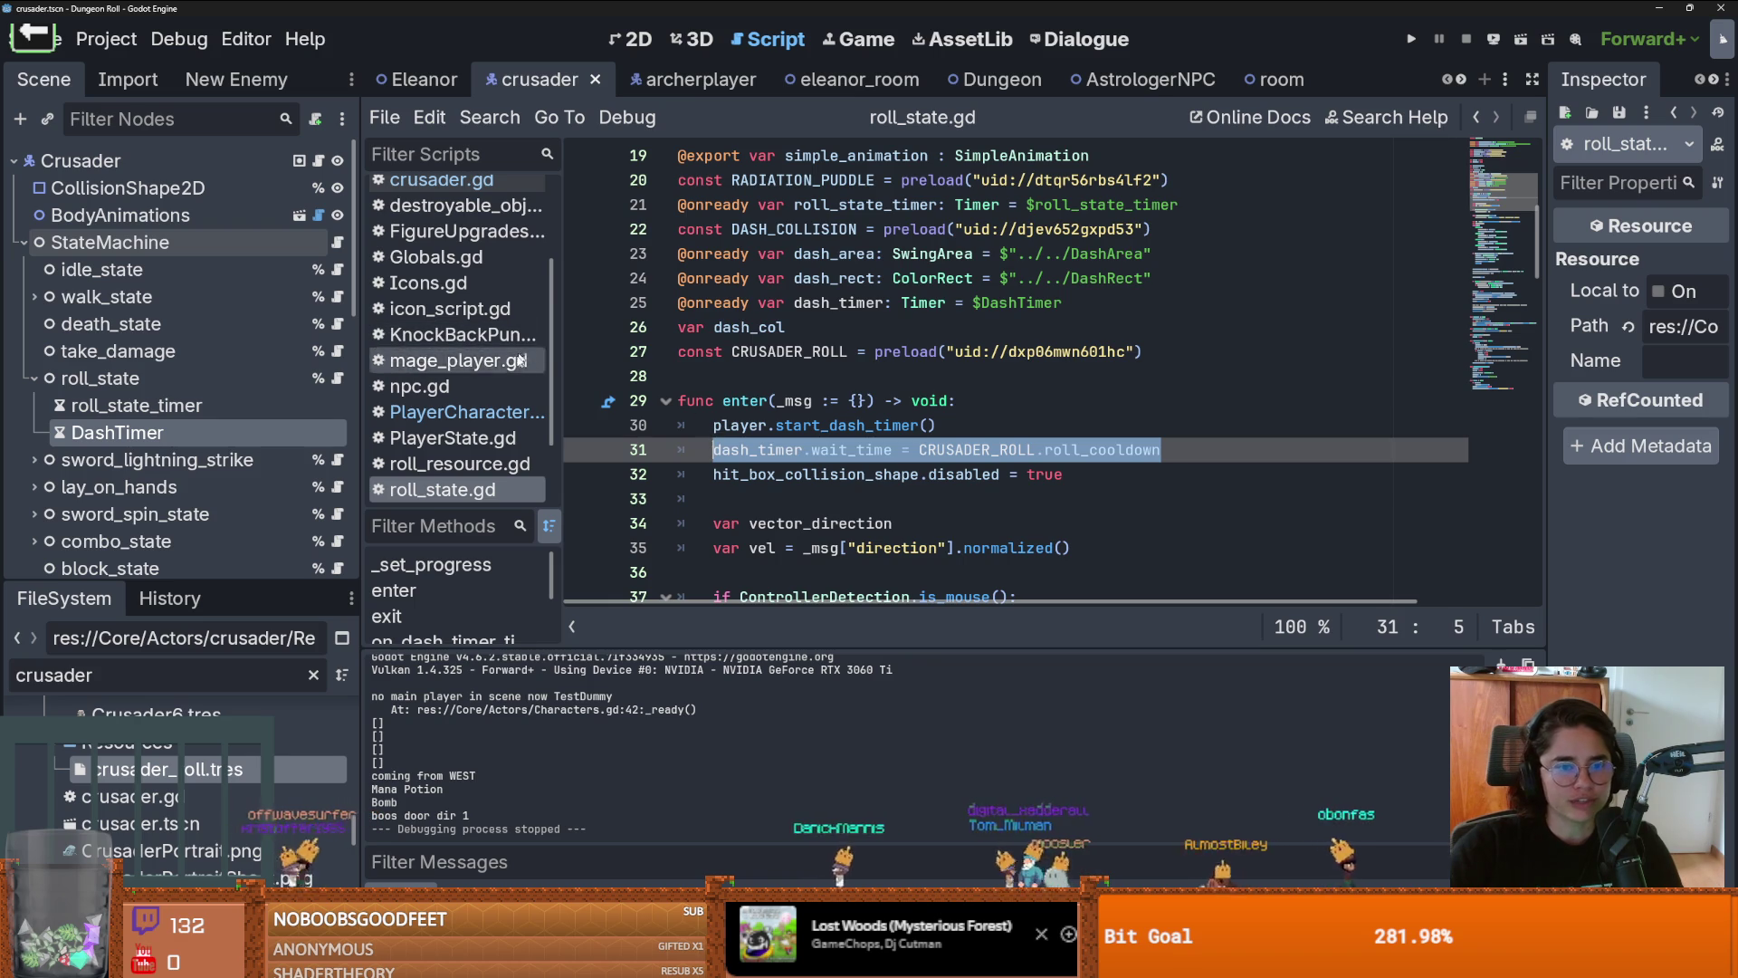
left_click(416, 386)
left_click(457, 412)
key("ctrl+v")
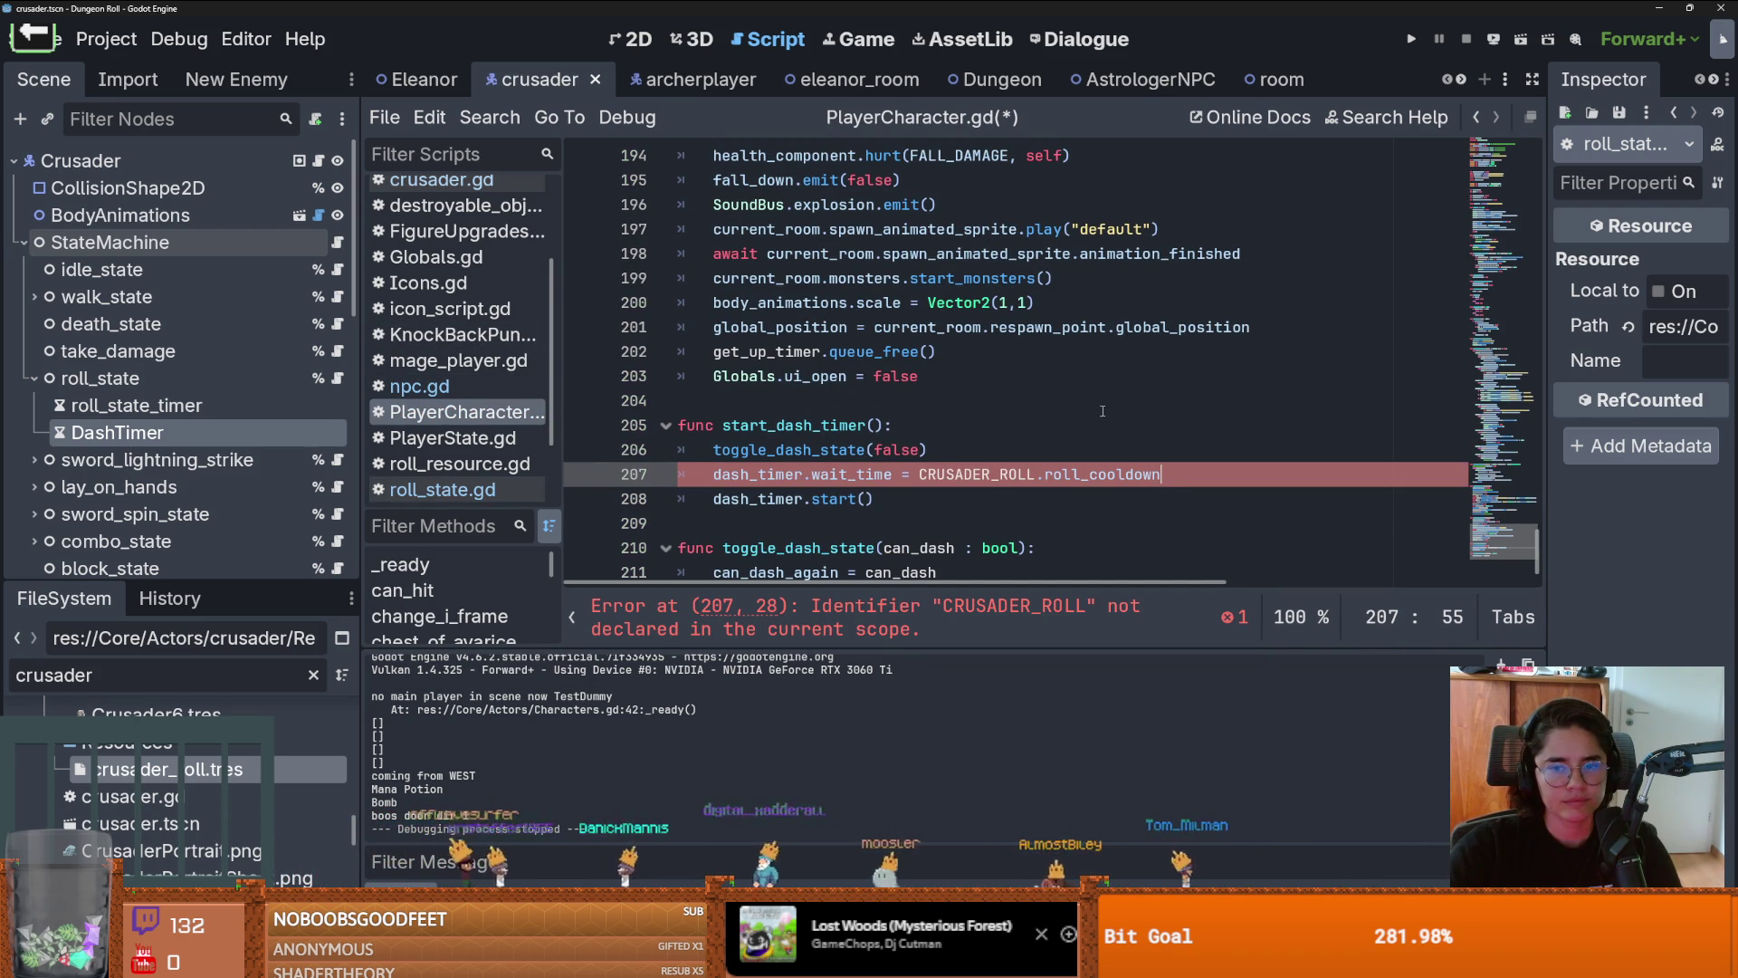
- Undo the pasted line and select the start_dash_timer name for a project-wide search
key("ctrl+z")
left_click_drag(873, 498, 722, 498)
left_click(879, 424)
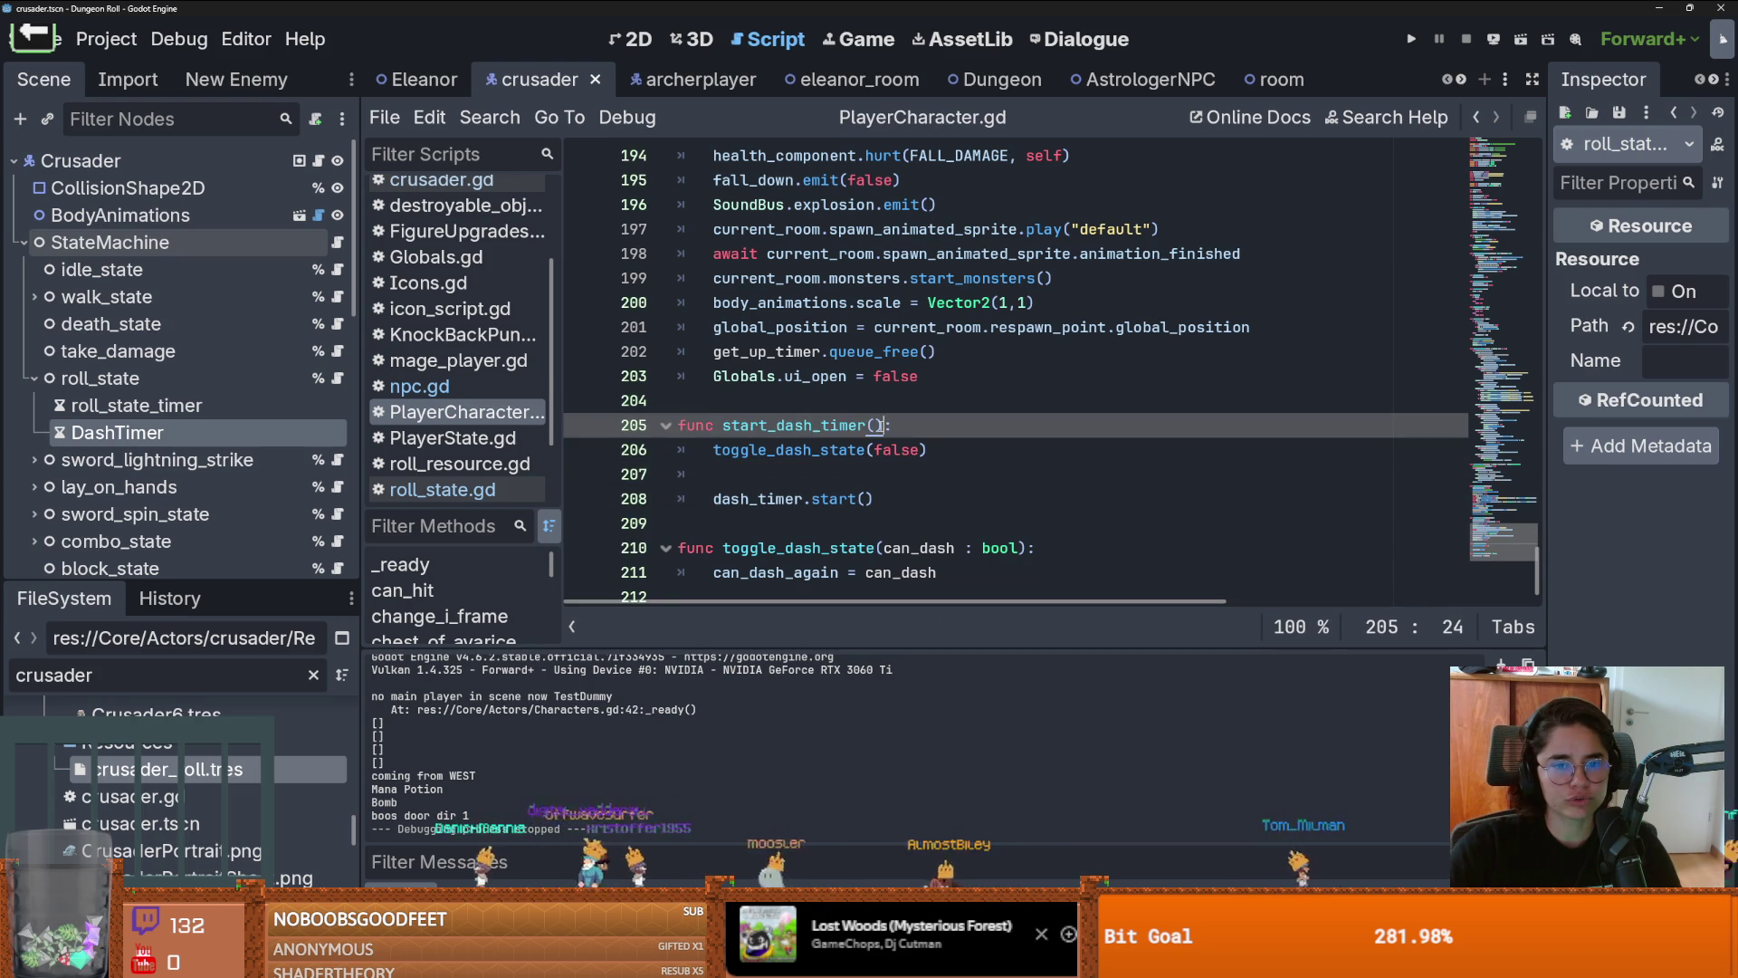
left_click_drag(876, 424, 725, 427)
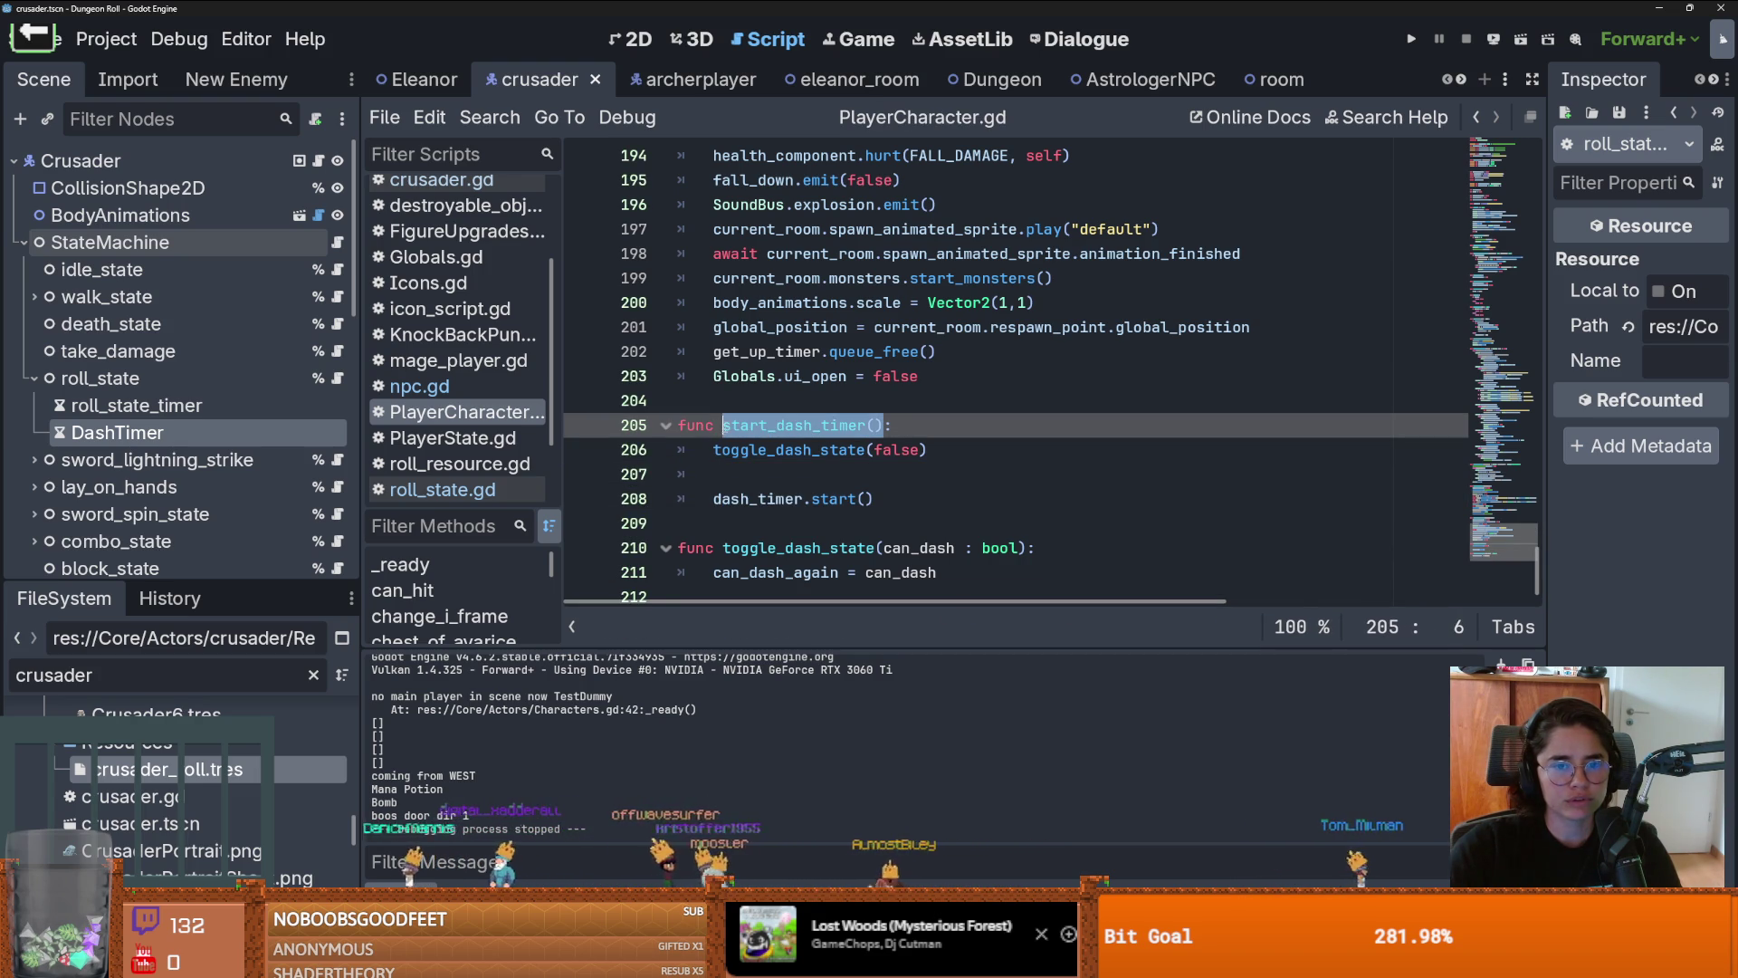
left_click(489, 117)
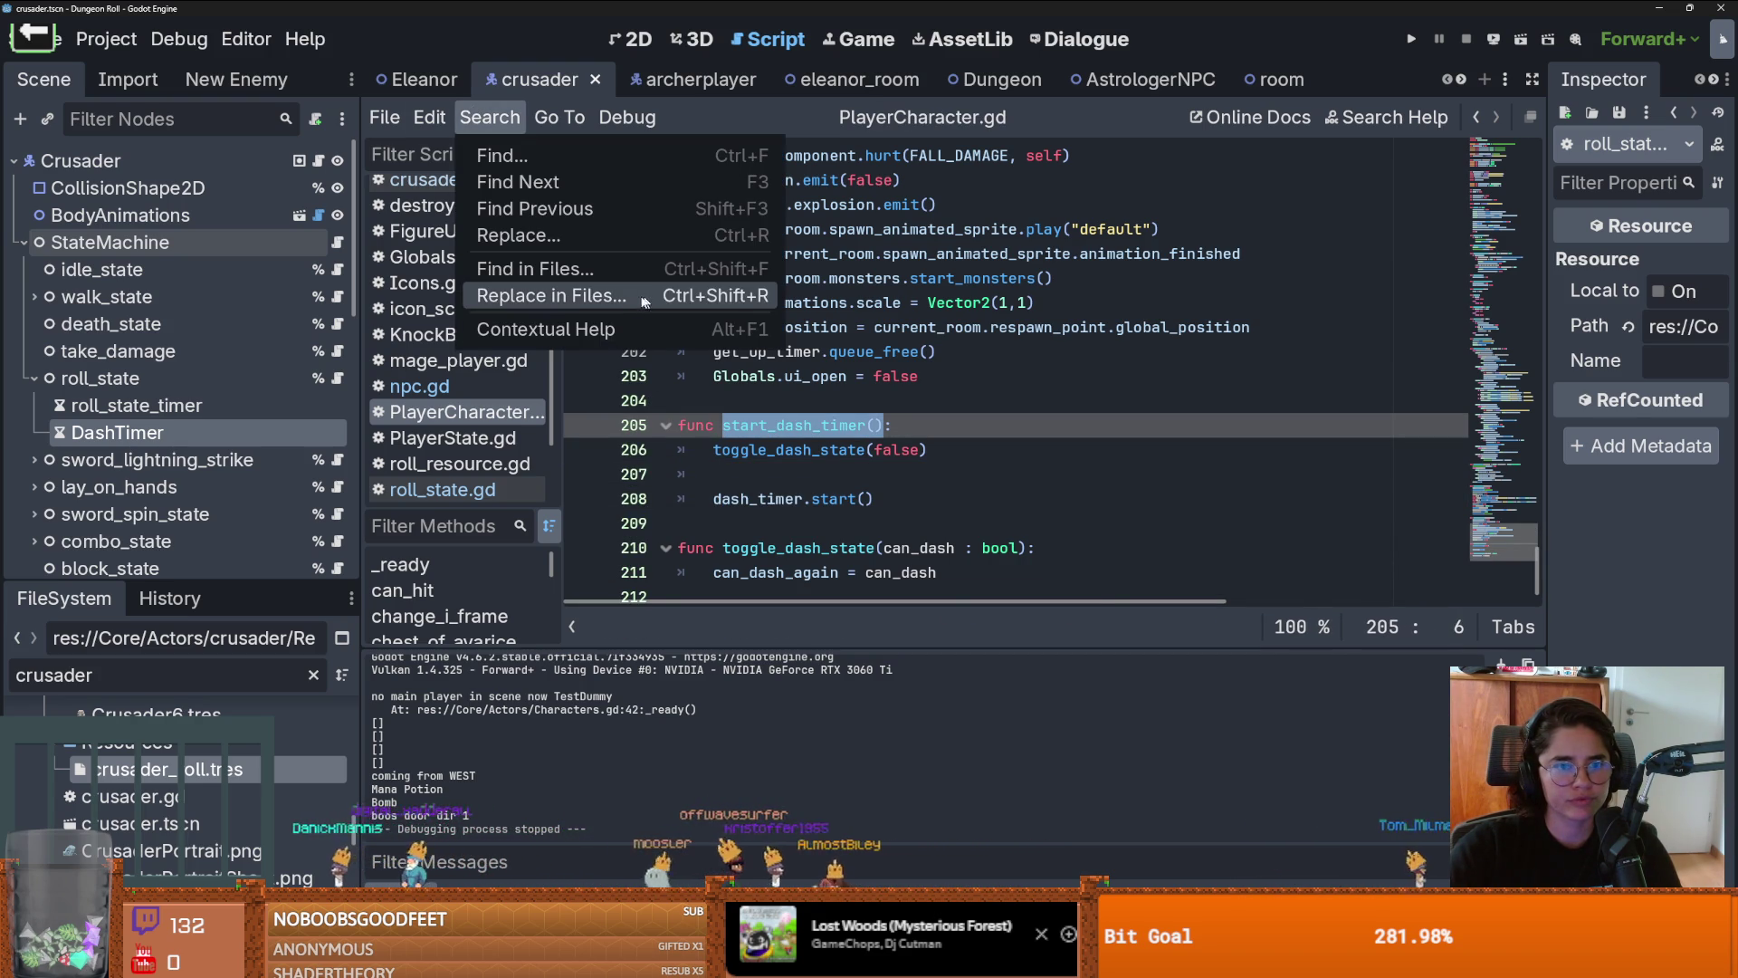
- Find start_dash_timer() in all scripts and go to its call in roll_state.gd
left_click(621, 272)
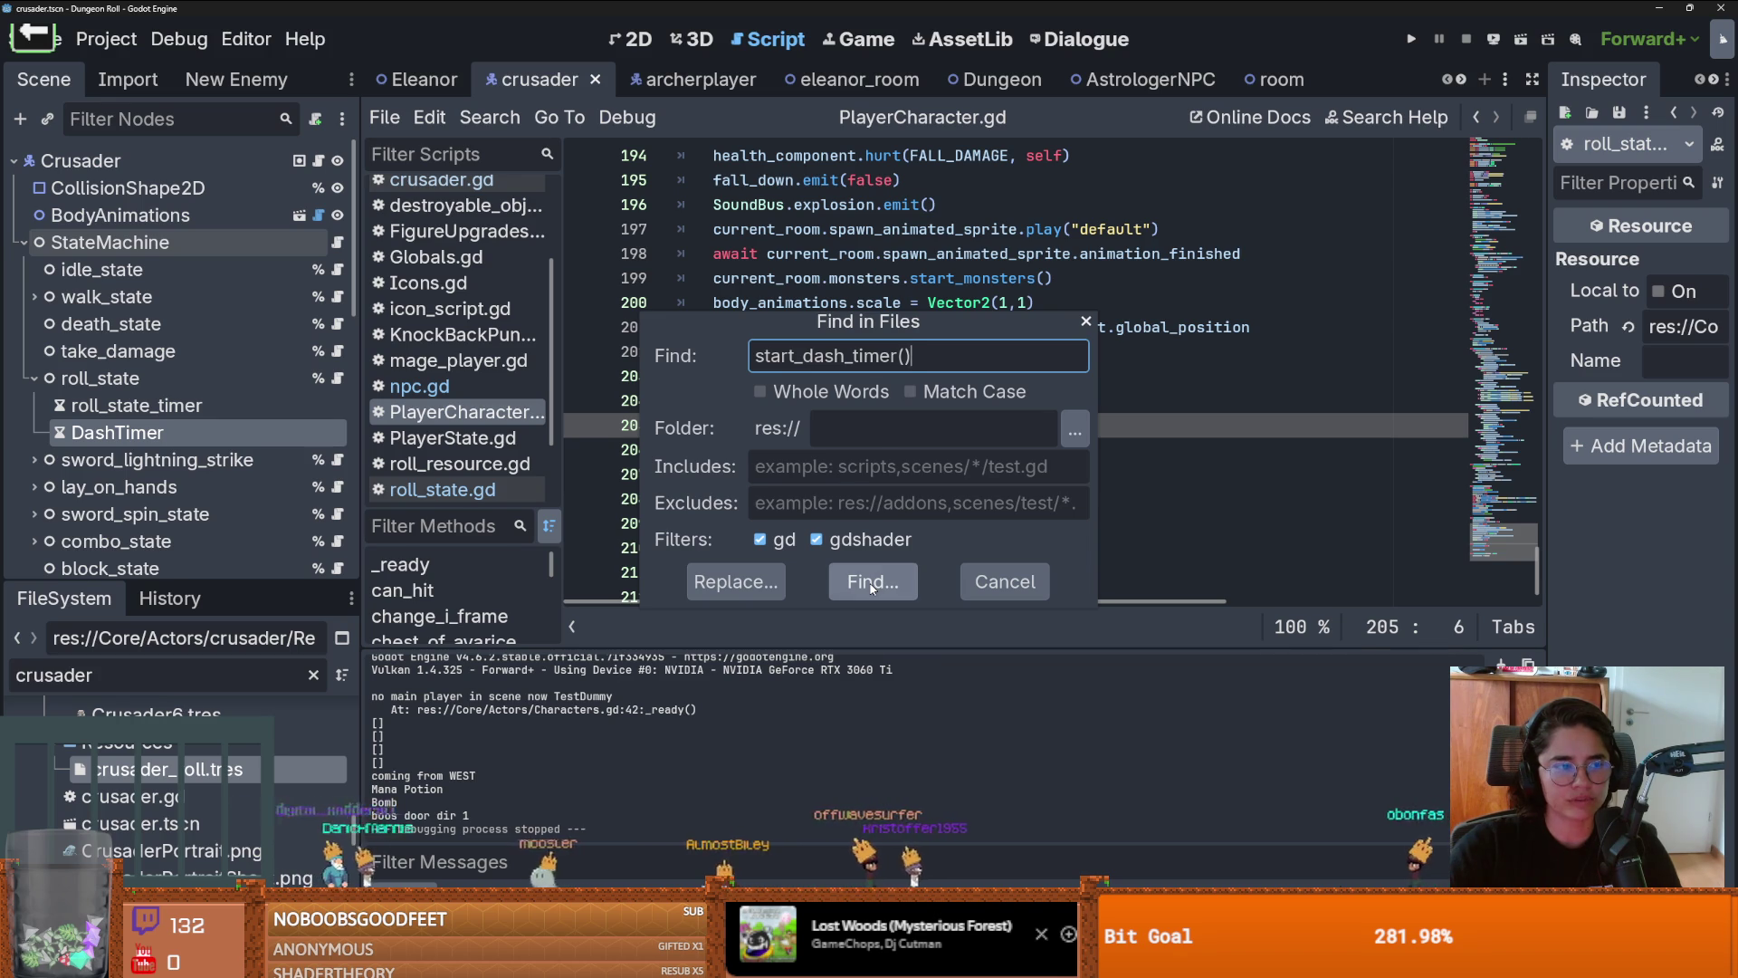
left_click(871, 581)
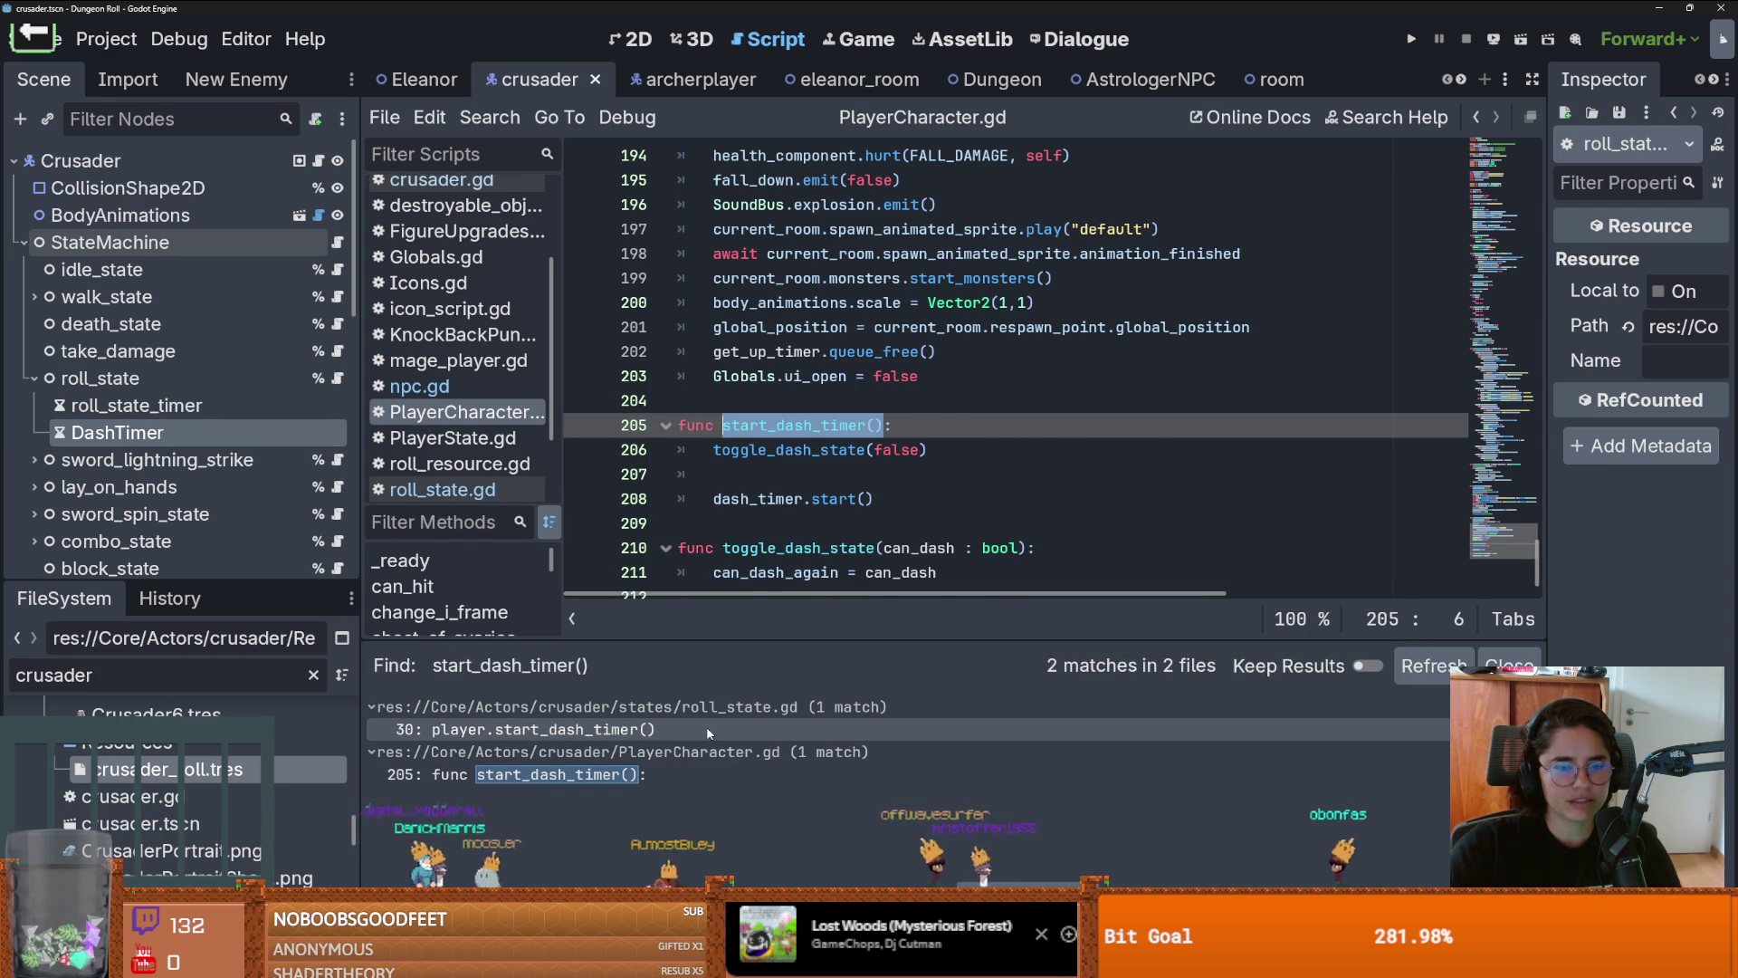
left_click(709, 732)
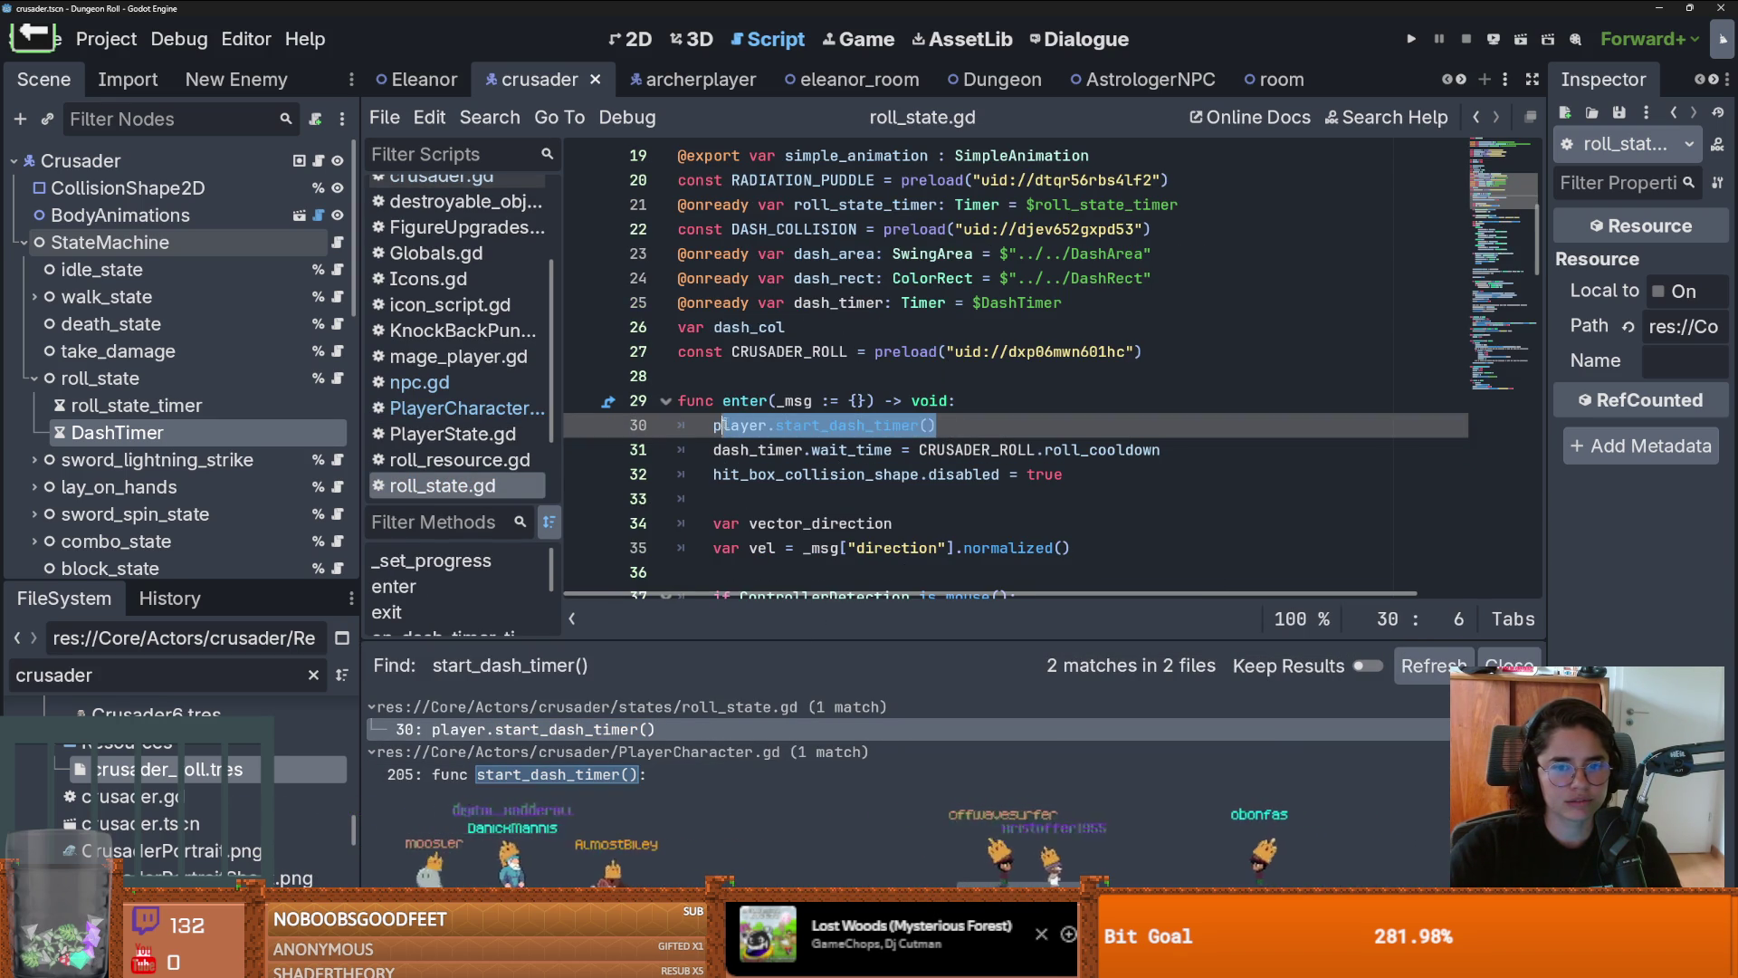
- Move player.start_dash_timer() below the wait_time line in enter, then run the game
key("ctrl+x")
key("Down")
key("End")
key("Return")
key("ctrl+v")
left_click(836, 419)
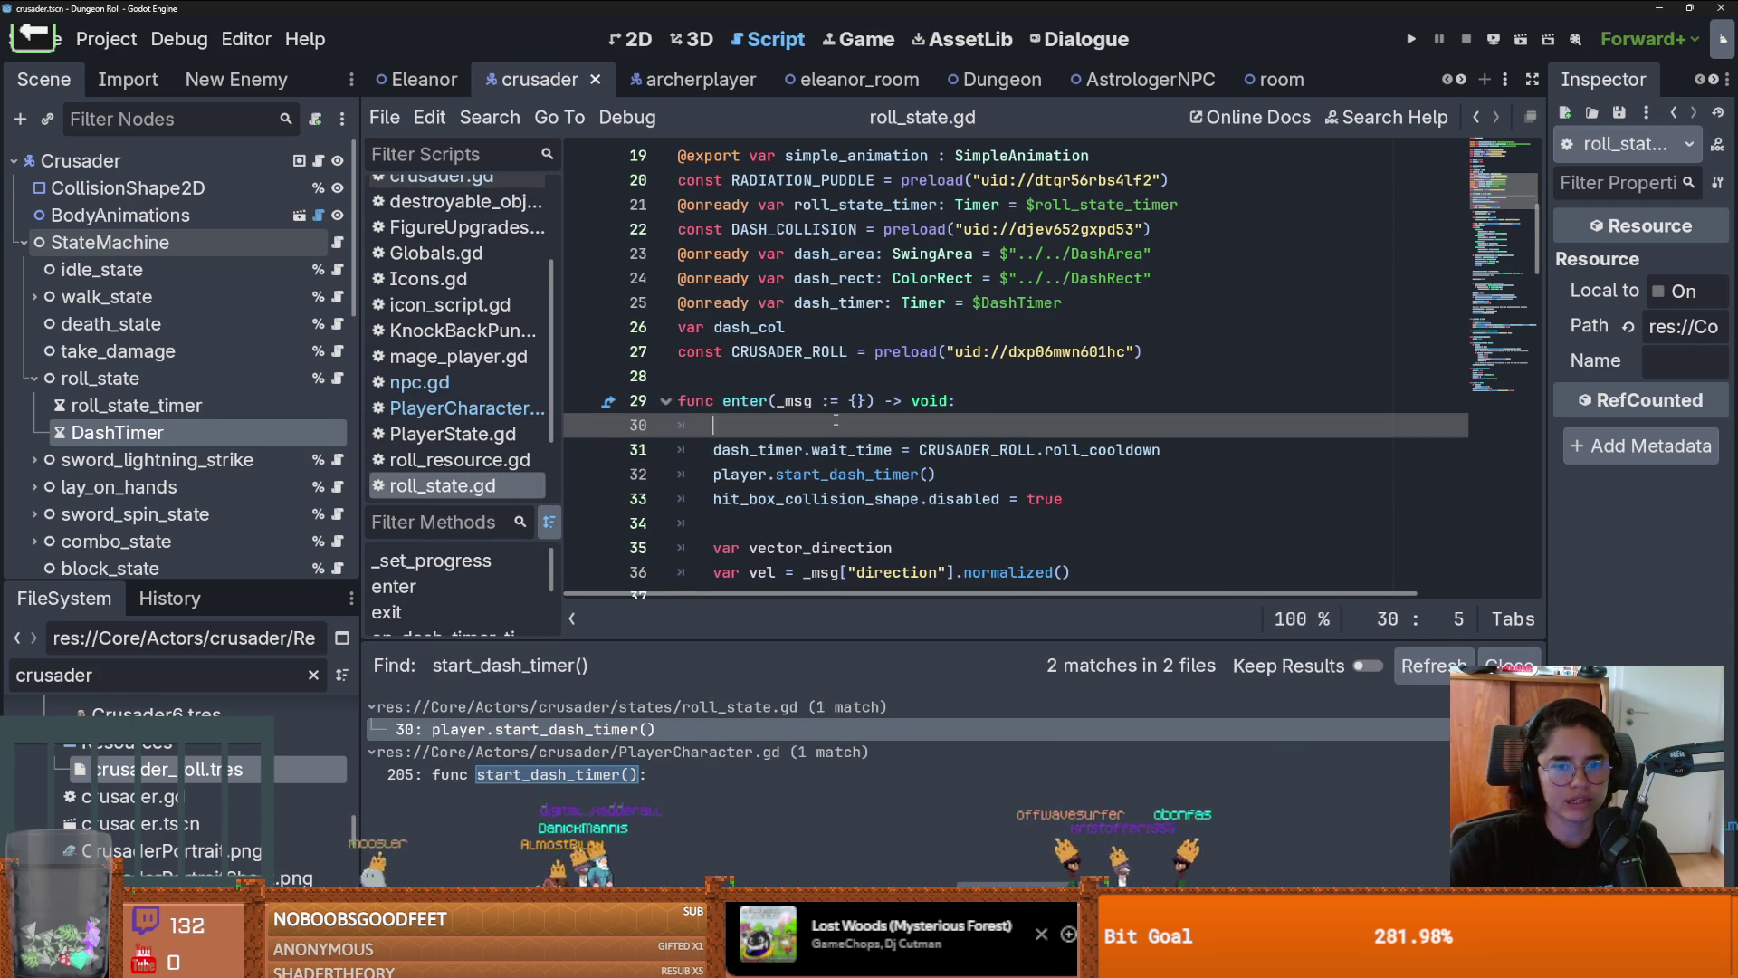
key("BackSpace")
key("BackSpace")
left_click(1411, 39)
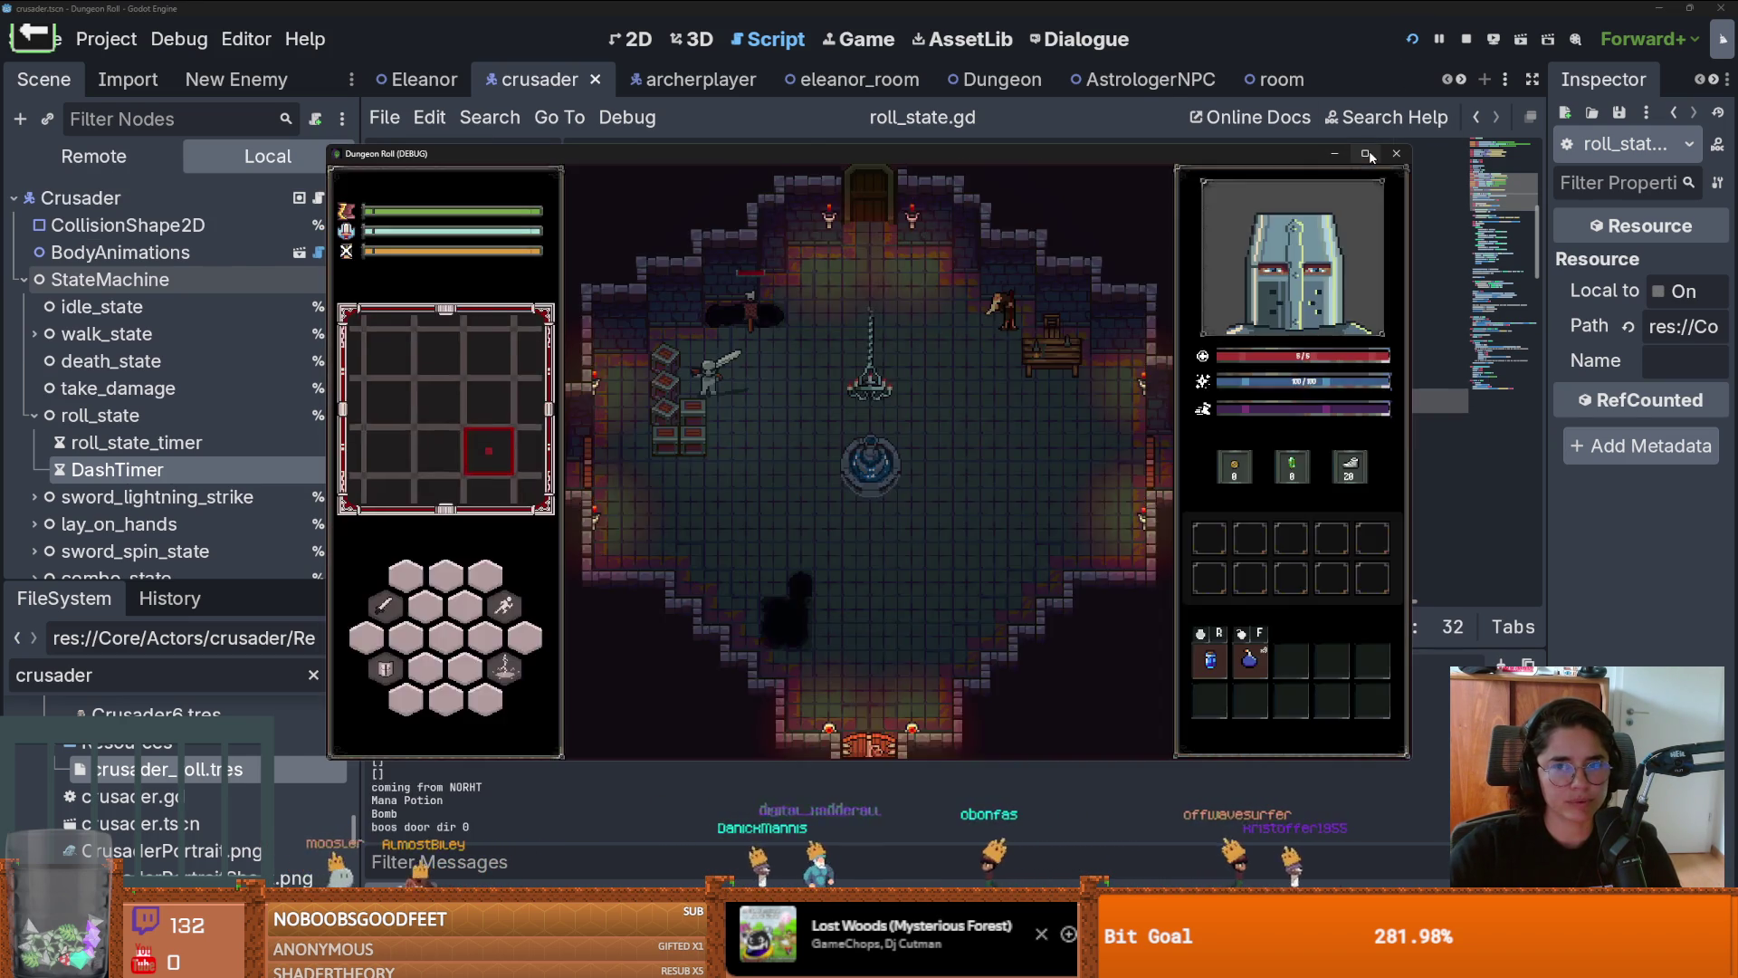
- Maximize the game and walk around the first room, testing the roll, then dash out the top door
left_click(1368, 151)
key("d")
key("s")
key("a")
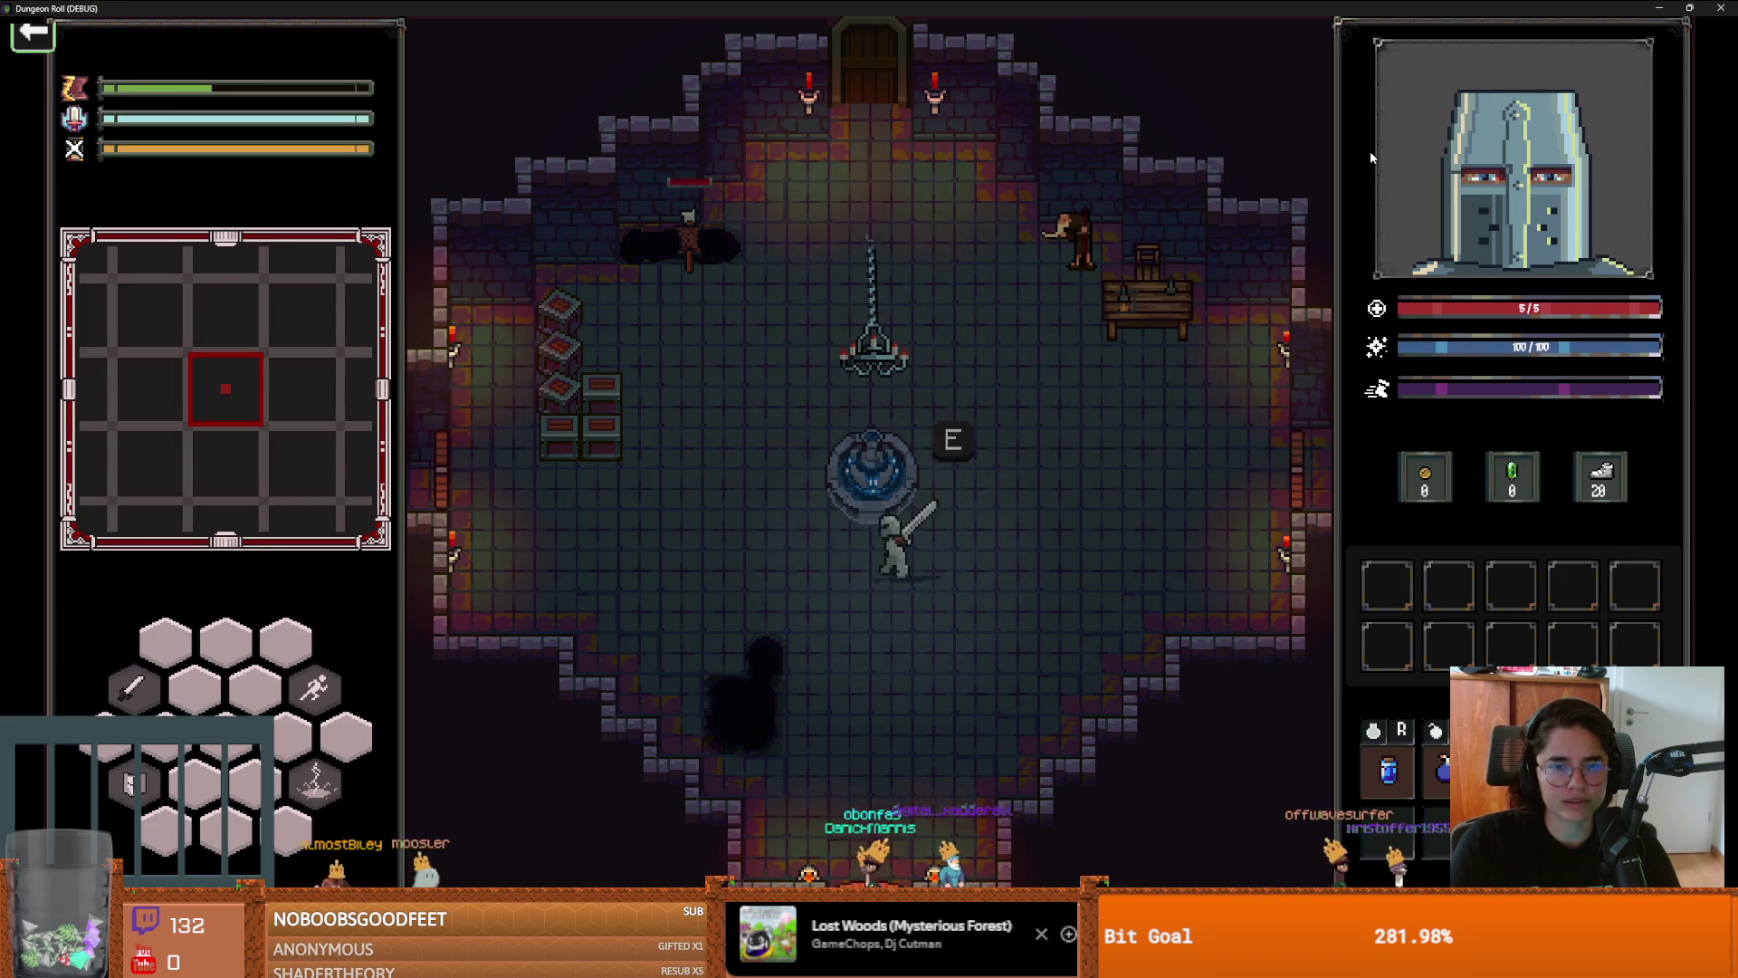
key("w")
key("d")
key("d")
key("s")
key("a")
key("space")
key("w")
key("d")
key("d")
key("s")
key("a")
key("w")
key("d")
key("space")
key("s")
key("s")
key("a")
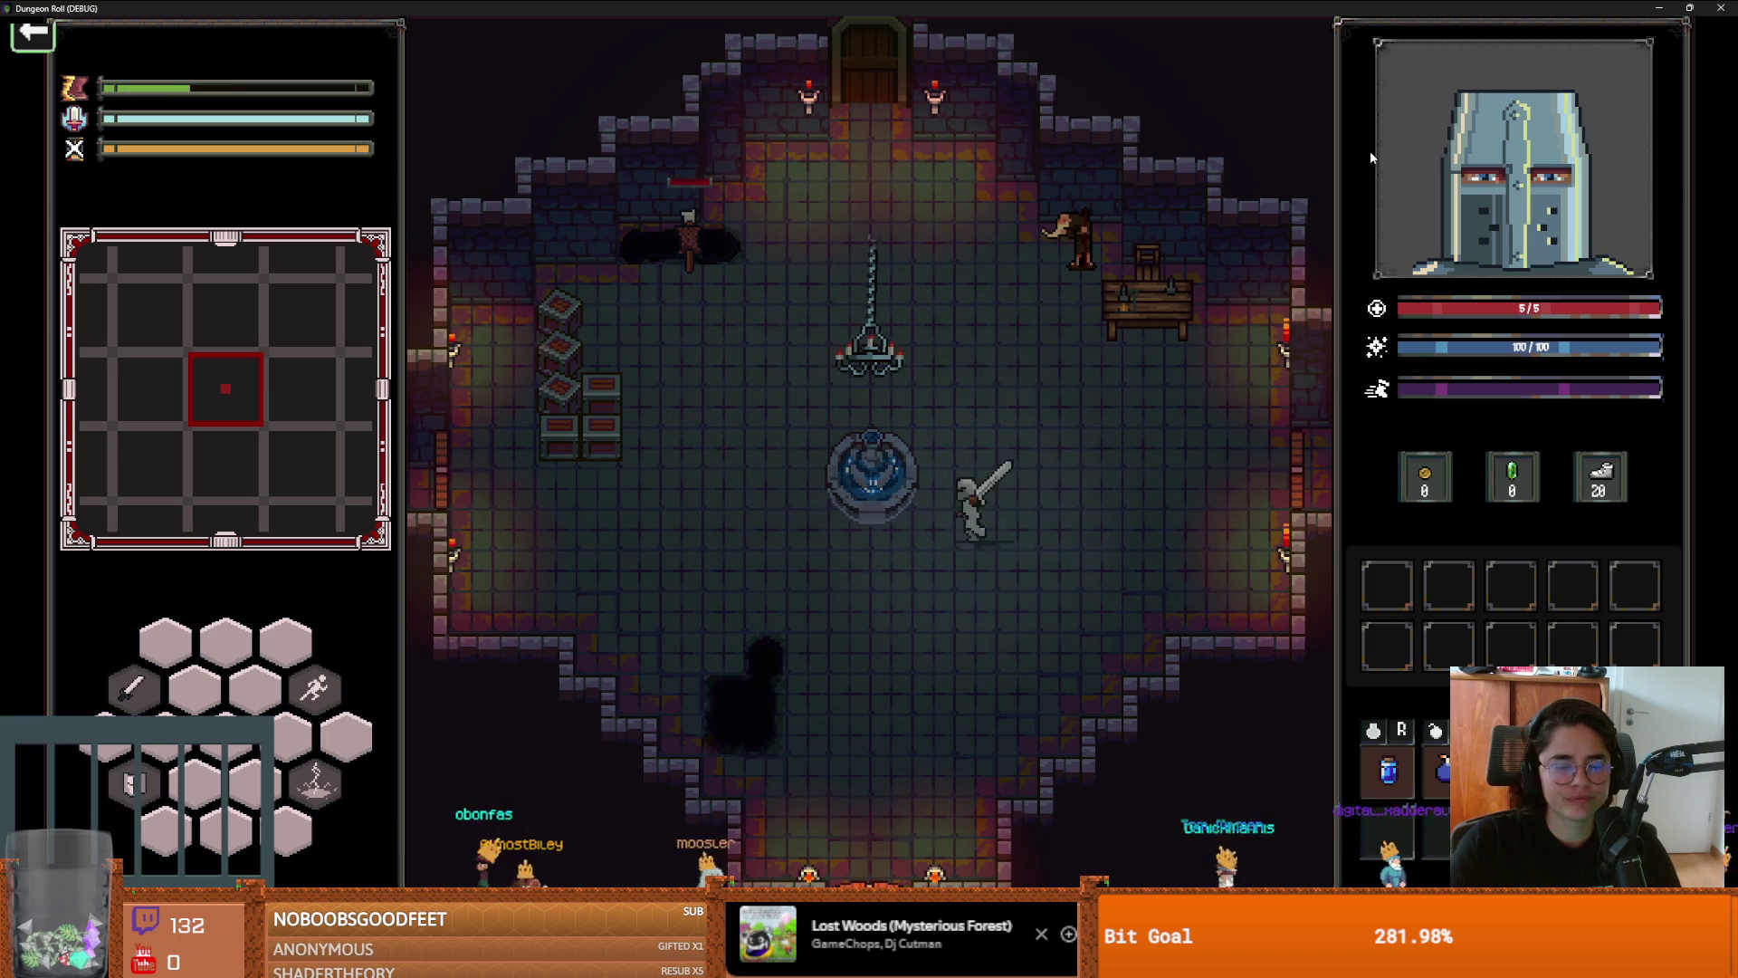
key("d")
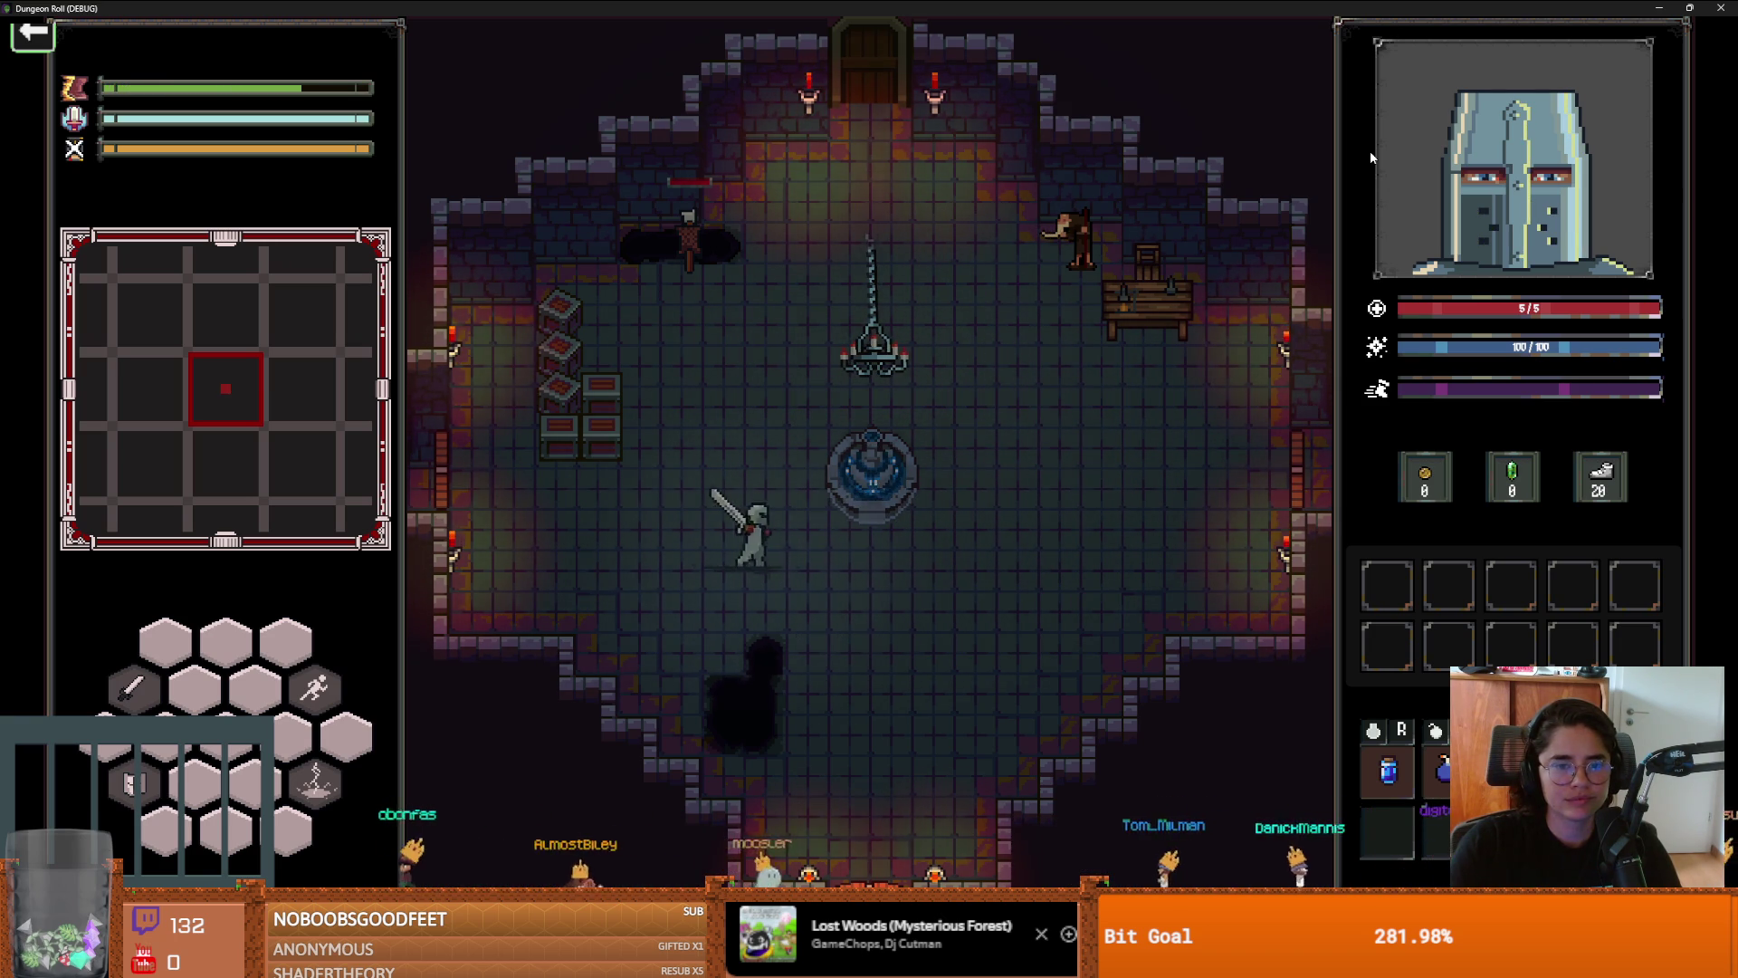
key("w")
key("w")
key("a")
key("space")
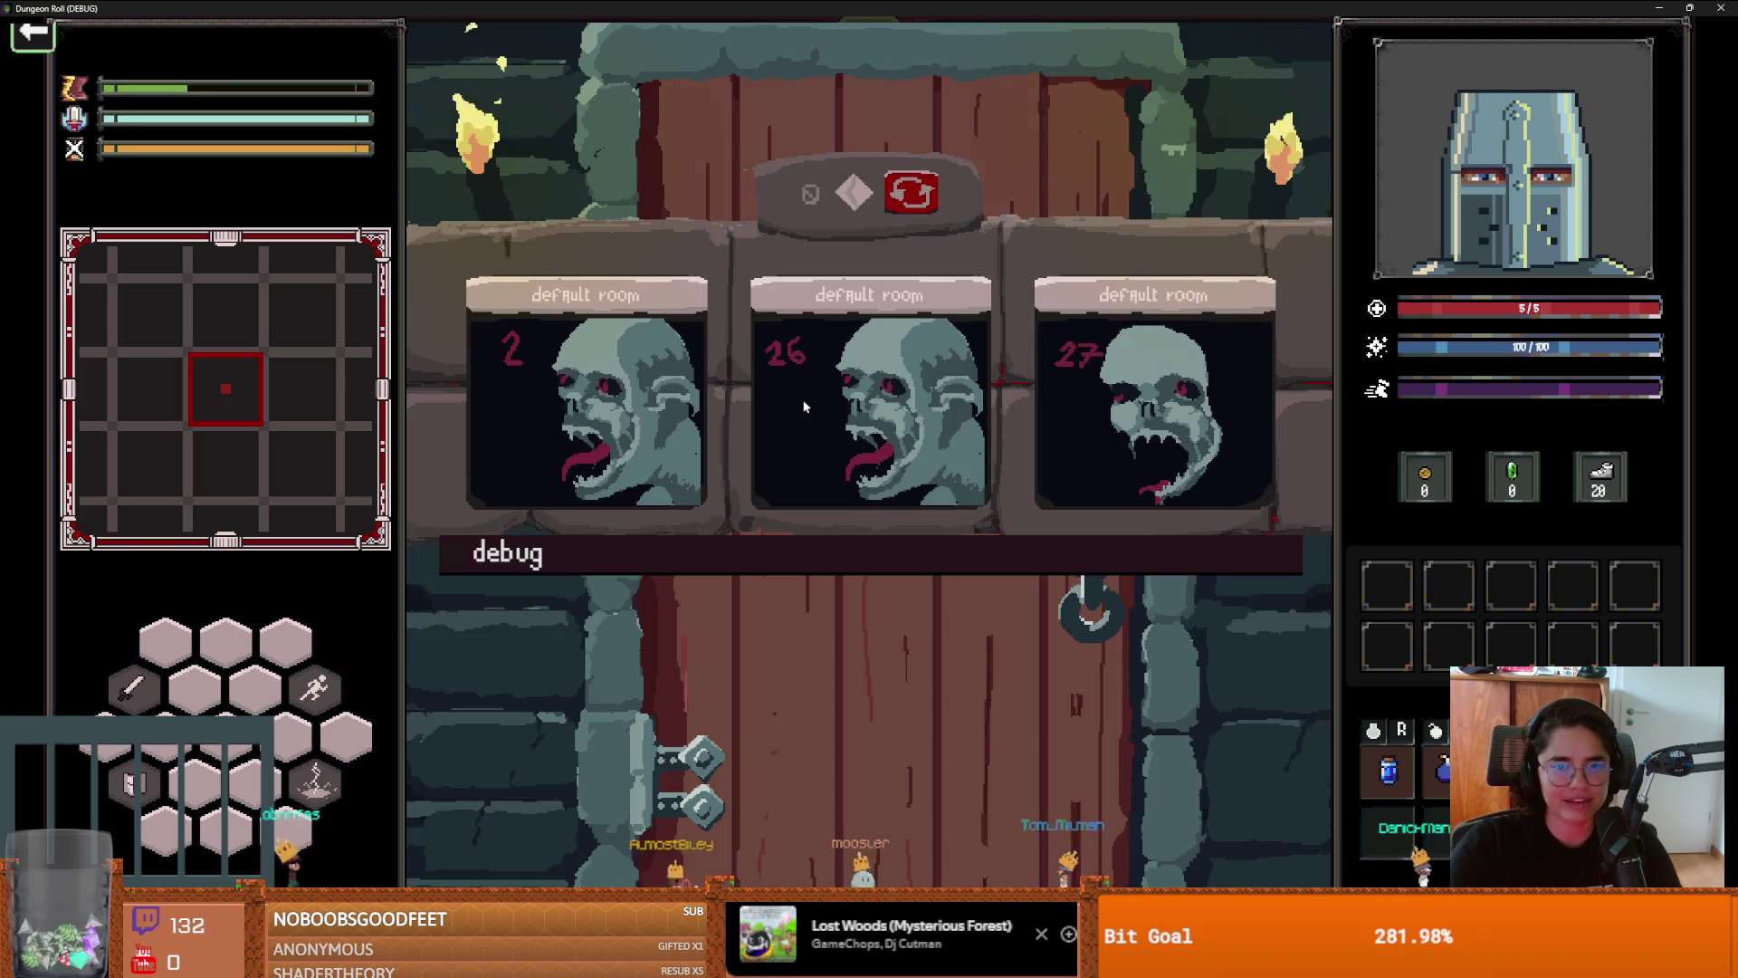
- Enter the middle room, fight the goblin and enemies with sword and lightning, and head to the right exit
left_click(804, 407)
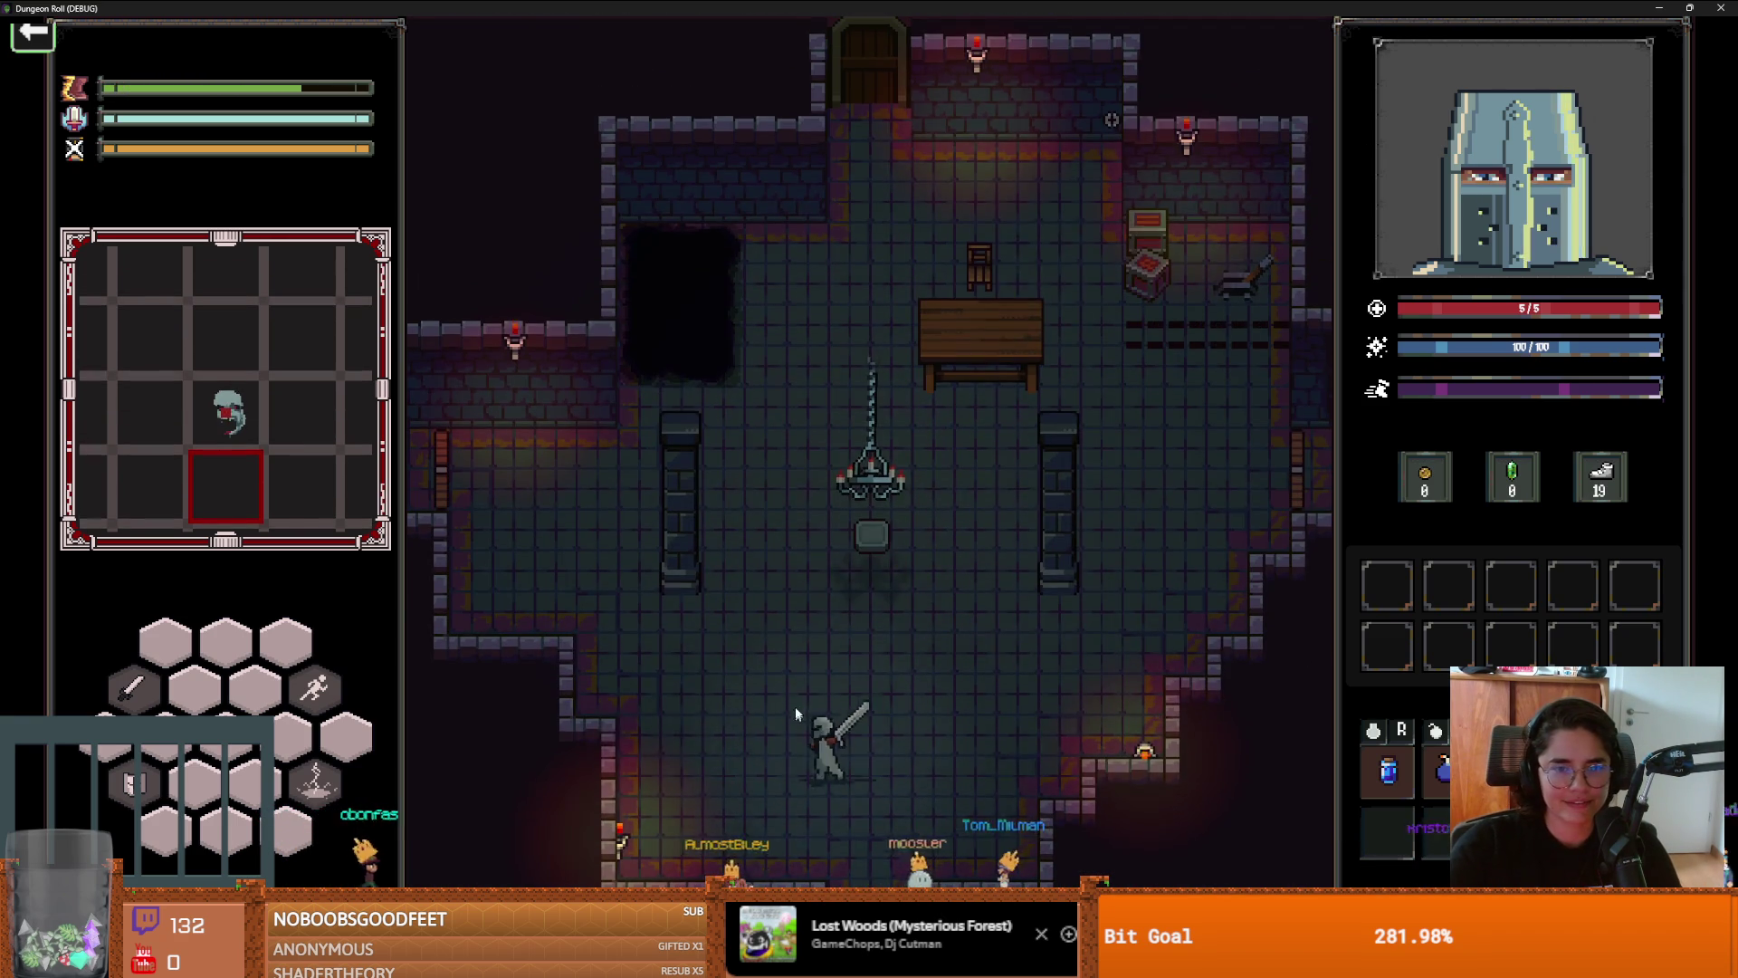
key("w")
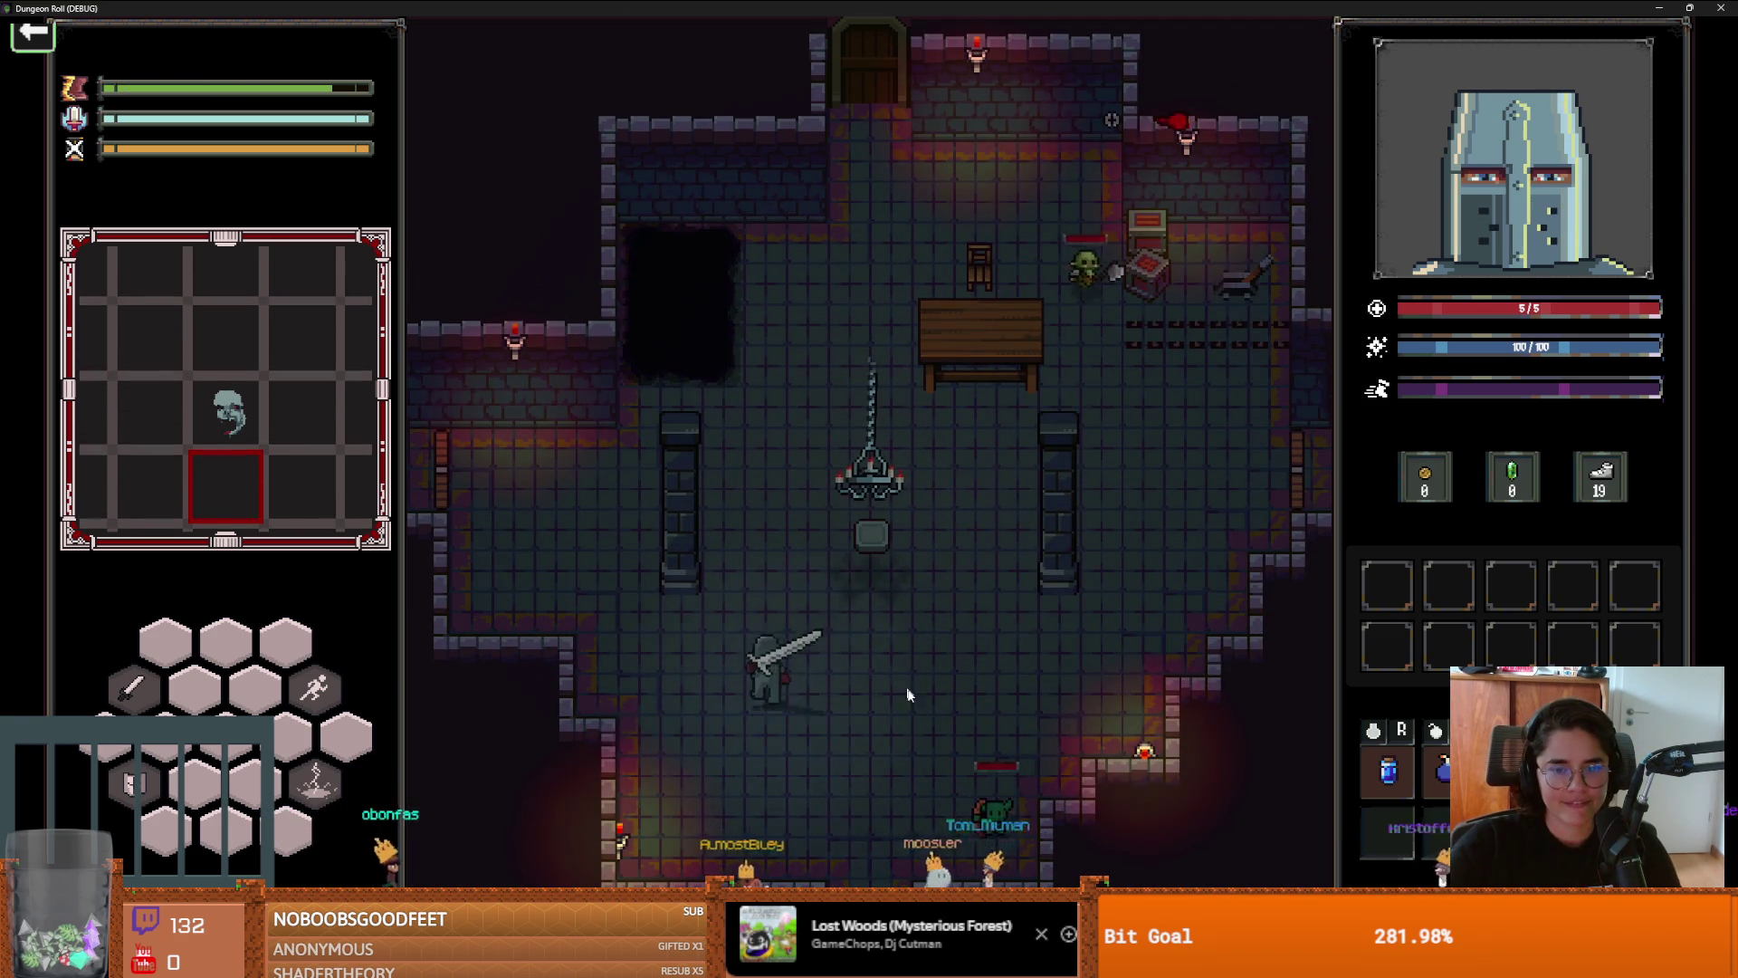
key("s")
key("d")
left_click(981, 770)
left_click(1011, 826)
key("a")
key("w")
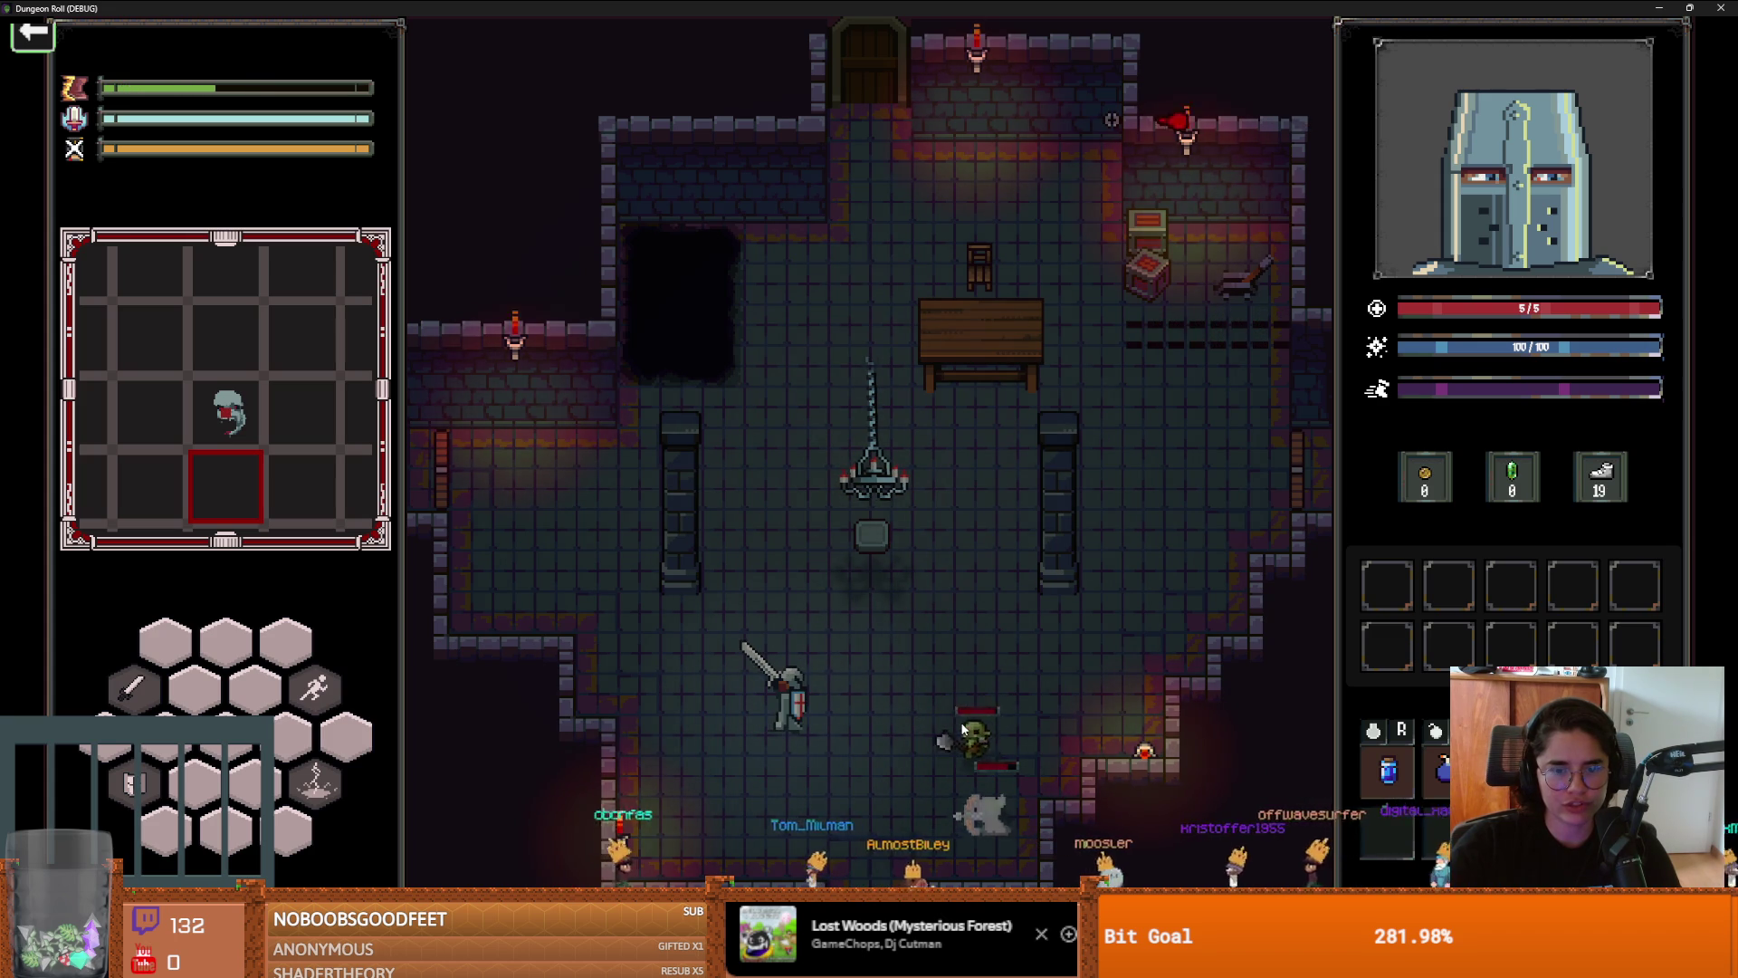
key("d")
key("d")
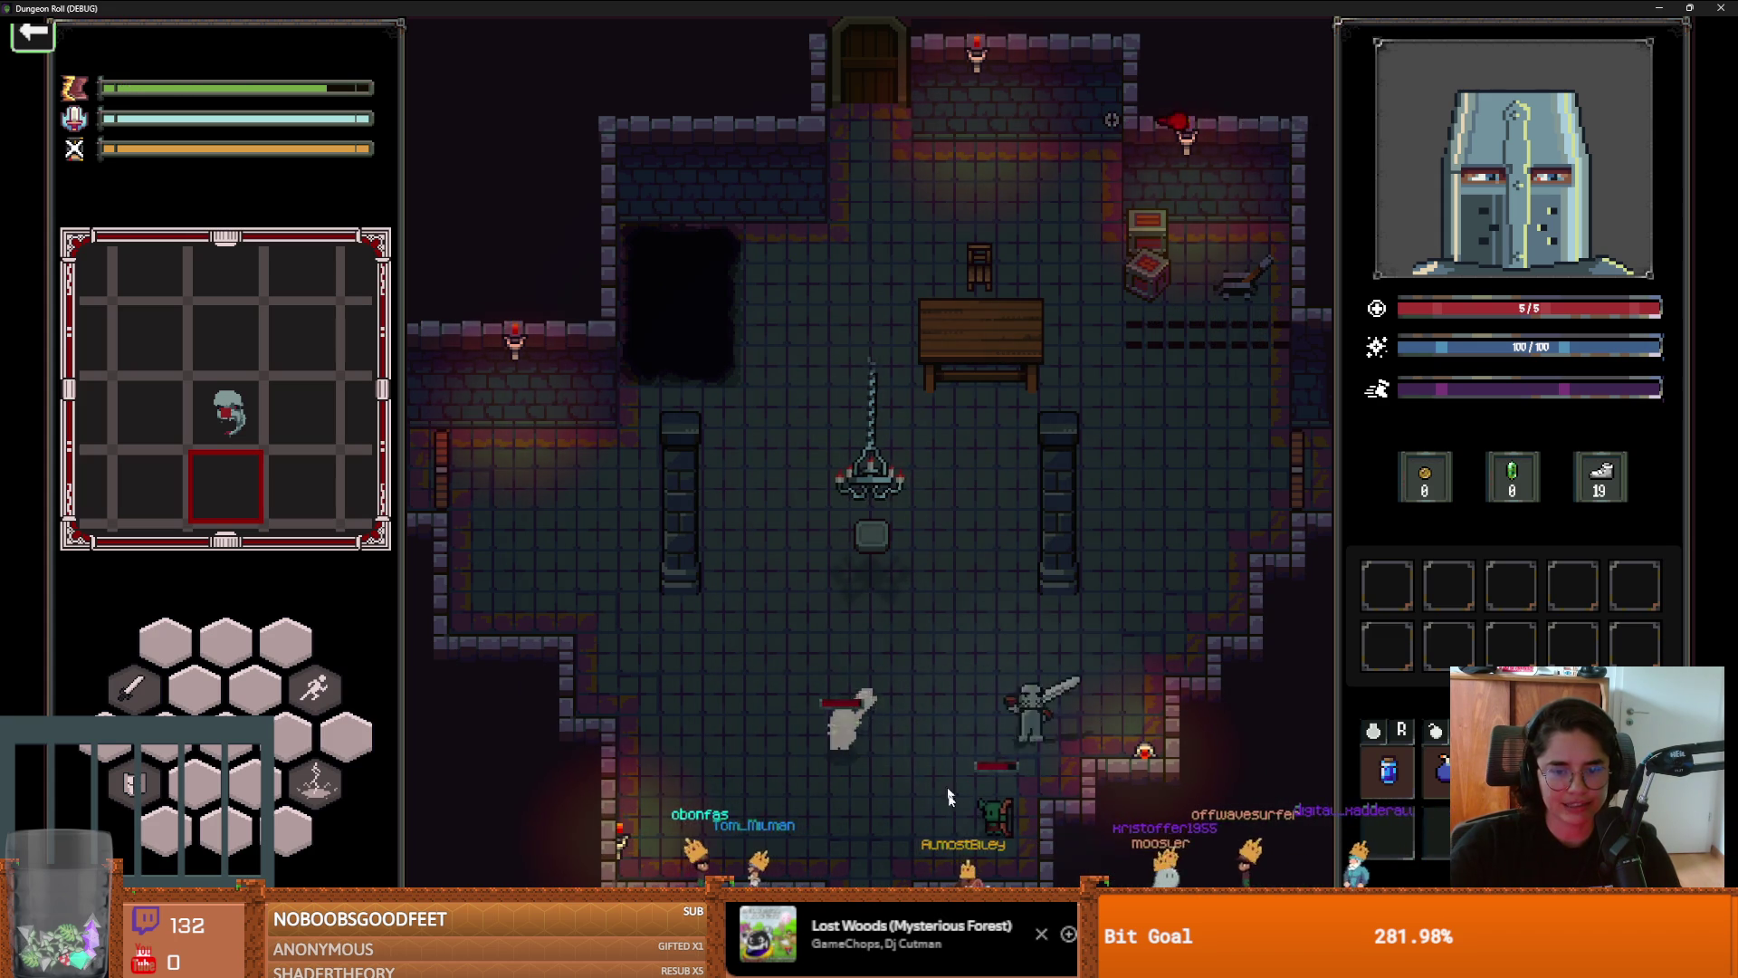
key("a")
left_click(826, 745)
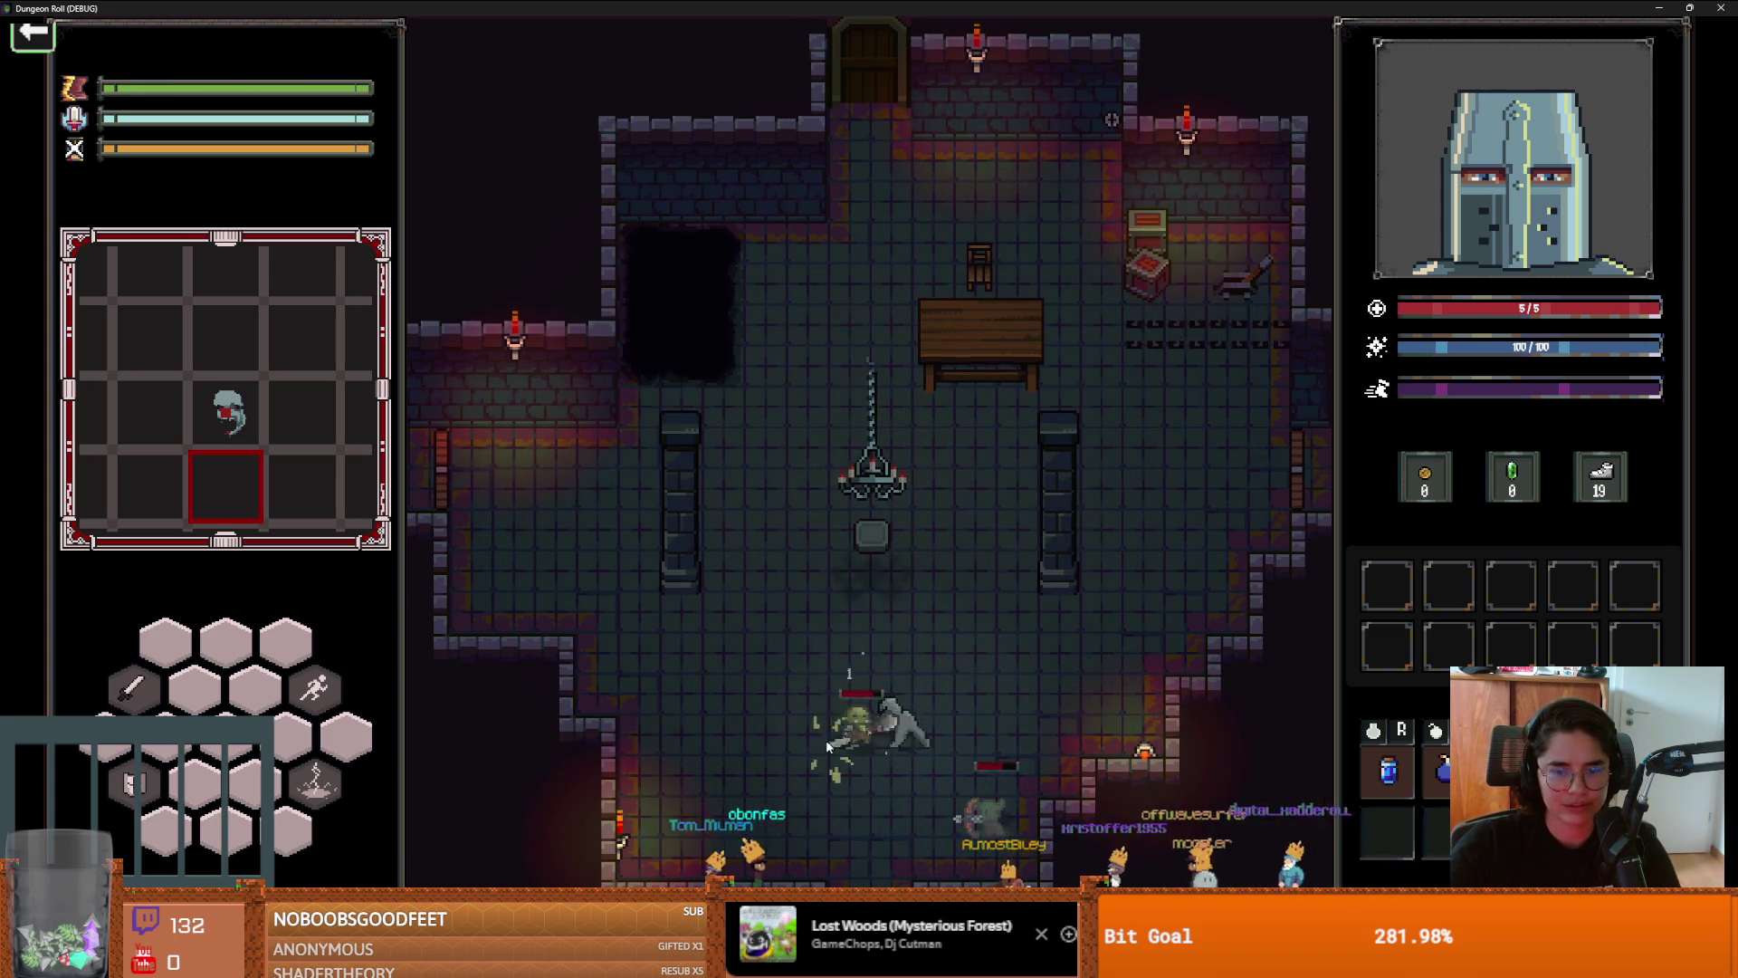
key("a")
left_click(919, 739)
left_click(920, 742)
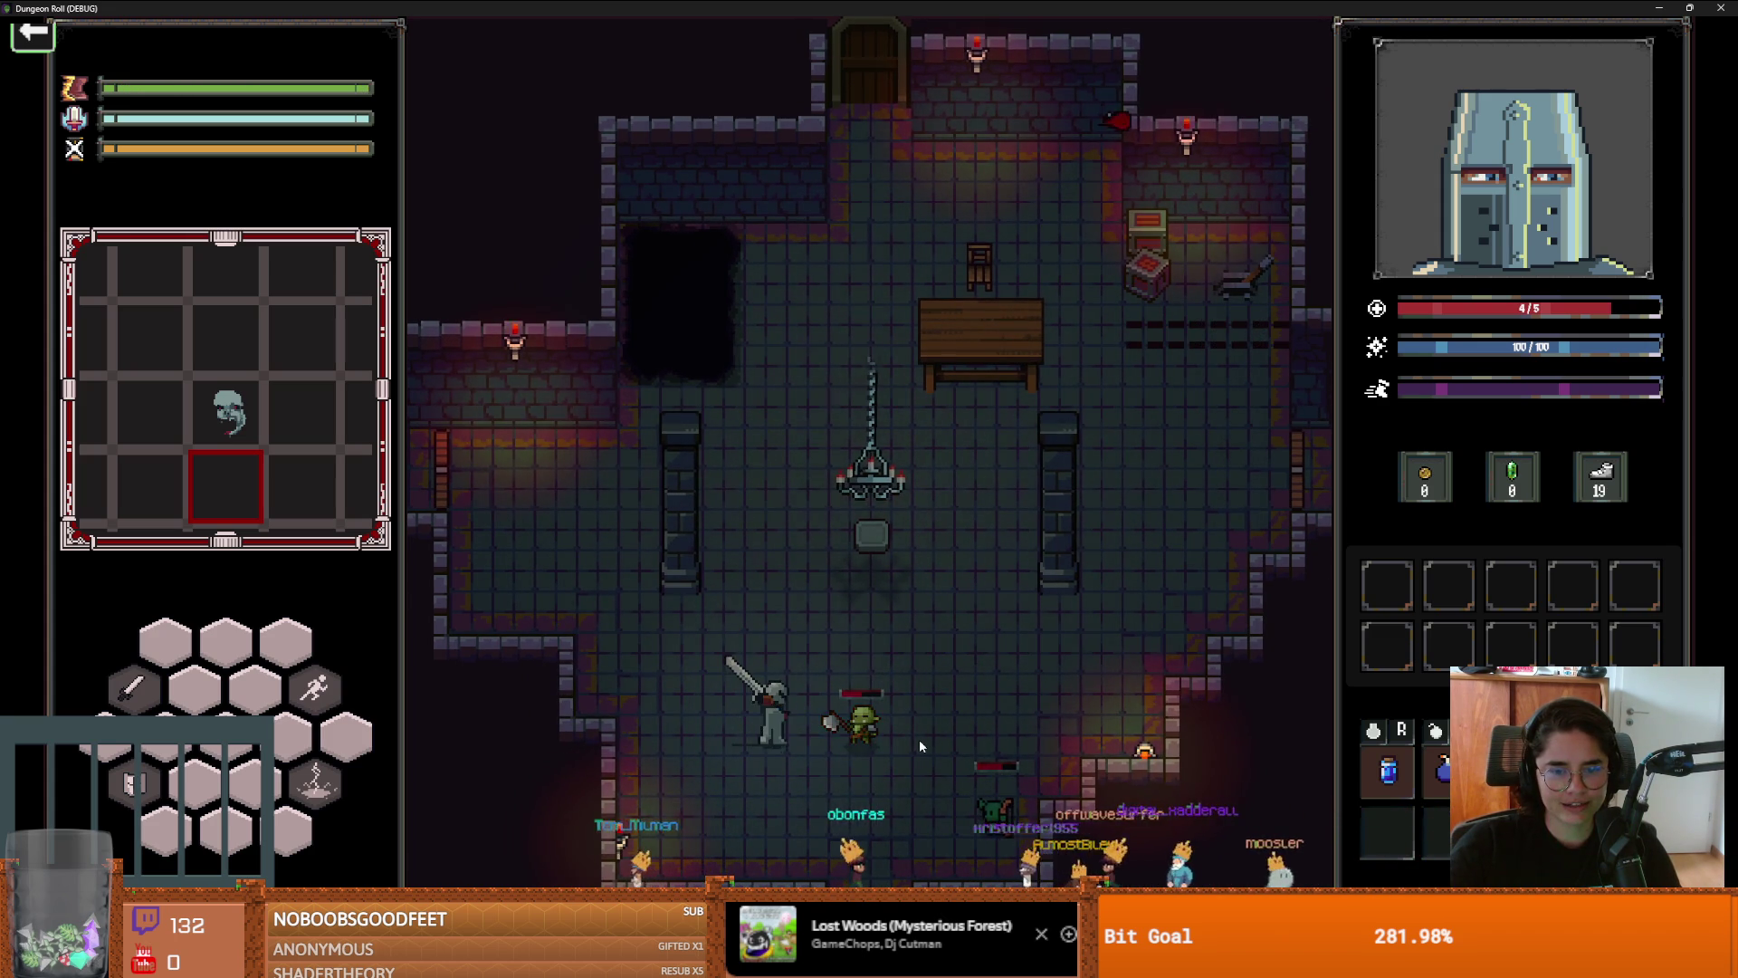
left_click(919, 742)
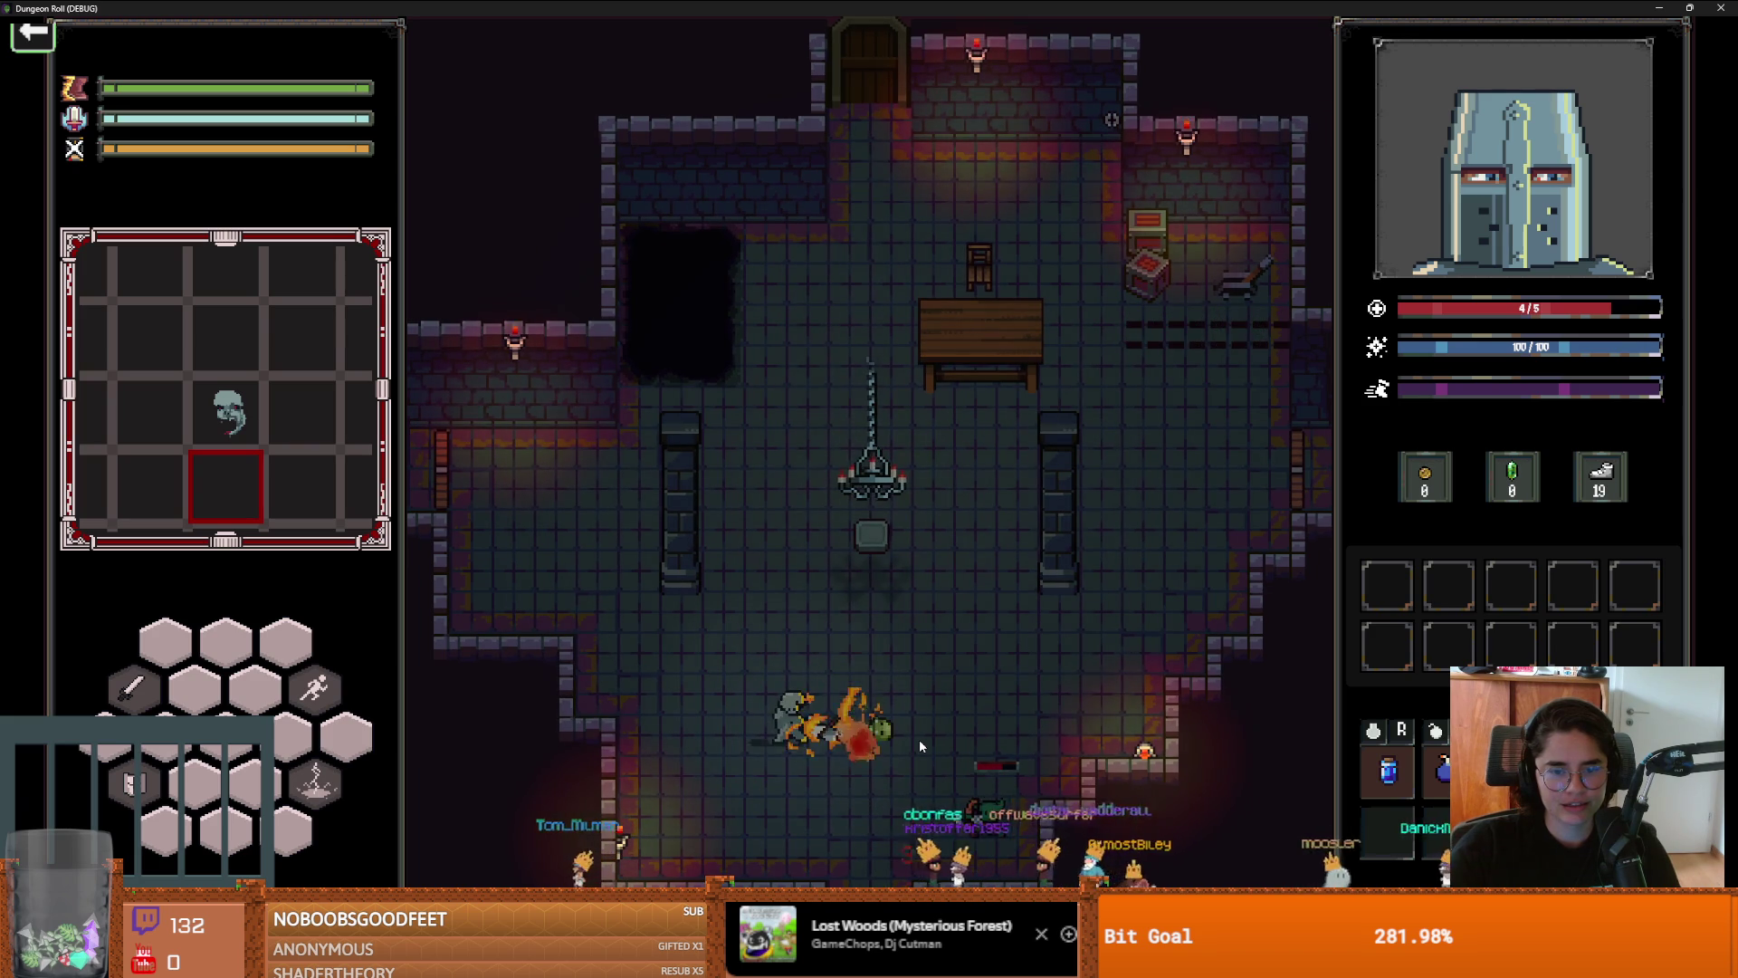
left_click(925, 767)
key("a")
key("space")
key("w")
key("e")
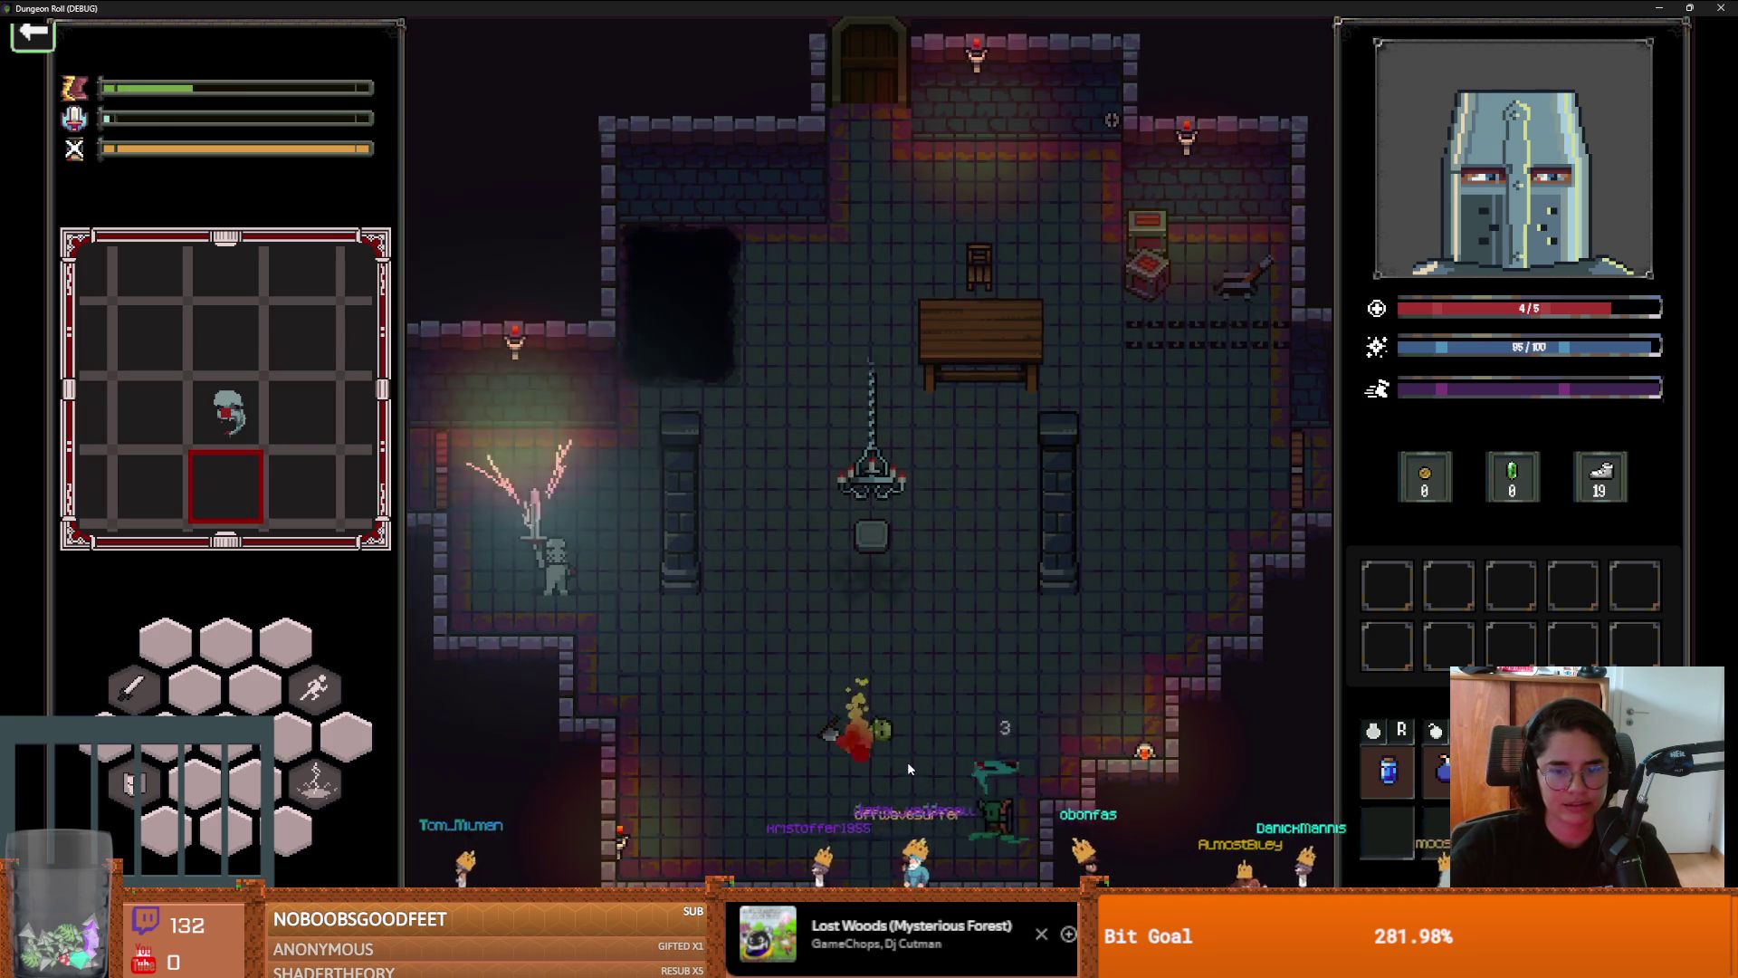
key("s")
key("d")
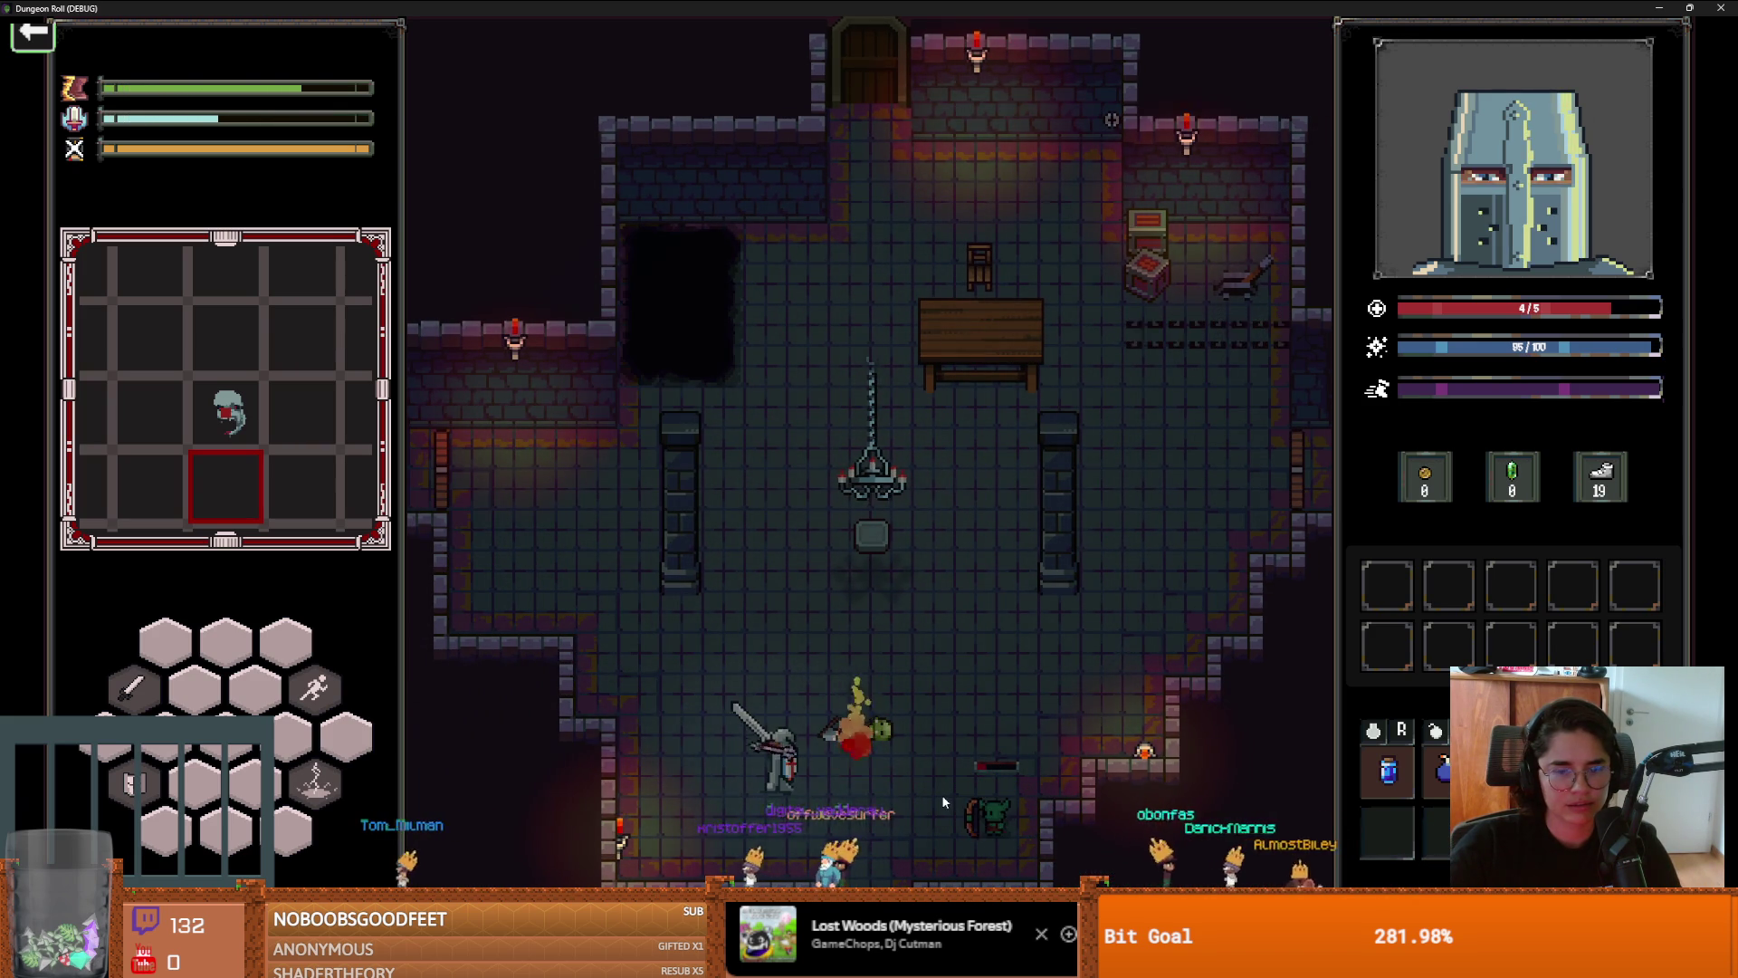
left_click(1001, 795)
key("w")
key("w")
key("d")
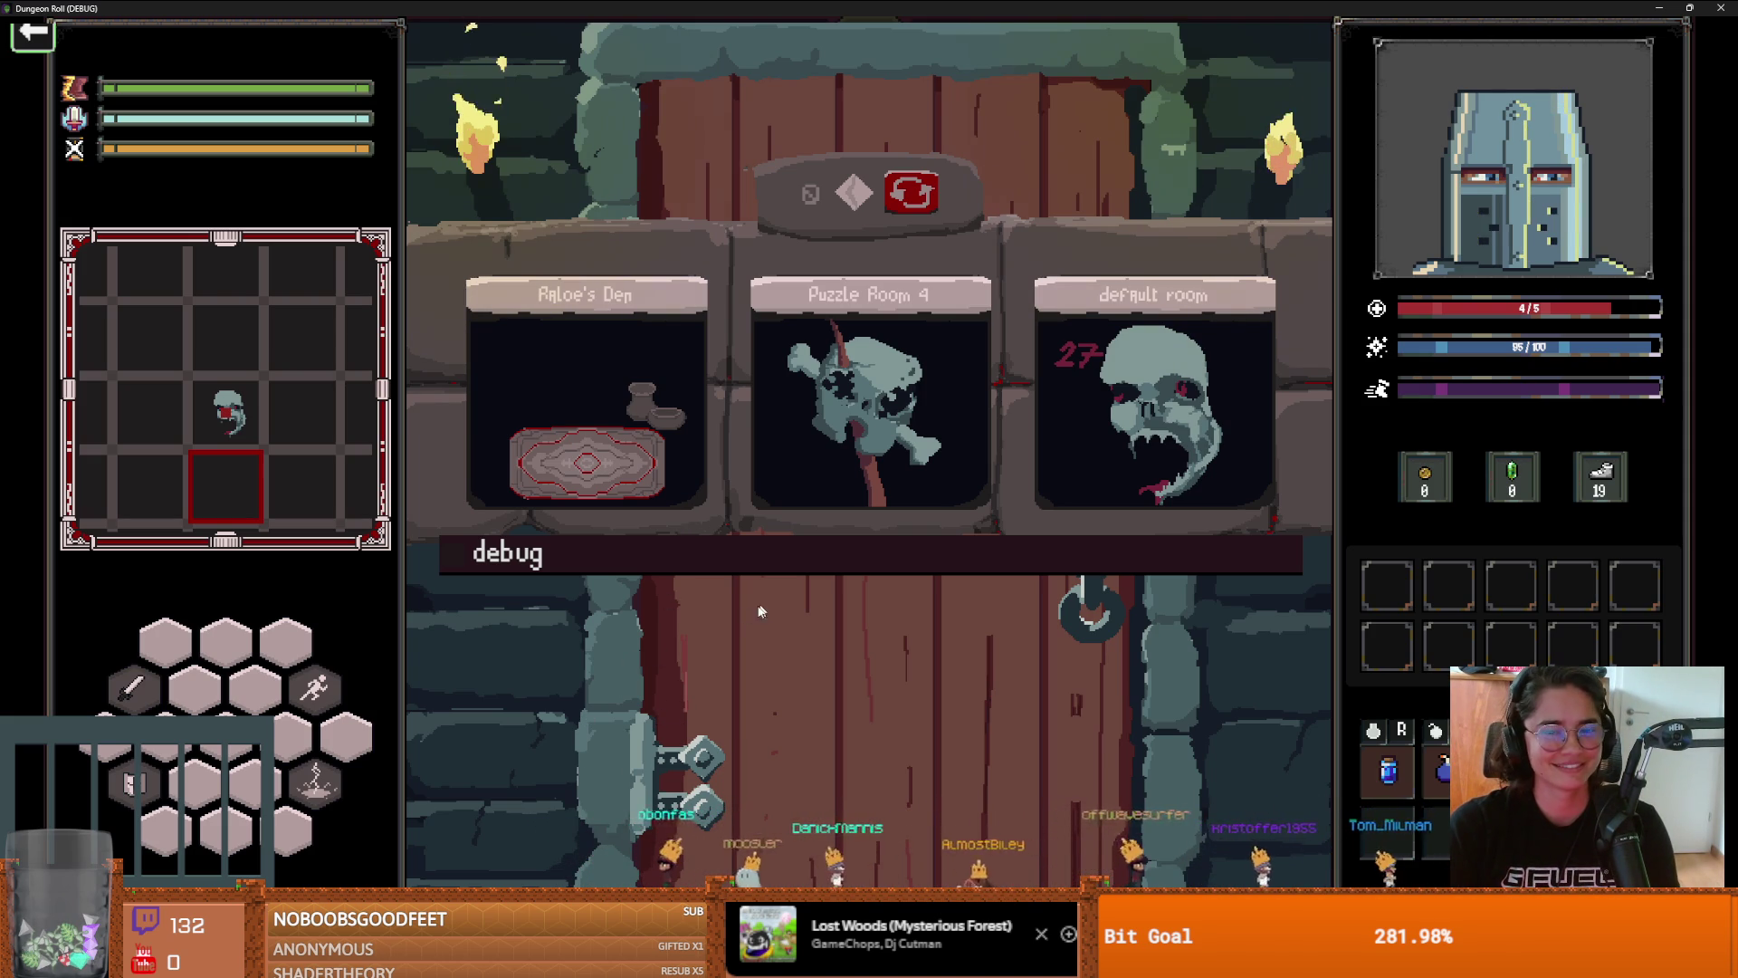
- Load The Astrologer Room from the debug list of all rooms
left_click(757, 549)
left_click(758, 550)
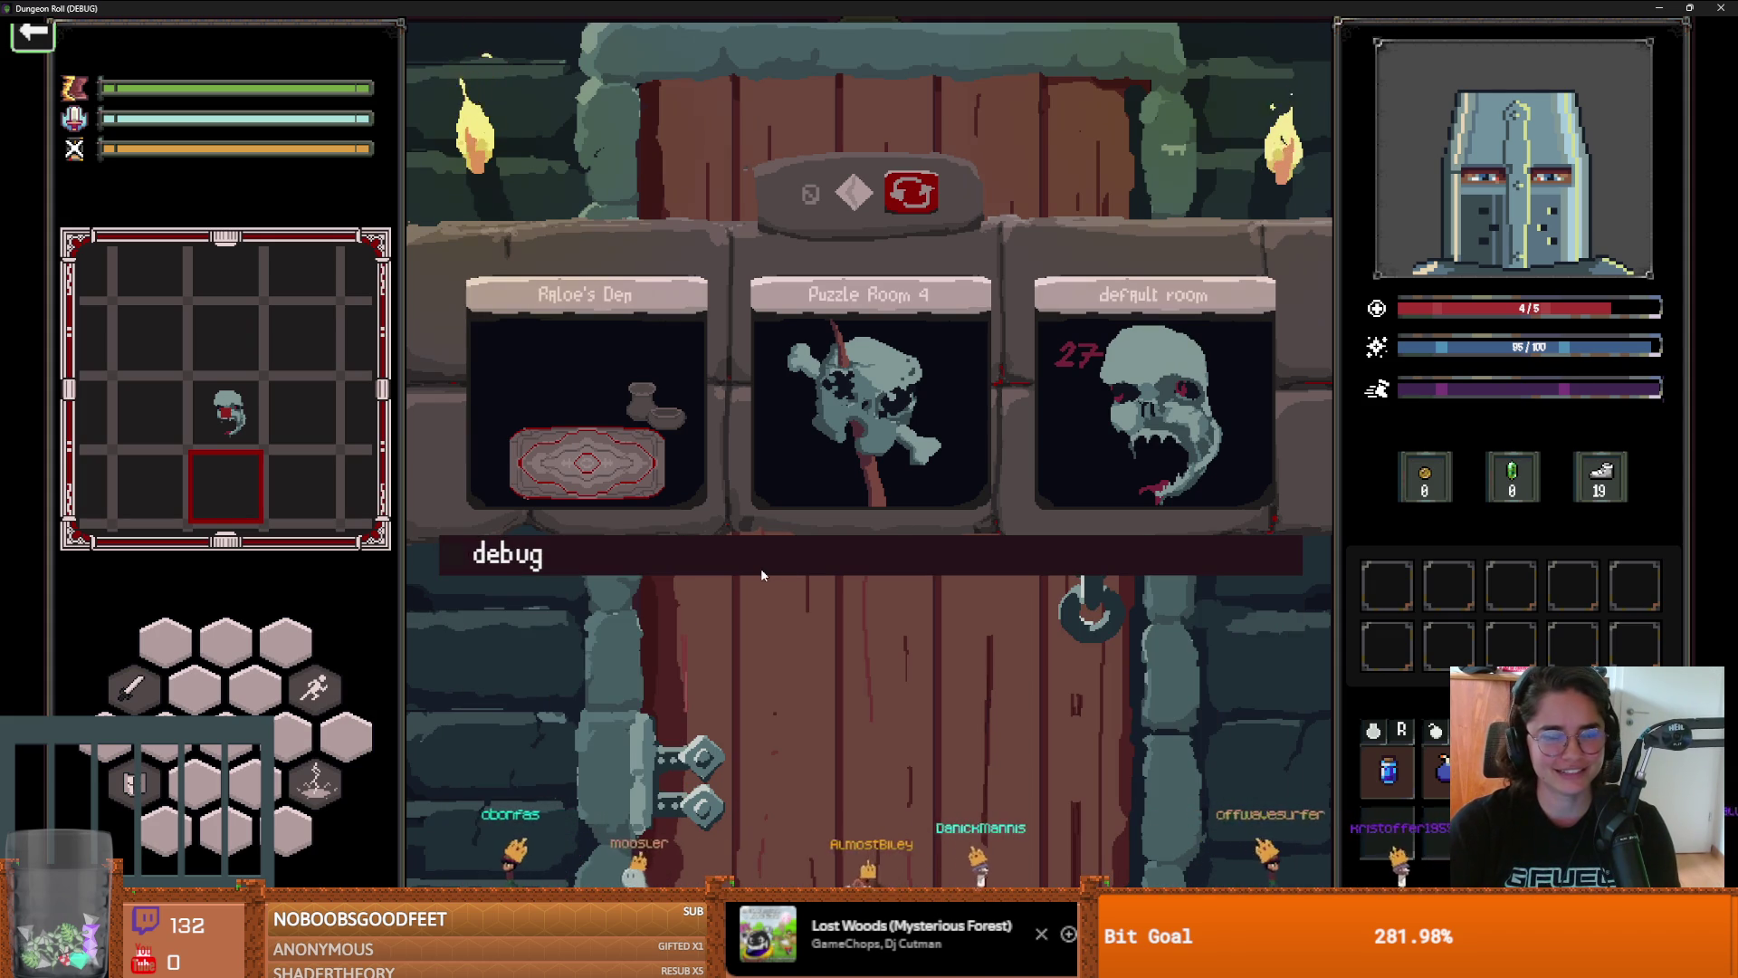
left_click(756, 563)
scroll(835, 592, "down", 5)
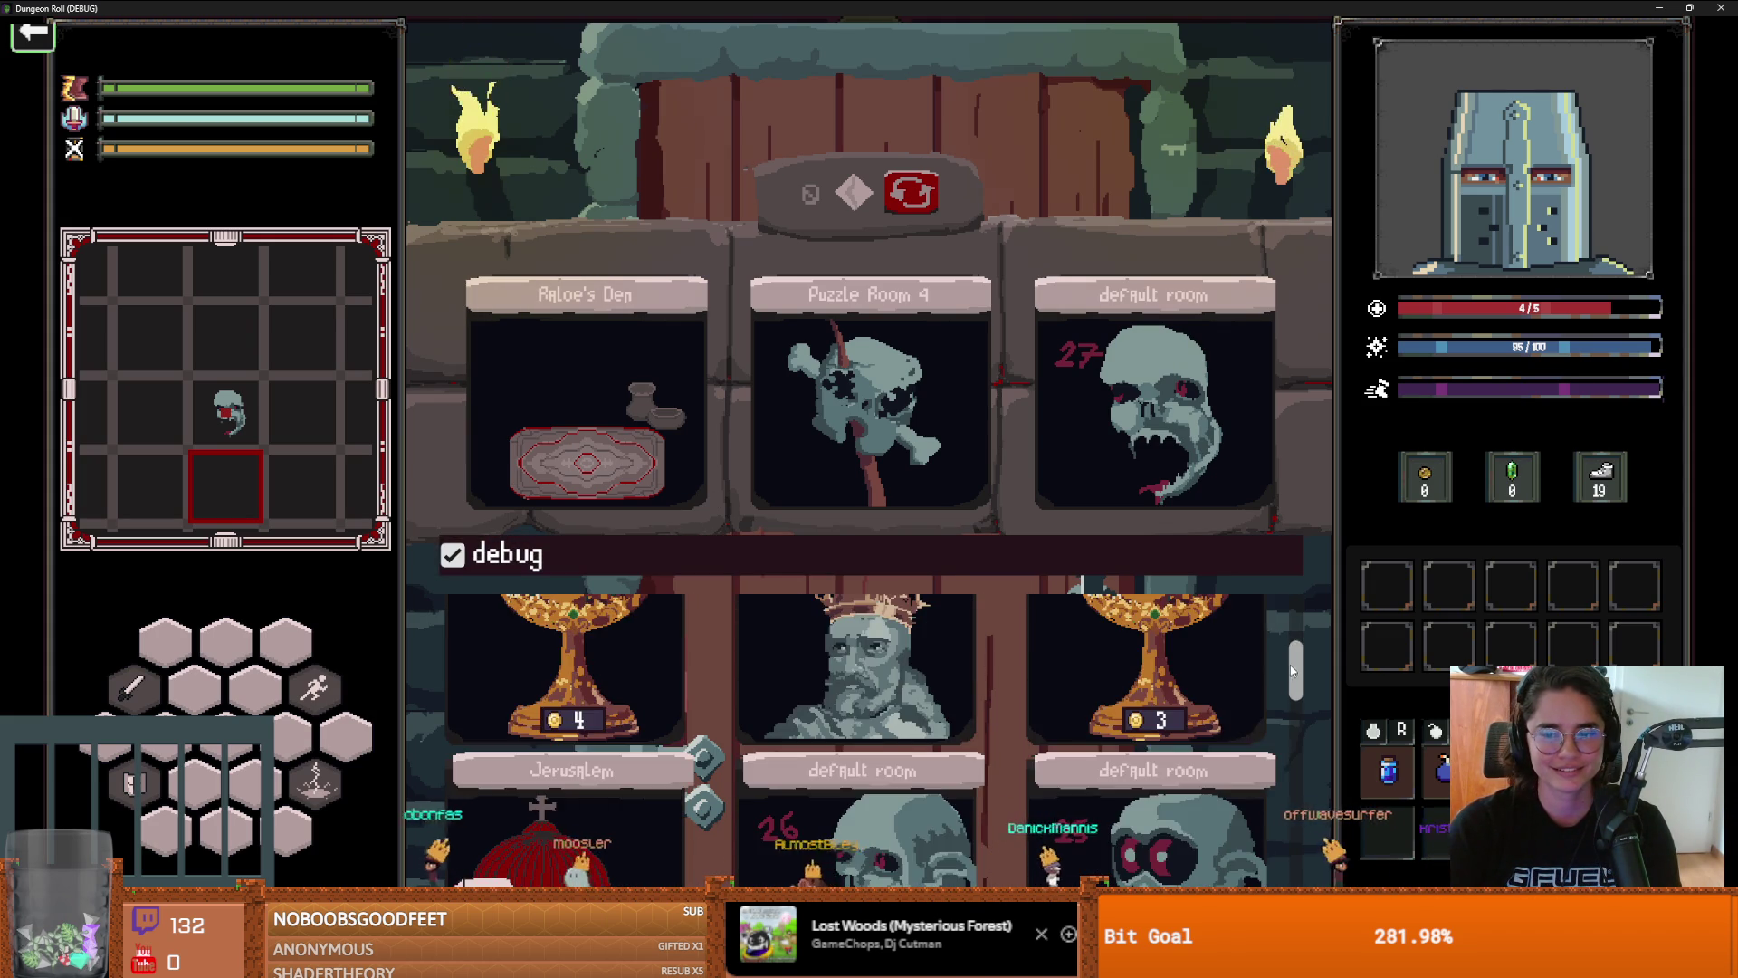
left_click(645, 816)
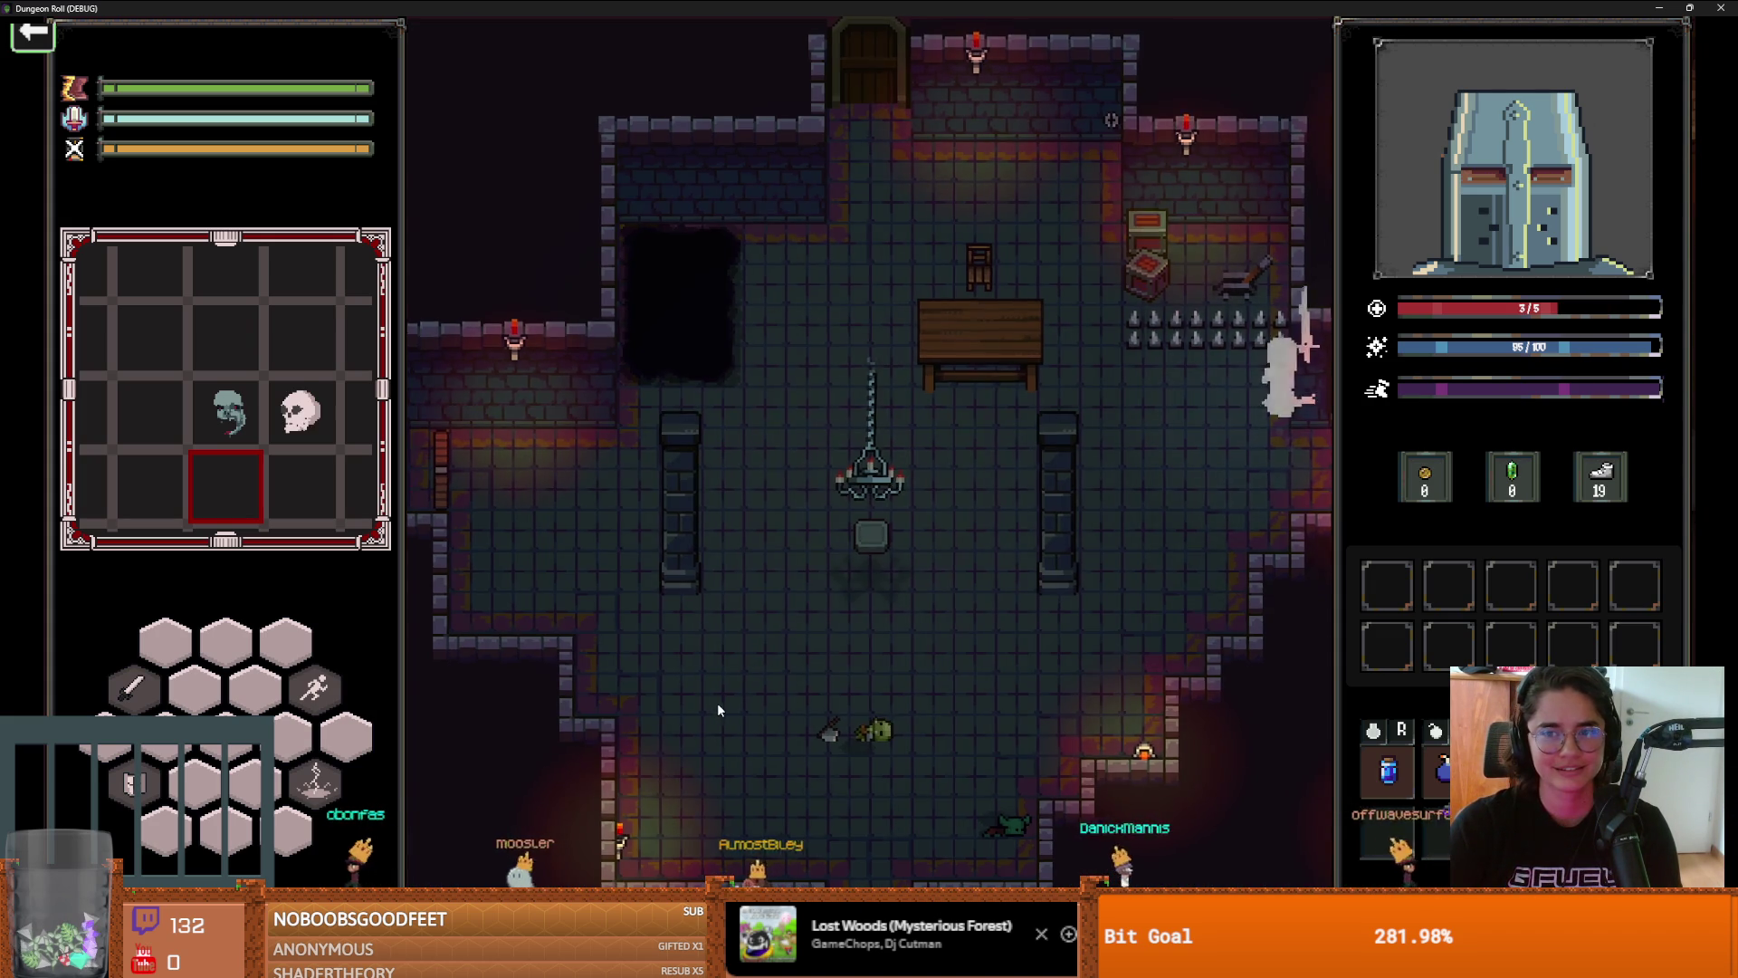
- Talk to the Astrologer, ask for Upgrades, and return the game to a window
key("w")
key("a")
key("e")
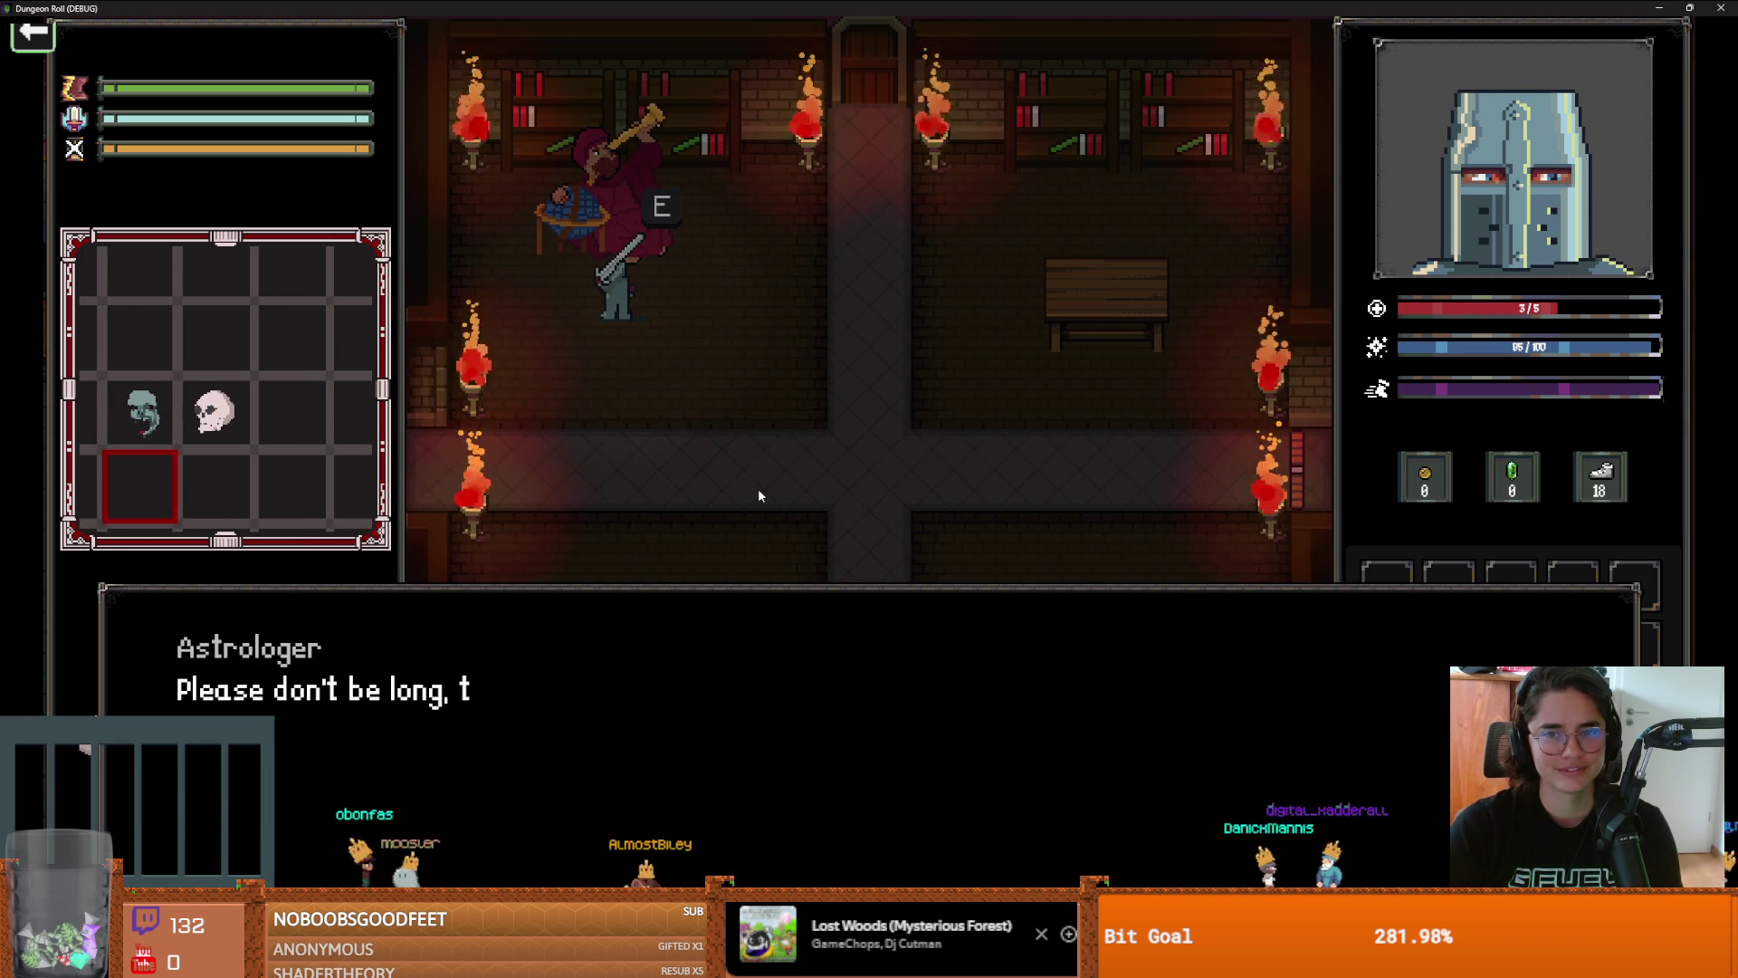
left_click(867, 470)
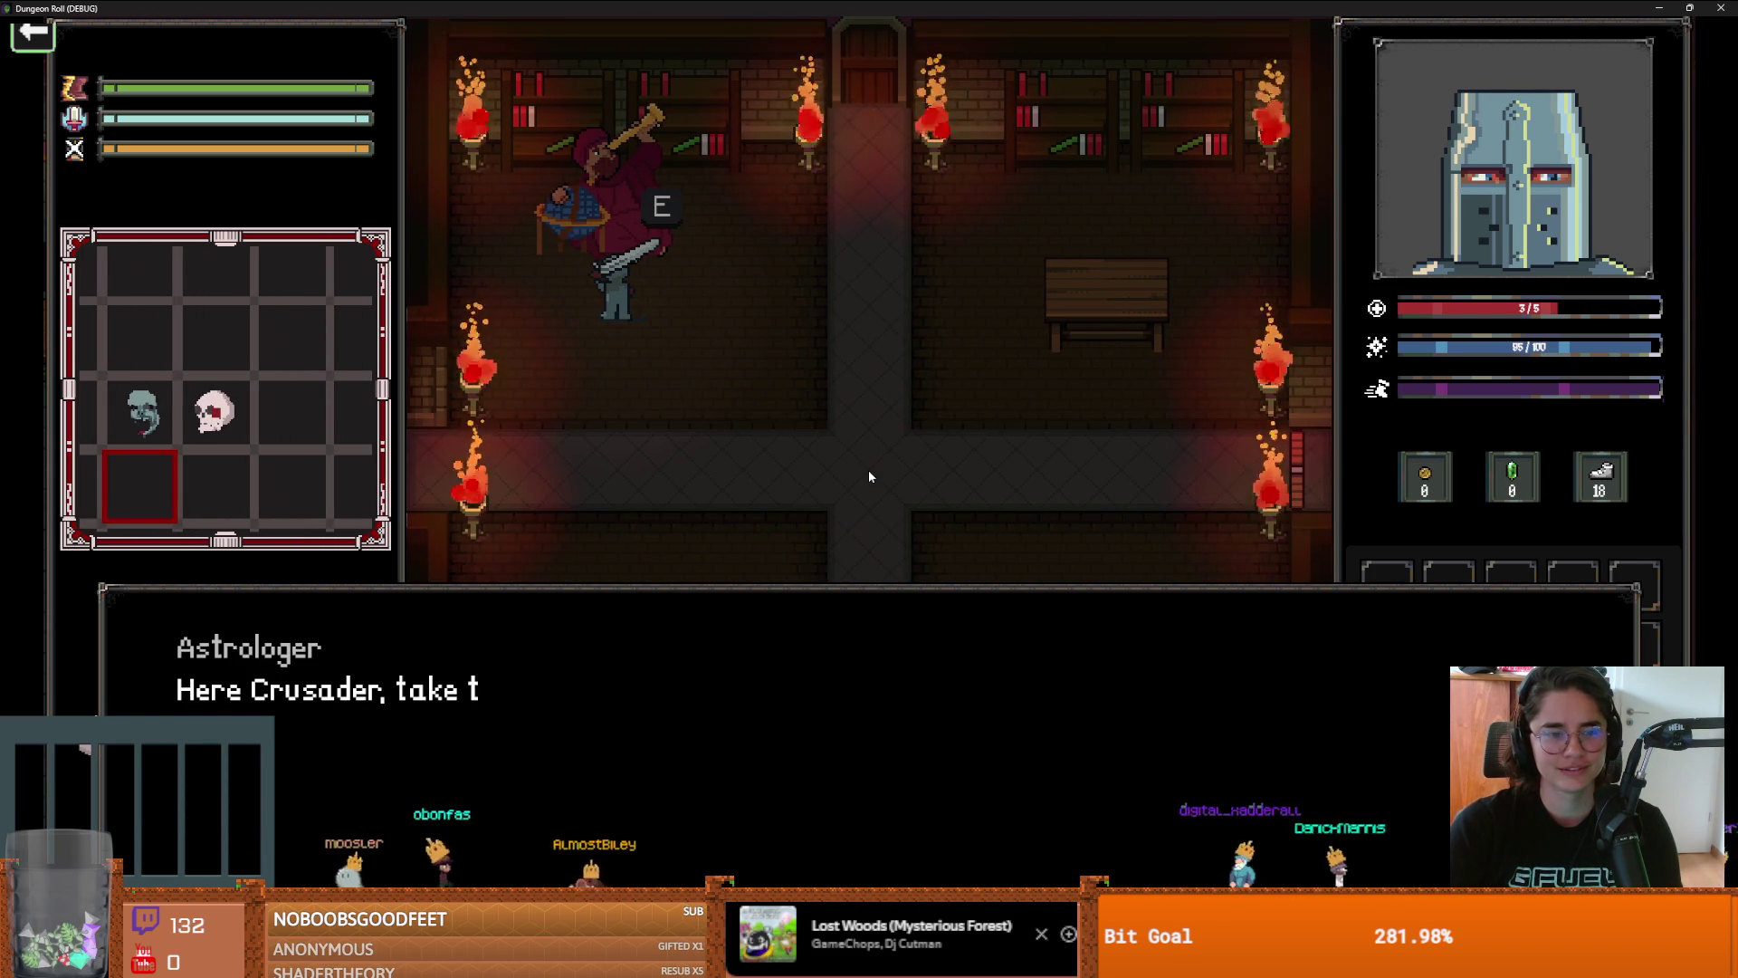
key("super+Down")
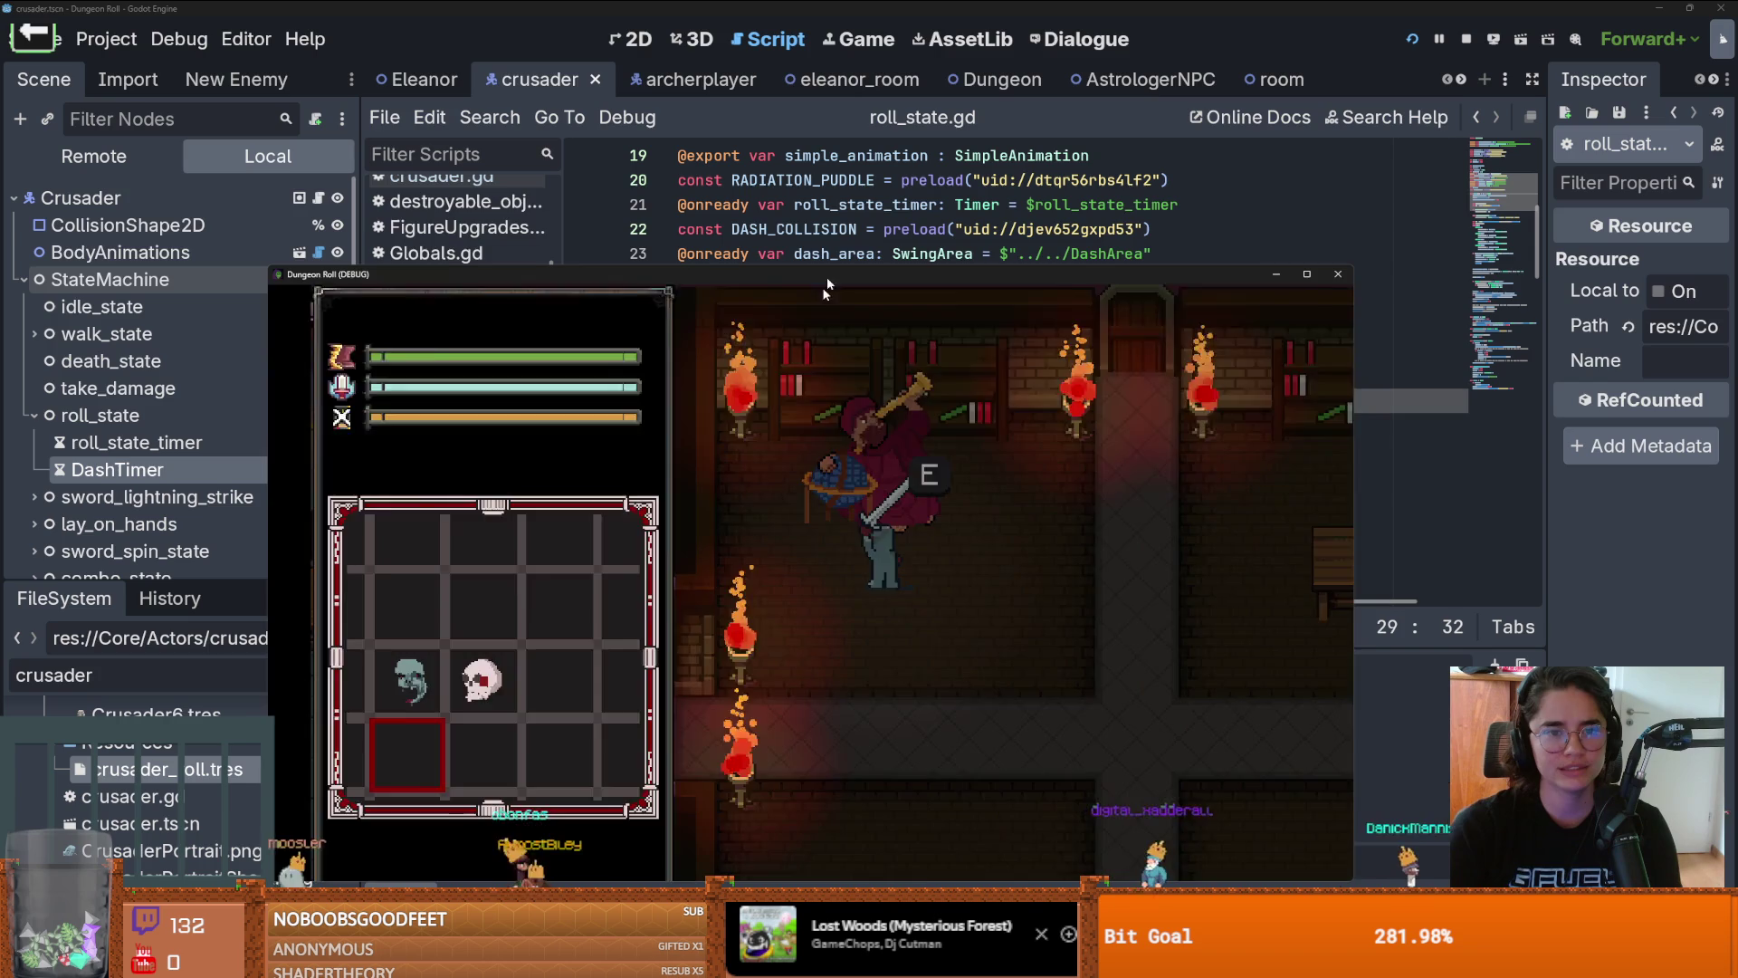
- Stop the playtest and open the builtins.gd error from the debugger's Errors list
key("s")
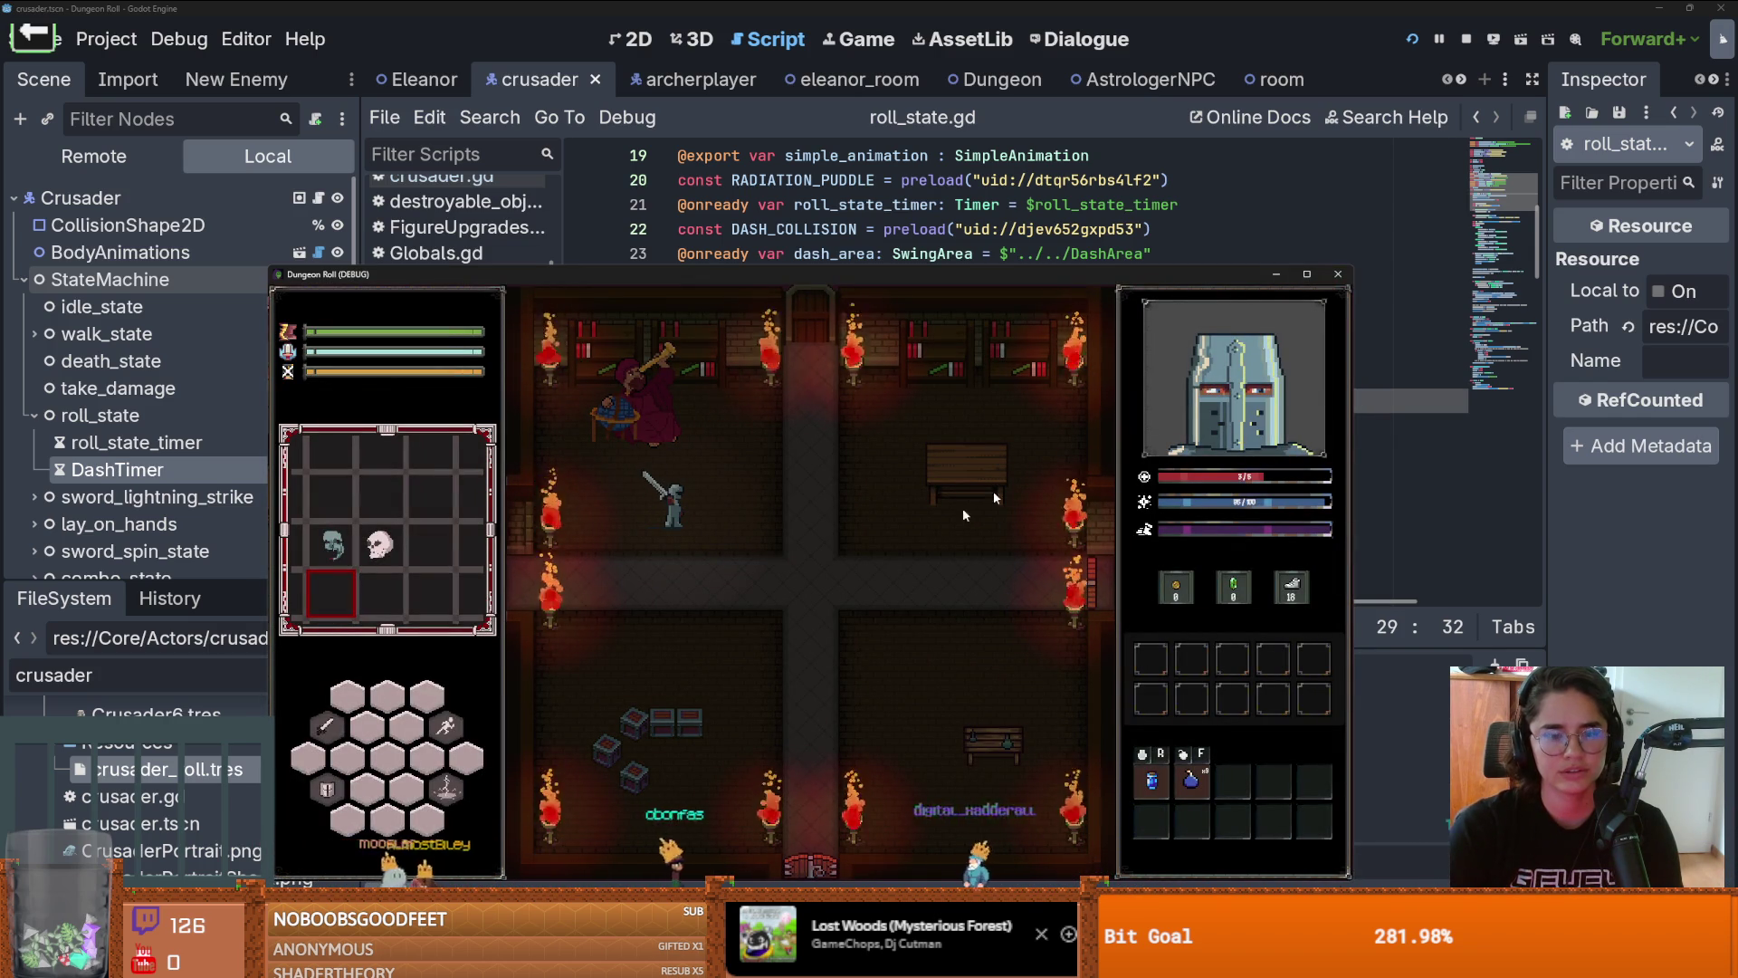
left_click(1336, 276)
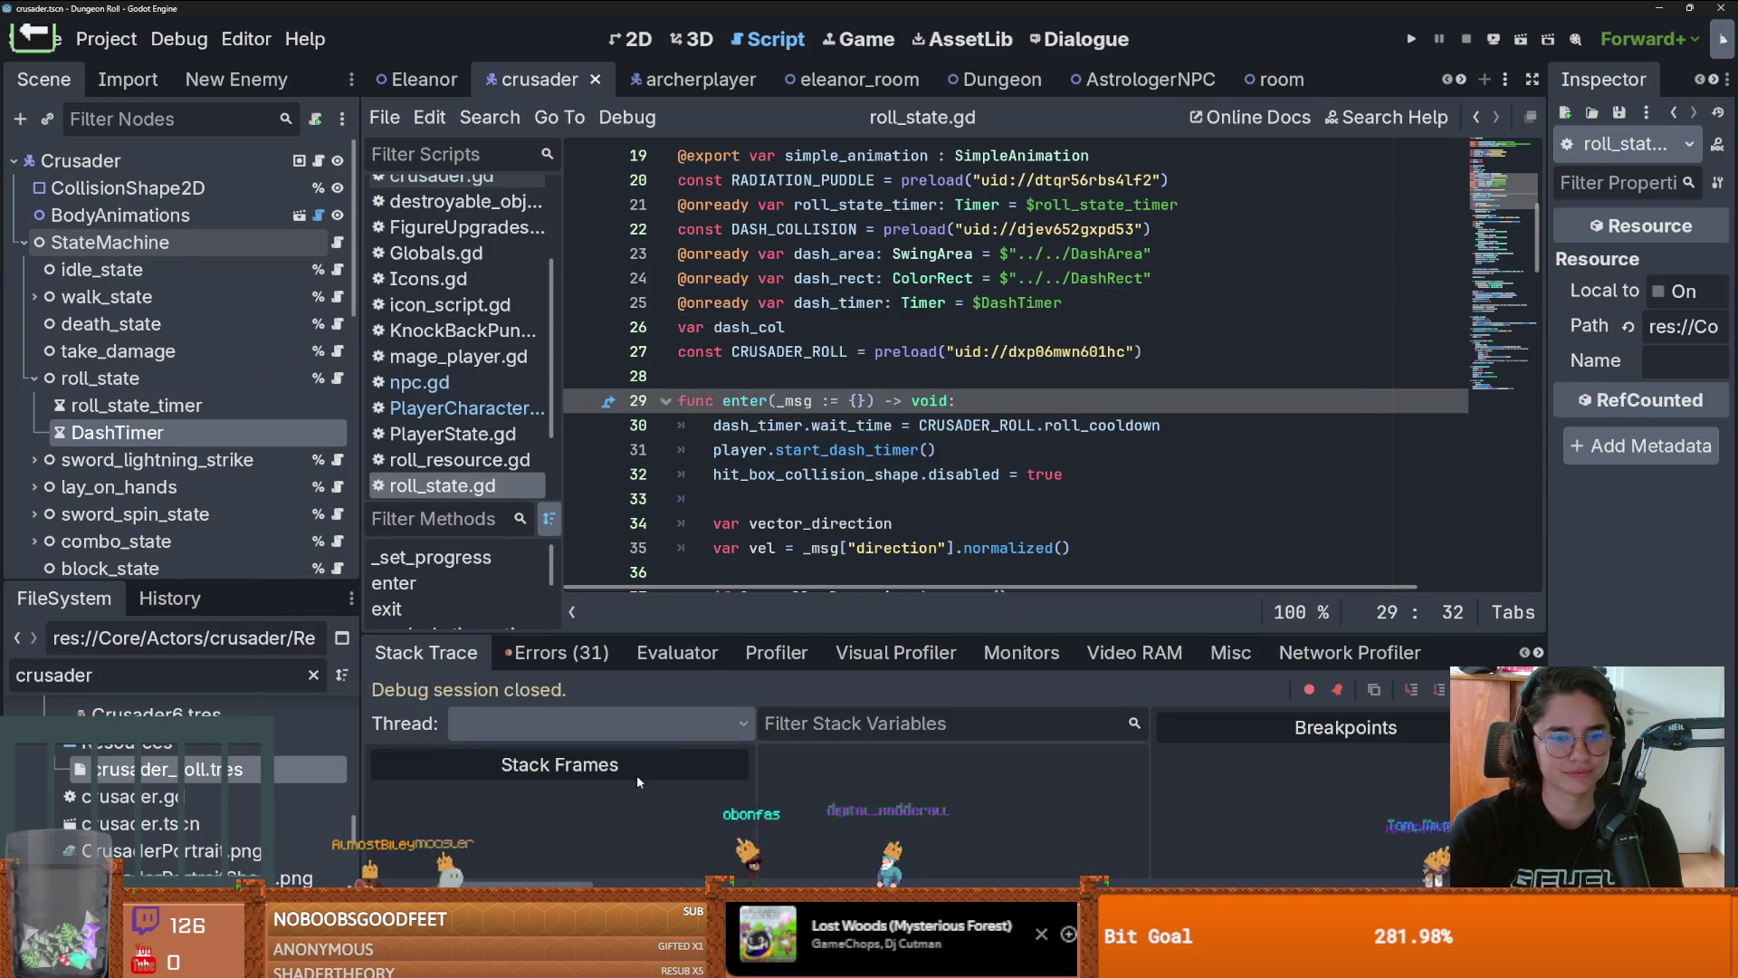
left_click_drag(725, 634, 725, 319)
left_click(566, 336)
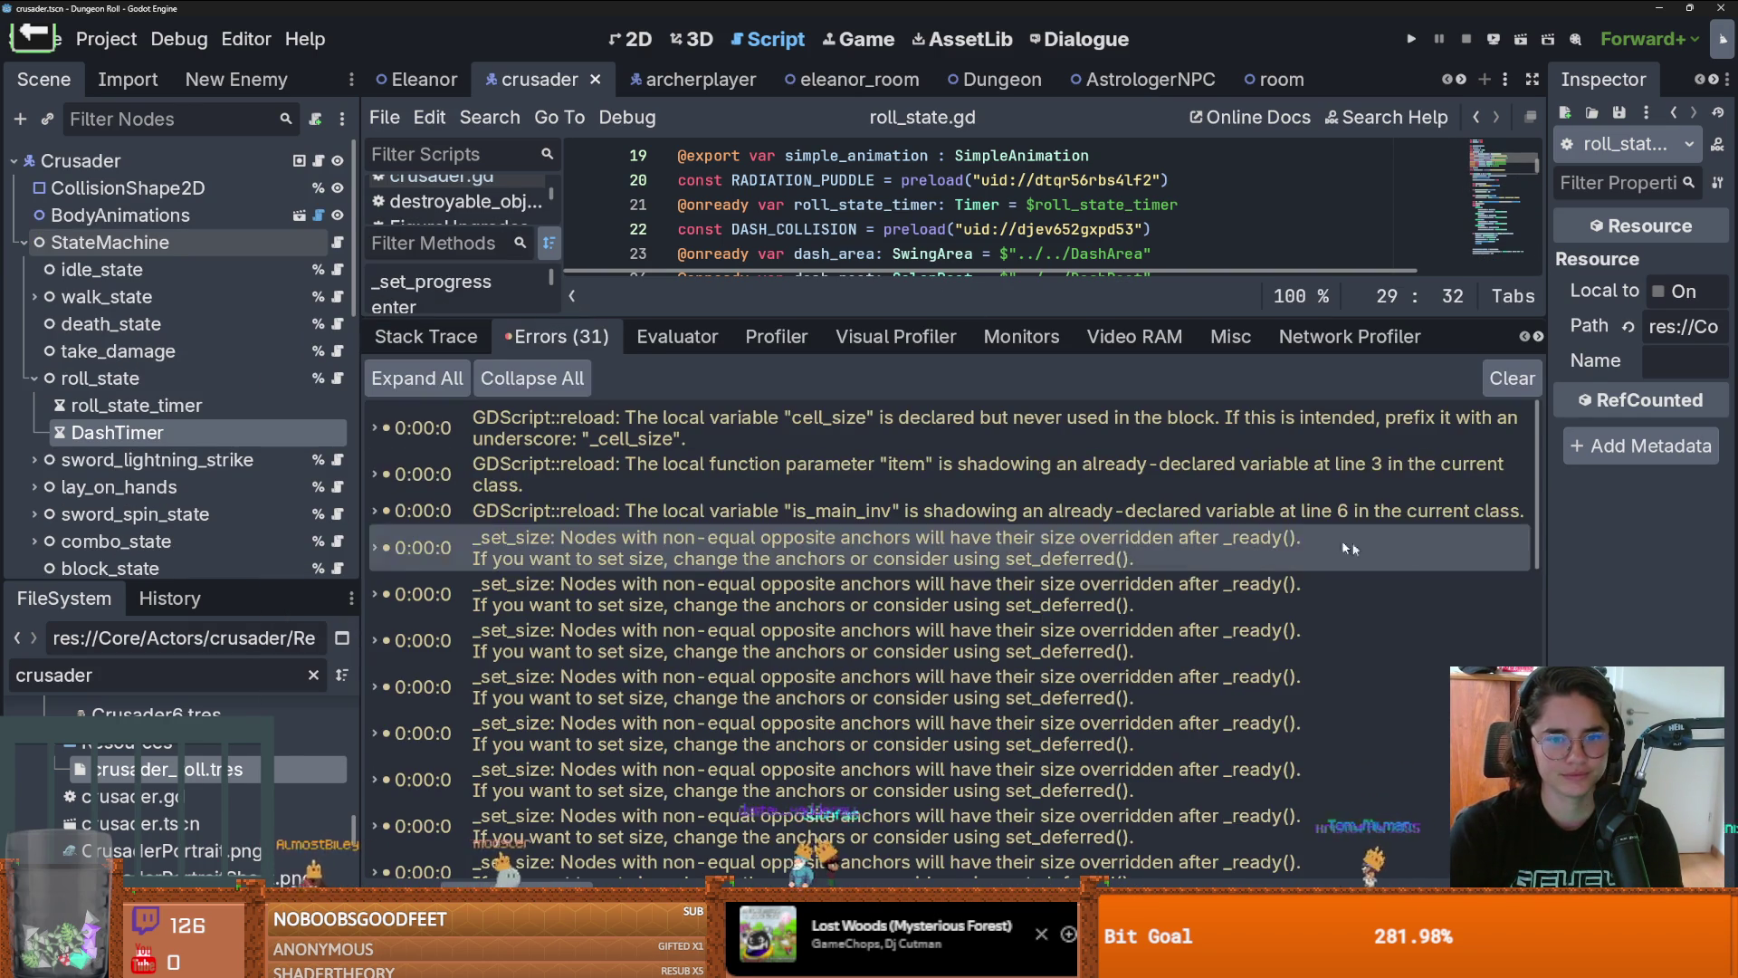
scroll(939, 820, "down", 1)
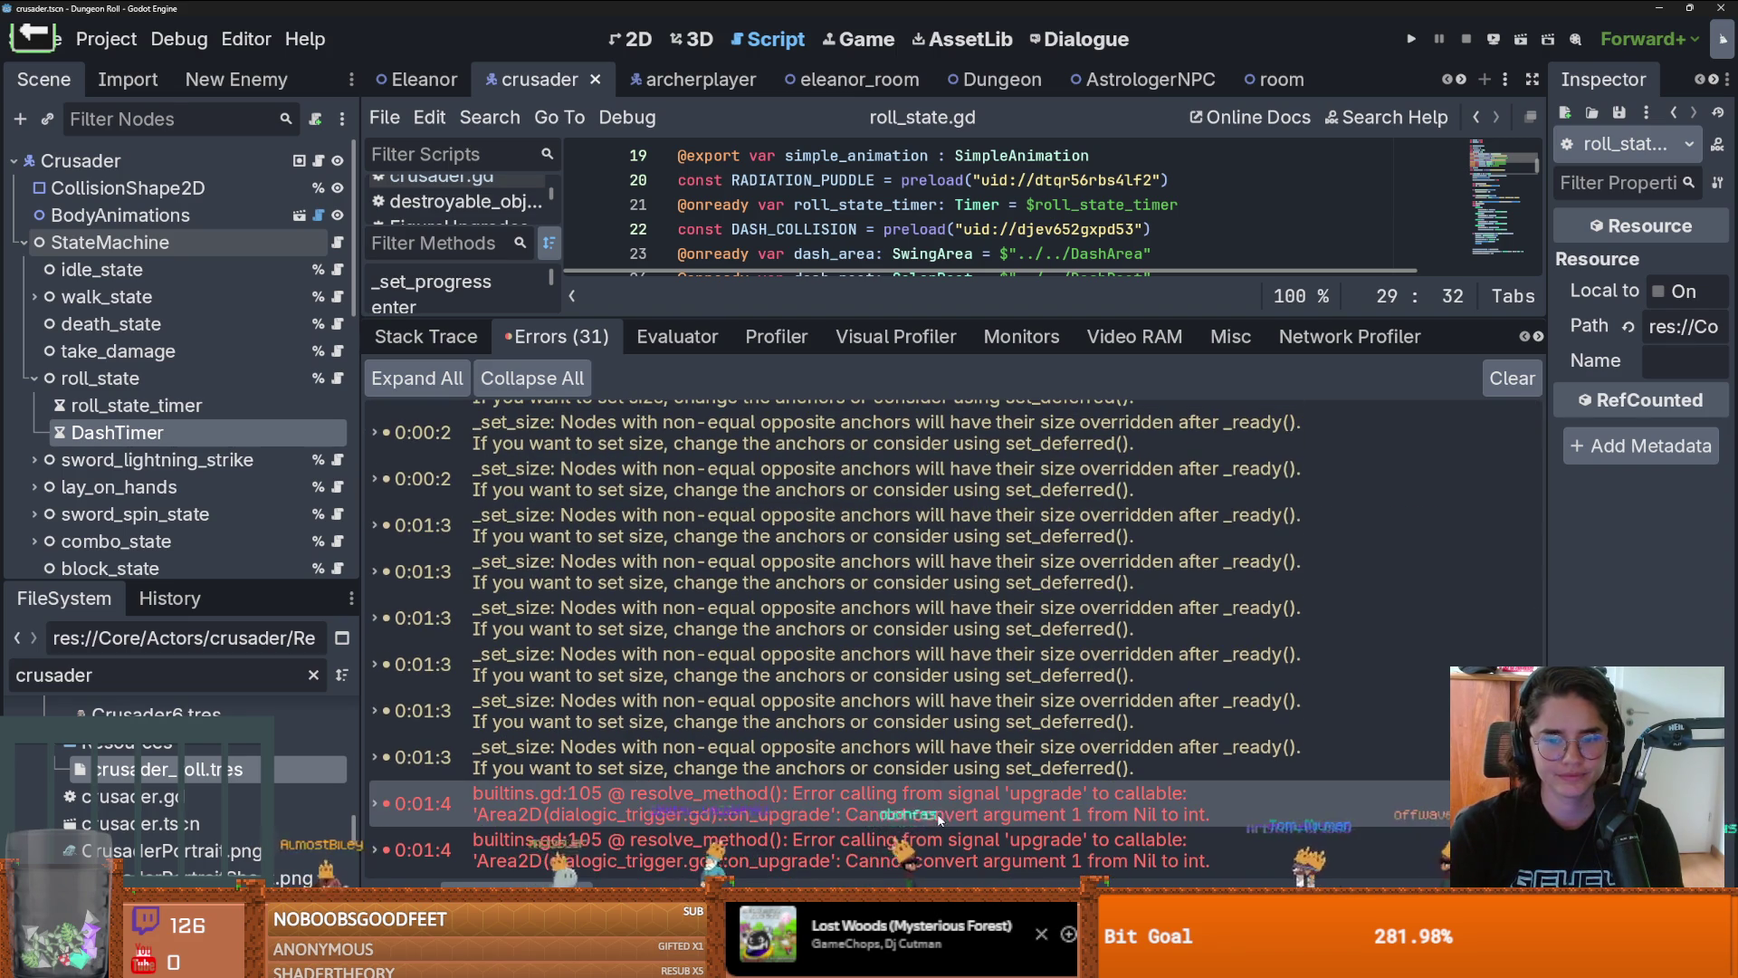
left_click(962, 815)
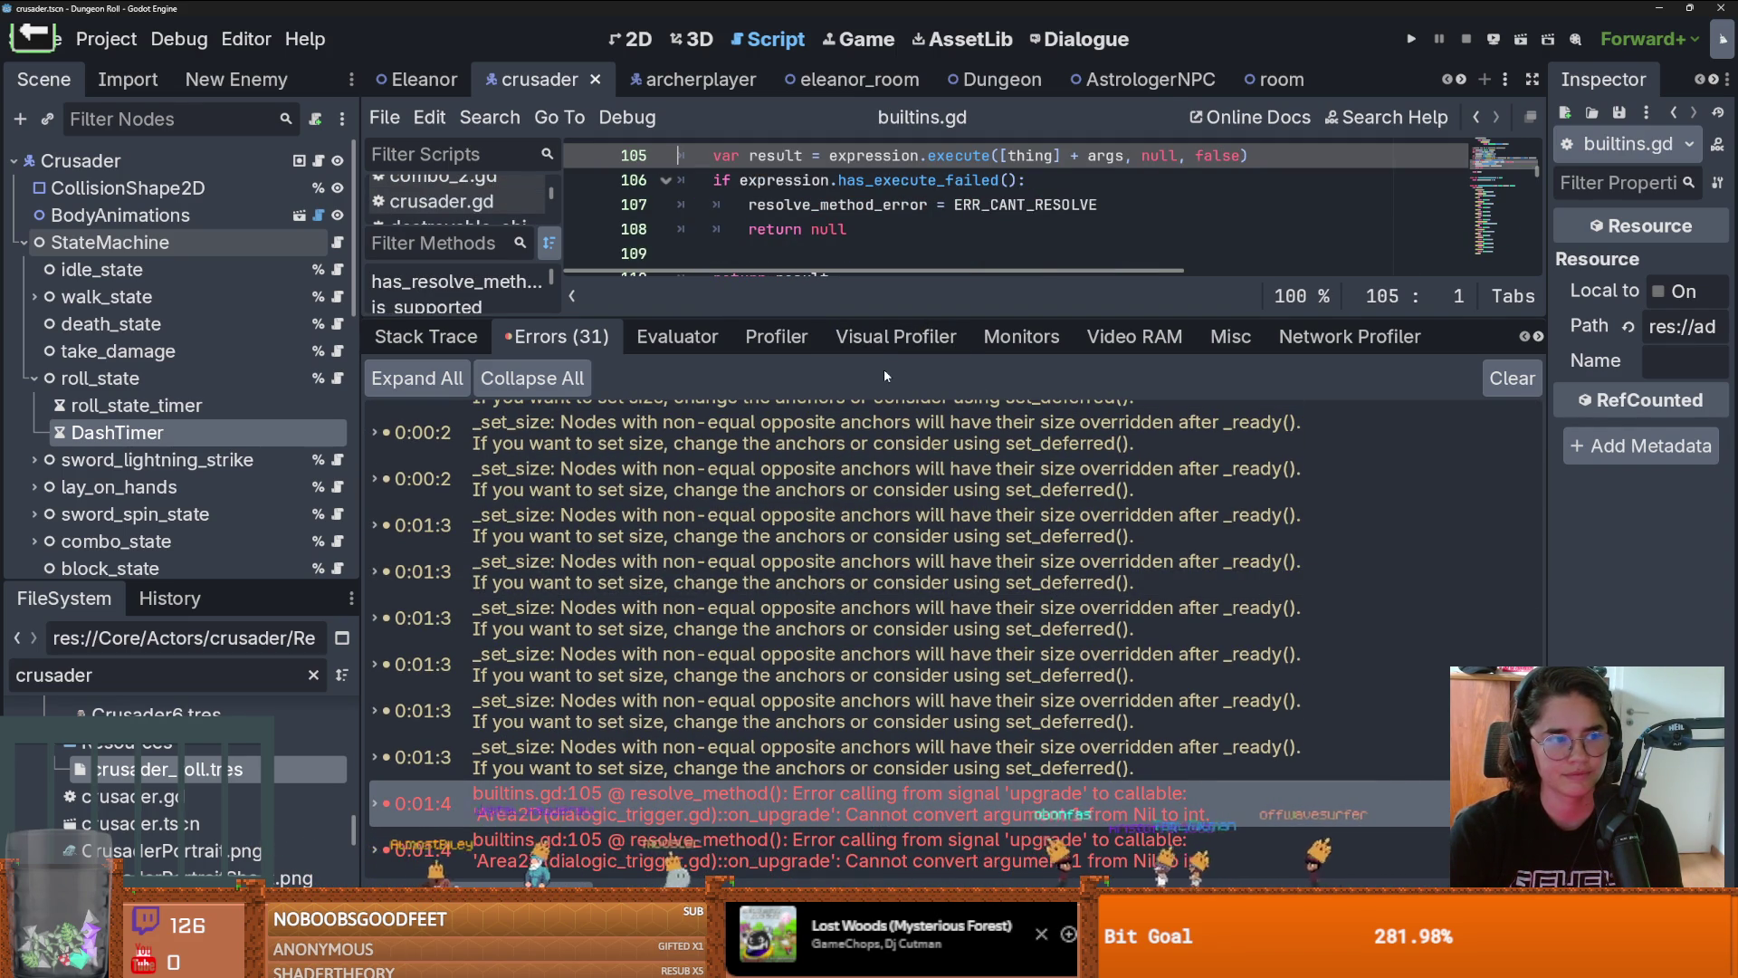
- Save the crusader scene and jump to the code behind the builtins.gd:105 error
left_click_drag(912, 319, 814, 552)
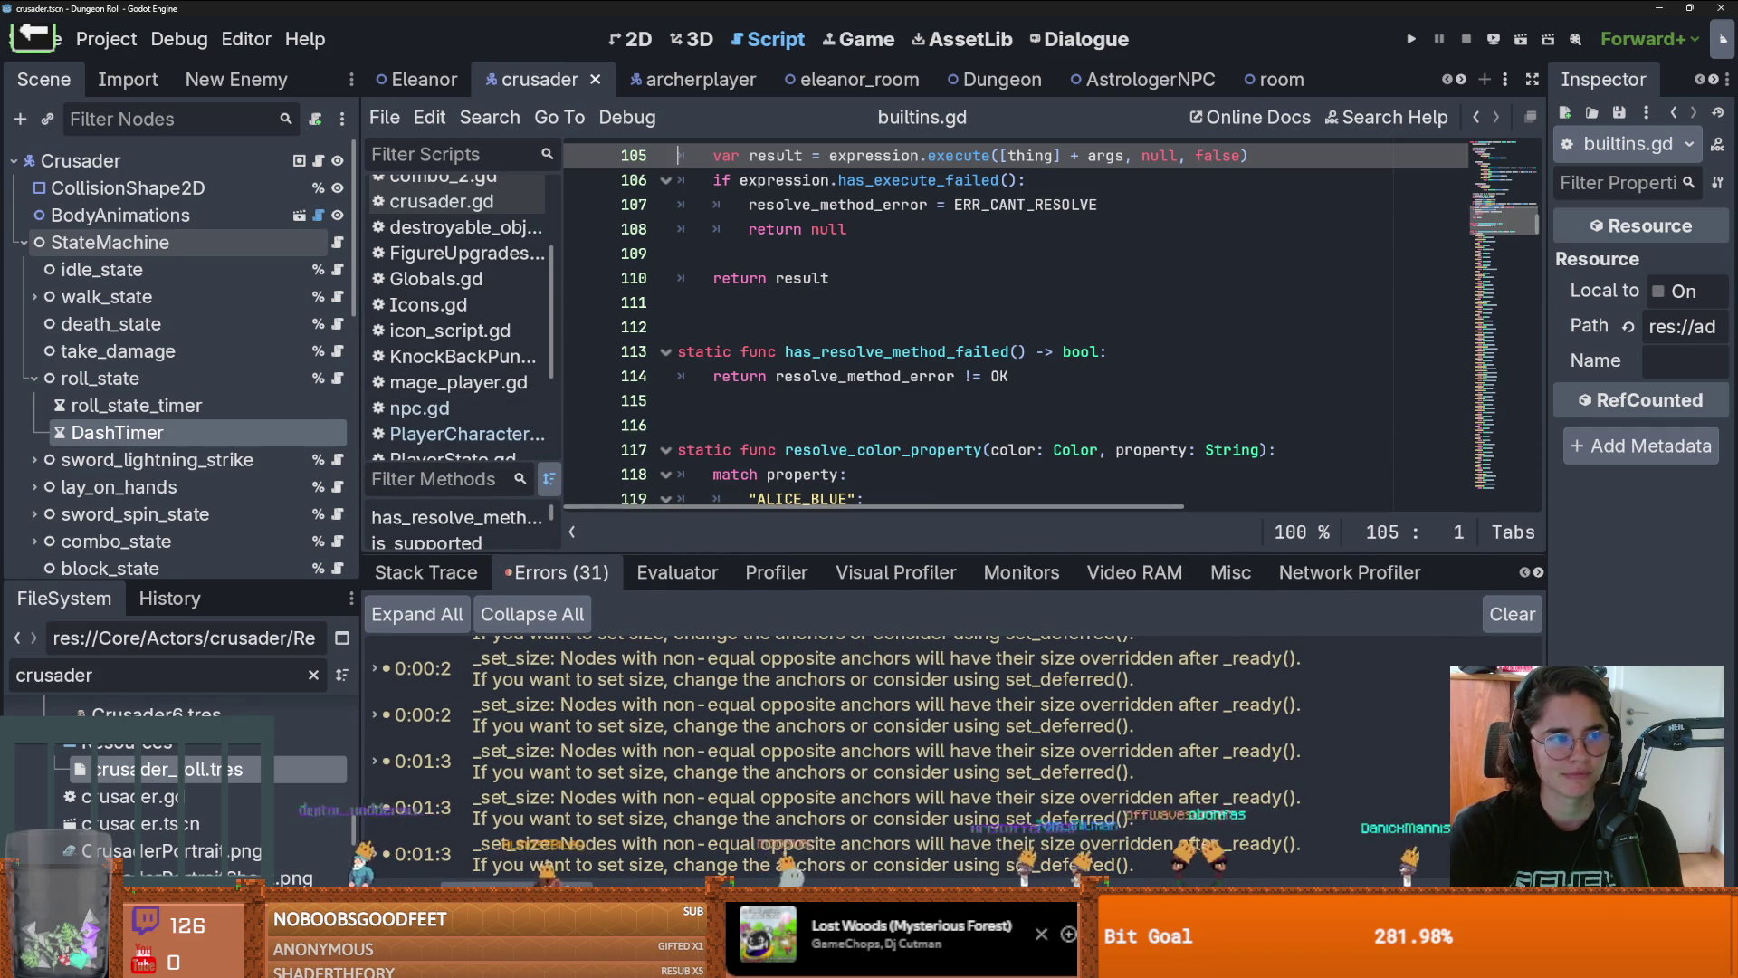
scroll(846, 324, "up", 2)
scroll(851, 331, "down", 2)
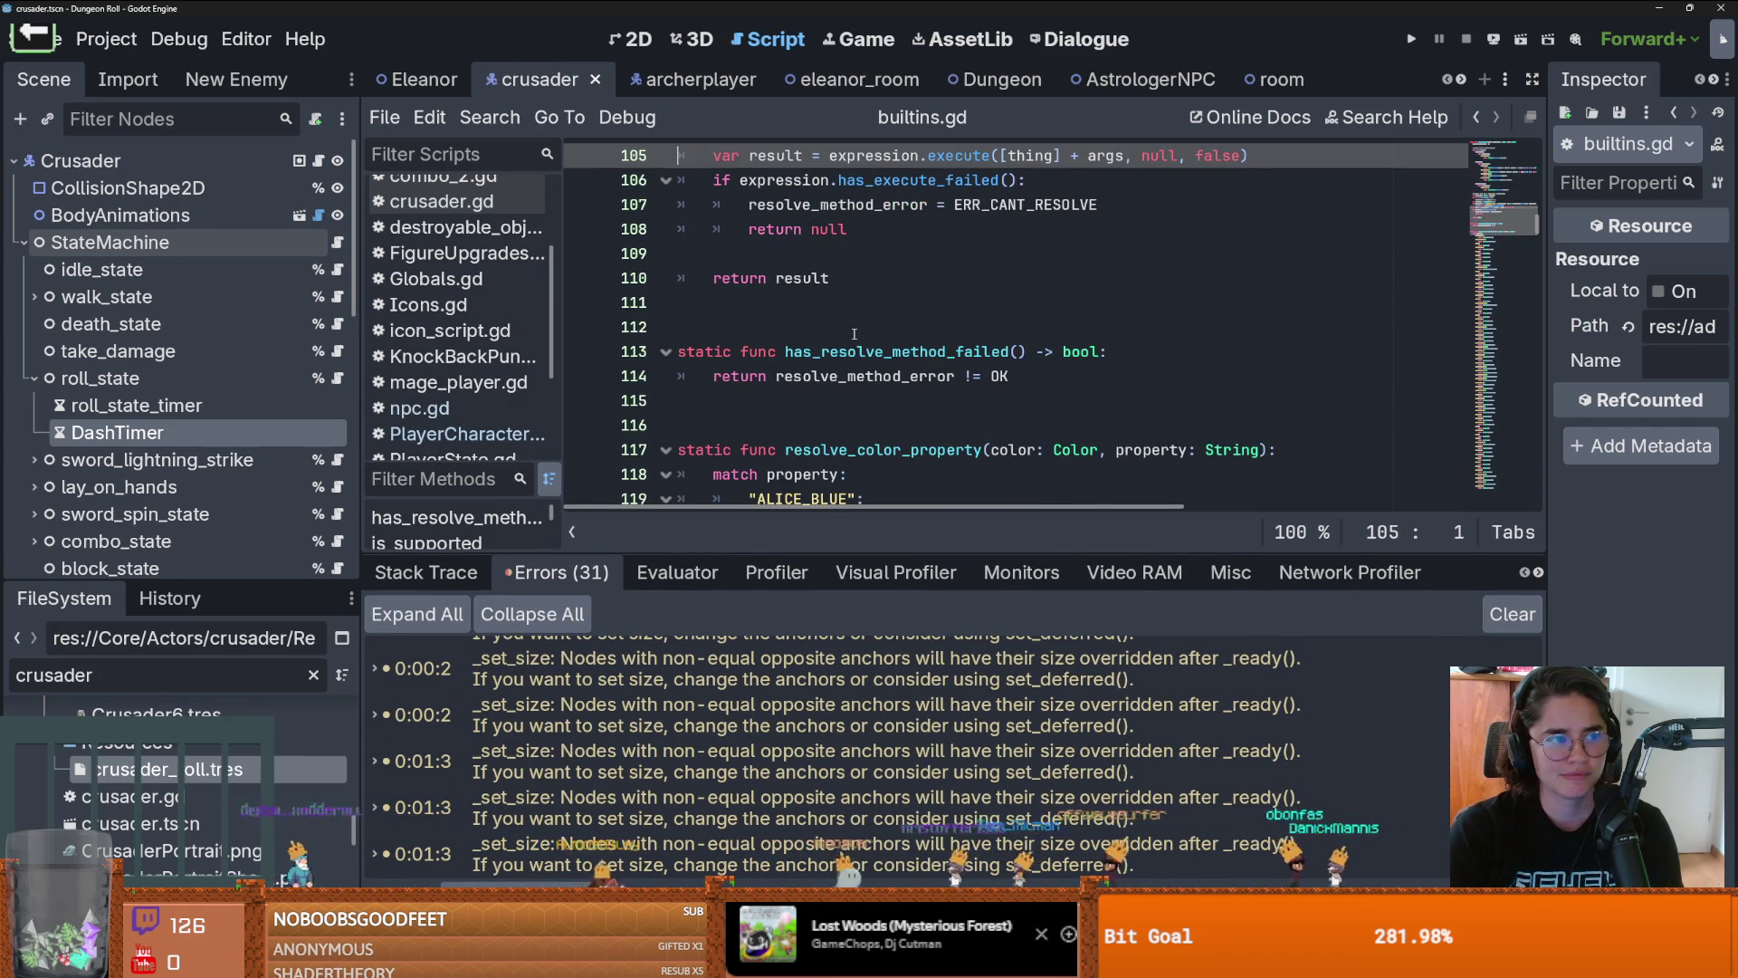
key("ctrl+s")
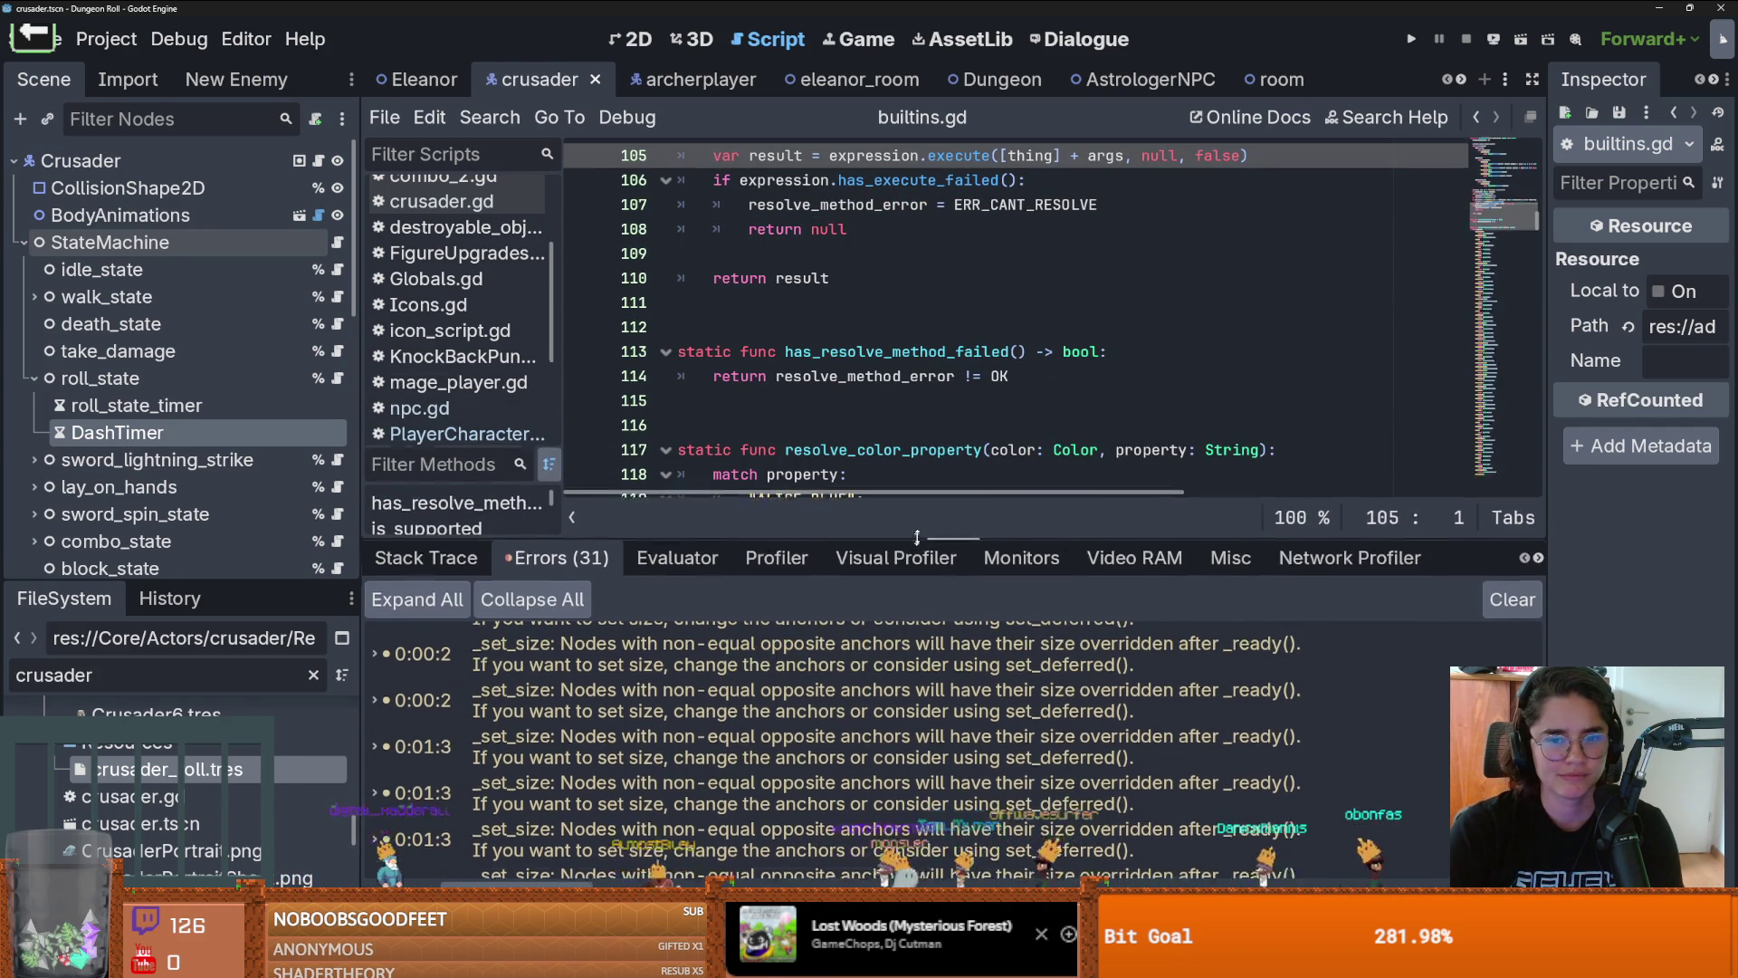
left_click_drag(950, 552, 953, 424)
scroll(1017, 604, "down", 3)
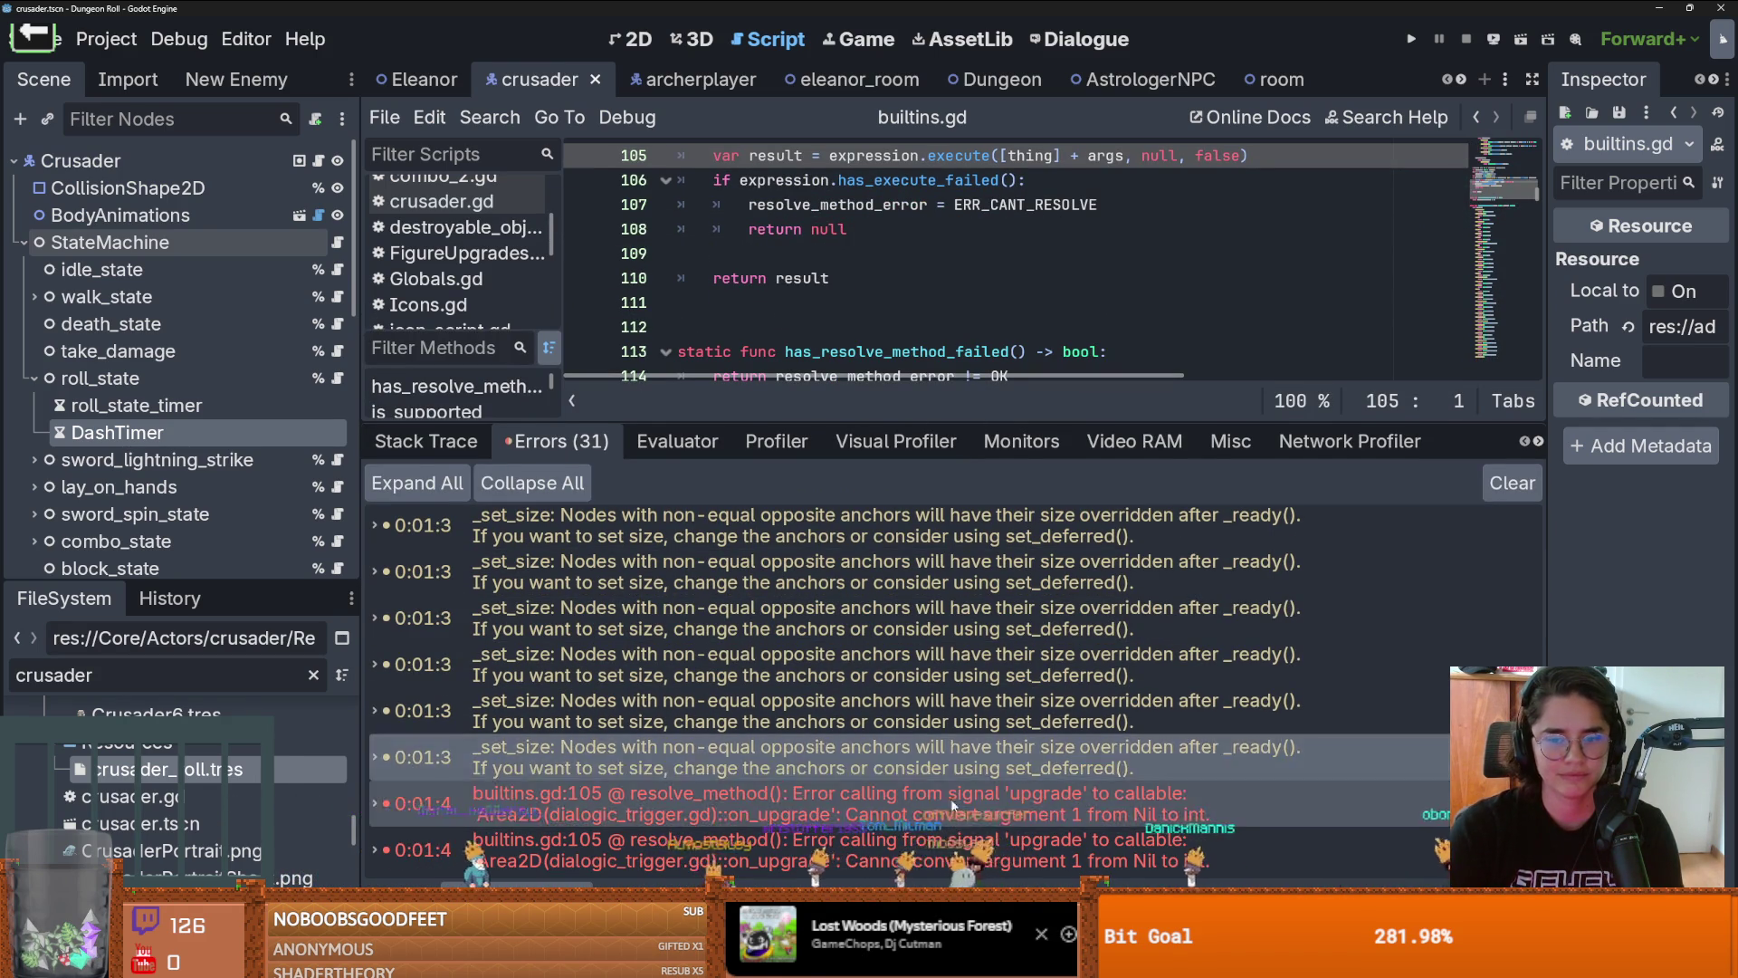
left_click(814, 849)
- Enlarge the code area and put the caret on blank line 109 of builtins.gd
left_click_drag(874, 421, 871, 588)
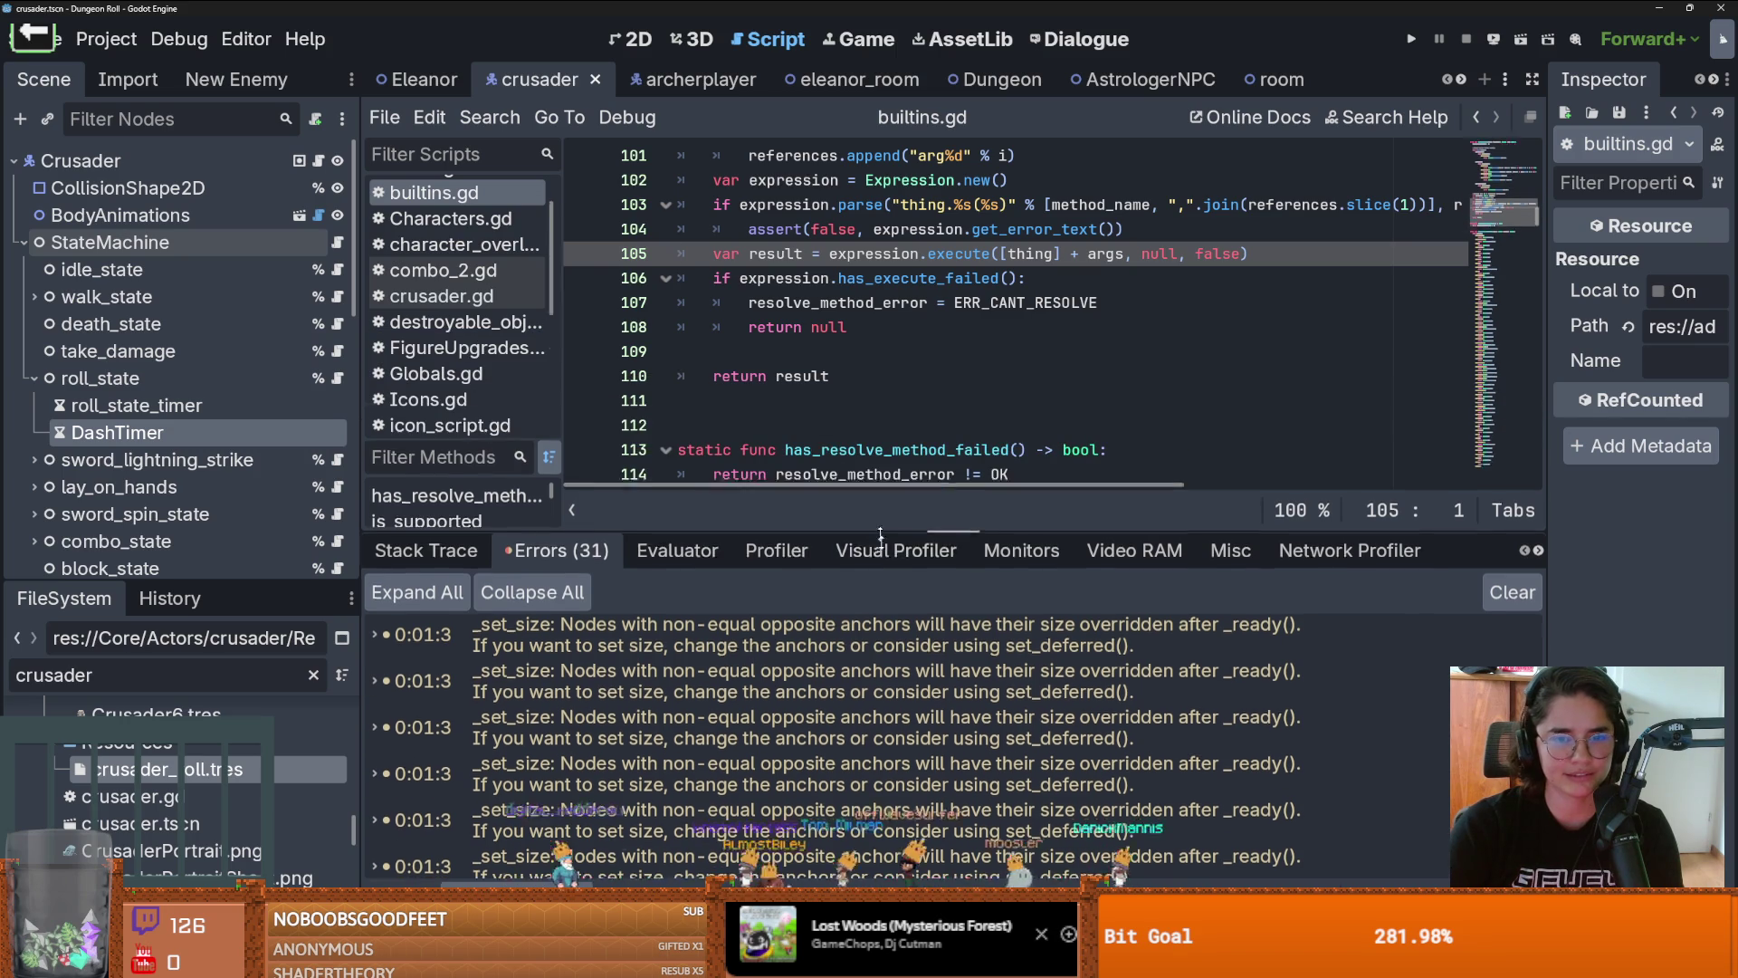
left_click(805, 350)
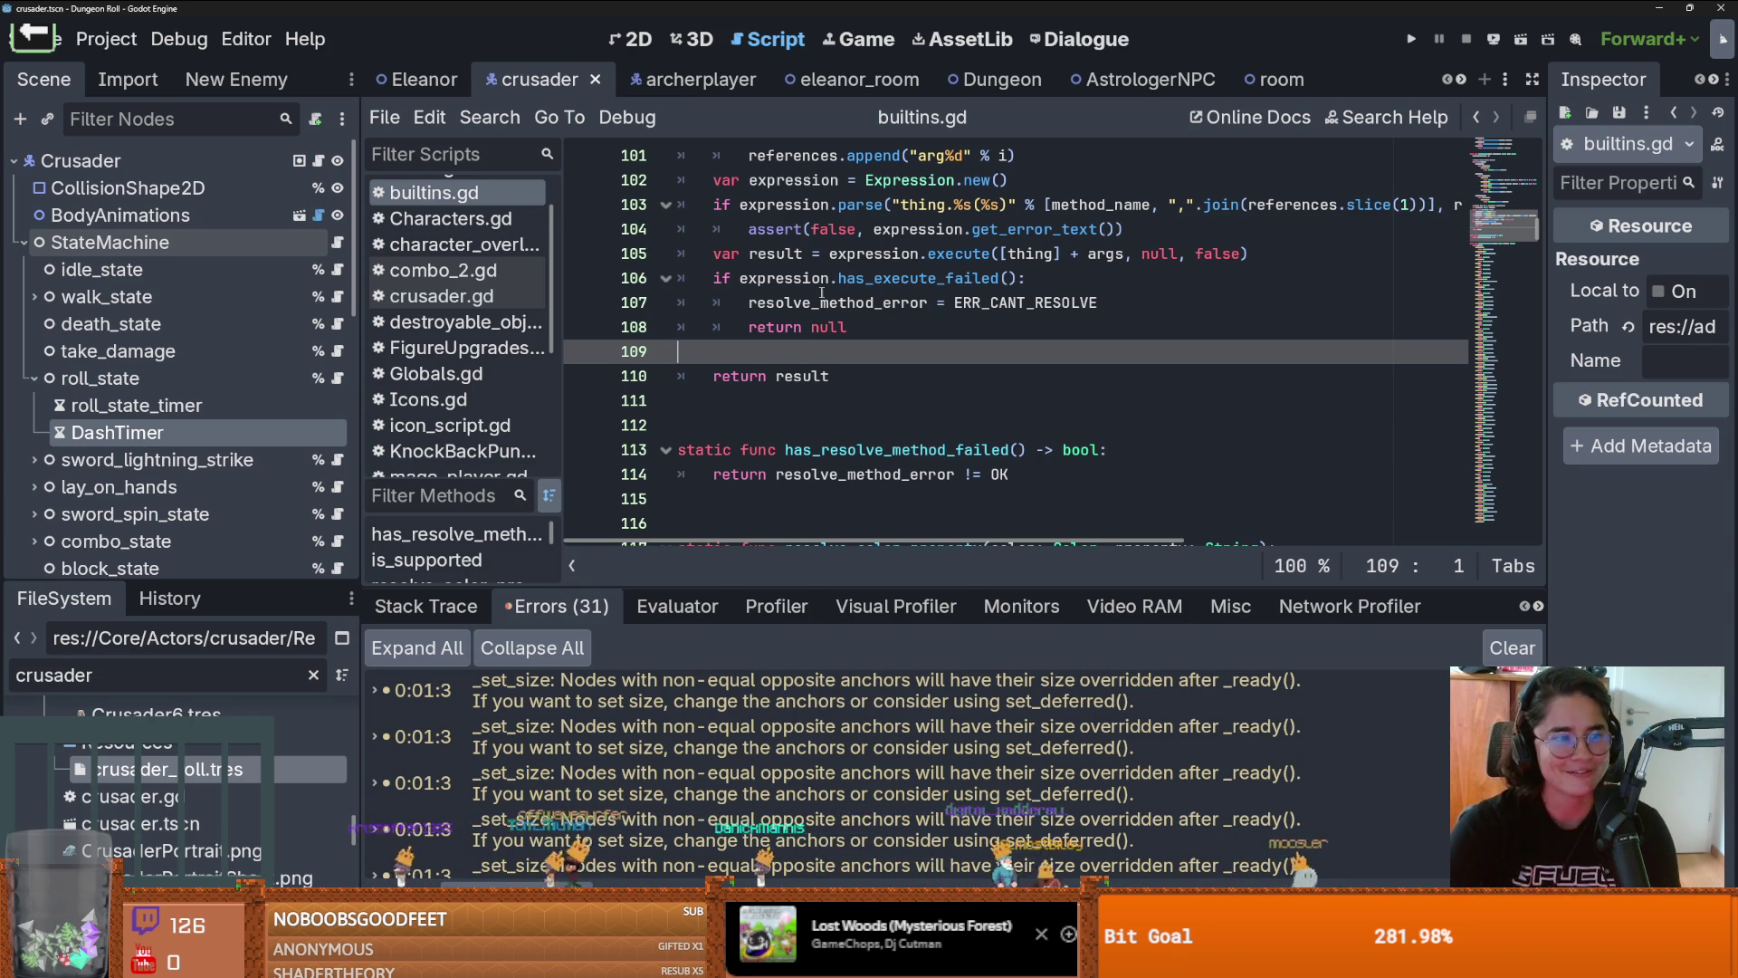
key("ctrl+s")
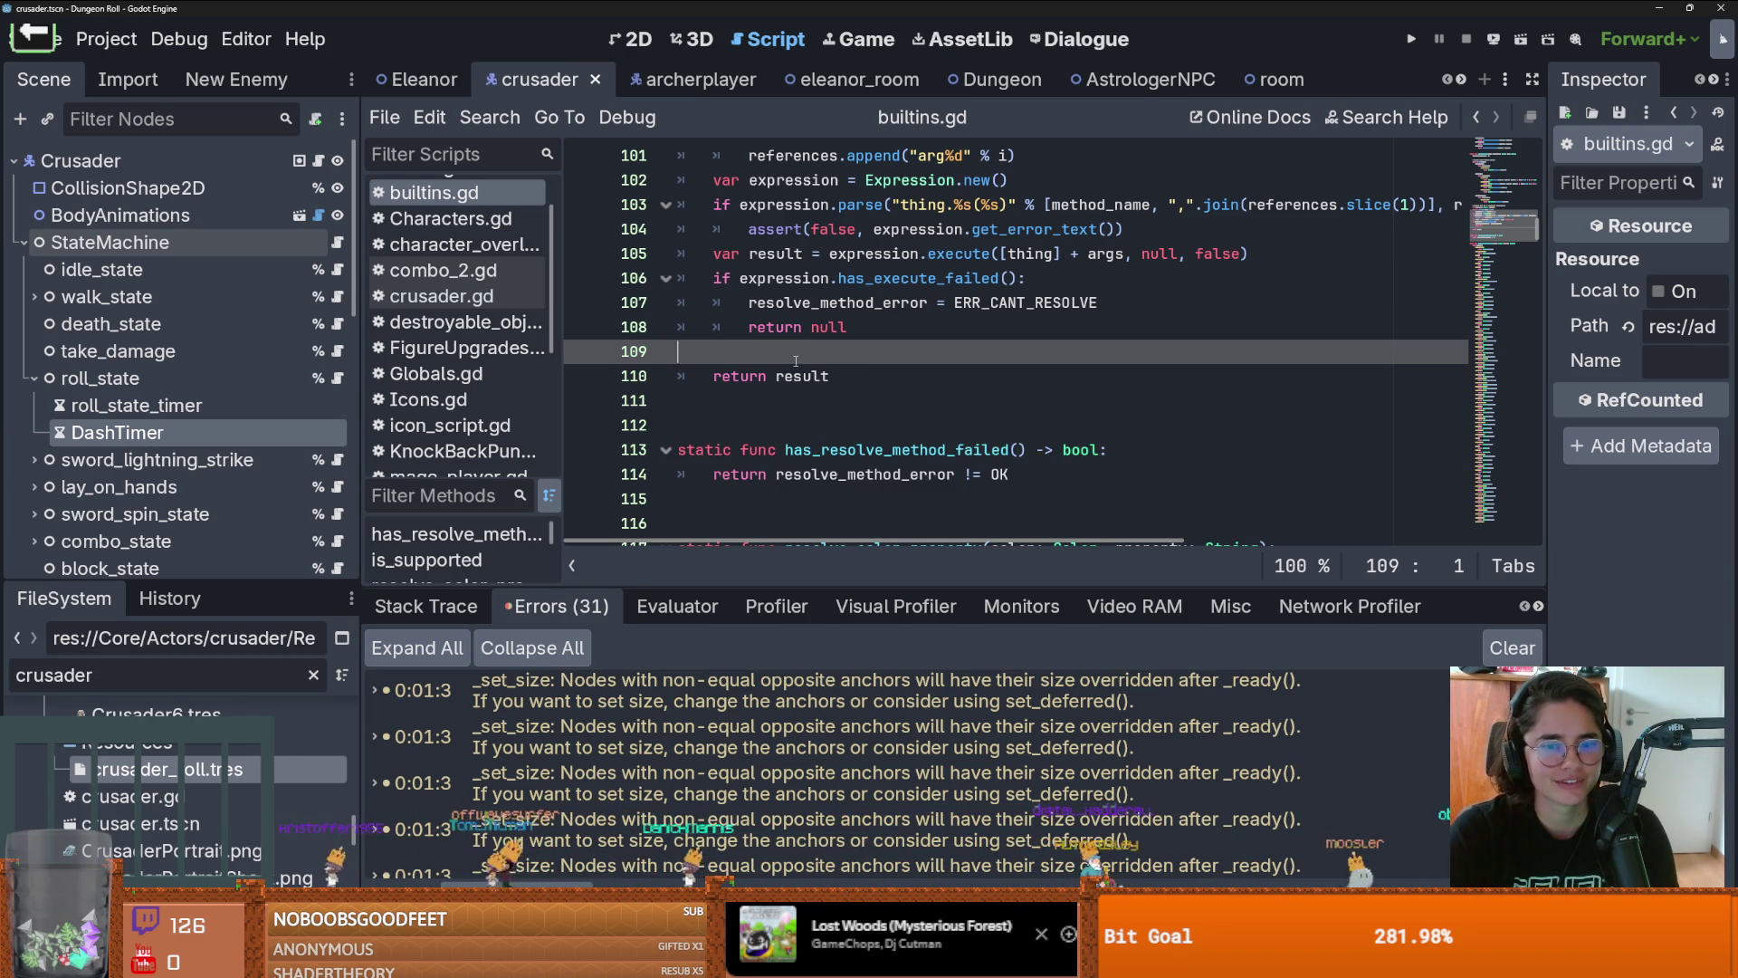
scroll(905, 362, "up", 2)
scroll(1494, 225, "up", 3)
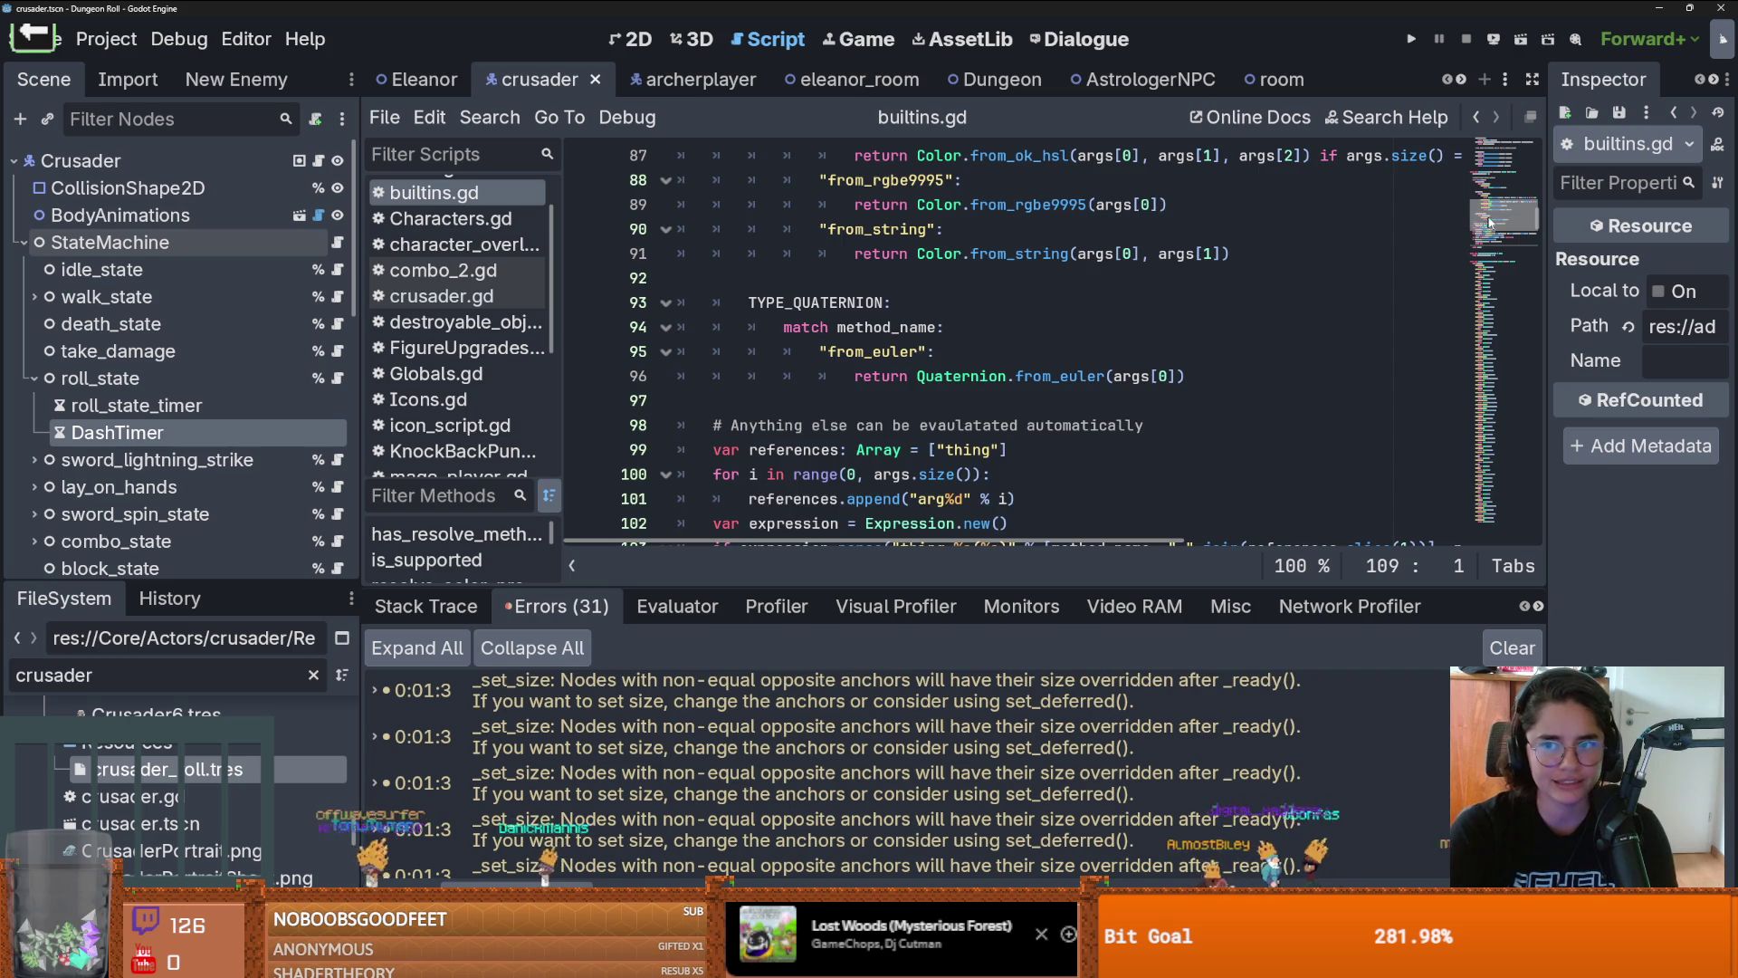
scroll(1495, 235, "down", 5)
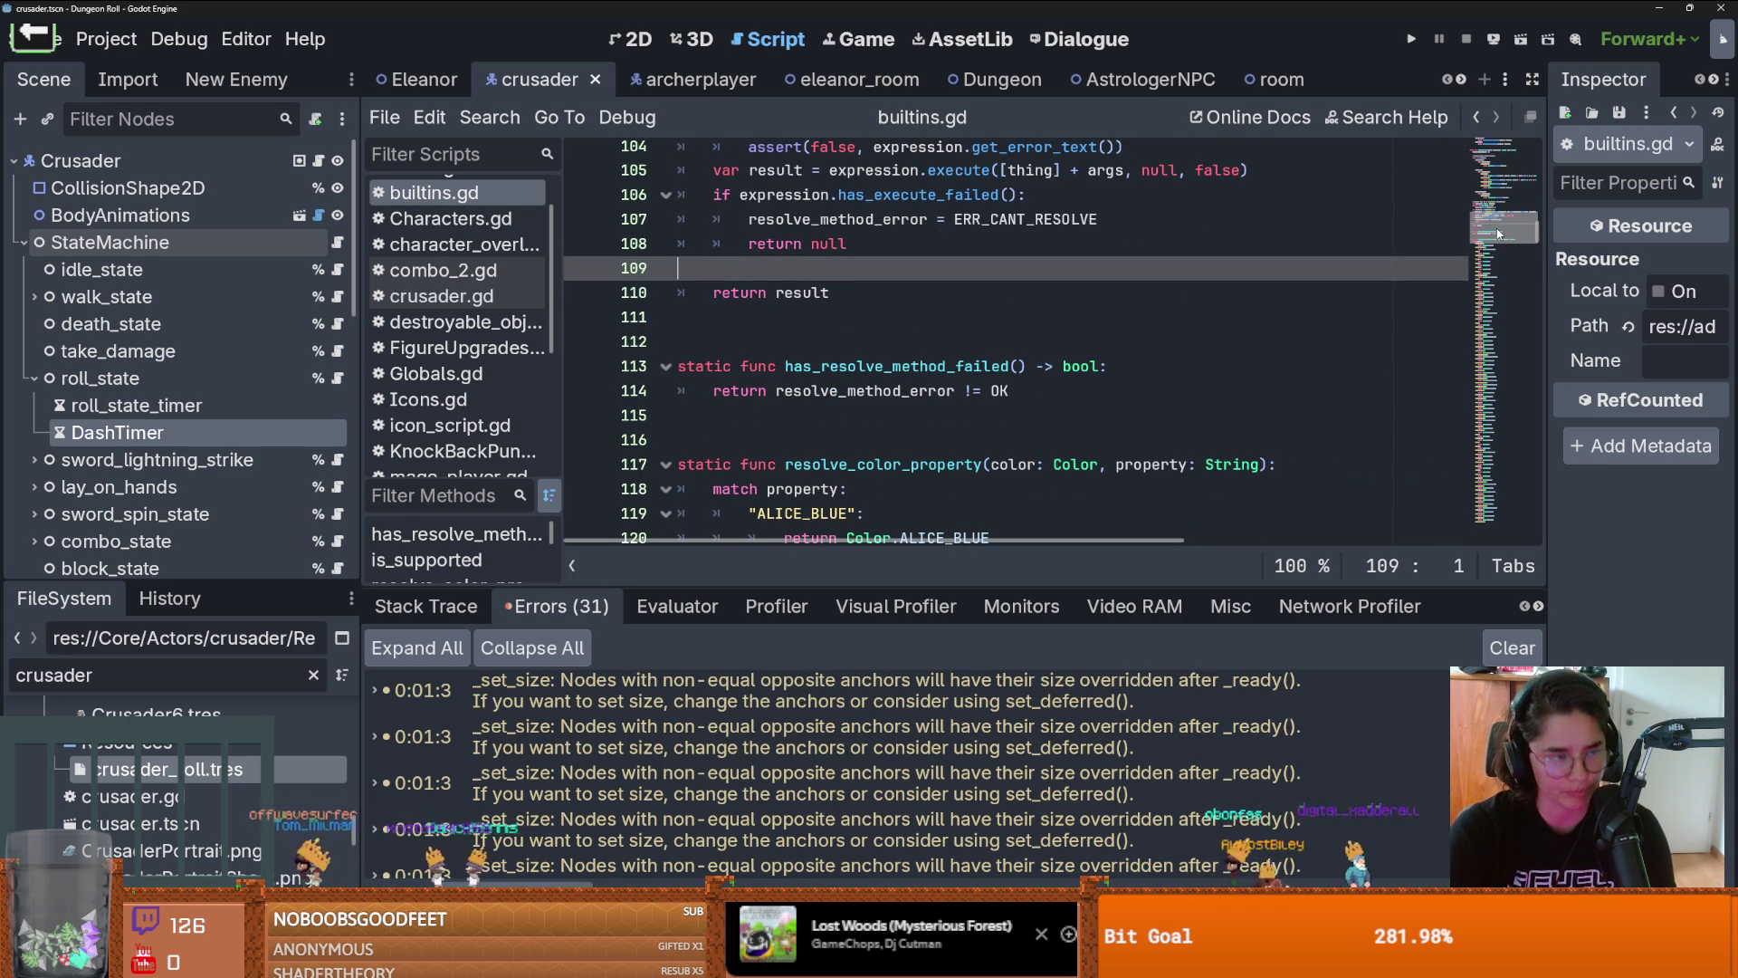
scroll(1497, 234, "down", 6)
scroll(1497, 233, "up", 8)
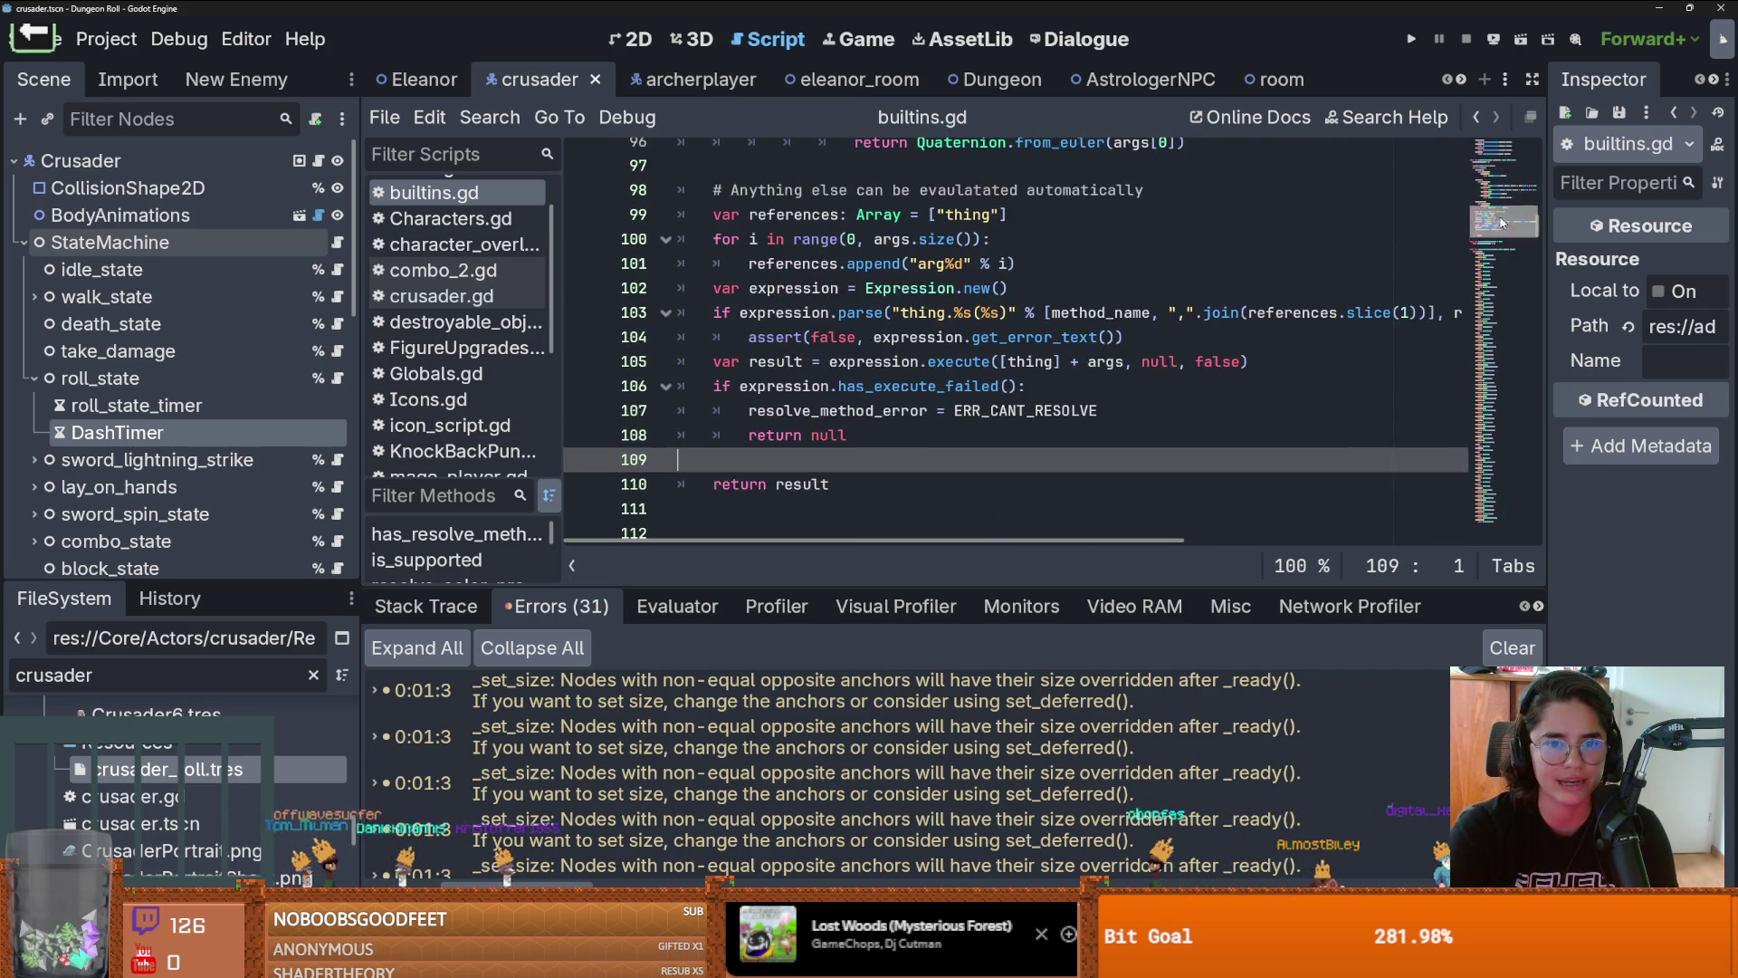
scroll(863, 414, "down", 1)
- Delete the blank lines after 'return null' and 'return result', then save builtins.gd
key("BackSpace")
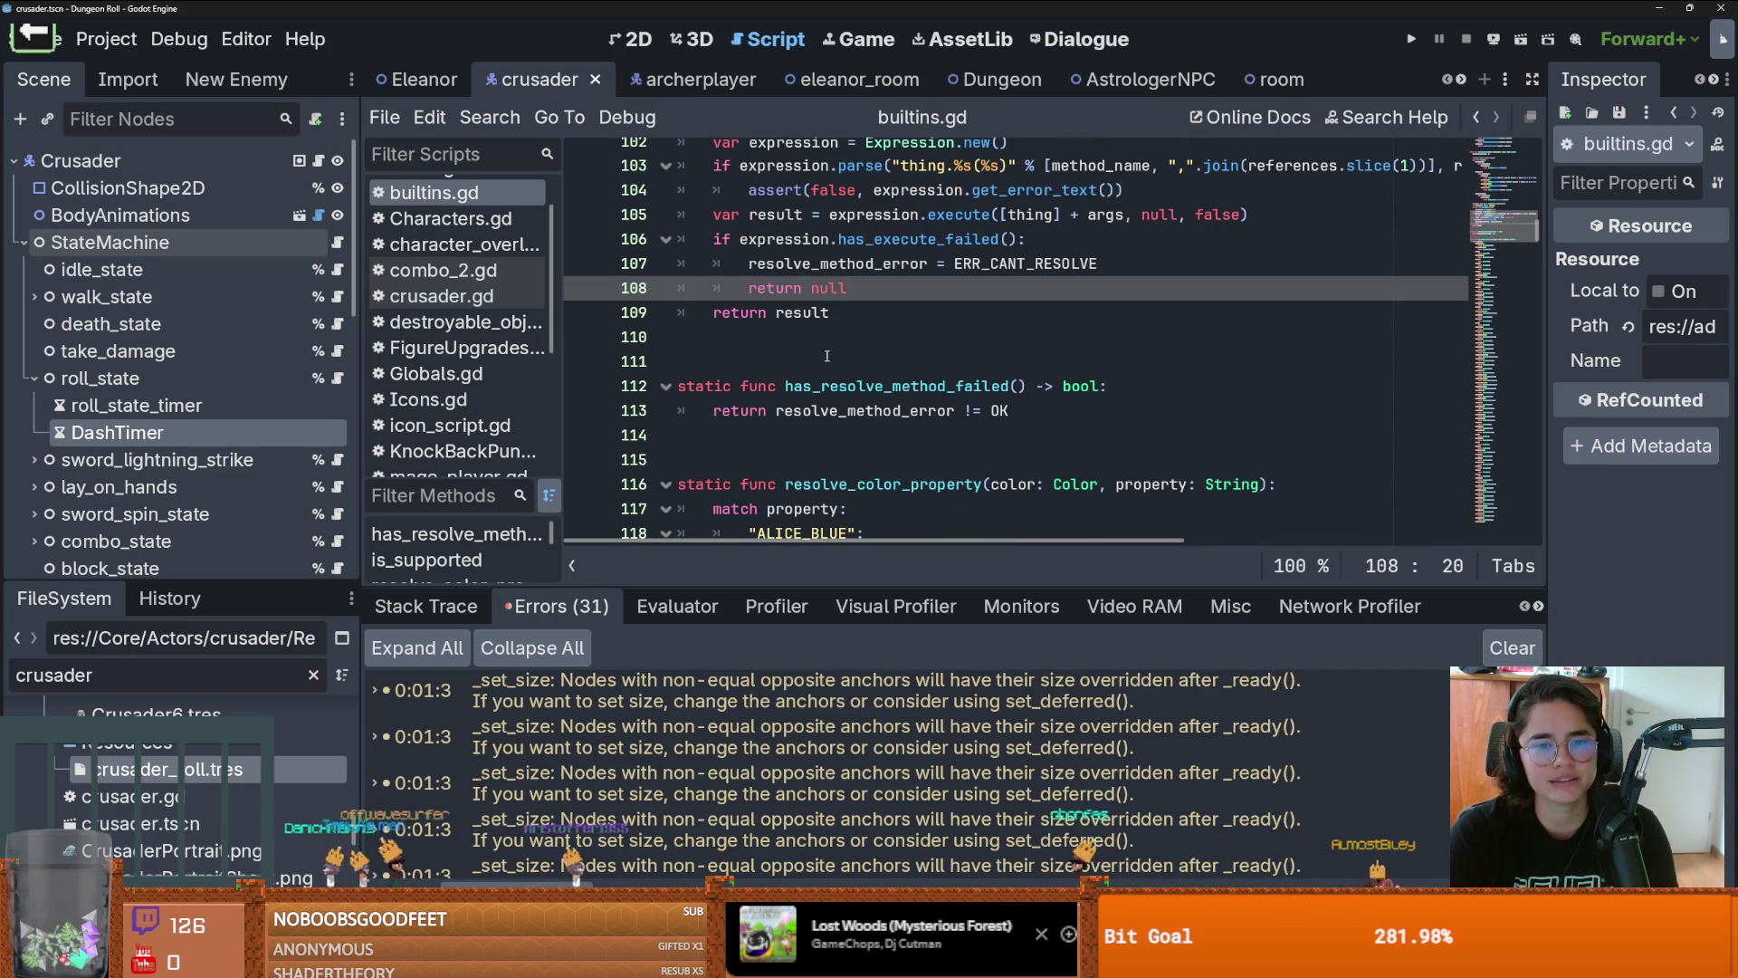
key("Down")
key("Down")
key("Down")
key("BackSpace")
key("Down")
key("Down")
key("End")
scroll(922, 396, "up", 2)
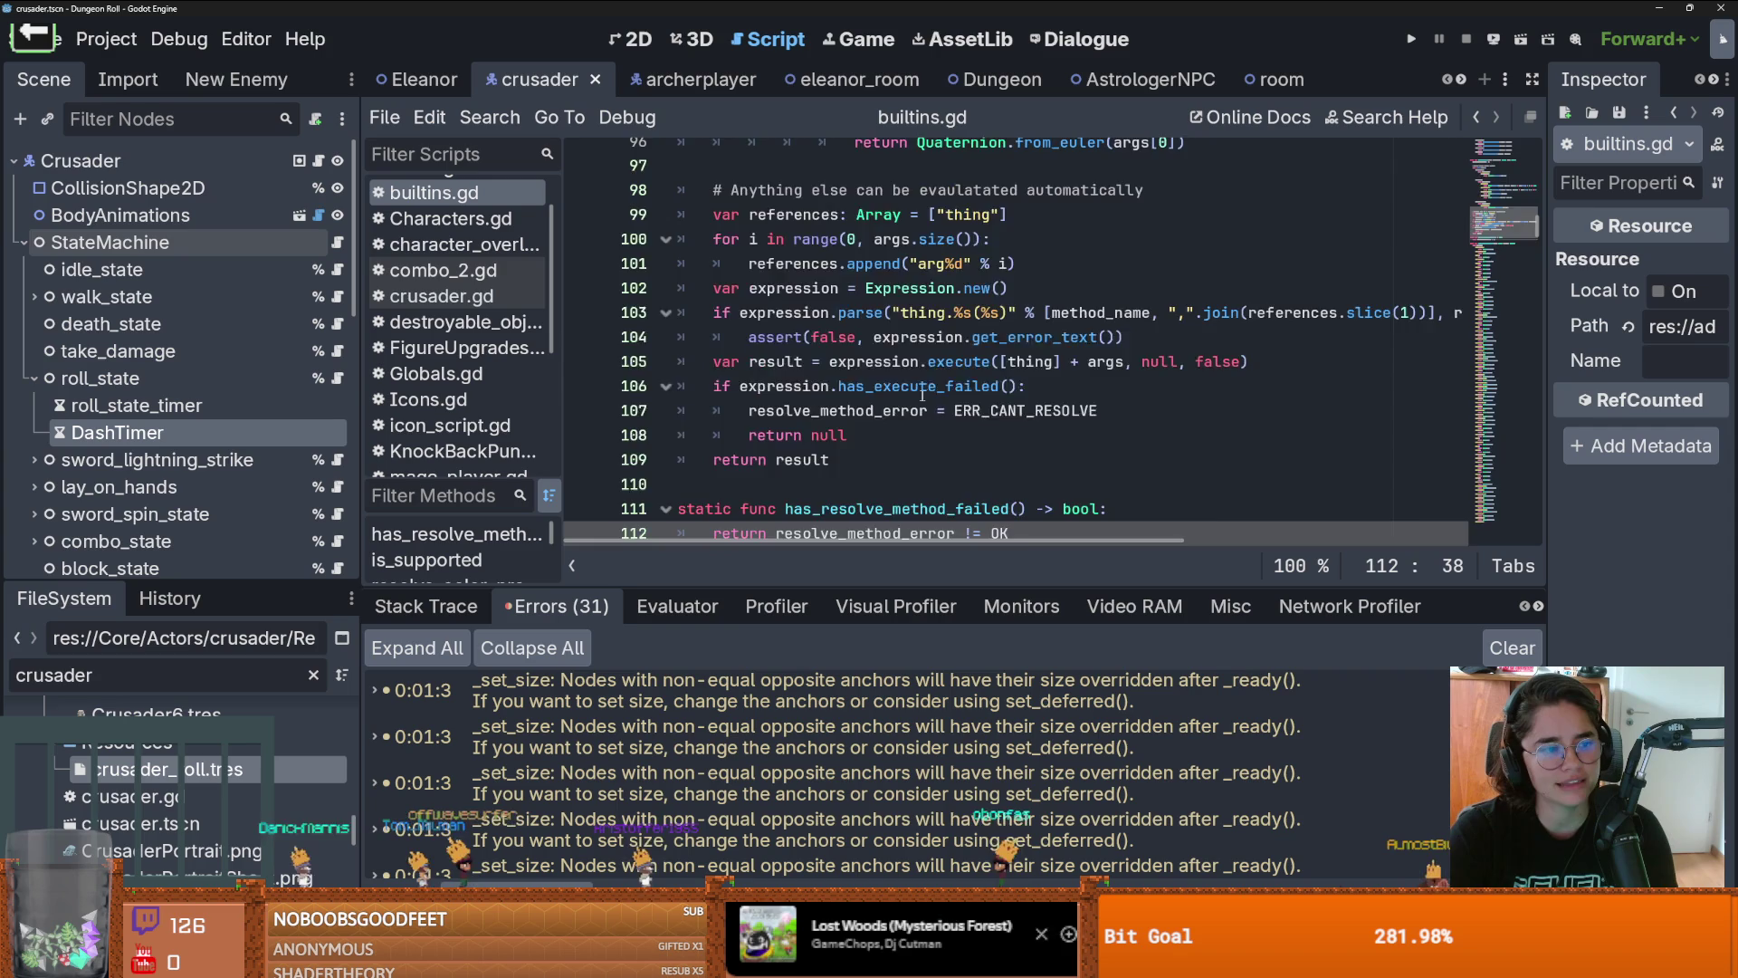
scroll(922, 396, "up", 4)
key("ctrl+s")
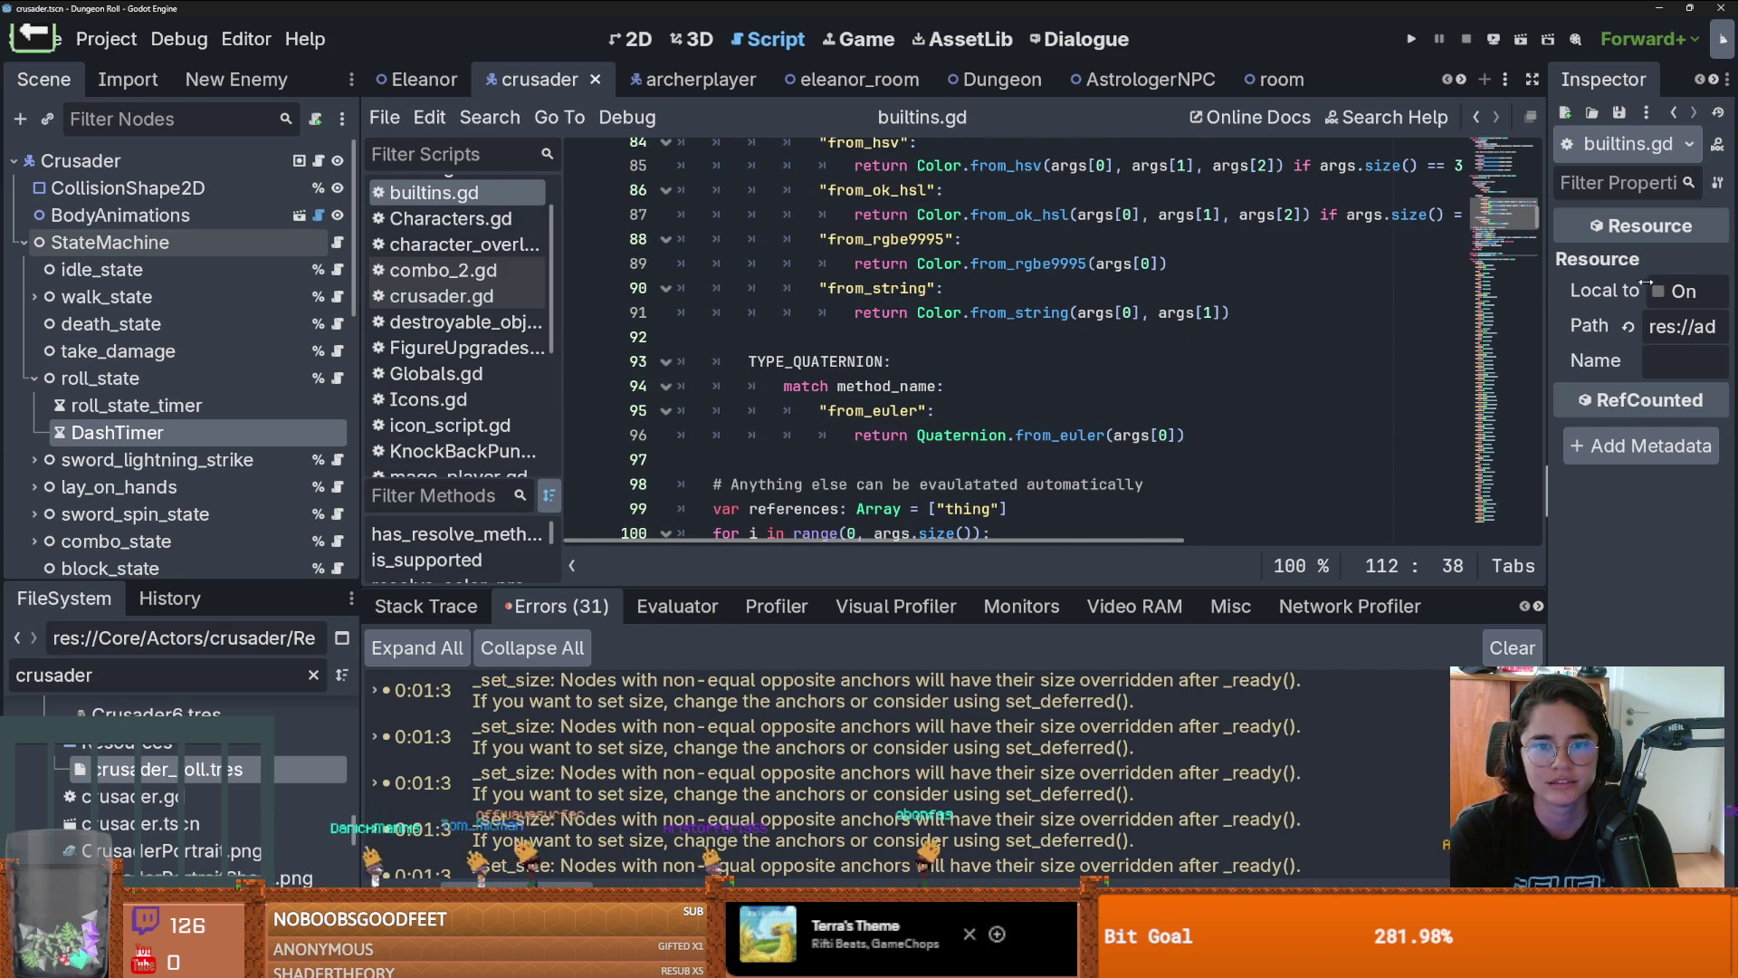
- Collapse the roll_state node's children in the Scene tree
scroll(1073, 348, "down", 2)
scroll(1089, 360, "up", 1)
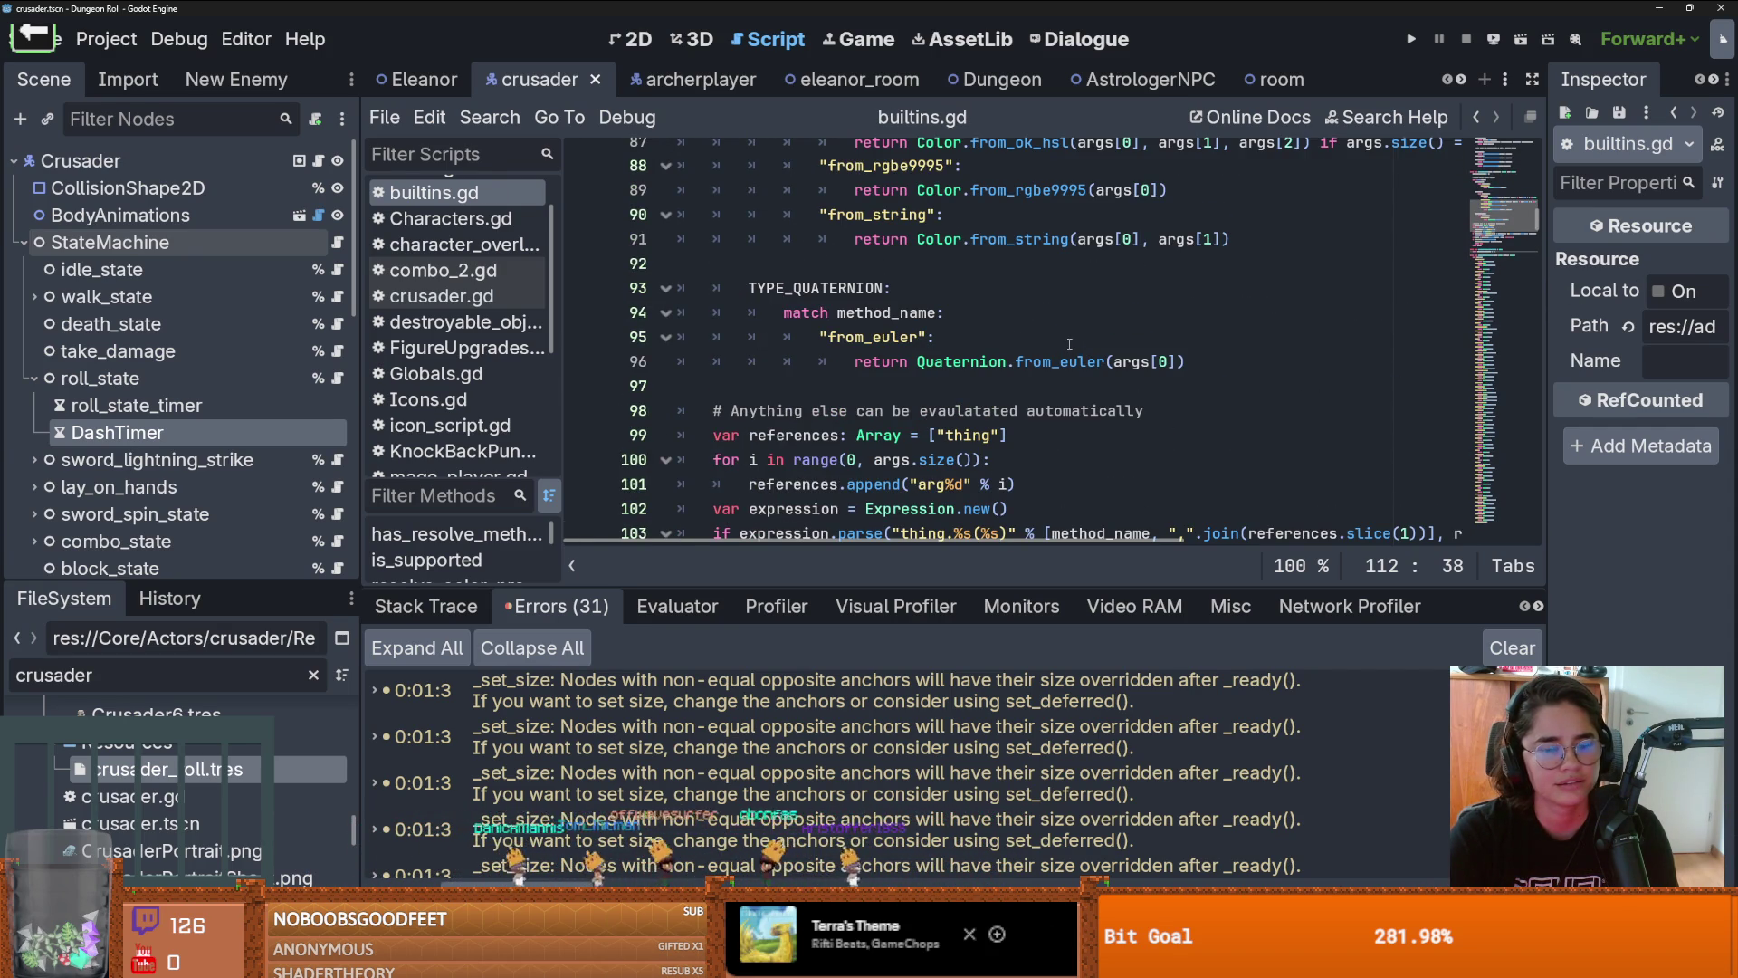
scroll(1069, 343, "down", 13)
scroll(956, 398, "up", 8)
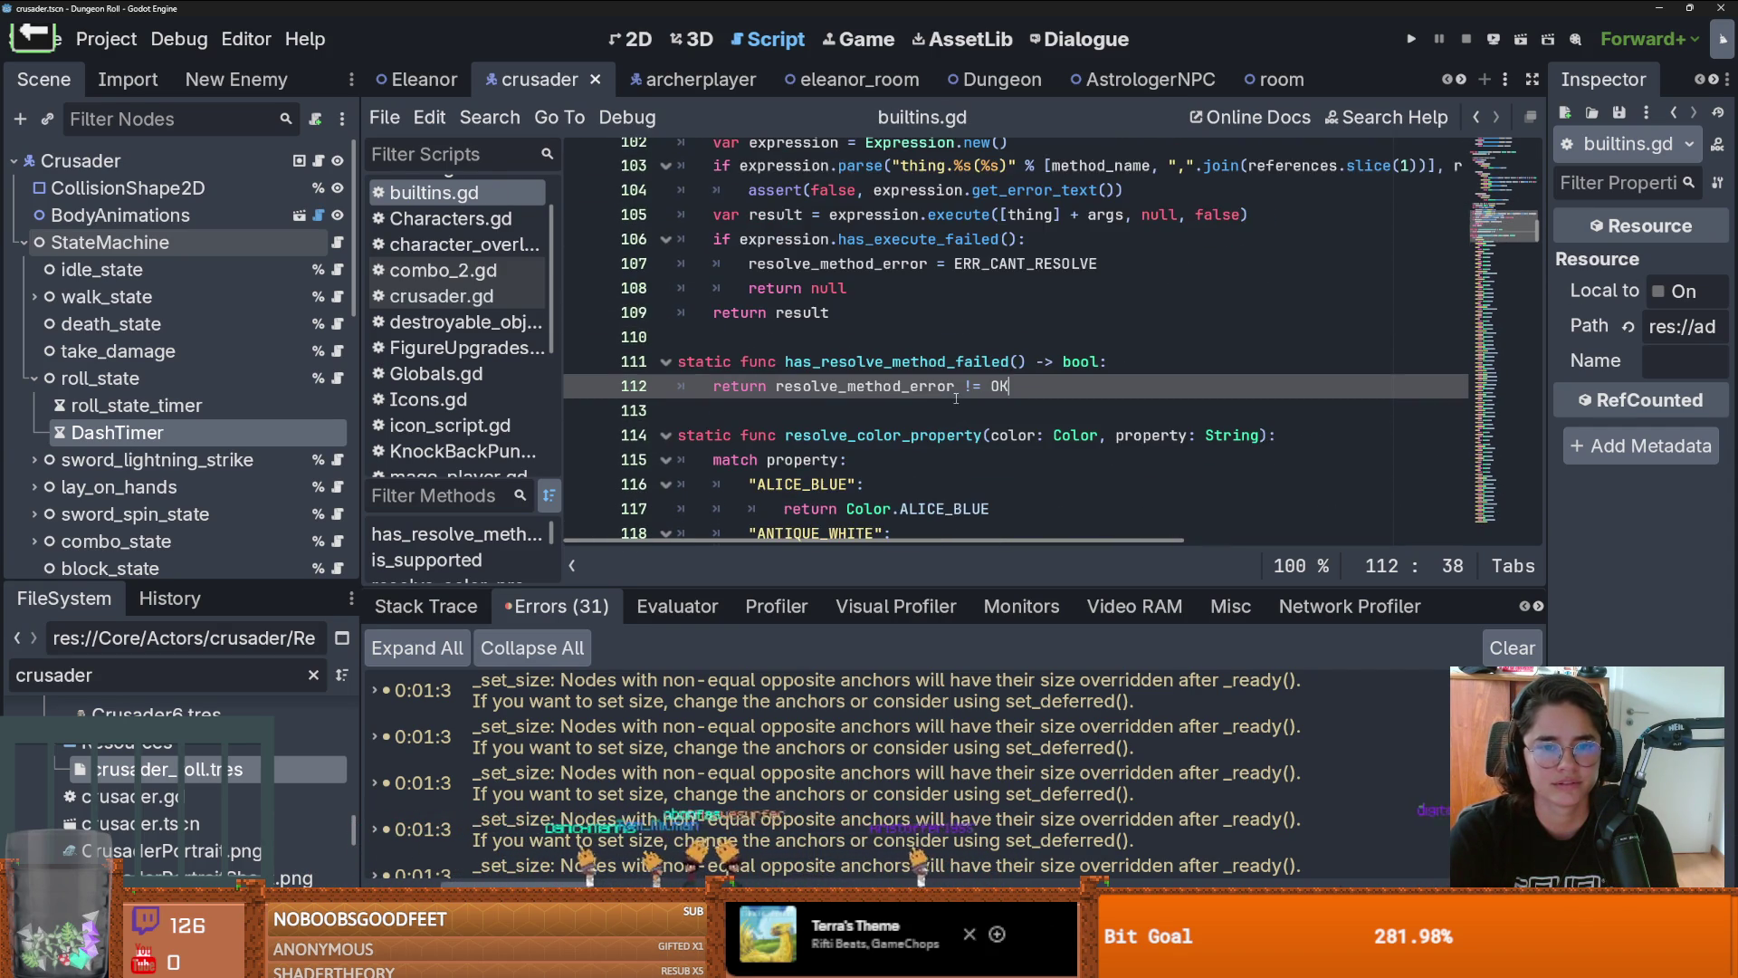
left_click(34, 378)
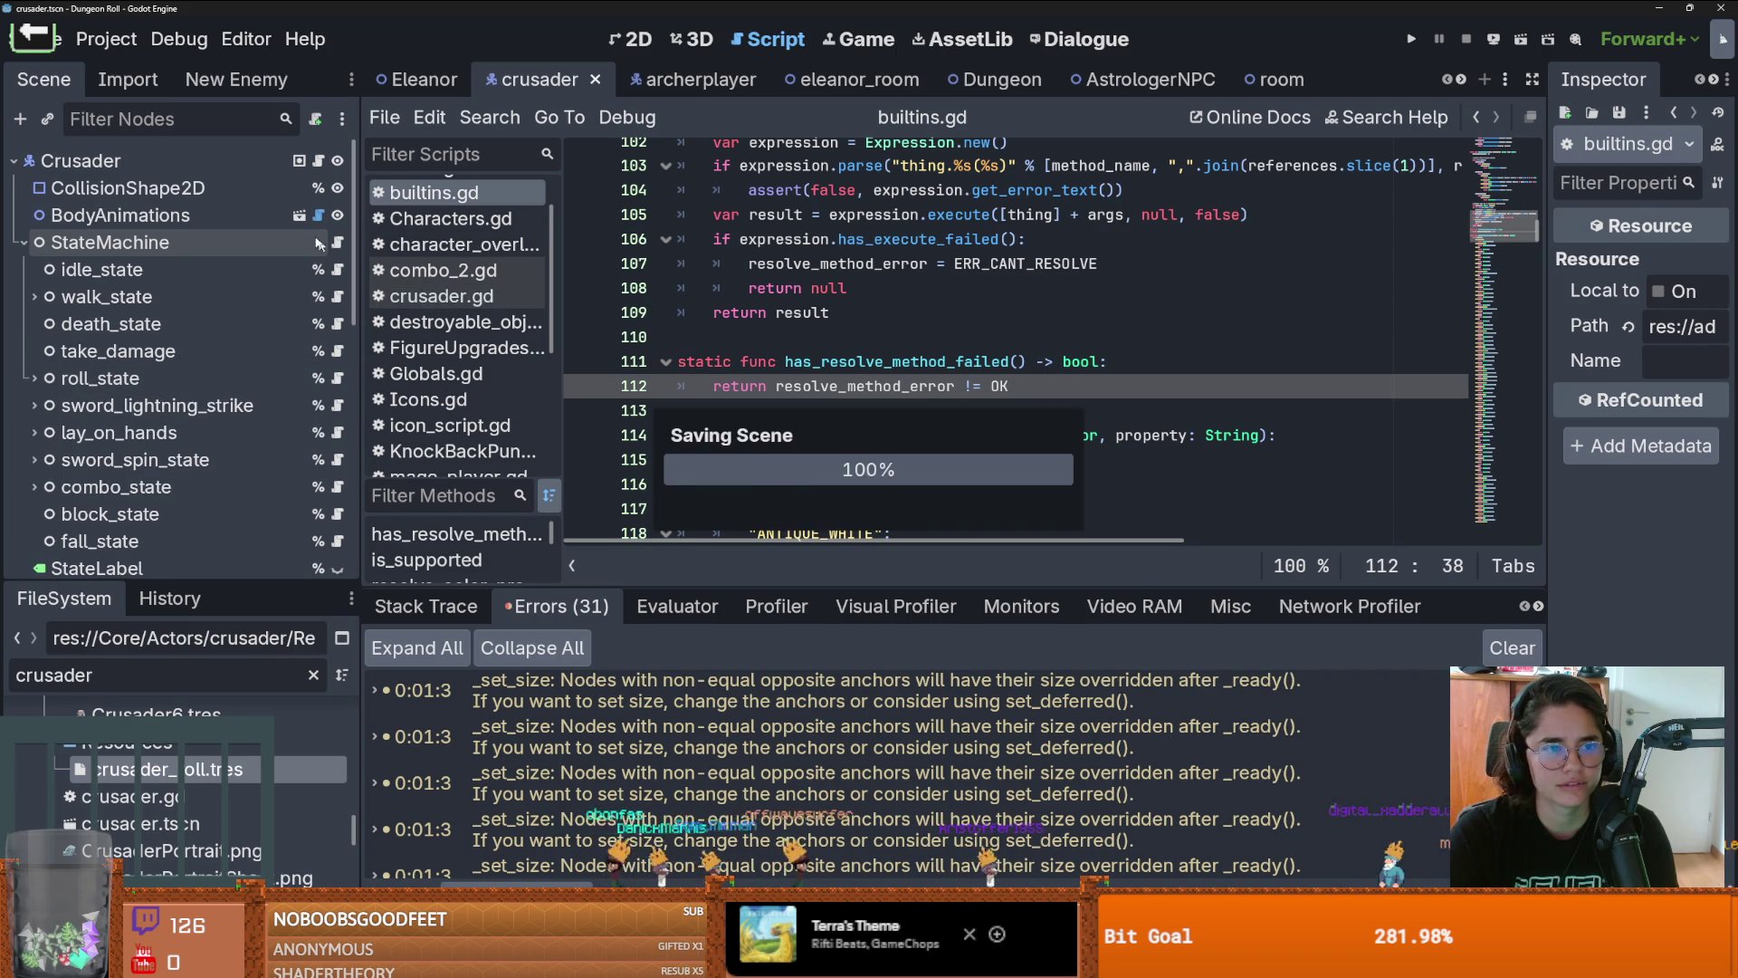
- Open the Crusader node's script, restoring its PlayerCharacter base class name, and save
key("ctrl+F1")
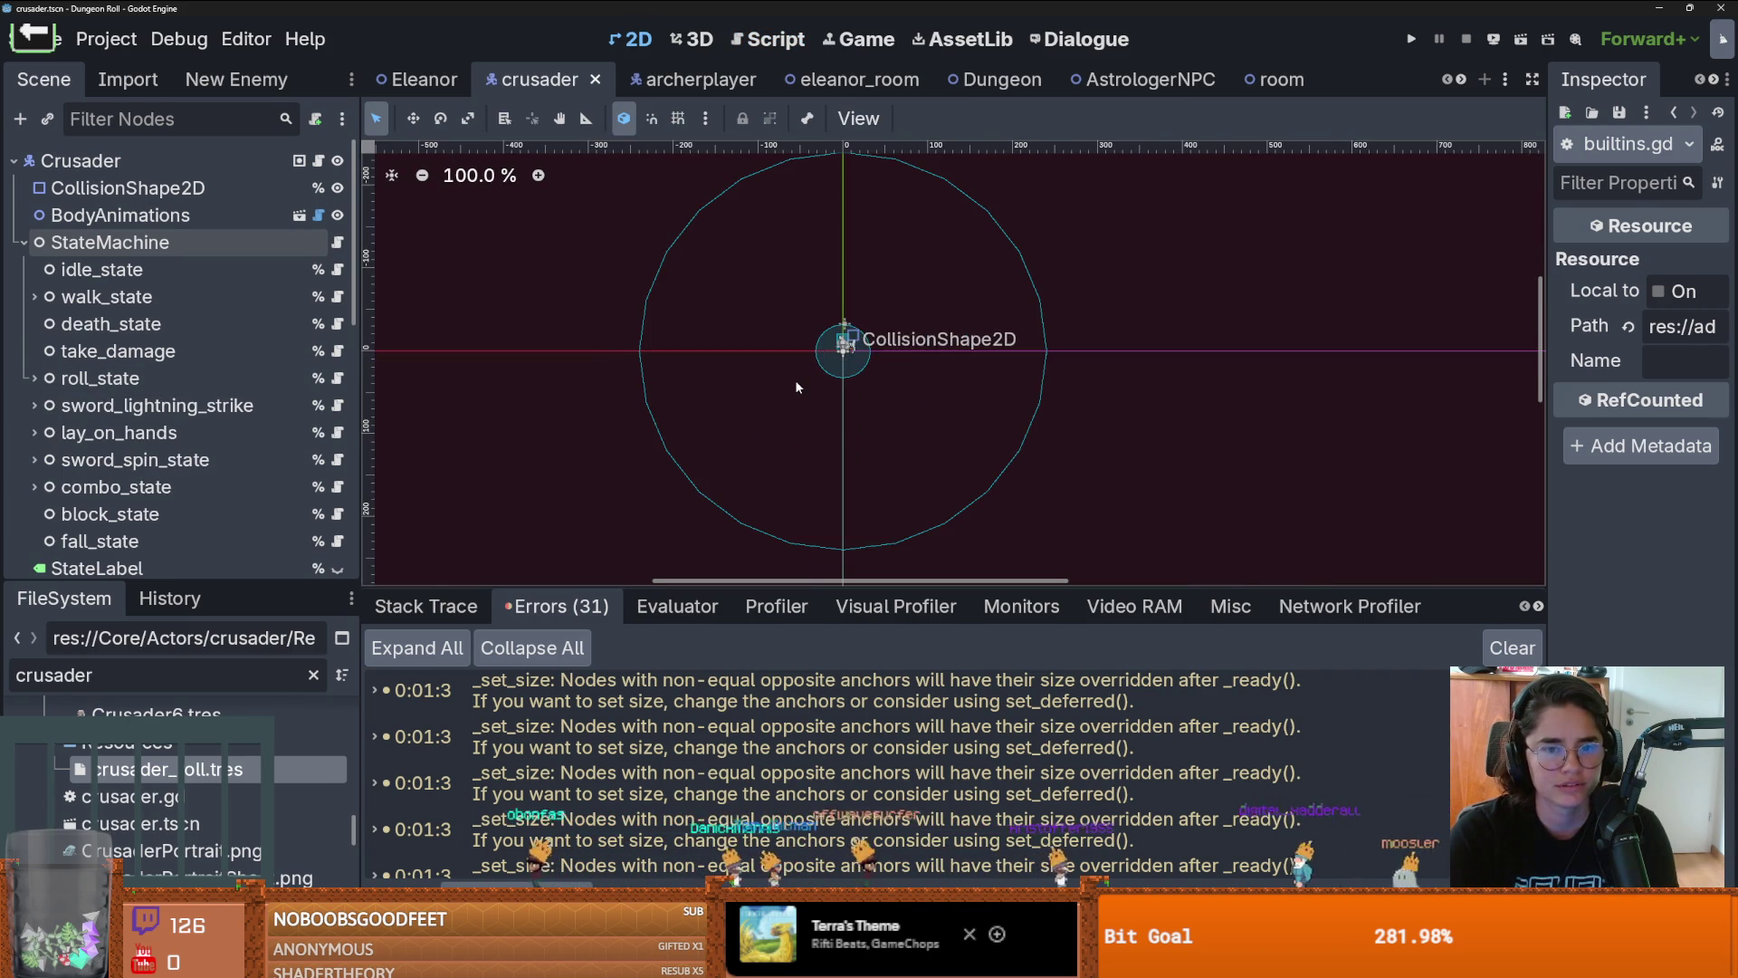
left_click(24, 242)
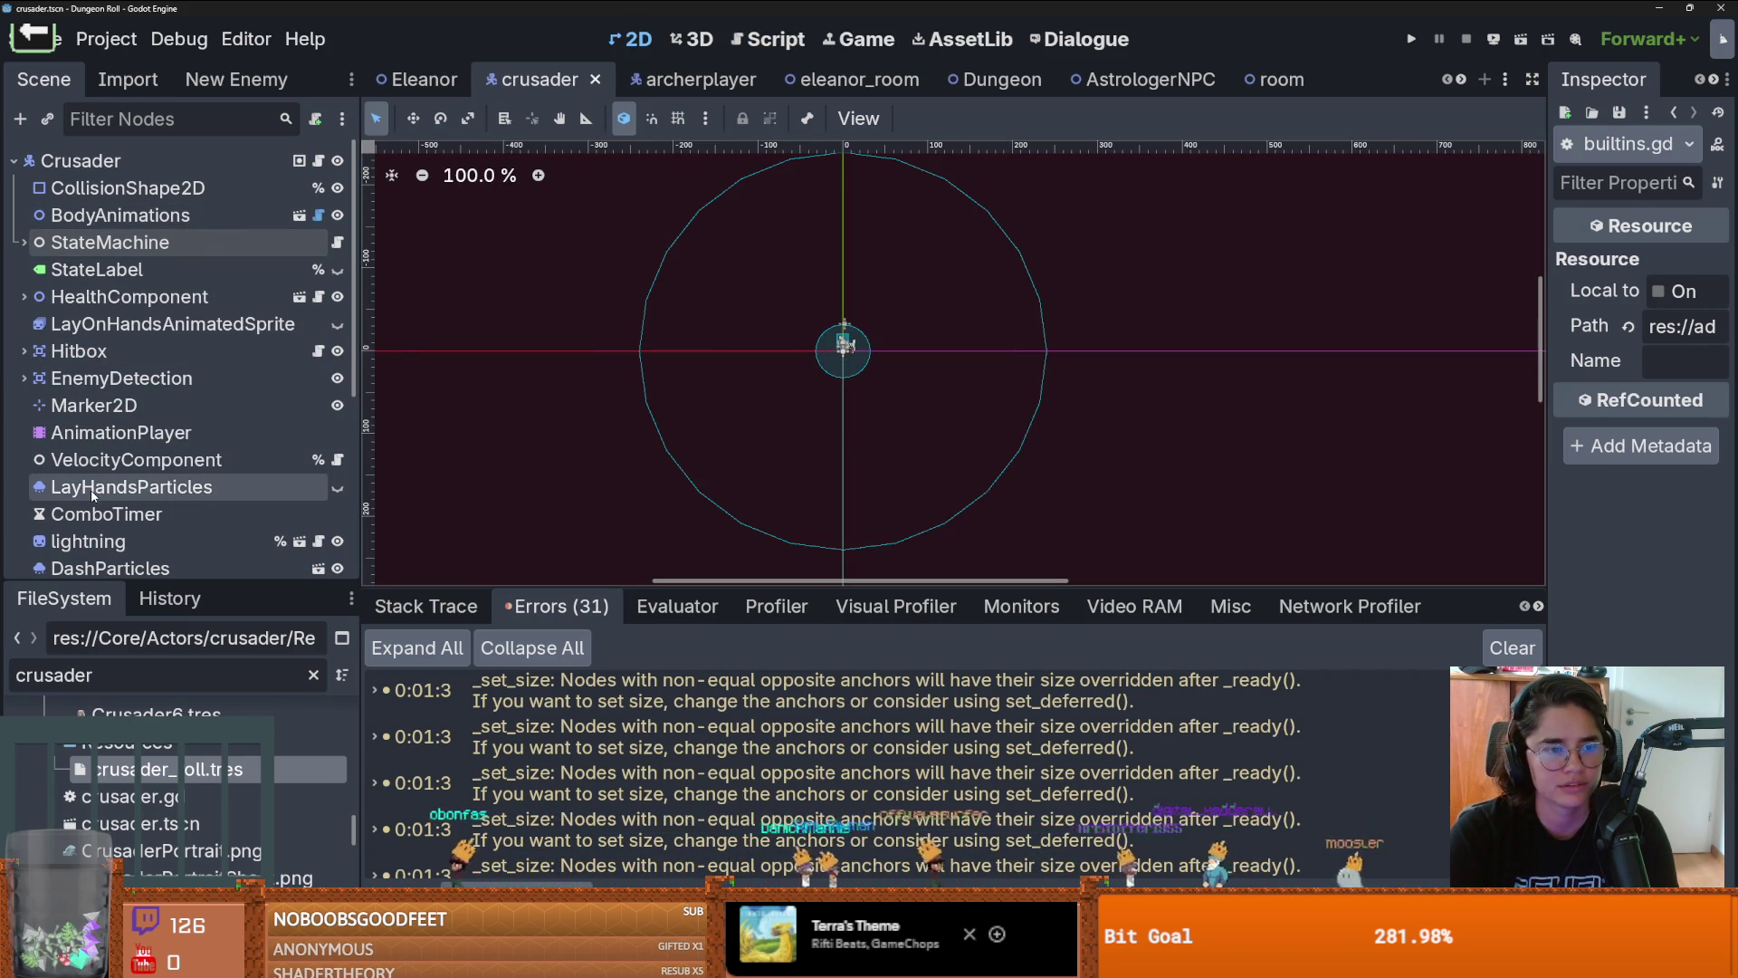
left_click_drag(192, 590, 192, 771)
scroll(254, 612, "down", 3)
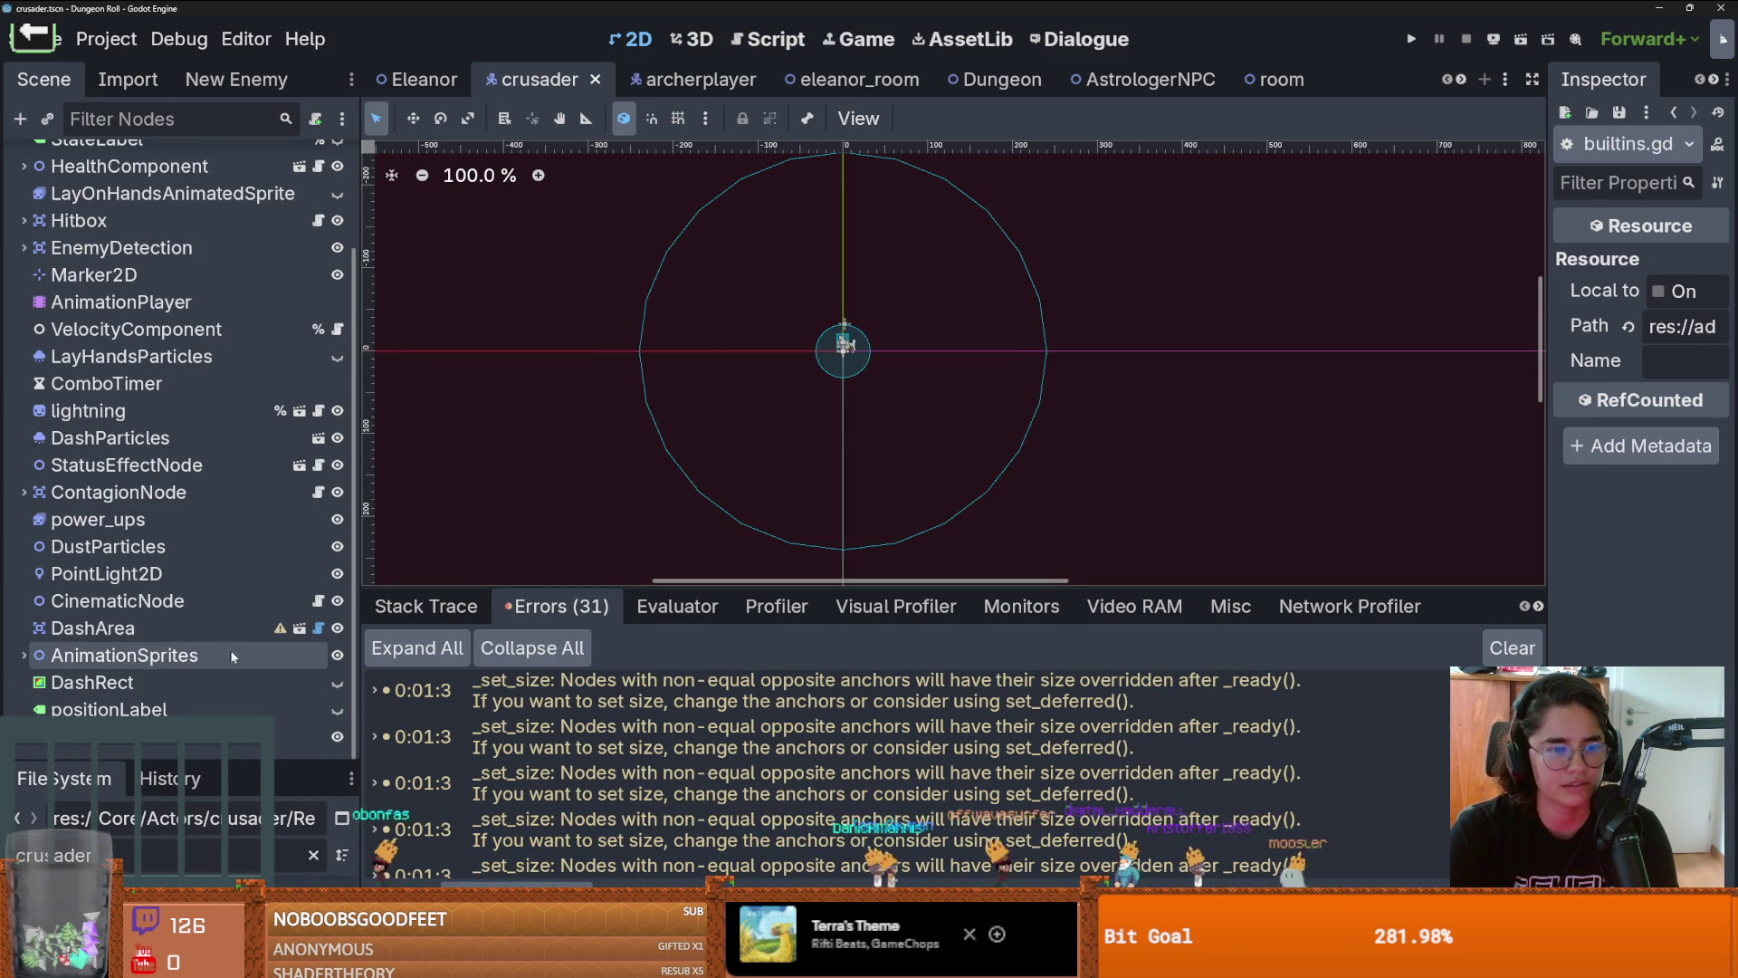
scroll(254, 612, "up", 3)
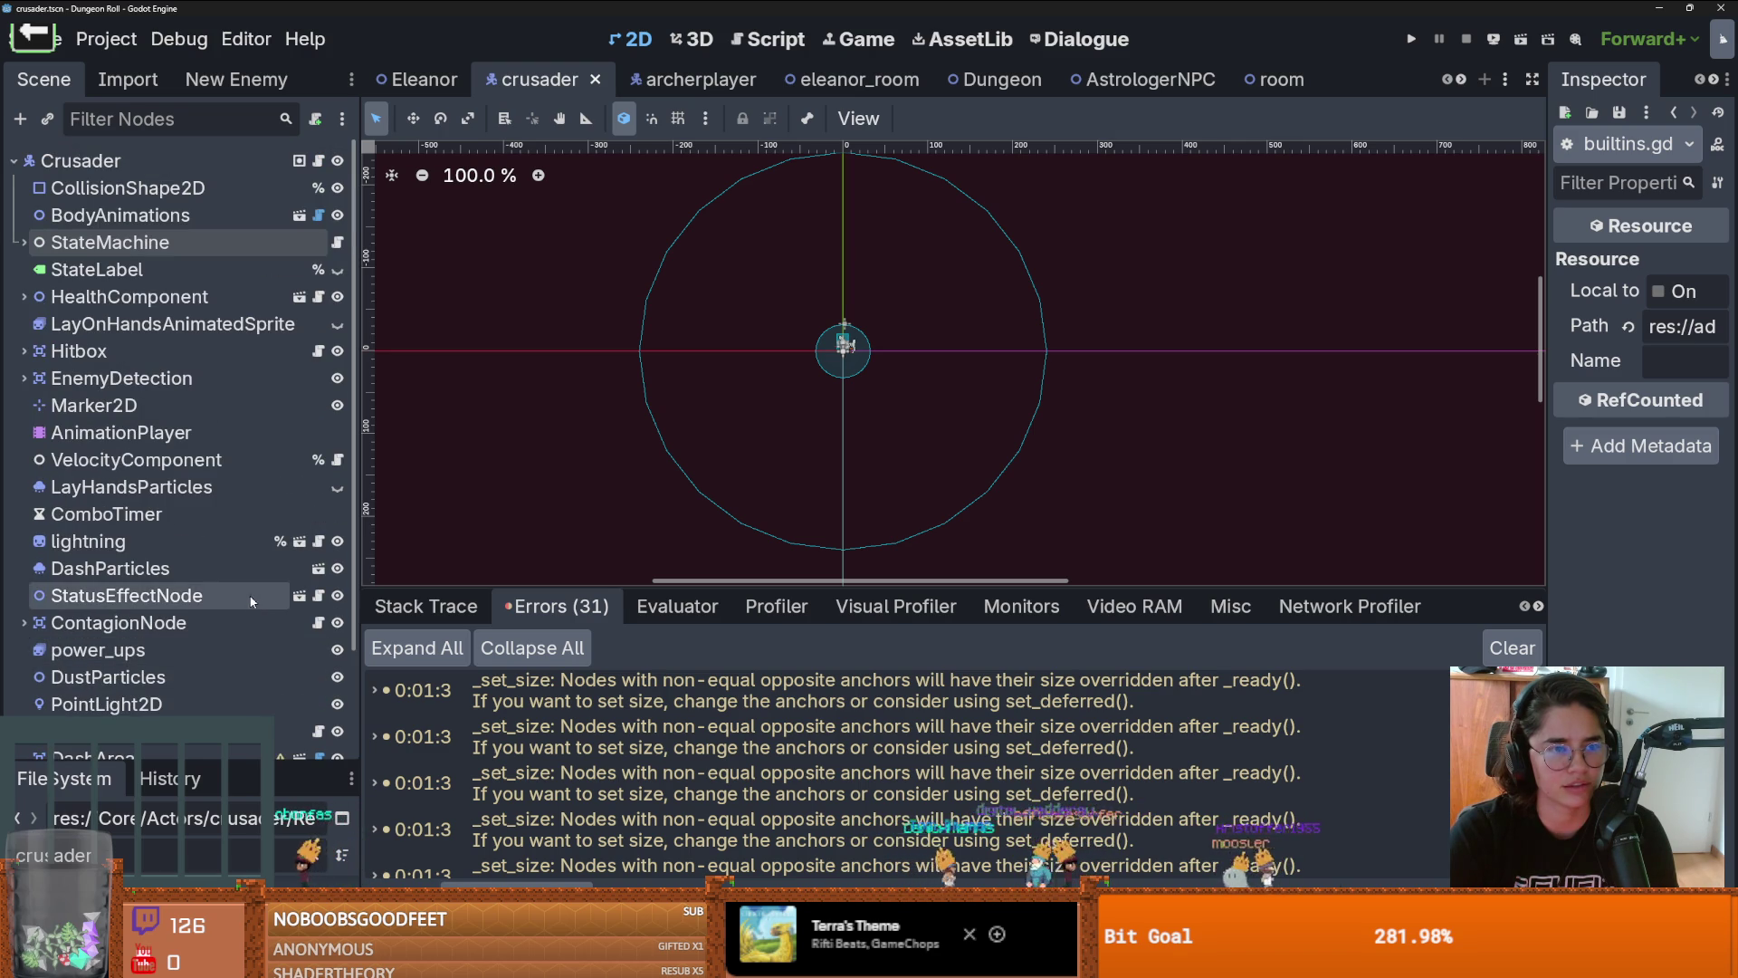
left_click(319, 163)
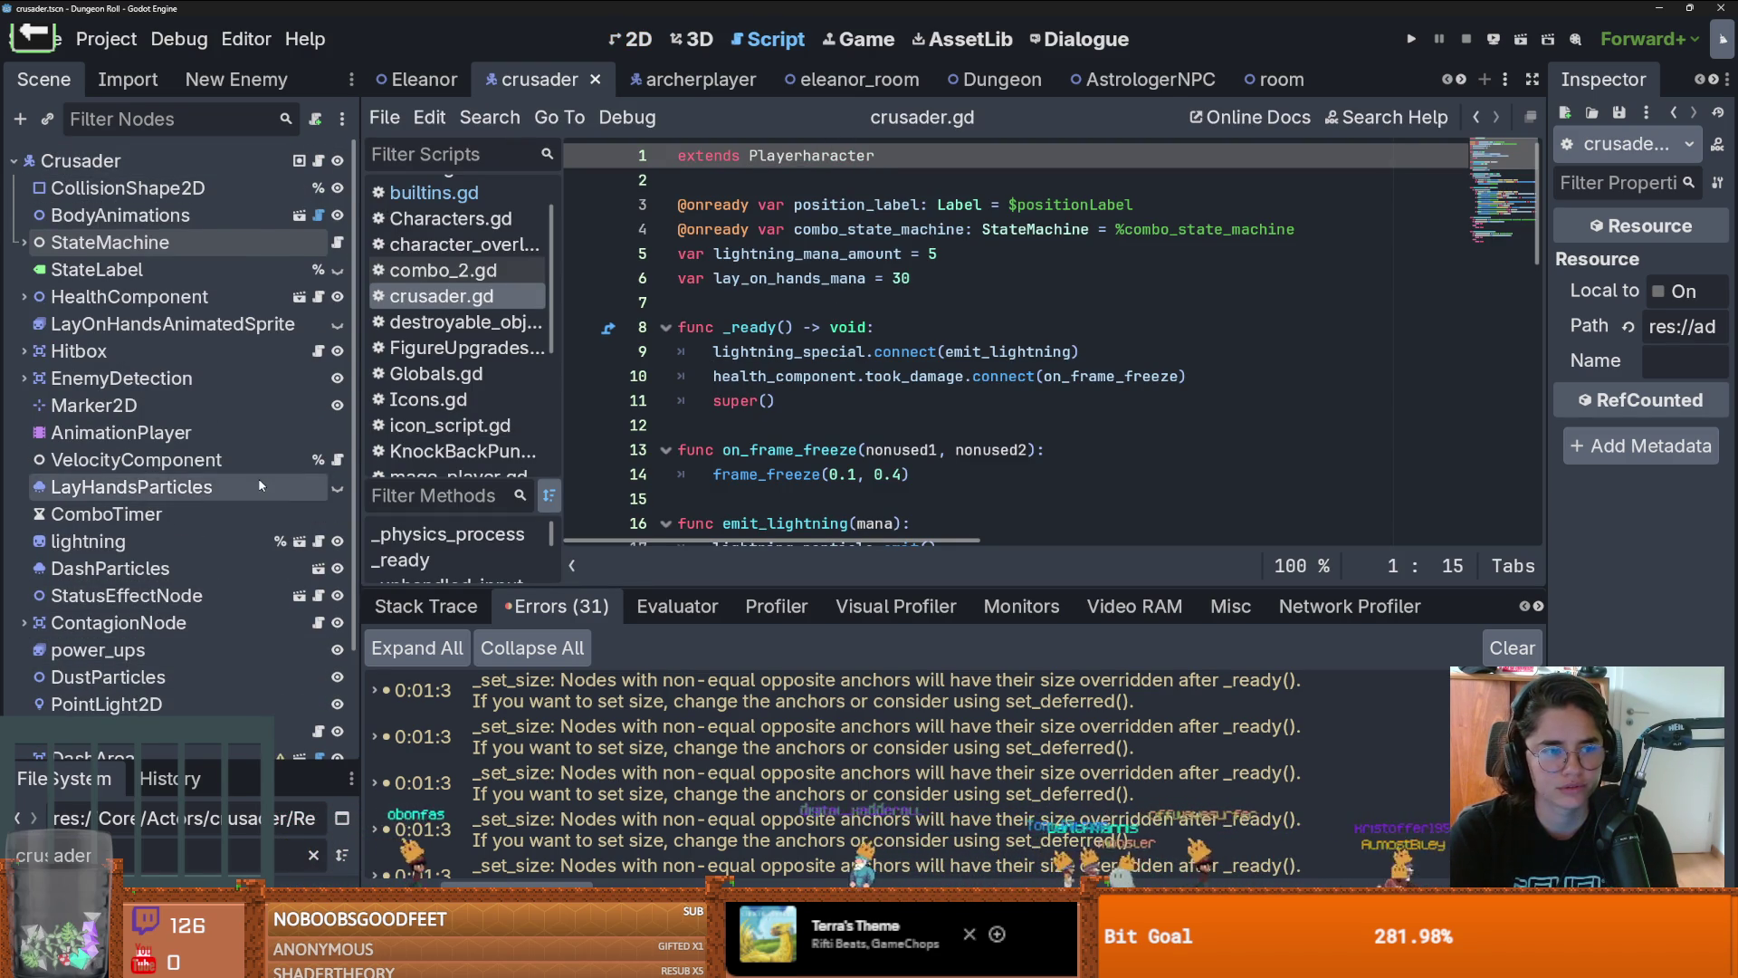
scroll(272, 461, "down", 3)
key("BackSpace")
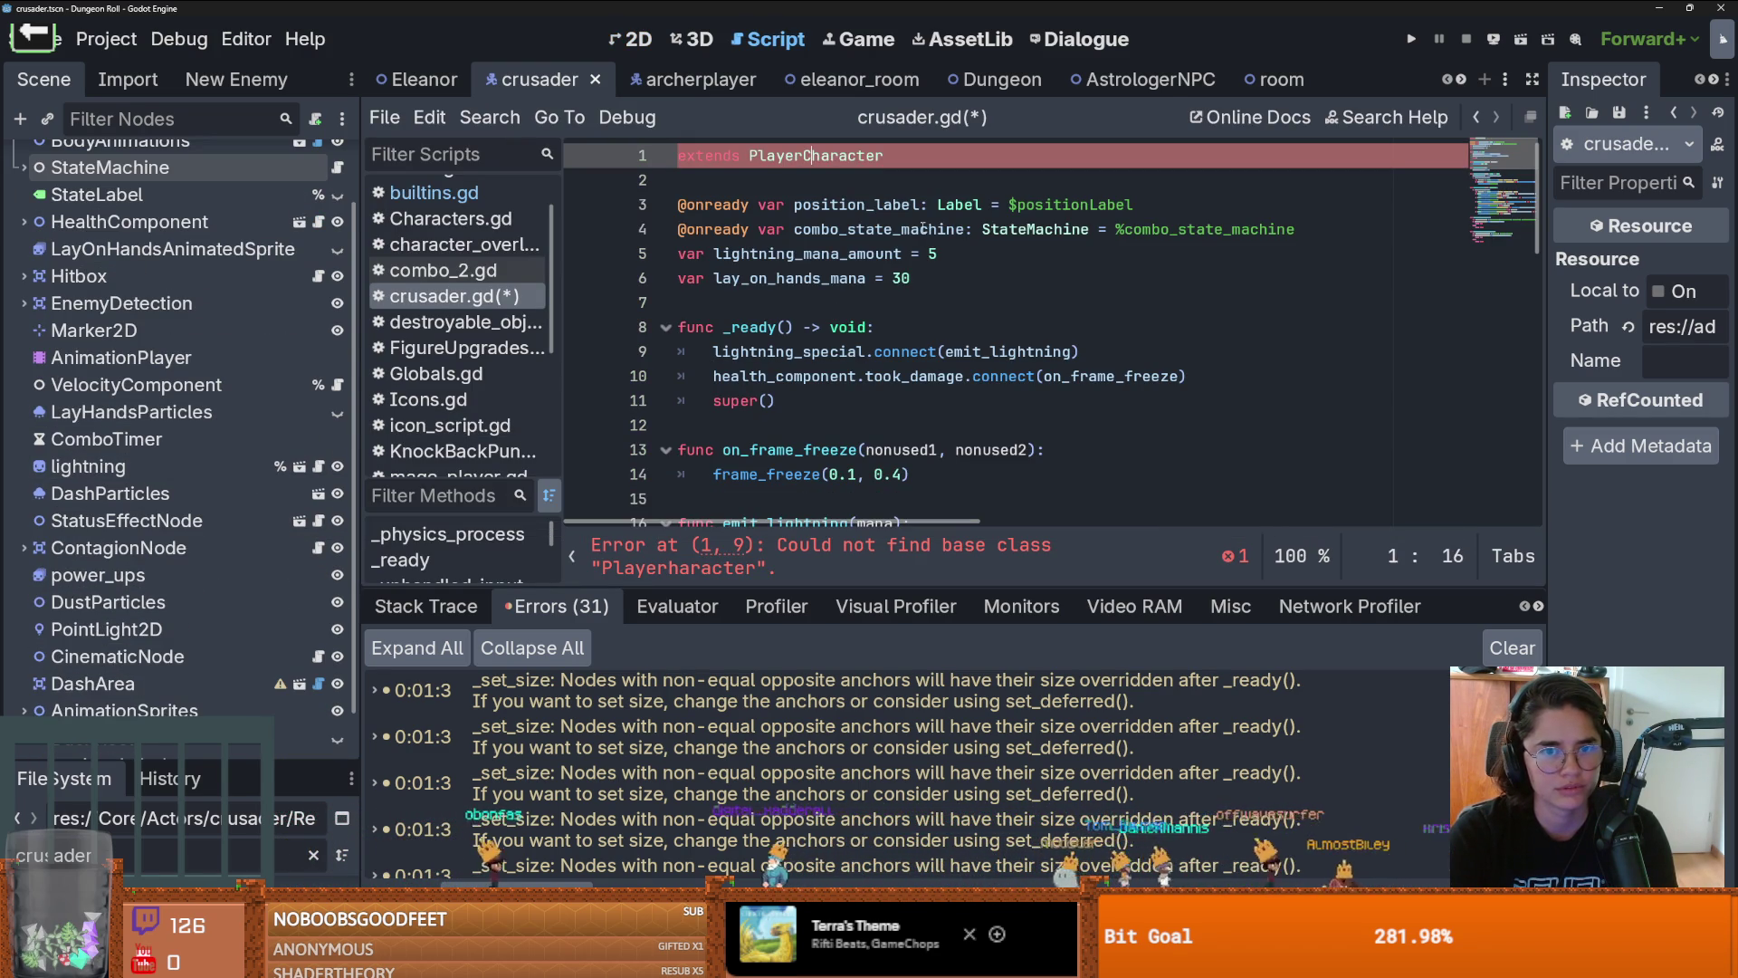
key("ctrl+s")
scroll(924, 226, "down", 12)
scroll(844, 376, "up", 12)
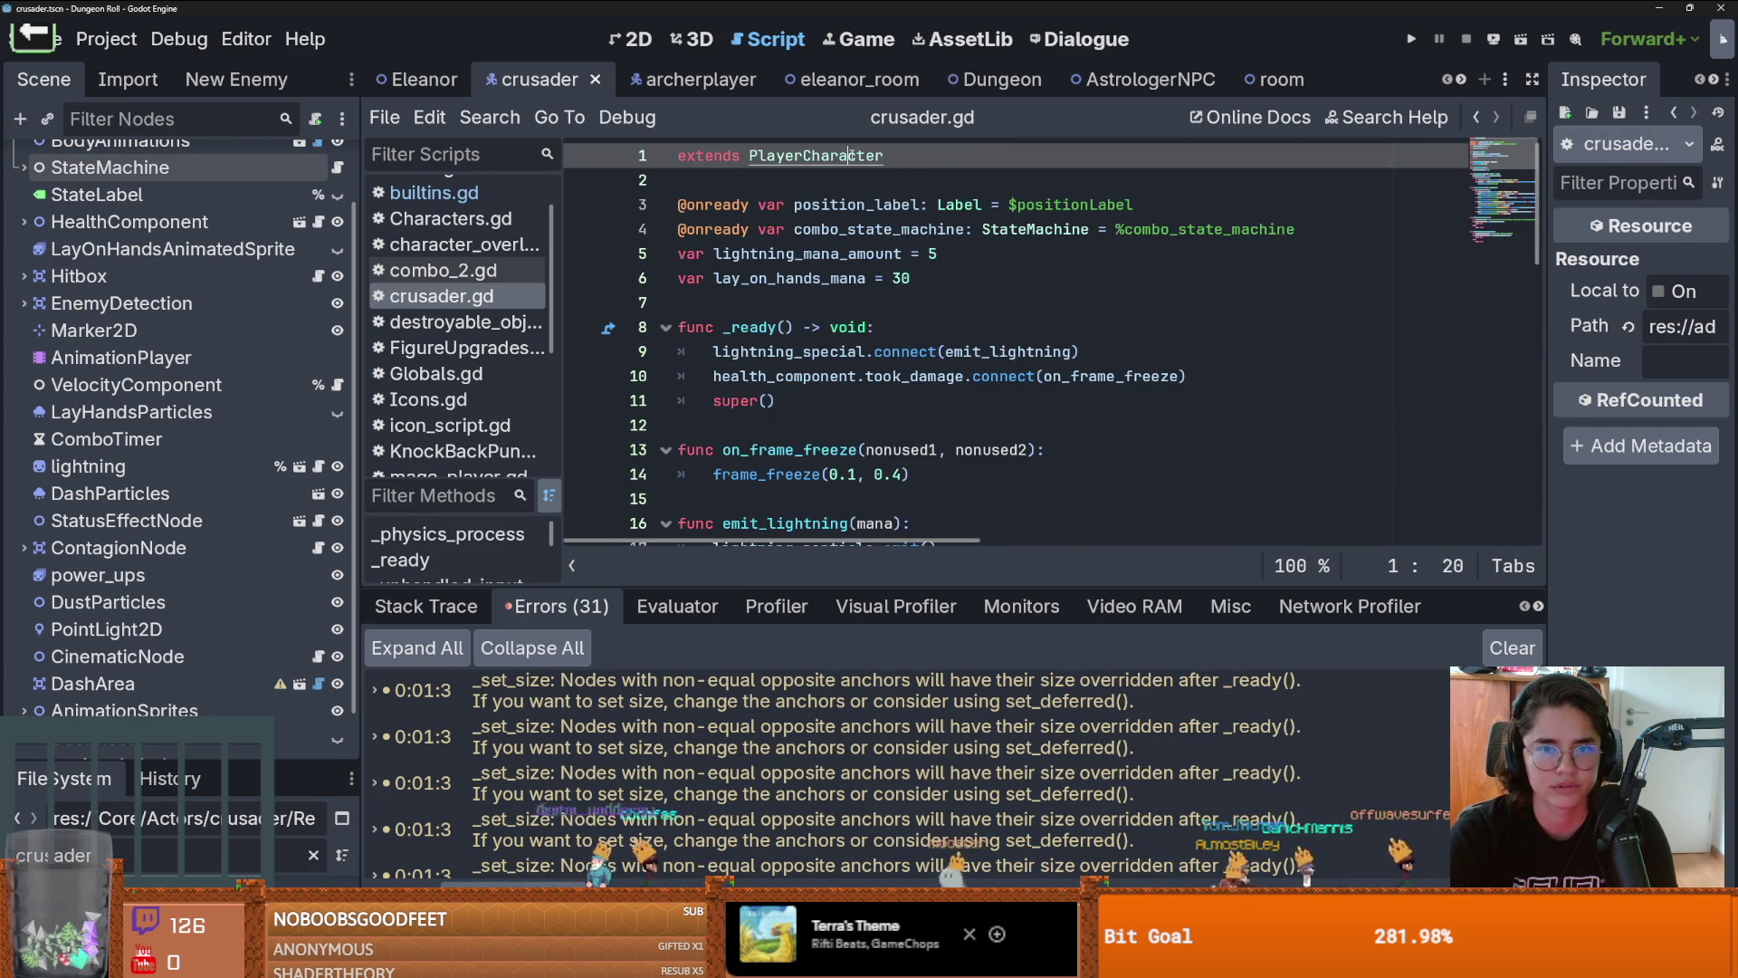
- In PlayerCharacter.gd, delete the empty line 207 in start_dash_timer and save
left_click(851, 155, "ctrl")
left_click(860, 391)
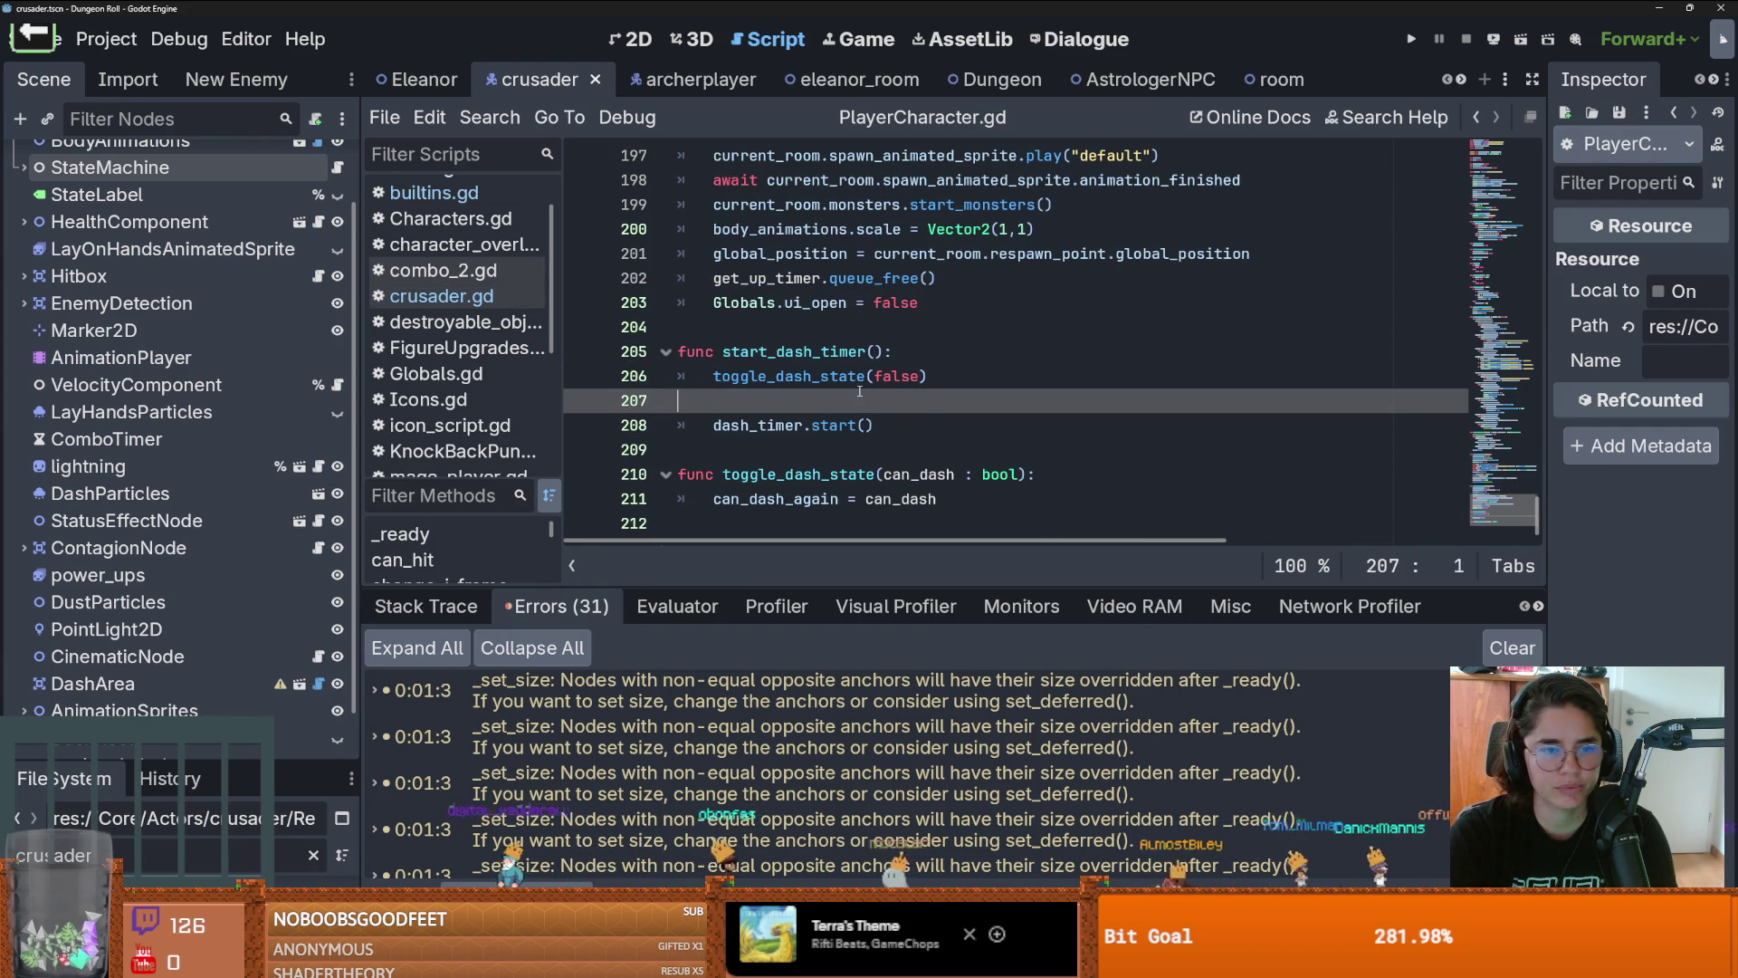
key("BackSpace")
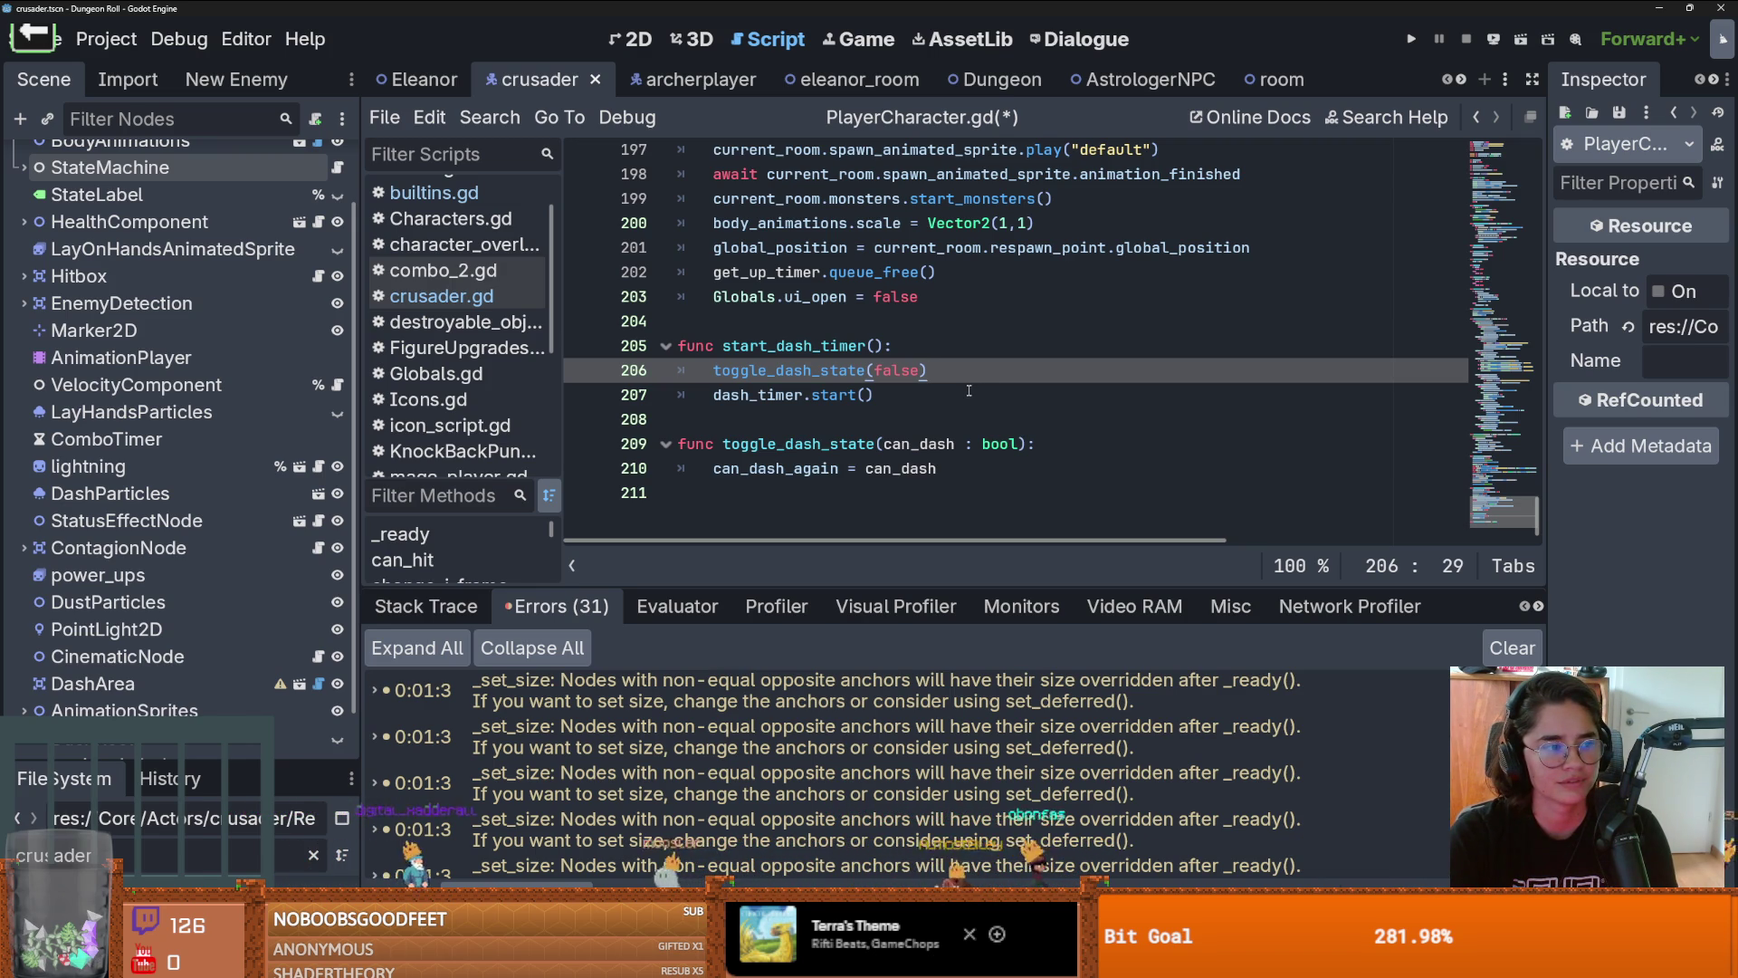
key("ctrl+s")
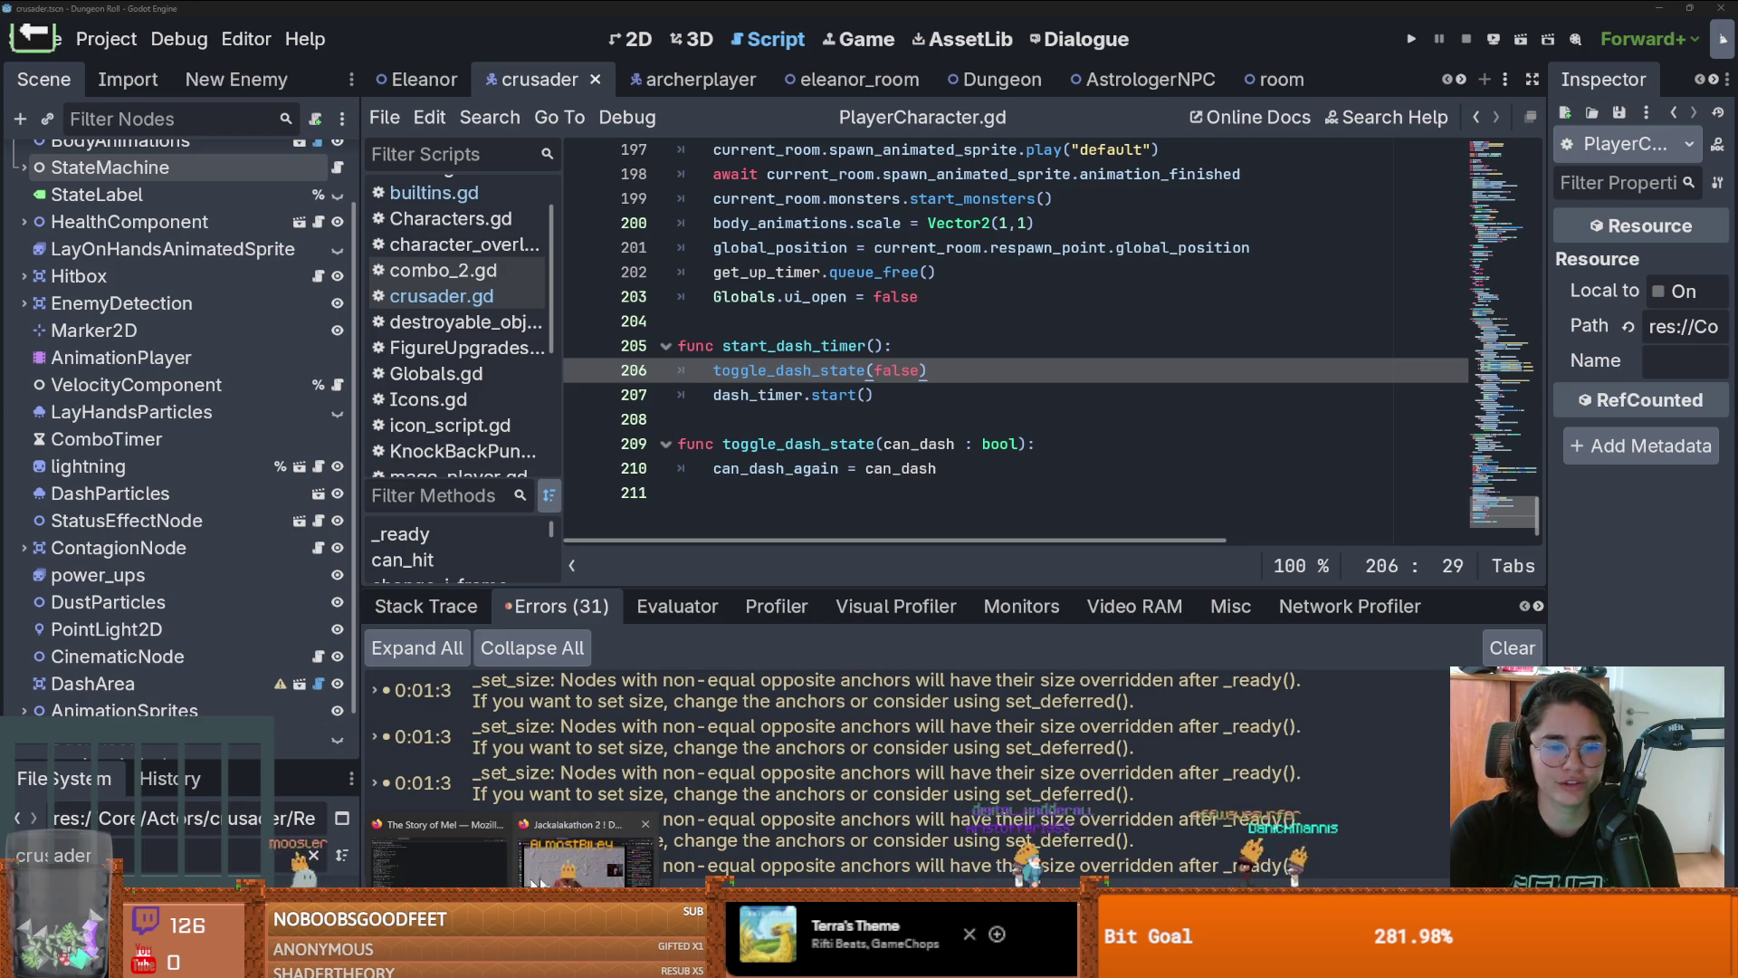
left_click_drag(1679, 233, 1682, 232)
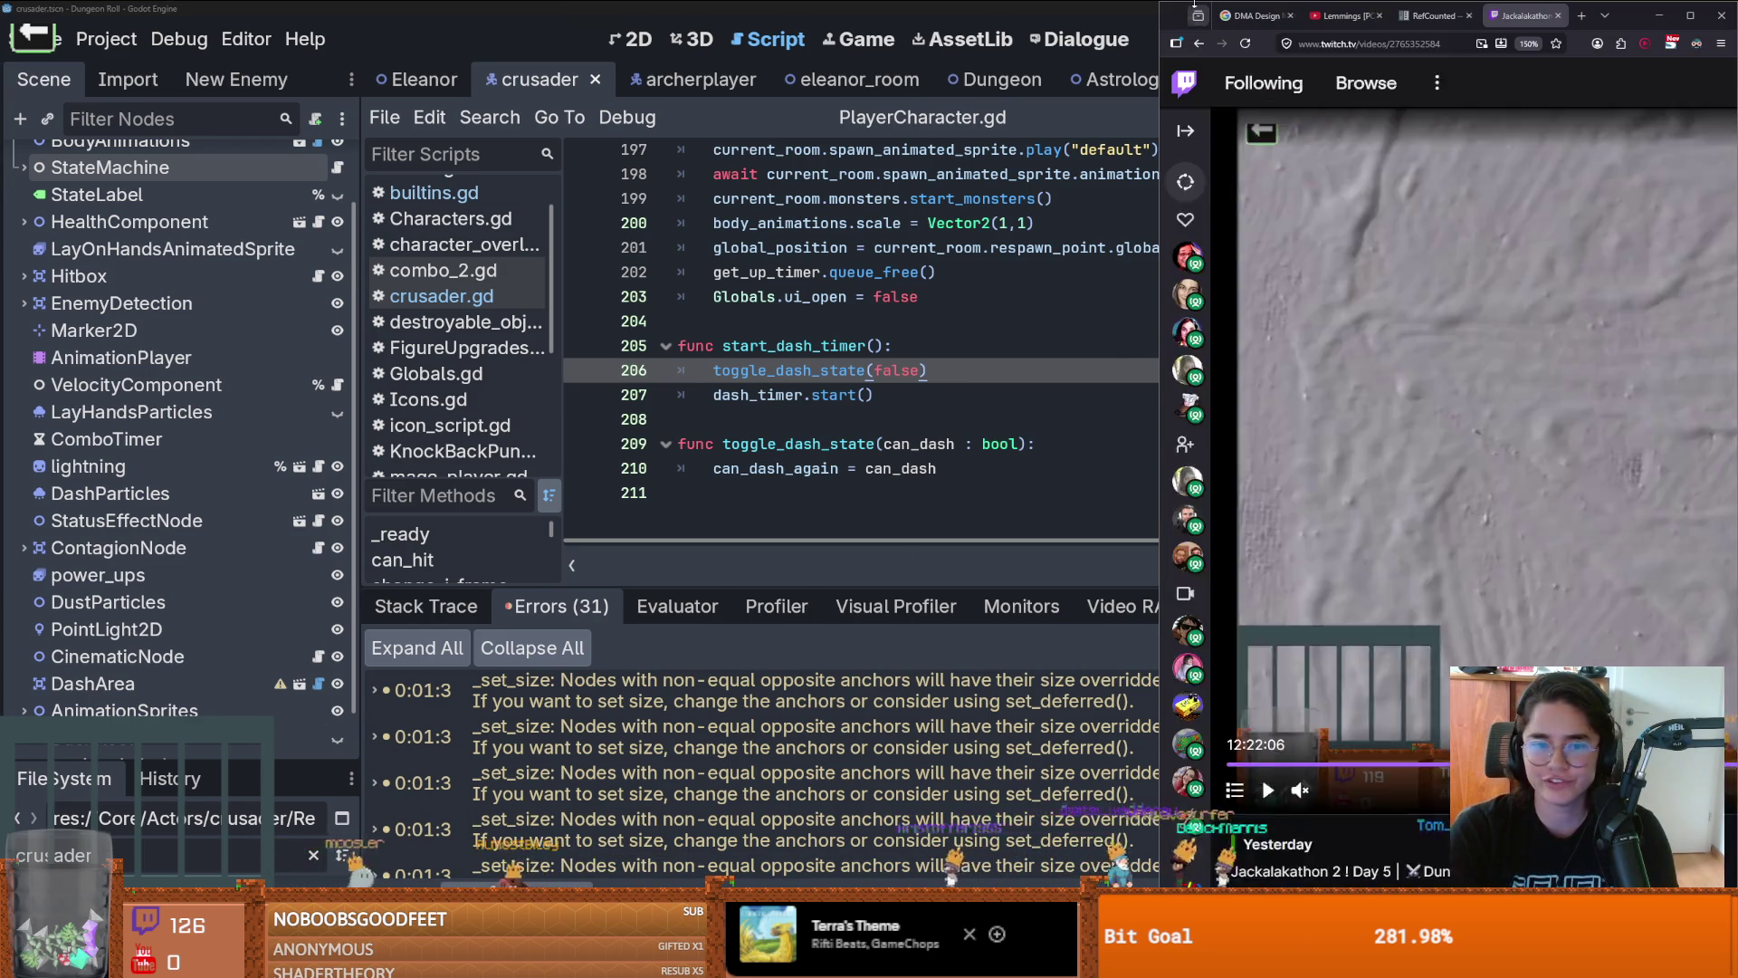
- Maximise the browser and seek the Twitch past broadcast ahead to about 12:25
left_click(1539, 56)
key("super+Up")
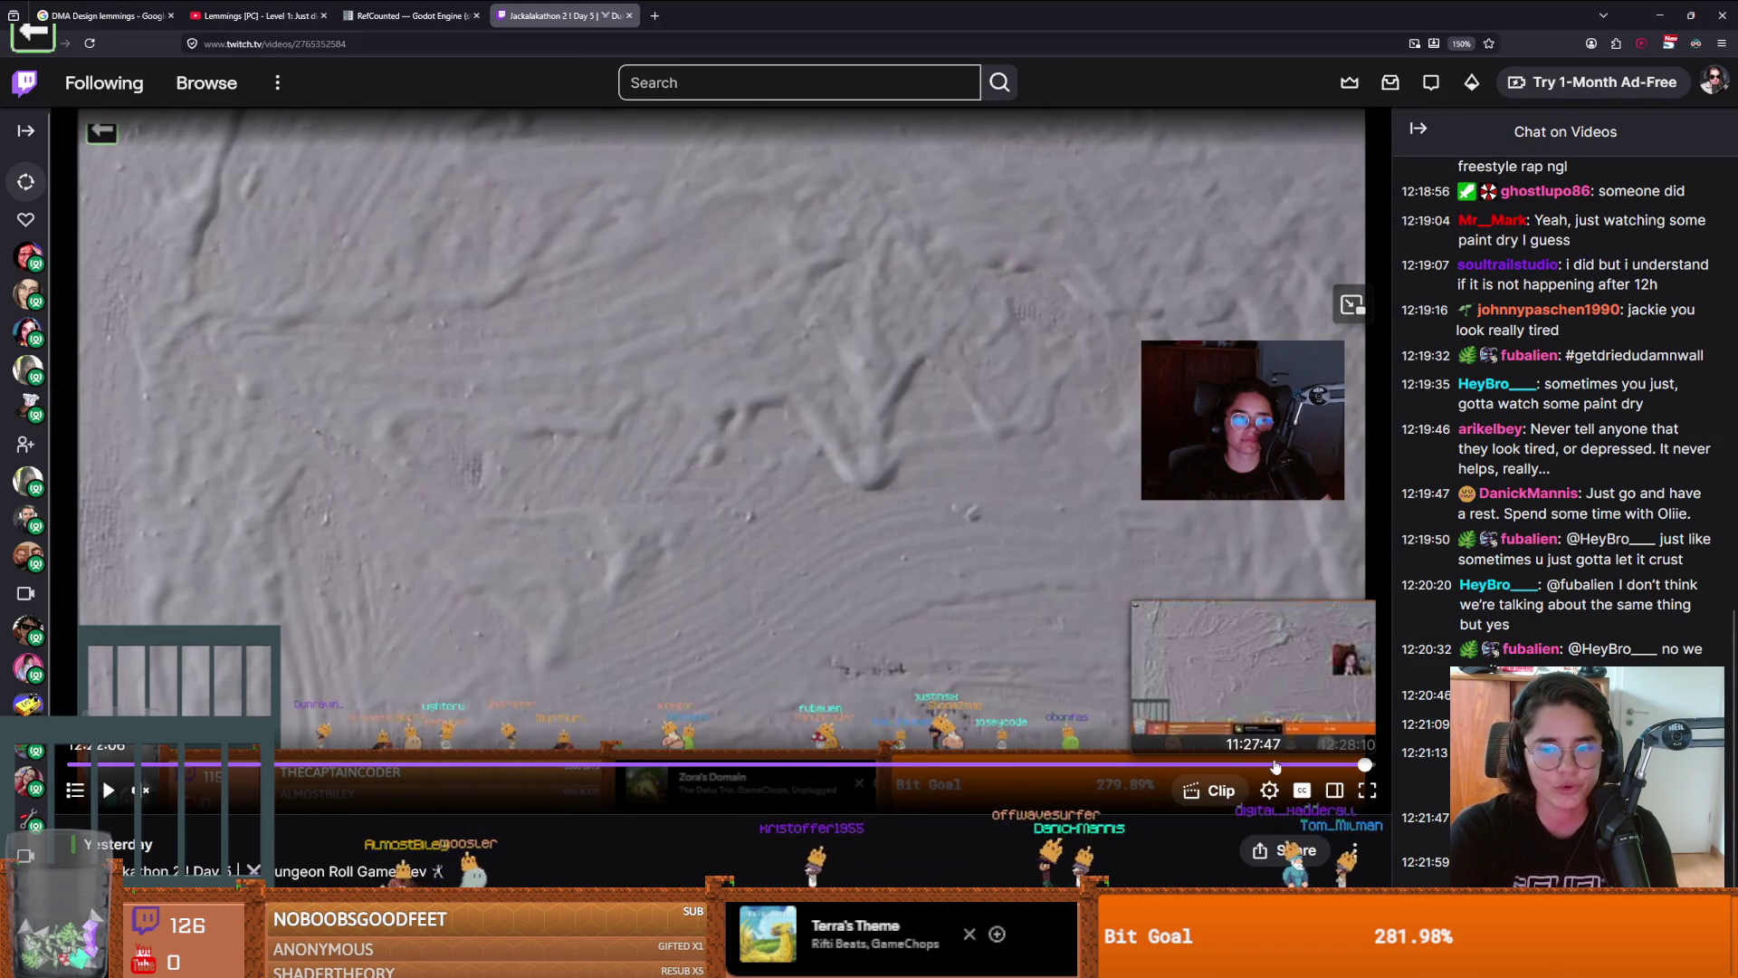
left_click(1274, 766)
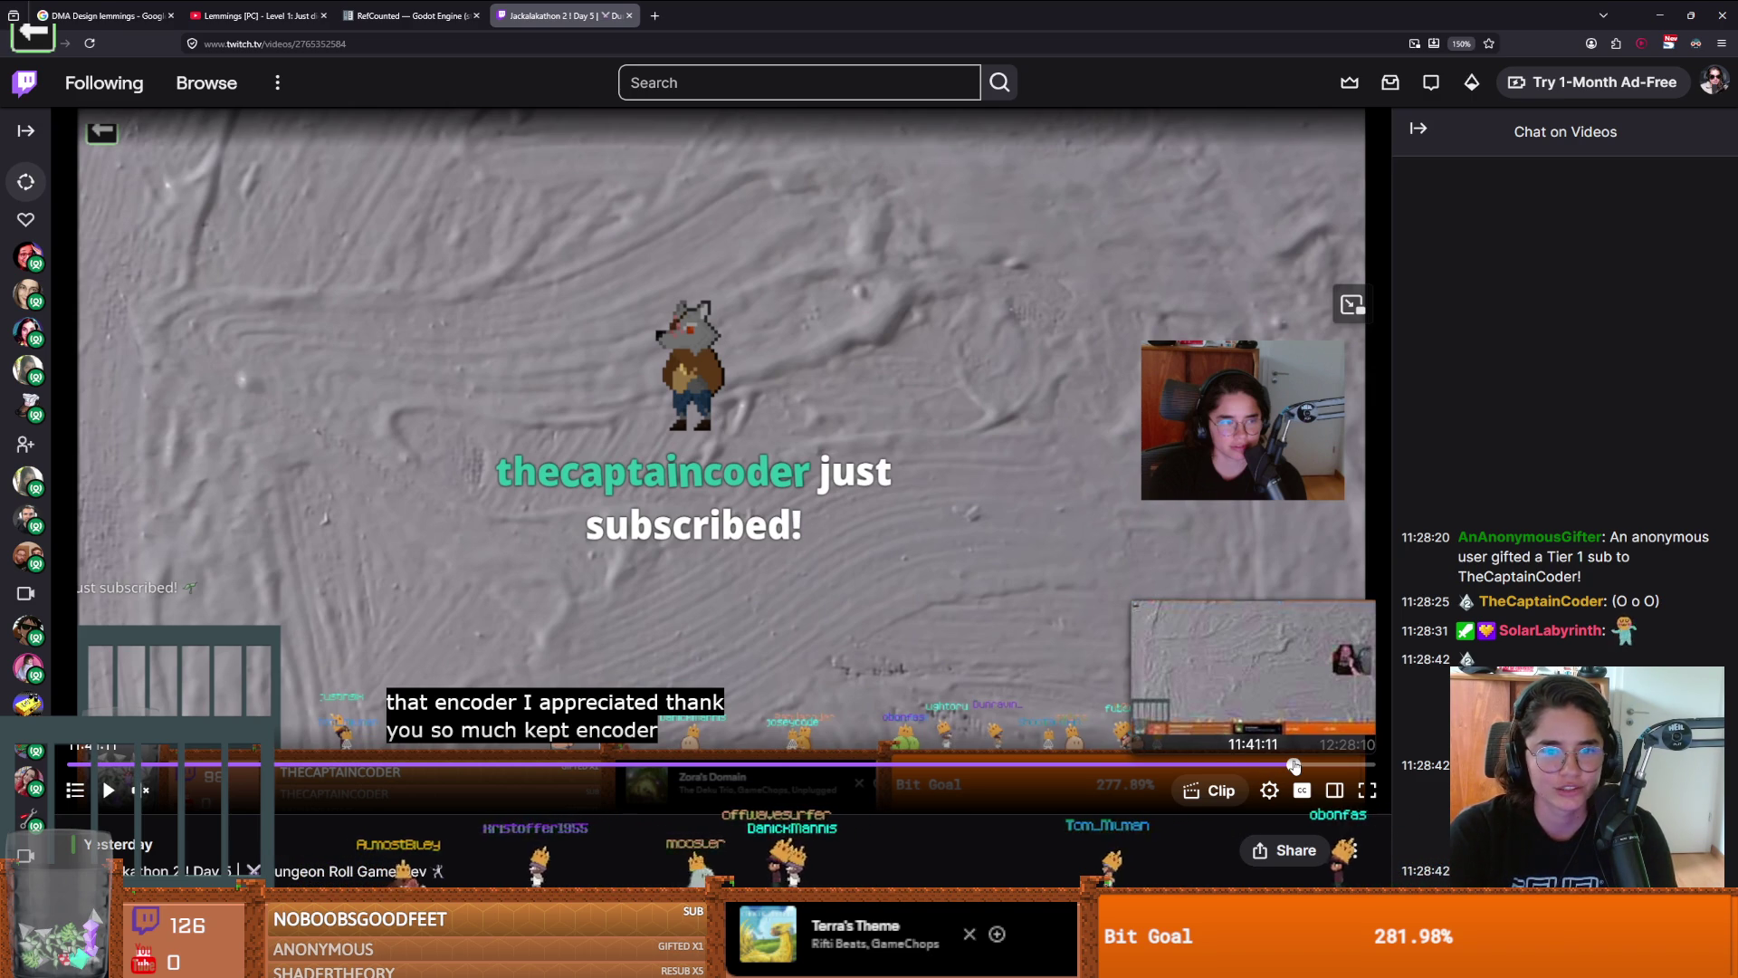
left_click(1296, 766)
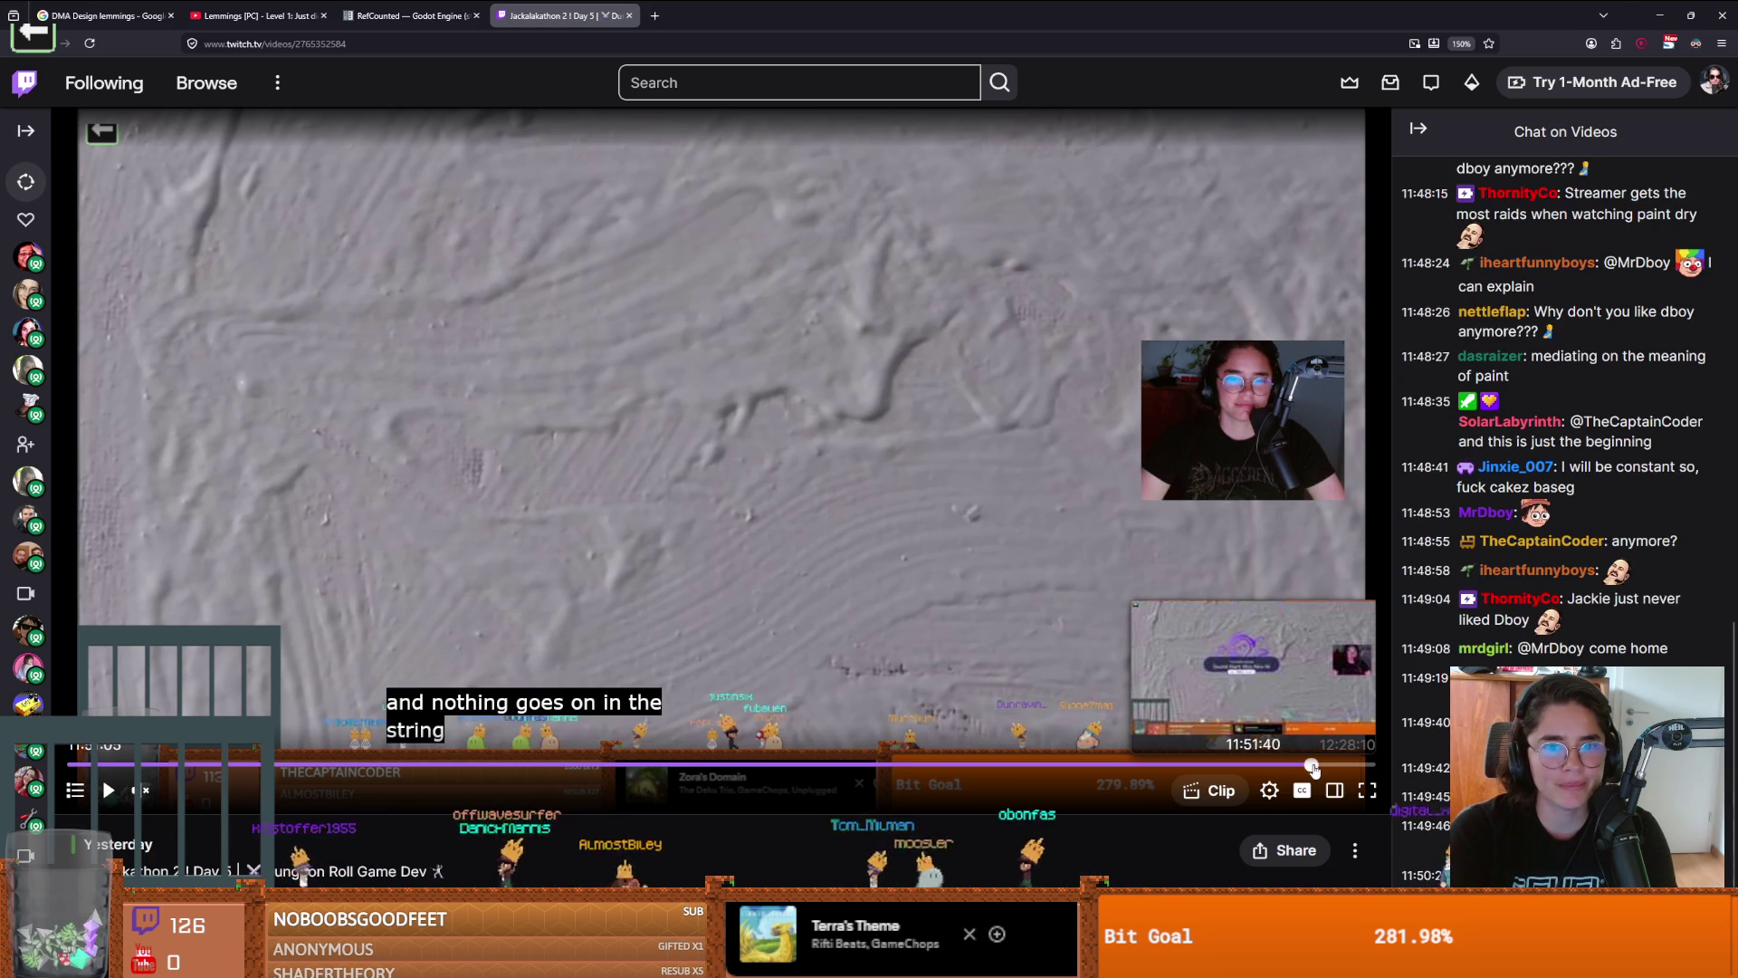
left_click(1336, 767)
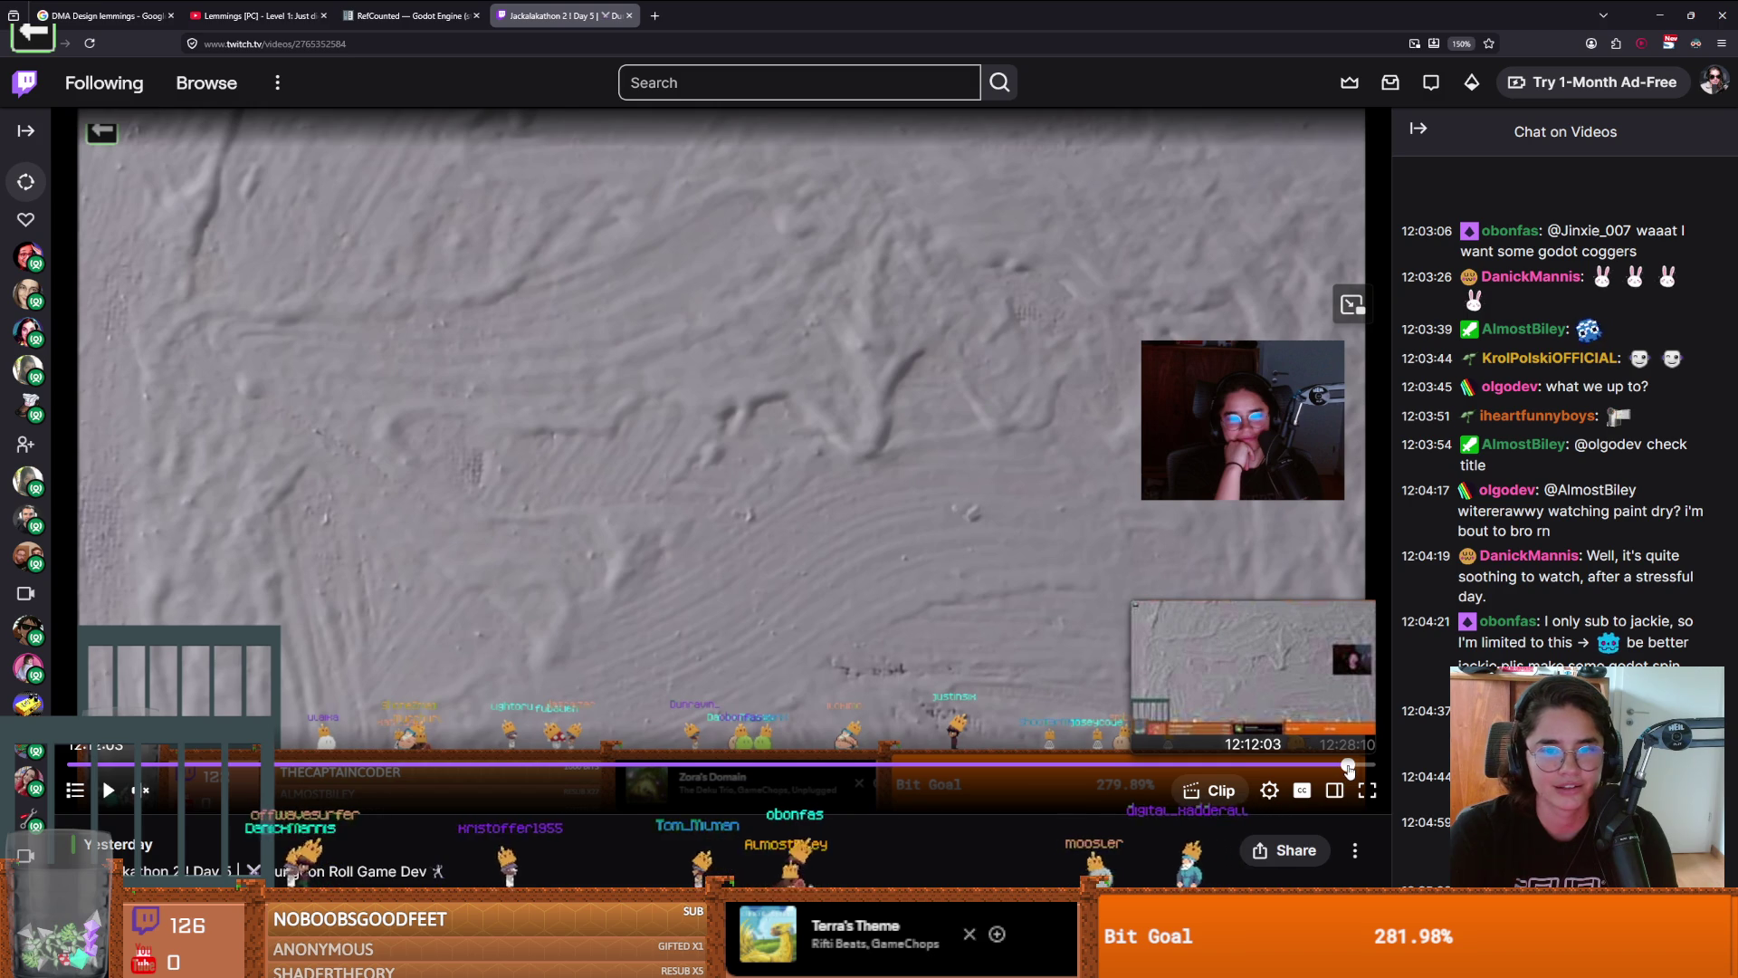
left_click(1362, 768)
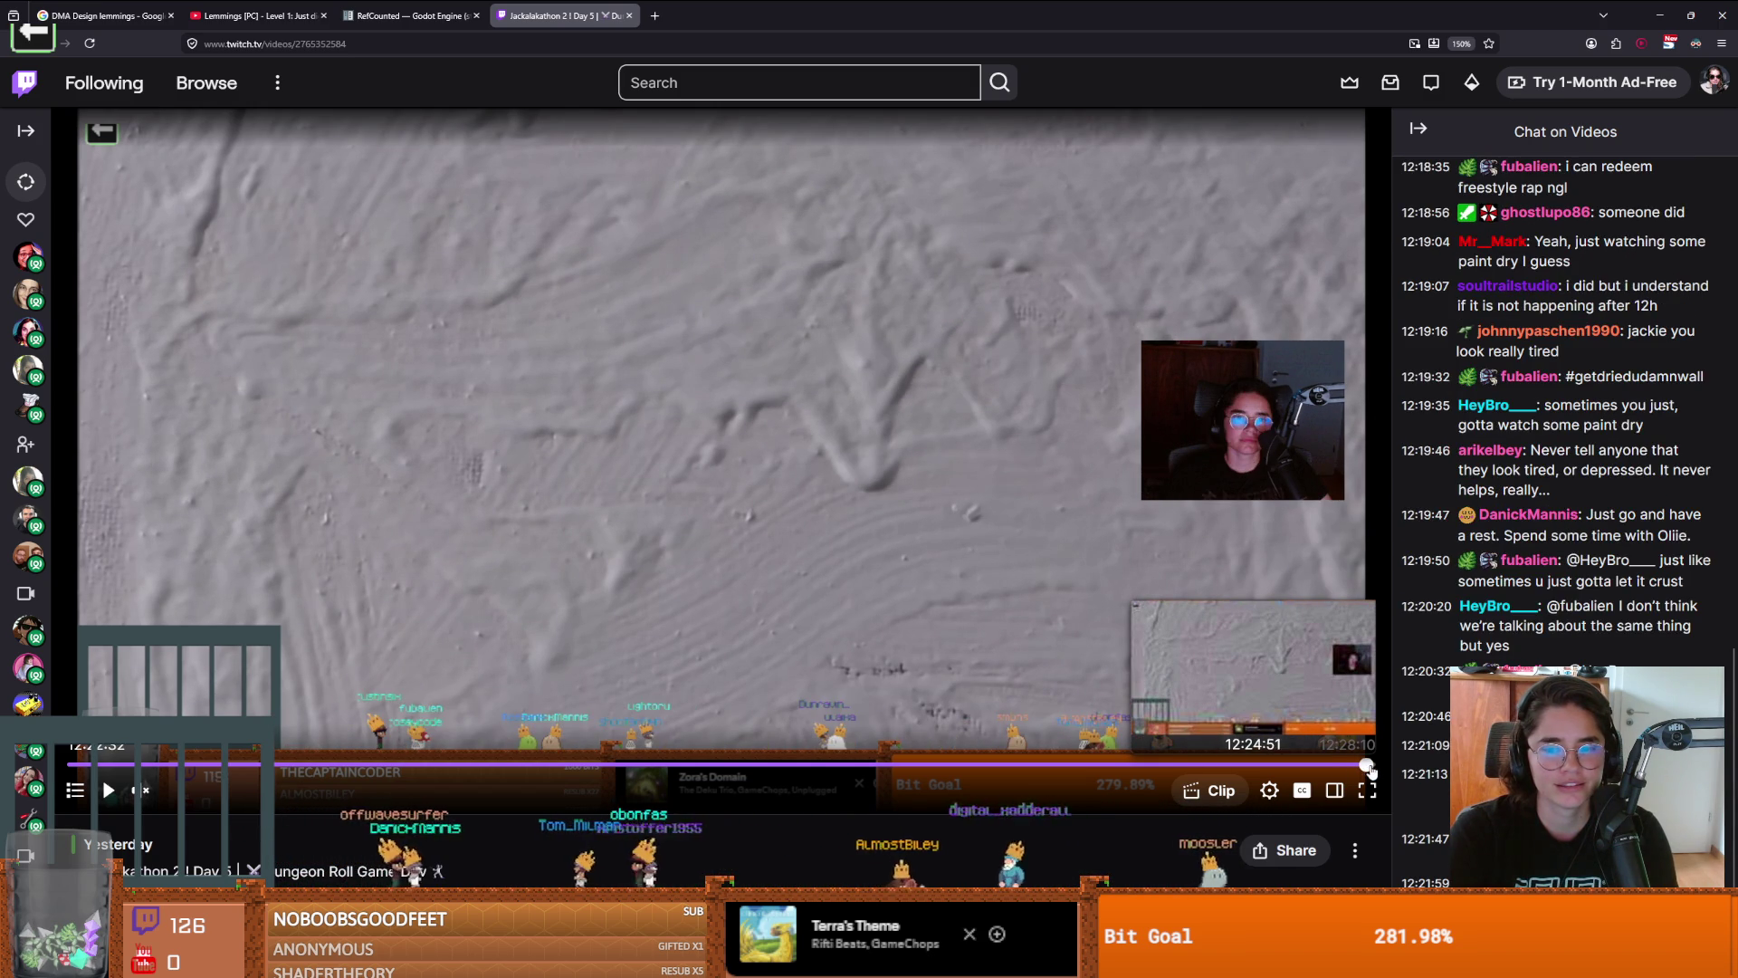
left_click(1371, 768)
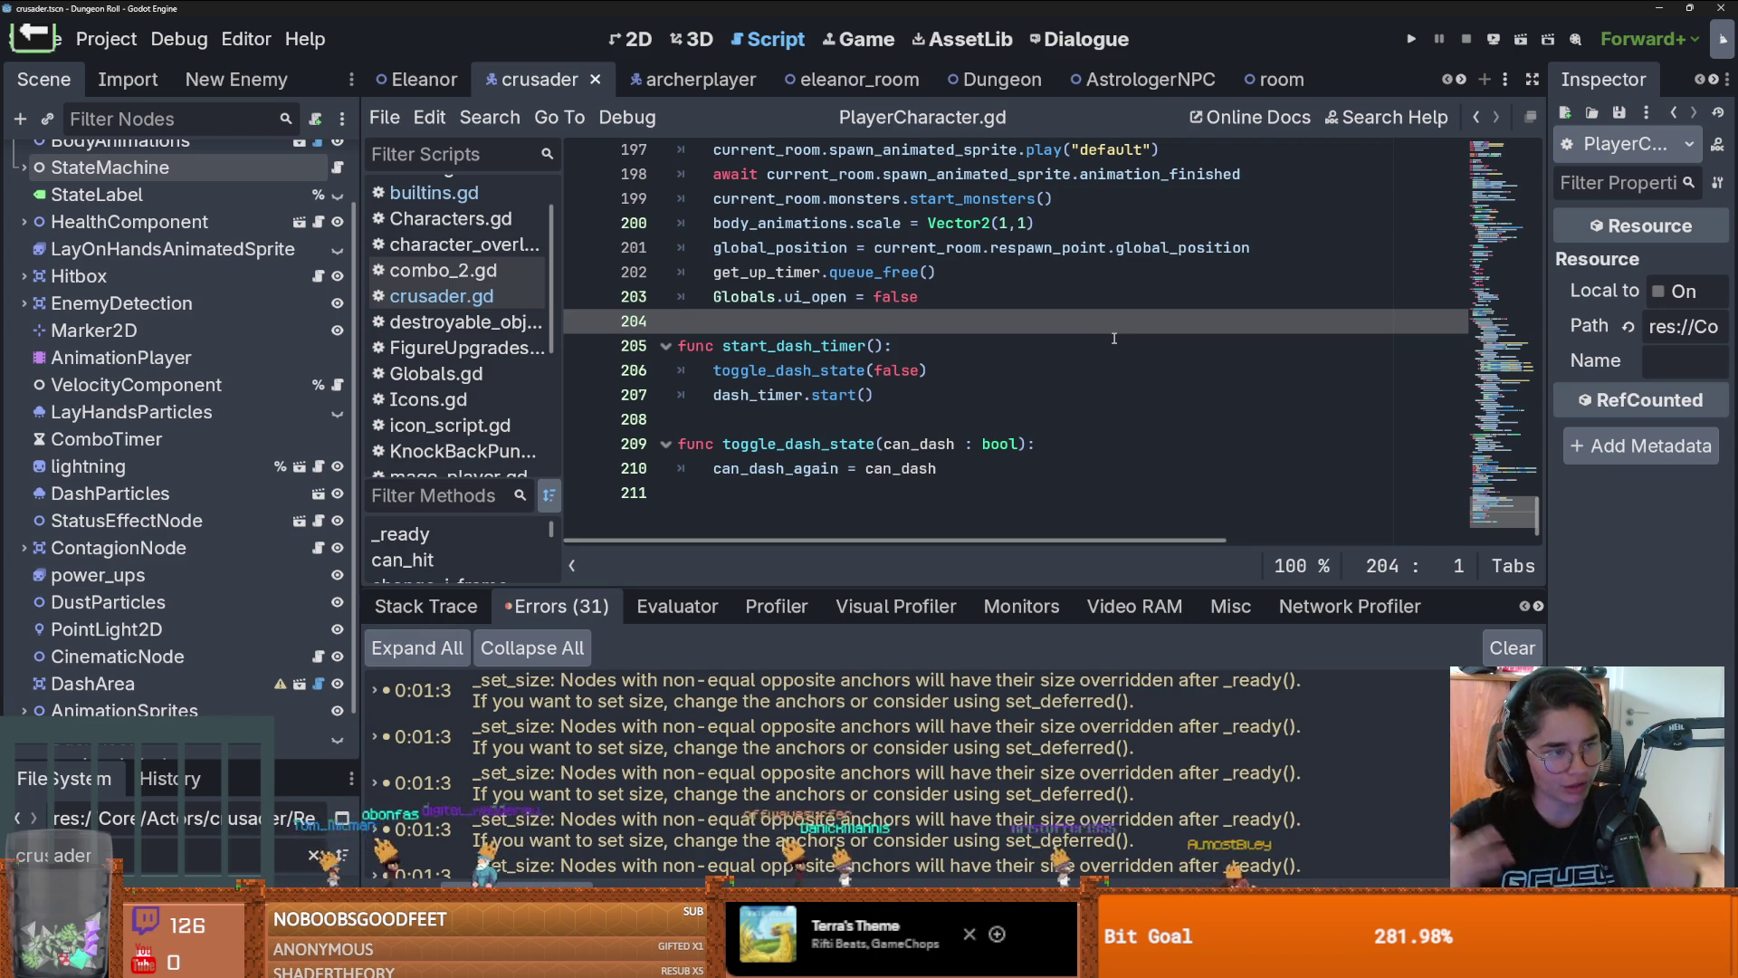
- Save, then delete and restore the blank line 204 after Globals.ui_open = false
left_click(798, 400)
key("ctrl+s")
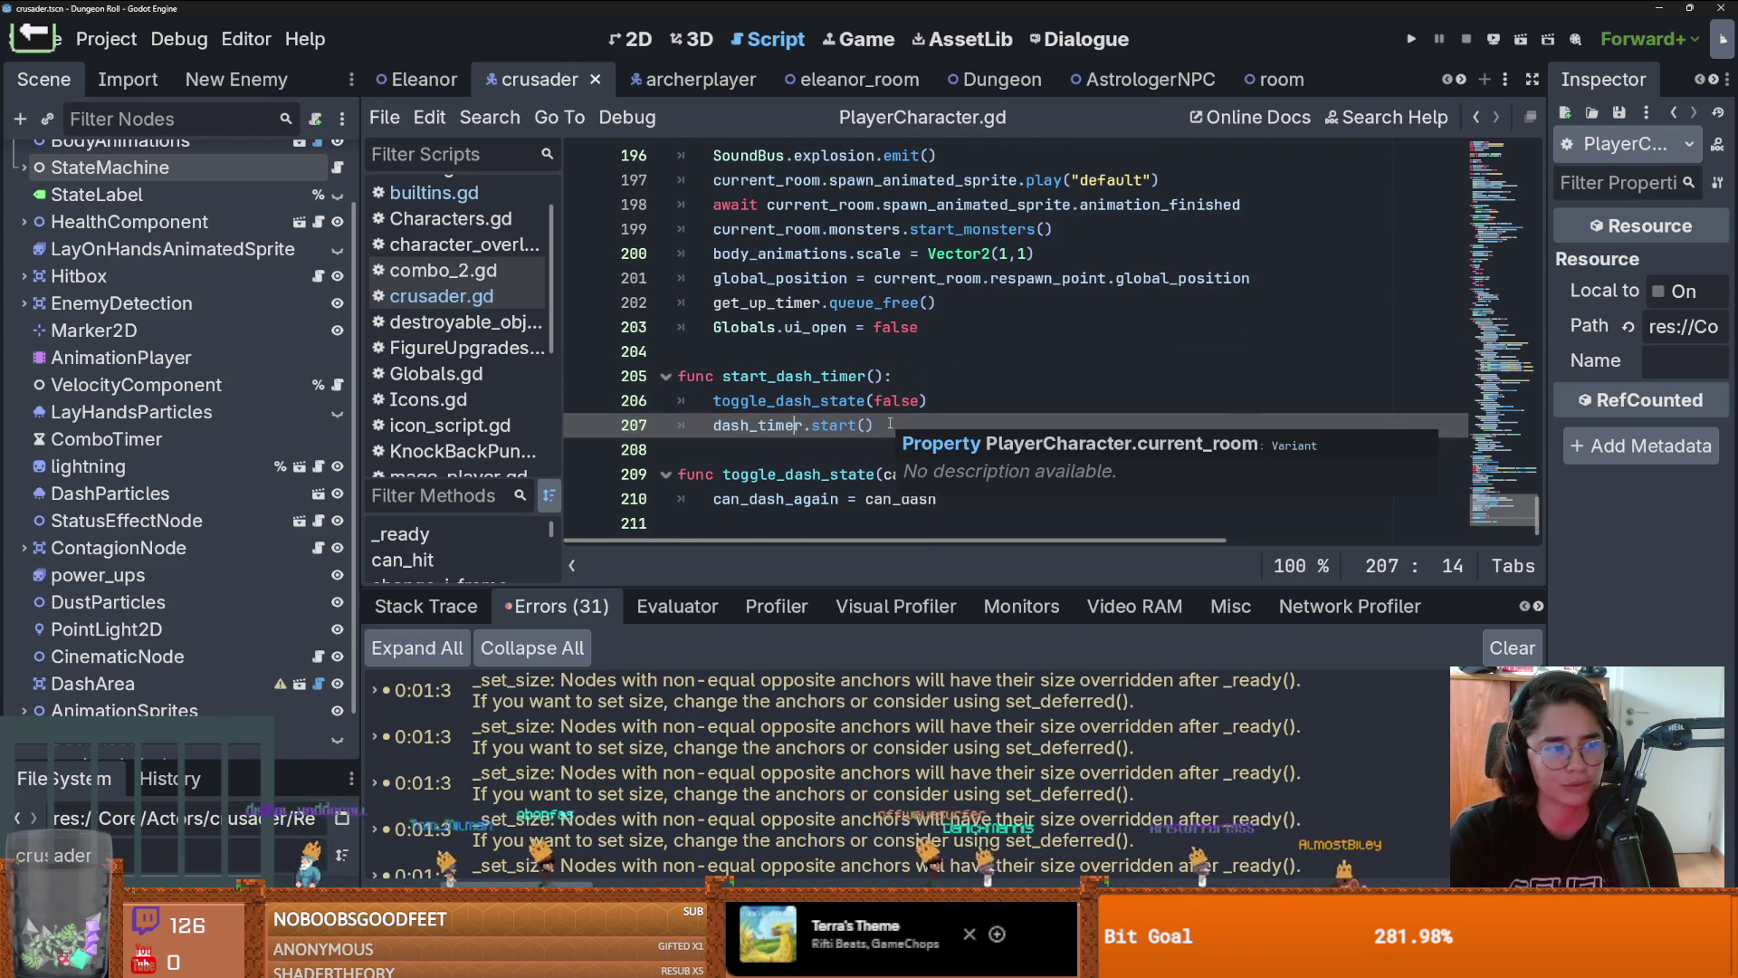
left_click(823, 353)
key("BackSpace")
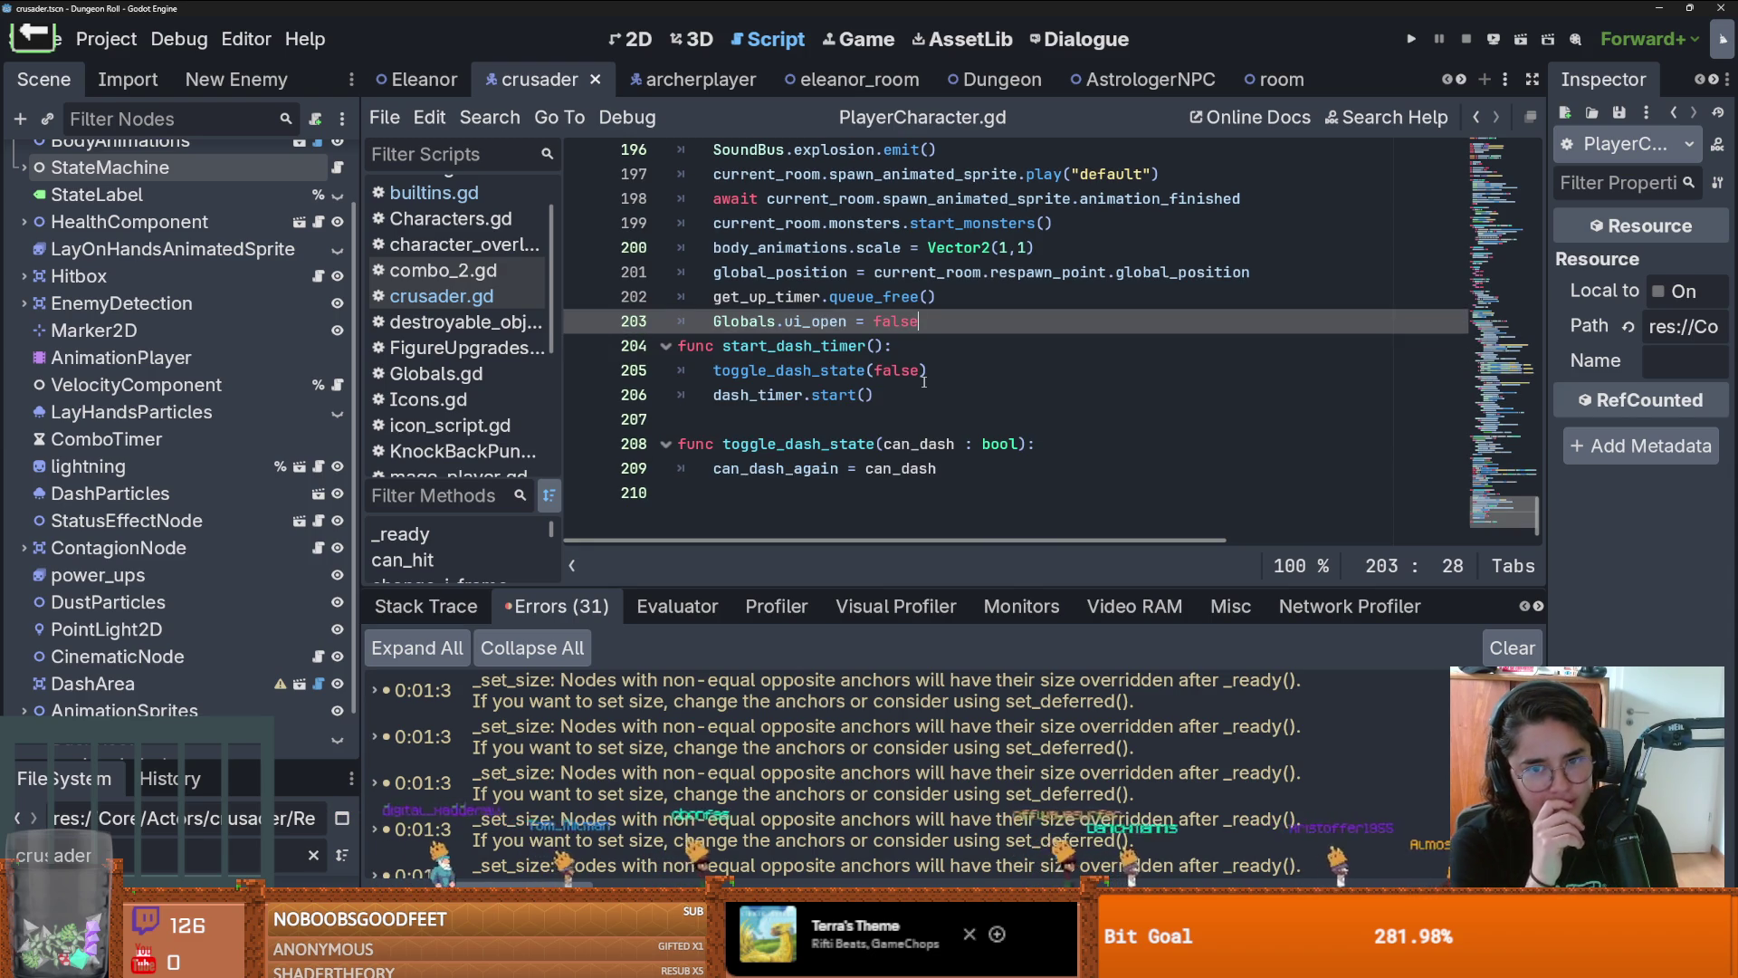
key("ctrl+z")
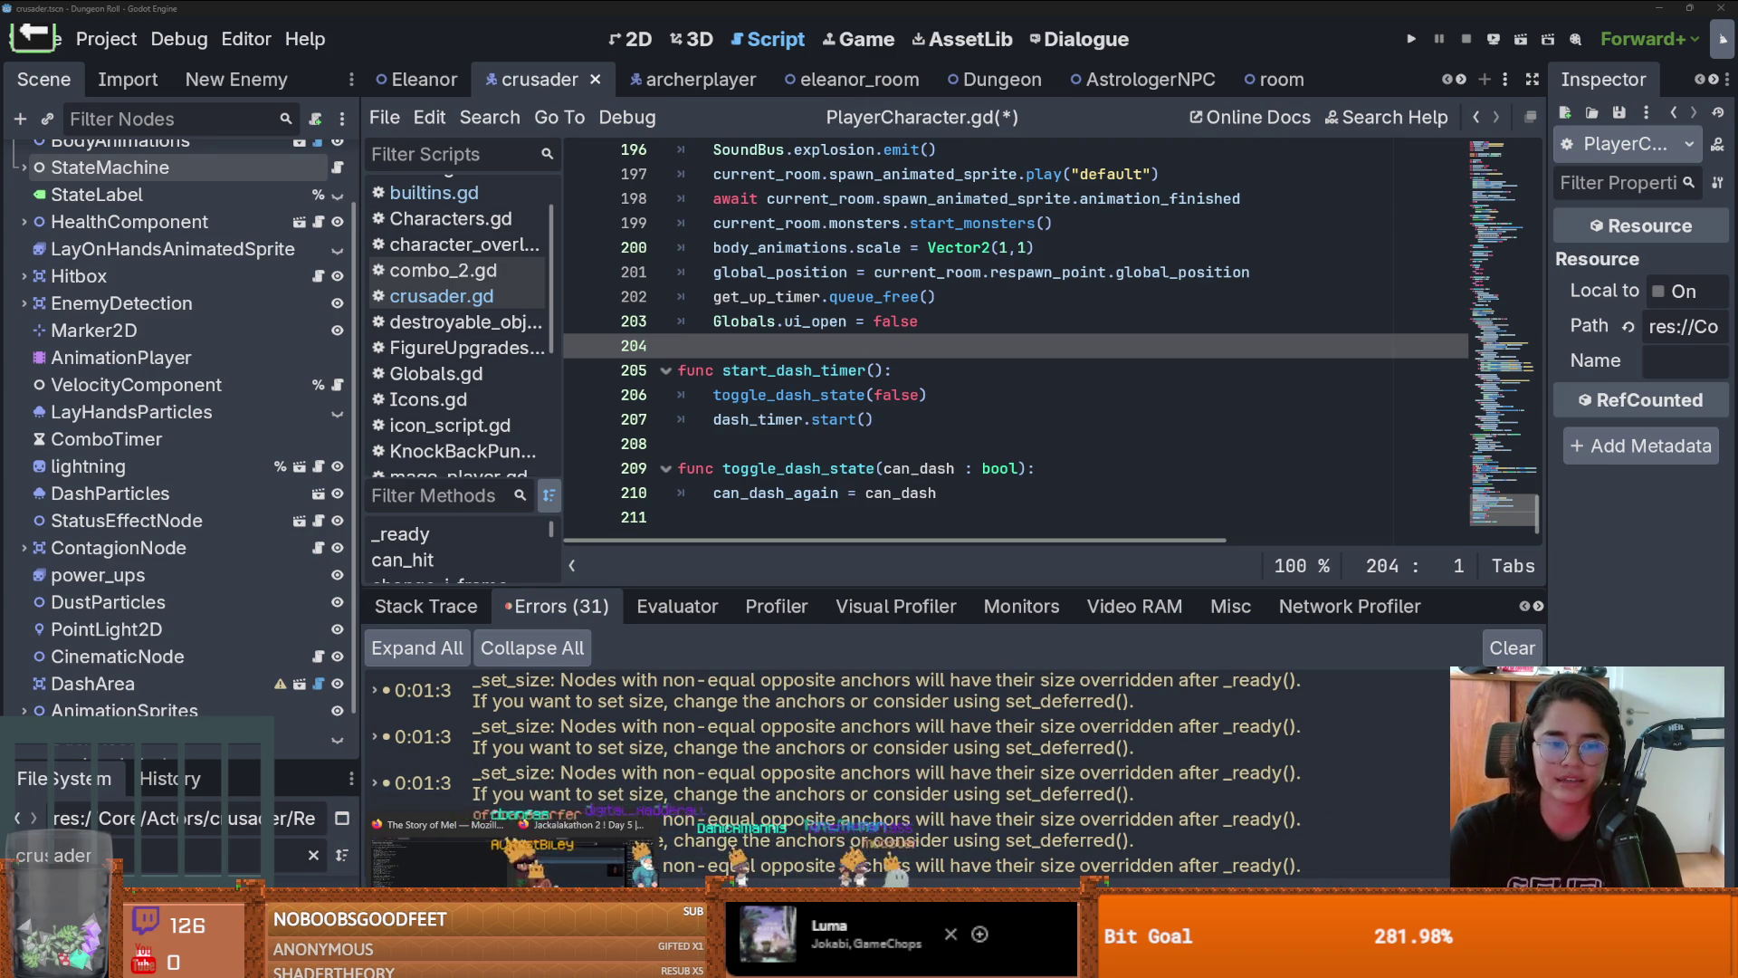
- Shrink the debugger, script list and scene dock to enlarge the code editor, then save
left_click_drag(736, 586, 590, 670)
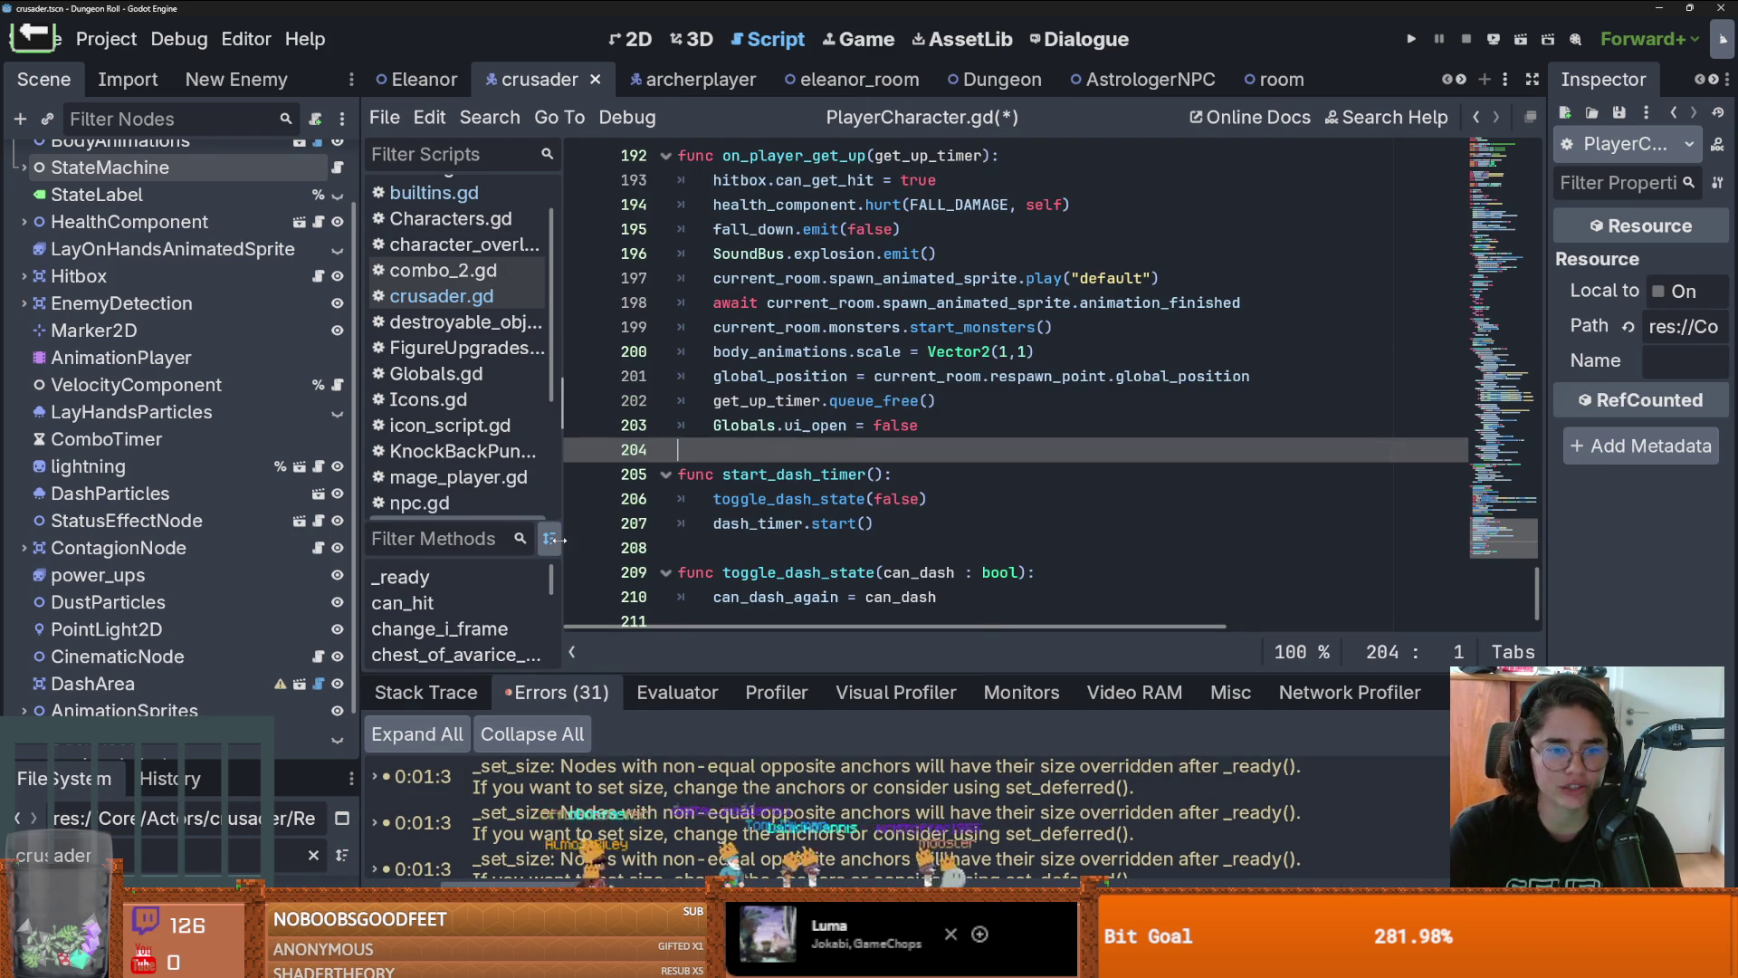
left_click_drag(555, 539, 521, 540)
left_click_drag(360, 528, 288, 525)
left_click_drag(444, 508, 410, 509)
key("ctrl+s")
scroll(824, 537, "up", 4)
scroll(824, 537, "up", 7)
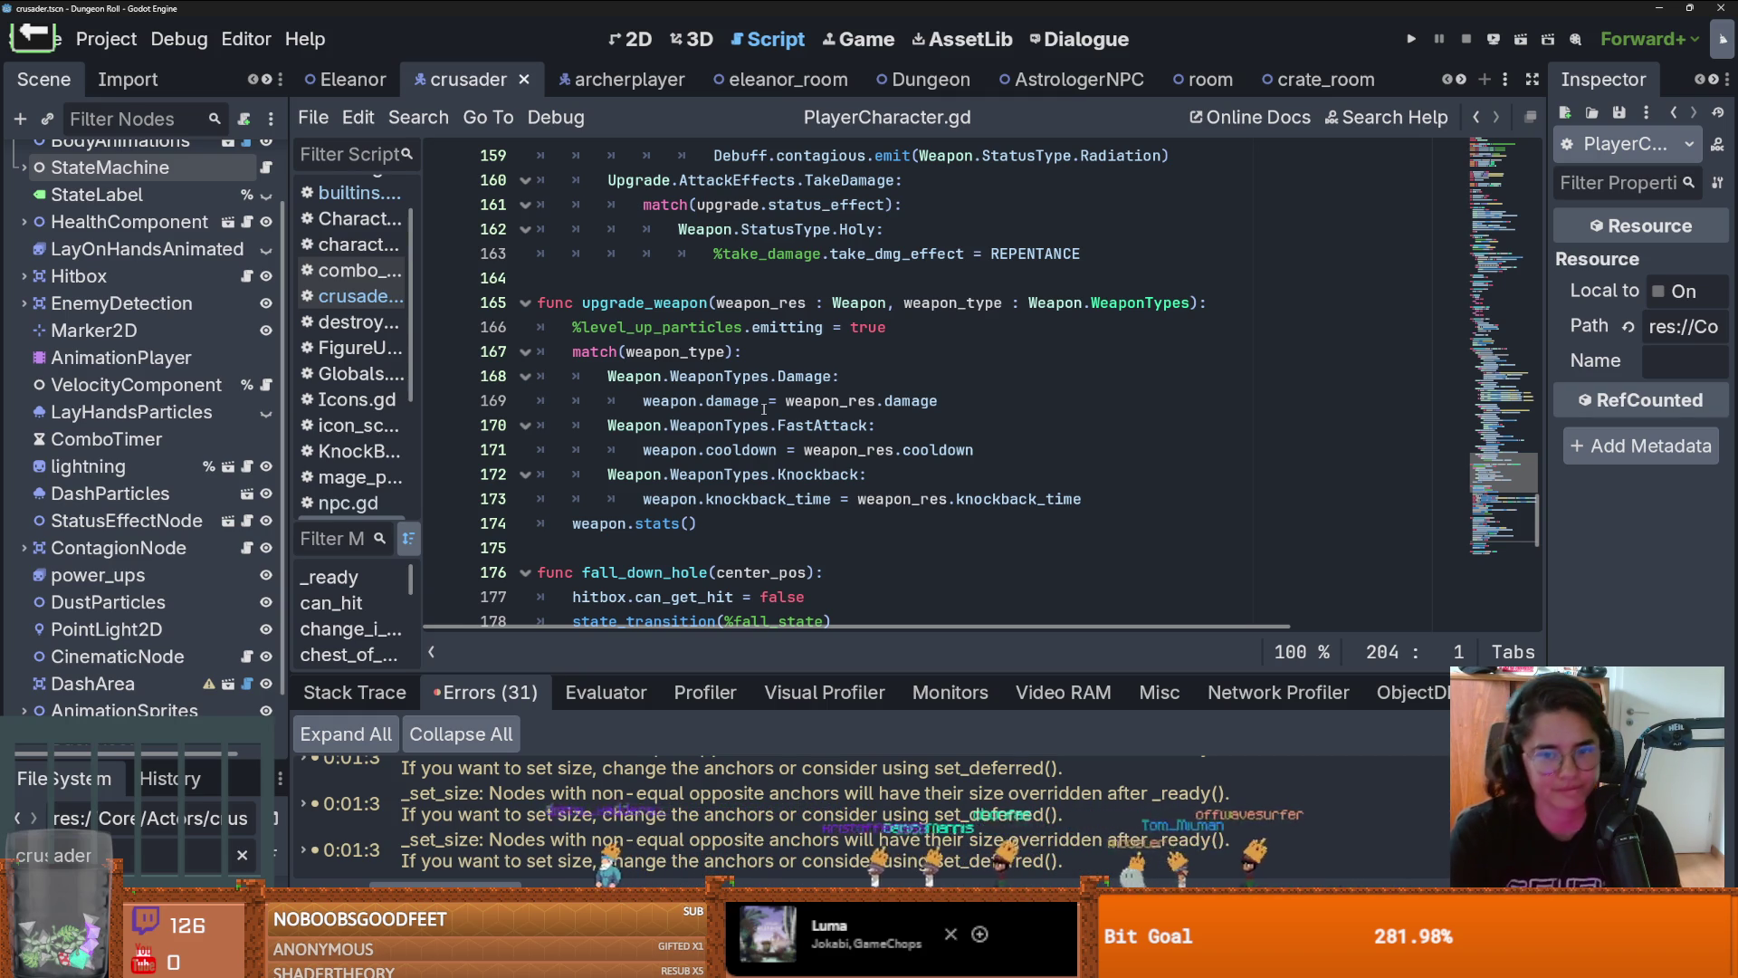
scroll(763, 408, "up", 2)
left_click(677, 429)
key("ctrl+s")
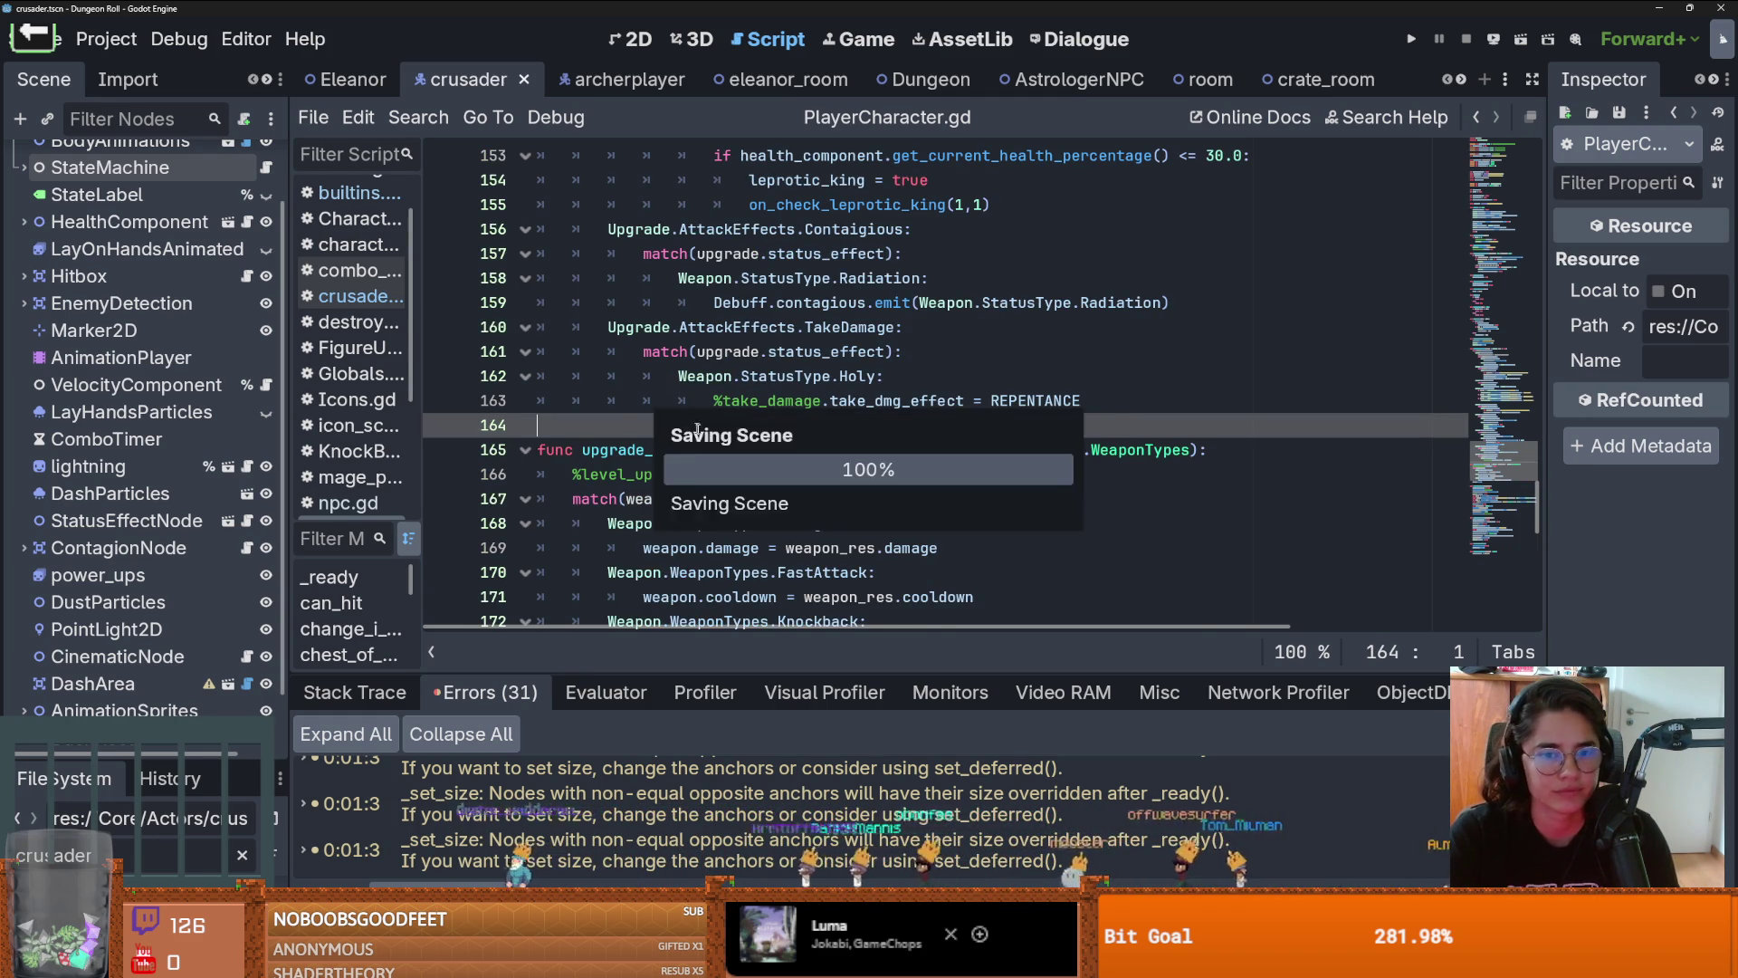
scroll(681, 452, "up", 15)
scroll(685, 503, "up", 4)
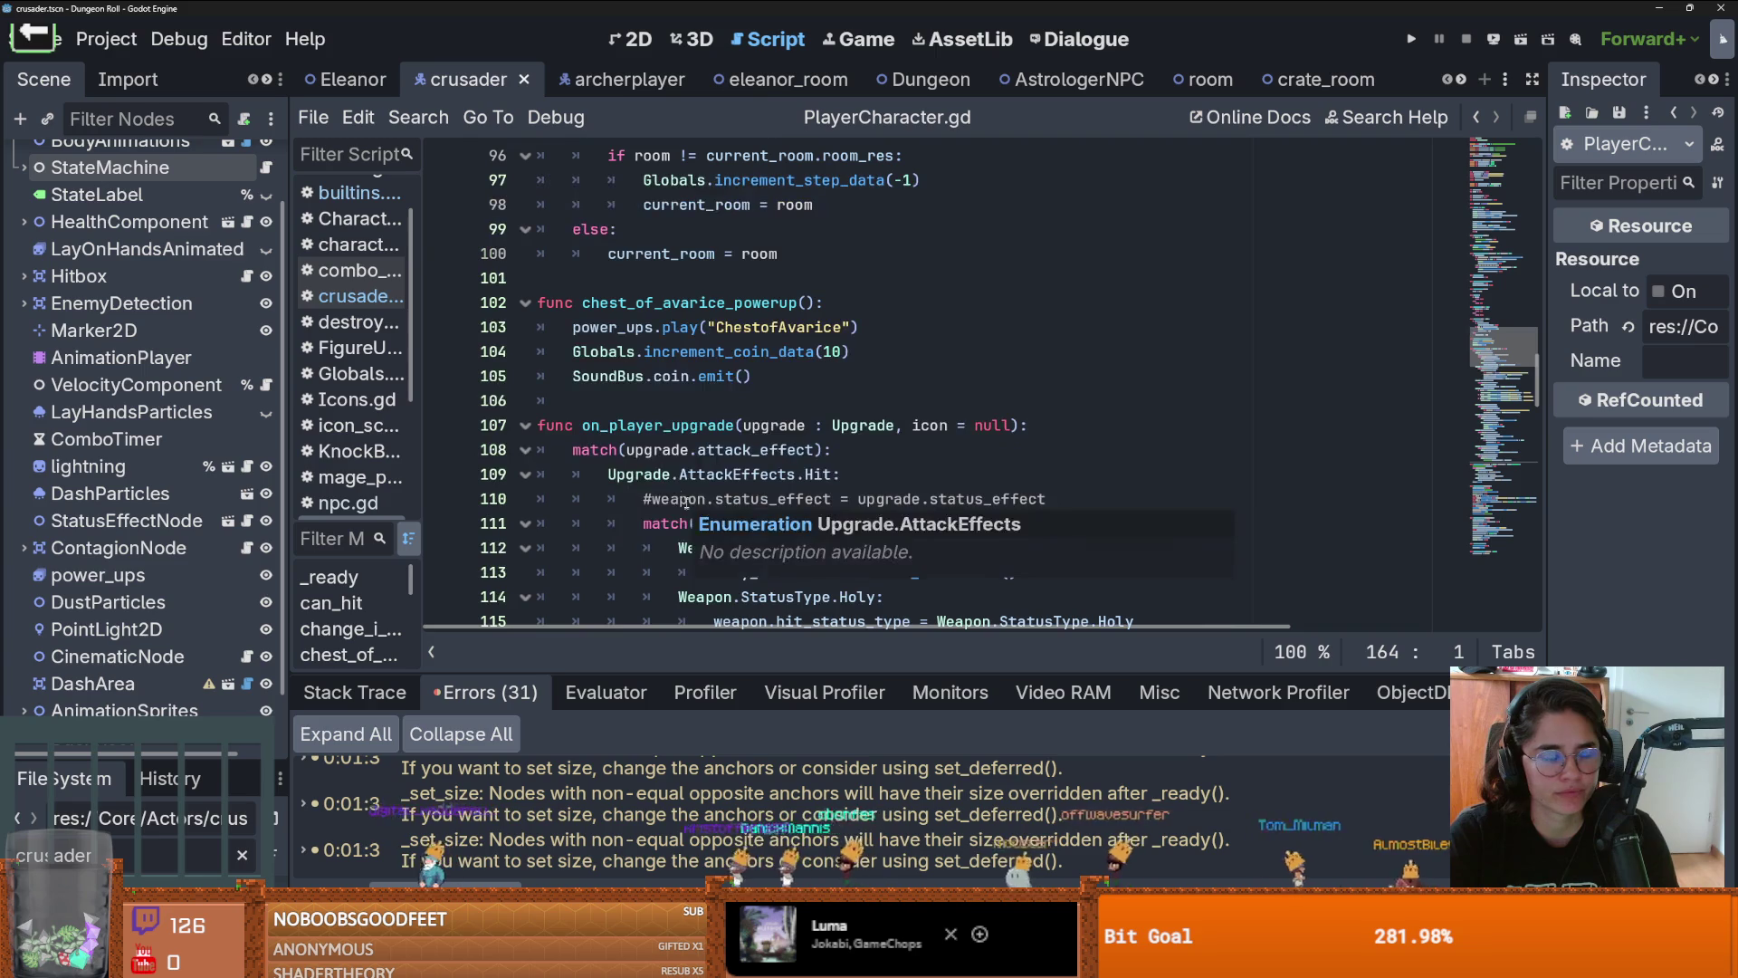
left_click(684, 404)
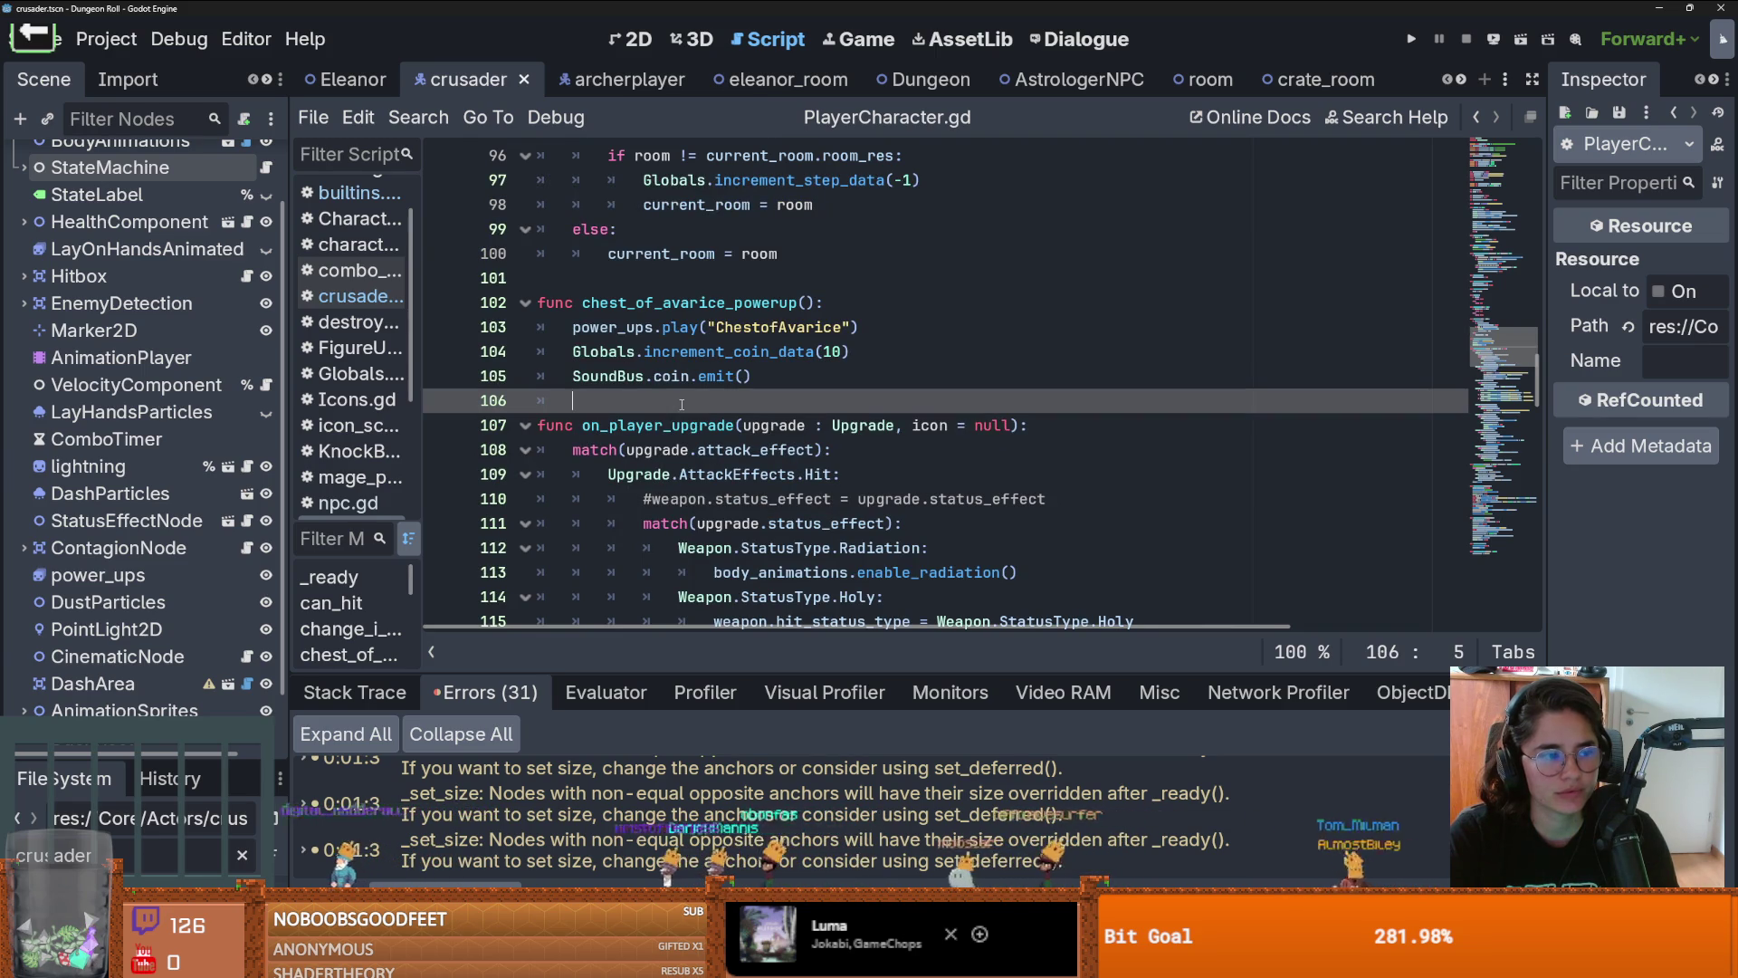
type("Nur ")
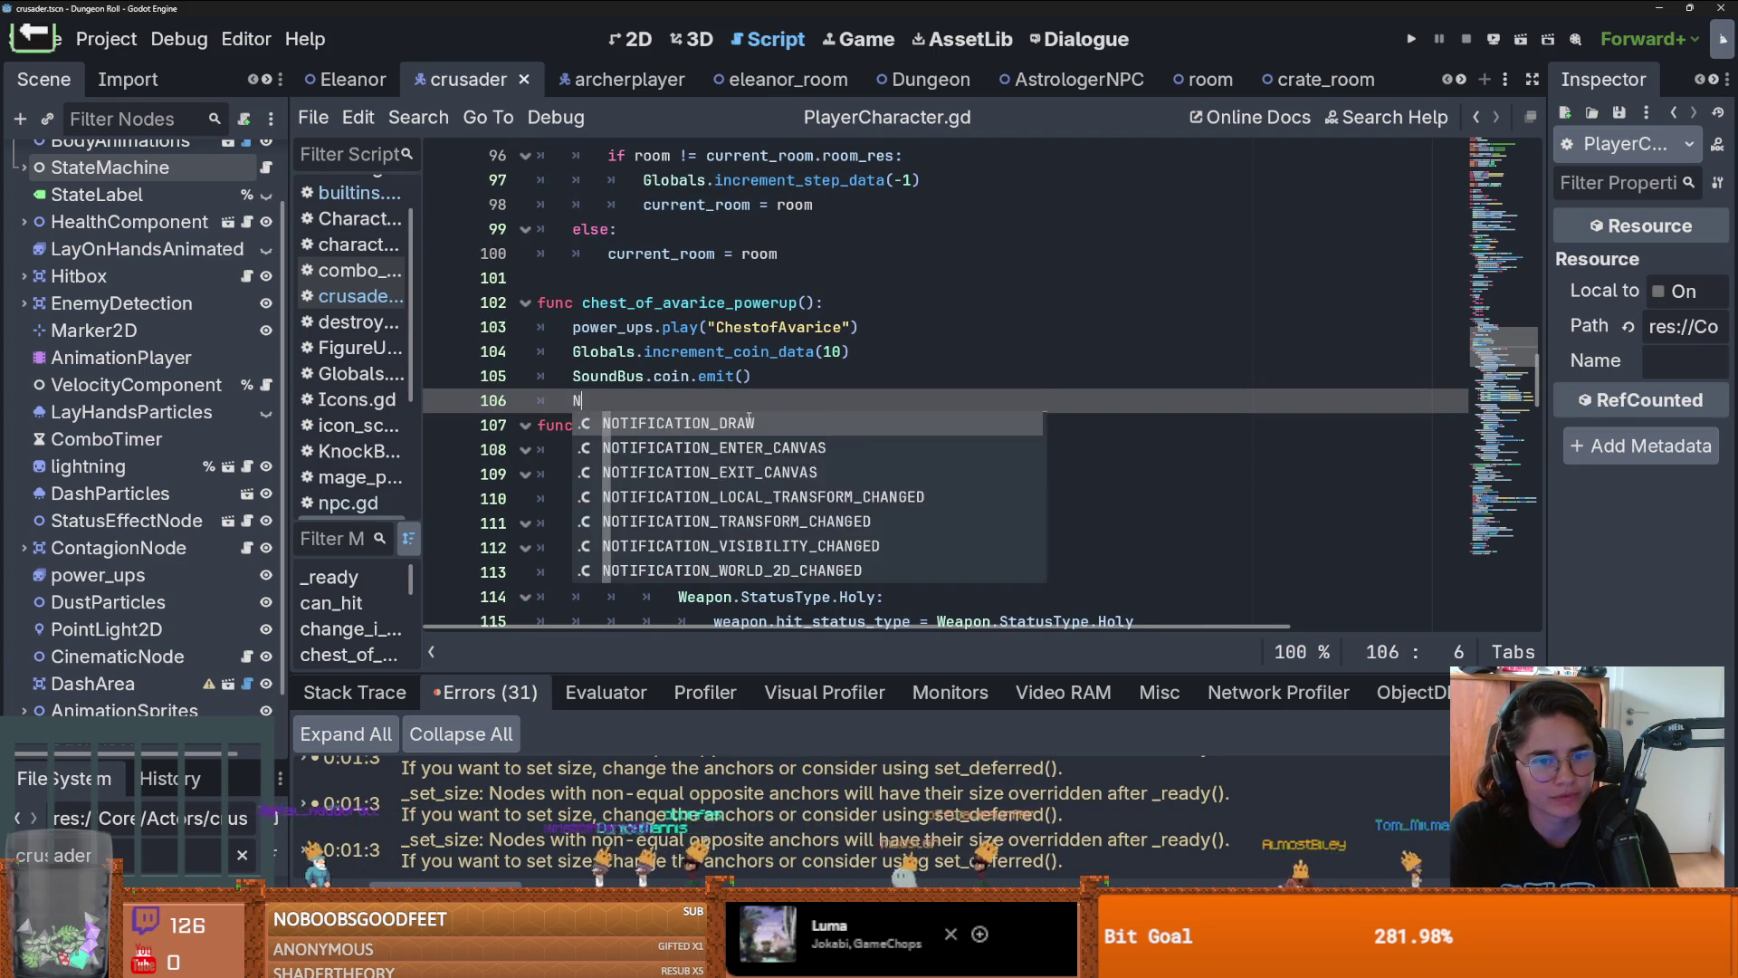
type("al'Din")
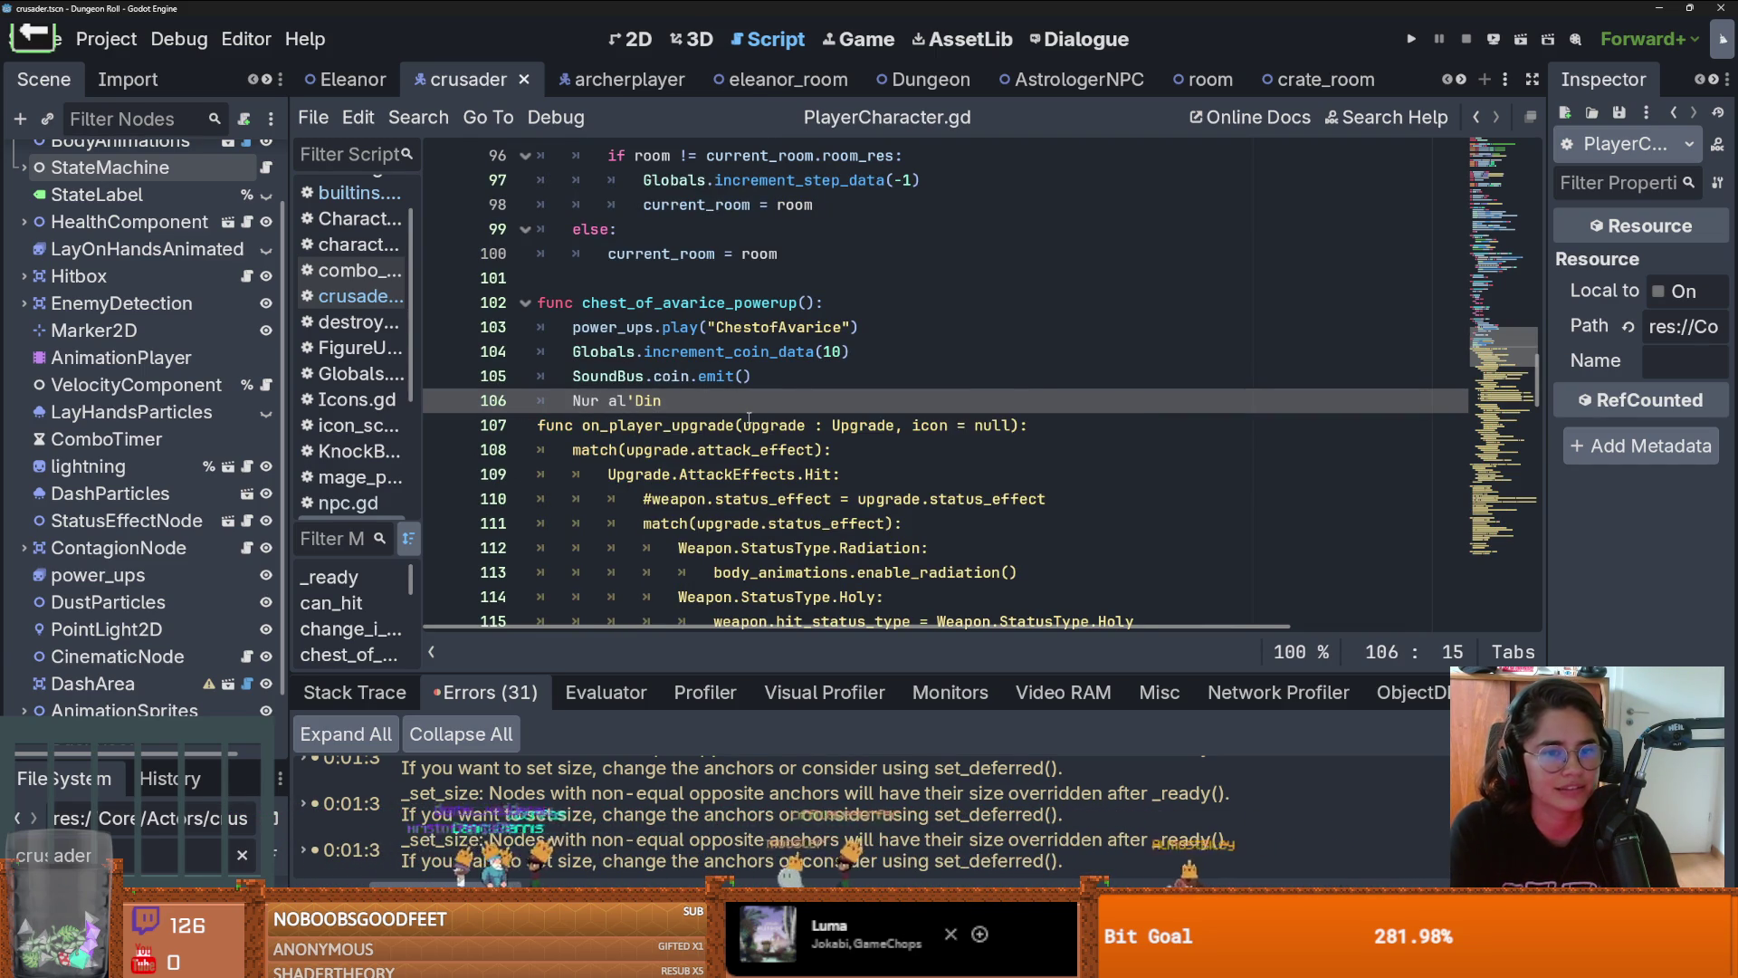
left_click_drag(665, 400, 496, 402)
key("BackSpace")
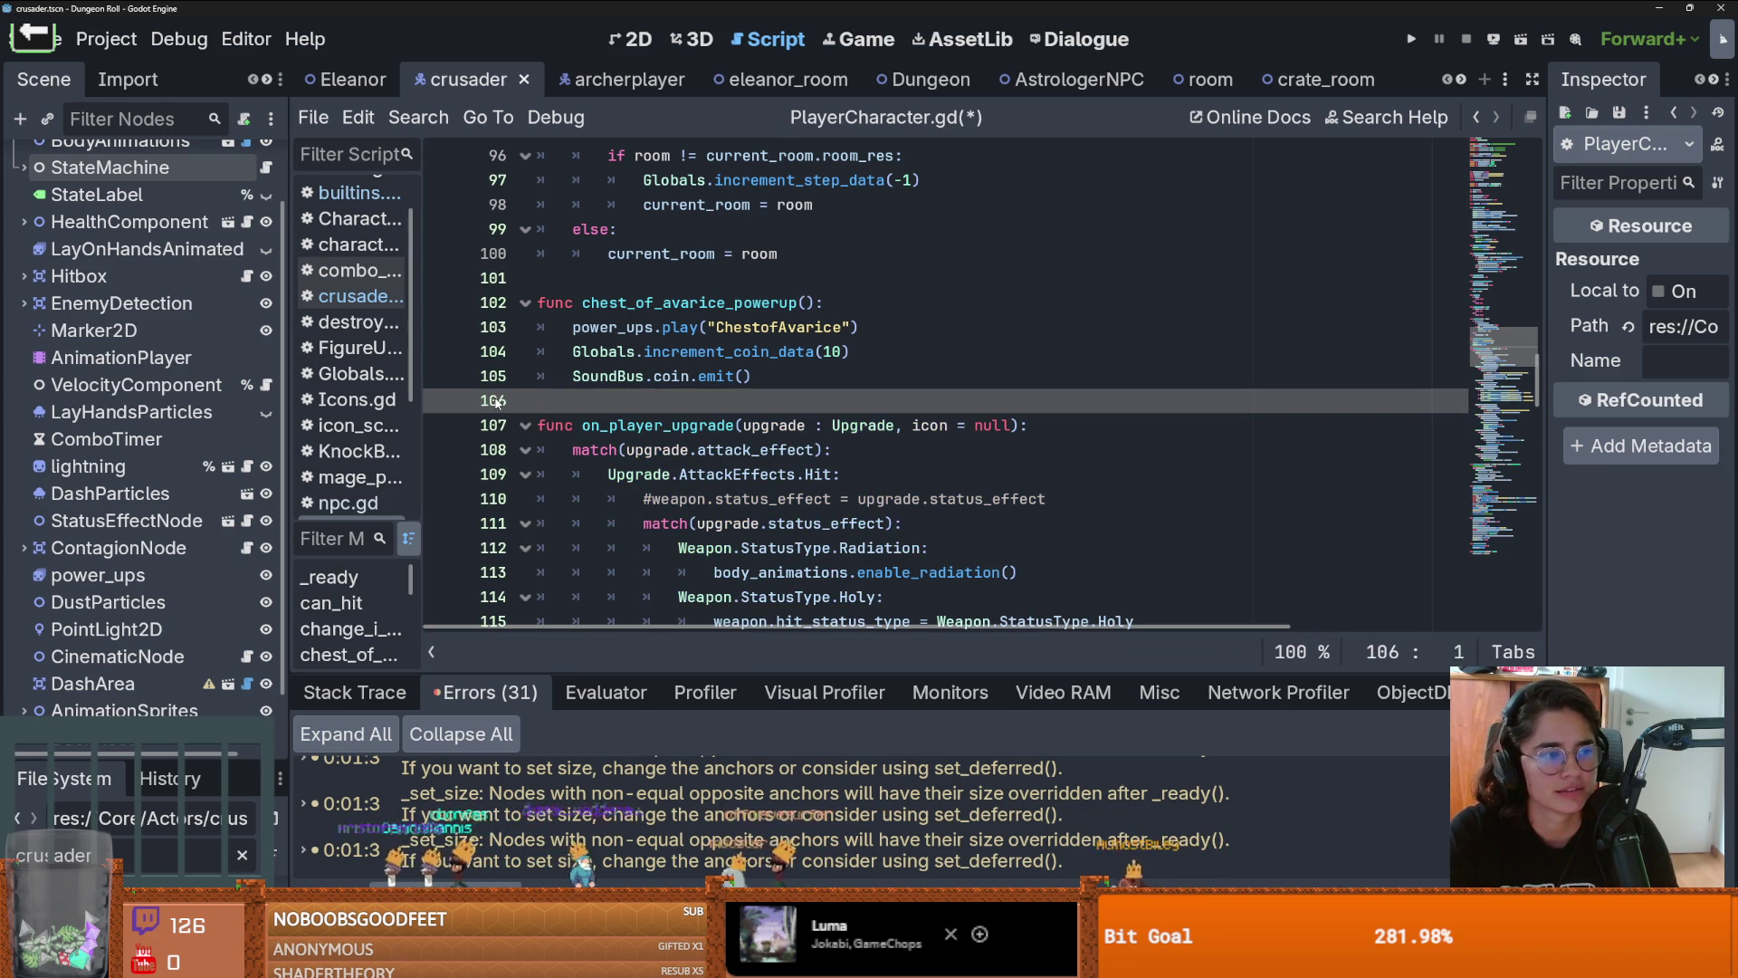
key("ctrl+s")
scroll(695, 534, "down", 2)
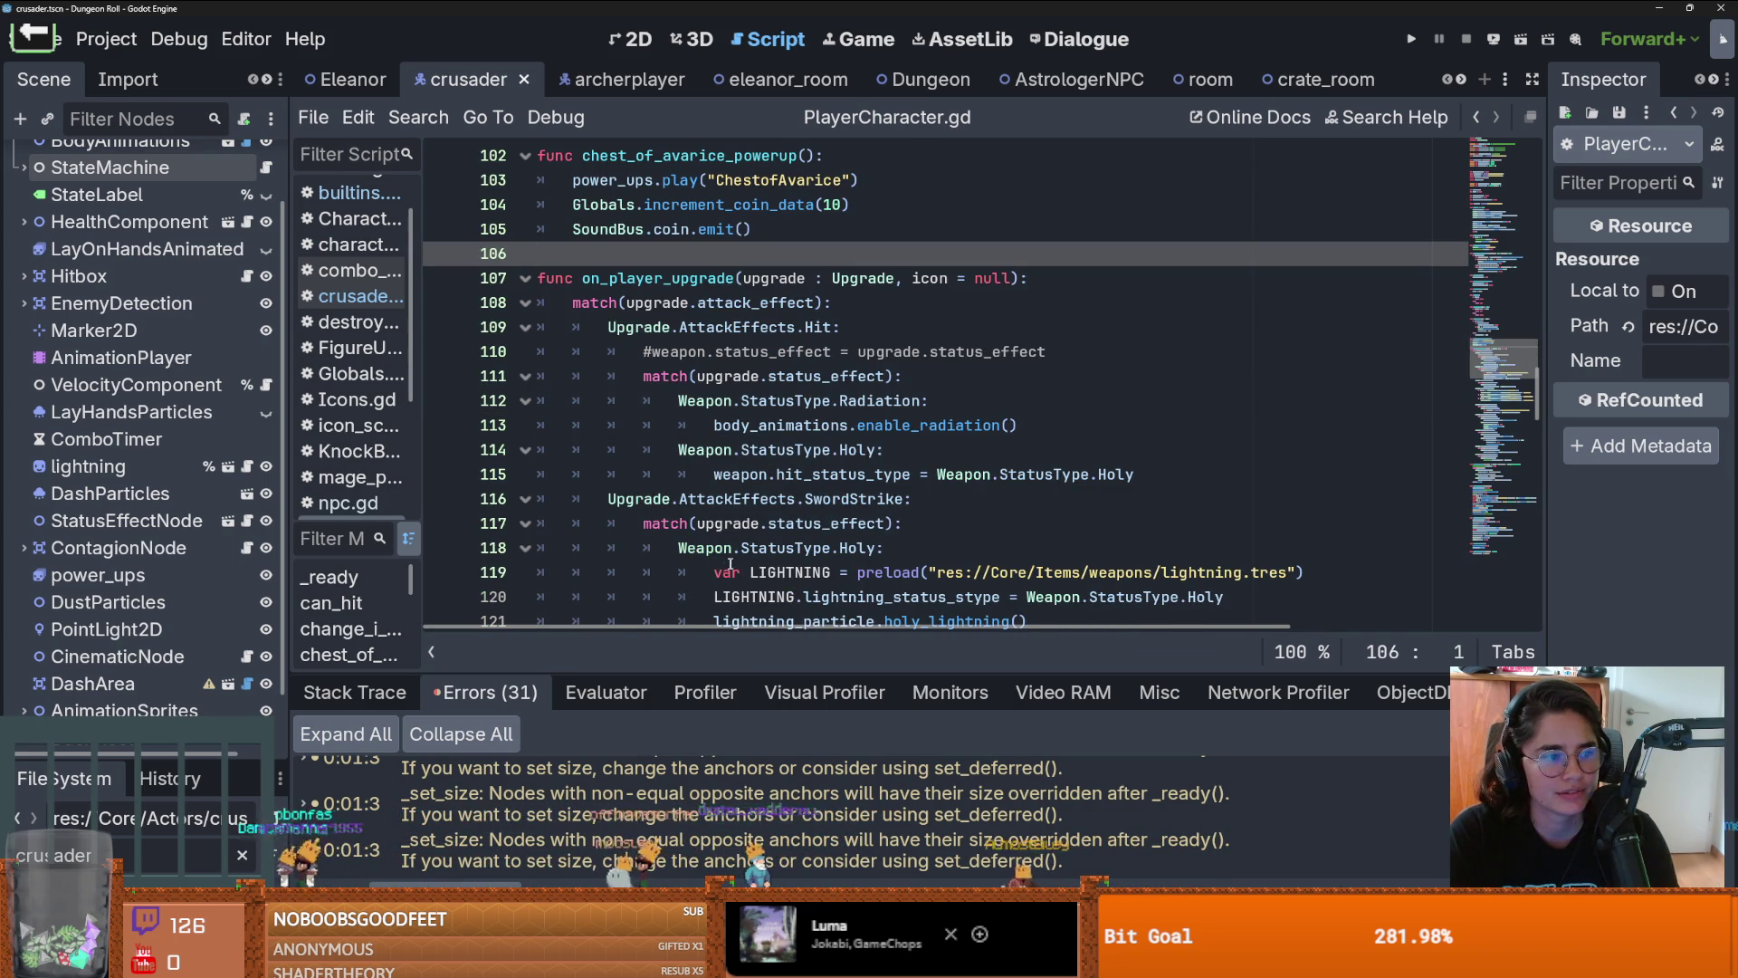
scroll(768, 499, "up", 2)
key("ctrl+s")
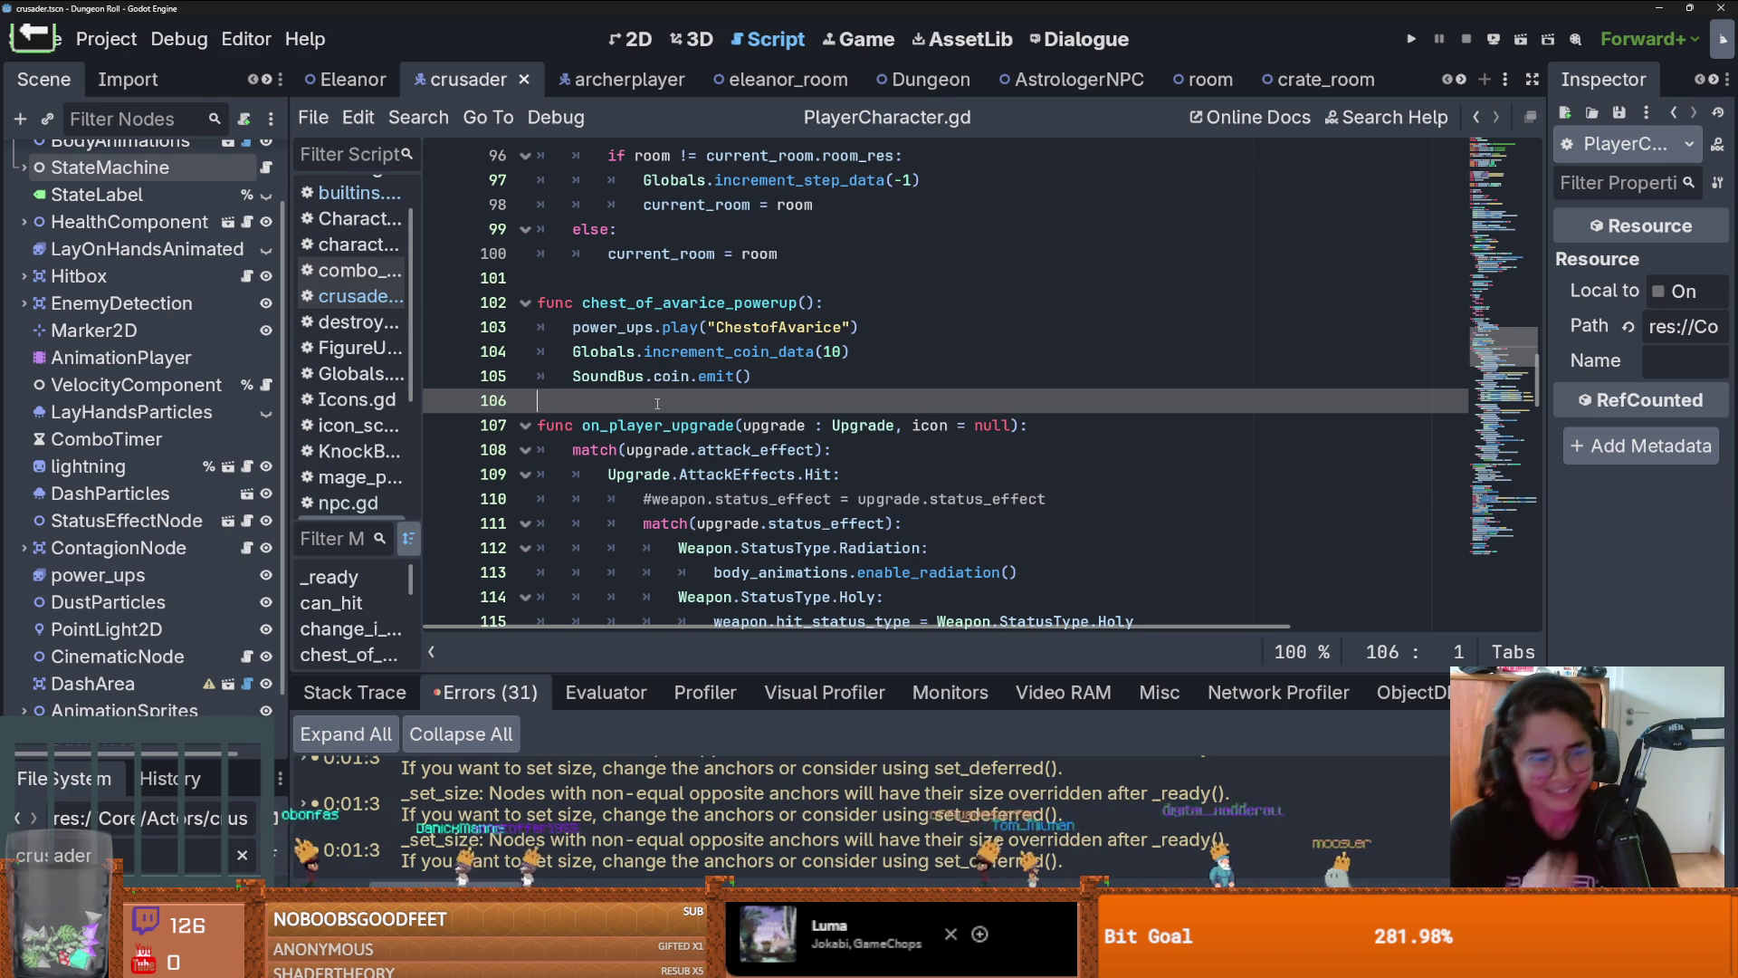
key("ctrl+s")
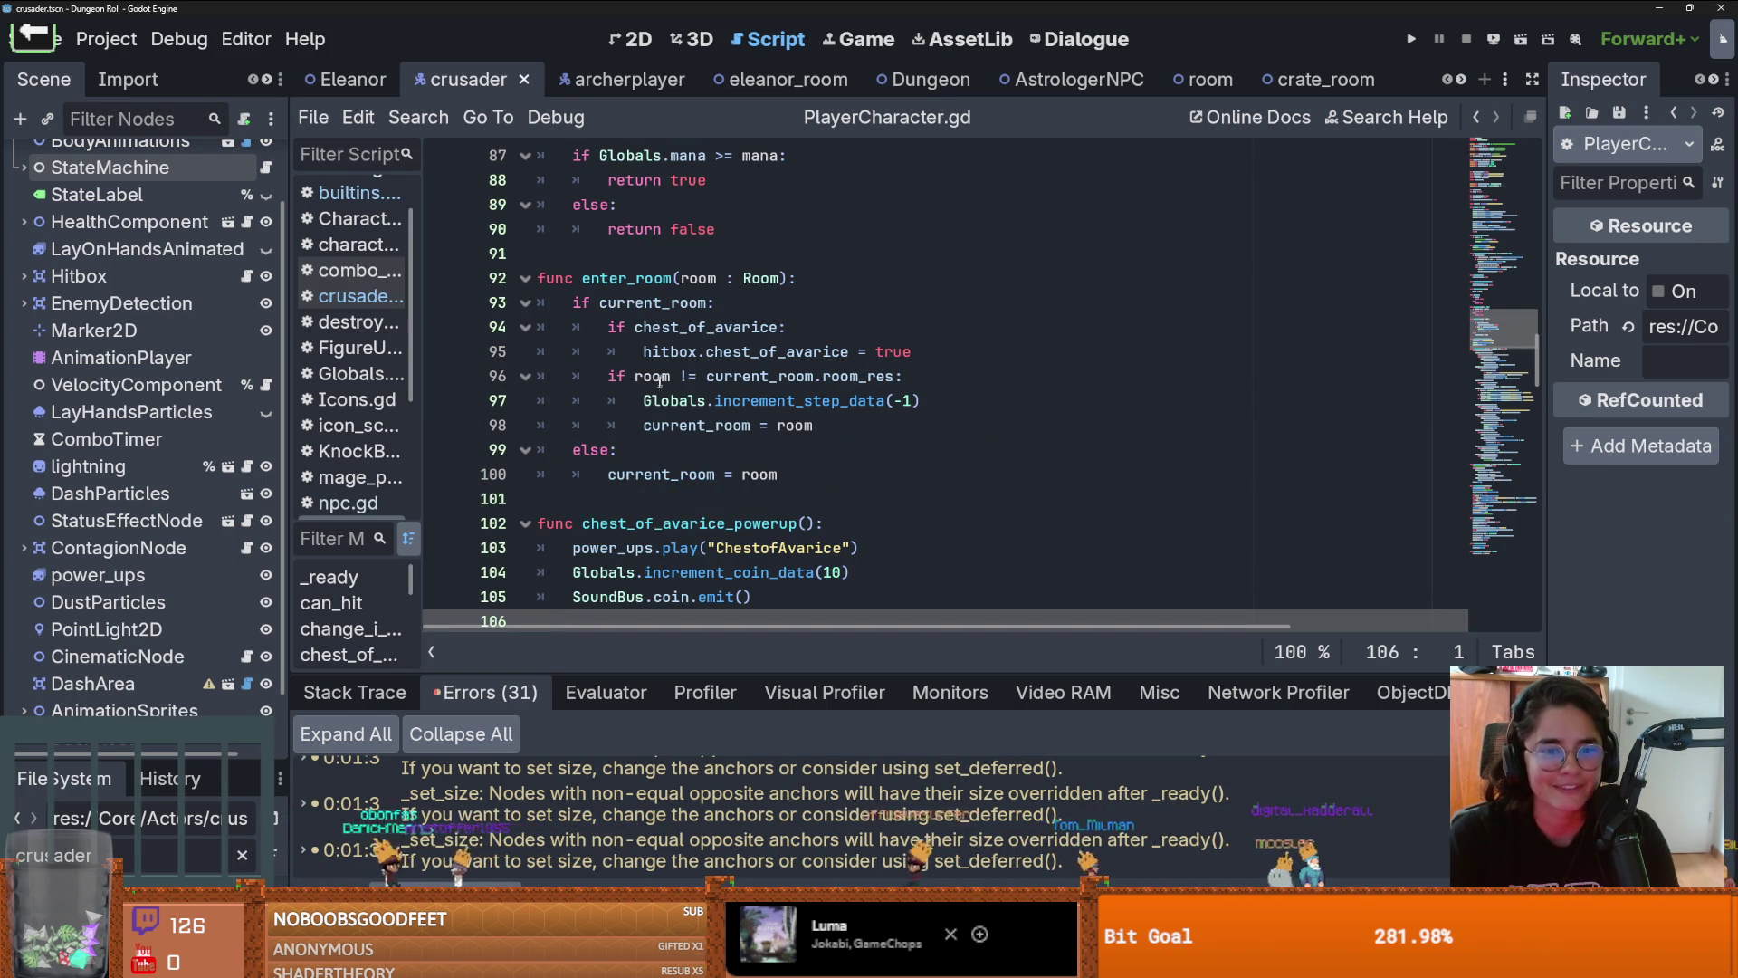
left_click(639, 458)
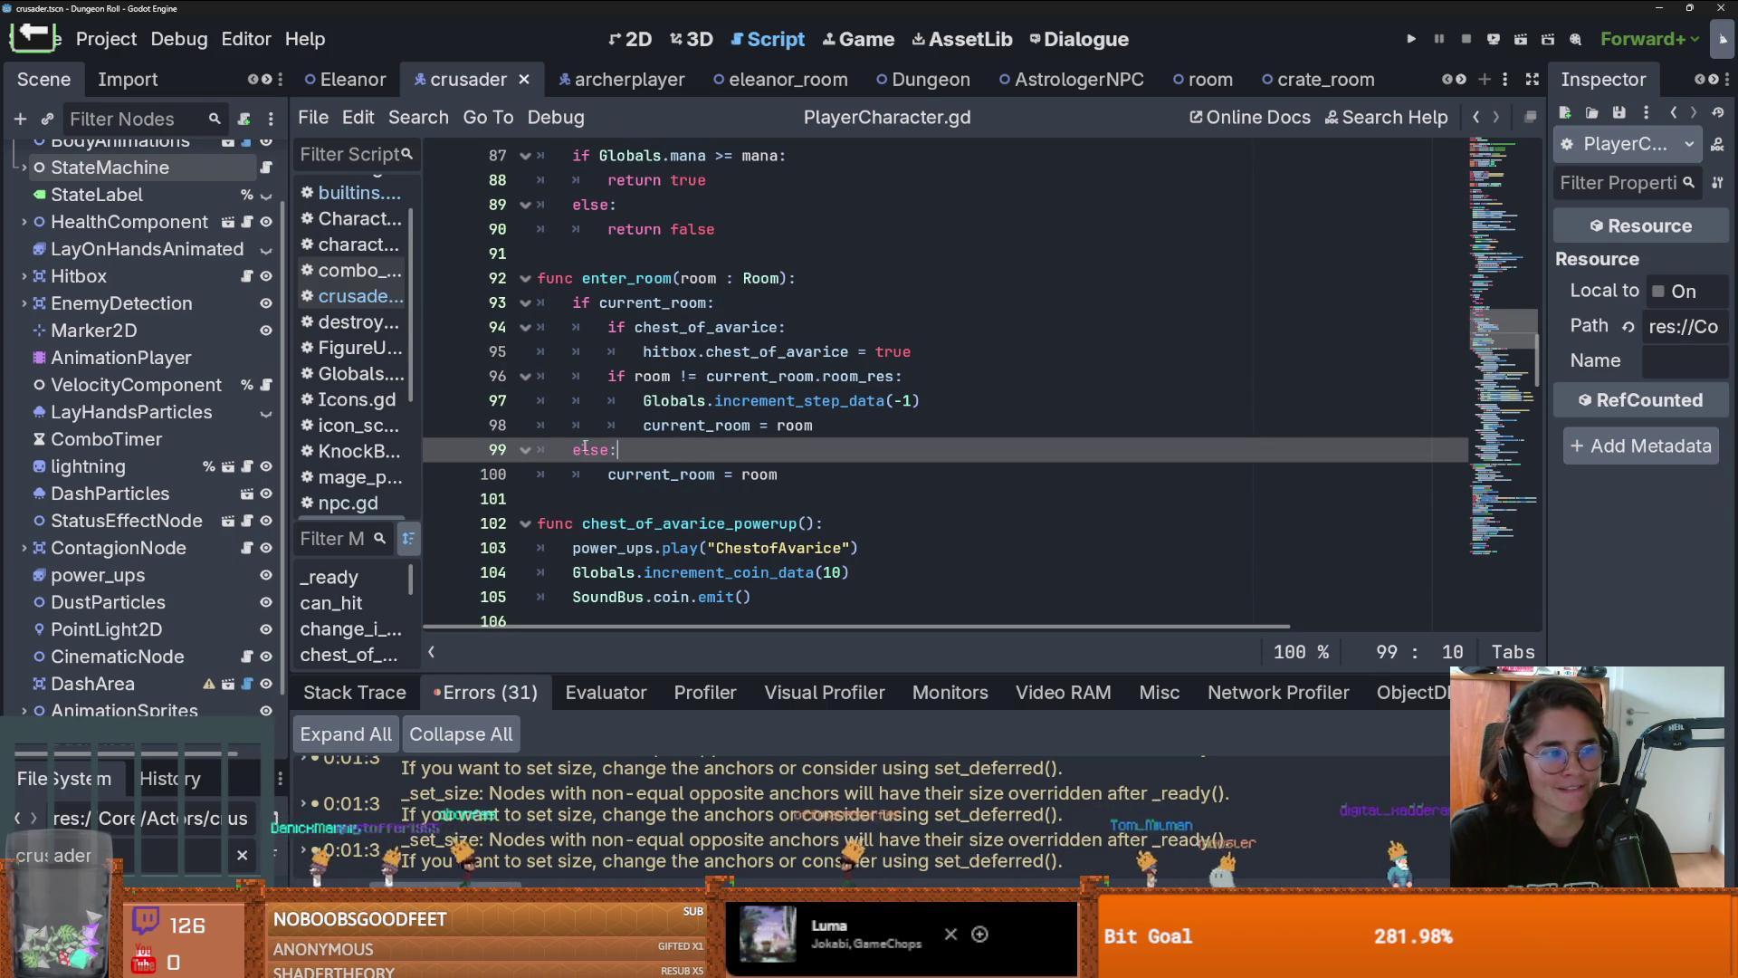
scroll(587, 444, "up", 2)
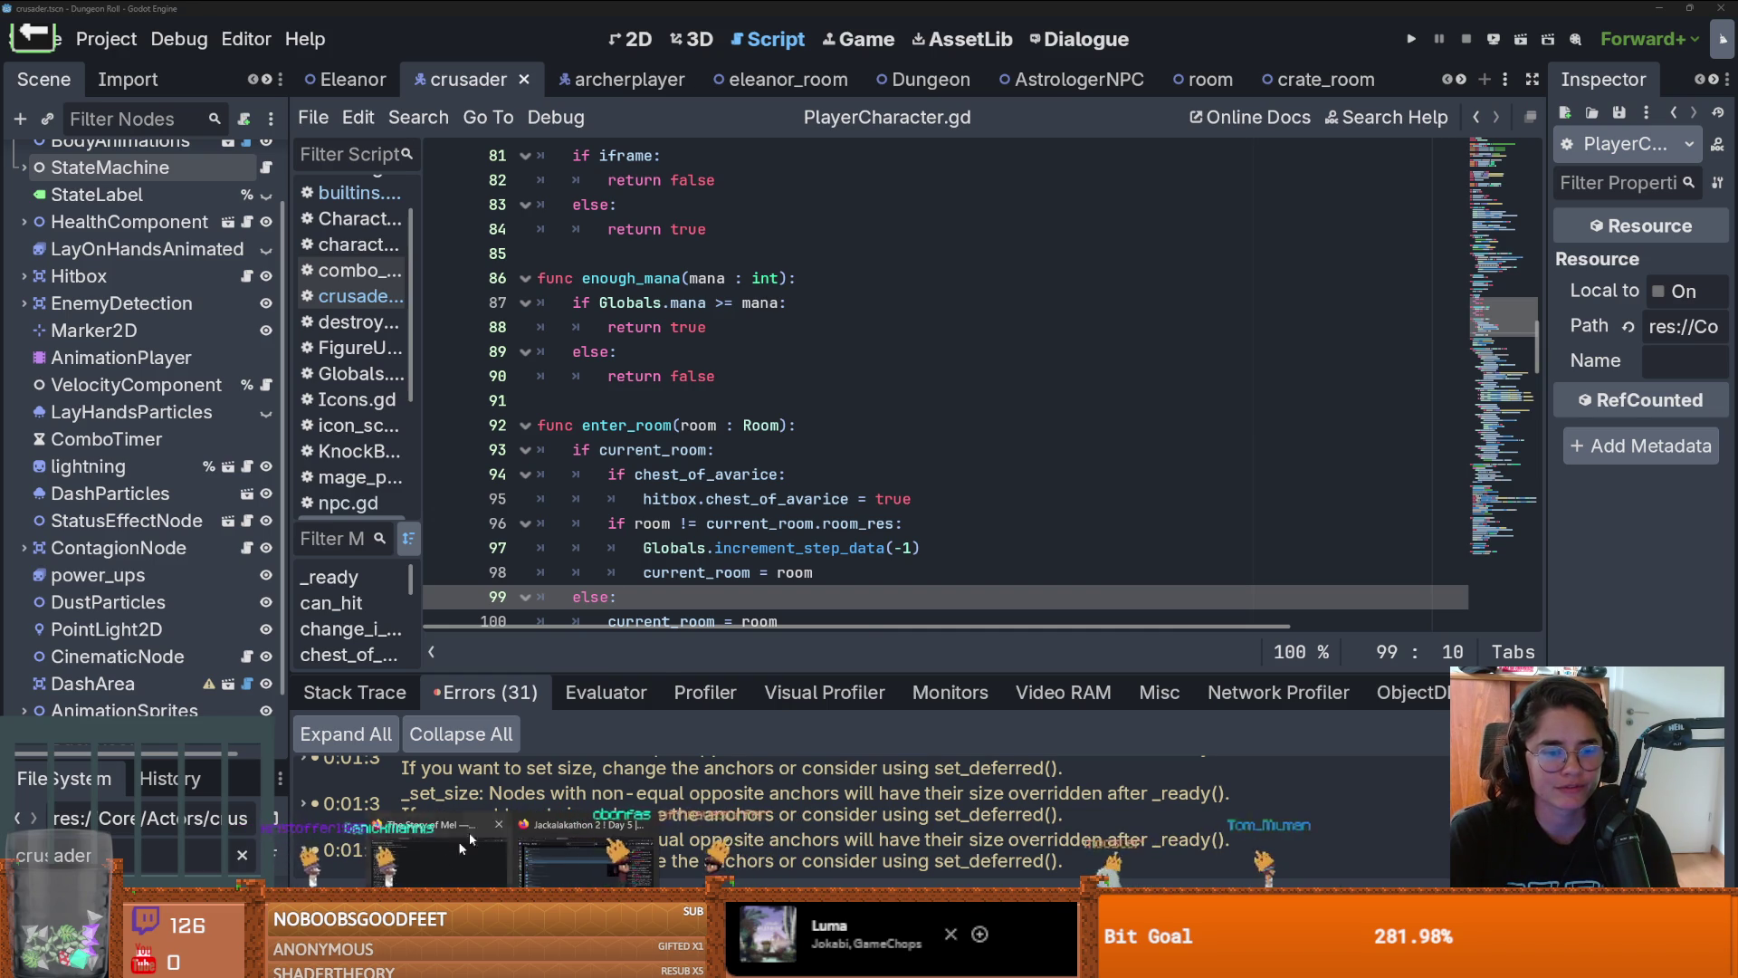
left_click(764, 442)
scroll(741, 449, "up", 2)
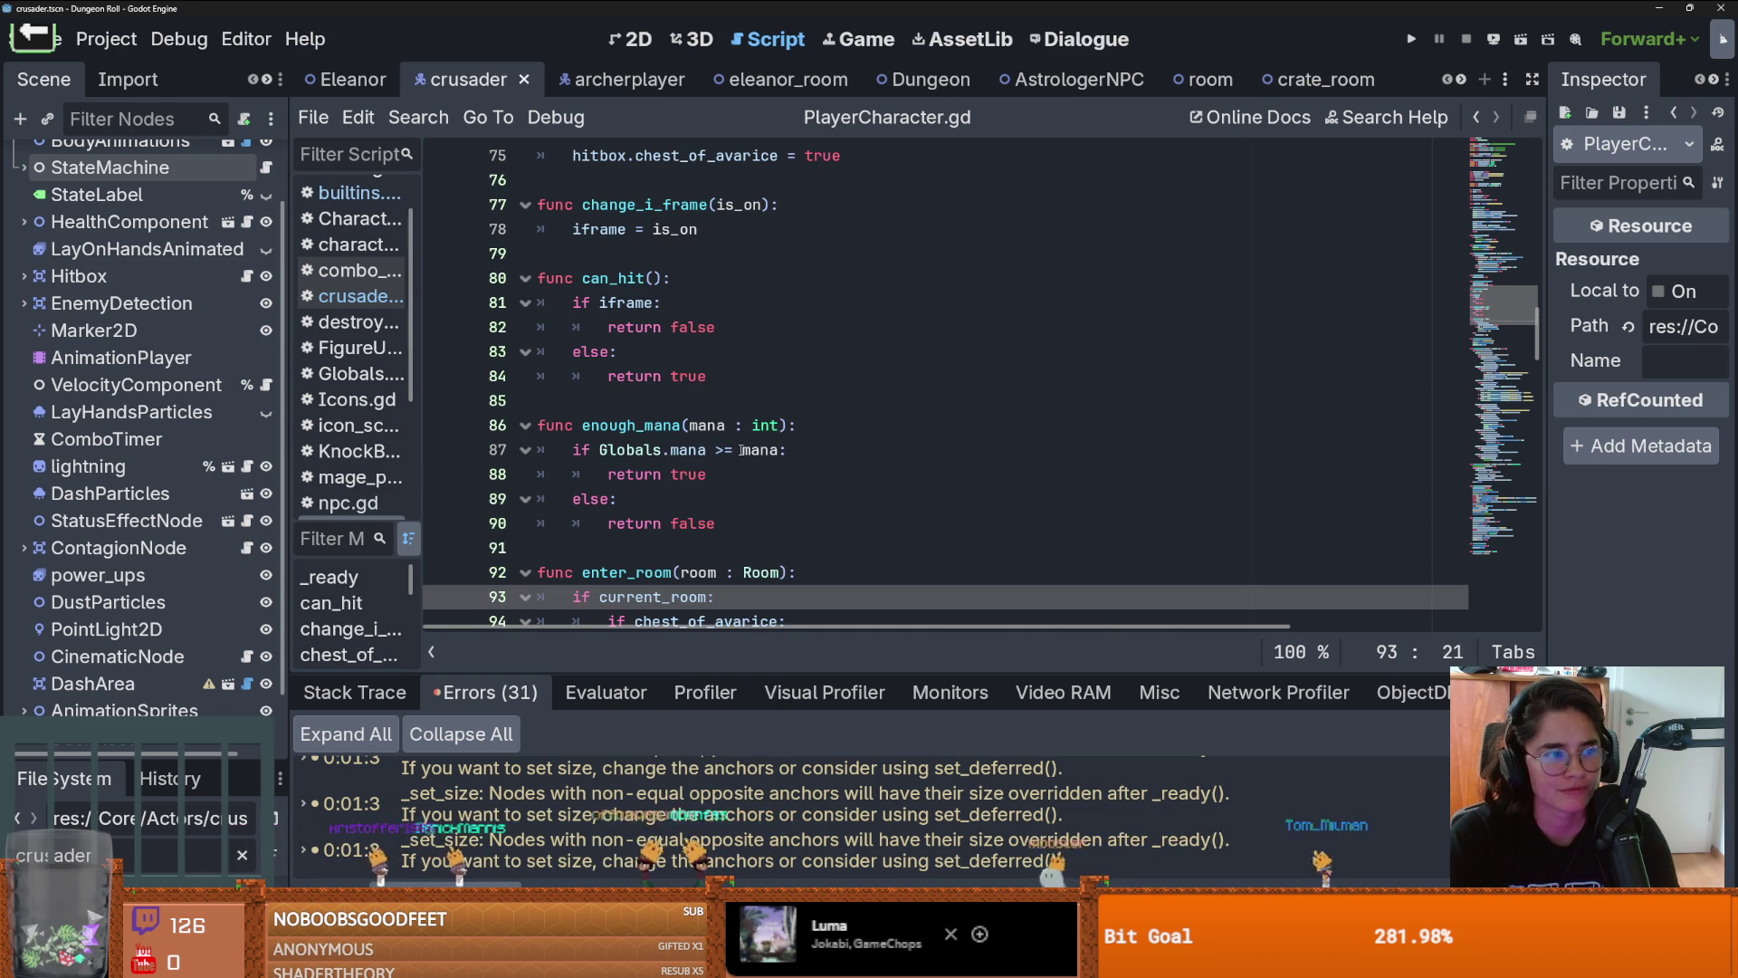
mouse_move(747, 454)
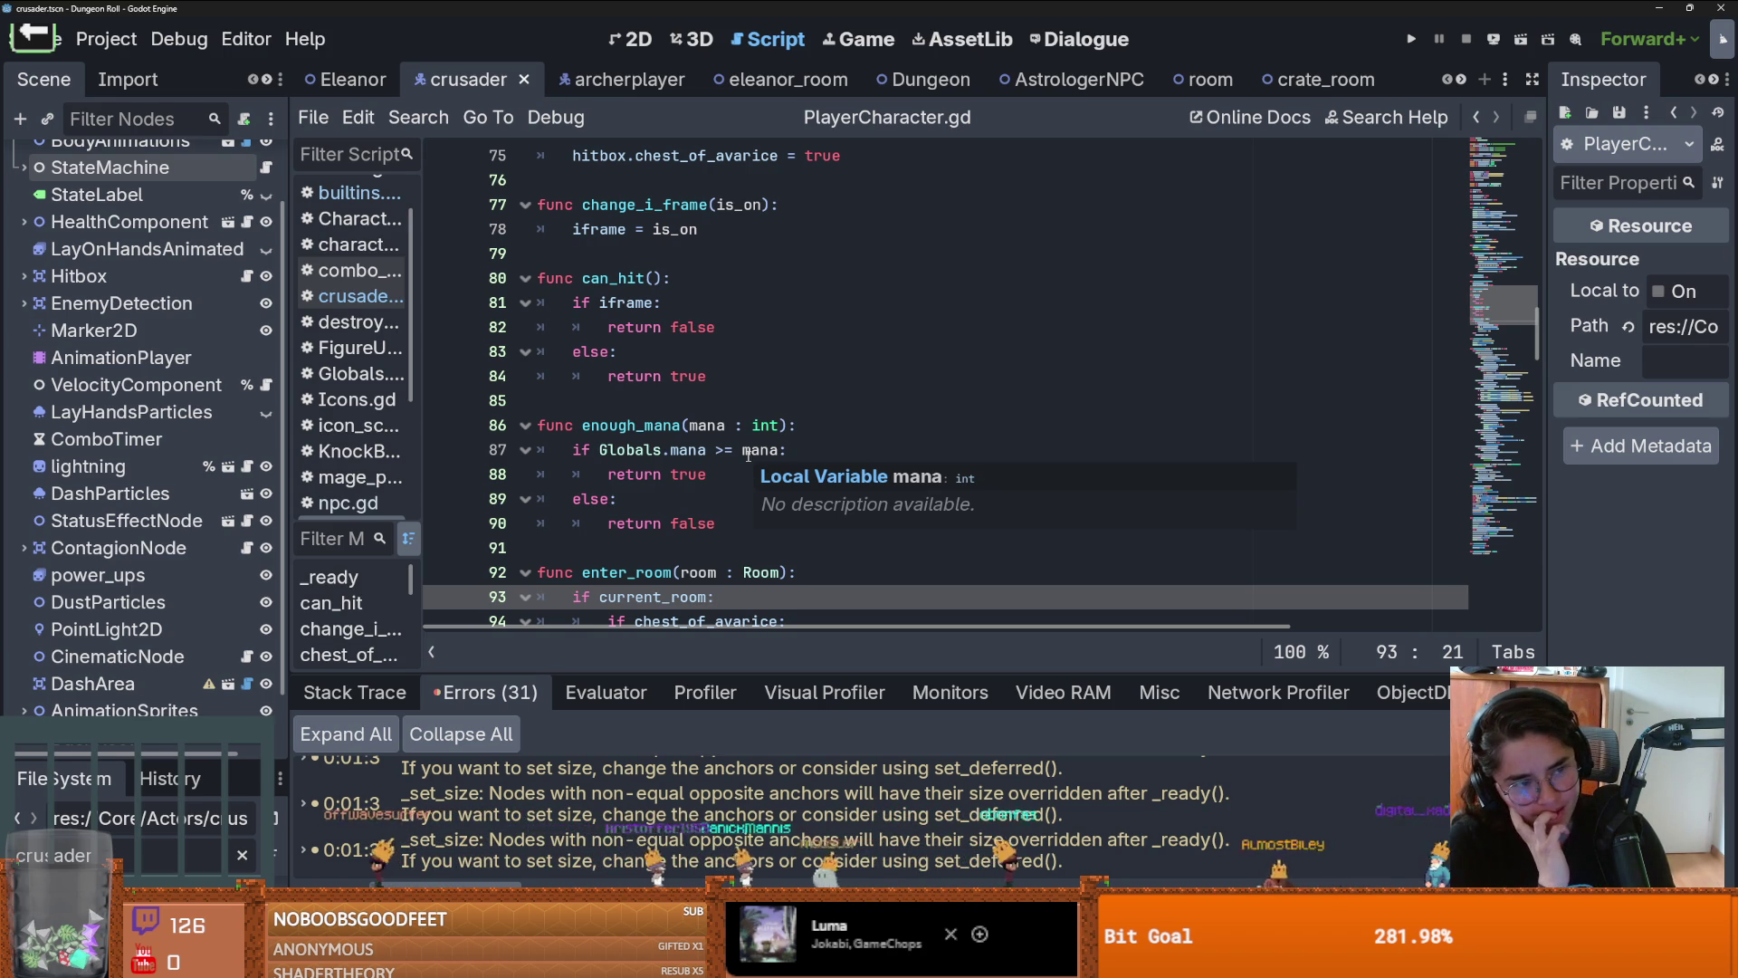
left_click(761, 400)
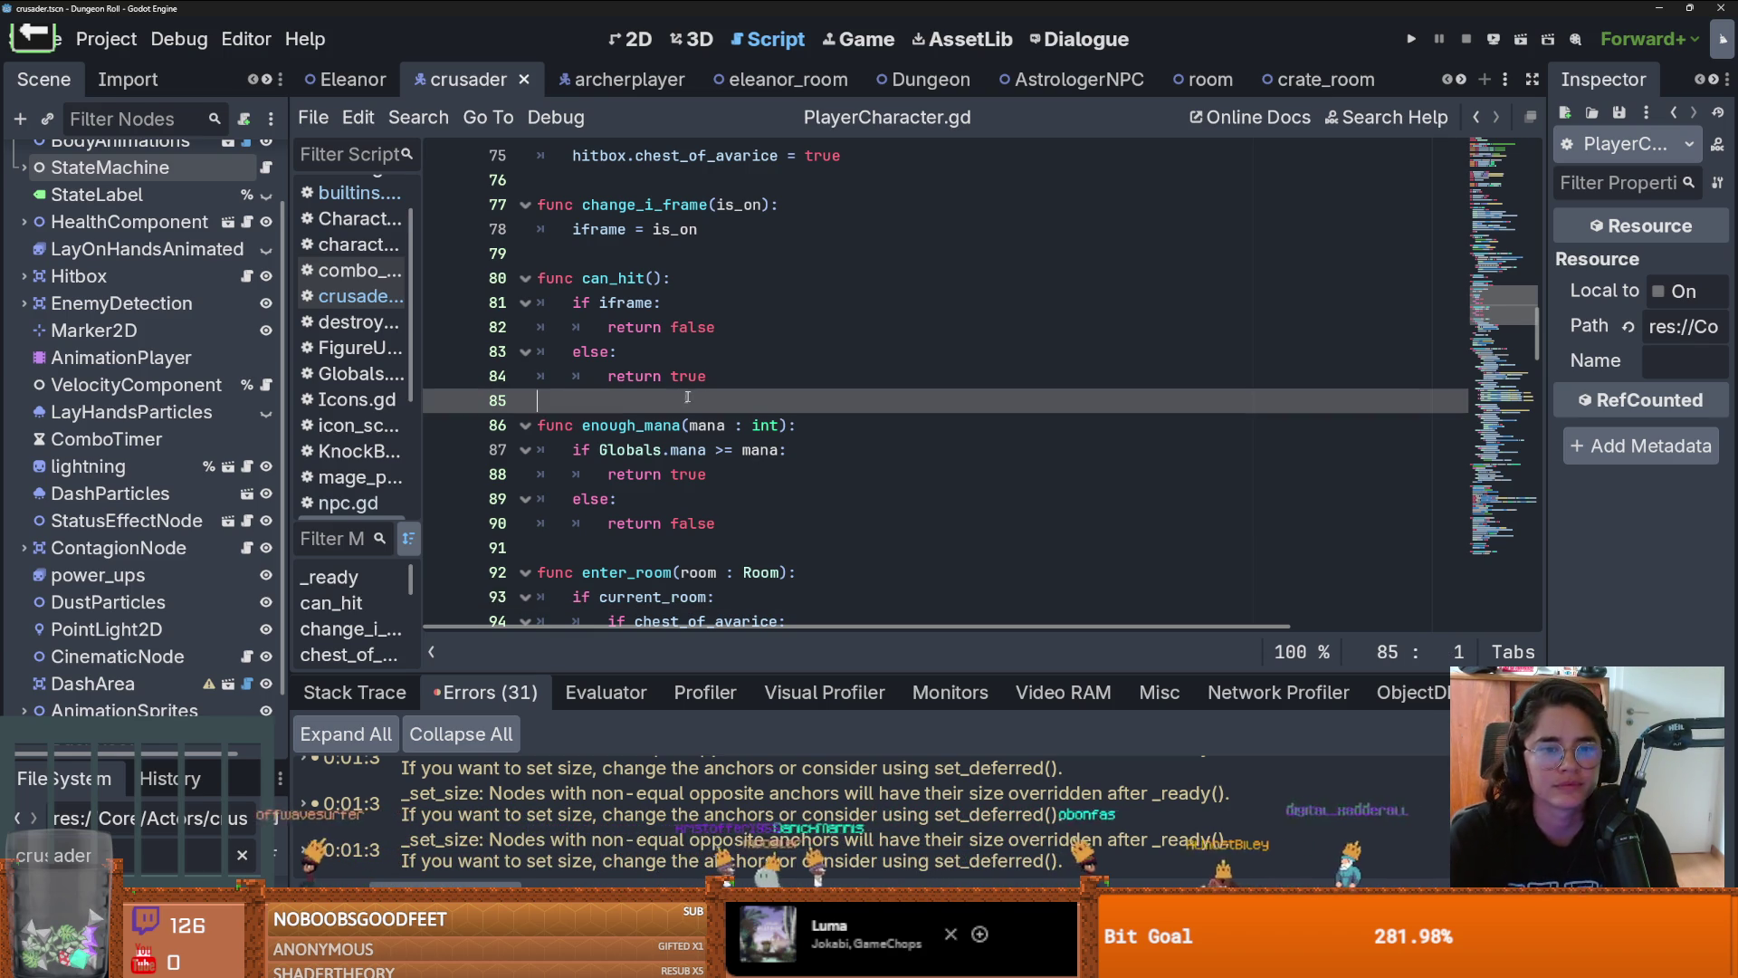
scroll(832, 520, "down", 3)
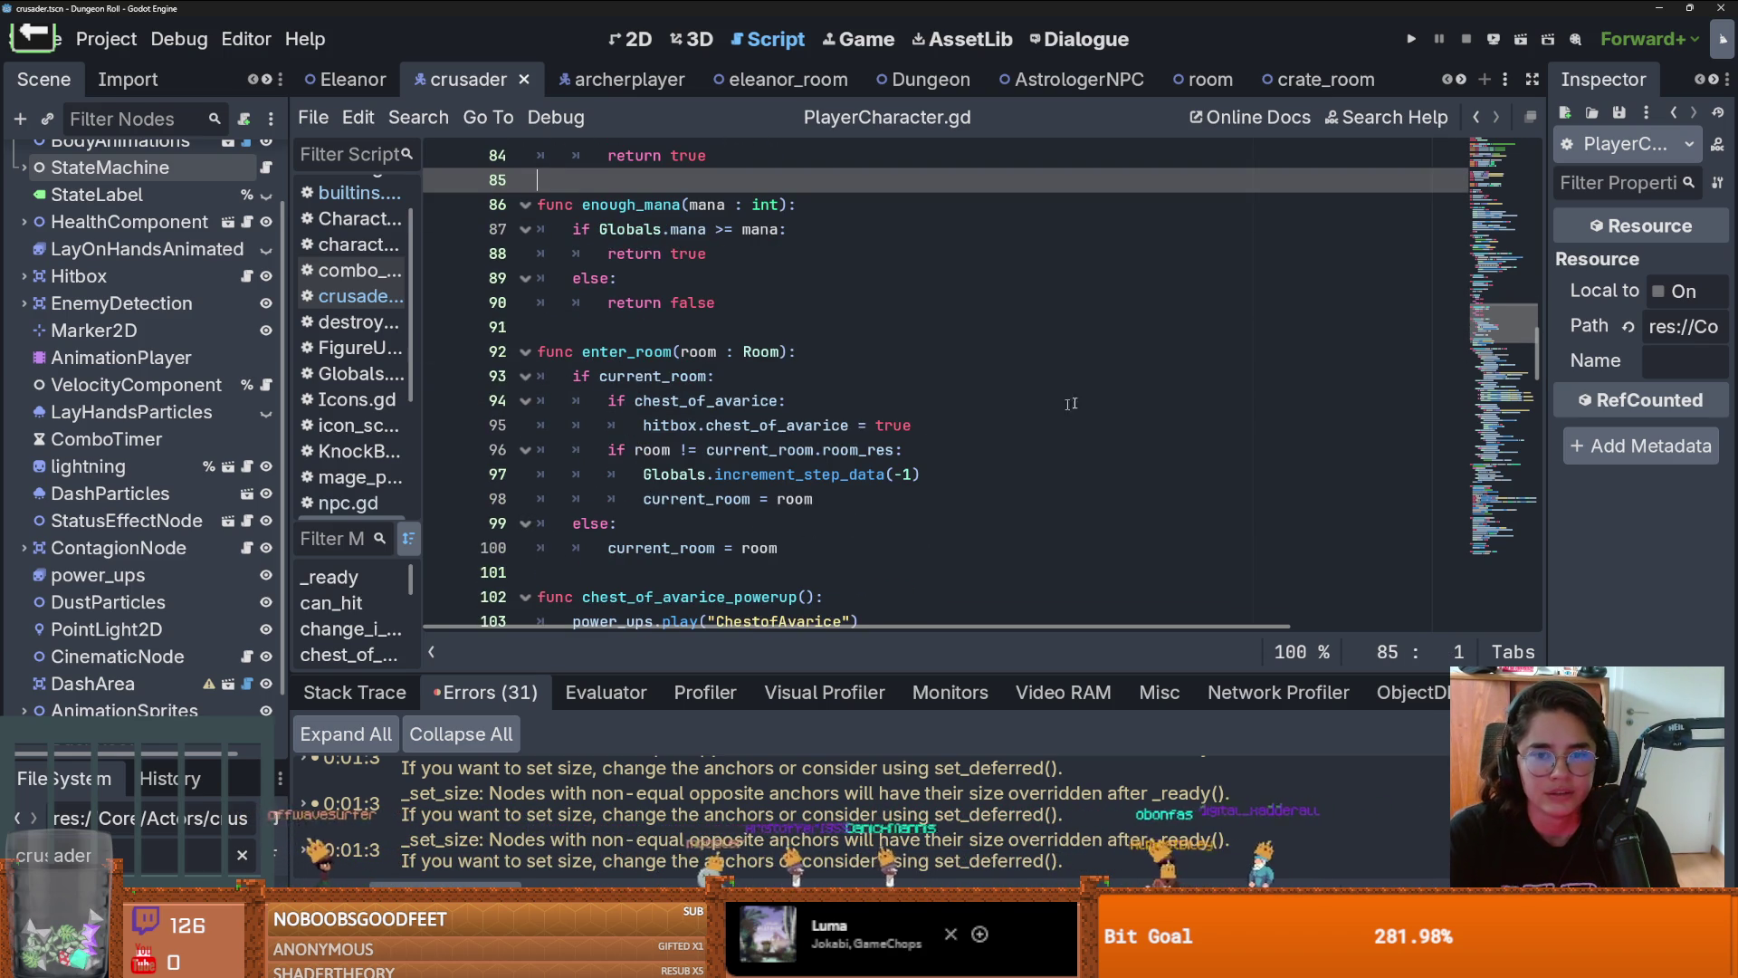
left_click_drag(1536, 353, 1556, 579)
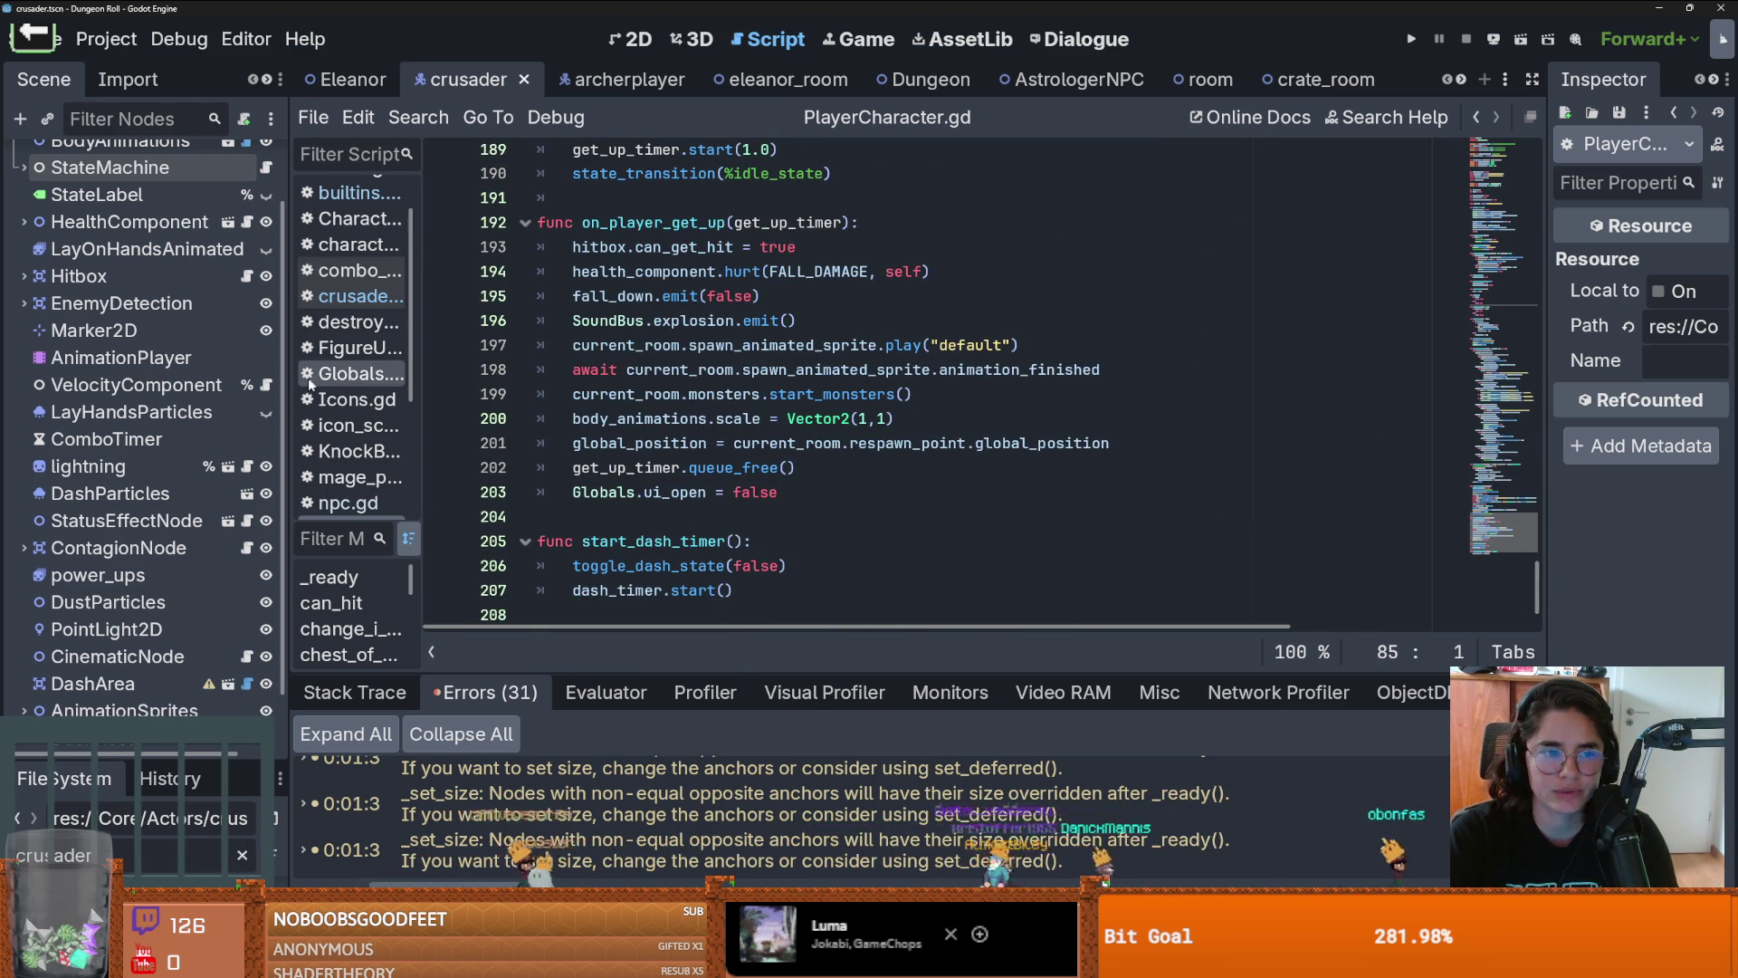
scroll(293, 449, "down", 2)
- Collapse the Characters, Voice and crusader folders and clear the crusader file filter
mouse_move(260, 751)
left_mouse_down()
mouse_move(260, 860)
mouse_move(256, 276)
left_mouse_up()
scroll(254, 543, "up", 3)
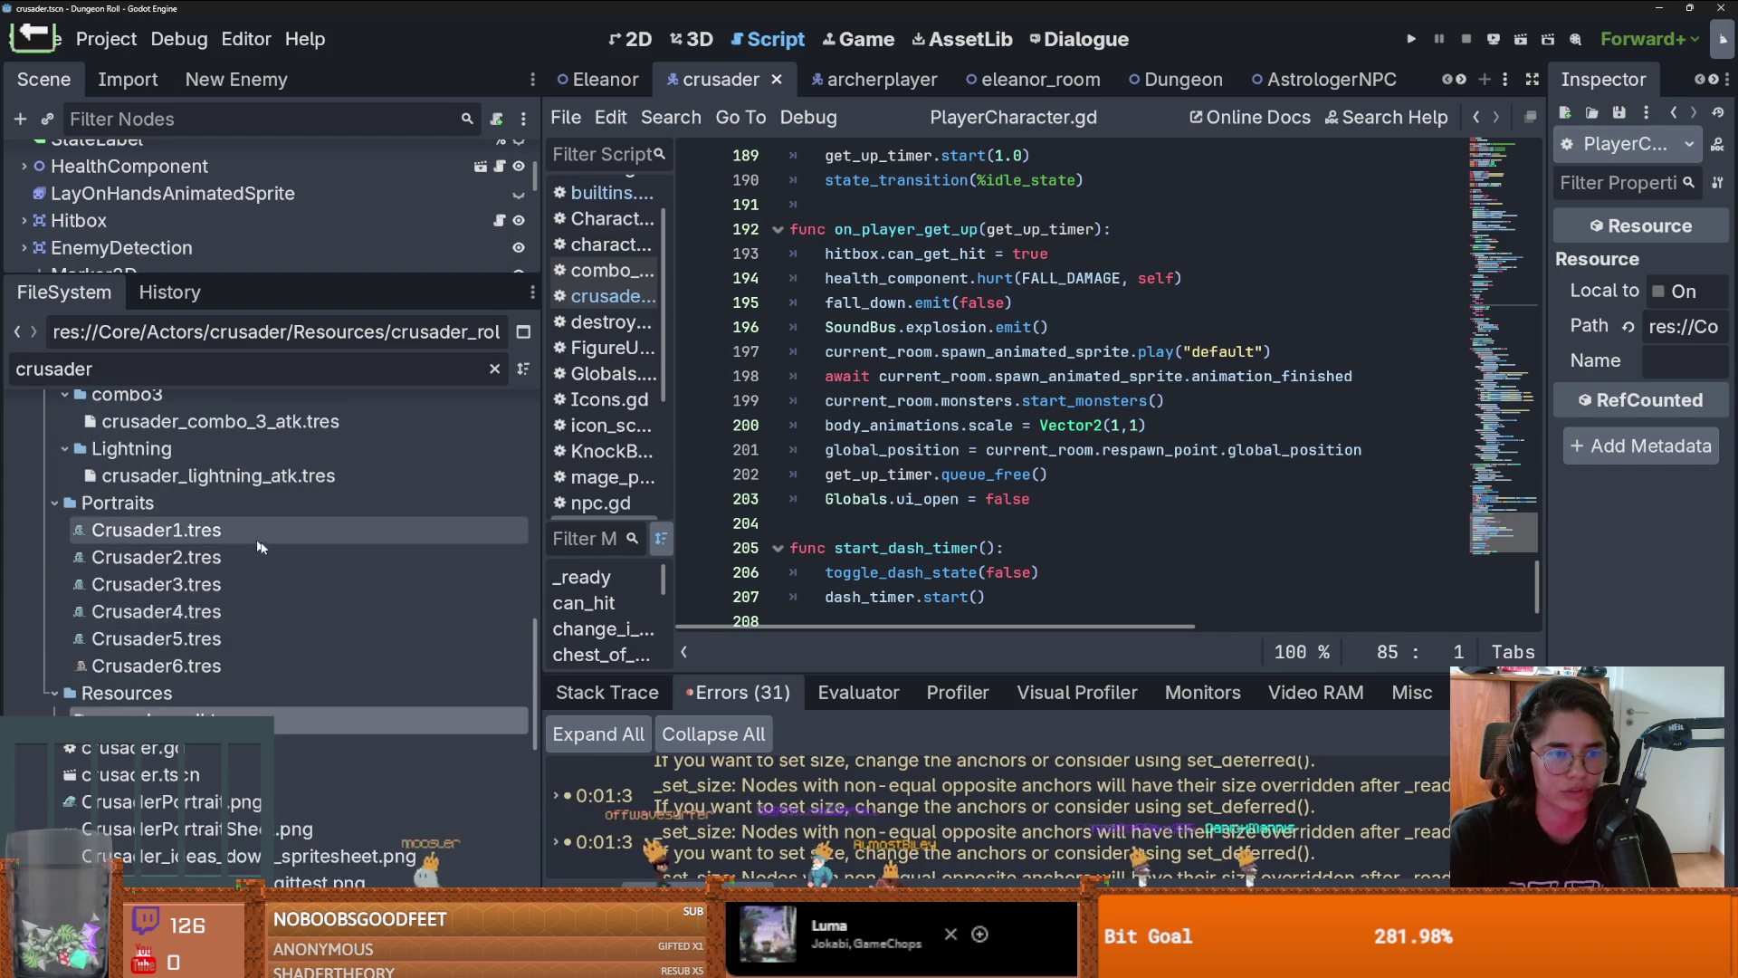
scroll(271, 561, "up", 10)
scroll(298, 595, "up", 10)
double_click(104, 455)
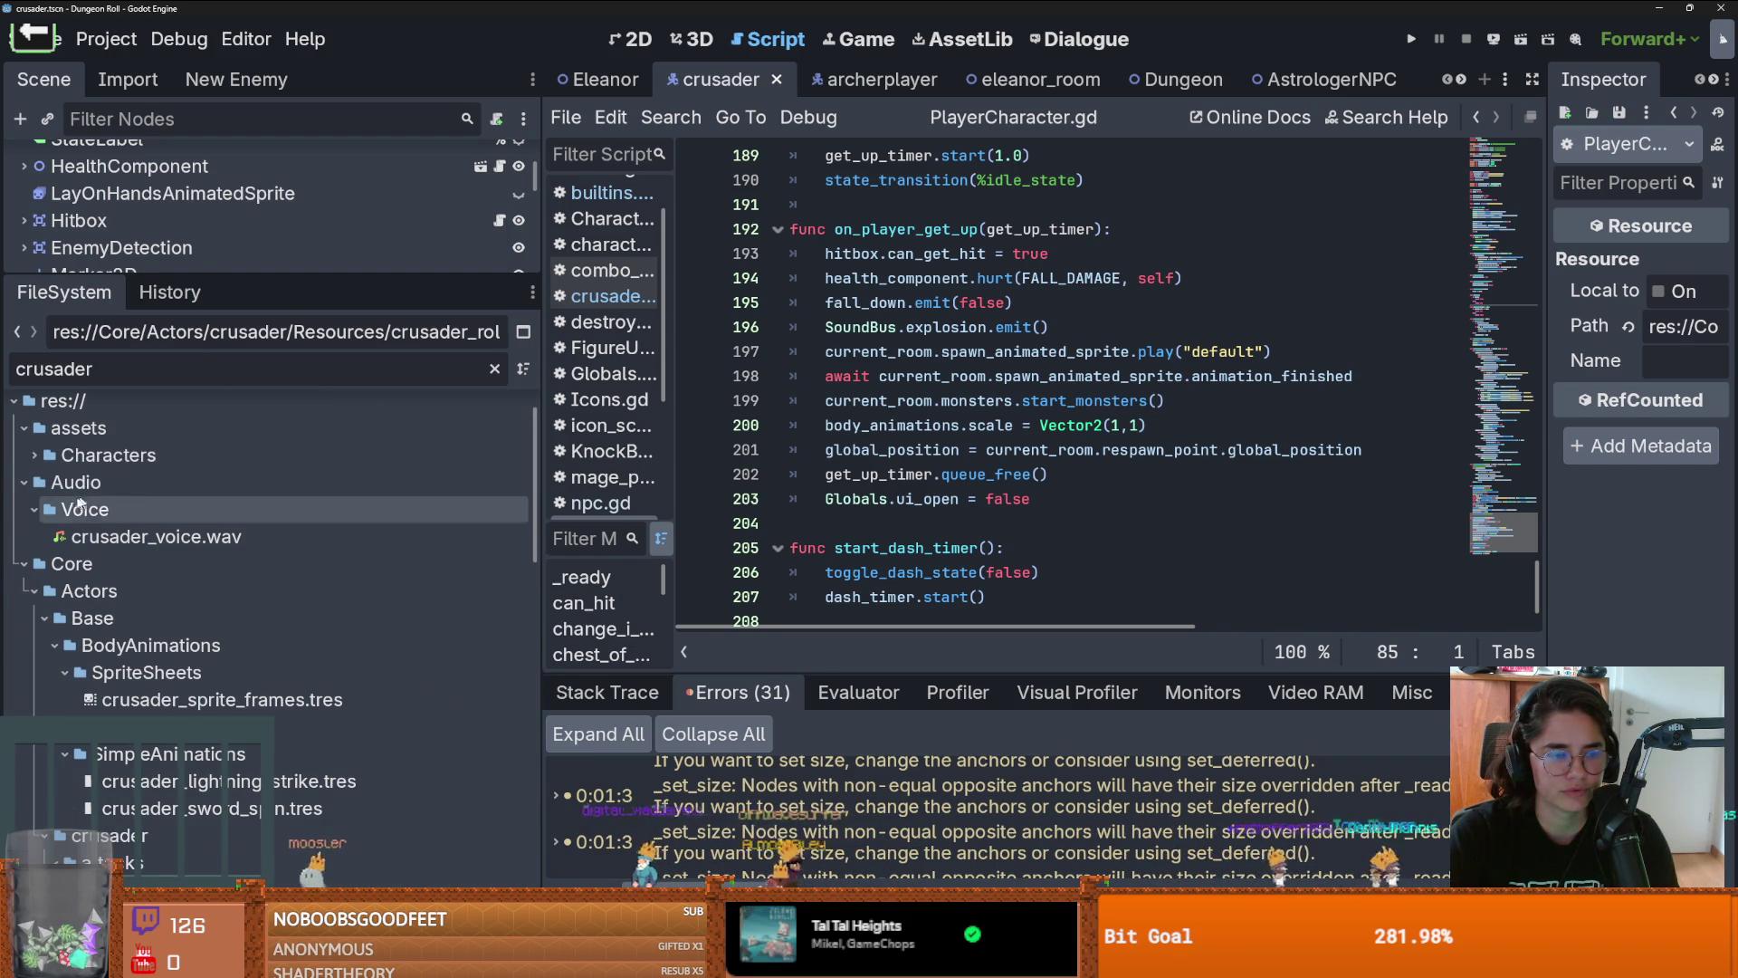
left_click(33, 507)
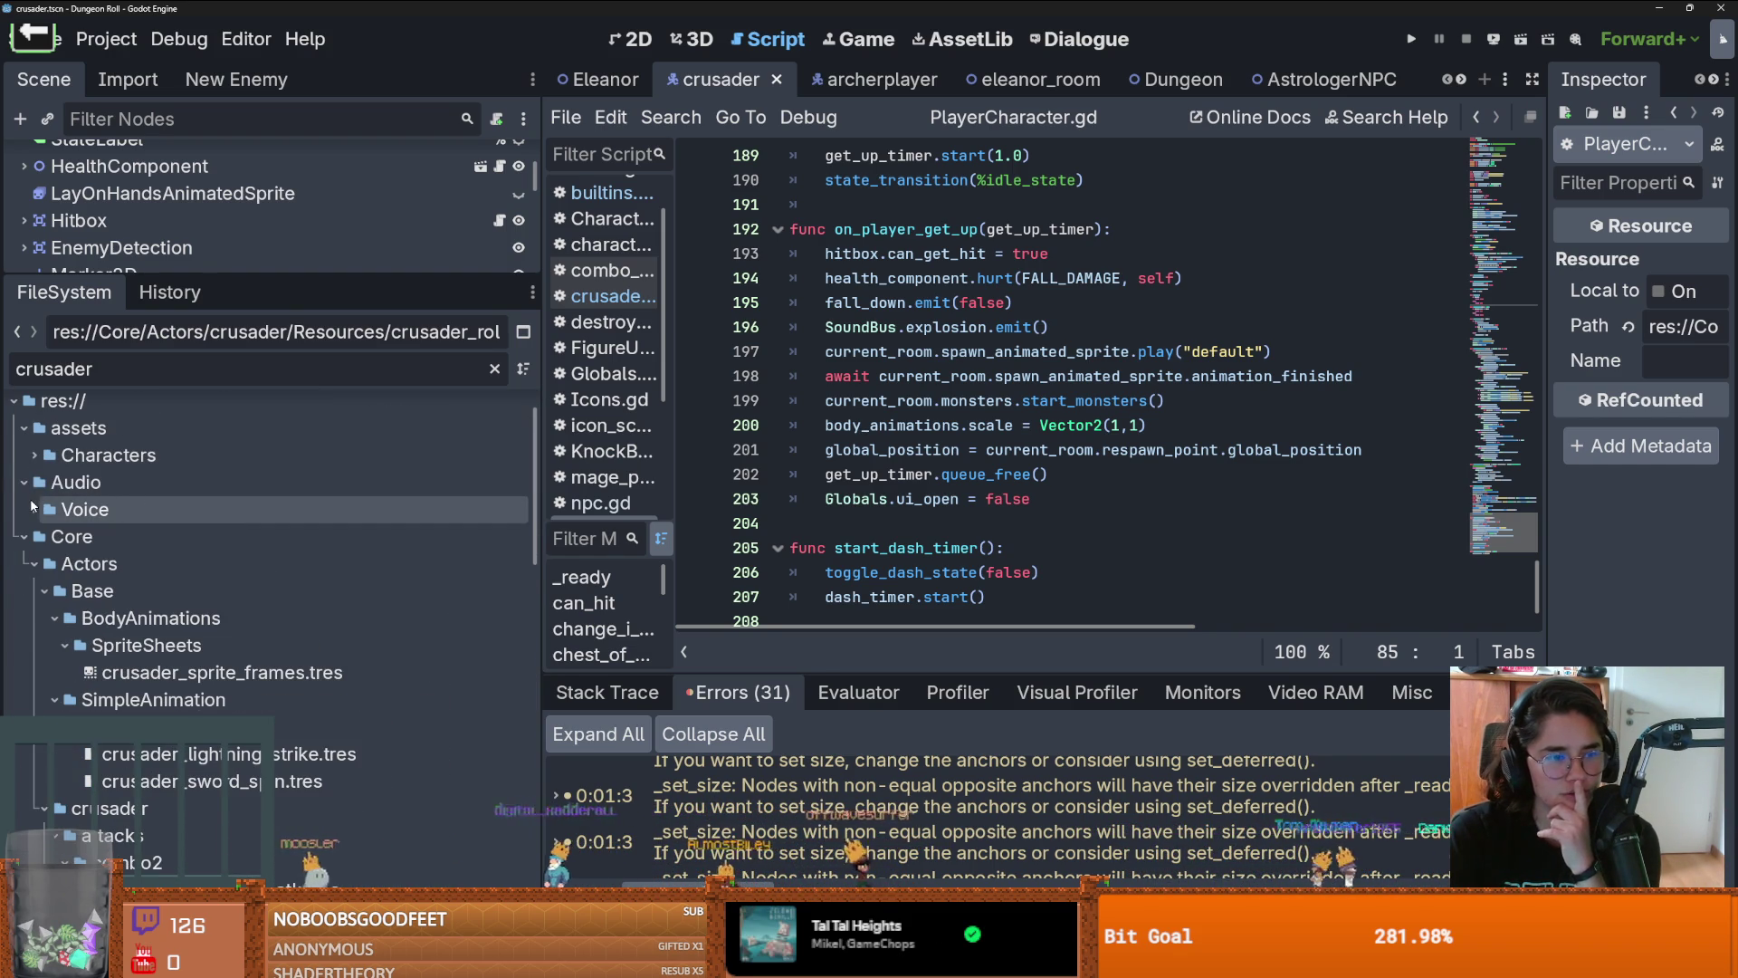
left_click(494, 369)
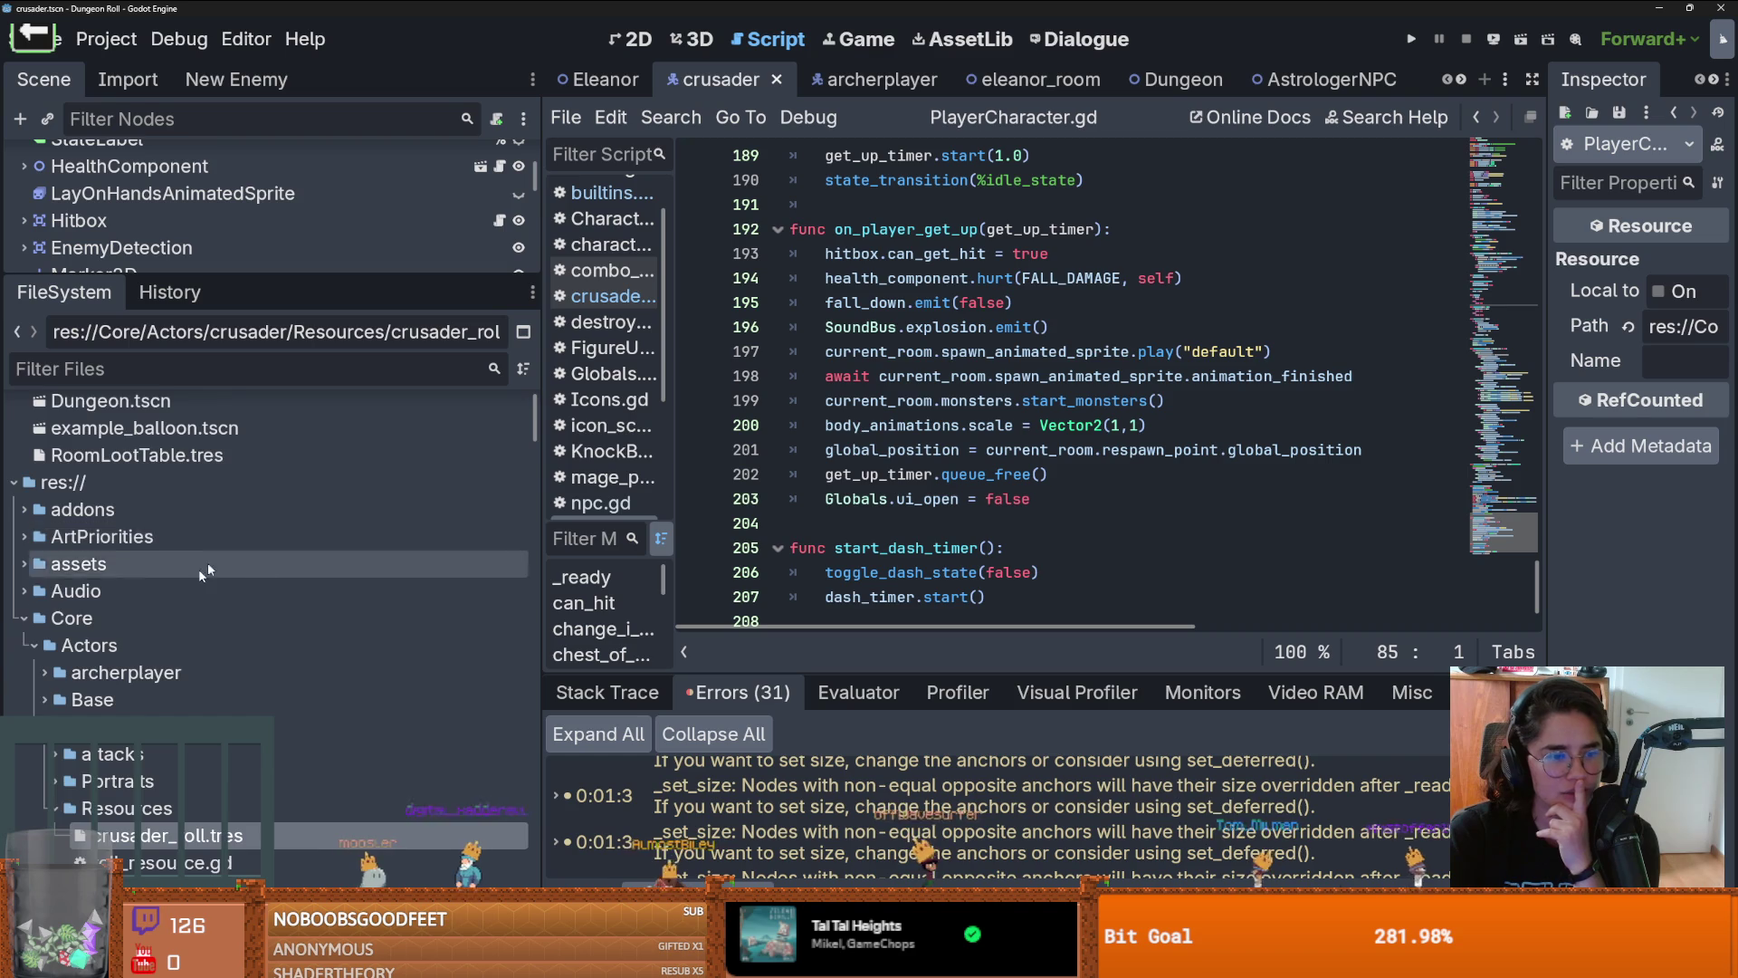
double_click(113, 726)
scroll(143, 665, "down", 3)
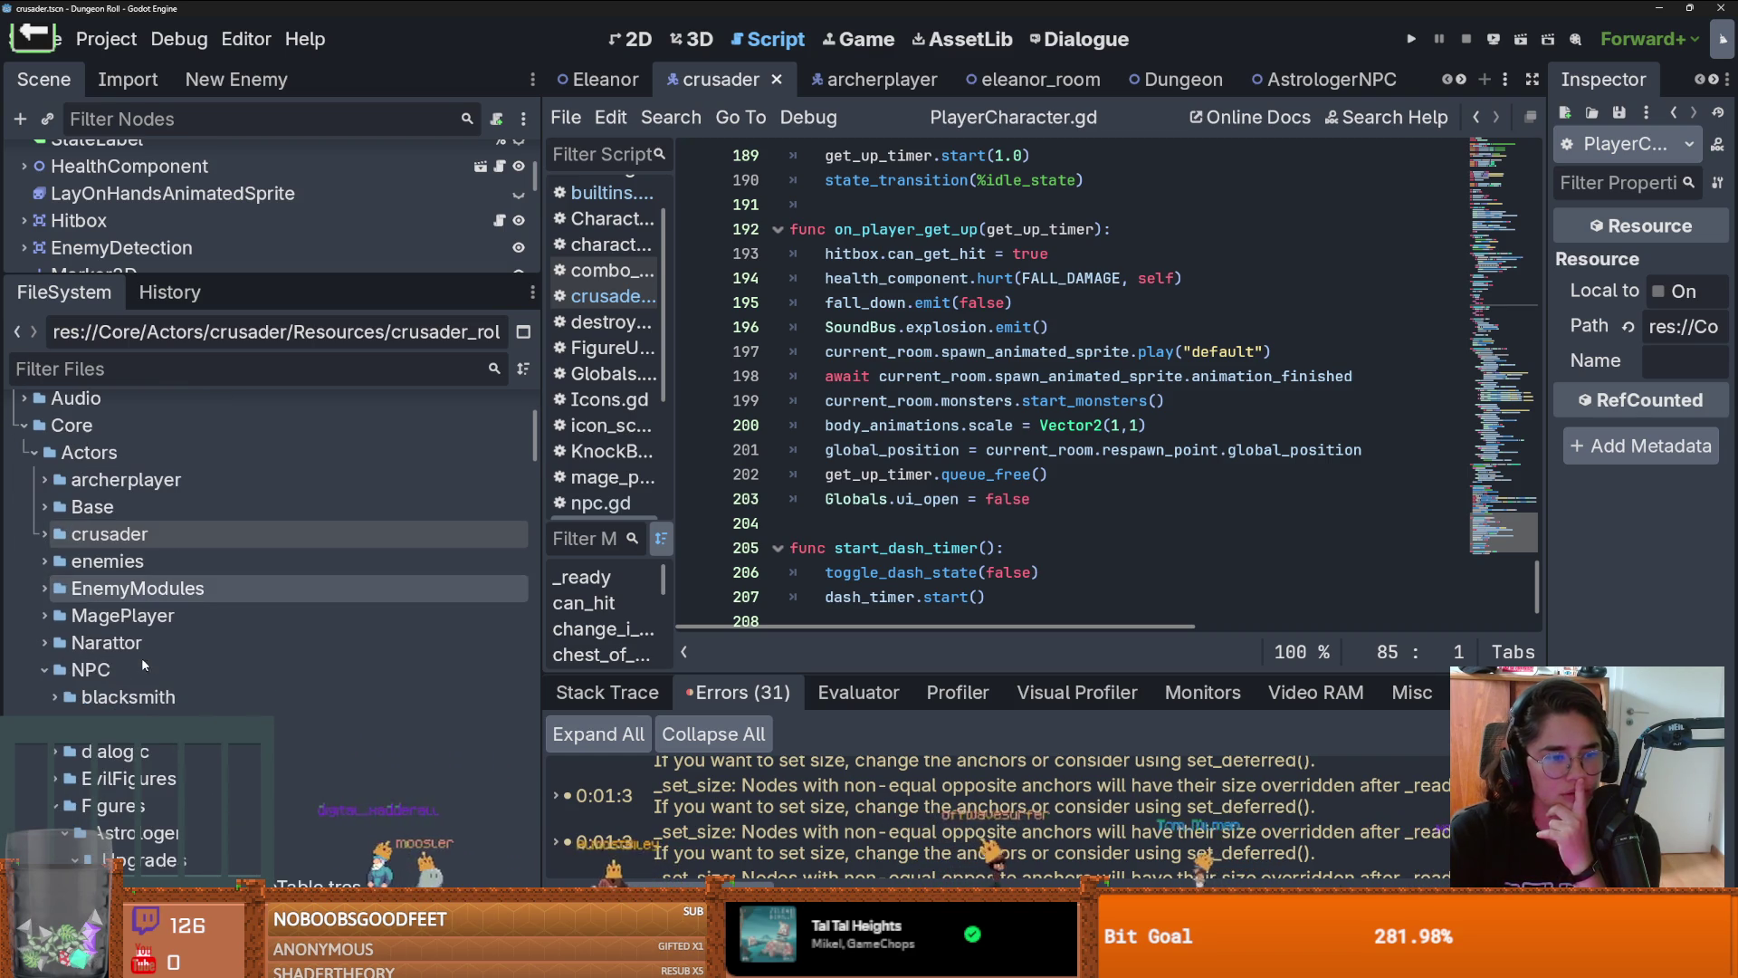
- Expand NPC down to the Astrologer Upgrades folder and open AstrologerUpgradeTable.tres
left_click(40, 668)
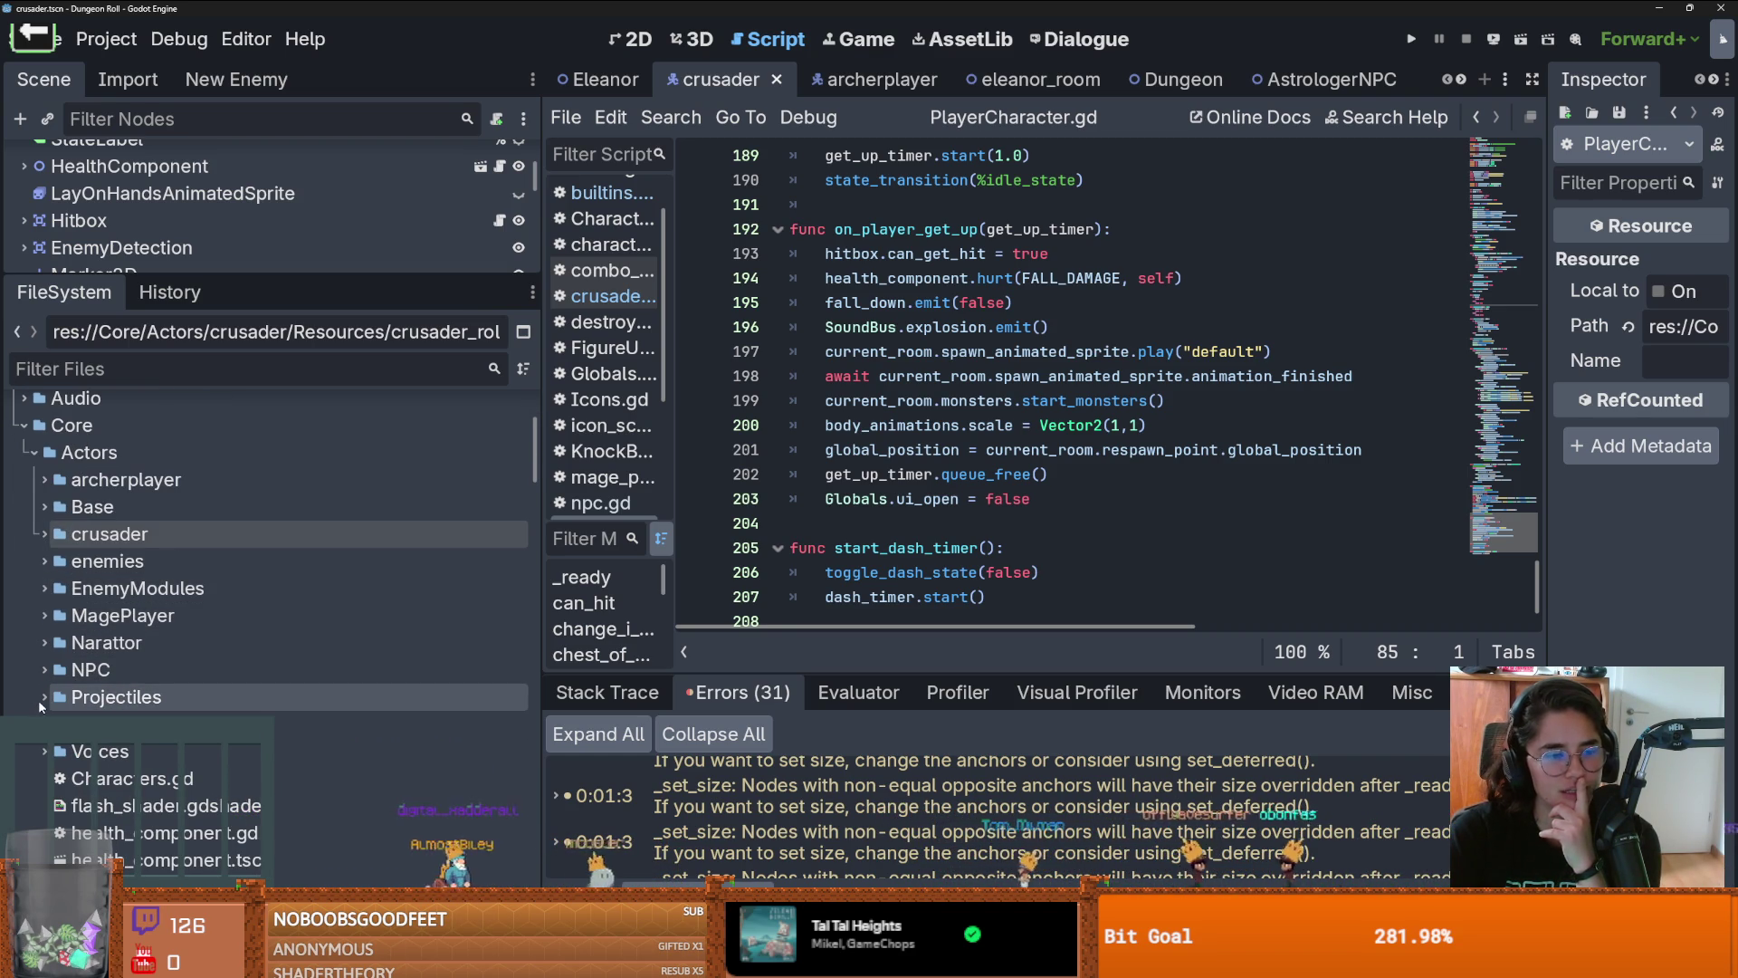
scroll(64, 687, "down", 1)
scroll(129, 639, "up", 1)
scroll(129, 639, "up", 2)
left_click(41, 601)
left_click(42, 601)
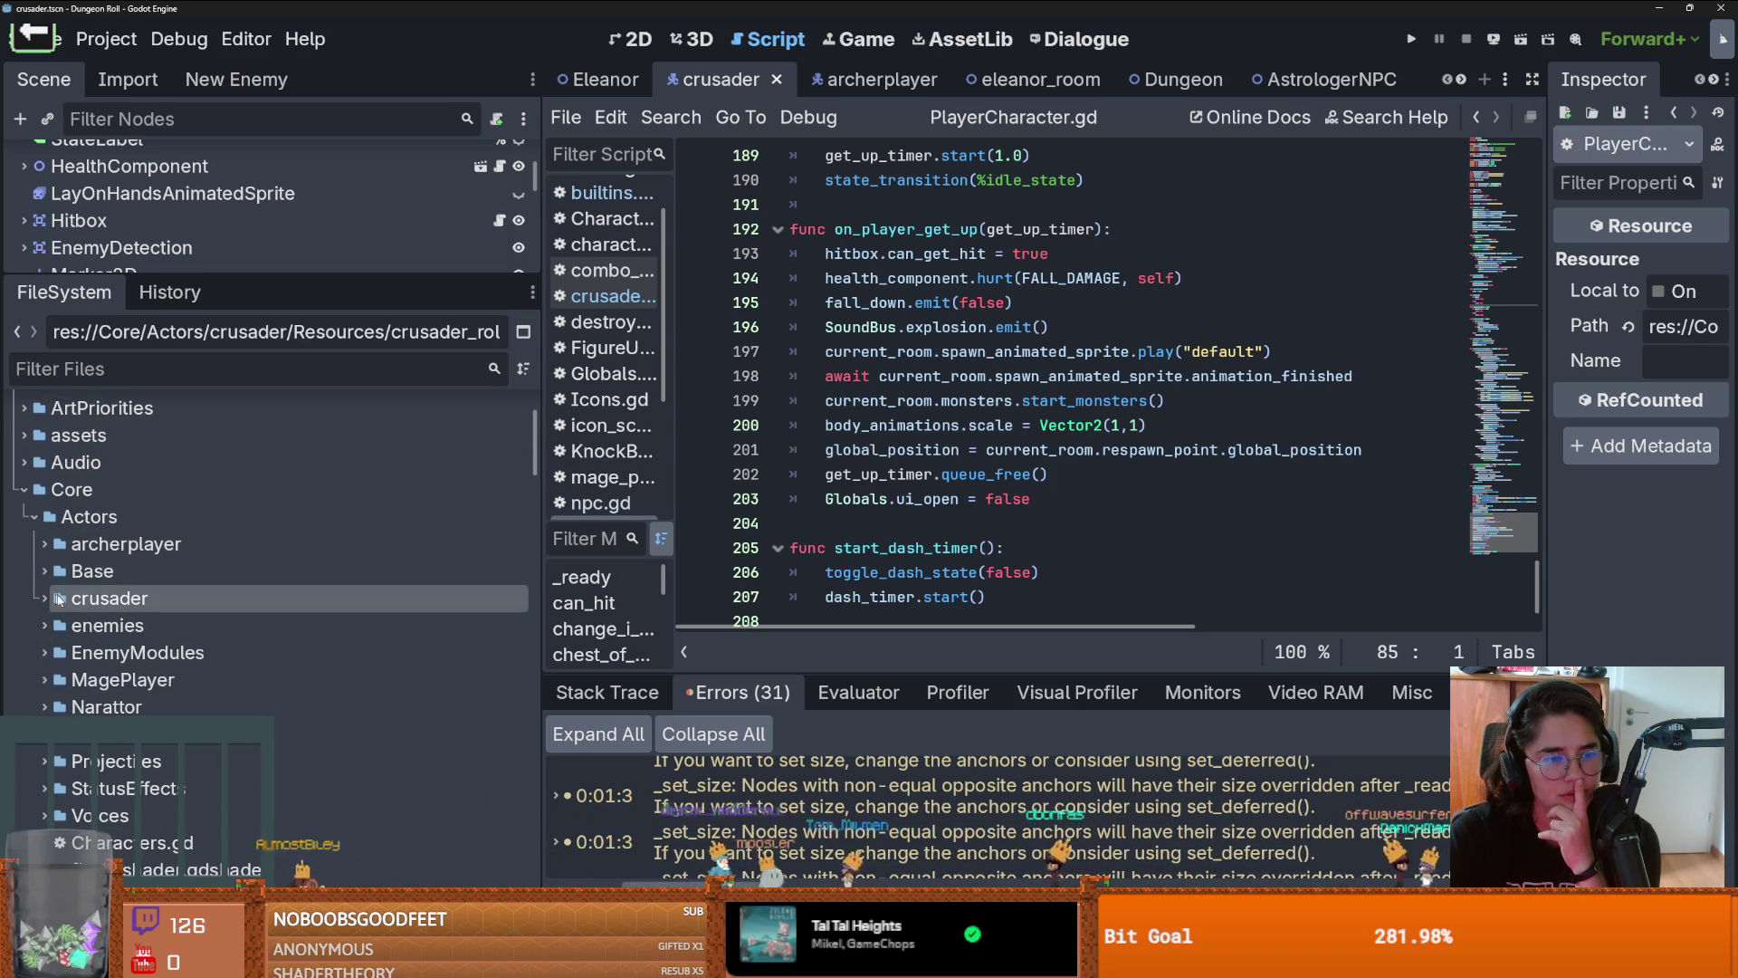
scroll(127, 631, "down", 2)
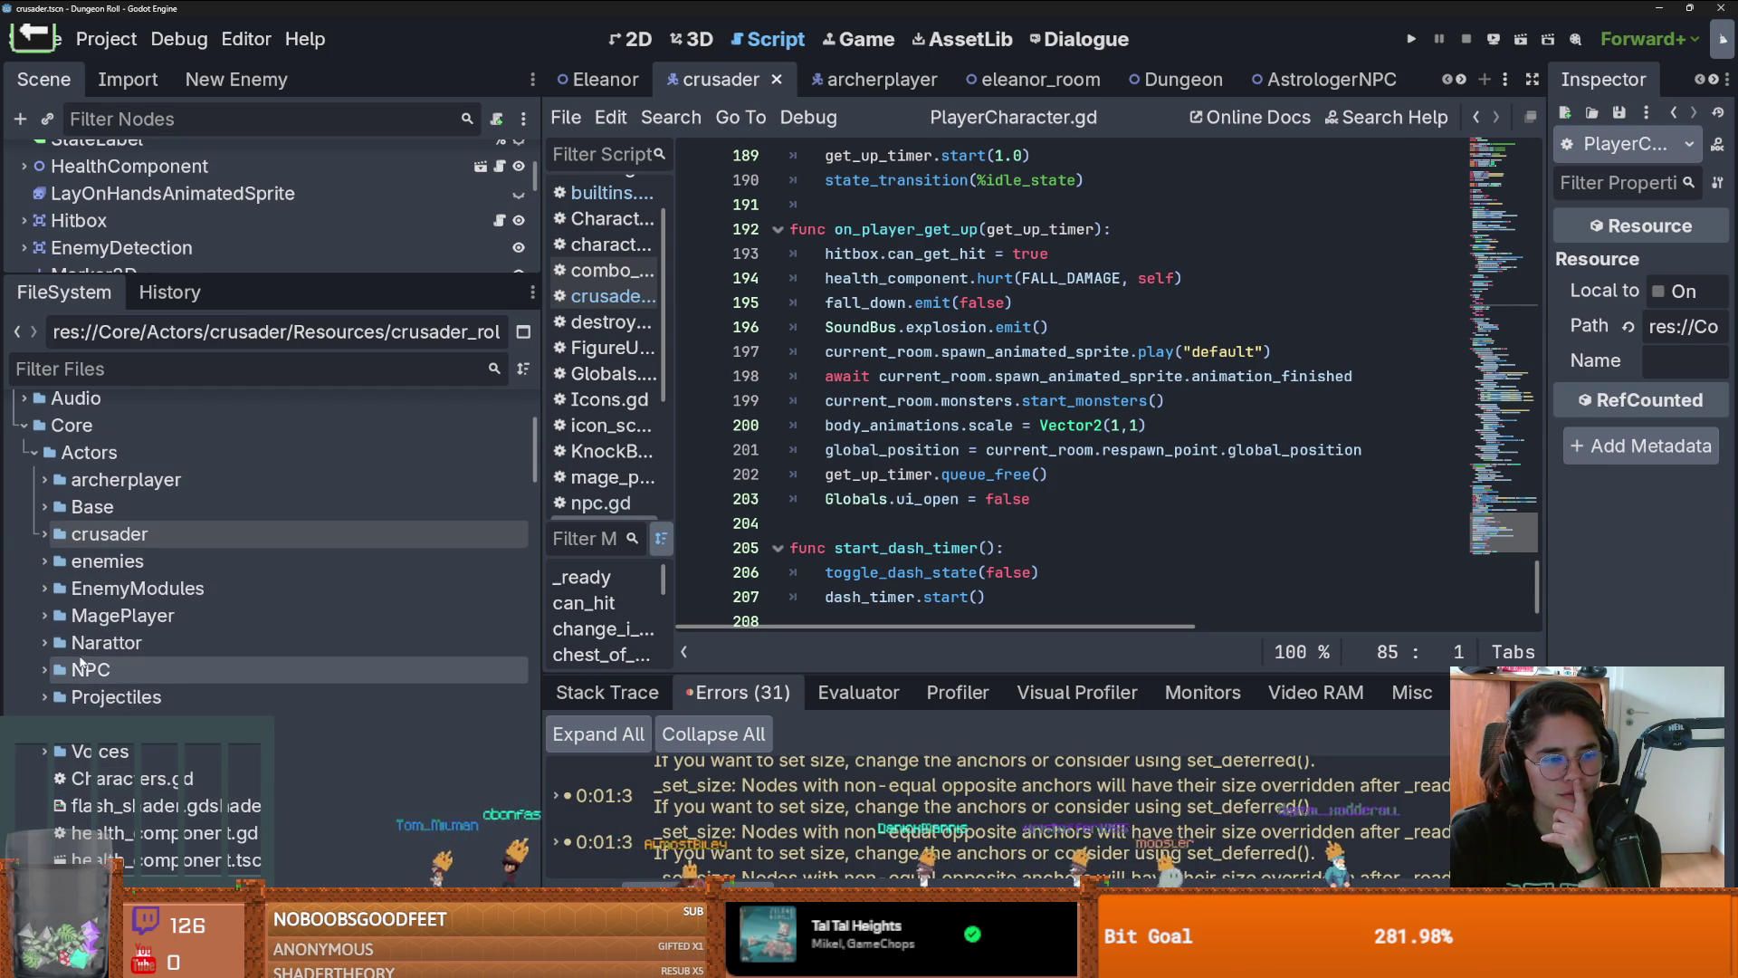
left_click(45, 669)
scroll(53, 669, "down", 2)
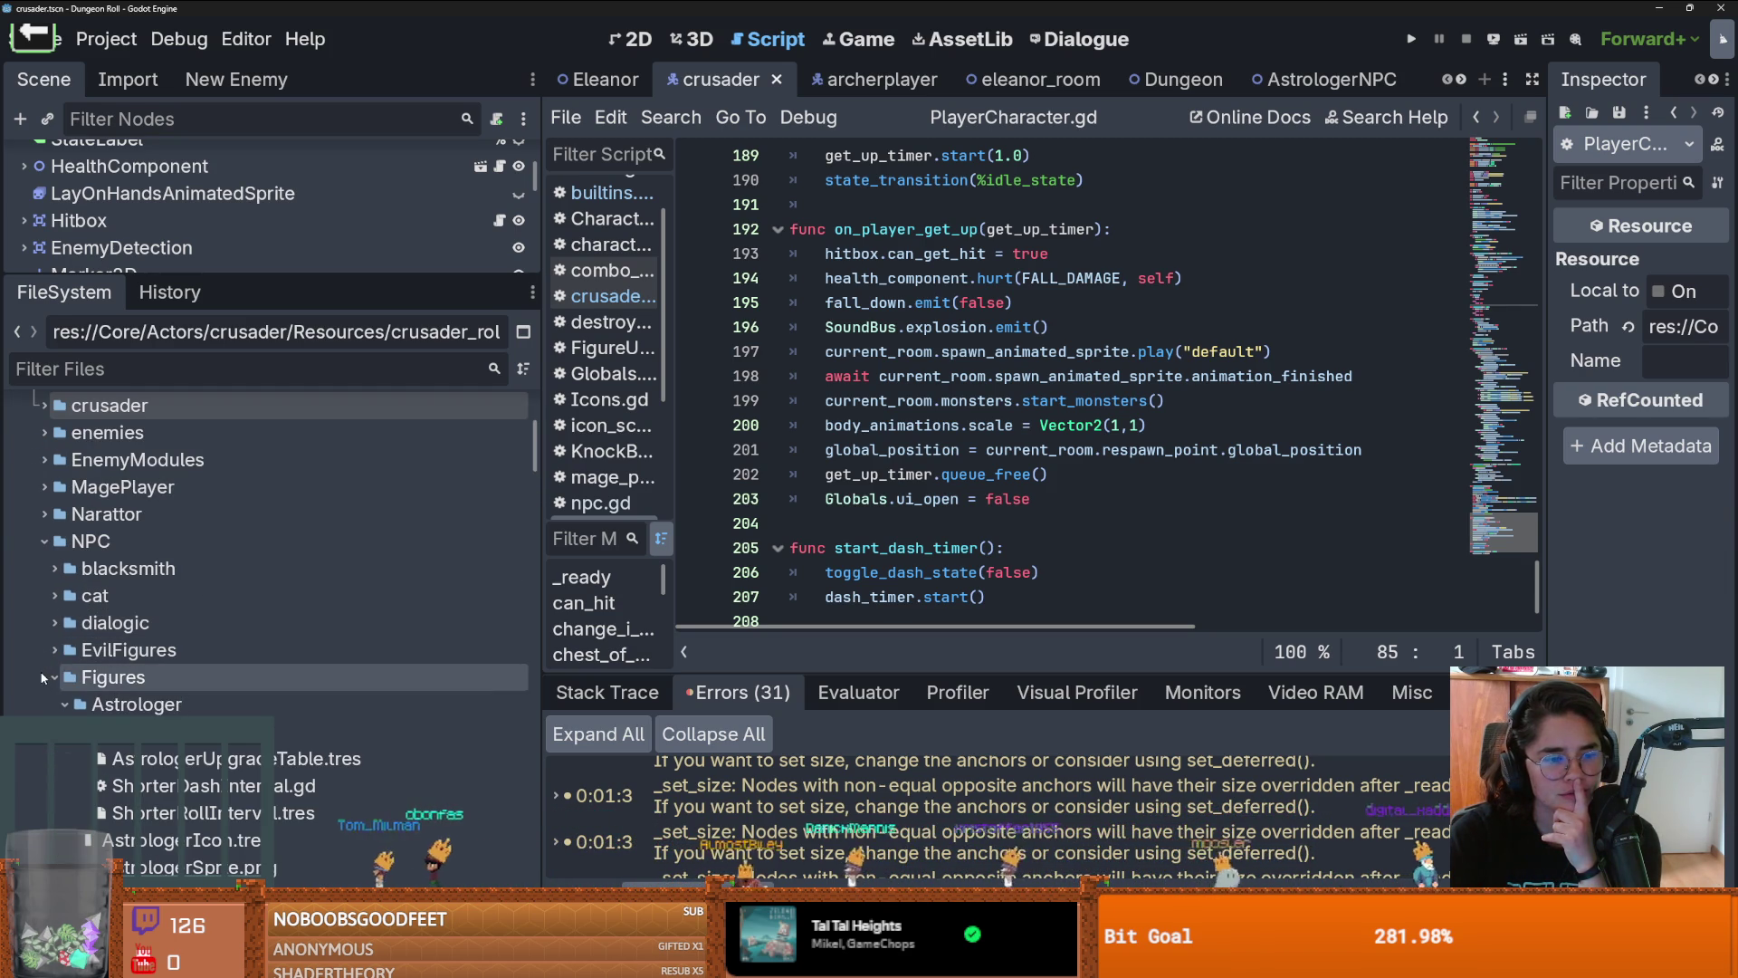
scroll(86, 669, "down", 1)
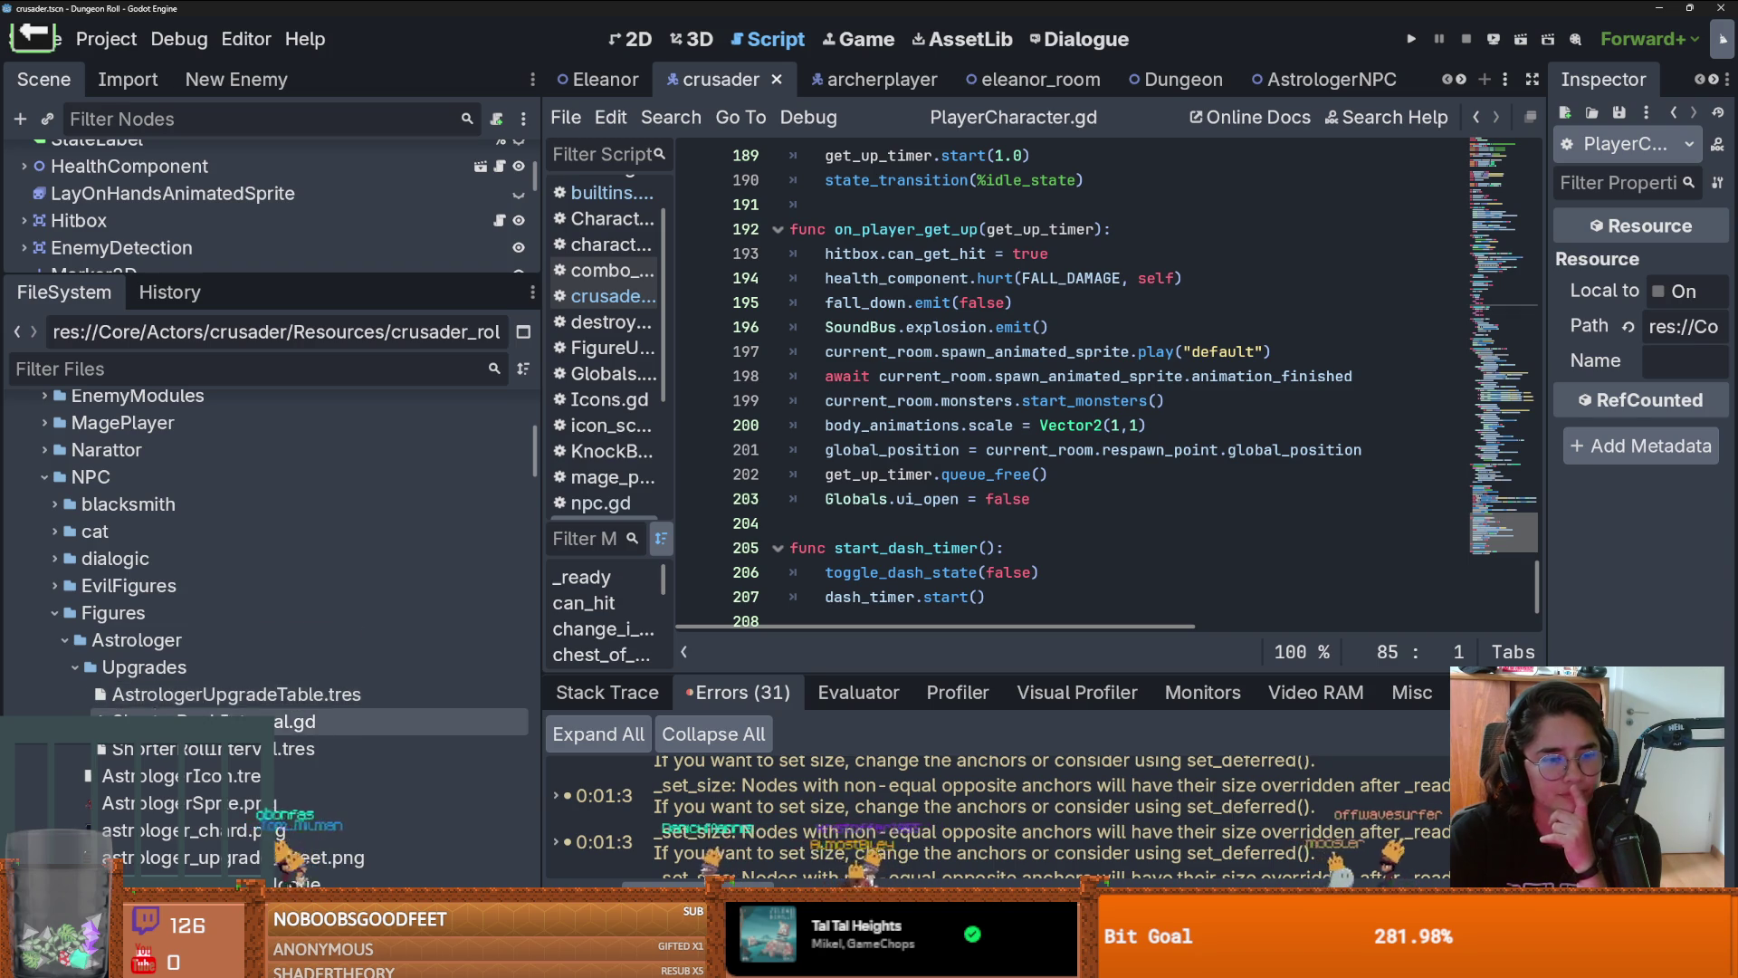
scroll(177, 697, "down", 1)
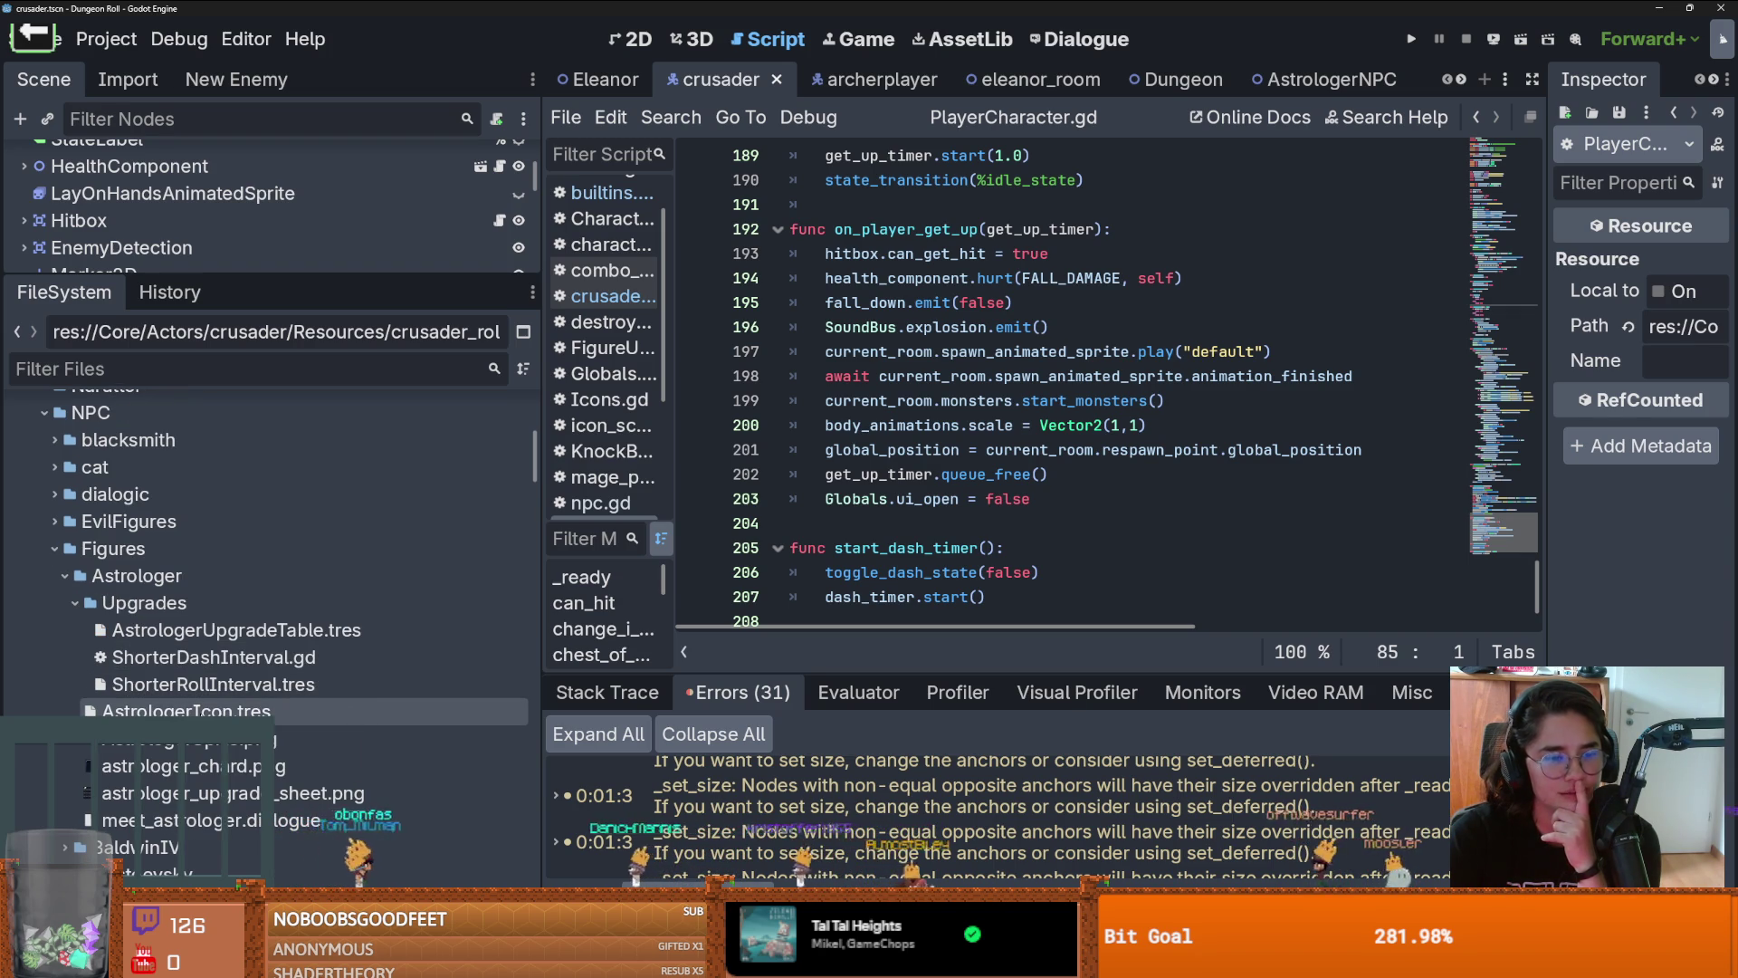
left_click(203, 630)
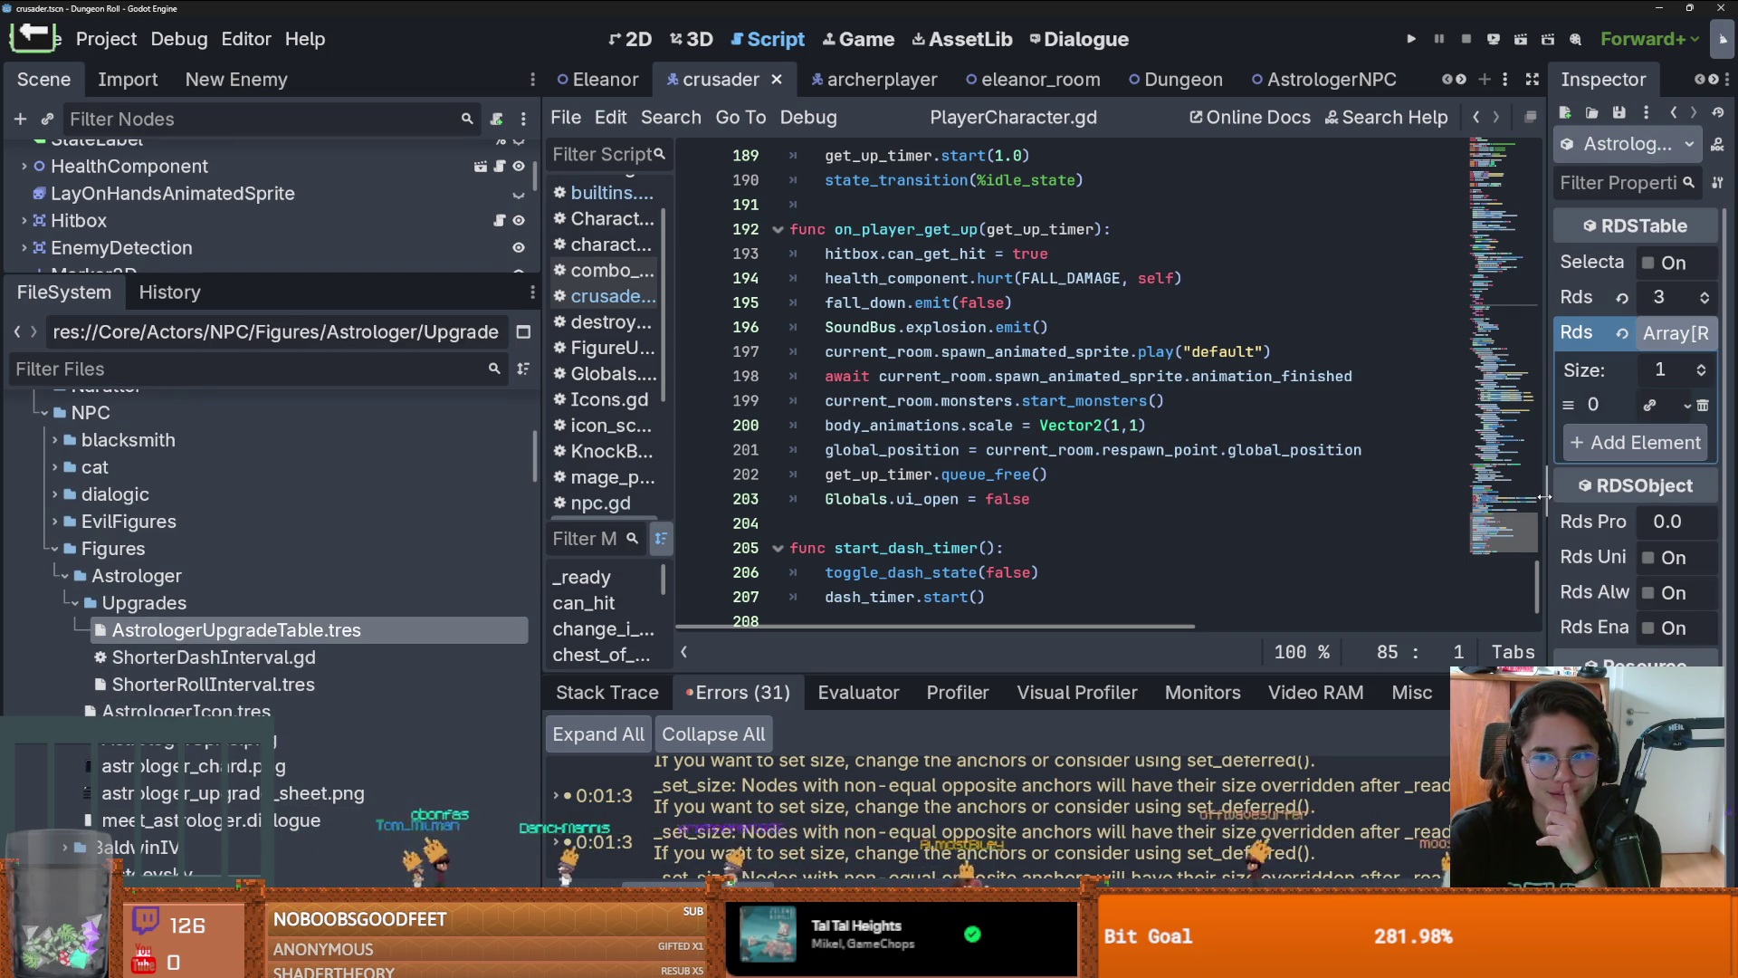
- Inspect the upgrade table's ShorterRollInterval.tres entry, save, and open ShorterRollInterval.tres
left_click_drag(1543, 496, 1051, 496)
left_click(1517, 408)
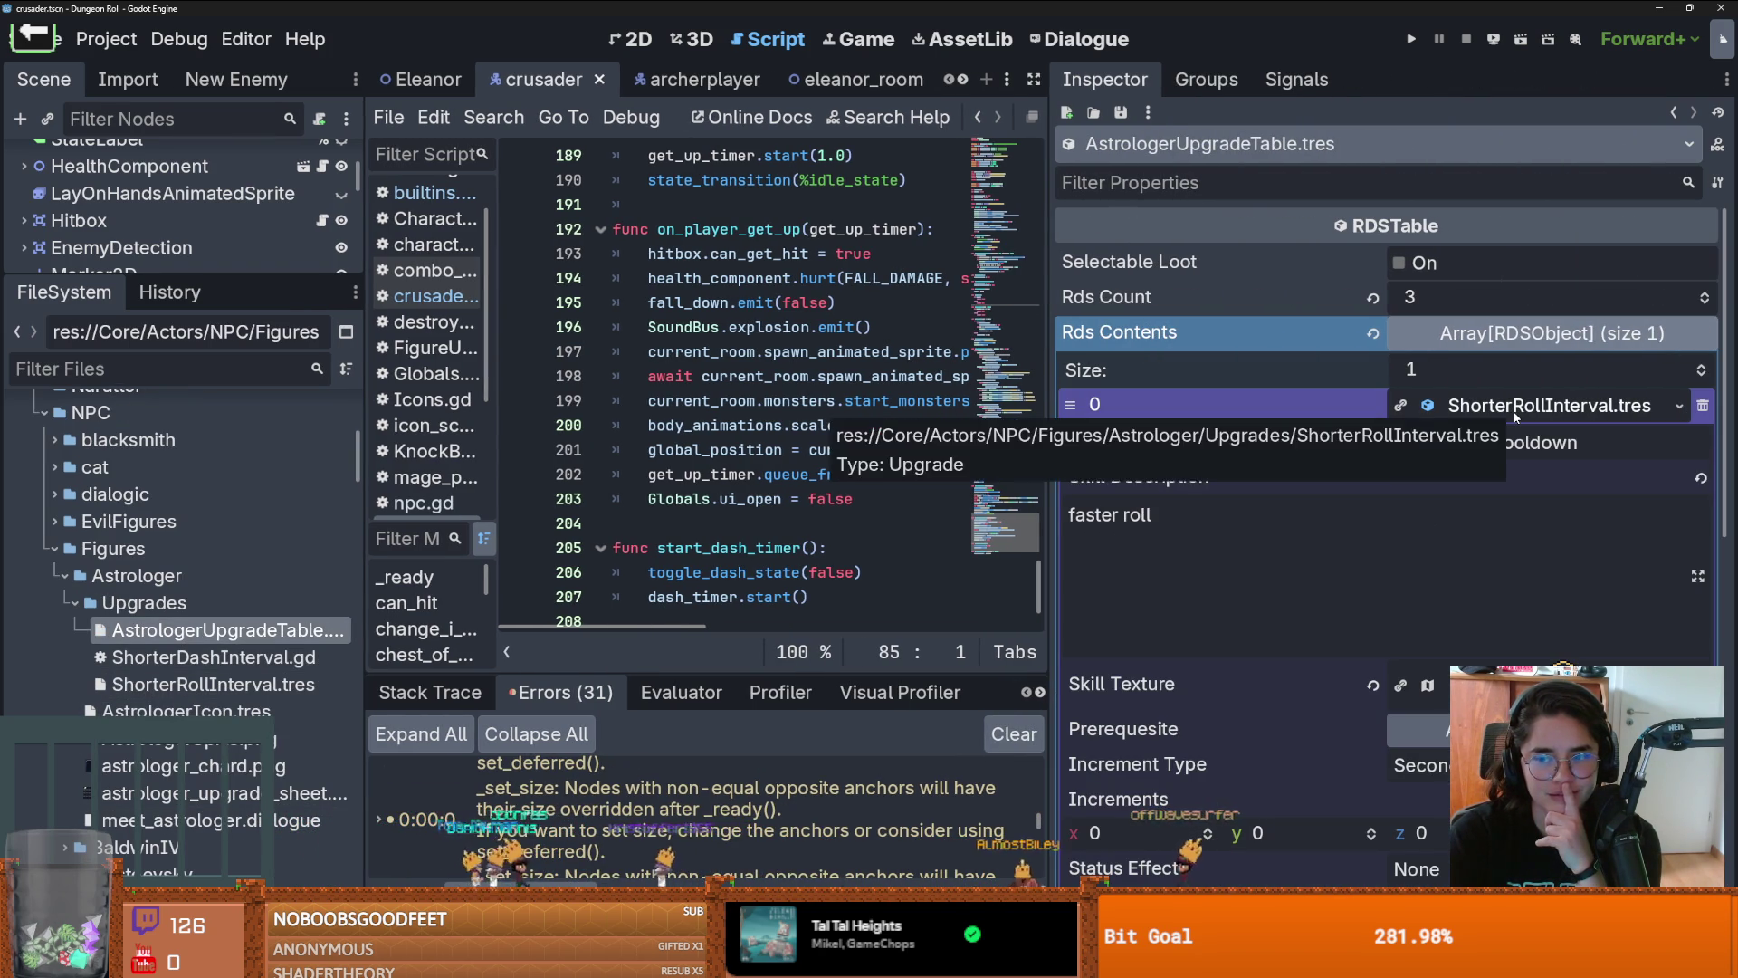
scroll(1320, 561, "down", 5)
scroll(1321, 561, "up", 5)
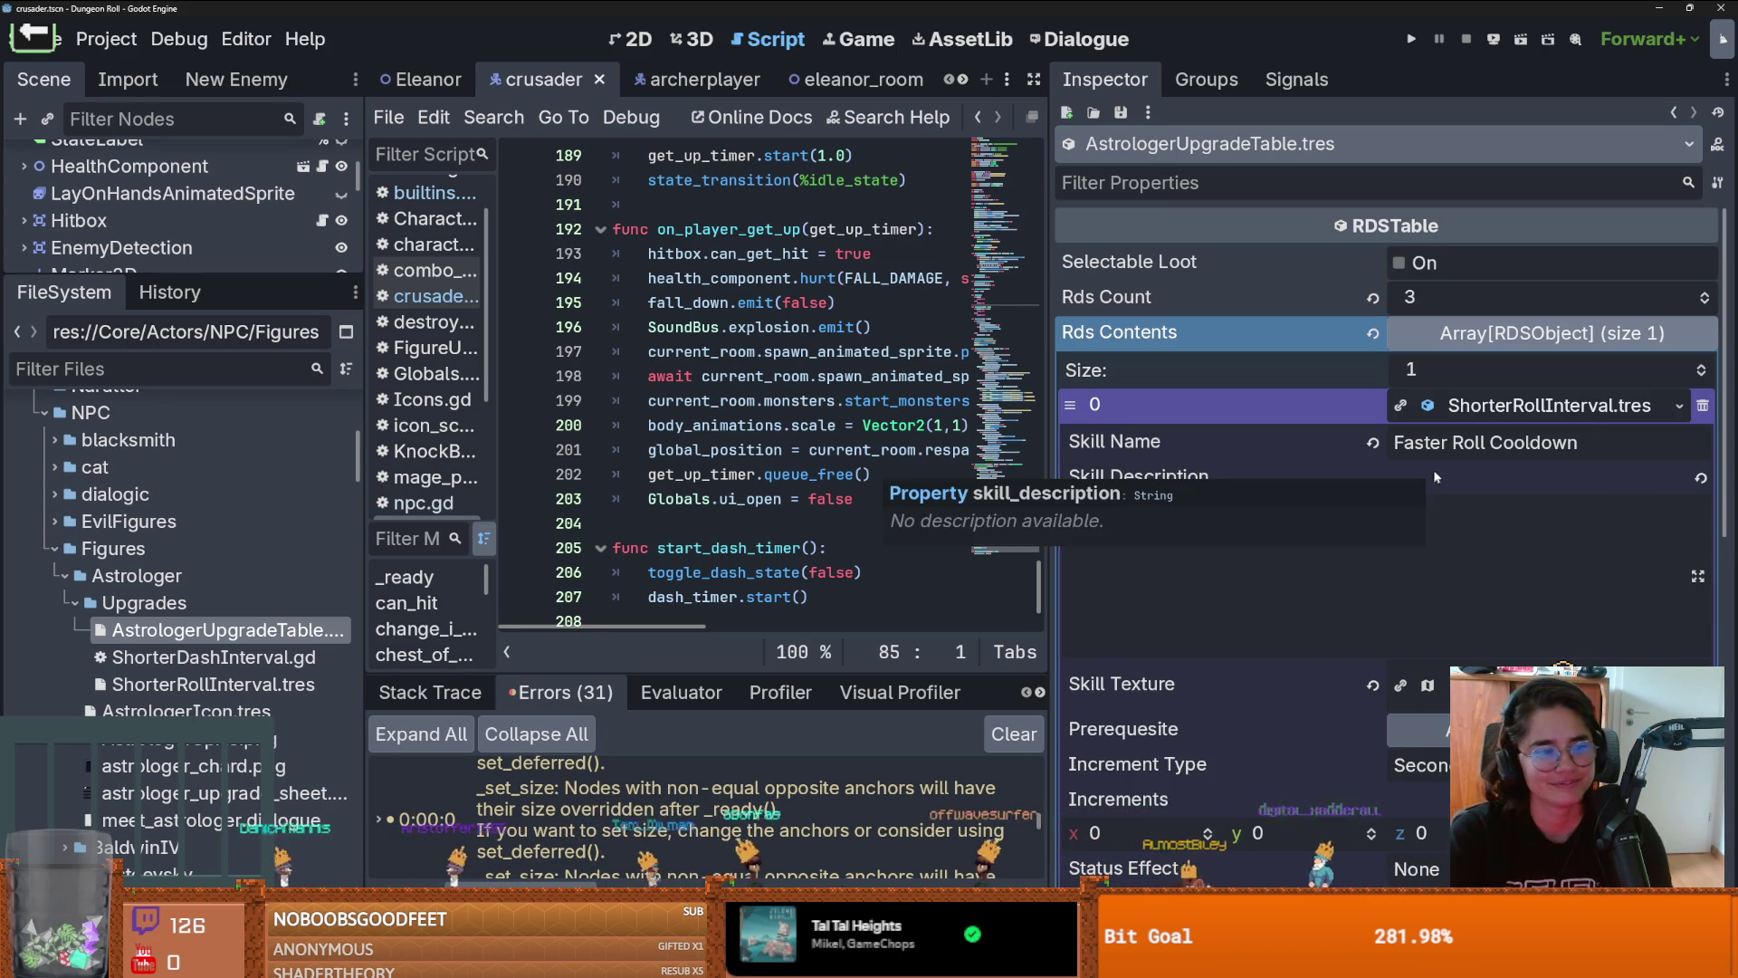
left_click(1468, 420)
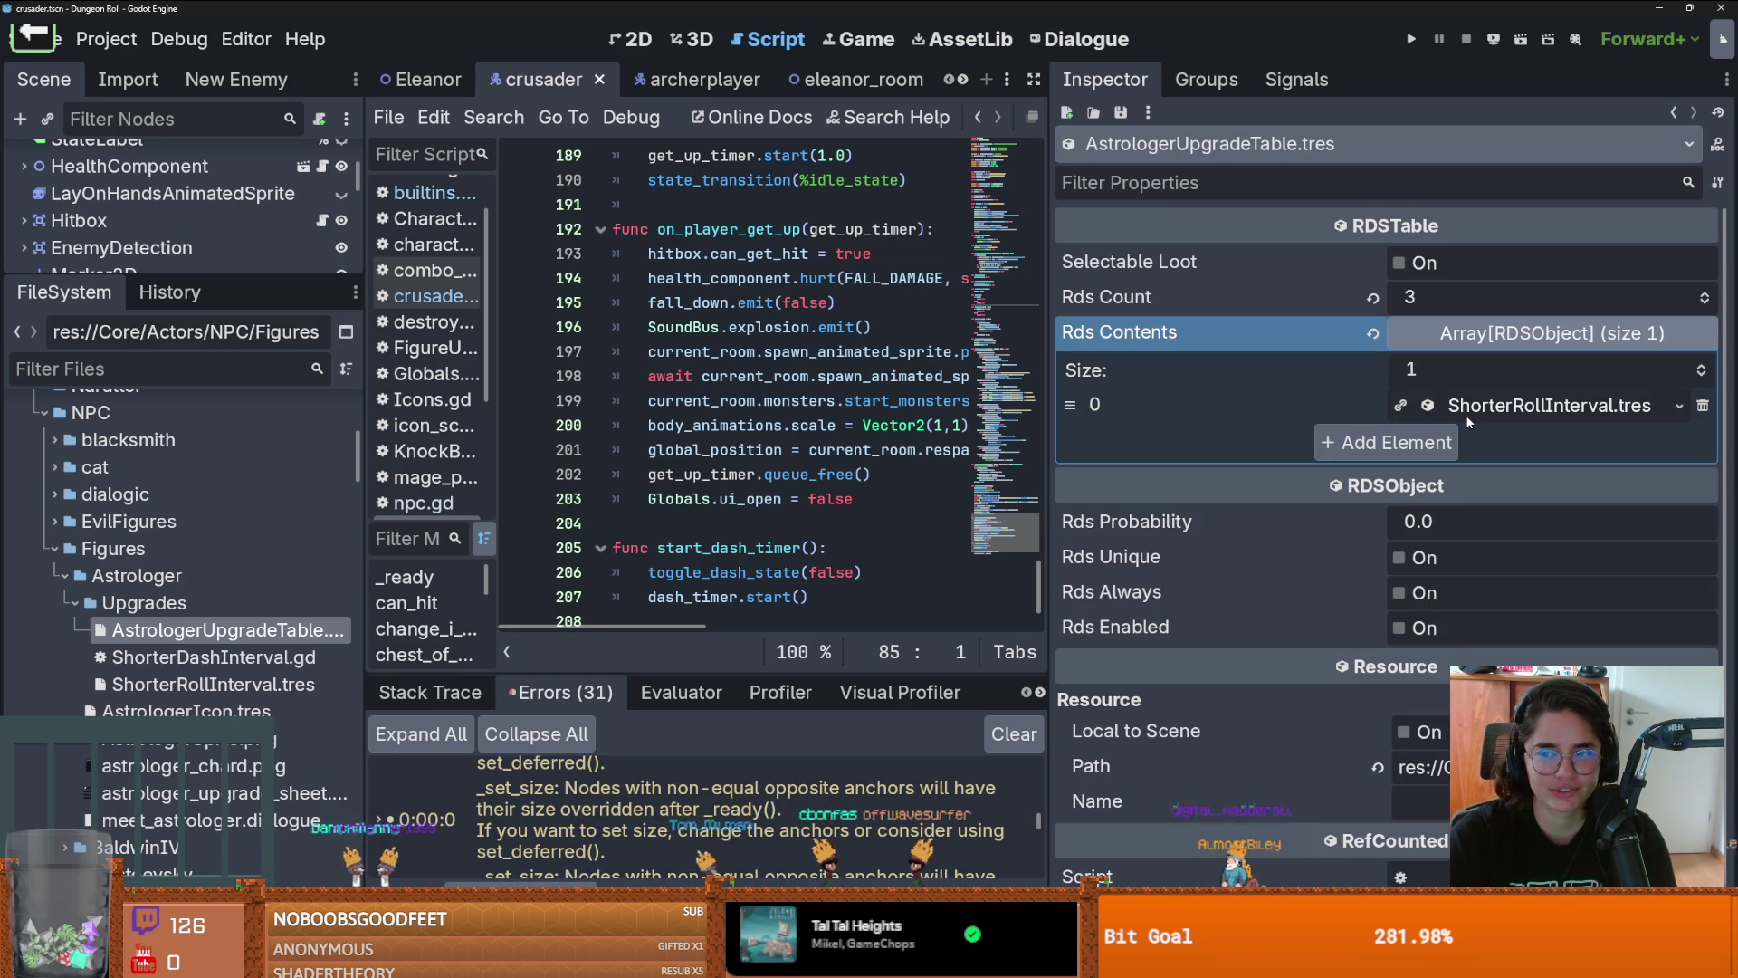
key("ctrl+s")
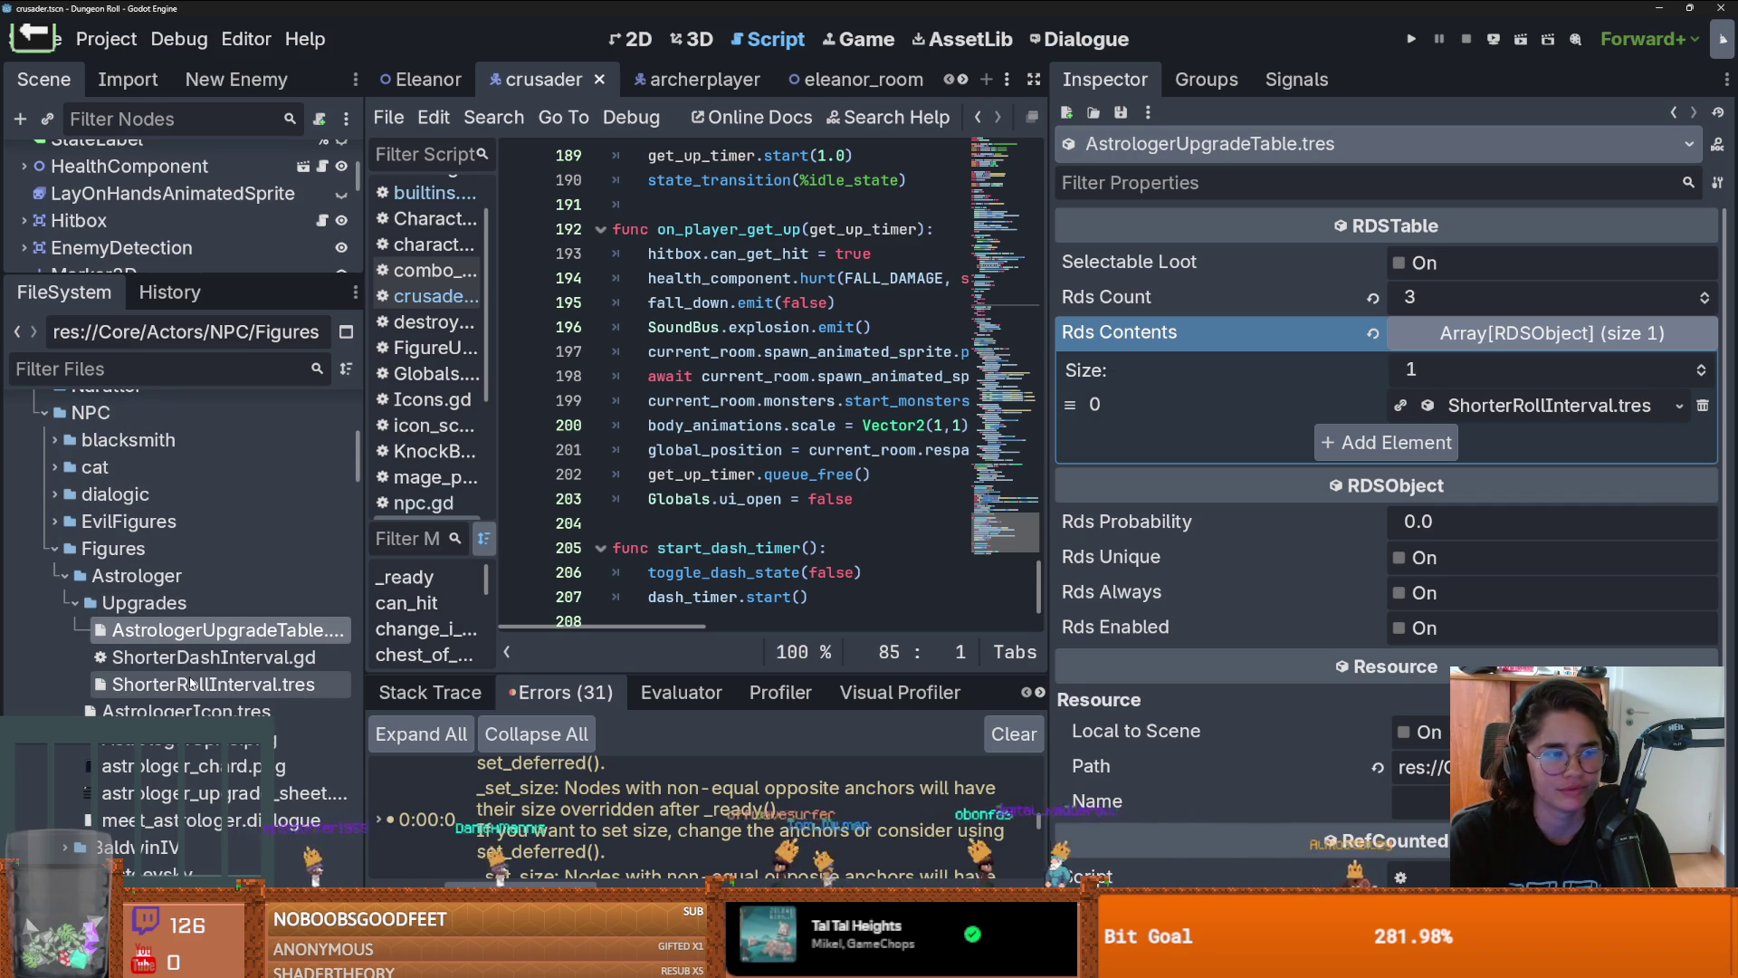
left_click(192, 686)
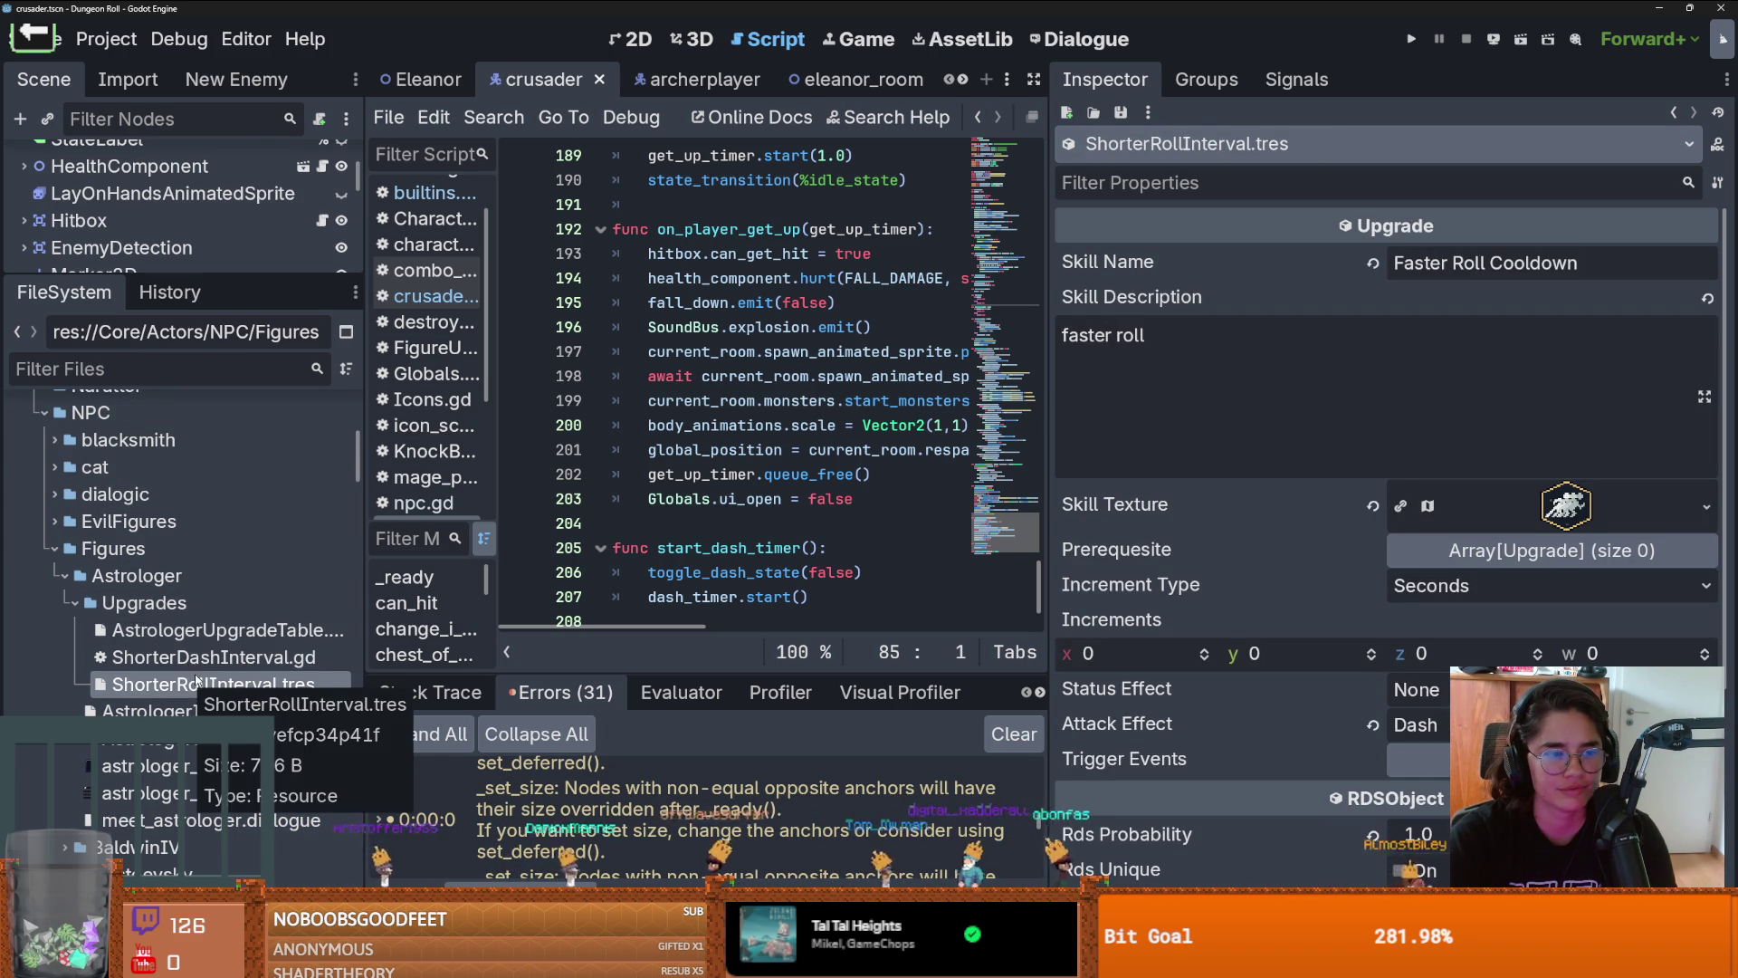
- Give AstrologerIcon.tres Rds Probability 1 and Rds Enabled on, then save
left_click(165, 712)
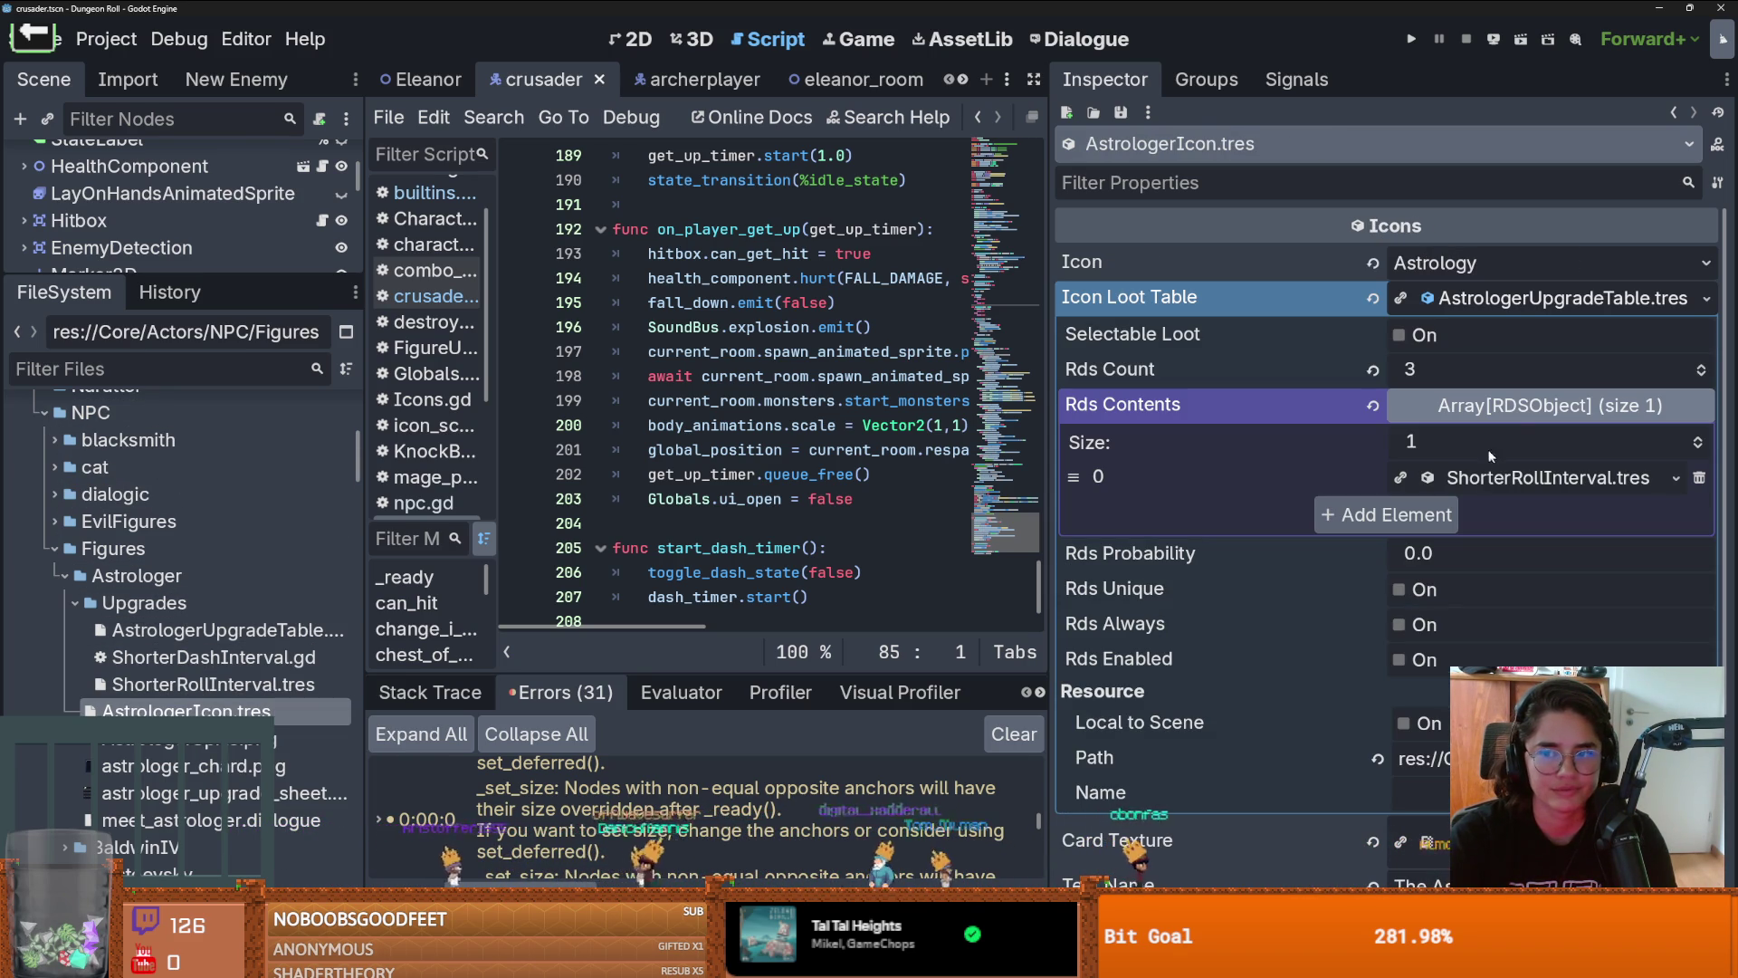
left_click(1514, 407)
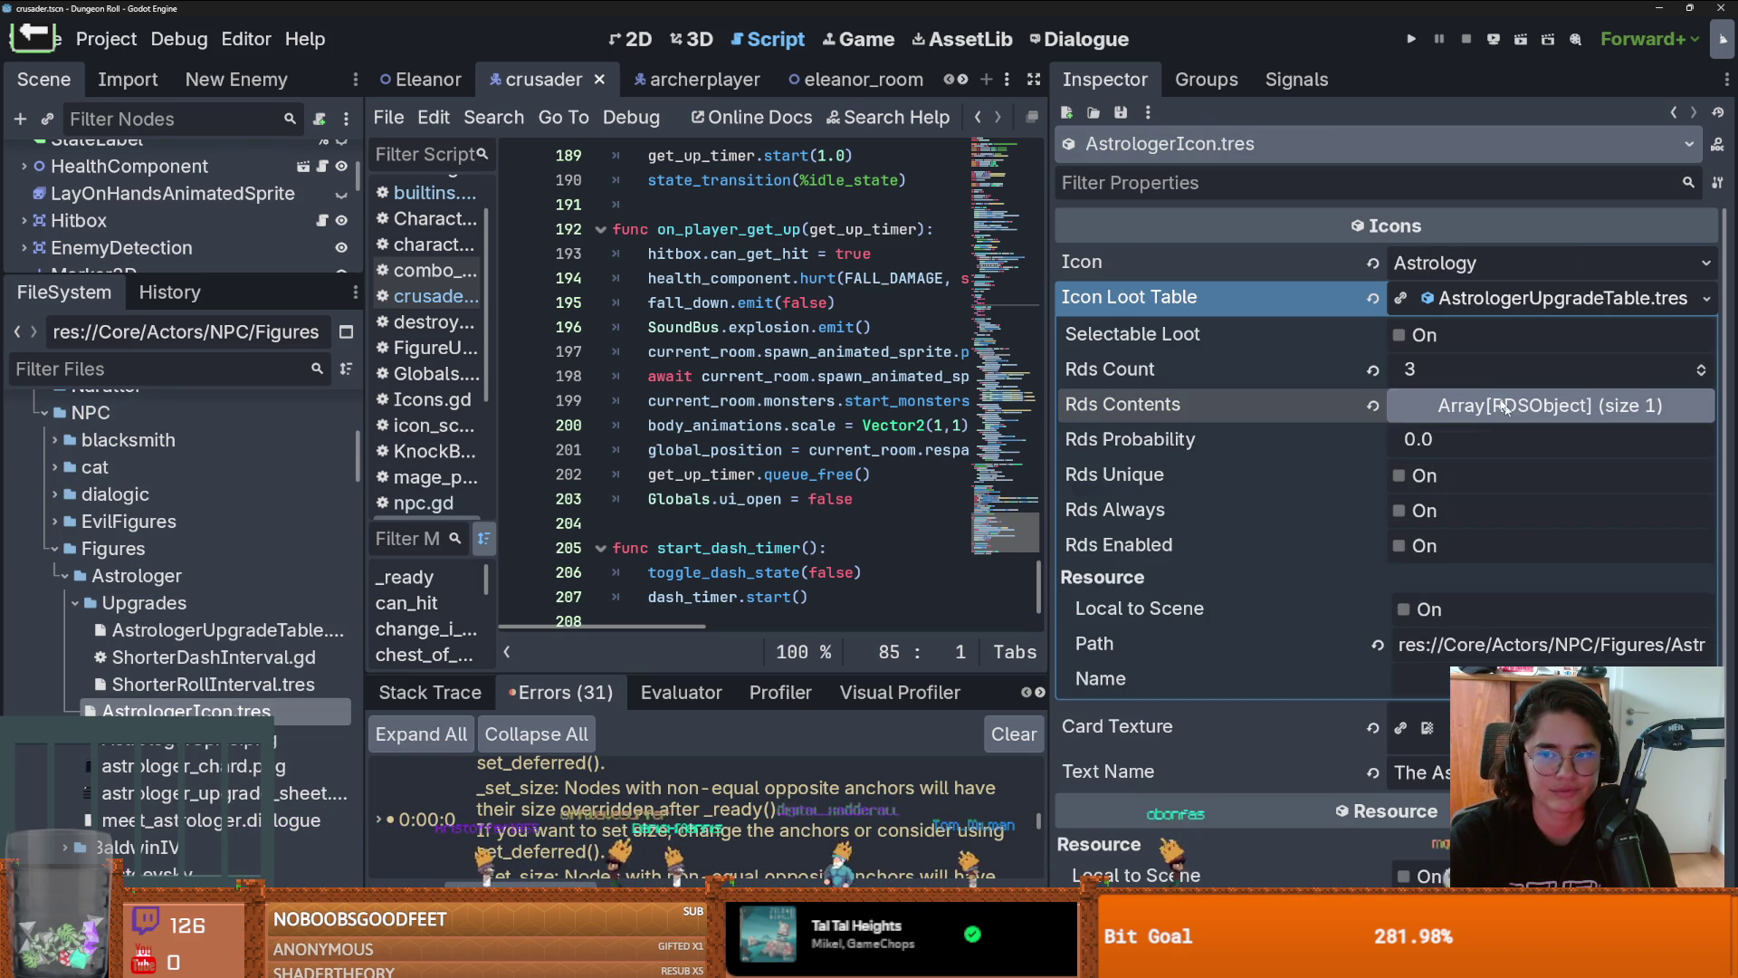
left_click(1423, 442)
type("1")
left_click(1400, 546)
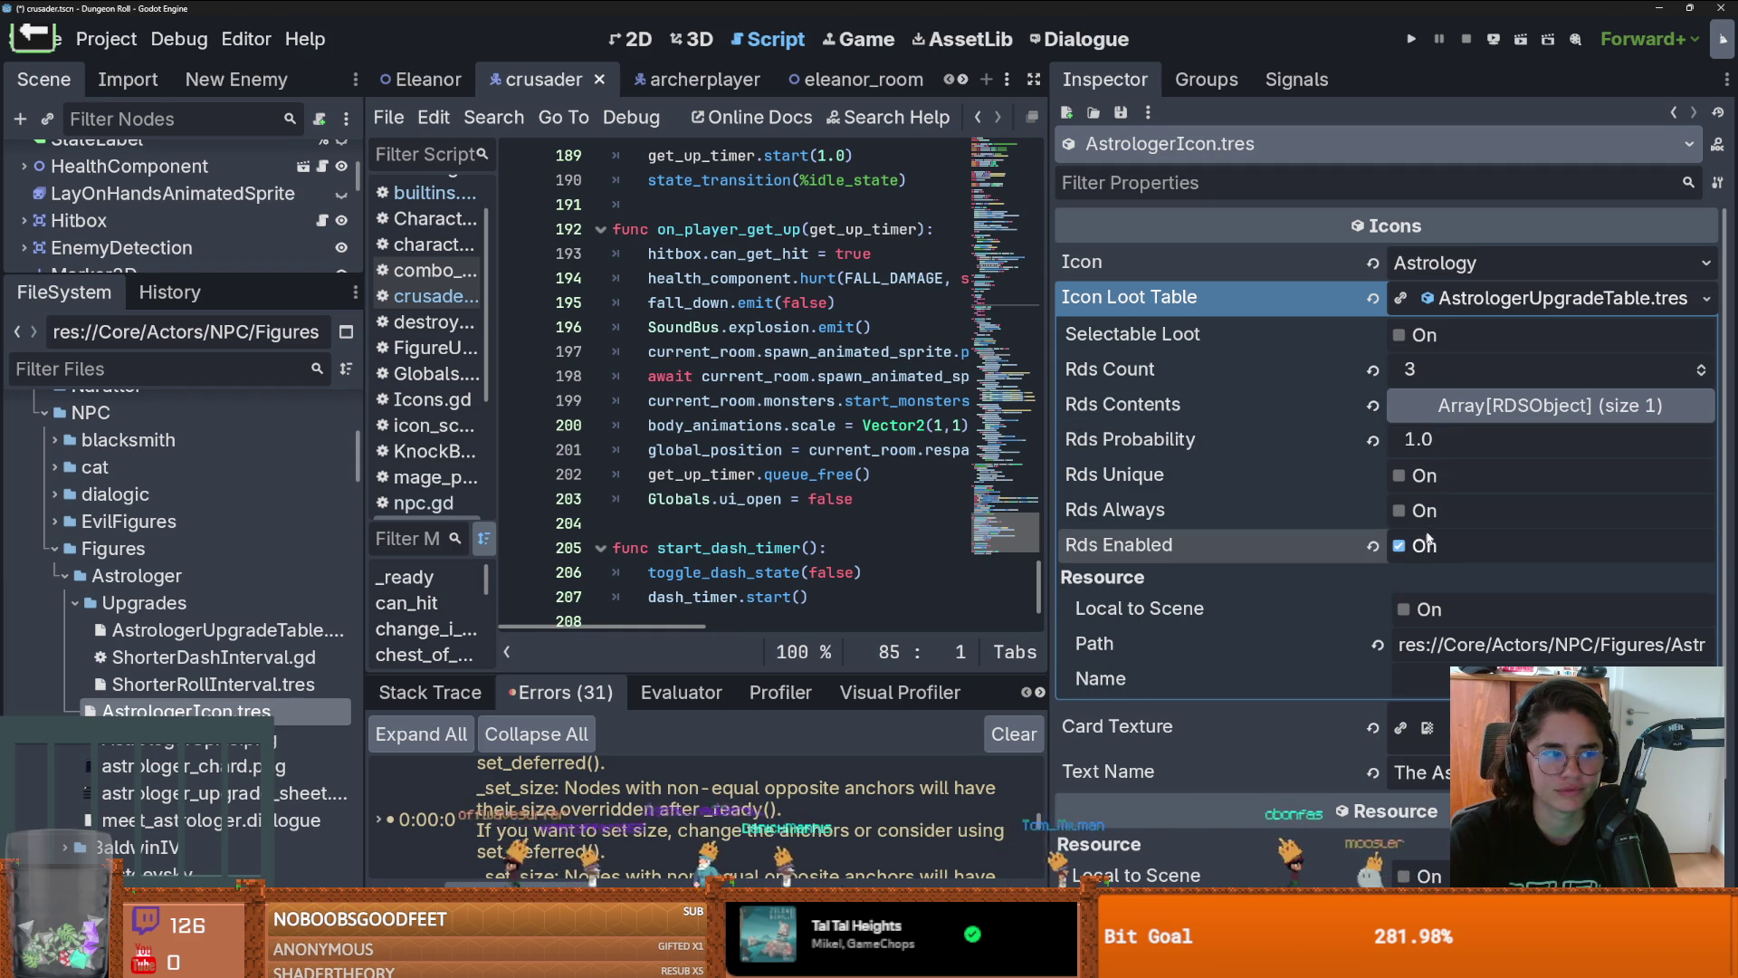
left_click(1507, 406)
left_click(1508, 405)
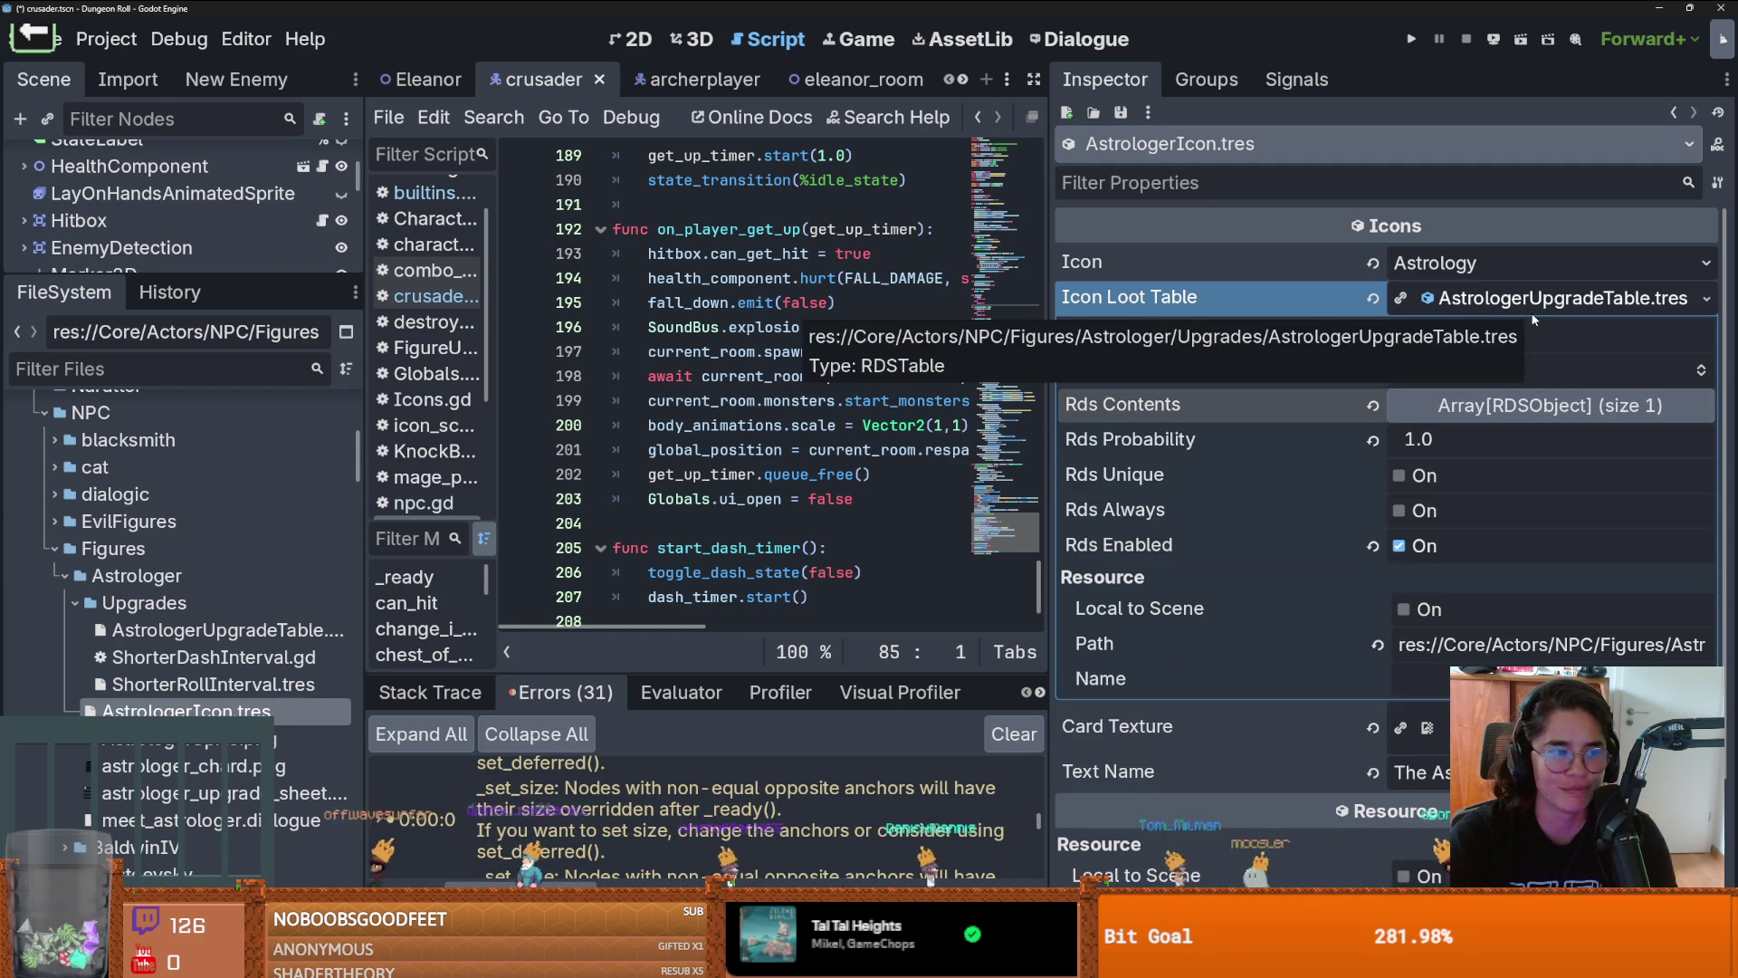
key("ctrl+s")
- Keep Astrology as the character icon and switch to the Dialogue editor
left_click(1494, 263)
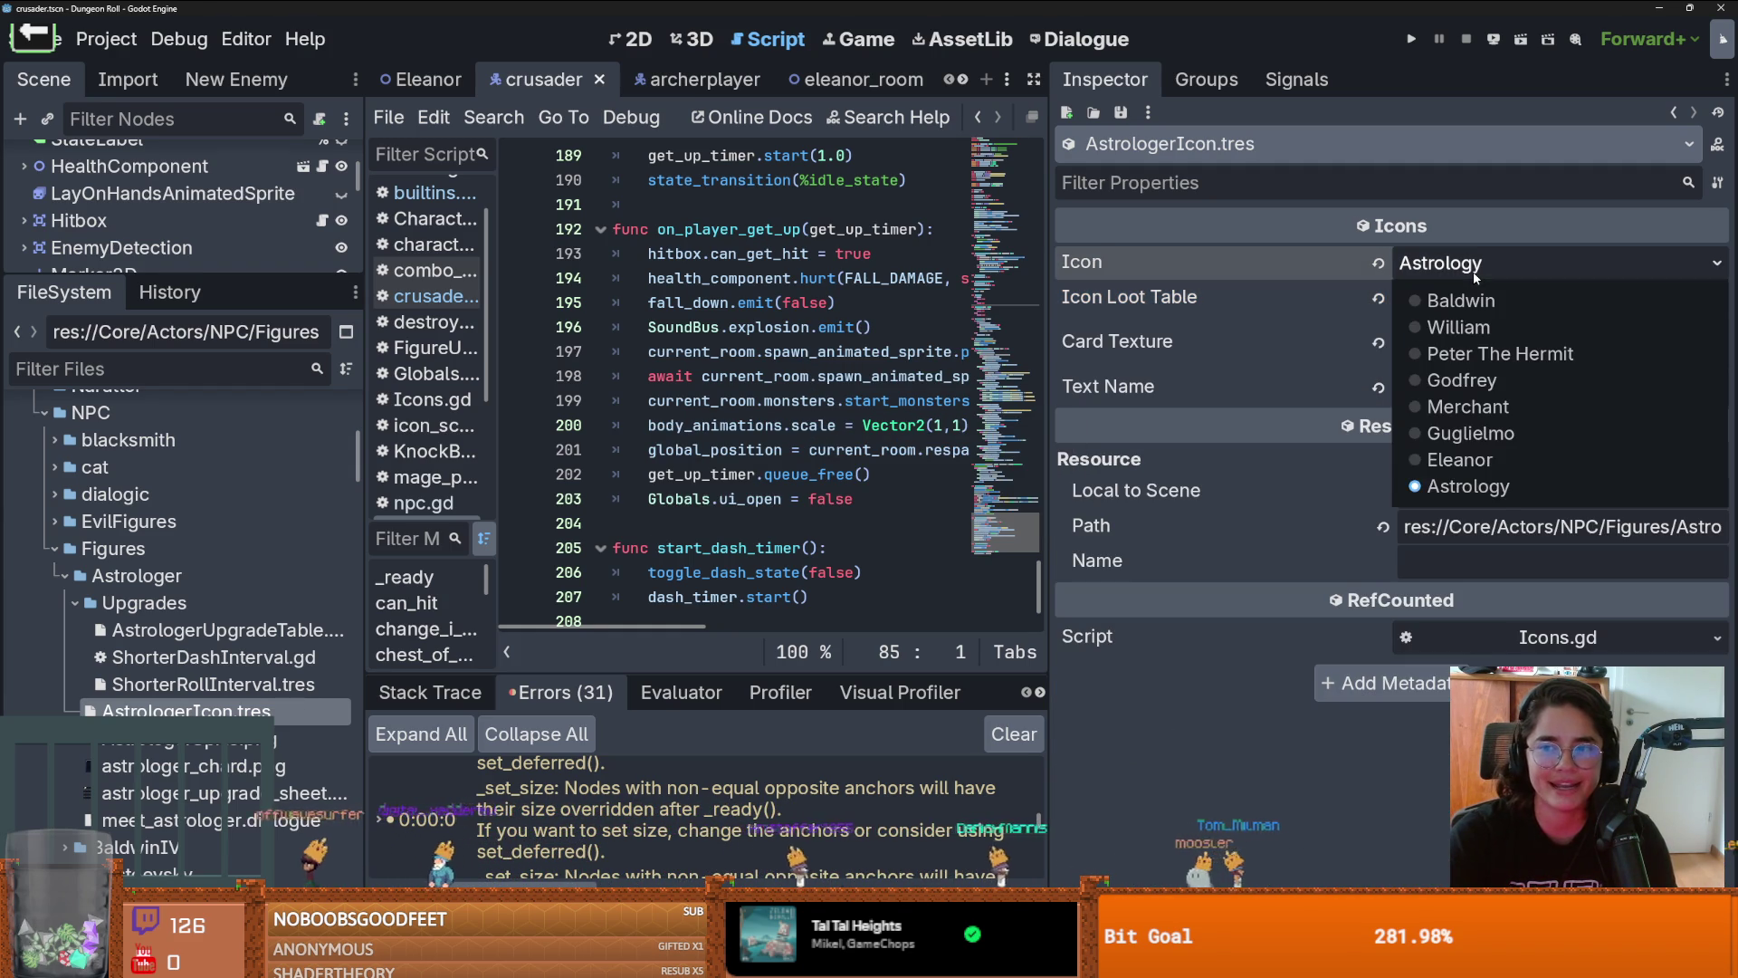
left_click(1439, 486)
left_click(1086, 39)
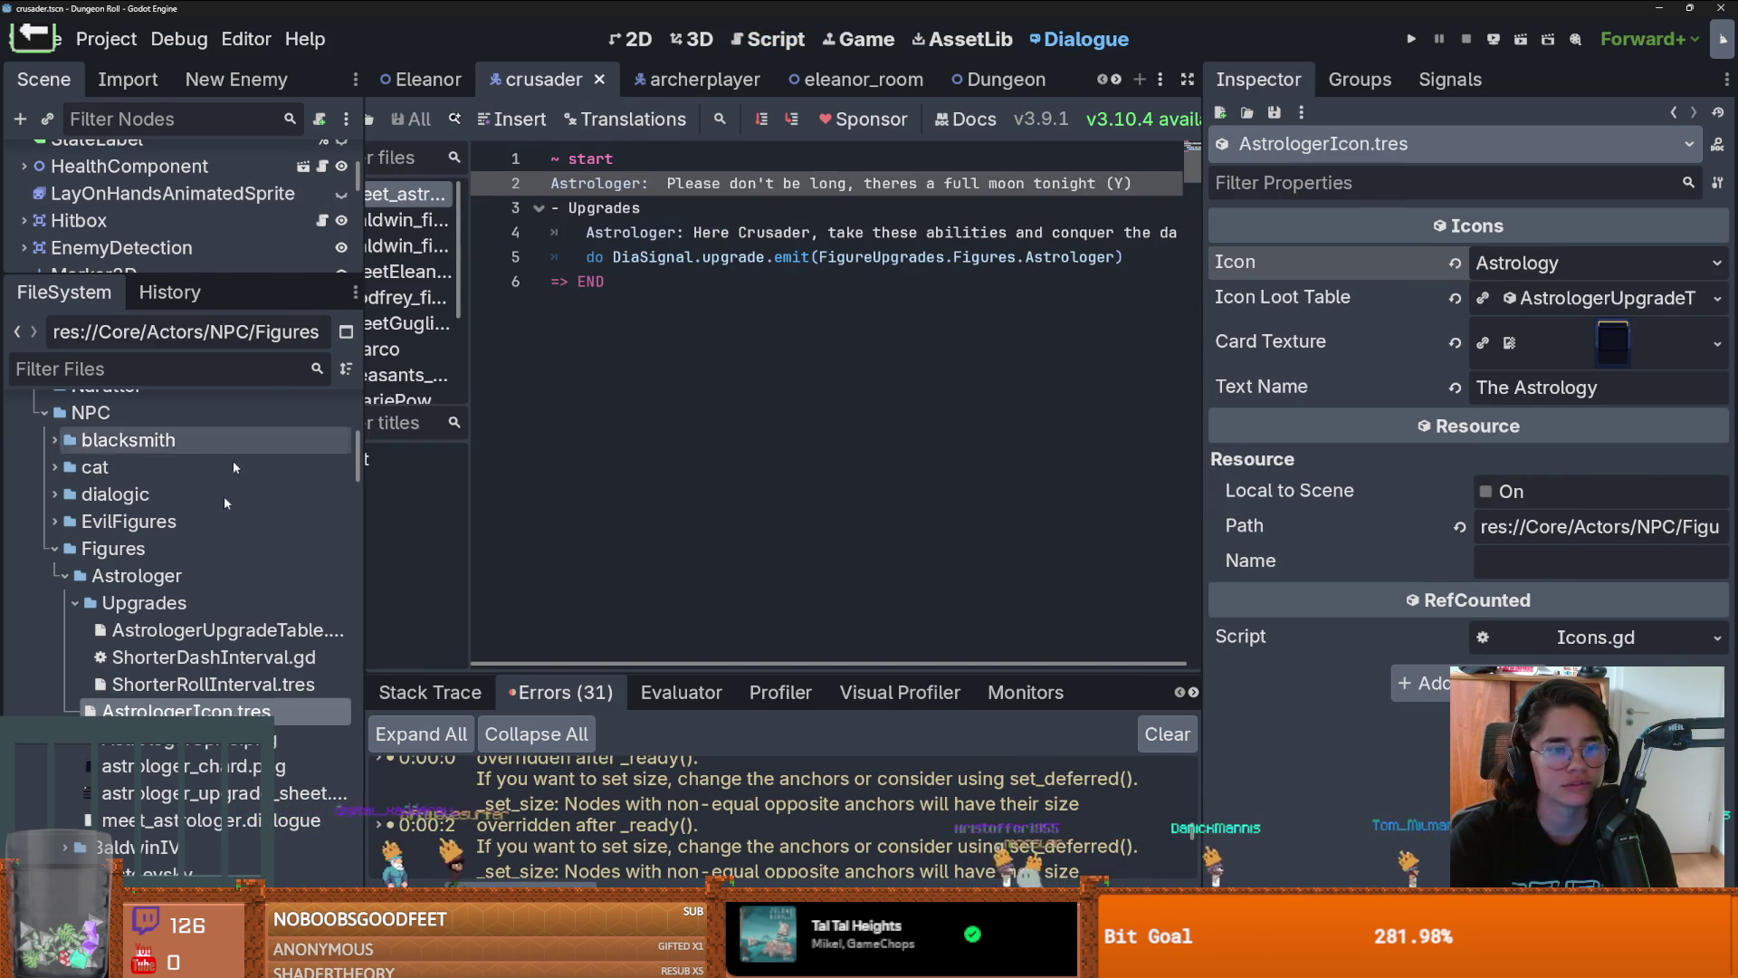
- Leave Godot and bring the nypost.com article in the browser to the front
scroll(226, 633, "up", 4)
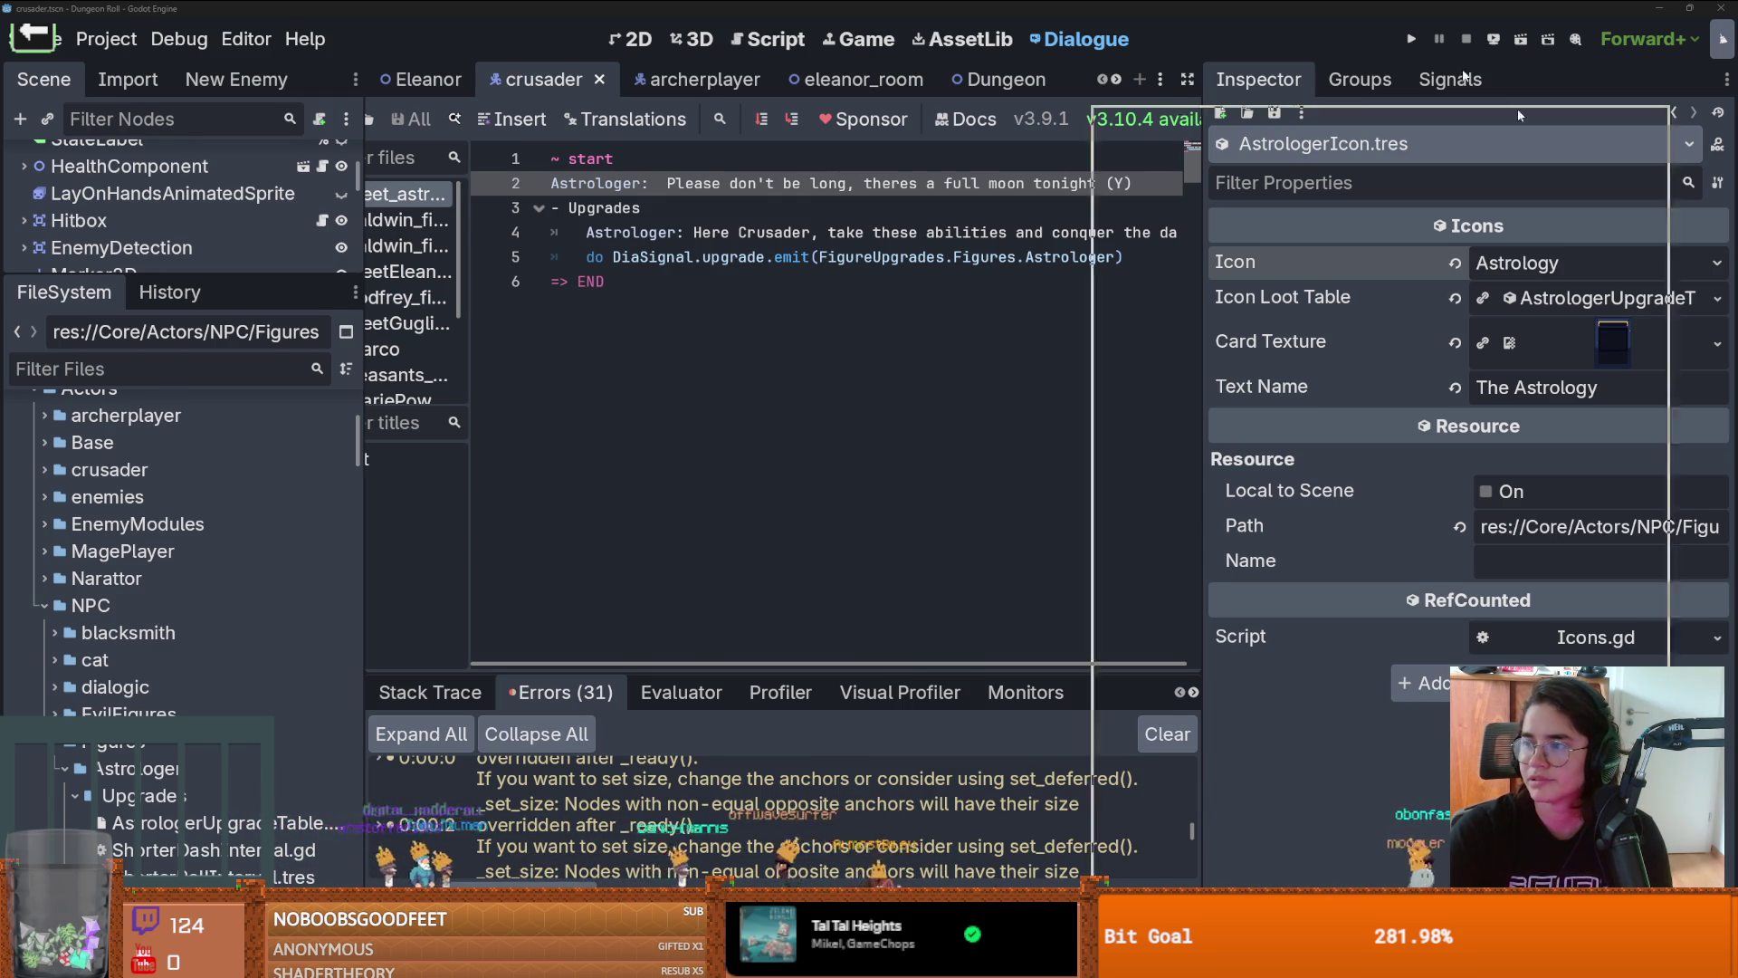
key("alt+Tab")
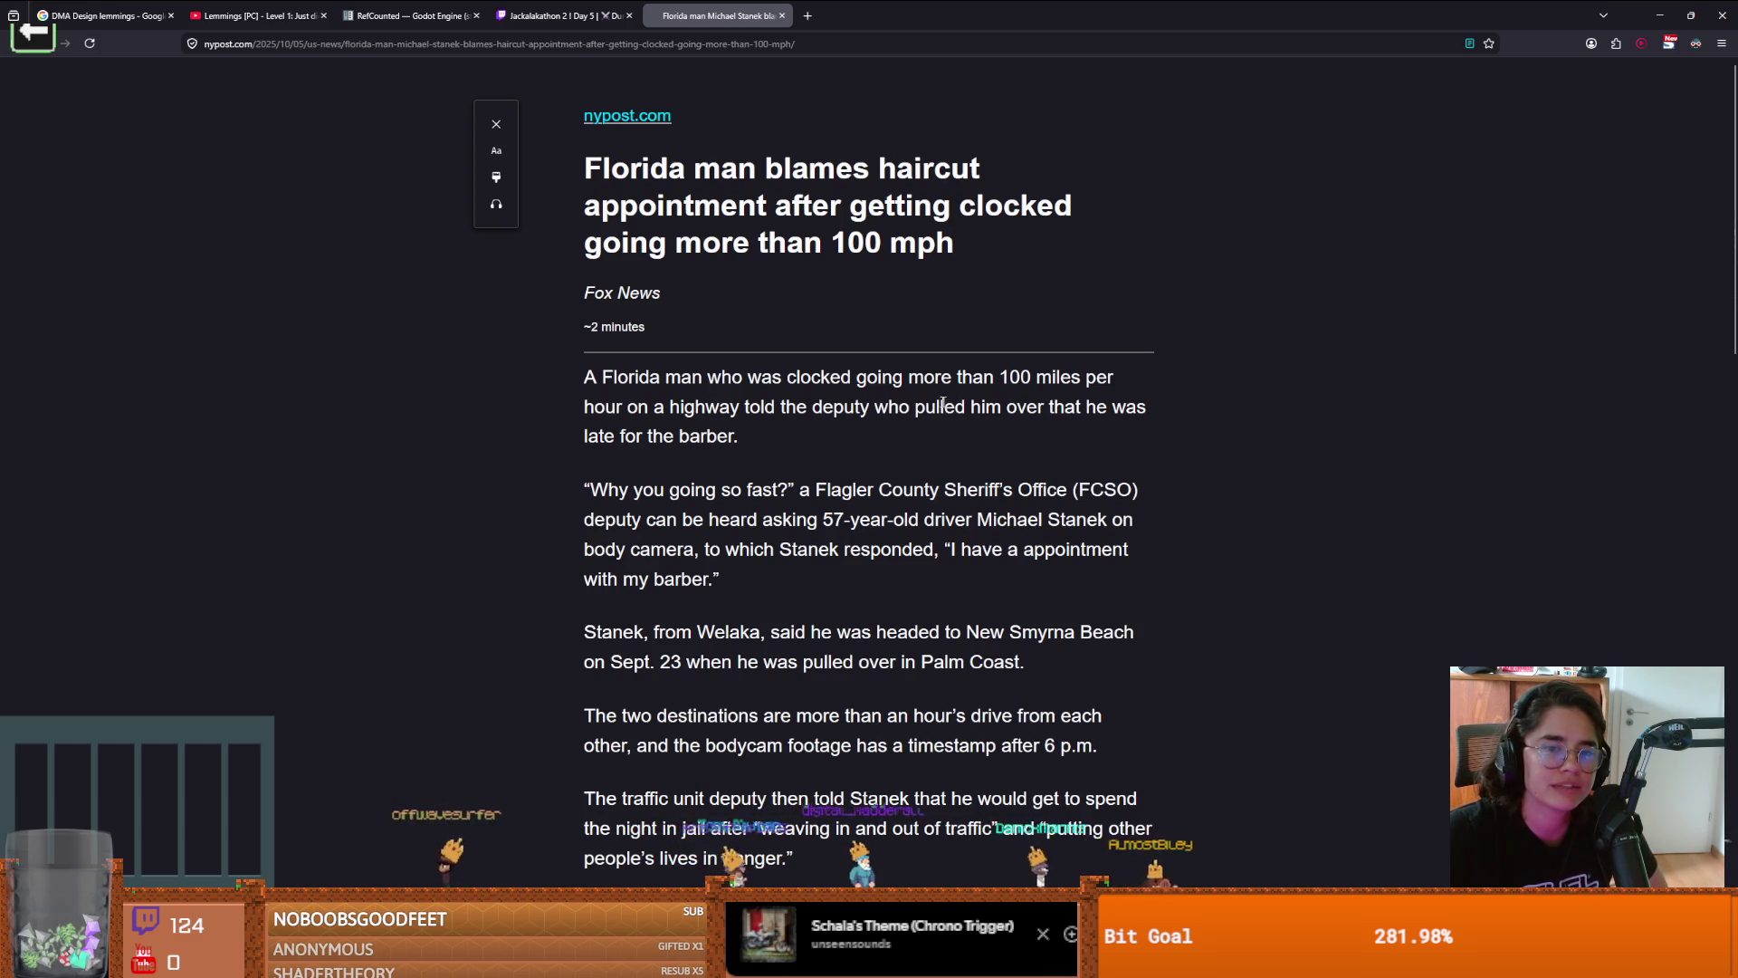
- Read the nypost.com Florida man speeding article, then return to Godot
scroll(660, 484, "down", 1)
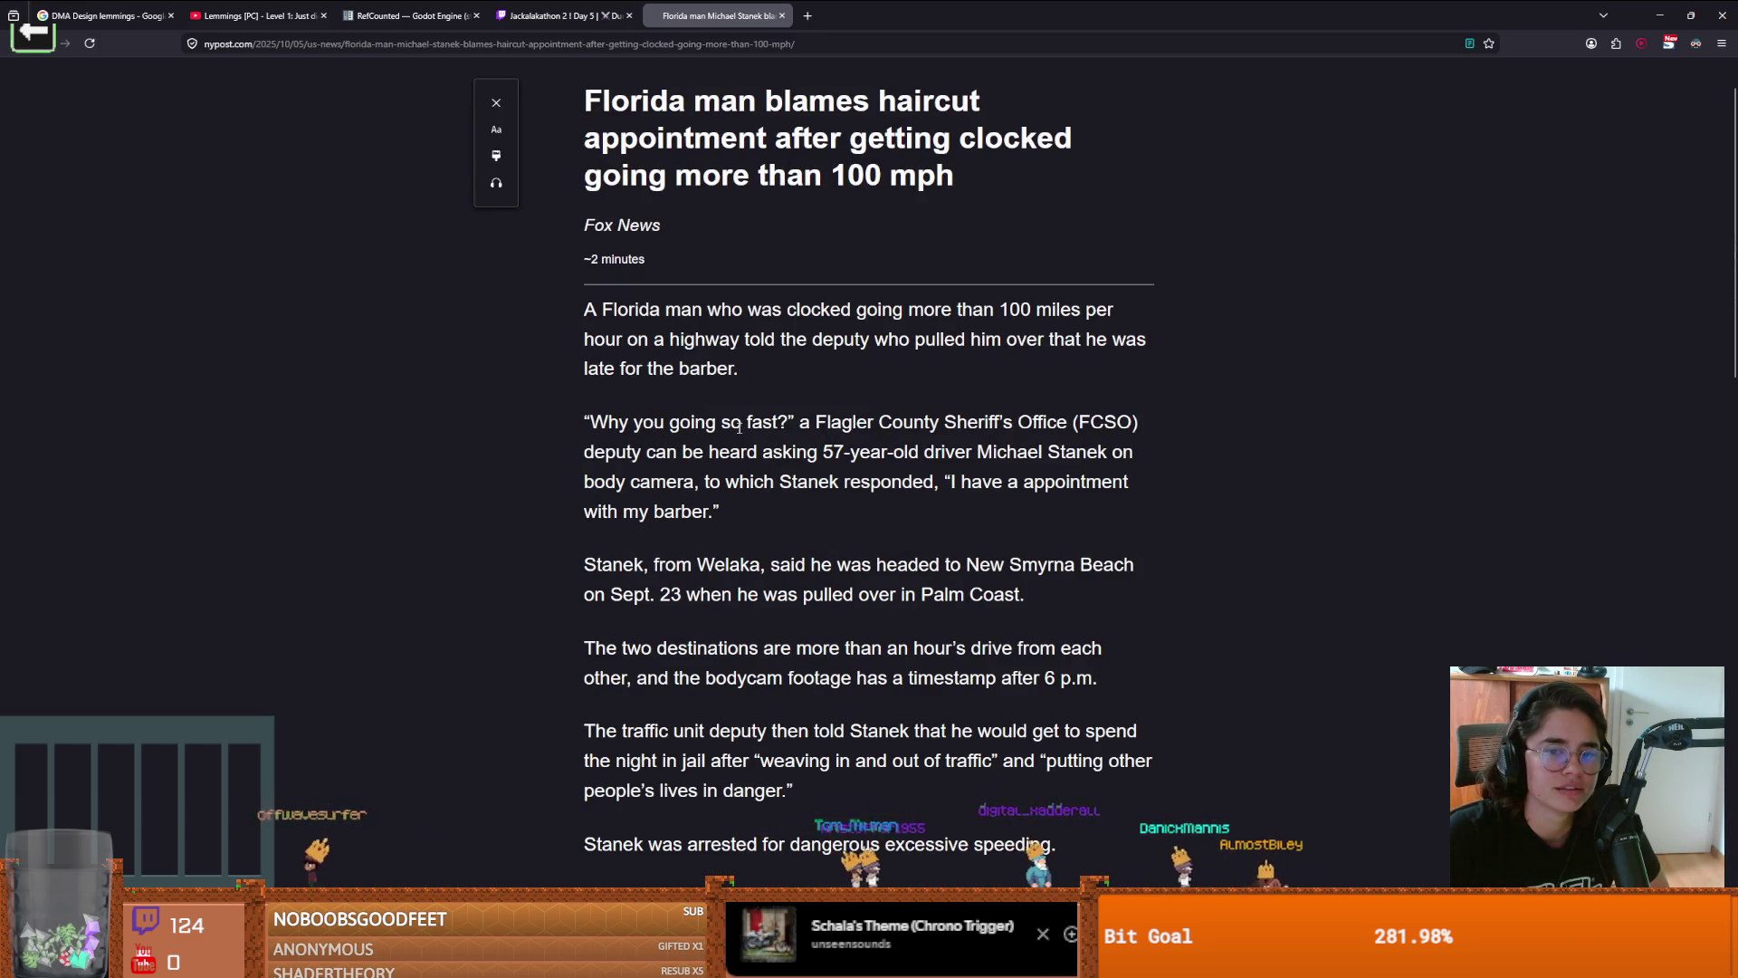
scroll(700, 541, "down", 1)
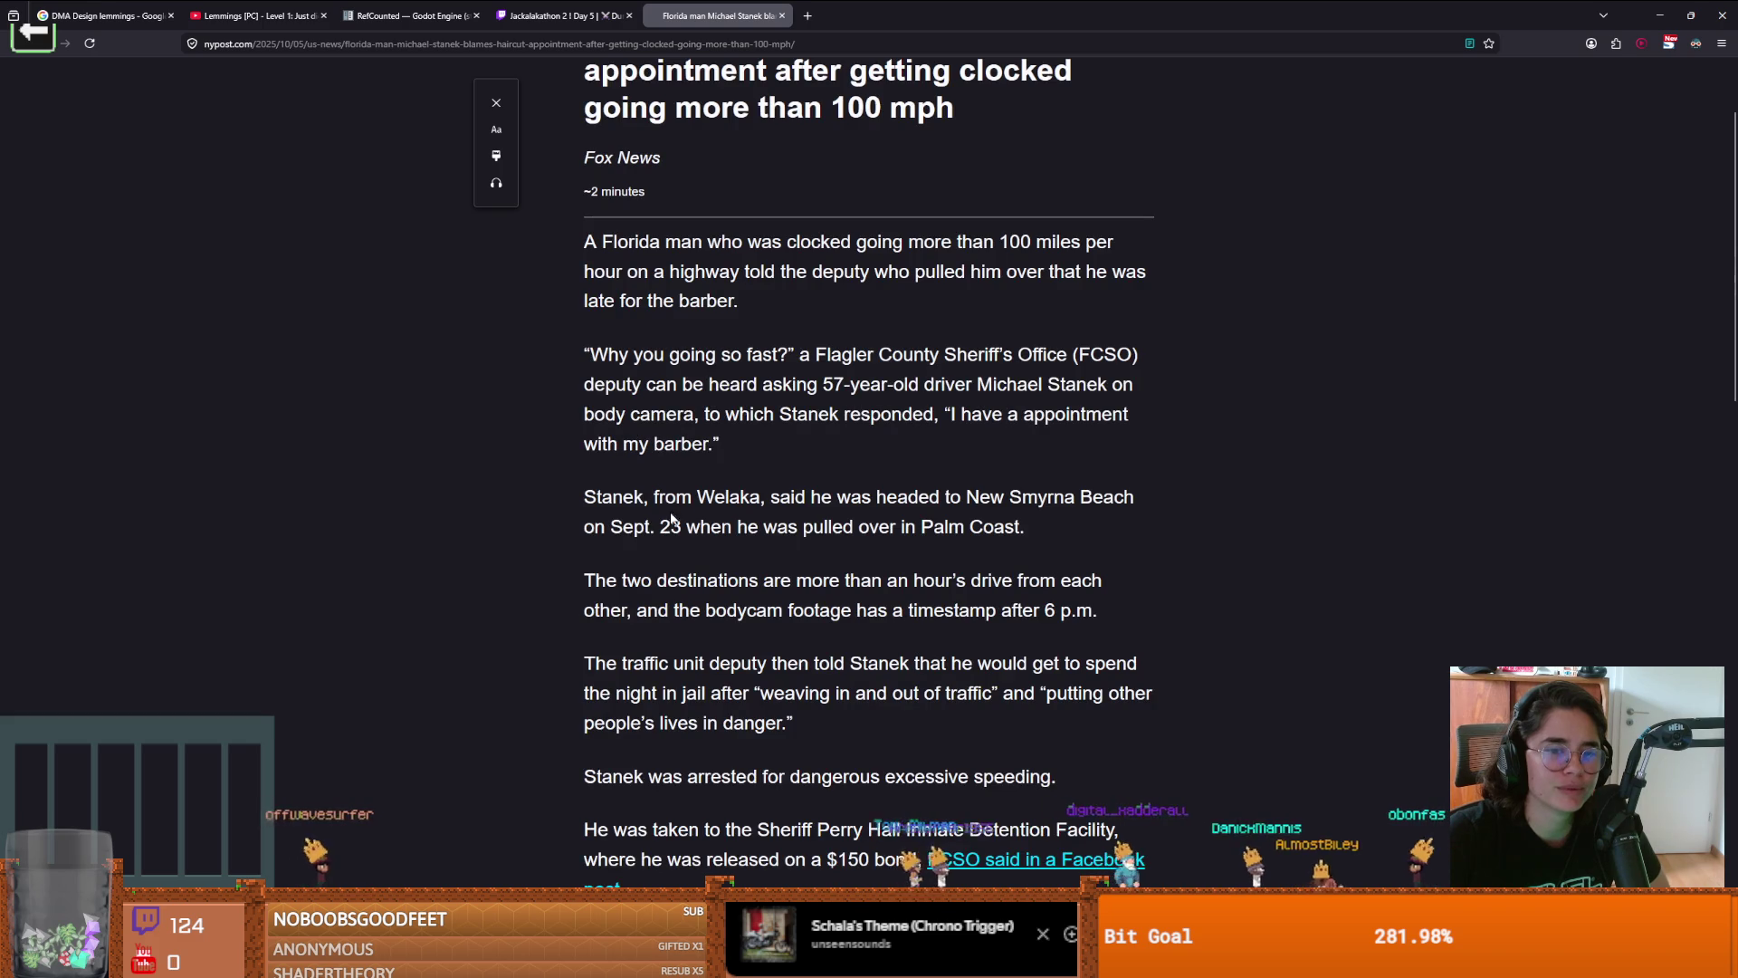
scroll(657, 499, "up", 2)
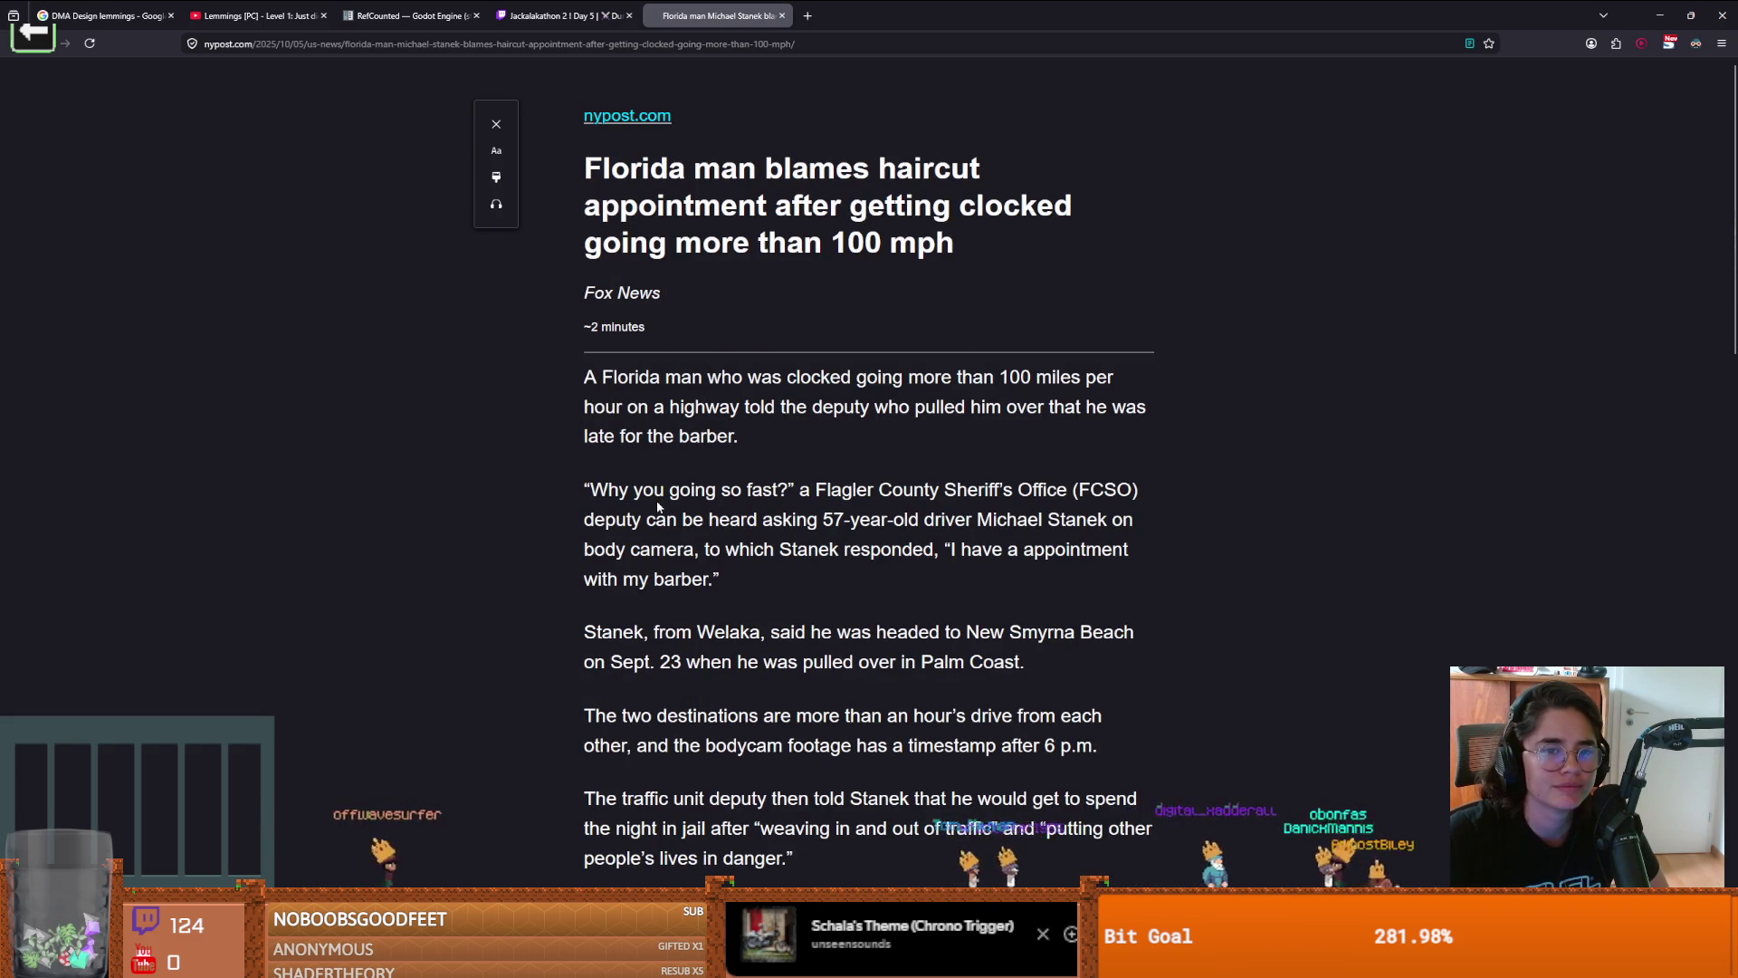
key("alt+Tab")
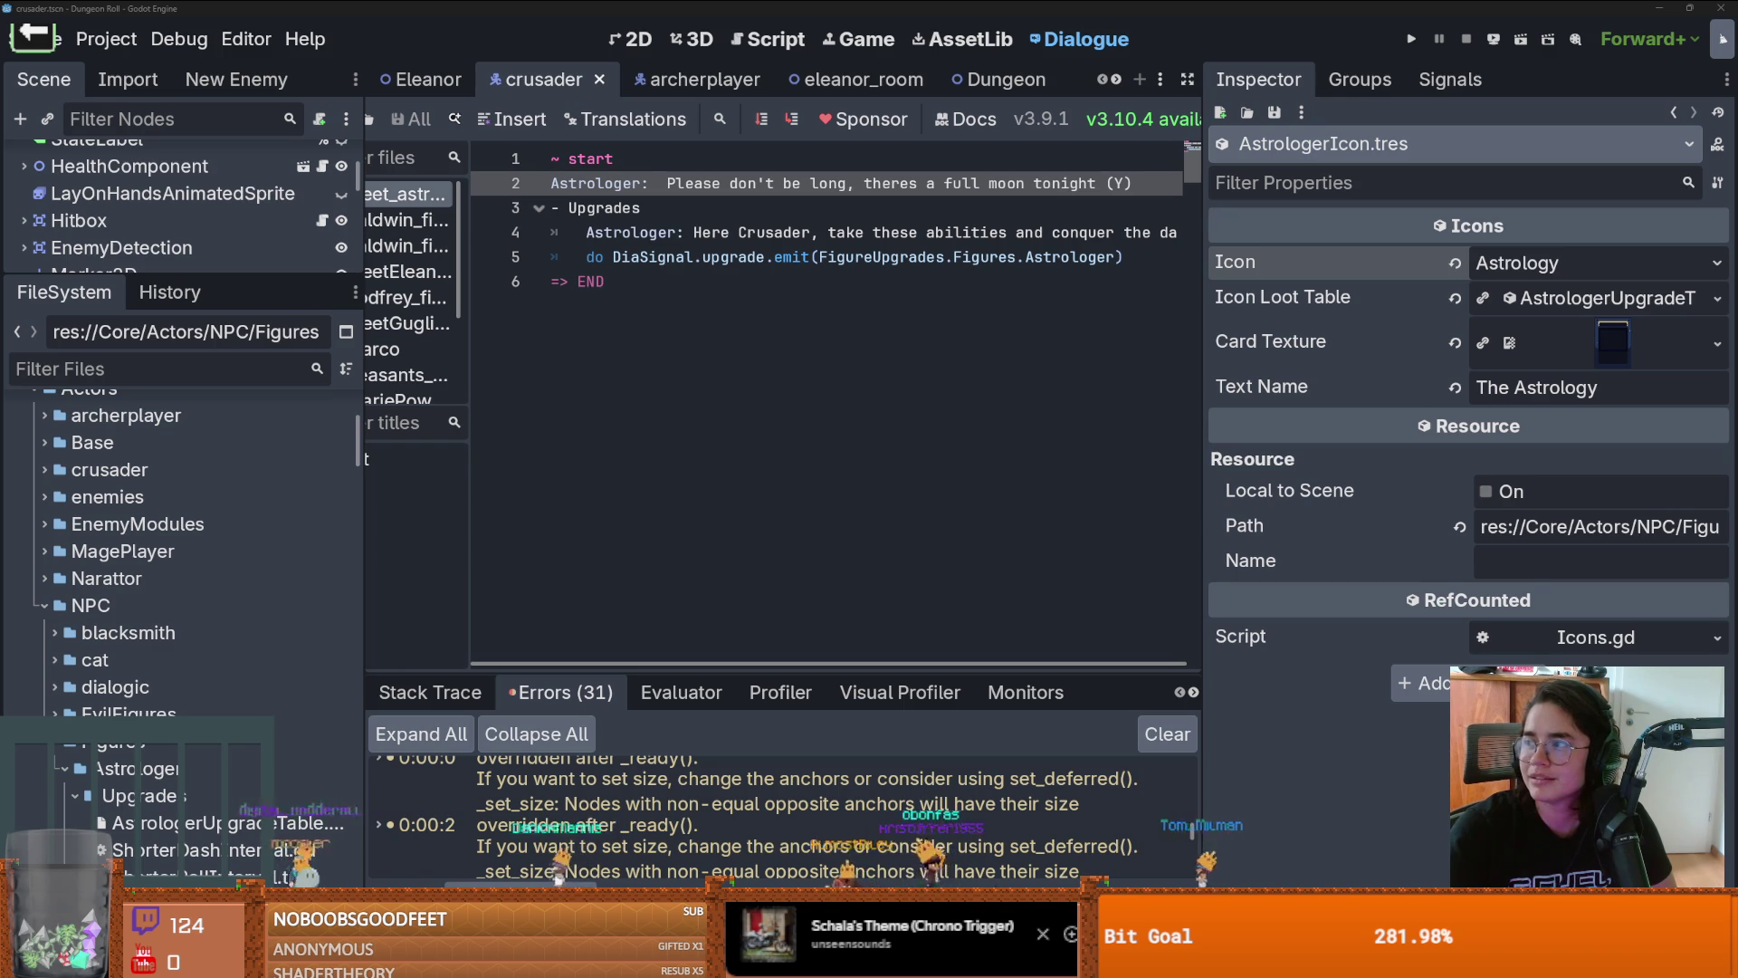
mouse_move(1177, 425)
left_mouse_down()
mouse_move(733, 435)
mouse_move(711, 6)
left_mouse_up()
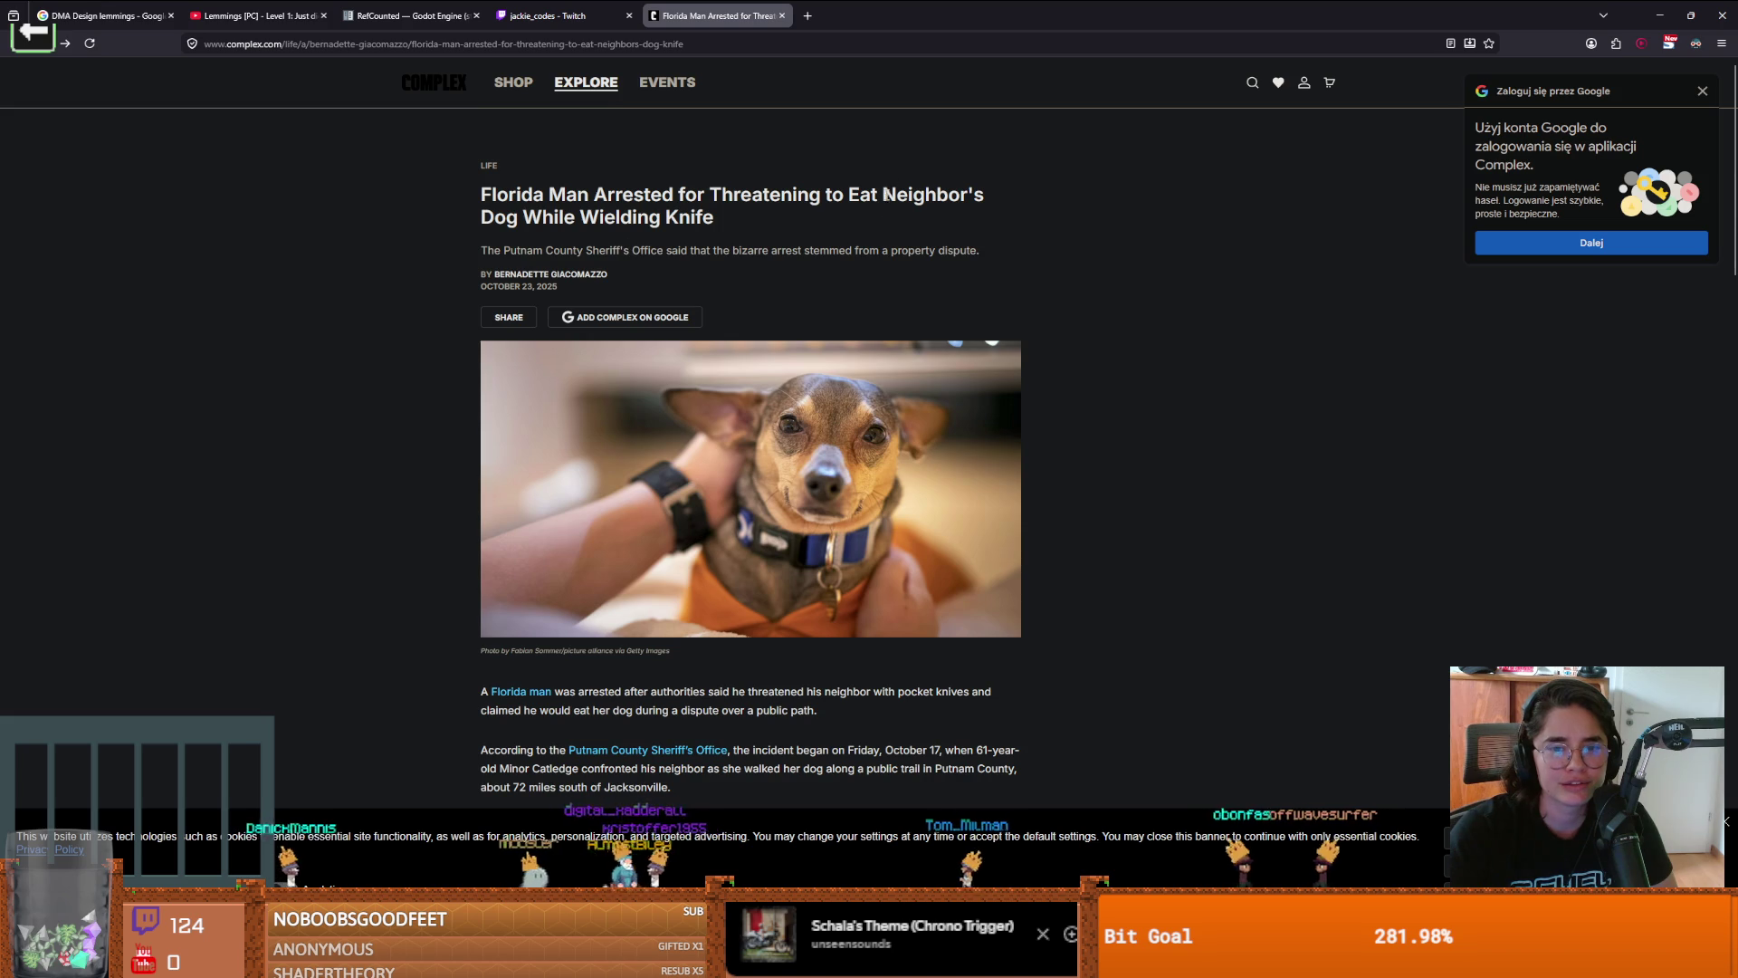
- Read the Complex.com article in reader view, highlighting the sentence about being taken into custody
scroll(579, 506, "down", 1)
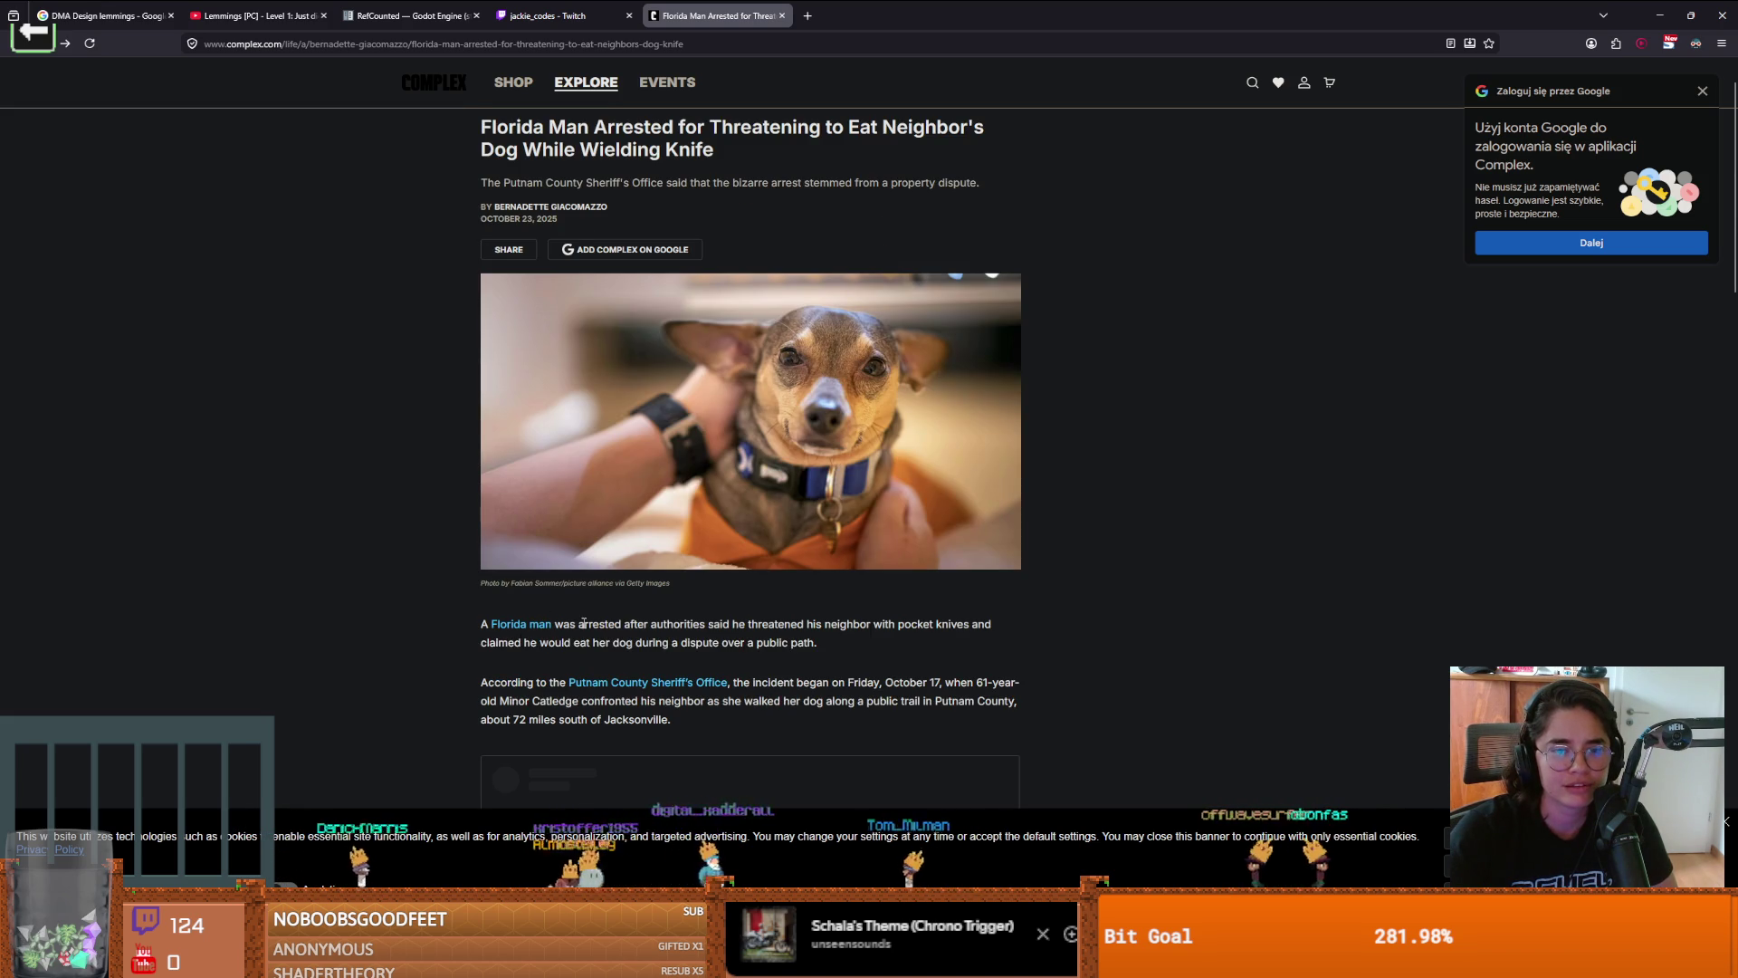
scroll(543, 634, "down", 2)
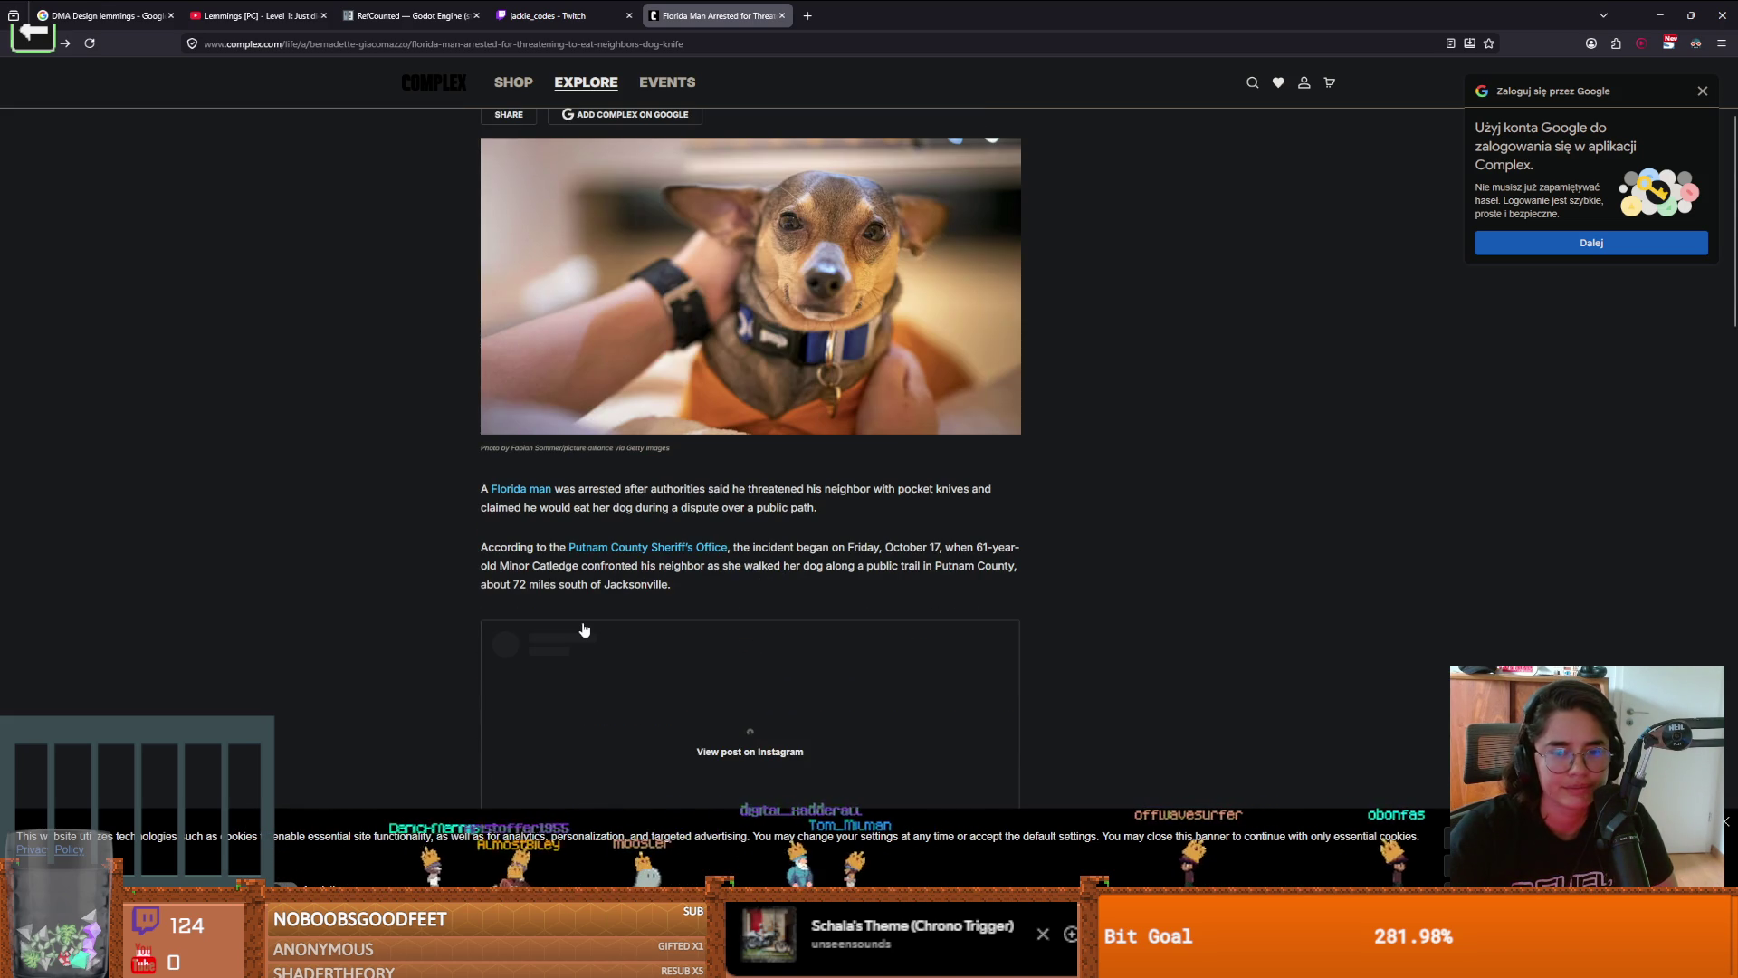
scroll(584, 629, "down", 1)
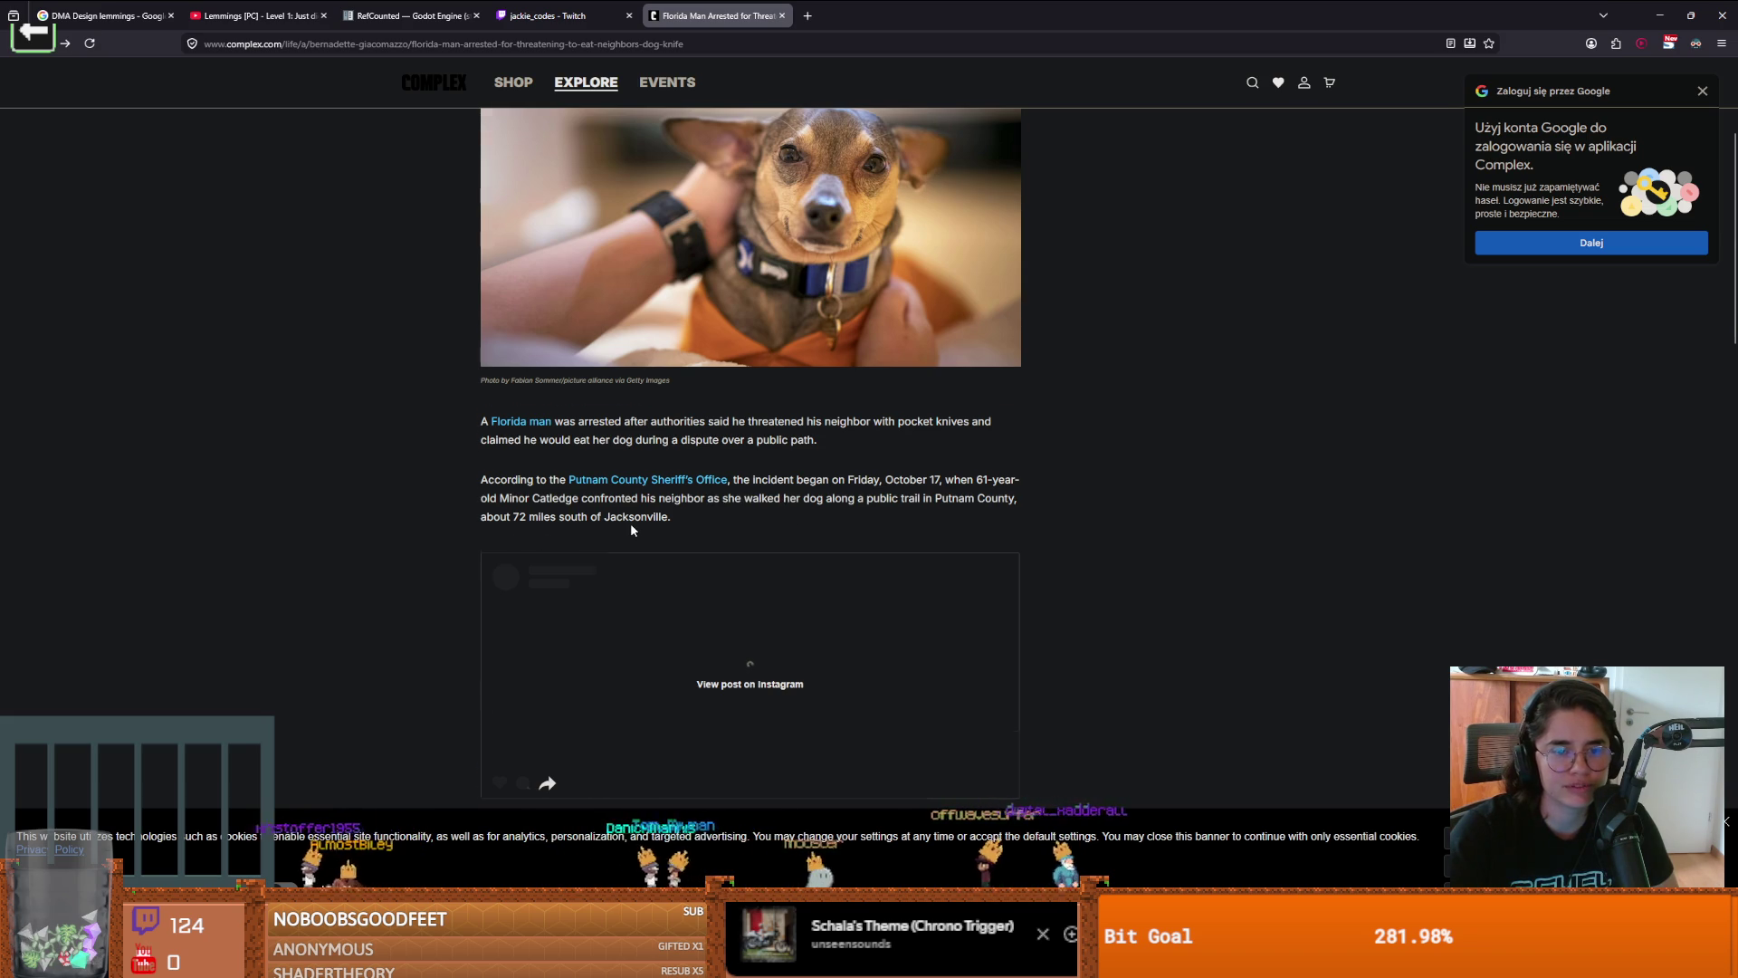
scroll(631, 528, "down", 5)
scroll(631, 528, "down", 1)
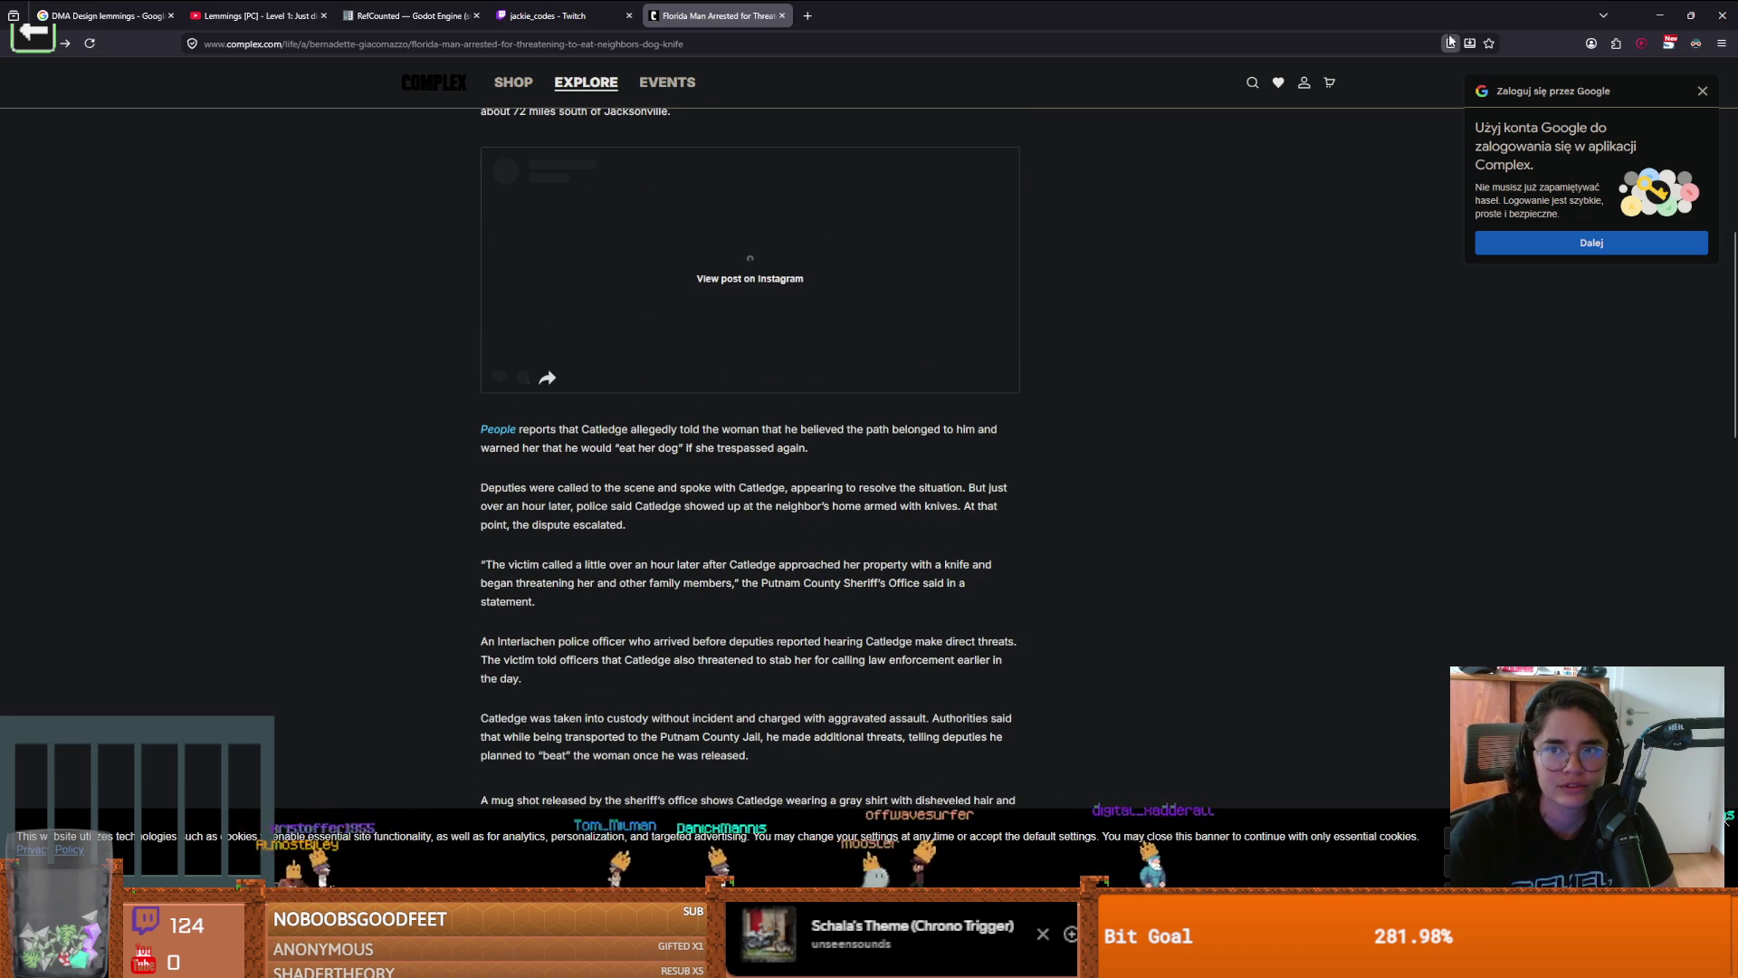
left_click(1449, 42)
scroll(898, 454, "down", 10)
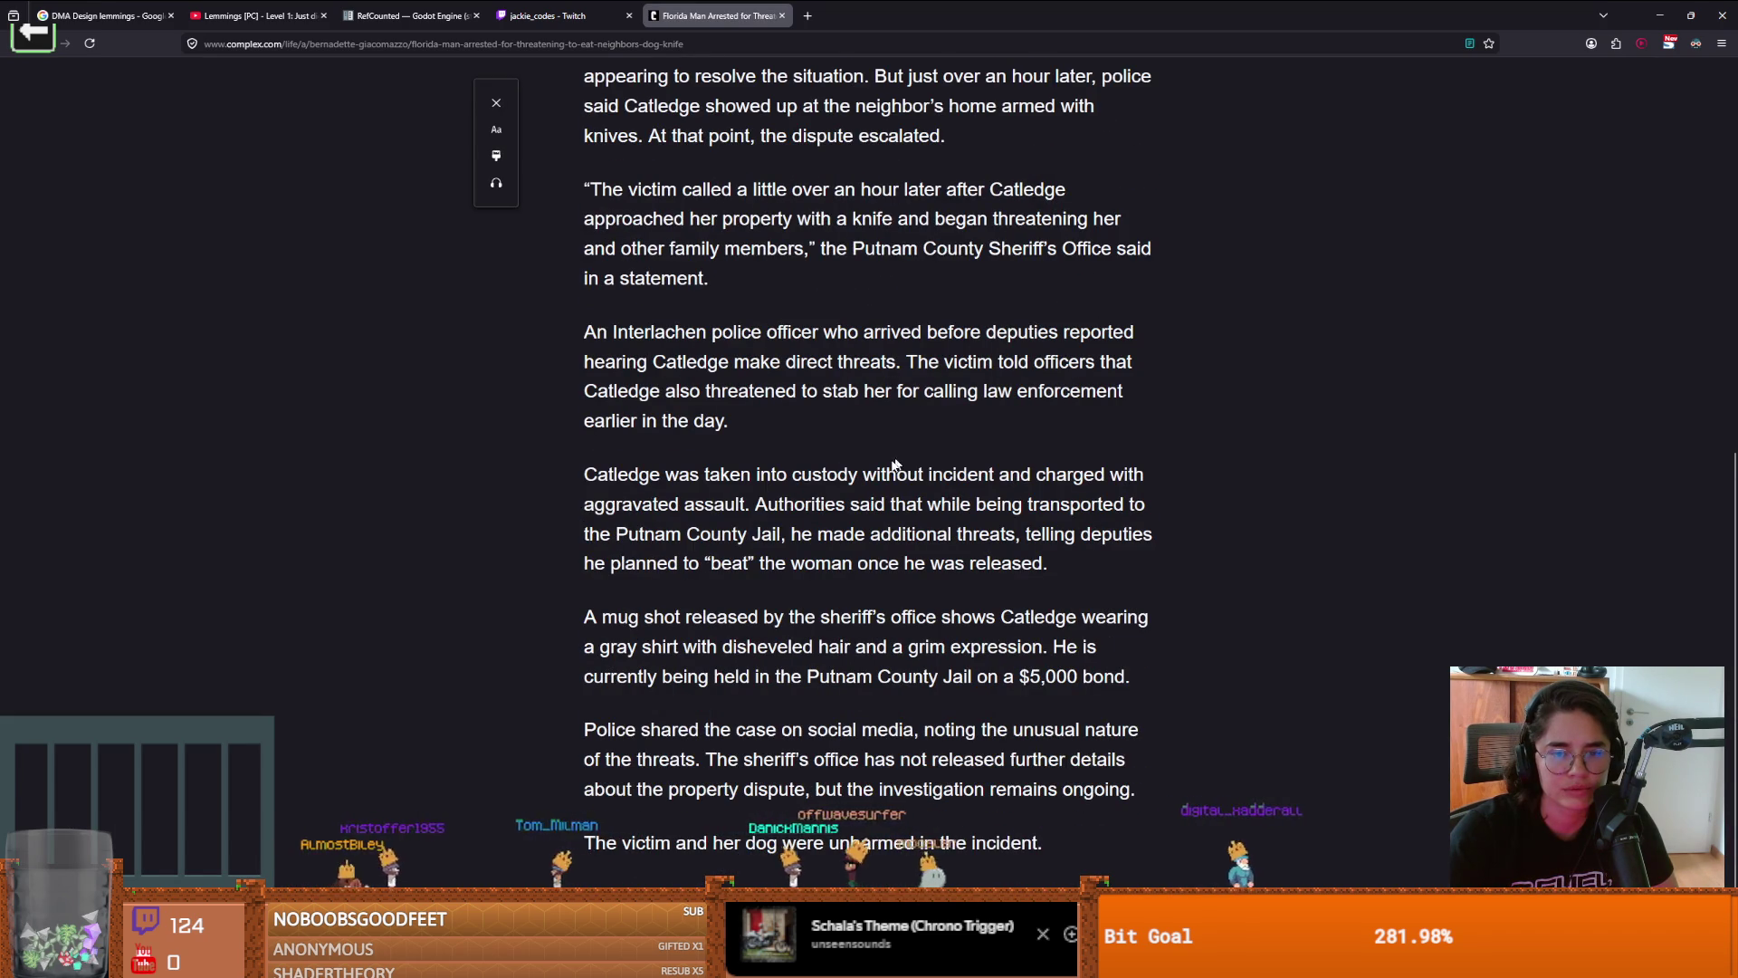
left_click_drag(753, 476, 1056, 475)
left_click(1065, 477)
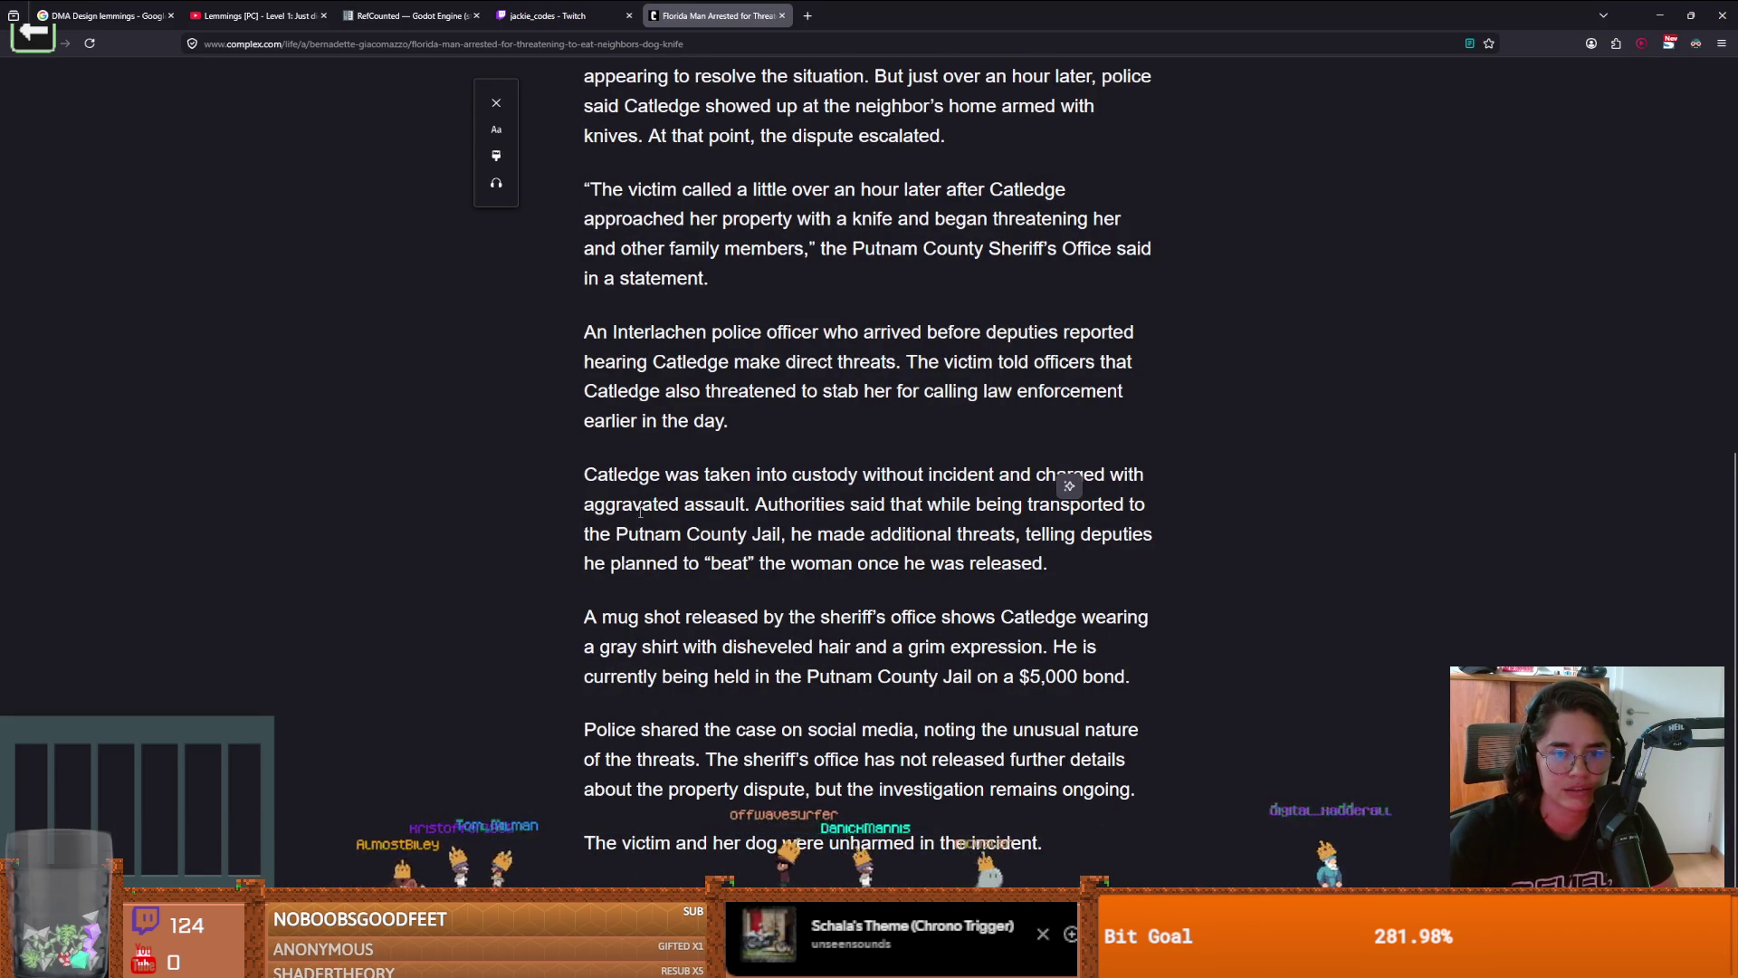
- Highlight the victim-calling phrase and Catledge's path claim lines, then clear the selection
scroll(745, 447, "up", 1)
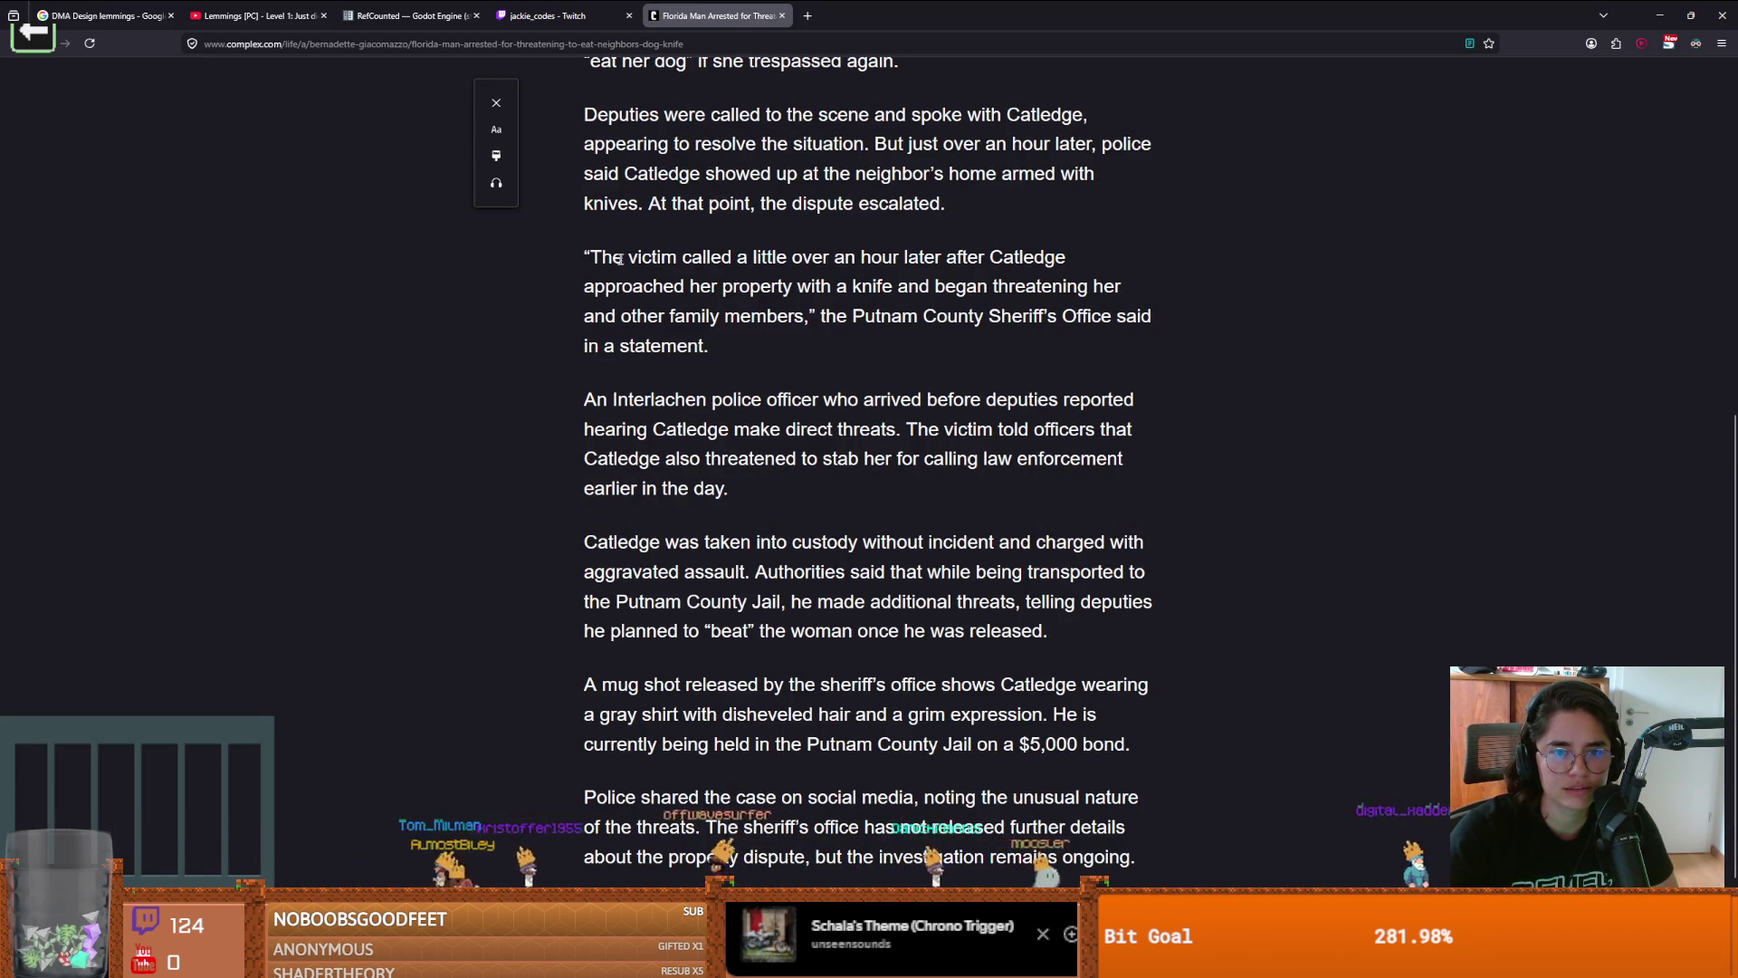
left_click_drag(619, 259, 793, 259)
scroll(806, 260, "up", 1)
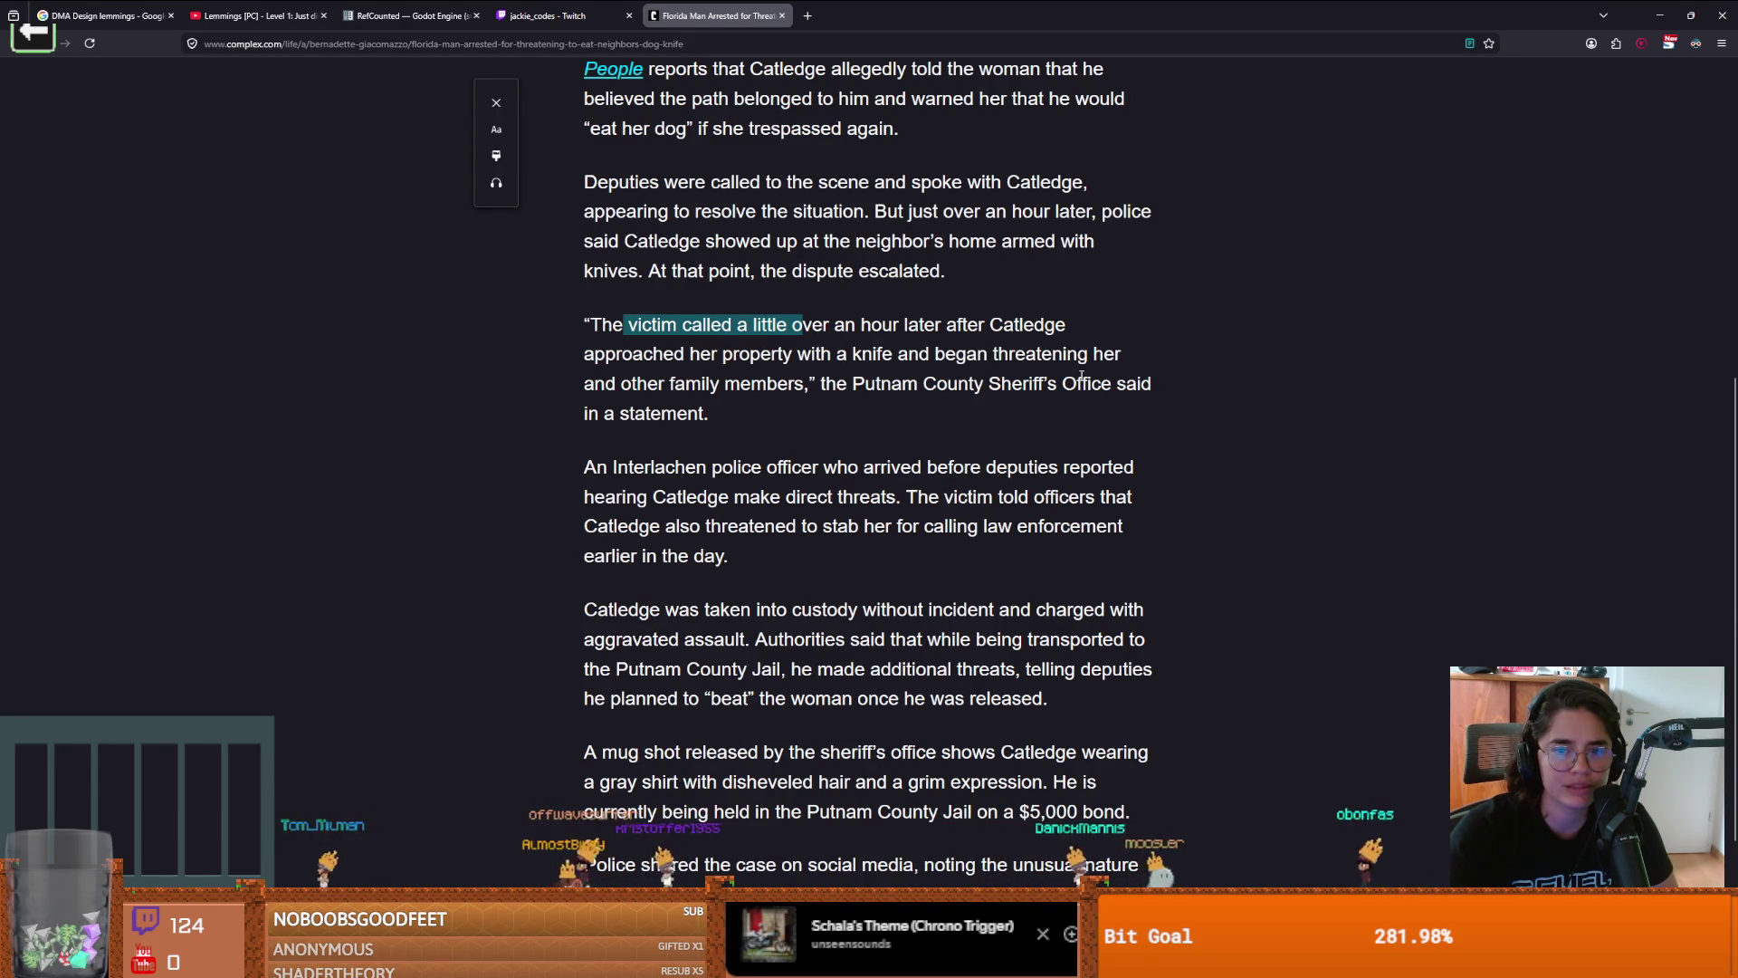
scroll(1126, 374, "up", 5)
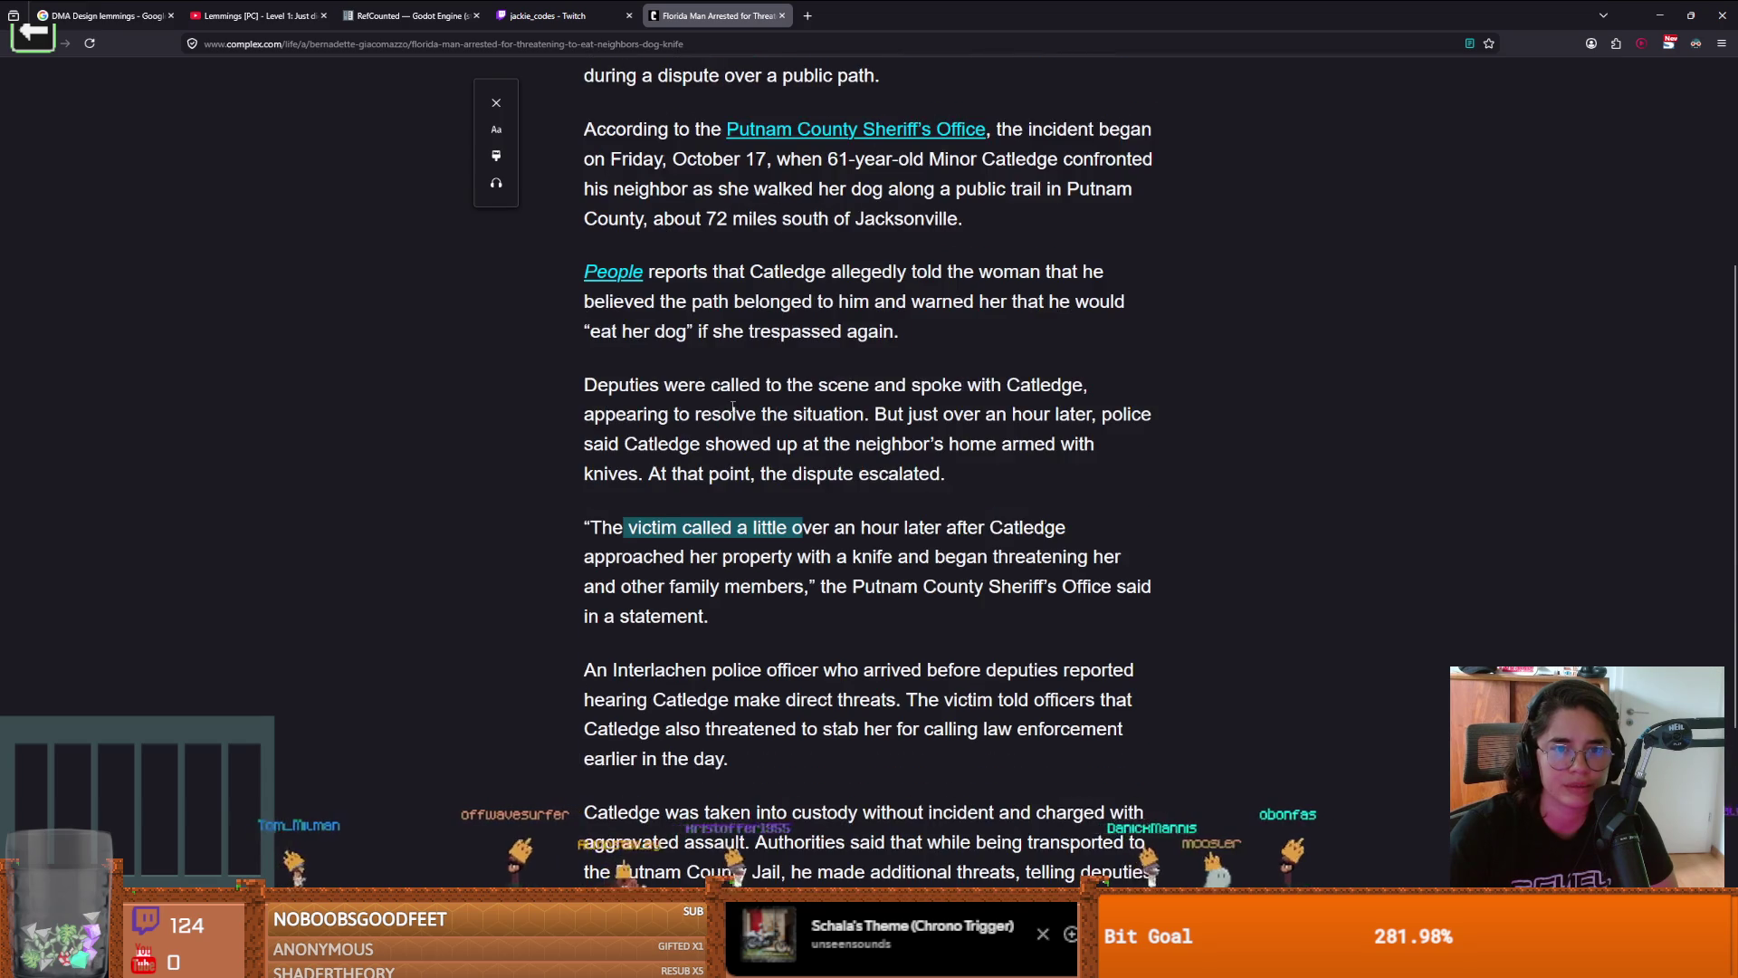
mouse_move(700, 407)
left_mouse_down()
mouse_move(833, 407)
mouse_move(724, 467)
mouse_move(769, 444)
mouse_move(952, 457)
mouse_move(613, 463)
mouse_move(896, 466)
left_mouse_up()
left_click(667, 574)
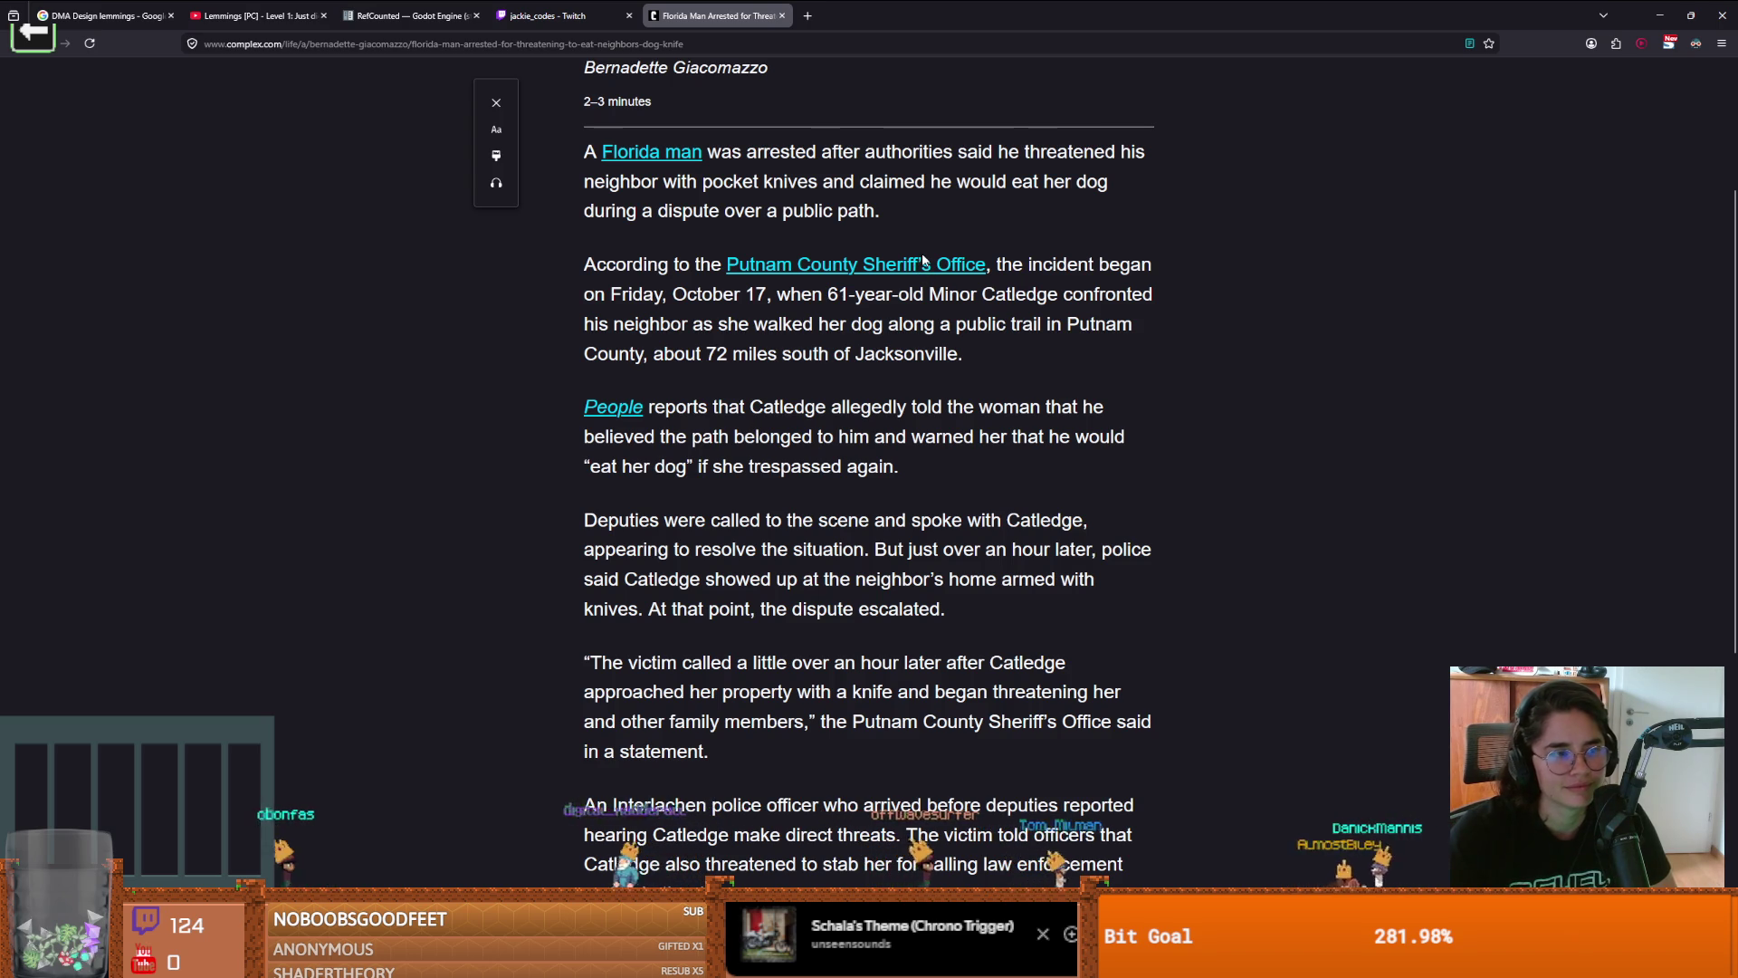
- Back in Godot, select 'Astrologer' on line 5 of the dialogue and save
key("alt+Tab")
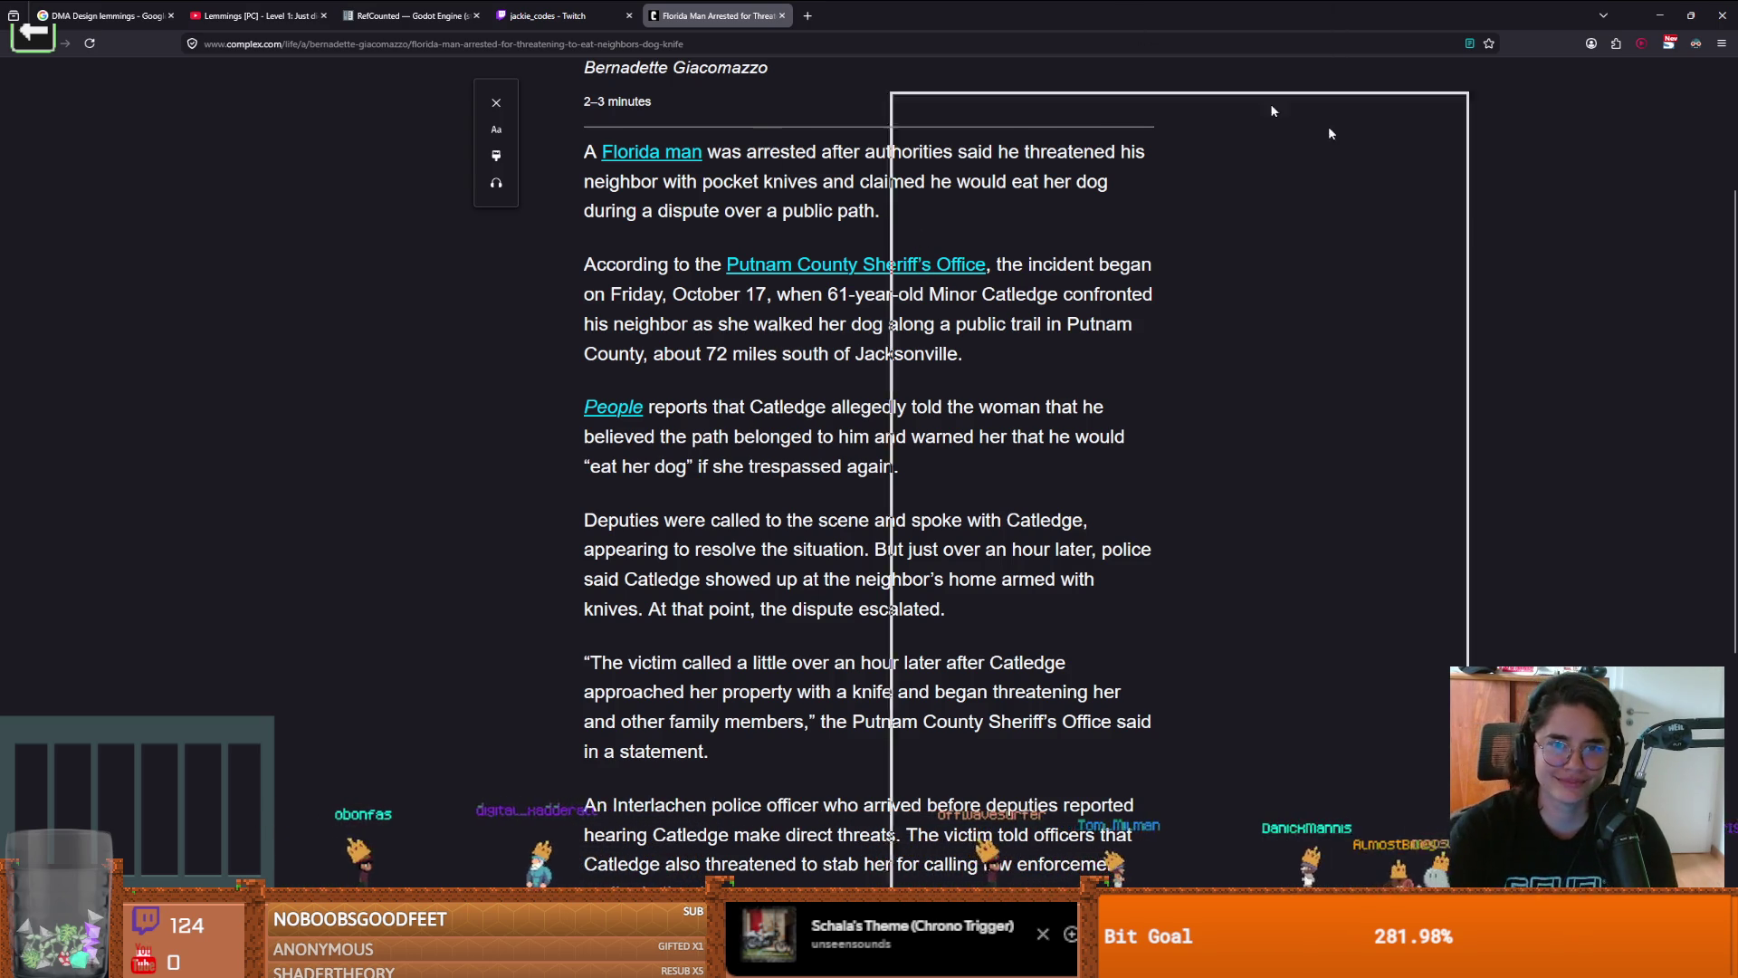
double_click(1069, 257)
key("ctrl+s")
- Tidy the FileSystem panel: collapse the Upgrades folder and reselect AstrologerIcon.tres
scroll(206, 221, "up", 3)
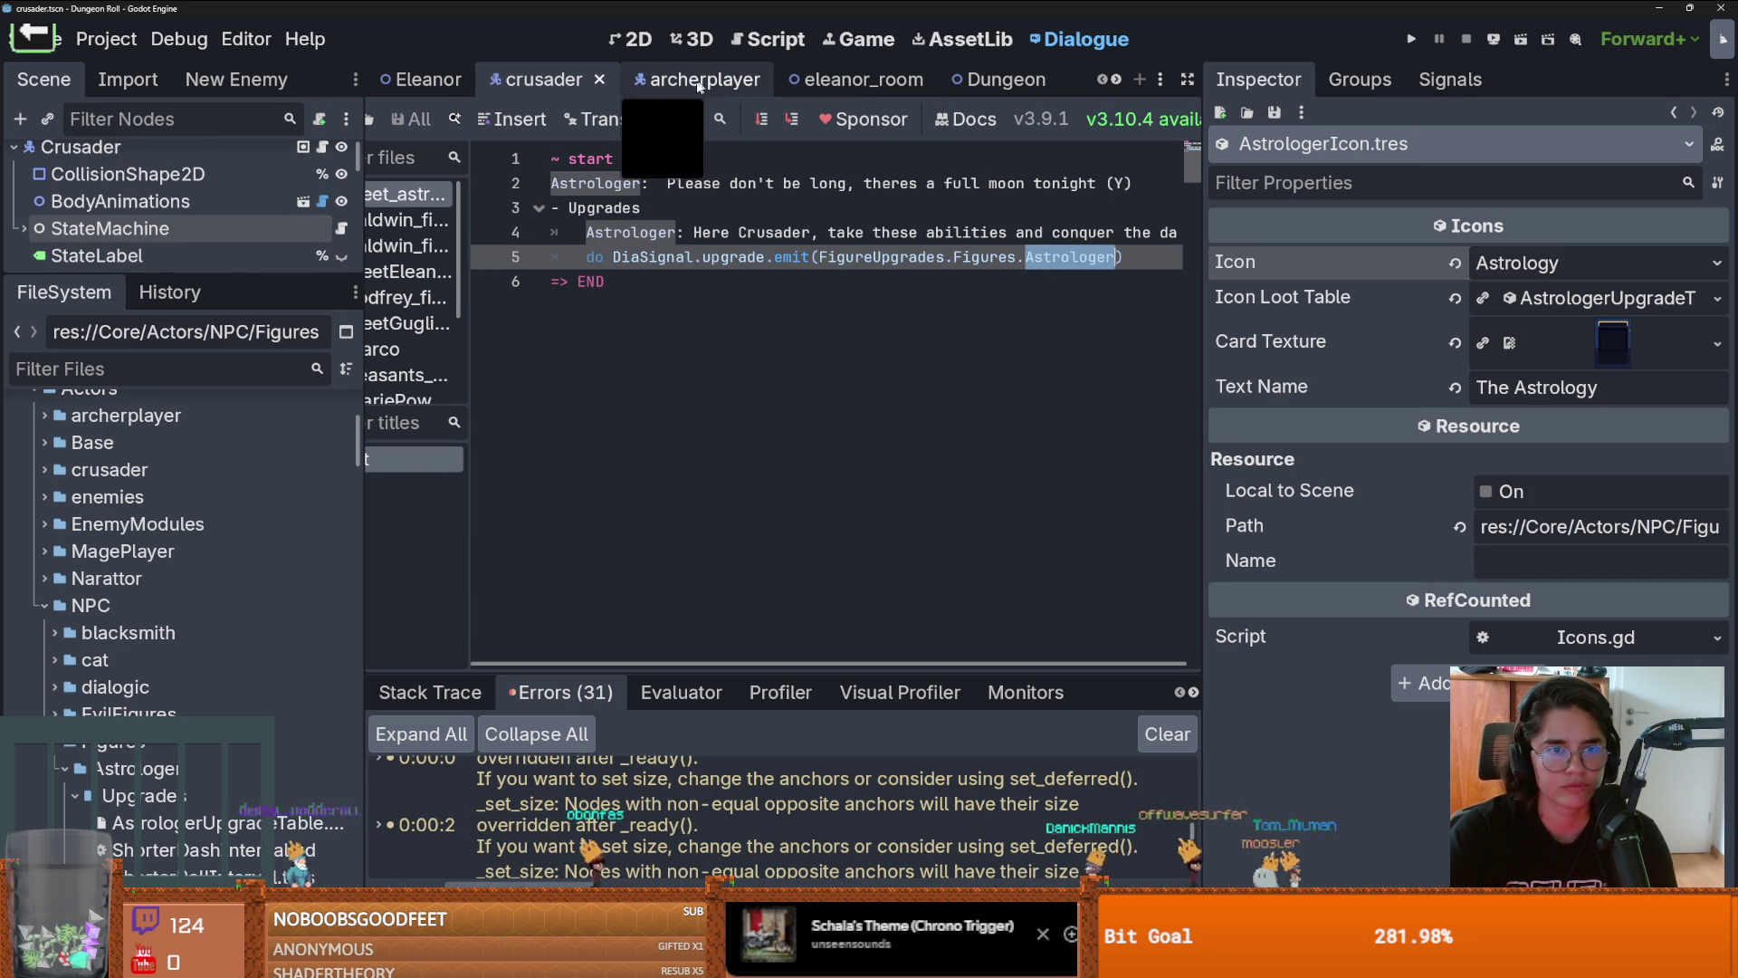
scroll(195, 584, "down", 4)
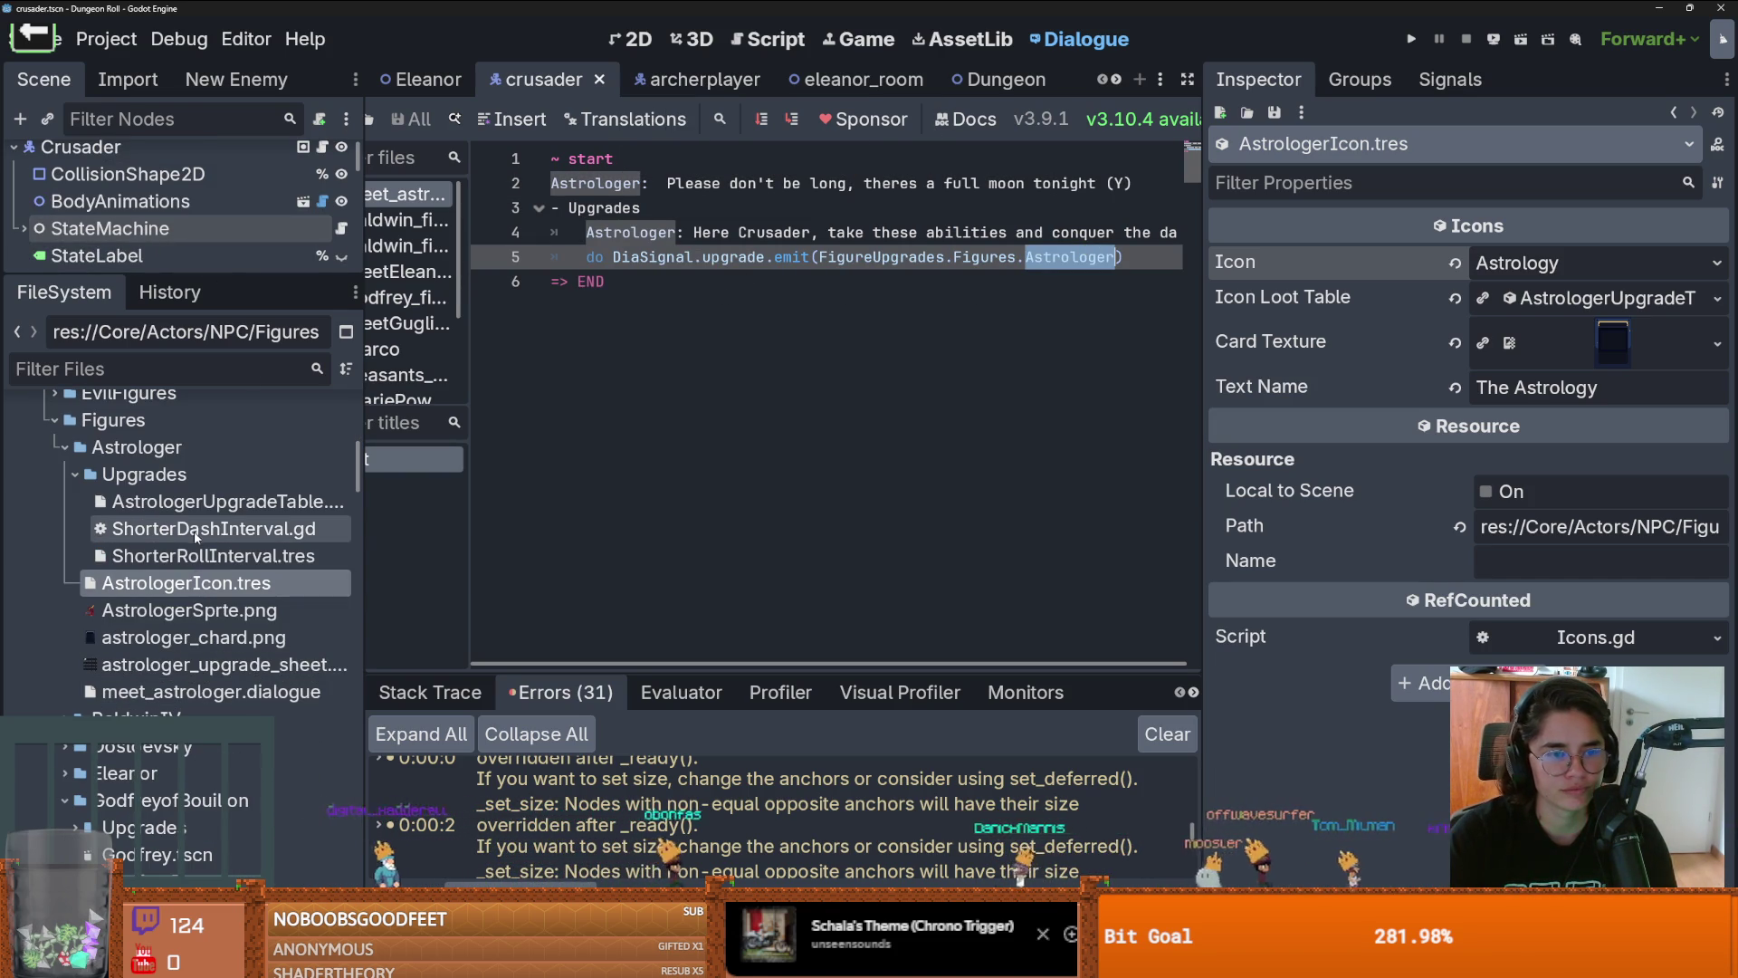
scroll(224, 683, "up", 2)
scroll(224, 681, "up", 2)
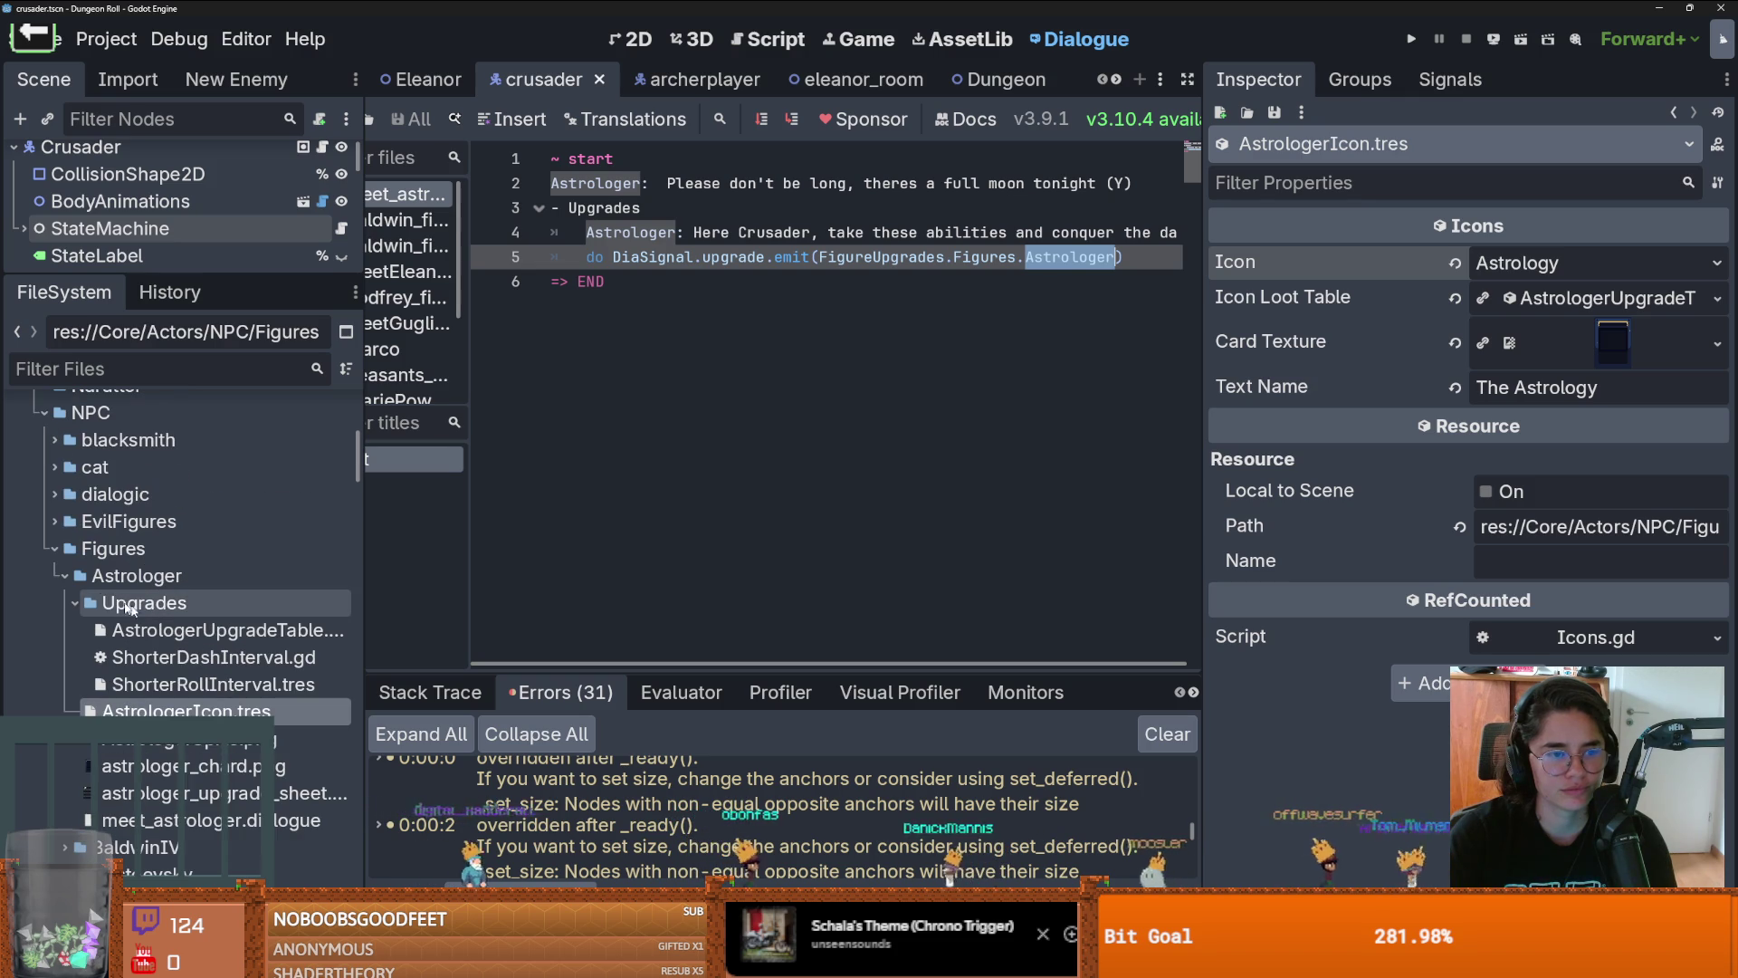
left_click(75, 603)
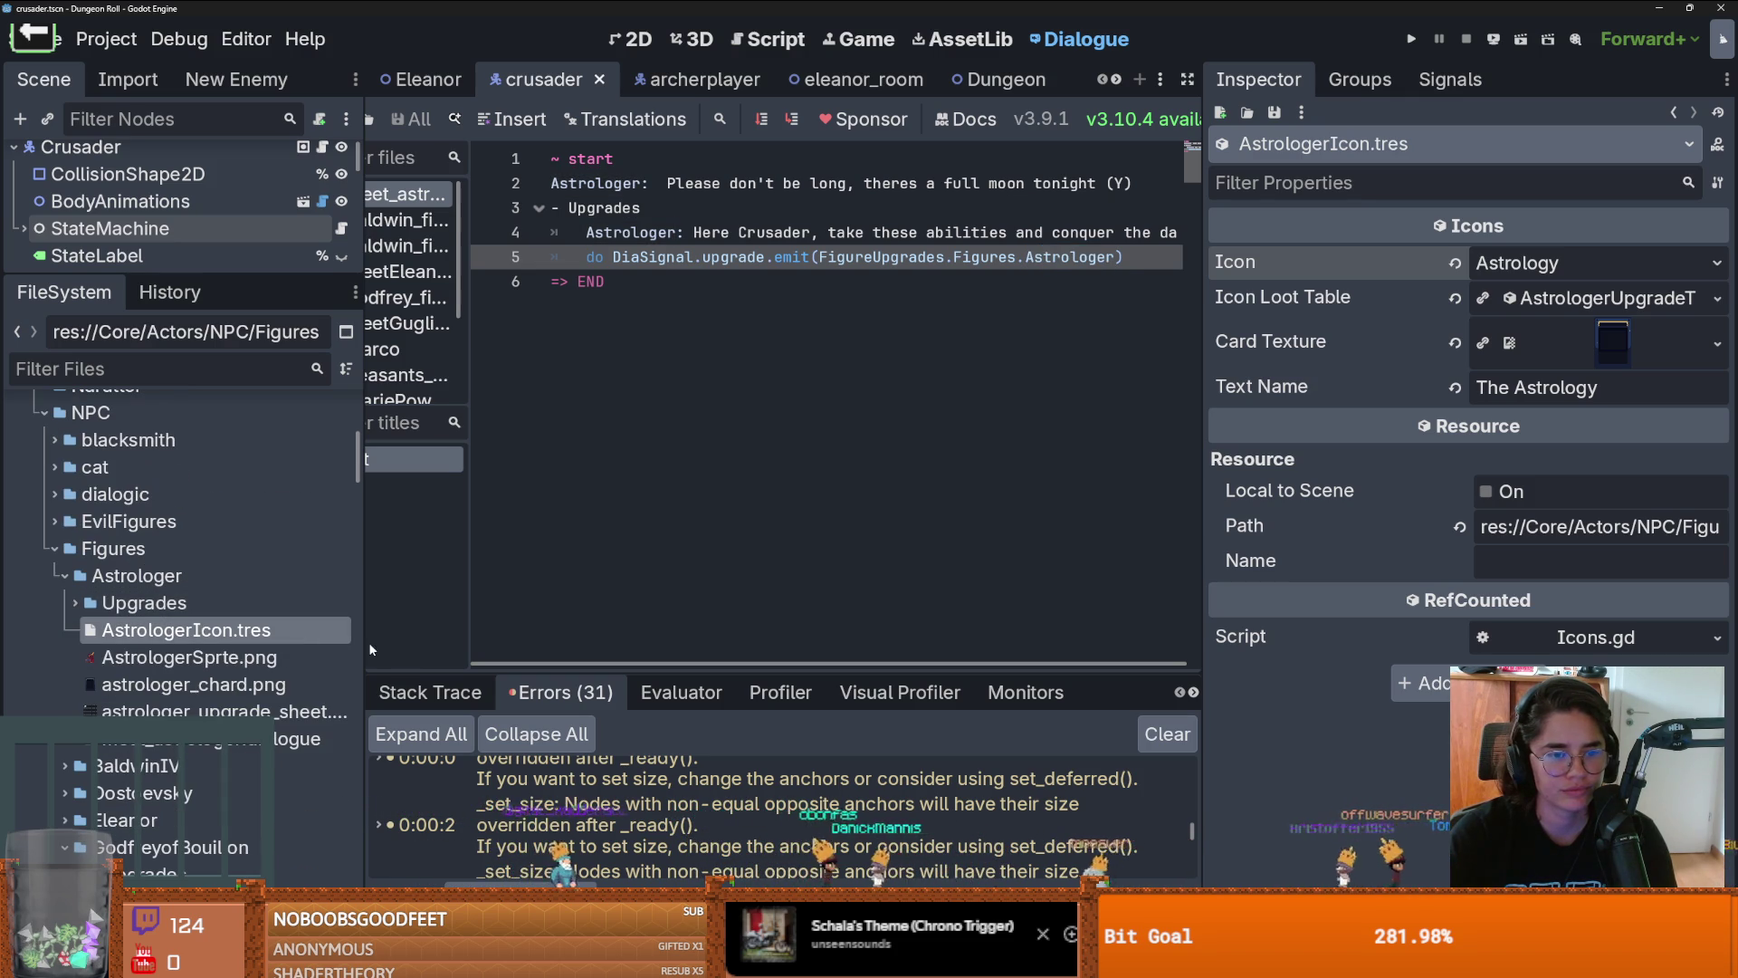
left_click(227, 629)
scroll(115, 610, "down", 4)
left_click(115, 610)
left_click(136, 502)
scroll(56, 576, "up", 4)
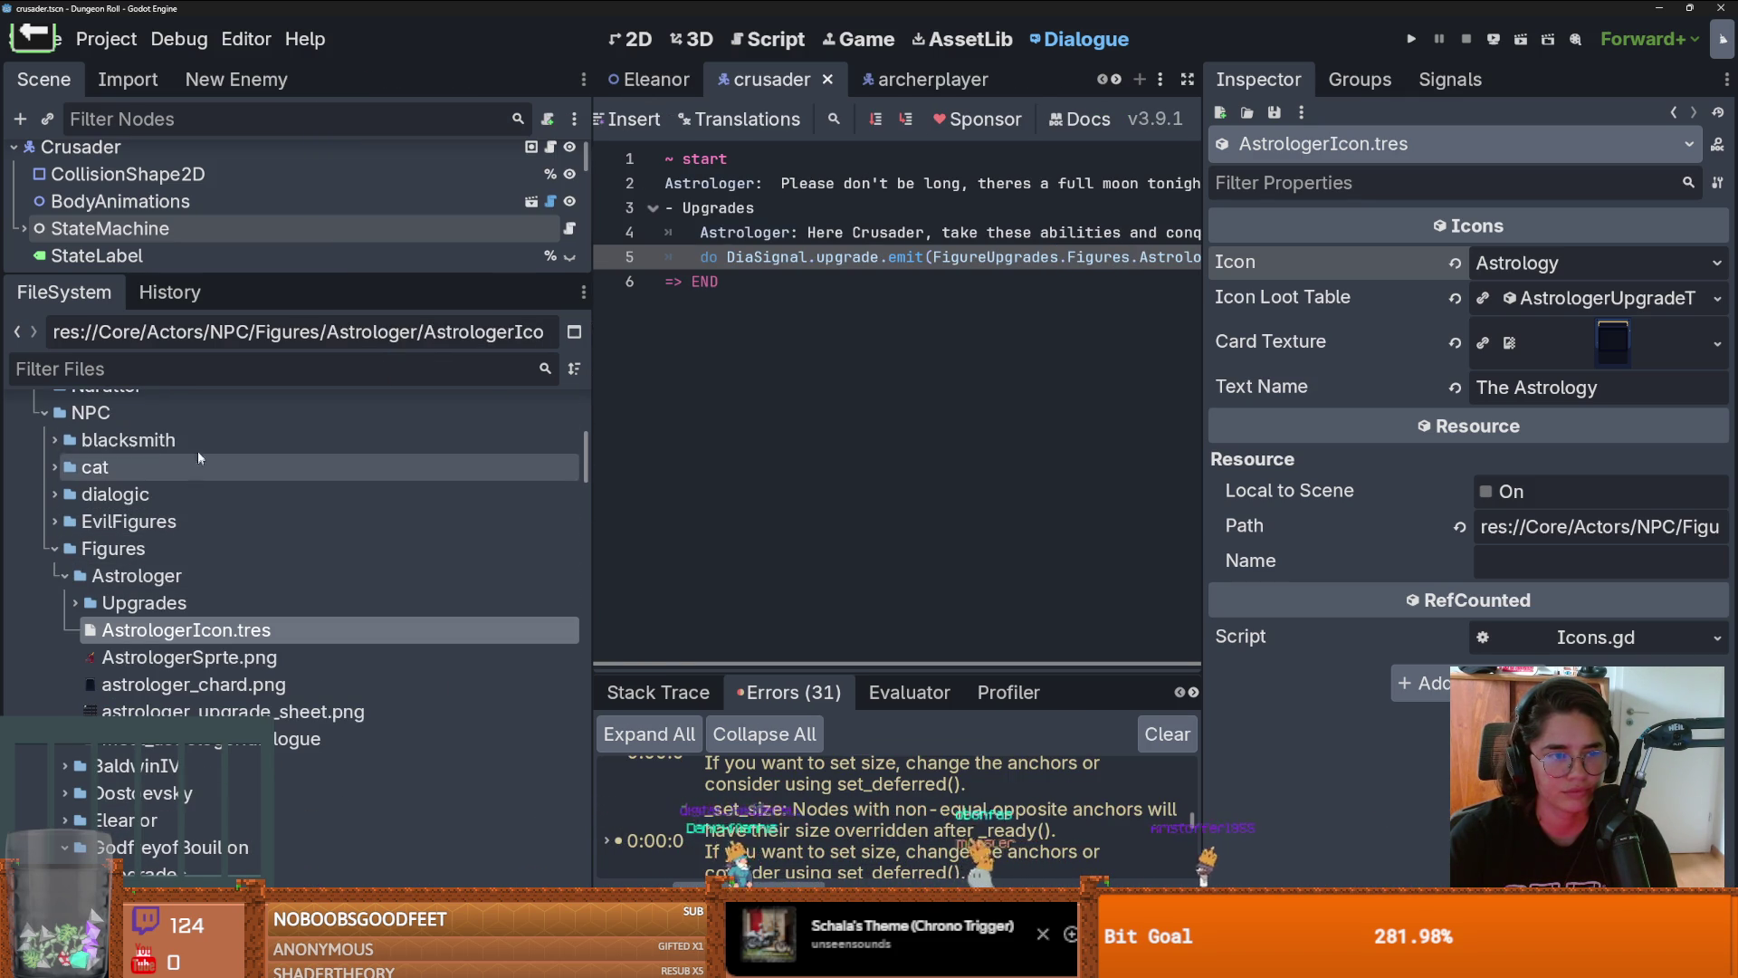
- Filter files by 'astrolog', open AstrologerNPC.tscn, and select its Astrologer root node
left_click(166, 371)
type("astrolog")
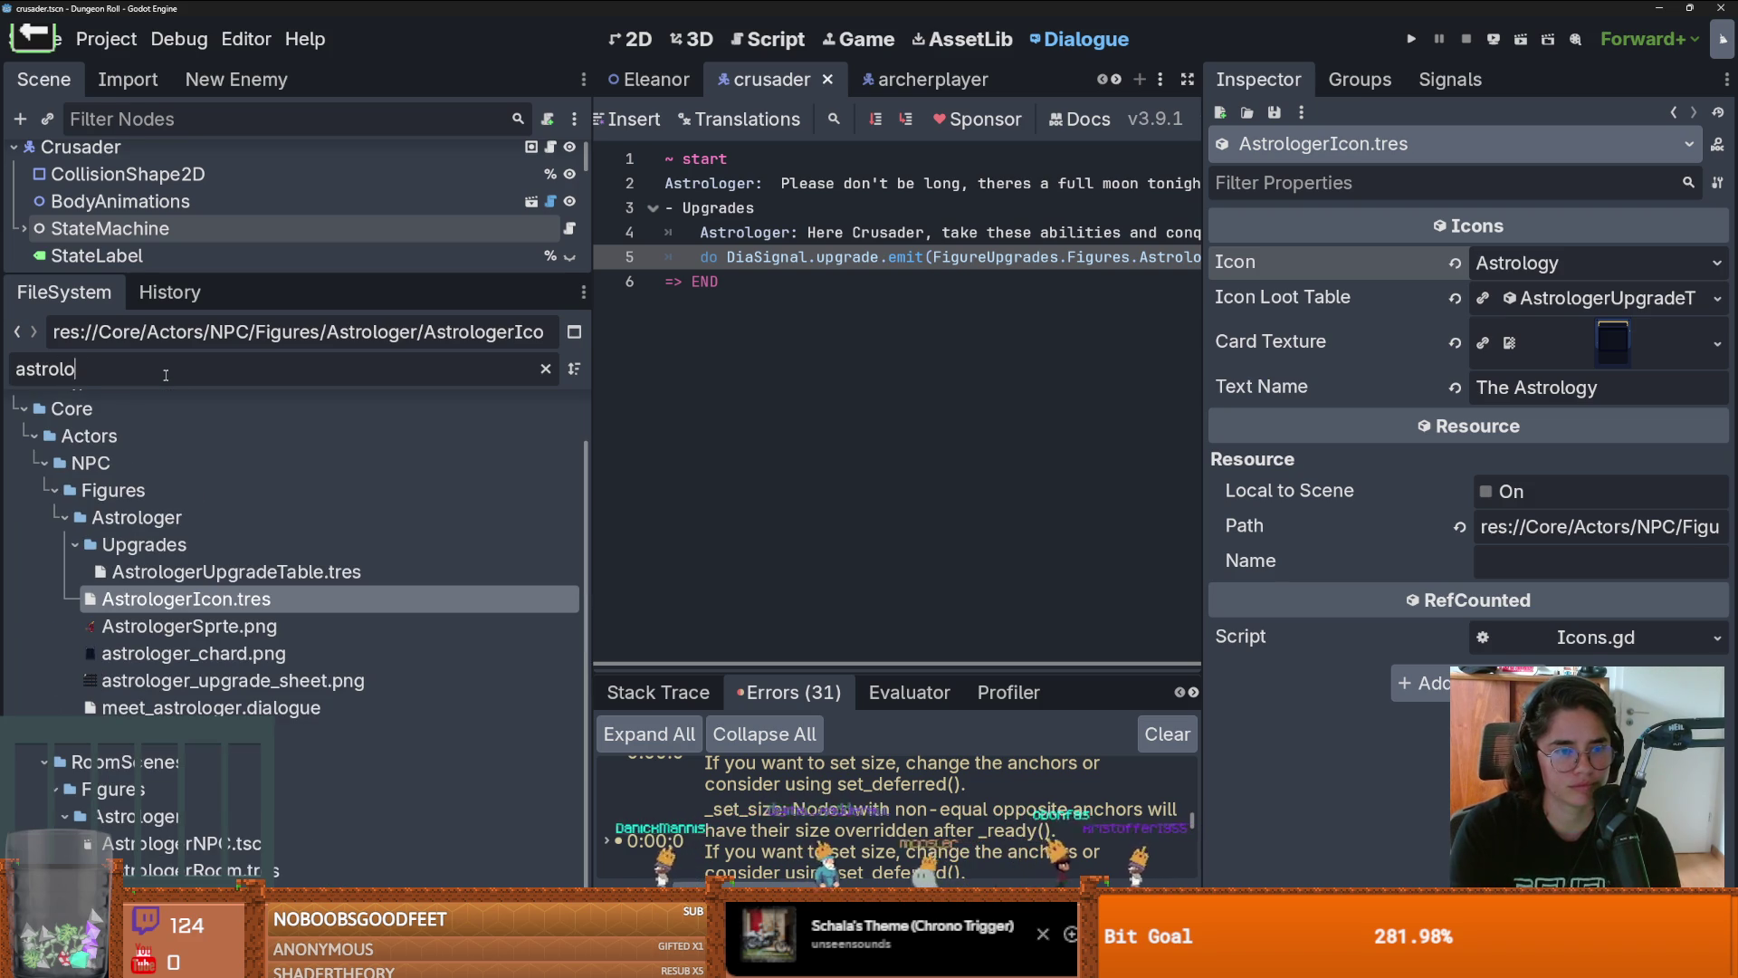
double_click(236, 850)
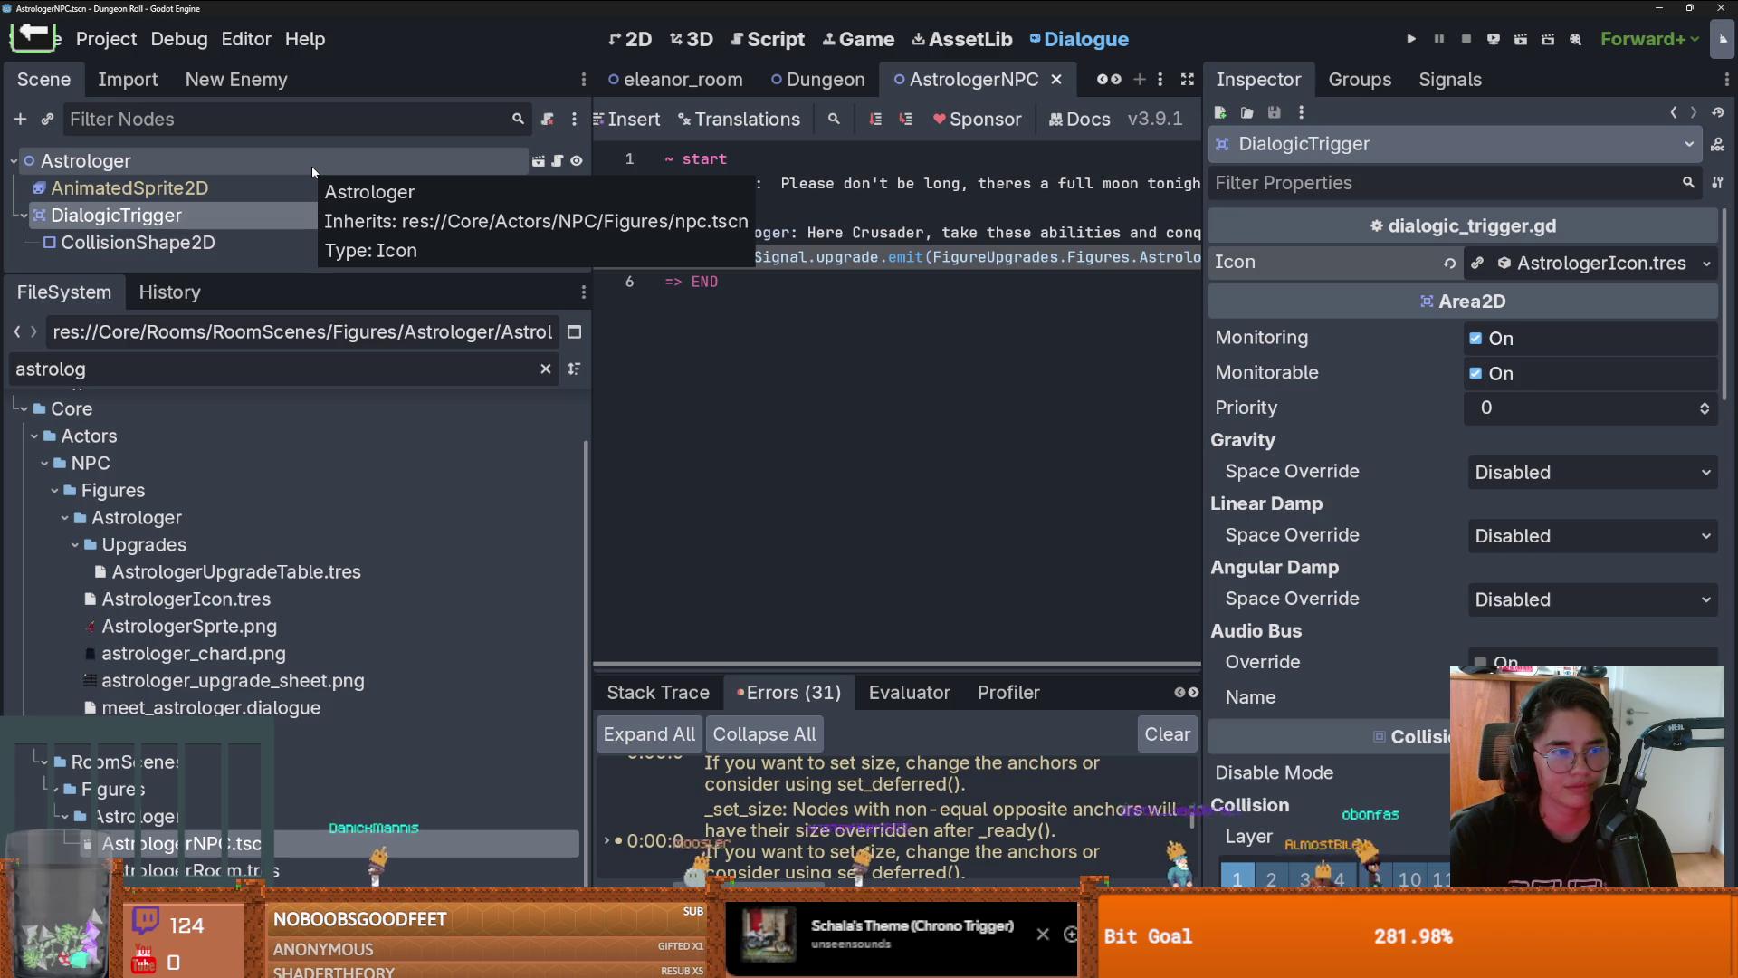
left_click(311, 166)
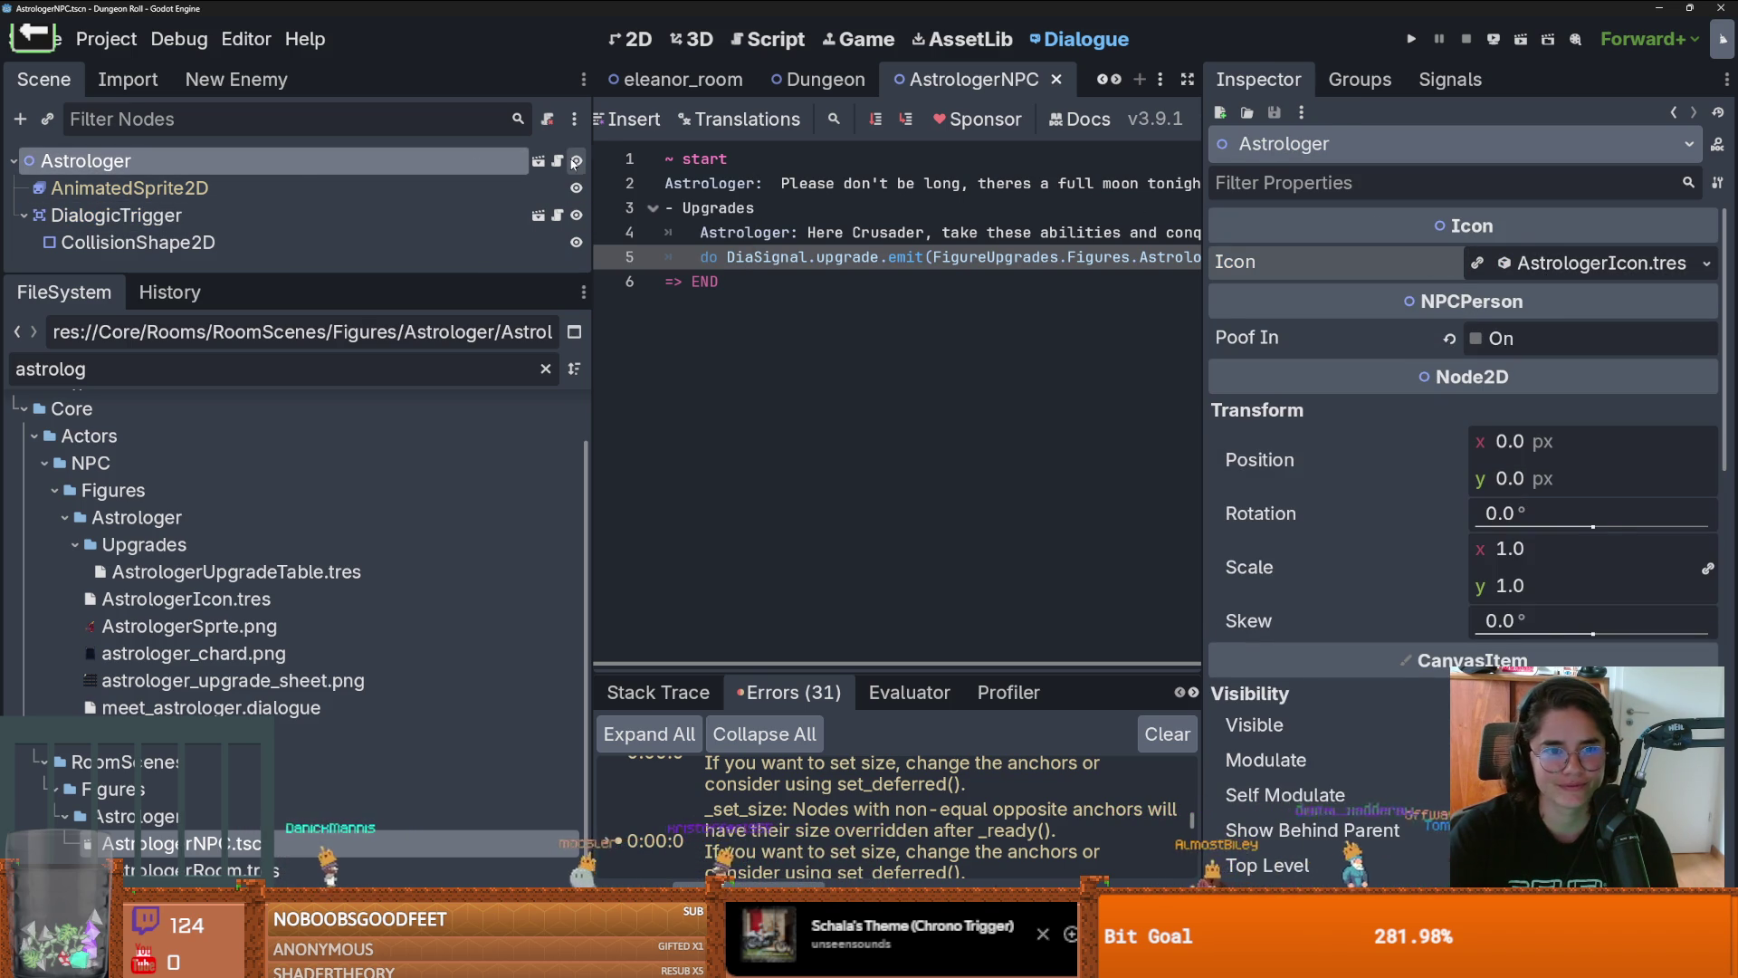
key("ctrl+F3")
- Open the Icons script from its type name, with a wider code area
left_click(1032, 233, "ctrl")
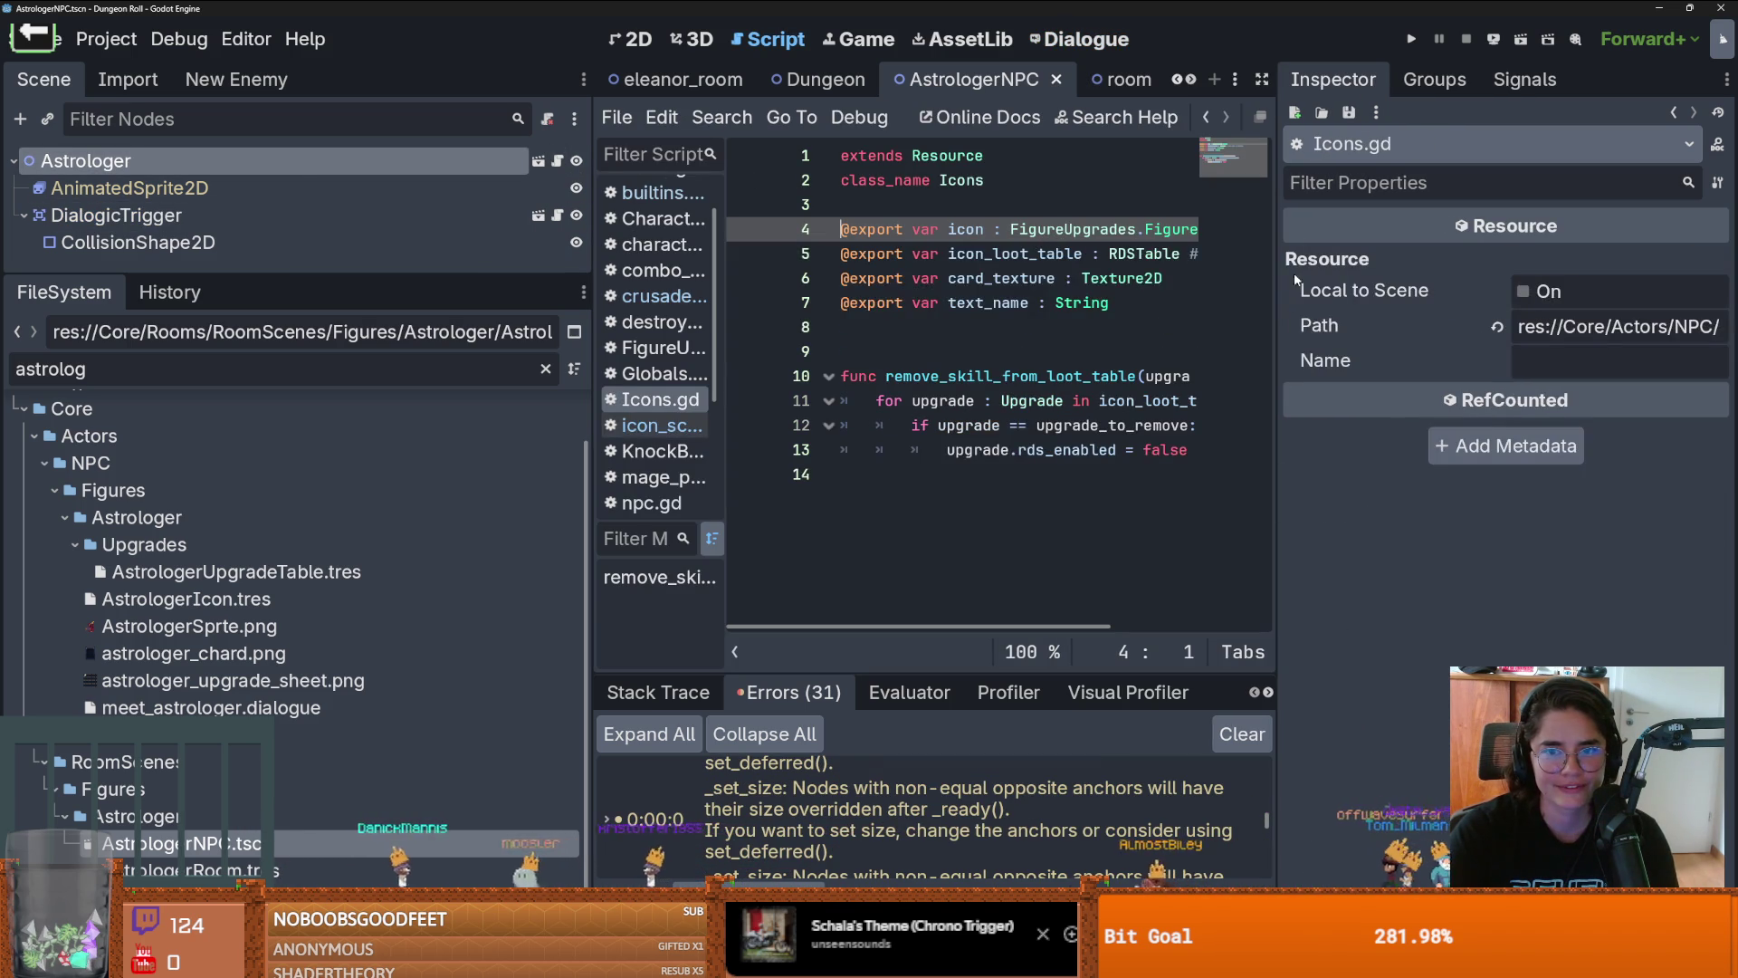
left_click_drag(1276, 265, 1546, 265)
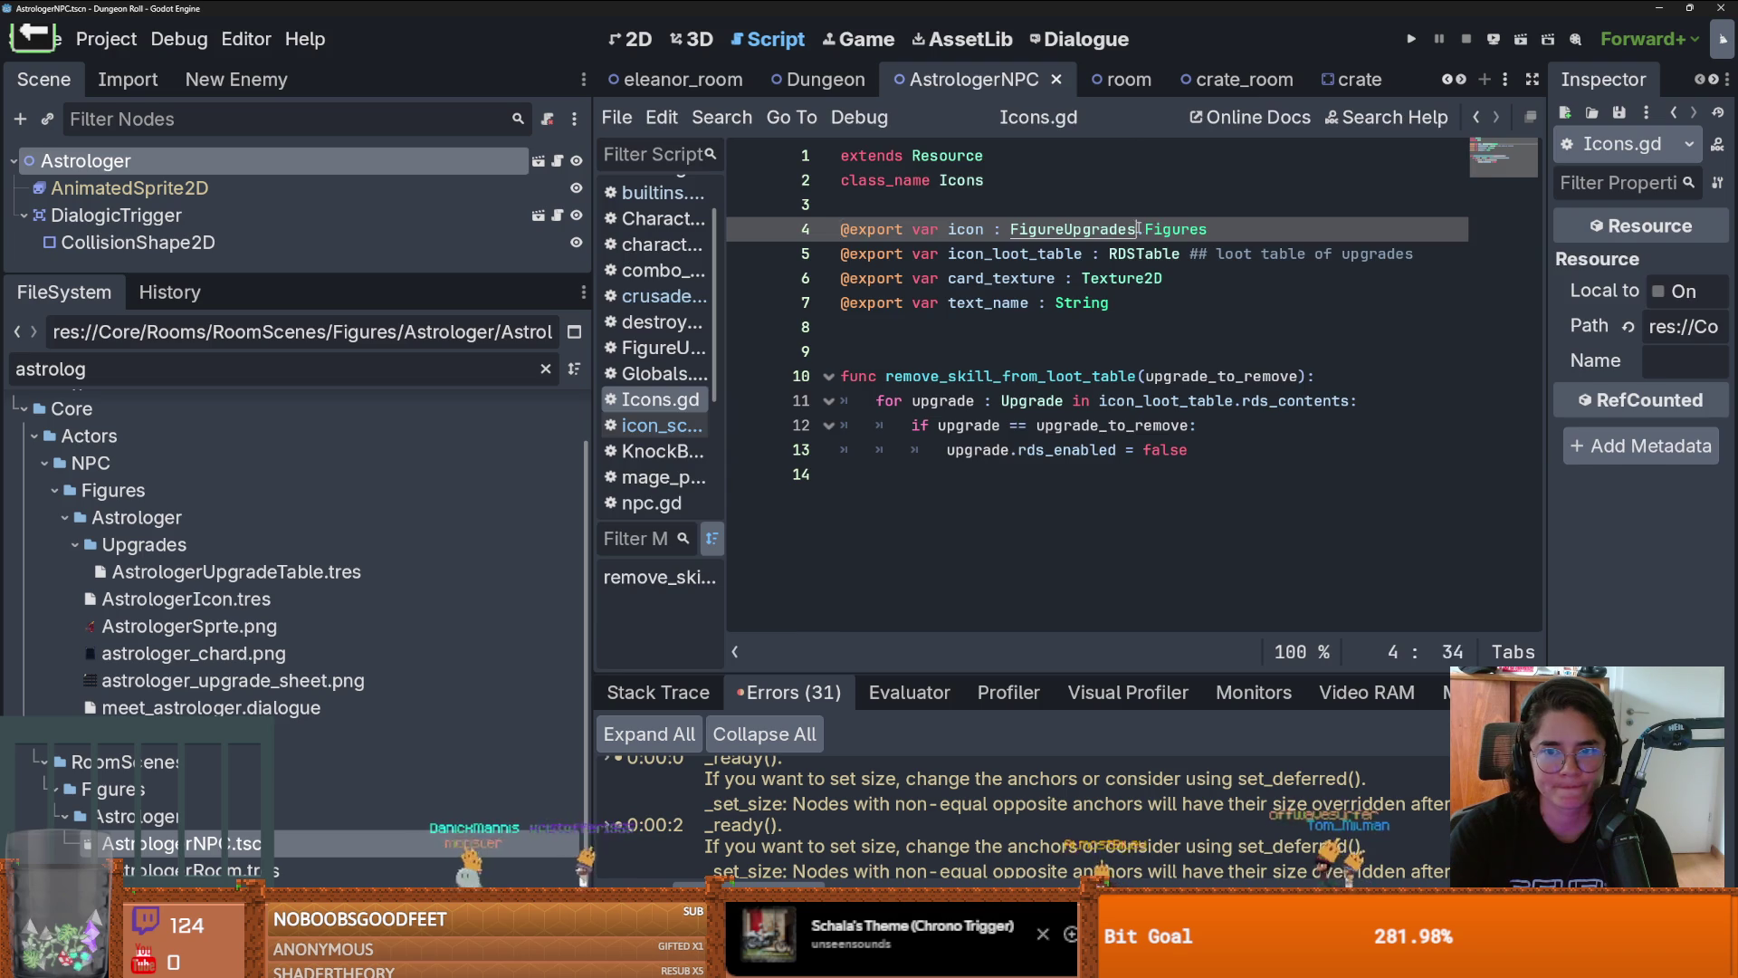
key("ctrl+F1")
key("ctrl+F3")
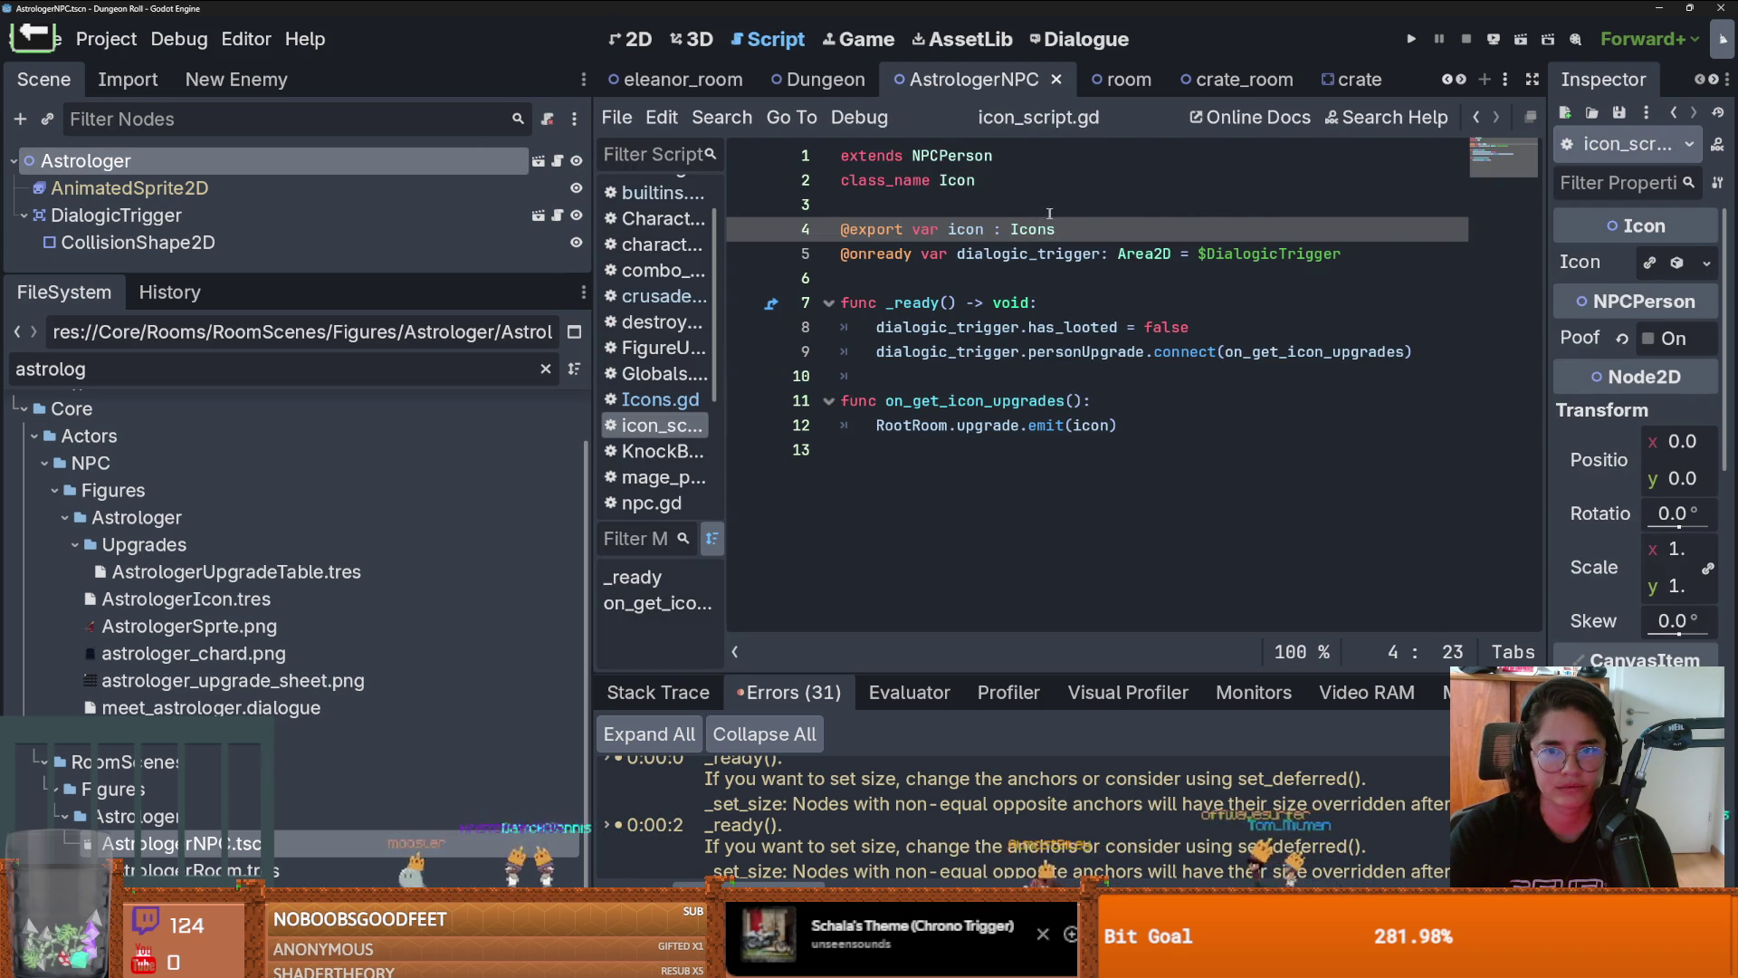
left_click(1032, 229, "ctrl")
- In FigureUpgrades.gd, add the missing colon after Figures.Astrologer on line 52 and save
left_click(1182, 229, "ctrl")
scroll(1252, 254, "right", 5)
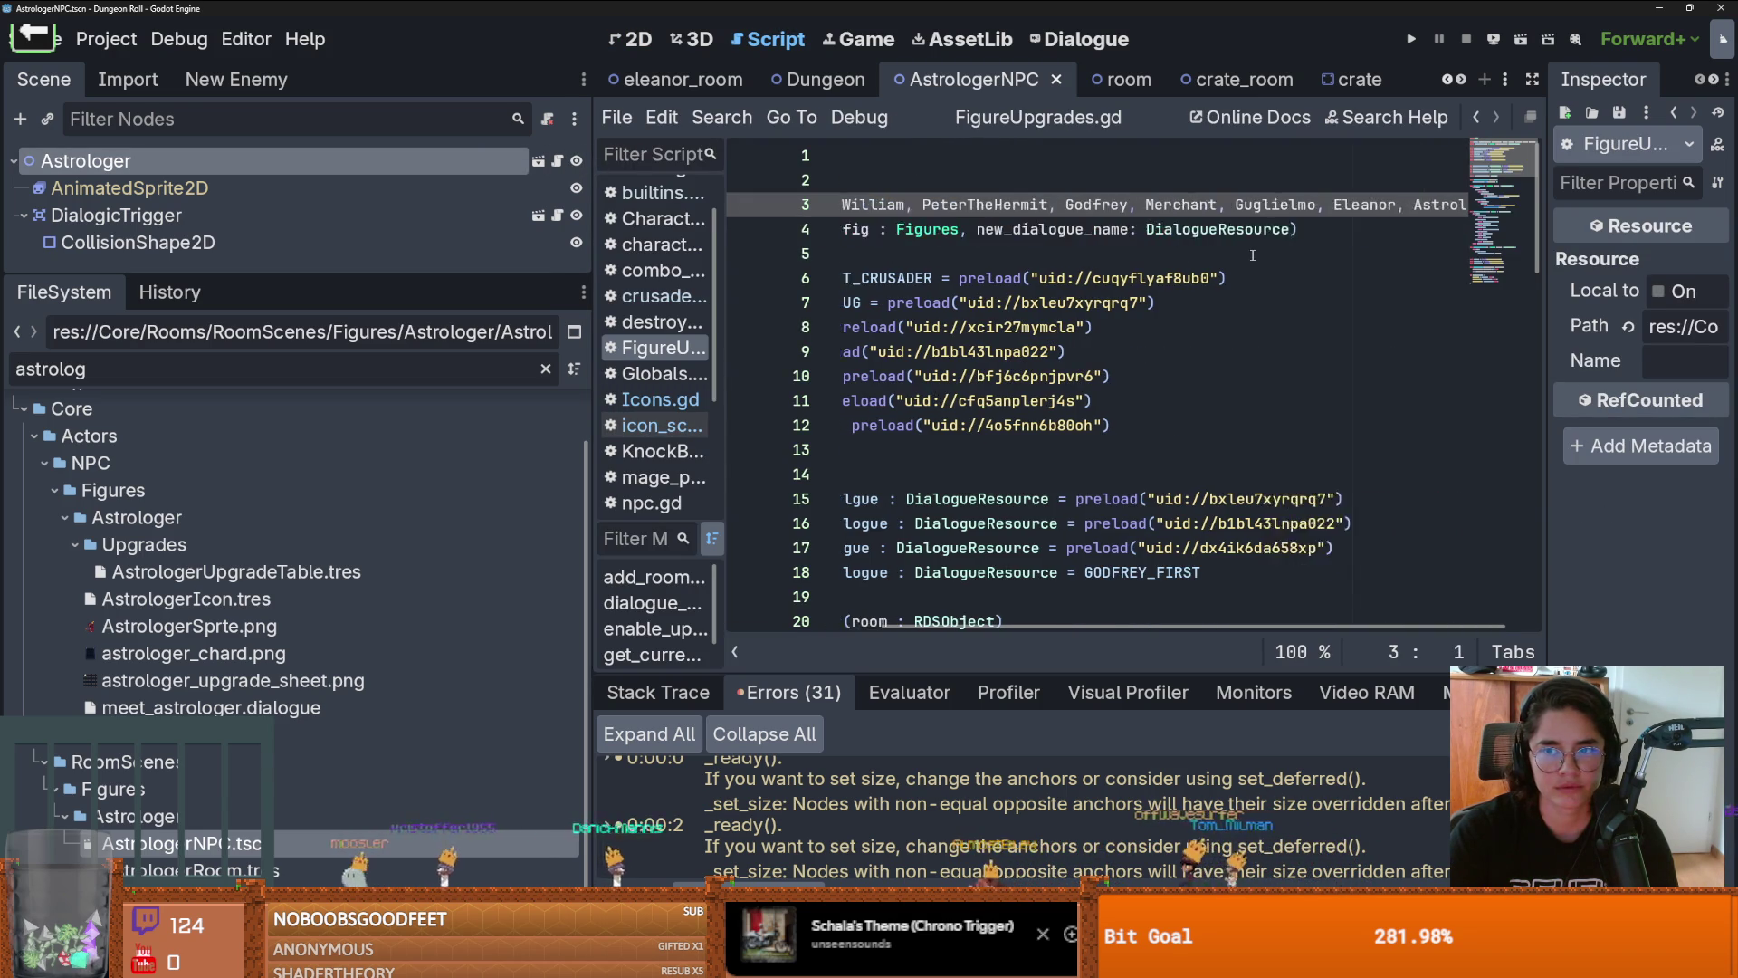
double_click(1398, 204)
scroll(1267, 245, "left", 5)
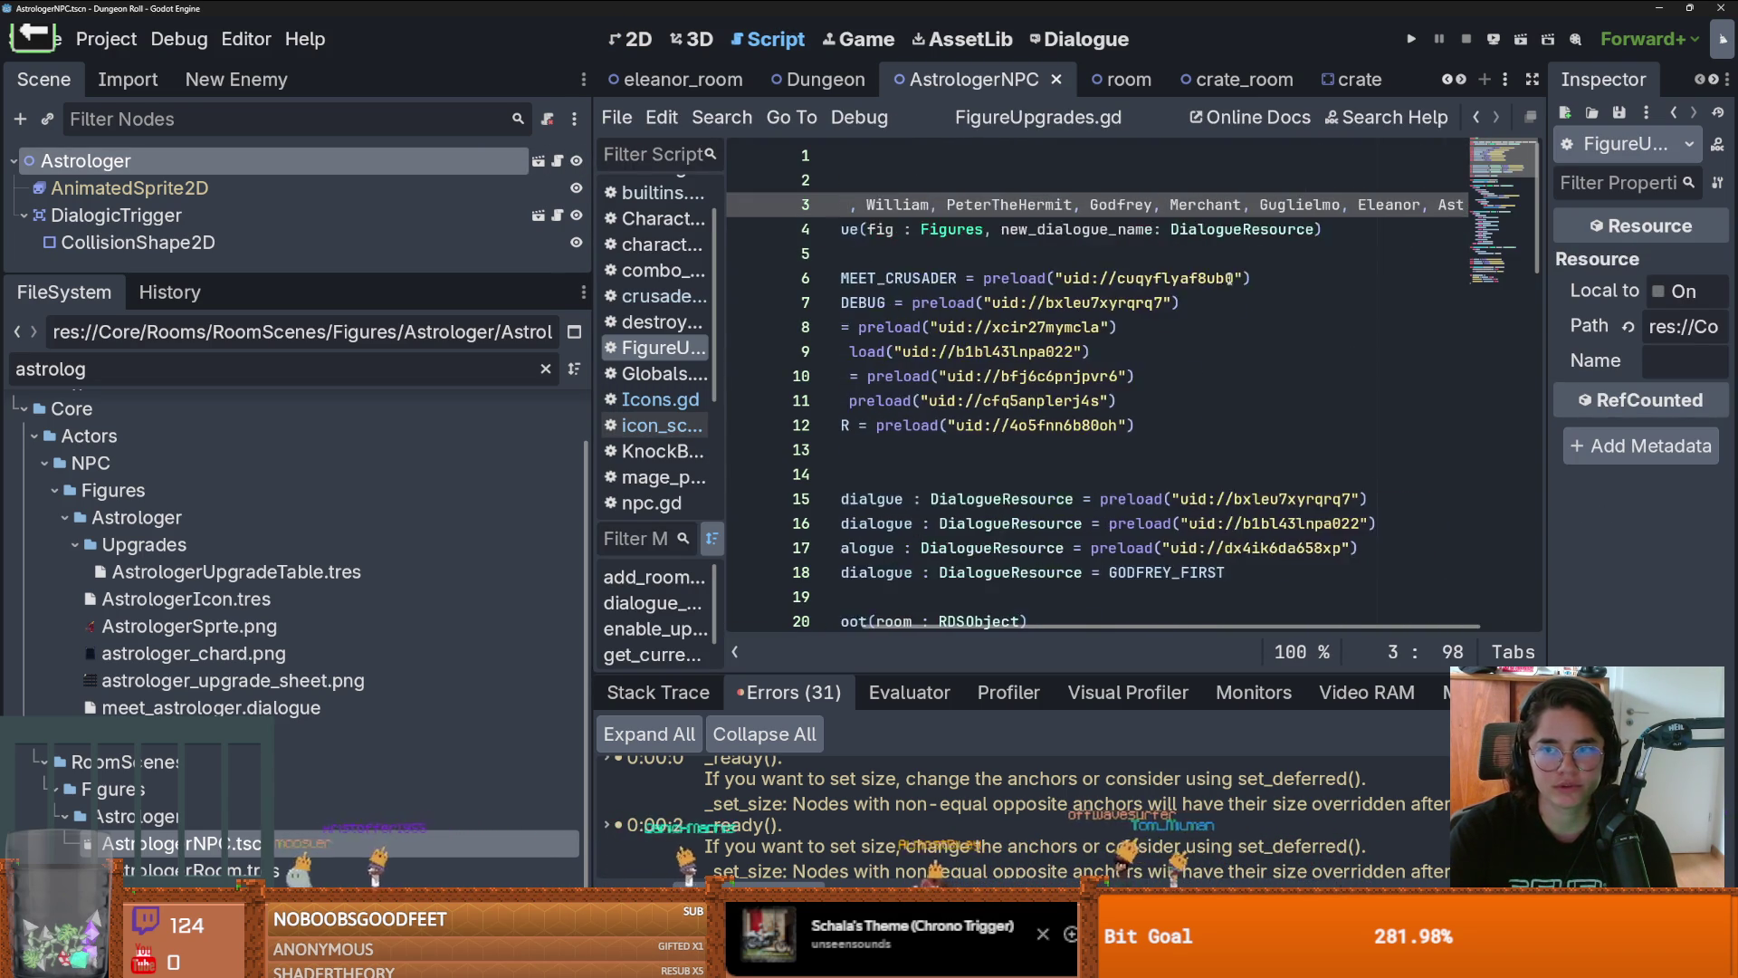
key("ctrl+s")
scroll(1133, 271, "down", 3)
scroll(1133, 271, "down", 10)
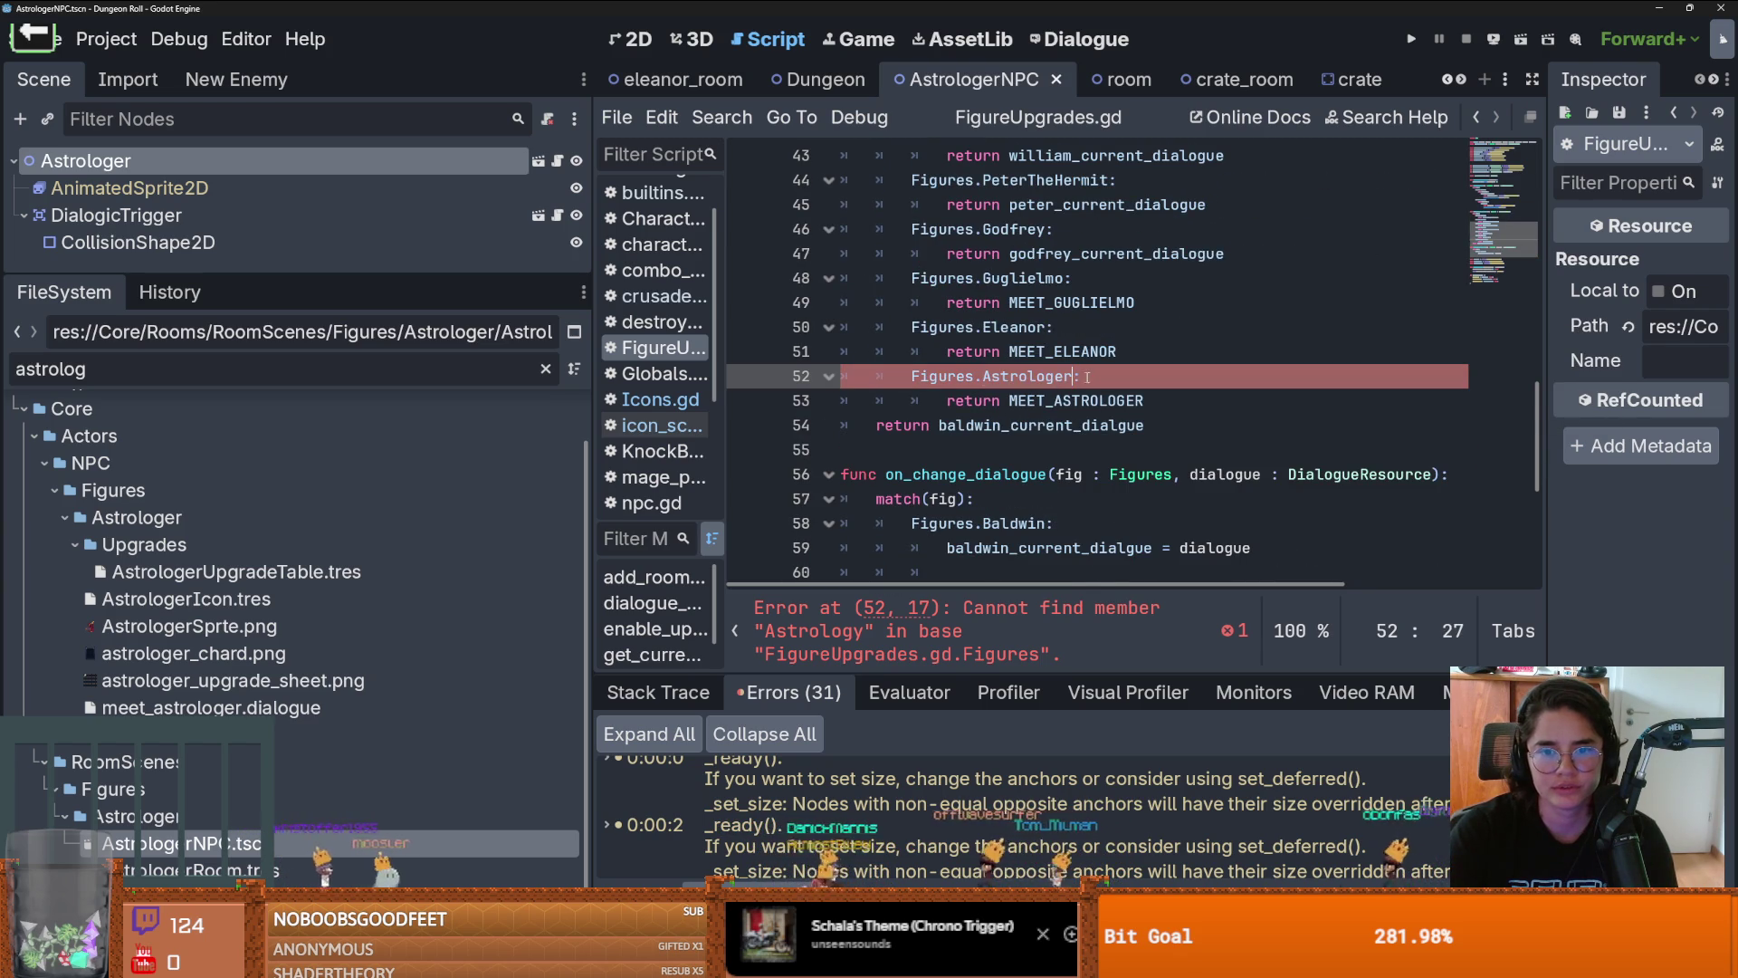
type(":")
key("ctrl+s")
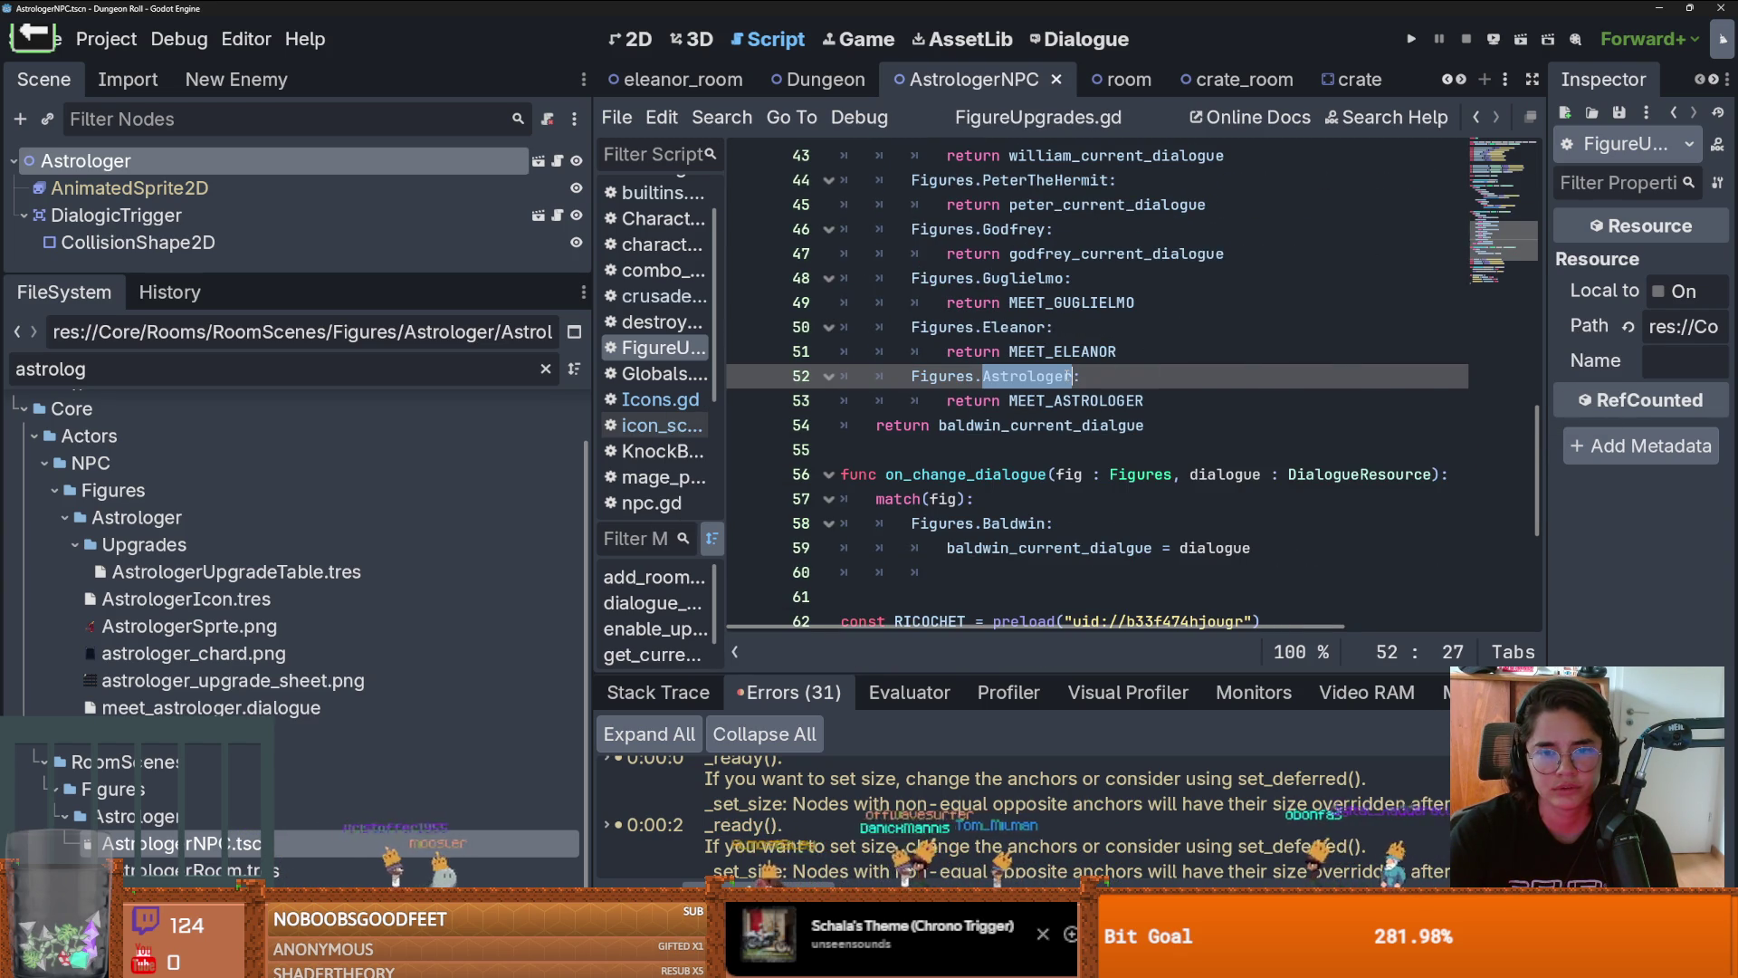
key("ctrl+s")
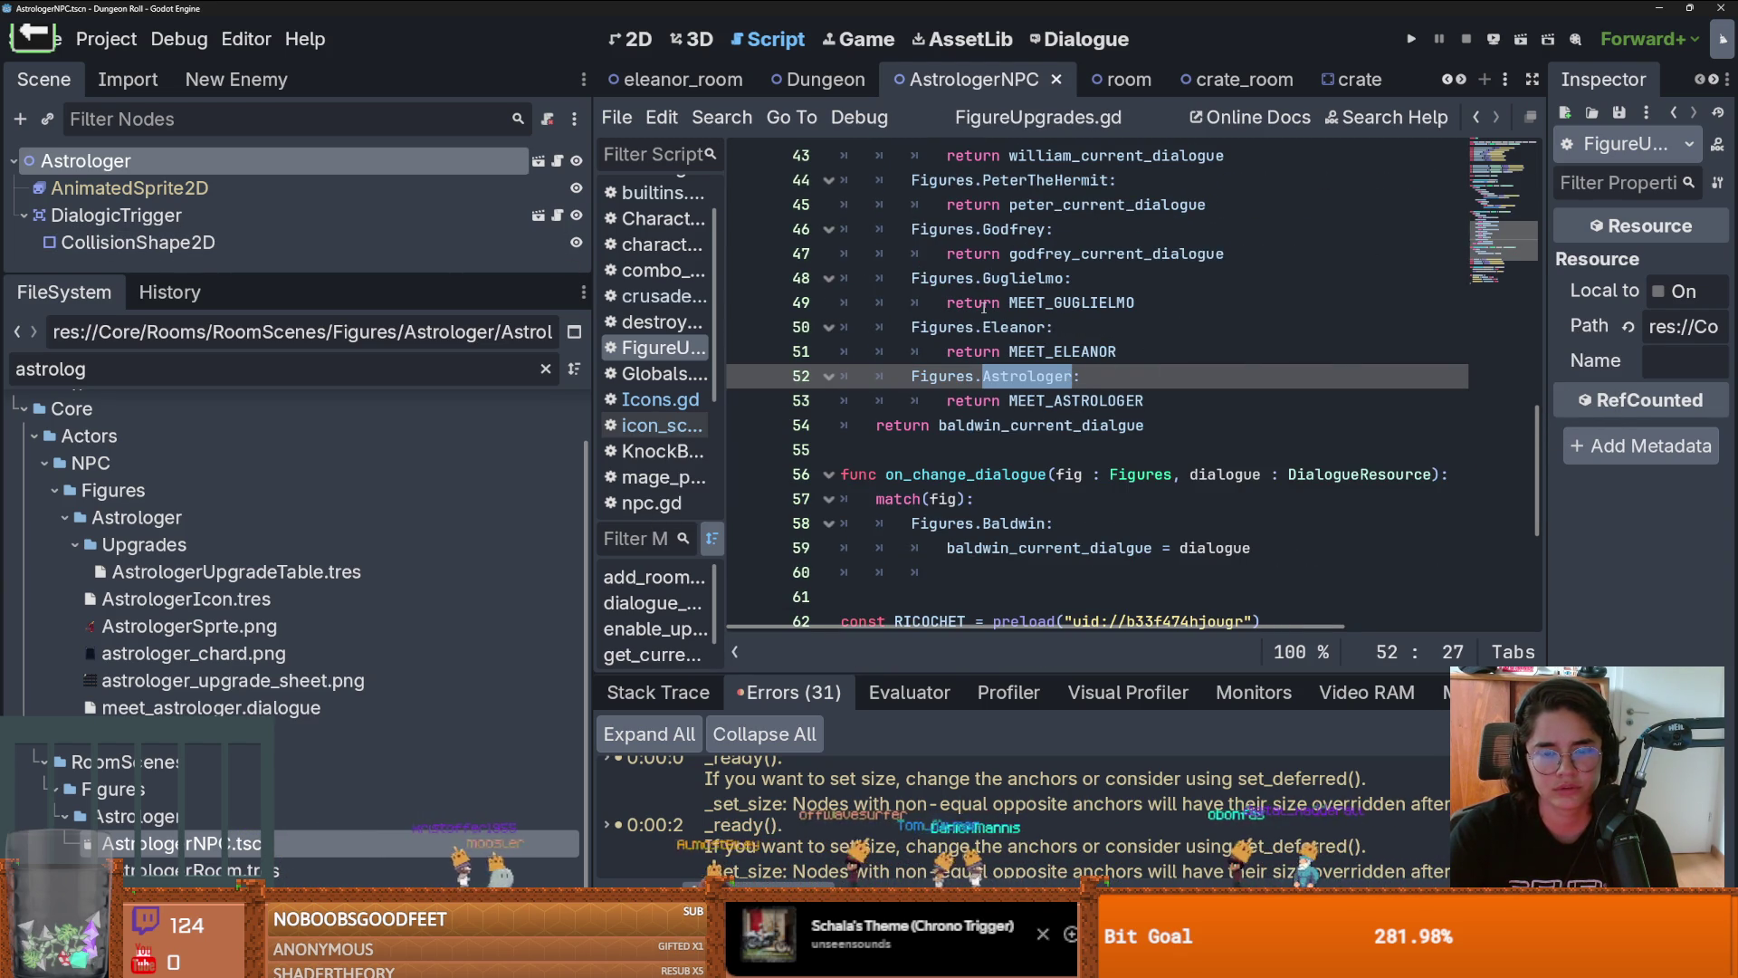
- Return to the meet_astrologer dialogue and run the current scene for a playtest
left_click(1079, 39)
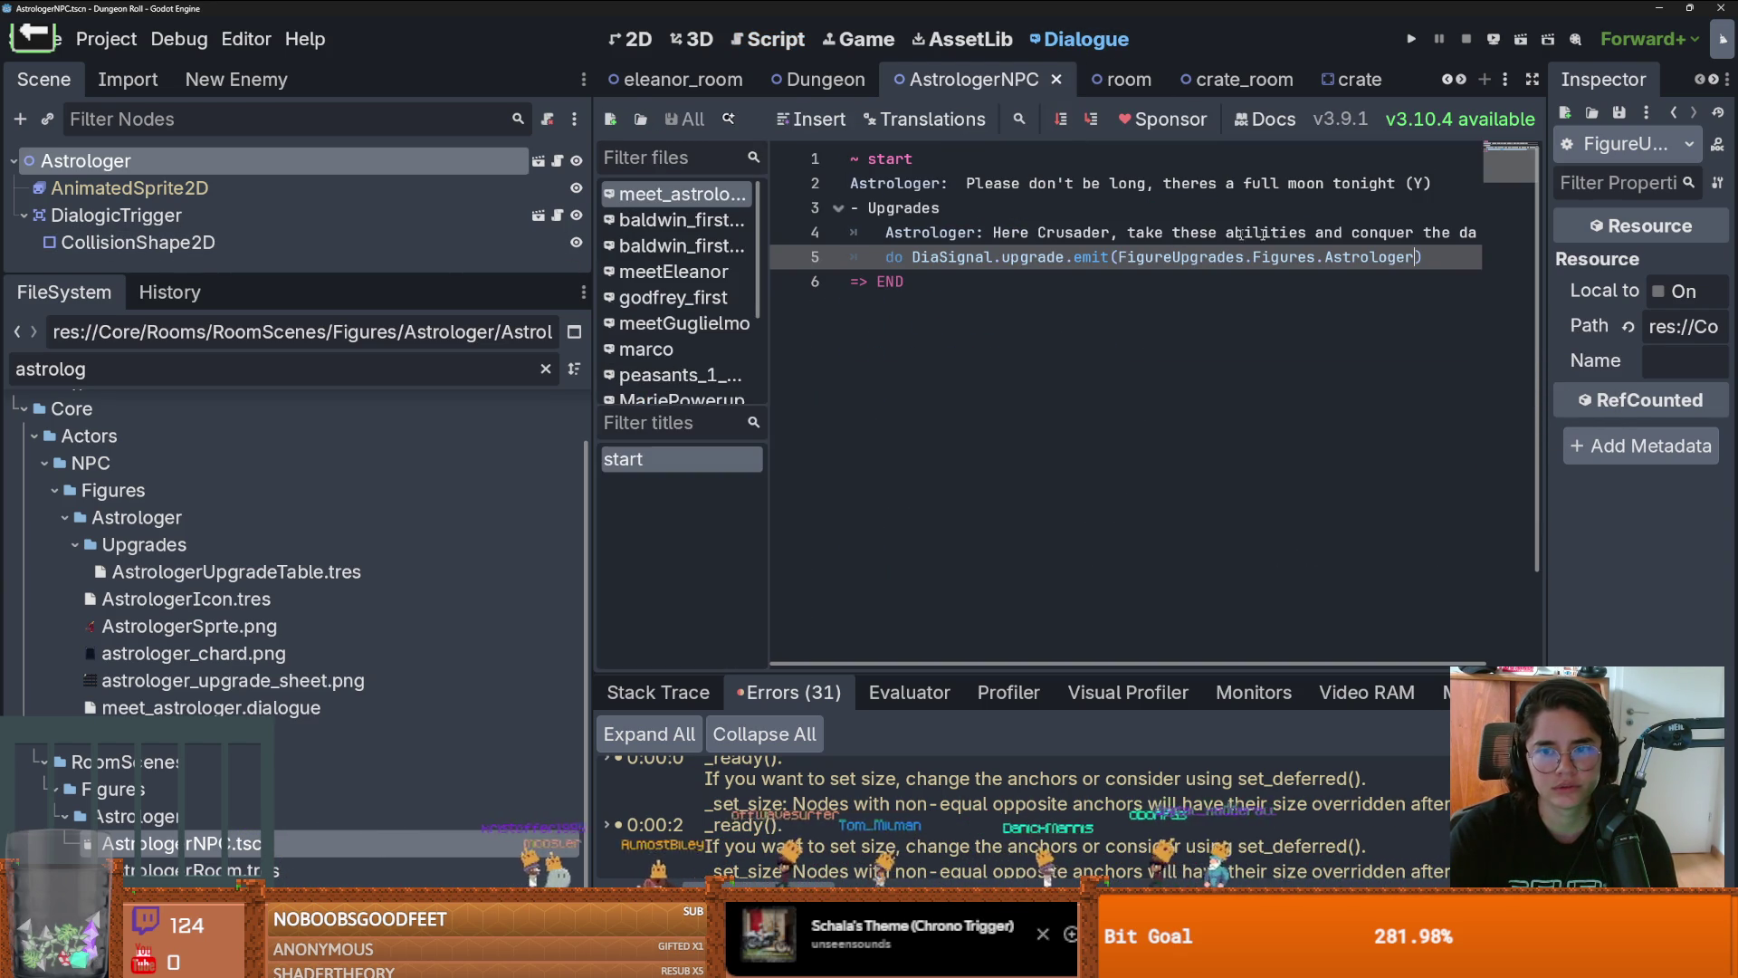
double_click(1344, 256)
left_click(1442, 38)
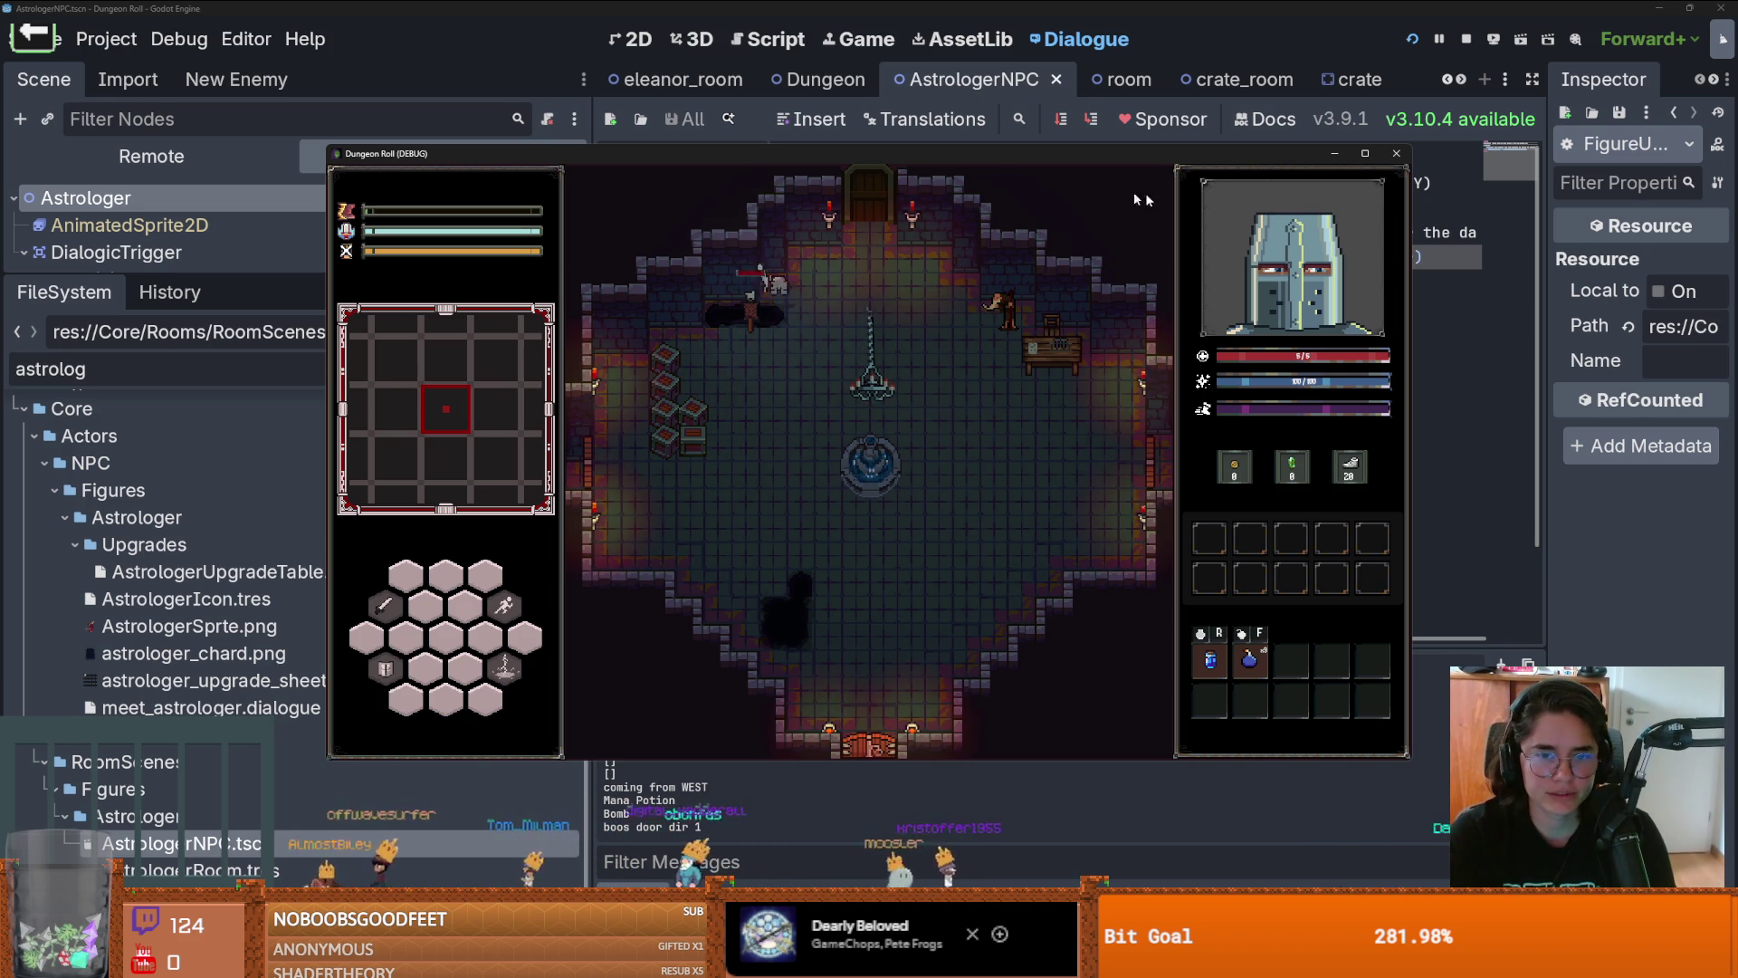
- Enable debug rooms, enter the Astrologer Room, and ask the astrologer for Upgrades
key("F1")
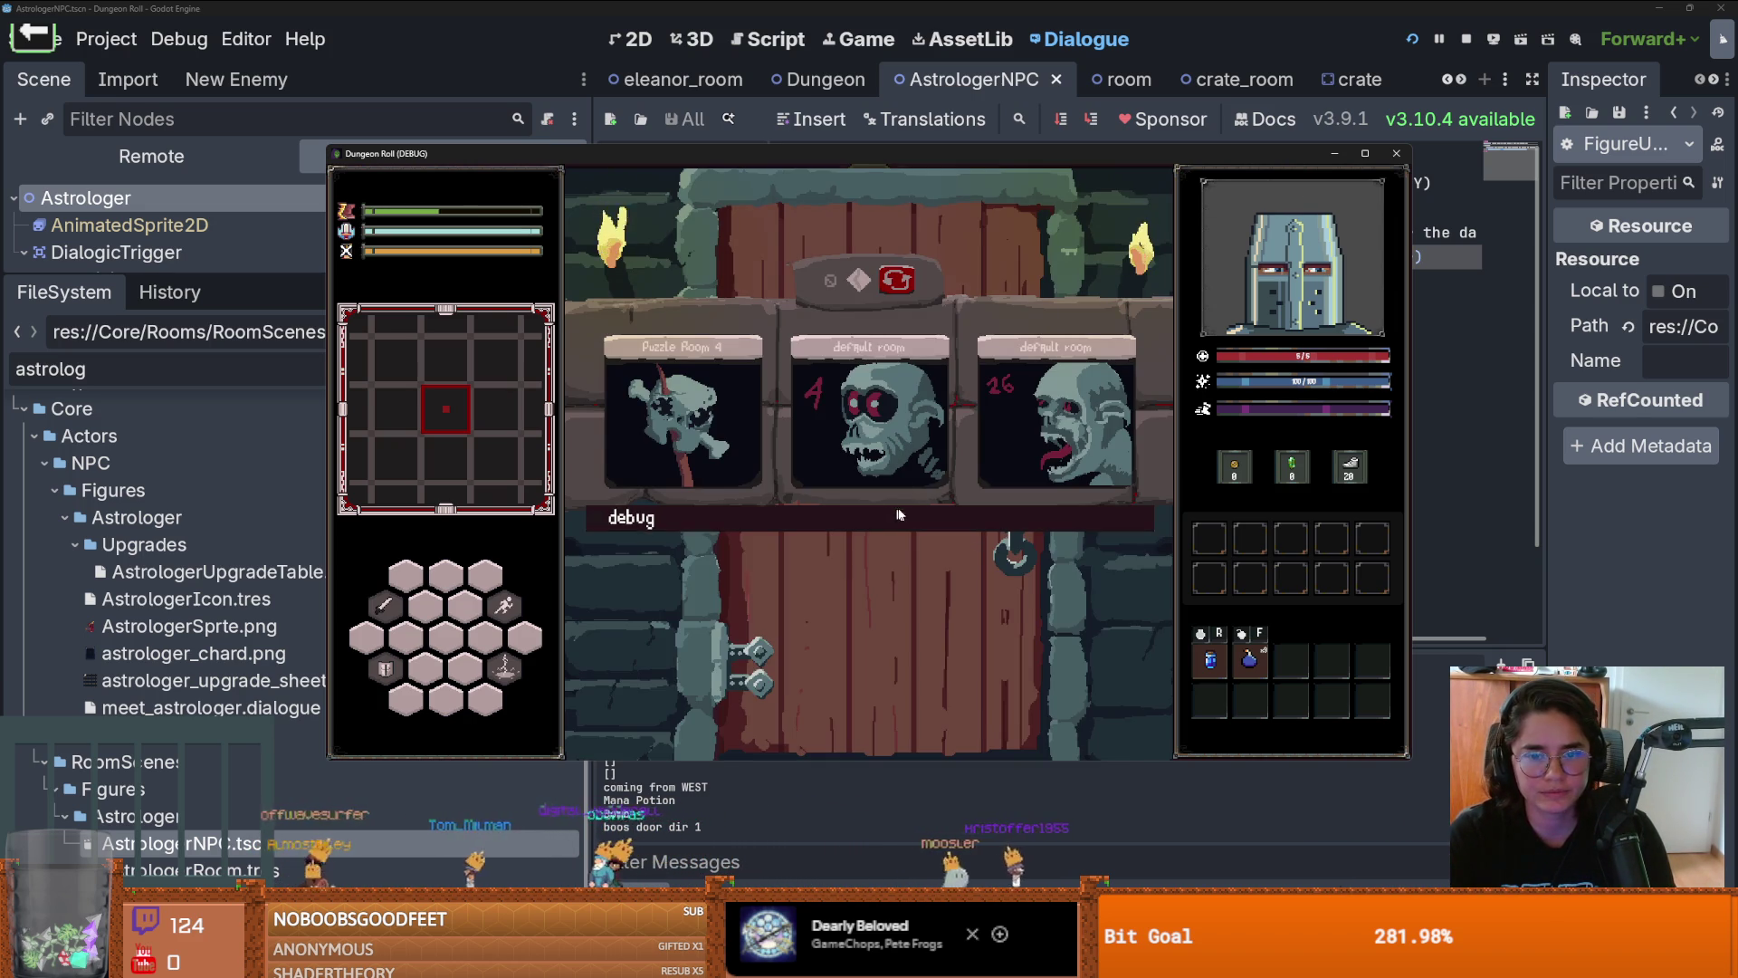
left_click(893, 514)
left_click(654, 675)
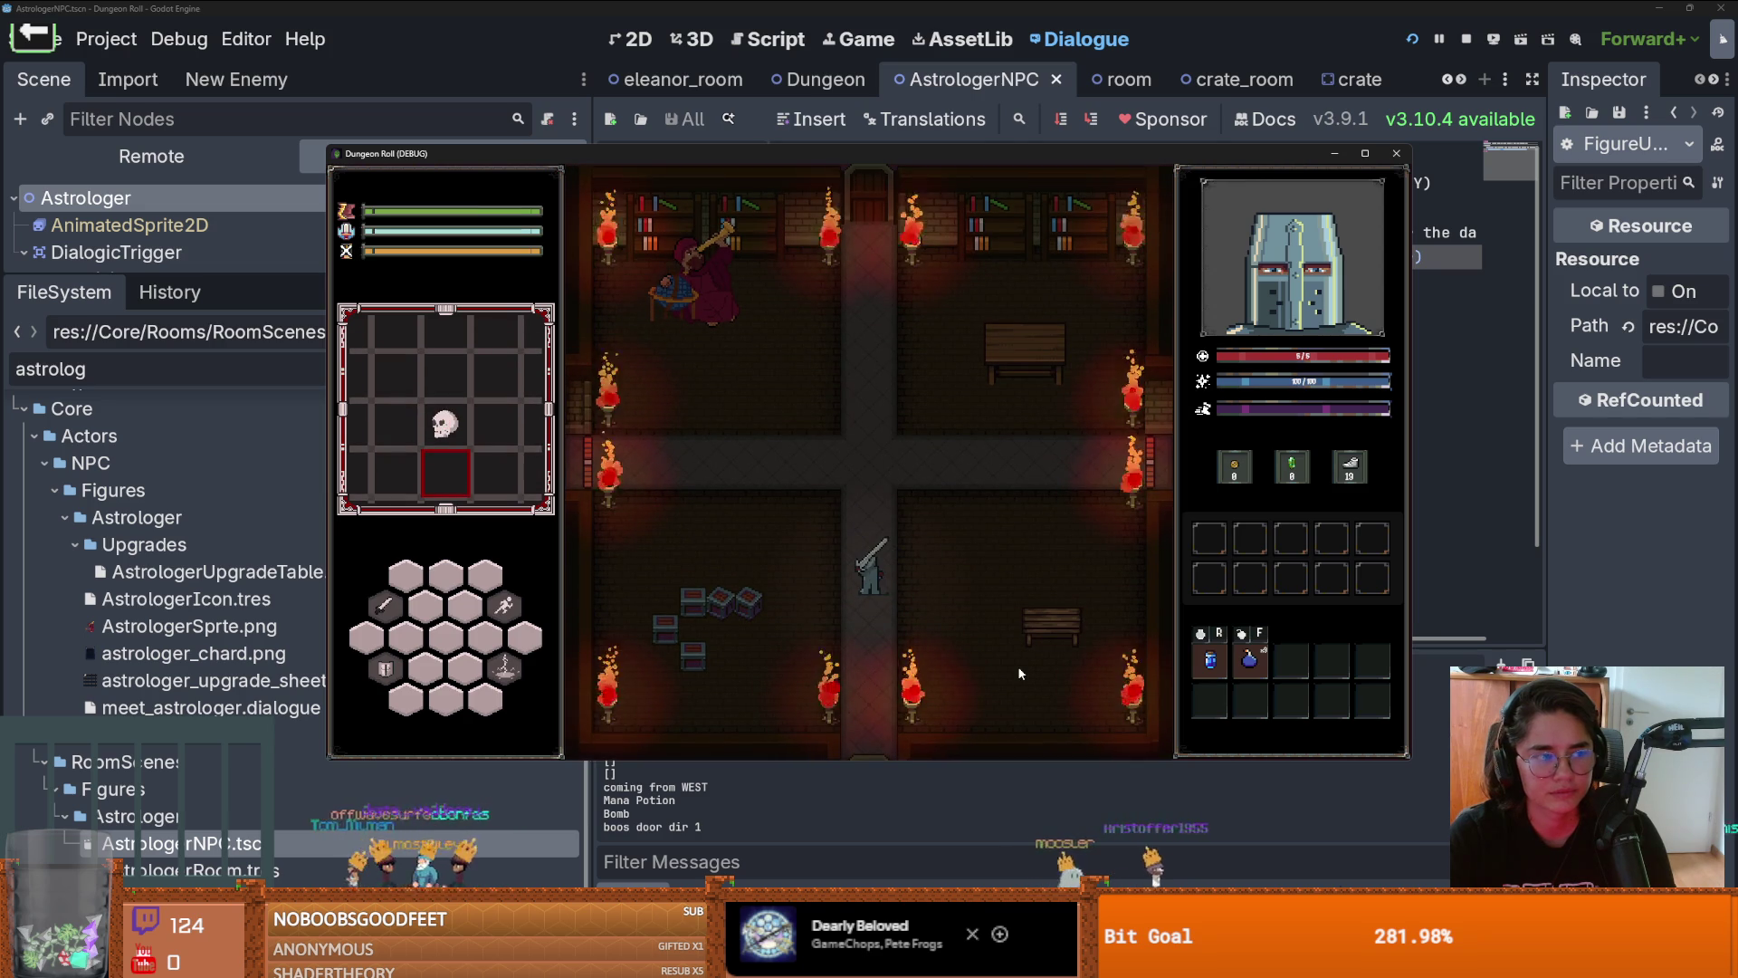
key("w")
key("w")
key("a")
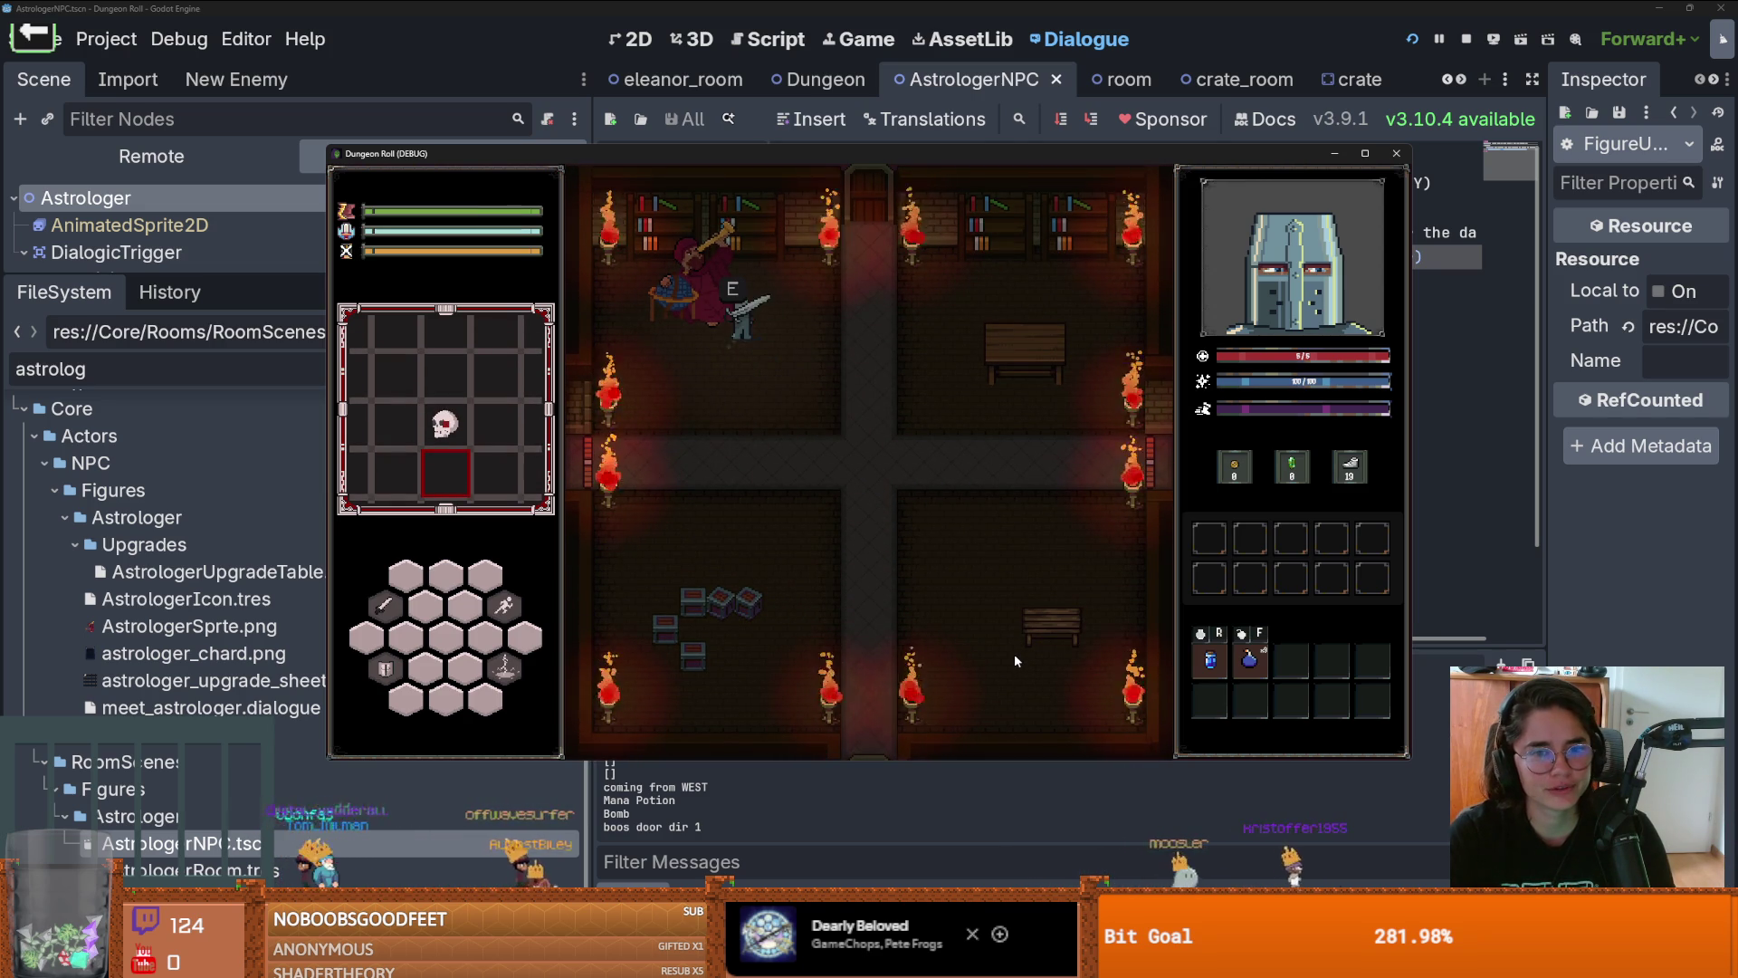
key("e")
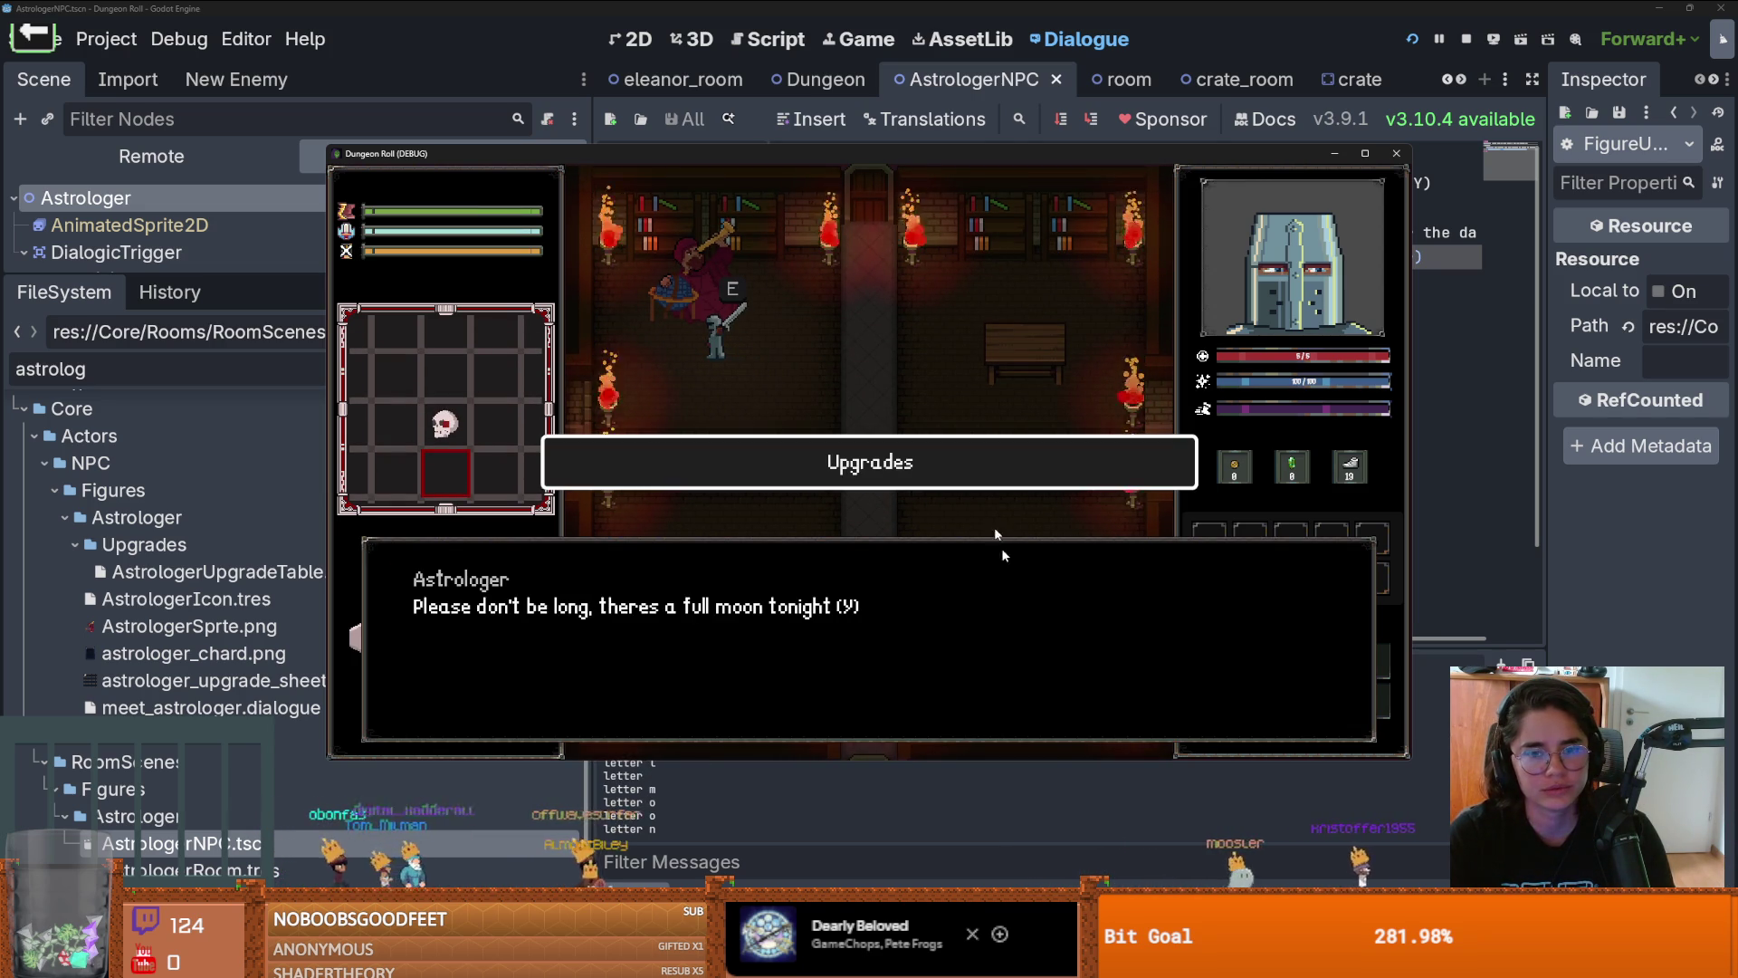
left_click(969, 453)
left_click(912, 577)
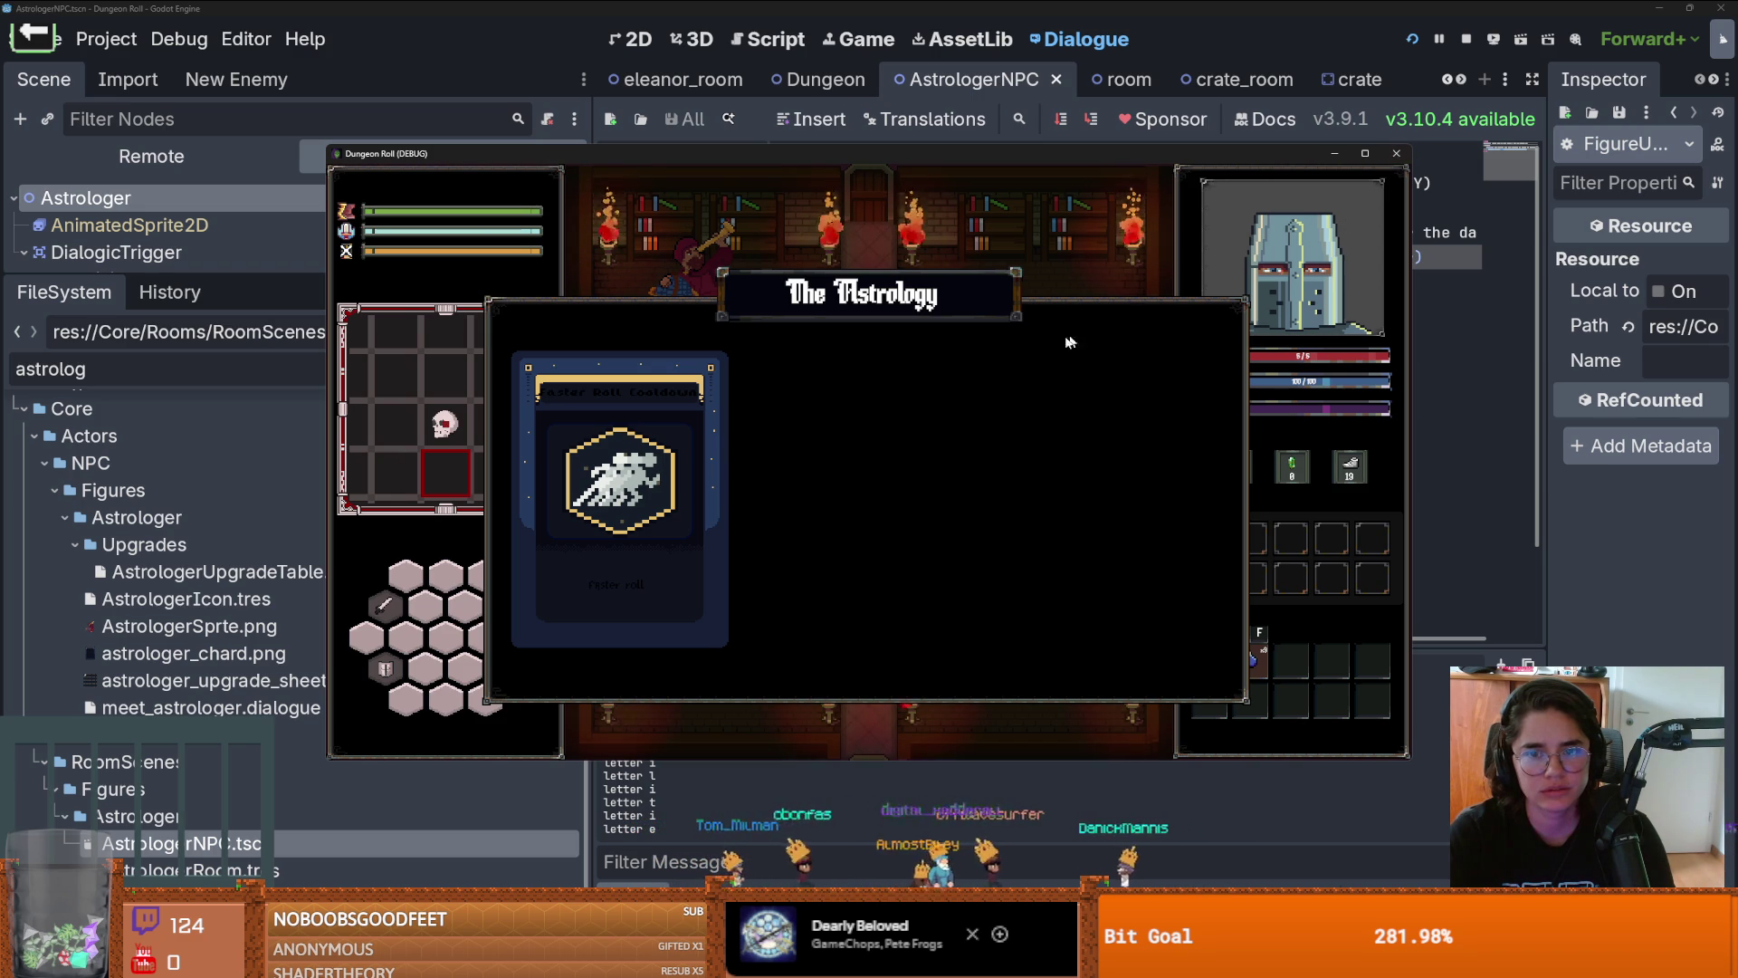
- Pick the Faster Roll Cooldown upgrade card and leave through the west door
key("super+Up")
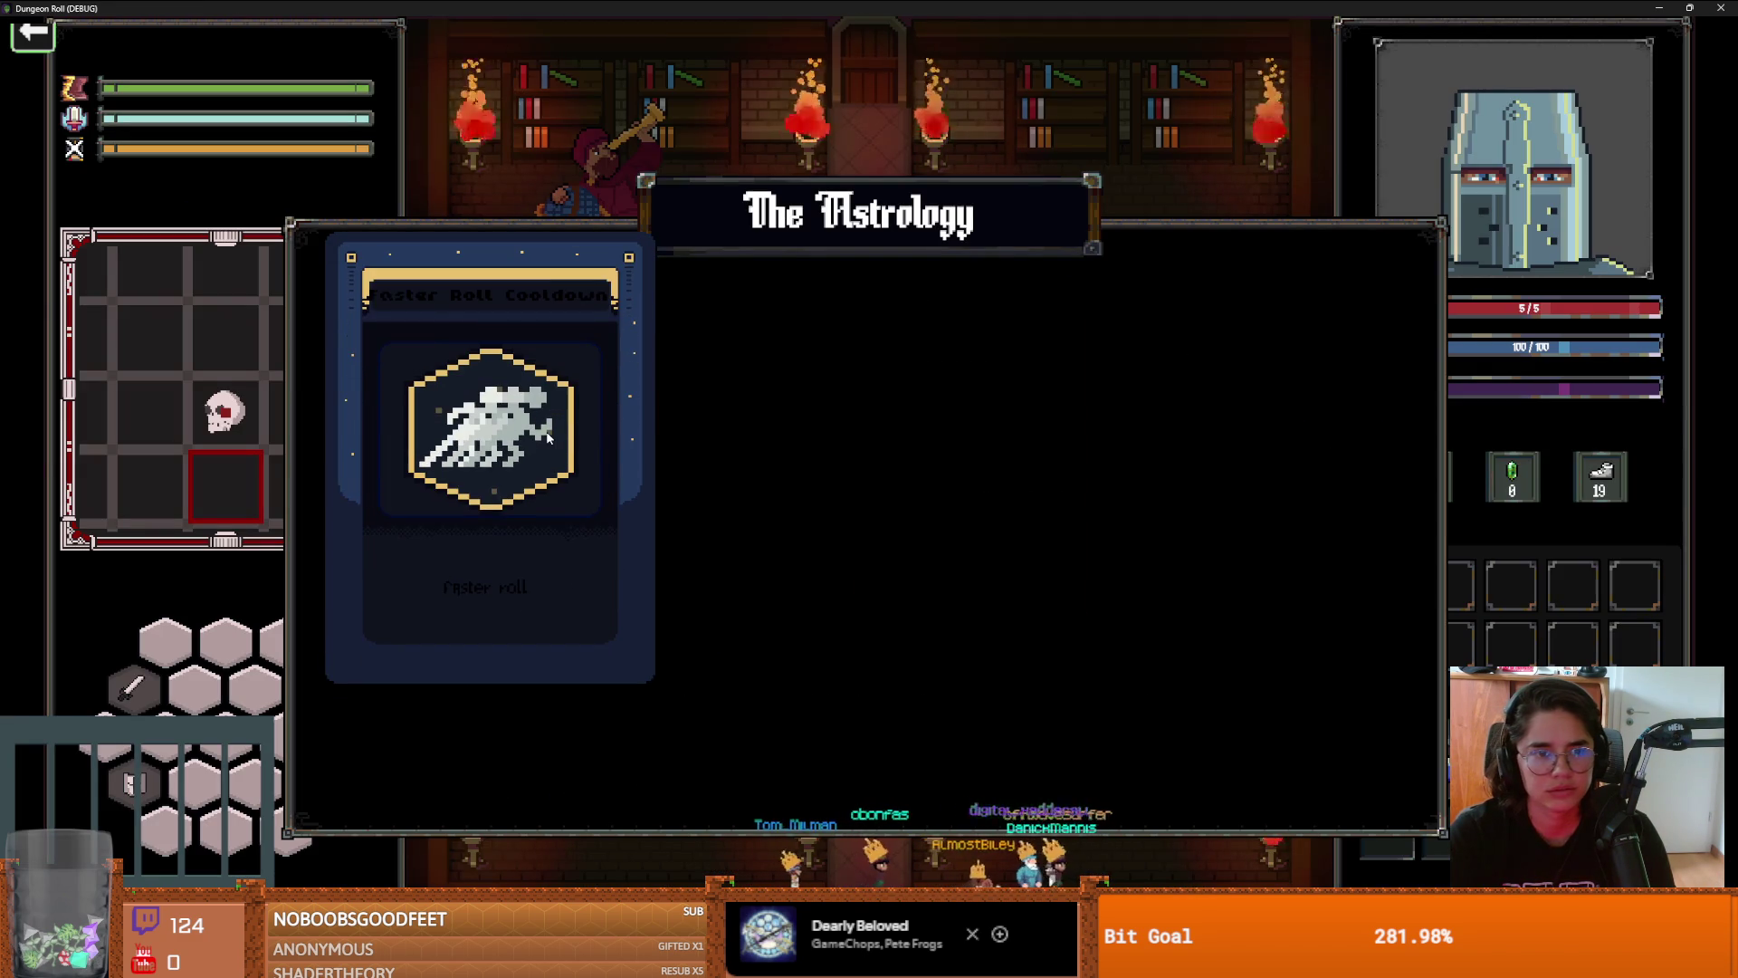
left_click(546, 433)
key("a")
key("s")
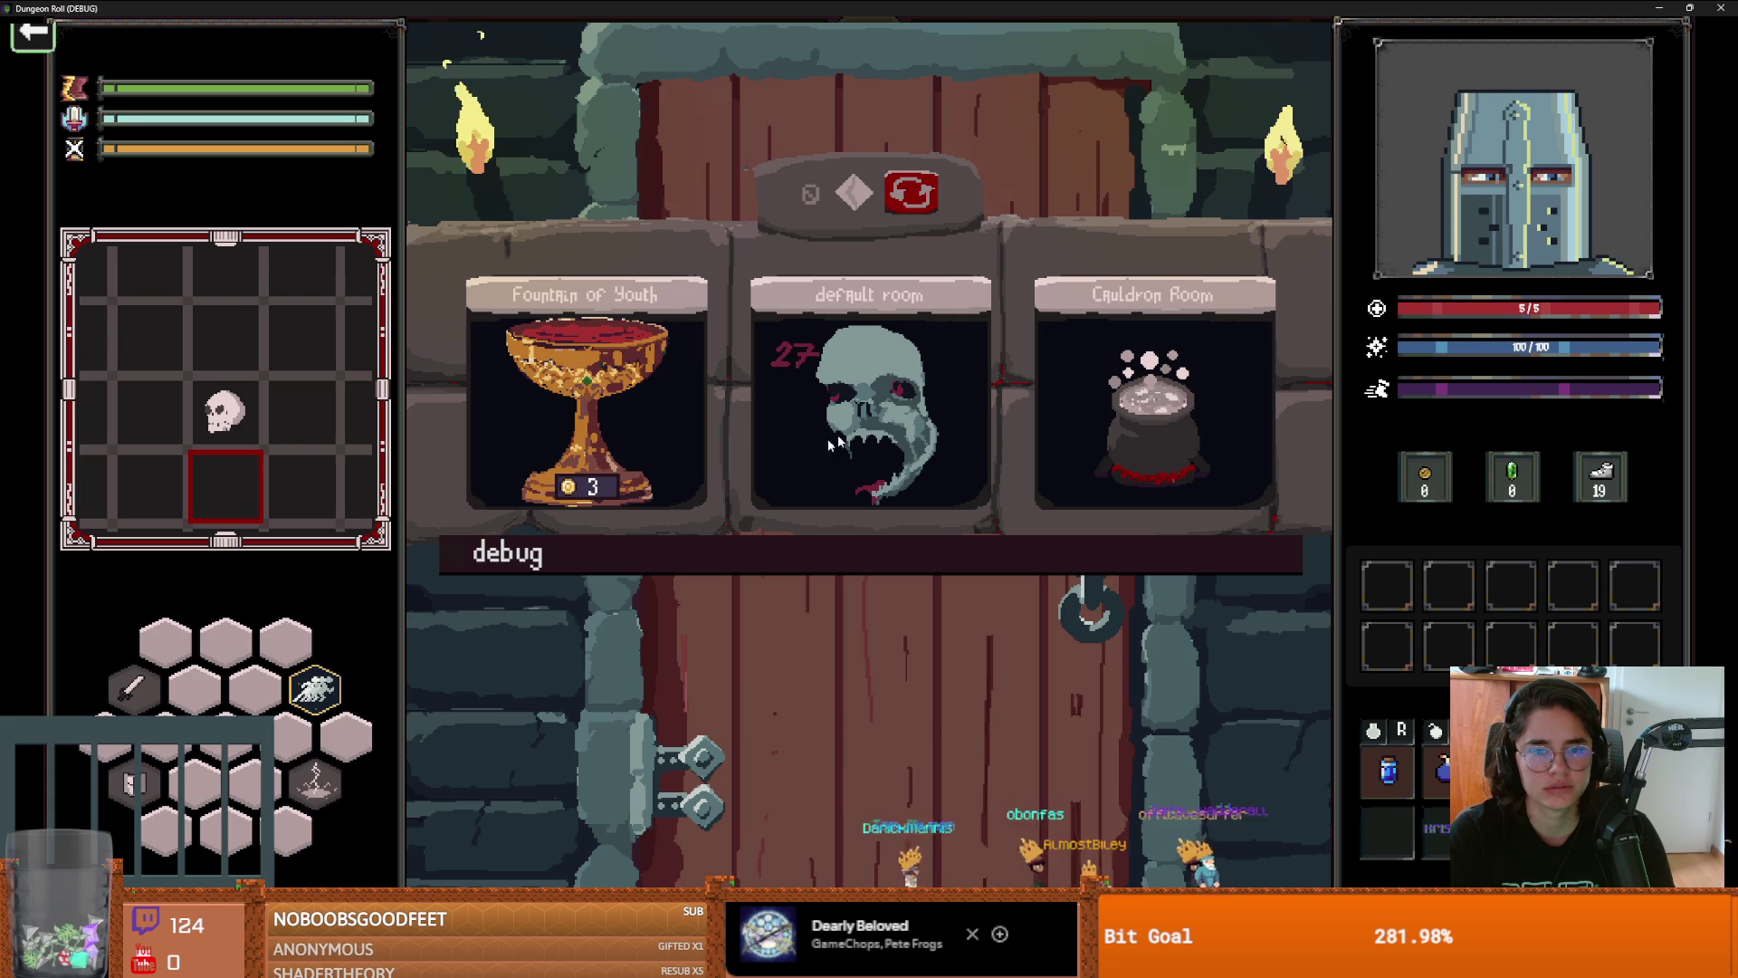
- Travel to a forest room, ask the knight for upgrades, then stop the playtest
left_click(993, 550)
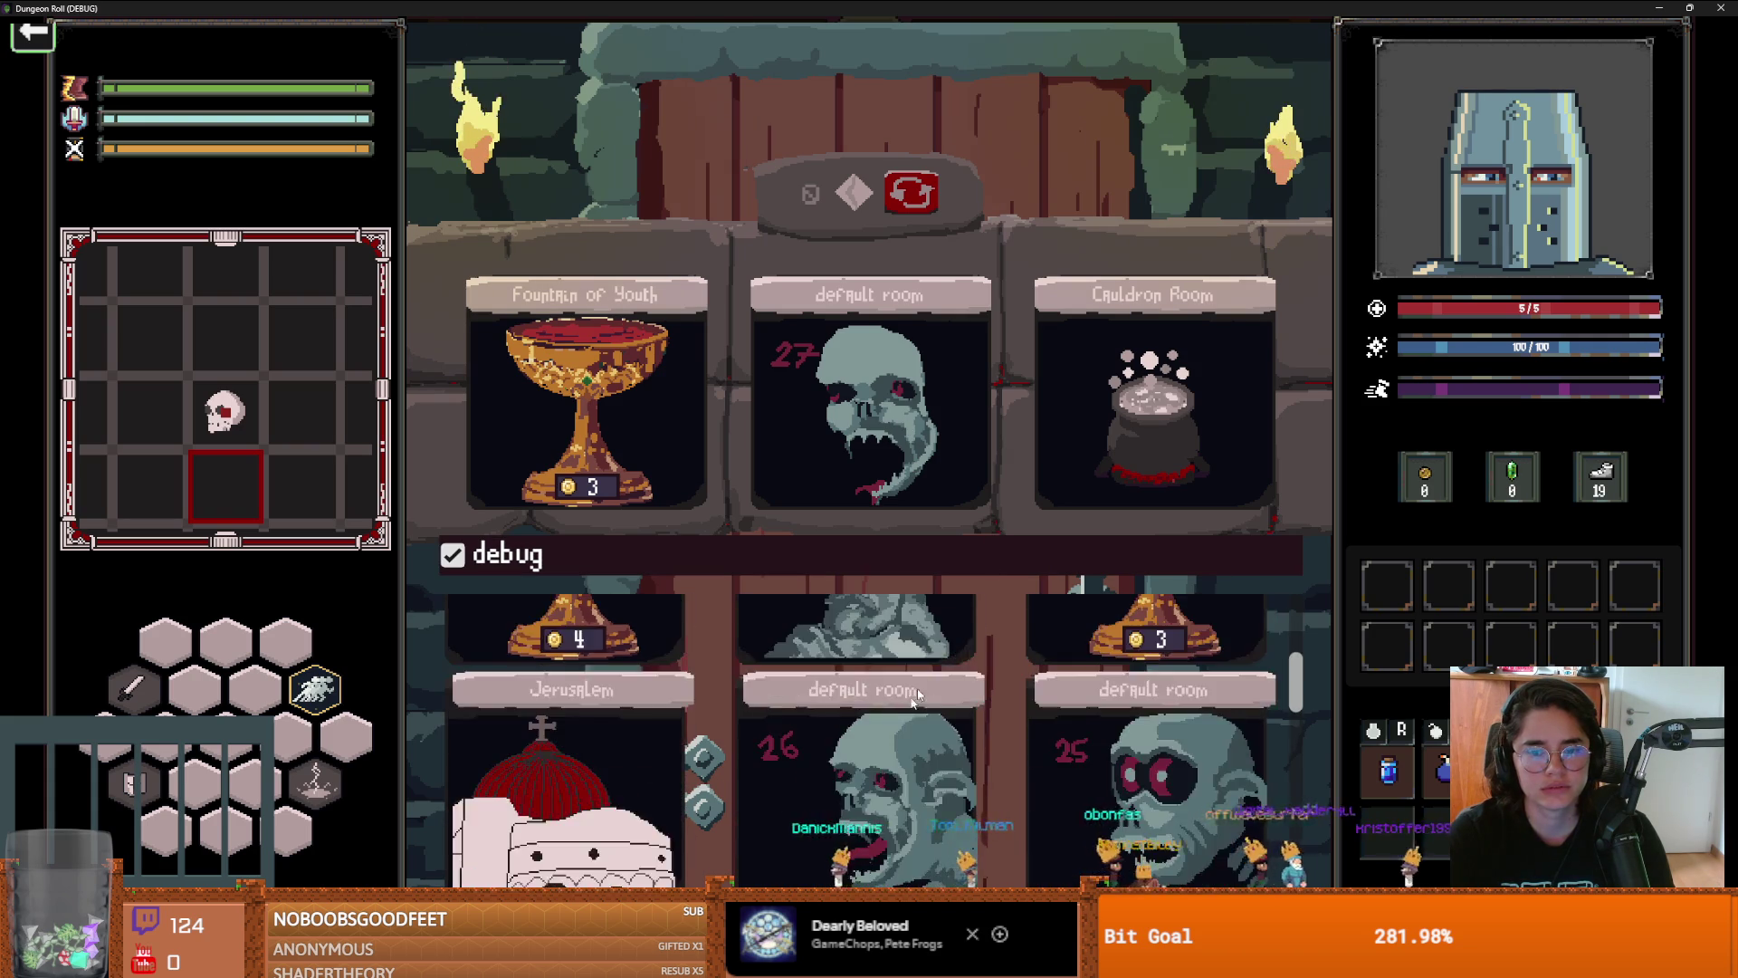
left_click(862, 717)
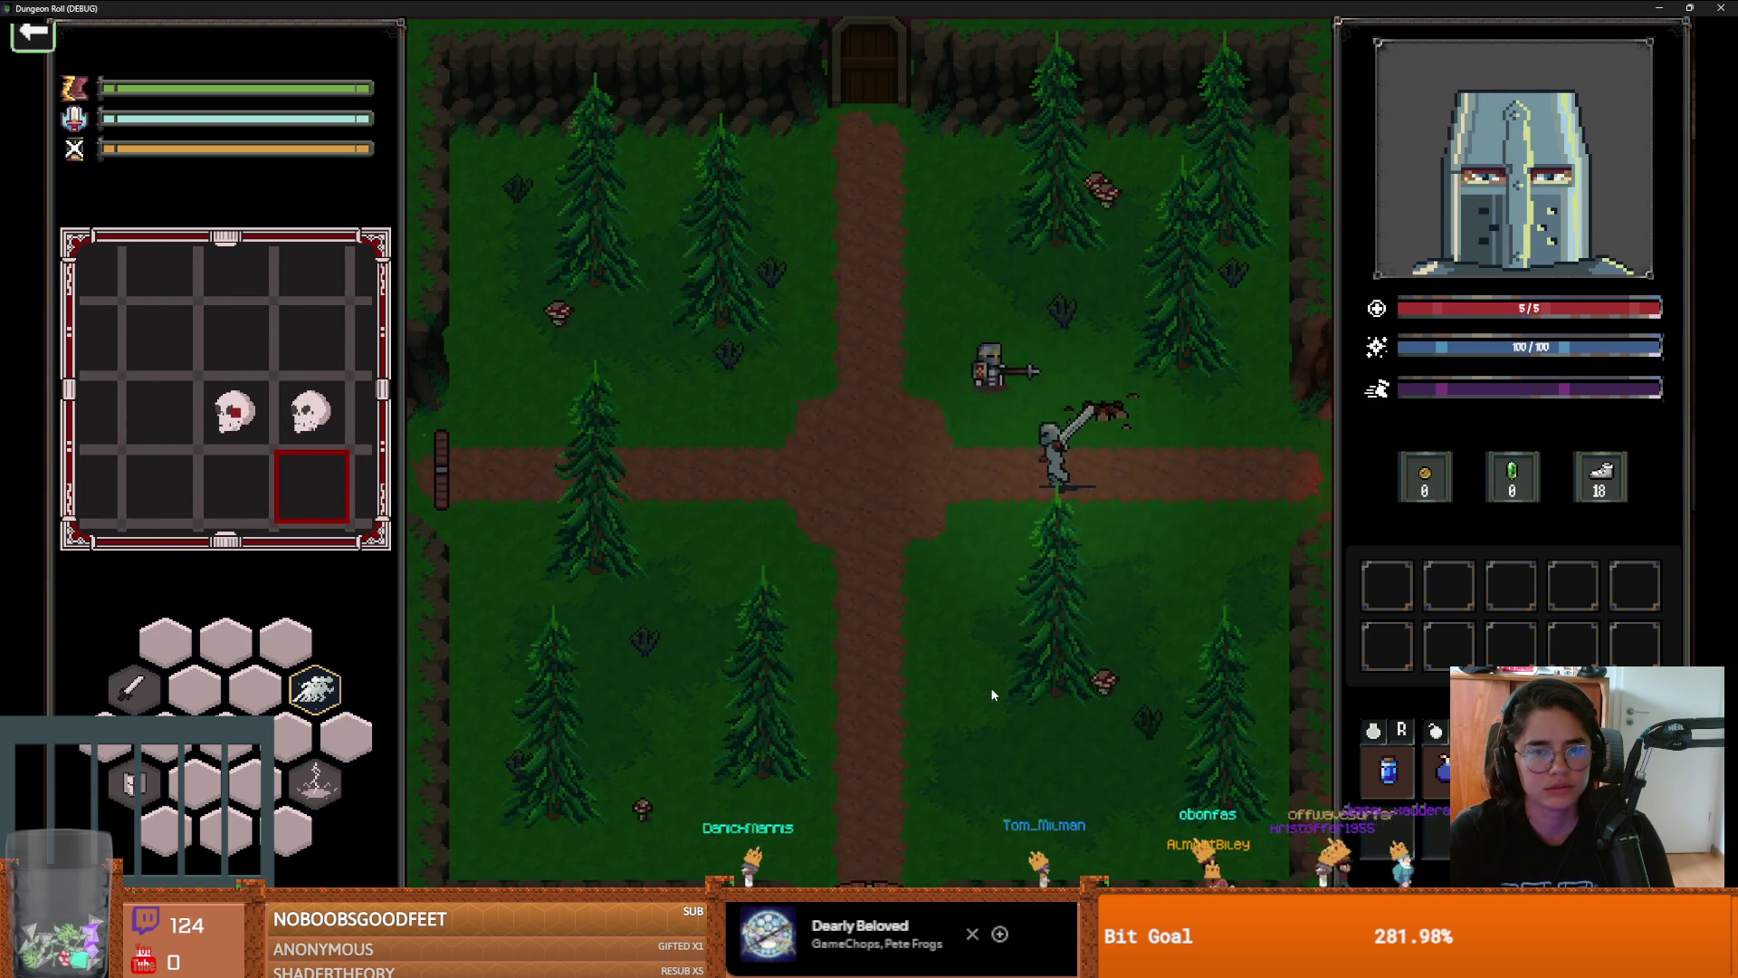
key("e")
left_click(932, 413)
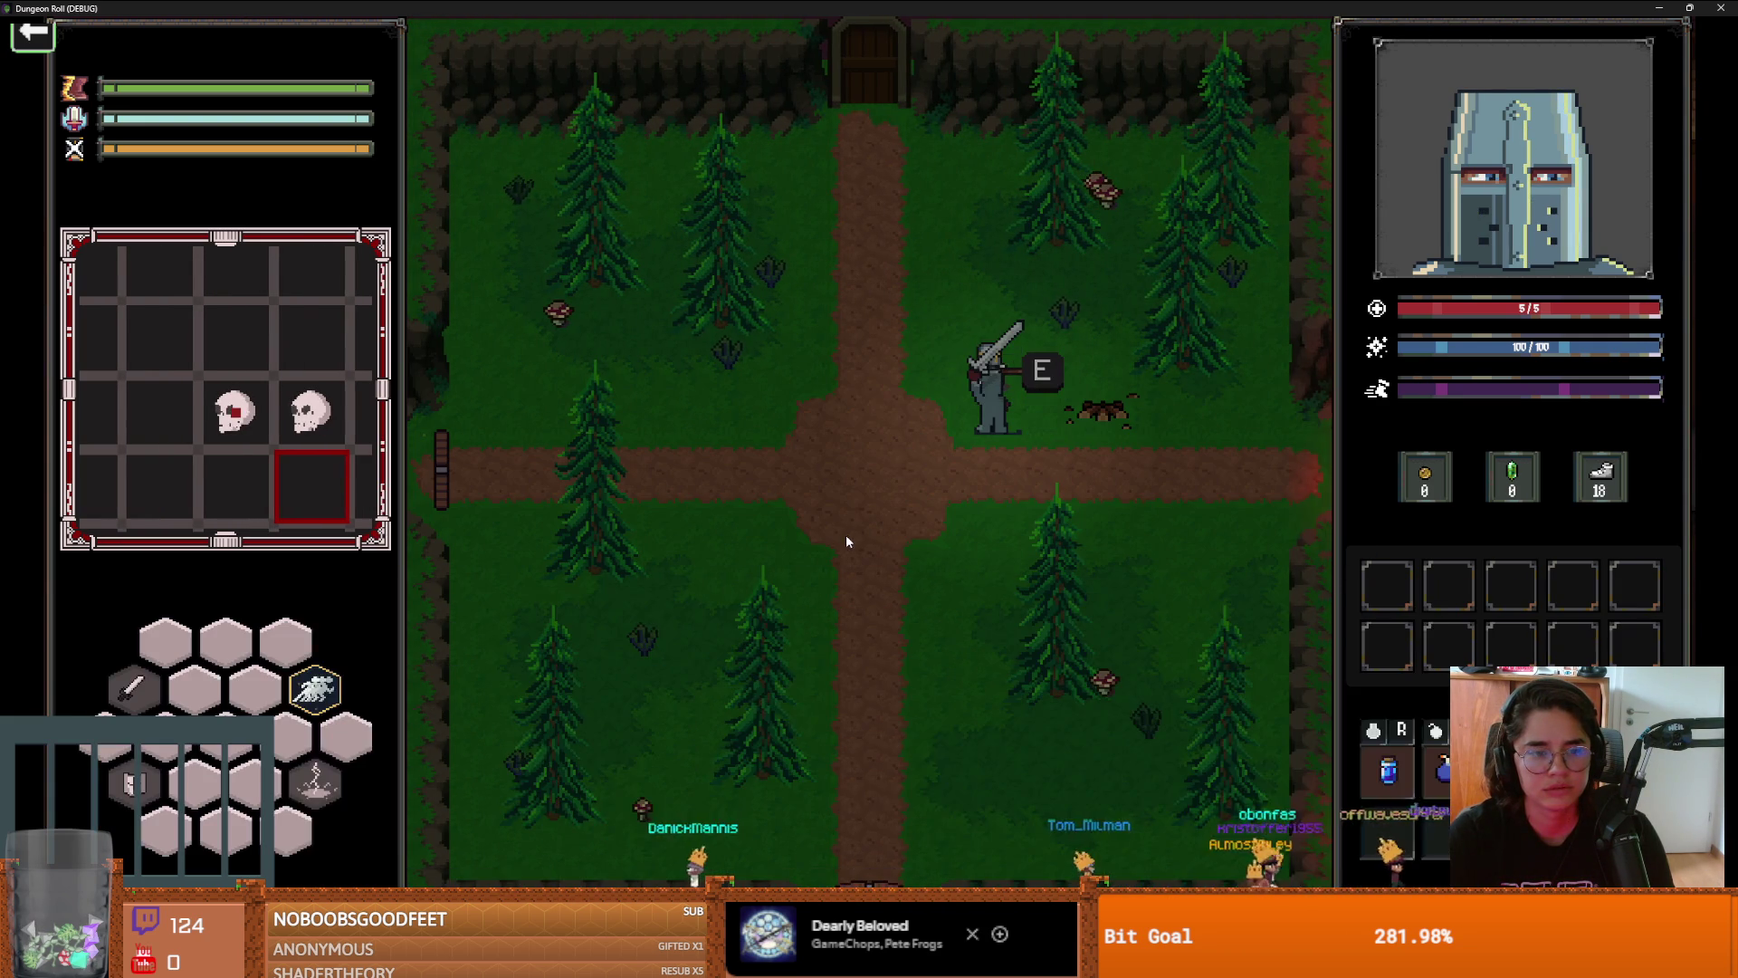
key("F8")
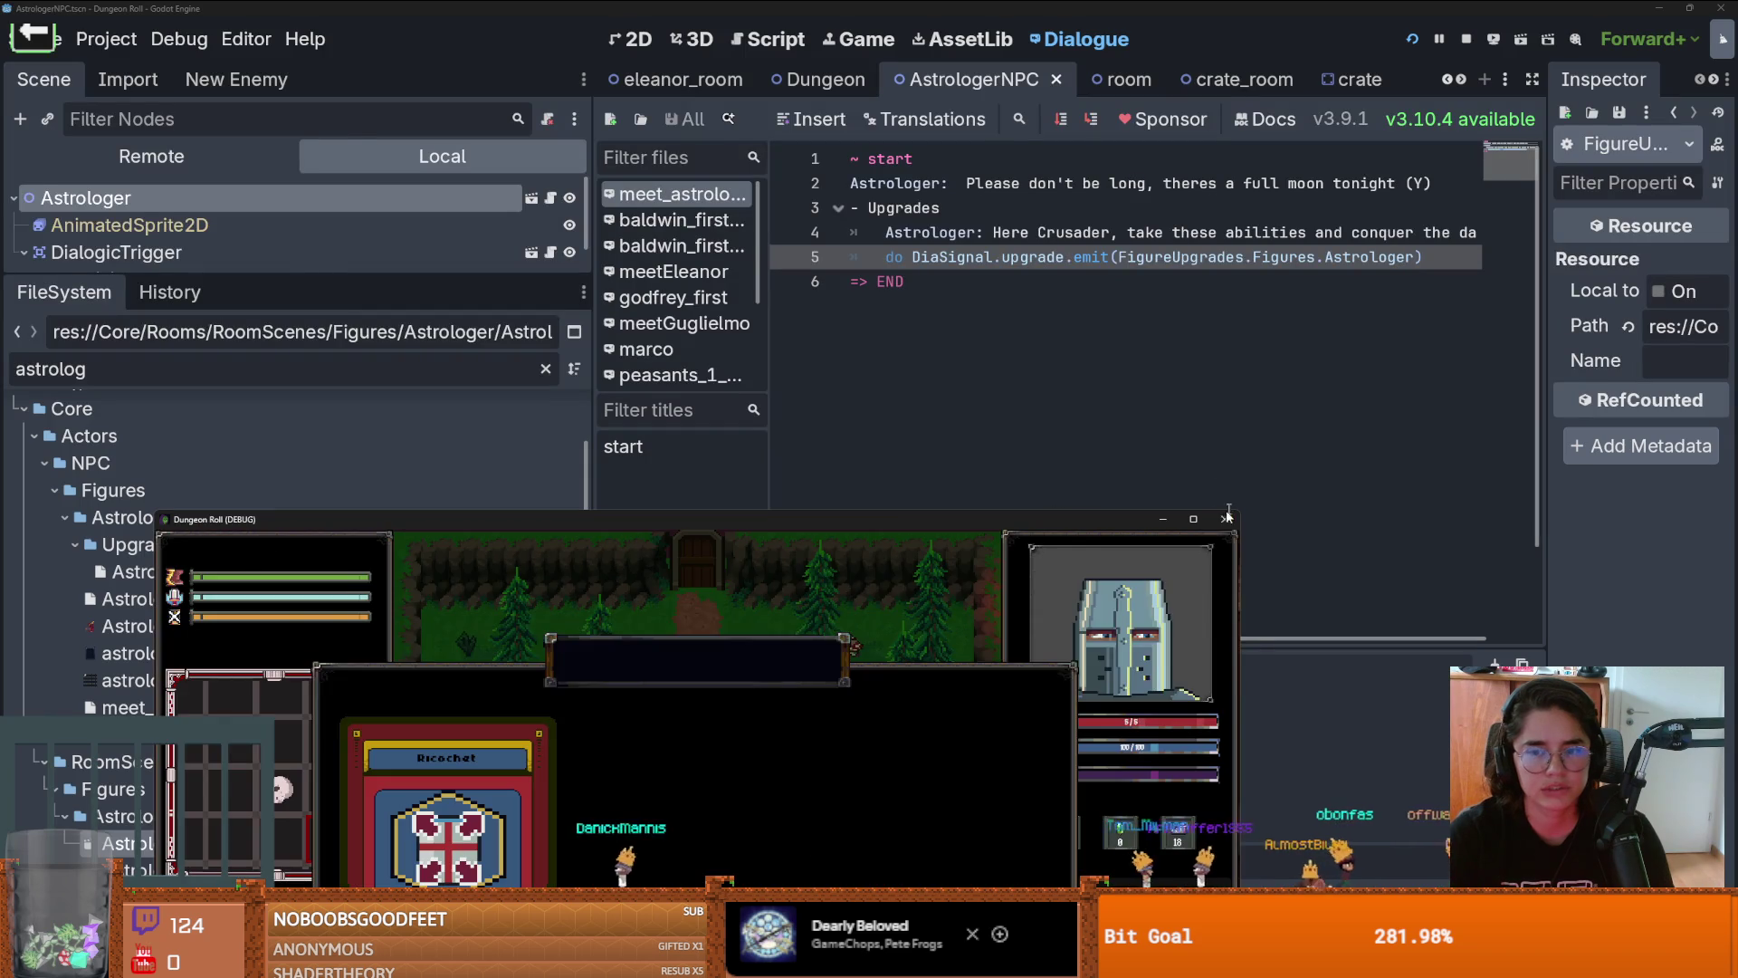
- From the Dungeon scene, open the Overlay's CharacterOverlay scene, save it, and view it in 2D
left_click_drag(325, 272, 325, 188)
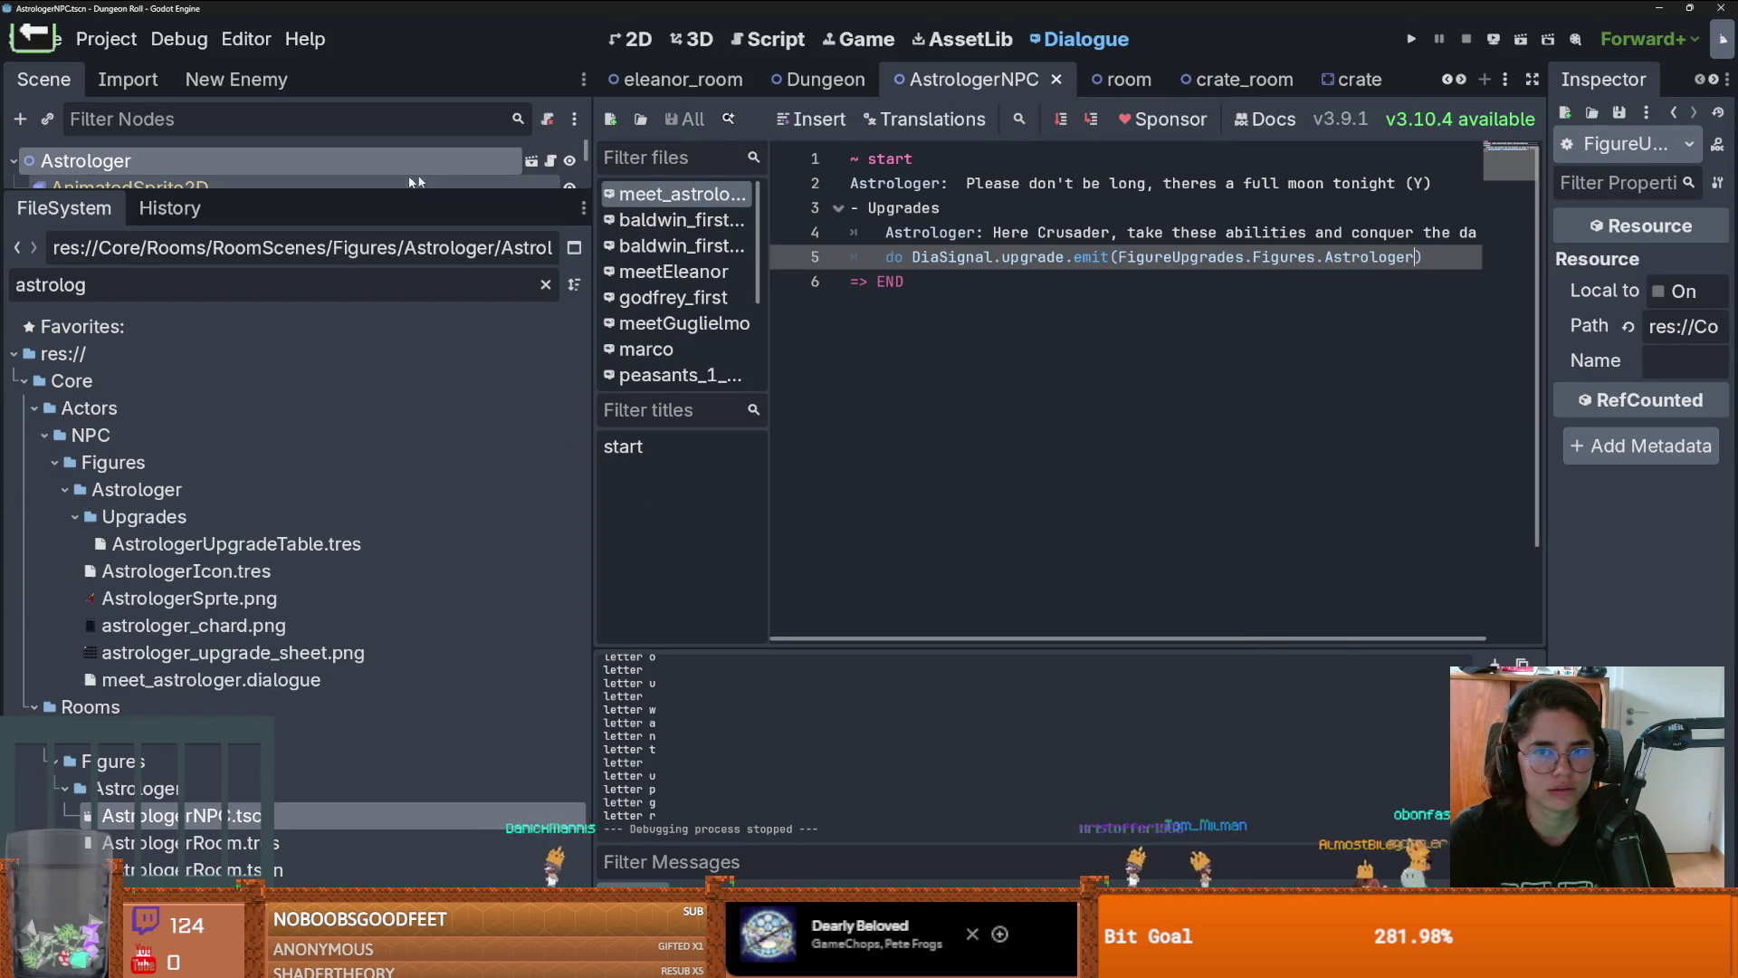
left_click(819, 79)
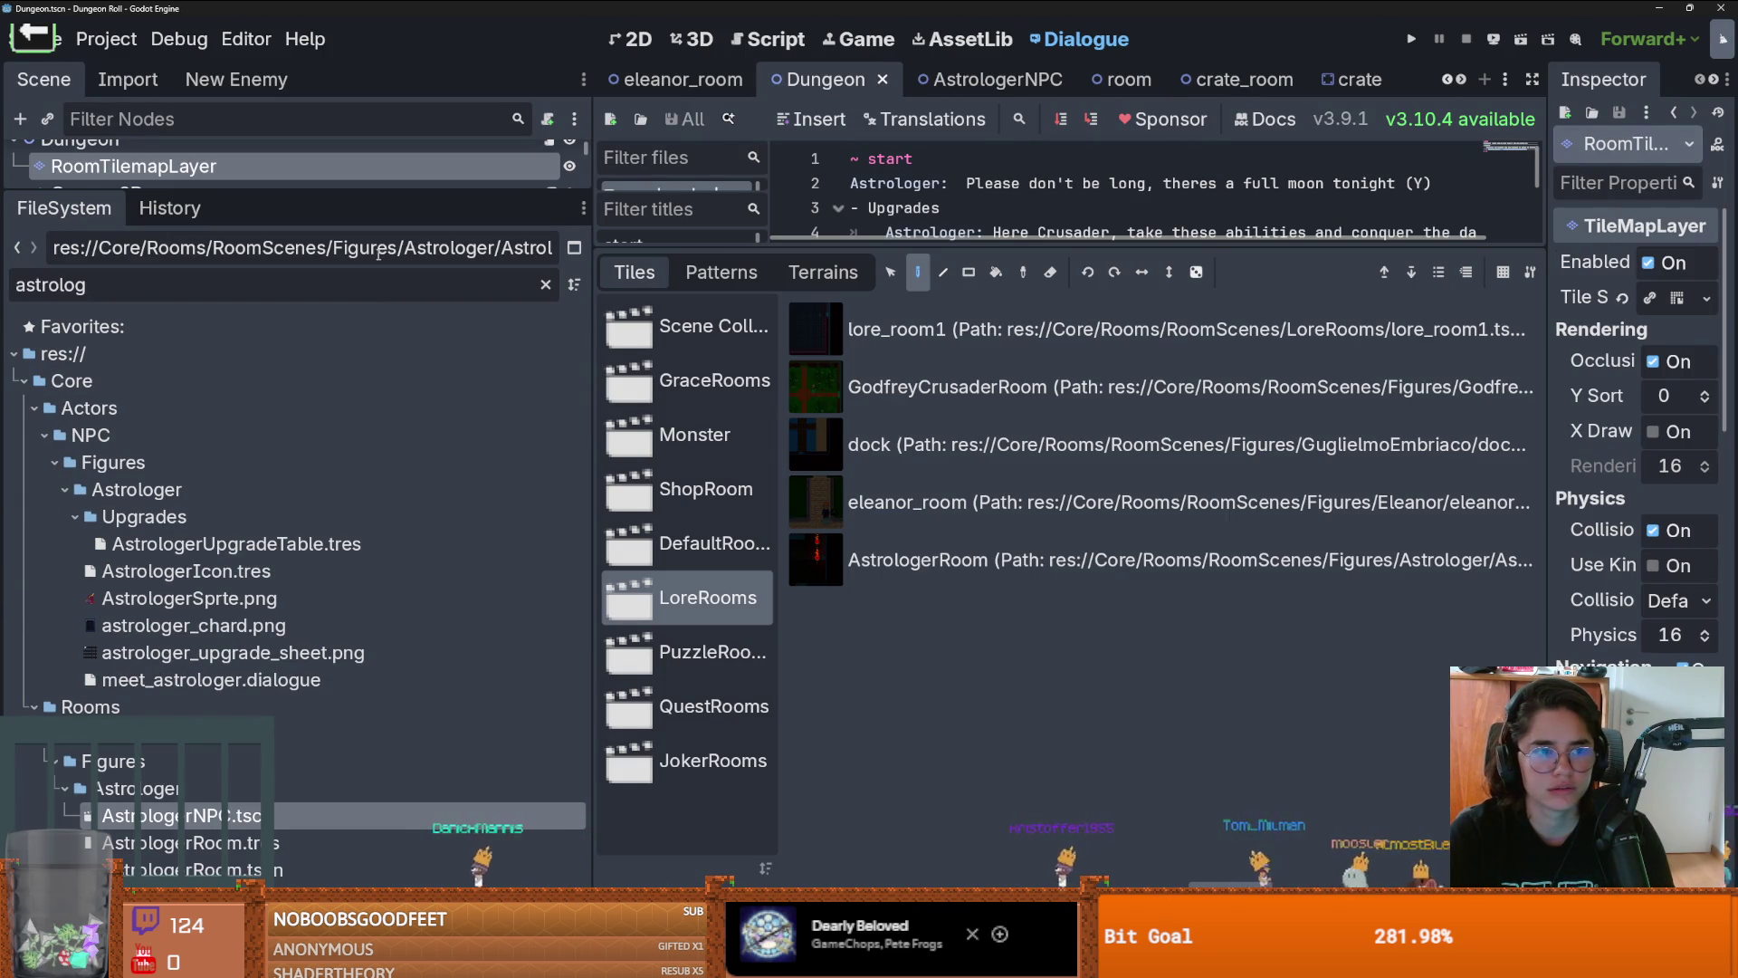
left_click_drag(411, 198, 362, 532)
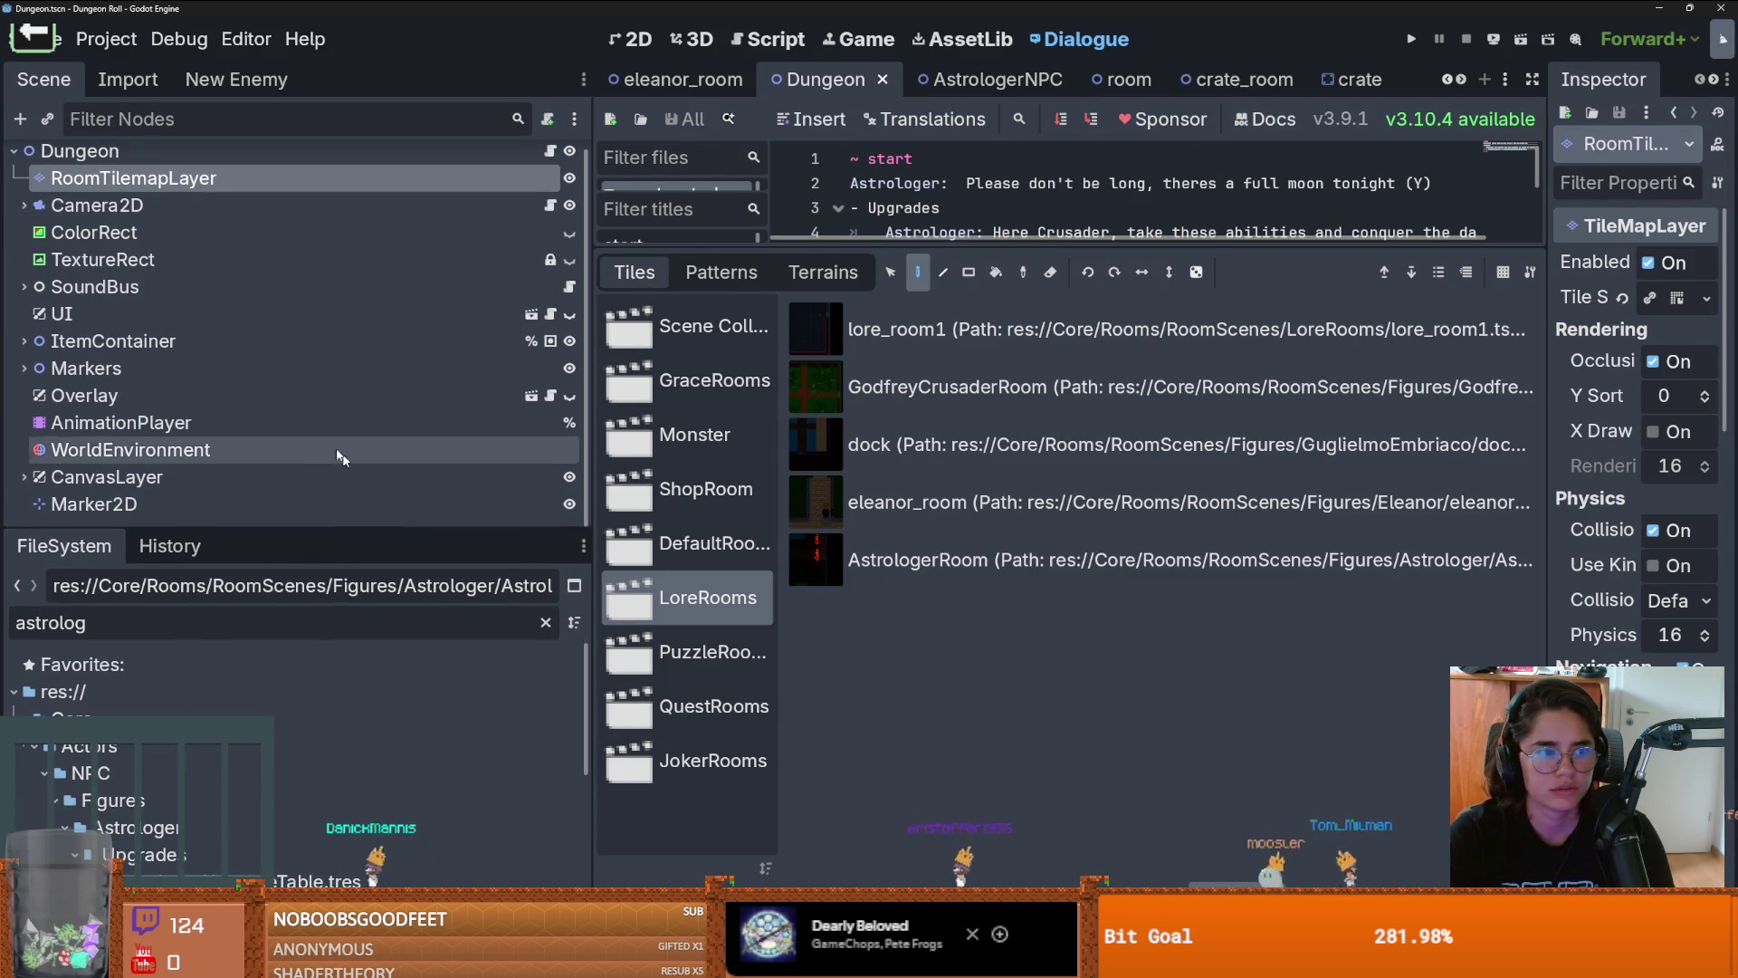
left_click(530, 396)
key("ctrl+s")
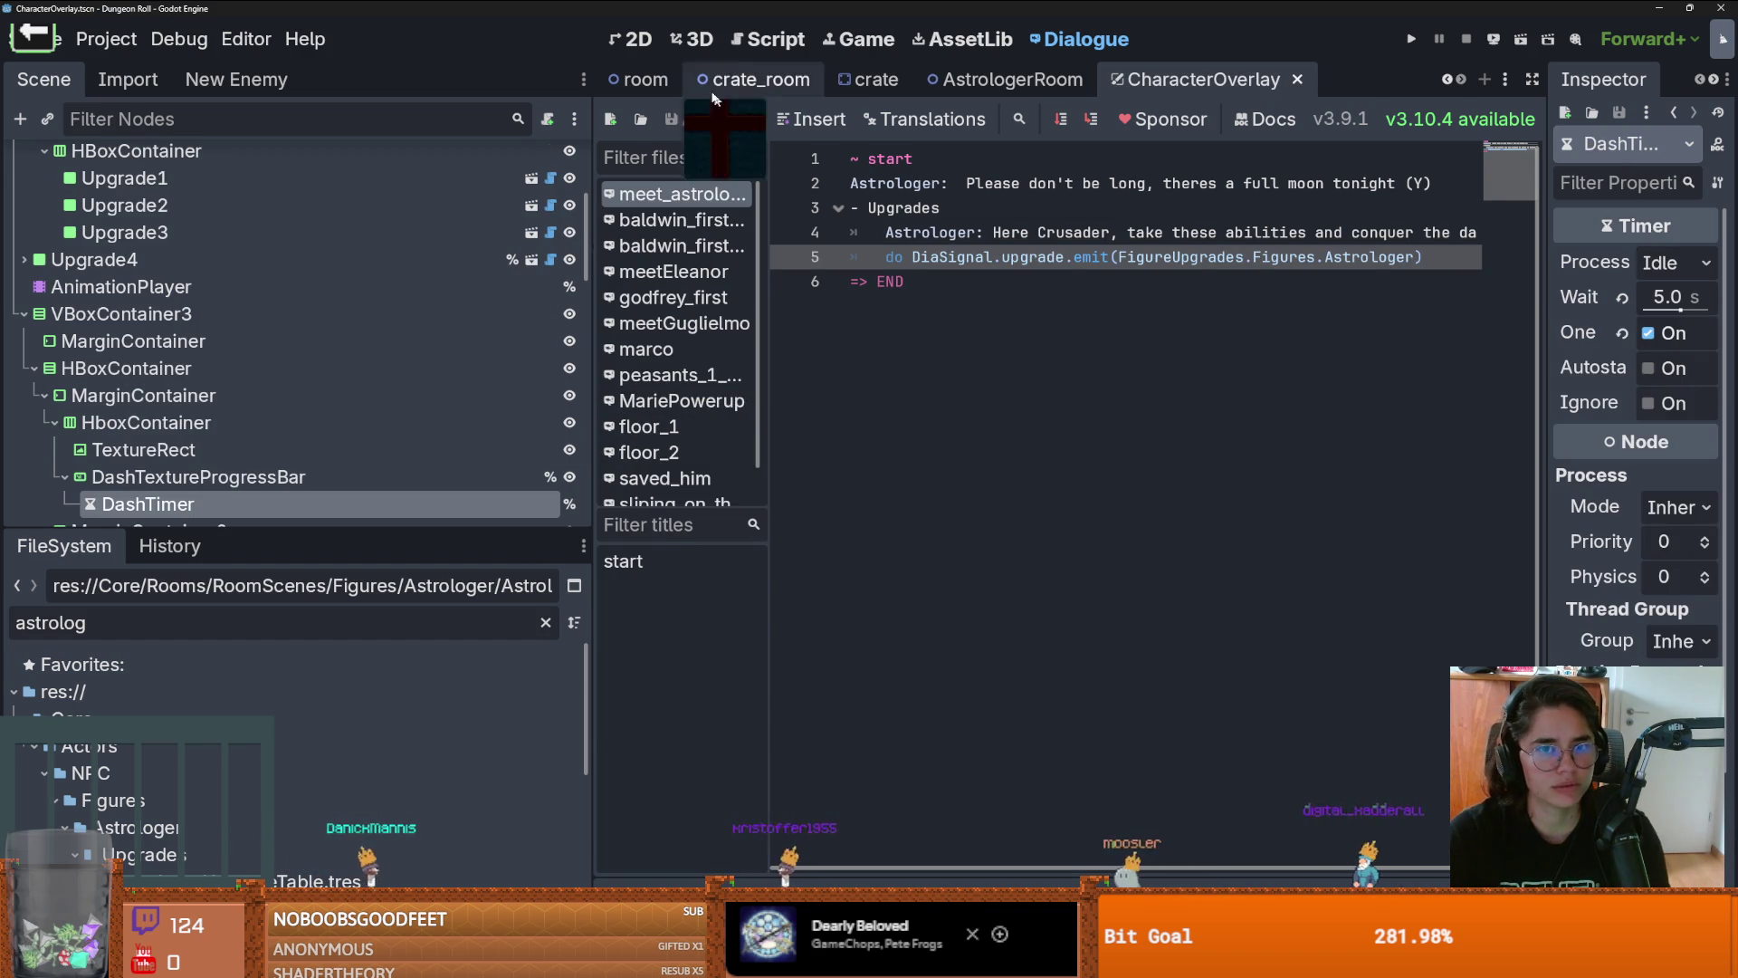
left_click(615, 39)
scroll(826, 438, "up", 3)
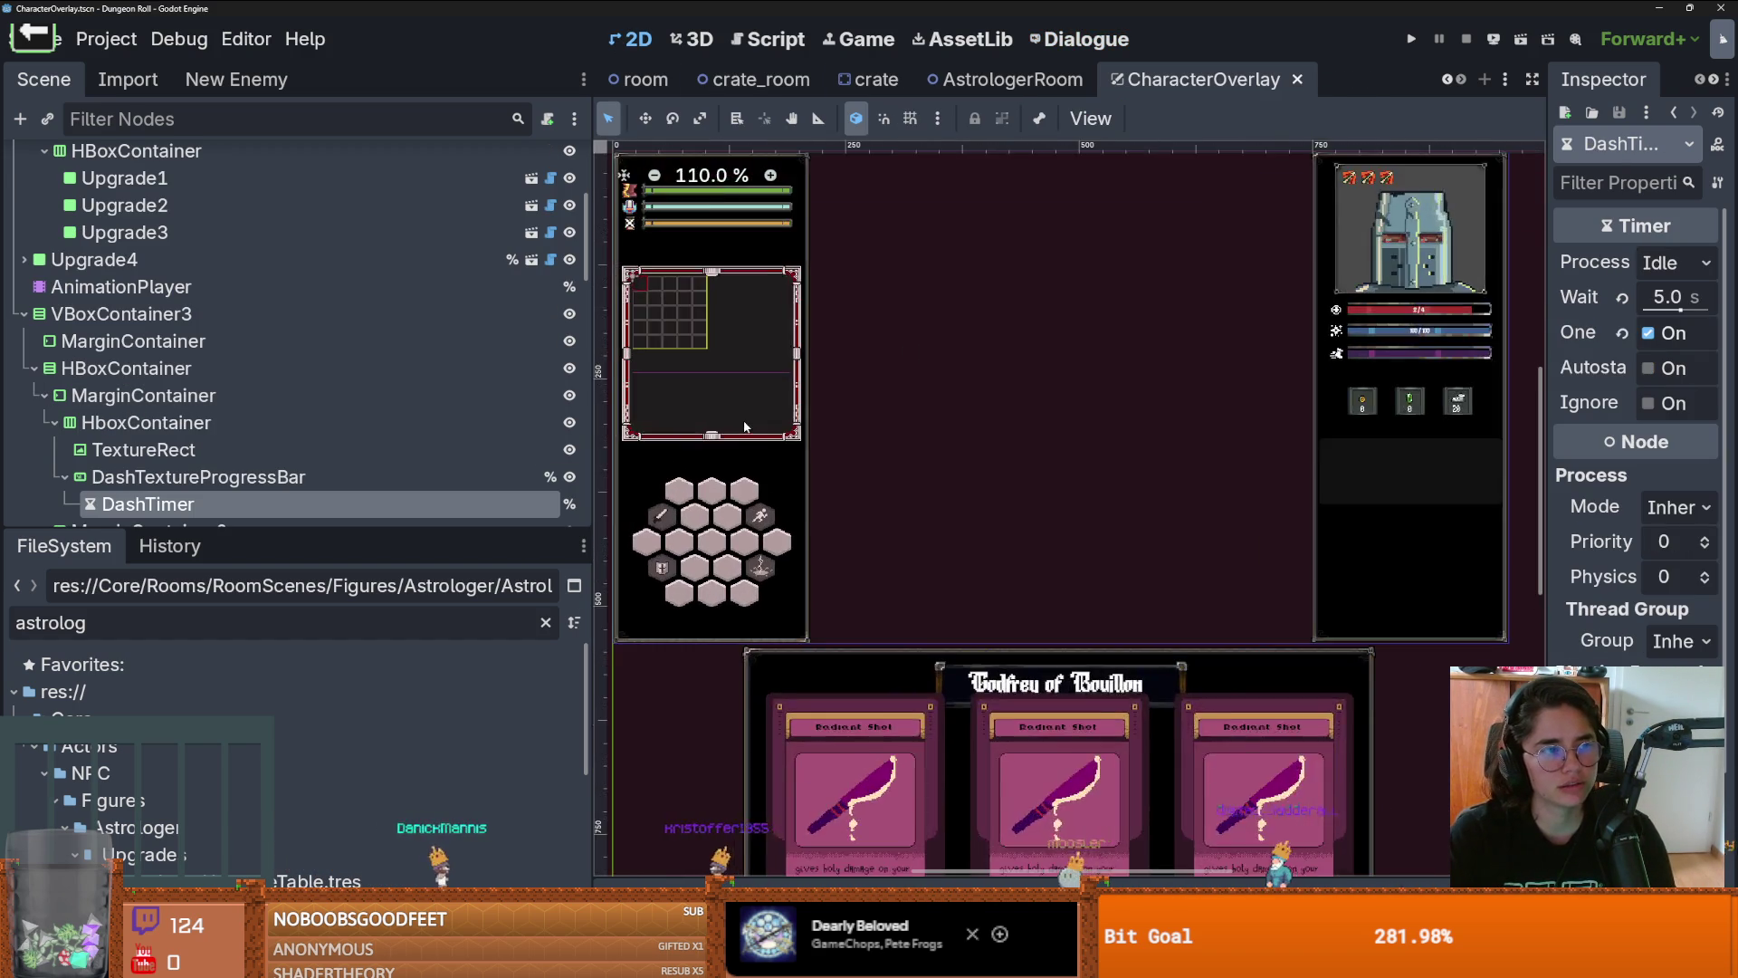
right_click(398, 476)
key("Escape")
- Enlarge the scene tree and pan across the overlay layout to inspect its nodes
mouse_move(378, 532)
left_mouse_down()
mouse_move(378, 760)
mouse_move(378, 638)
left_mouse_up()
scroll(292, 398, "up", 3)
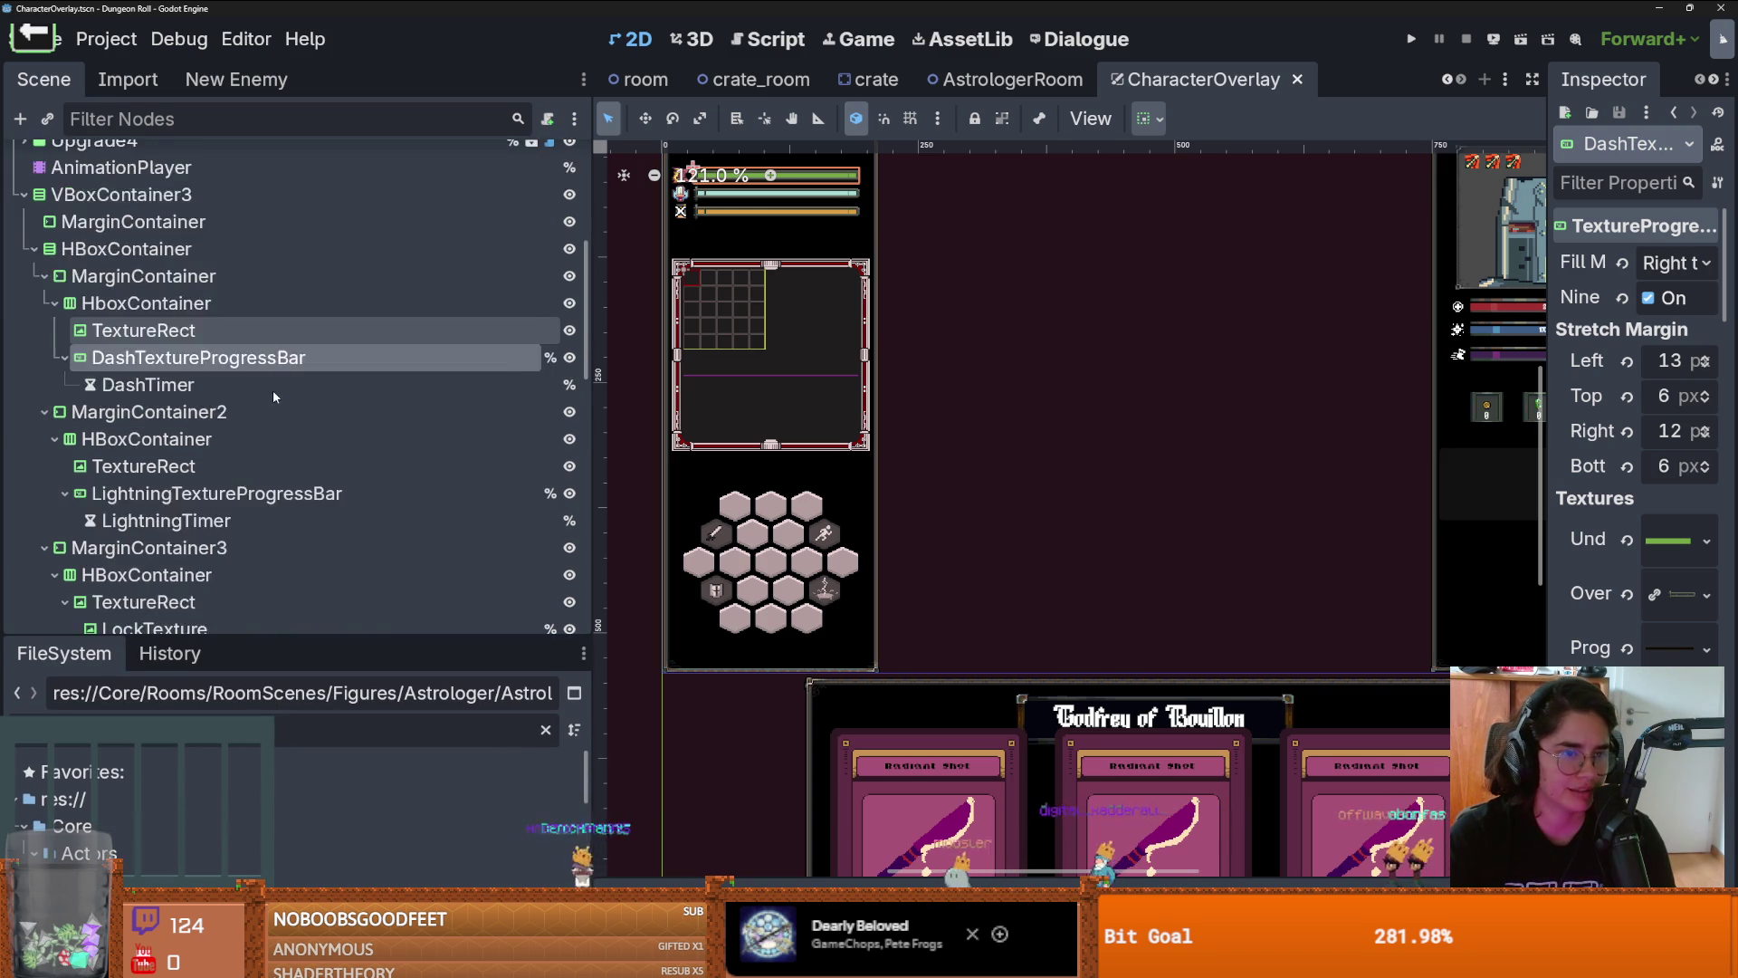
scroll(334, 399, "down", 2)
scroll(507, 383, "up", 5)
scroll(878, 401, "down", 4)
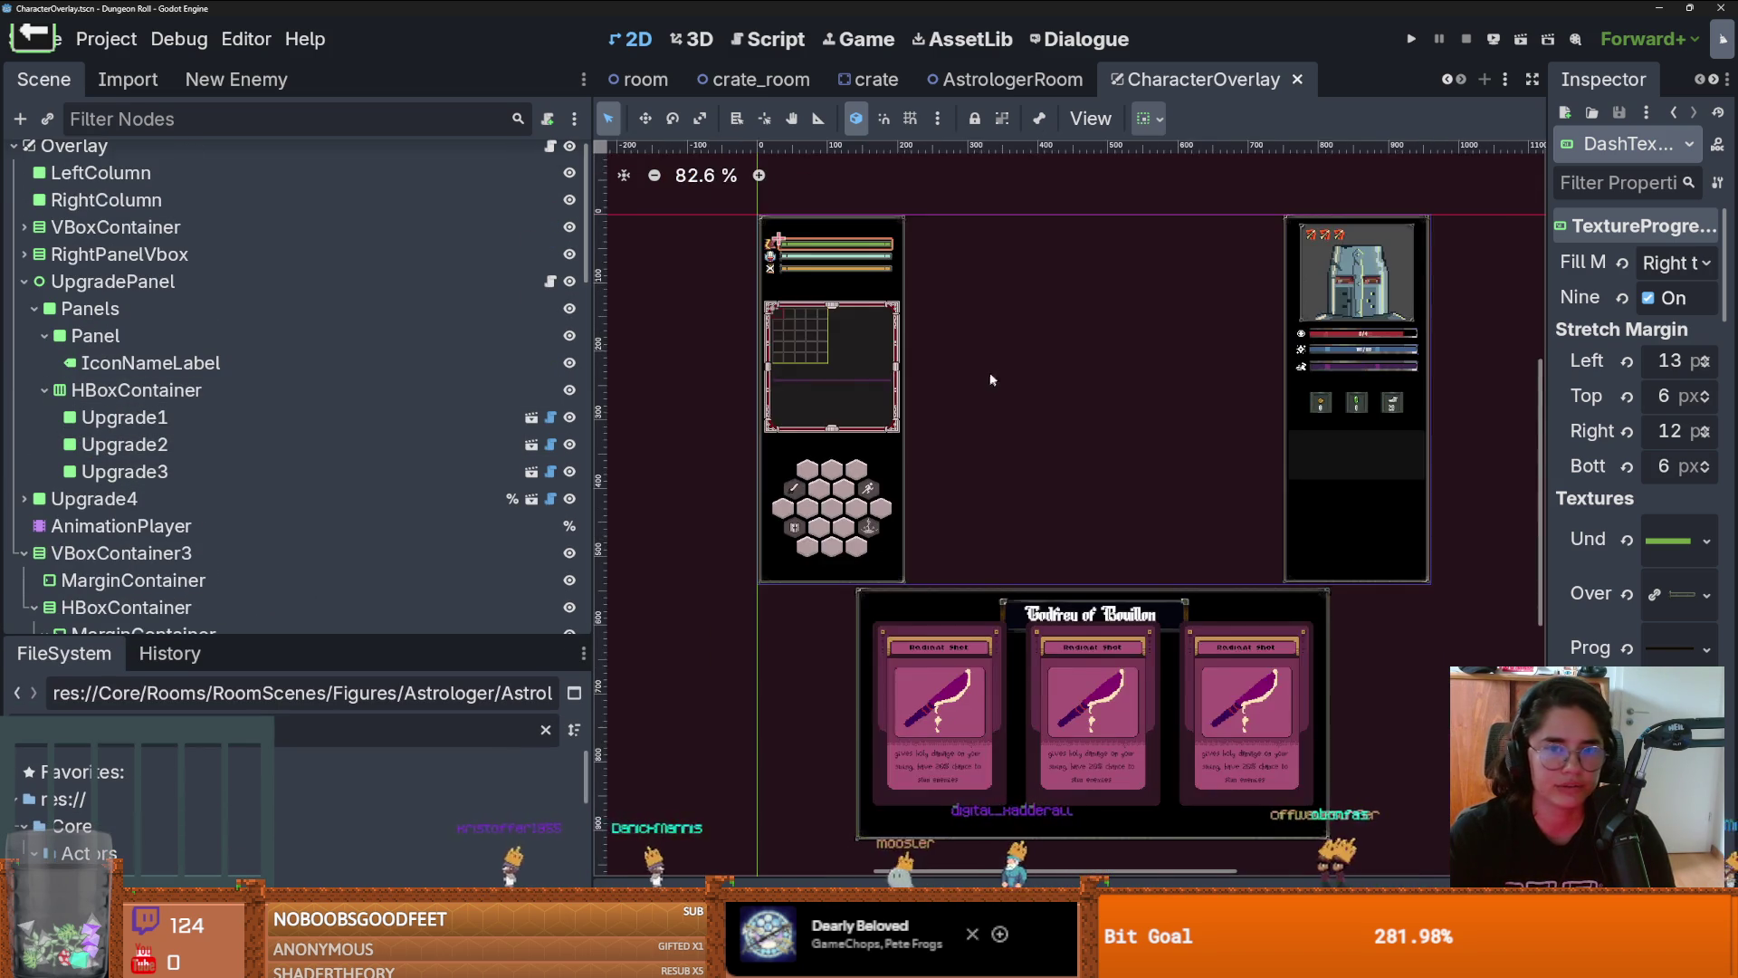
scroll(879, 403, "up", 3)
mouse_move(900, 415)
left_mouse_down()
mouse_move(1138, 413)
mouse_move(1038, 410)
left_mouse_up()
scroll(1139, 413, "down", 1)
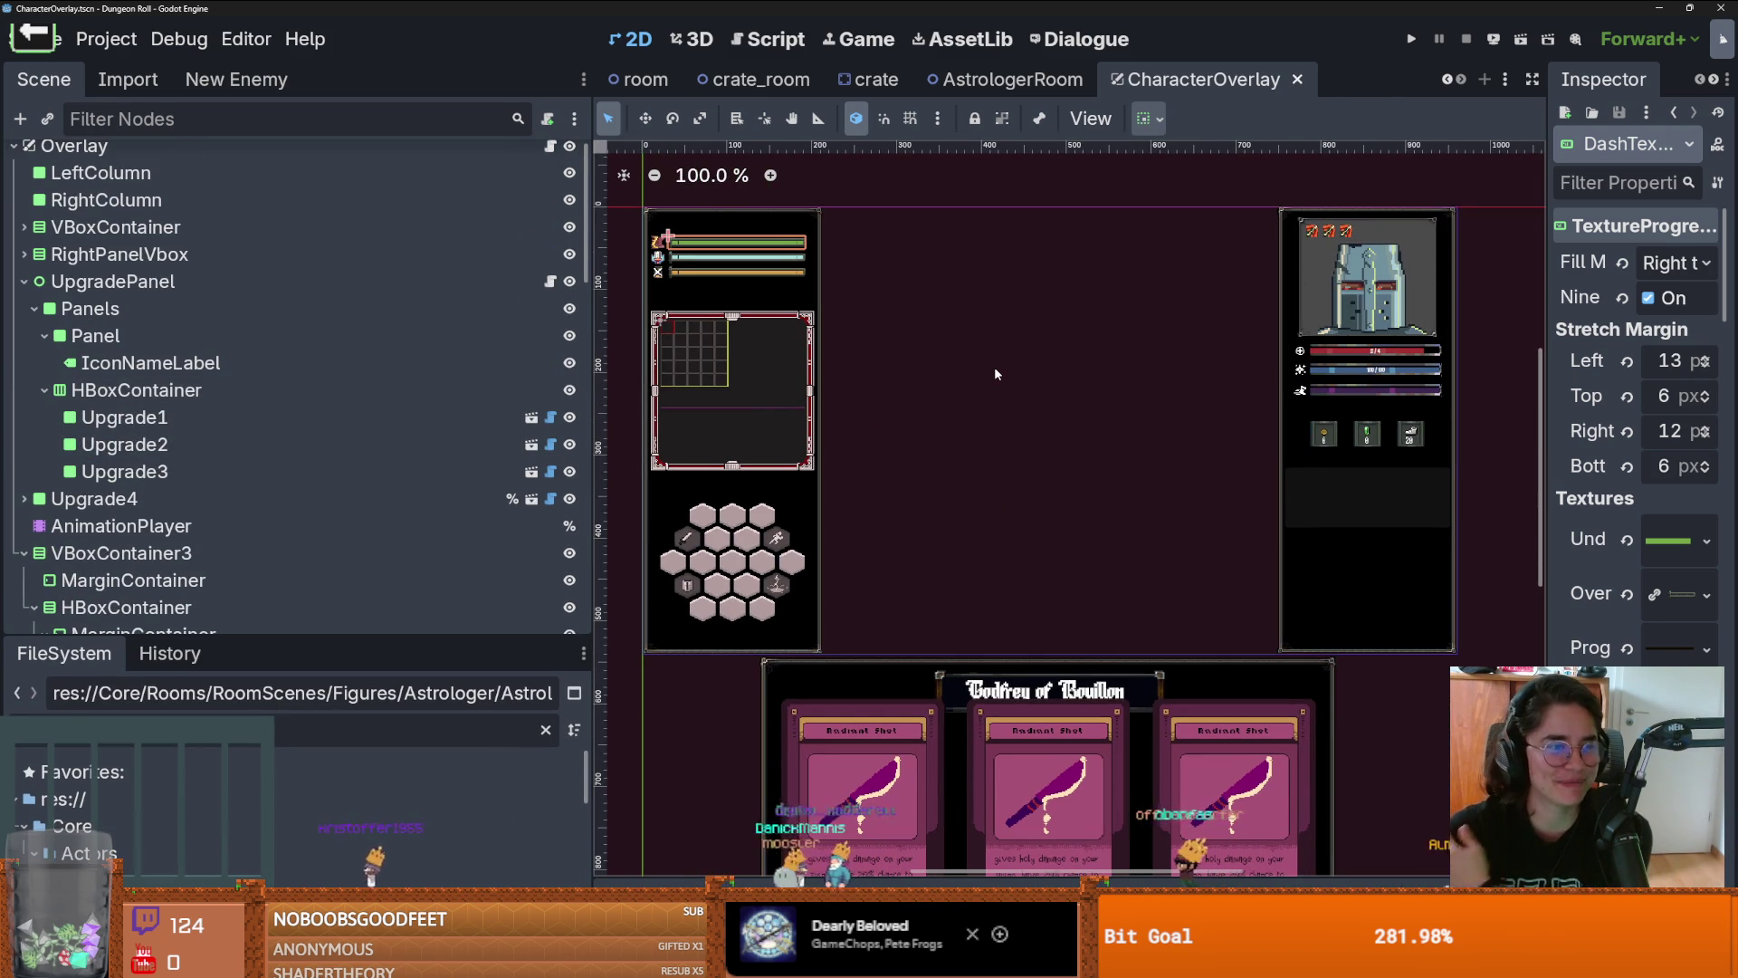
scroll(1029, 469, "down", 3)
left_click_drag(483, 634, 482, 782)
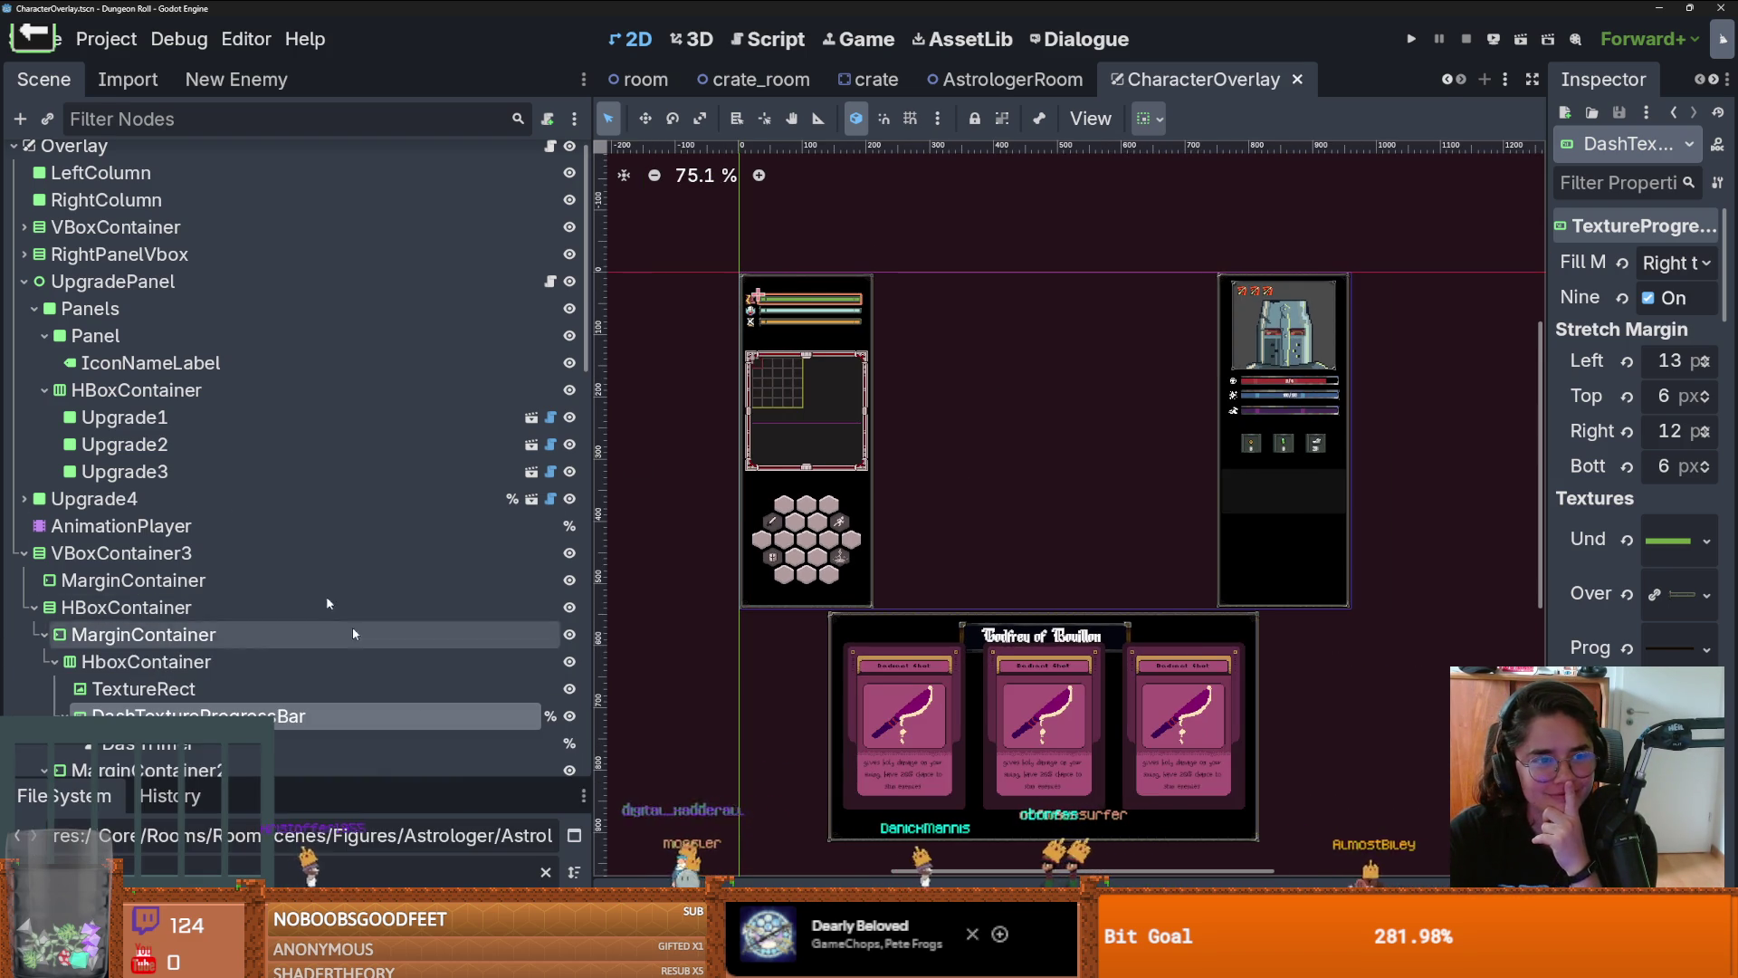
- Fold the UpgradePanel, MarginContainer, MarginContainer2, HBoxContainer and Control branches, save, and open character_overlay.gd
left_click(23, 282)
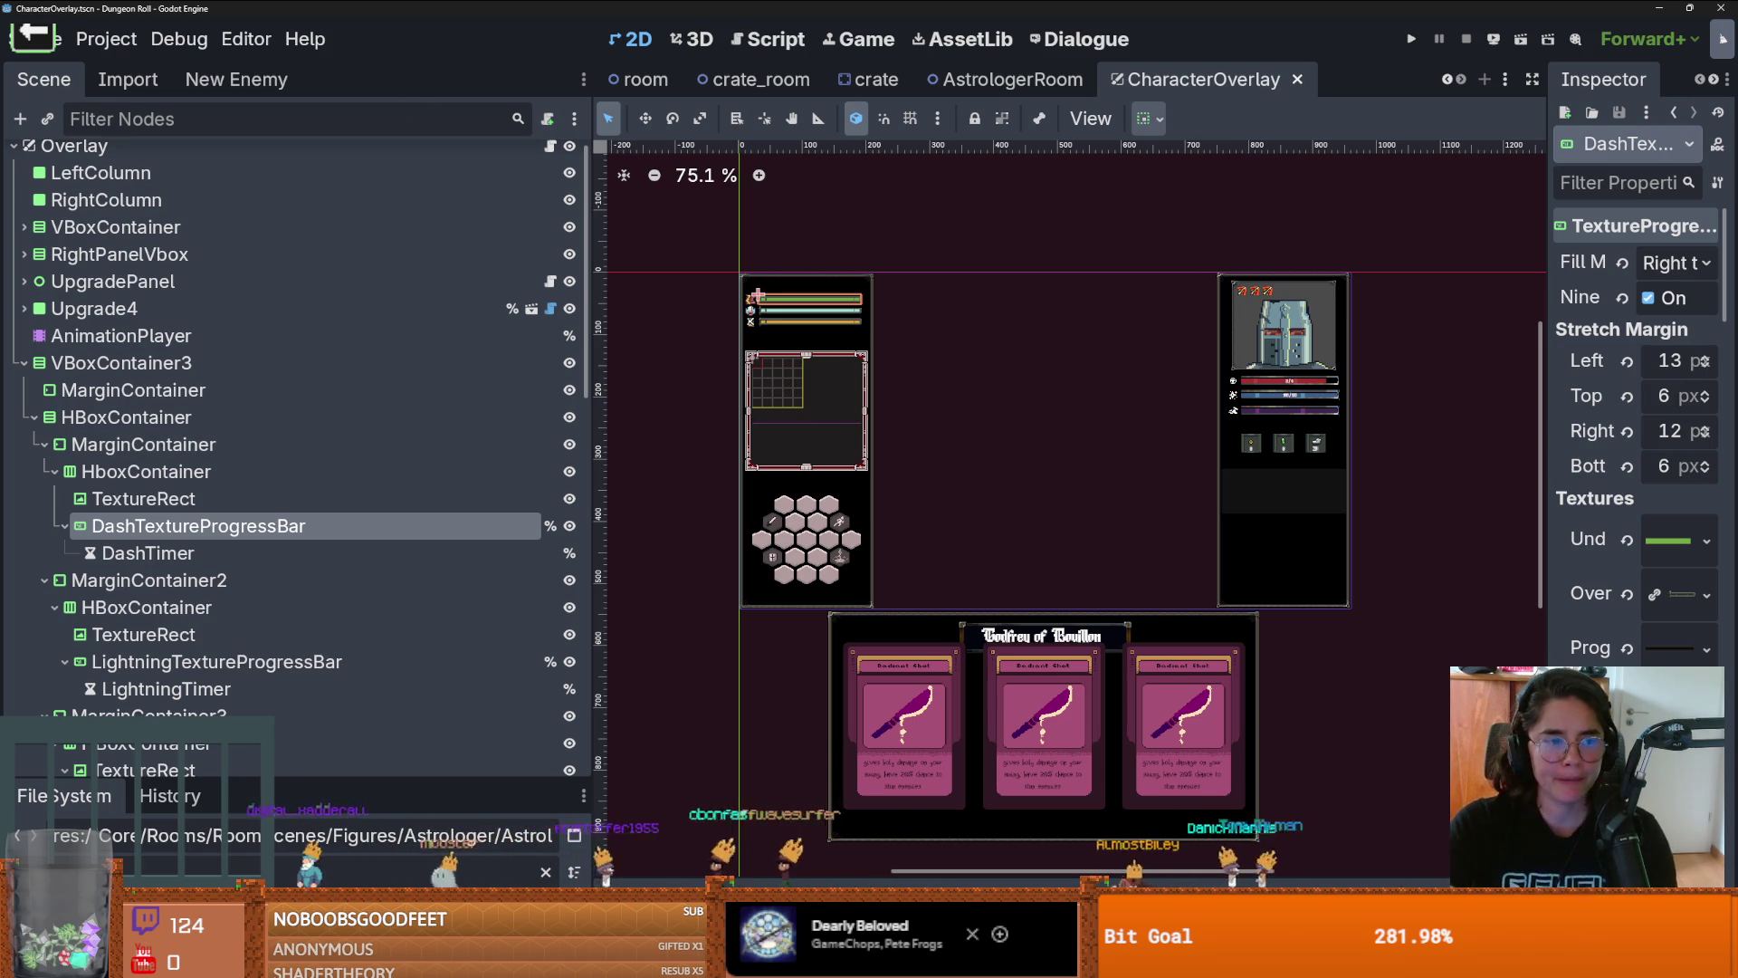
left_click(45, 445)
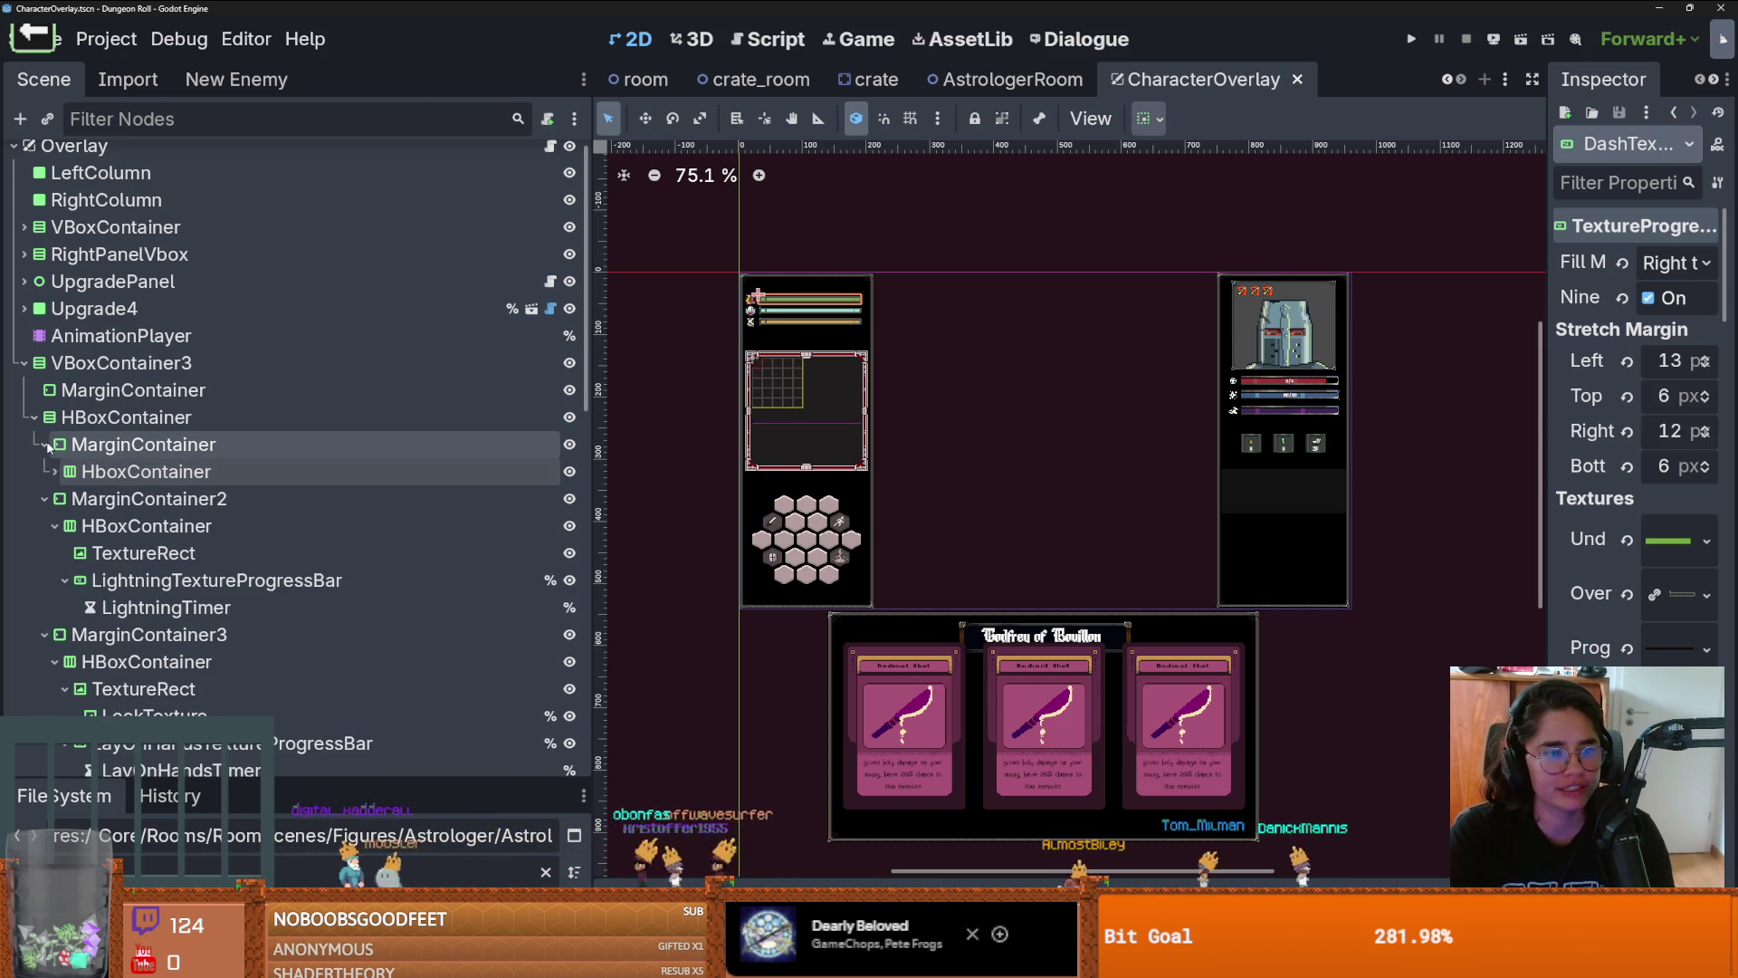
key("ctrl+s")
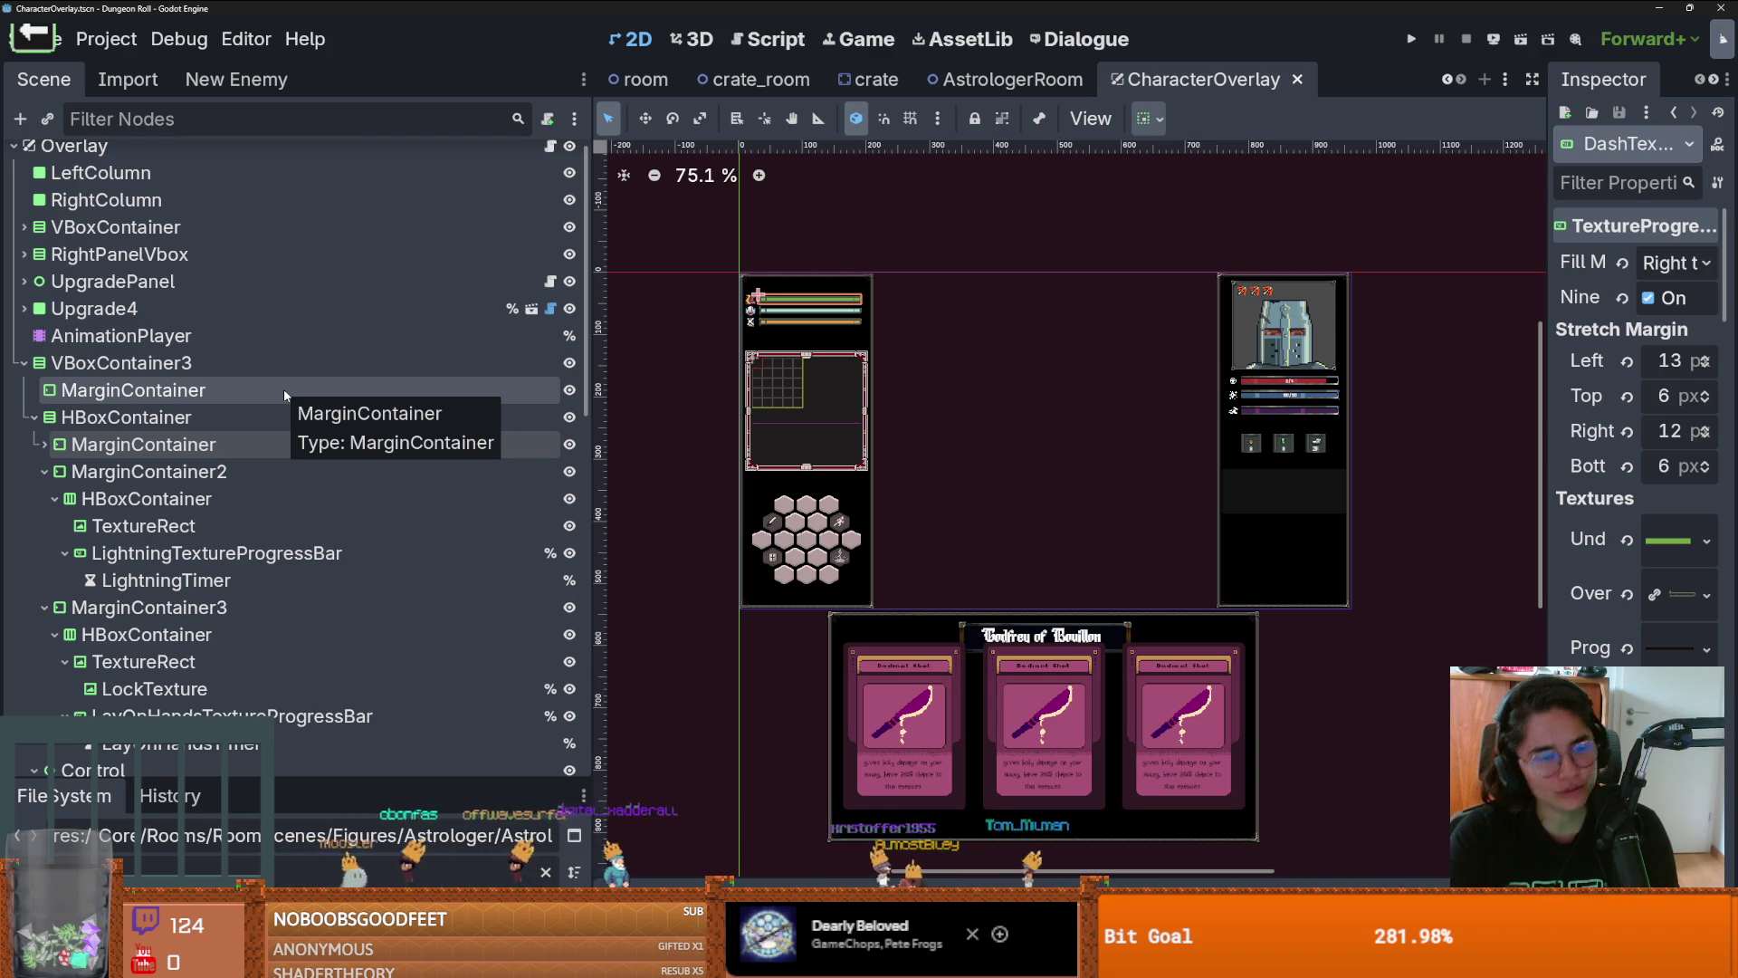
left_click(44, 471)
key("ctrl+s")
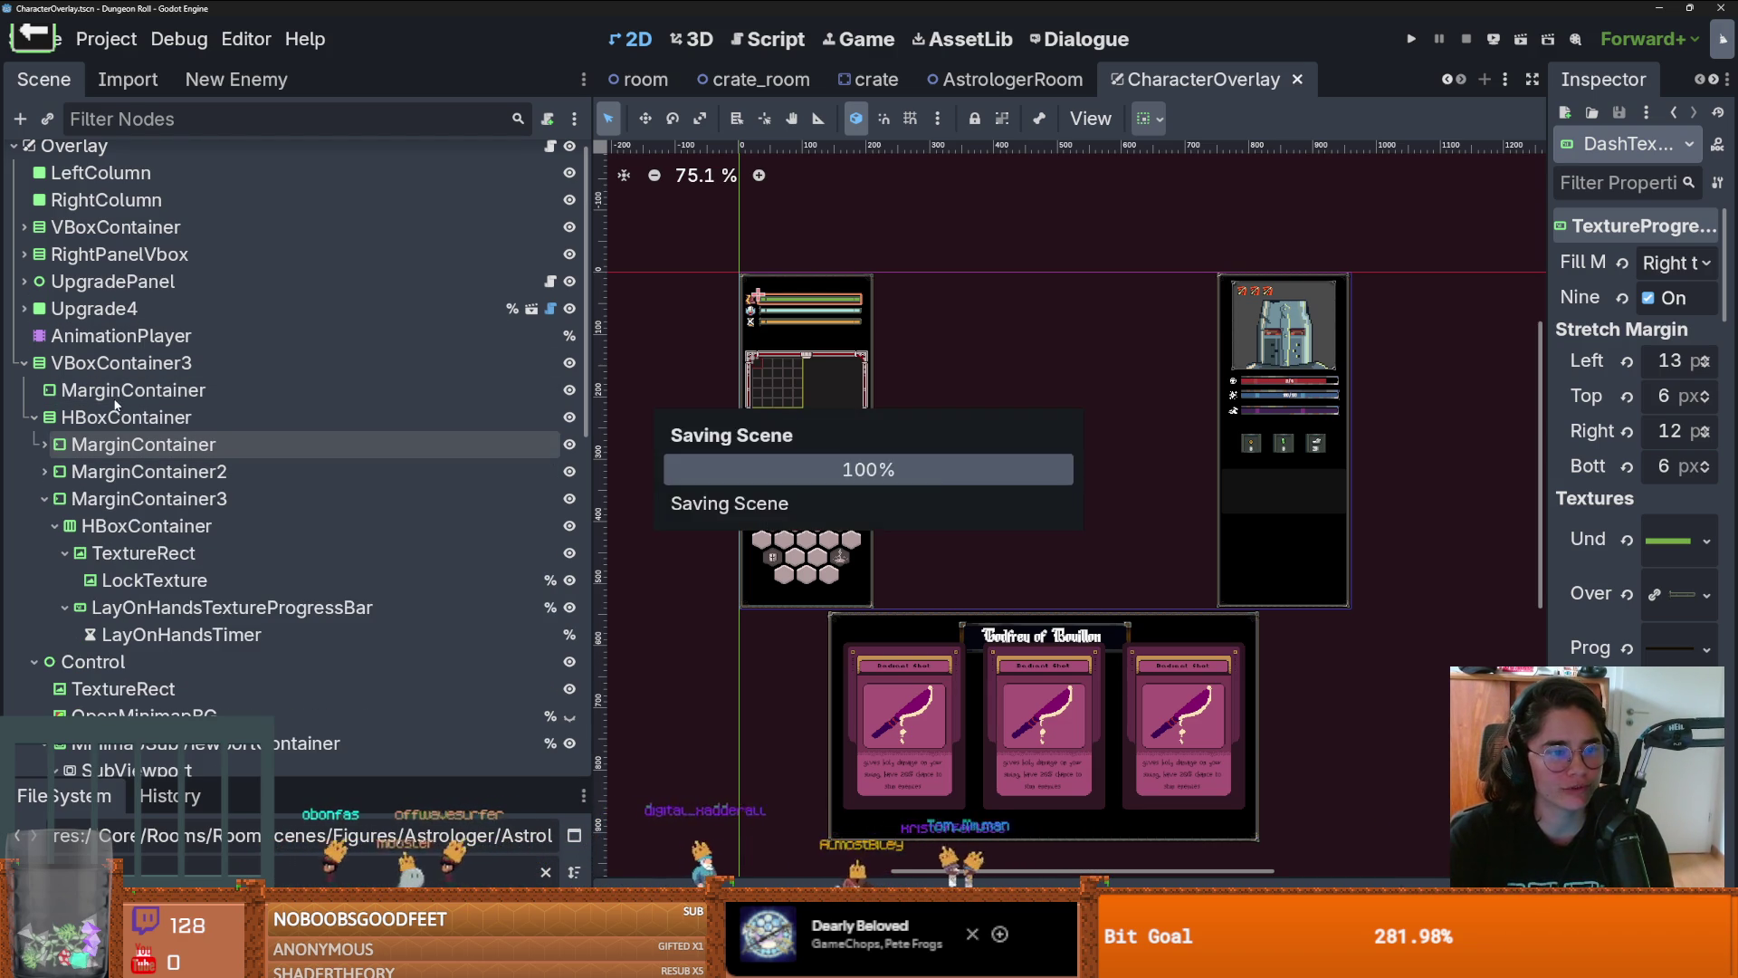
left_click(35, 417)
key("ctrl+s")
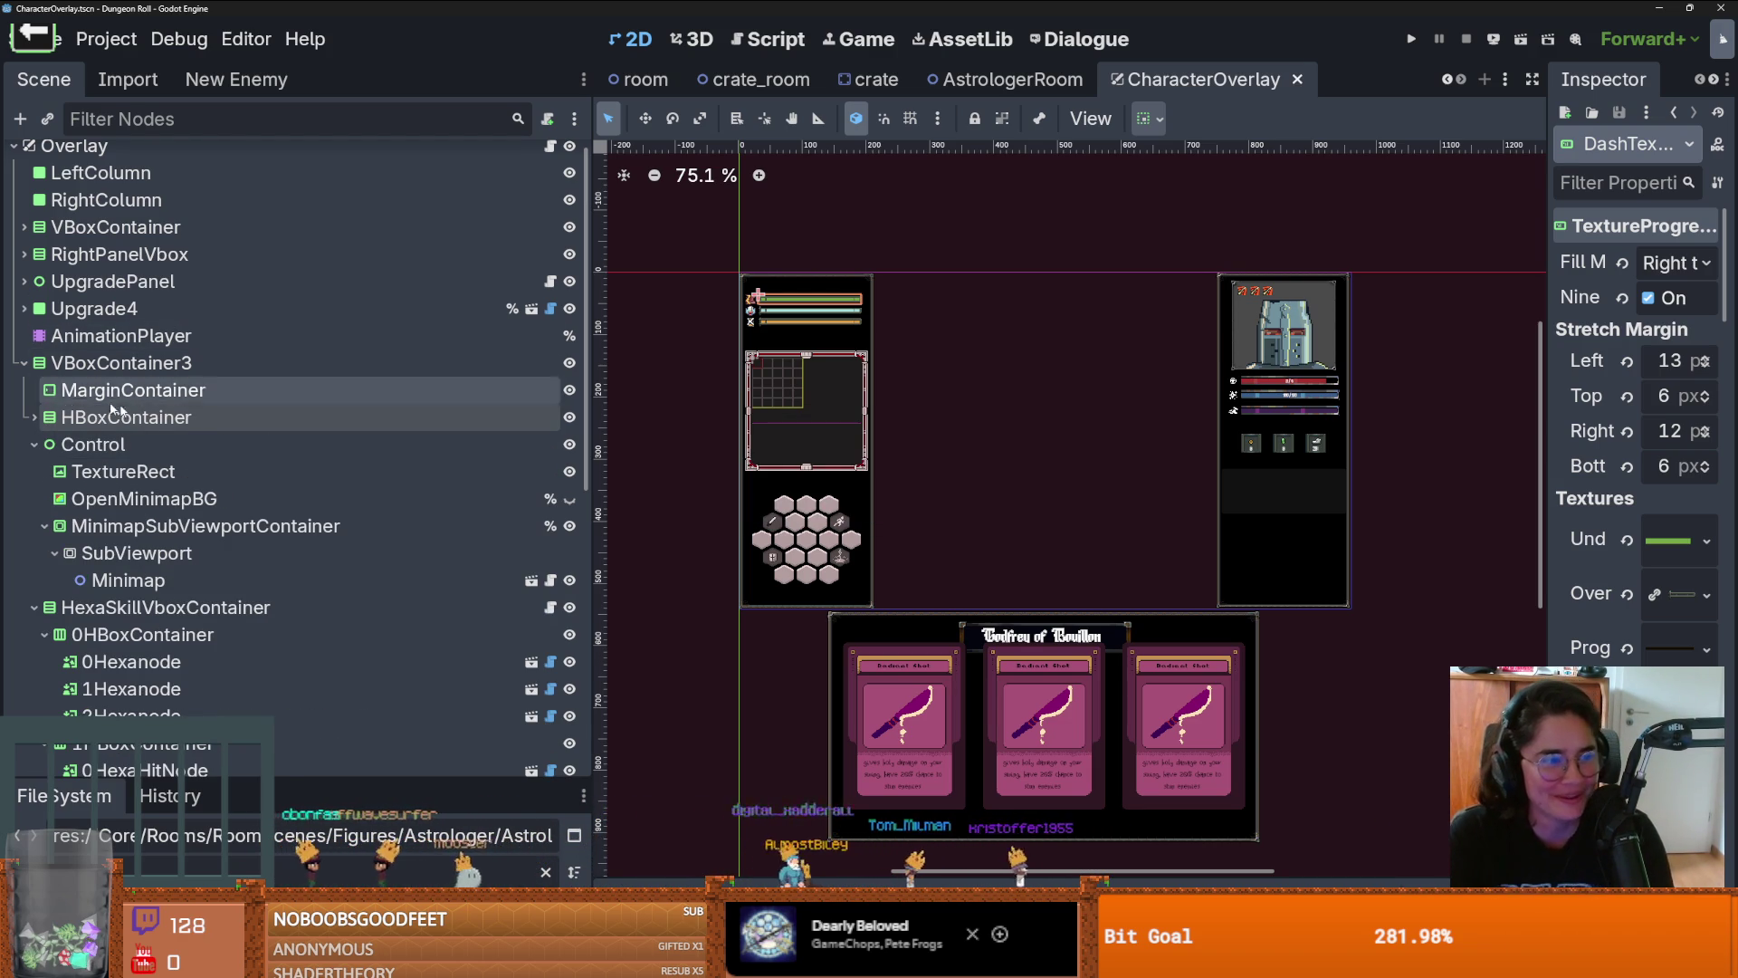
left_click(34, 444)
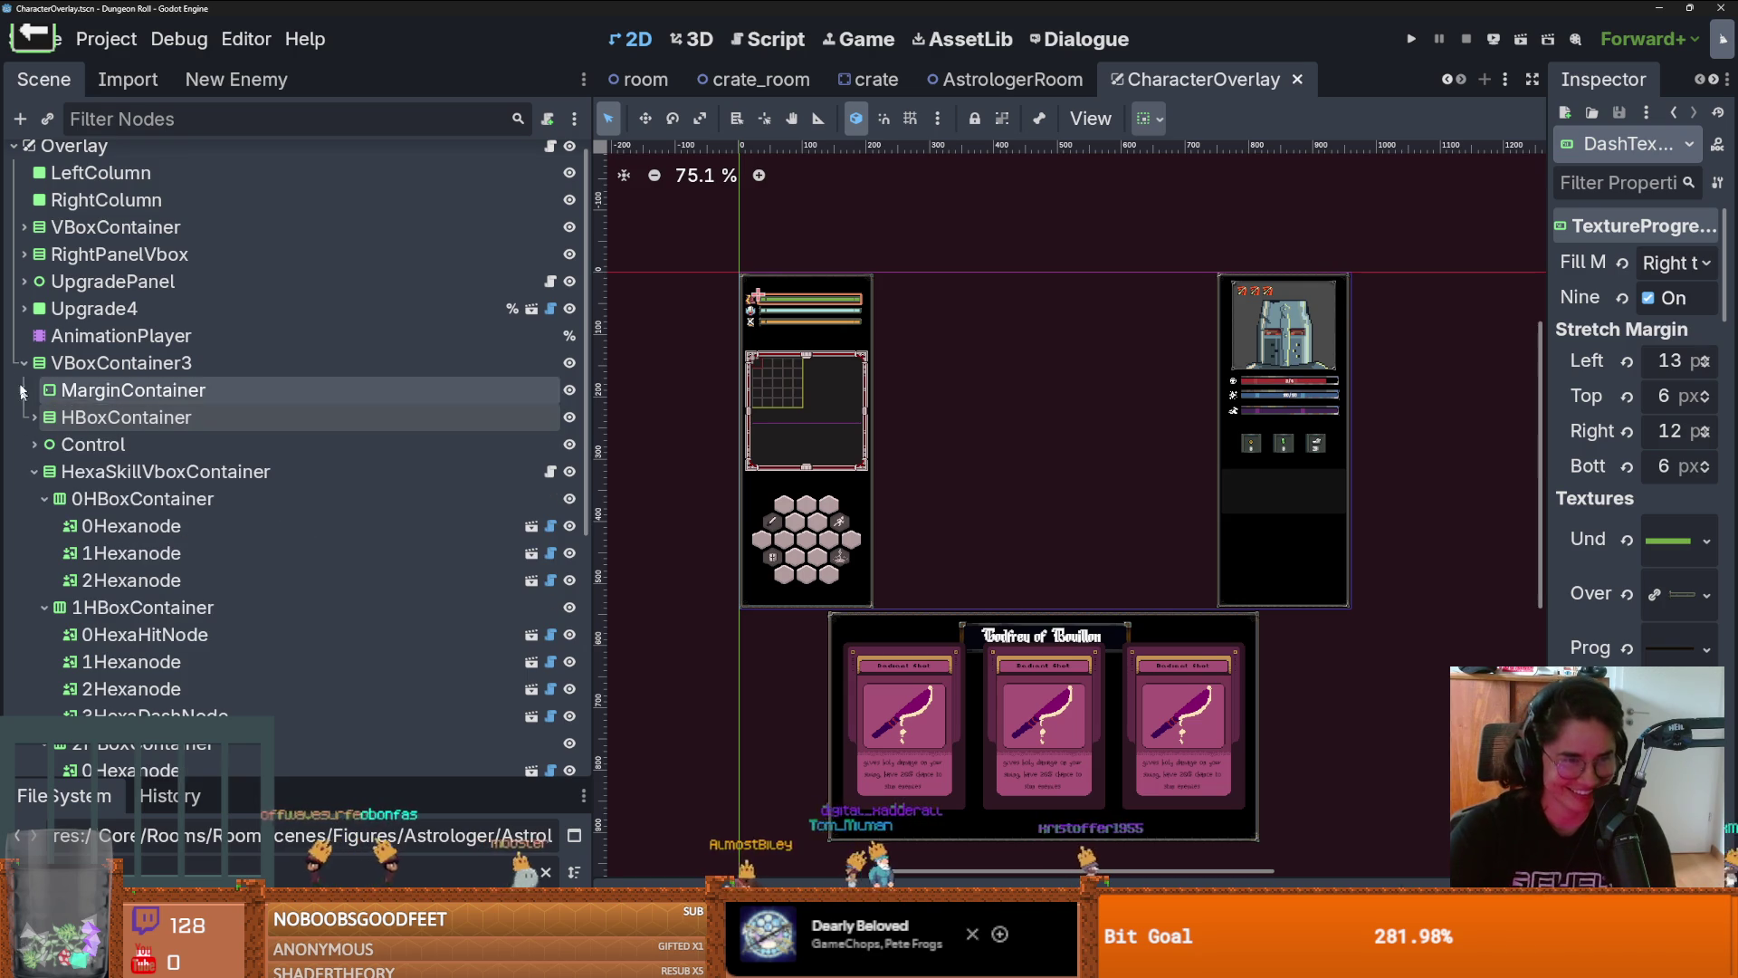
scroll(407, 254, "up", 1)
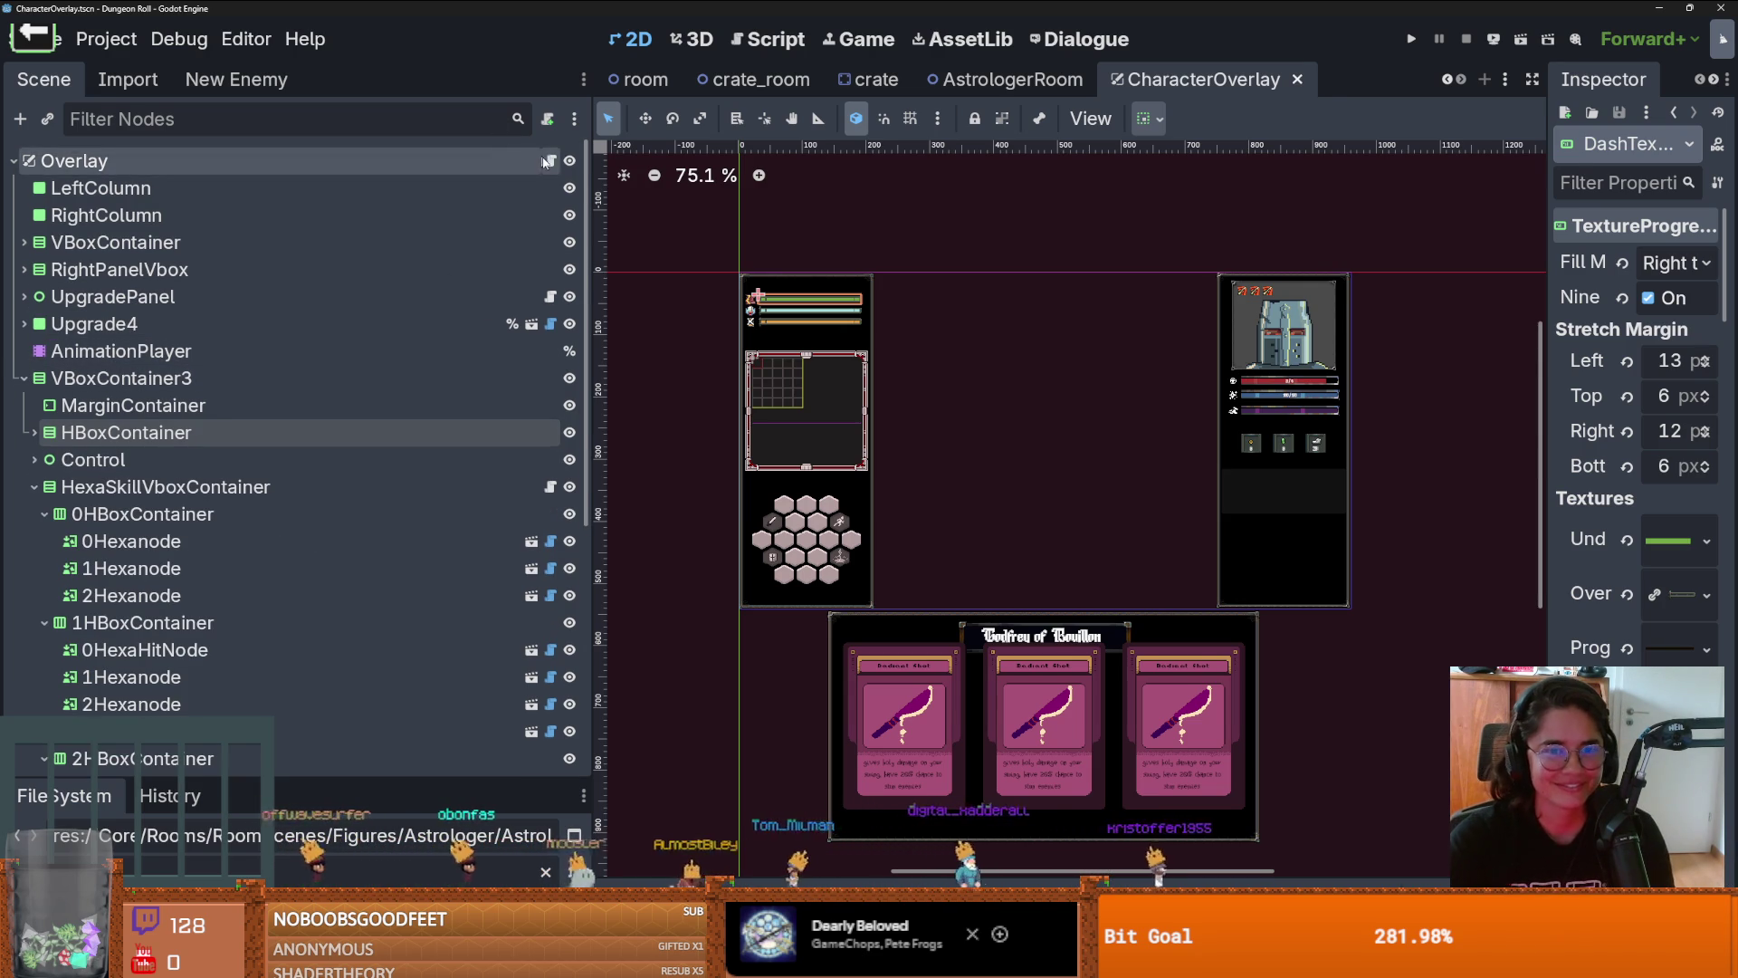
left_click(549, 160)
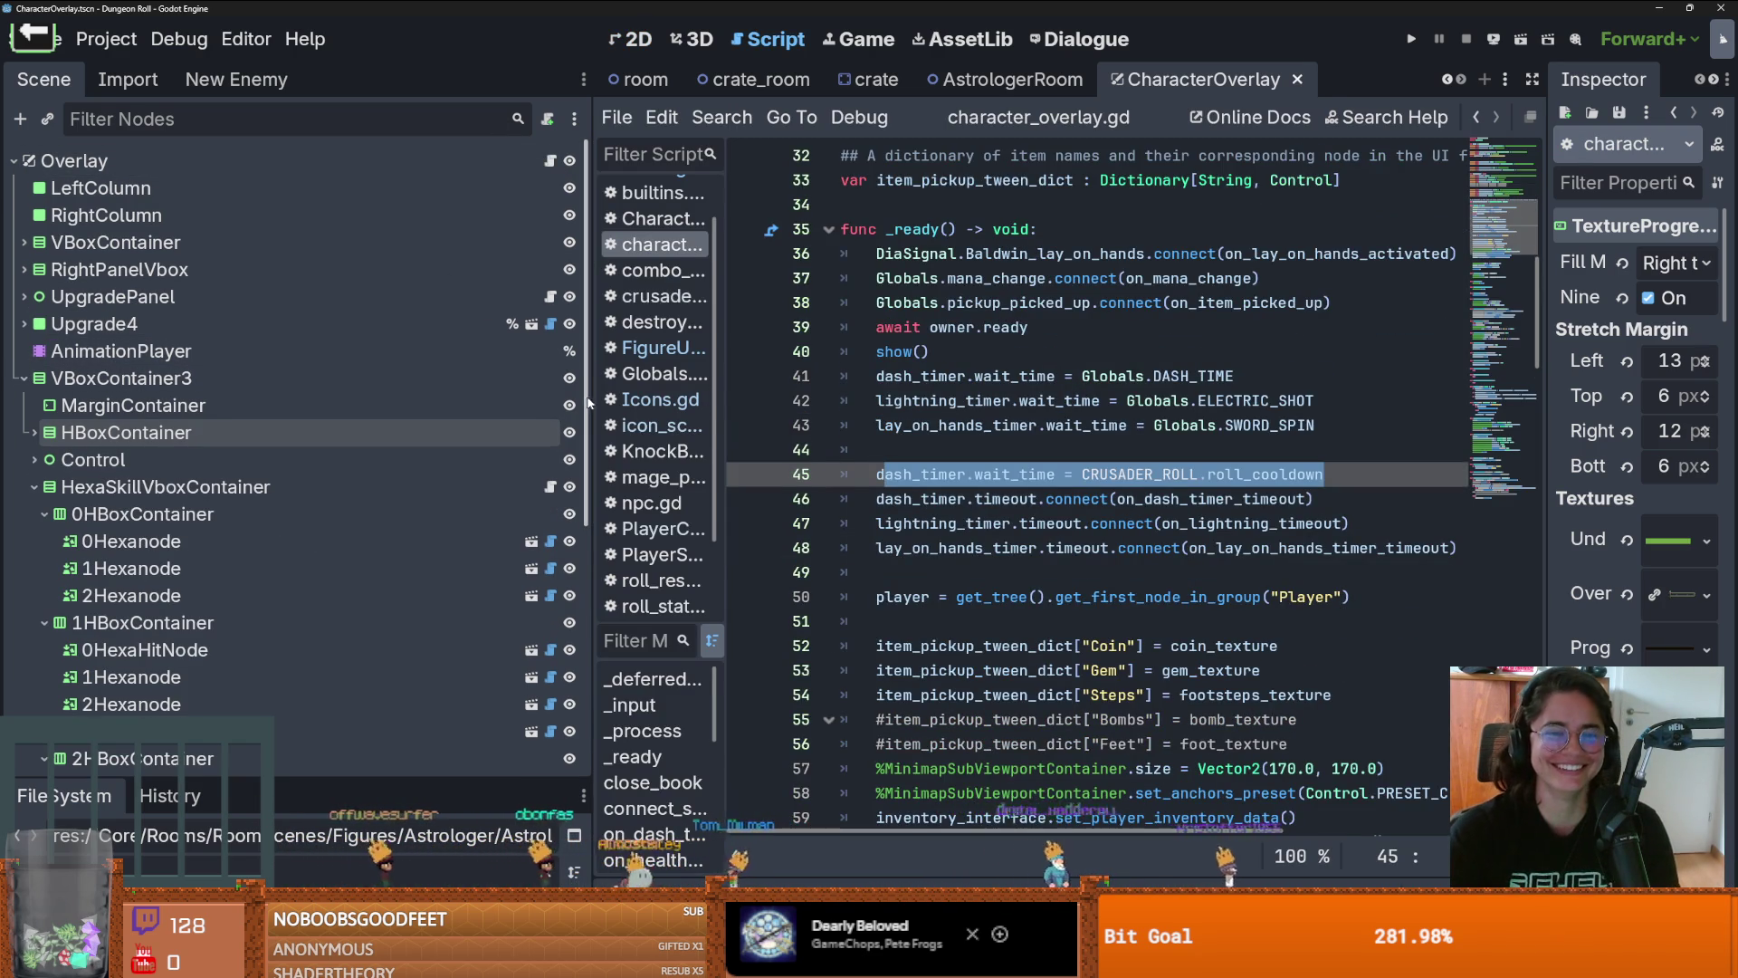
left_click_drag(593, 396, 456, 384)
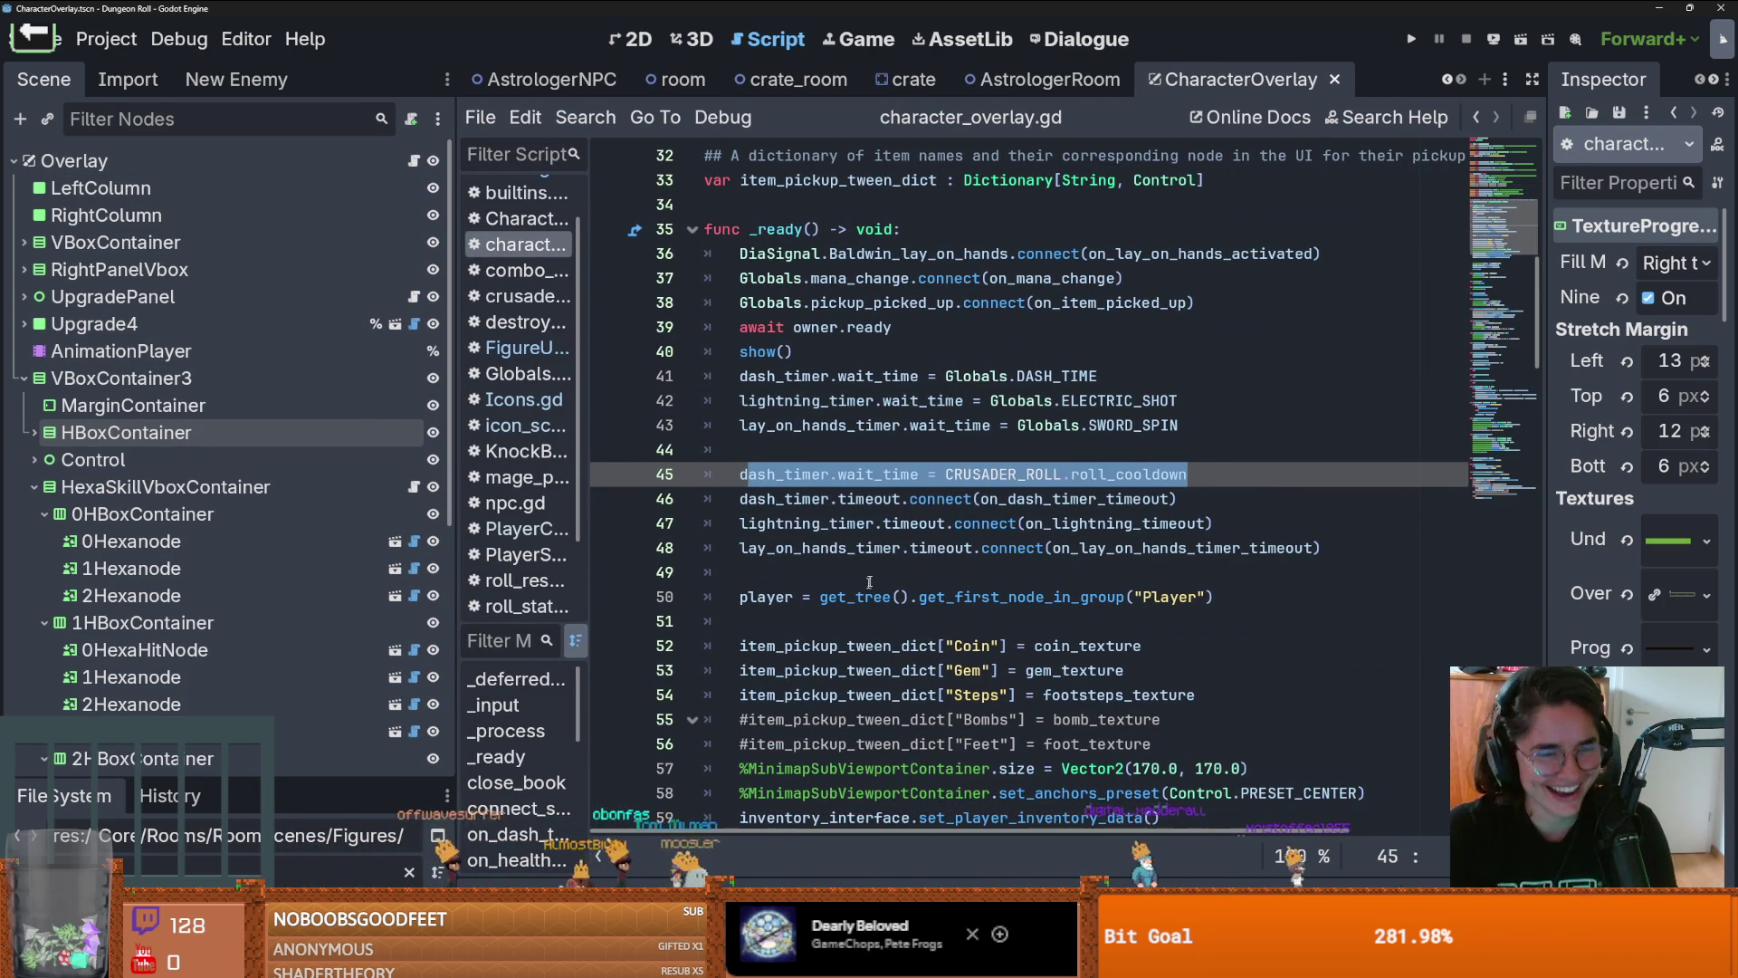
scroll(803, 526, "up", 1)
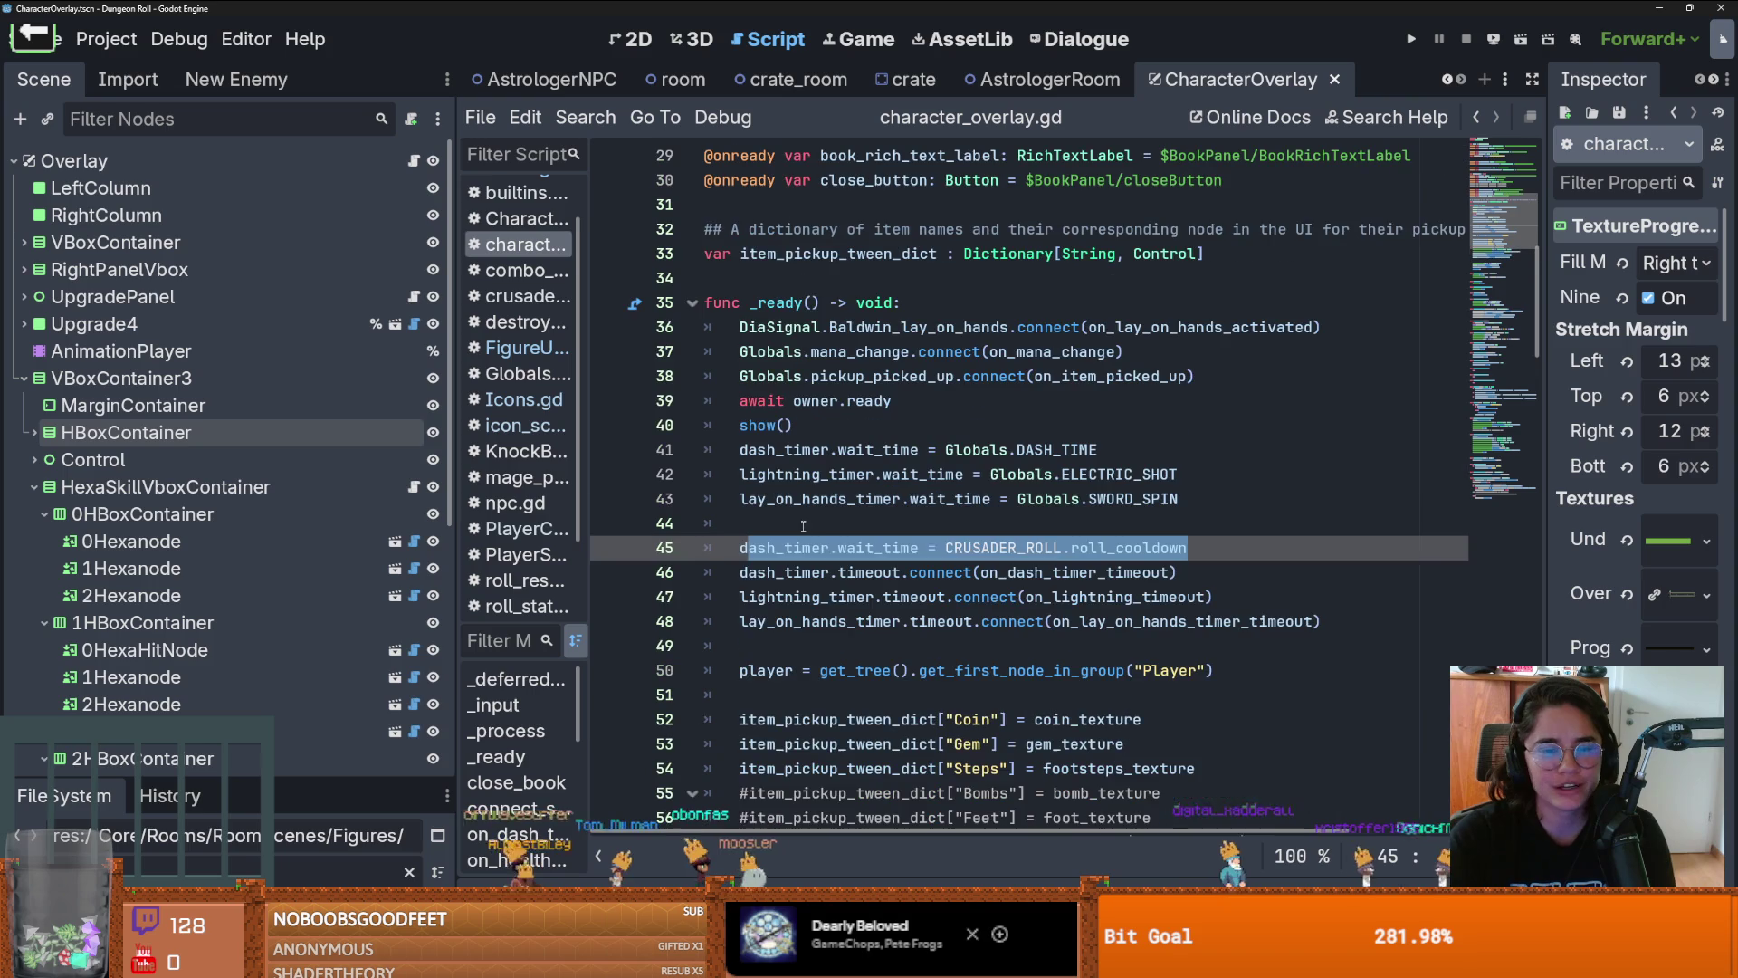
left_click(792, 526)
left_click(35, 486)
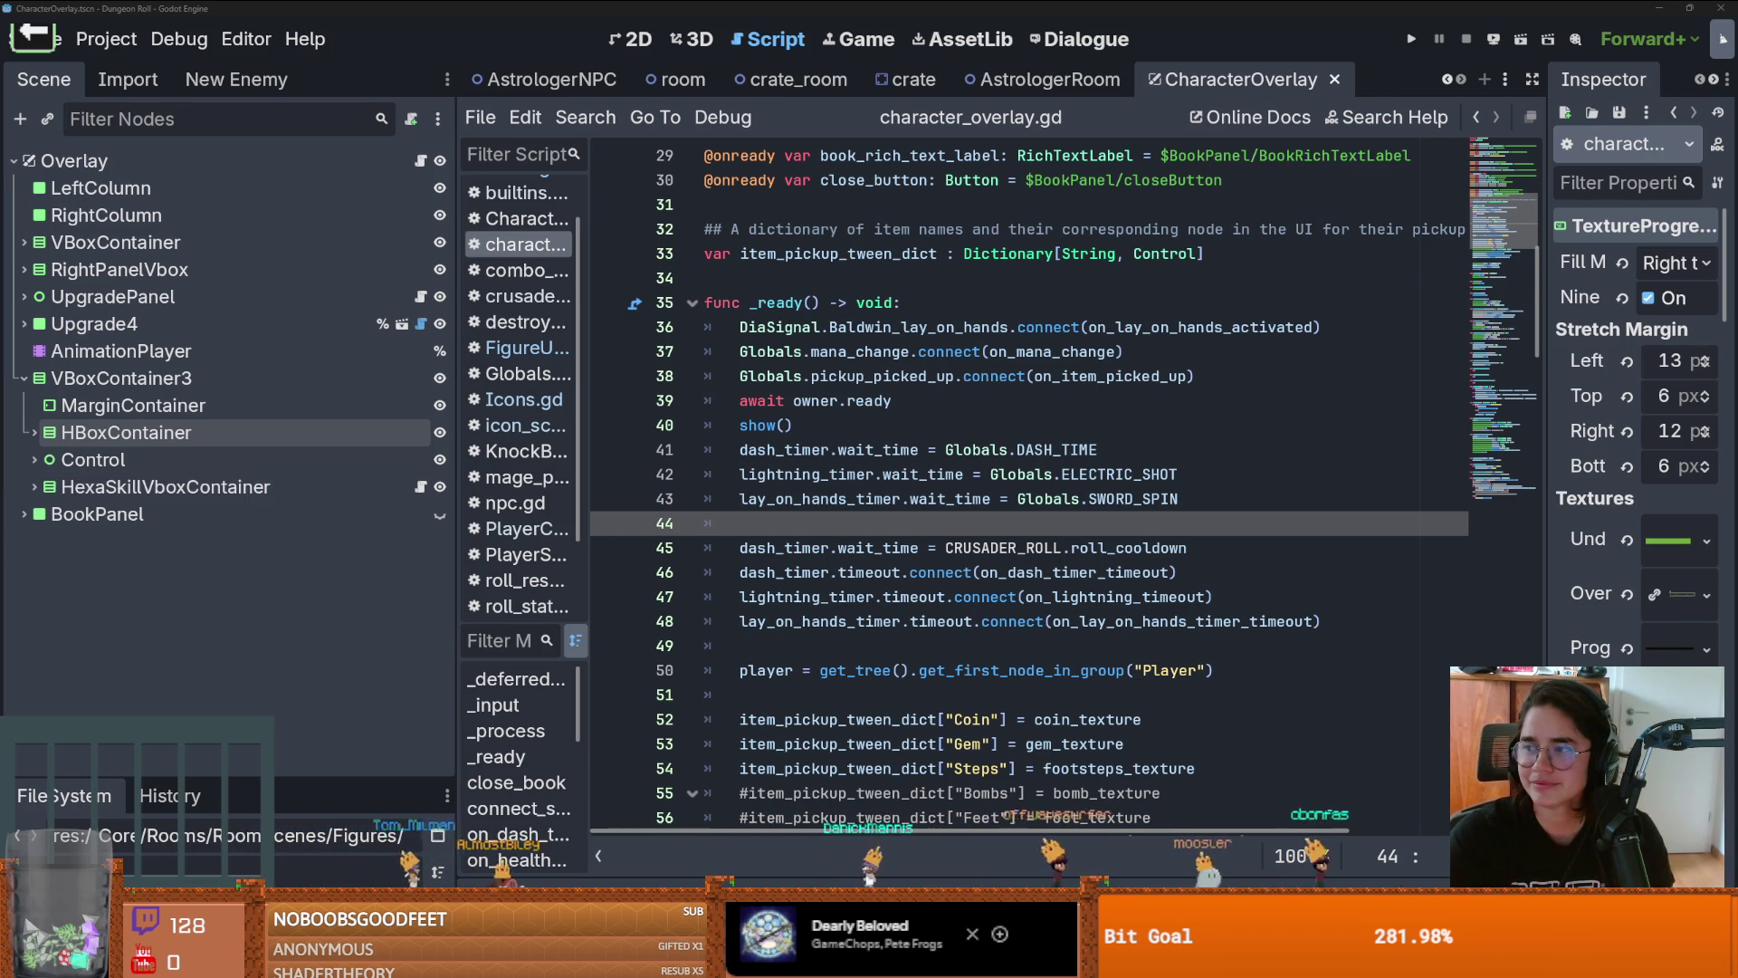
key("alt+Tab")
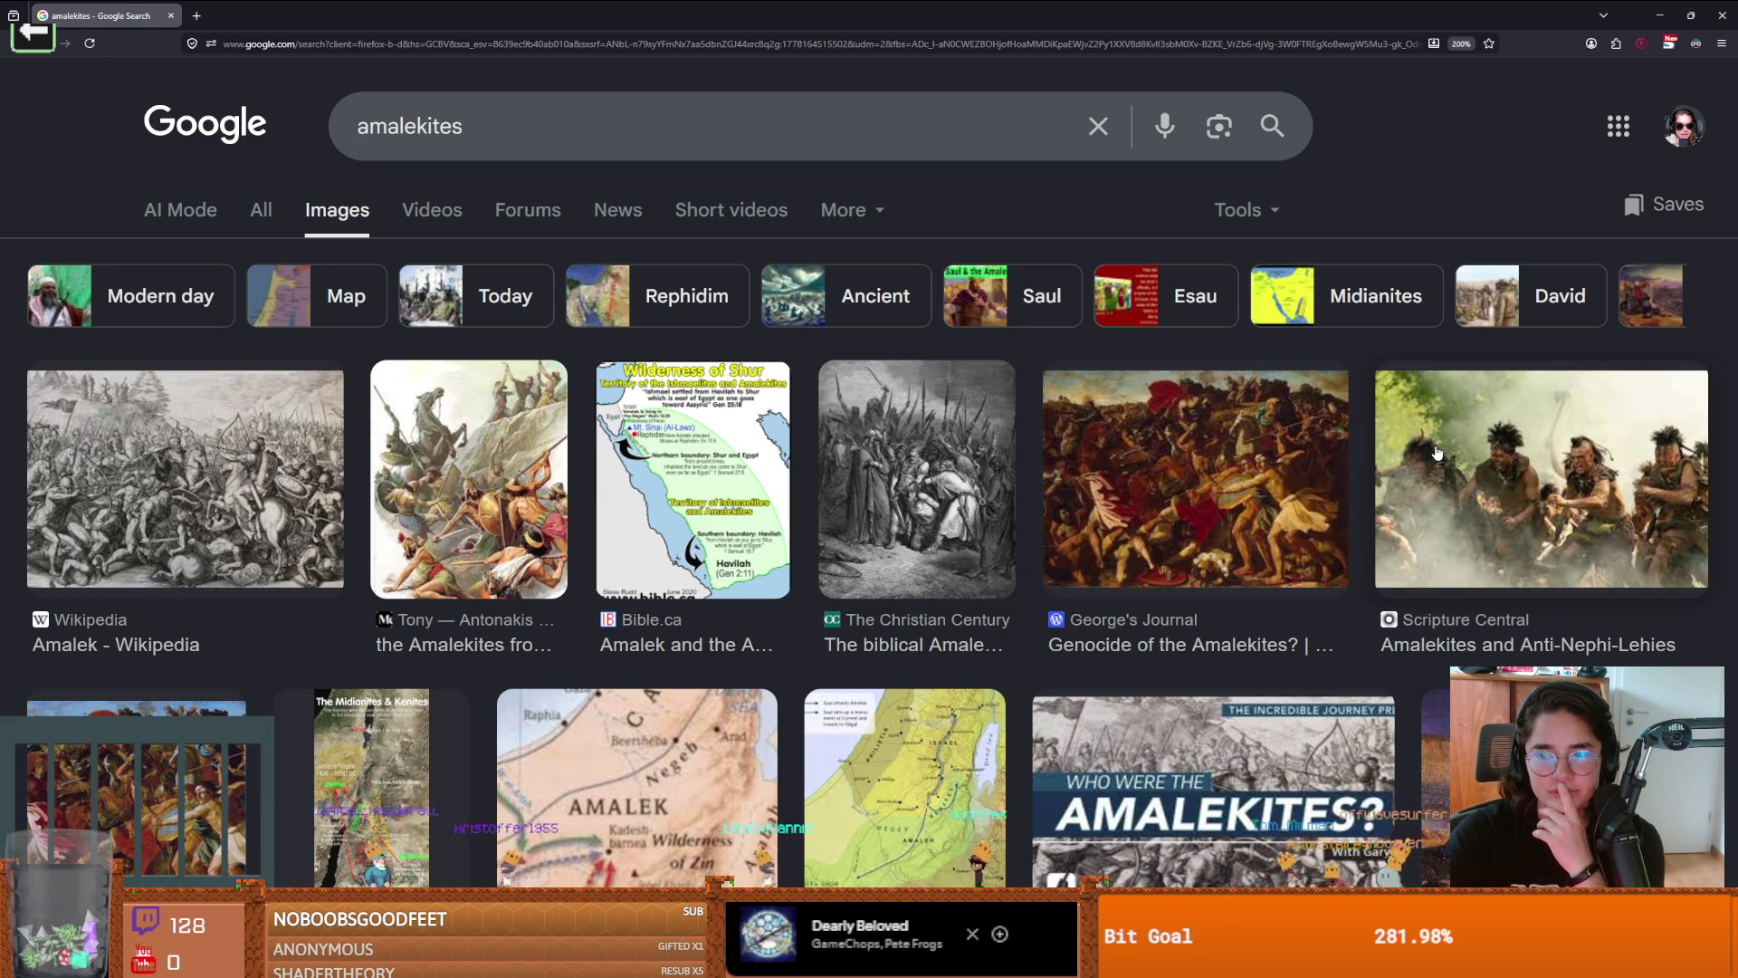
mouse_move(926, 19)
left_mouse_down()
mouse_move(947, 49)
mouse_move(946, 0)
left_mouse_up()
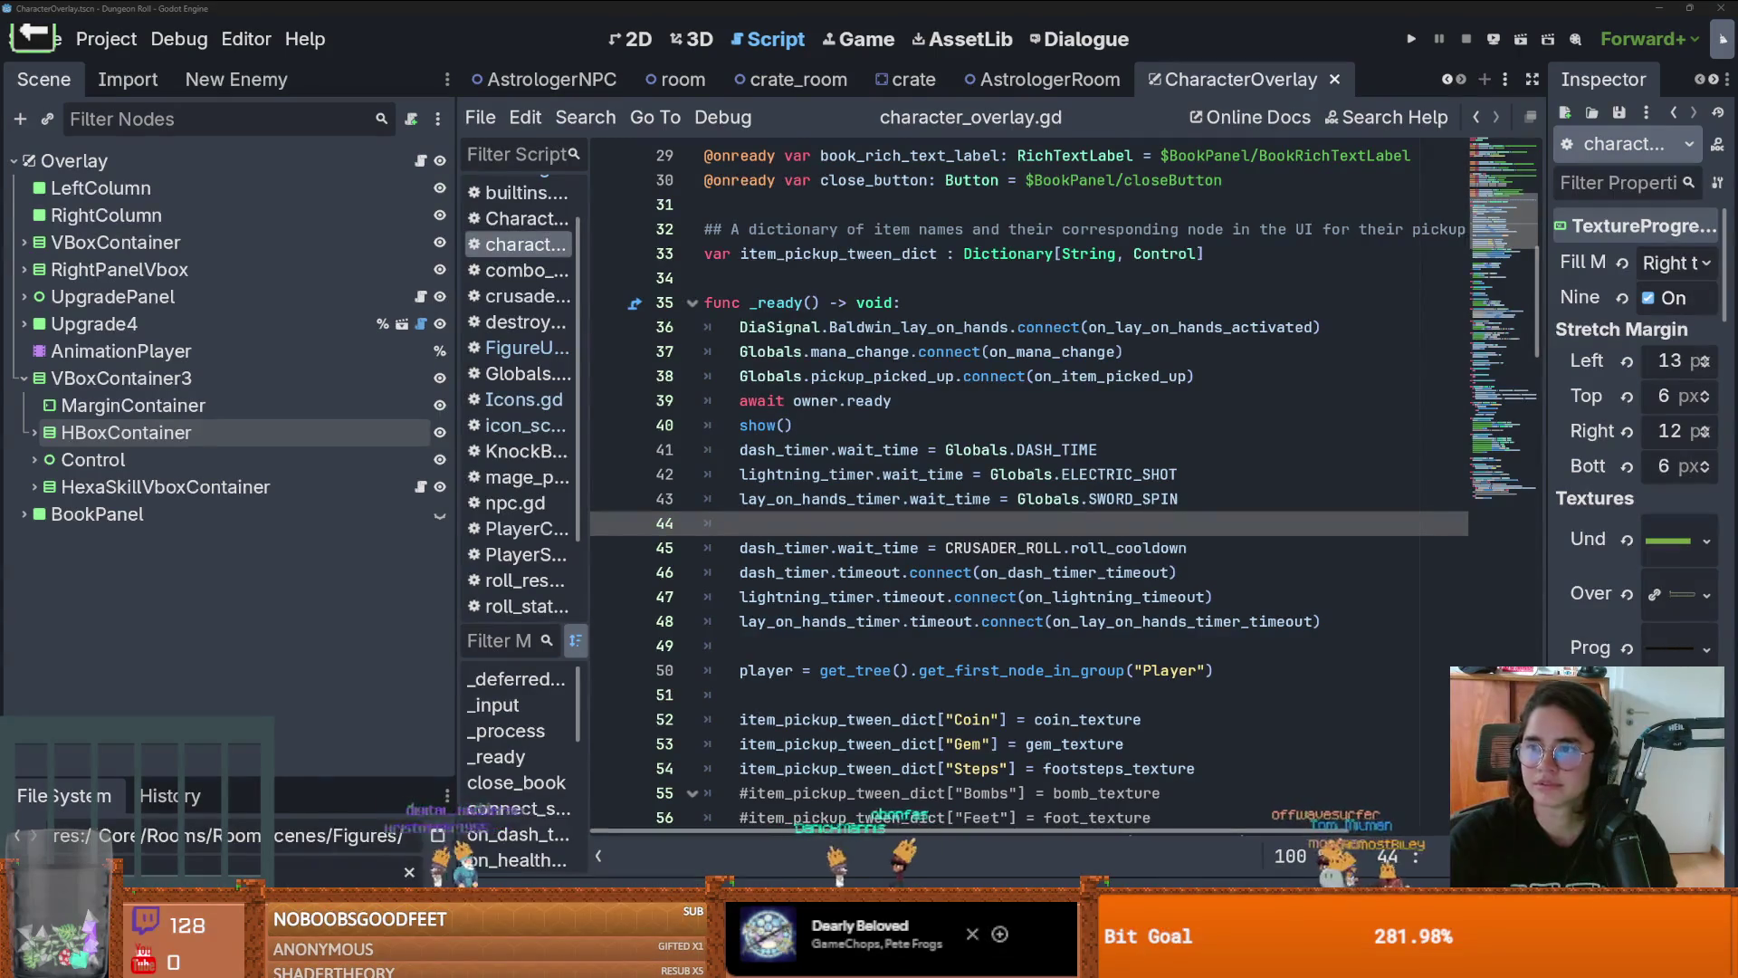
- Save the overlay script, then briefly run the game and stop it
left_click(1046, 321)
key("ctrl+s")
scroll(1039, 319, "down", 2)
left_click(1412, 39)
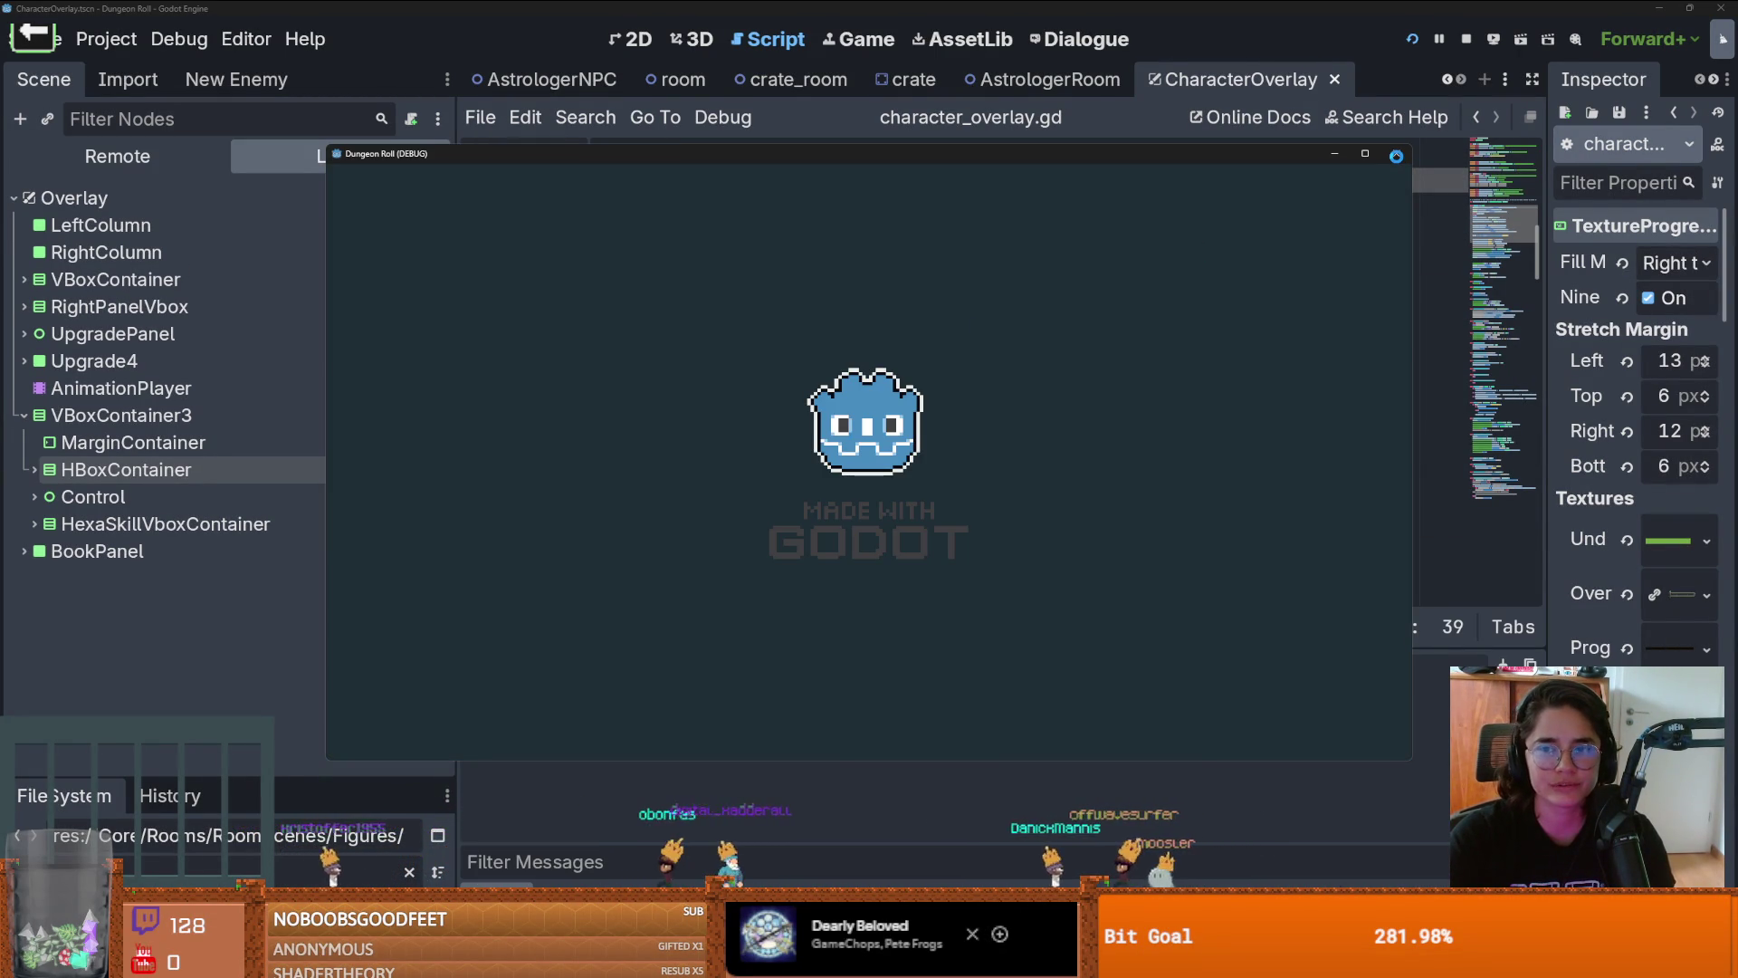
left_click(1396, 155)
- Open card.tscn from the first upgrade card in the overlay's 2D view
key("ctrl+F1")
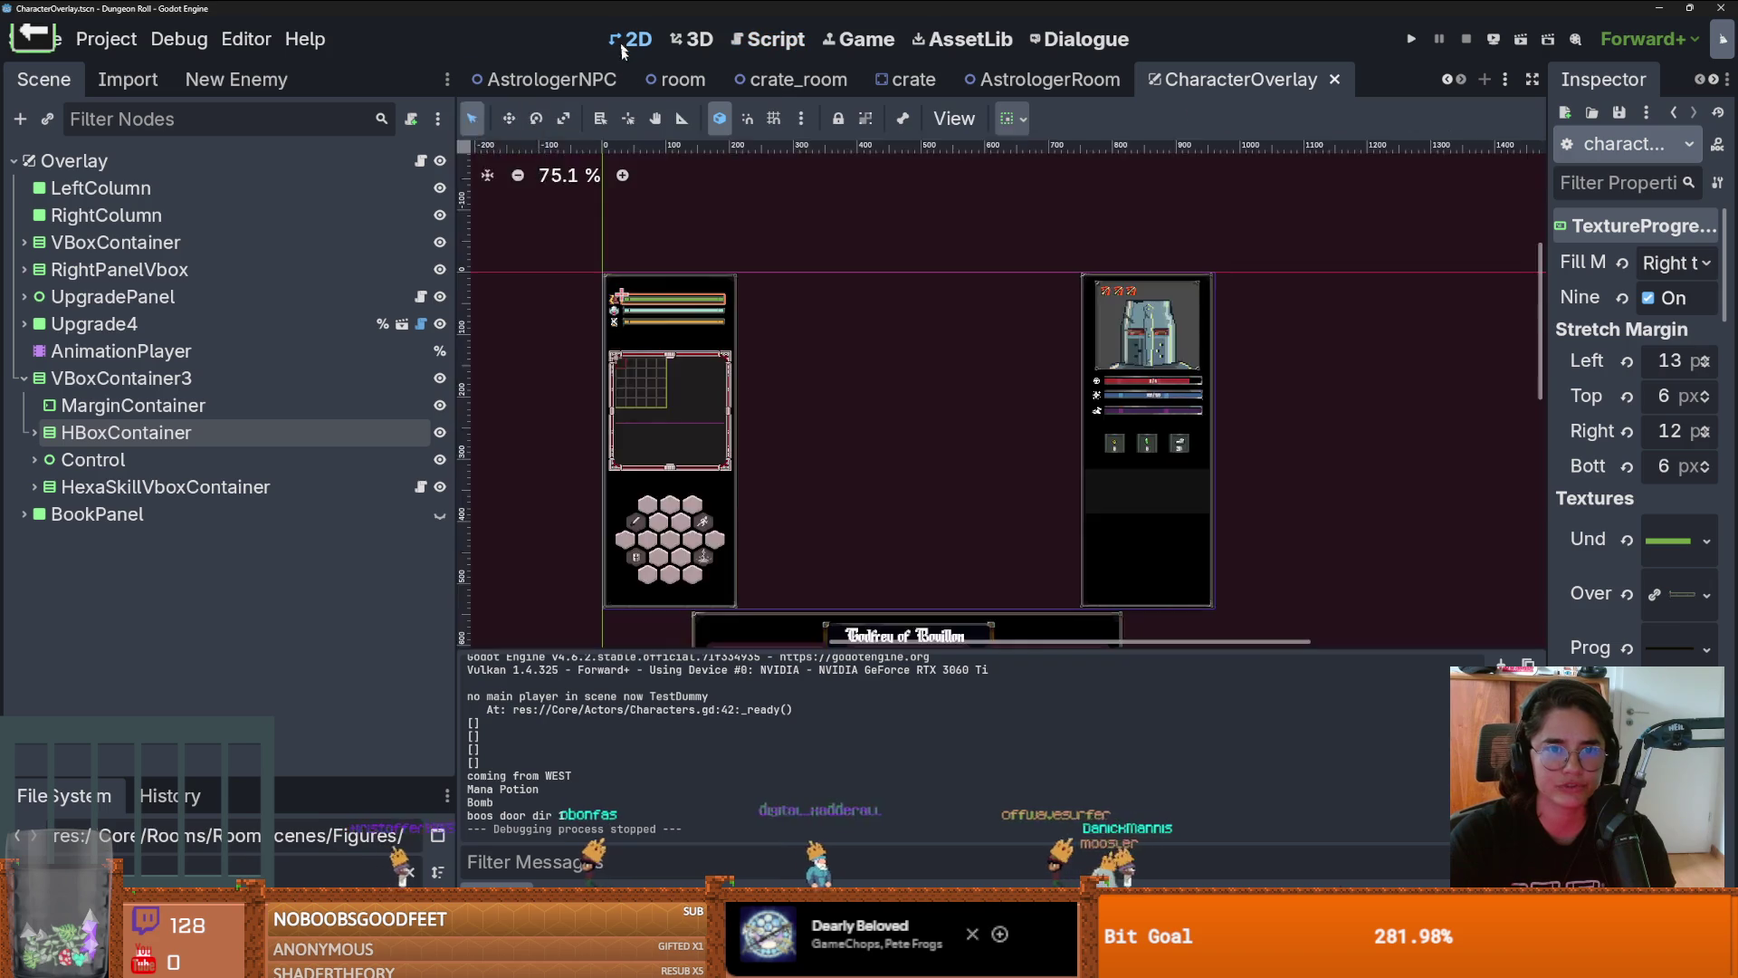
scroll(788, 434, "up", 5)
left_click(817, 462)
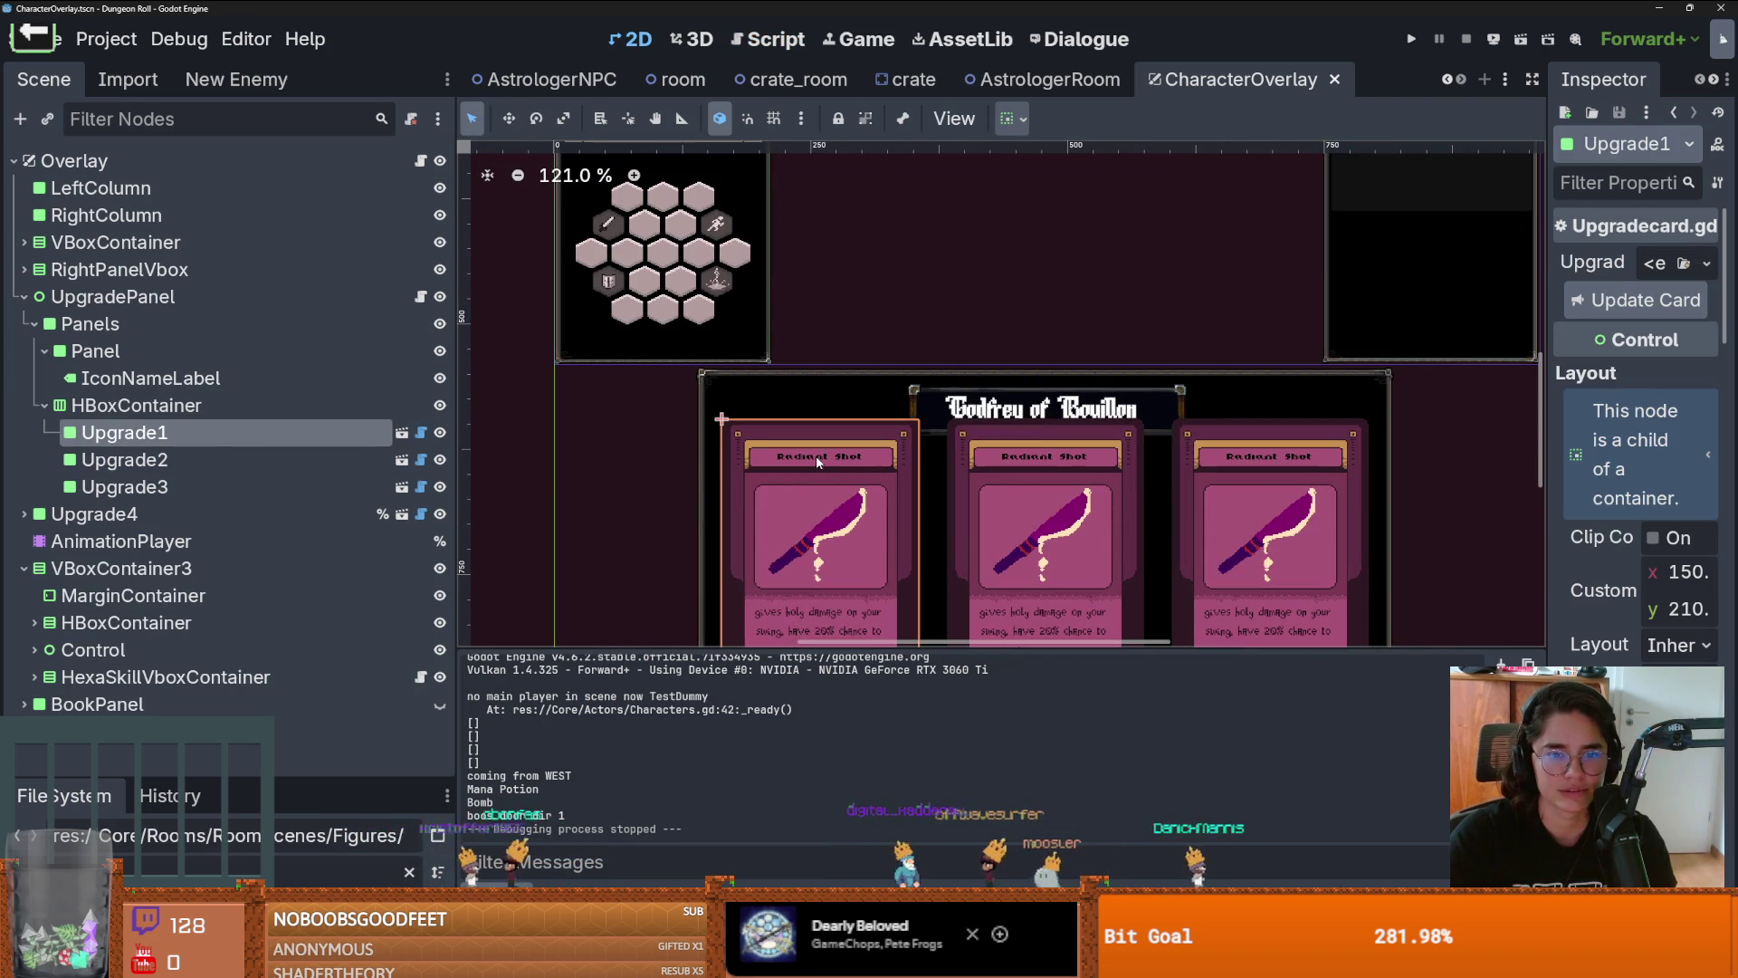
left_click(401, 433)
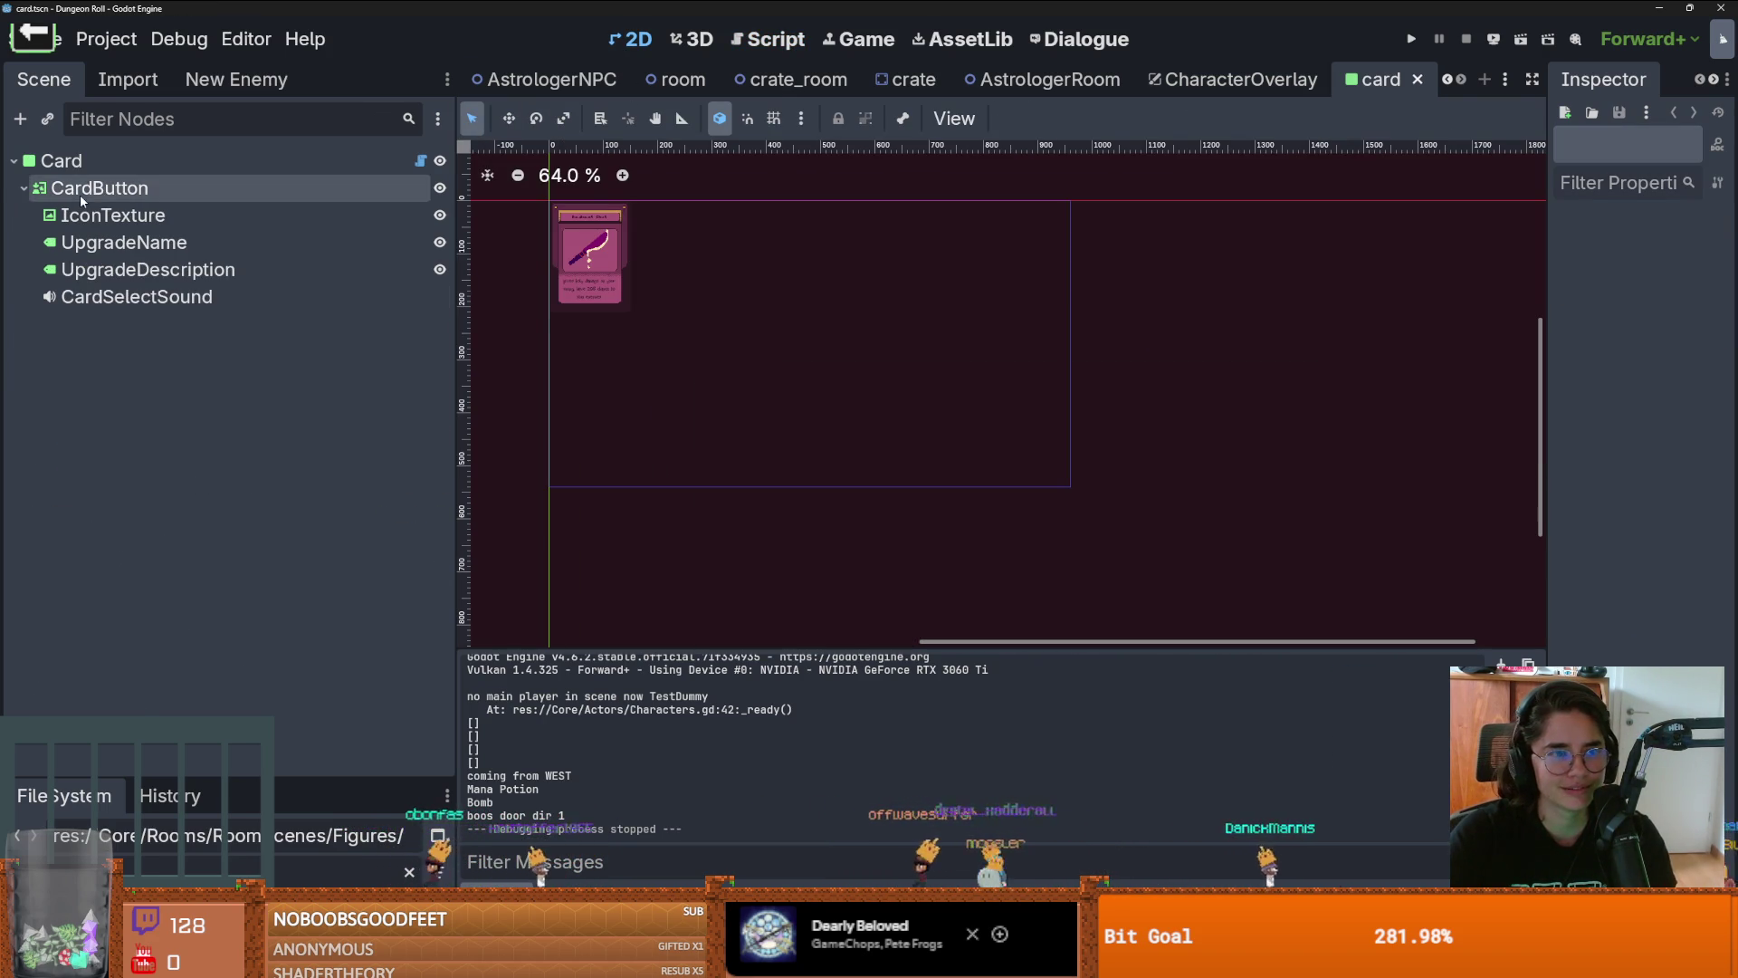
scroll(914, 421, "up", 4)
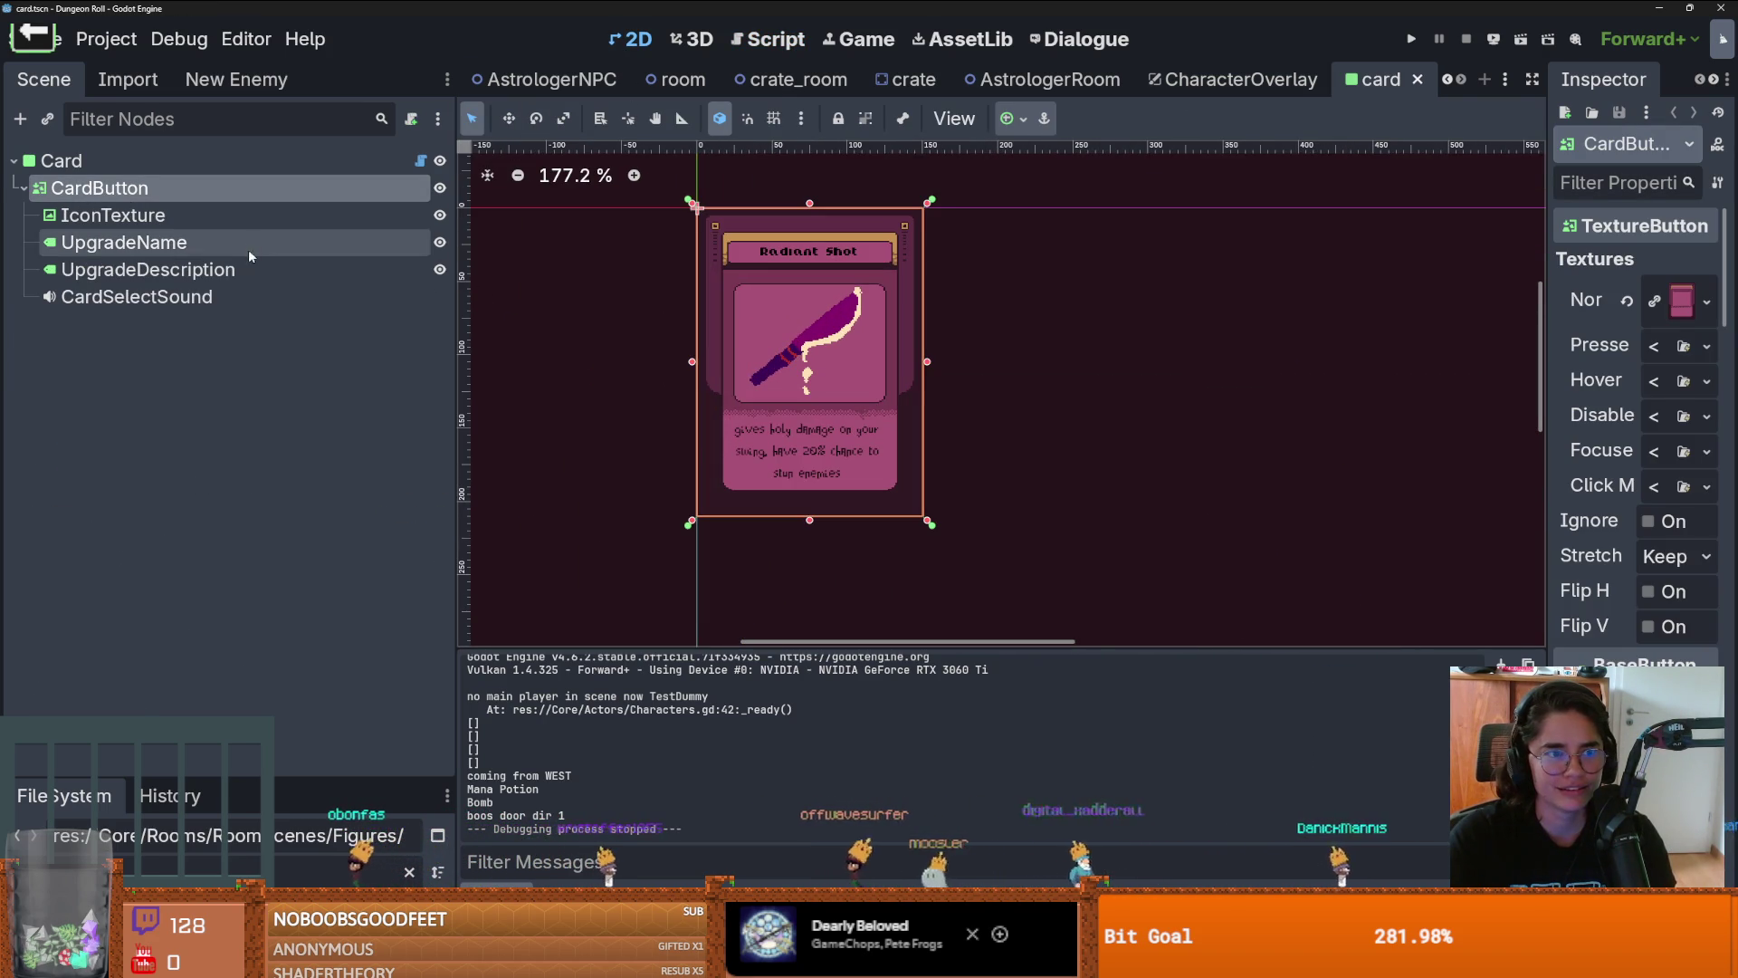
- Set the UpgradeName label's Theme Overrides Font Color to white
left_click(113, 214)
left_click(124, 241)
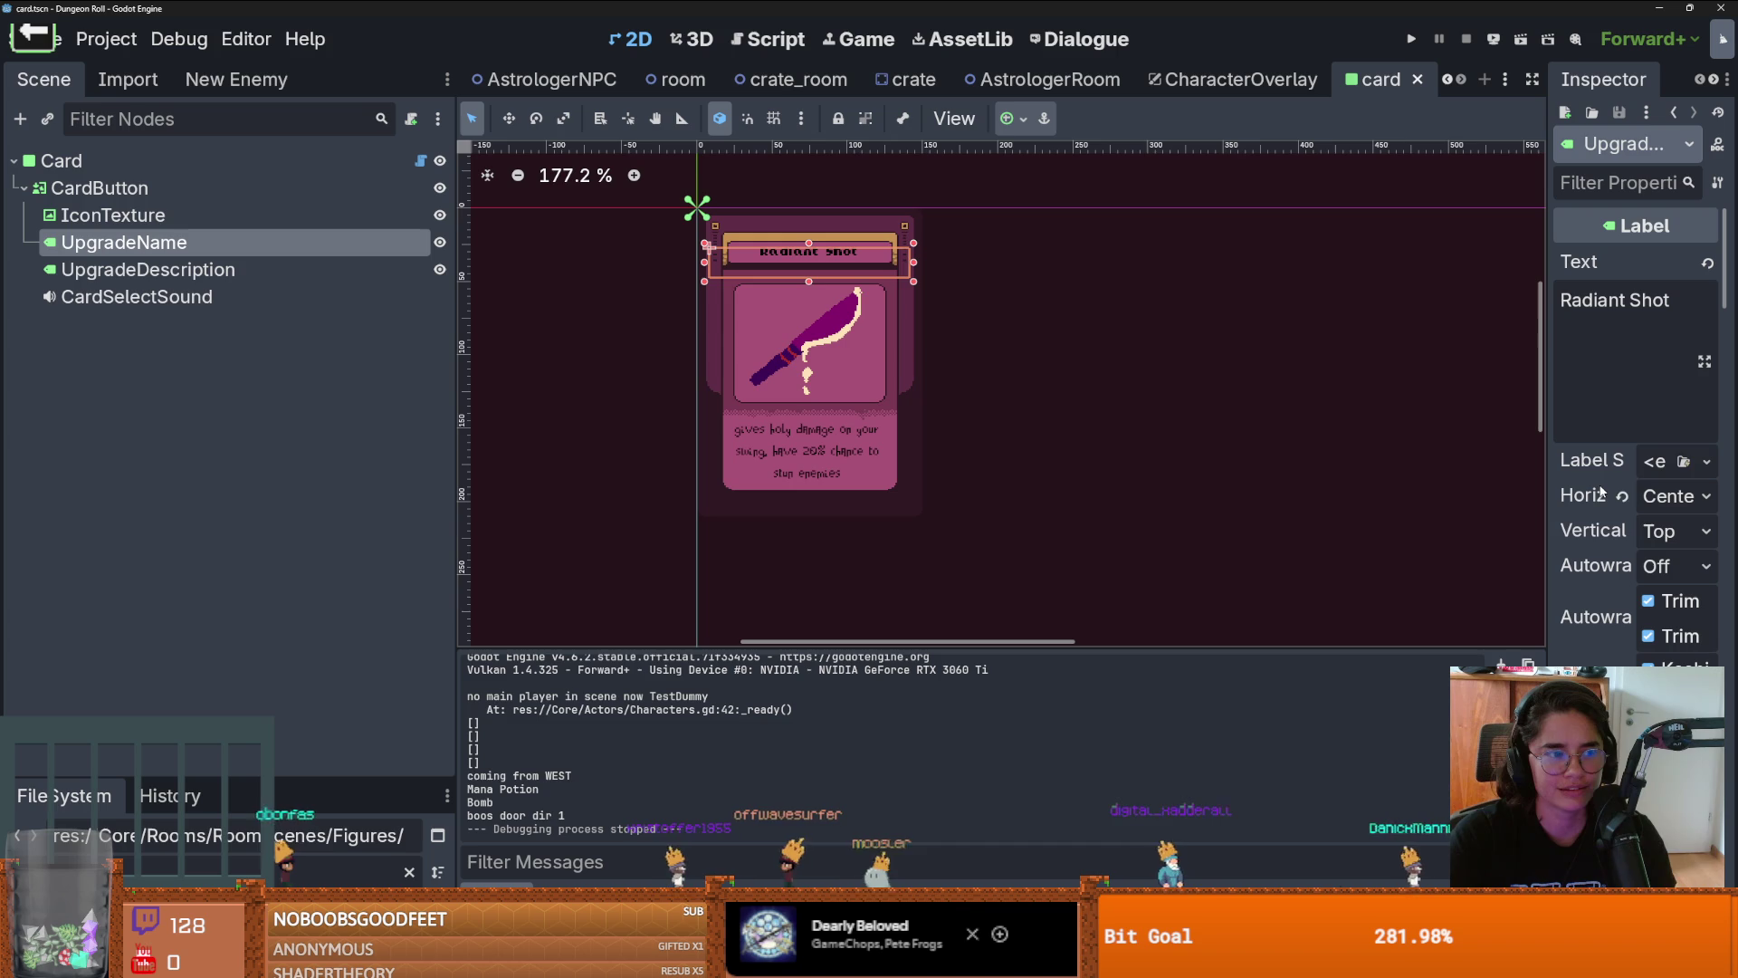
left_click_drag(1547, 507, 1078, 507)
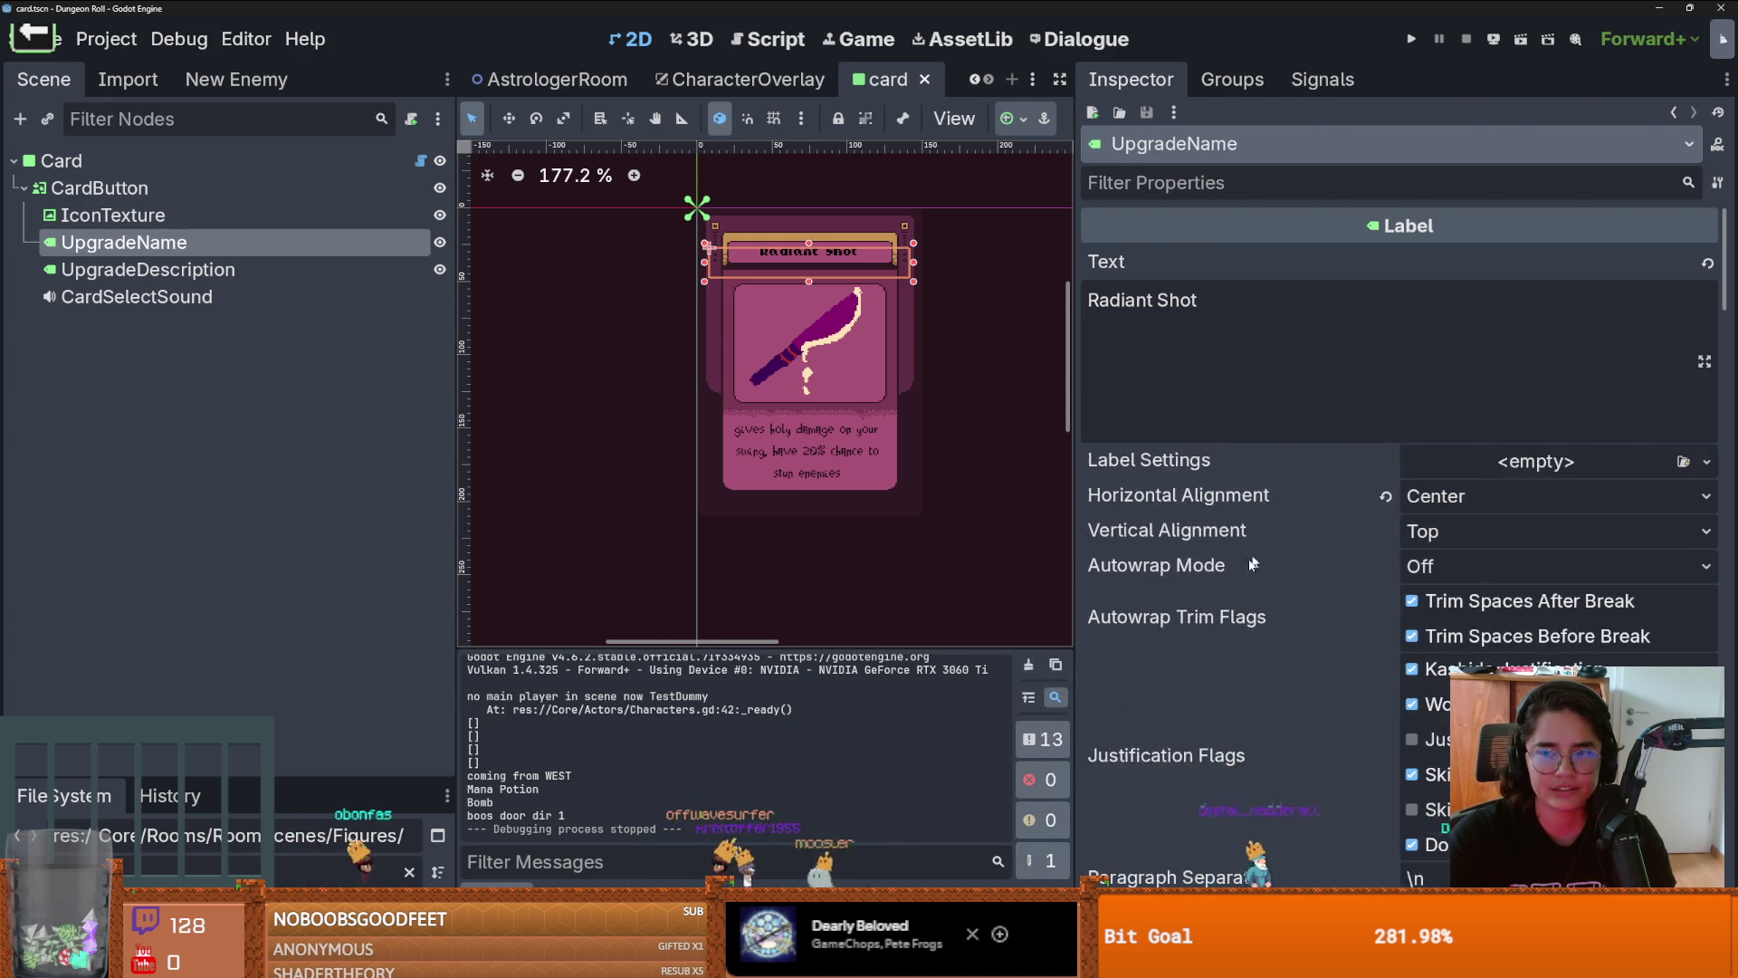
scroll(1269, 585, "down", 10)
scroll(1269, 584, "down", 15)
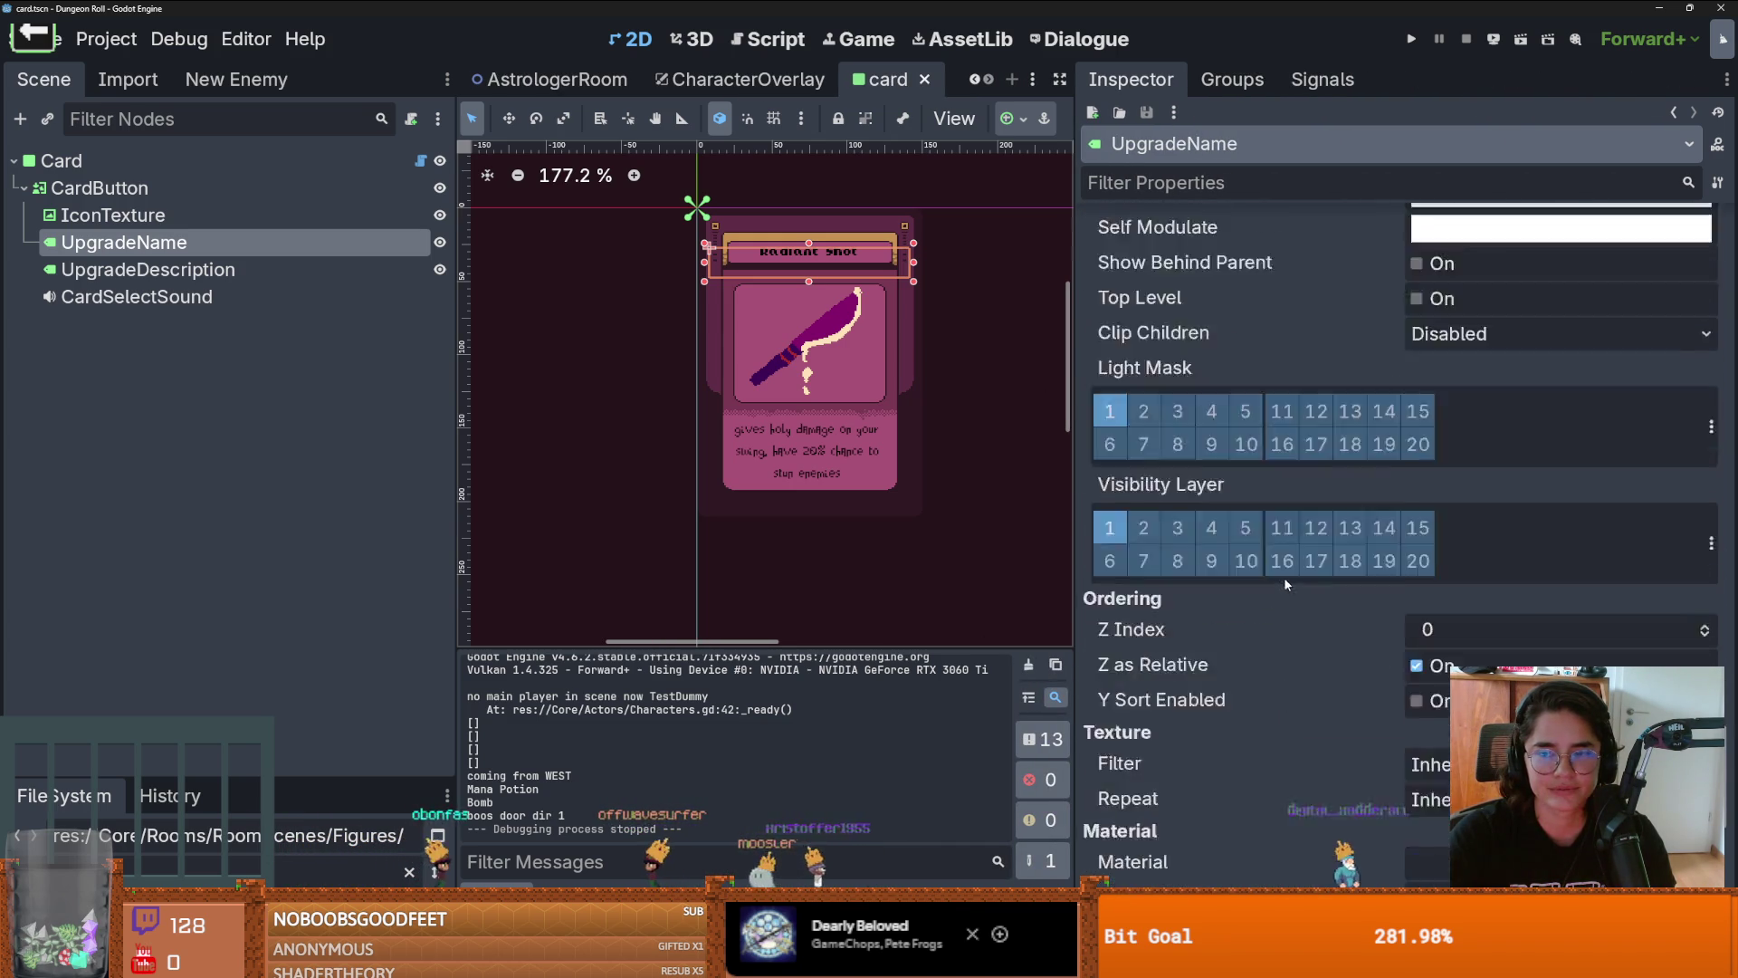
scroll(1394, 588, "up", 5)
scroll(1321, 551, "down", 3)
scroll(1321, 551, "up", 3)
left_click(1432, 466)
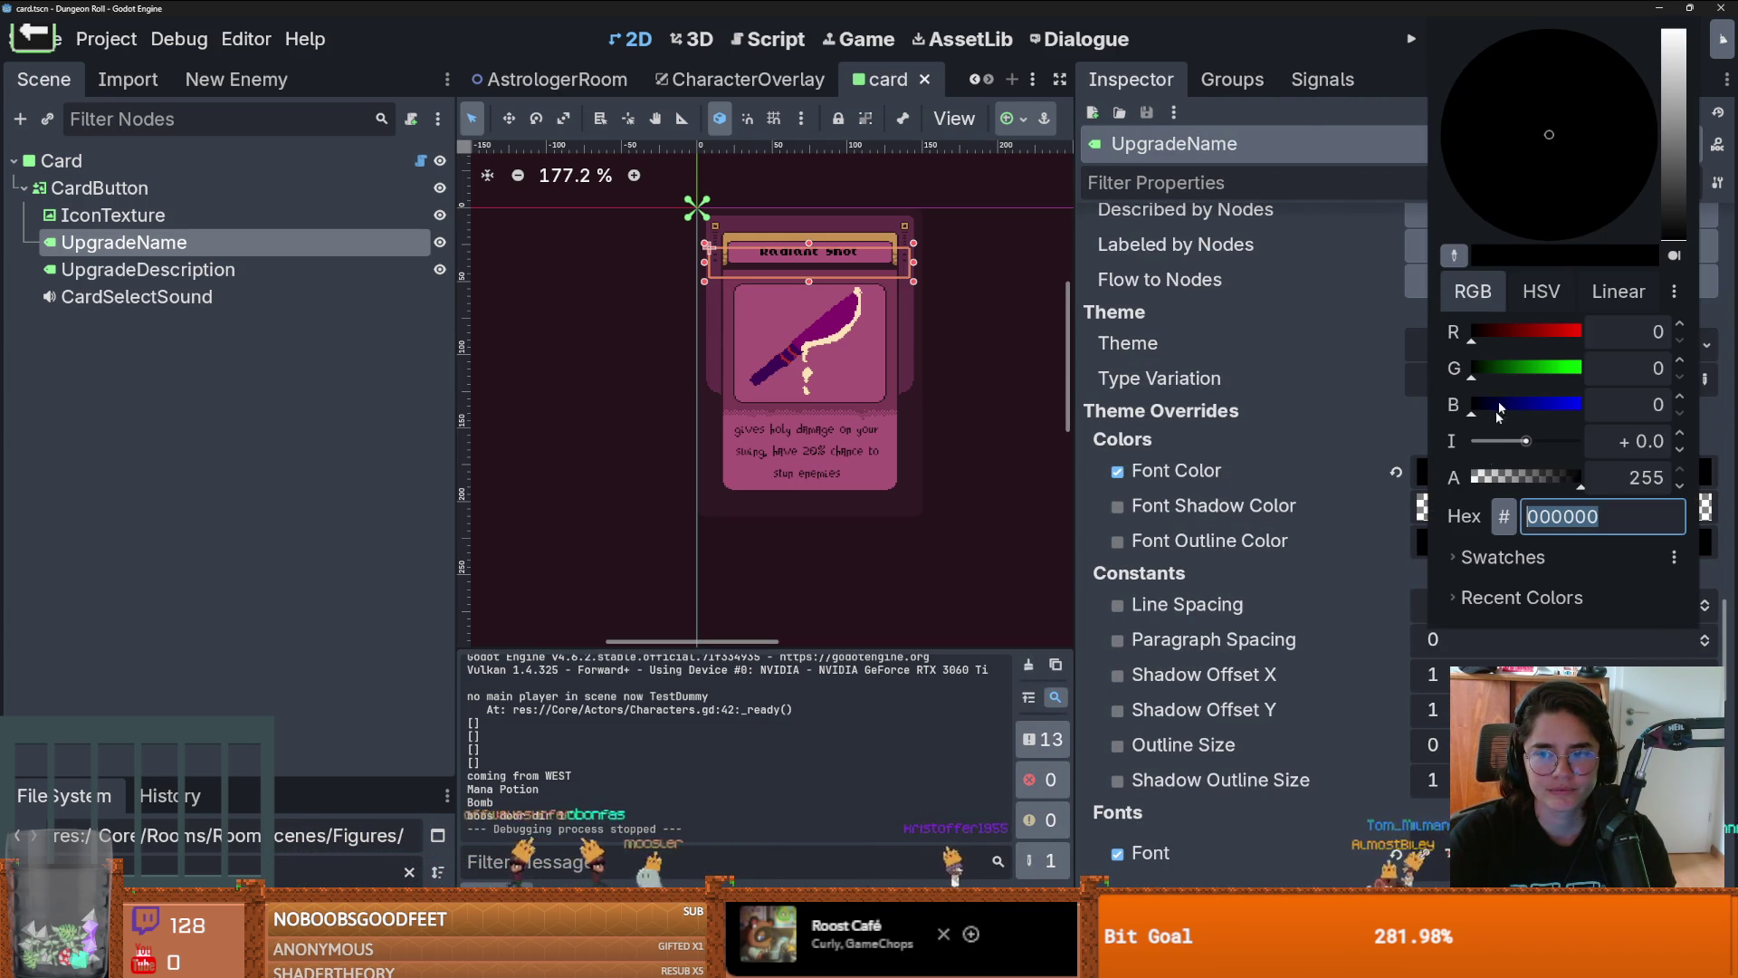
left_click_drag(1673, 227, 1673, 7)
left_click(1342, 362)
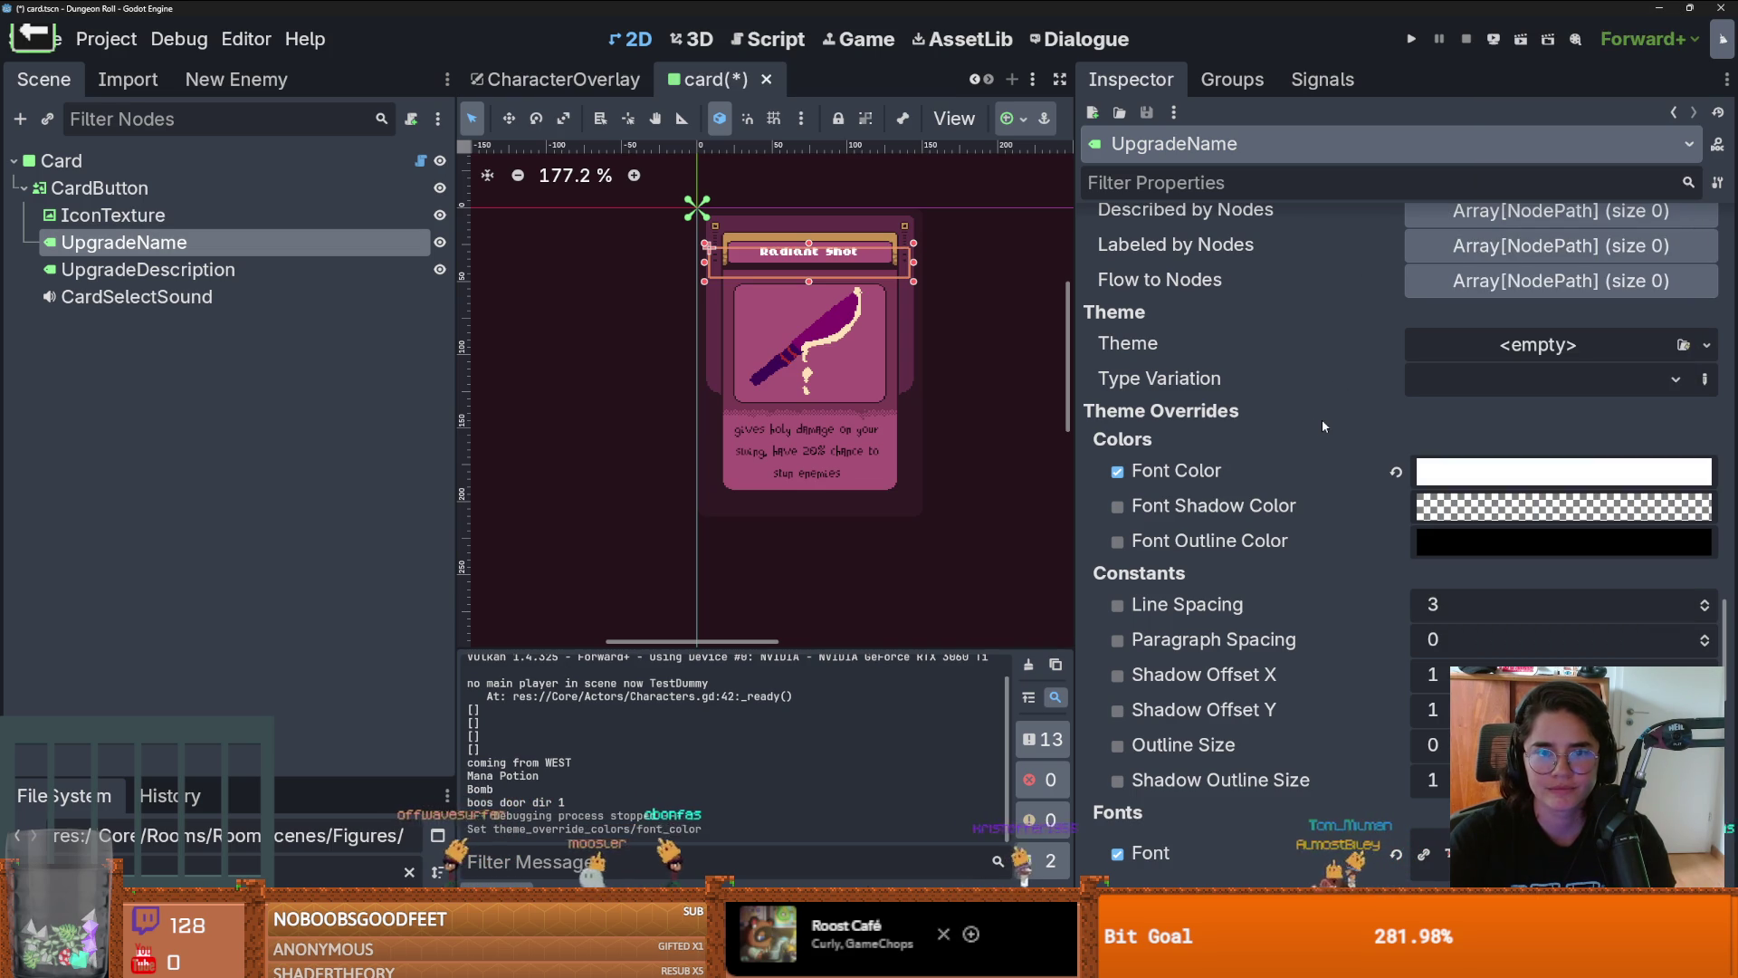
- Give UpgradeDescription a white Font Color override, save card.tscn, and launch the game
left_click(826, 473)
scroll(1331, 525, "down", 10)
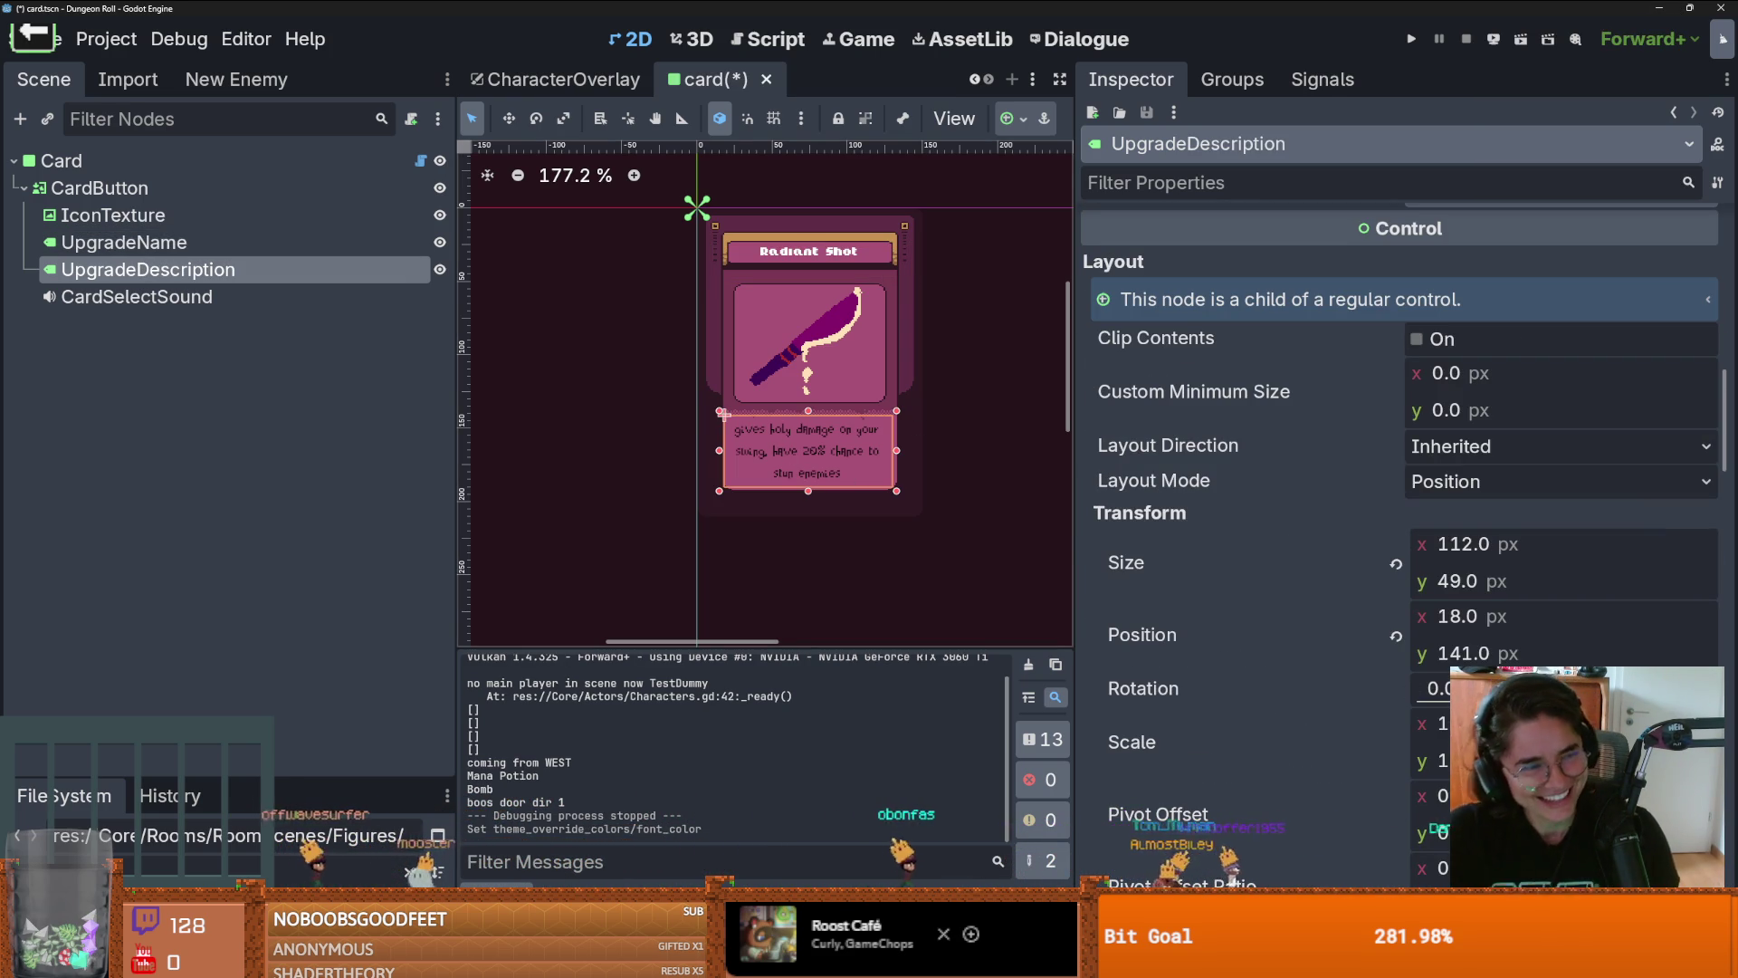
scroll(1282, 688, "down", 15)
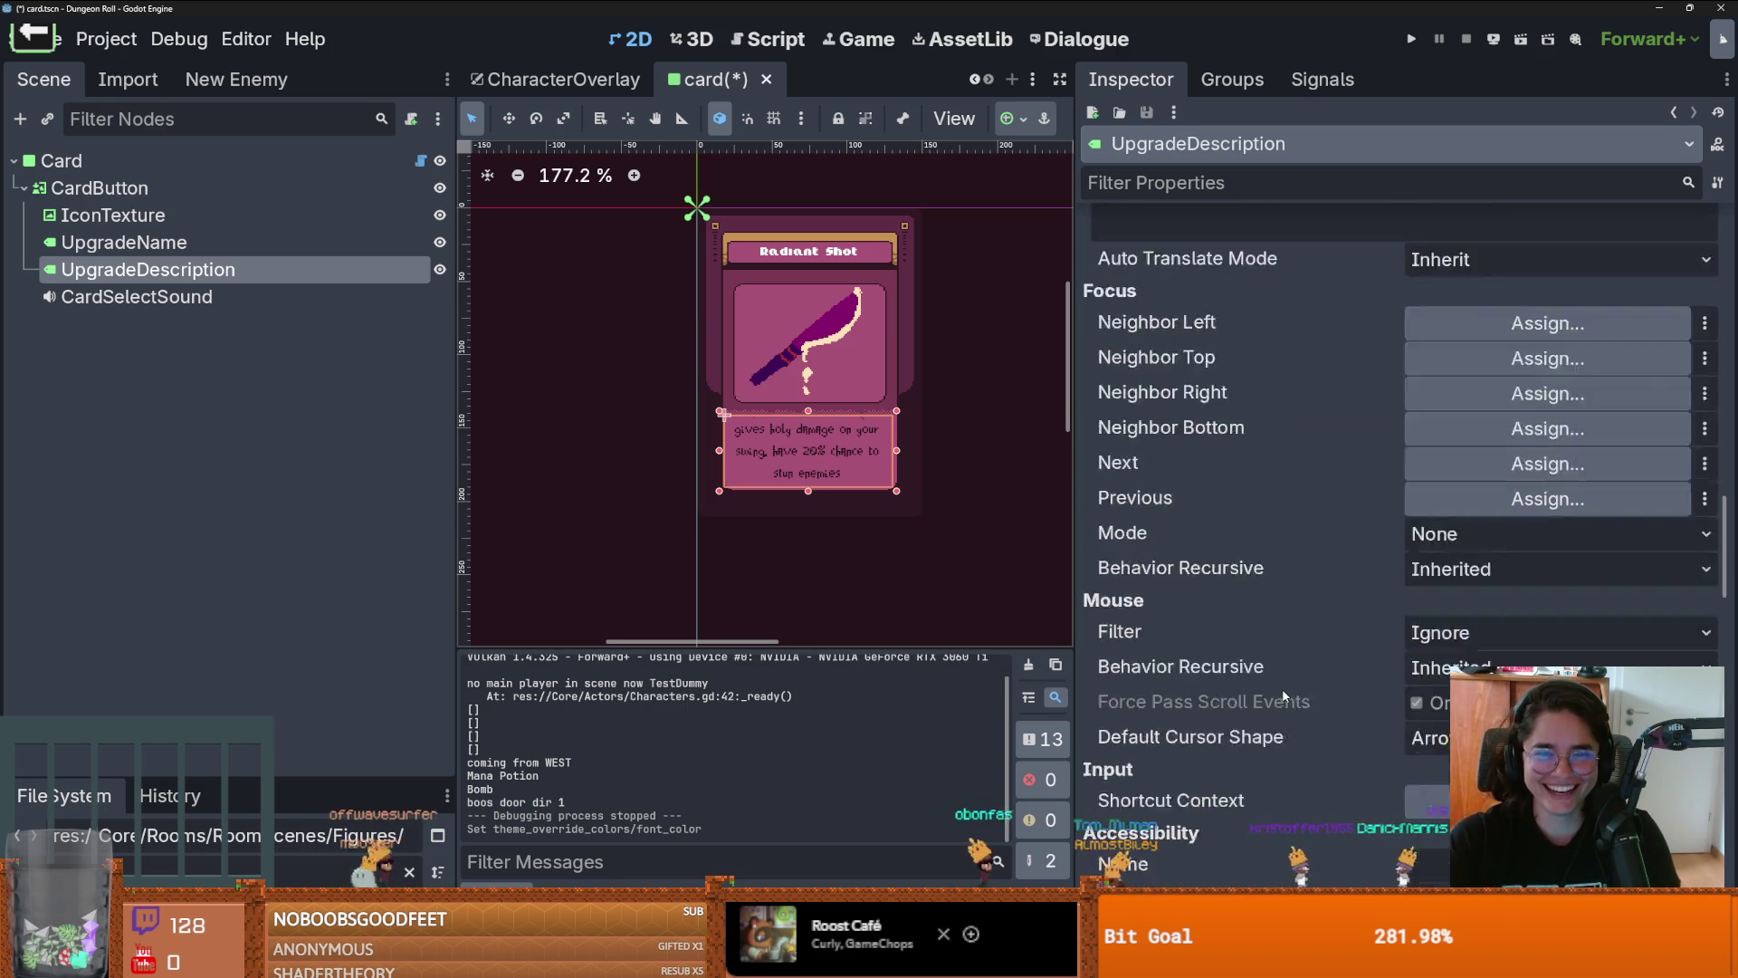
scroll(1314, 576, "up", 5)
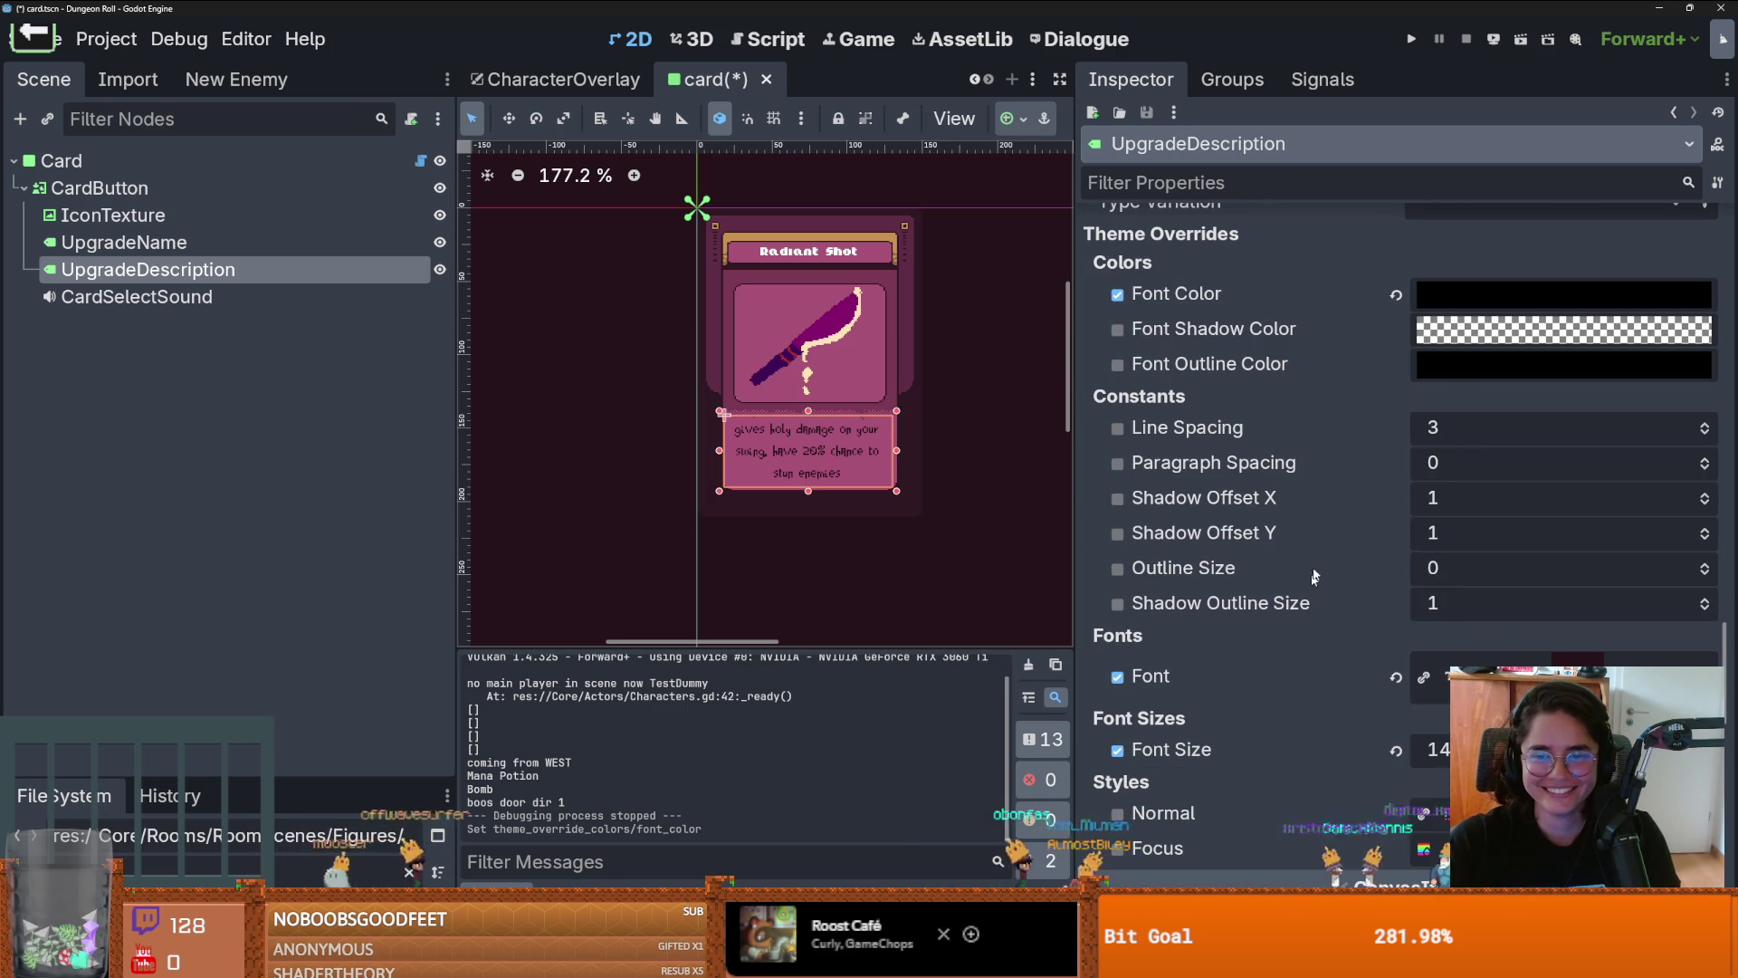
left_click(1472, 291)
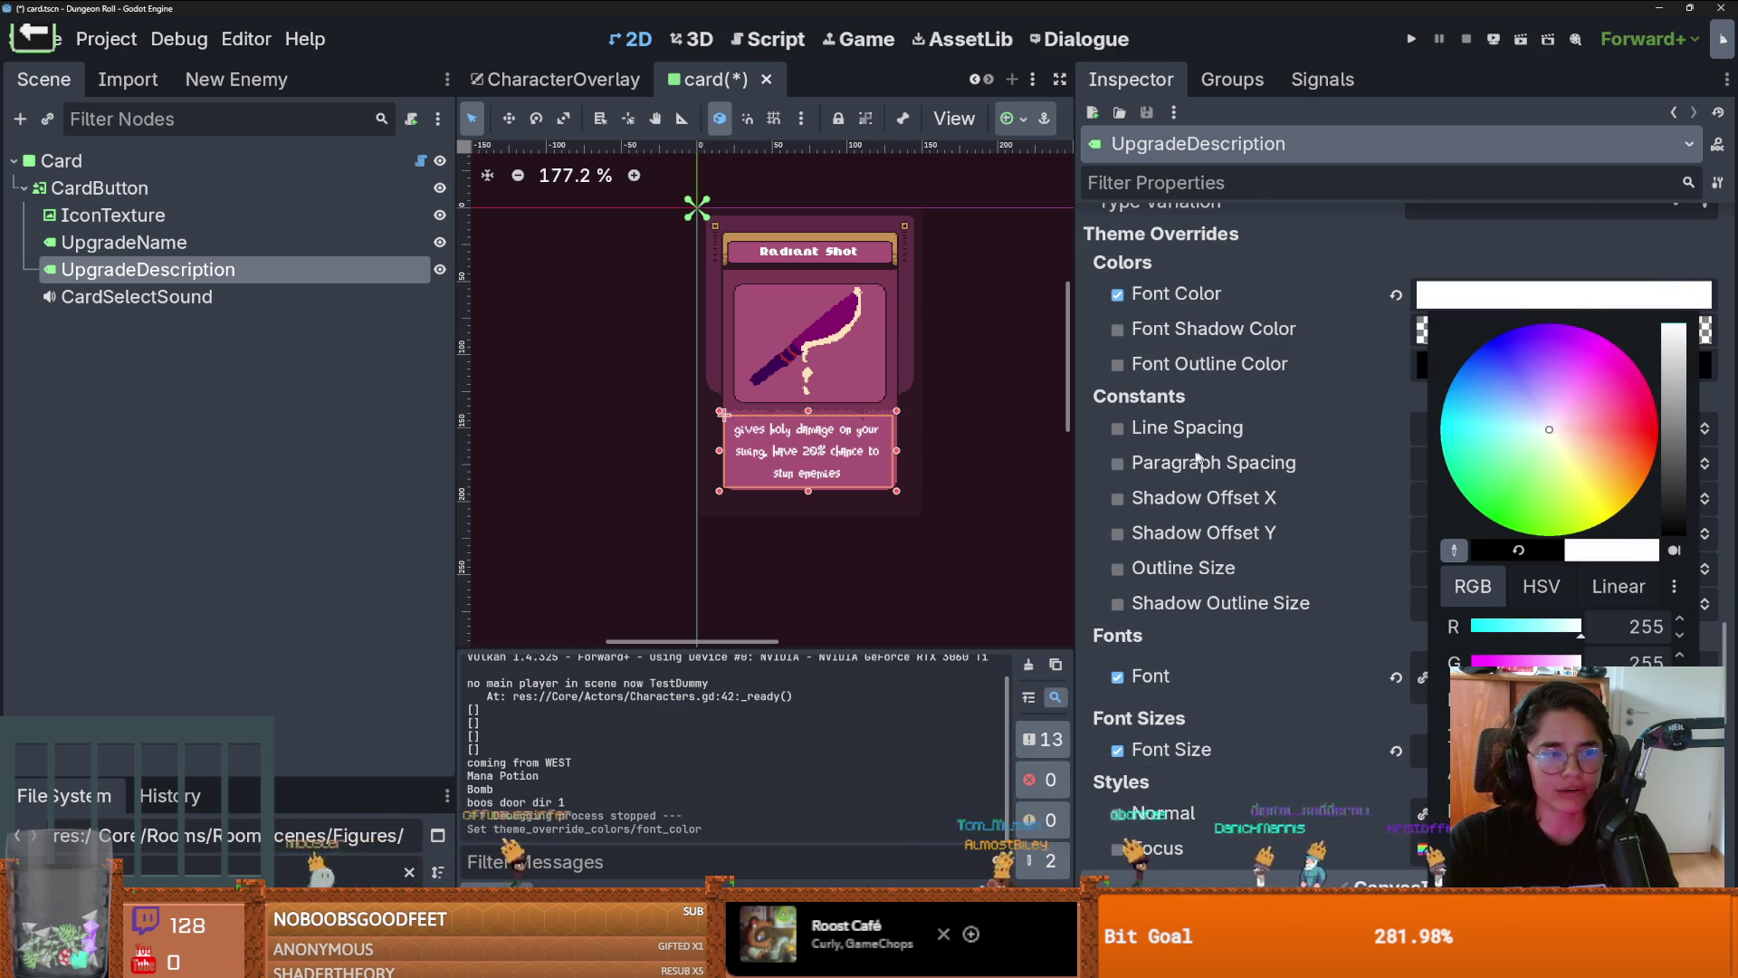
left_click(1268, 460)
key("ctrl+s")
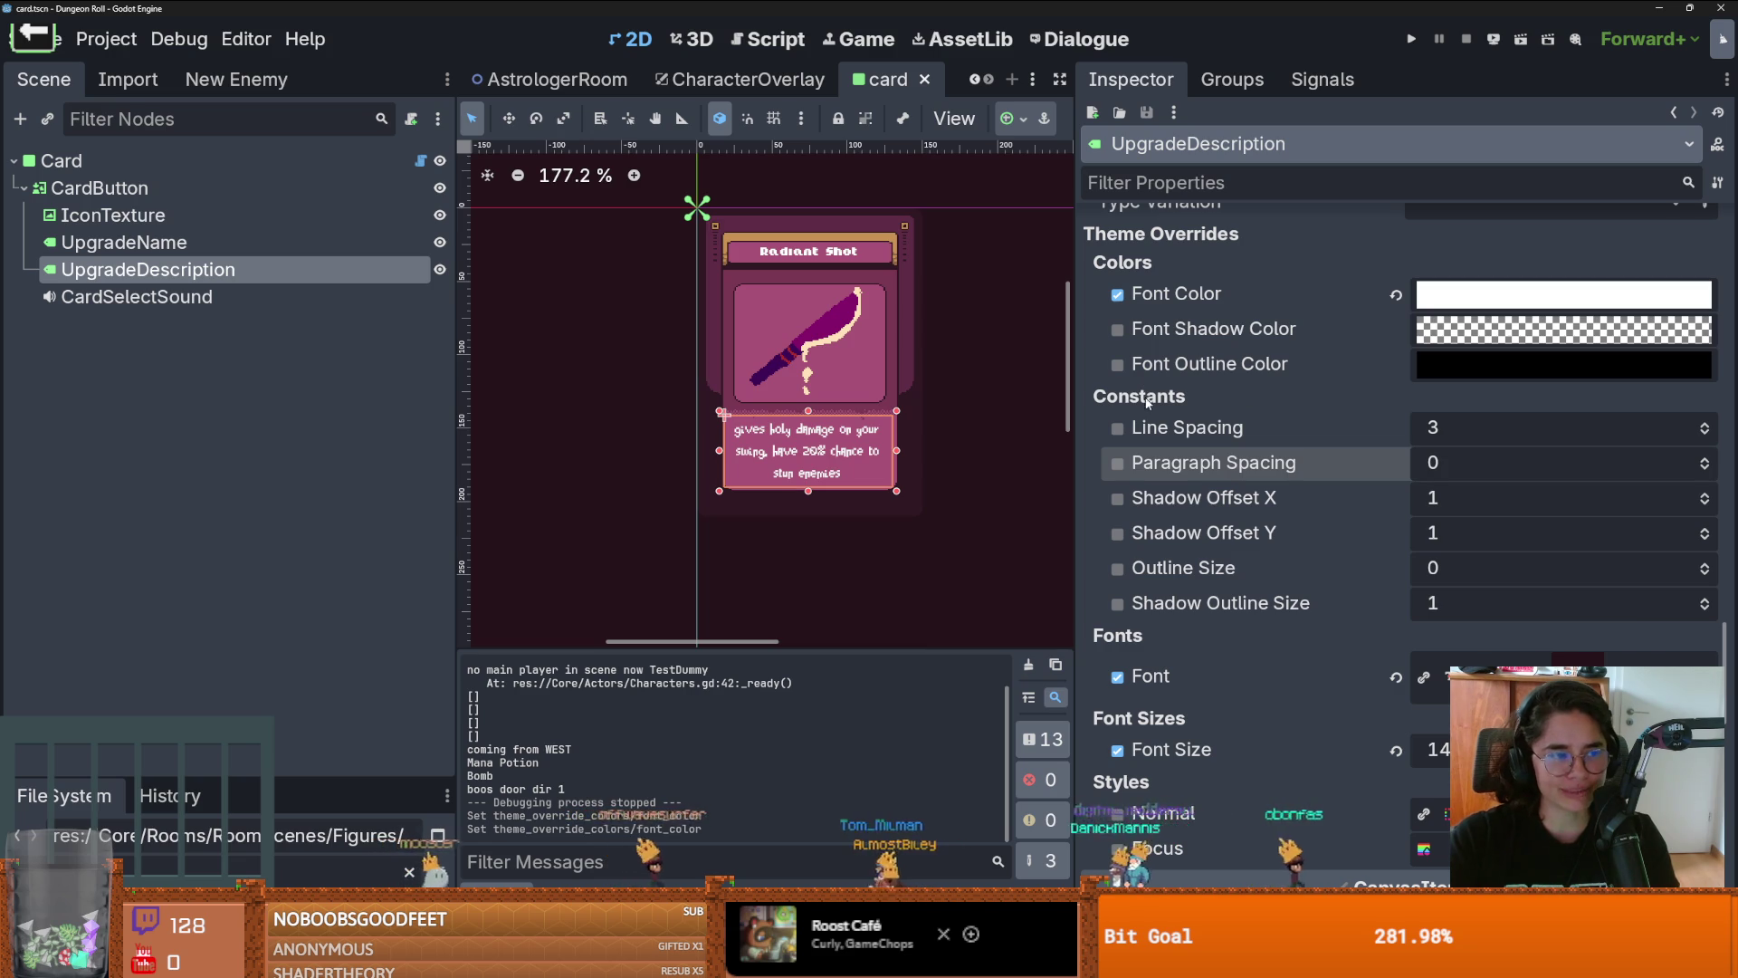
mouse_move(456, 334)
left_mouse_down()
mouse_move(342, 340)
mouse_move(394, 342)
left_mouse_up()
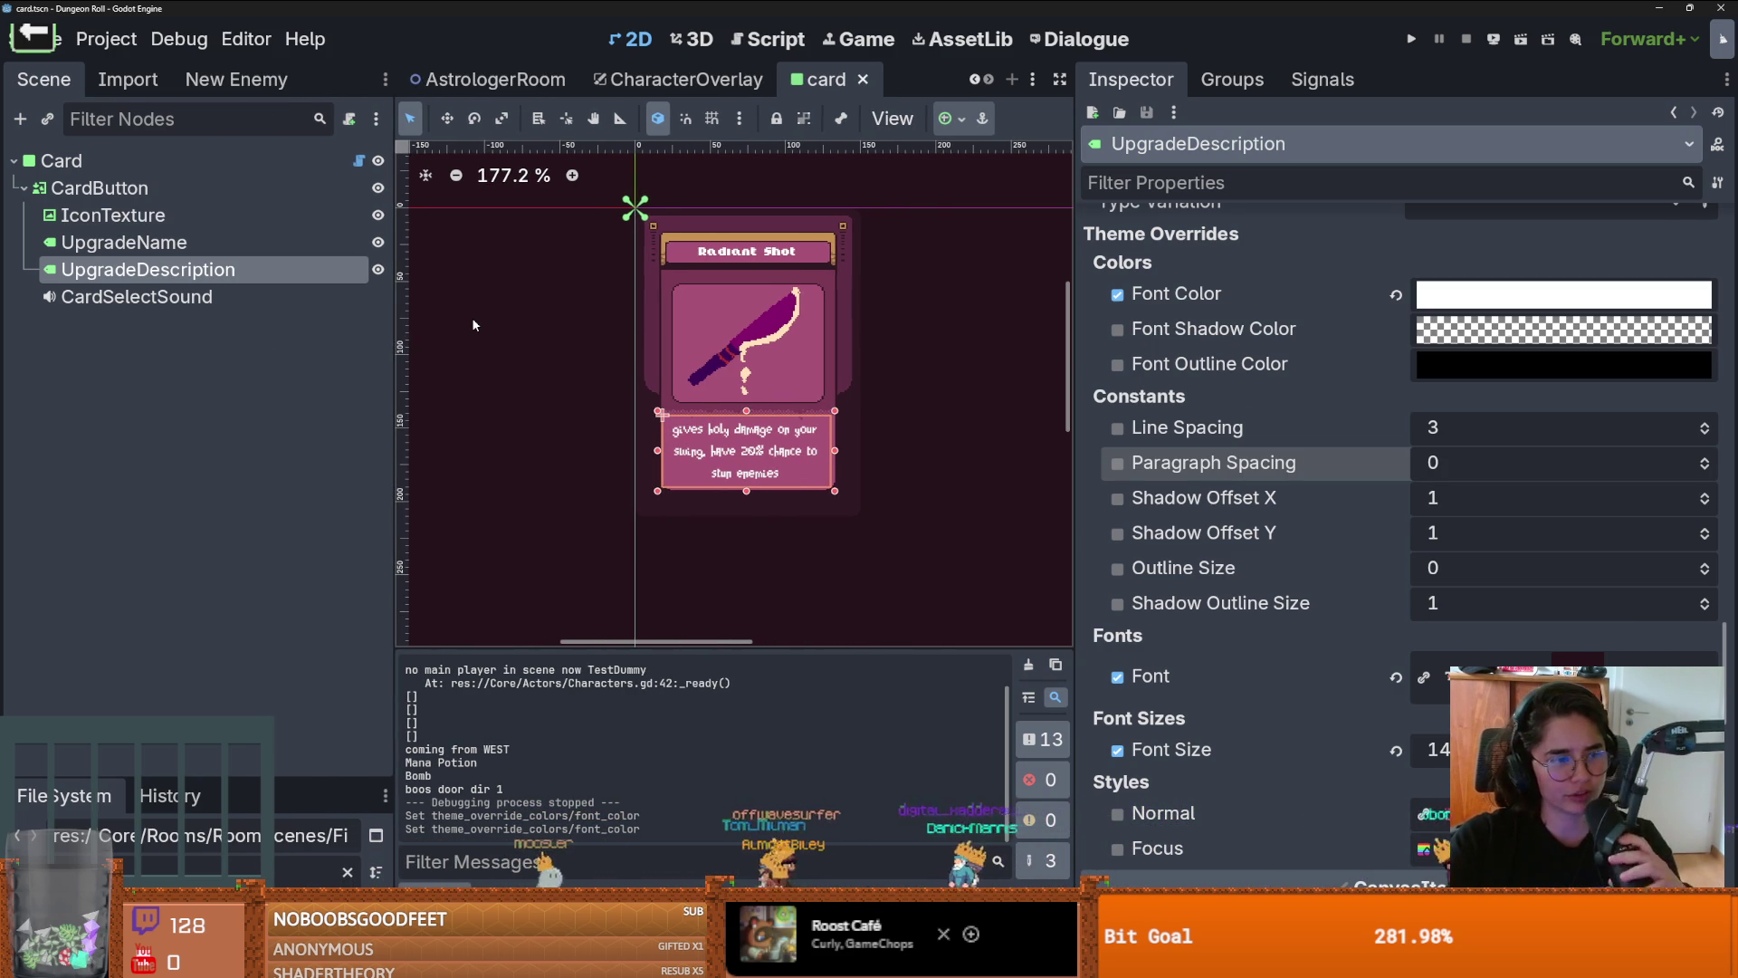
left_click(1411, 39)
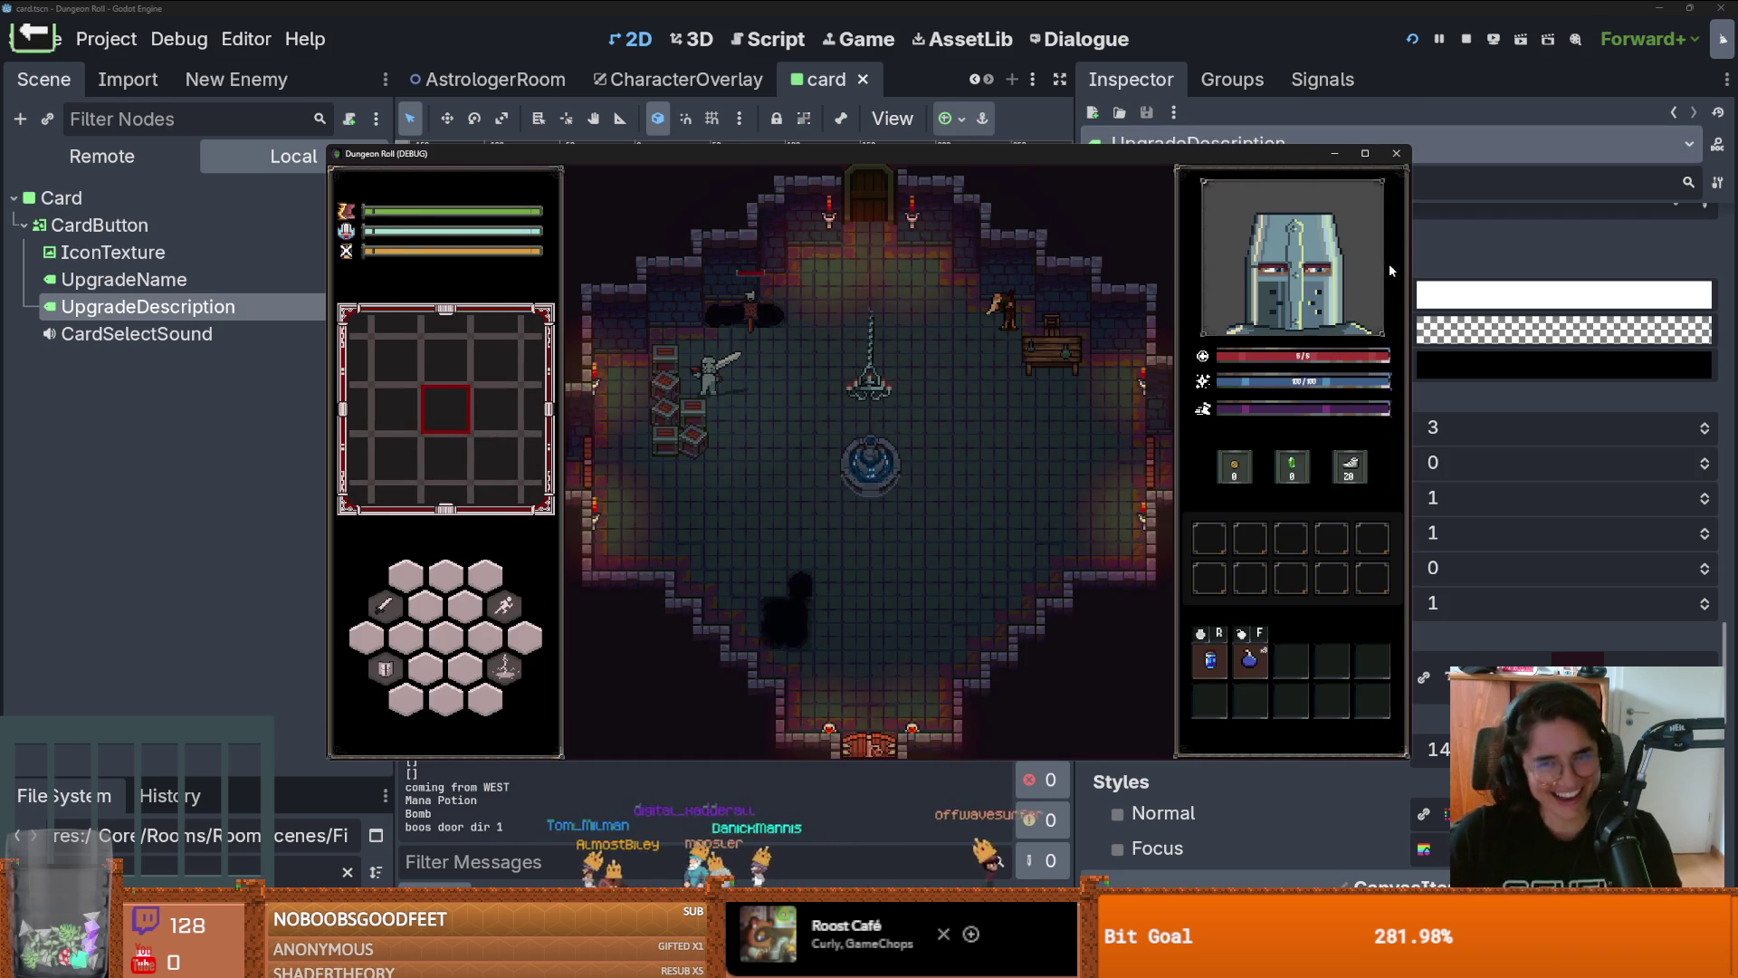
- Maximize the game window and enter the Astrologer room from the debug room list
left_click(1364, 154)
key("d")
key("w")
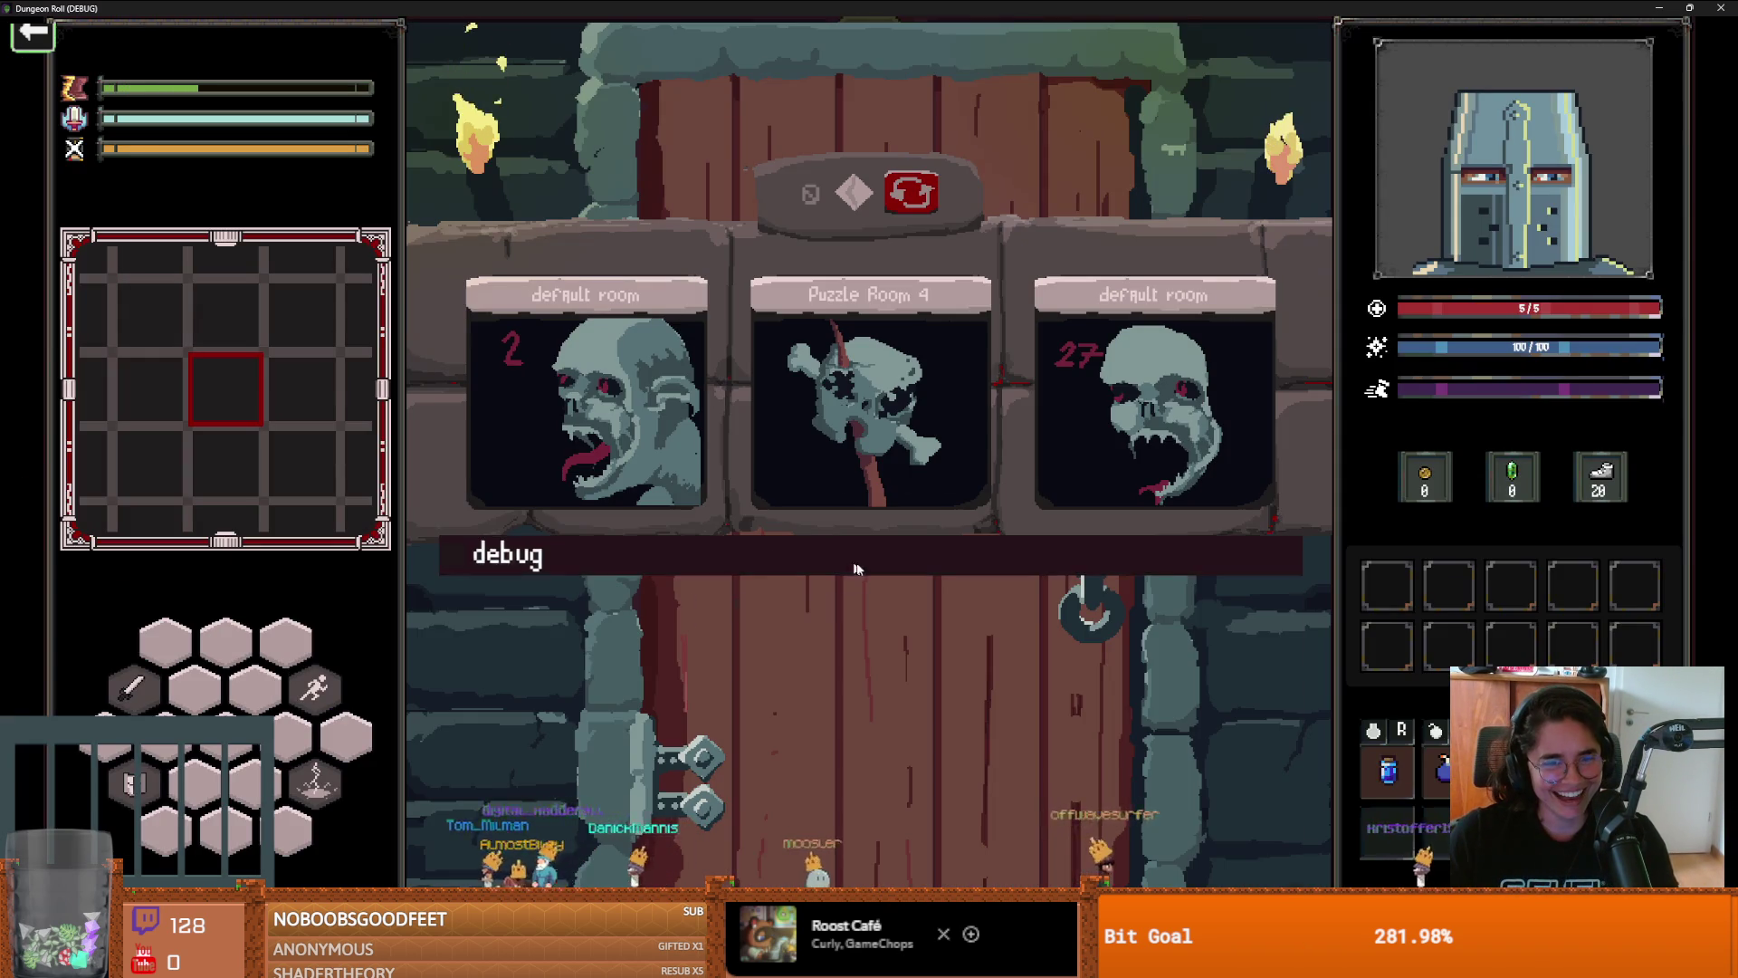
left_click(842, 555)
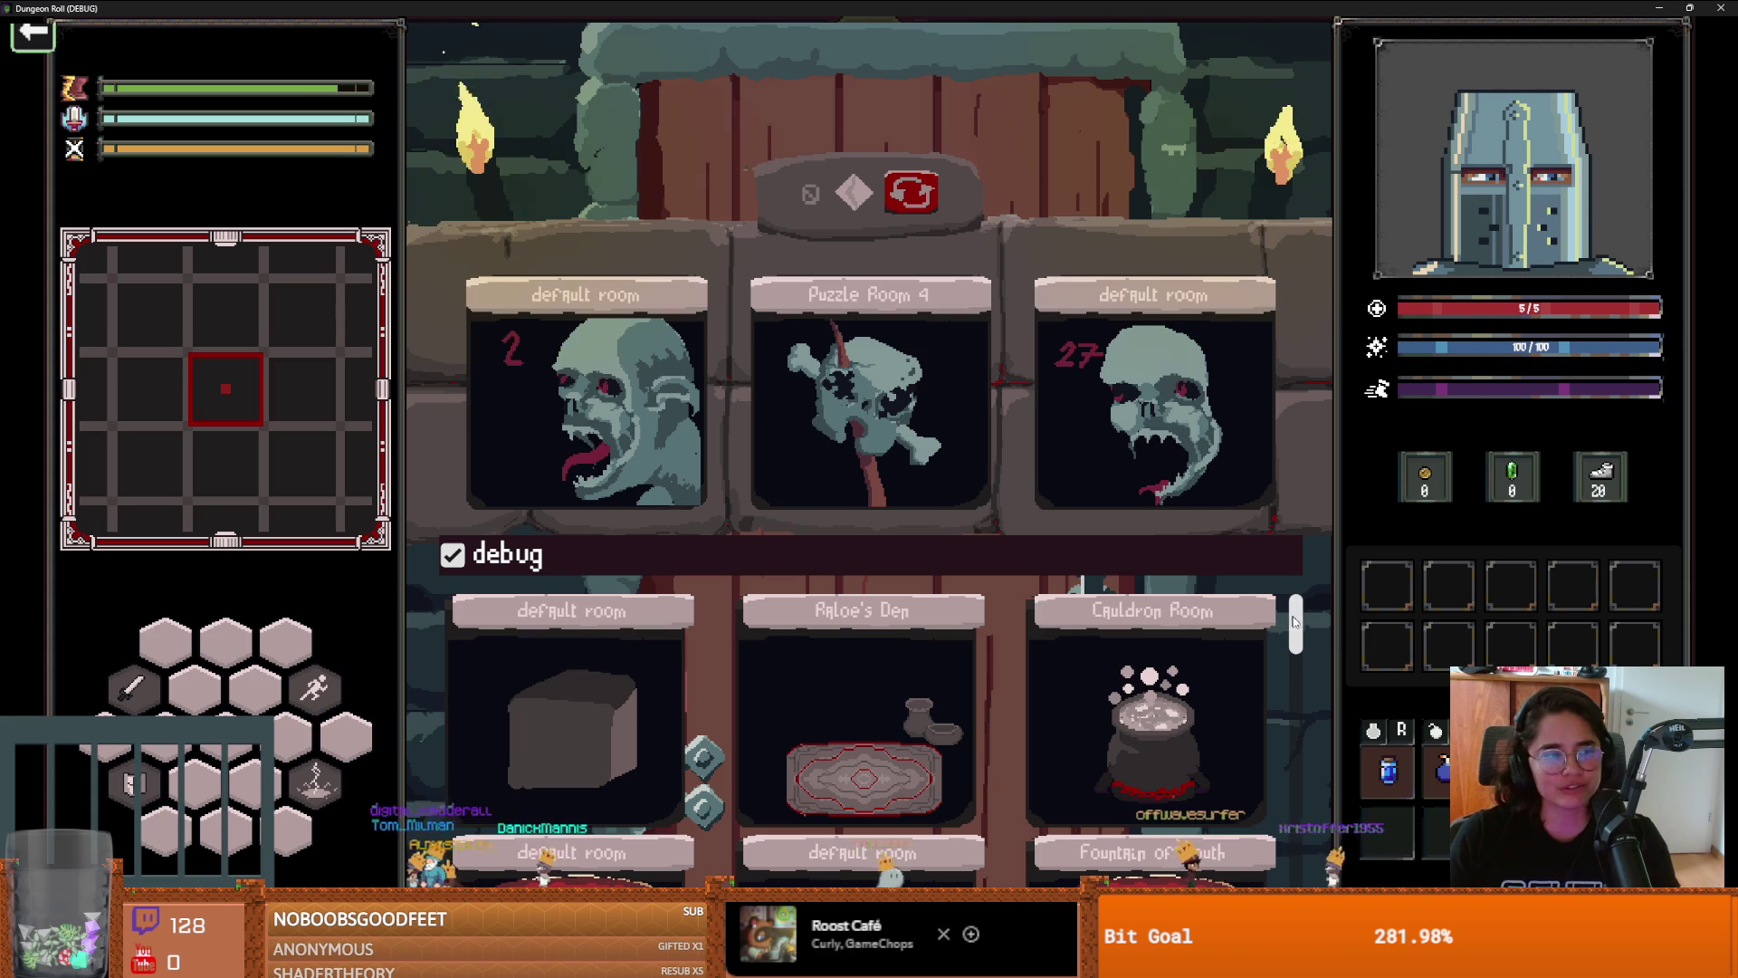
scroll(1297, 629, "down", 3)
left_click(666, 738)
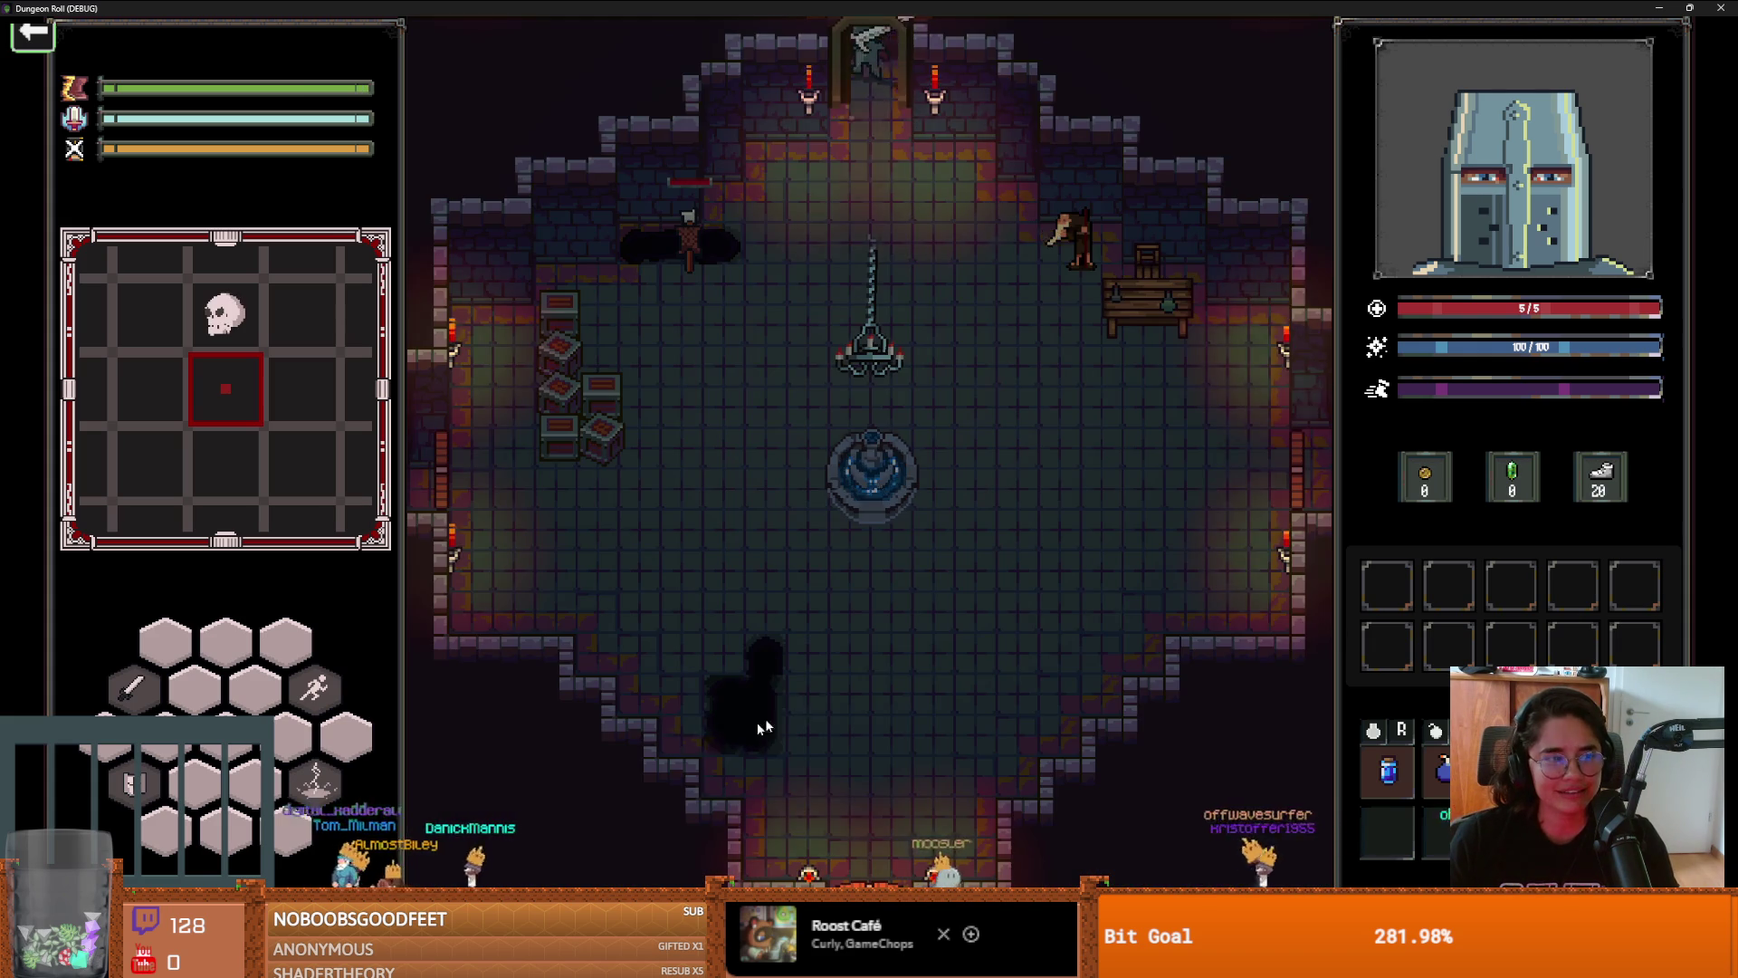
- Walk the knight around the room and up to the Astrologer
key("w")
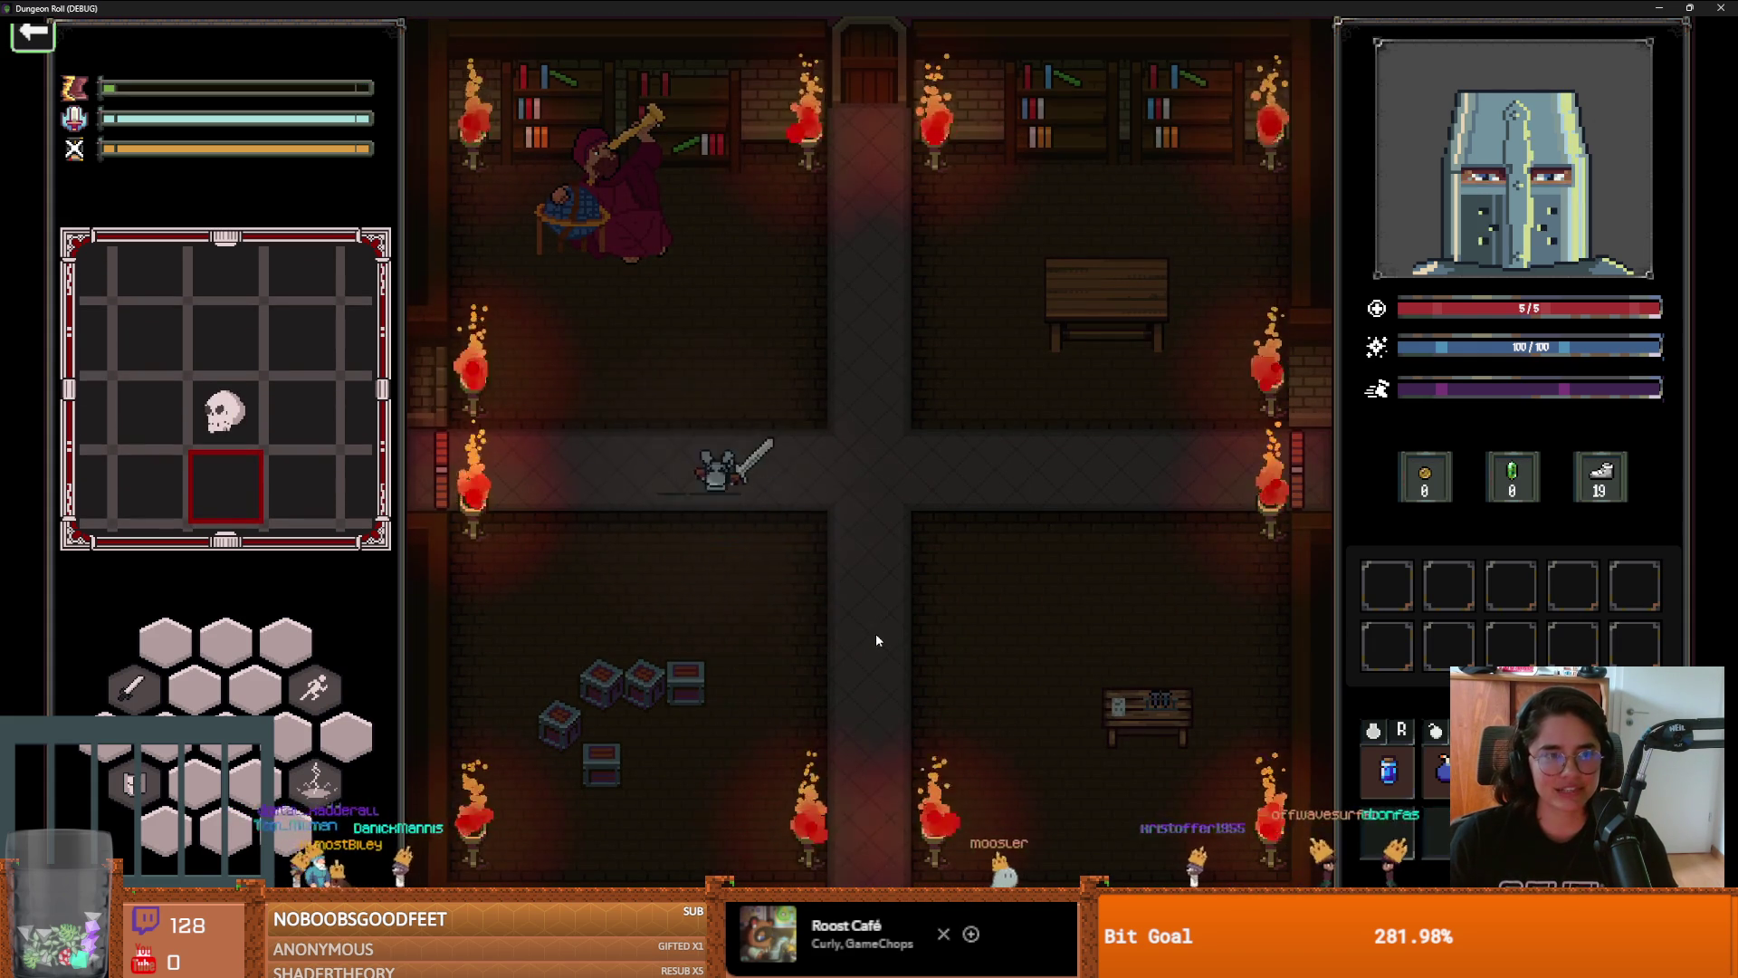
key("d")
key("s")
key("a")
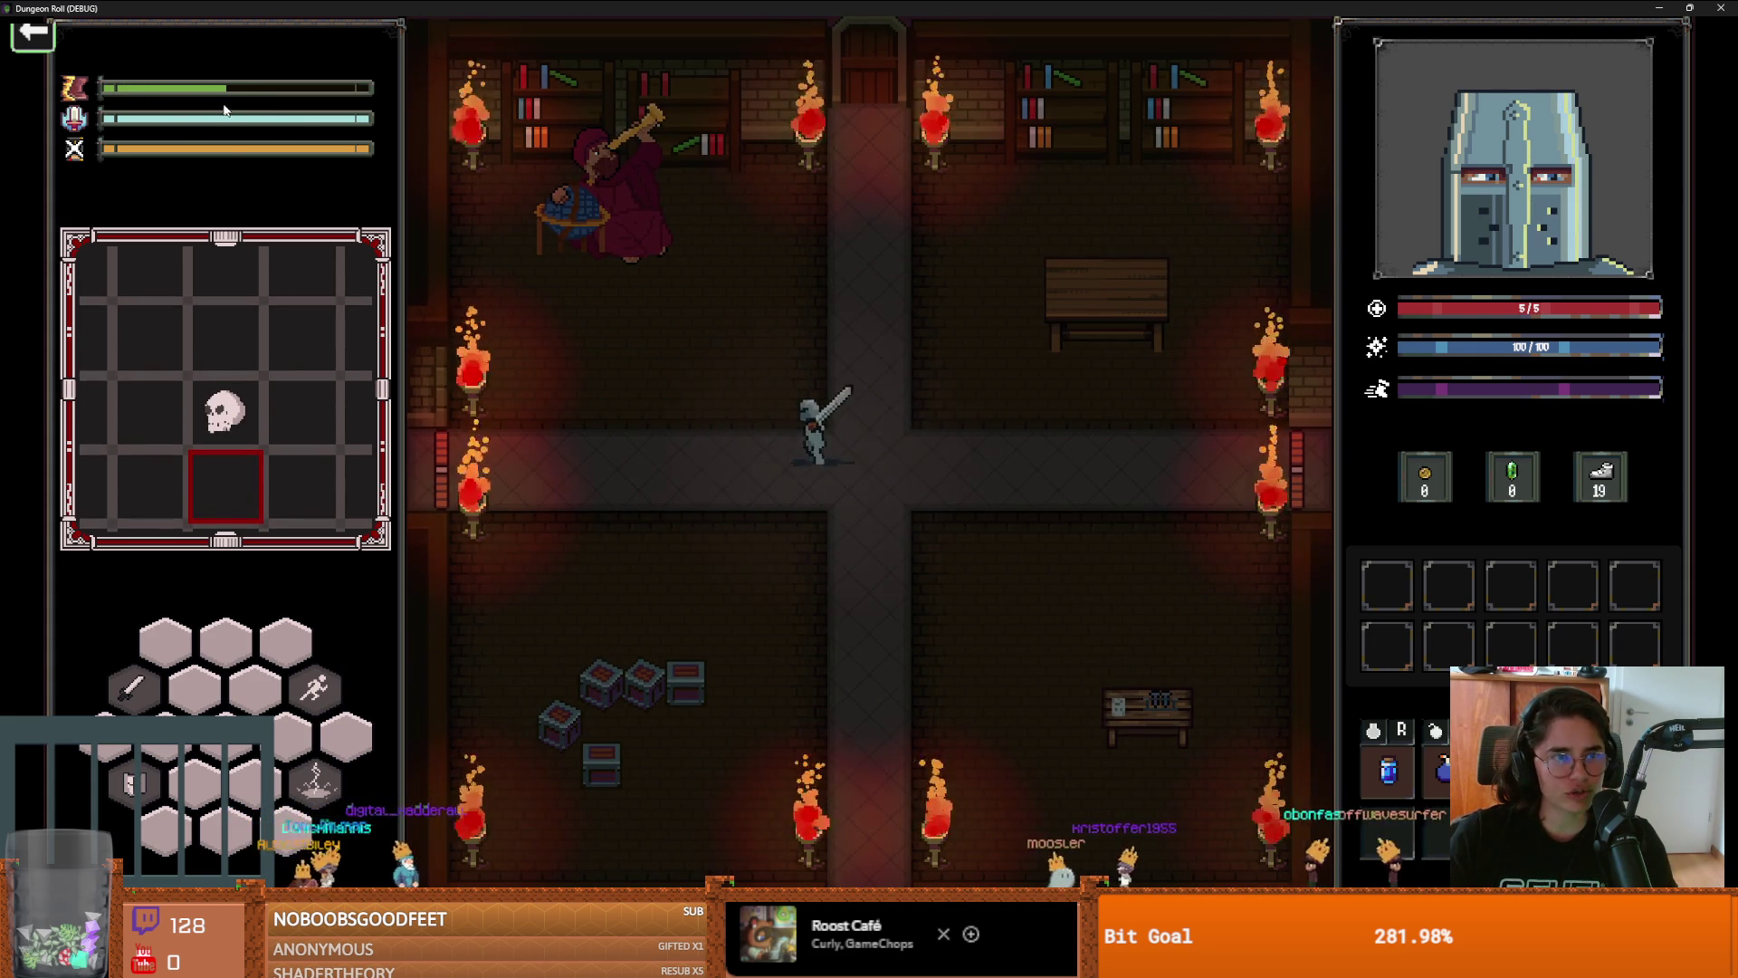
key("d")
key("w")
key("a")
key("s")
key("d")
key("w")
key("a")
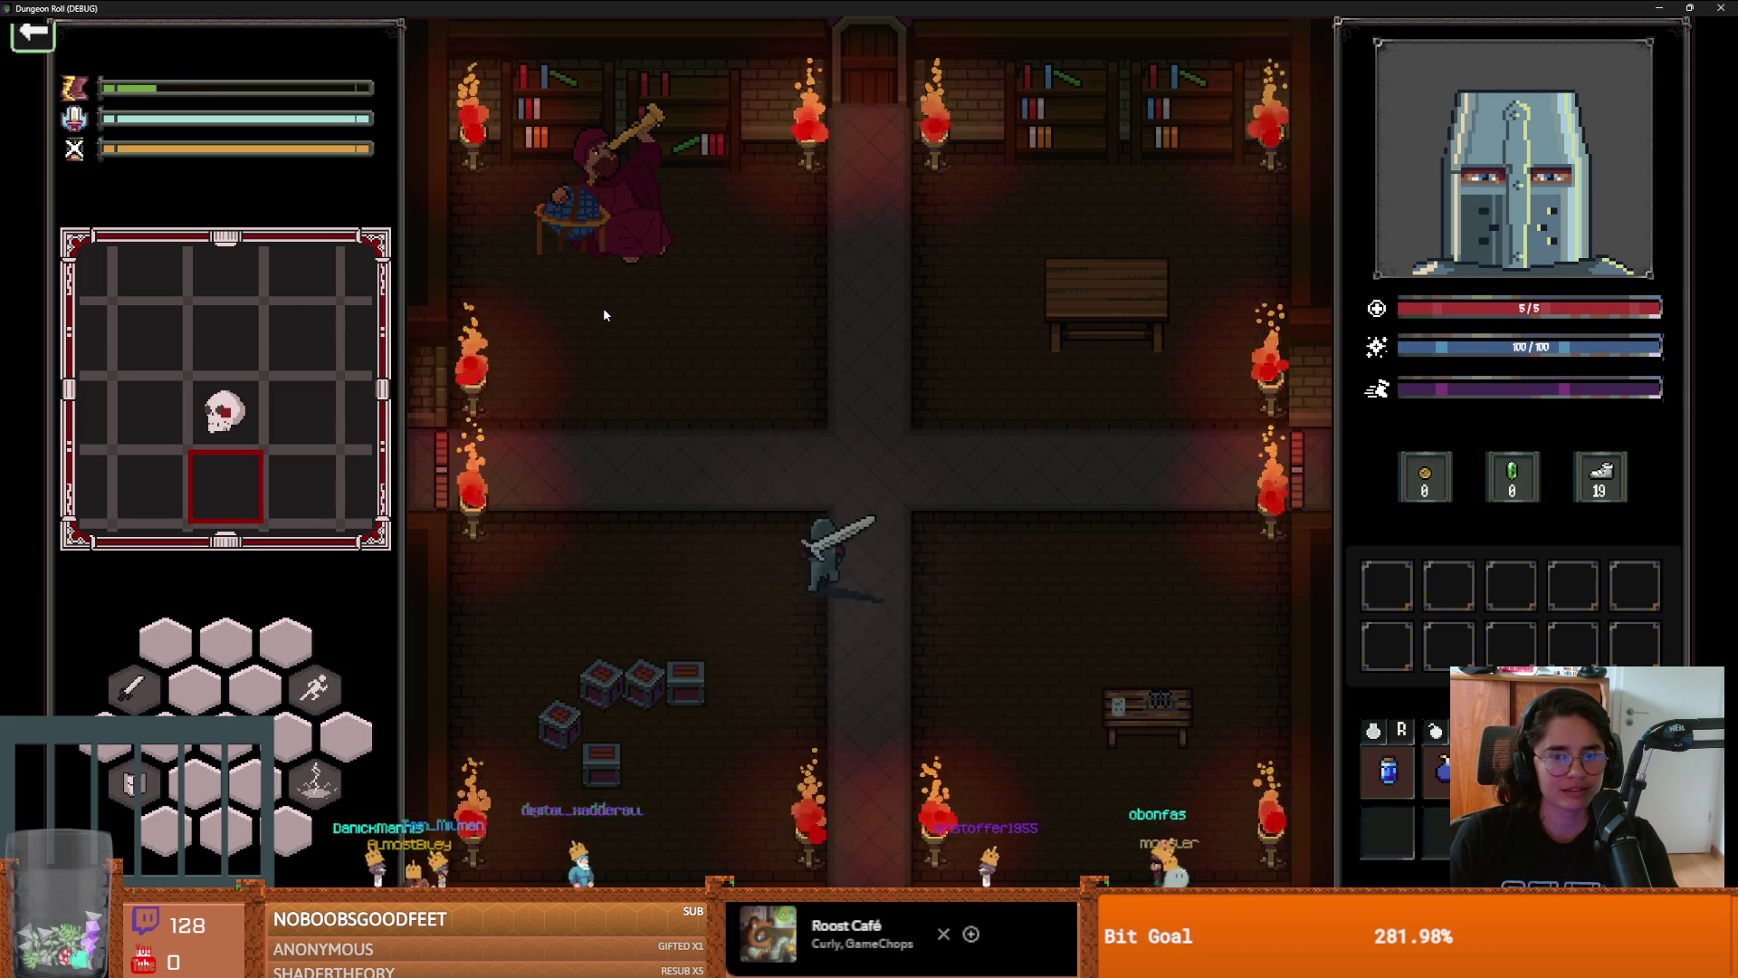
- Talk to the Astrologer, choose Upgrades, and pick the Faster Roll Cooldown card
key("e")
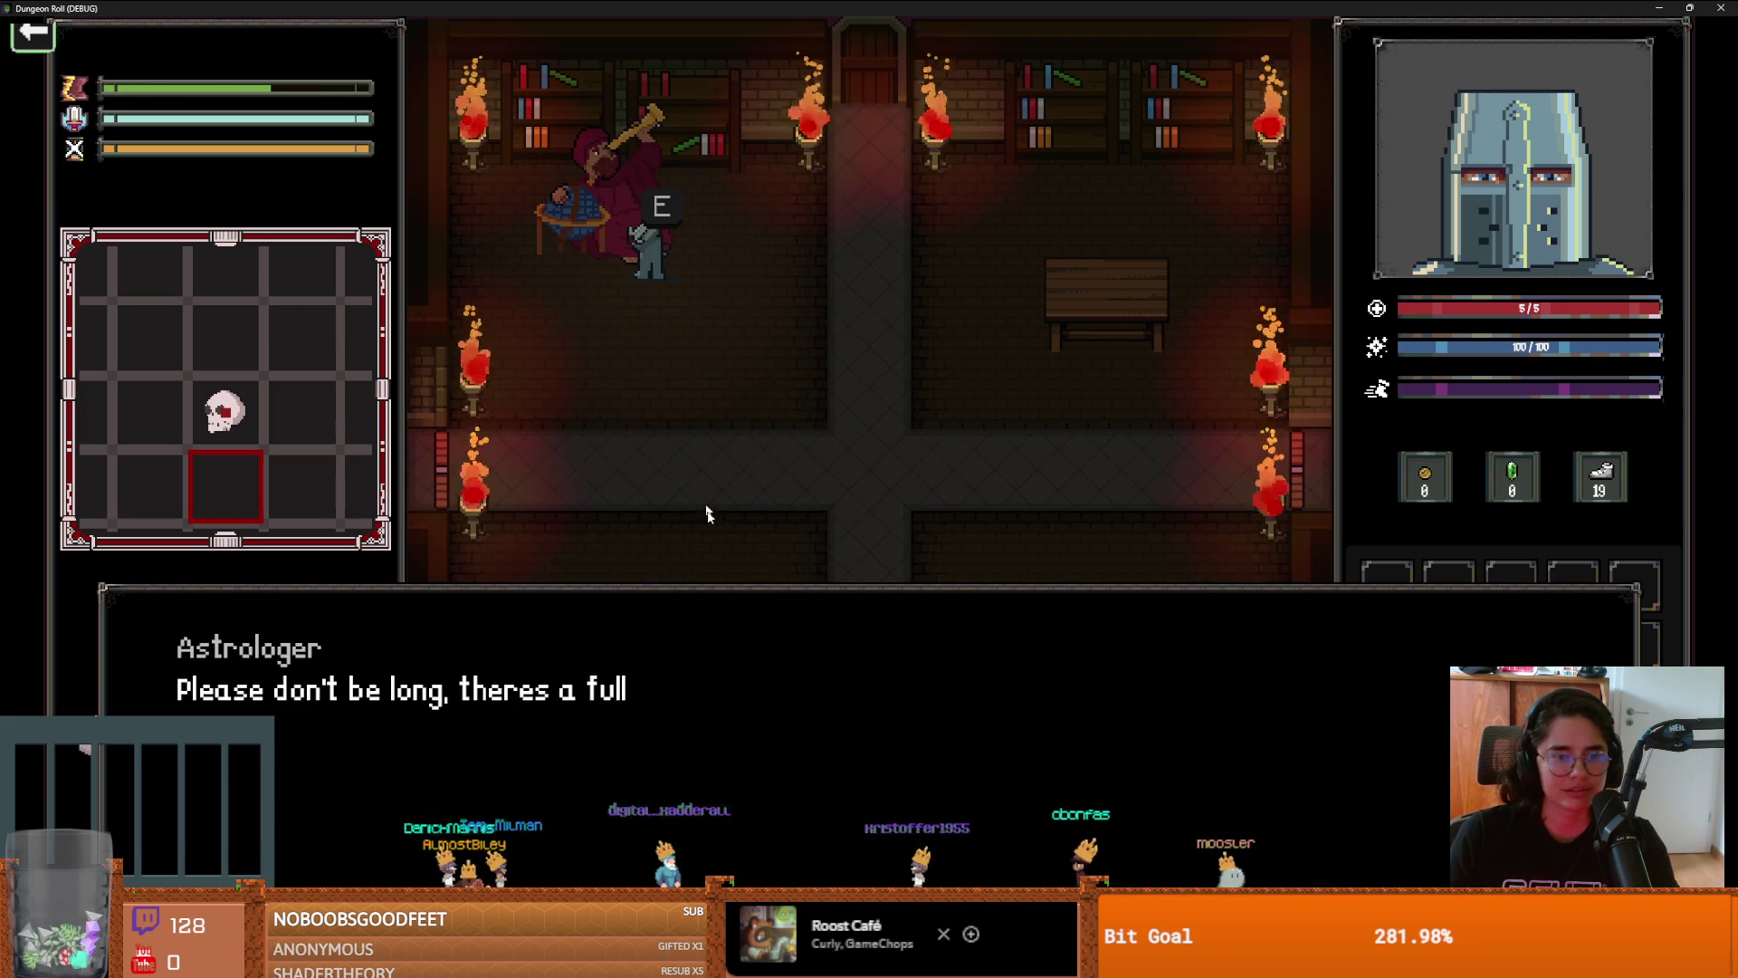
left_click(710, 494)
left_click(751, 535)
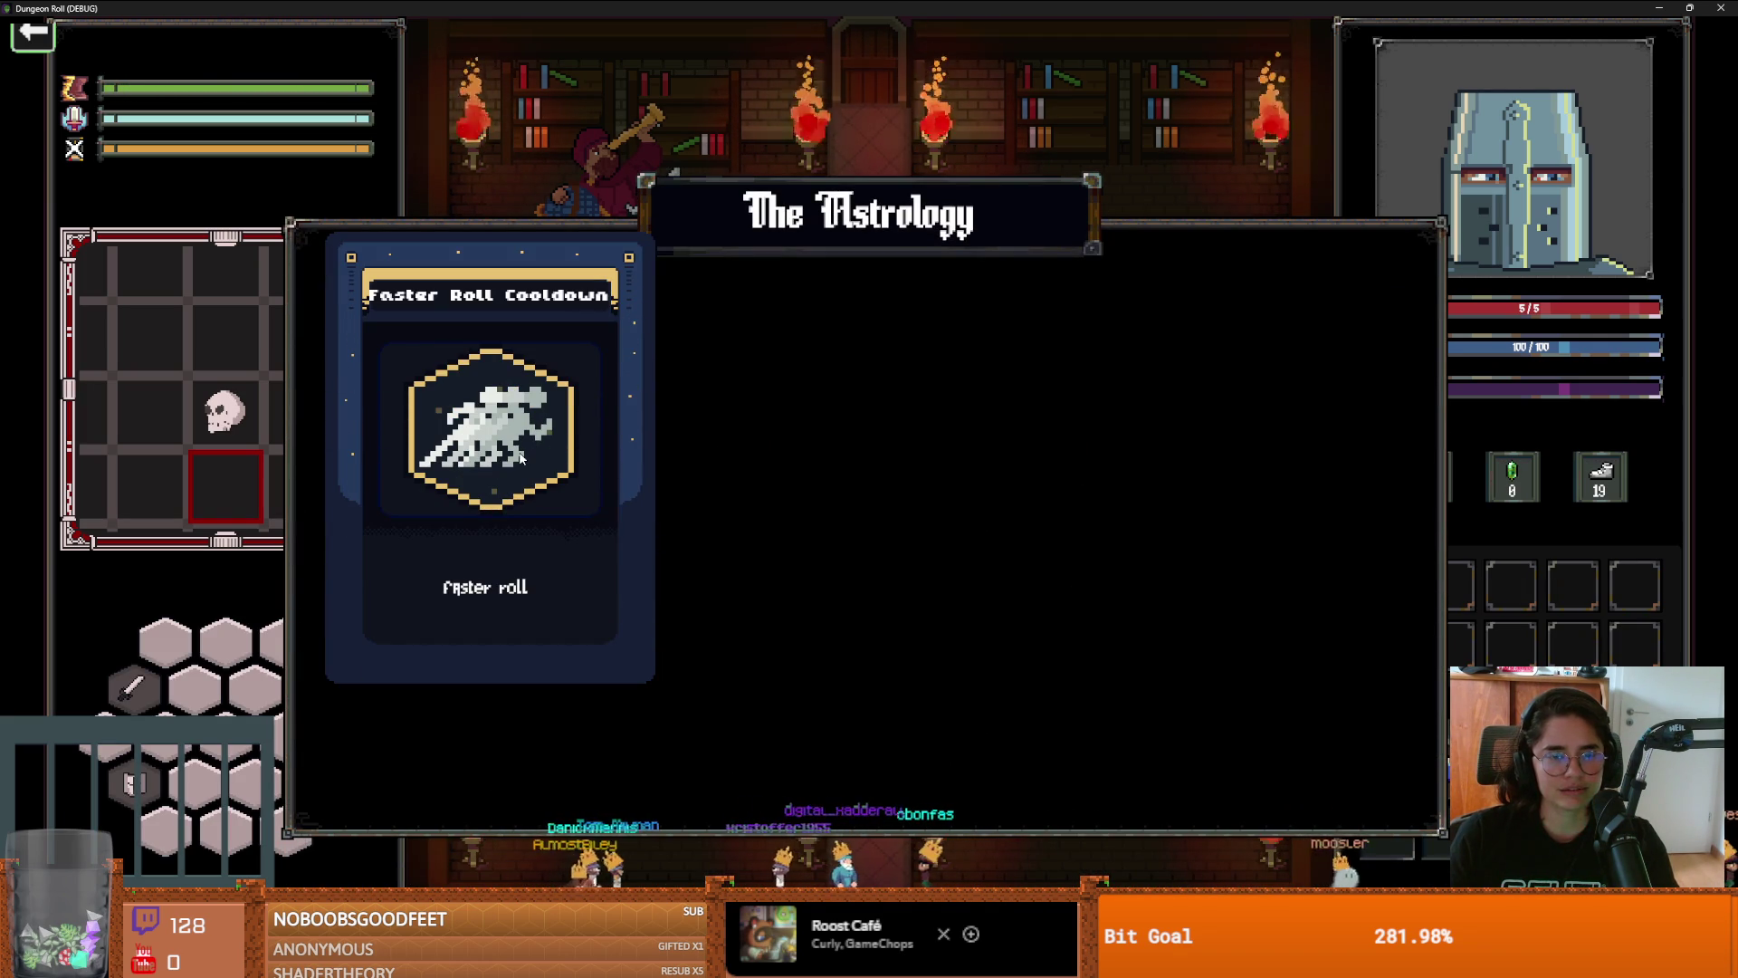
left_click(521, 457)
- Walk the knight back to the crossing
key("s")
key("d")
key("a")
key("w")
key("d")
key("s")
key("a")
key("d")
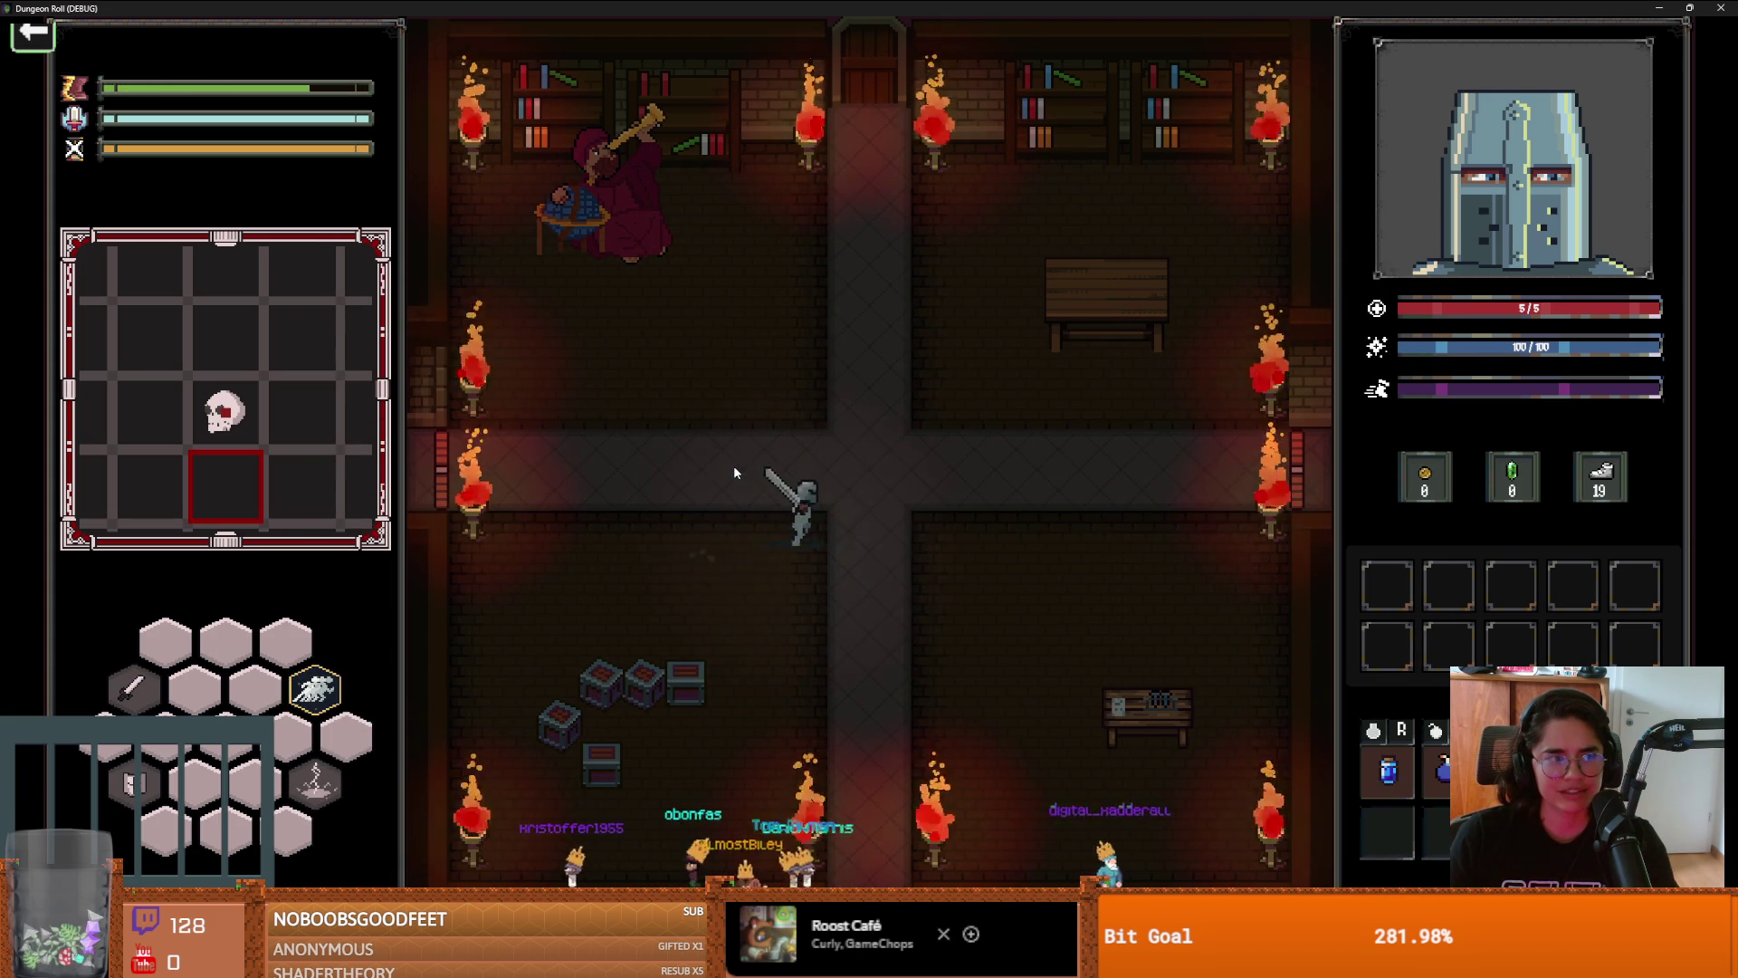
key("a")
- Roll the knight along the corridor to try the faster roll cooldown
key("w")
key("d")
key("a")
key("a")
key("d")
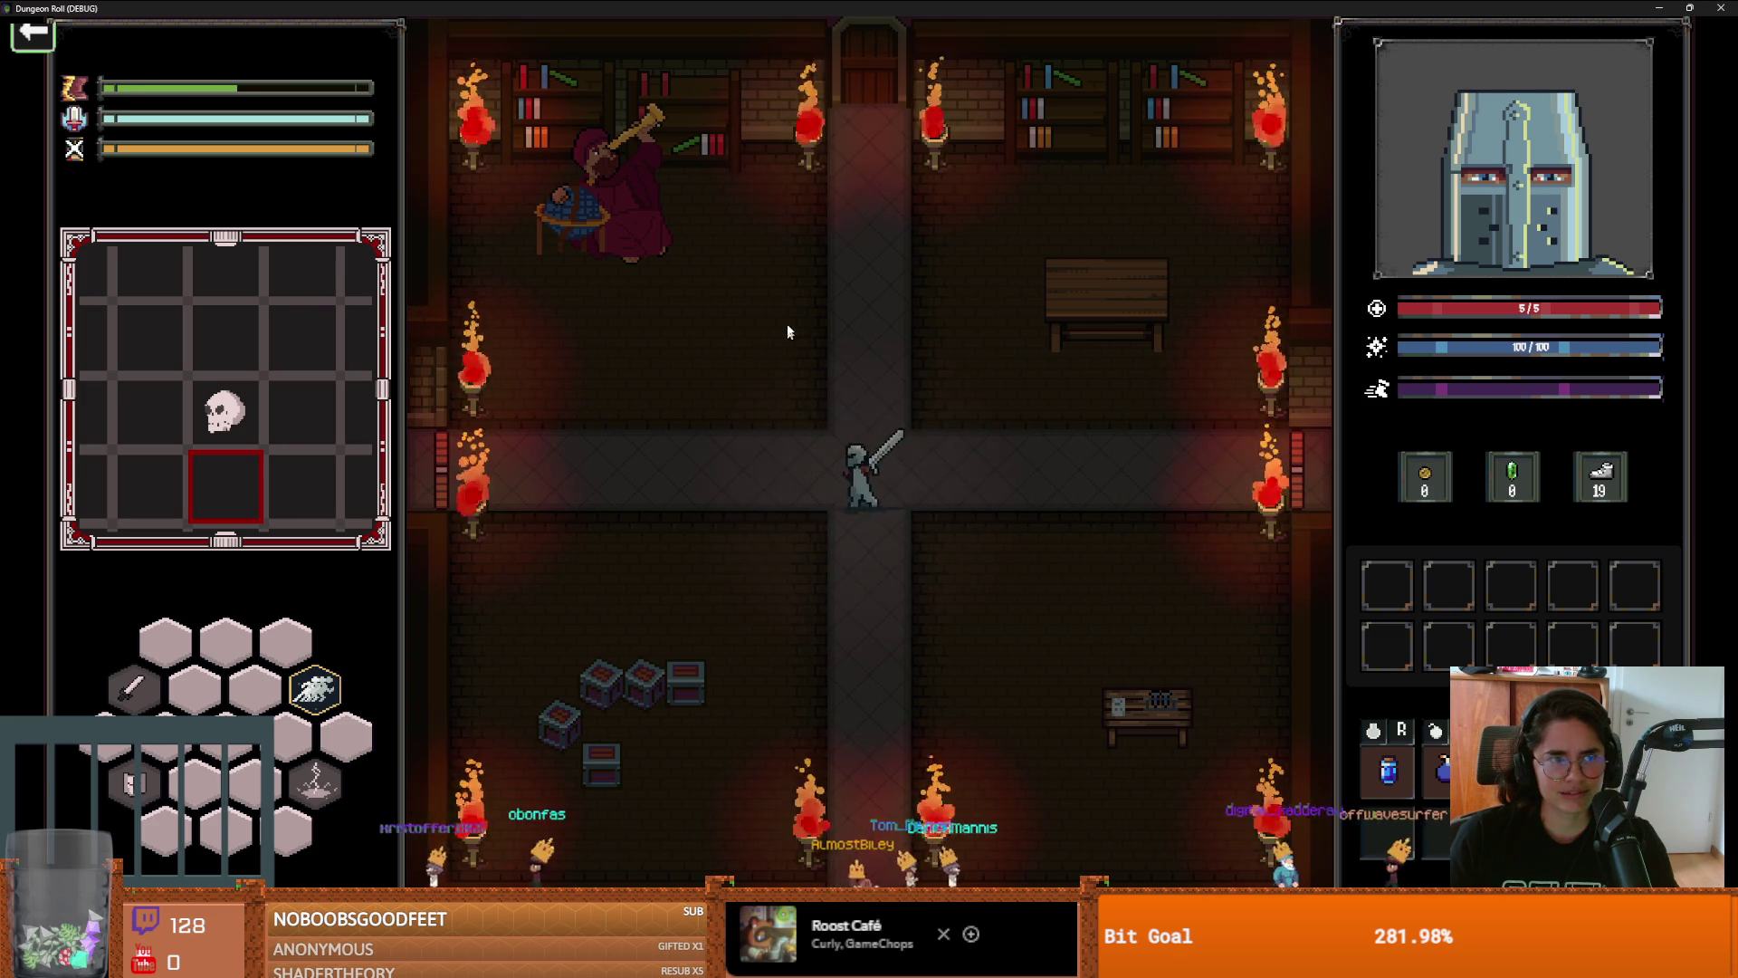
key("a")
key("w")
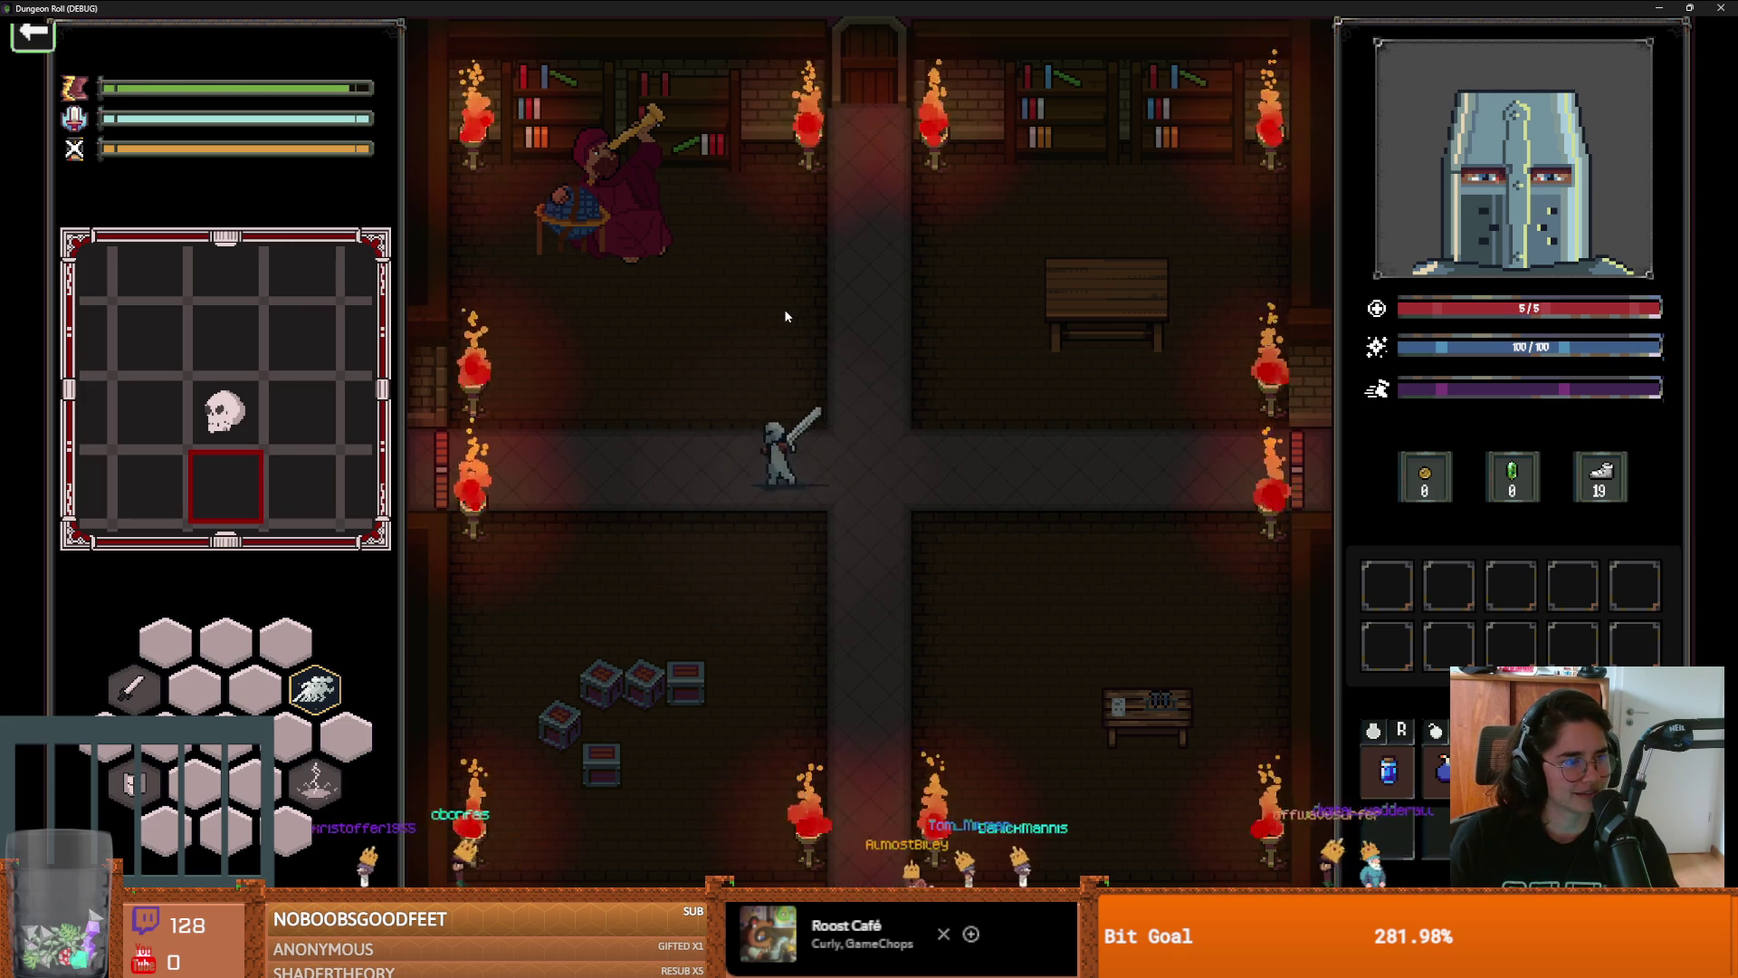
key("a")
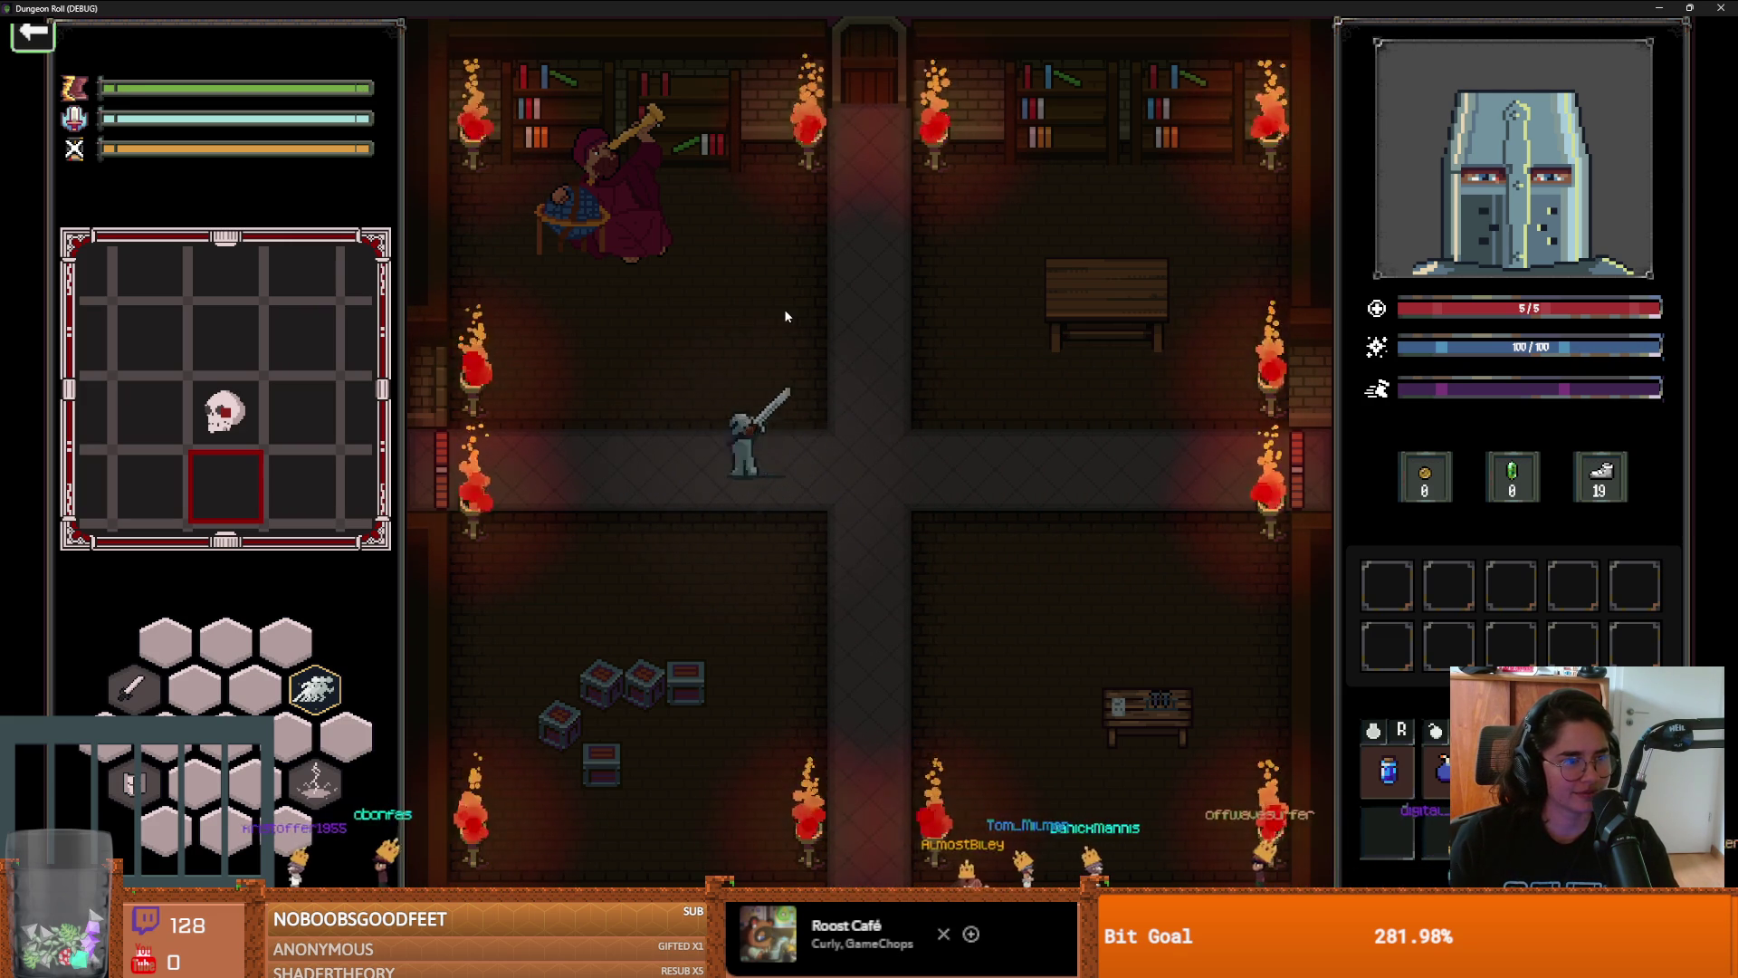
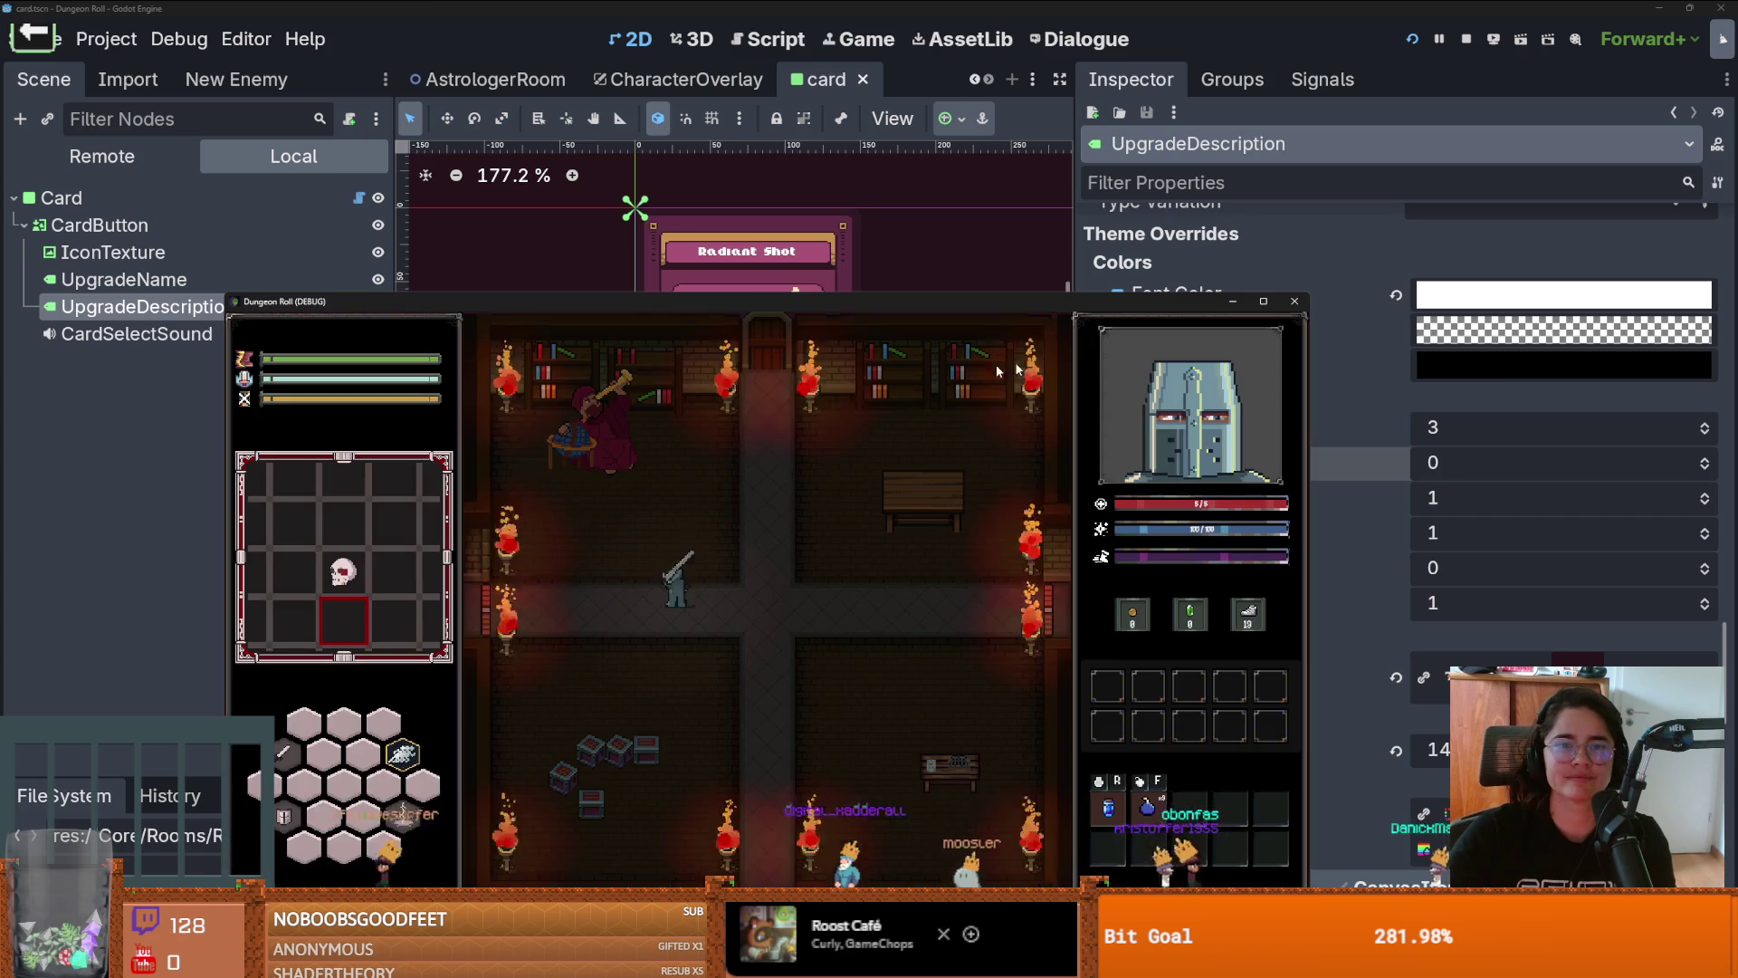
- Restart the running game and maximize its window
left_click(1287, 293)
key("ctrl+s")
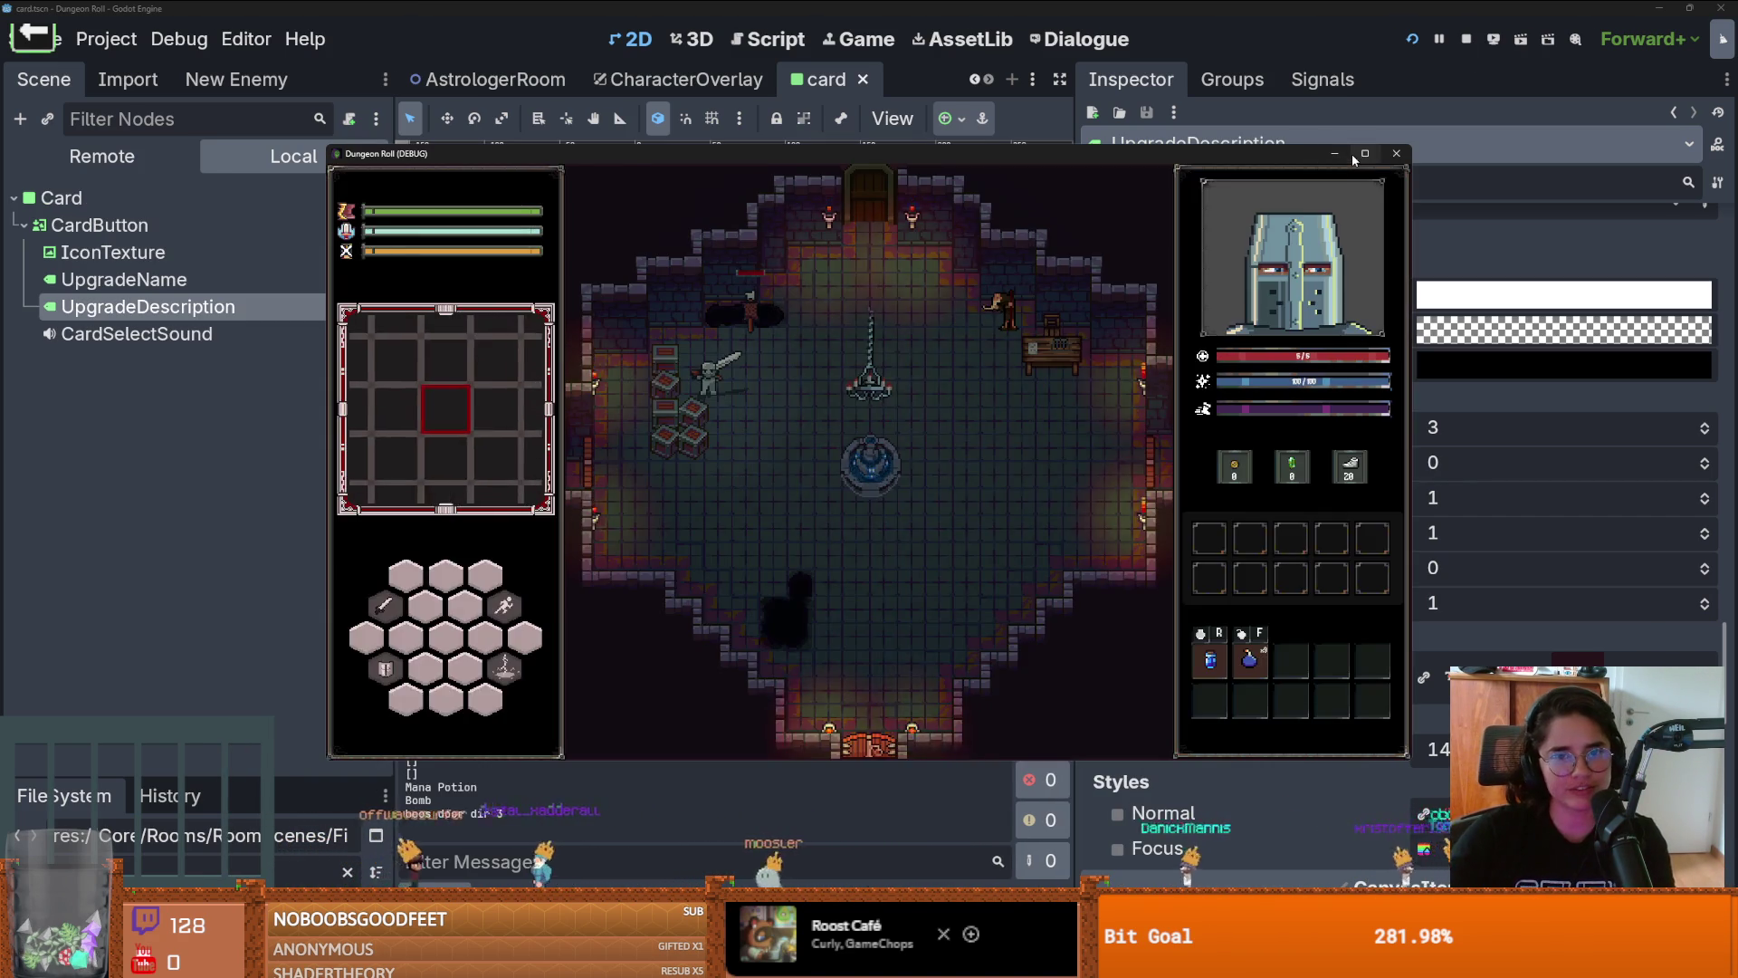
left_click(1358, 154)
key("w")
- Jump to The Astrologer Room from the debug room list and walk up to the Astrologer
left_click(676, 562)
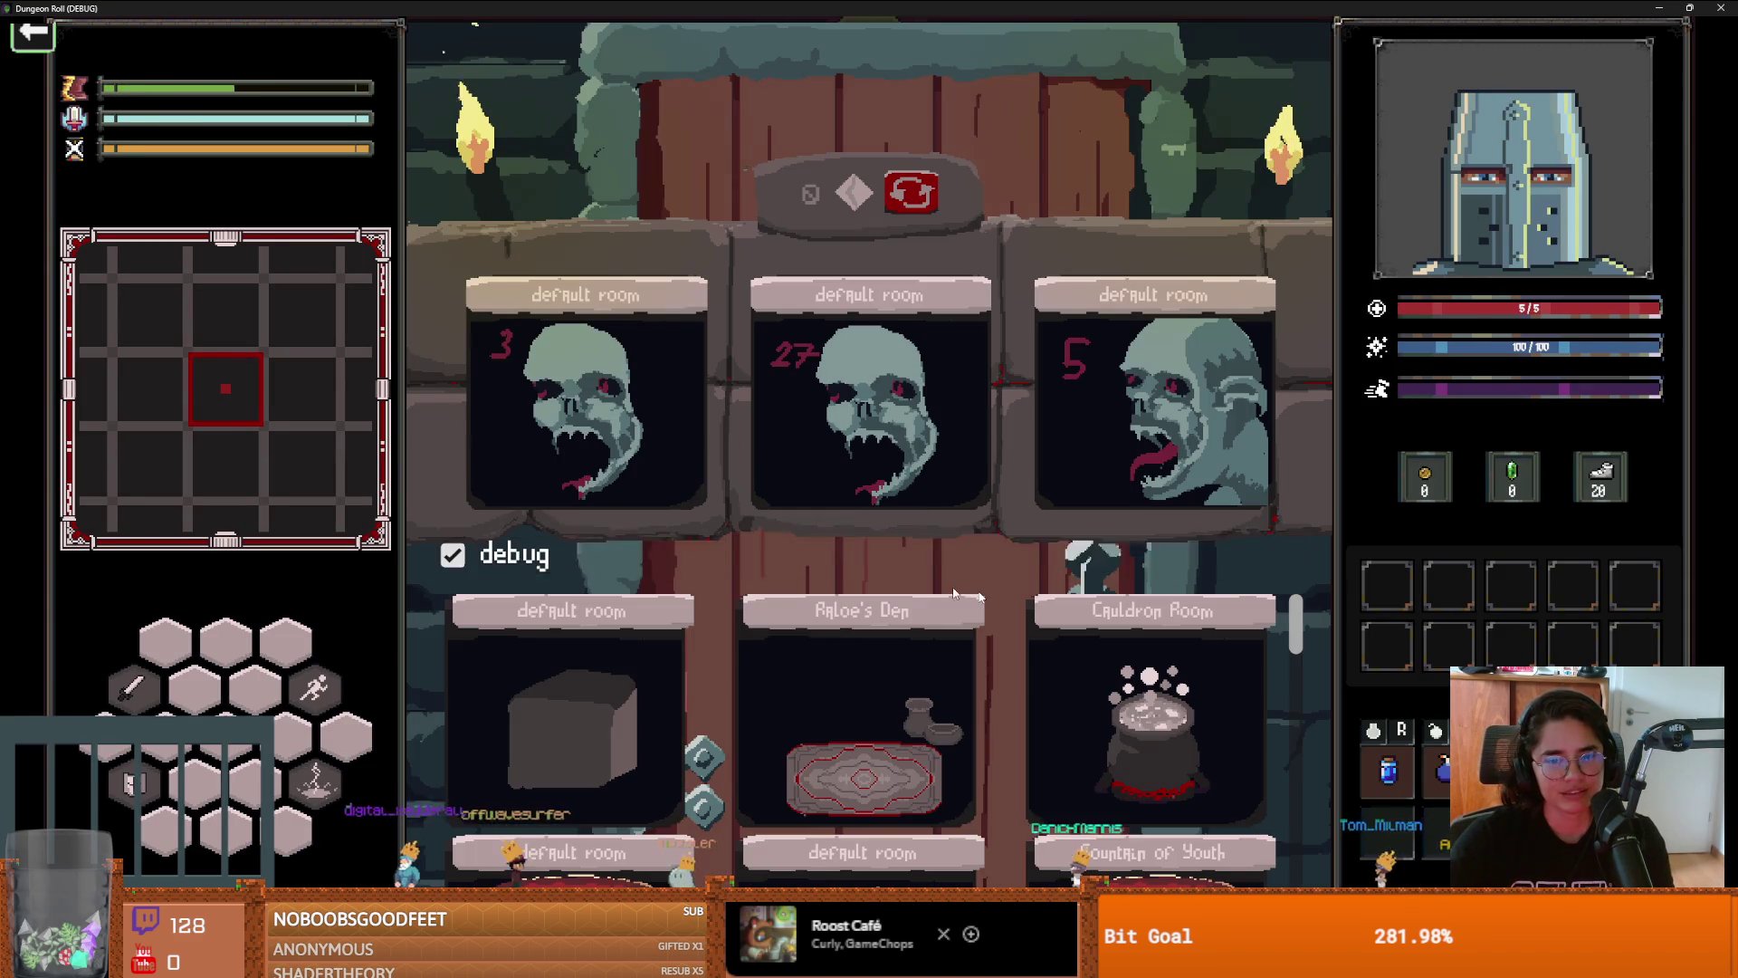
scroll(697, 770, "down", 3)
left_click(683, 744)
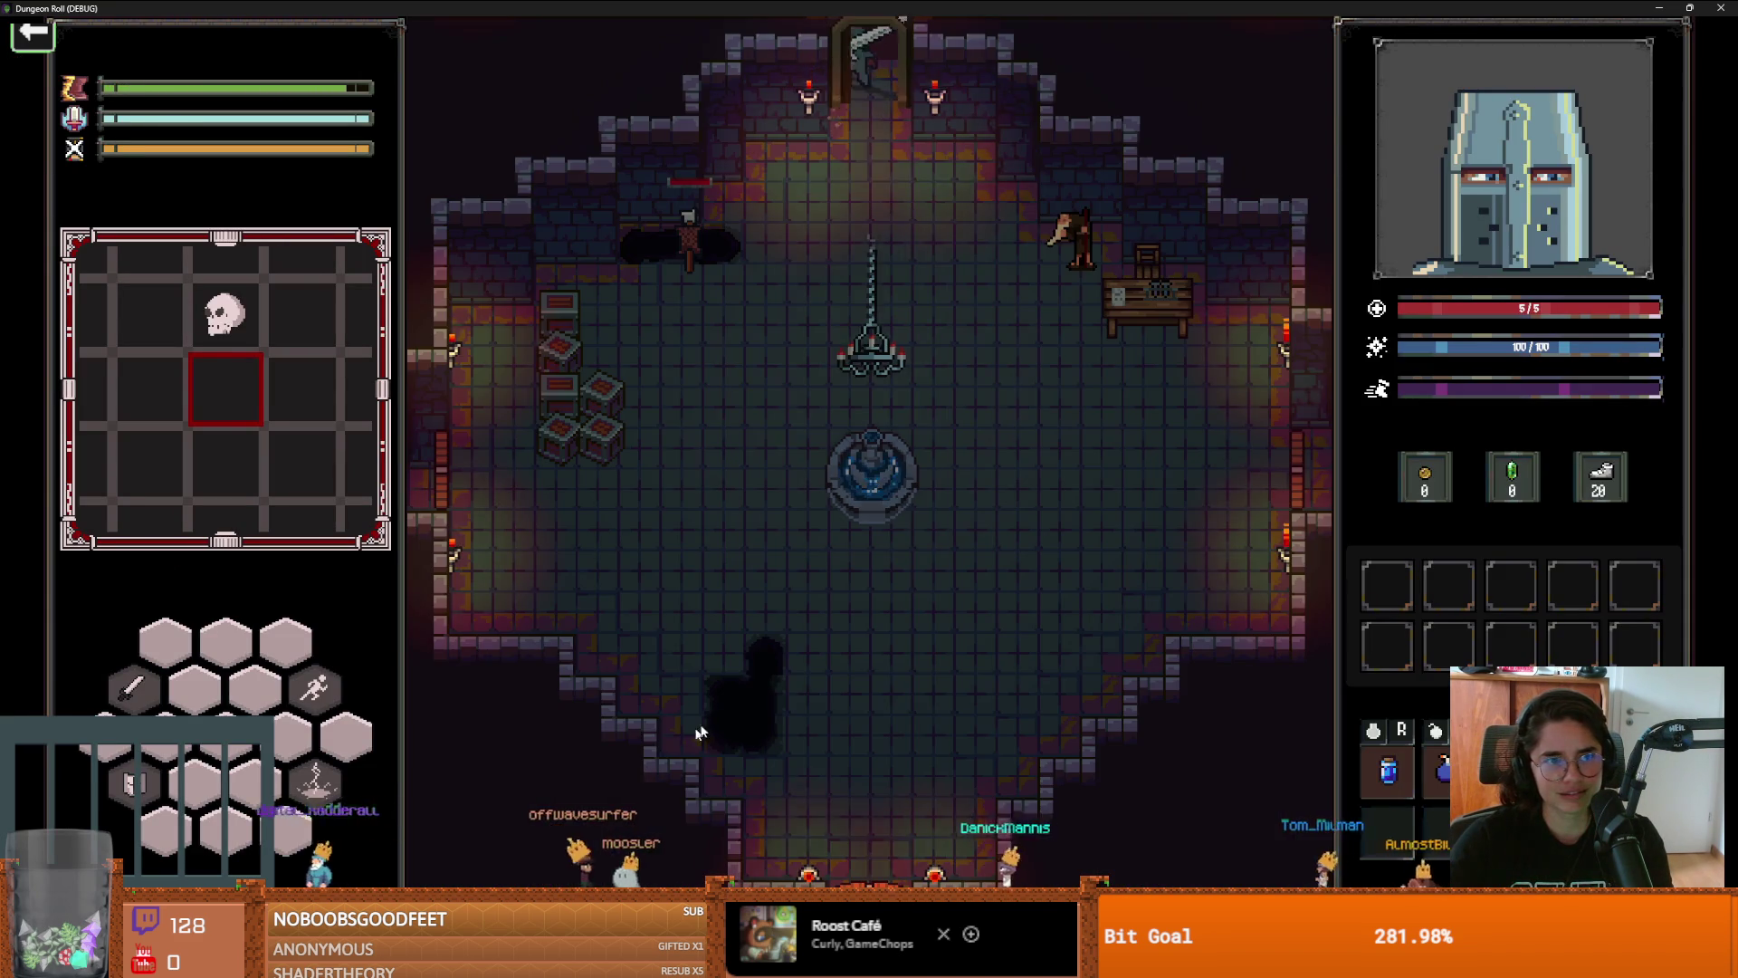
key("w")
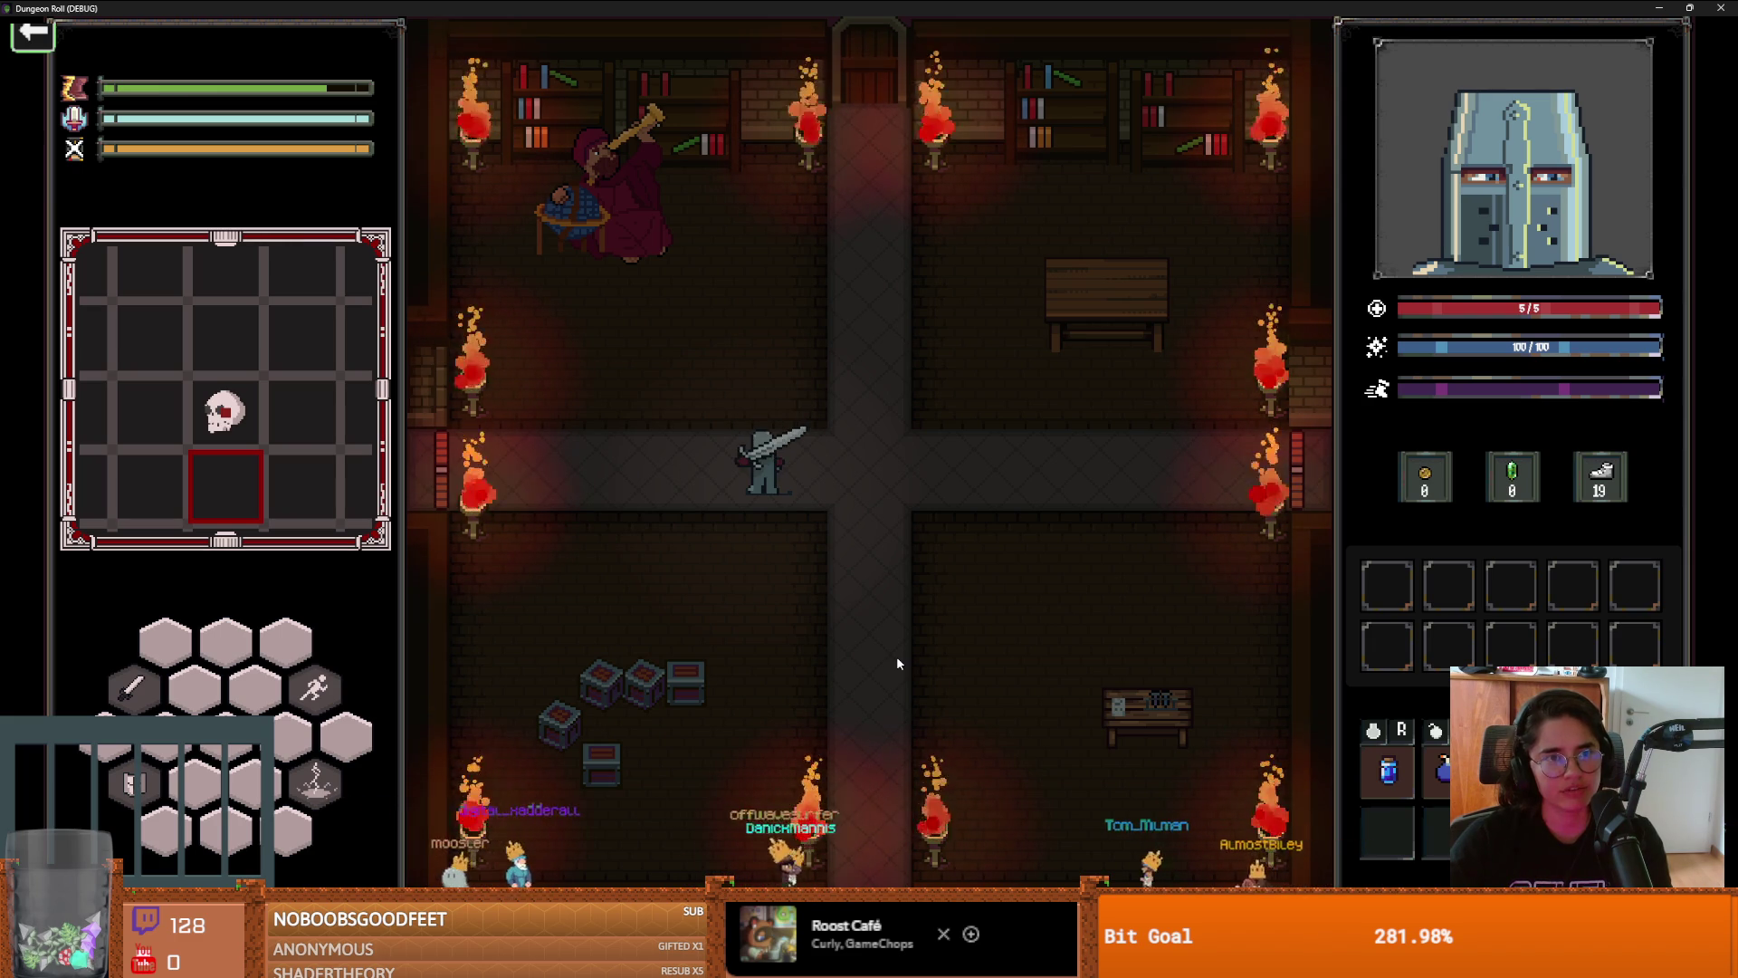
key("w")
key("a")
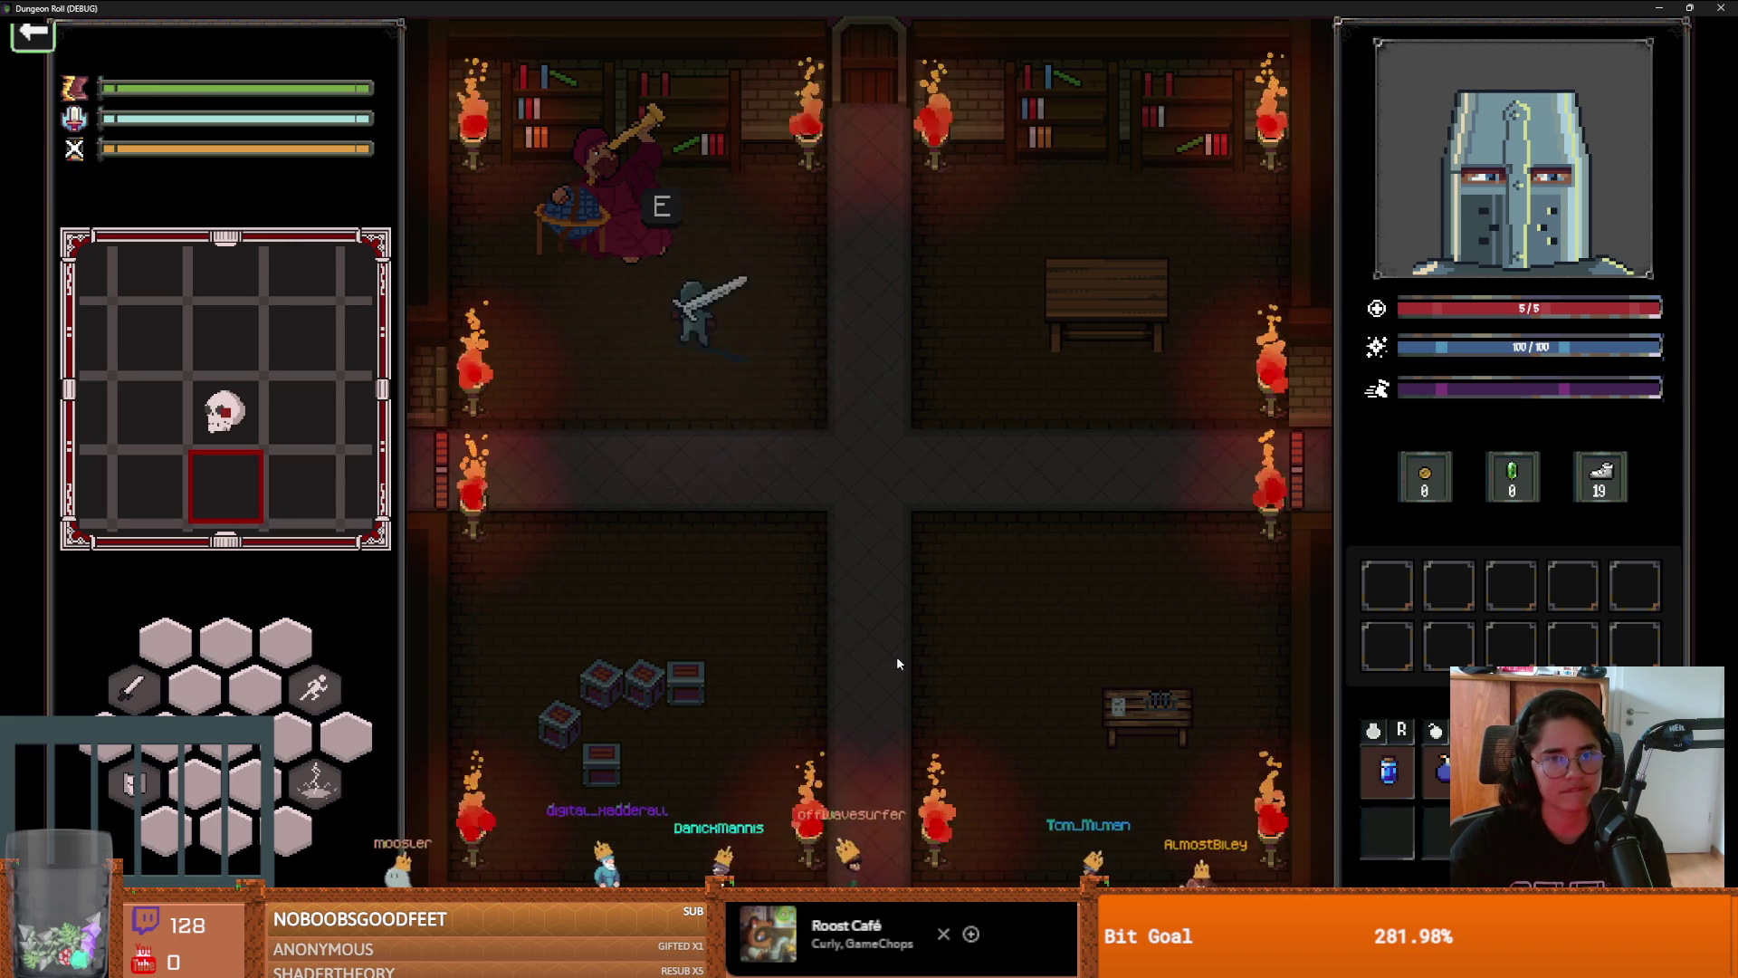
- Accept the Astrologer's Faster Roll Cooldown upgrade, test a roll, then stop the game
key("e")
key("e")
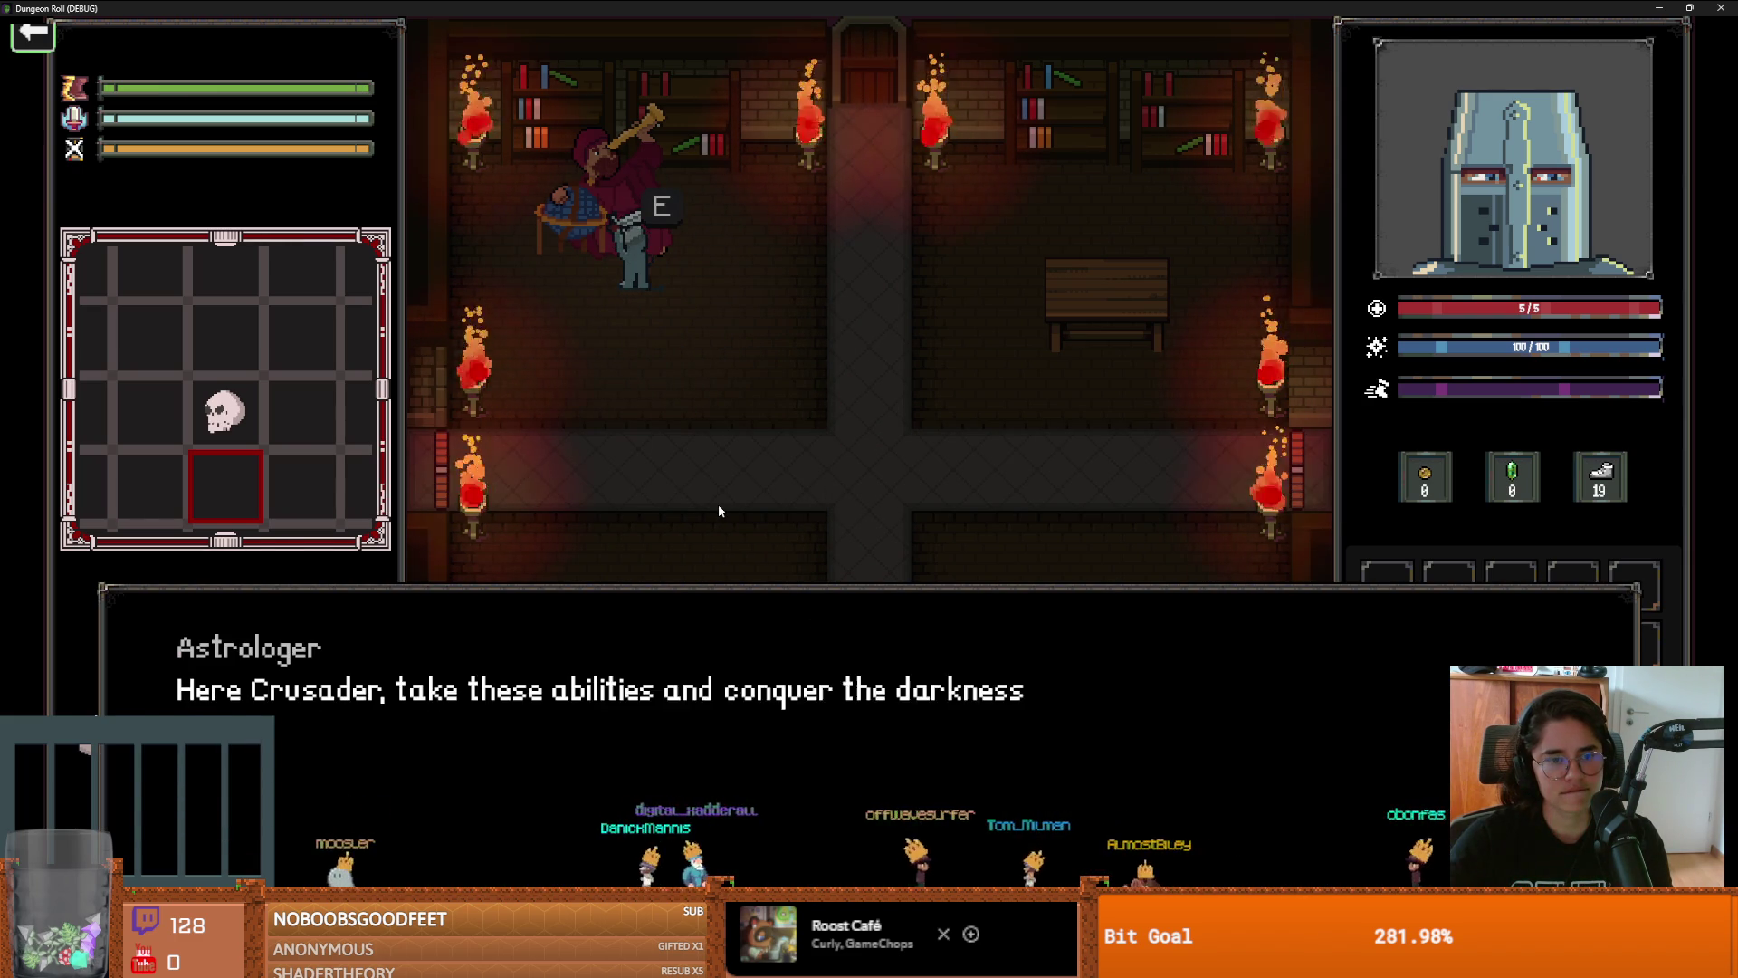
key("e")
key("d")
key("s")
key("space")
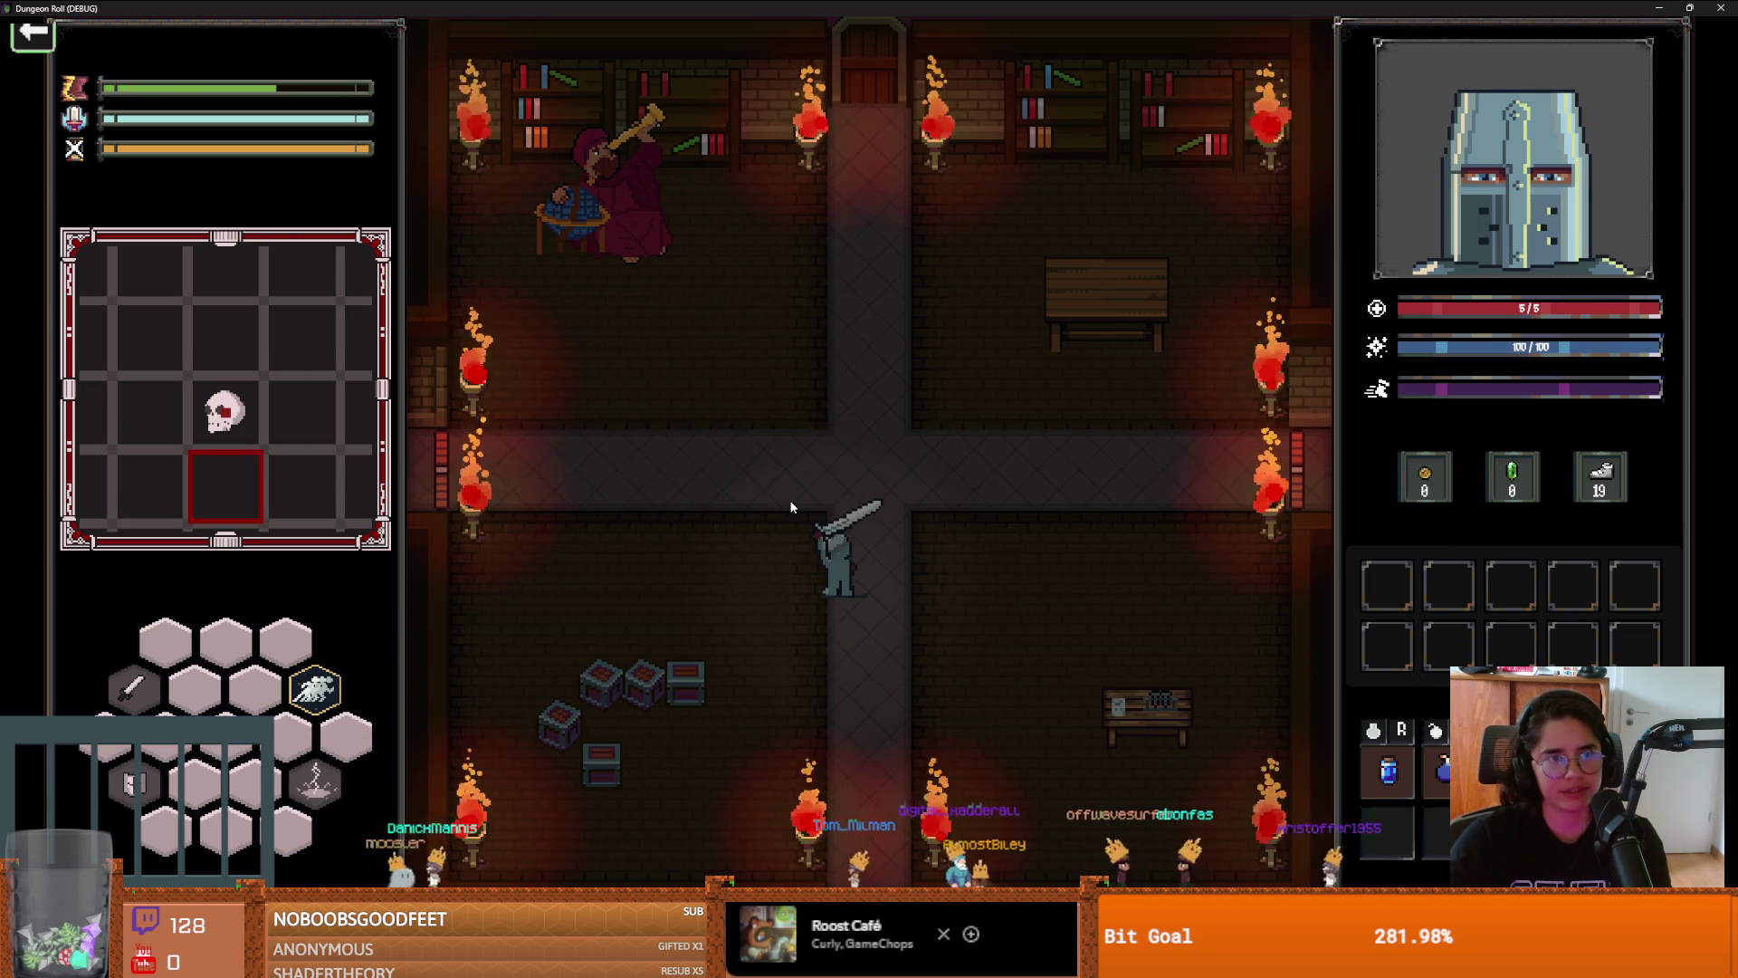
key("F8")
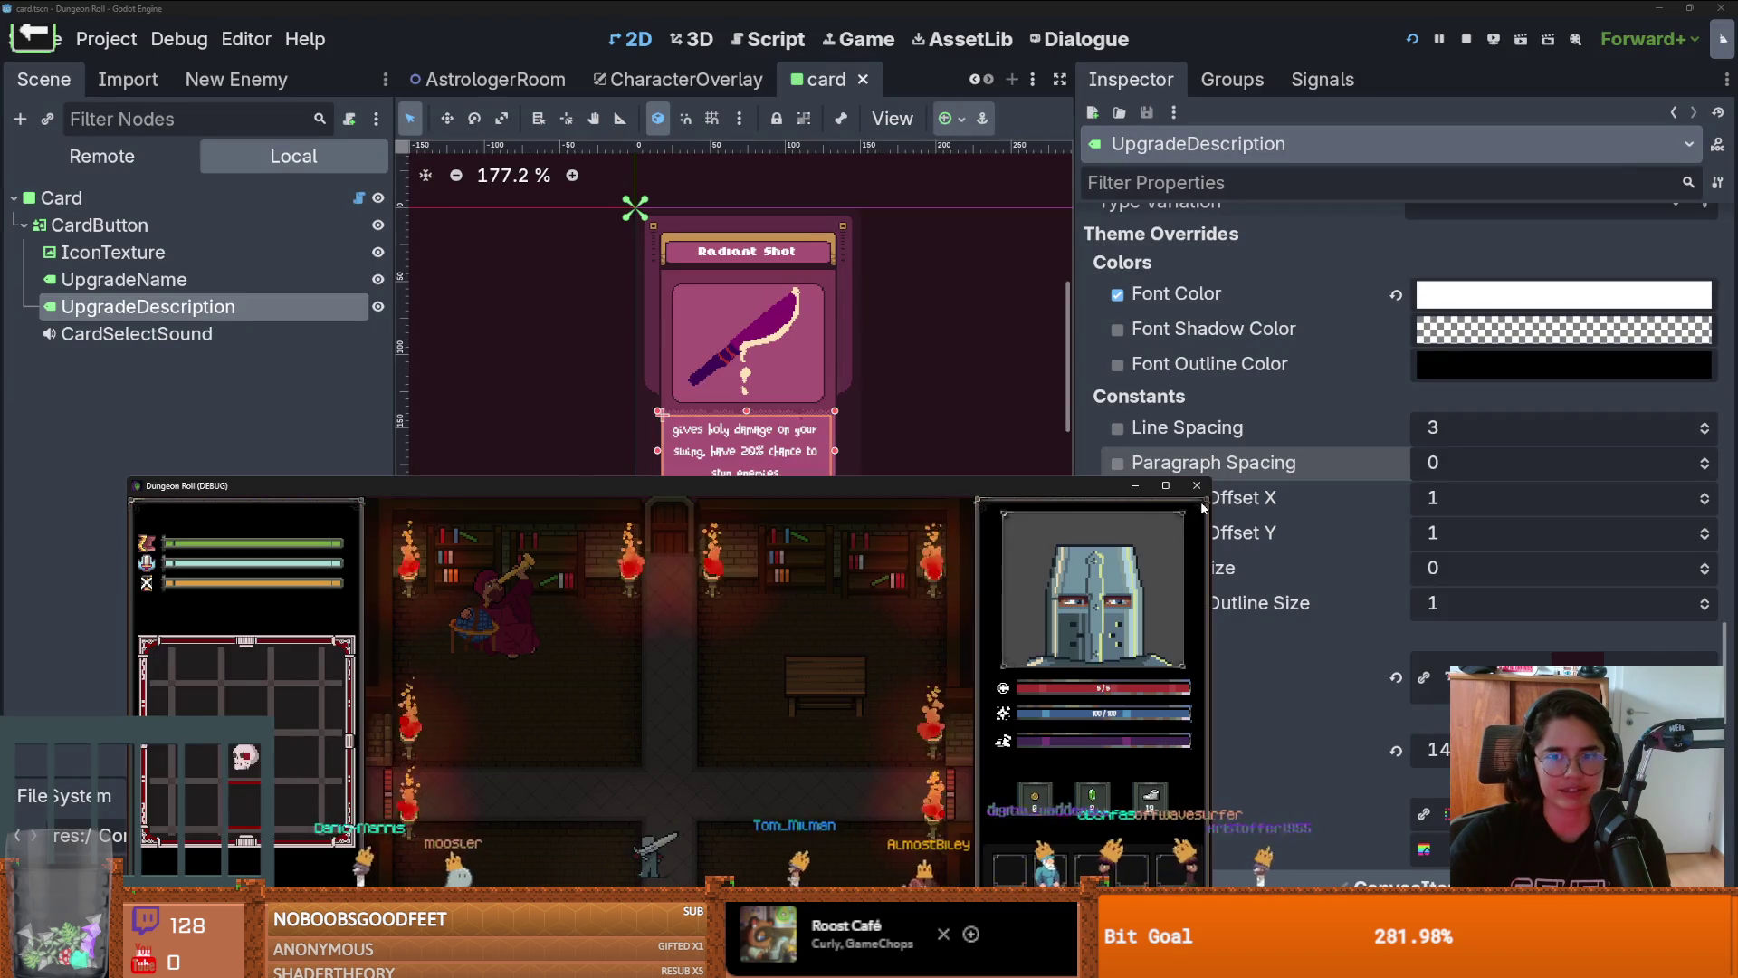
- Inspect the AstrologerUpgradeTable and AstrologerIcon resources, then open ShorterDashInterval.gd
left_click_drag(286, 779, 286, 342)
left_click(235, 693)
left_click(163, 720)
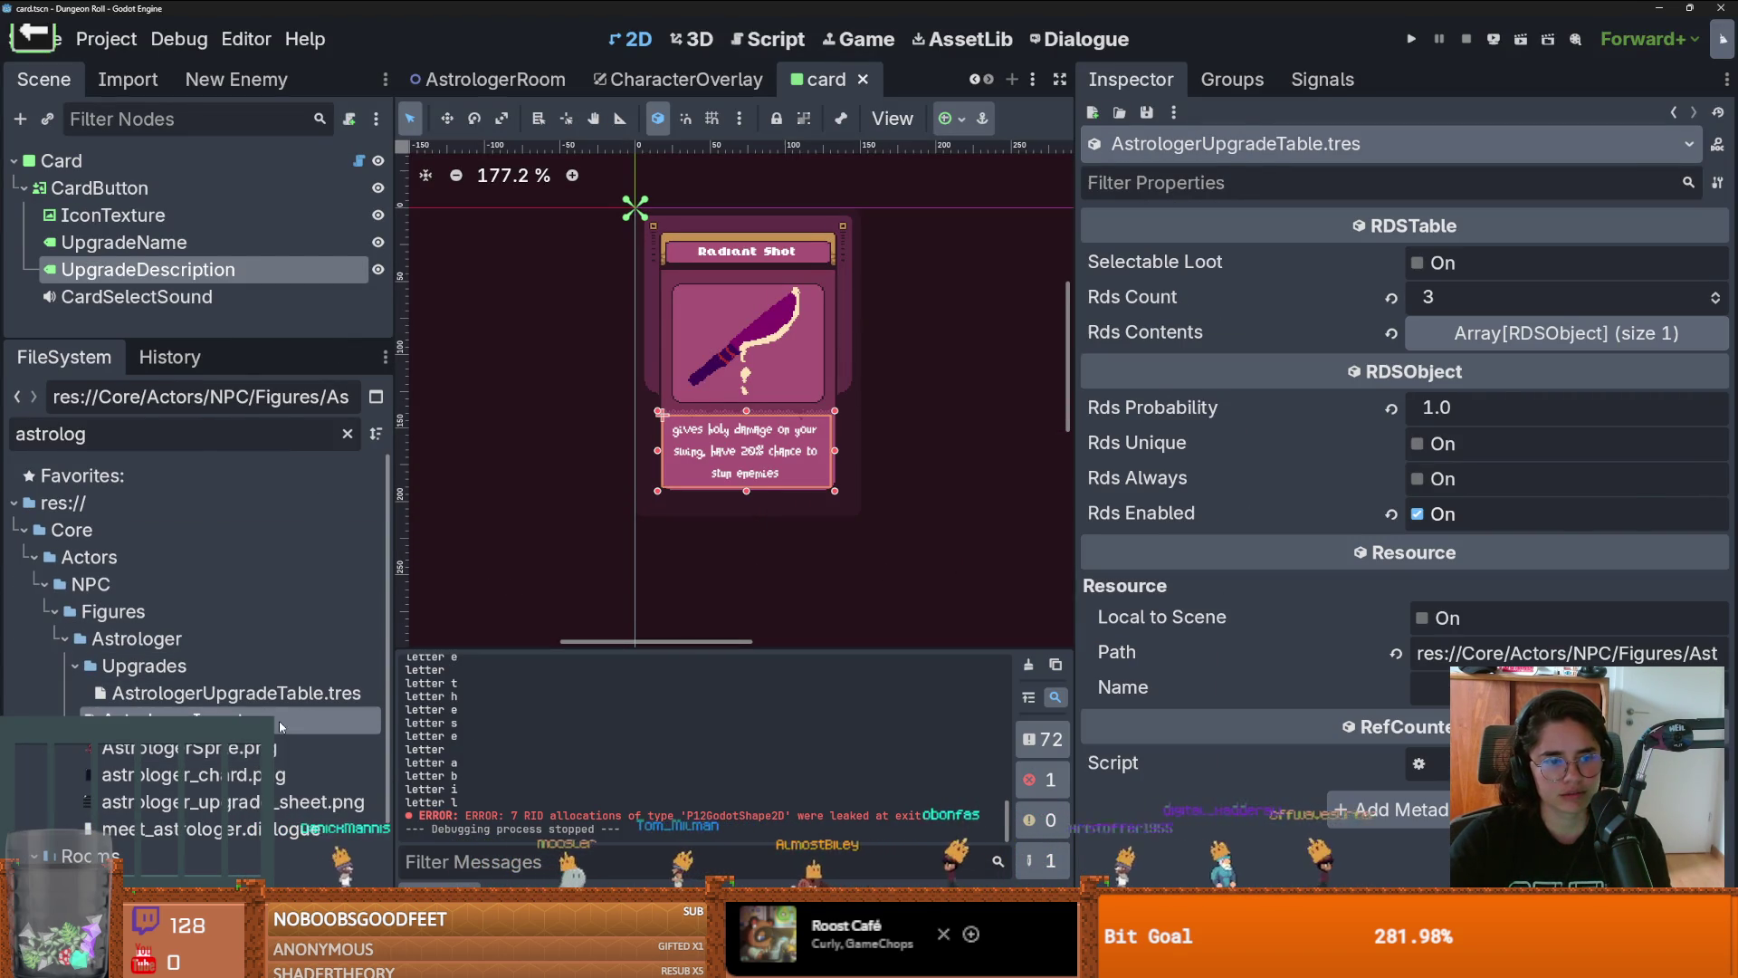
double_click(131, 668)
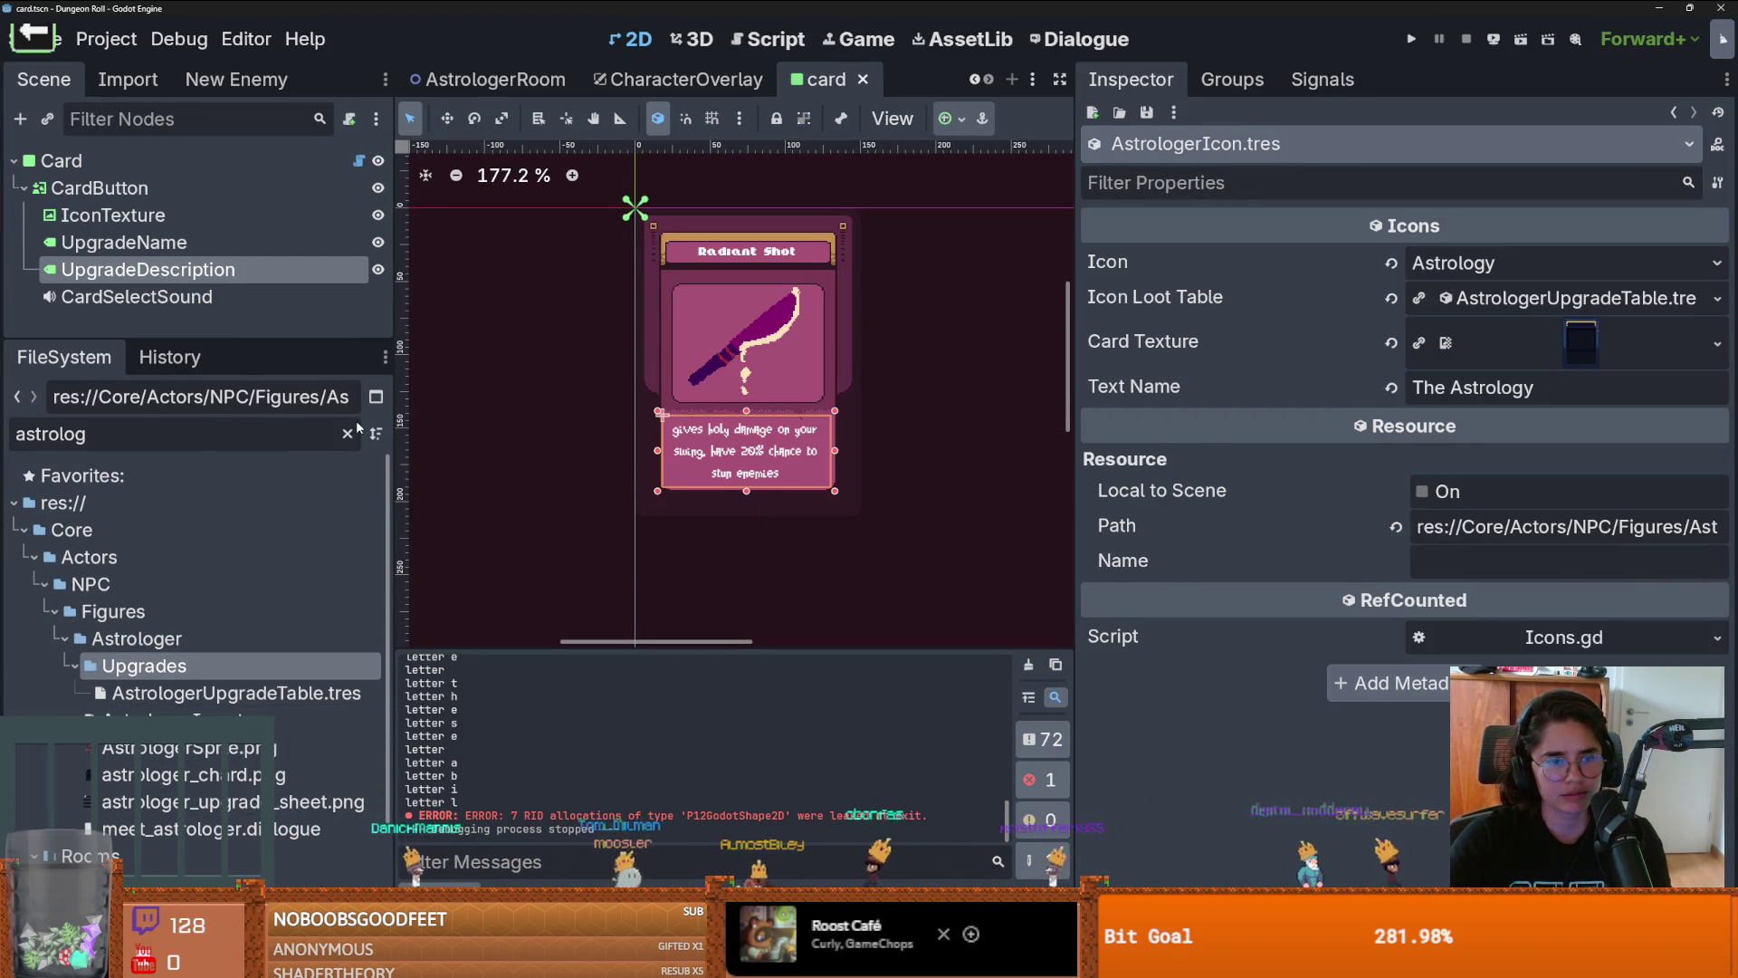
scroll(211, 647, "down", 3)
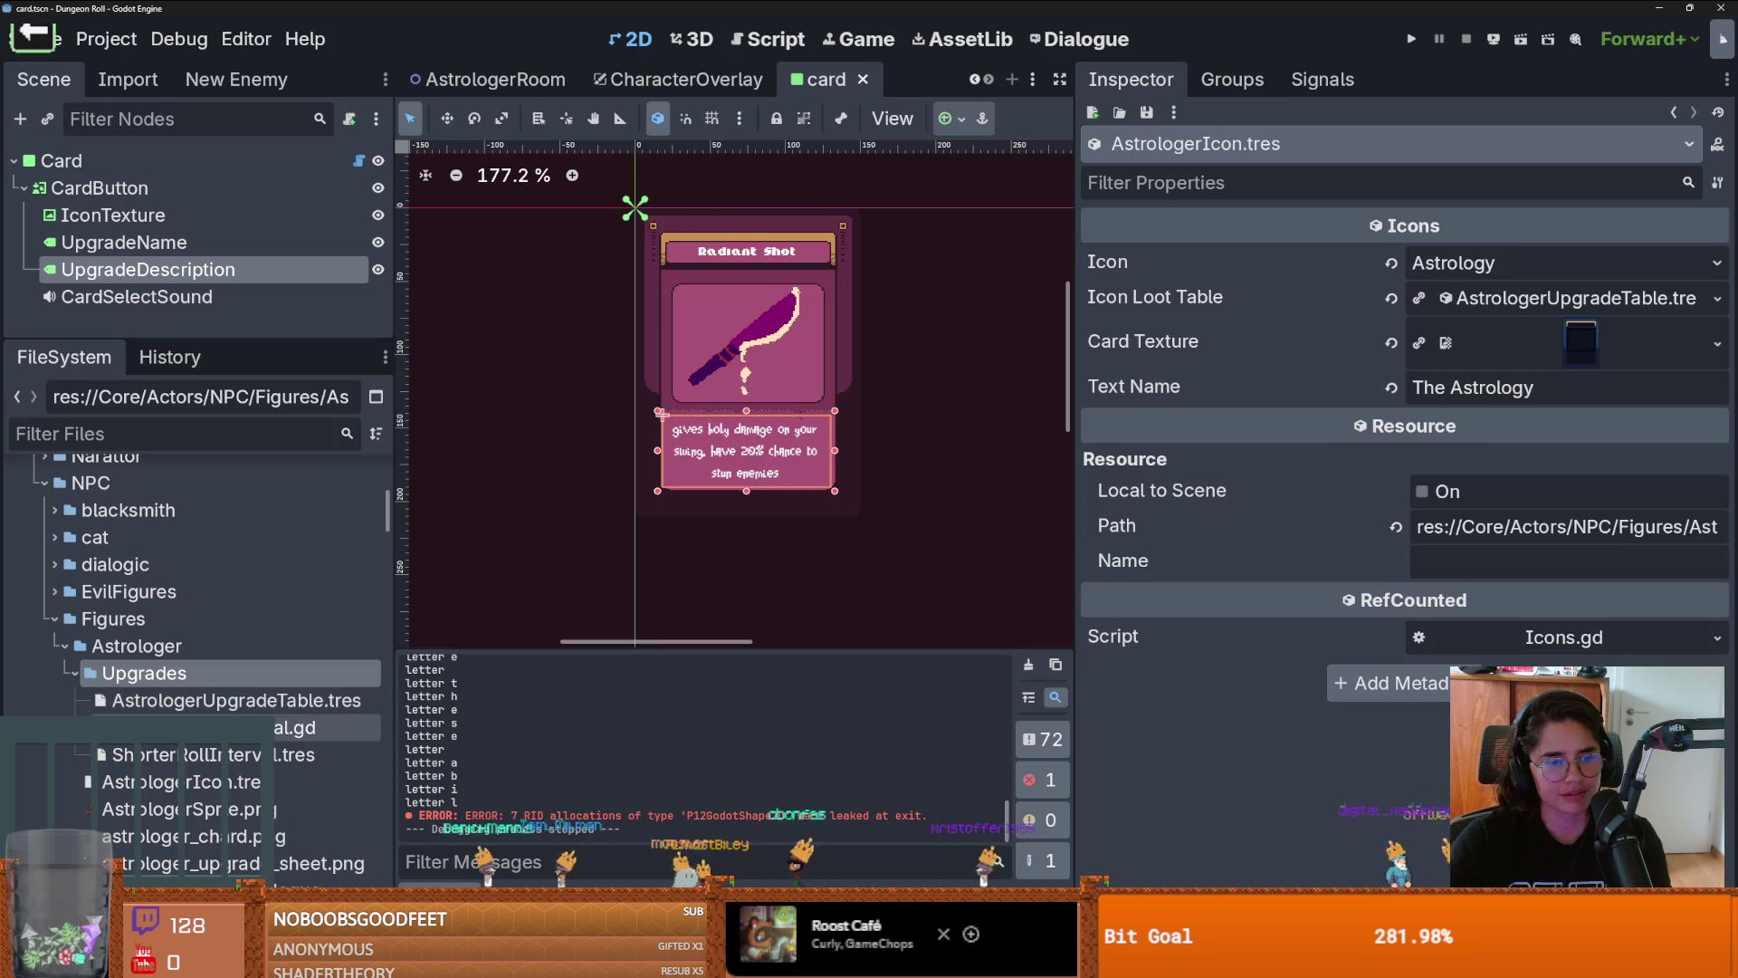
double_click(299, 727)
- Widen the script editor and set a breakpoint on the line 7 roll_cooldown line
left_click_drag(1080, 412, 1439, 412)
key("ctrl+s")
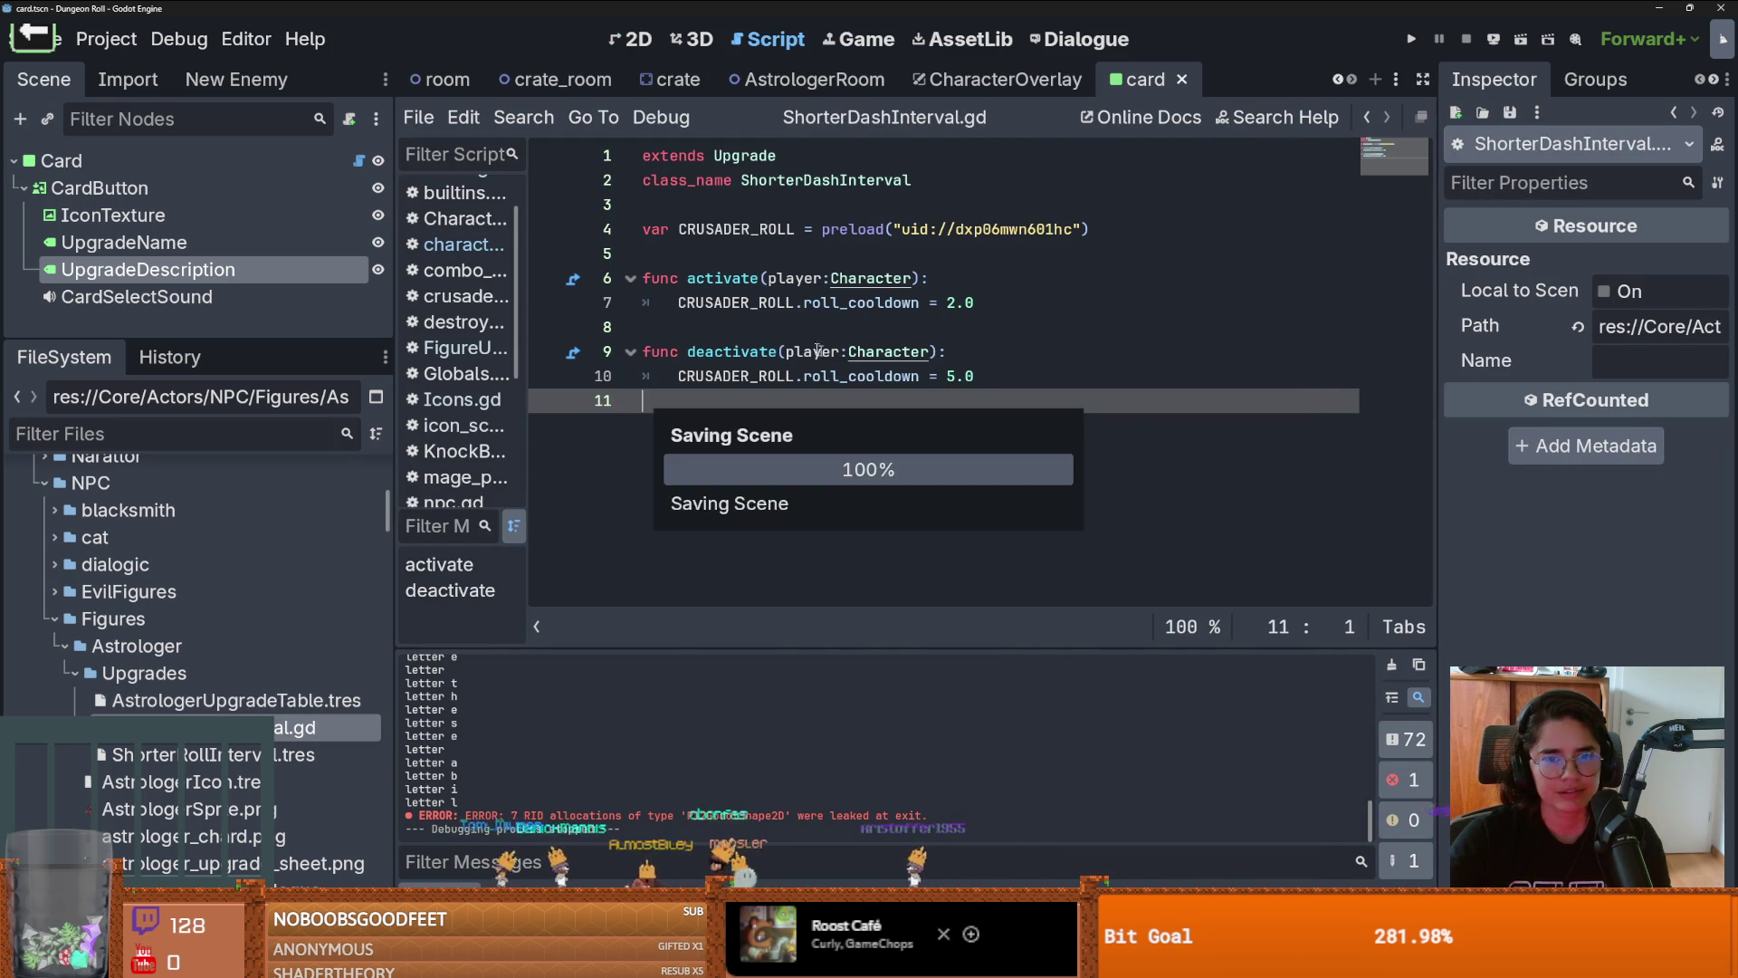
double_click(735, 302)
double_click(862, 302)
key("ctrl+s")
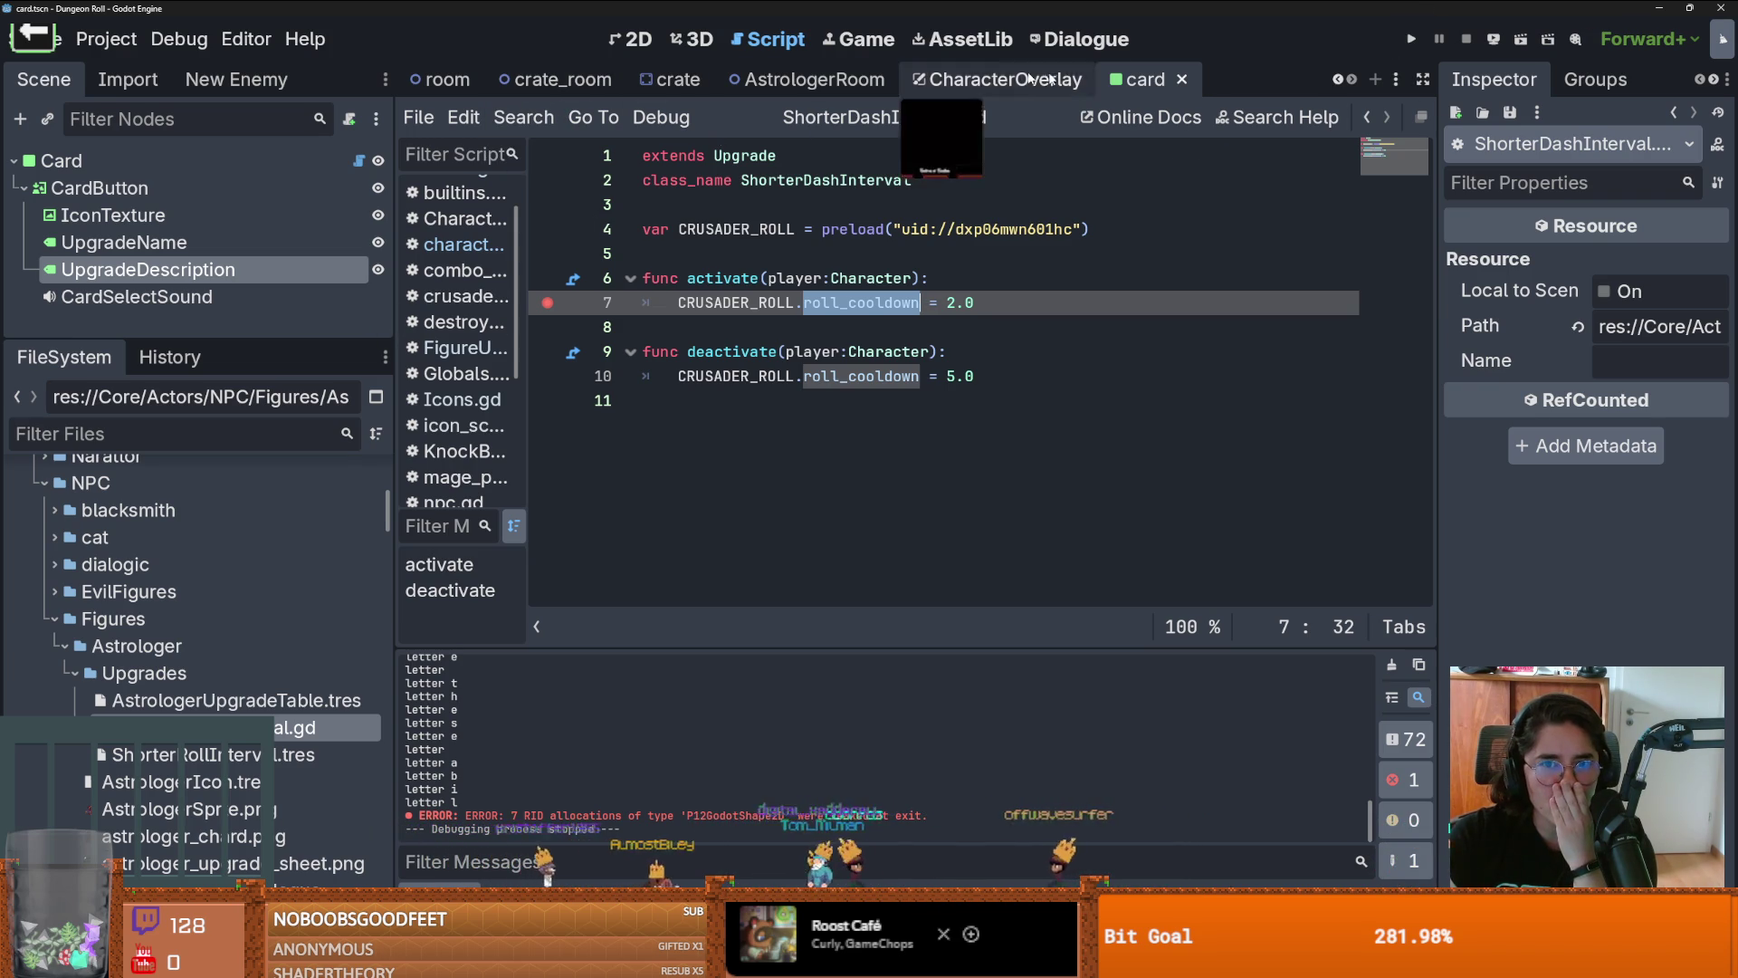
- Open roll_state.gd from the crusader scene and run the game
scroll(1338, 80, "up", 4)
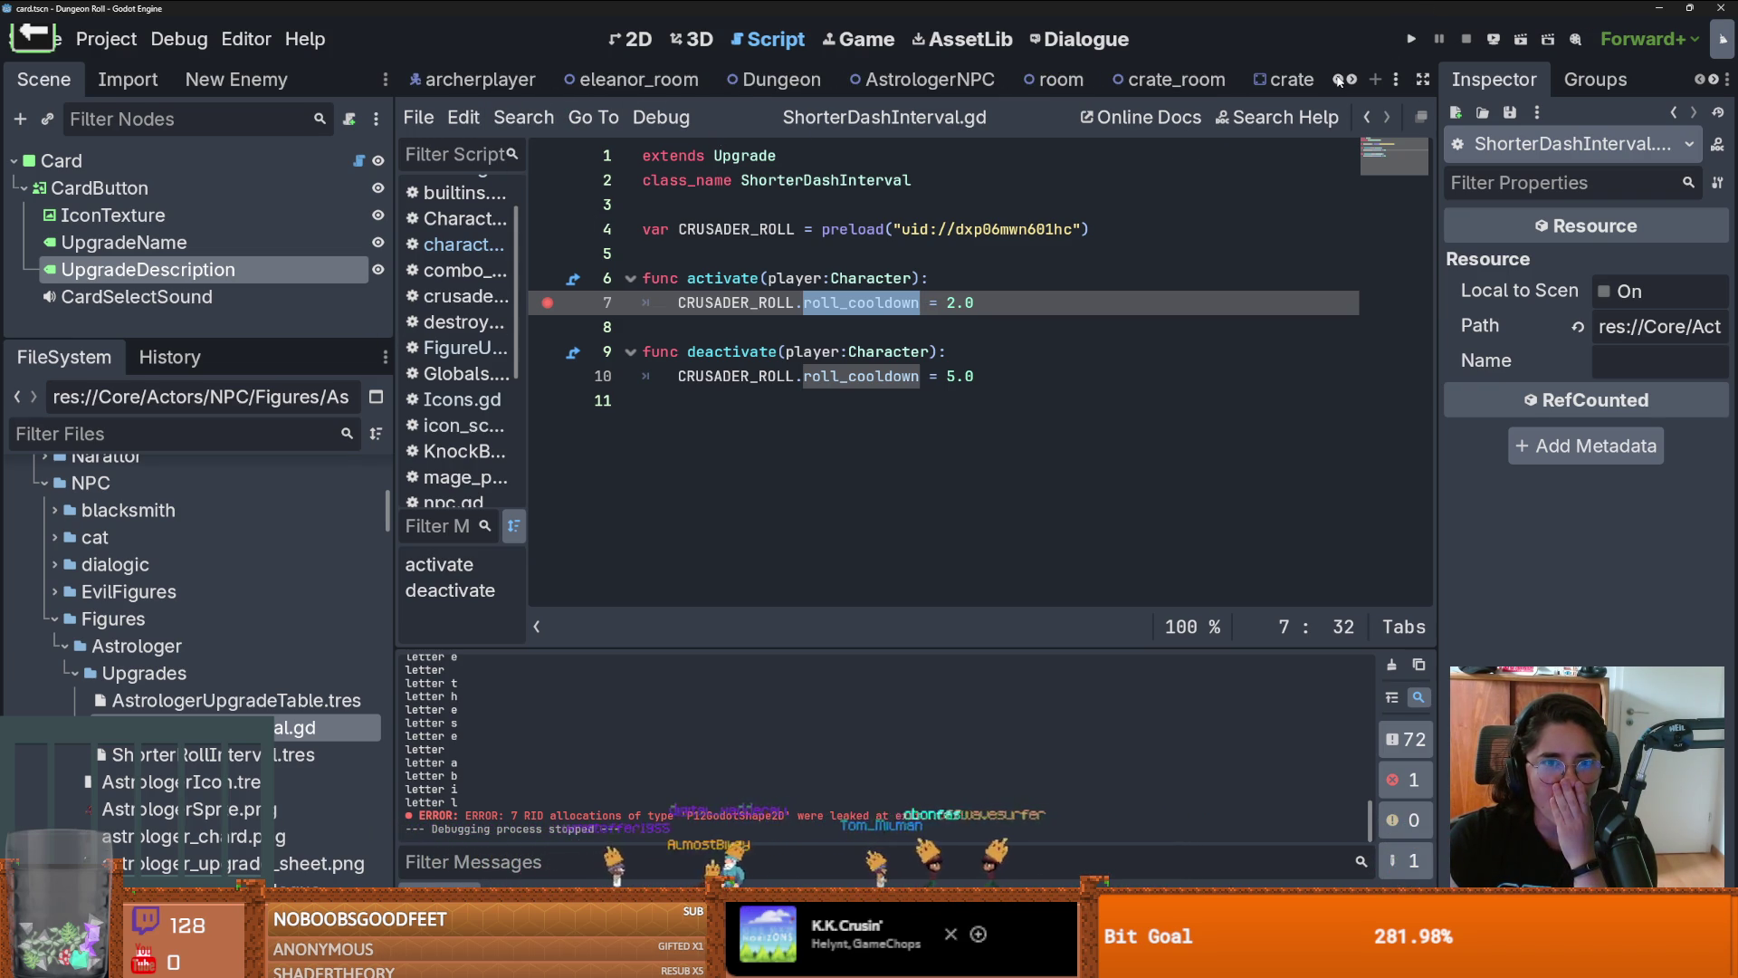
scroll(1337, 80, "up", 2)
left_click(544, 79)
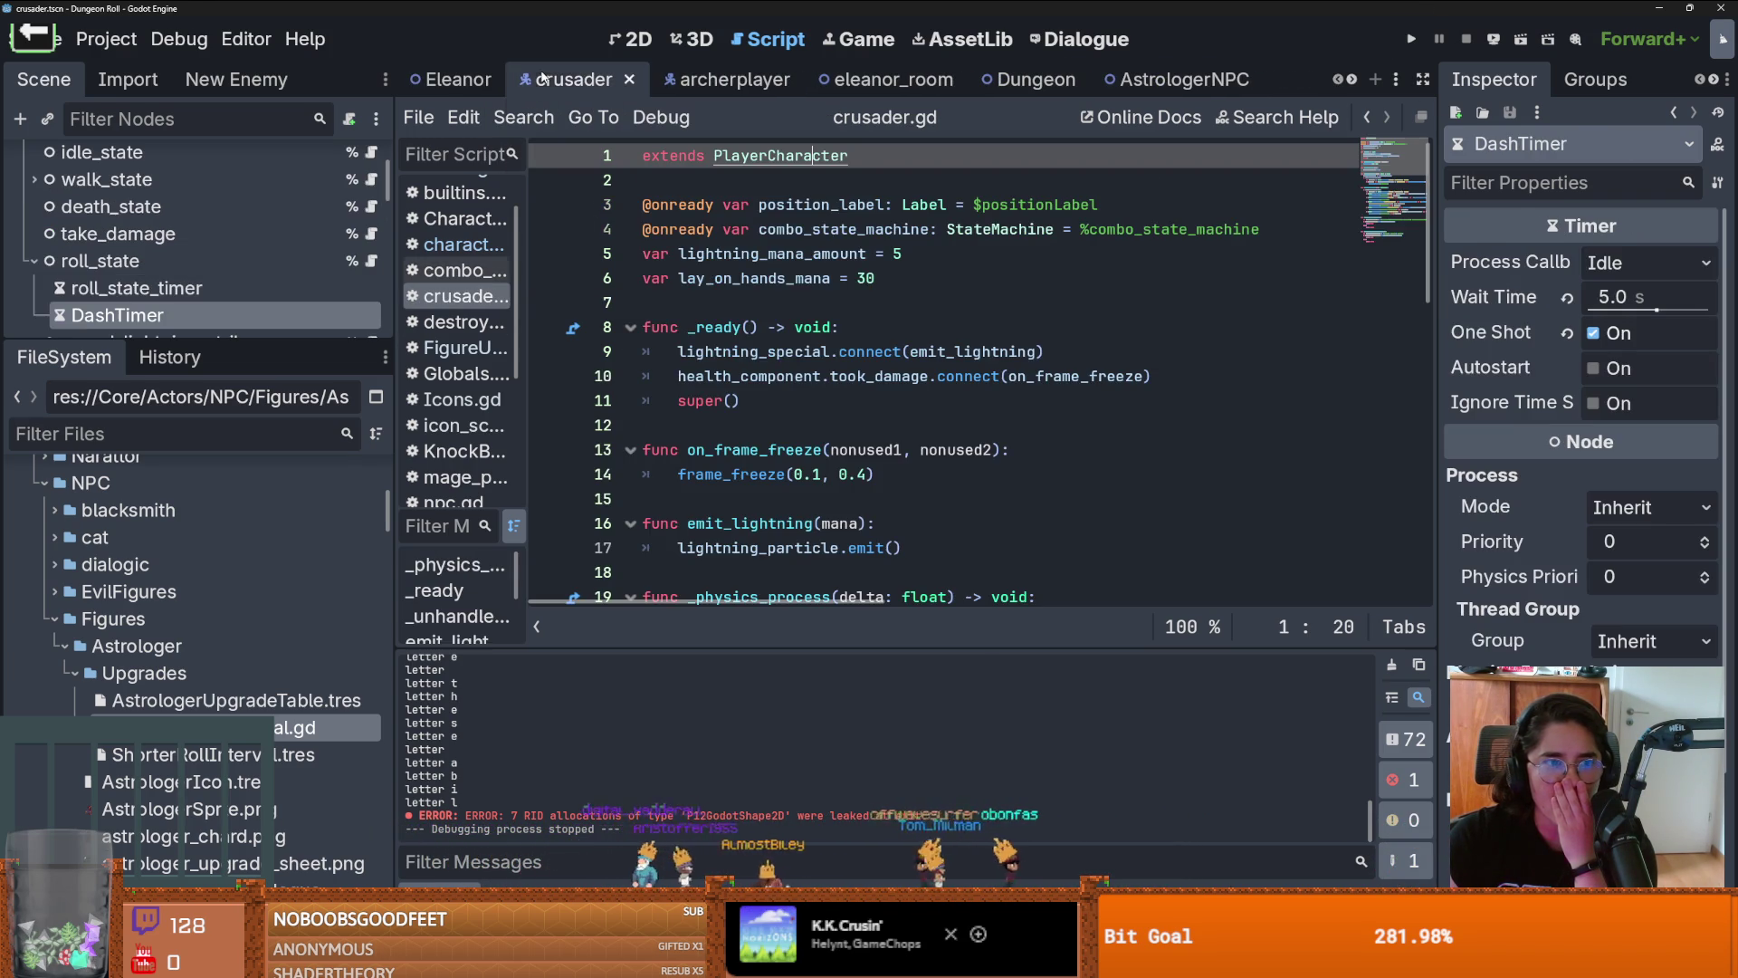
left_click_drag(246, 341, 247, 527)
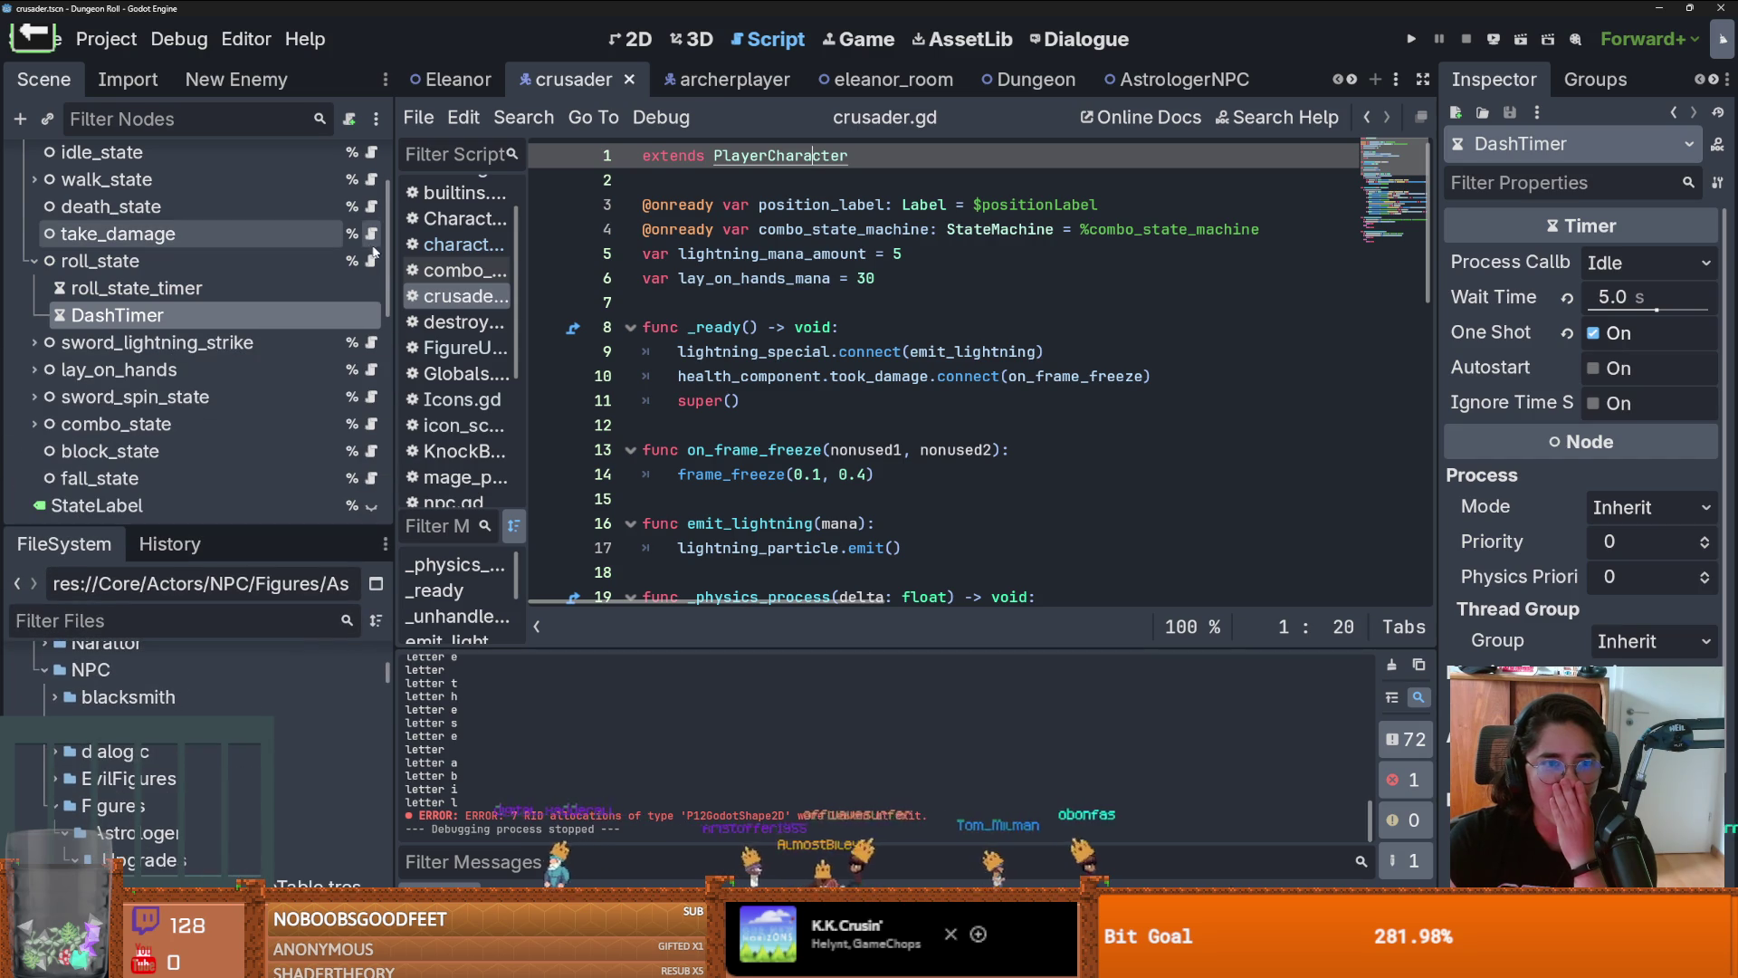
left_click(371, 260)
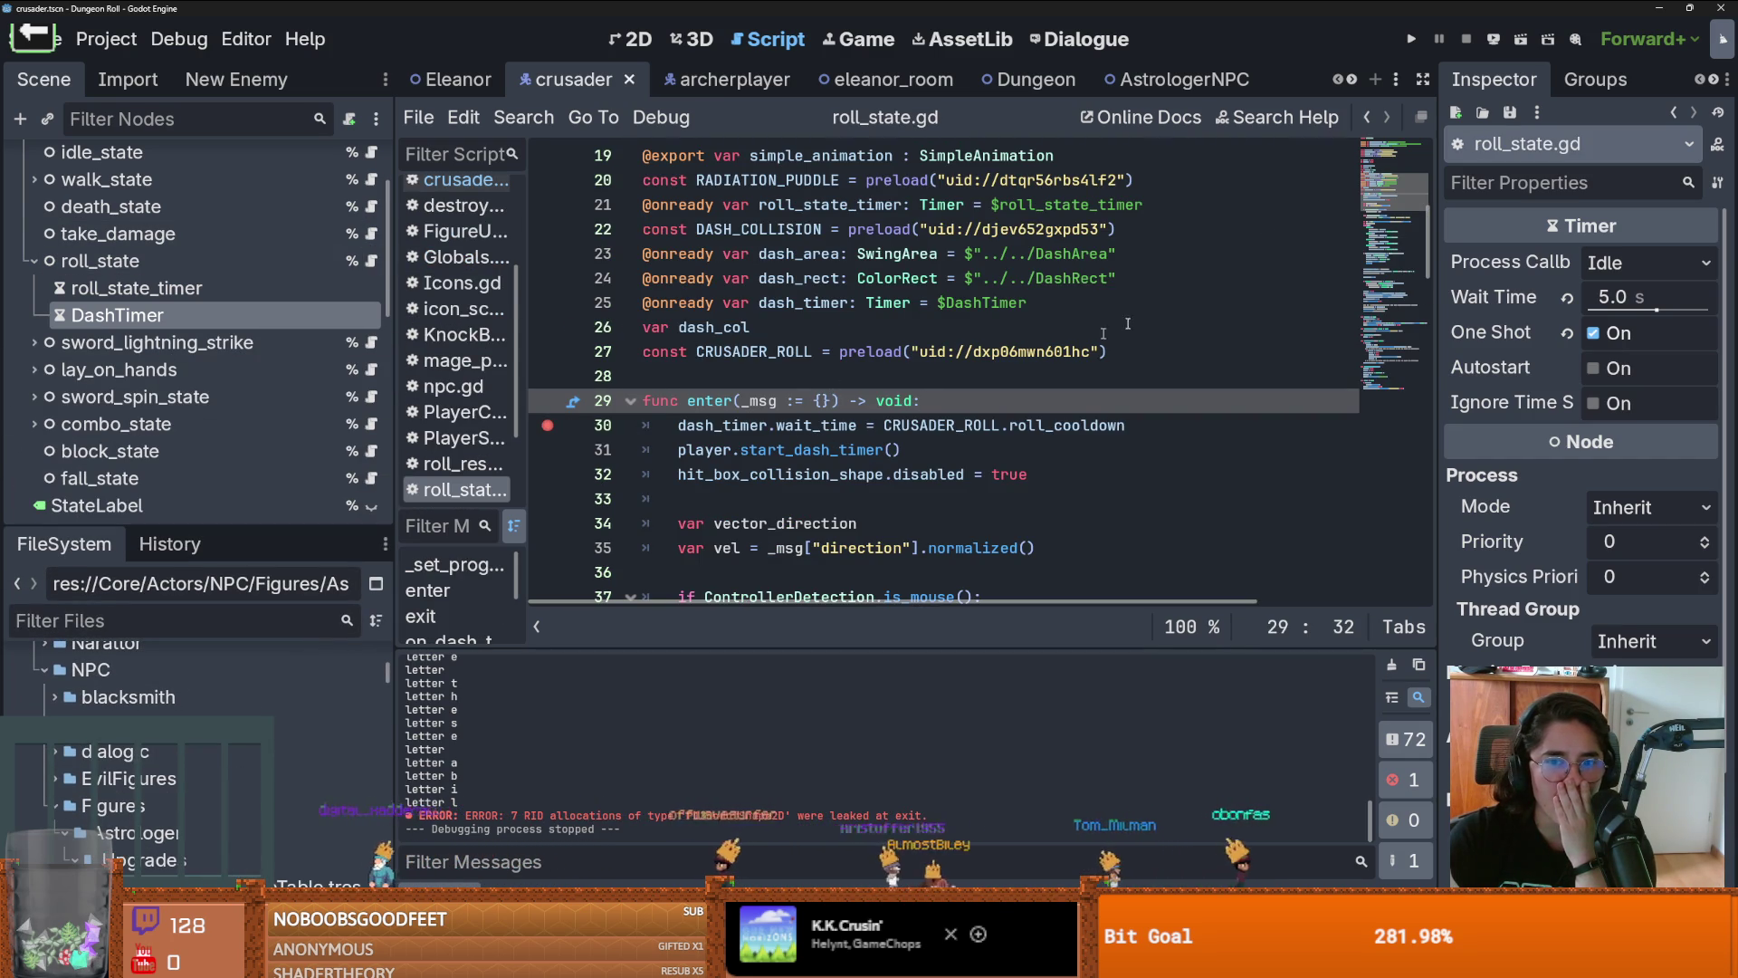
left_click(1408, 37)
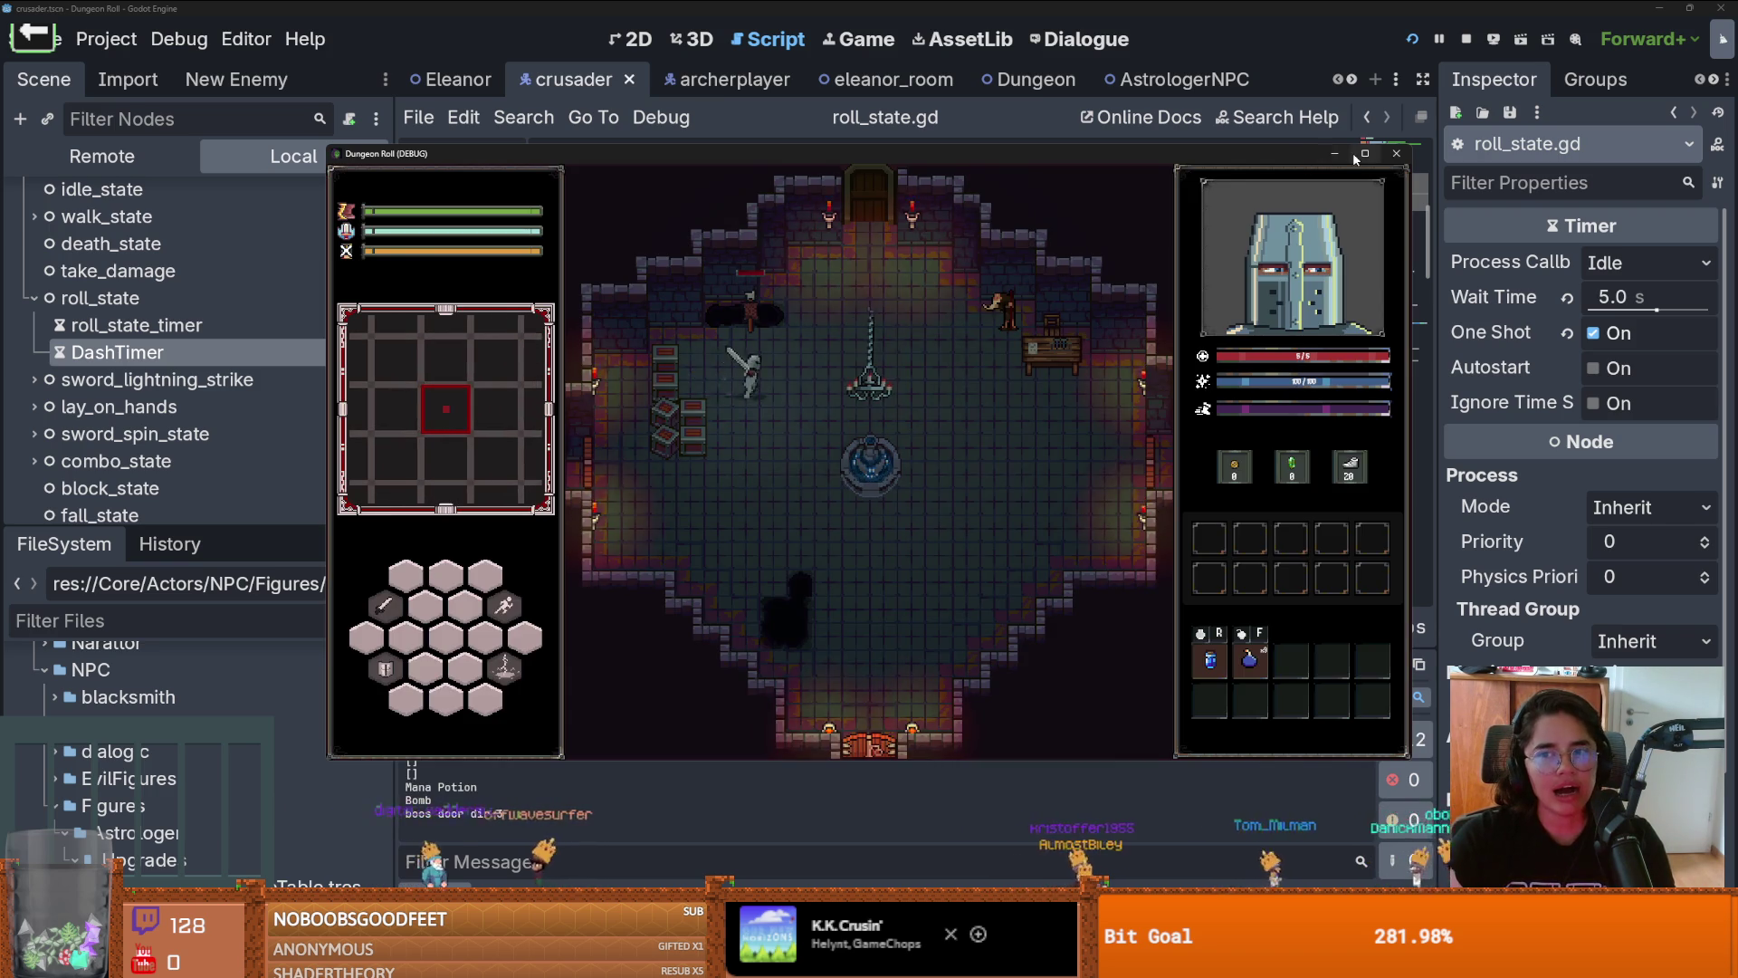
- Maximize the game, continue execution, and enter The Astrologer Room from the debug list
left_click(1355, 152)
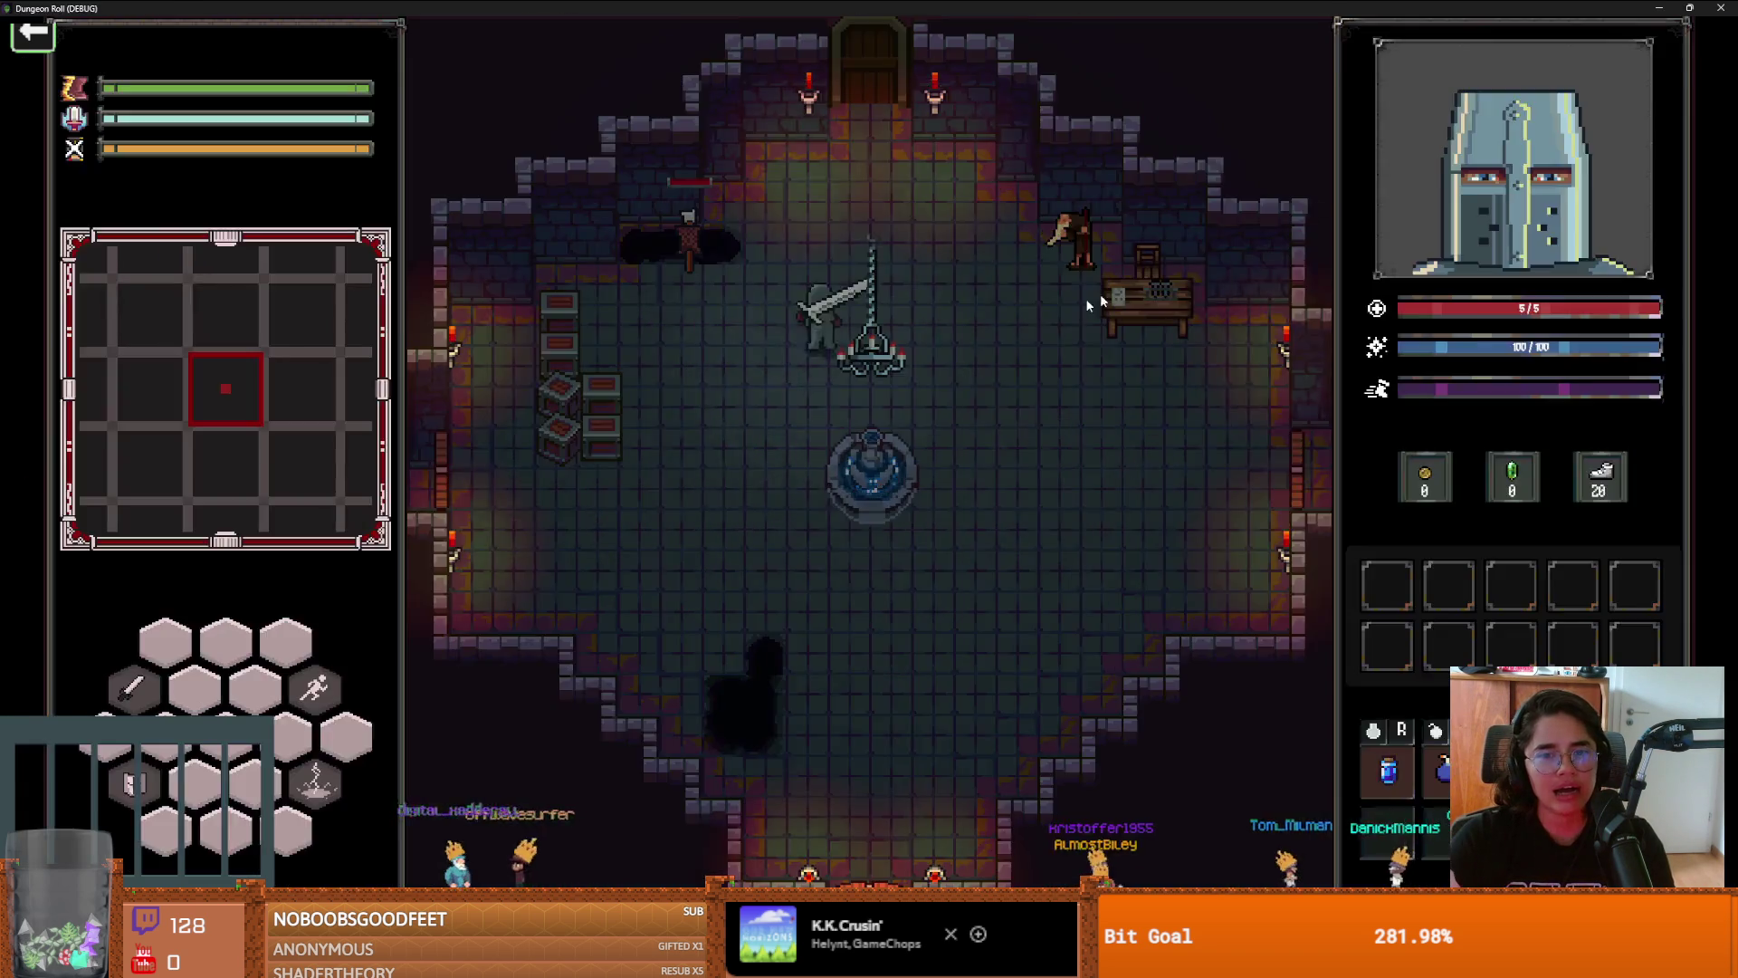
key("space")
left_click(1415, 731)
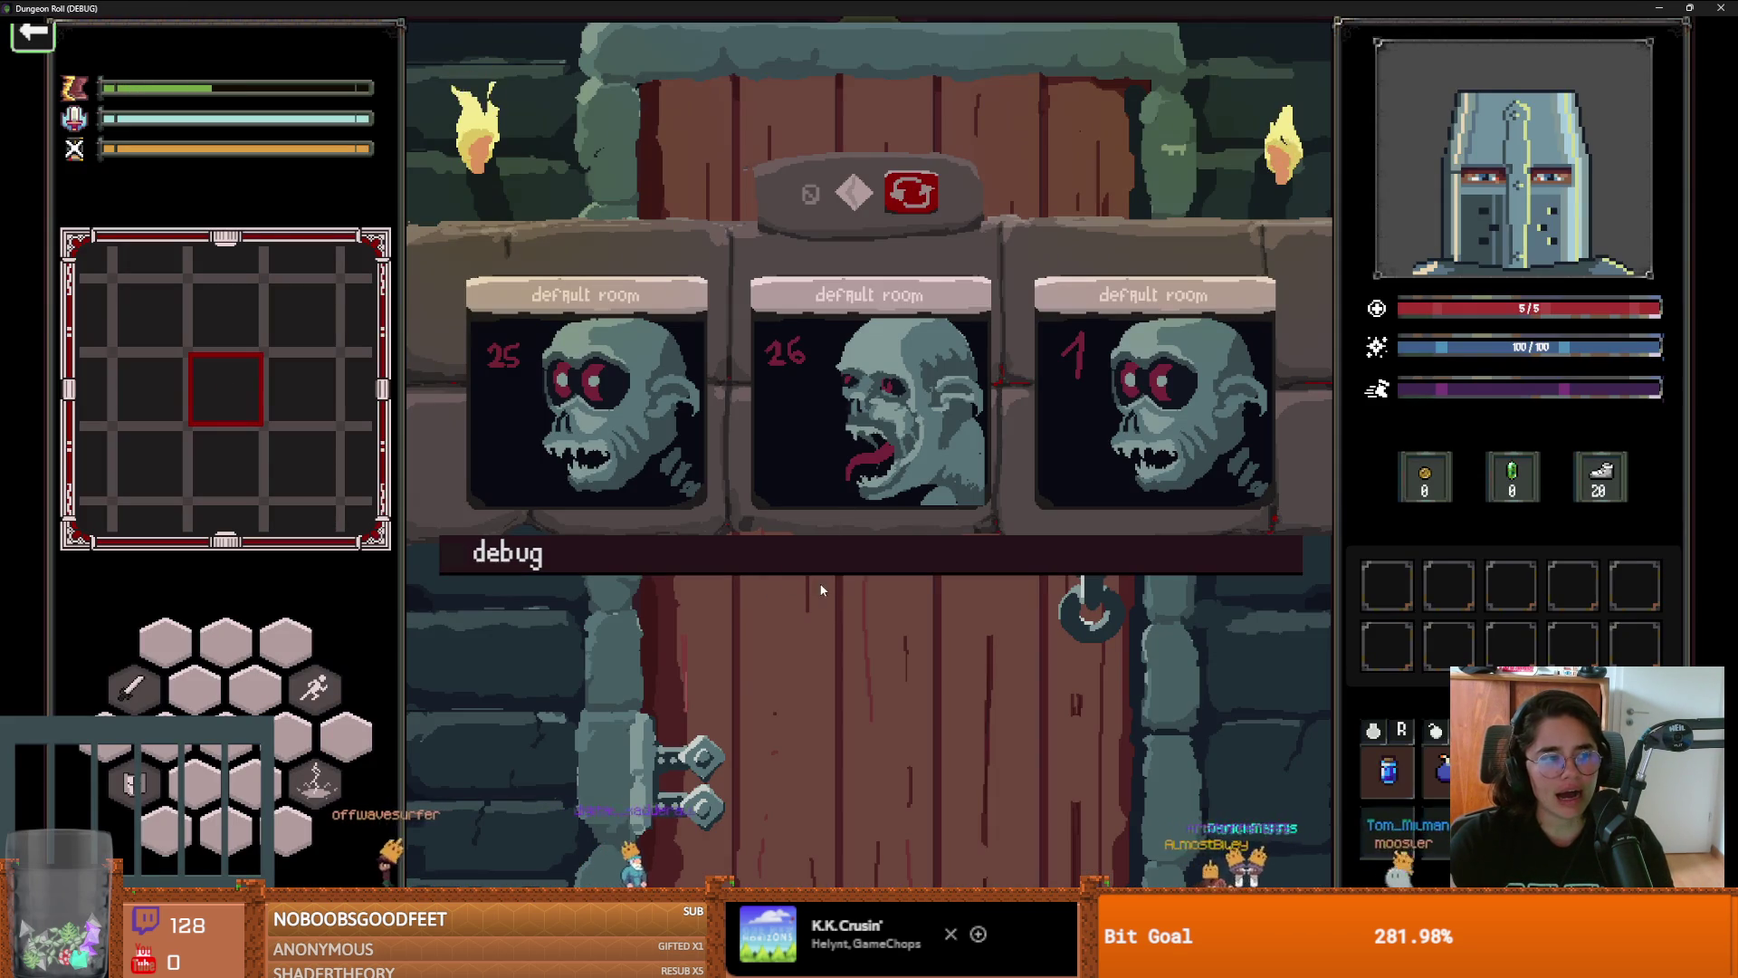
left_click(973, 576)
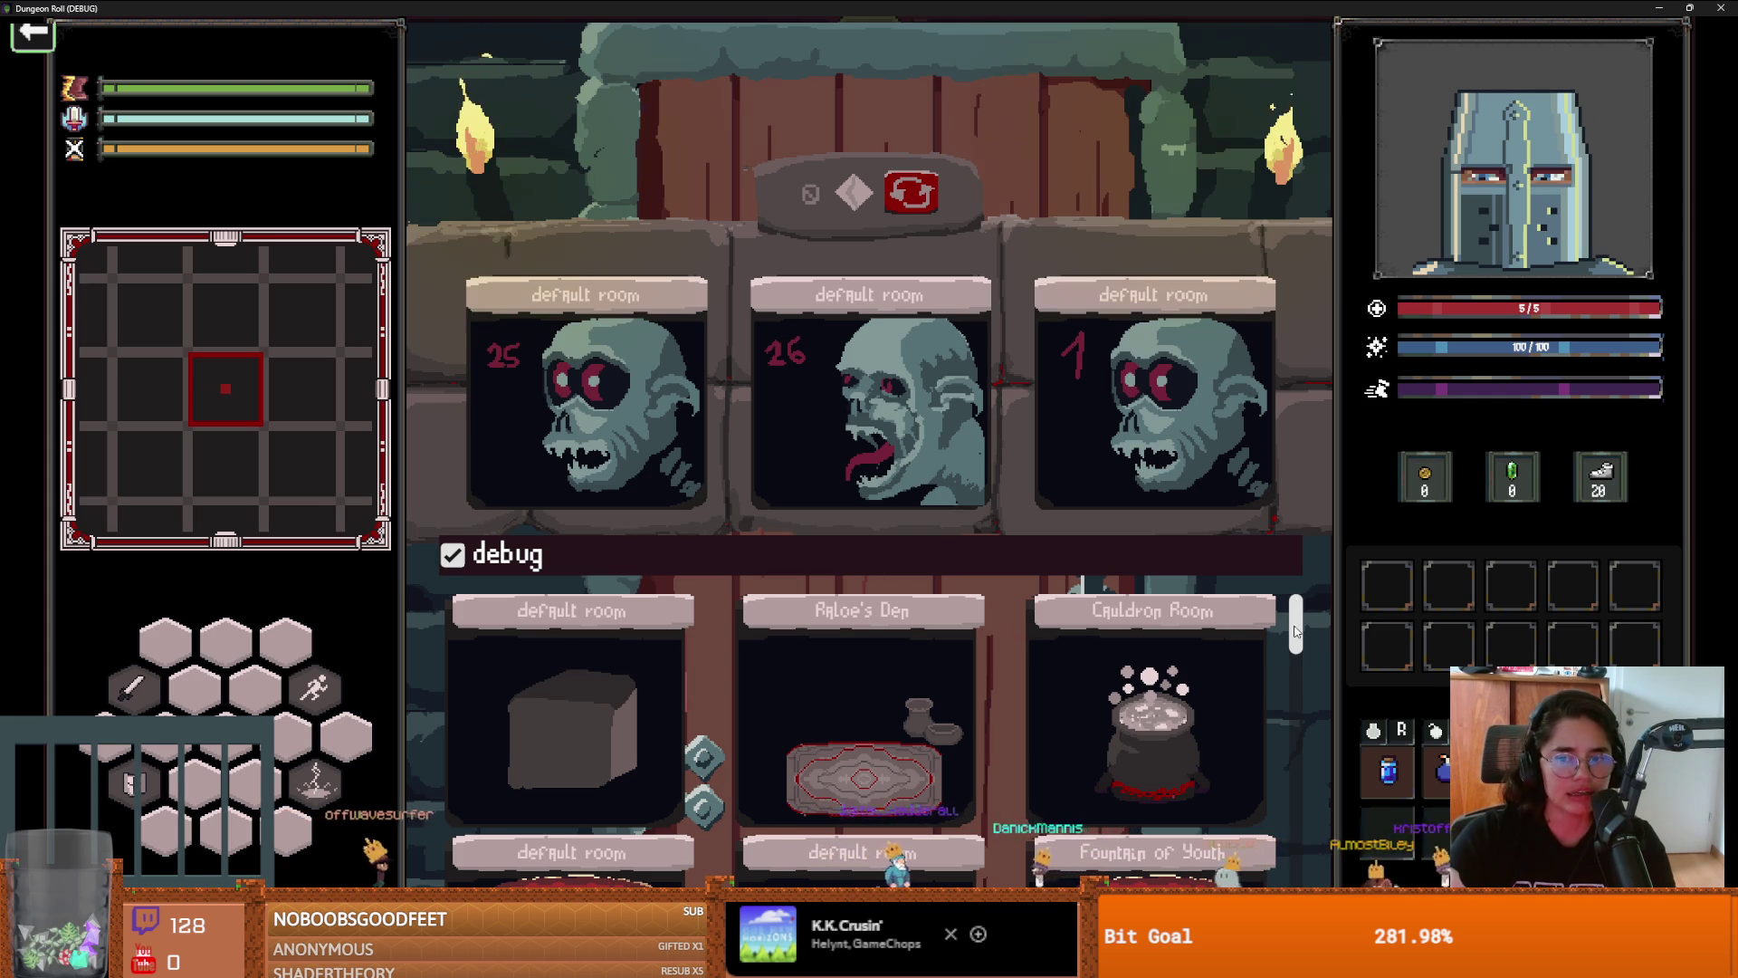
scroll(1295, 631, "down", 3)
left_click(590, 759)
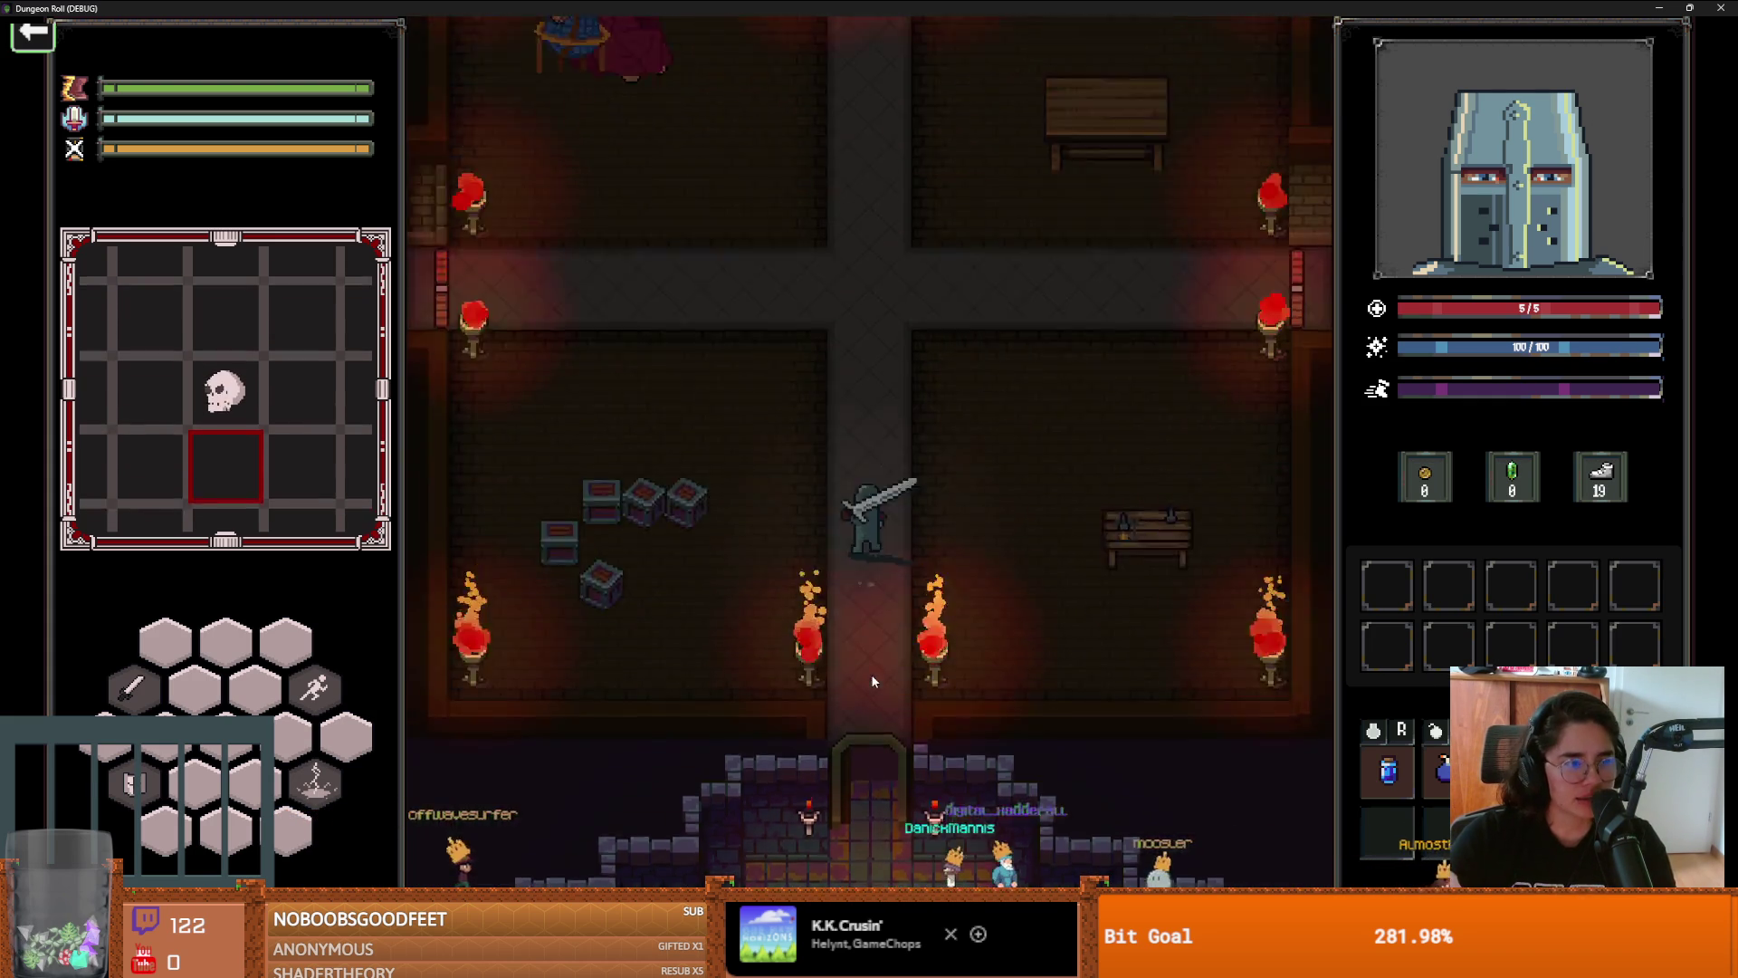
- Talk to the Astrologer, take the Upgrades offer, and roll to hit the line 30 breakpoint
key("s")
key("w")
key("w+a")
key("e")
left_click(744, 459)
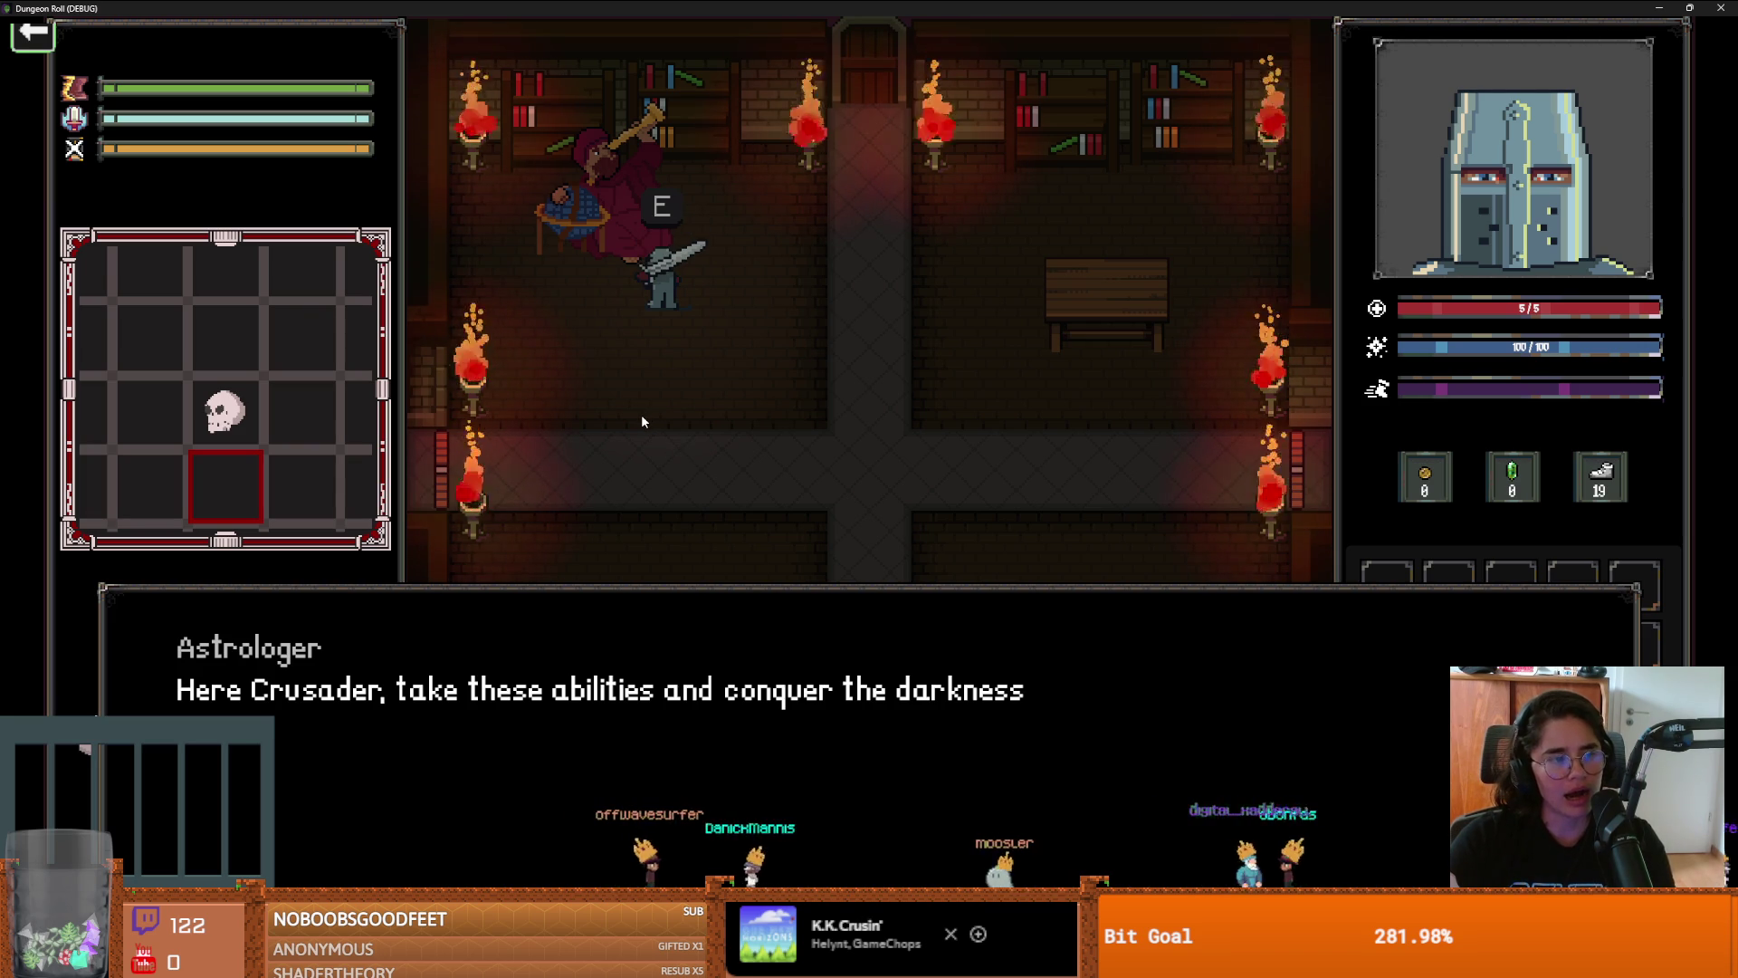
left_click(694, 341)
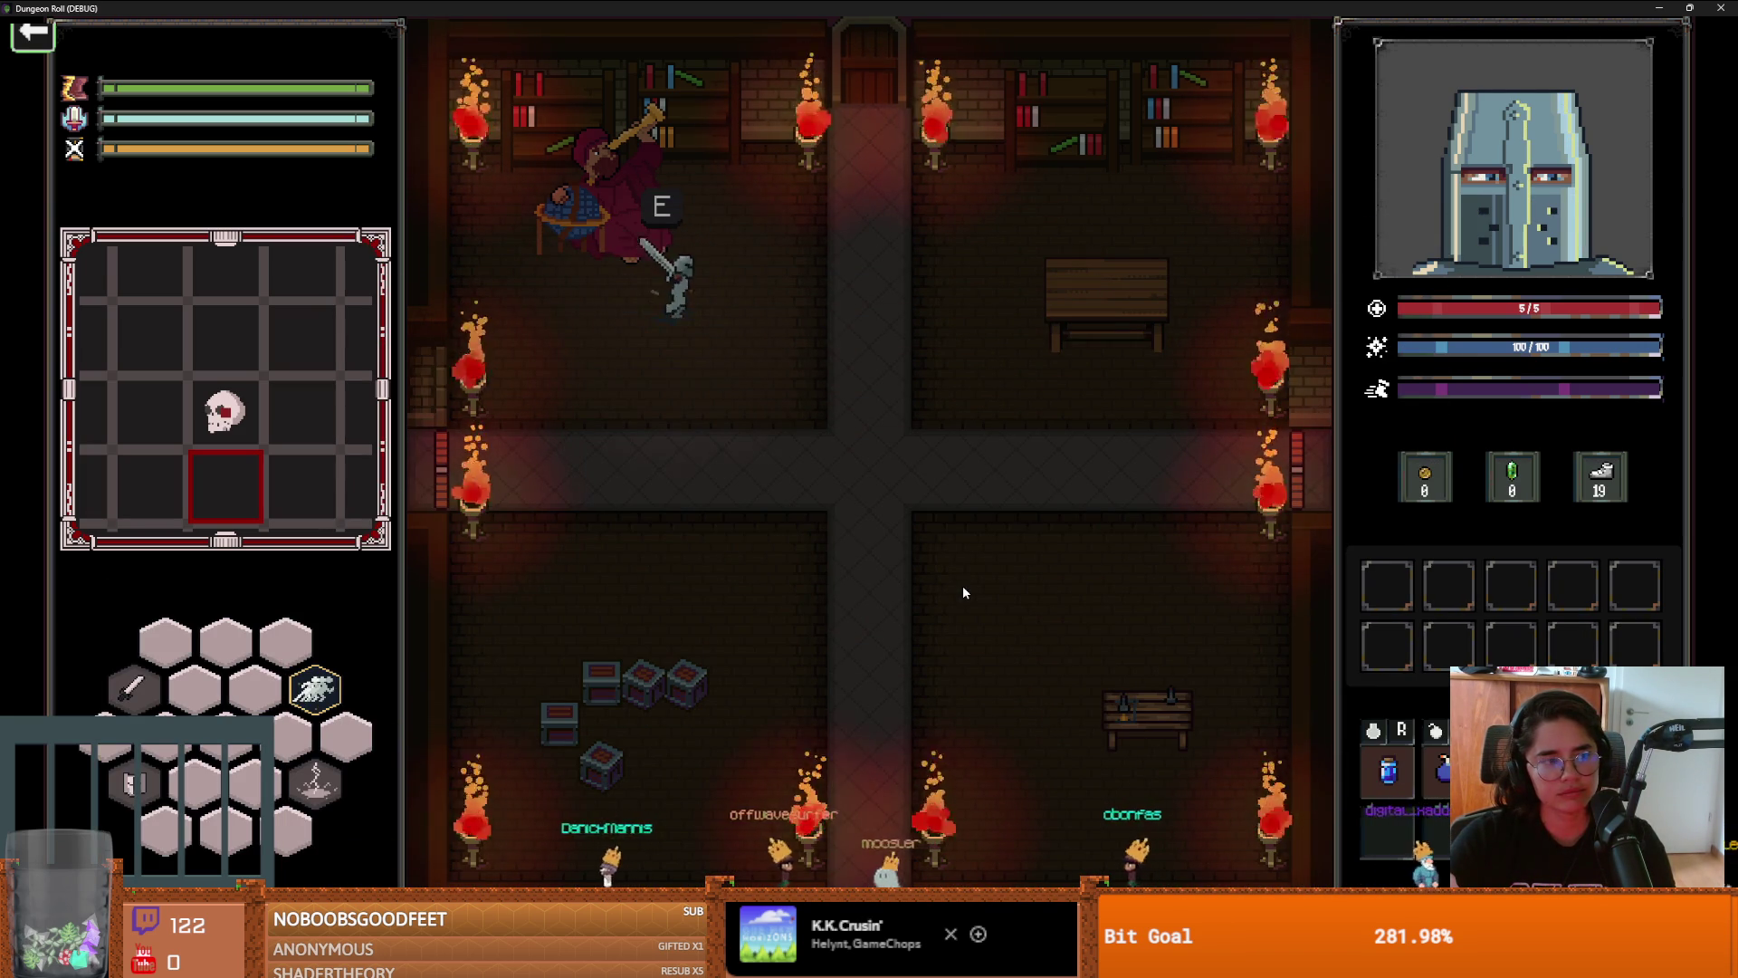
key("space")
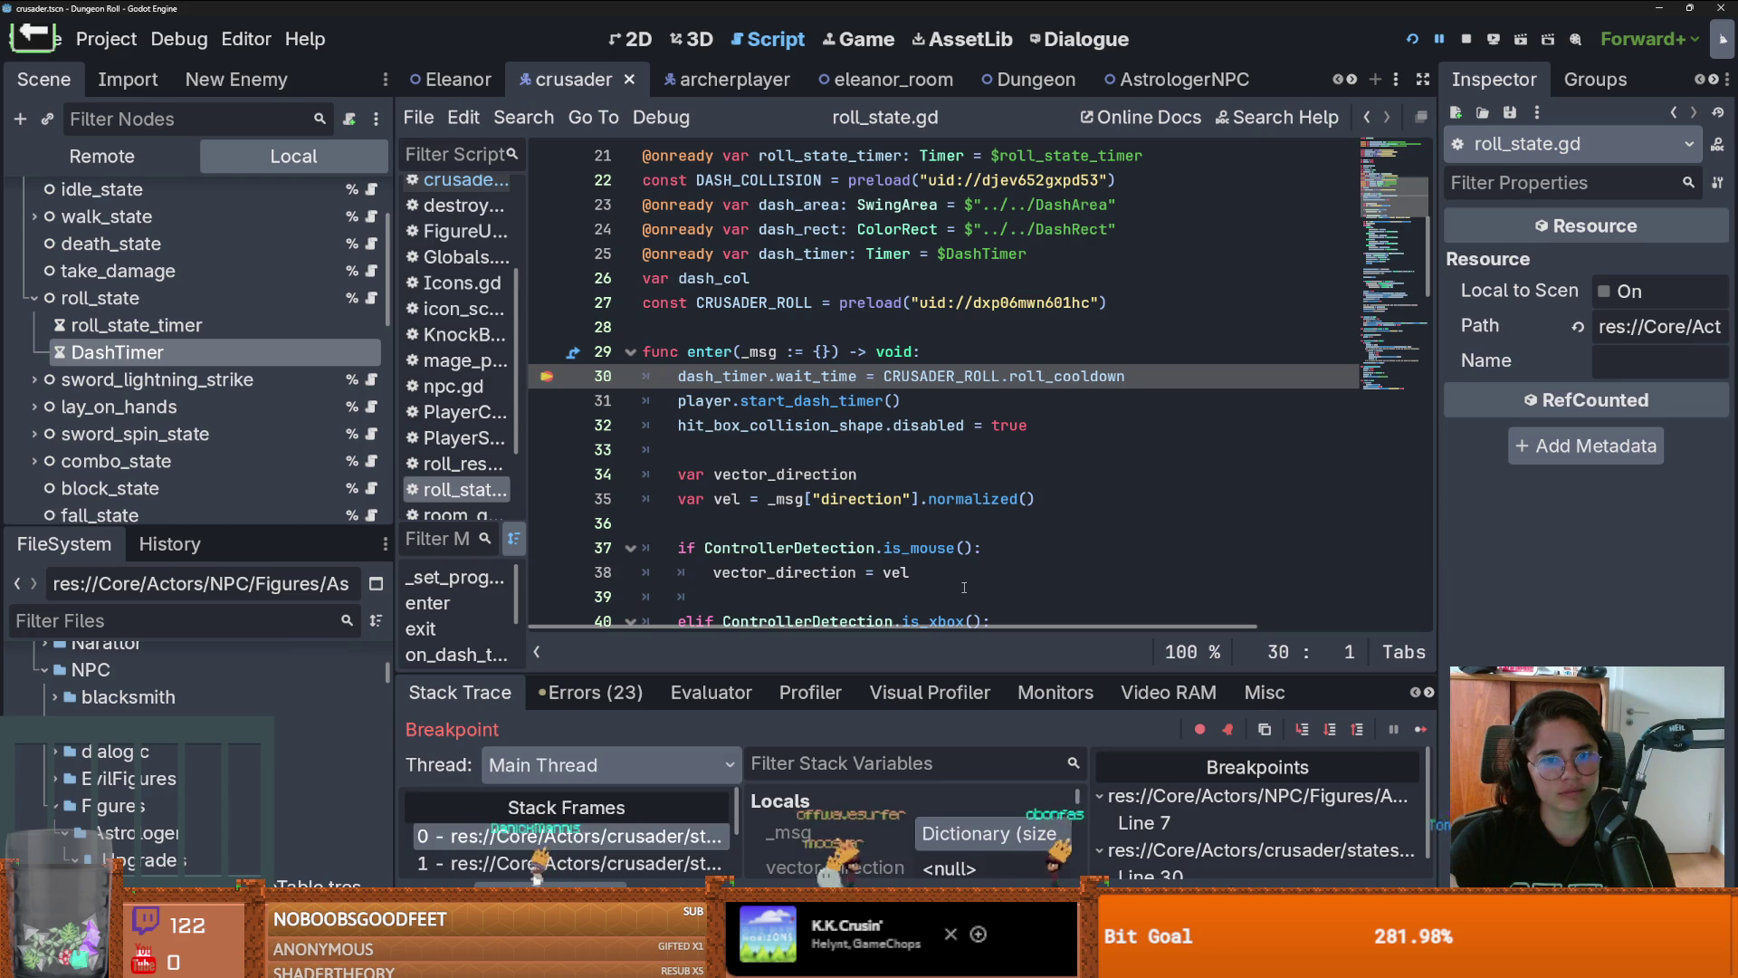
- Enlarge the code area, review roll_state.gd, and step execution to the next line
left_click_drag(1030, 684, 991, 345)
scroll(944, 700, "down", 6)
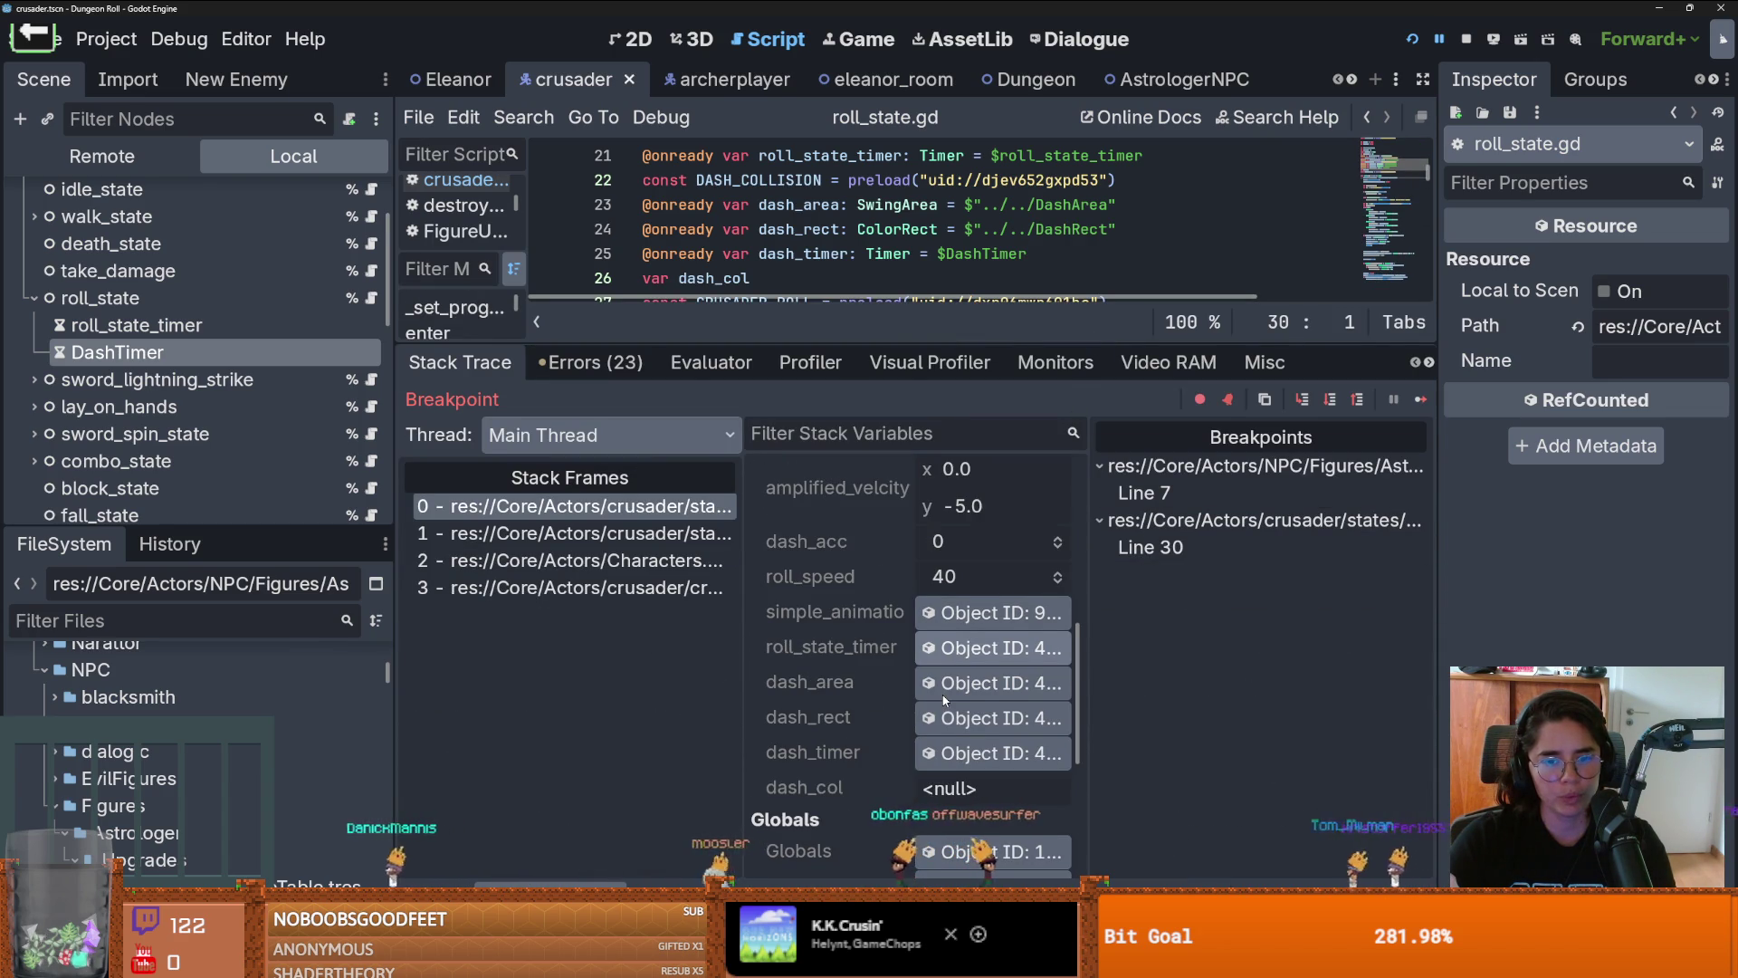
scroll(944, 699, "down", 4)
scroll(944, 700, "up", 4)
scroll(944, 699, "up", 8)
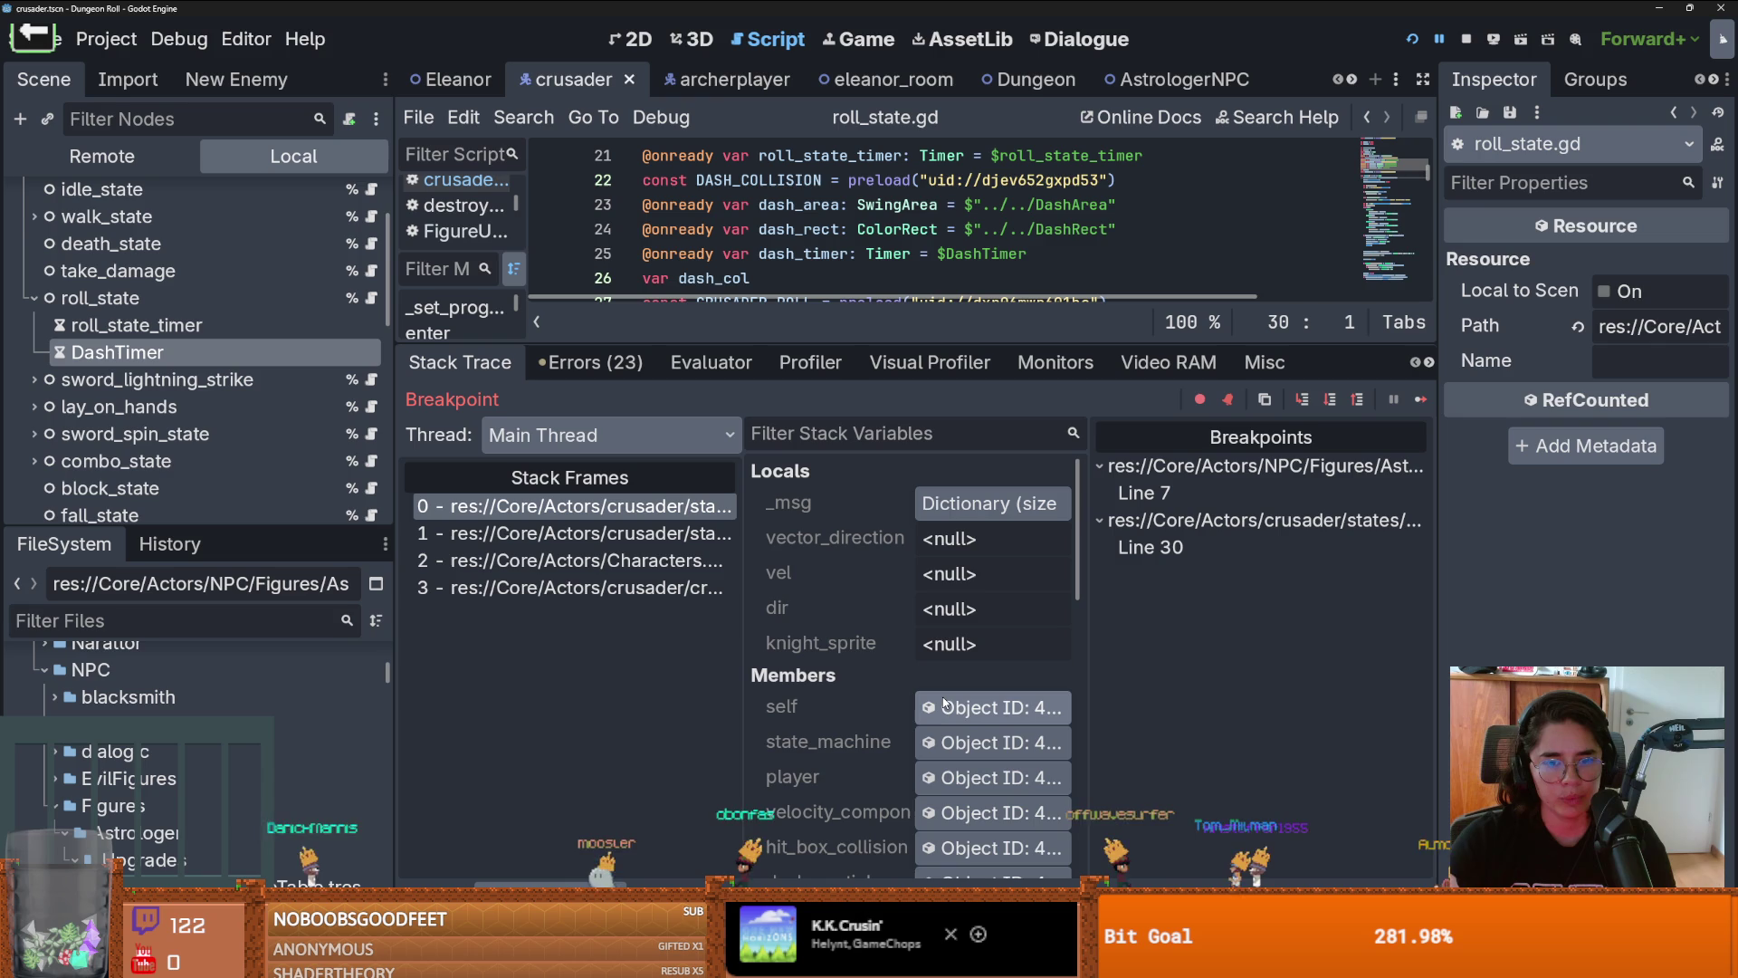
left_click(1302, 400)
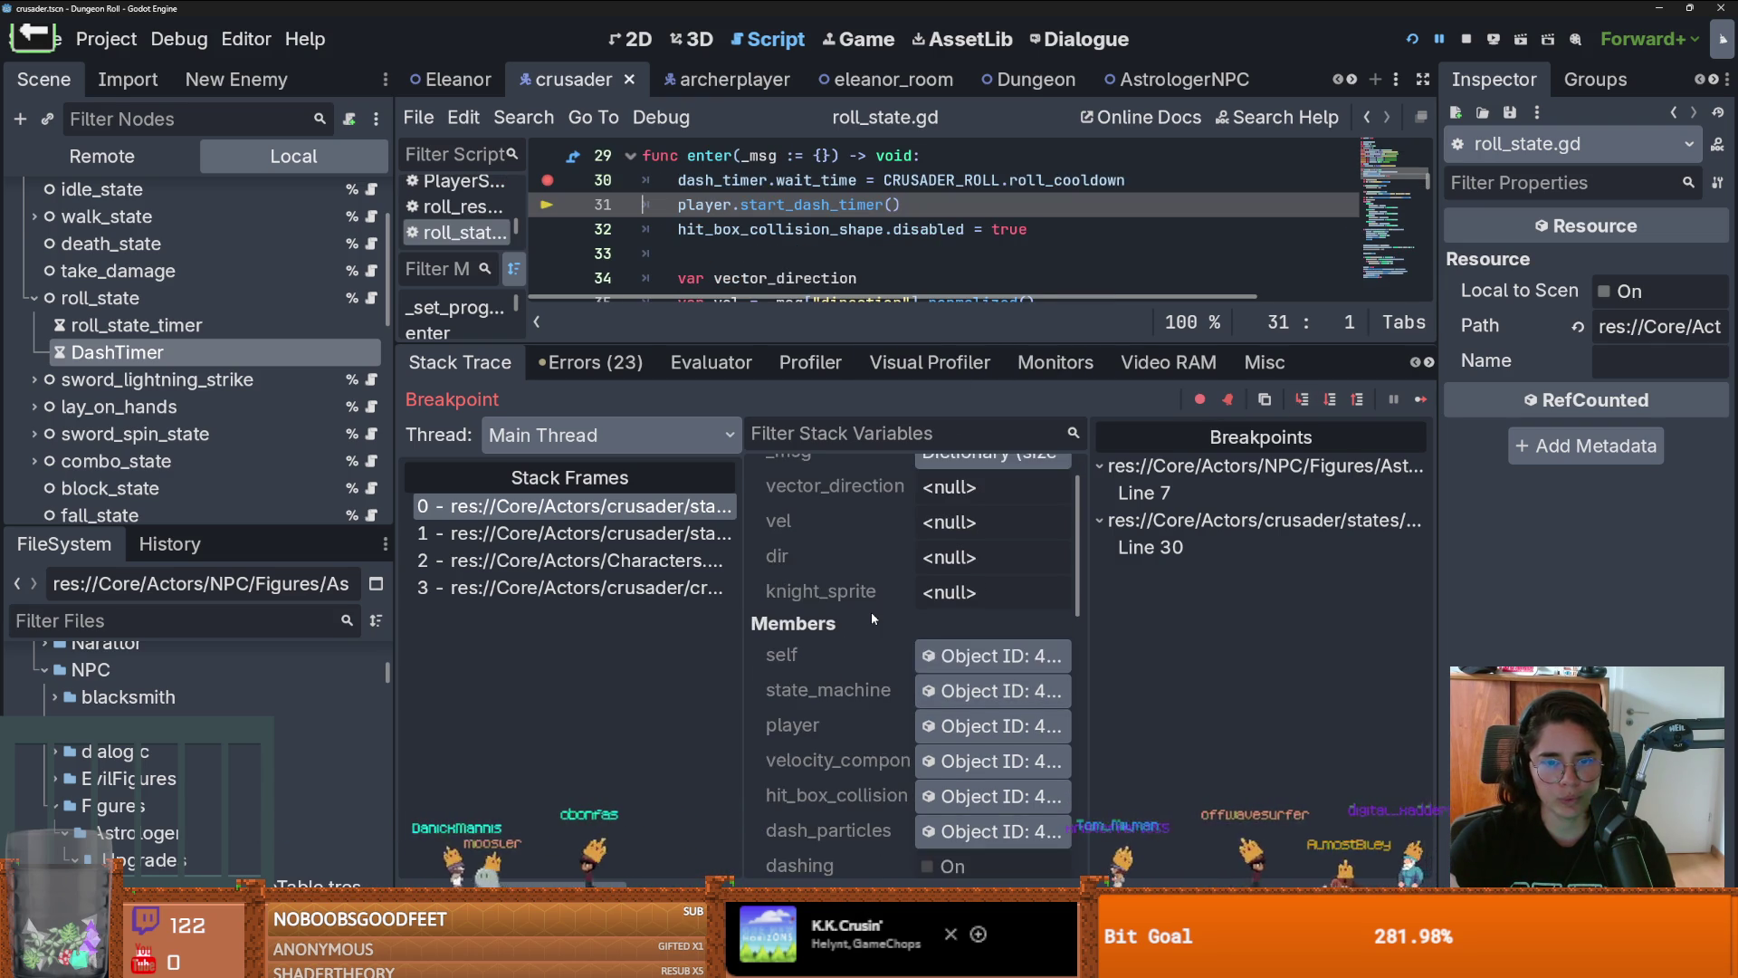
- Push the debugger panel further down and select the CRUSADER_ROLL preload line
scroll(871, 605, "down", 5)
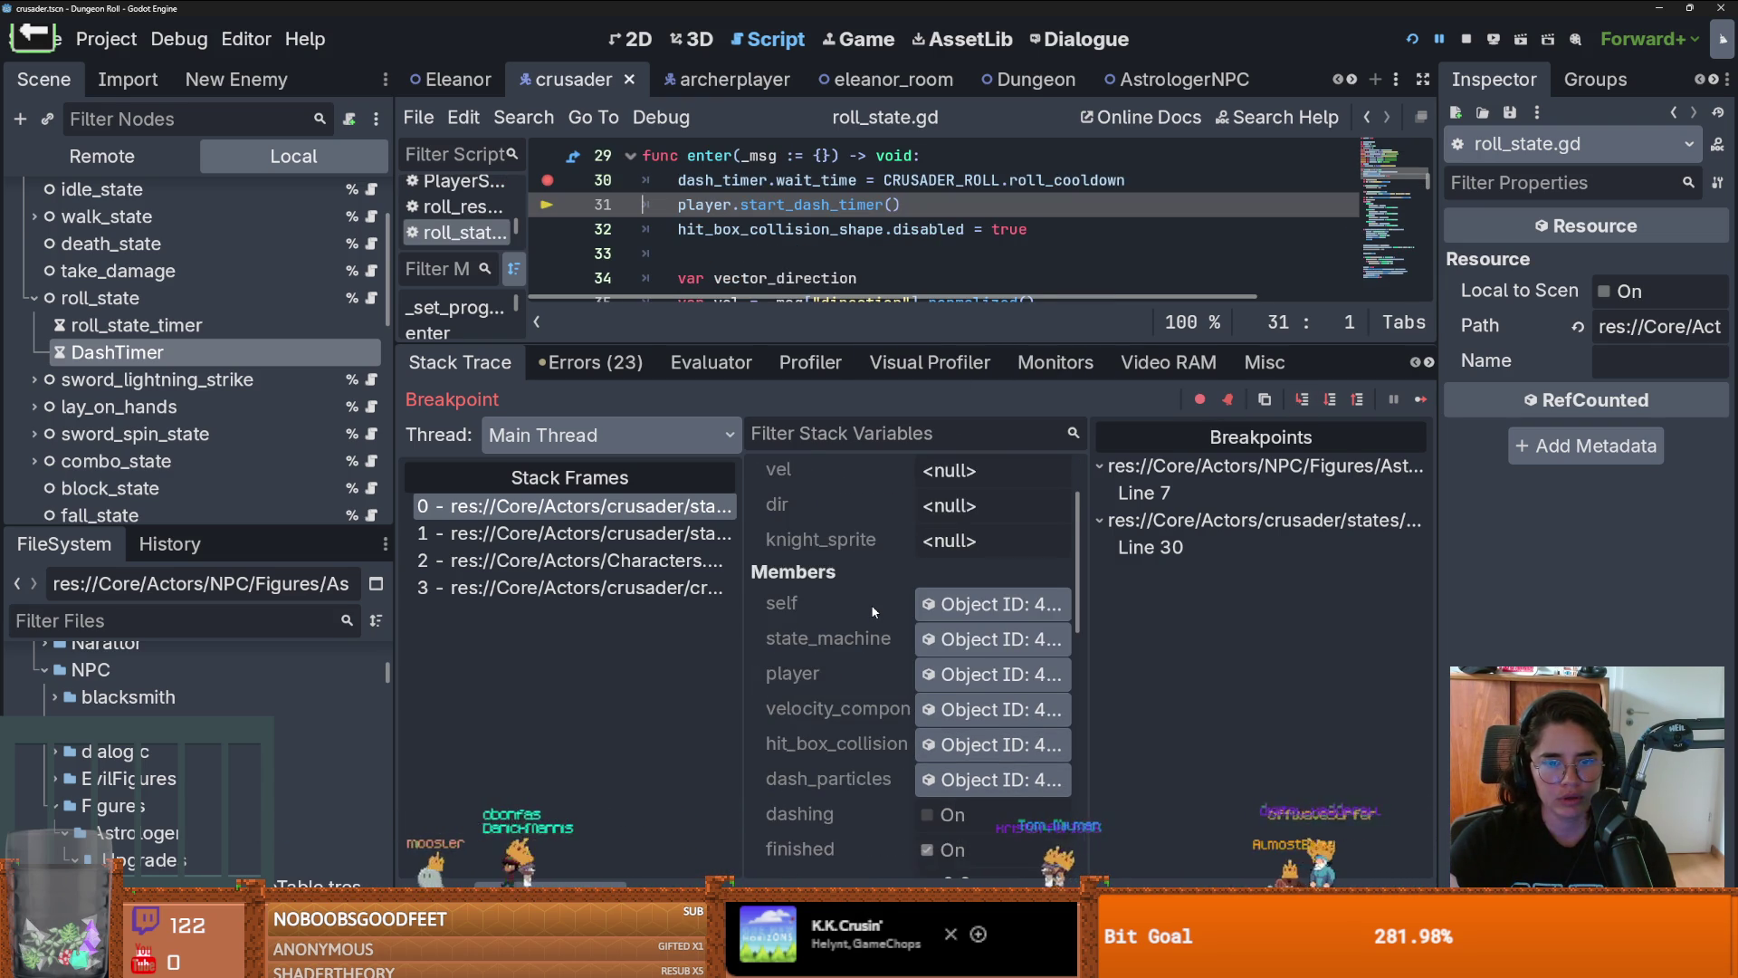
scroll(871, 605, "down", 3)
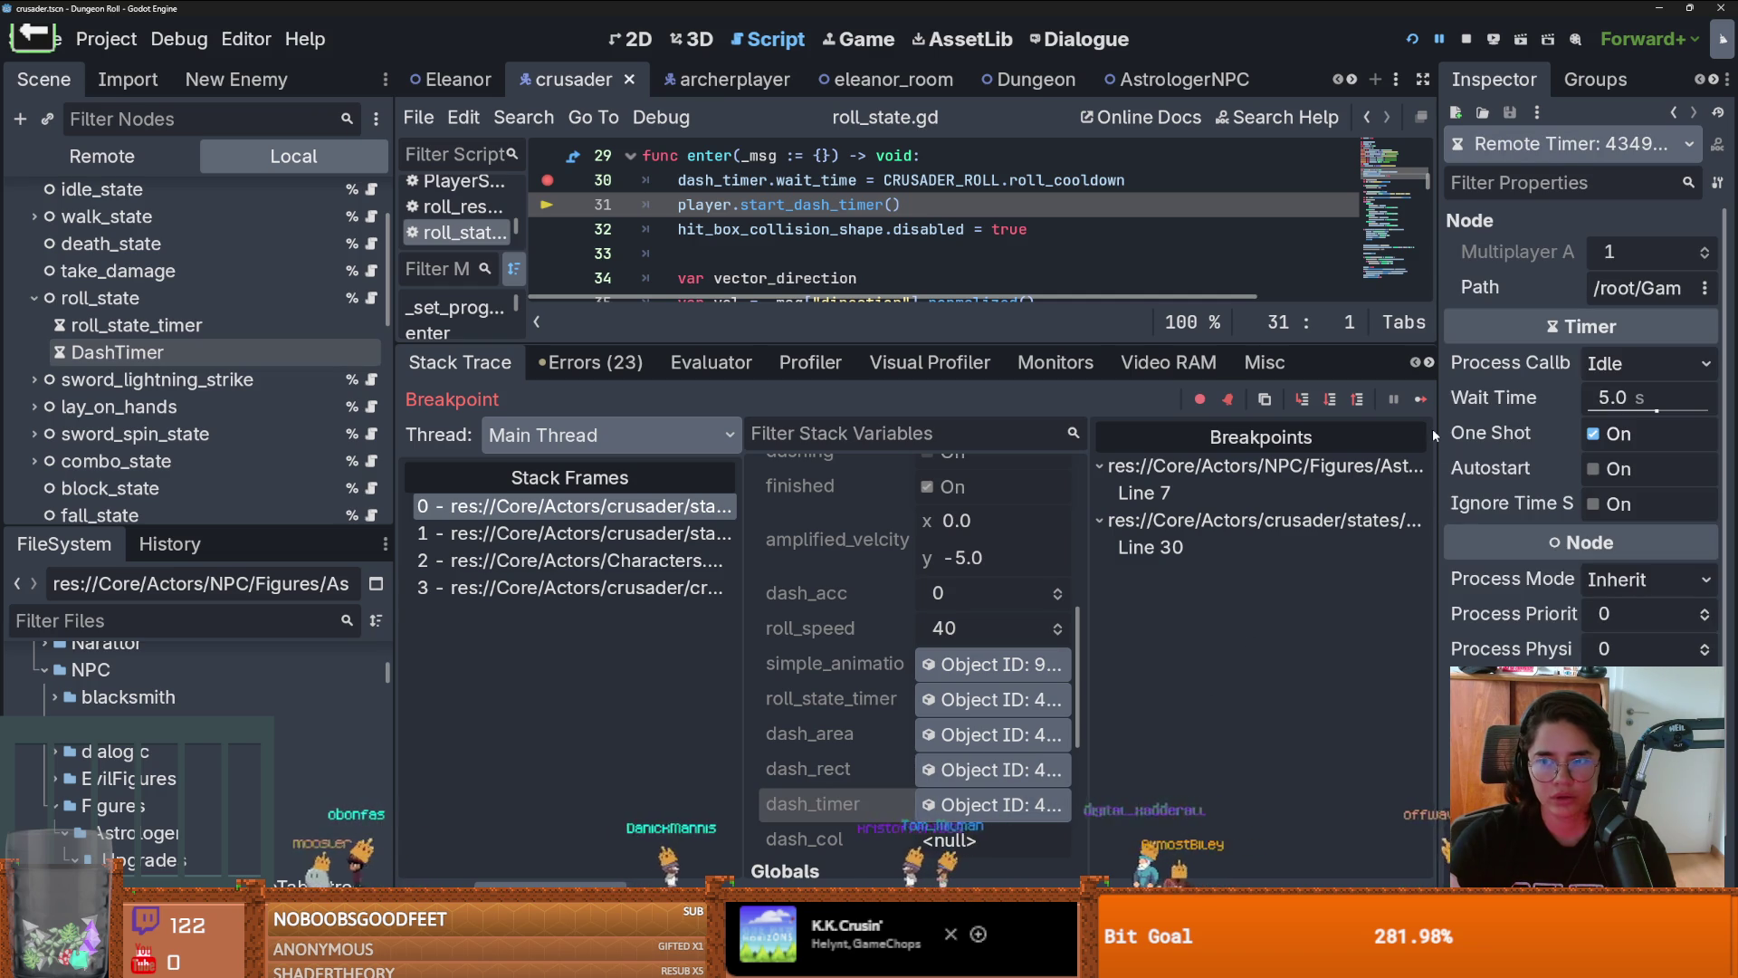
left_click_drag(1155, 340, 1258, 688)
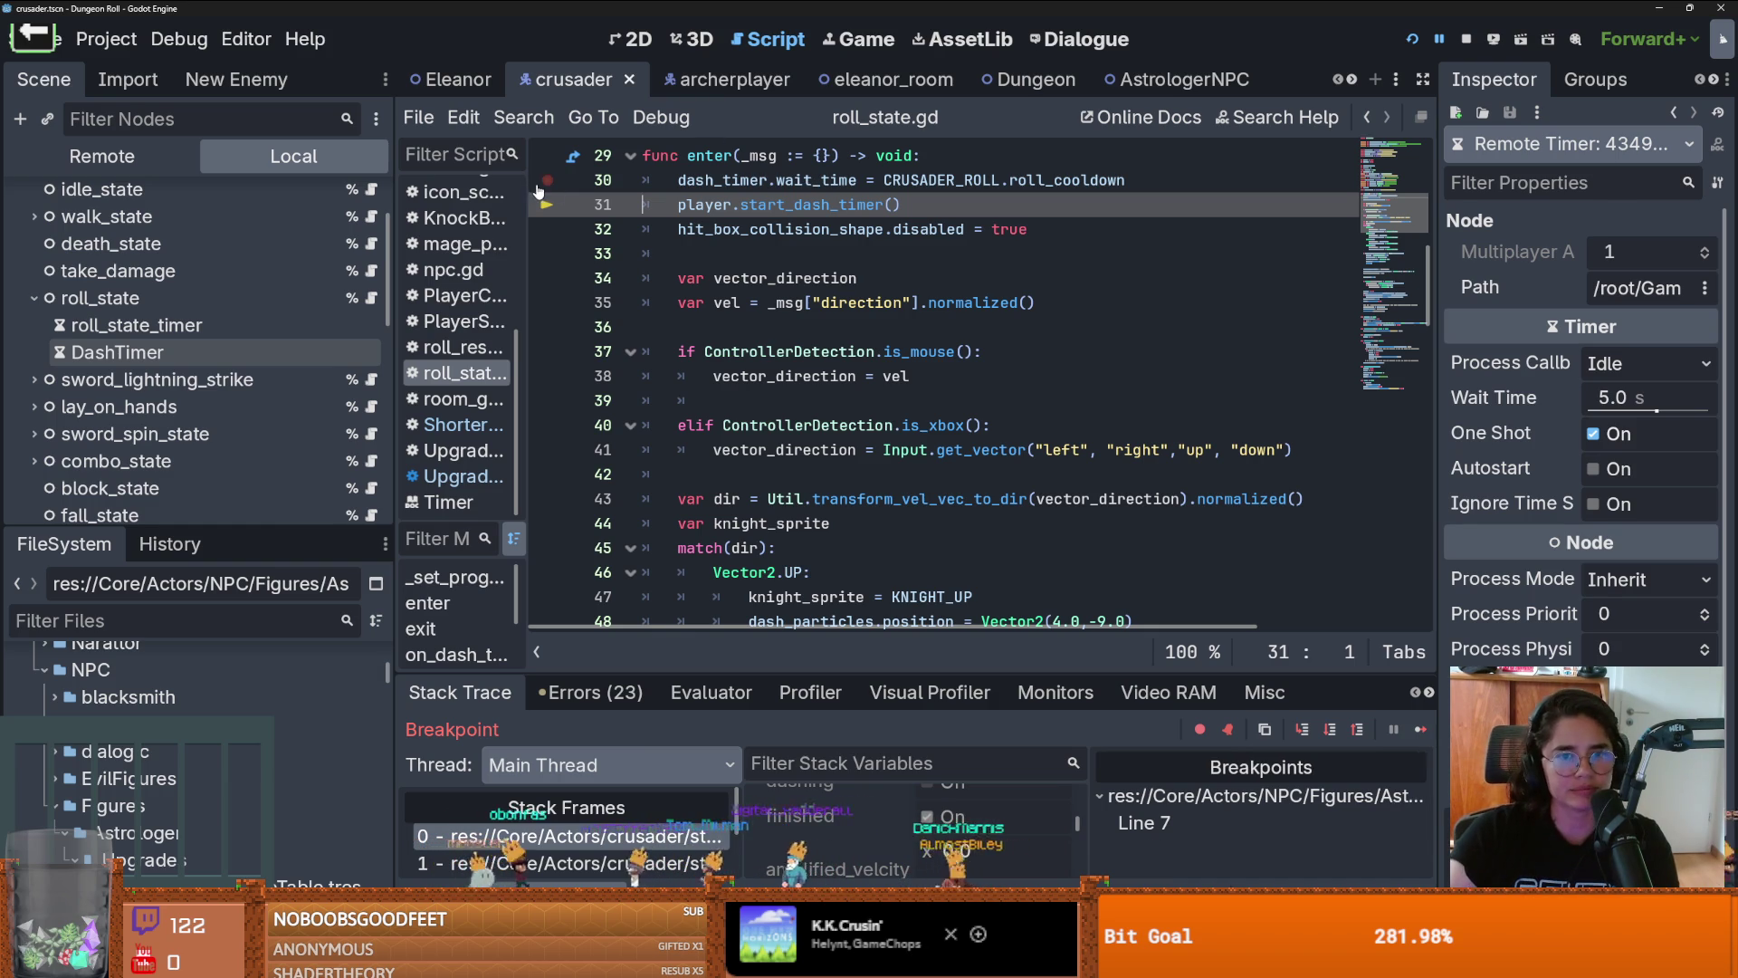
scroll(840, 372, "up", 4)
triple_click(918, 403)
- Delete the CRUSADER_ROLL preload from roll_state.gd and cut line 4 from ShorterDashInterval.gd
key("BackSpace")
scroll(217, 715, "down", 3)
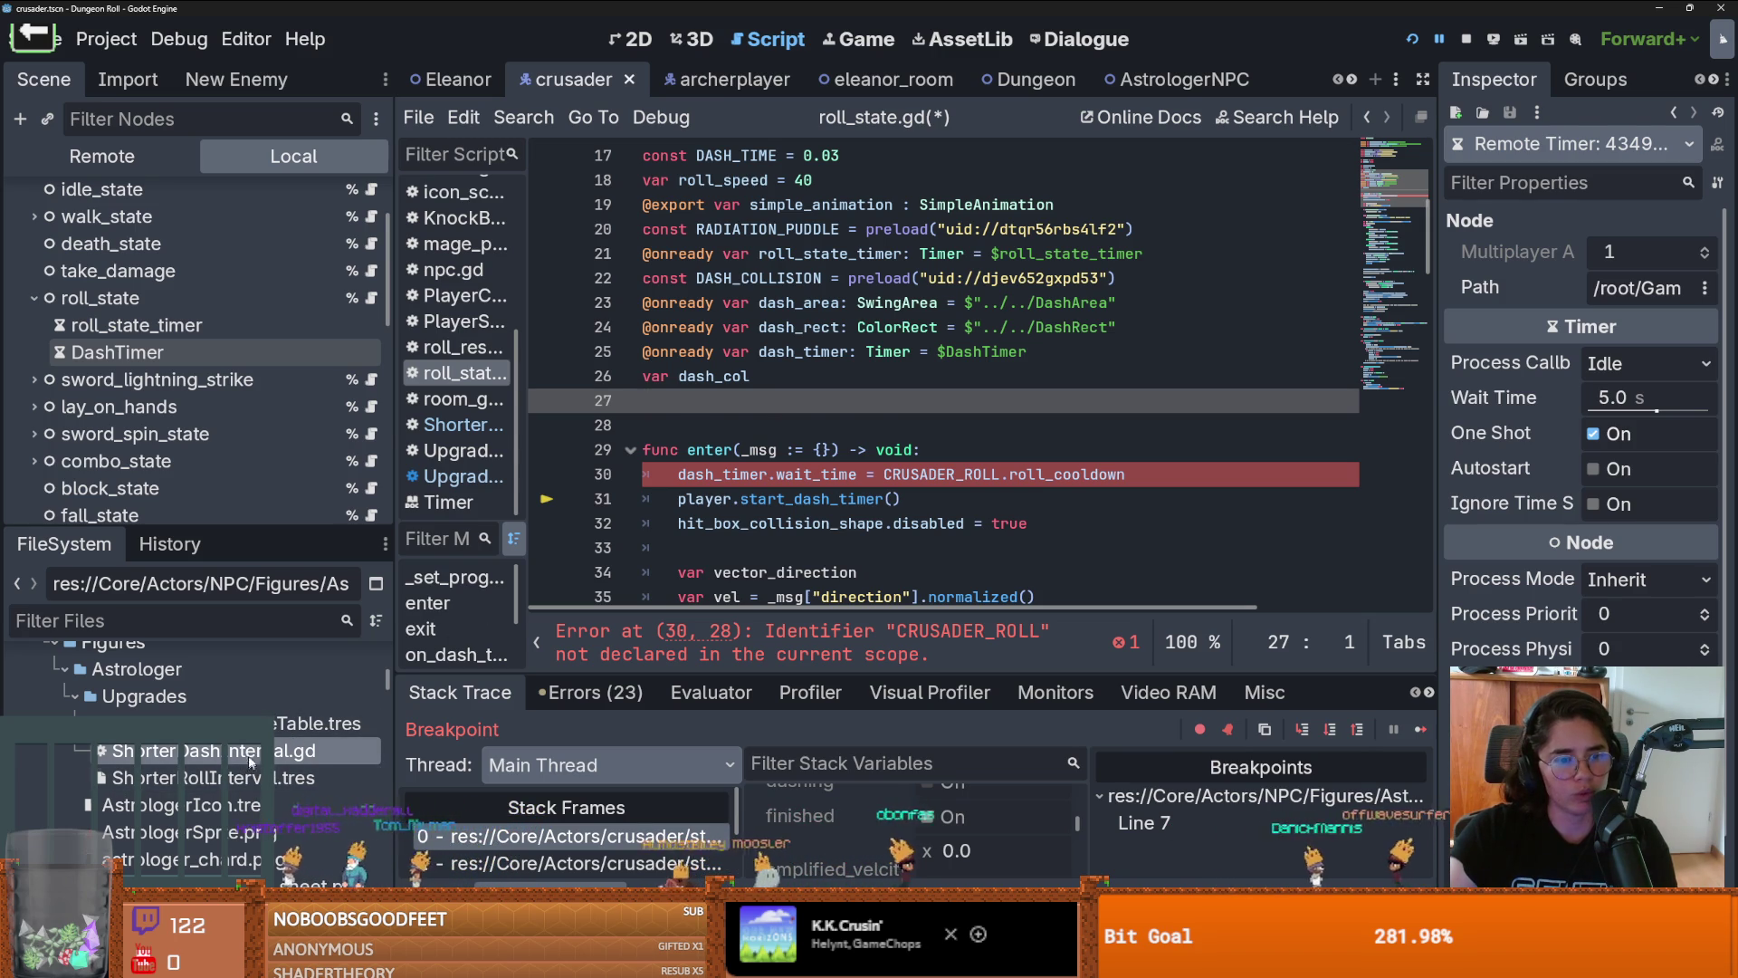
double_click(248, 753)
triple_click(885, 229)
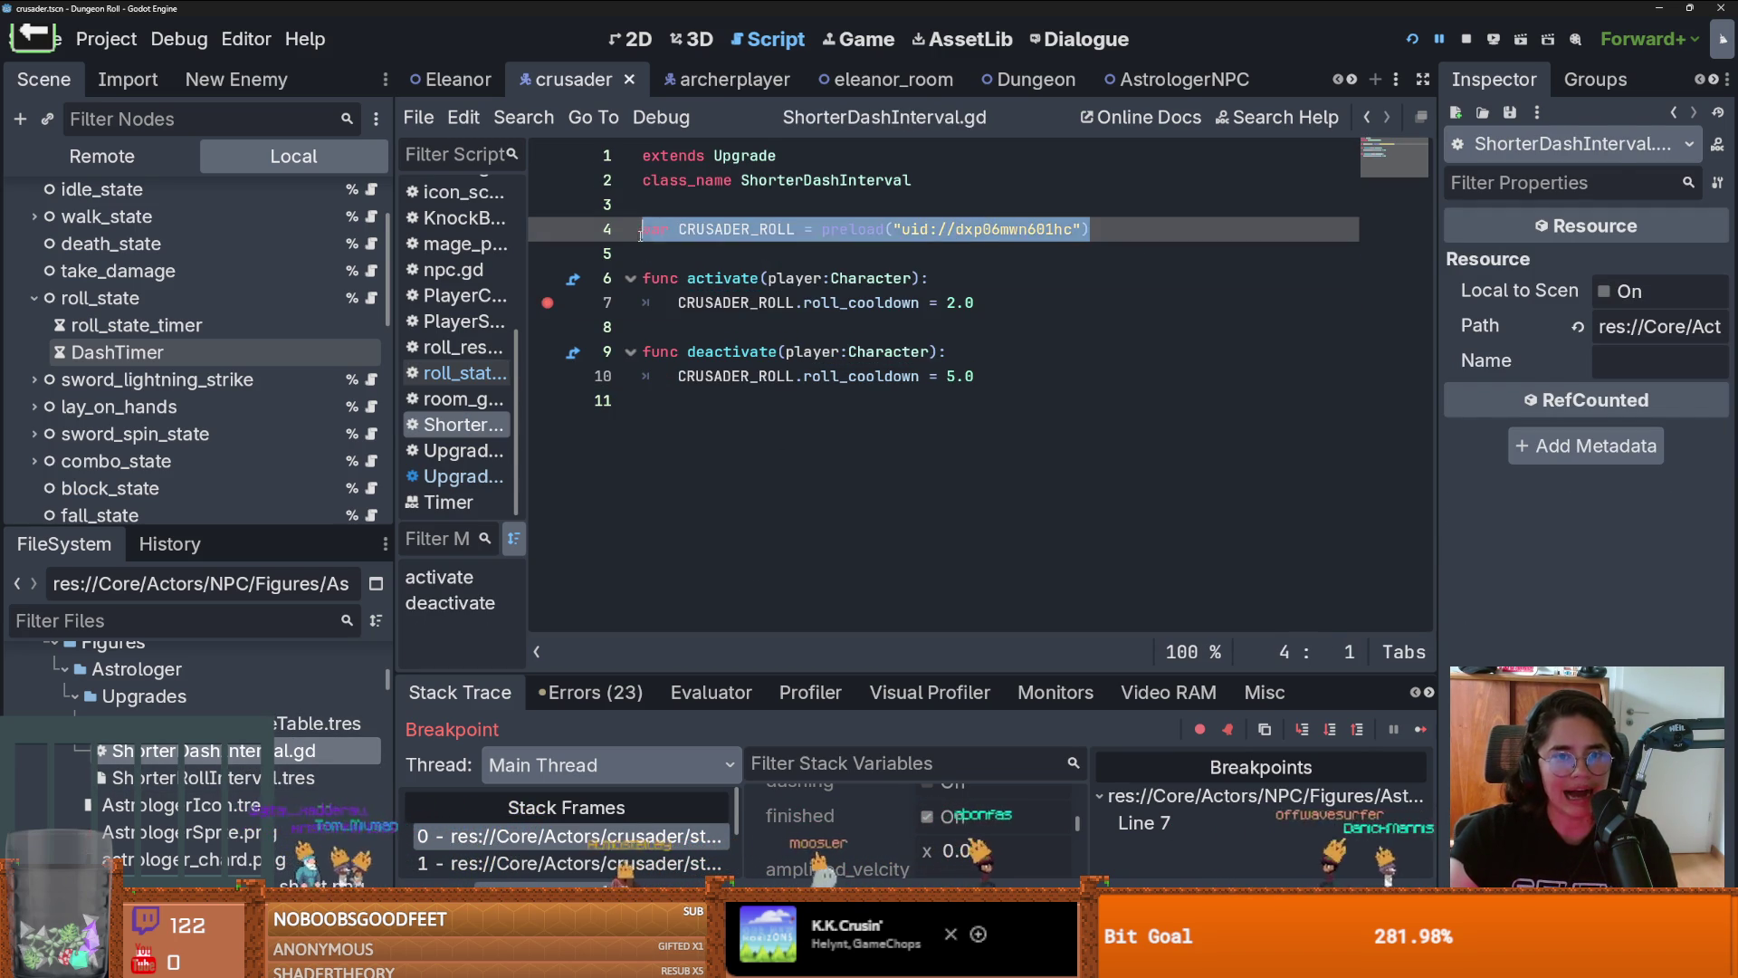
key("ctrl+x")
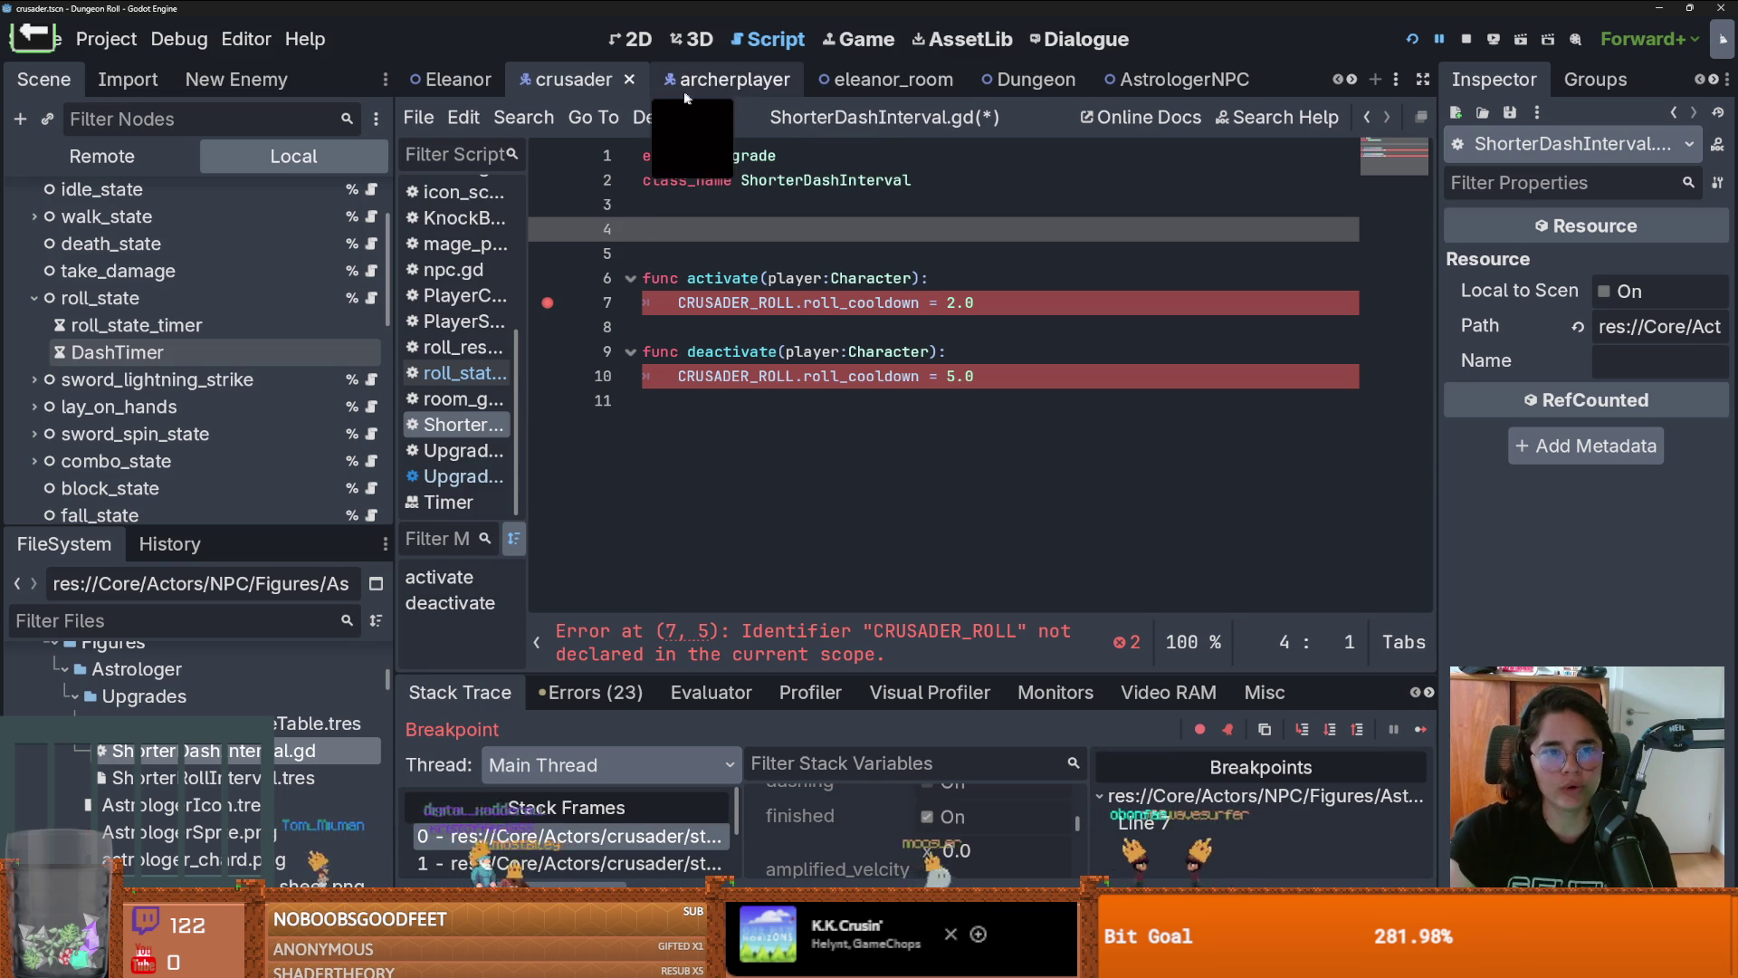
- Open Globals.gd via the 'Globals' file filter and paste the CRUSADER_ROLL preload at line 96
left_click(215, 626)
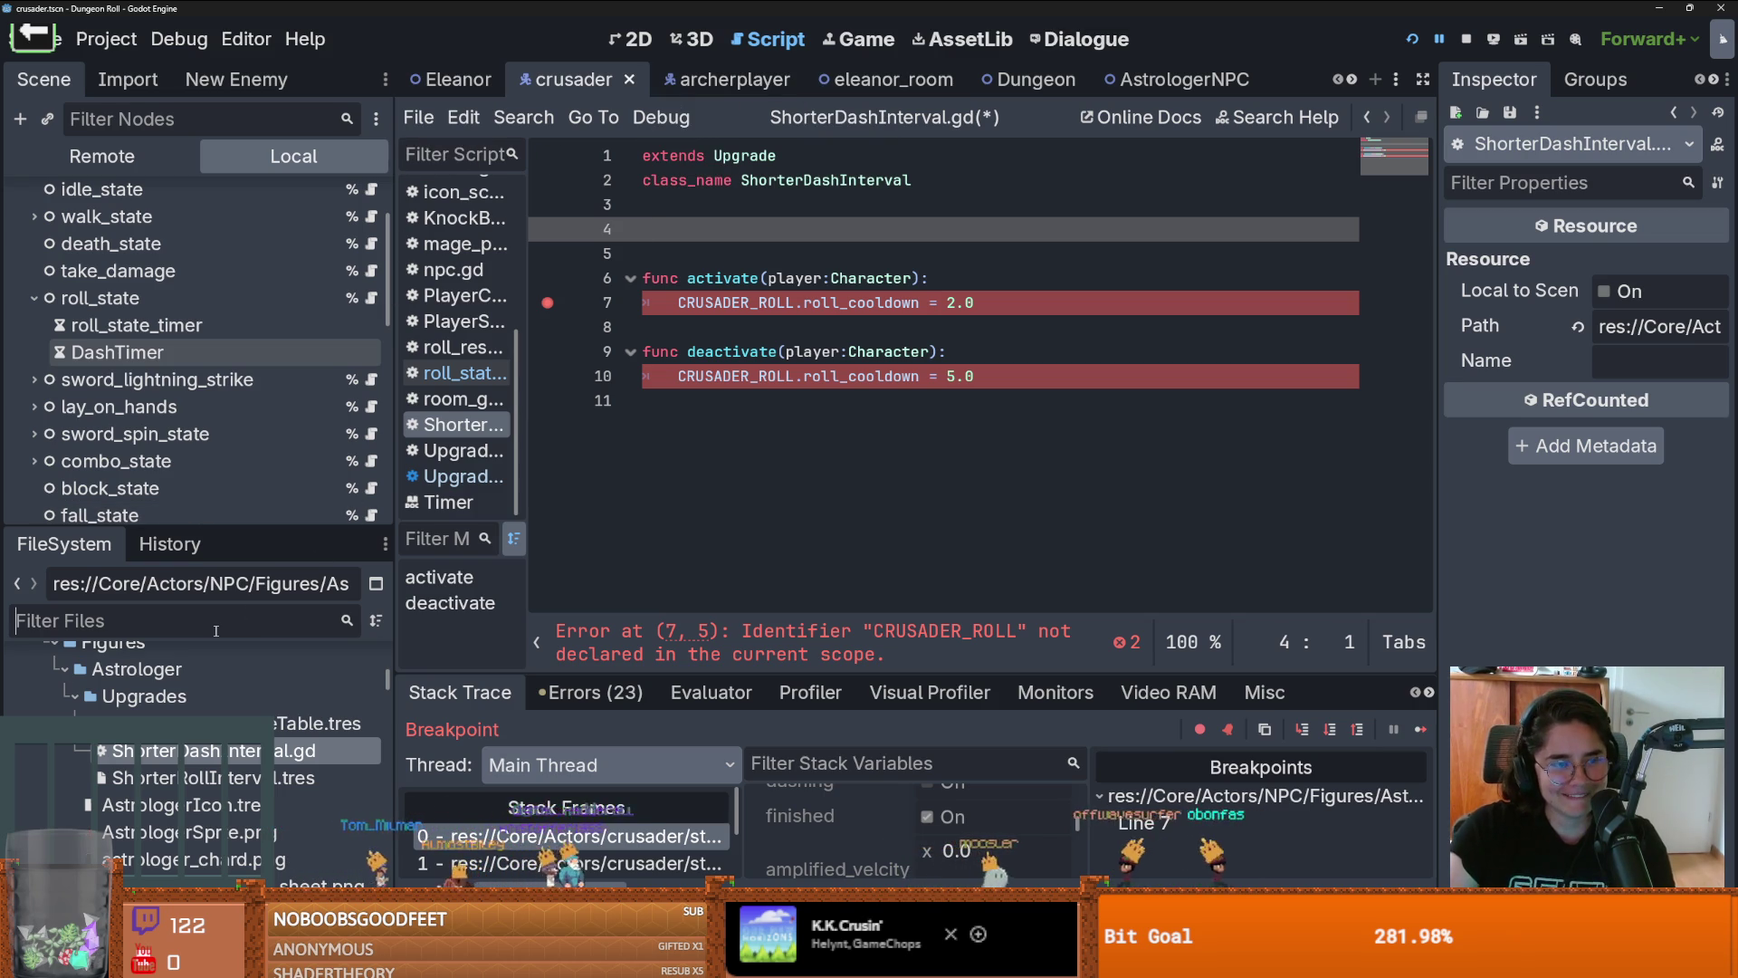
type("Gl")
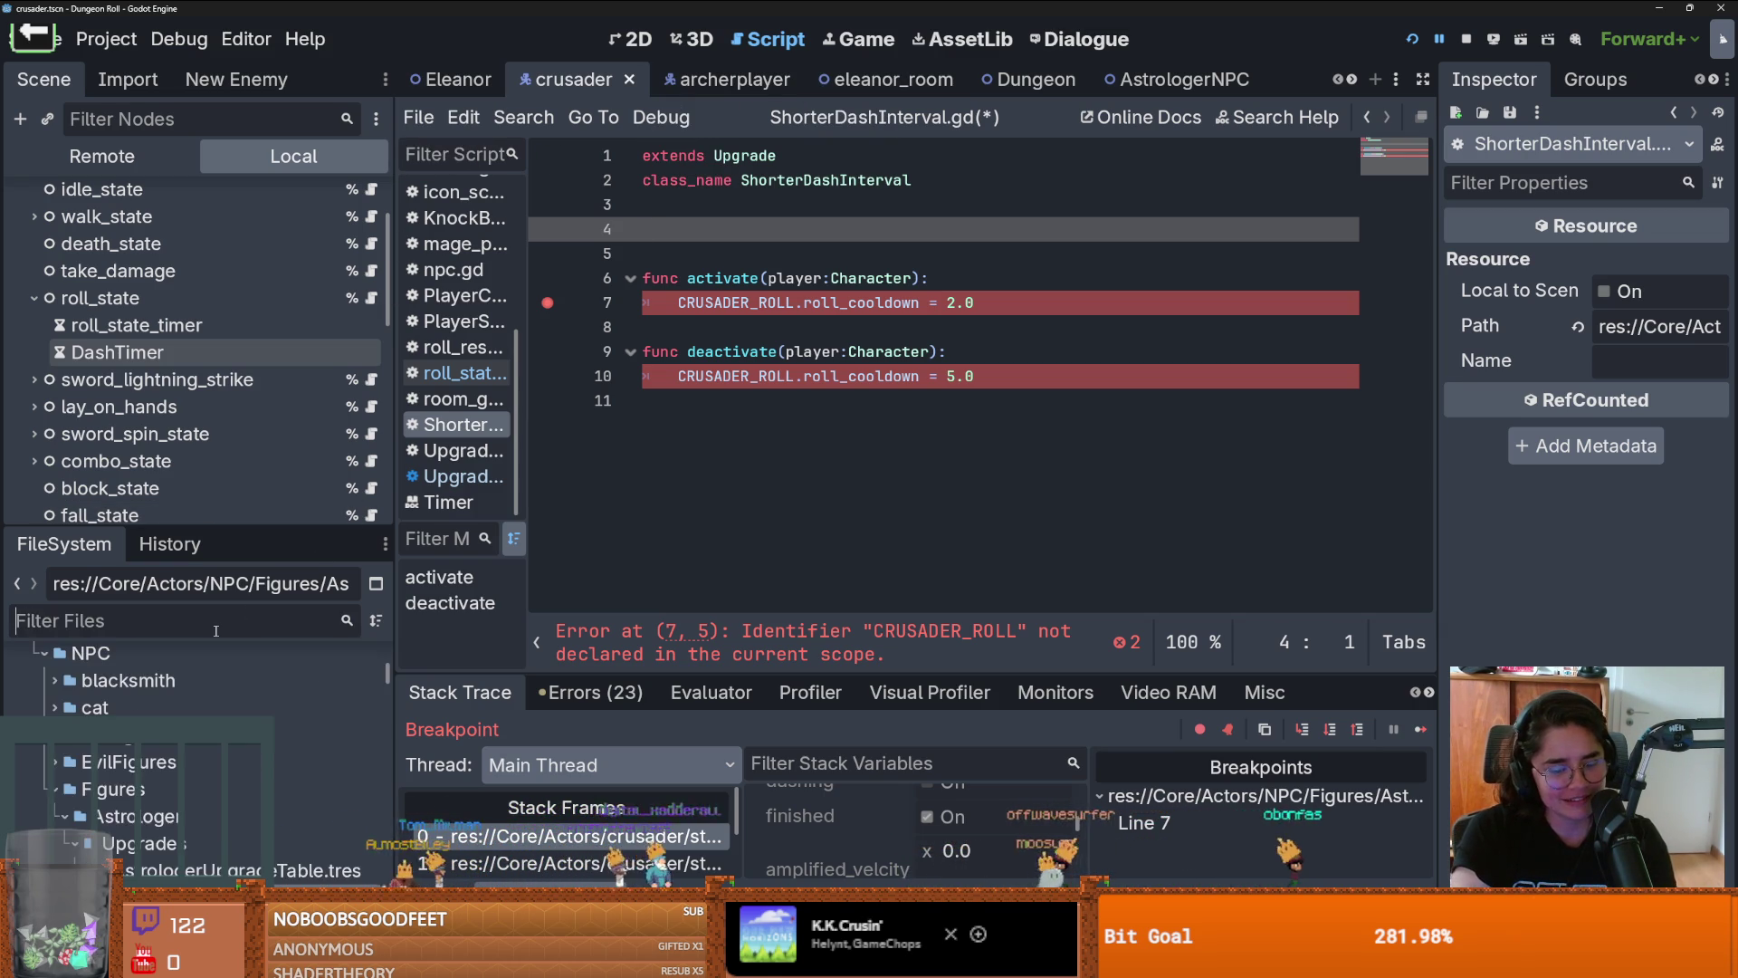
type("obals")
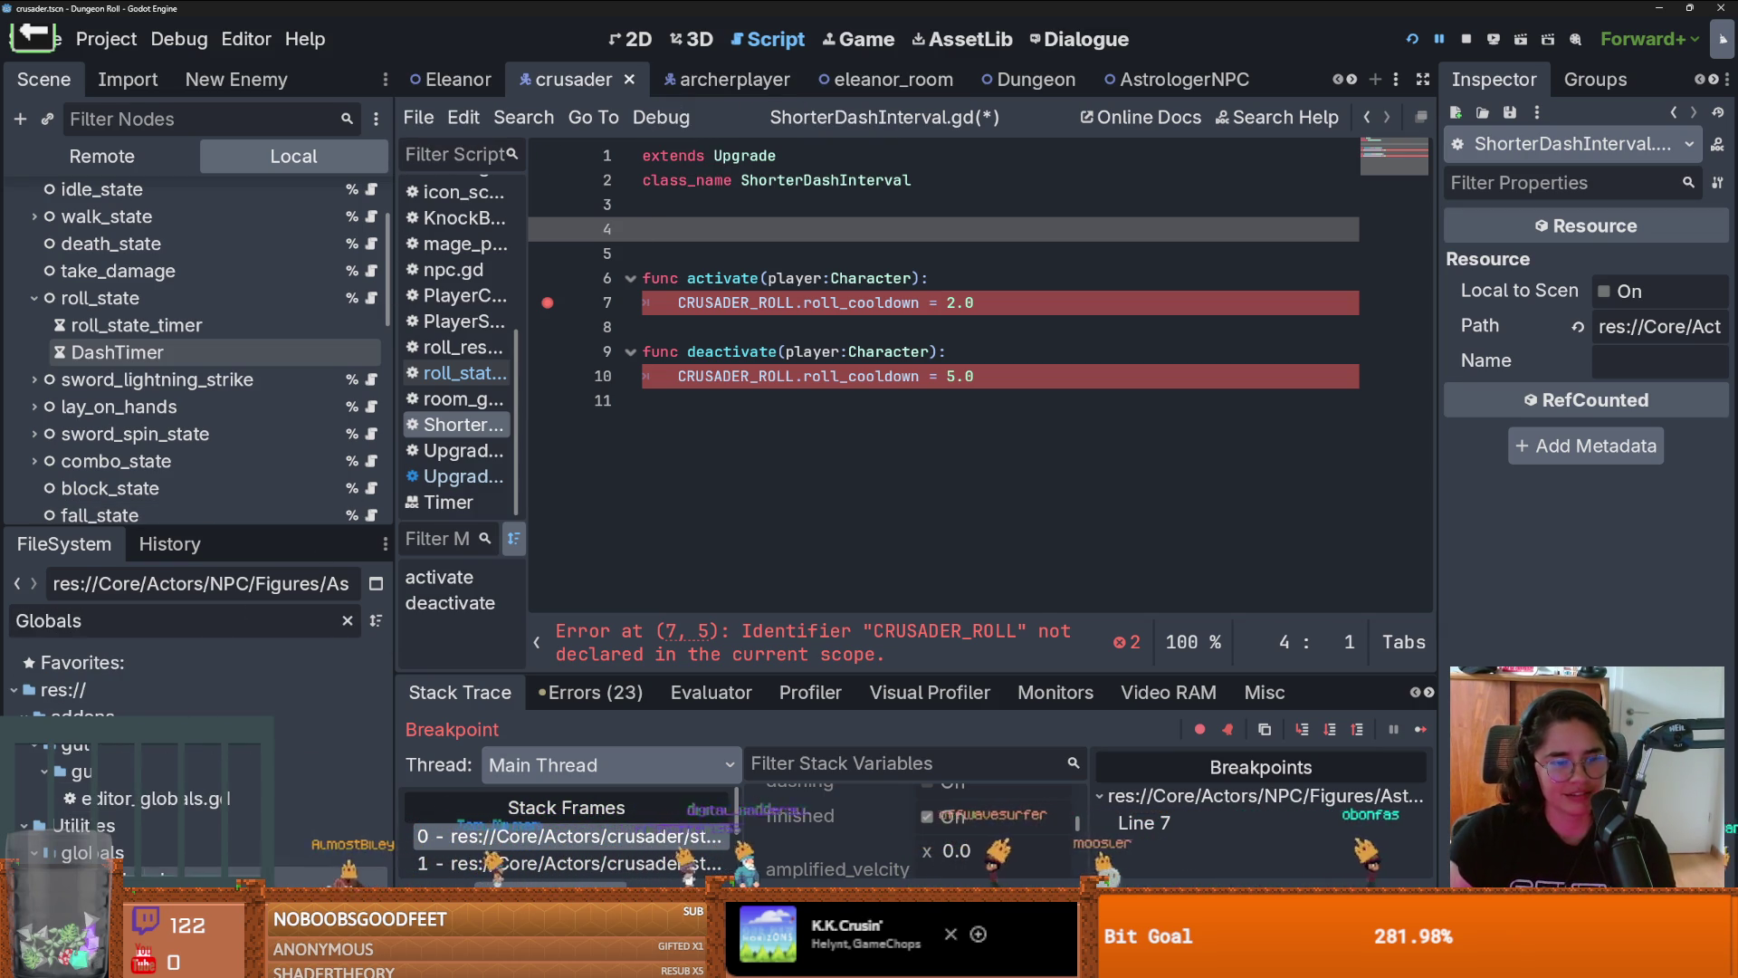
key("Return")
scroll(758, 500, "down", 15)
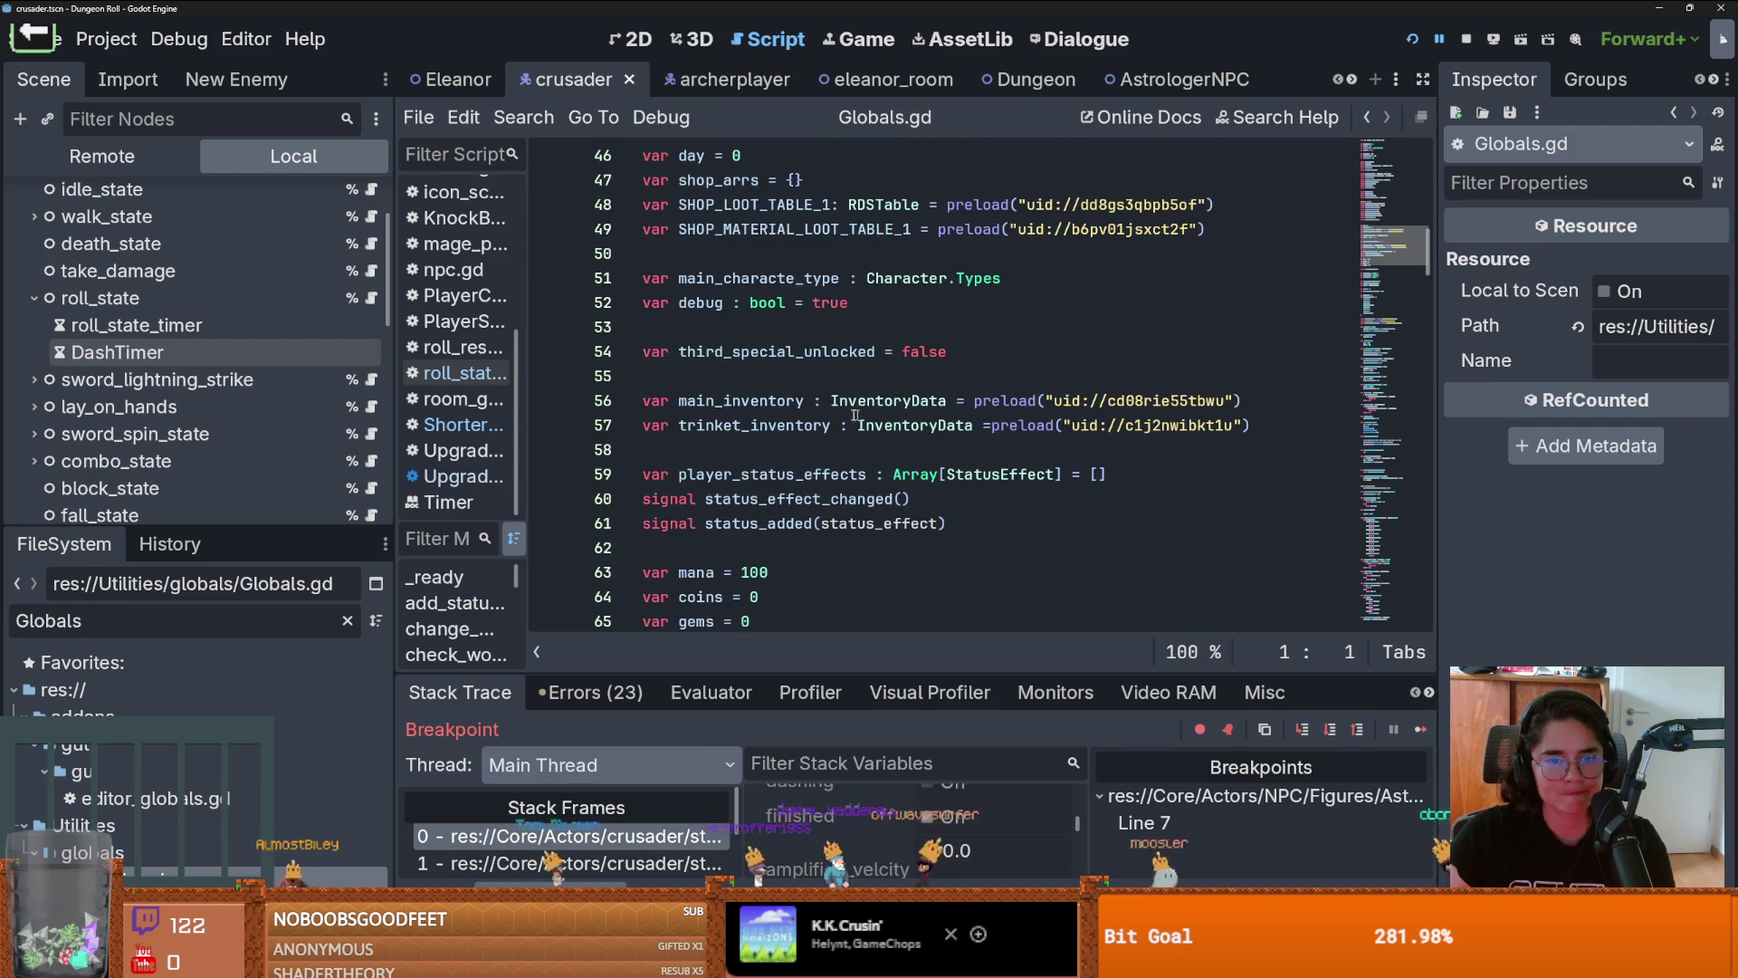
scroll(712, 324, "up", 5)
scroll(736, 420, "down", 15)
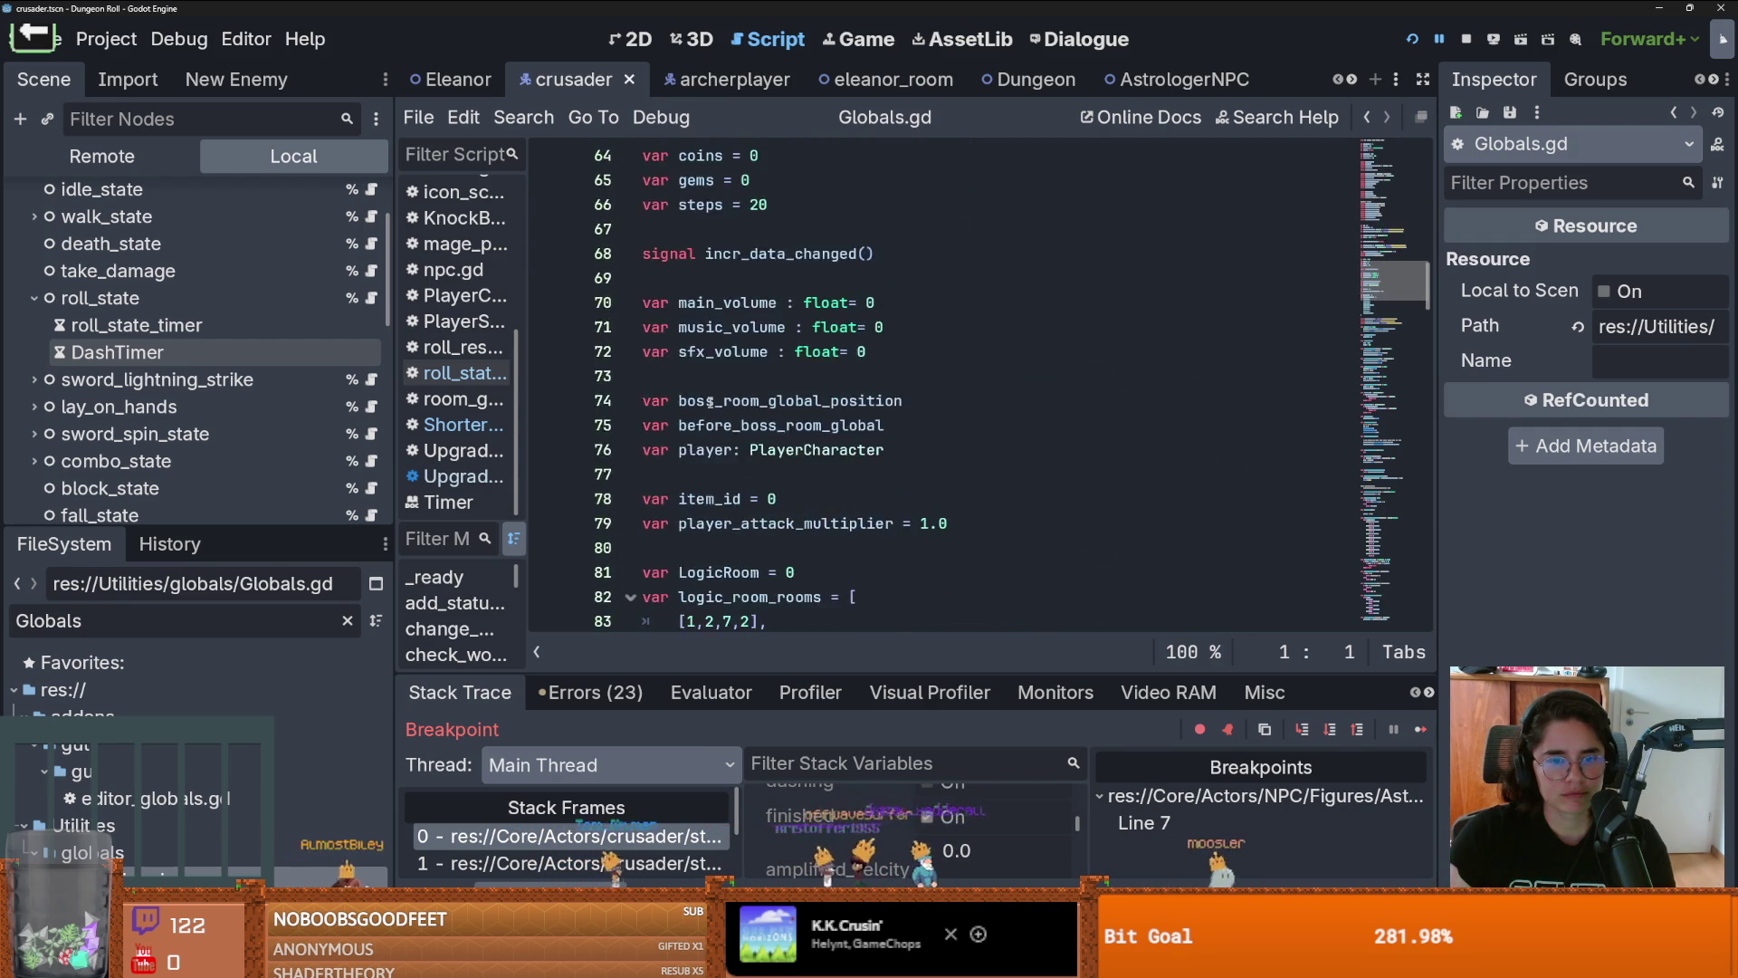
scroll(736, 420, "down", 2)
left_click(741, 507)
type("var CRUSADER_ROLL = preload(\"uid://dxp06mwn601hc\")")
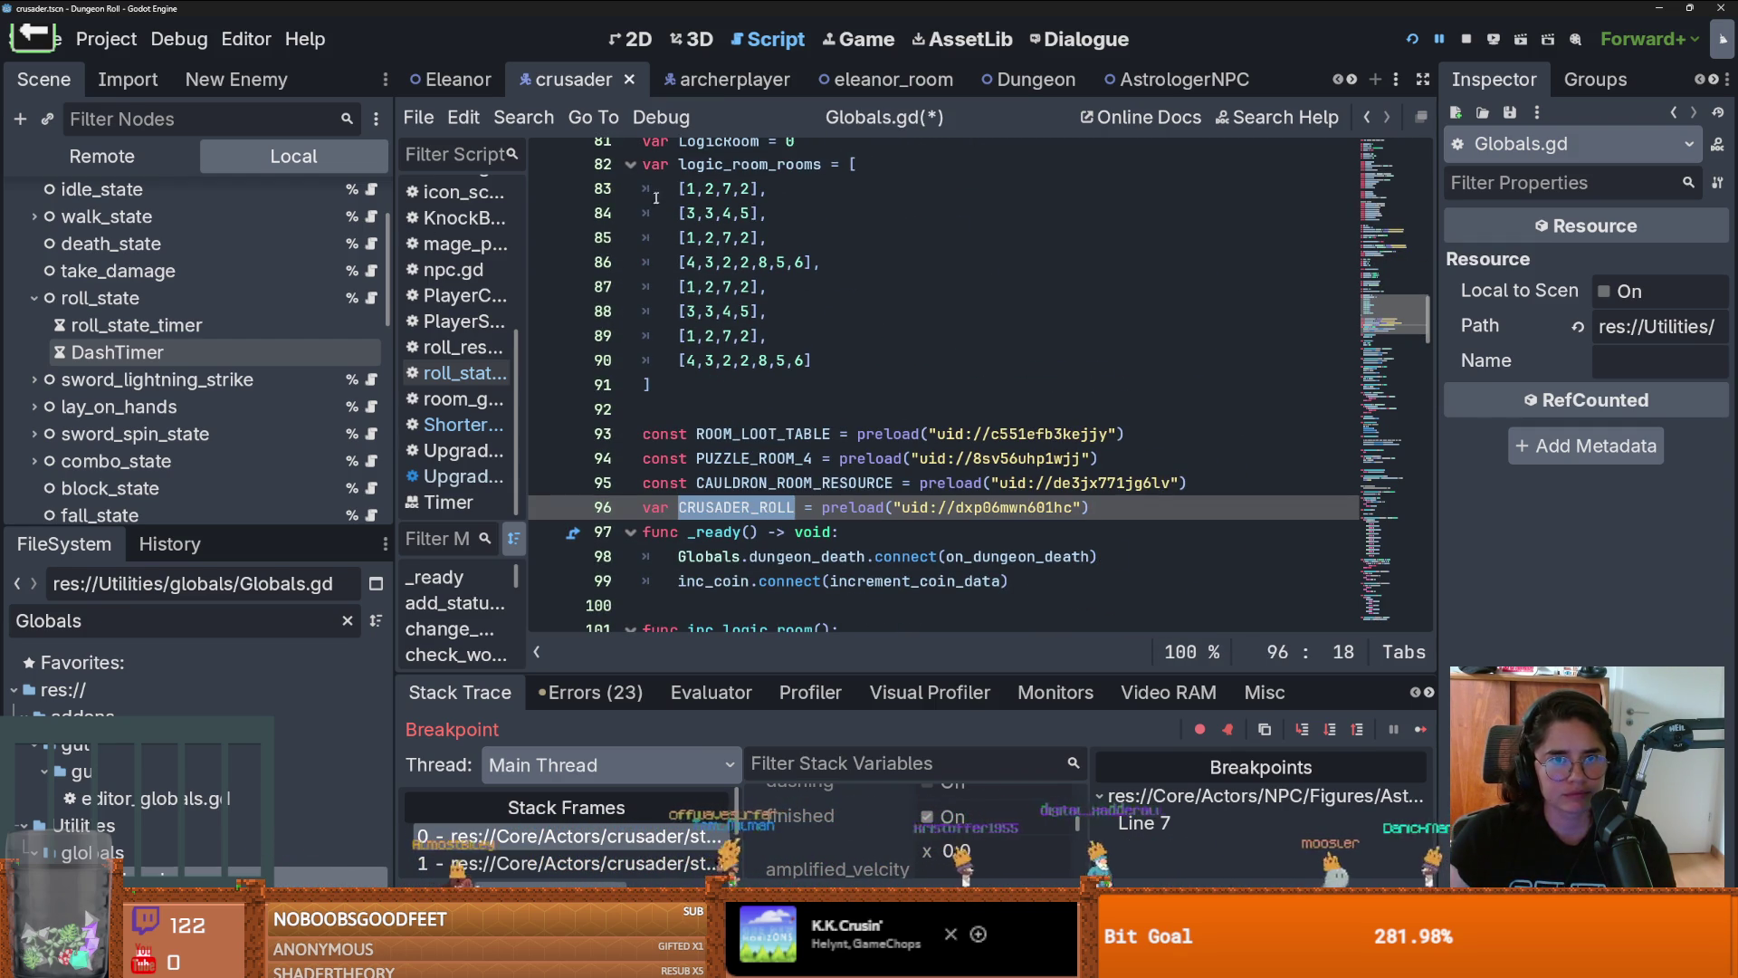
- Prefix CRUSADER_ROLL on roll_state.gd line 30 with 'Globals.'
left_click(347, 620)
left_click(529, 834)
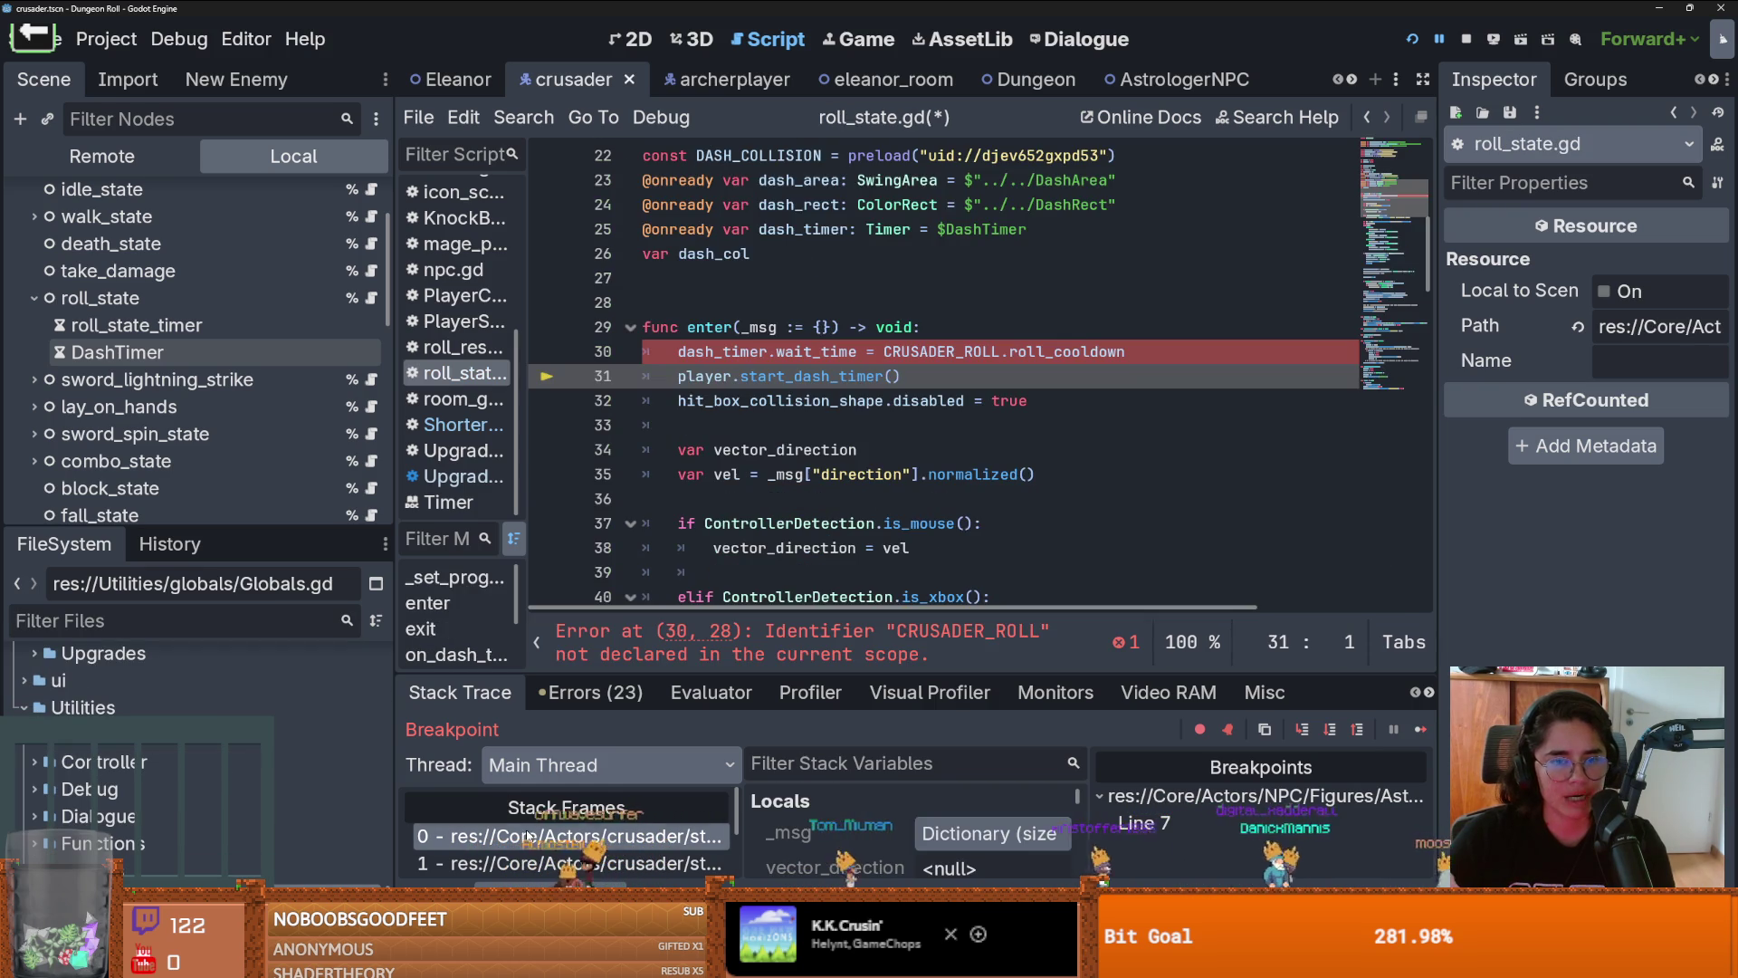
left_click(888, 356)
type("Globals.")
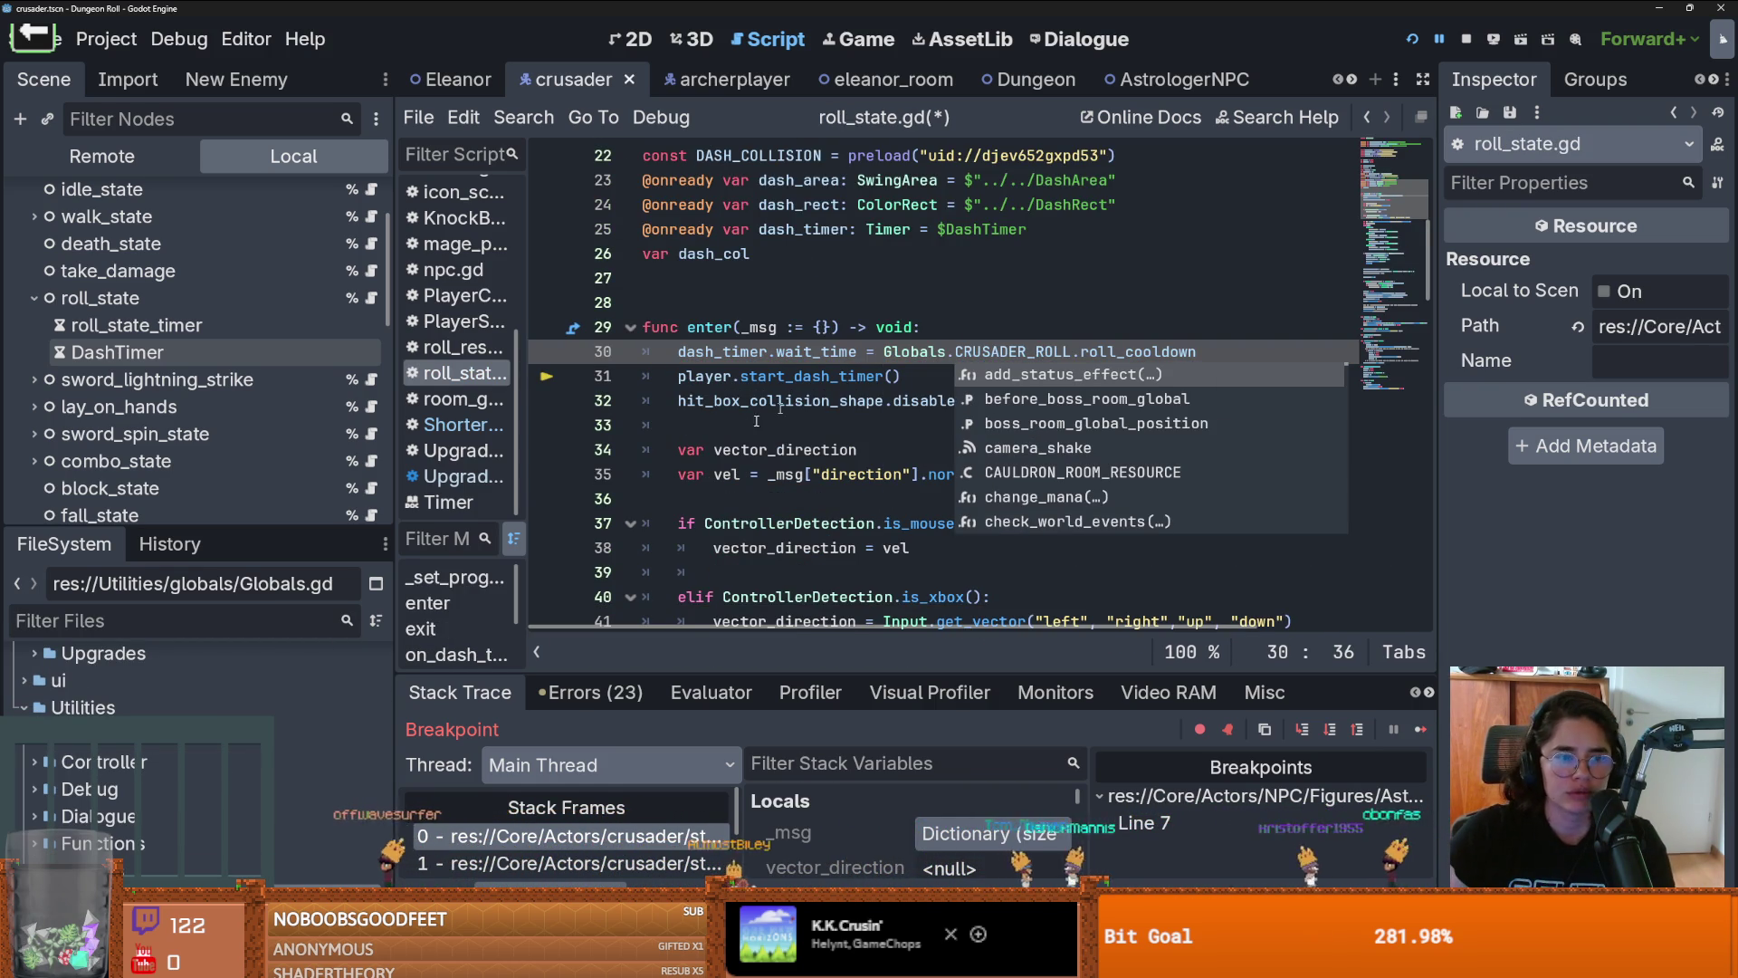
- Filter files for 'Astrolo' and open ShorterDashInterval.gd from the astrologer Upgrade folder
left_click(233, 624)
type("Astrolo")
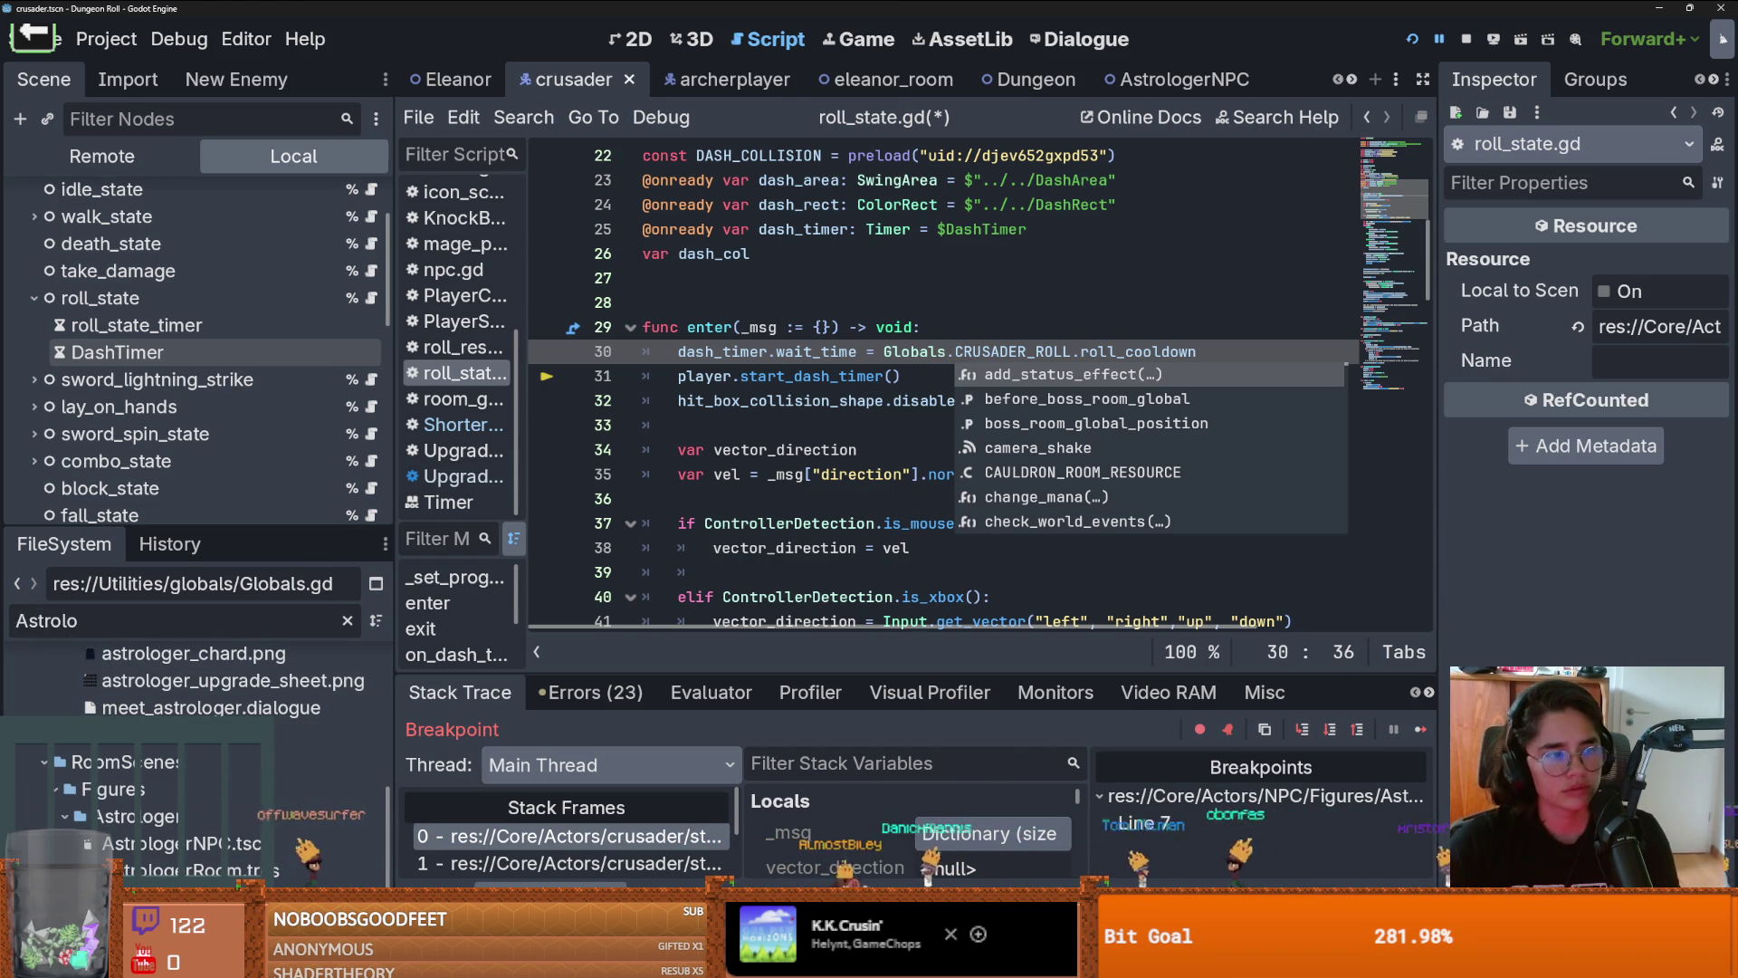
scroll(242, 797, "up", 5)
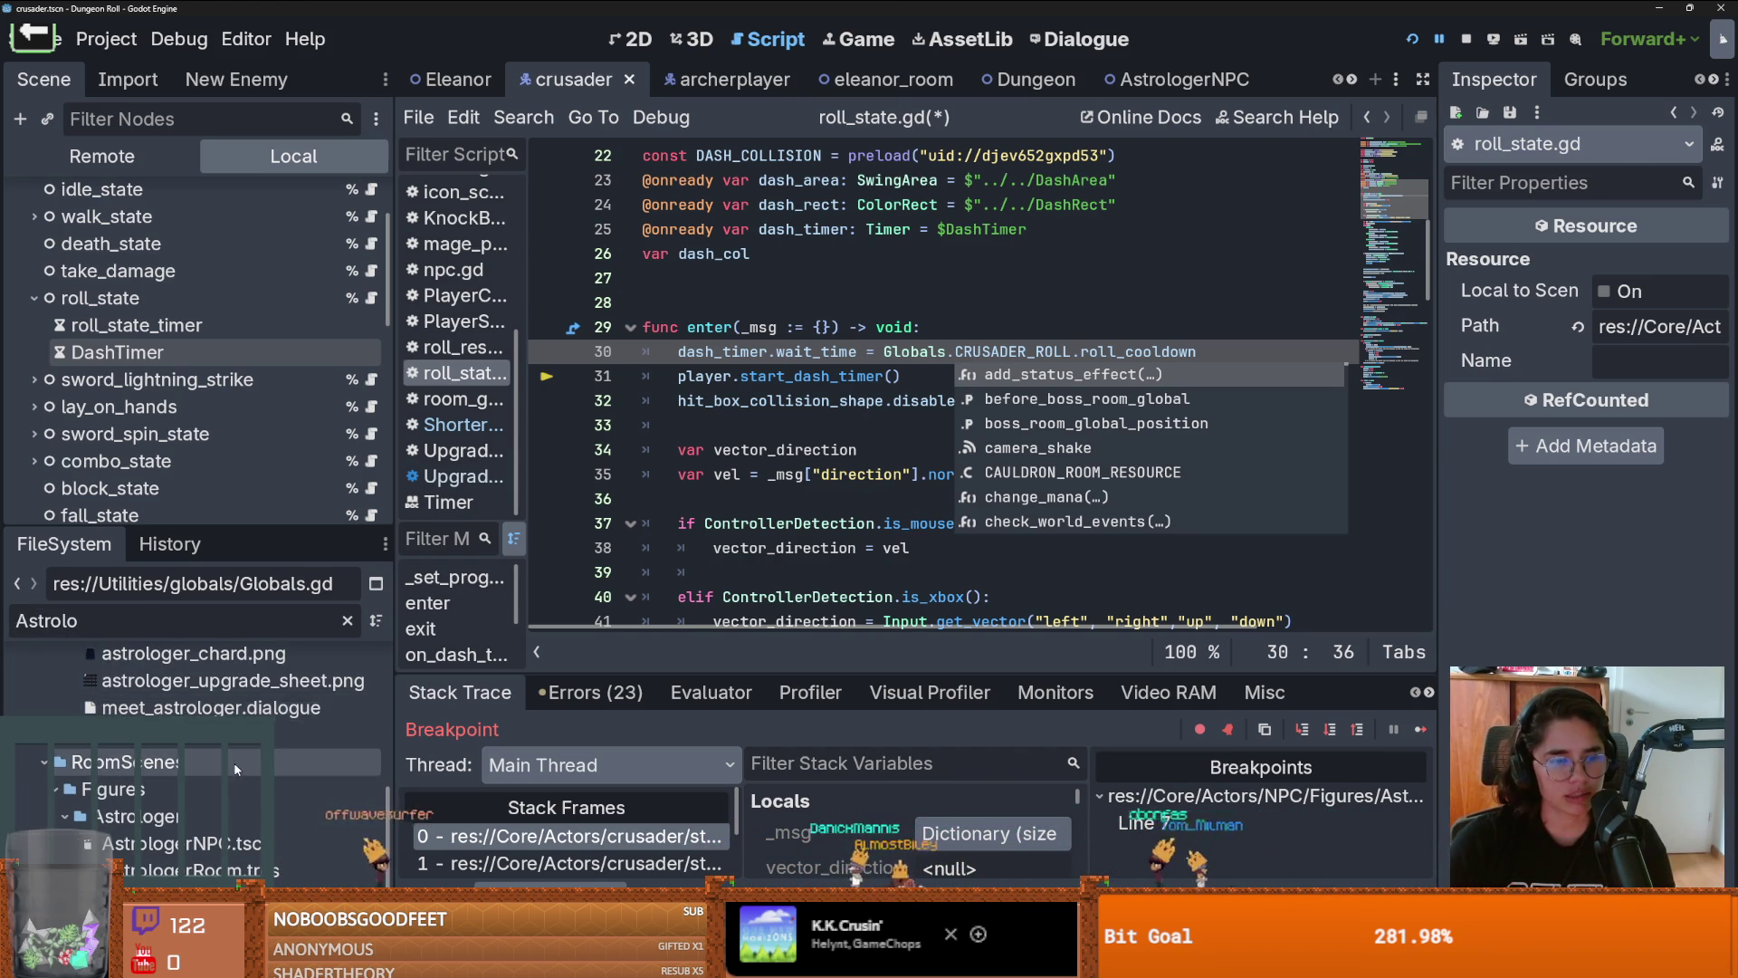
left_click(212, 751)
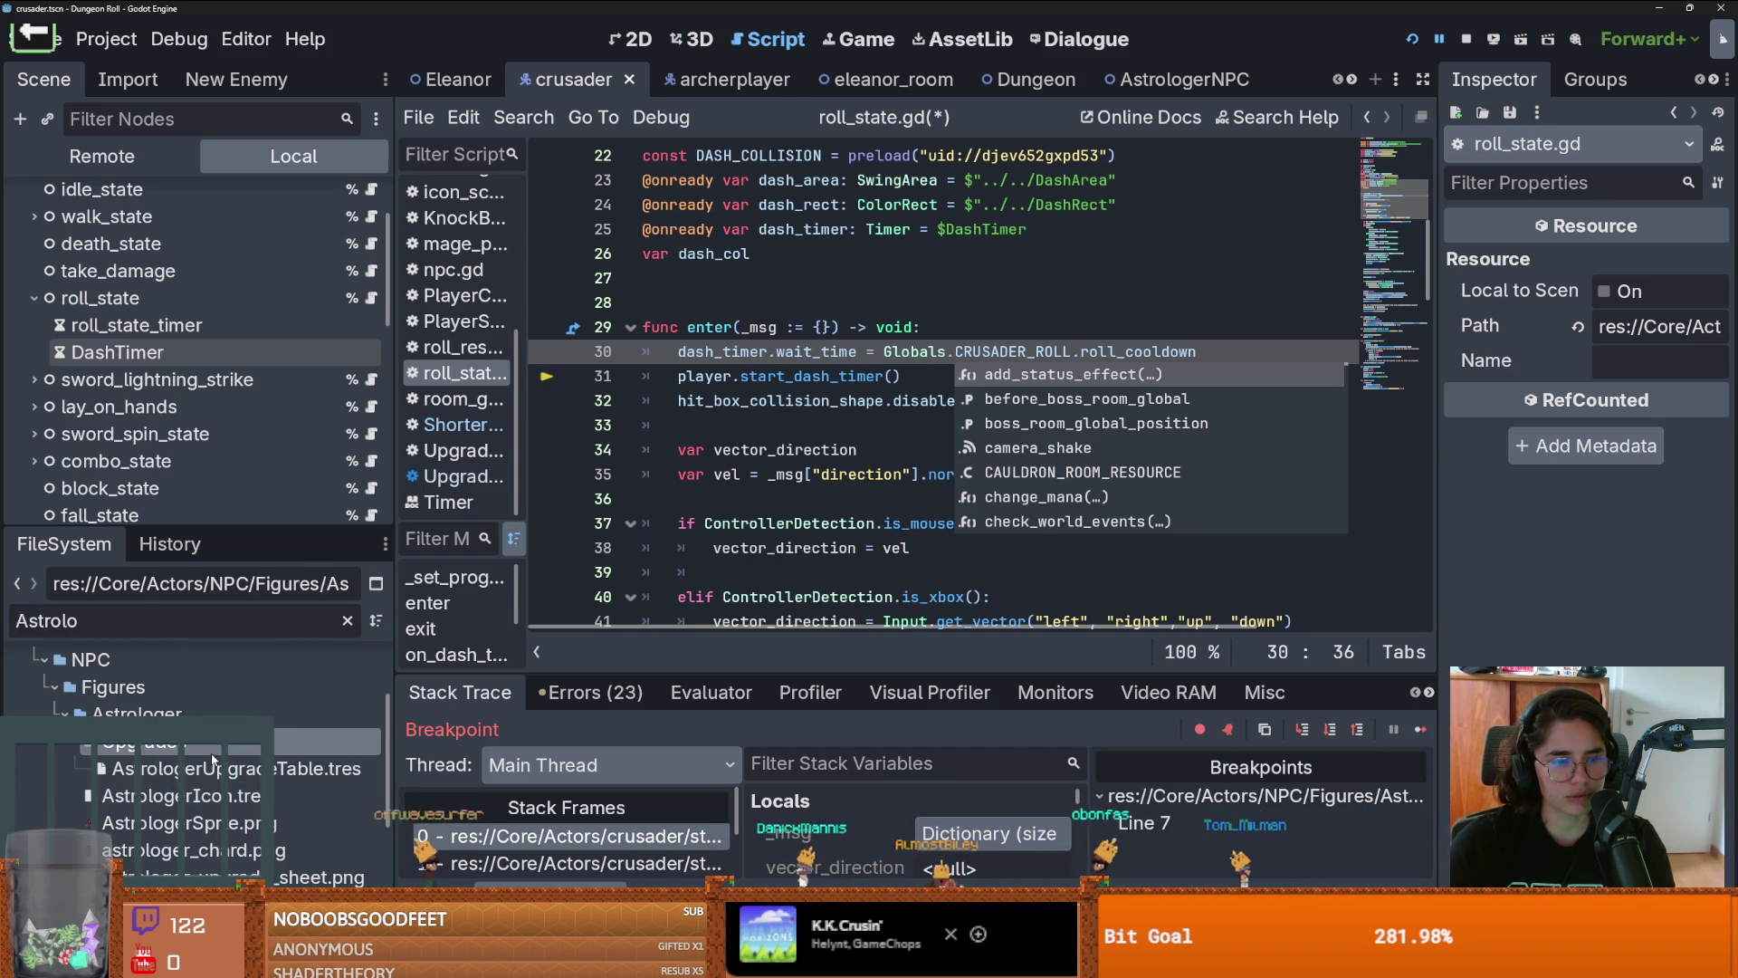
left_click(346, 621)
double_click(251, 818)
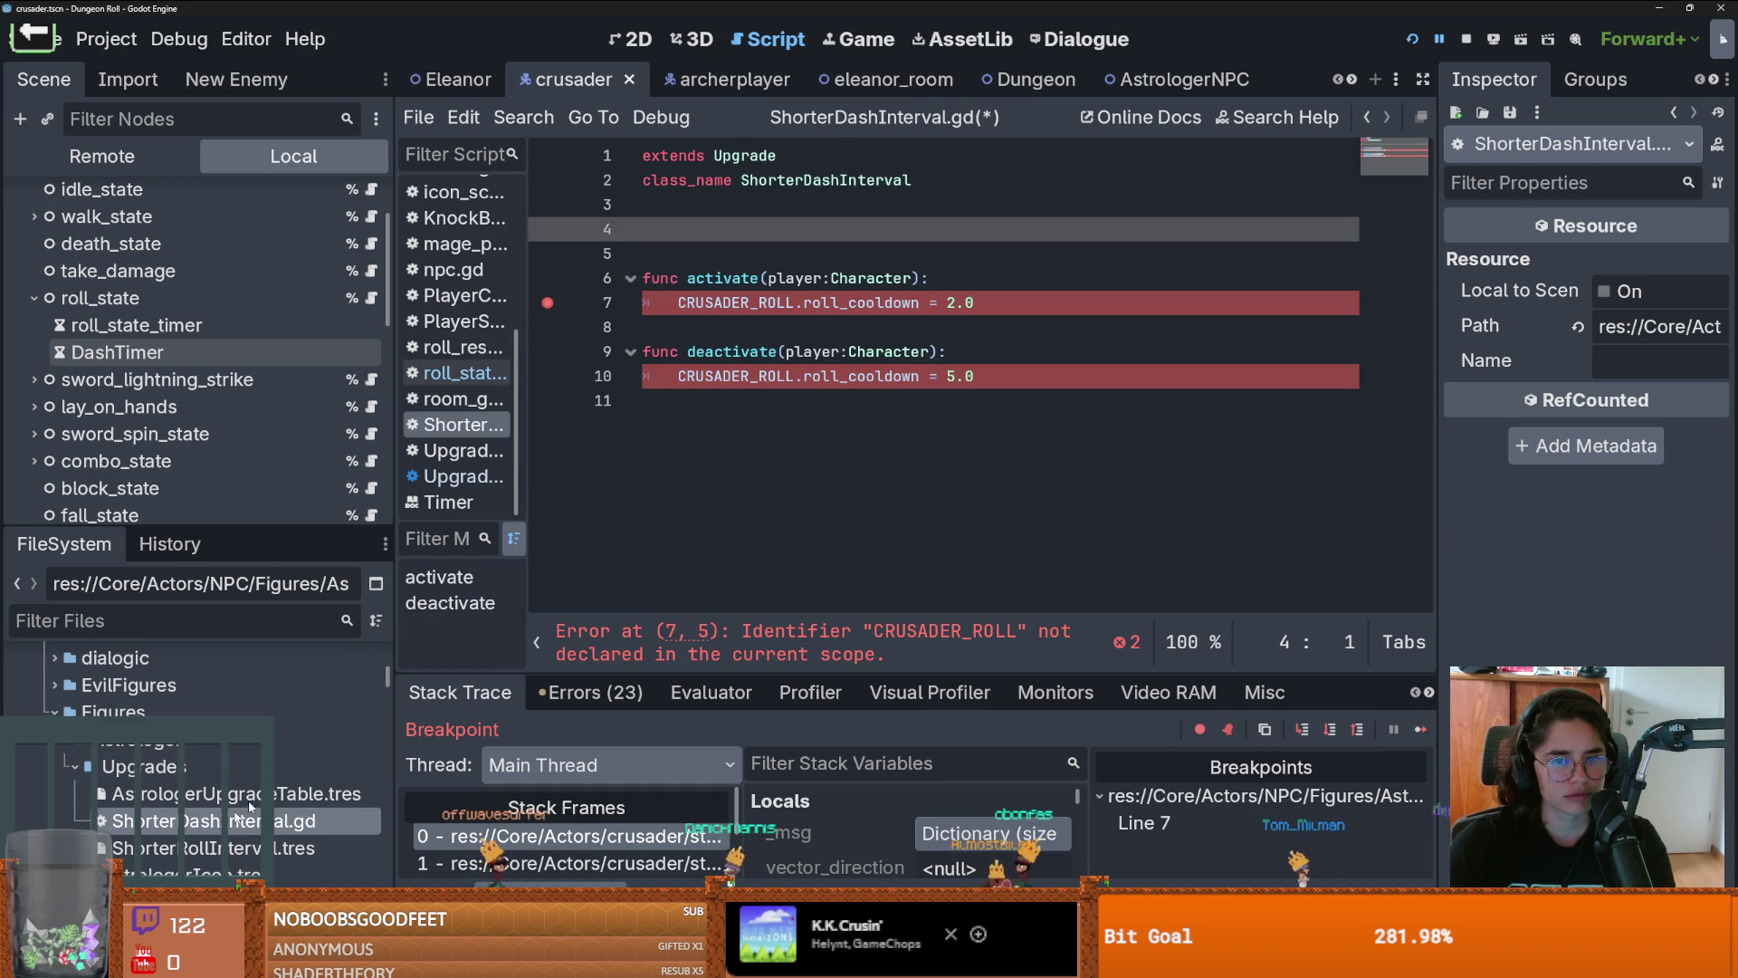
- Change lines 7 and 10 of ShorterDashInterval.gd to use Globals.CRUSADER_ROLL, then return to Globals.gd
left_click(681, 308)
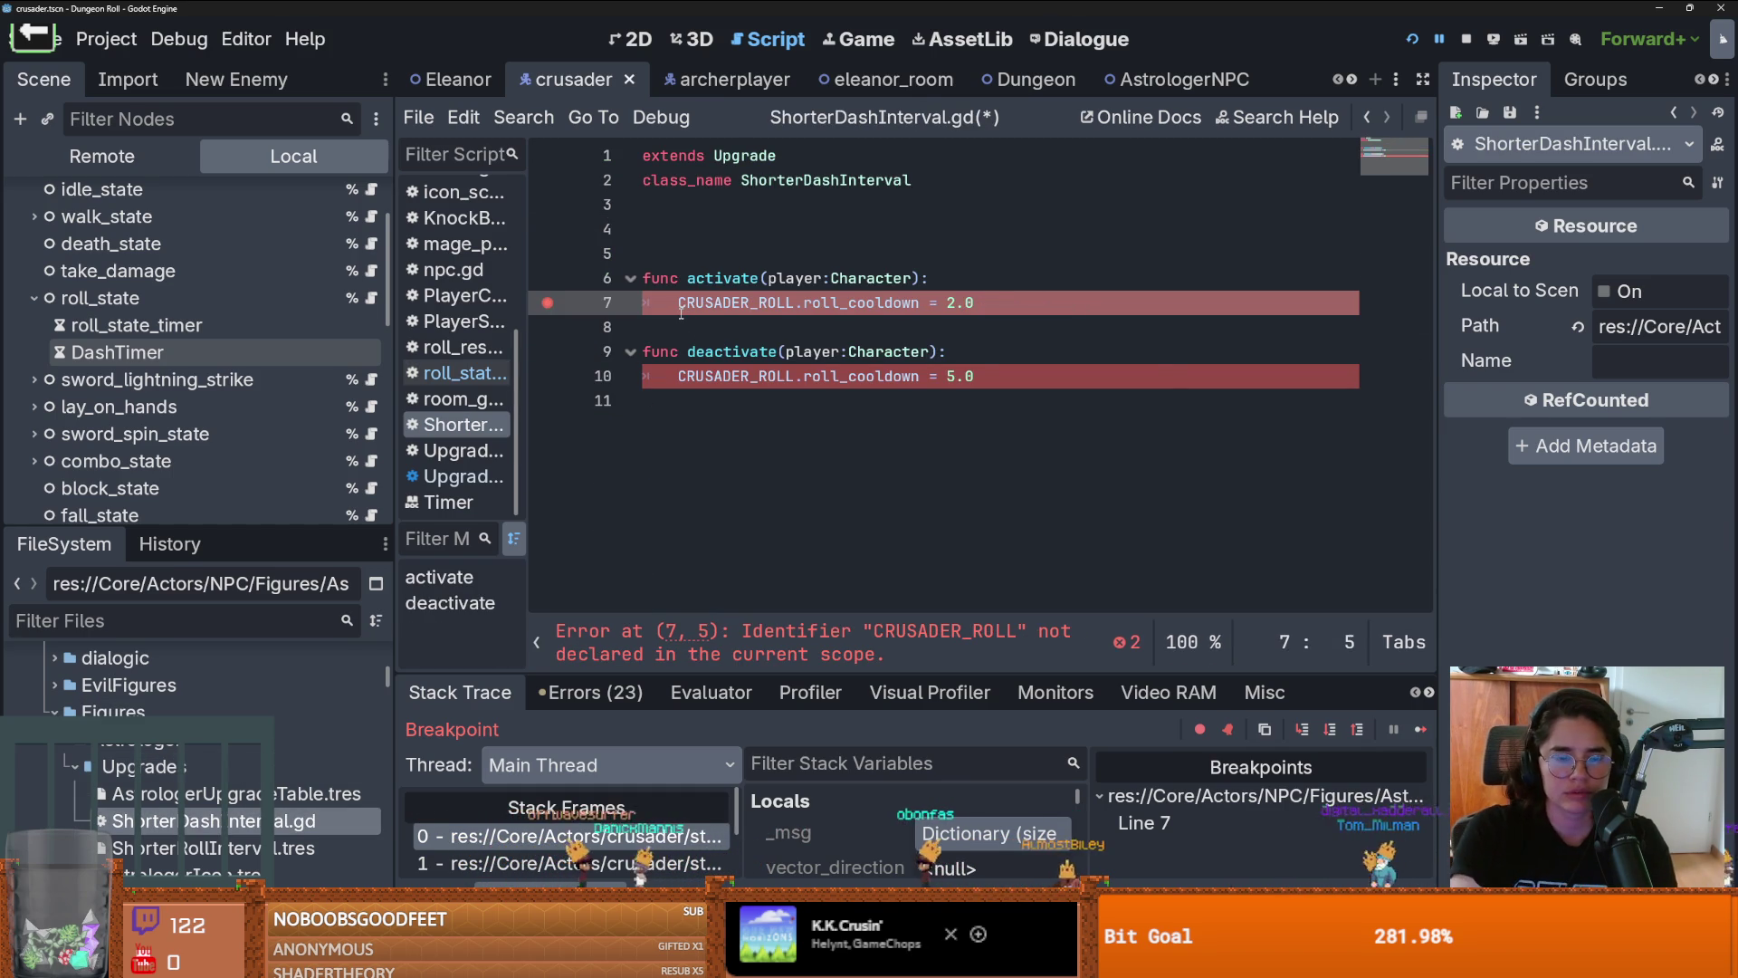
type("Globals.")
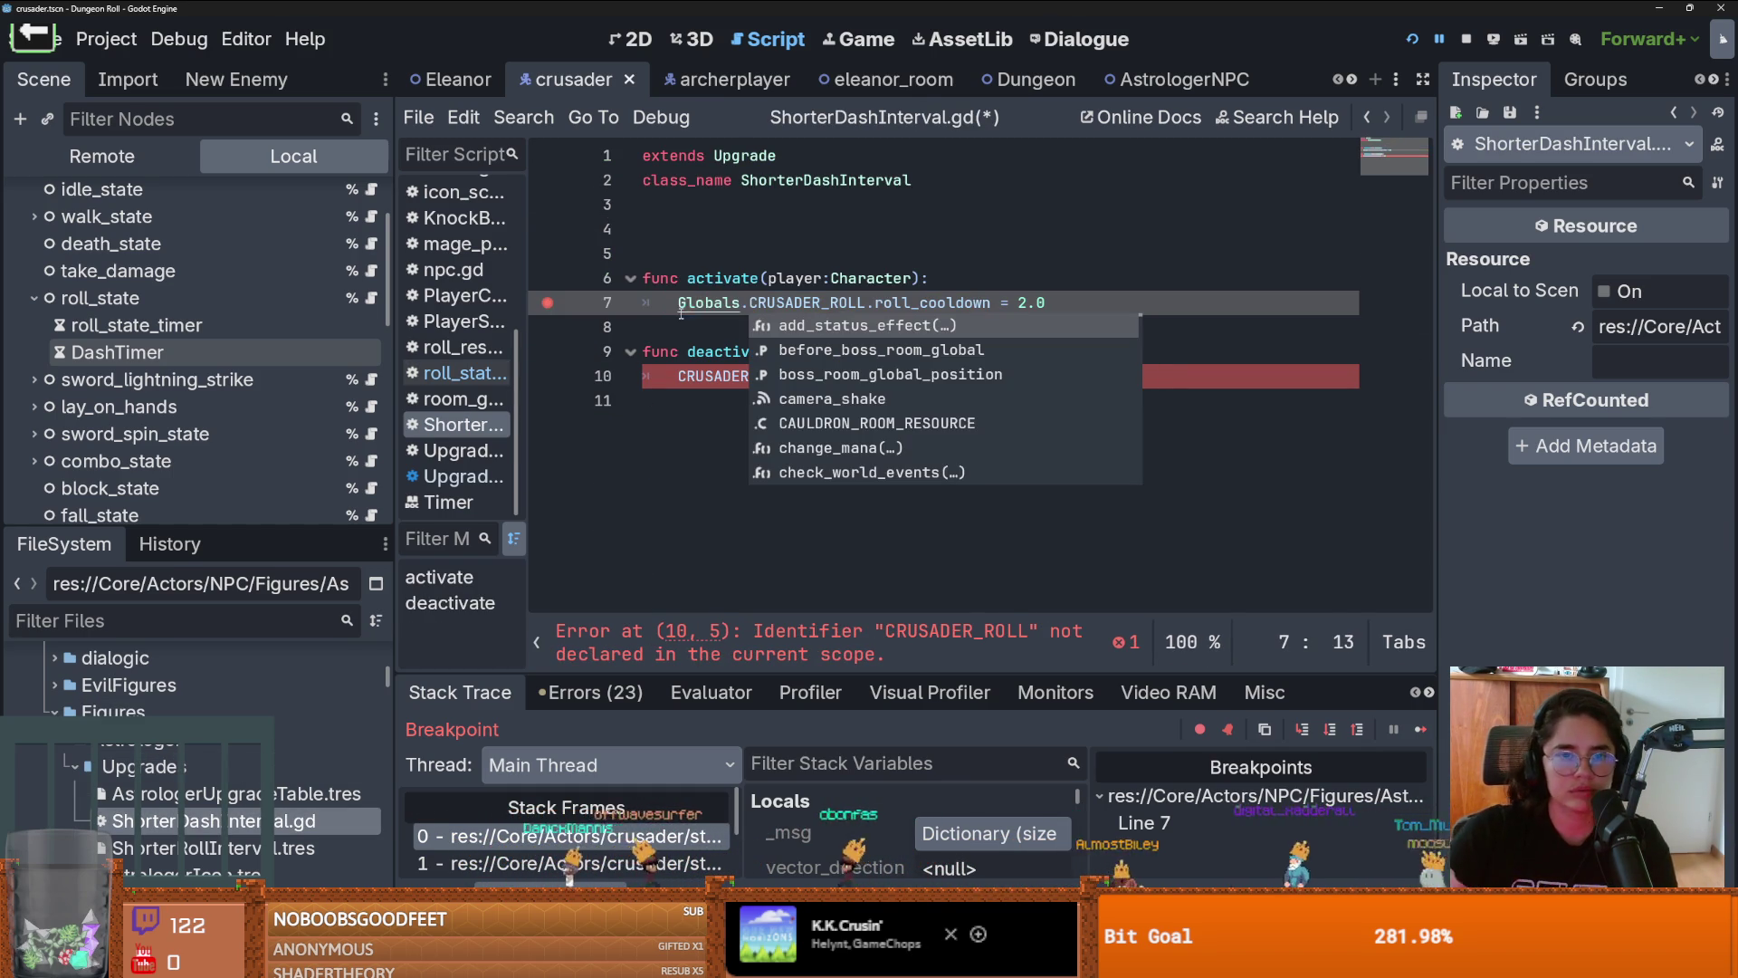
left_click_drag(749, 304, 682, 308)
key("ctrl+c")
left_click(679, 367)
key("ctrl+v")
left_click(798, 305)
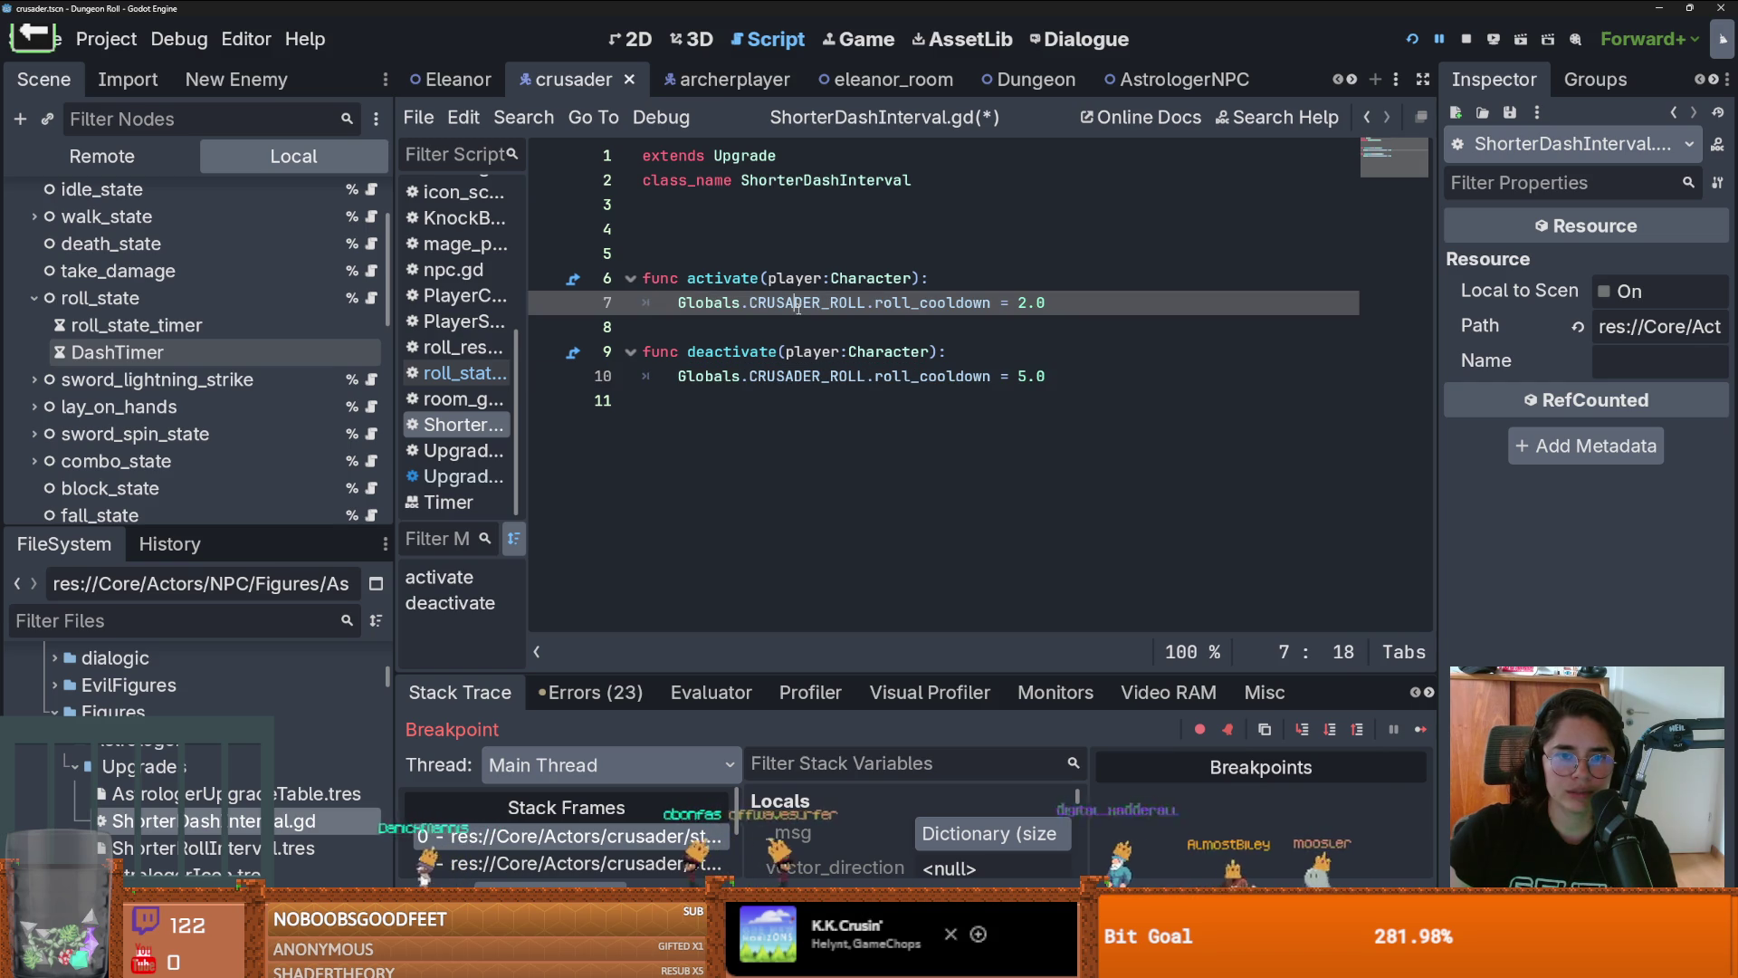
left_click(750, 302, "ctrl")
scroll(750, 380, "down", 10)
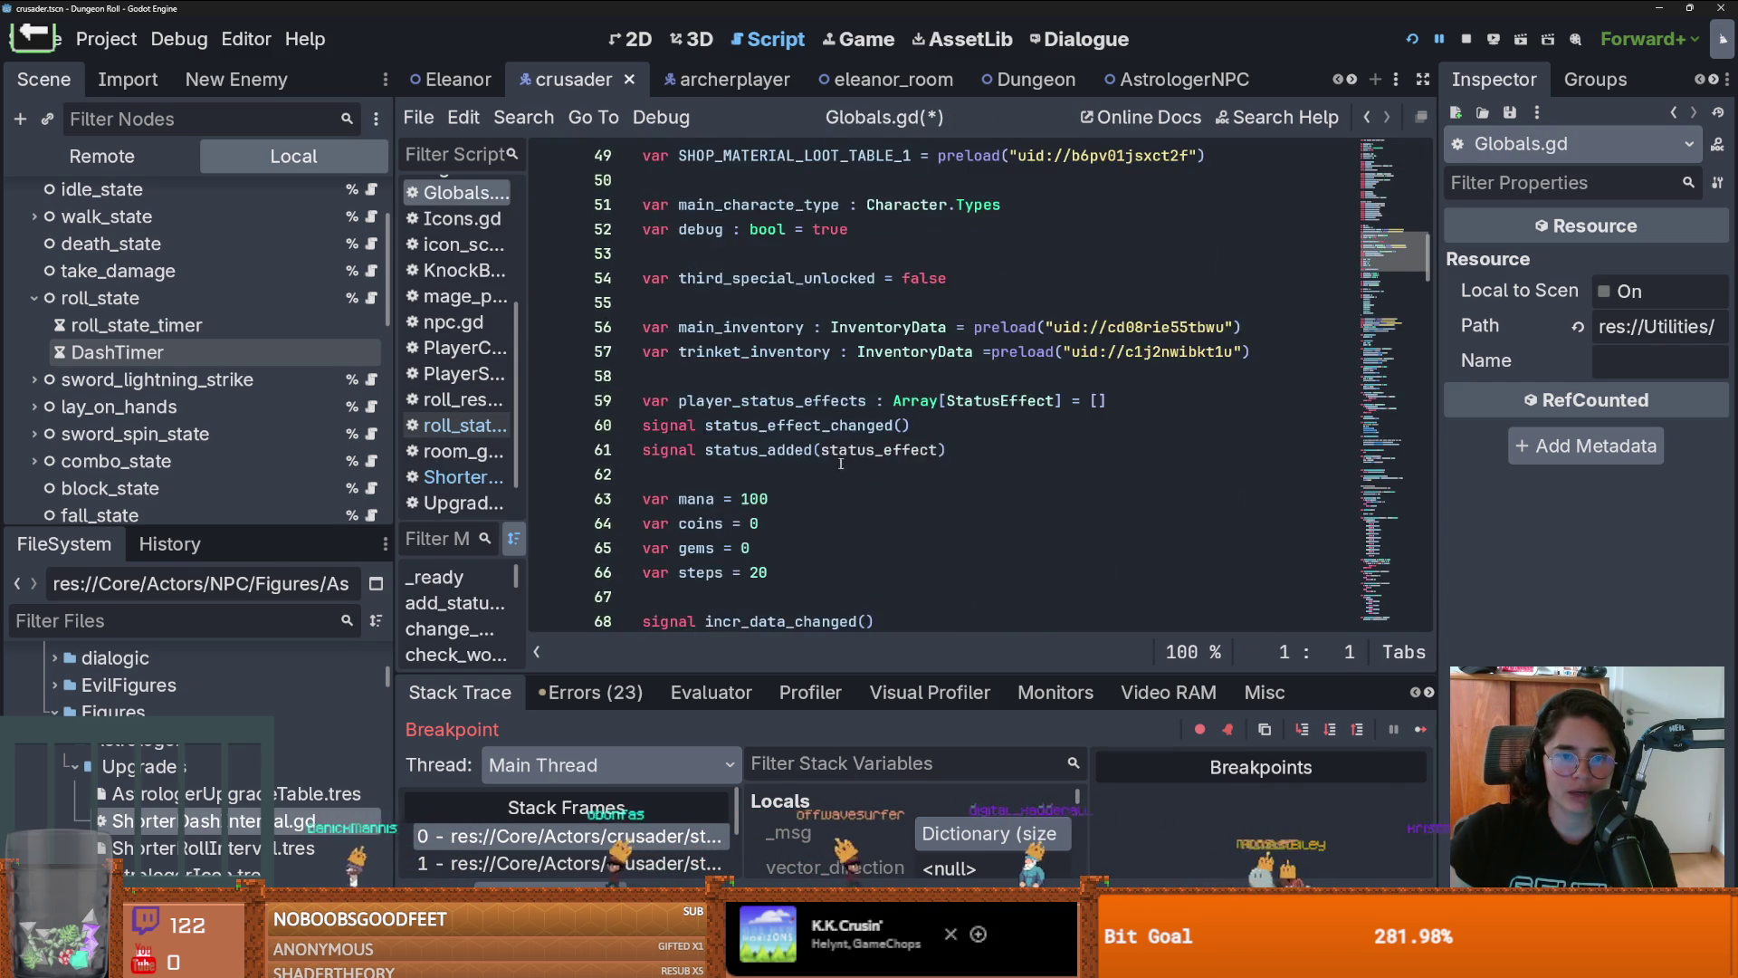
- Add a blank line after the line 96 CRUSADER_ROLL preload in Globals.gd and copy the name
scroll(751, 445, "down", 9)
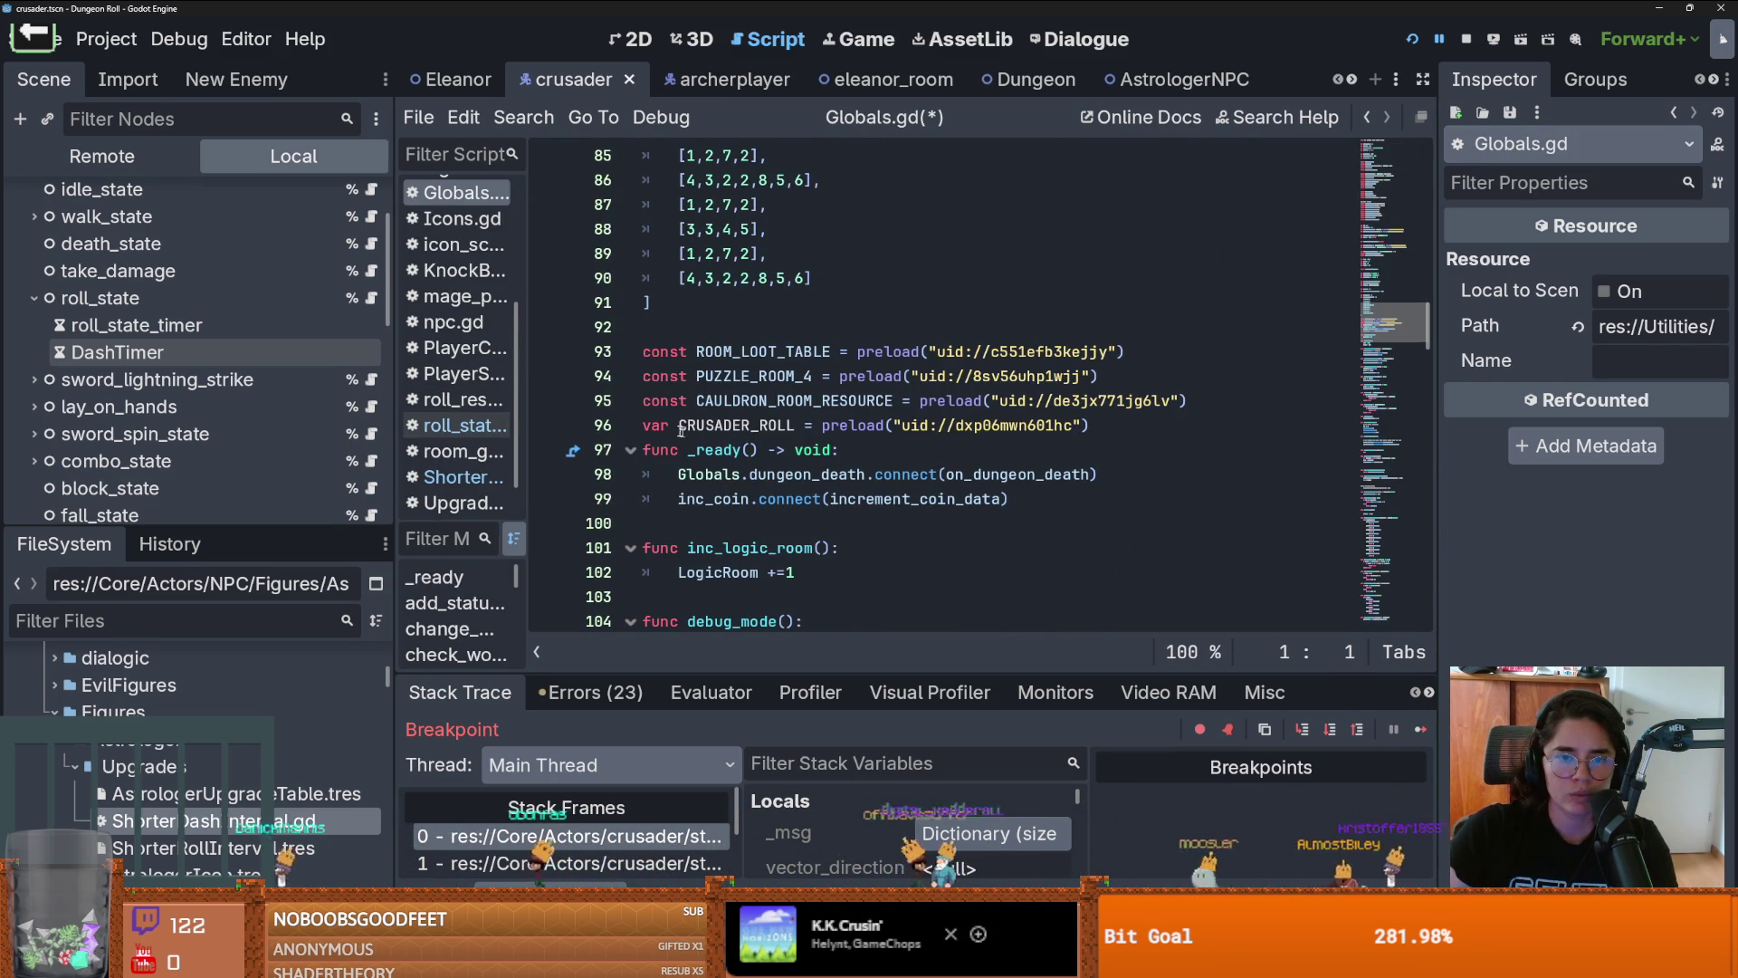
left_click(661, 425)
double_click(761, 424)
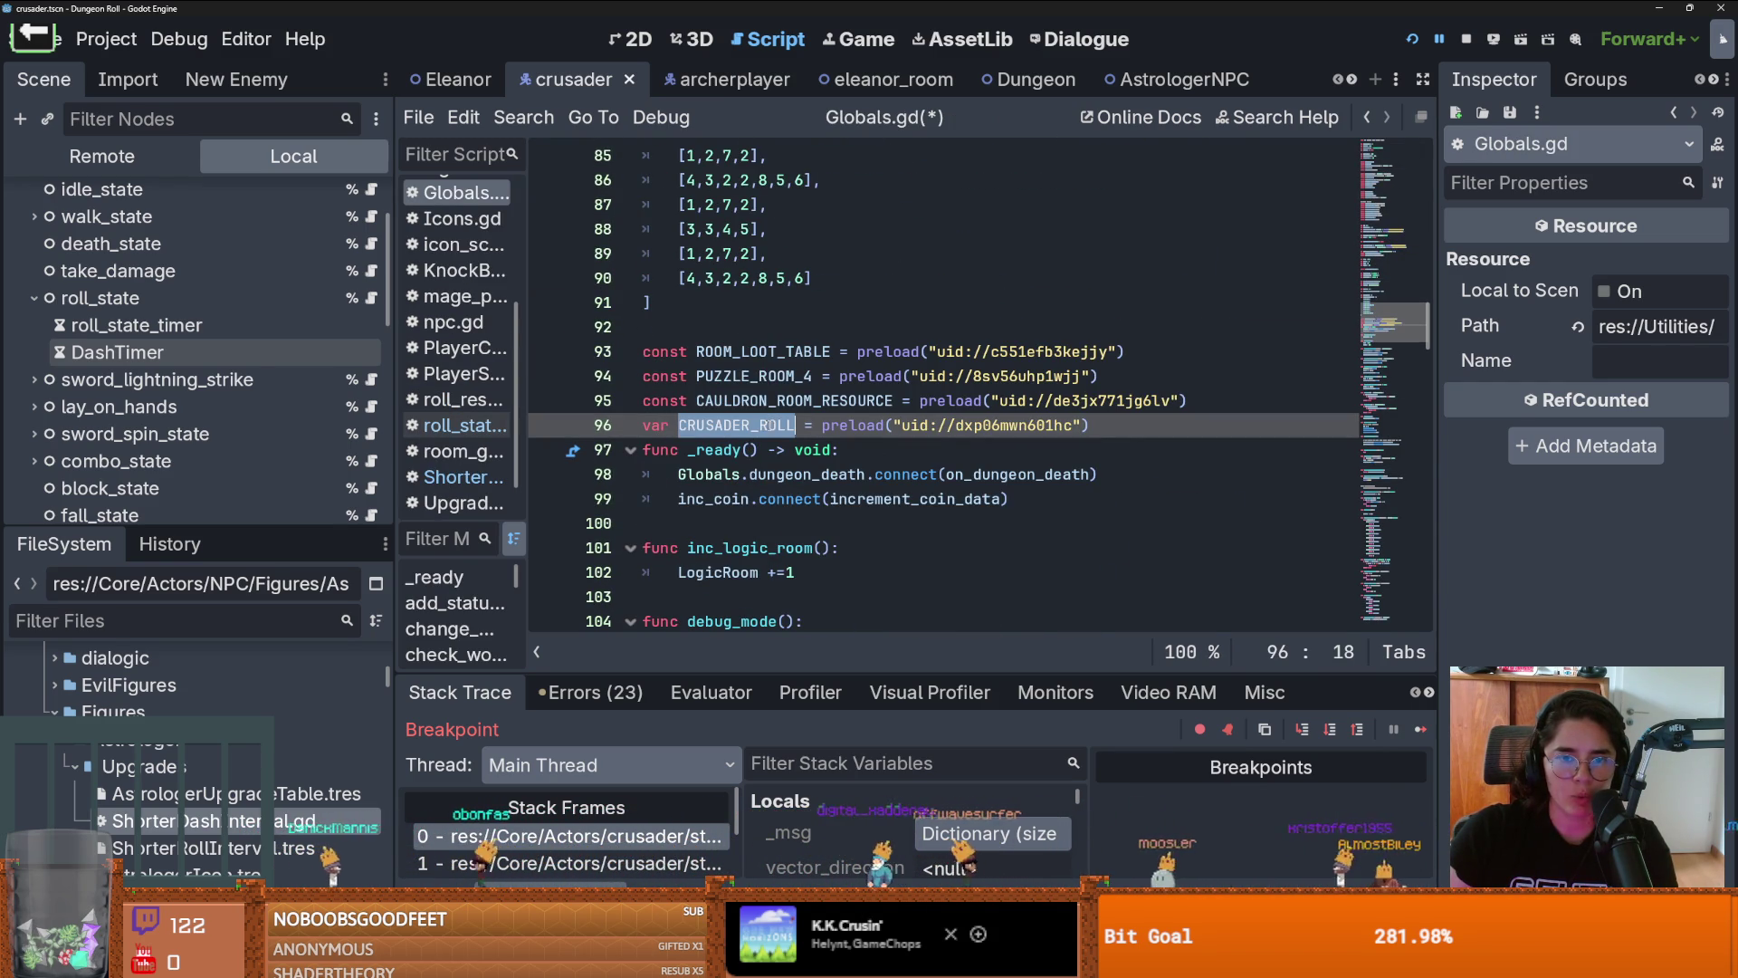
left_click(1146, 434)
key("Return")
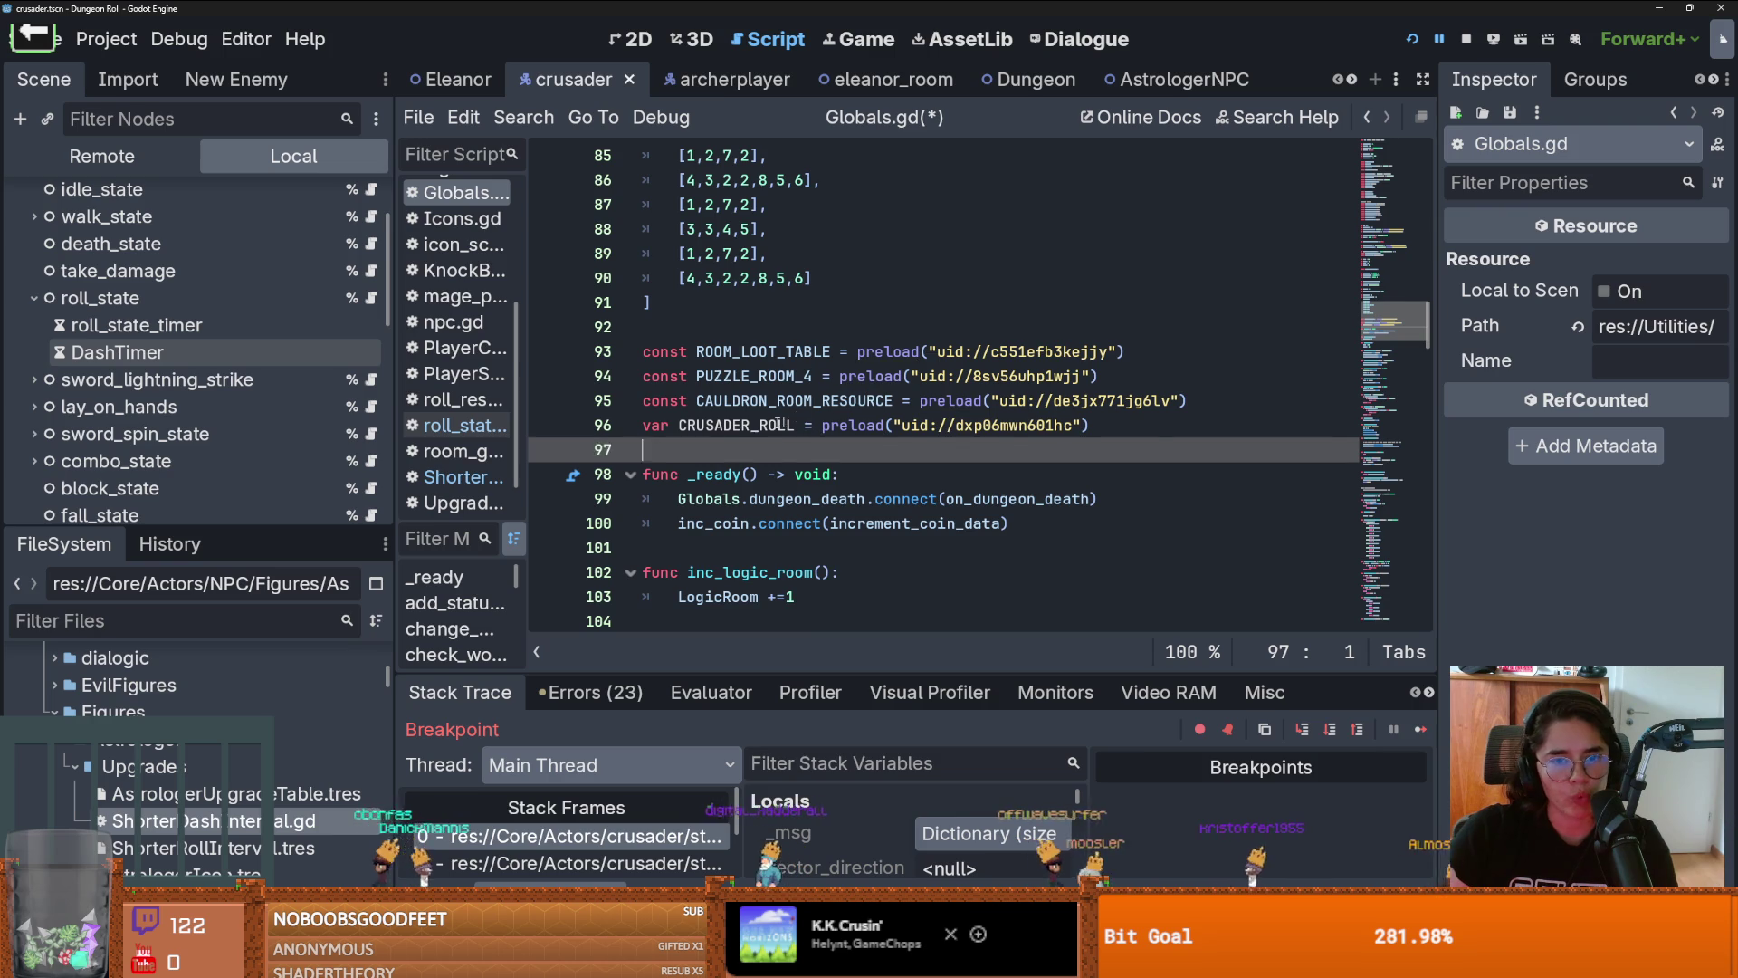
double_click(789, 425)
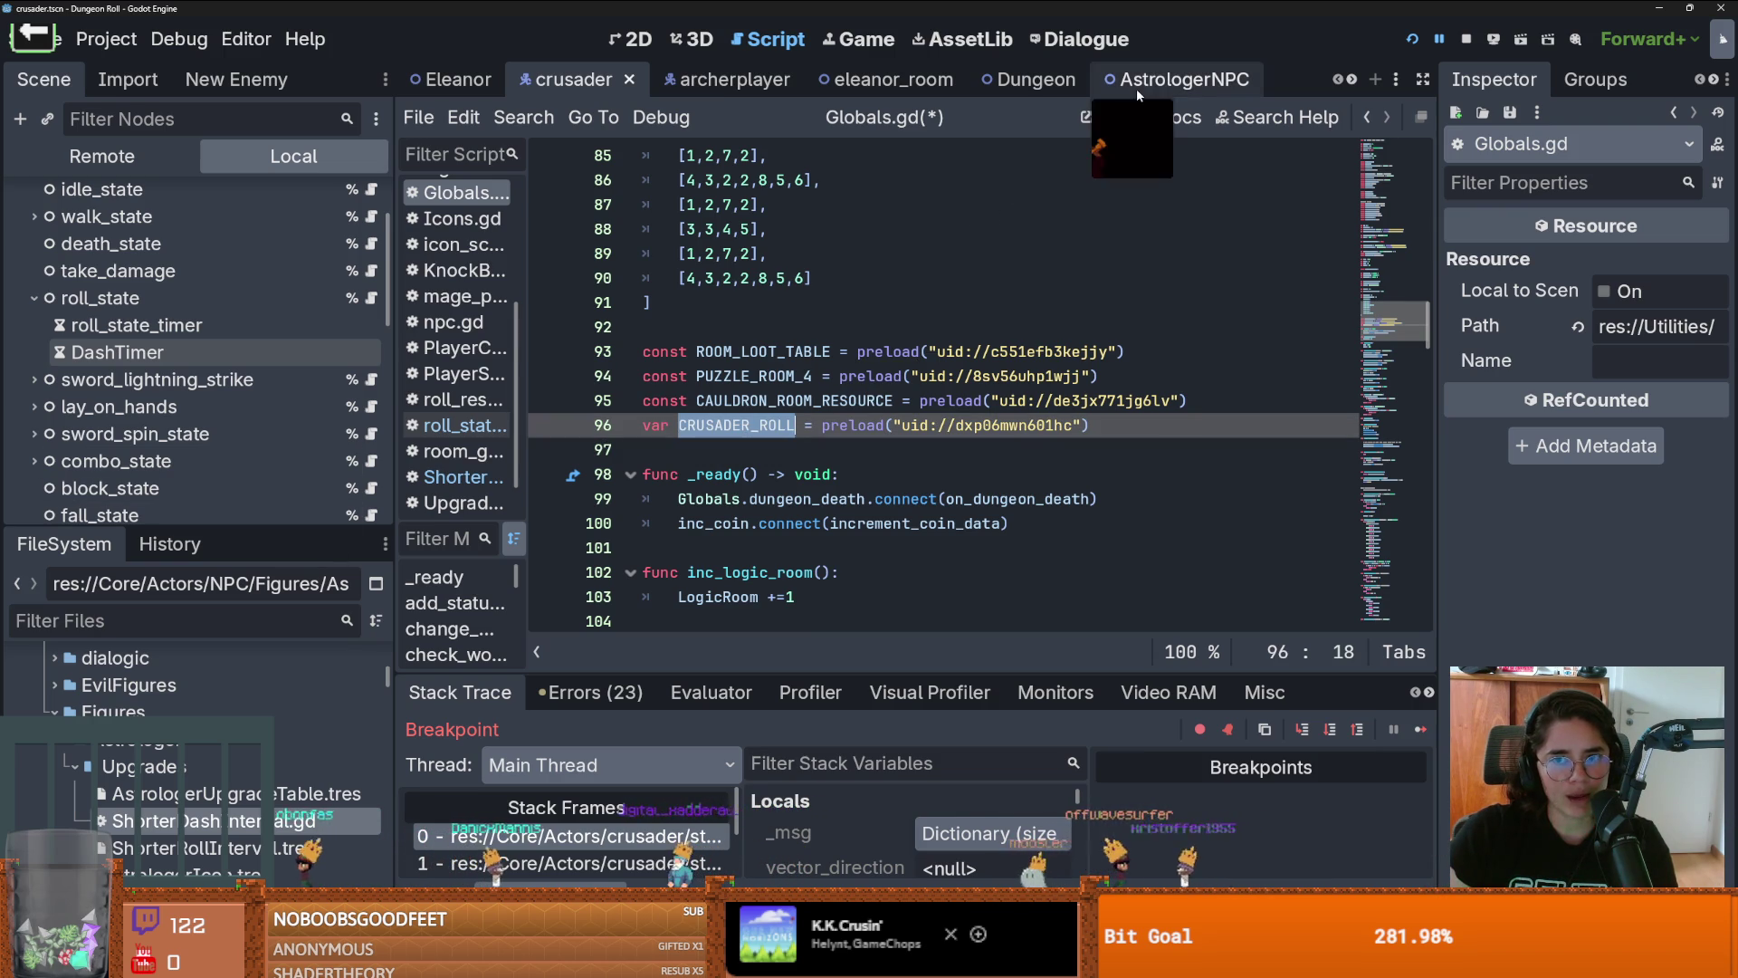
- Scroll the scene tab bar right to reveal later scenes like CharacterOverlay
left_click(1352, 80)
left_click(1352, 80)
left_click(1351, 79)
left_click(1351, 79)
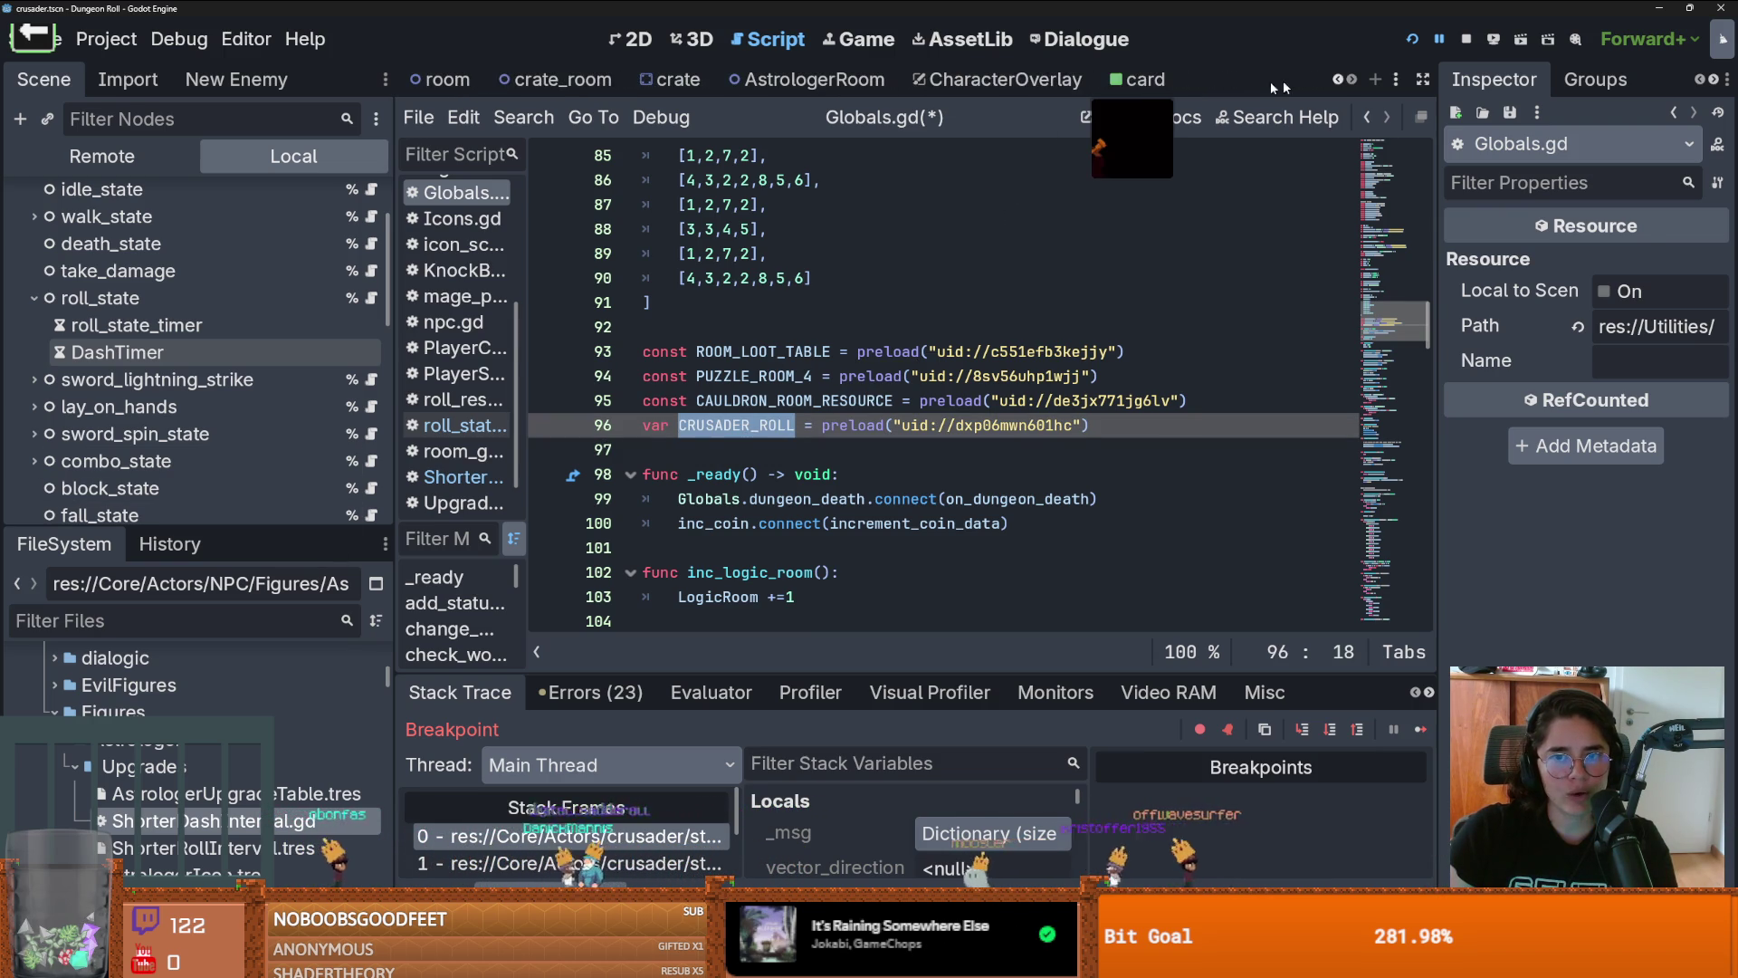
- In character_overlay.gd, prefix line 45 with 'Globals.' and delete the local CRUSADER_ROLL constant
left_click(1005, 80)
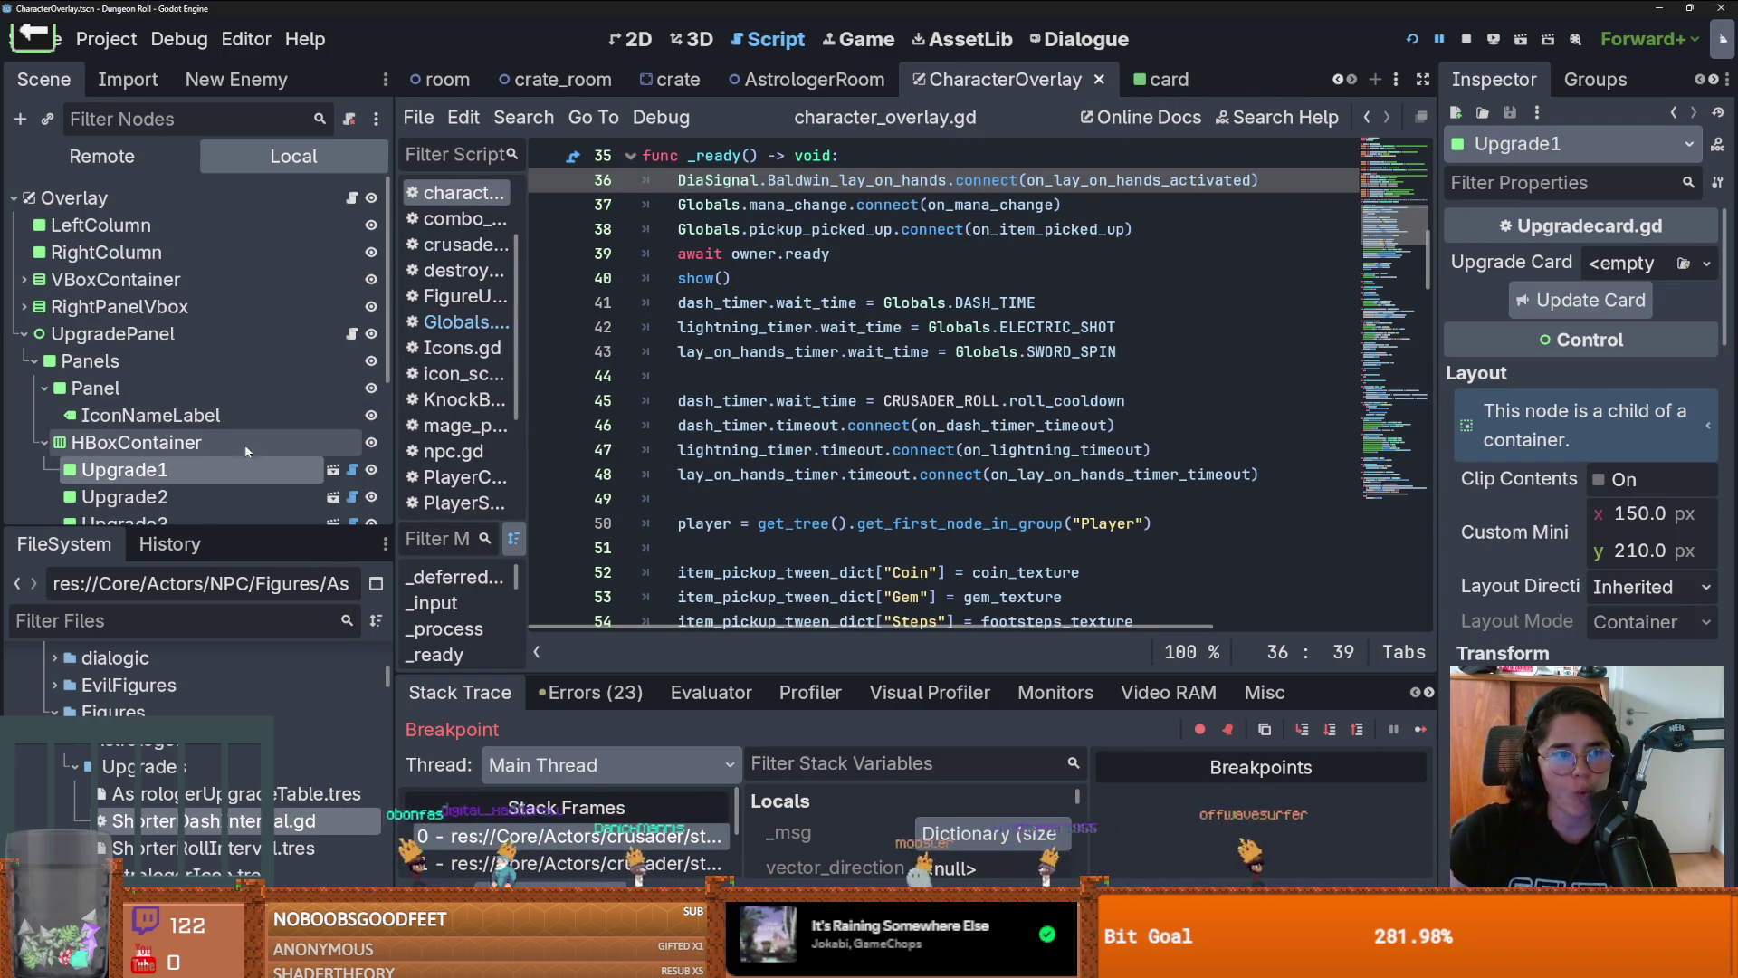
left_click(885, 401)
type("Globals.")
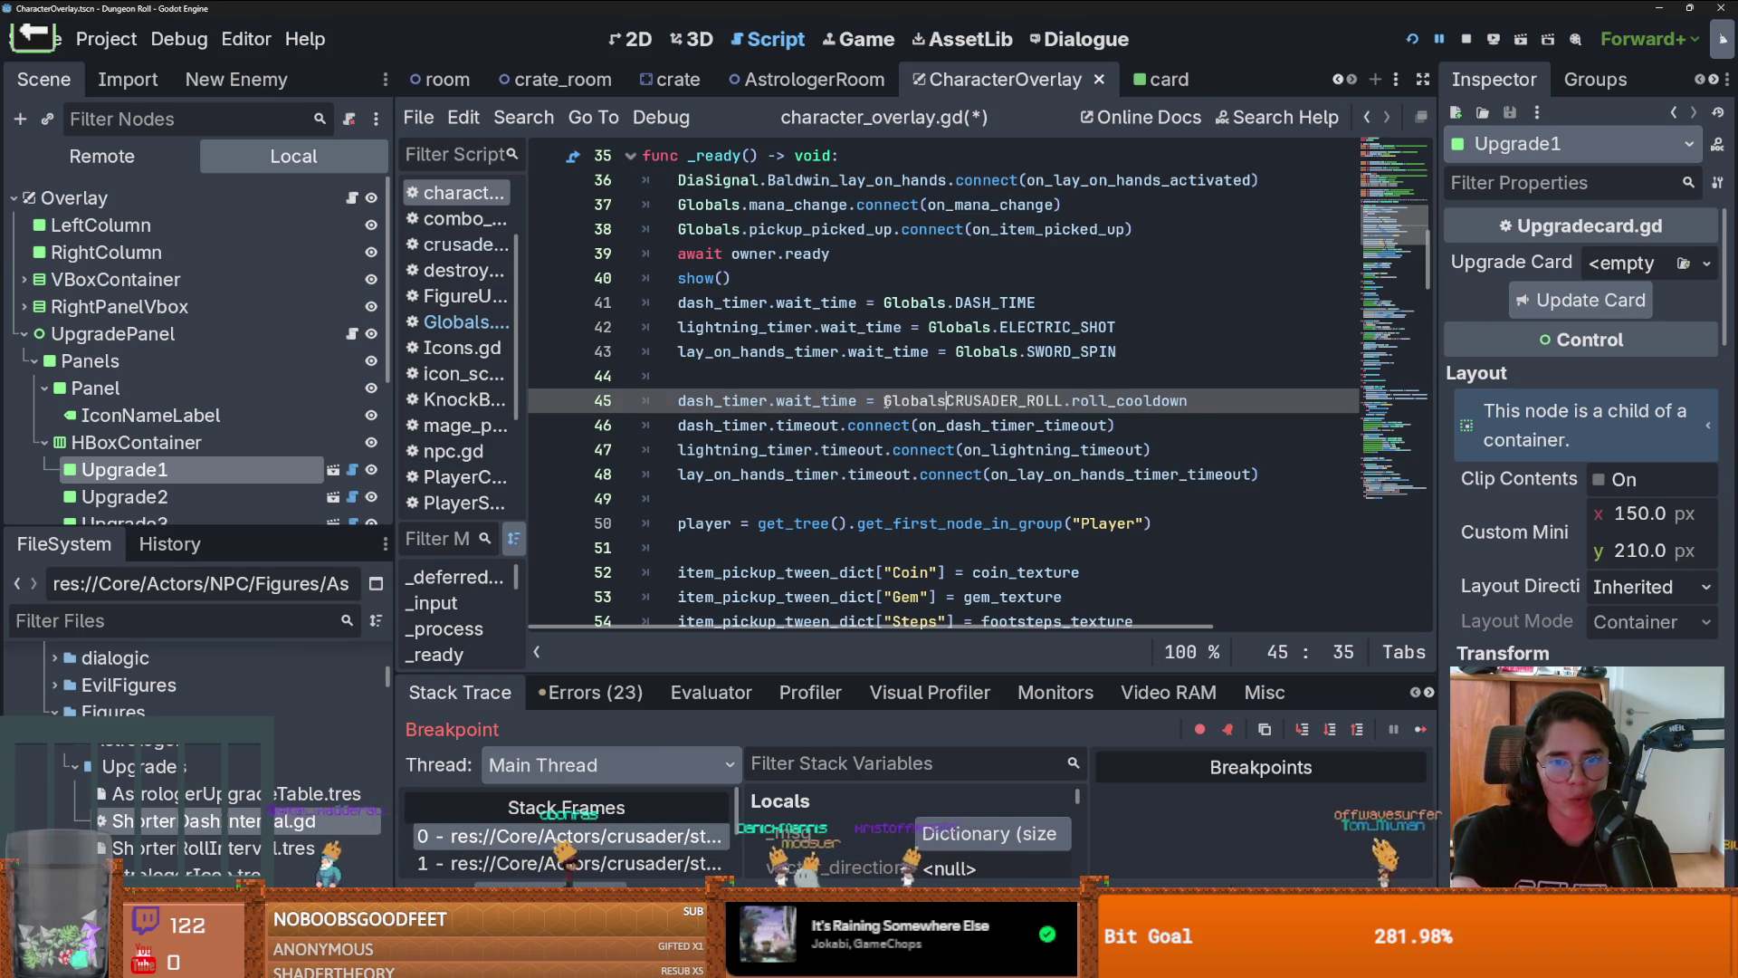
scroll(1009, 371, "up", 10)
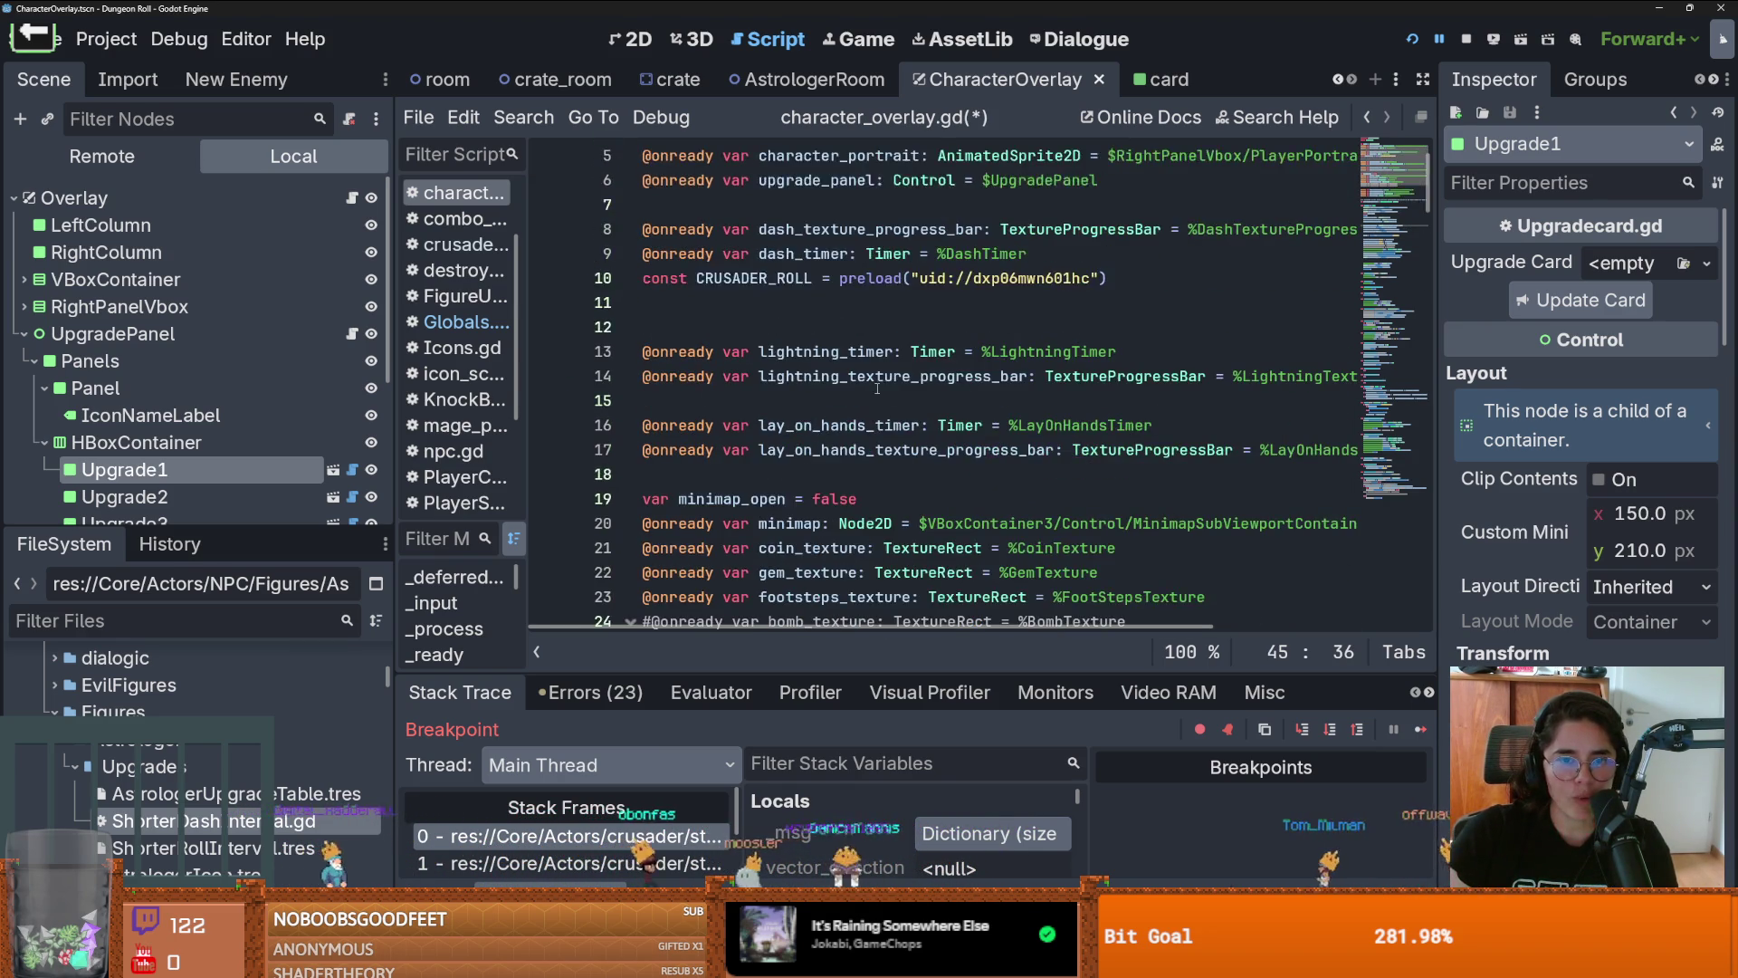
left_click_drag(1106, 352, 829, 352)
triple_click(797, 355)
key("ctrl+x")
- Find CRUSADER_ROLL, paste it into line 106's Globals reference, then save and run the game
scroll(1015, 484, "down", 12)
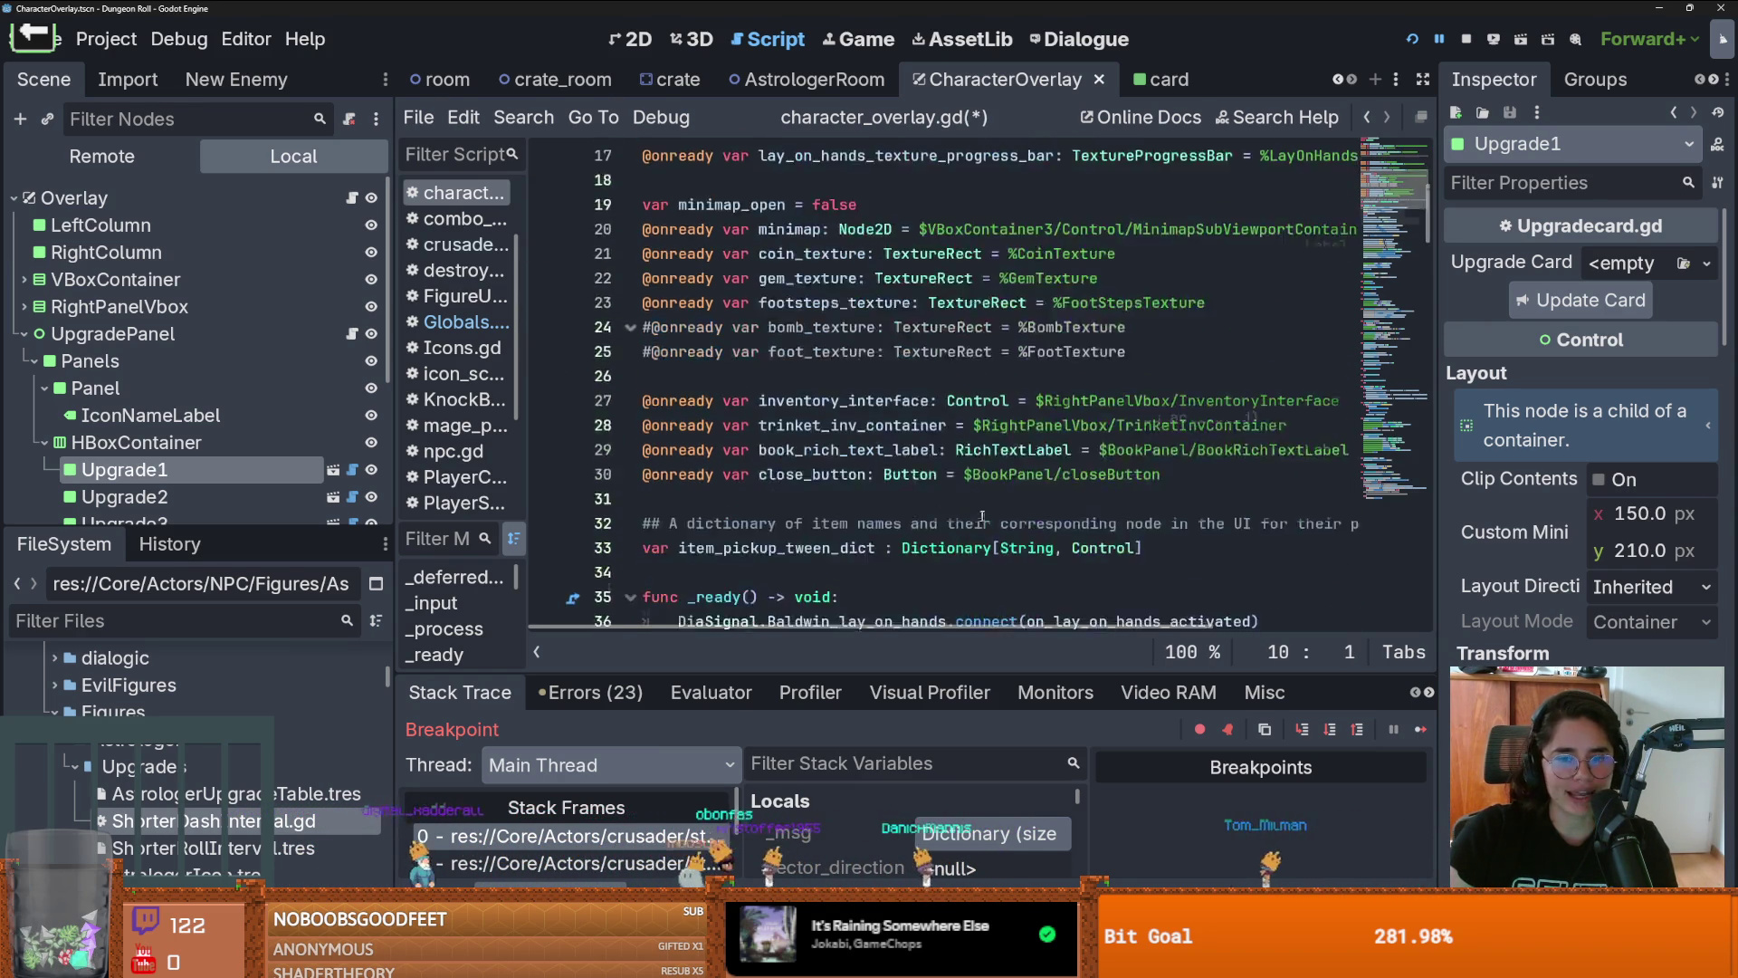
scroll(1015, 484, "up", 1)
left_click_drag(1071, 326, 867, 327)
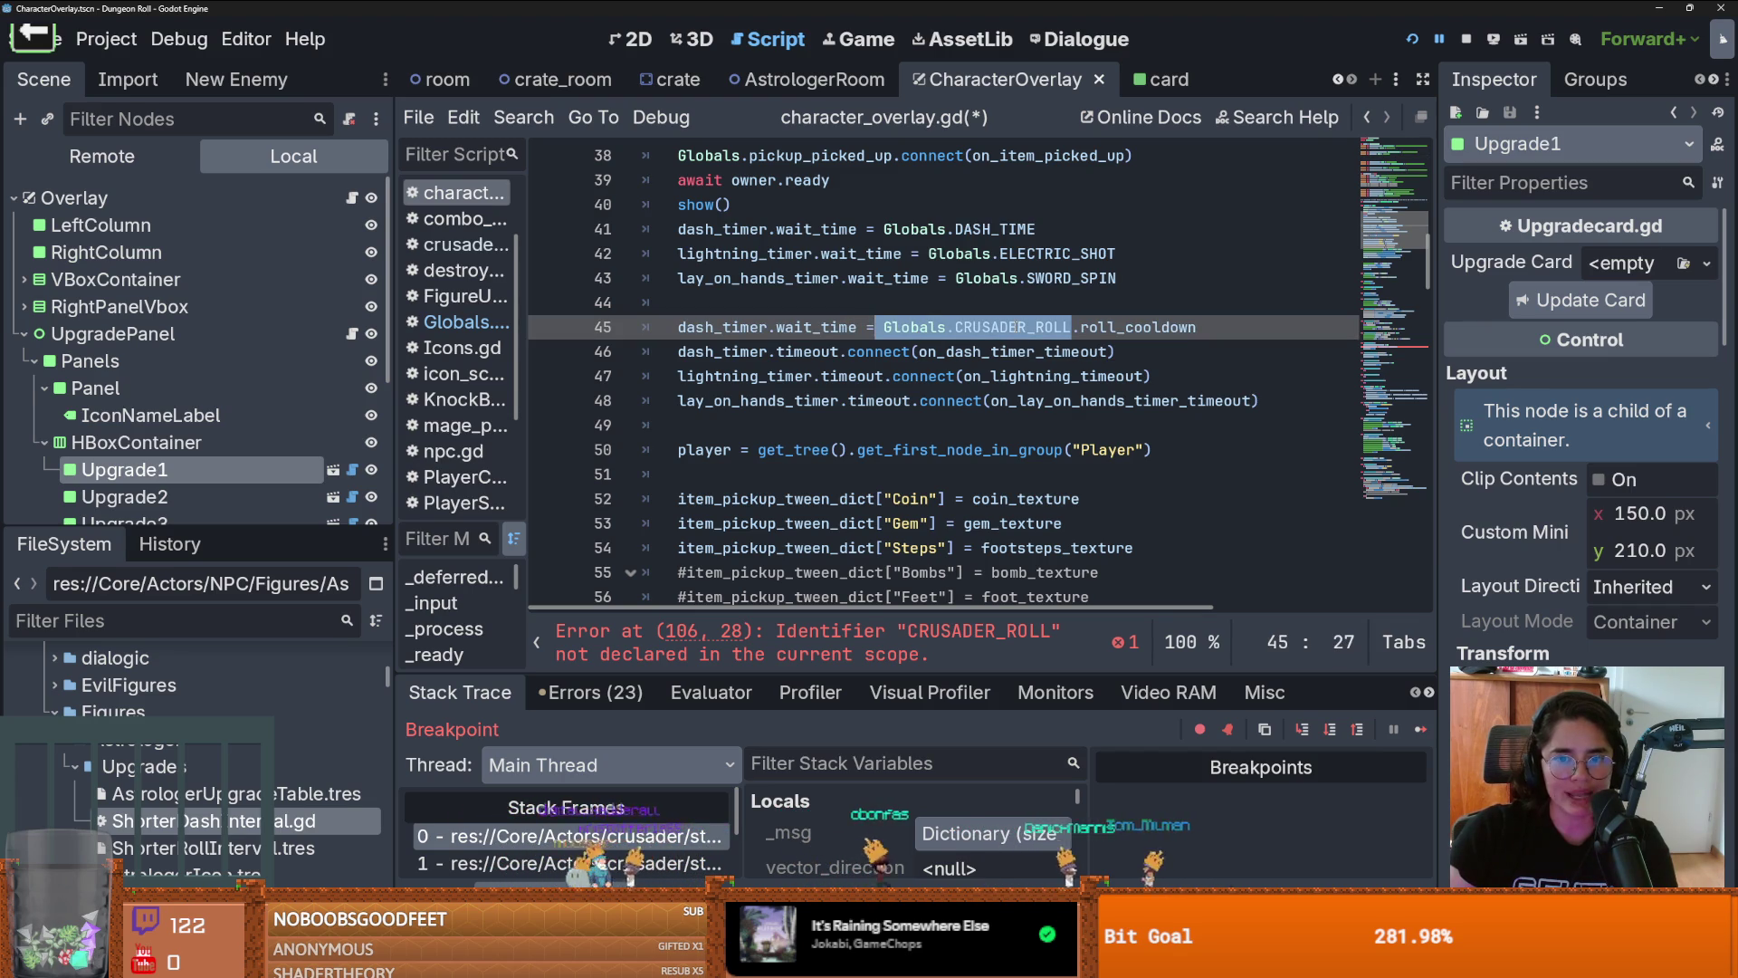
double_click(1013, 327)
key("ctrl+f")
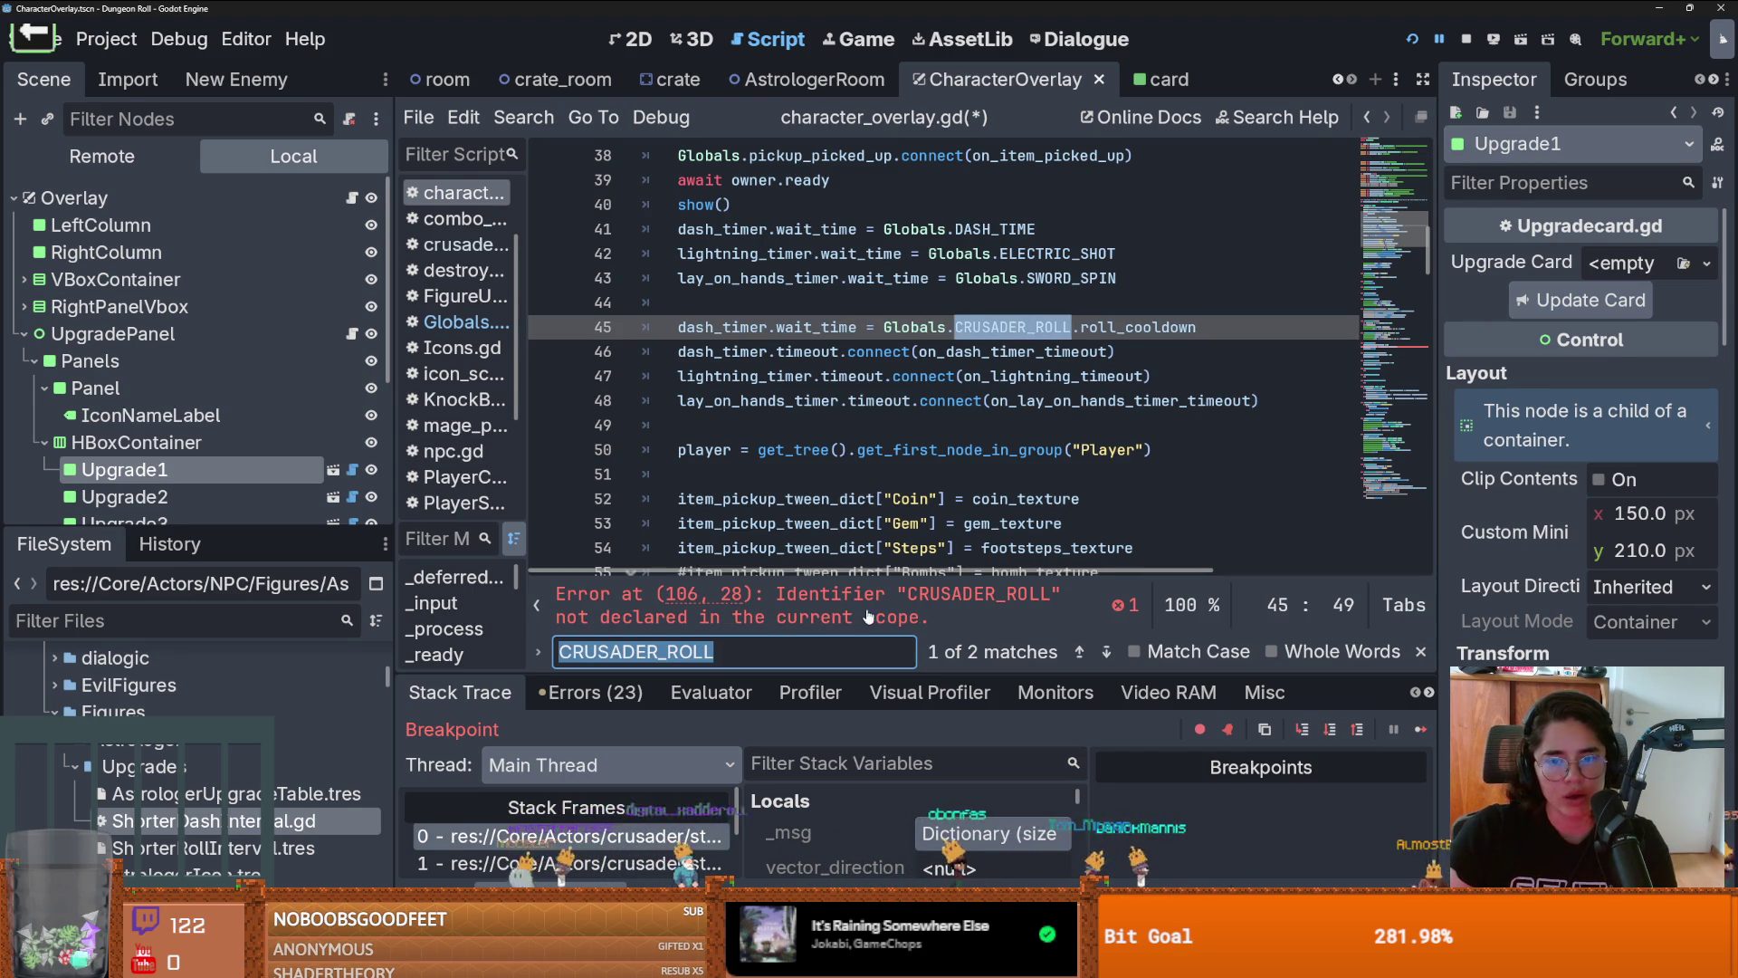
key("Return")
left_click(883, 351)
key("ctrl+v")
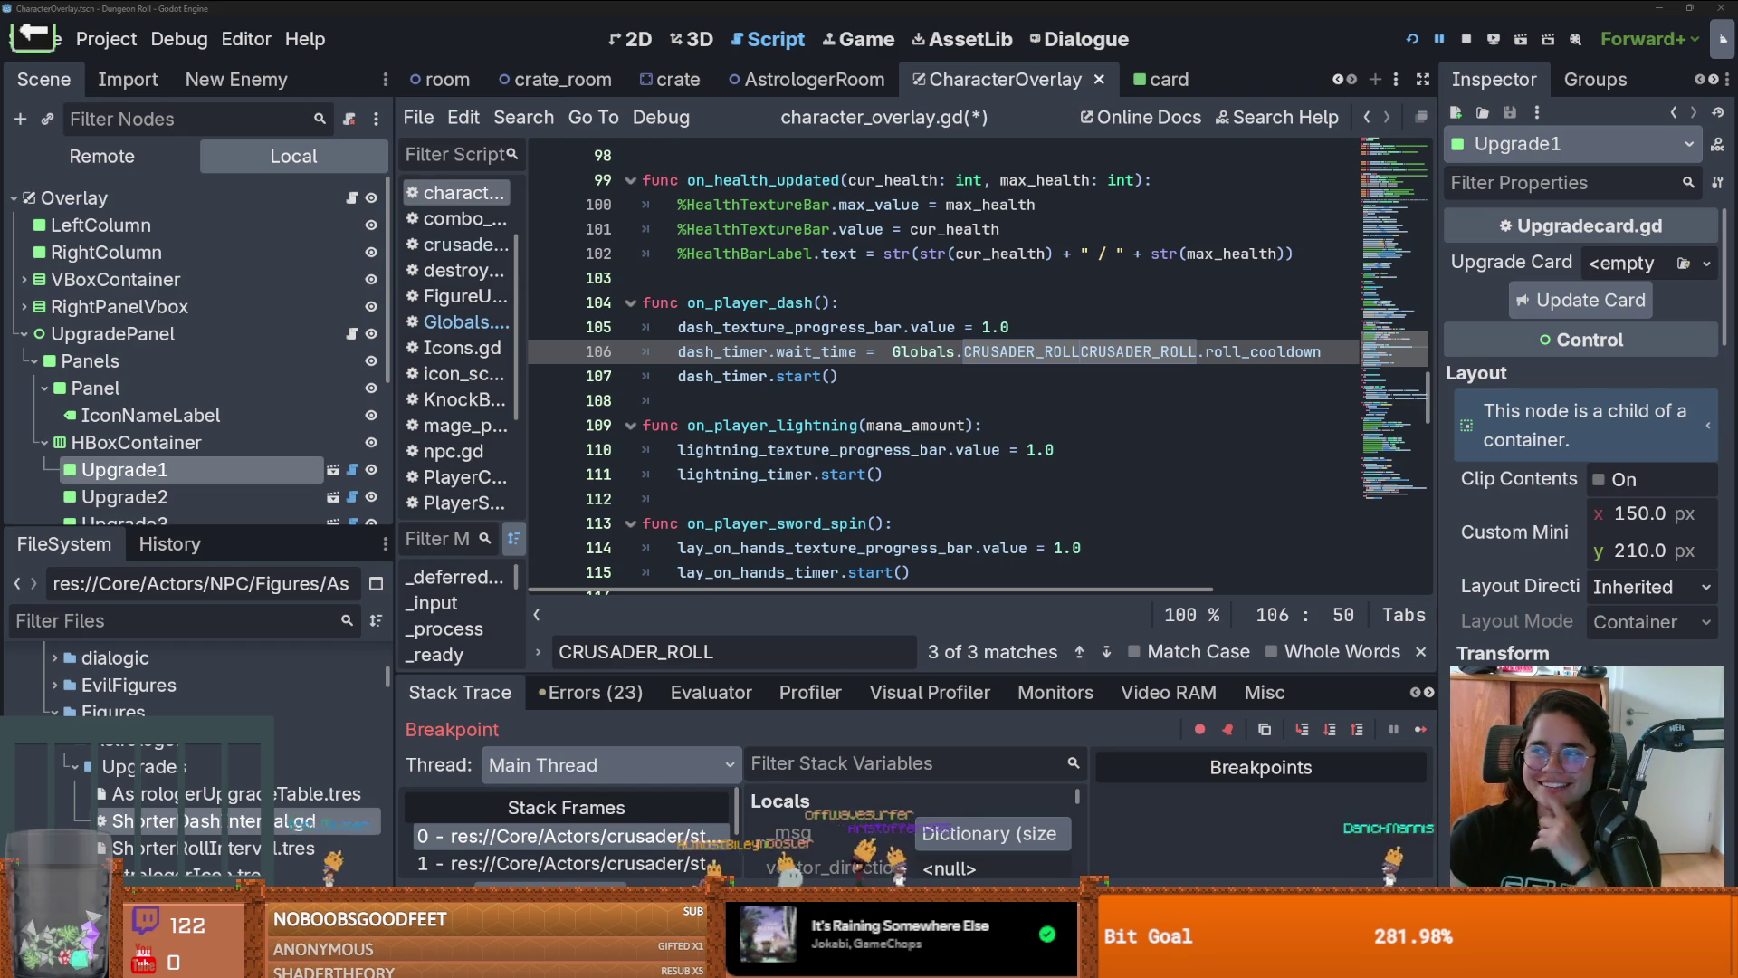
key("Down")
key("ctrl+s")
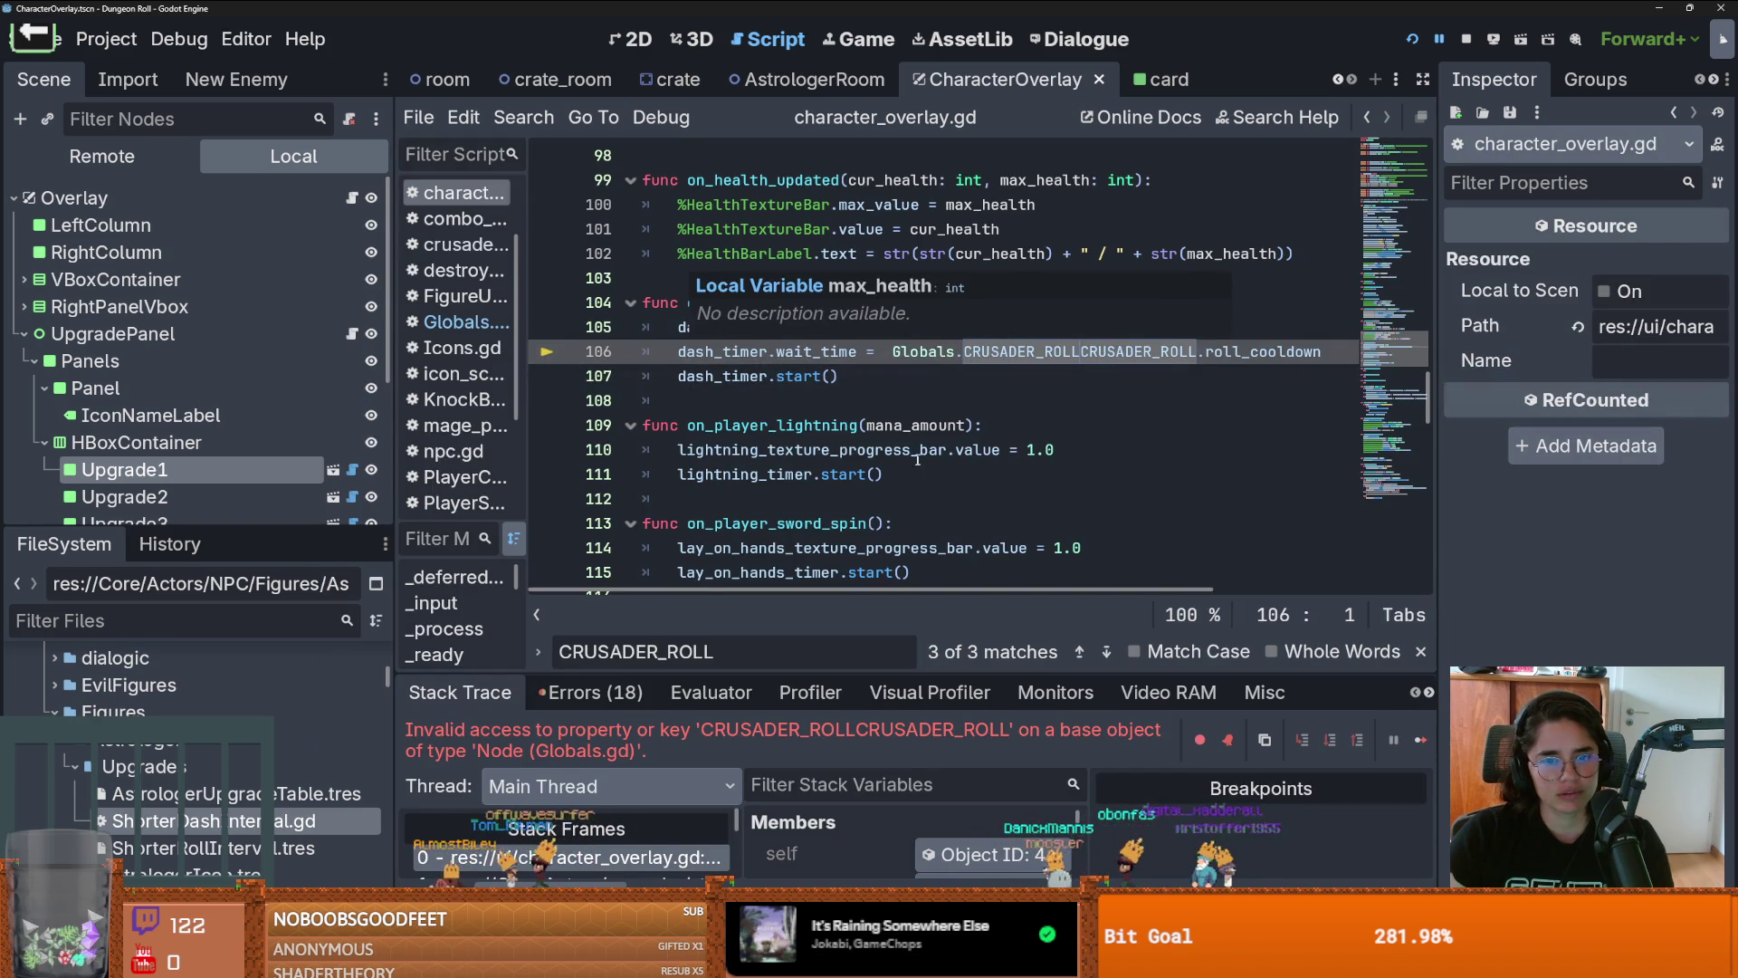
- Delete the duplicate so line 106 reads Globals.CRUSADER_ROLL.roll_cooldown, and relaunch the game
left_click(984, 408)
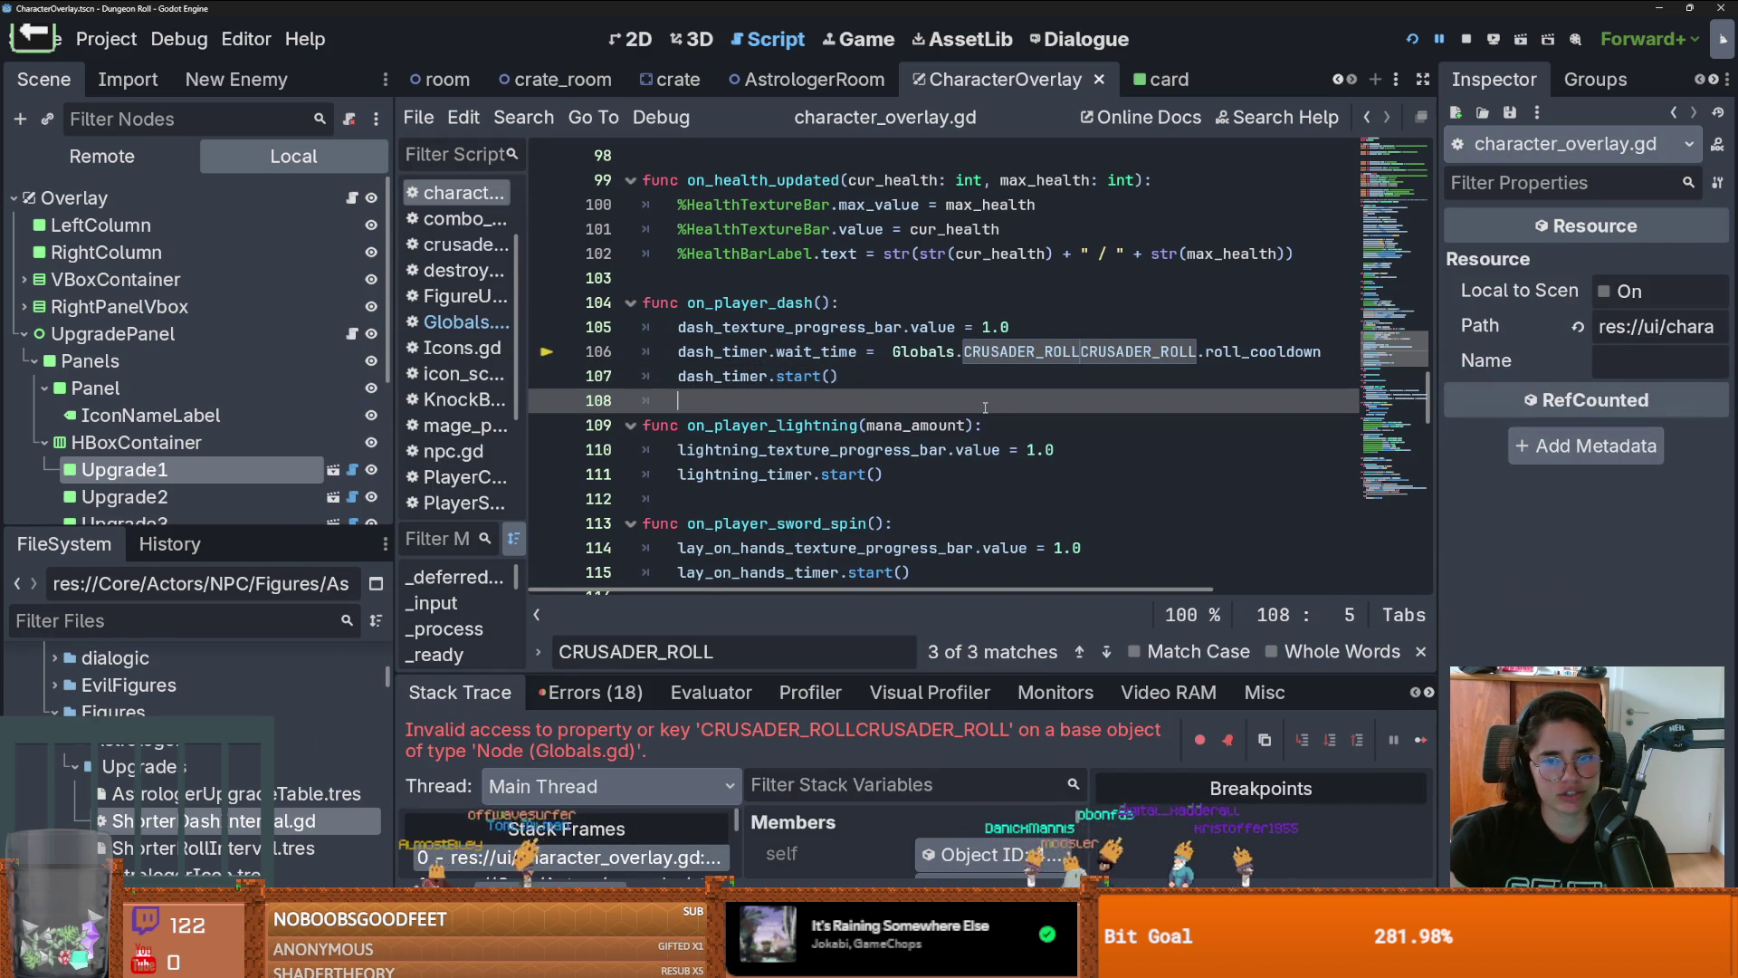
left_click(1088, 351)
left_click_drag(1077, 351, 963, 351)
key("BackSpace")
left_click(1412, 40)
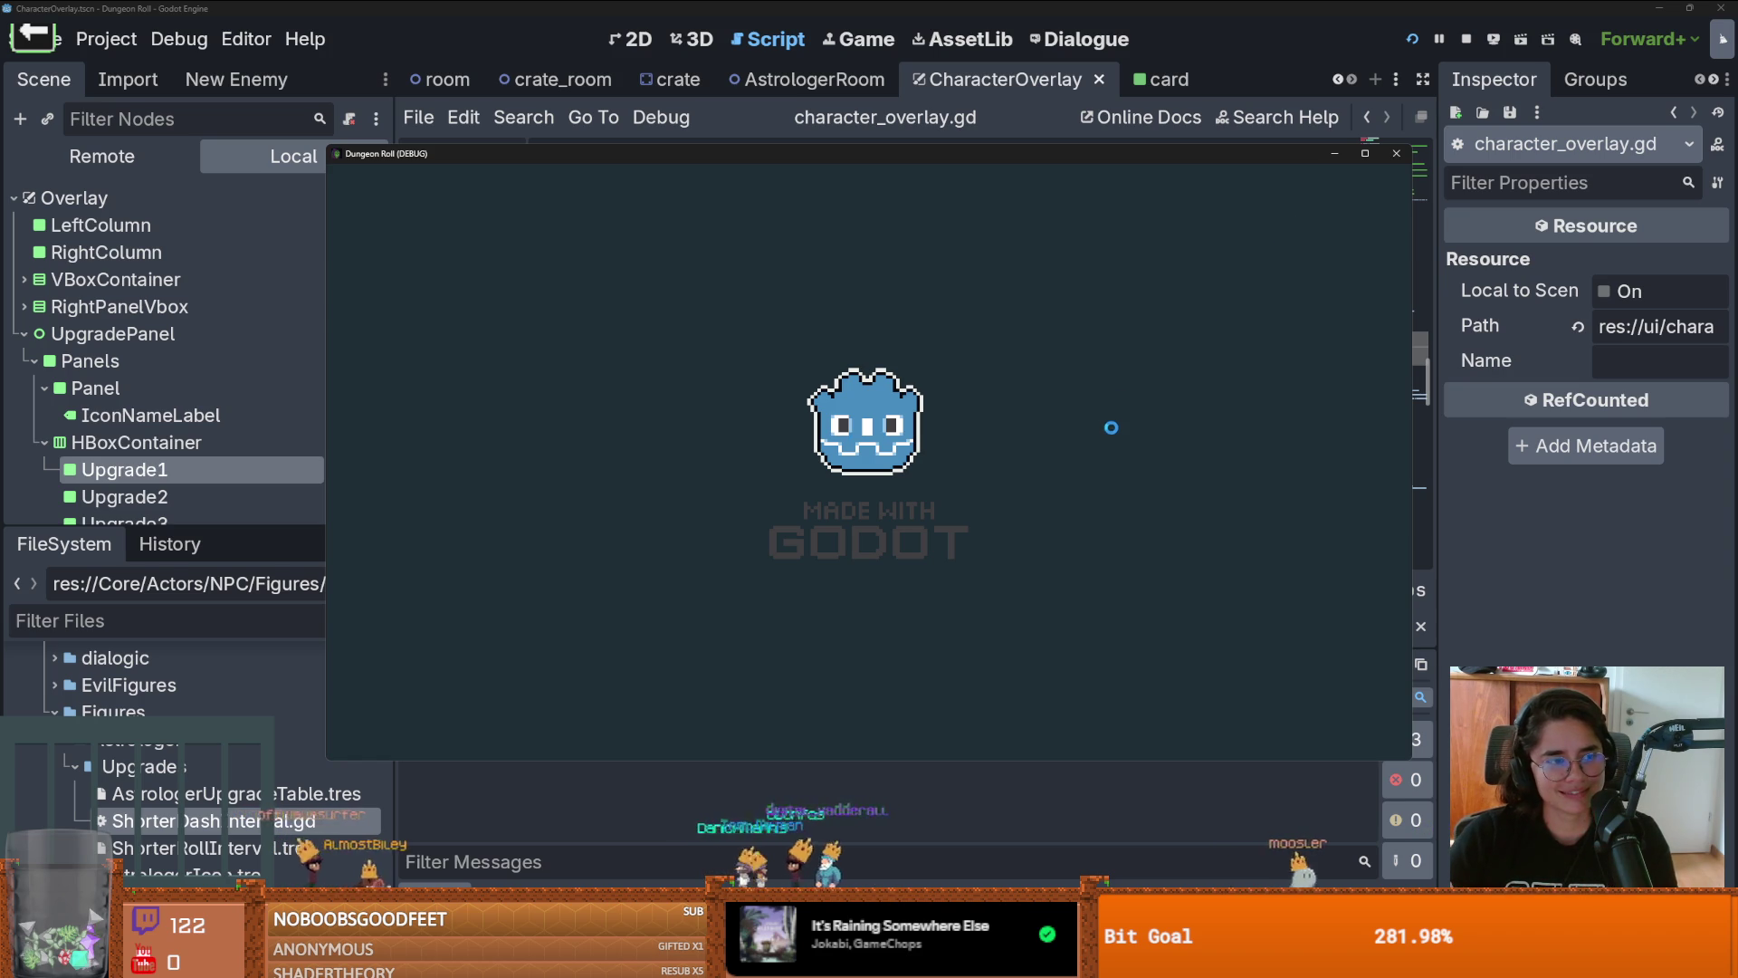
- Enter The Astrologer Room, talk to the astrologer, and choose Upgrades
key("w")
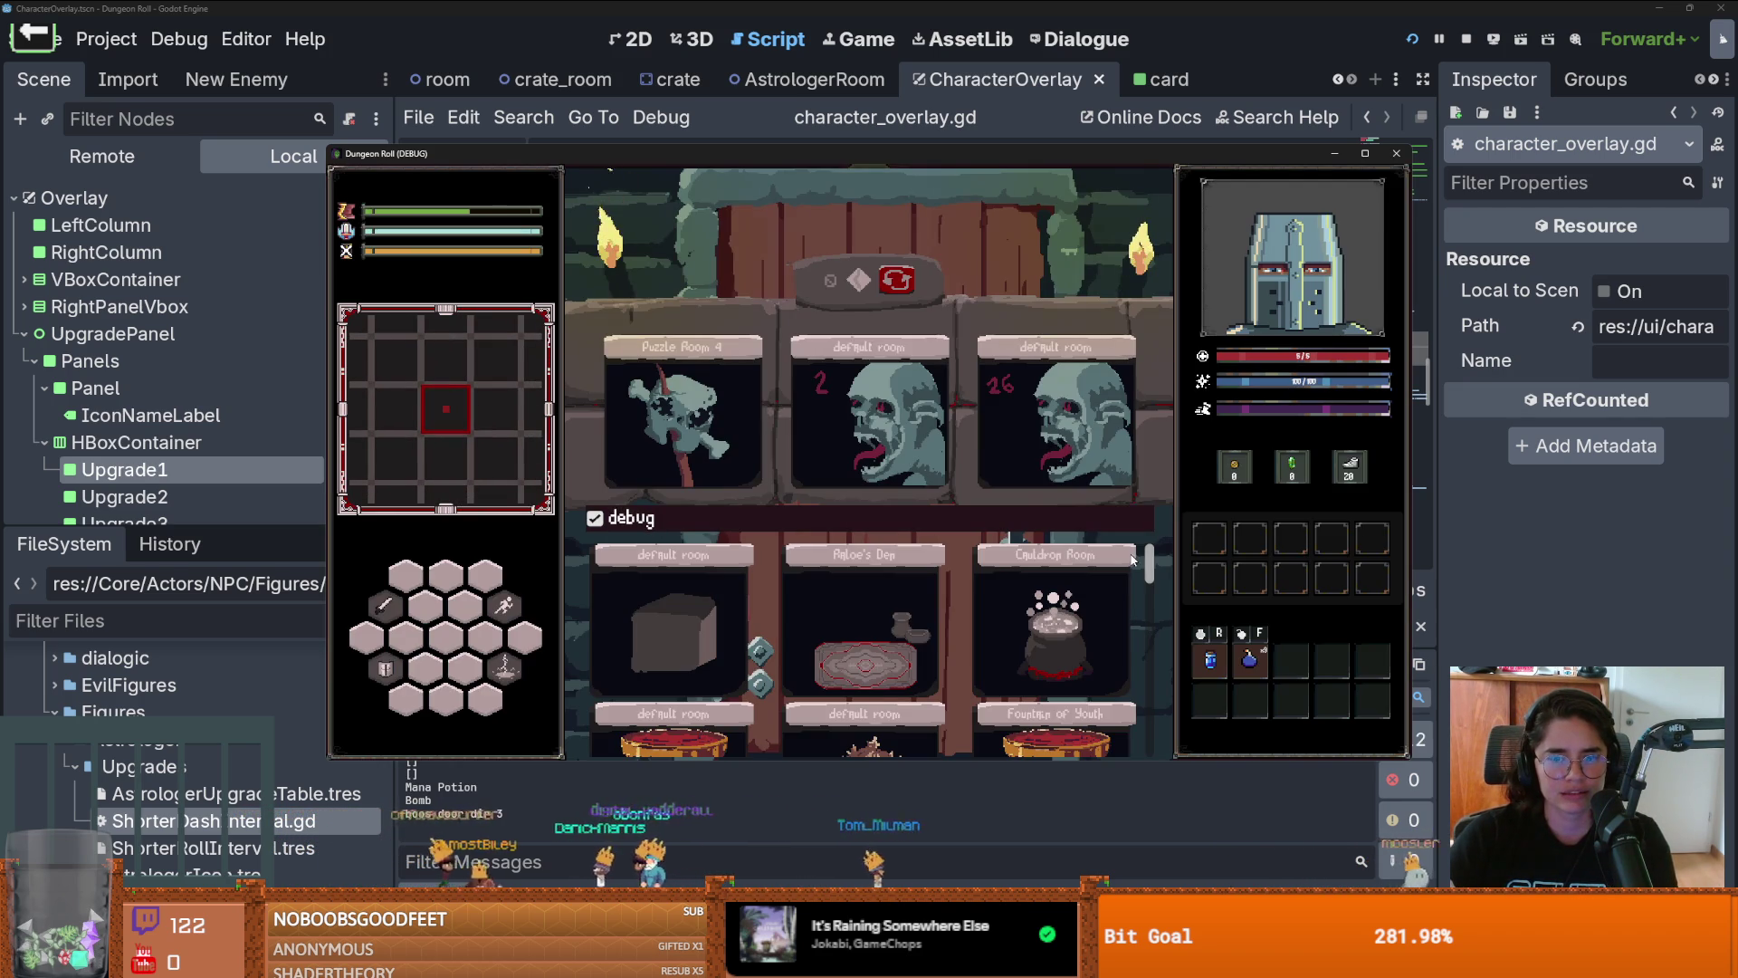
scroll(648, 747, "down", 3)
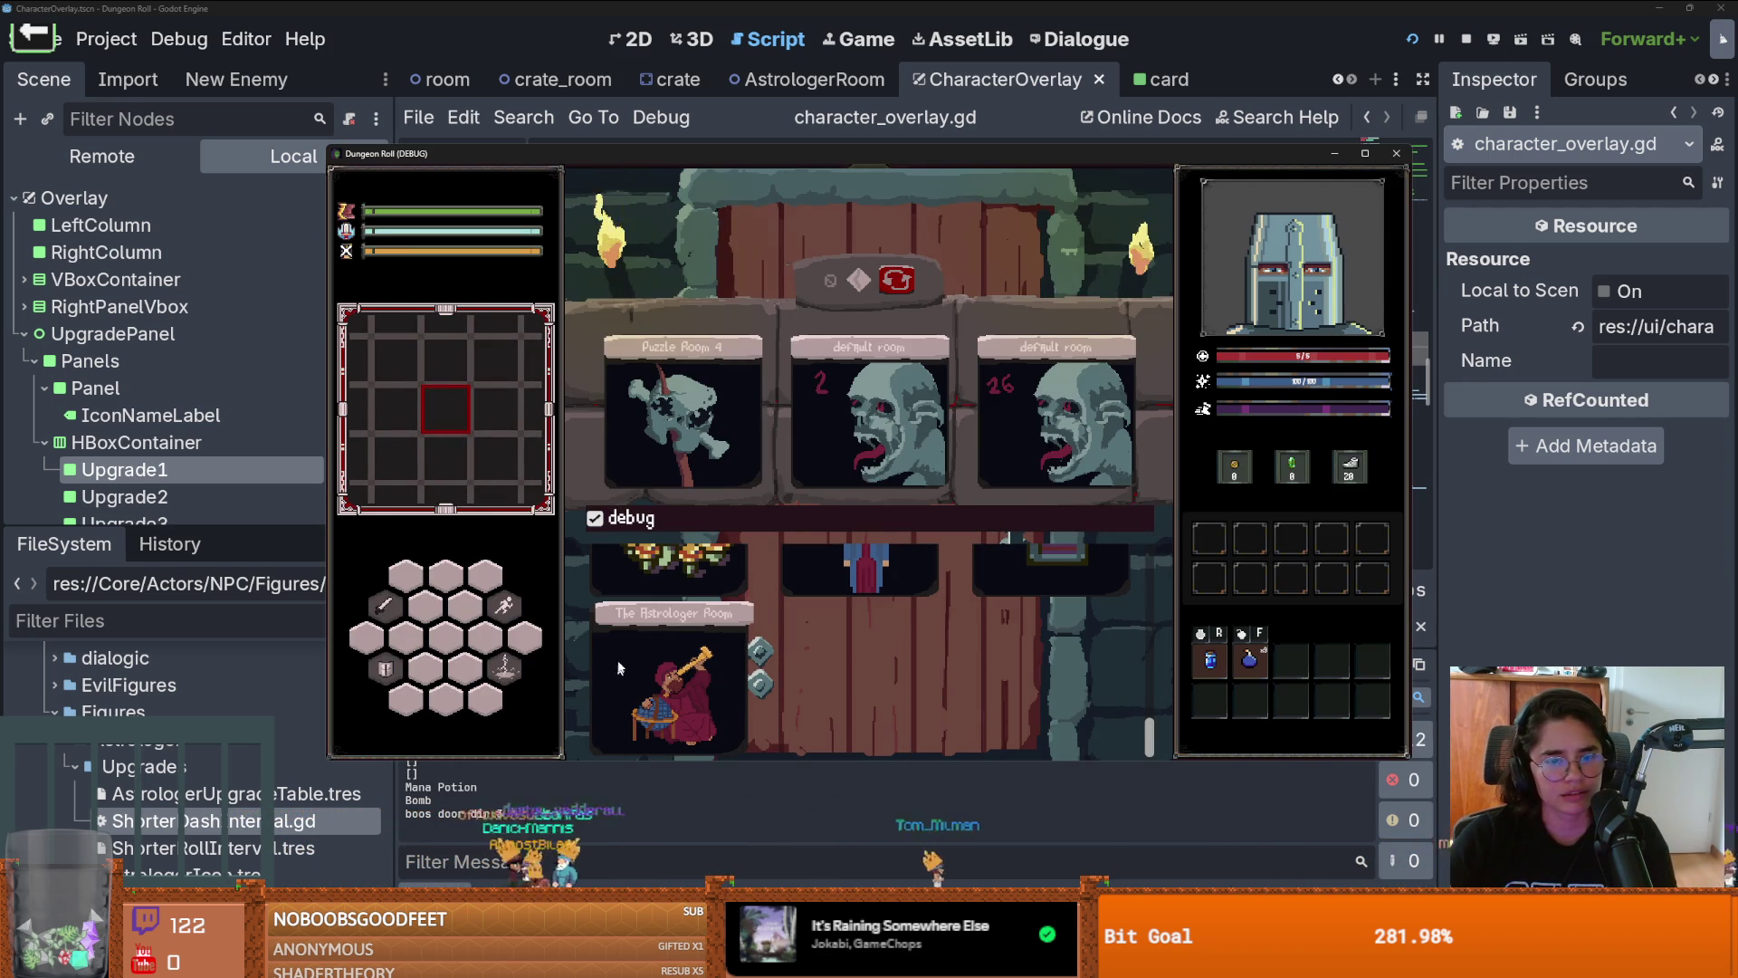
left_click(617, 673)
key("w")
key("a")
key("w")
key("a")
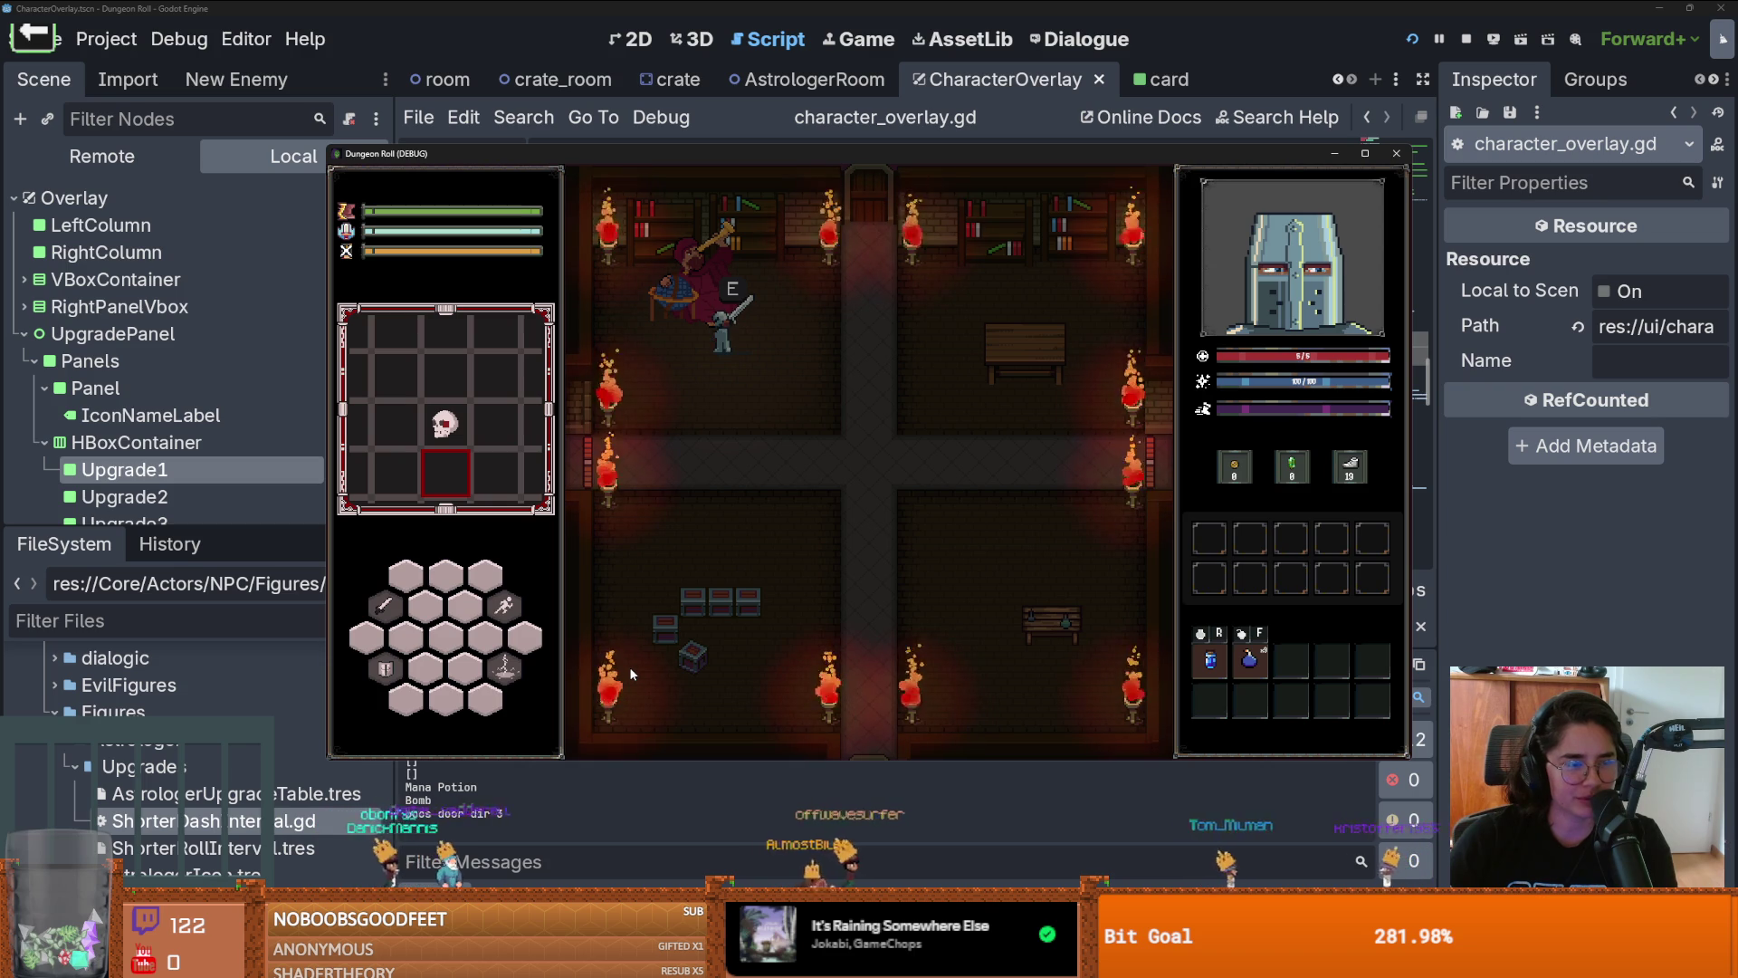
key("e")
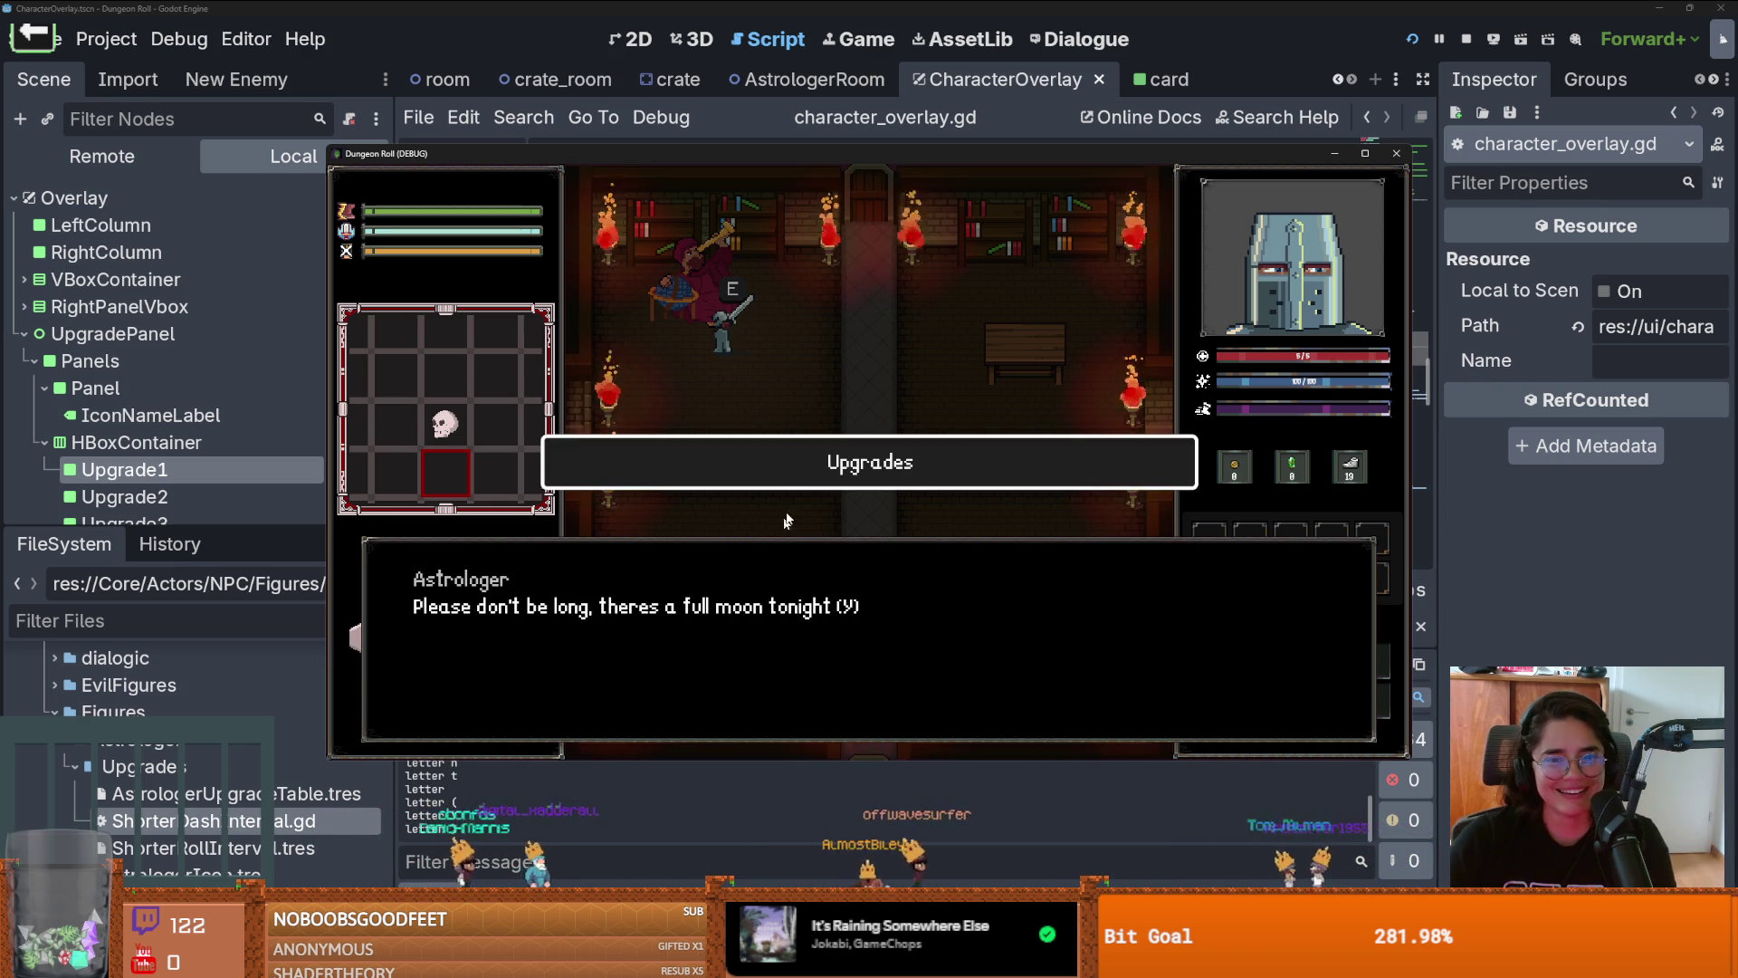
left_click(802, 474)
left_click(757, 550)
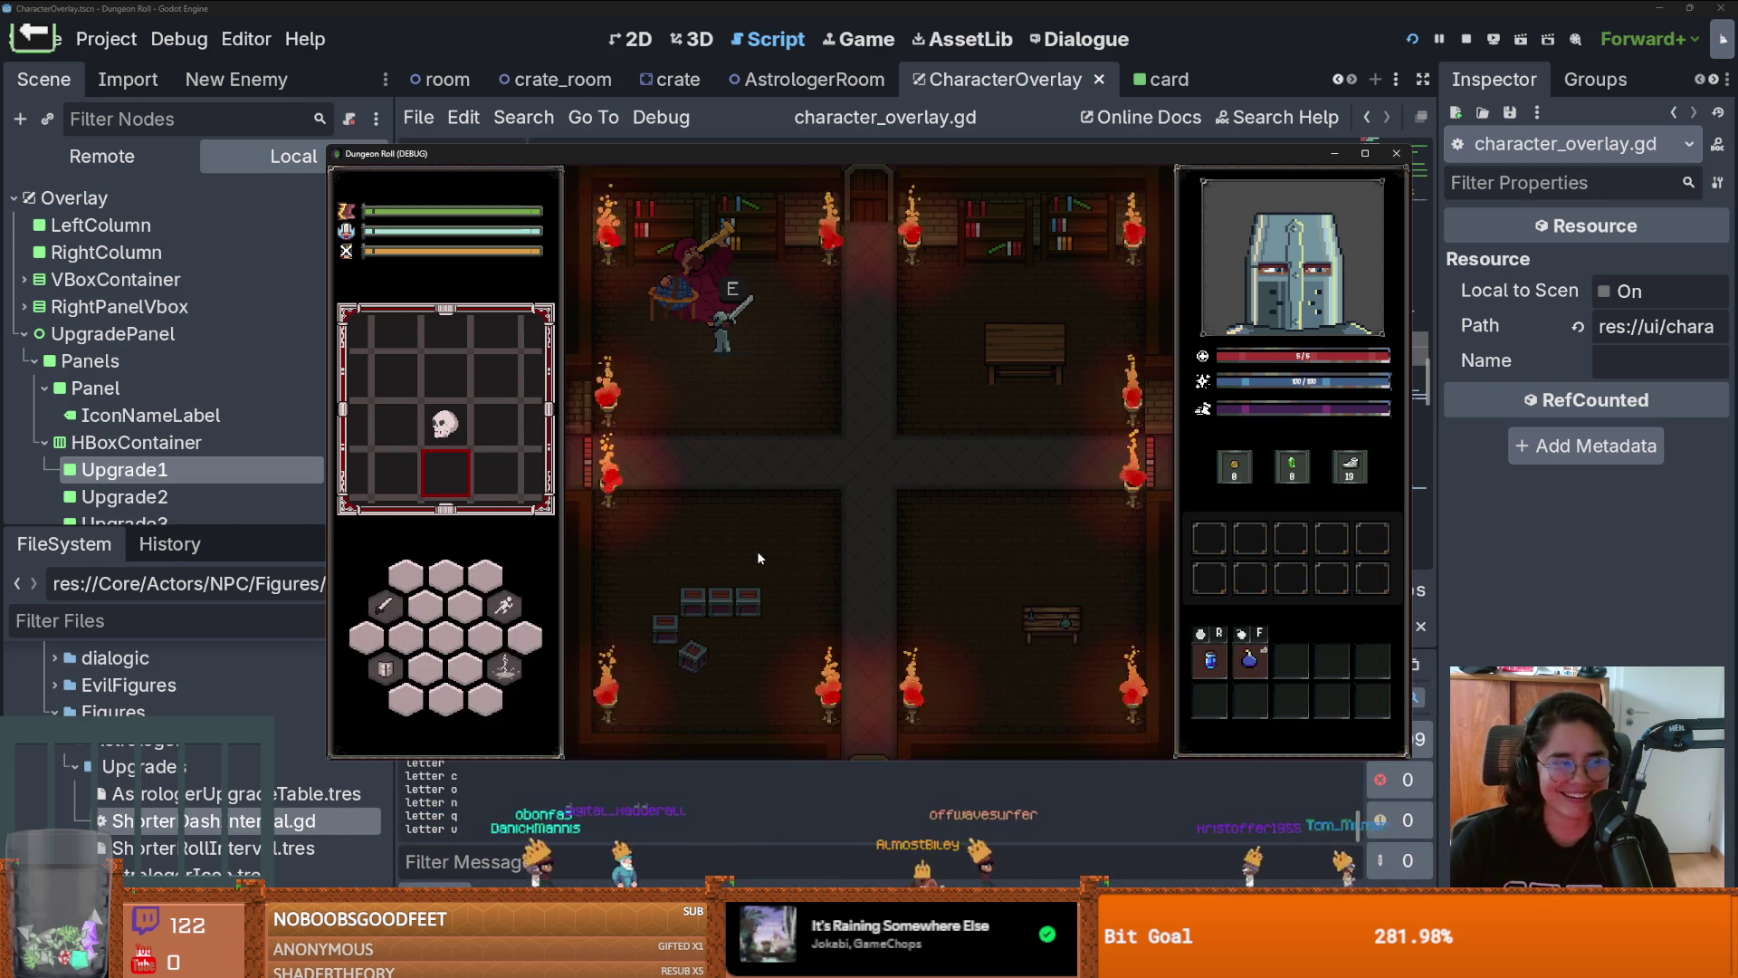
- Walk the player around the room, then close the game window to end debugging
key("d")
key("s")
key("s")
key("d")
key("w")
key("a")
key("d")
key("a")
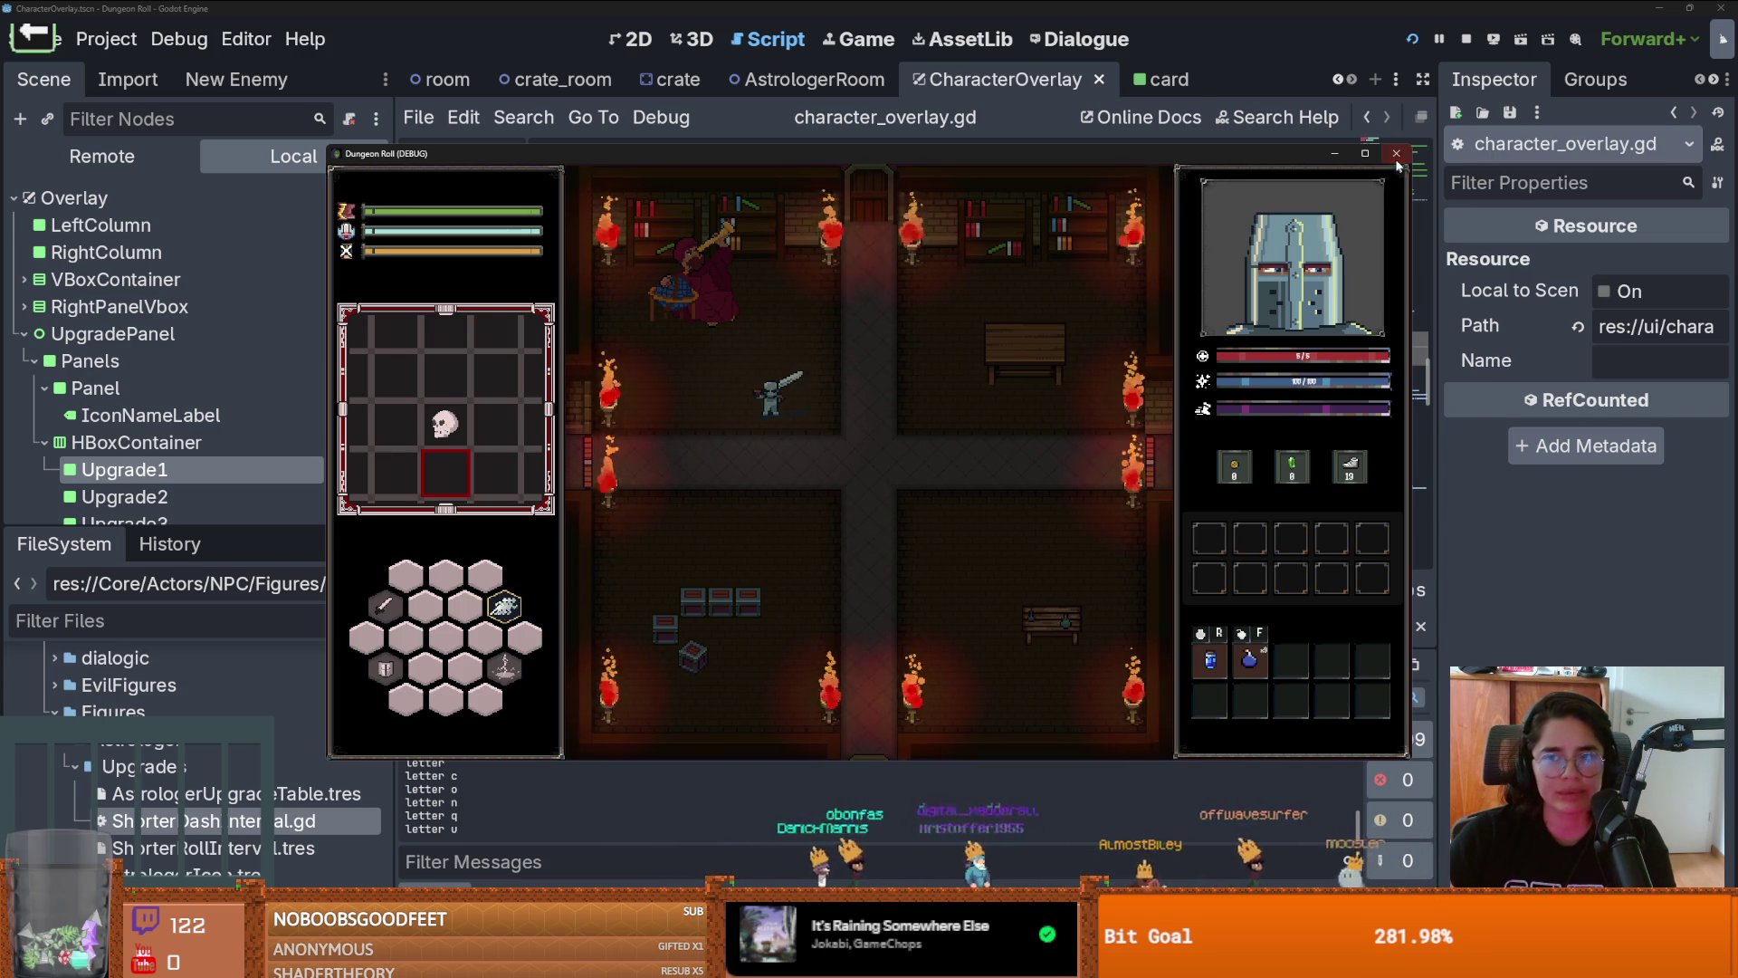
left_click(1395, 154)
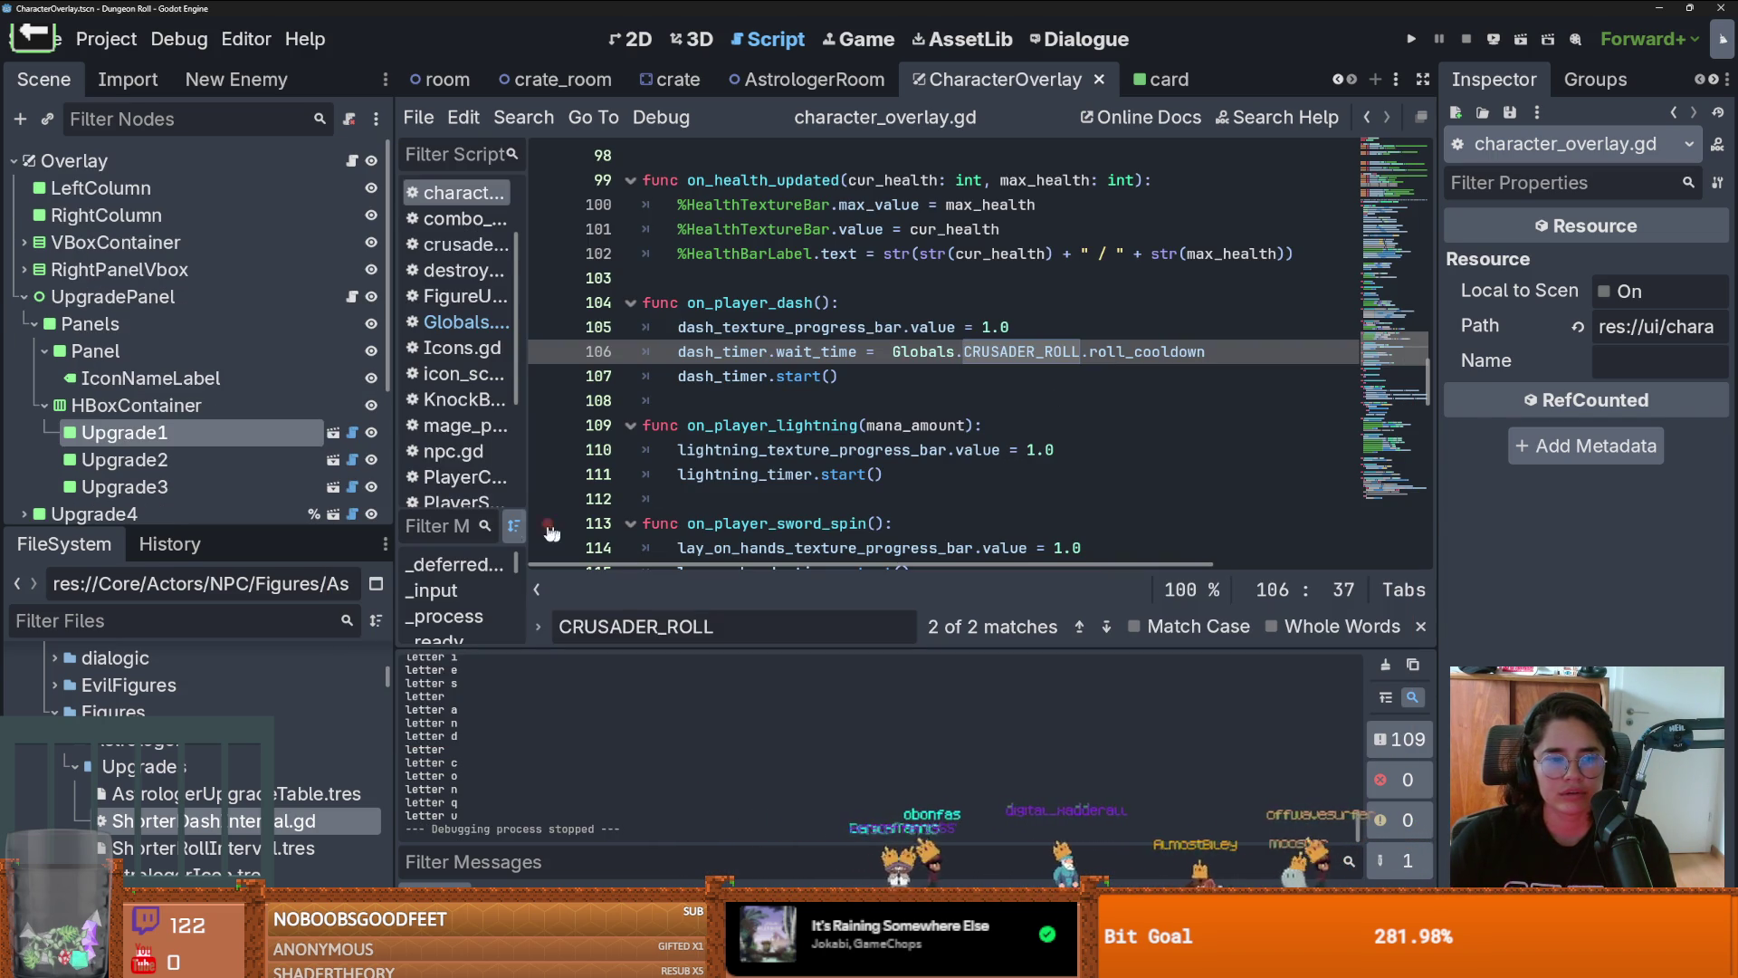
- Trim ShorterDashInterval.gd's extra blank lines, keeping one after class_name, and save it
double_click(208, 820)
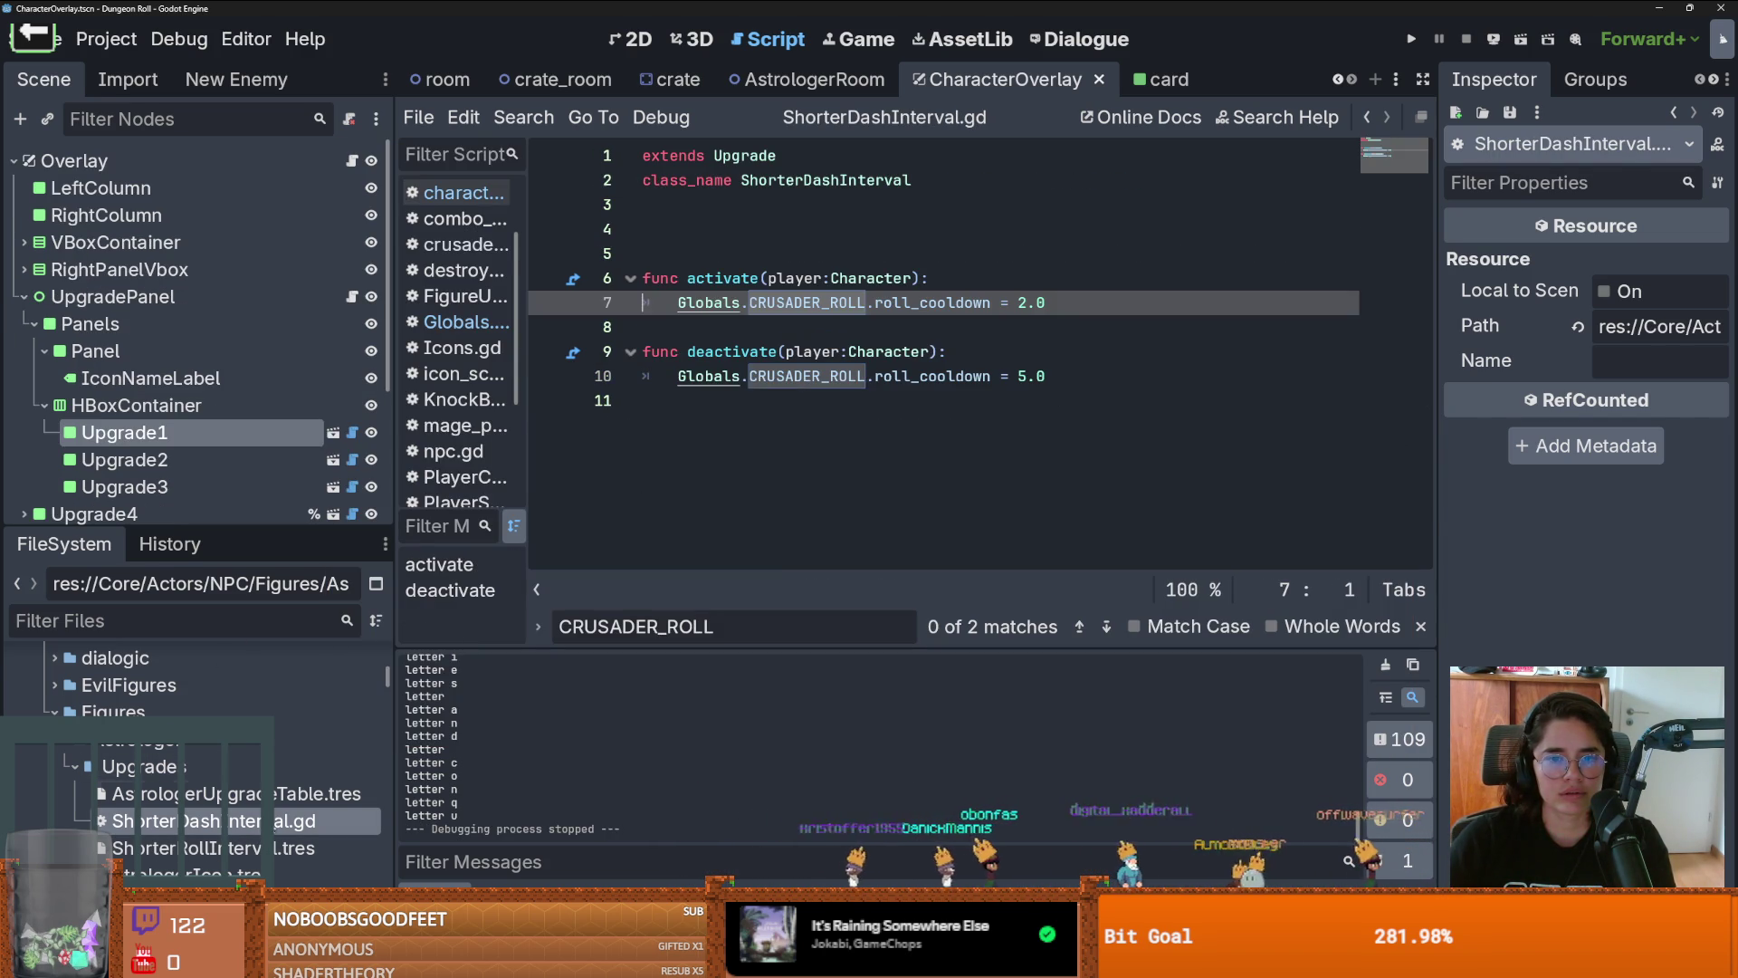
left_click(728, 448)
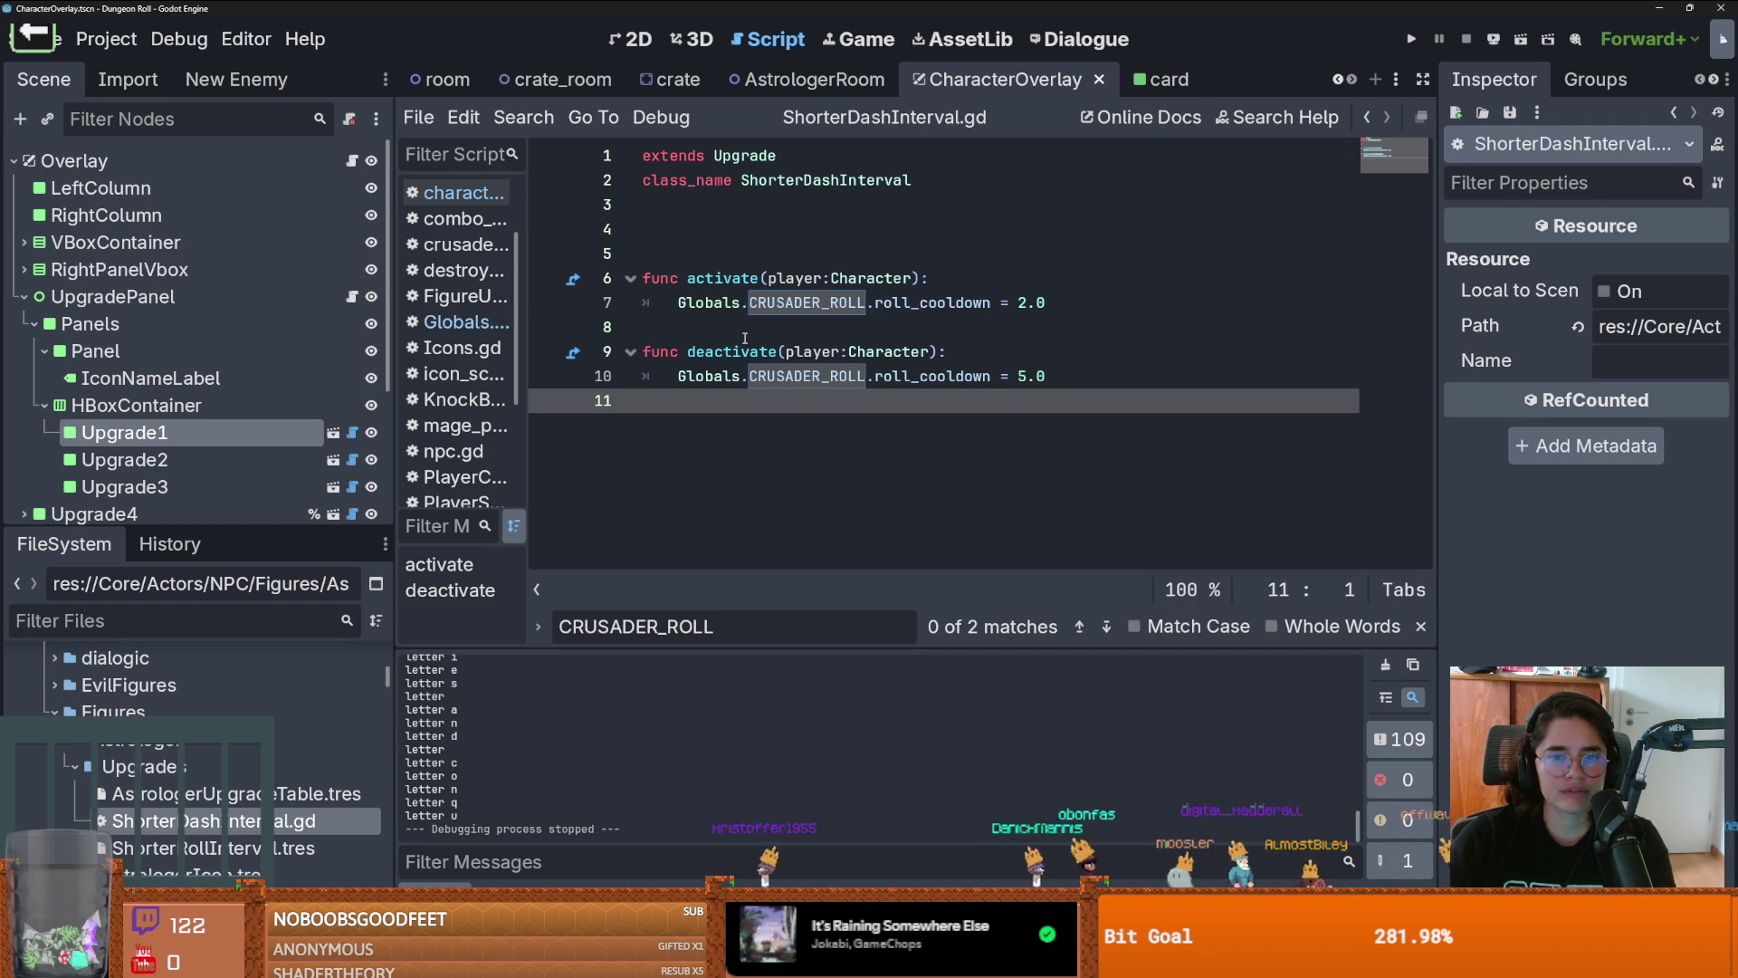
mouse_move(733, 352)
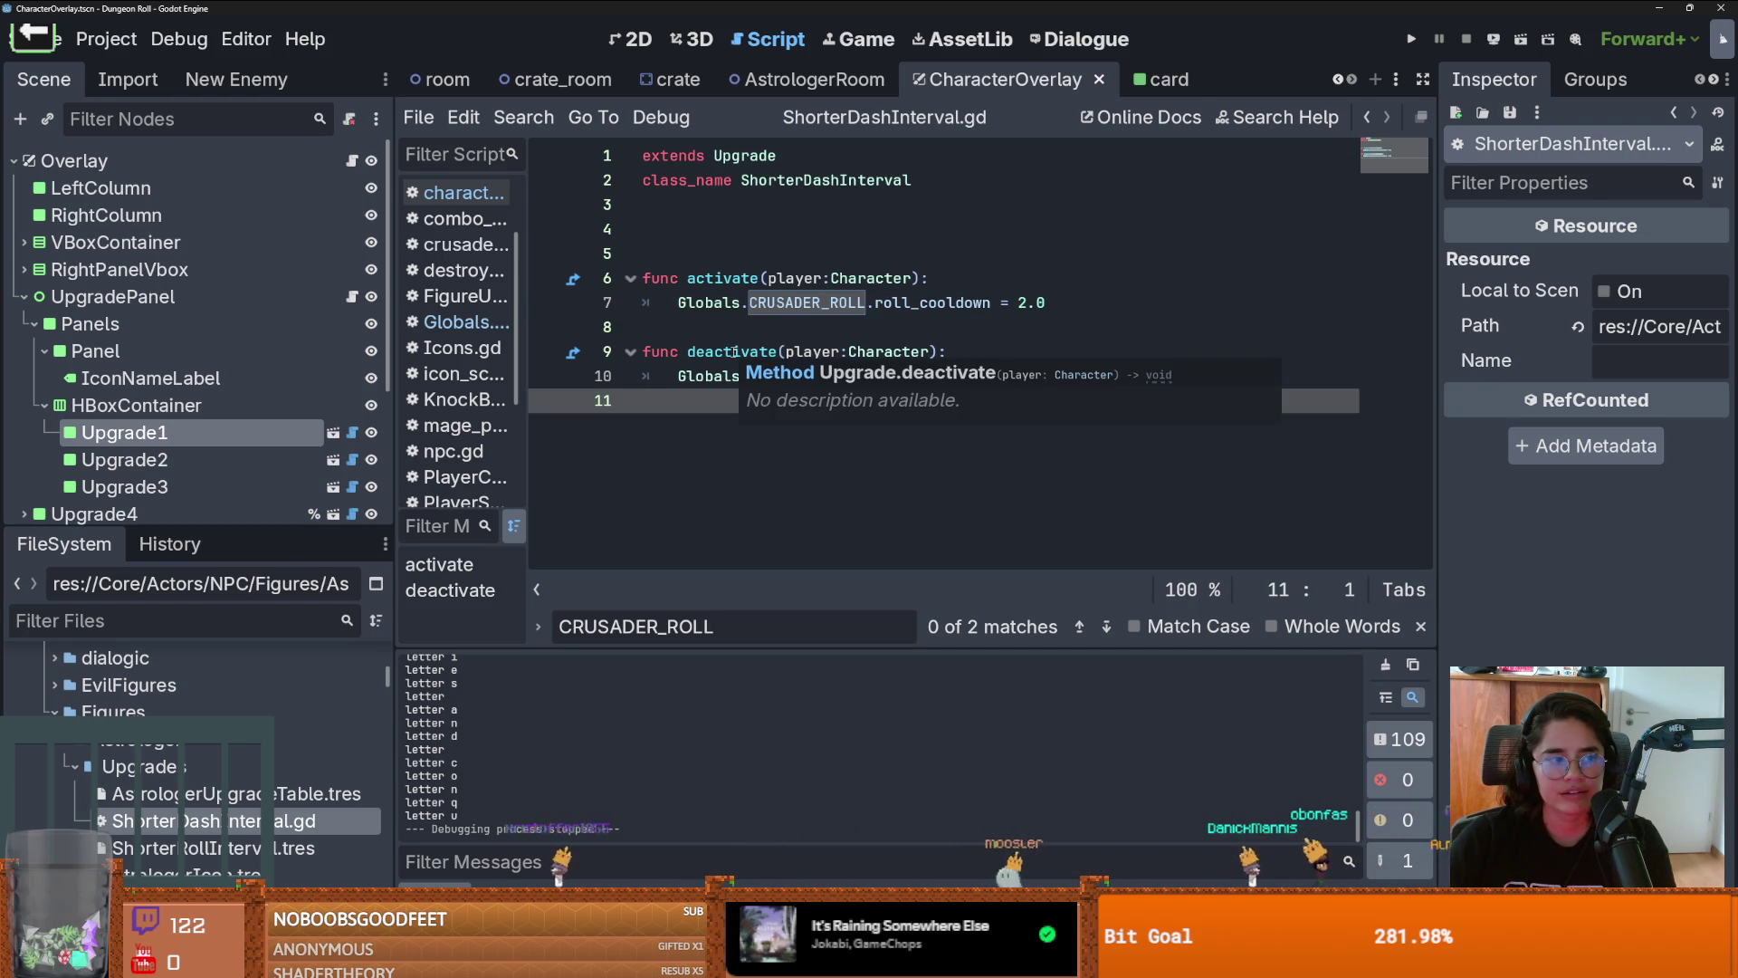
left_click(788, 253)
key("BackSpace")
key("BackSpace")
key("ctrl+s")
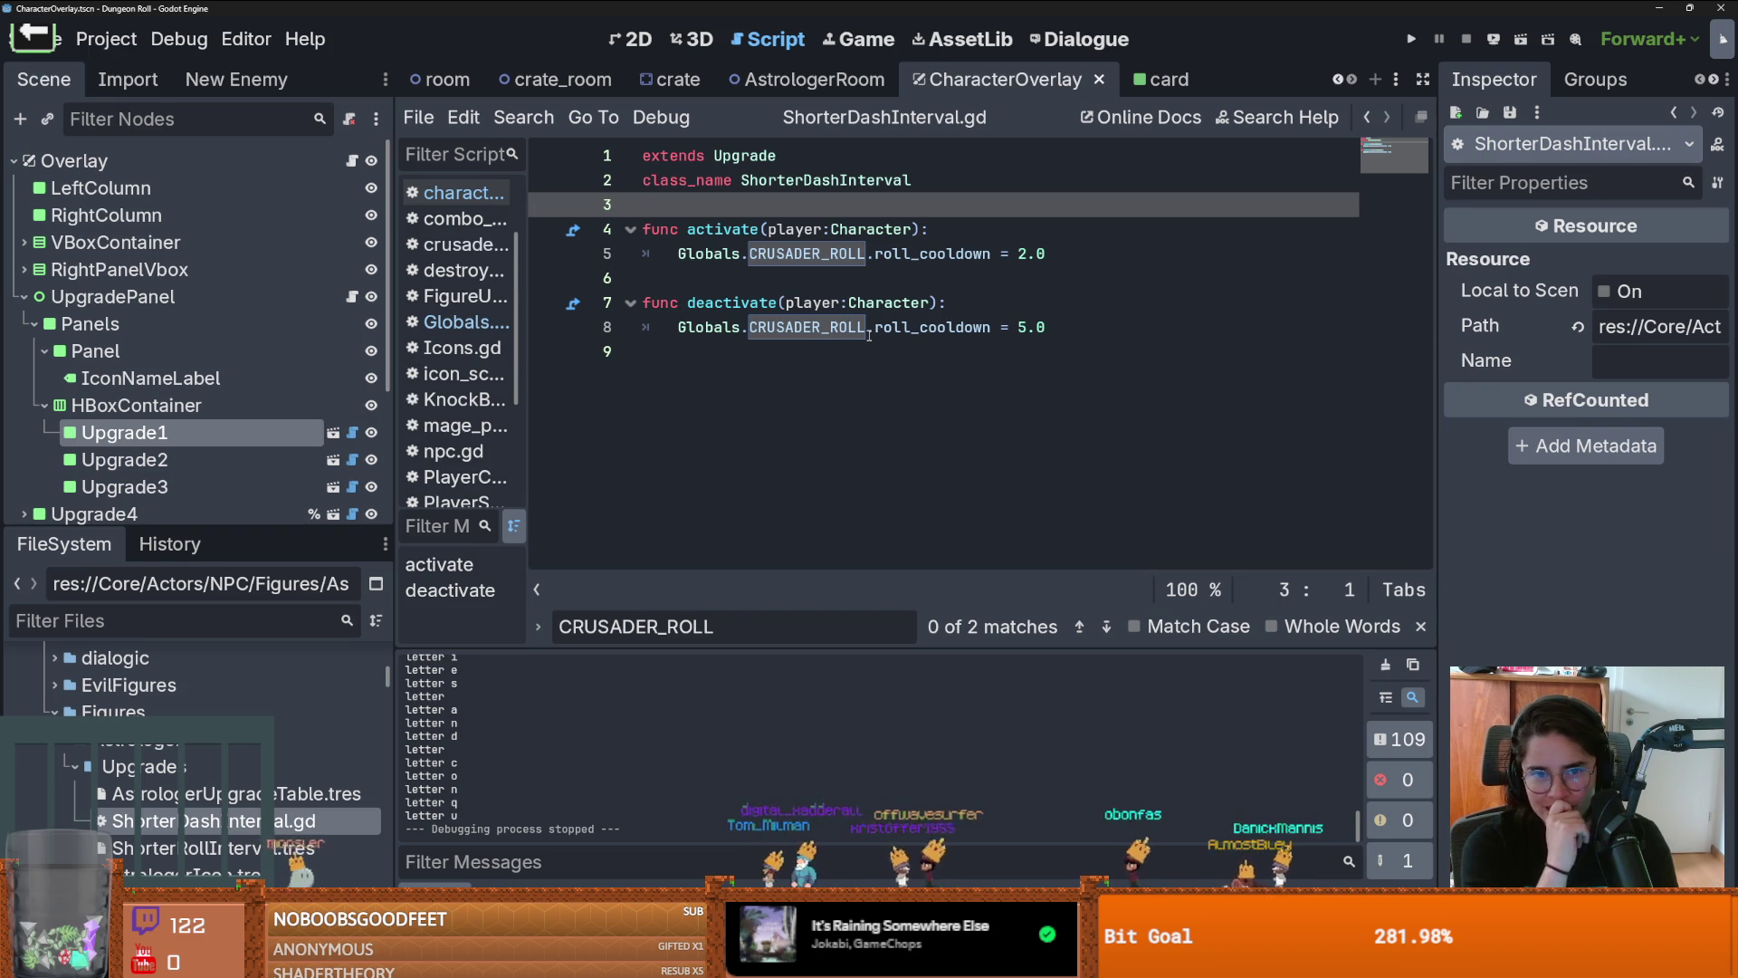
key("Return")
key("ctrl+s")
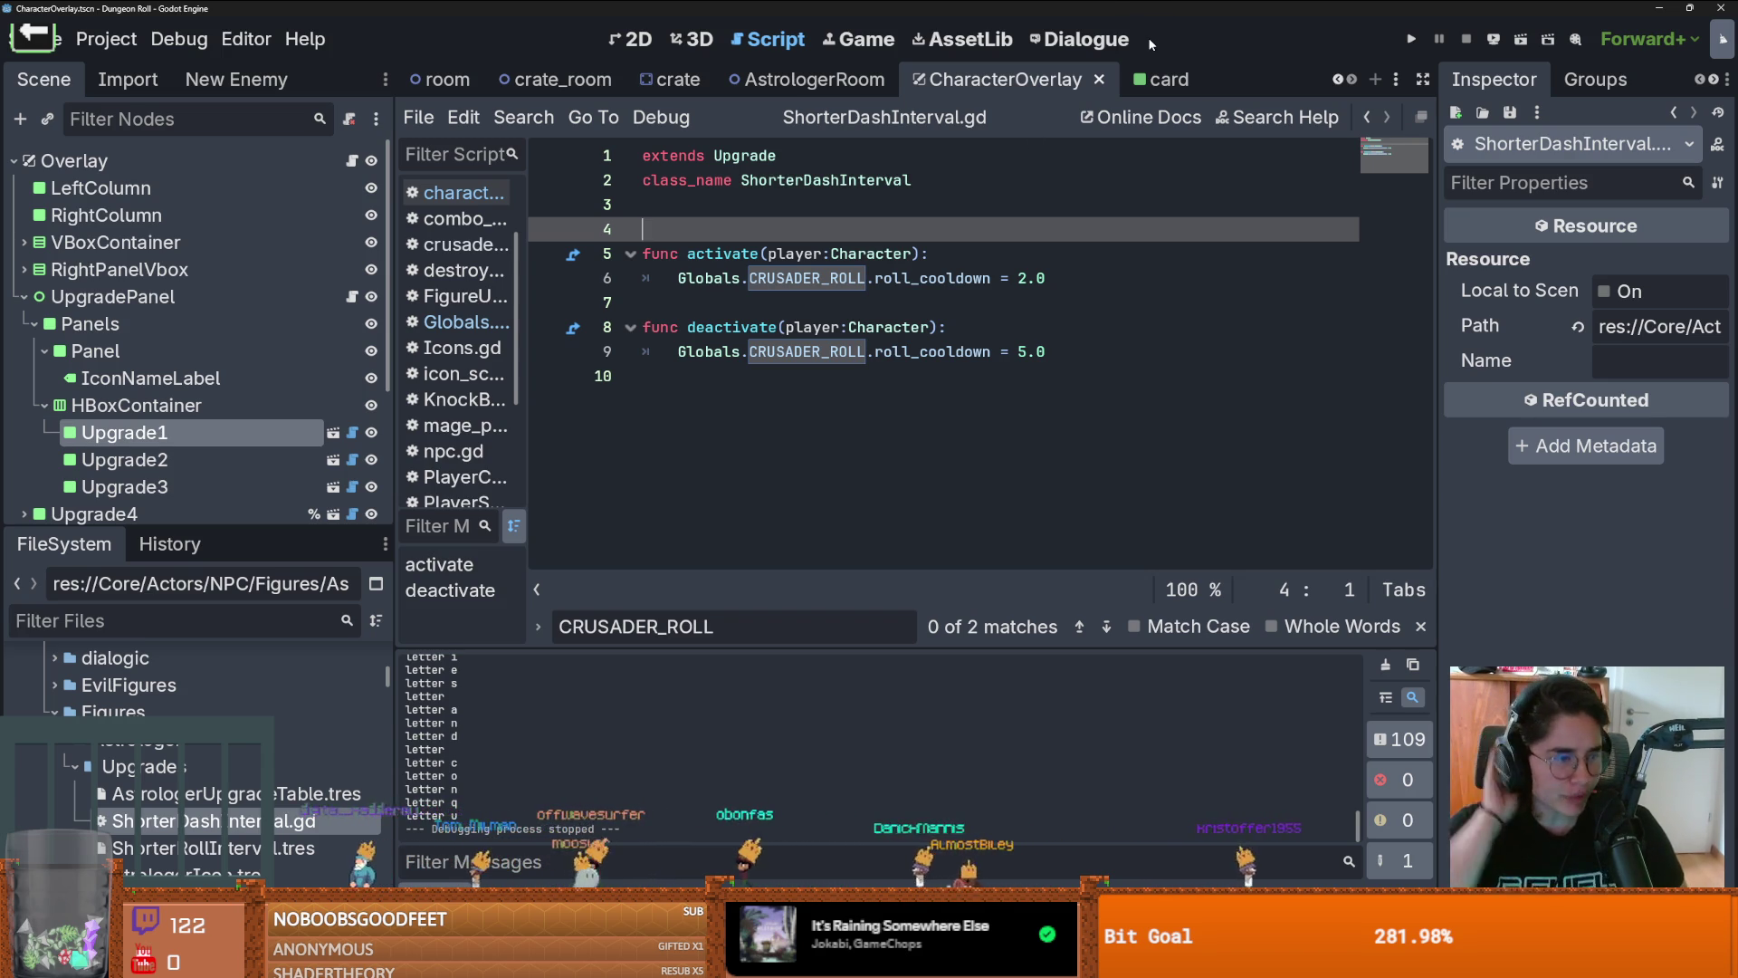
key("BackSpace")
key("ctrl+s")
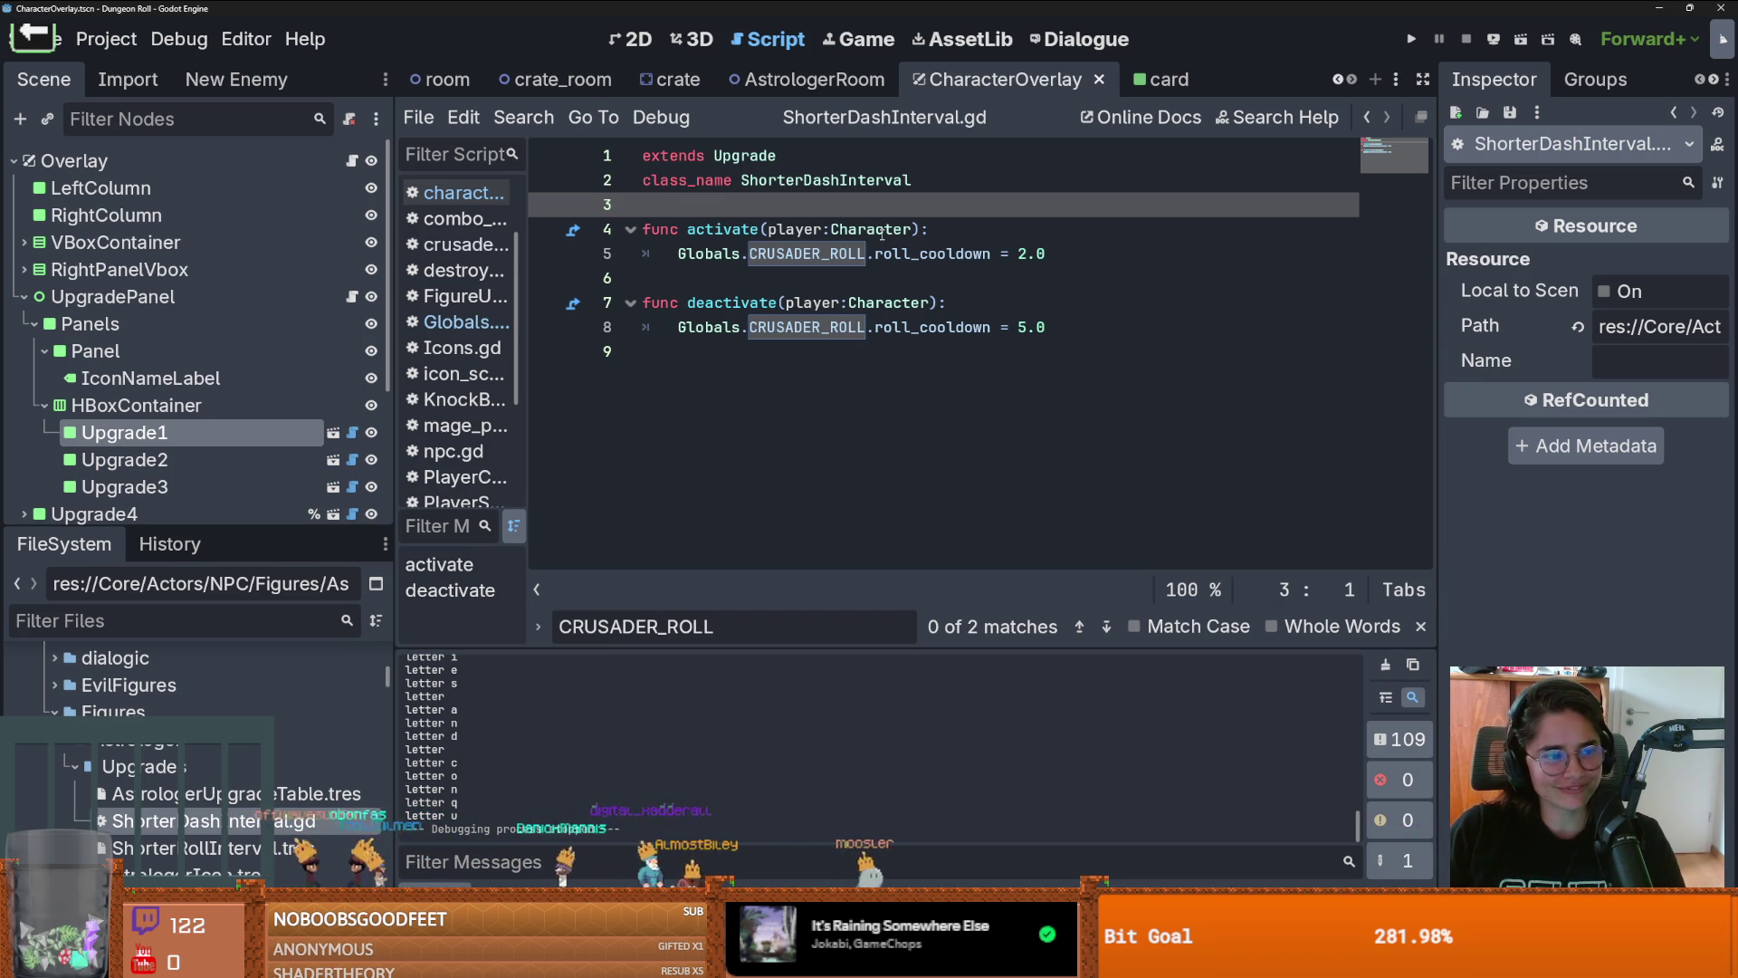
key("ctrl+s")
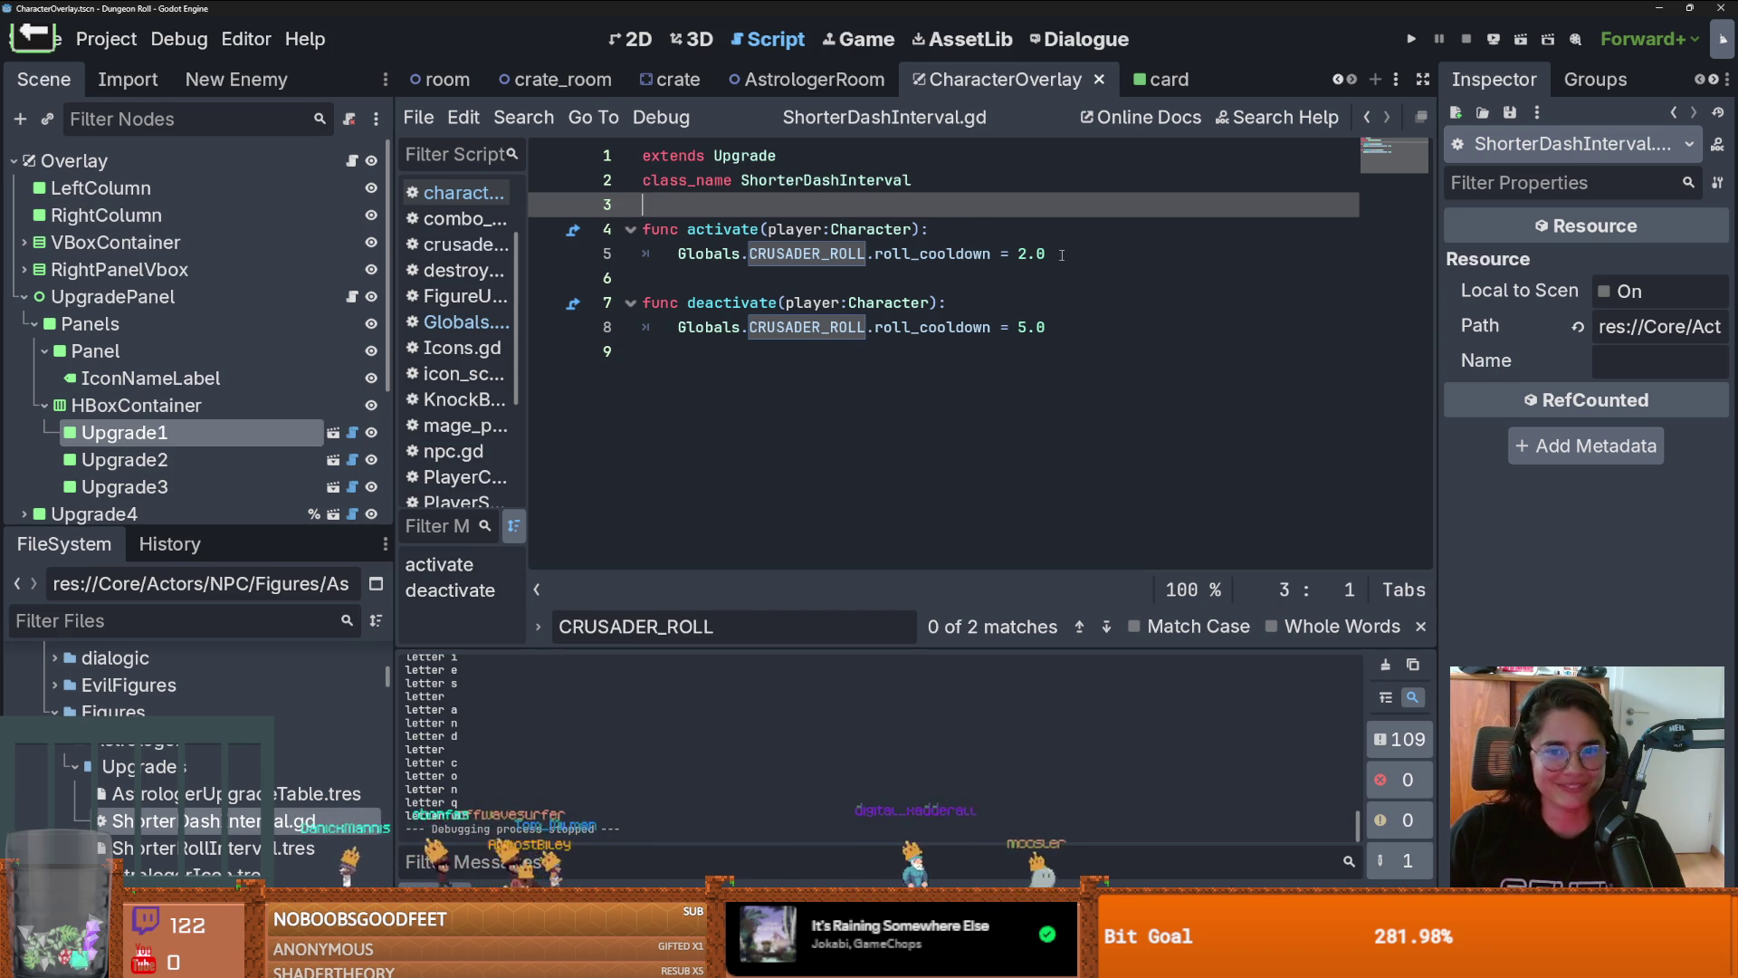
- Jump from line 5's CRUSADER_ROLL reference to its definition in Globals.gd
left_click(715, 256)
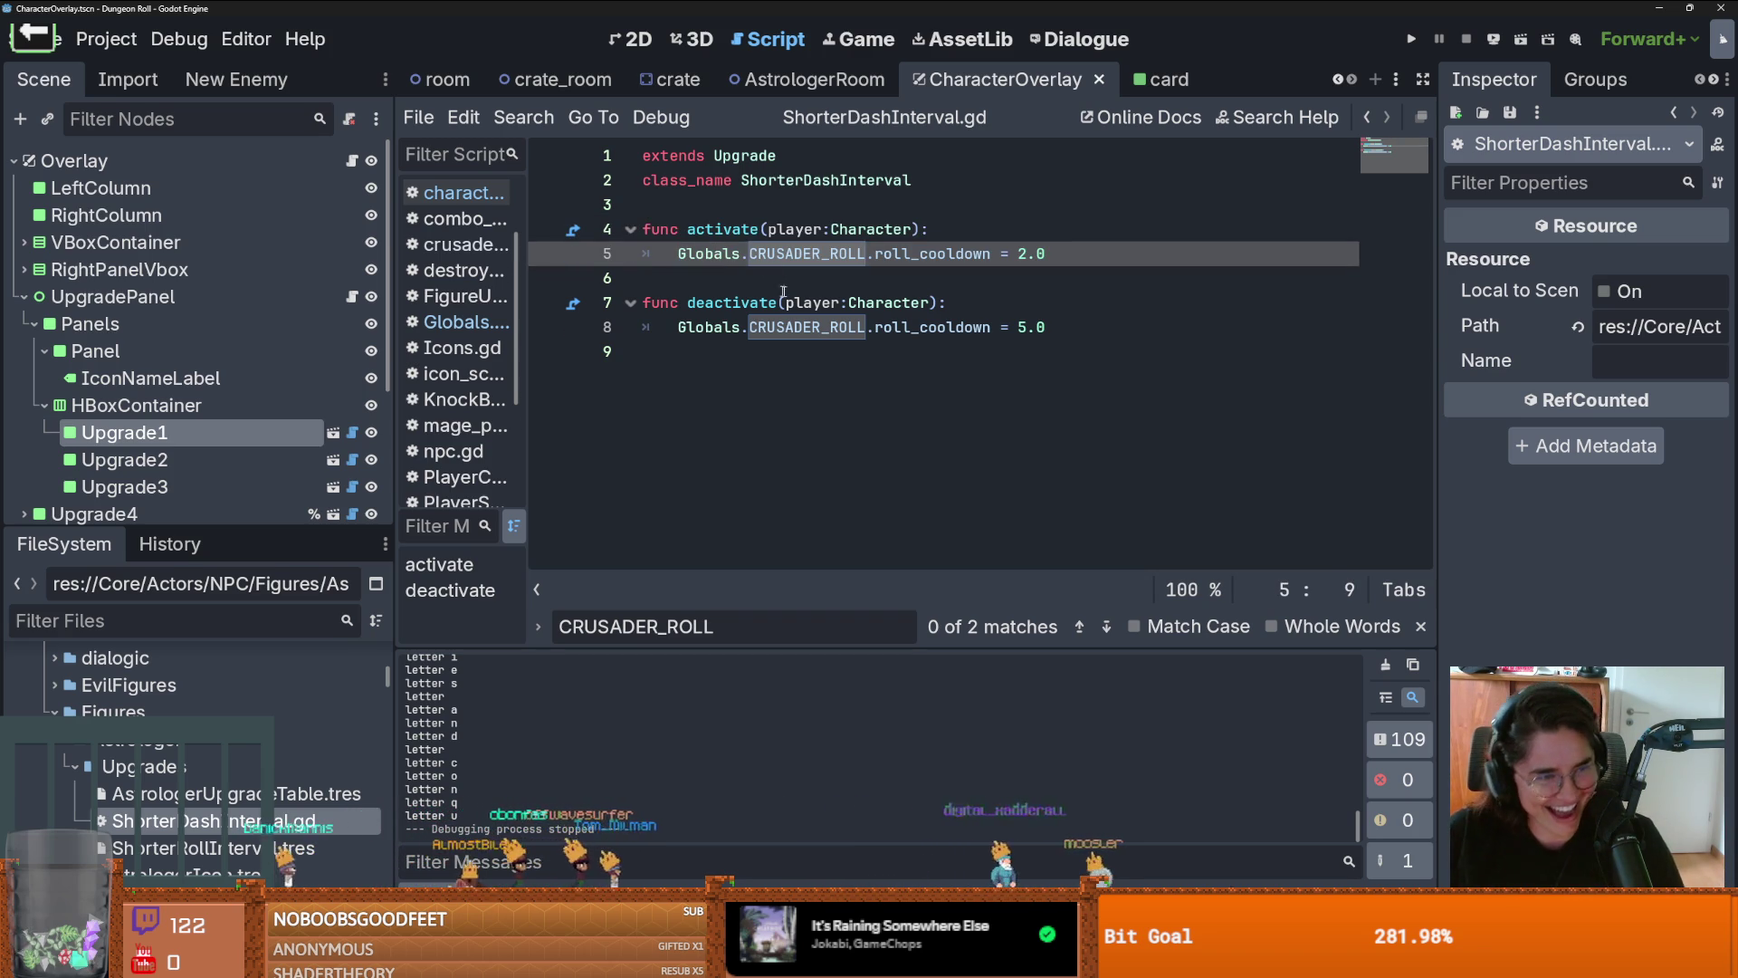
left_click(783, 231)
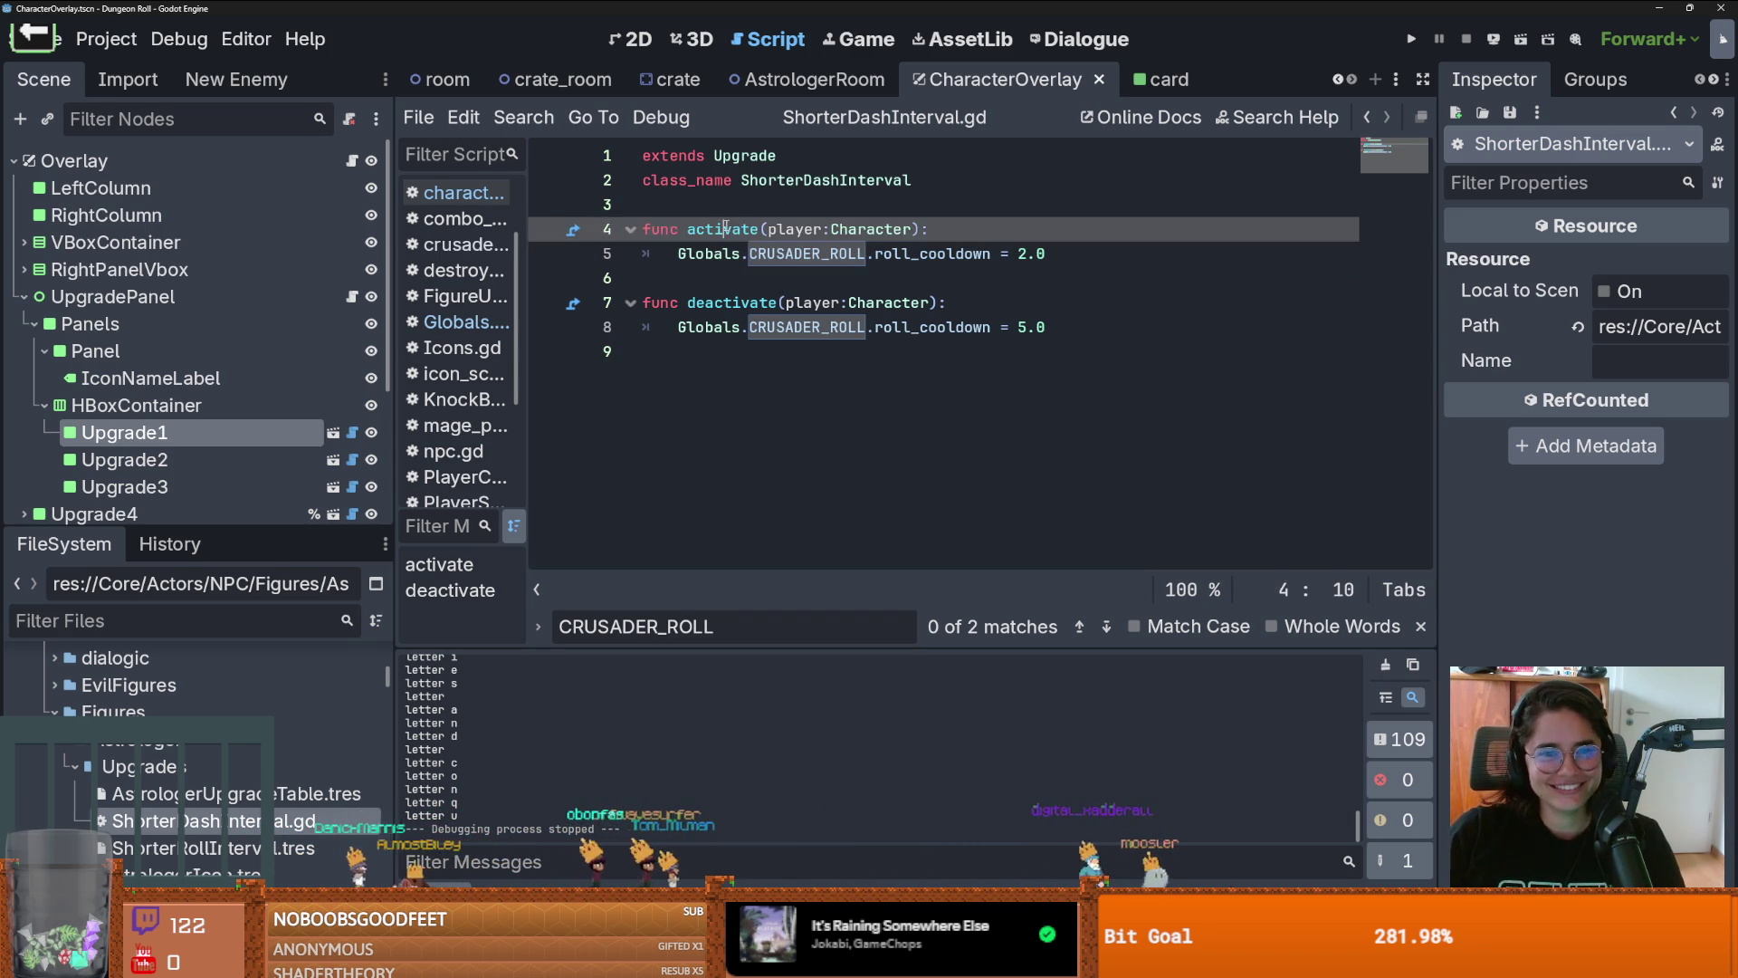
left_click(780, 215)
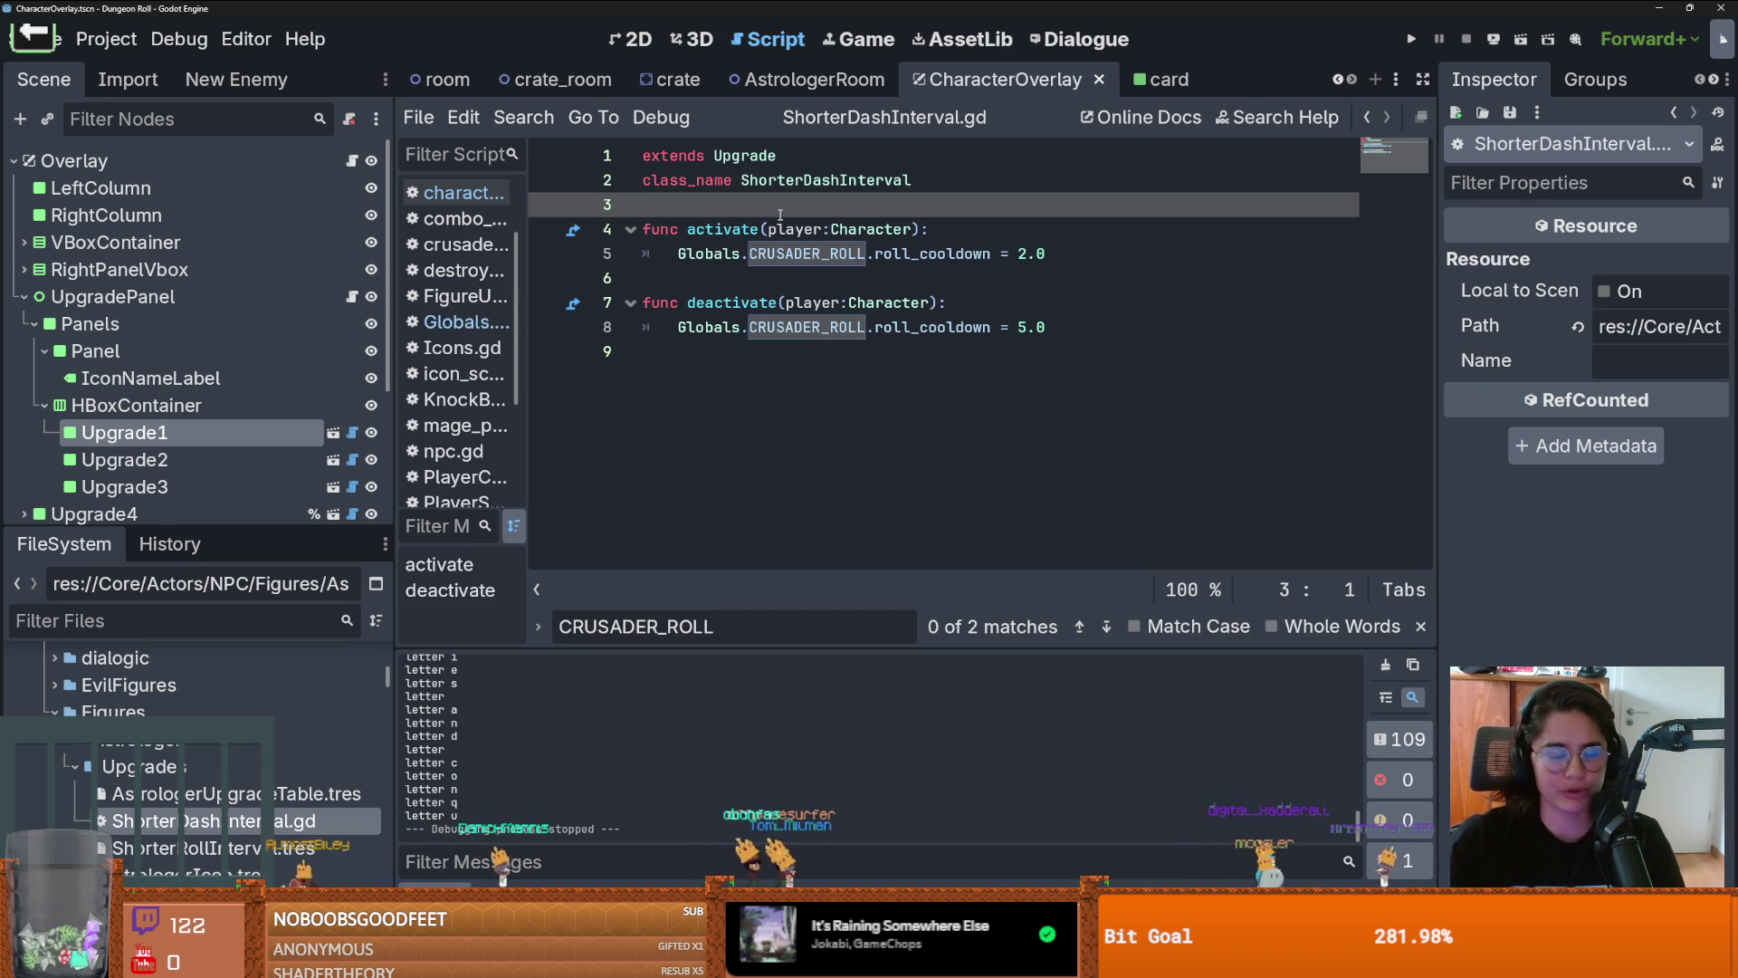
left_click(965, 327)
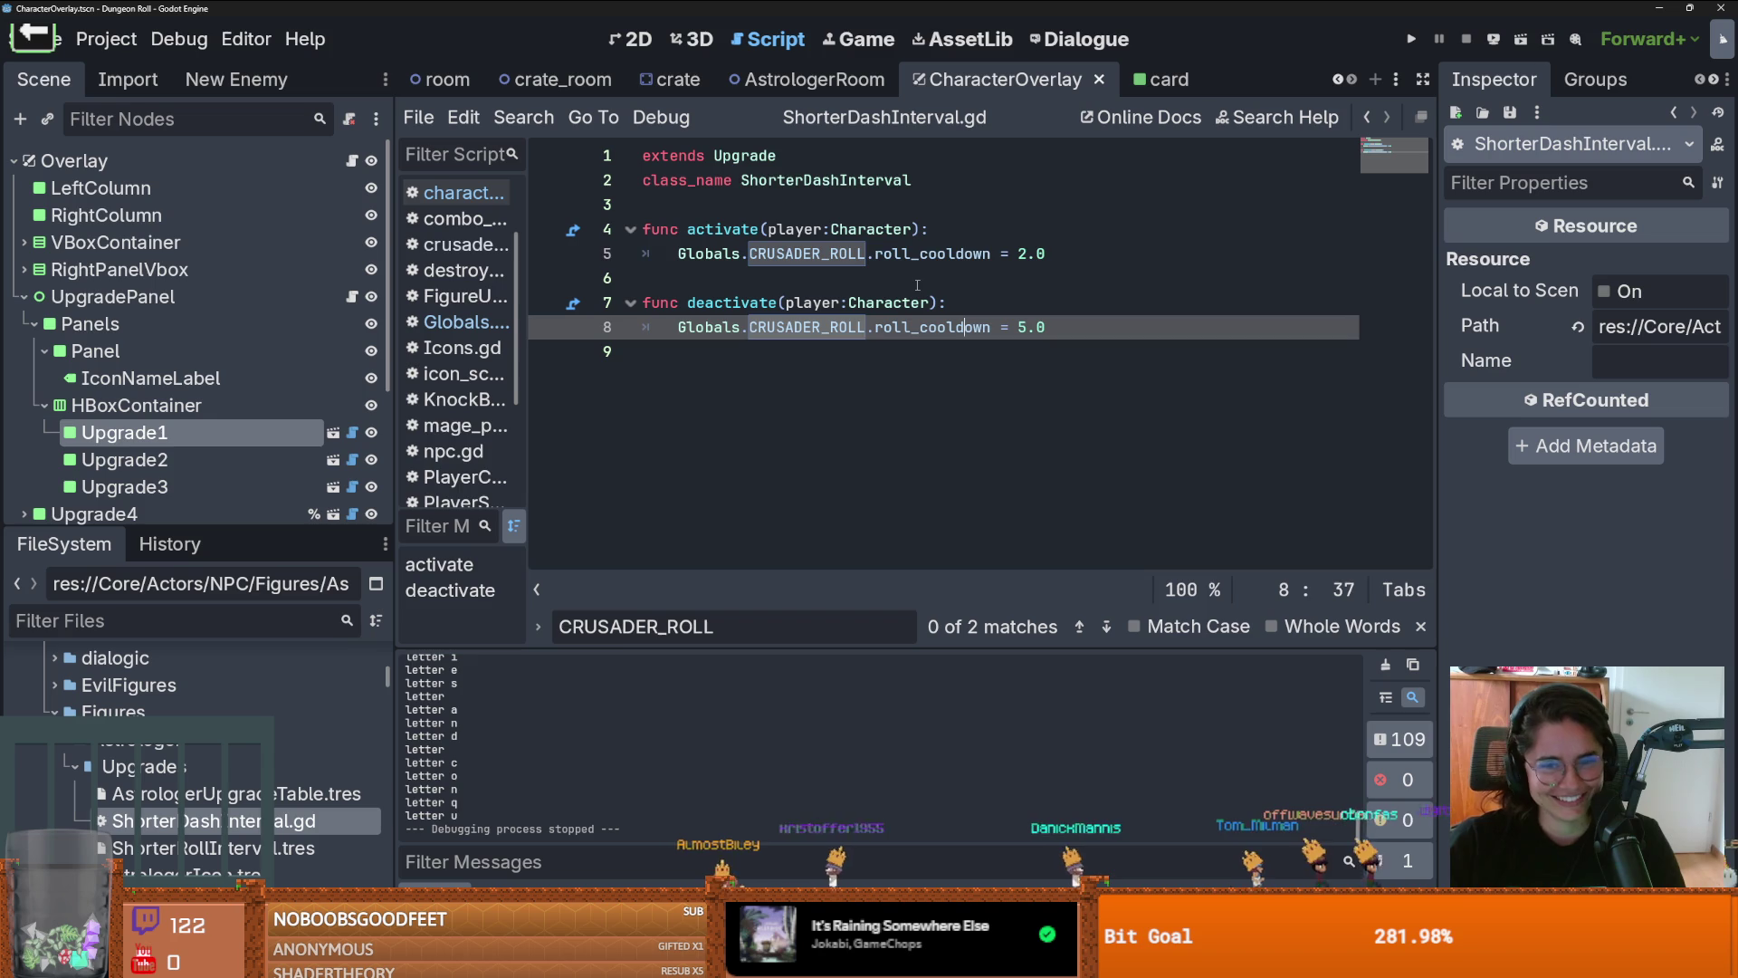
left_click(887, 254)
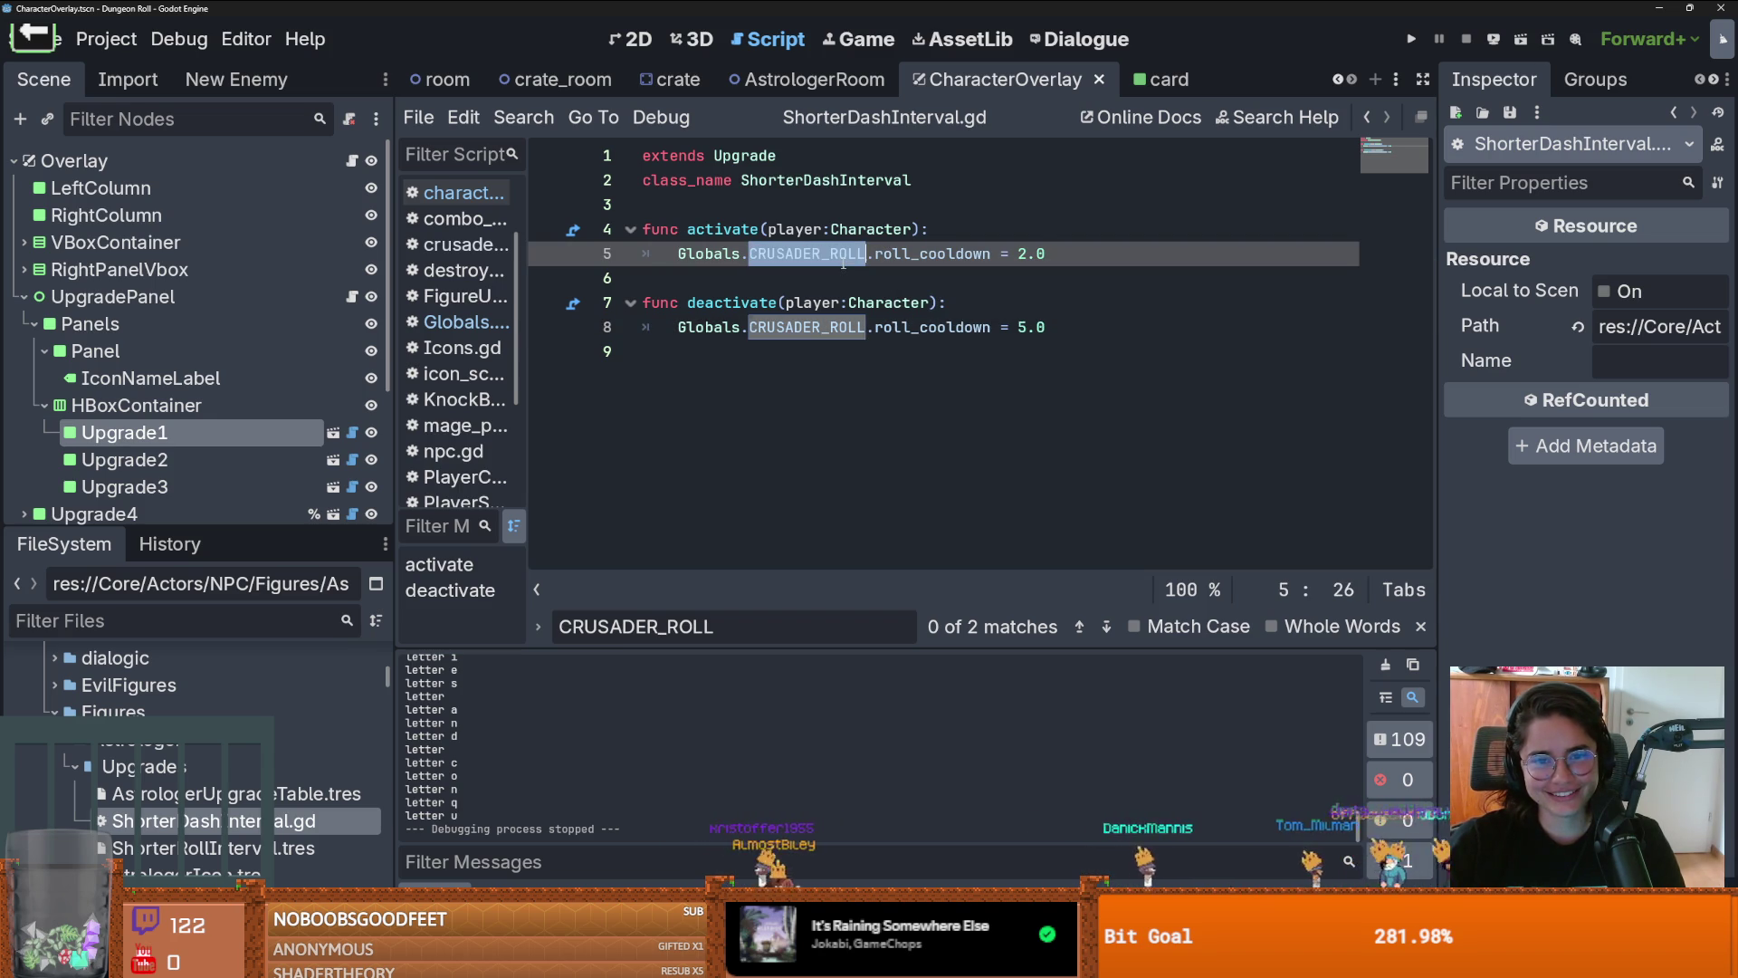
left_click(797, 254, "ctrl")
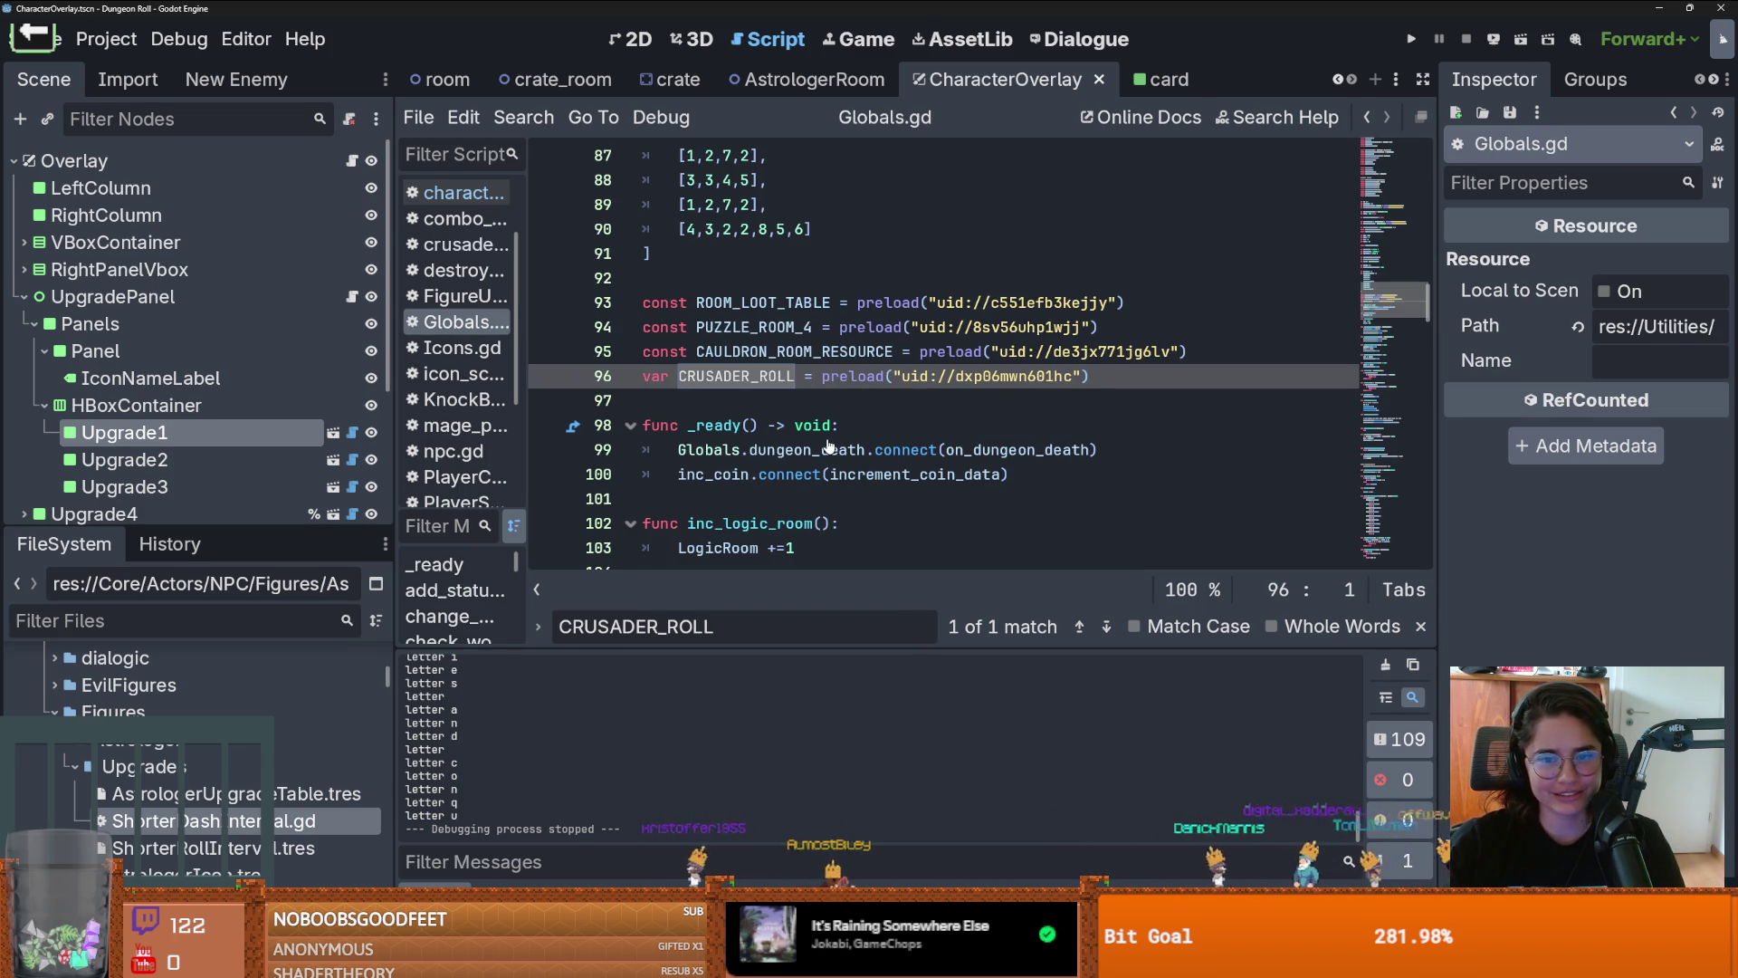
- Select CRUSADER_ROLL on Globals.gd line 96, then open the crusader scene's roll_state.gd at line 31
left_click(804, 375)
double_click(801, 376)
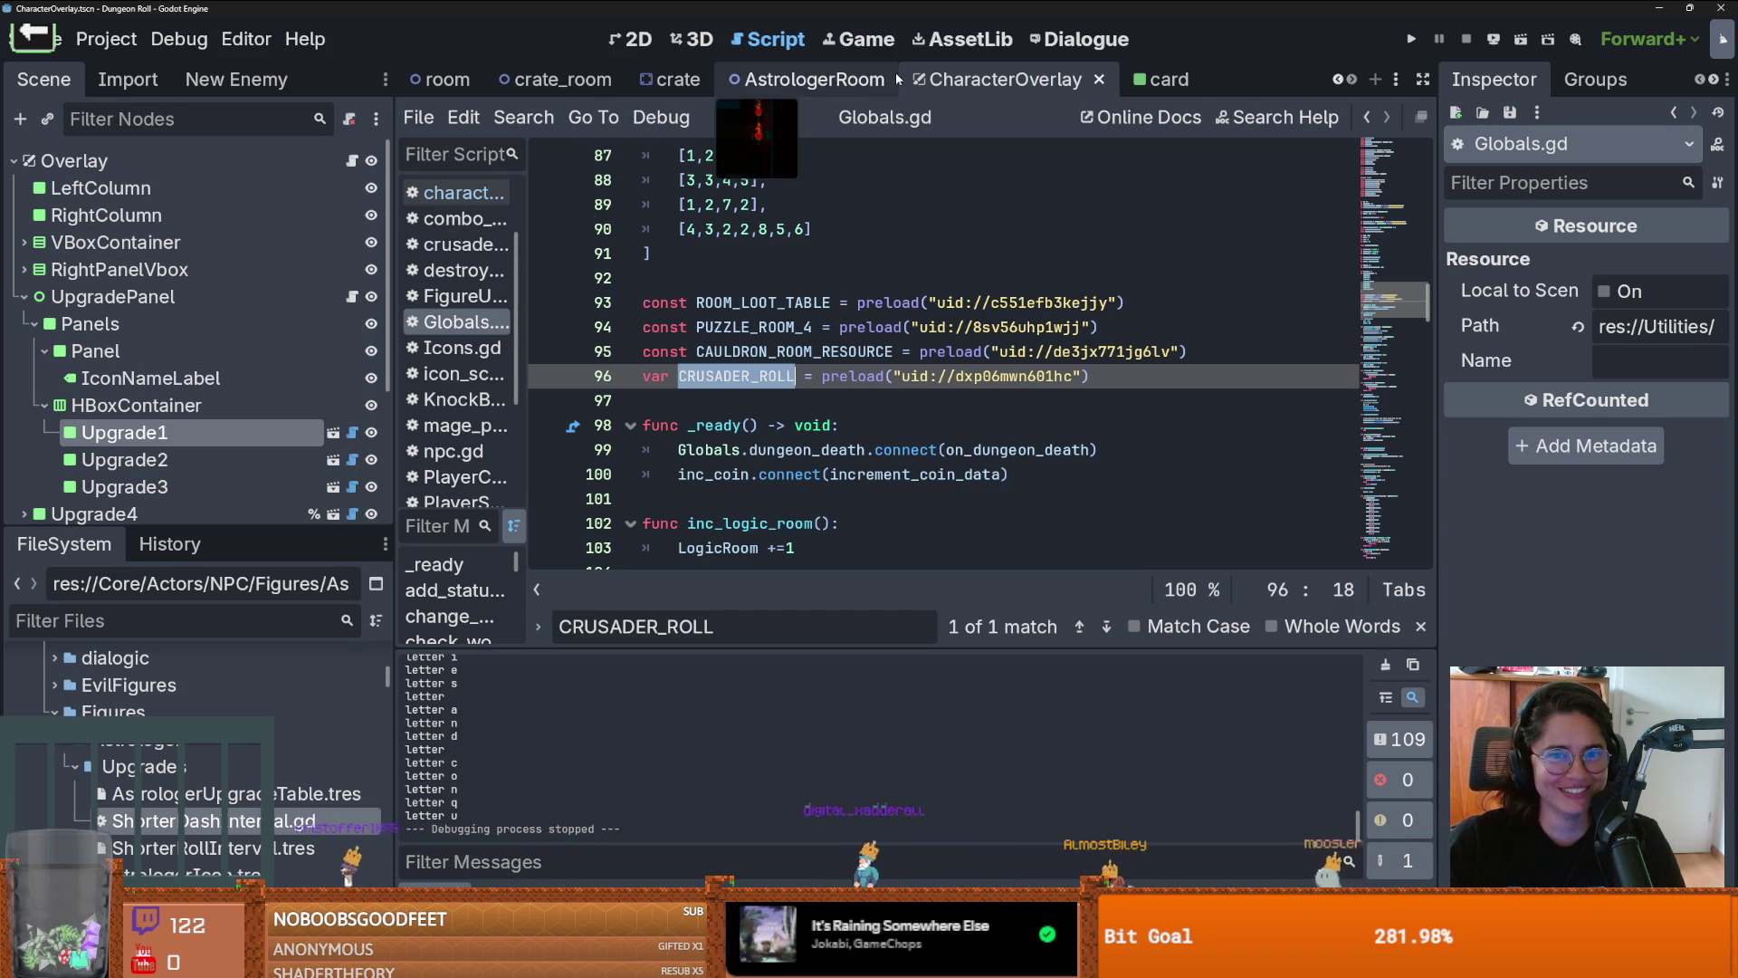
scroll(1344, 83, "up", 6)
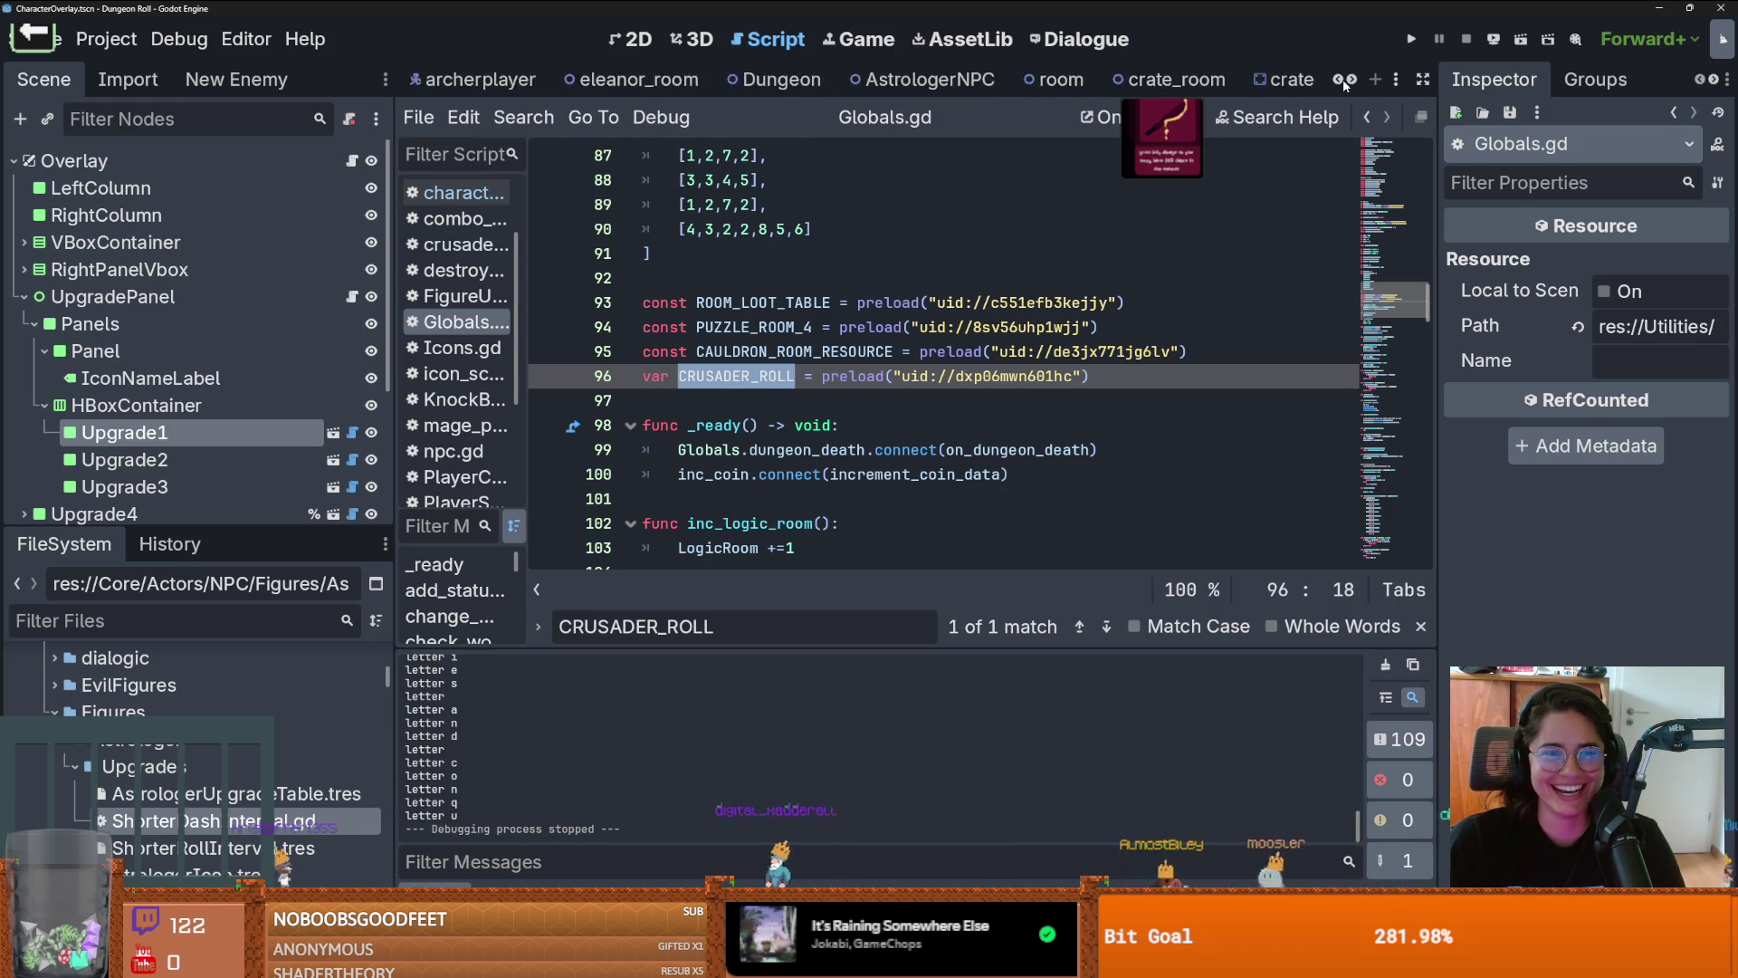
left_click(566, 80)
scroll(316, 356, "up", 3)
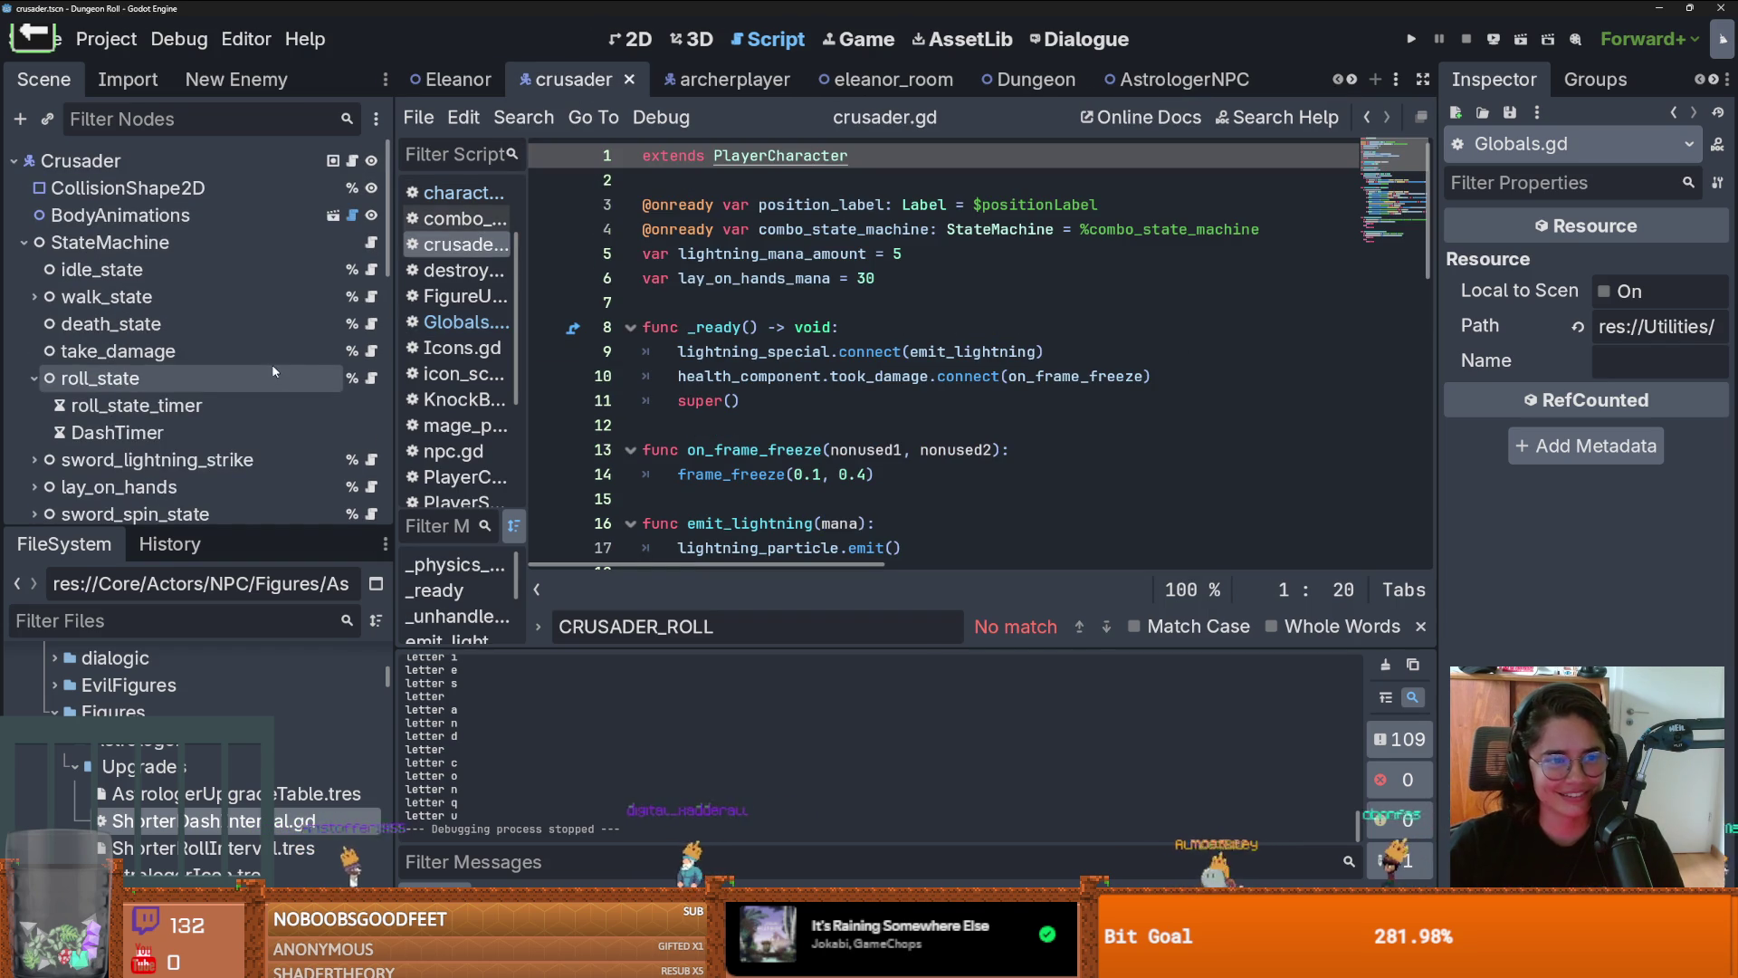
left_click(371, 378)
left_click(787, 301)
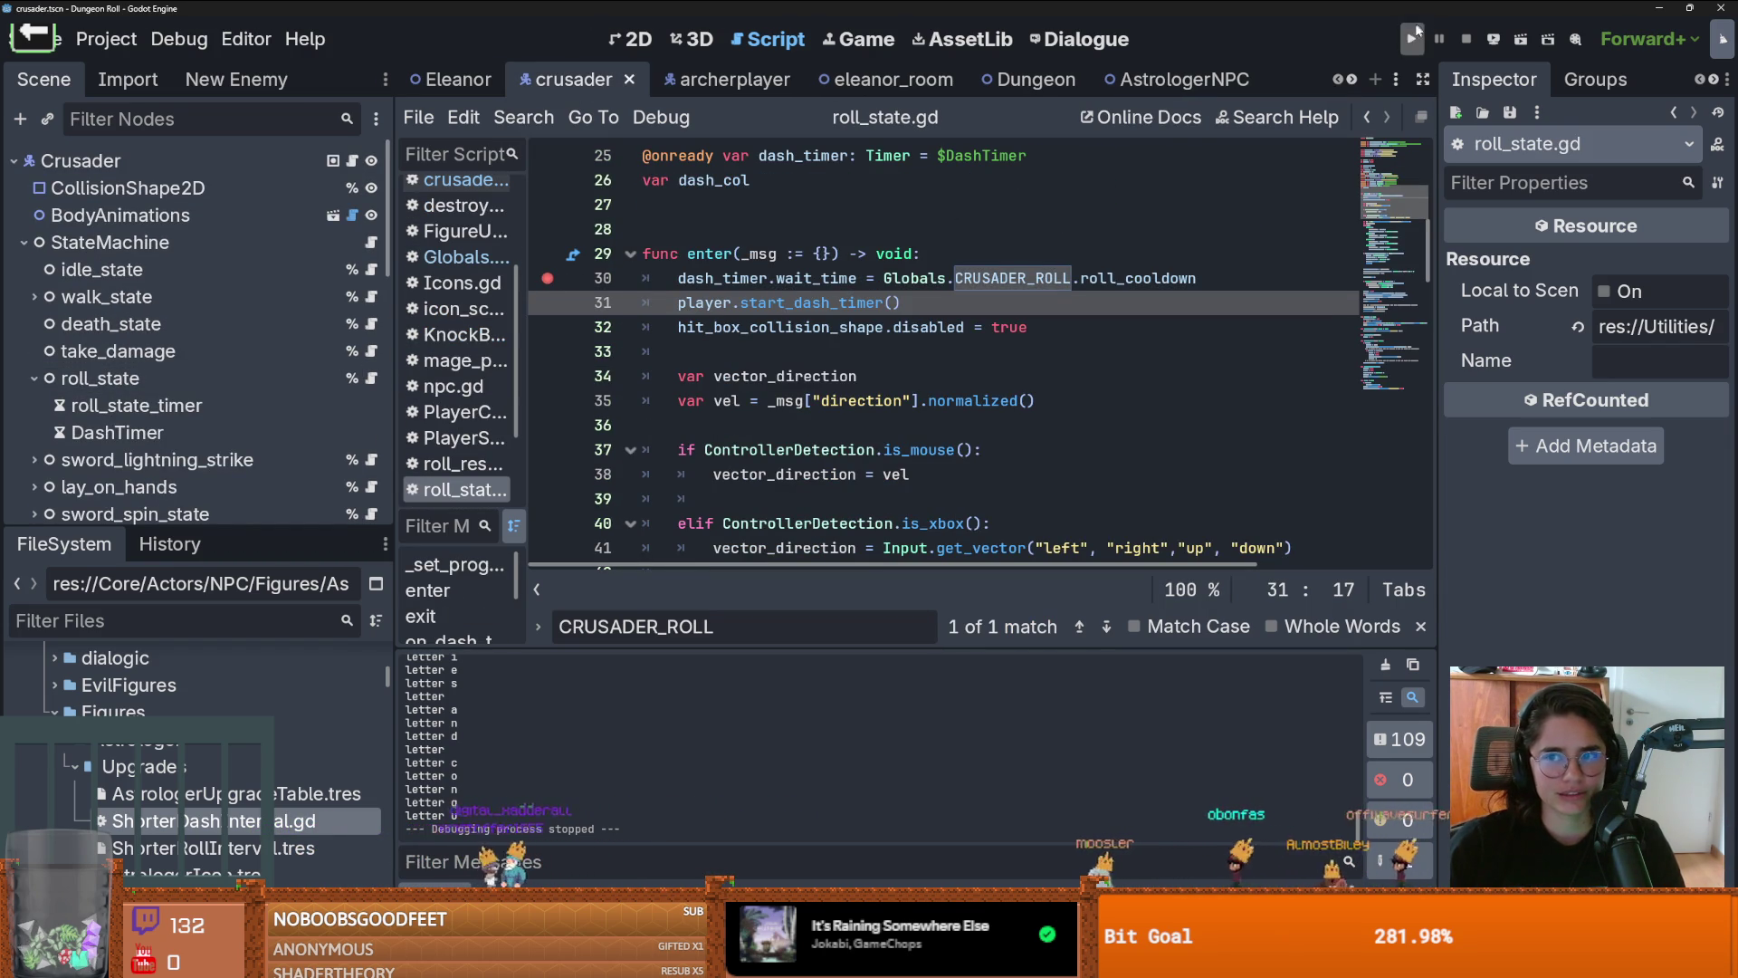
- Run the game and roll to hit the roll_state.gd breakpoint, then step one line
left_click(1411, 39)
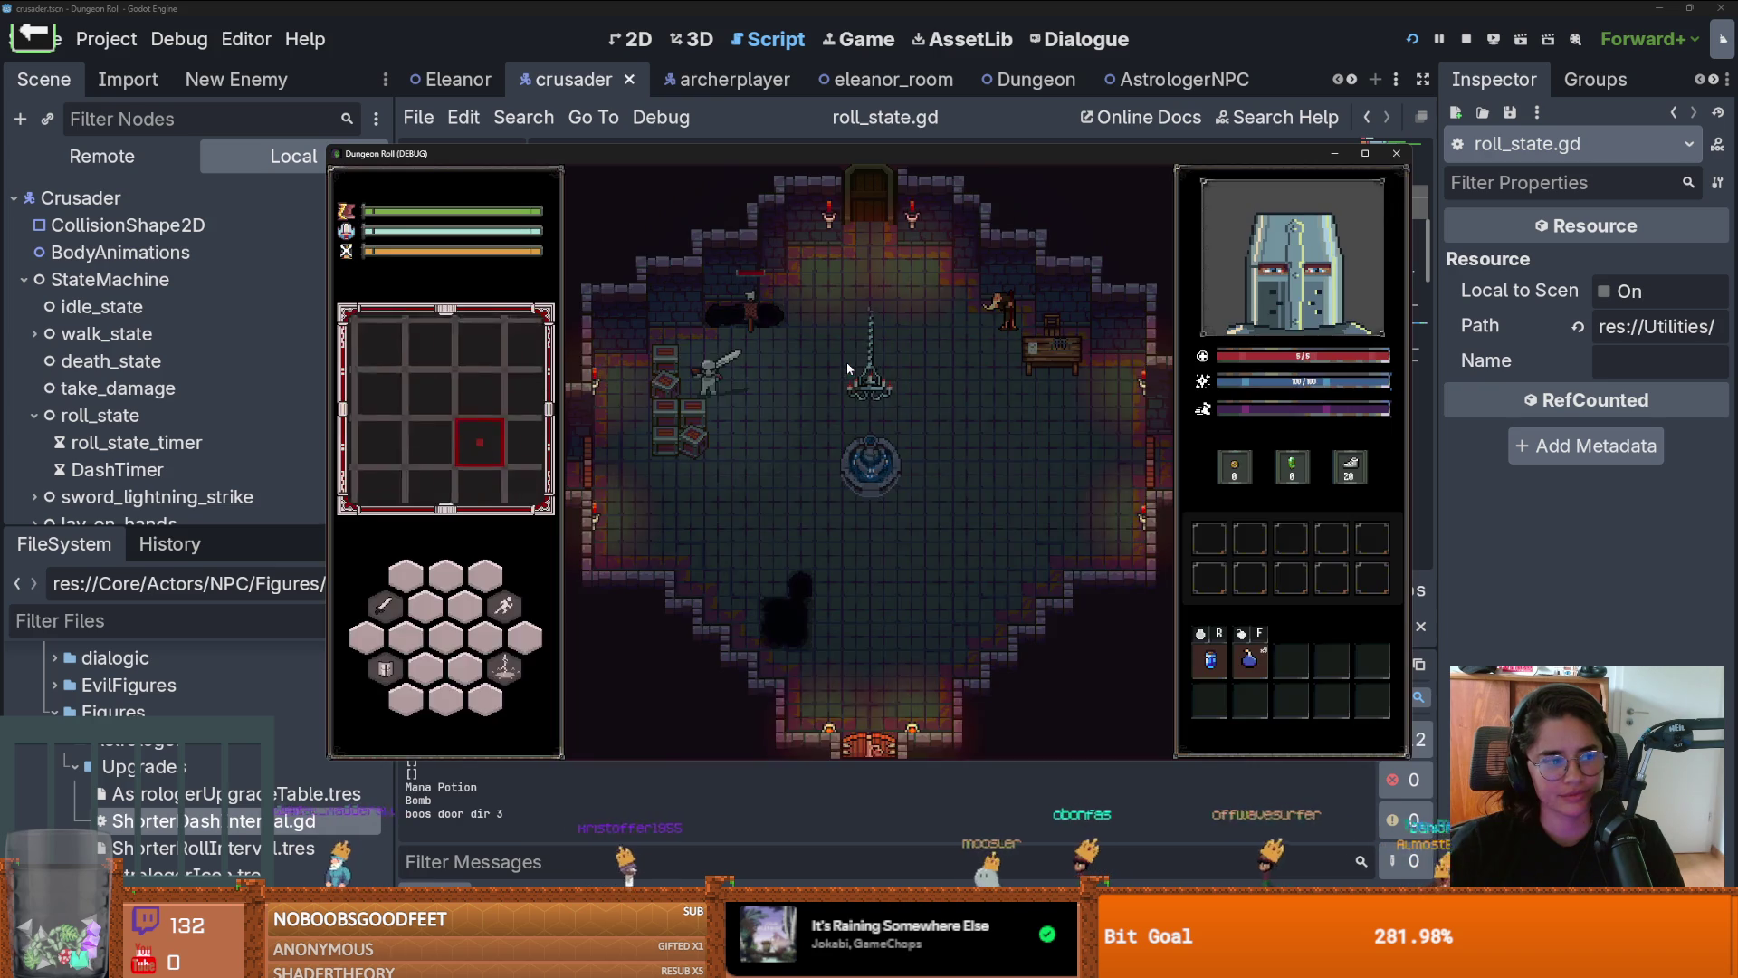
key("space")
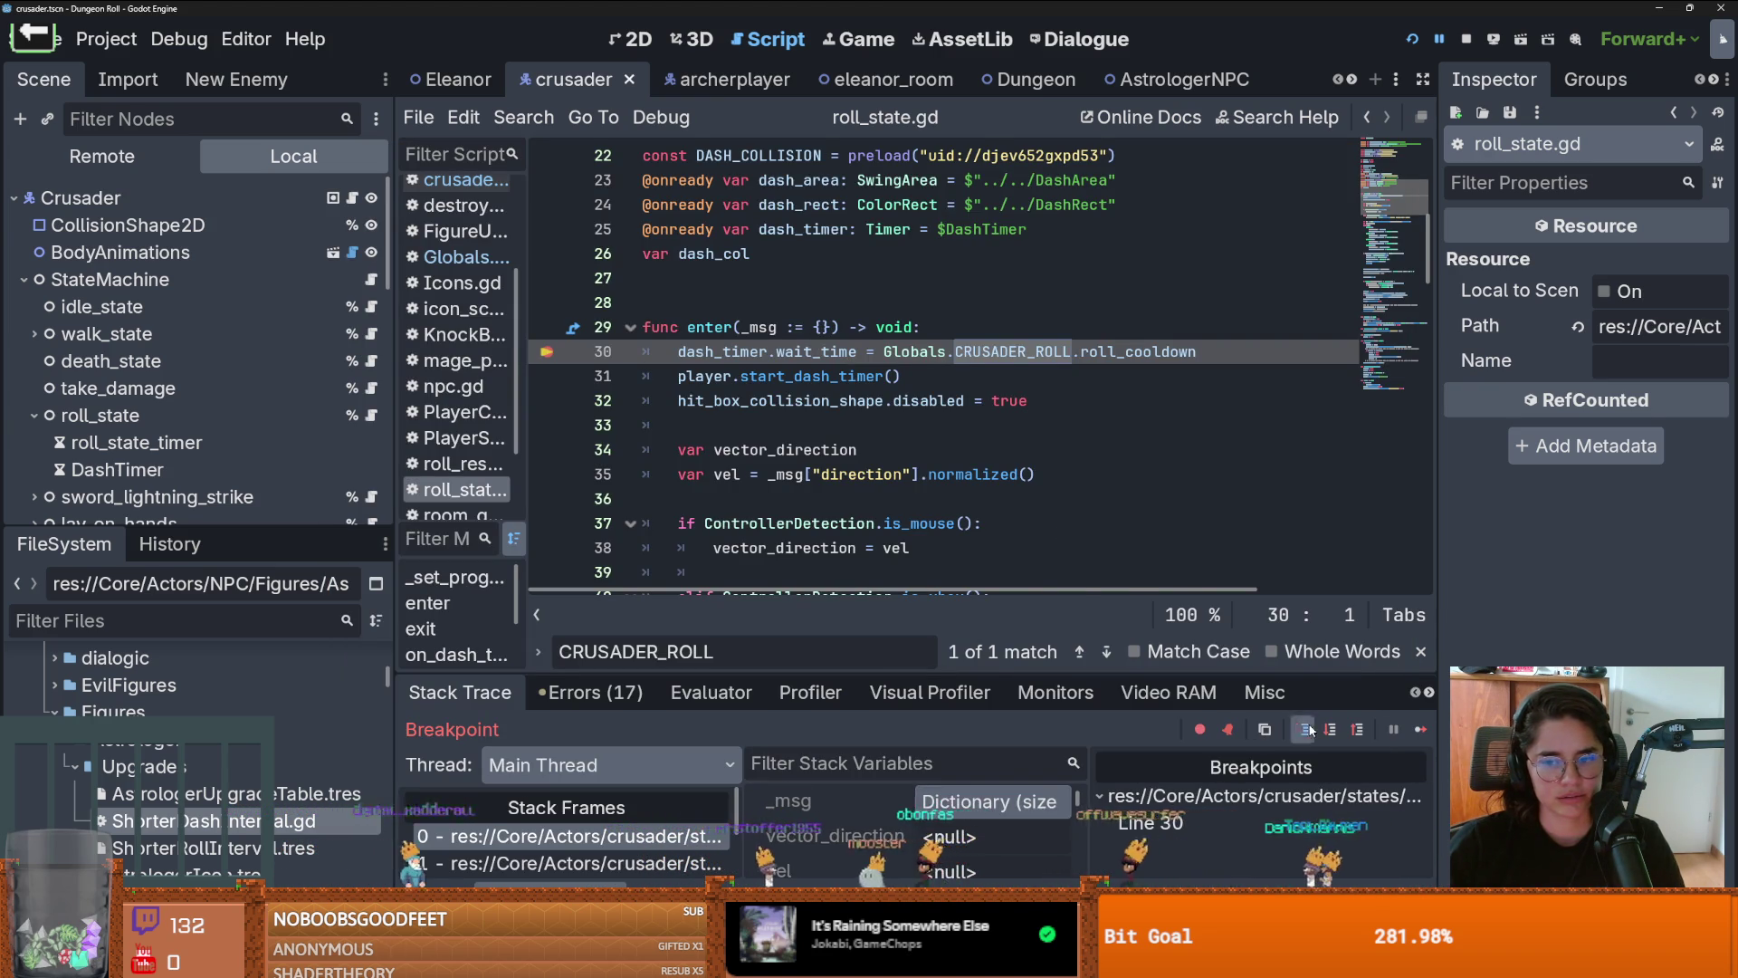
key("F10")
- Inspect Locals and Globals, view the Profiler, then open Find in Files for the project
left_click_drag(980, 664, 981, 317)
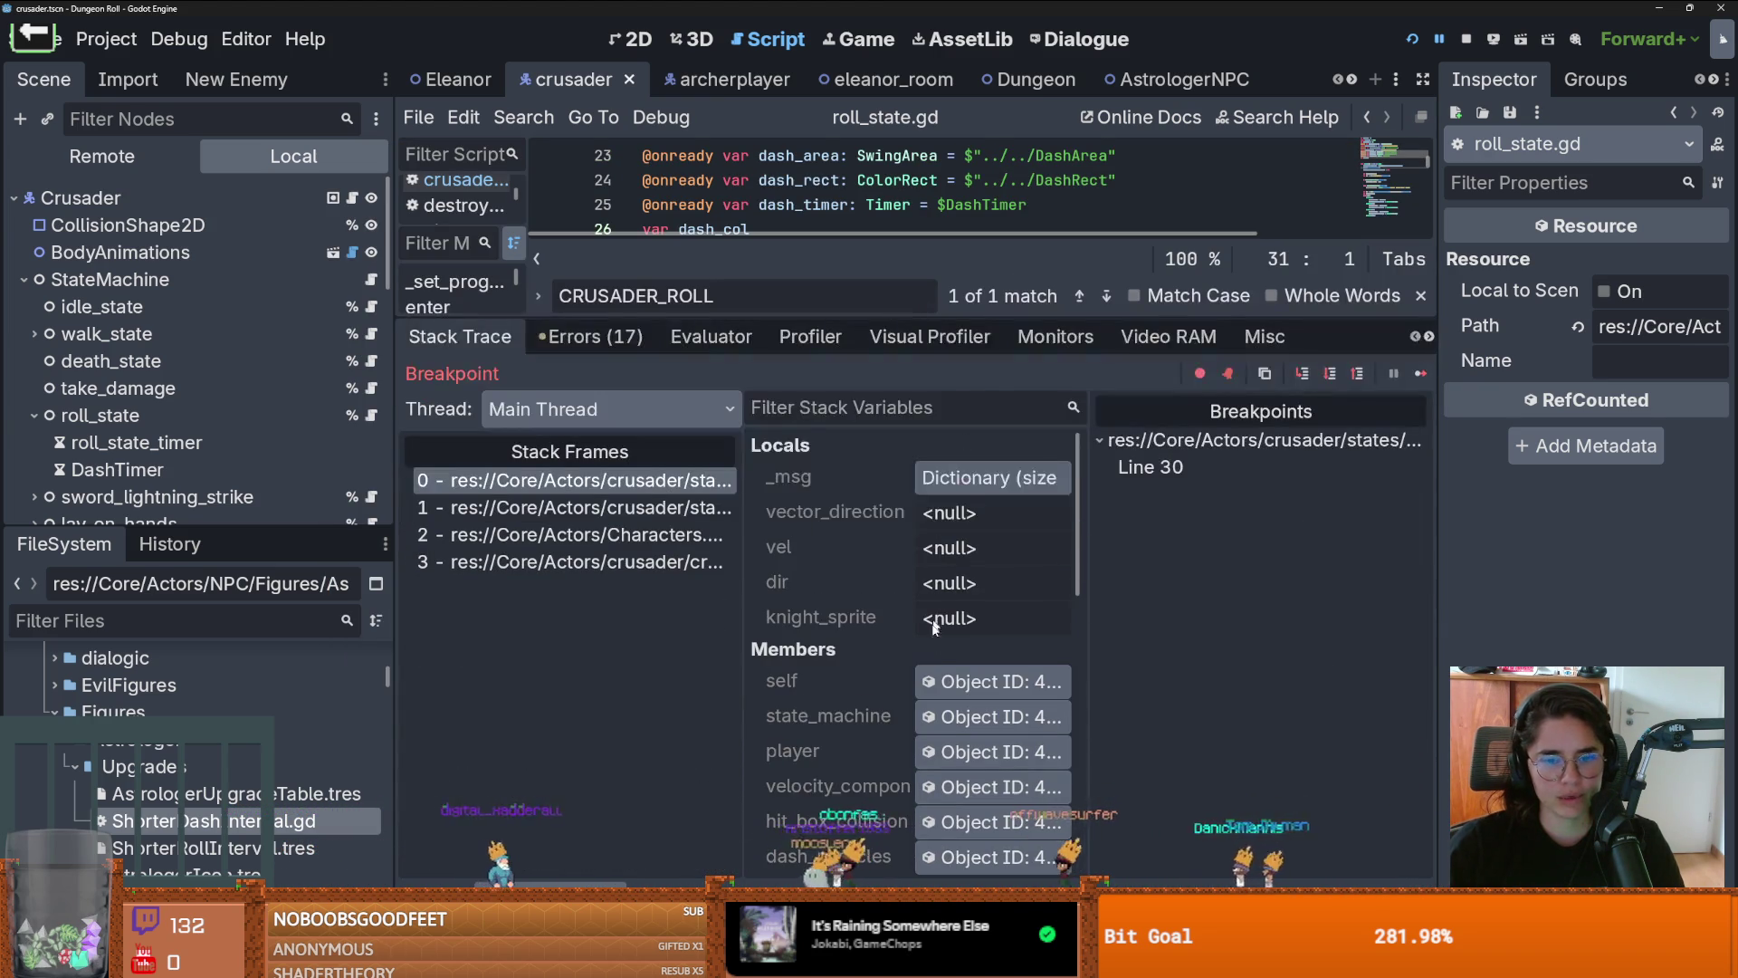
scroll(935, 669, "down", 5)
scroll(1007, 637, "down", 5)
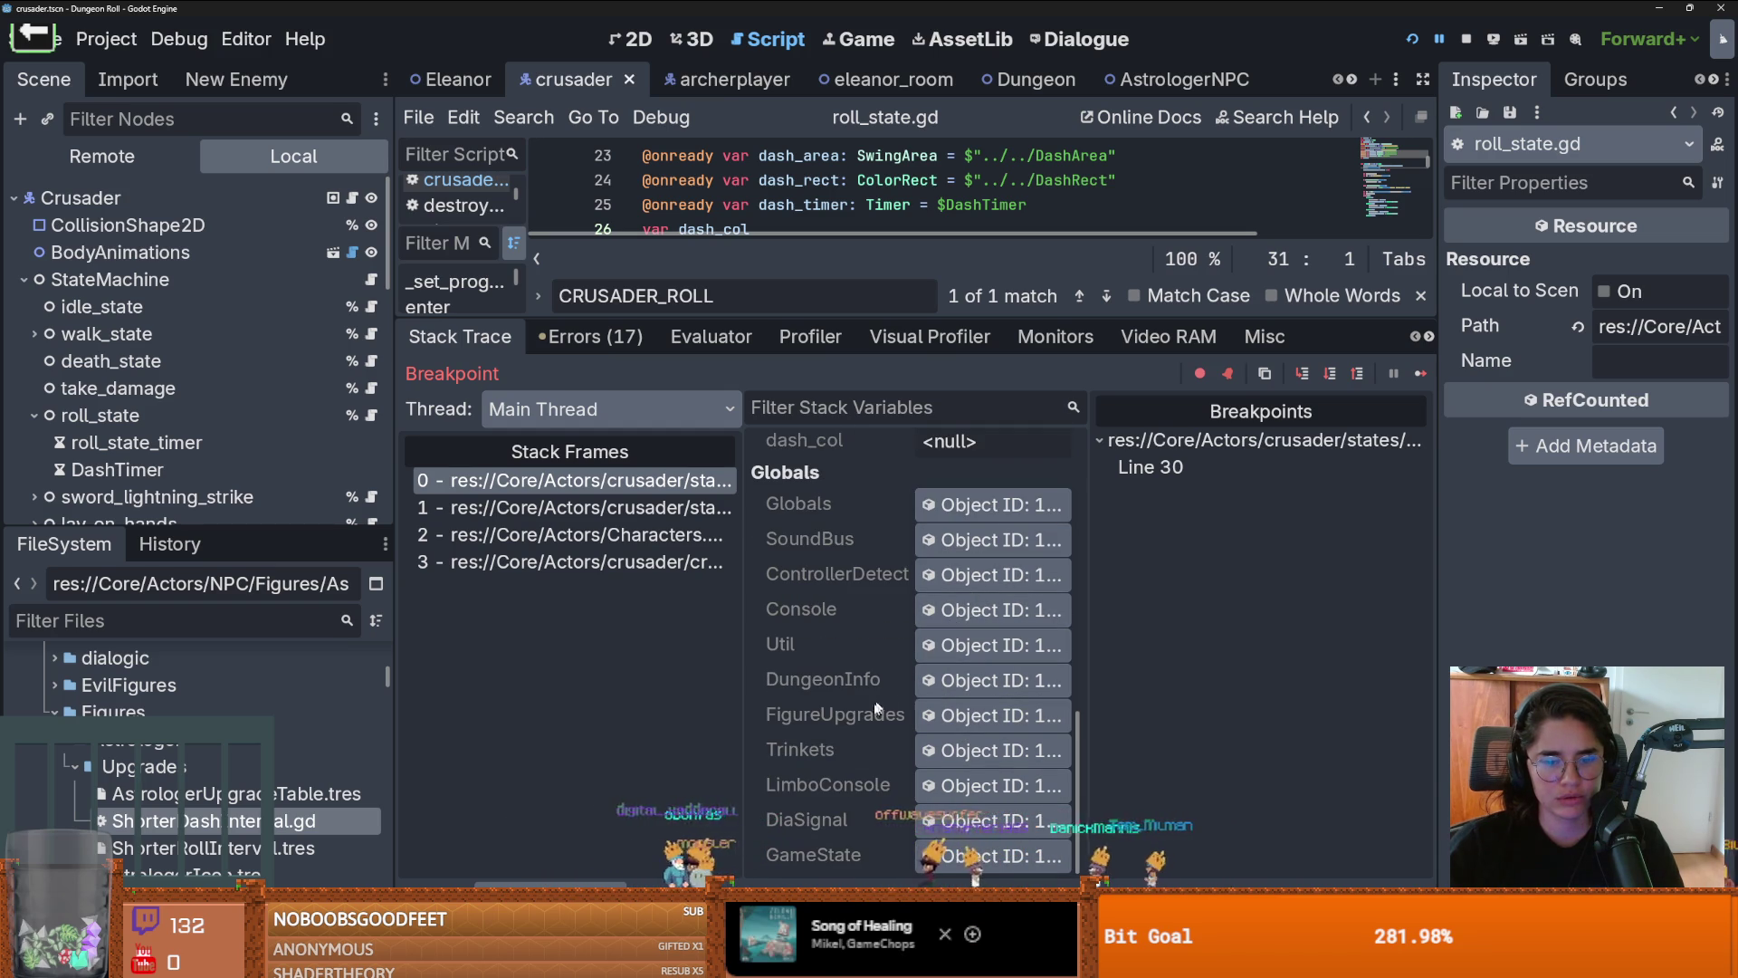
left_click(810, 336)
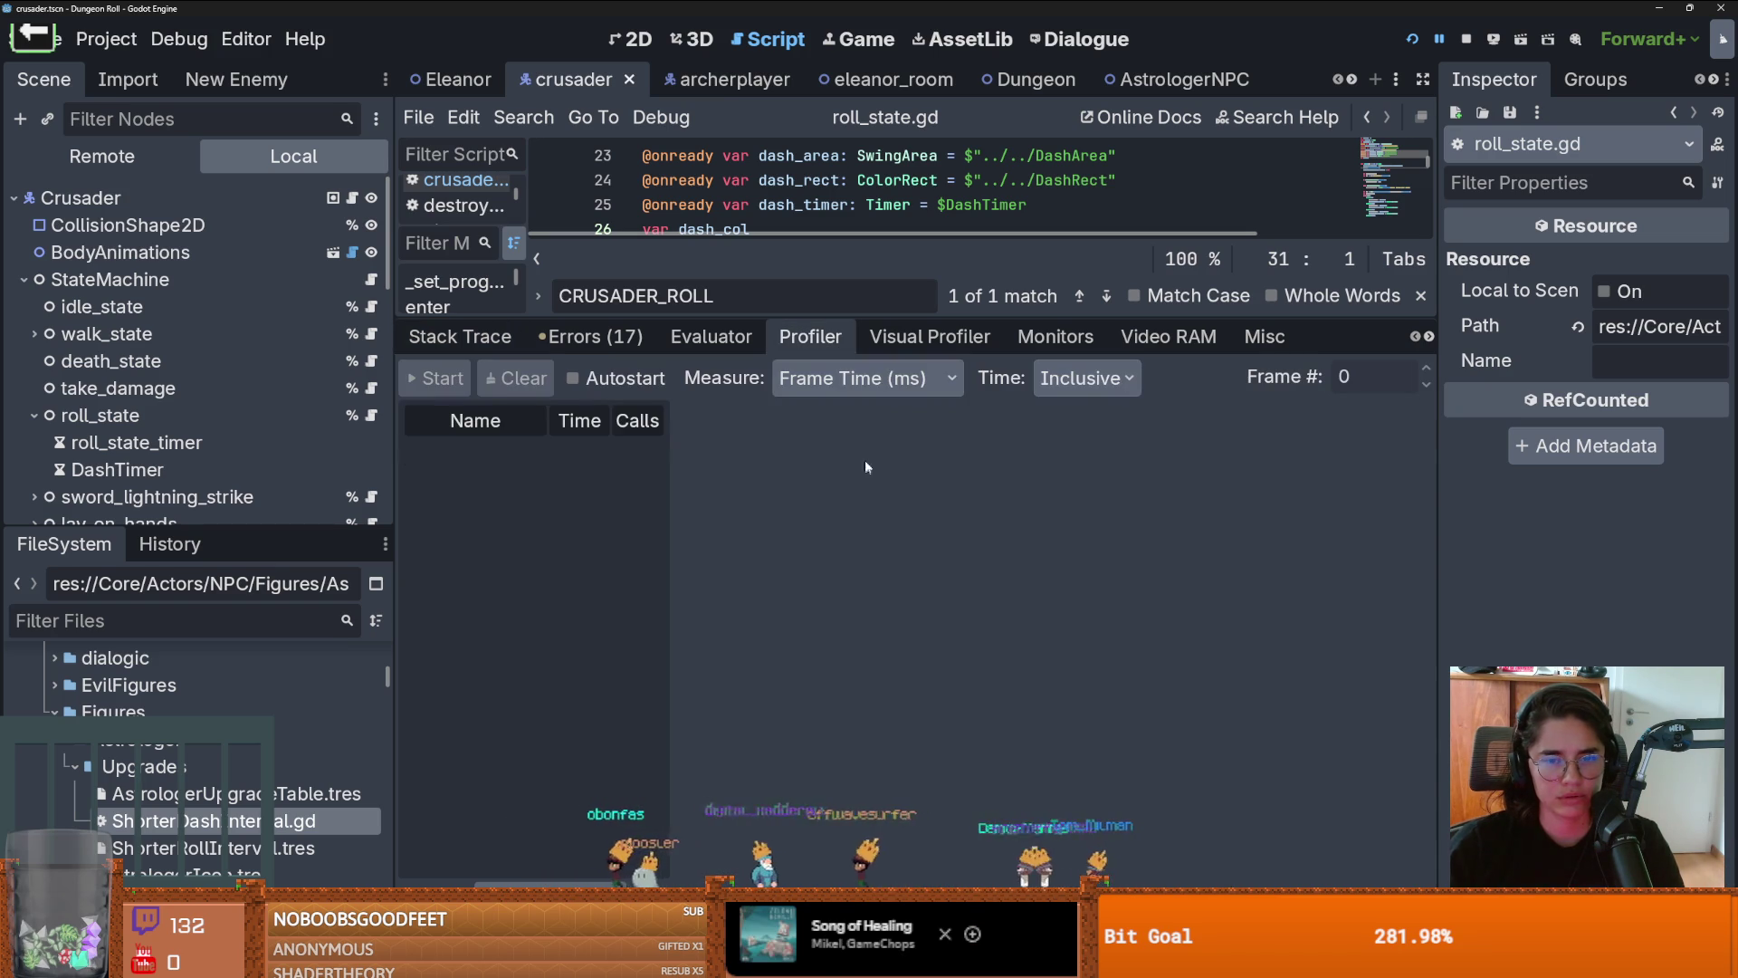
left_click(525, 118)
left_click(577, 269)
- Search all project files for 5.0 and open the ShorterDashInterval.gd roll_cooldown match
type("5.0")
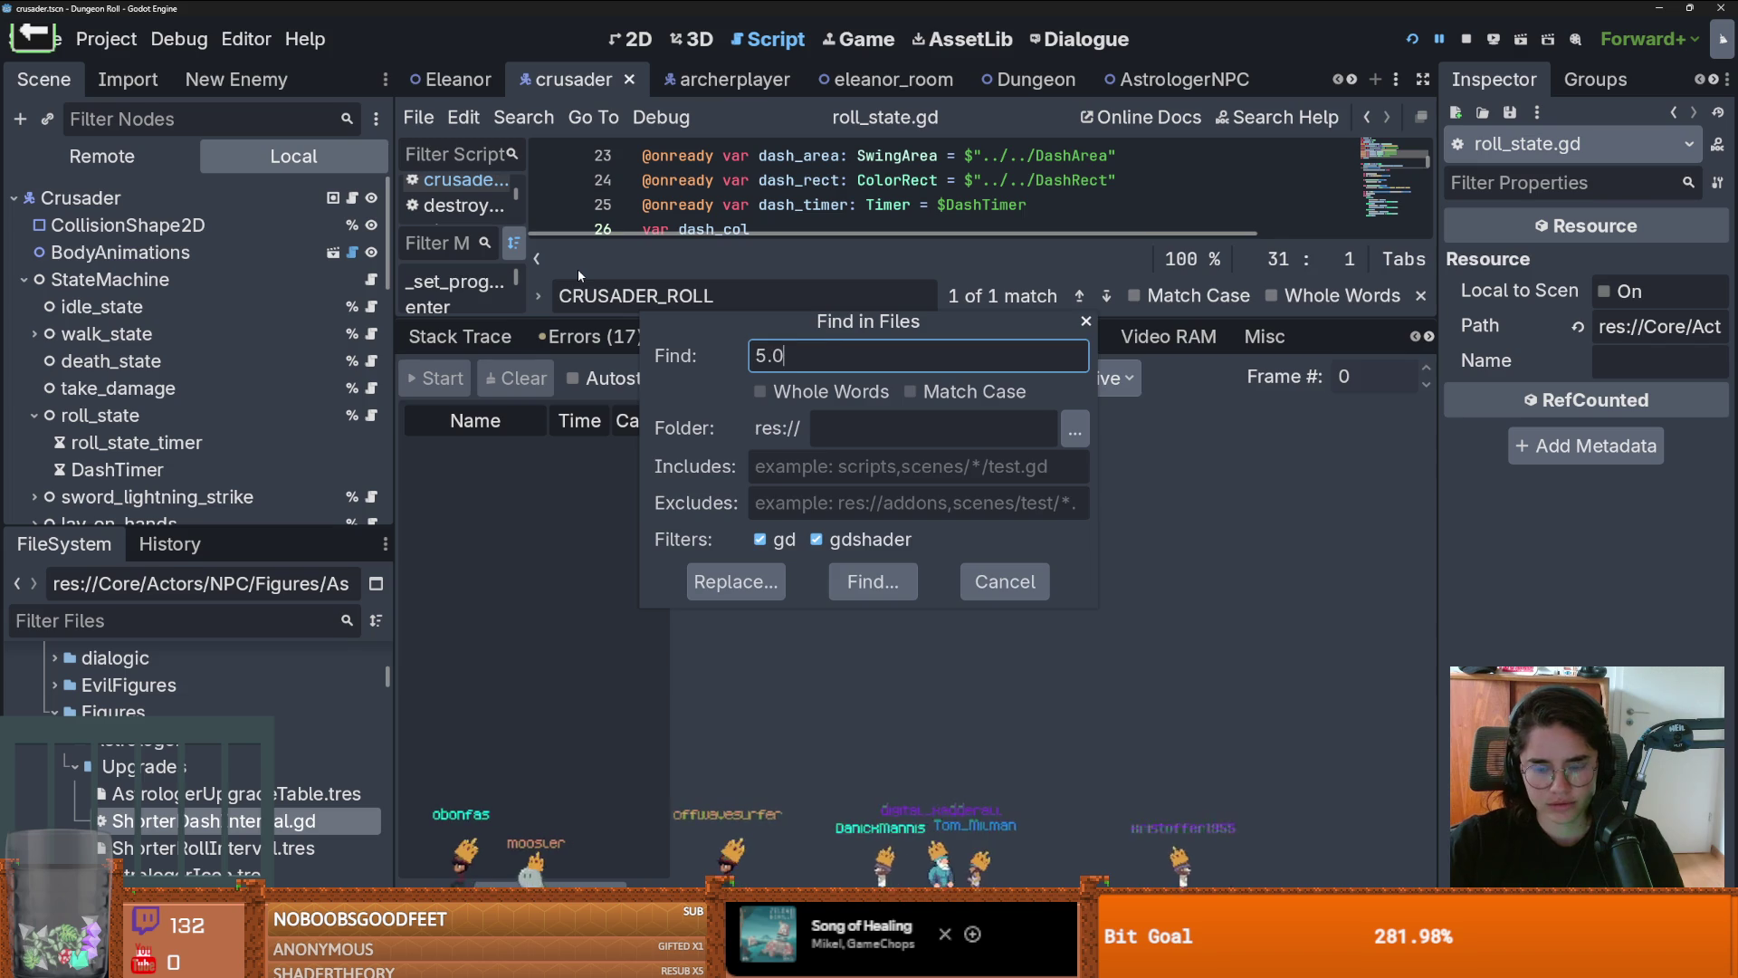
key("Return")
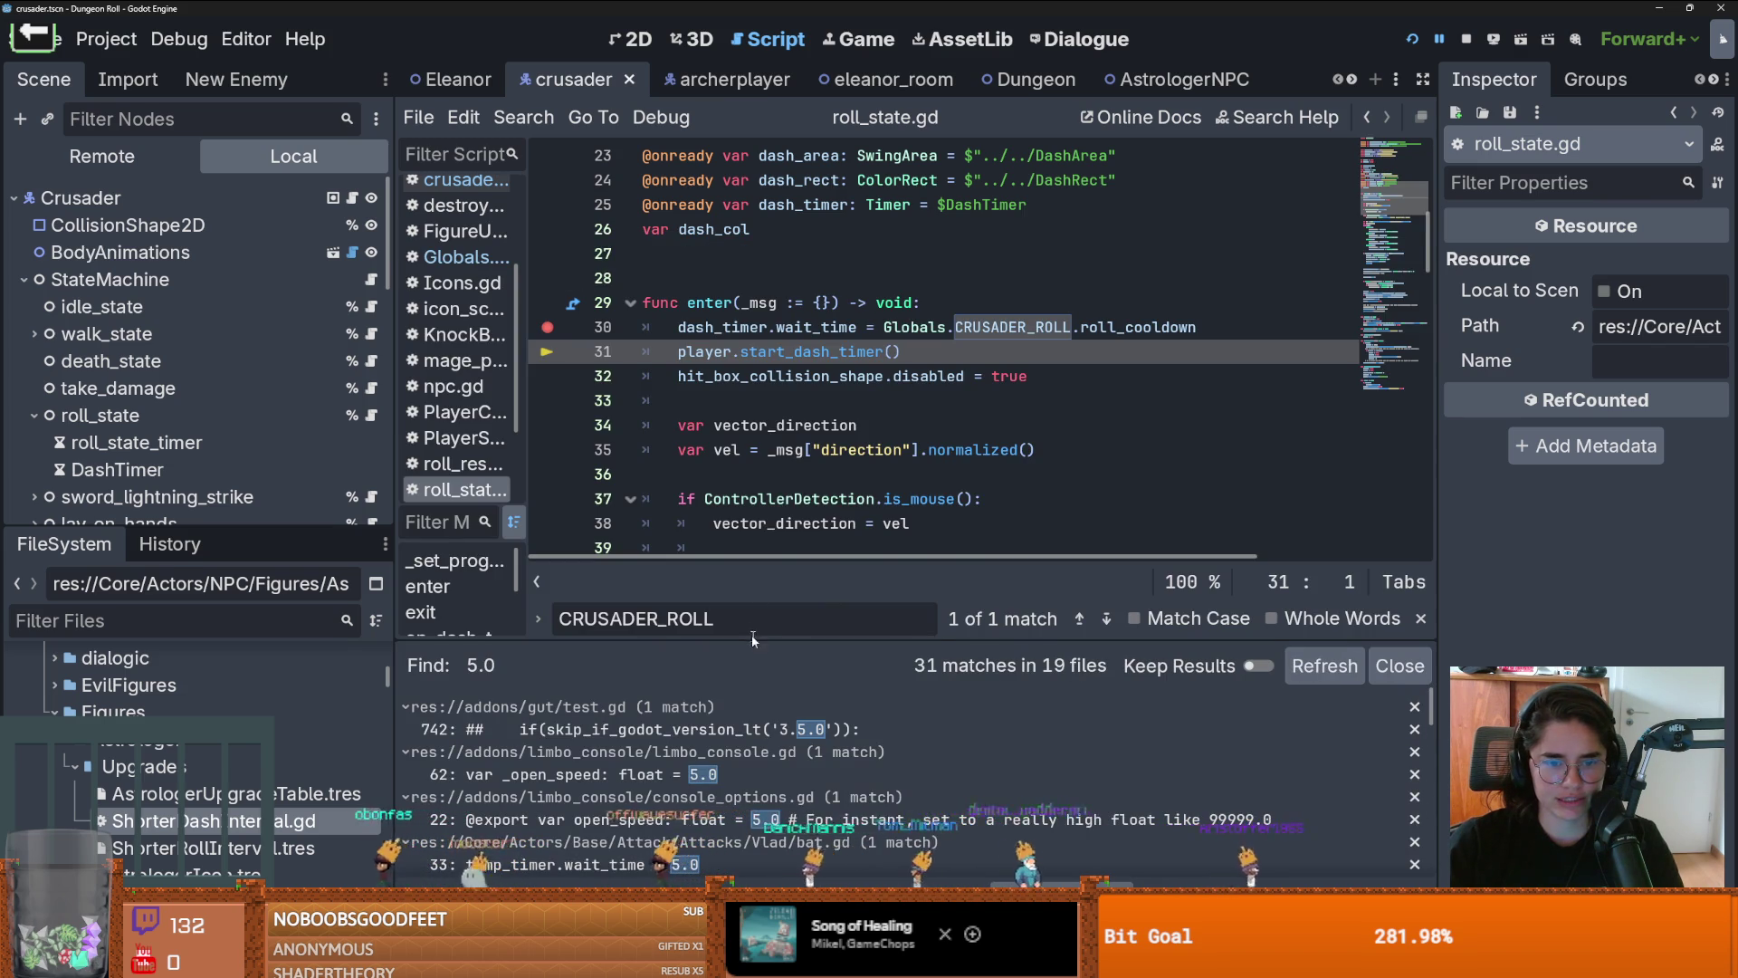
left_click_drag(752, 635, 753, 312)
scroll(716, 633, "down", 2)
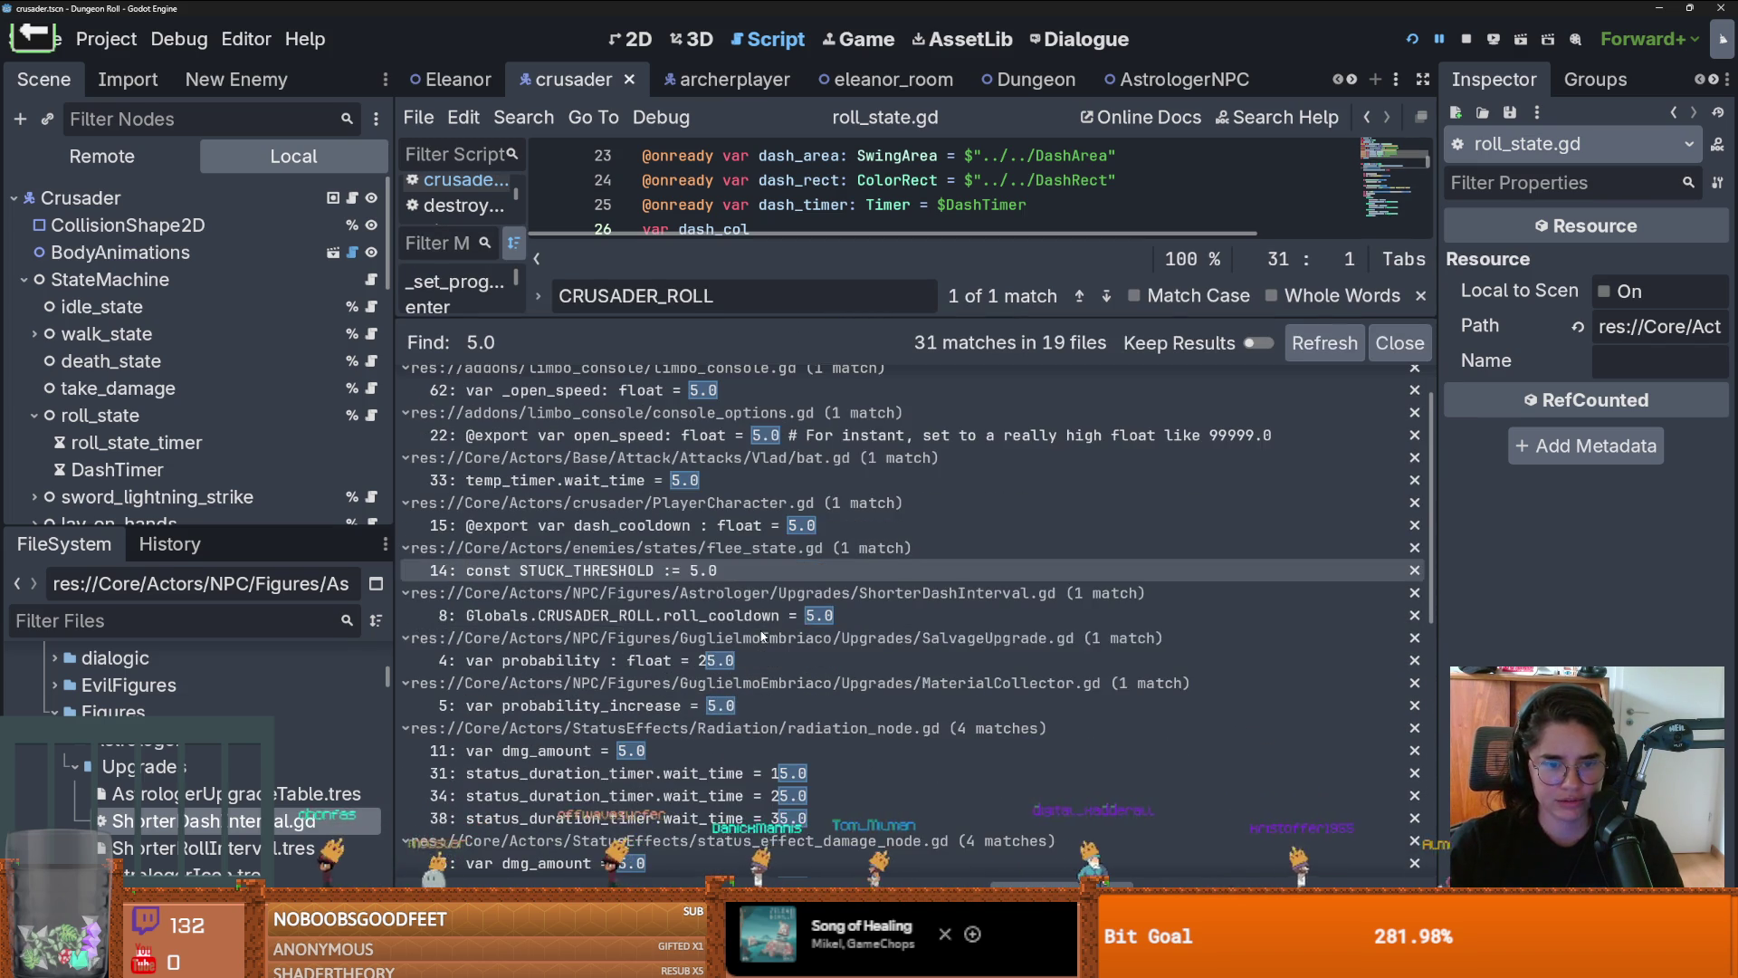
left_click(715, 616)
- Enlarge the script view to show lines 1–9 and launch the game
mouse_move(822, 324)
left_mouse_down()
mouse_move(819, 713)
mouse_move(815, 318)
left_mouse_up()
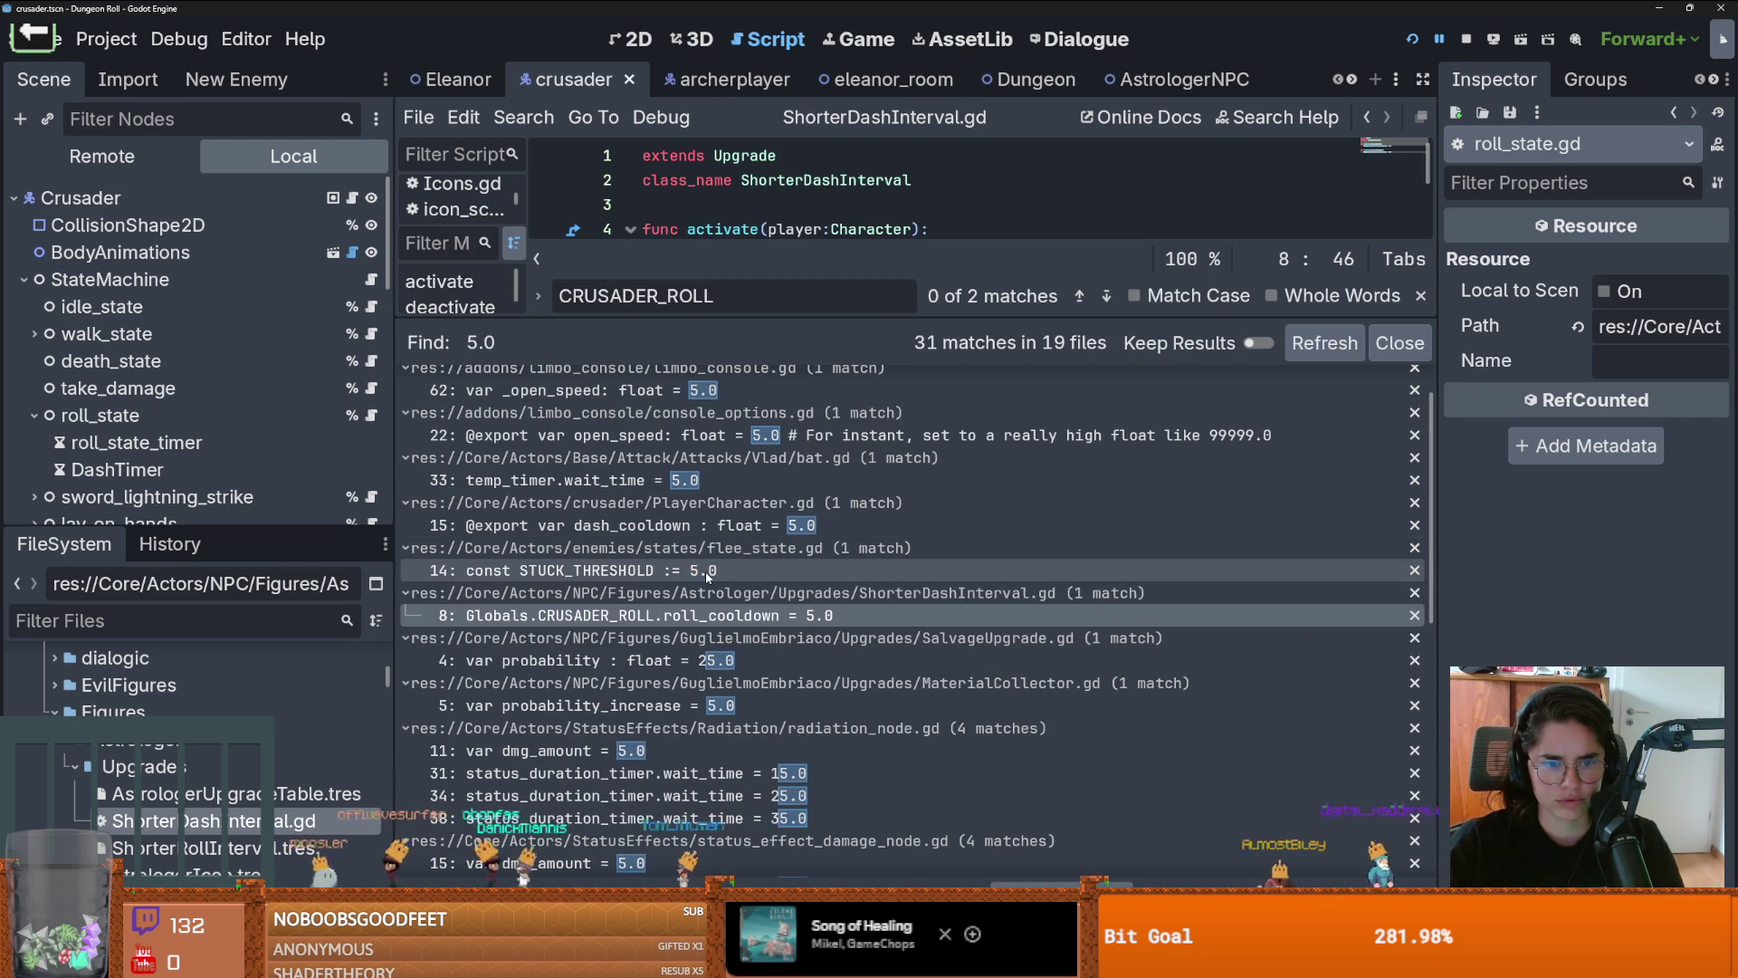
scroll(704, 572, "down", 6)
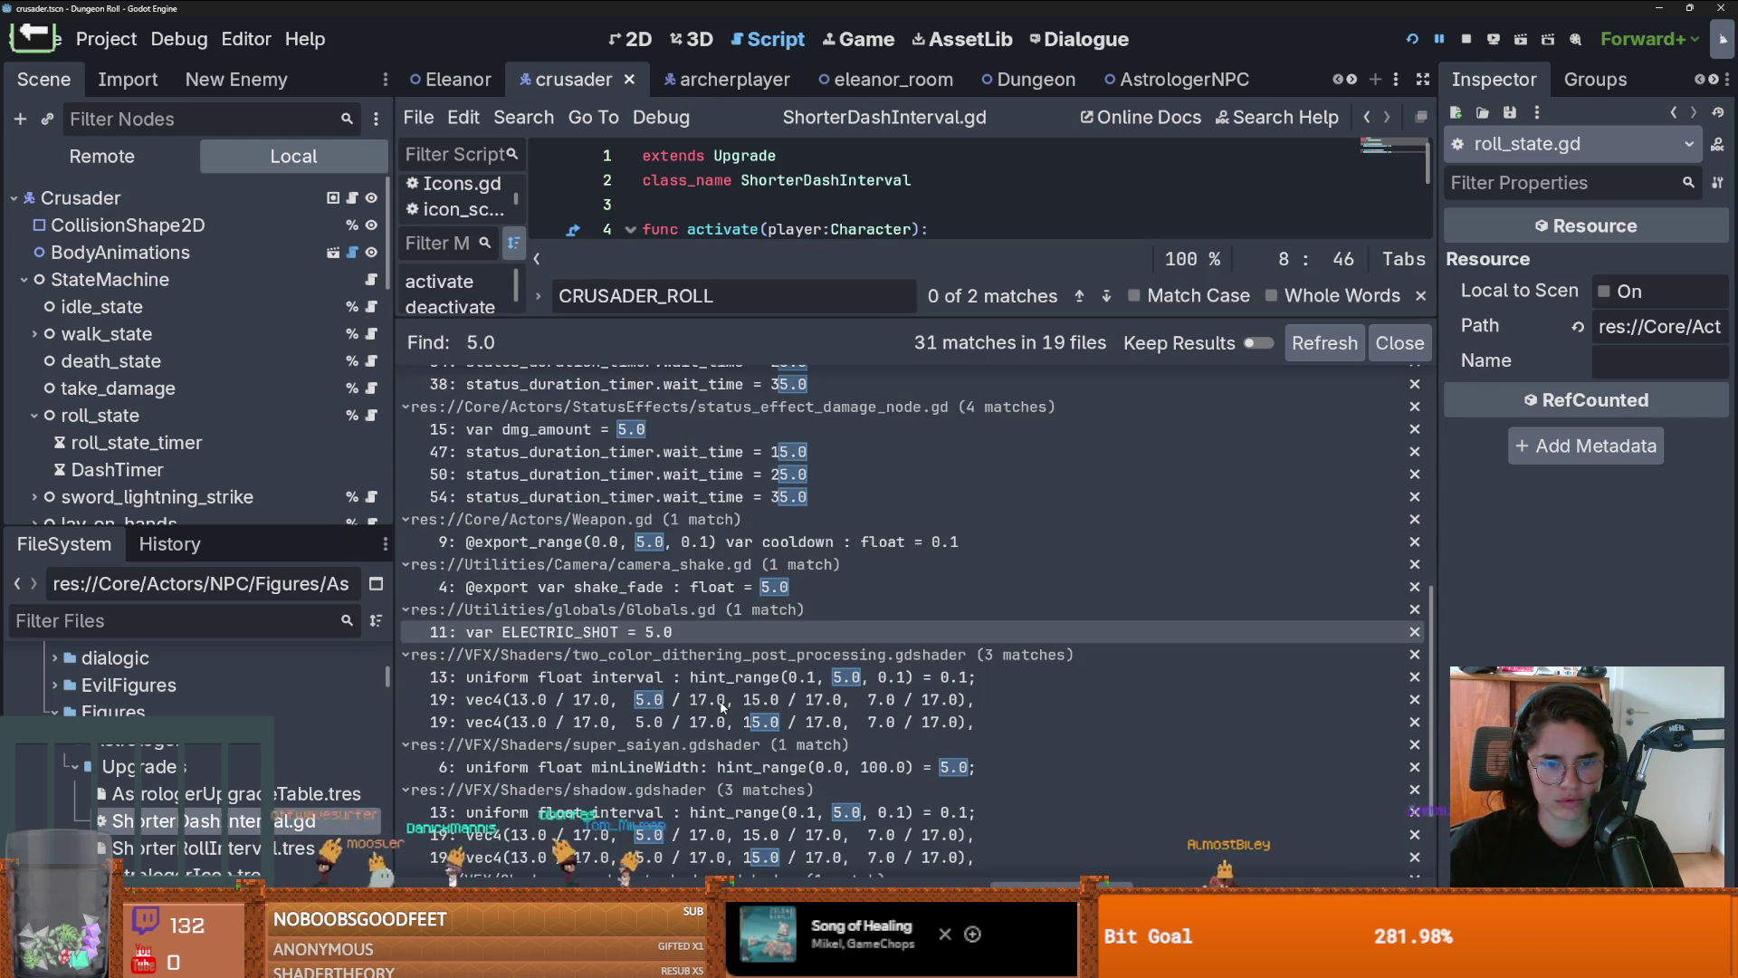
scroll(722, 707, "down", 2)
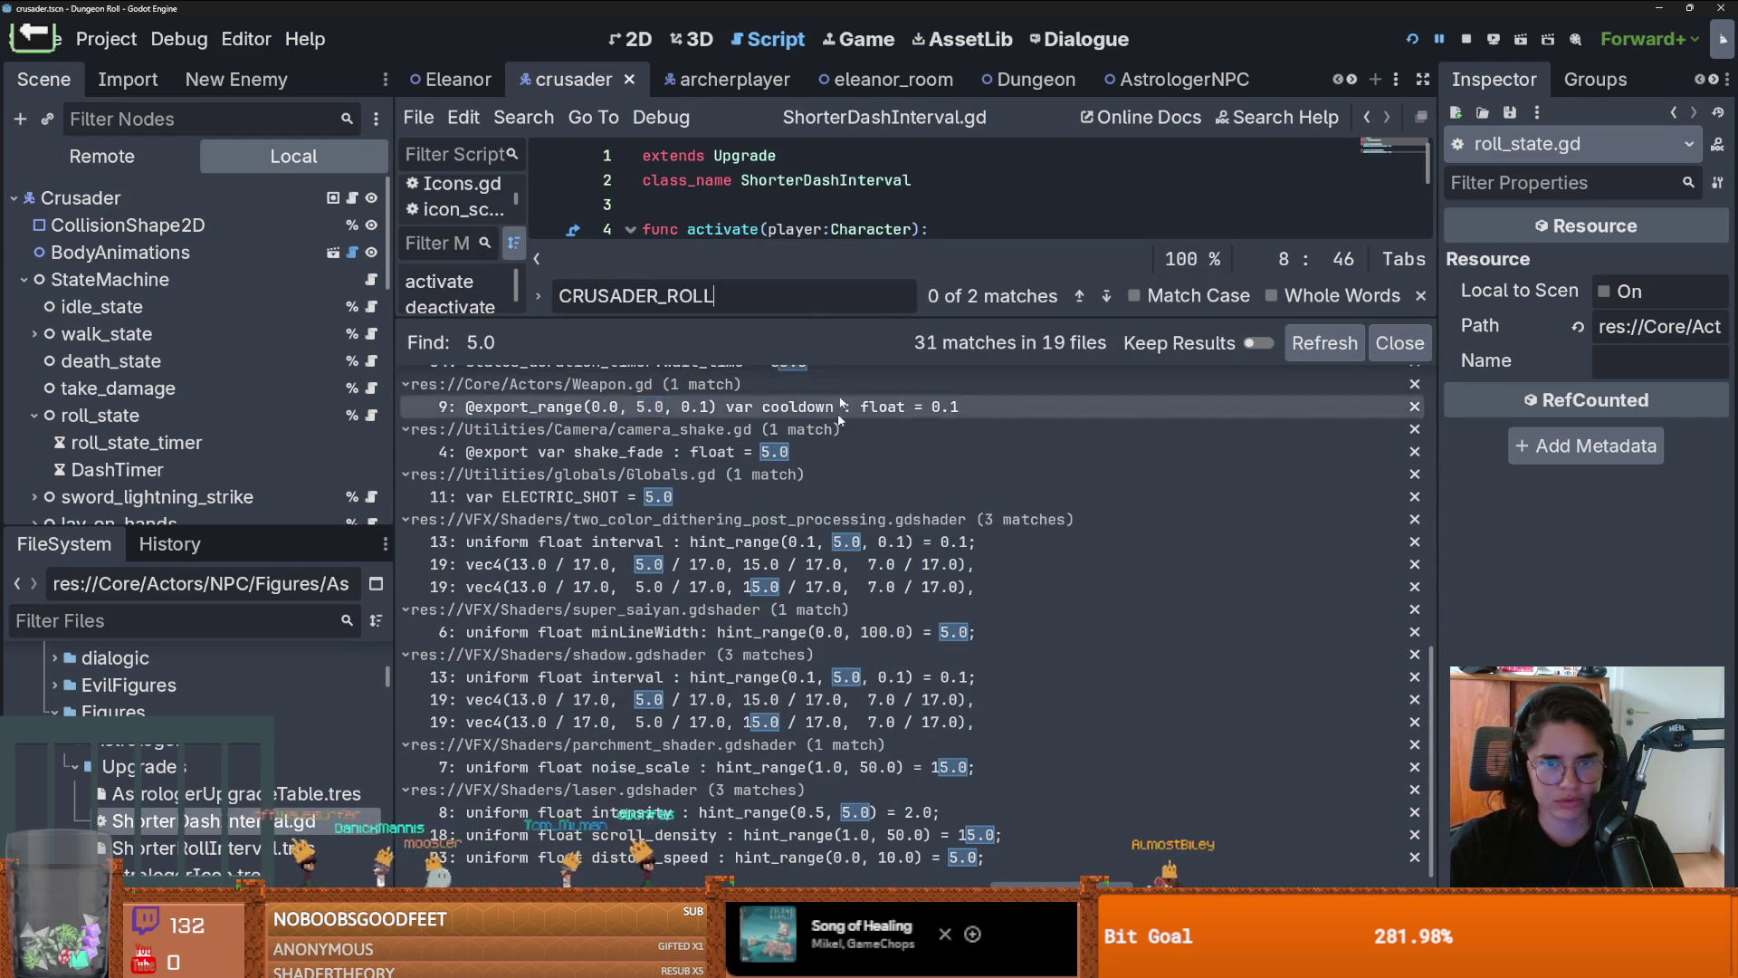
left_click_drag(815, 318, 814, 709)
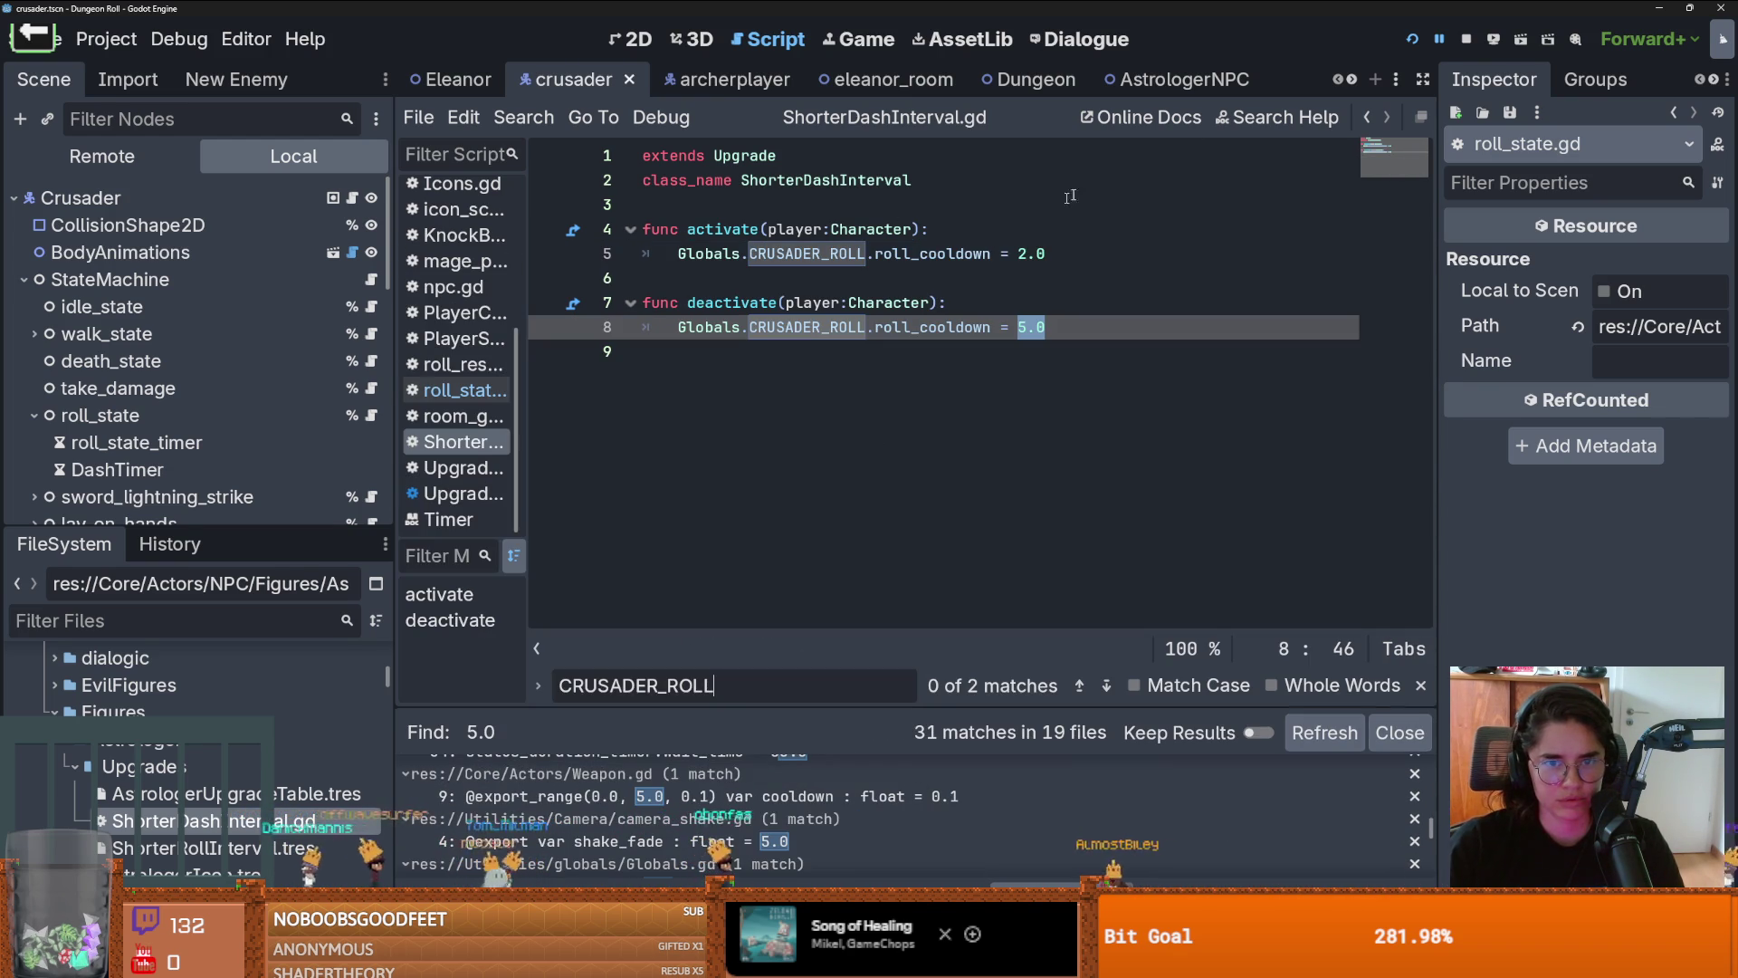
left_click(1412, 38)
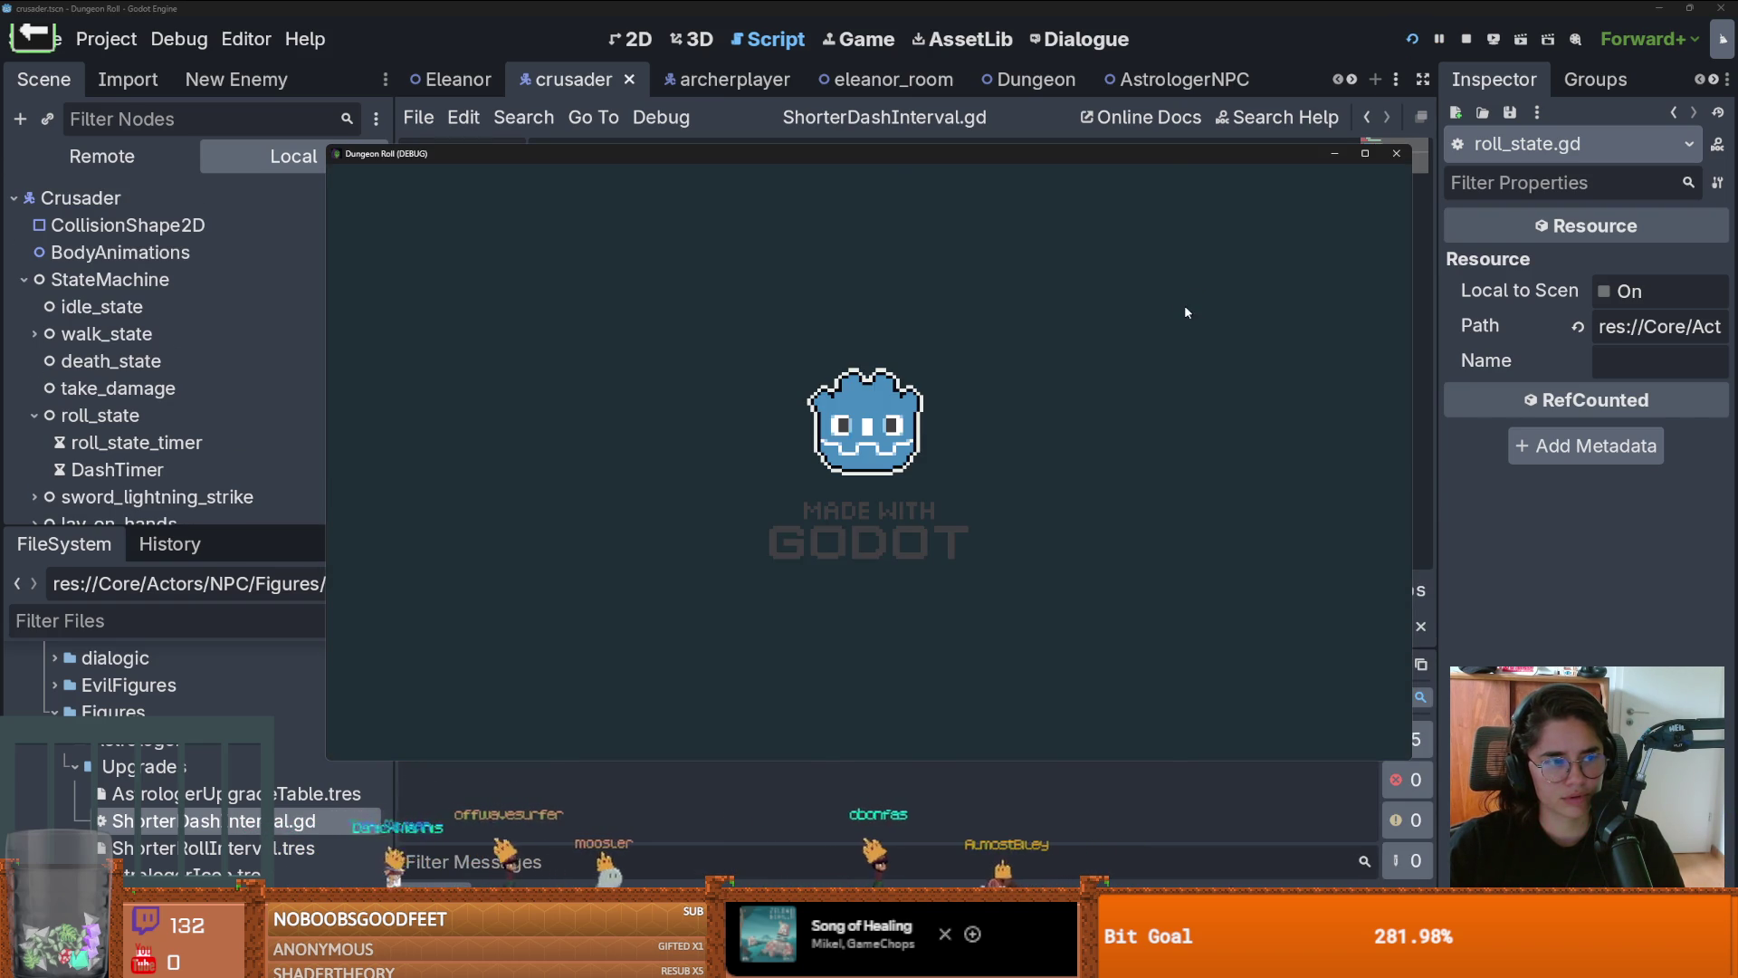
- Enter the Astrologer room from the debug list, talk to the Astrologer, and take Faster Roll Cooldown
key("w")
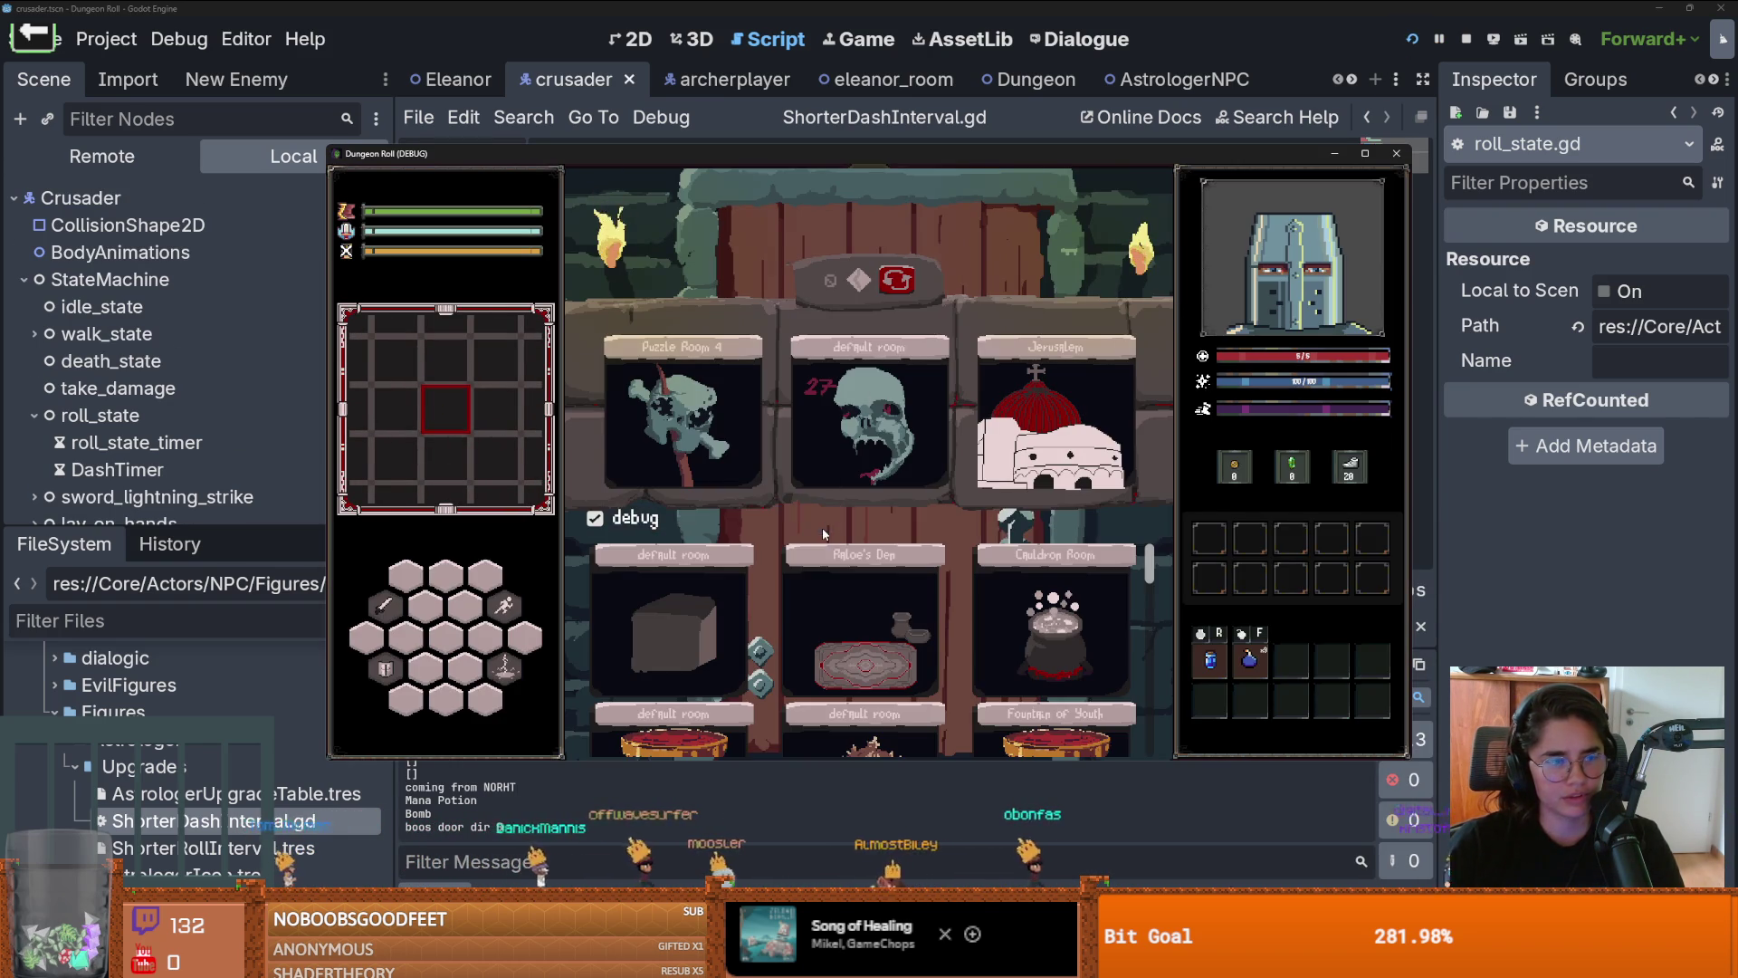
scroll(985, 601, "down", 5)
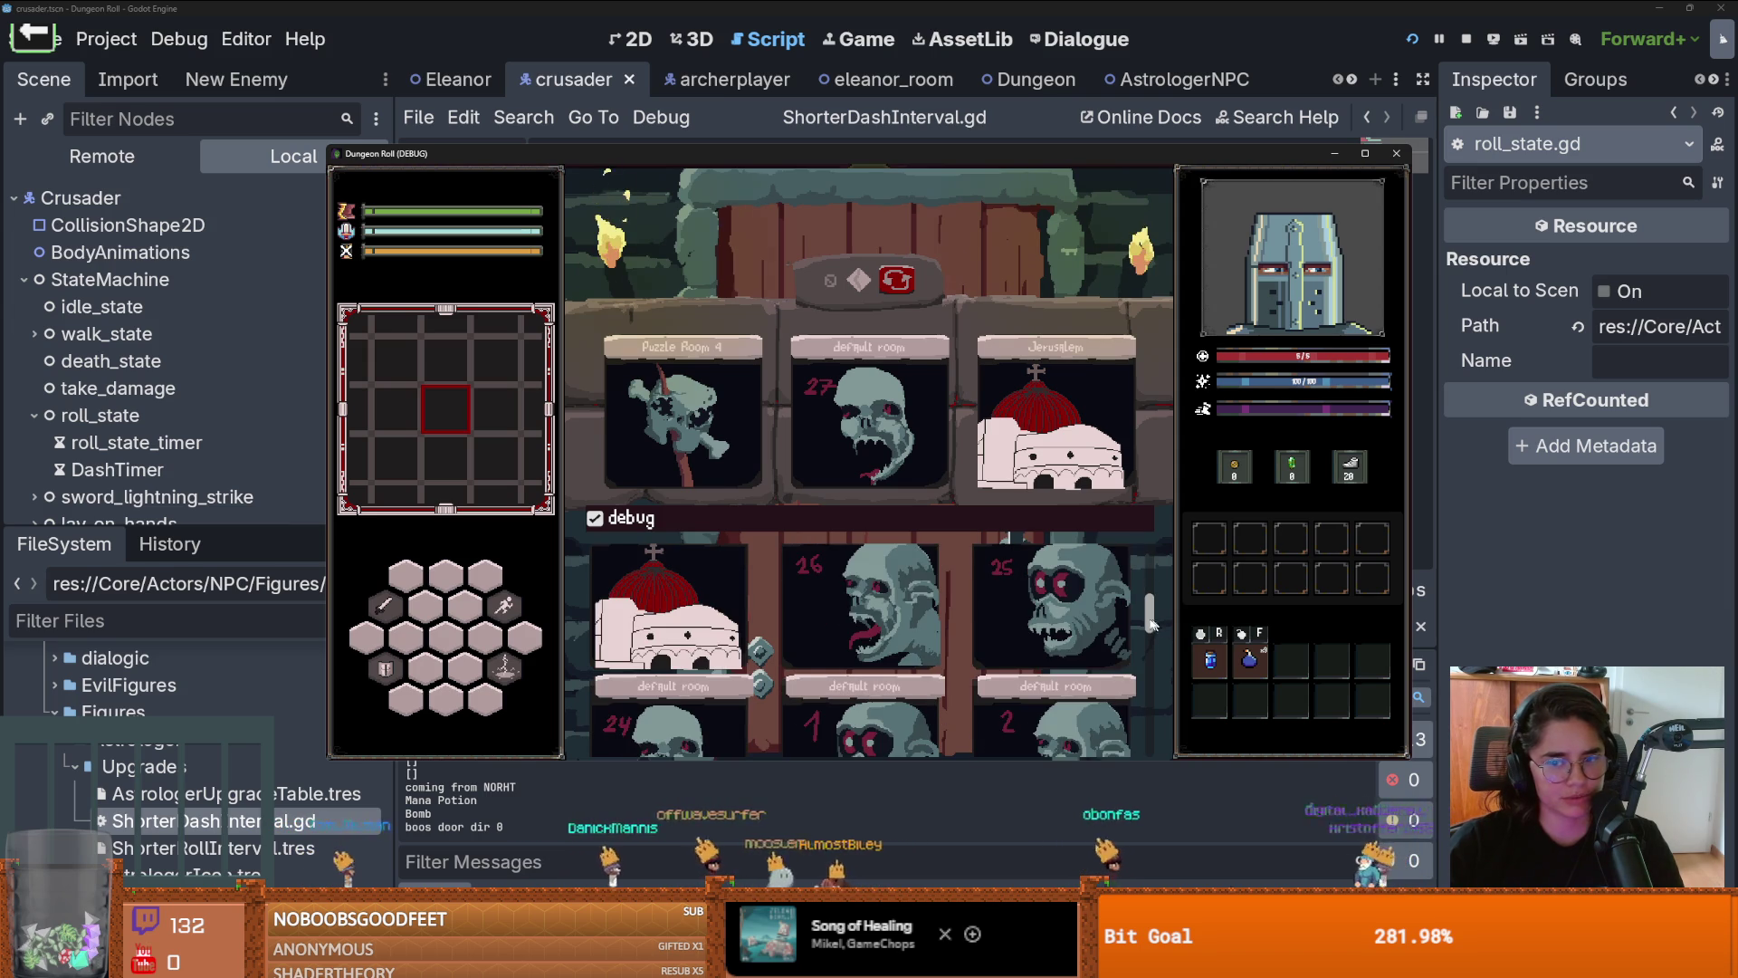
left_click(795, 673)
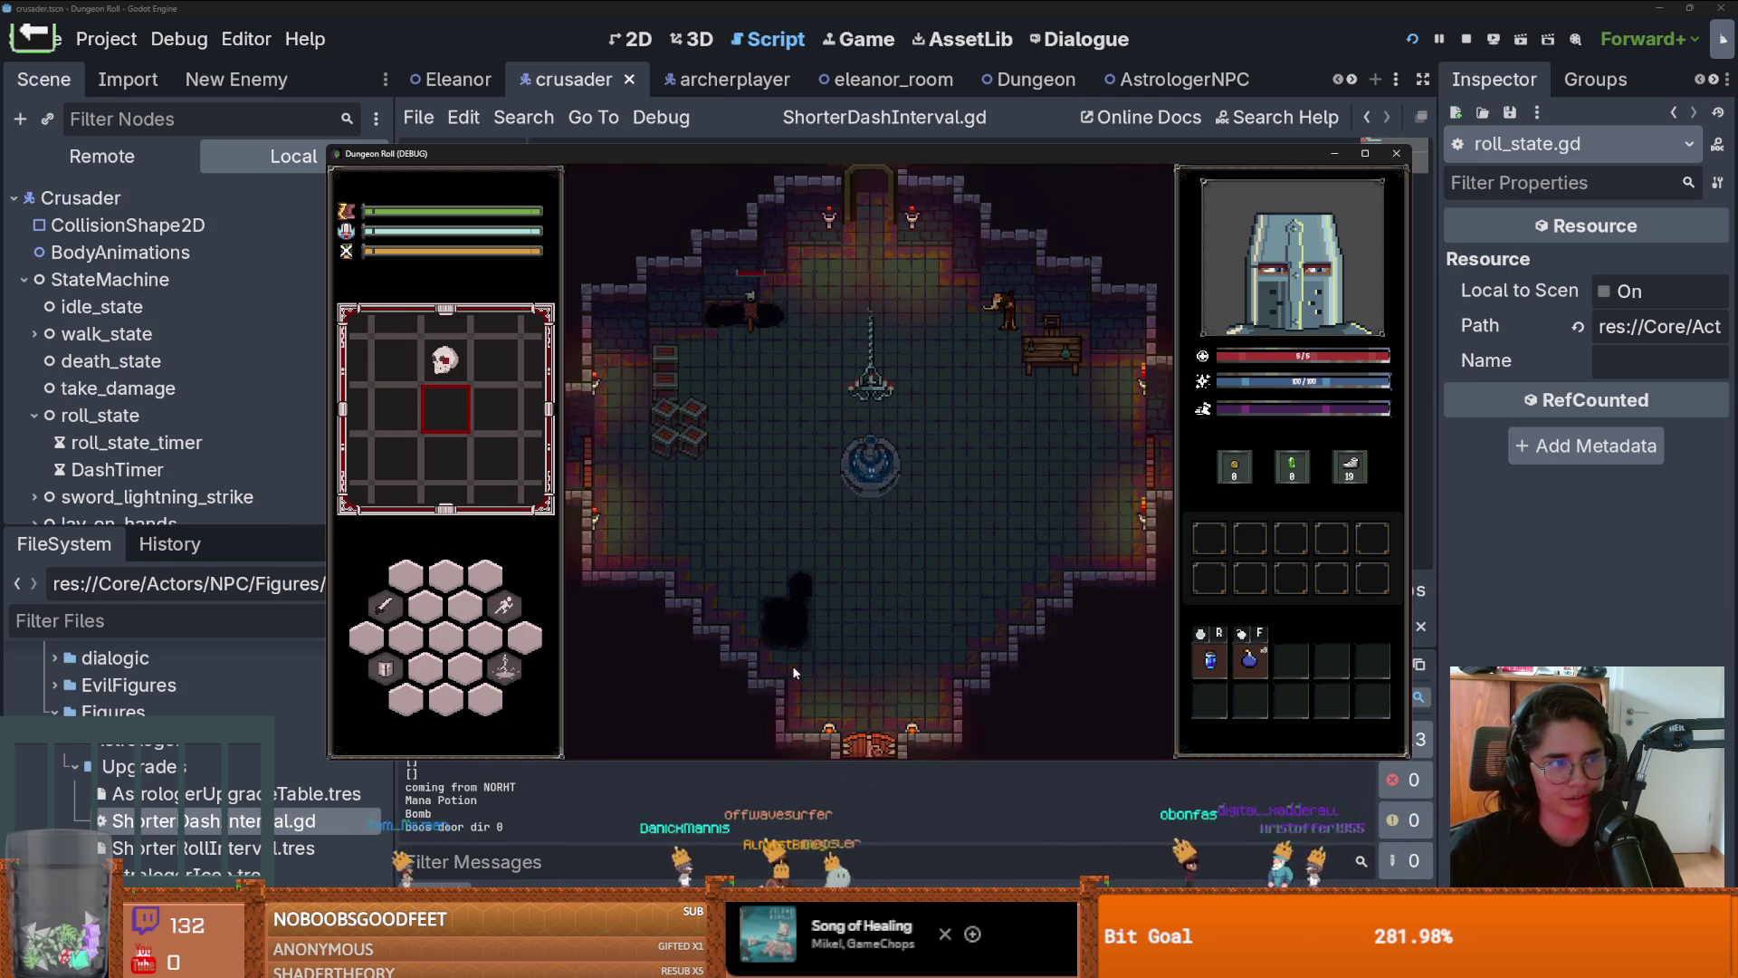
key("w")
key("e")
left_click(853, 466)
left_click(757, 523)
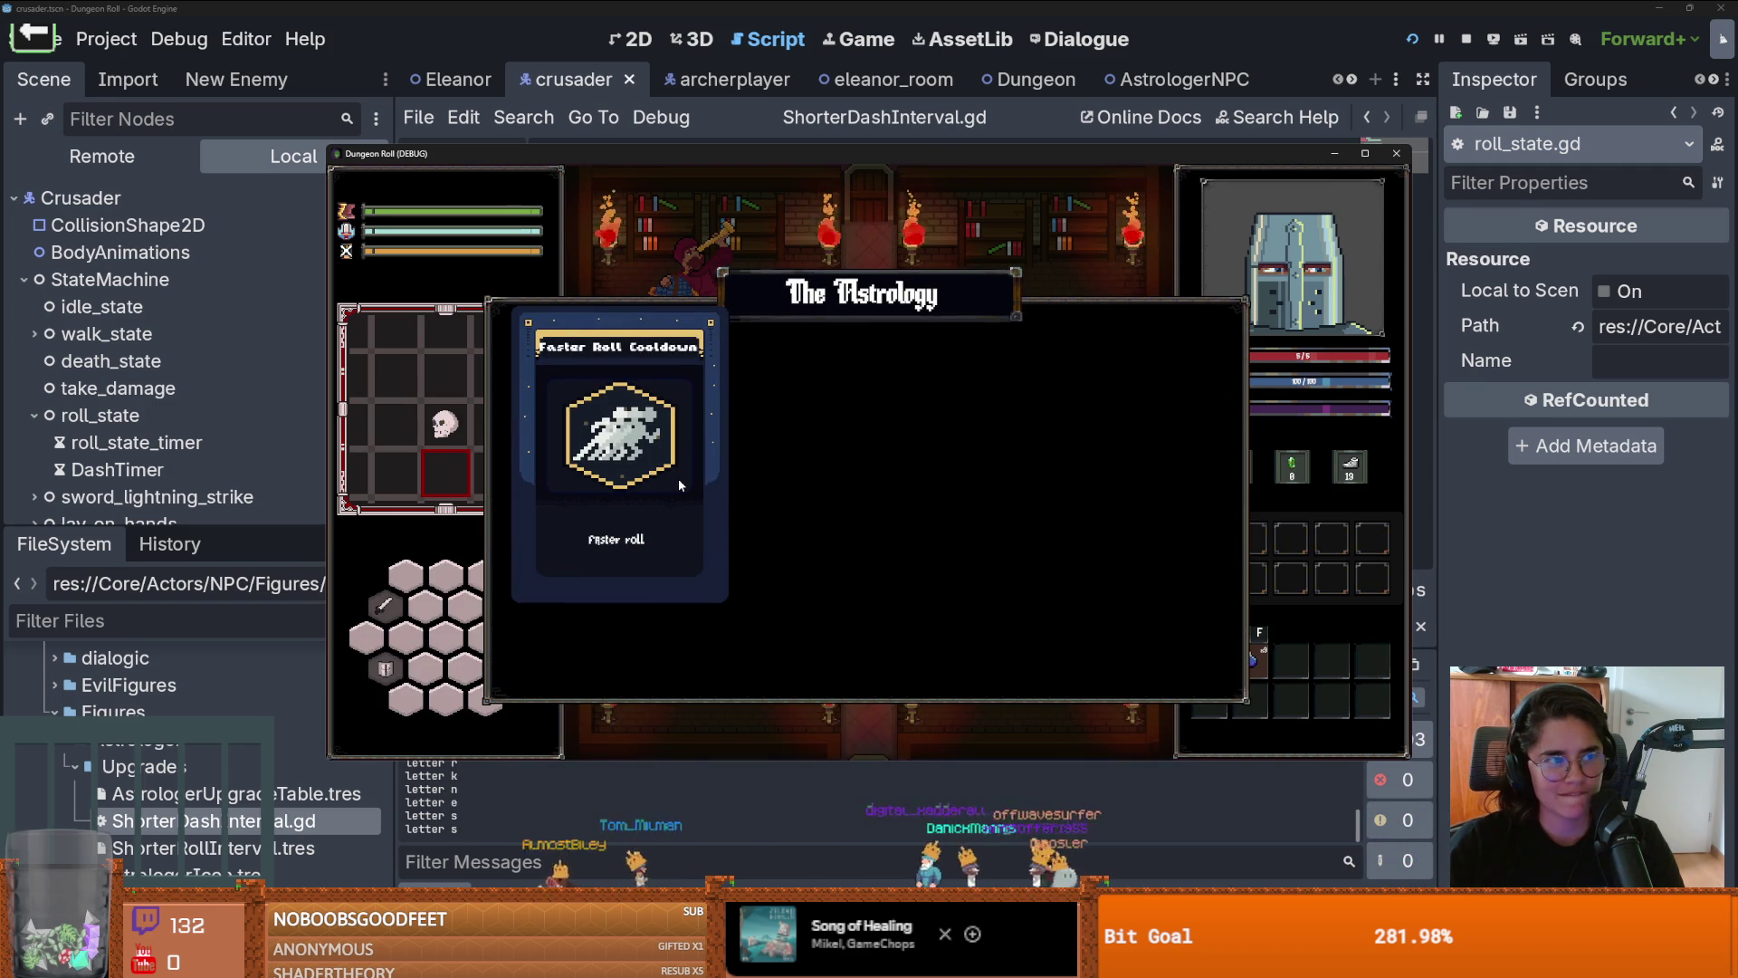
left_click(680, 453)
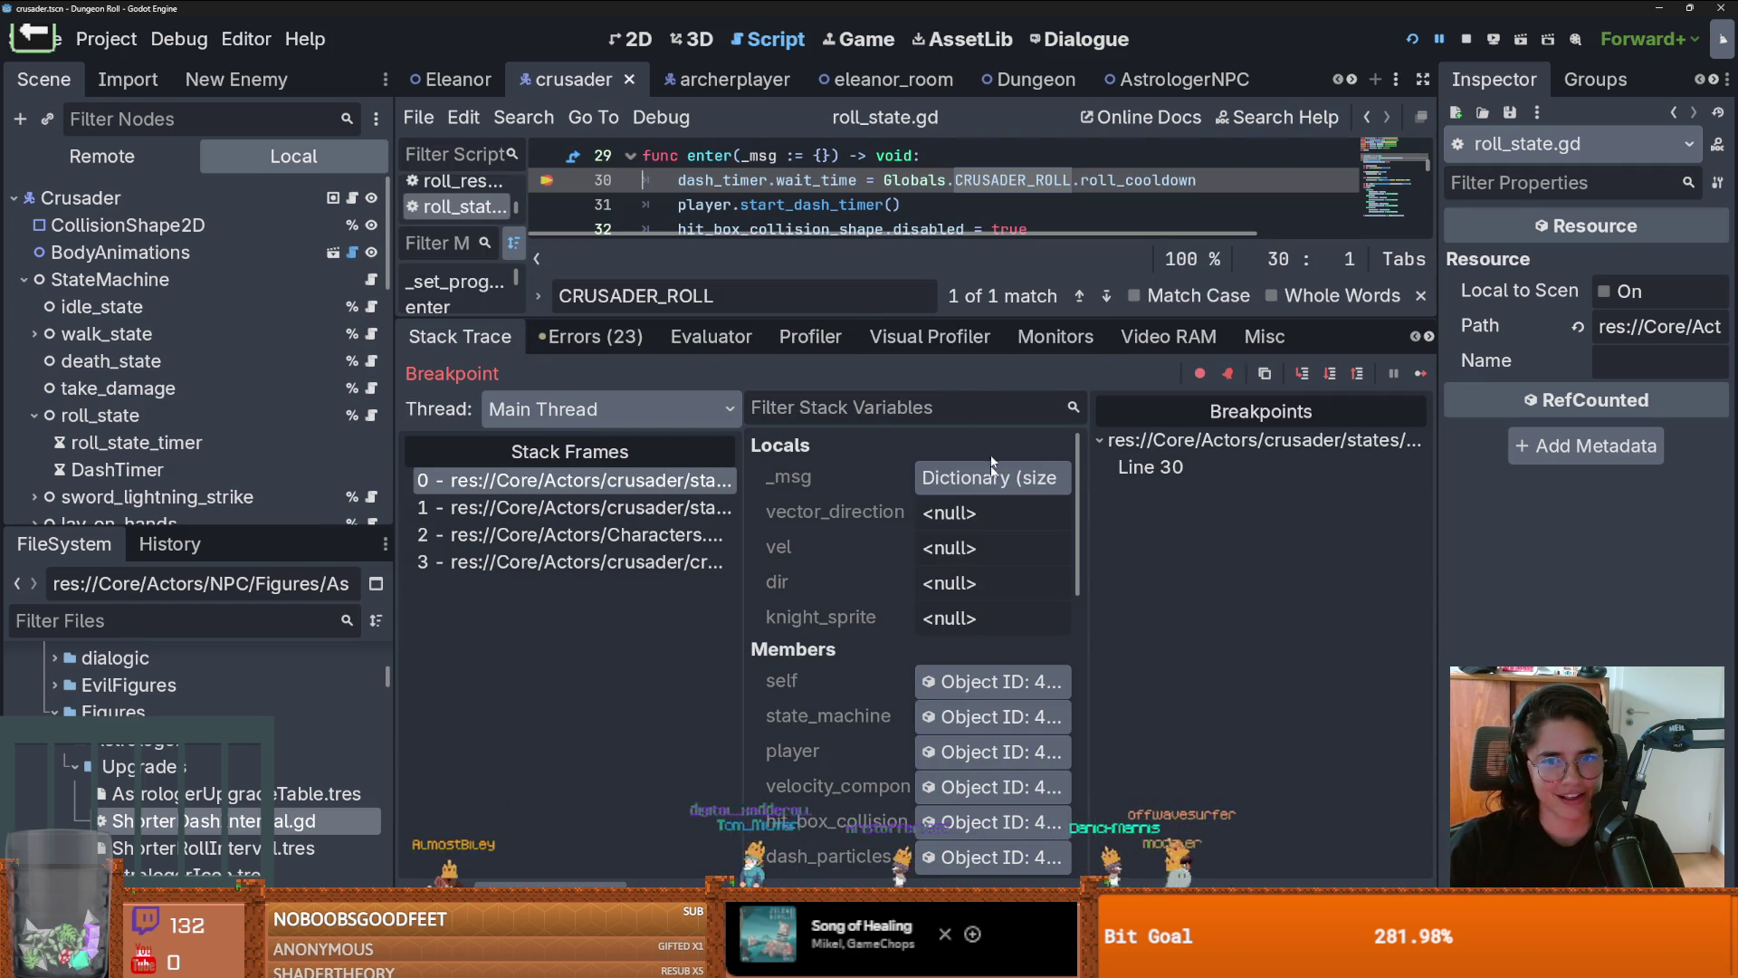
- Confirm Globals' Crusader Roll Roll Cooldown is still 5.0, then reopen ShorterDashInterval.gd
scroll(887, 574, "down", 8)
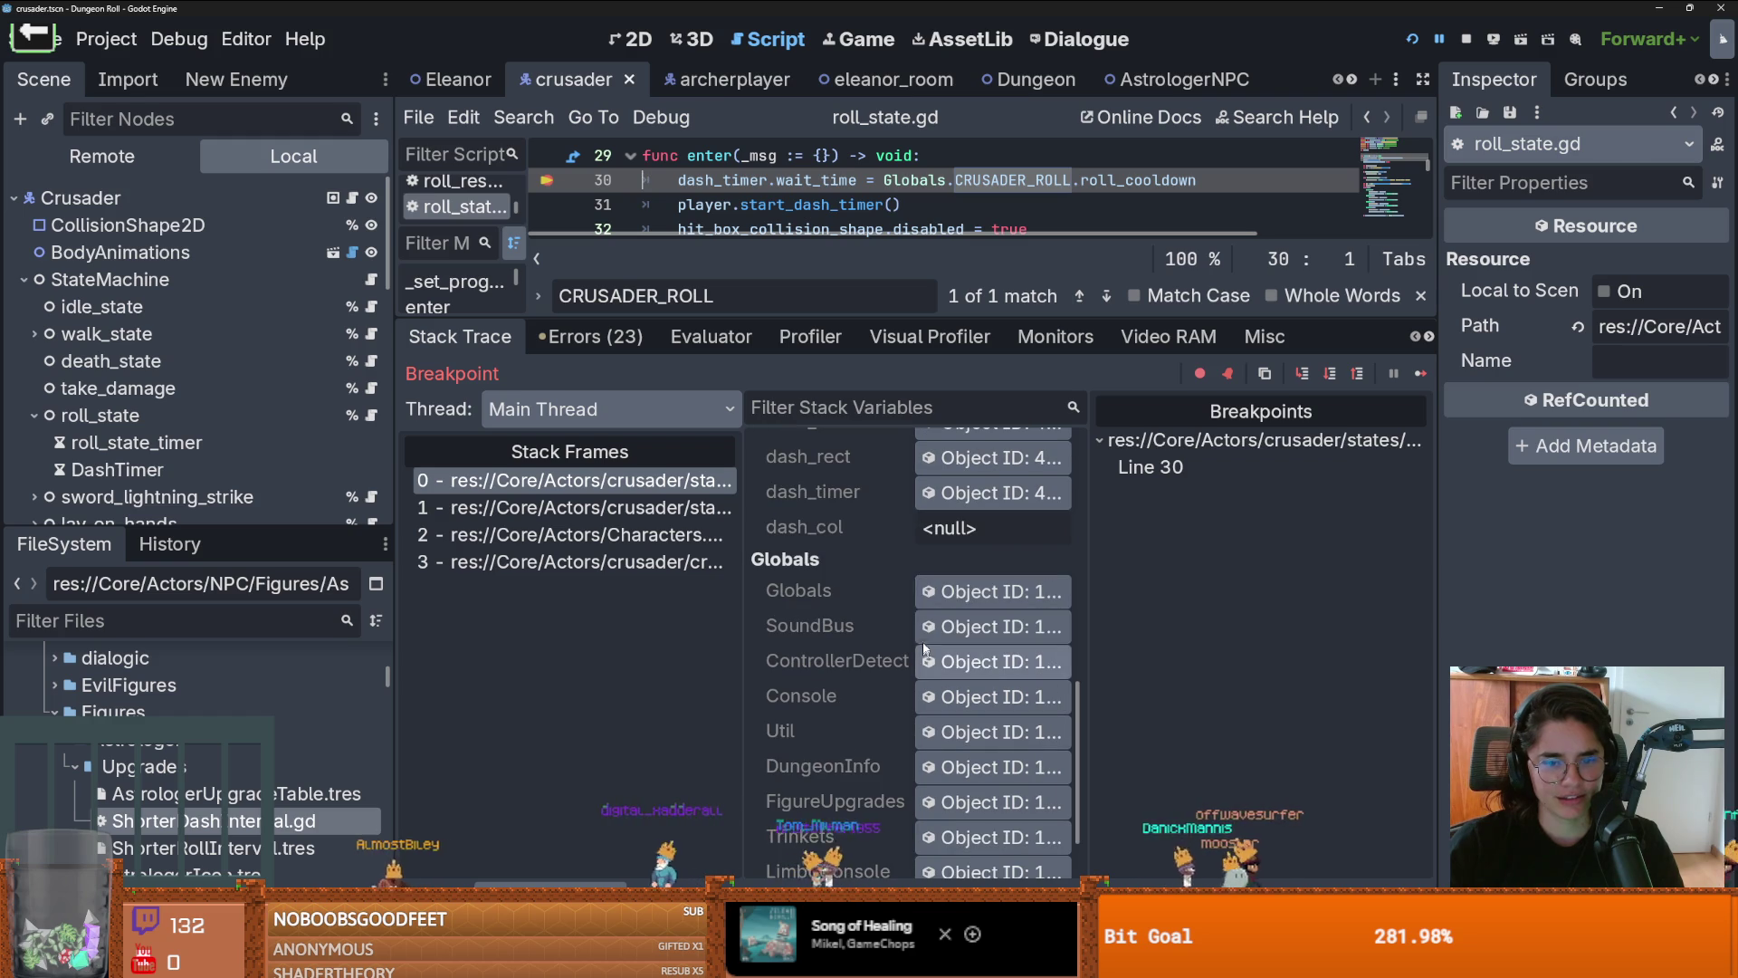
left_click(957, 591)
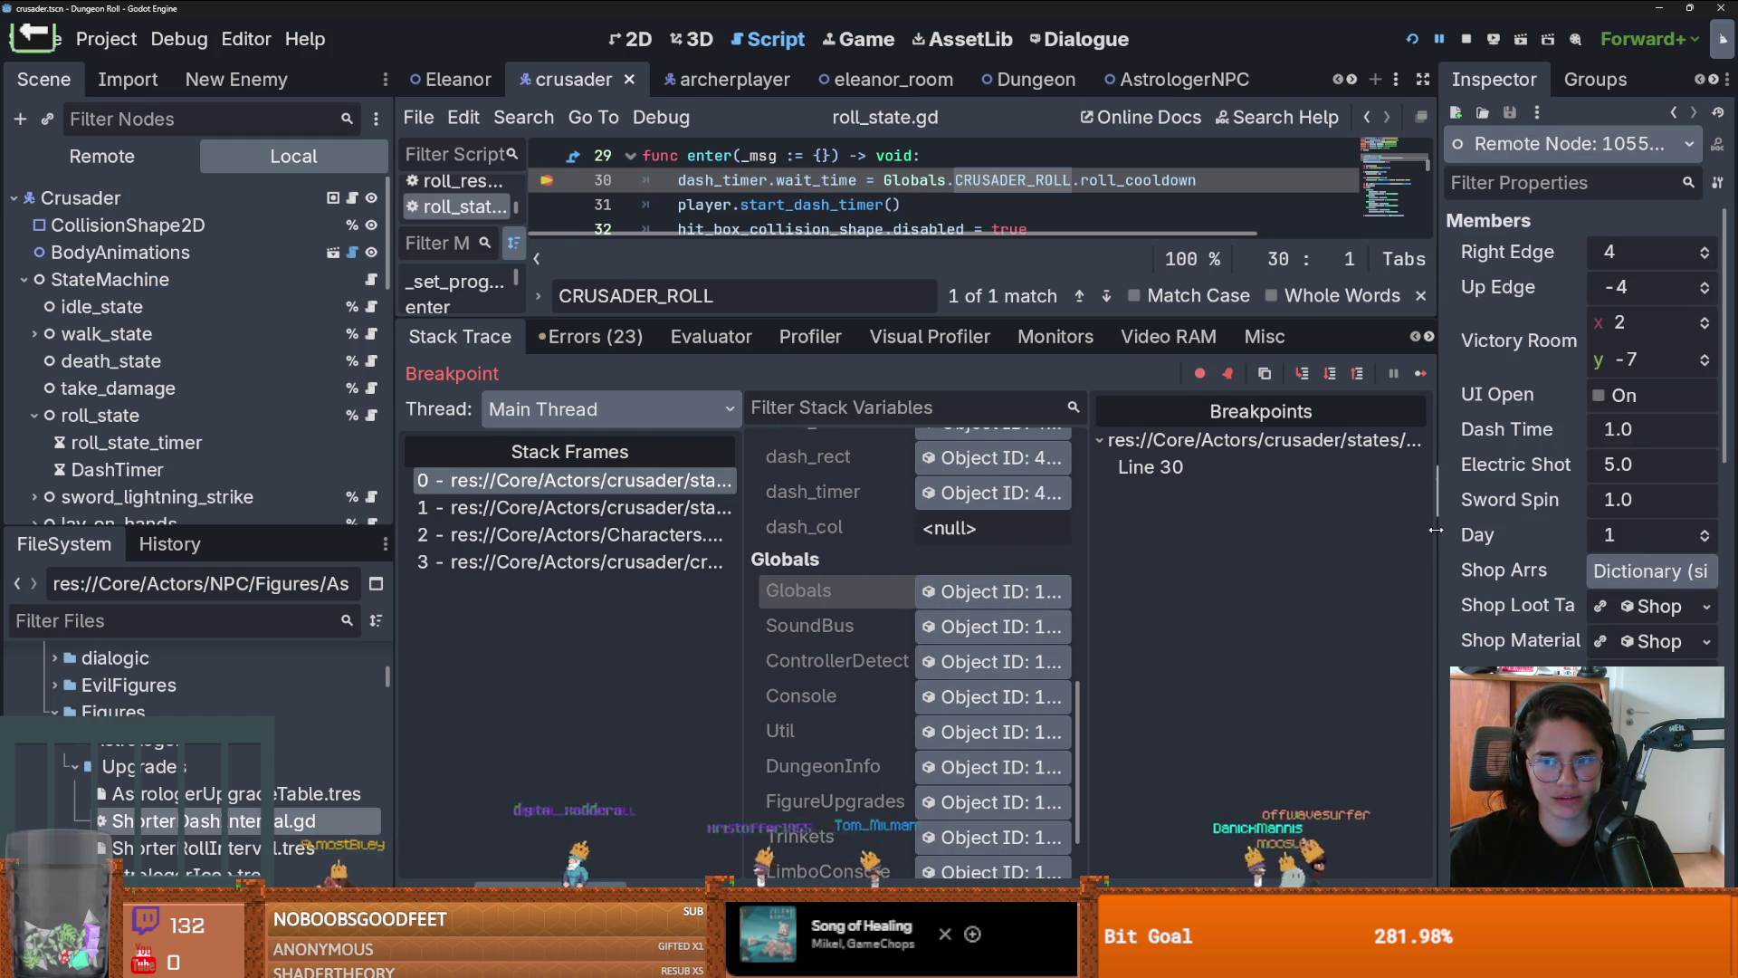
left_click_drag(1435, 529, 1088, 529)
scroll(1187, 546, "down", 5)
scroll(1268, 566, "down", 2)
scroll(1313, 586, "down", 2)
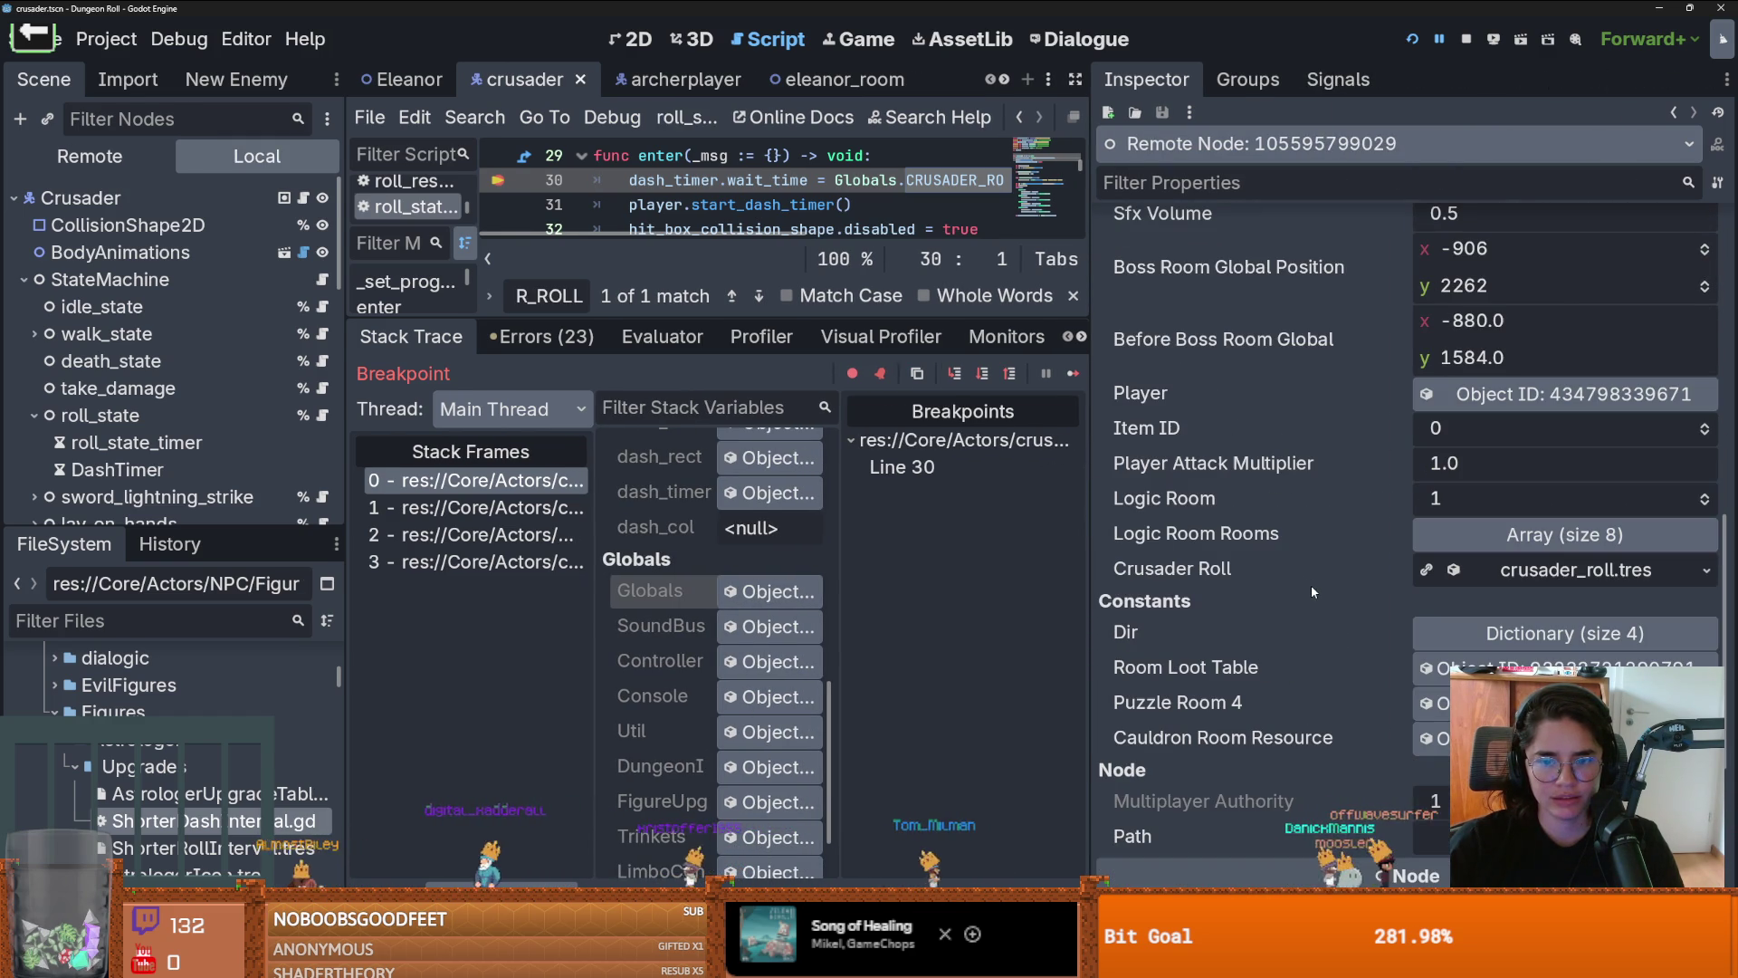
left_click(1475, 568)
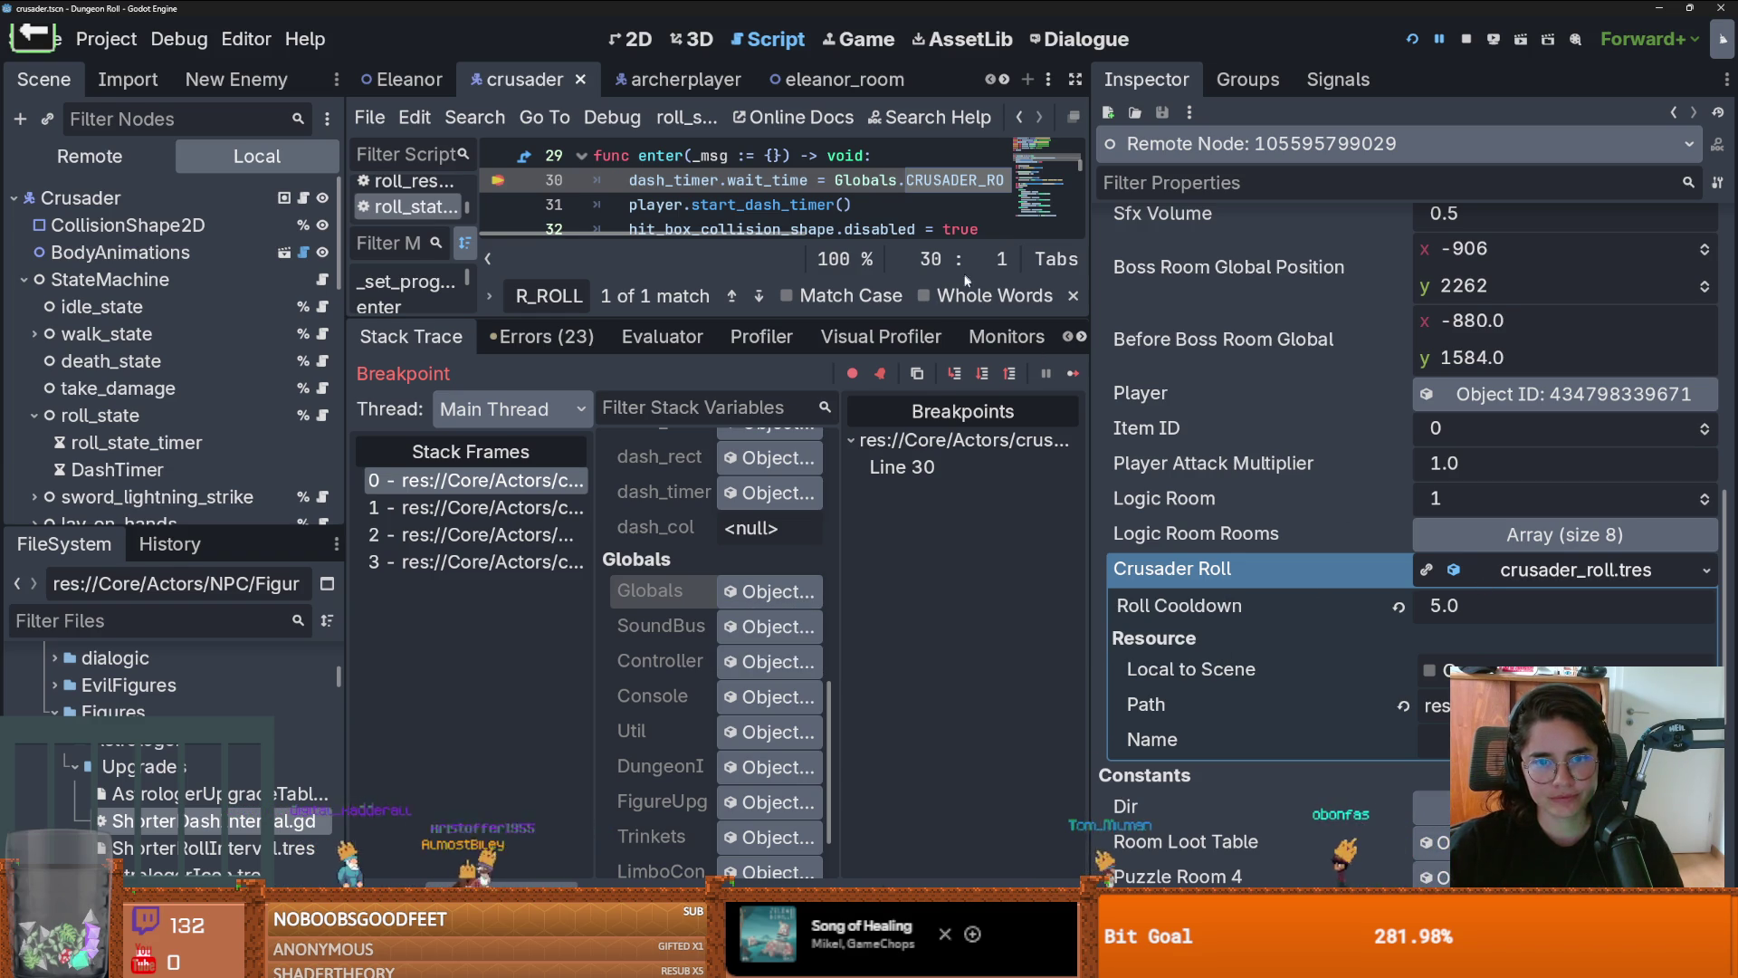
mouse_move(964, 314)
left_mouse_down()
mouse_move(937, 598)
mouse_move(923, 527)
mouse_move(916, 563)
mouse_move(916, 318)
left_mouse_up()
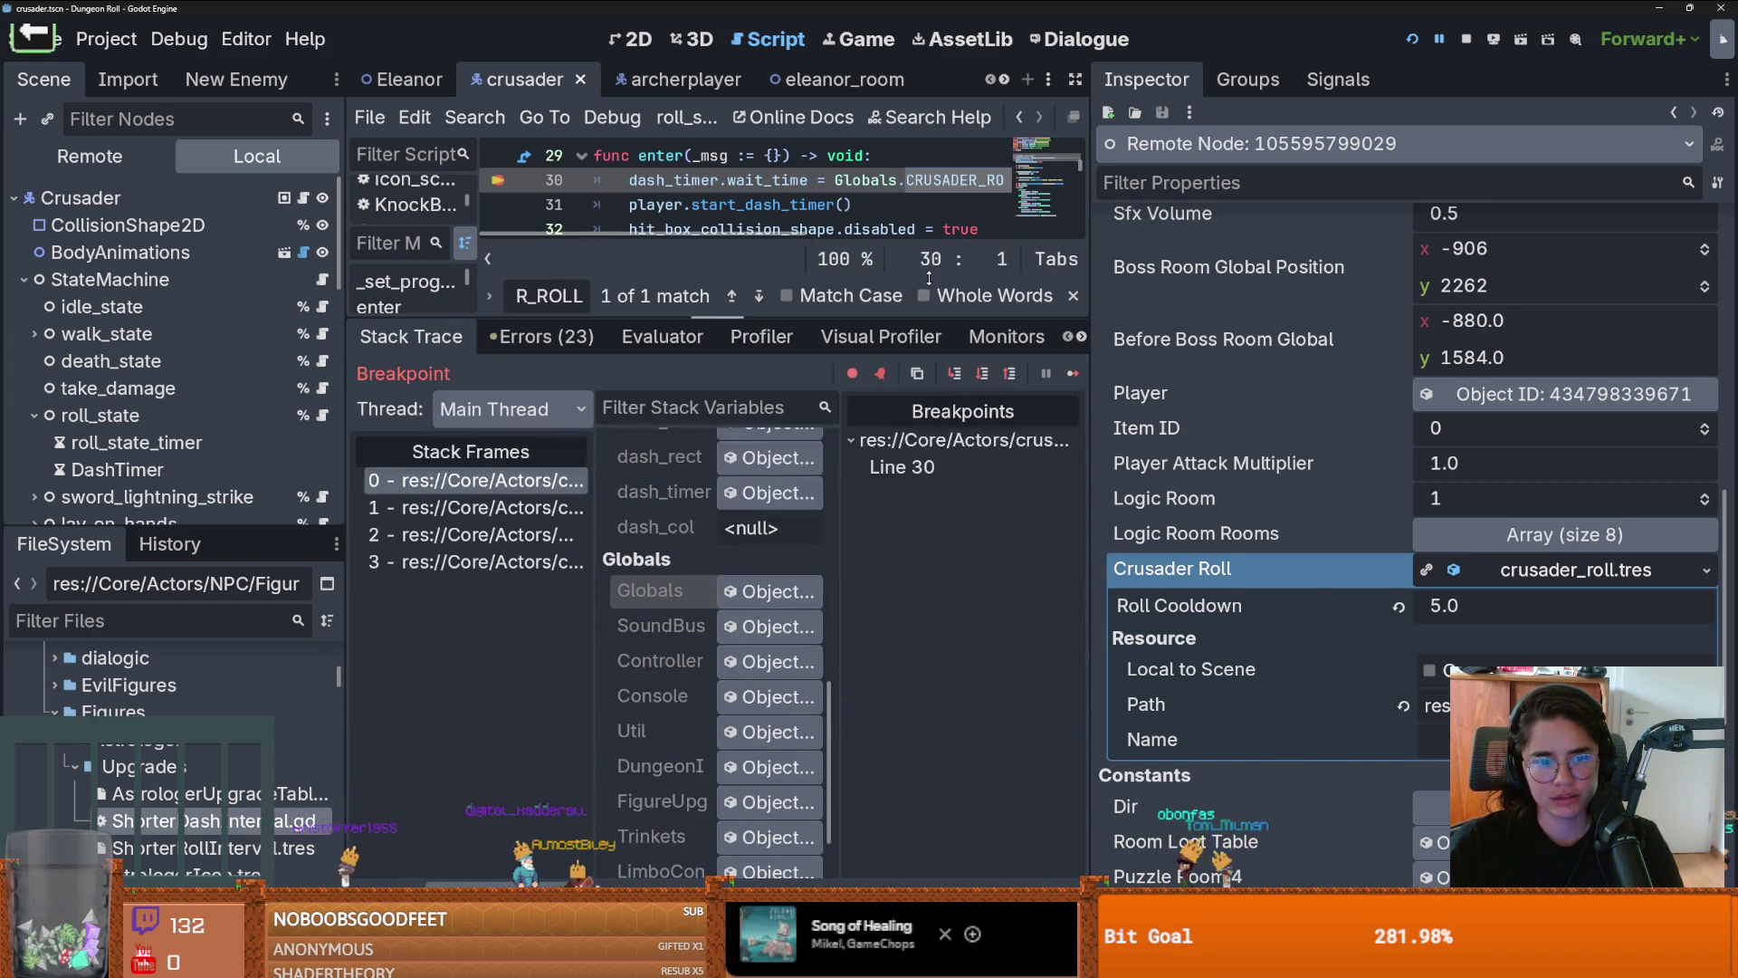
double_click(299, 817)
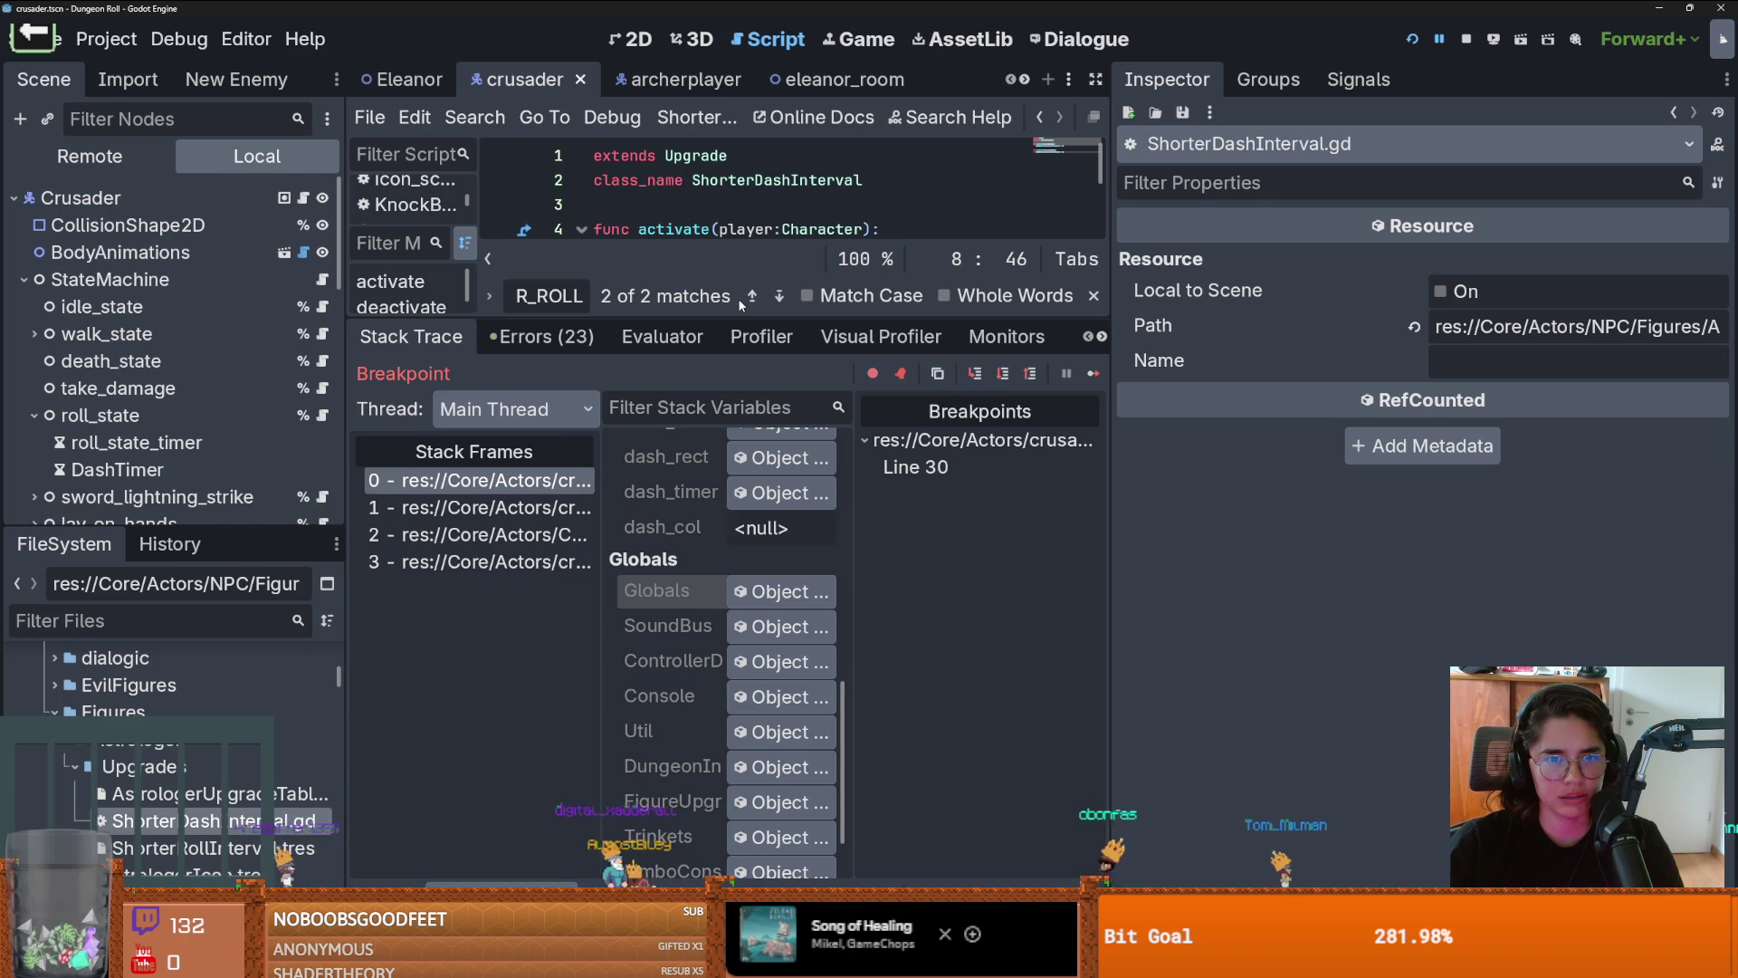
- Expand Core/Actors/crusader/Resources in FileSystem and open roll_resource.gd
left_click_drag(735, 314, 715, 582)
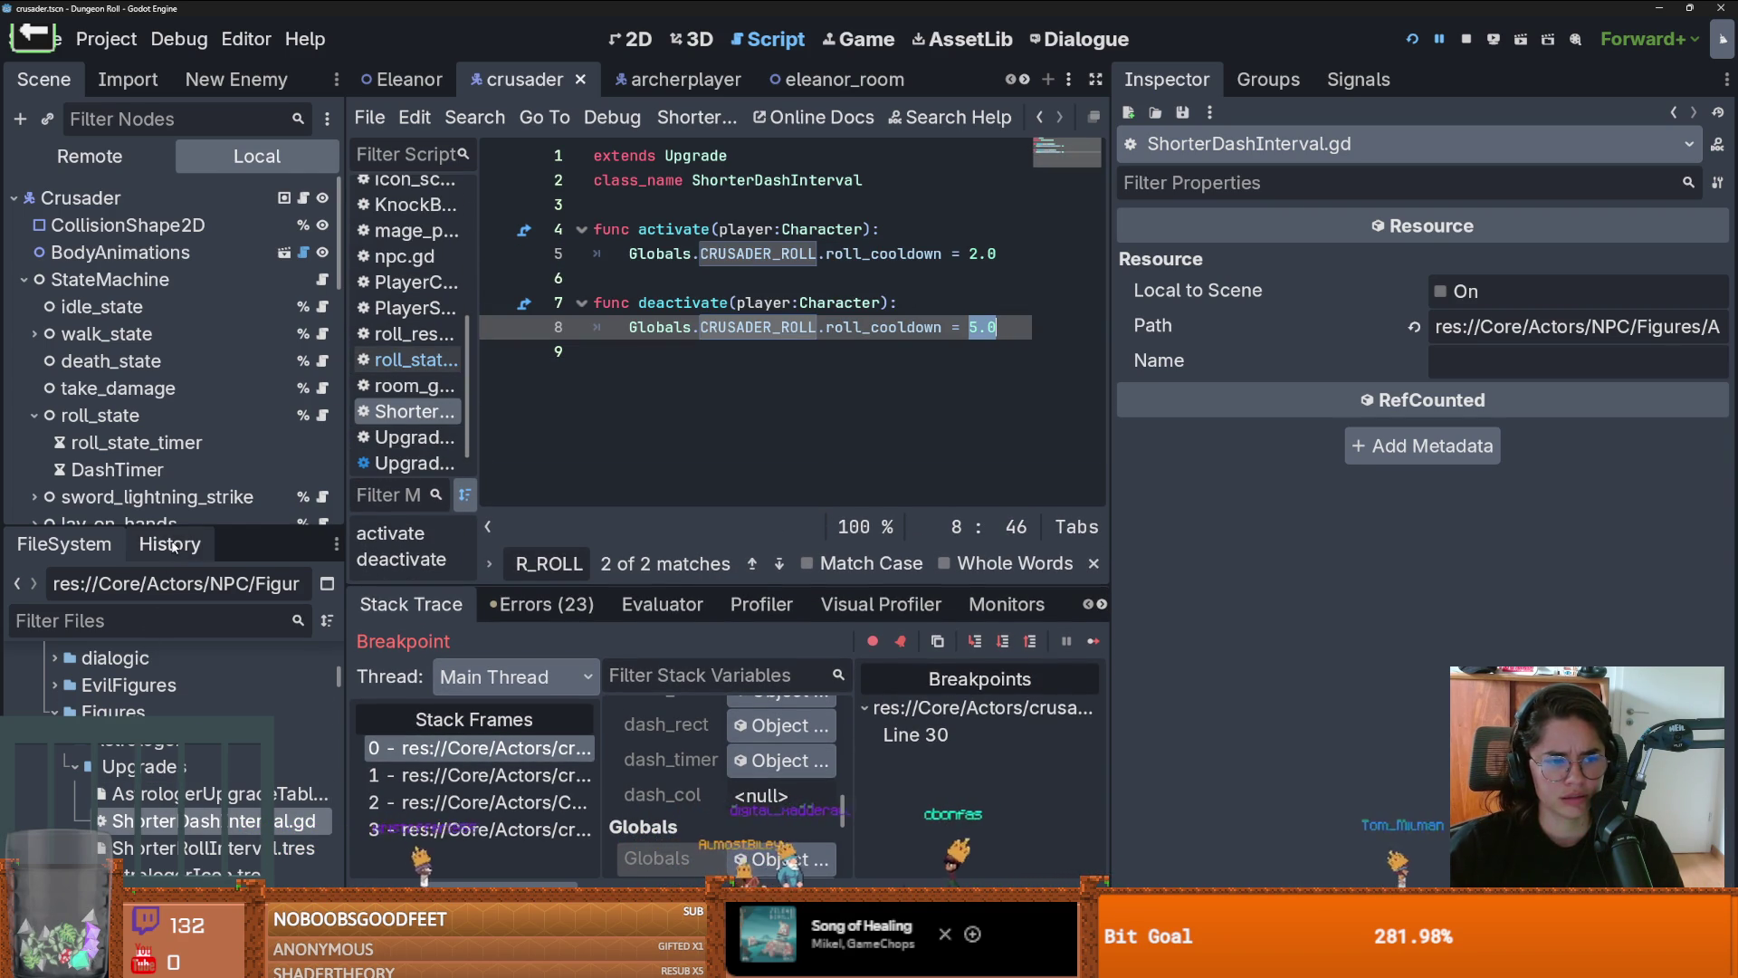
left_click_drag(176, 529, 172, 186)
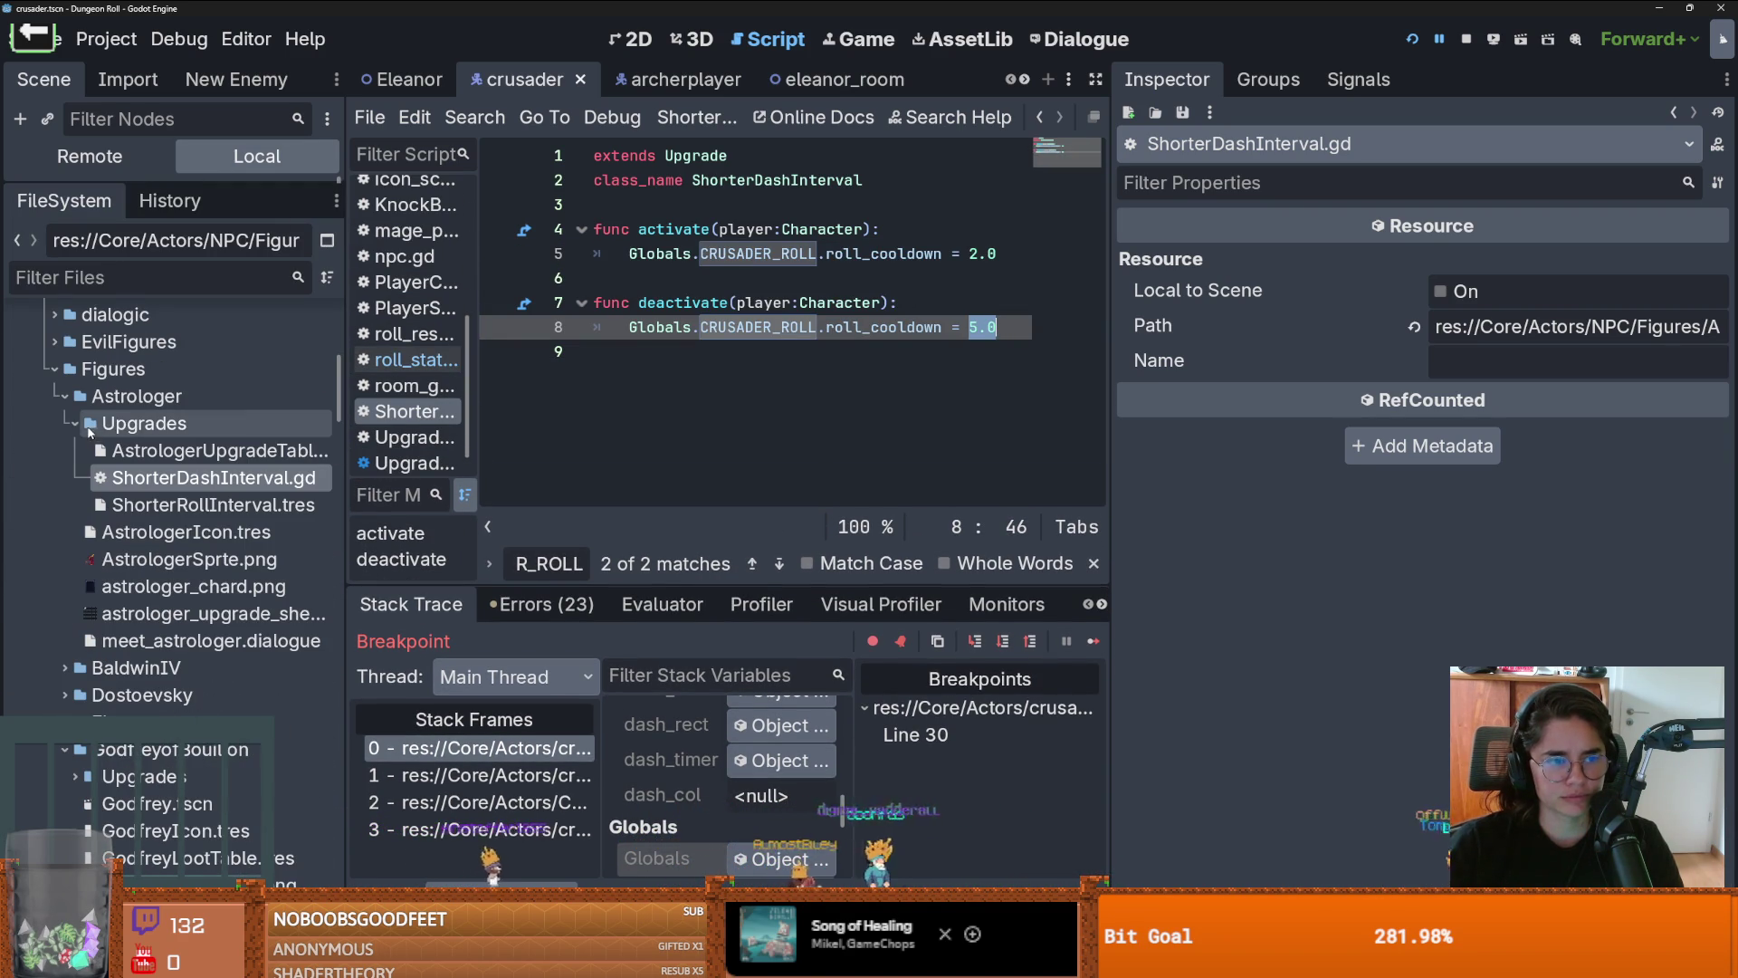
scroll(64, 396, "up", 5)
left_click(42, 477)
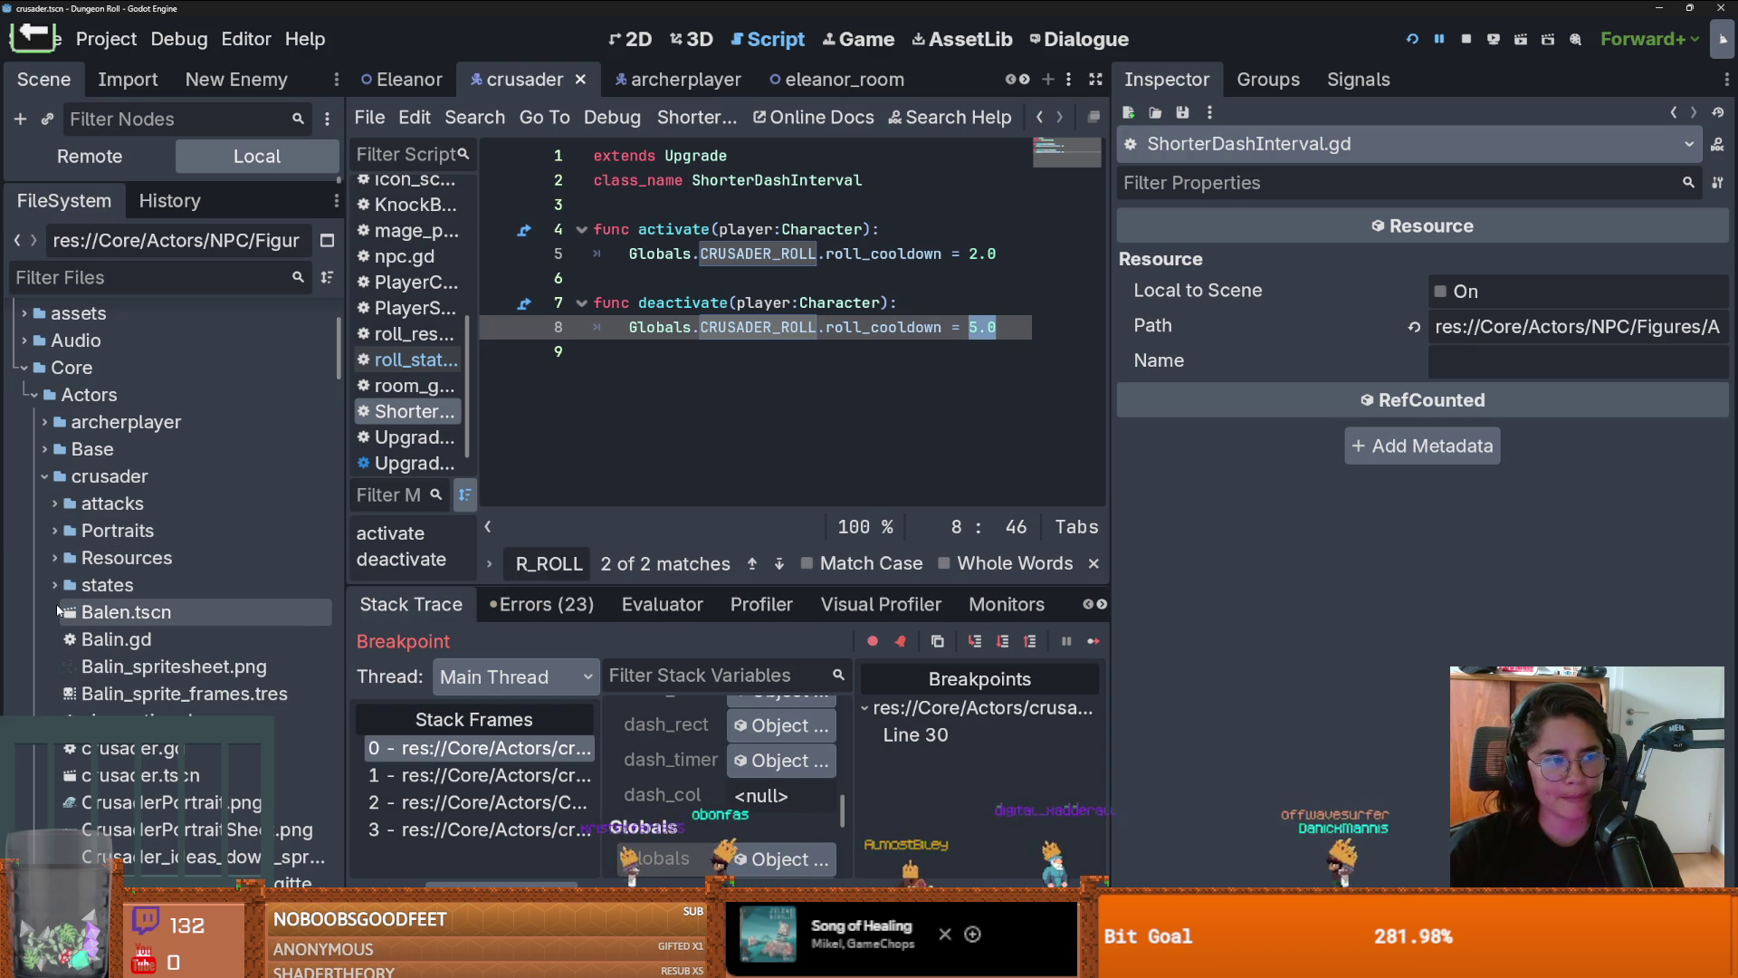
left_click(54, 559)
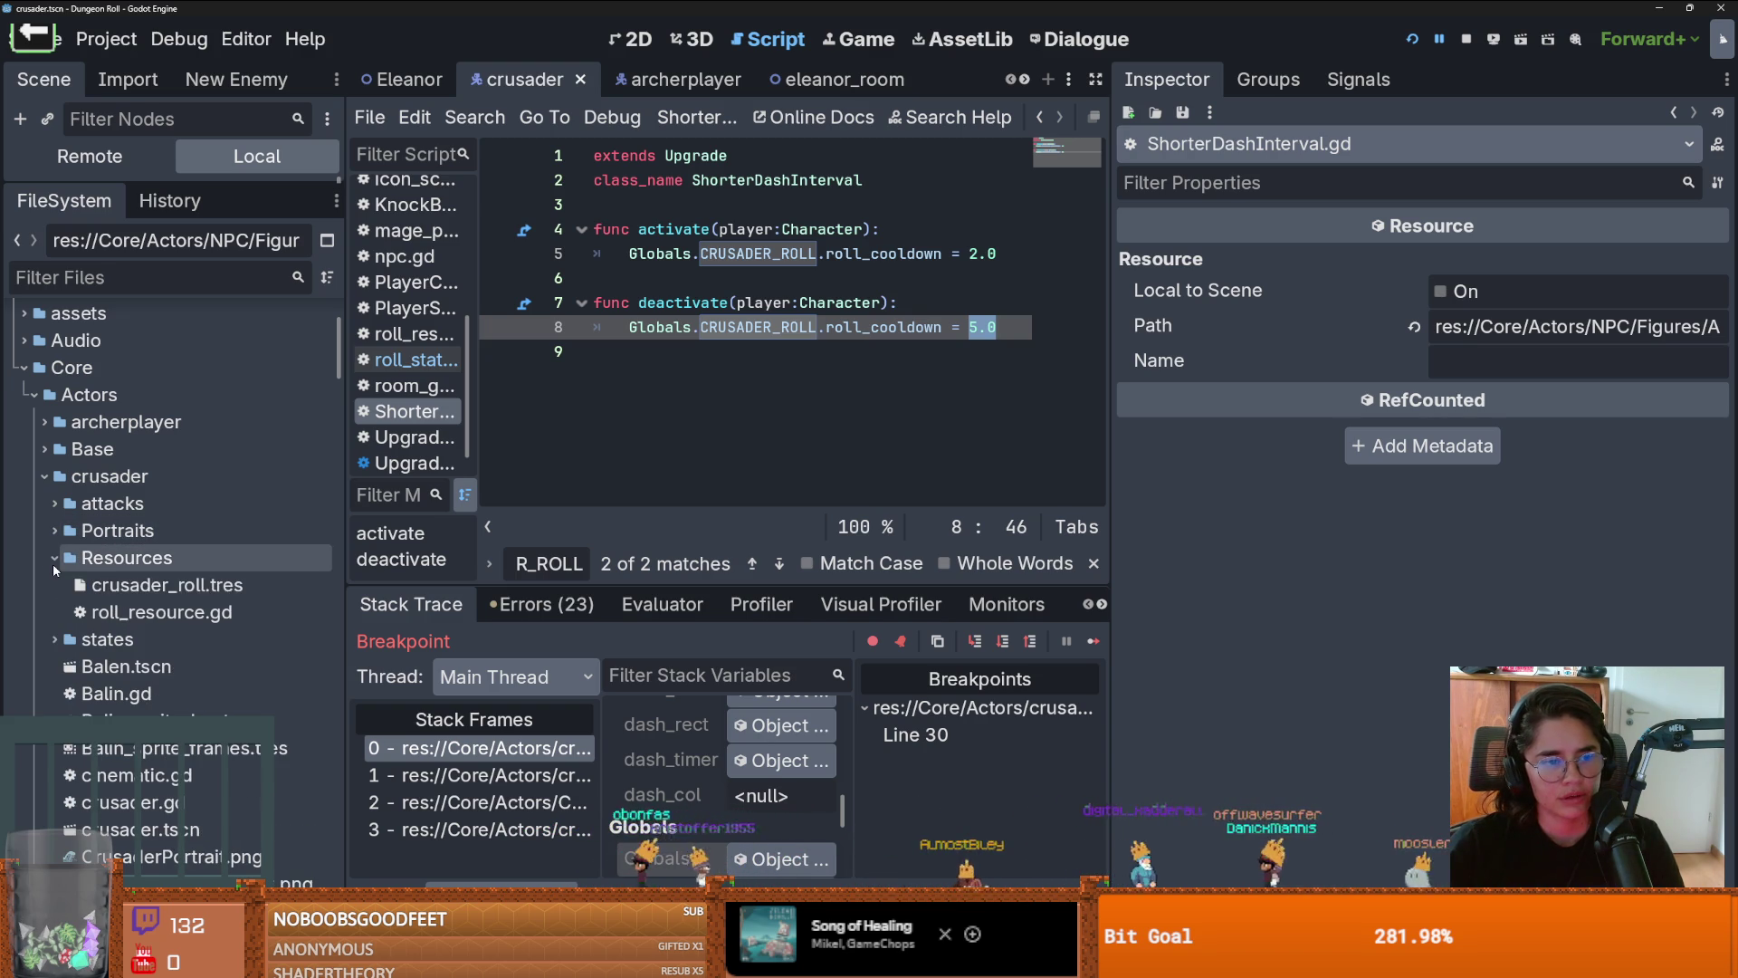
left_click(107, 584)
double_click(162, 612)
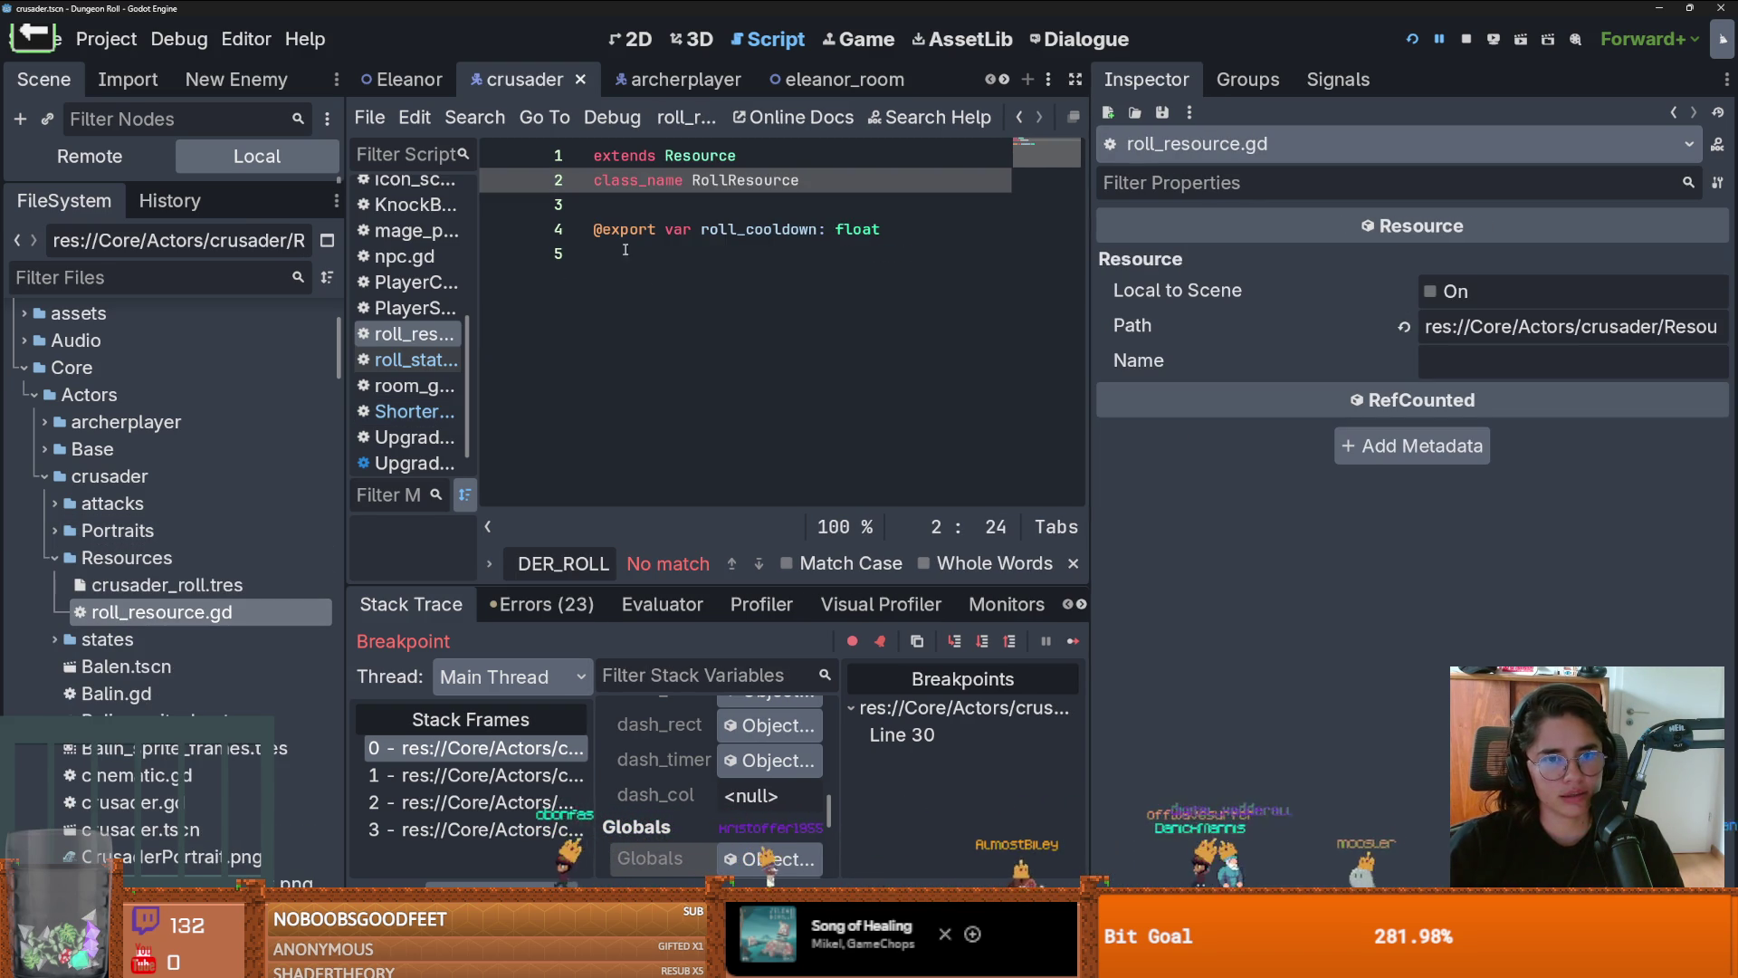
- Add func change_cooldown(new_cooldown) setting roll_cooldown = new_cooldown to roll_resource.gd
left_click(743, 233)
key("ctrl+s")
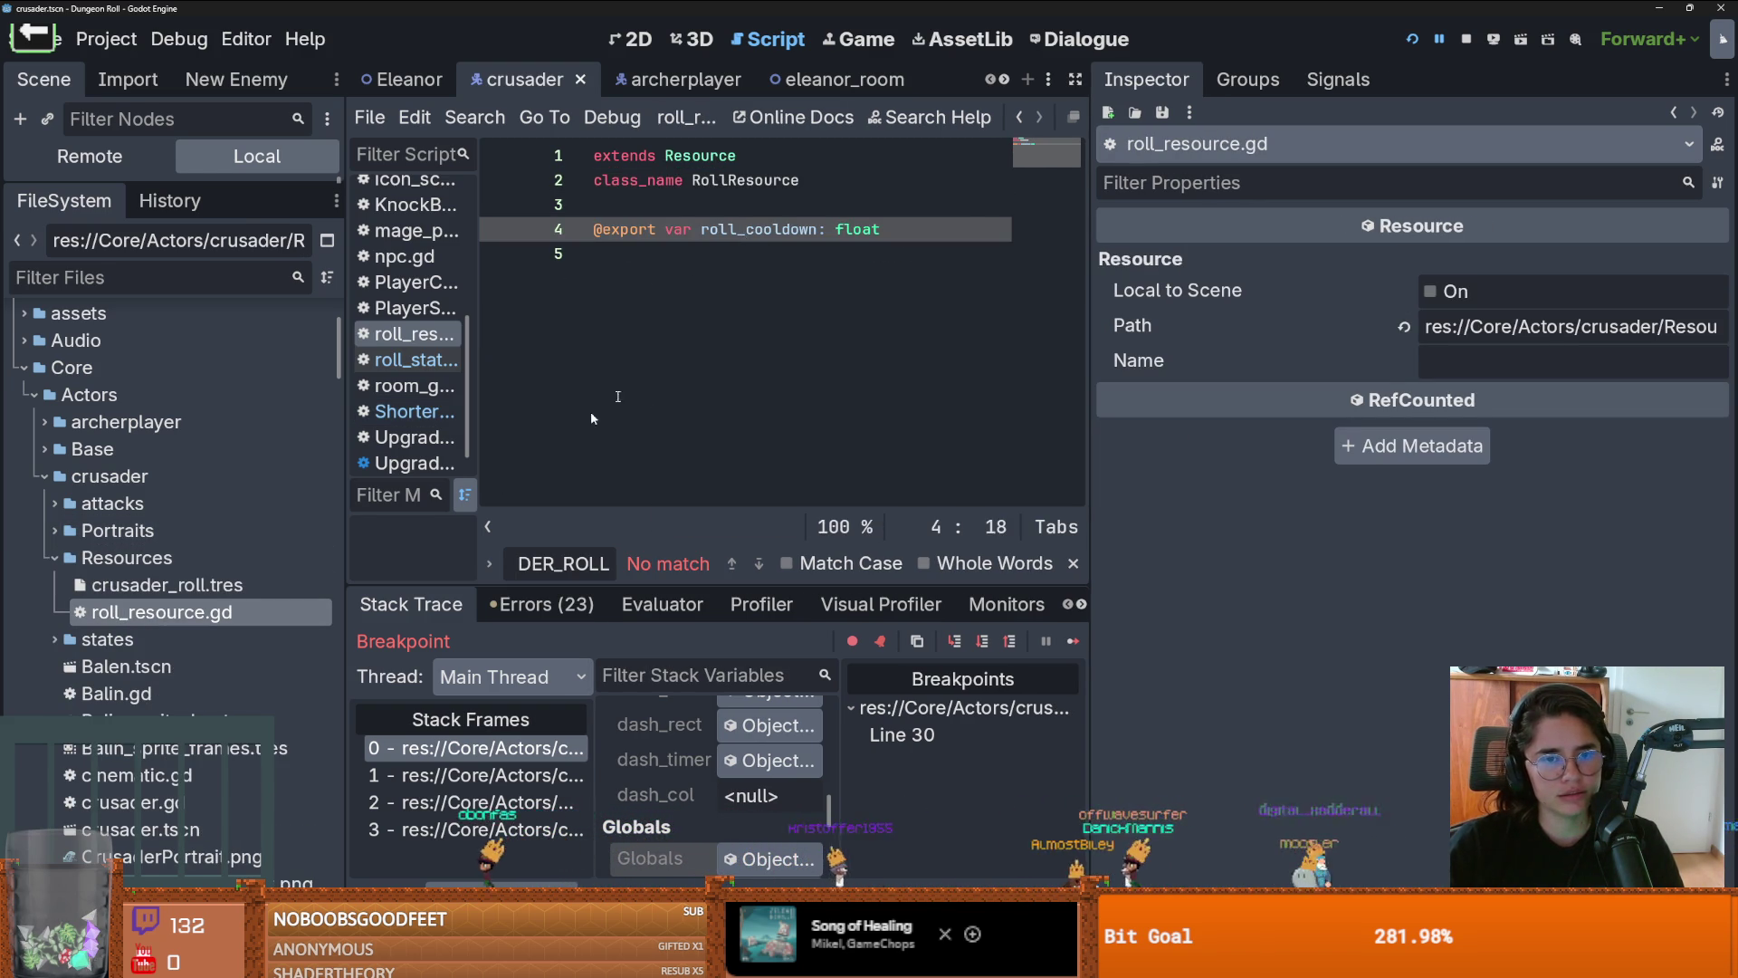
left_click(805, 289)
key("Return")
type("func")
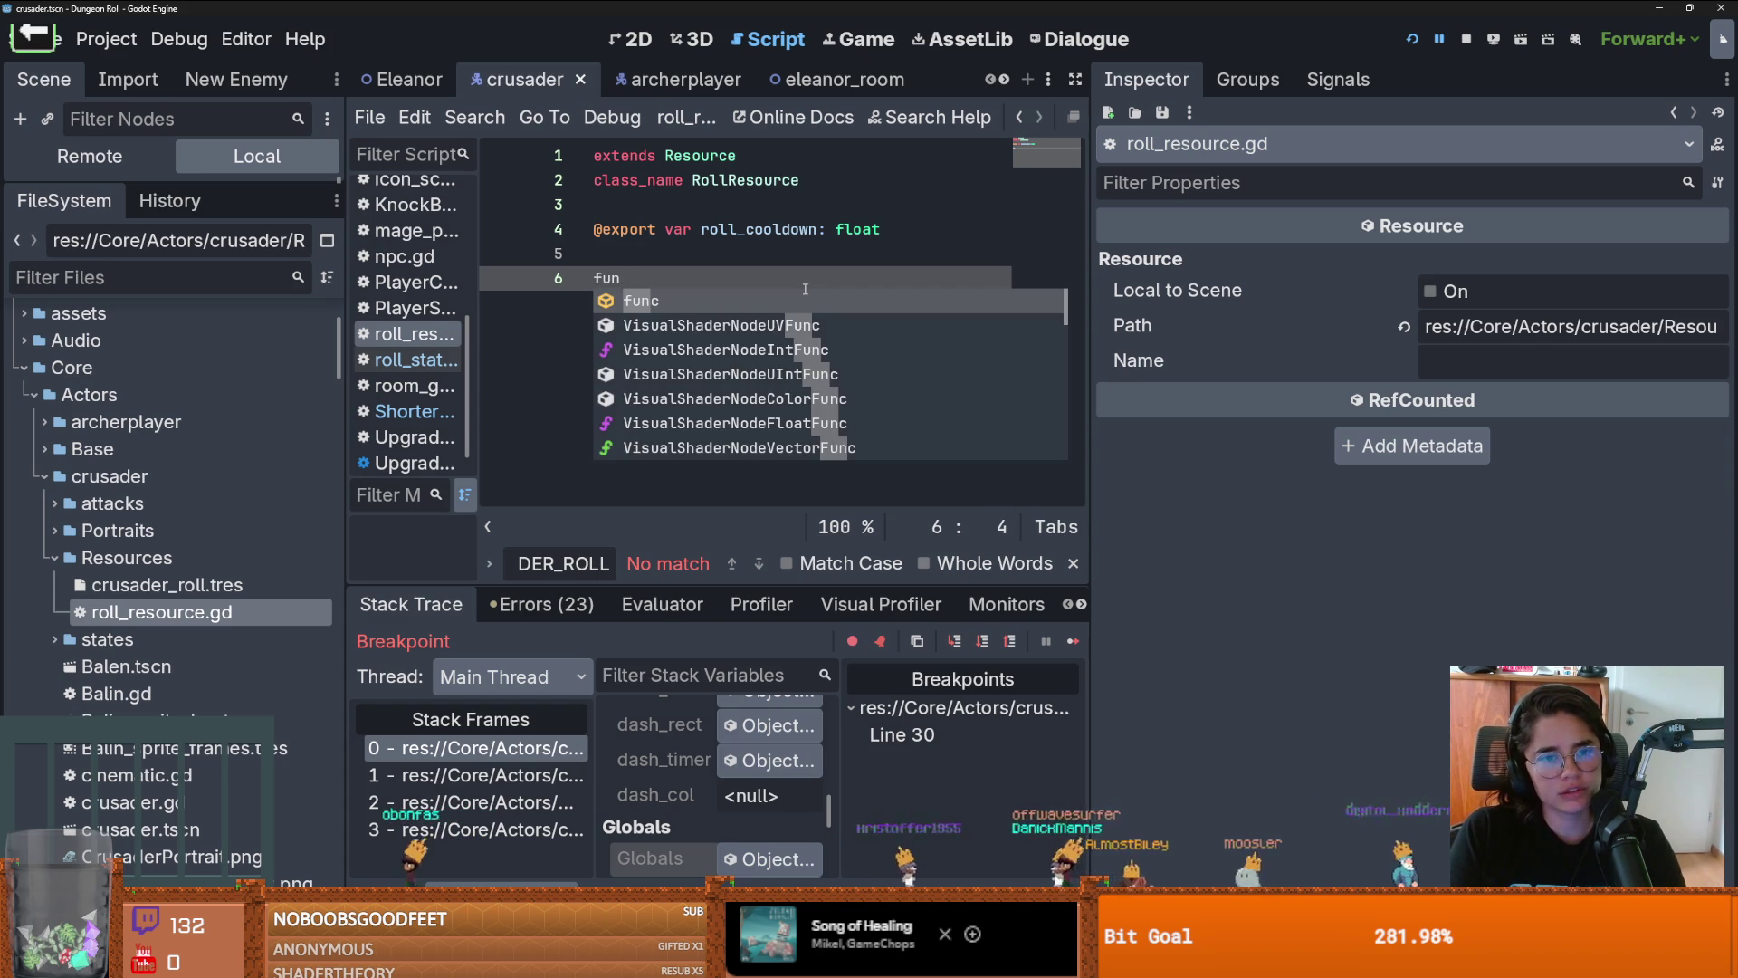
type(" change_cooldown(new")
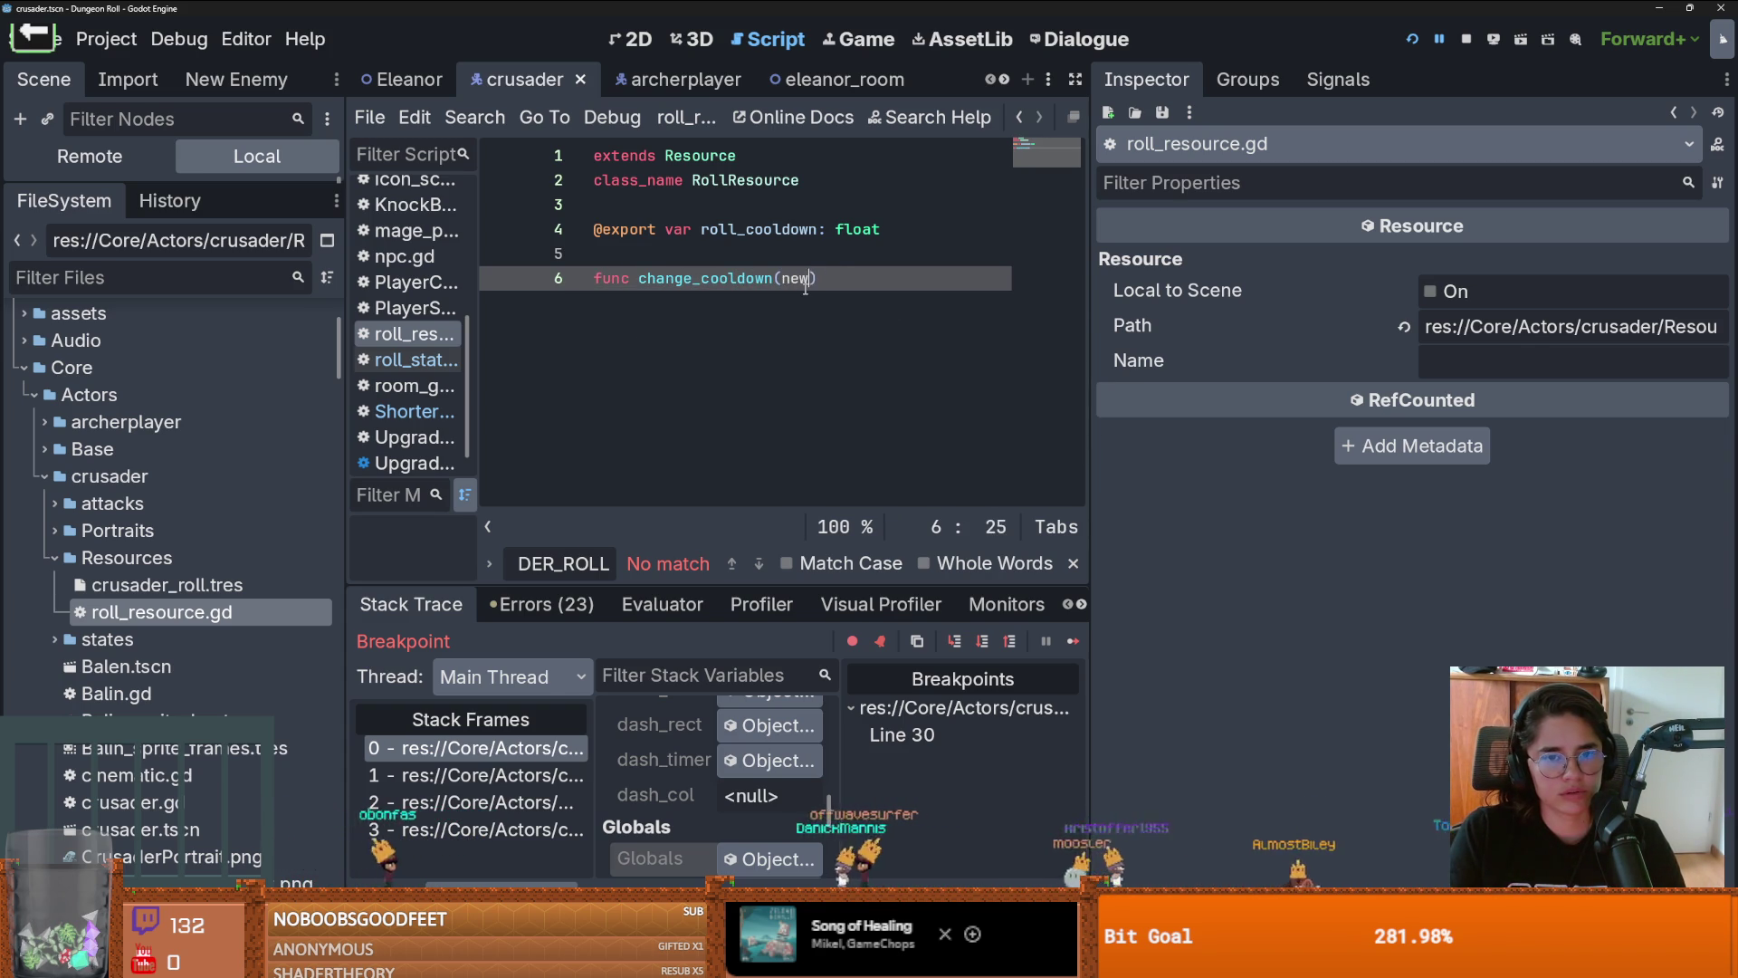
type("ldown):")
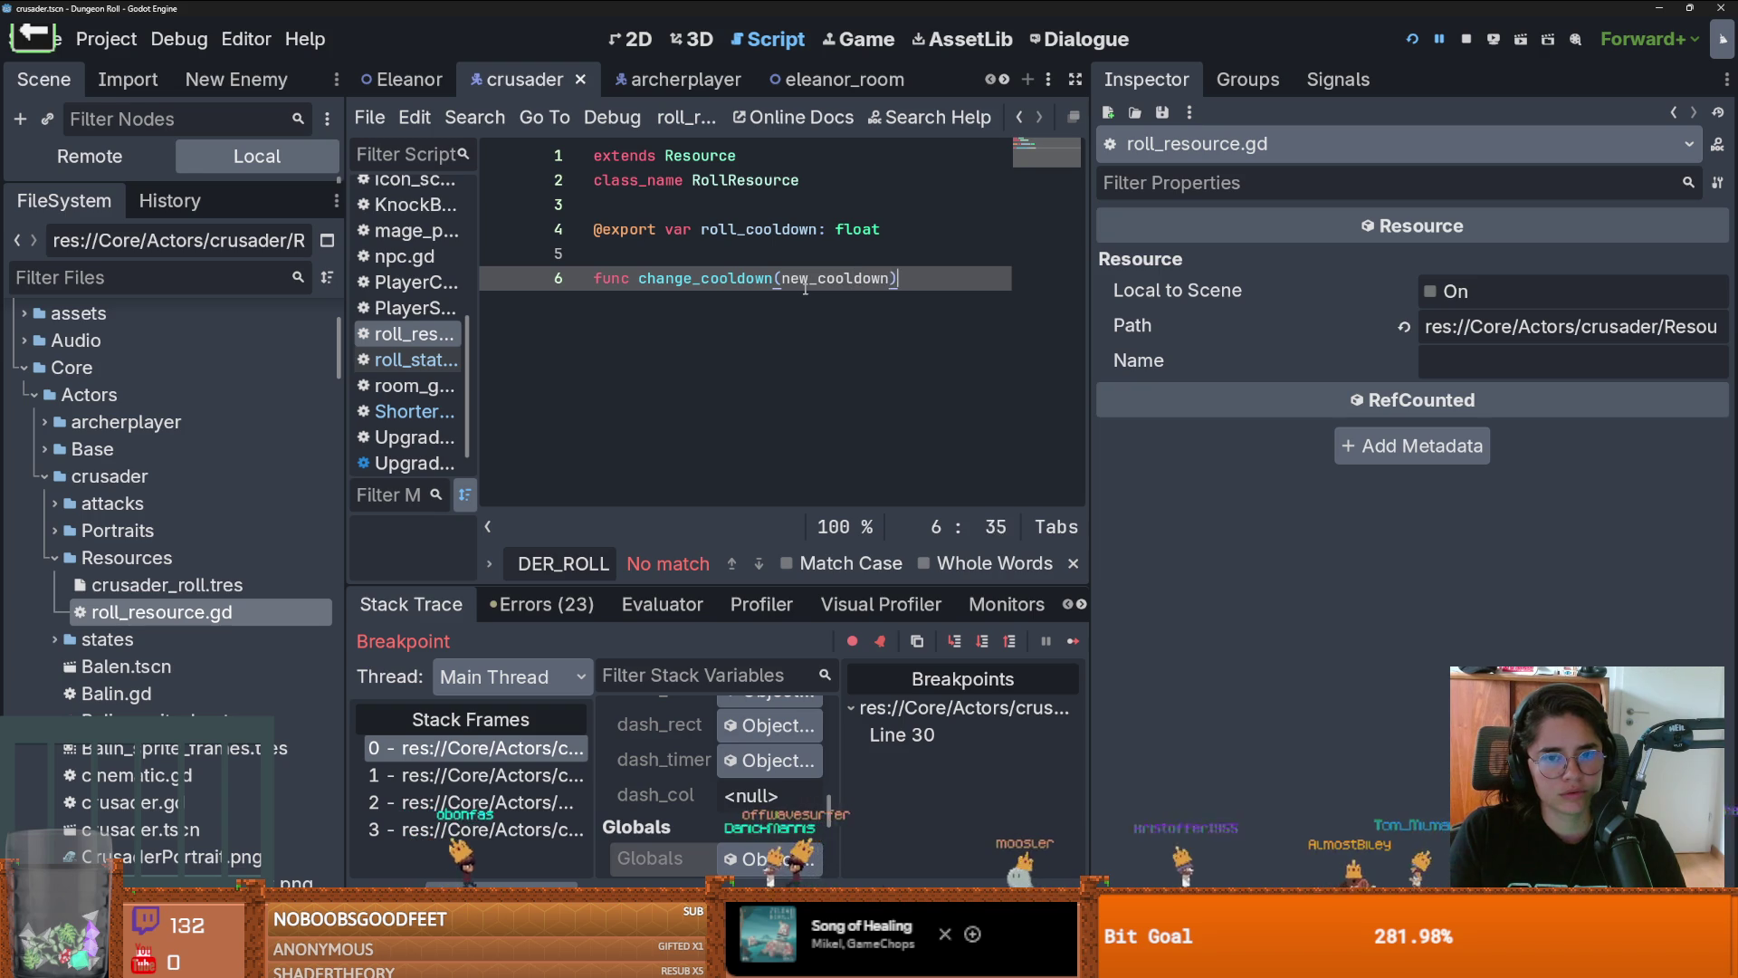
key("Return")
type("rool")
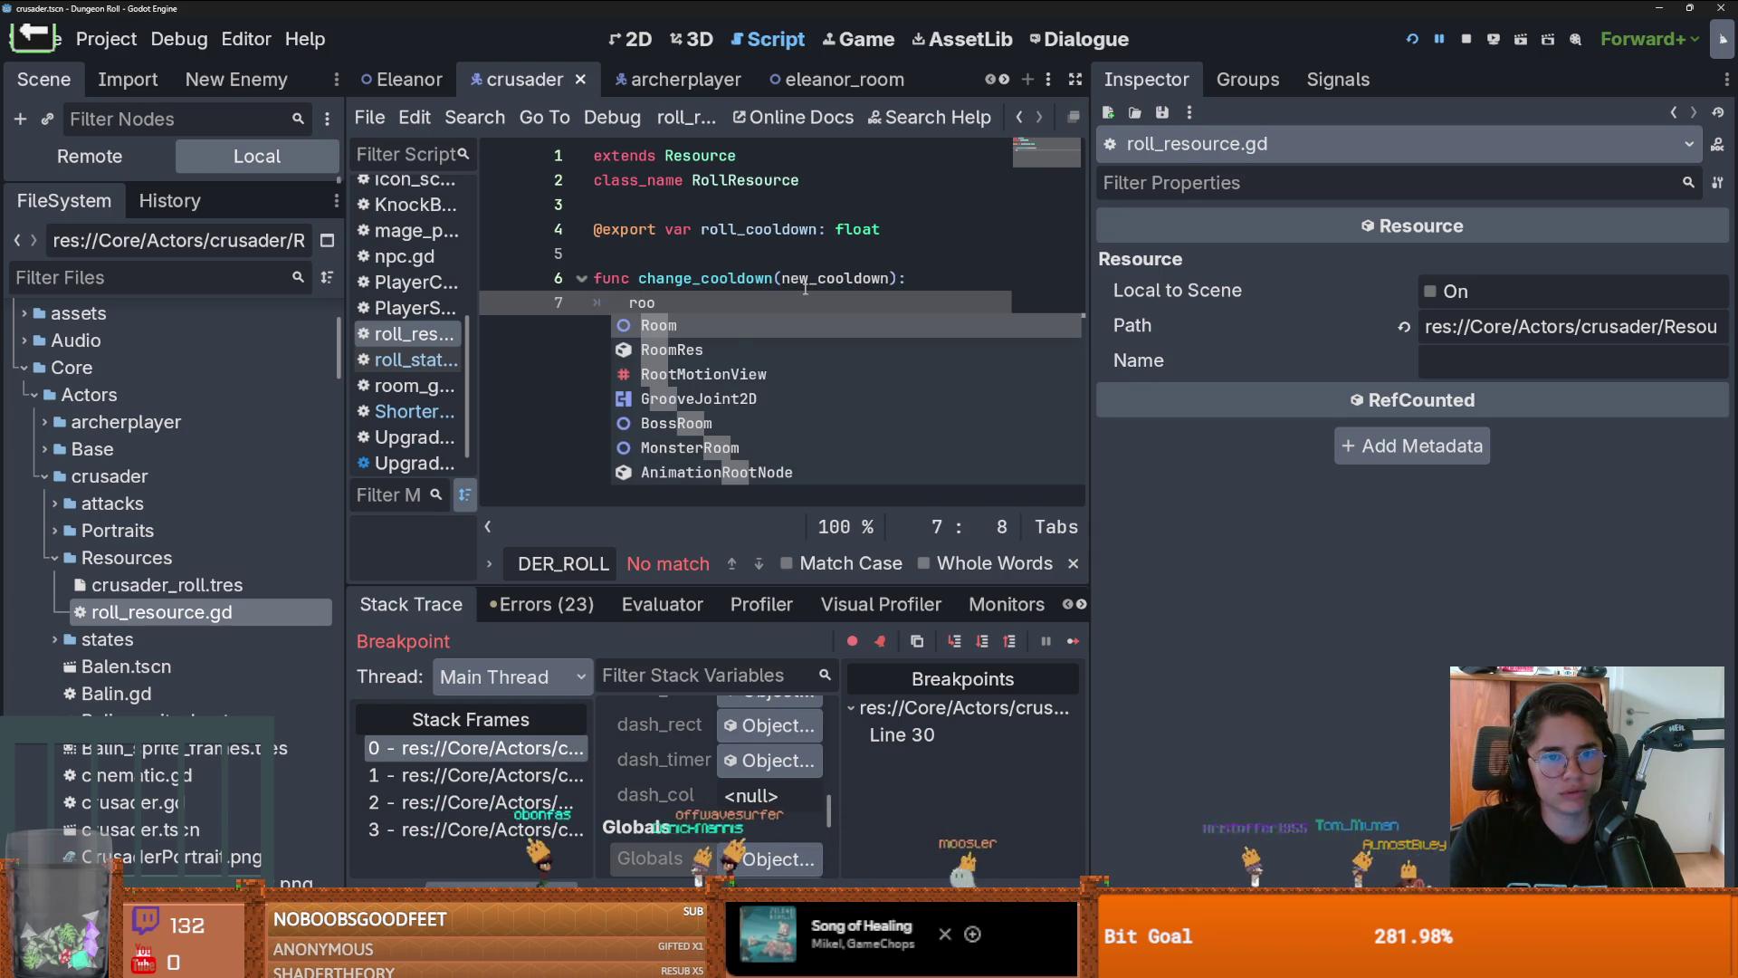
key("BackSpace")
key("BackSpace")
type("ll")
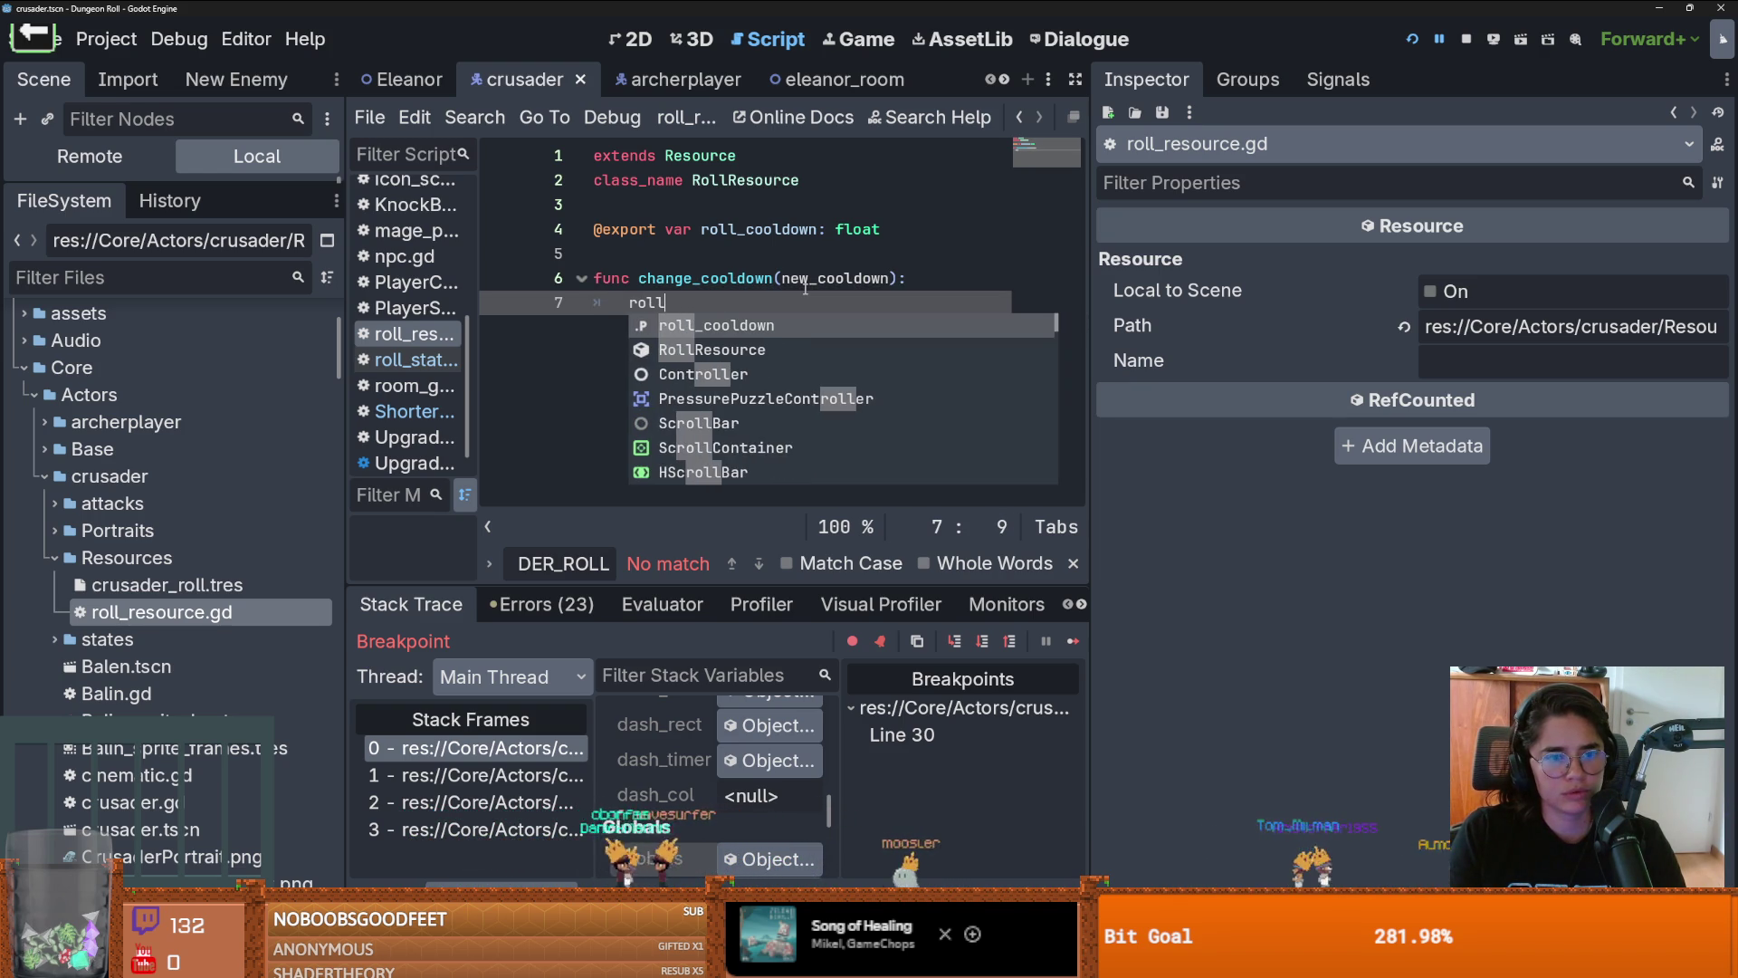
key("Return")
type("= new_cooldown")
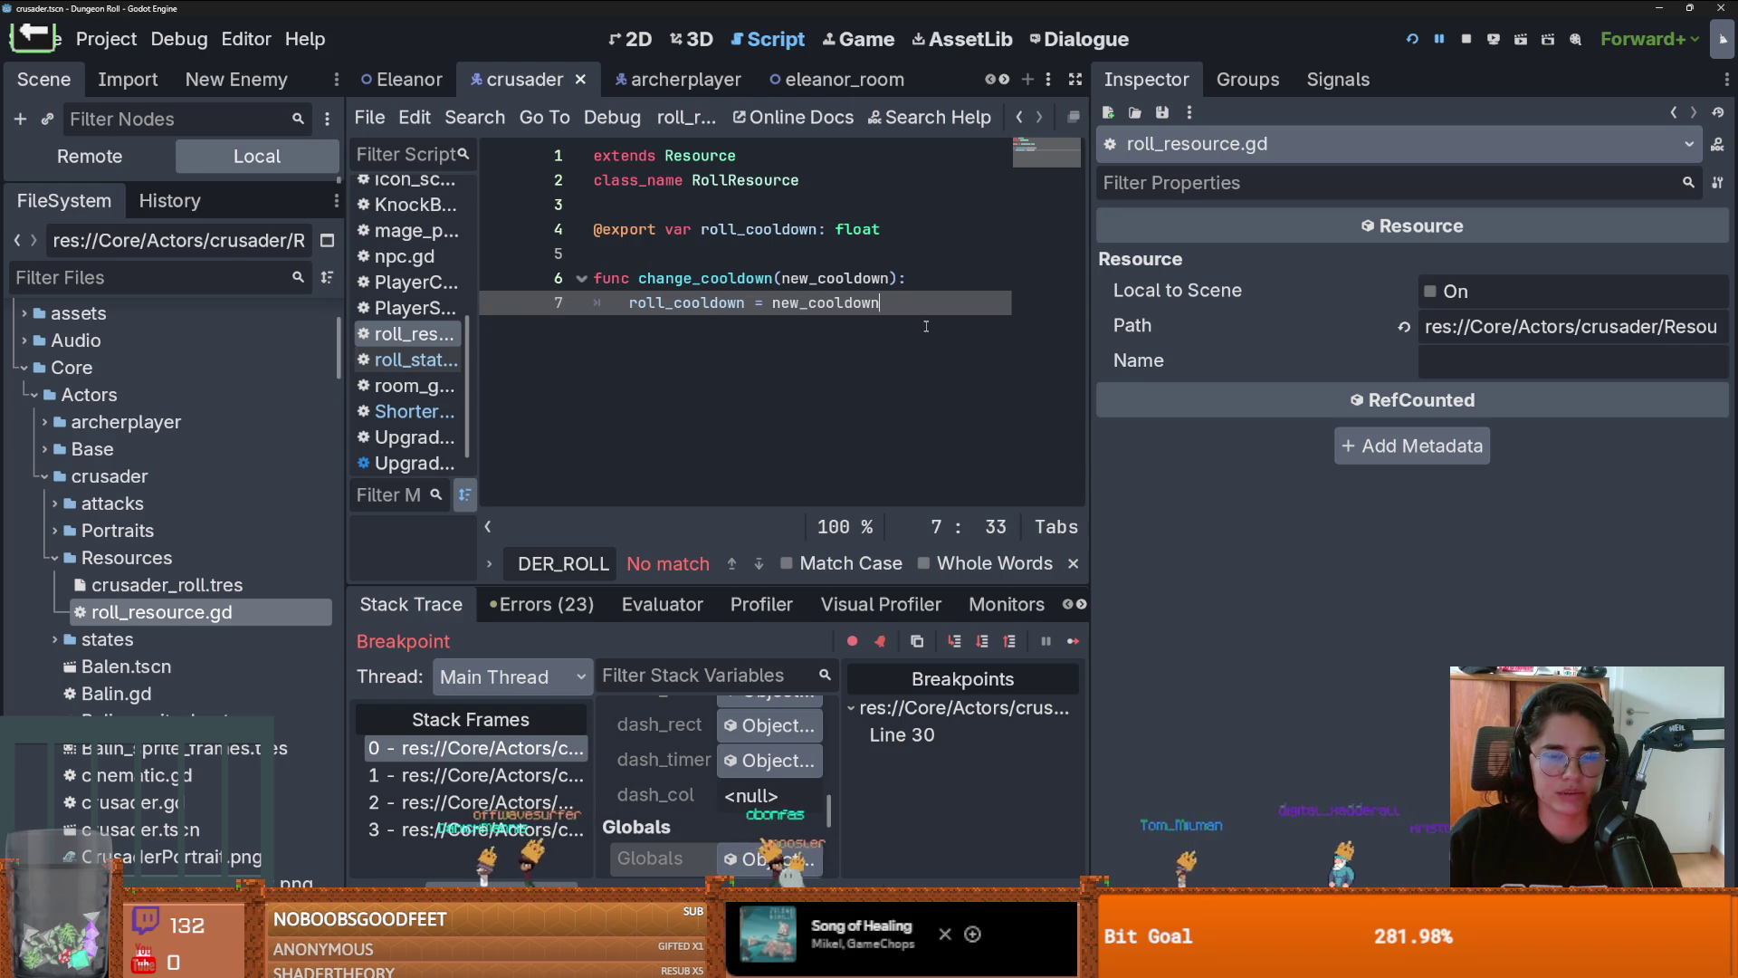
- Copy the change_cooldown(new_cooldown) signature and reopen ShorterDashInterval.gd
left_click_drag(899, 278, 637, 278)
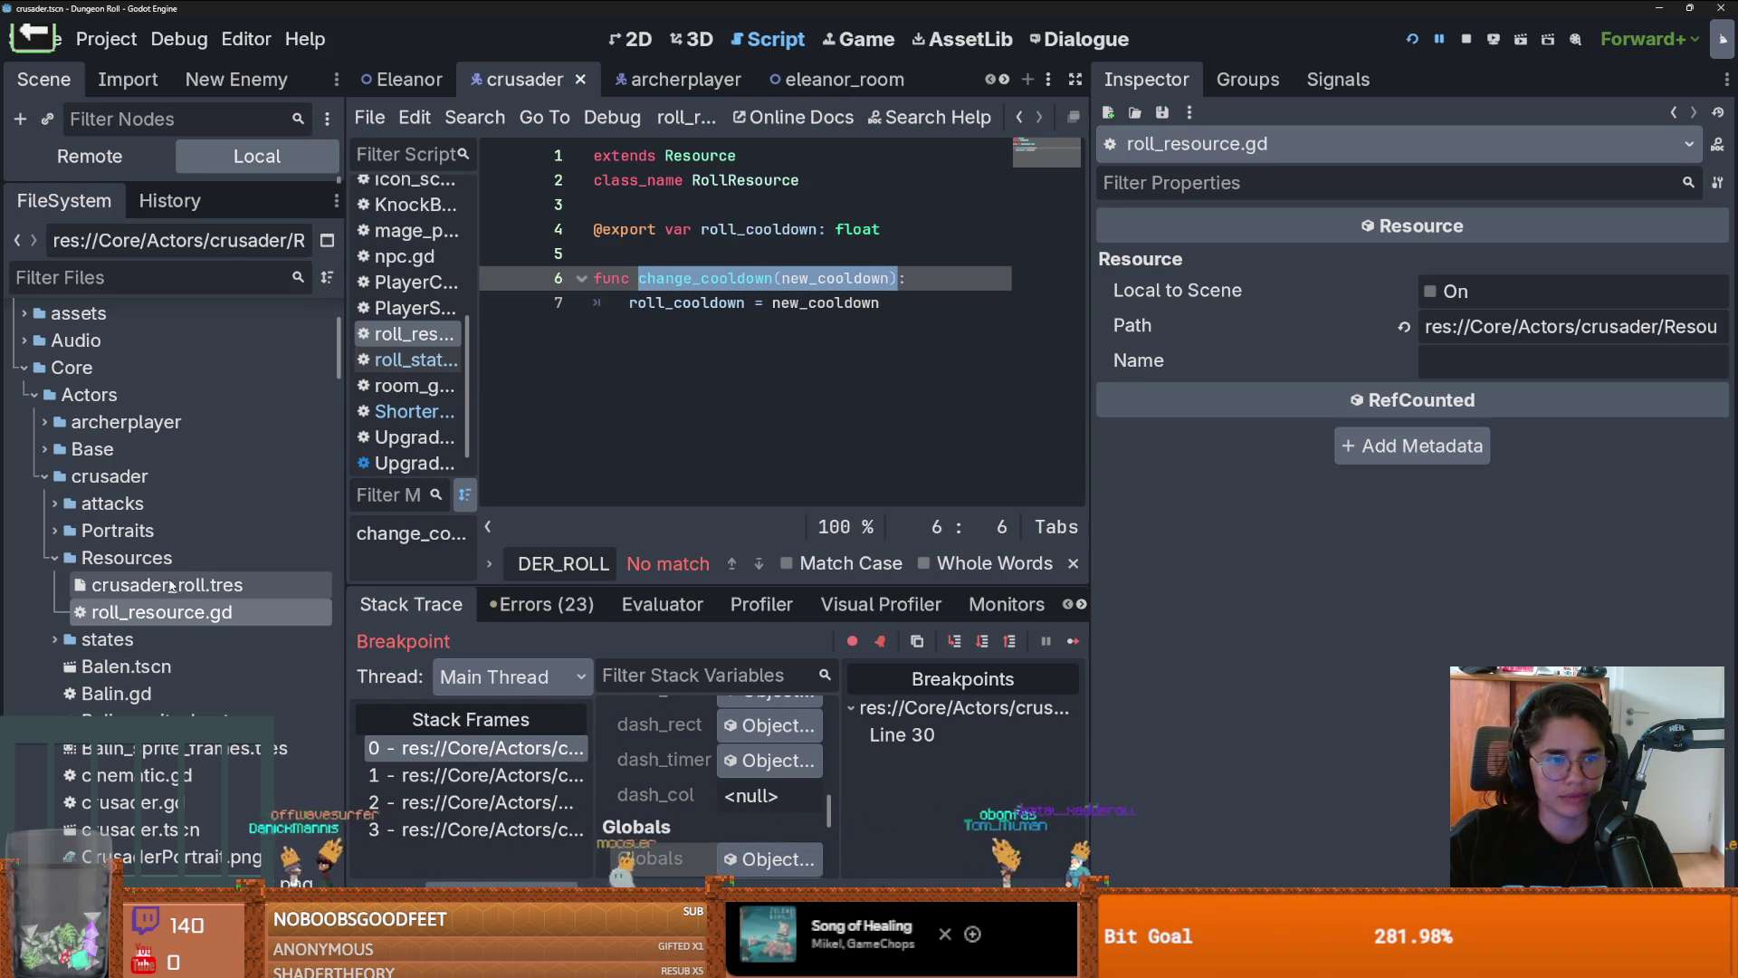
scroll(181, 719, "down", 3)
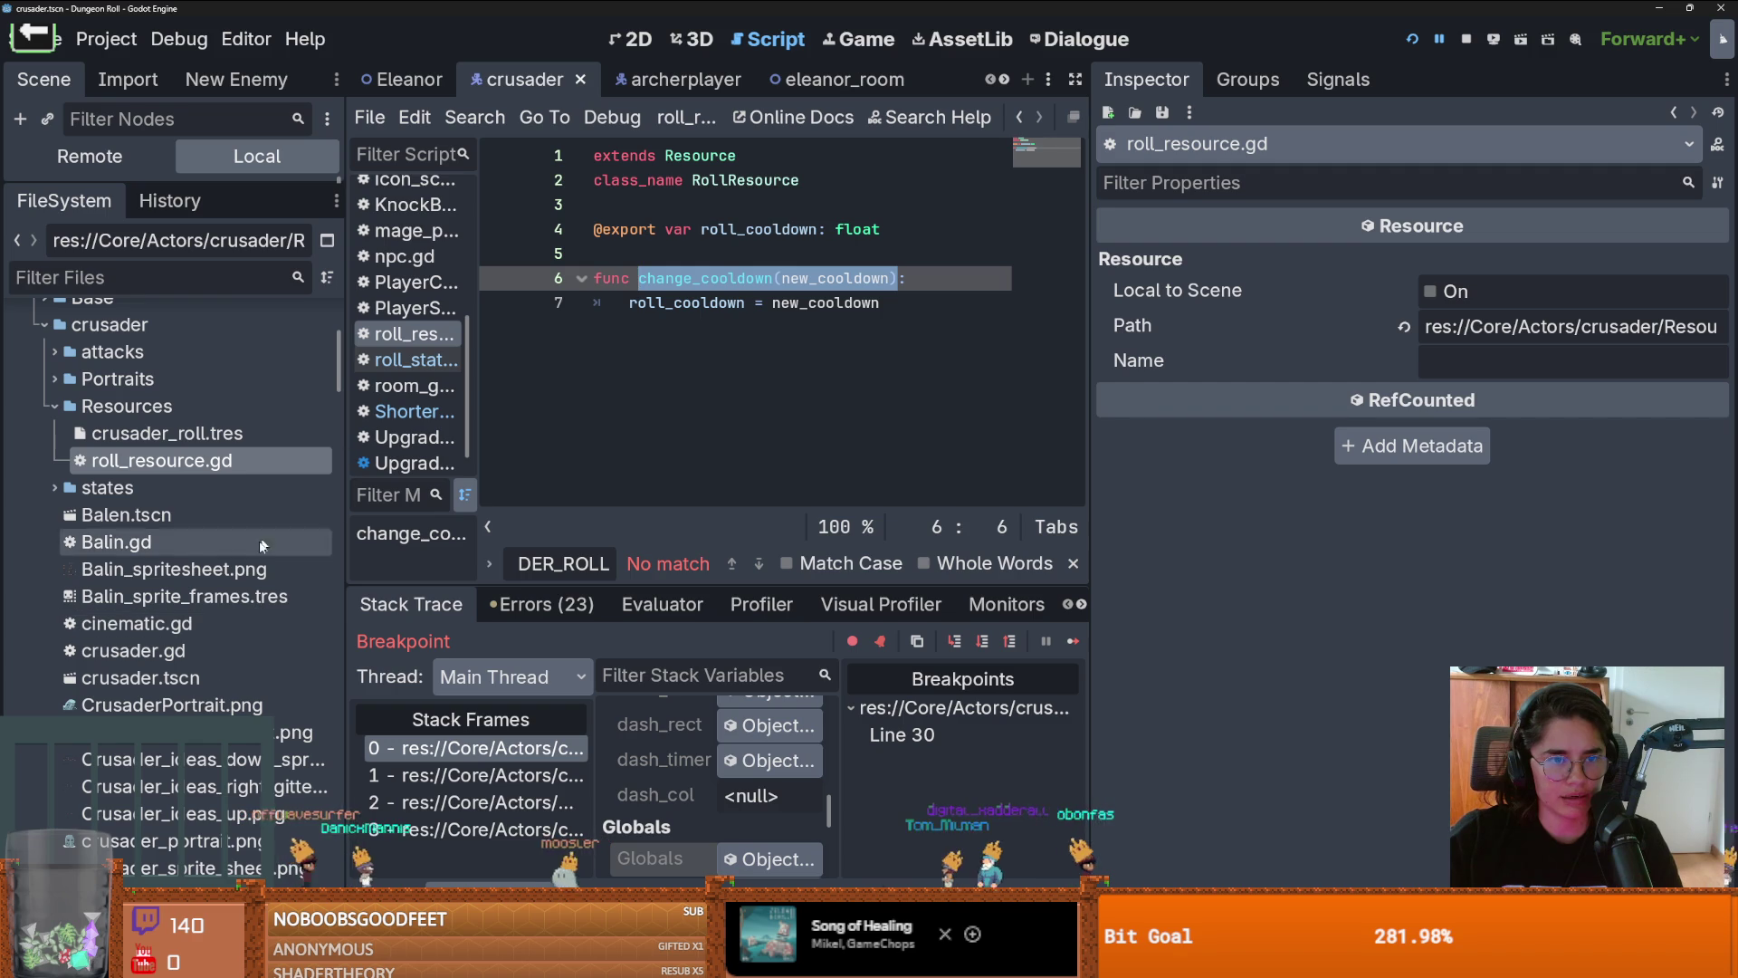
left_click_drag(478, 376, 505, 376)
scroll(443, 377, "up", 4)
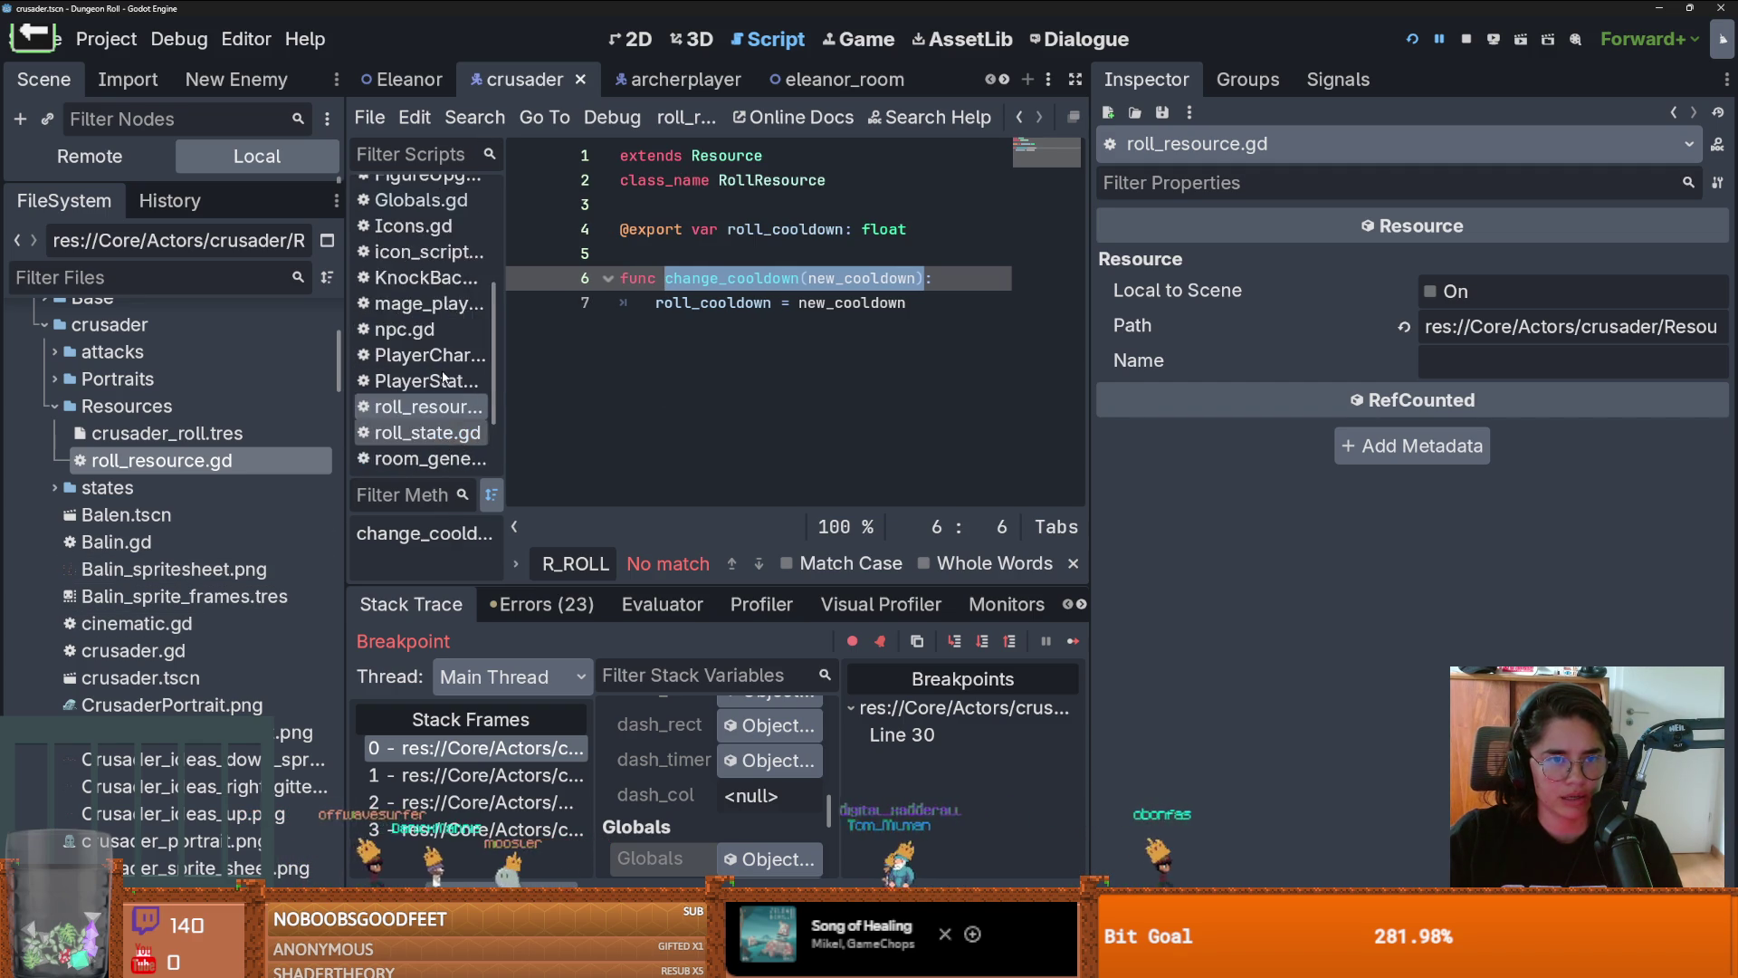
scroll(444, 376, "up", 2)
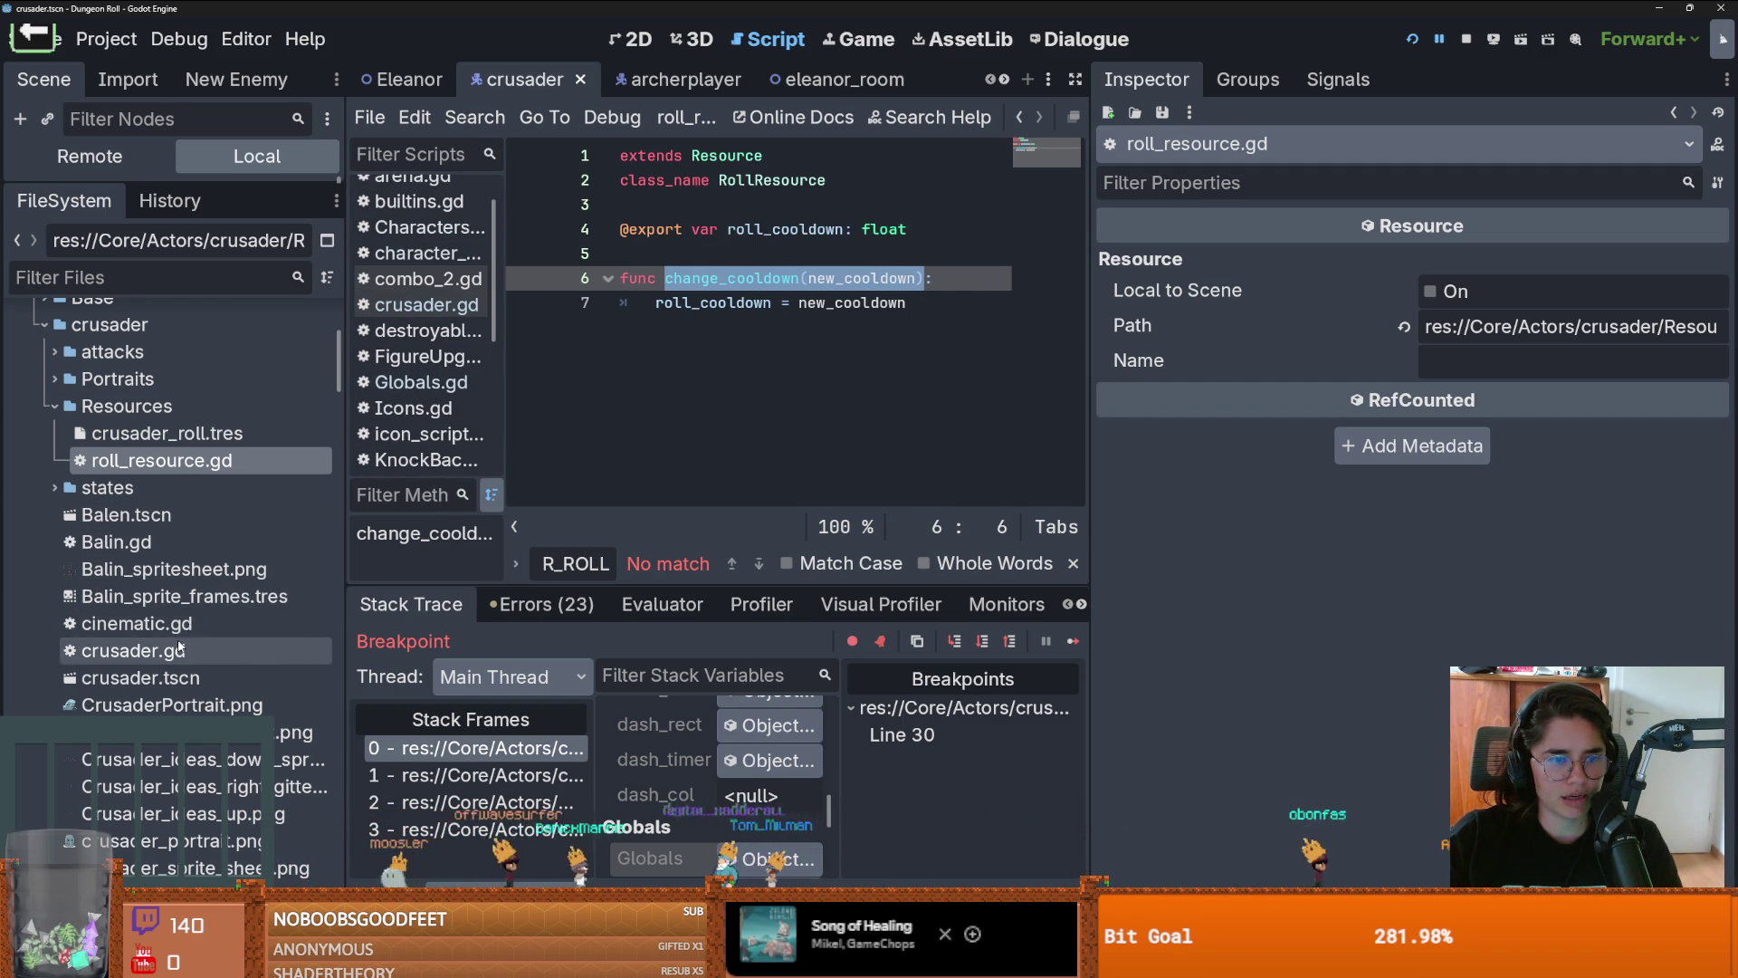
scroll(172, 661, "down", 7)
scroll(176, 634, "down", 7)
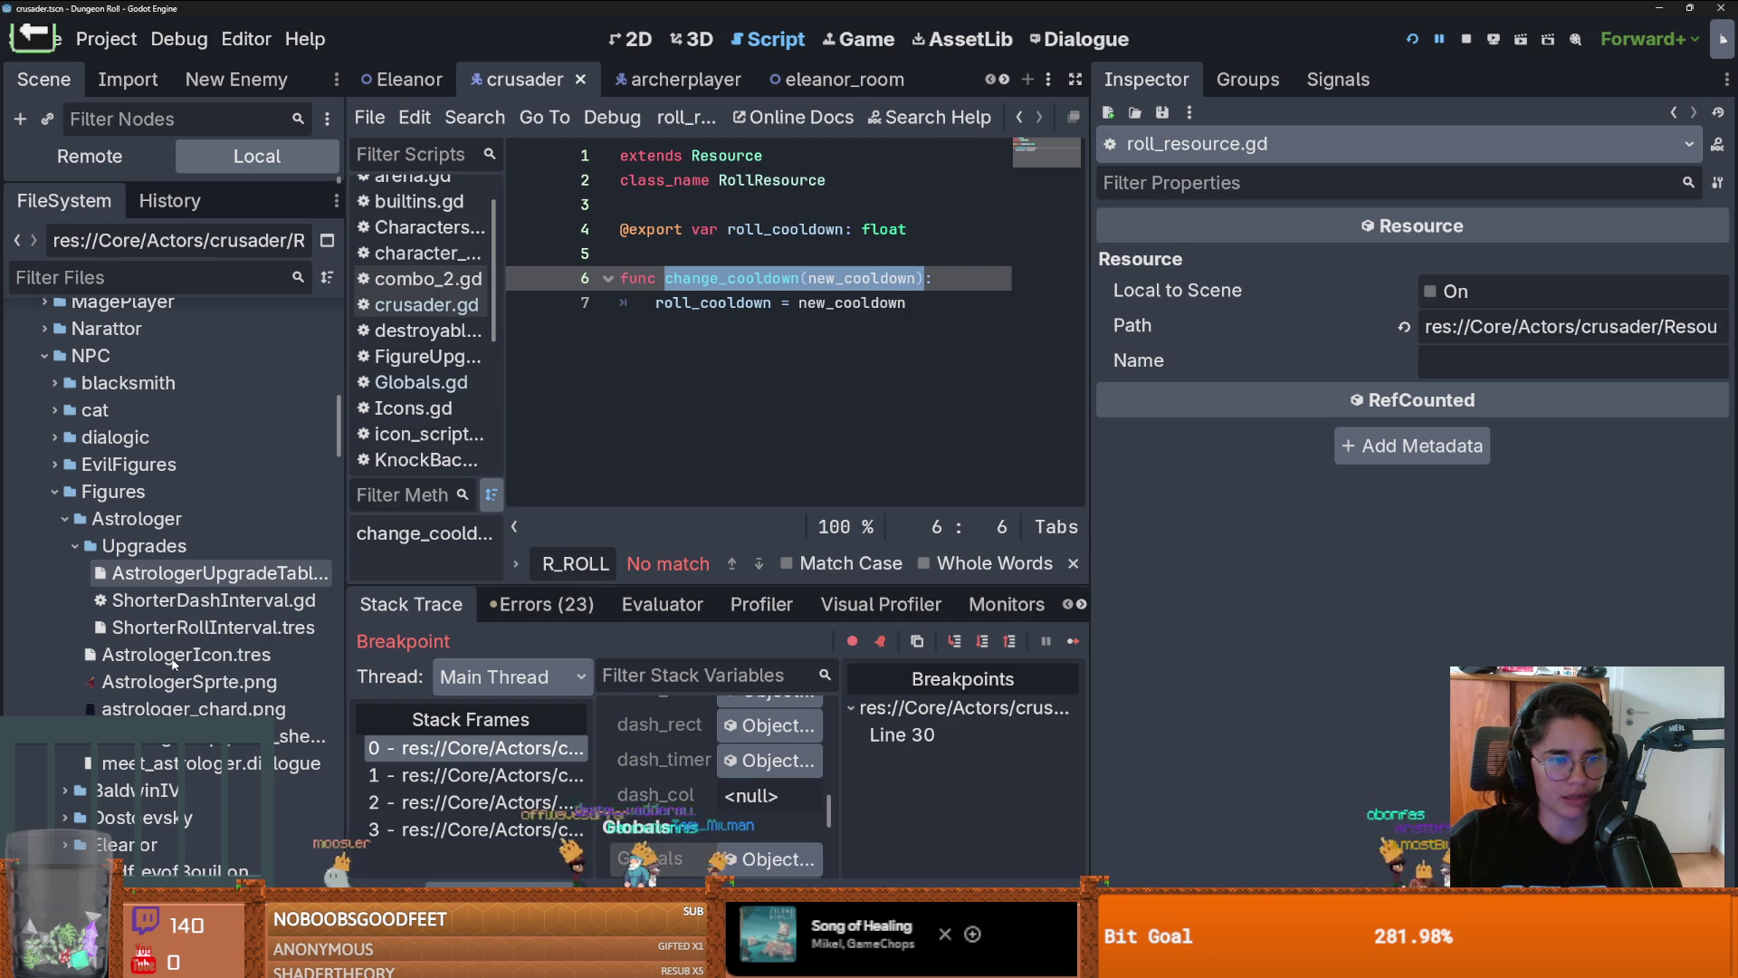
double_click(186, 598)
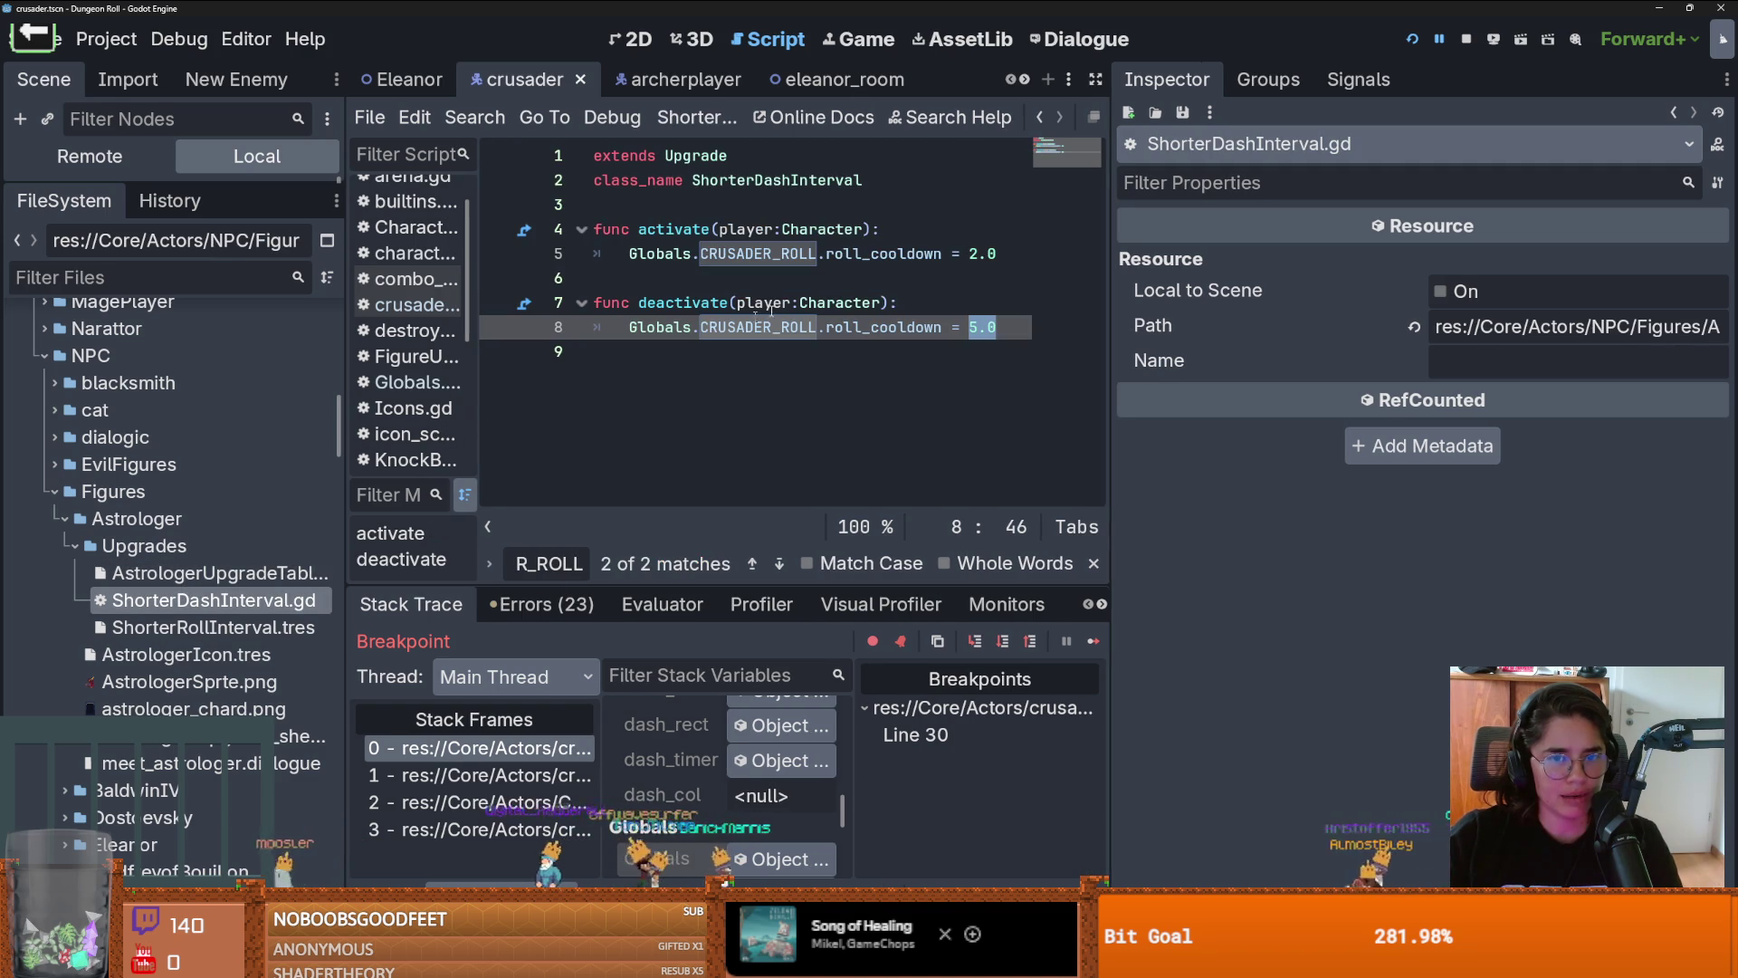
- Replace both roll_cooldown assignments with change_cooldown(2.0) and change_cooldown(5.0) calls, and save
left_click_drag(1111, 268, 1405, 267)
left_click_drag(851, 253, 1021, 254)
type("change_cooldown(new_cooldown)")
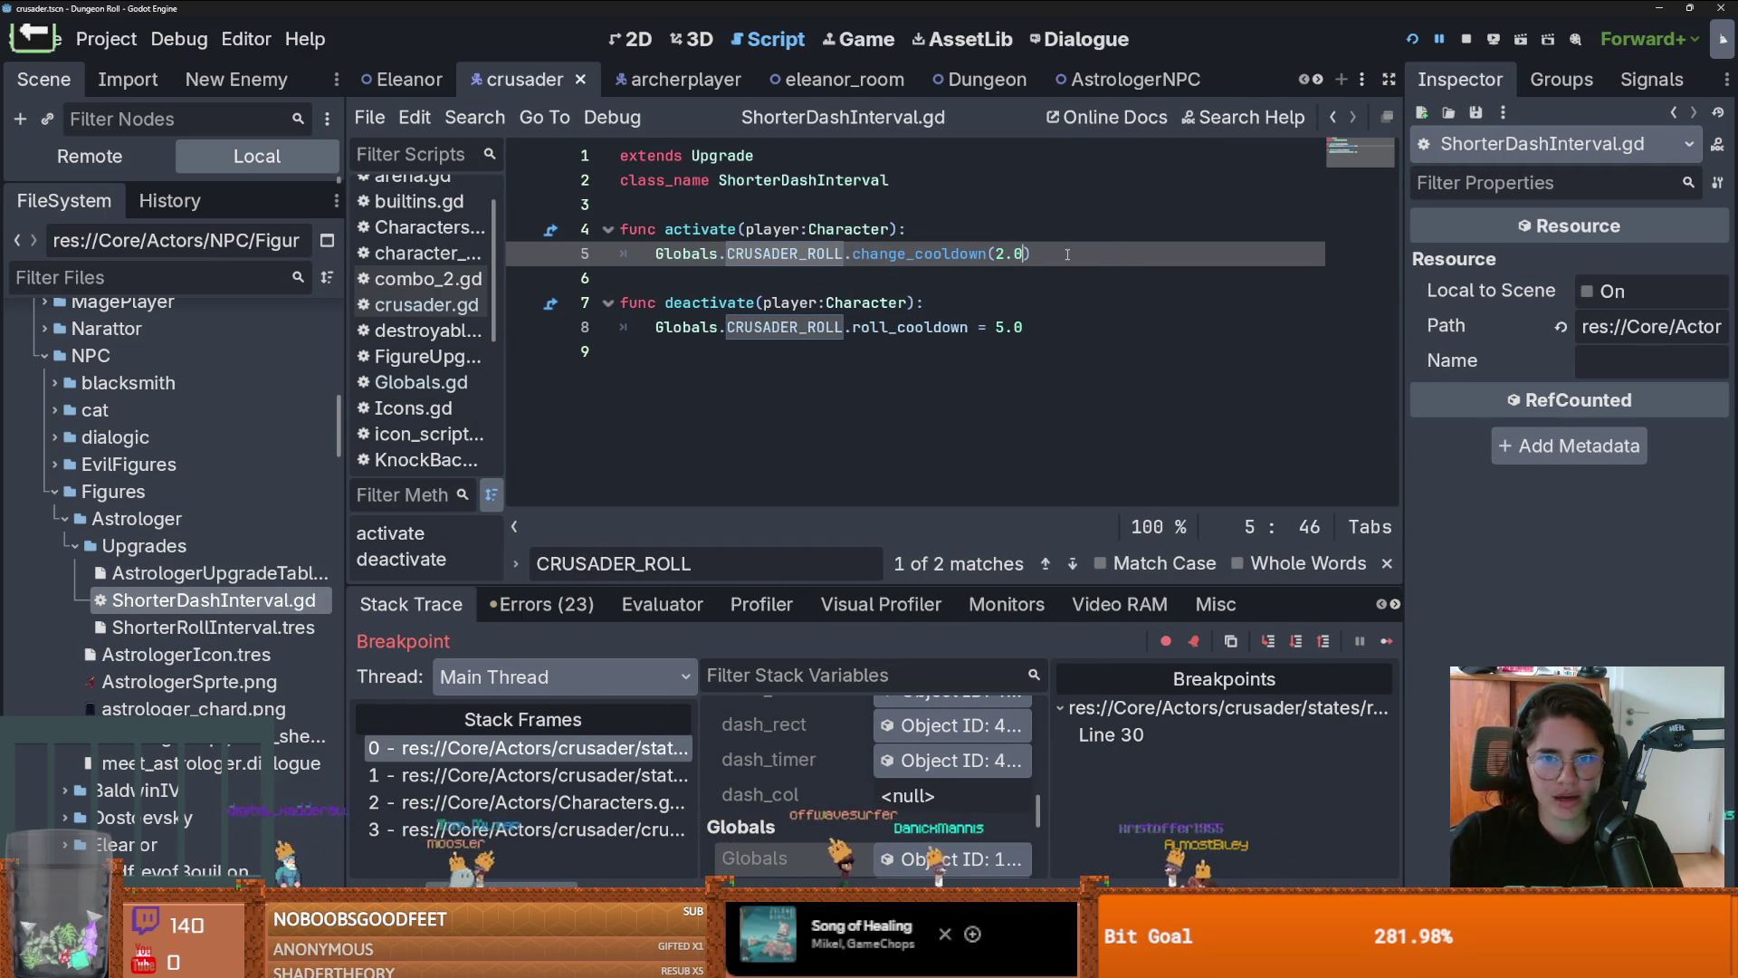
key("ctrl+c")
left_click_drag(1023, 327, 851, 327)
key("ctrl+v")
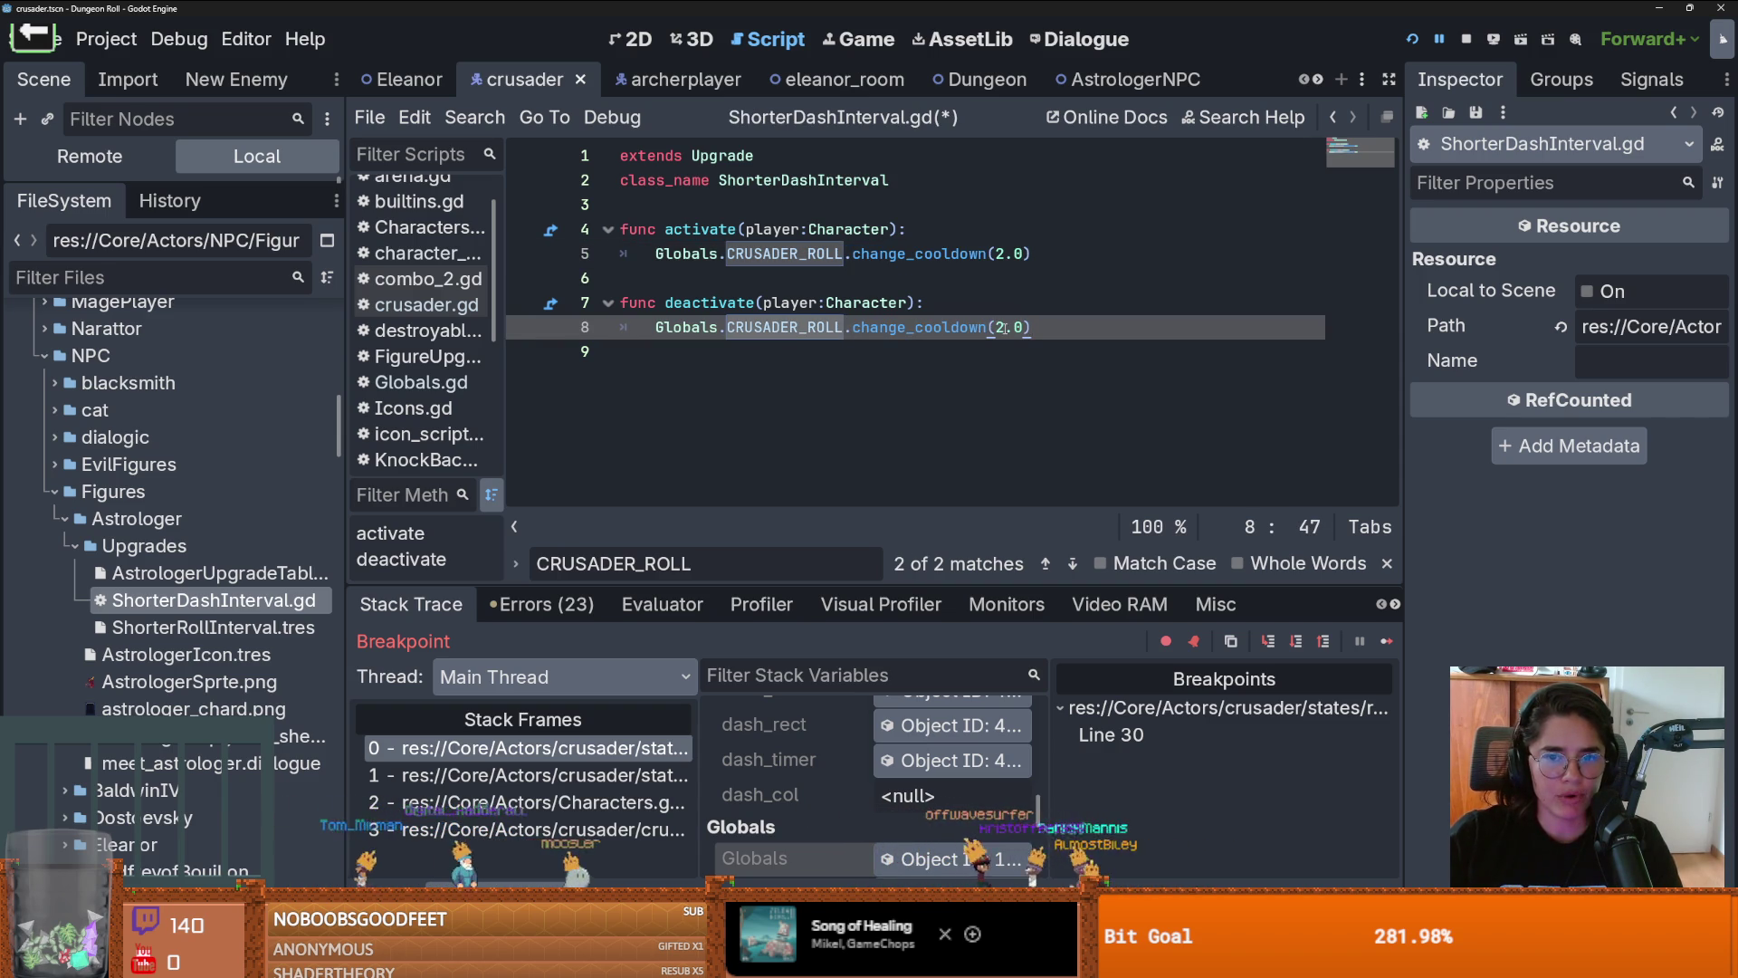
key("ctrl+s")
- Highlight the change_cooldown uses and run the game to test
left_click(956, 274)
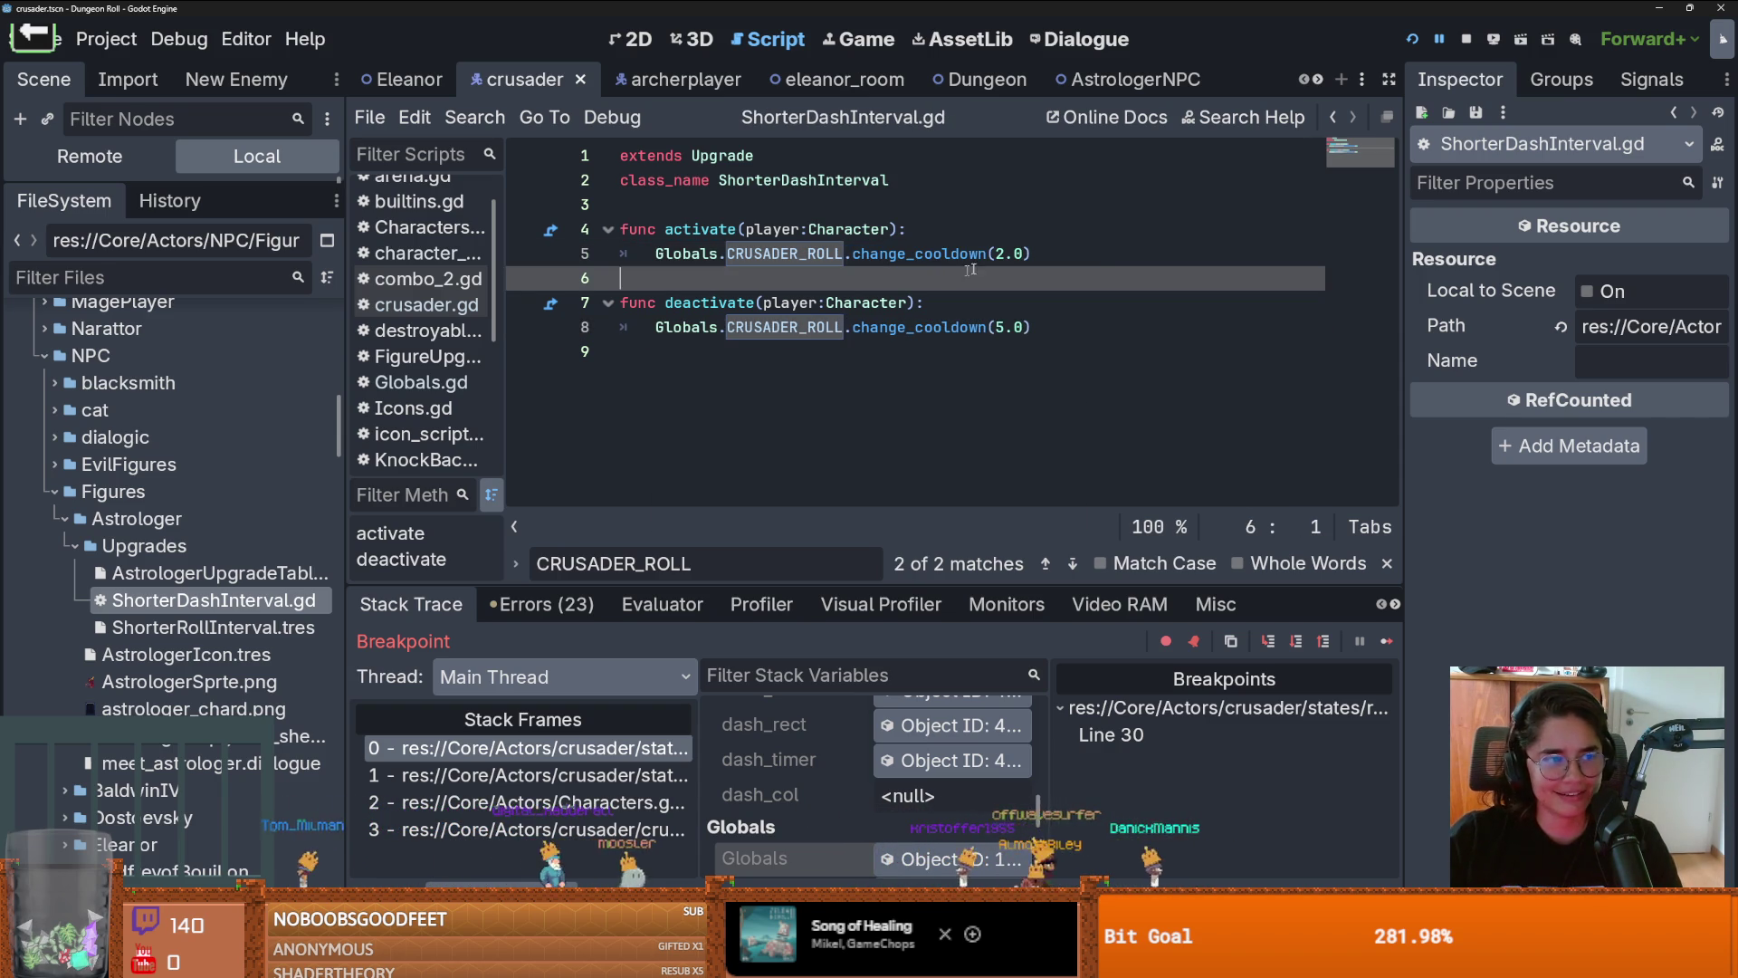
double_click(977, 253)
left_click(1409, 38)
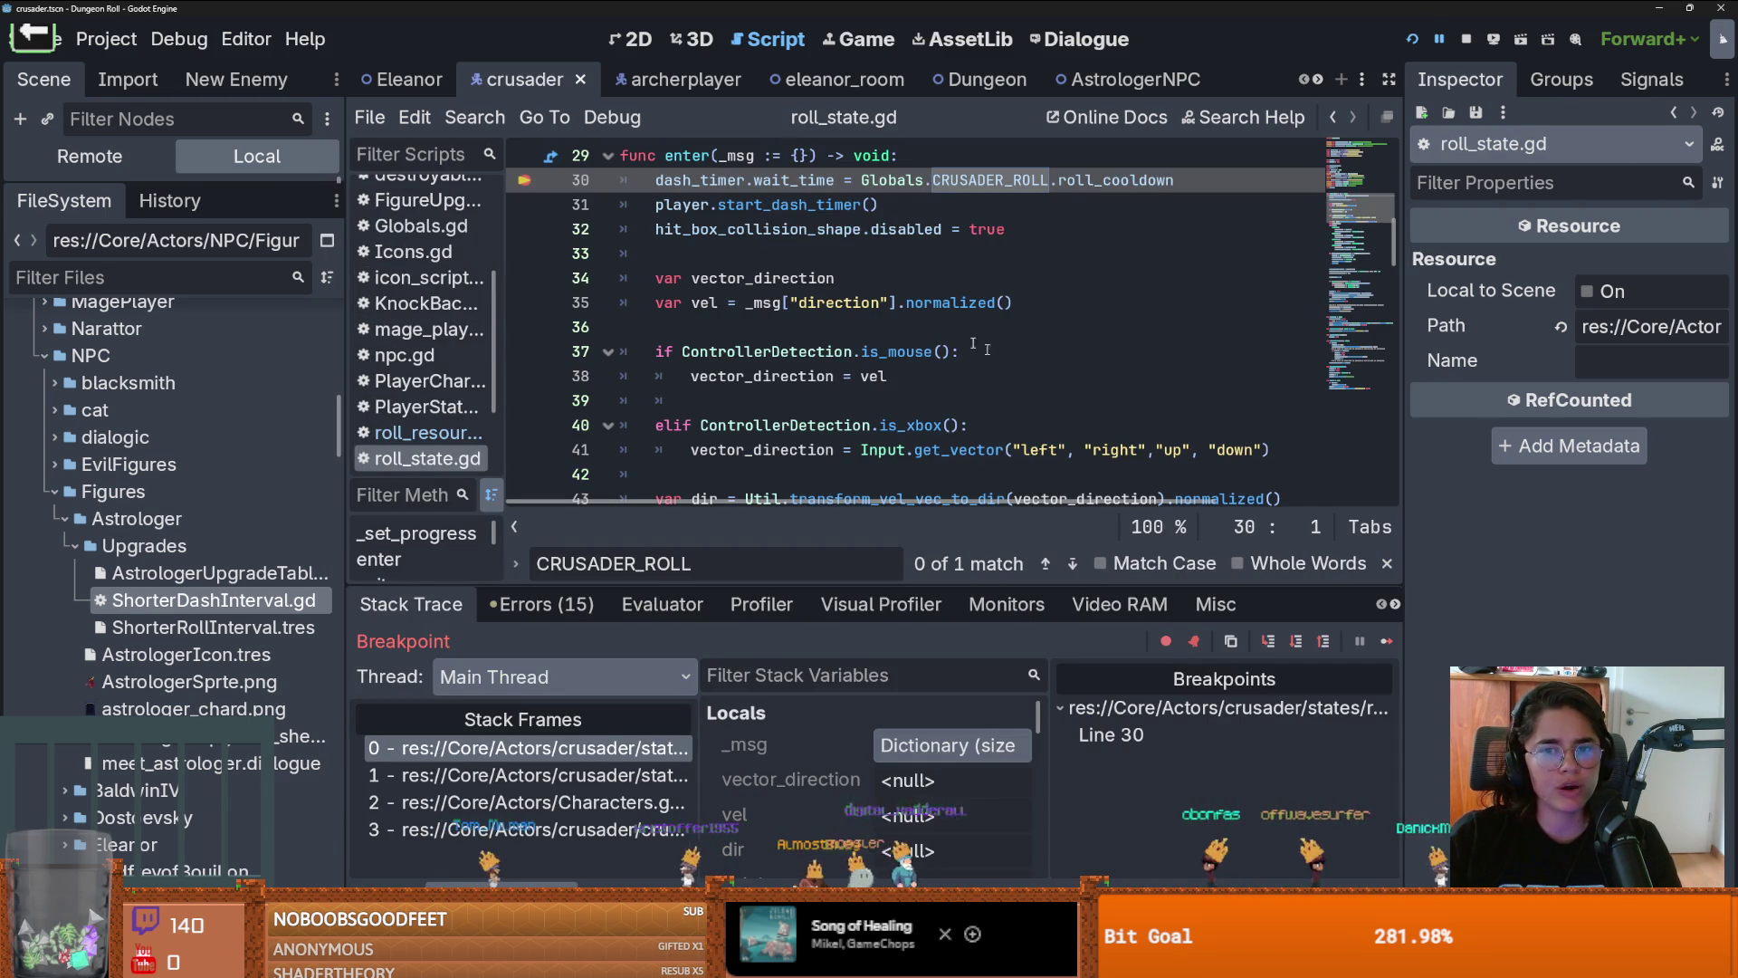
- Resume, enter the Astrologer room, take Faster Roll Cooldown, and roll to hit the breakpoint
left_click(1390, 644)
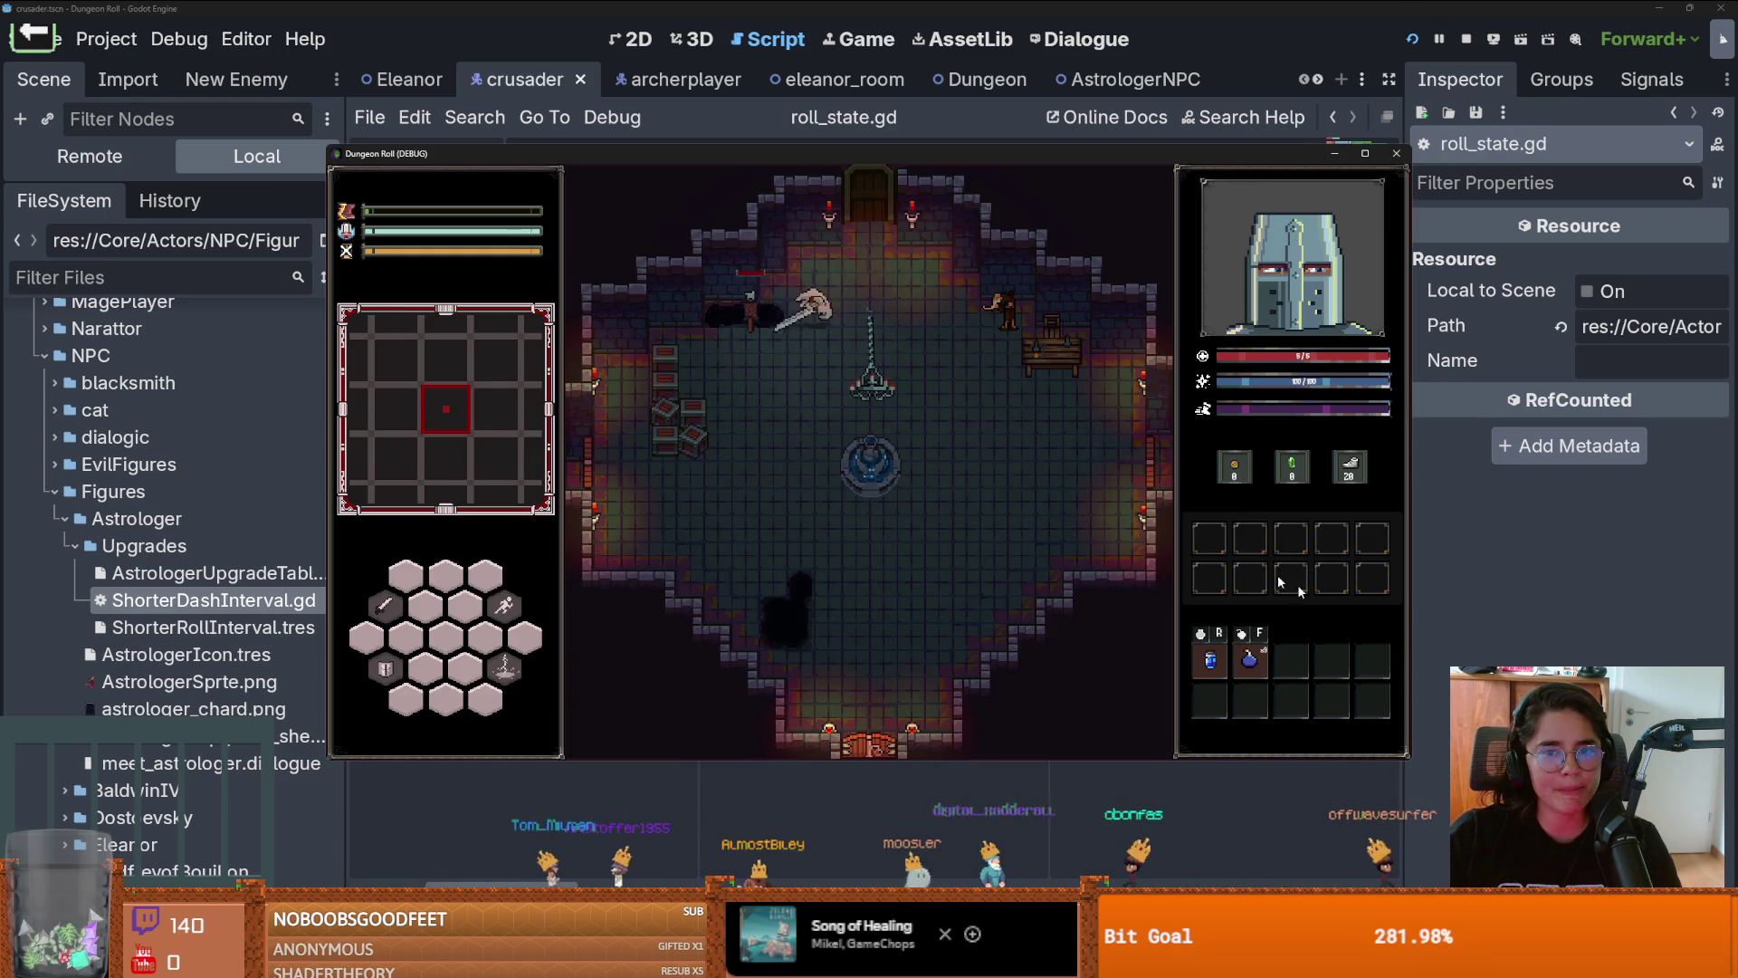
left_click(938, 523)
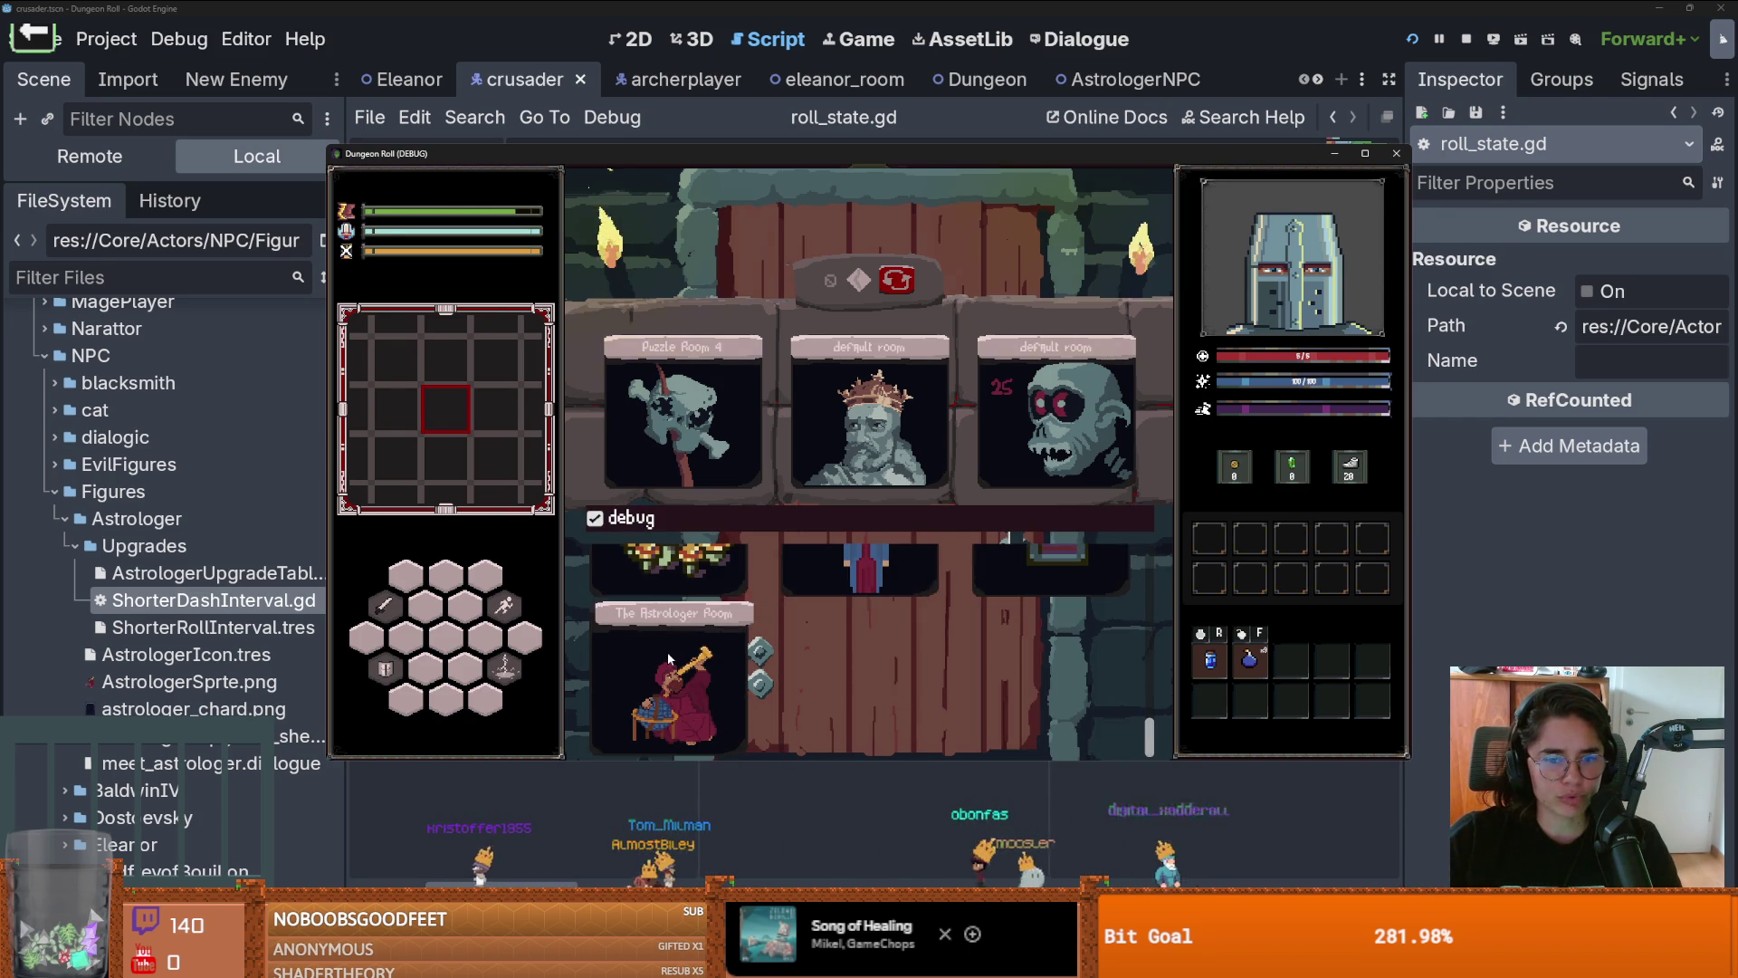
left_click(802, 605)
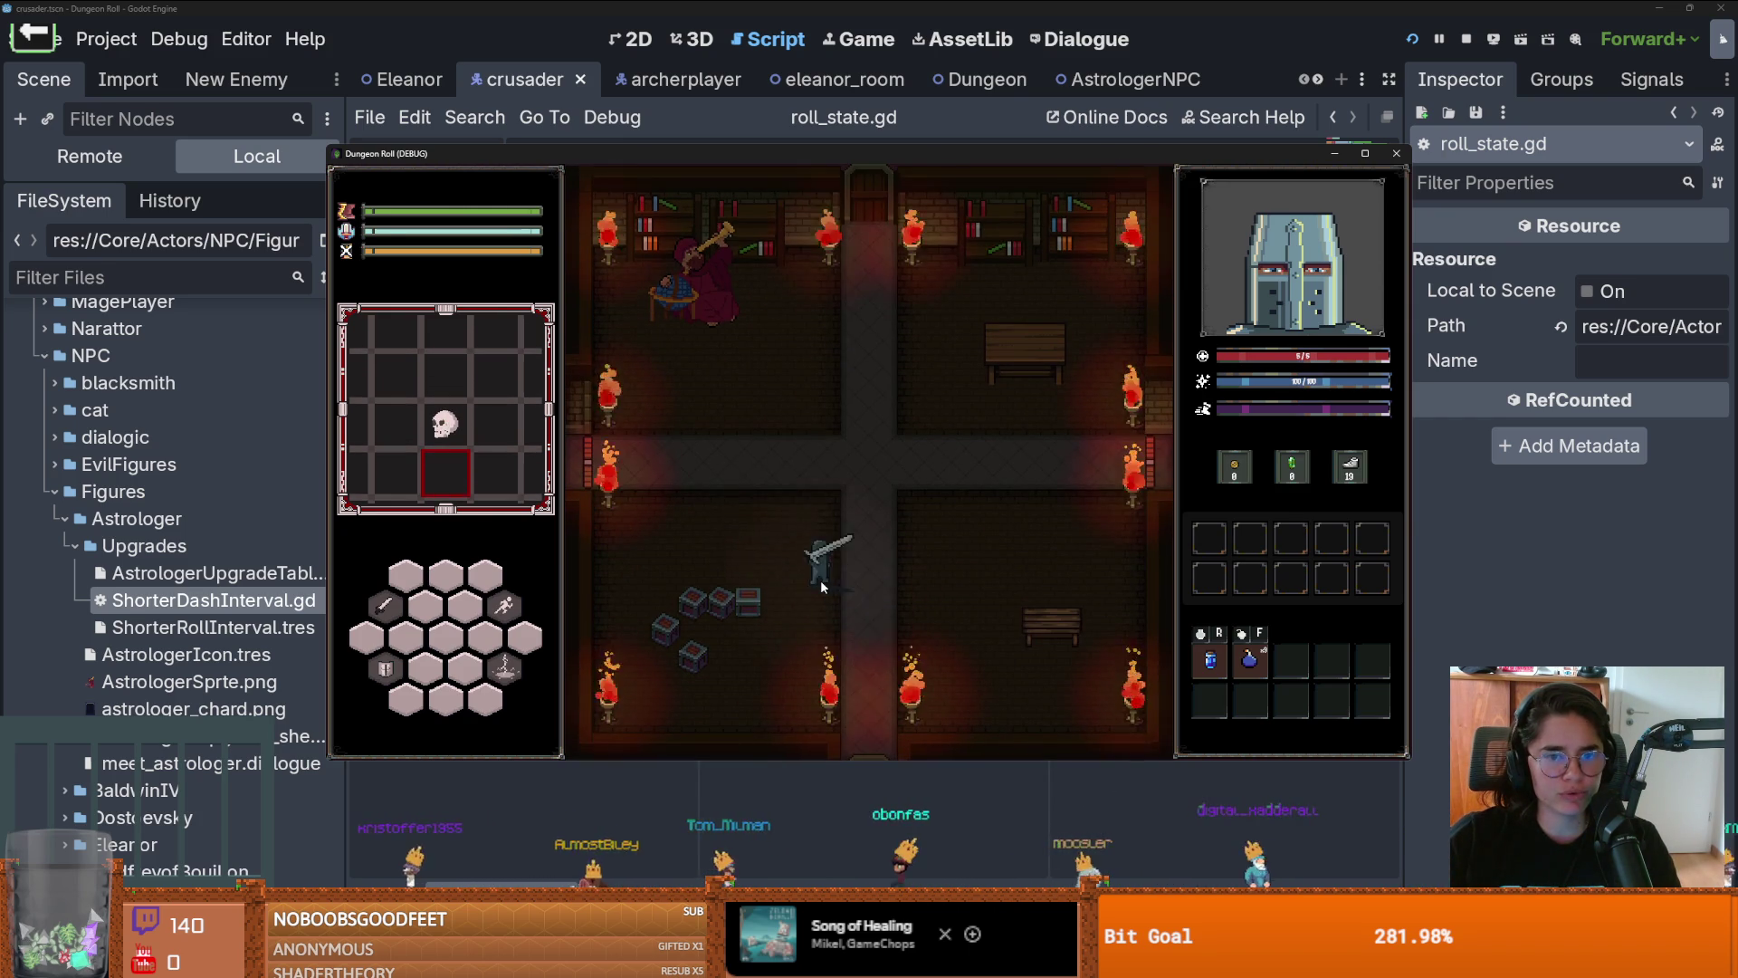
key("w")
key("a")
key("e")
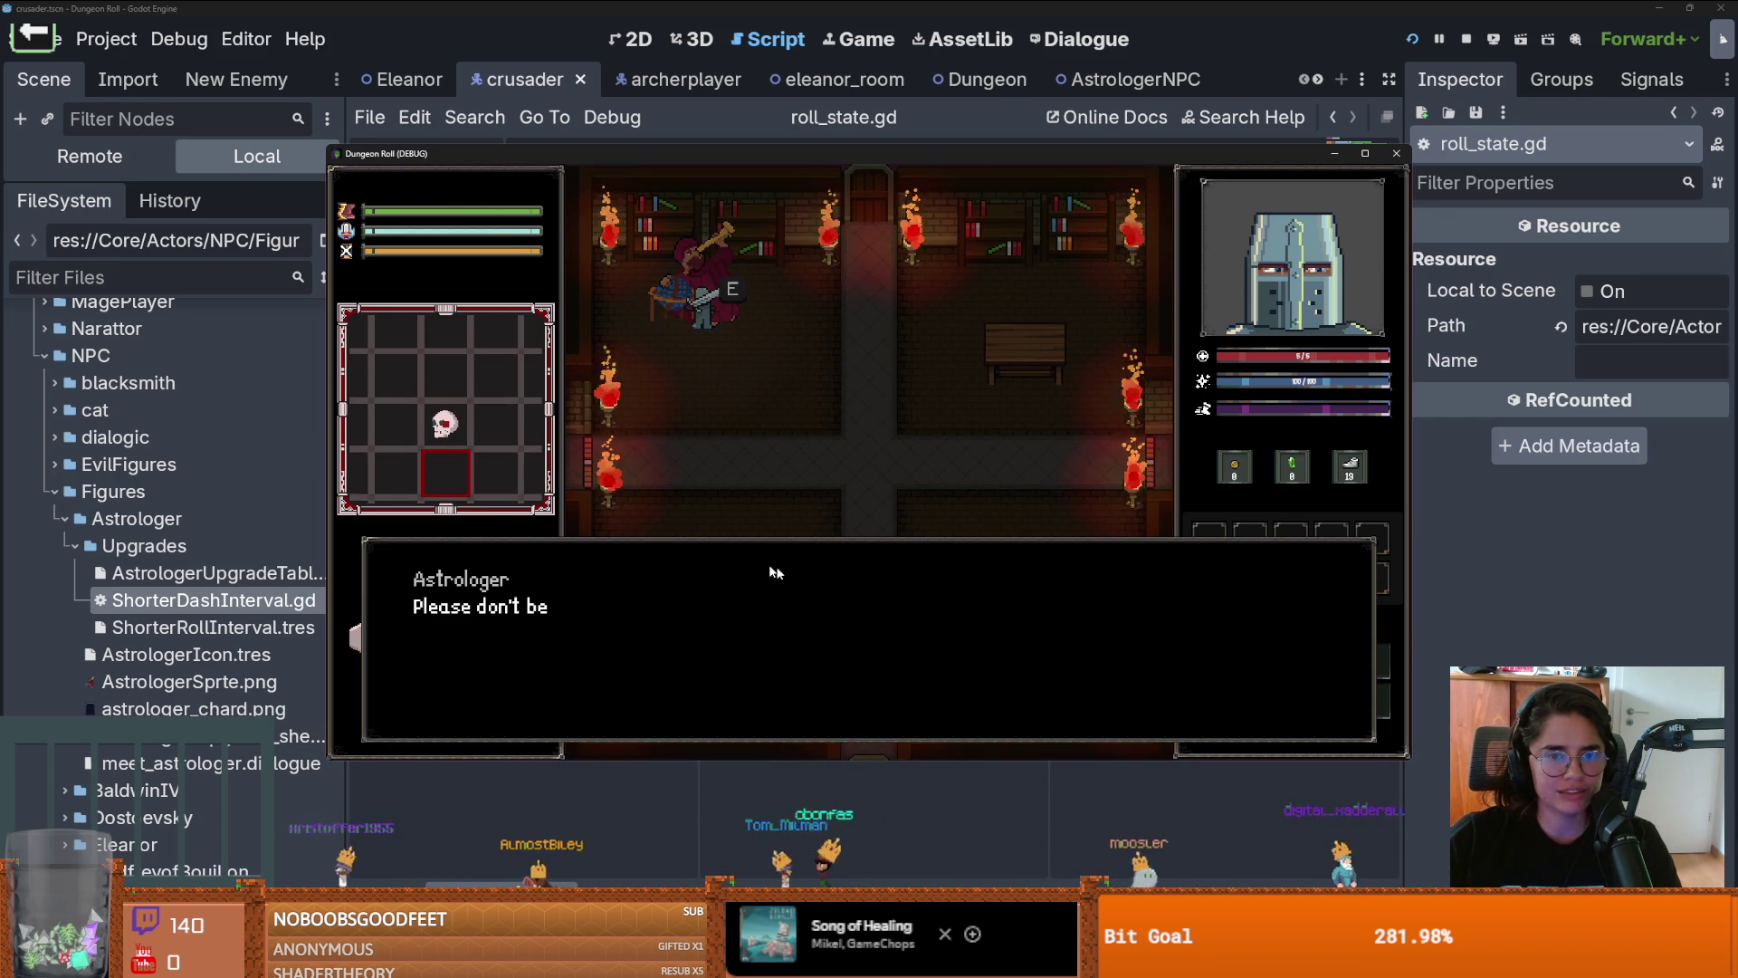
left_click(771, 466)
left_click(714, 579)
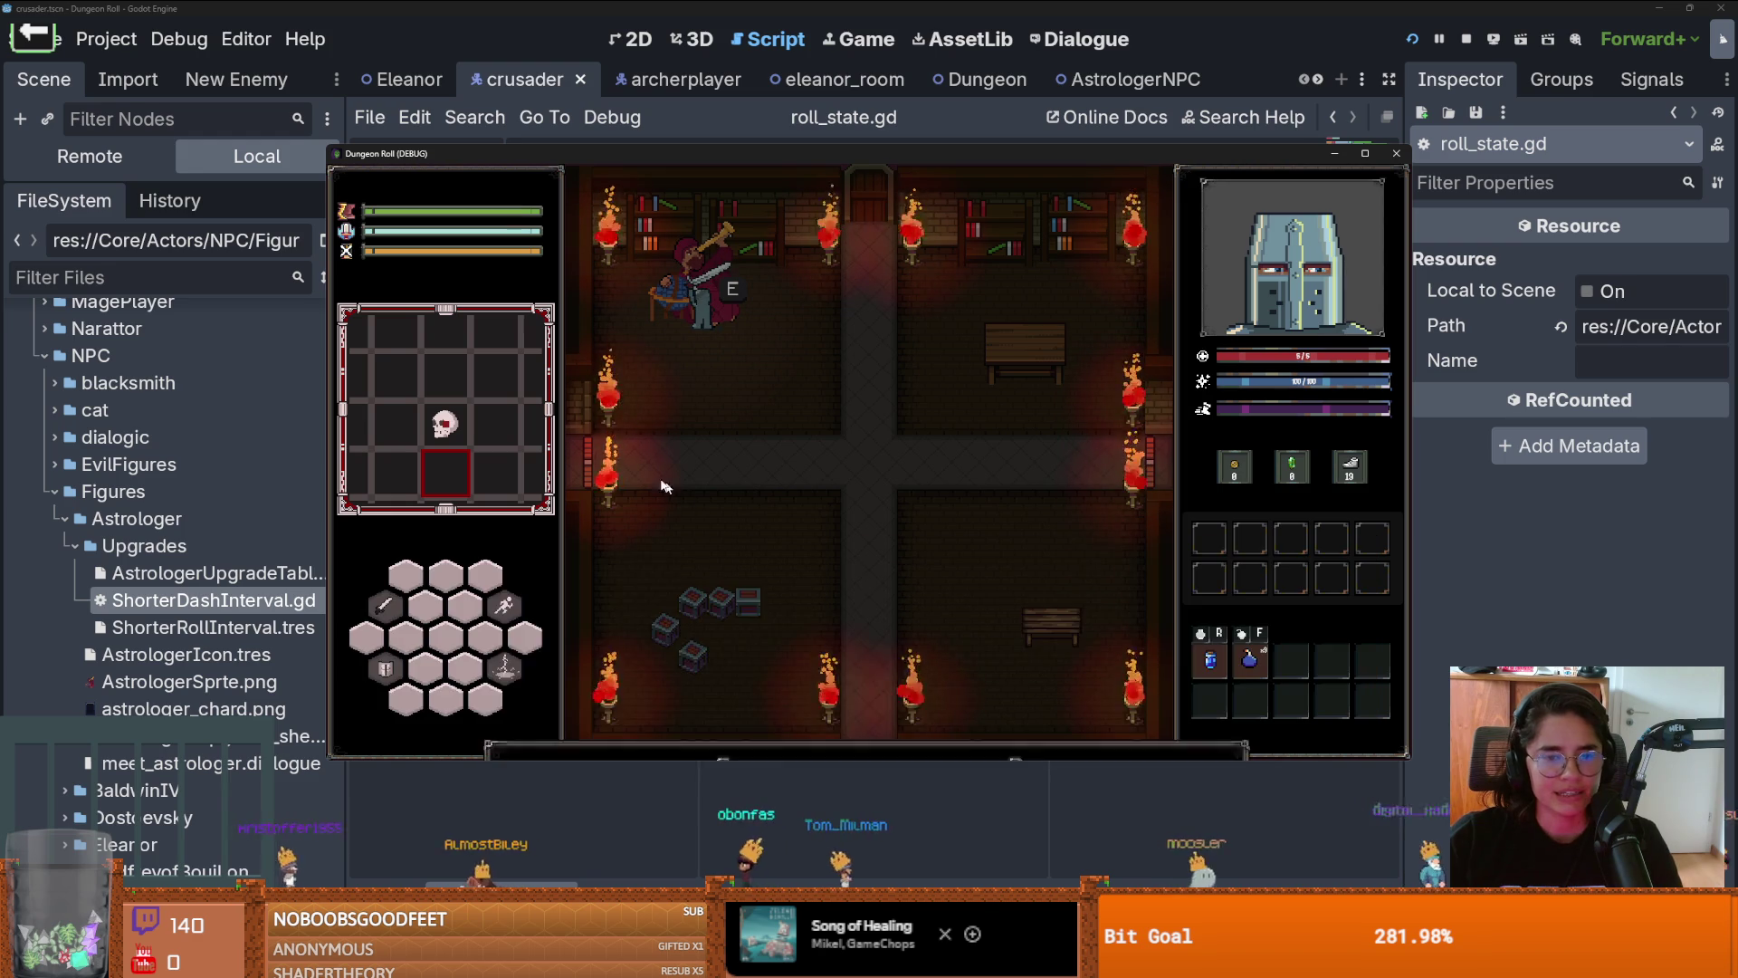
key("Escape")
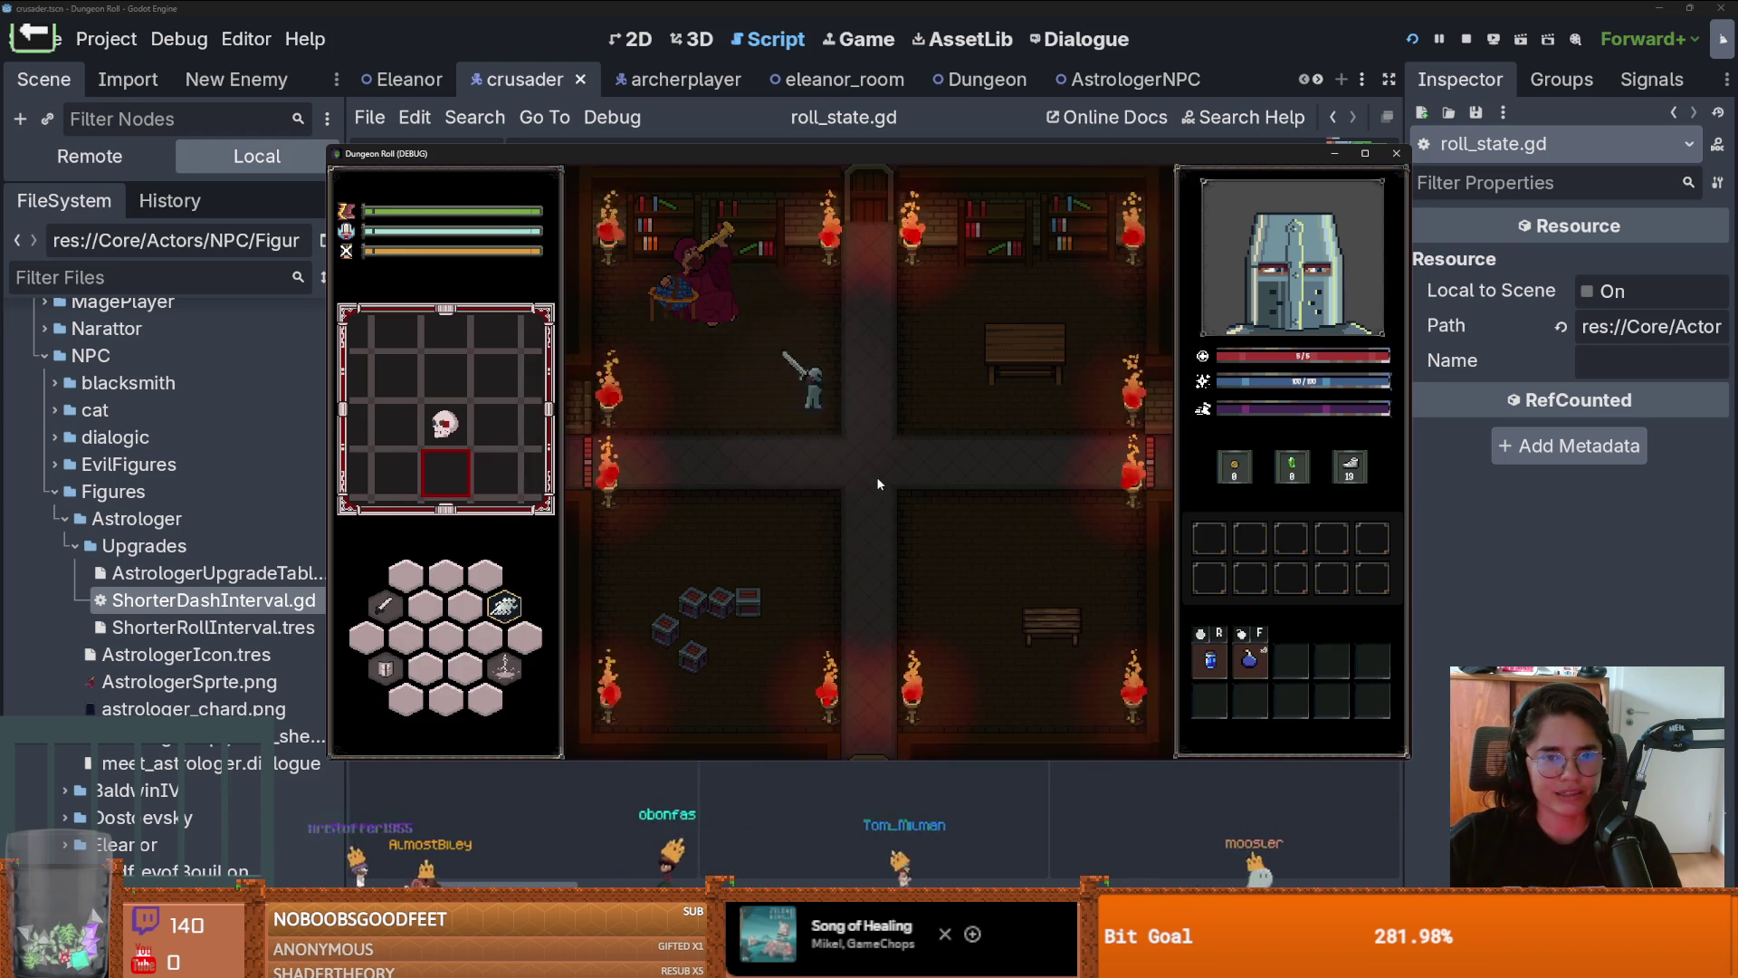
key("space")
key("BackSpace")
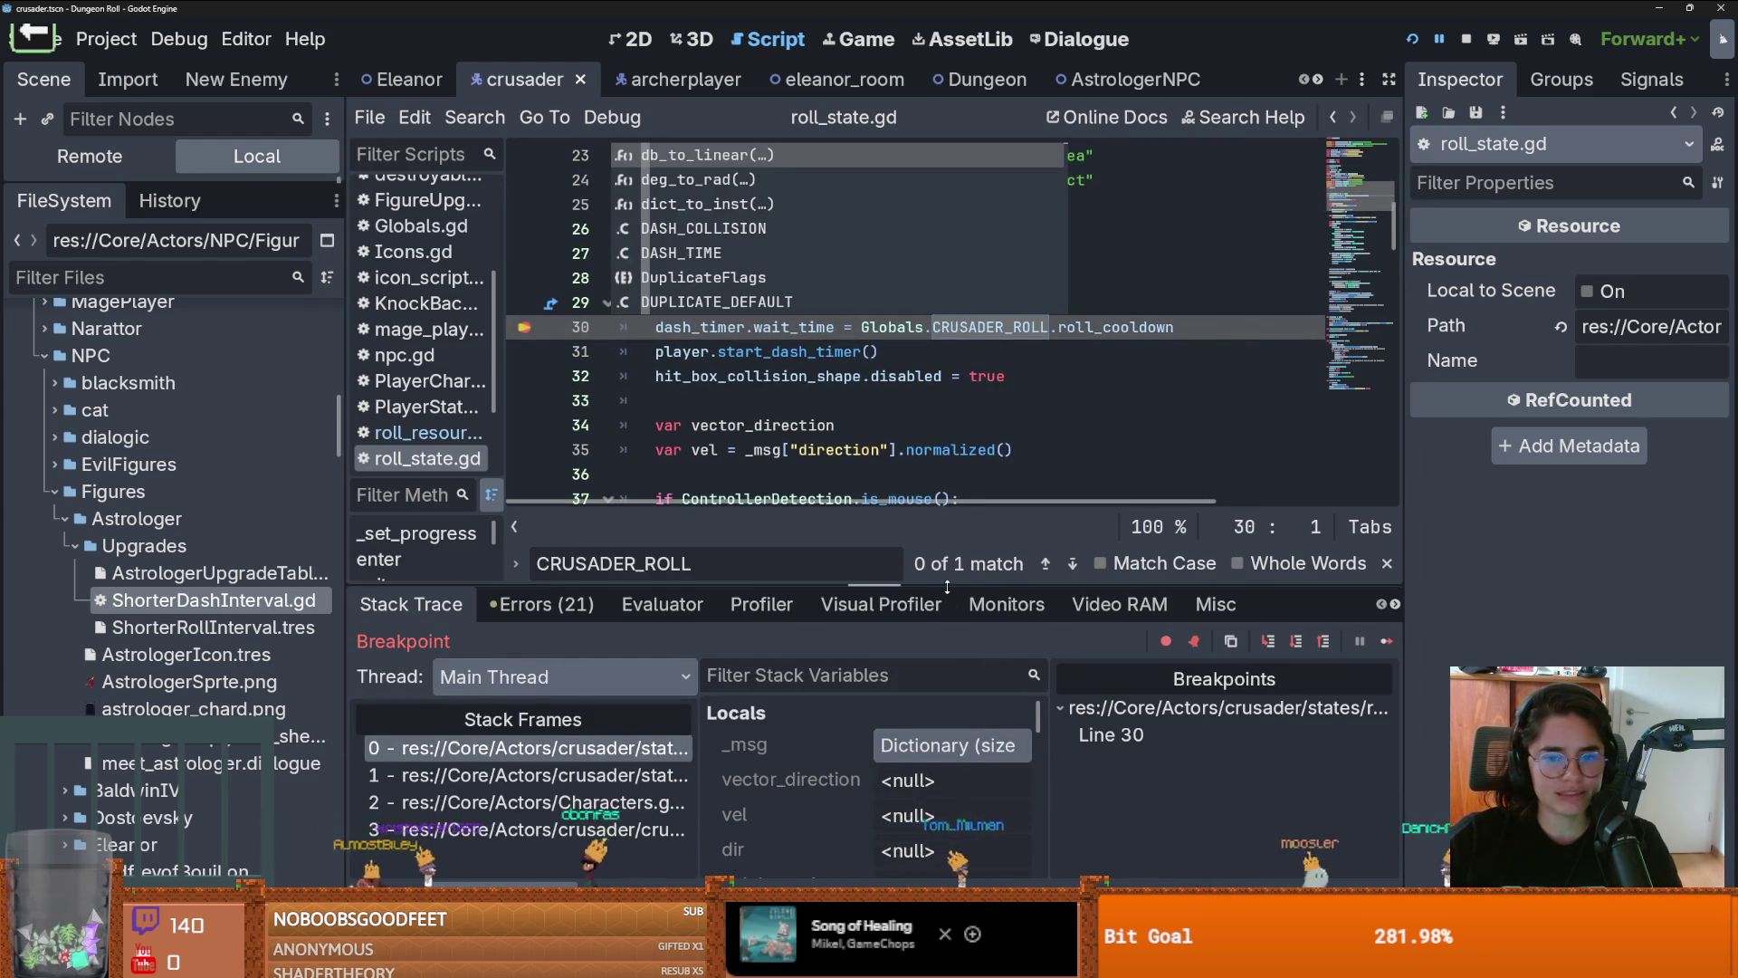
- Inspect the Globals object's live values in a widened property inspector
left_click_drag(947, 586, 936, 321)
scroll(898, 689, "down", 5)
scroll(851, 698, "down", 3)
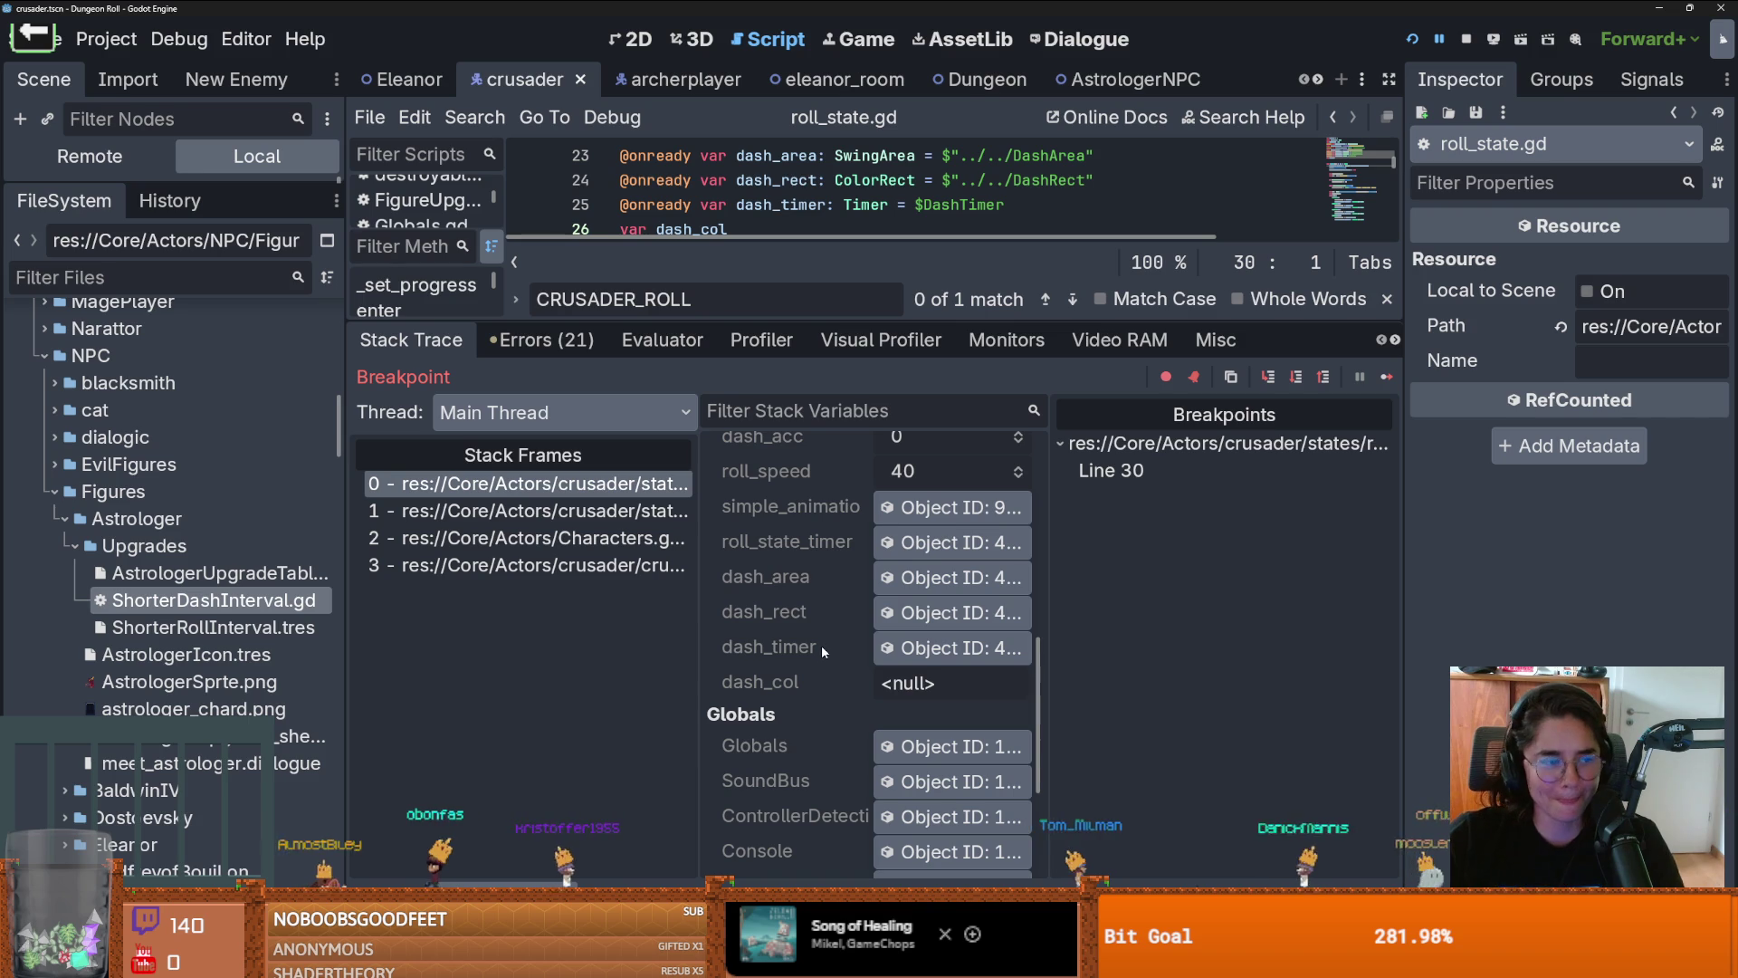
scroll(833, 675, "down", 5)
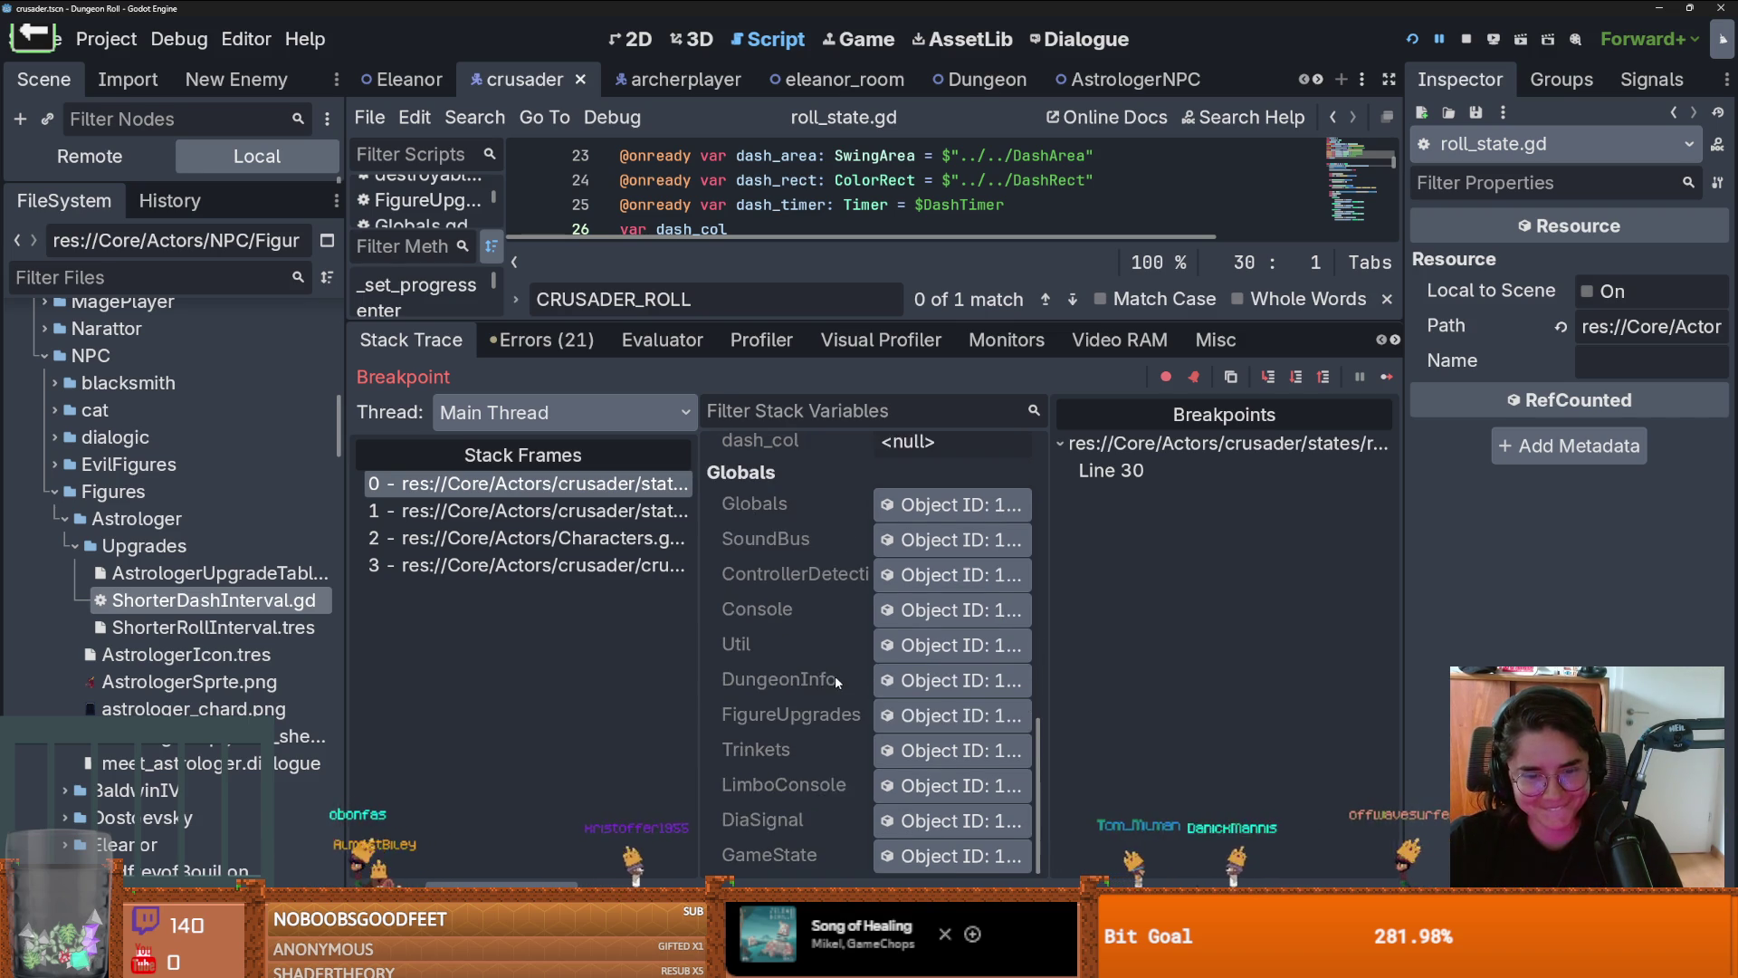
scroll(834, 675, "up", 3)
left_click(833, 670)
left_click_drag(1408, 510, 1123, 512)
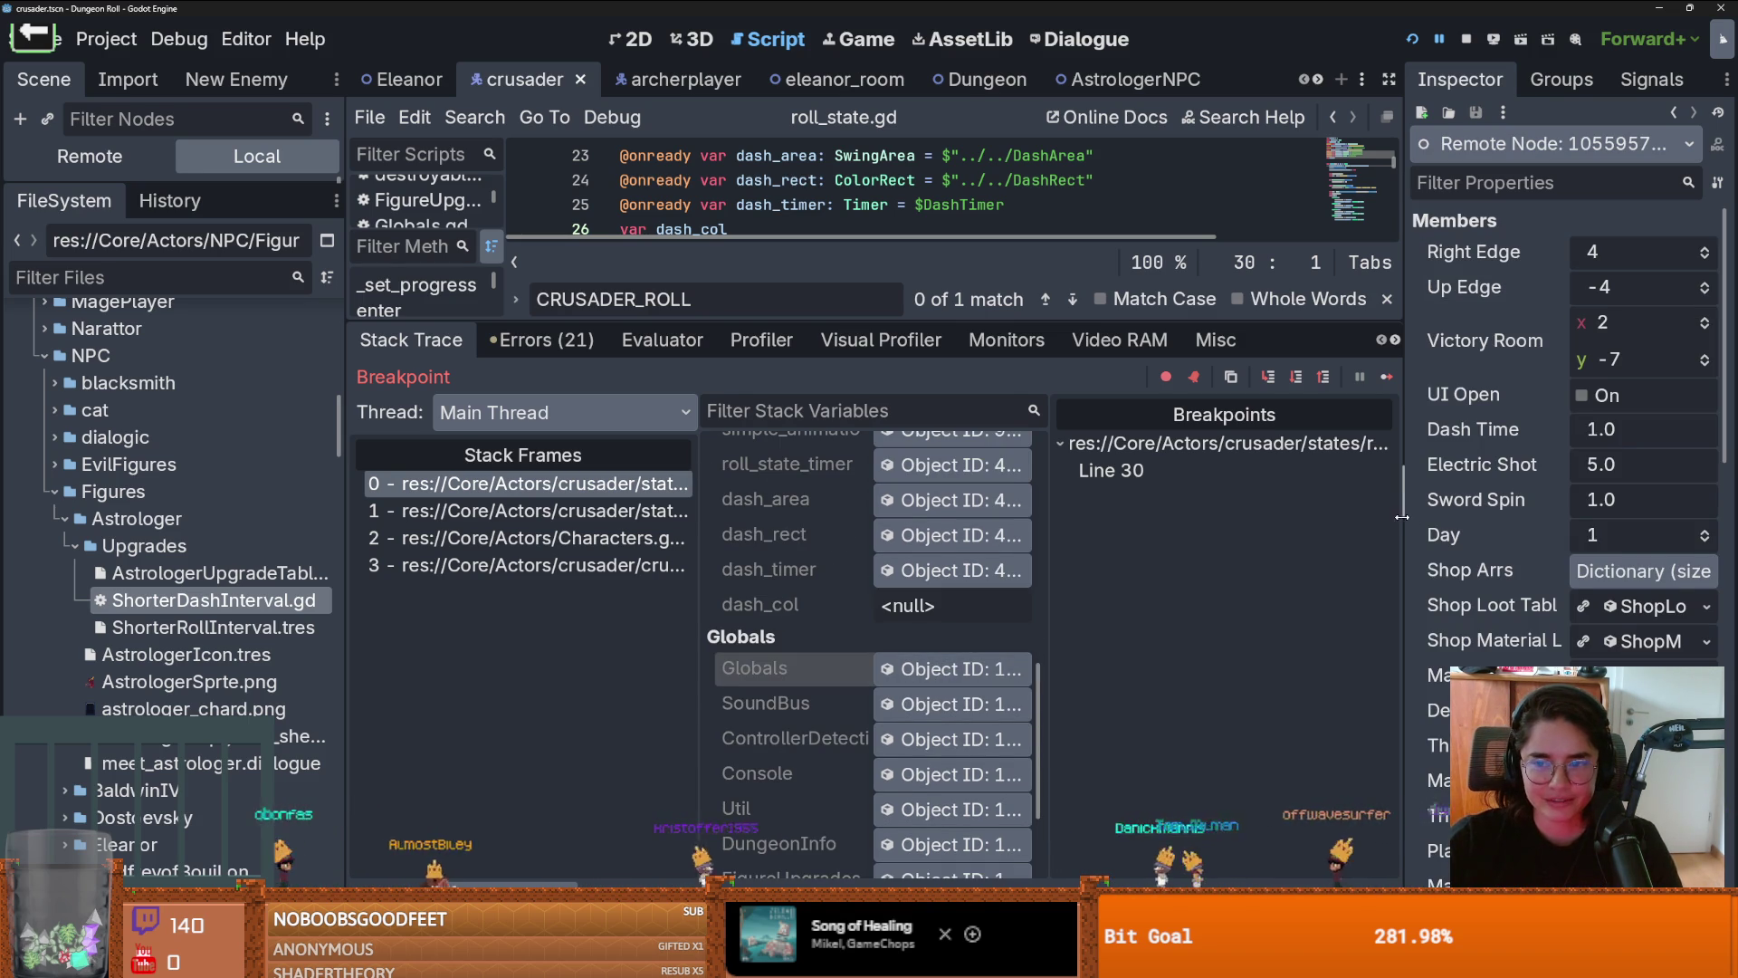
- Check Crusader Roll's Roll Cooldown (5.0), then open ShorterDashInterval.gd in the enlarged script editor
scroll(1285, 739, "down", 10)
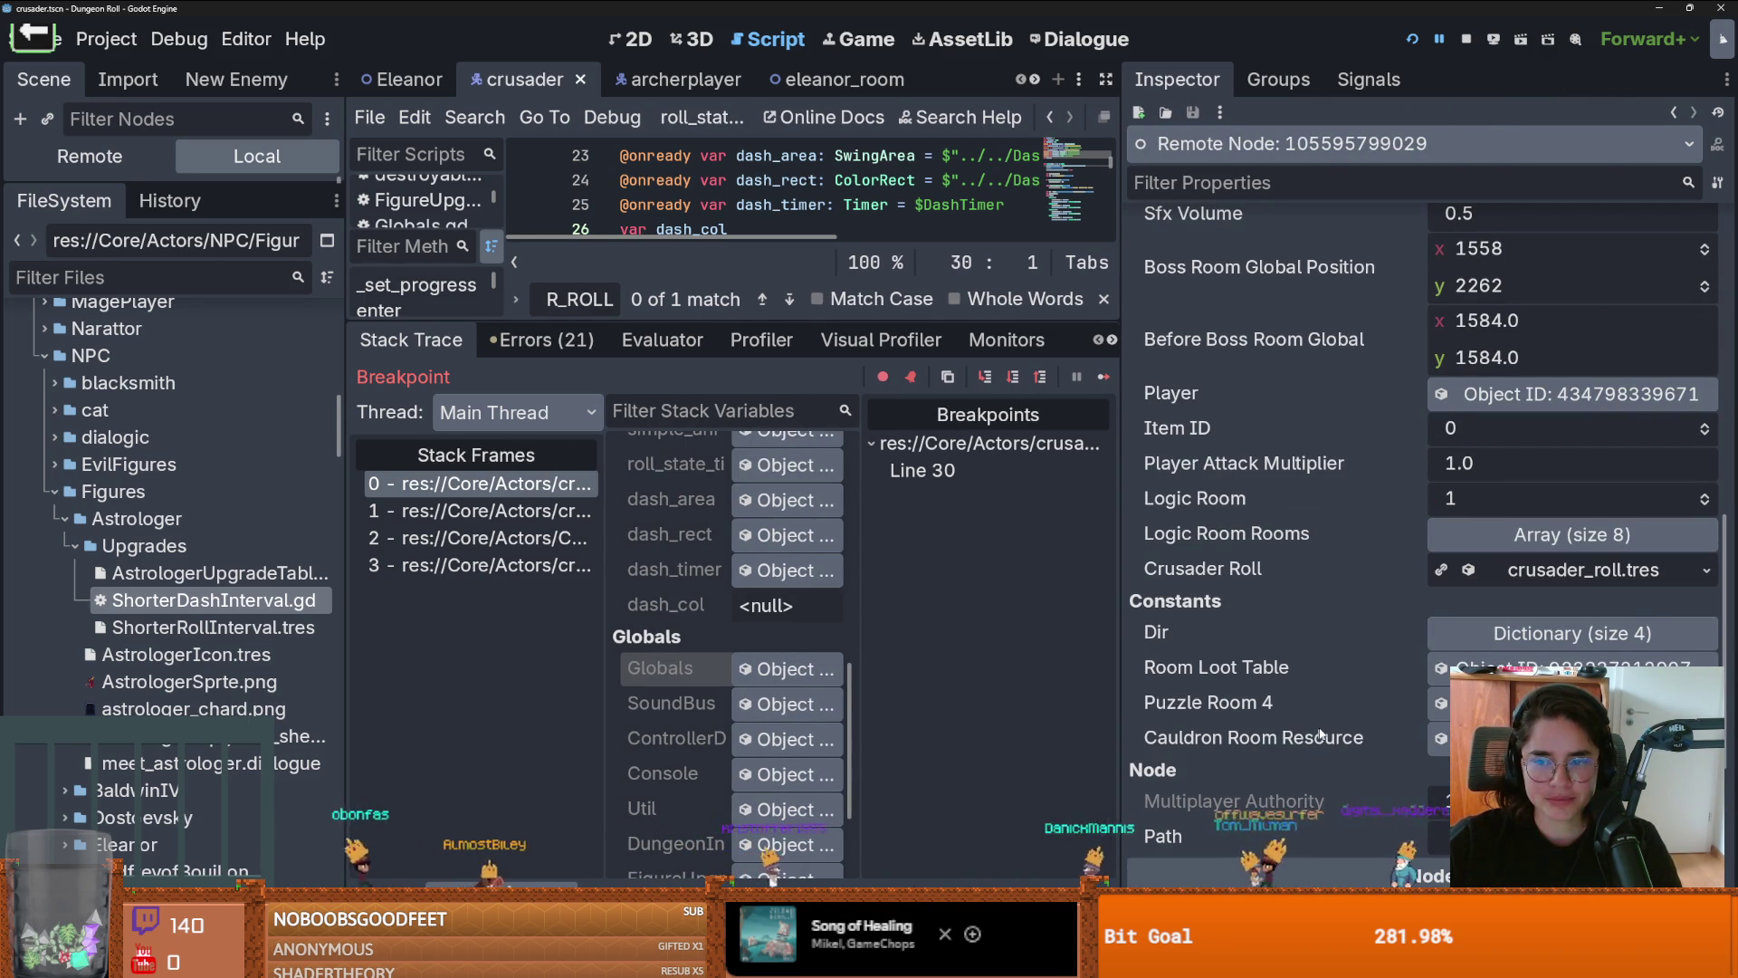
scroll(1295, 737, "down", 3)
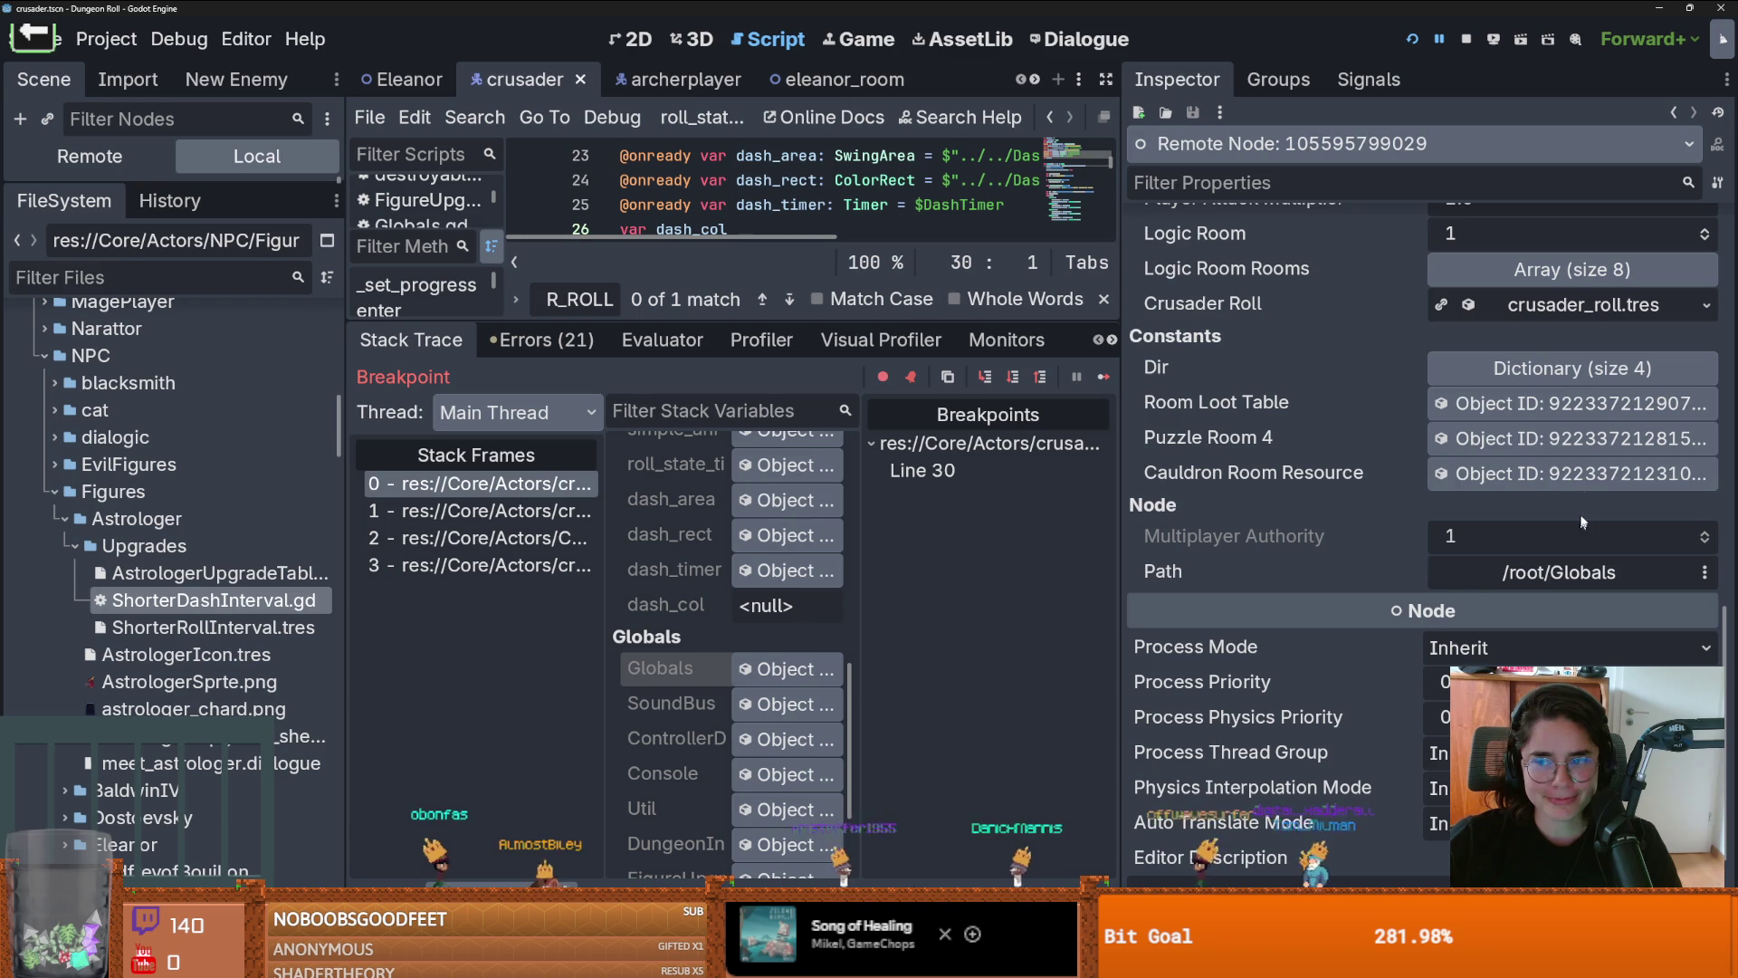
scroll(1443, 481, "up", 1)
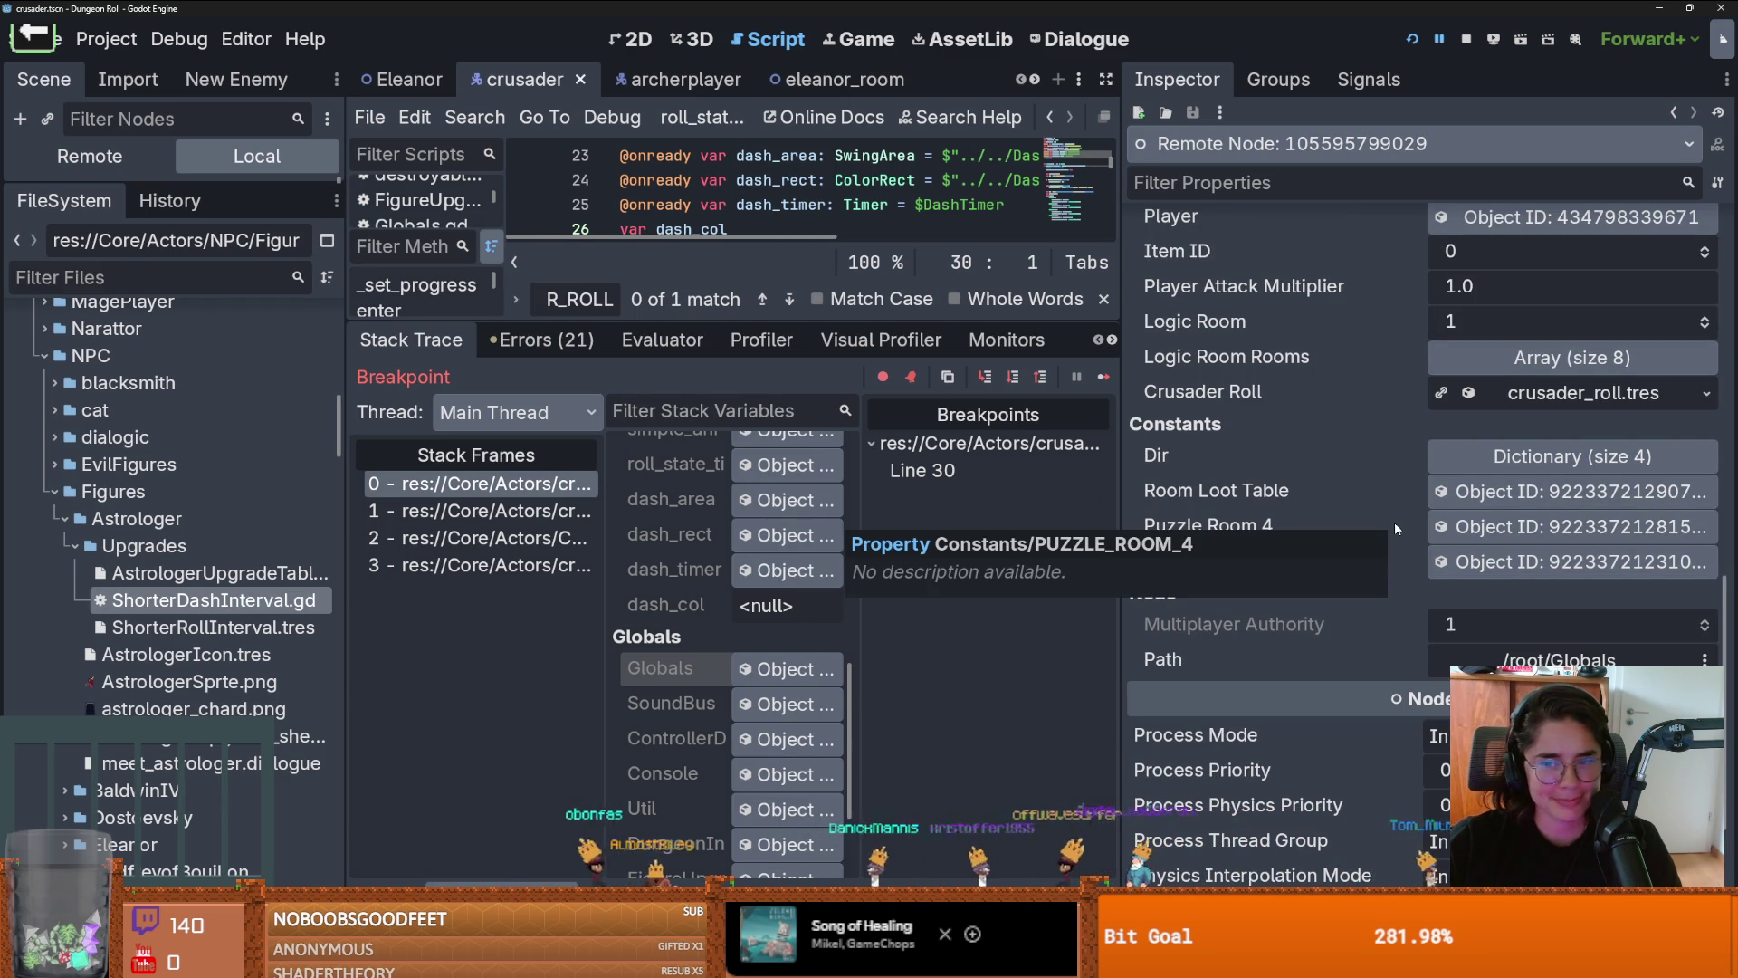
left_click(1520, 392)
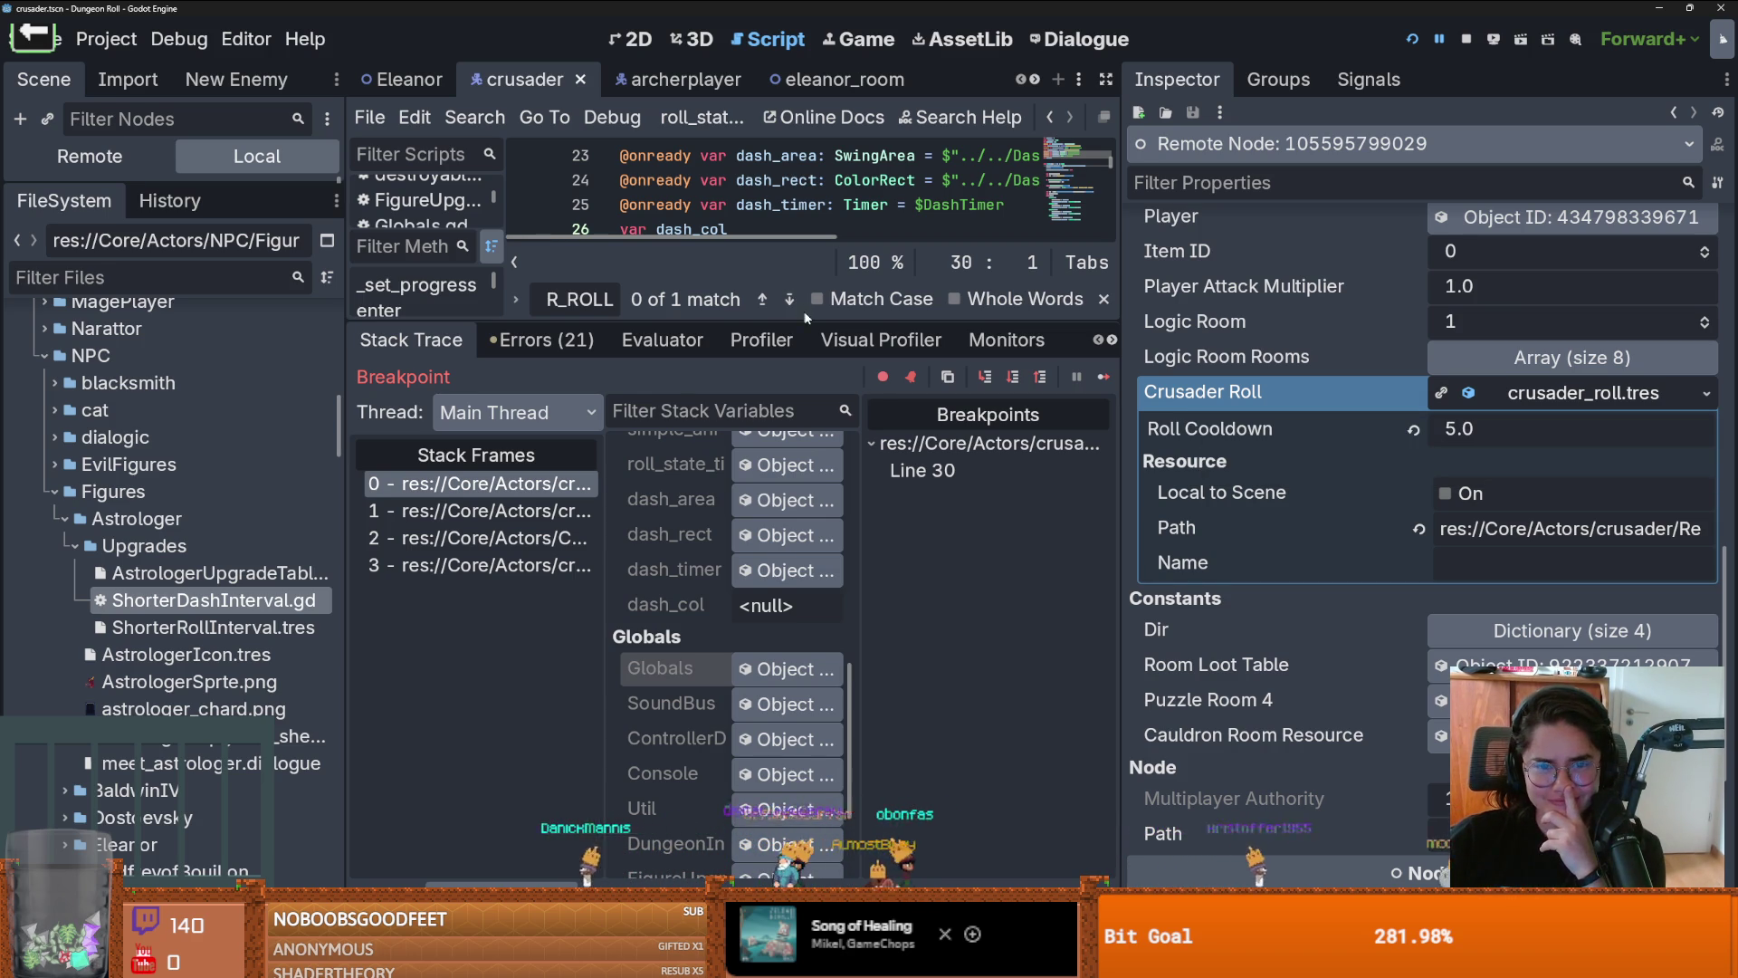
mouse_move(789, 320)
left_mouse_down()
mouse_move(789, 643)
mouse_move(789, 403)
left_mouse_up()
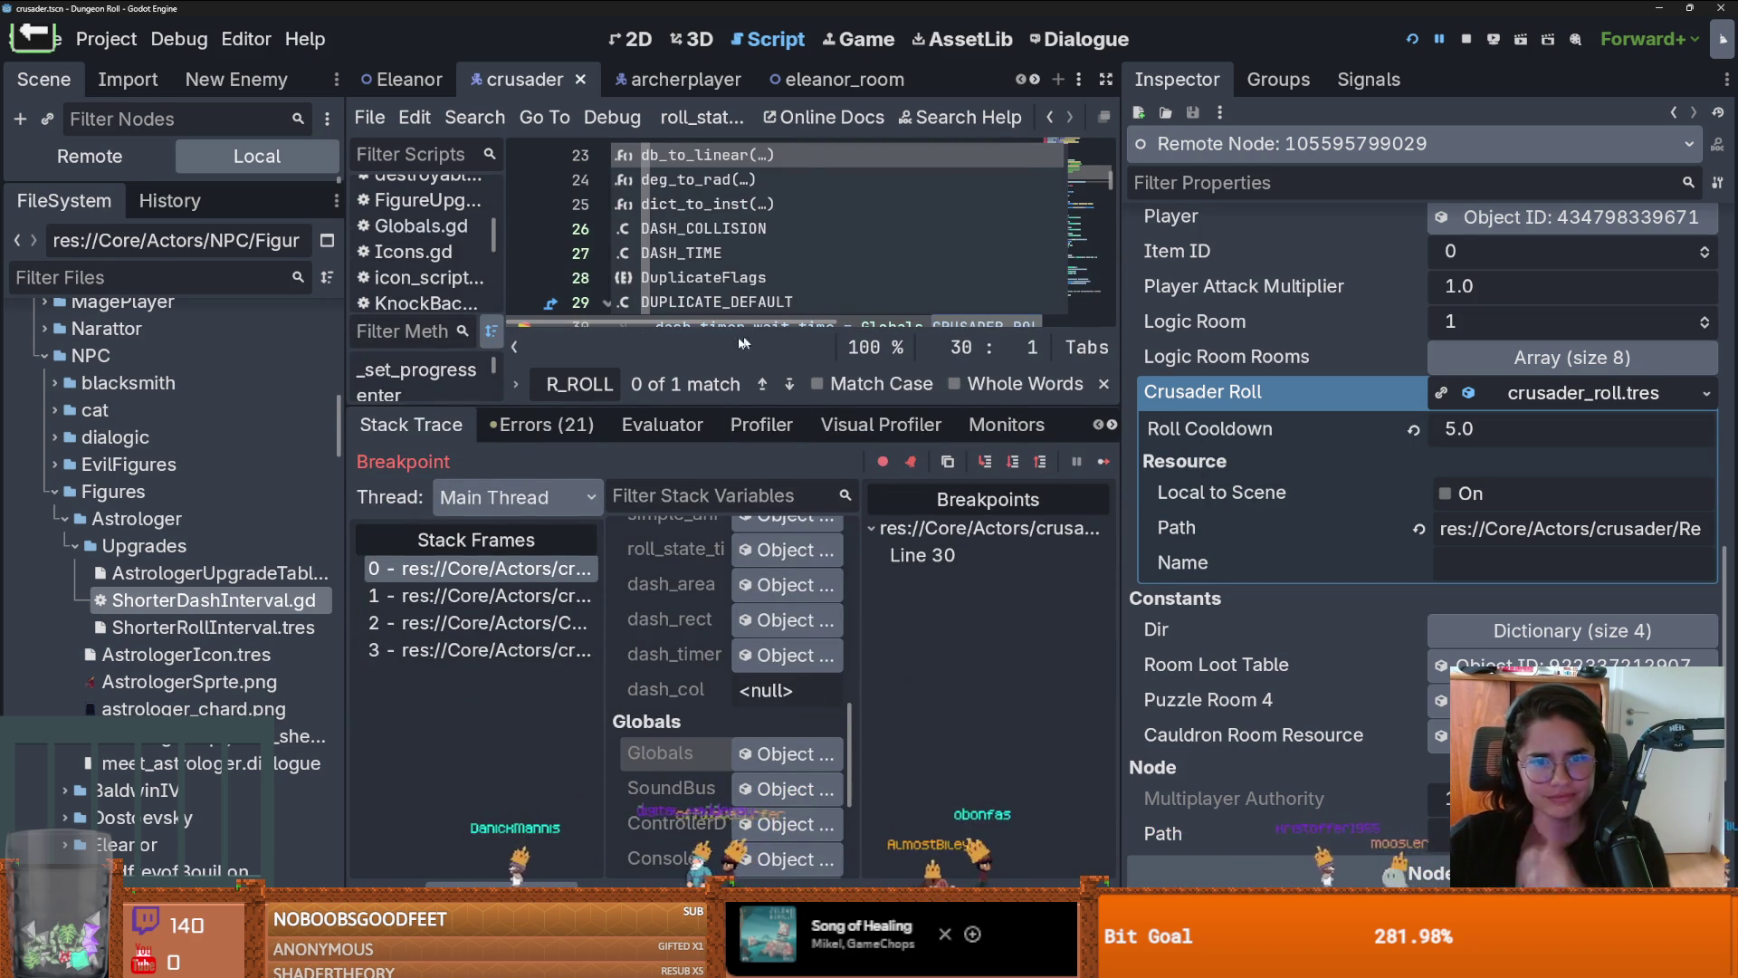
double_click(214, 600)
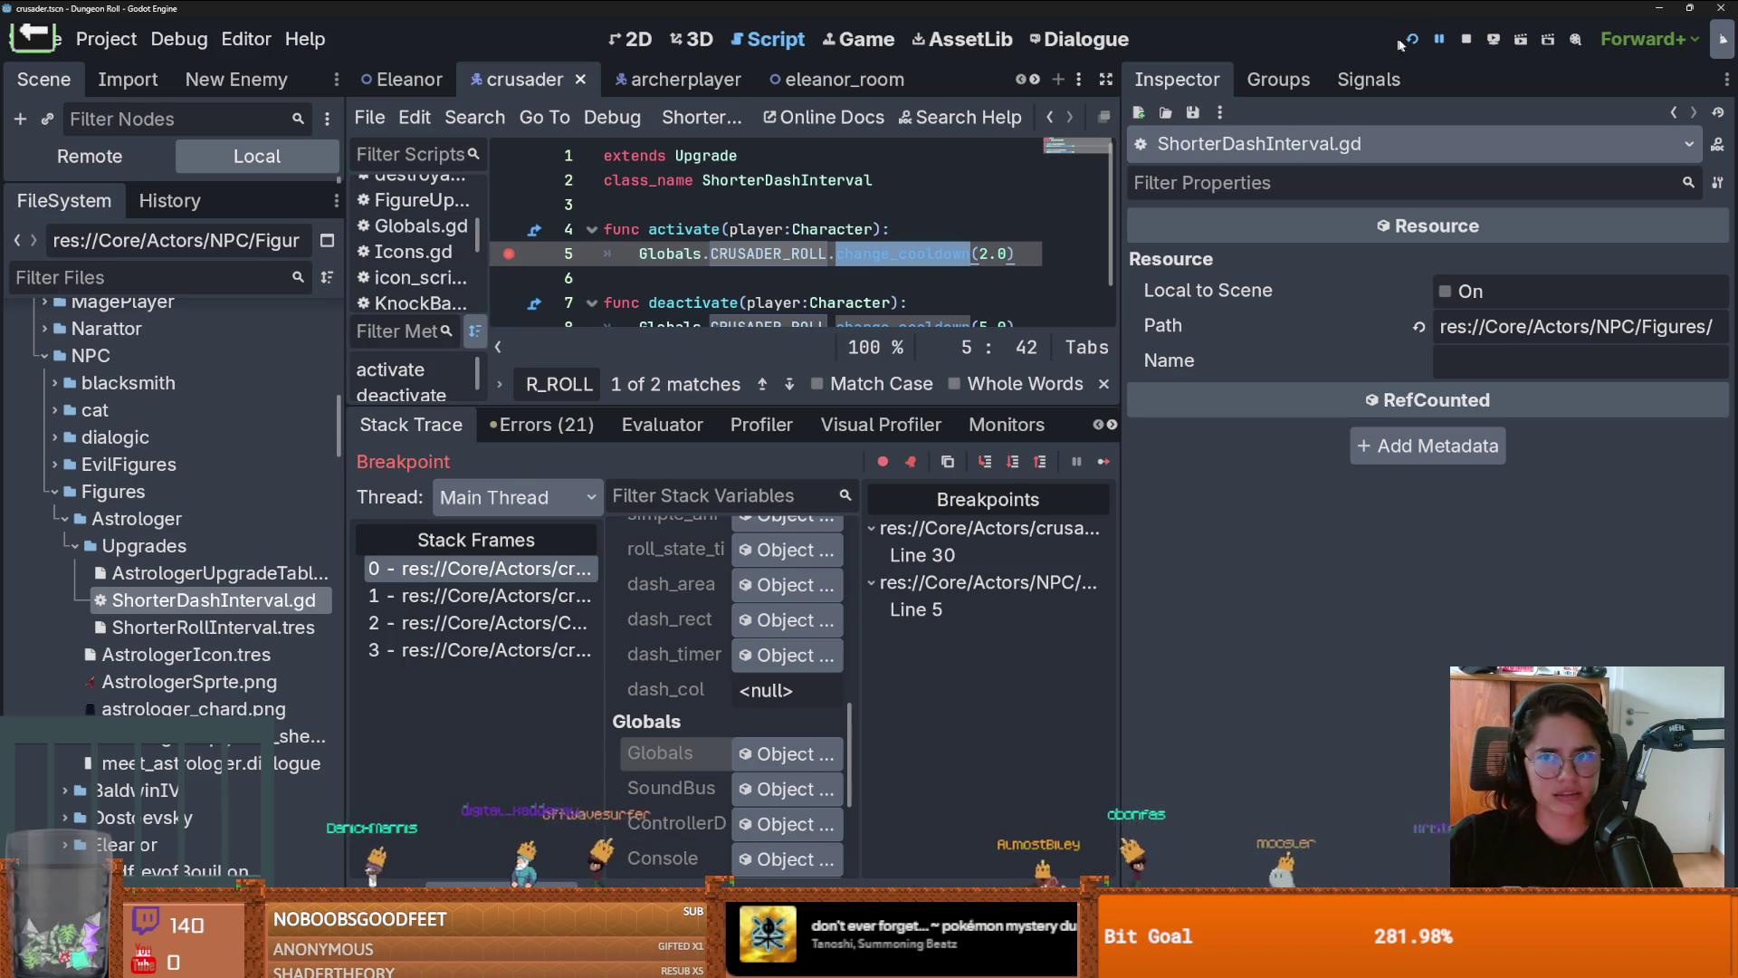
- Run the game, roll past the breakpoint, and jump to the Astrologer Room via the debug list
key("F5")
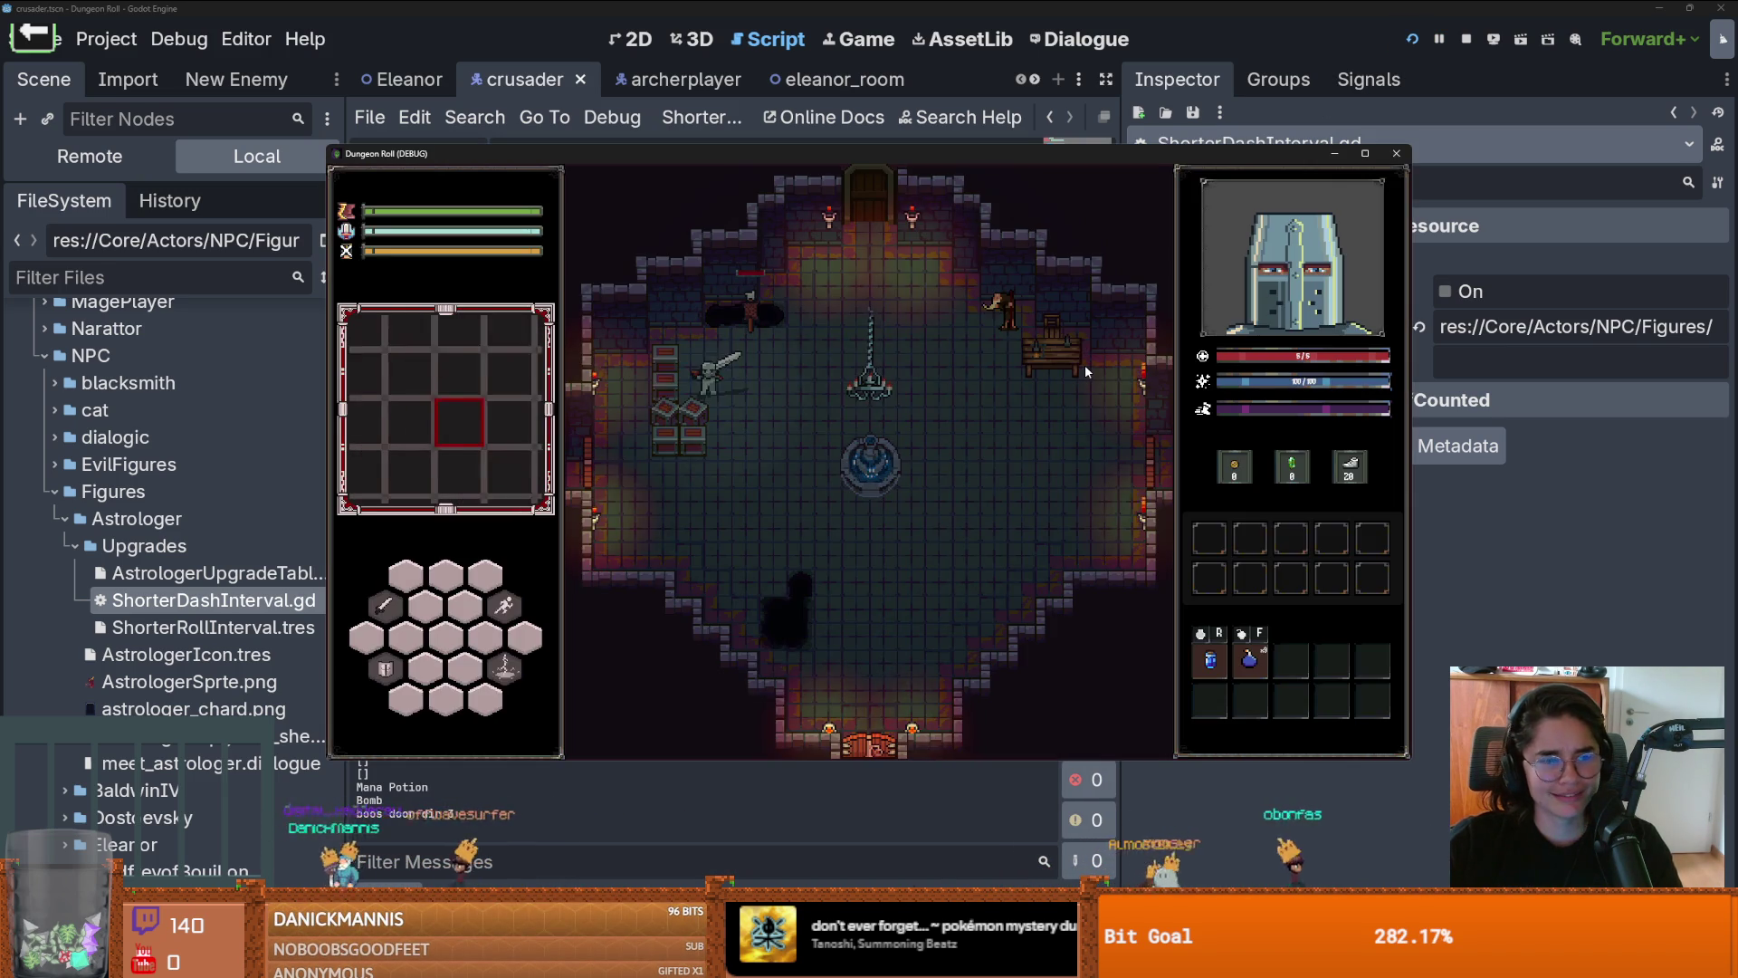
key("space")
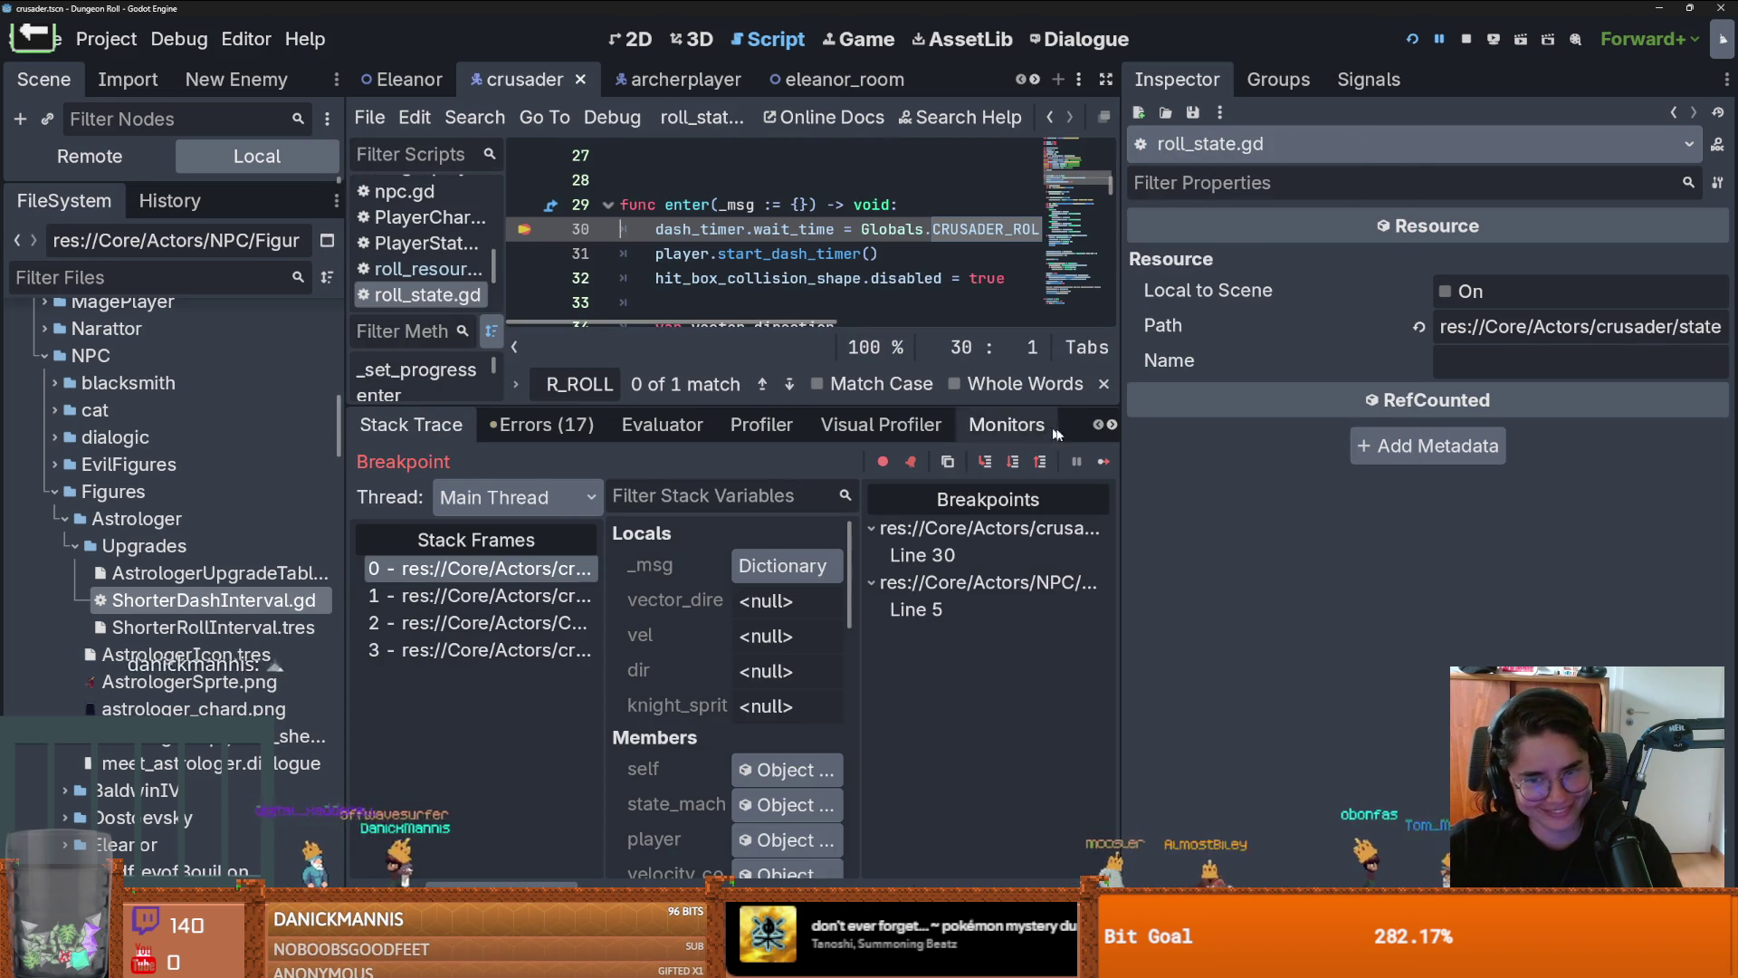
left_click(1105, 461)
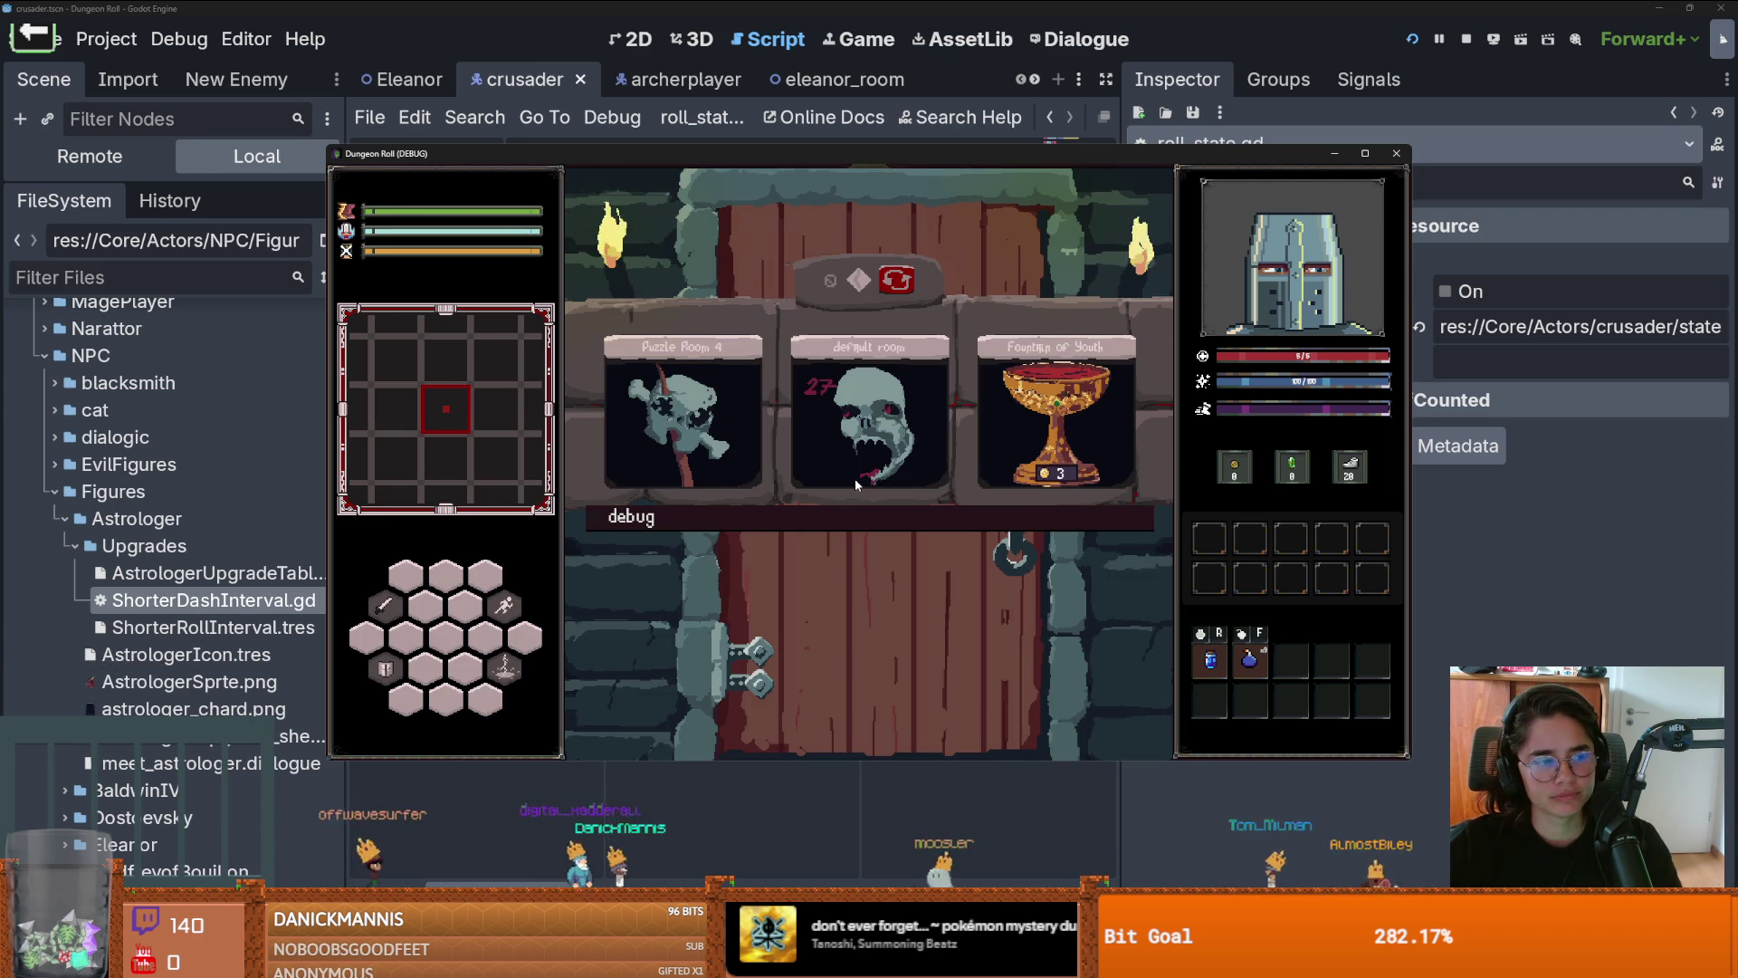
left_click(595, 518)
scroll(710, 692, "down", 5)
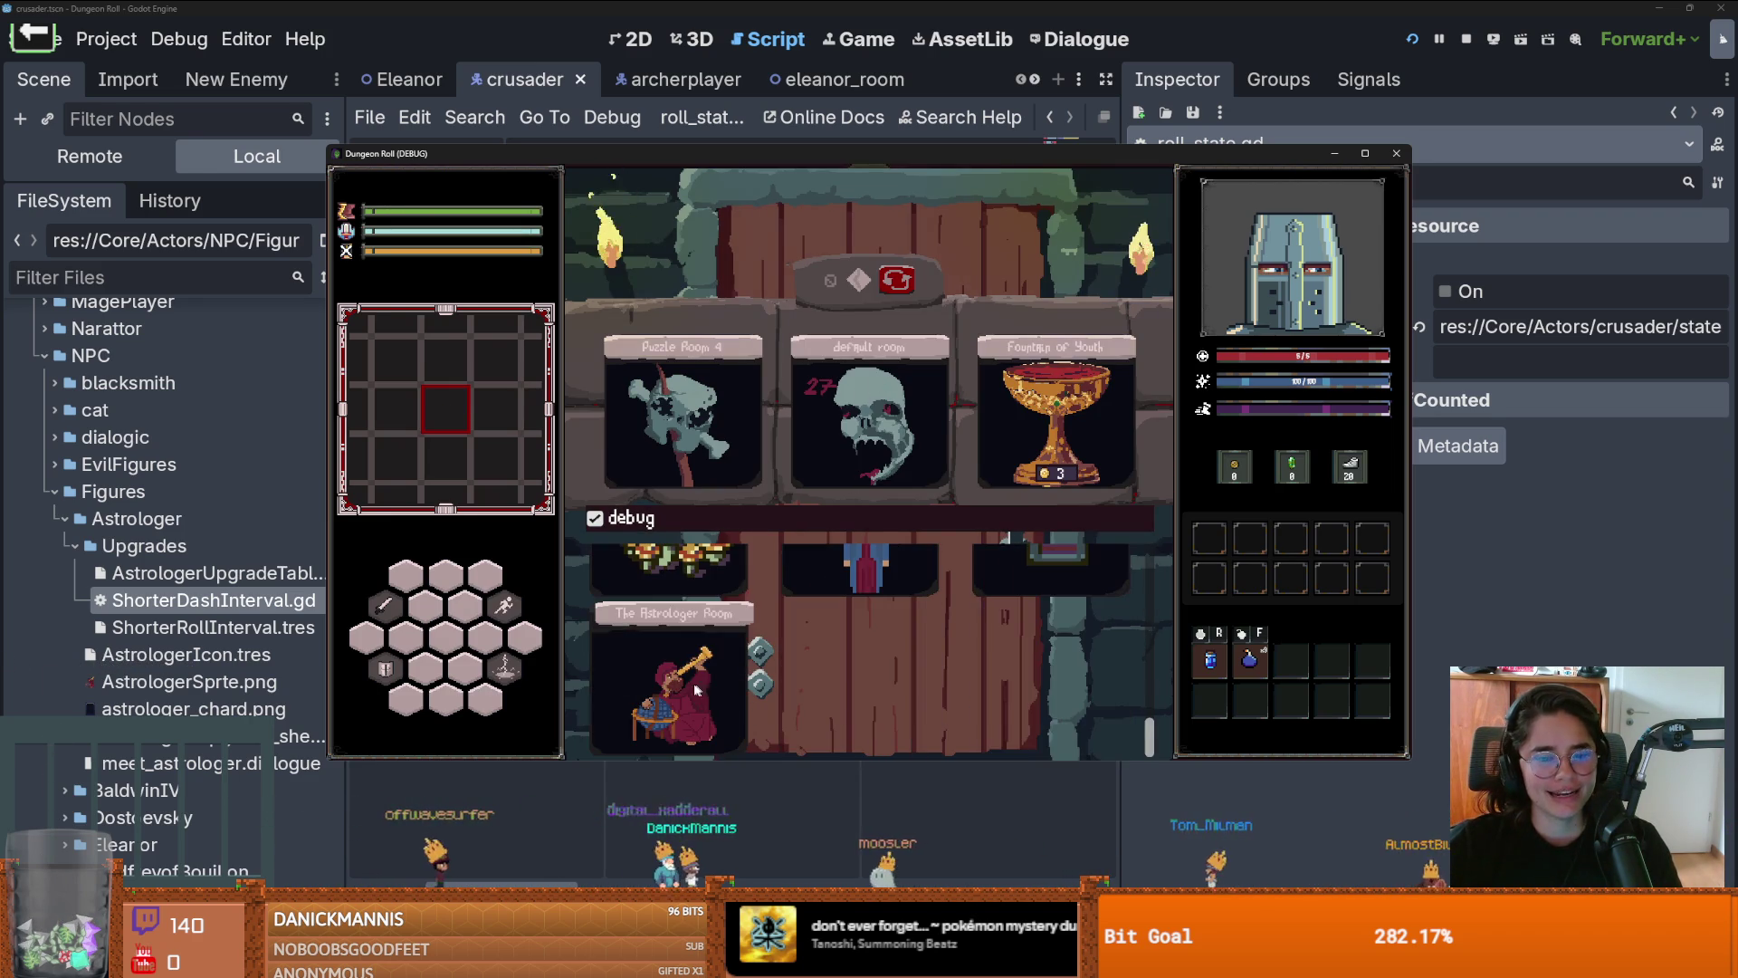
left_click(711, 693)
- Talk to the Astrologer, choose the Faster Roll Cooldown upgrade, and stop the game
key("a")
key("w")
key("e")
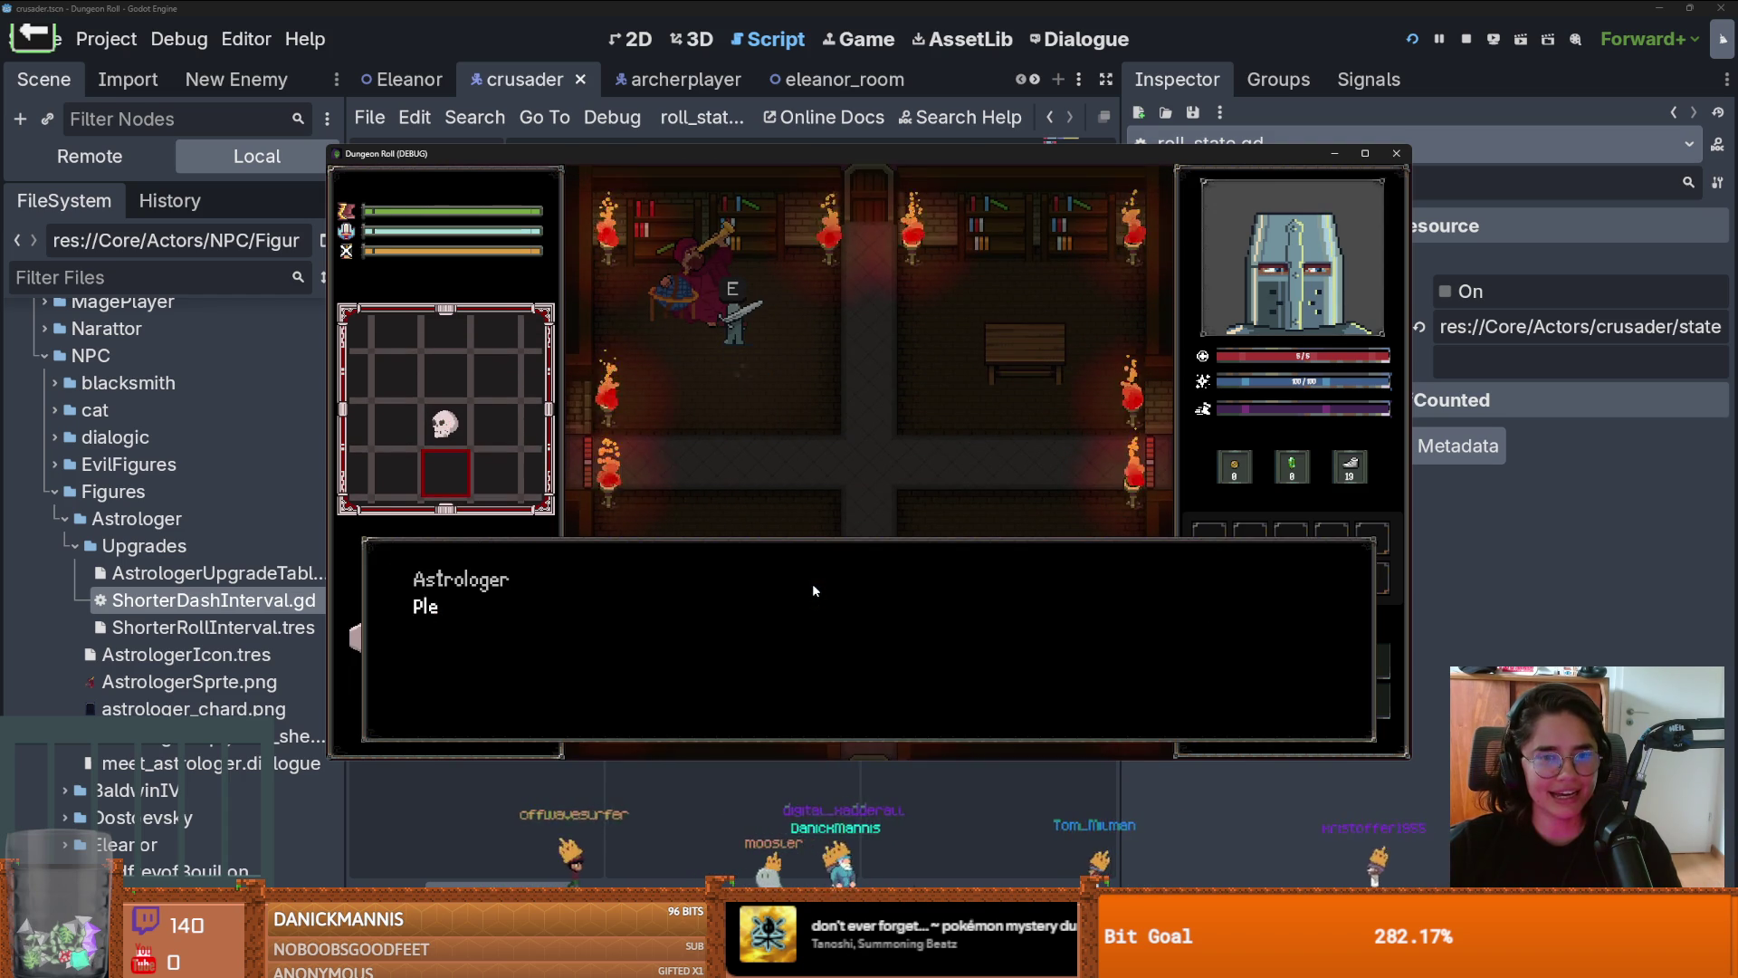
left_click(793, 458)
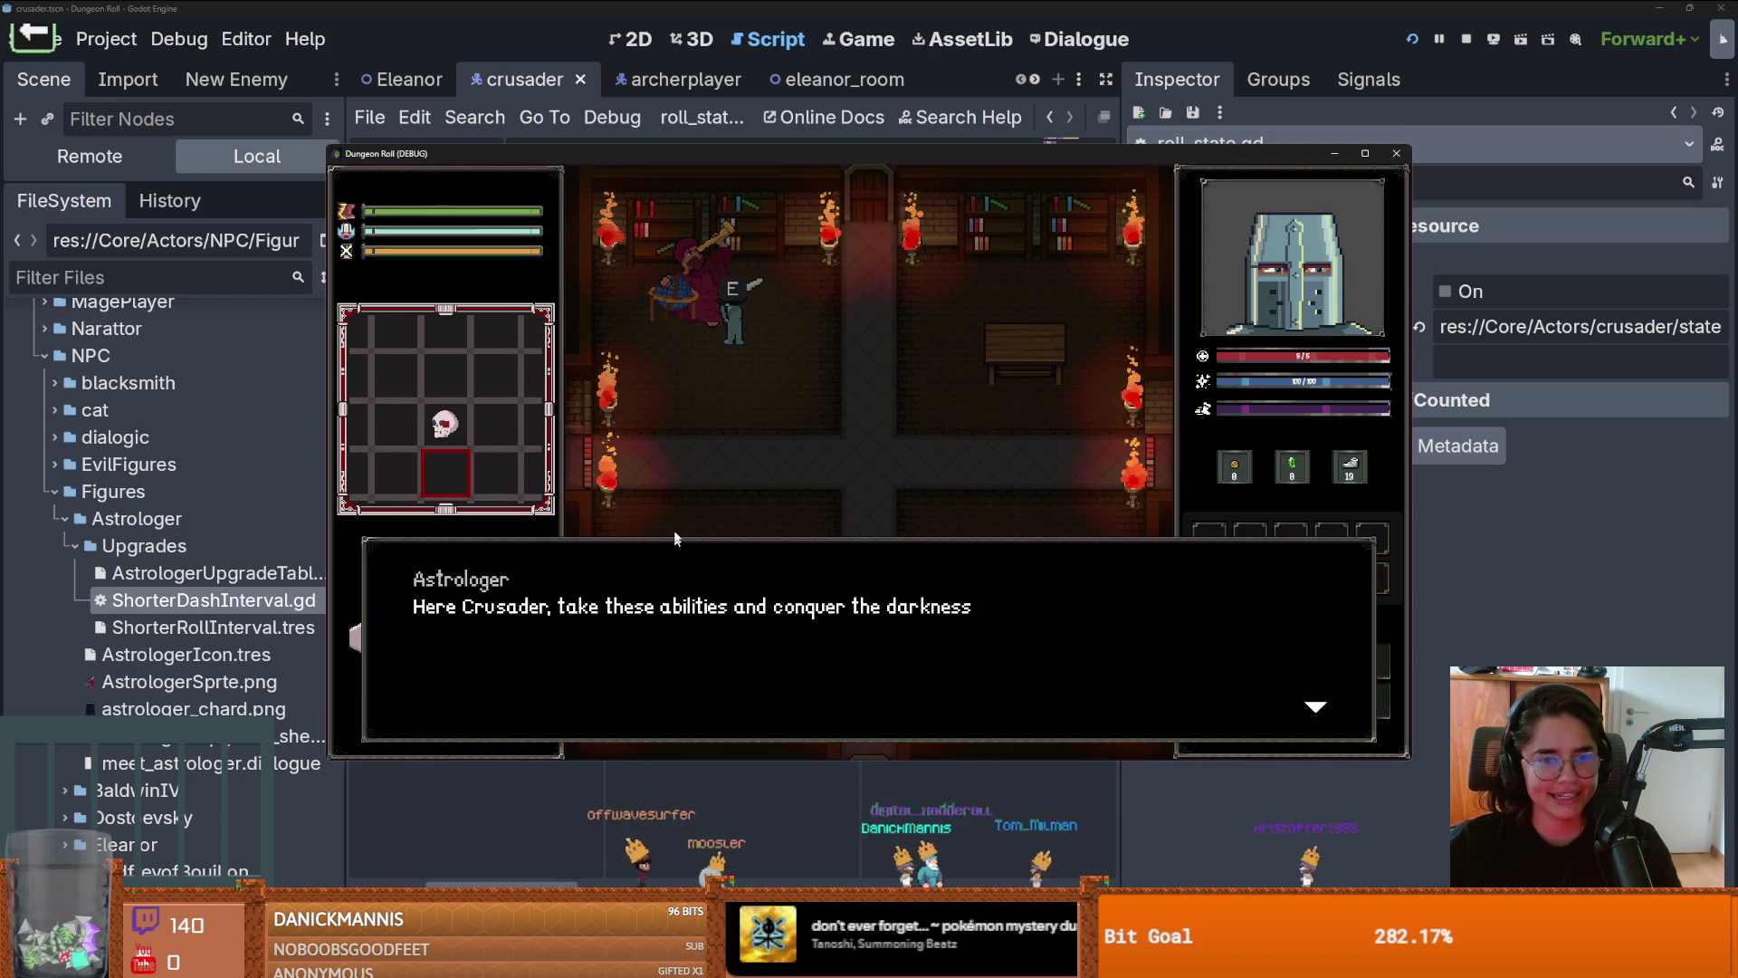
left_click(688, 498)
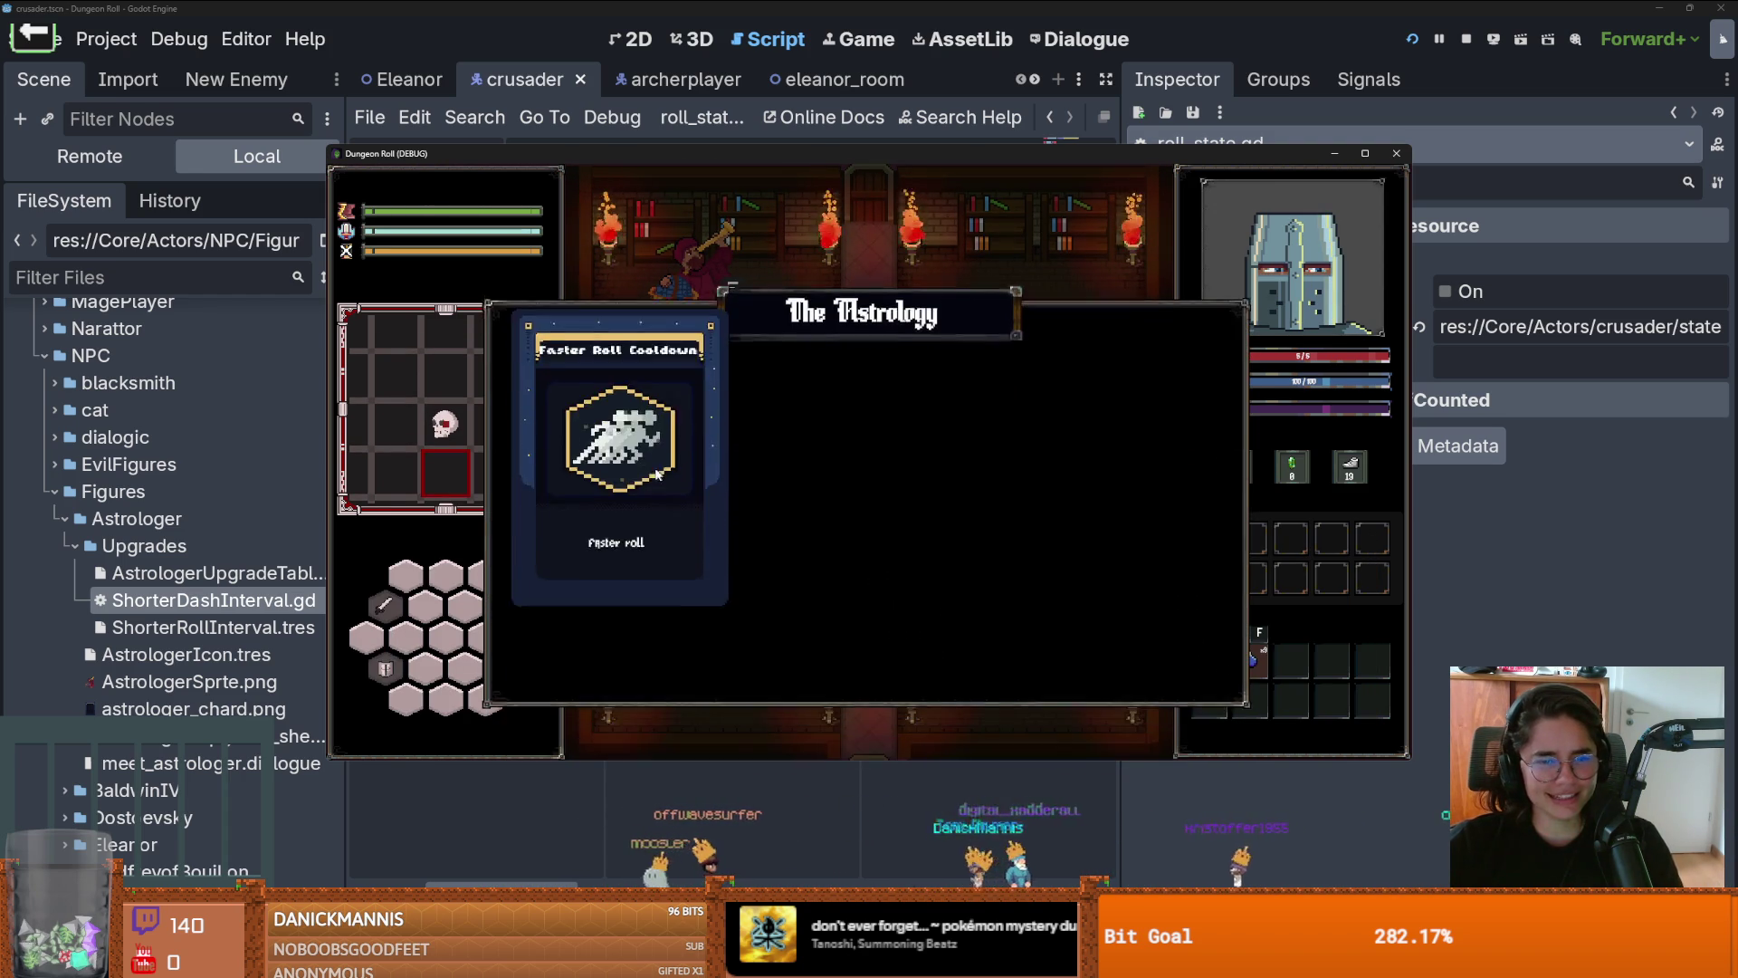
left_click(777, 486)
key("F8")
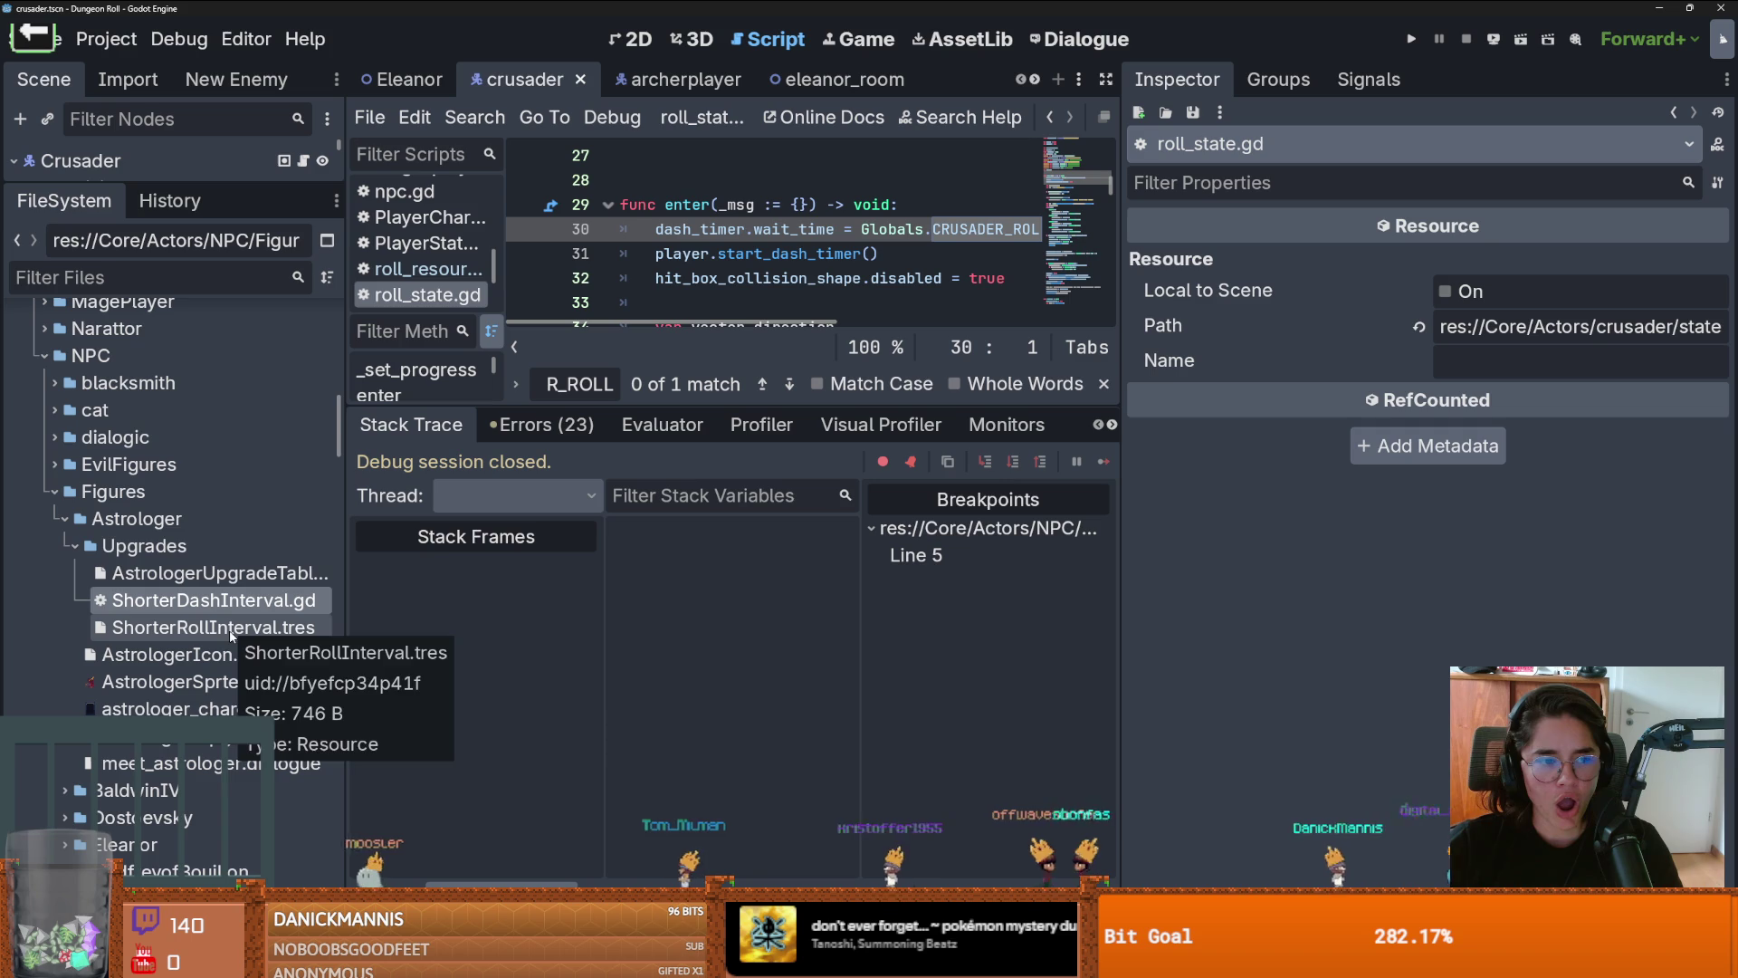
- Widen the file panel and review ShorterRollInterval.tres's dependencies
left_click_drag(345, 625, 453, 623)
left_click(366, 625)
right_click(342, 631)
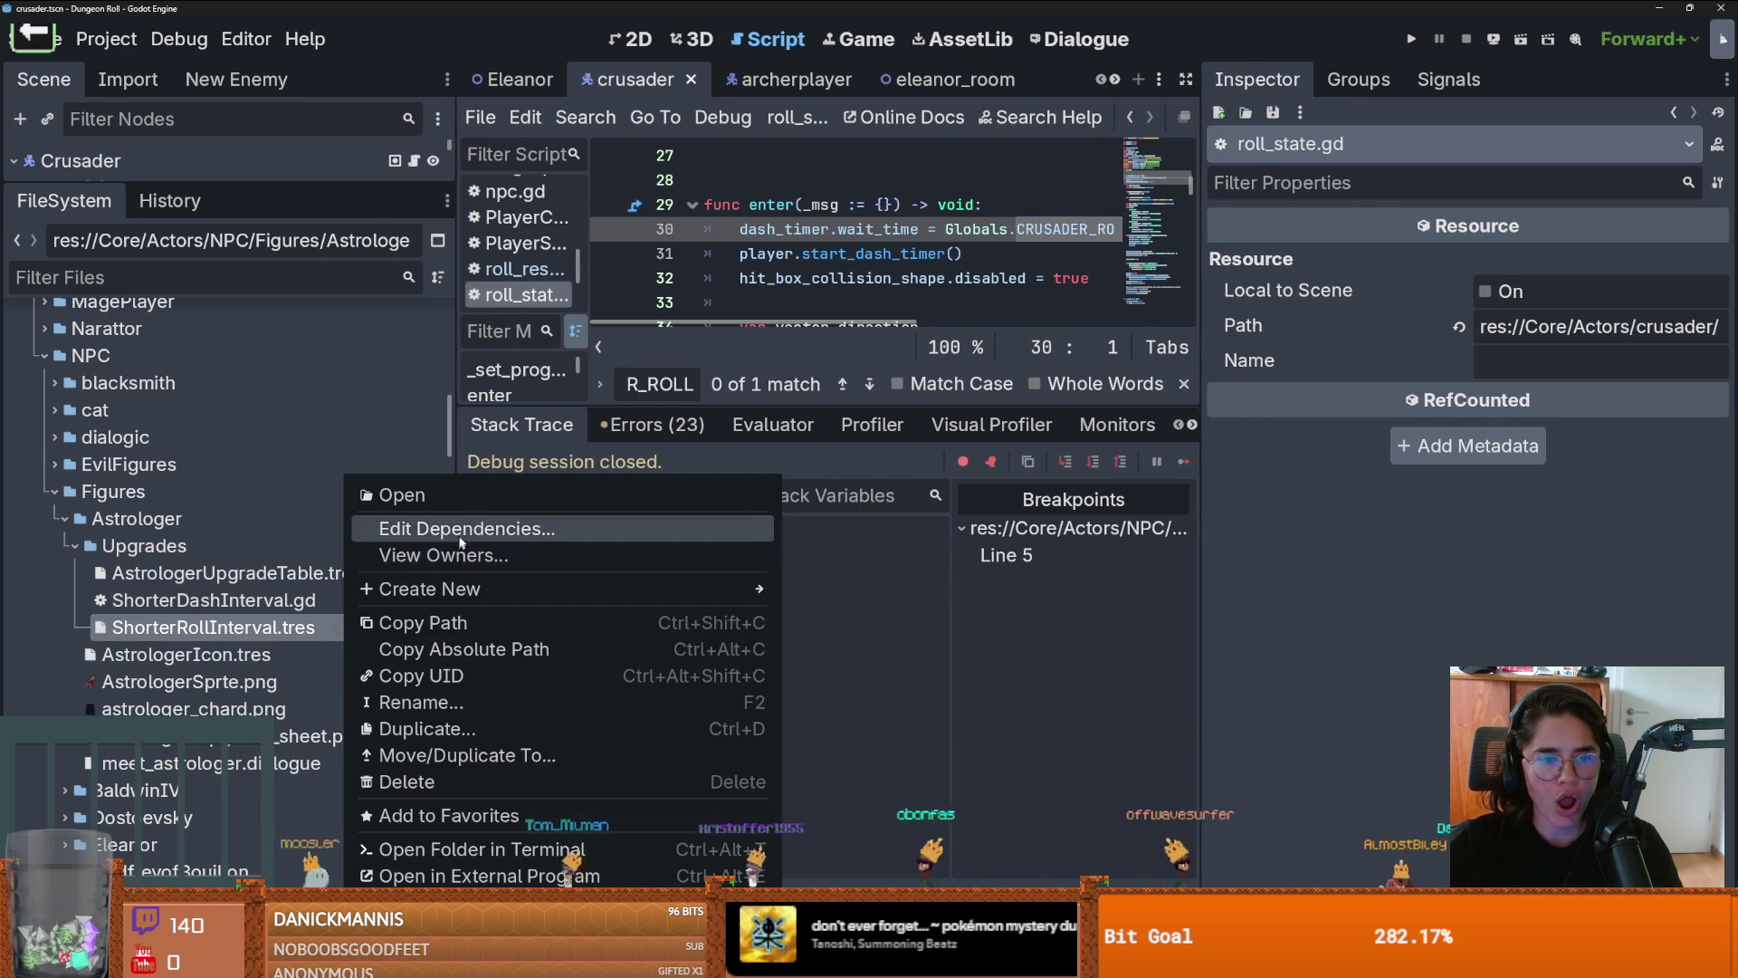
left_click(464, 534)
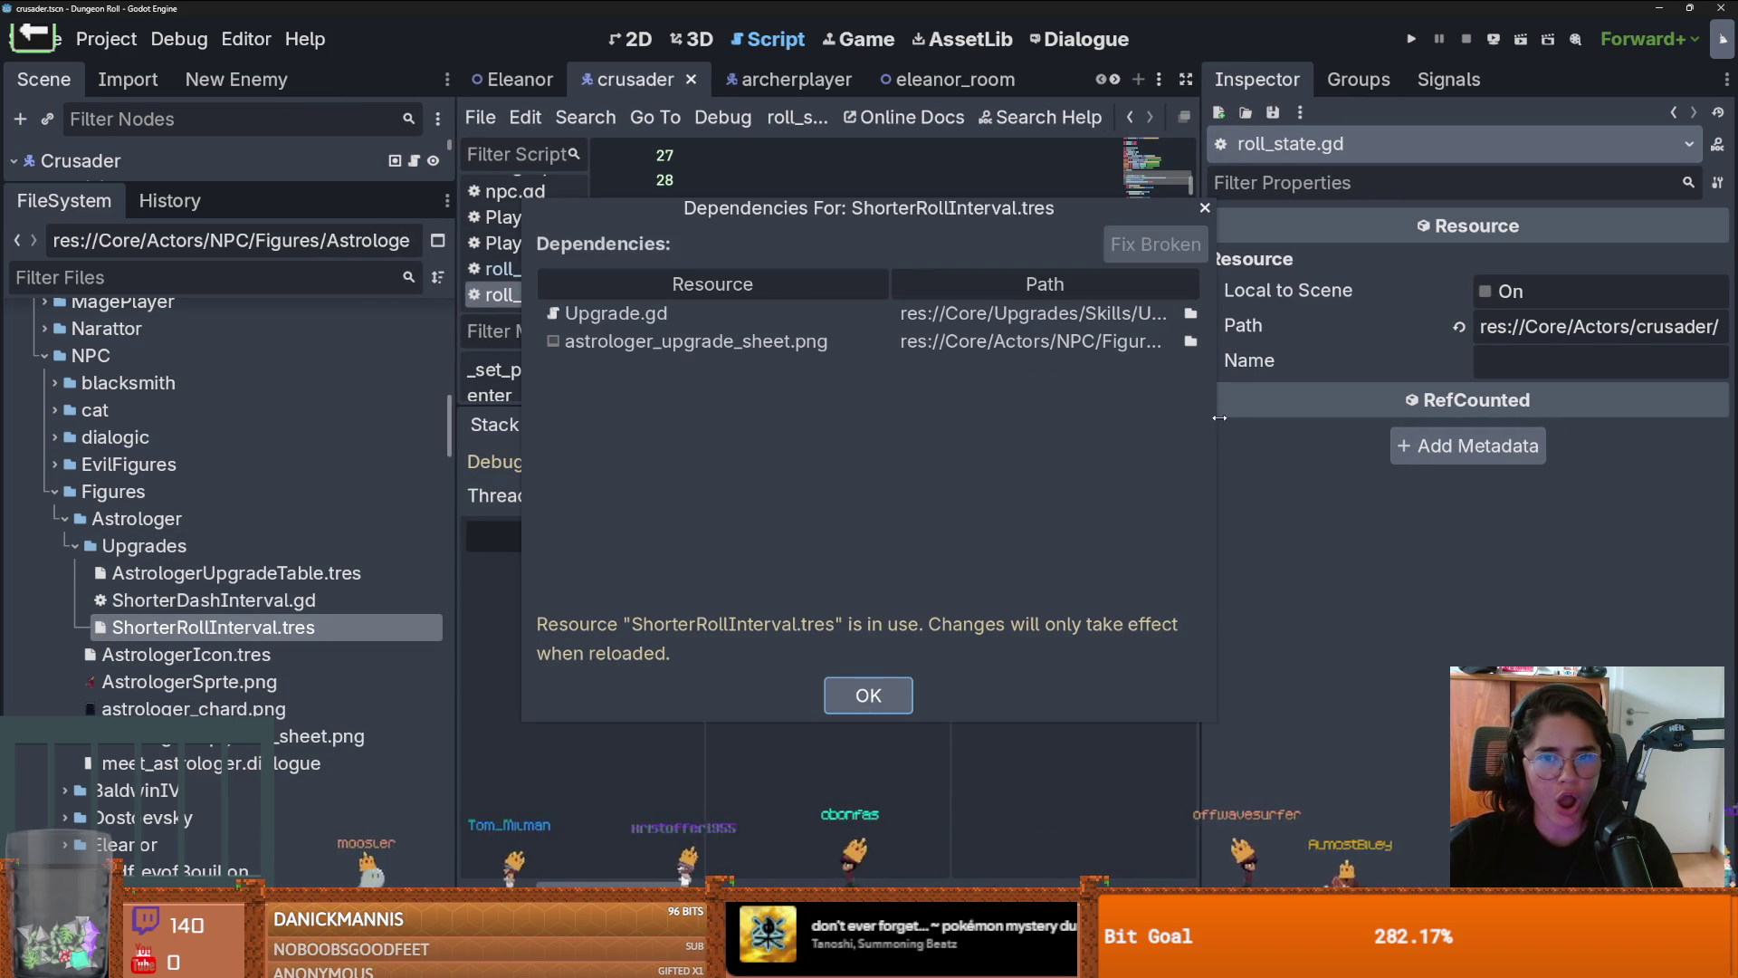
left_click_drag(1219, 417, 1312, 261)
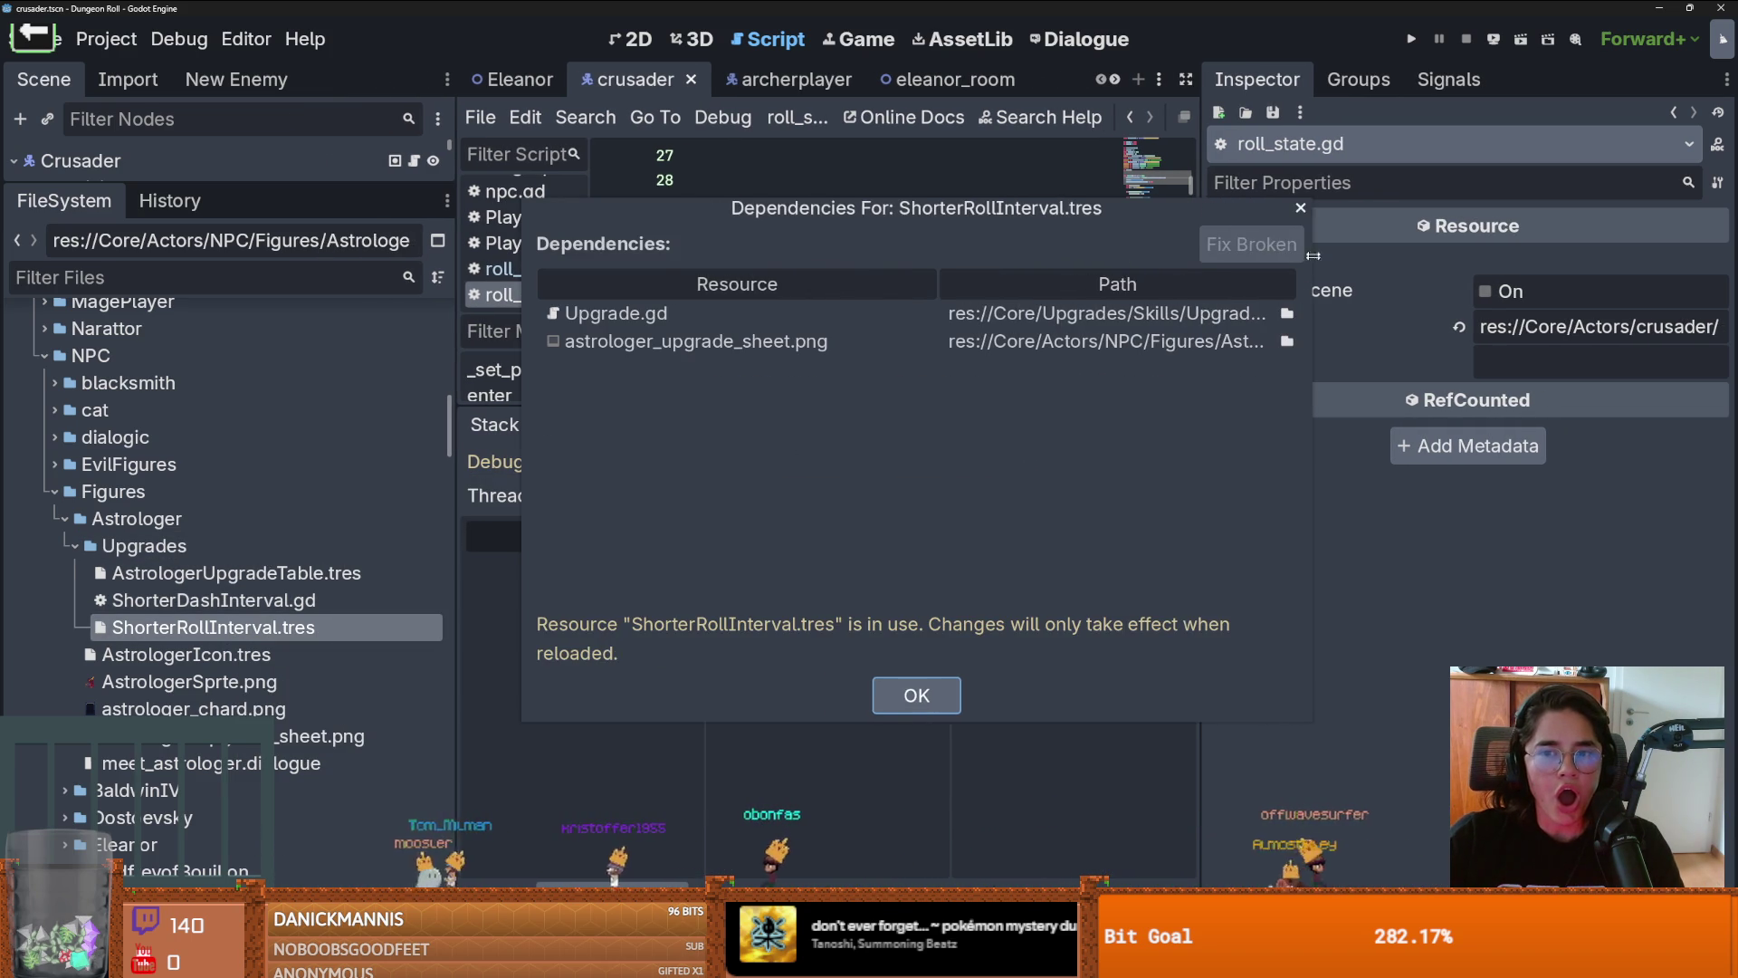
left_click(1301, 207)
- Start creating a new resource in the Upgrades folder
right_click(253, 541)
mouse_move(400, 537)
left_click(648, 607)
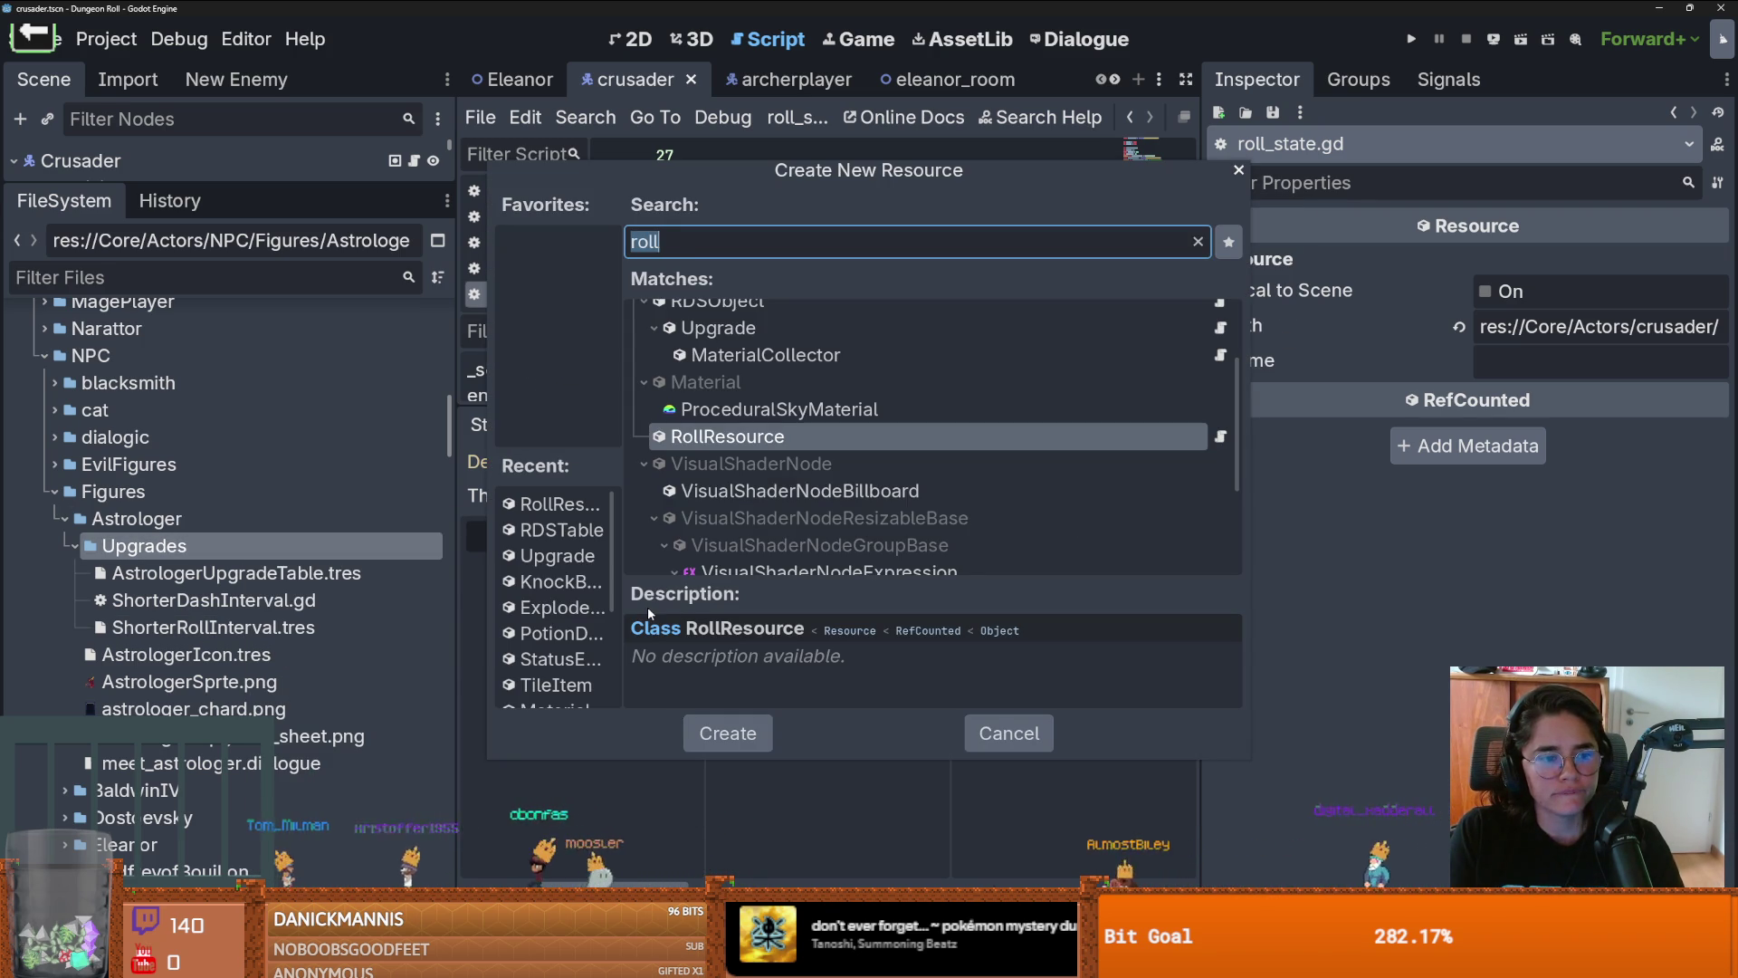
- Create a ShorterDashInterval resource saved as ShorterRollIntervalUpgrade.tres
type("Shorter")
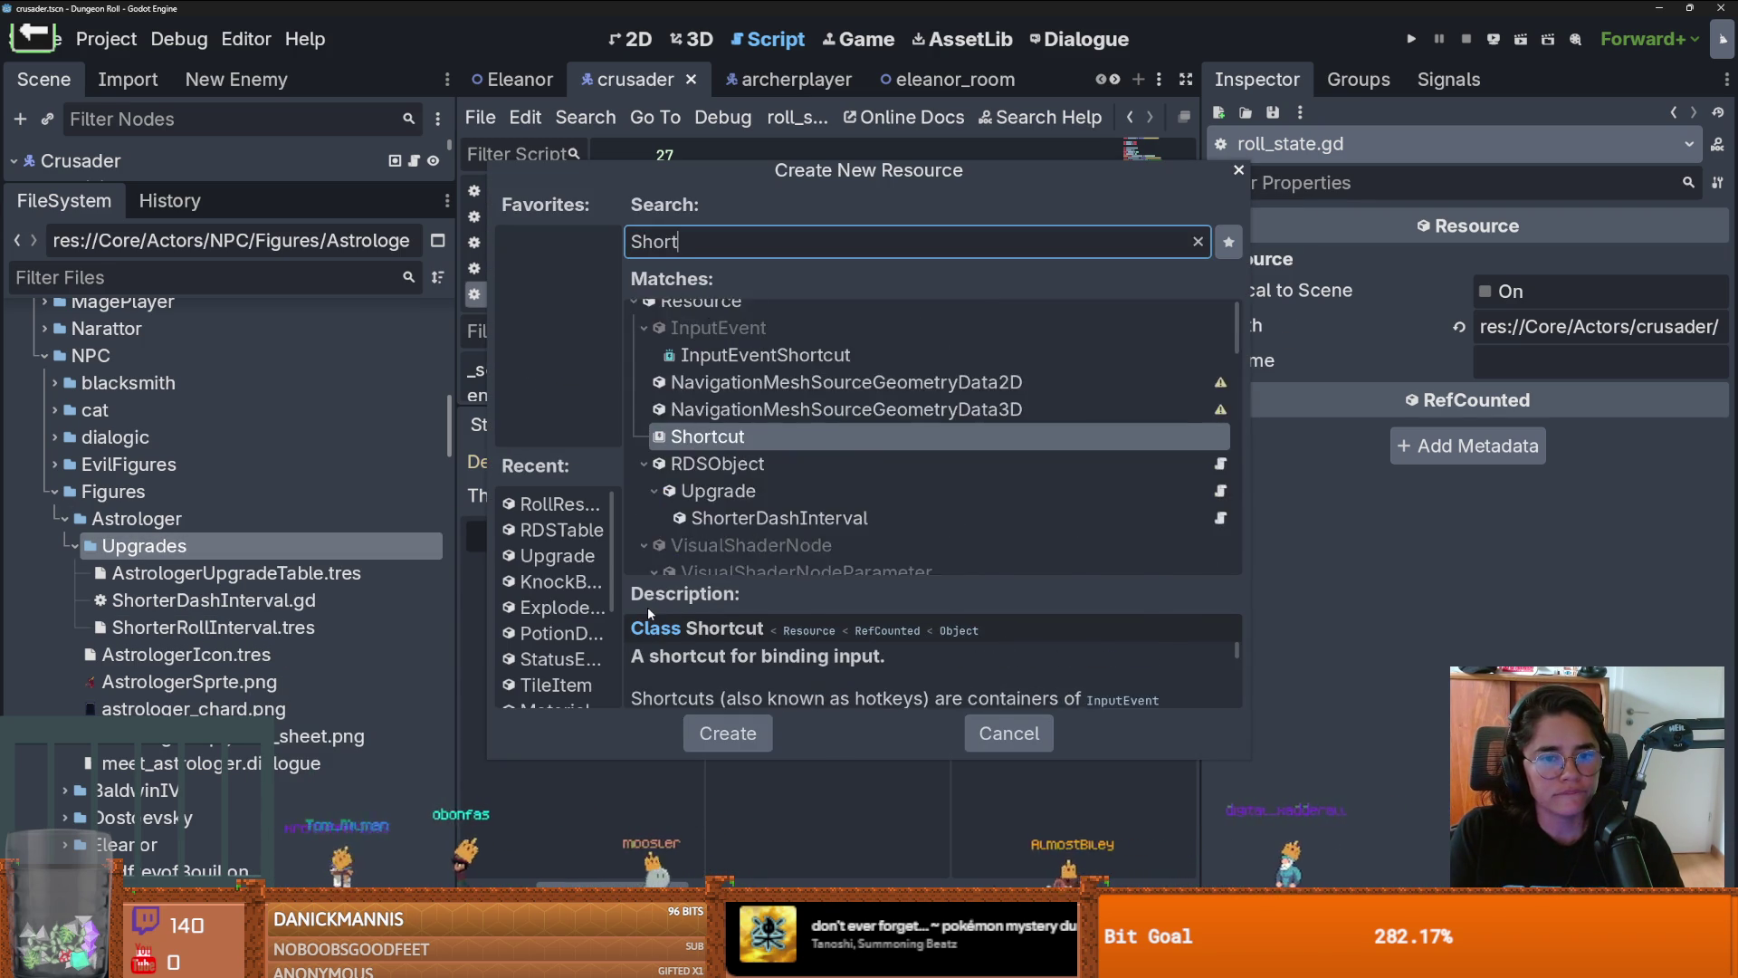
key("Return")
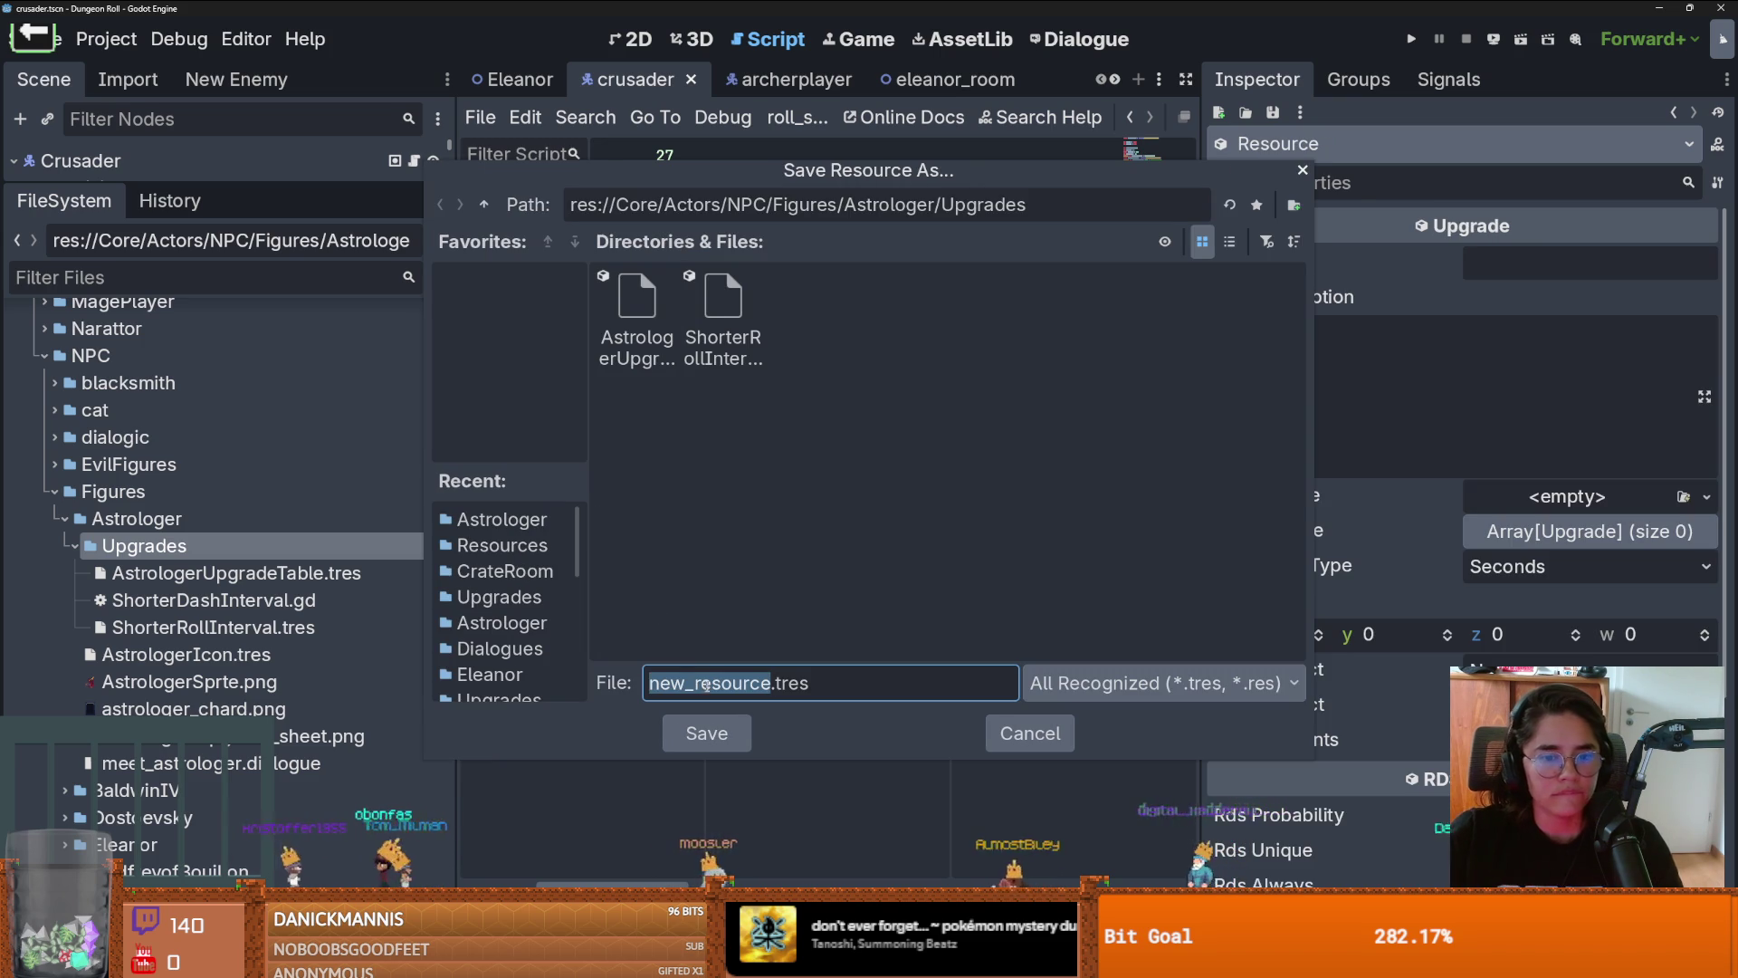
left_click(723, 317)
left_click(815, 685)
type("Upgrad")
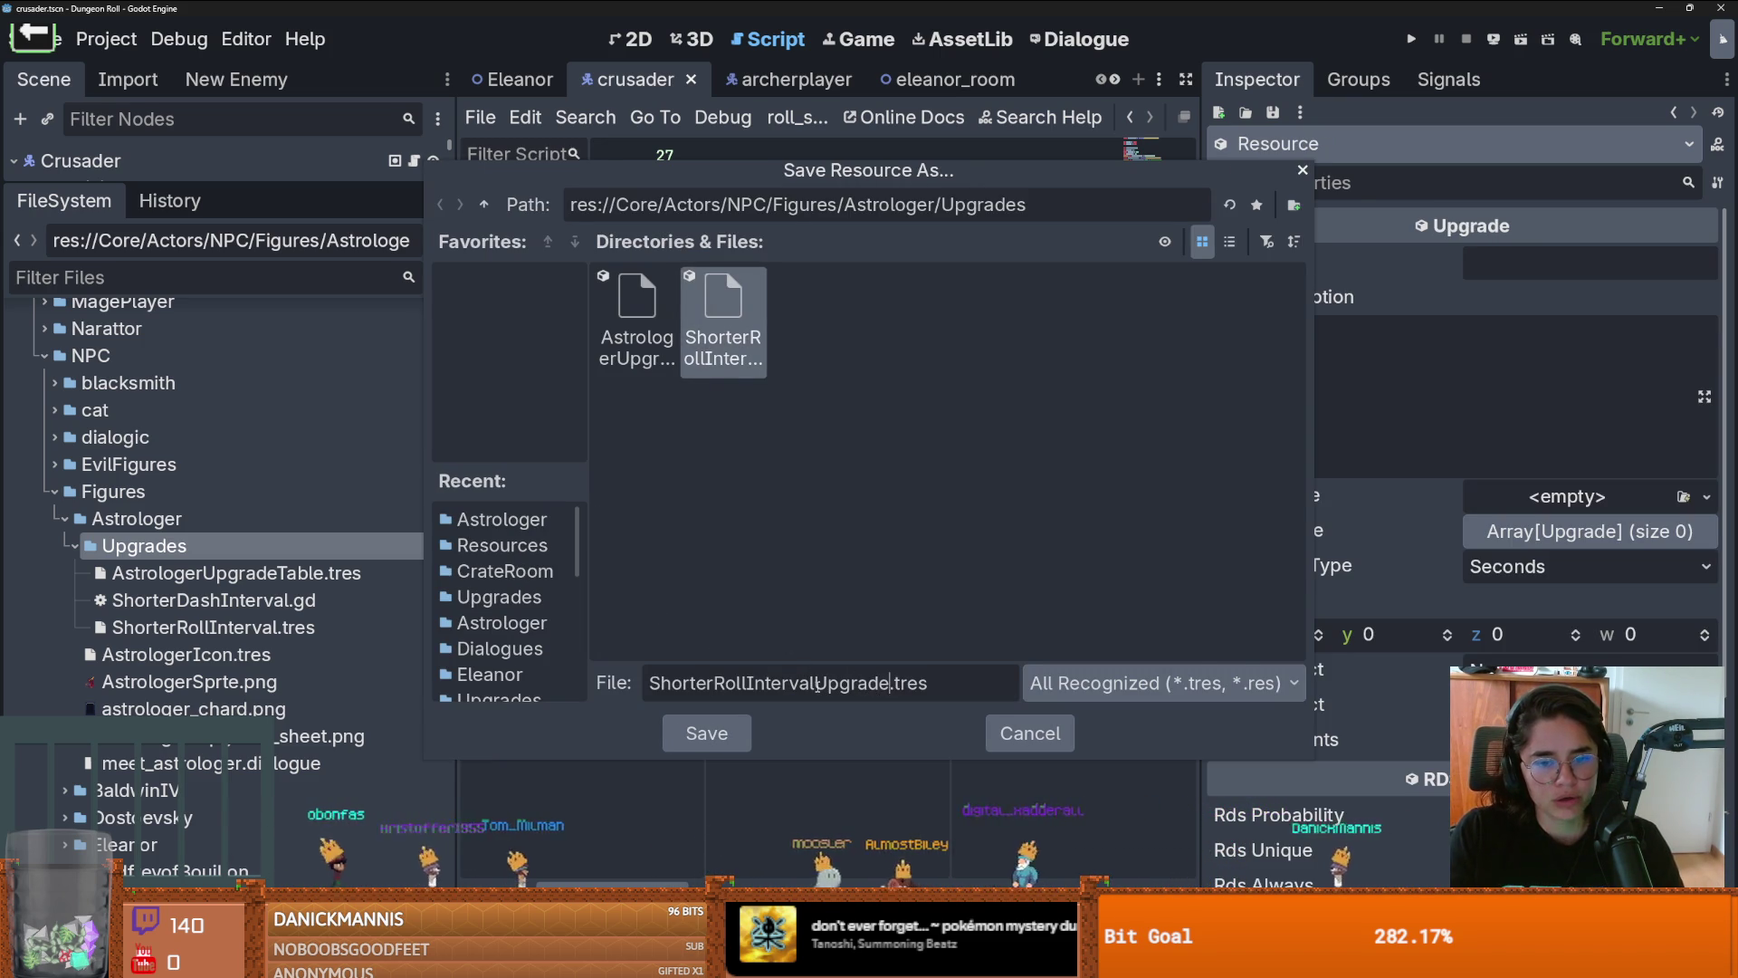
key("Return")
- Copy ShorterRollInterval.tres's properties into ShorterRollIntervalUpgrade.tres, then delete the old file
left_click(212, 626)
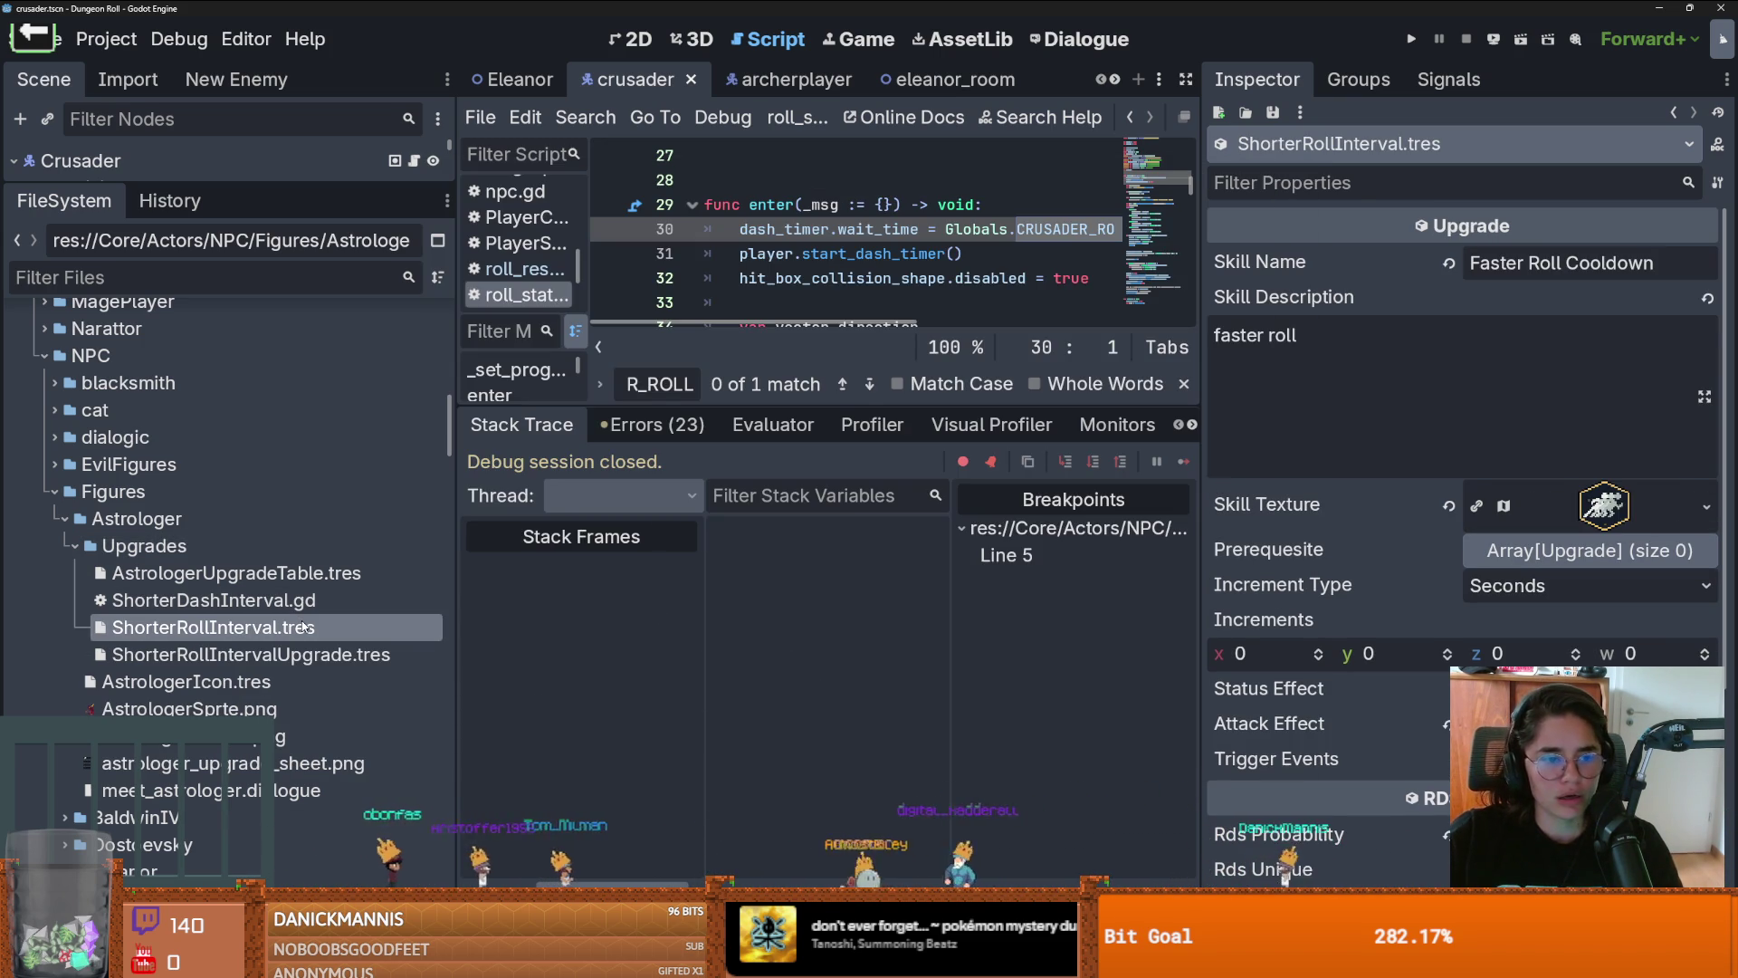
left_click(1709, 186)
left_click(1524, 412)
left_click(251, 653)
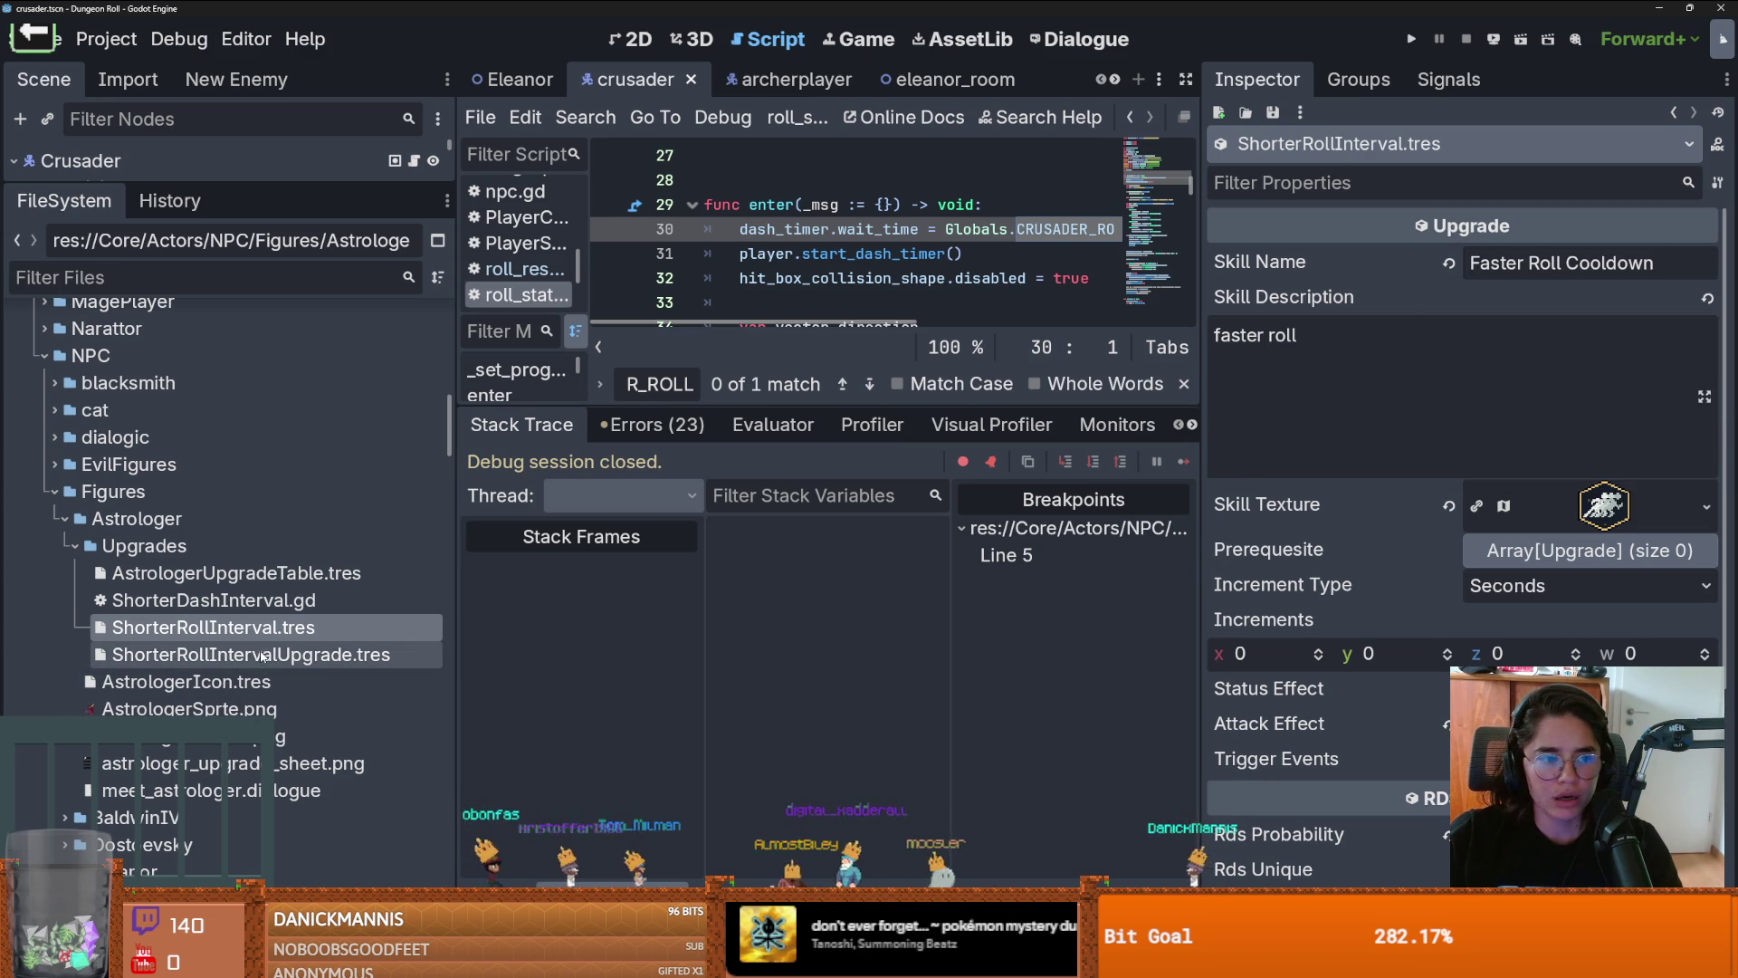
left_click(1717, 182)
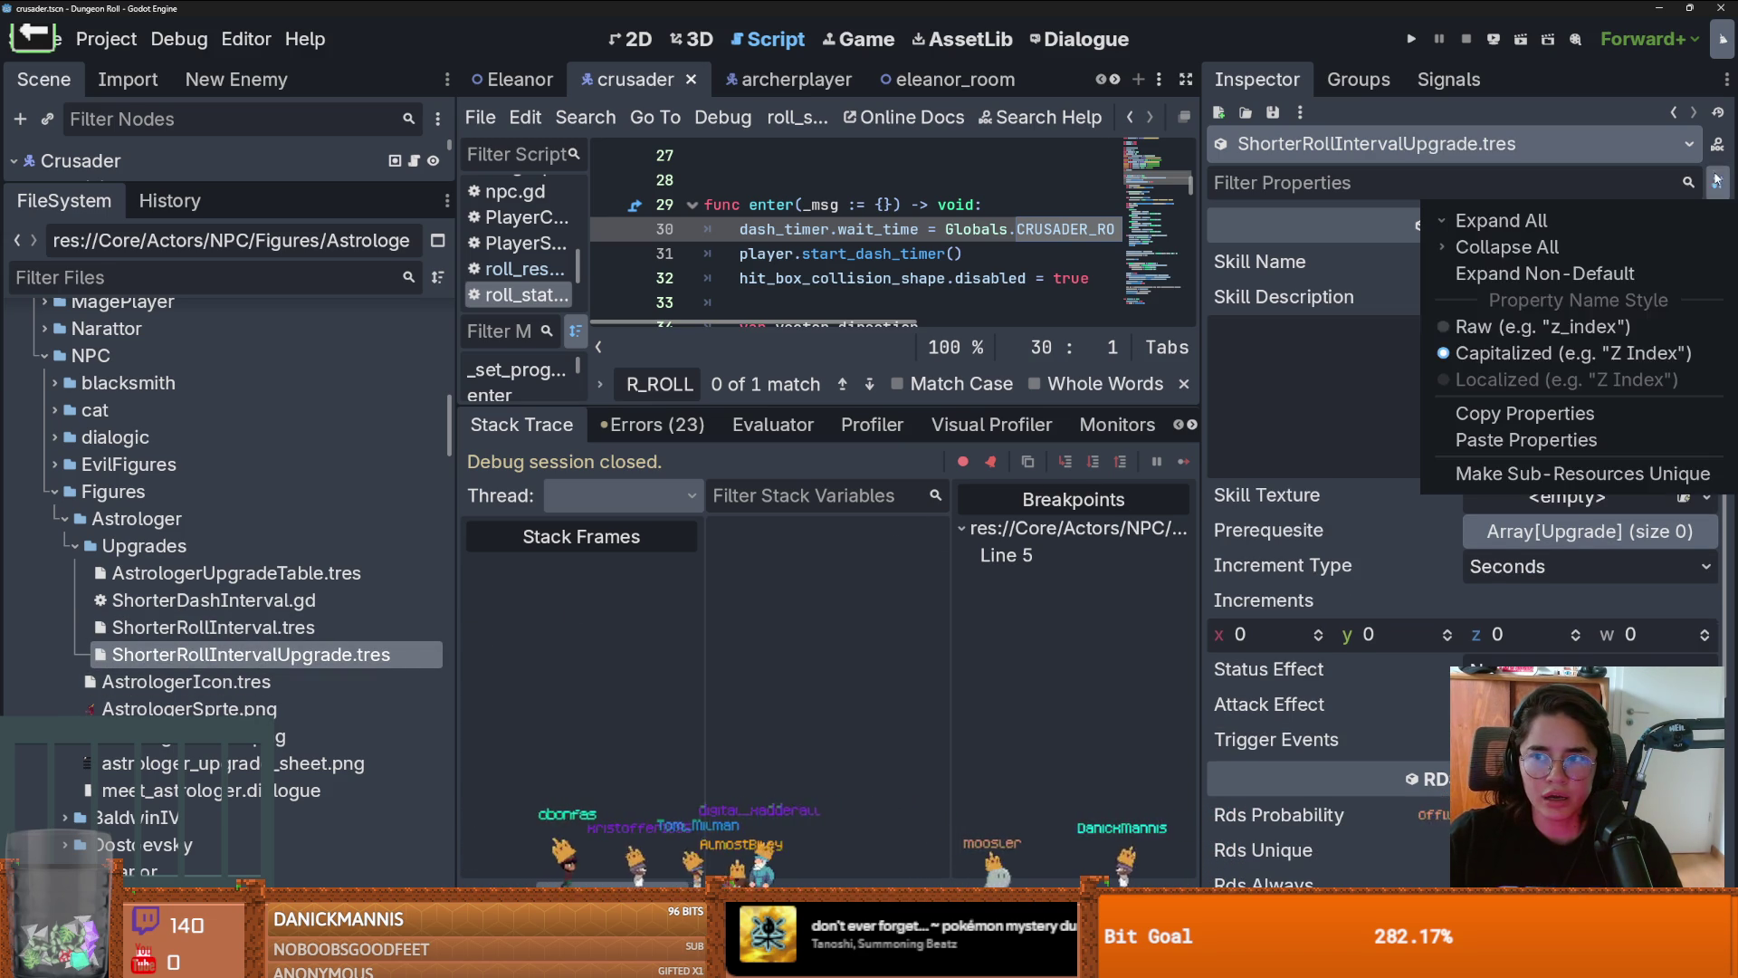
left_click(1550, 446)
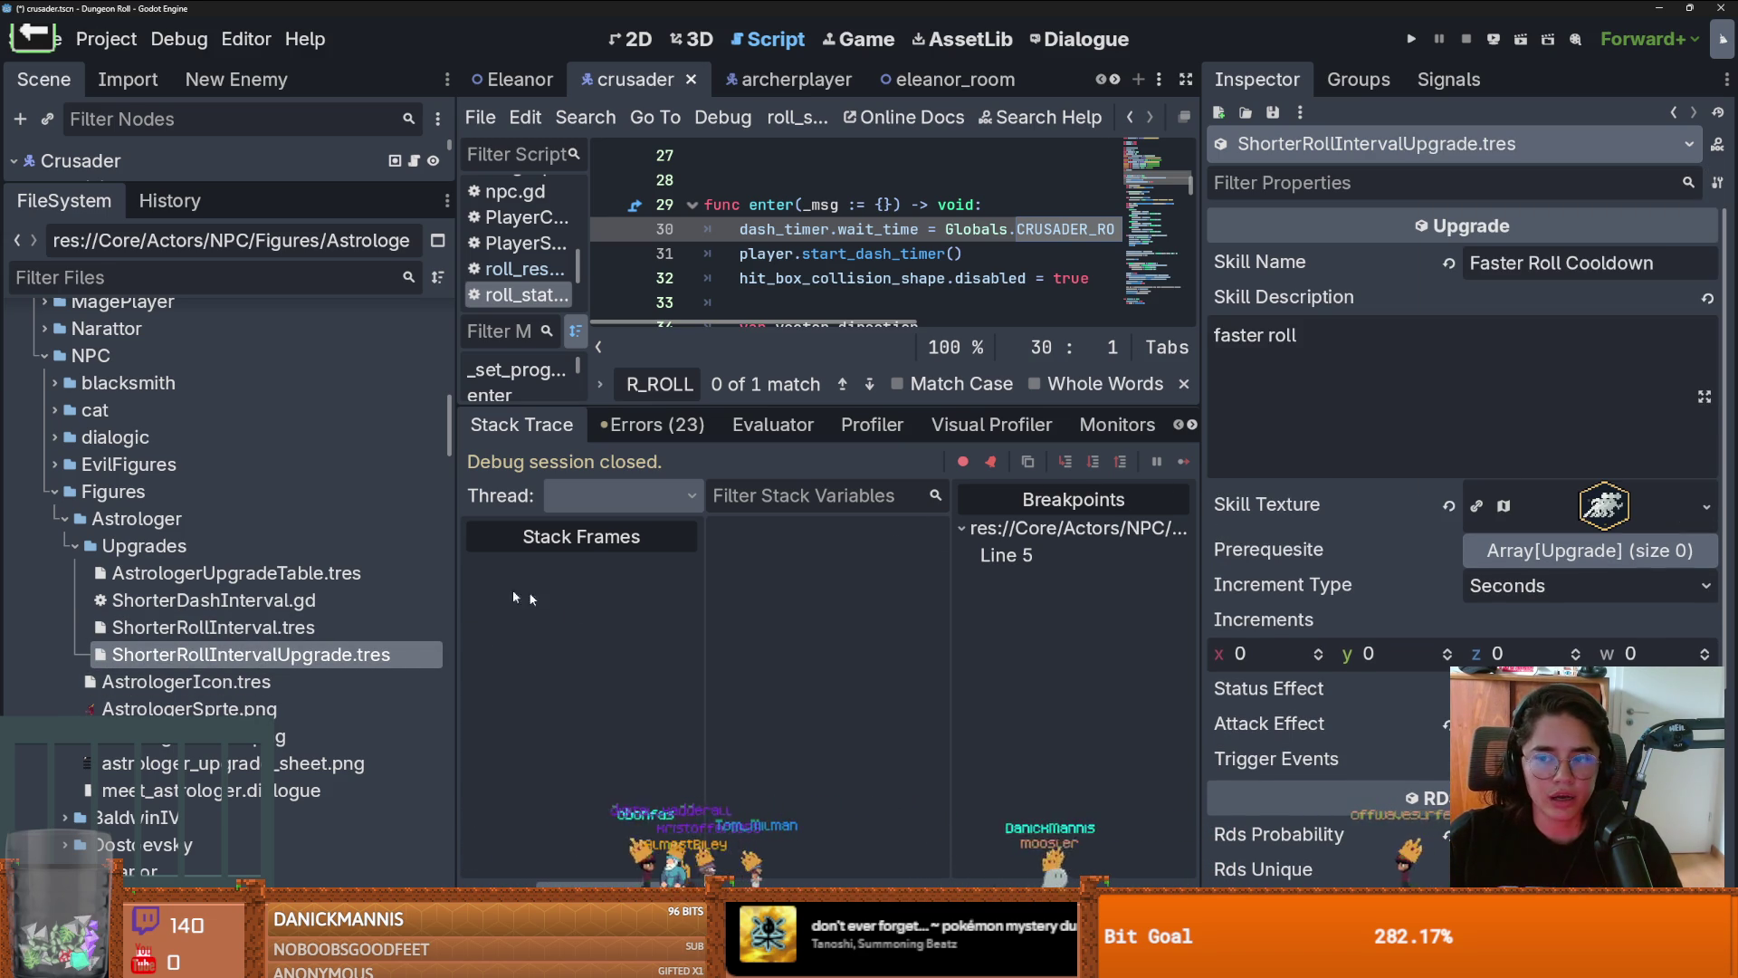
right_click(308, 626)
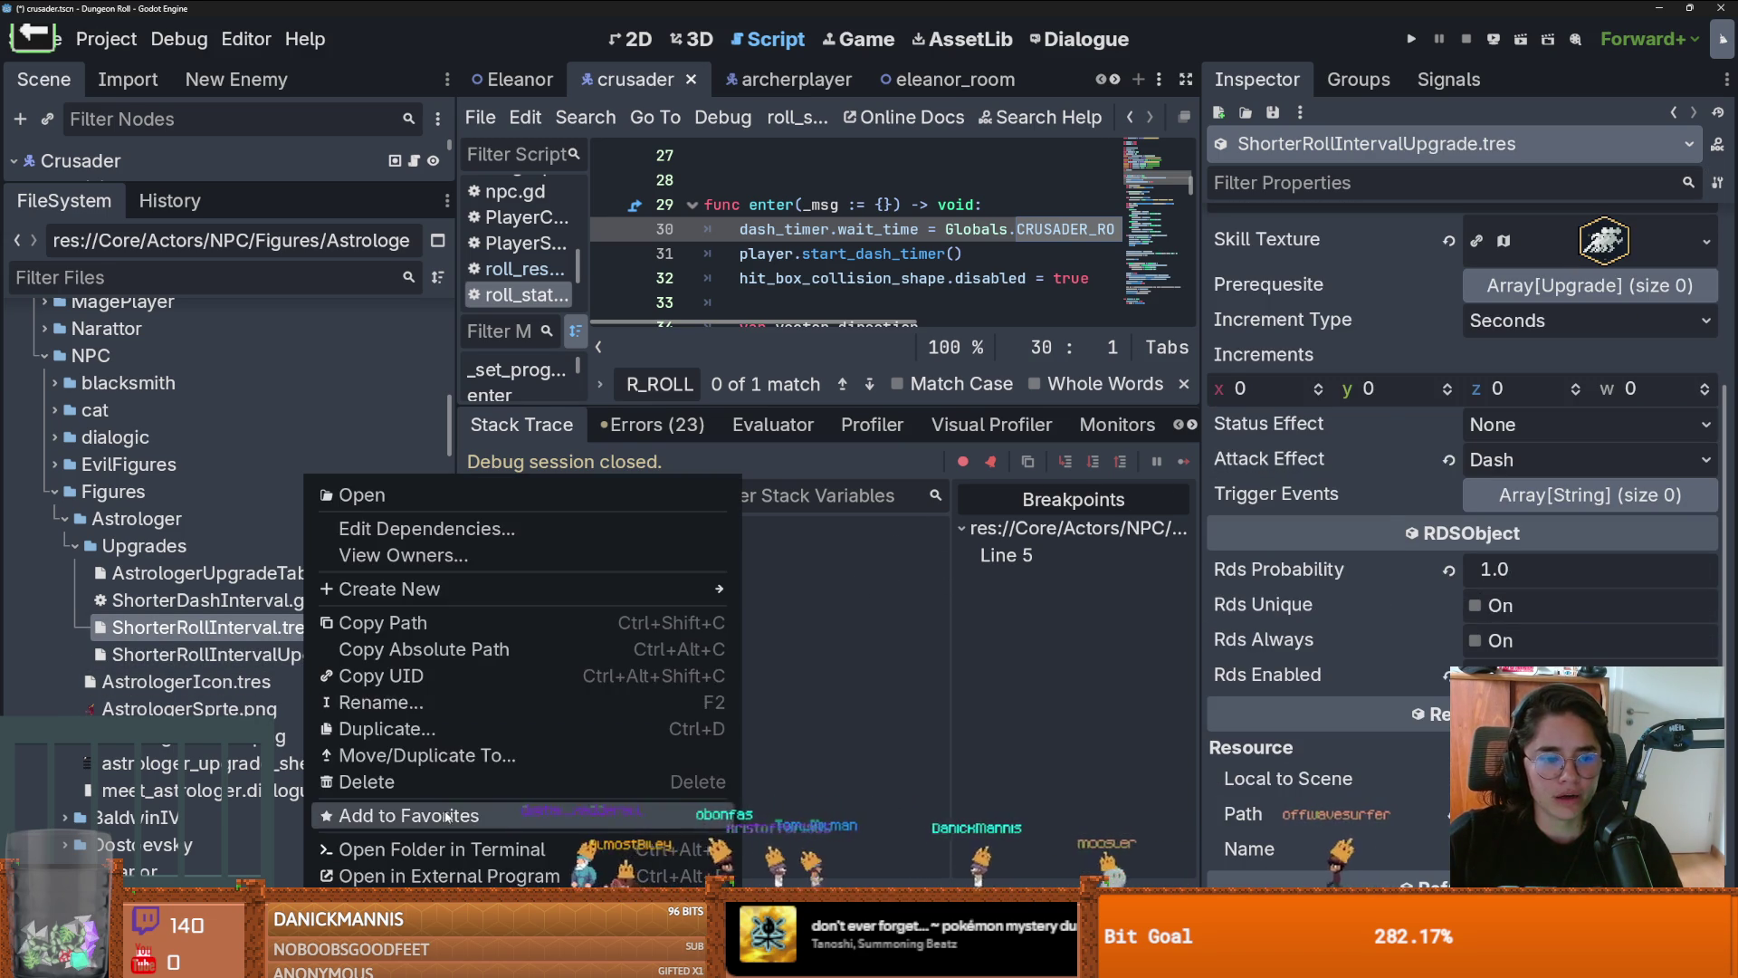
left_click(467, 782)
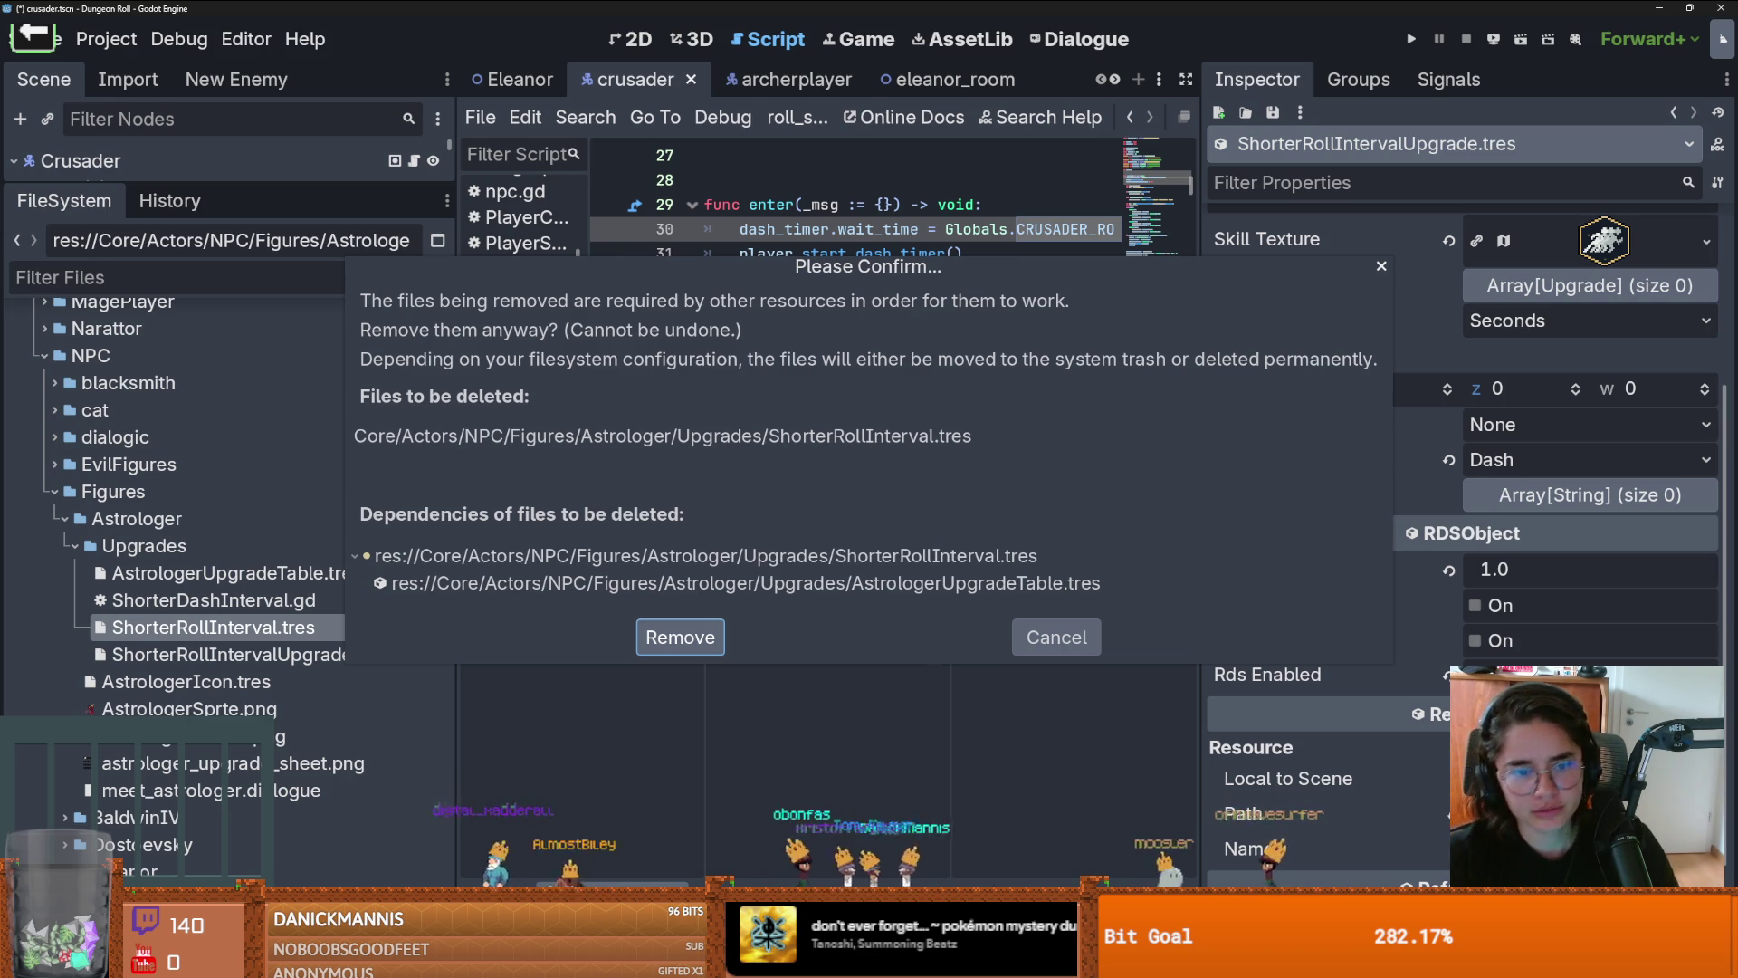
- Confirm the deletion, set AstrologerUpgradeTable's content element 0 to ShorterRollIntervalUpgrade.tres, and run
left_click(684, 636)
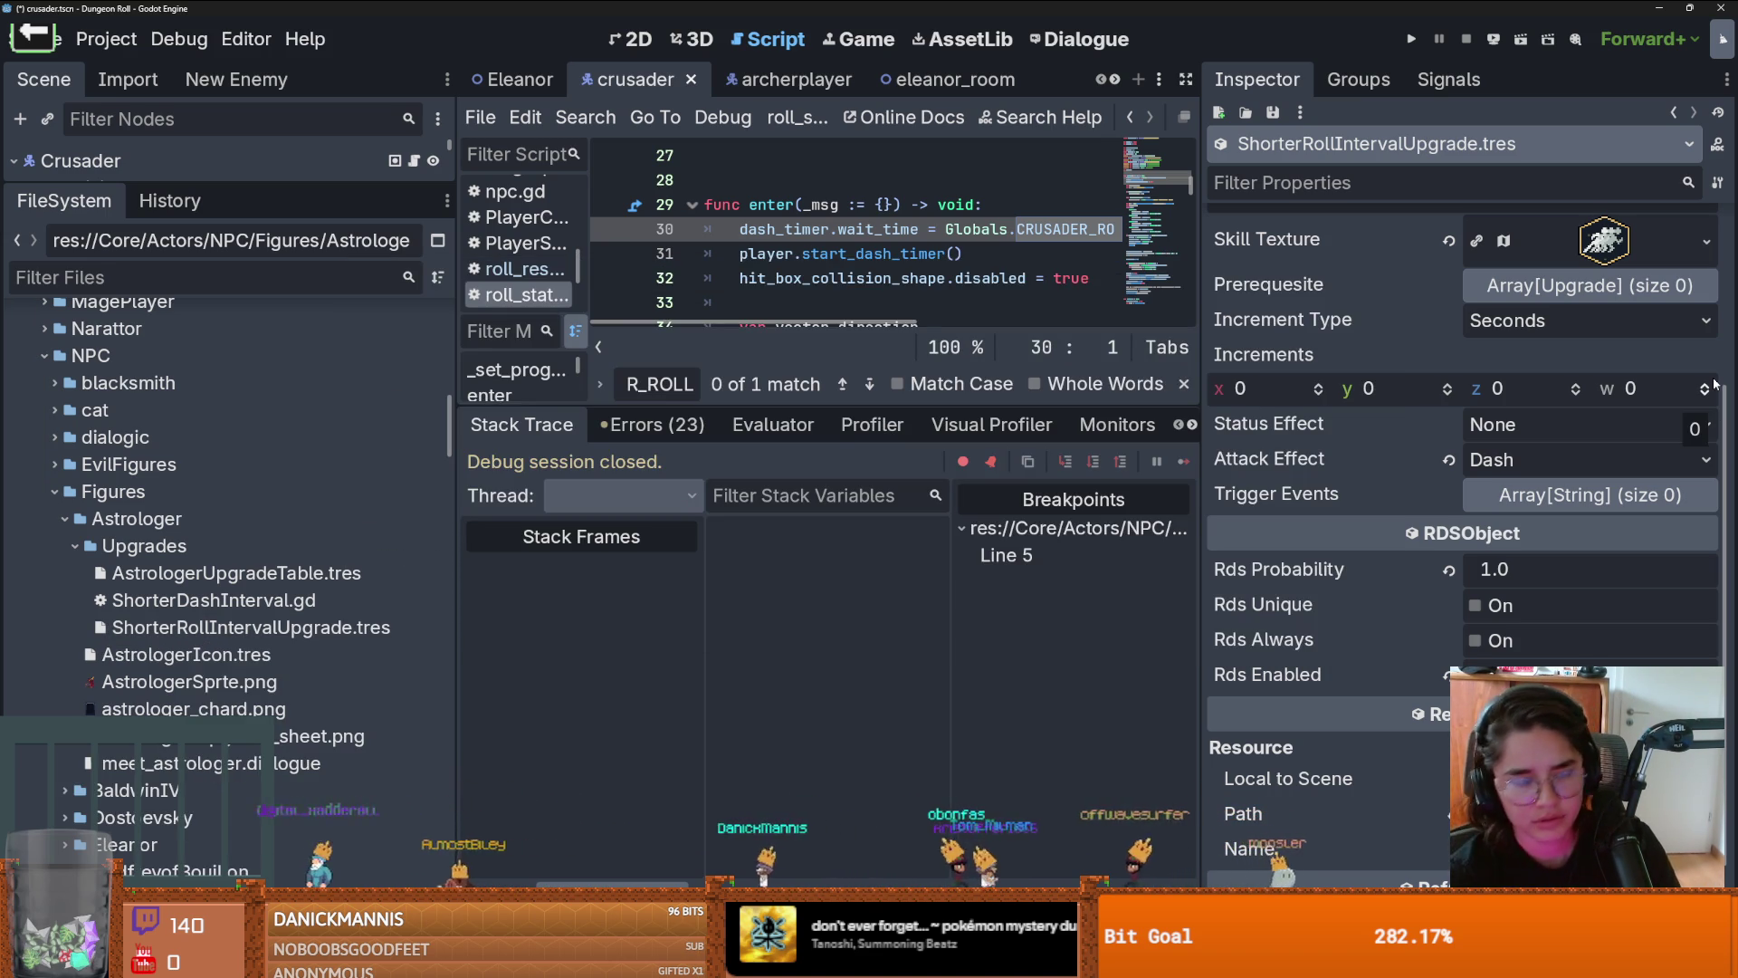
left_click(236, 572)
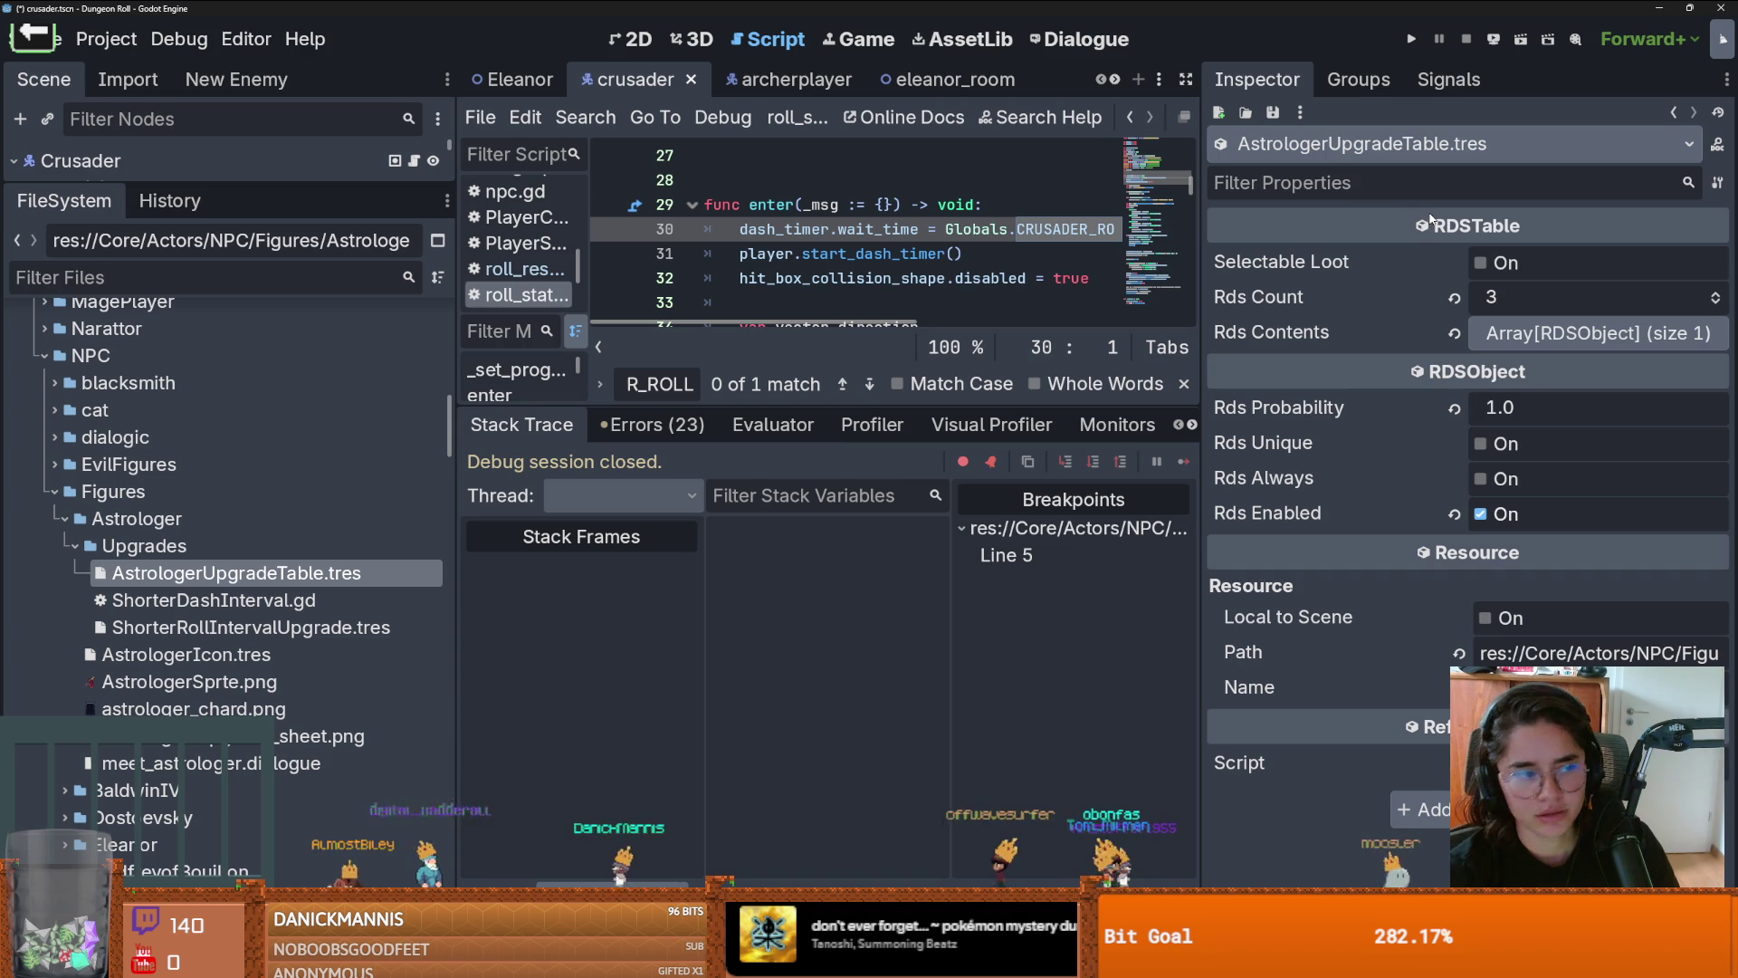
left_click(1598, 333)
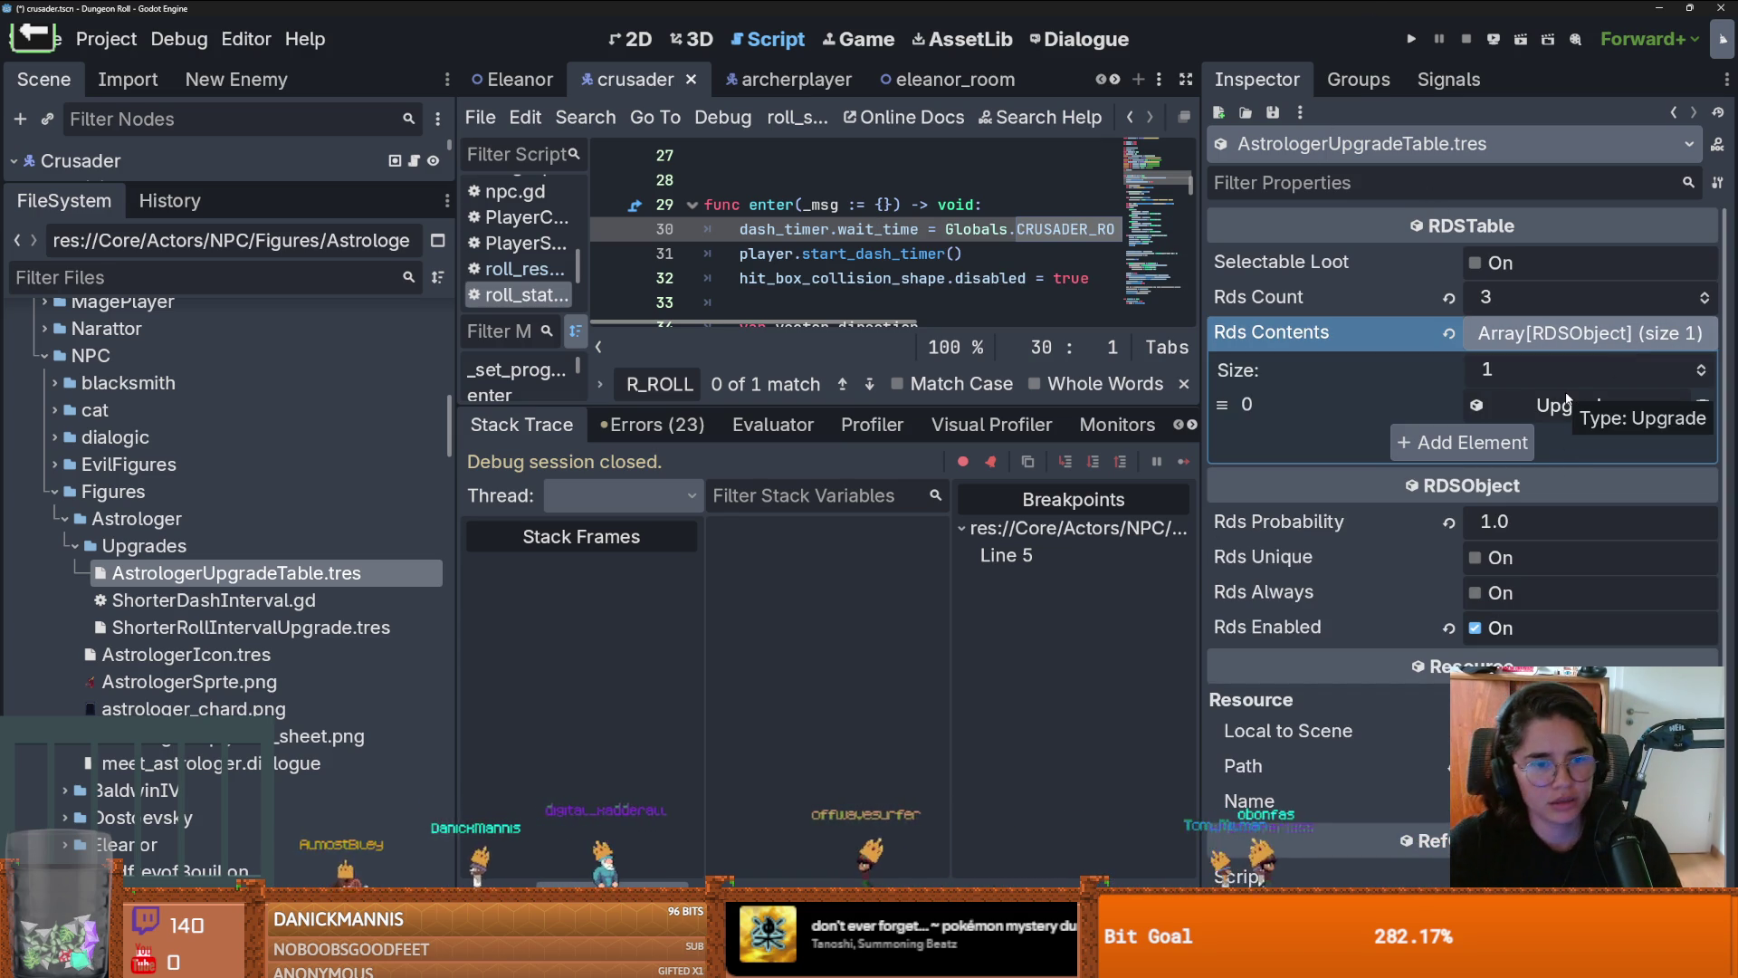
mouse_move(235, 627)
left_mouse_down()
mouse_move(1626, 342)
mouse_move(1579, 406)
left_mouse_up()
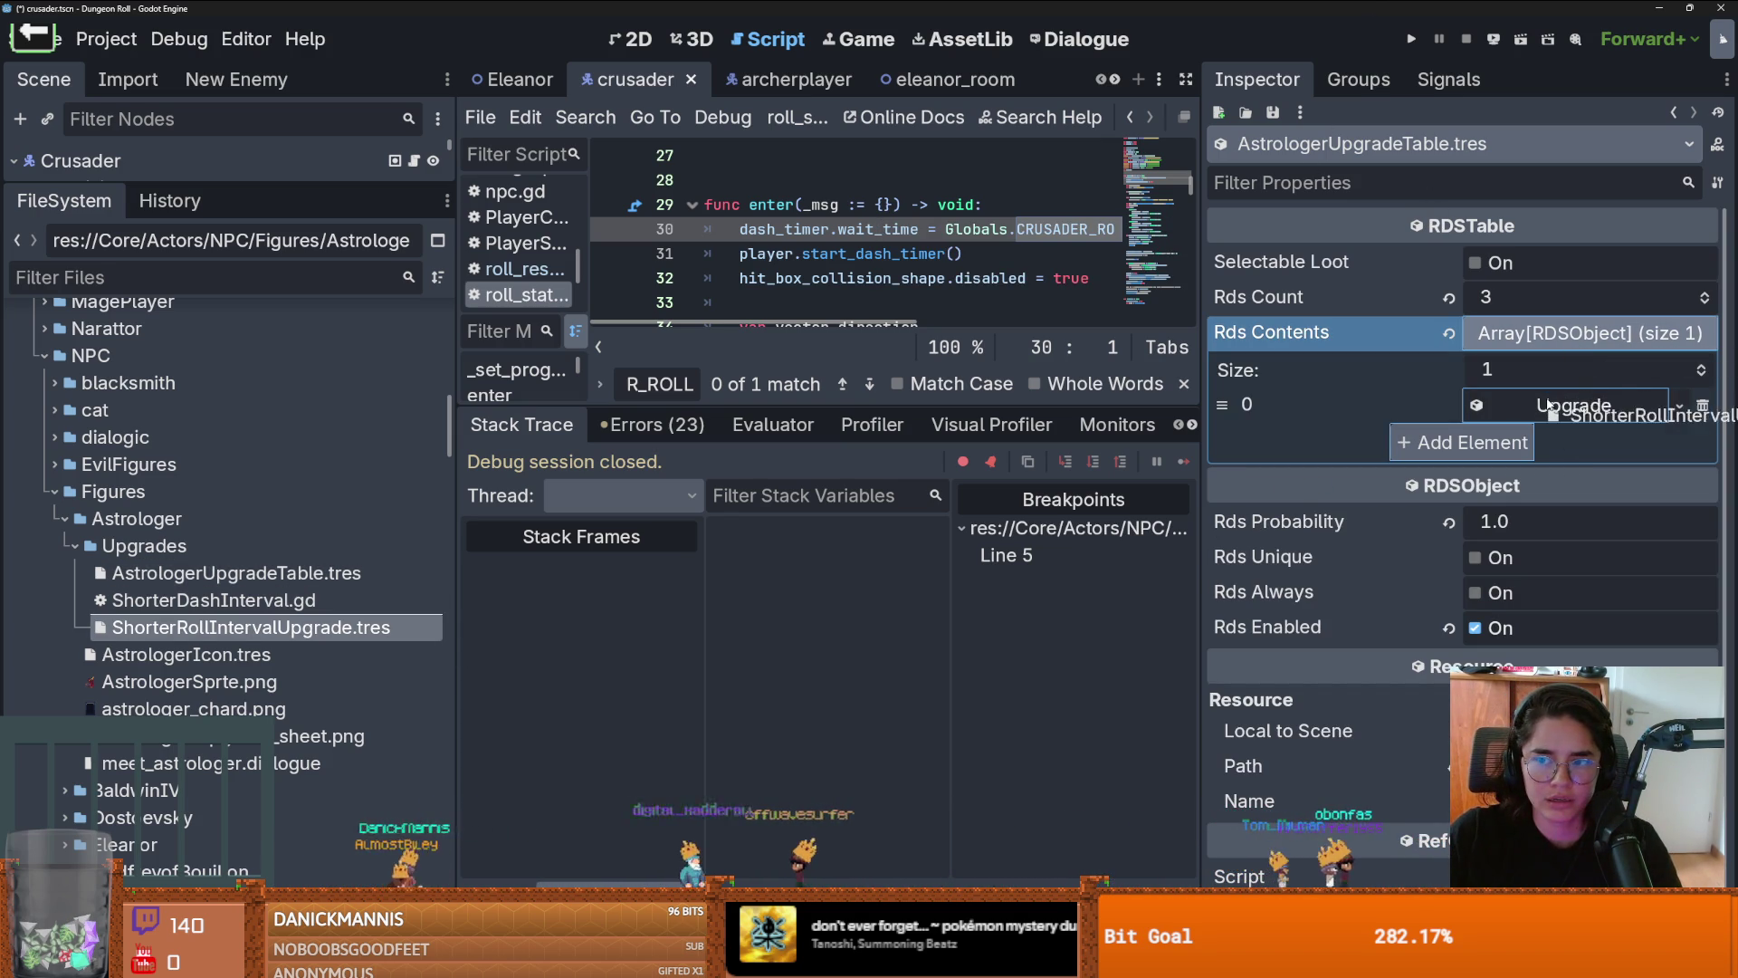
key("F5")
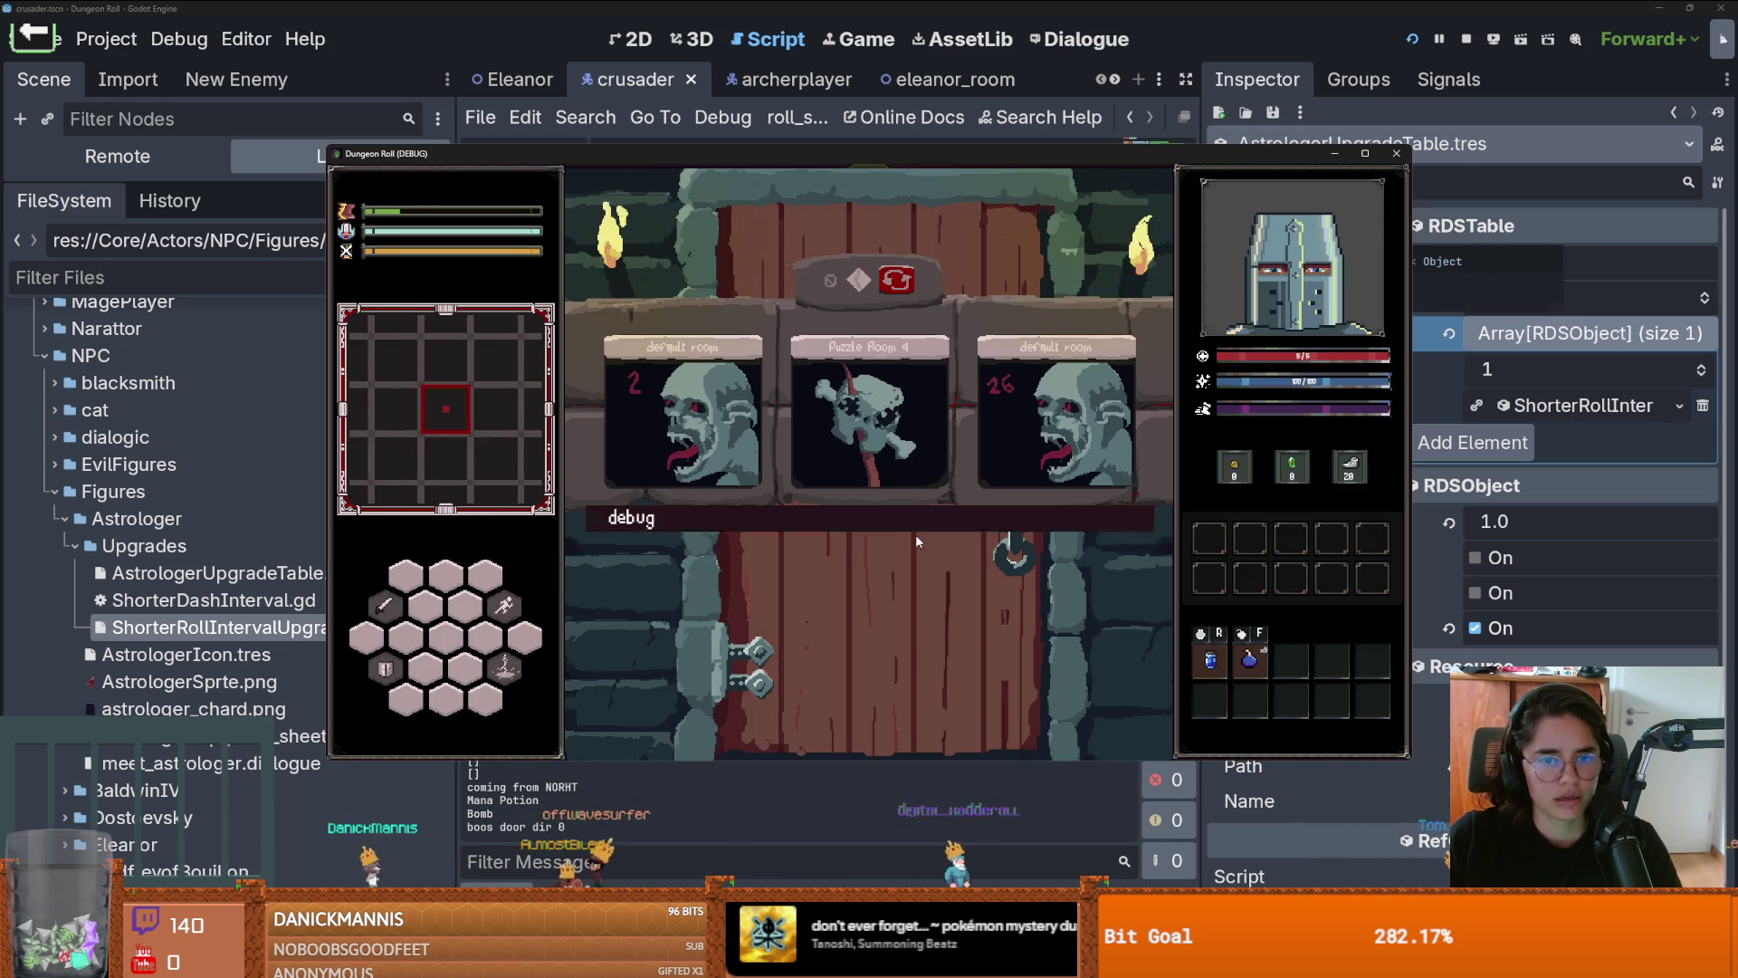
- Reach the Astrologer, pick the Shorter Roll upgrade, and step into change_cooldown
left_click(912, 624)
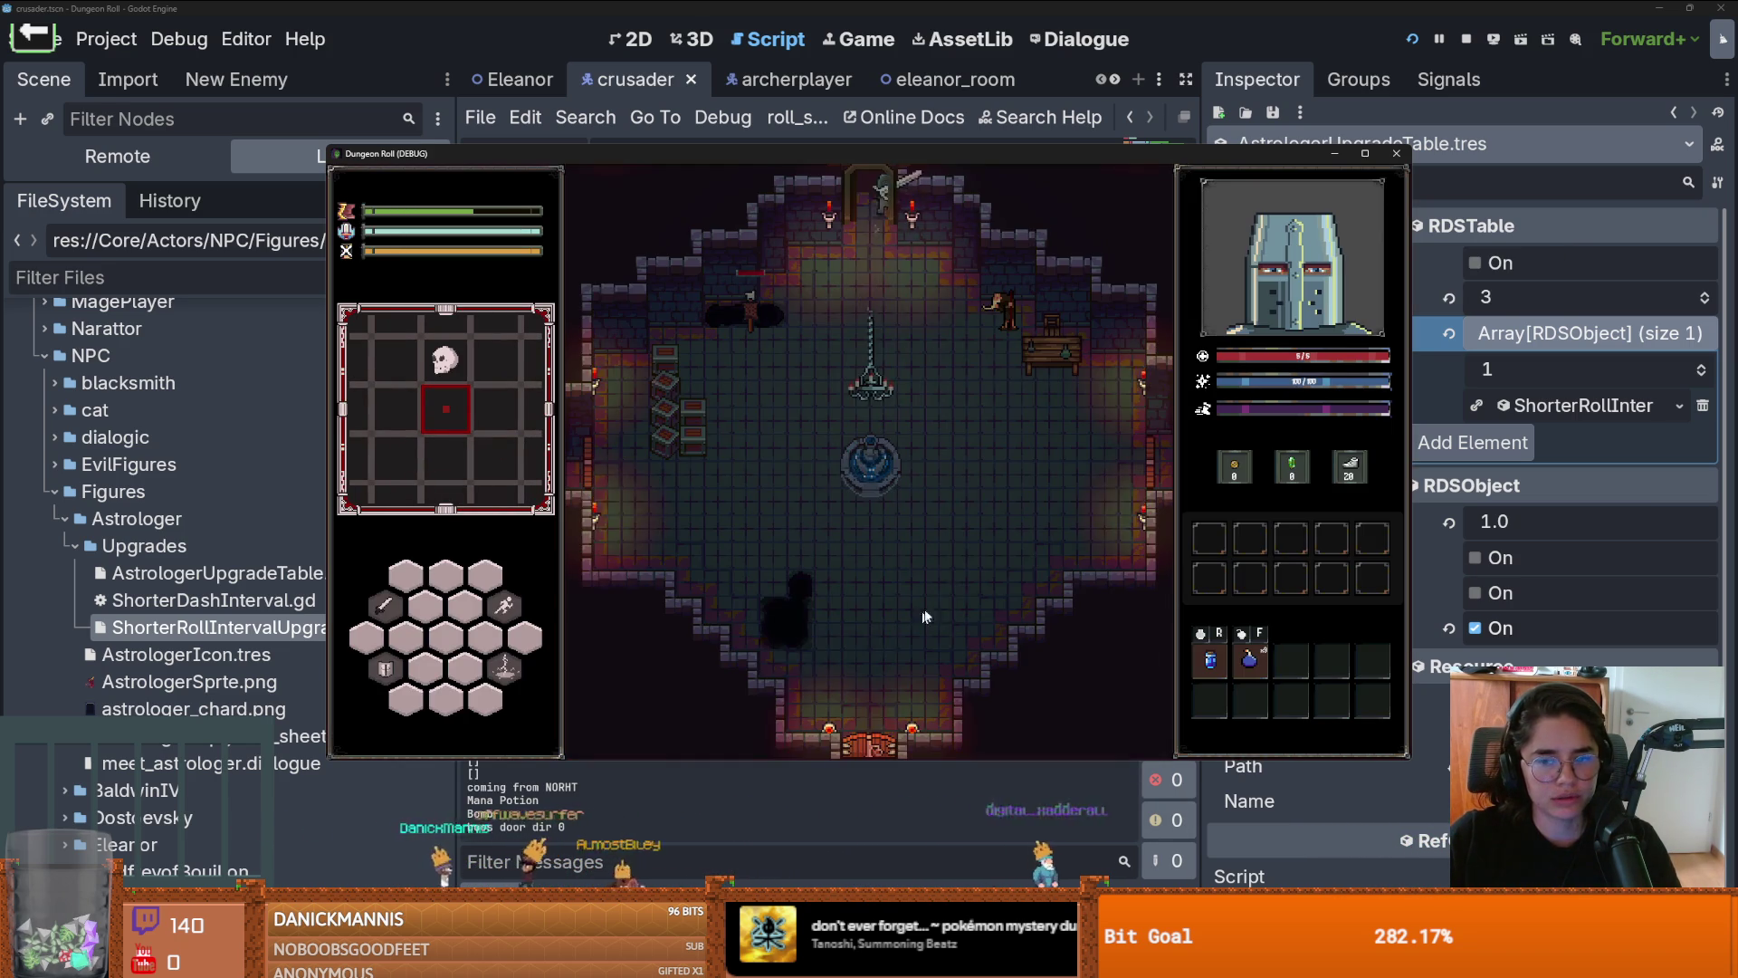
key("w")
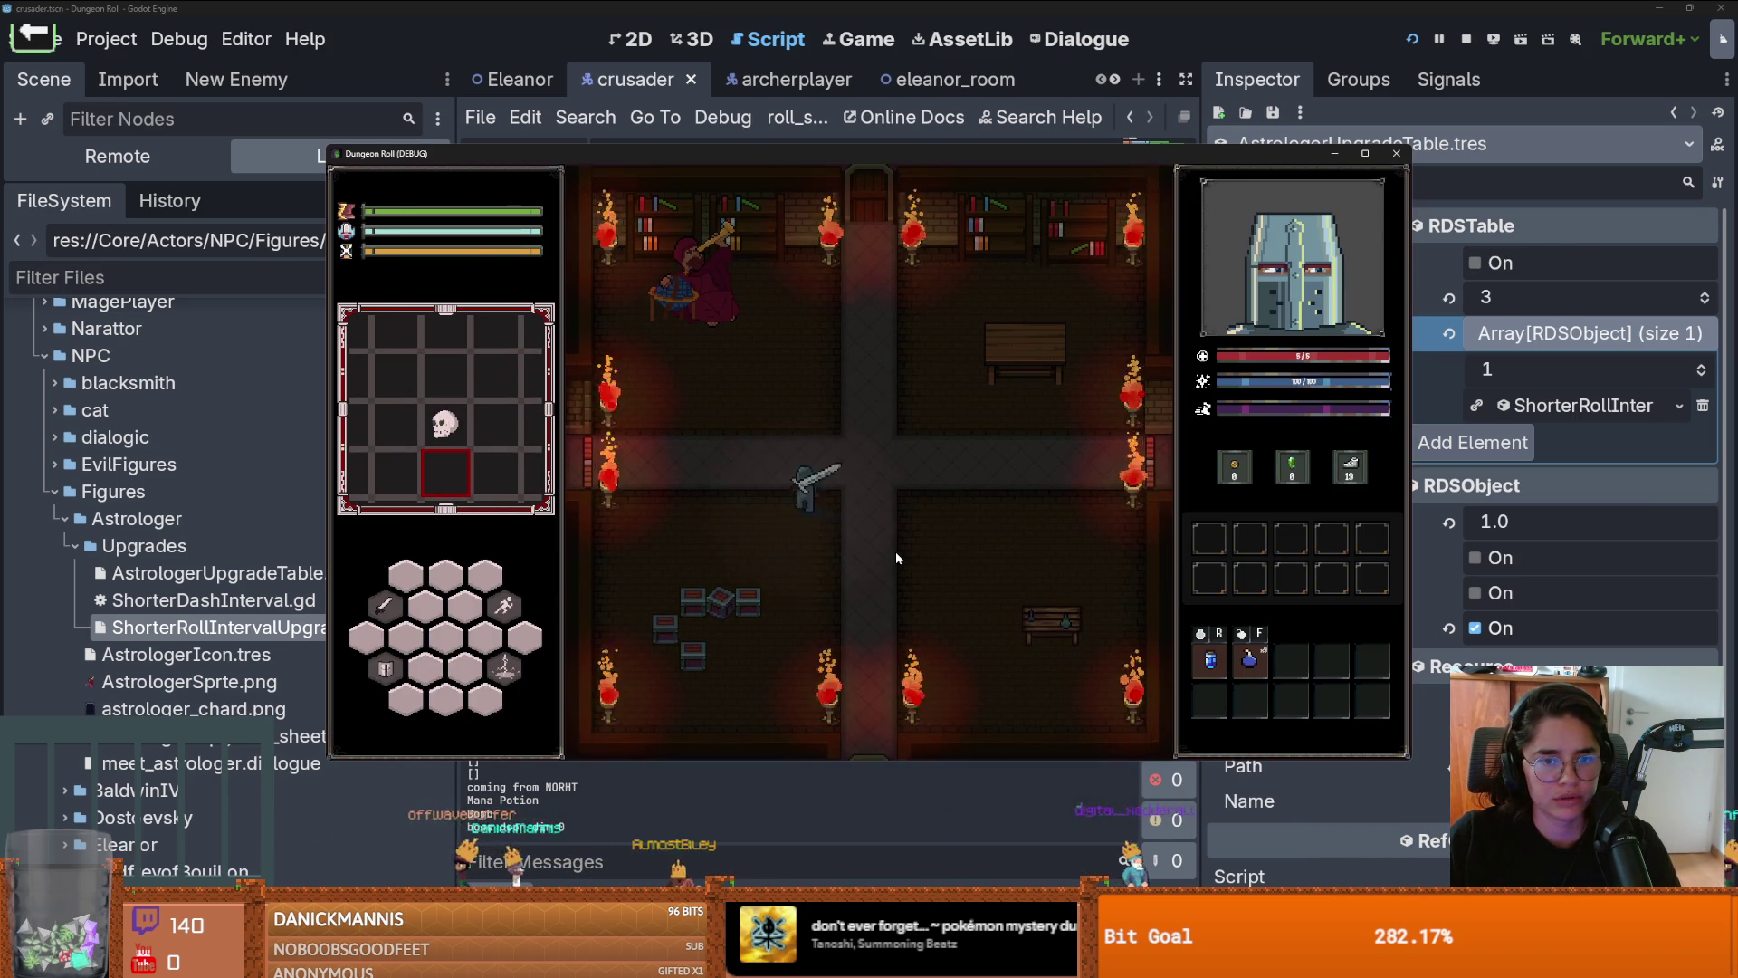
key("a")
key("e")
key("e")
key("e")
left_click(746, 507)
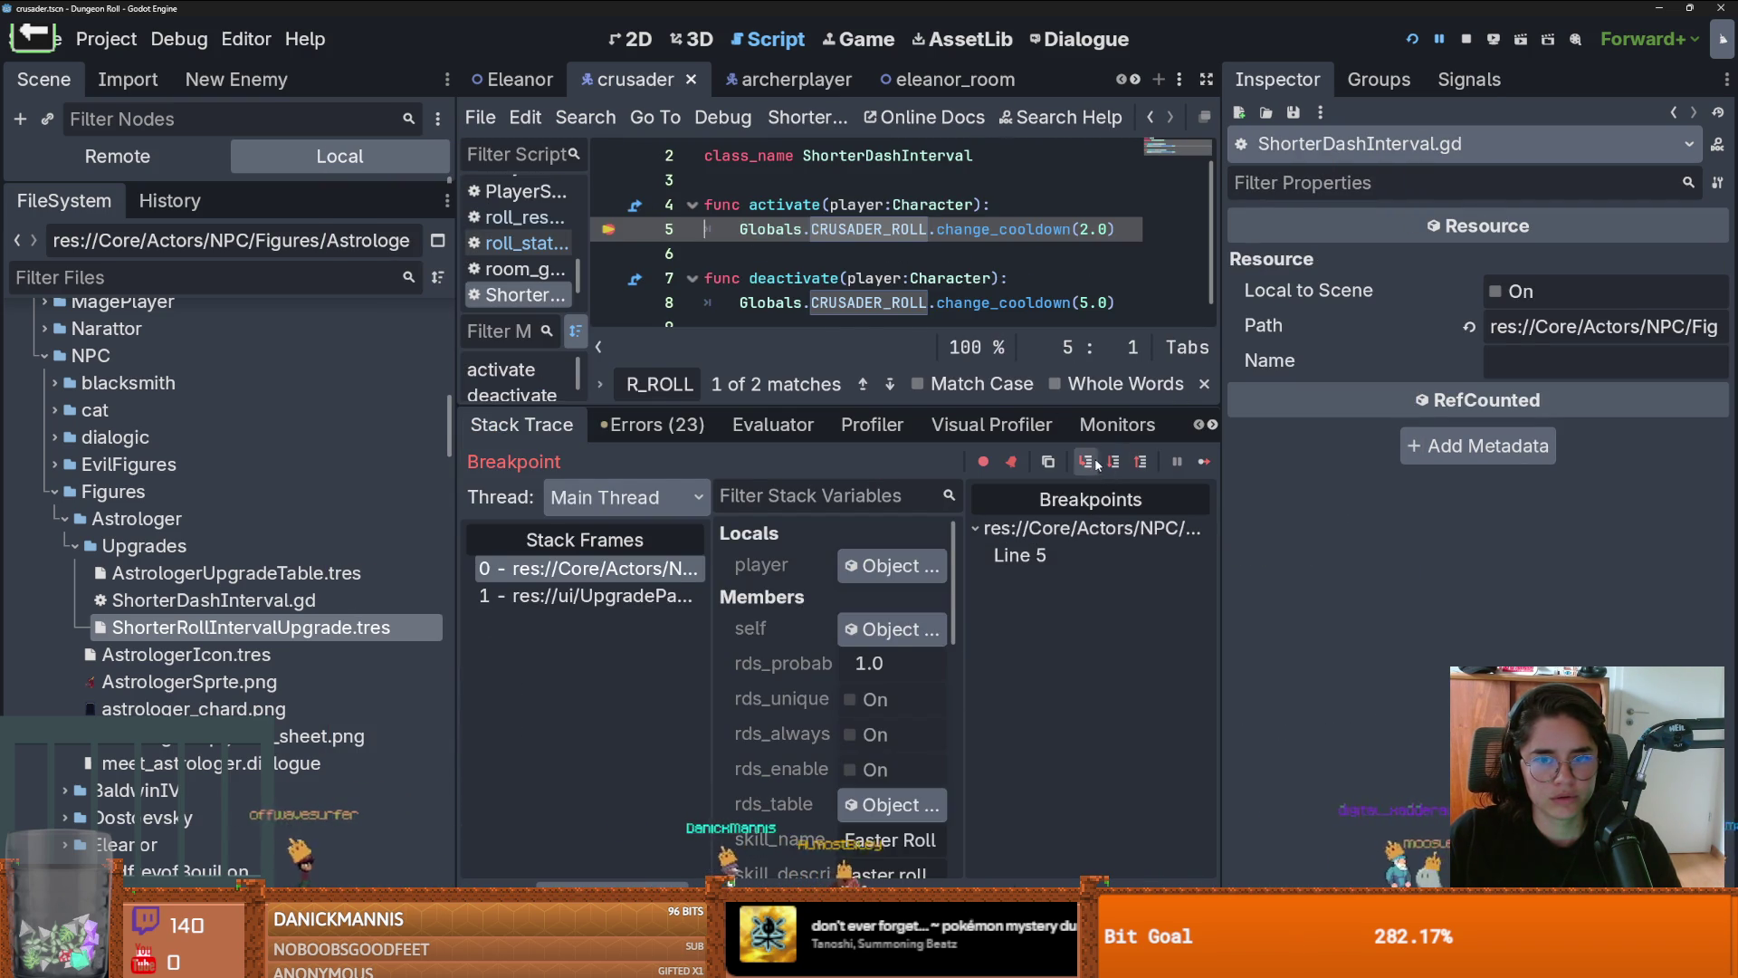
left_click(1088, 463)
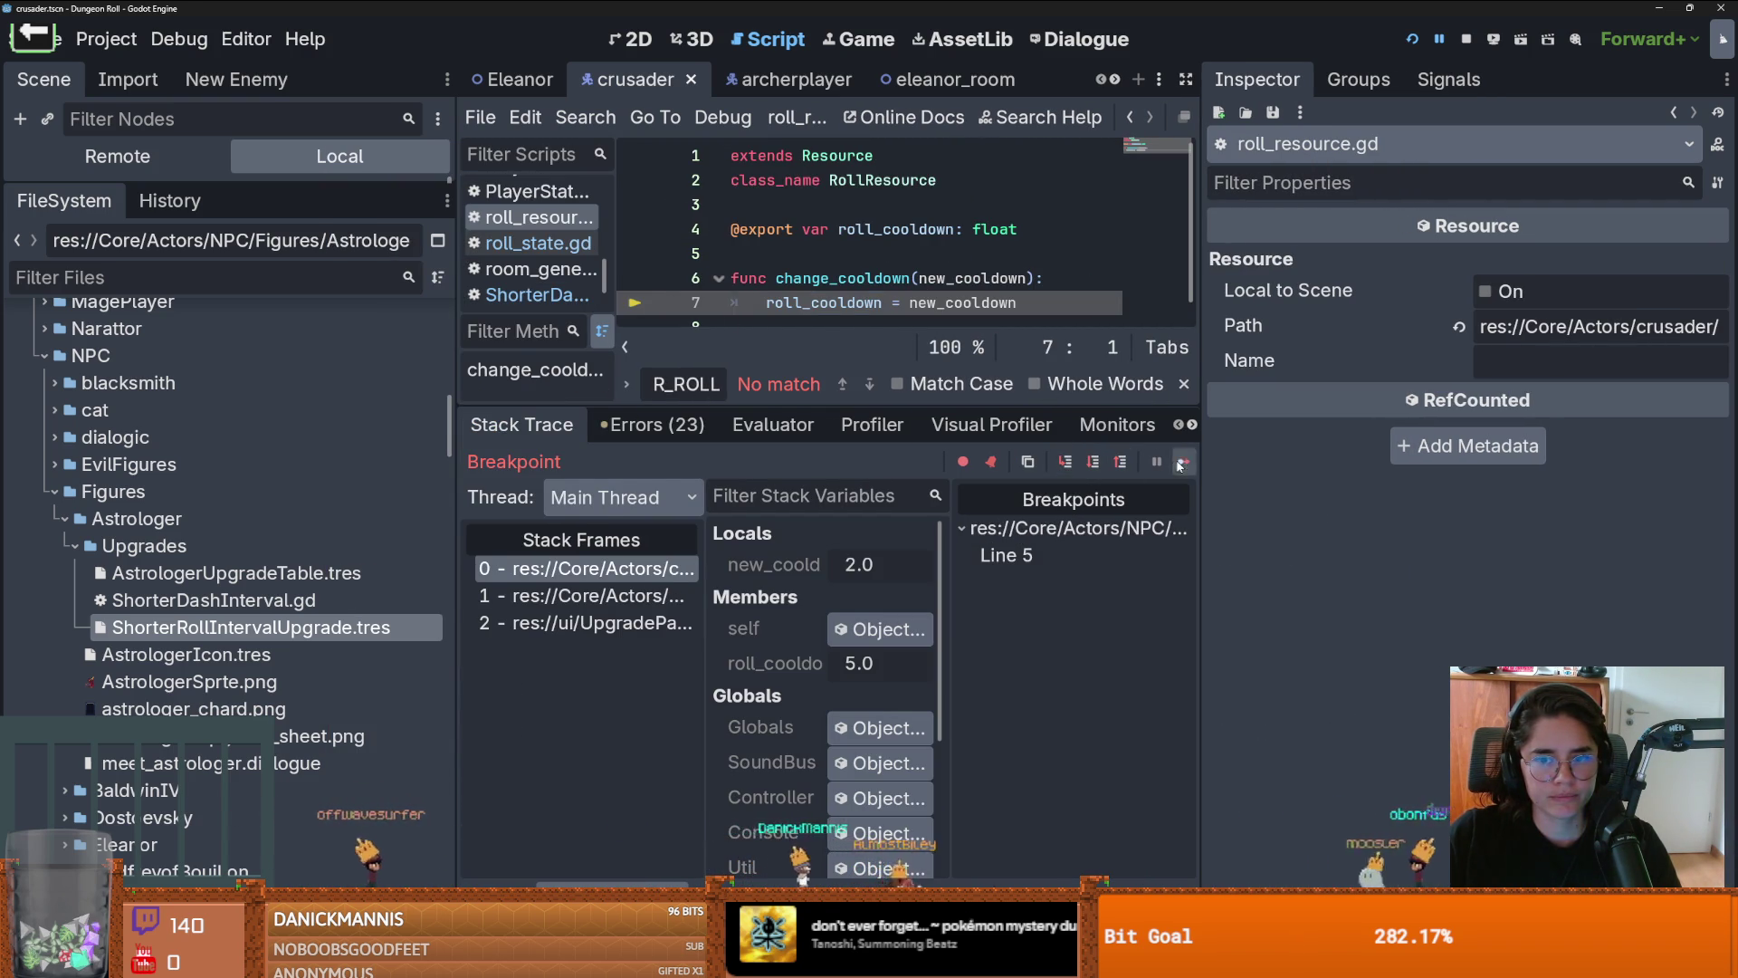
- Resume the game, test rolling the knight left and right, then stop it
left_click(1179, 462)
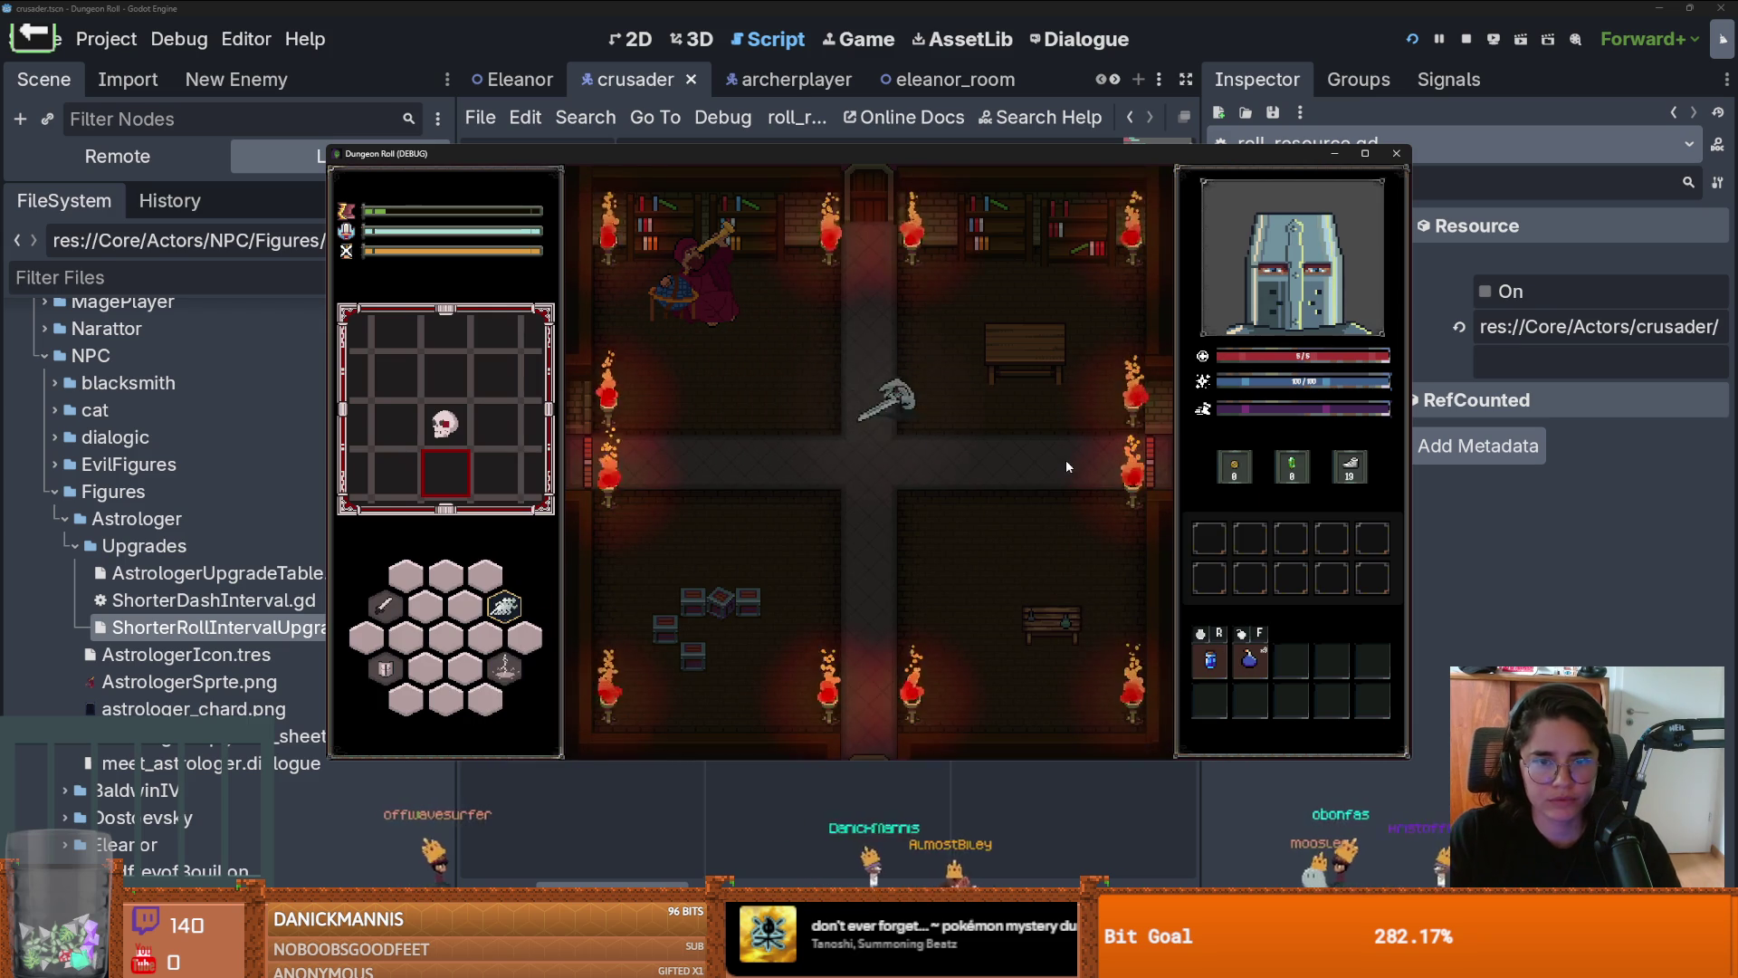
key("a")
key("d")
key("a")
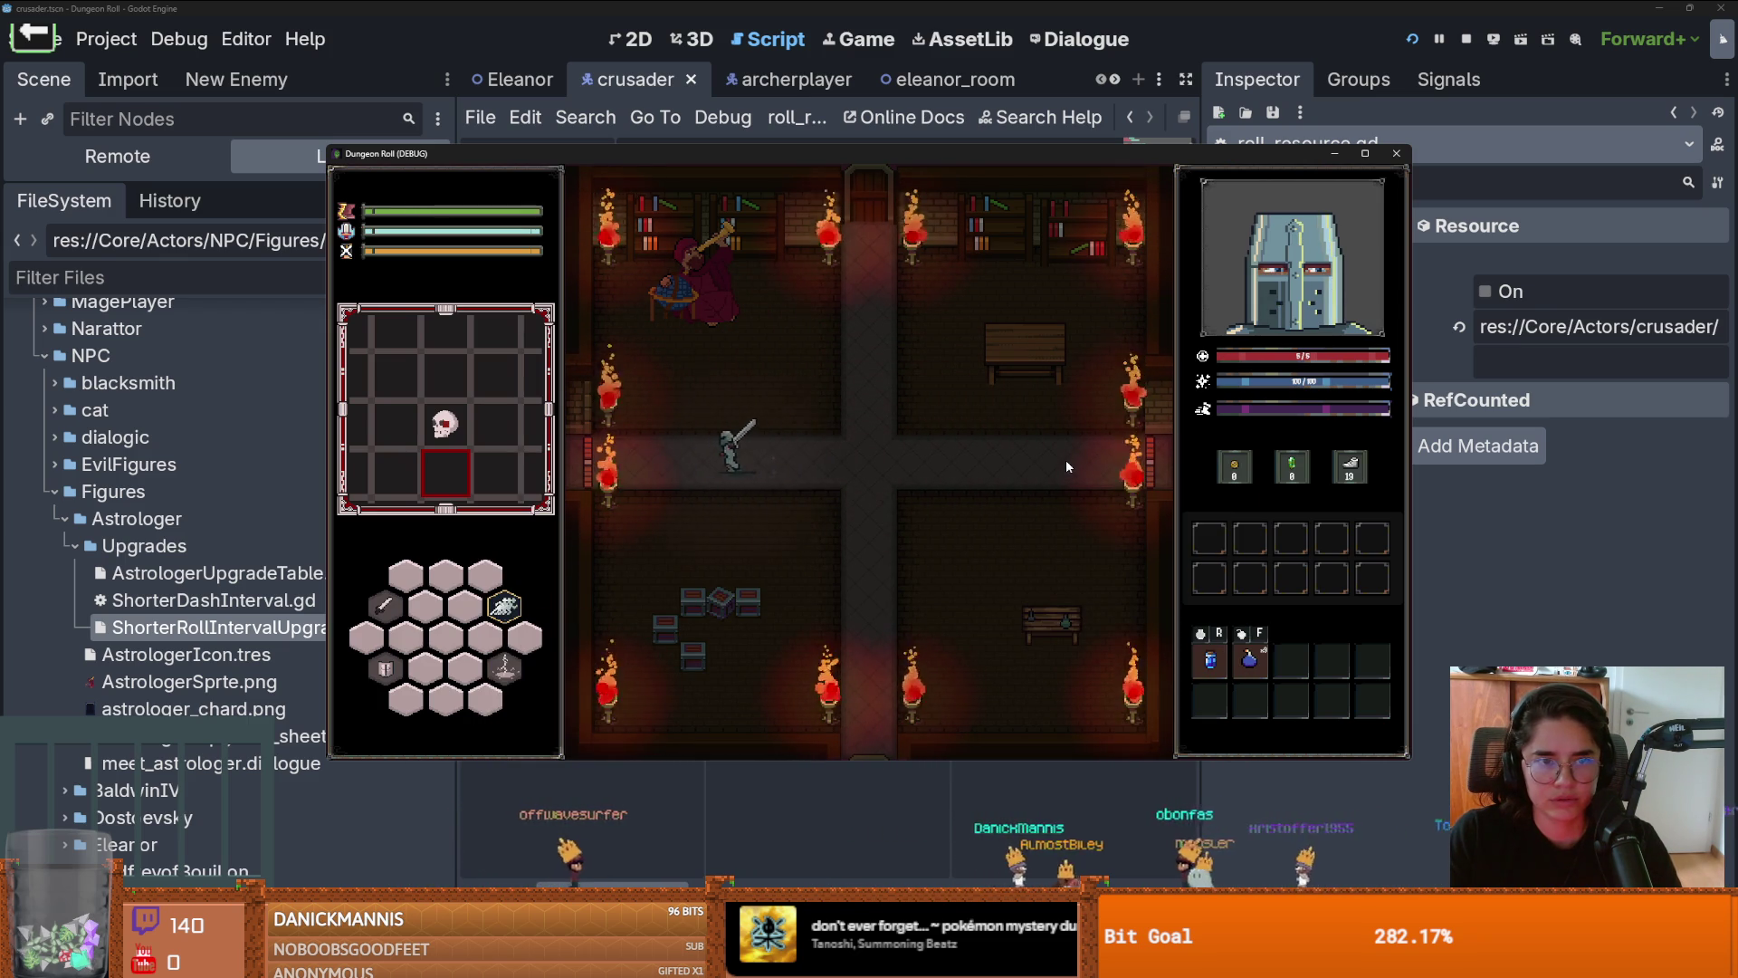
key("d")
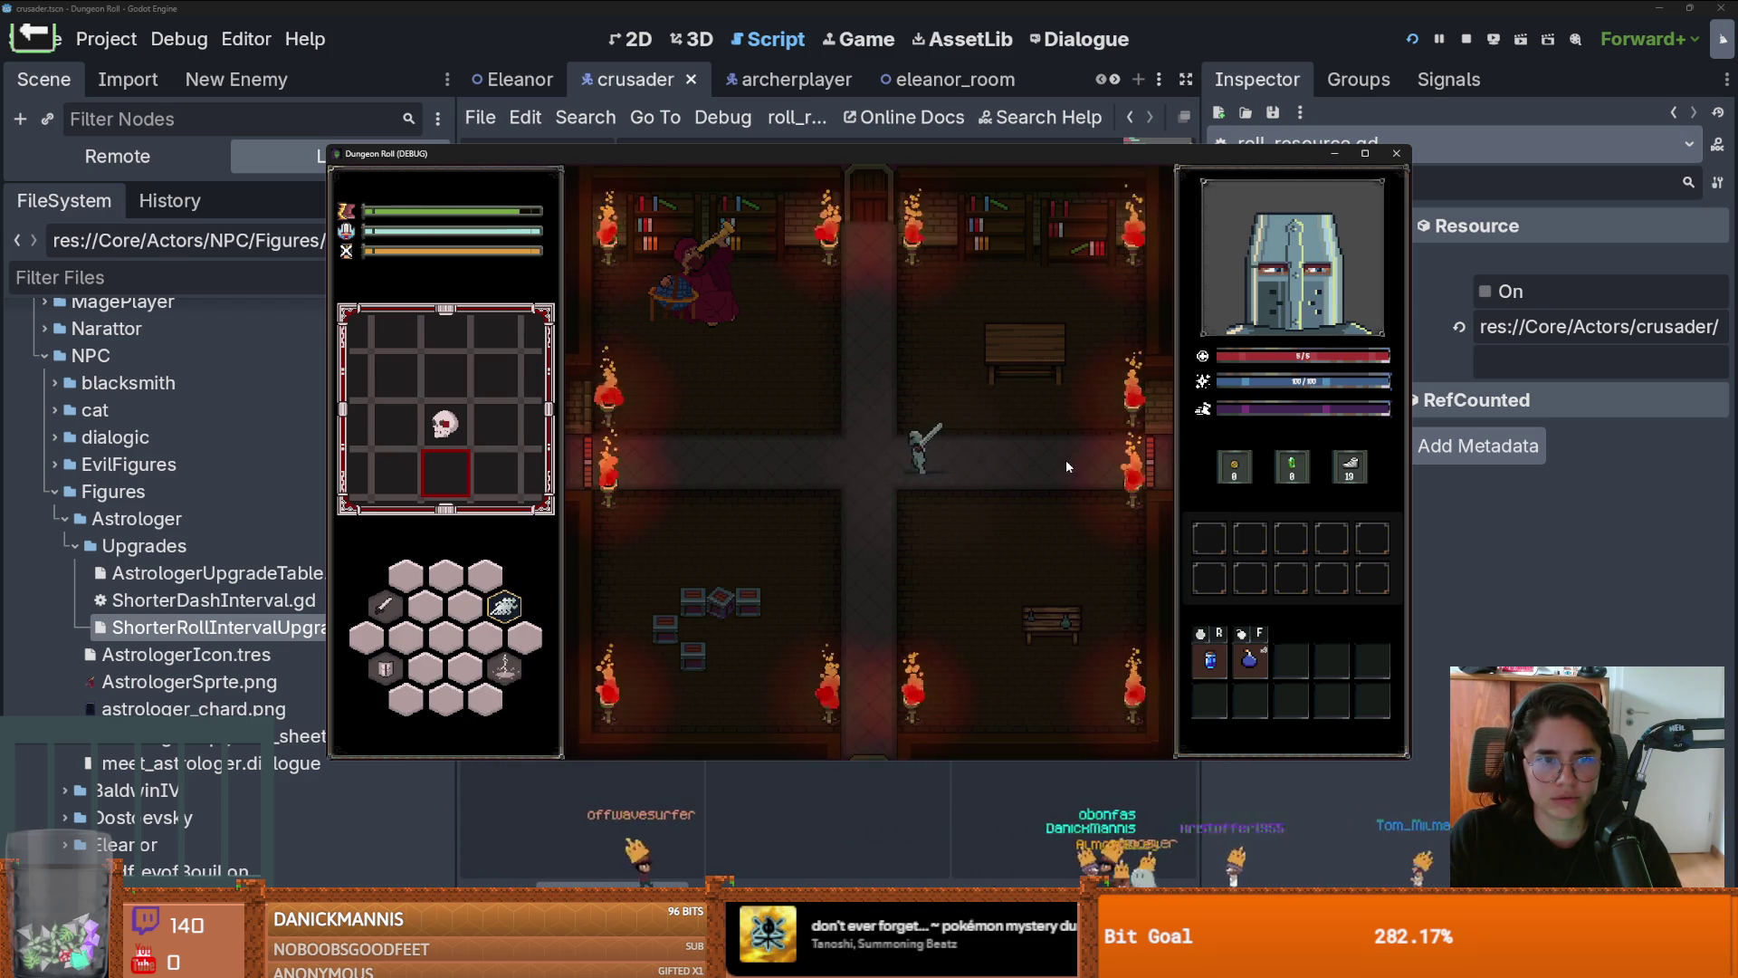
left_click(1411, 39)
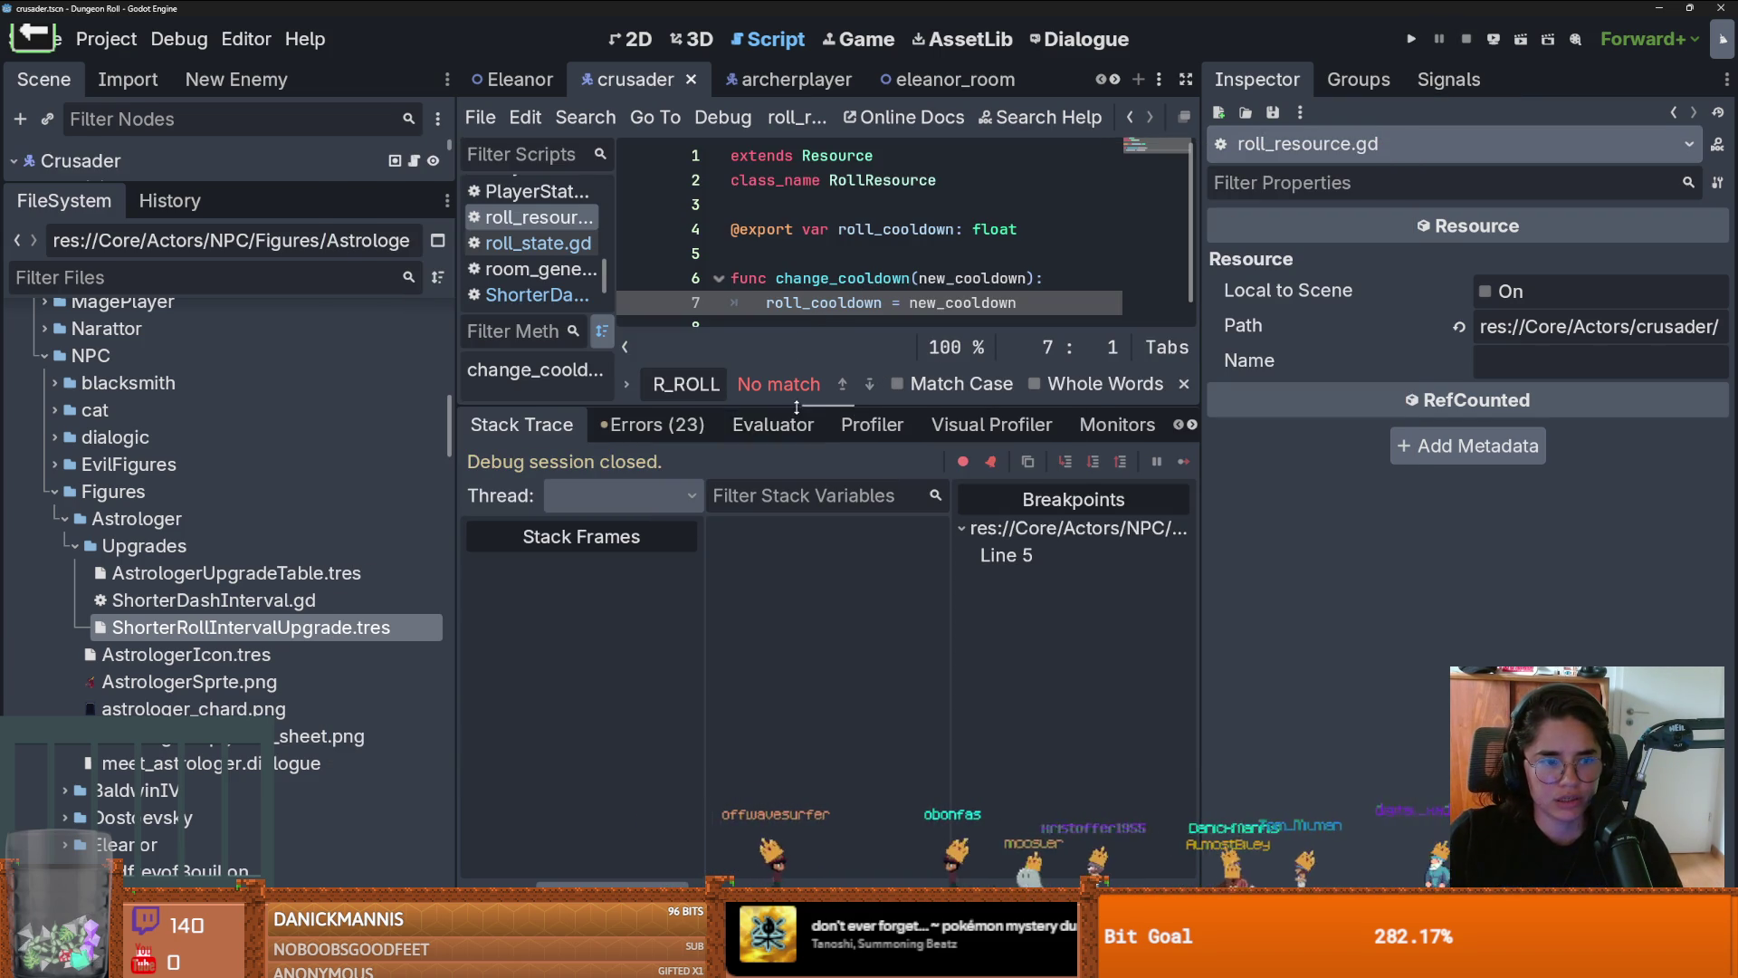
- Inspect ShorterRollIntervalUpgrade and open the ShorterDashInterval script
key("Return")
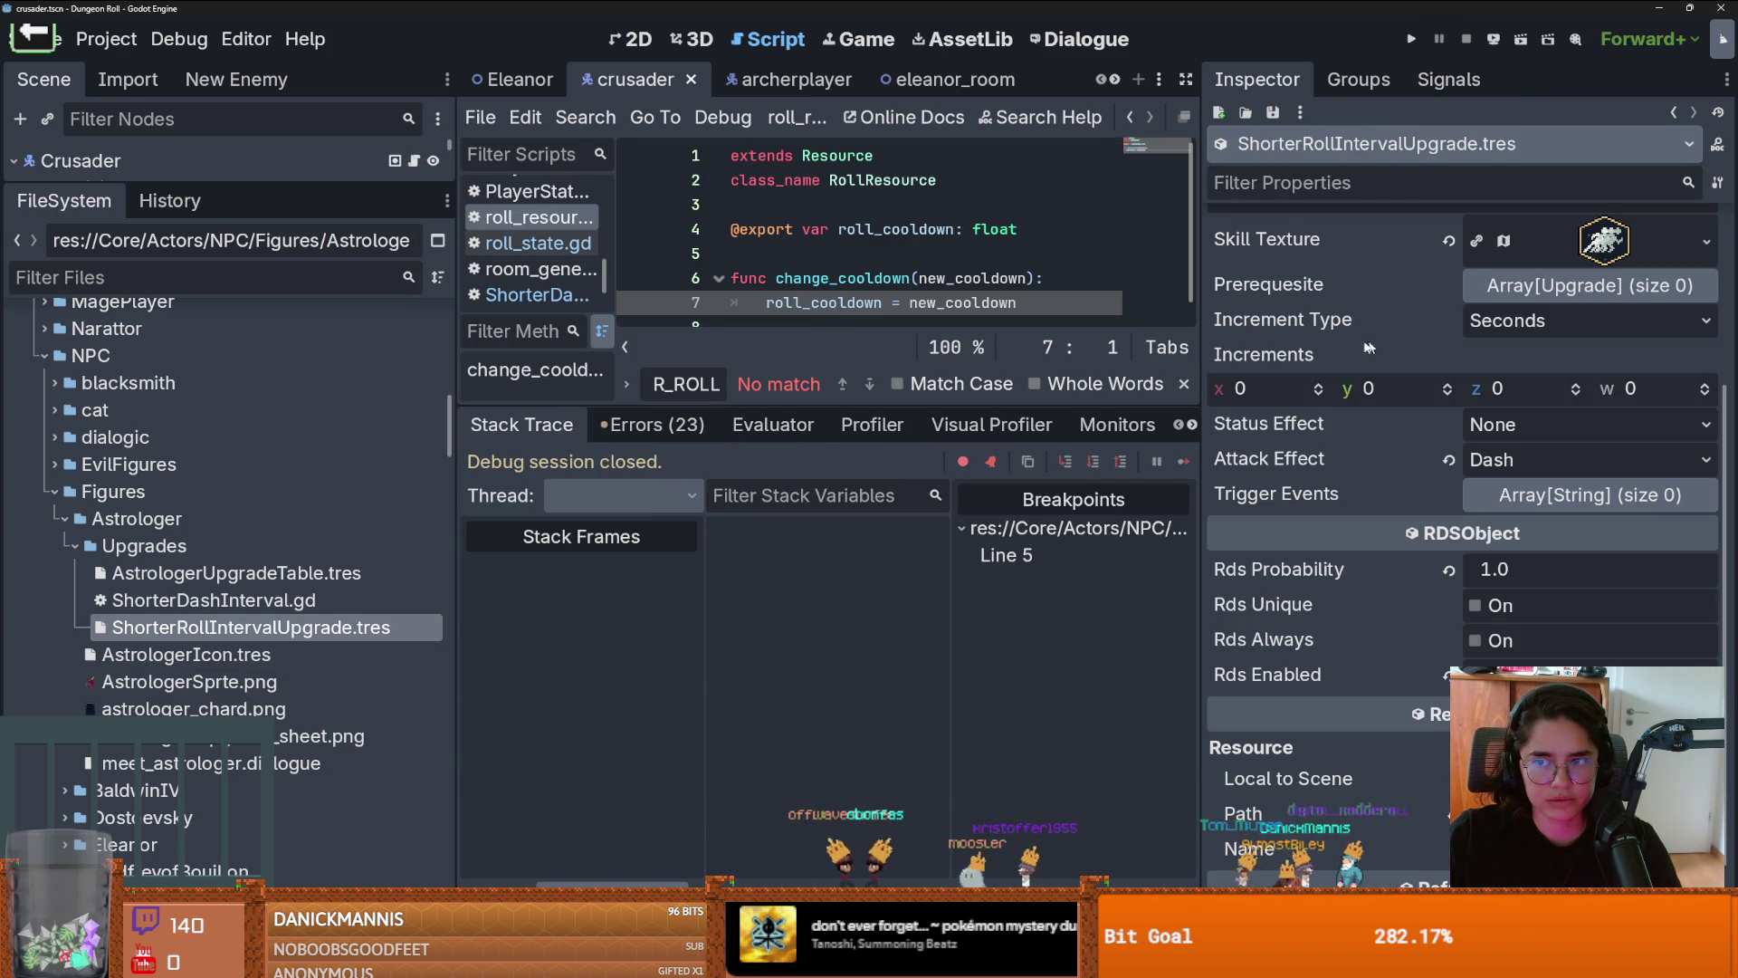
scroll(226, 507, "up", 5)
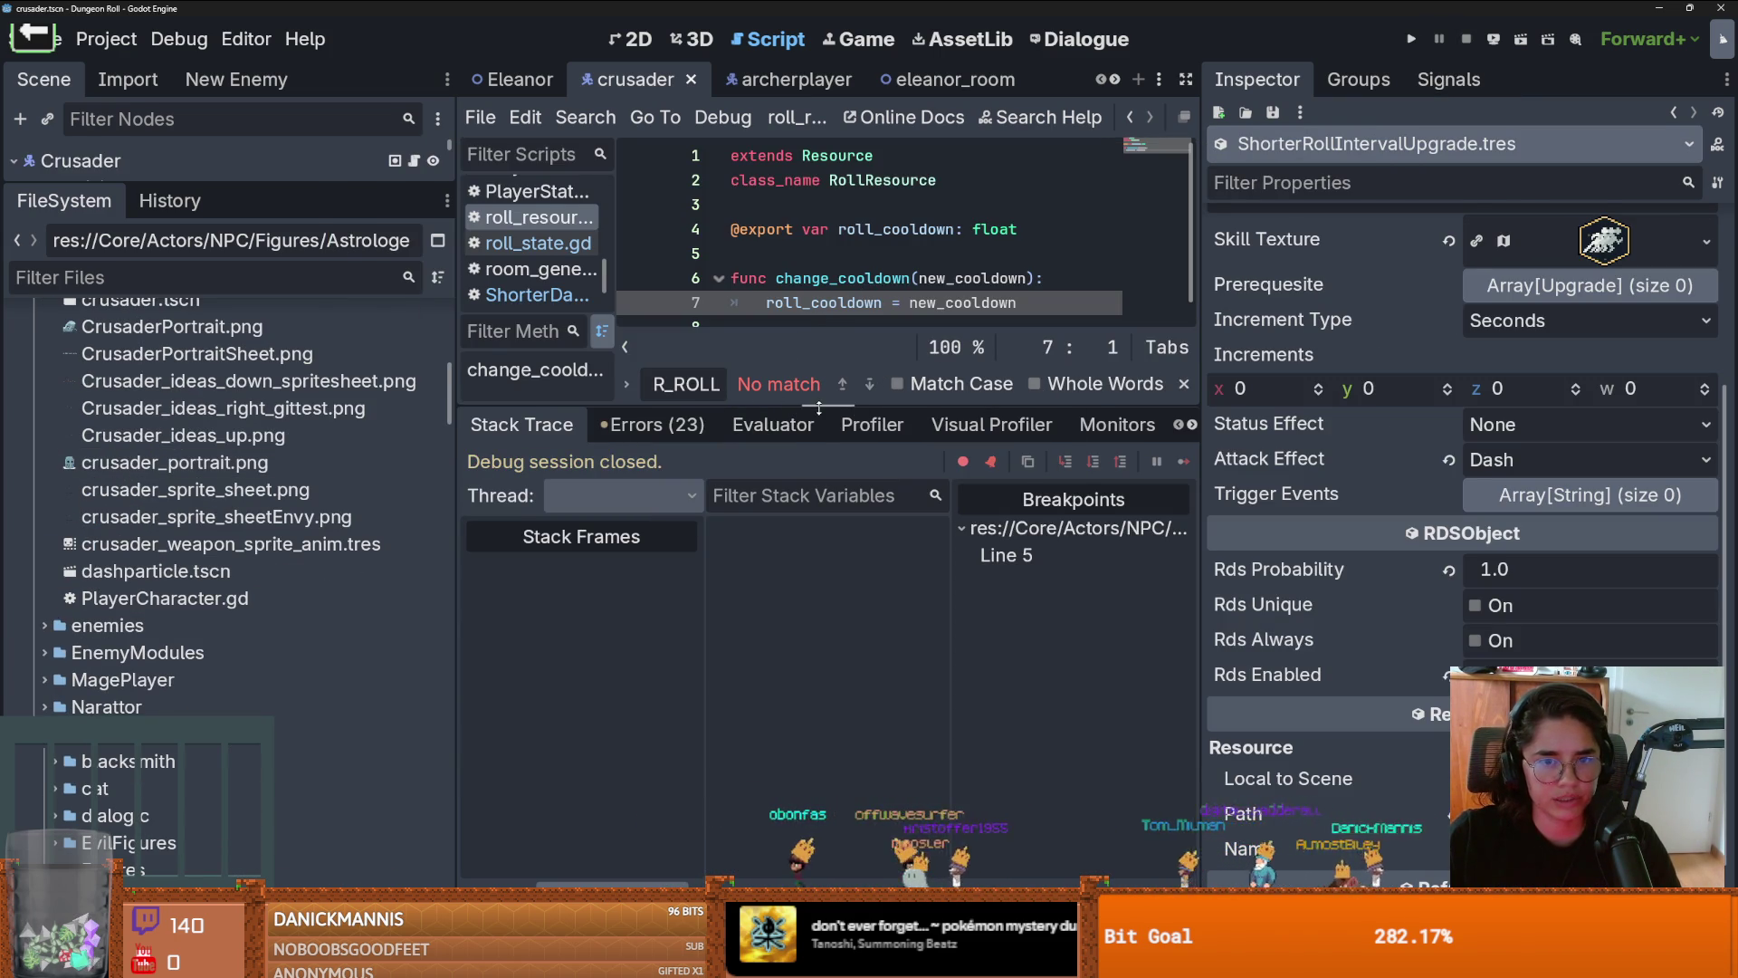
left_click_drag(819, 408, 818, 676)
scroll(197, 700, "down", 5)
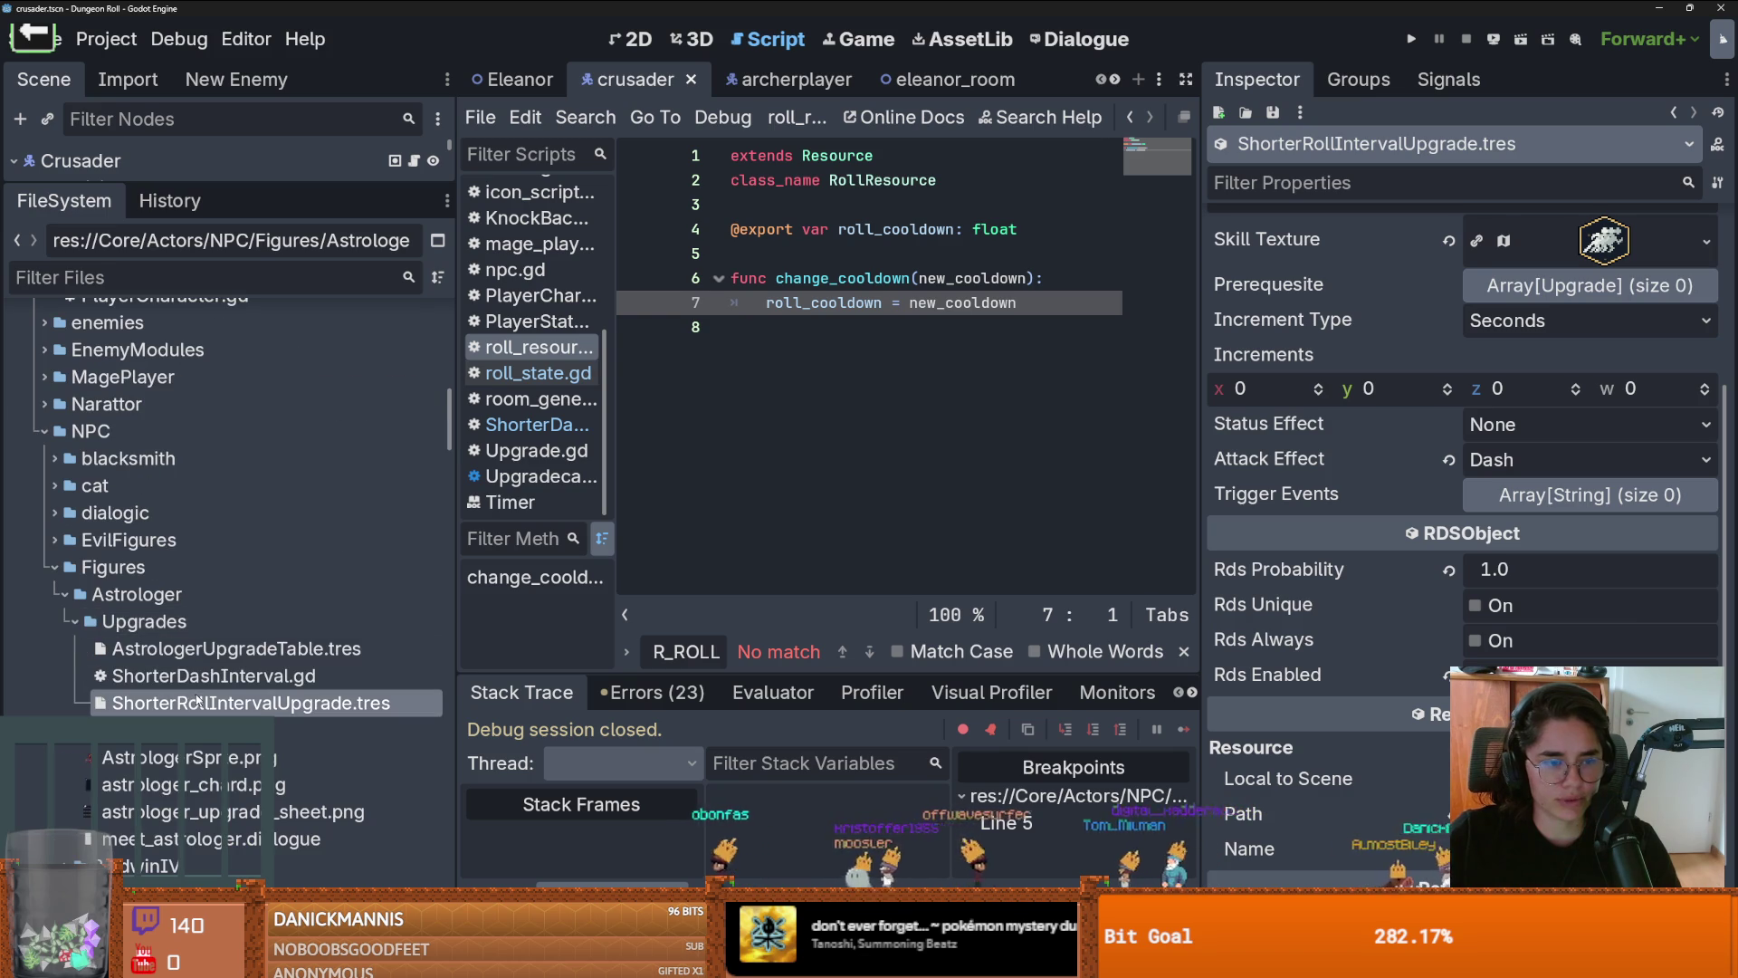
double_click(214, 675)
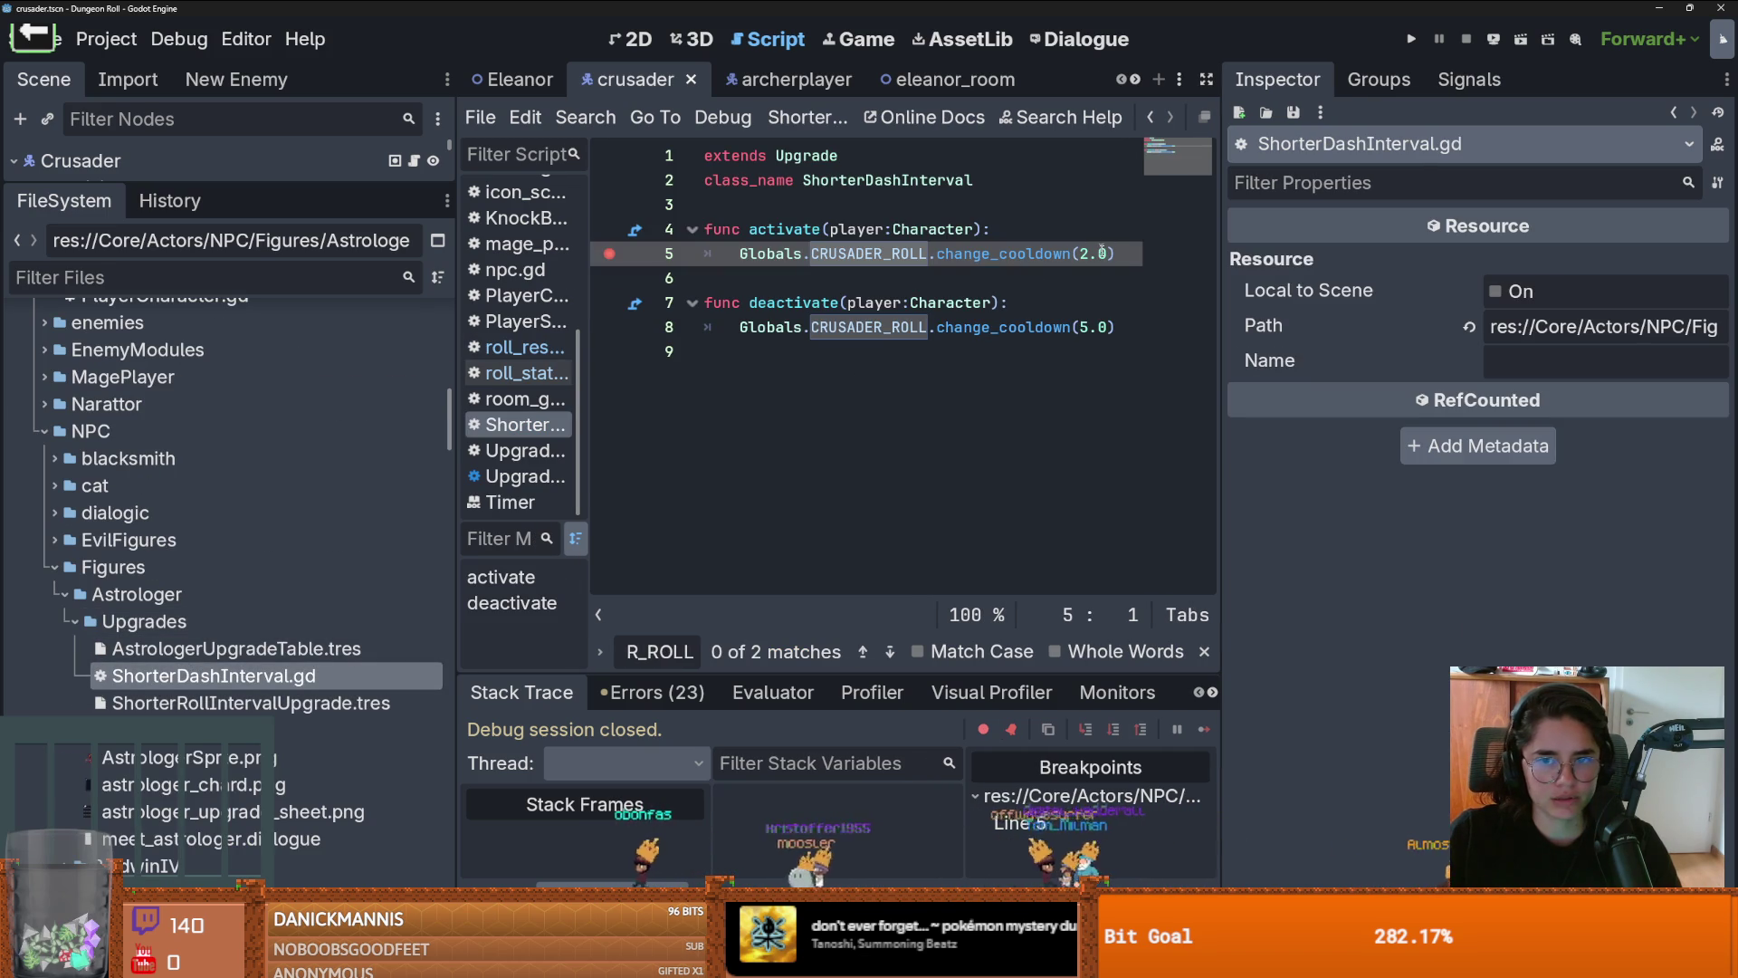
- Change the deactivate cooldown to 3.5 and the activate cooldown to 1.5
left_click(1091, 327)
key("BackSpace")
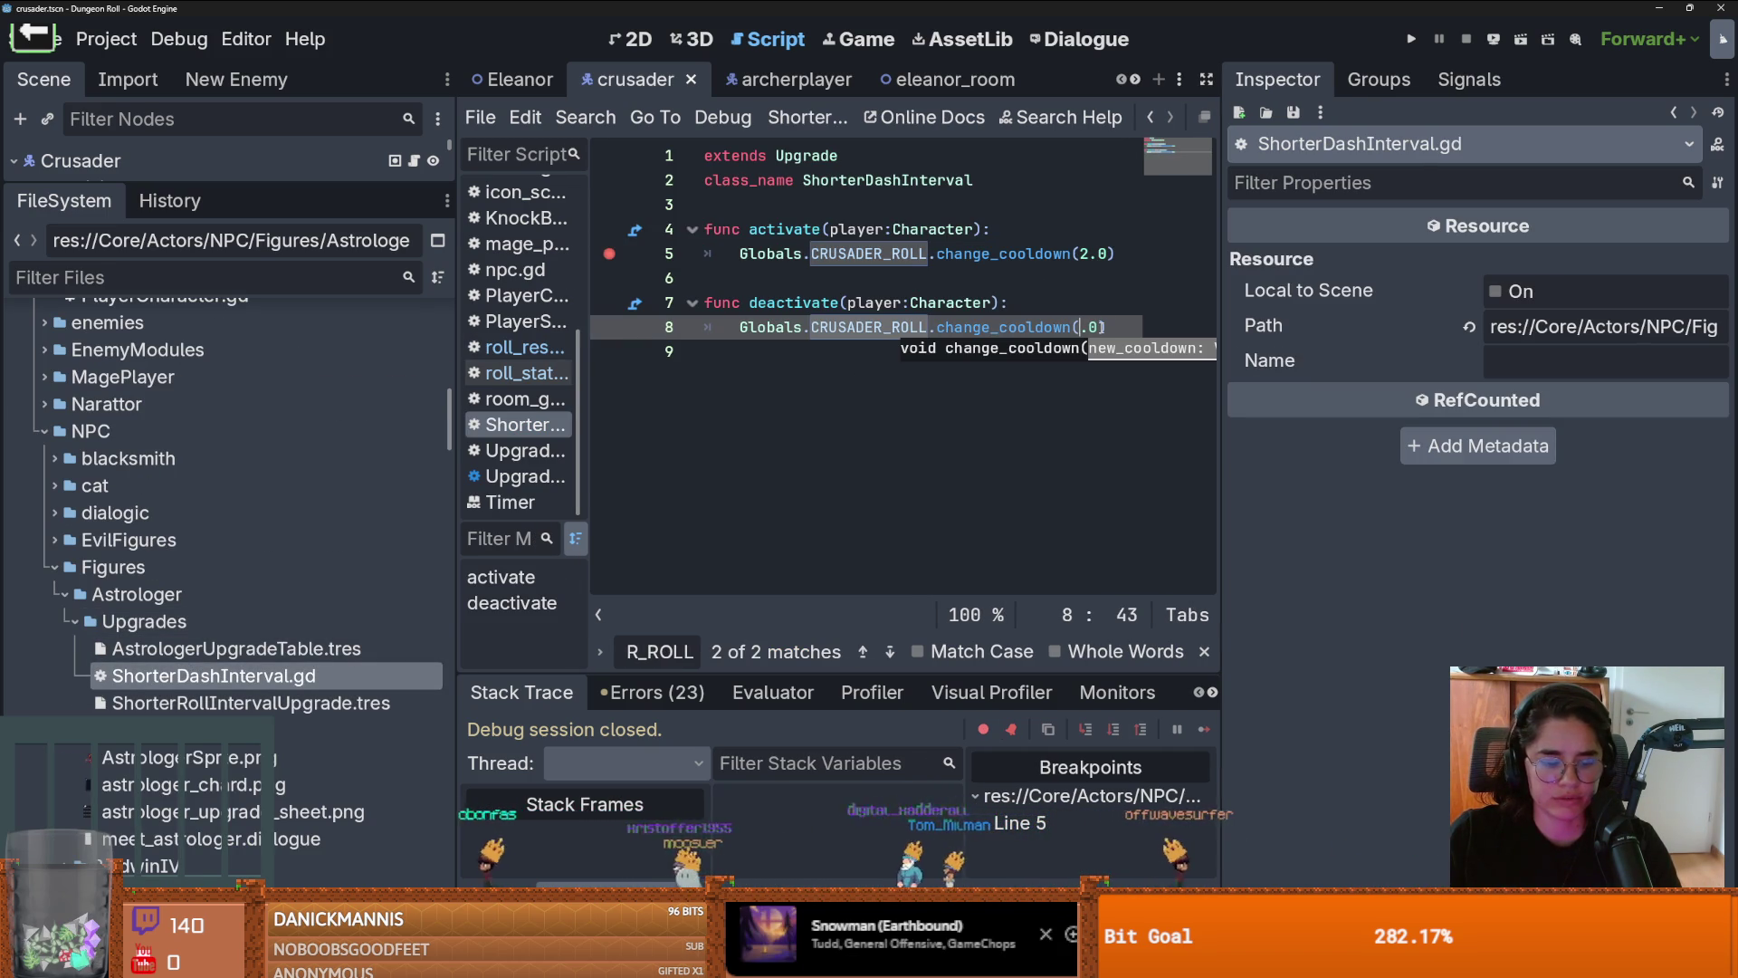
type("3")
key("Right")
key("Right")
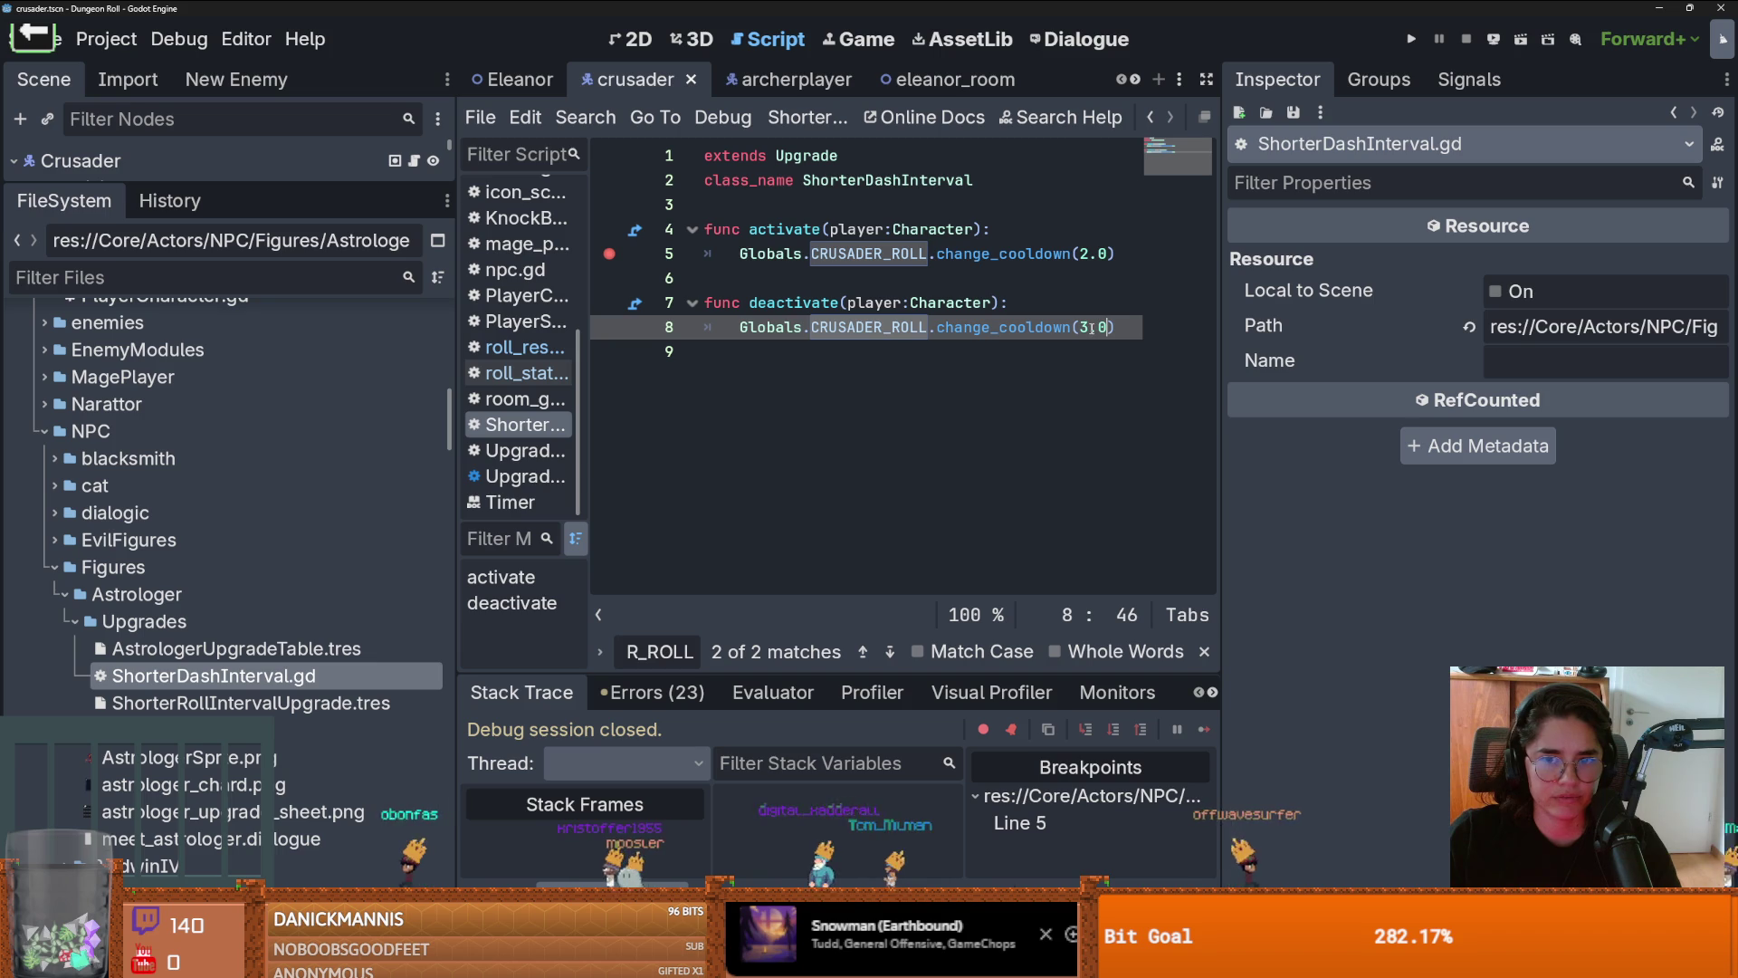
left_click(1090, 254)
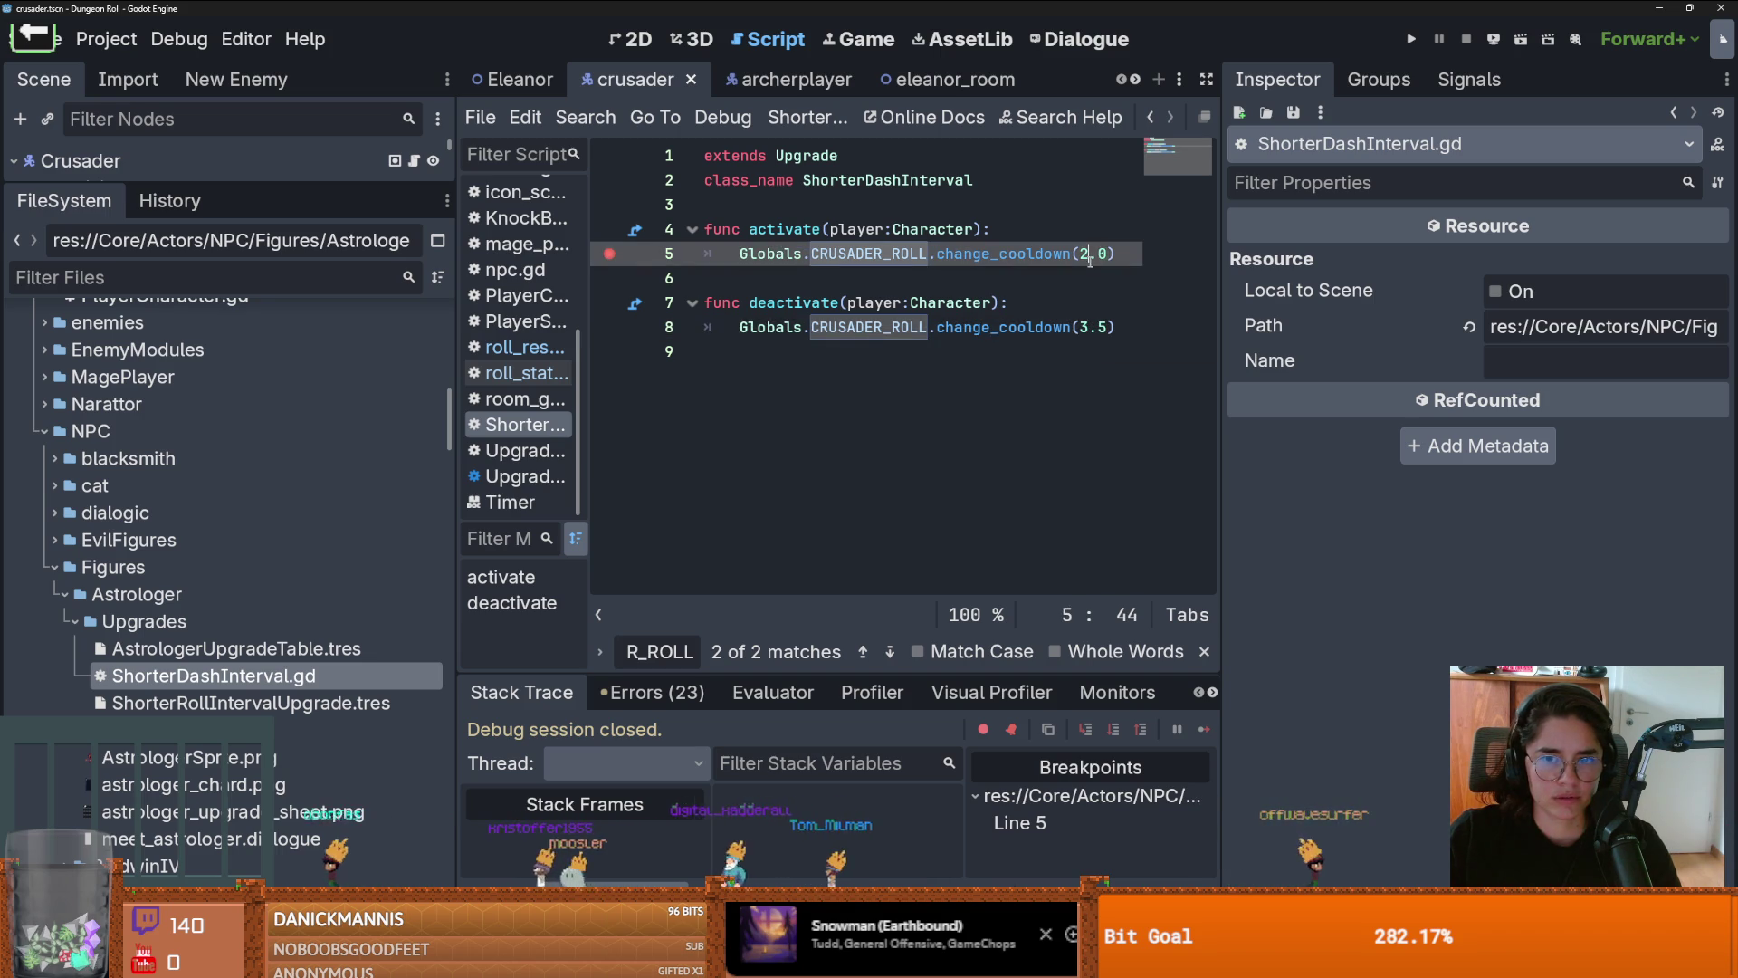
type("1")
key("Right")
key("Delete")
type("5")
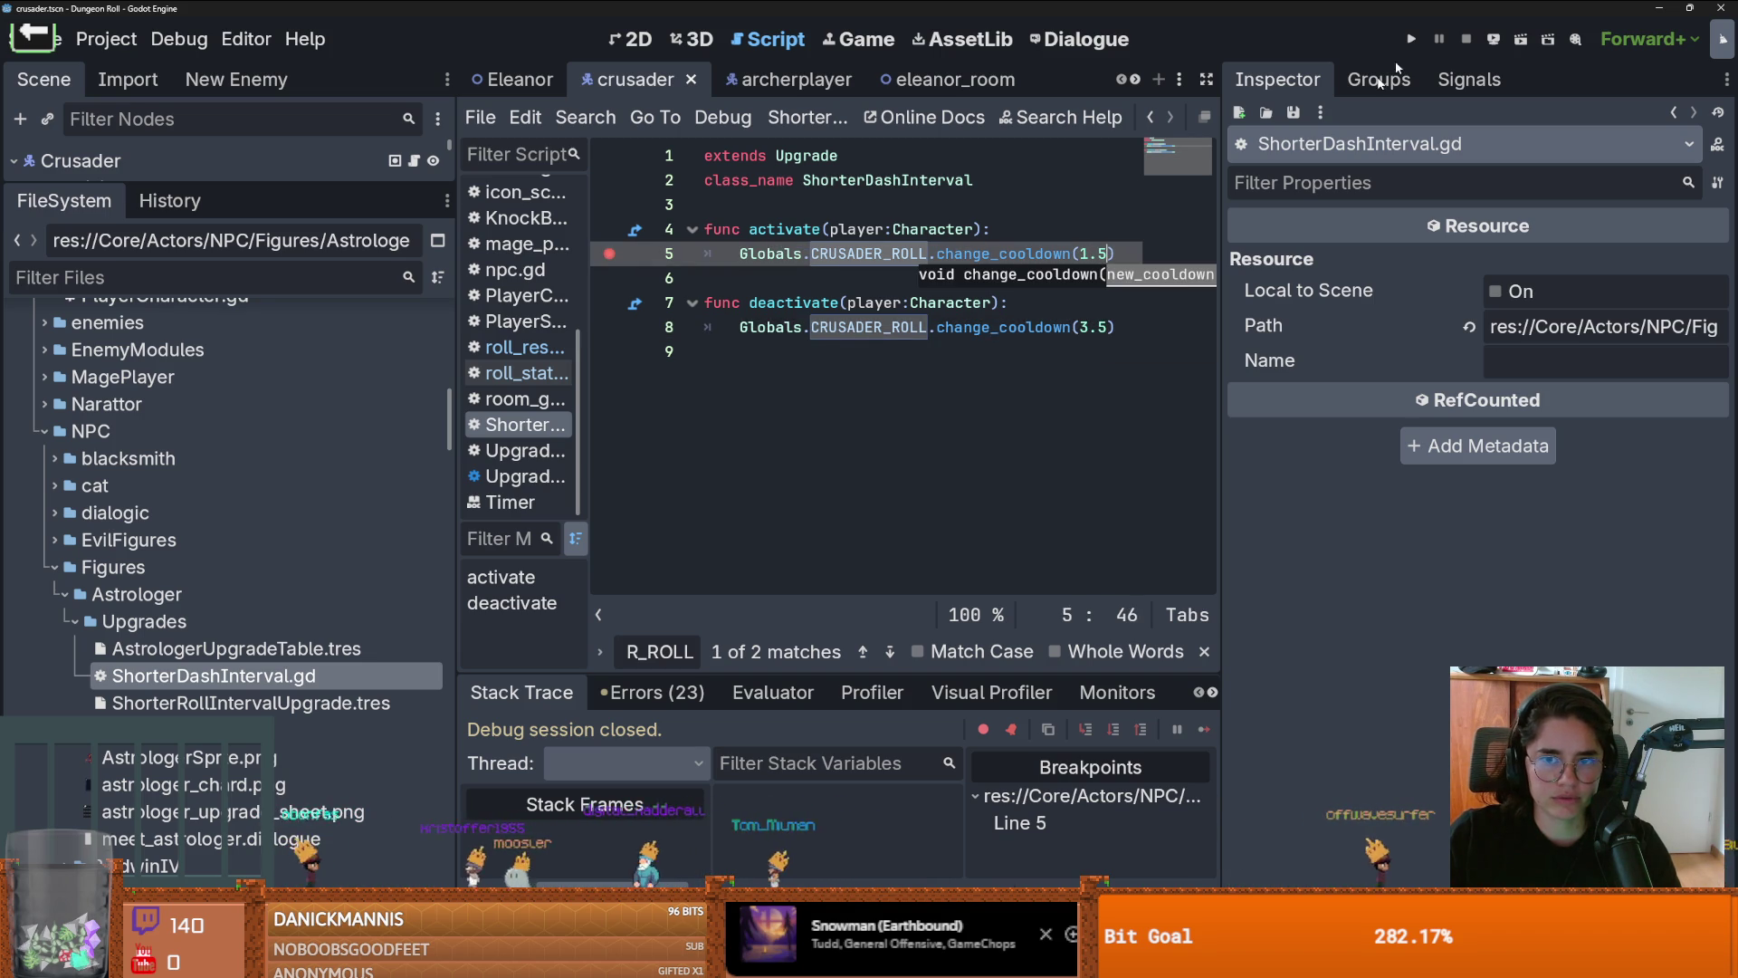
- Run the game briefly to test the new values, then close it
left_click(1410, 39)
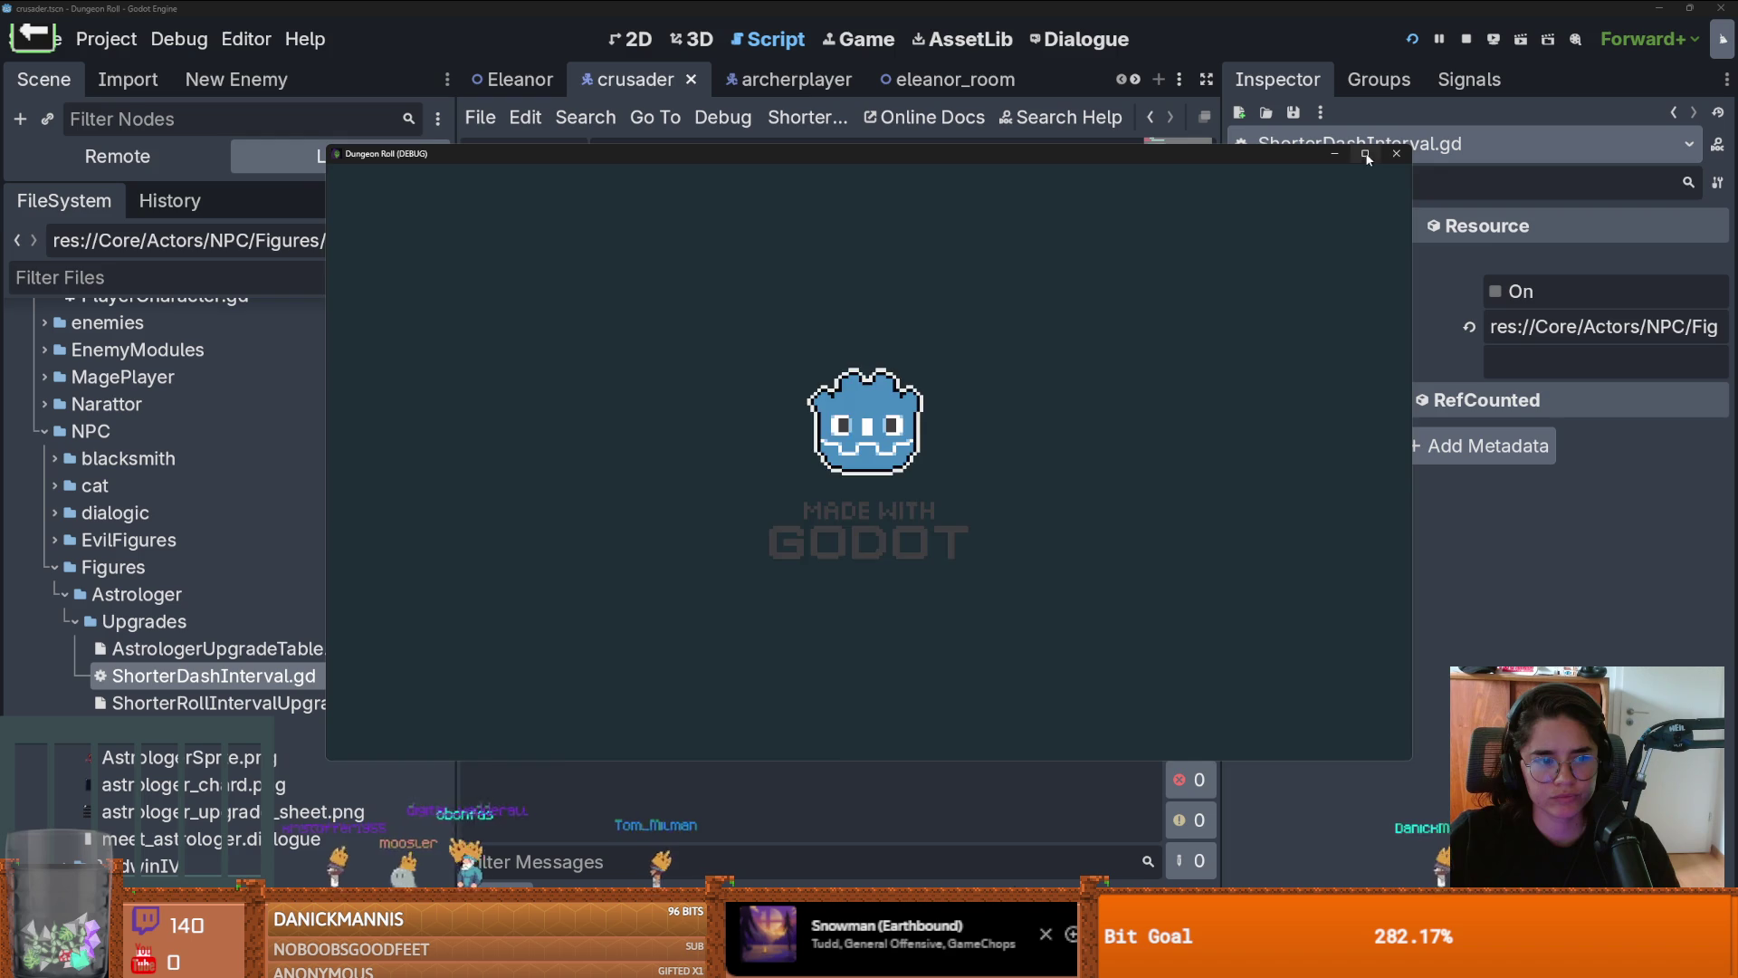
key("F8")
scroll(252, 514, "up", 10)
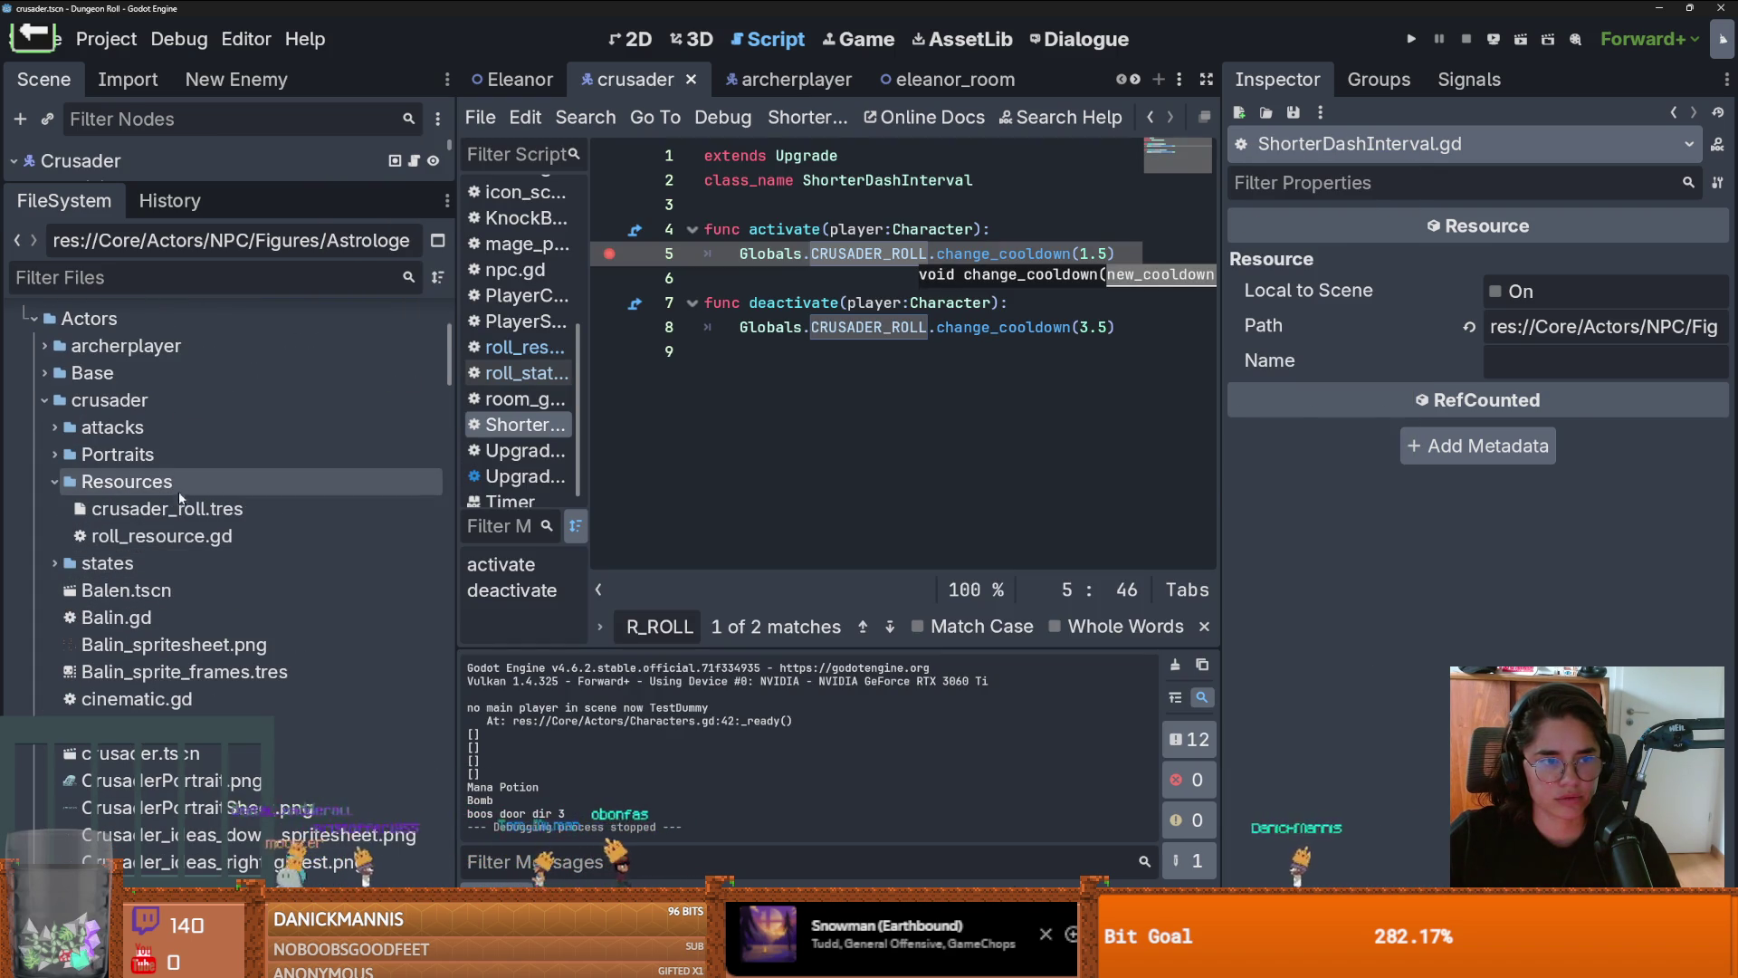
- Set crusader_roll.tres Roll Cooldown to 3.5, then save and relaunch the game
left_click(182, 505)
left_click(1541, 253)
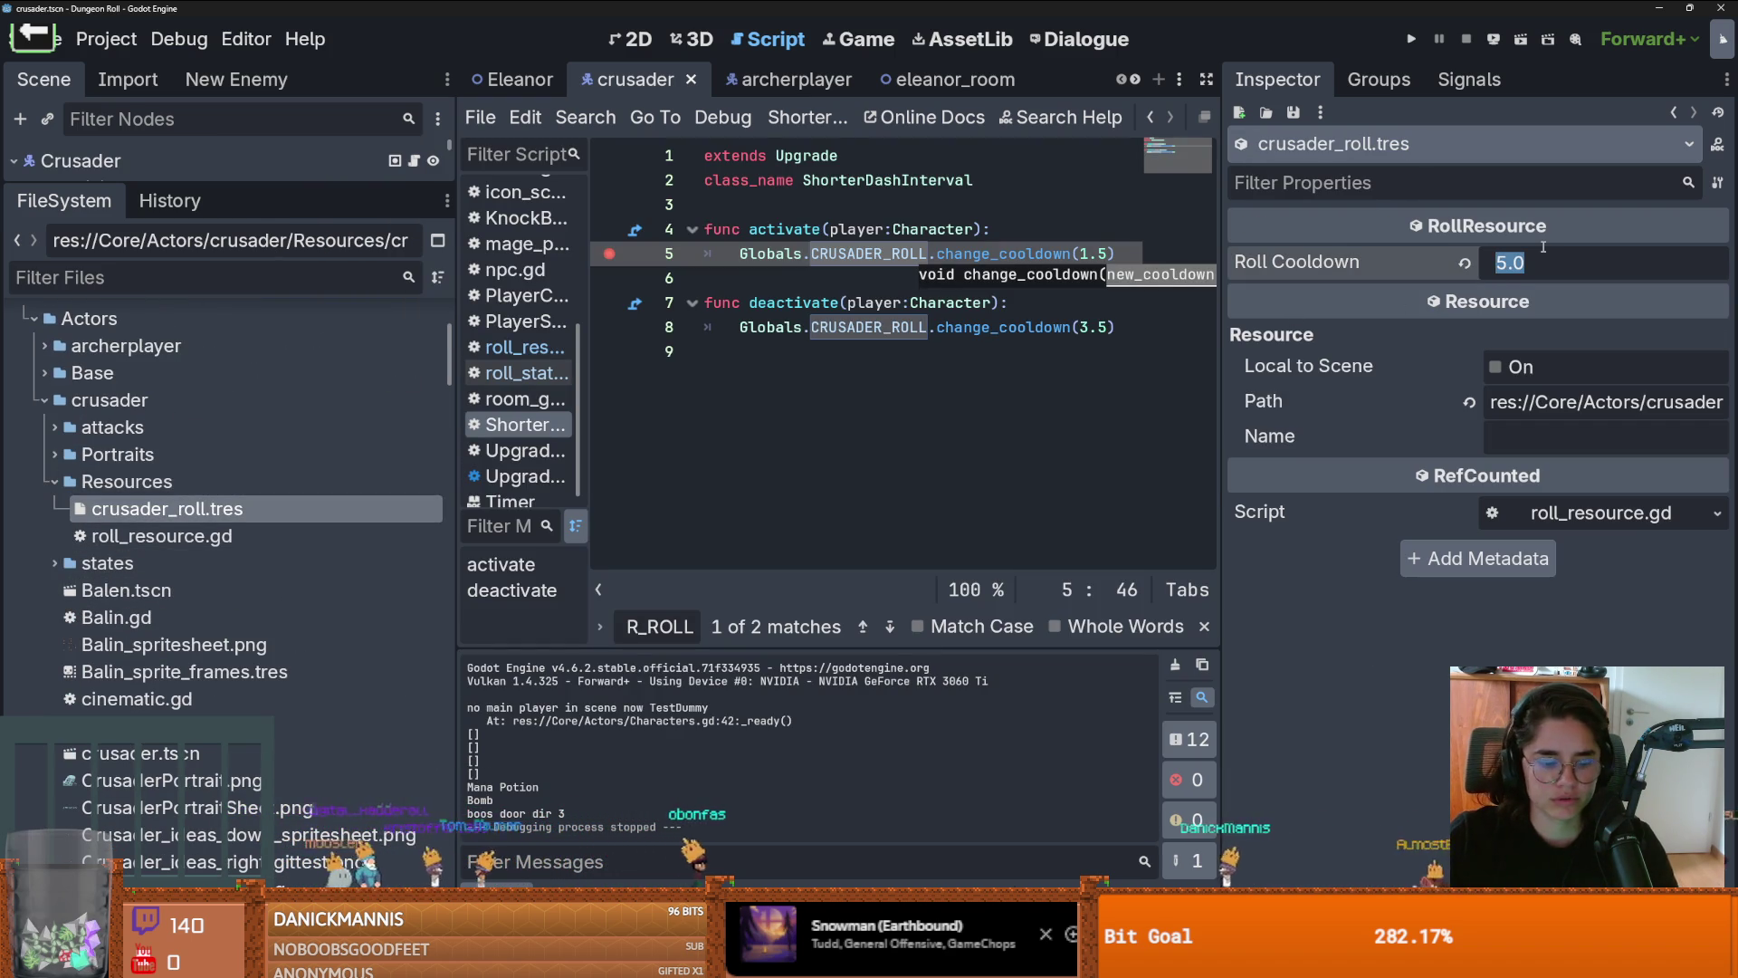
type("5")
key("Return")
left_click(1410, 42)
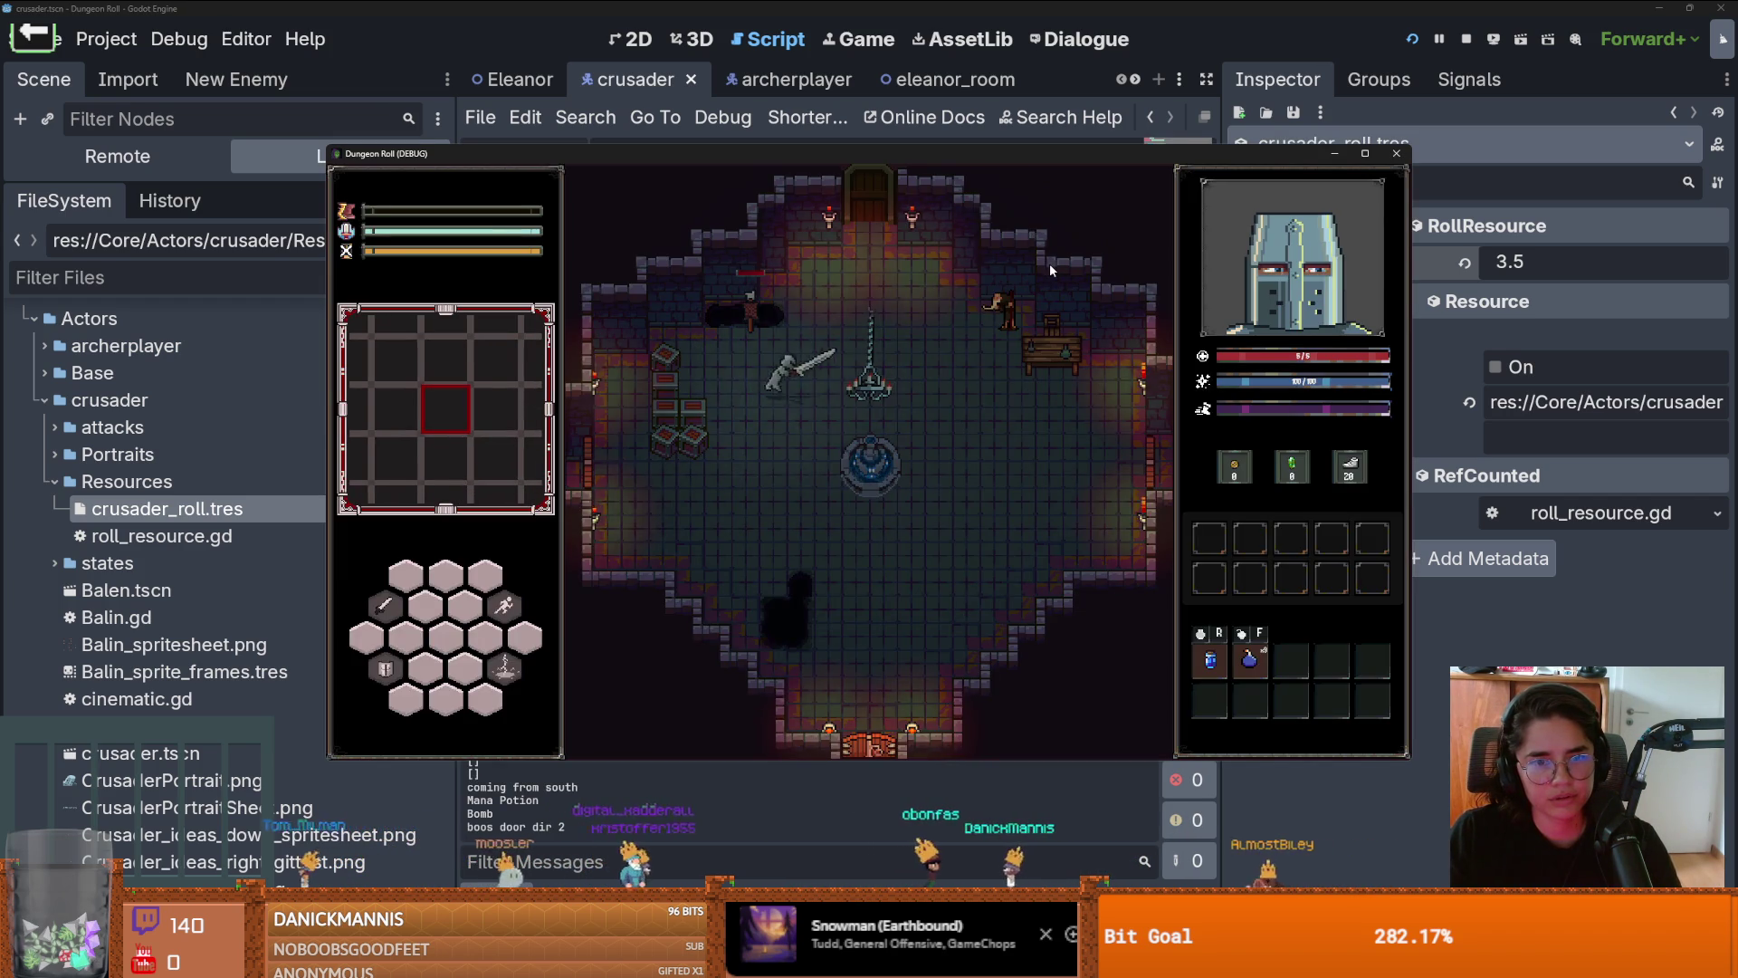
- Walk through the top door, load the lower-left debug room, and open the astrologer's upgrades
key("s")
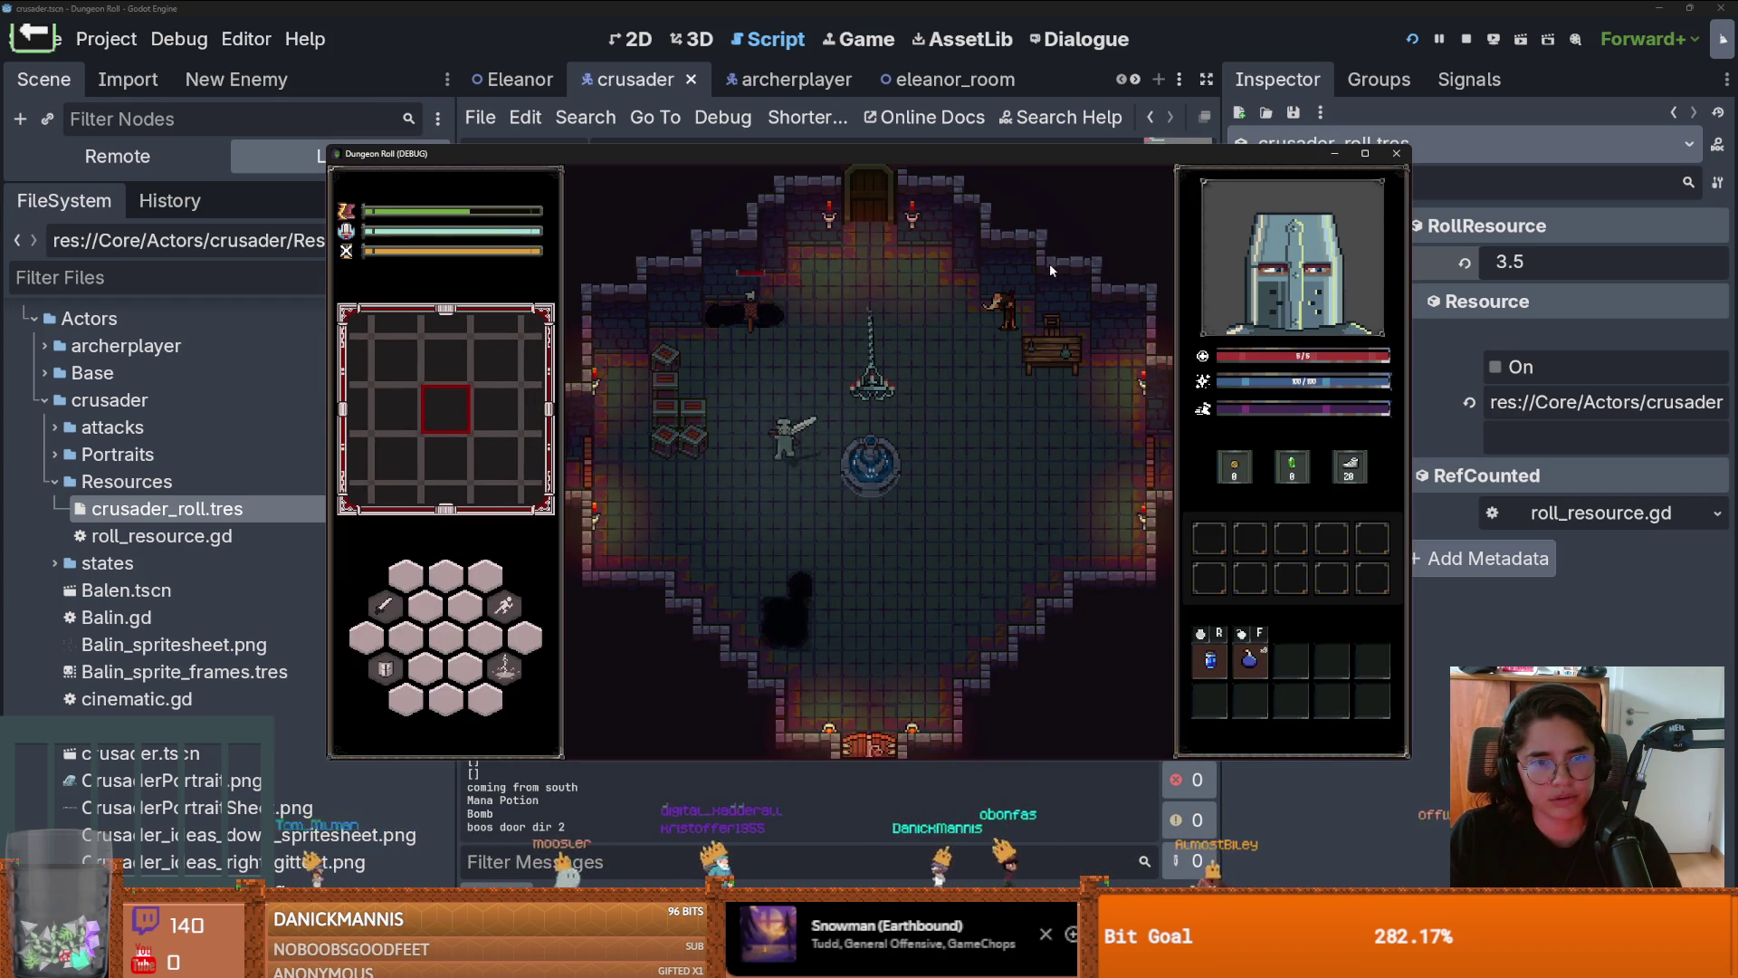
key("w")
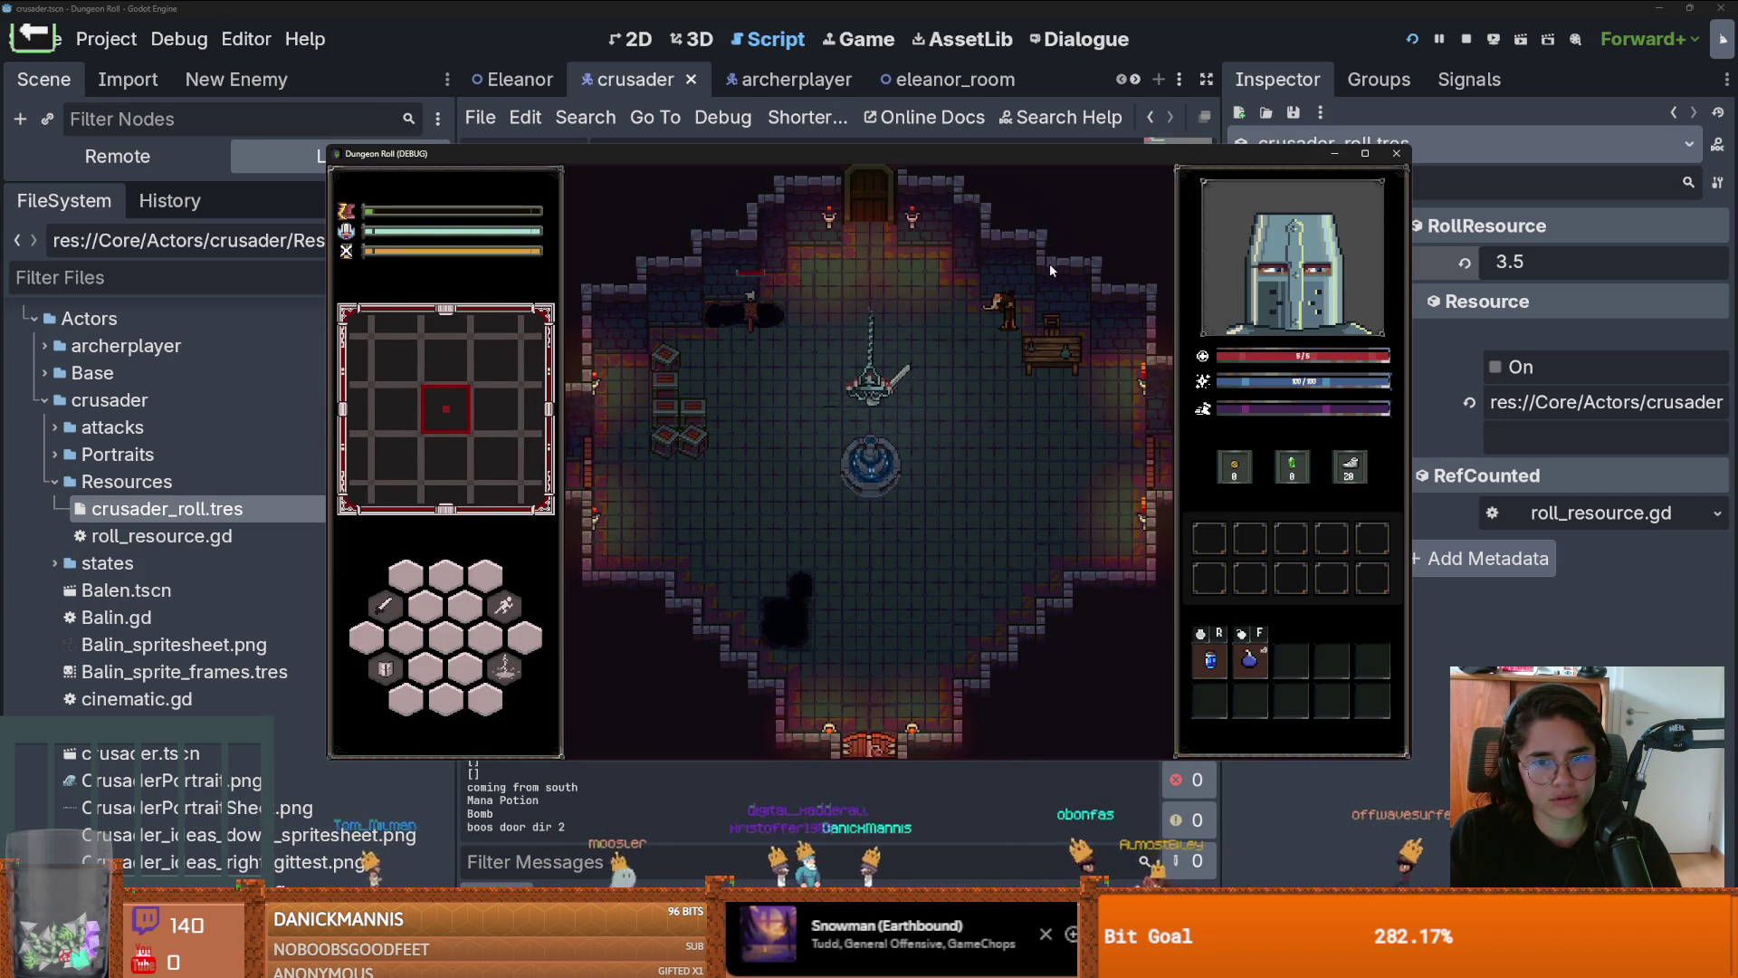
key("w")
key("w")
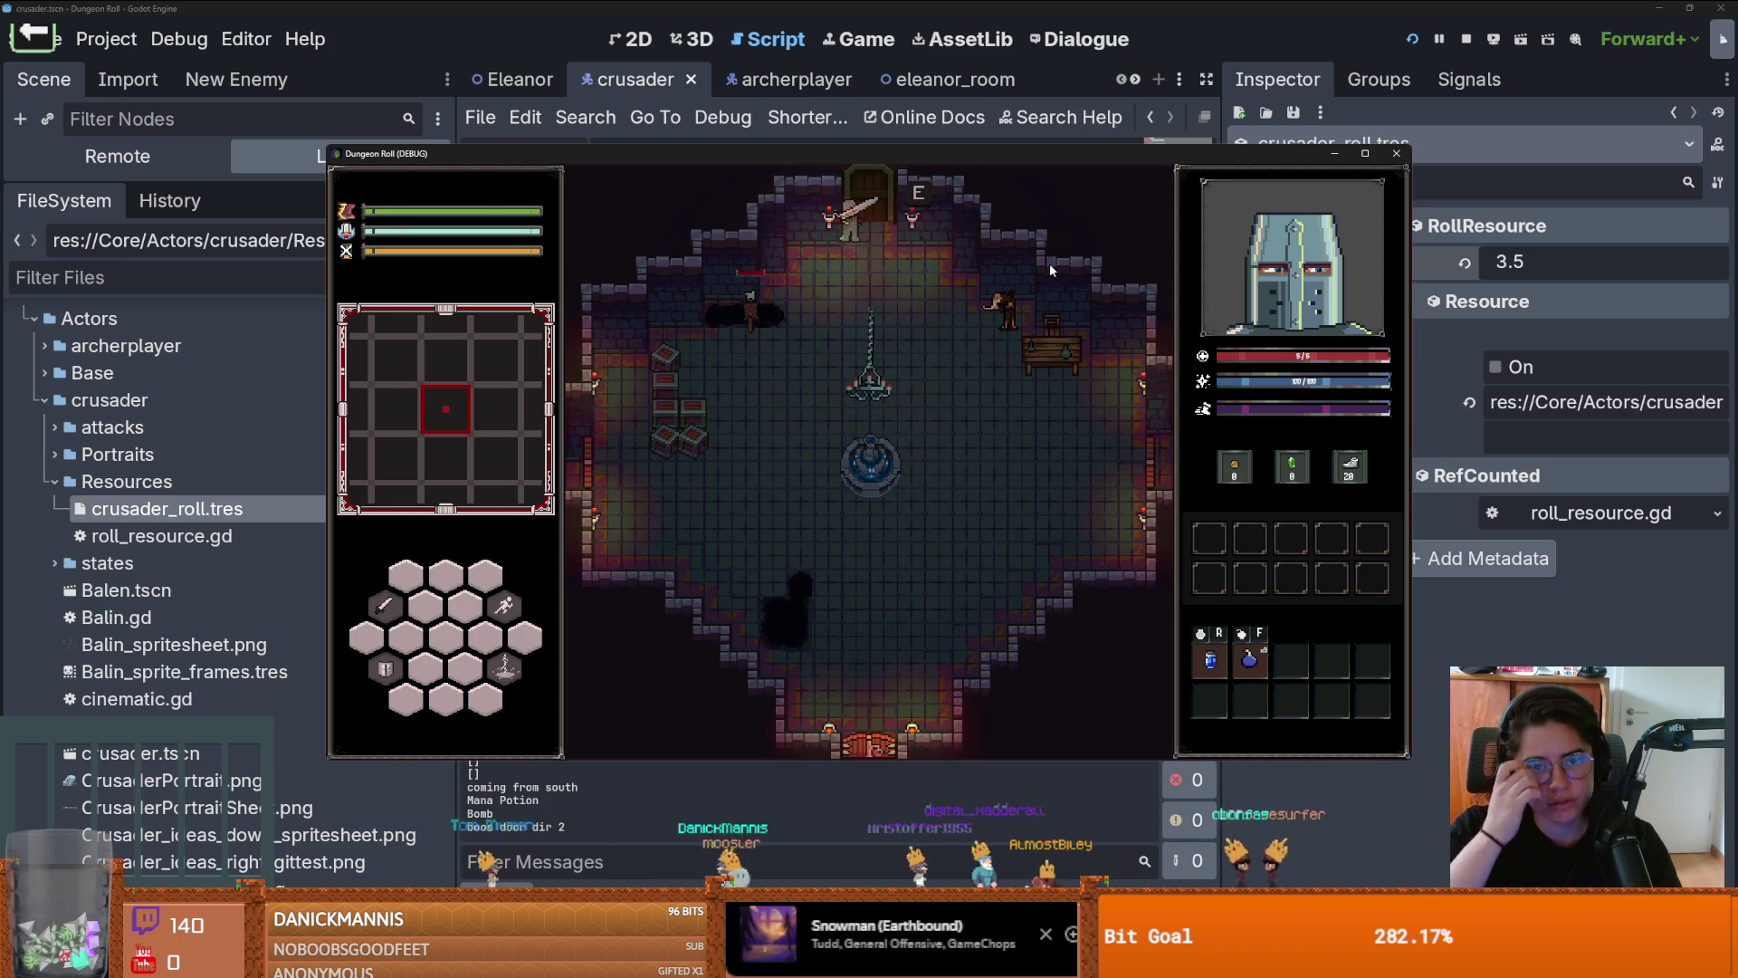
left_click(877, 521)
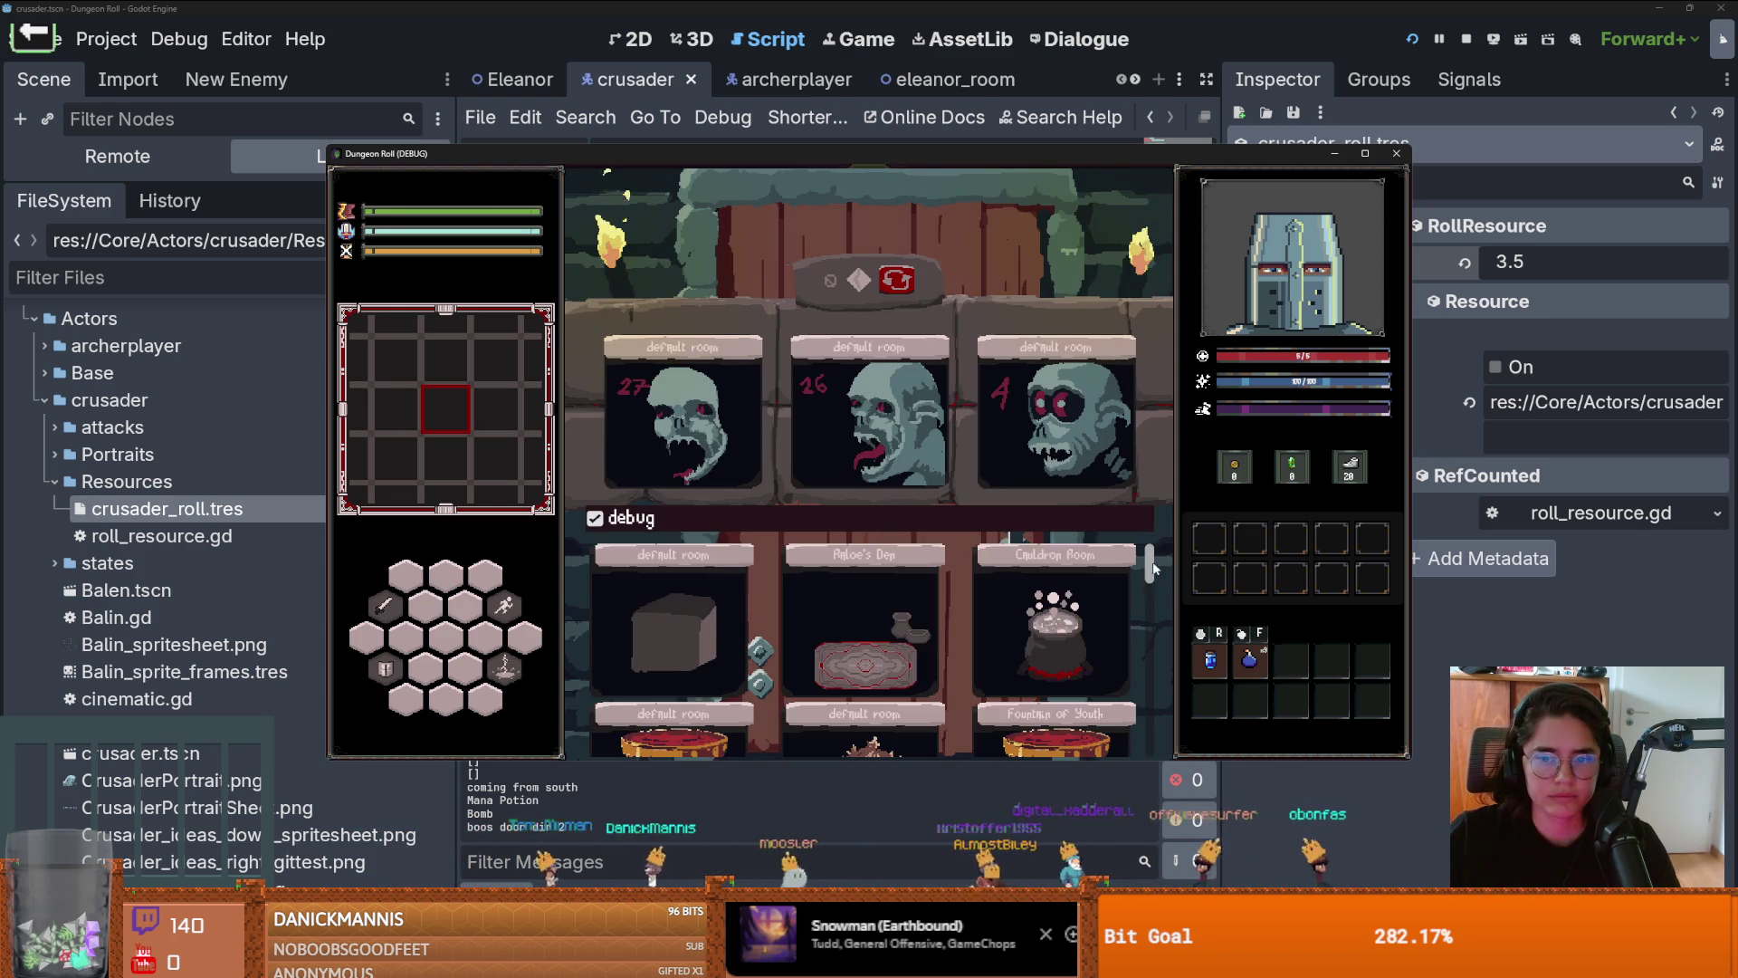
left_click(711, 670)
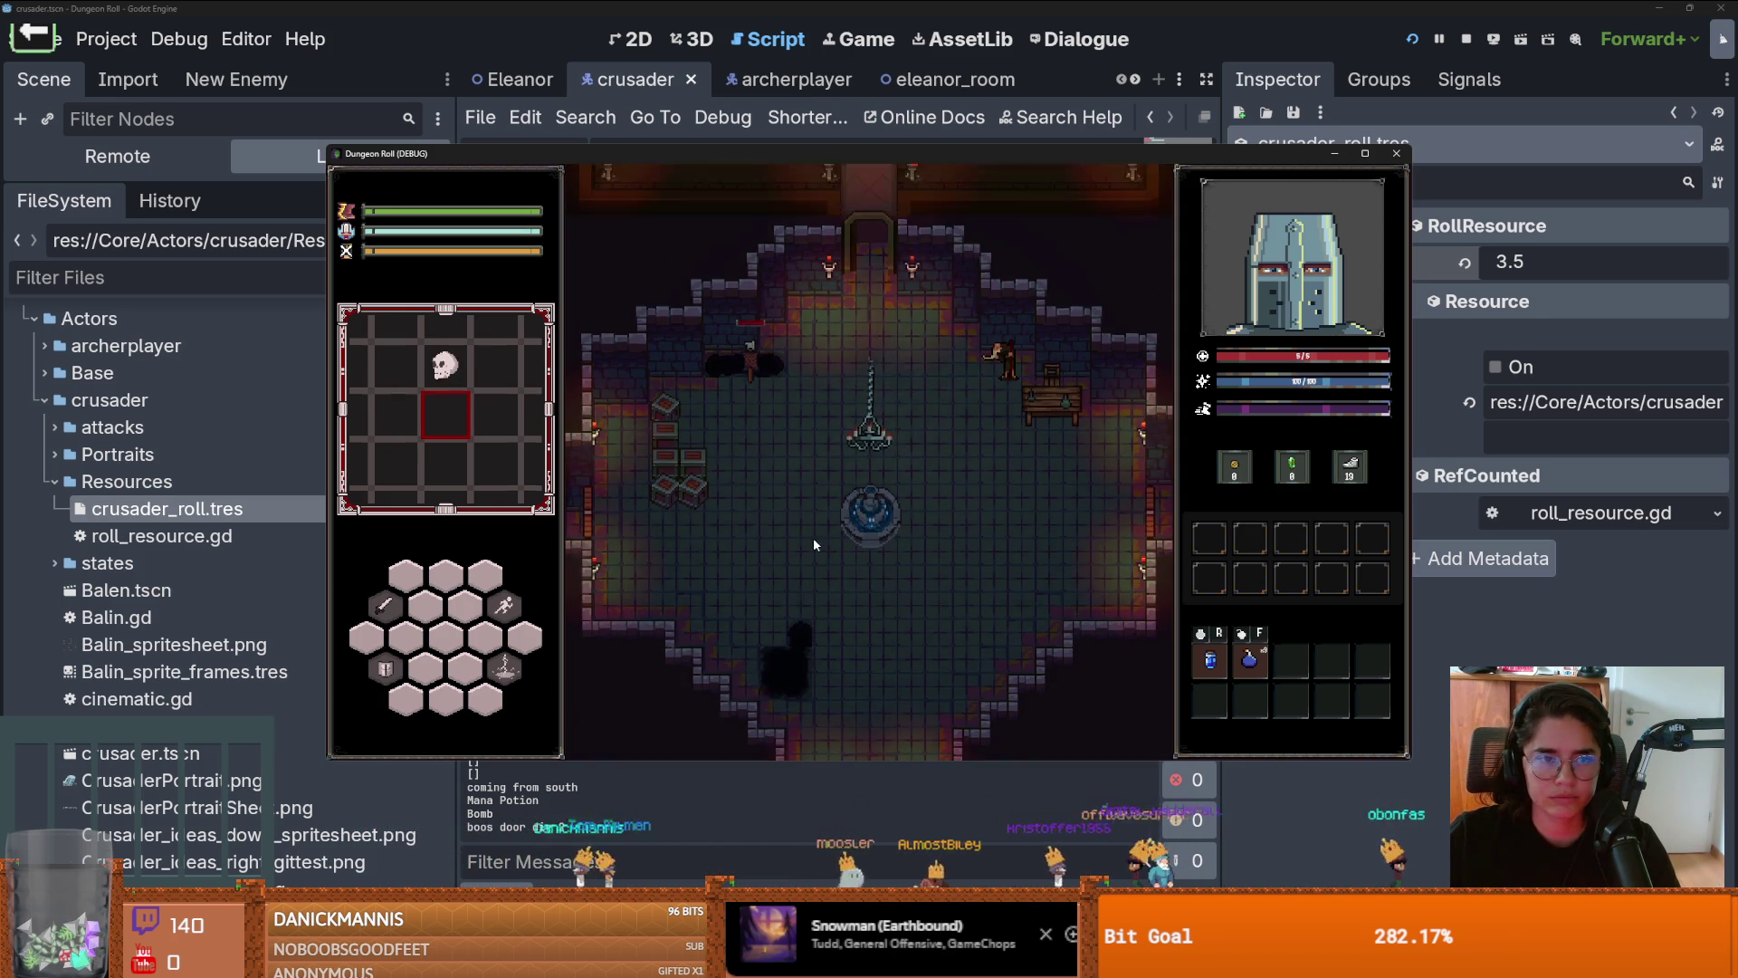
key("w")
key("e")
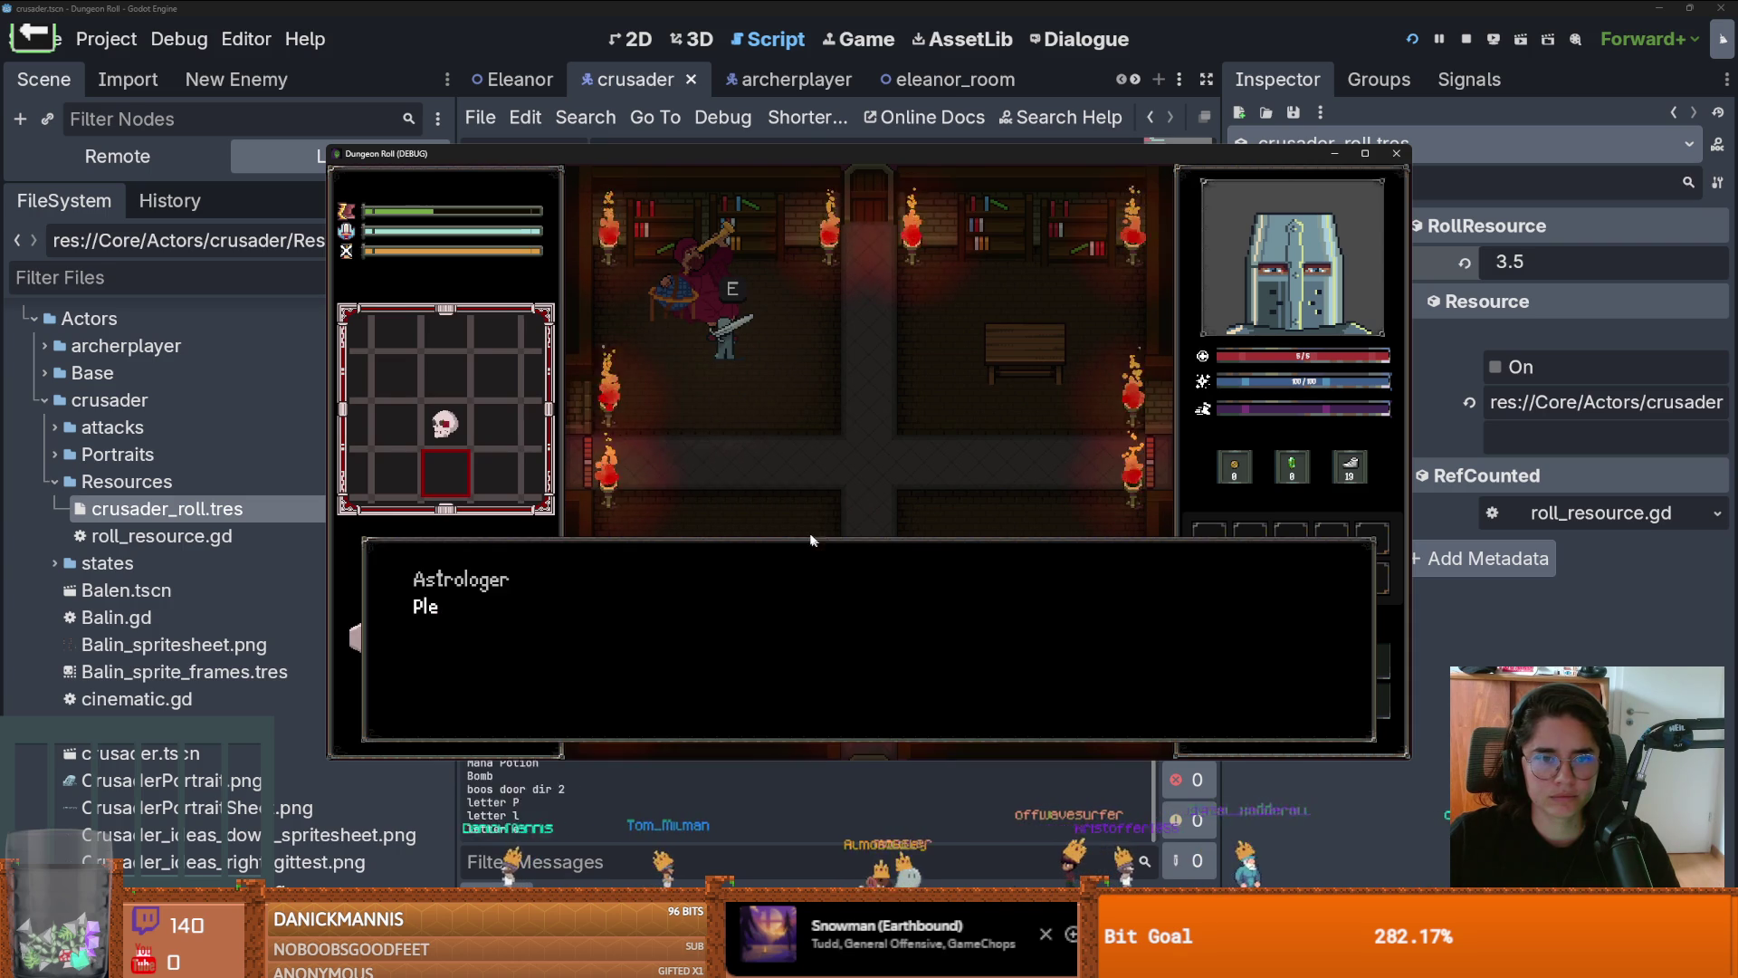
left_click(777, 463)
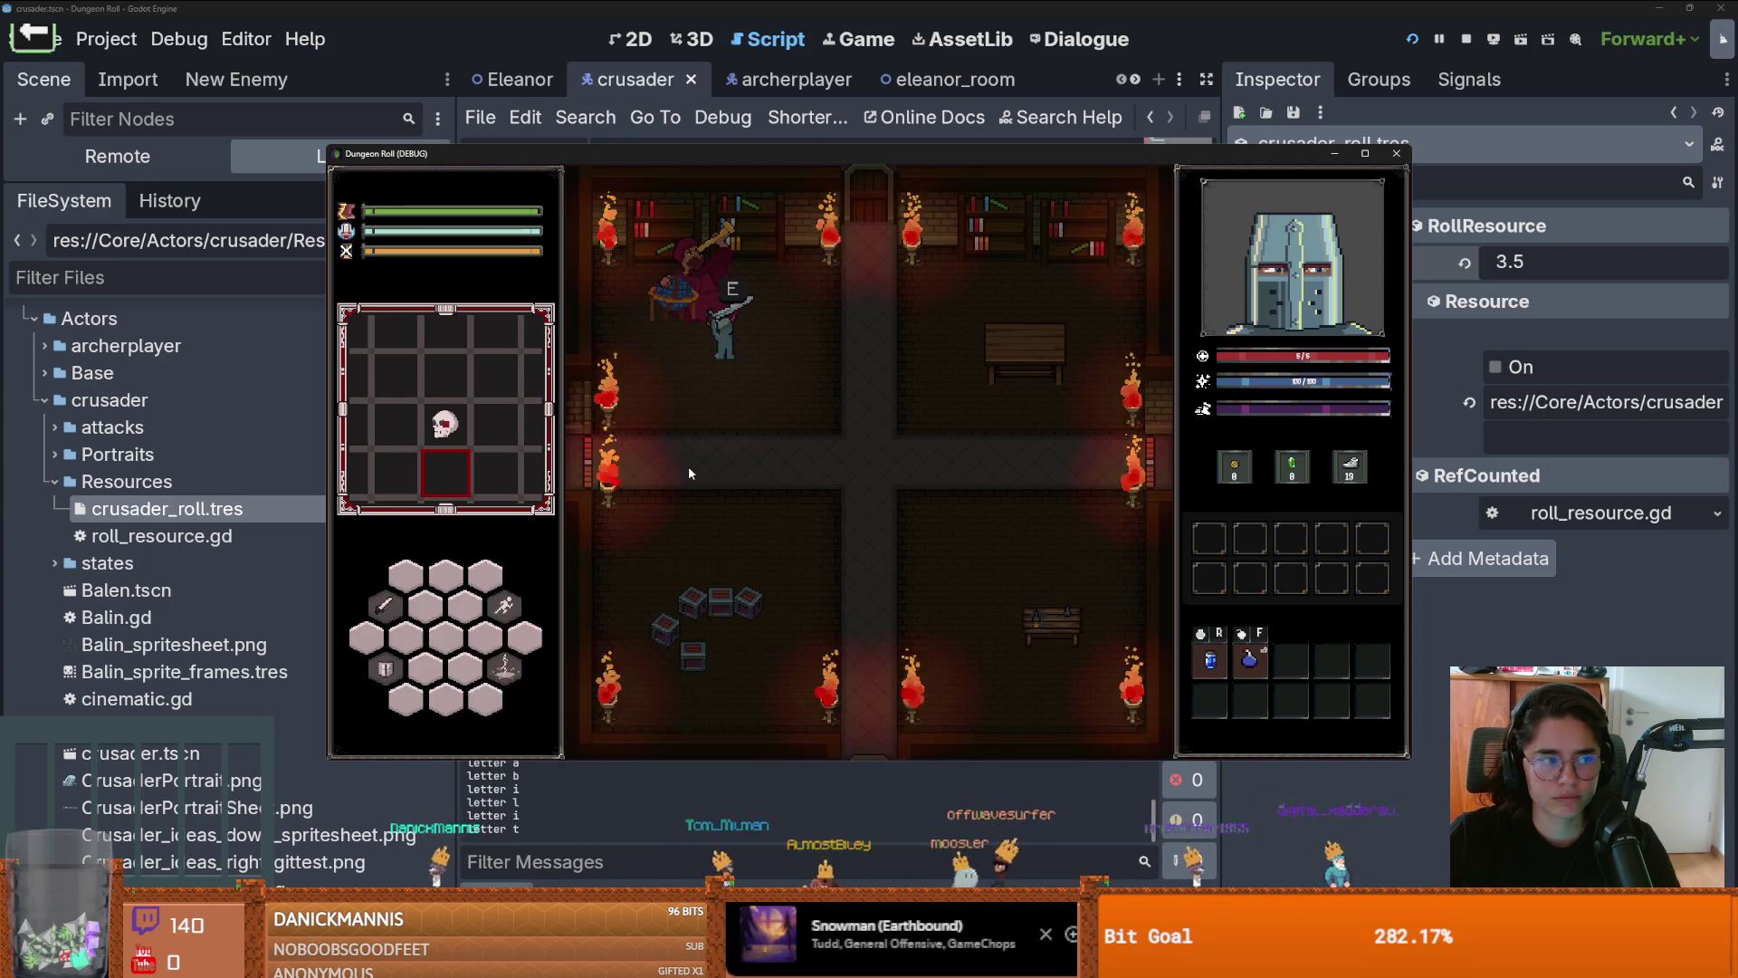
- Undo a stray script edit, resume, and walk the knight to collect the Faster Roll Cooldown card
type("d")
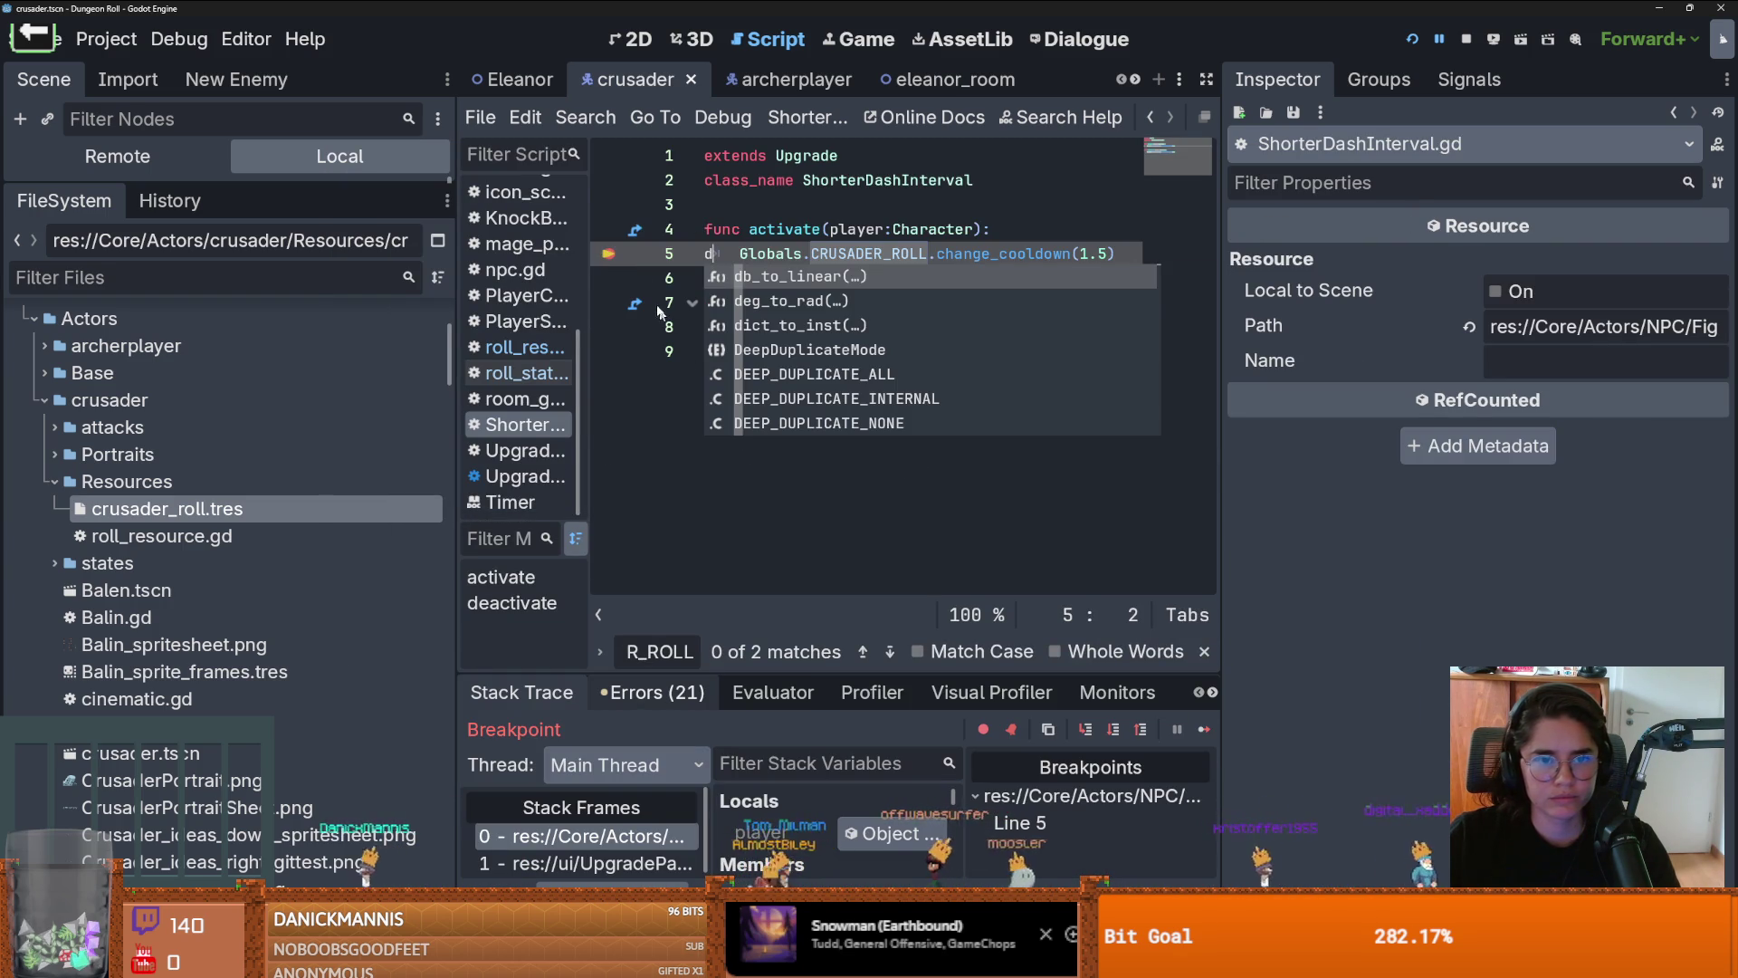
key("ctrl+z")
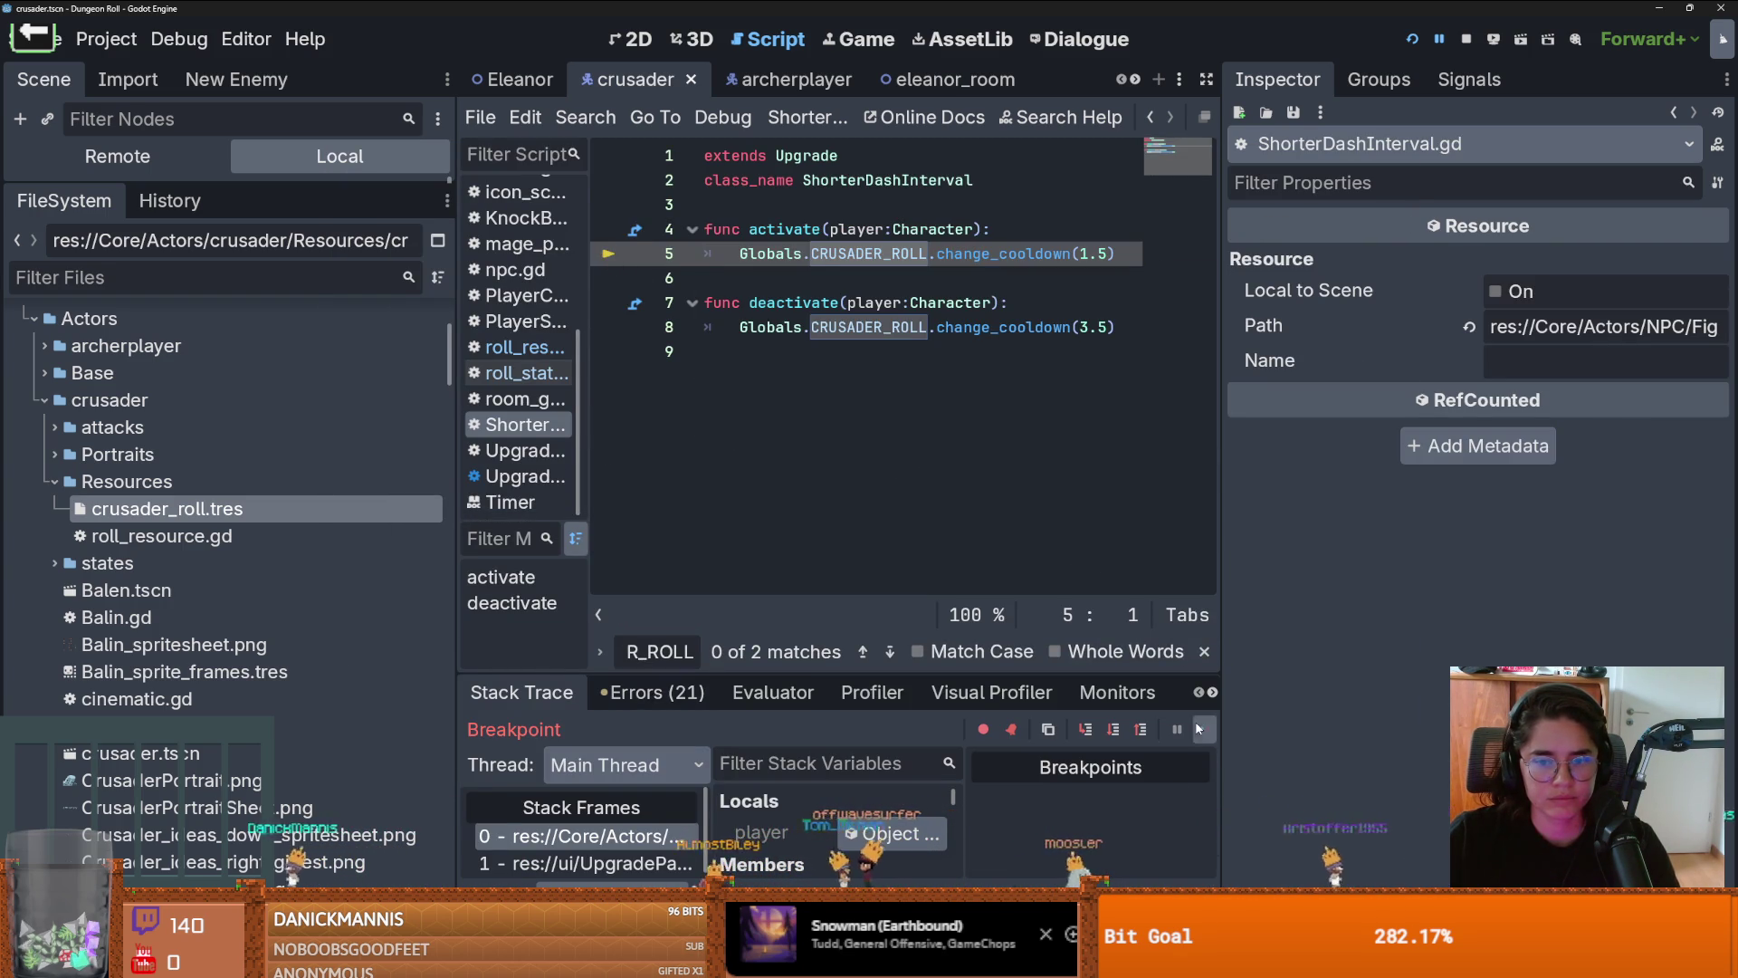
left_click(1203, 729)
key("space")
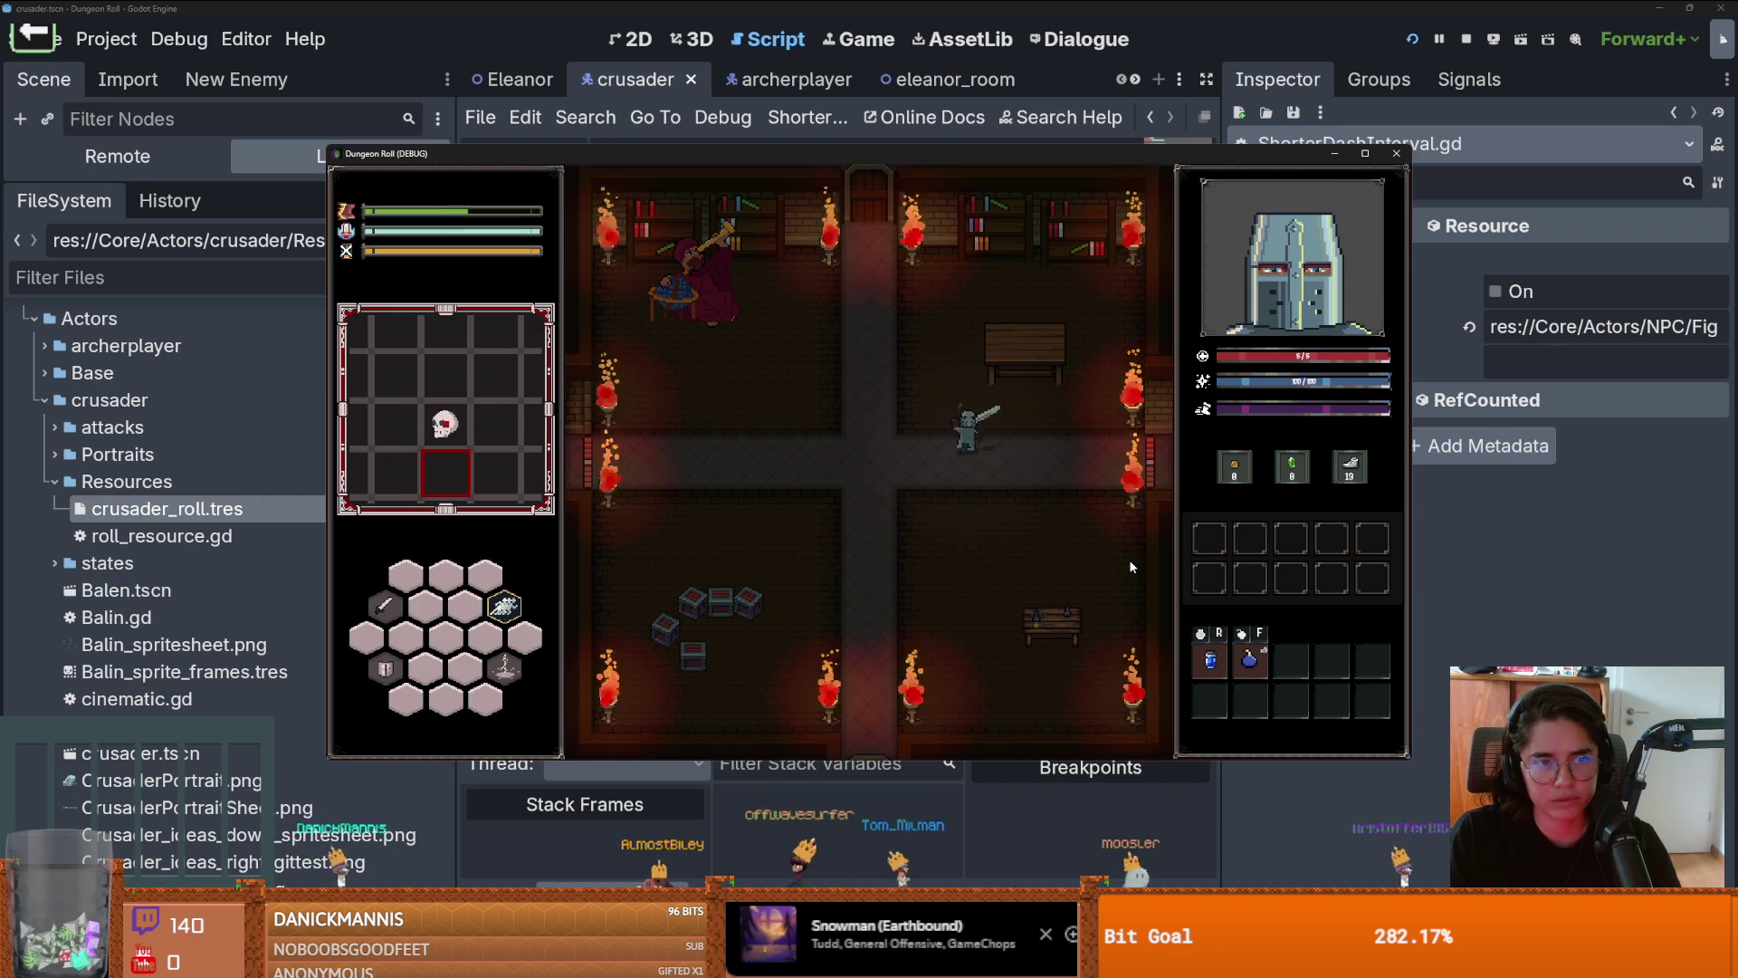
key("d")
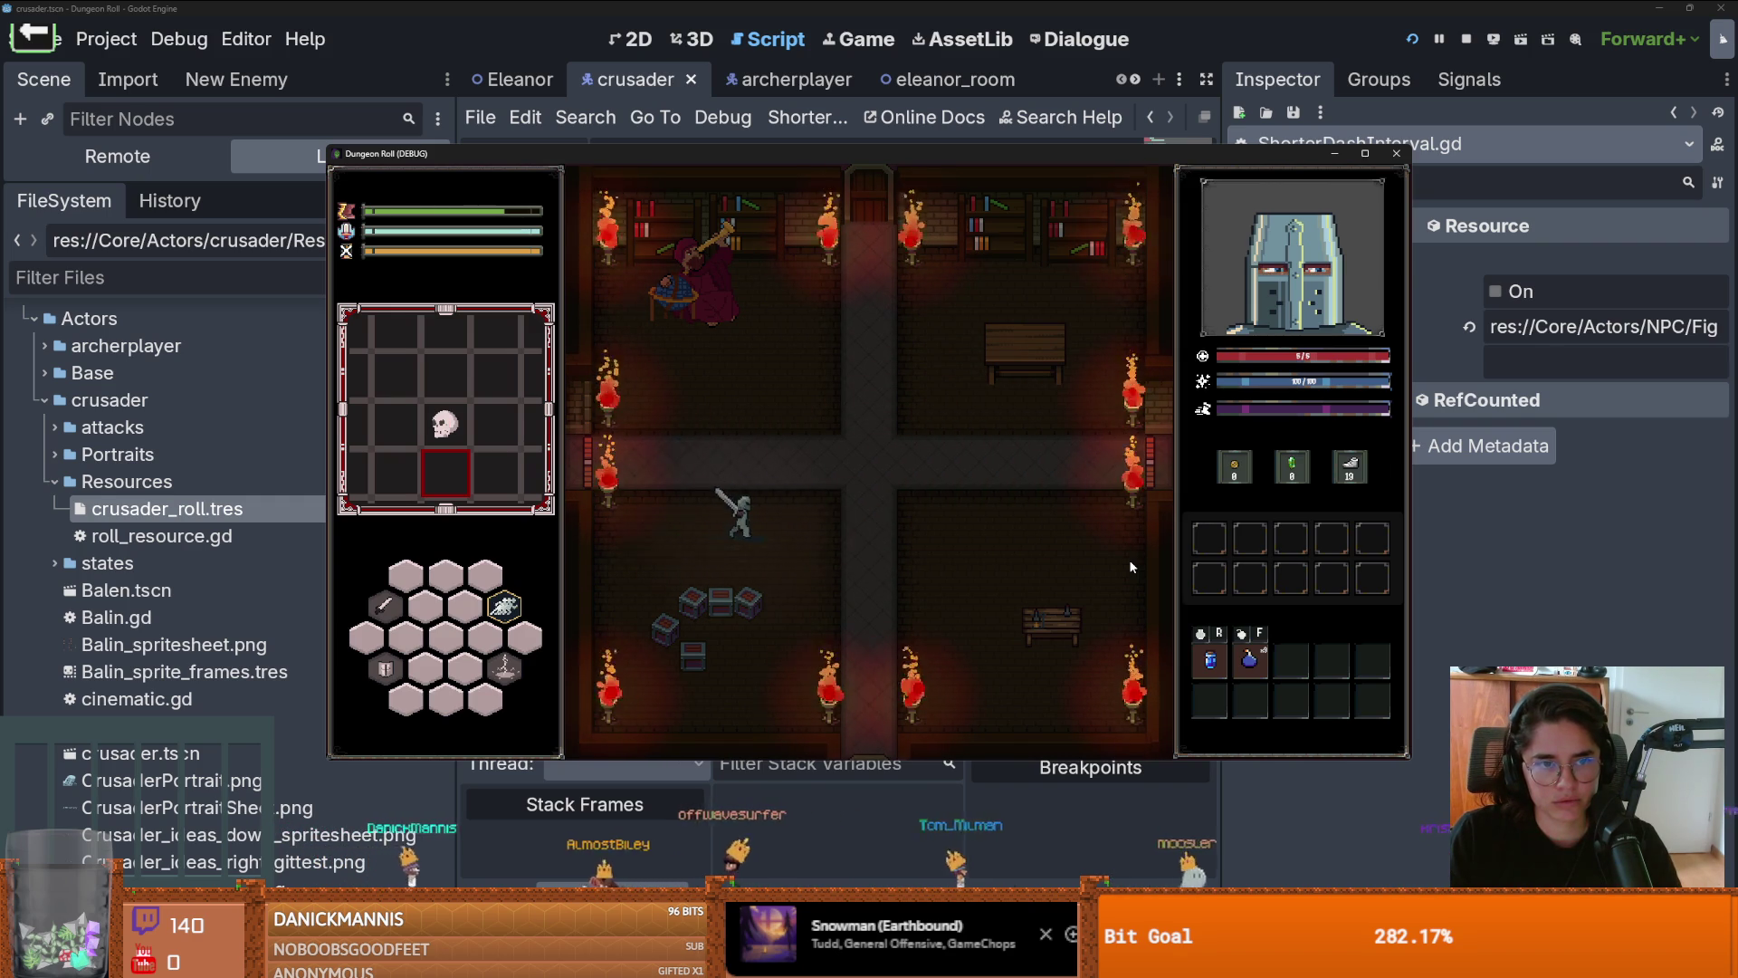
key("w")
key("a")
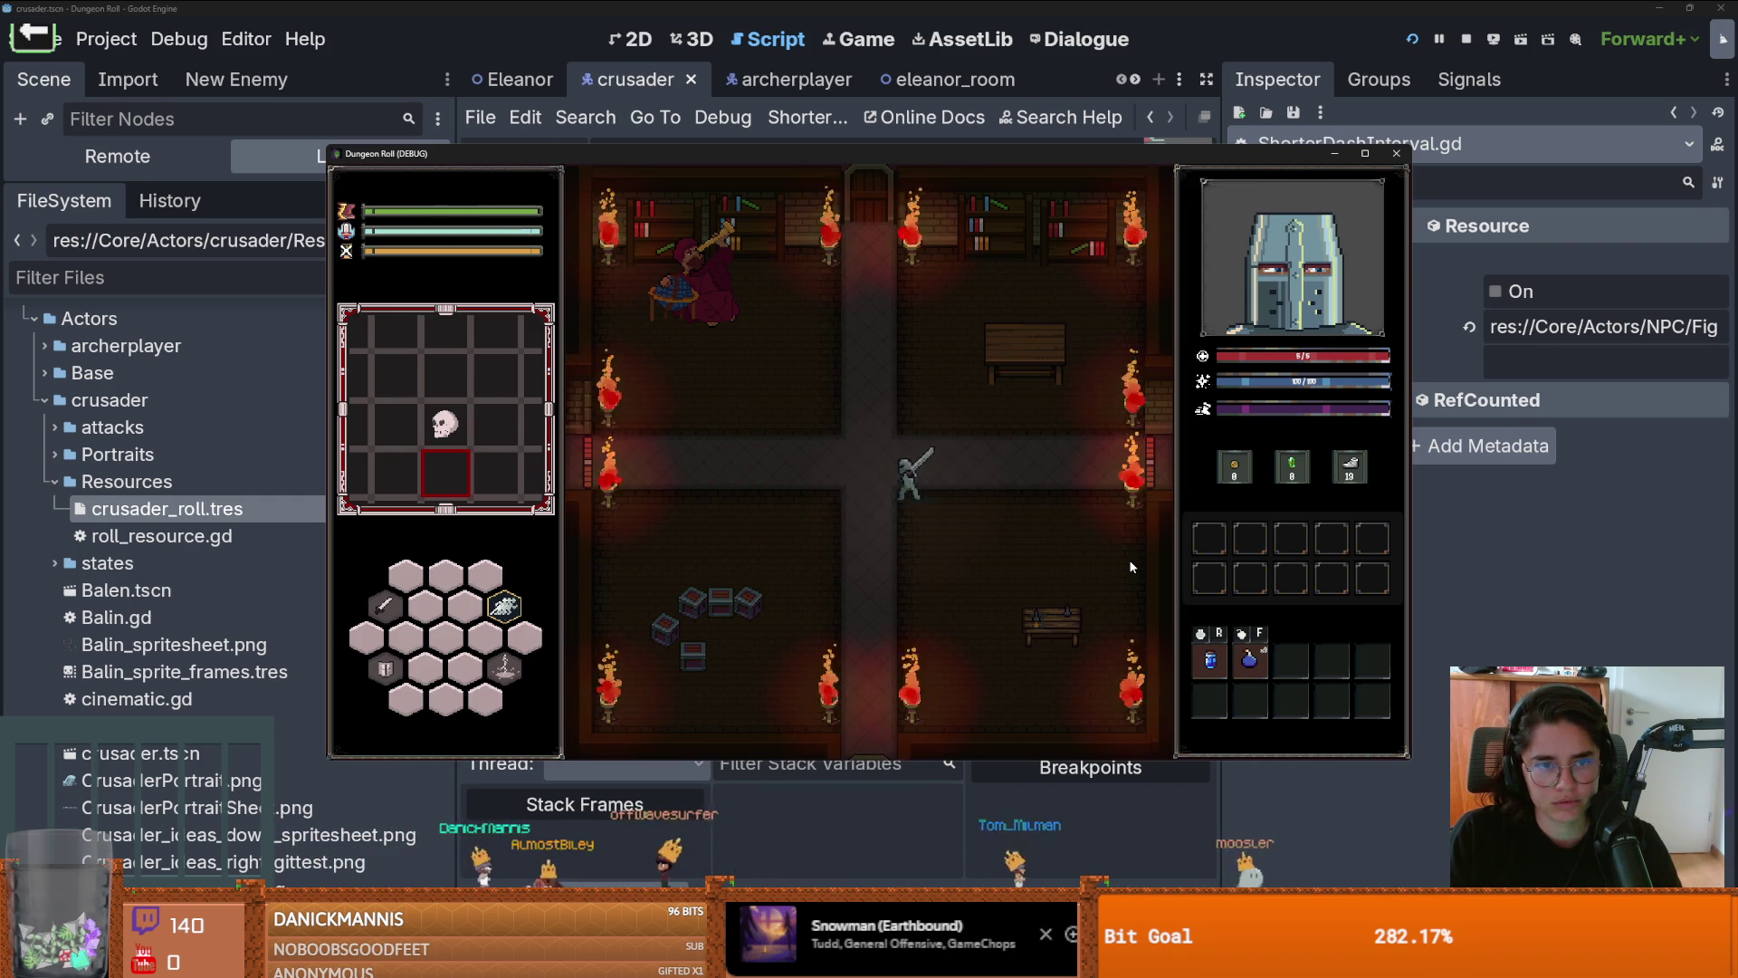
key("w")
key("d")
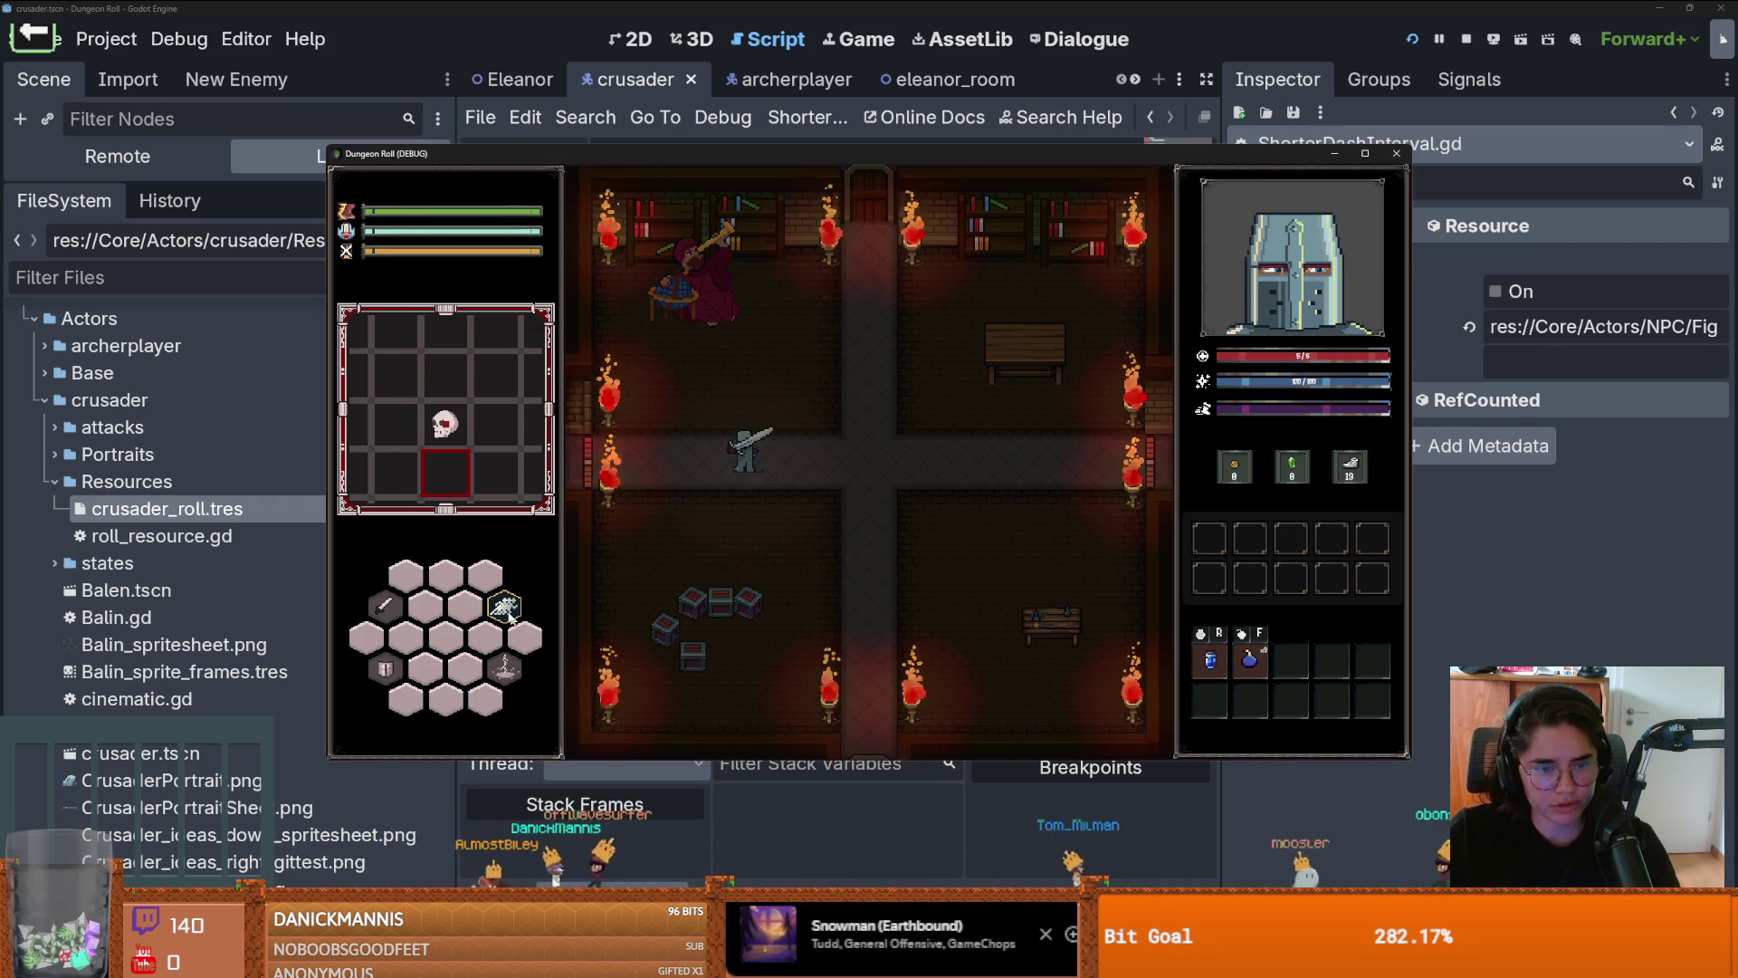
left_click(861, 438)
- Stop the debug game and inspect AstrologerUpgradeTable.tres, then ShorterRollIntervalUpgrade.tres
left_click(1396, 153)
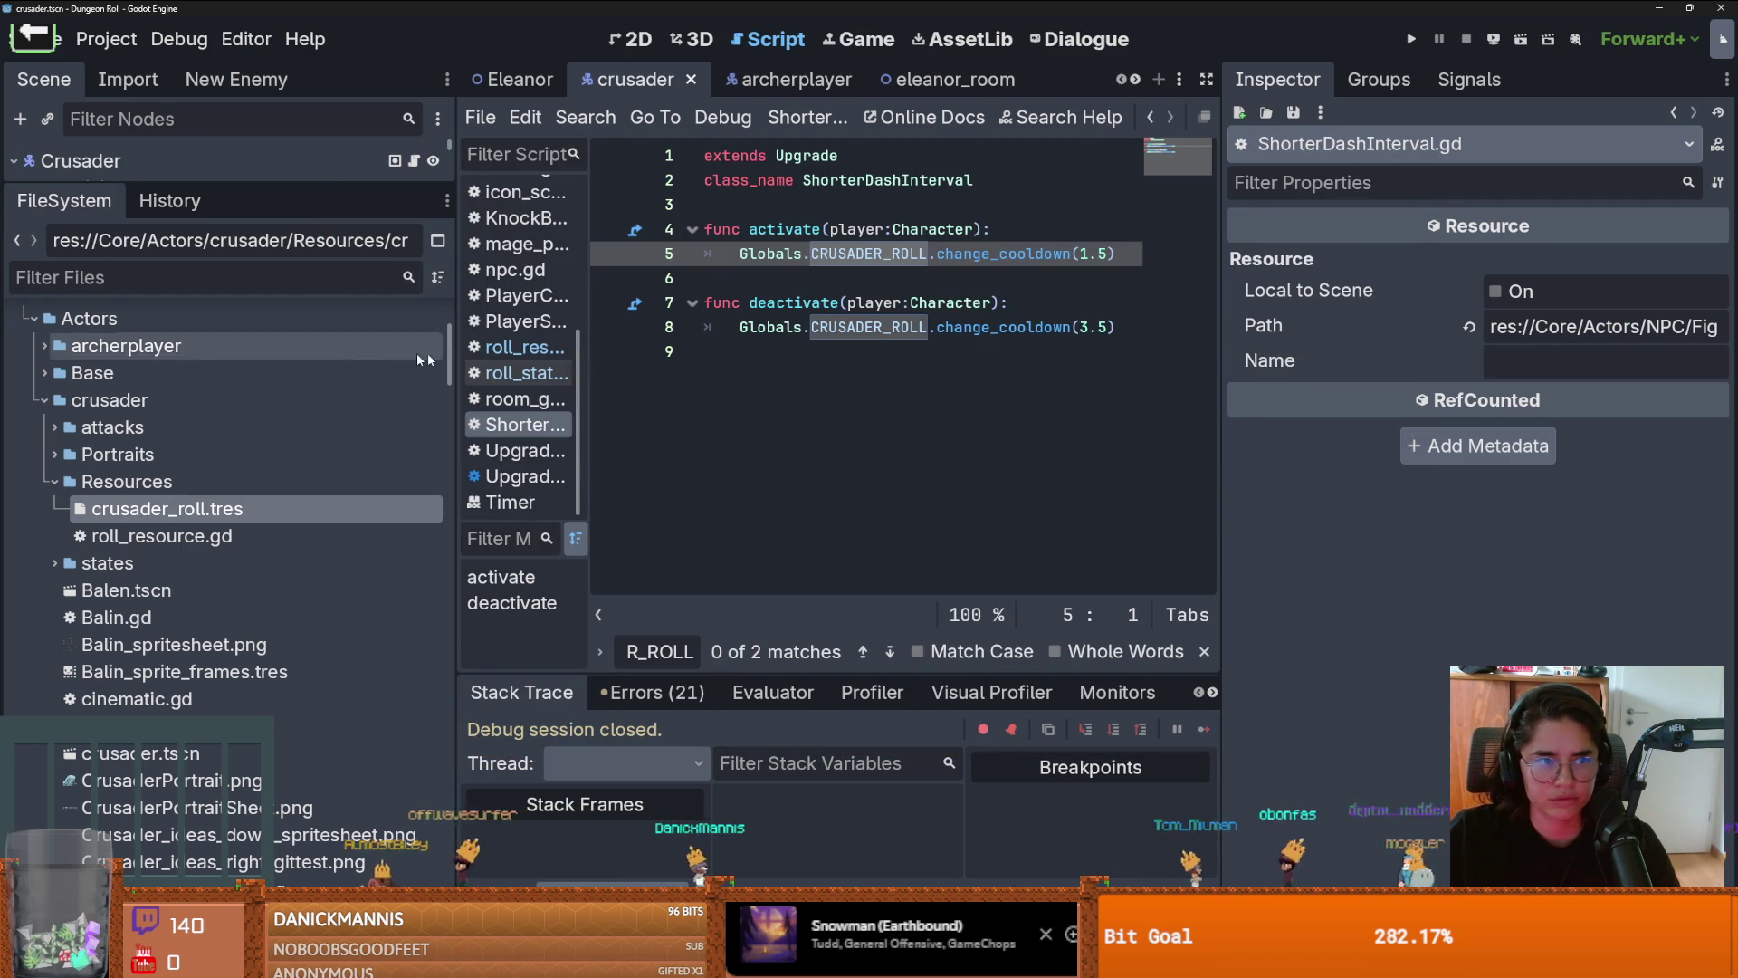
scroll(207, 627, "down", 10)
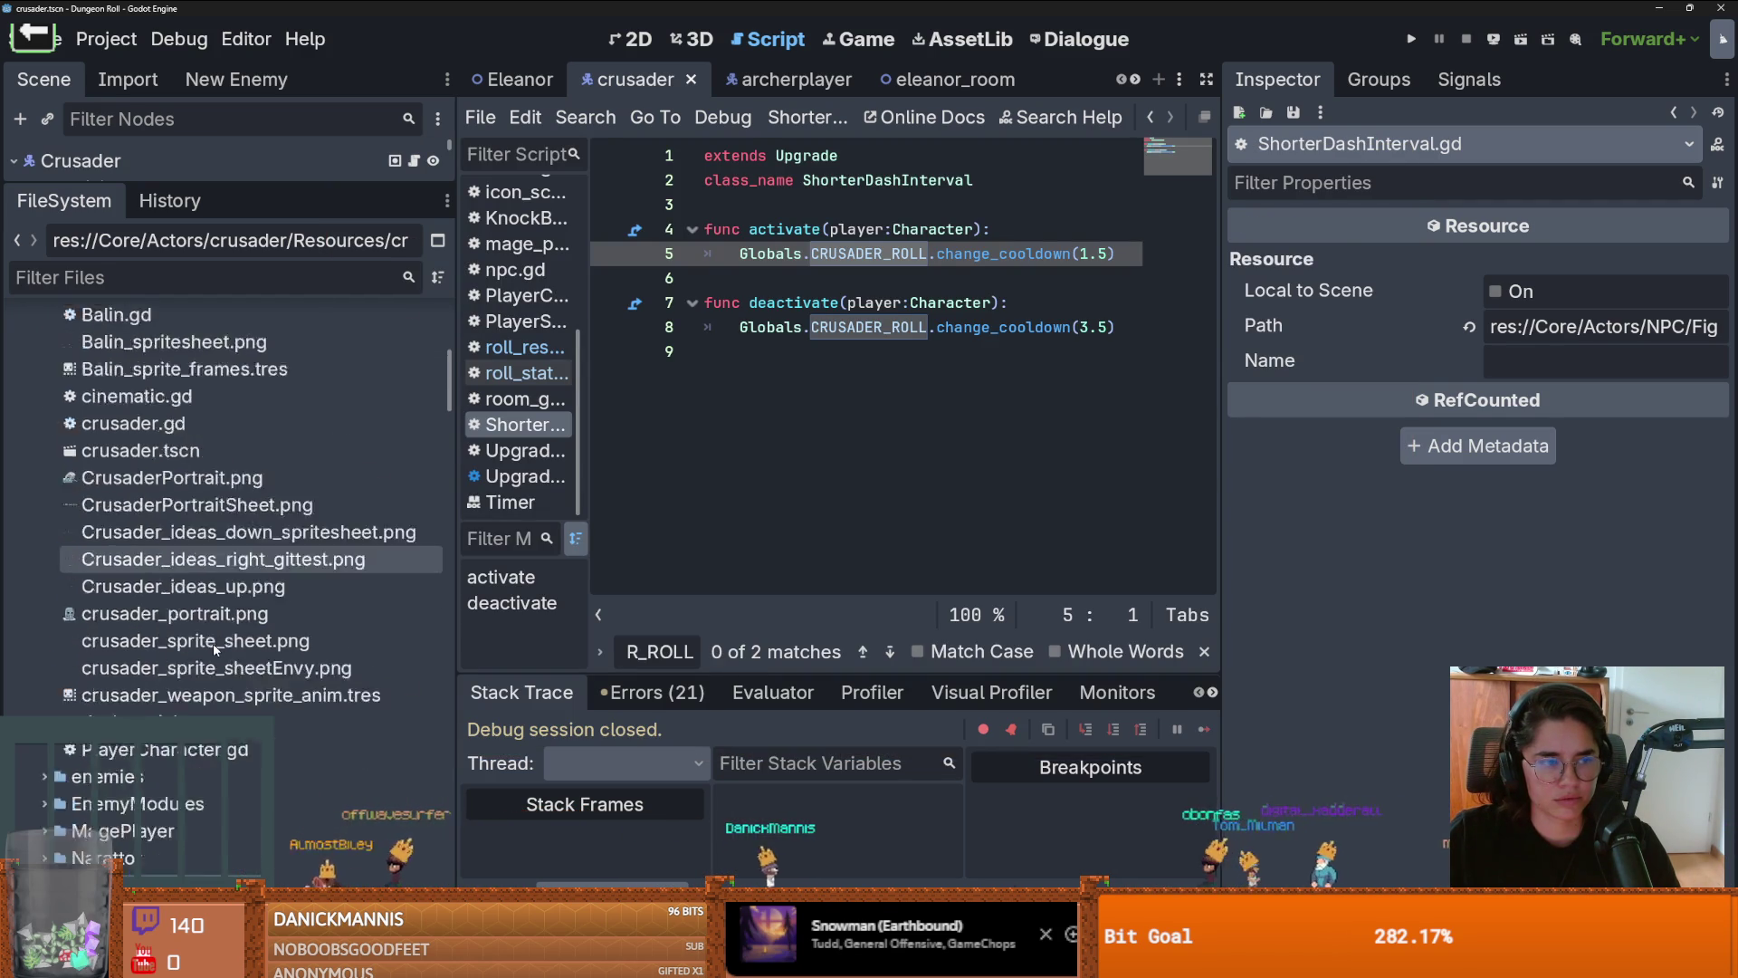
scroll(215, 649, "down", 5)
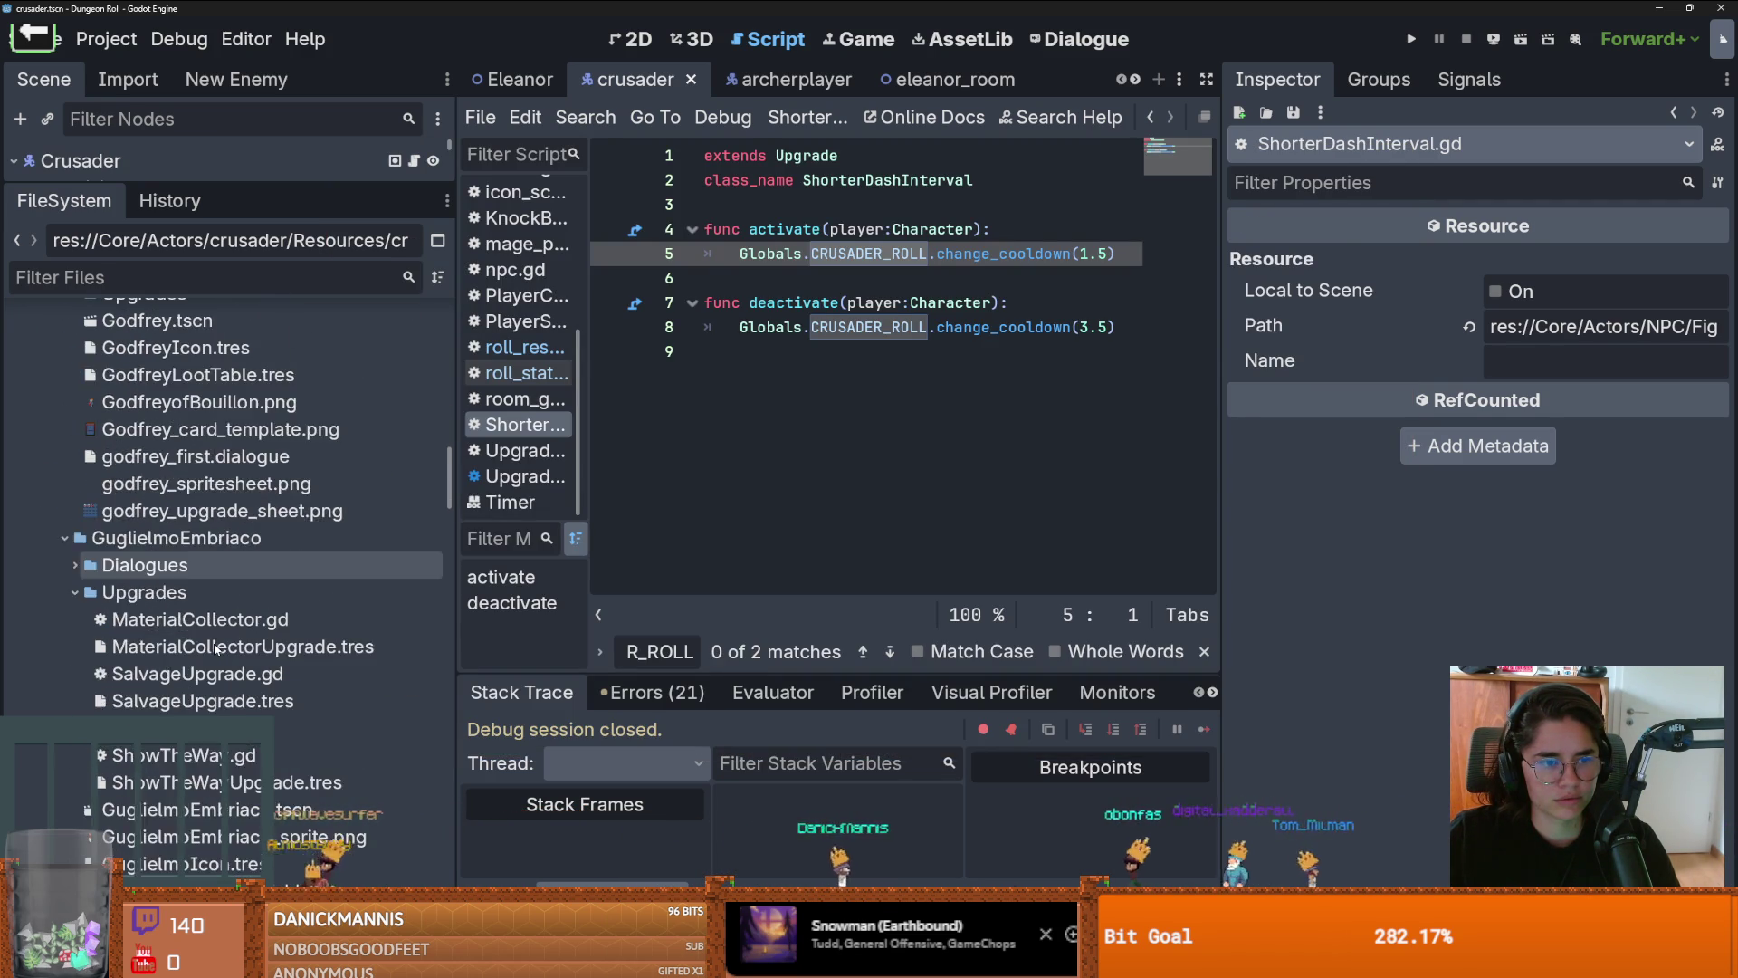
scroll(216, 649, "up", 12)
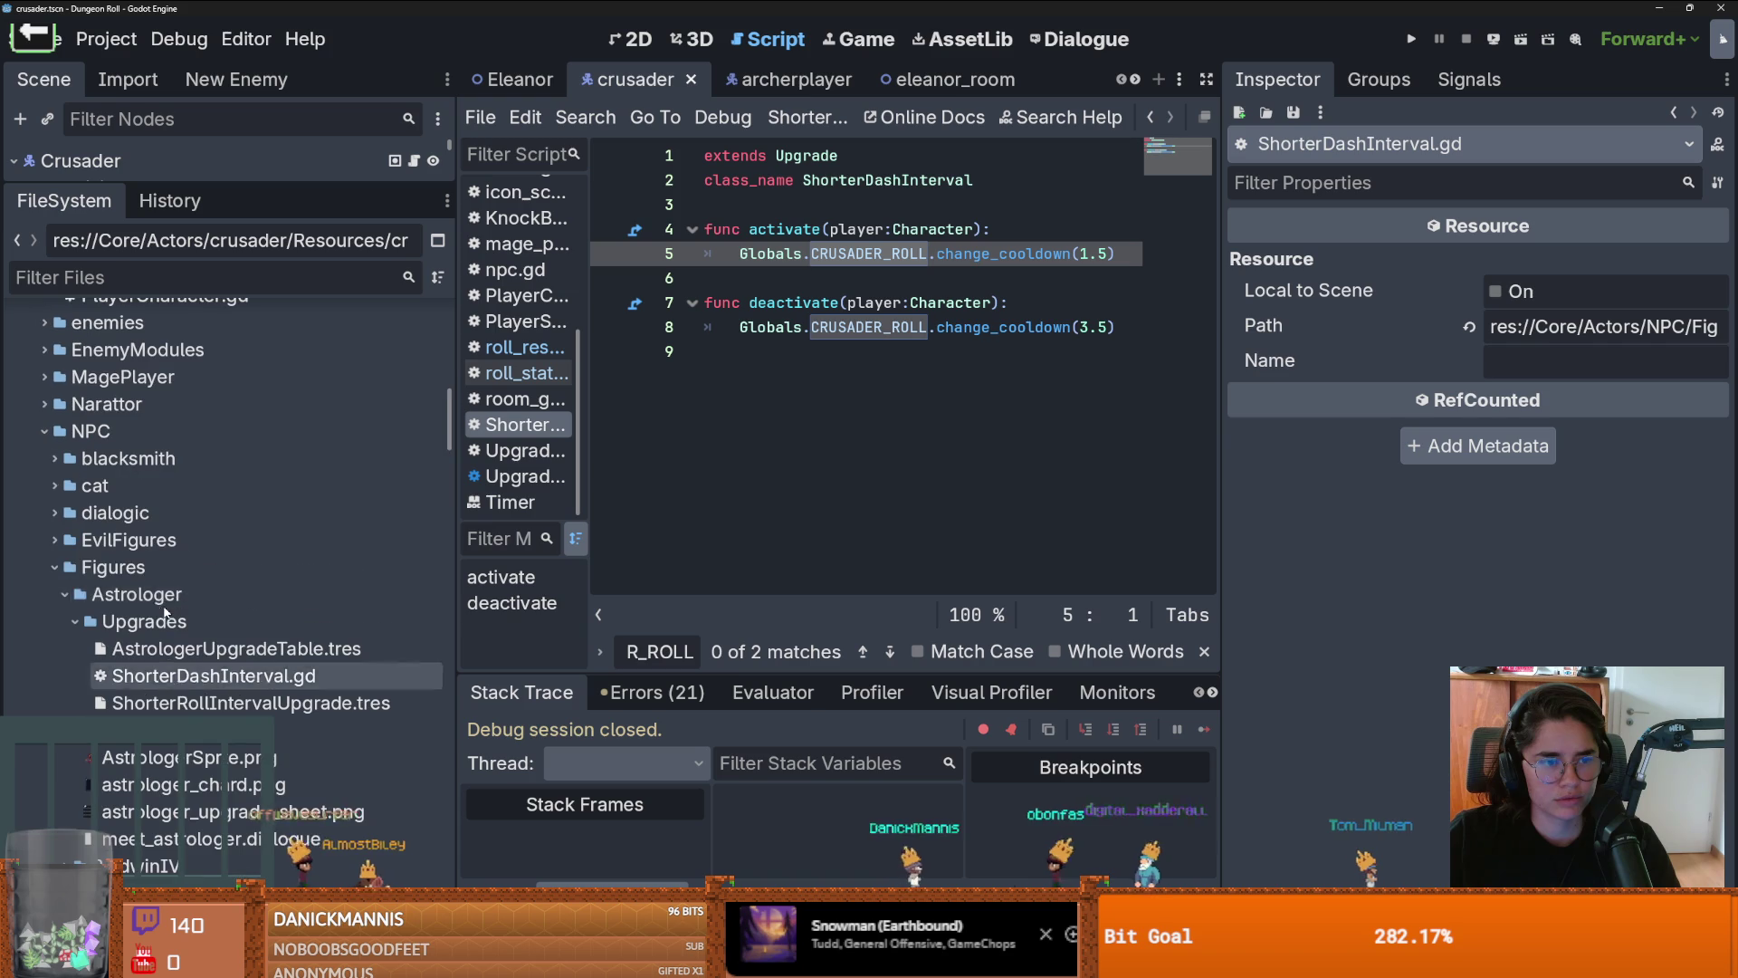
double_click(144, 648)
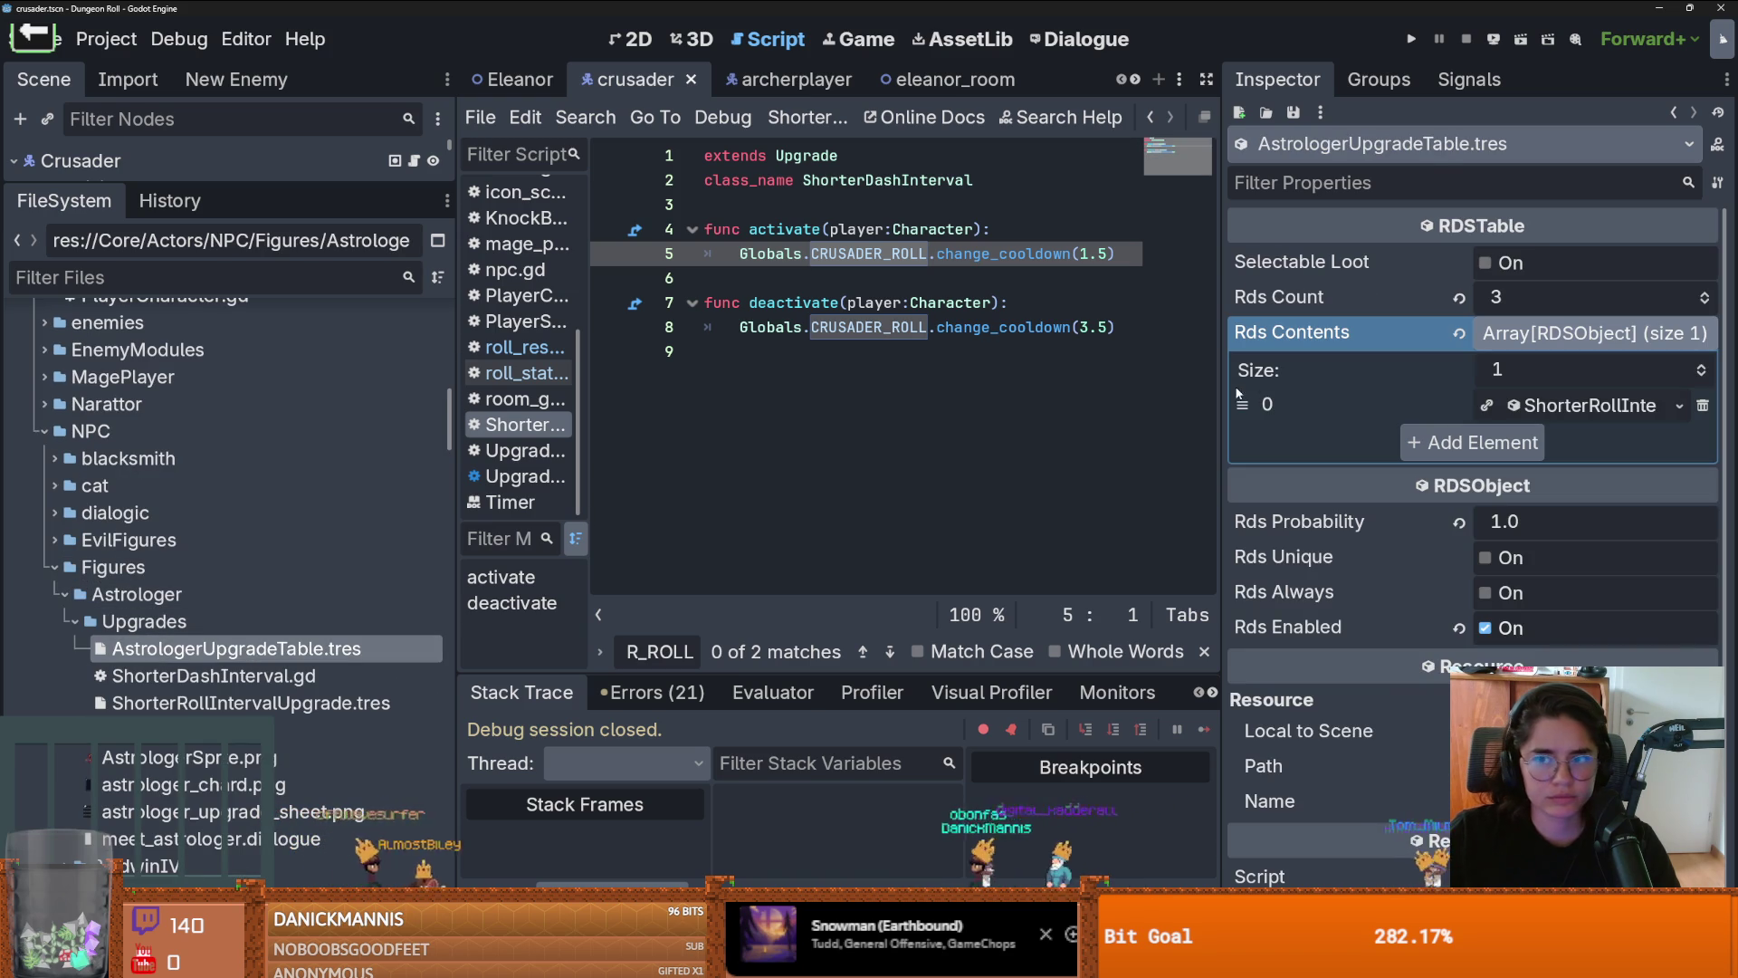
double_click(251, 703)
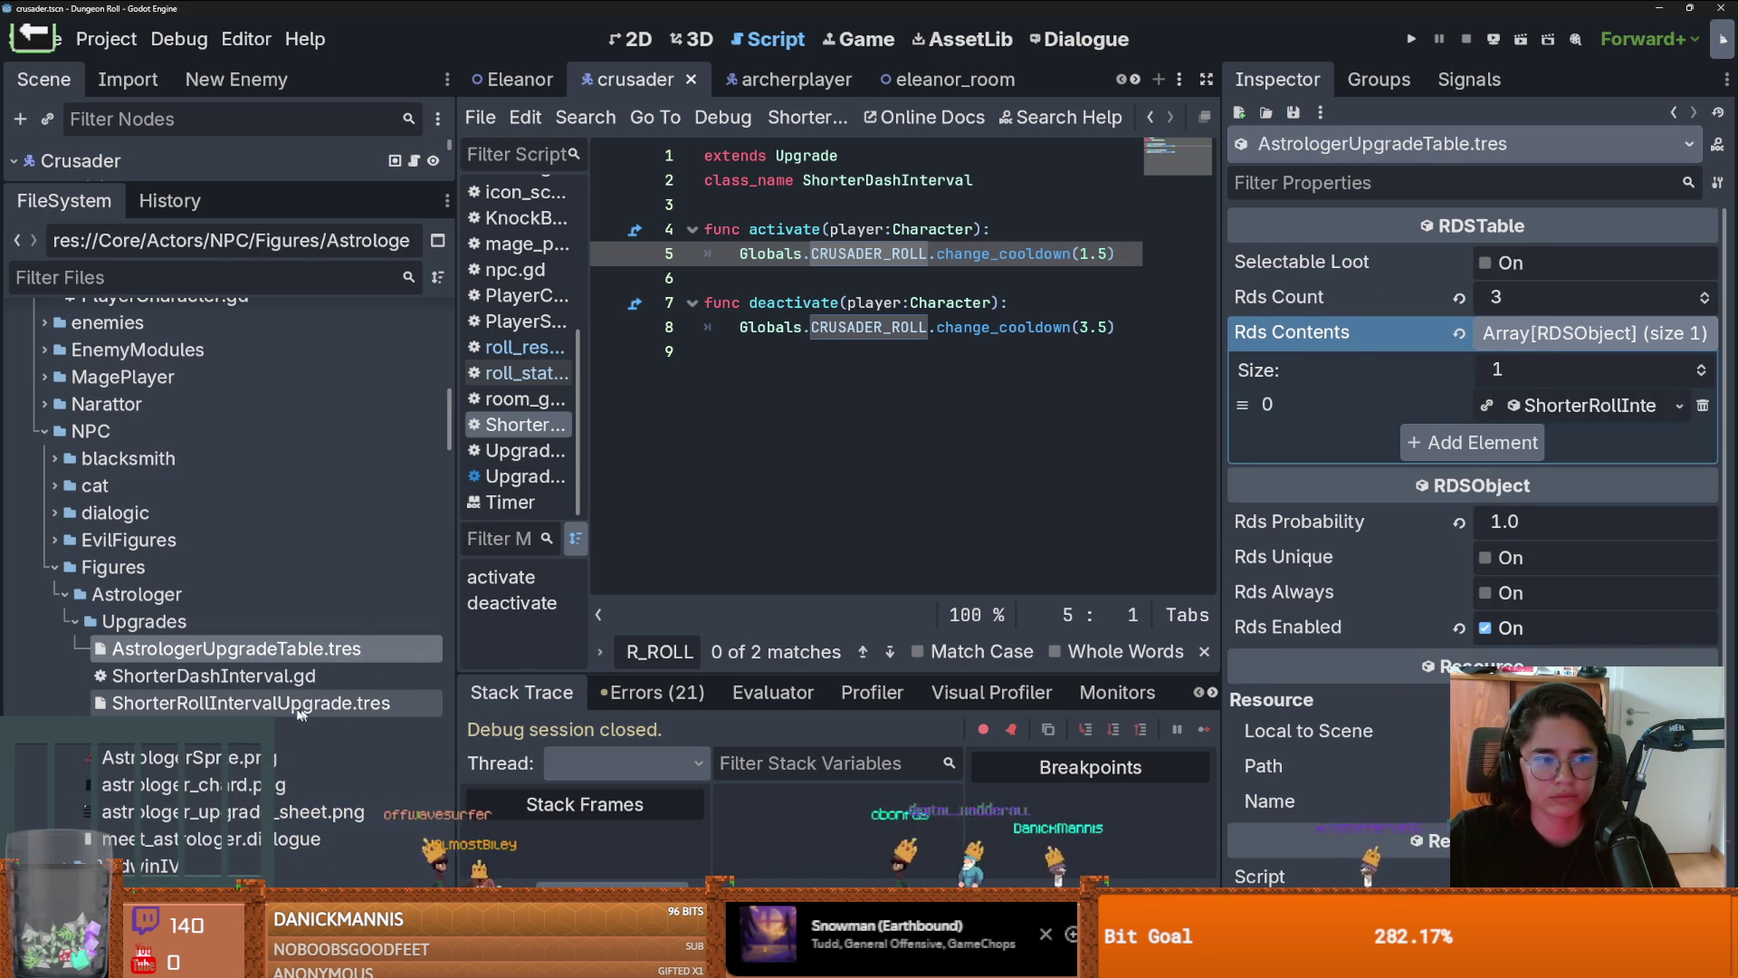
scroll(1679, 276, "up", 3)
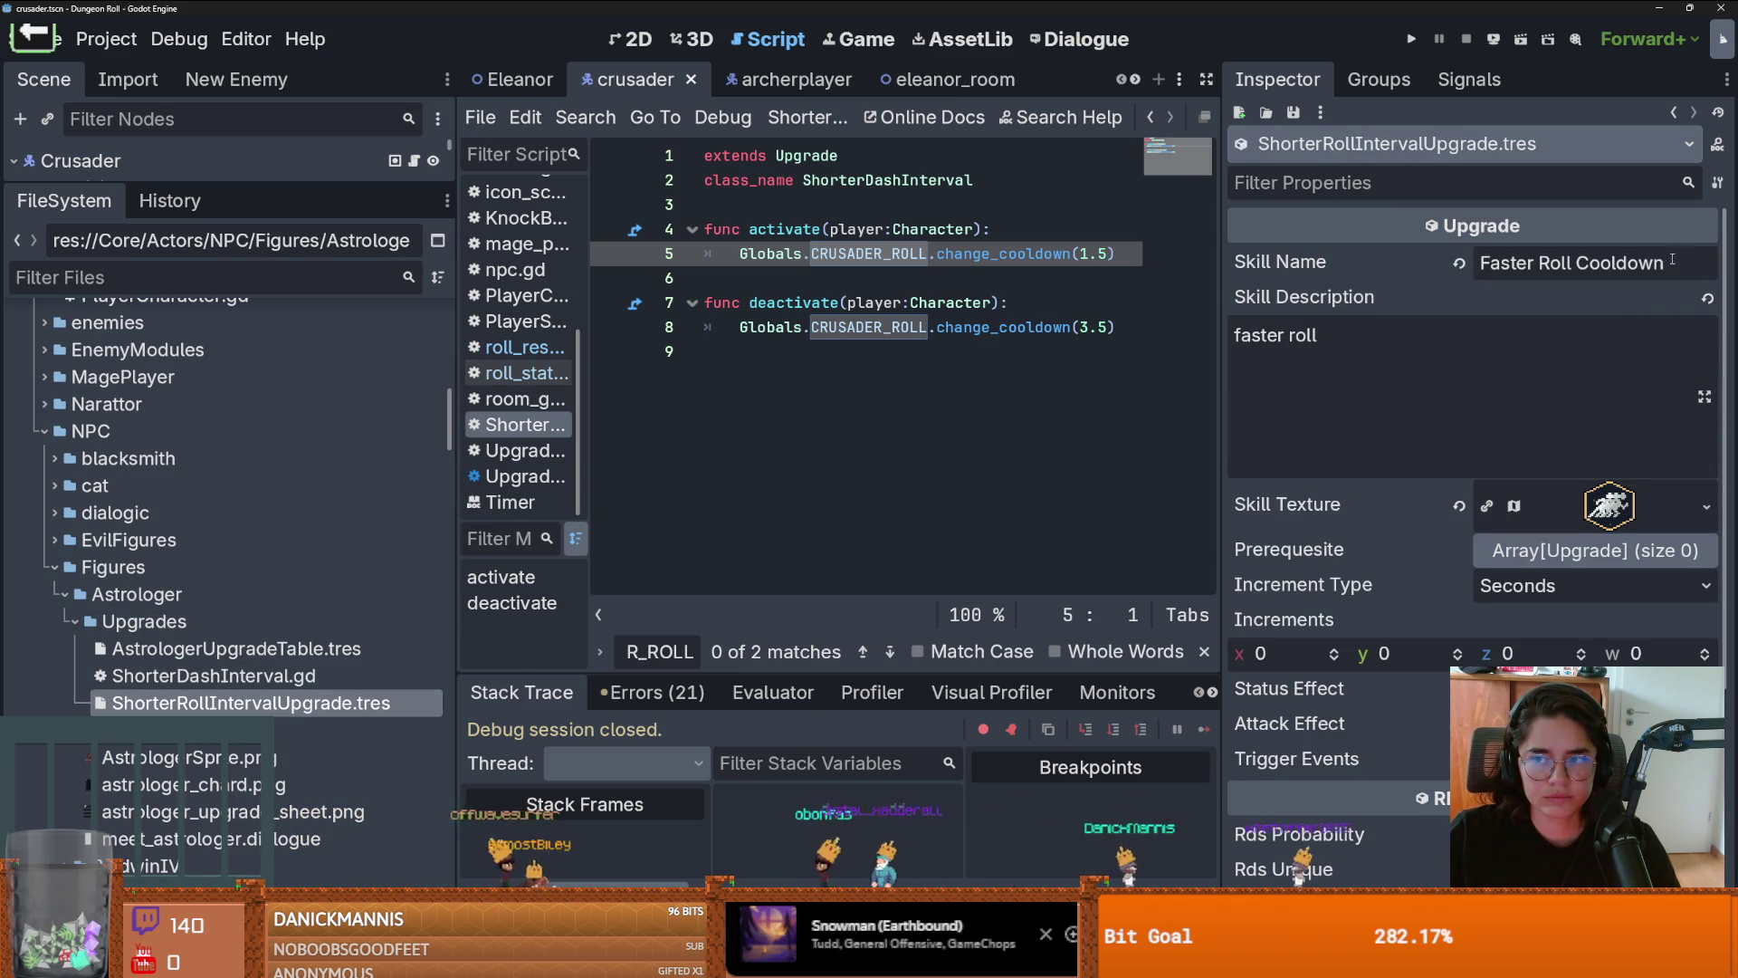
- Trim the skill name to 'Faster Roll' and save the upgrade resource
double_click(1620, 262)
key("BackSpace")
key("ctrl+s")
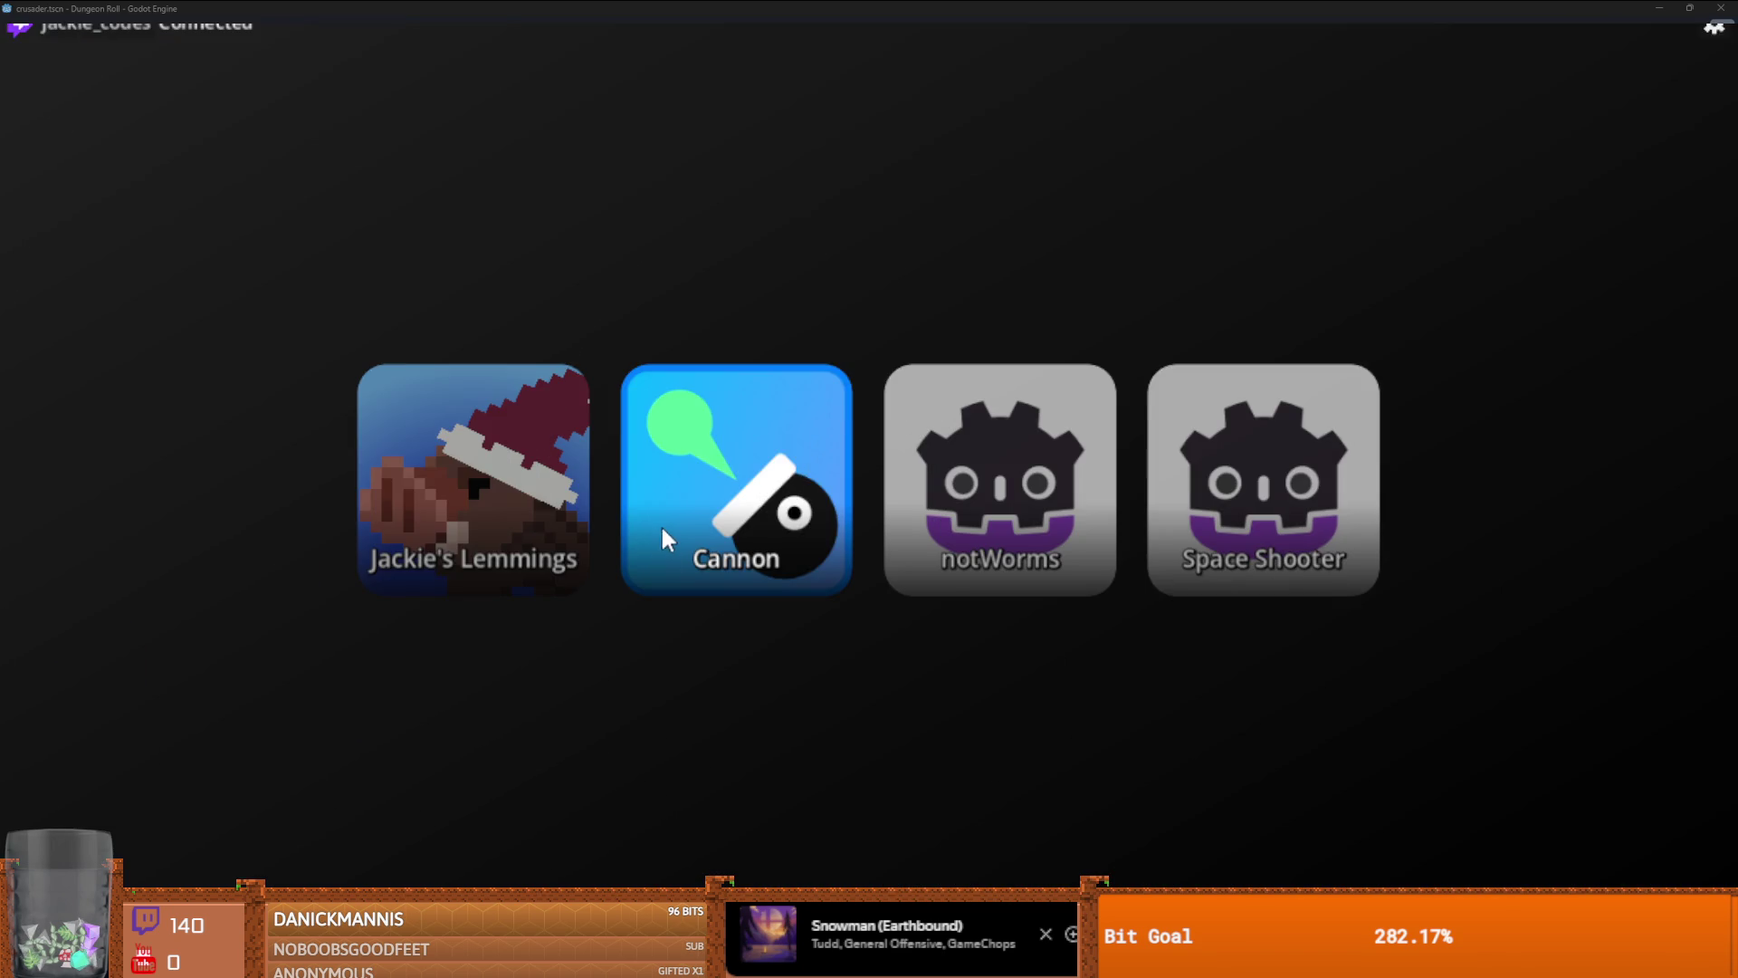
- Play a round of the Cannon game, then back out to the game-select menu
left_click(681, 507)
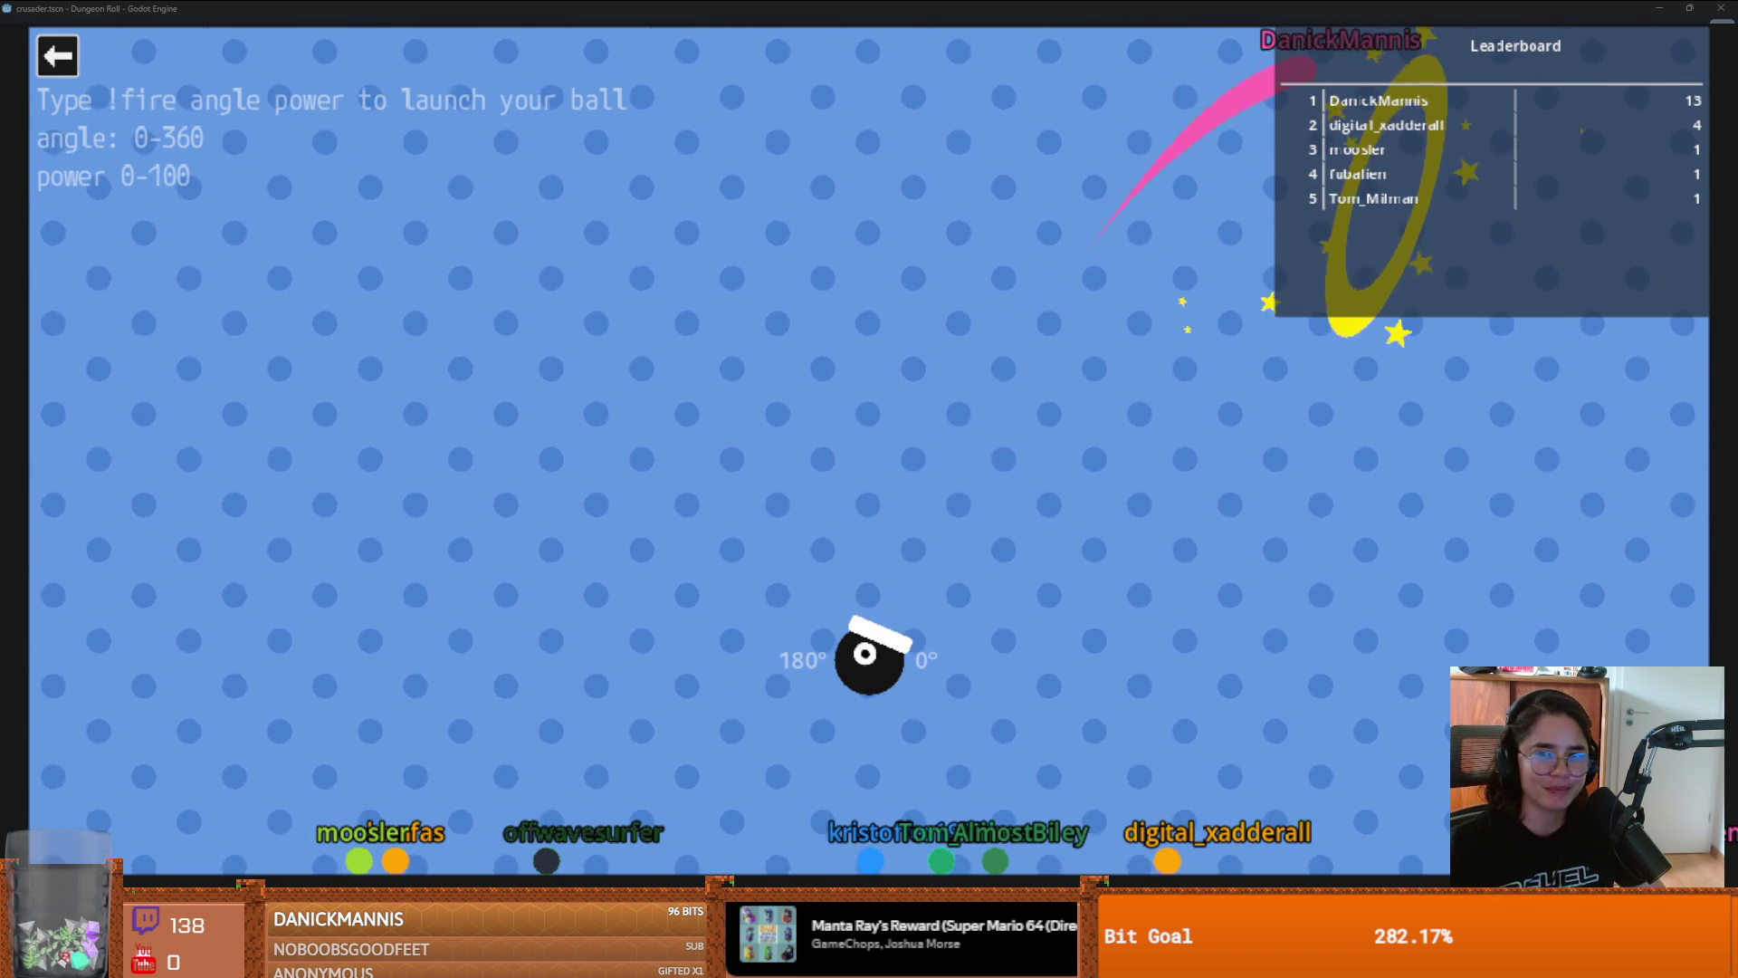
key("alt+Tab")
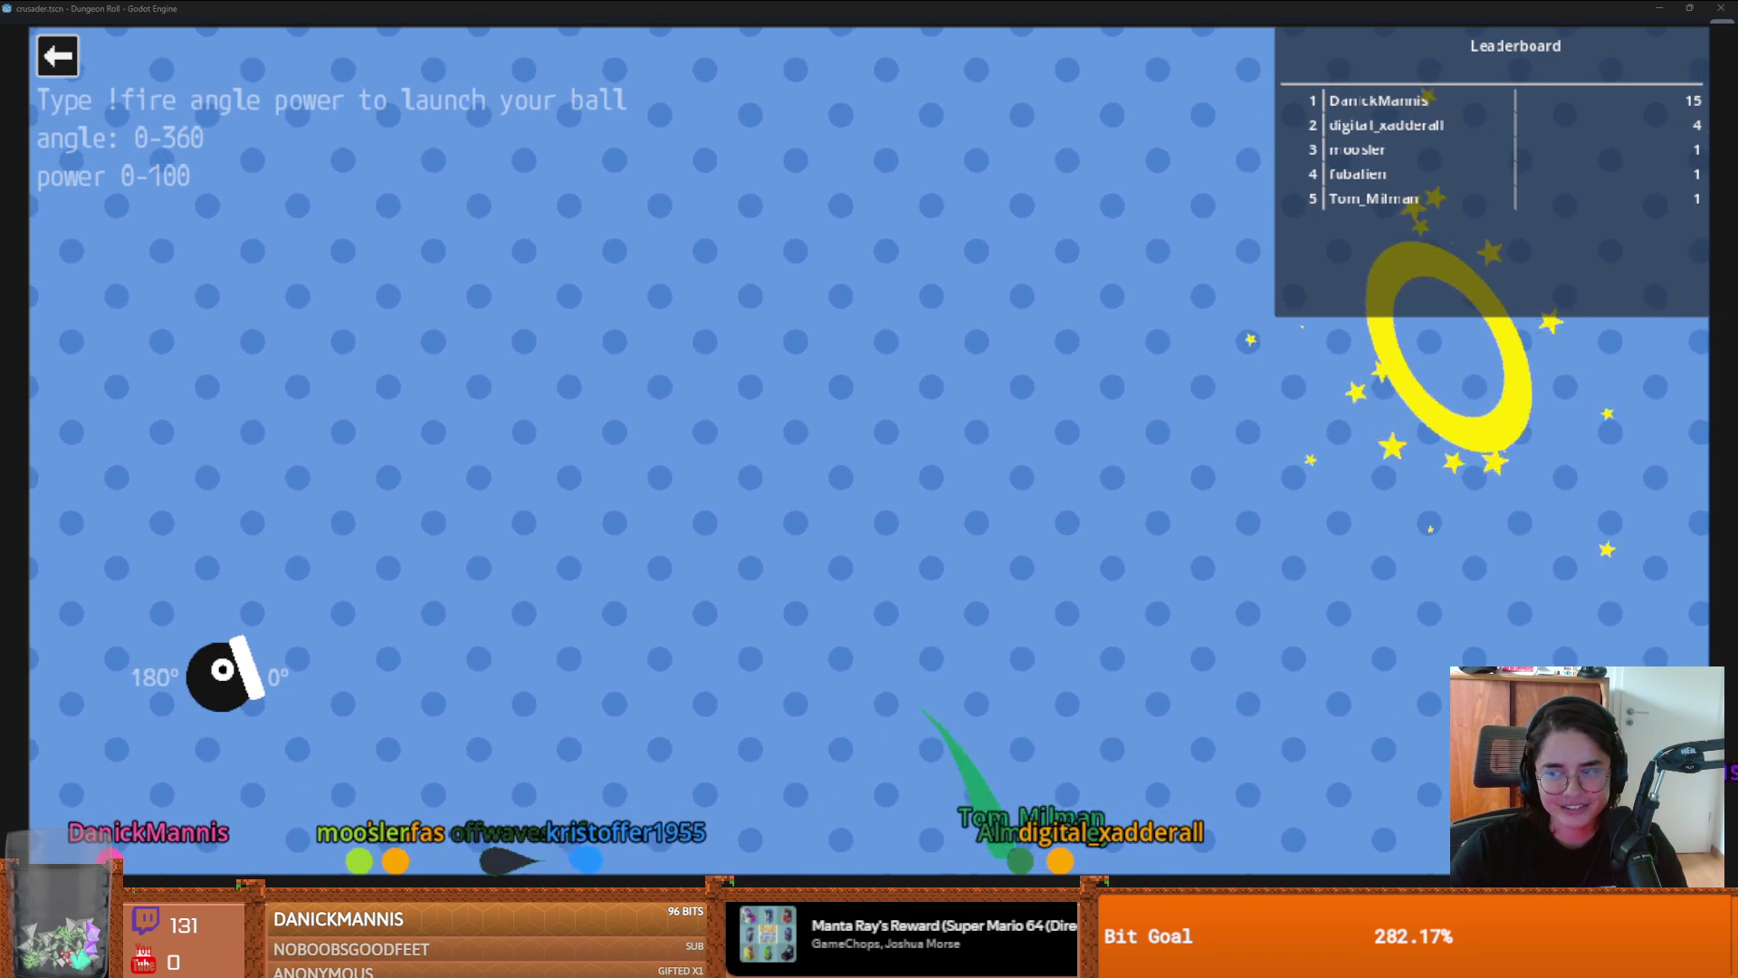
left_click(57, 56)
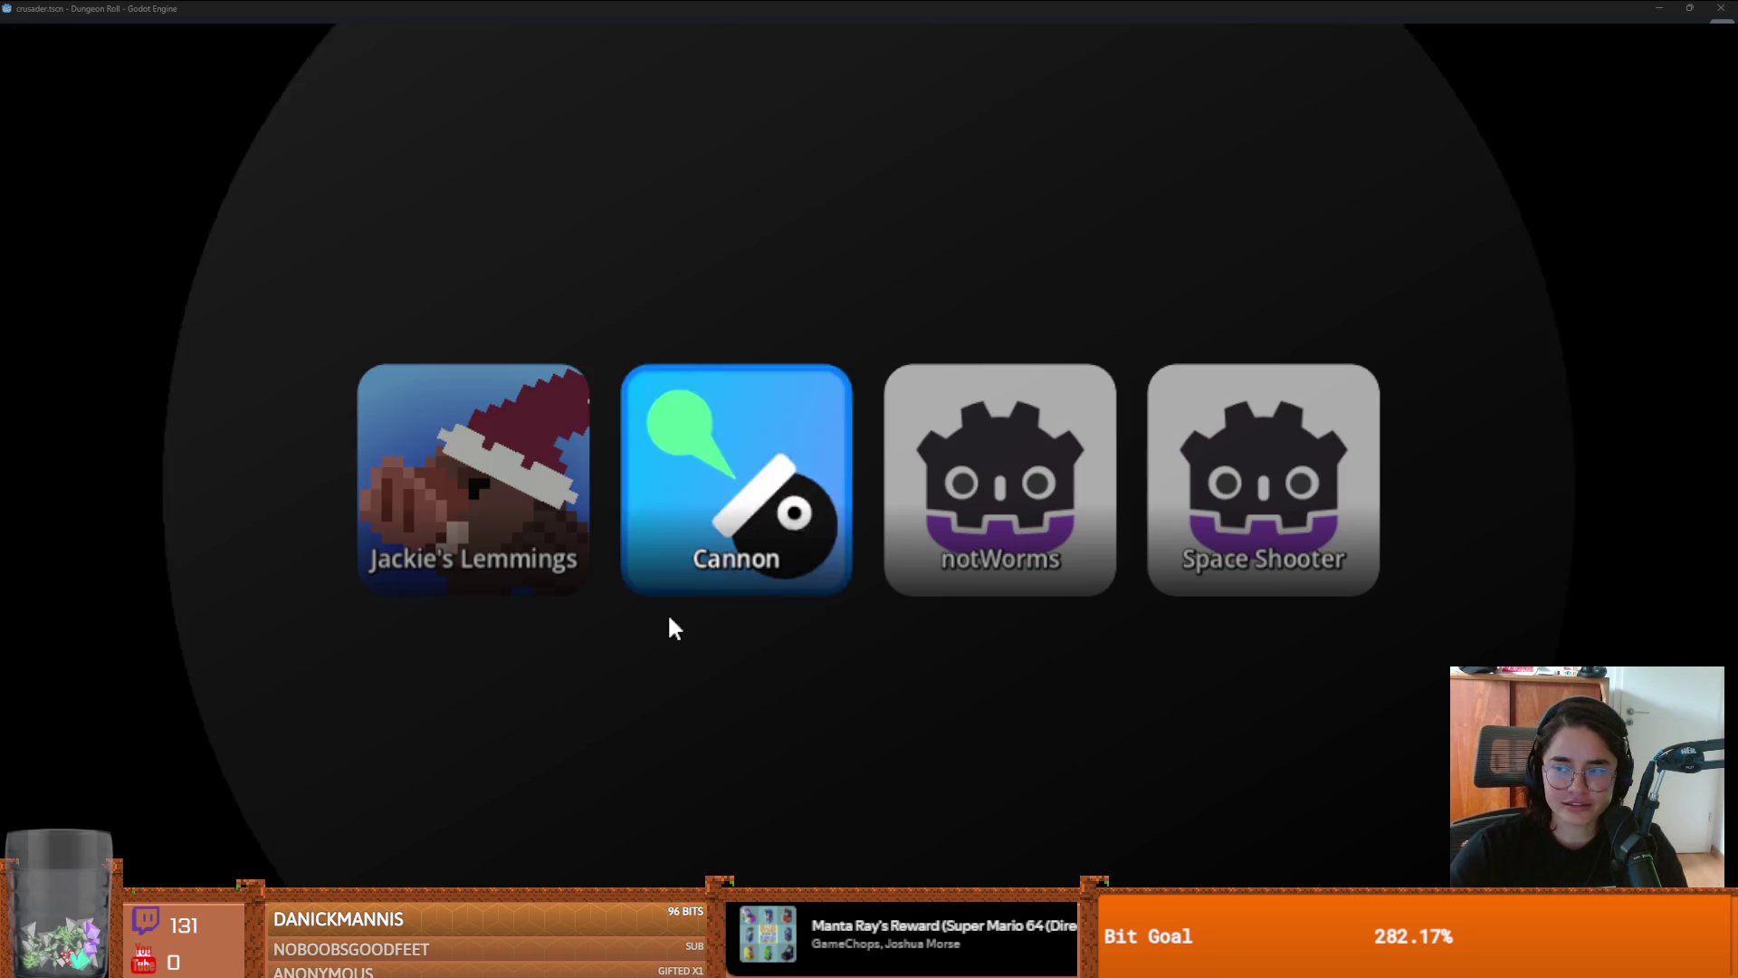
- Quit the running game, widen the script editor, and bring the Twitch Clips Manager forward
key("Escape")
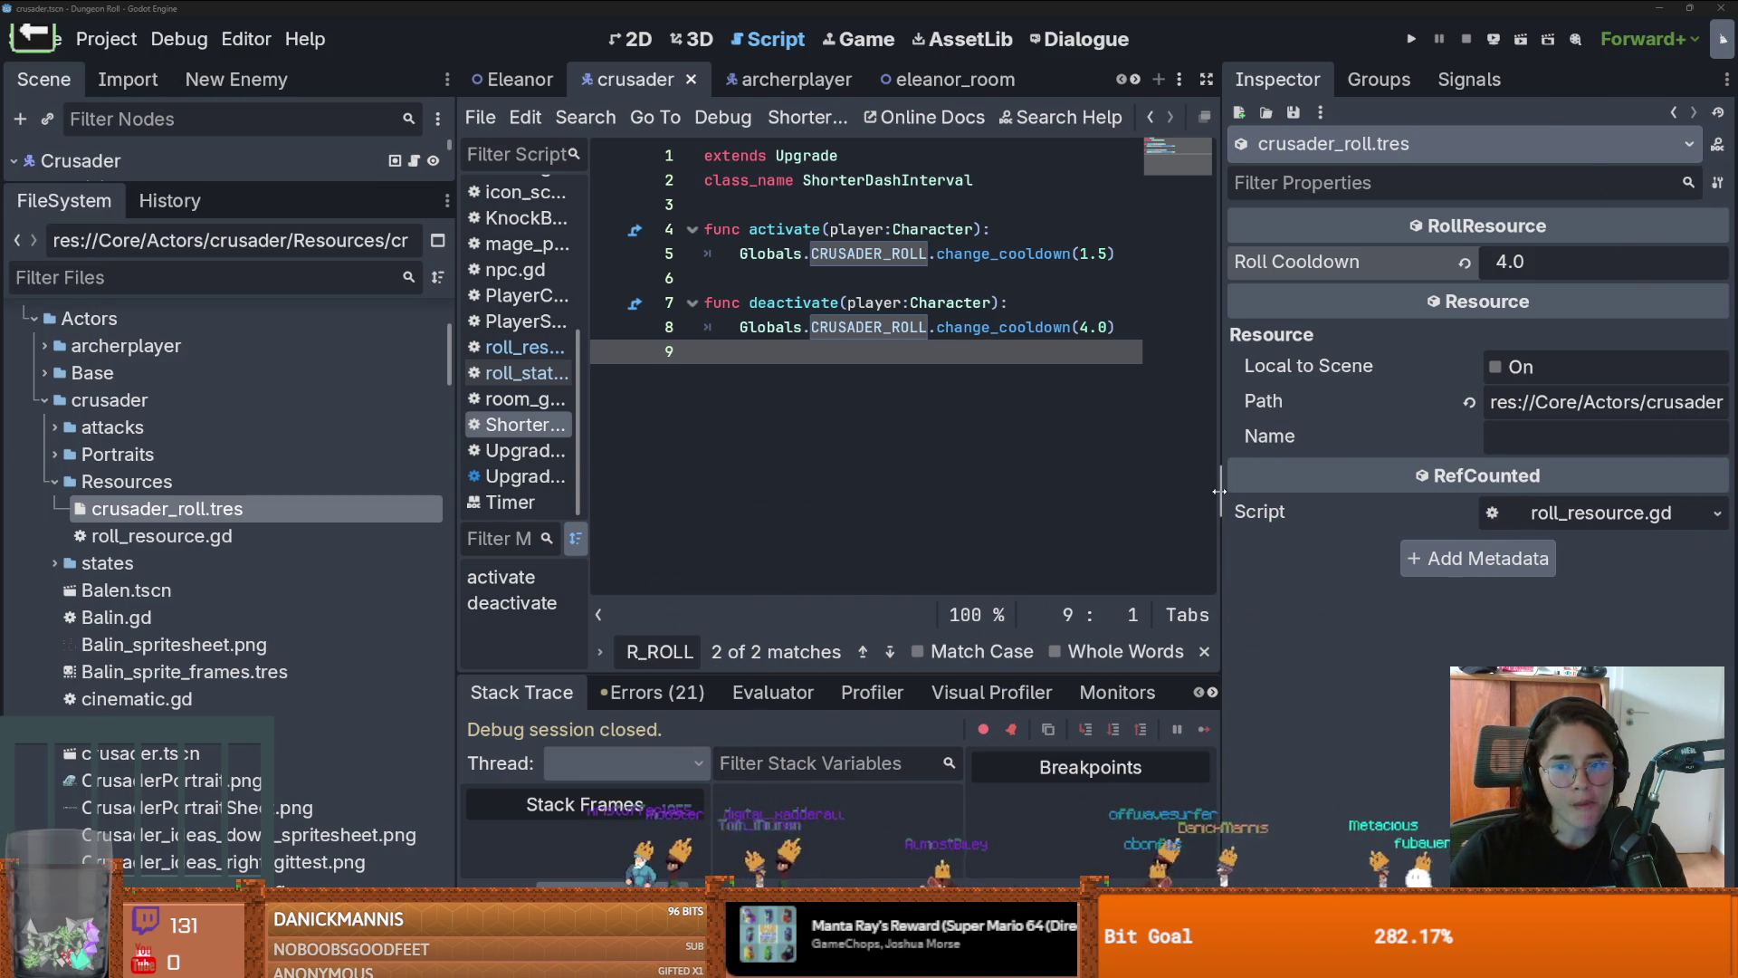
left_click_drag(1219, 491, 1341, 491)
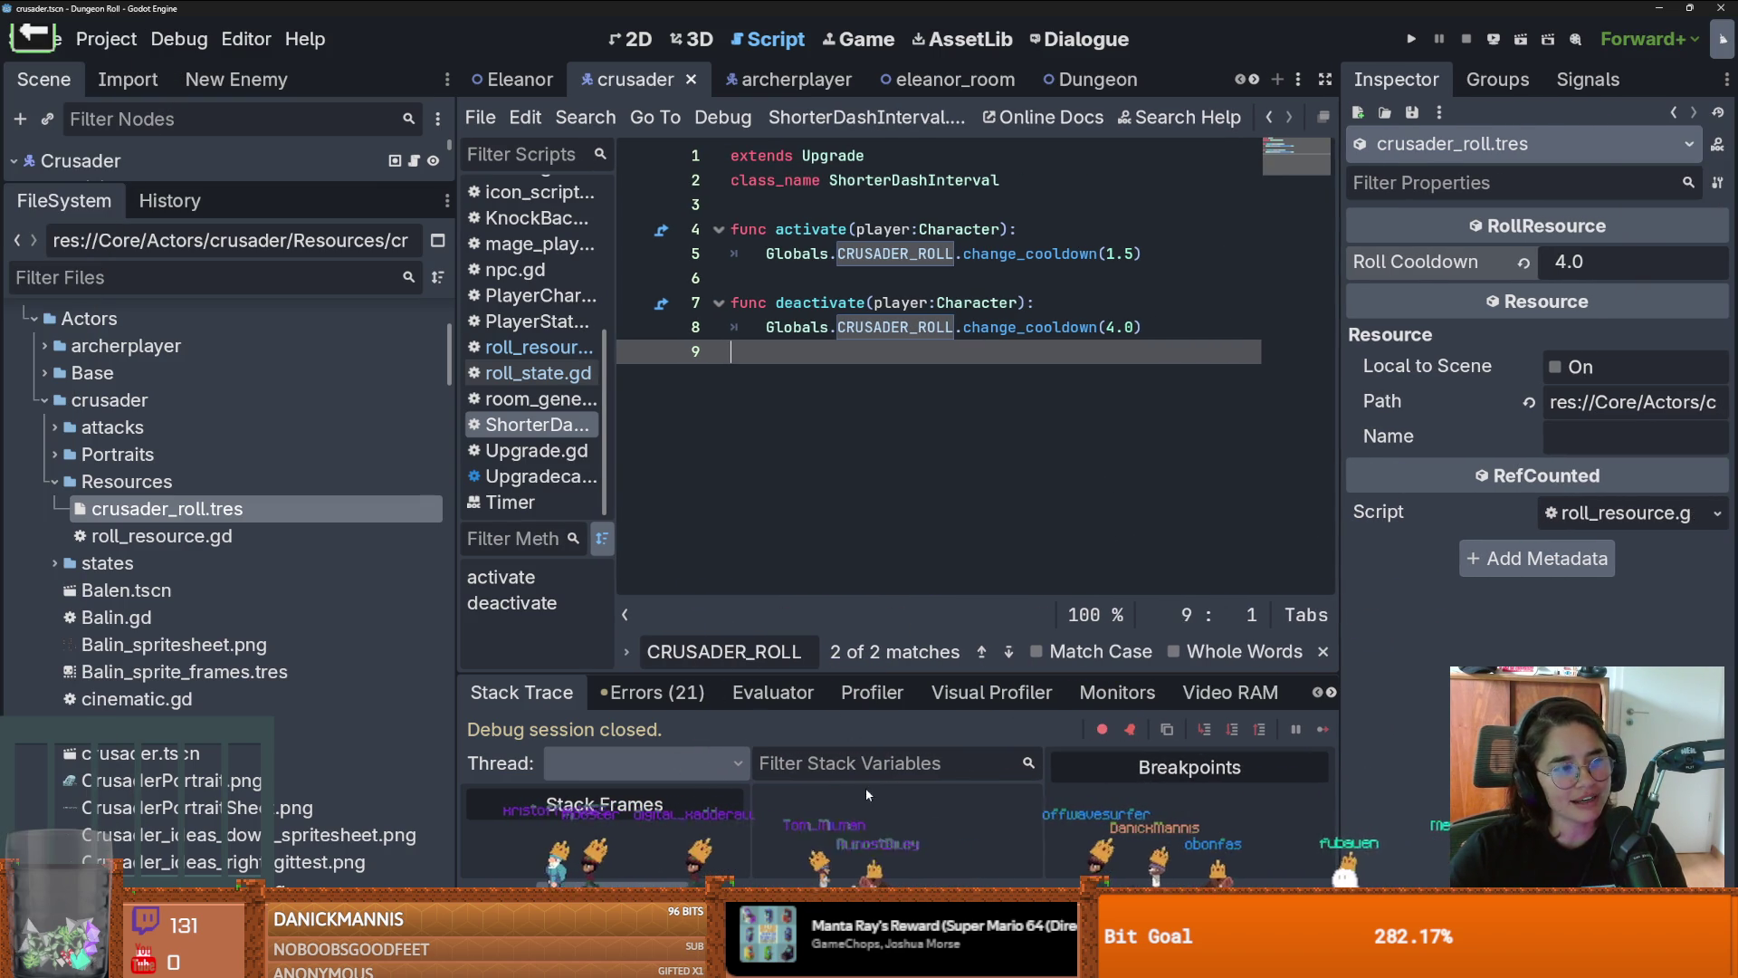
left_click(511, 964)
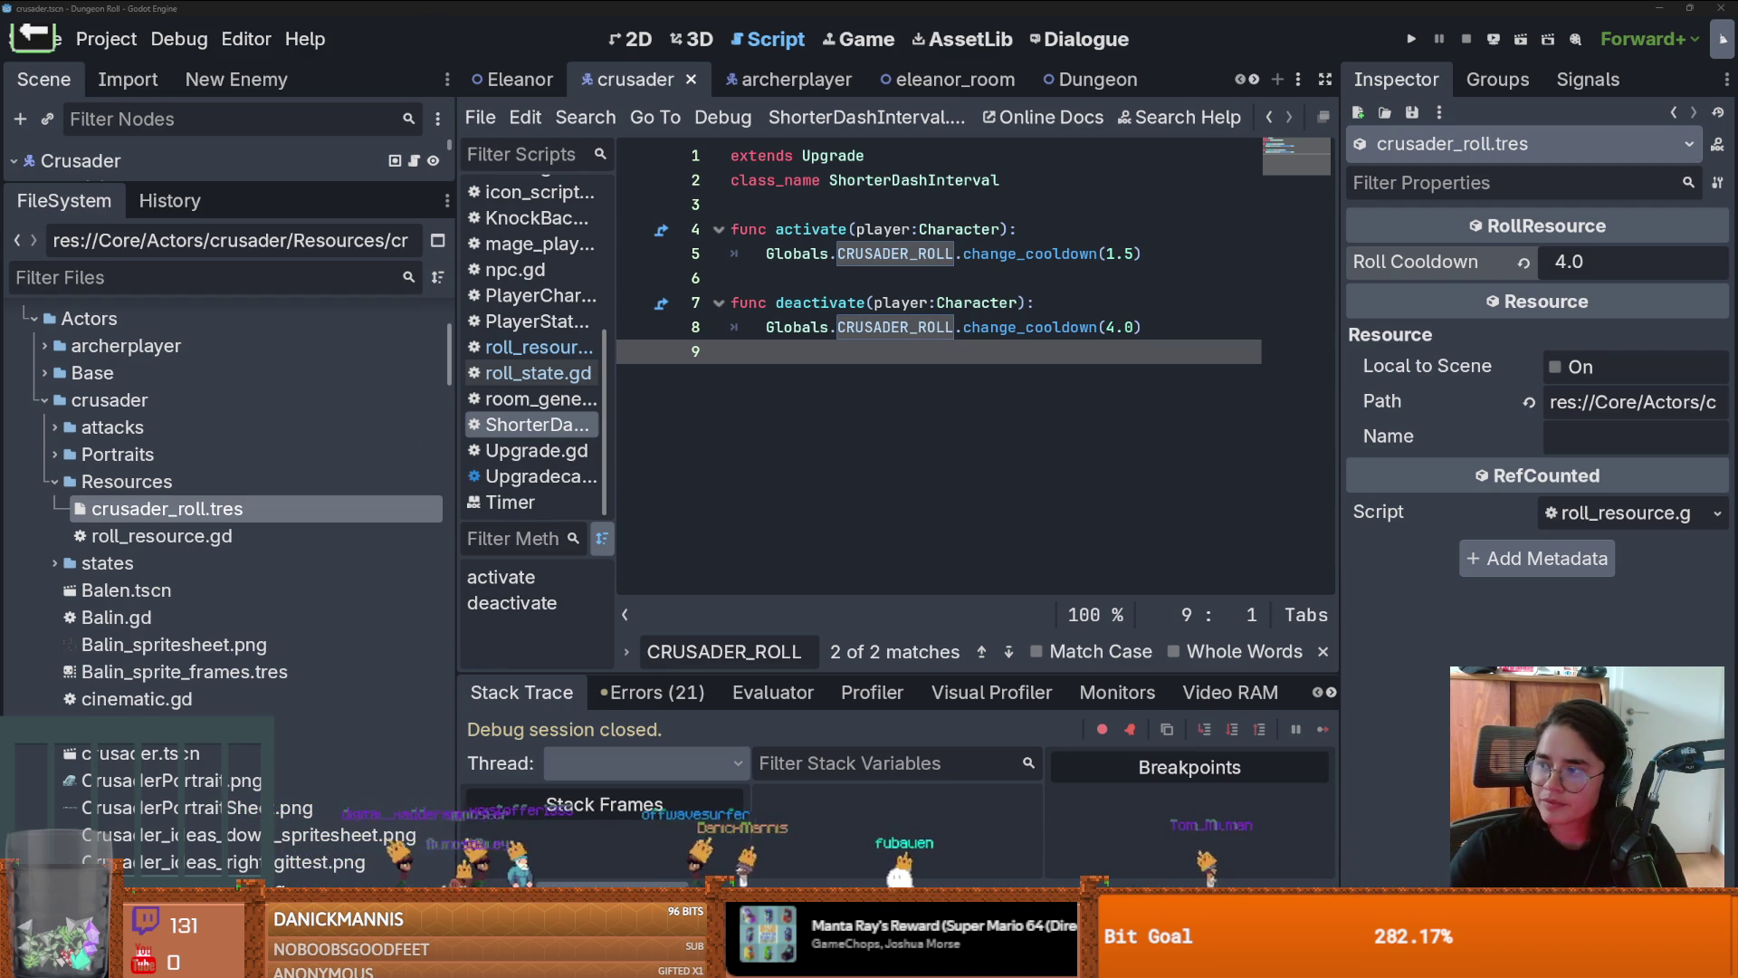
key("alt+Tab")
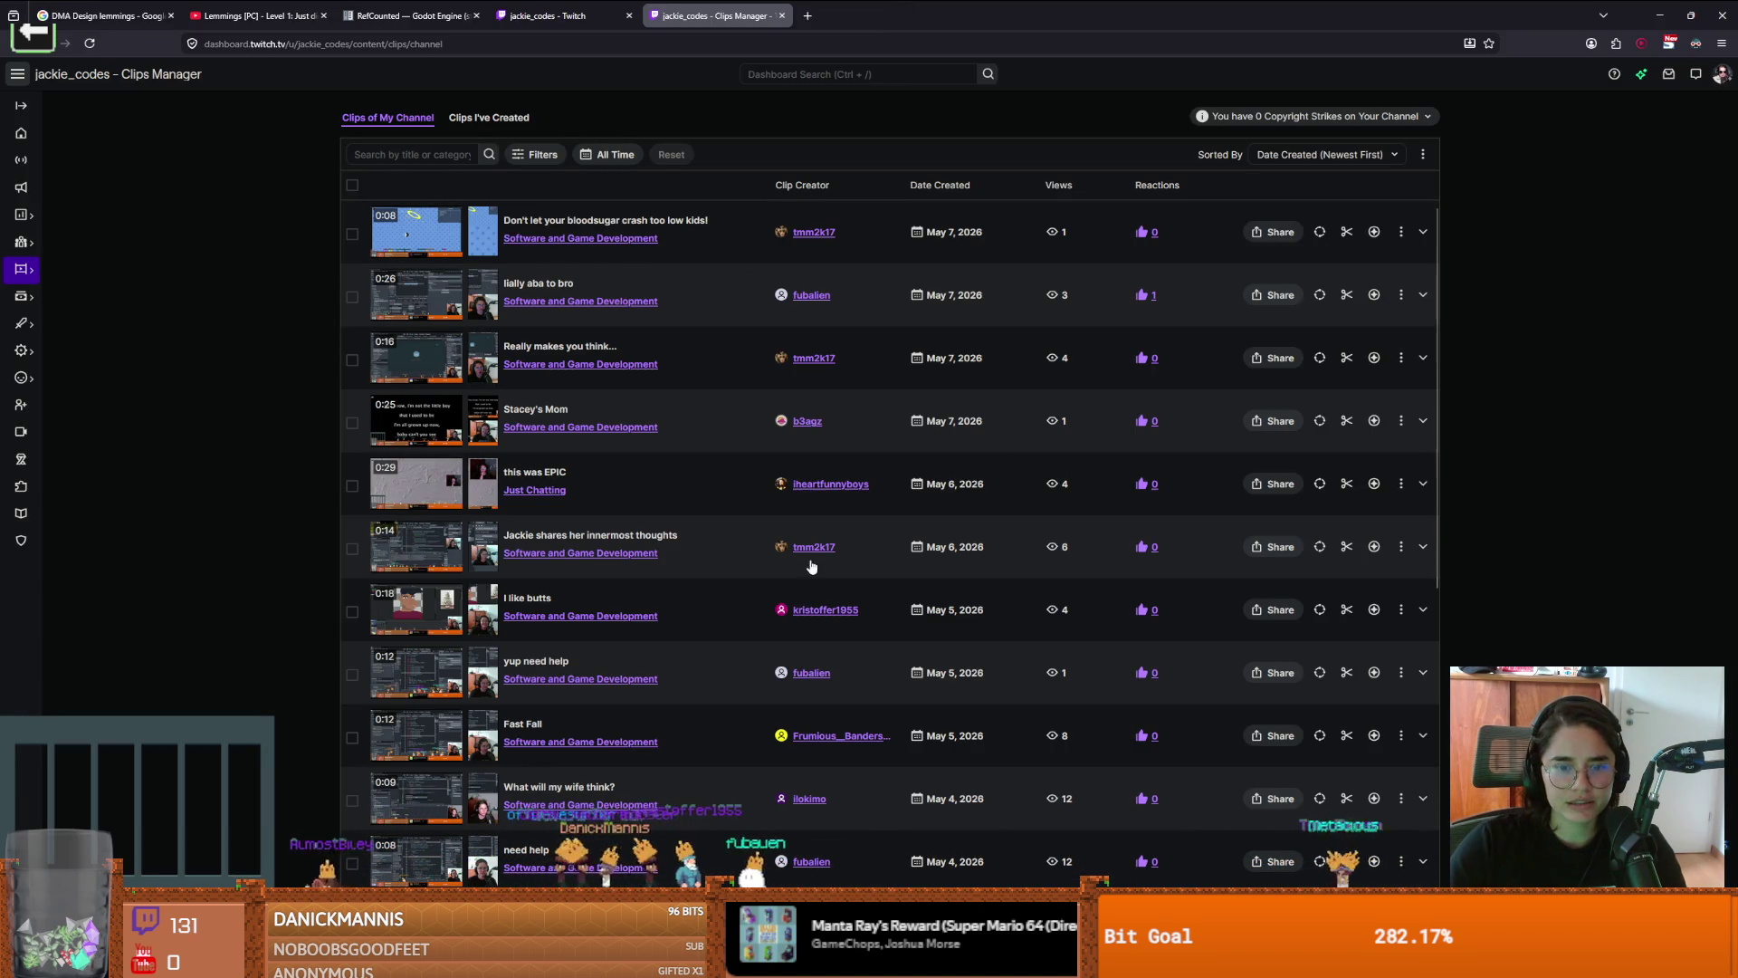
- Scroll the clips, open and dismiss the need help clip's options, then return to Godot
scroll(979, 679, "down", 2)
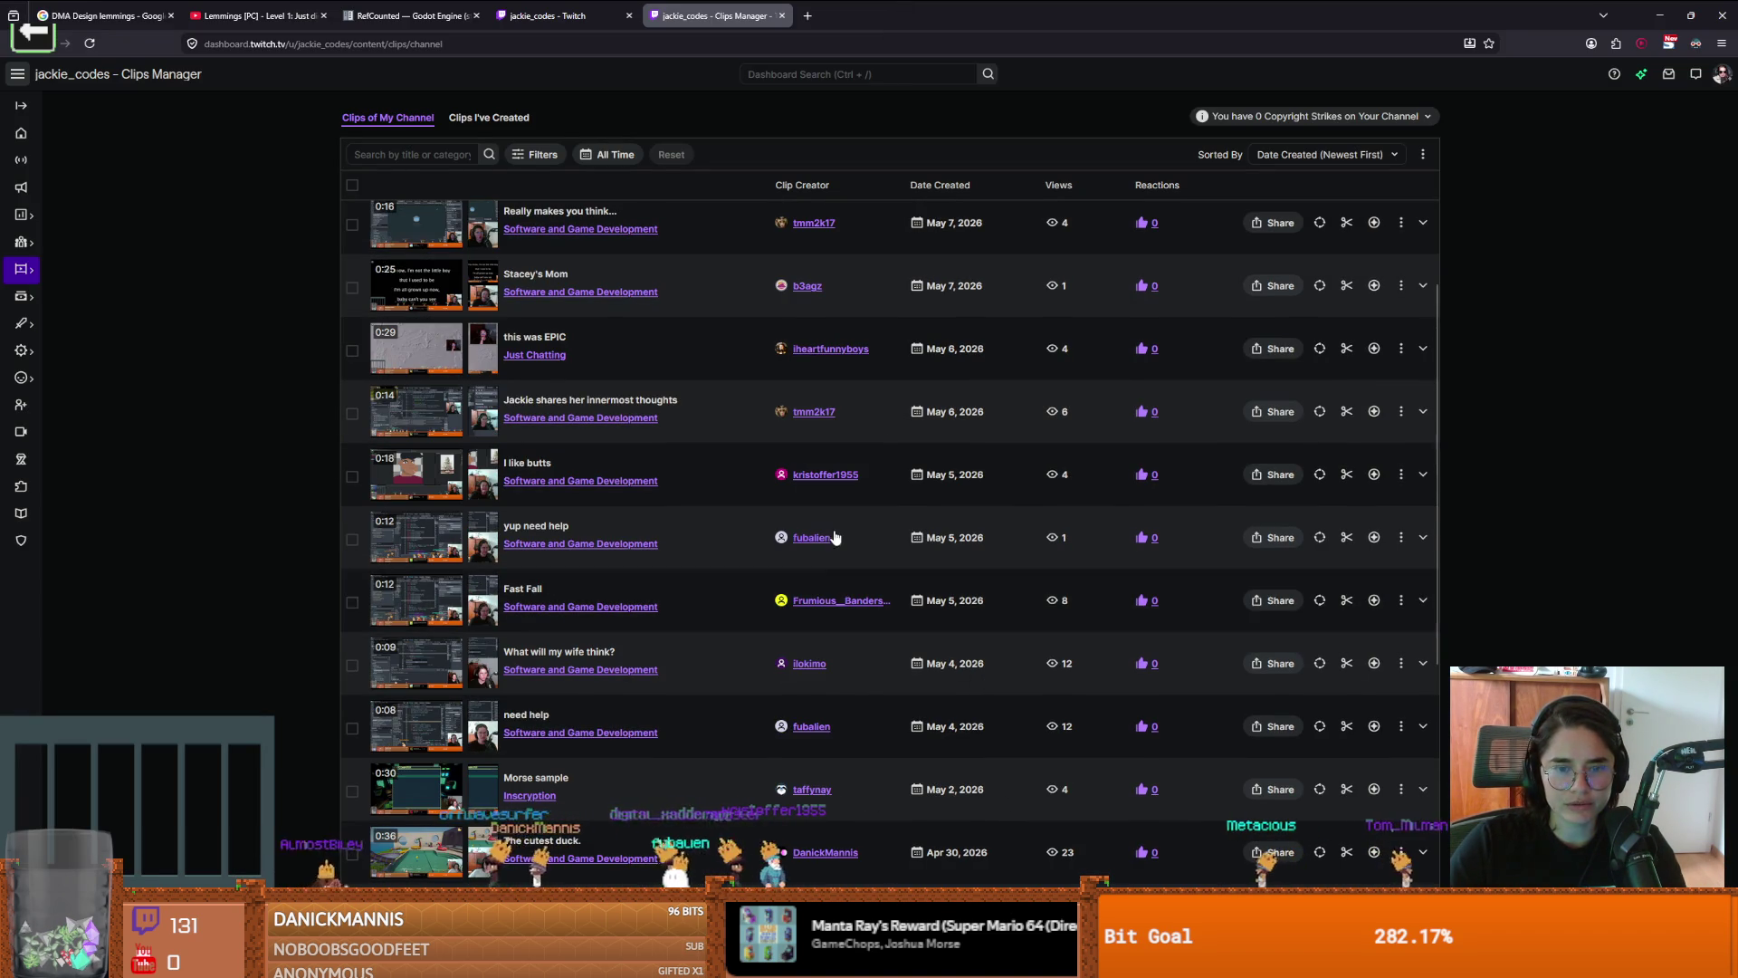
scroll(922, 718, "down", 2)
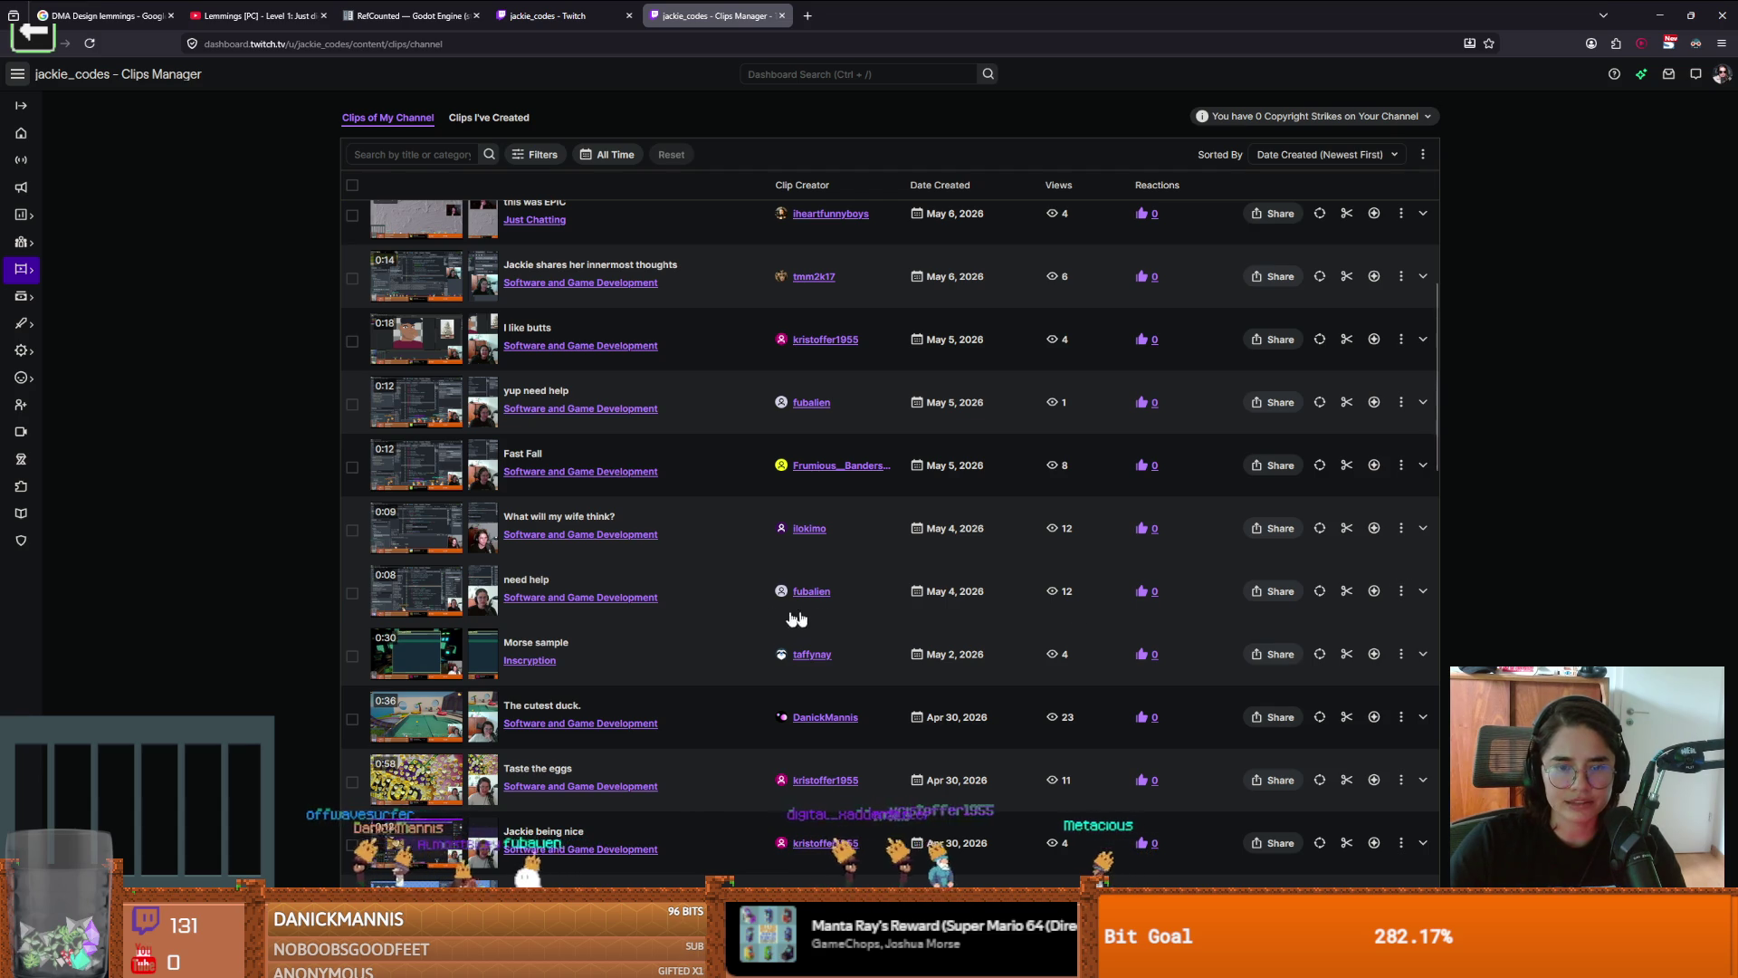
left_click(1401, 590)
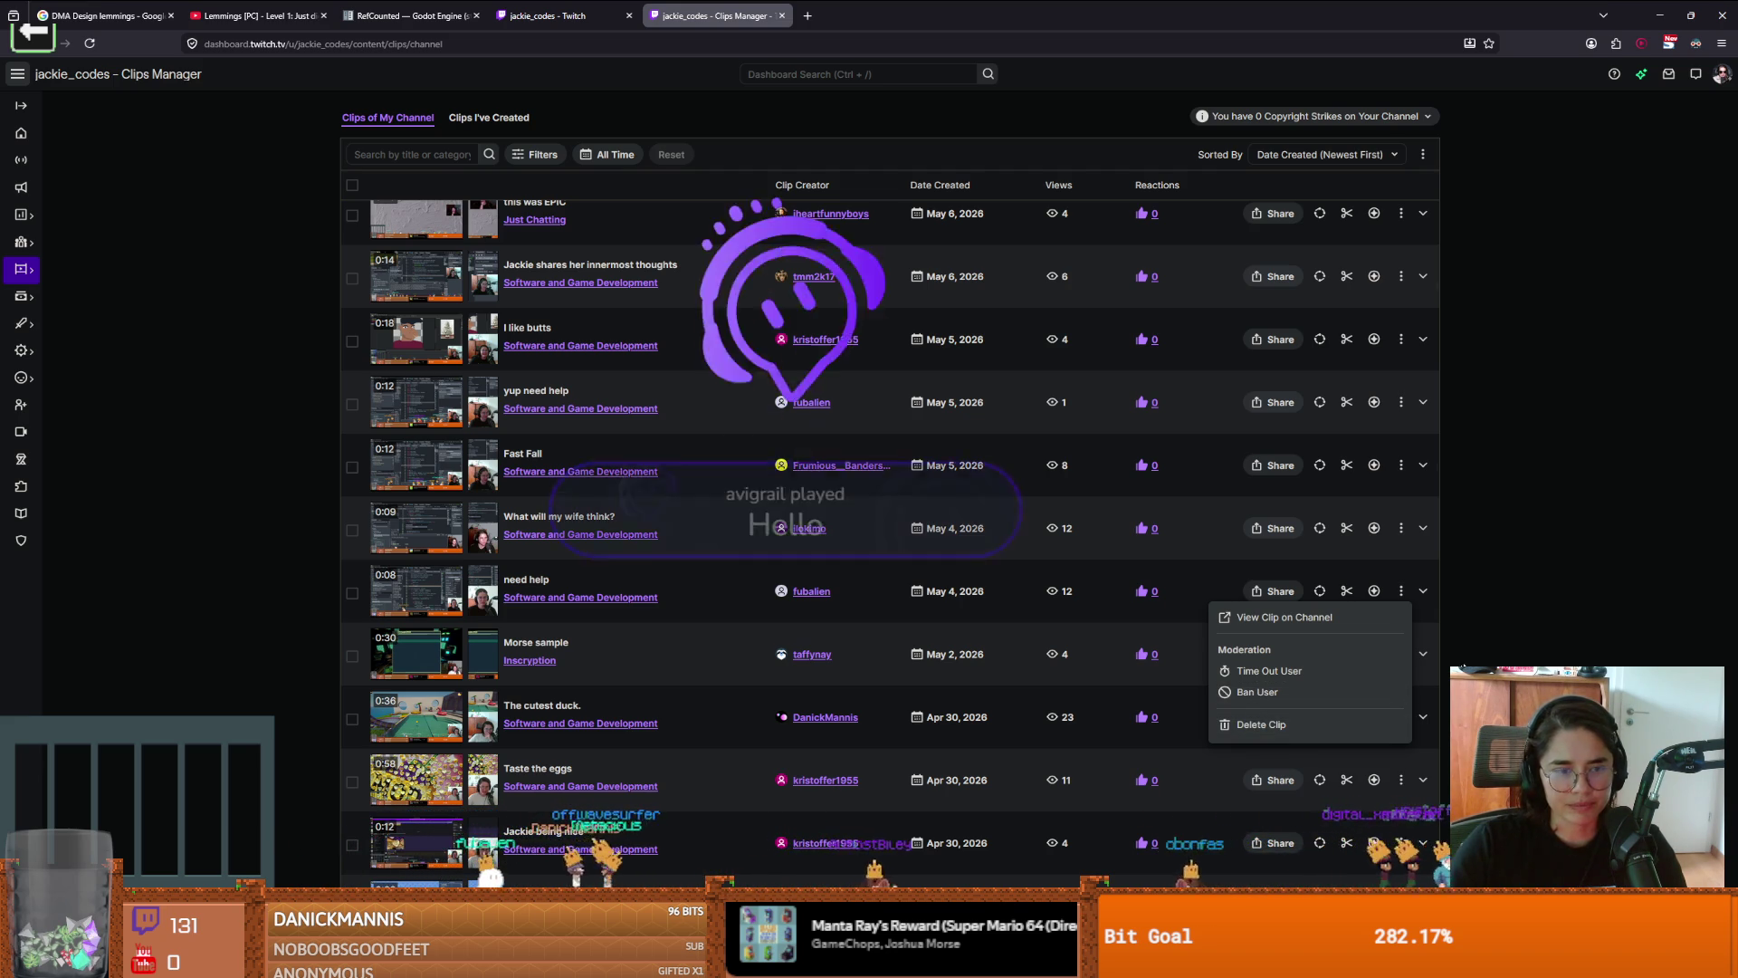
left_click(1483, 624)
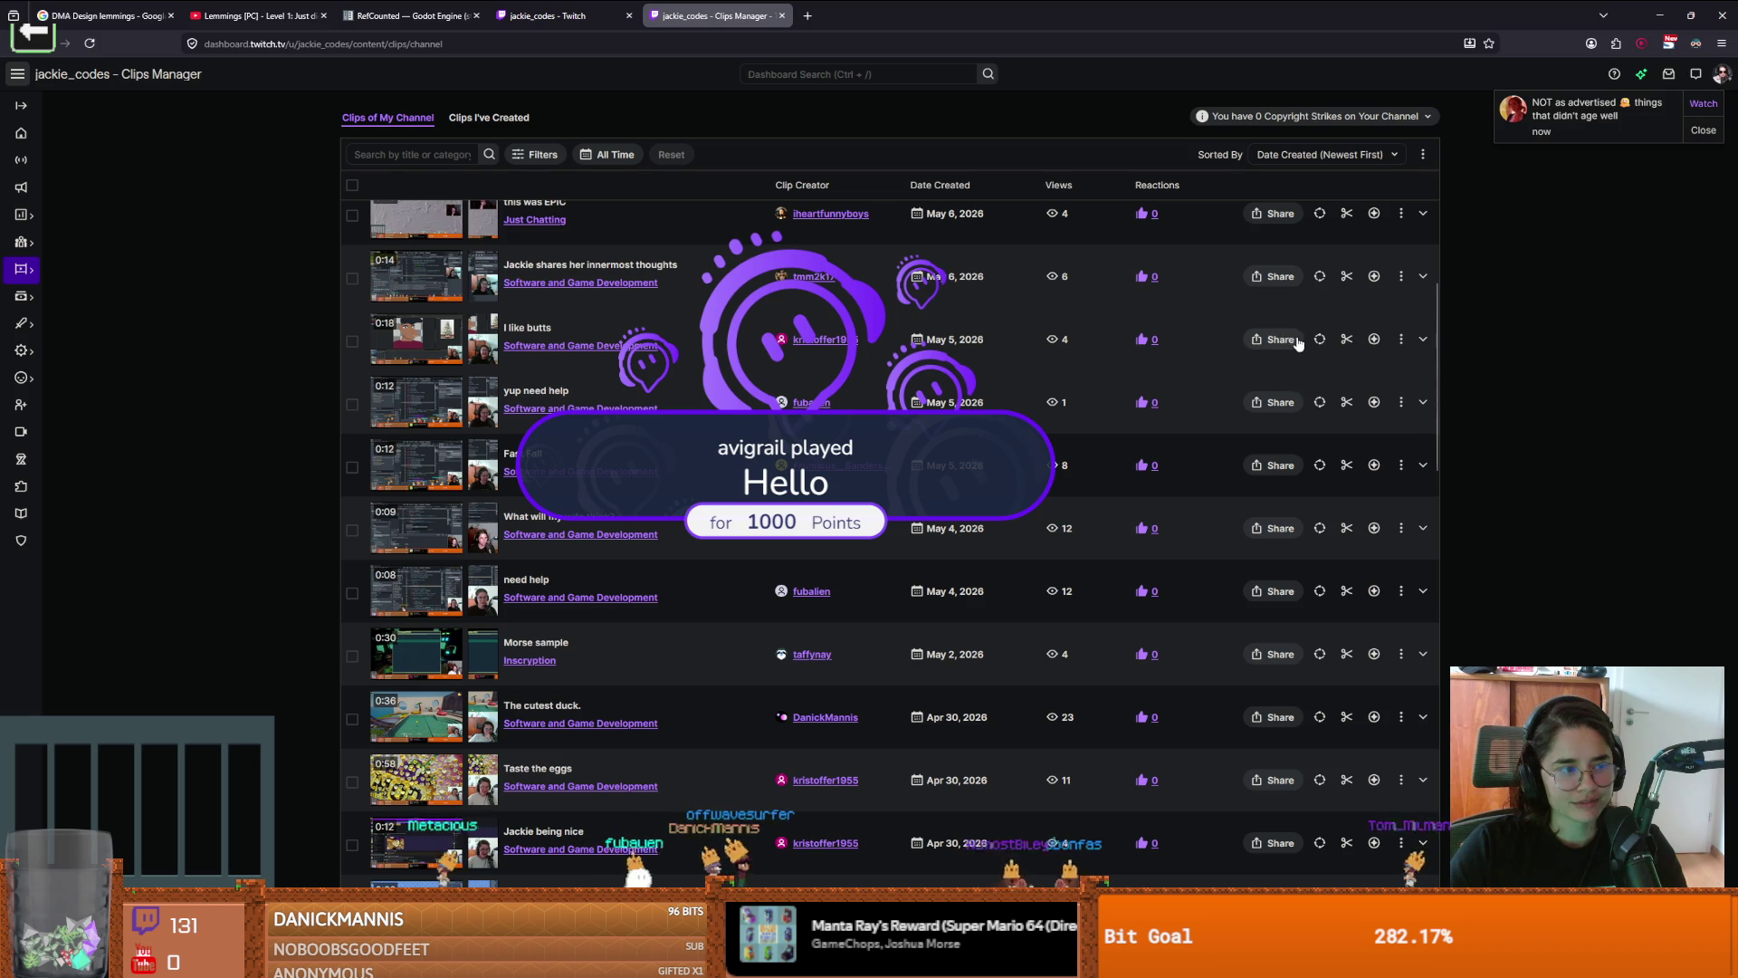
key("alt+Tab")
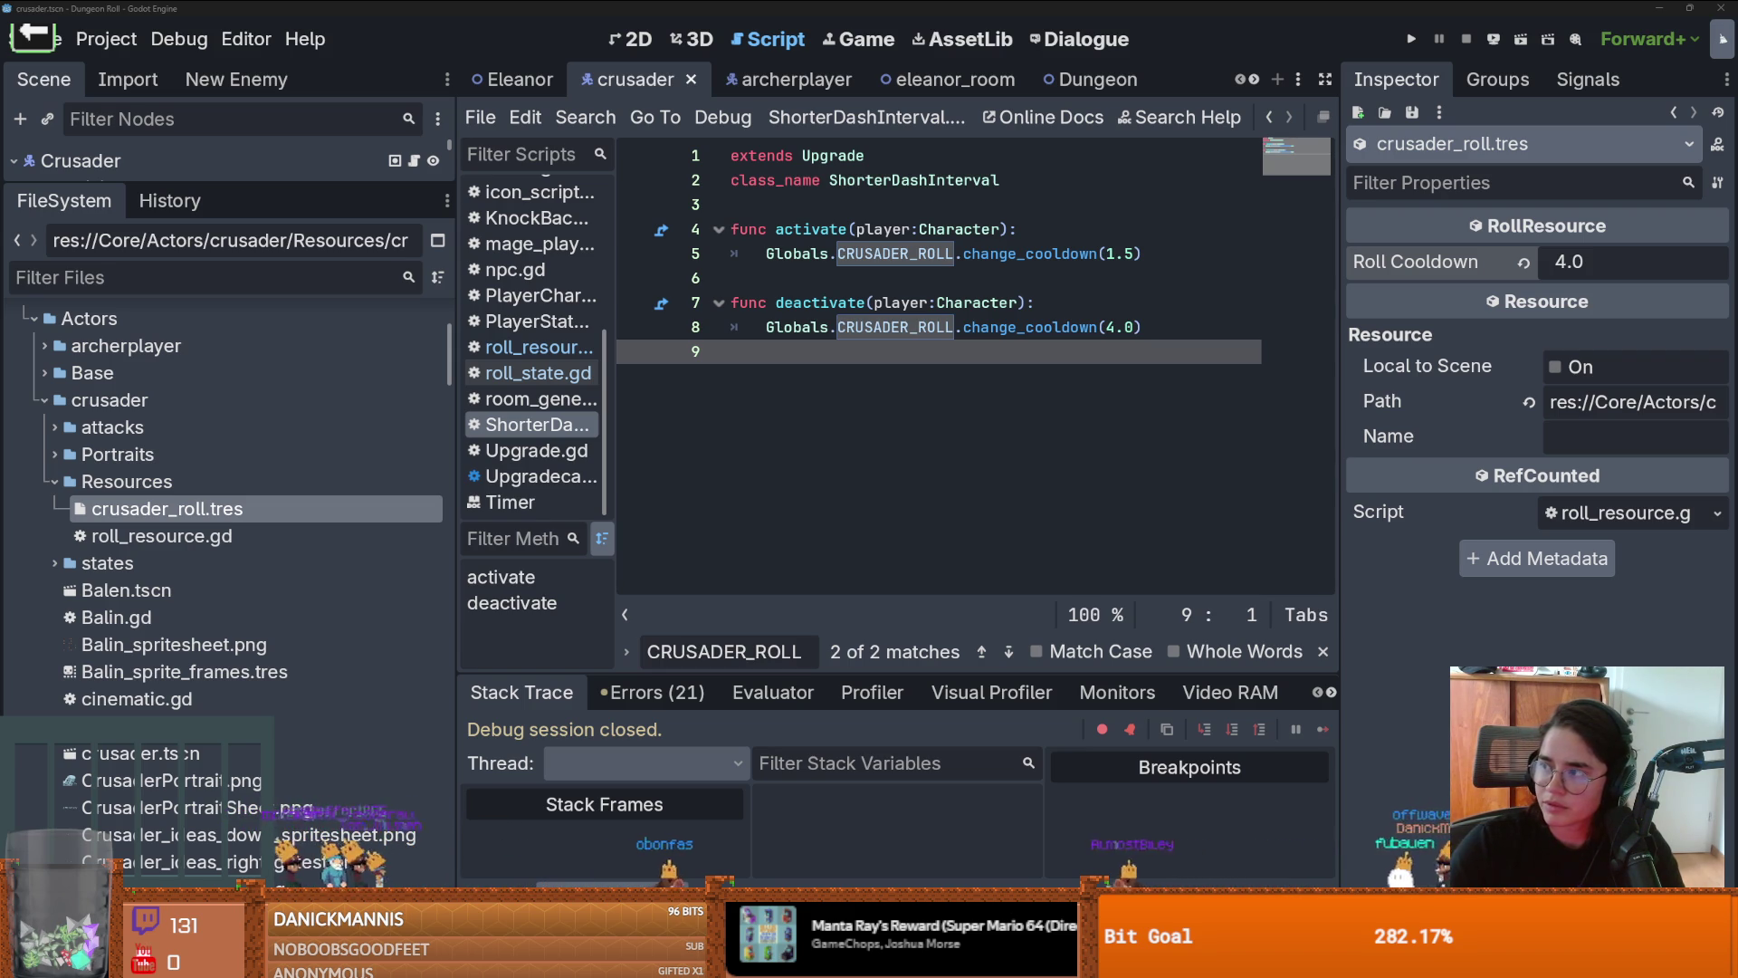
- Pop out and put away the Twitch chat, save the crusader scene, and switch to the clip
key("alt+Tab")
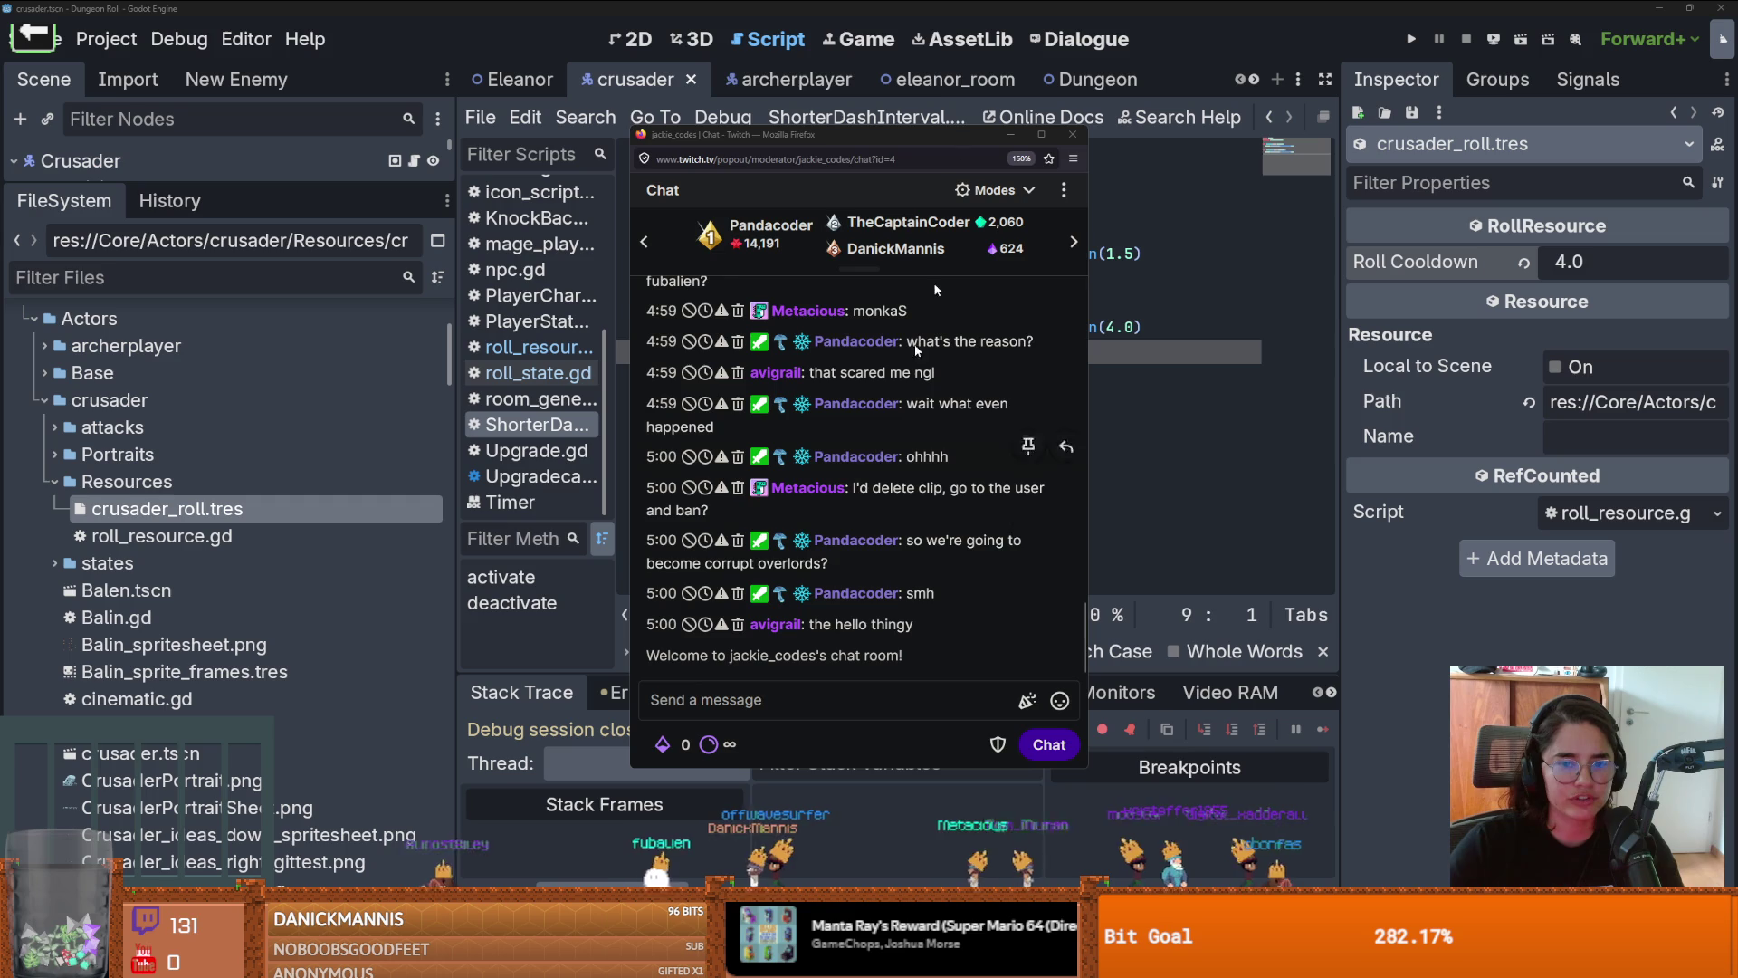
left_click_drag(923, 134, 1737, 136)
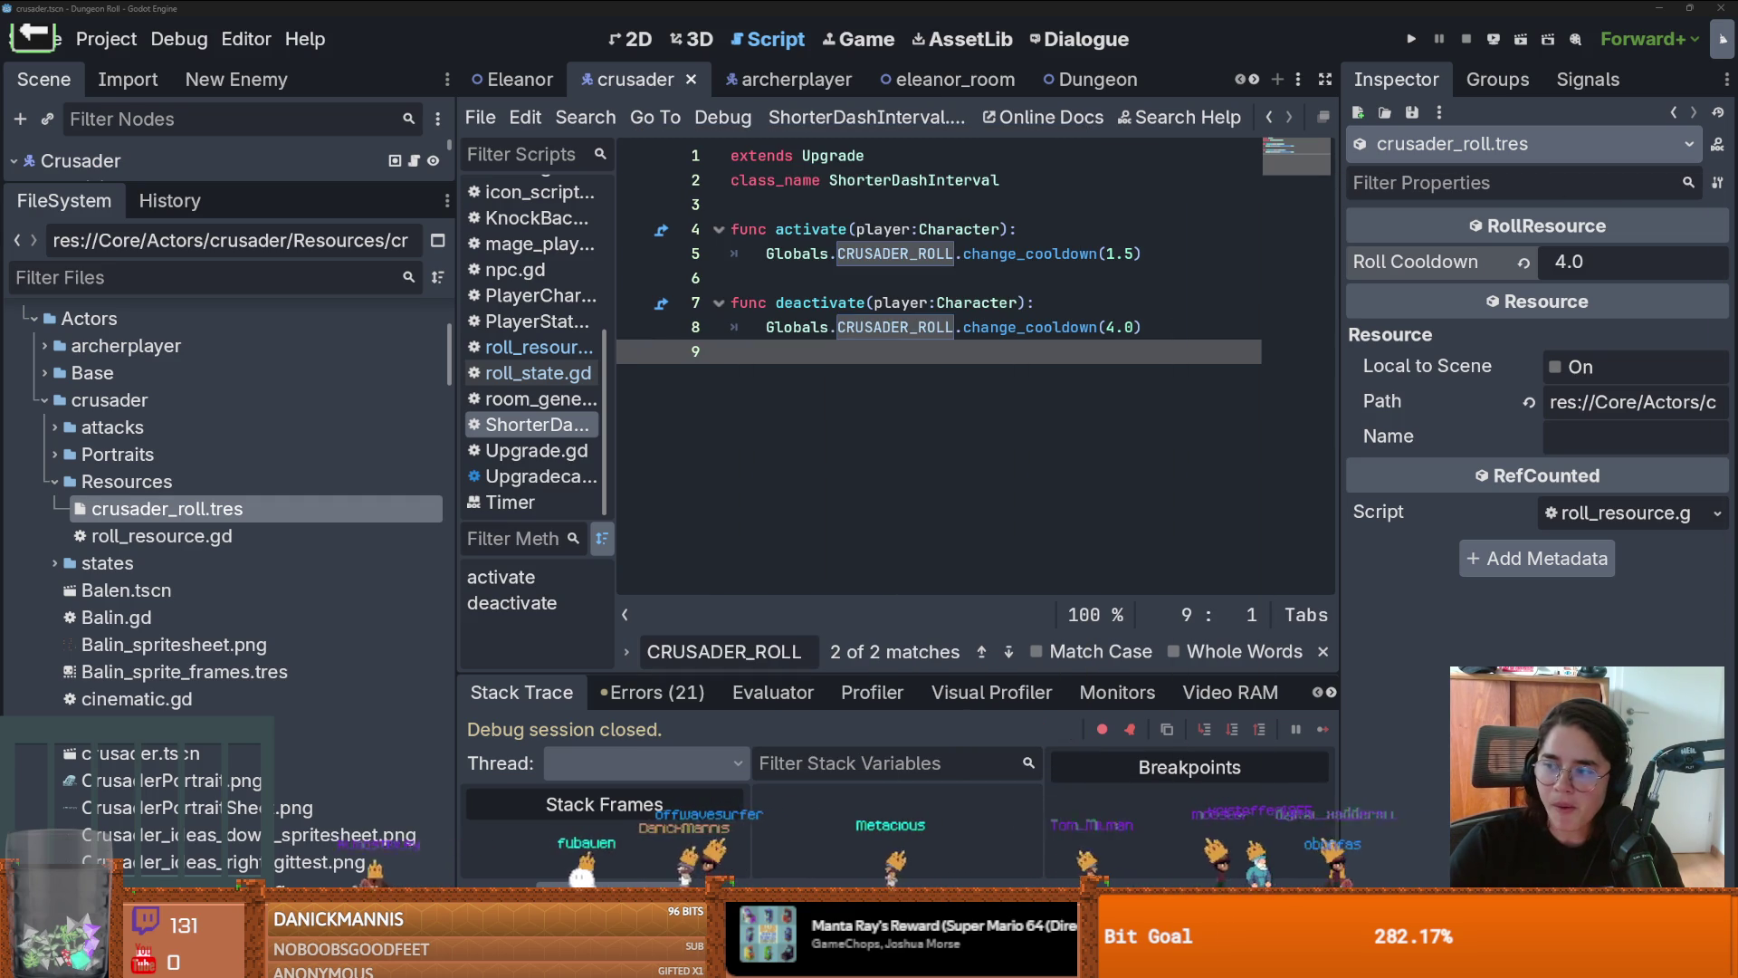
key("ctrl+s")
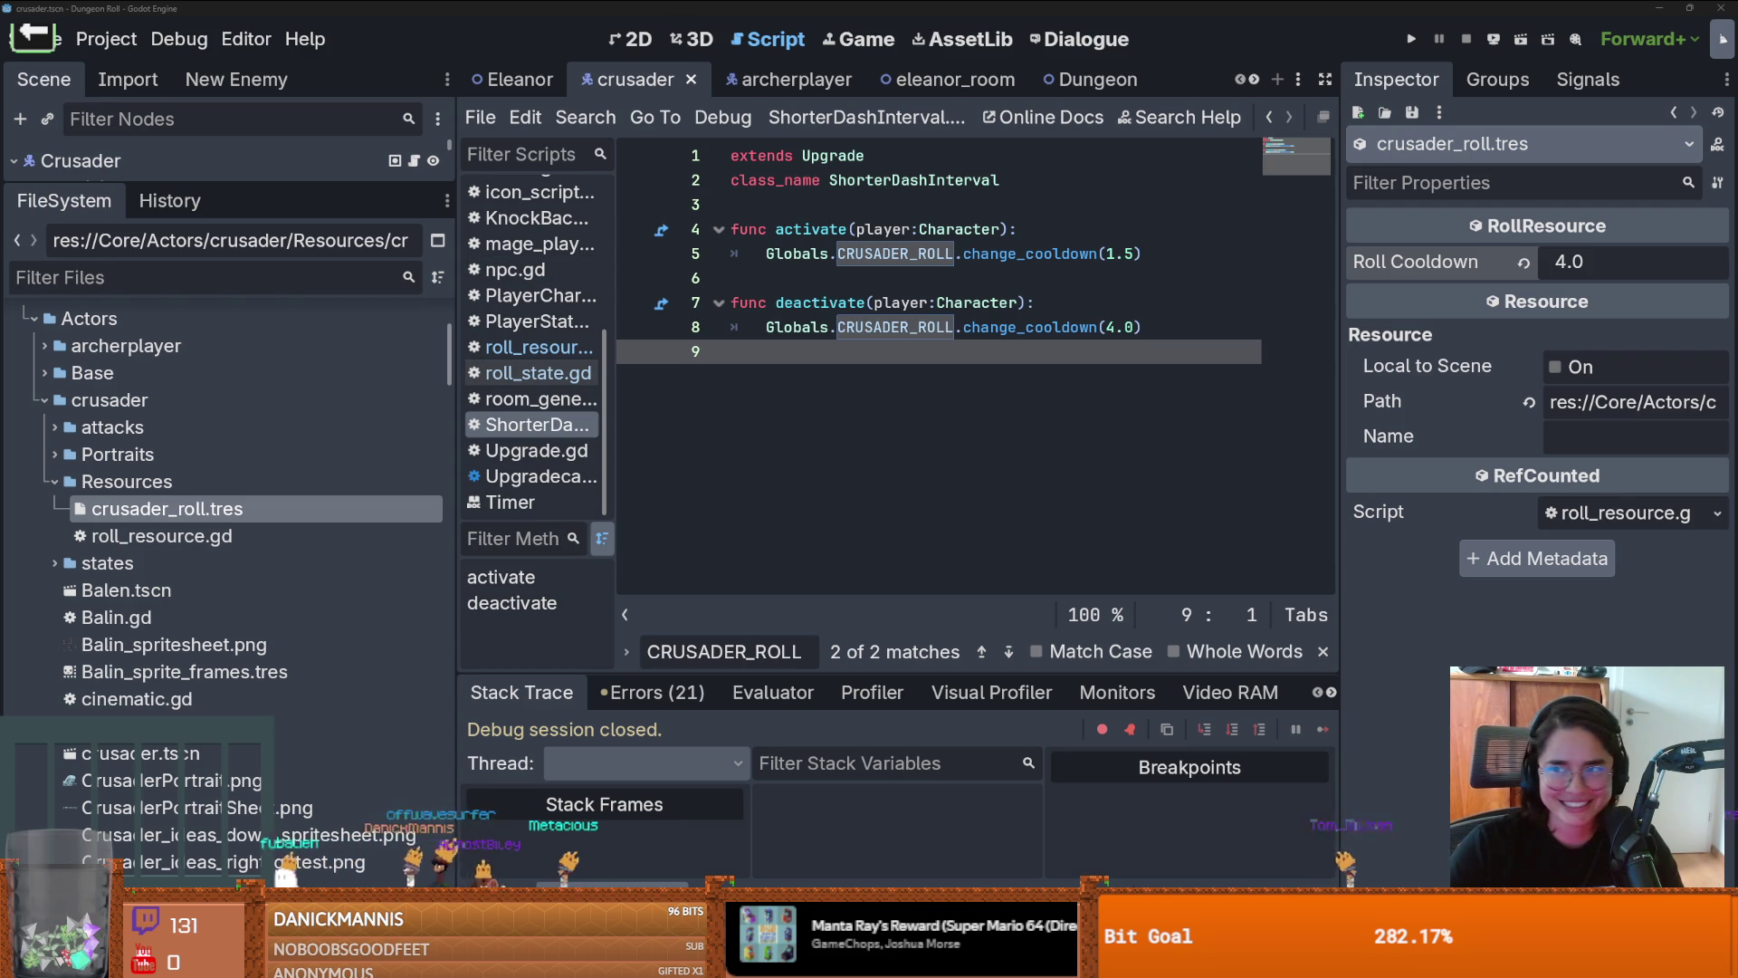
key("alt+Tab")
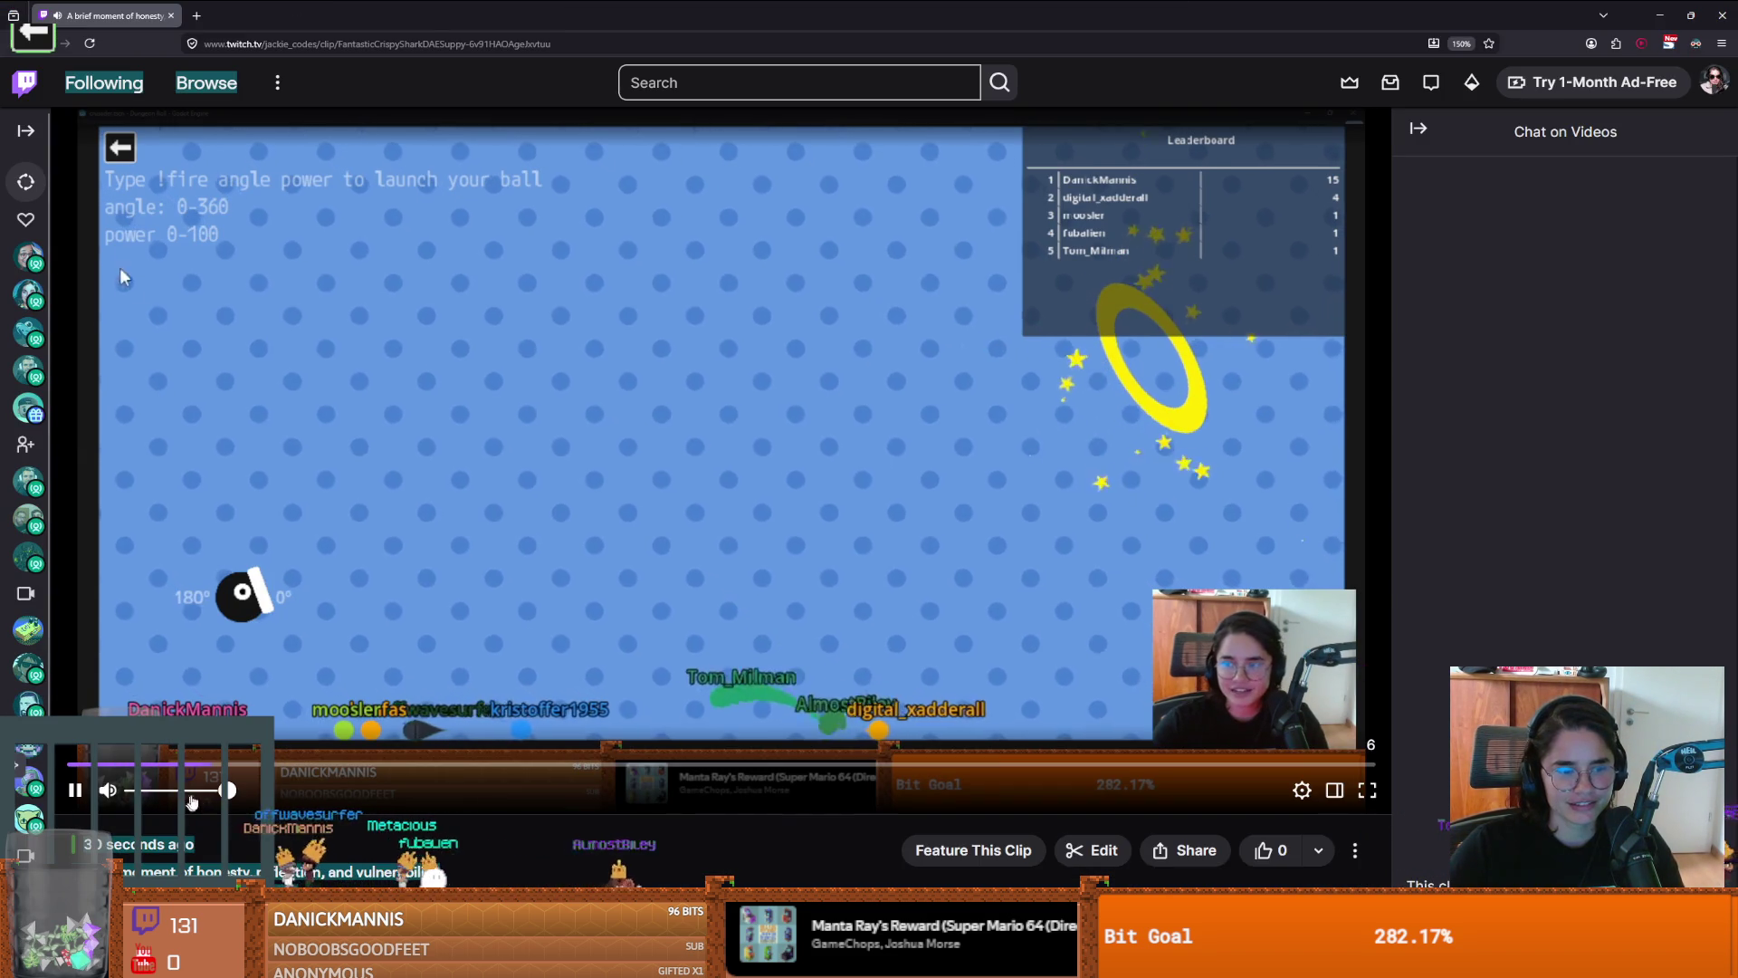
- Skip the Twitch clip ahead to the Godot editor footage and play it full screen
double_click(394, 794)
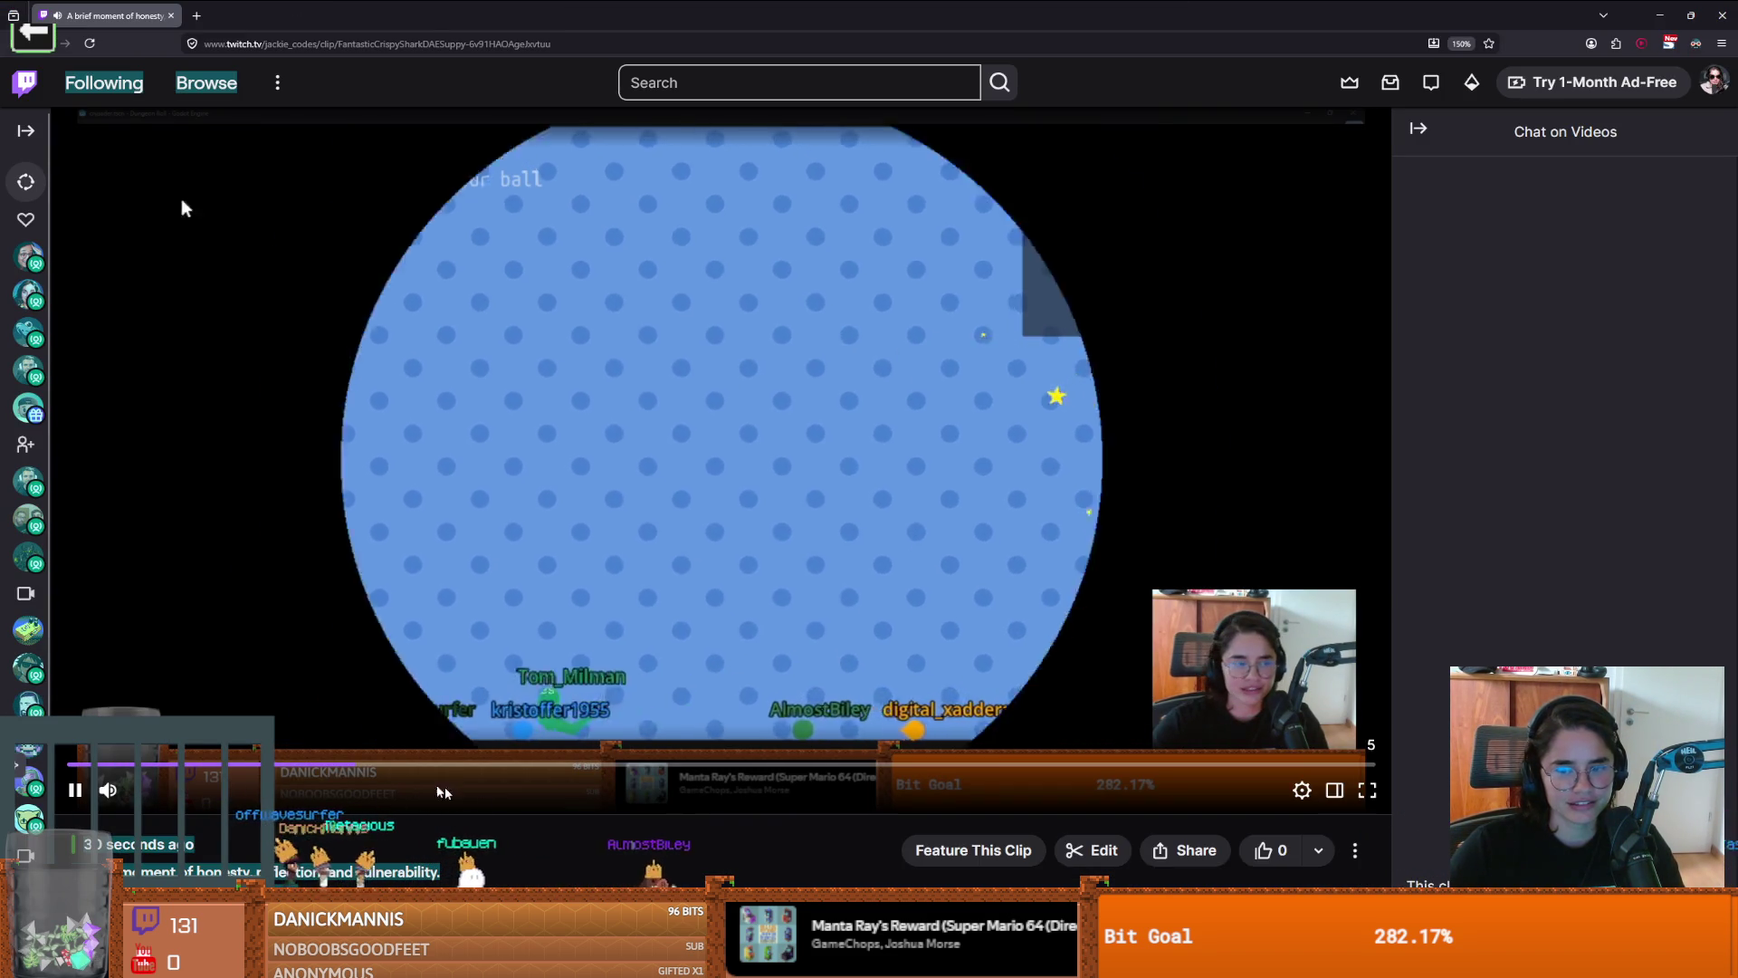
left_click(654, 802)
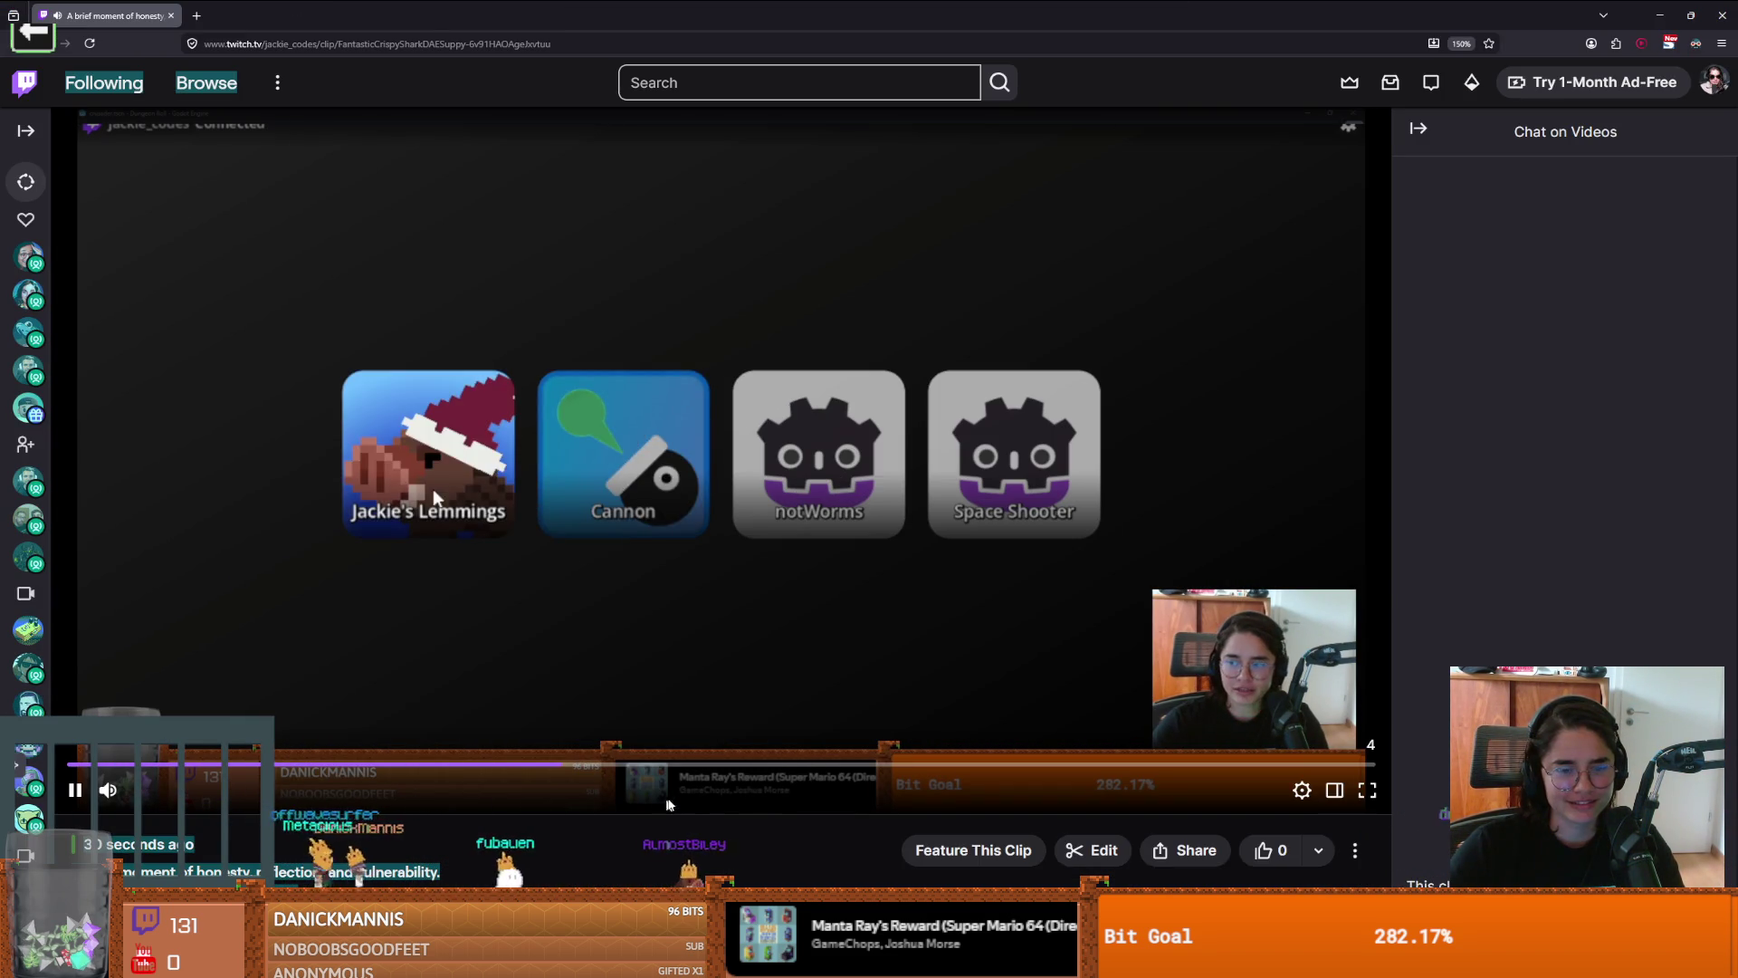
left_click(1012, 765)
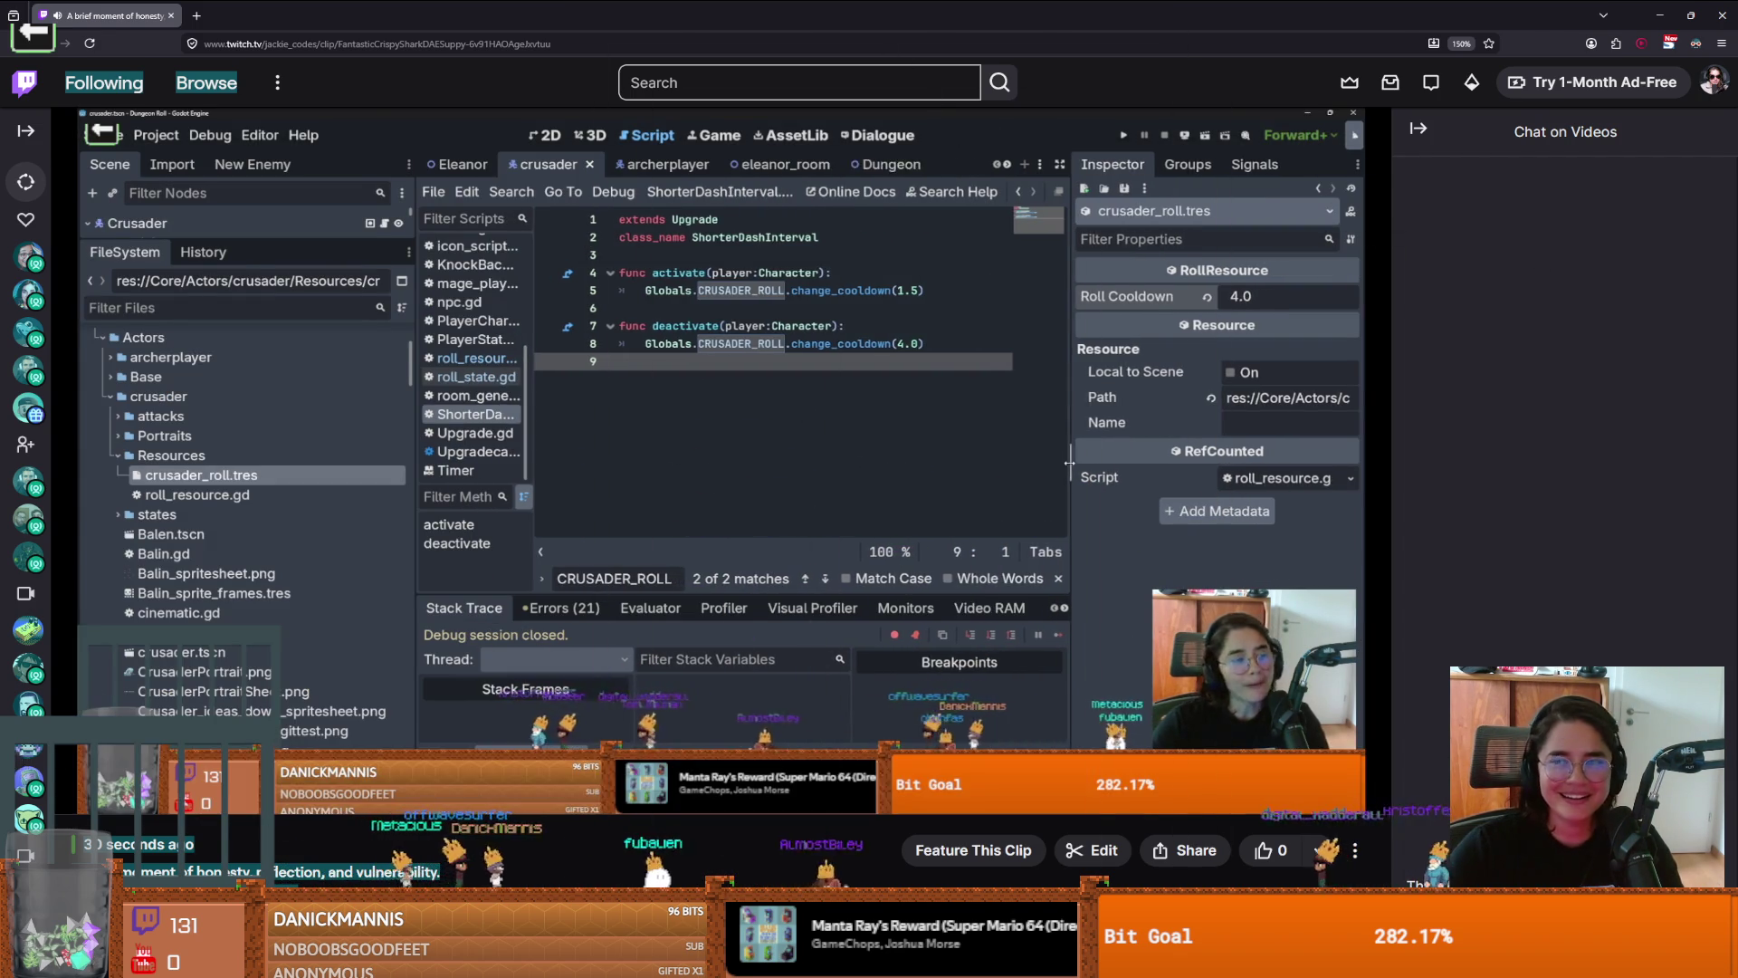
double_click(1028, 695)
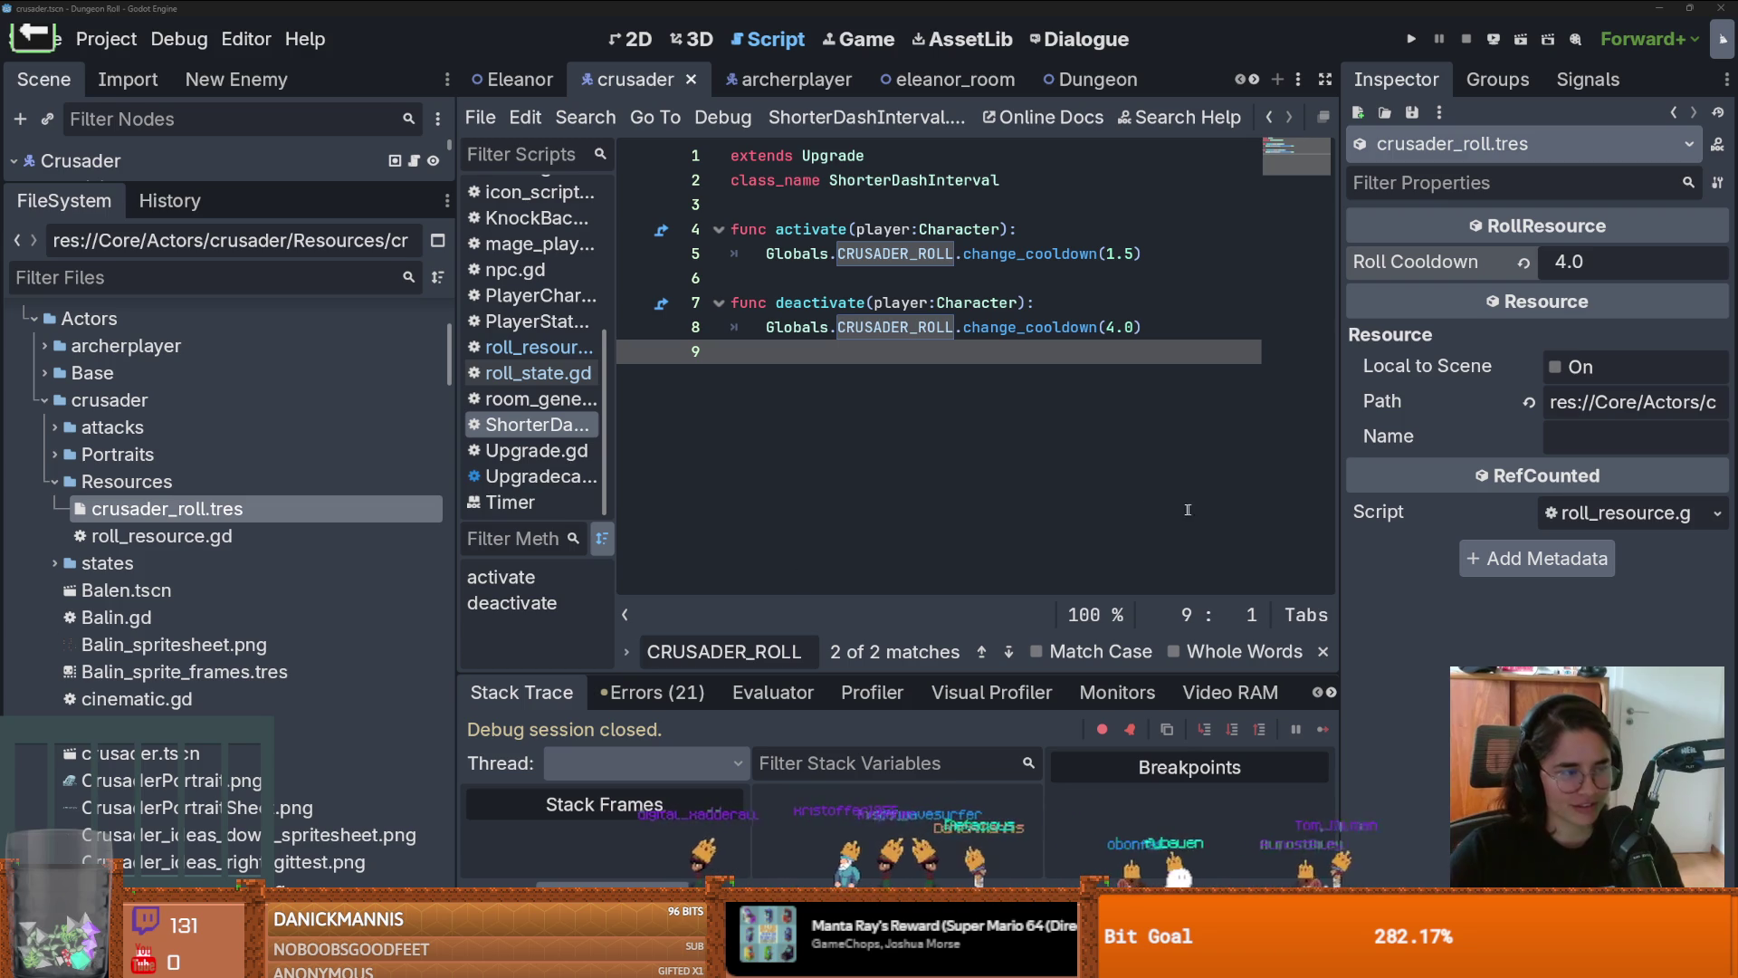
- Save the crusader scene, enlarge the scene tree, and switch to the 2D view
key("ctrl+s")
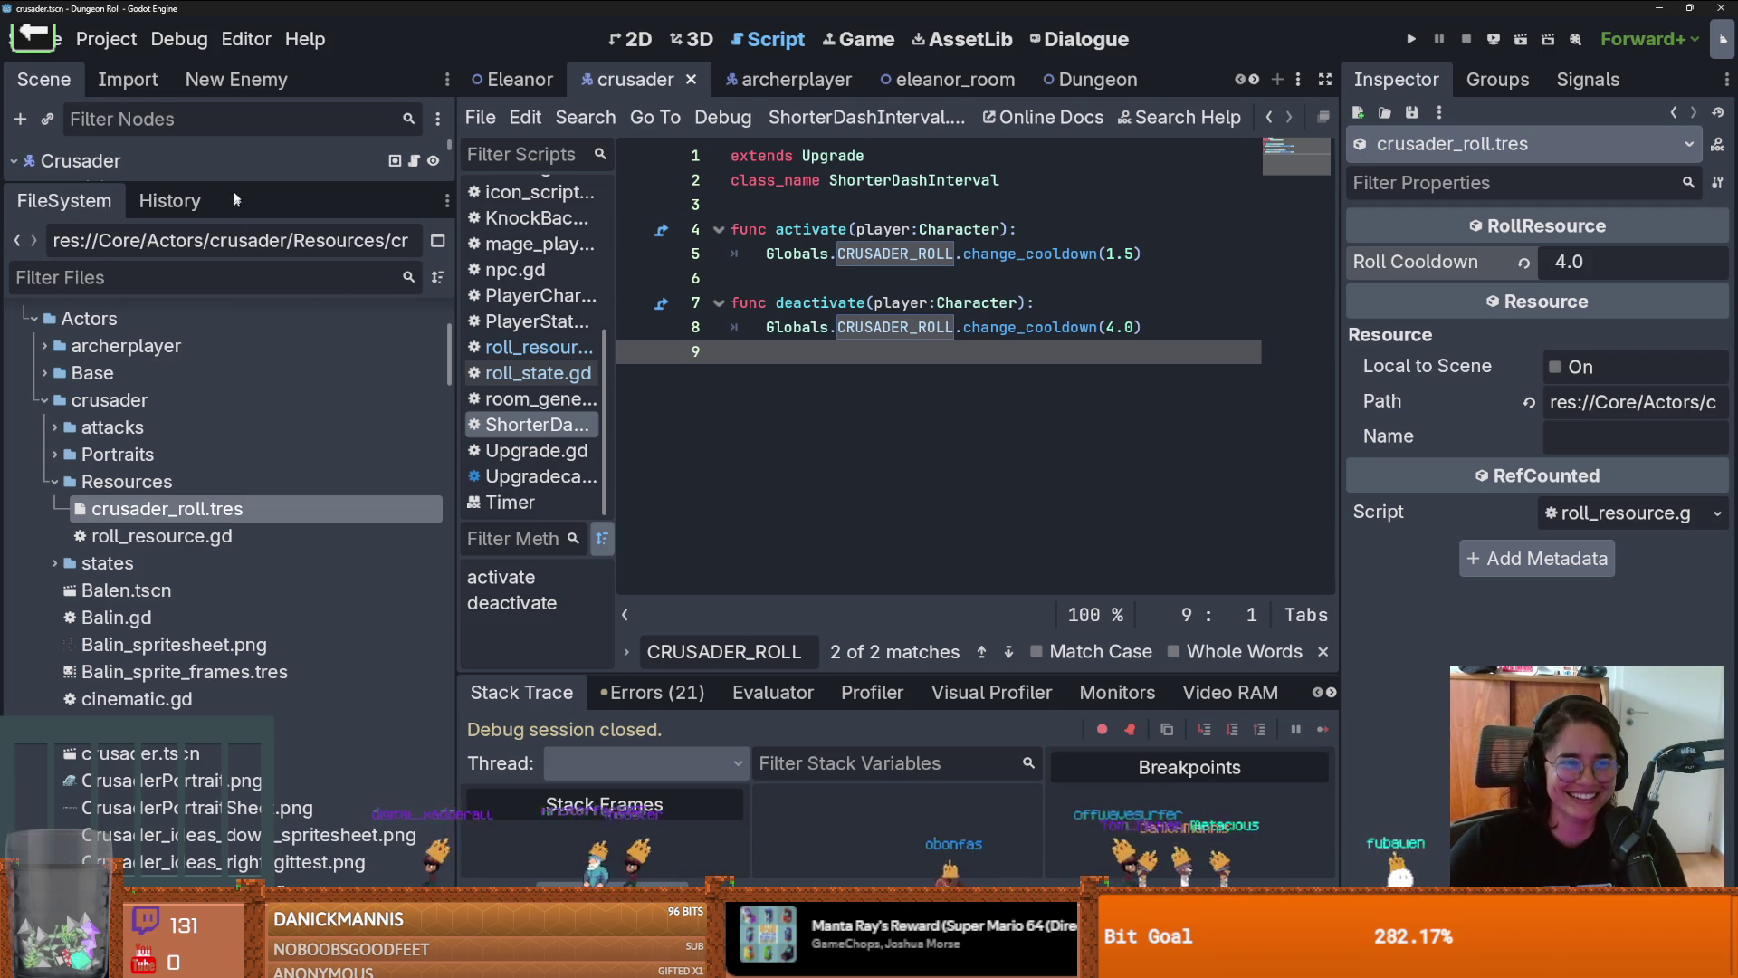
left_click_drag(227, 181, 227, 510)
key("ctrl+s")
key("ctrl+F1")
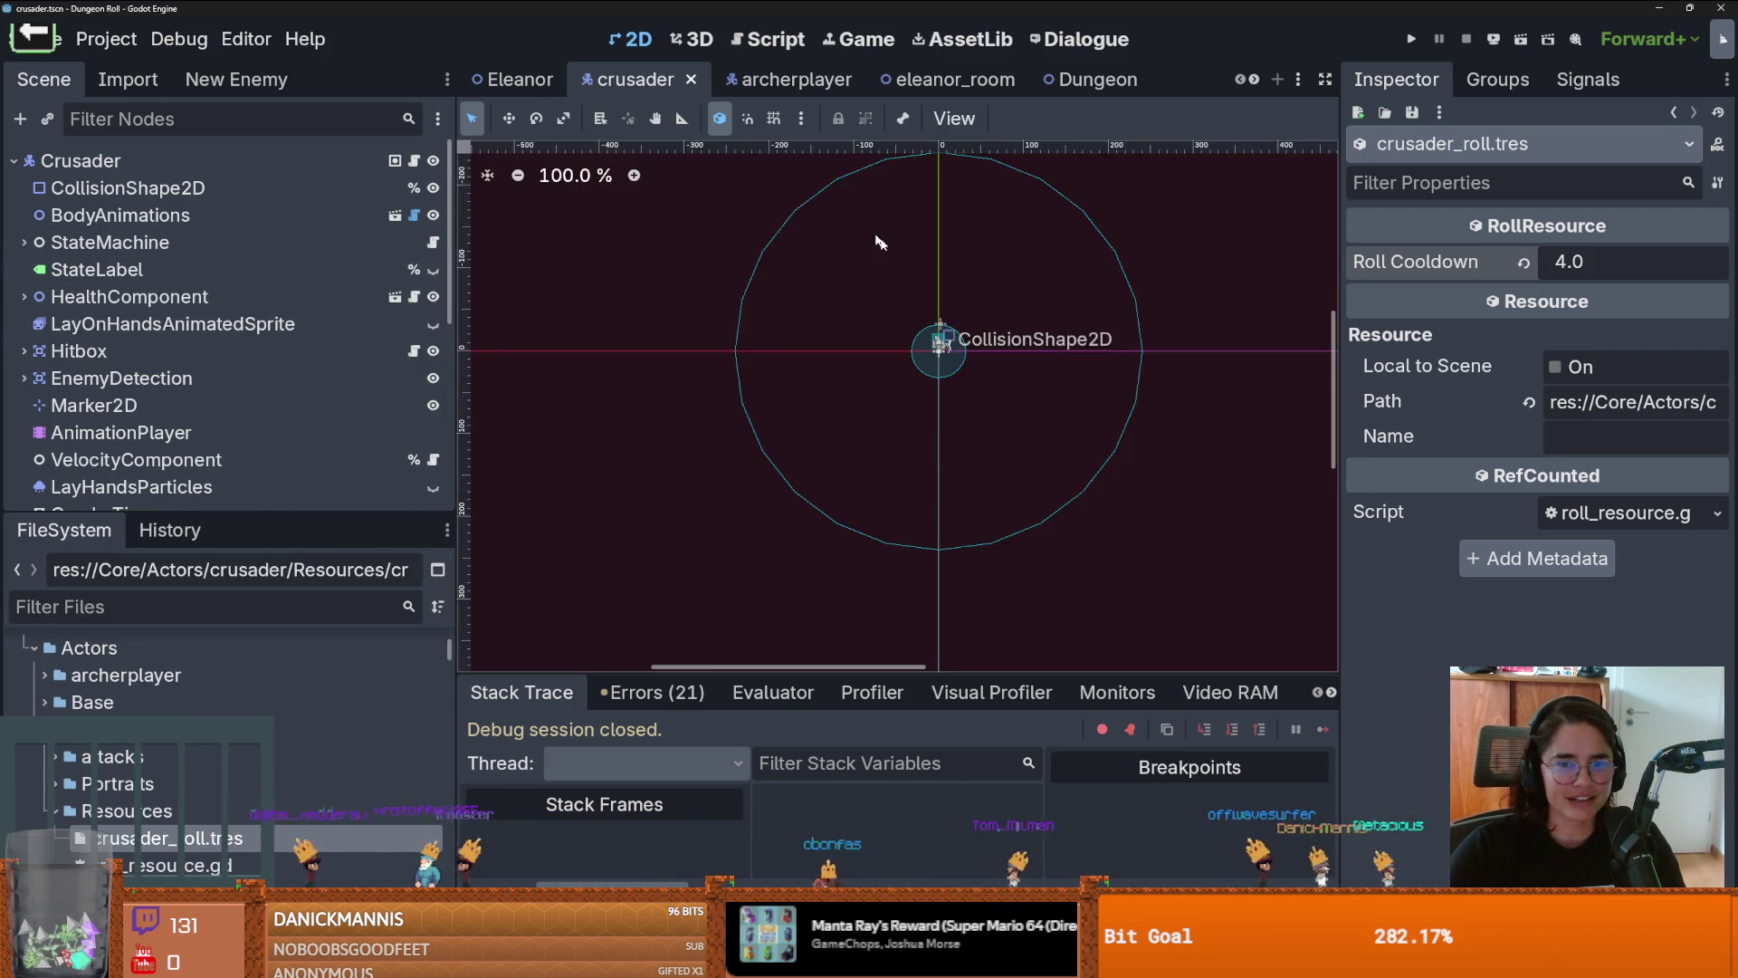
key("ctrl+s")
scroll(704, 329, "up", 4)
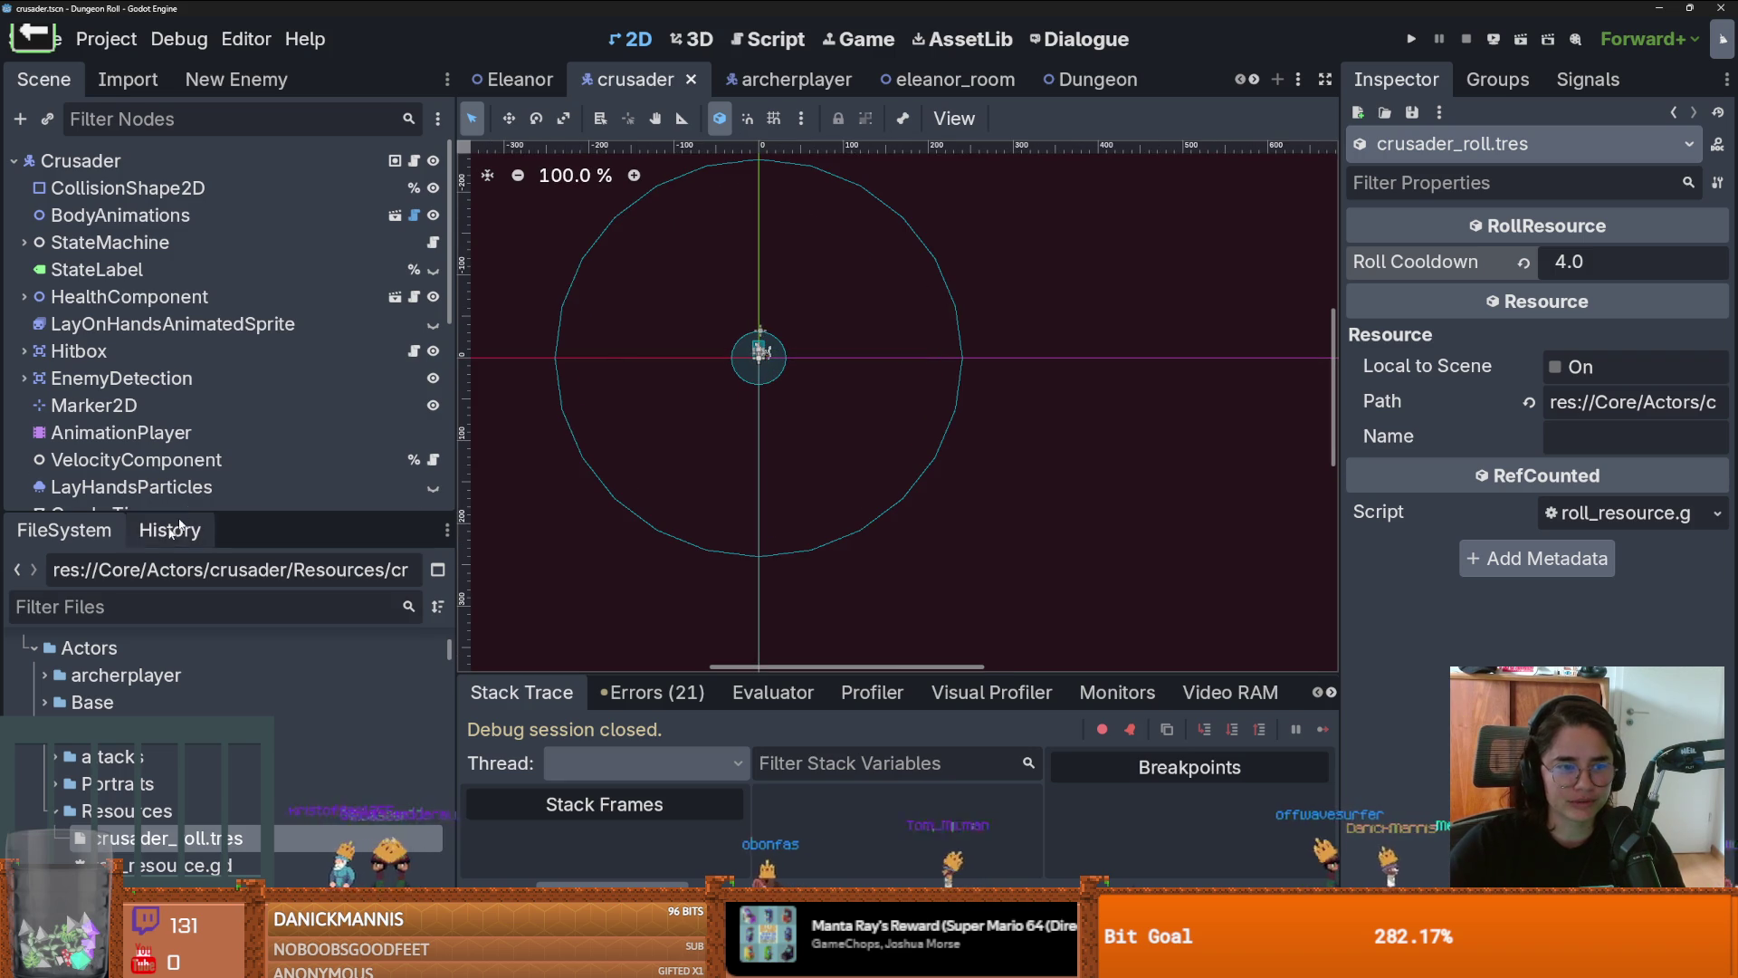
left_click_drag(254, 507, 249, 588)
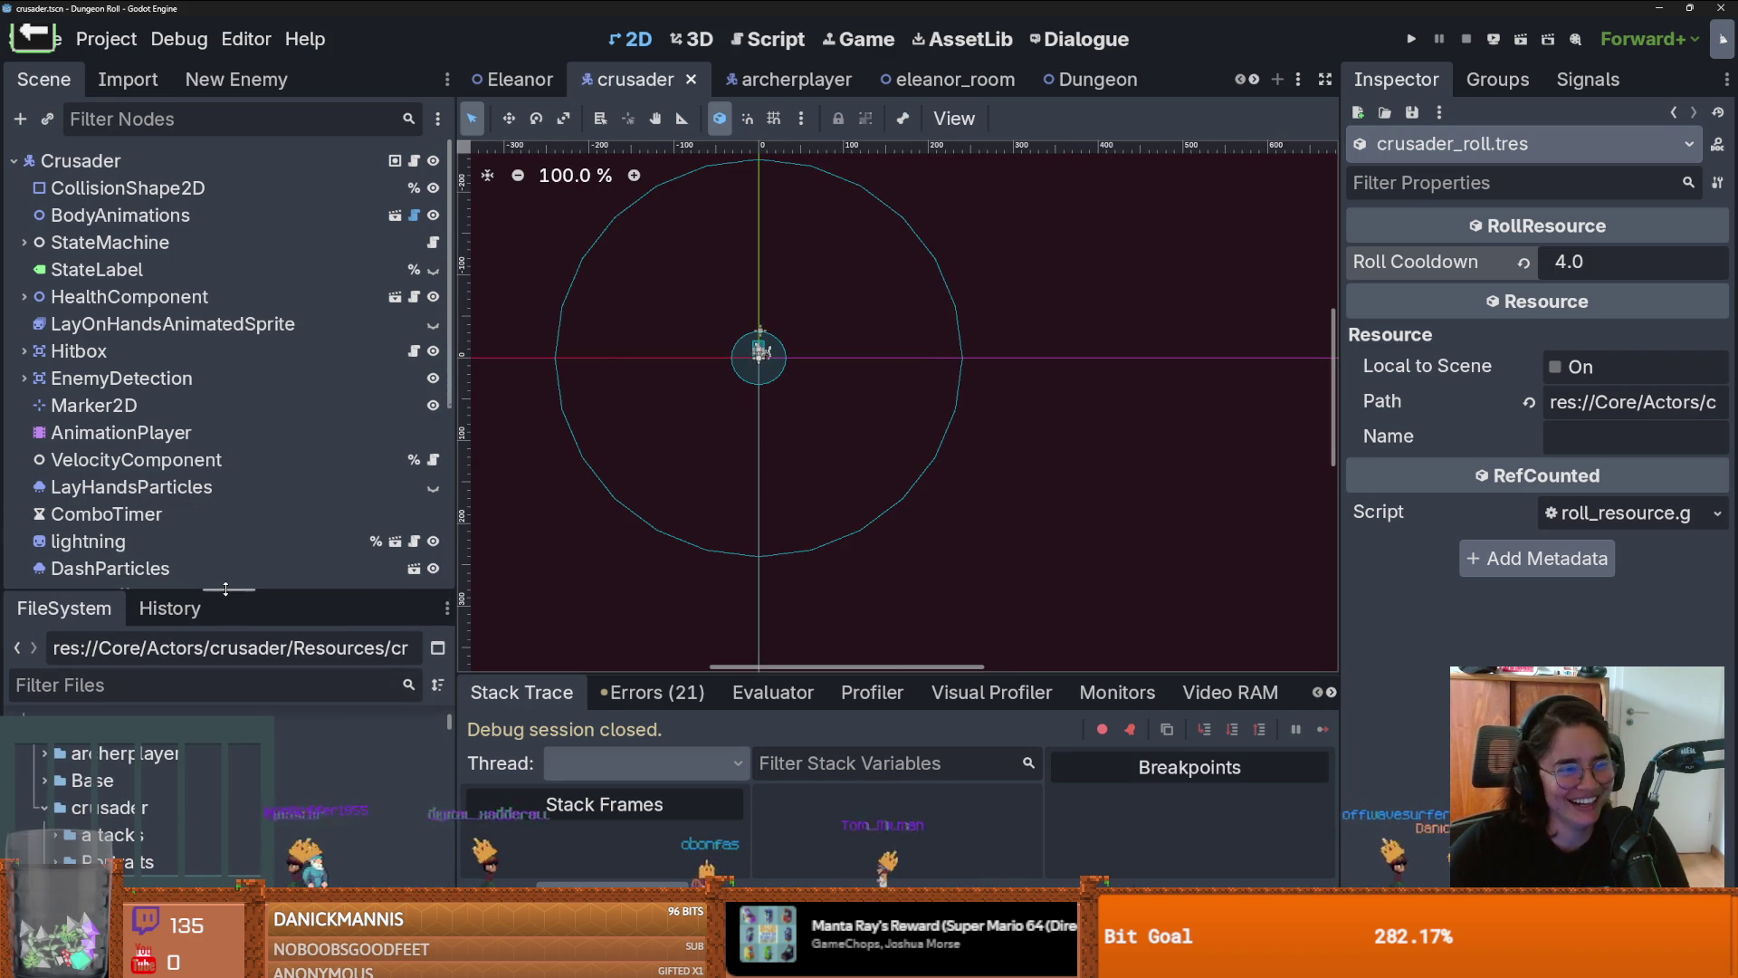
- Save again, scroll FileSystem to crusader's Resources folder, and give the file tree more room
key("ctrl+s")
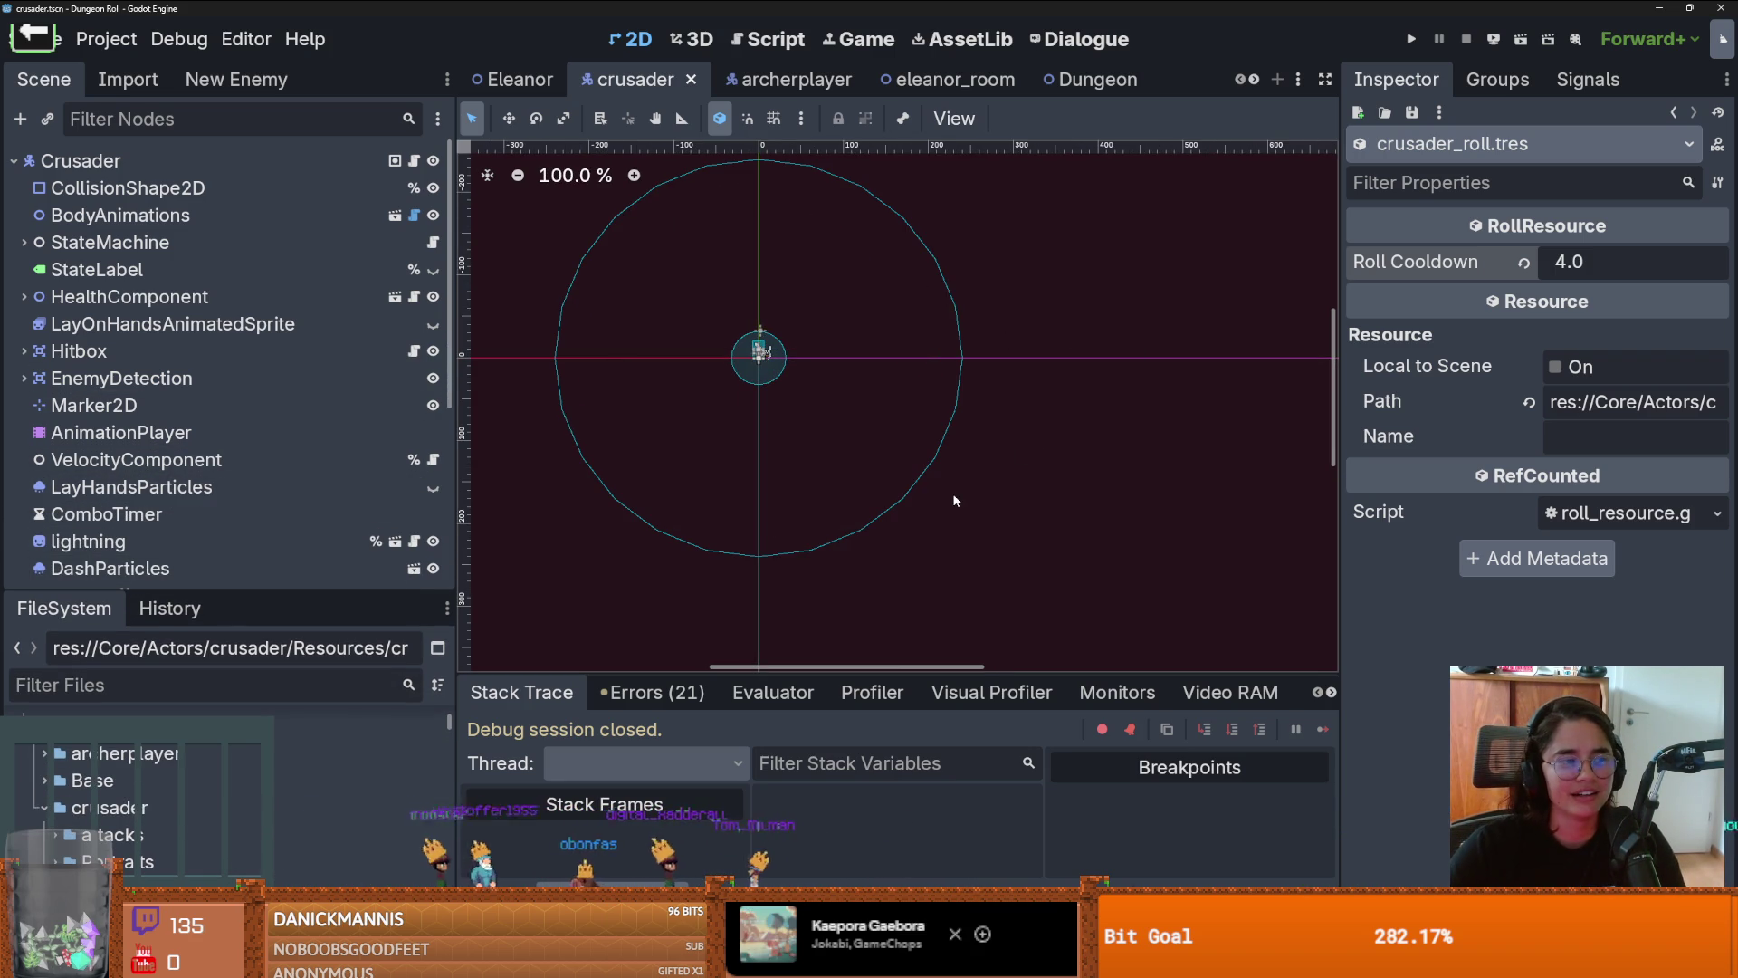
scroll(950, 497, "up", 1)
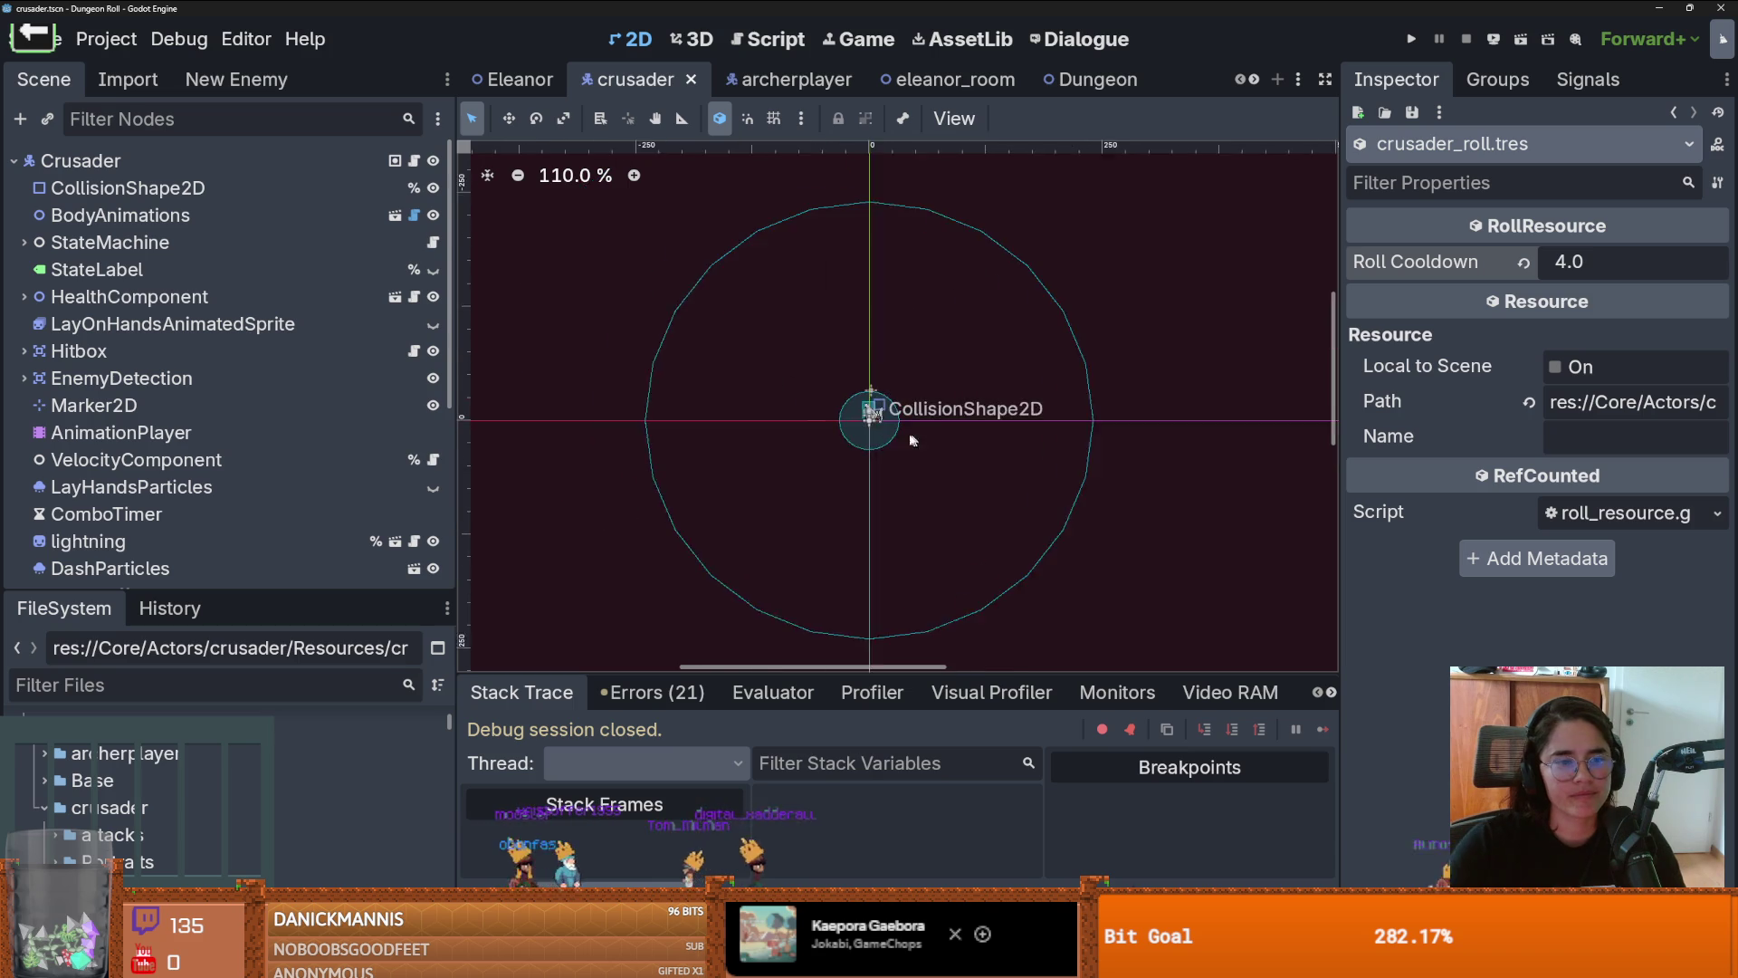
scroll(882, 433, "up", 3)
scroll(882, 434, "up", 4)
scroll(914, 414, "down", 3)
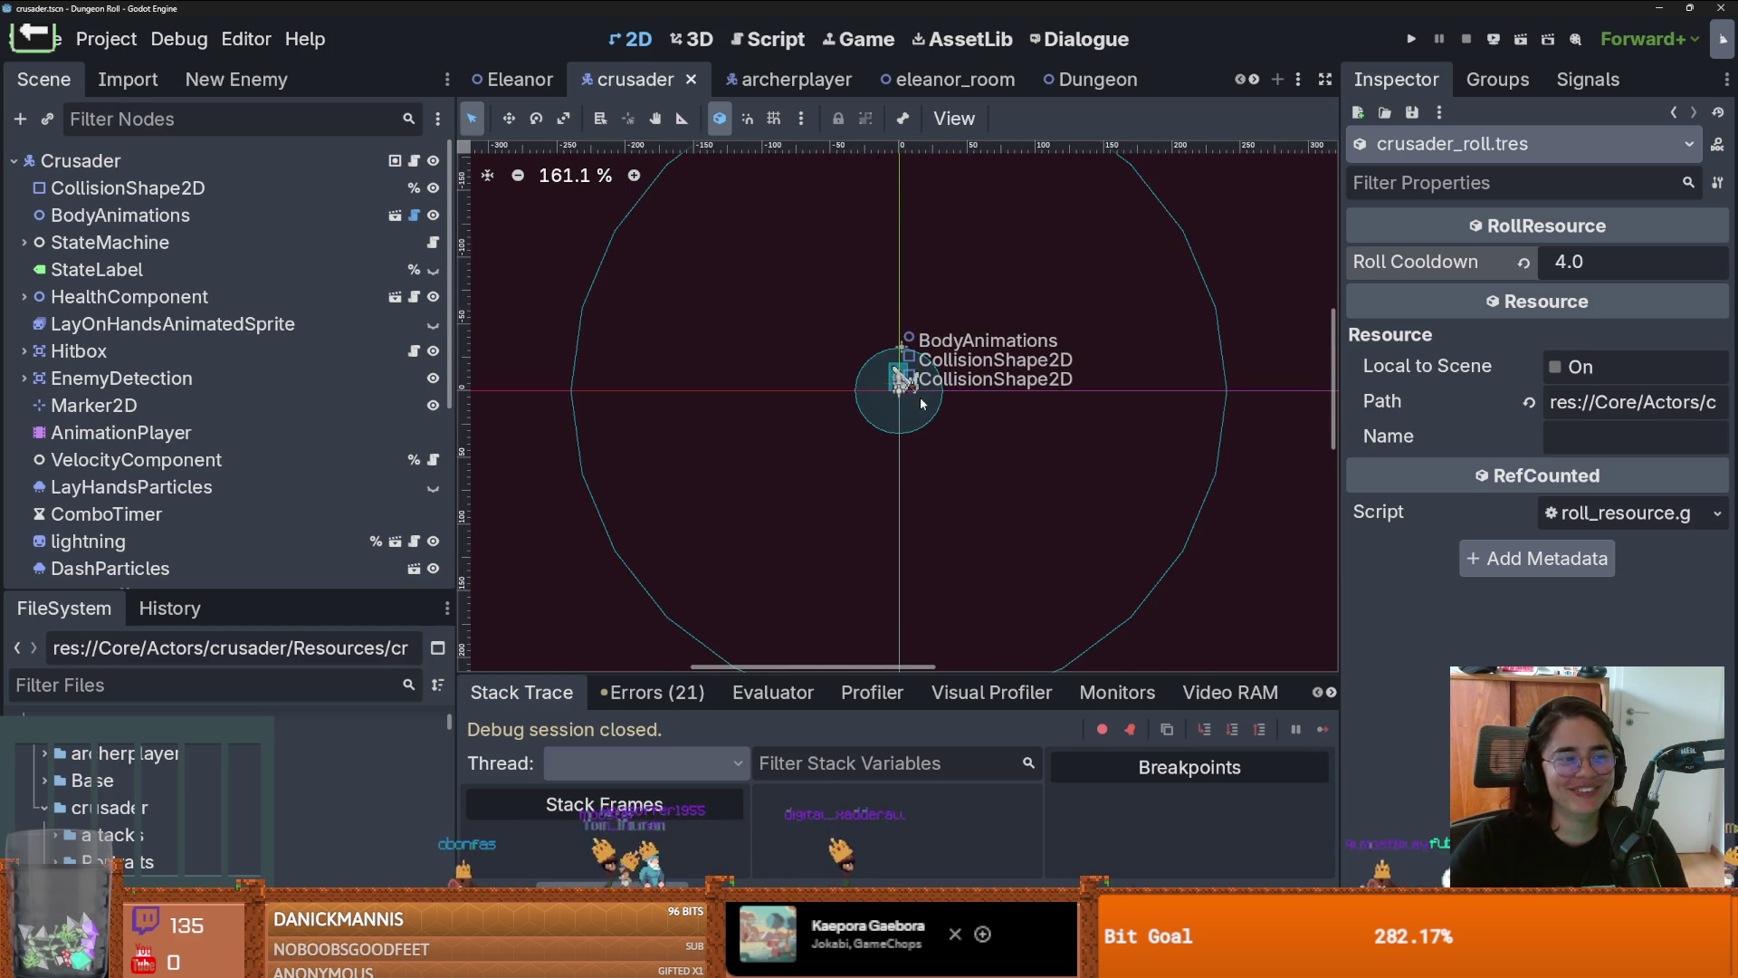
key("ctrl+s")
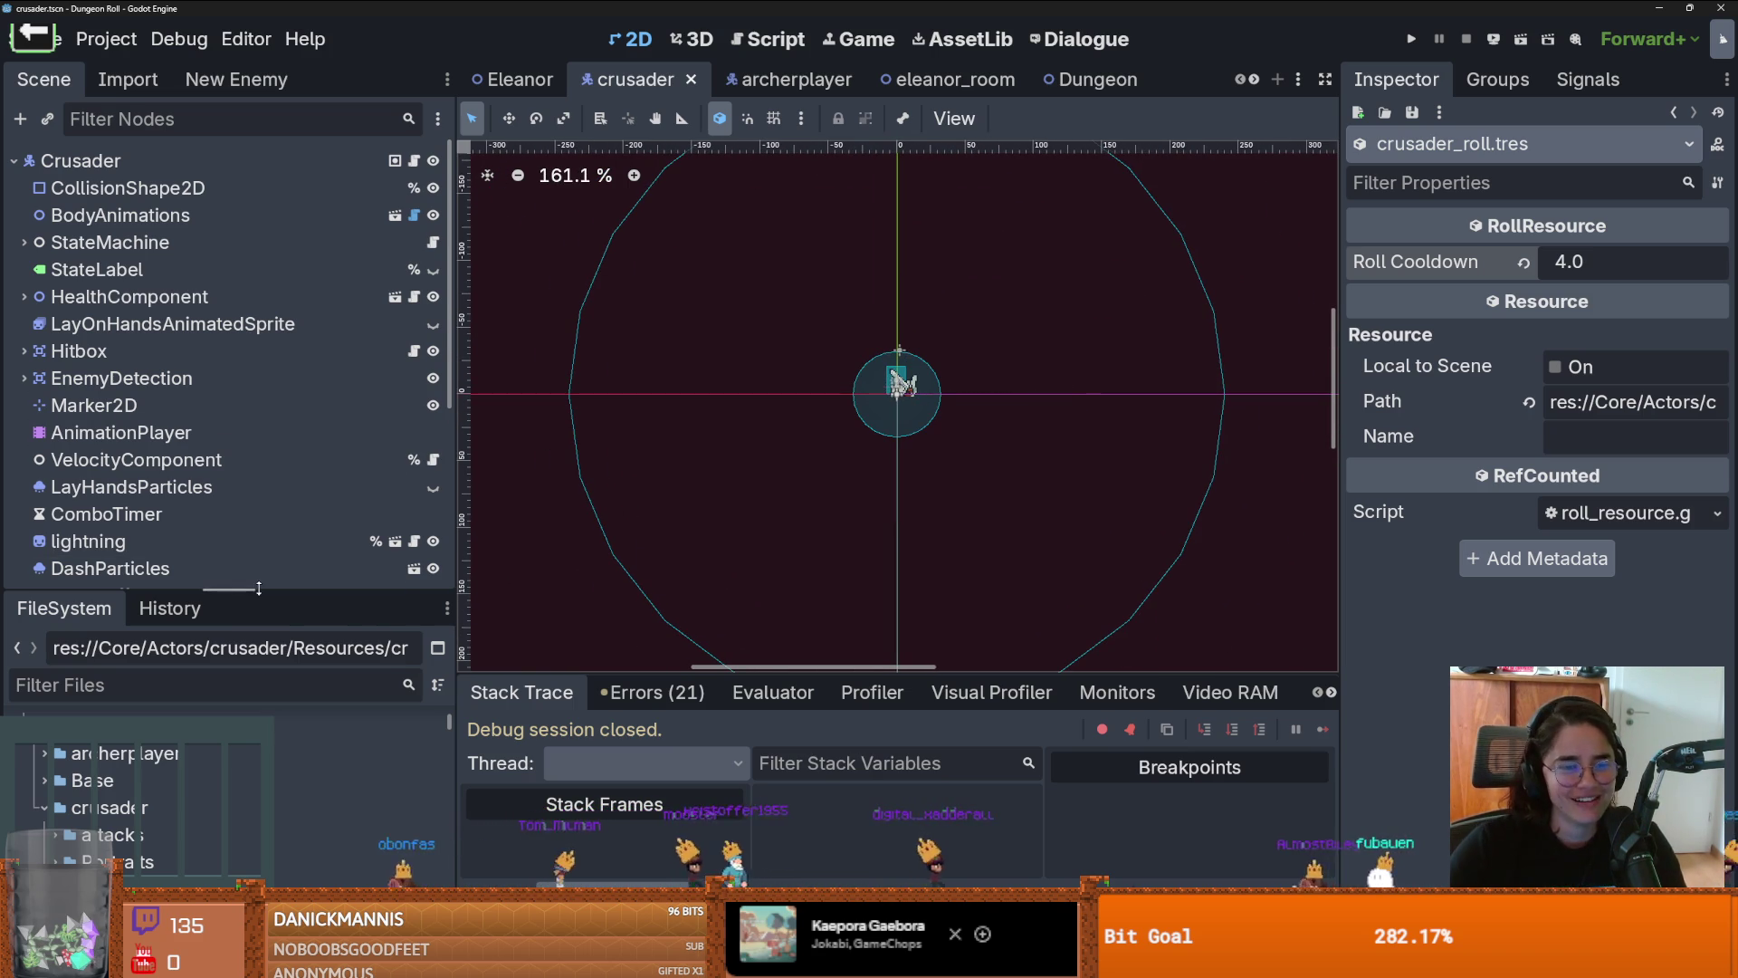
left_click_drag(226, 592, 227, 395)
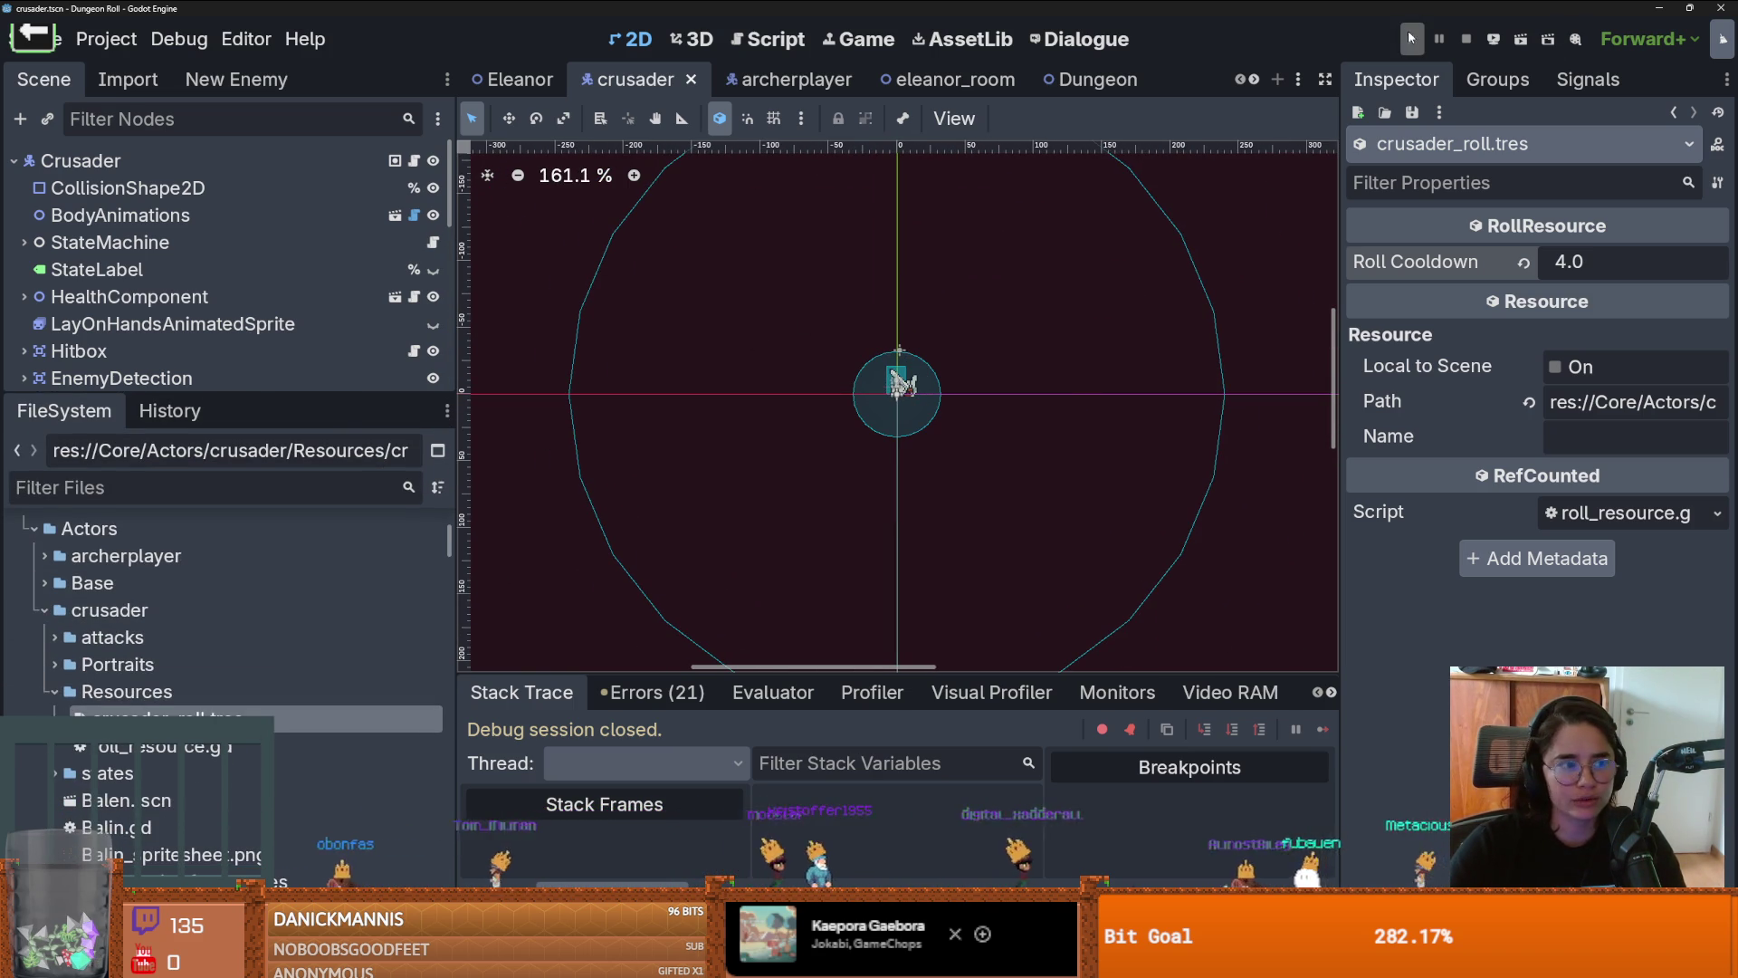
key("F5")
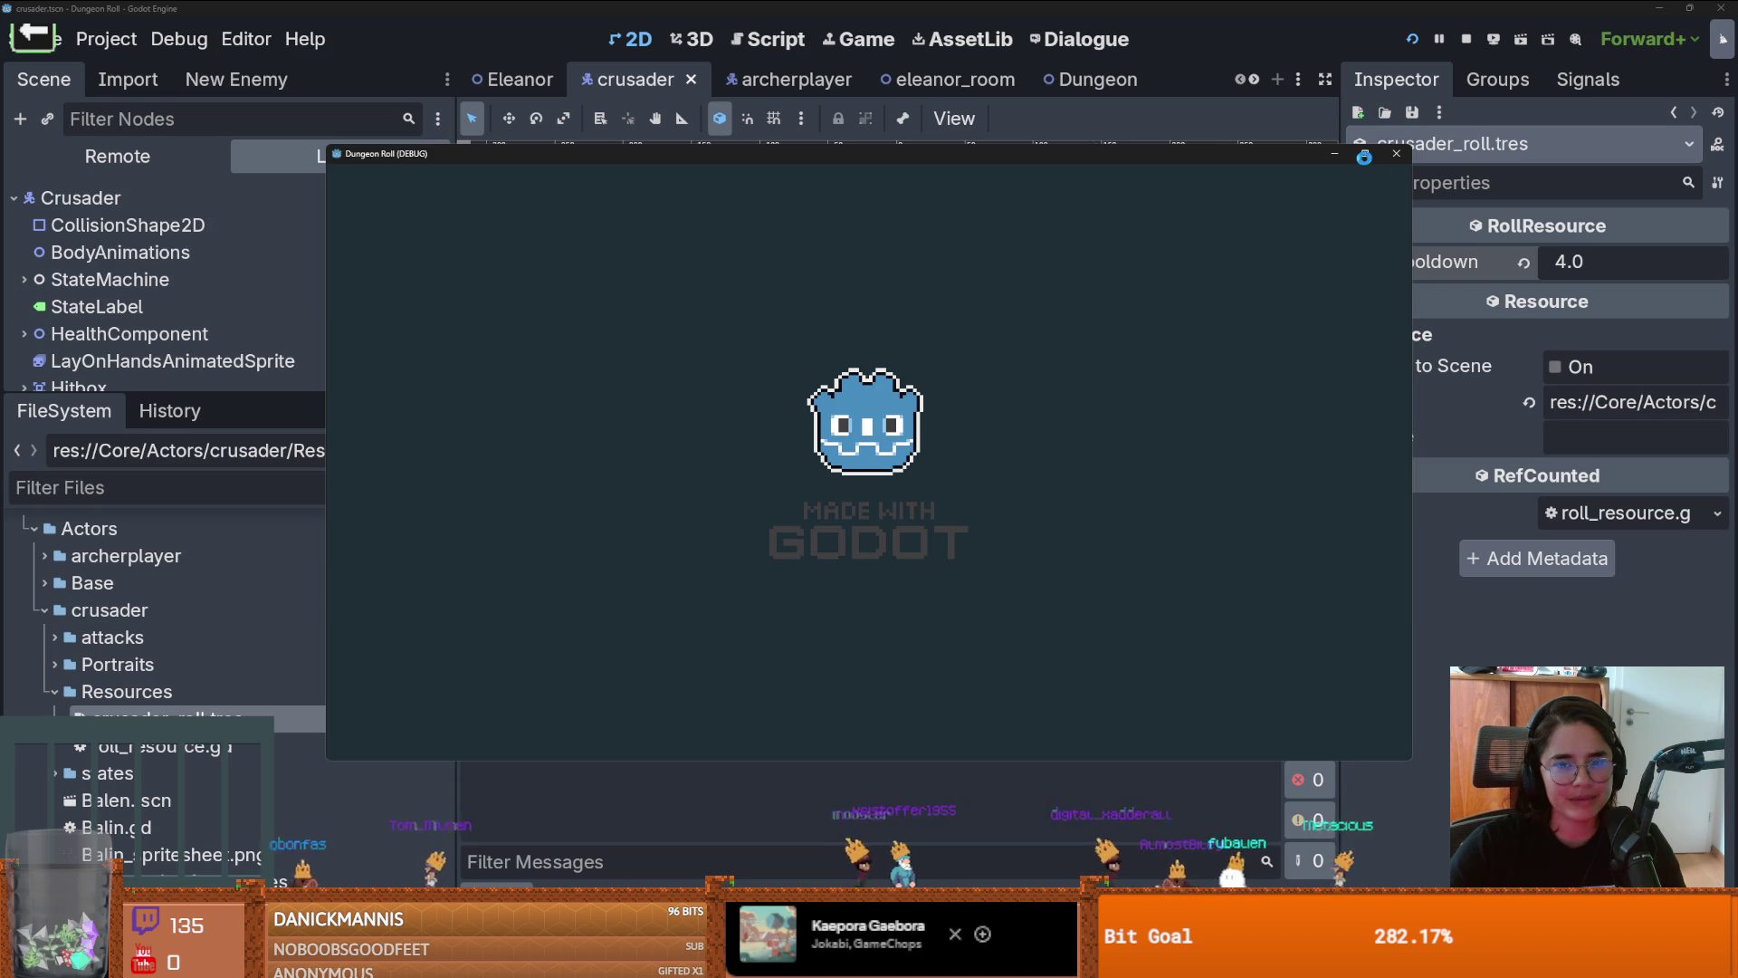
left_click(1365, 155)
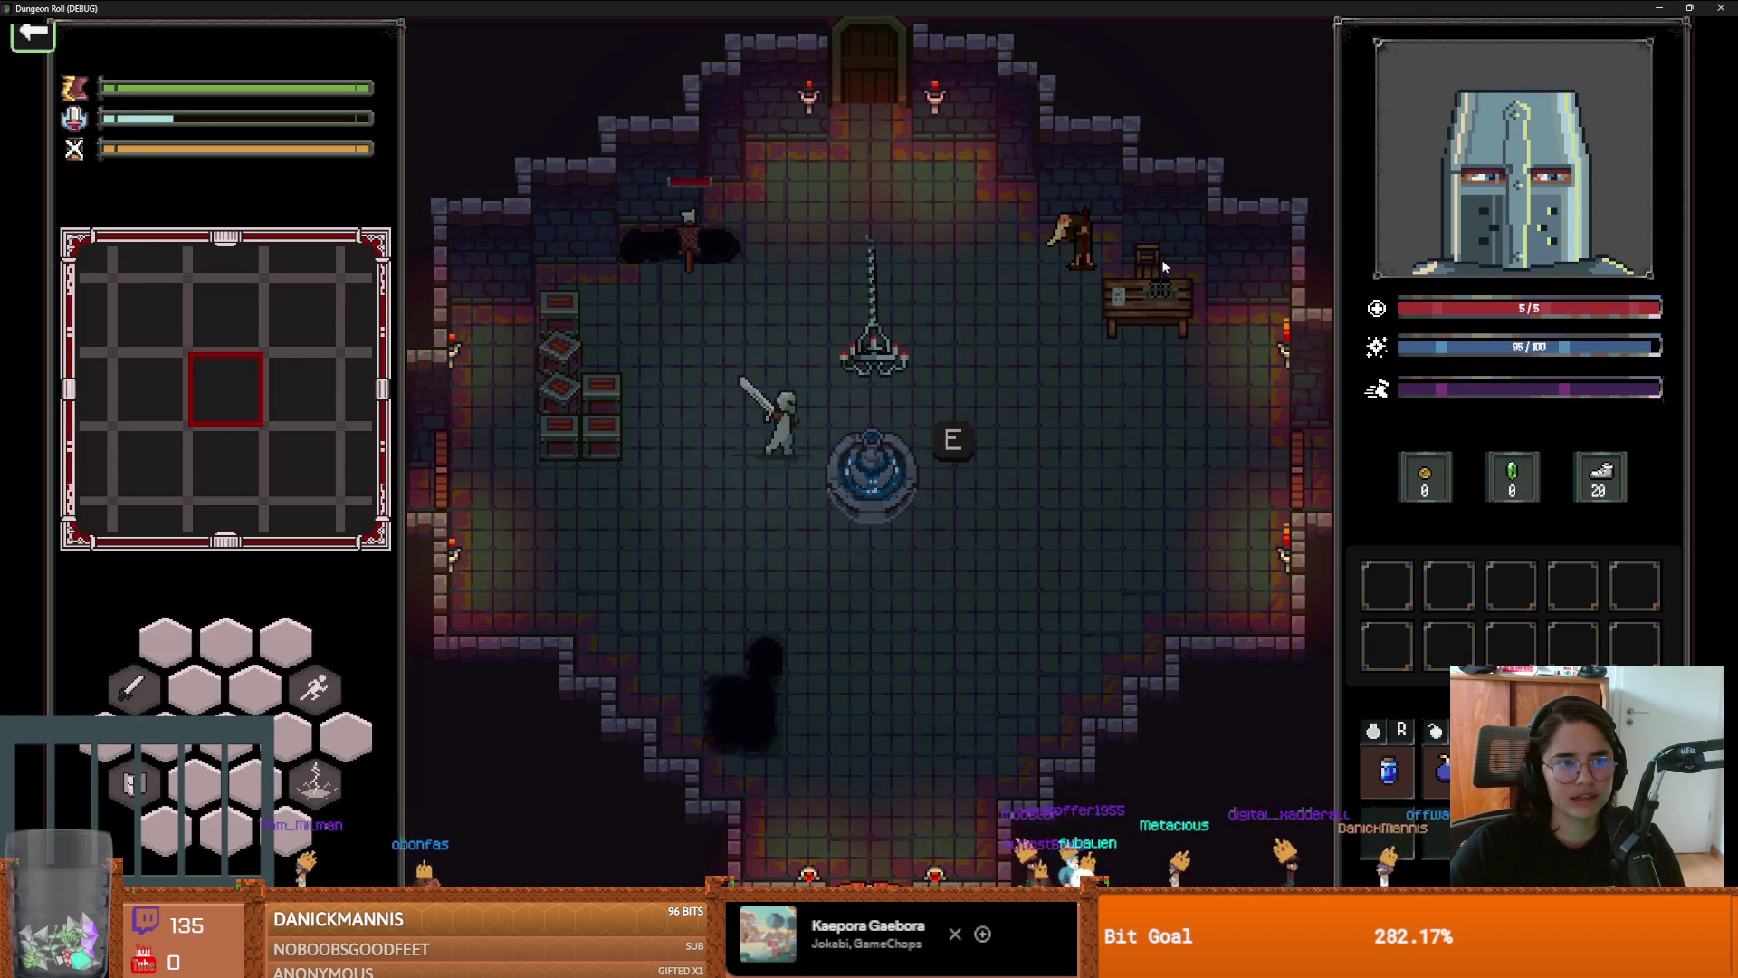
left_click_drag(850, 9, 709, 319)
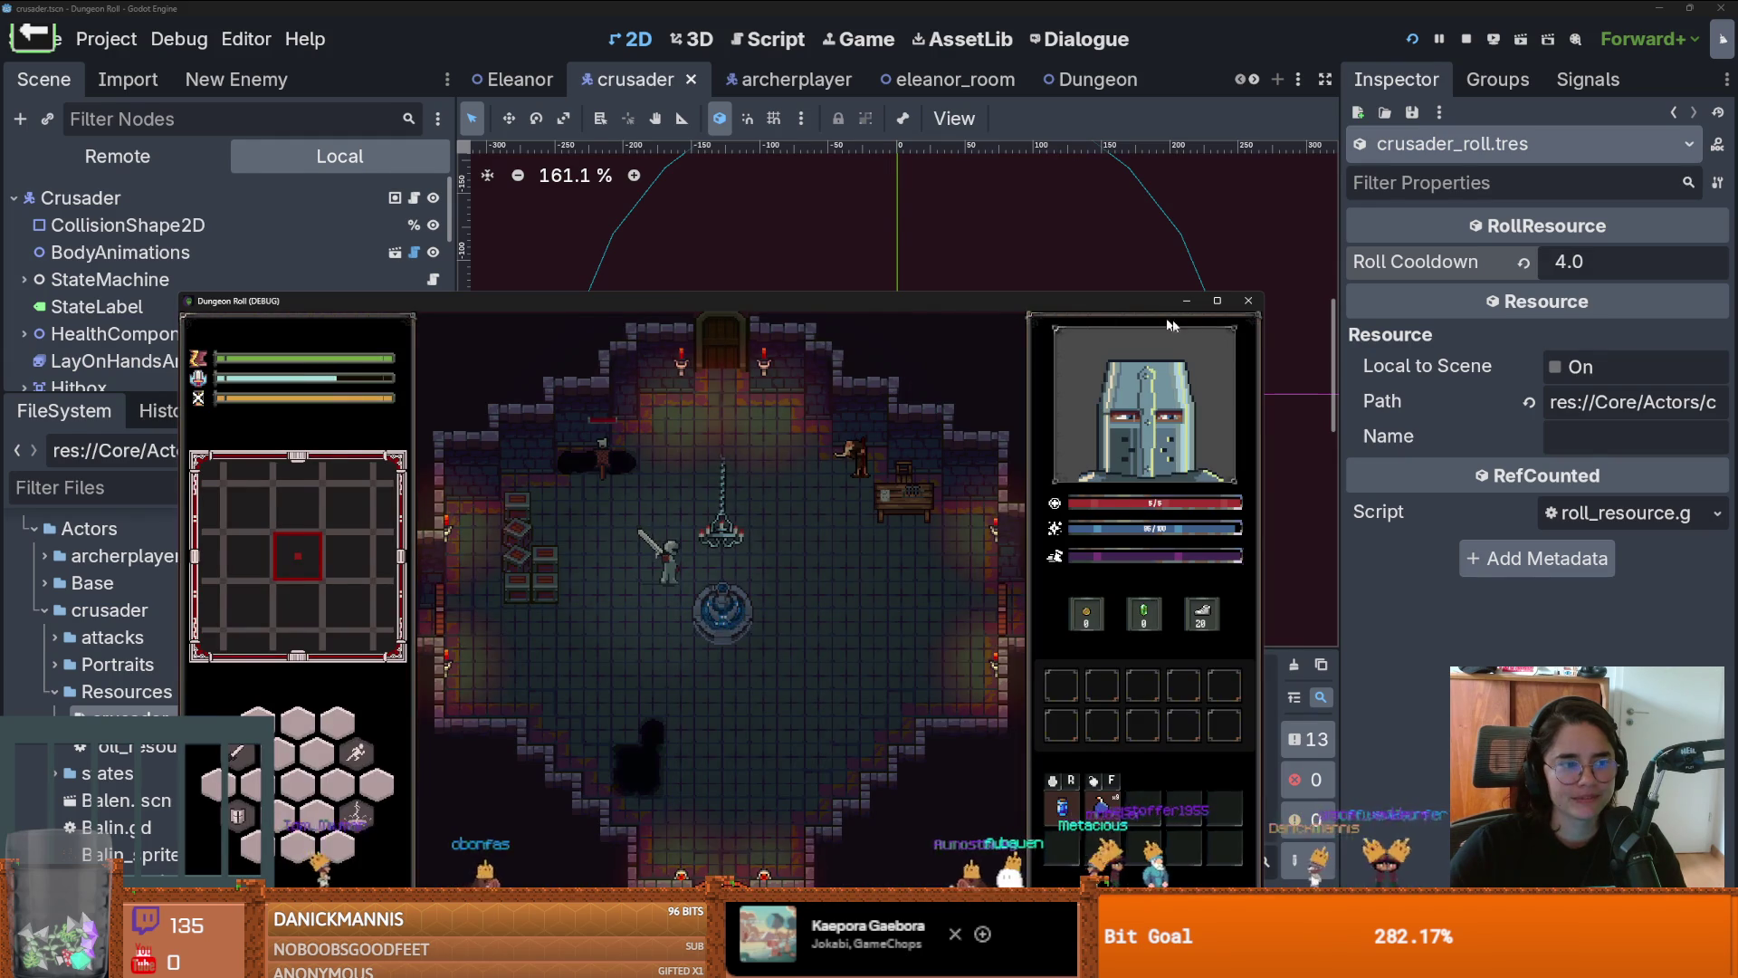
left_click(1247, 301)
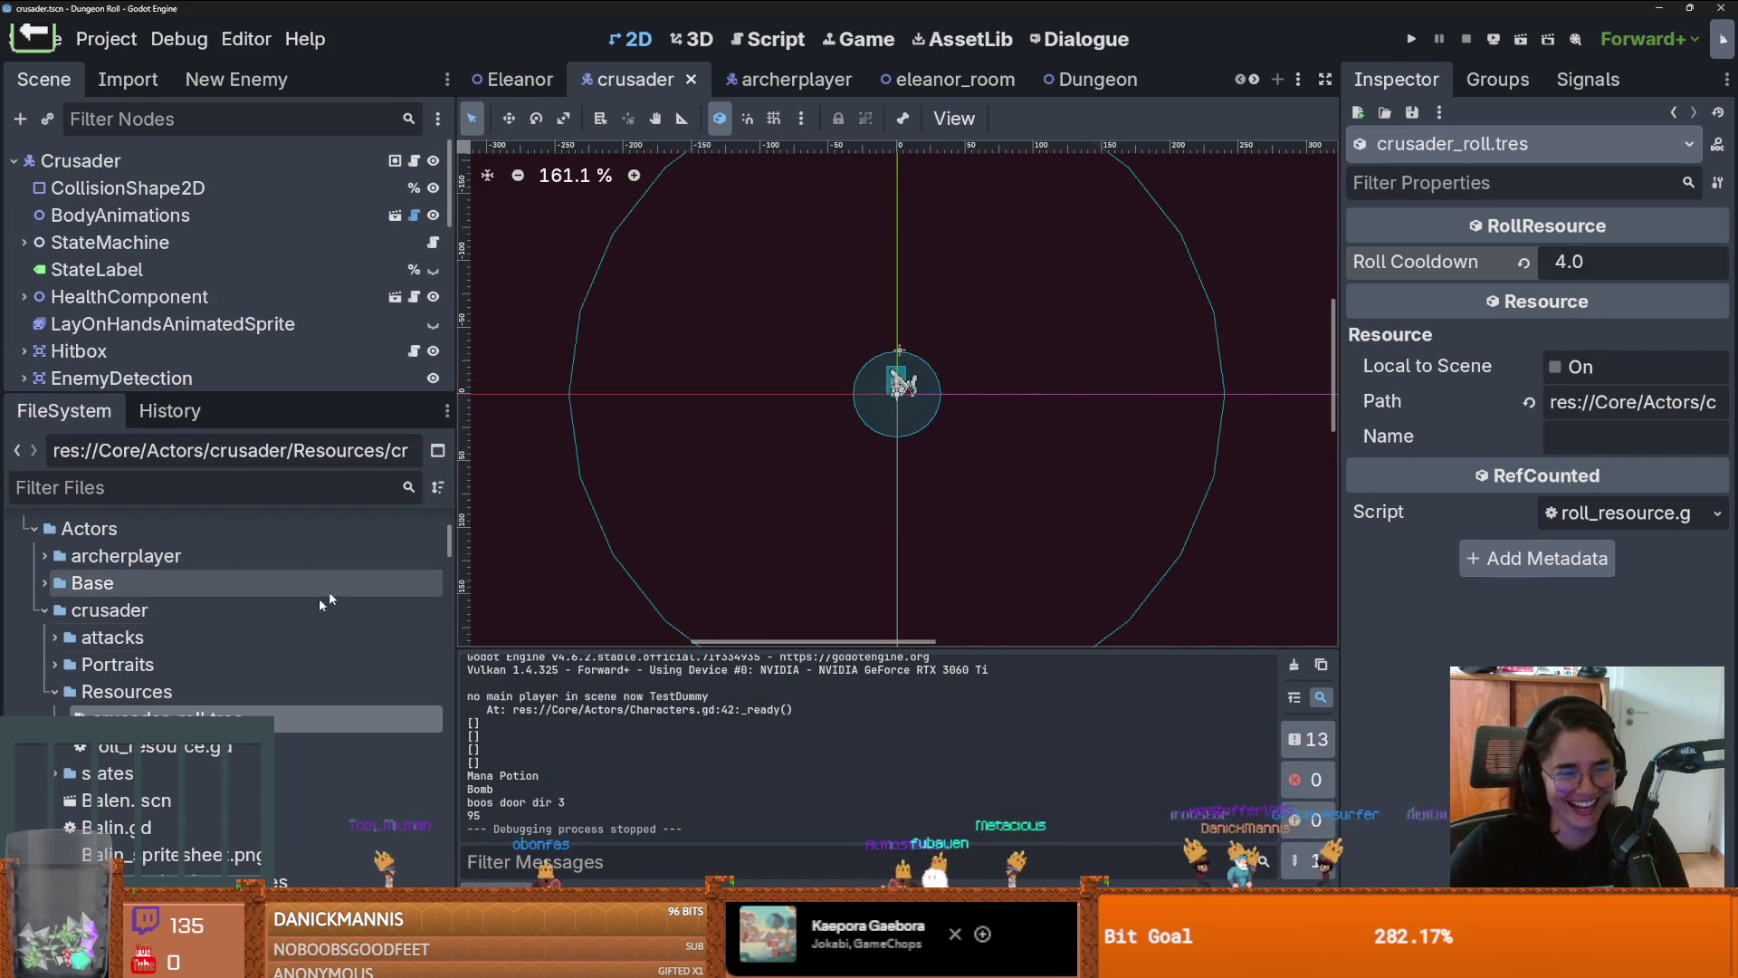
- Browse the crusader folders, peeking into Portraits, and expand the Resources folder
left_click(51, 691)
left_click(52, 659)
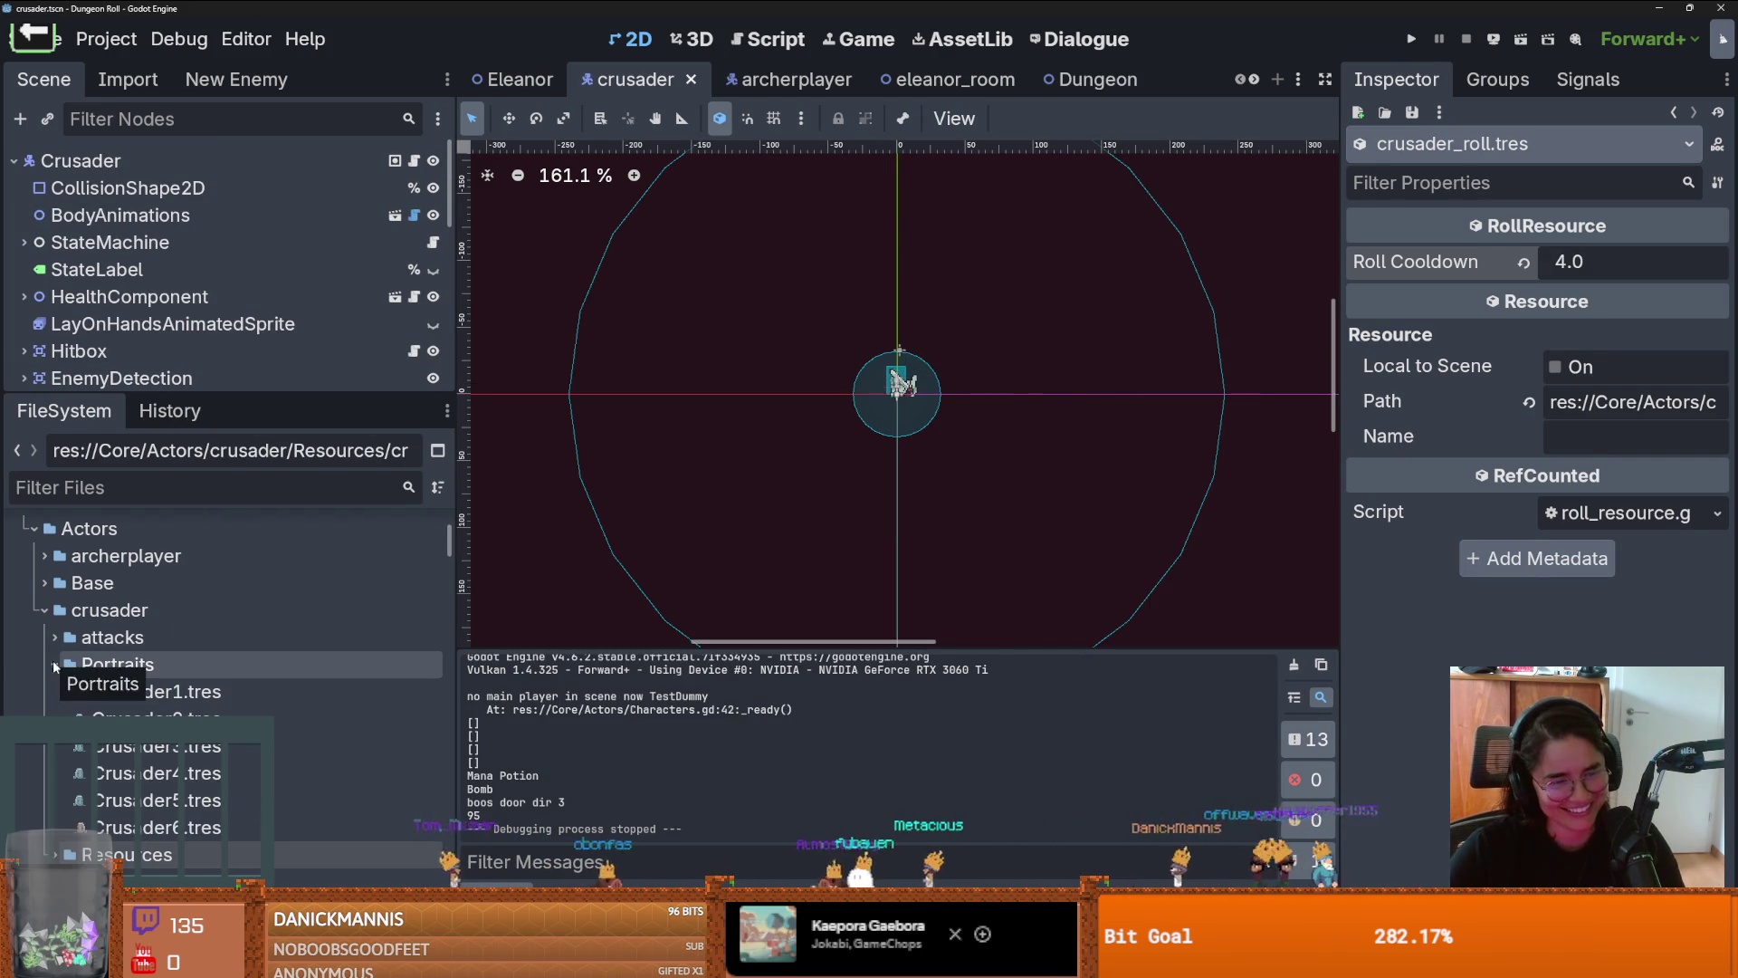
left_click(52, 659)
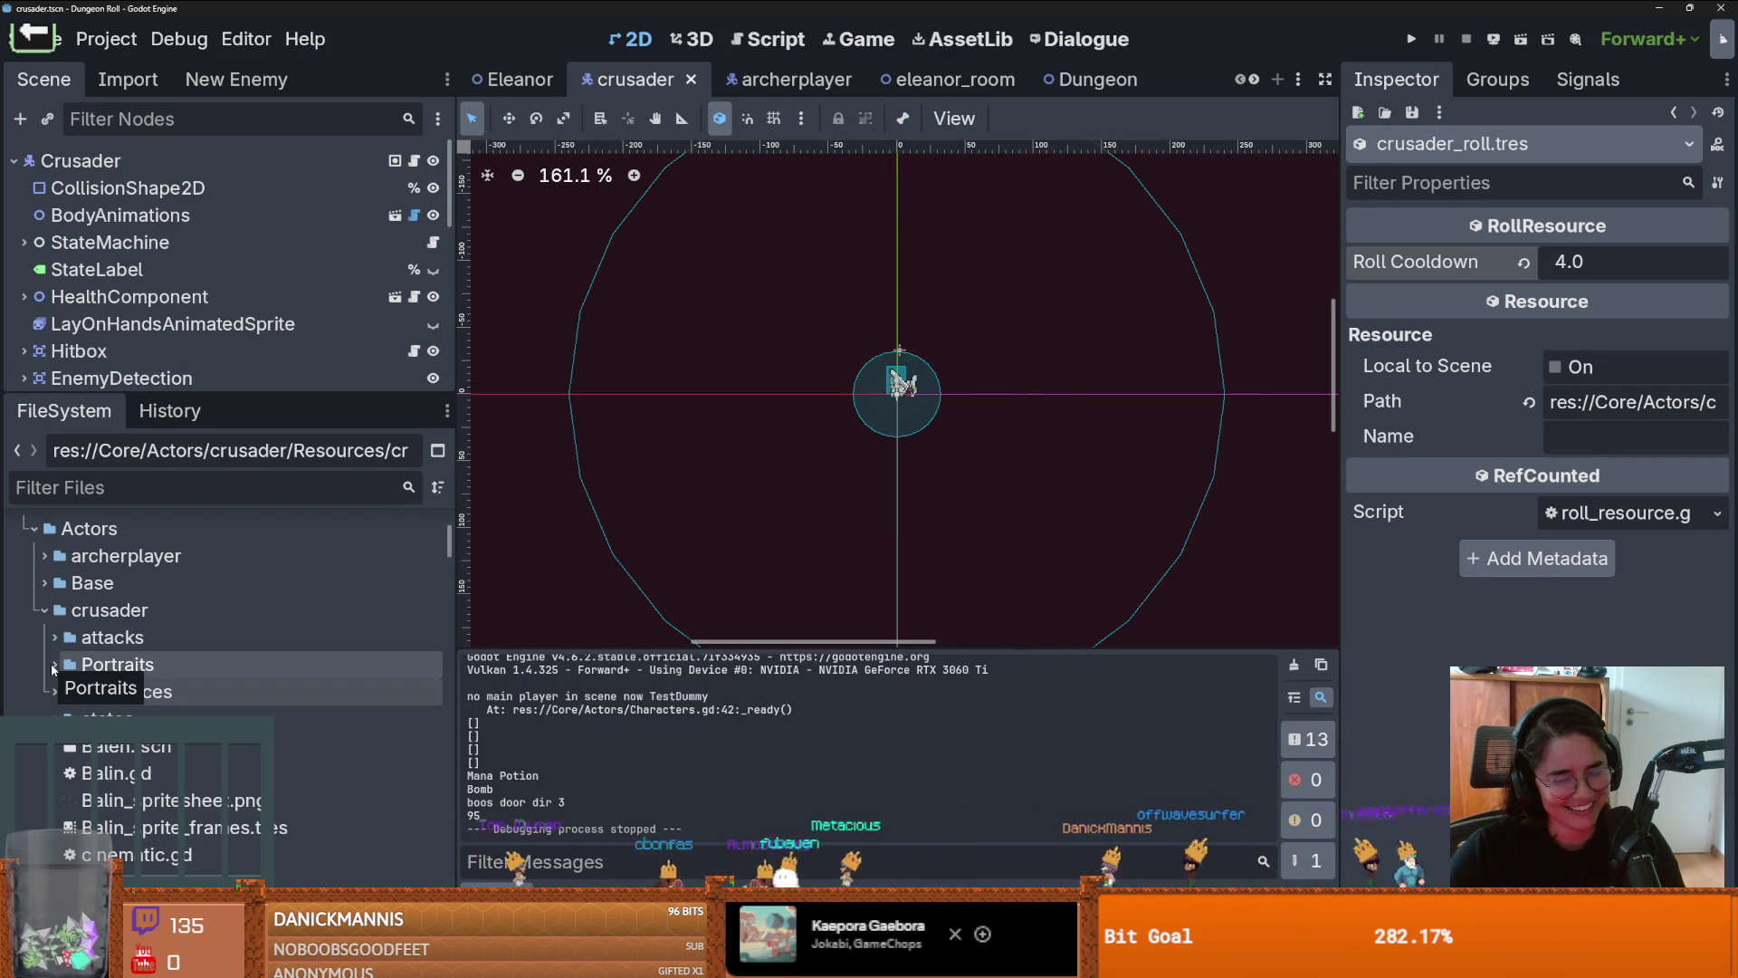
left_click(53, 664)
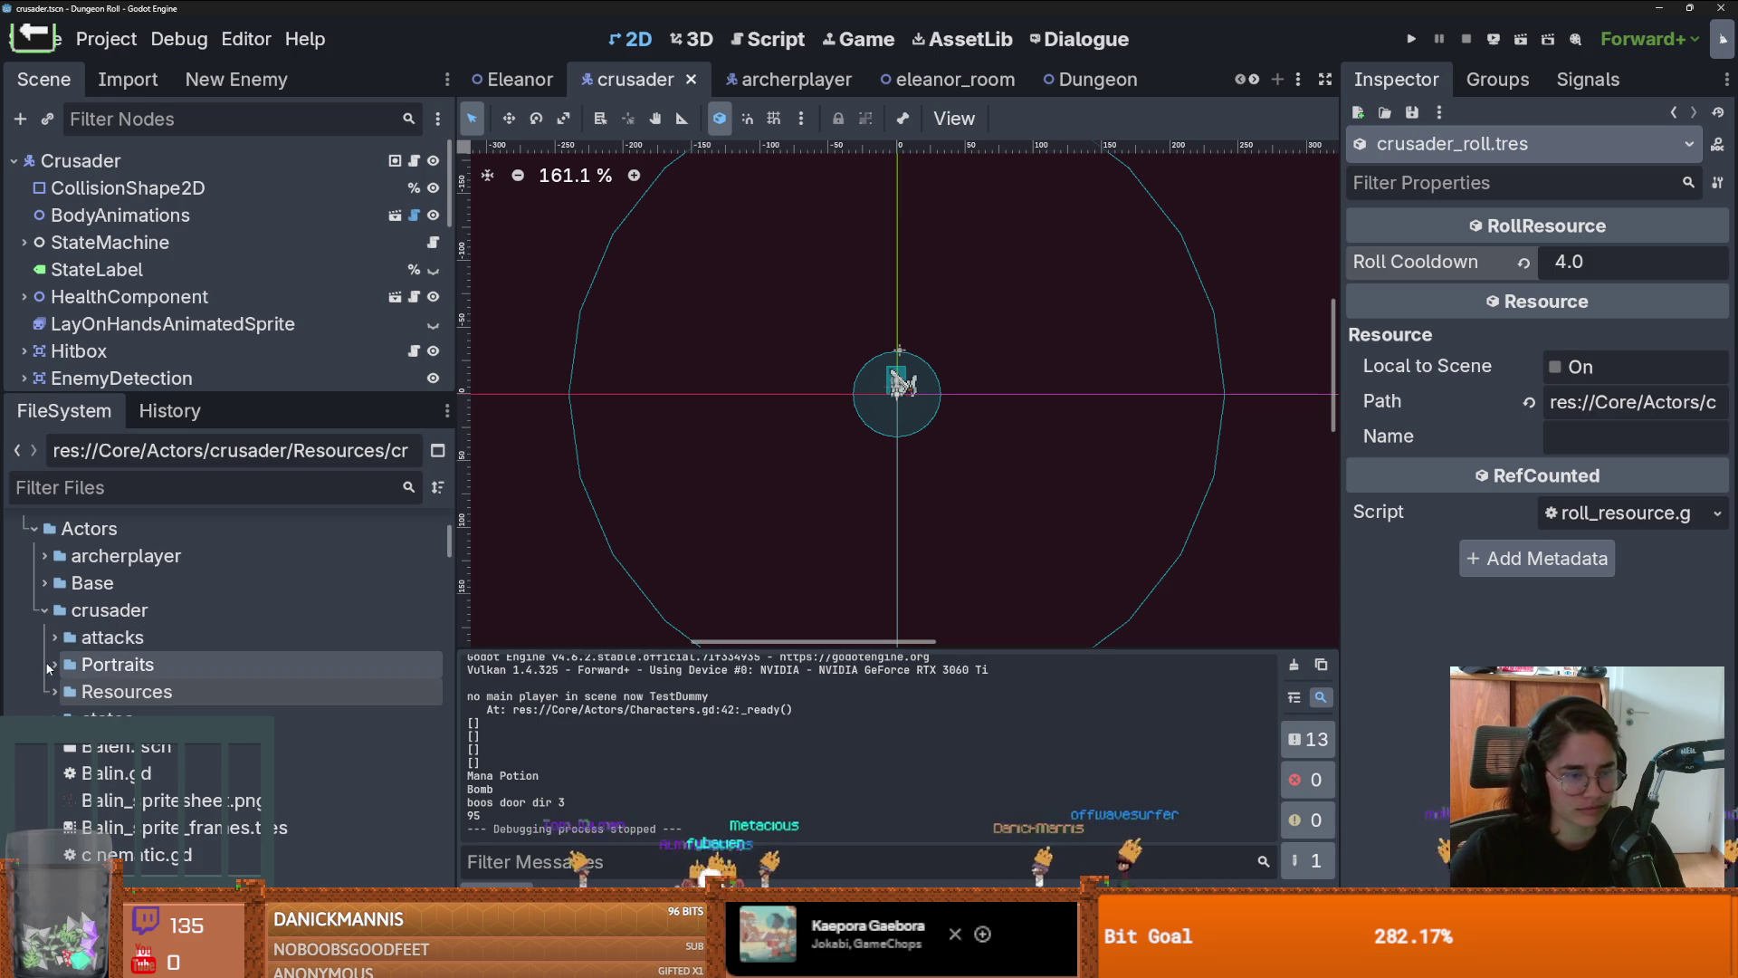
left_click(55, 665)
key("ctrl+s")
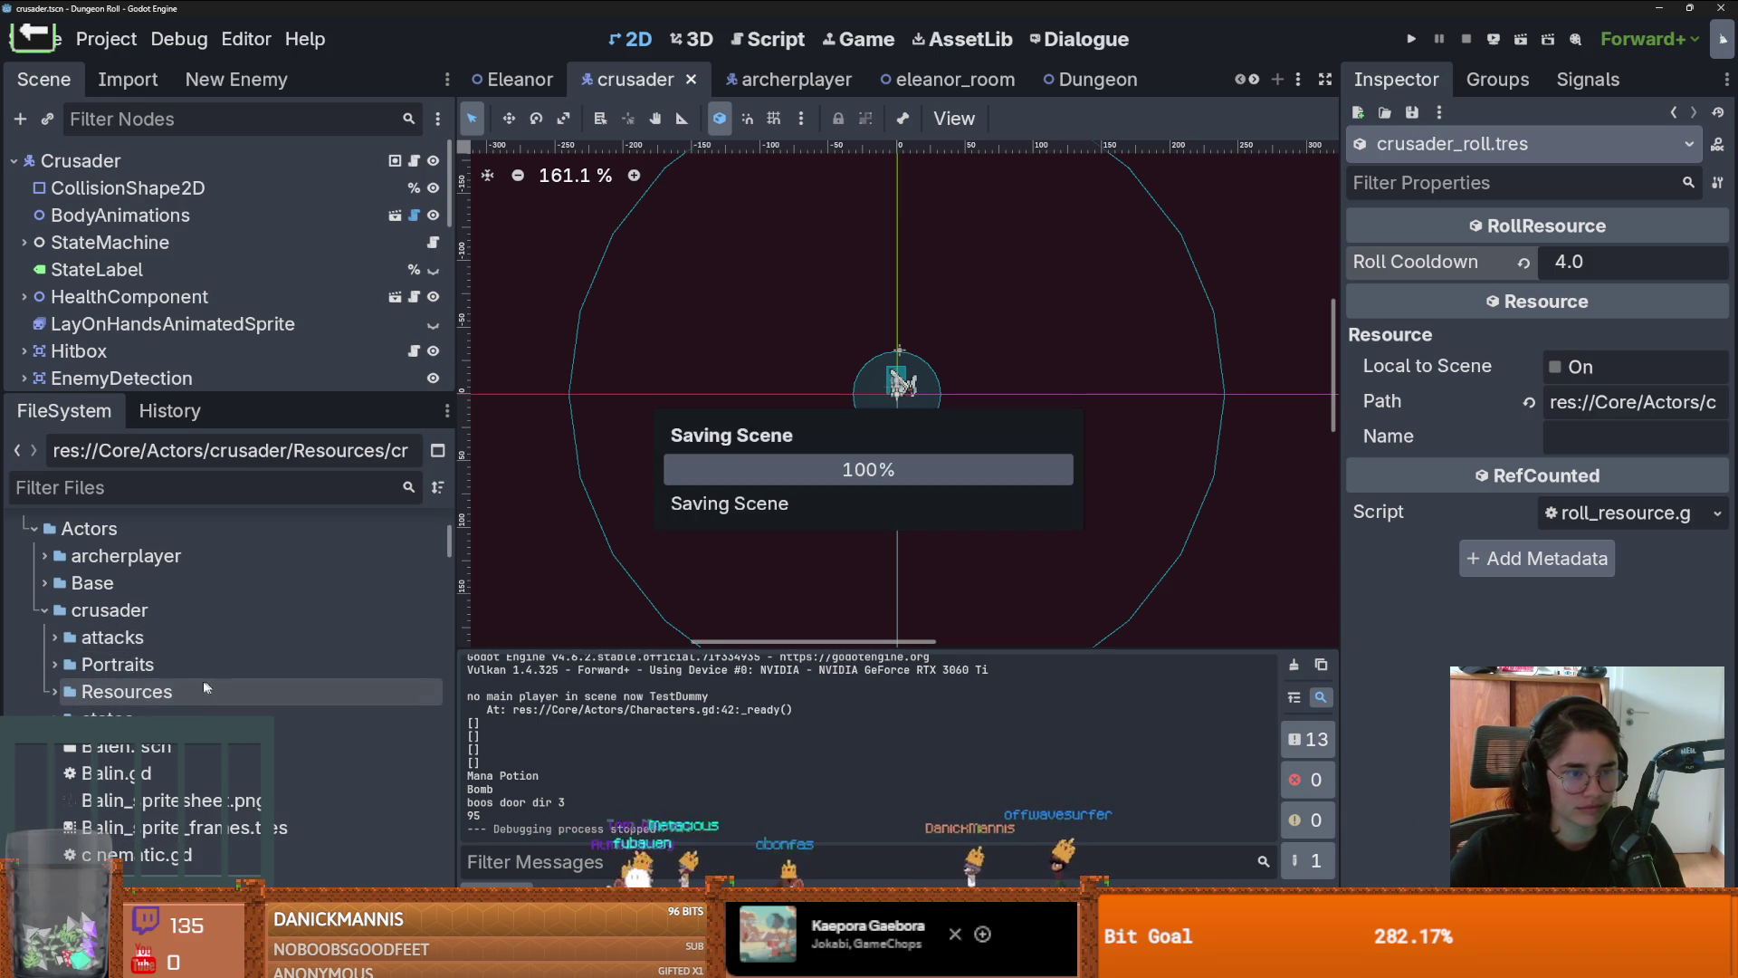
scroll(77, 700, "down", 1)
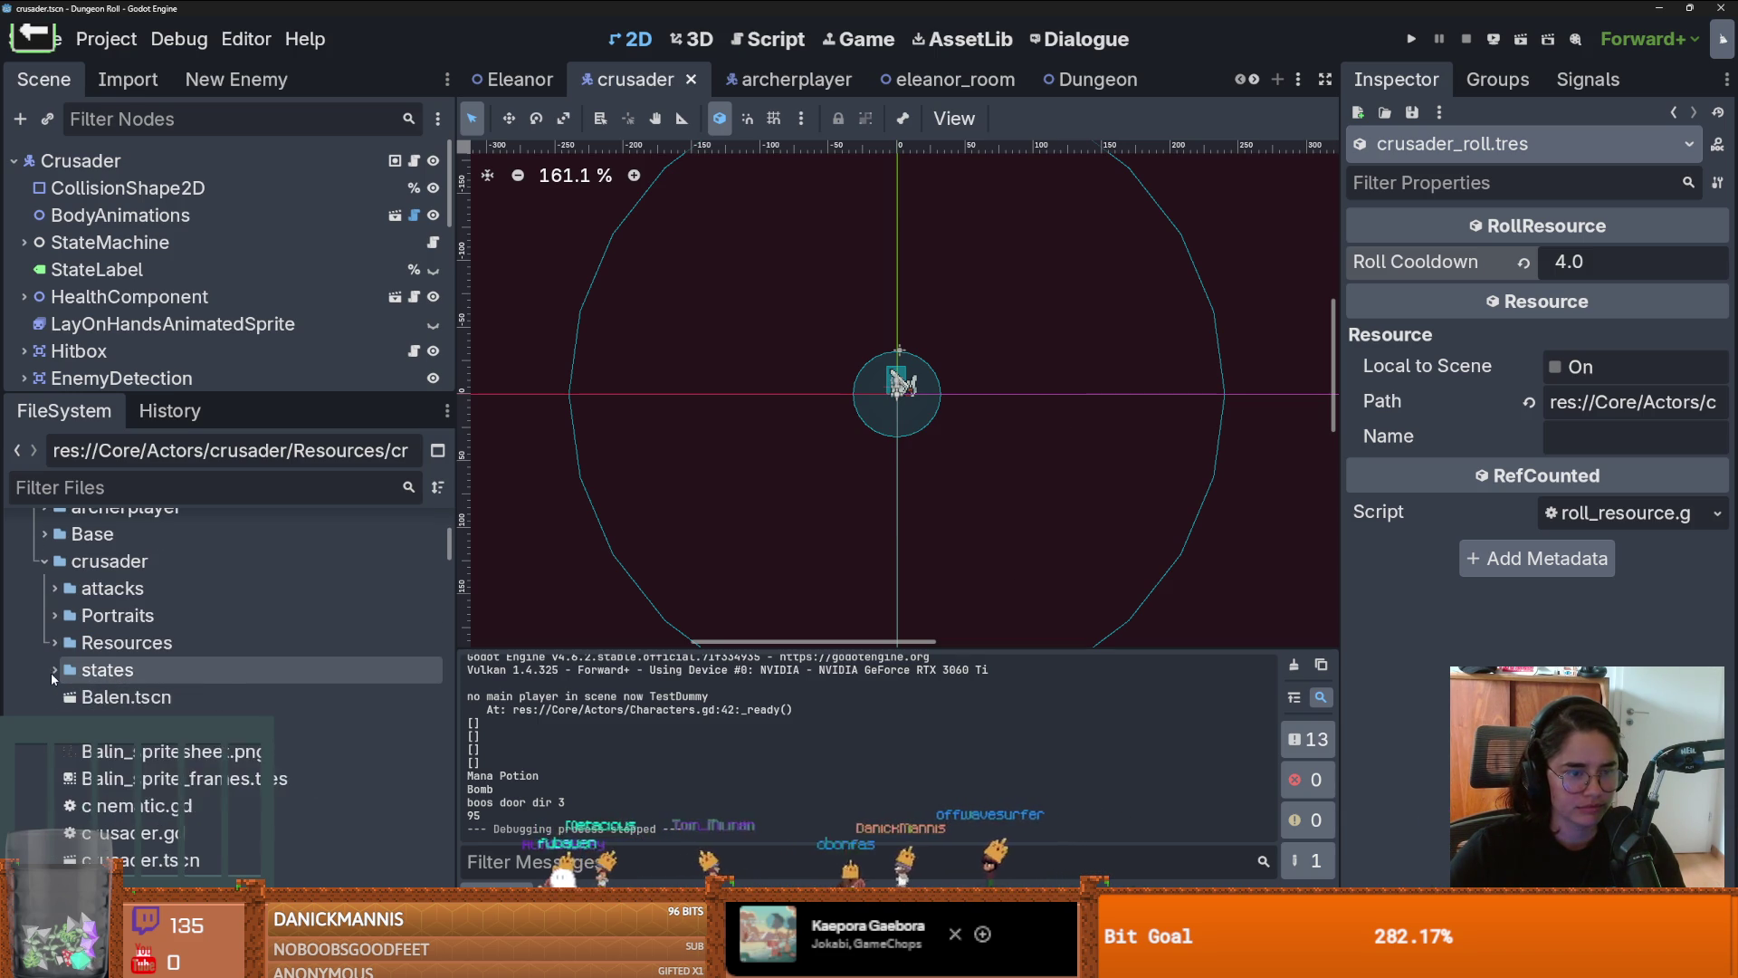
left_click(55, 641)
- Create a new script named lightning_resource.gd in the crusader Resources folder
right_click(166, 639)
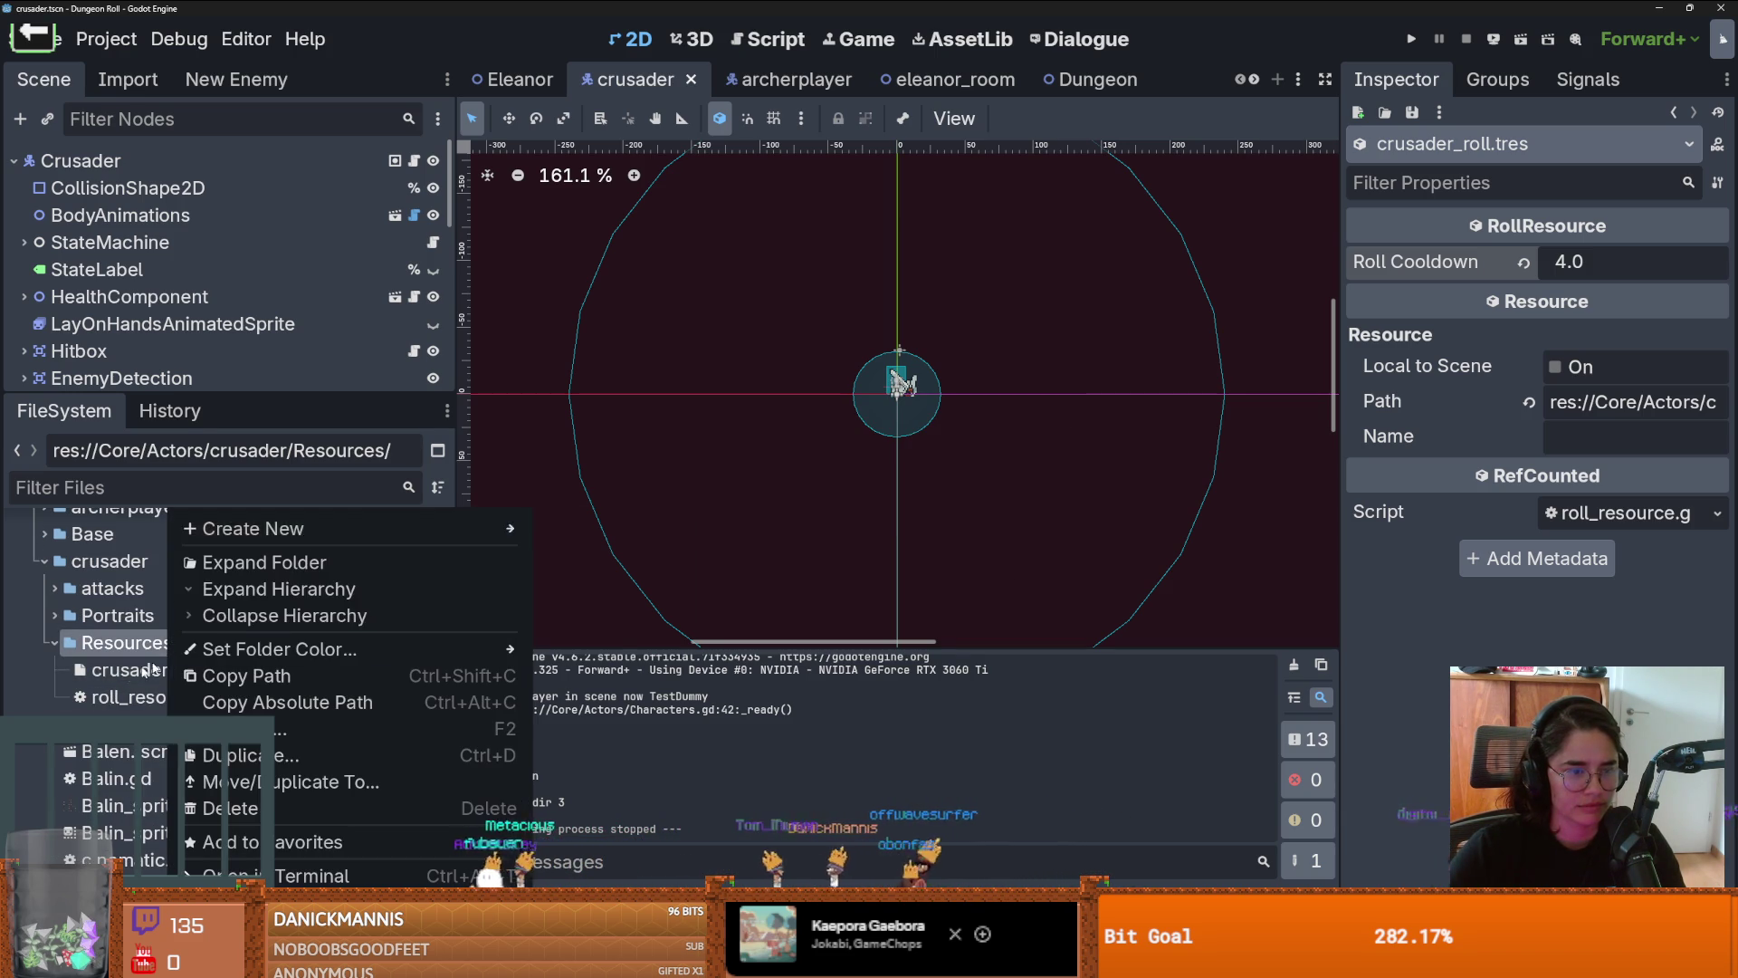
left_click(133, 639)
right_click(133, 645)
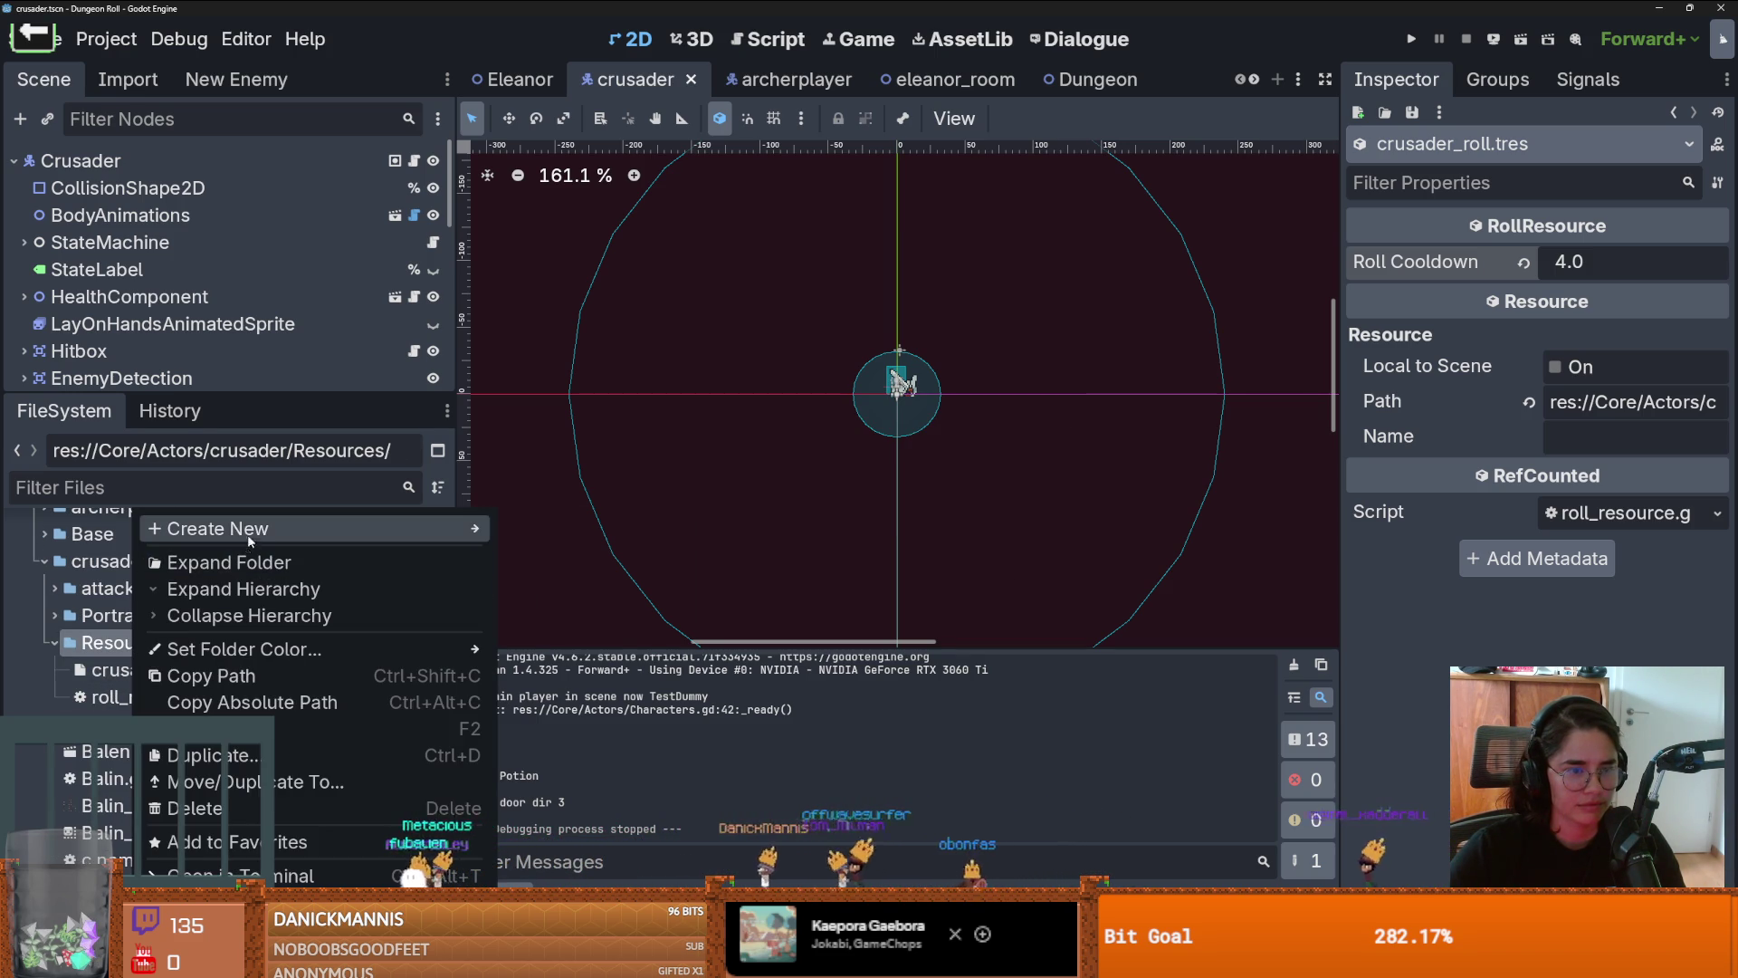
mouse_move(434, 527)
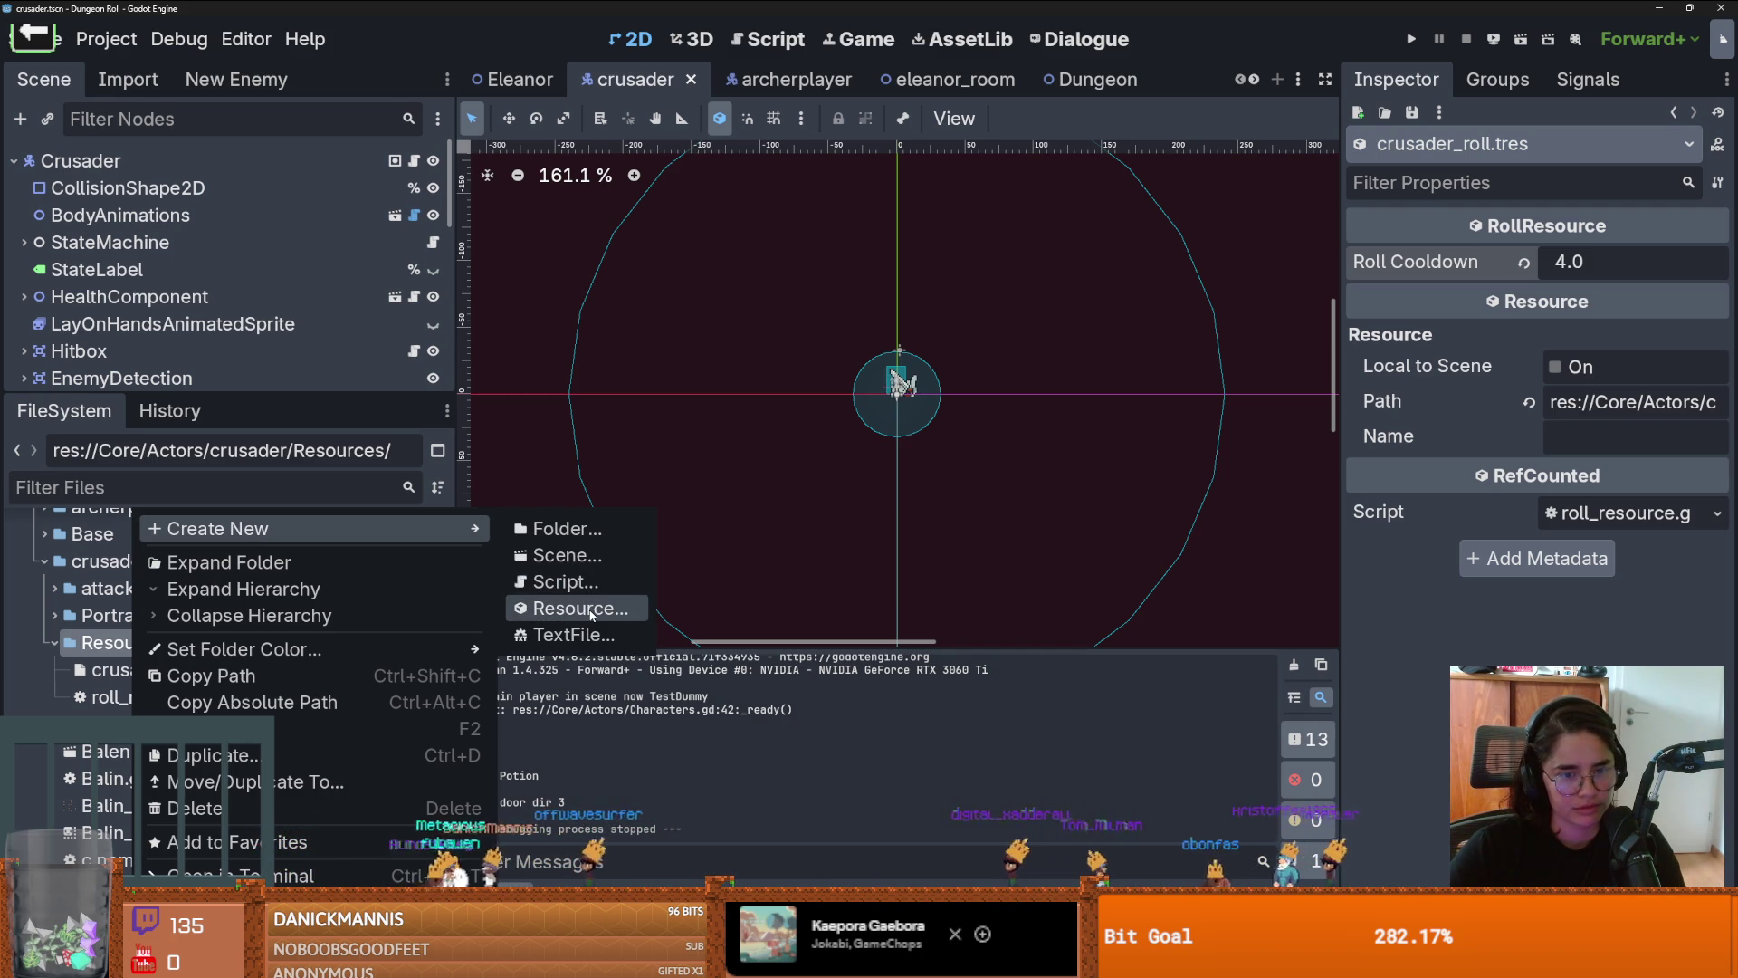
left_click(559, 581)
type("light_")
key("BackSpace")
type("ning_r")
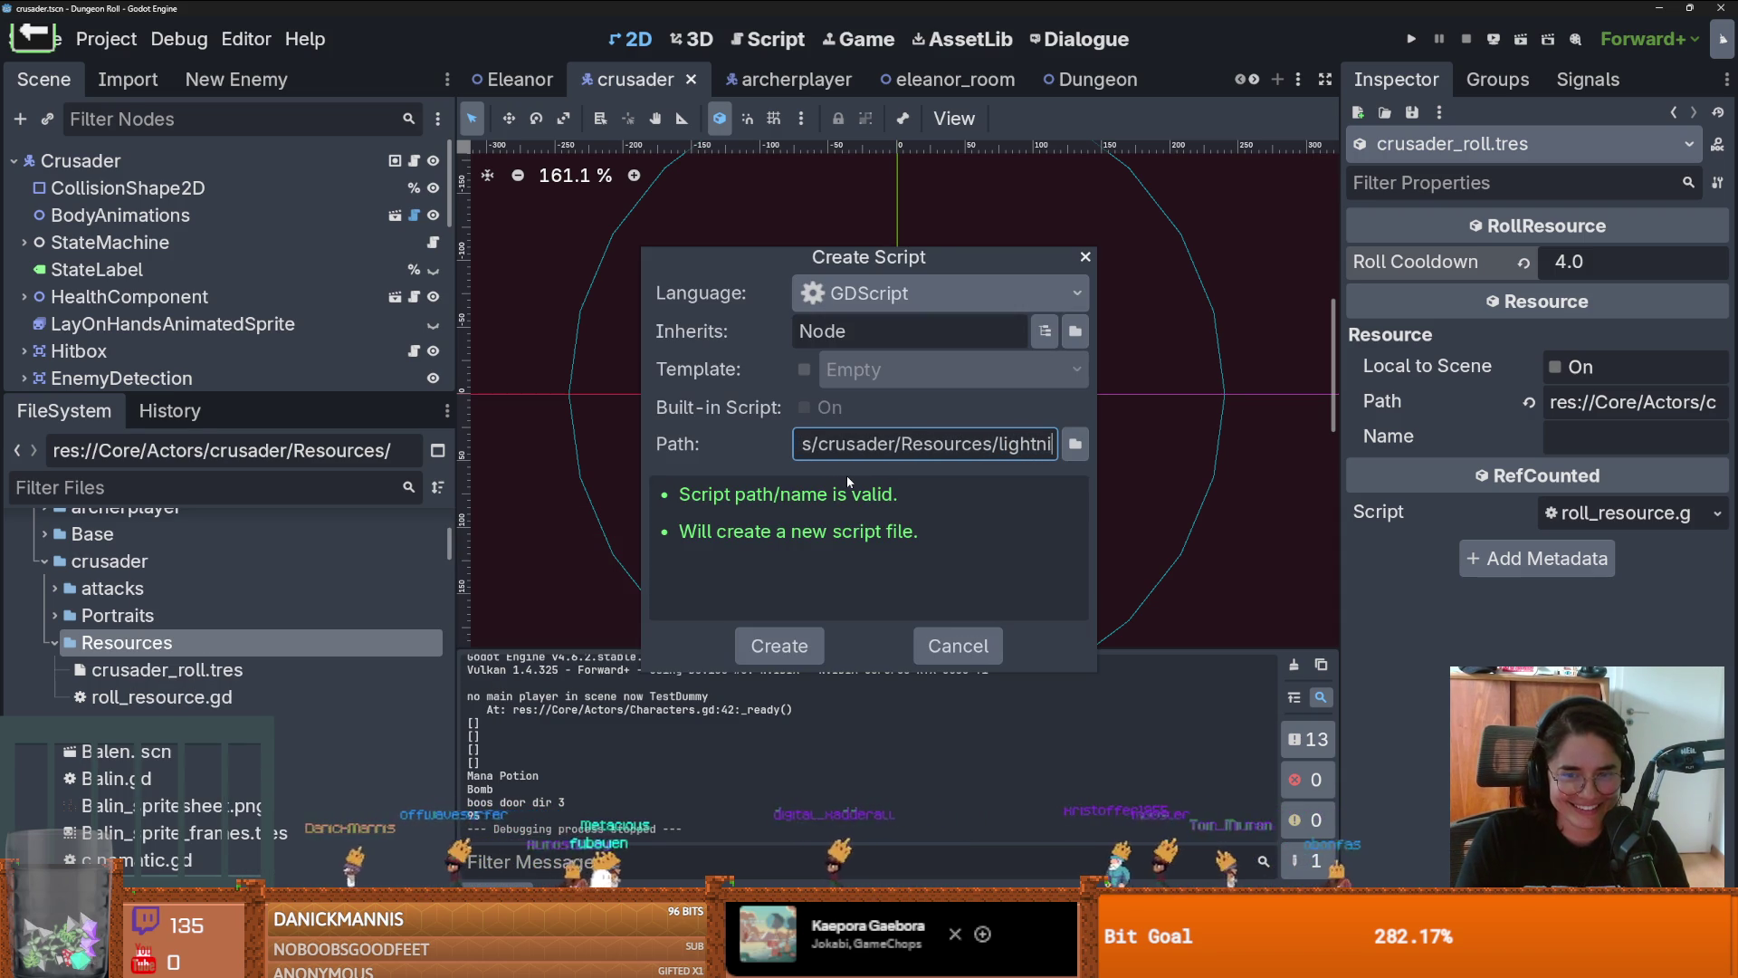
type("esource")
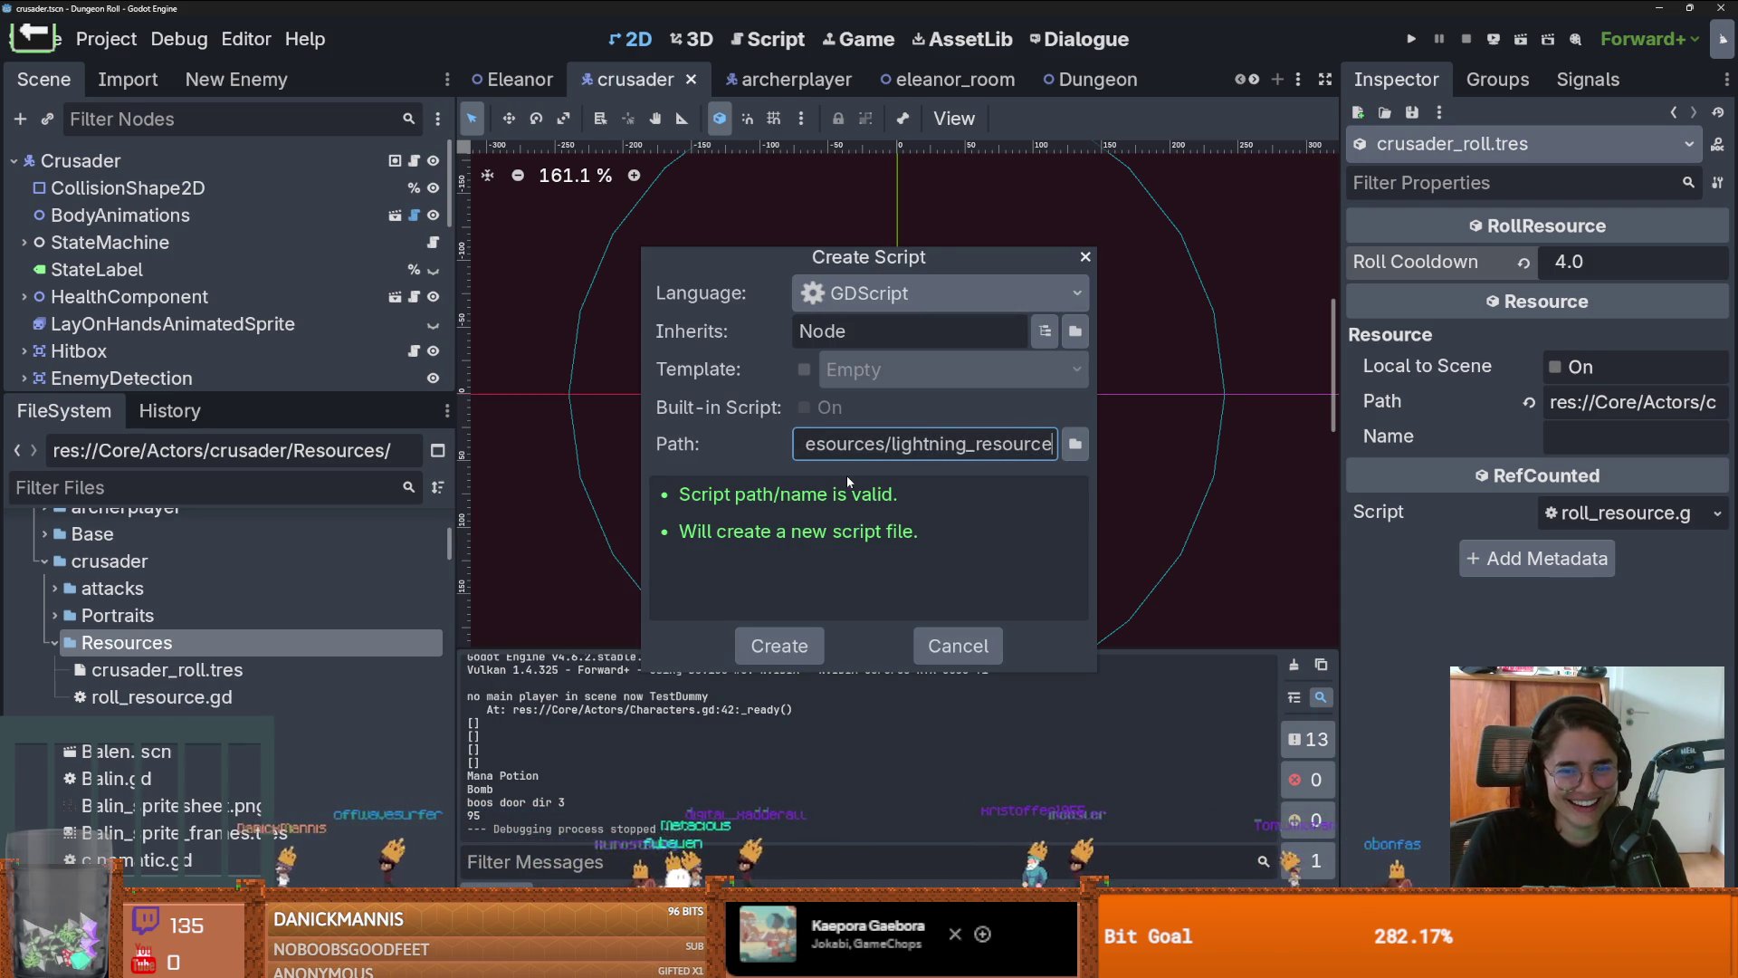
key("Return")
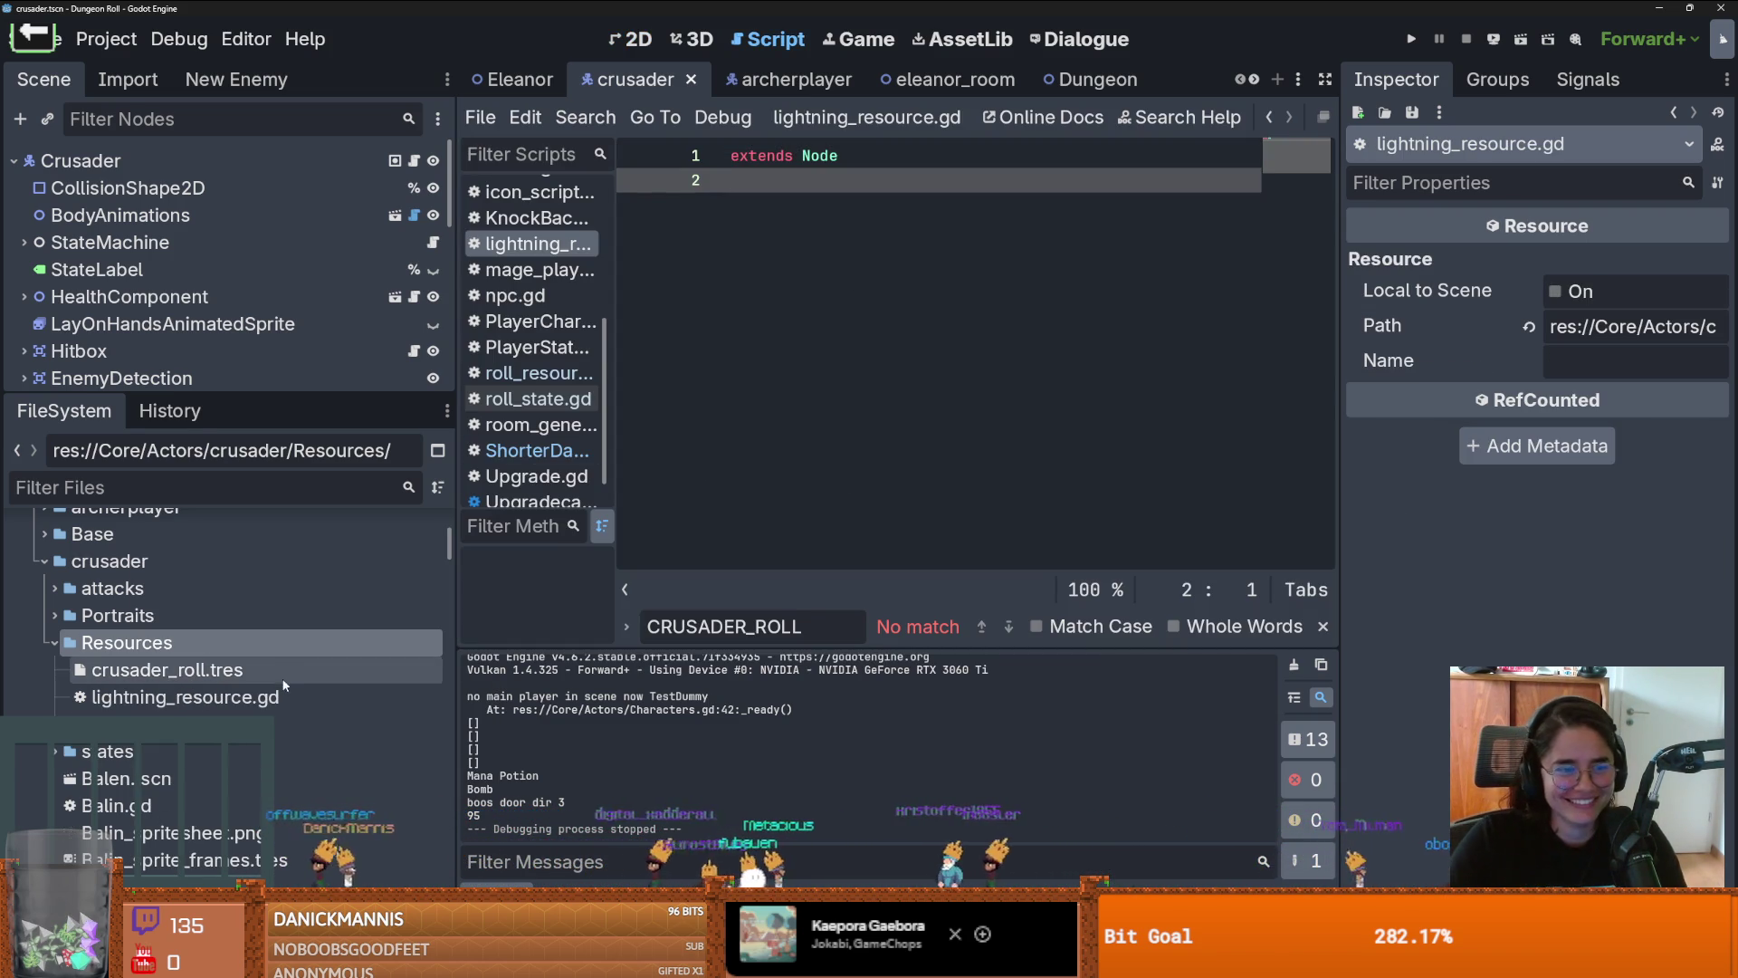
double_click(190, 725)
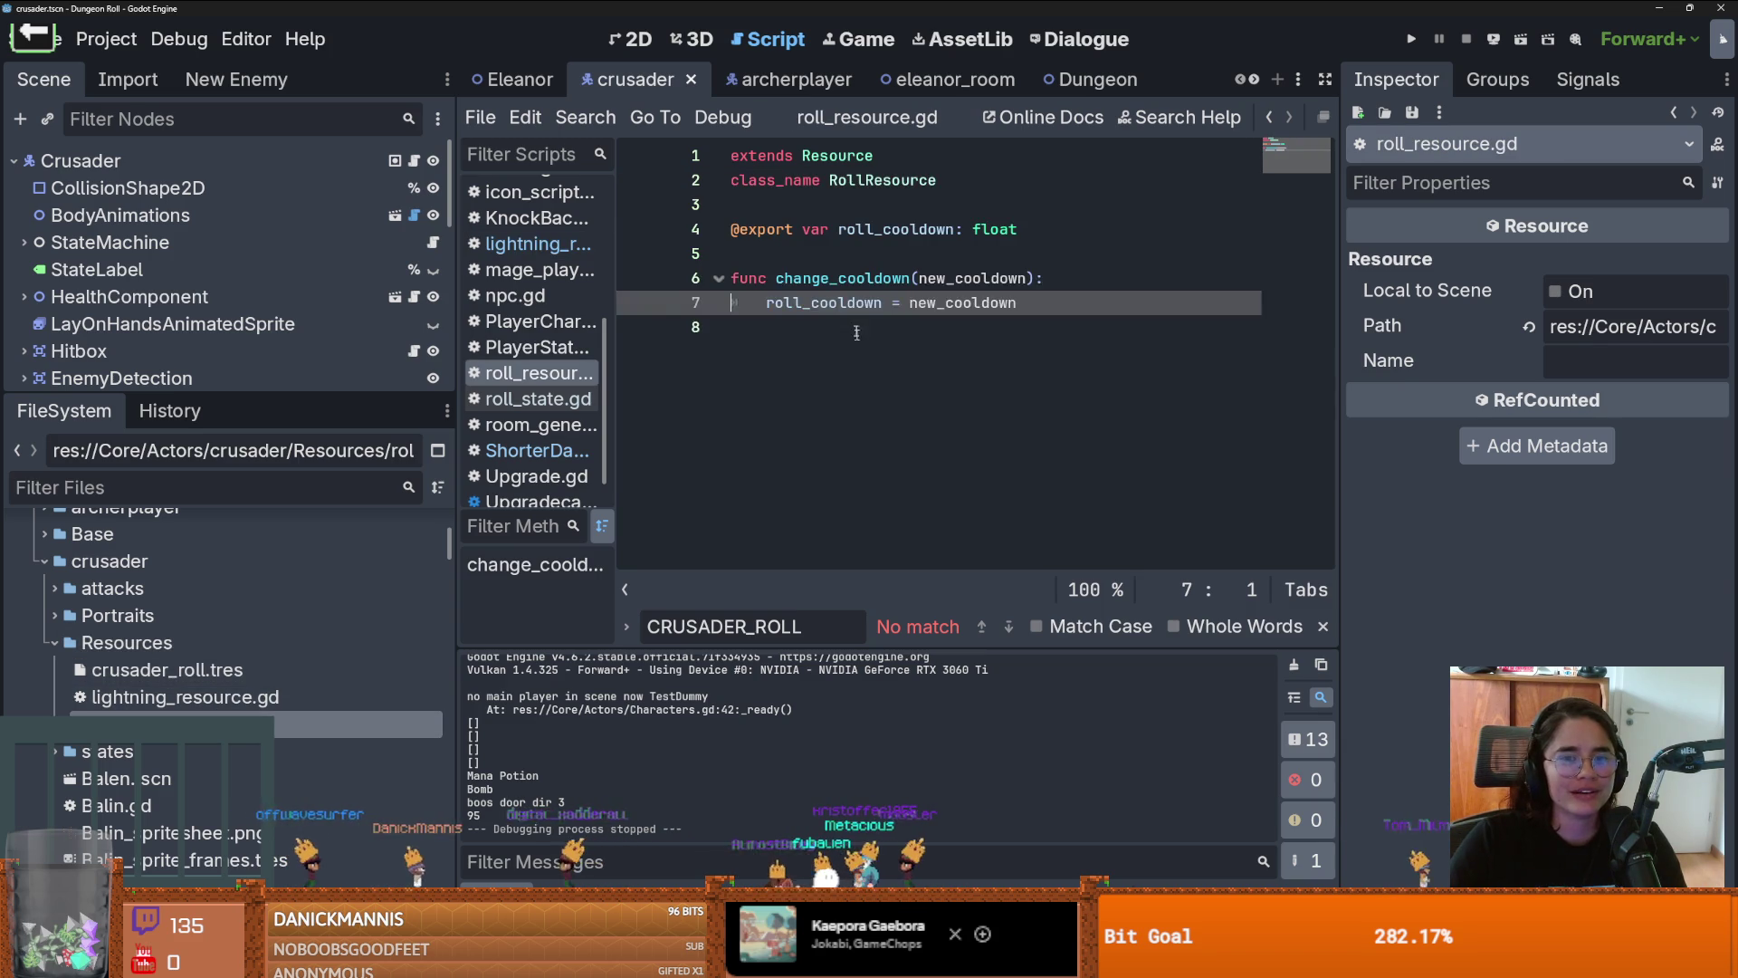
mouse_move(1137, 340)
left_mouse_down()
mouse_move(787, 156)
mouse_move(836, 180)
left_mouse_up()
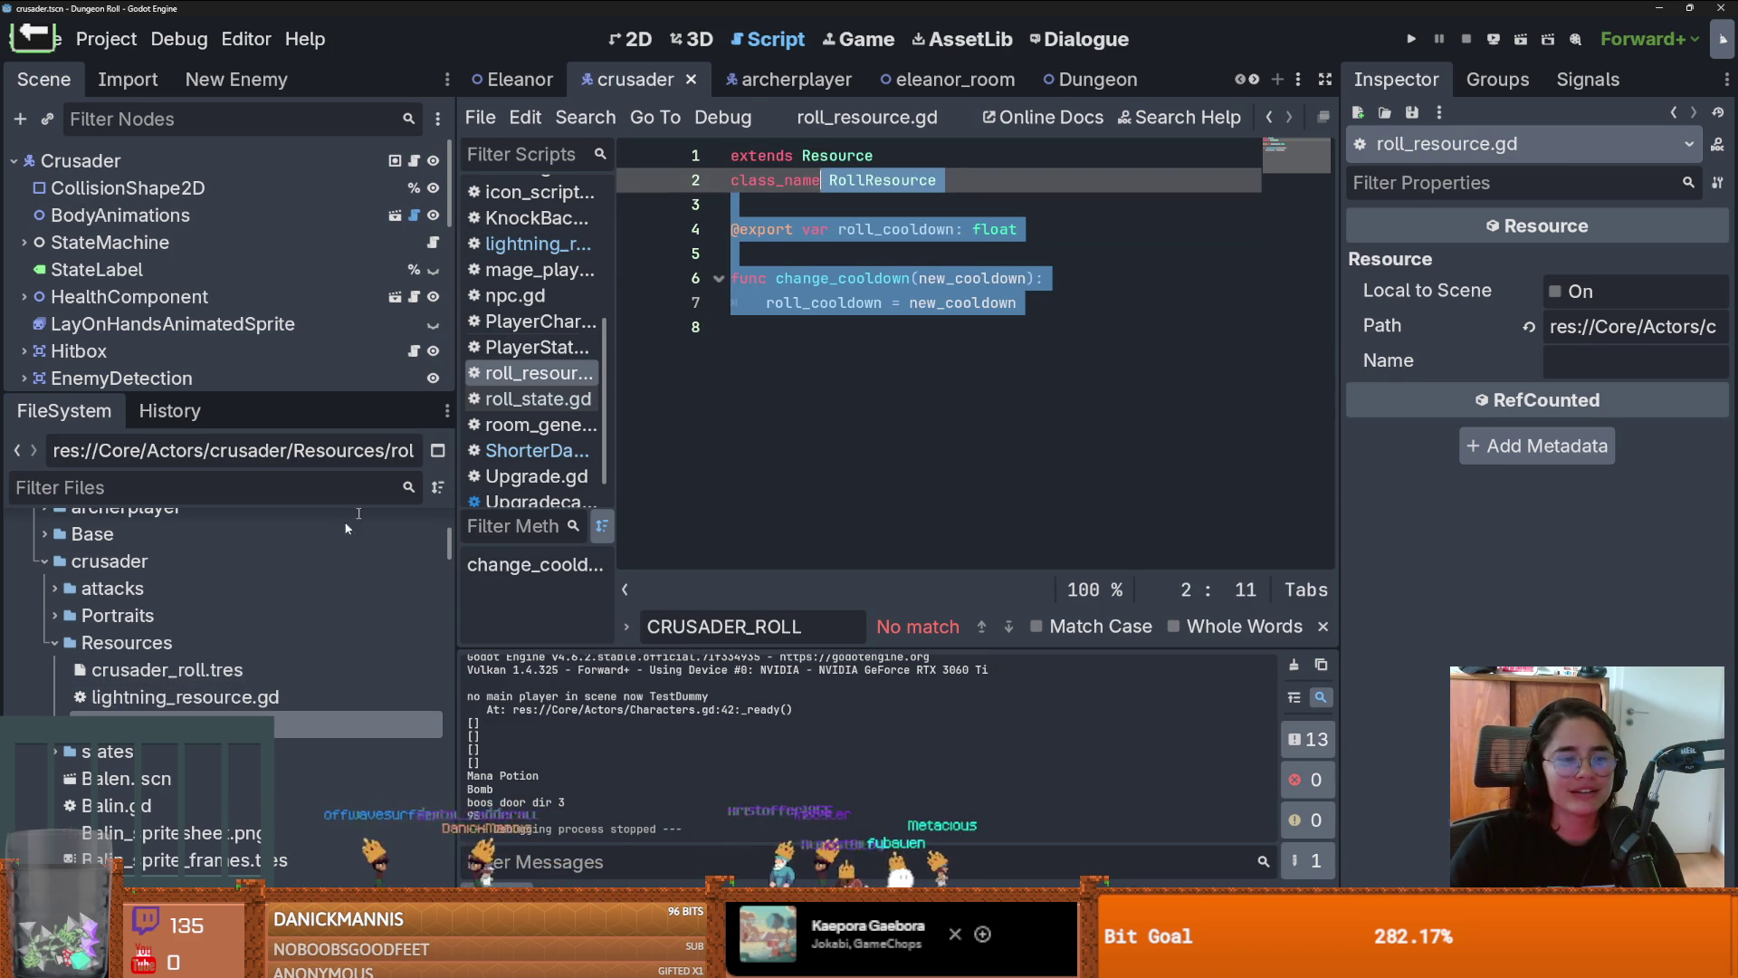
left_click(232, 675)
double_click(241, 694)
left_click_drag(838, 156, 809, 155)
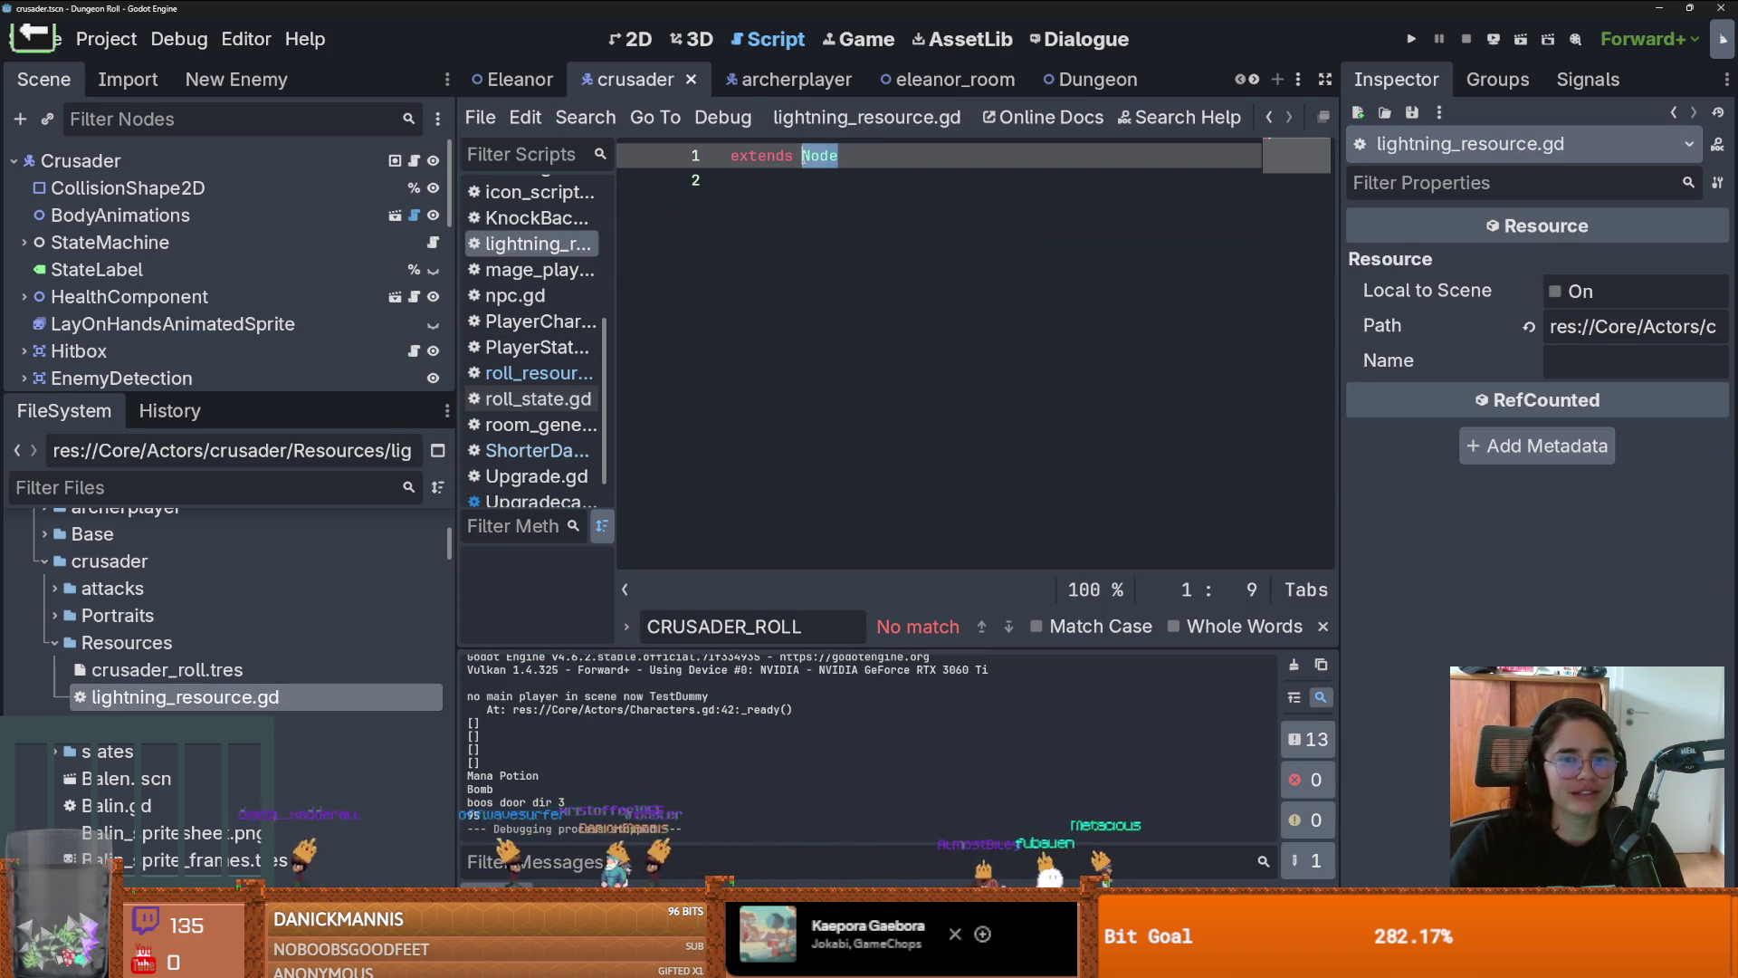
mouse_move(819, 156)
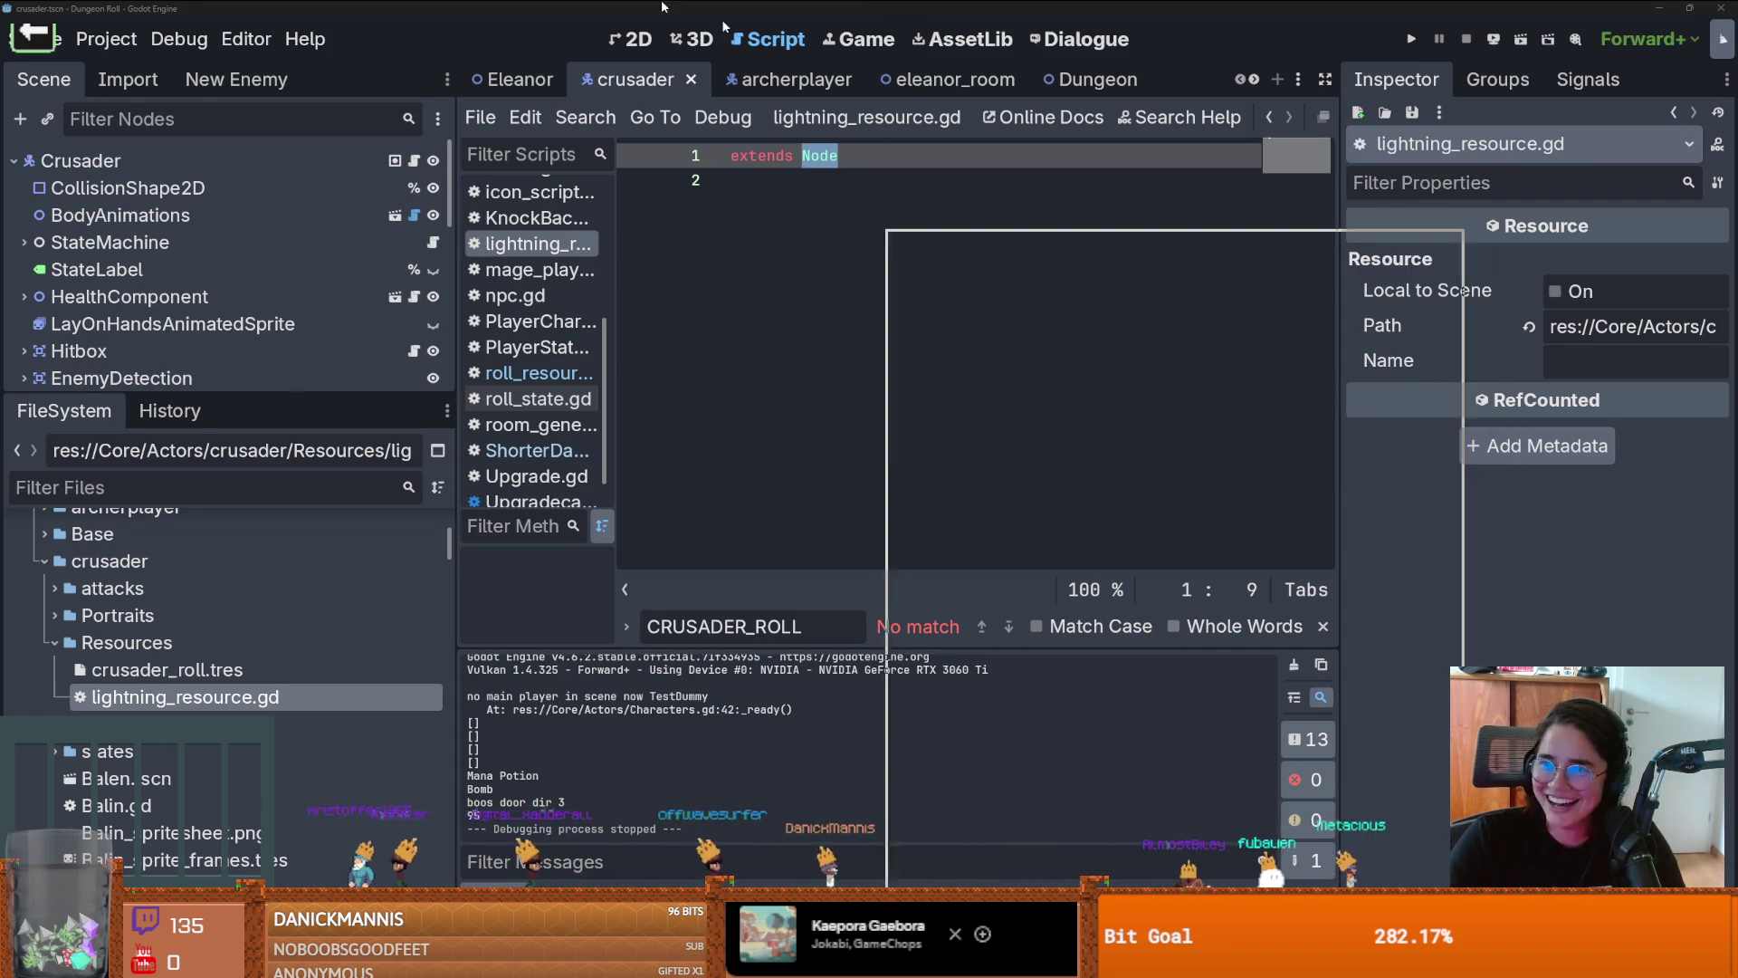
key("alt+Tab")
left_click(656, 486)
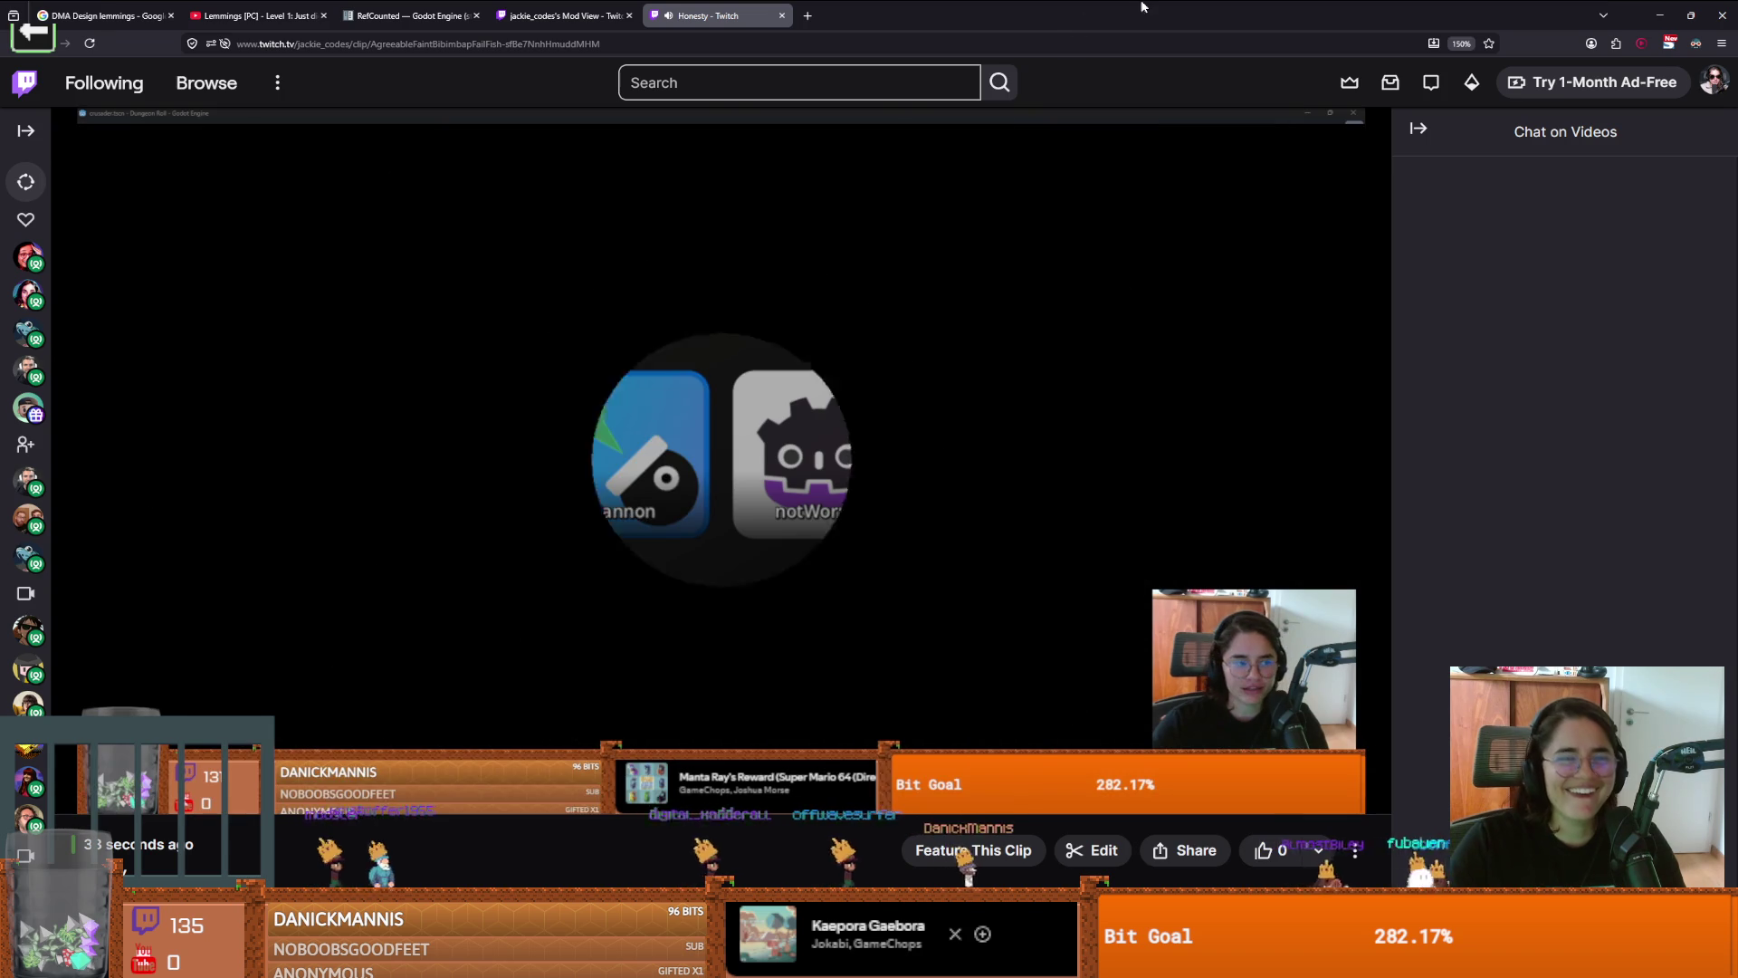
key("alt+Tab")
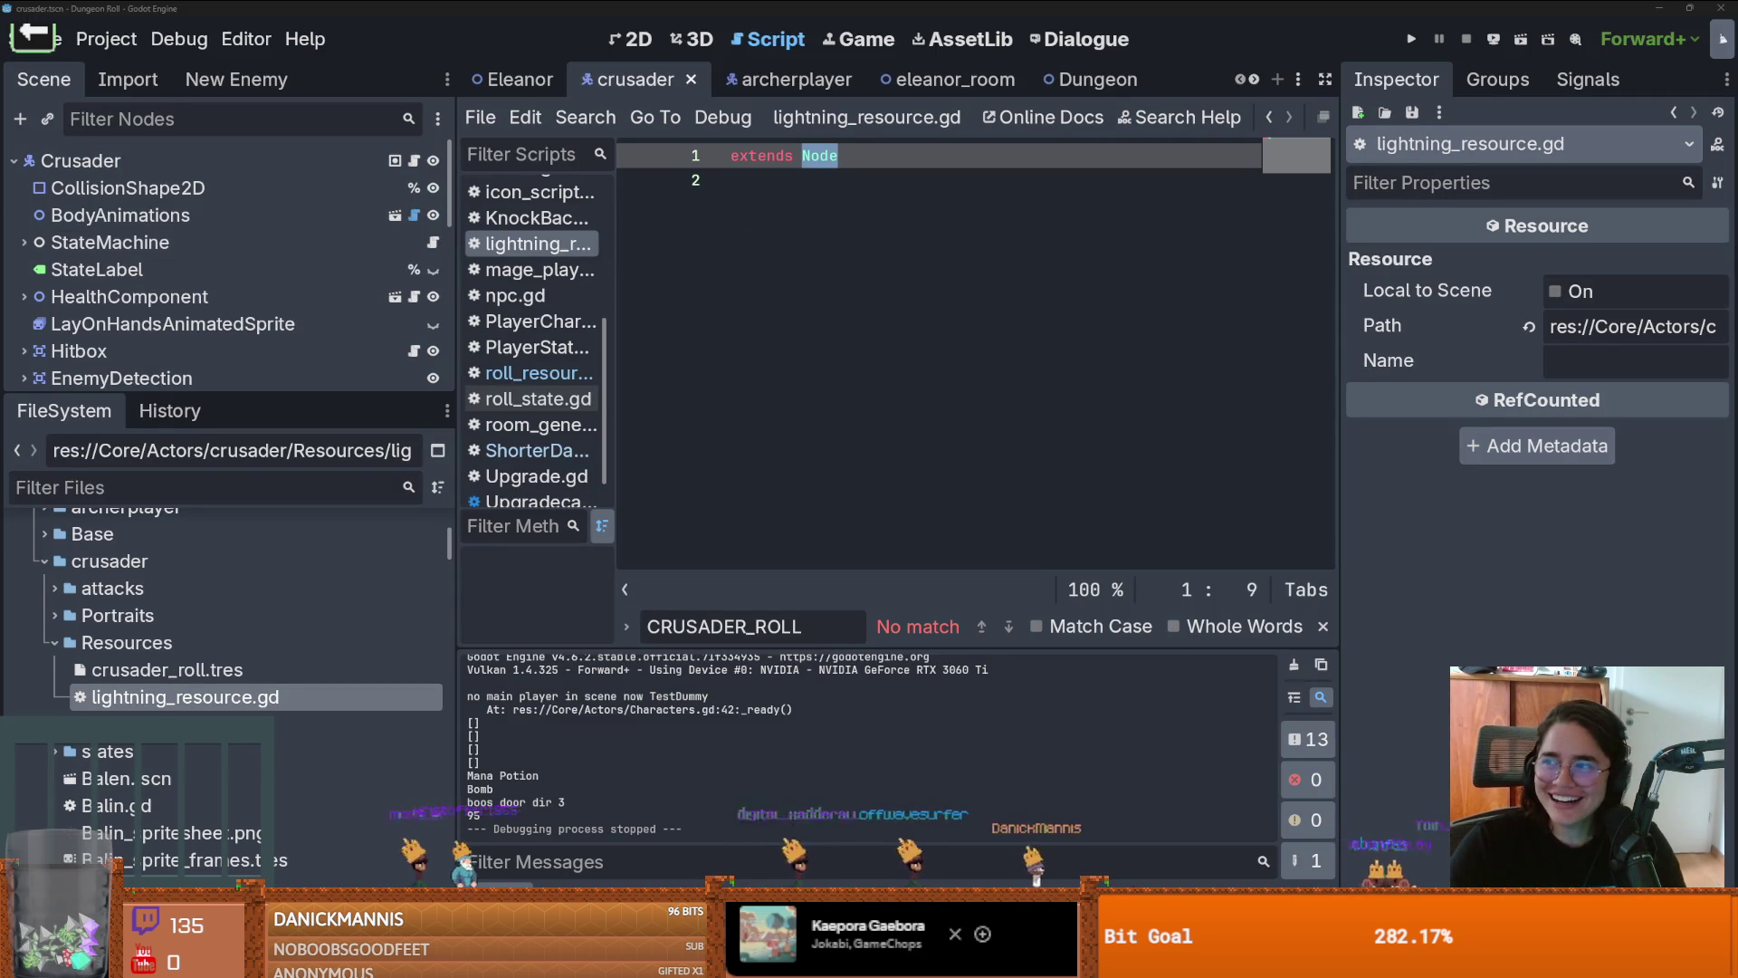
left_click(962, 367)
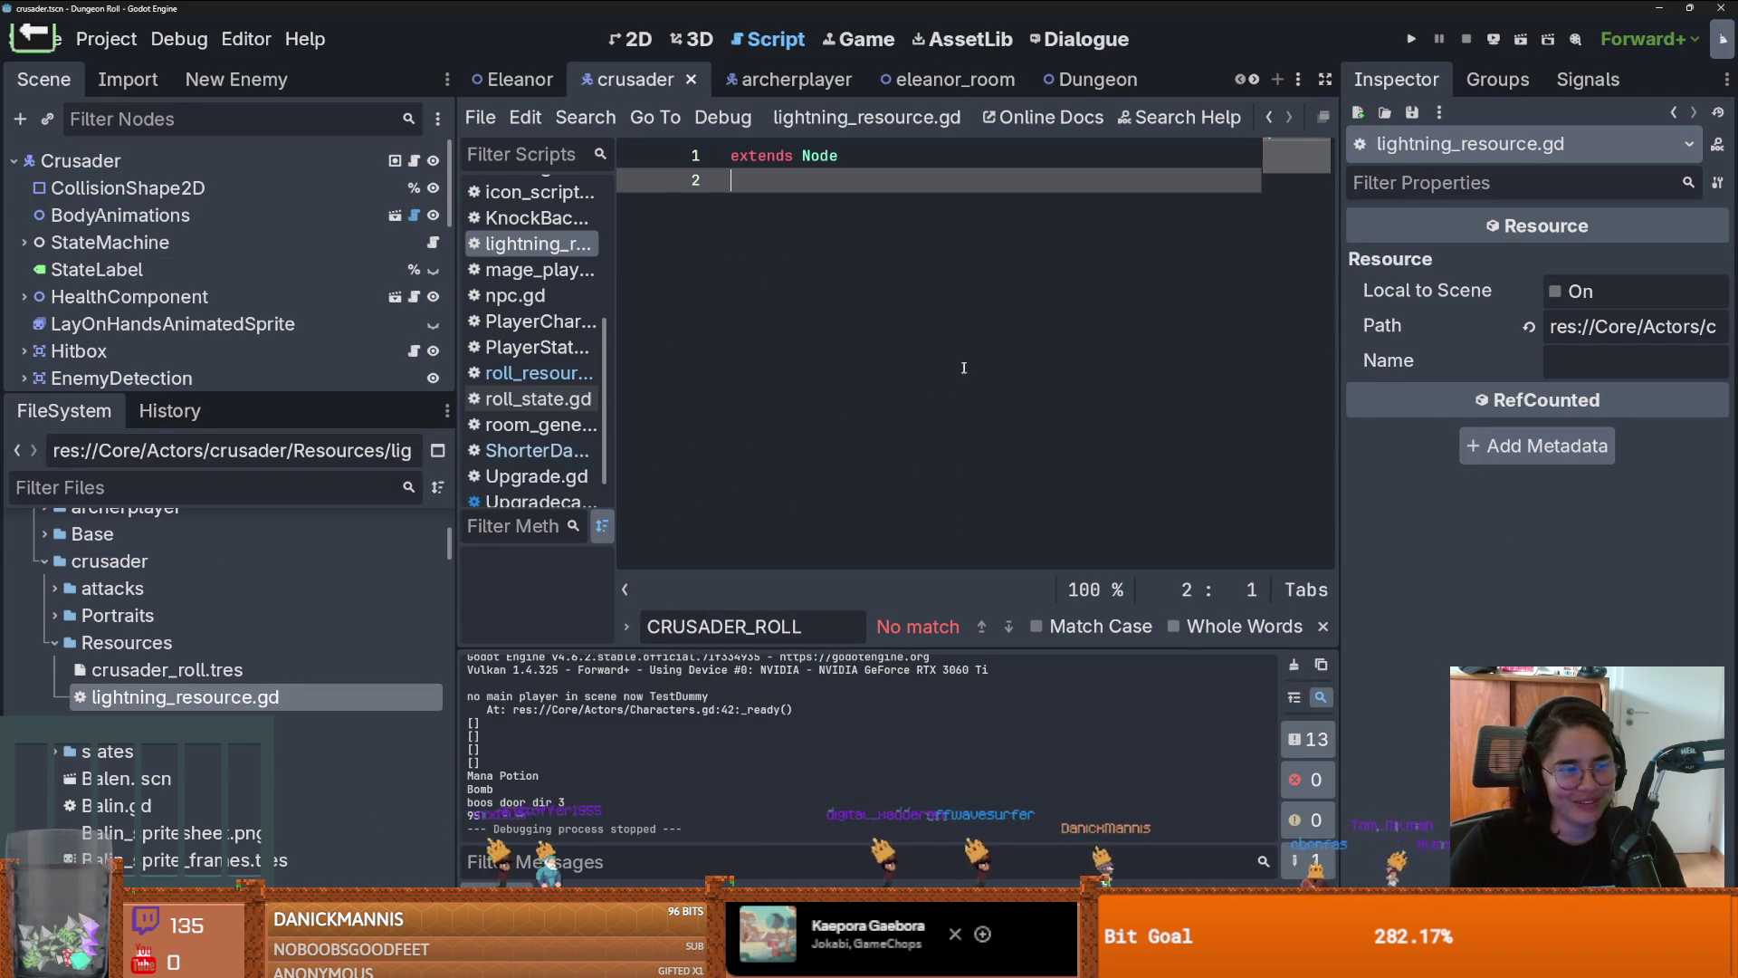
- Change the base class to Resource and add class_name LightningResource
double_click(804, 158)
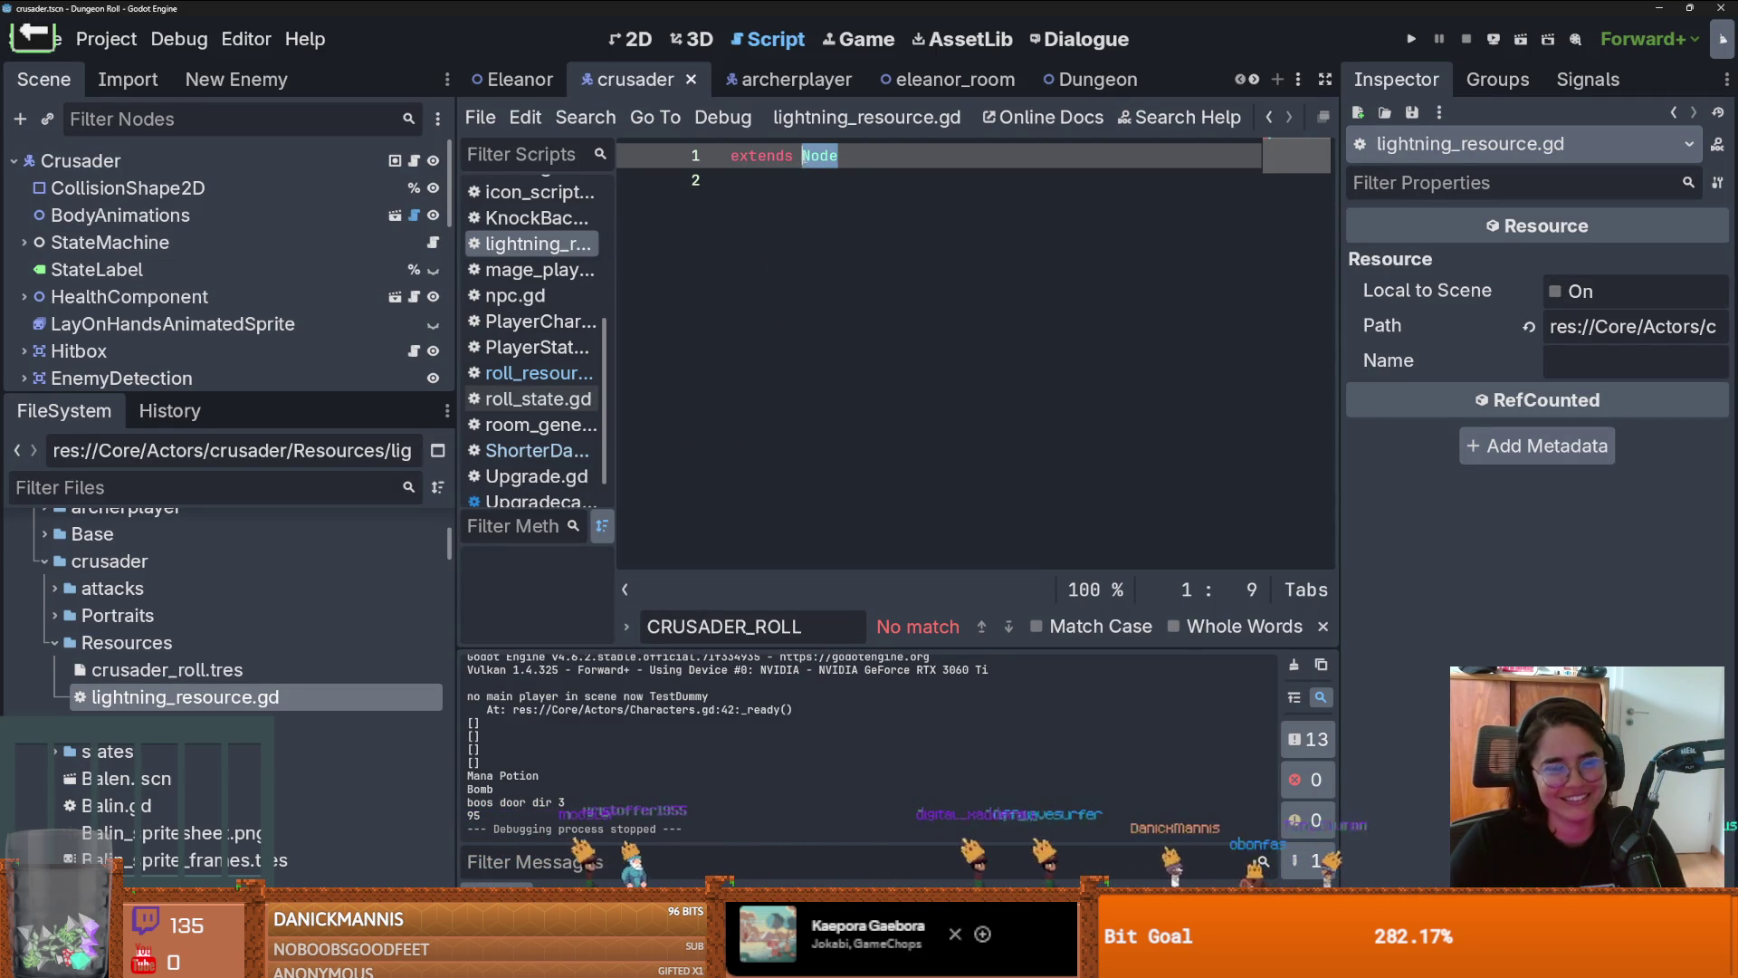
type("Resource")
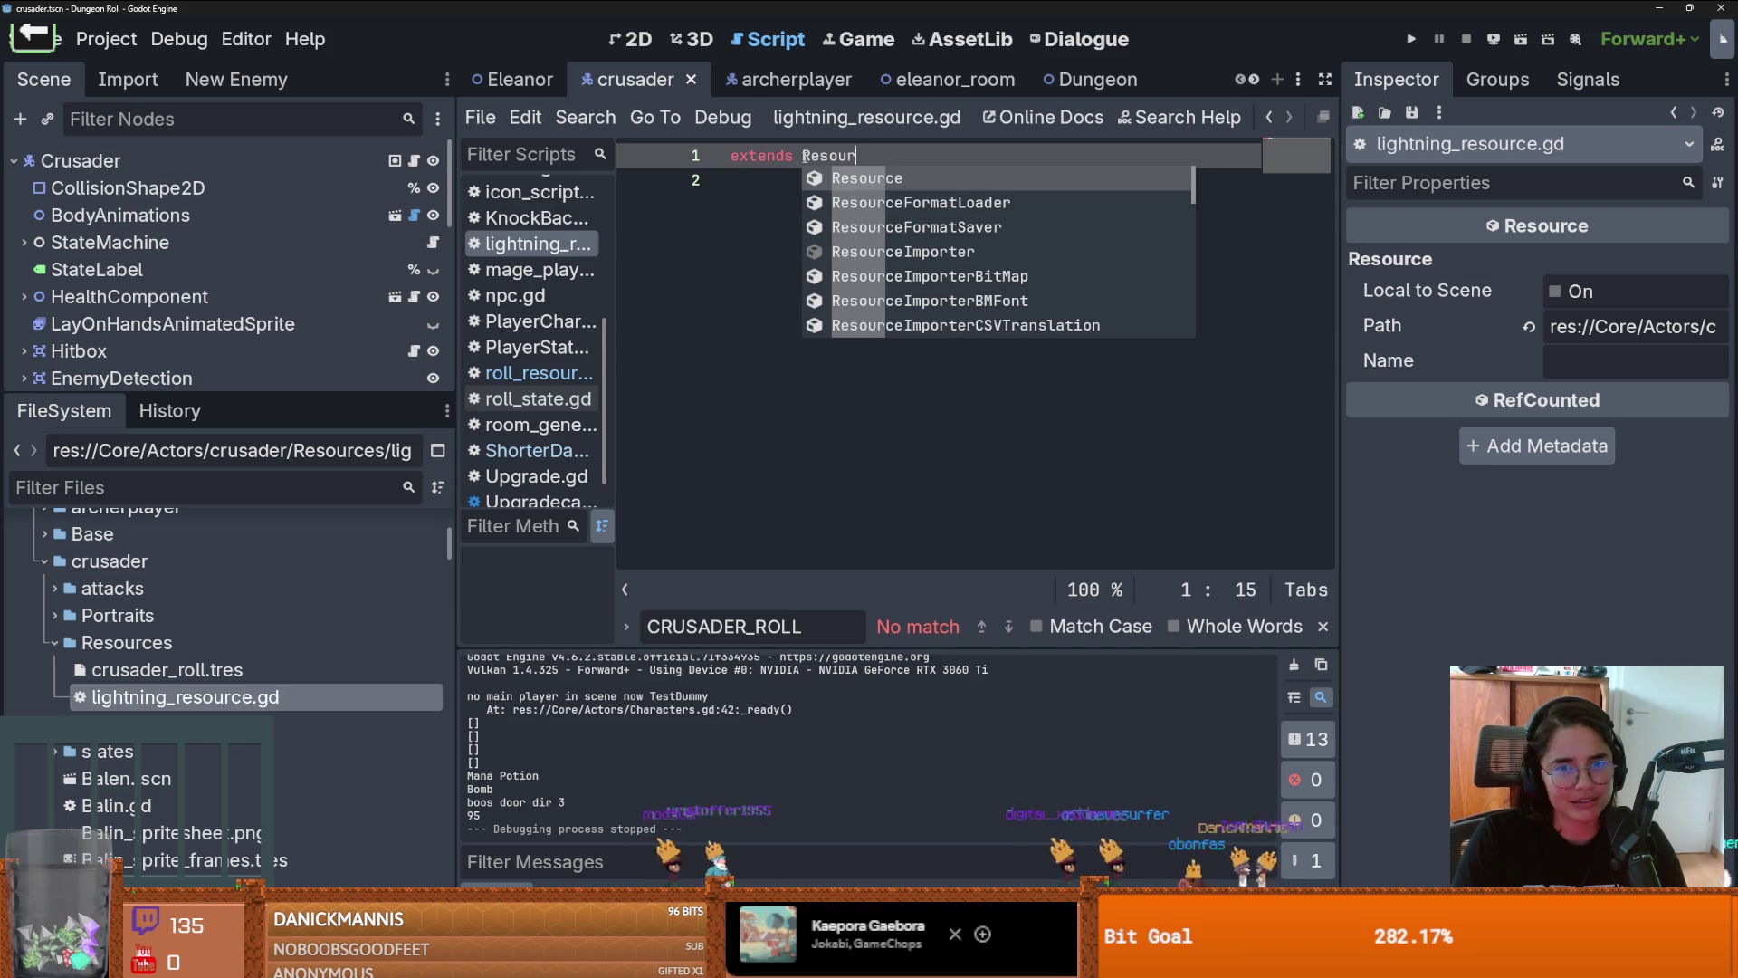
key("Return")
key("Return")
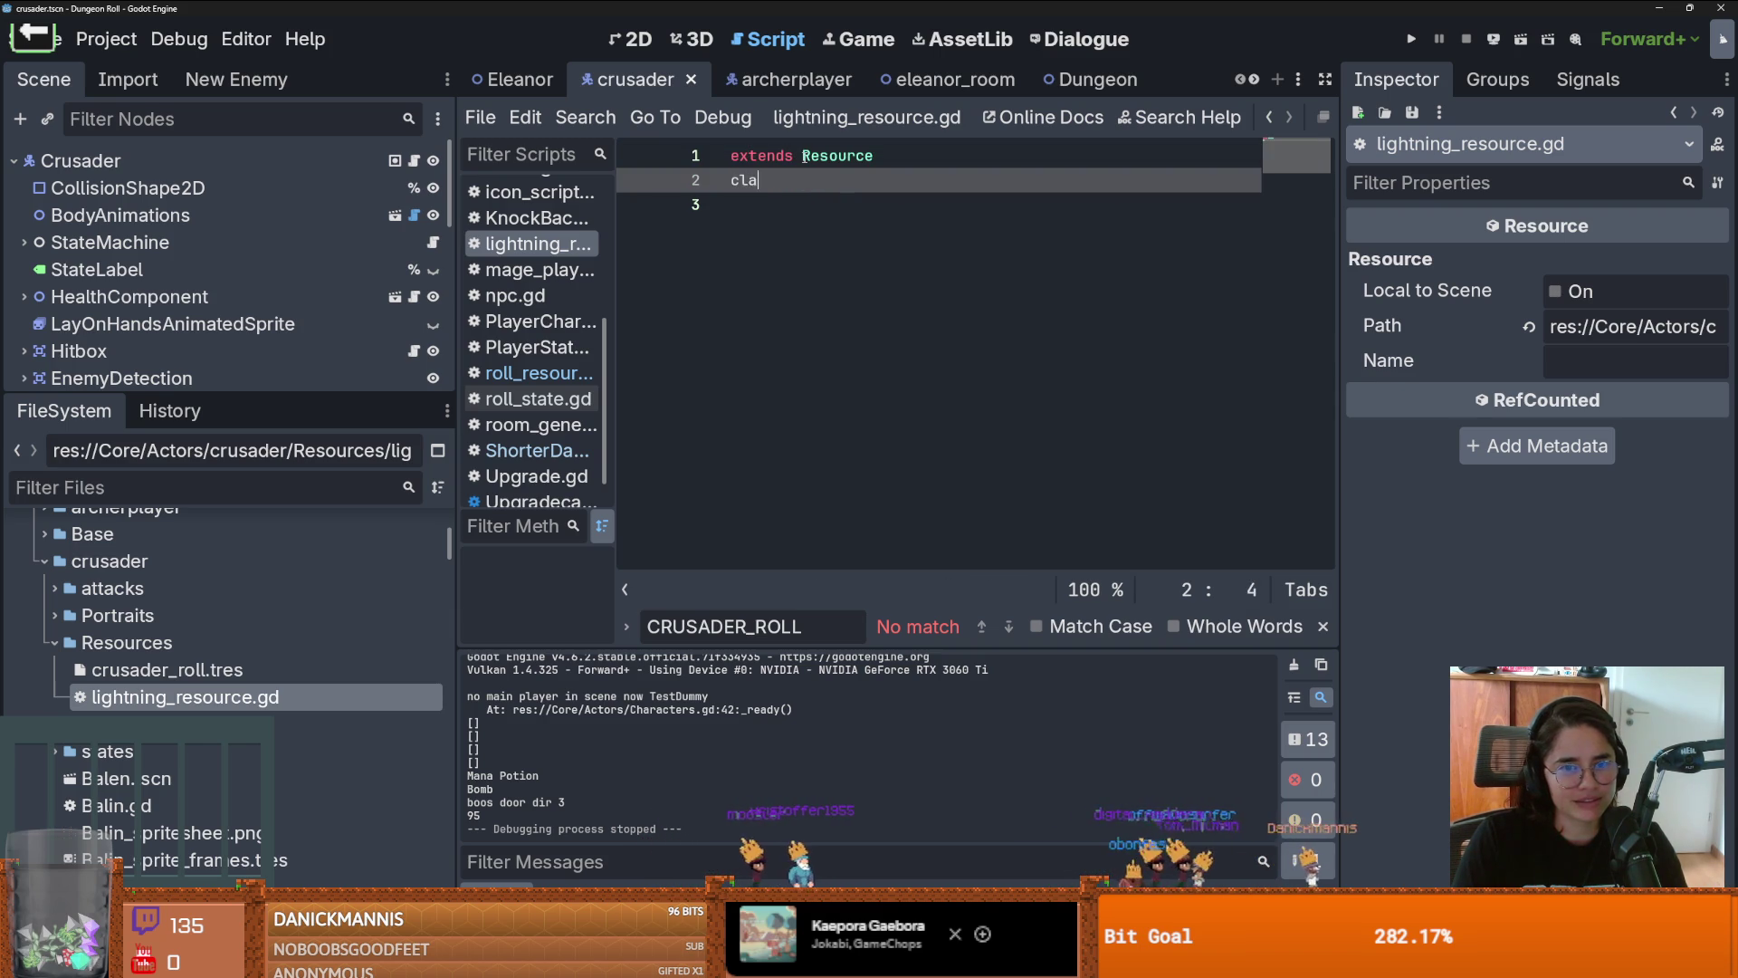
type("name LightningResource")
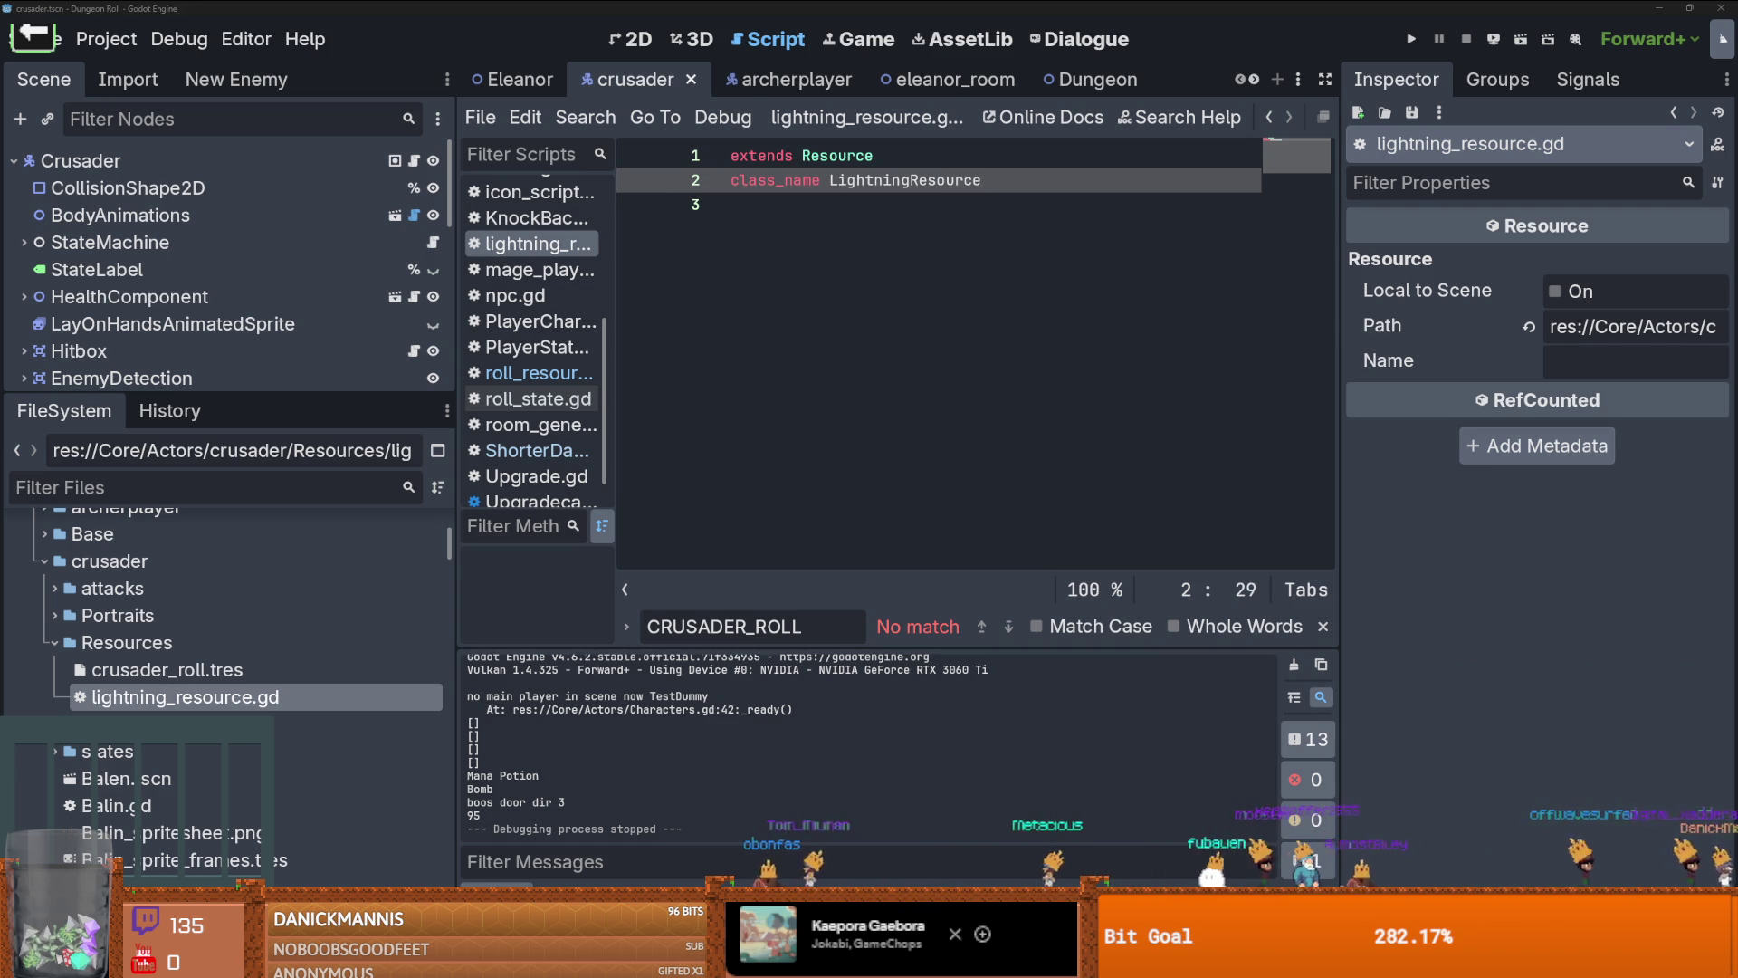
left_click(764, 384)
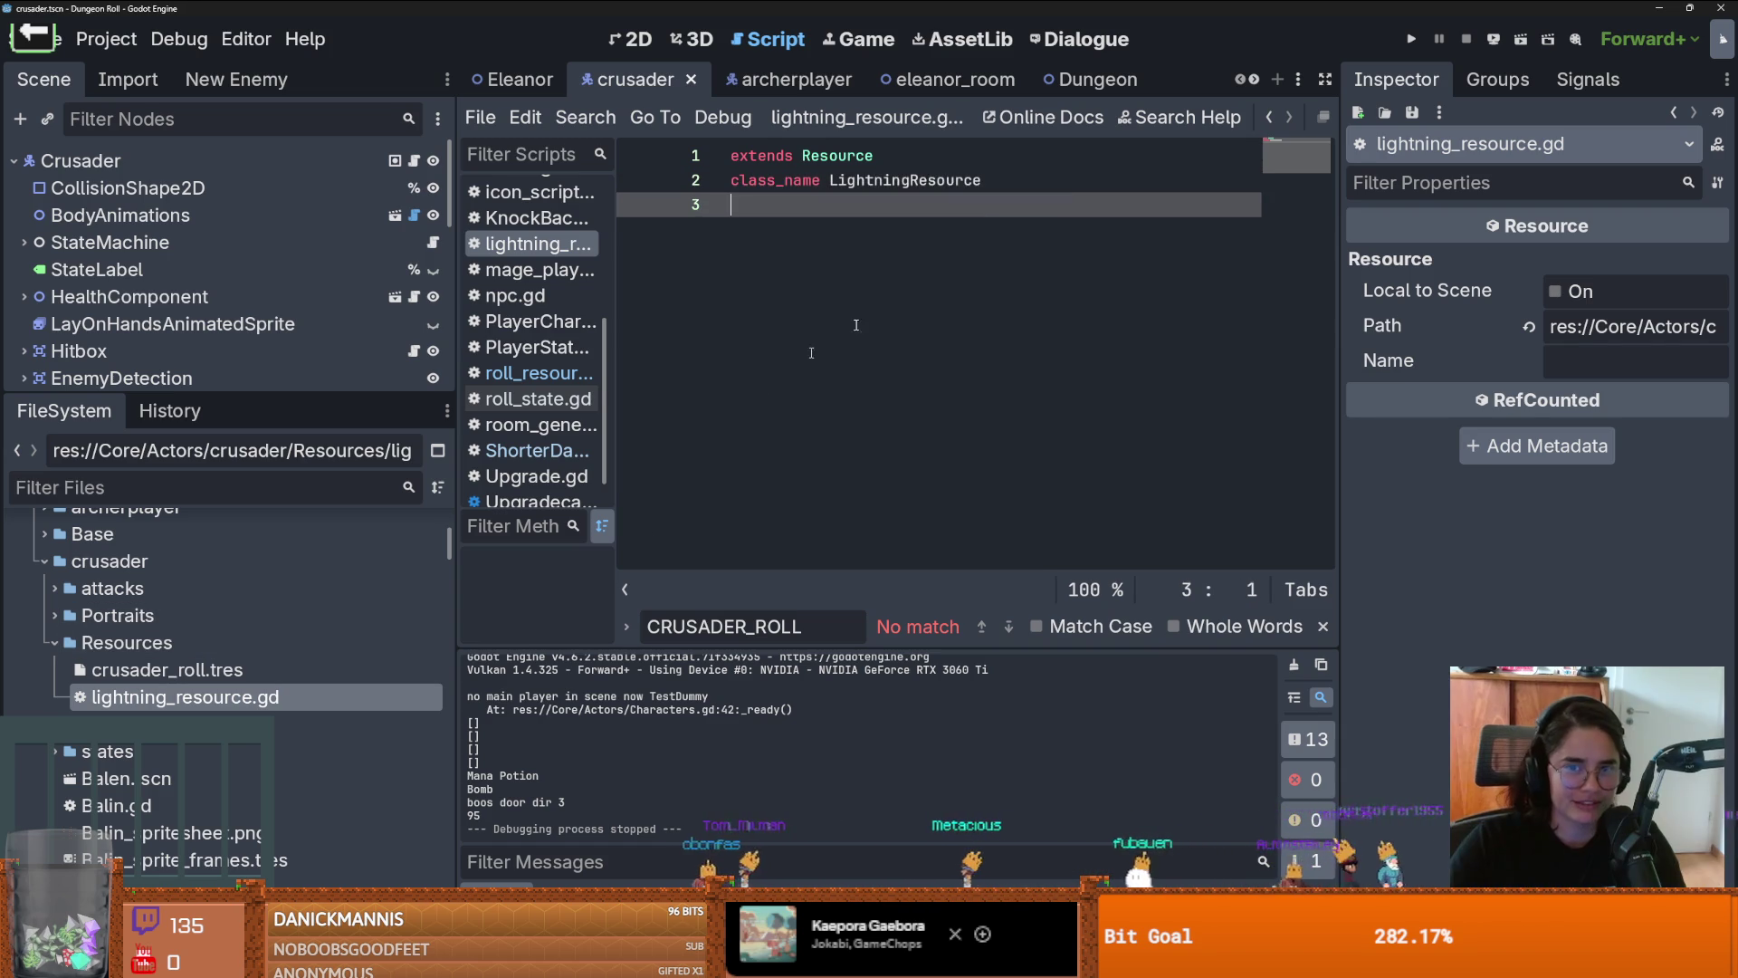
key("Return")
key("ctrl+s")
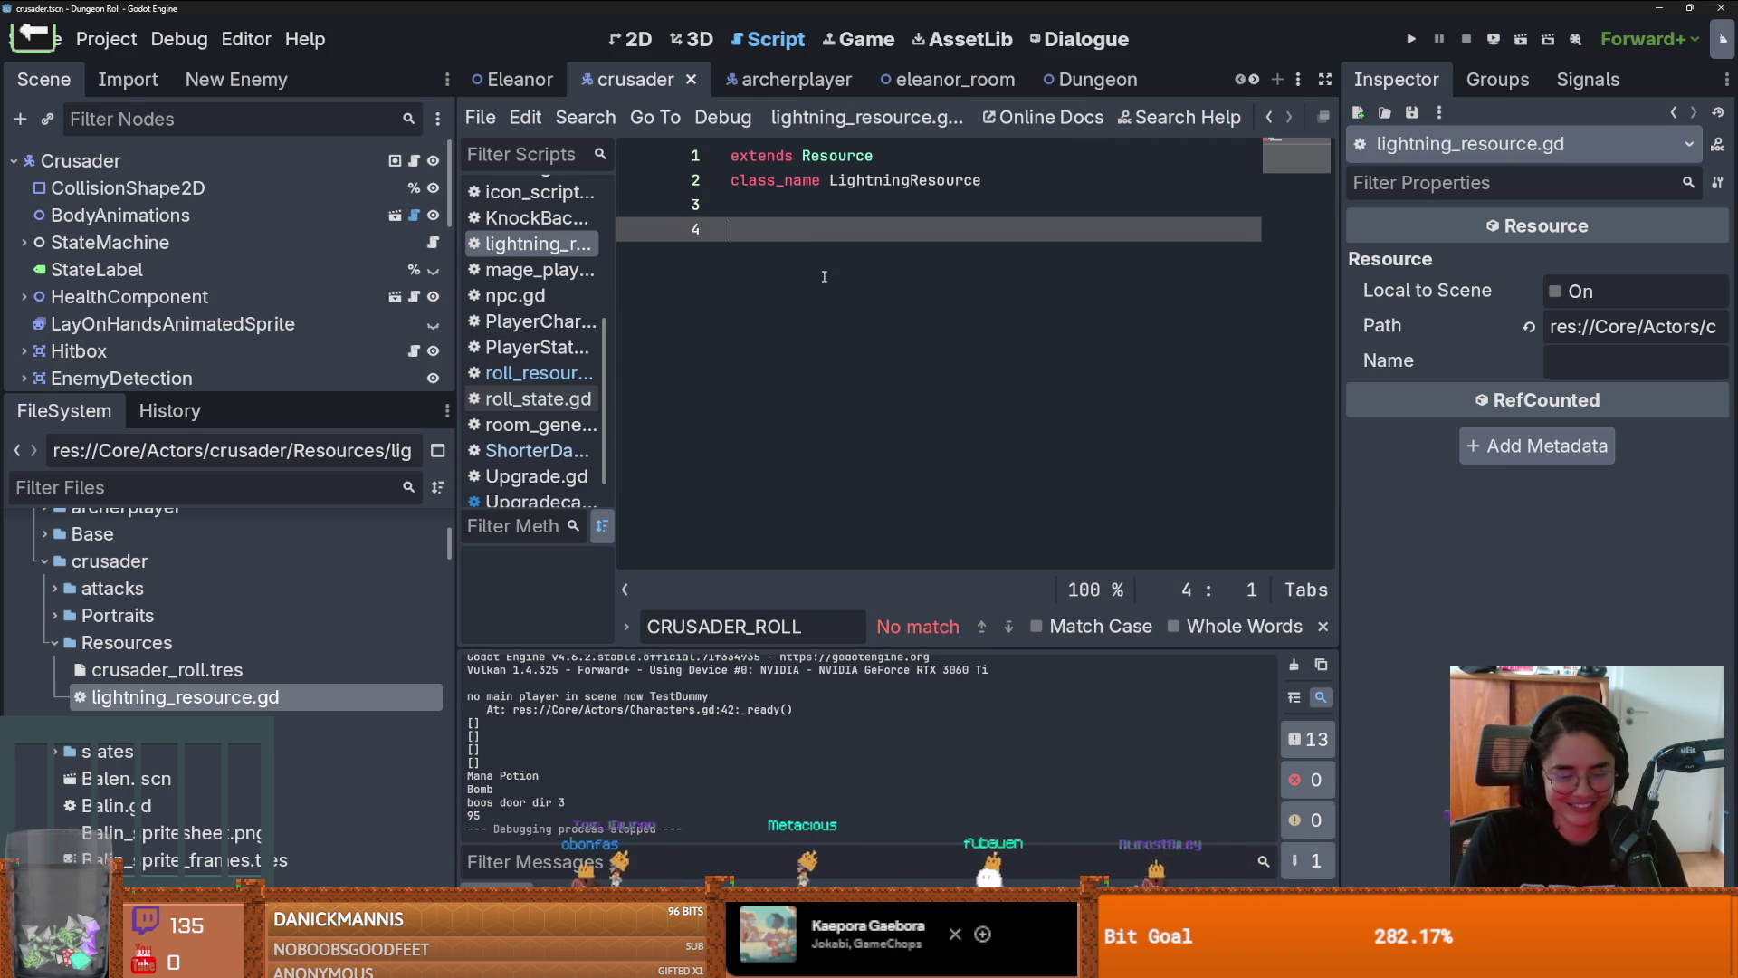
type("@export var lightning_cooldown")
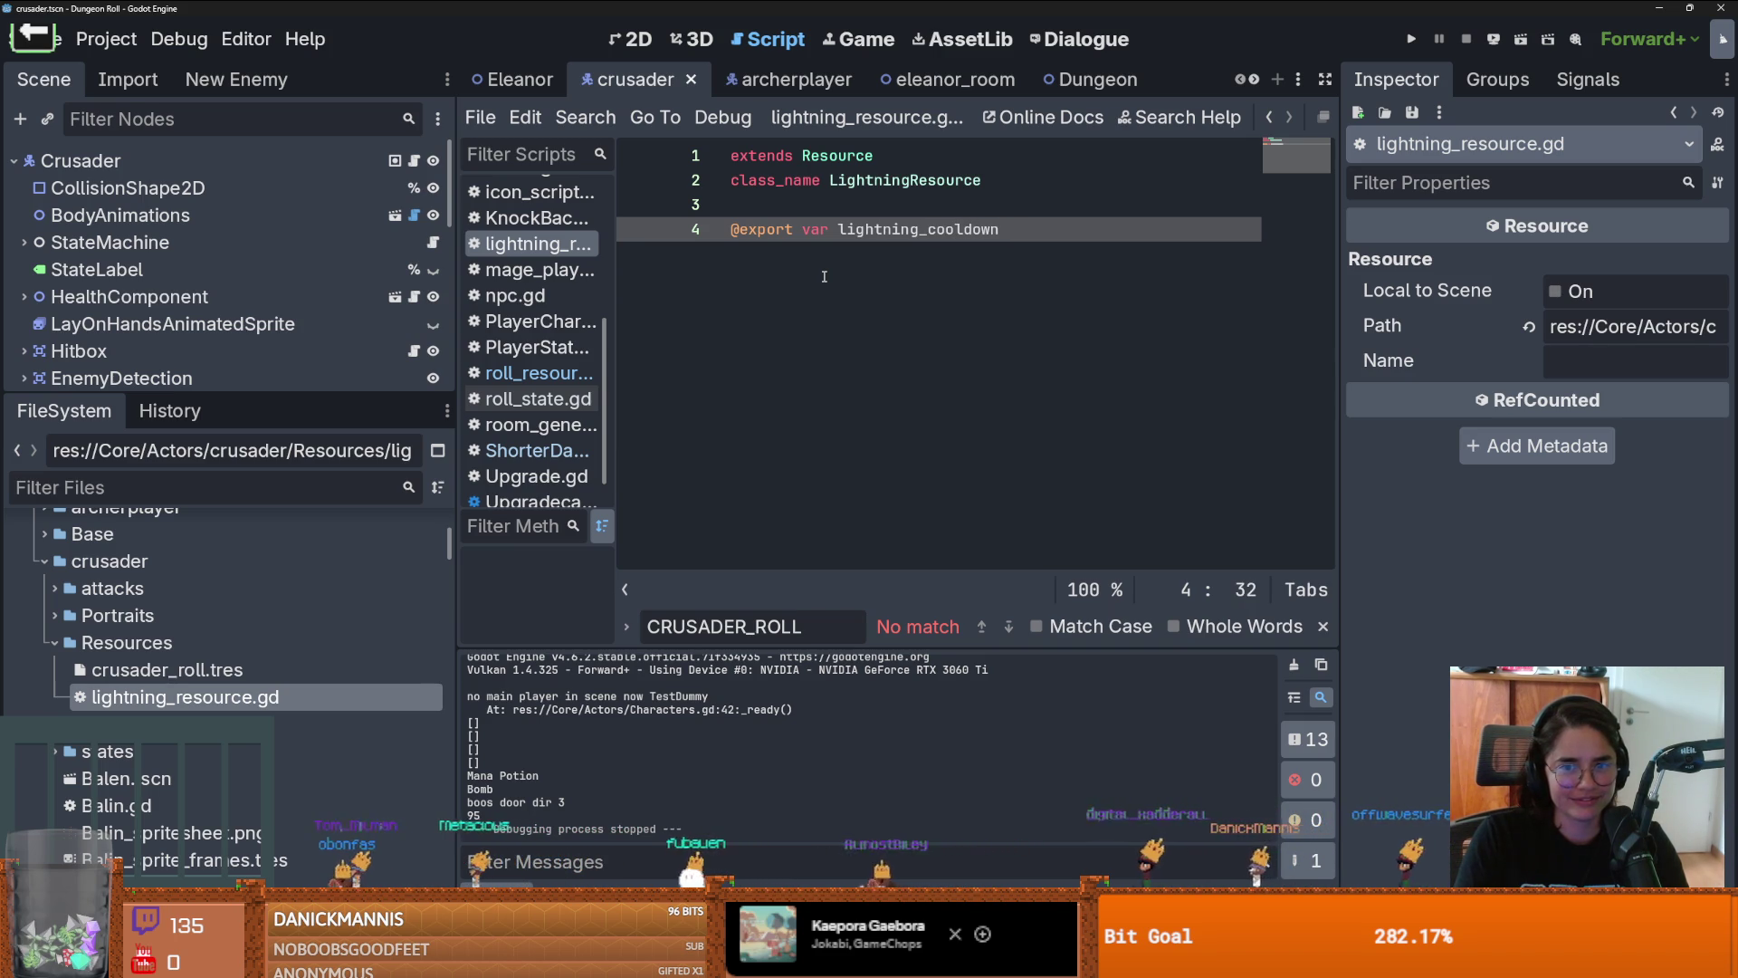
key("ctrl+s")
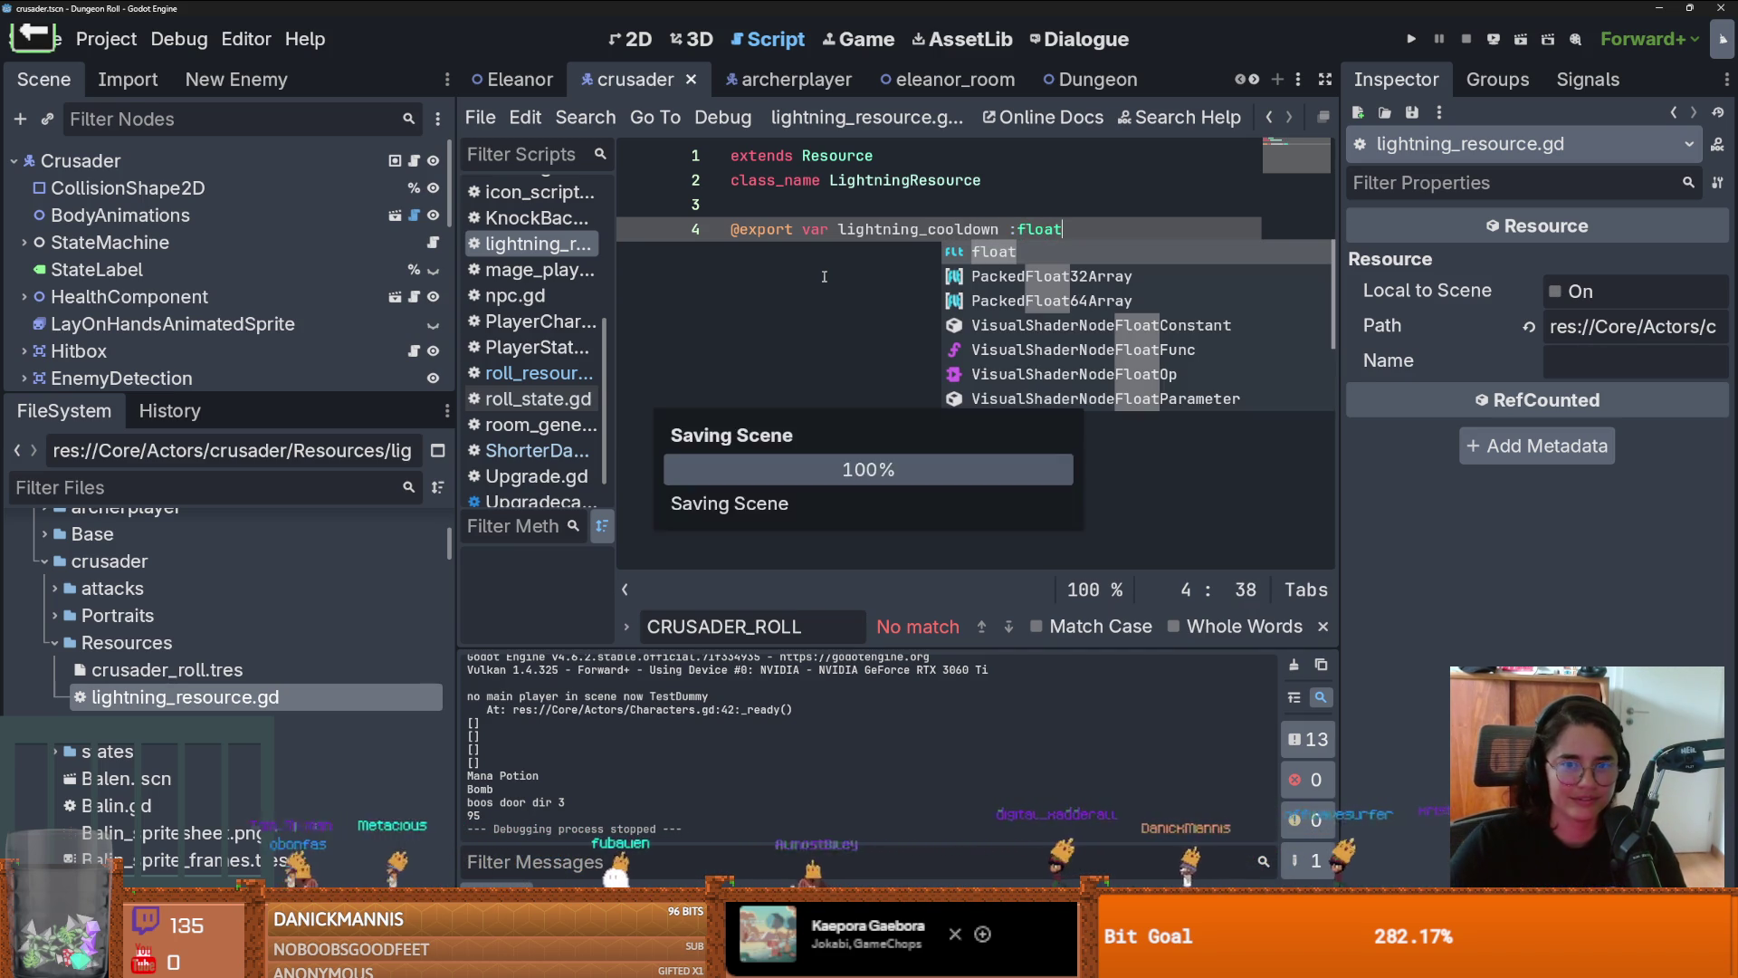
key("Return")
key("Return")
key("ctrl+s")
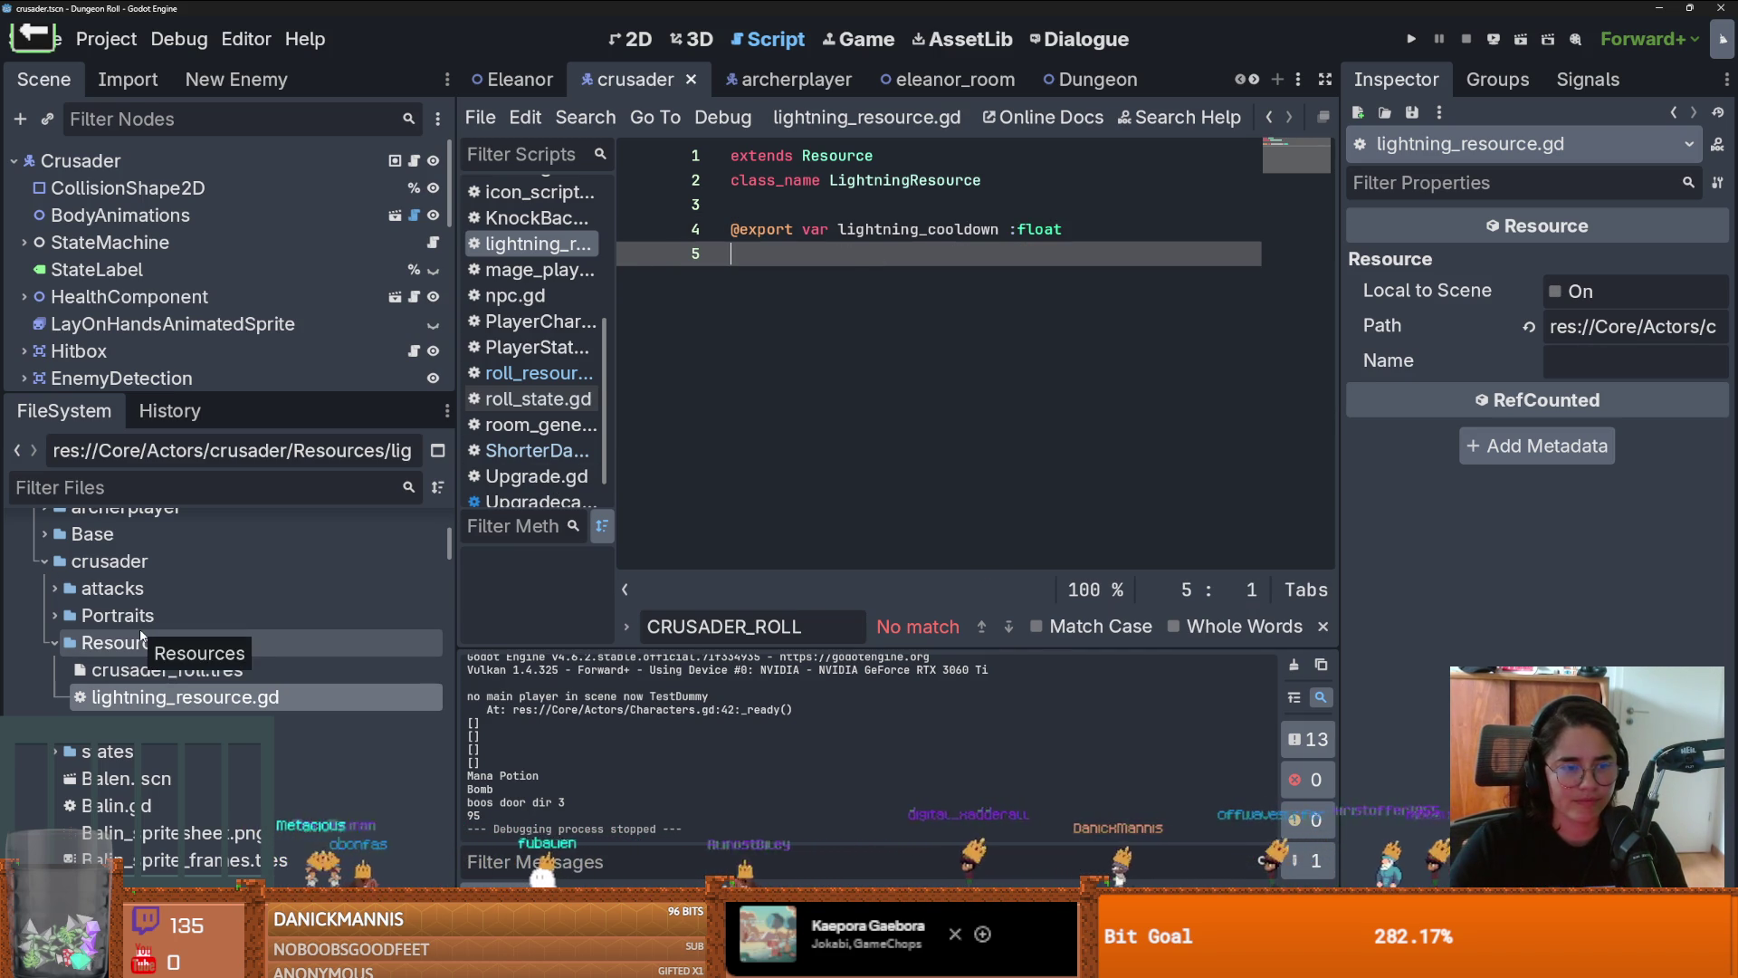
scroll(140, 636, "down", 3)
mouse_move(218, 746)
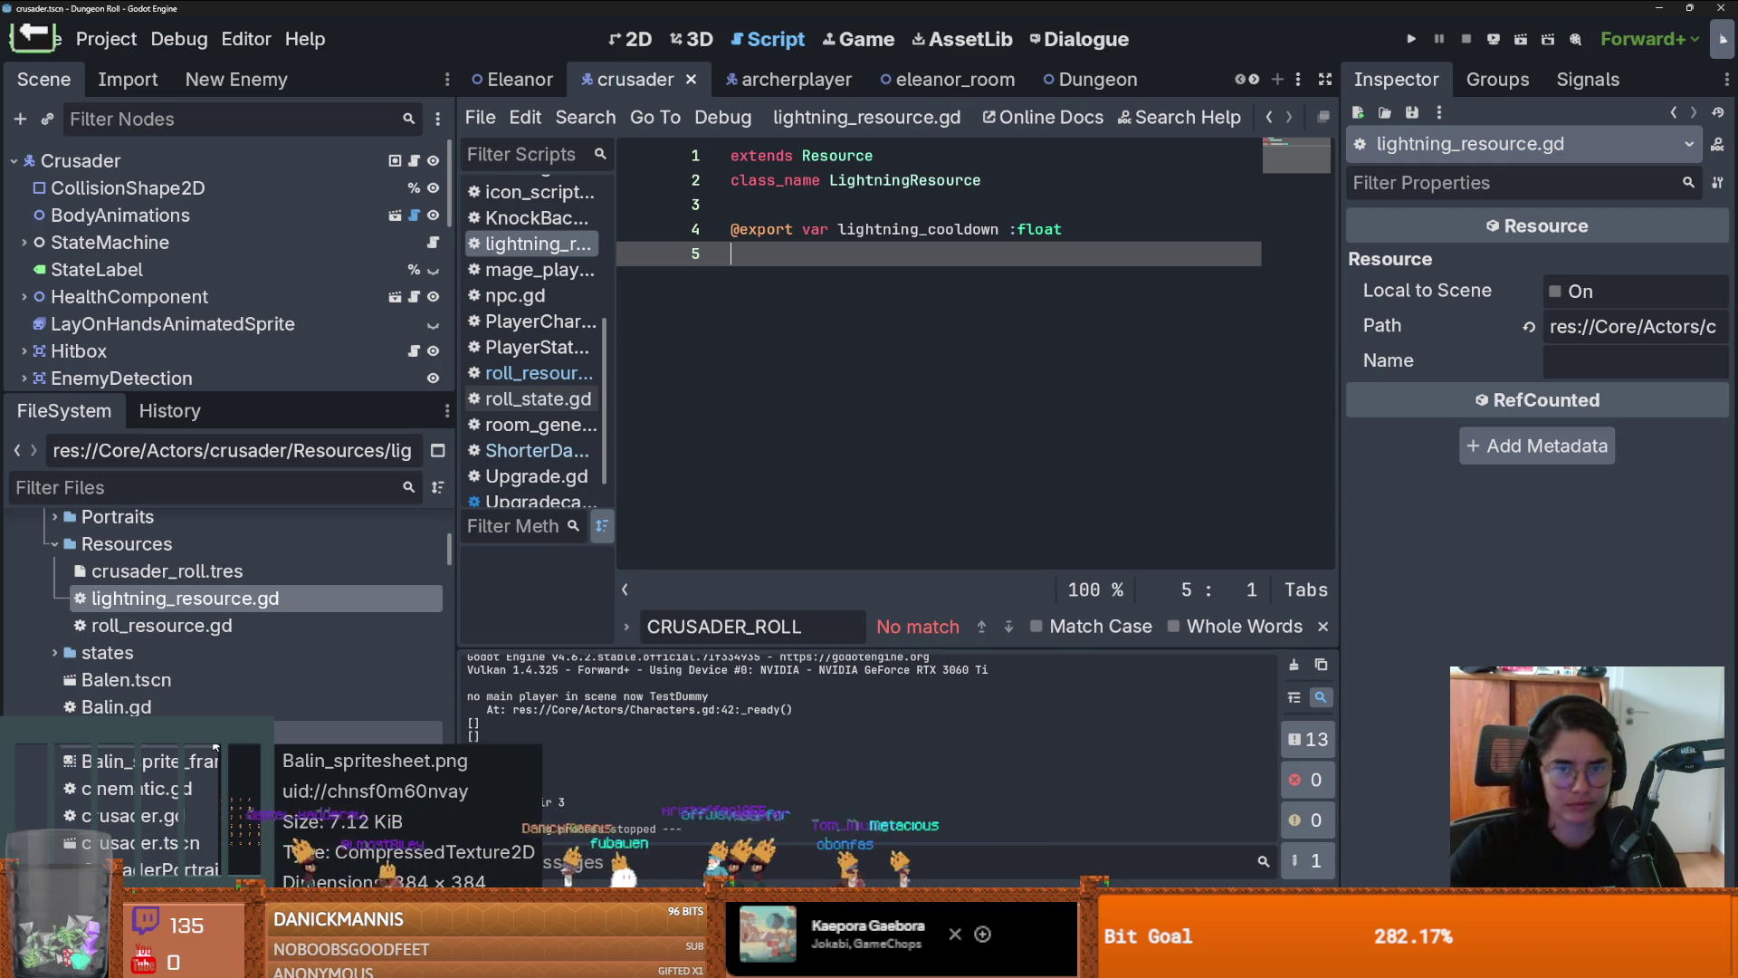
- Enlarge the scene tree, open crusader.gd, and jump to its PlayerCharacter base class
left_click_drag(288, 399, 312, 561)
key("ctrl+s")
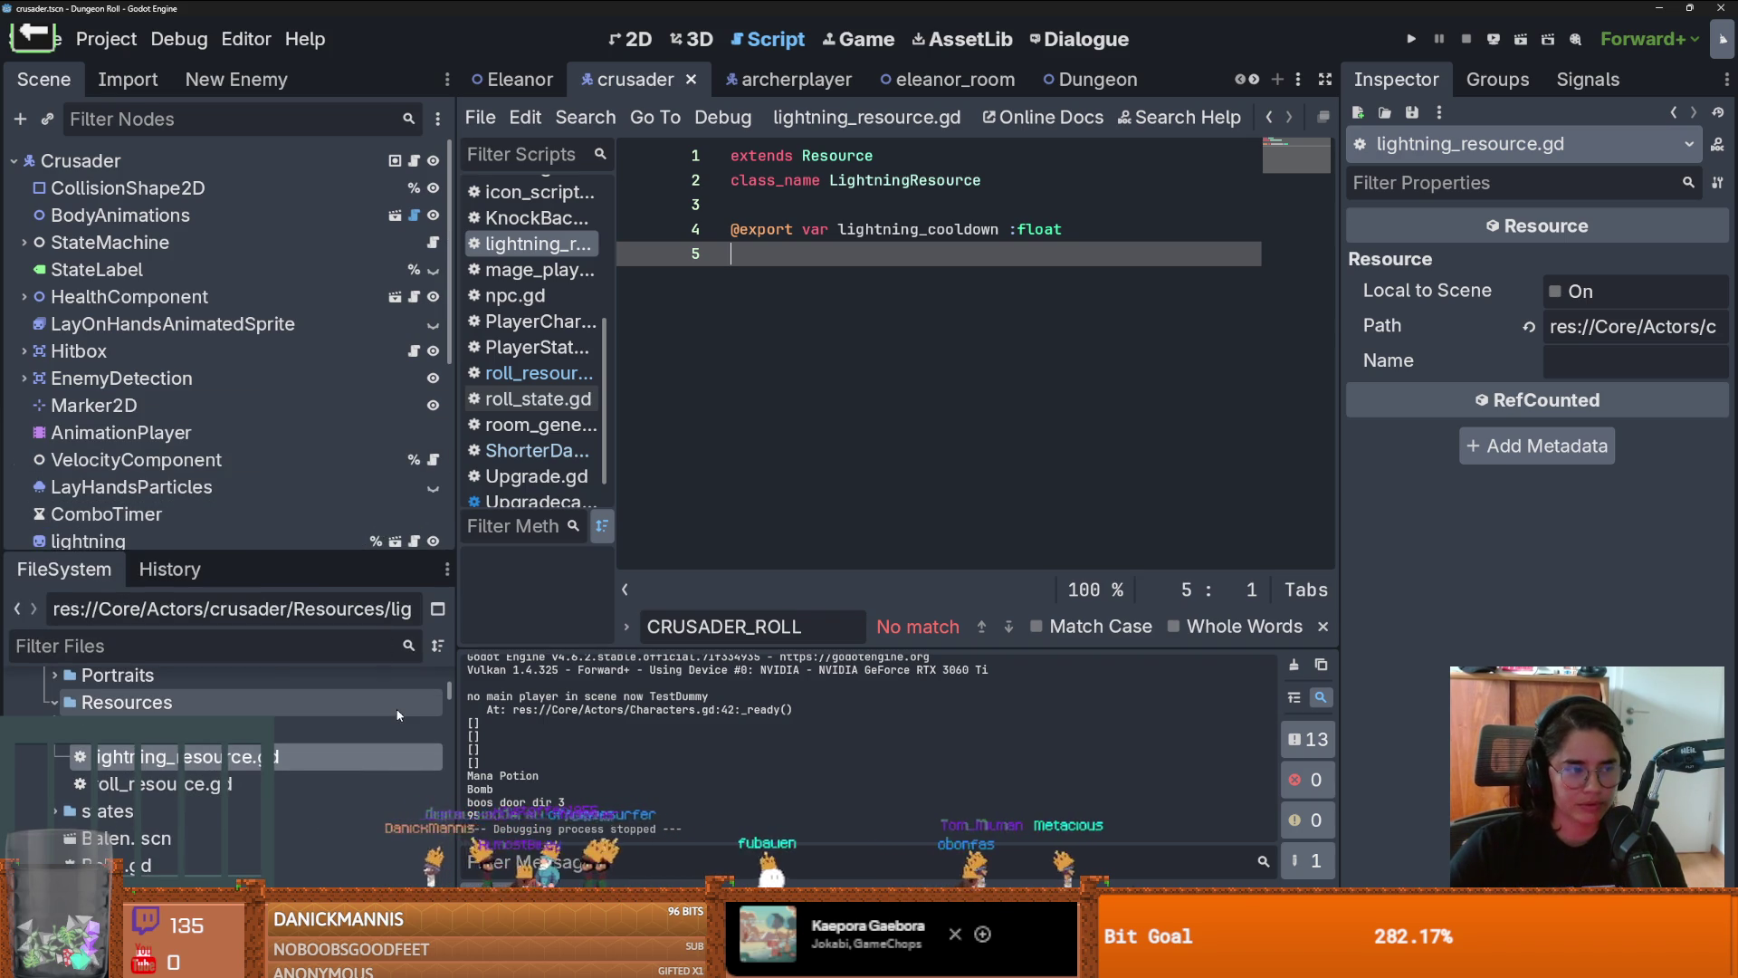
left_click(416, 164)
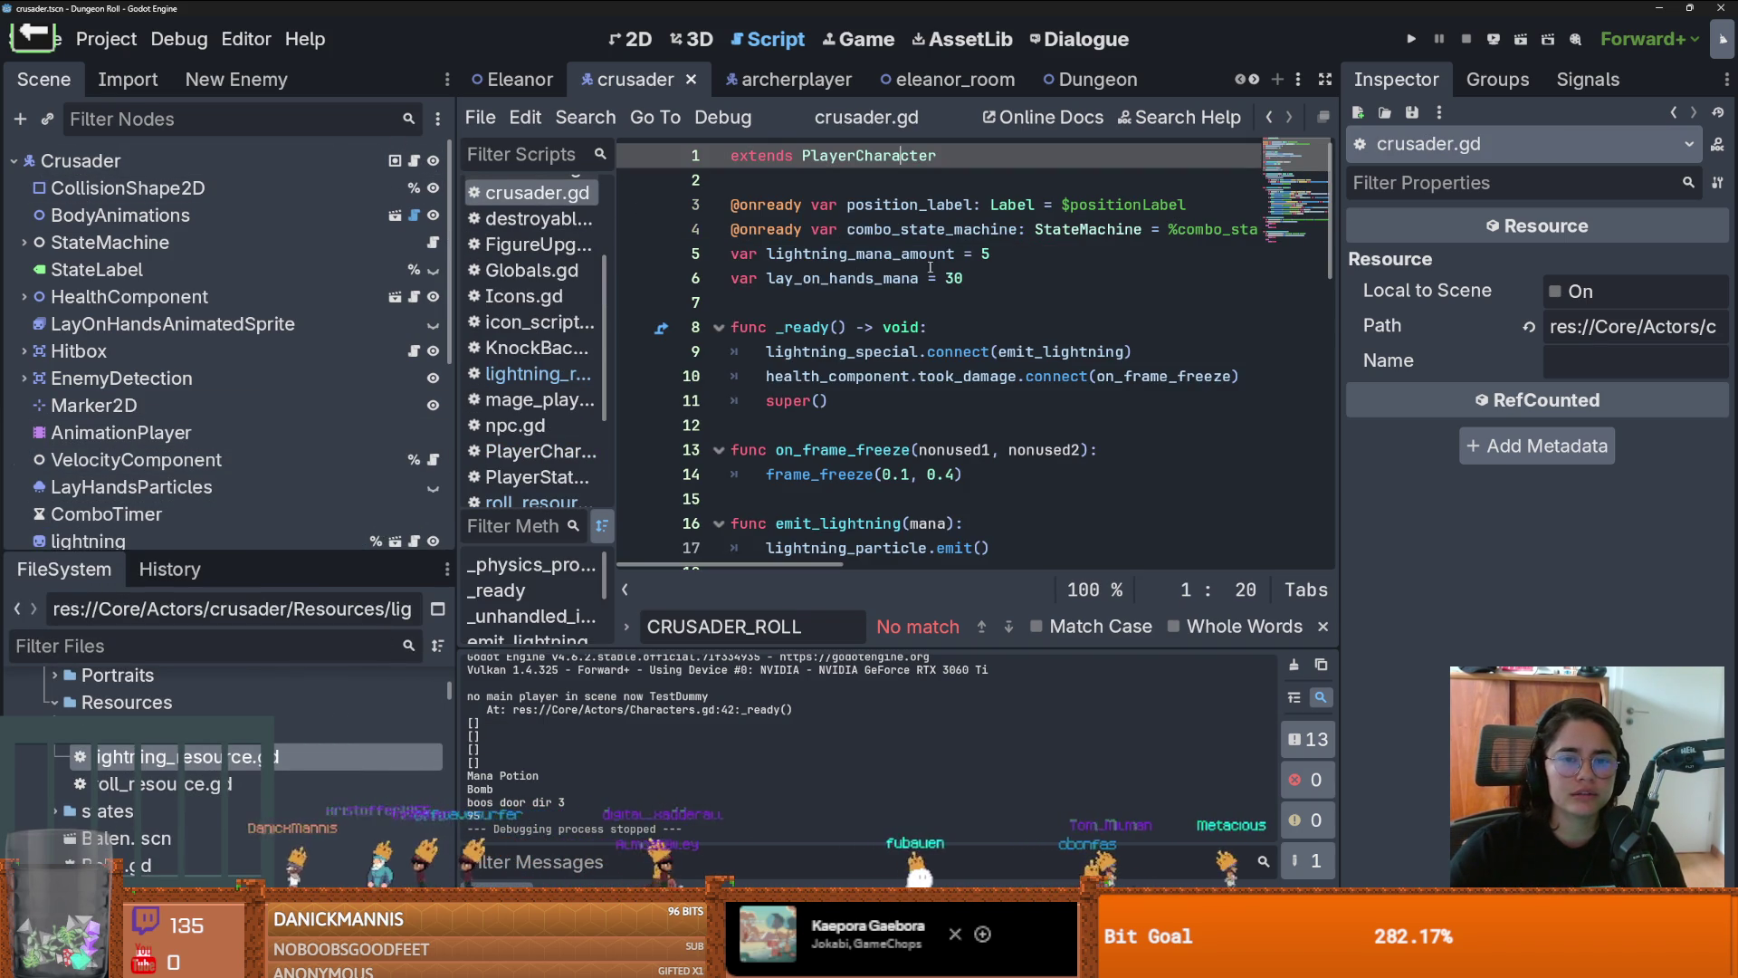
double_click(871, 278)
double_click(872, 253)
double_click(874, 229)
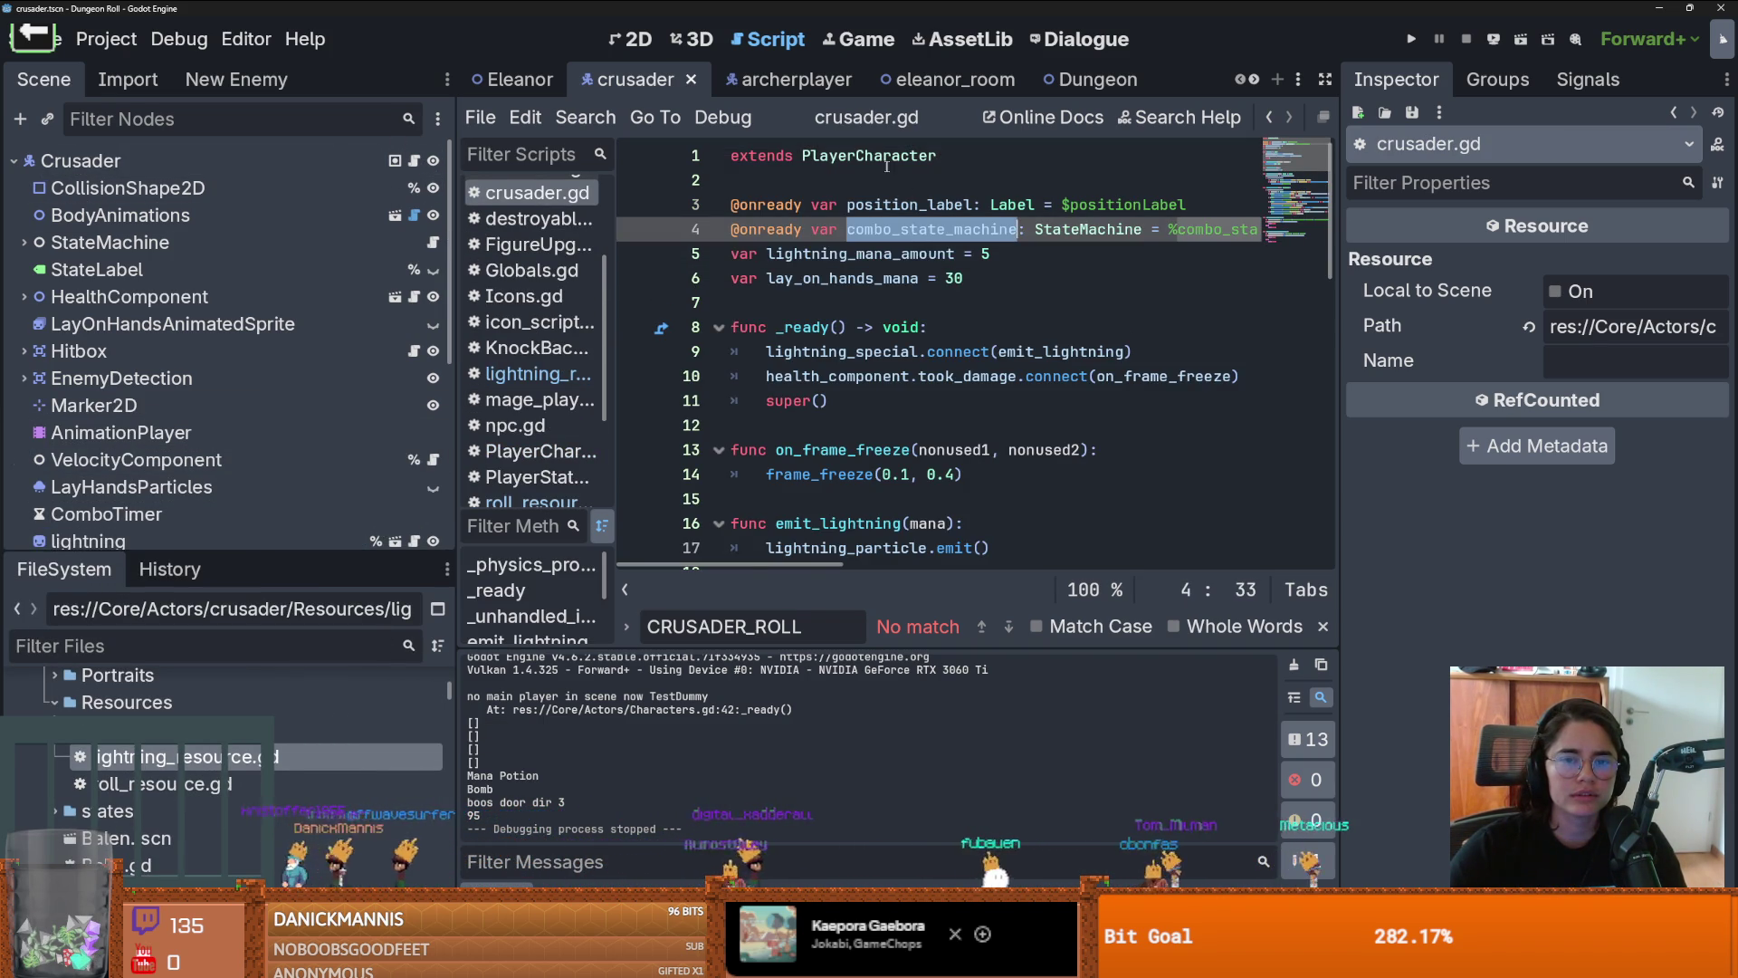
left_click(875, 161, "ctrl")
- Expand the StateMachine node to show its child states
scroll(1300, 362, "up", 3)
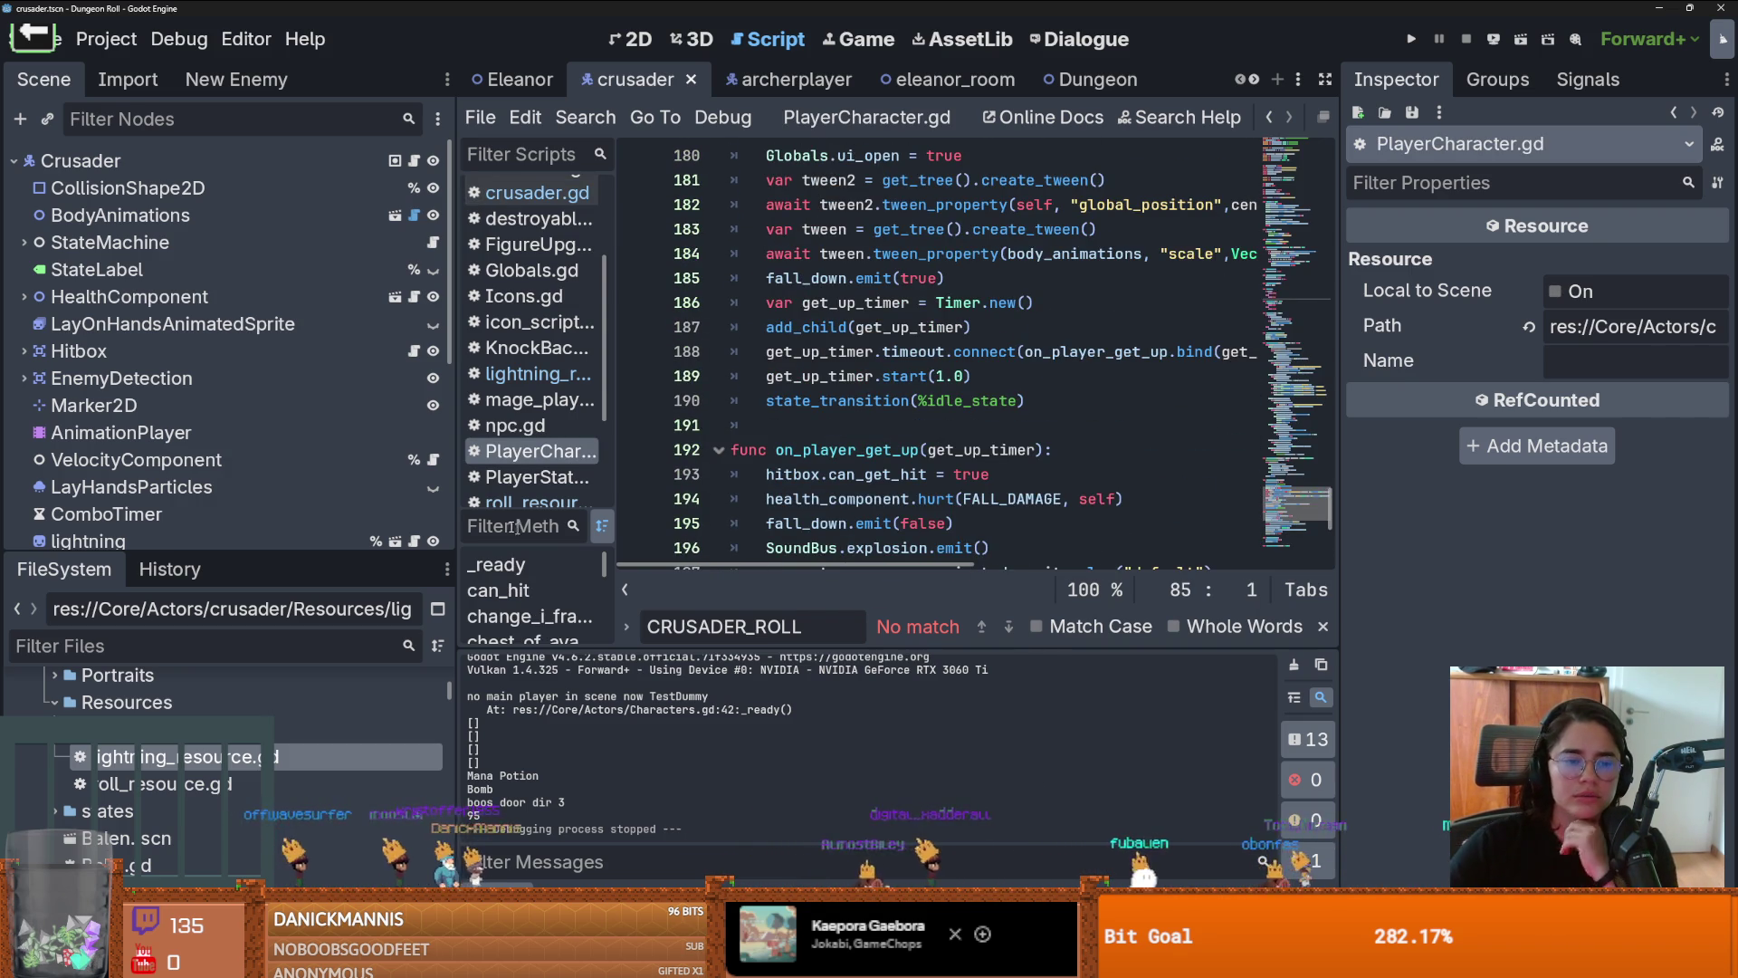
left_click_drag(459, 539, 353, 539)
scroll(691, 490, "up", 9)
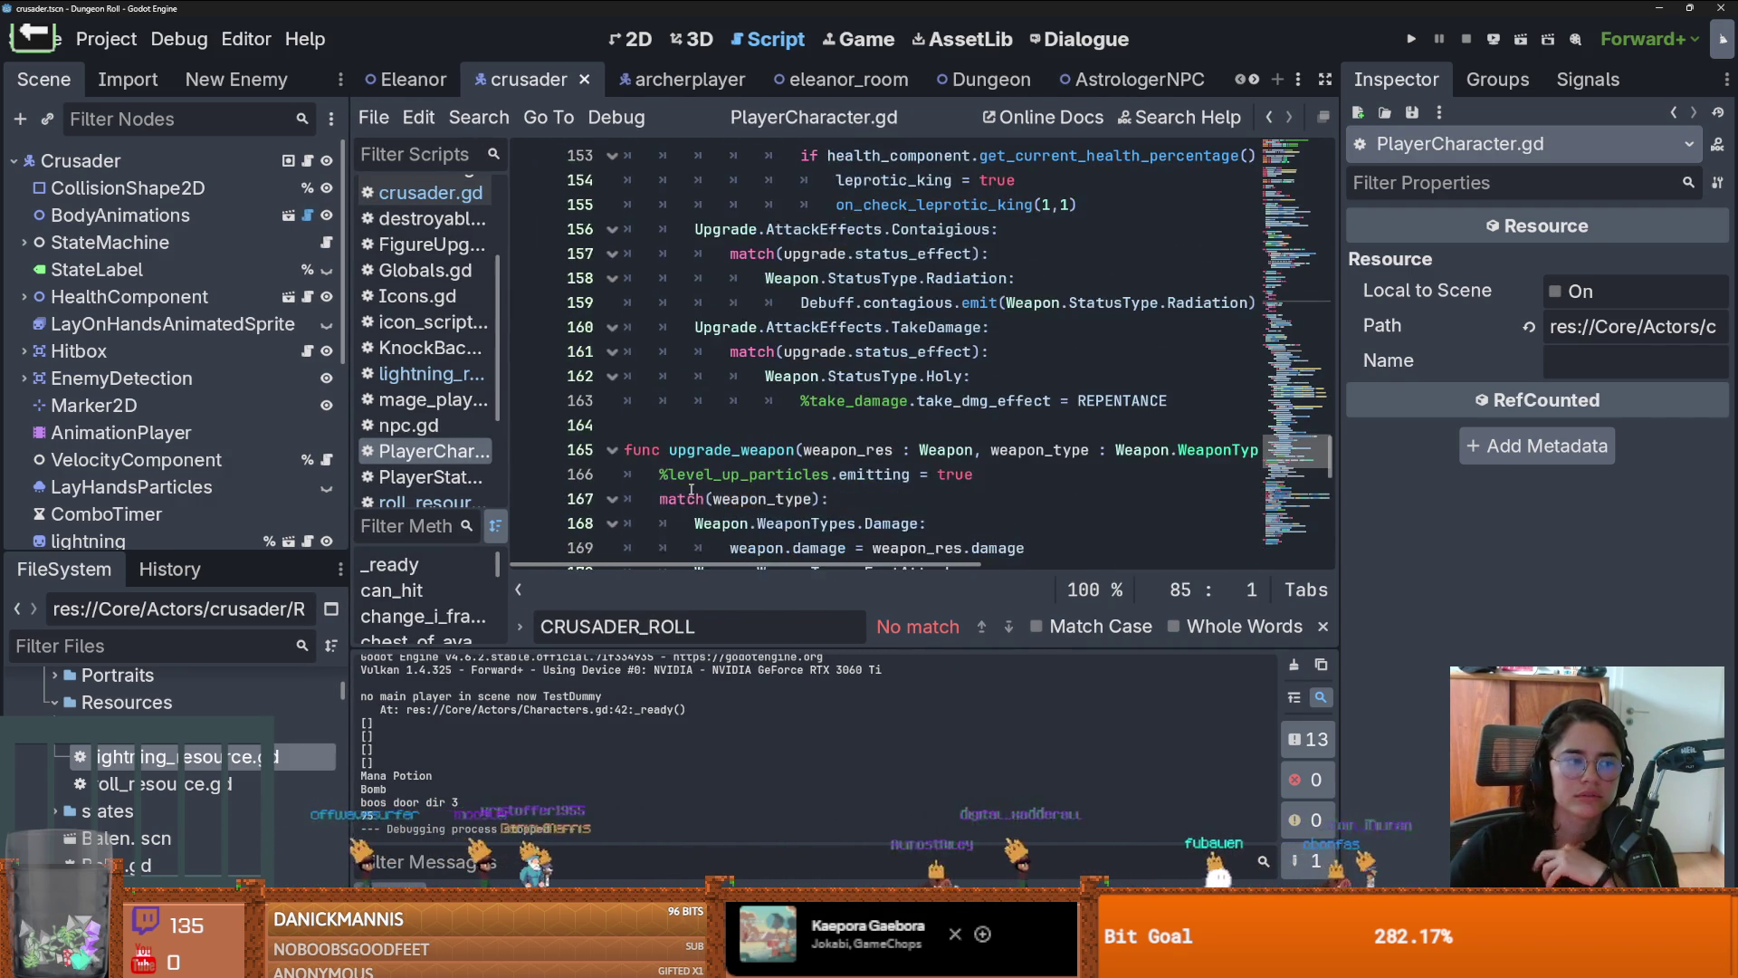
left_click(37, 244)
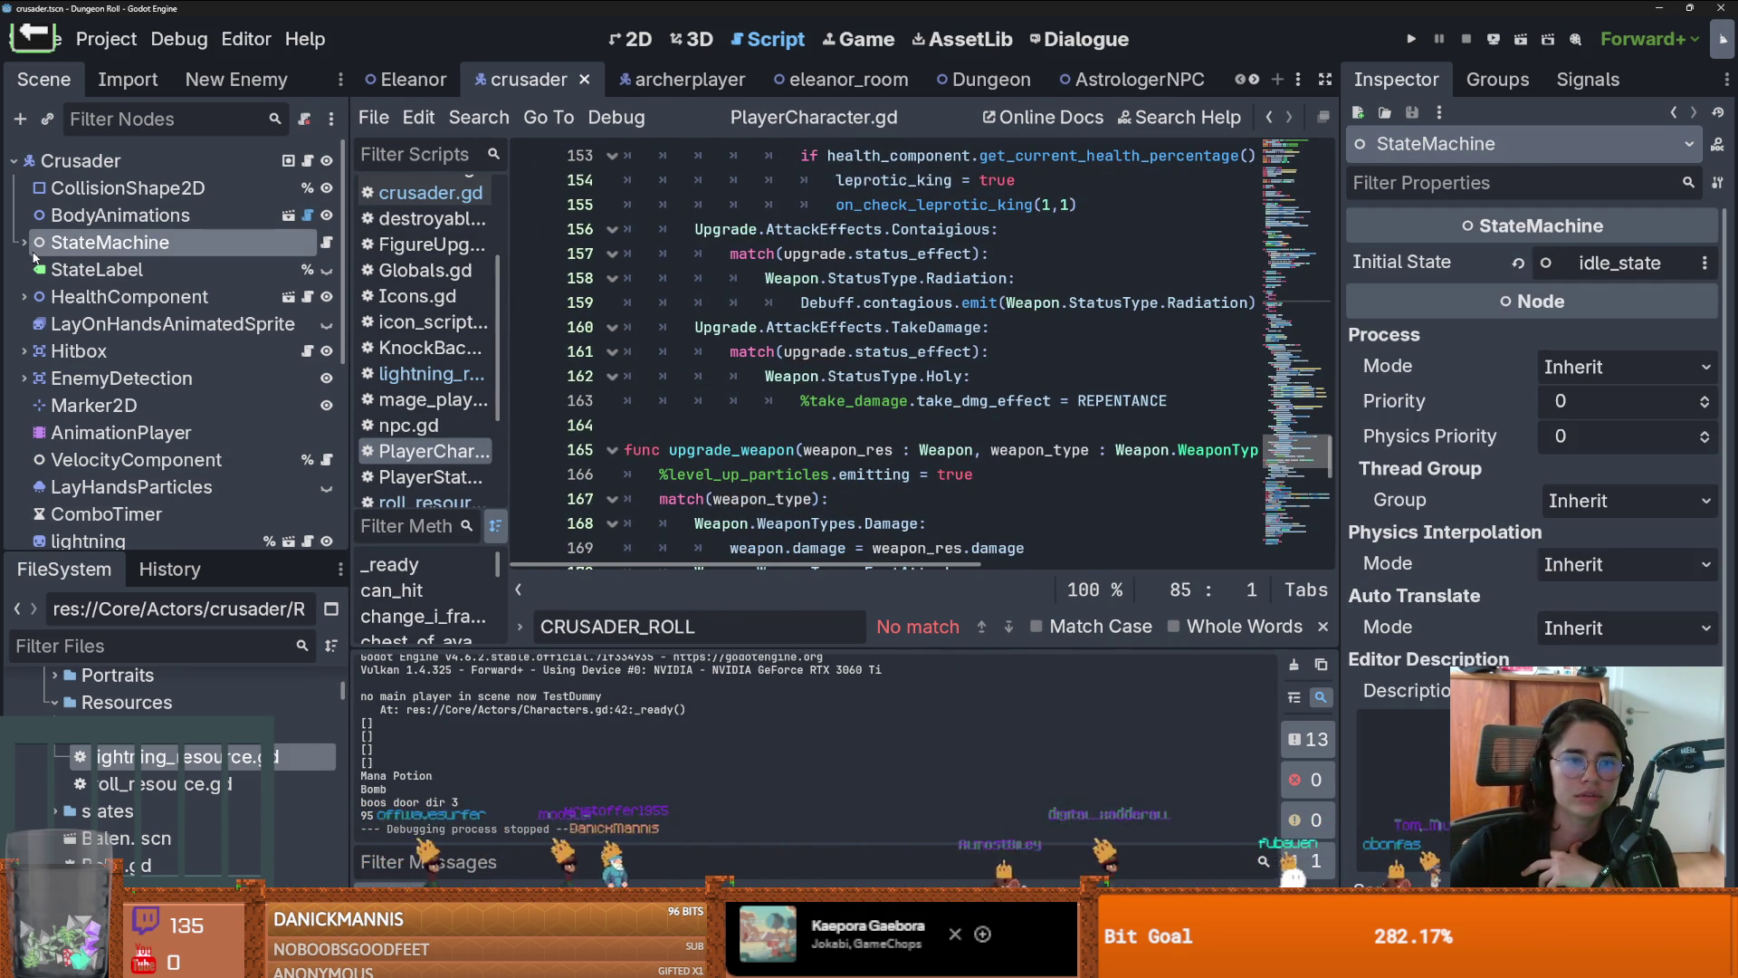
left_click(25, 244)
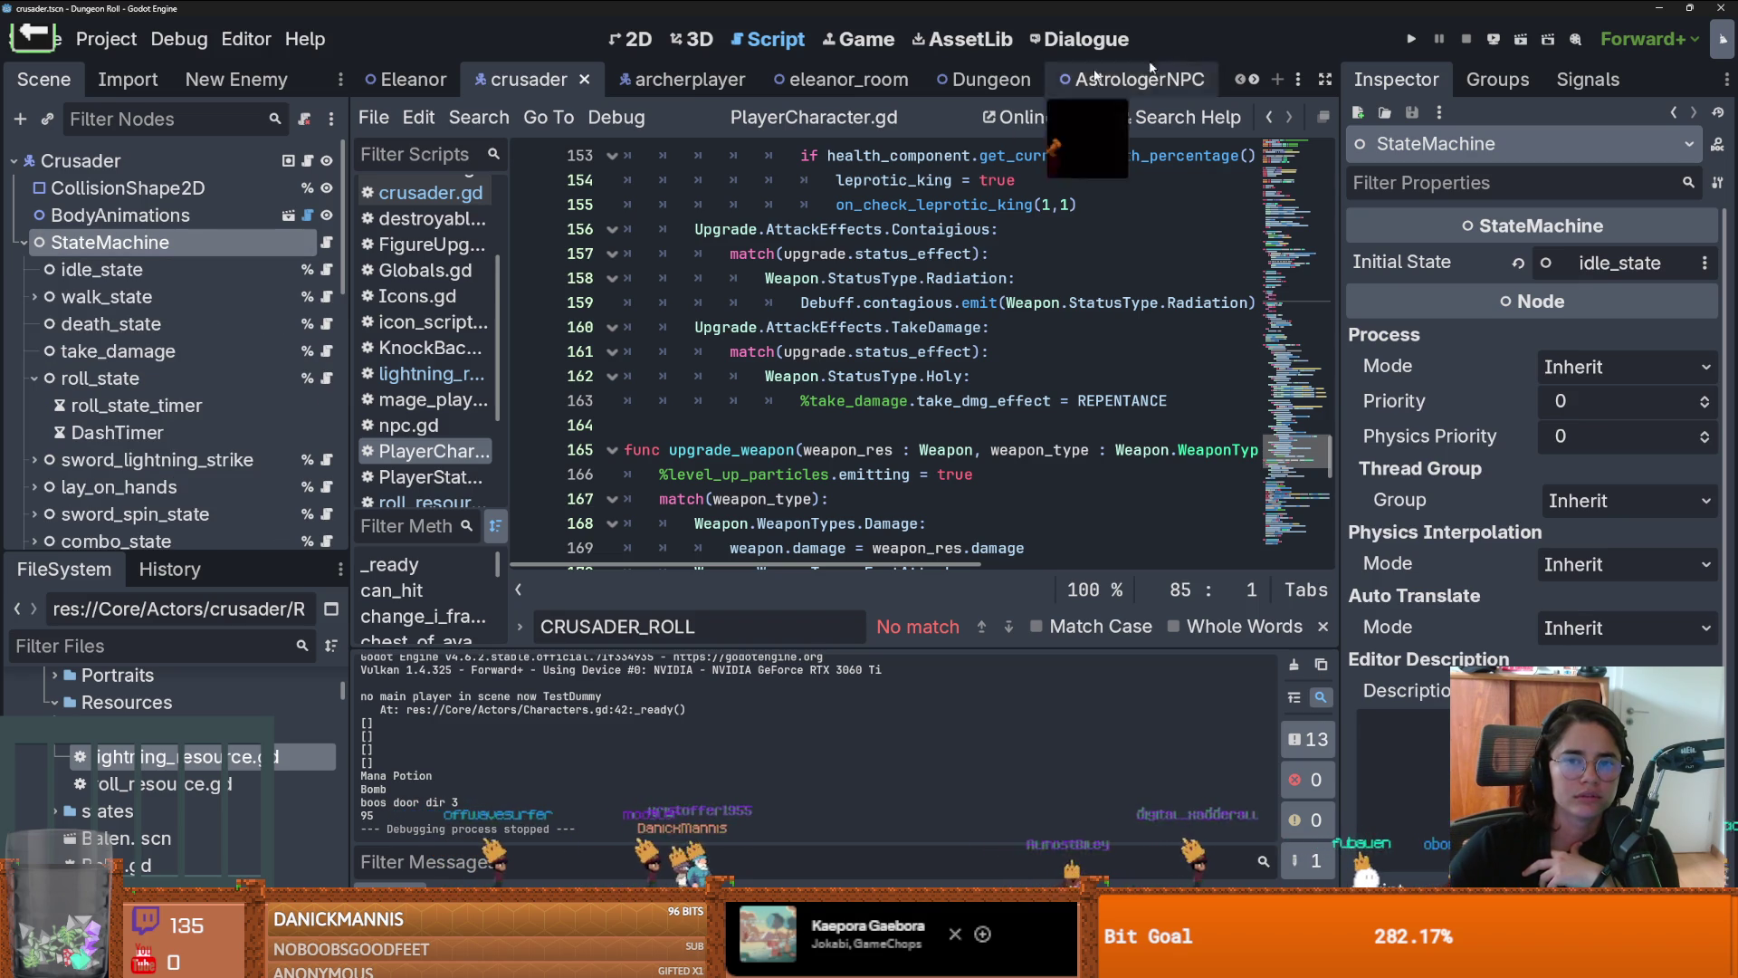
- Switch to the CharacterOverlay scene and reopen lightning_resource.gd from FileSystem
left_click(1254, 80)
left_click(1254, 80)
left_click(1254, 80)
left_click(985, 81)
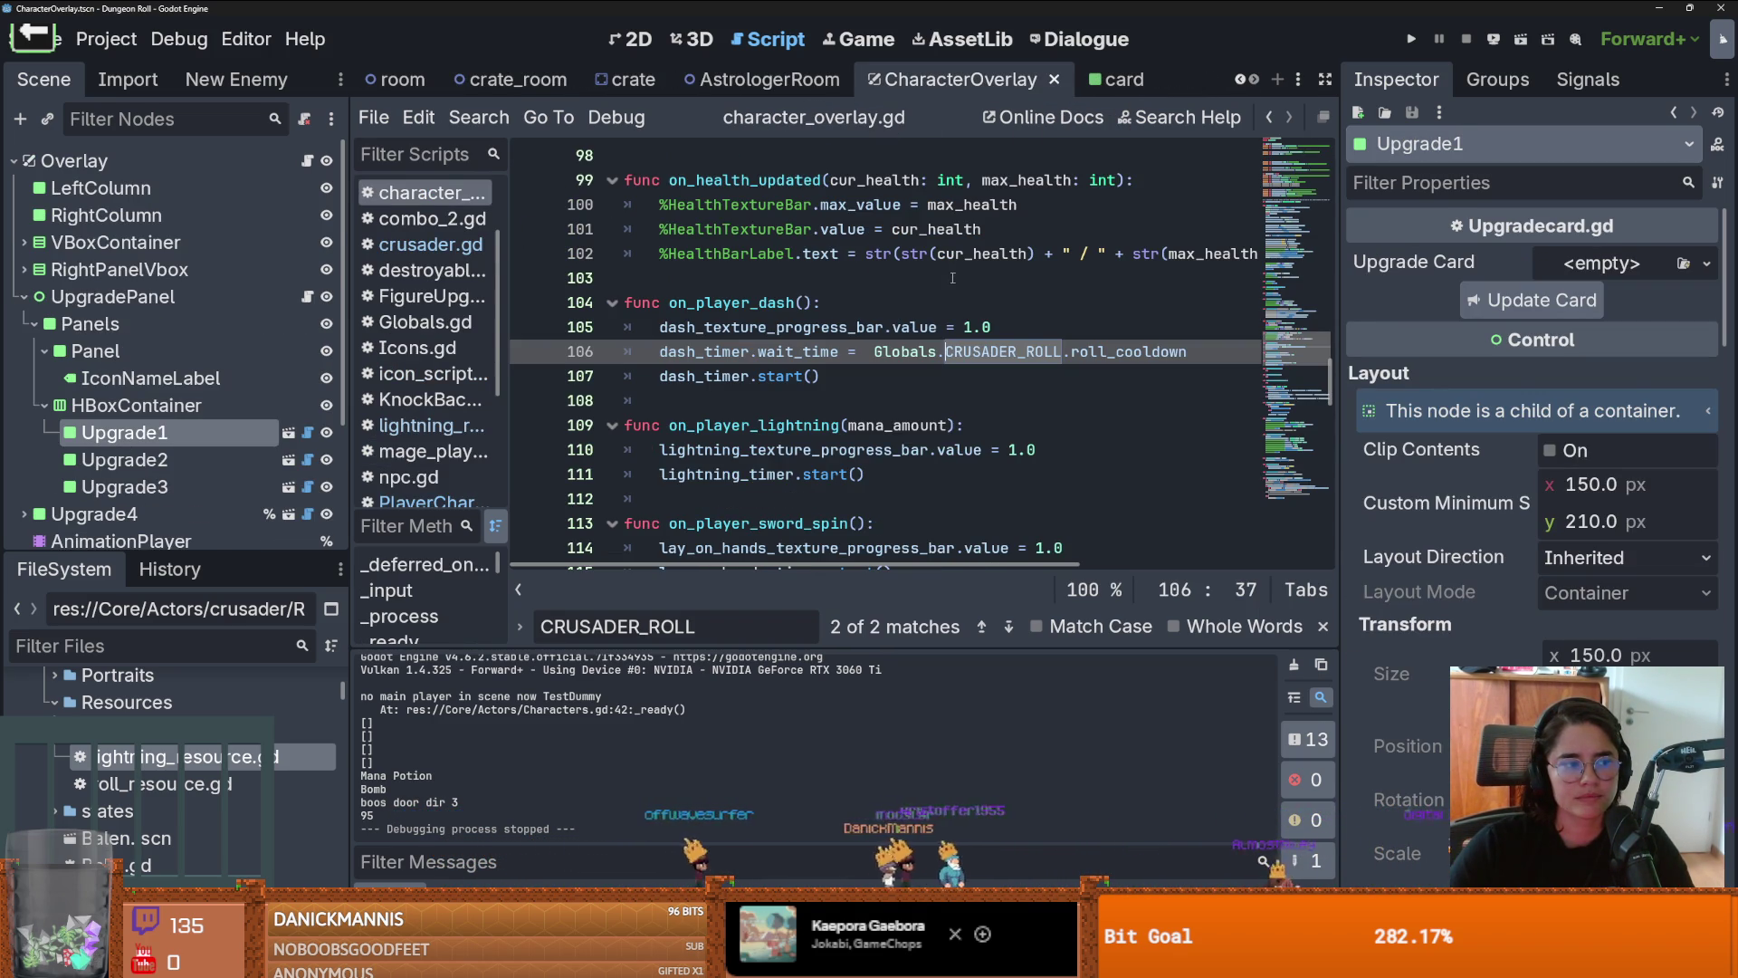
scroll(876, 284, "up", 4)
scroll(858, 289, "down", 4)
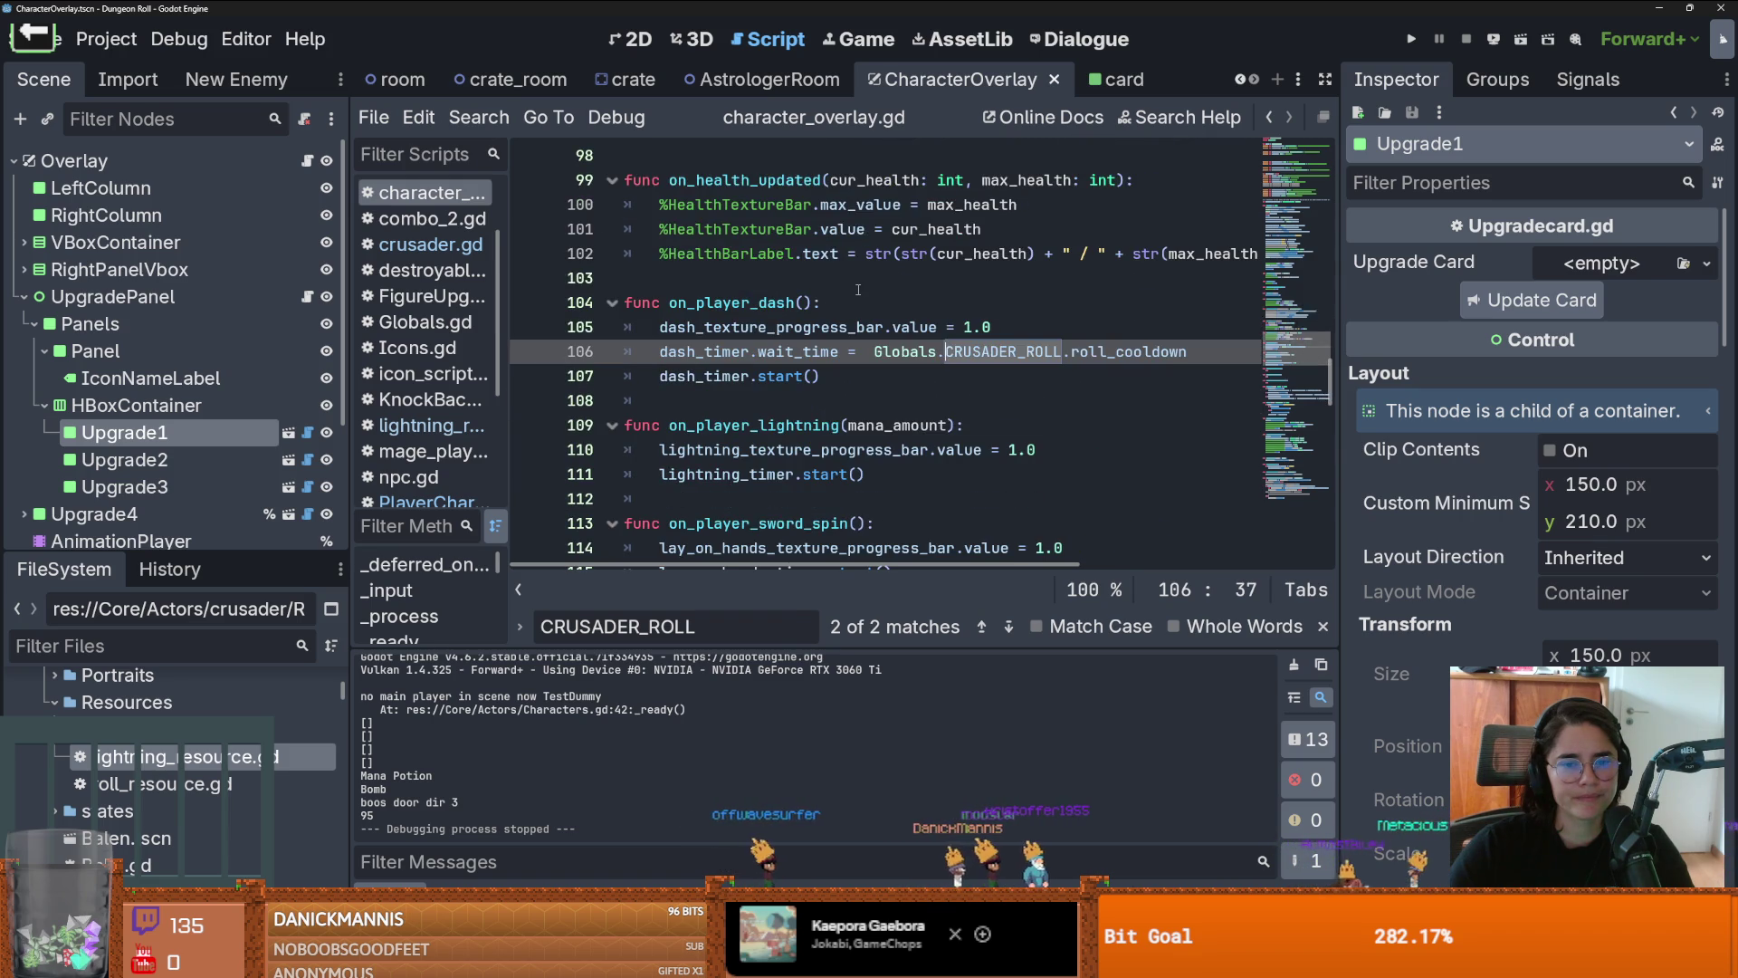
scroll(905, 312, "up", 17)
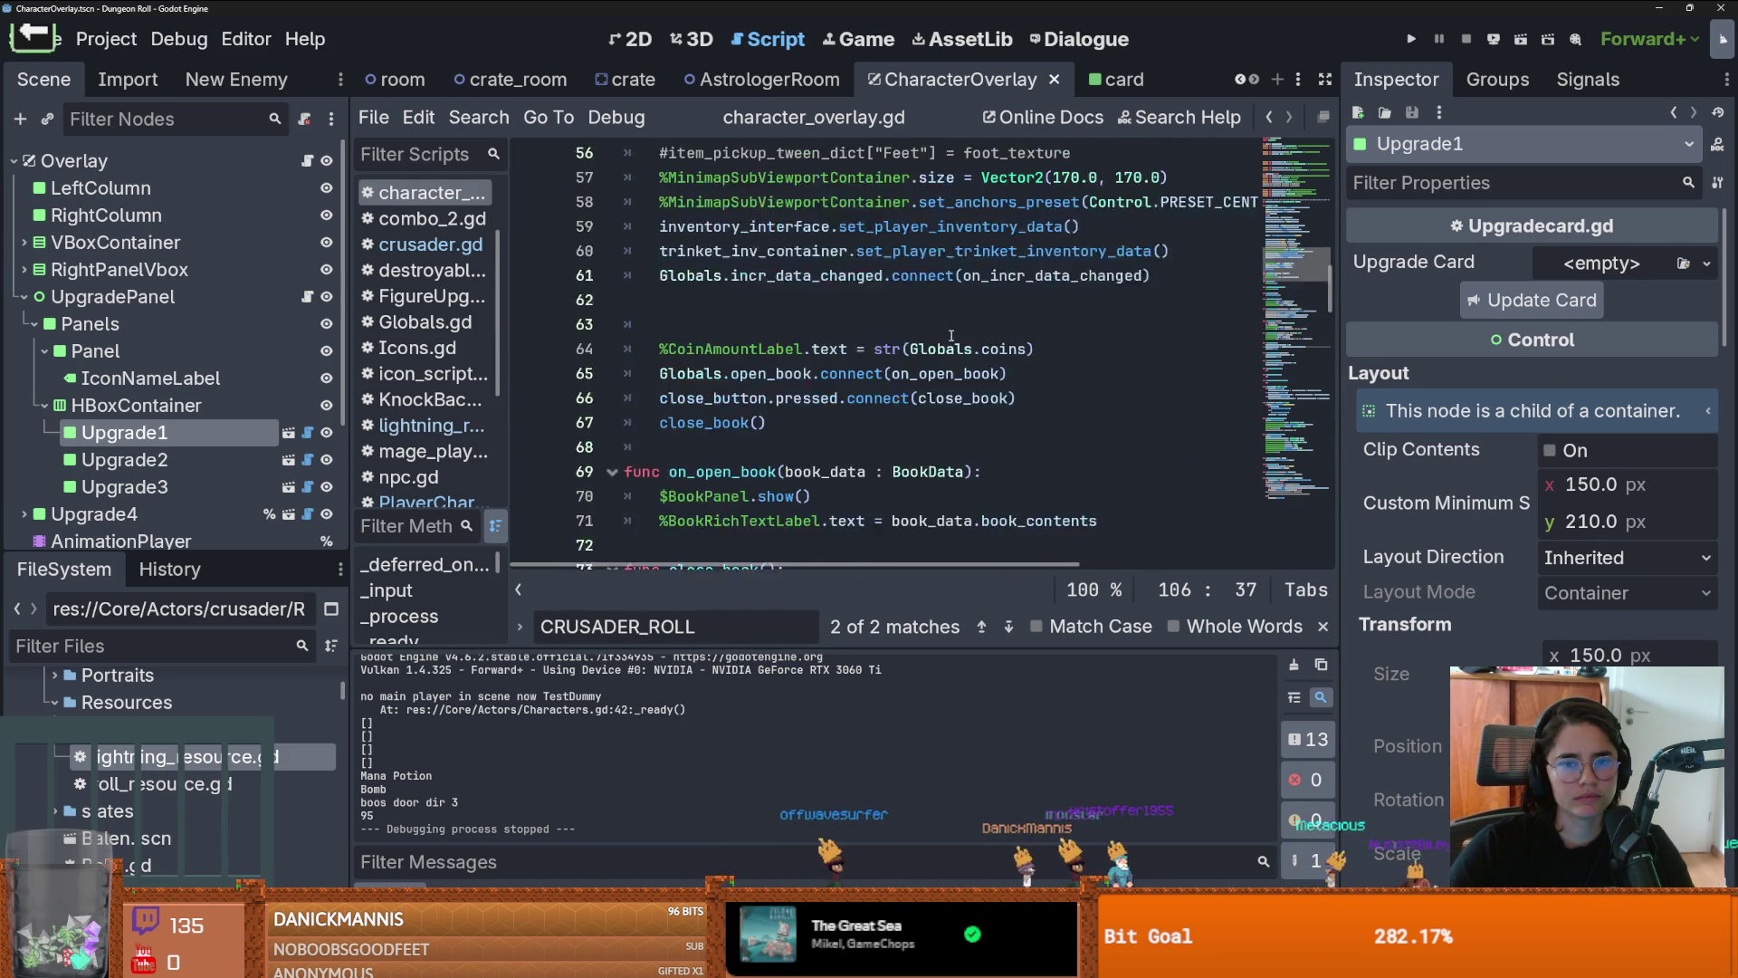
scroll(950, 335, "up", 8)
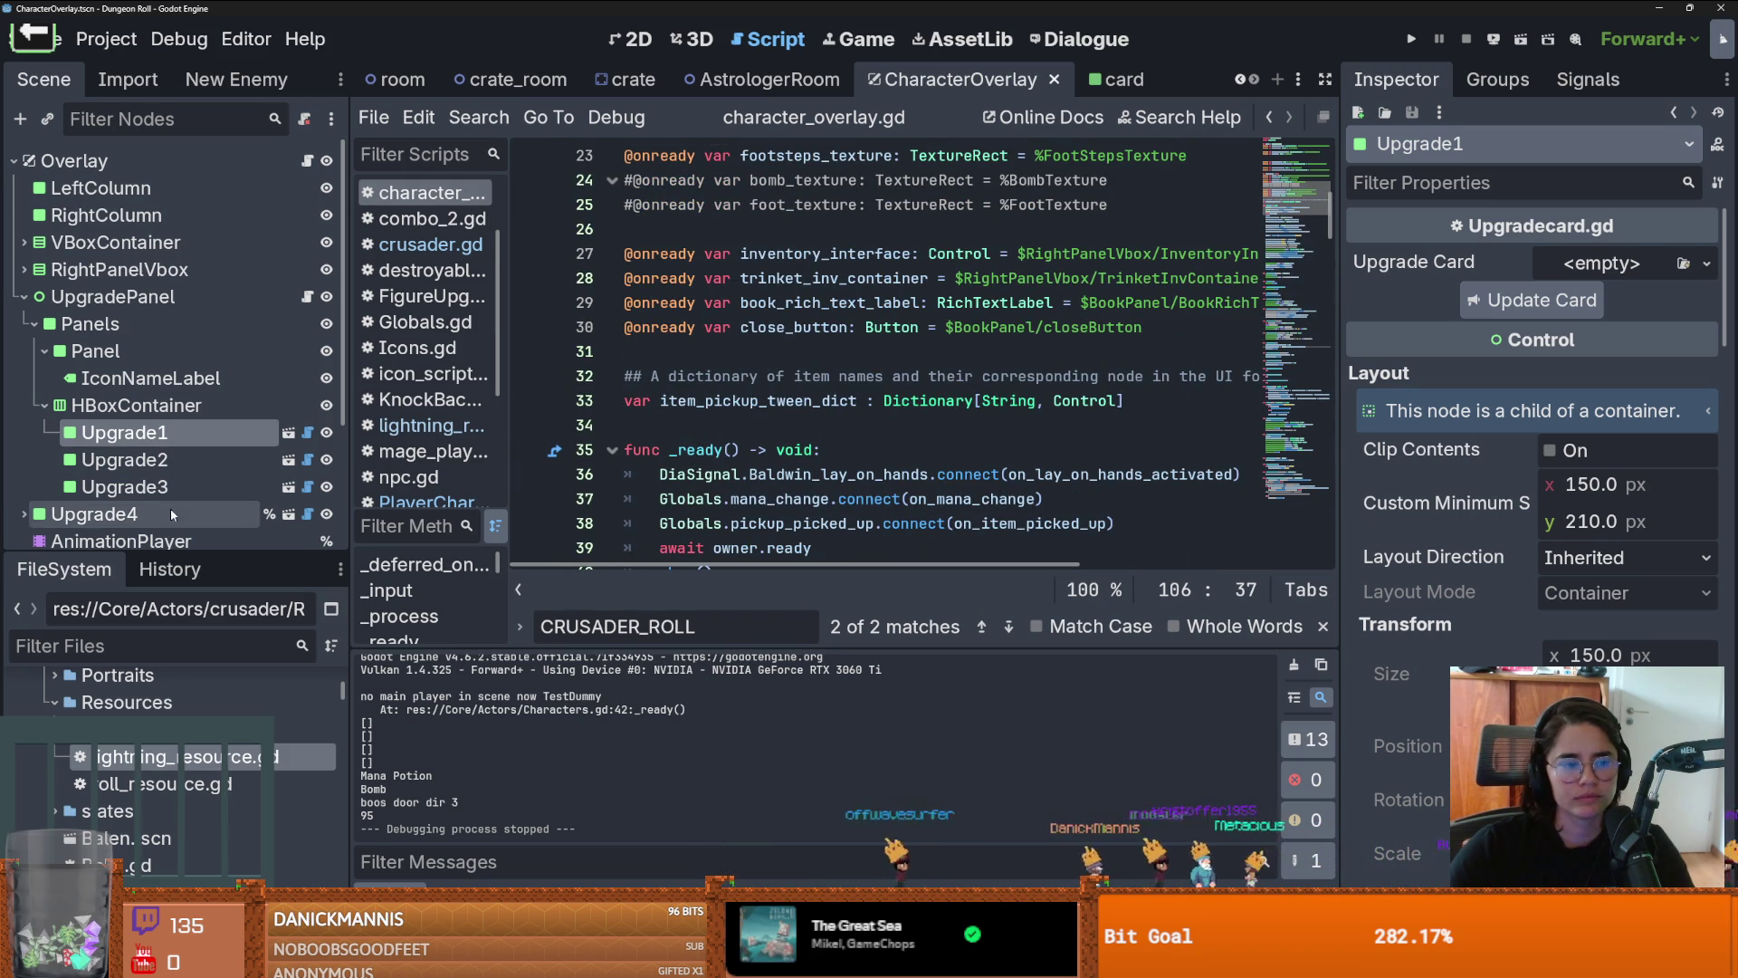
double_click(213, 756)
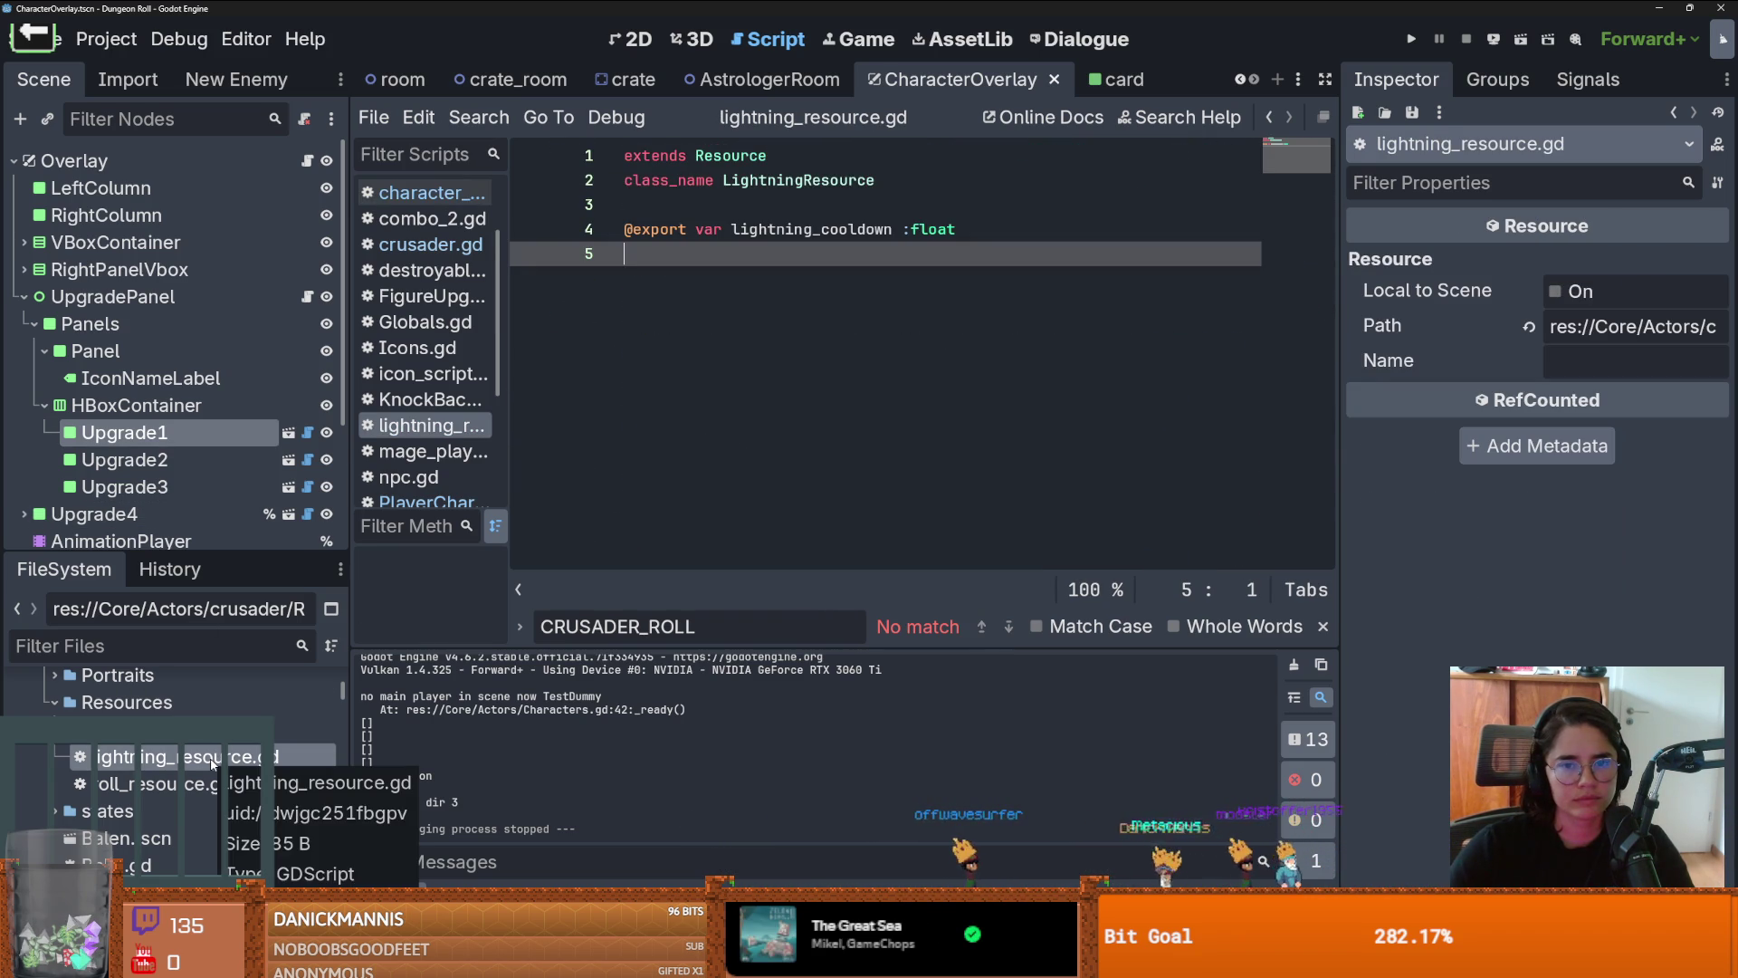
right_click(186, 702)
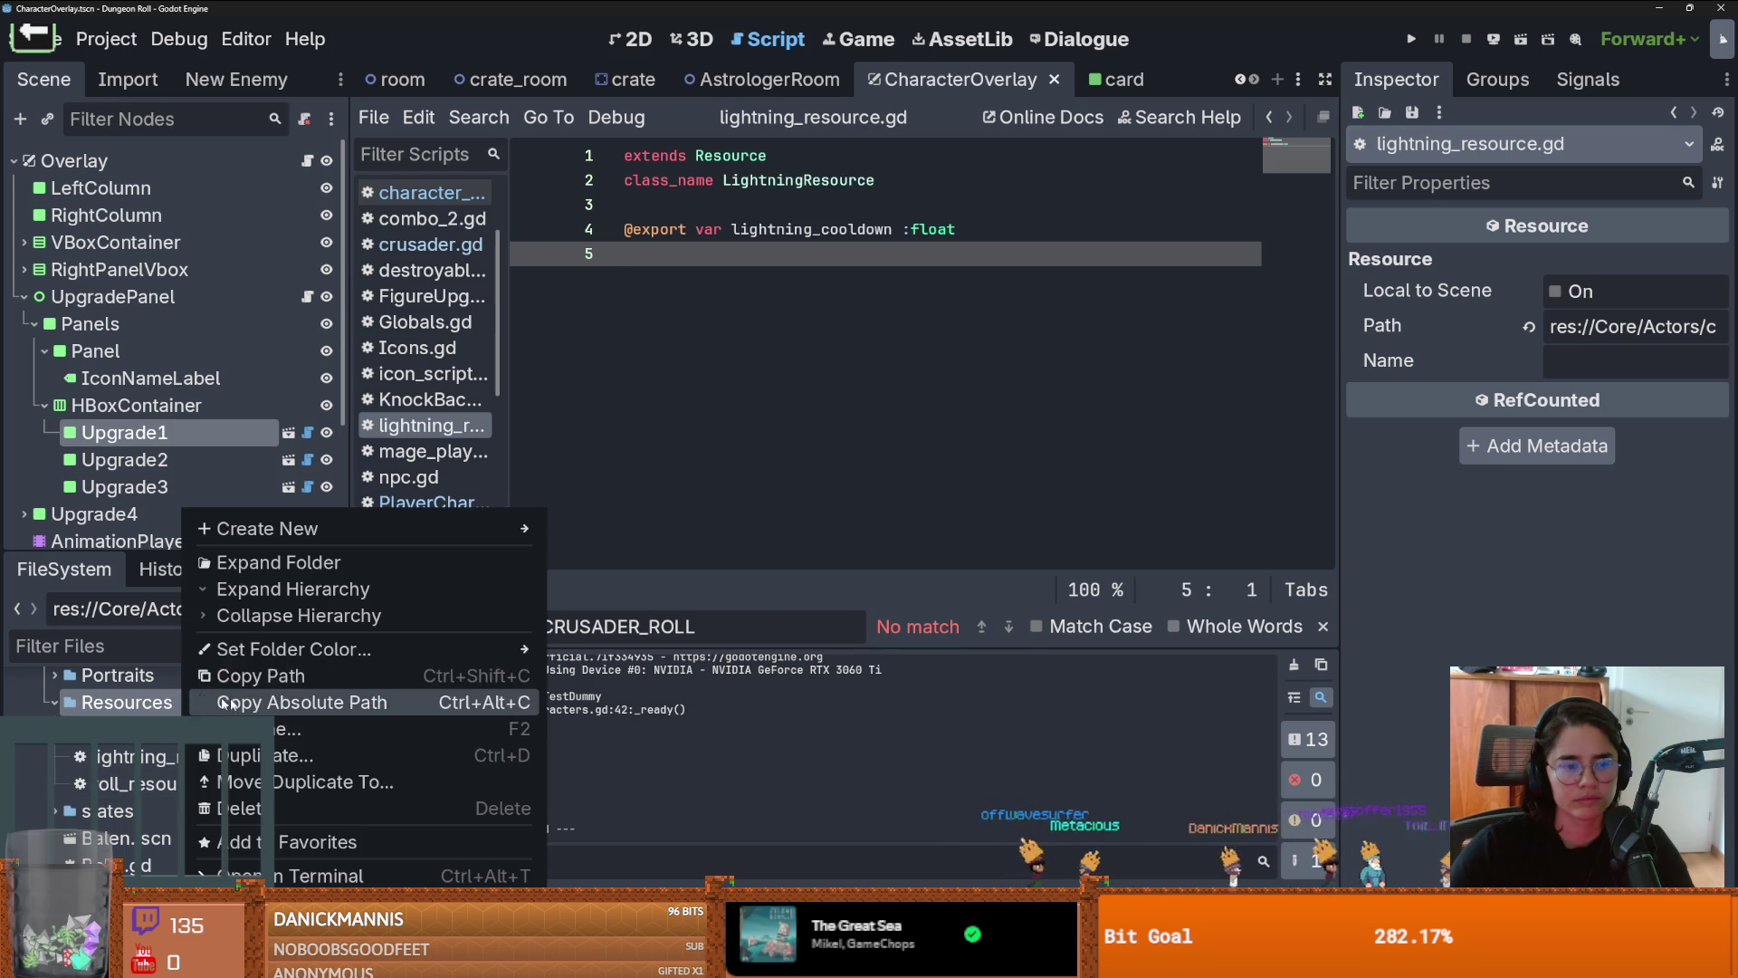
mouse_move(353, 536)
left_click(616, 599)
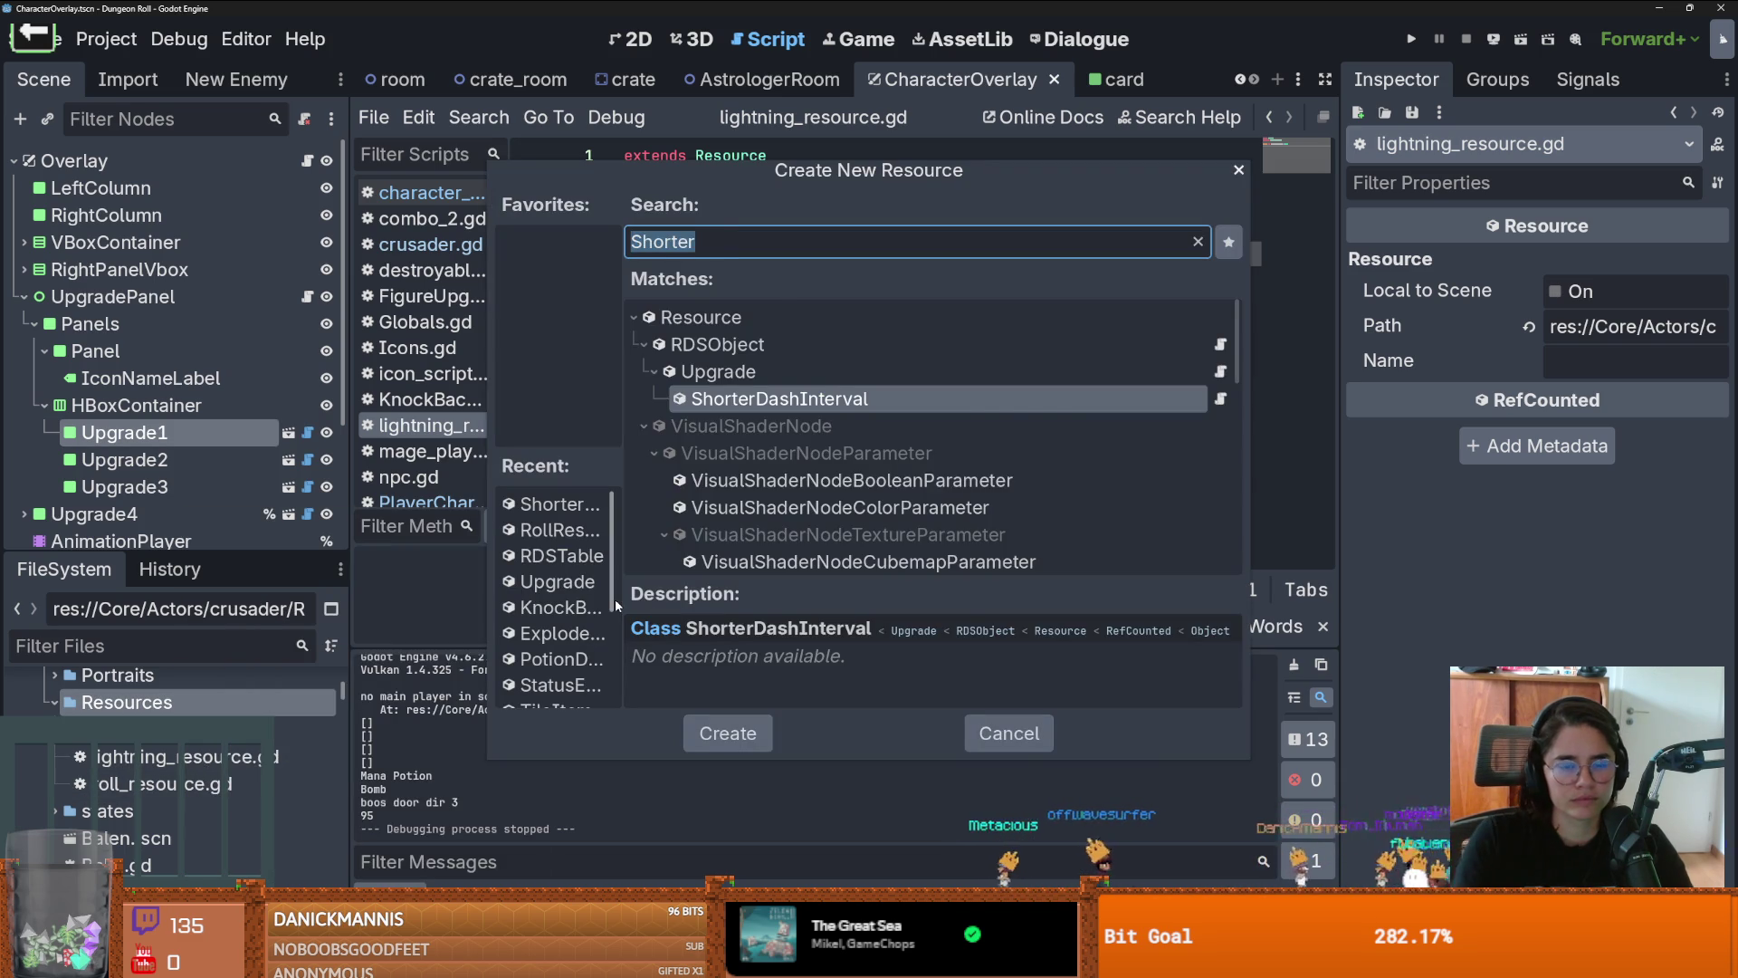
type("Light")
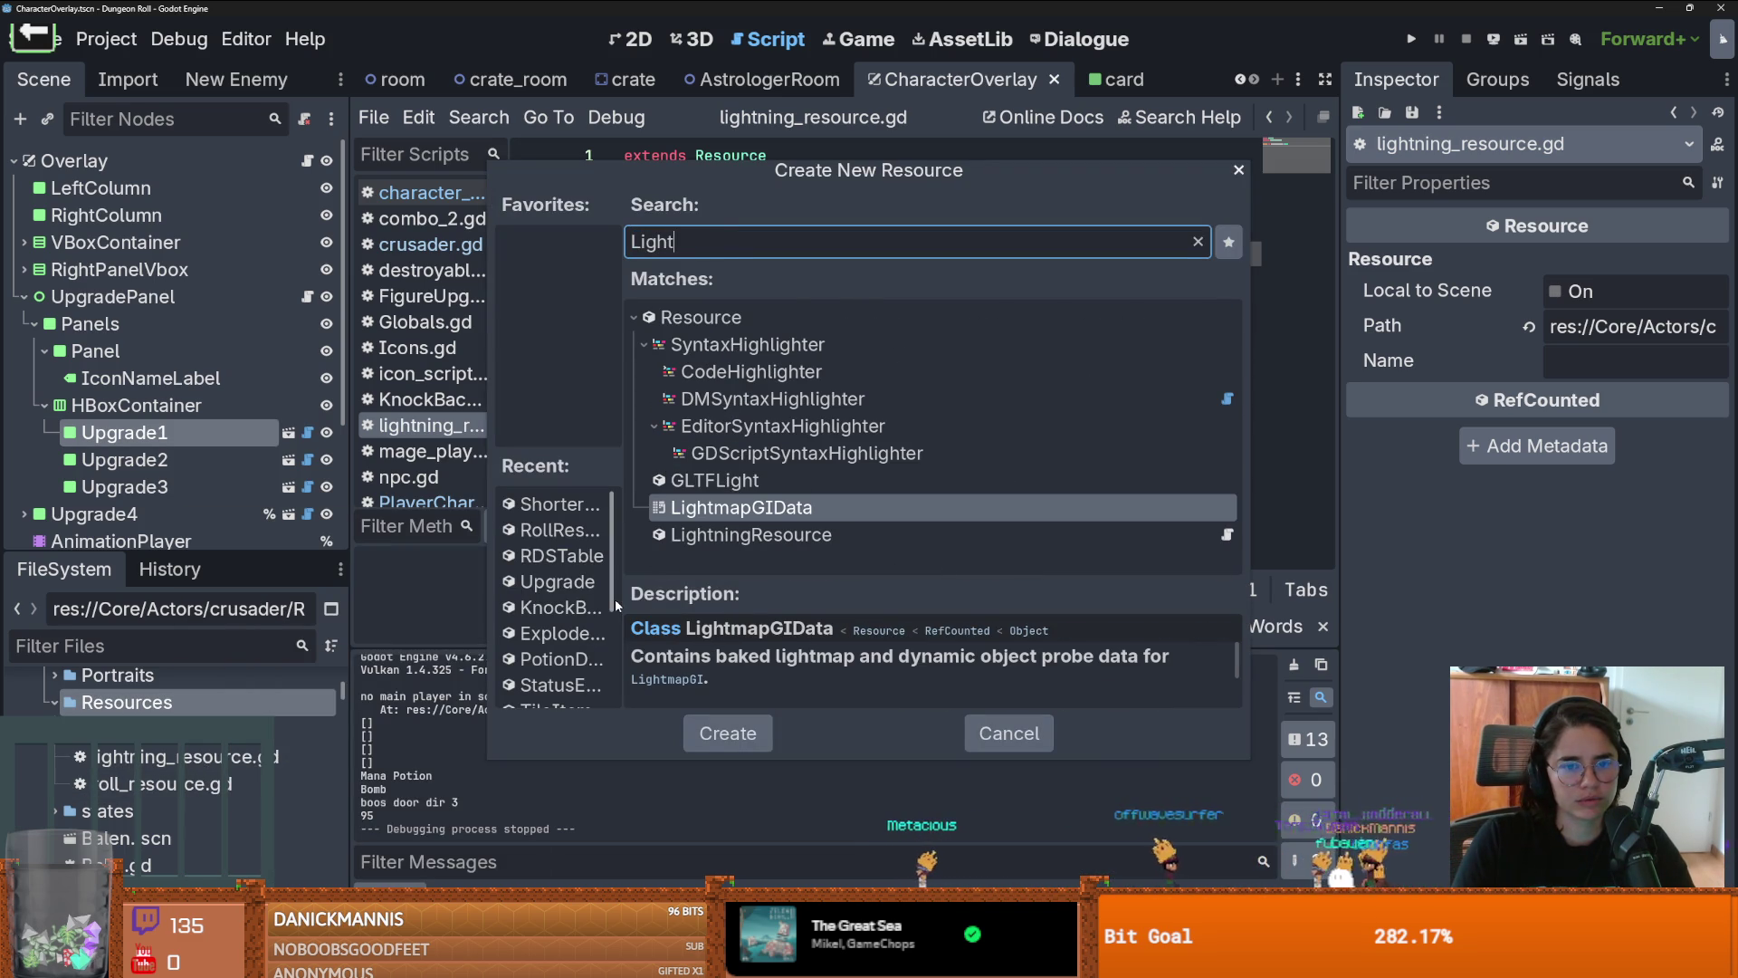
key("Escape")
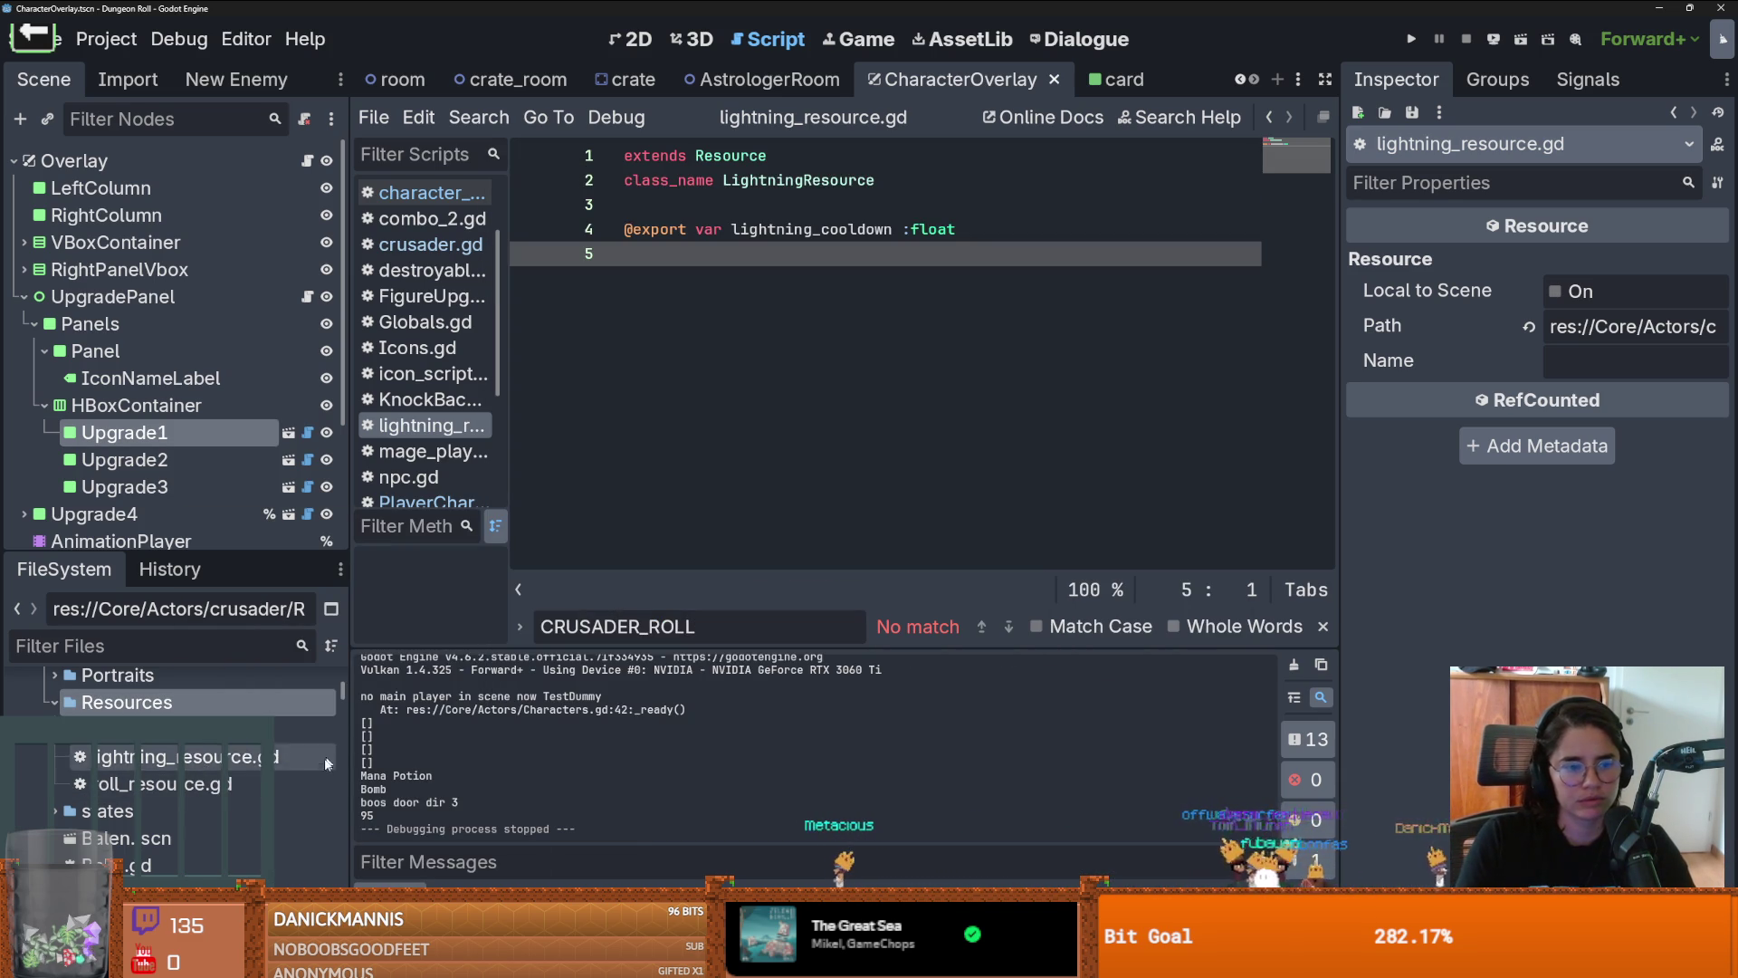
left_click(285, 768)
key("ctrl+s")
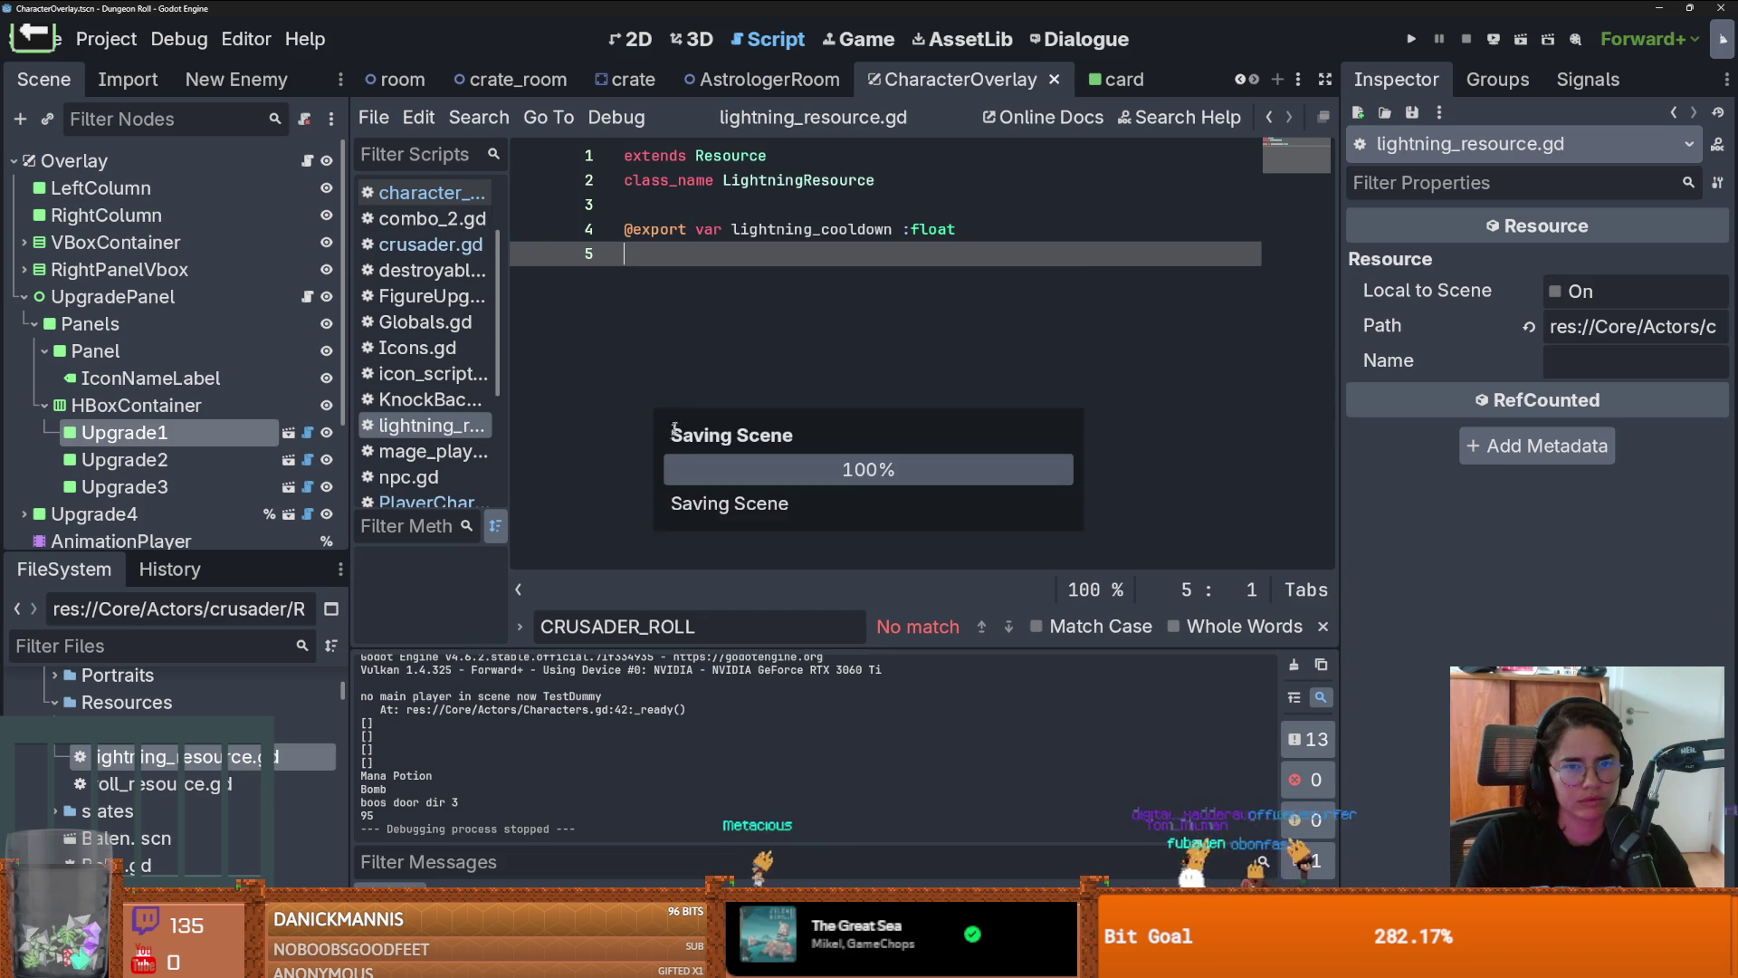
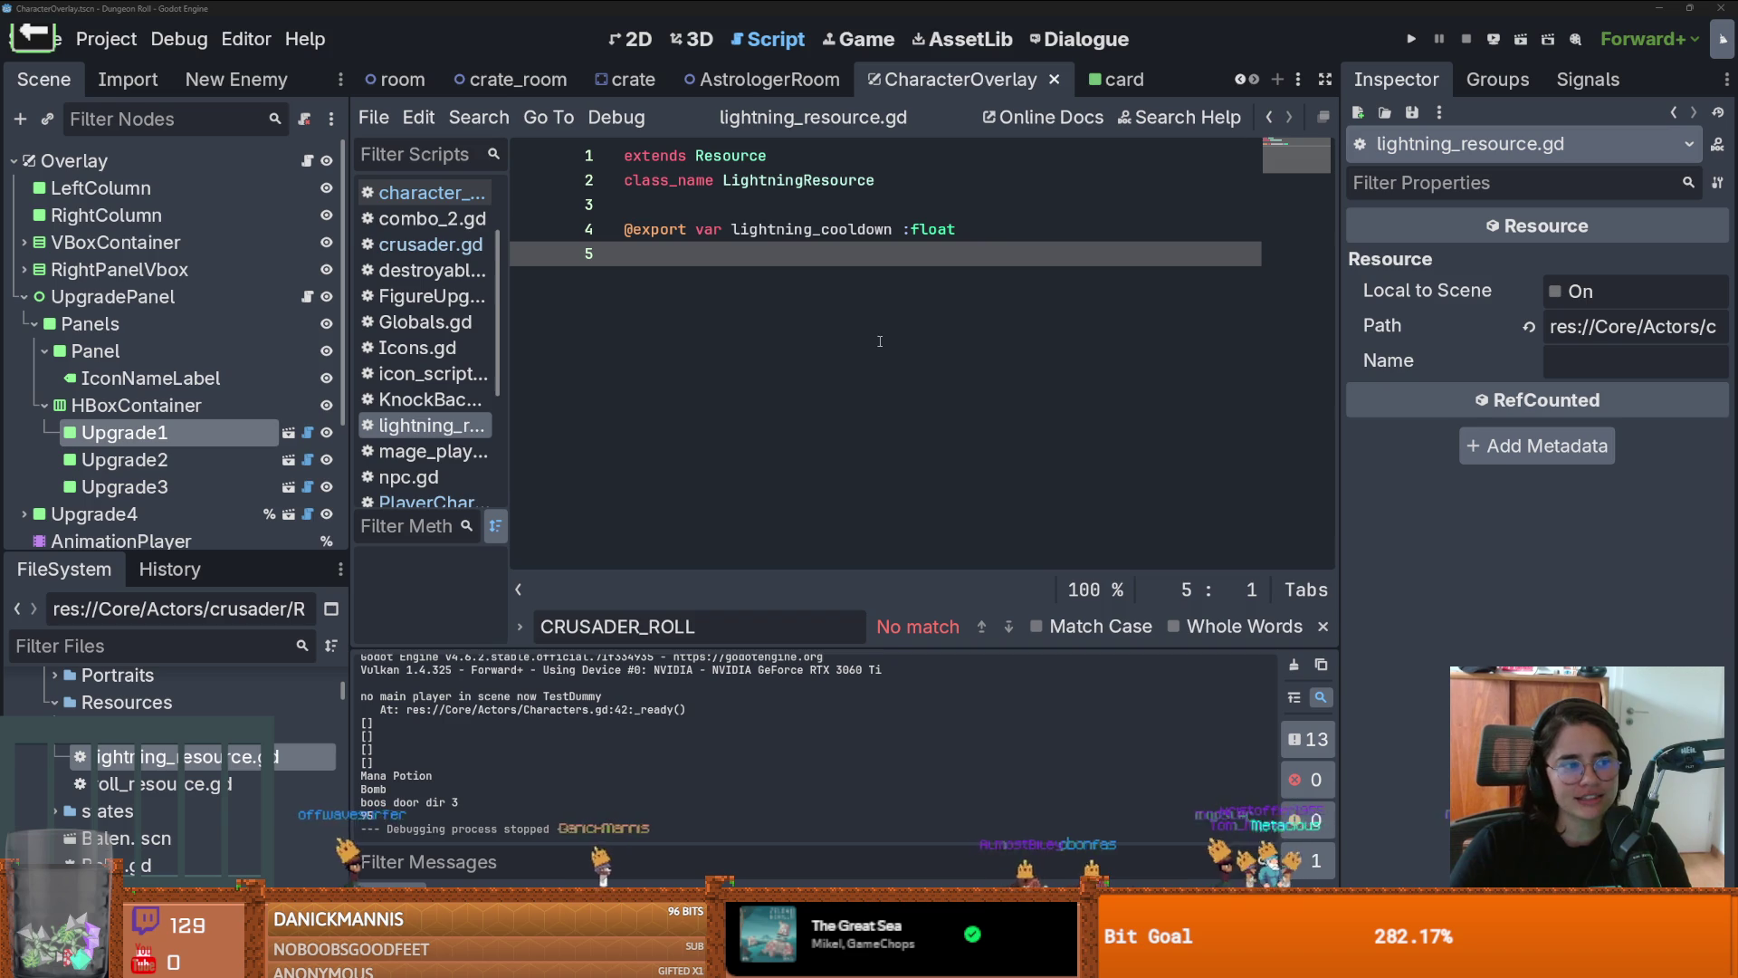
- Save, then create a LightningResource named crusader_lightning.tres in the crusader Resources folder
key("ctrl+s")
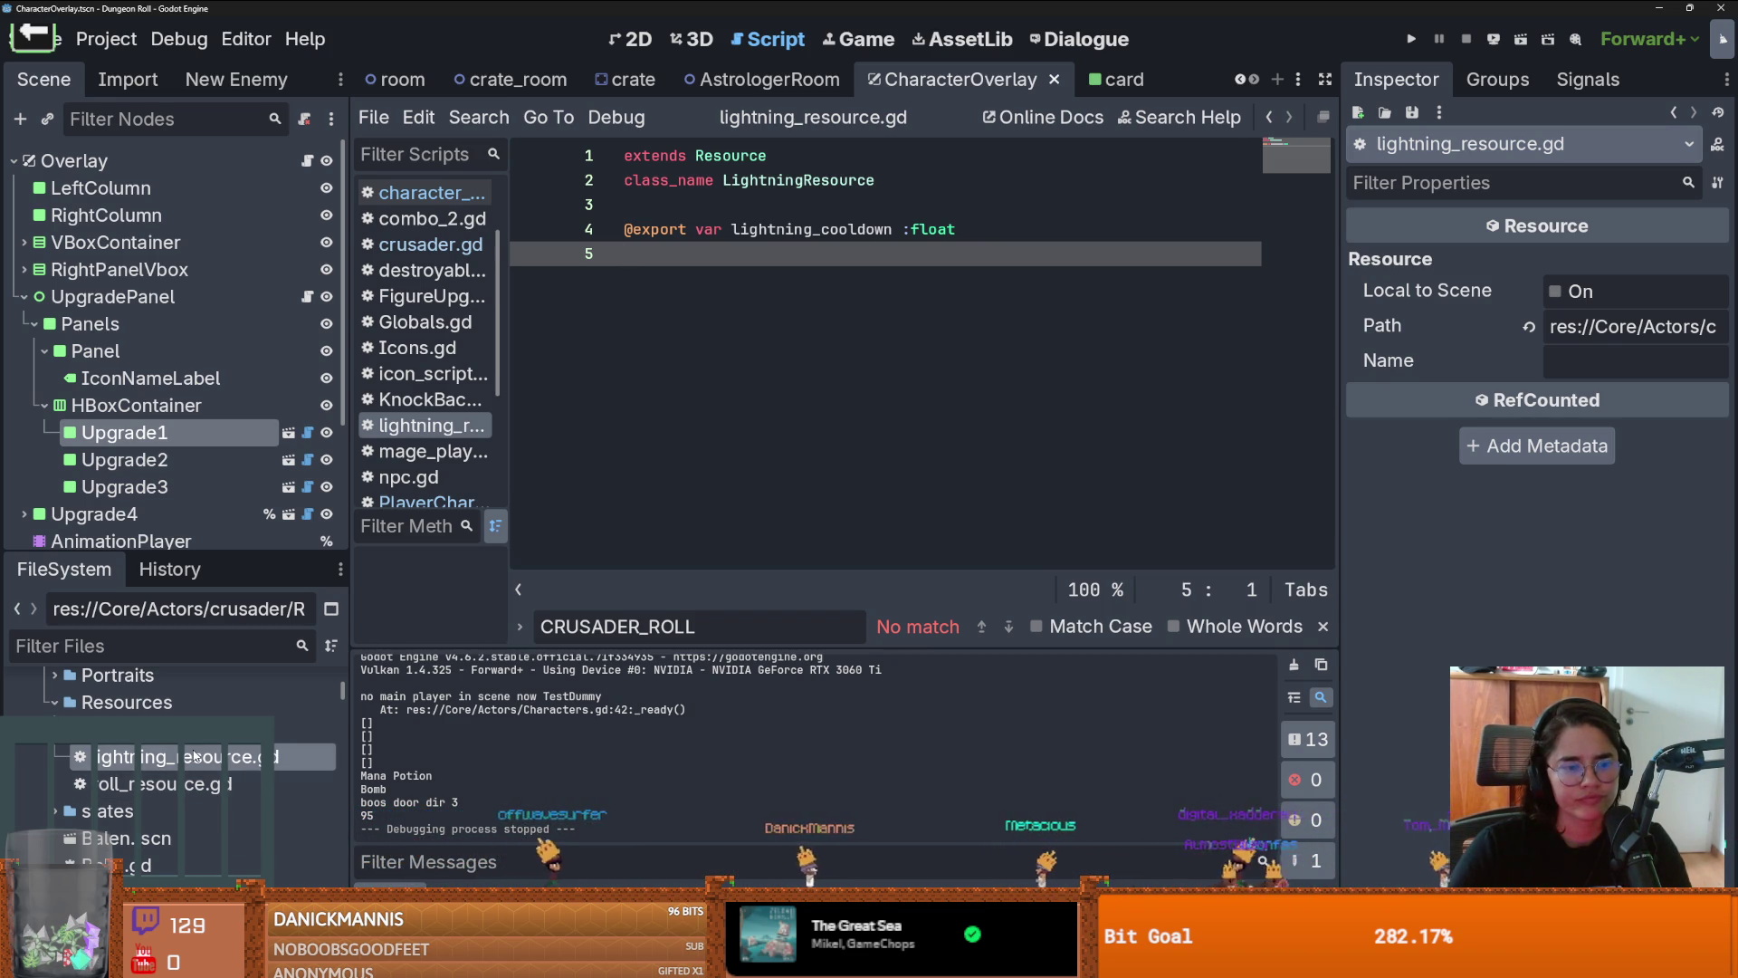
right_click(180, 706)
mouse_move(345, 534)
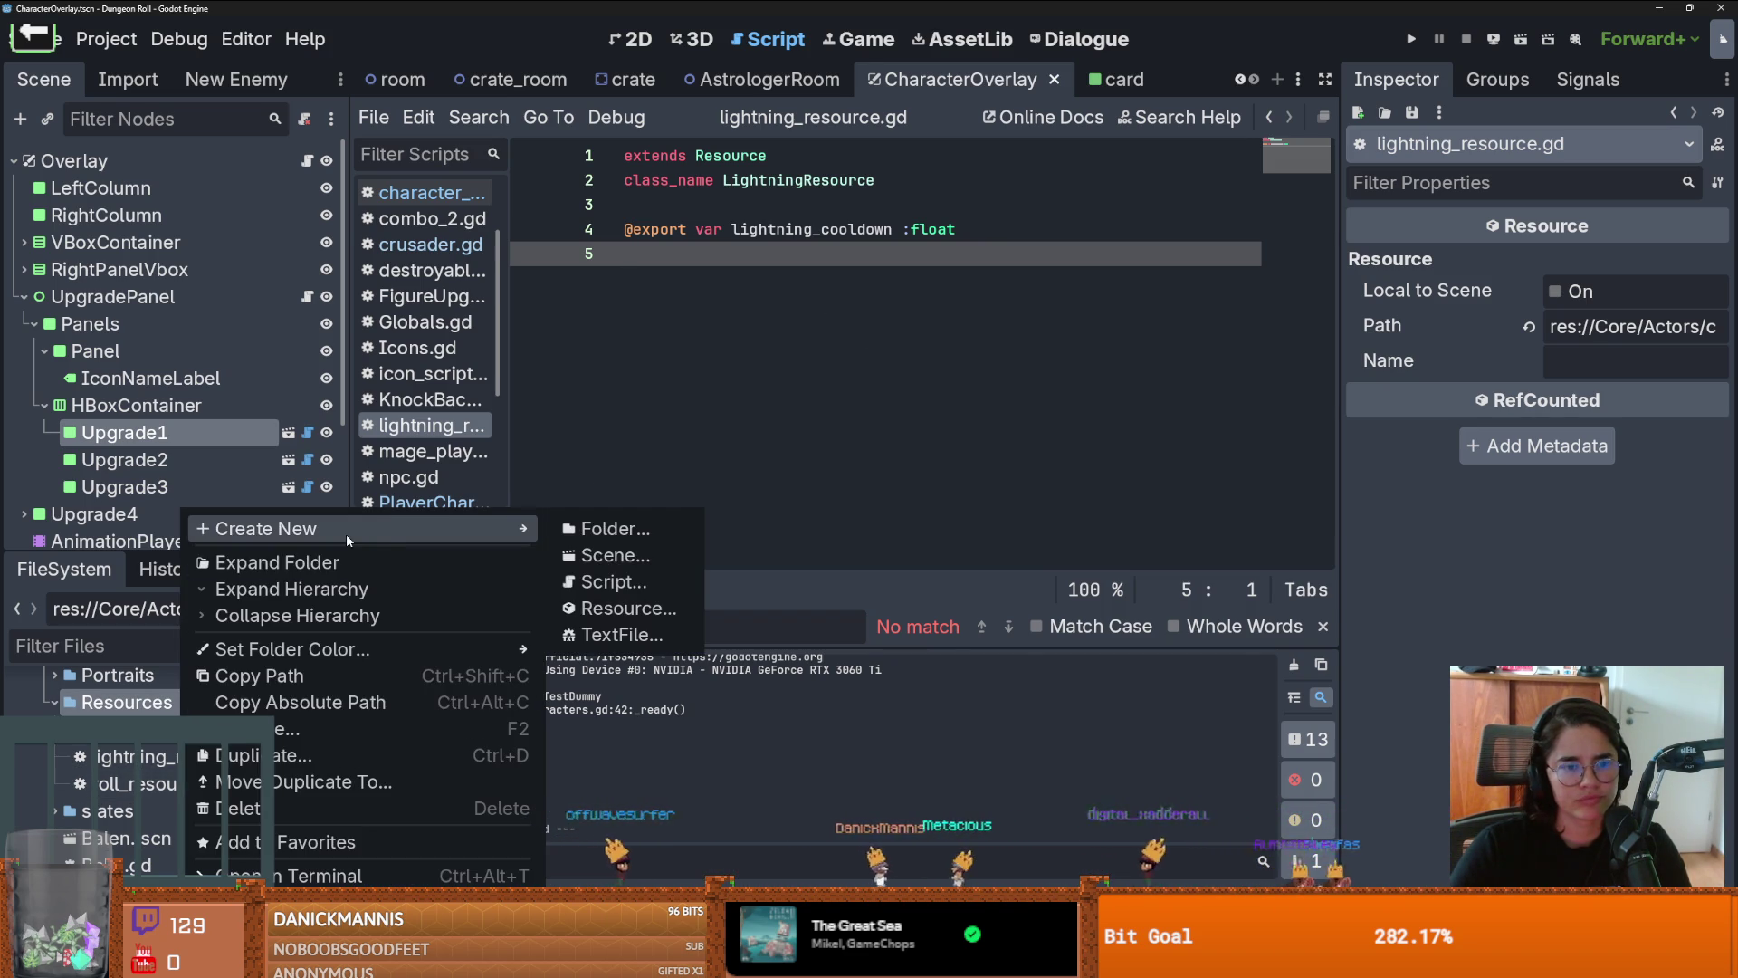
left_click(630, 612)
type("light")
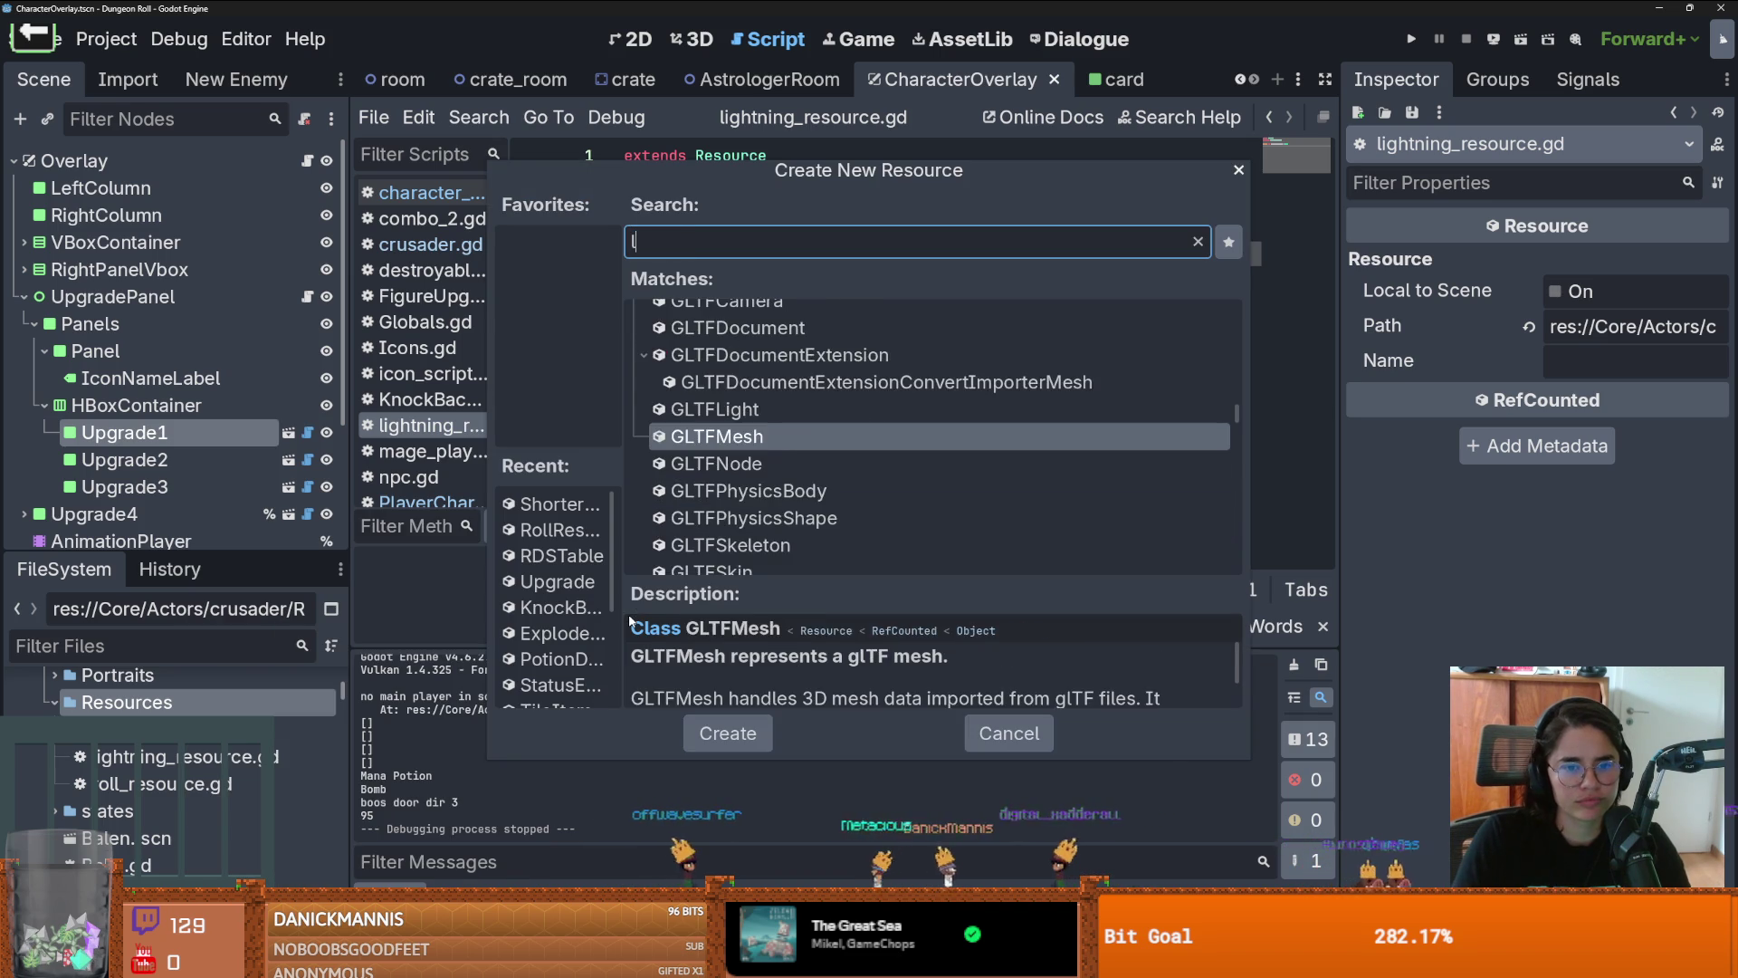
key("Down")
key("Return")
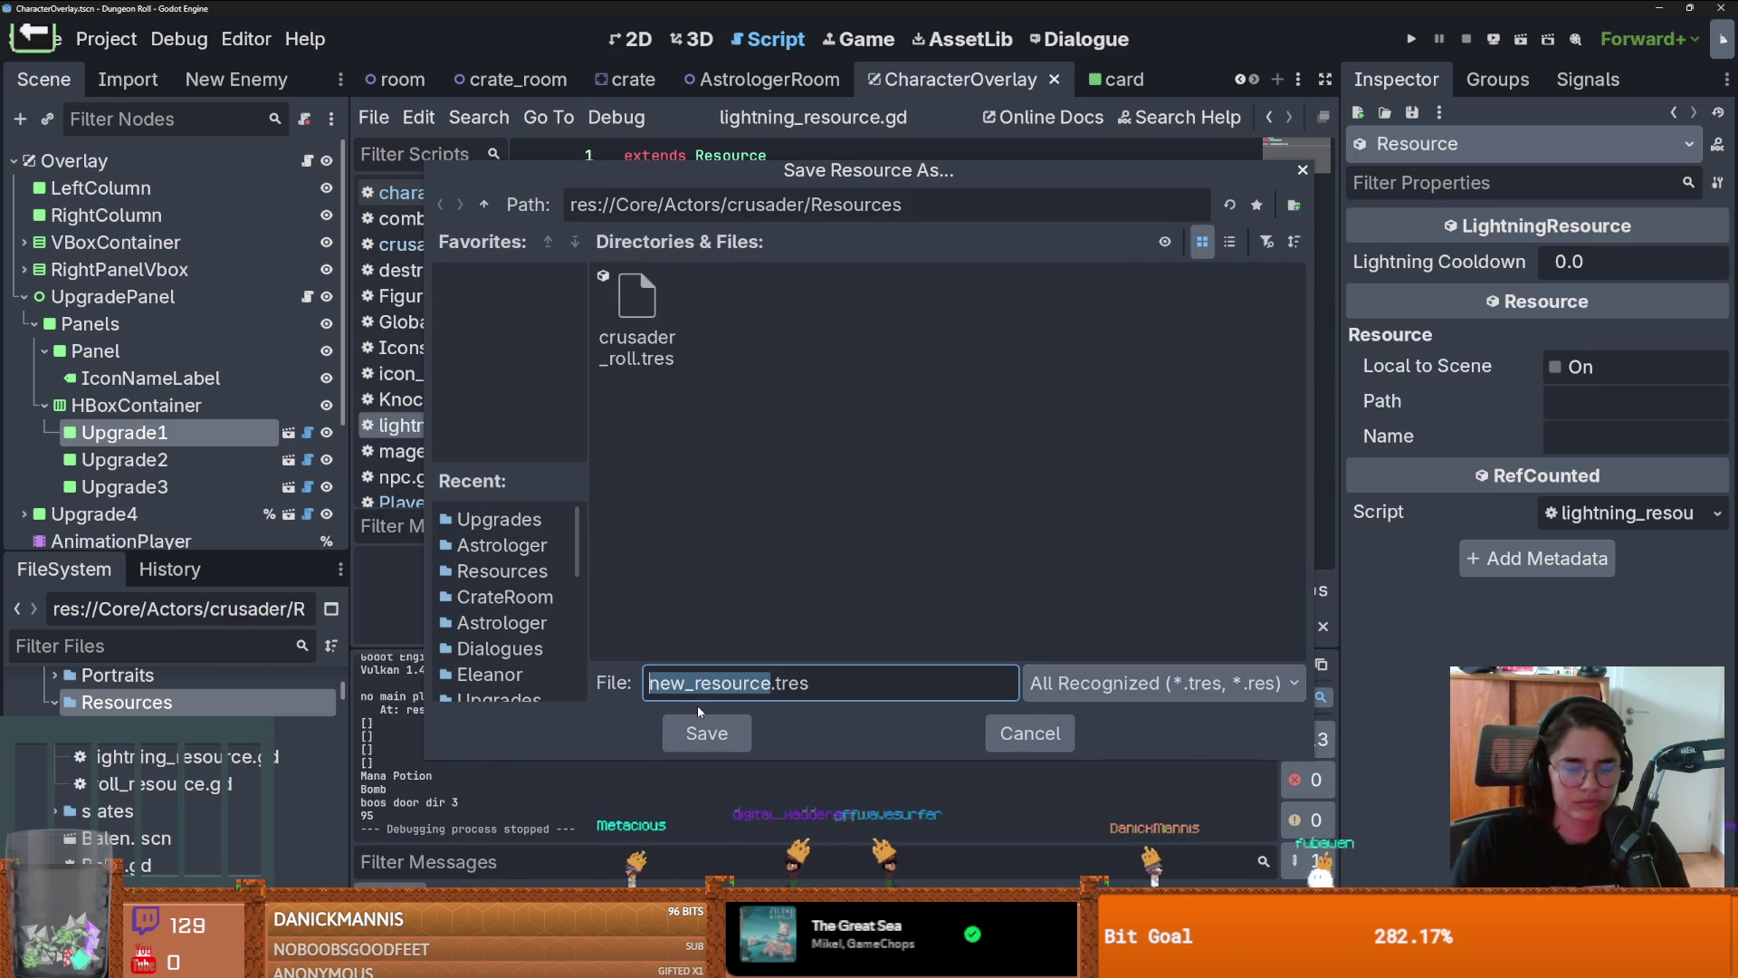
type("crusader_lig")
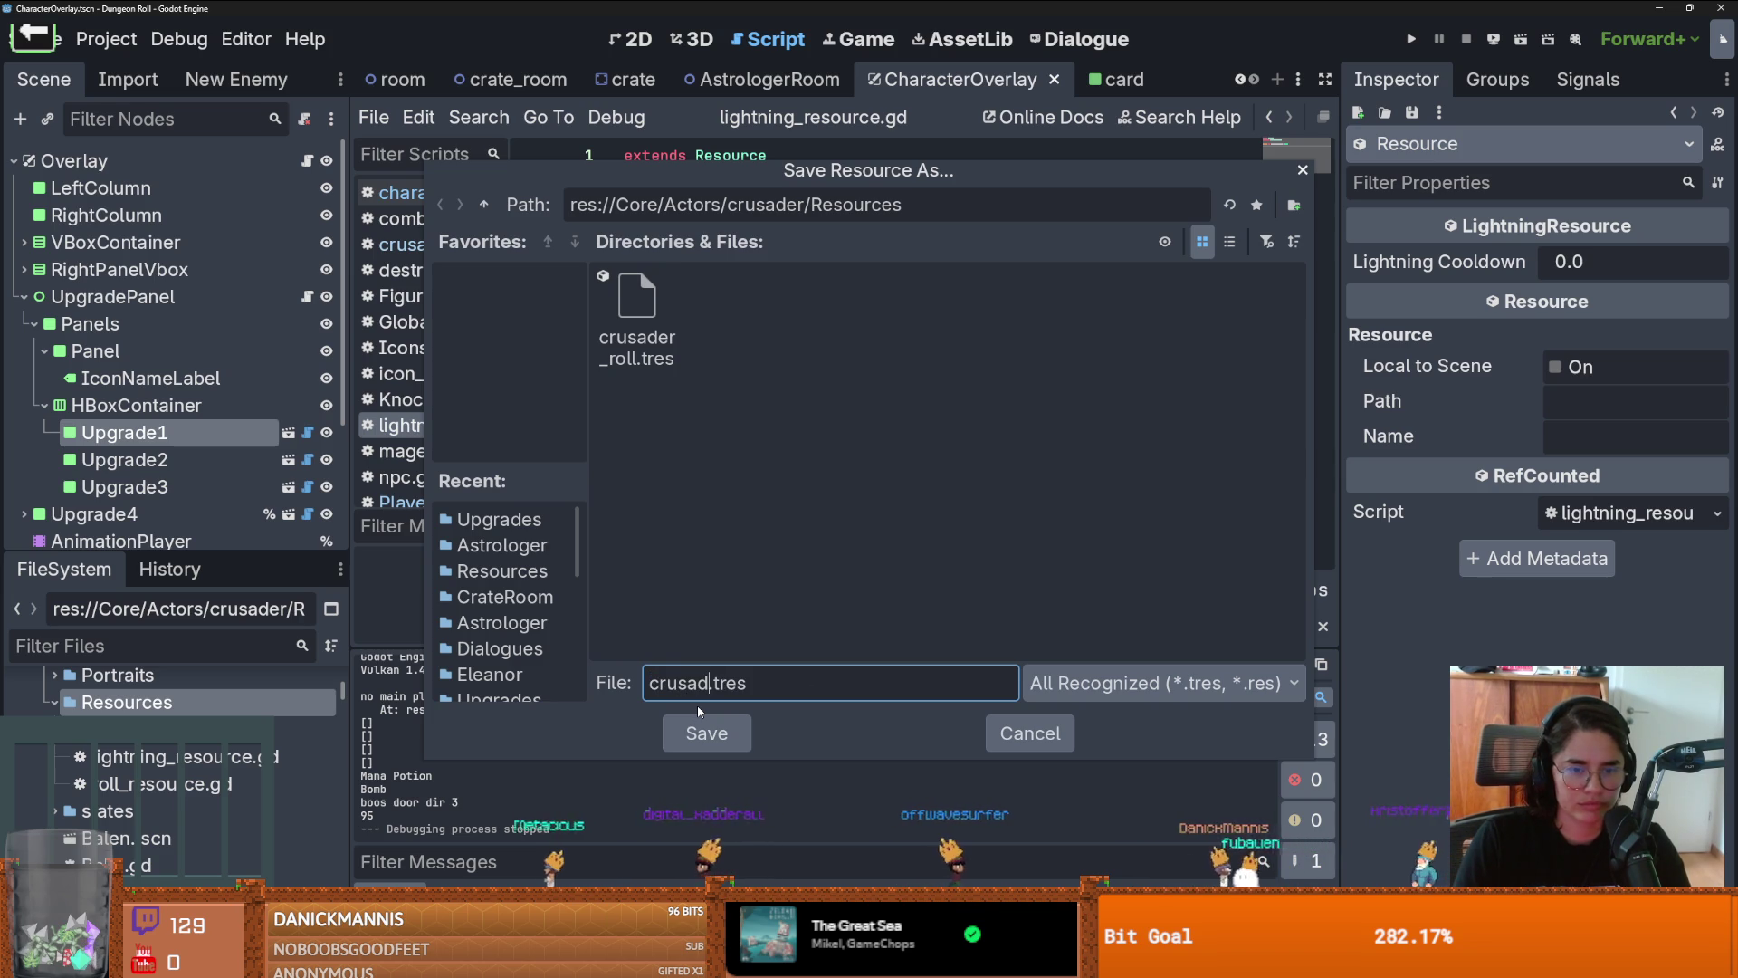
type("htning")
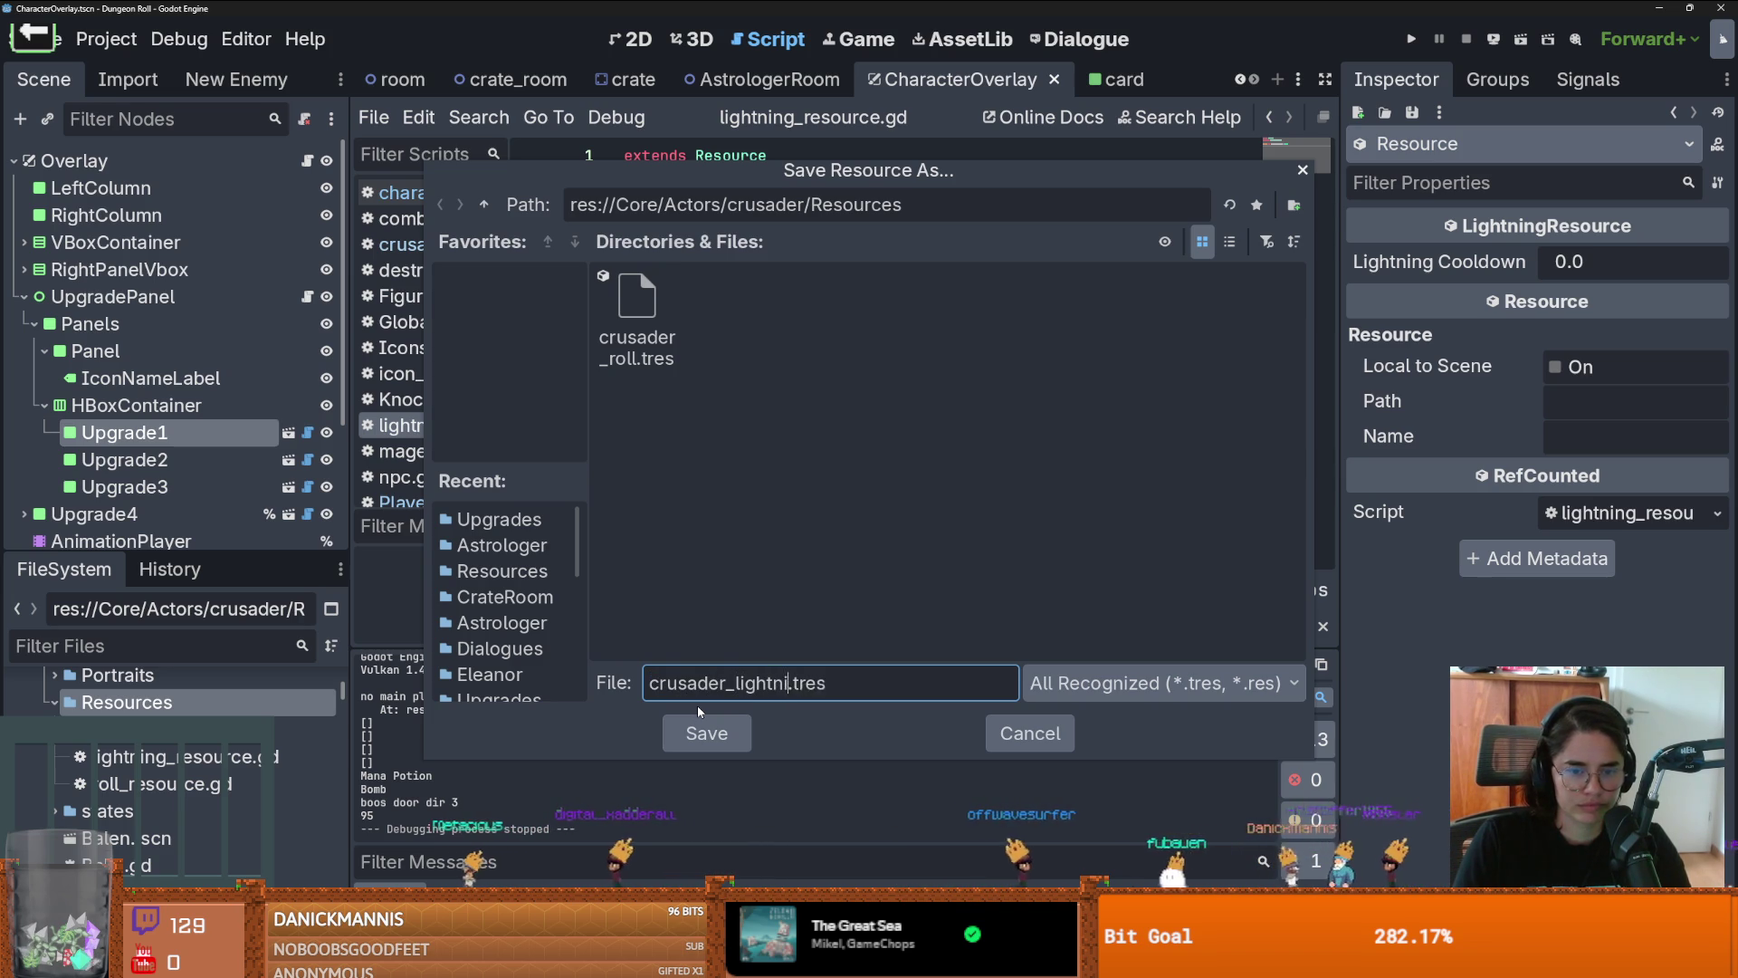
key("Return")
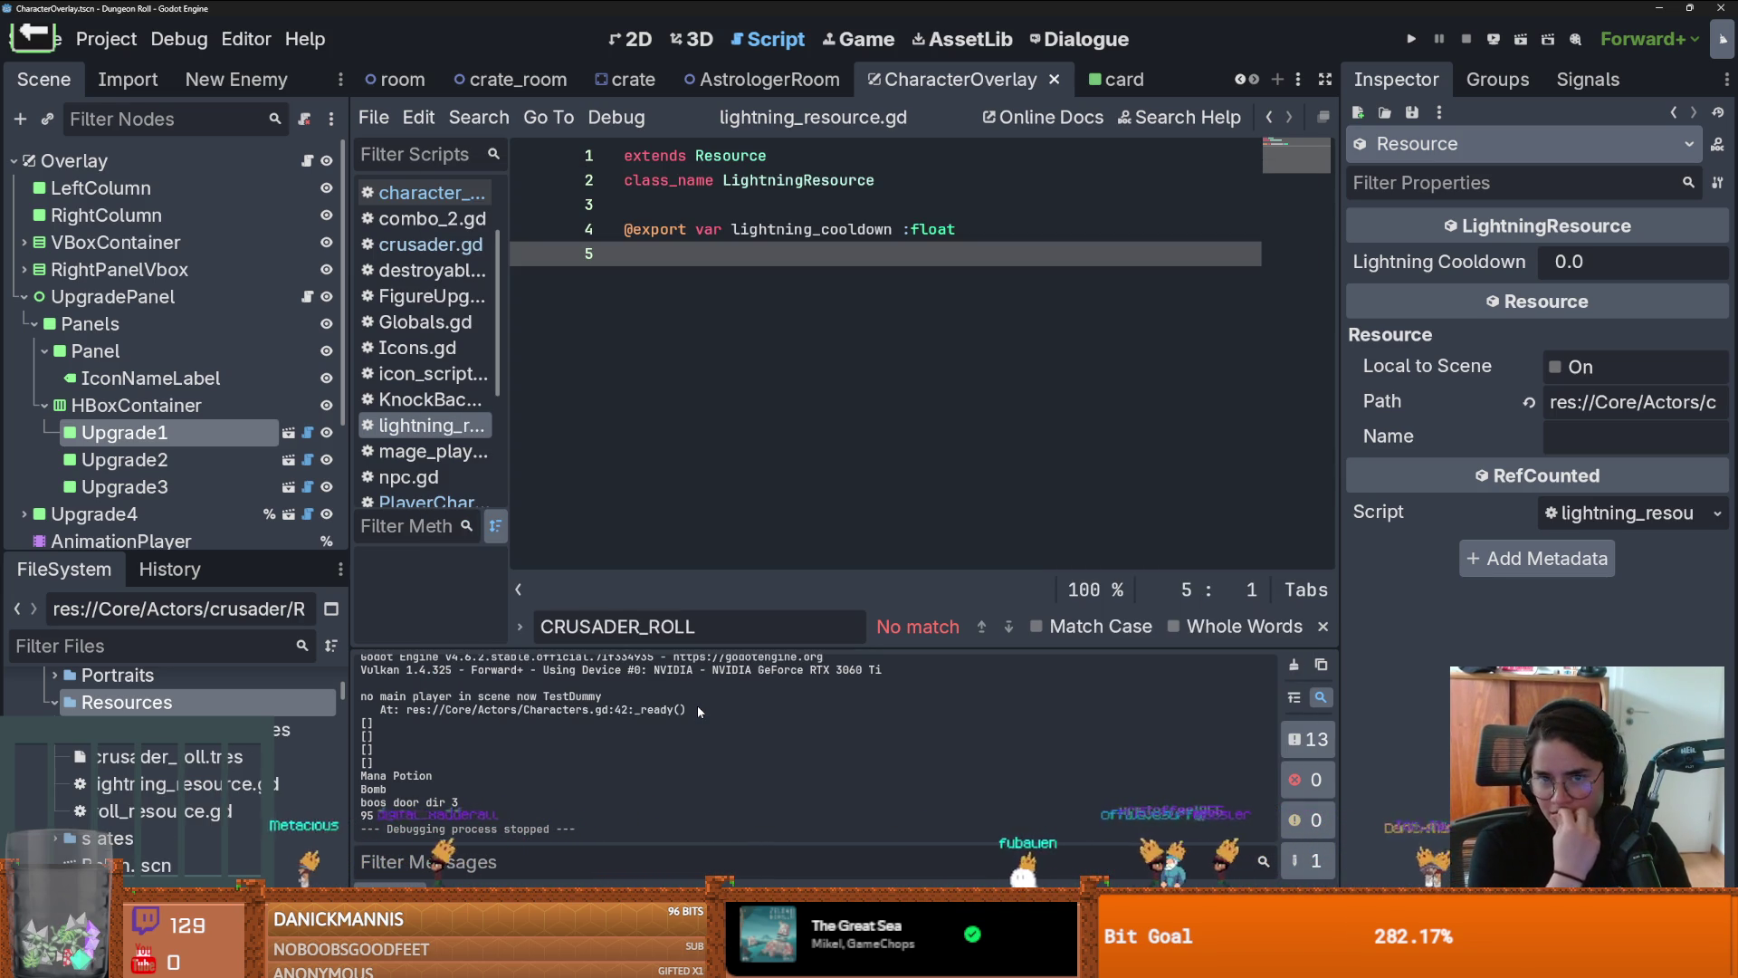
left_click(691, 254)
type("@export var lightning_targets")
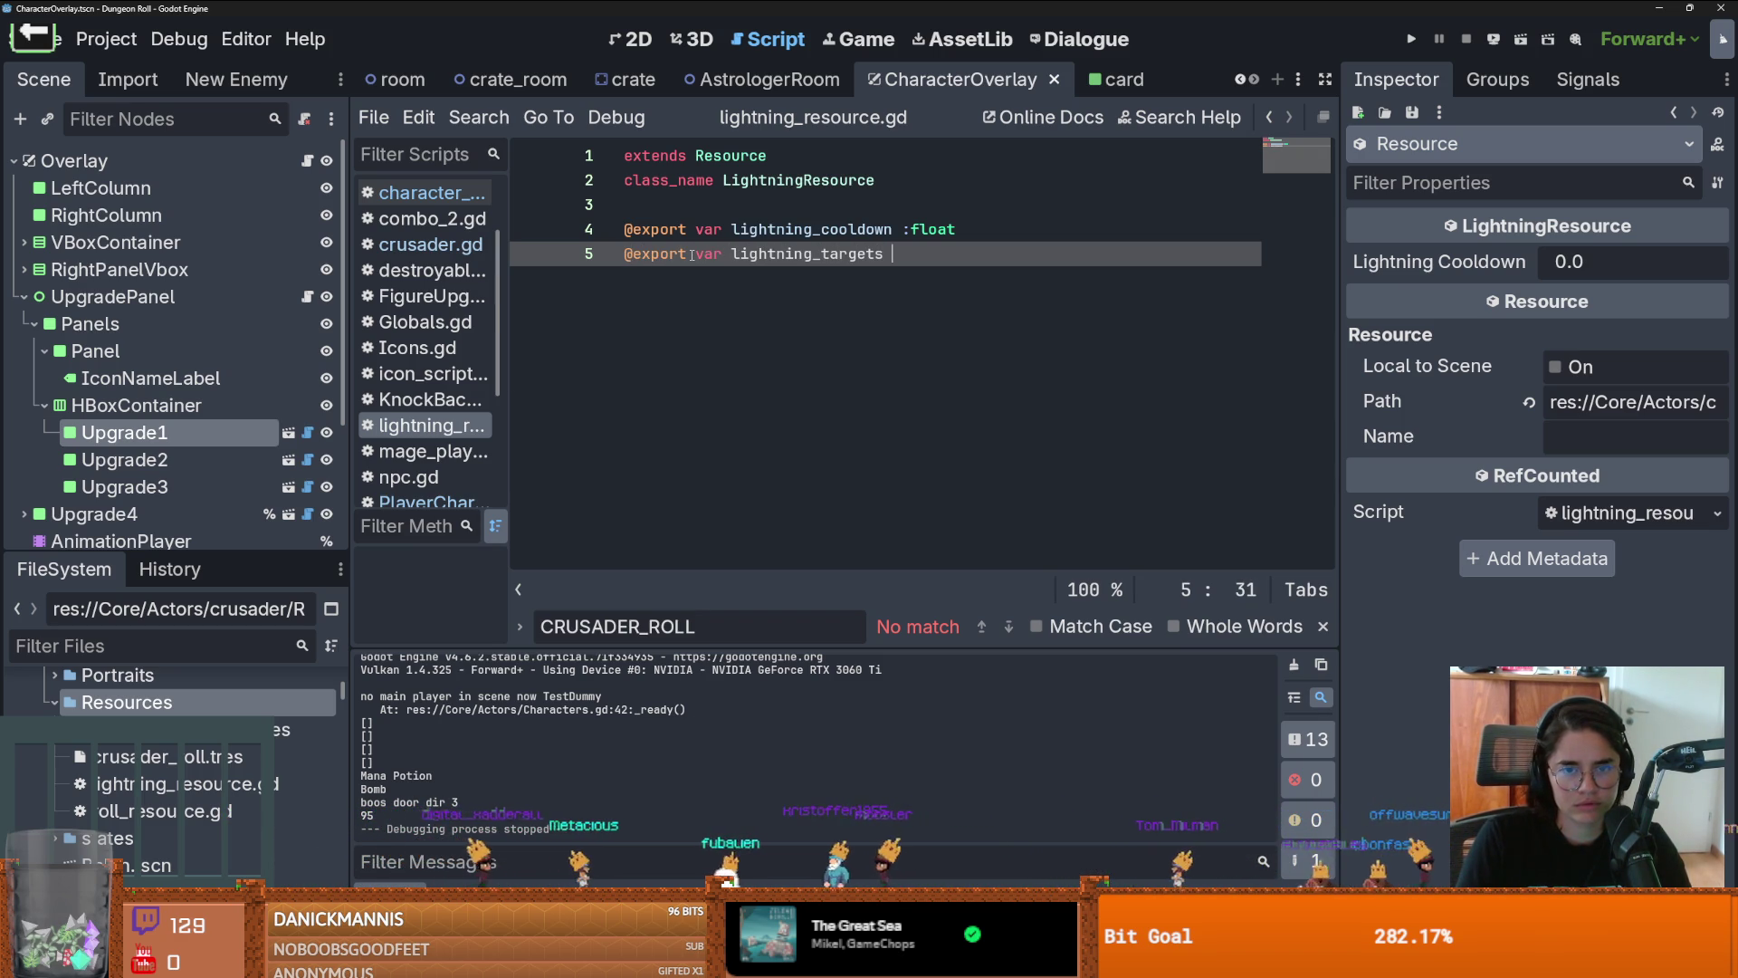
type(" : int")
key("ctrl+s")
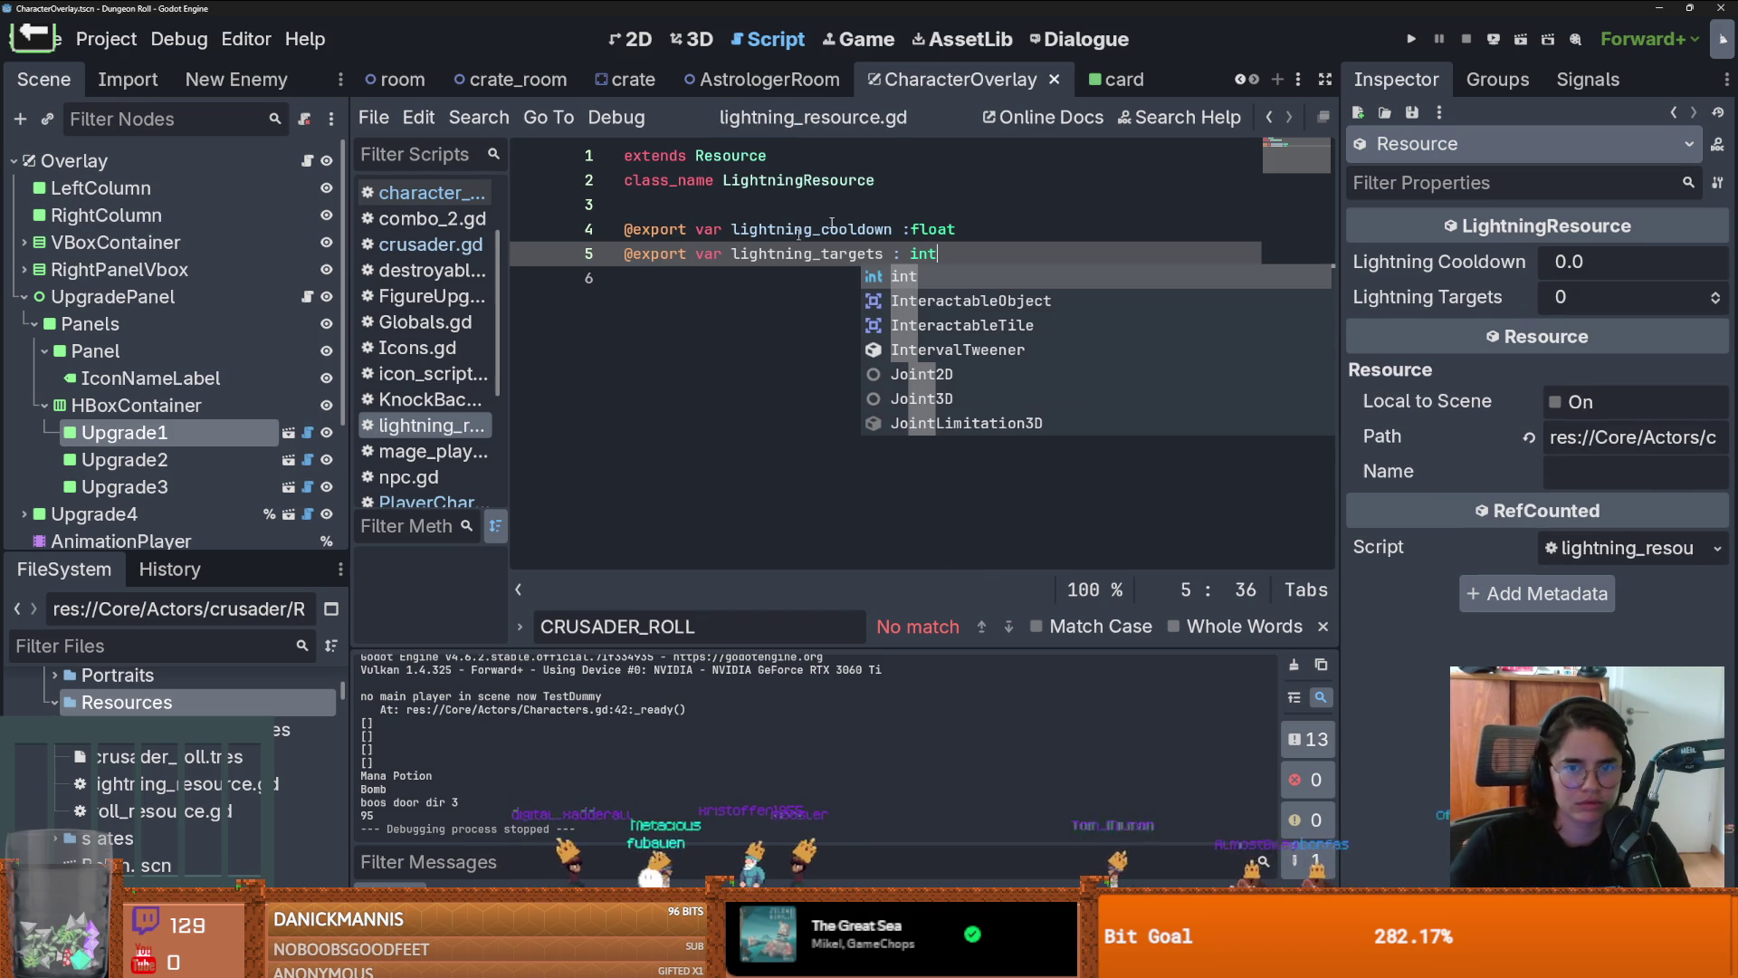
left_click(902, 229)
key("BackSpace")
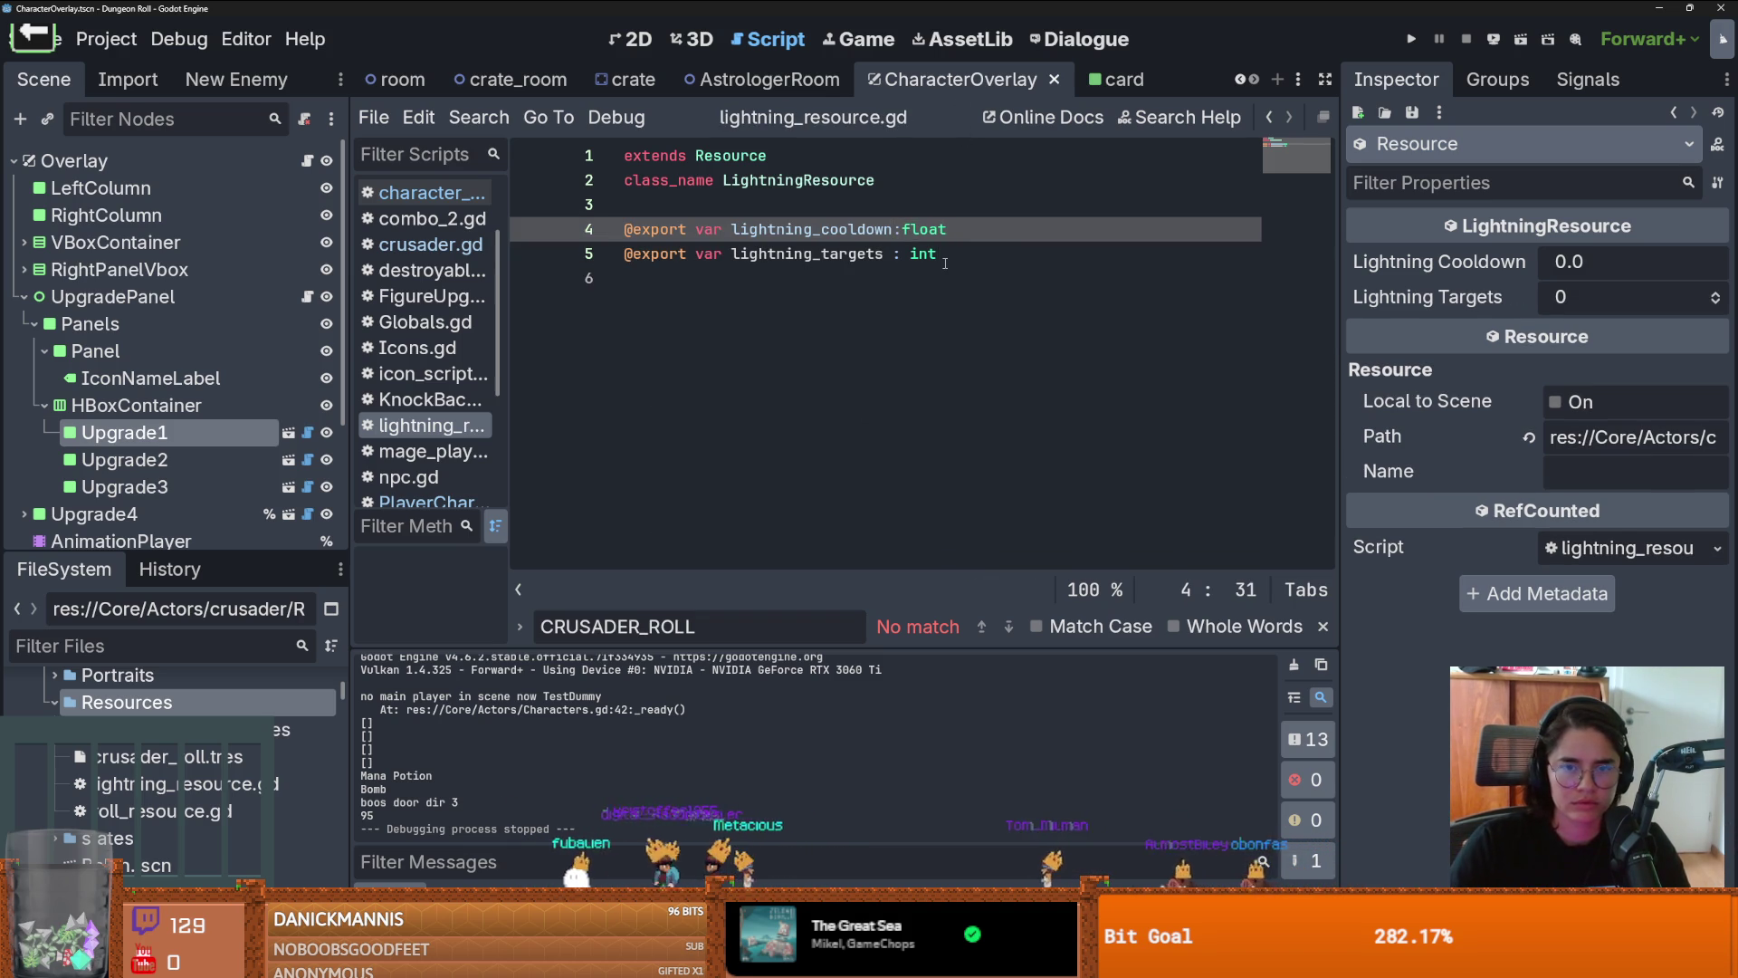
key("ctrl+s")
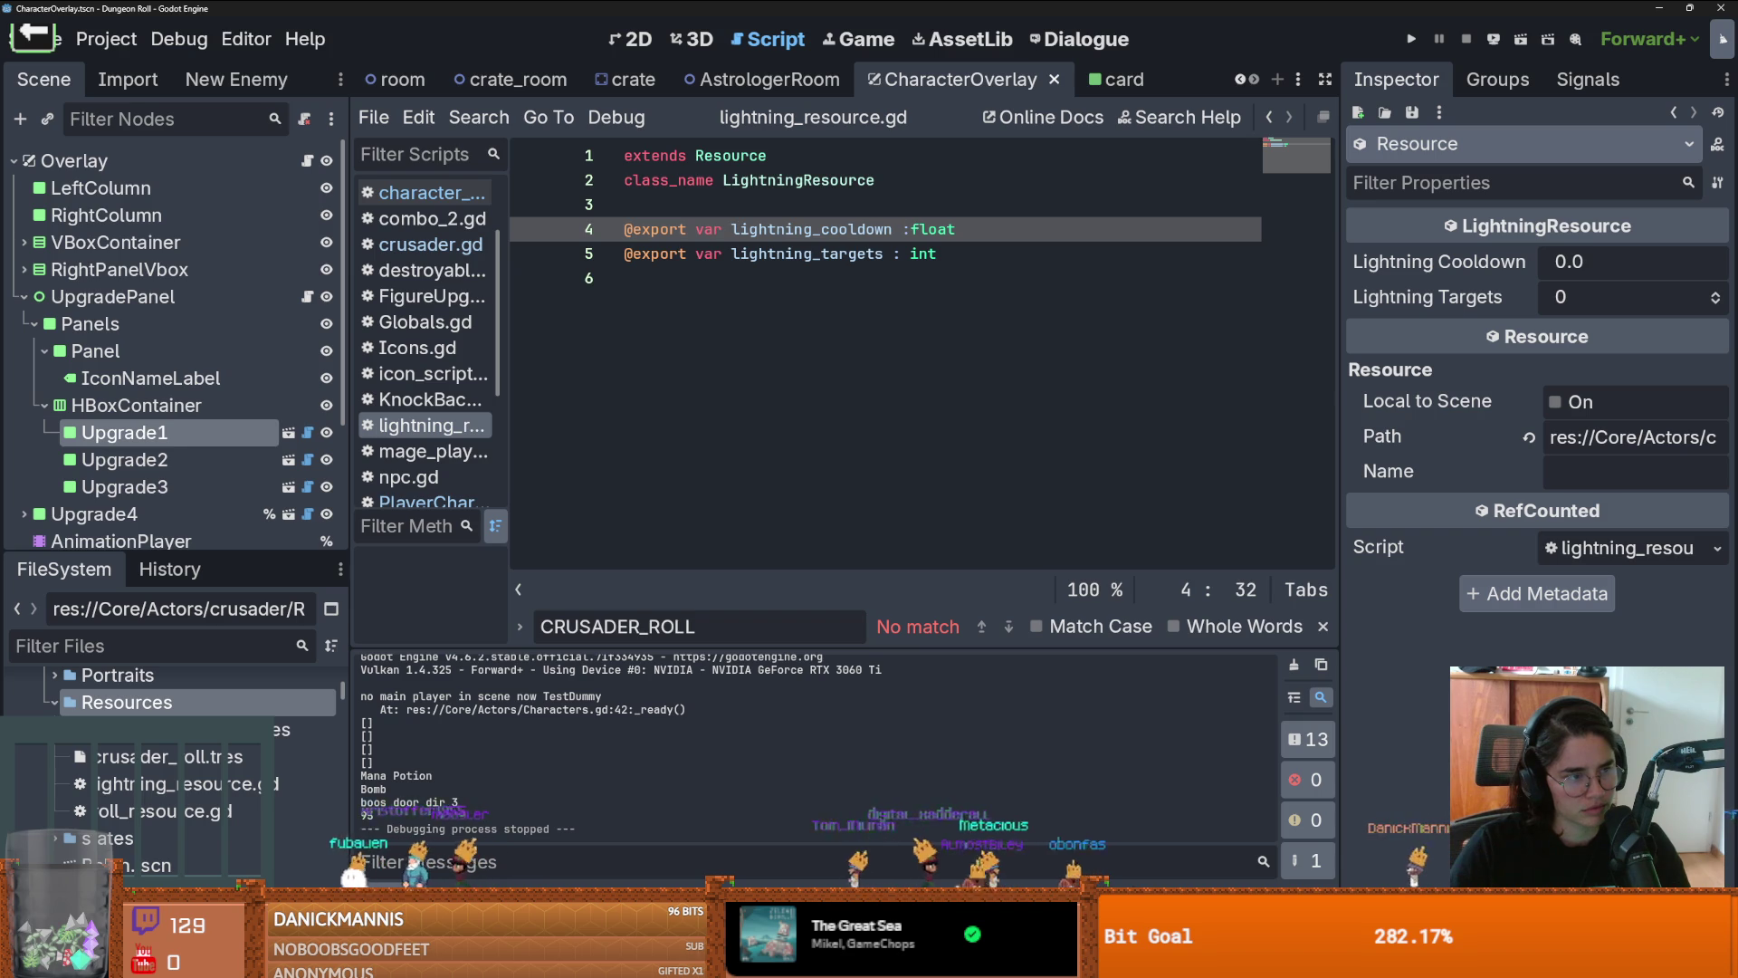
- Give lightning_targets a default value of 1 and save the script
left_click(907, 429)
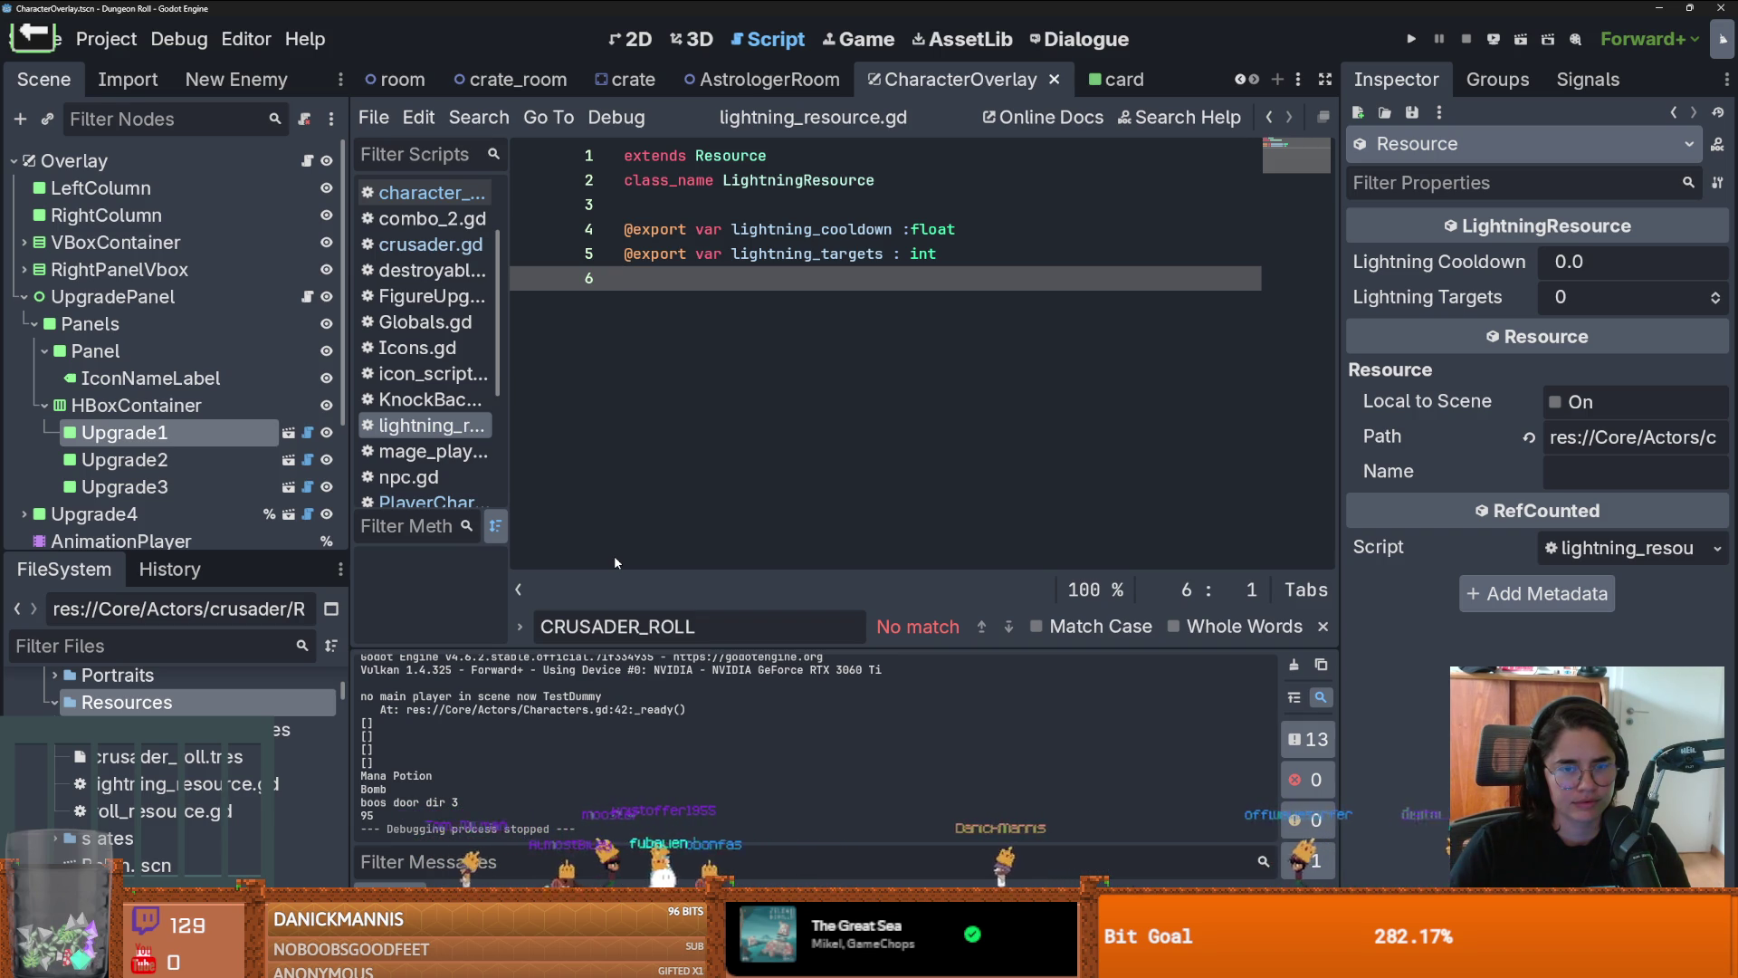
right_click(228, 756)
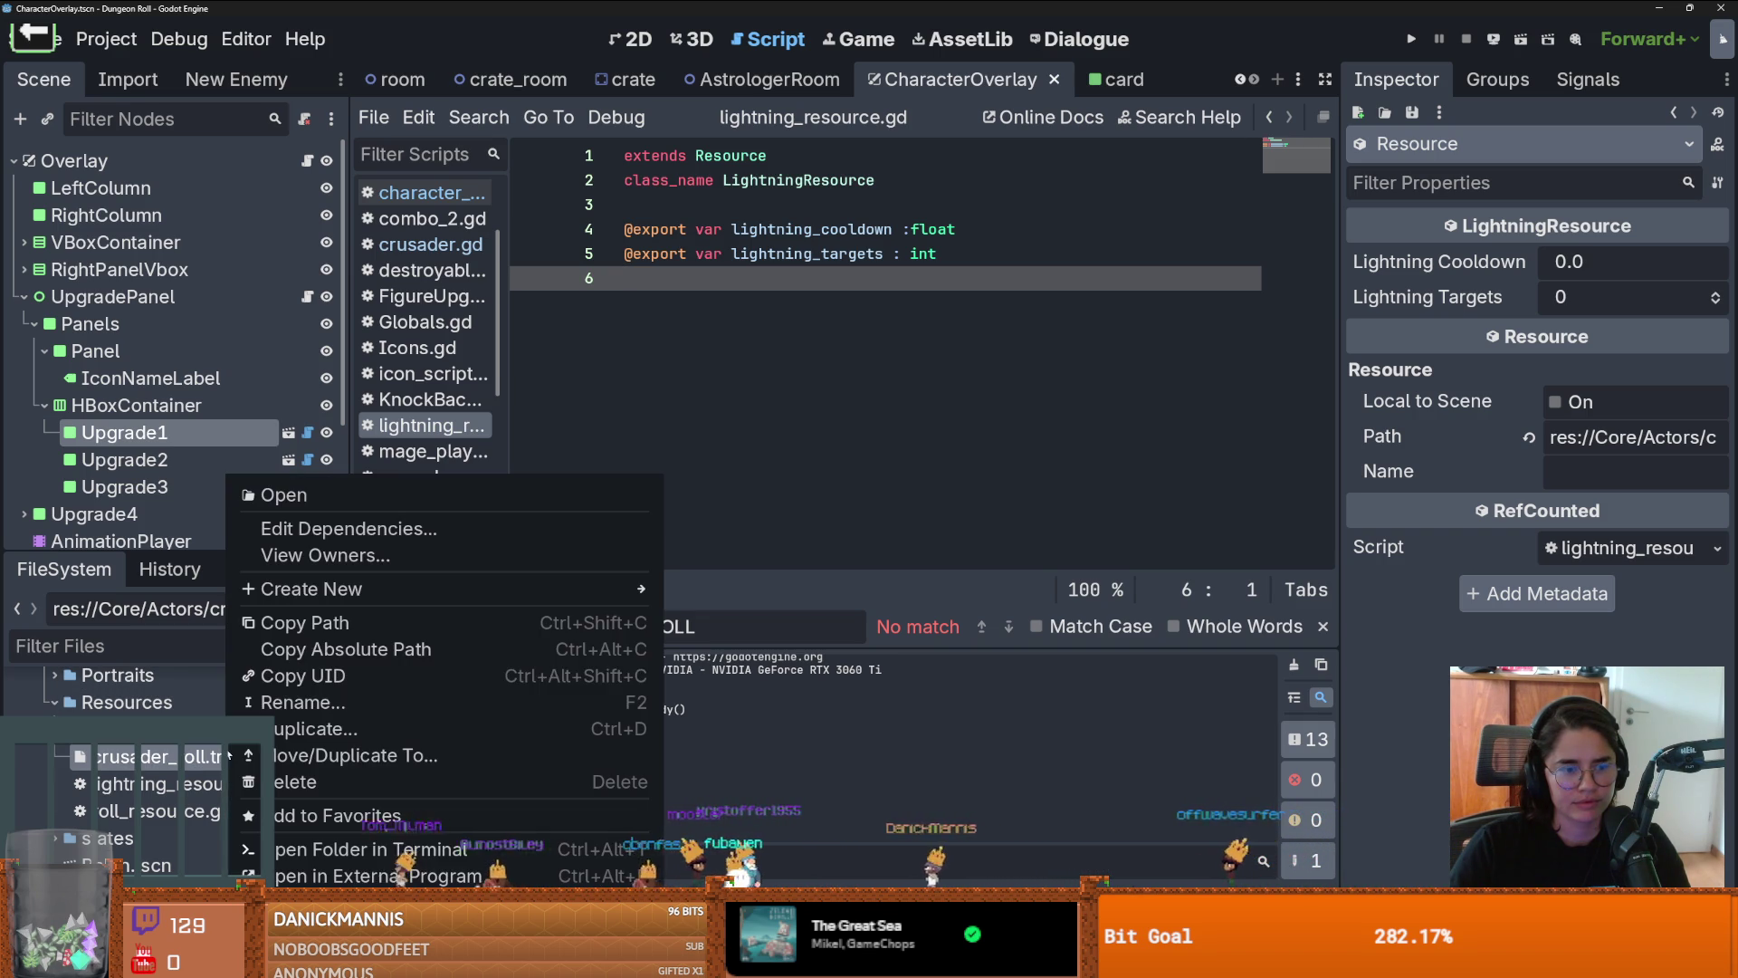
left_click(985, 253)
type("= 1")
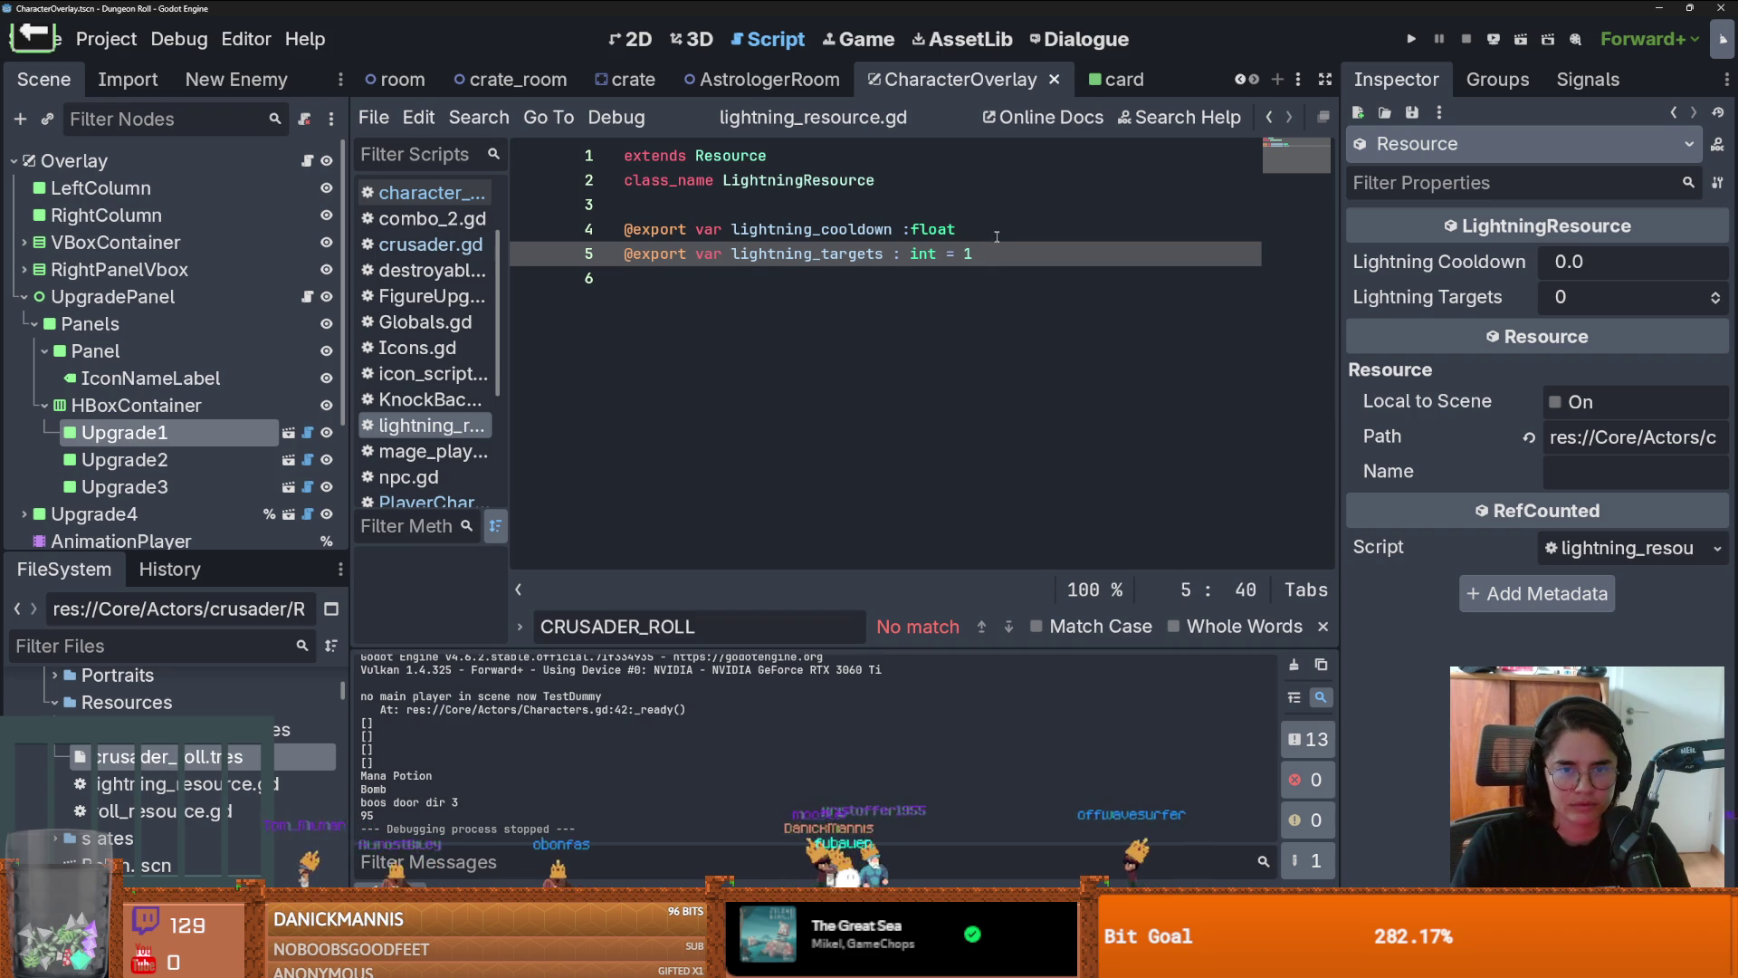
left_click(996, 237)
key("ctrl+s")
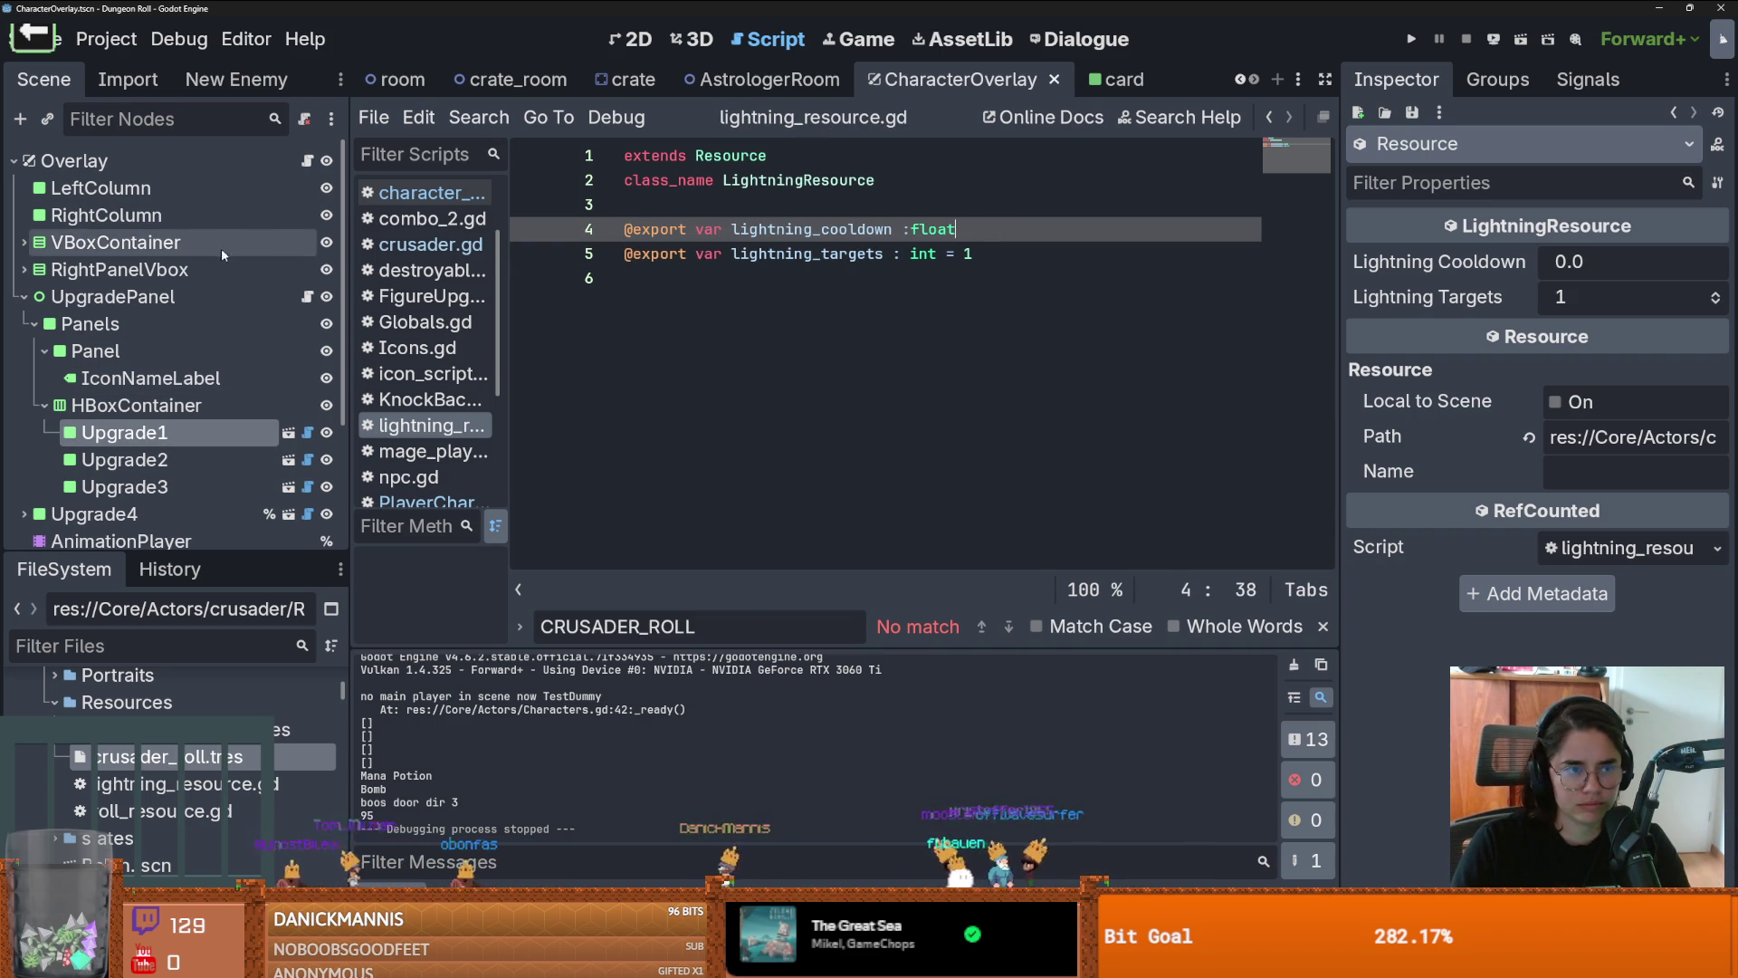
left_click(308, 160)
- Preload crusader_lightning.tres as the CRUSADER_LIGHTNING constant on line 13 of character_overlay.gd
scroll(905, 362, "down", 2)
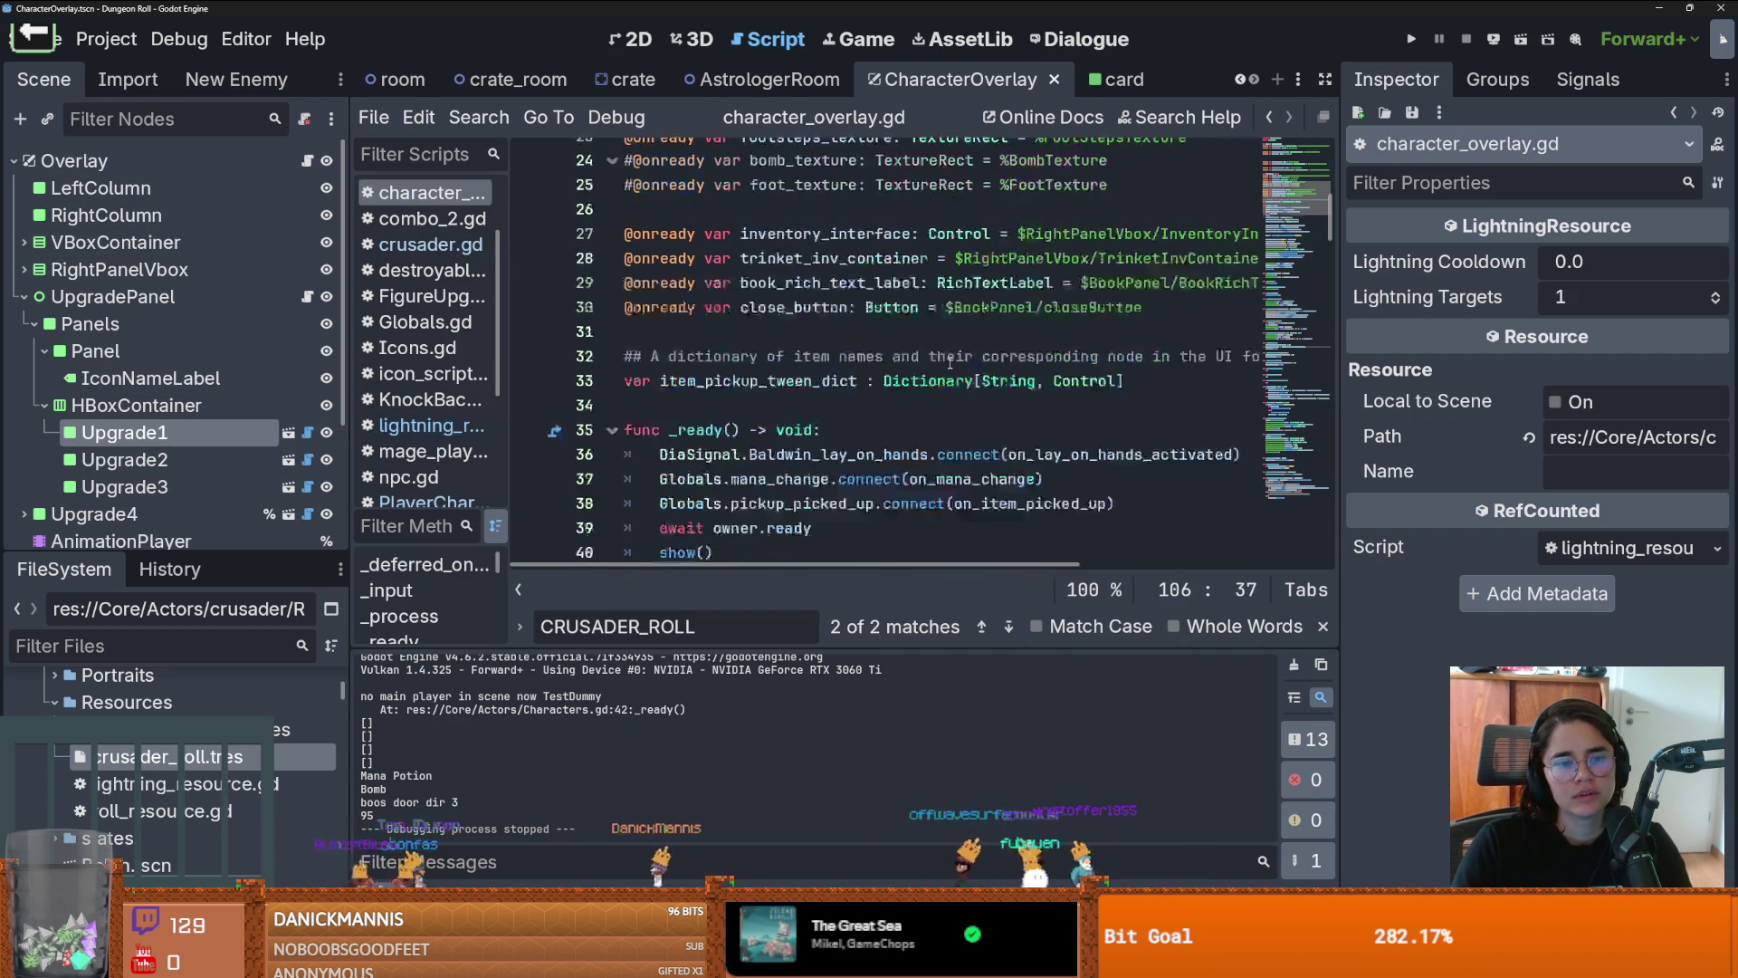
scroll(933, 368, "up", 6)
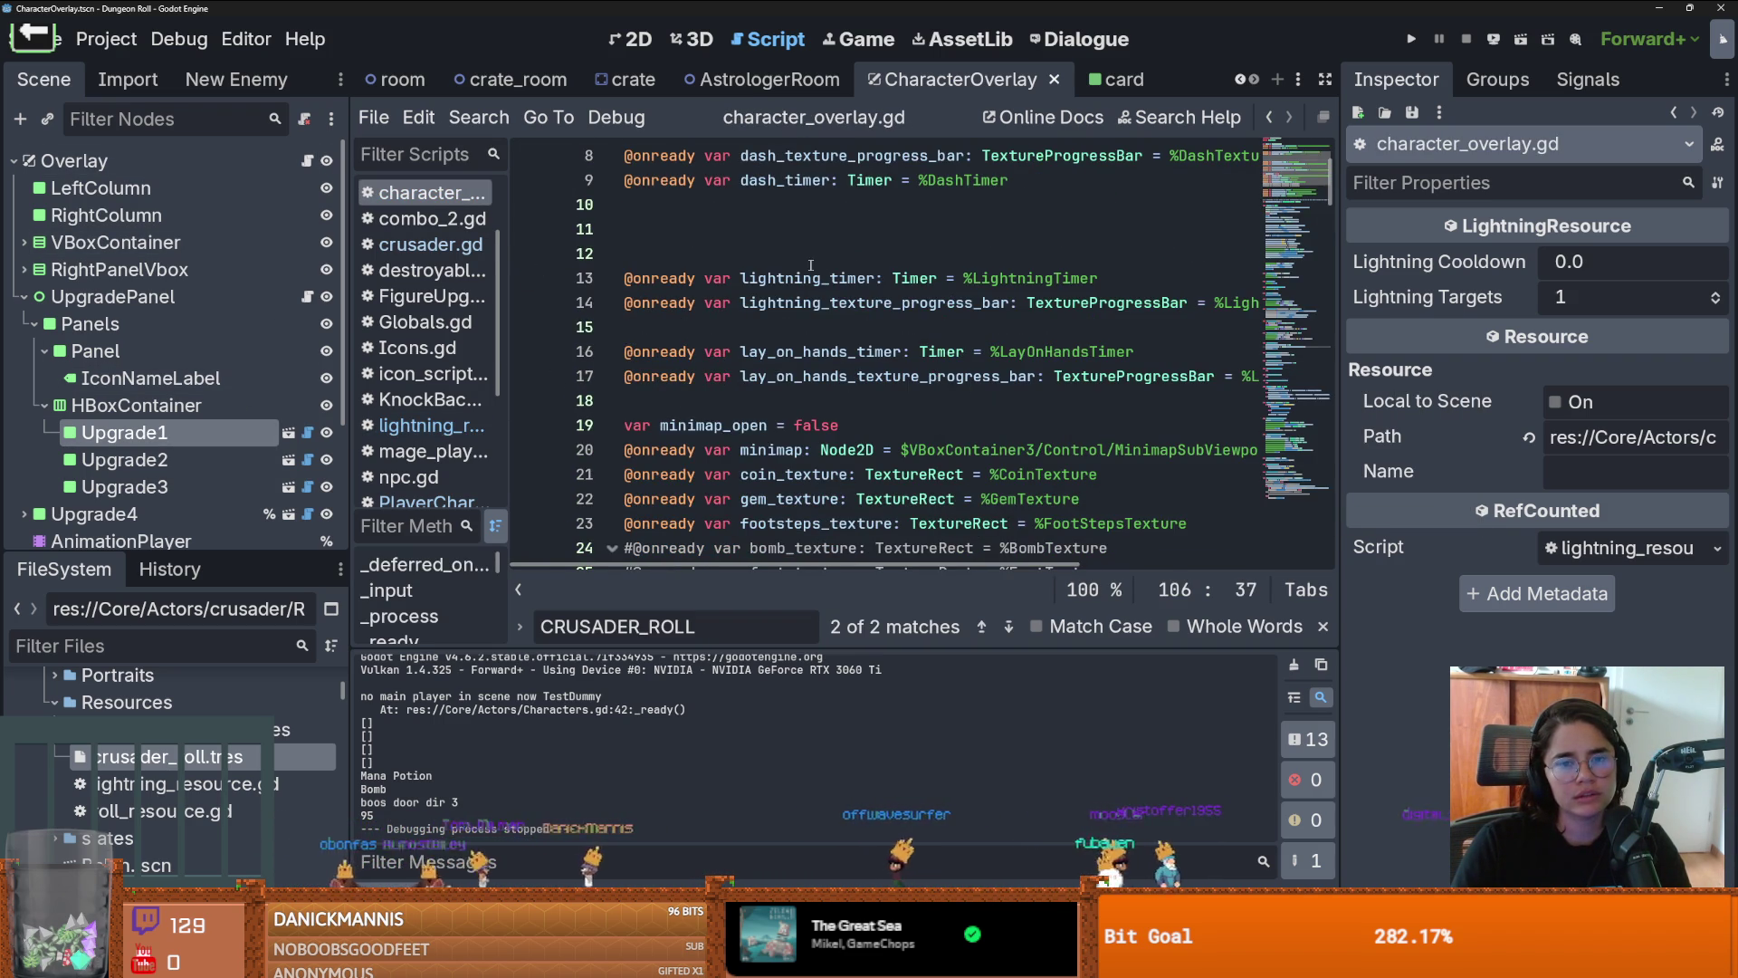
left_click(810, 261)
key("BackSpace")
key("BackSpace")
left_click(810, 272)
key("Return")
key("Up")
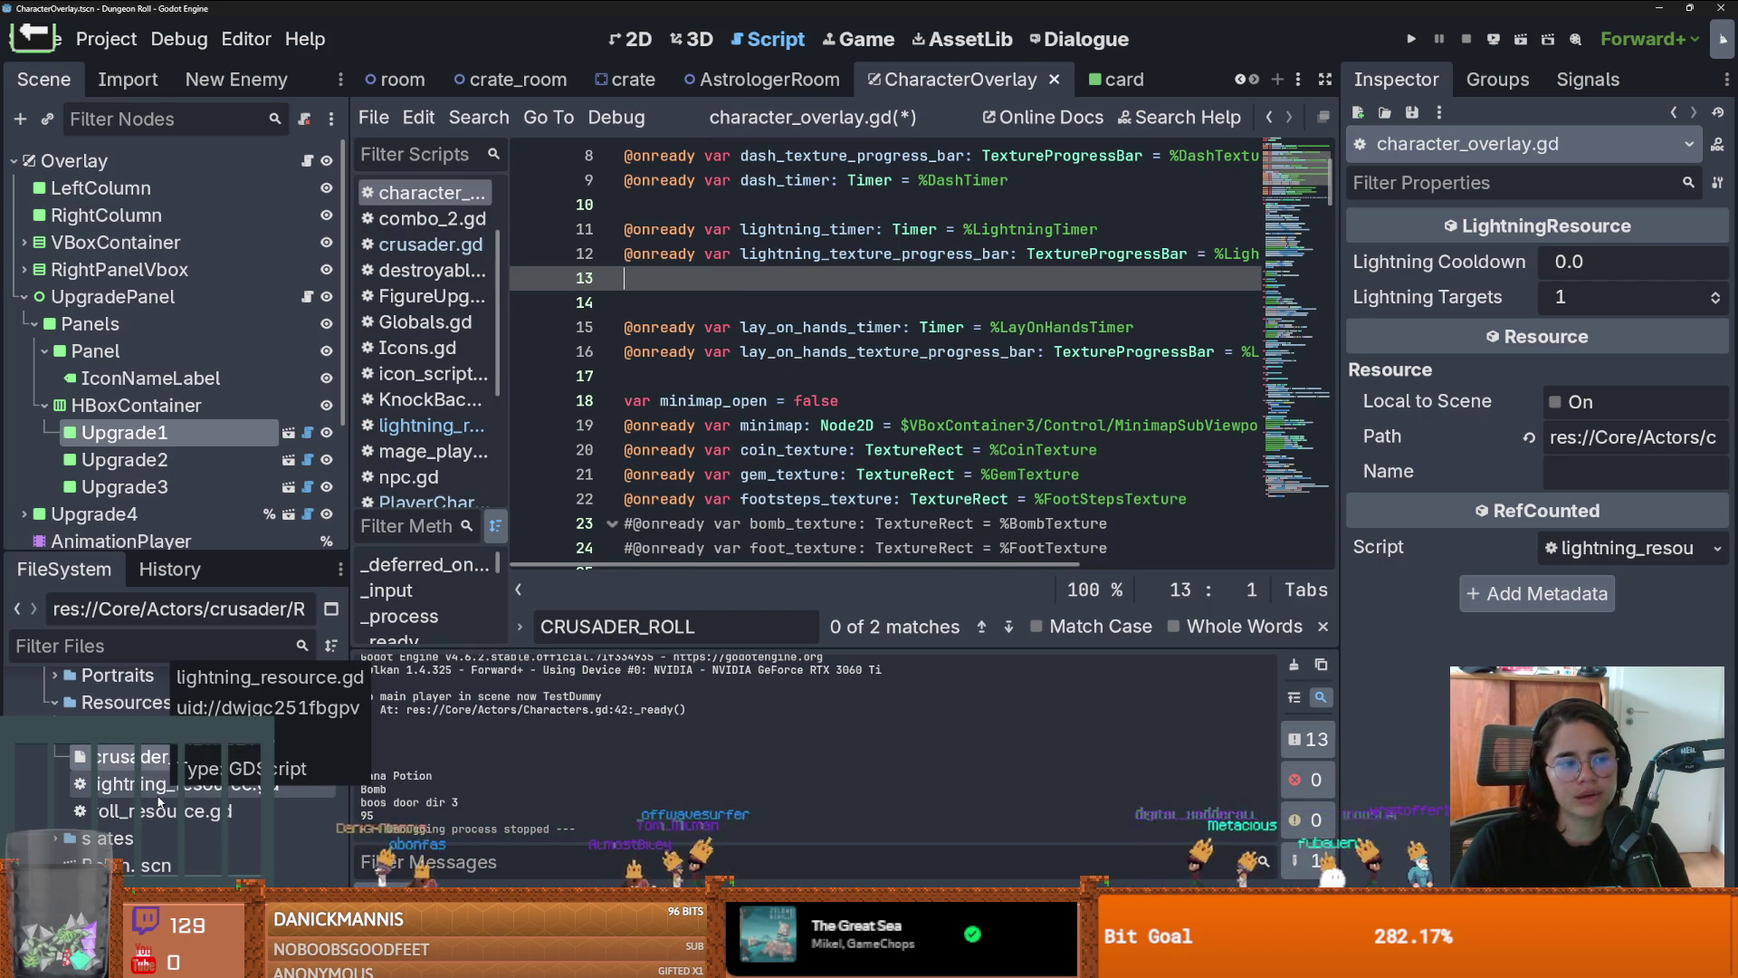
mouse_move(185, 729)
left_mouse_down()
mouse_move(670, 367)
mouse_move(570, 271)
mouse_move(803, 273)
left_mouse_up()
double_click(804, 274)
- Remove the dash_timer DASH_TIME line from _ready and tidy the blank lines
scroll(905, 362, "down", 9)
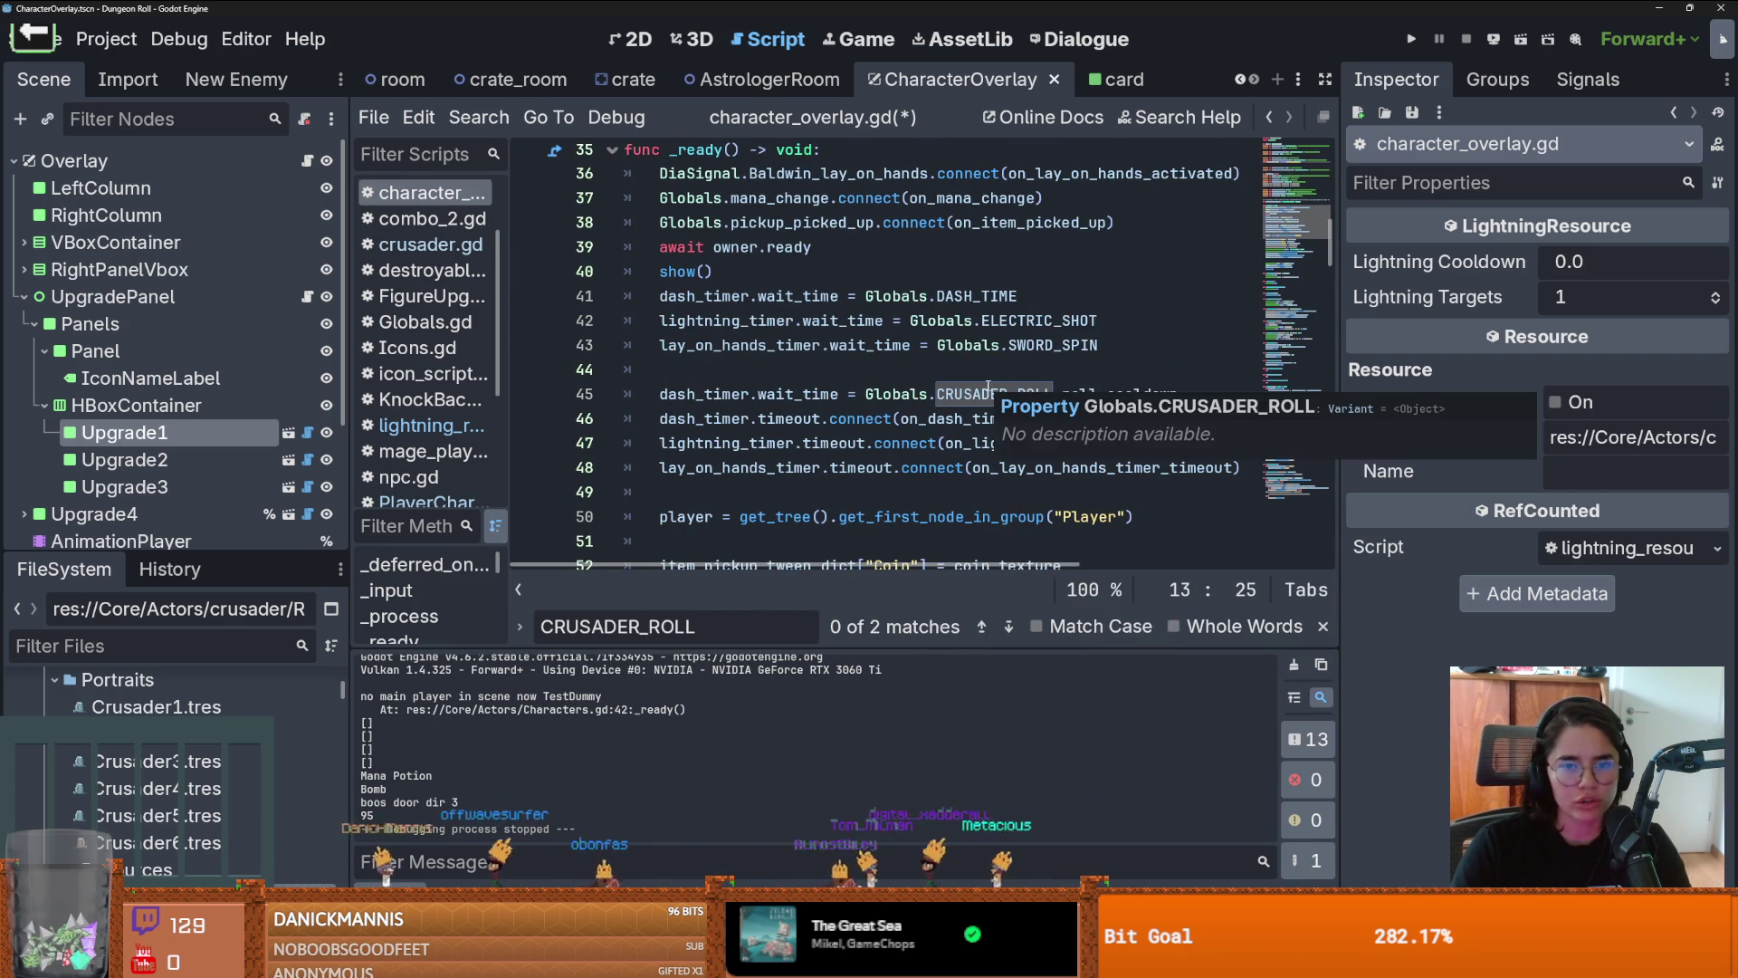
left_click(858, 370)
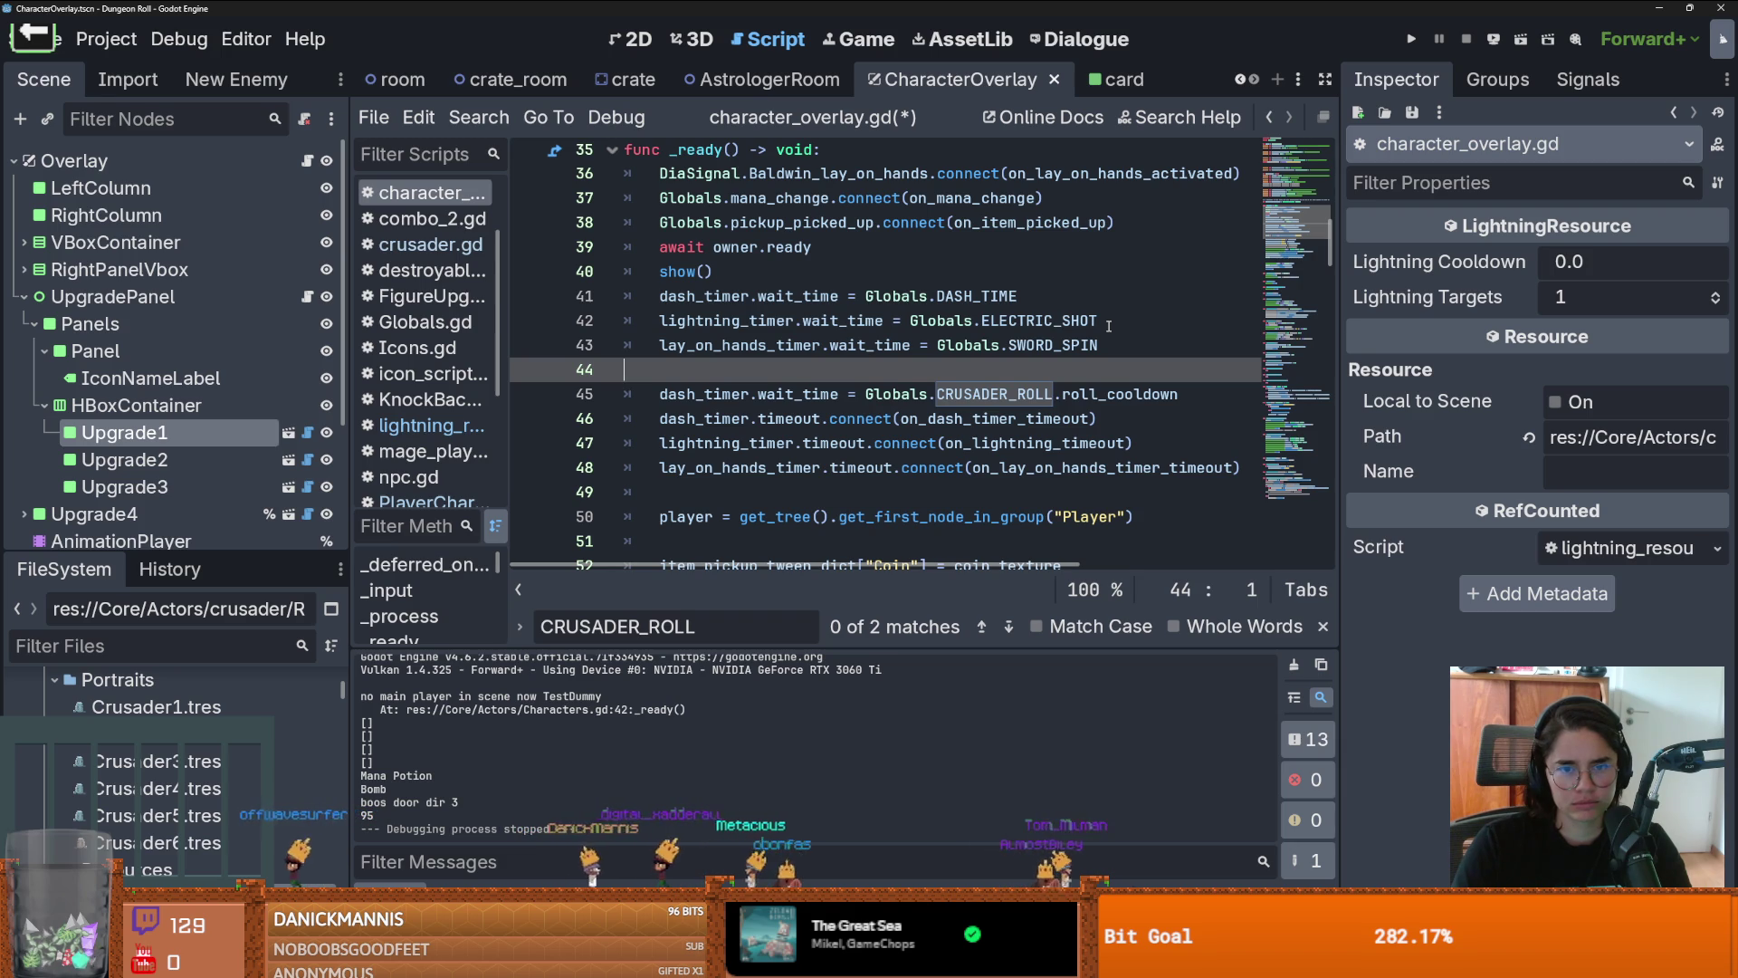
left_click_drag(1086, 301, 624, 302)
key("BackSpace")
key("BackSpace")
left_click(742, 352)
key("alt+Up")
key("alt+Up")
left_click(1213, 378)
key("Return")
- Replace Globals.ELECTRIC_SHOT with CRUSADER_LIGHTNING.lightning_cooldown for the lightning timer and save
left_click_drag(1099, 321, 909, 320)
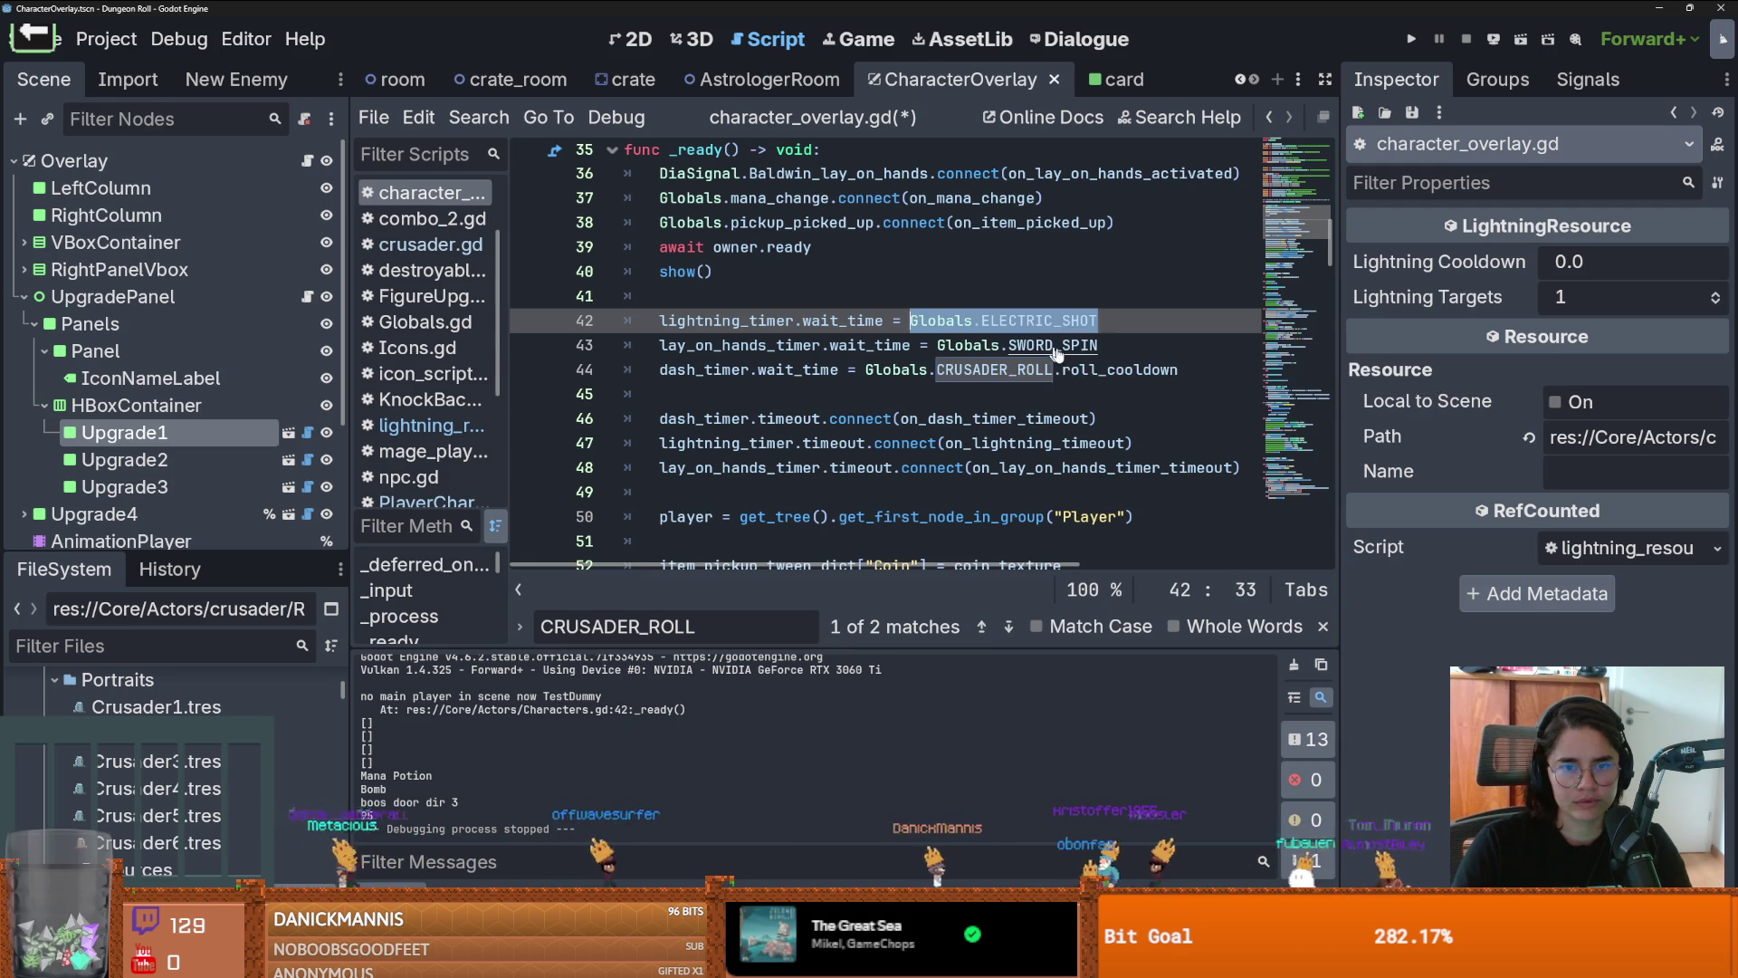
type("CRUSADER_LIGHTNING.coo")
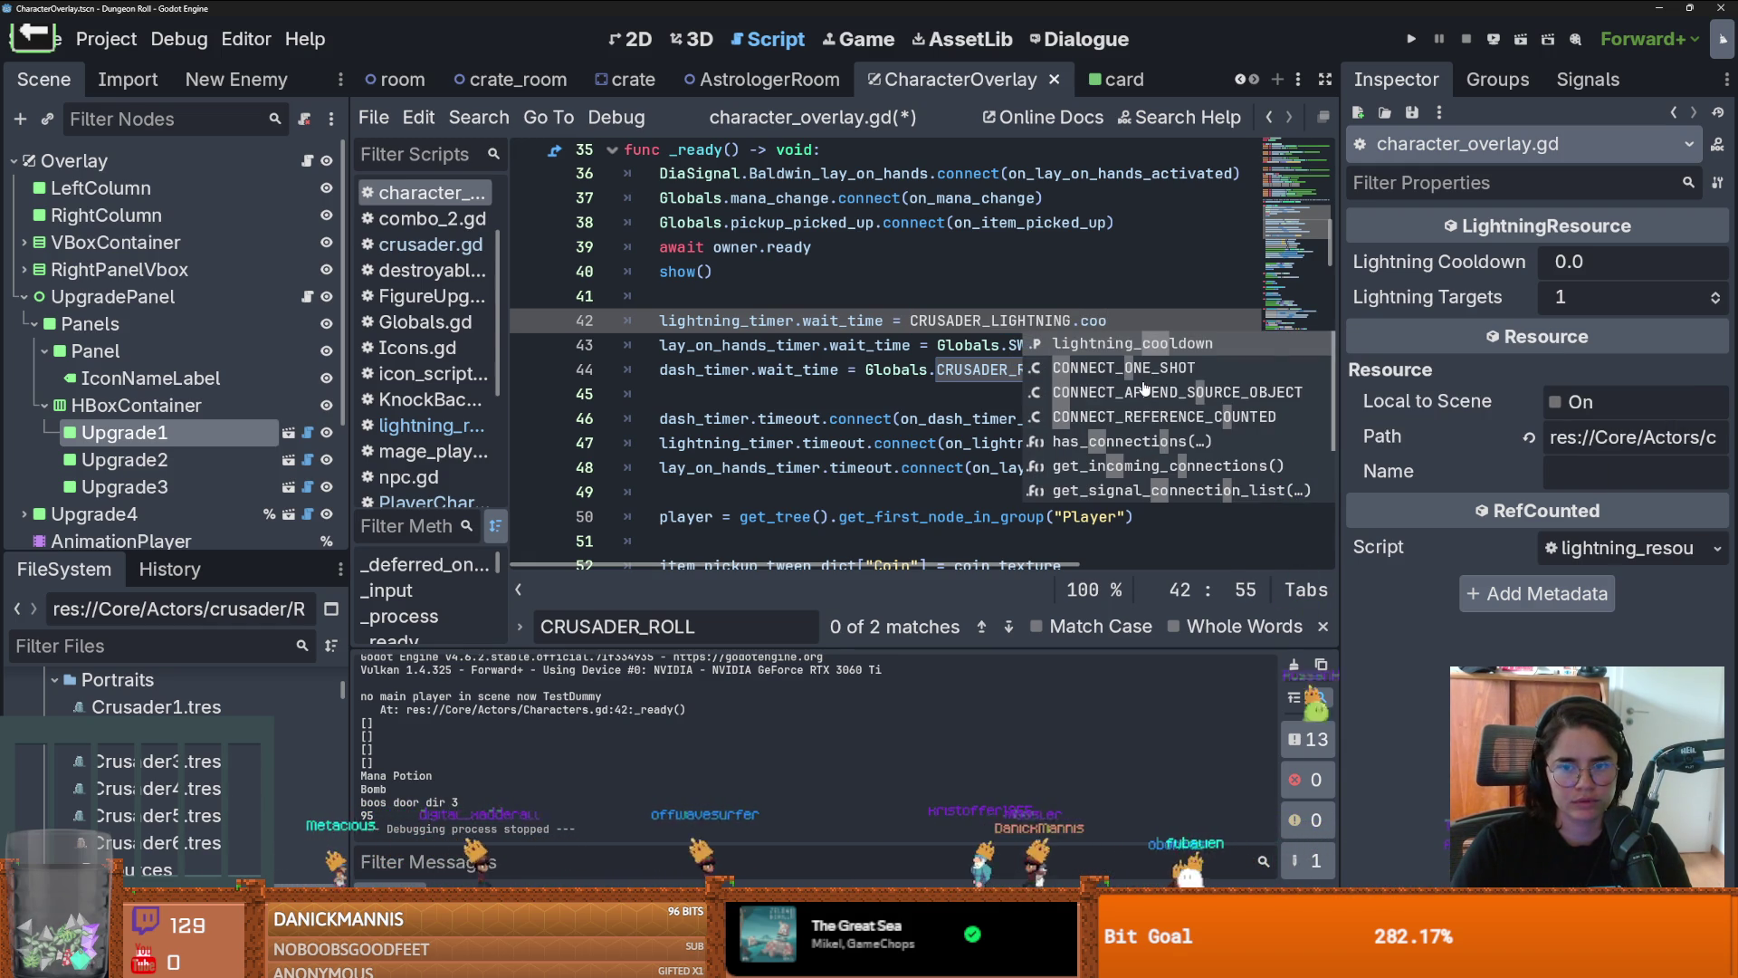
key("Return")
key("ctrl+s")
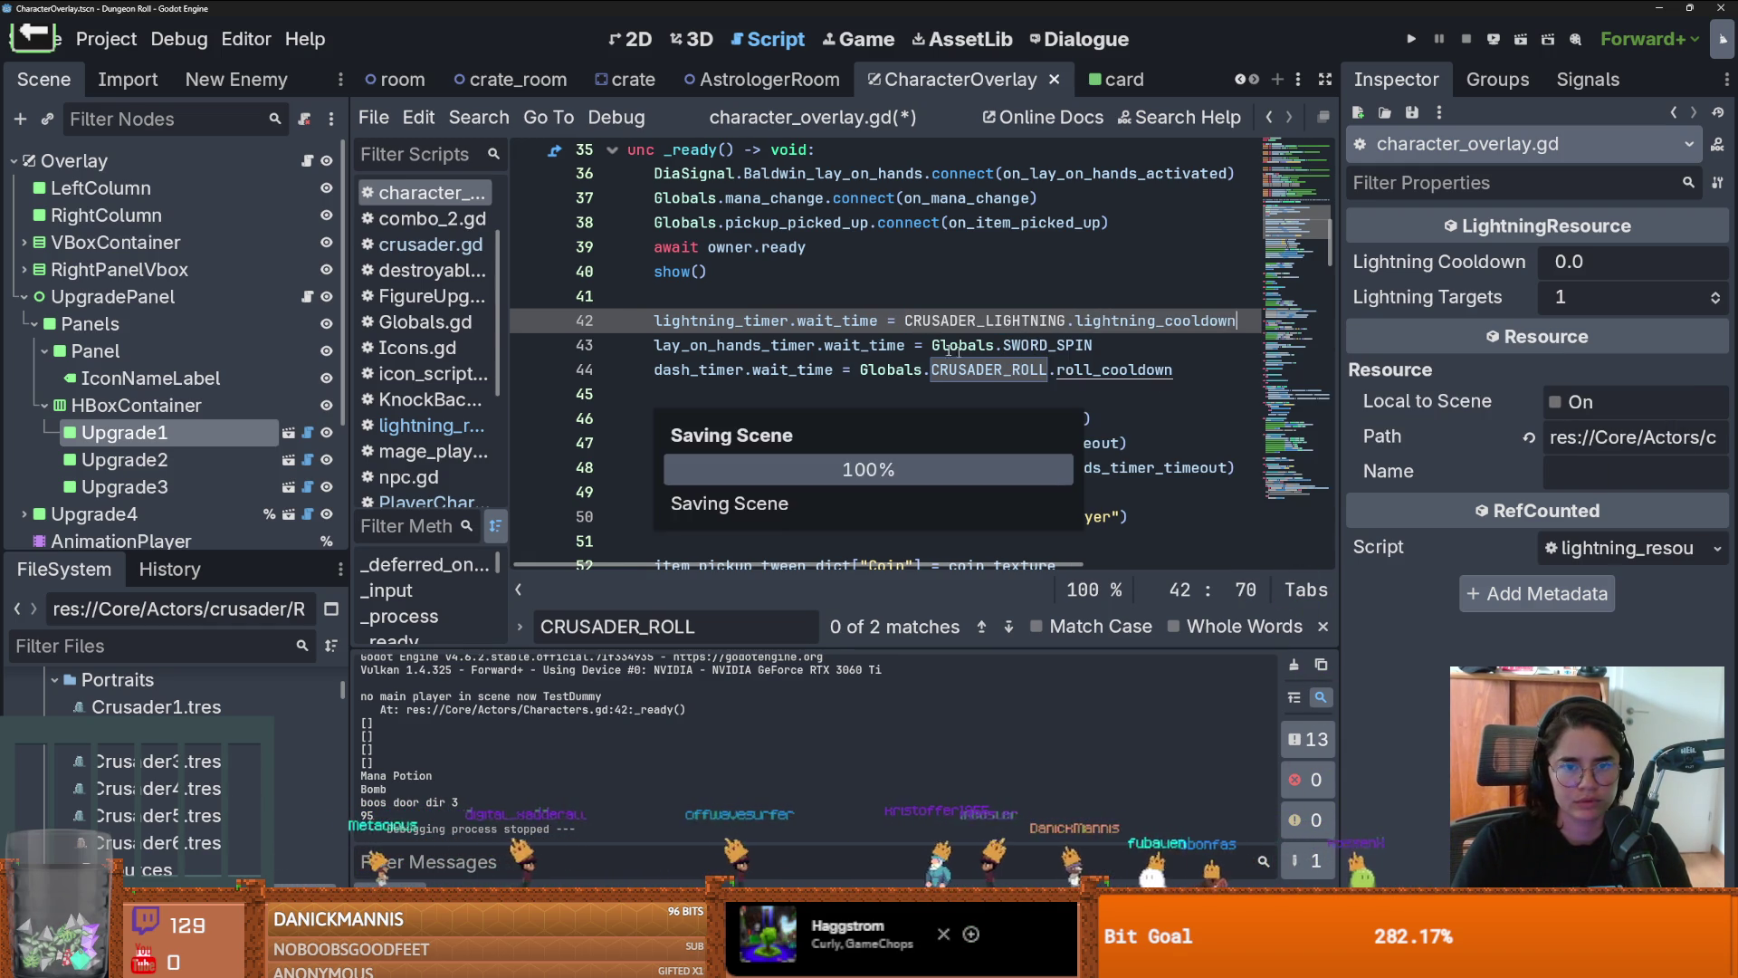
left_click(955, 344, "ctrl")
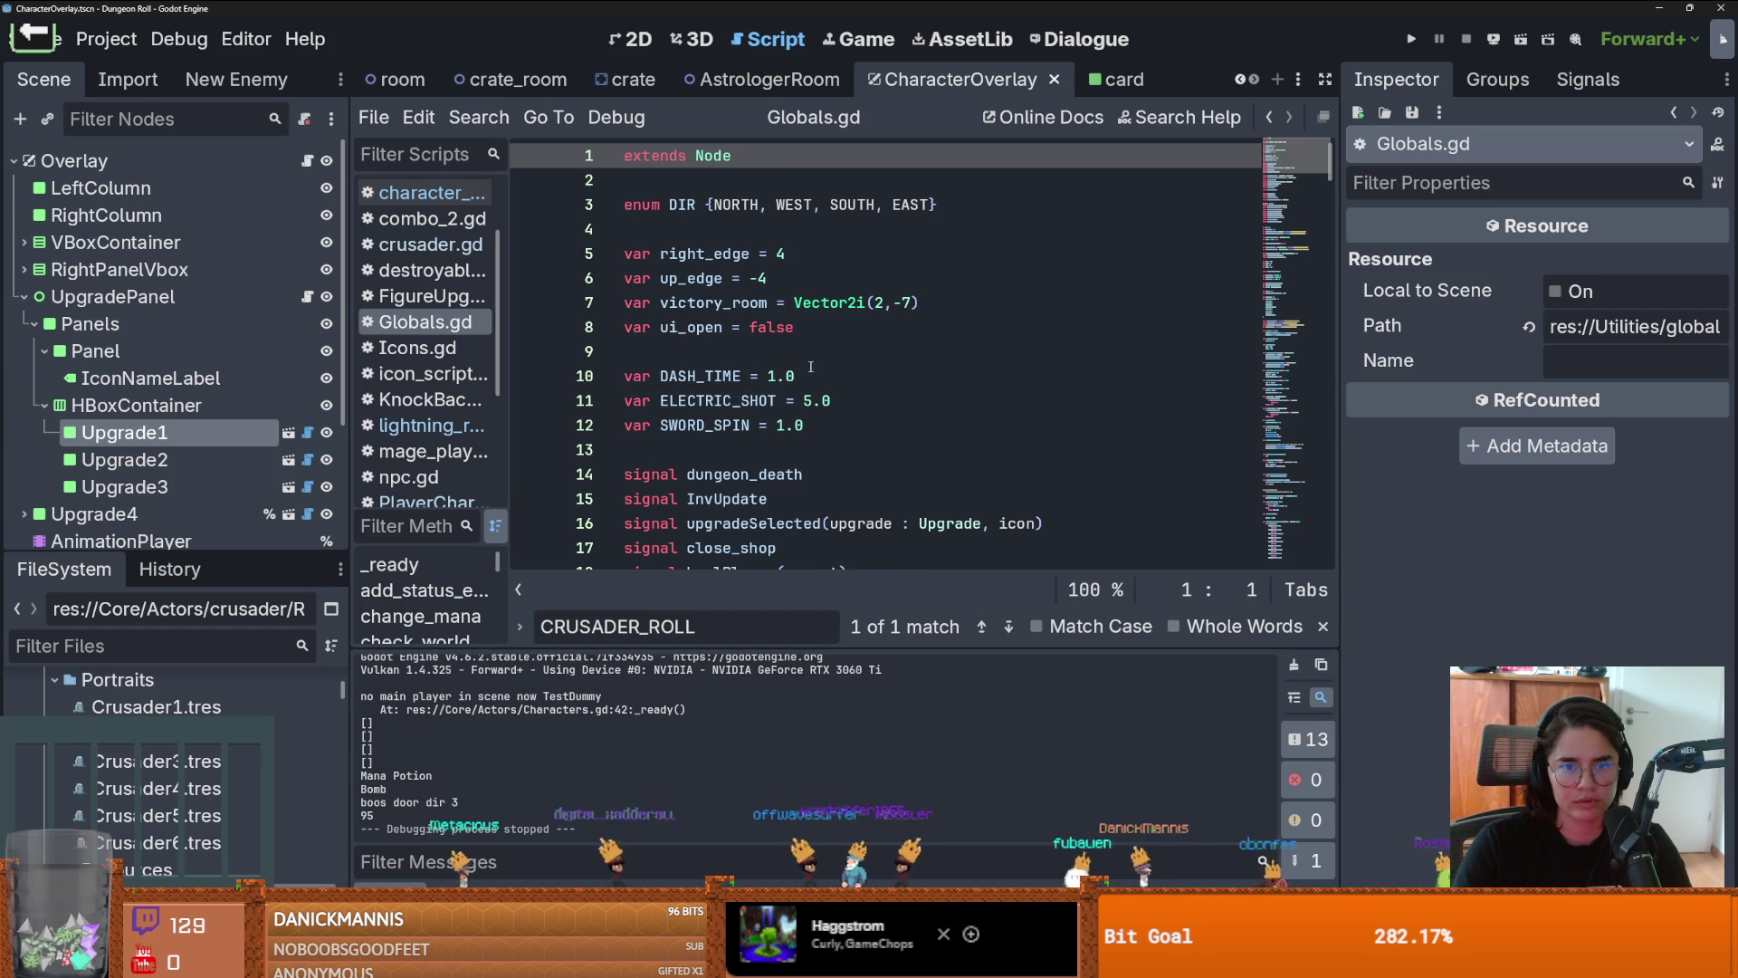
- Search all project files for DASH_TIME from Globals.gd
scroll(810, 366, "down", 2)
scroll(795, 301, "up", 1)
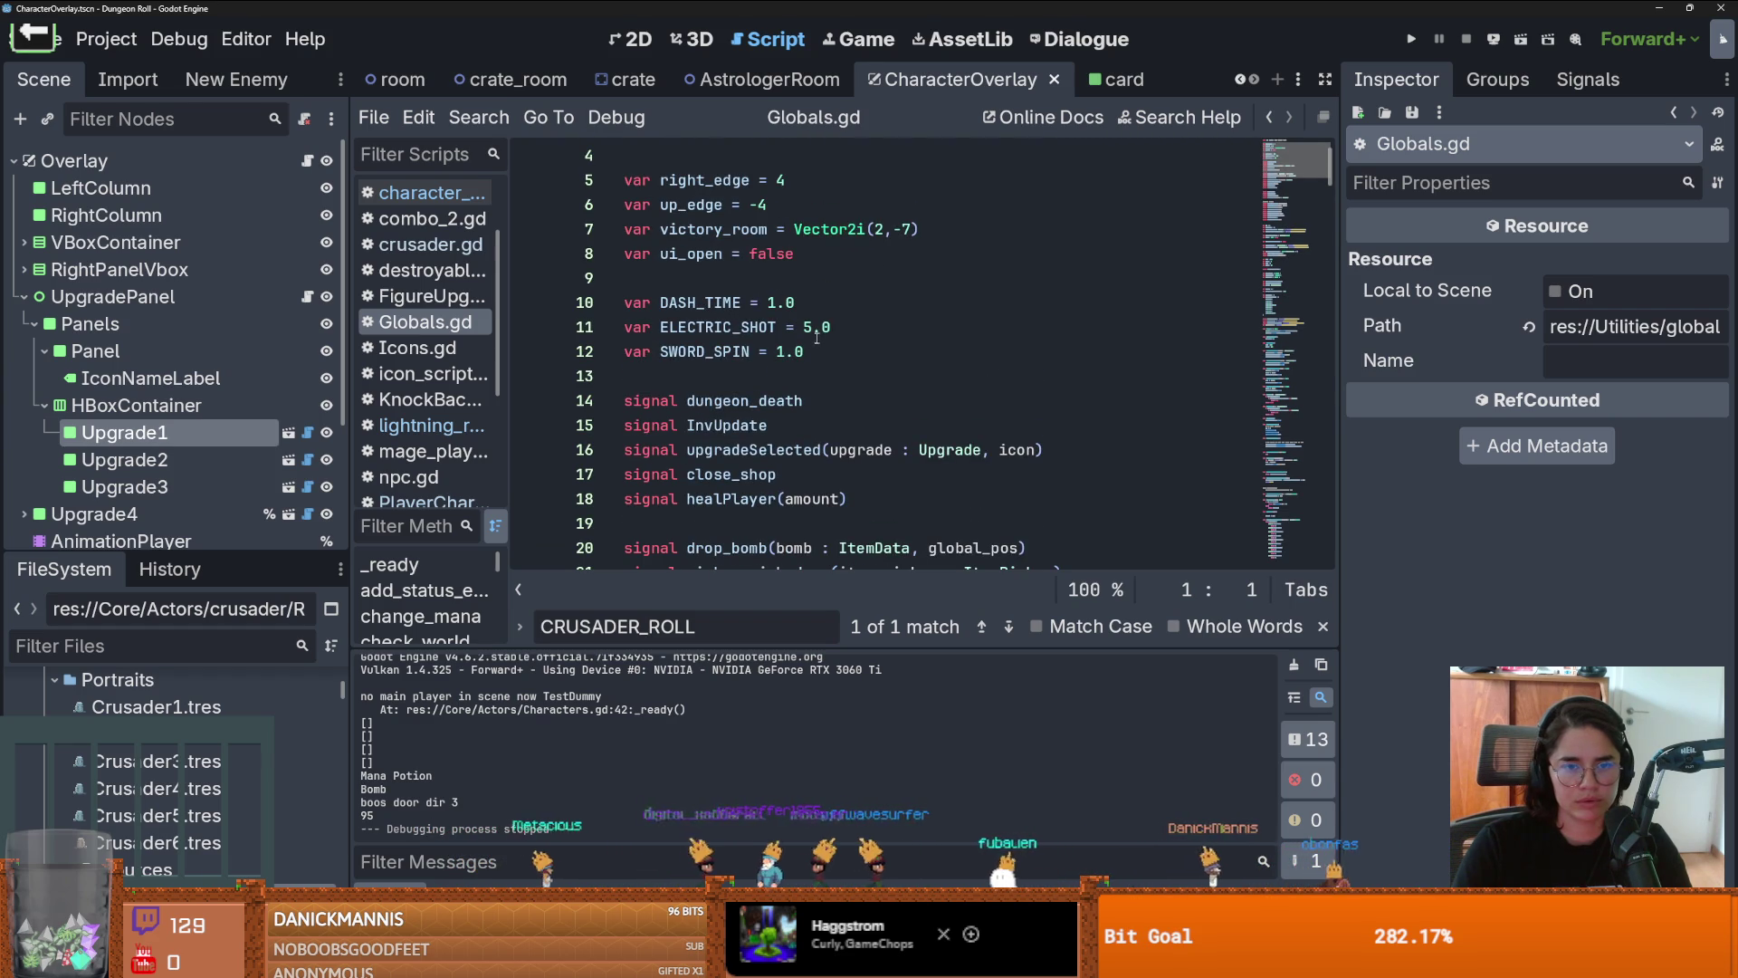
left_click_drag(813, 300, 498, 291)
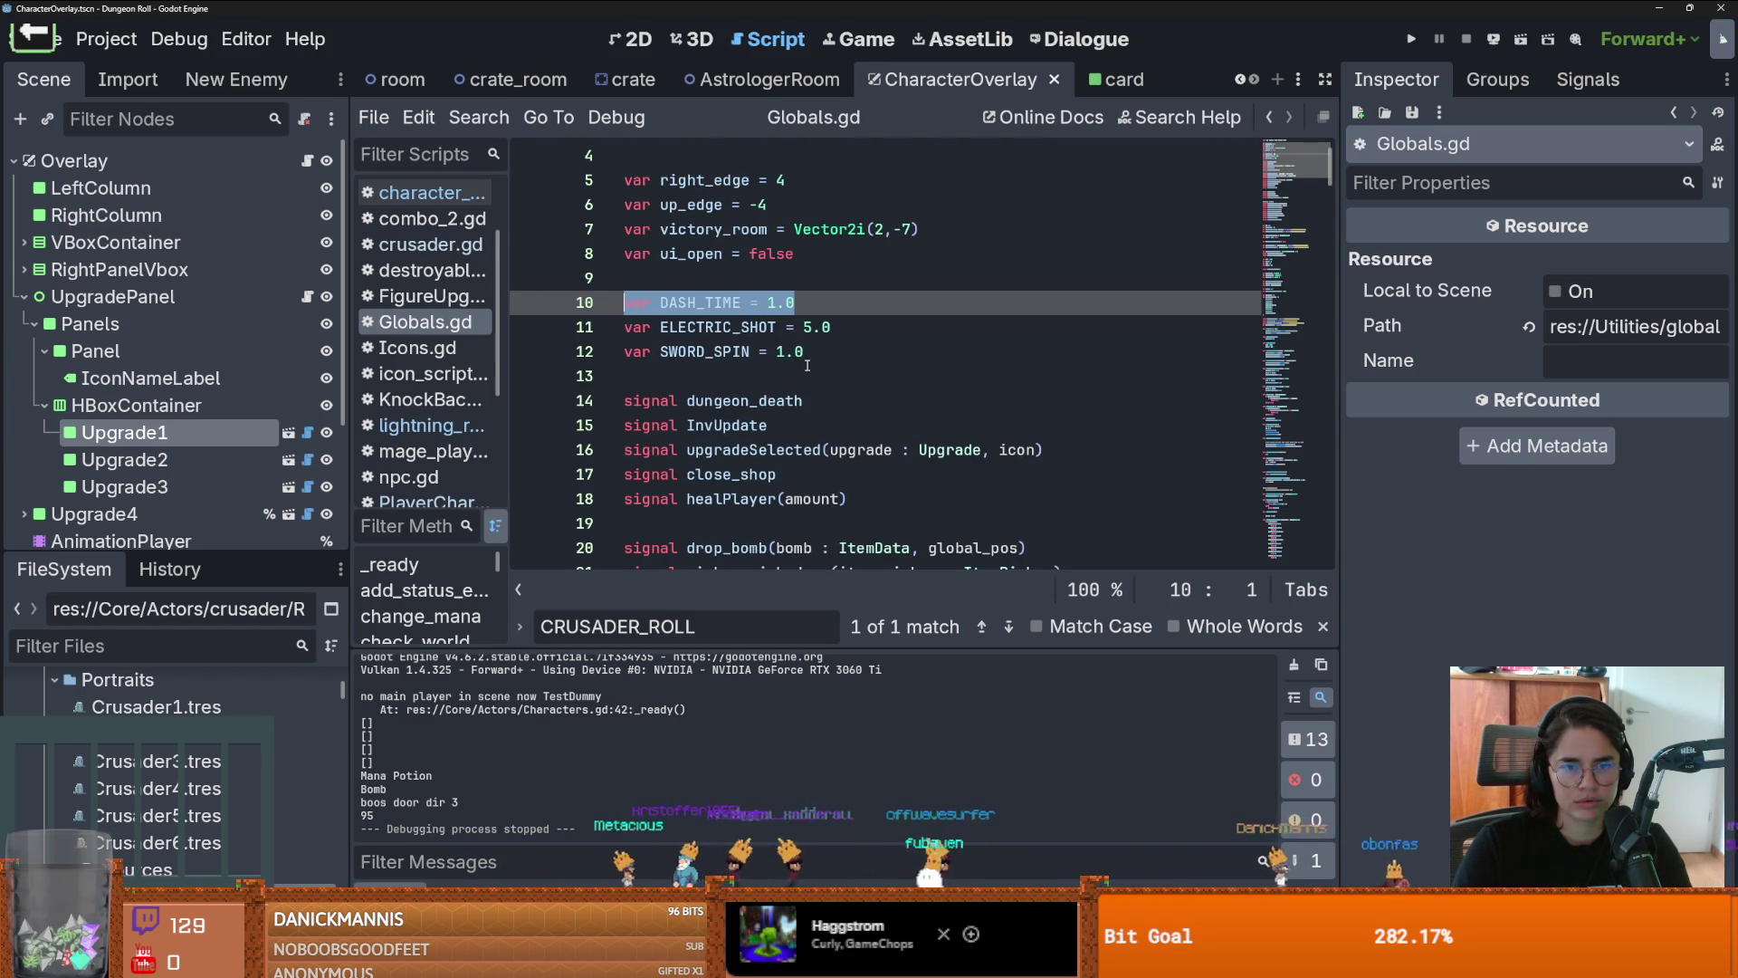
scroll(807, 365, "down", 13)
scroll(794, 434, "up", 9)
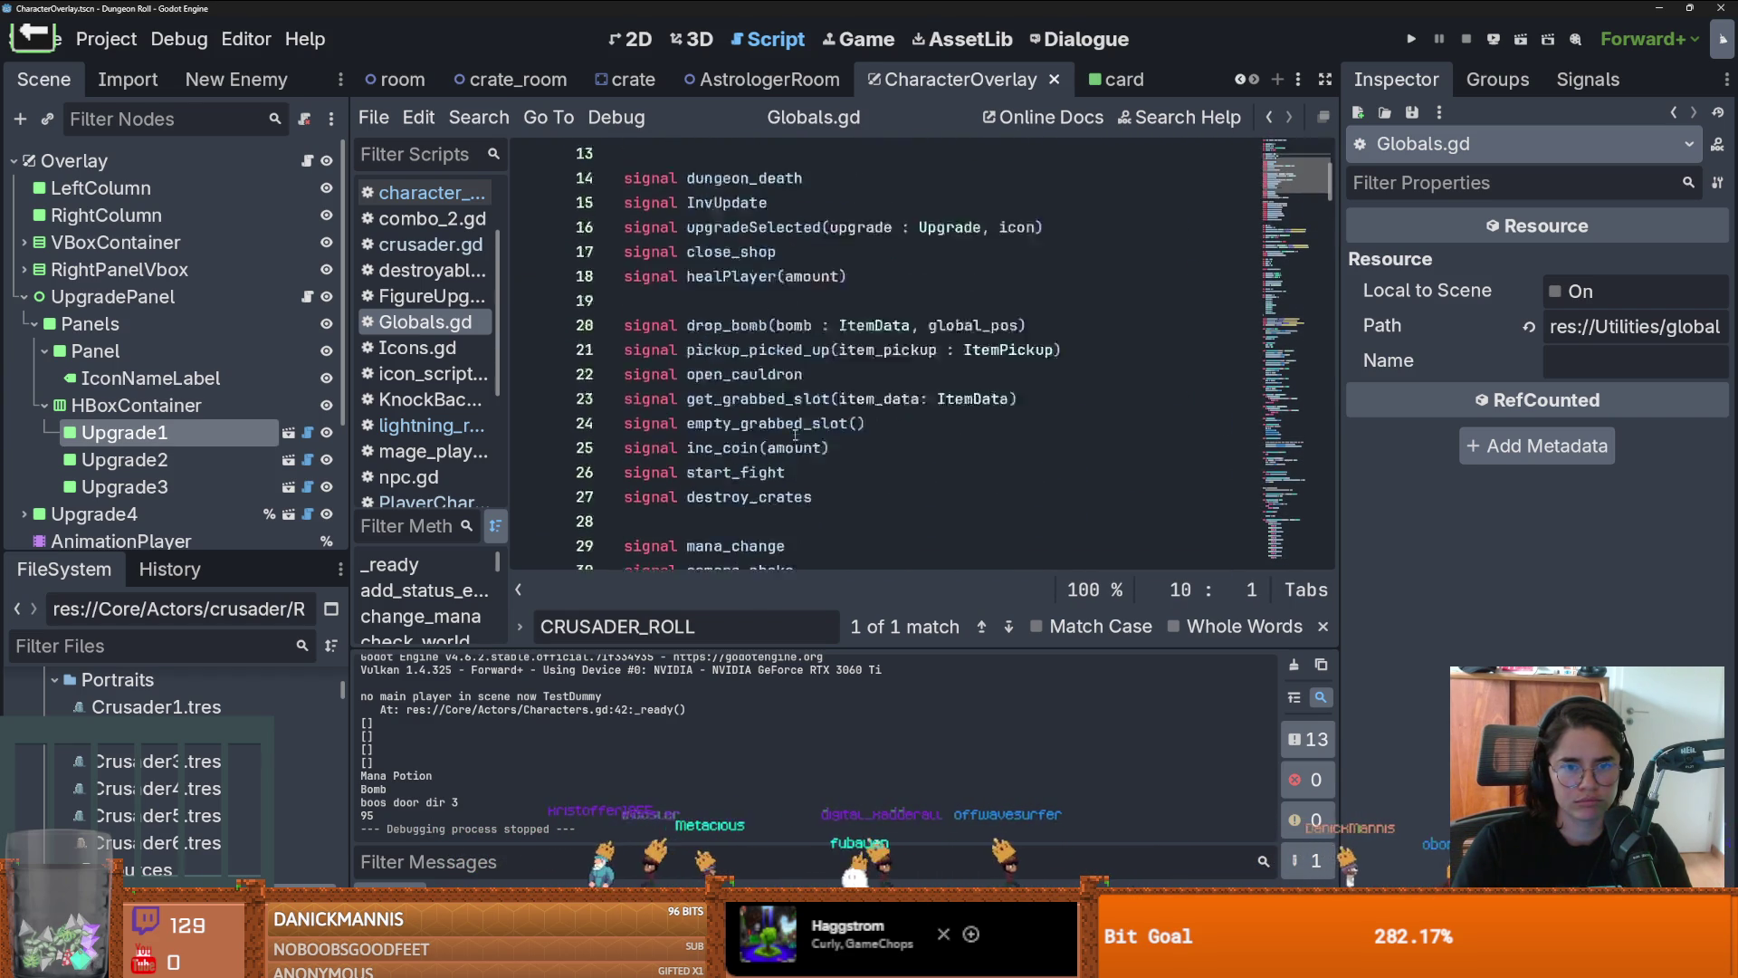
scroll(795, 435, "up", 5)
double_click(700, 376)
left_click(479, 117)
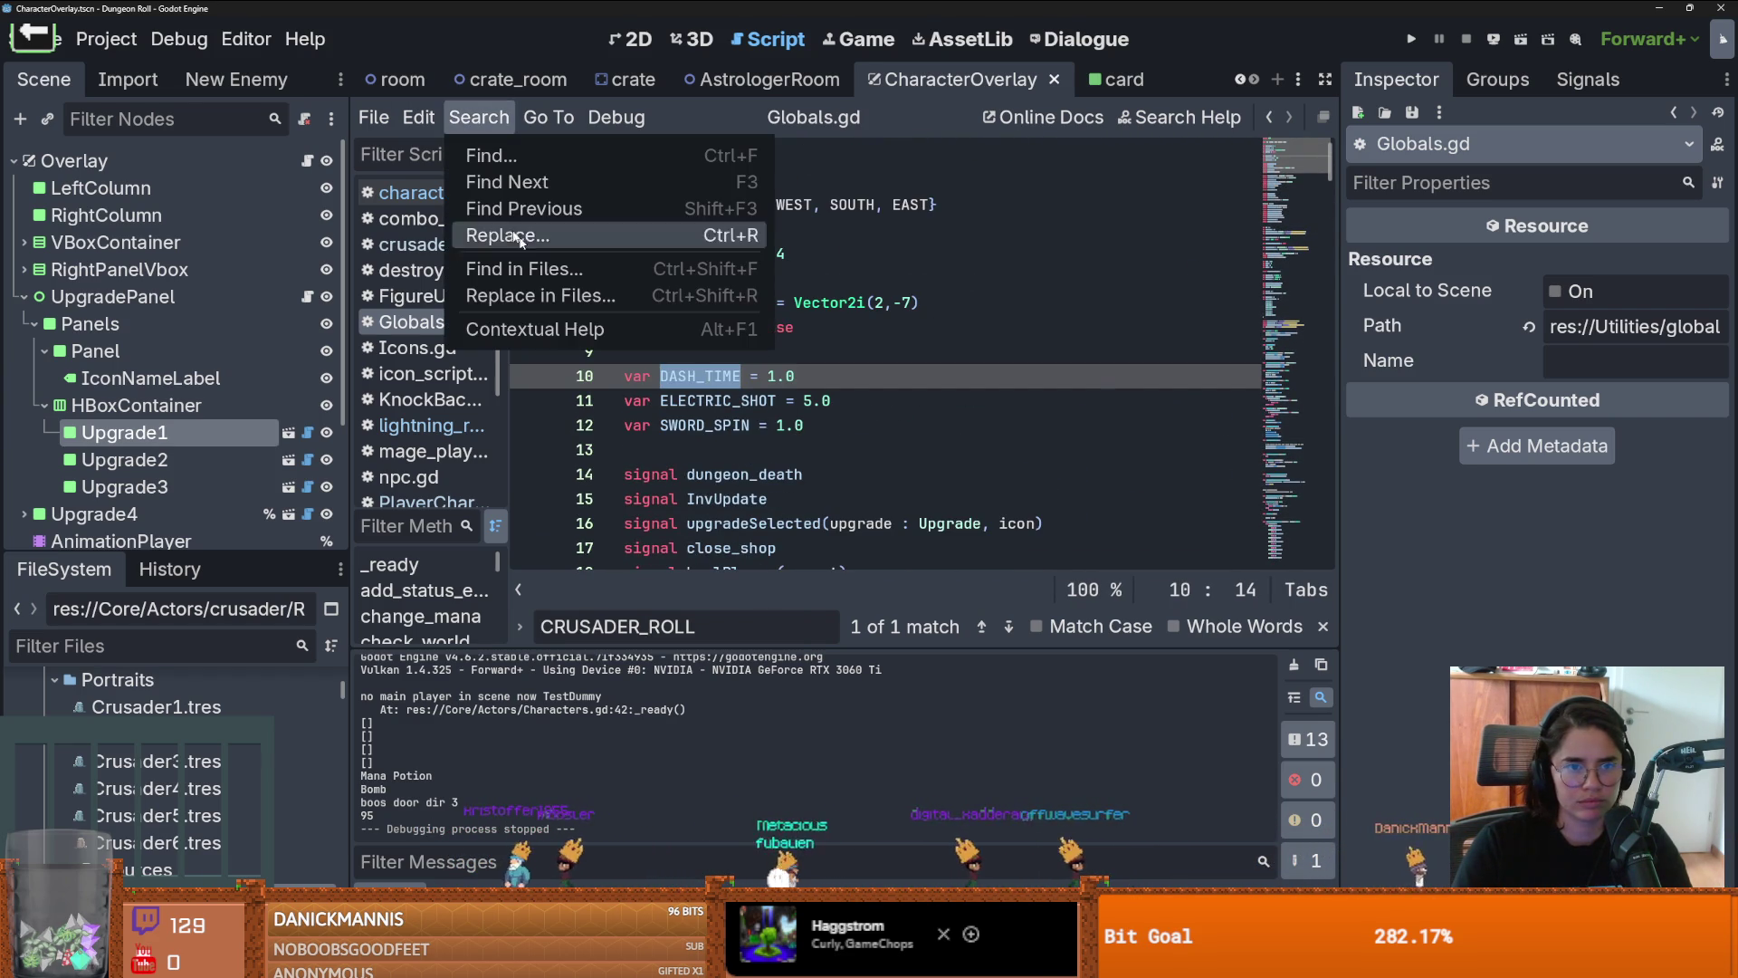
left_click(525, 269)
left_click(877, 548)
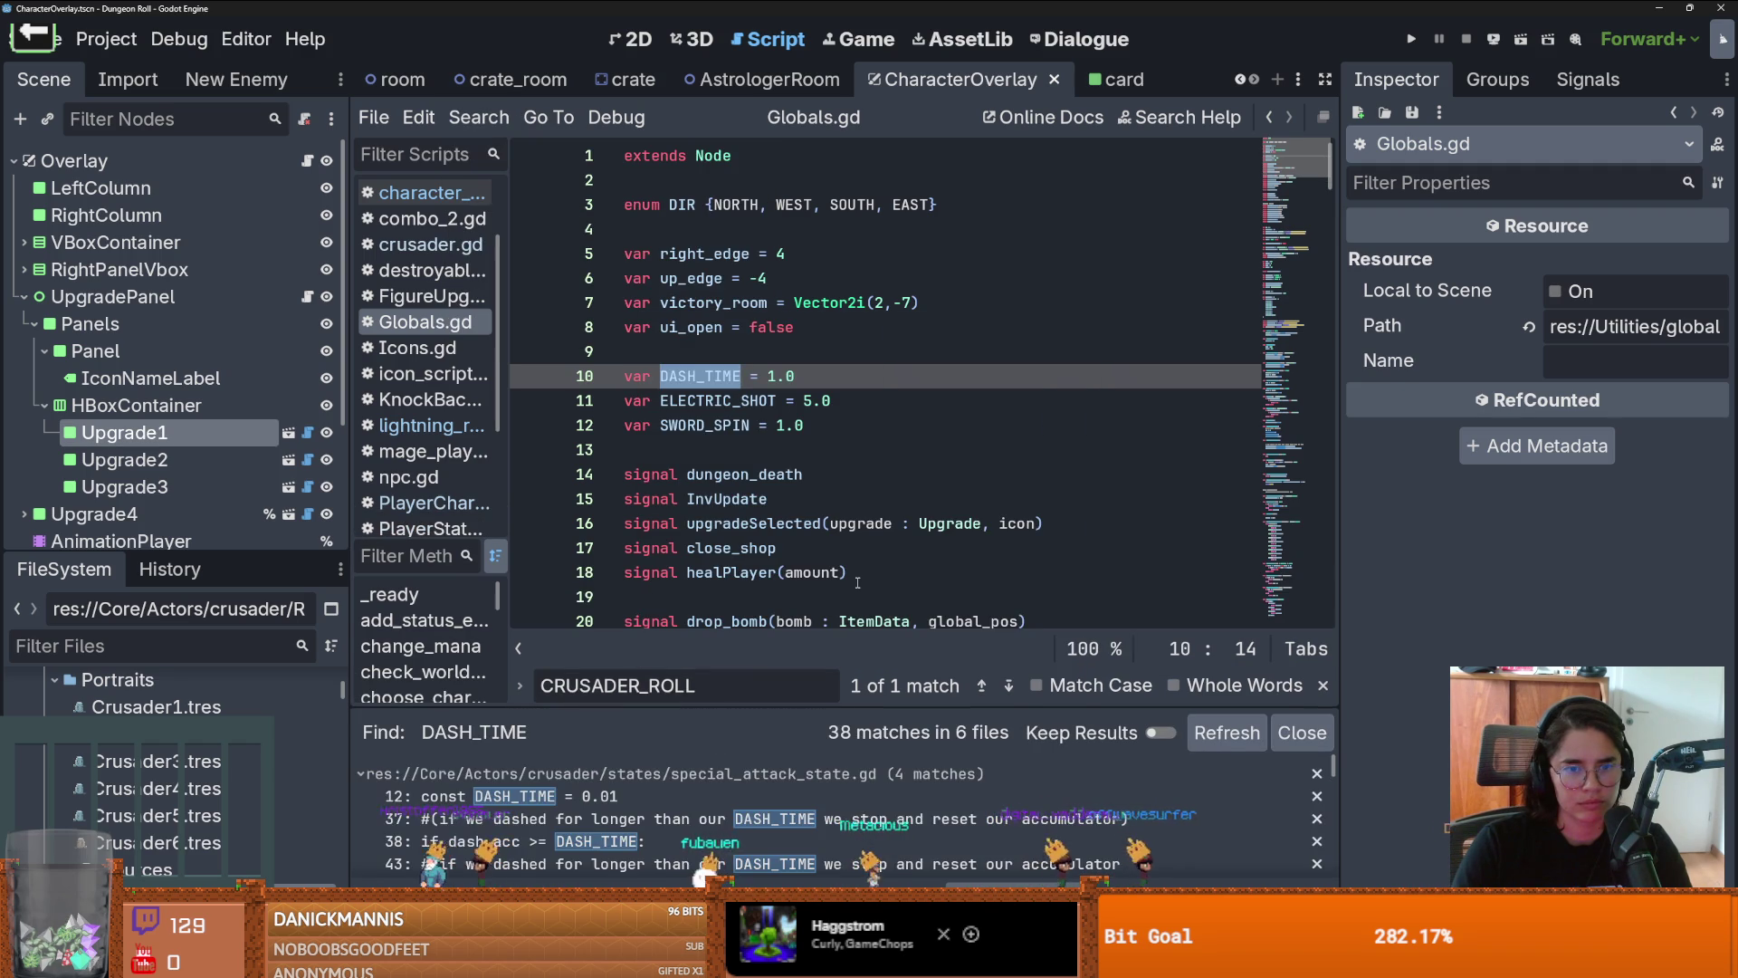
- Review the 38 DASH_TIME matches, then enlarge the Globals.gd code view above the results
left_click_drag(795, 710, 817, 464)
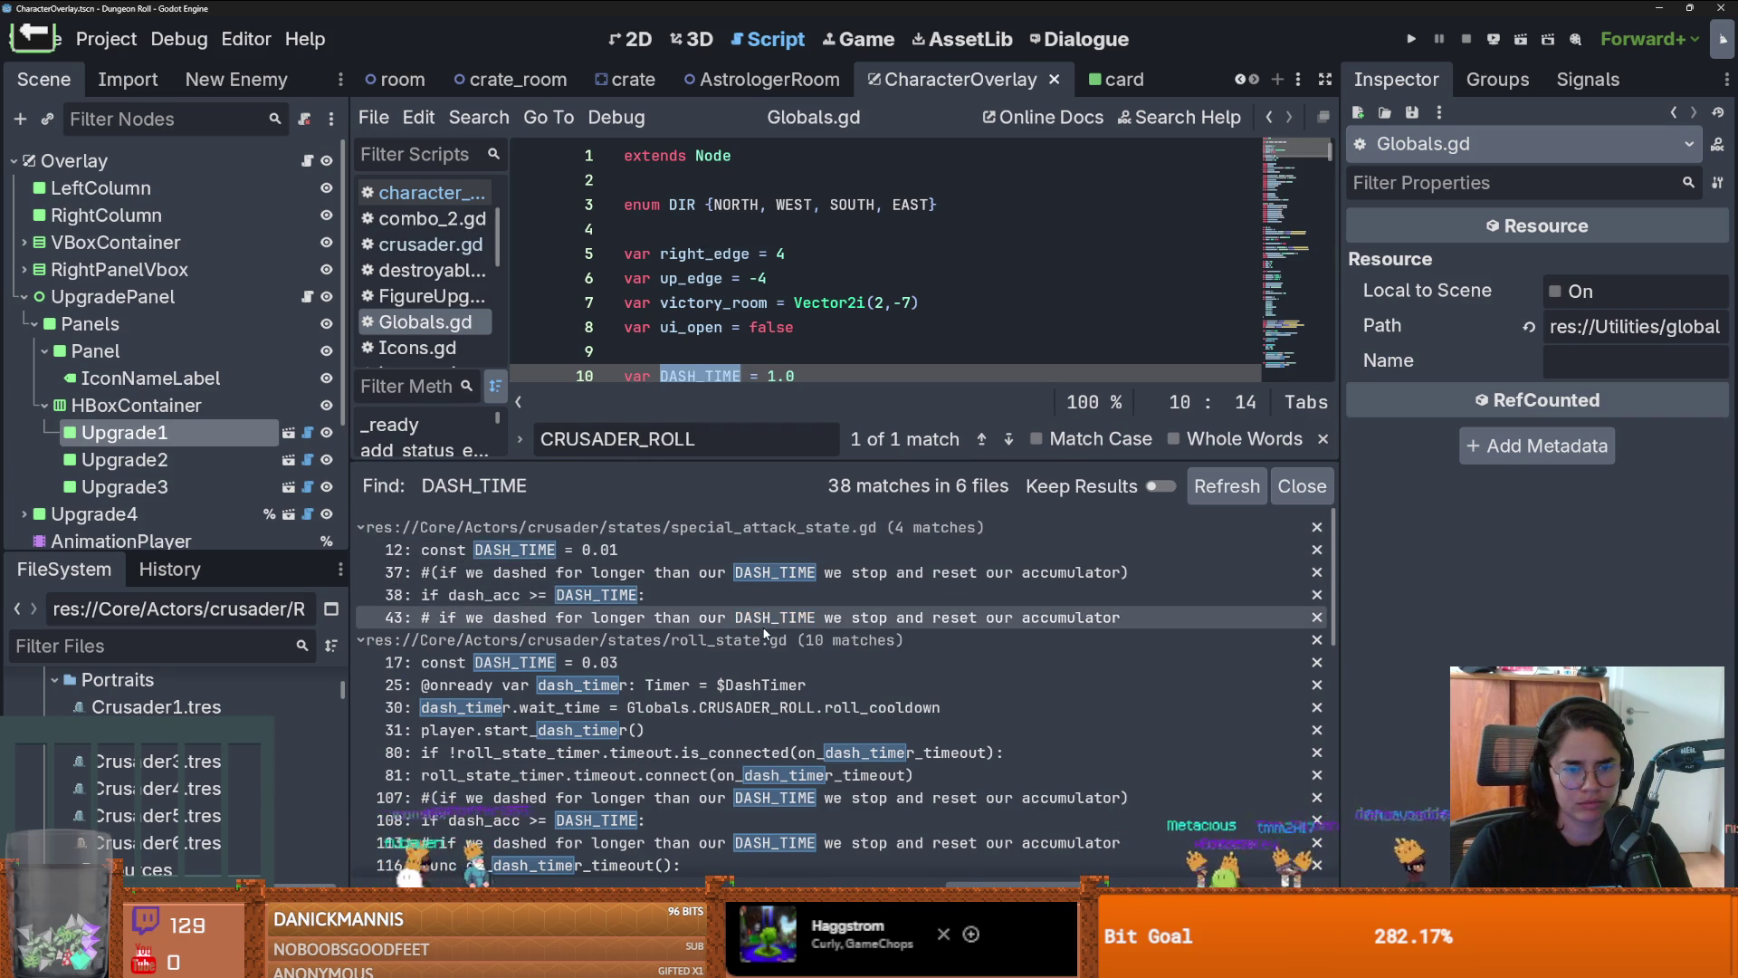
scroll(767, 615, "down", 2)
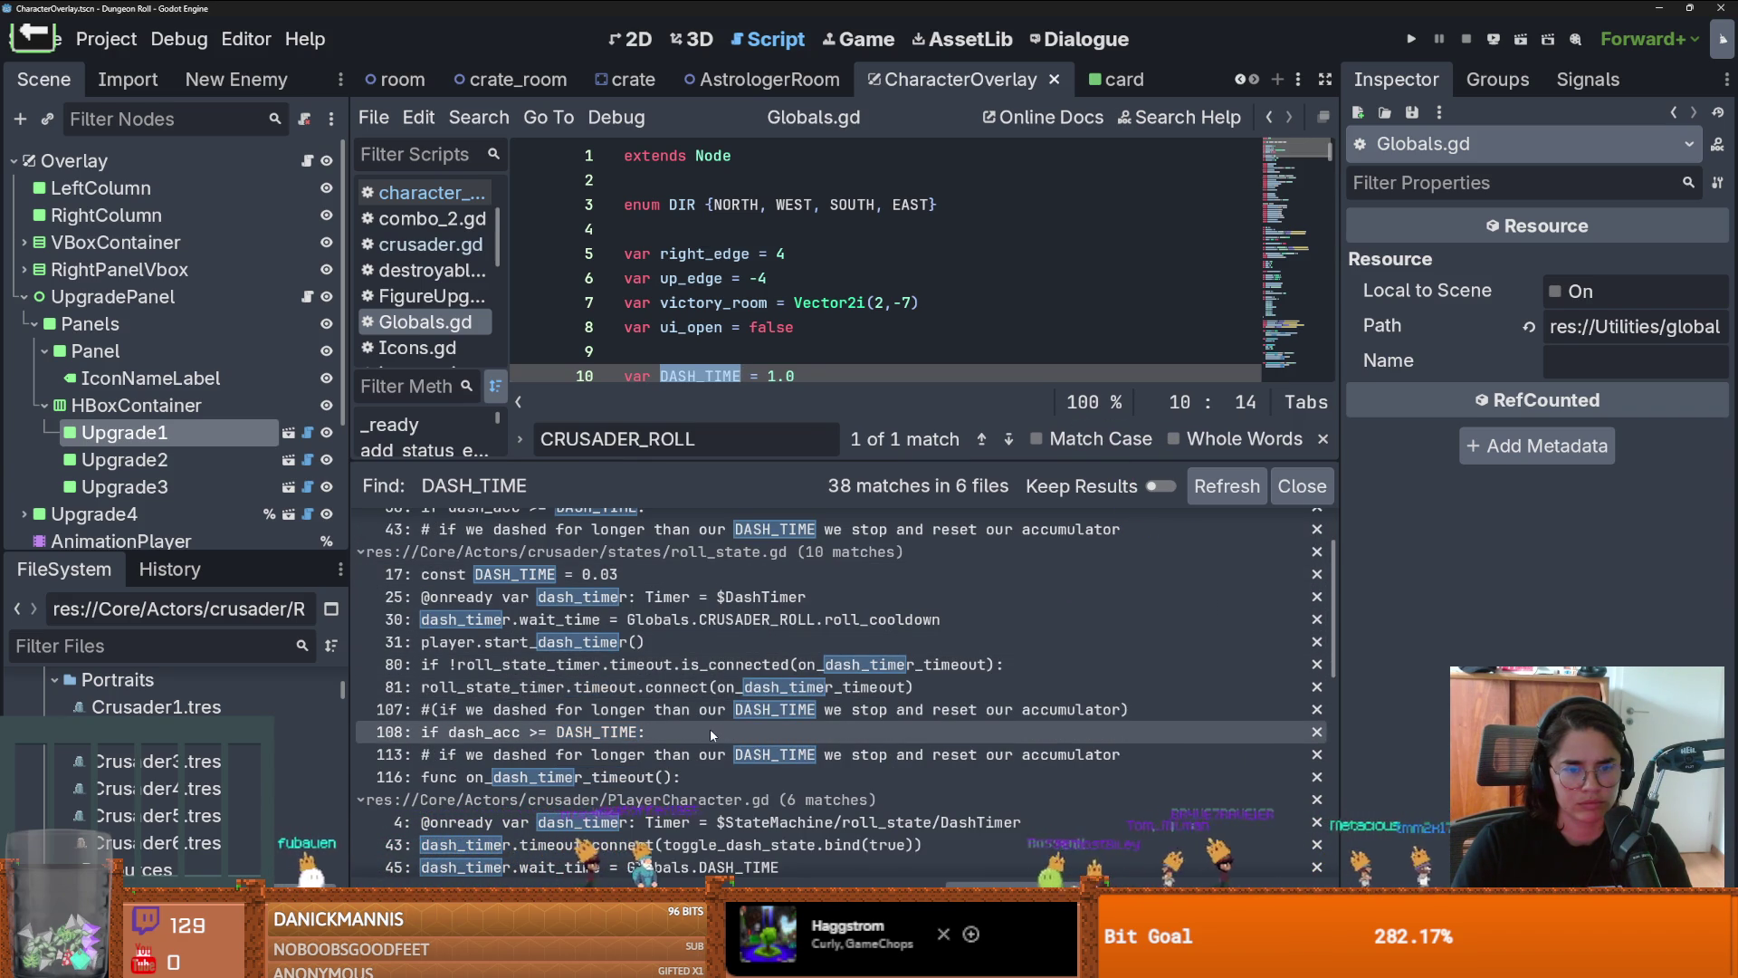
scroll(710, 729, "down", 4)
scroll(708, 731, "down", 8)
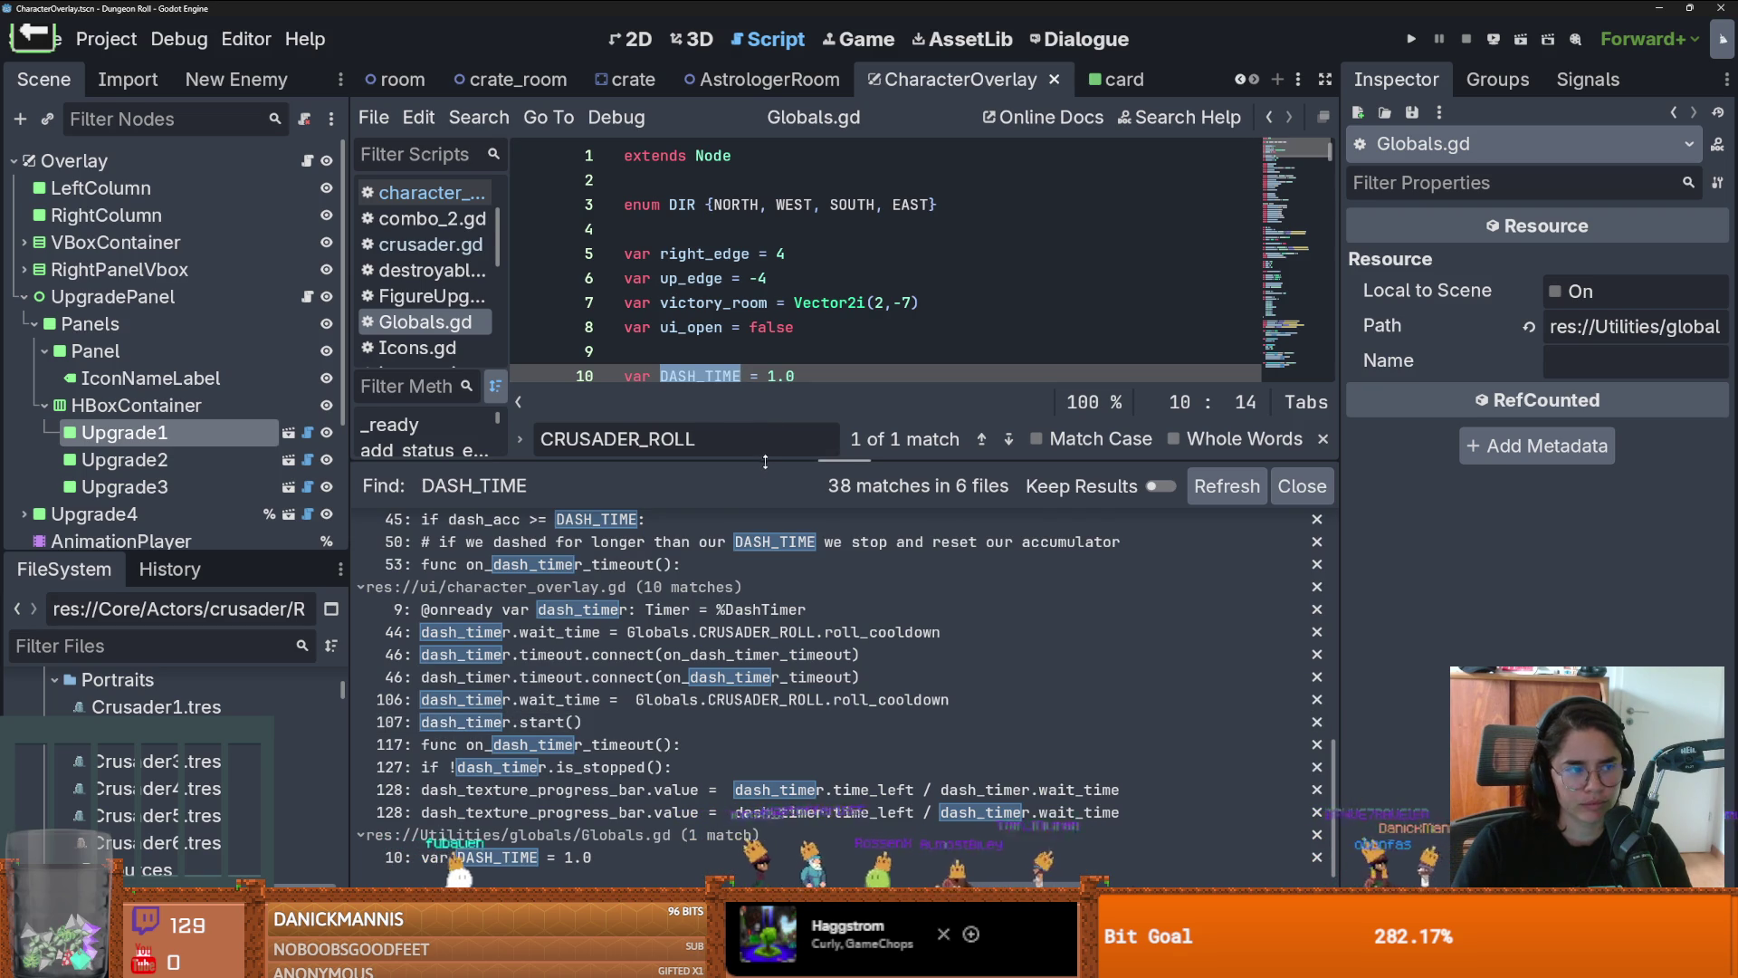
left_click_drag(765, 462, 770, 708)
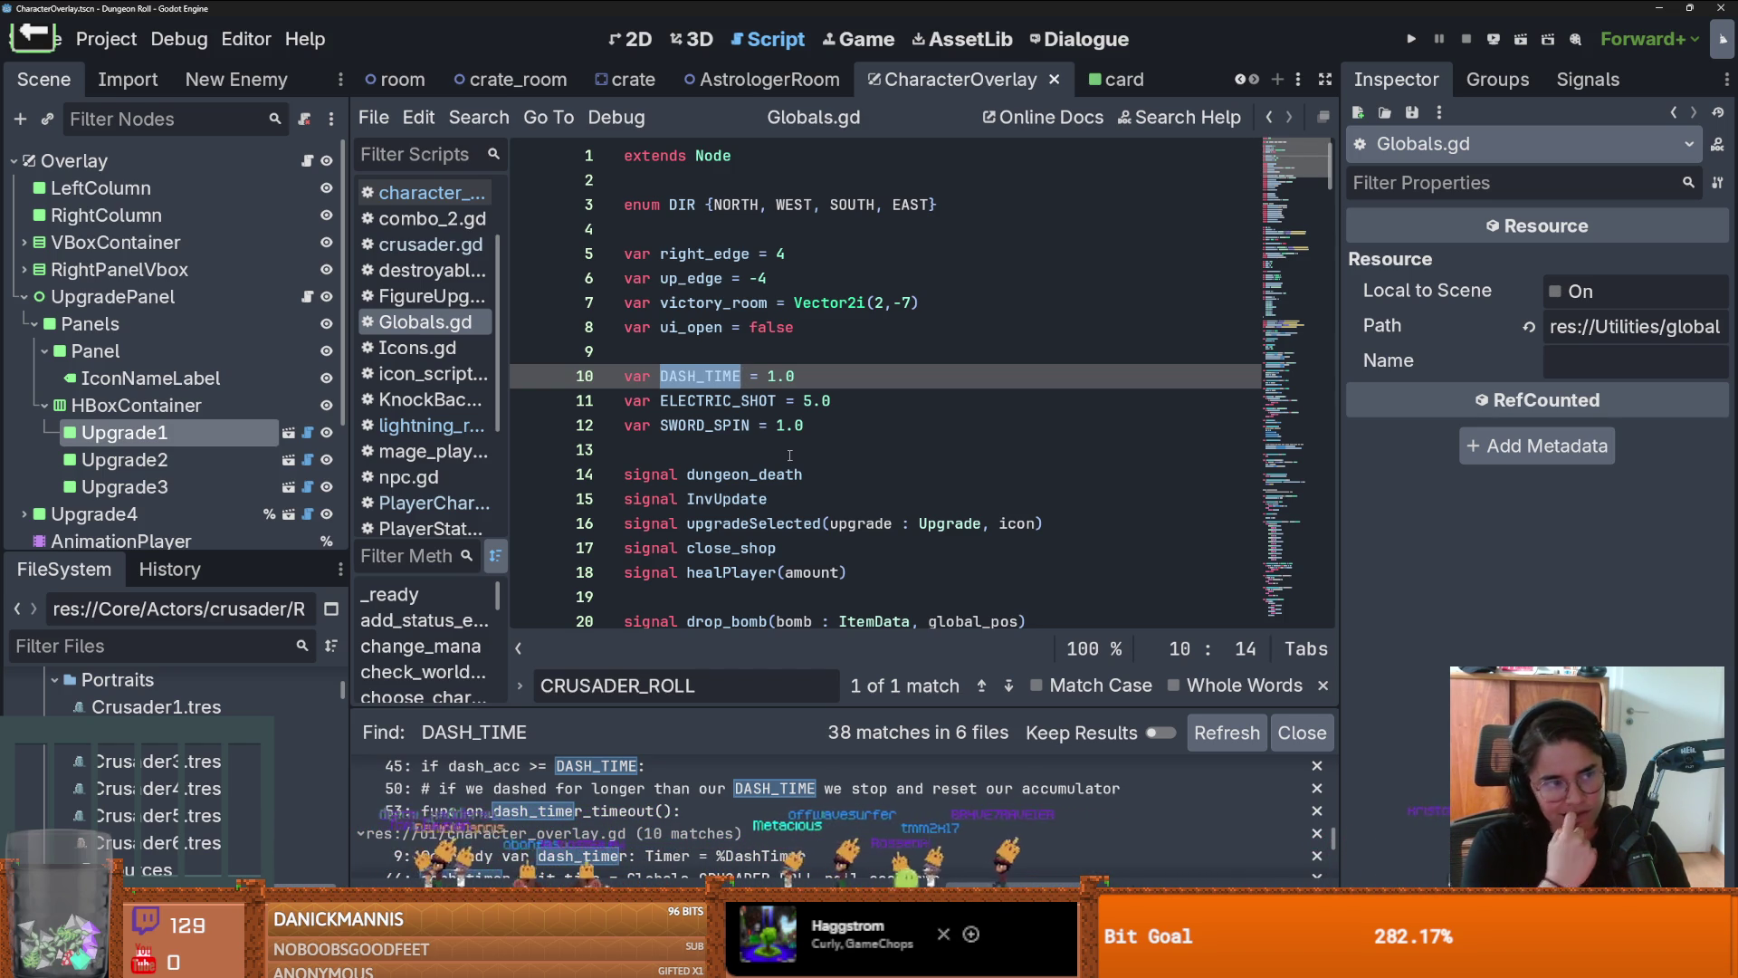
left_click(851, 483)
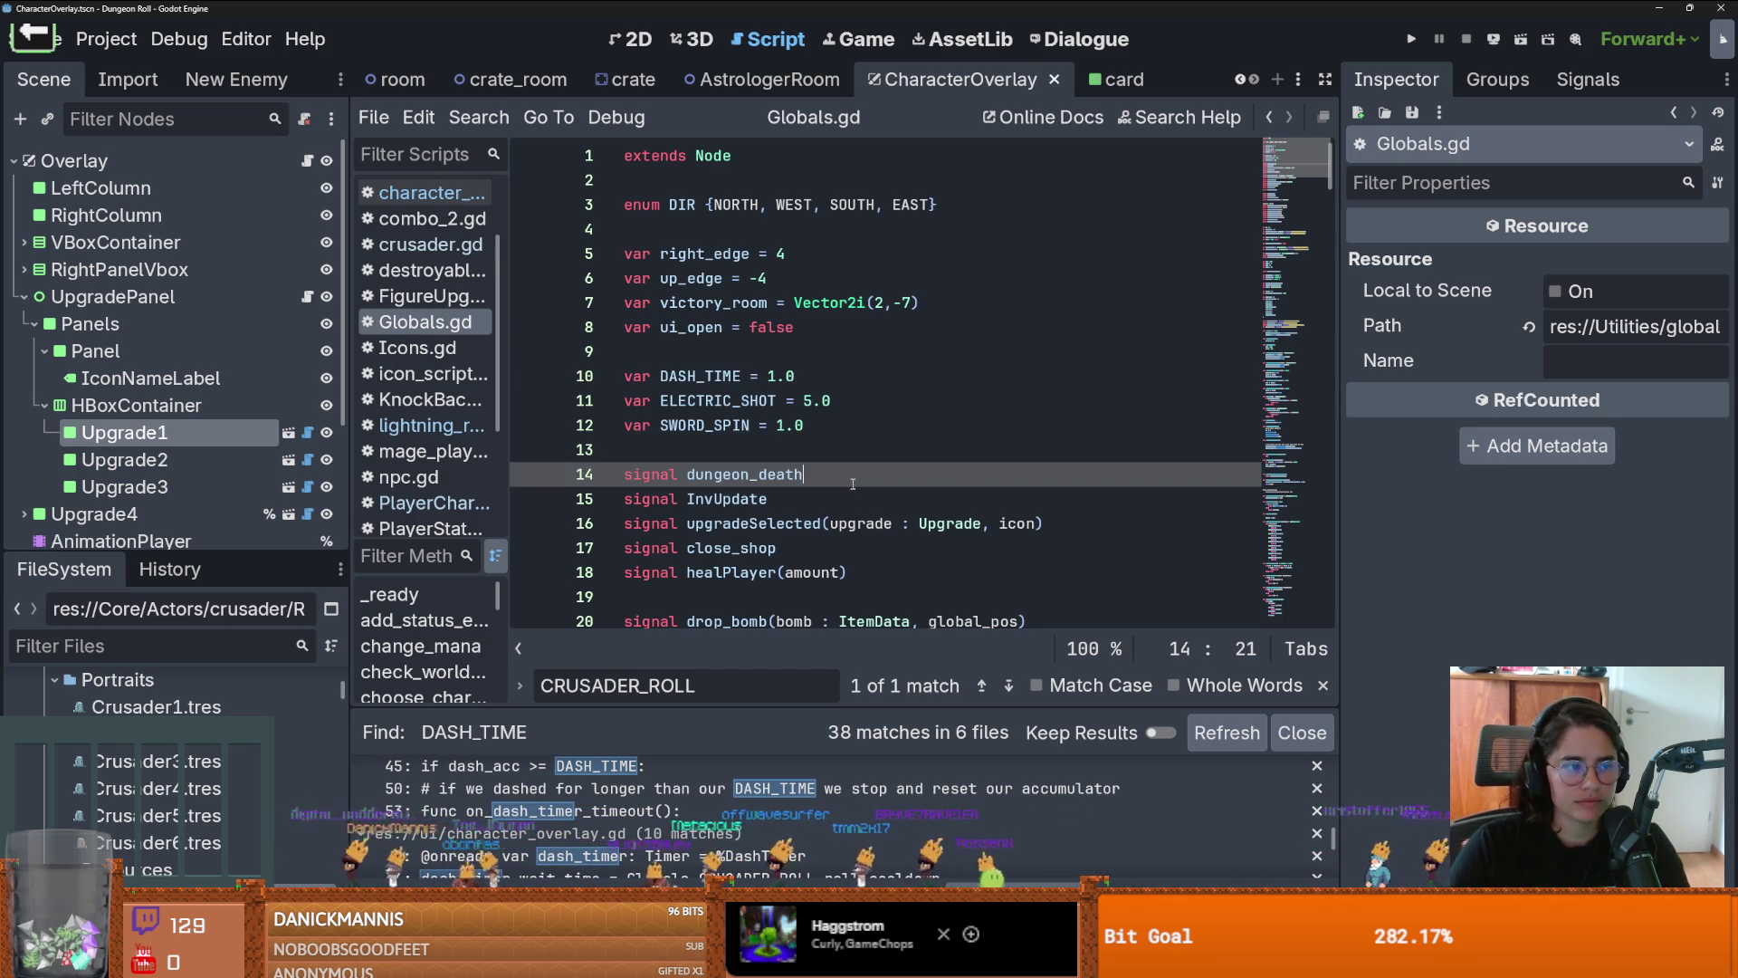
- Delete the DASH_TIME and ELECTRIC_SHOT declarations from Globals.gd
scroll(852, 483, "down", 5)
scroll(852, 484, "up", 4)
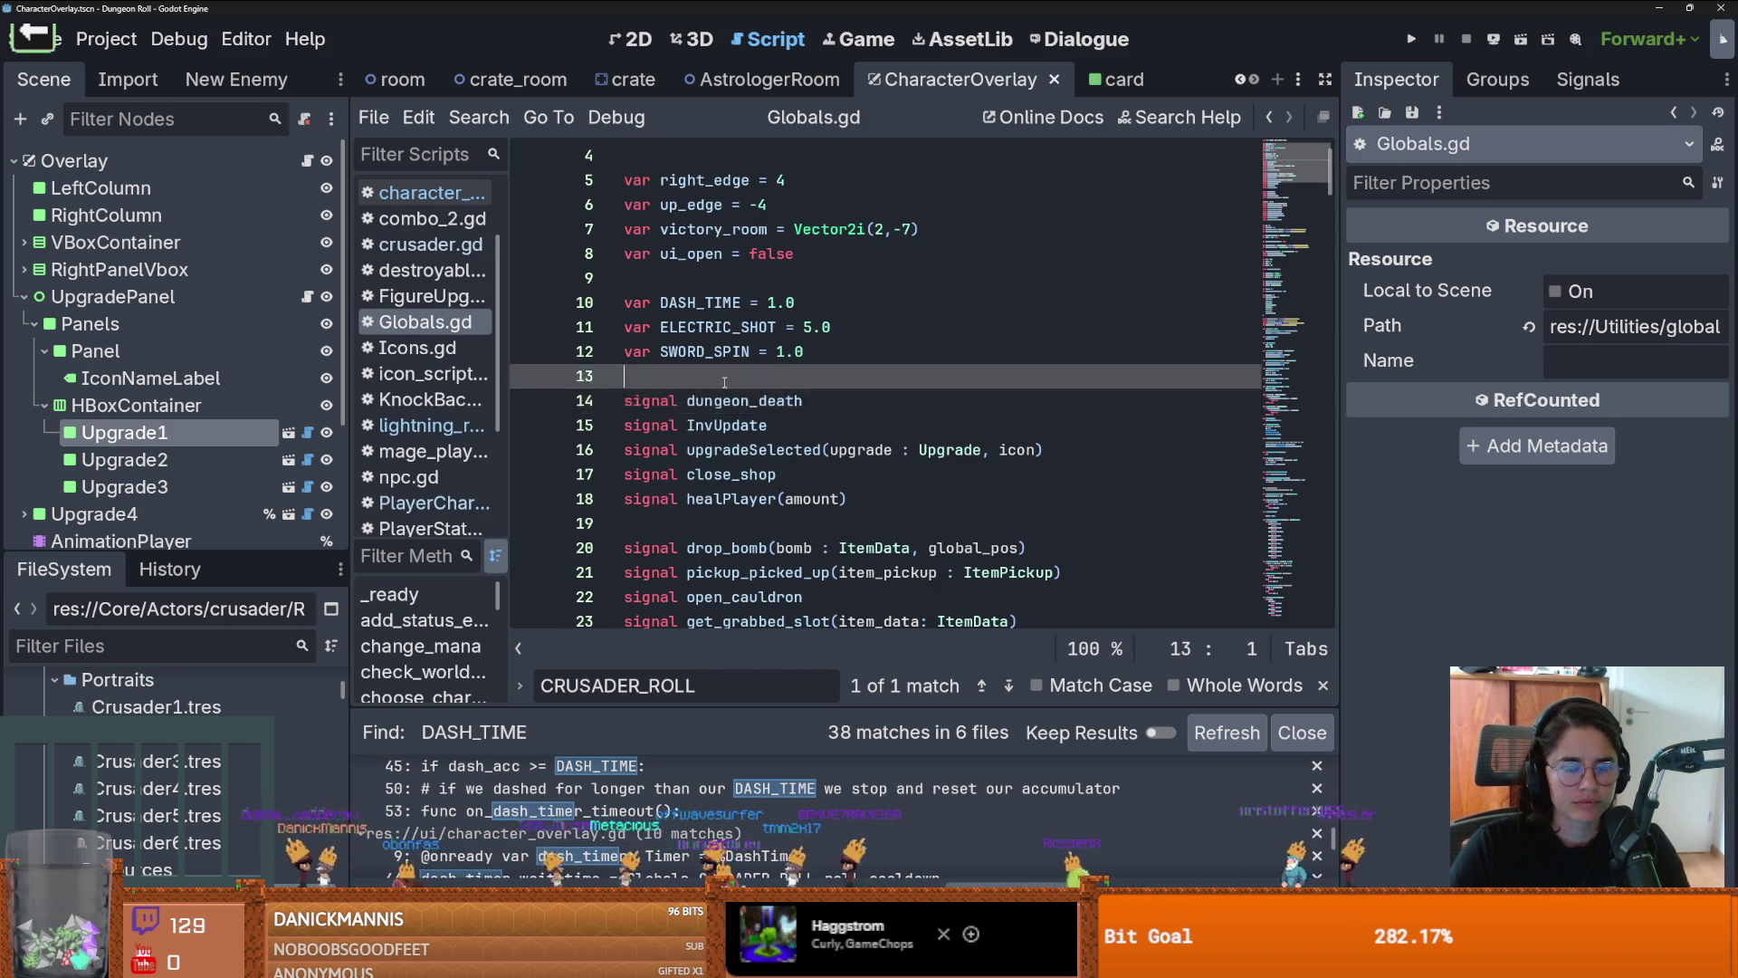
left_click_drag(795, 302, 624, 302)
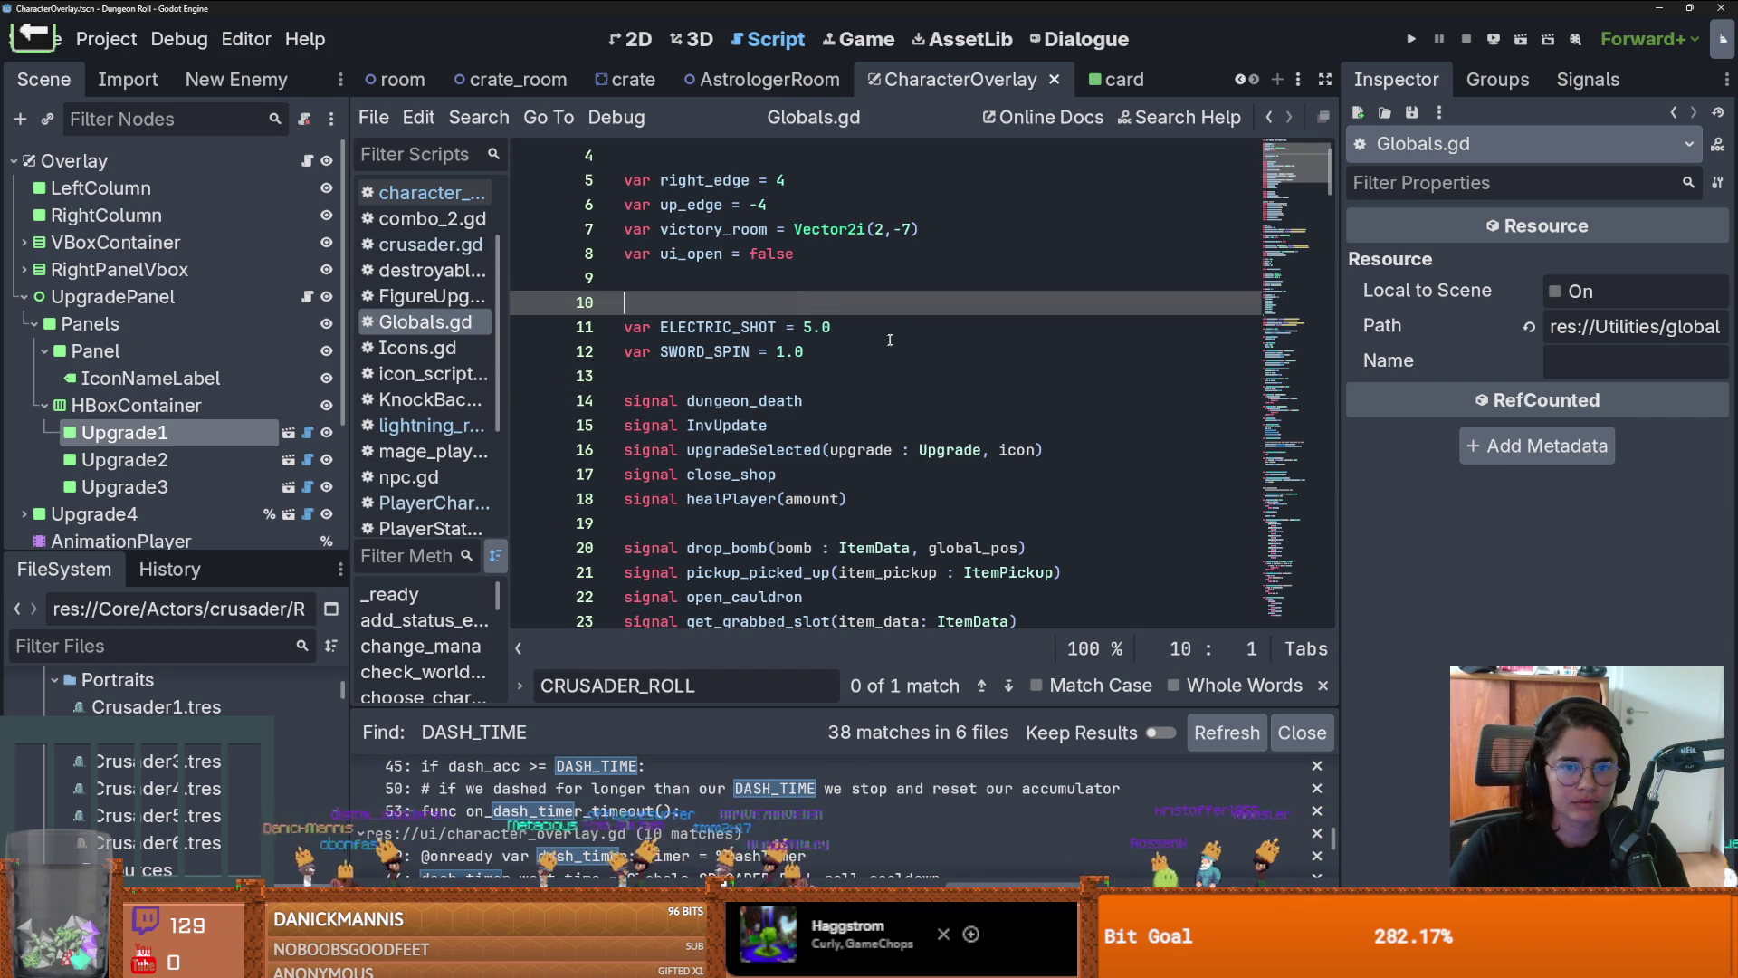
key("ctrl+x")
key("Down")
scroll(939, 382, "down", 4)
key("BackSpace")
key("BackSpace")
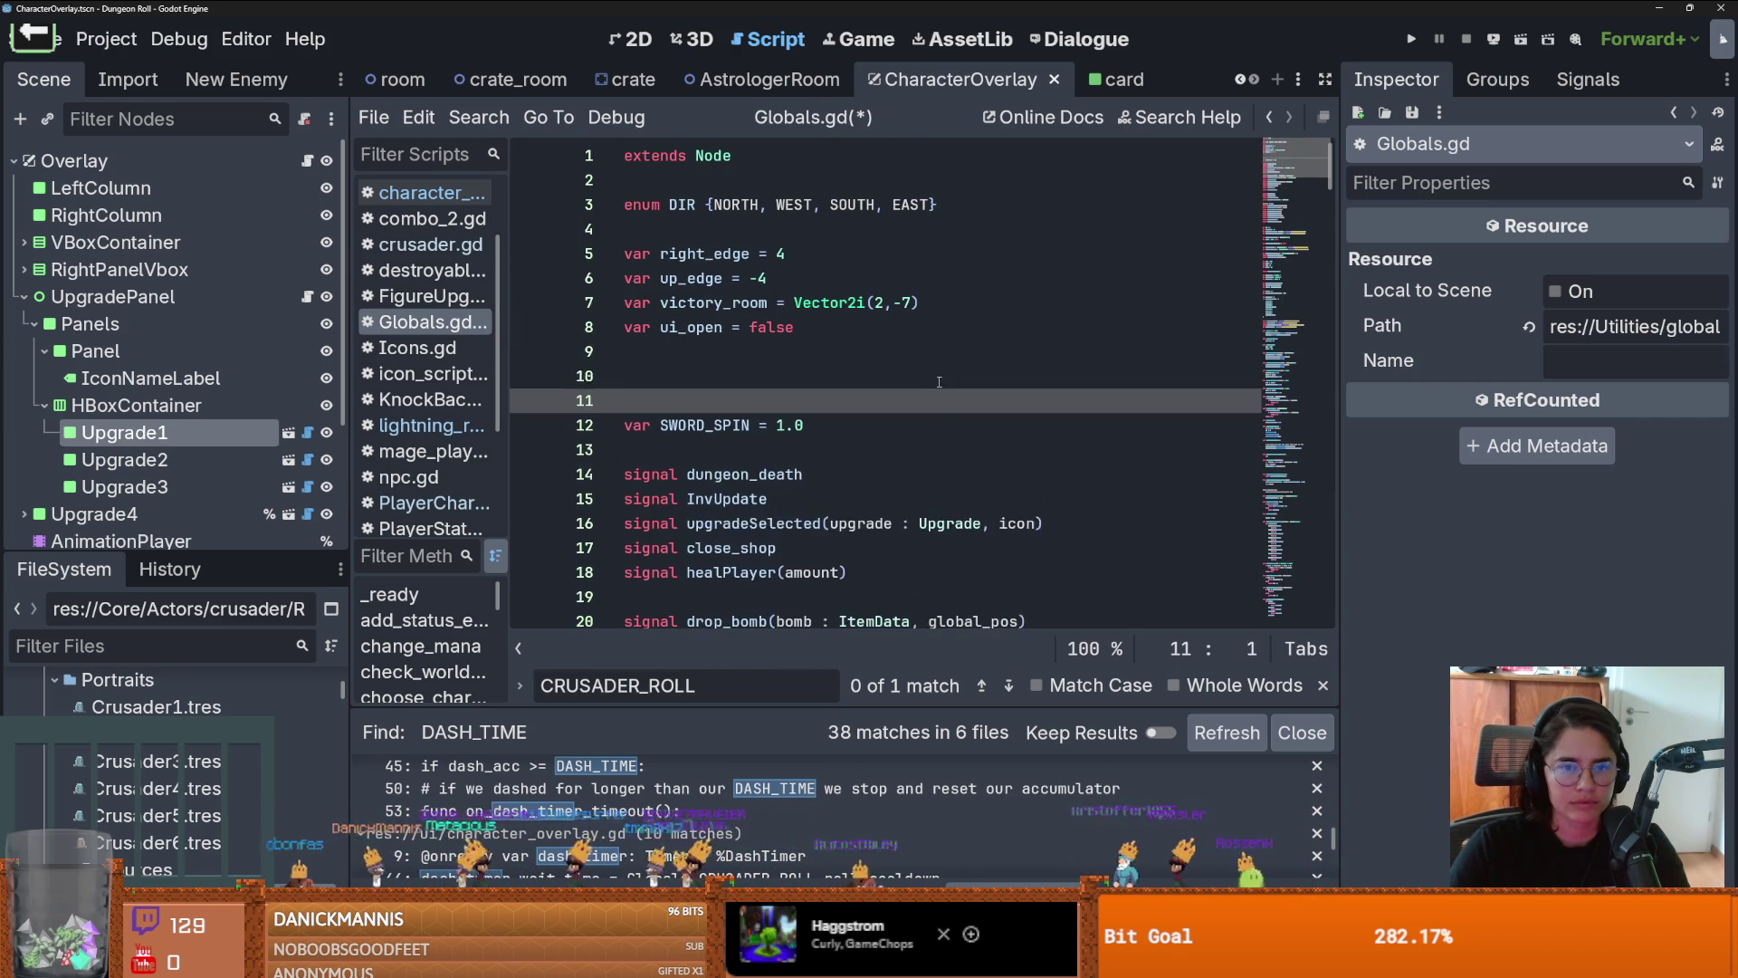
mouse_move(1328, 186)
left_mouse_down()
mouse_move(1328, 428)
mouse_move(1342, 339)
mouse_move(1341, 355)
left_mouse_up()
- Add a var CRUSADER_LIGHTNING preload of crusader_lightning.tres below CRUSADER_ROLL and save
left_click(1186, 247)
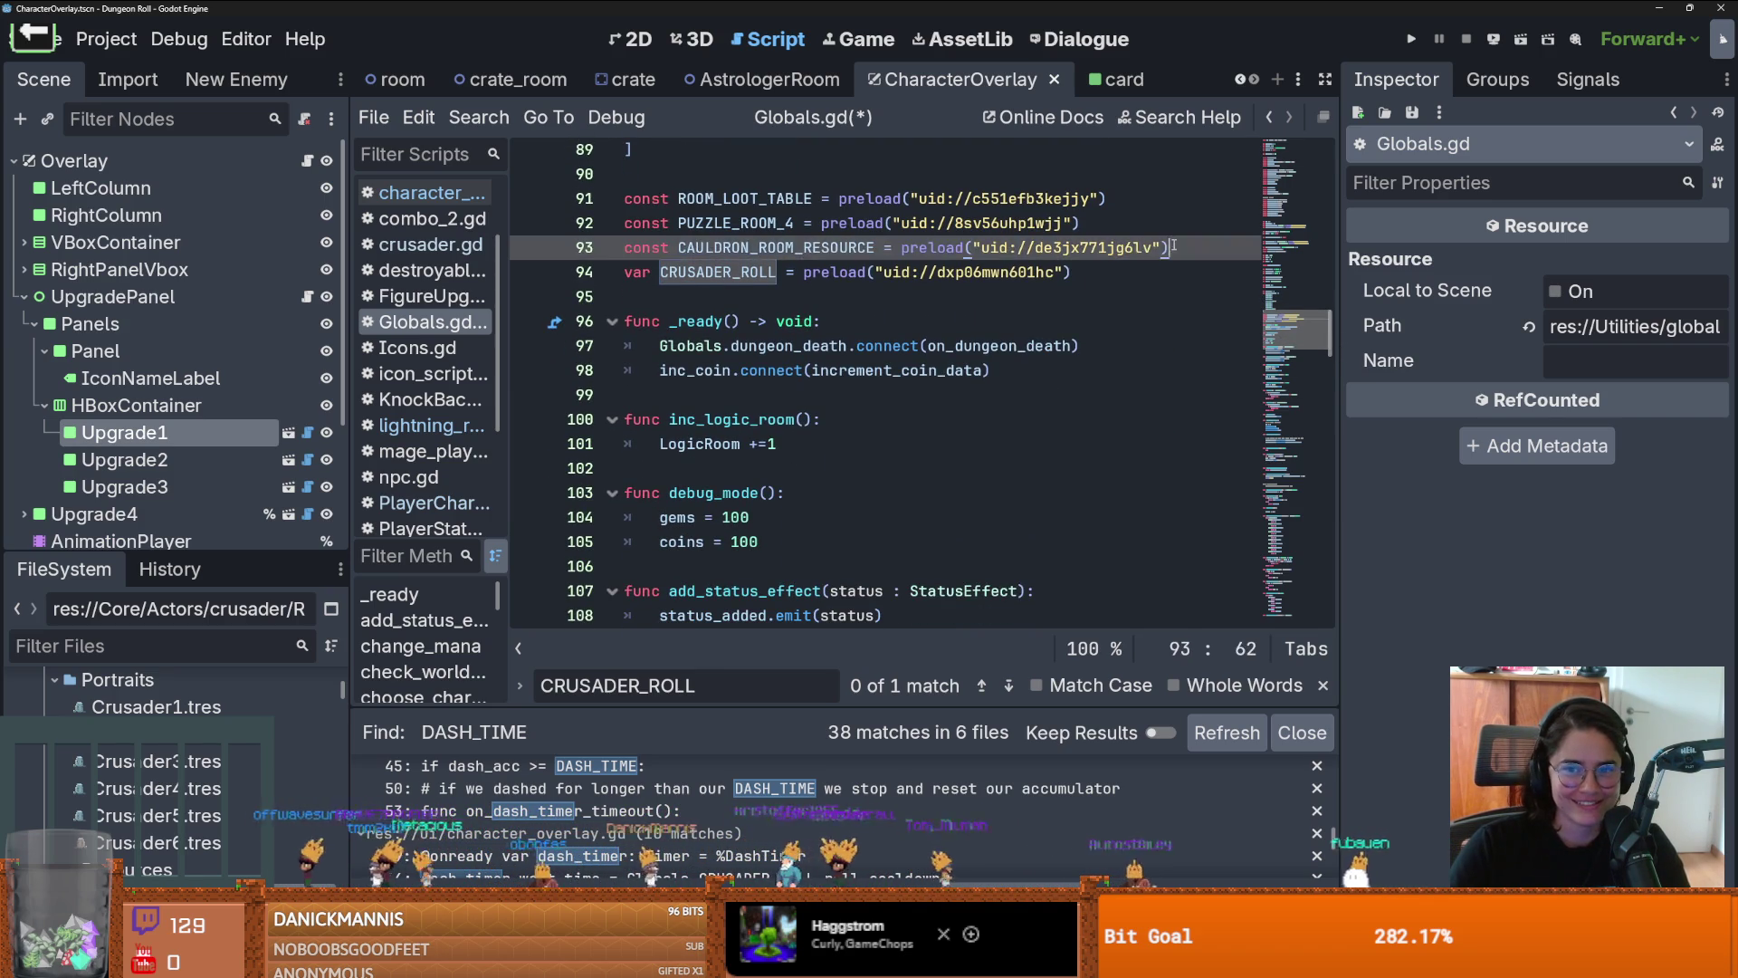
key("Return")
left_click(1064, 299)
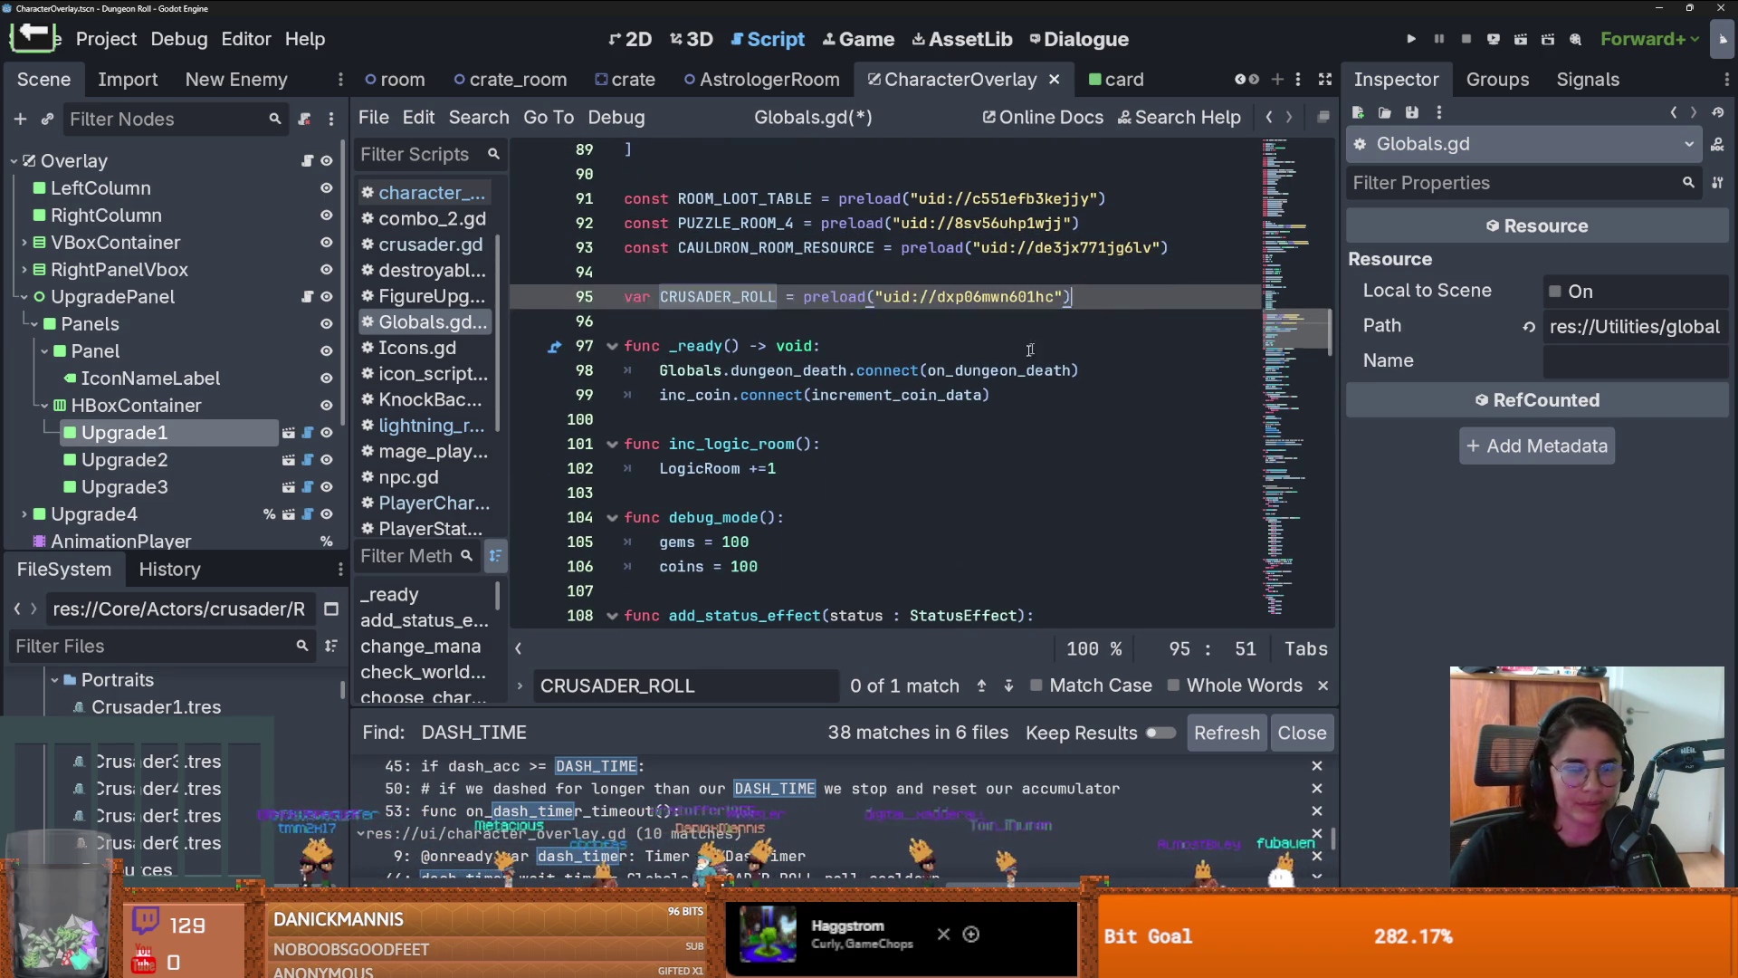
key("Return")
scroll(172, 724, "down", 3)
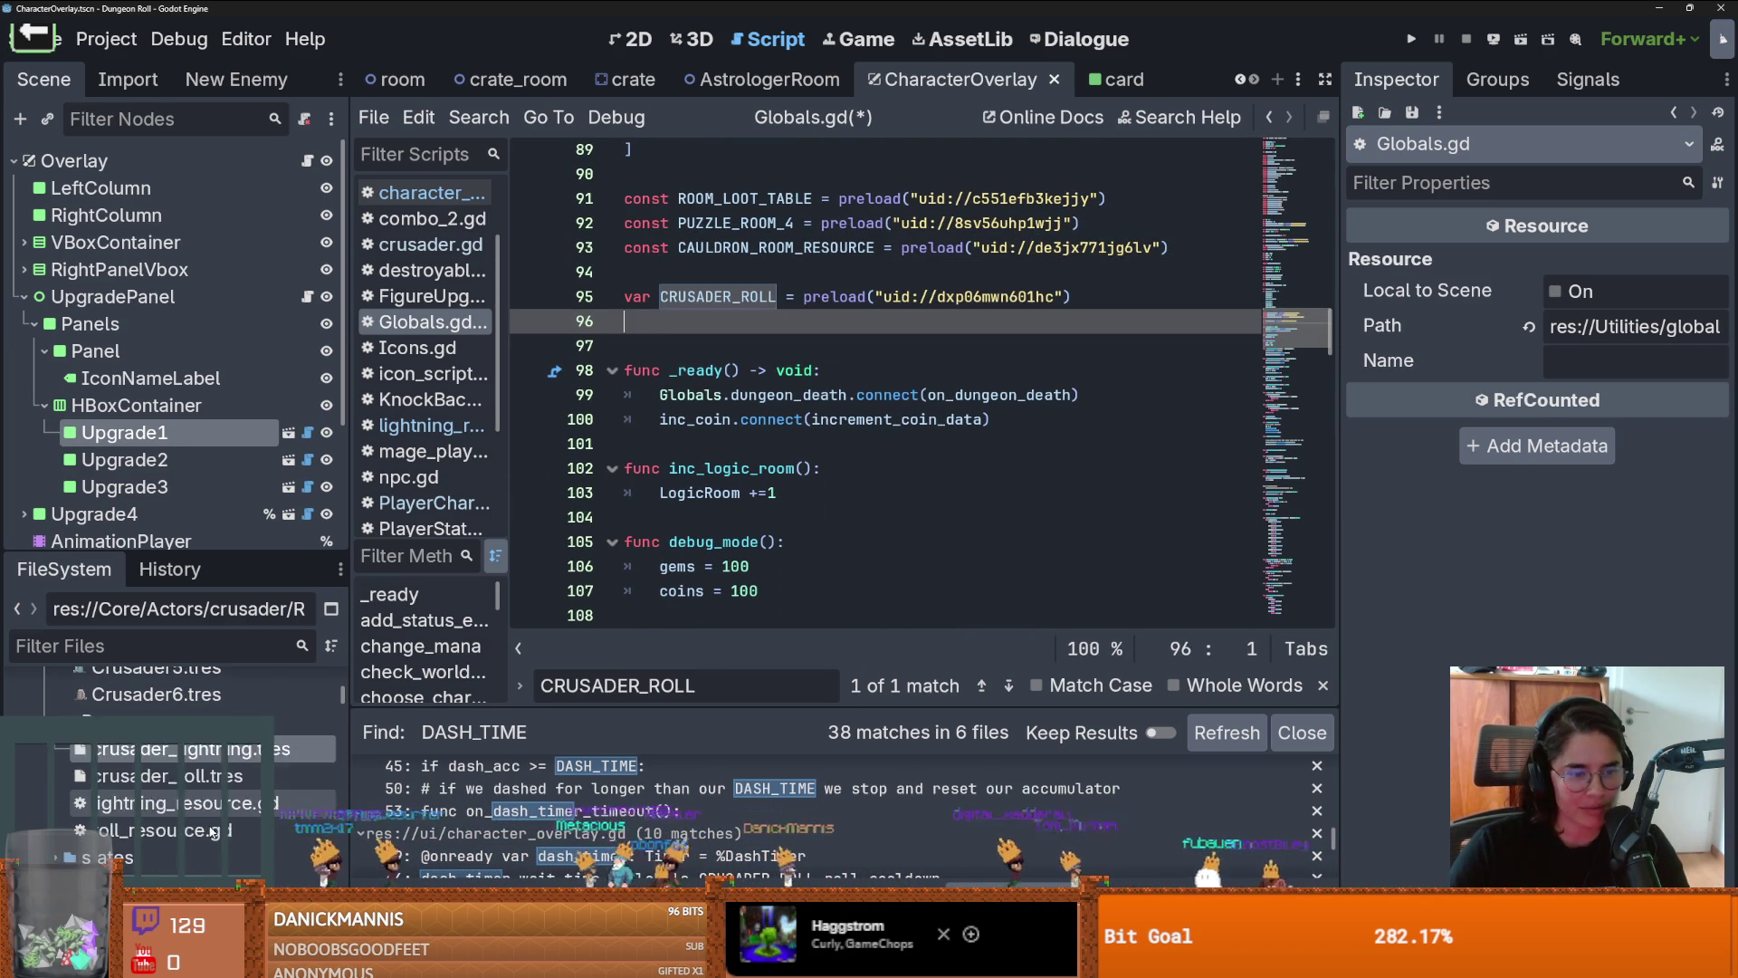
mouse_move(172, 780)
left_mouse_down()
mouse_move(243, 753)
mouse_move(652, 353)
mouse_move(650, 321)
left_mouse_up()
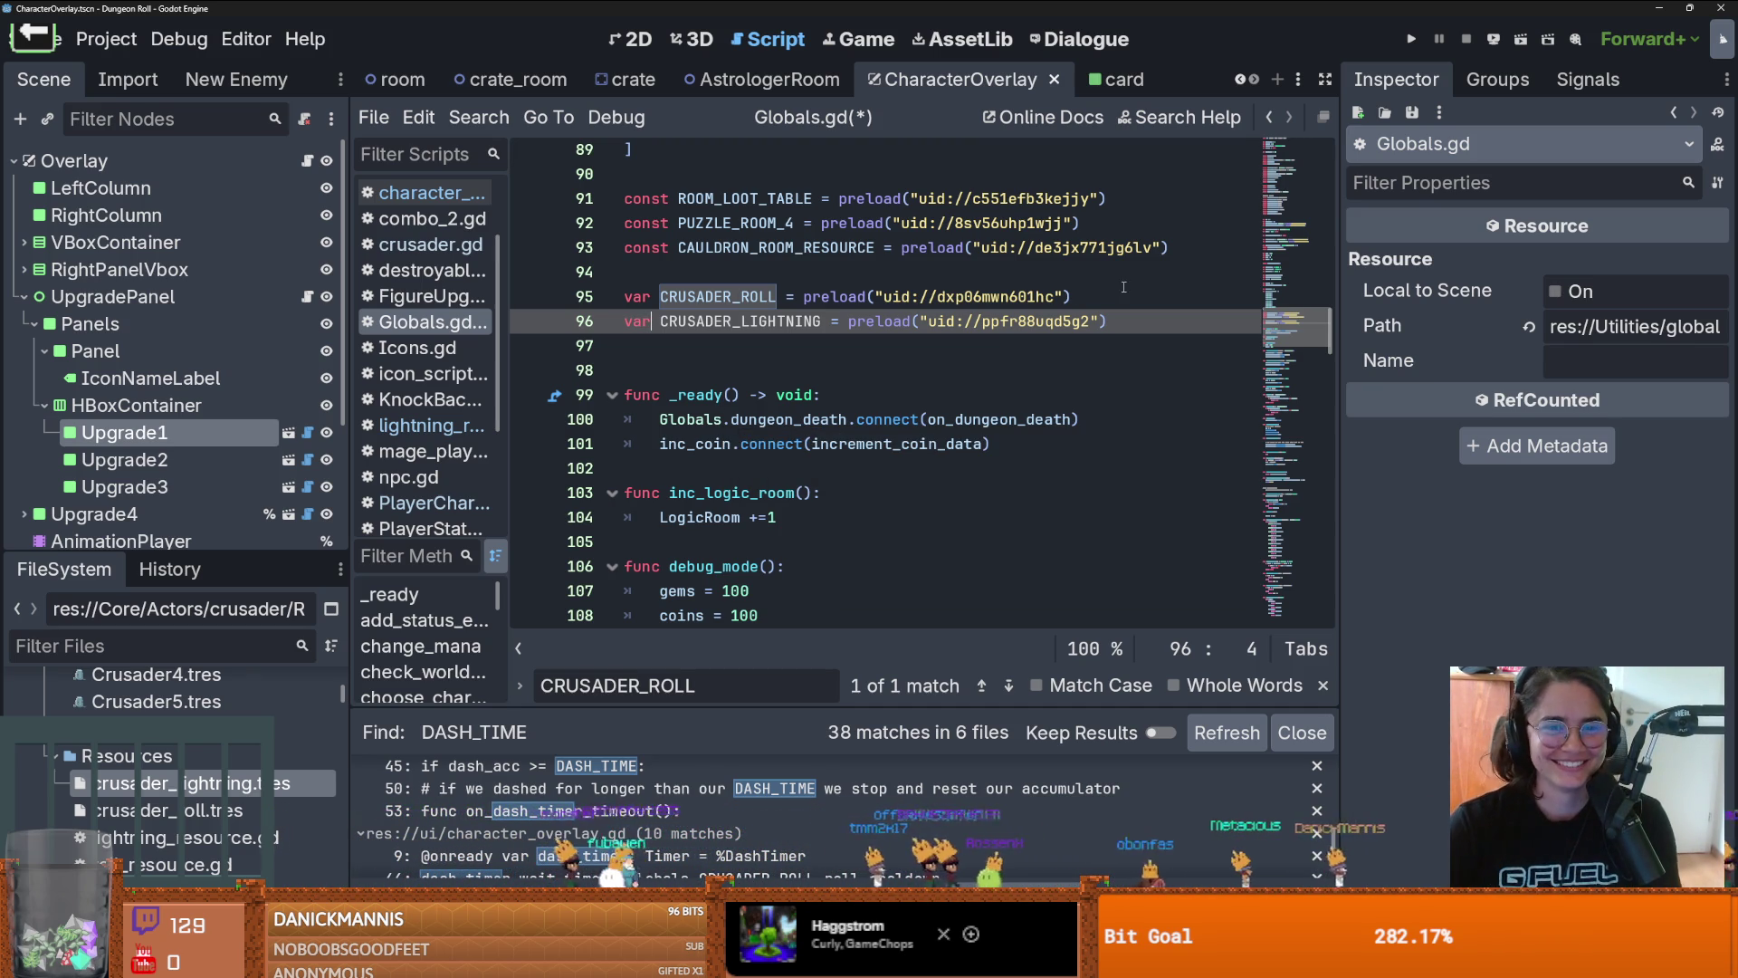
key("Down")
key("BackSpace")
key("ctrl+s")
- Enlarge the FileSystem file list and re-save Globals.gd
scroll(855, 388, "down", 2)
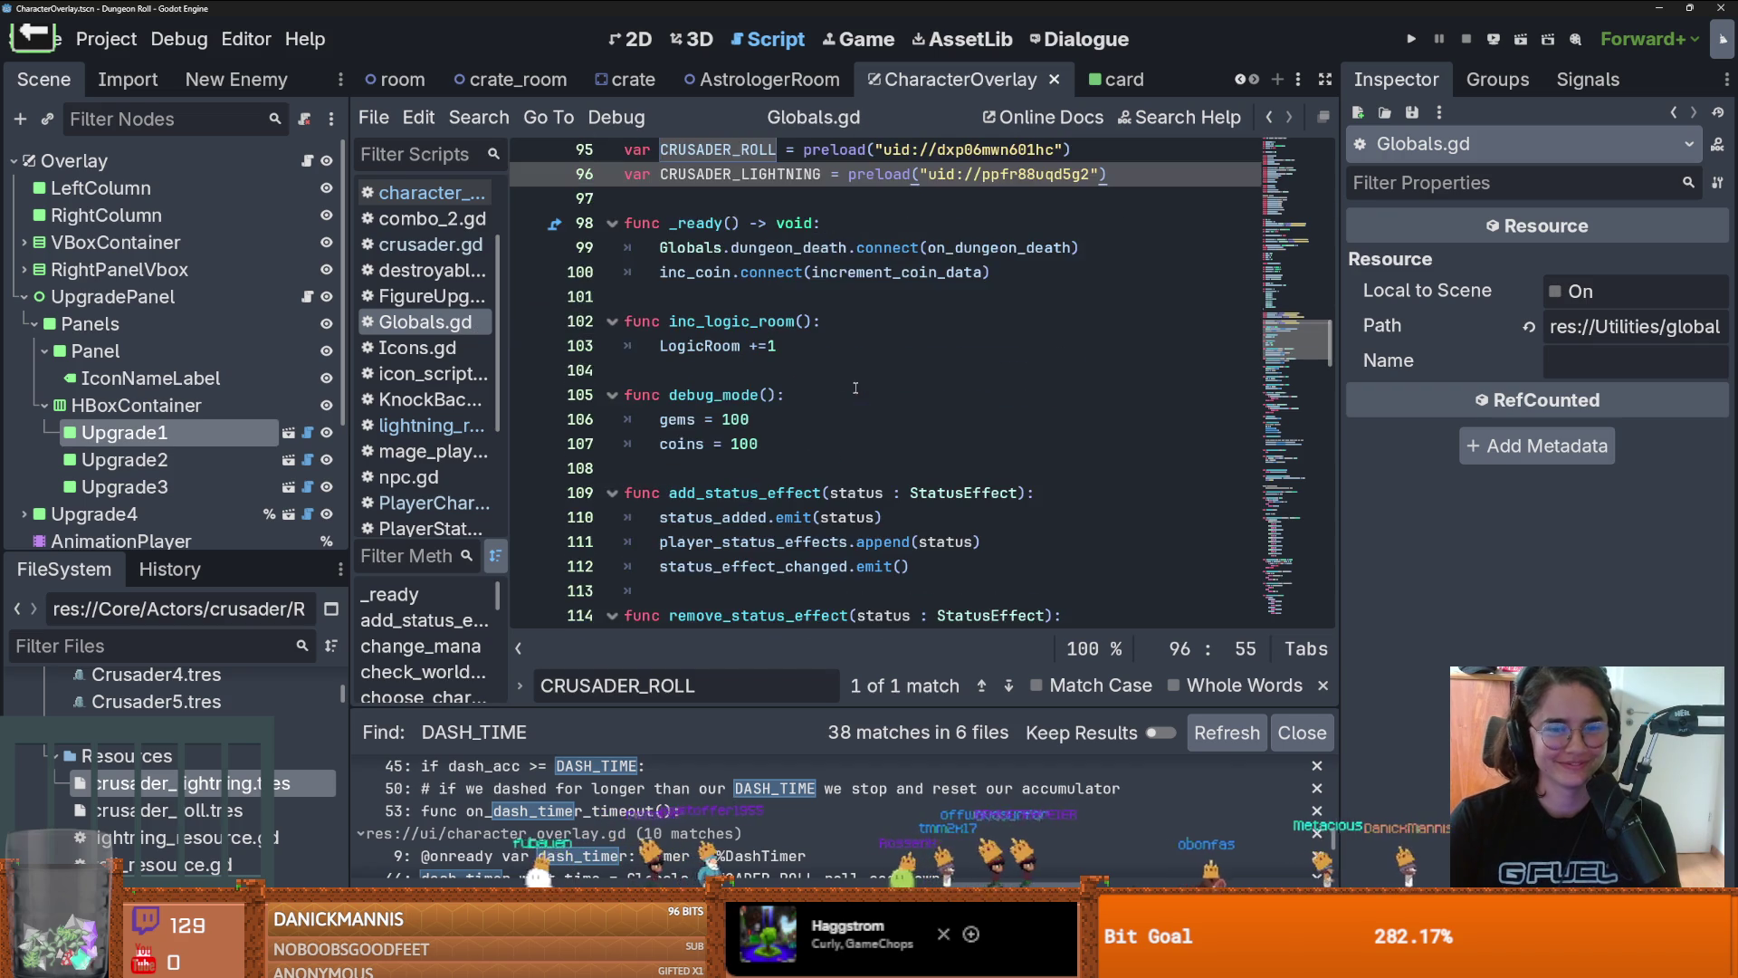
double_click(740, 174)
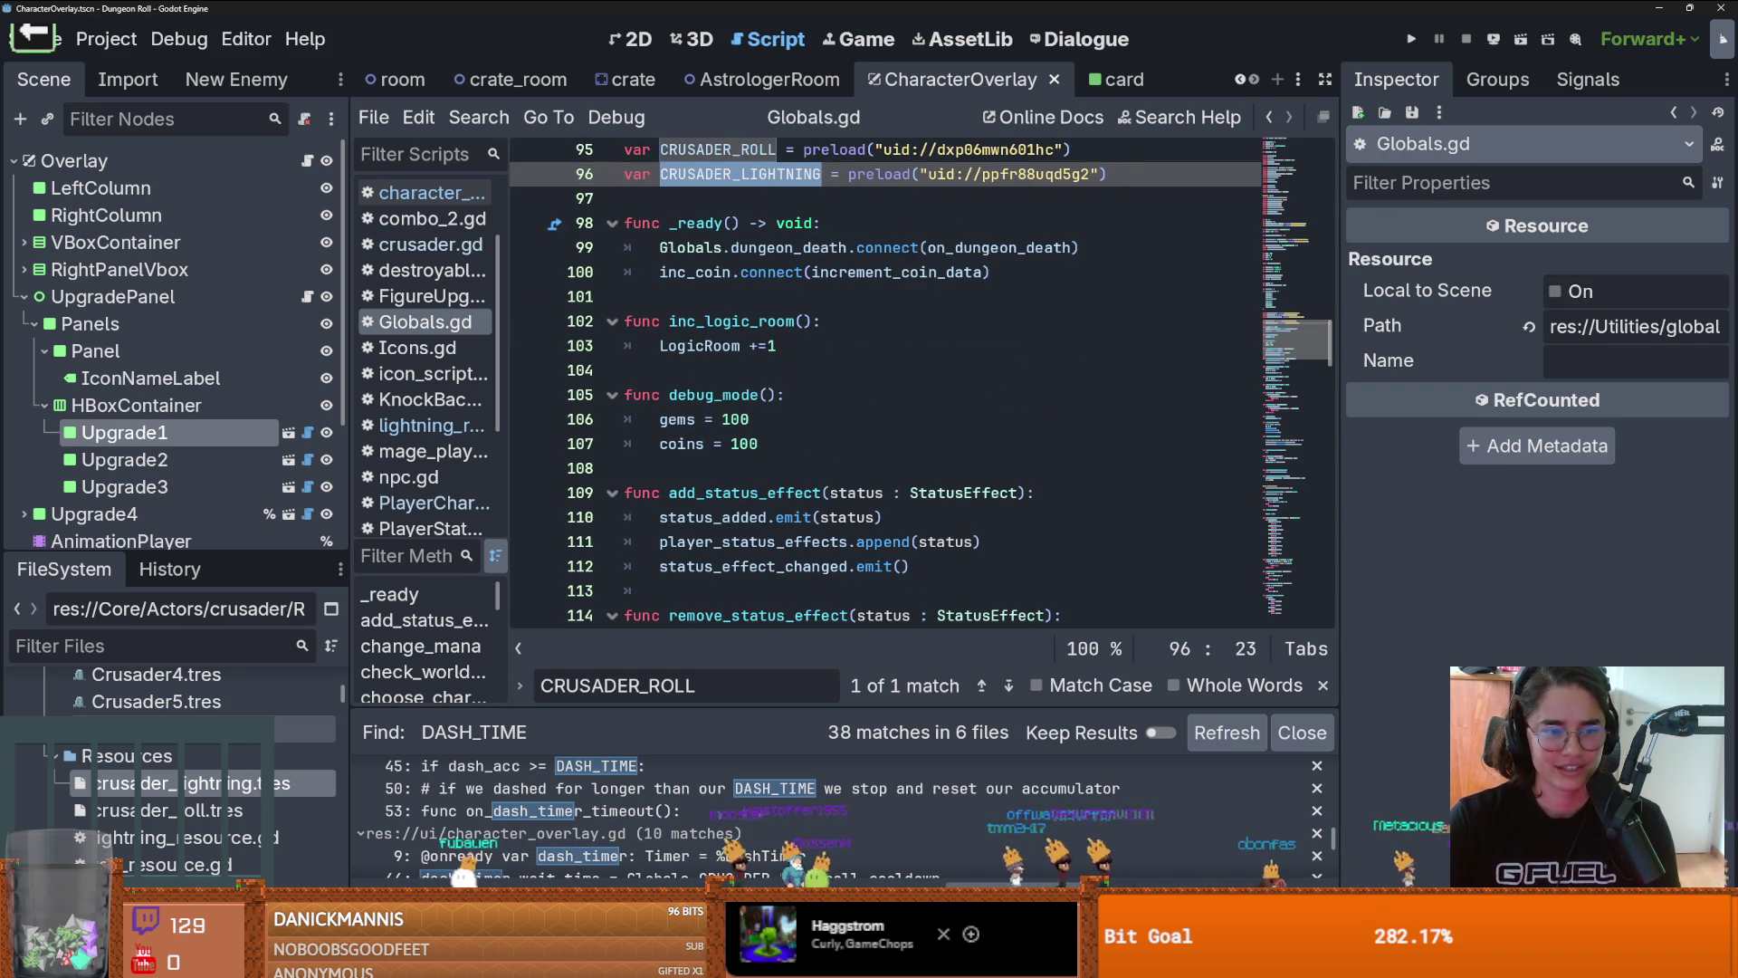
left_click_drag(172, 554, 172, 262)
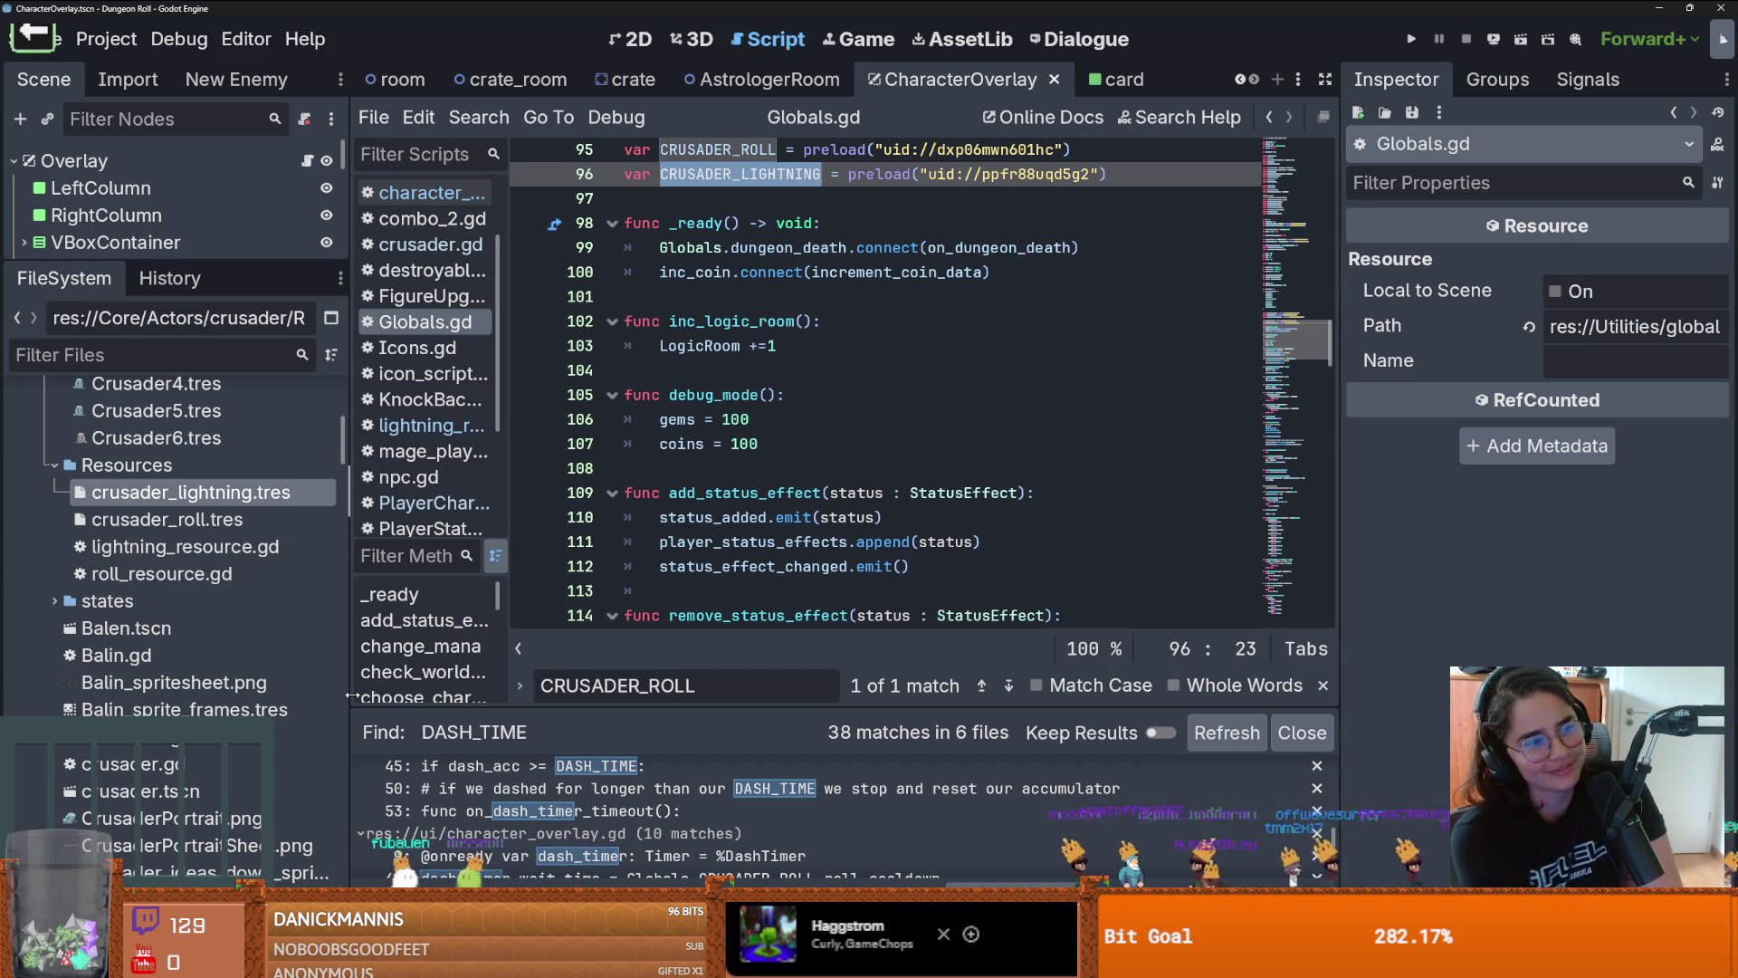
left_click(842, 566)
key("ctrl+s")
scroll(845, 340, "down", 5)
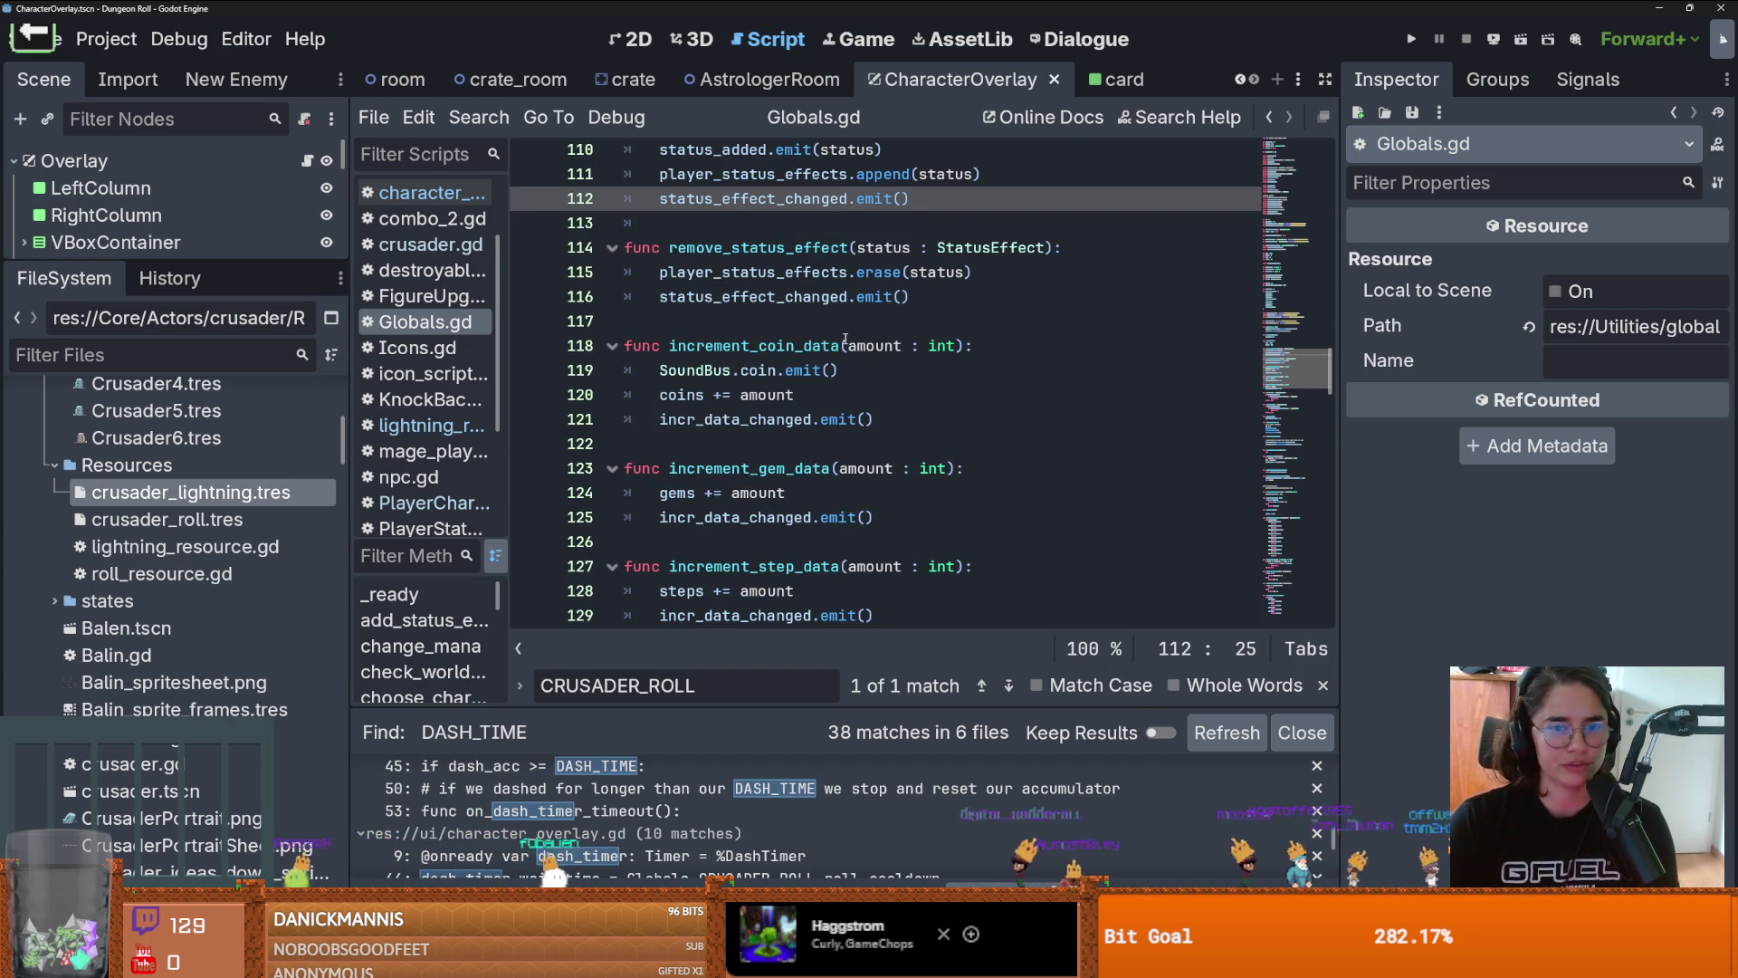
scroll(844, 339, "down", 4)
scroll(844, 340, "down", 9)
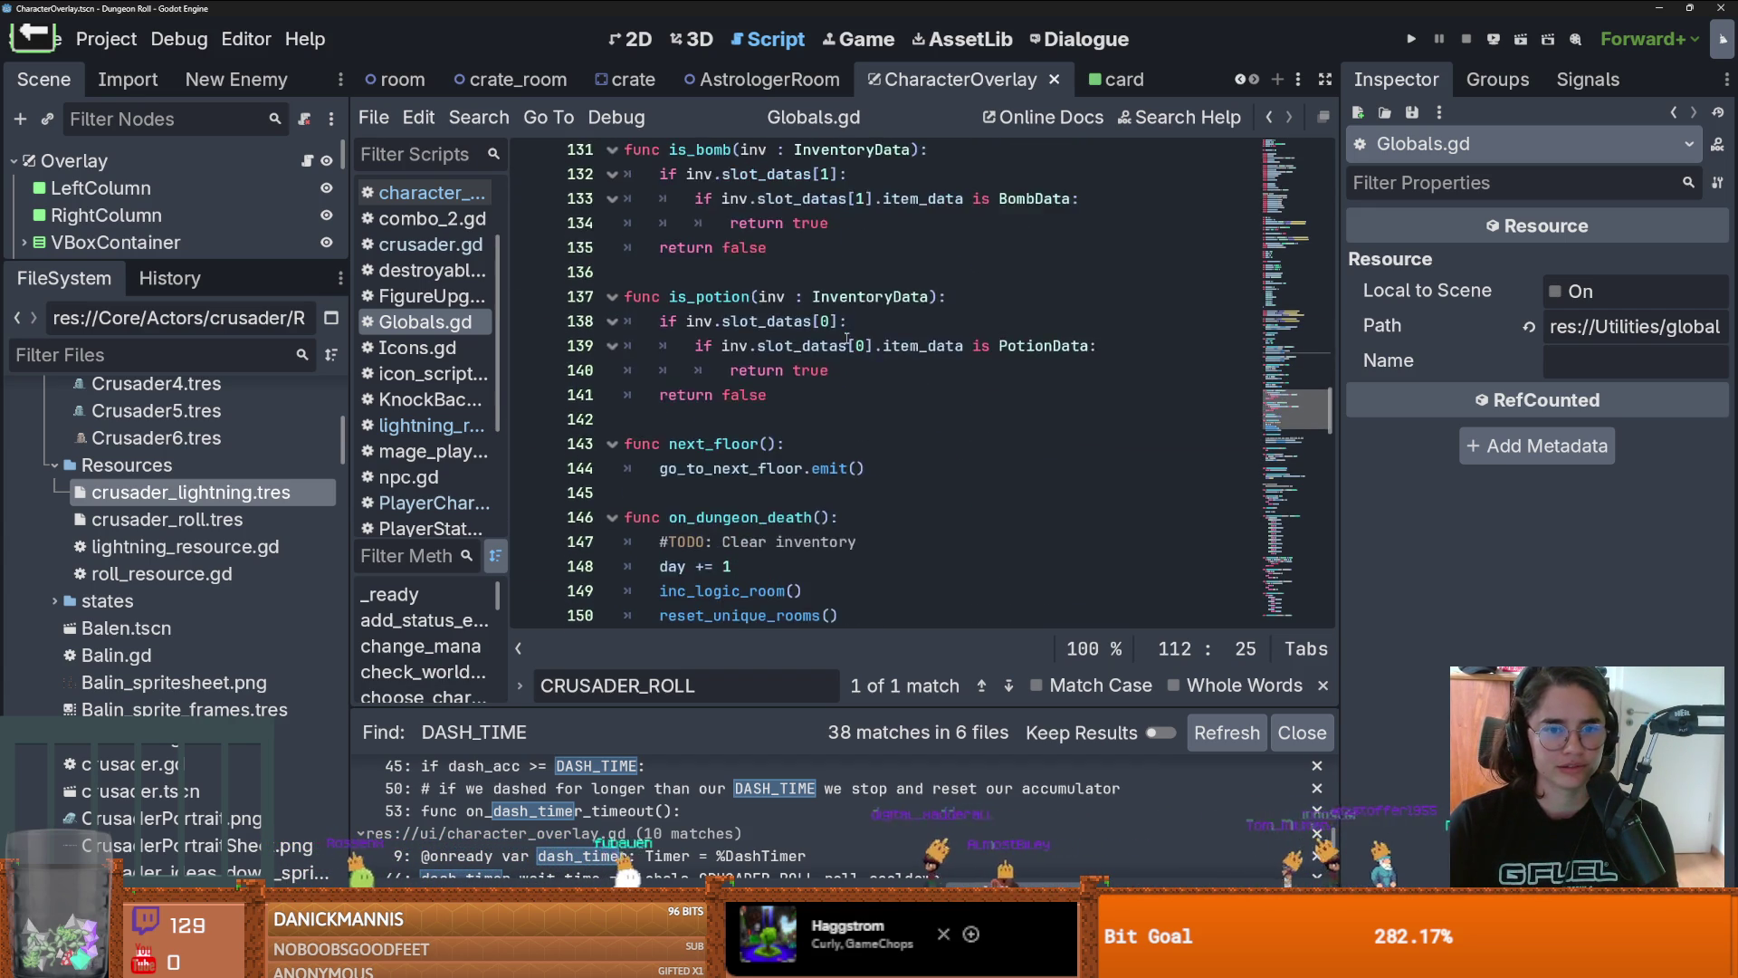
scroll(846, 339, "down", 14)
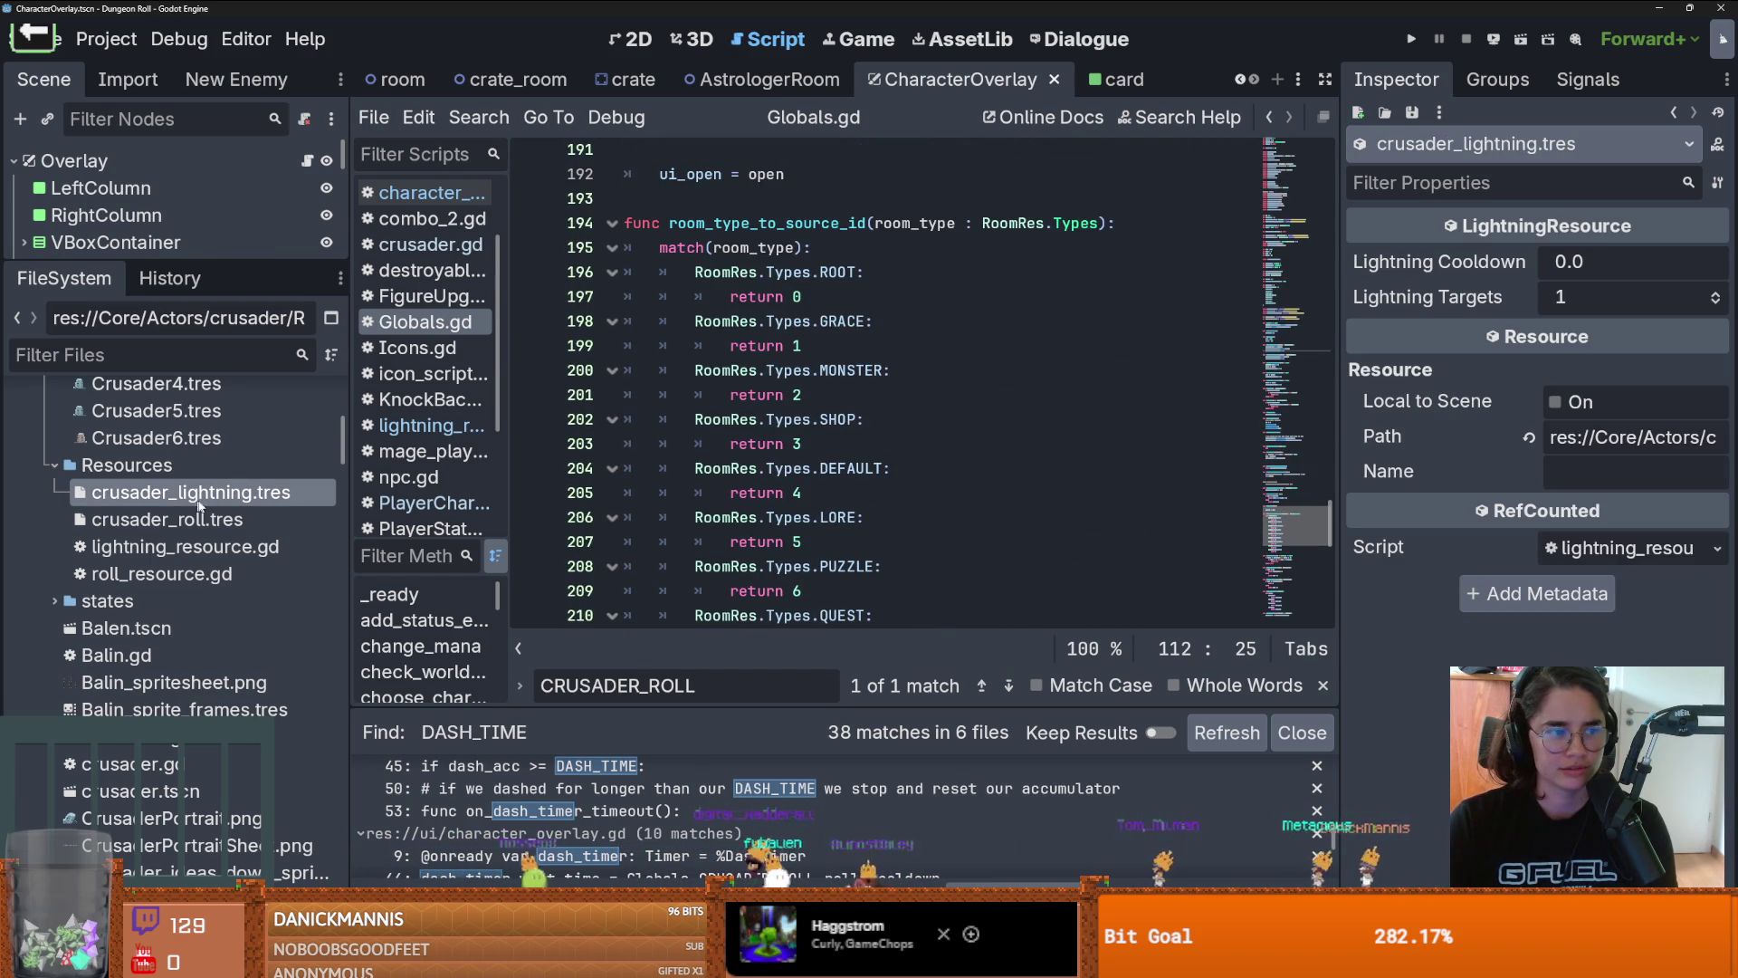
- Check the new CRUSADER_LIGHTNING preload line and save Globals.gd
scroll(693, 449, "up", 12)
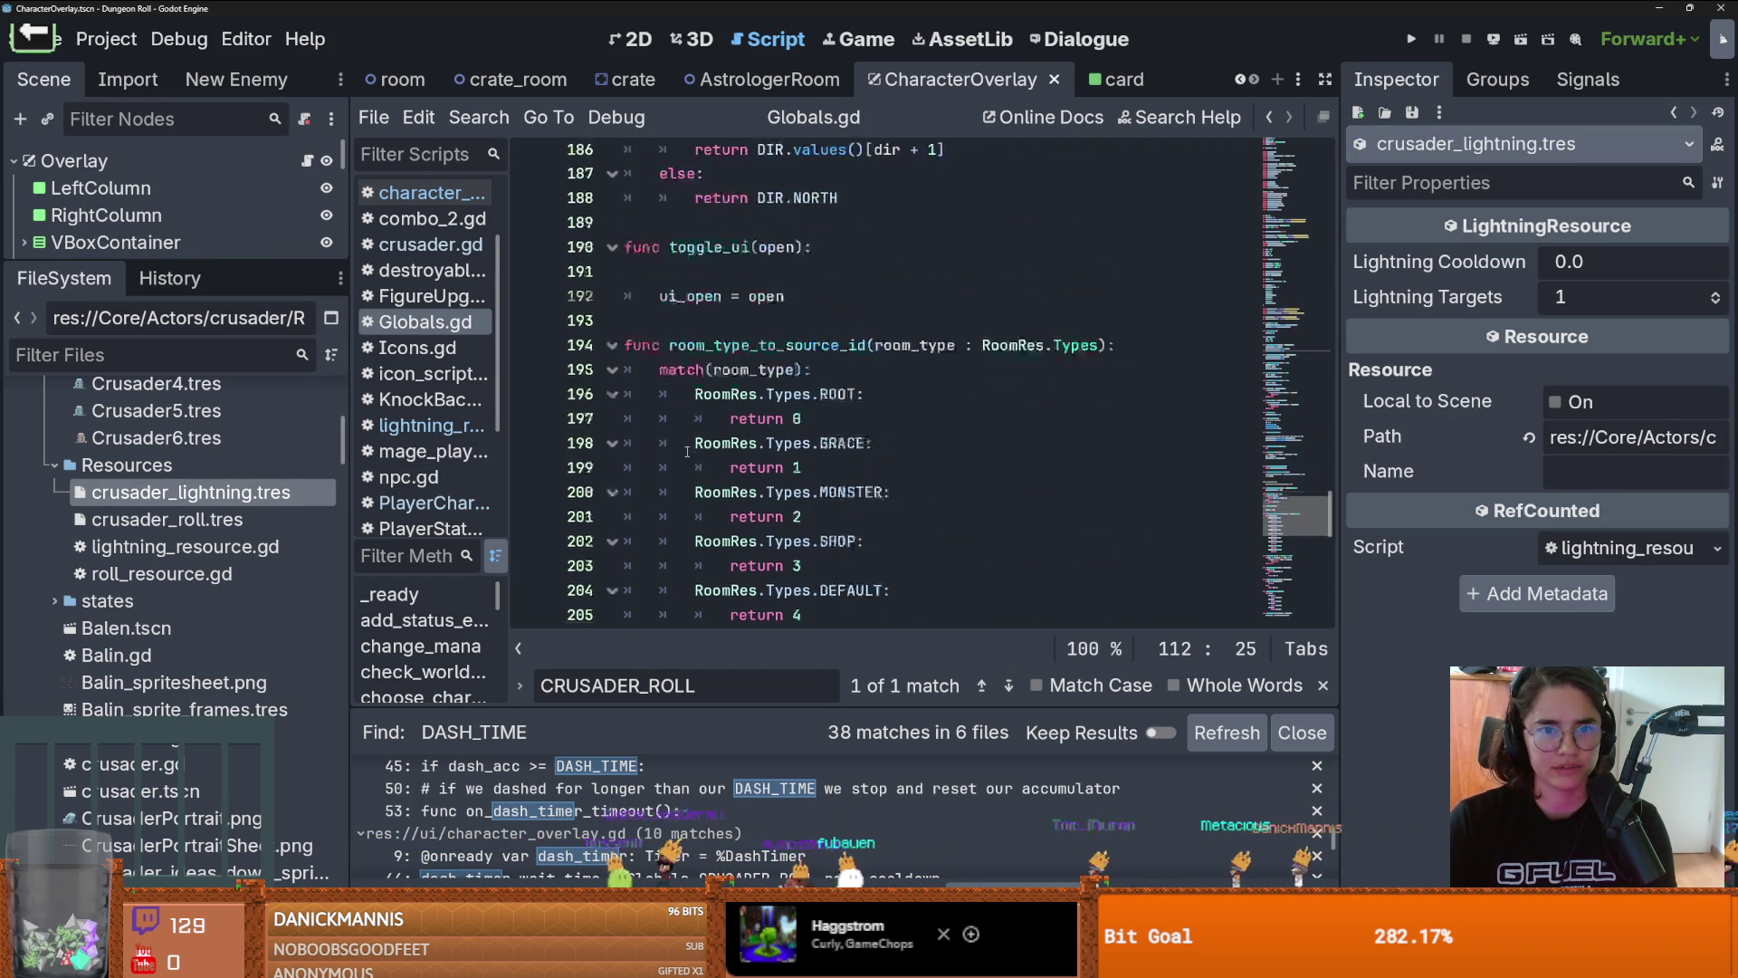
scroll(694, 449, "up", 20)
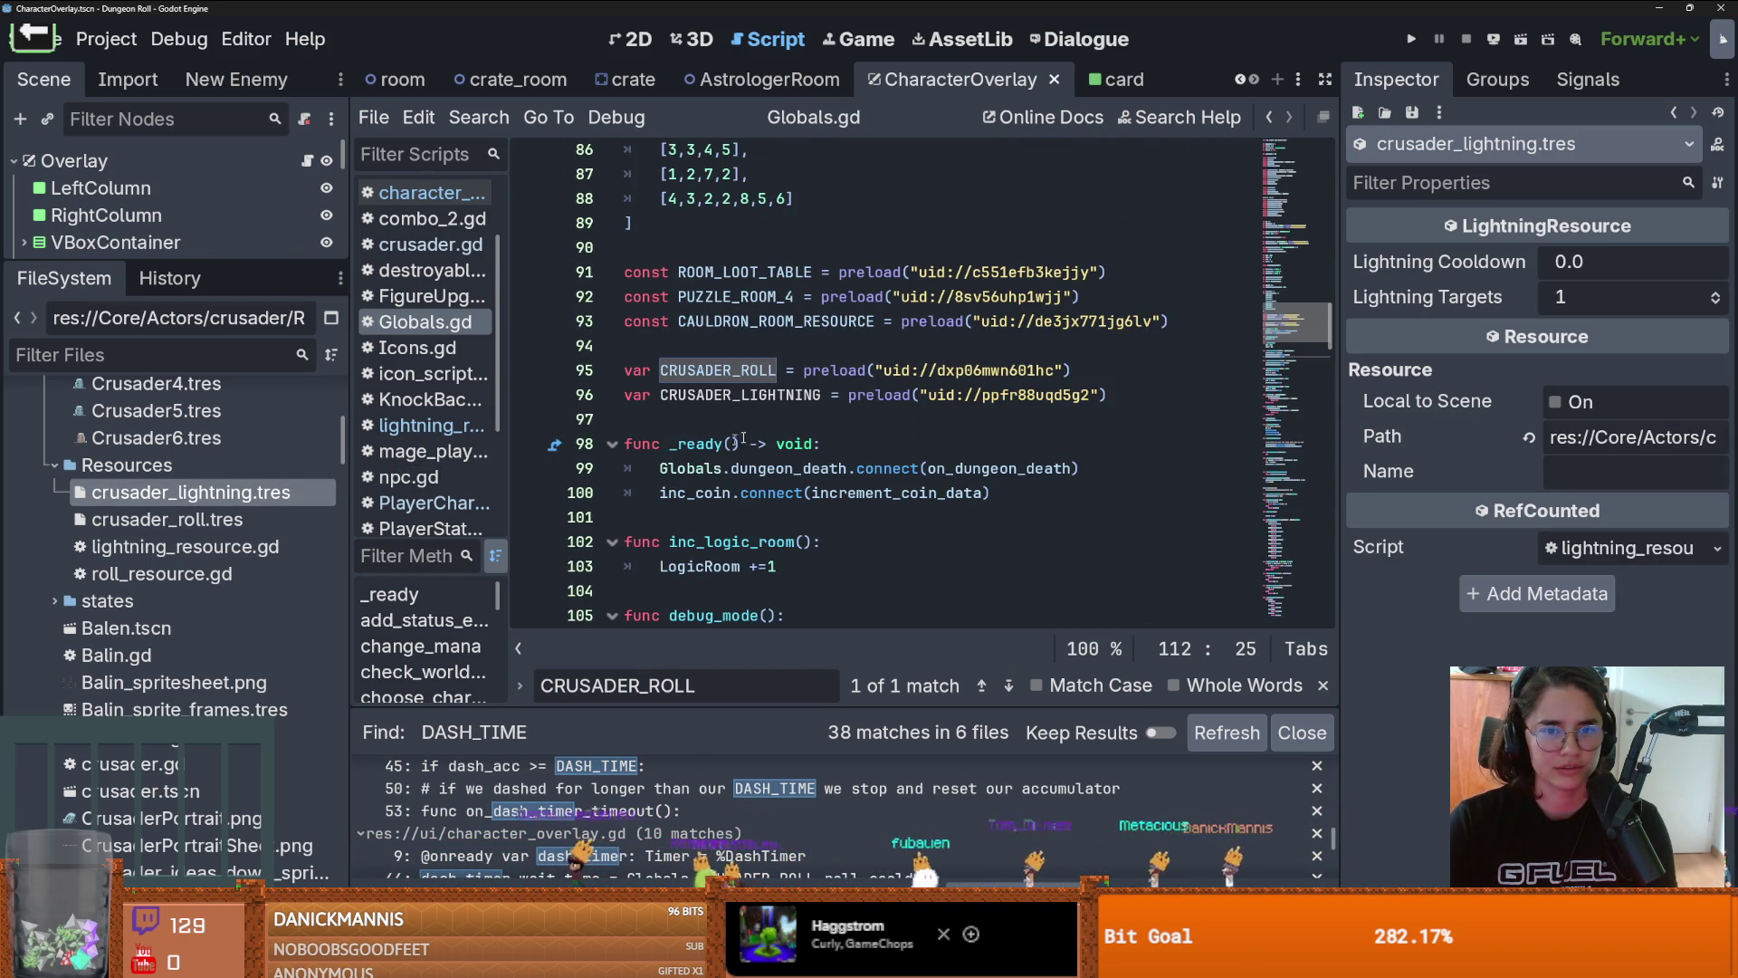
left_click(750, 417)
double_click(723, 371)
double_click(740, 395)
key("ctrl+s")
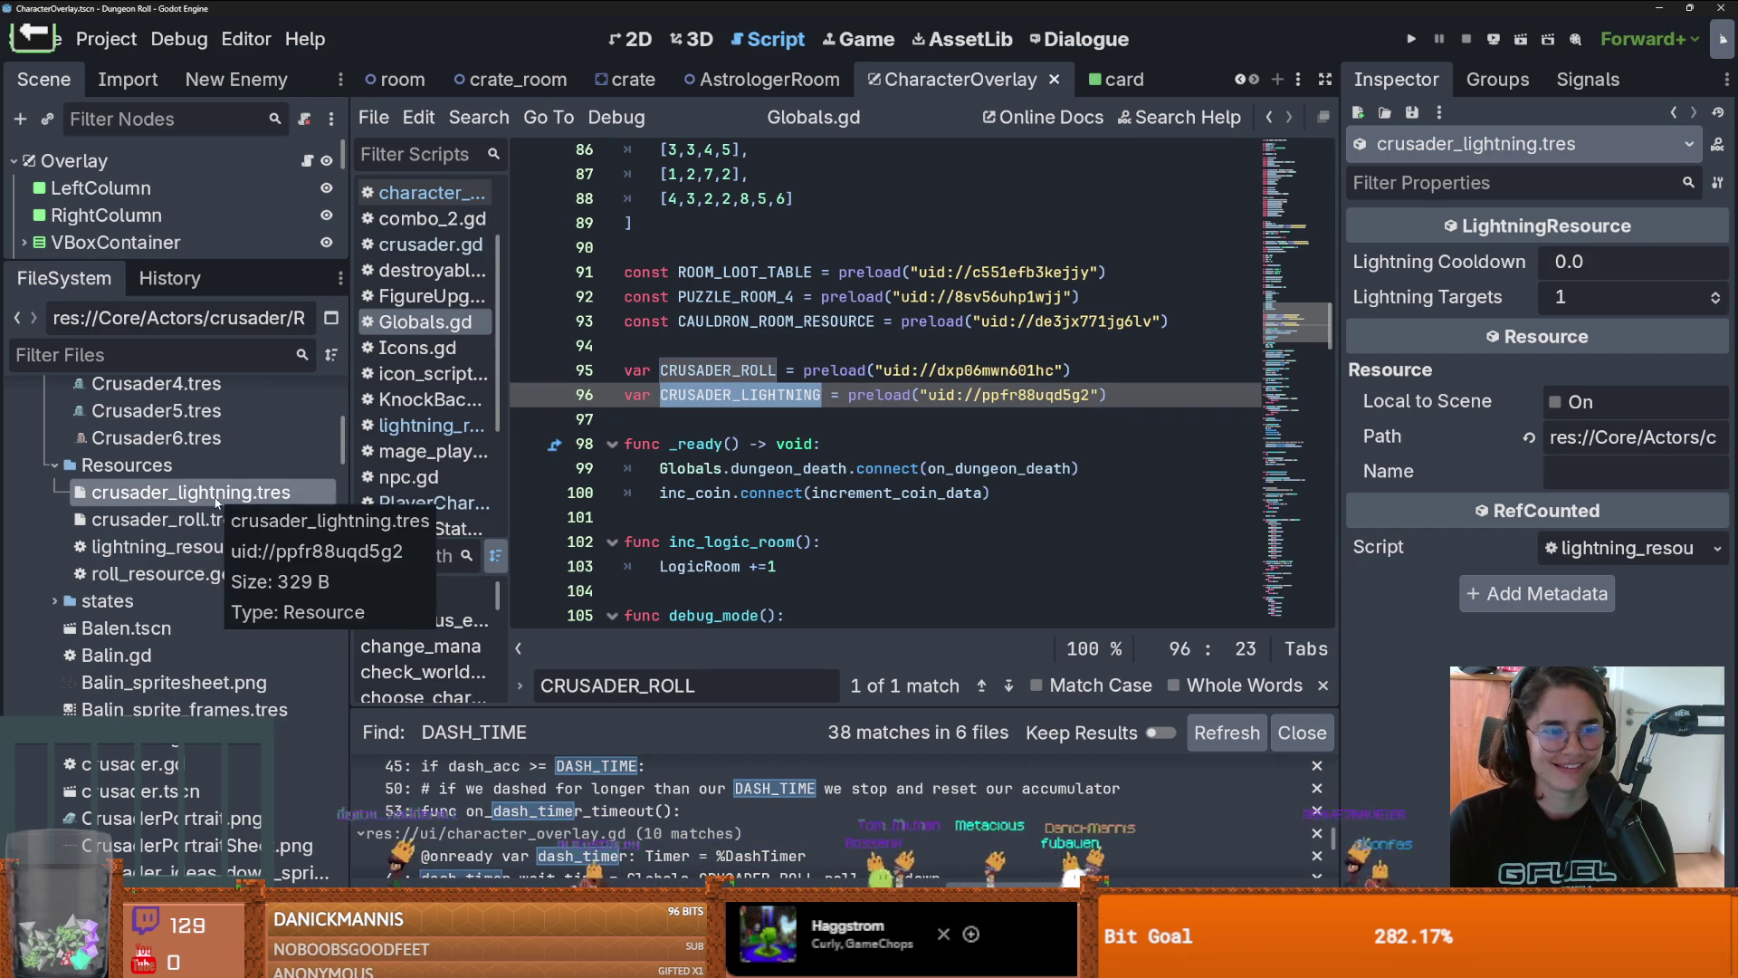
scroll(109, 471, "up", 2)
- Collapse the crusader folders and open NPC > Figures > Astrologer > Upgrades > ShorterDashInterval.gd
left_click(40, 424)
left_click(54, 434)
scroll(107, 478, "down", 6)
scroll(107, 477, "up", 5)
scroll(107, 478, "up", 3)
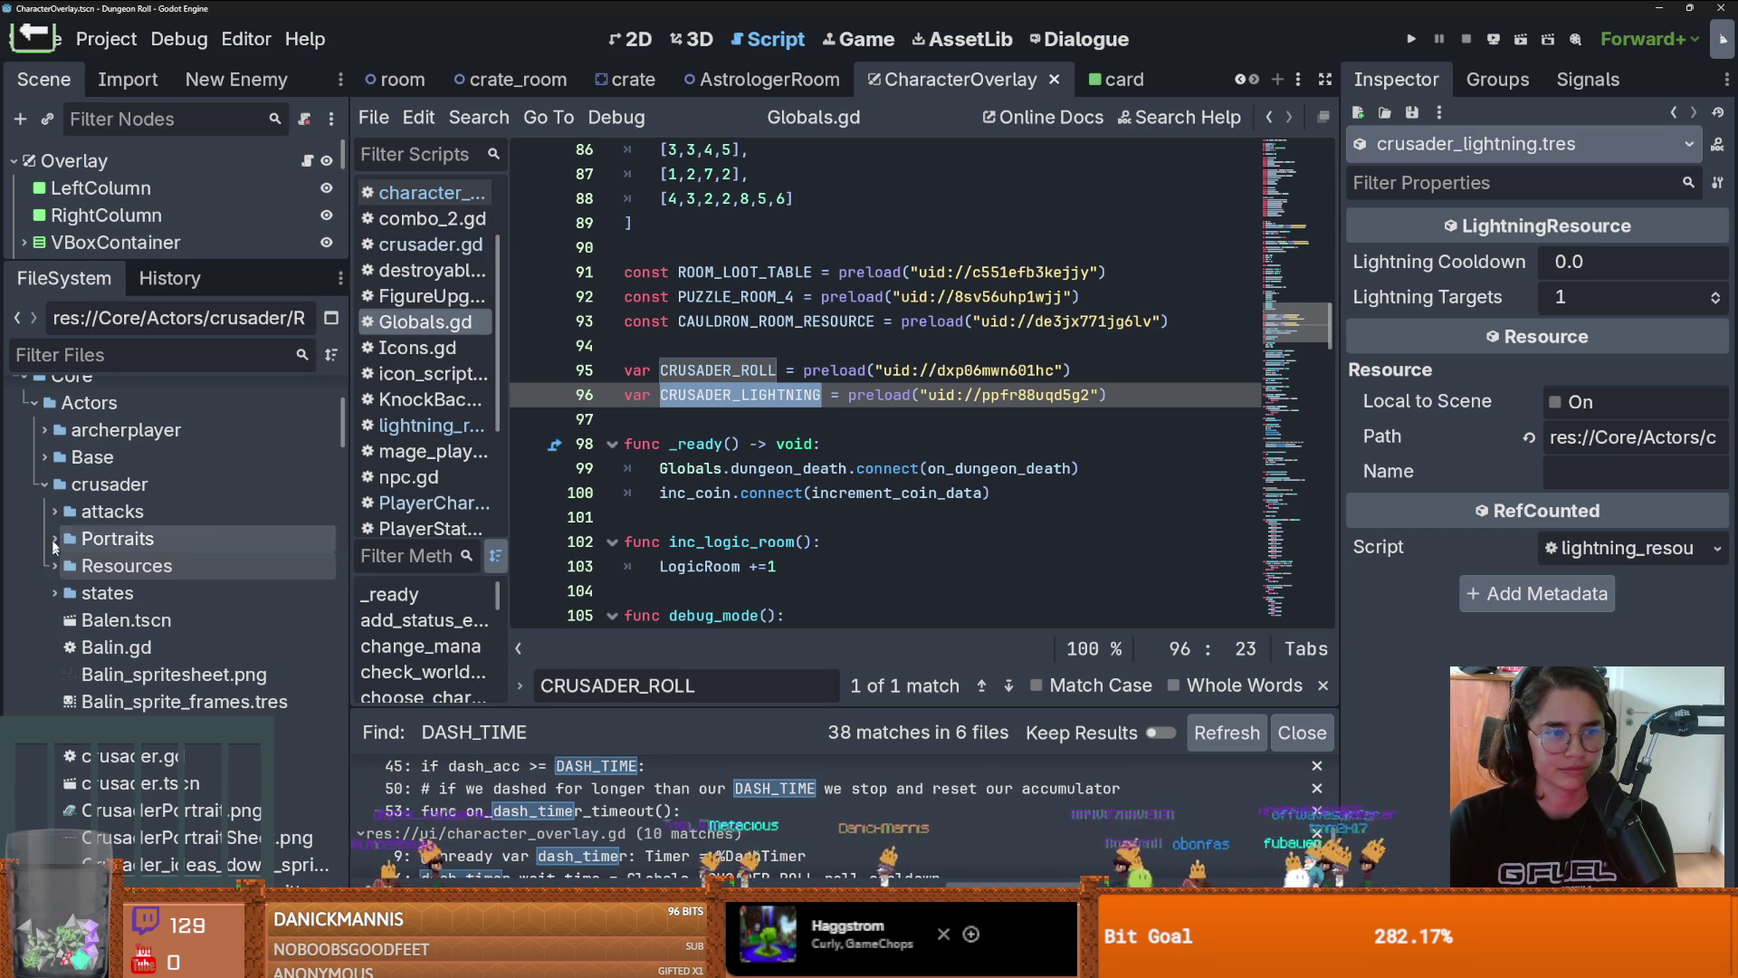
double_click(91, 484)
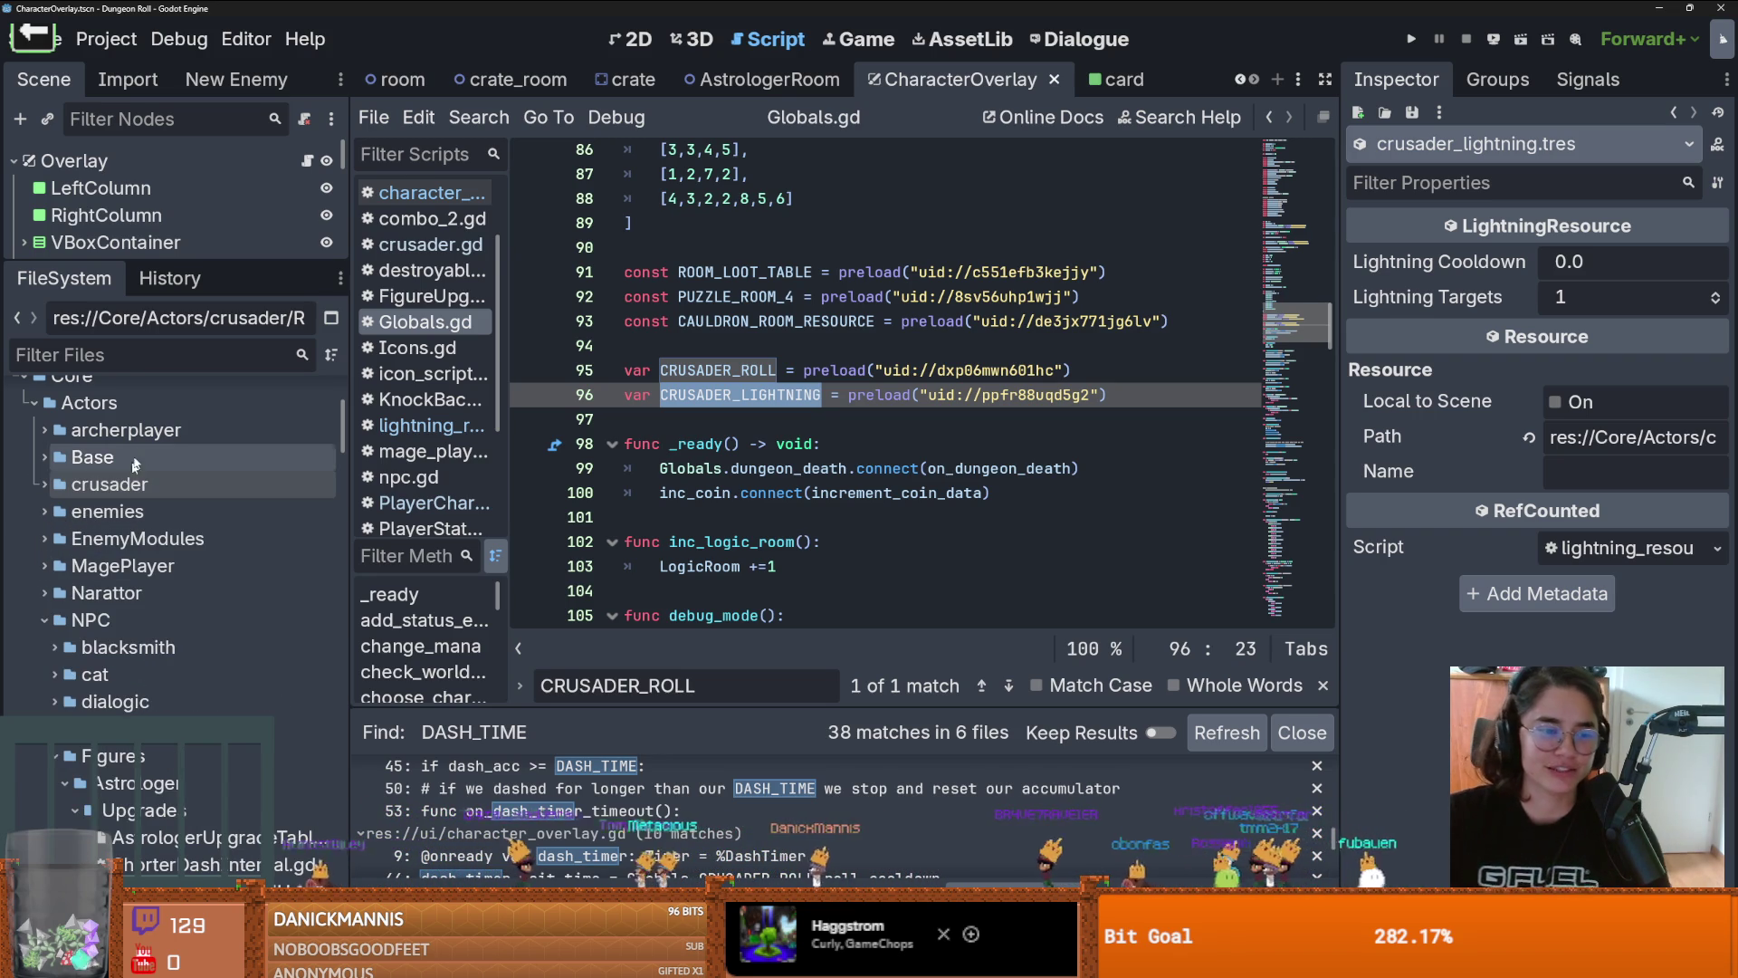
left_click(44, 621)
left_click(44, 621)
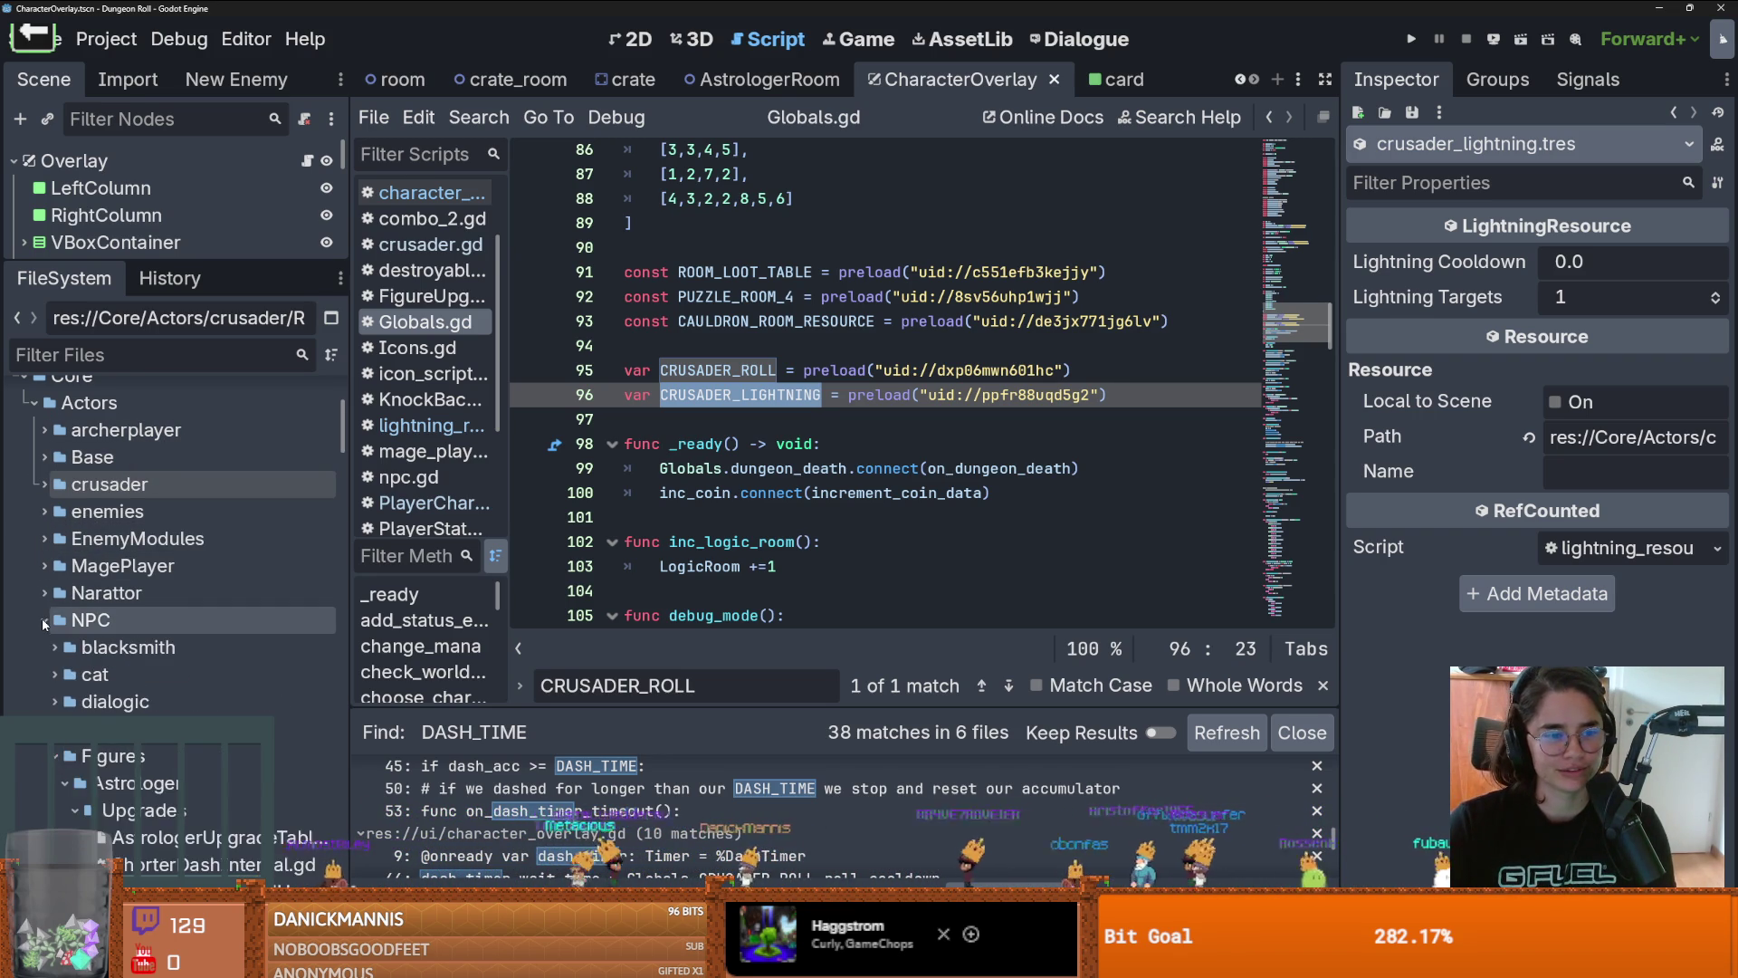
scroll(42, 618, "down", 1)
left_click(46, 693)
scroll(47, 695, "down", 4)
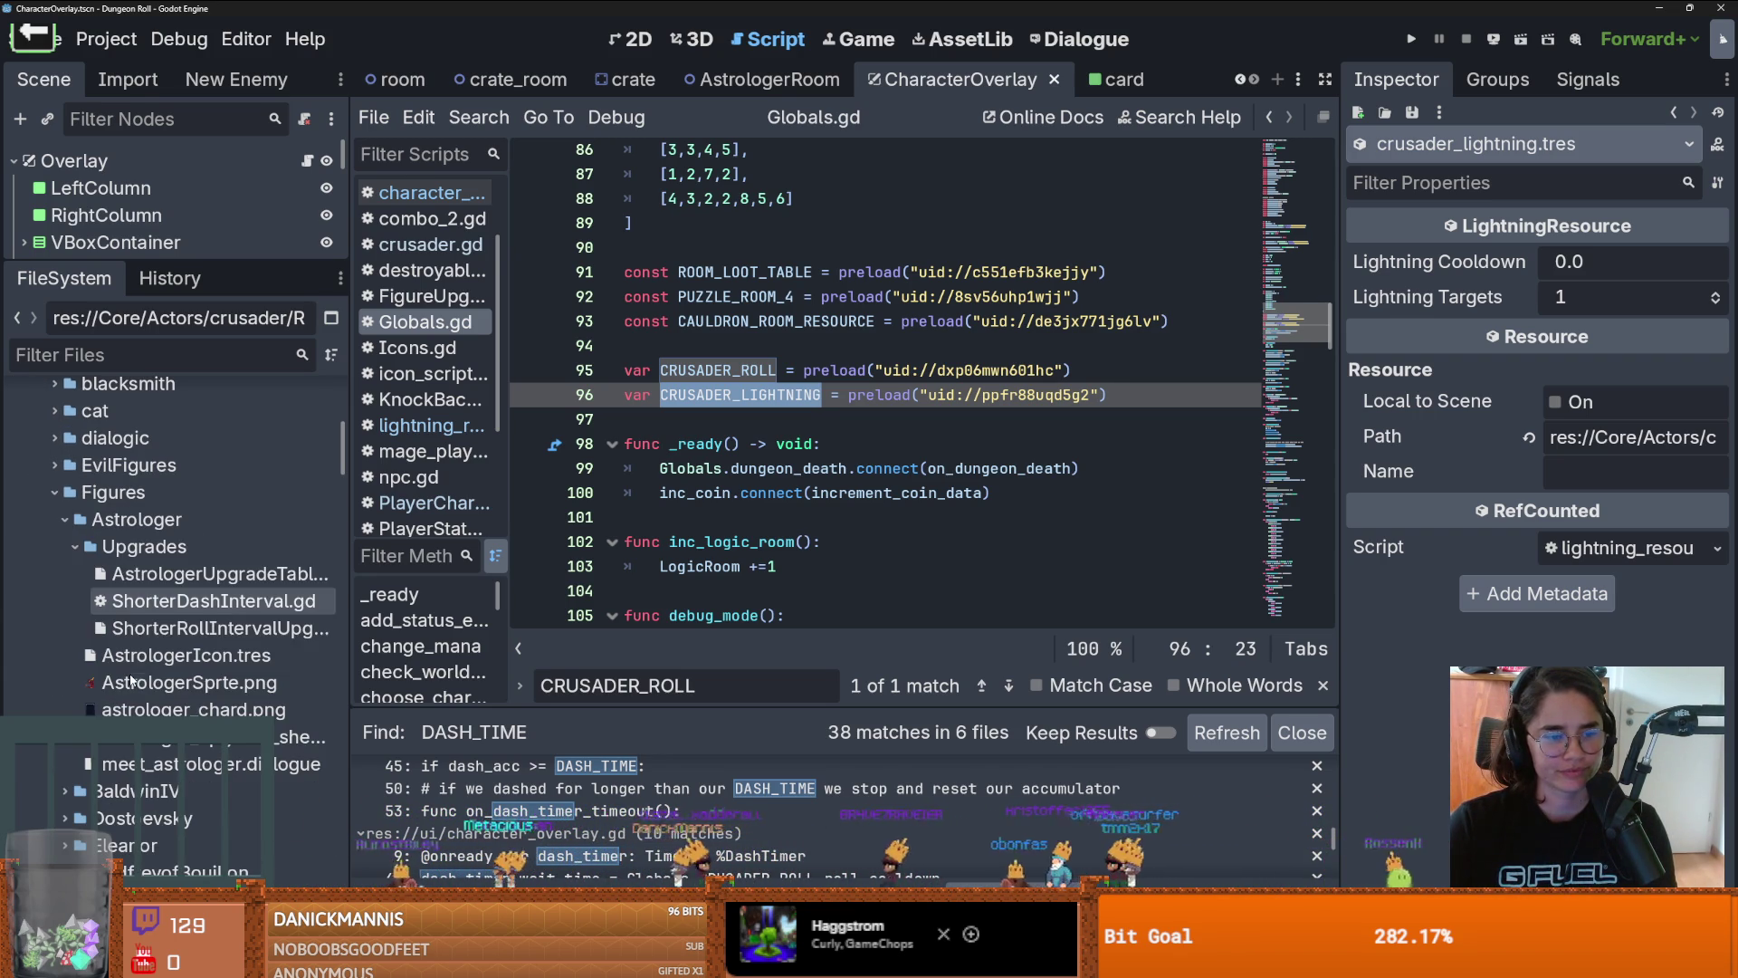
right_click(177, 548)
double_click(136, 600)
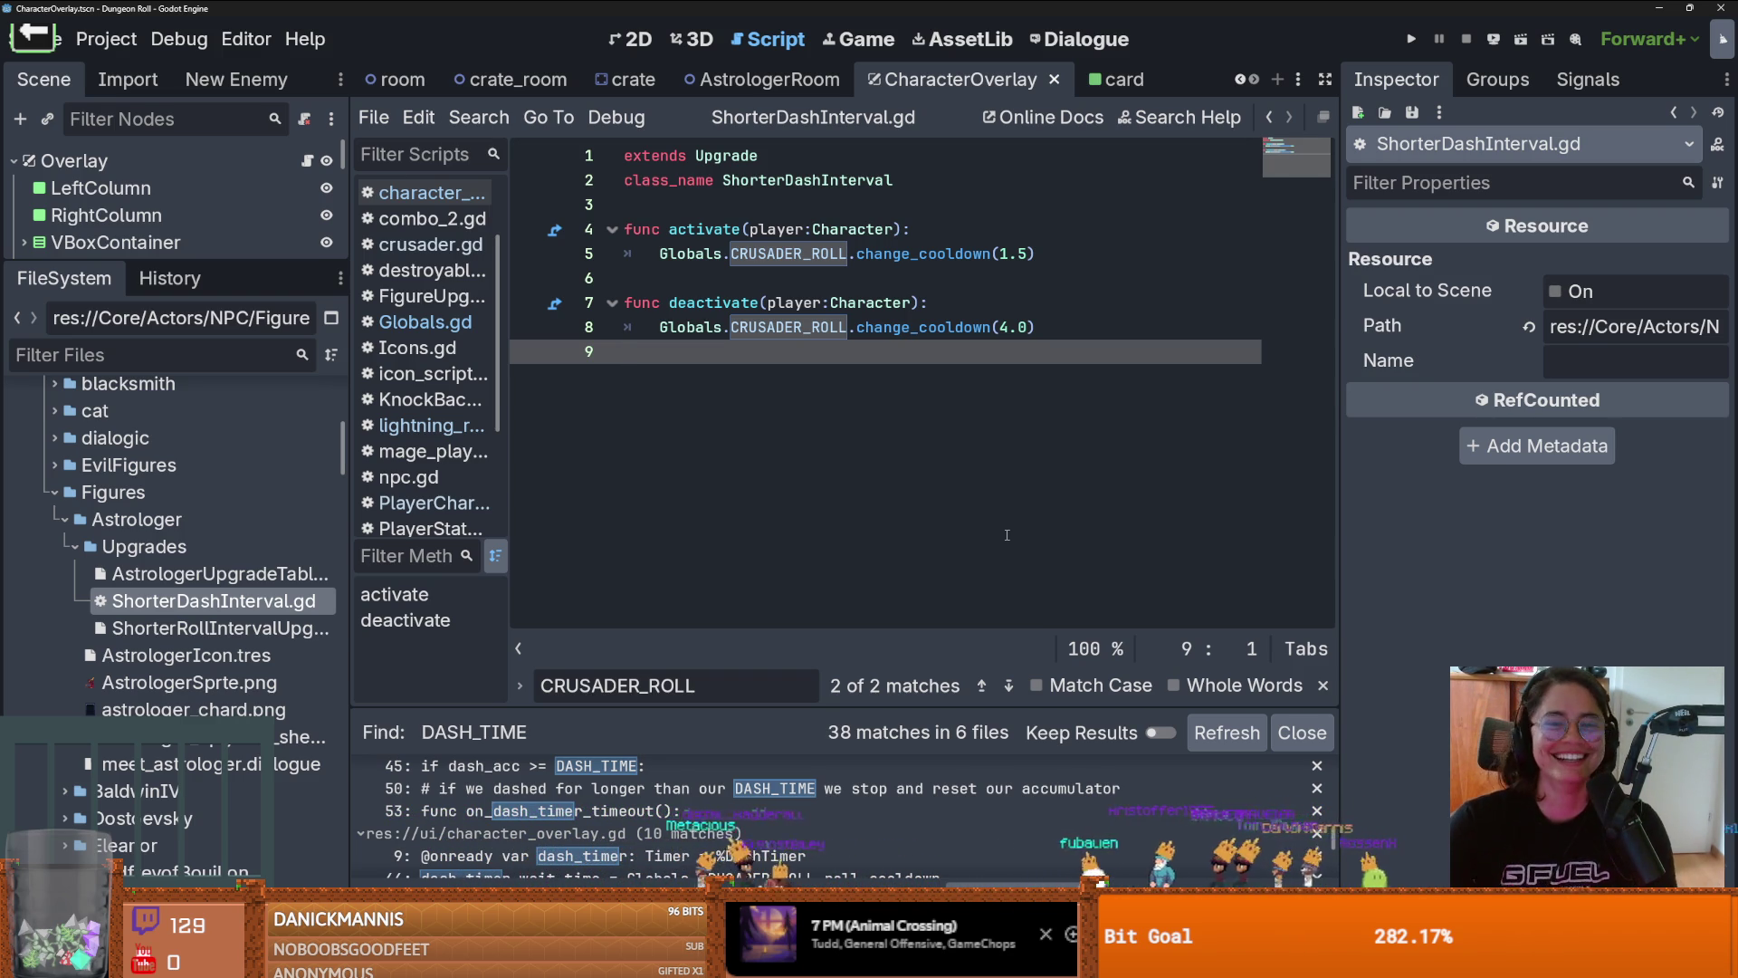
key("ctrl+s")
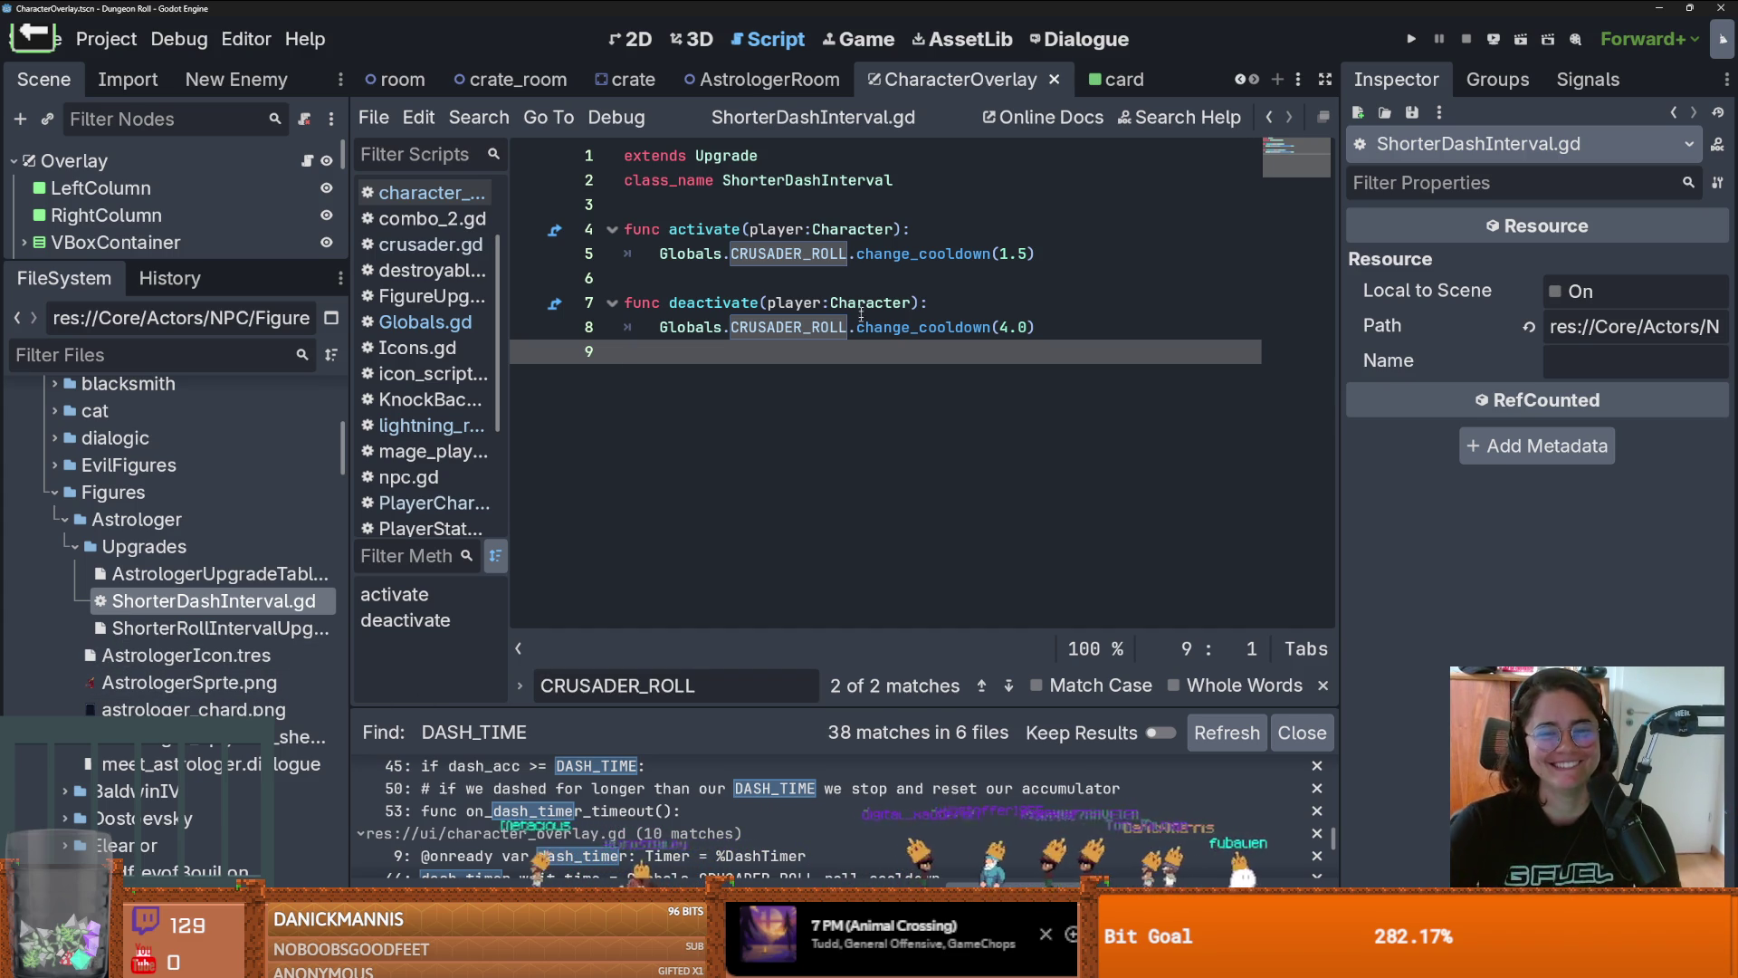
- Rename the class_name to ShorterInterval by removing 'Dash', and save
left_click(752, 204)
key("Return")
key("Return")
left_click(752, 235)
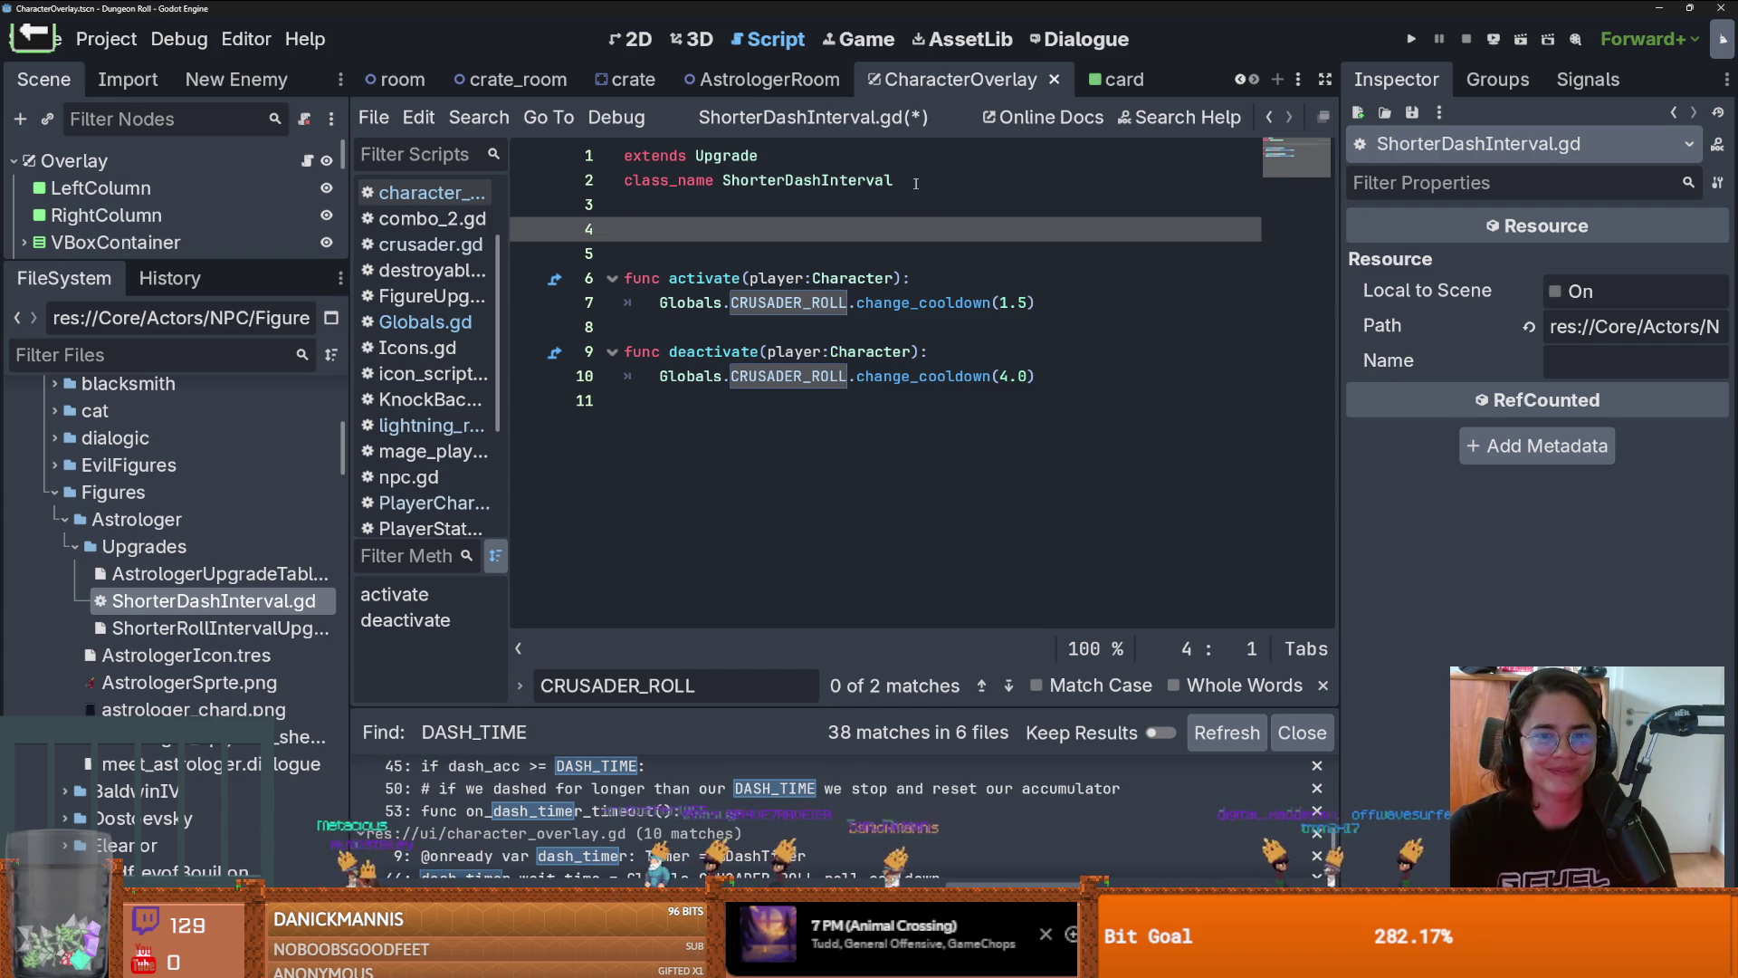
left_click(786, 180)
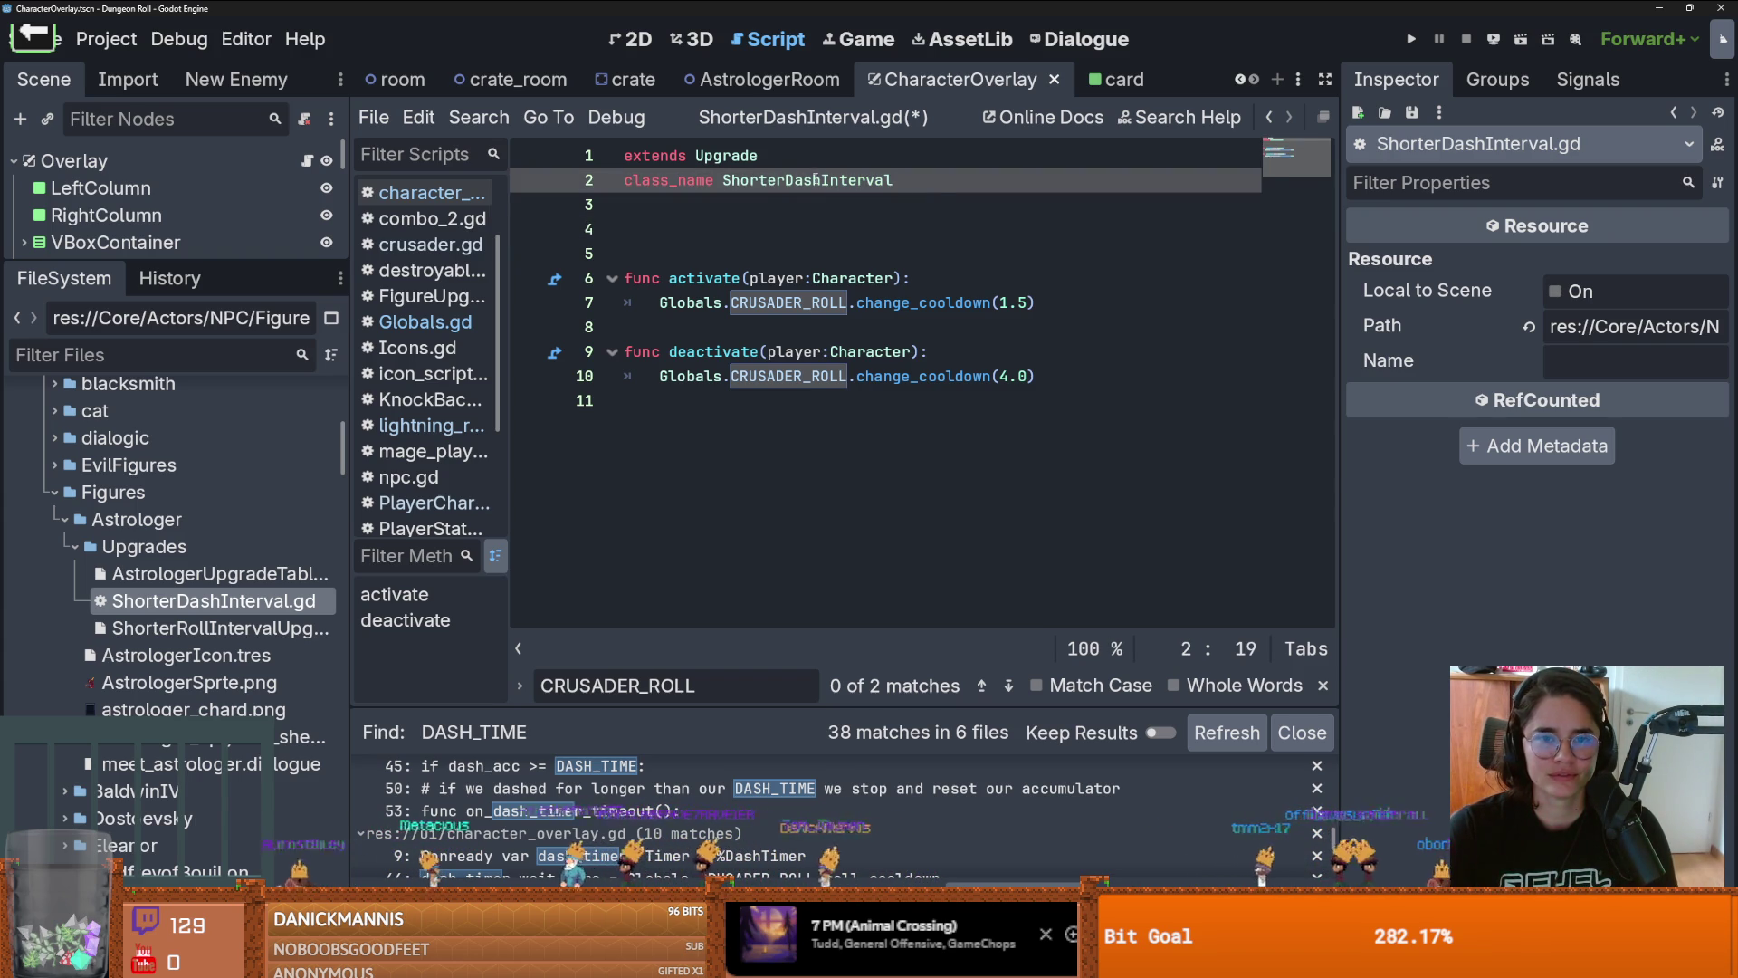
left_click_drag(822, 180, 794, 180)
key("BackSpace")
key("ctrl+s")
left_click(769, 238)
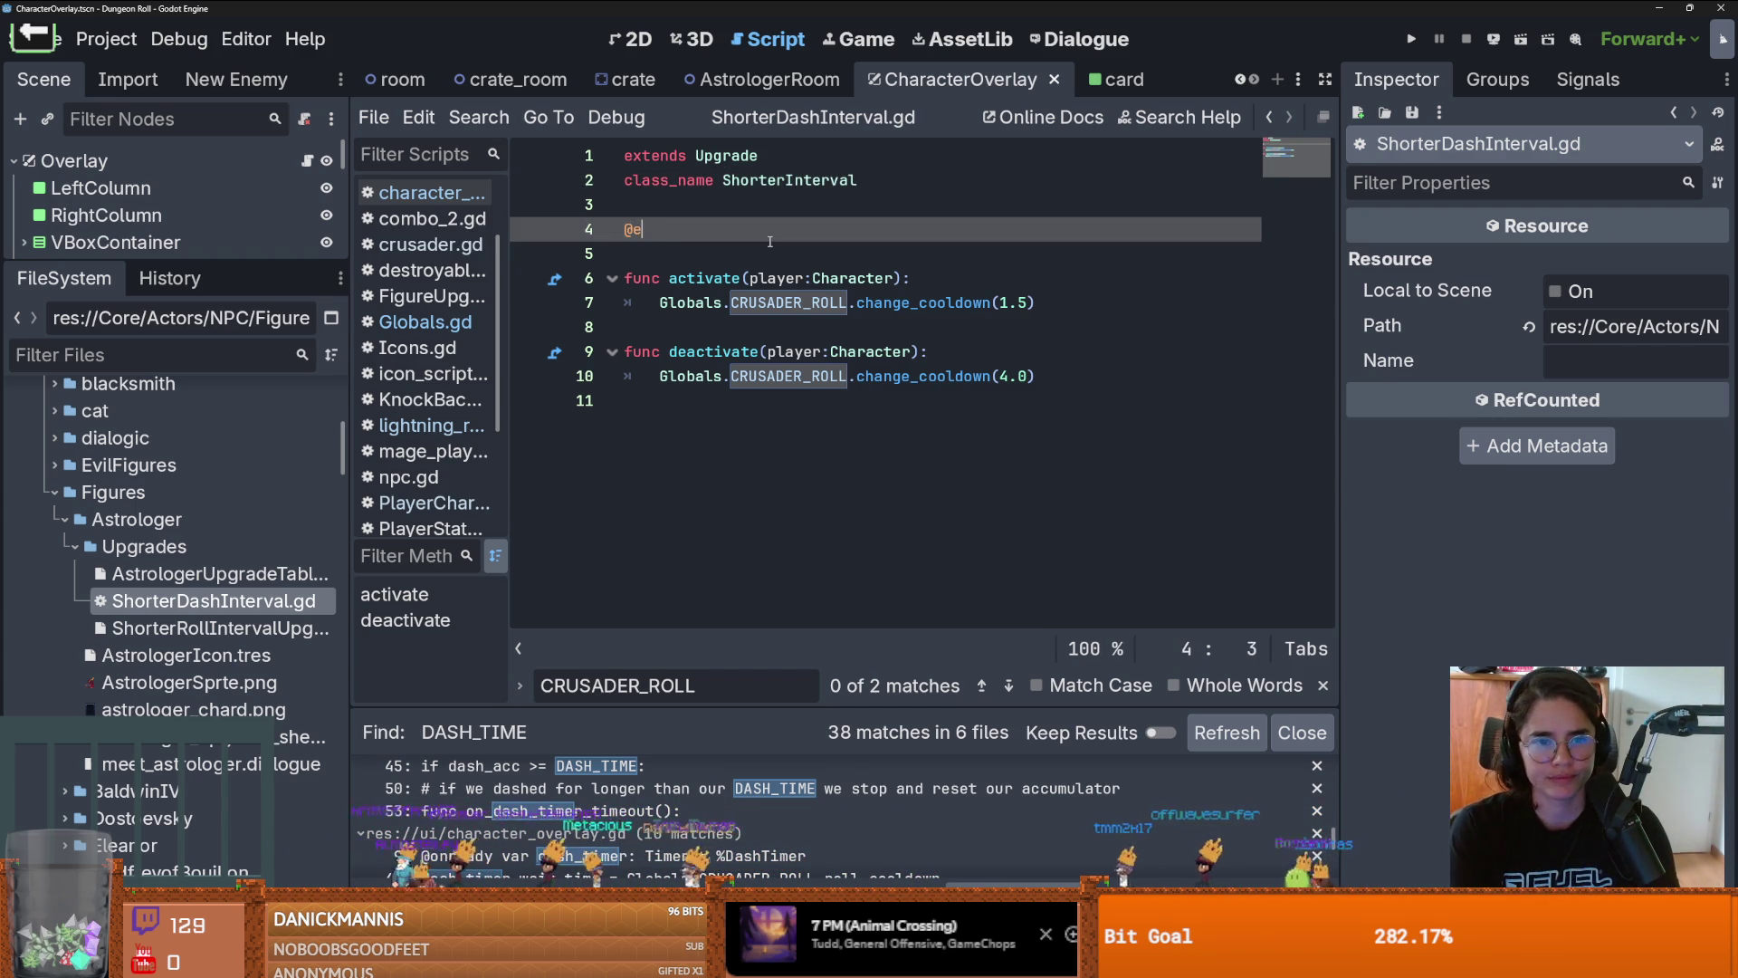
type("rt var resource")
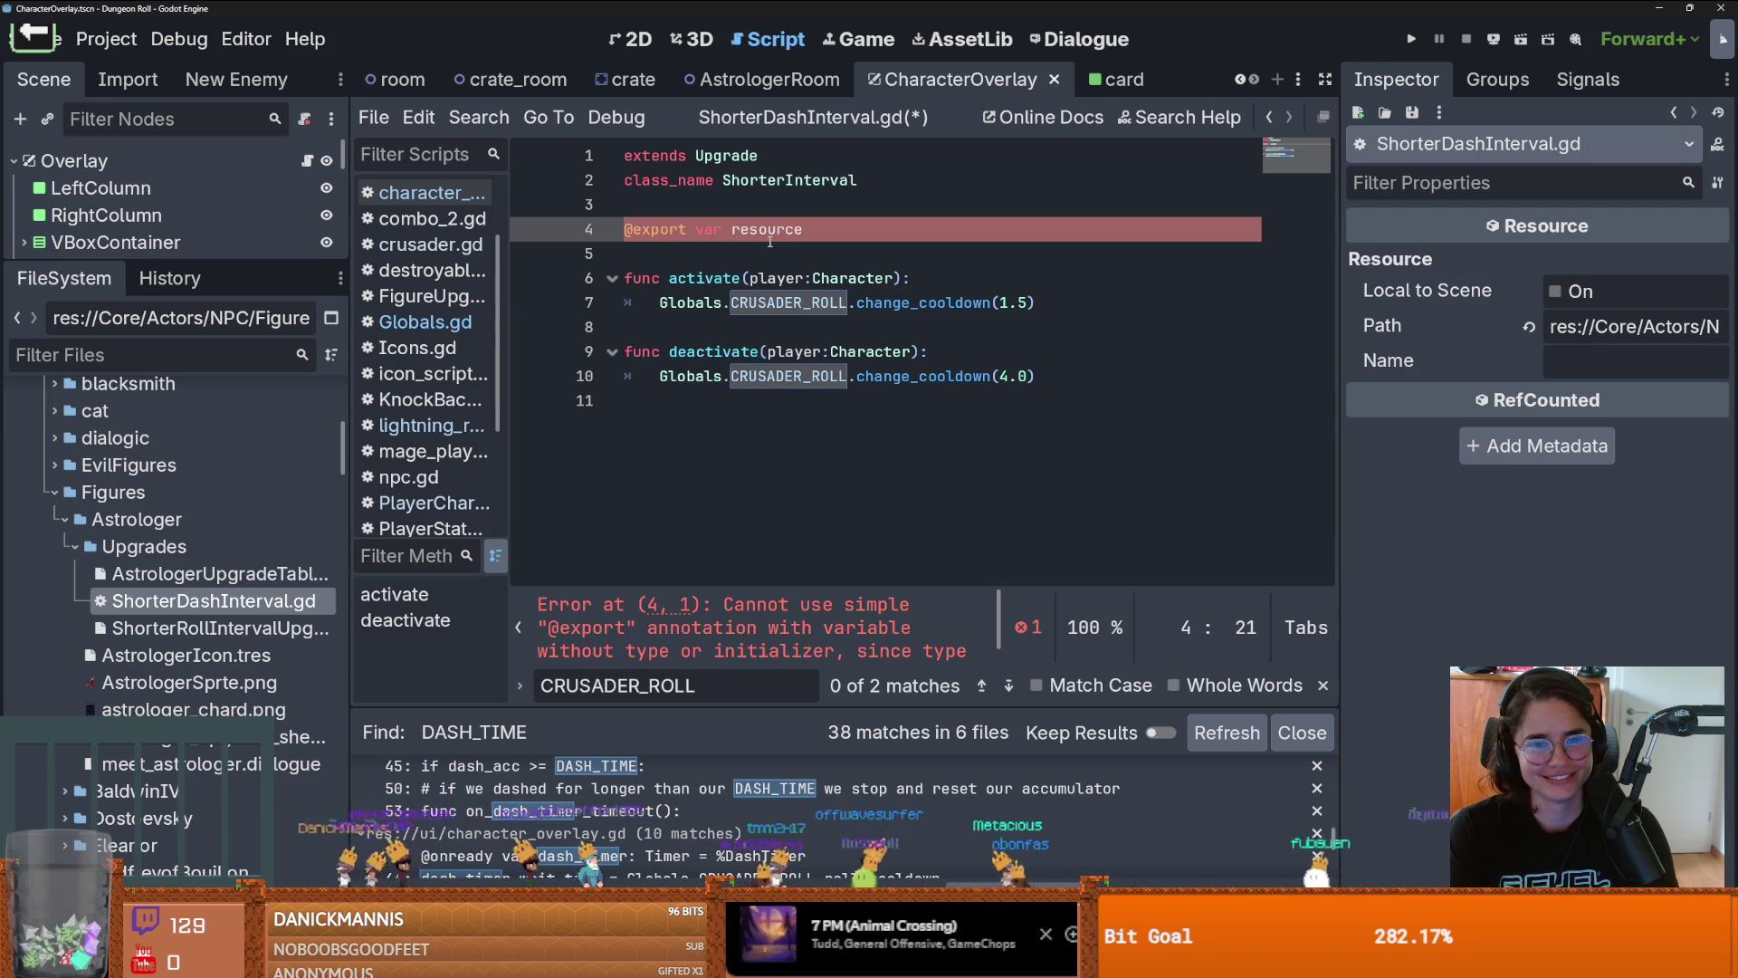
type(": Resource")
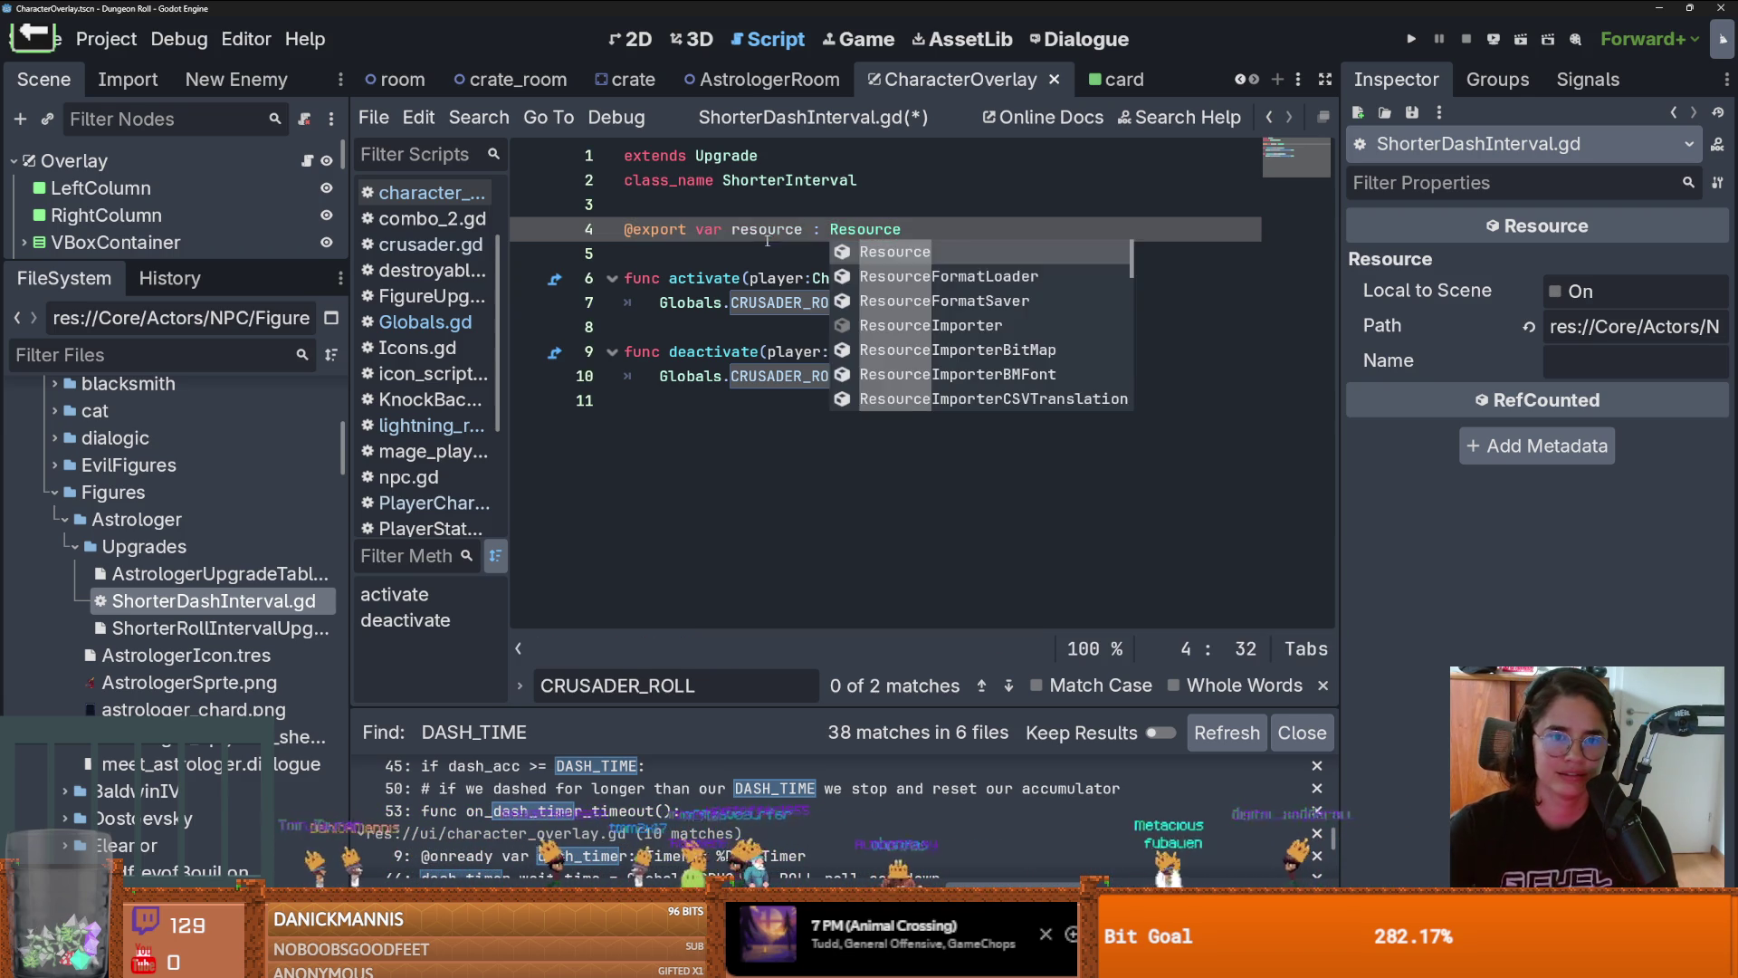
double_click(769, 235)
double_click(787, 302)
type("resource")
double_click(788, 376)
type("resource")
left_click(880, 326)
key("ctrl+s")
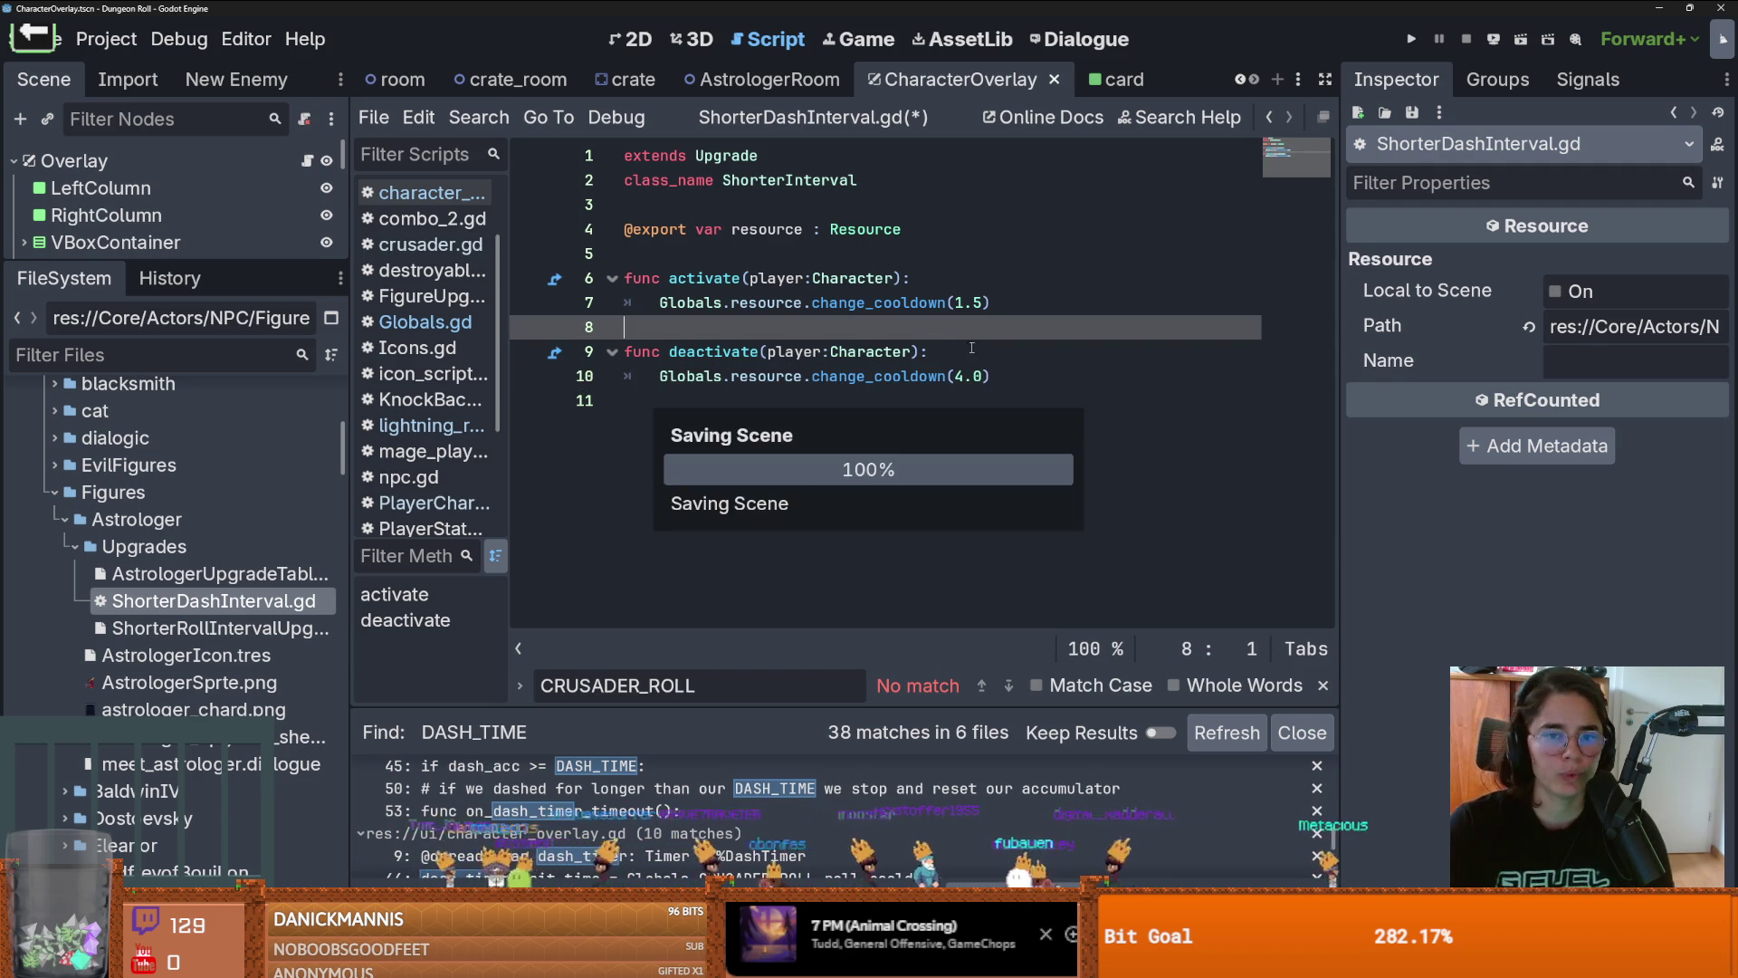
left_click(878, 302)
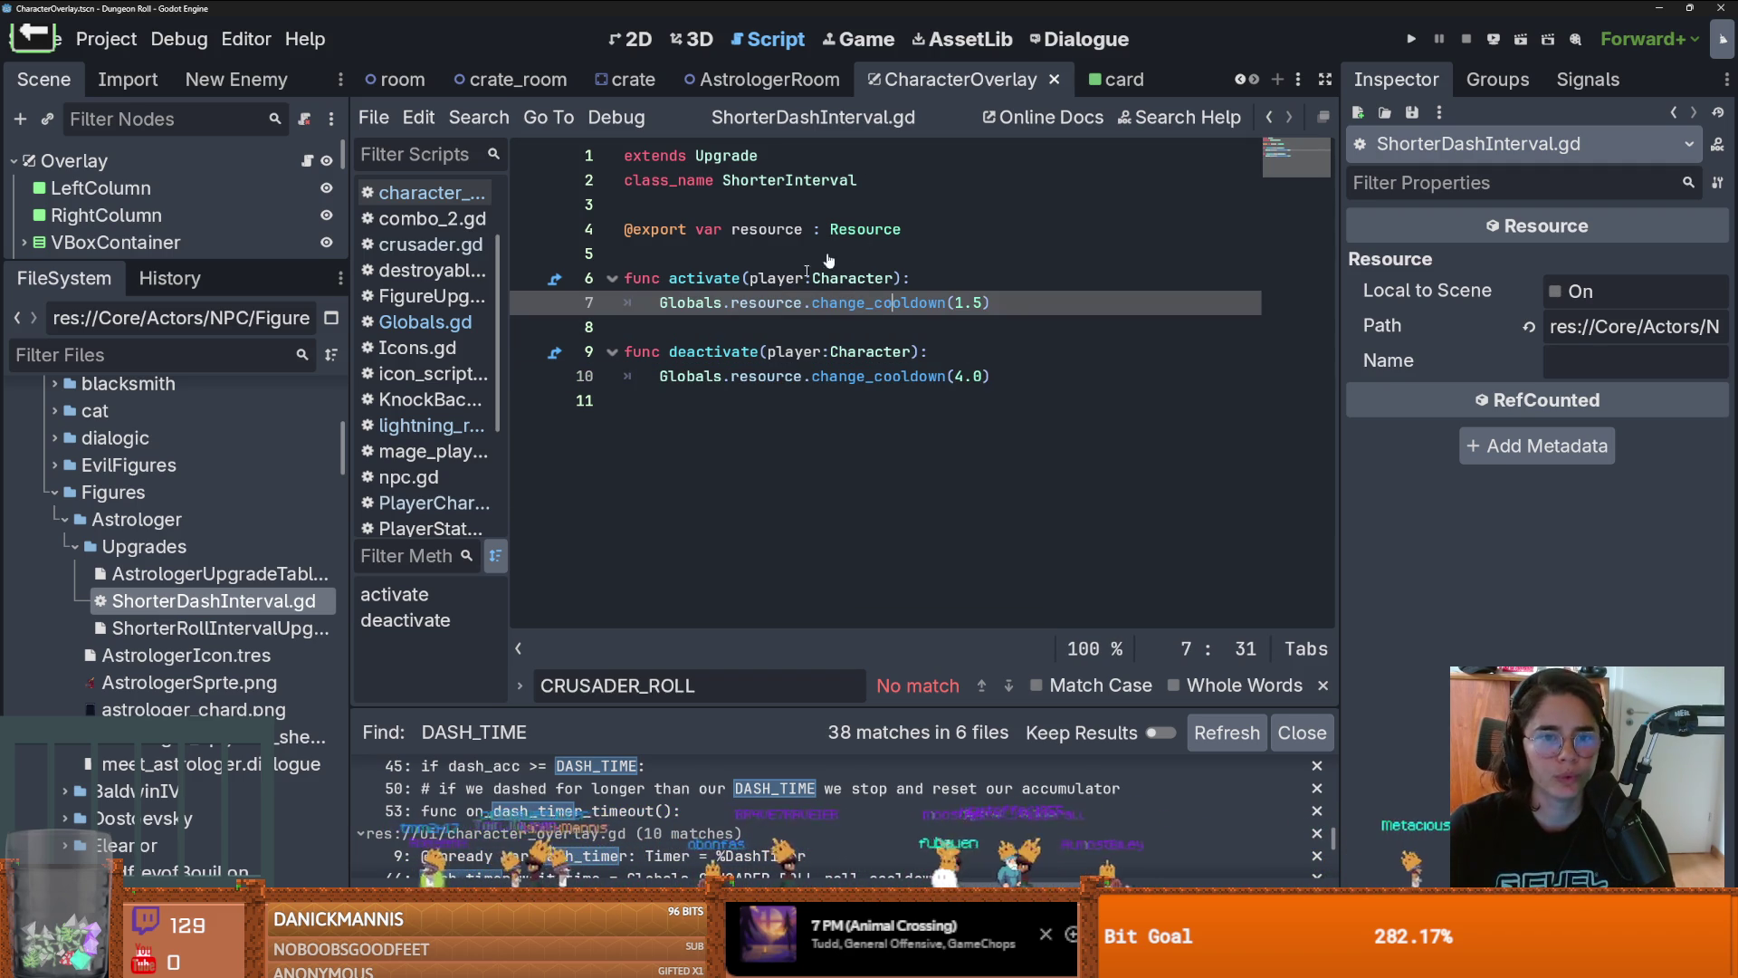
left_click_drag(351, 601, 403, 601)
- Inspect the ShorterRollIntervalUpgrade entry in AstrologerUpgradeTable.tres
double_click(243, 572)
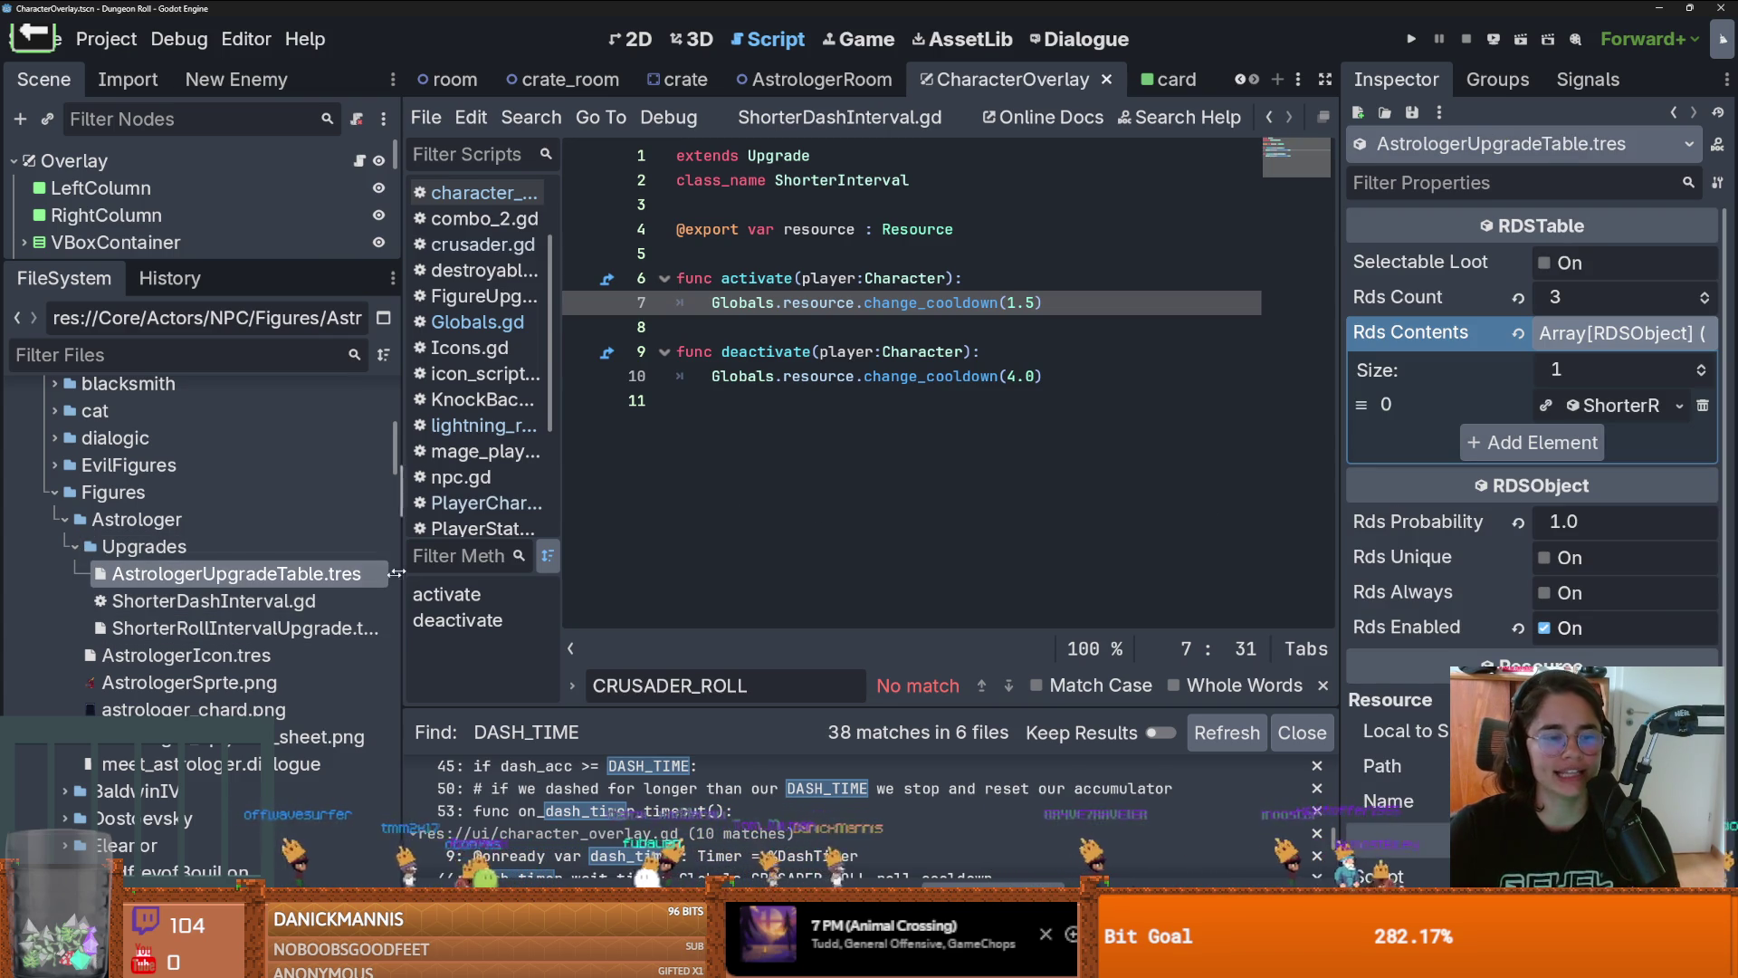
left_click(254, 626)
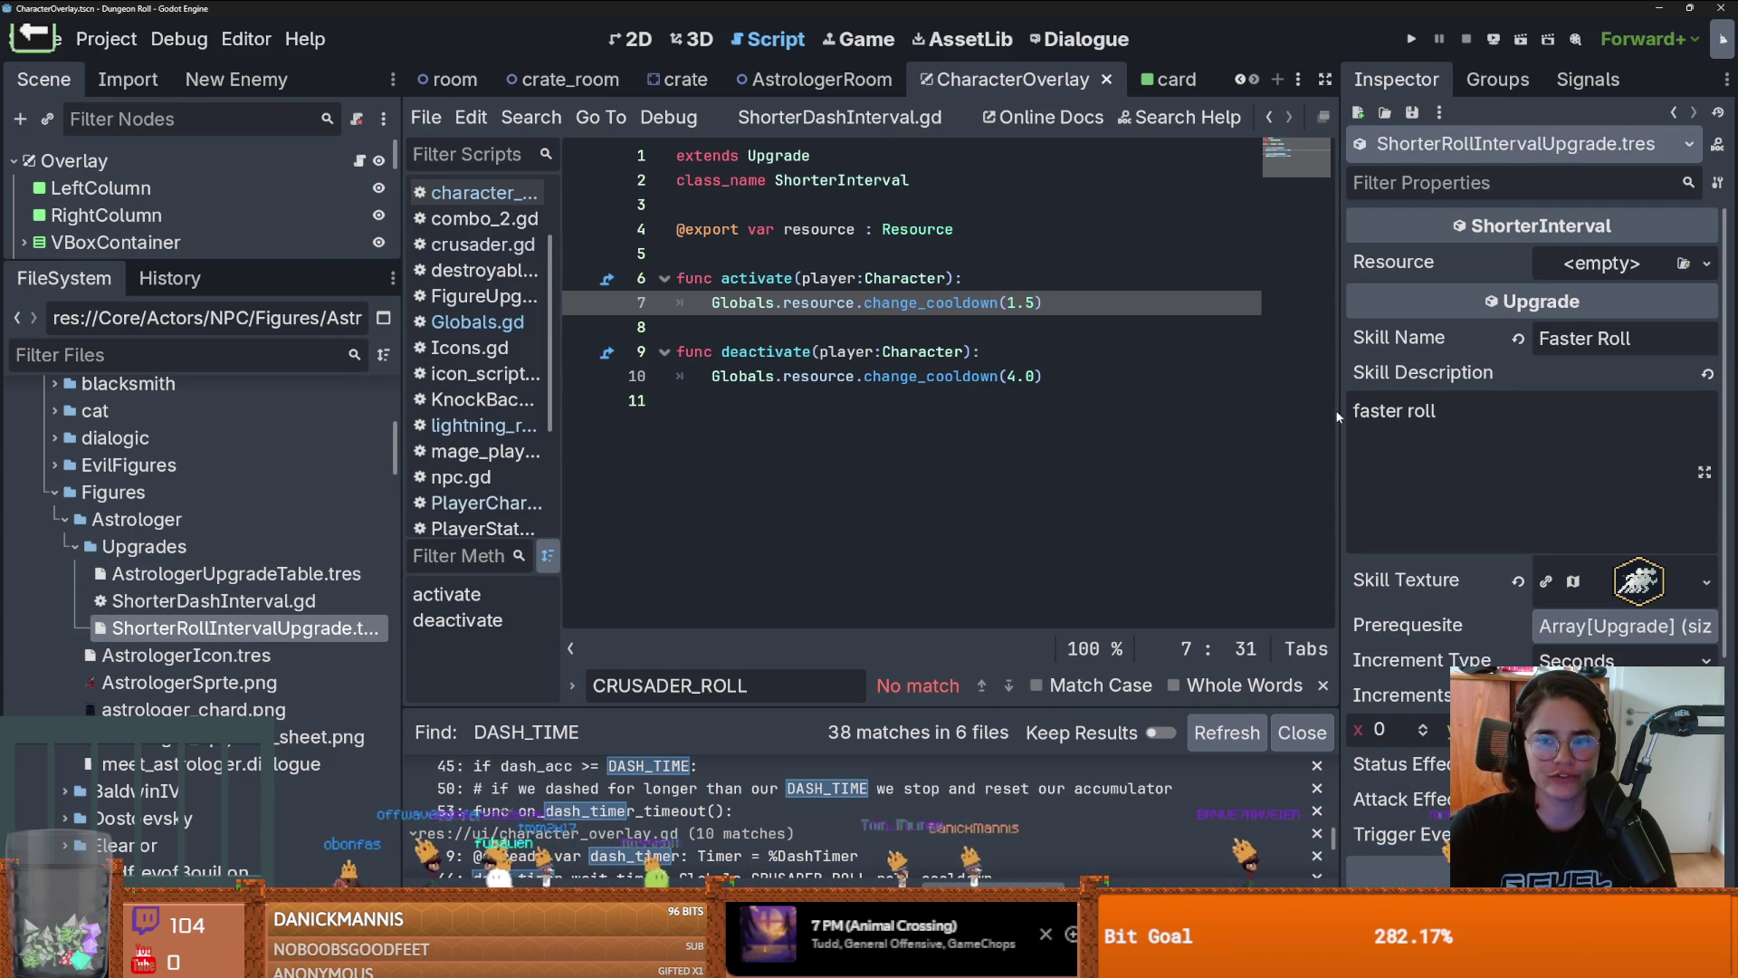
left_click_drag(1341, 418, 1288, 418)
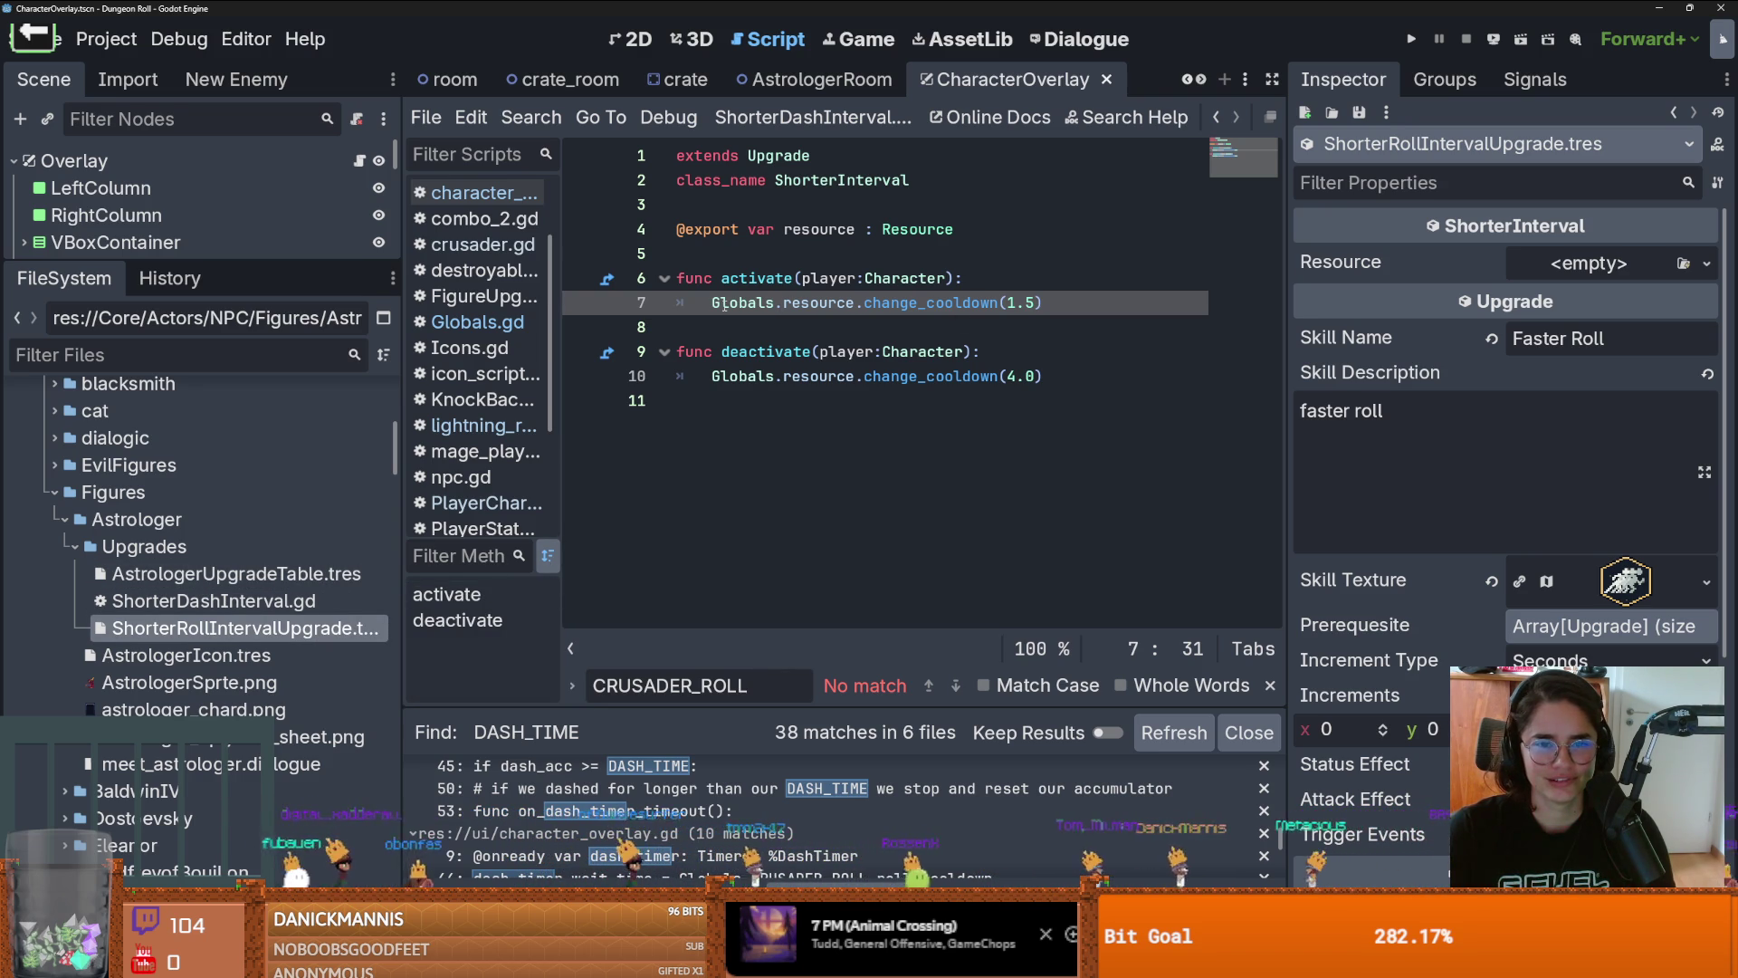
double_click(819, 302)
- Expand crusader > Resources and open roll_resource.gd to view its change_cooldown function
scroll(210, 523, "up", 5)
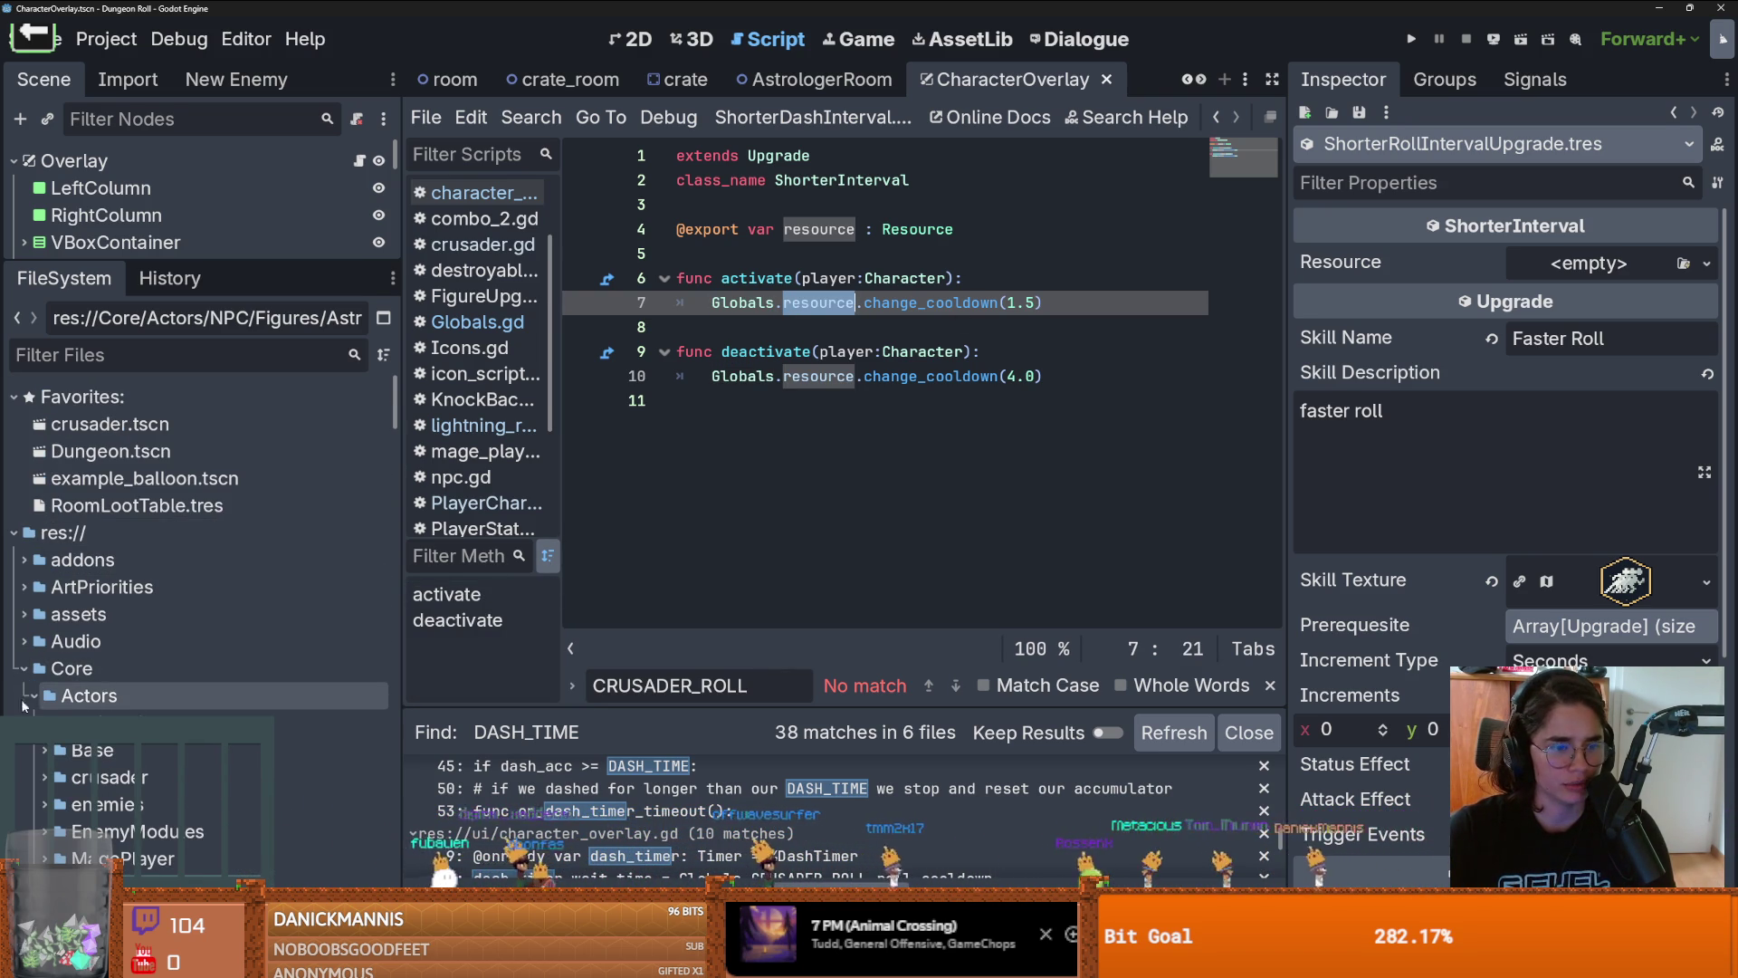
left_click(44, 776)
scroll(129, 749, "down", 2)
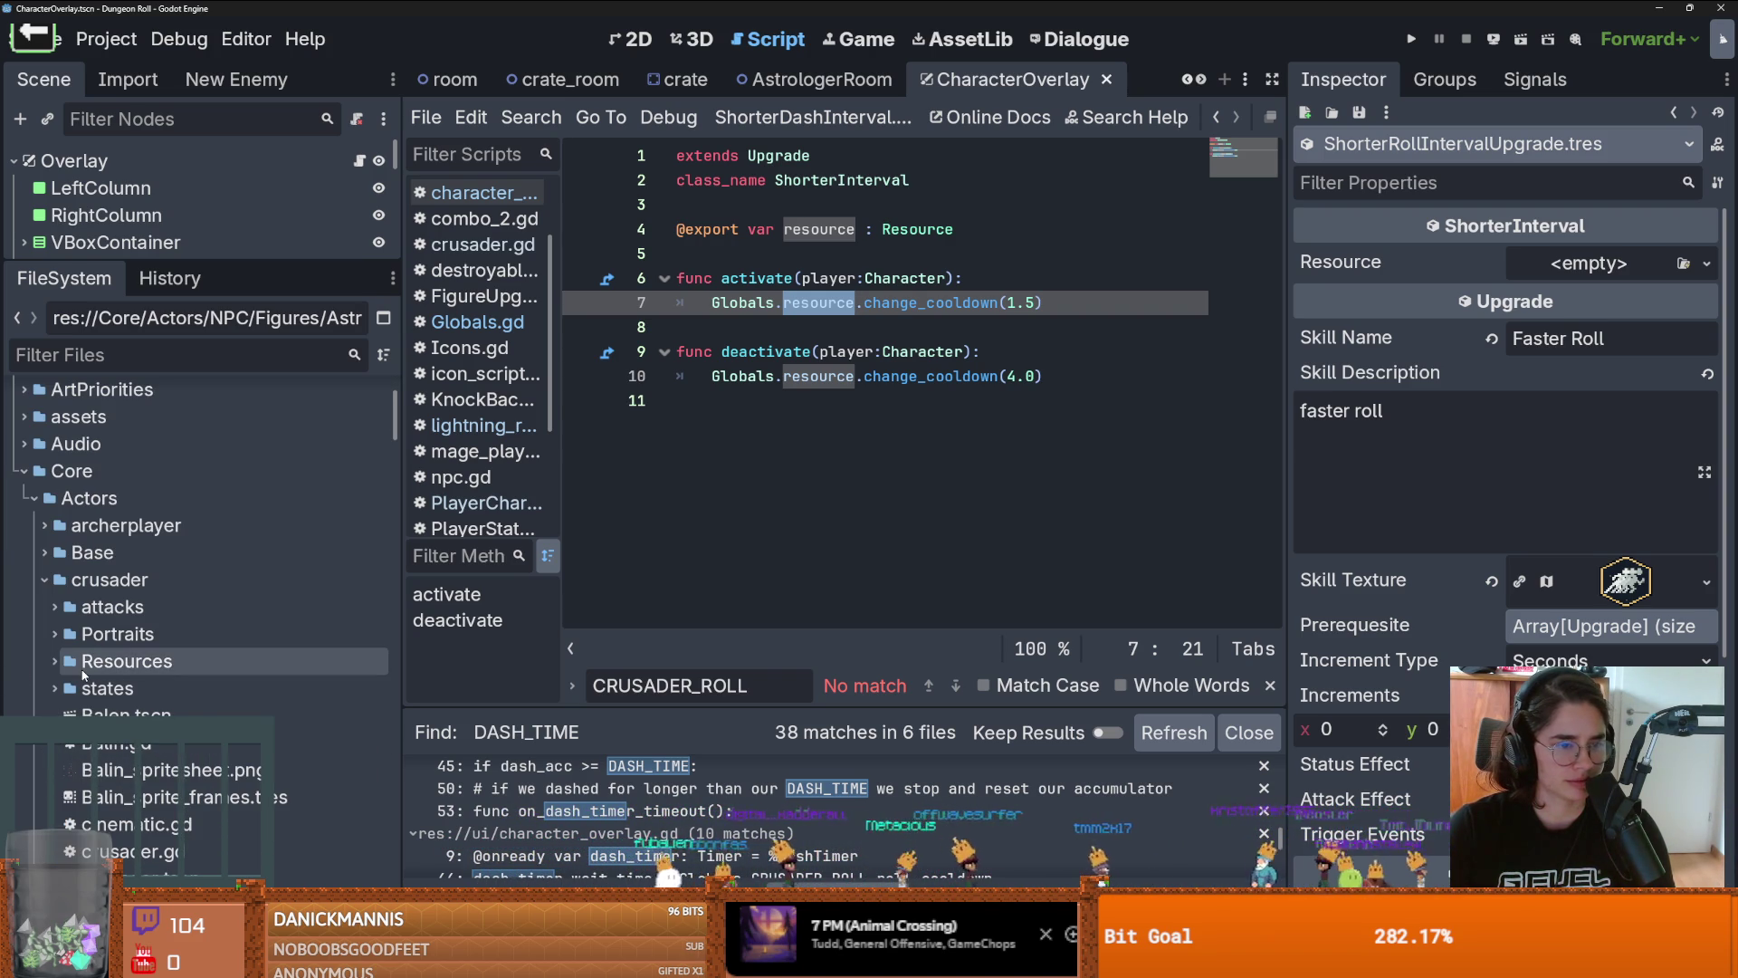
left_click(55, 661)
scroll(136, 634, "down", 1)
left_click(206, 681)
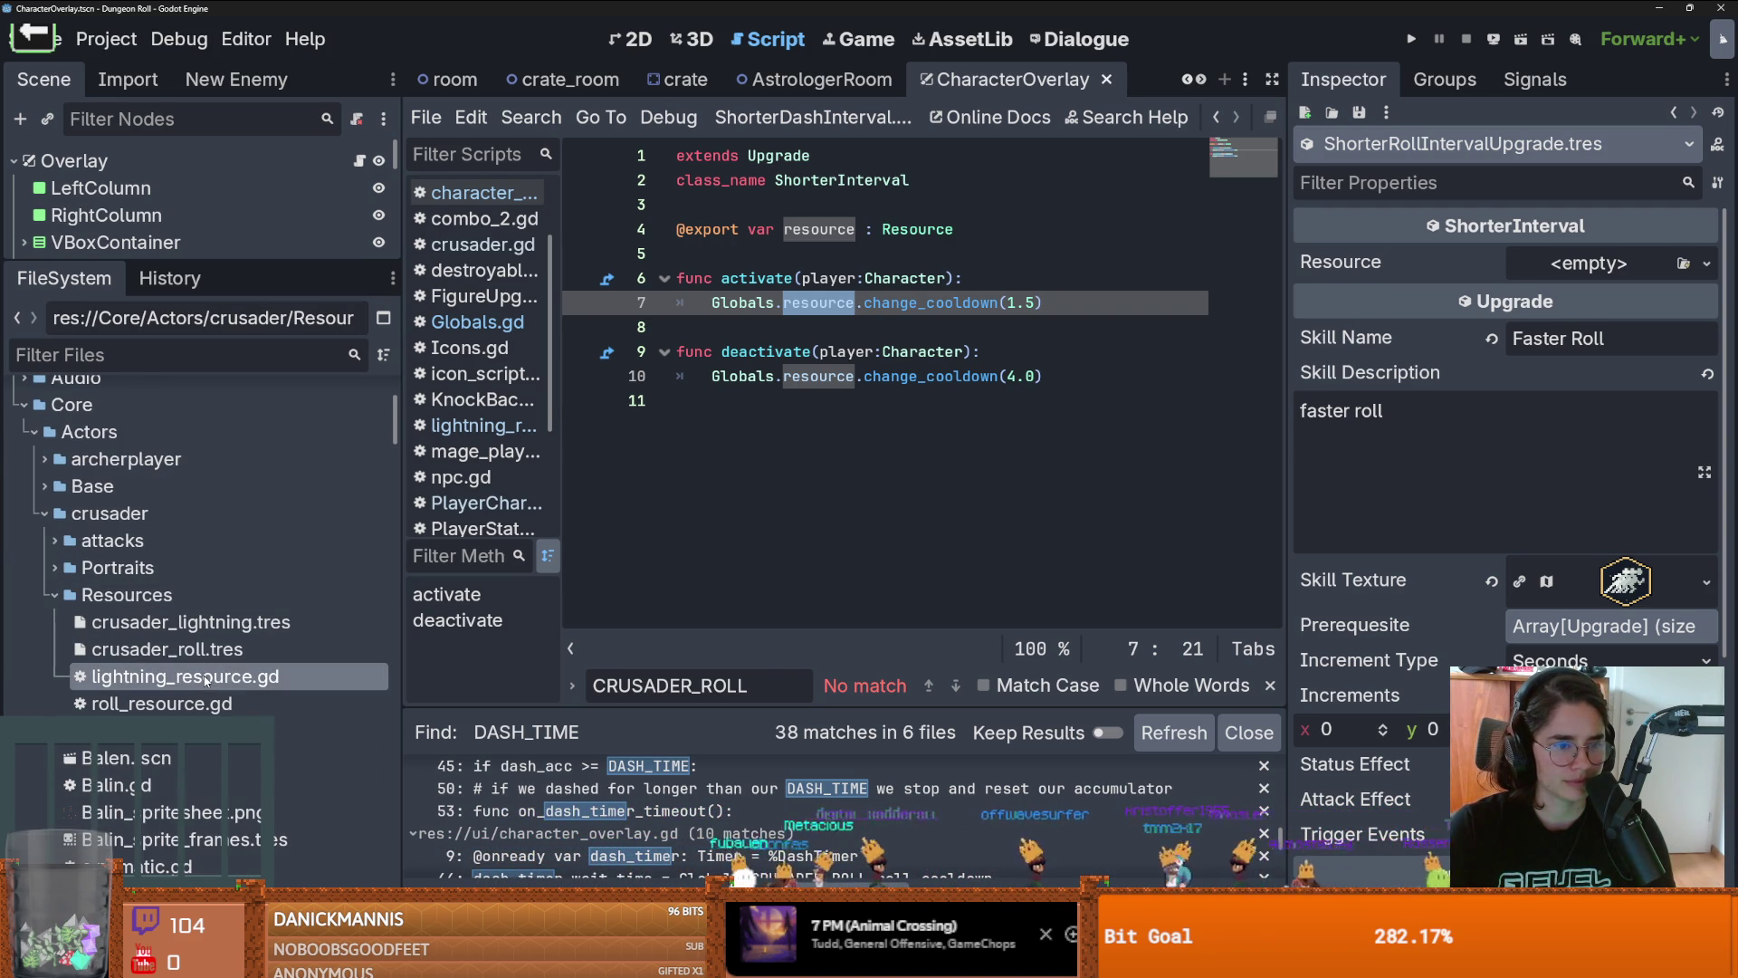
double_click(206, 681)
double_click(163, 703)
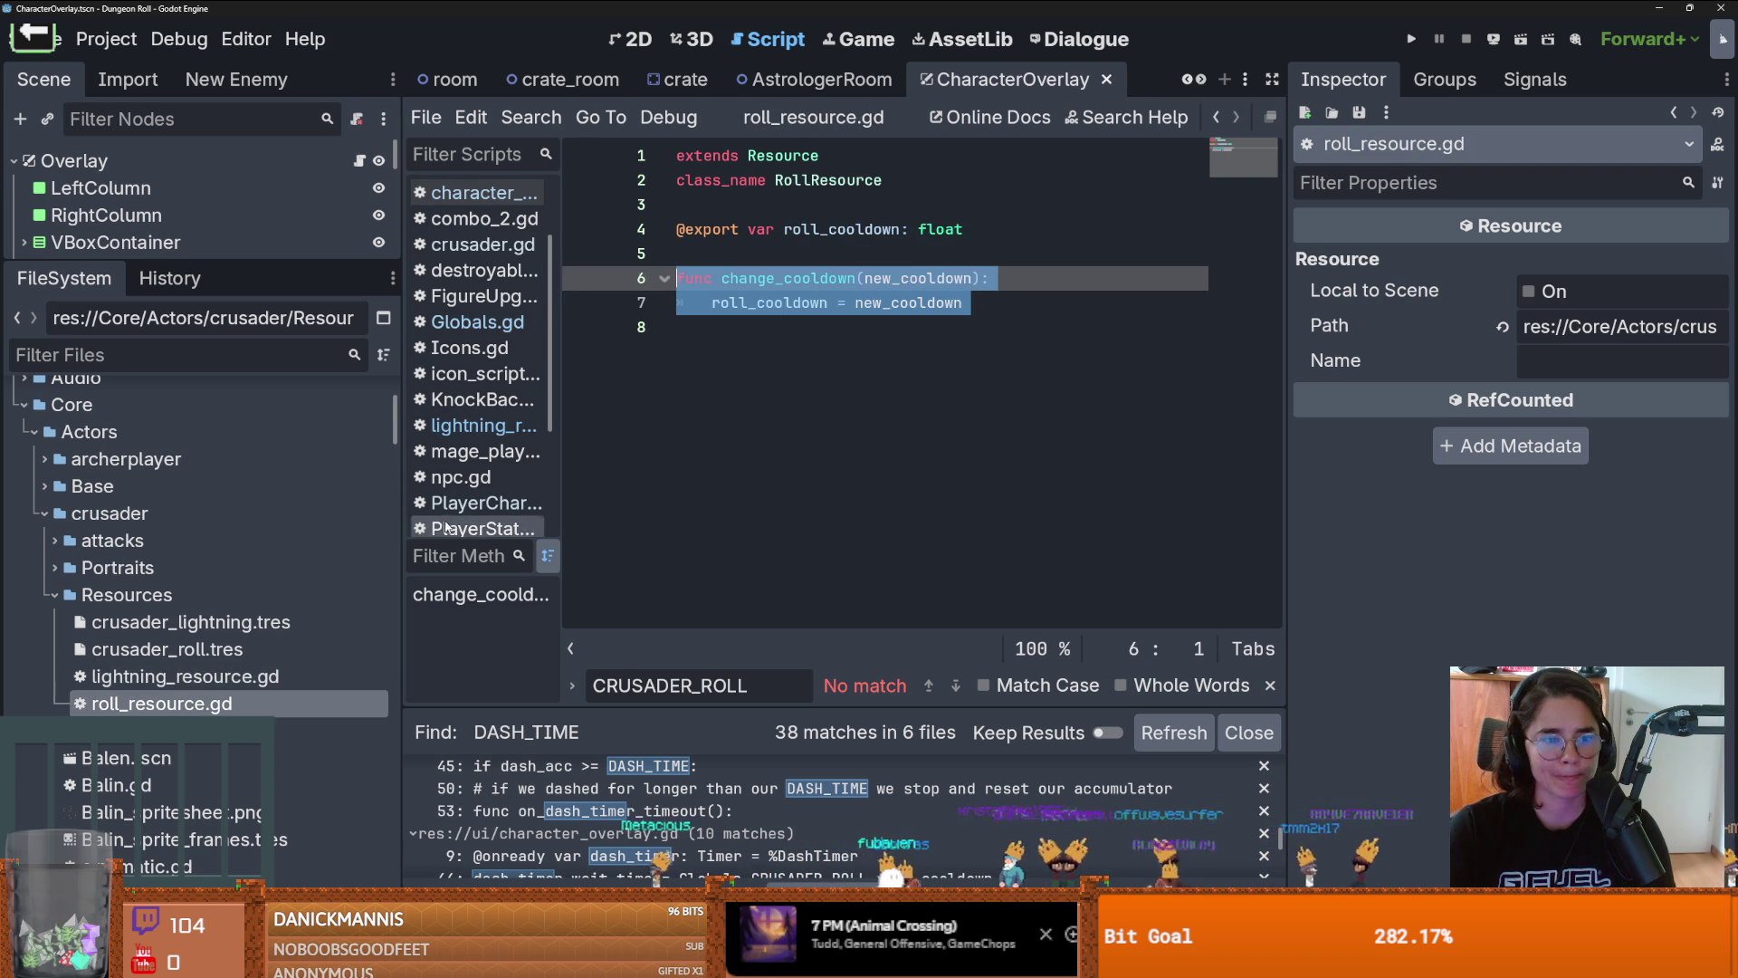
left_click(748, 302)
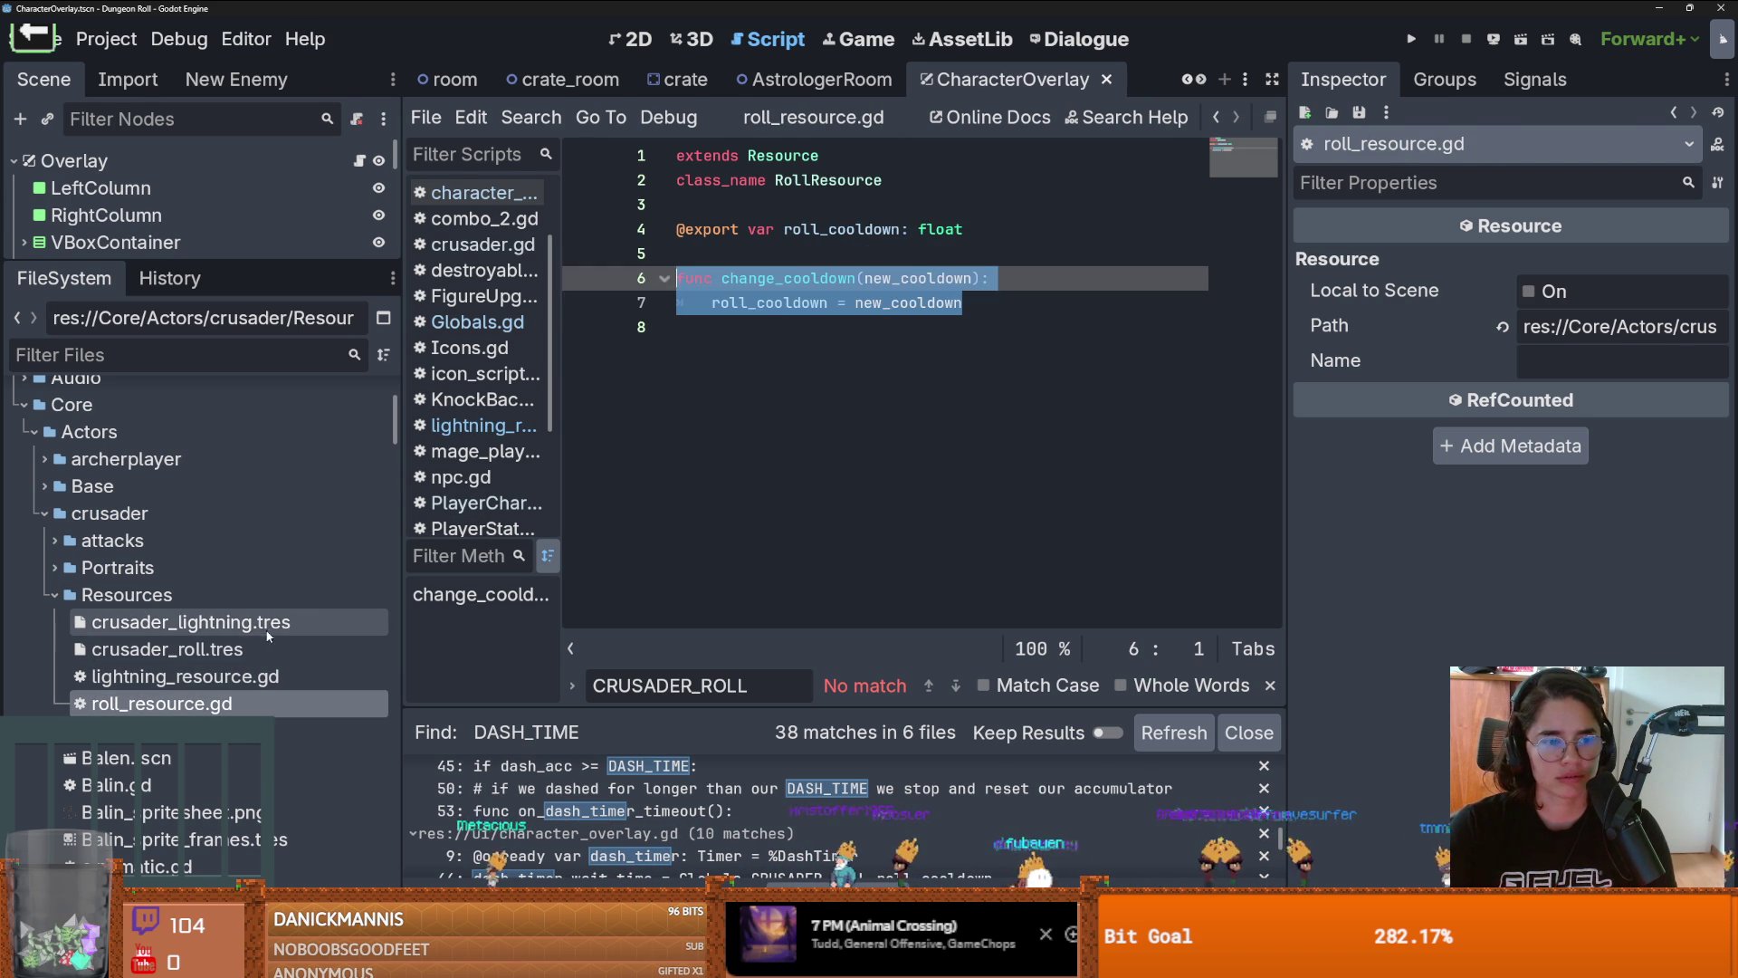
- Paste the change_cooldown function into lightning_resource.gd and rename lightning_cooldown and roll_cooldown to cooldown
double_click(262, 679)
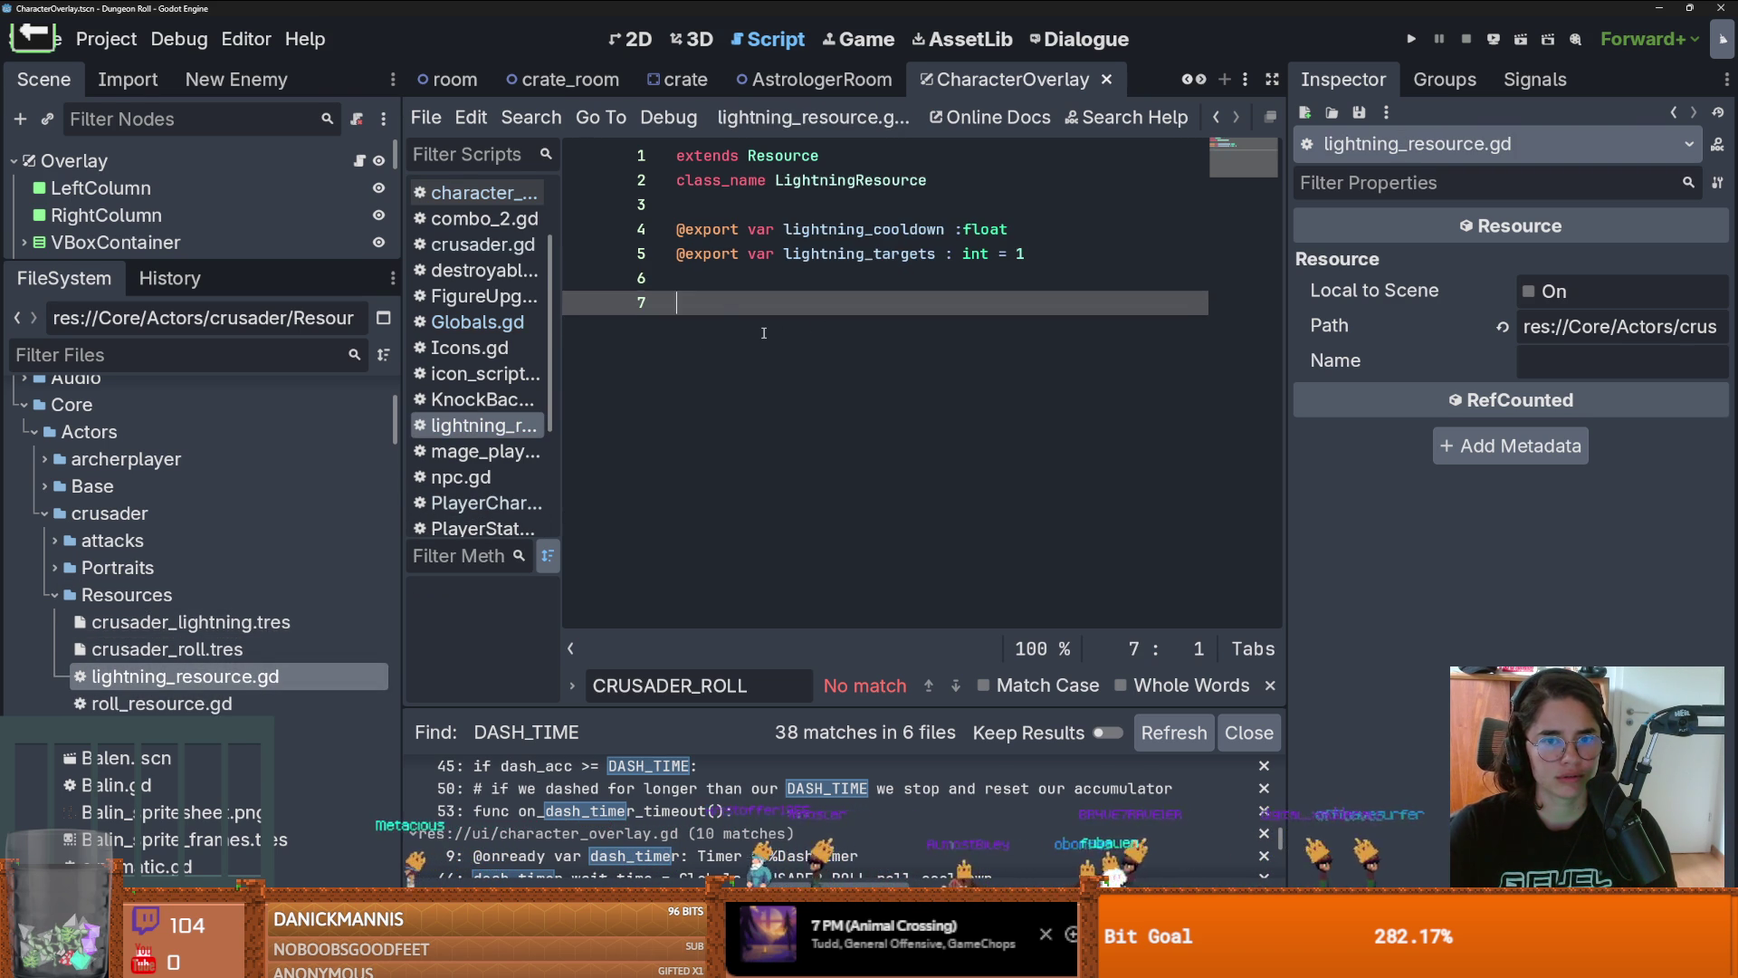
type("func change_cooldown(new_cooldown): \troll_cooldown = new_cooldown")
left_click(857, 239)
key("shift+Left")
key("shift+Left")
key("shift+Left")
key("BackSpace")
double_click(769, 326)
type("cooldown")
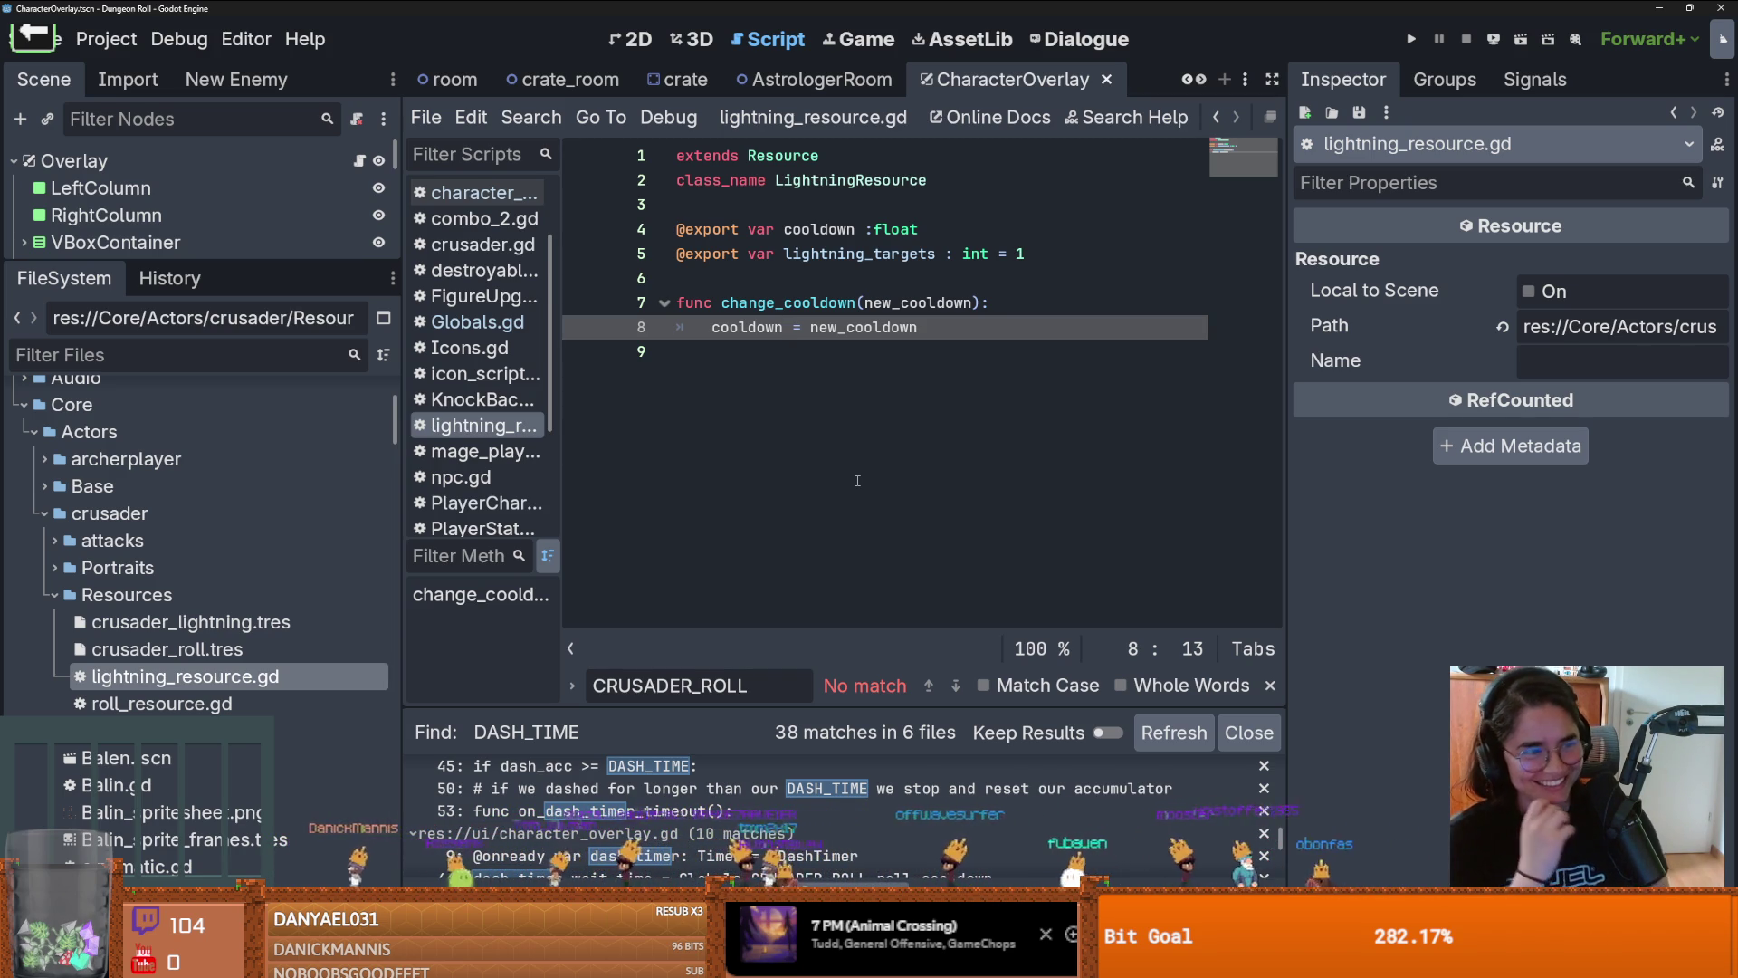
- Save the edited lightning_resource.gd script
left_click(850, 439)
key("ctrl+s")
key("Up")
key("Up")
key("Up")
key("ctrl+s")
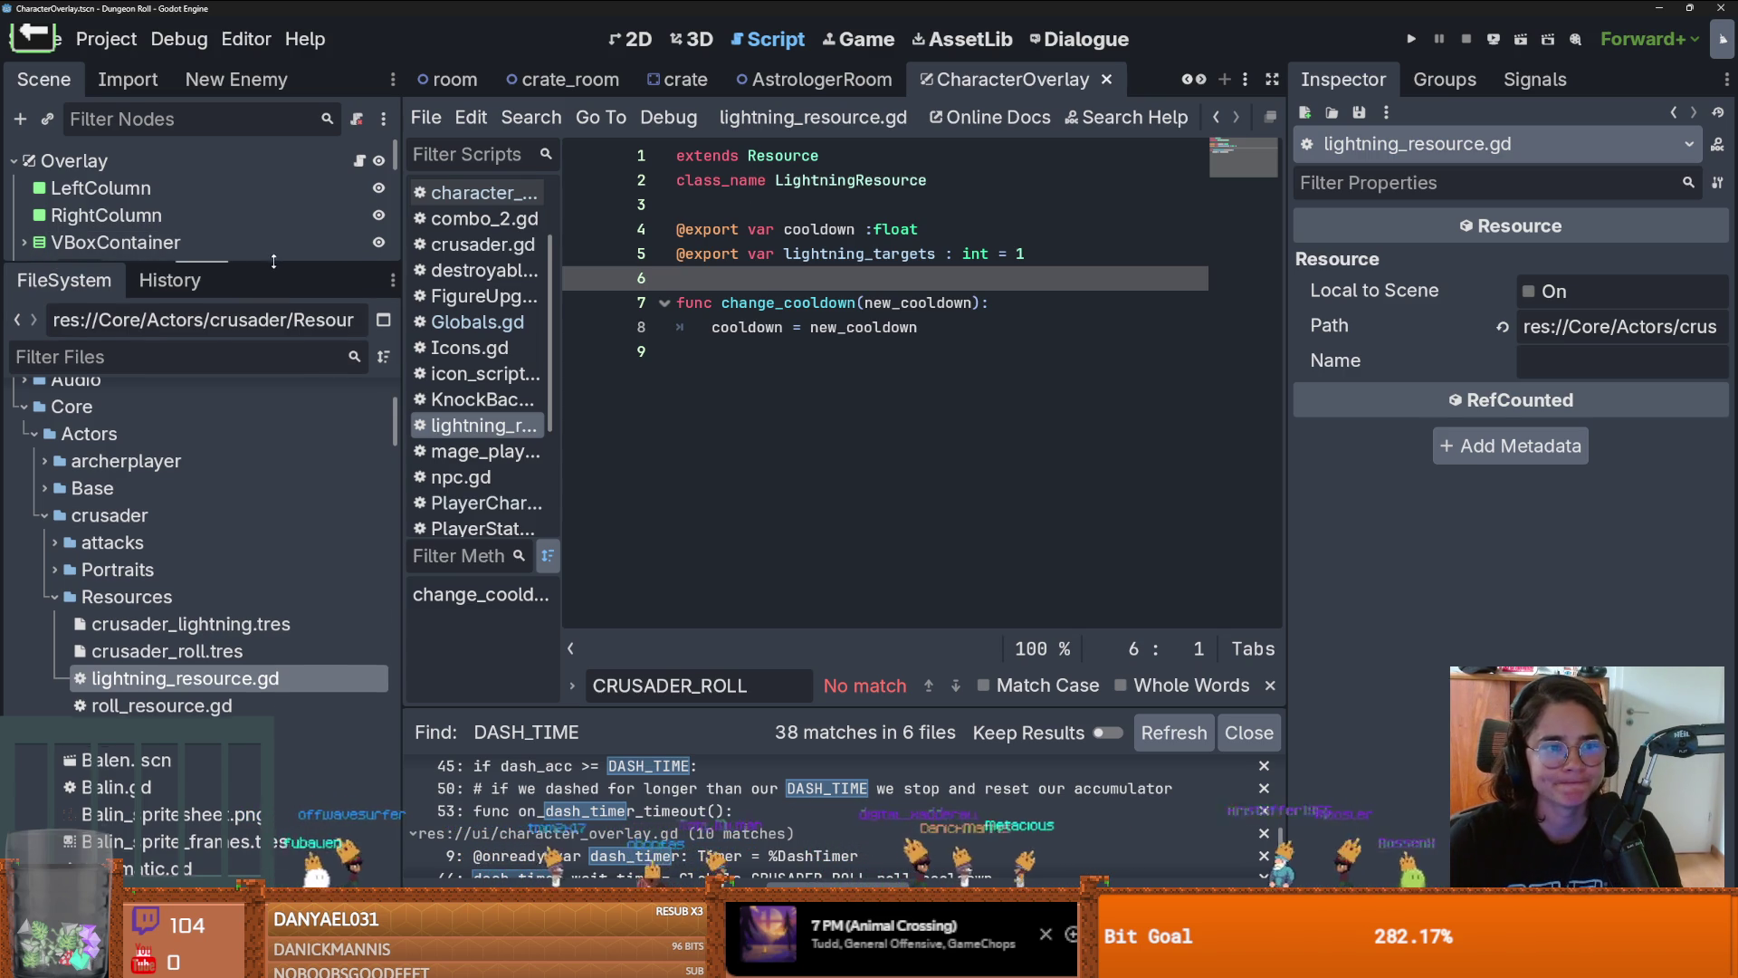
key("ctrl+s")
- Compare the crusader roll and lightning resources and their lightning_resource.gd and roll_resource.gd scripts
left_click(168, 641)
left_click(190, 613)
left_click(168, 641)
left_click(199, 670)
key("Down")
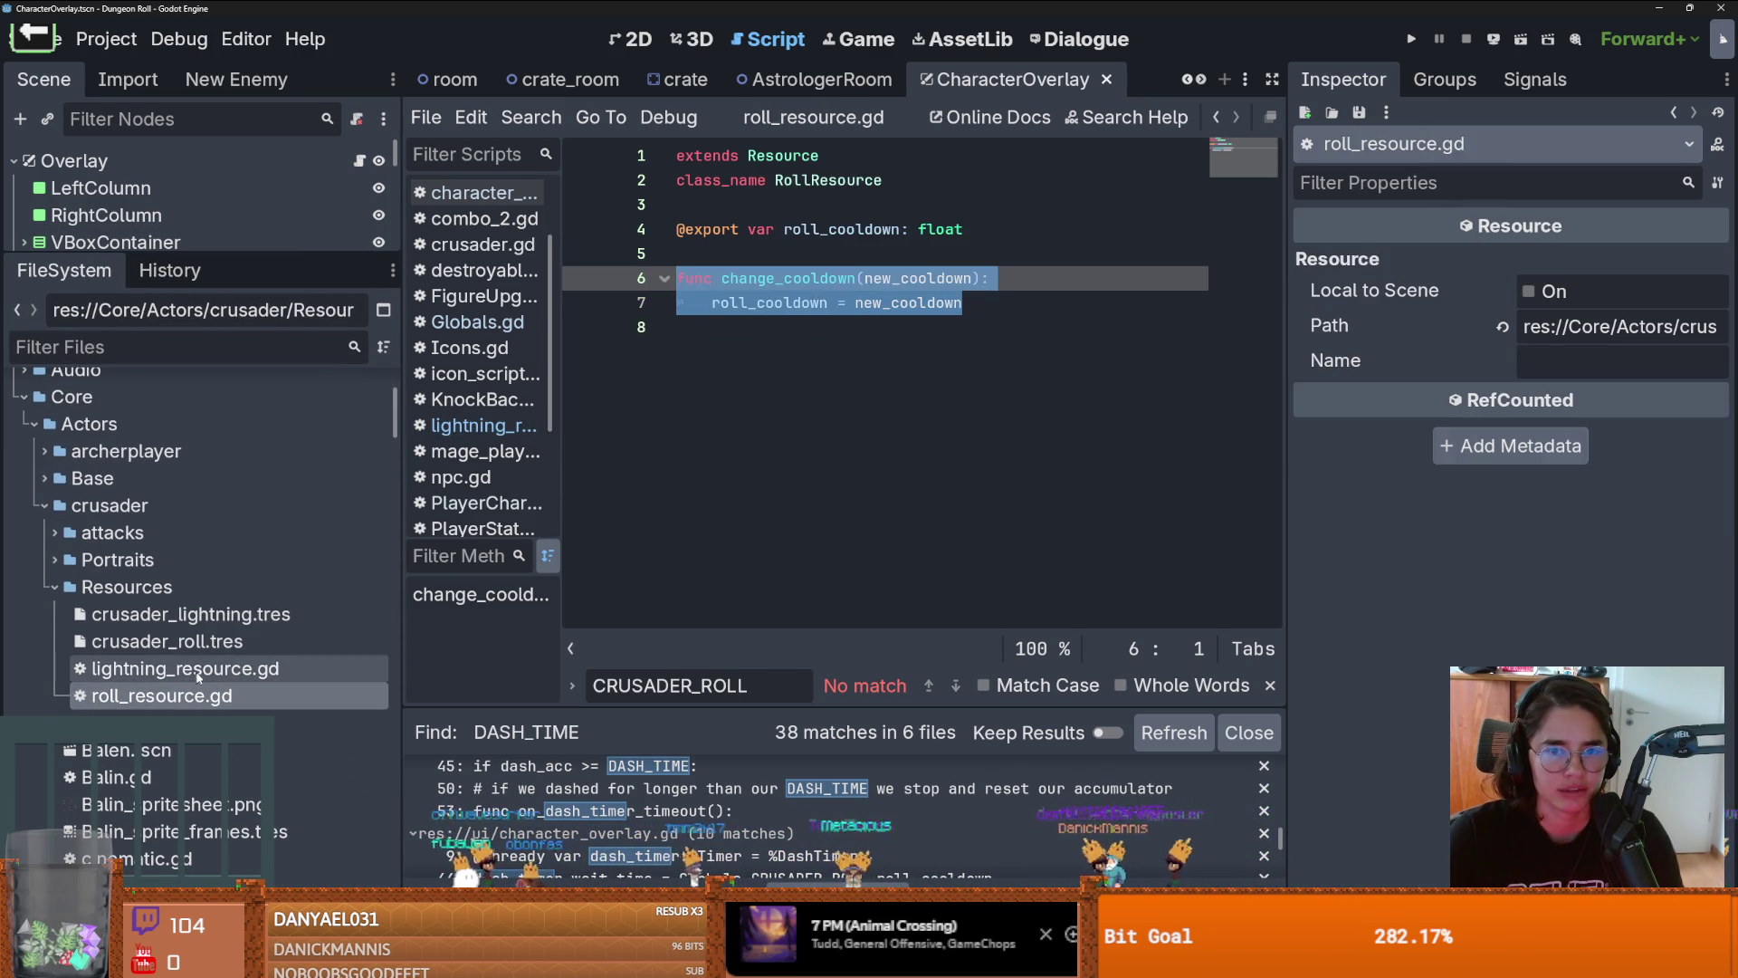
key("Up")
key("Down")
key("Up")
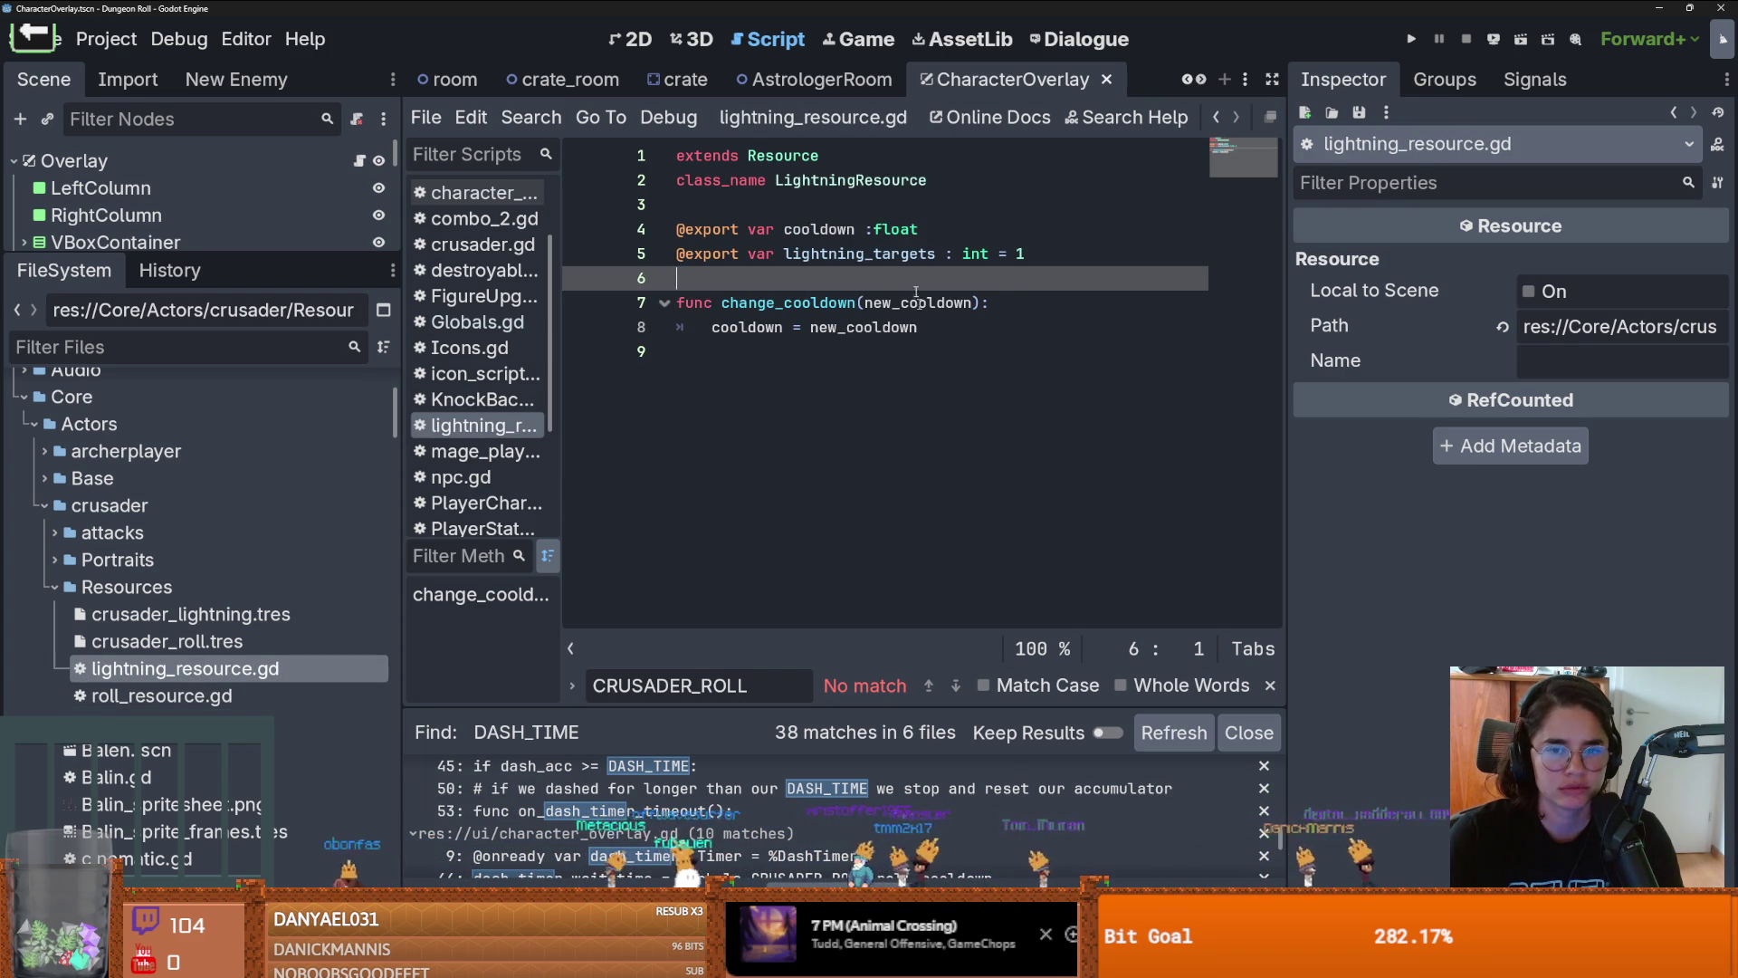
double_click(897, 255)
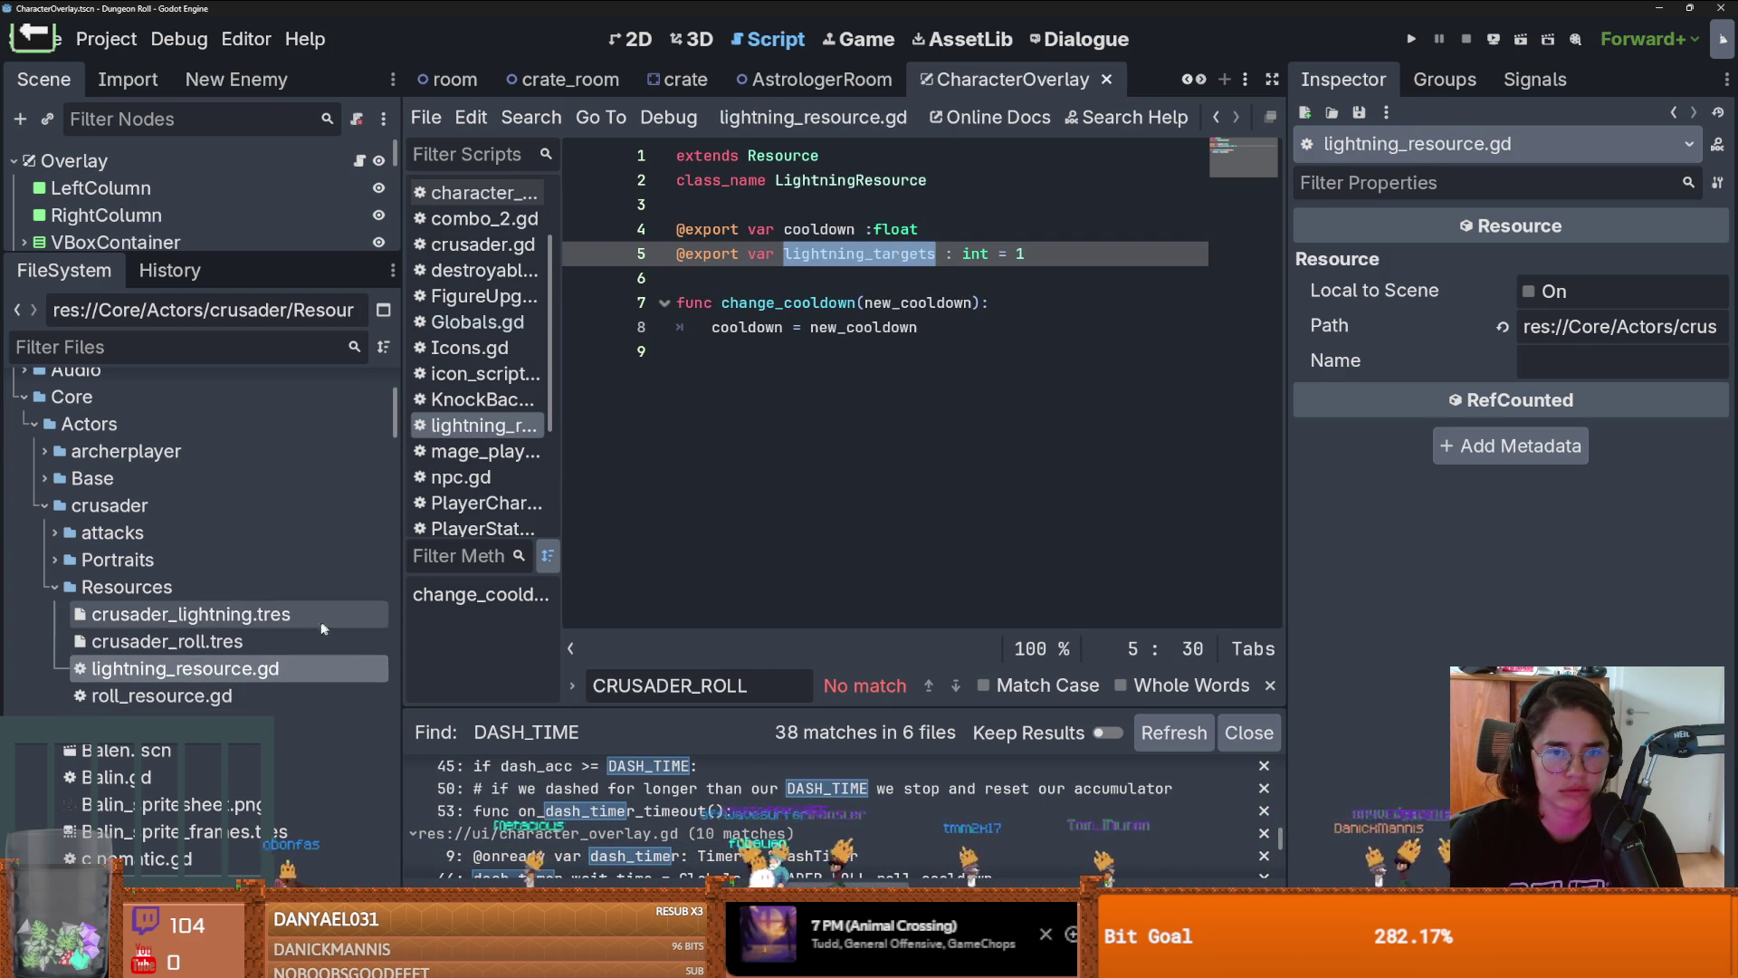
- In roll_resource.gd, rename roll_cooldown to cooldown on lines 4 and 7 and save
left_click(251, 690)
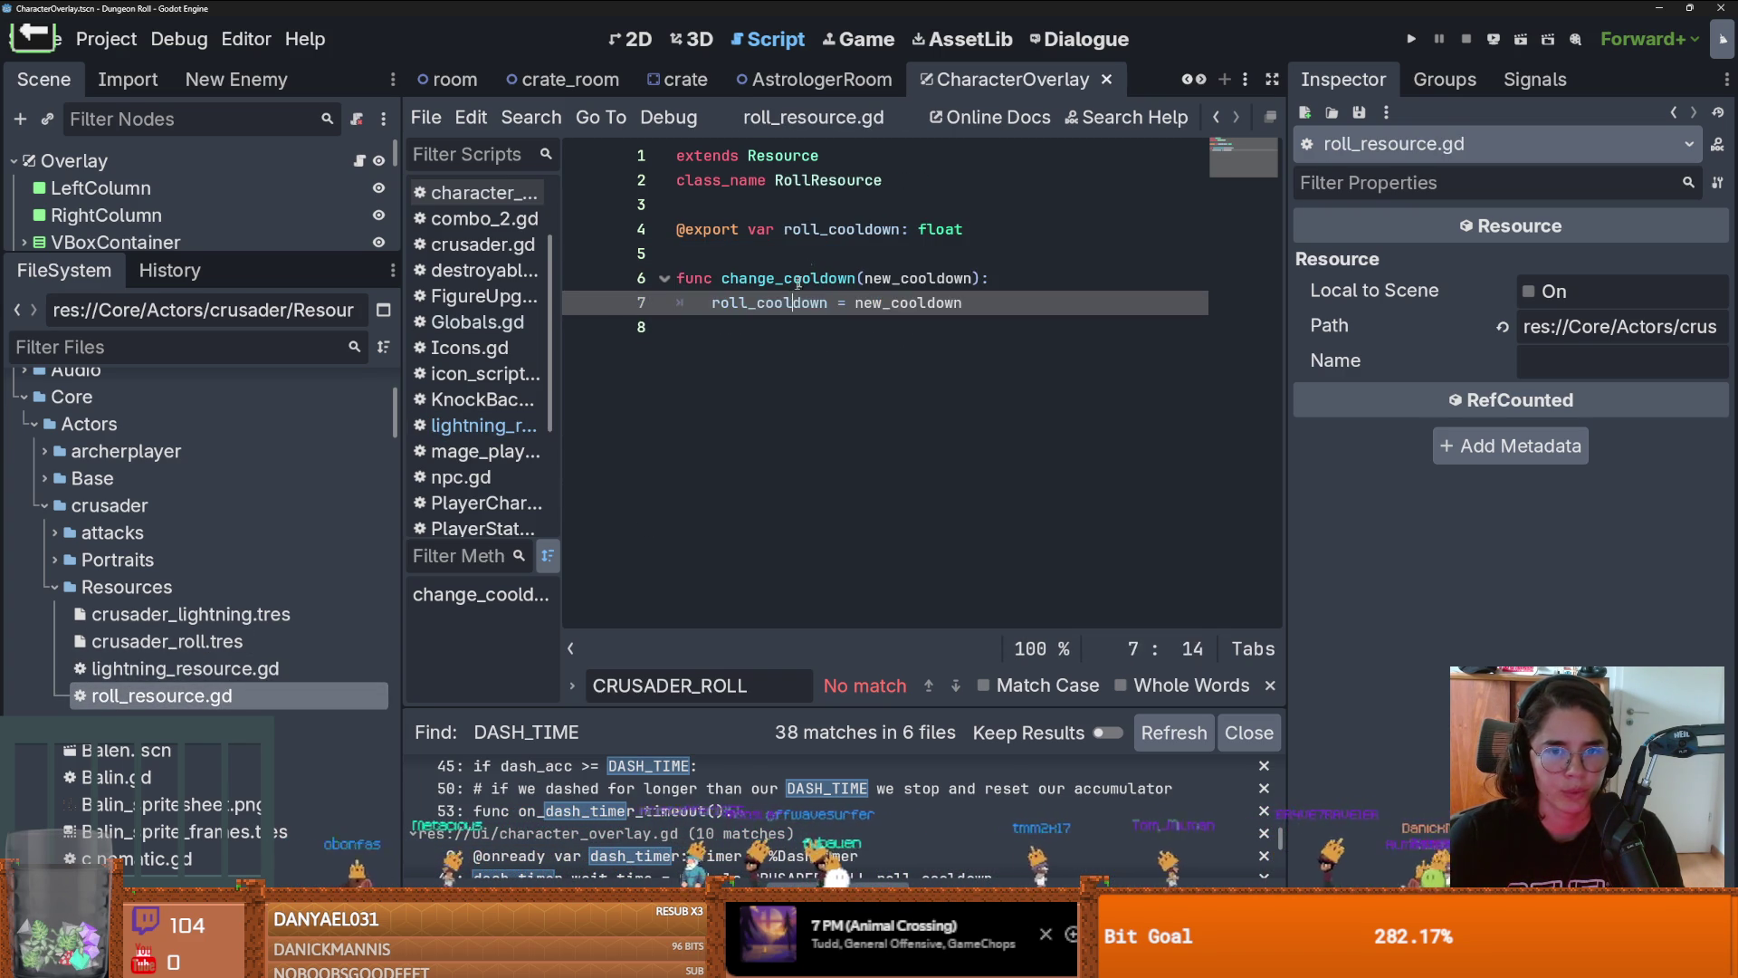
double_click(842, 229)
type("coll")
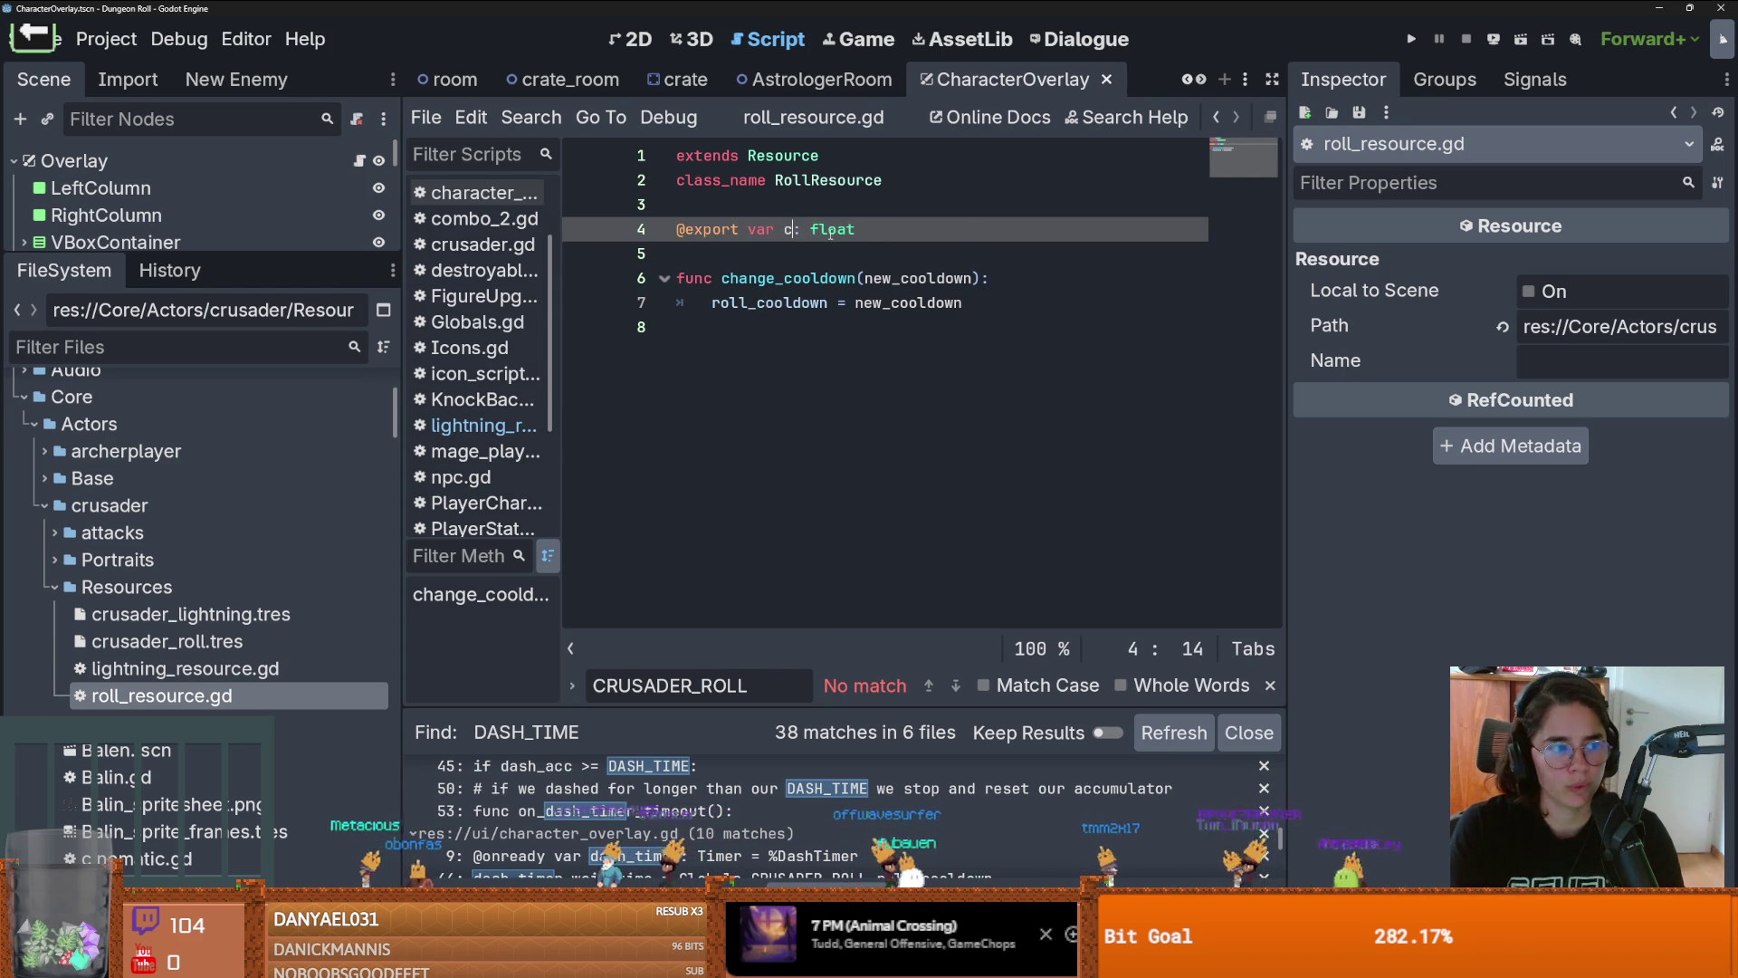
key("BackSpace")
key("BackSpace")
type("oldown")
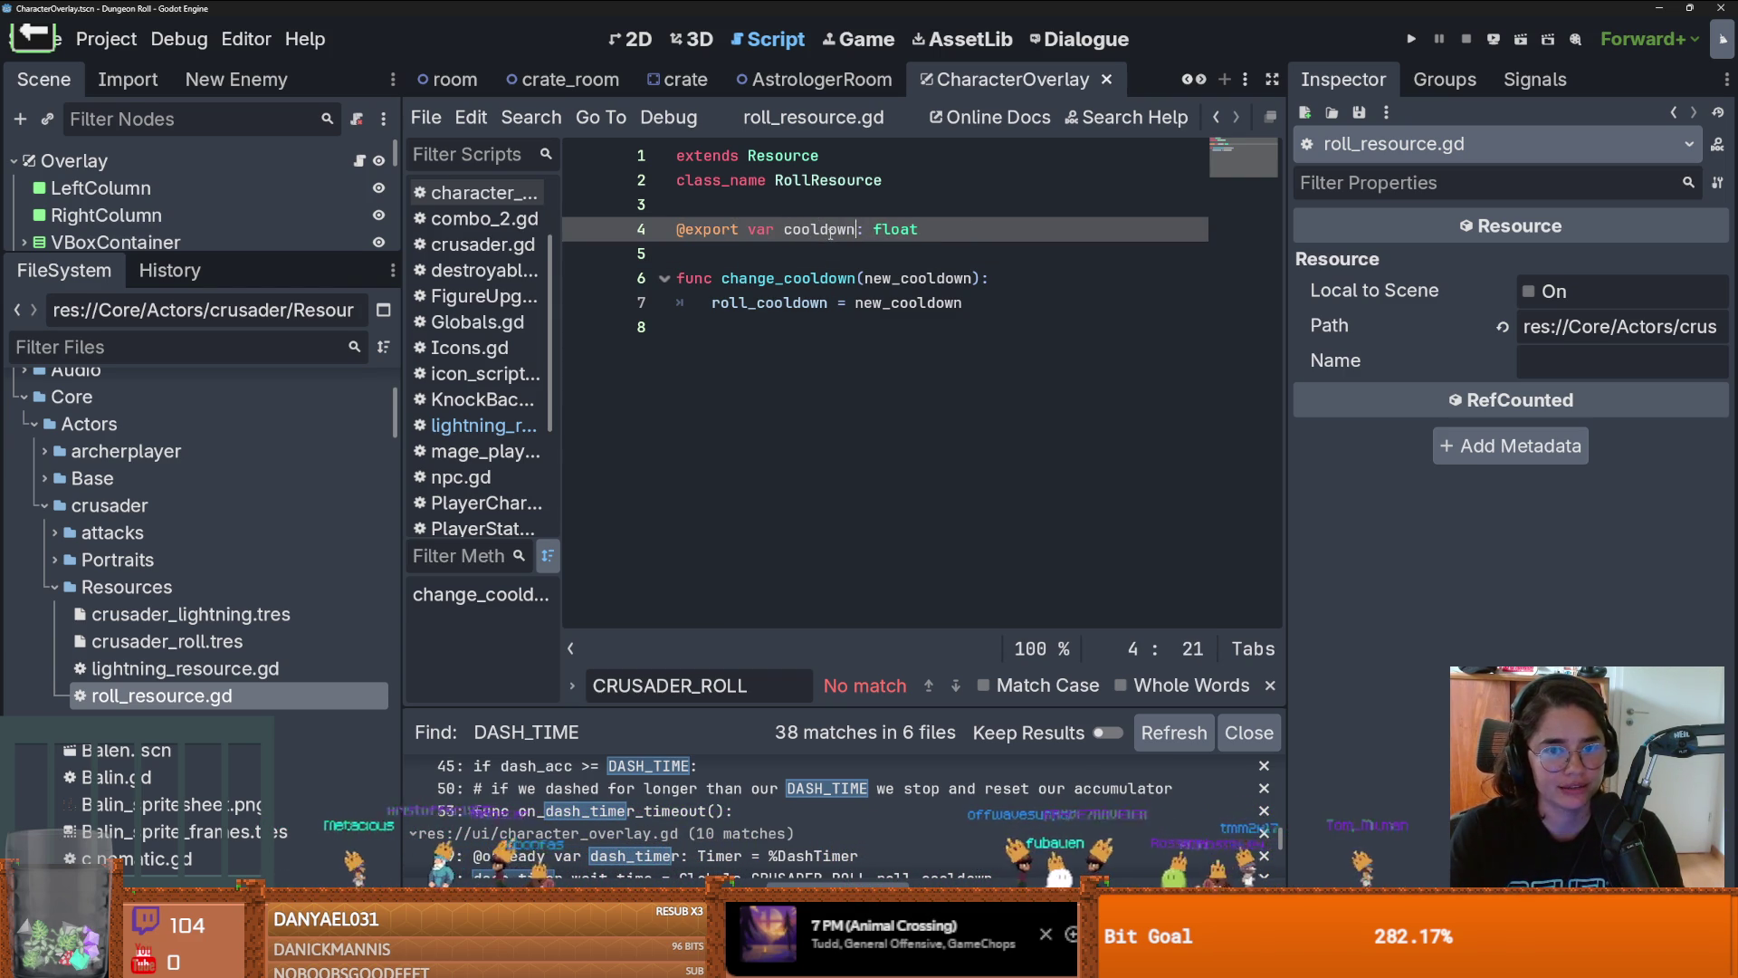
double_click(777, 300)
type("cooldown")
key("ctrl+s")
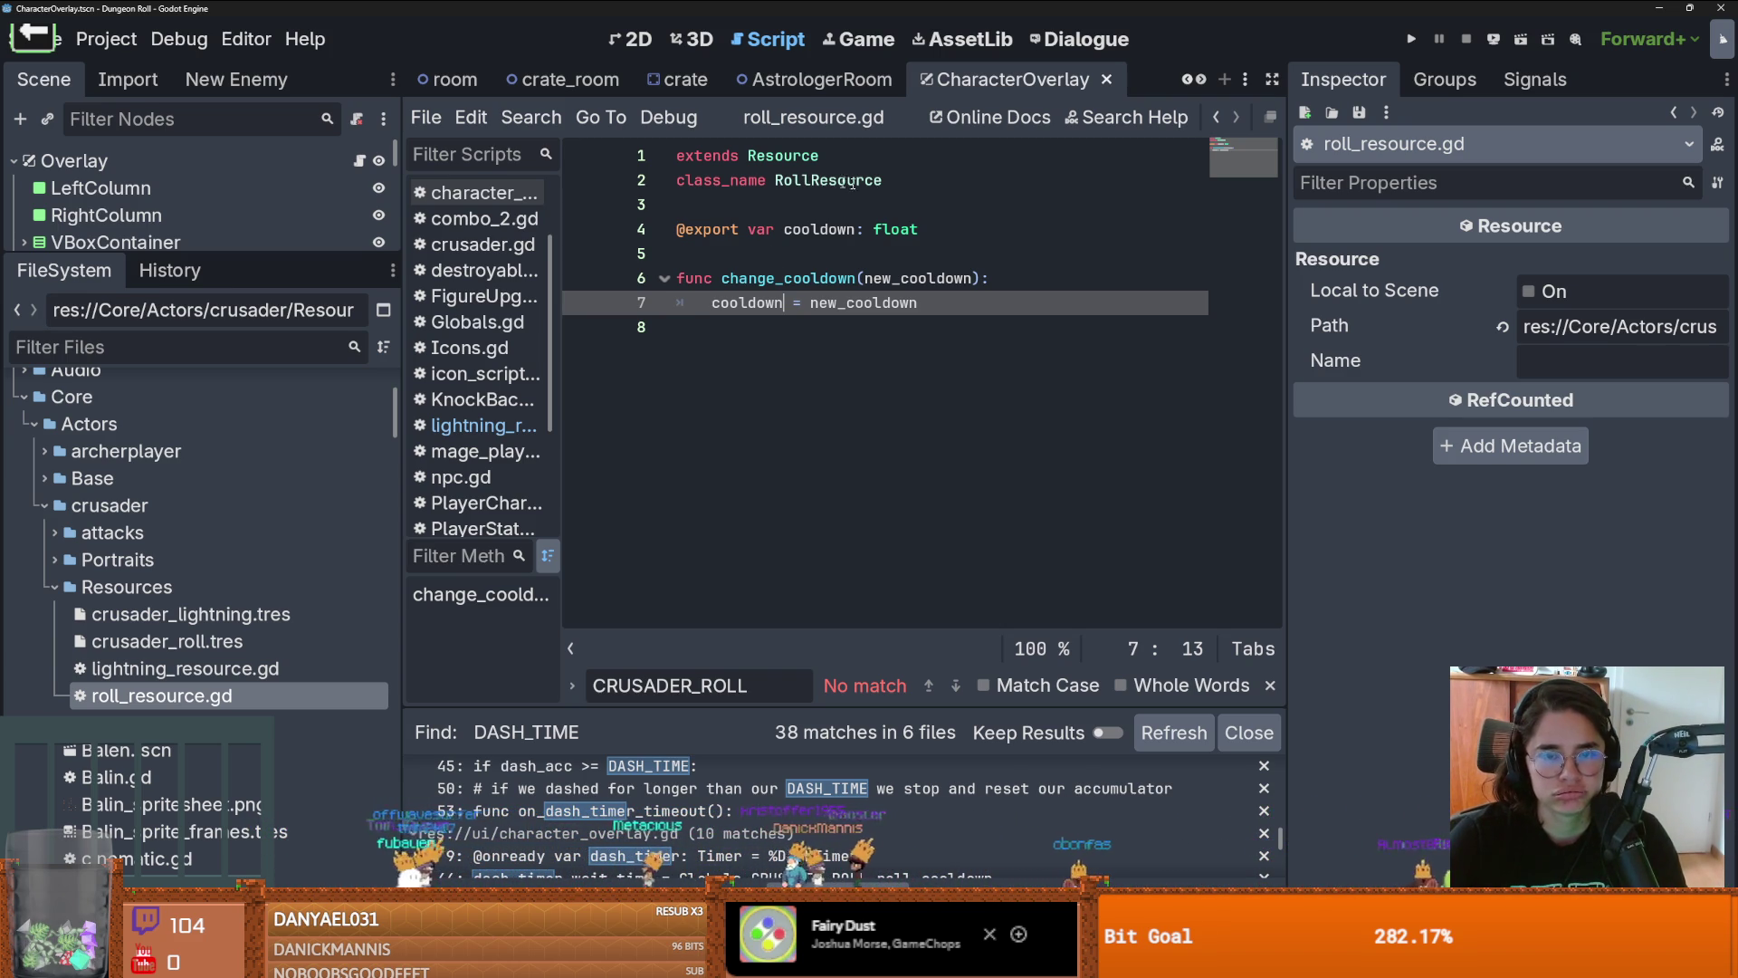
double_click(901, 187)
- Change the class name RollResource to CooldownResource and save
left_click_drag(812, 180, 774, 180)
type("Cool")
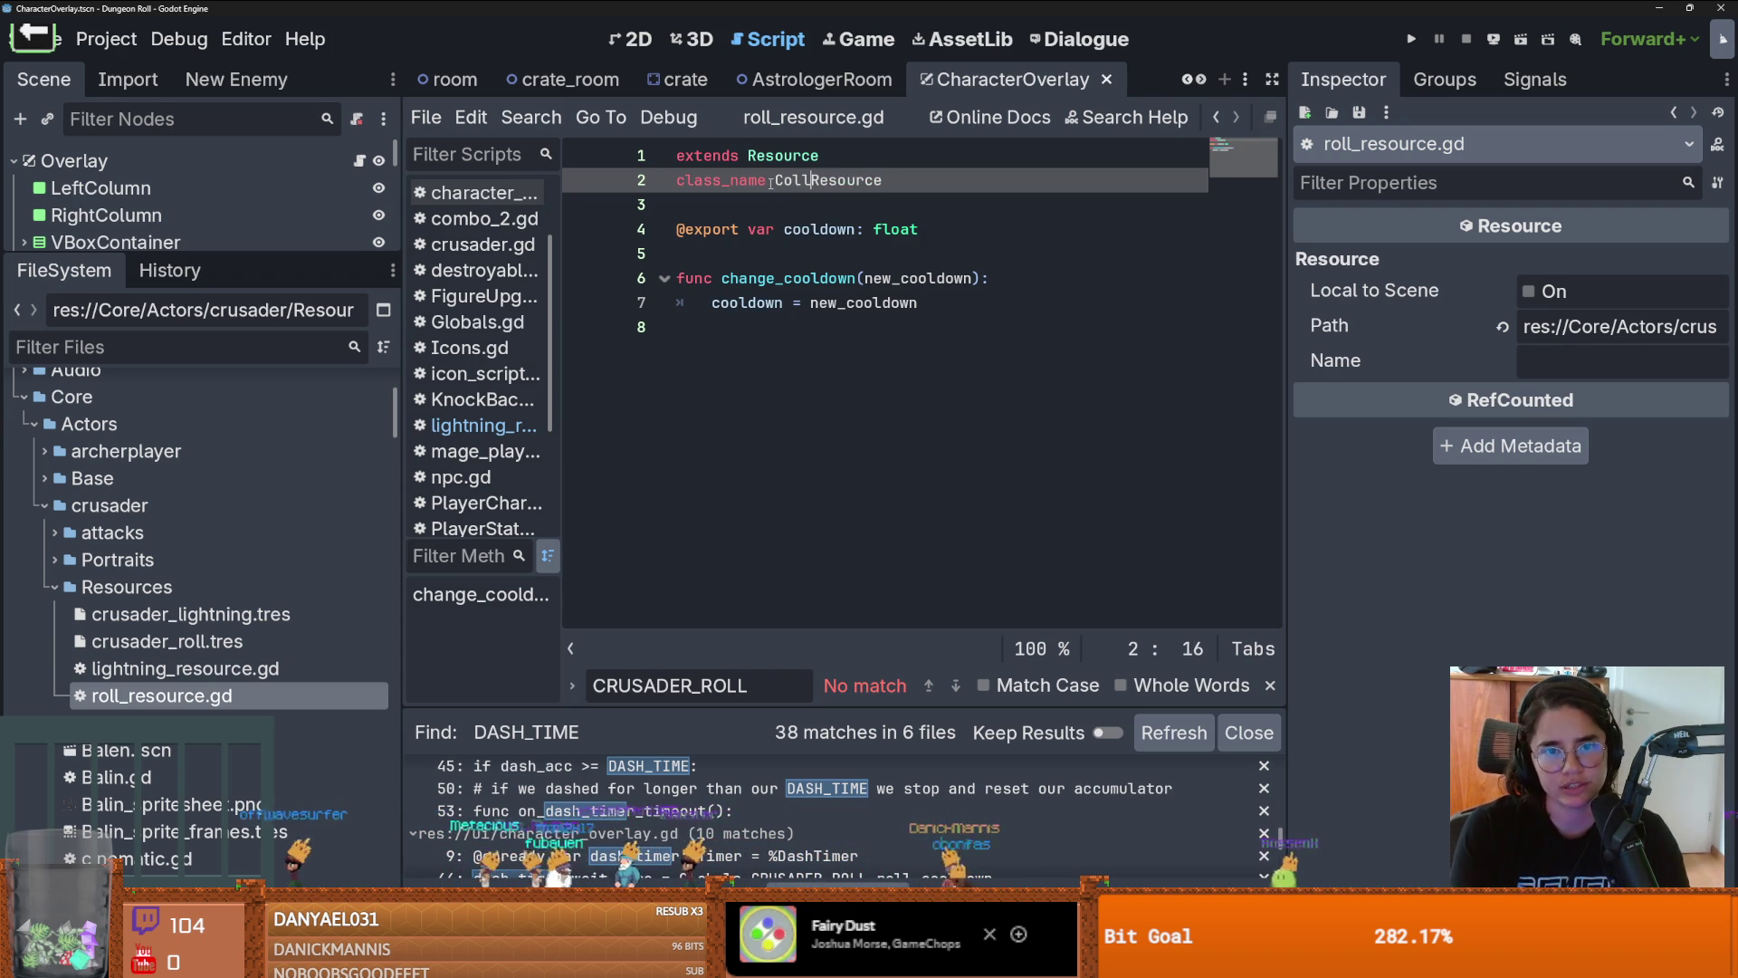
type("down")
key("ctrl+s")
left_click(758, 205)
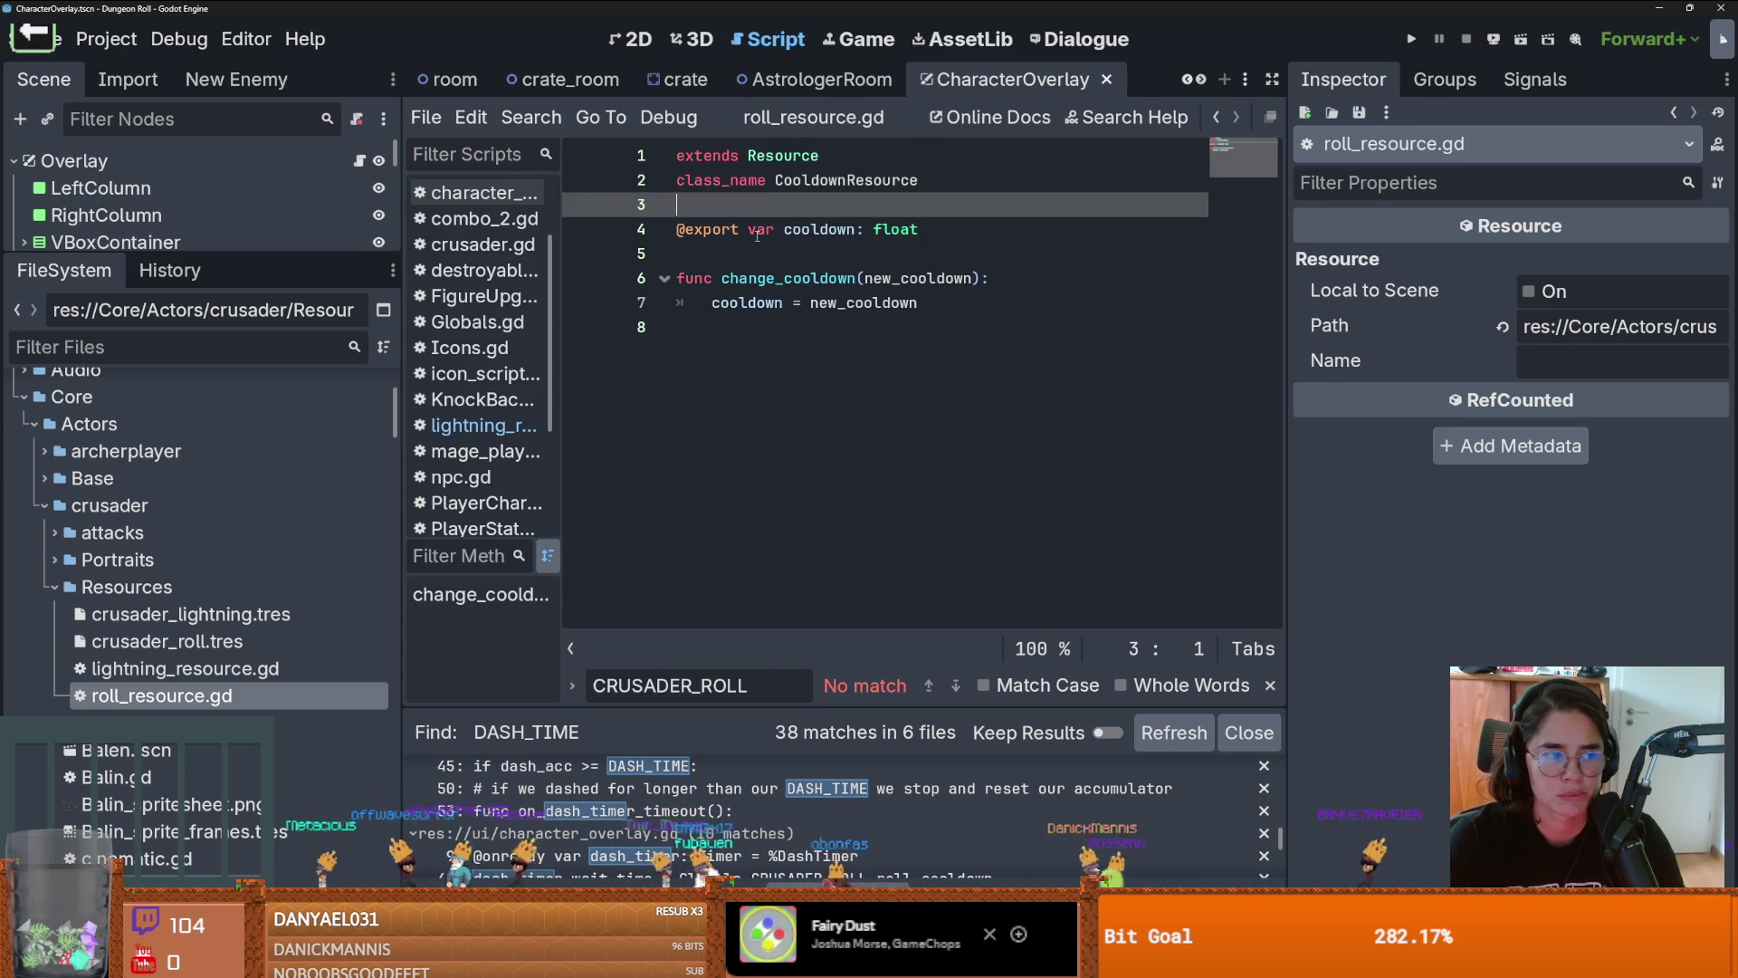
- Rename the roll_resource.gd file to cooldown_resource.gd in the FileSystem
double_click(240, 692)
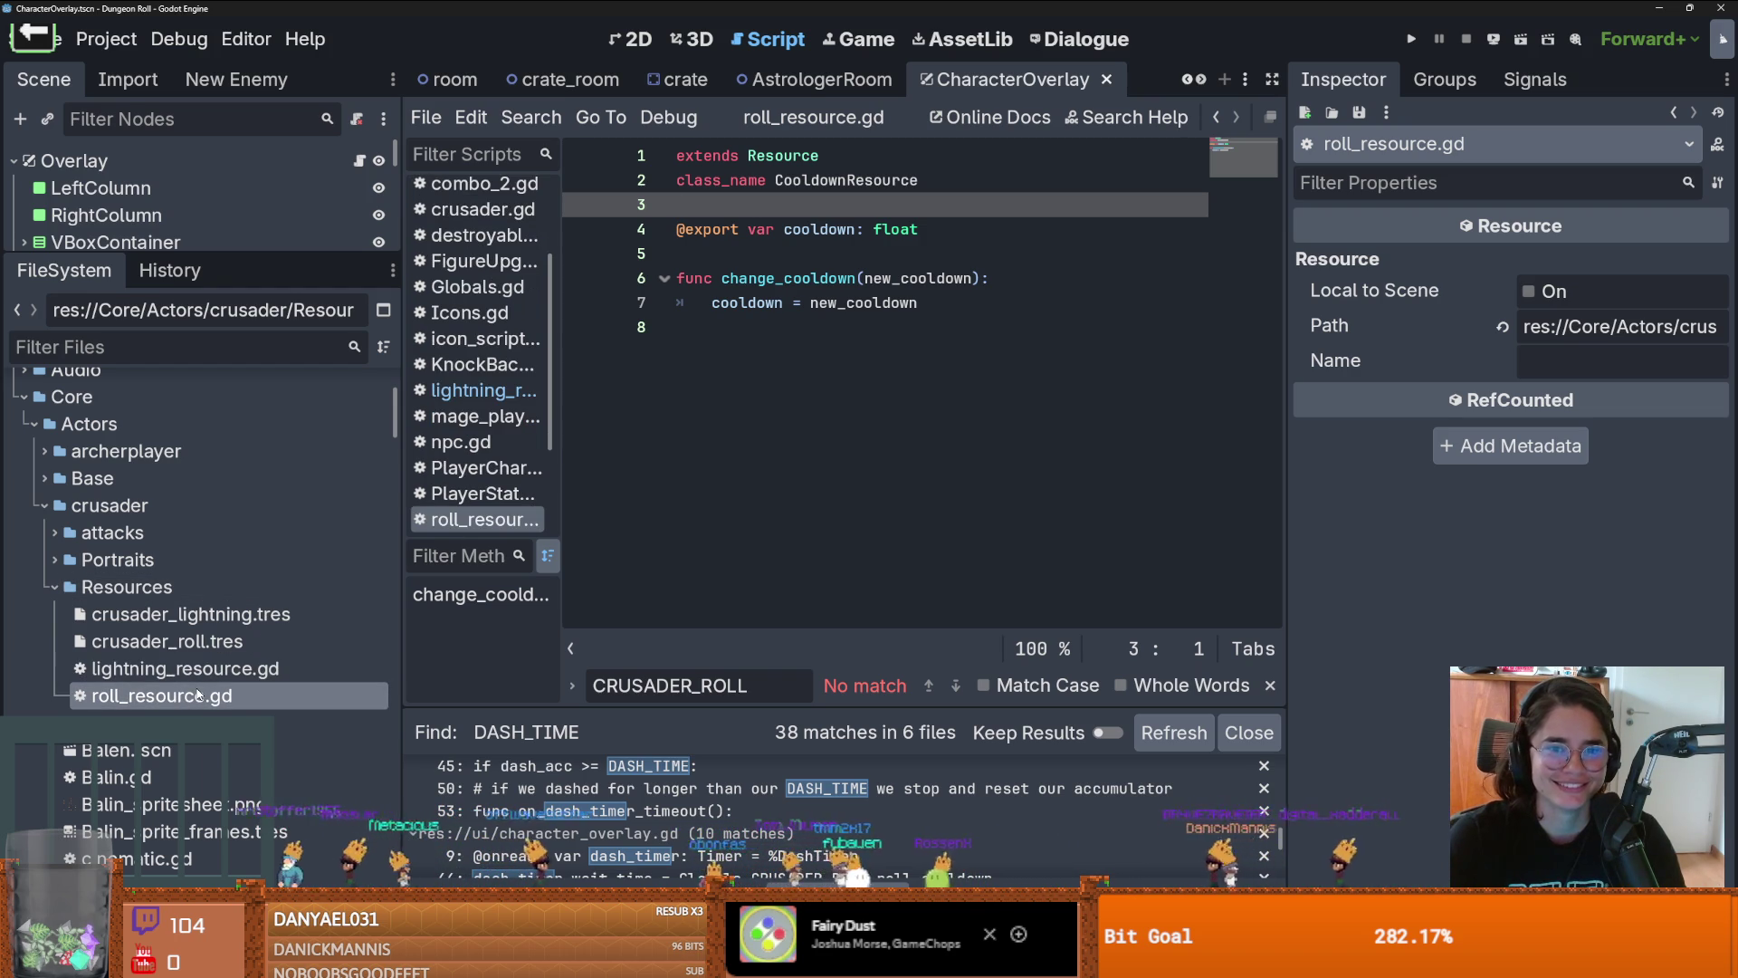
right_click(162, 694)
left_click(162, 701)
key("Home")
key("Delete")
key("Delete")
key("Delete")
type("cooldown")
key("Return")
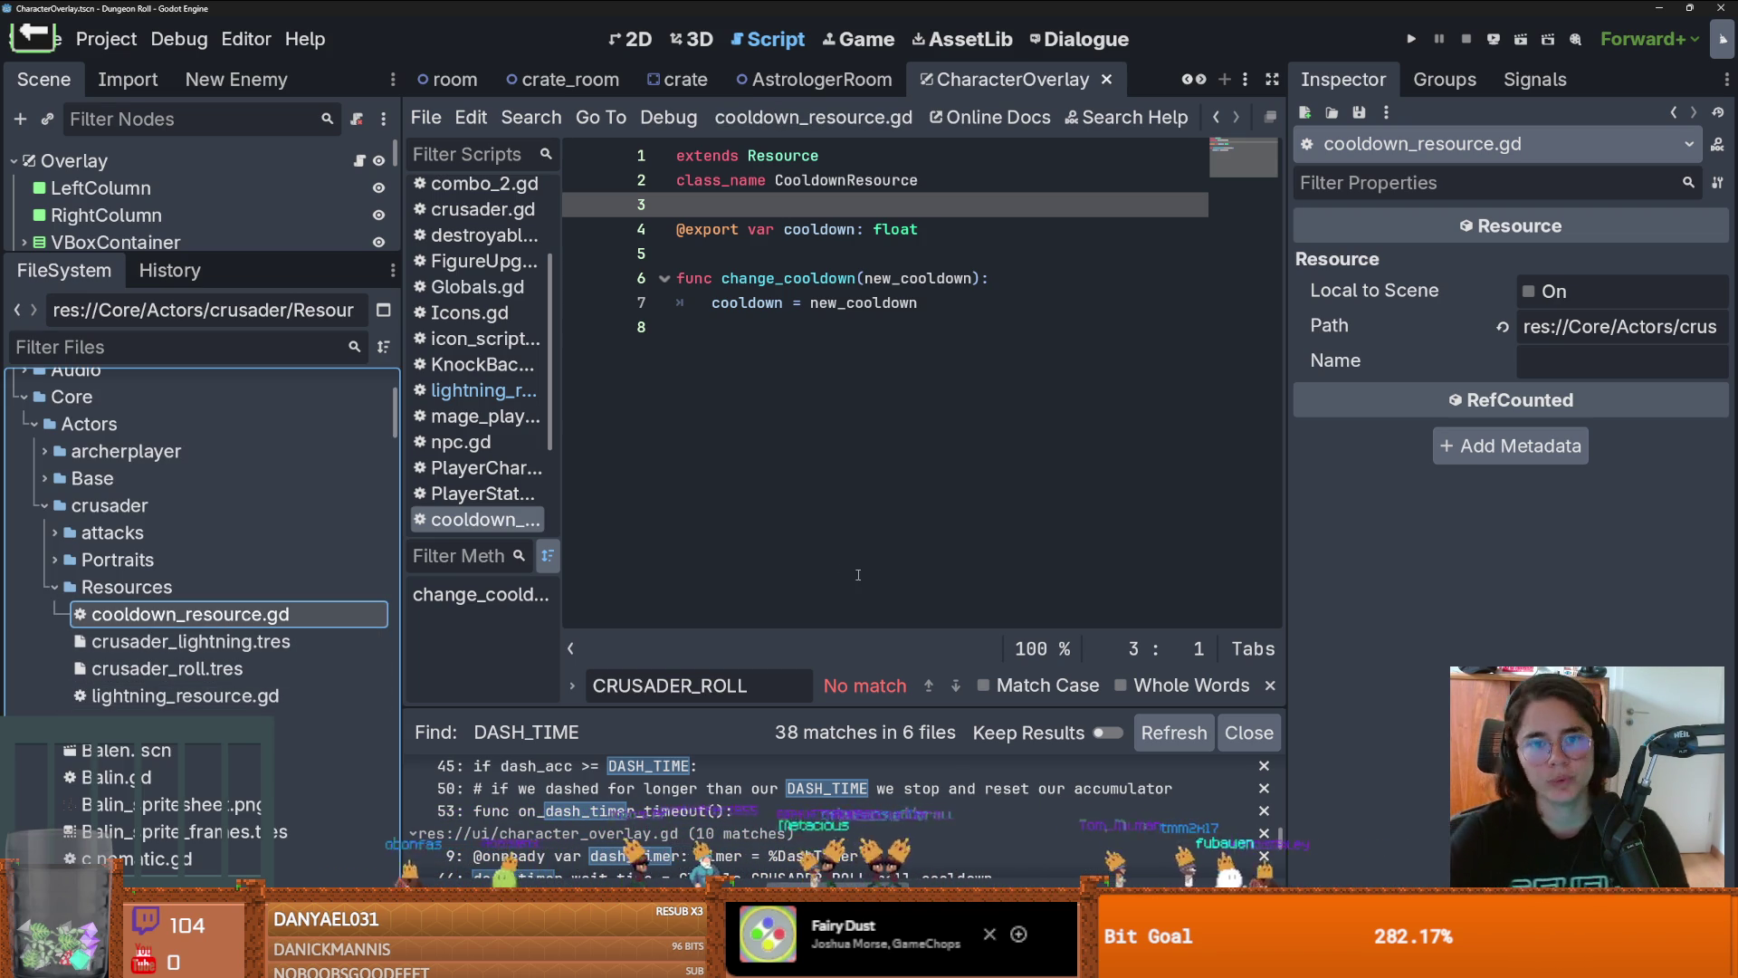
- Make lightning_resource.gd extend CooldownResource instead of Resource
double_click(186, 695)
left_click(893, 160)
double_click(783, 156)
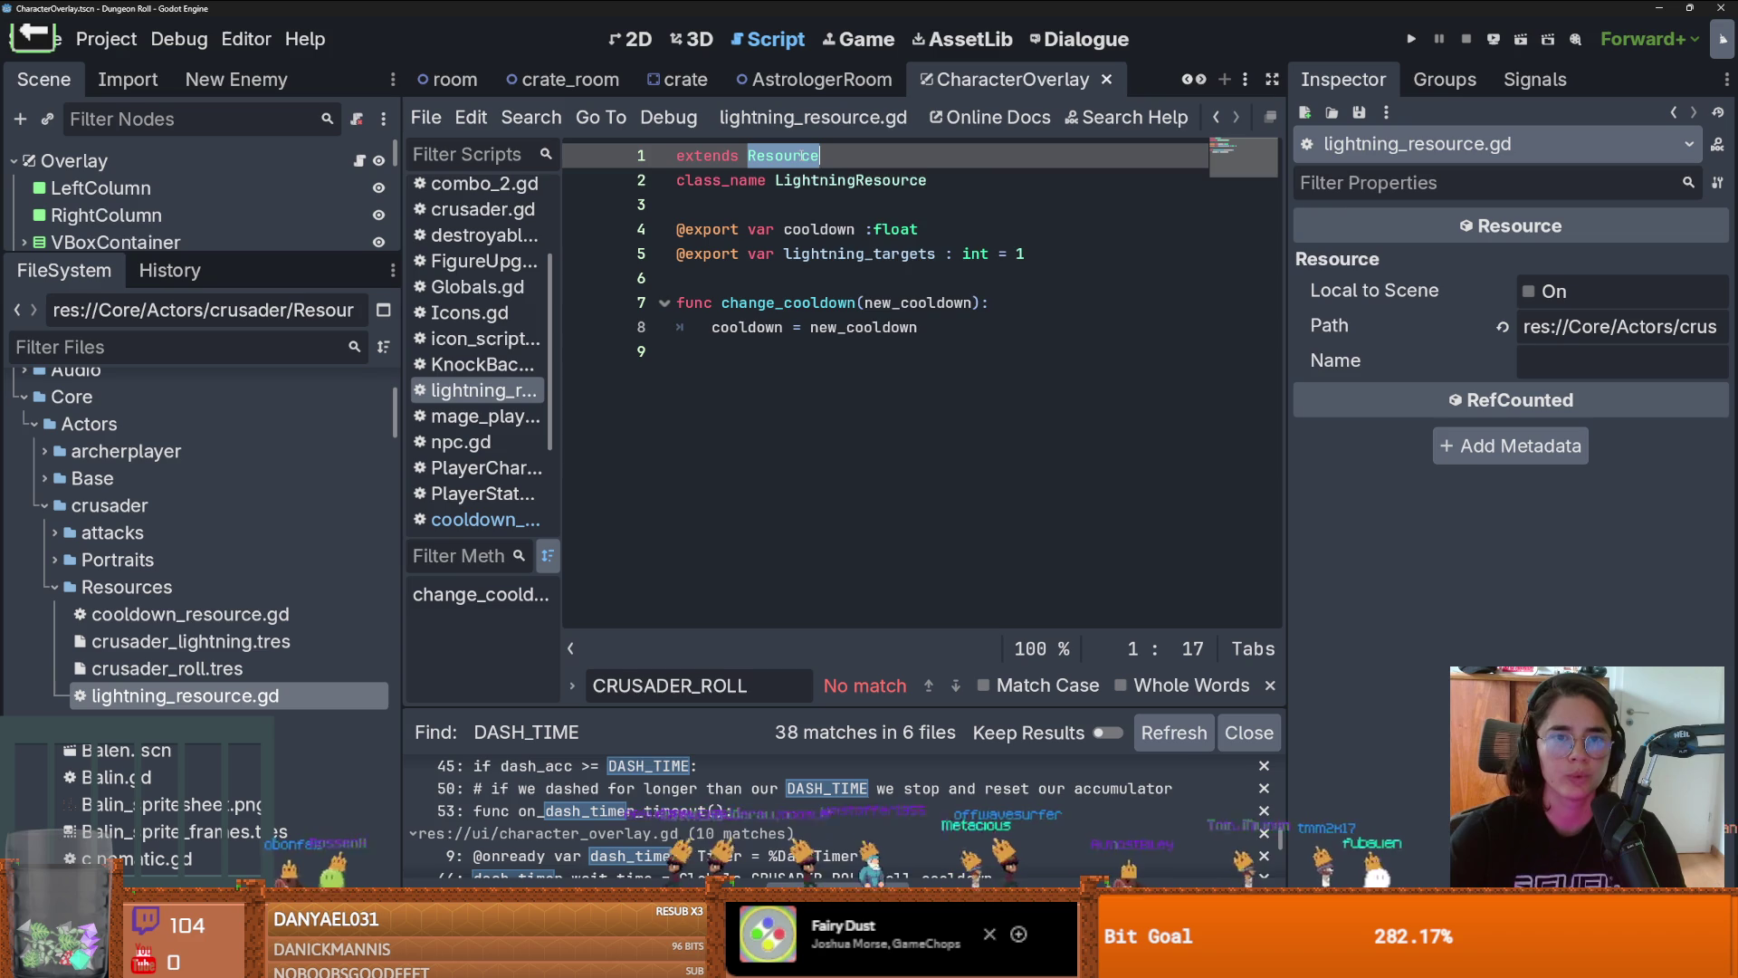
type("Cool")
key("Return")
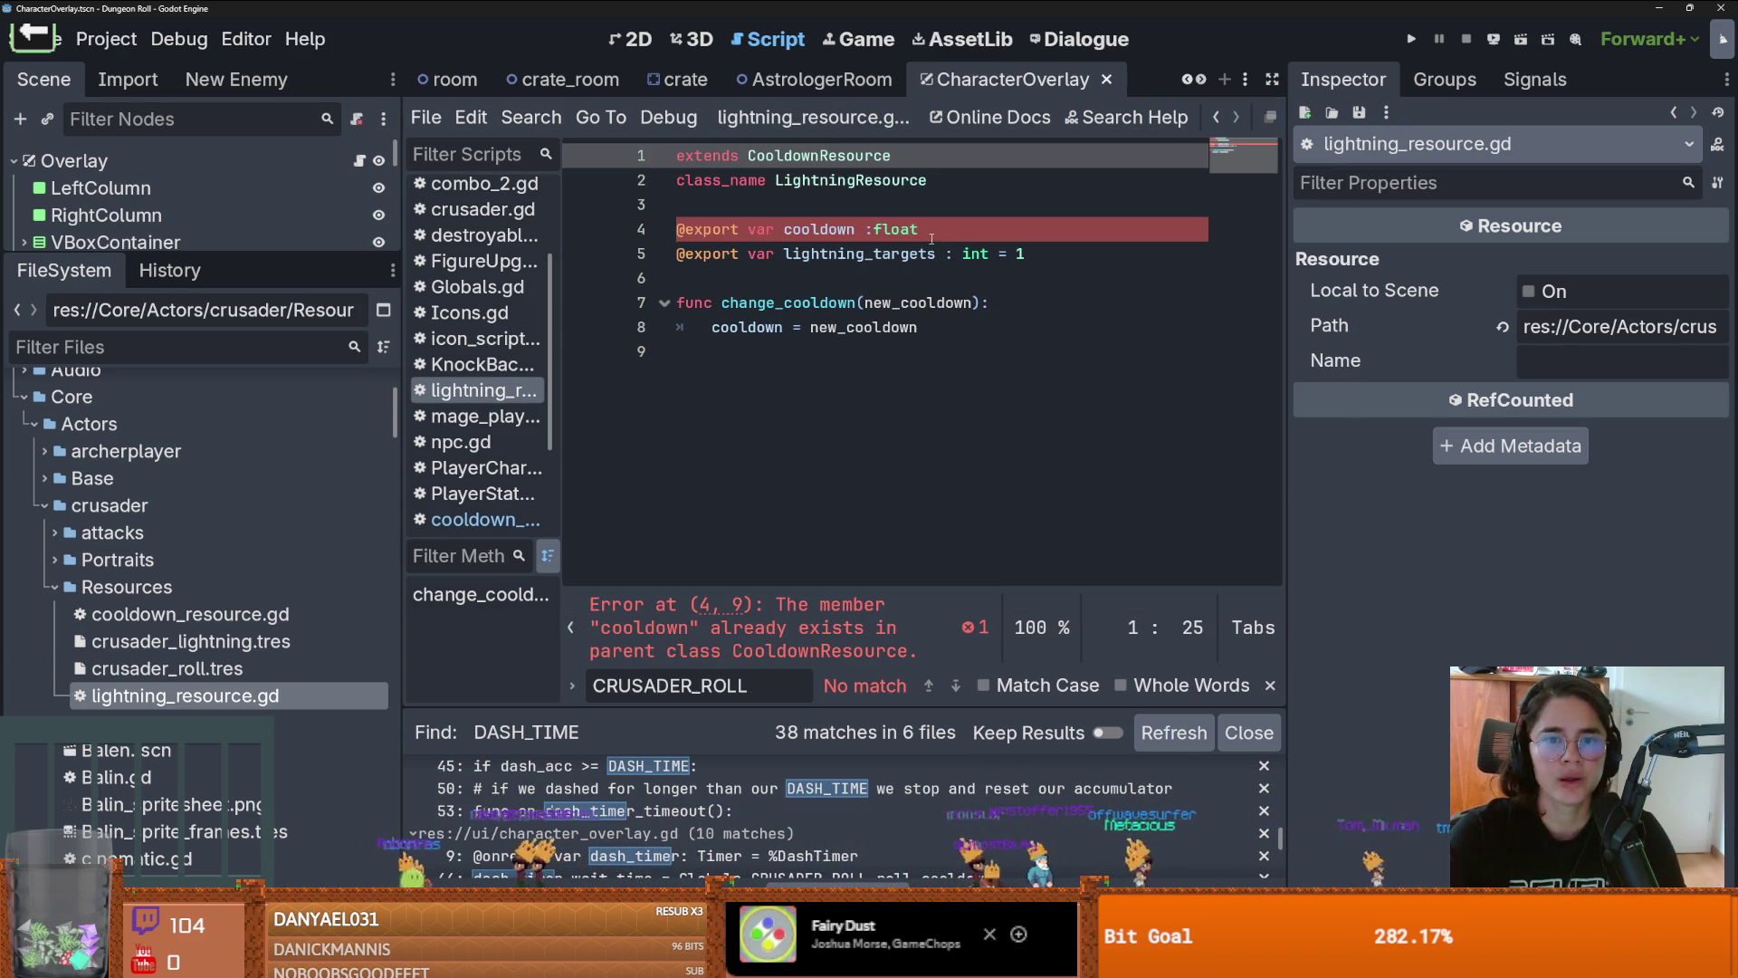
- Delete the duplicate cooldown line and change_cooldown function, save, and start the Cannon game
left_click_drag(919, 229, 566, 226)
key("BackSpace")
key("BackSpace")
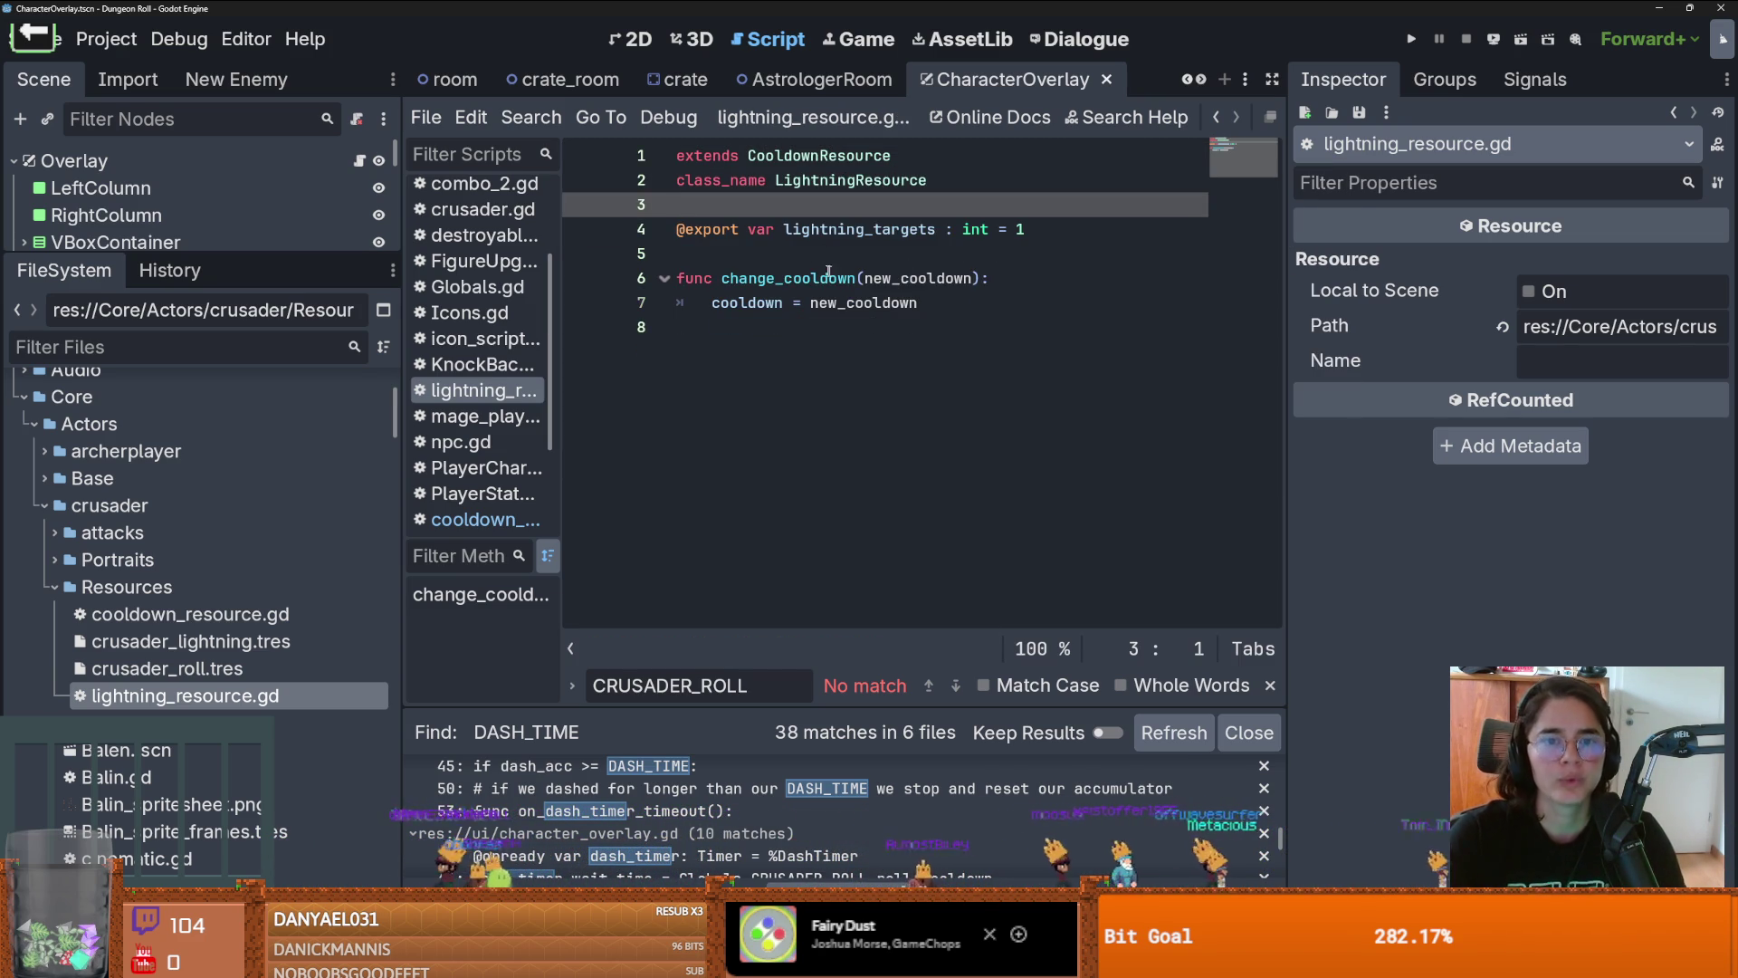
left_click_drag(978, 306, 565, 276)
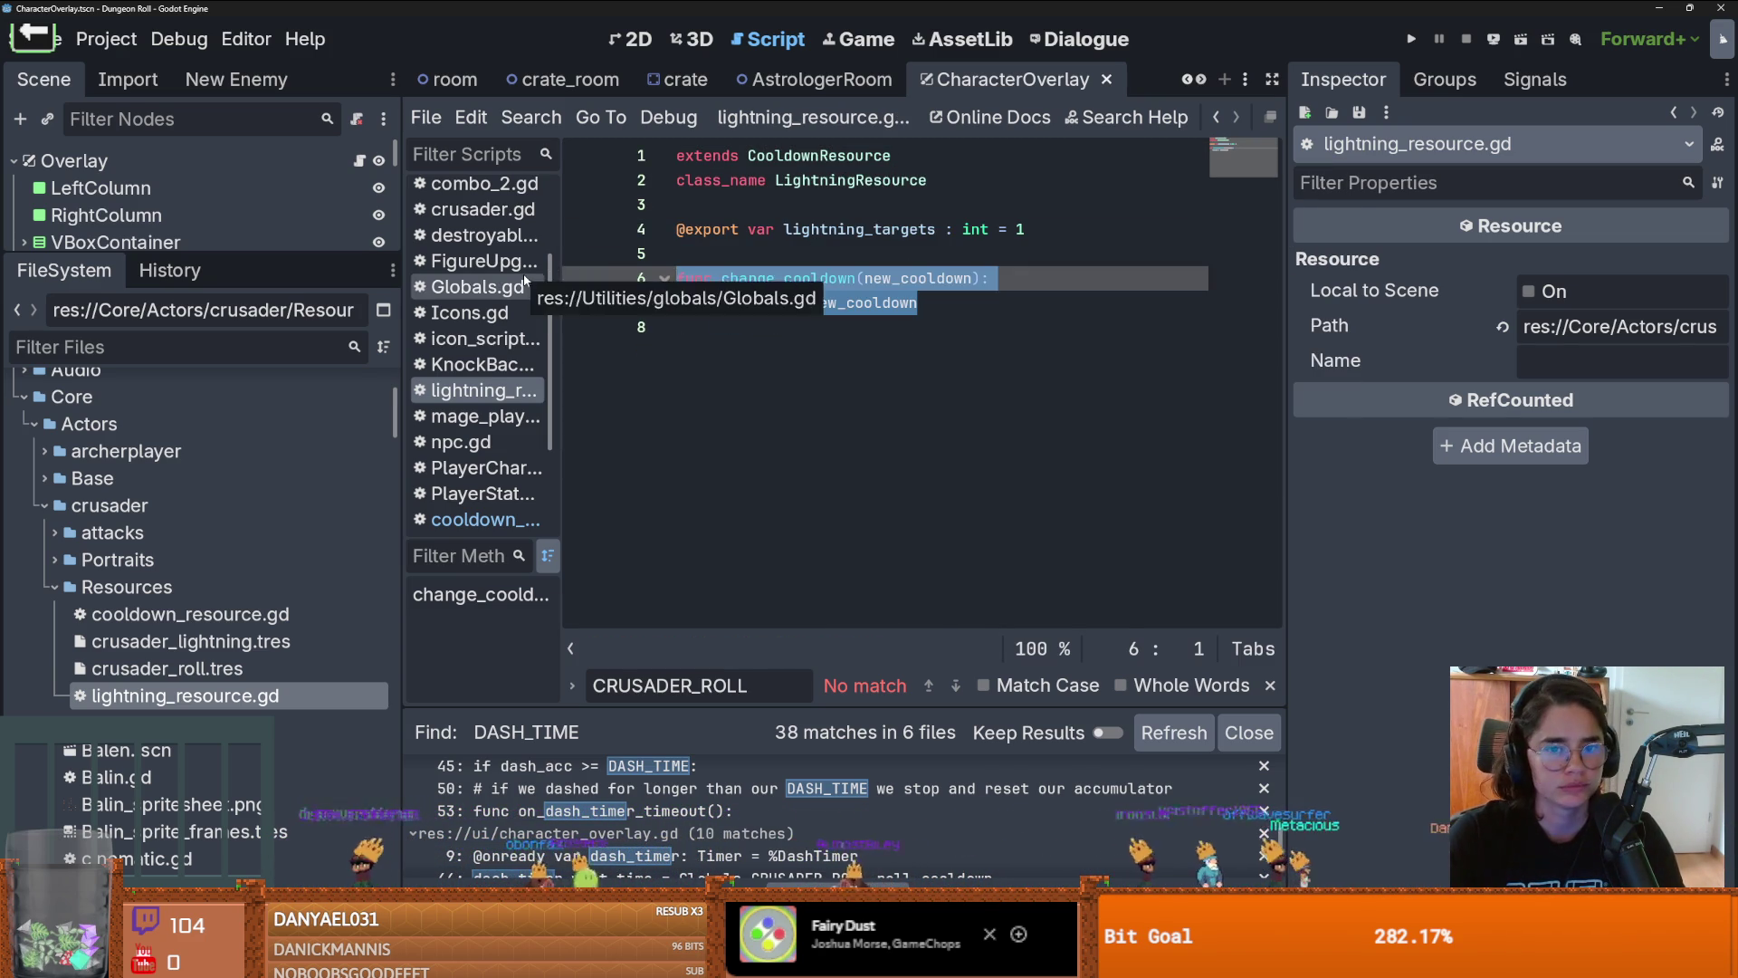
key("BackSpace")
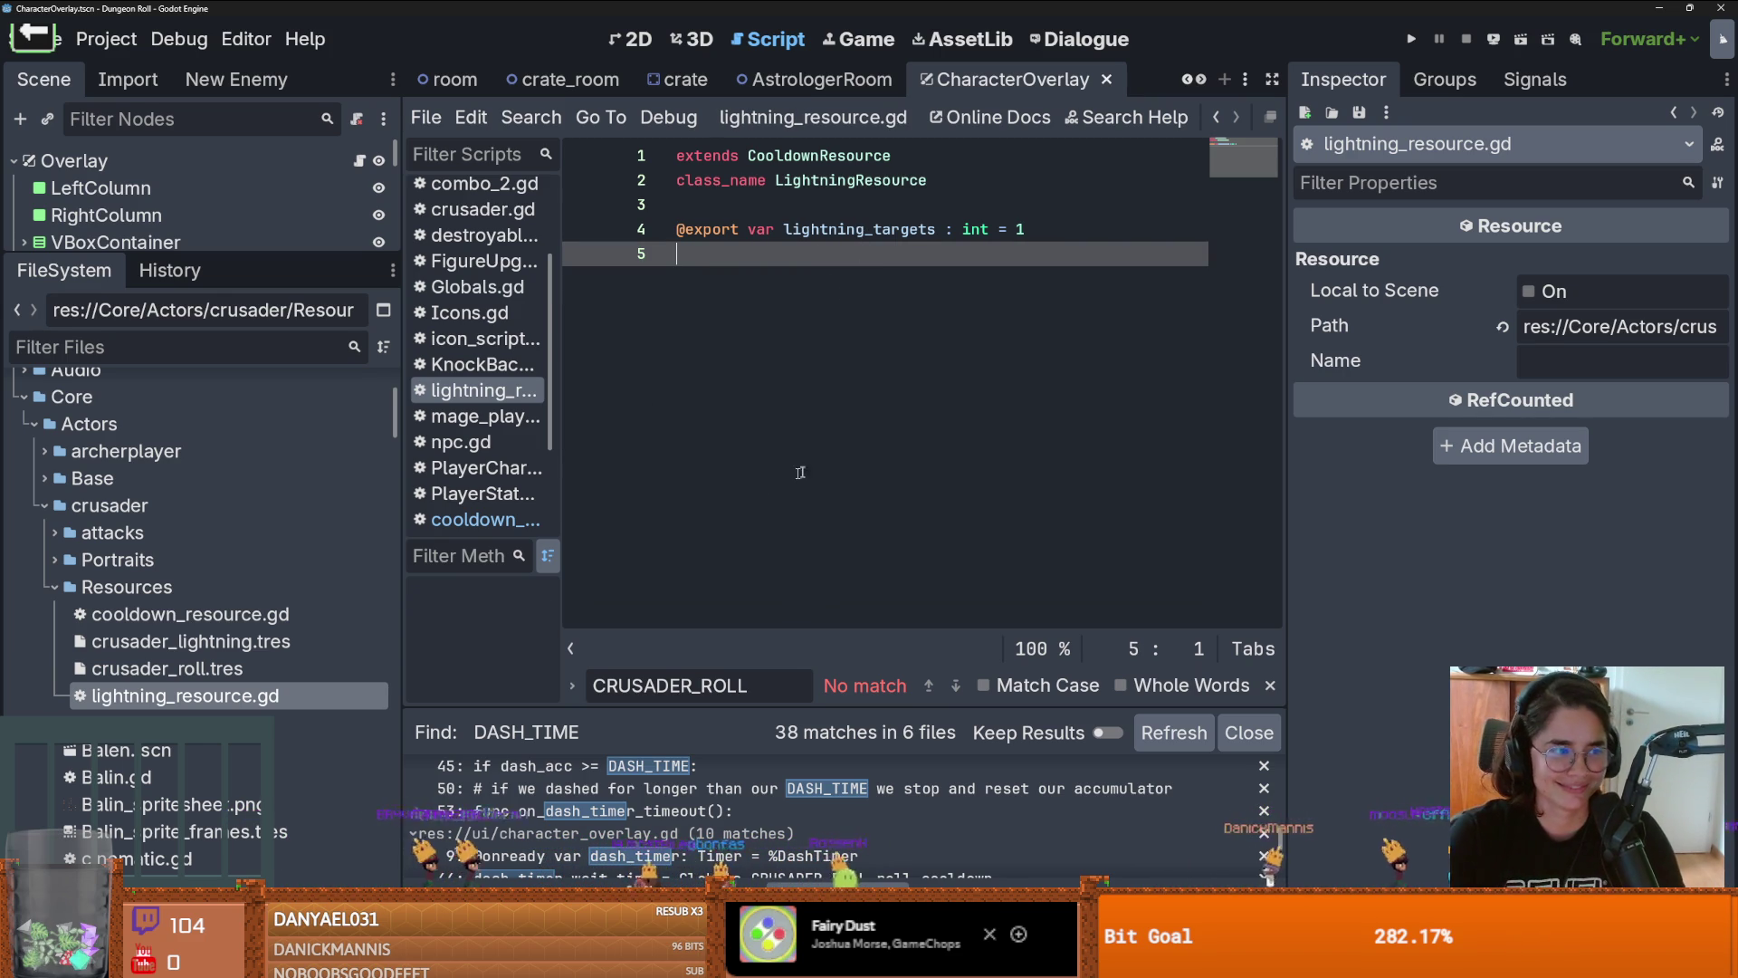
key("ctrl+s")
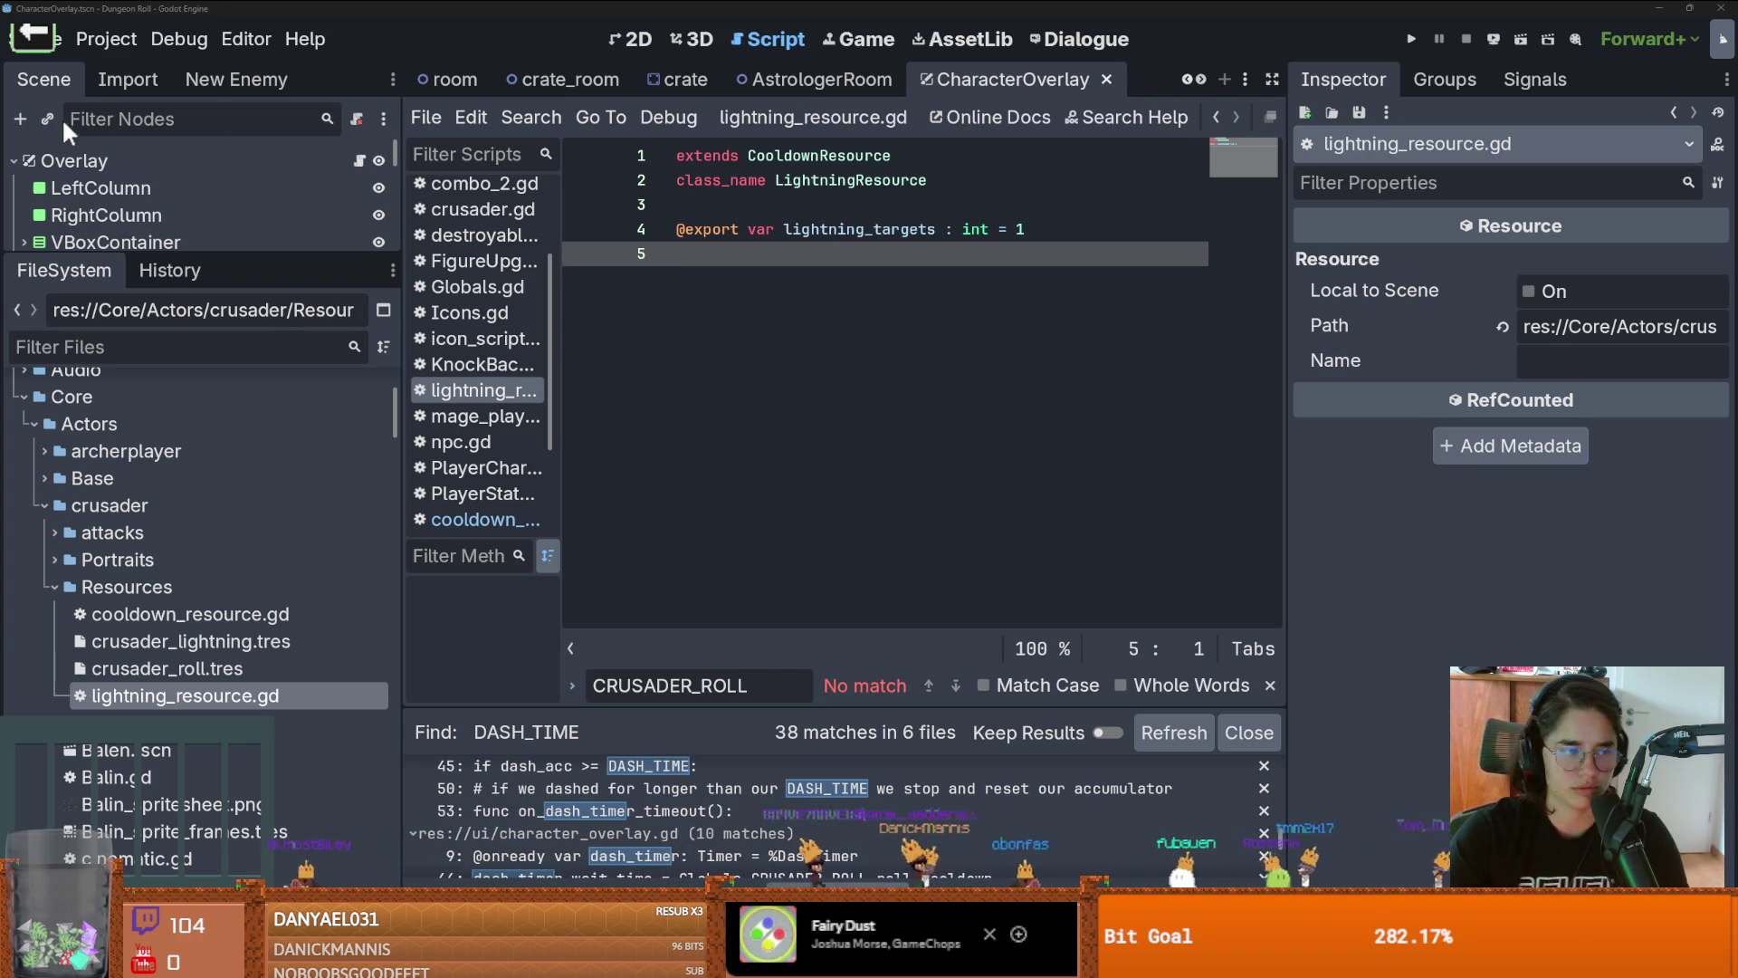
left_click(67, 38)
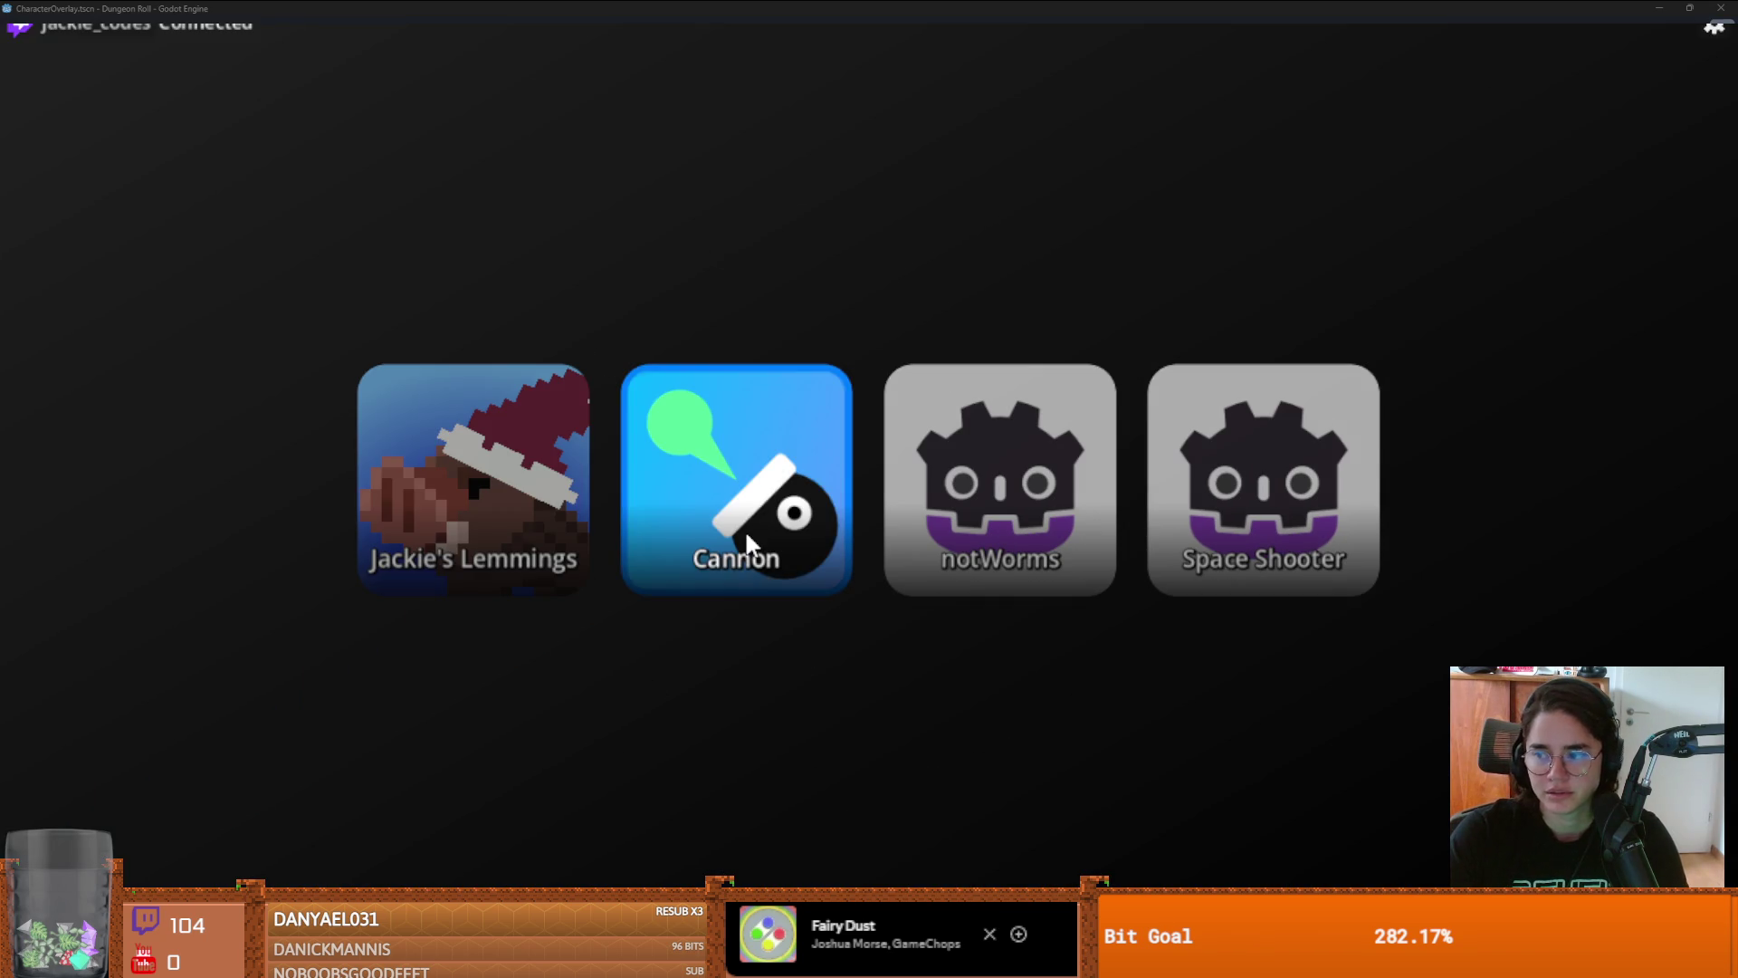
left_click(744, 528)
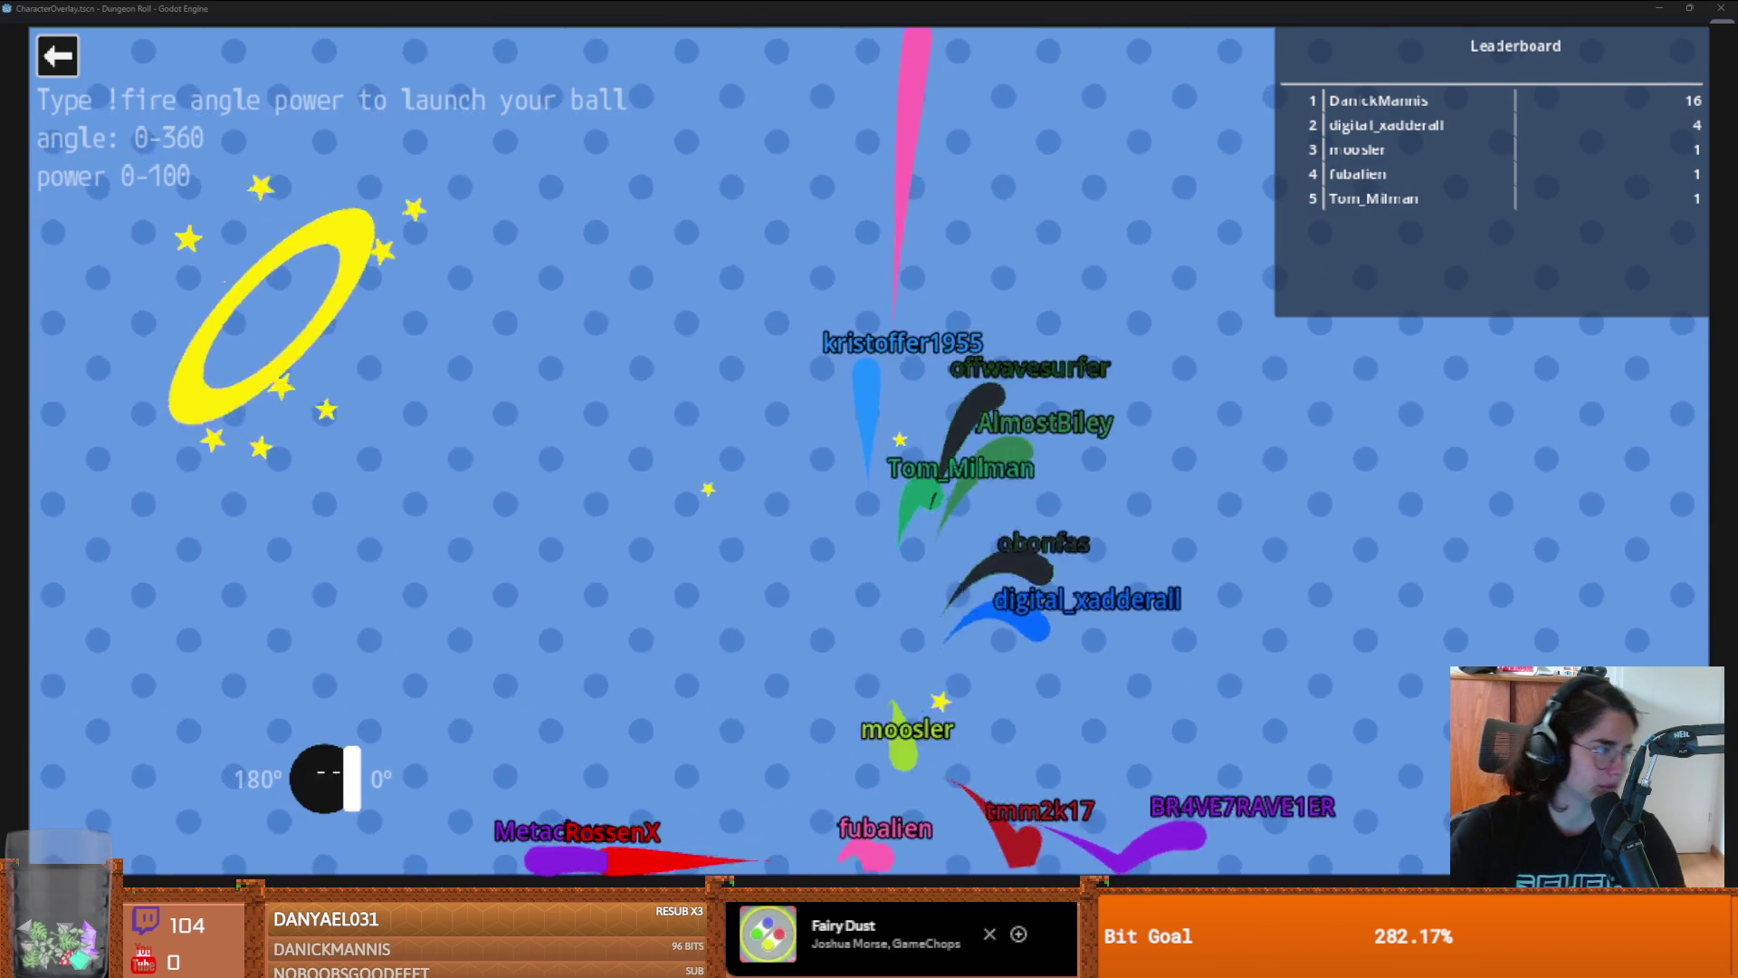